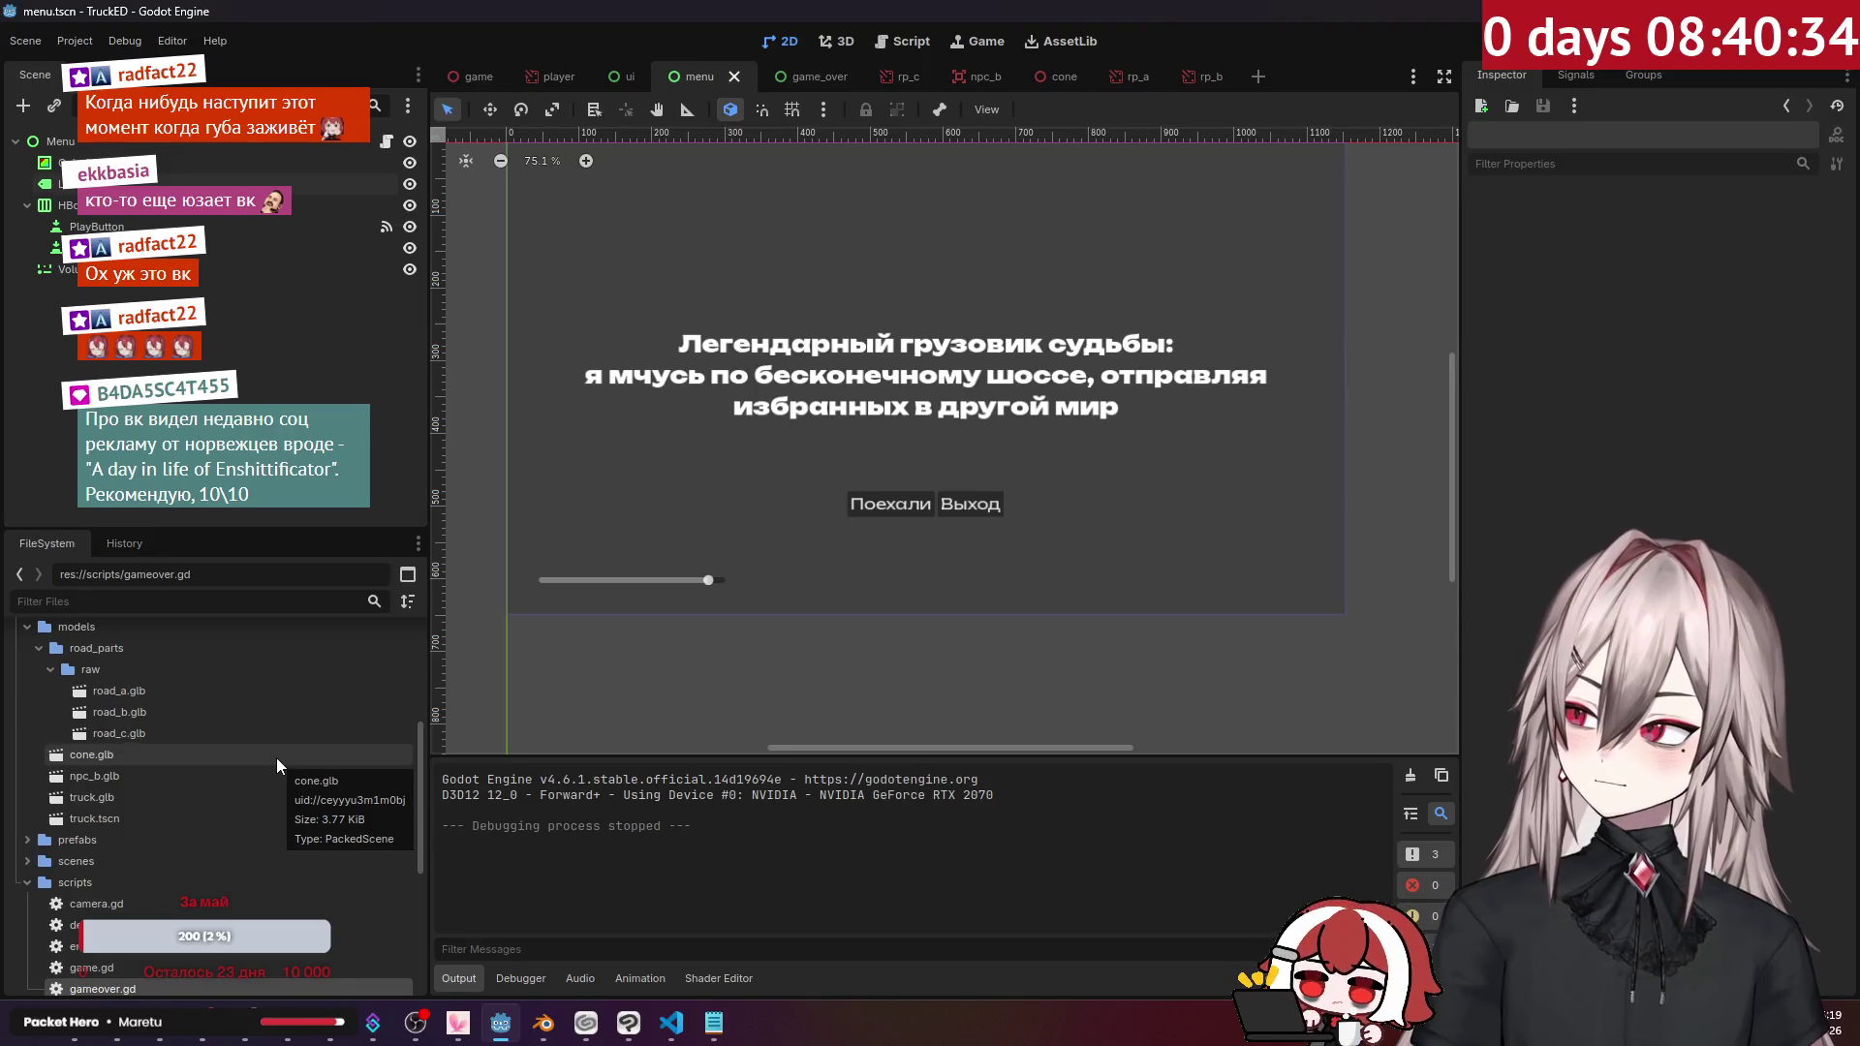
# Collapse the project folders and expand sounds to find SUMMER_TRIANGLE_2.mp3.
pyautogui.click(29, 761)
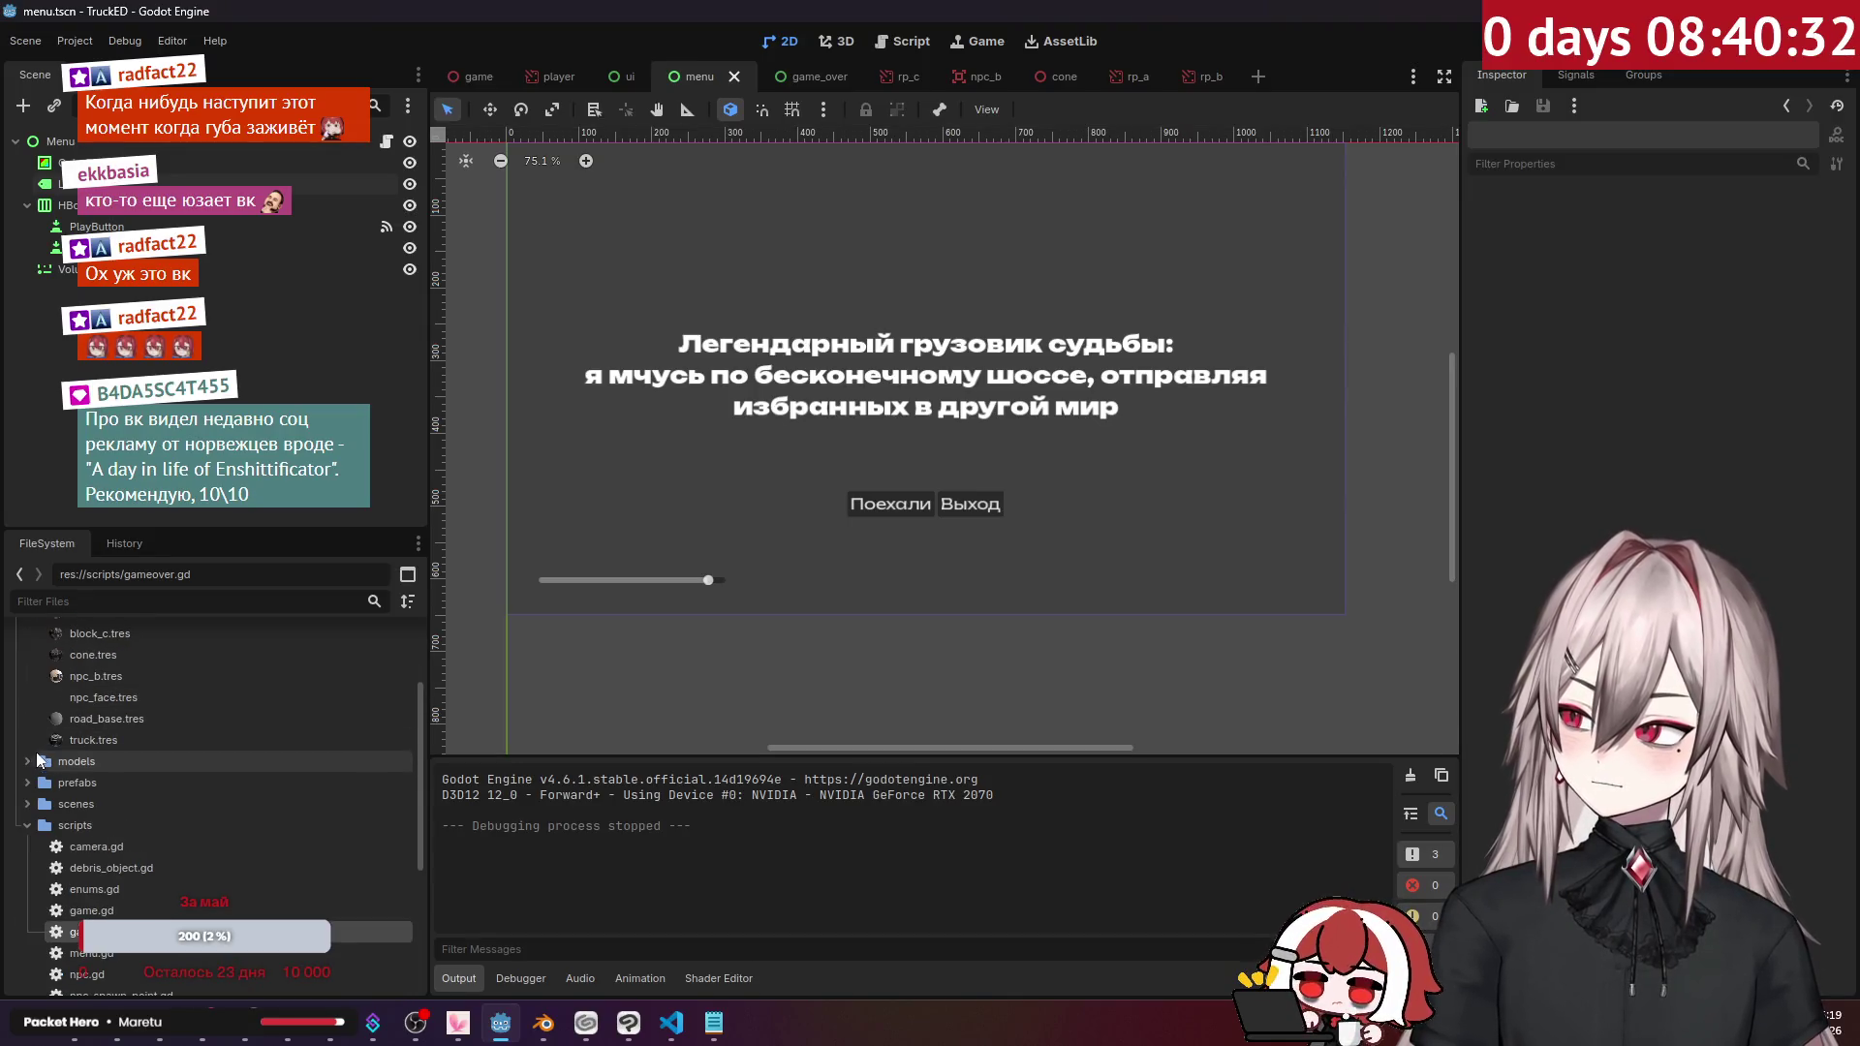
pyautogui.click(27, 714)
pyautogui.click(27, 786)
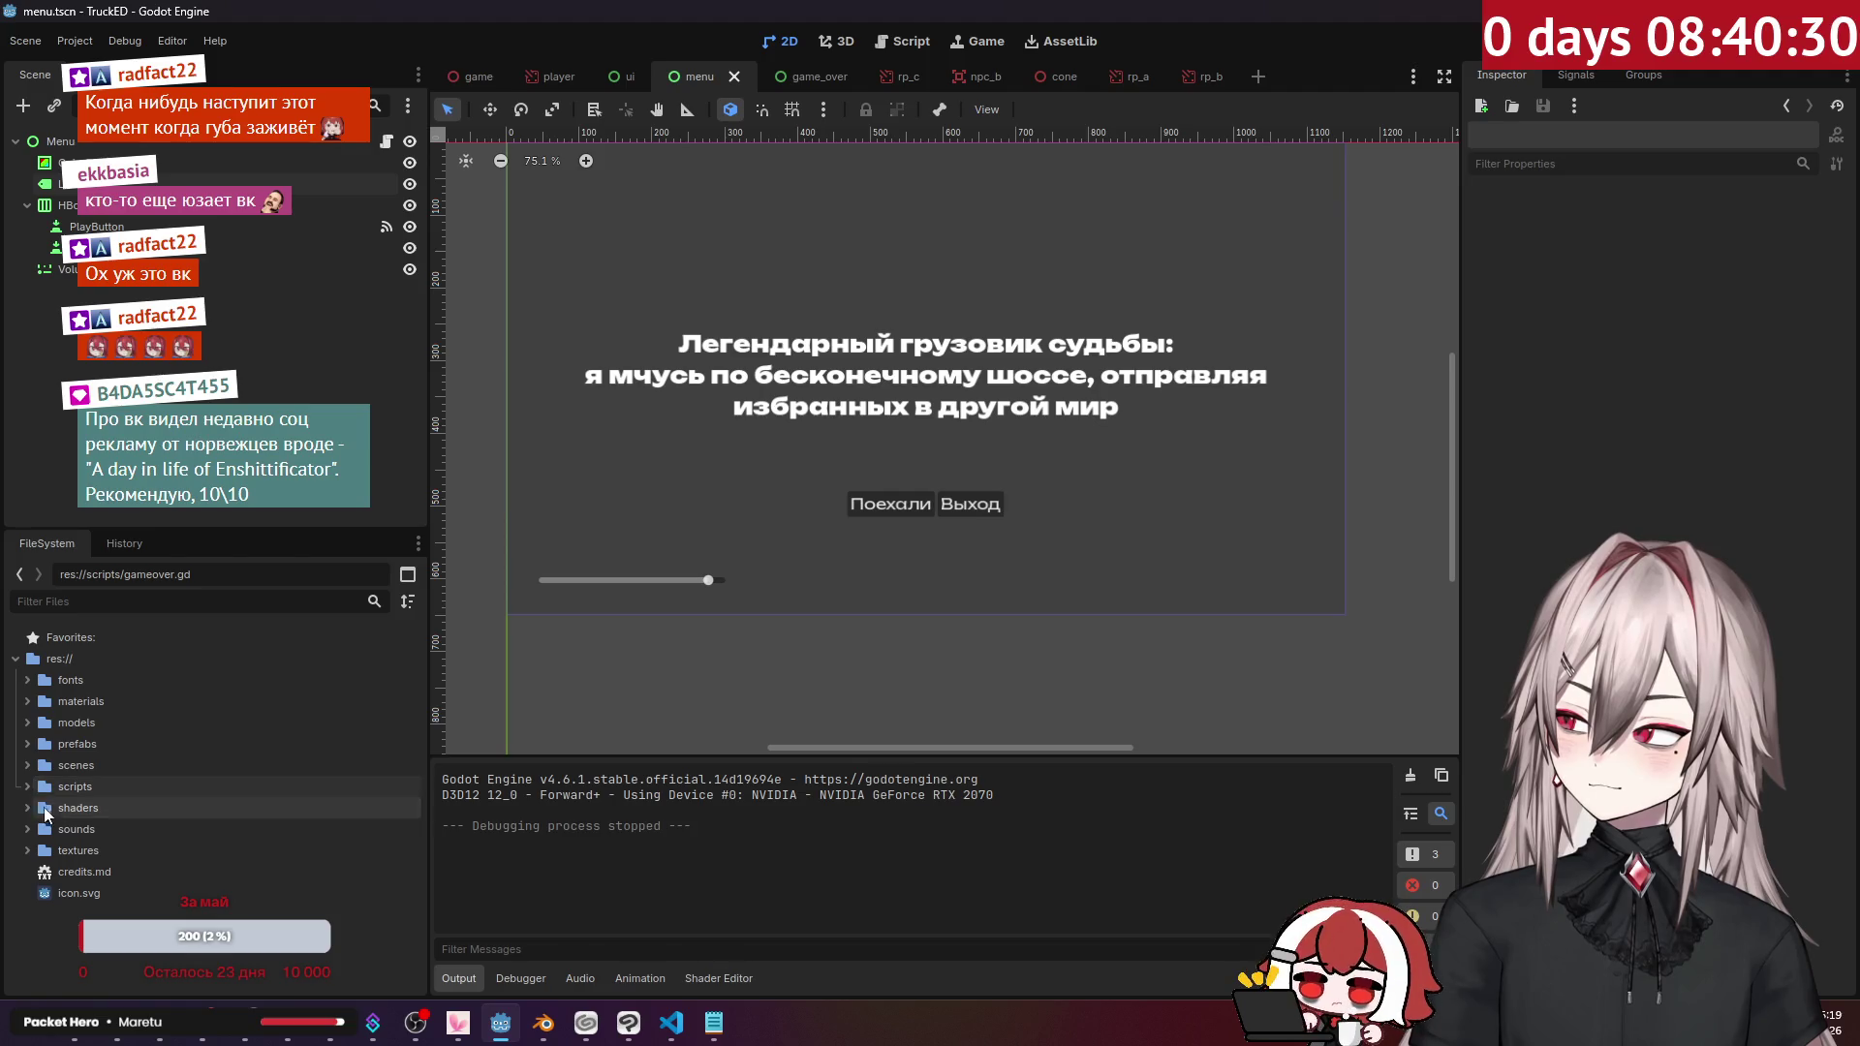
pyautogui.click(27, 829)
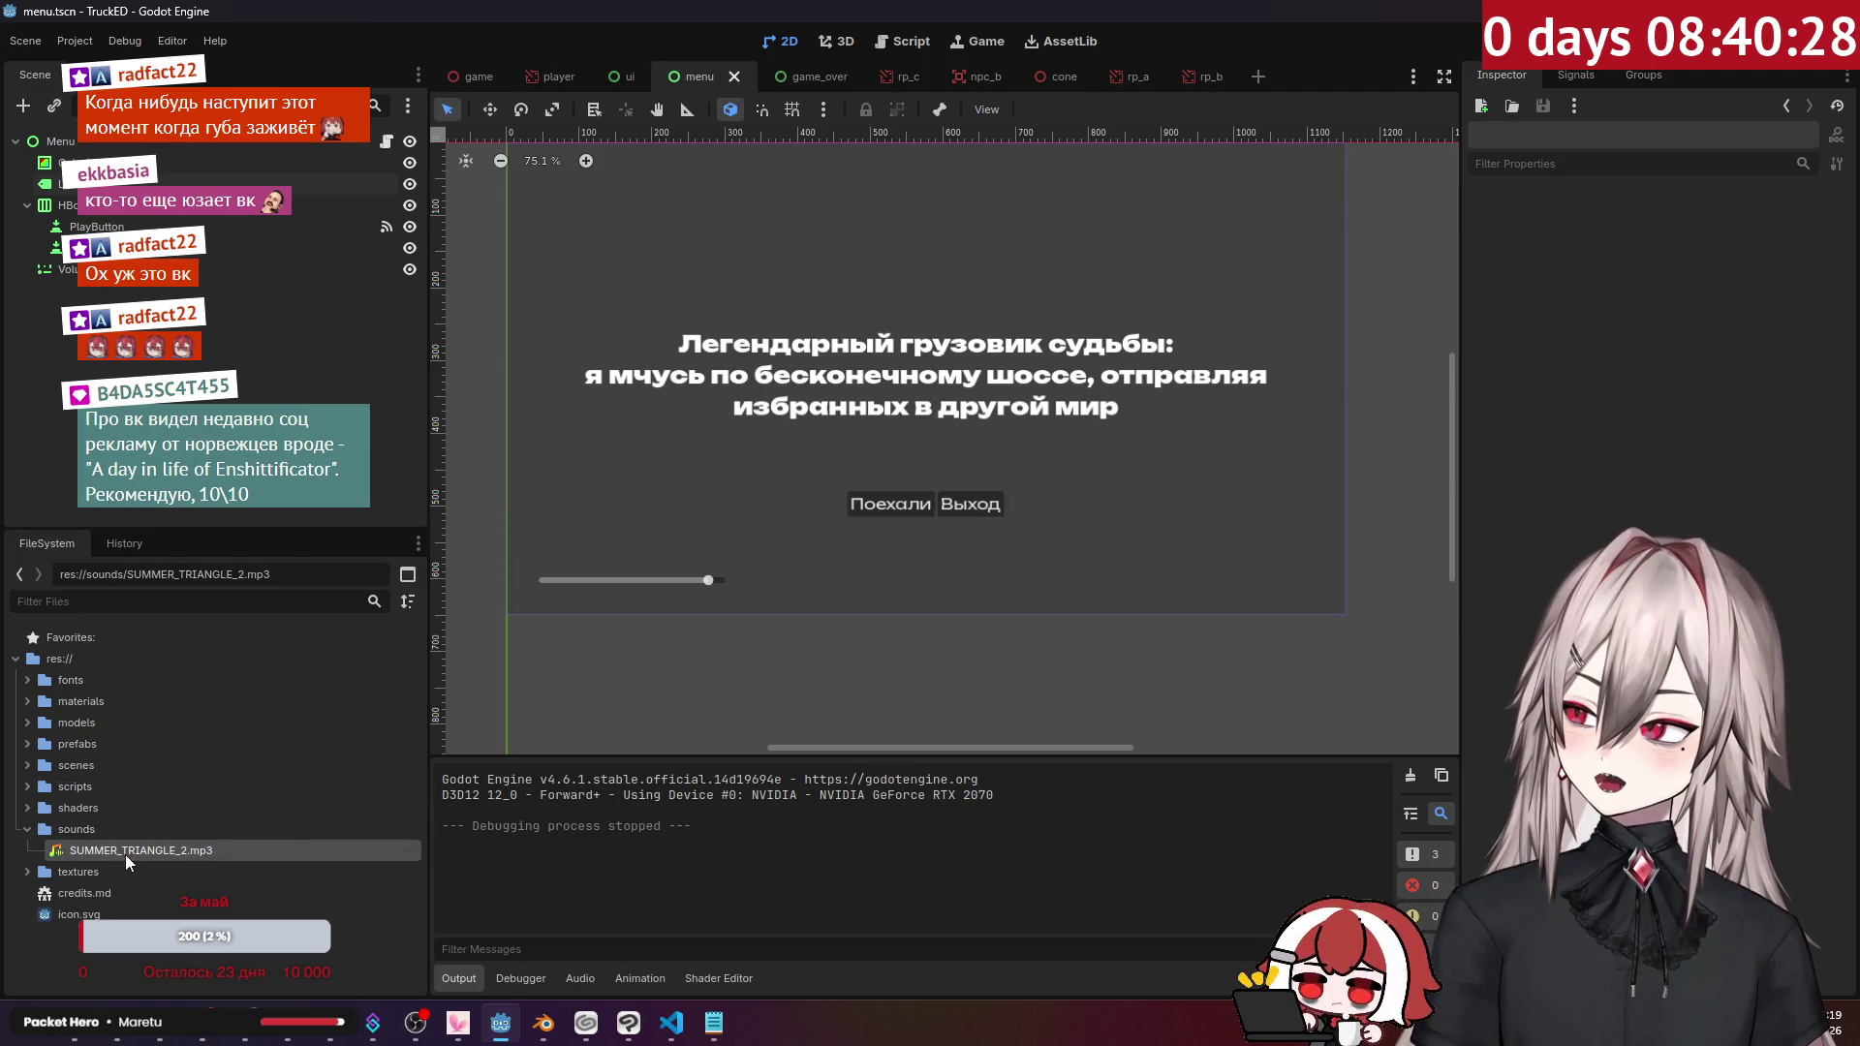
pyautogui.rightClick(125, 855)
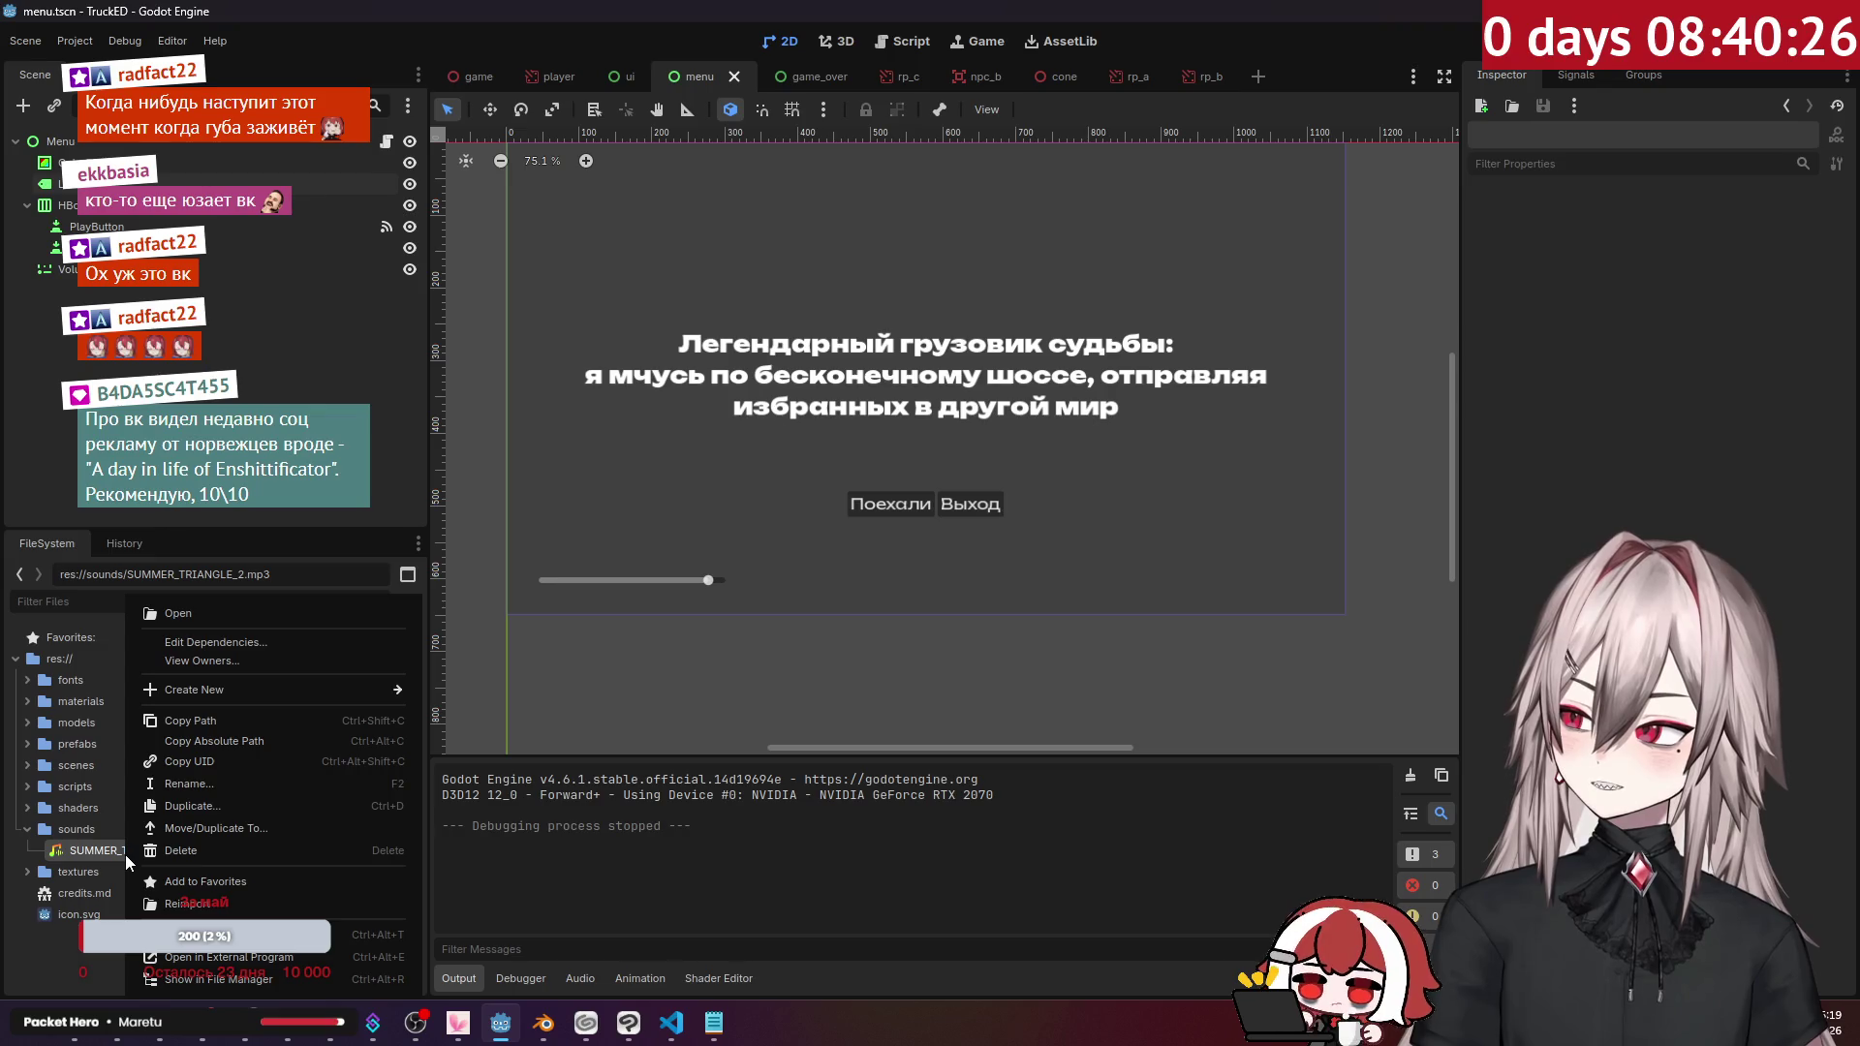
pyautogui.press('Escape')
# Enable Loop in SUMMER_TRIANGLE_2.mp3's import settings, keeping MP3 as the import format.
pyautogui.click(82, 75)
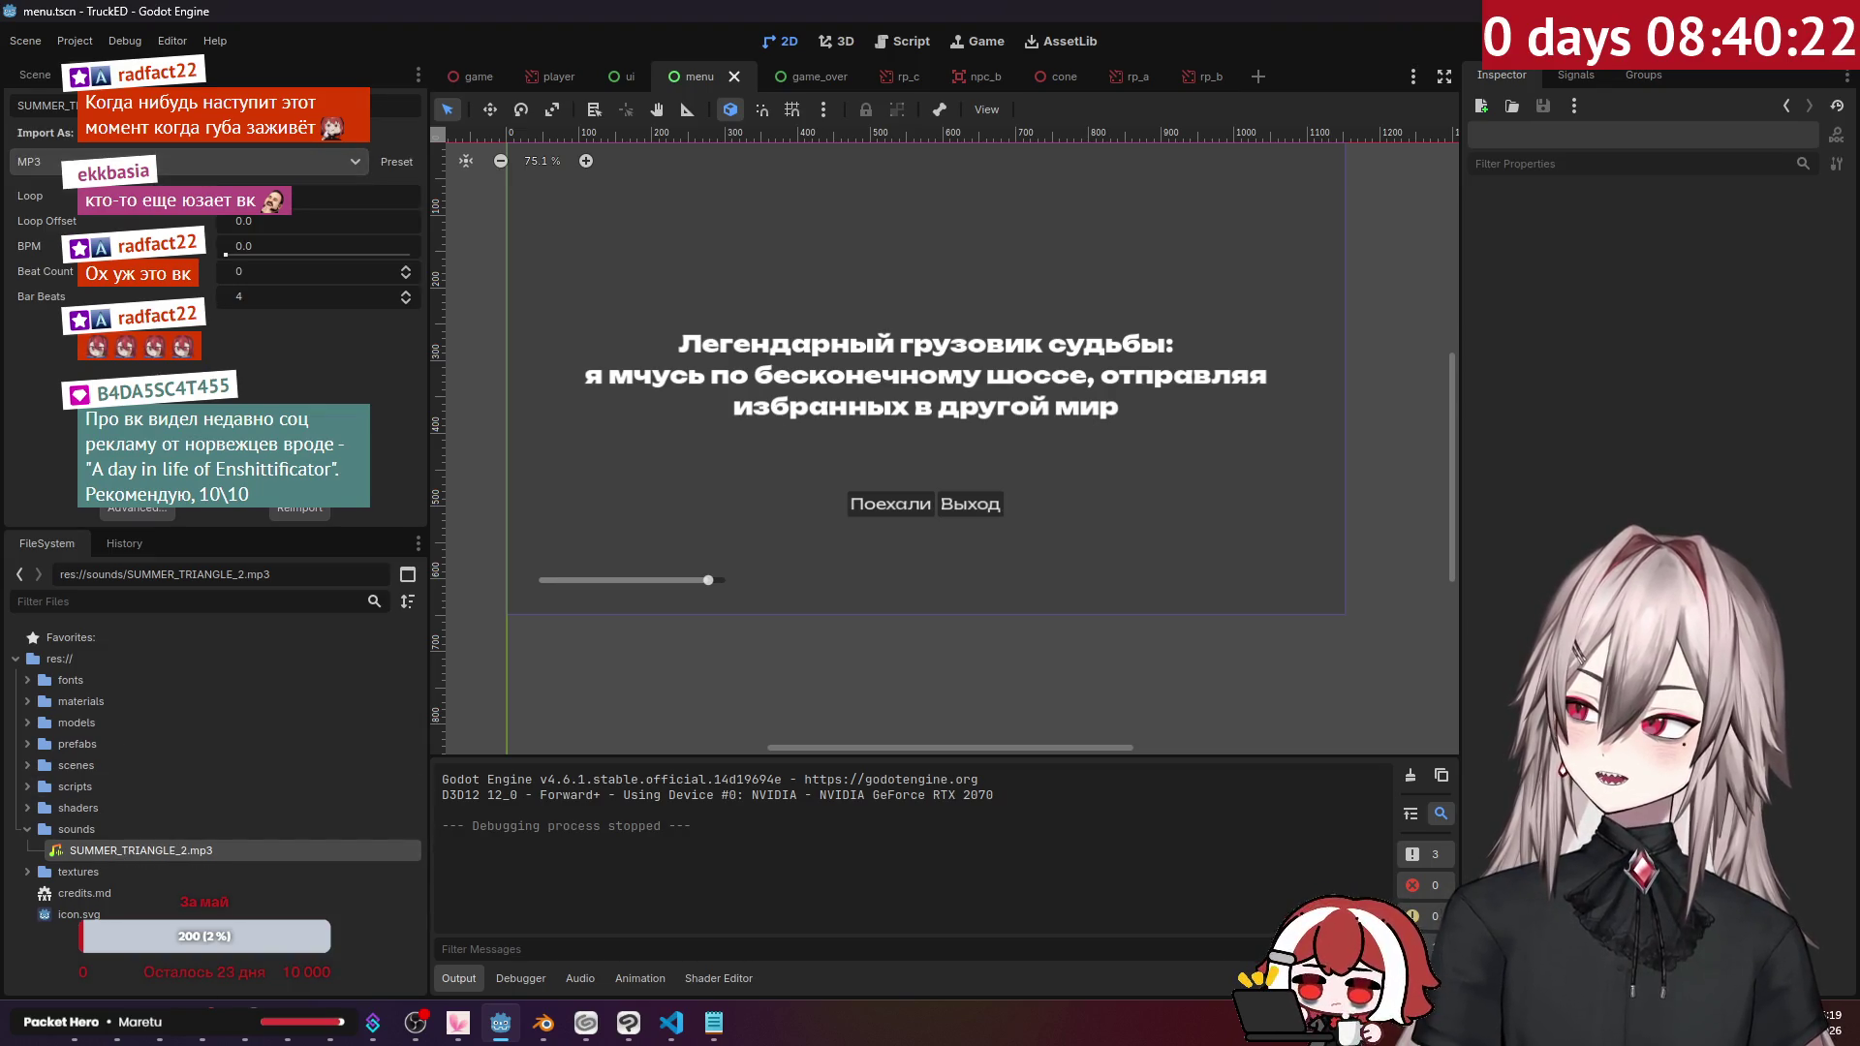
pyautogui.click(233, 196)
pyautogui.click(260, 166)
pyautogui.click(259, 172)
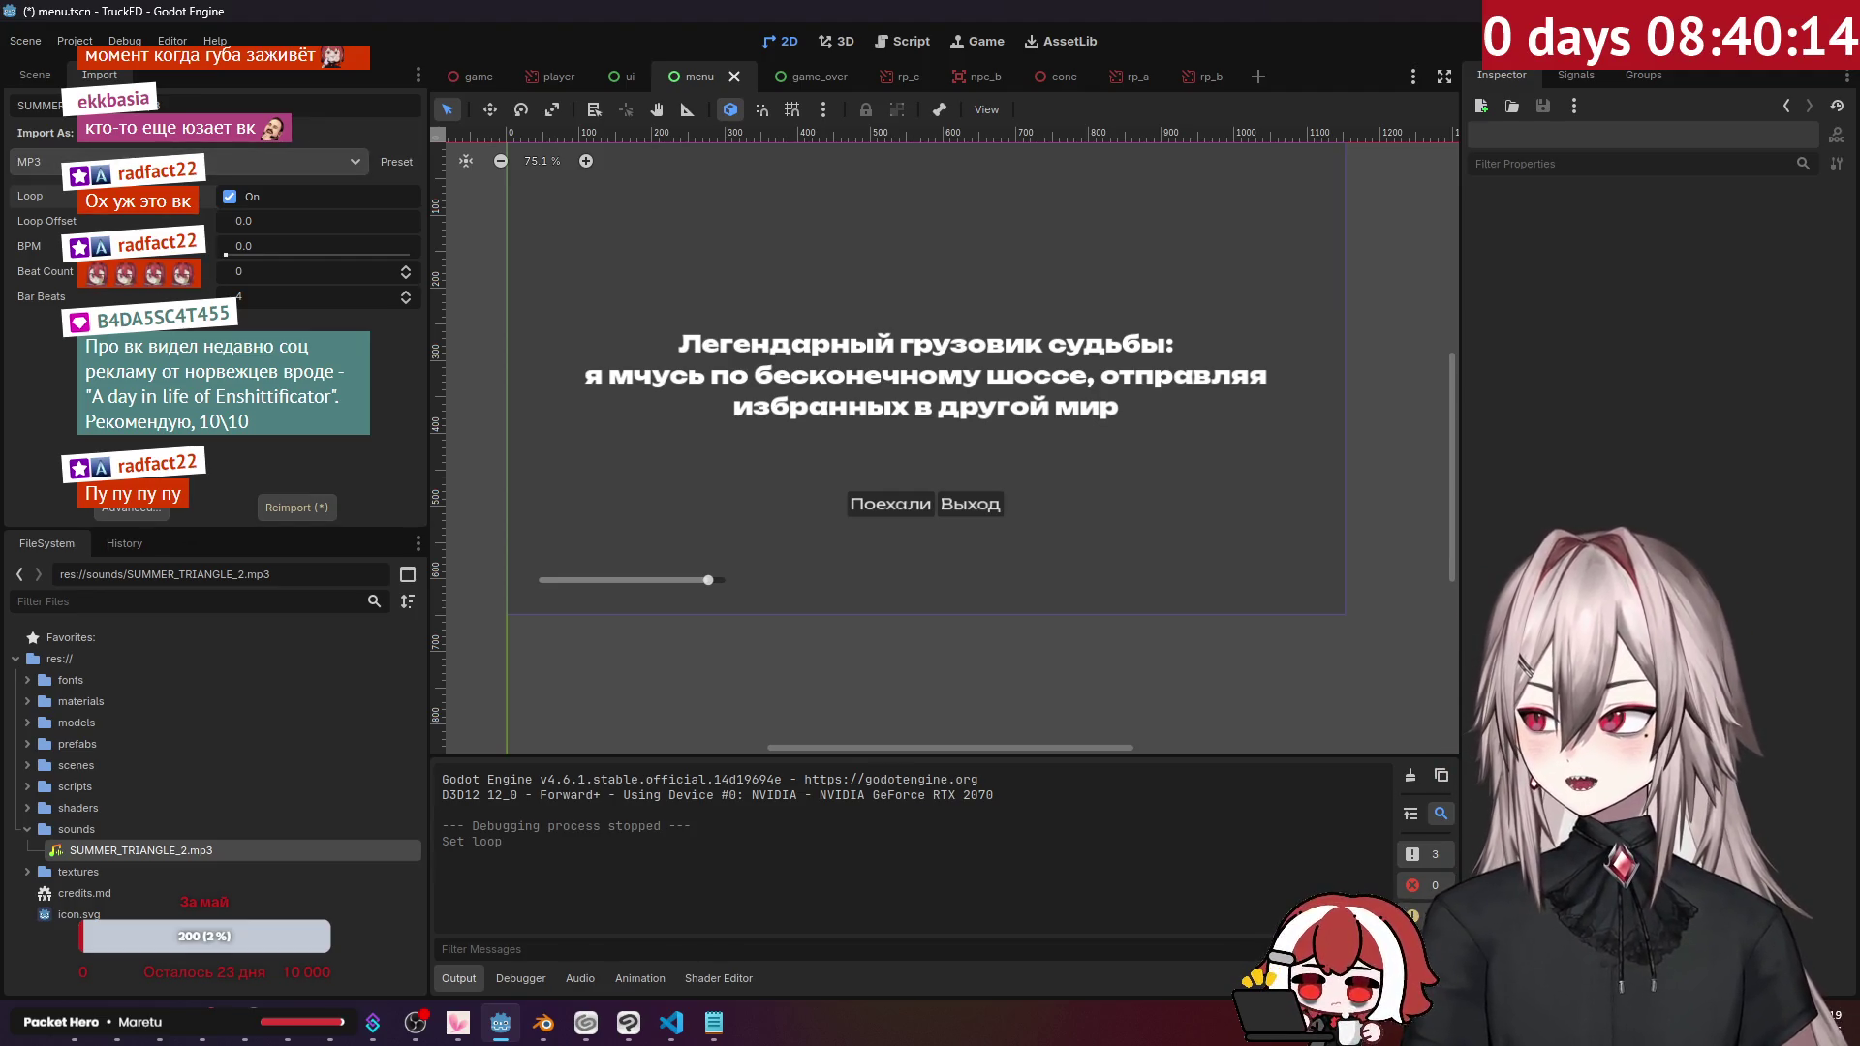
pyautogui.click(17, 78)
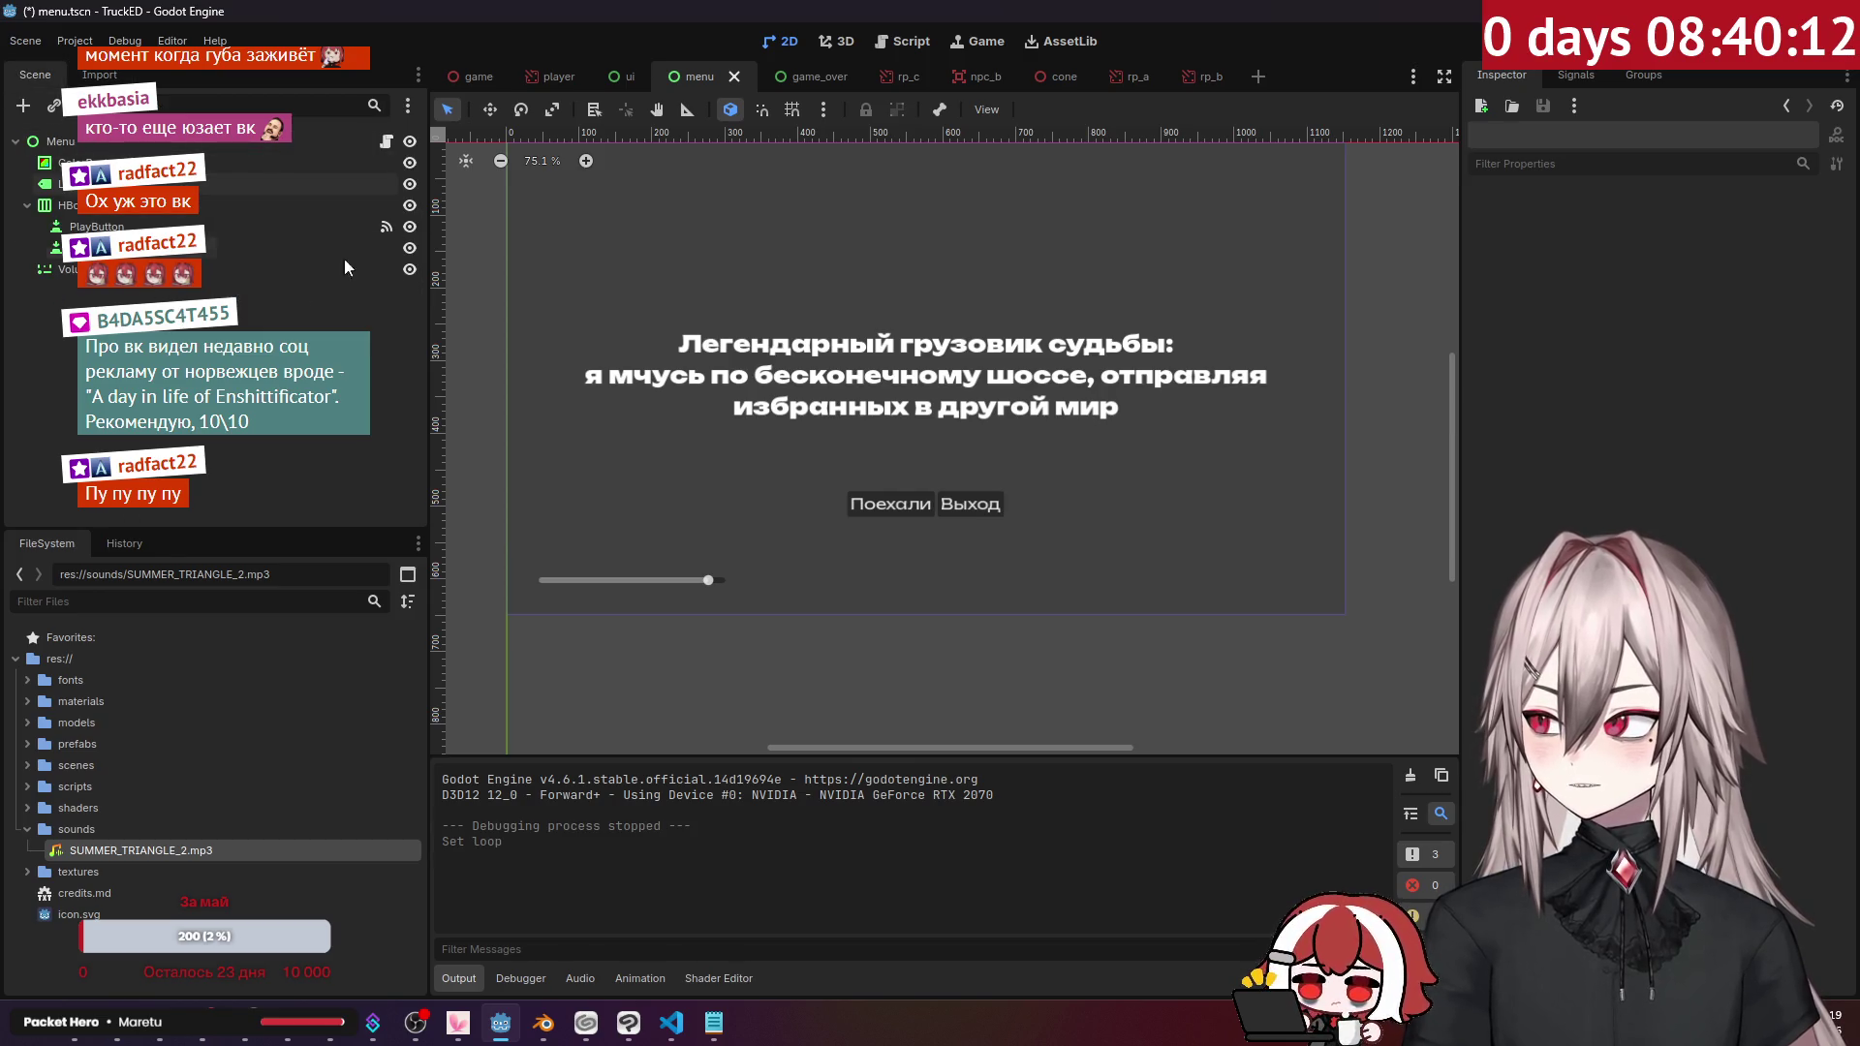
pyautogui.click(489, 82)
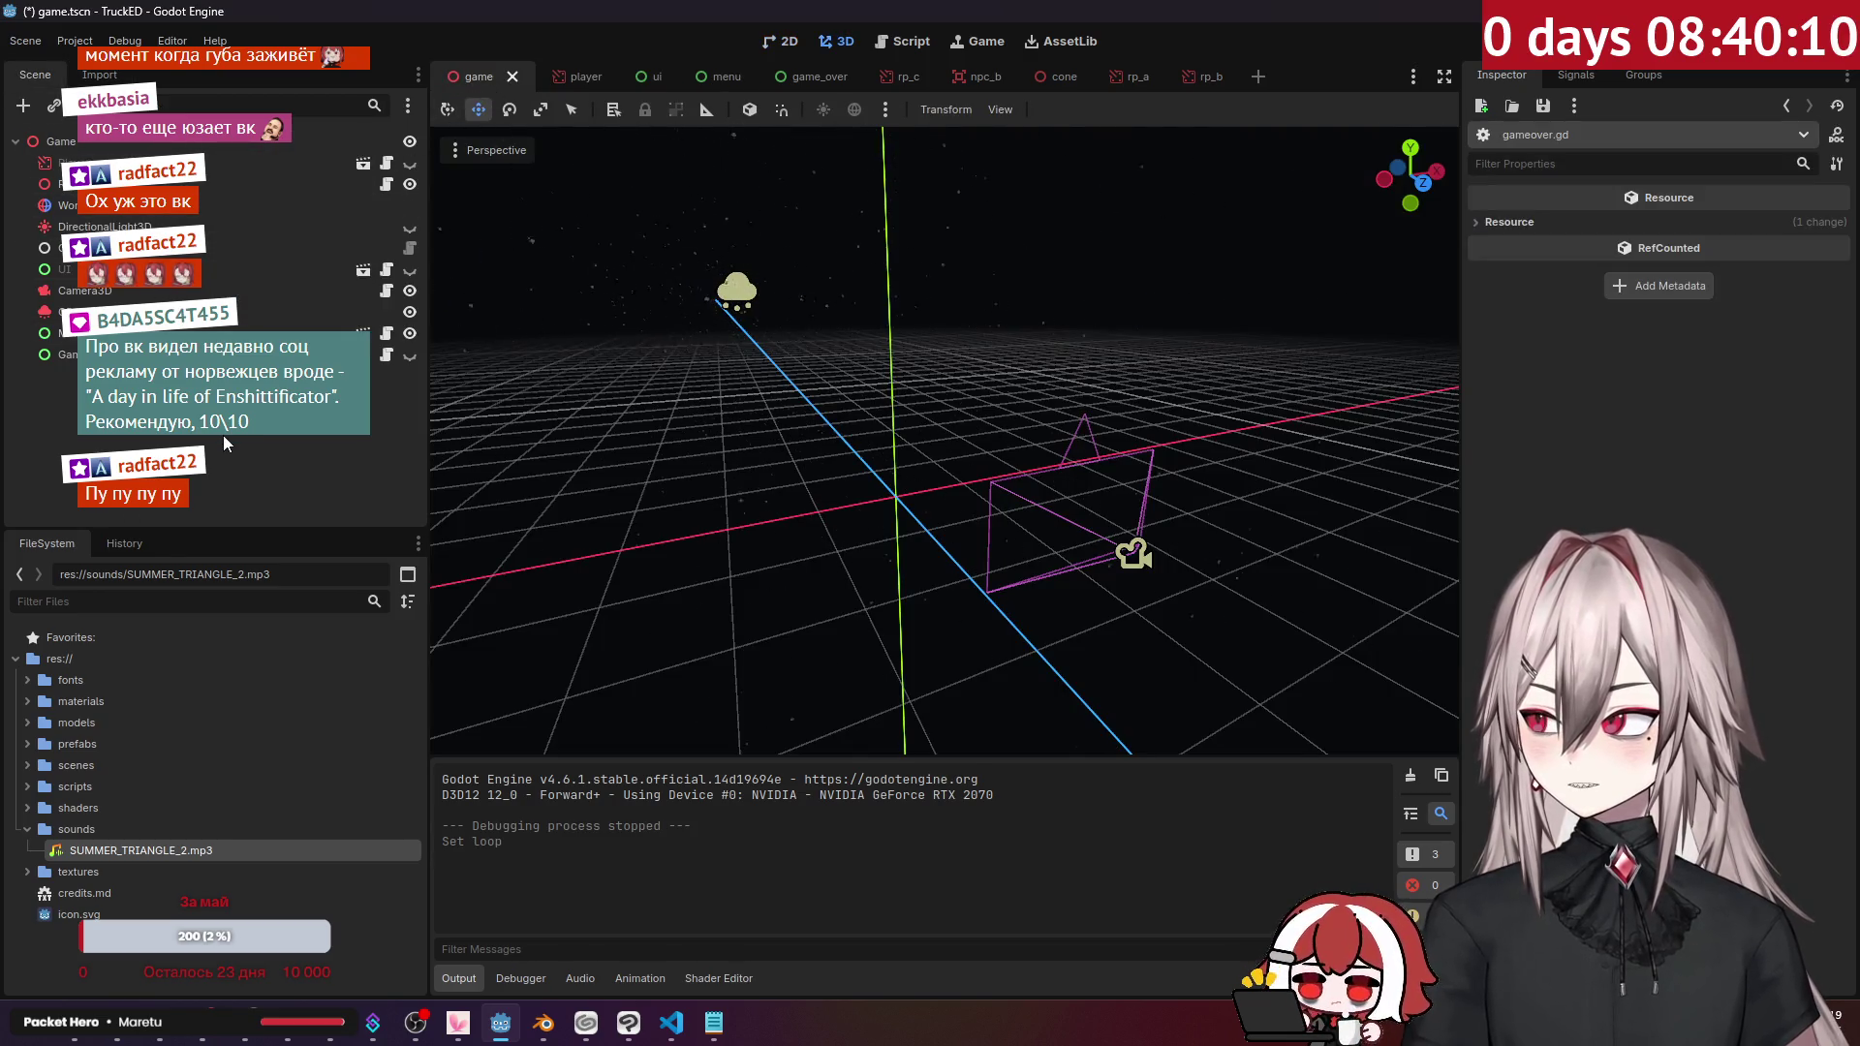
# Add SUMMER_TRIANGLE_2.mp3 to the game scene as SummerTriangle2 and turn on Autoplay.
pyautogui.moveTo(102, 855); pyautogui.dragTo(68, 145)
pyautogui.click(60, 375)
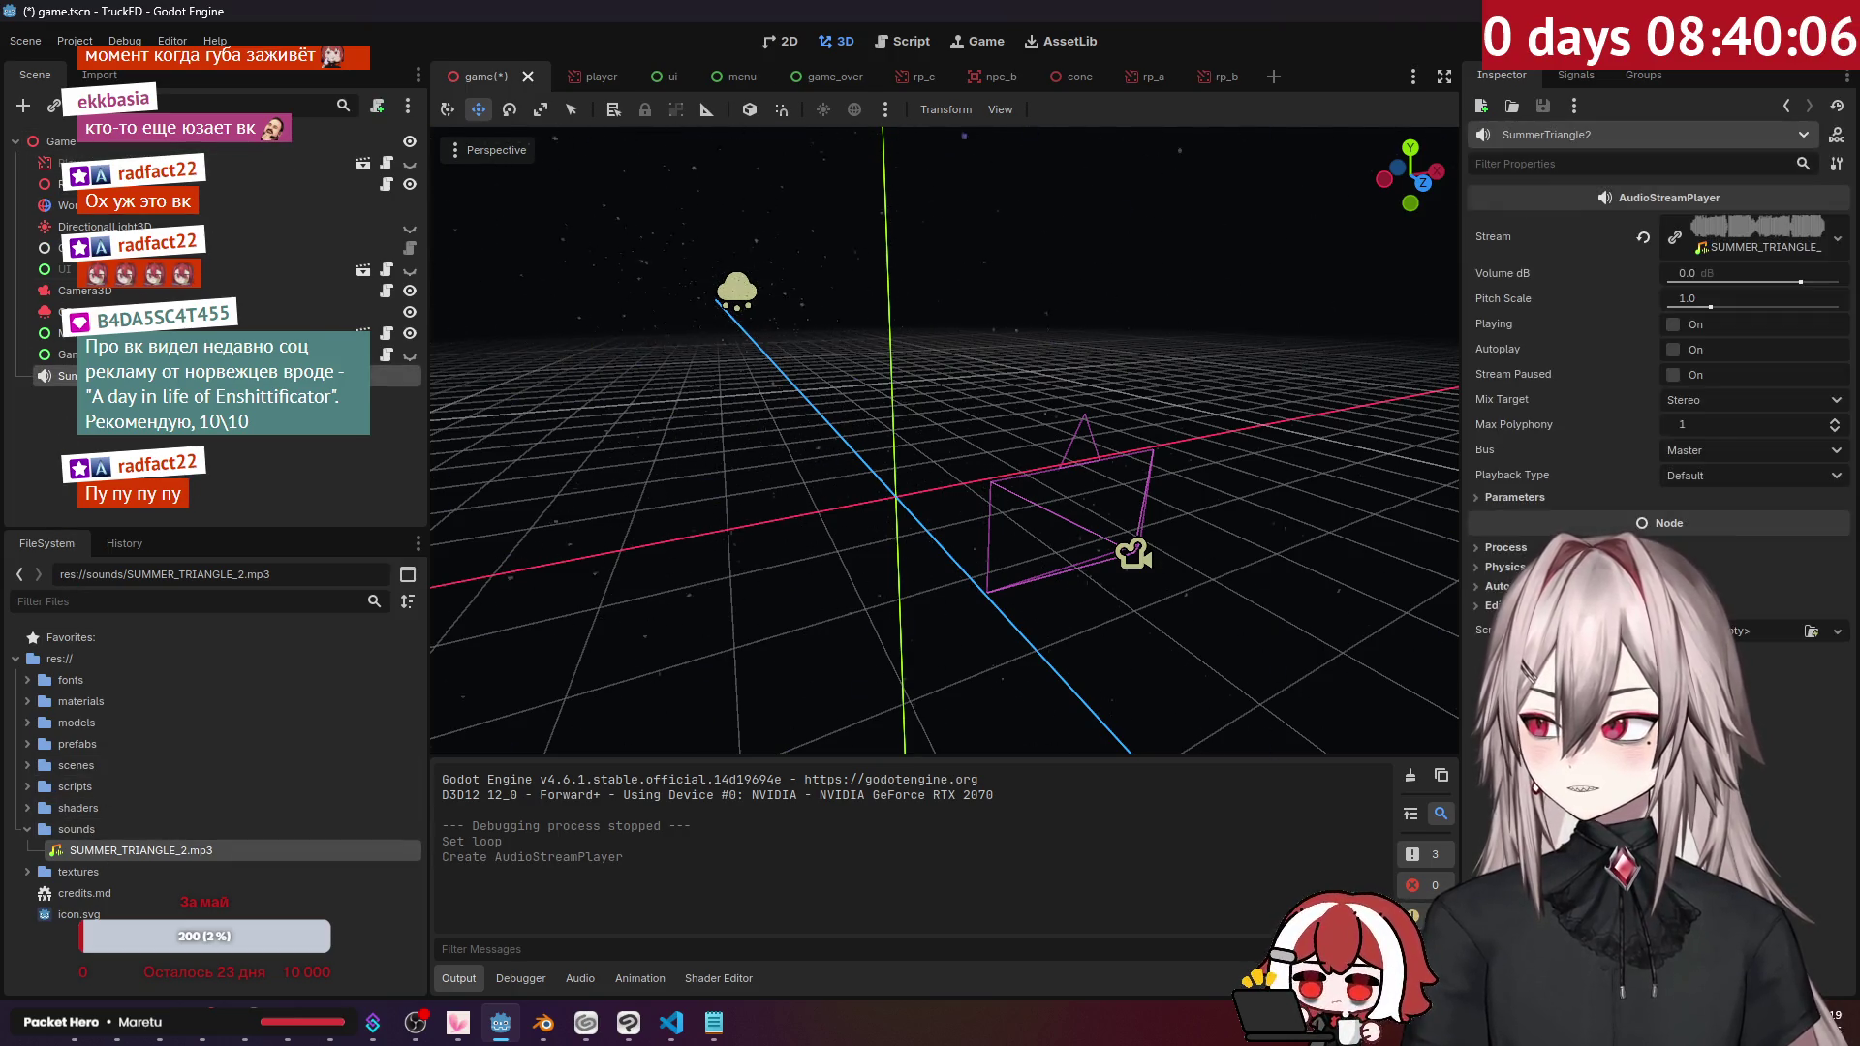
pyautogui.click(1674, 326)
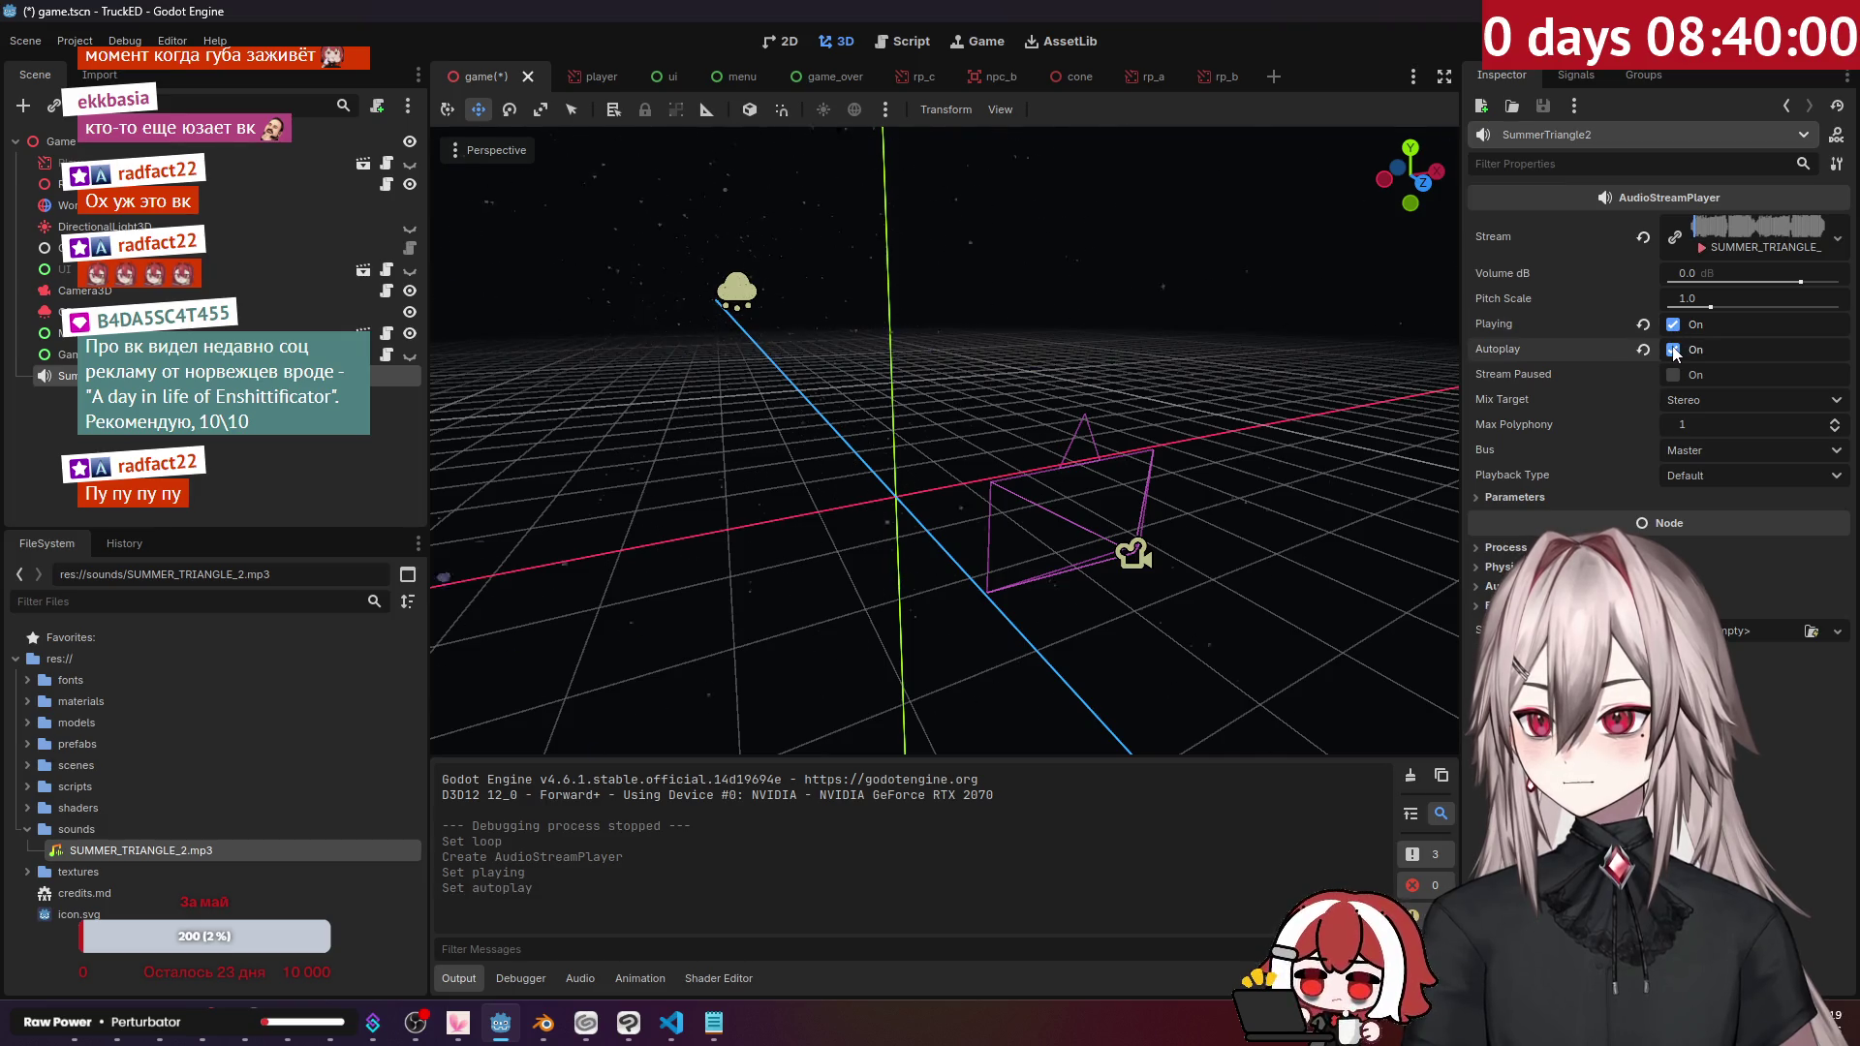
pyautogui.click(1673, 350)
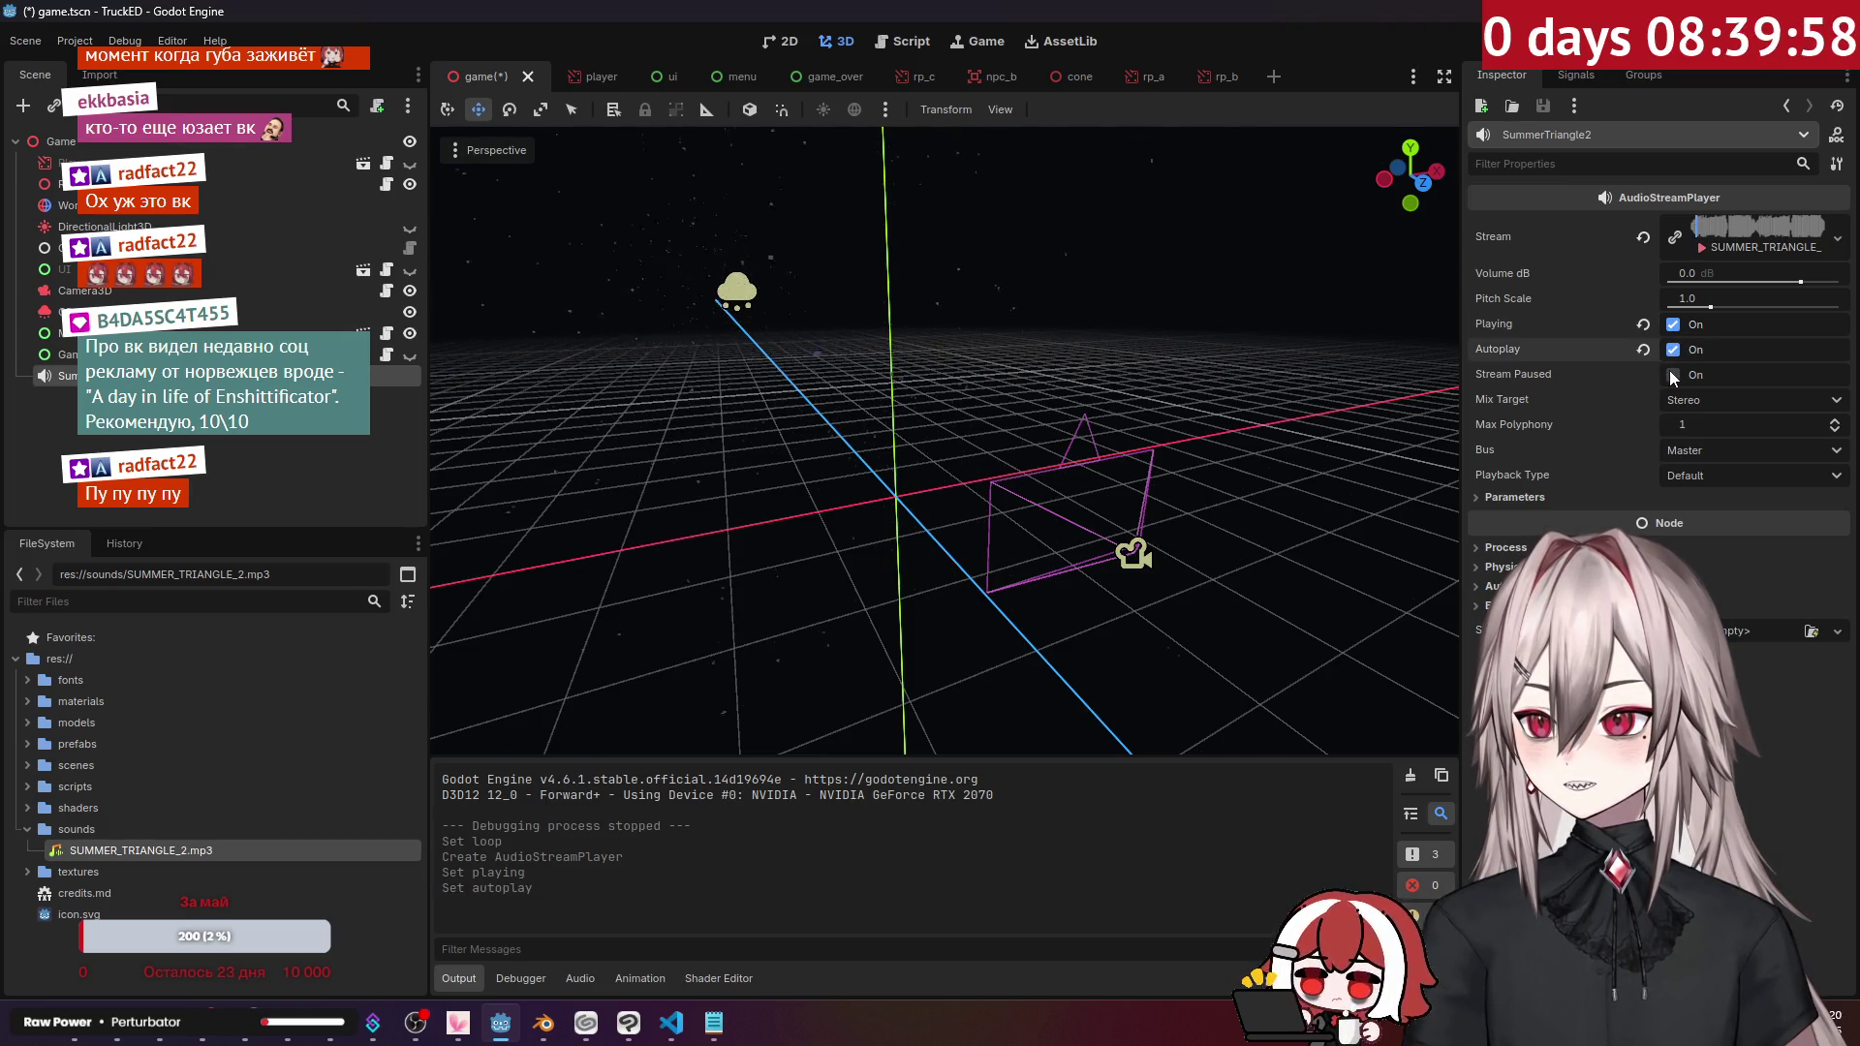
pyautogui.click(1675, 323)
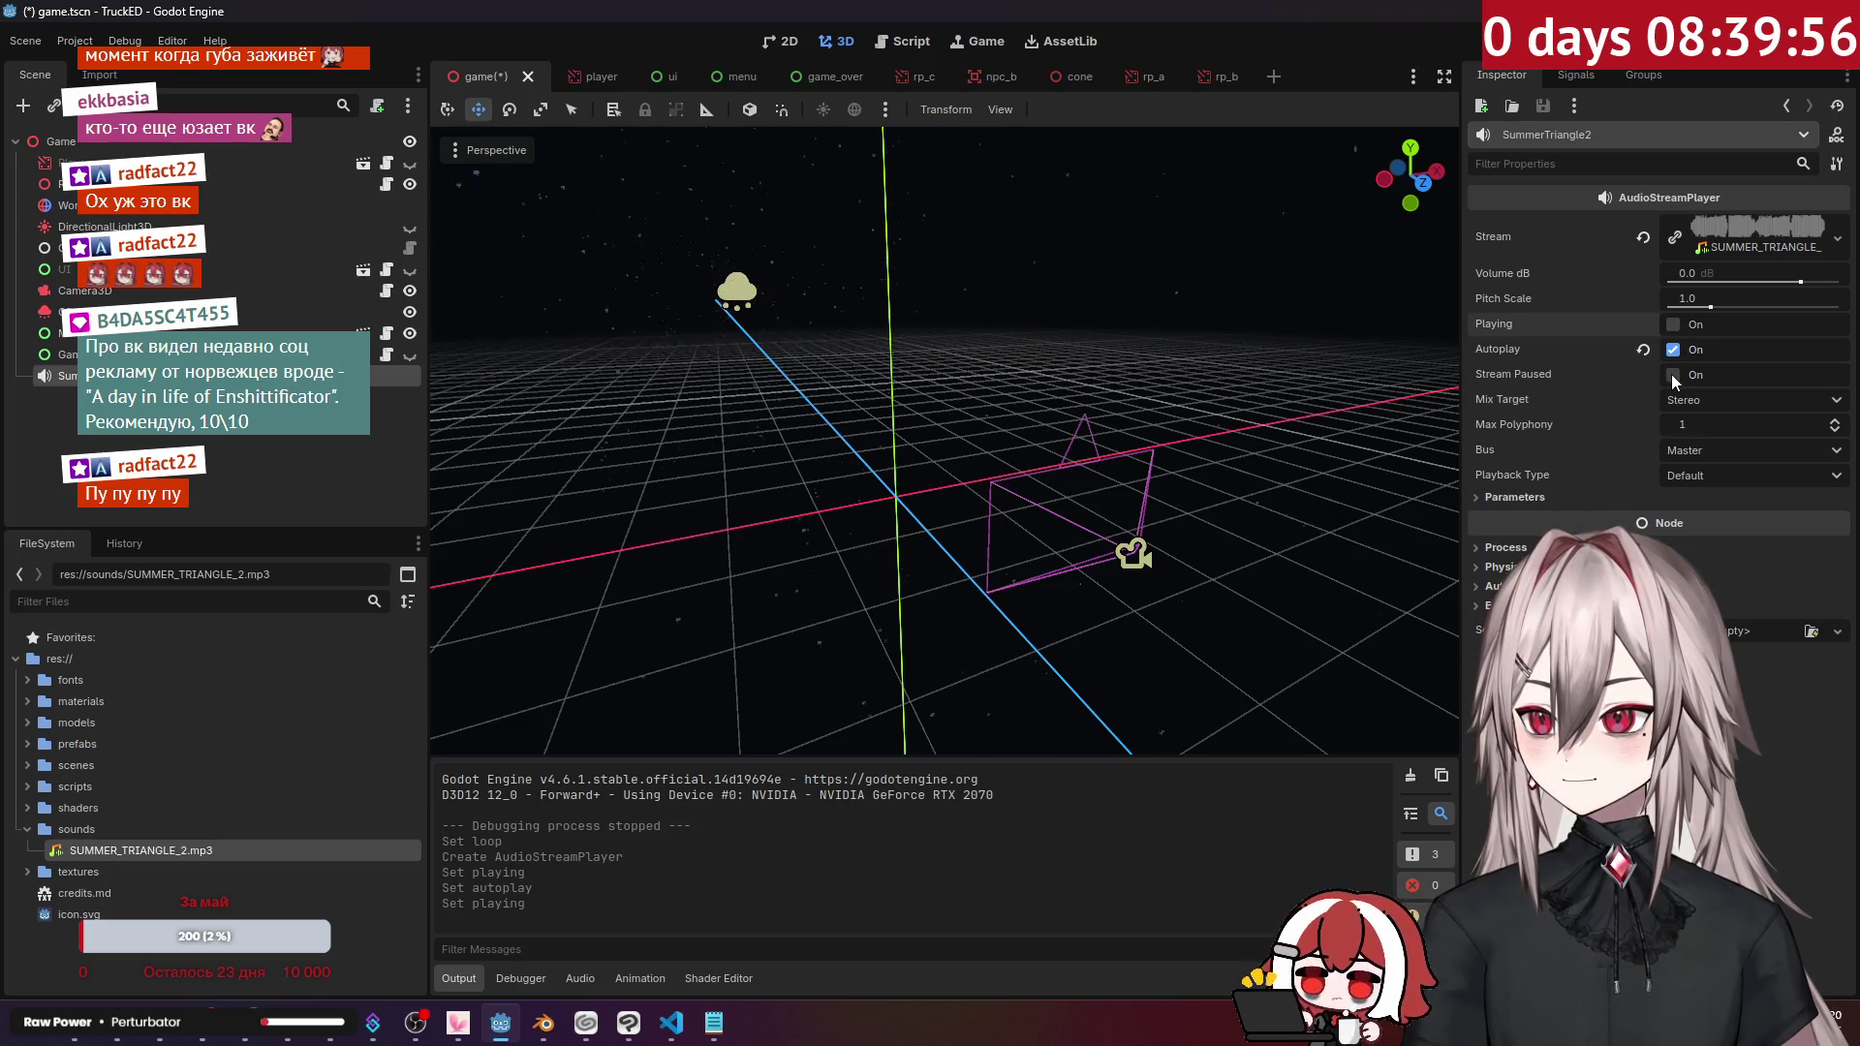
# Keep the Default playback type and switch on the overridden Looping parameter.
pyautogui.moveTo(1530, 375)
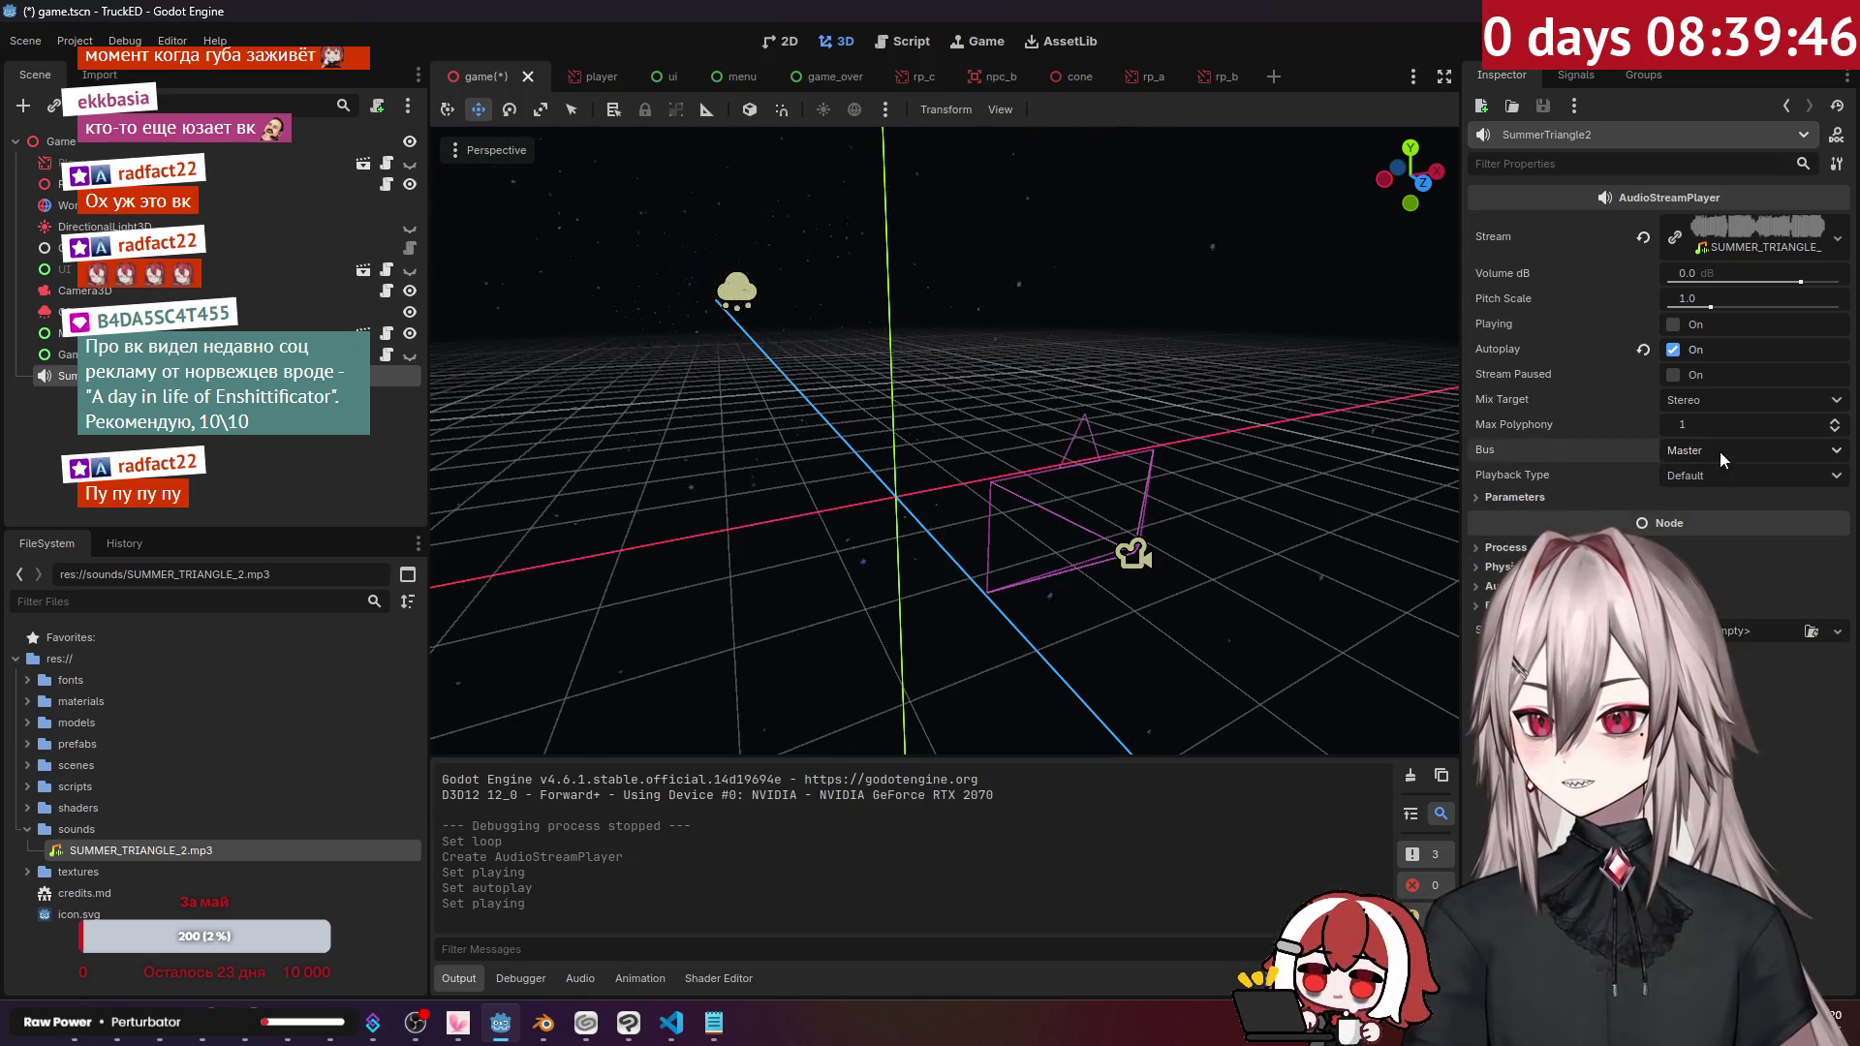
pyautogui.click(1708, 477)
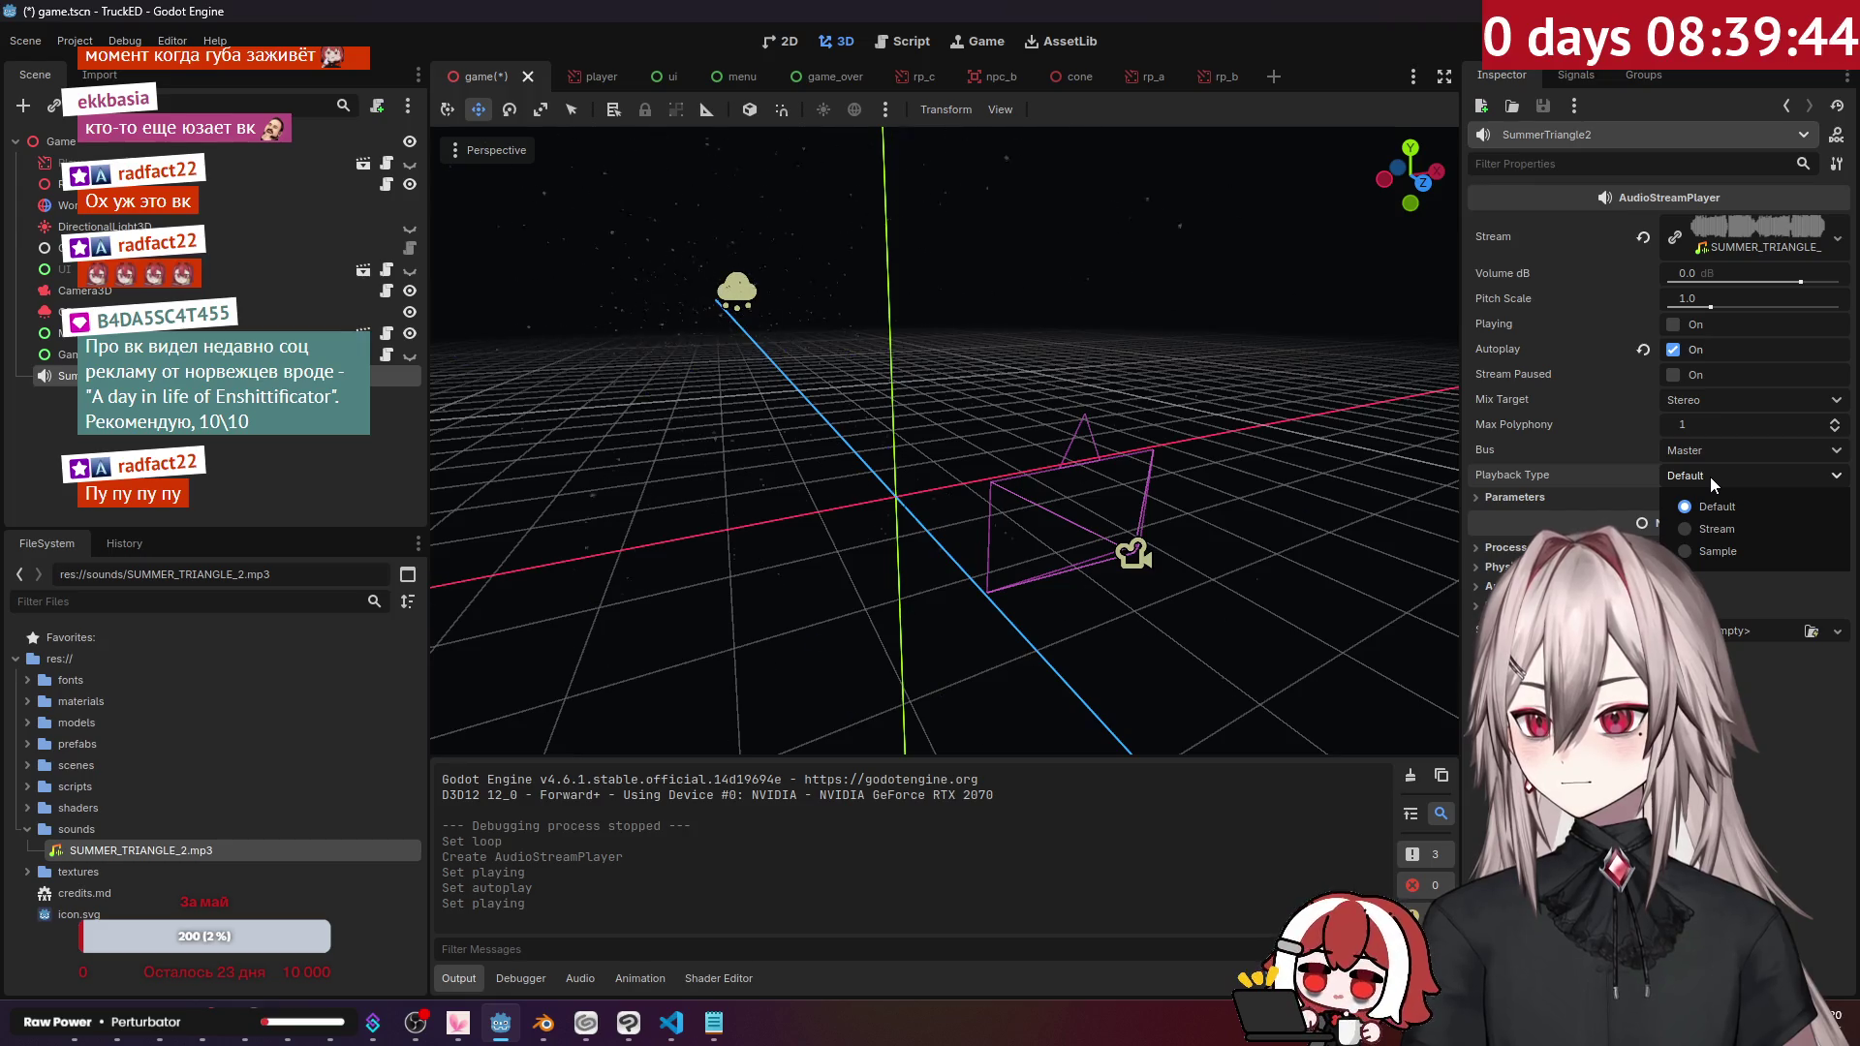
pyautogui.click(1711, 476)
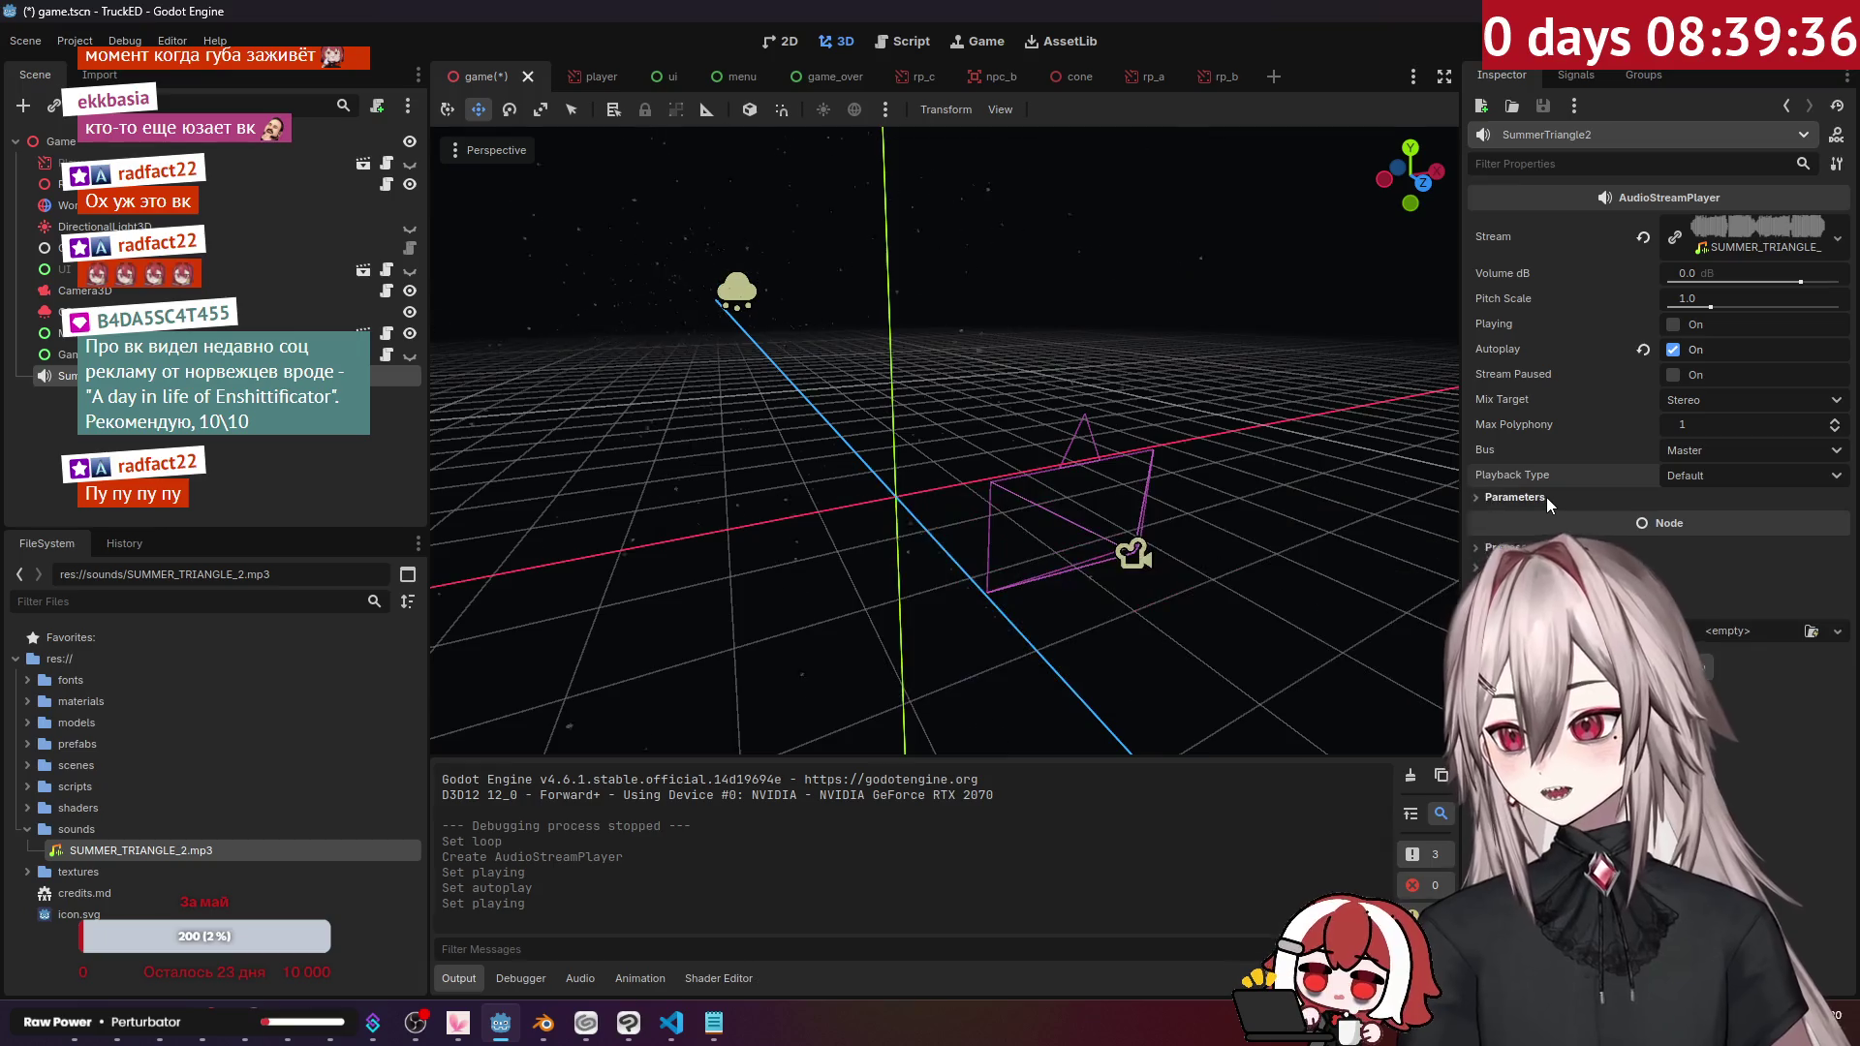
pyautogui.click(1546, 496)
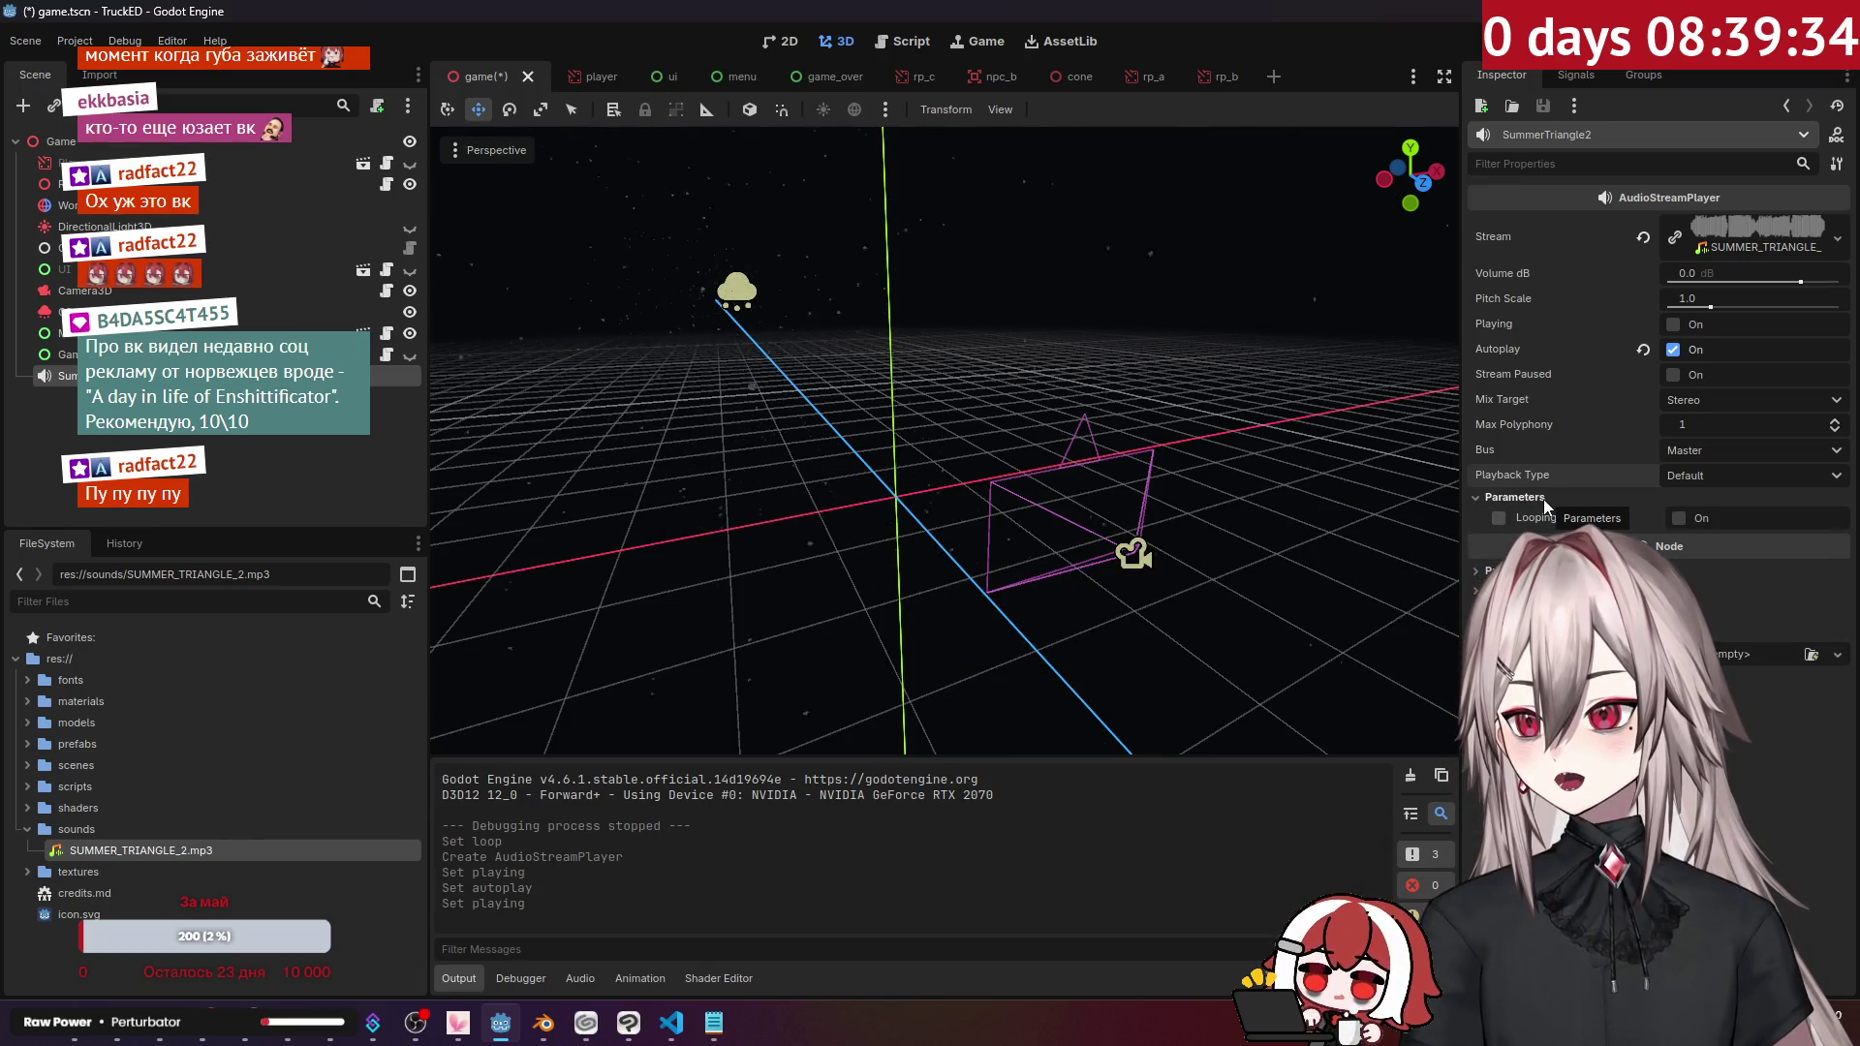
pyautogui.click(1499, 519)
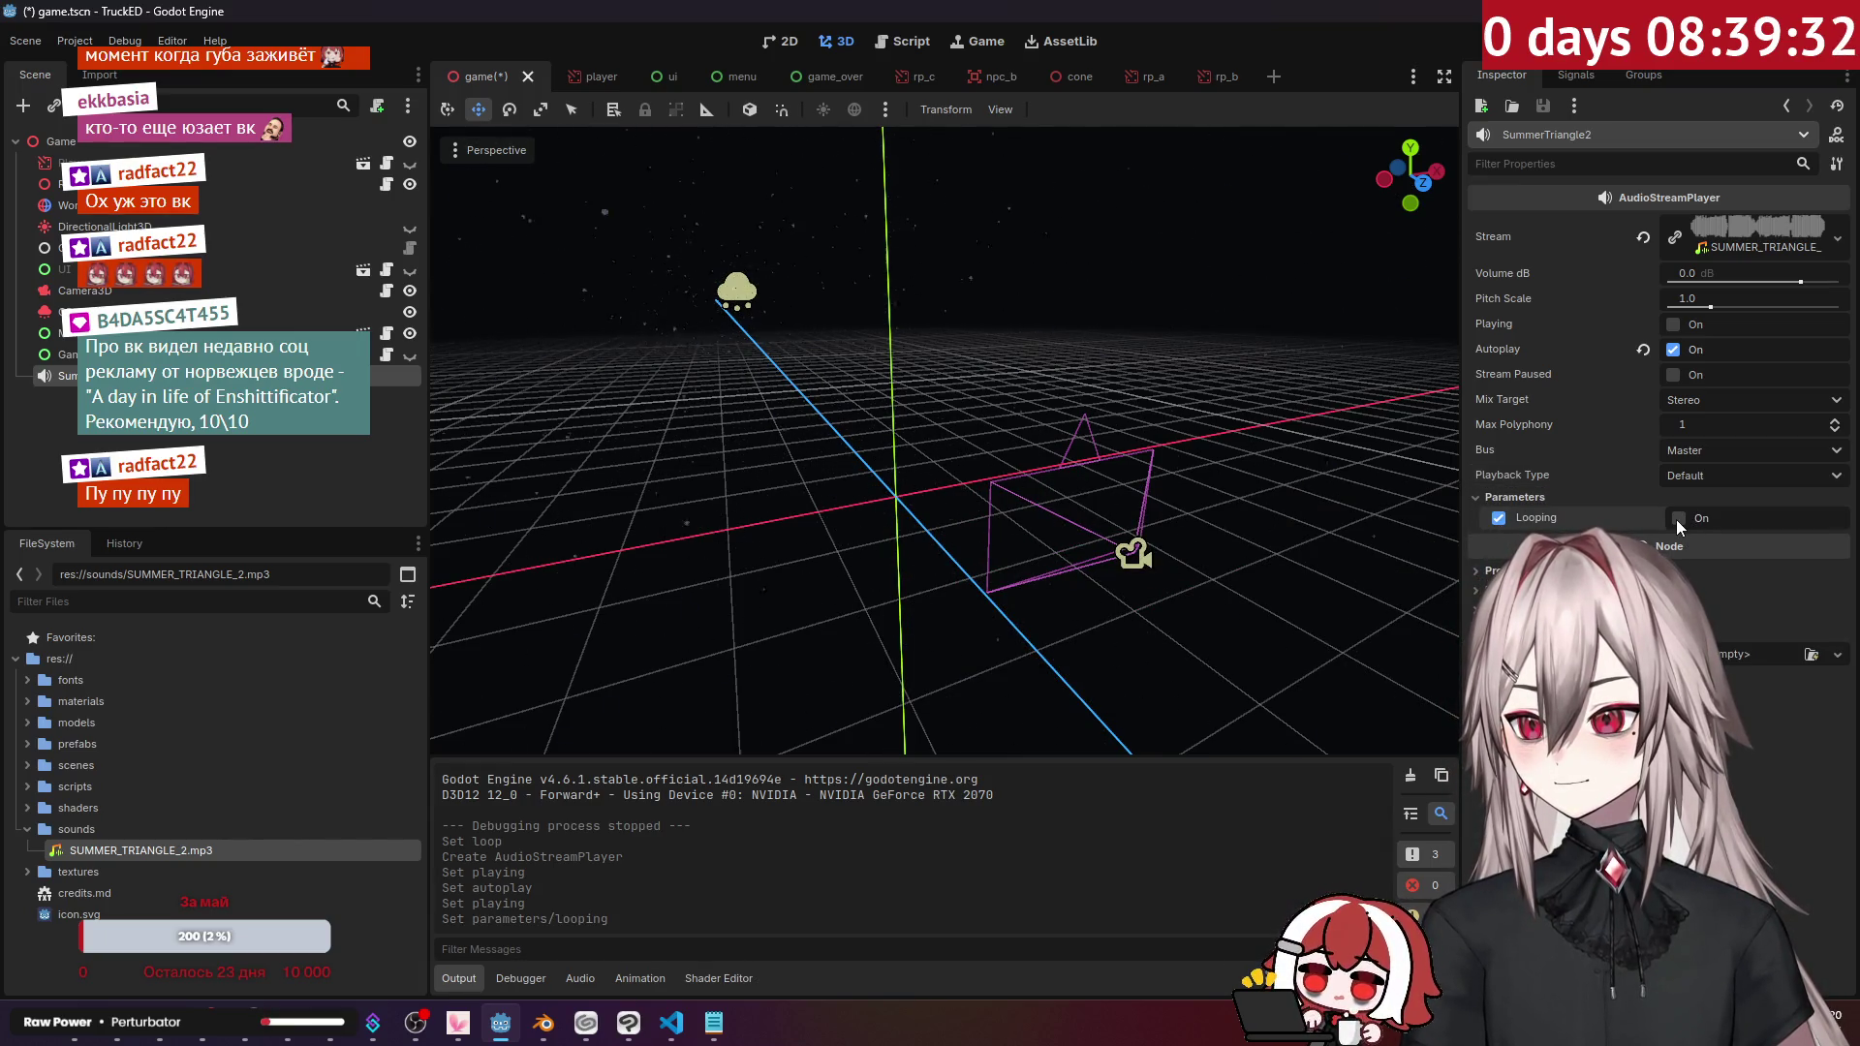
pyautogui.click(1679, 520)
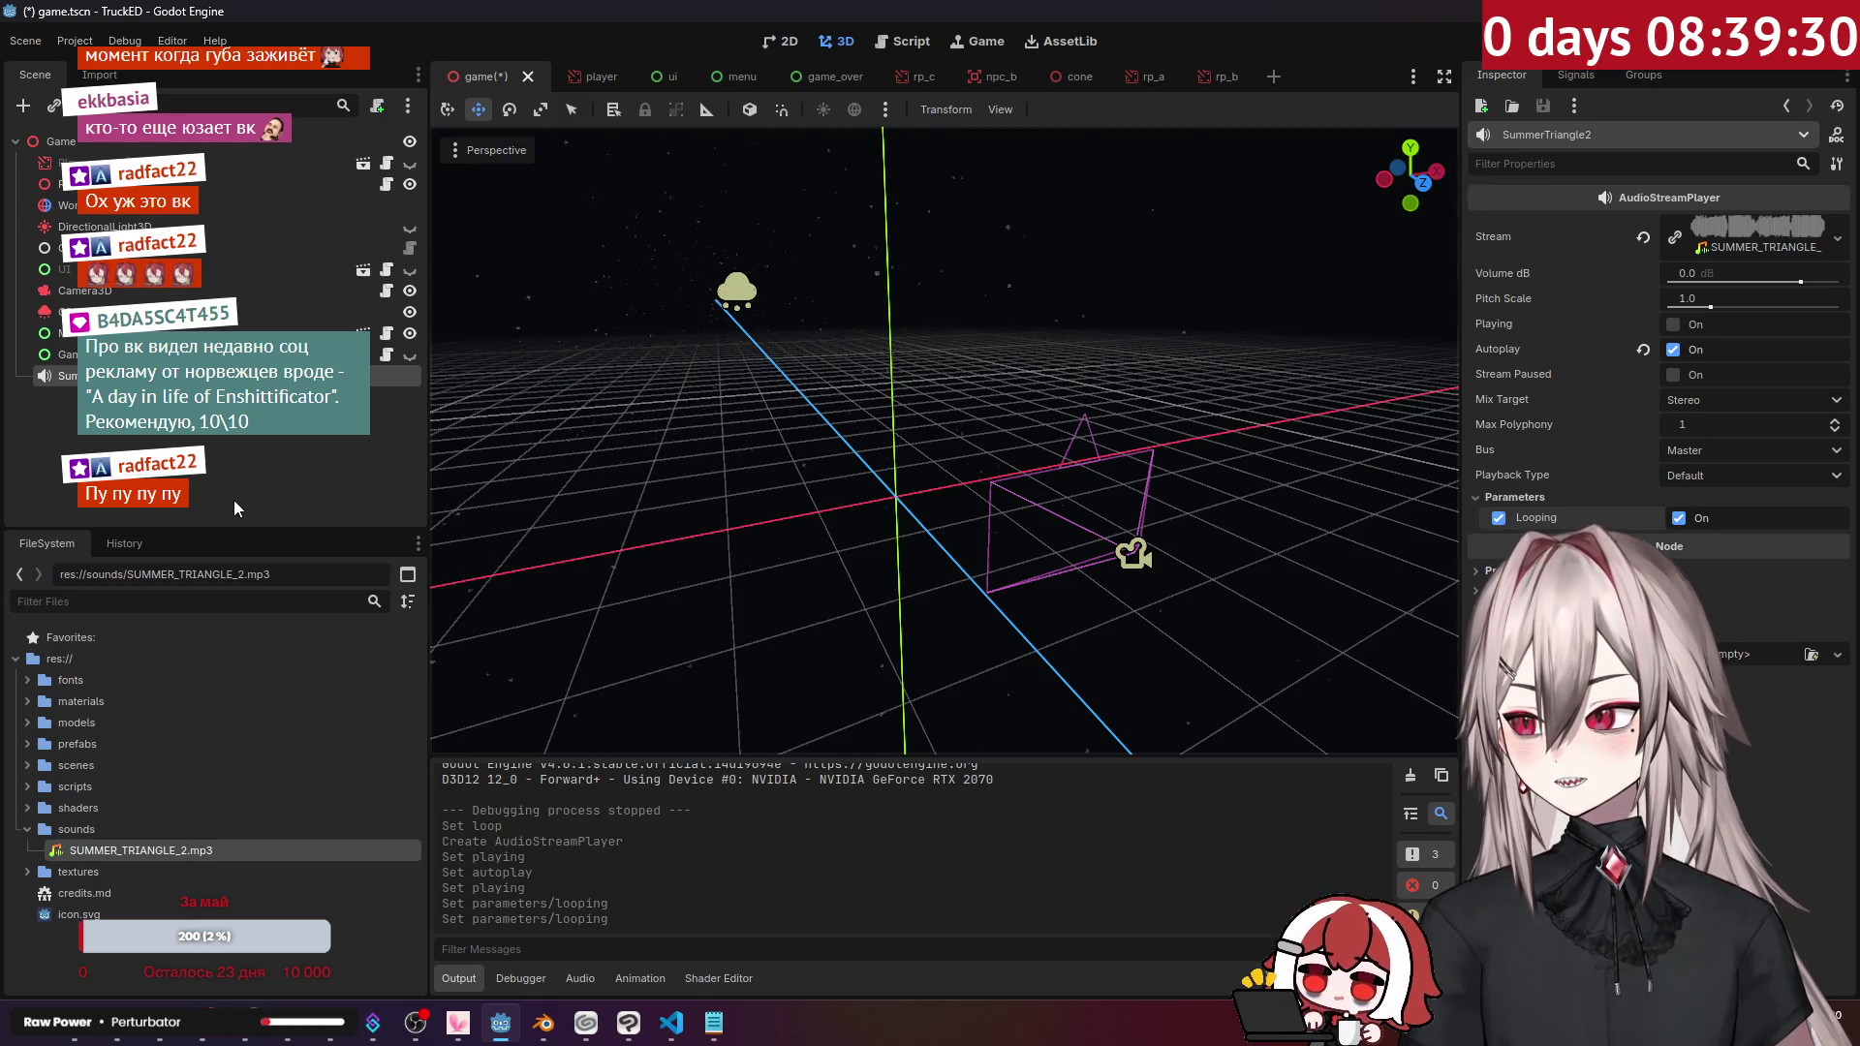
# Save game.tscn with the new SummerTriangle2 audio player.
pyautogui.click(235, 508)
pyautogui.moveTo(671, 1022)
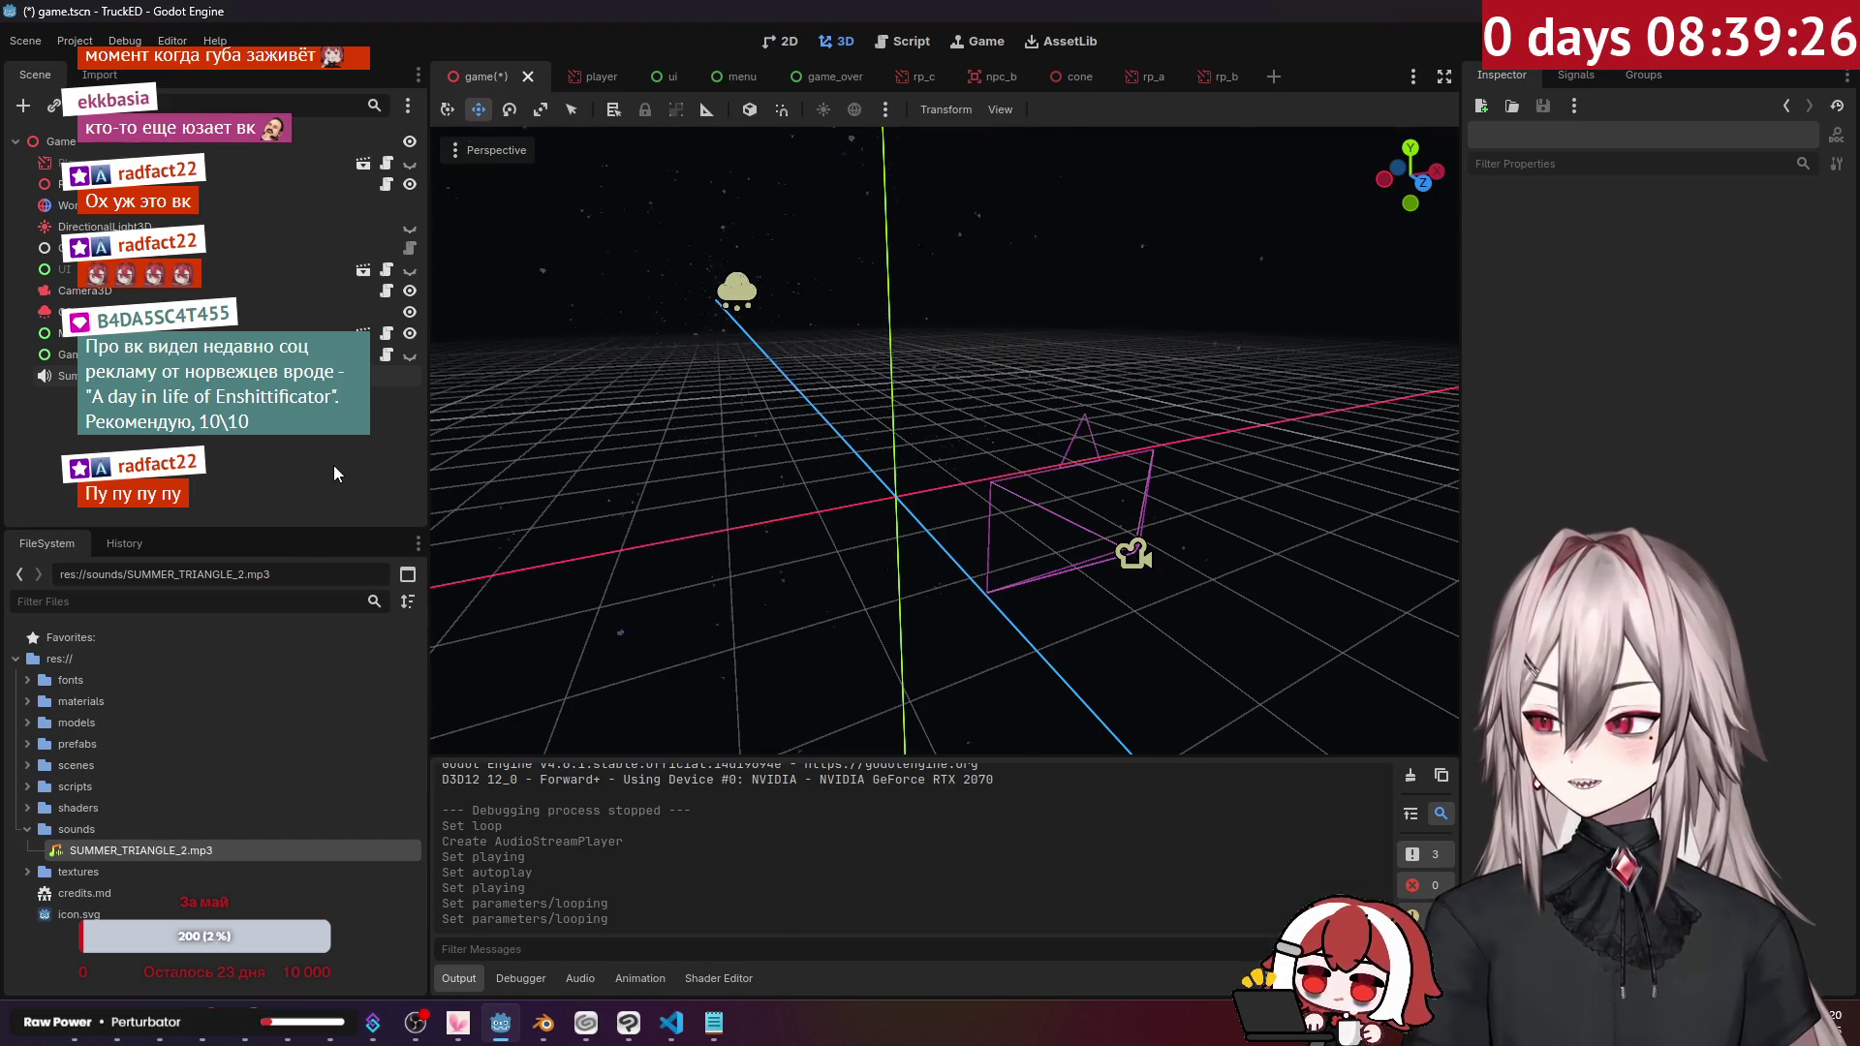
pyautogui.hotkey('ctrl', 's')
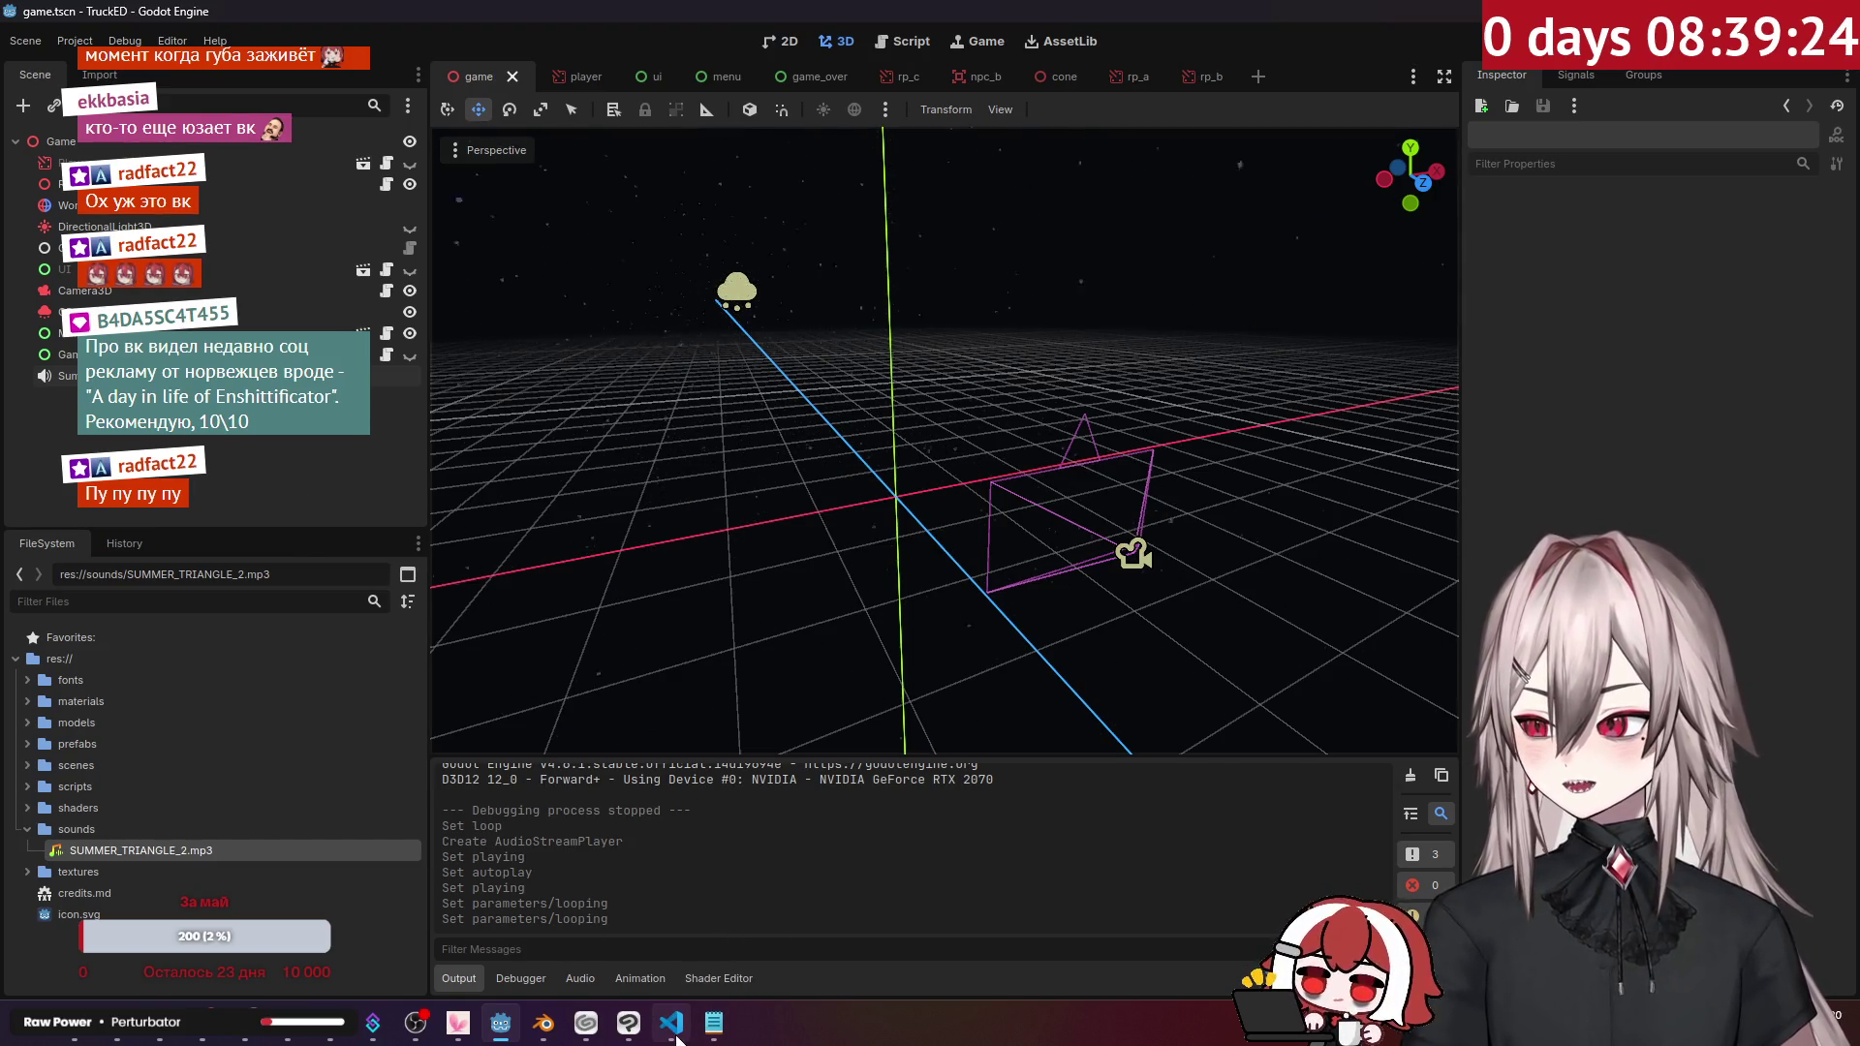
pyautogui.click(675, 1036)
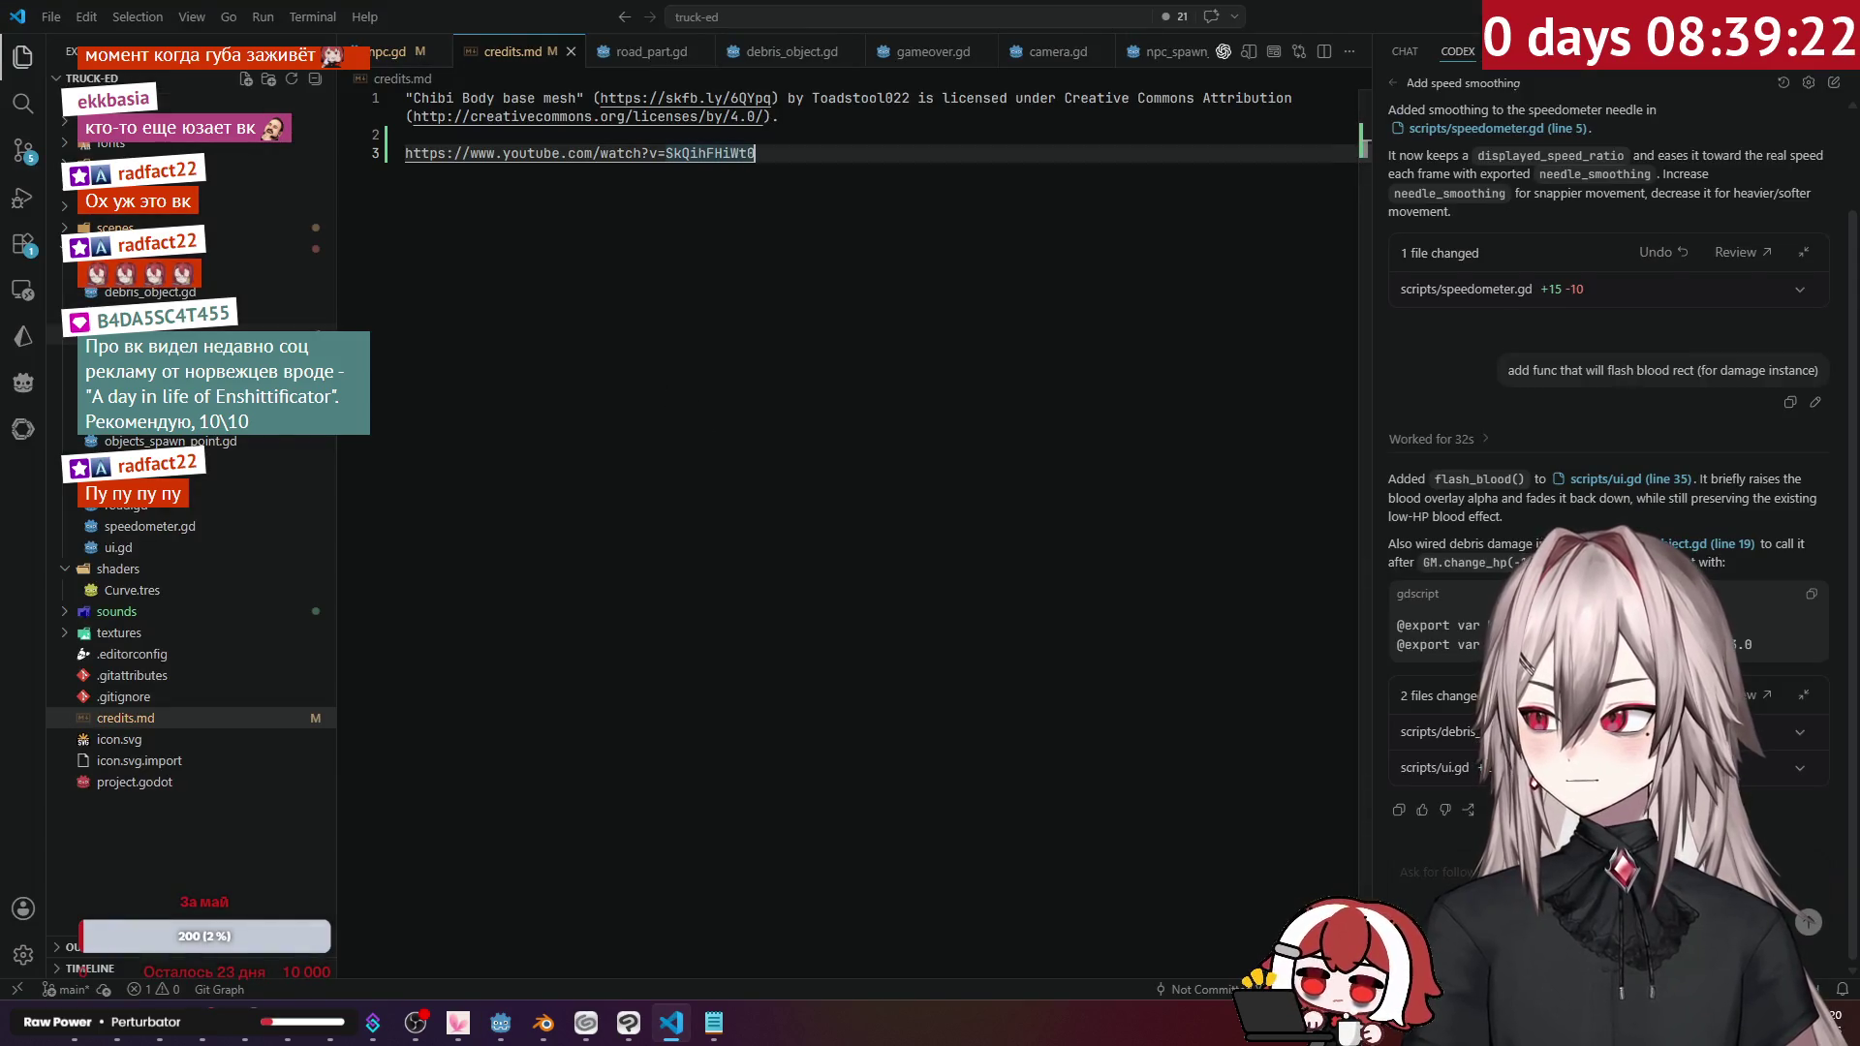
# Fix the GameOver type error in game.gd, save it, and open menu.gd.
pyautogui.click(135, 334)
pyautogui.scroll(-15, 843, 412)
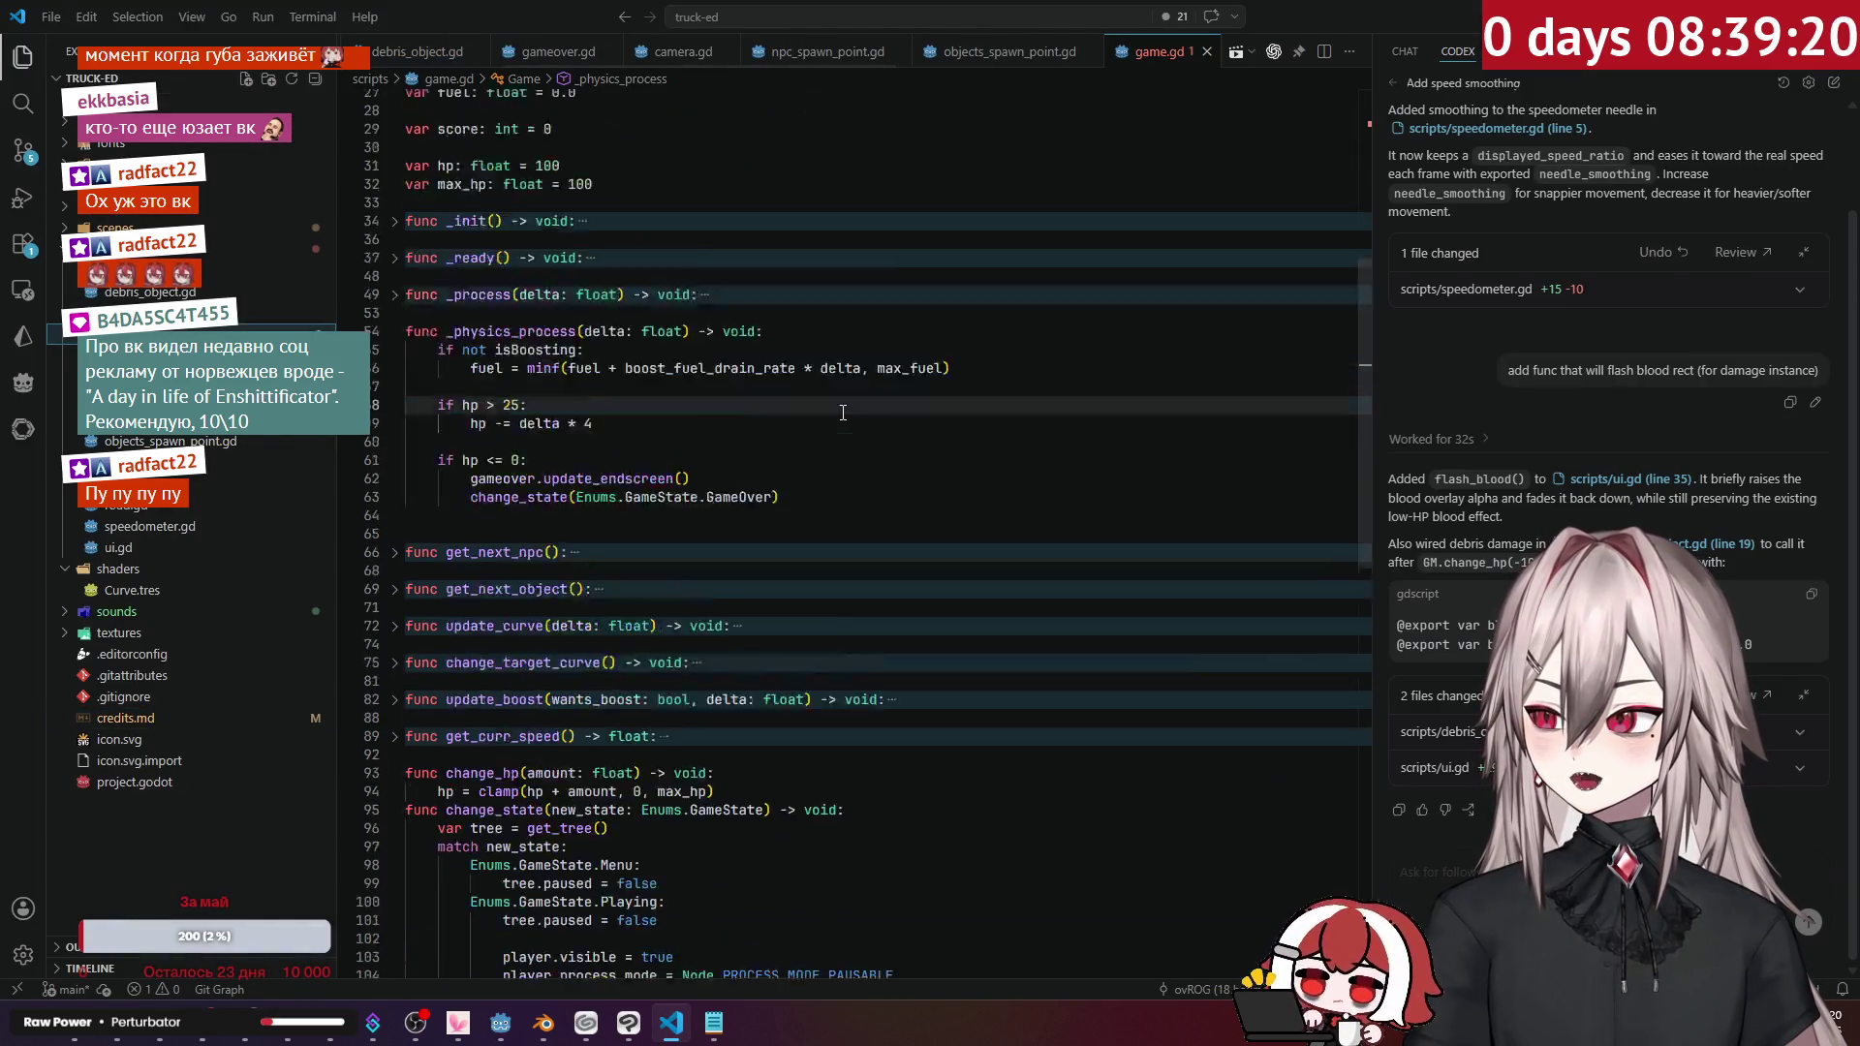
pyautogui.scroll(13, 862, 372)
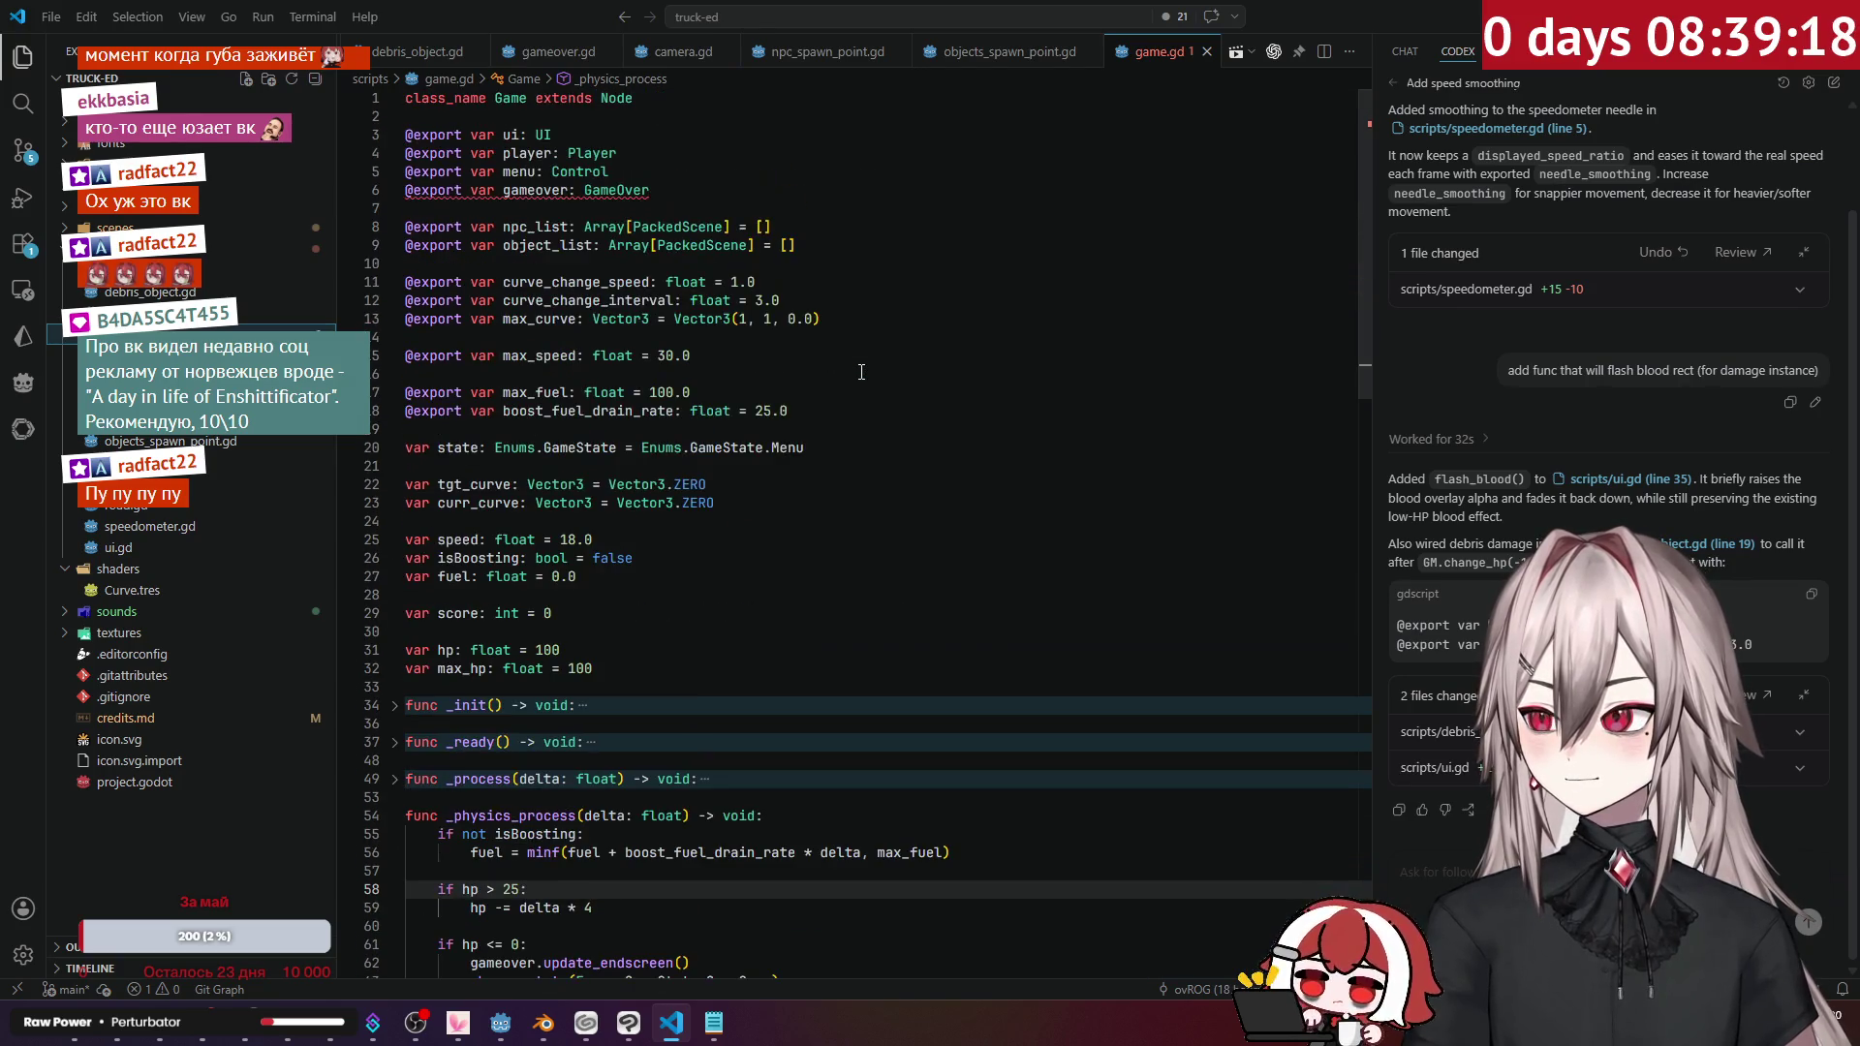
pyautogui.click(723, 226)
pyautogui.moveTo(558, 190)
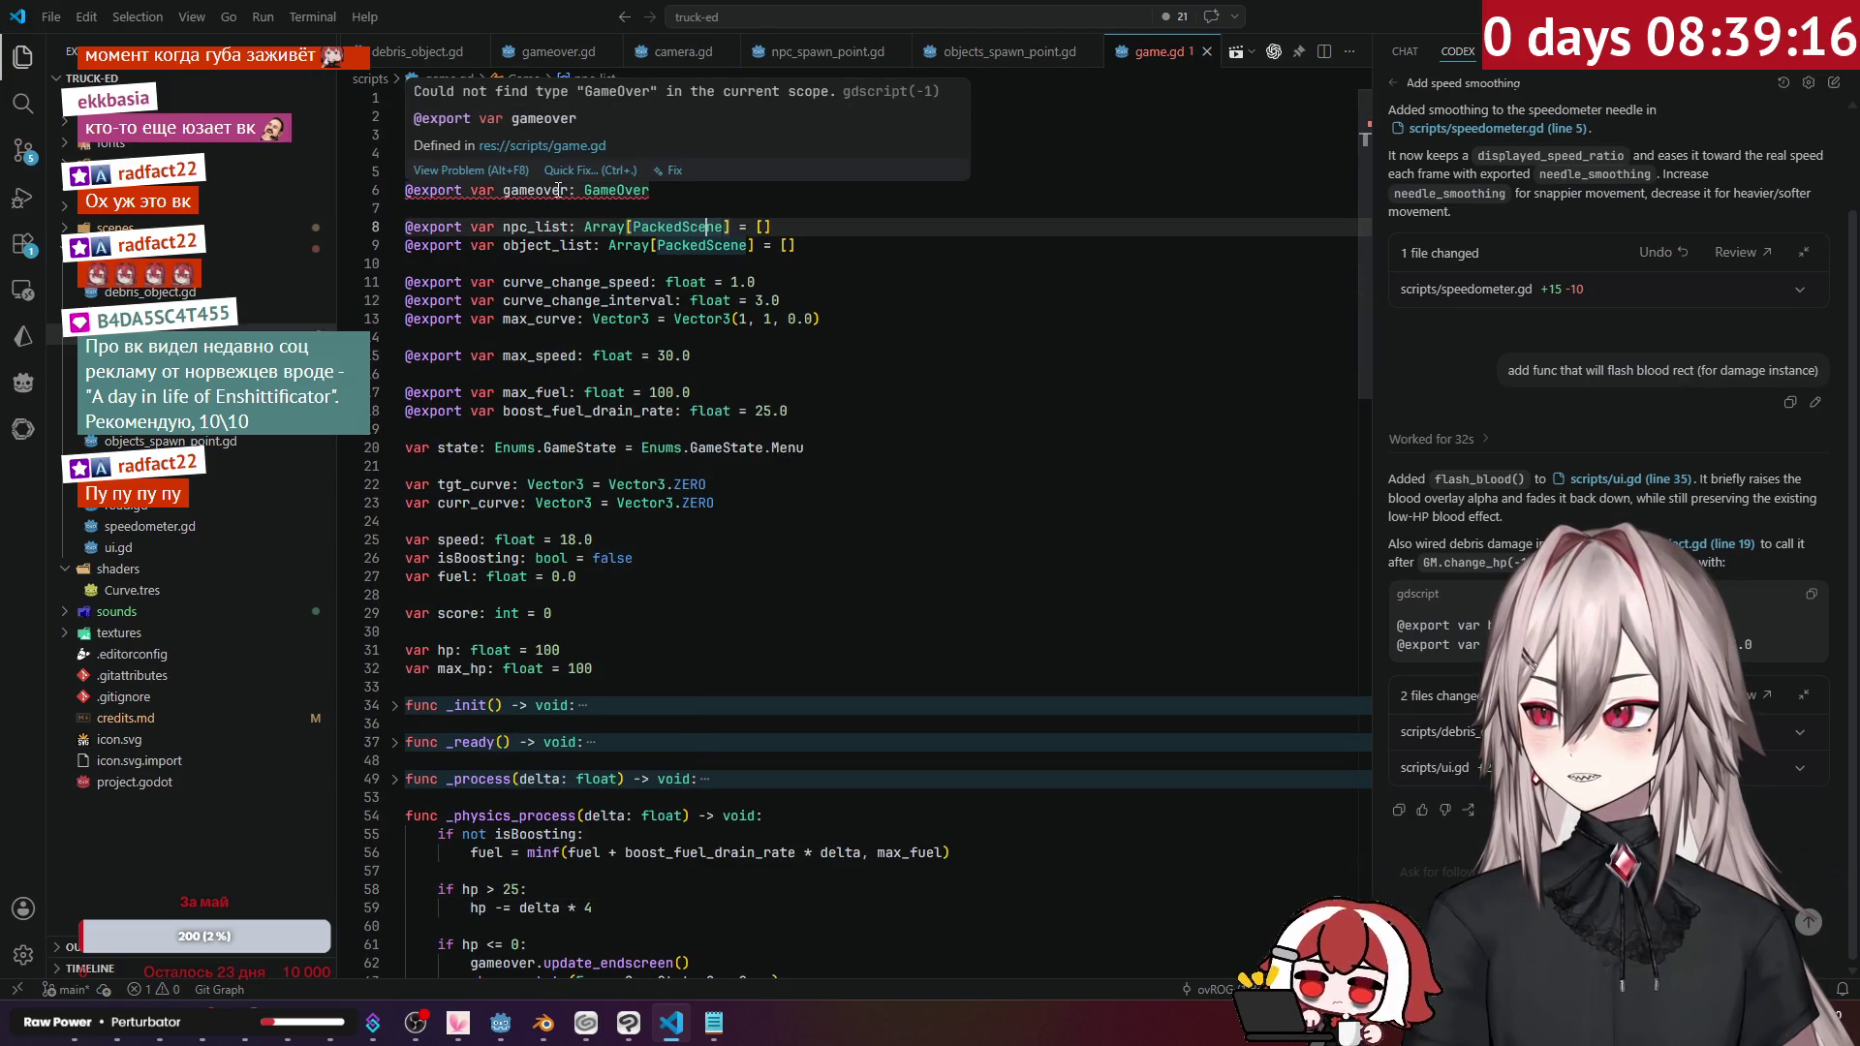
pyautogui.click(650, 190)
pyautogui.press('Up')
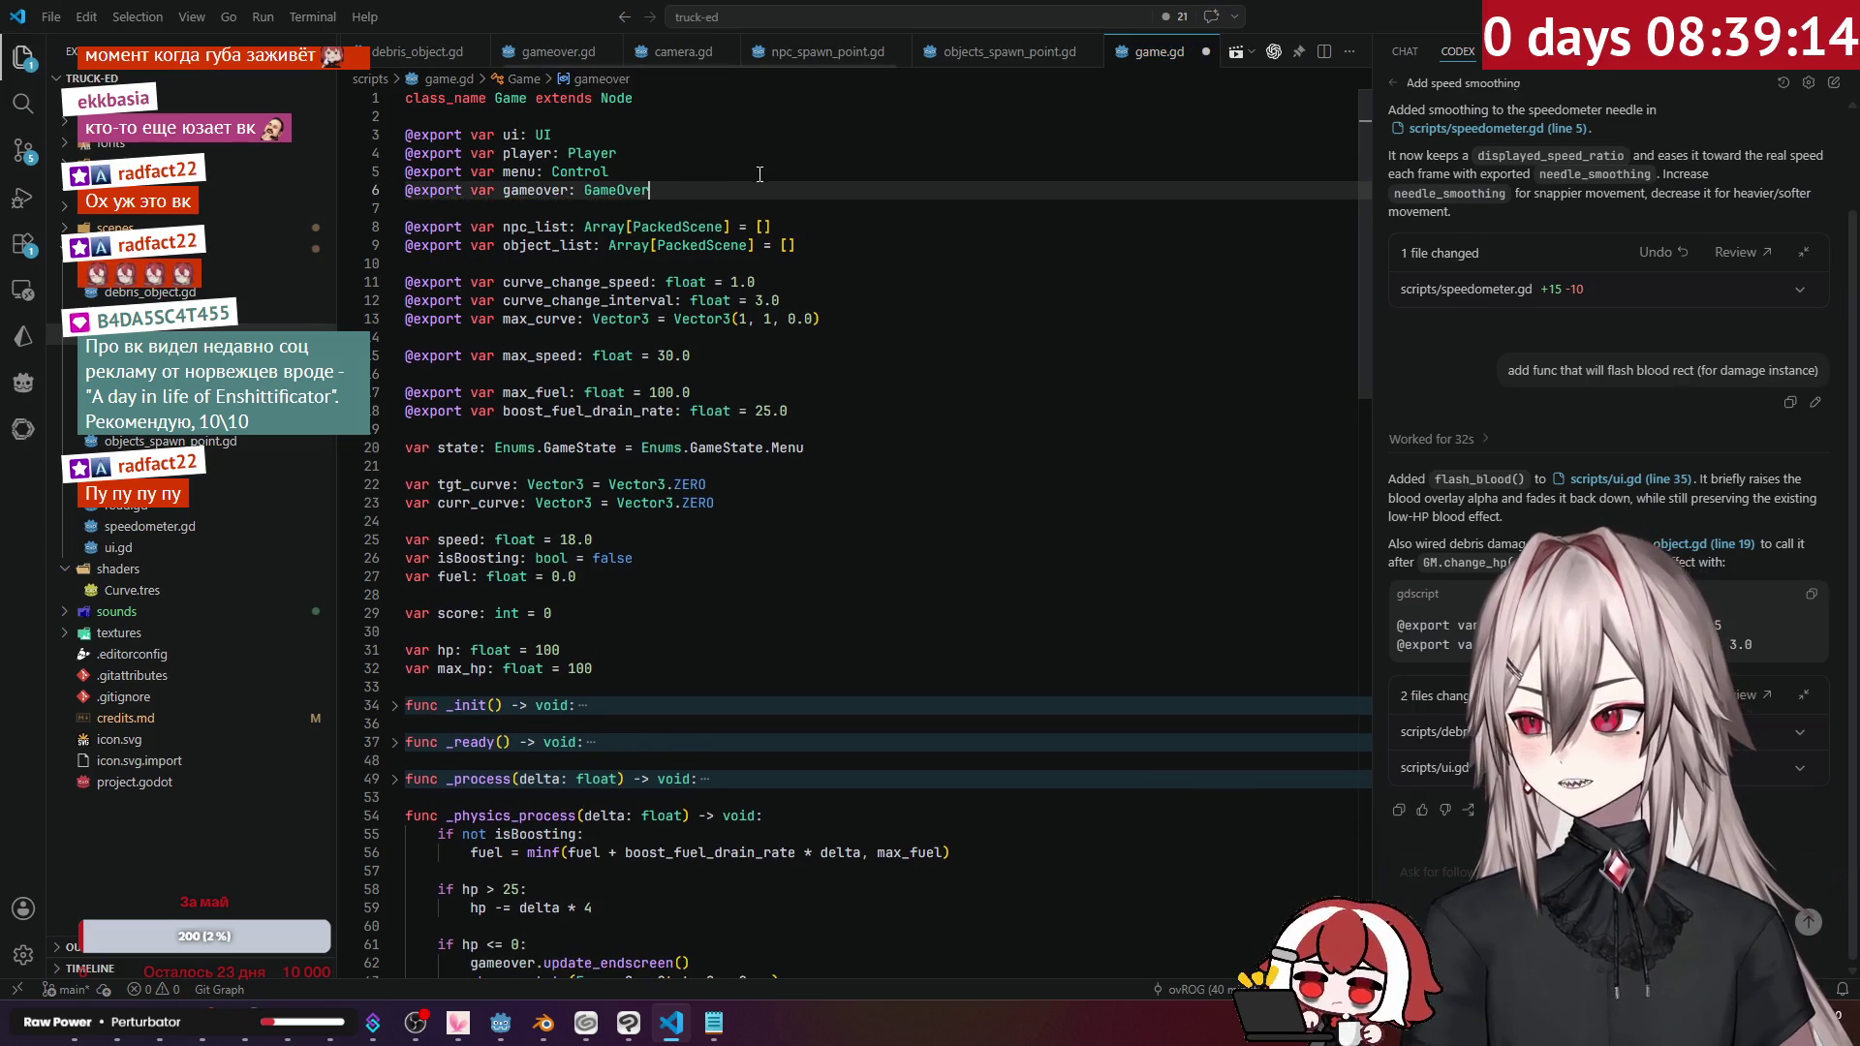
pyautogui.click(864, 301)
pyautogui.hotkey('ctrl', 's')
pyautogui.scroll(-5, 486, 424)
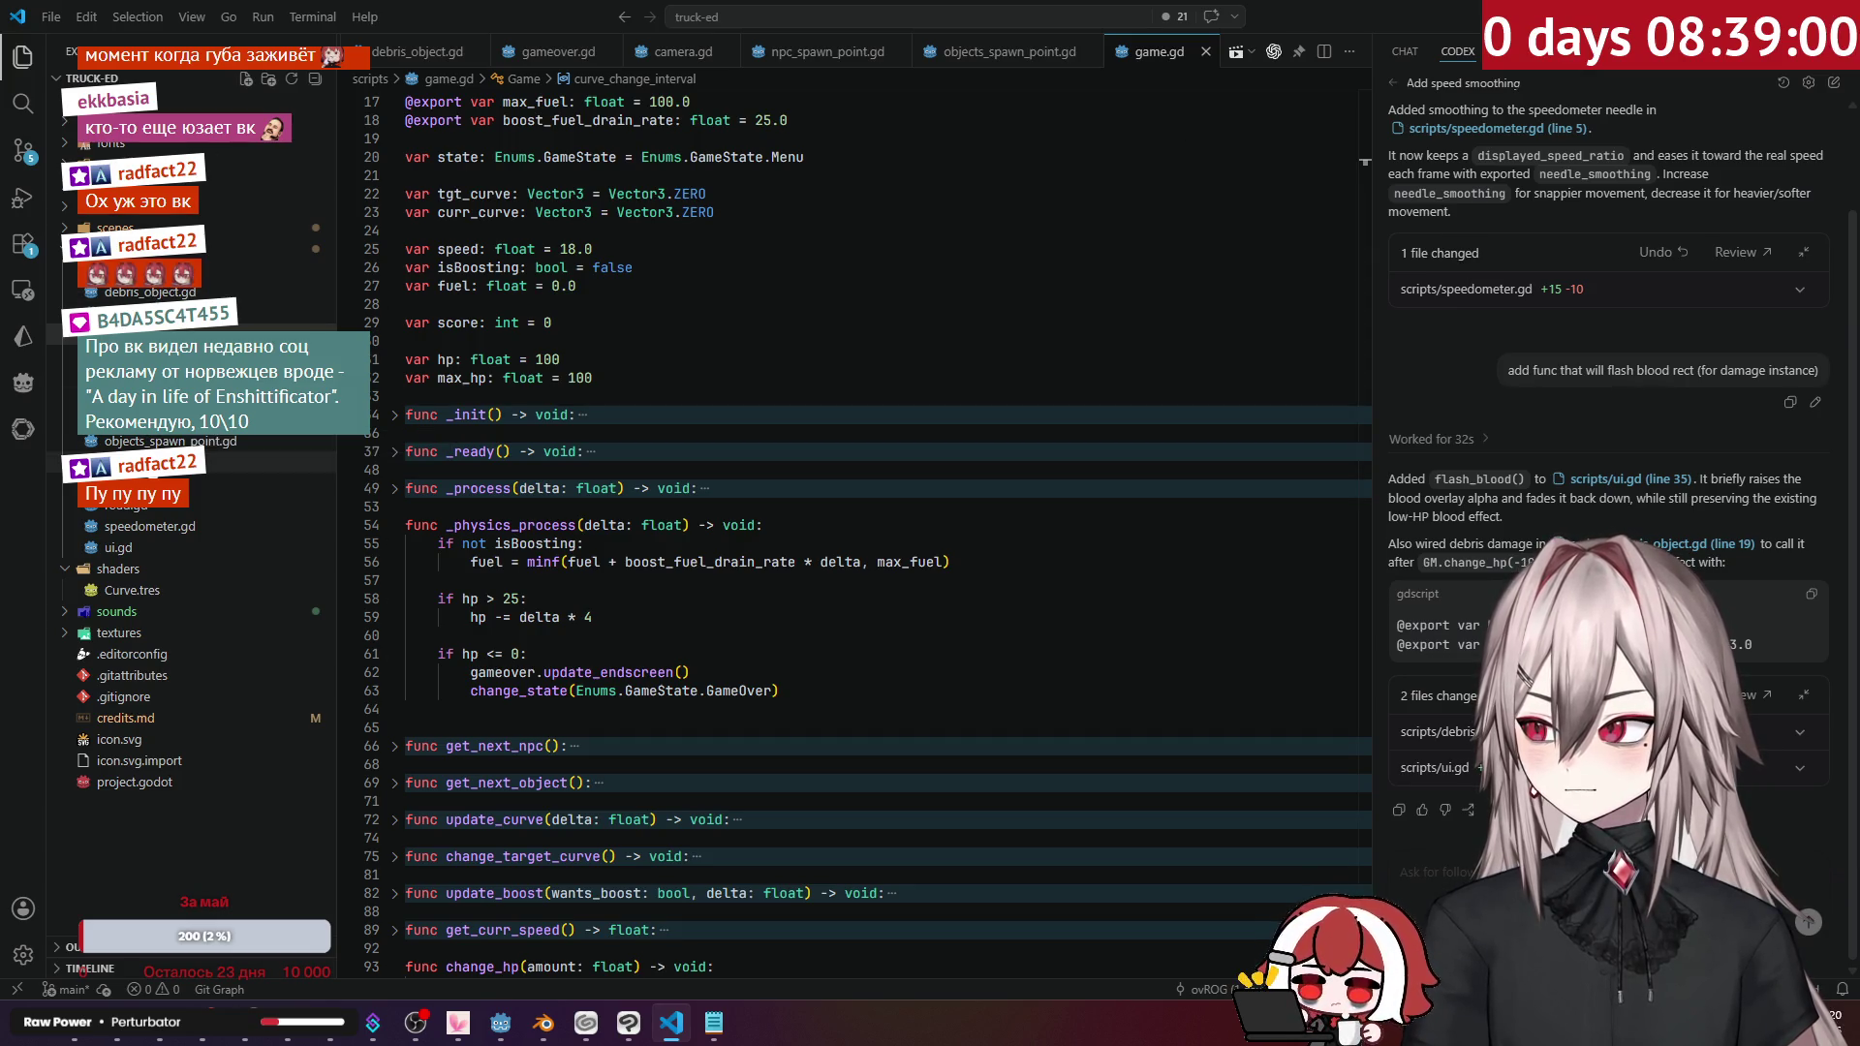
pyautogui.click(126, 355)
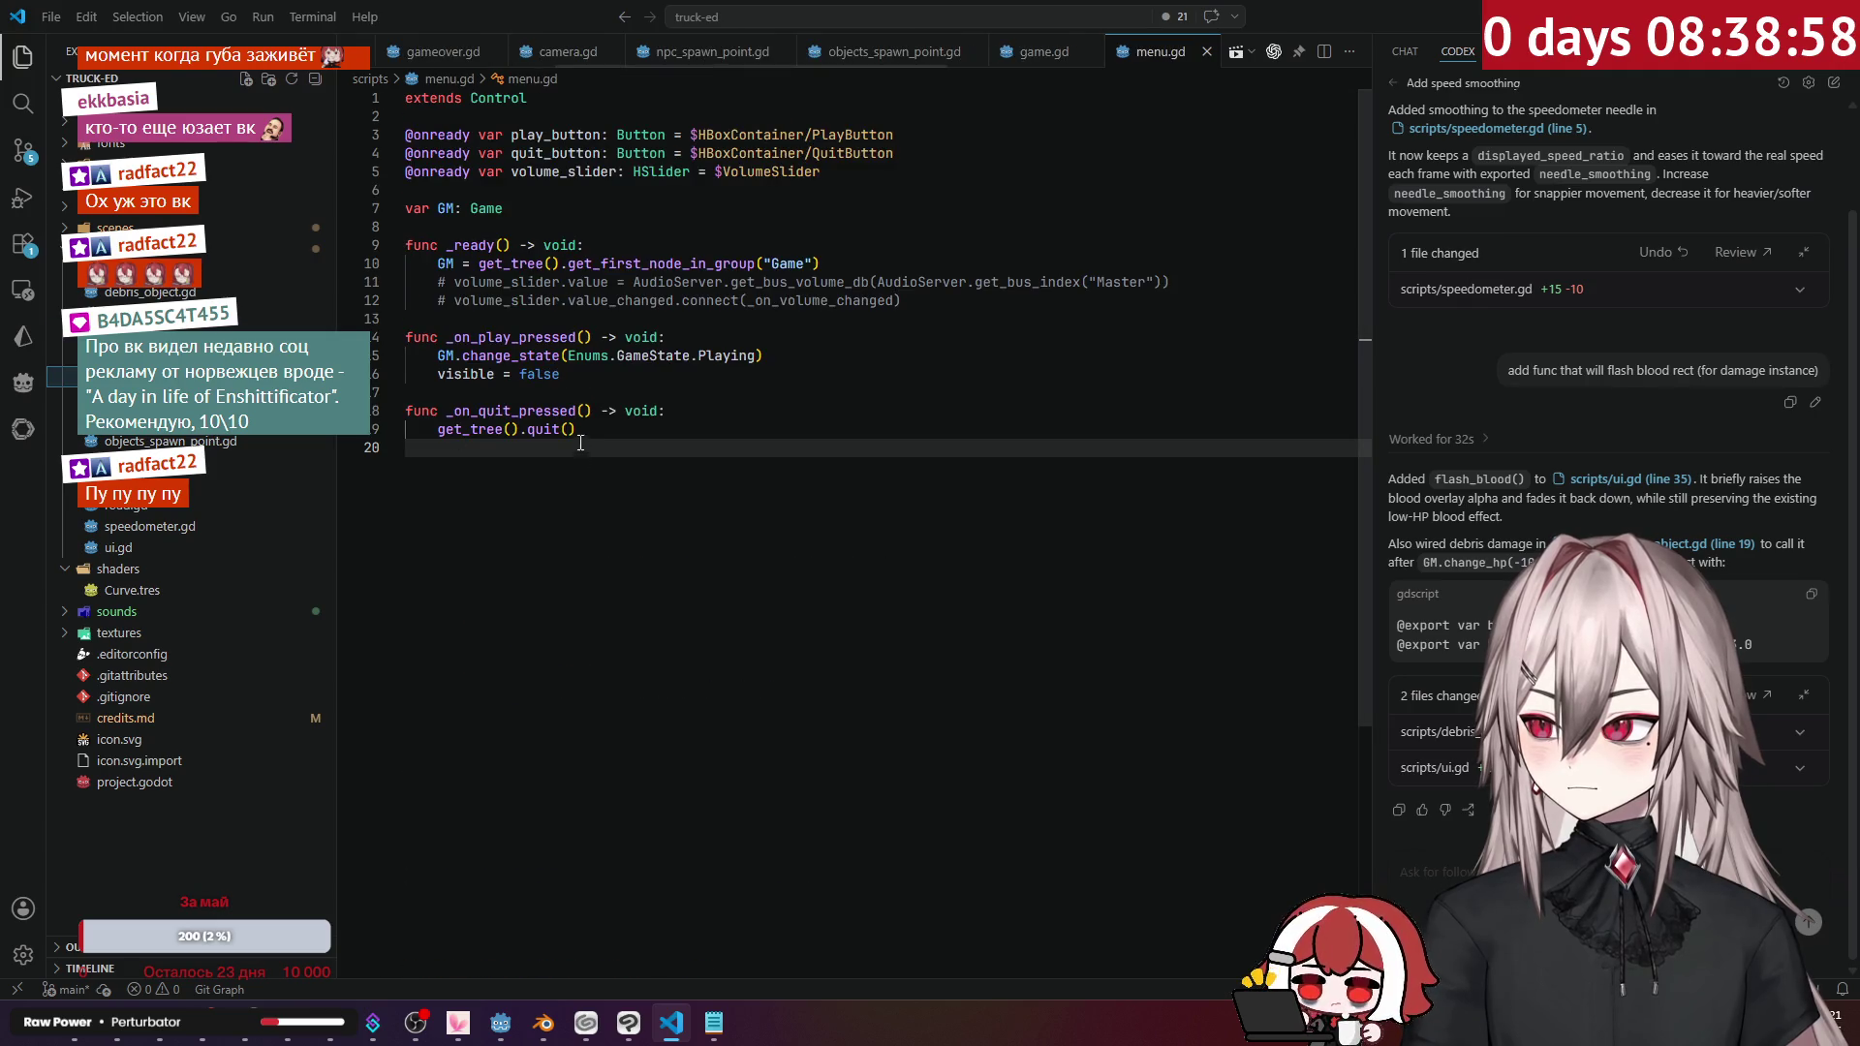
# Append an _on_volume_changed(value: float) function setting the Master bus volume to value.
pyautogui.click(836, 282)
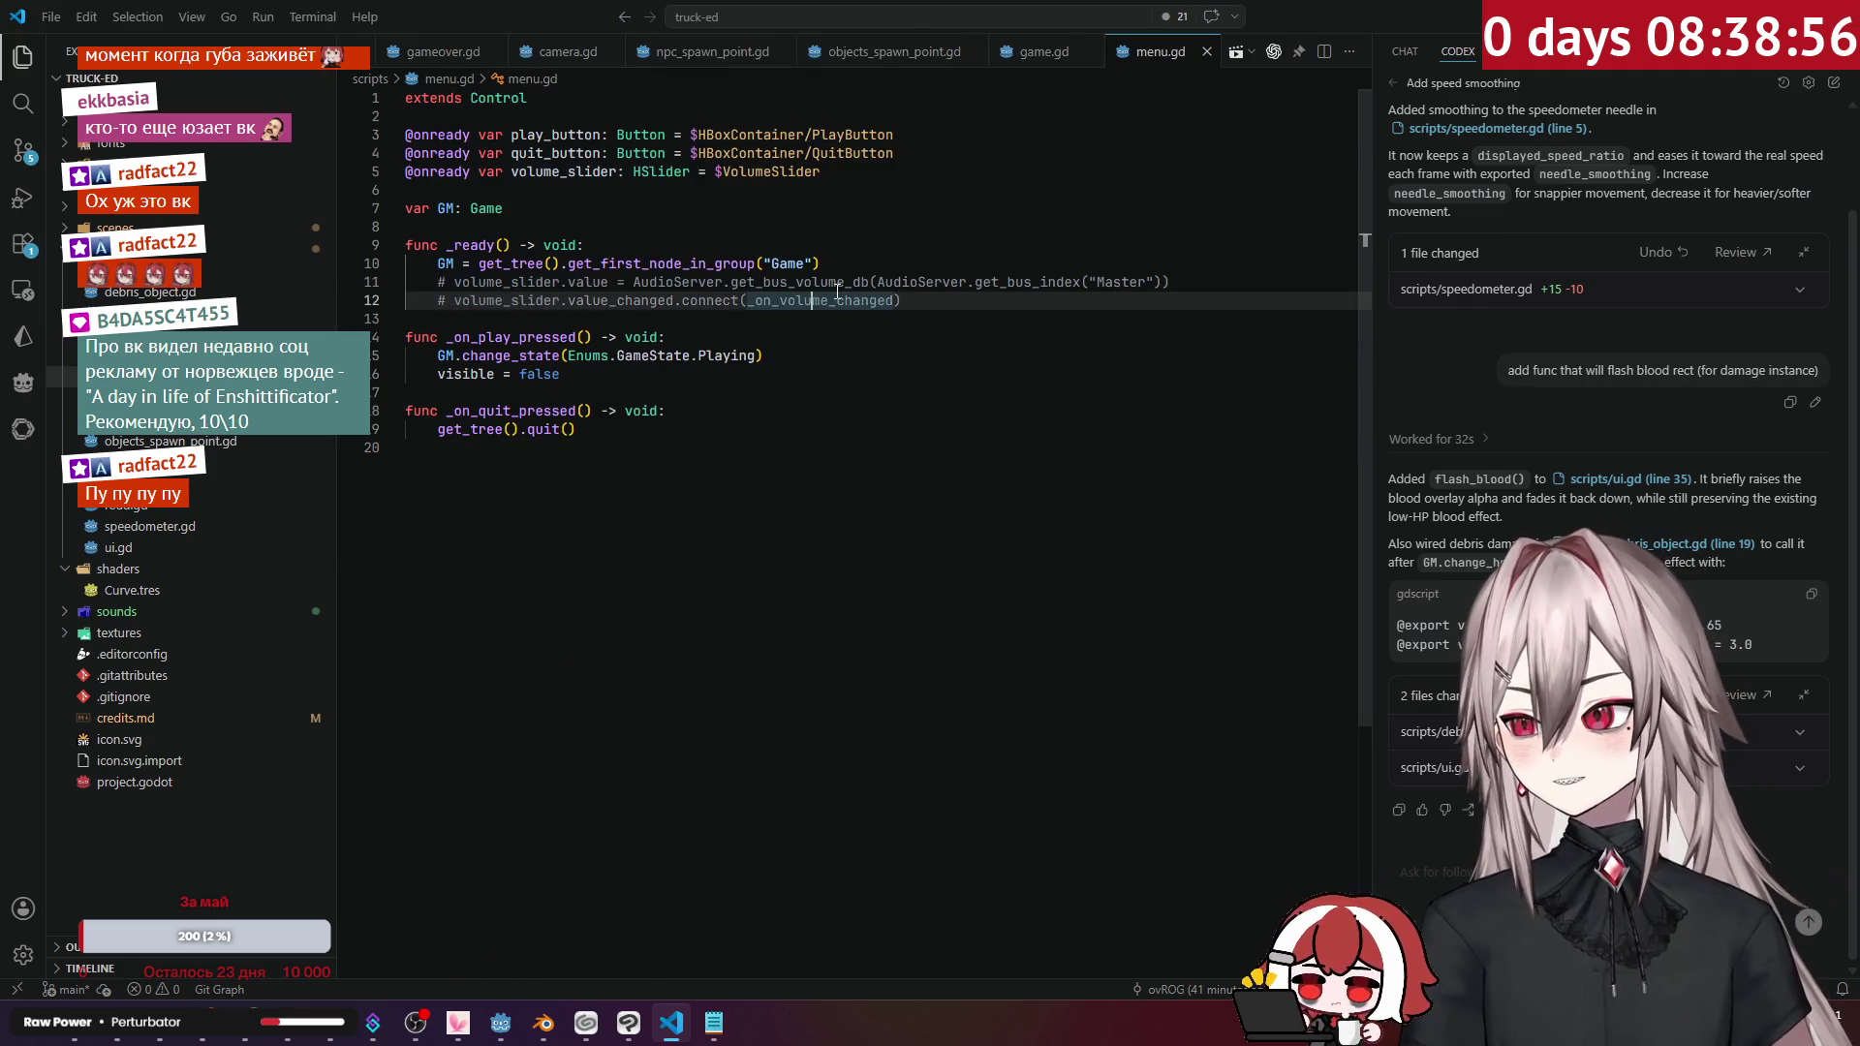
pyautogui.click(840, 379)
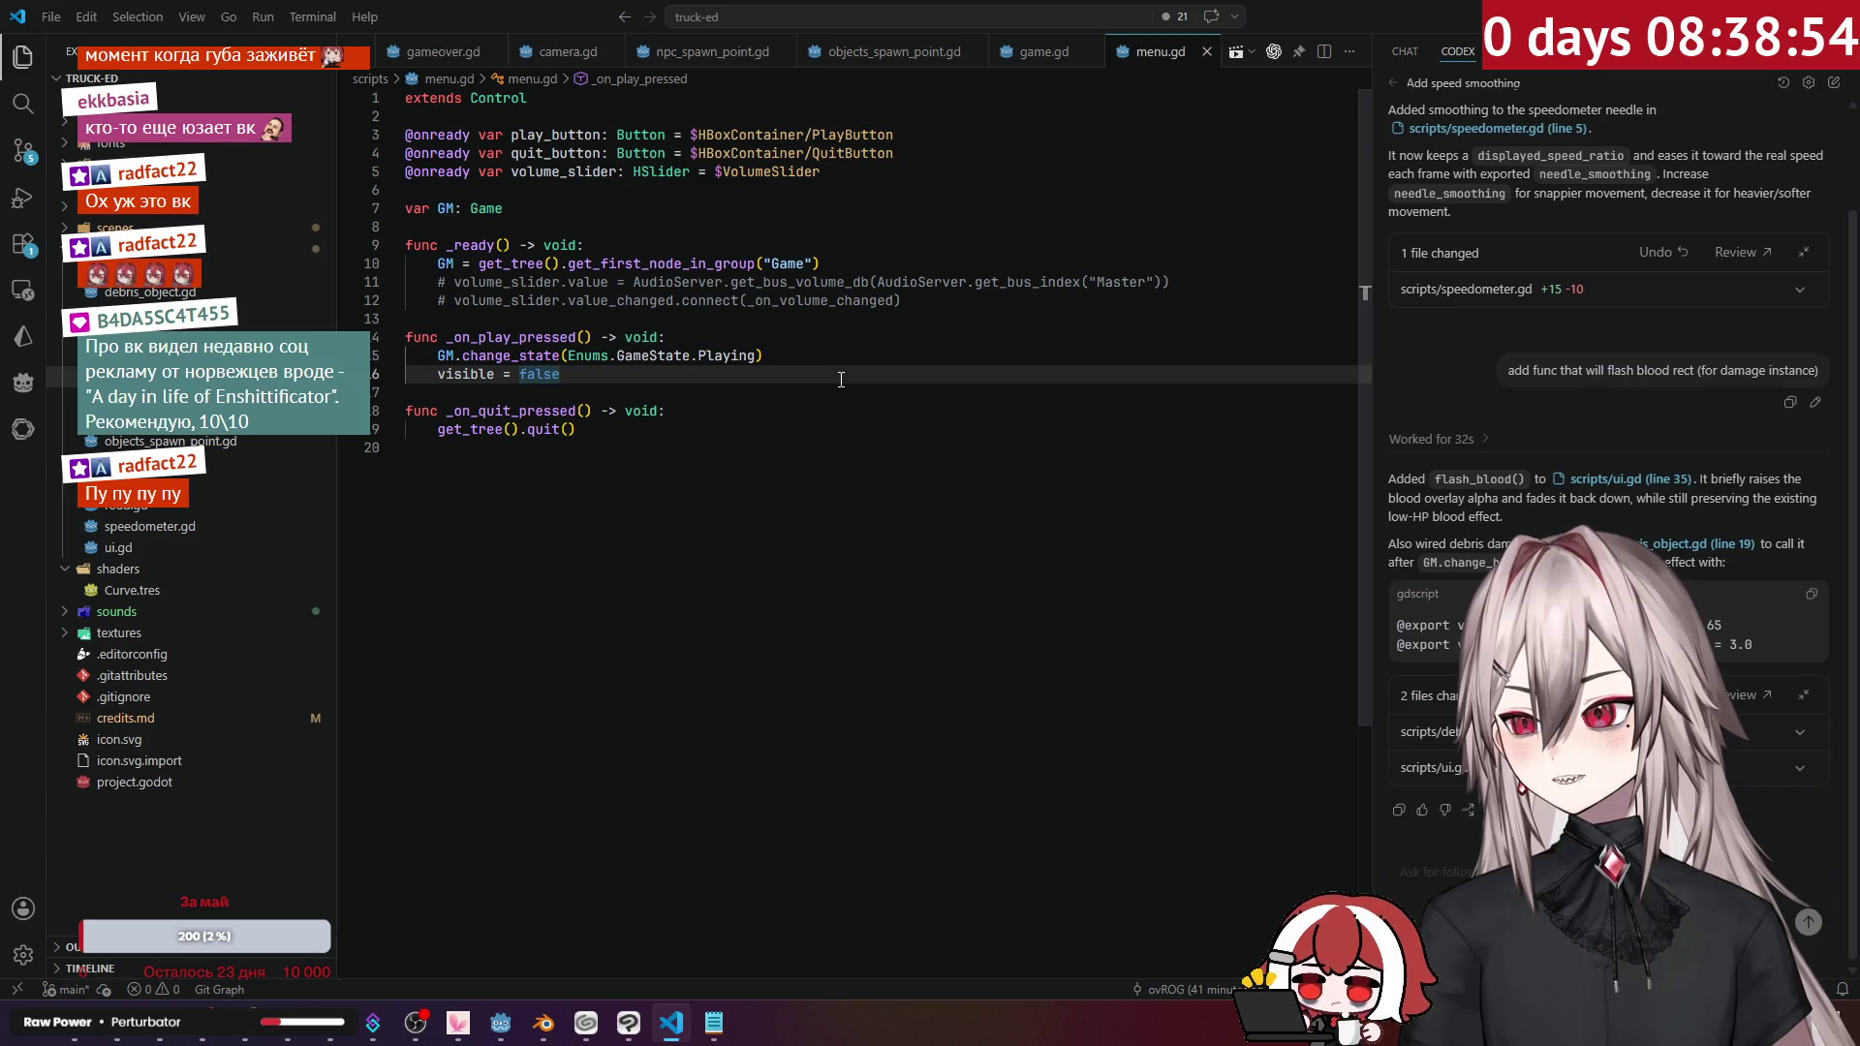
pyautogui.click(455, 282)
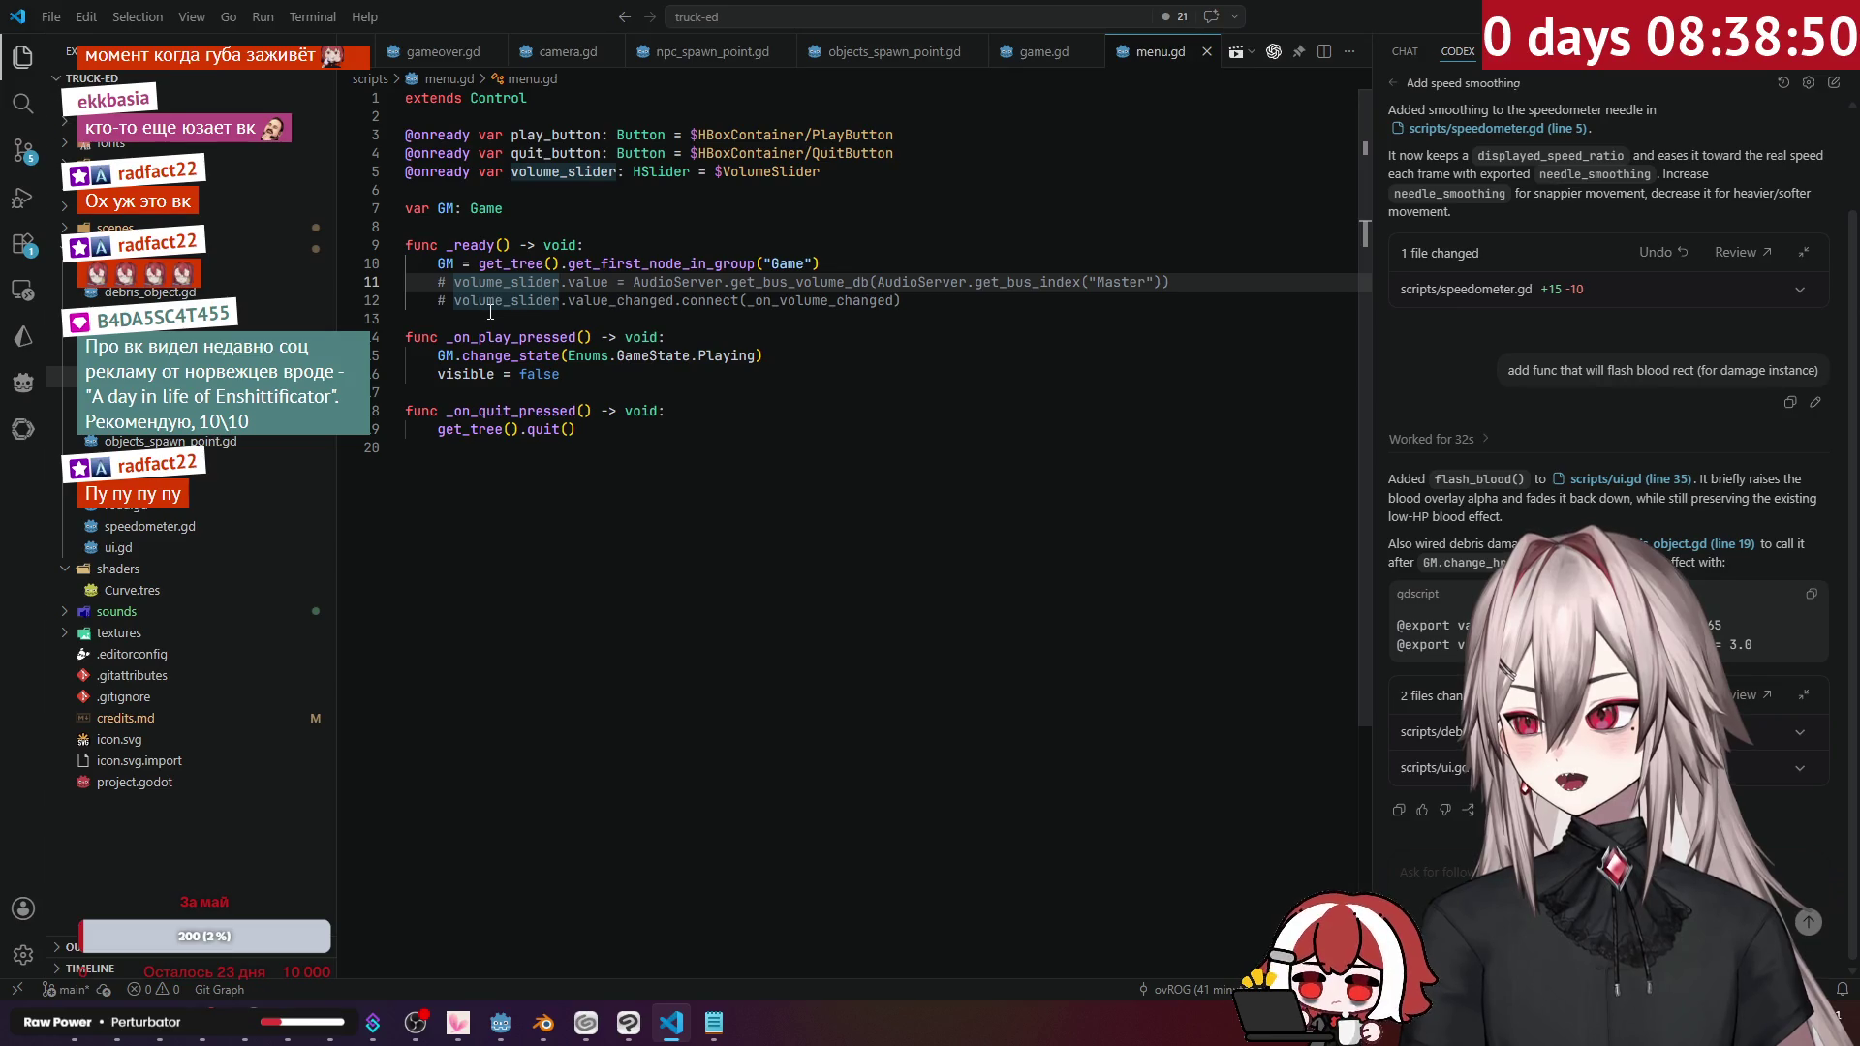
pyautogui.click(584, 467)
pyautogui.press('Return')
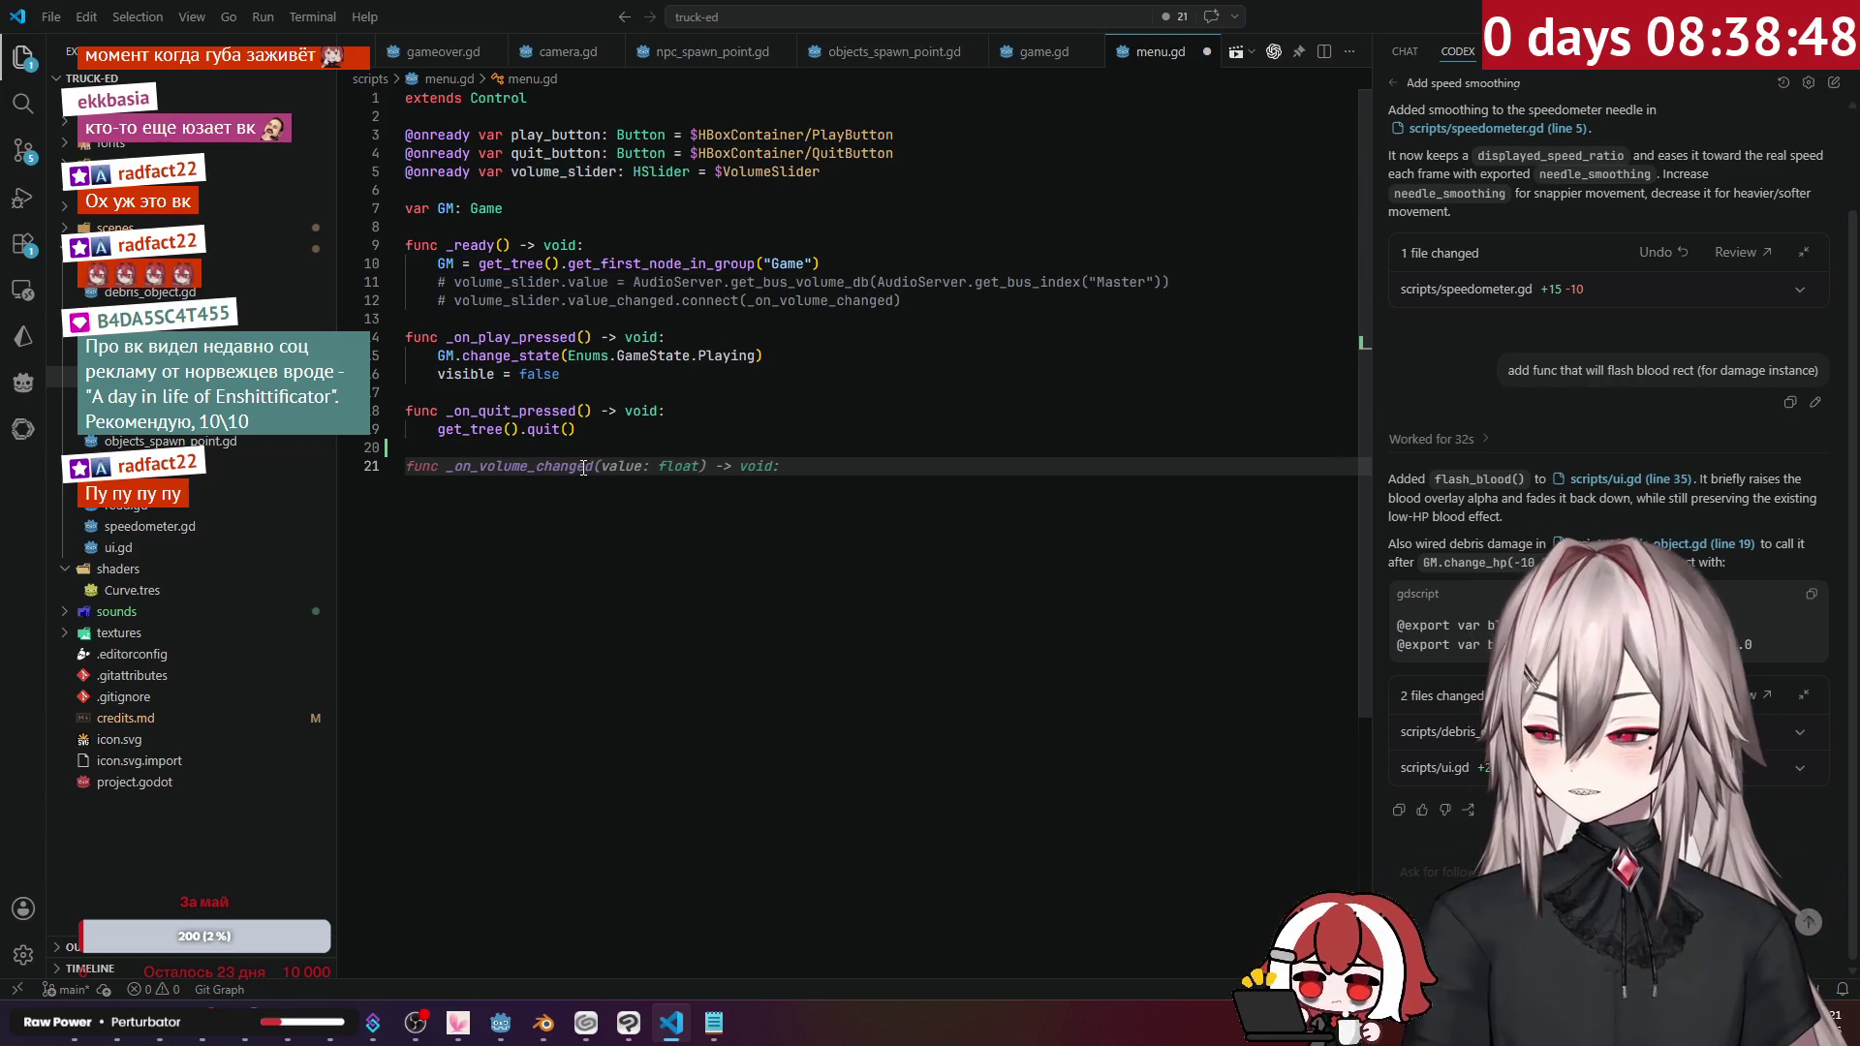
pyautogui.write('fu')
pyautogui.press('Tab')
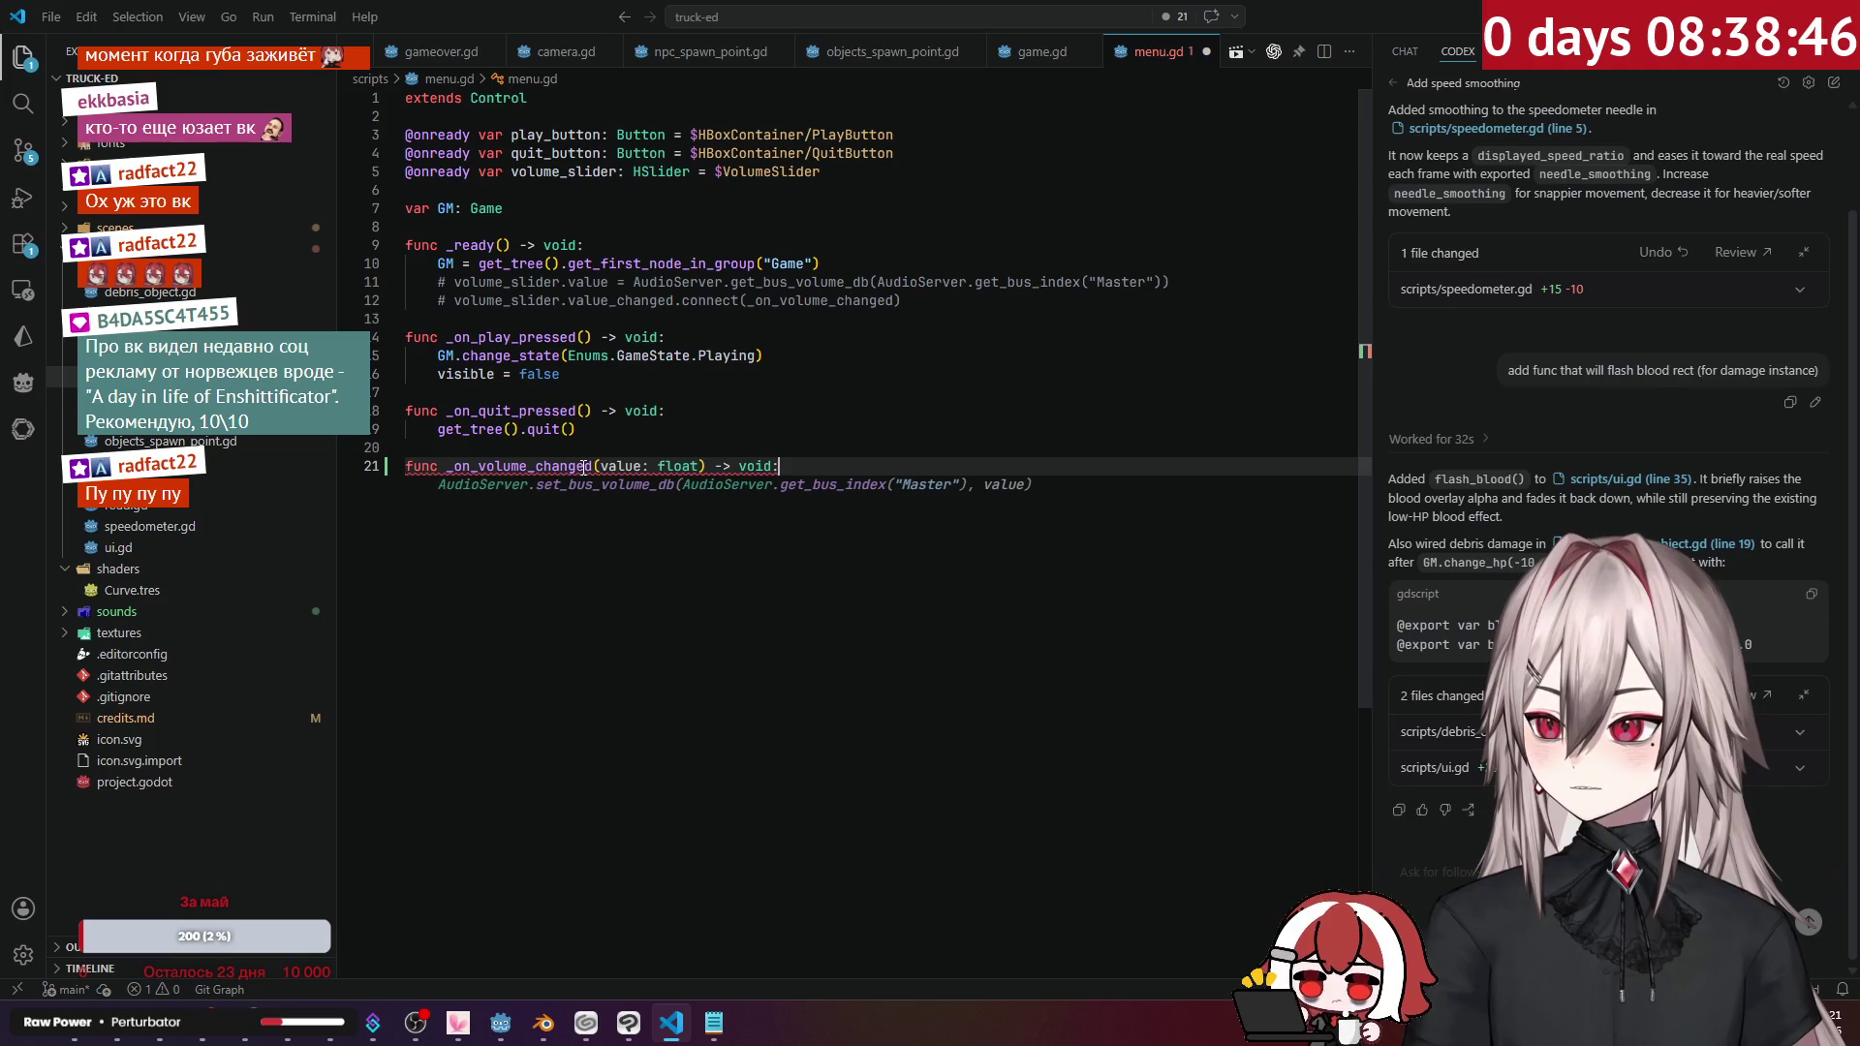
pyautogui.press('Tab')
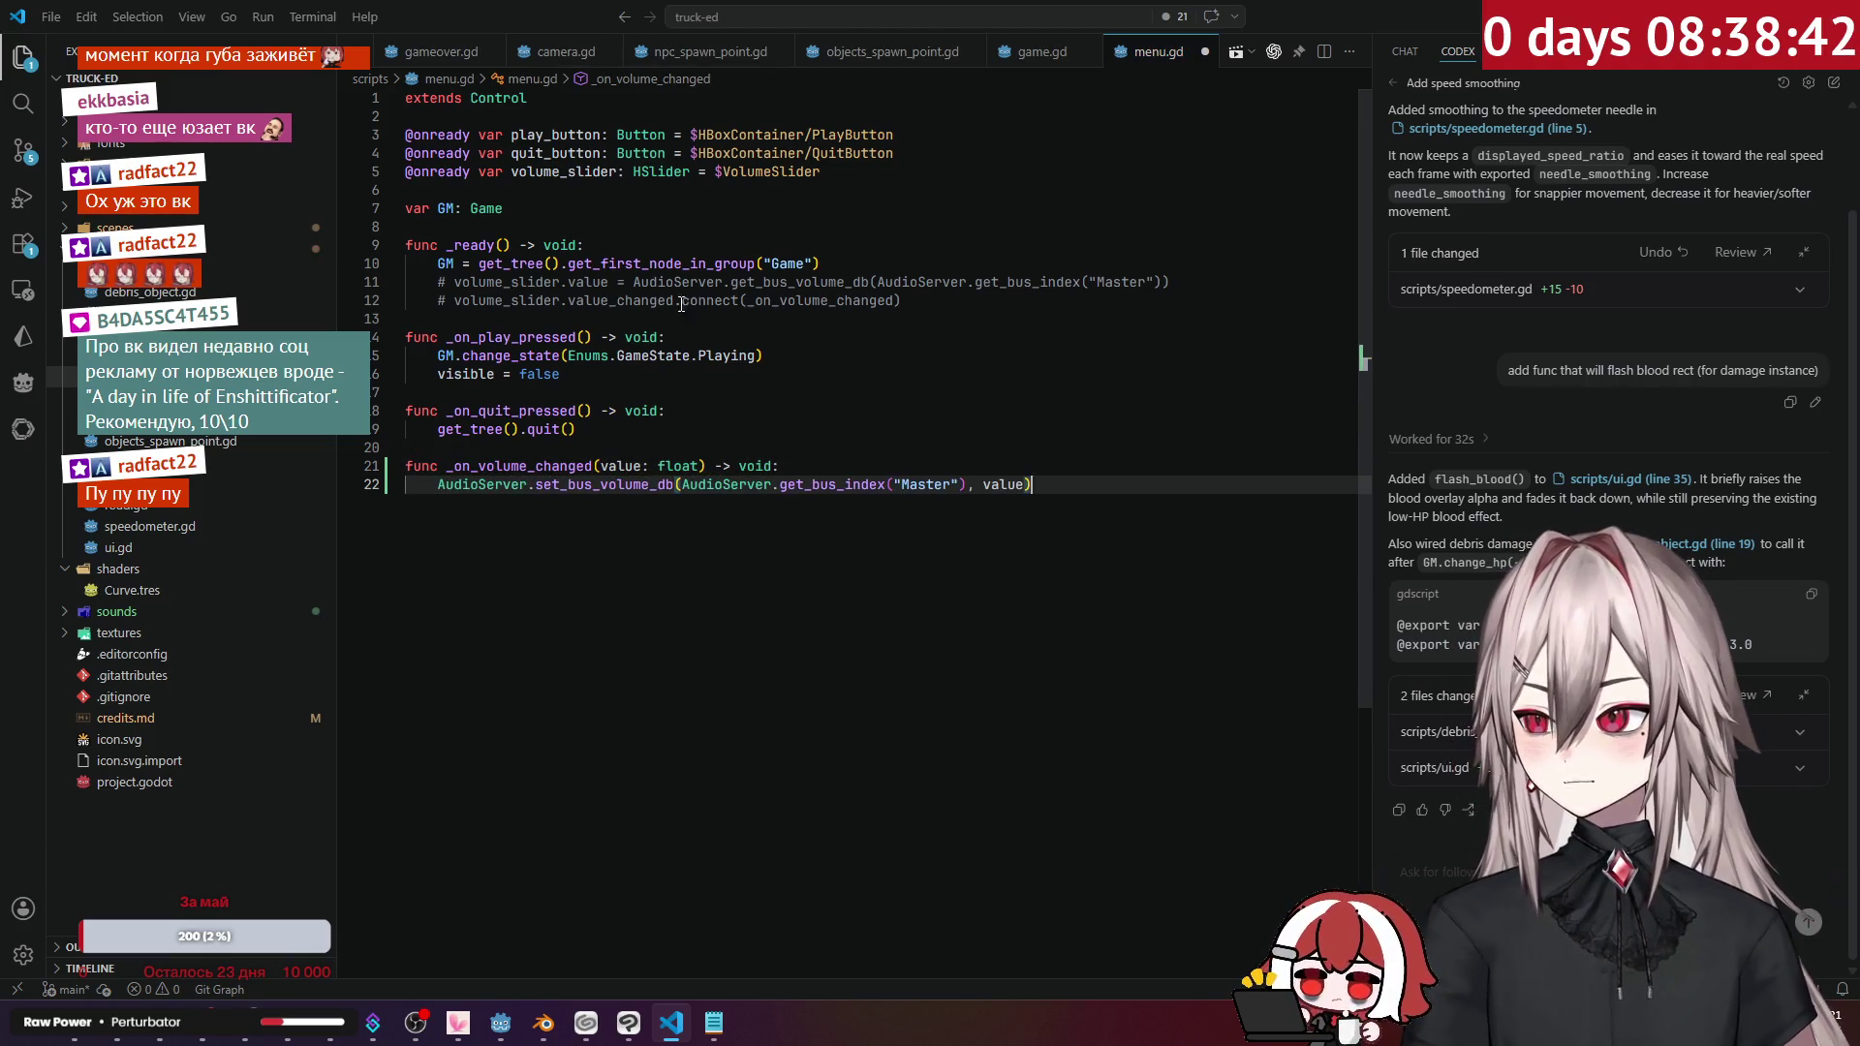
# Review the volume_slider declaration and the new _on_volume_changed function.
pyautogui.click(455, 282)
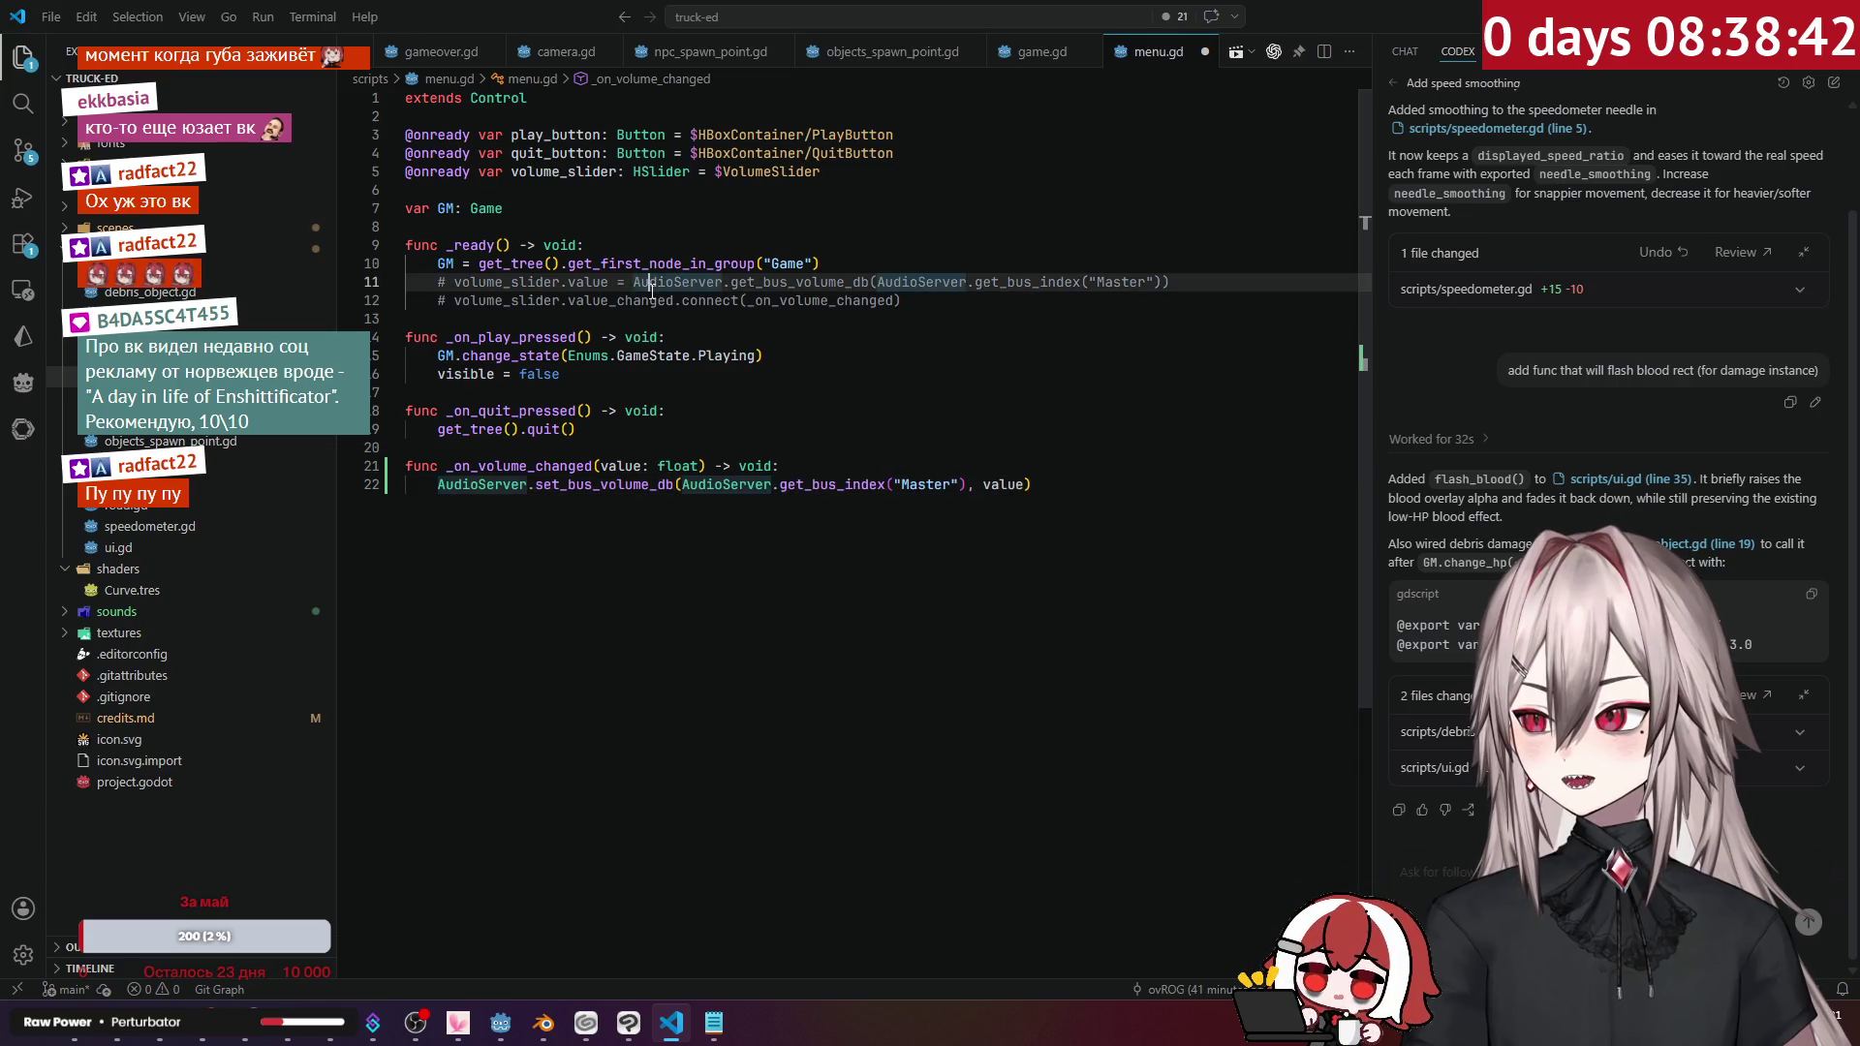
pyautogui.click(467, 319)
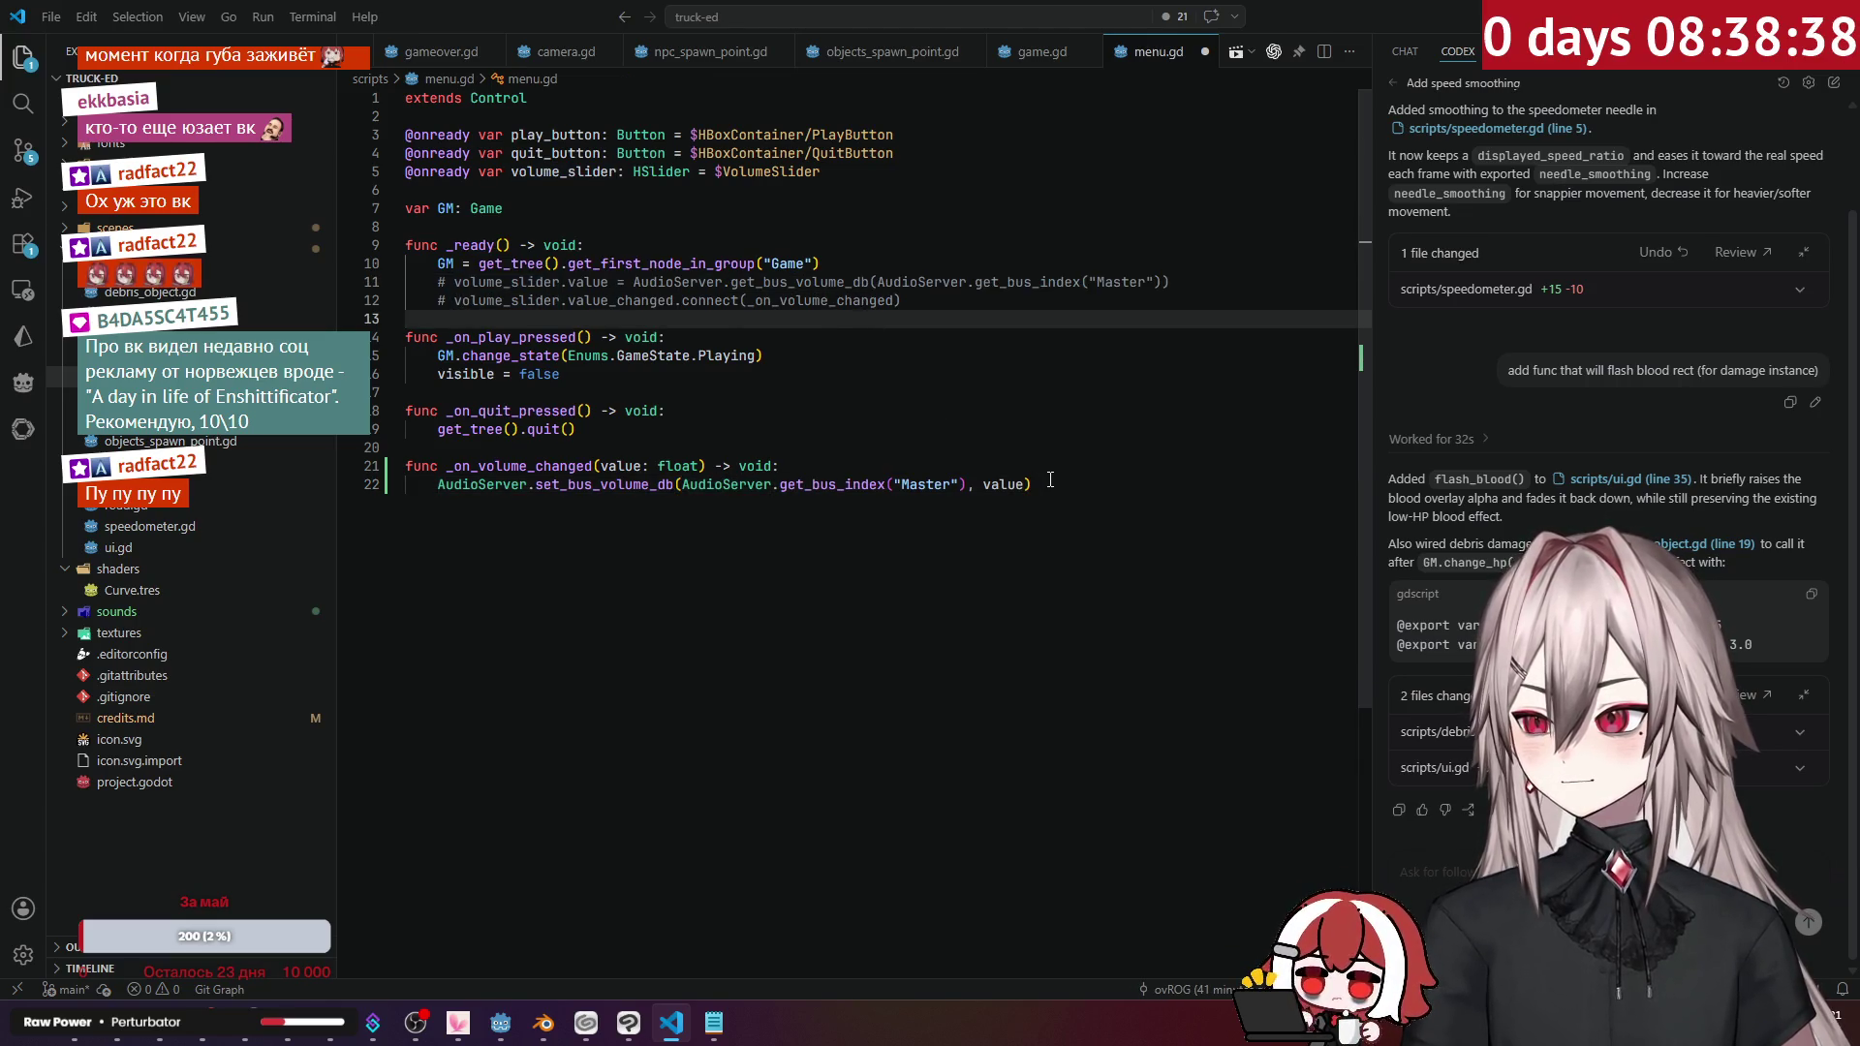
pyautogui.moveTo(1050, 481); pyautogui.dragTo(407, 448)
pyautogui.click(854, 394)
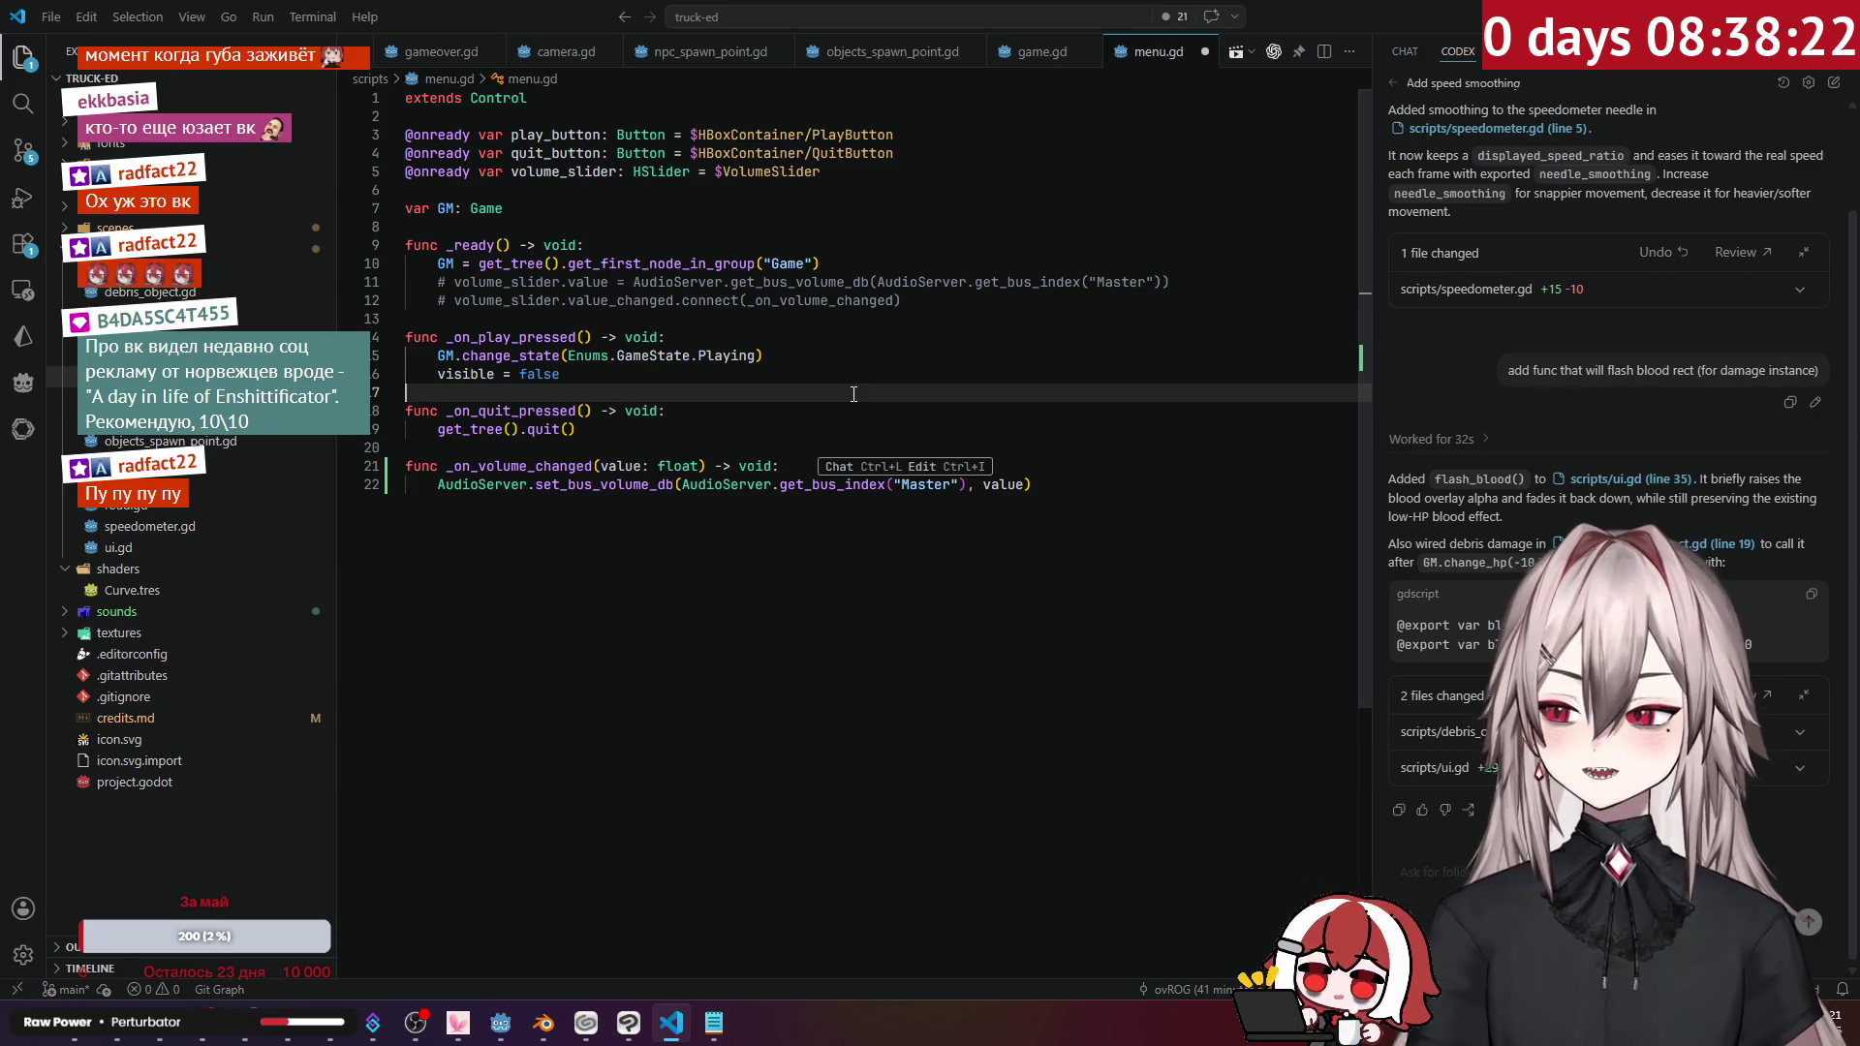
pyautogui.click(1039, 411)
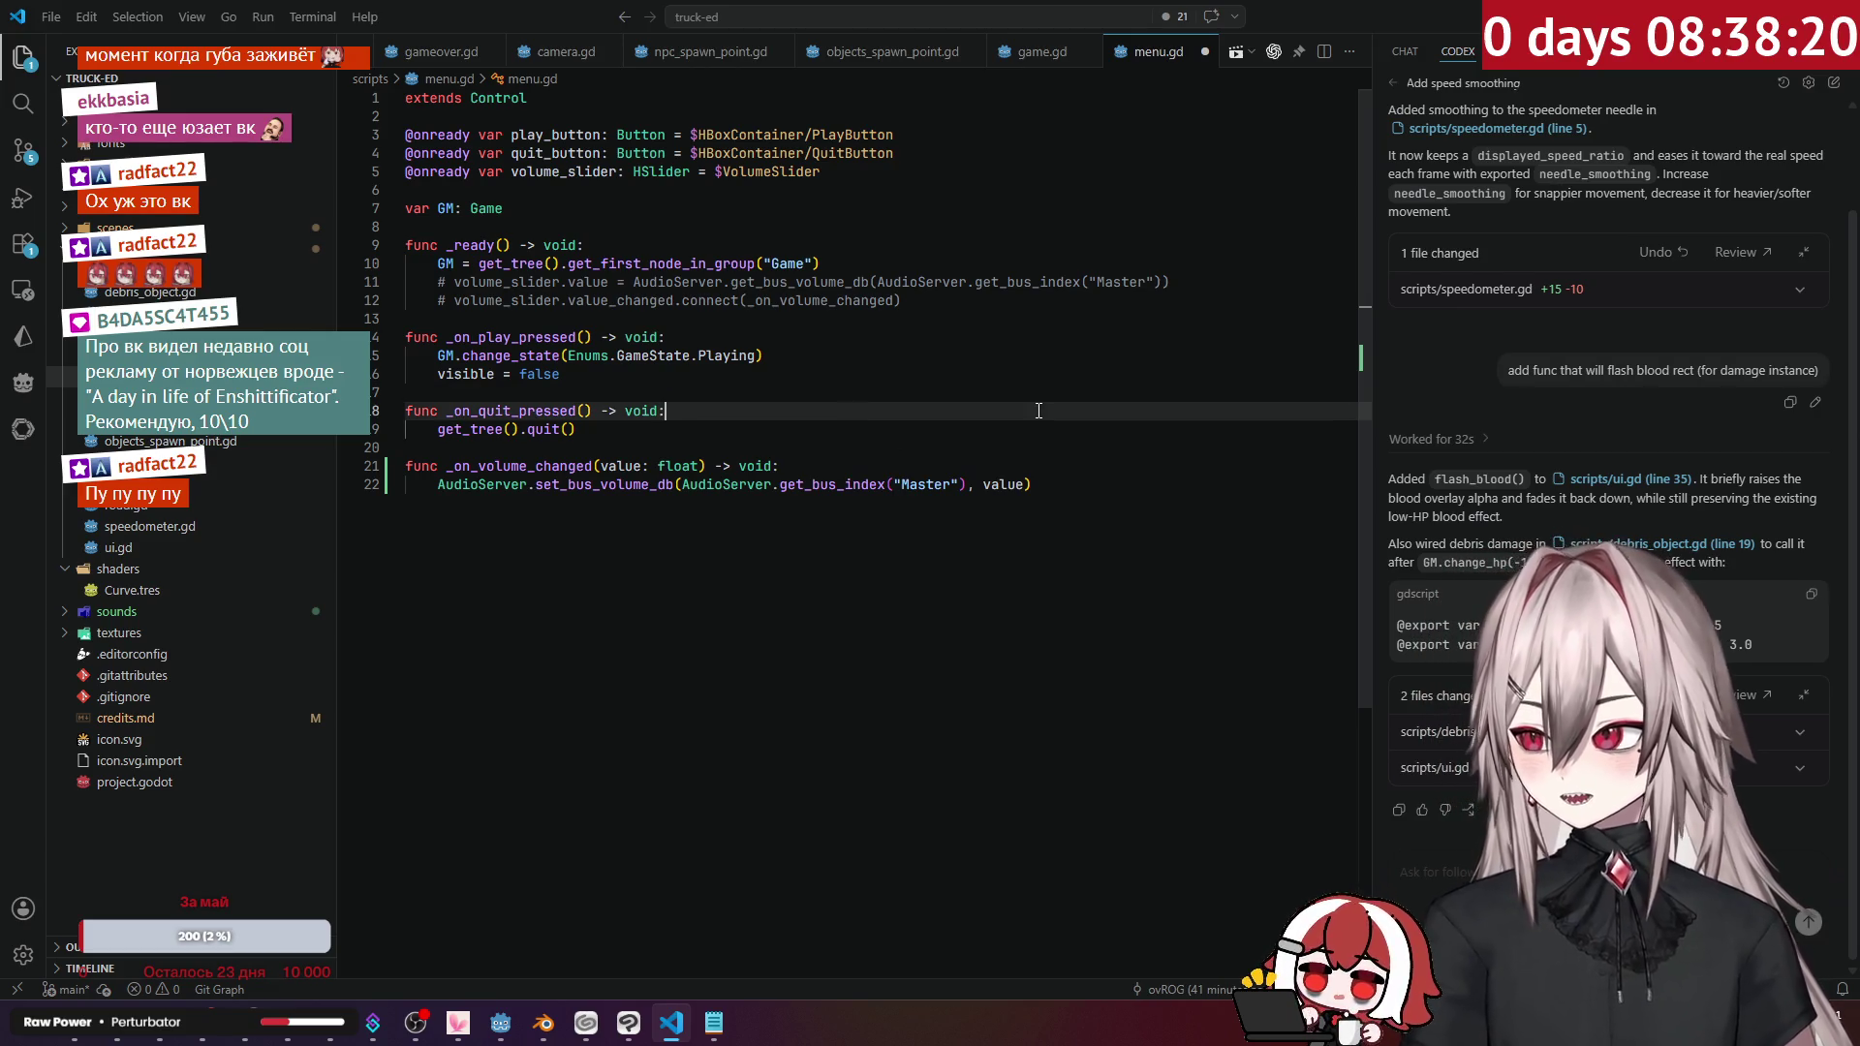
# Copy the AudioServer volume line and trial-paste it over the commented lines, then undo.
pyautogui.moveTo(1045, 481); pyautogui.dragTo(455, 495)
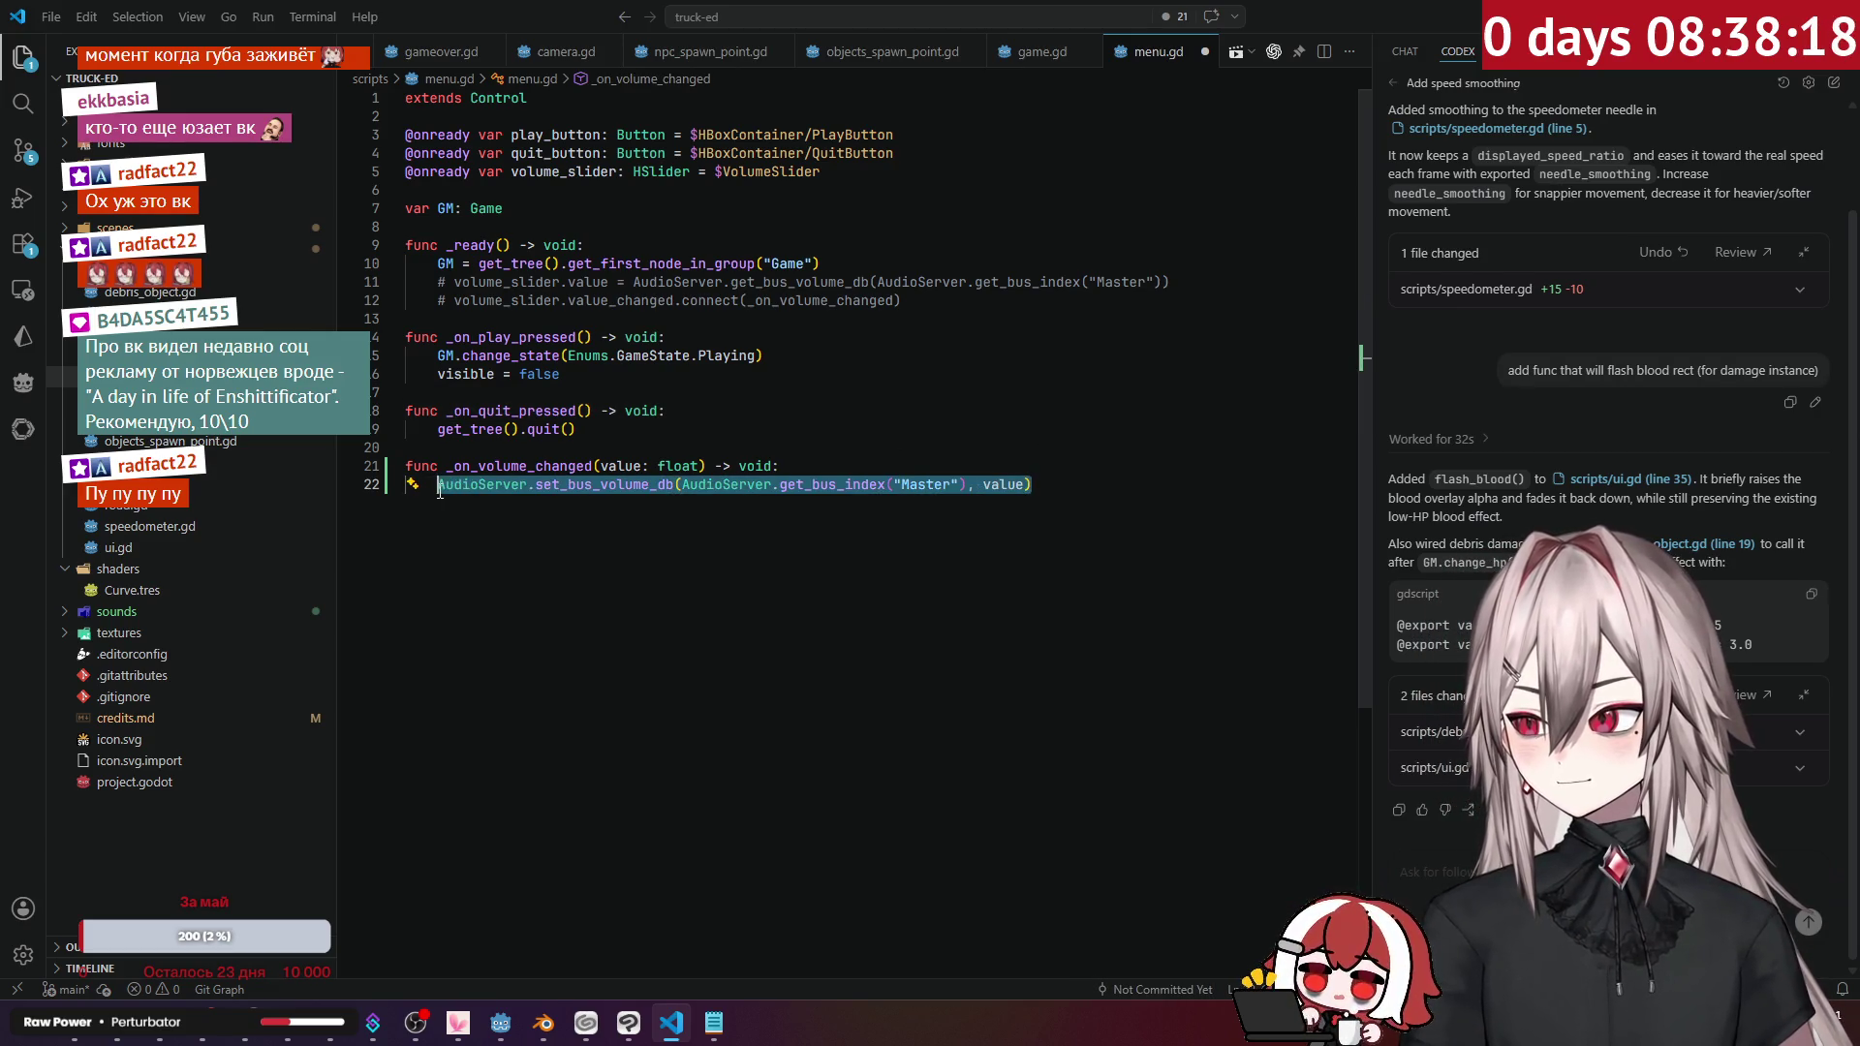
pyautogui.click(859, 408)
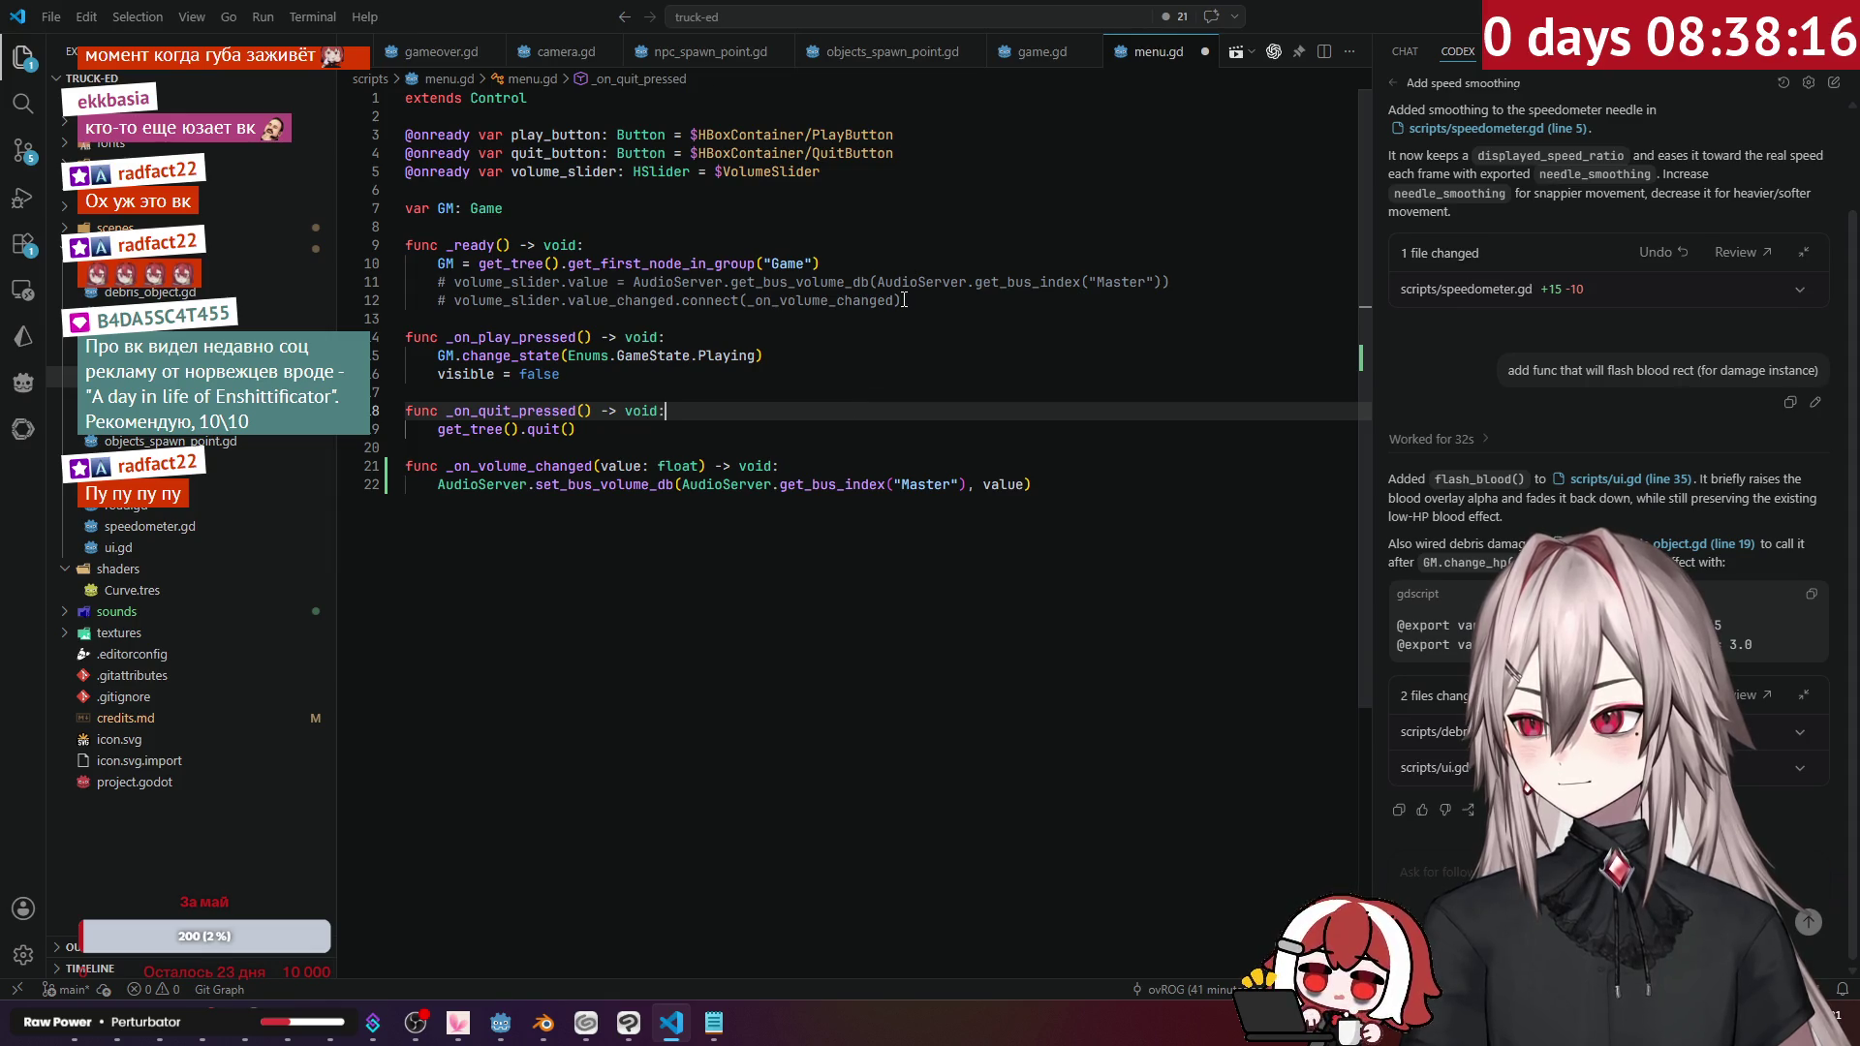
pyautogui.moveTo(1033, 484); pyautogui.dragTo(438, 490)
pyautogui.hotkey('ctrl', 'c')
pyautogui.moveTo(901, 301); pyautogui.dragTo(437, 282)
pyautogui.hotkey('ctrl', 'v')
pyautogui.click(842, 324)
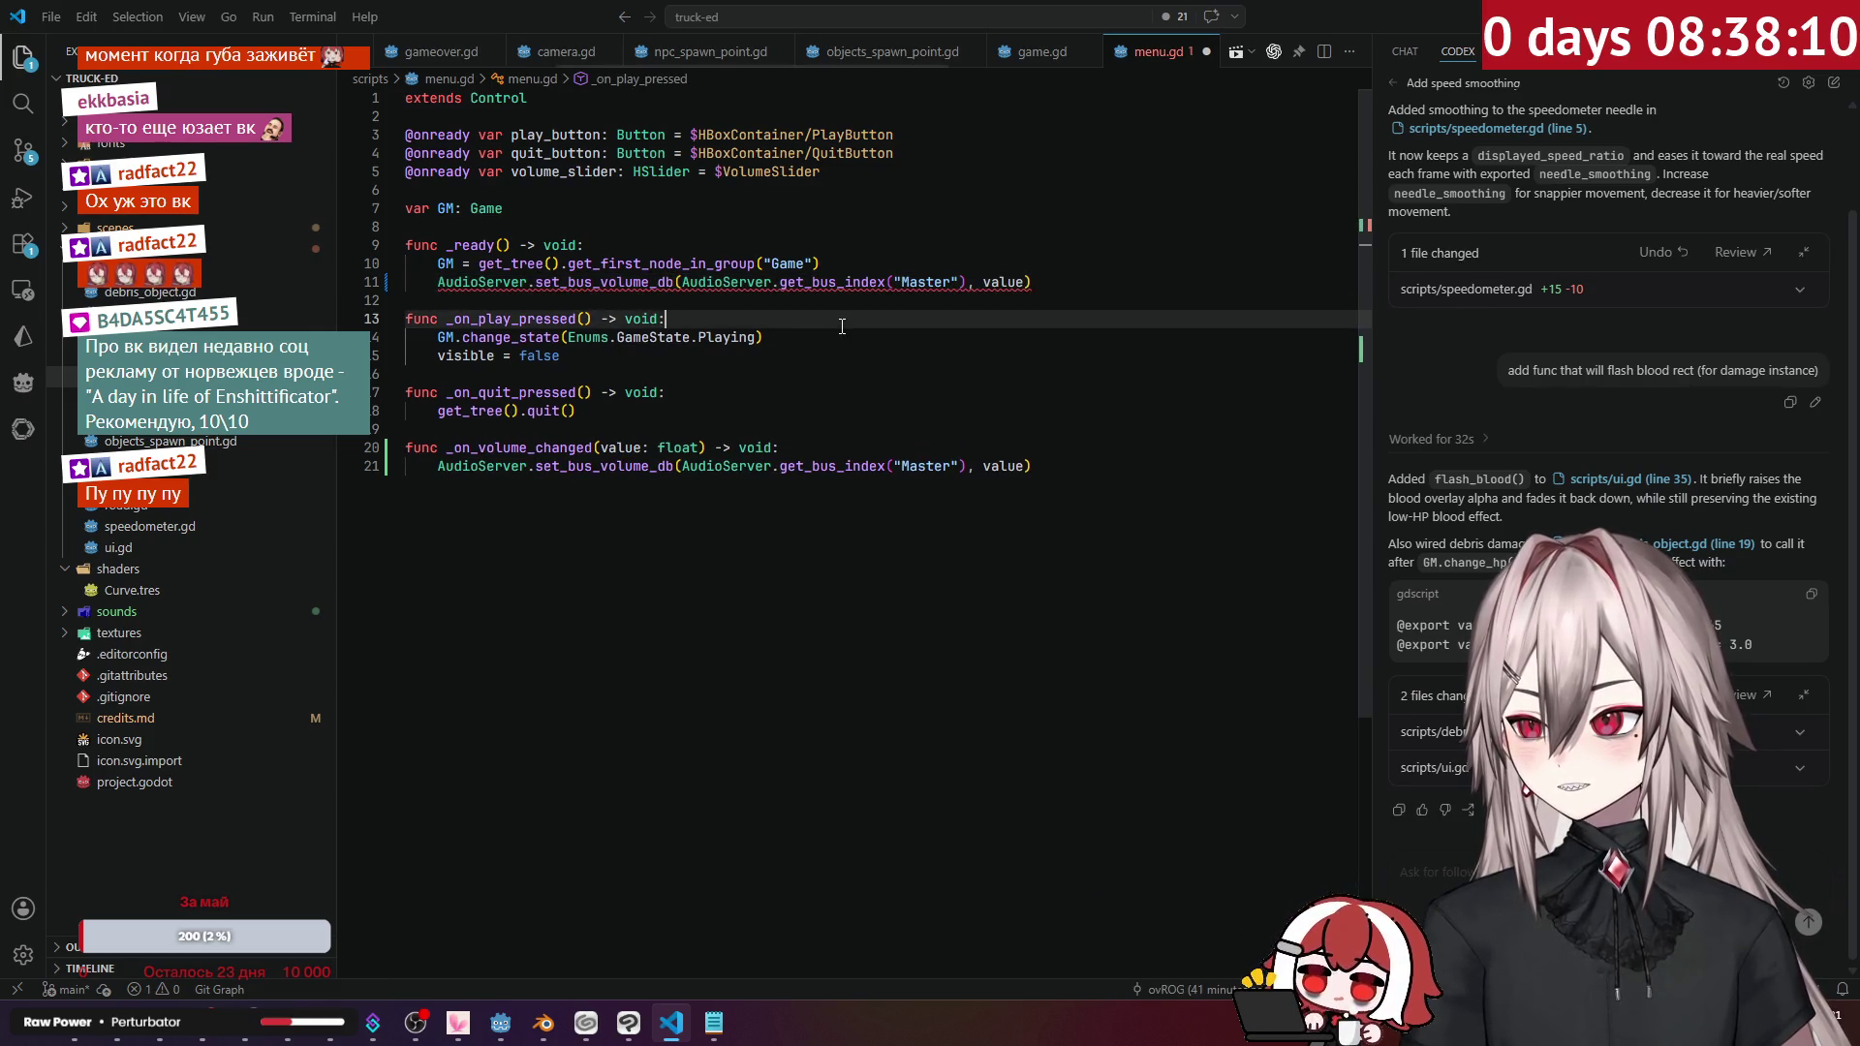
pyautogui.hotkey('ctrl', 'z')
pyautogui.click(864, 326)
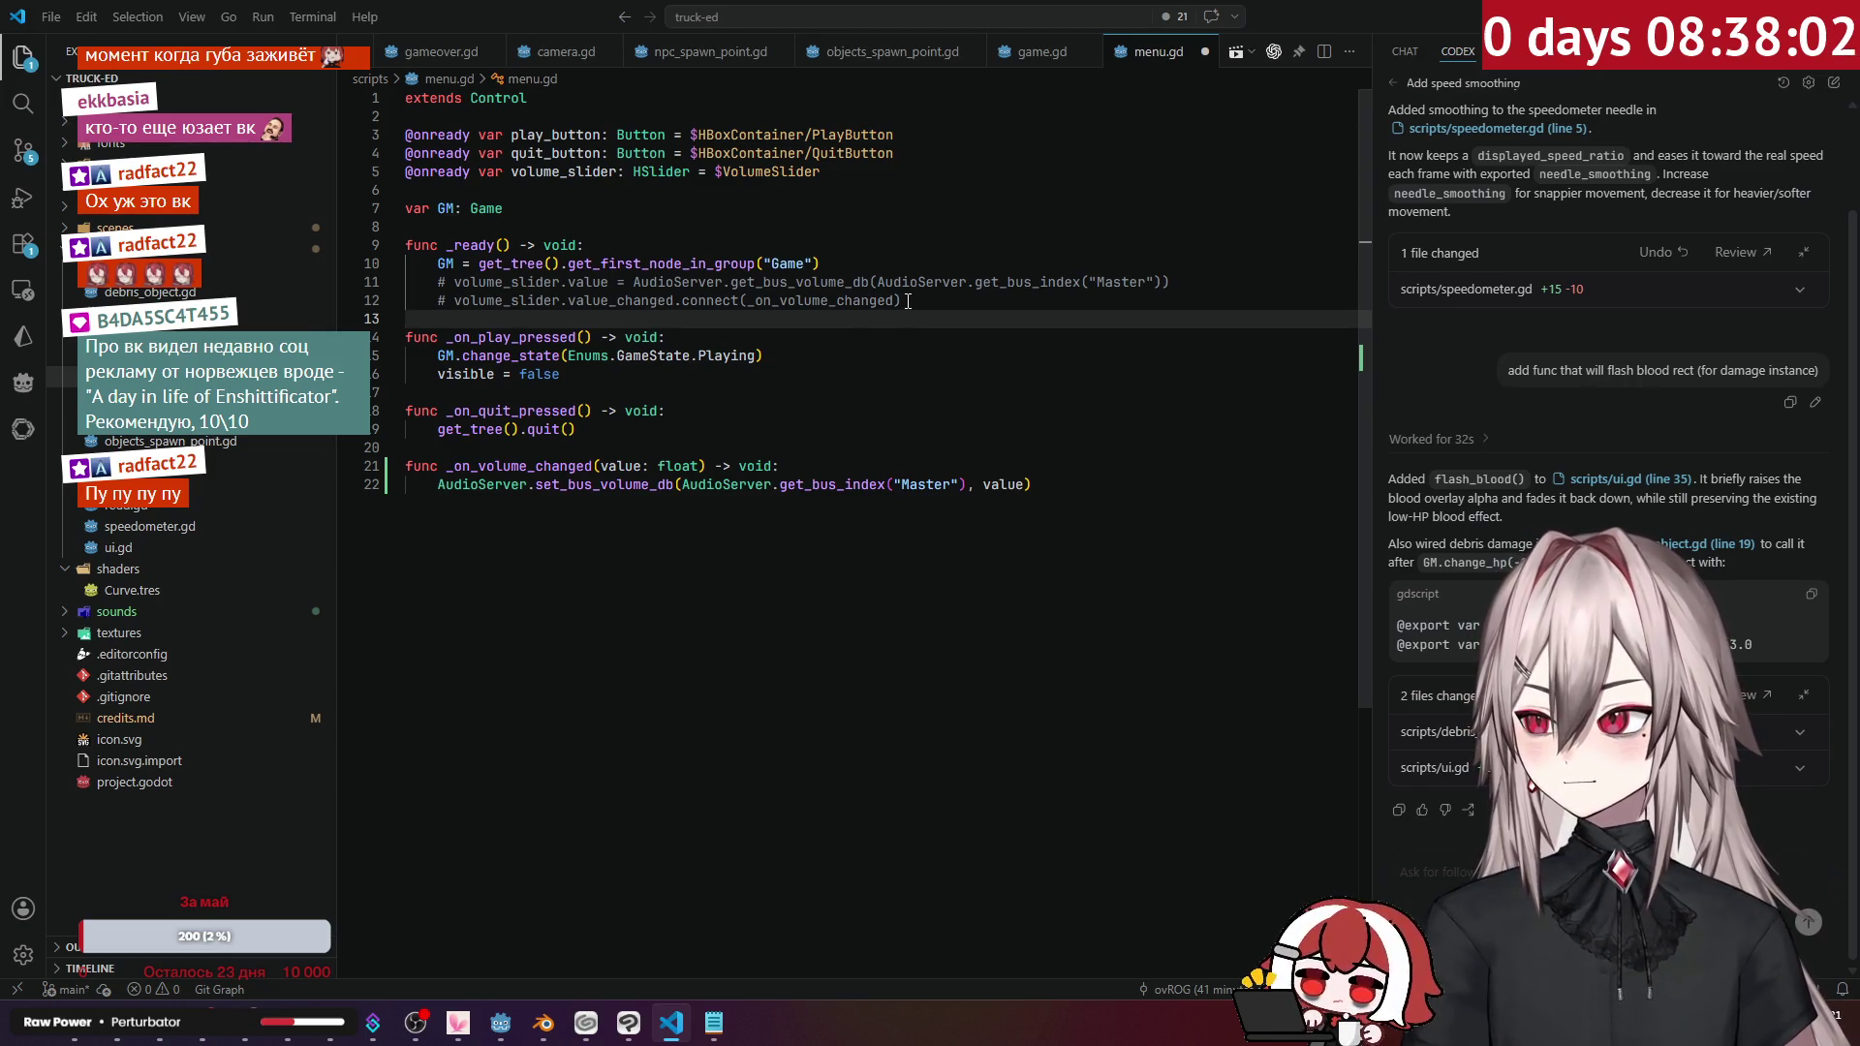
# Replace _ready's commented lines with the AudioServer line using volume_slider.value.
pyautogui.moveTo(909, 300); pyautogui.dragTo(448, 288)
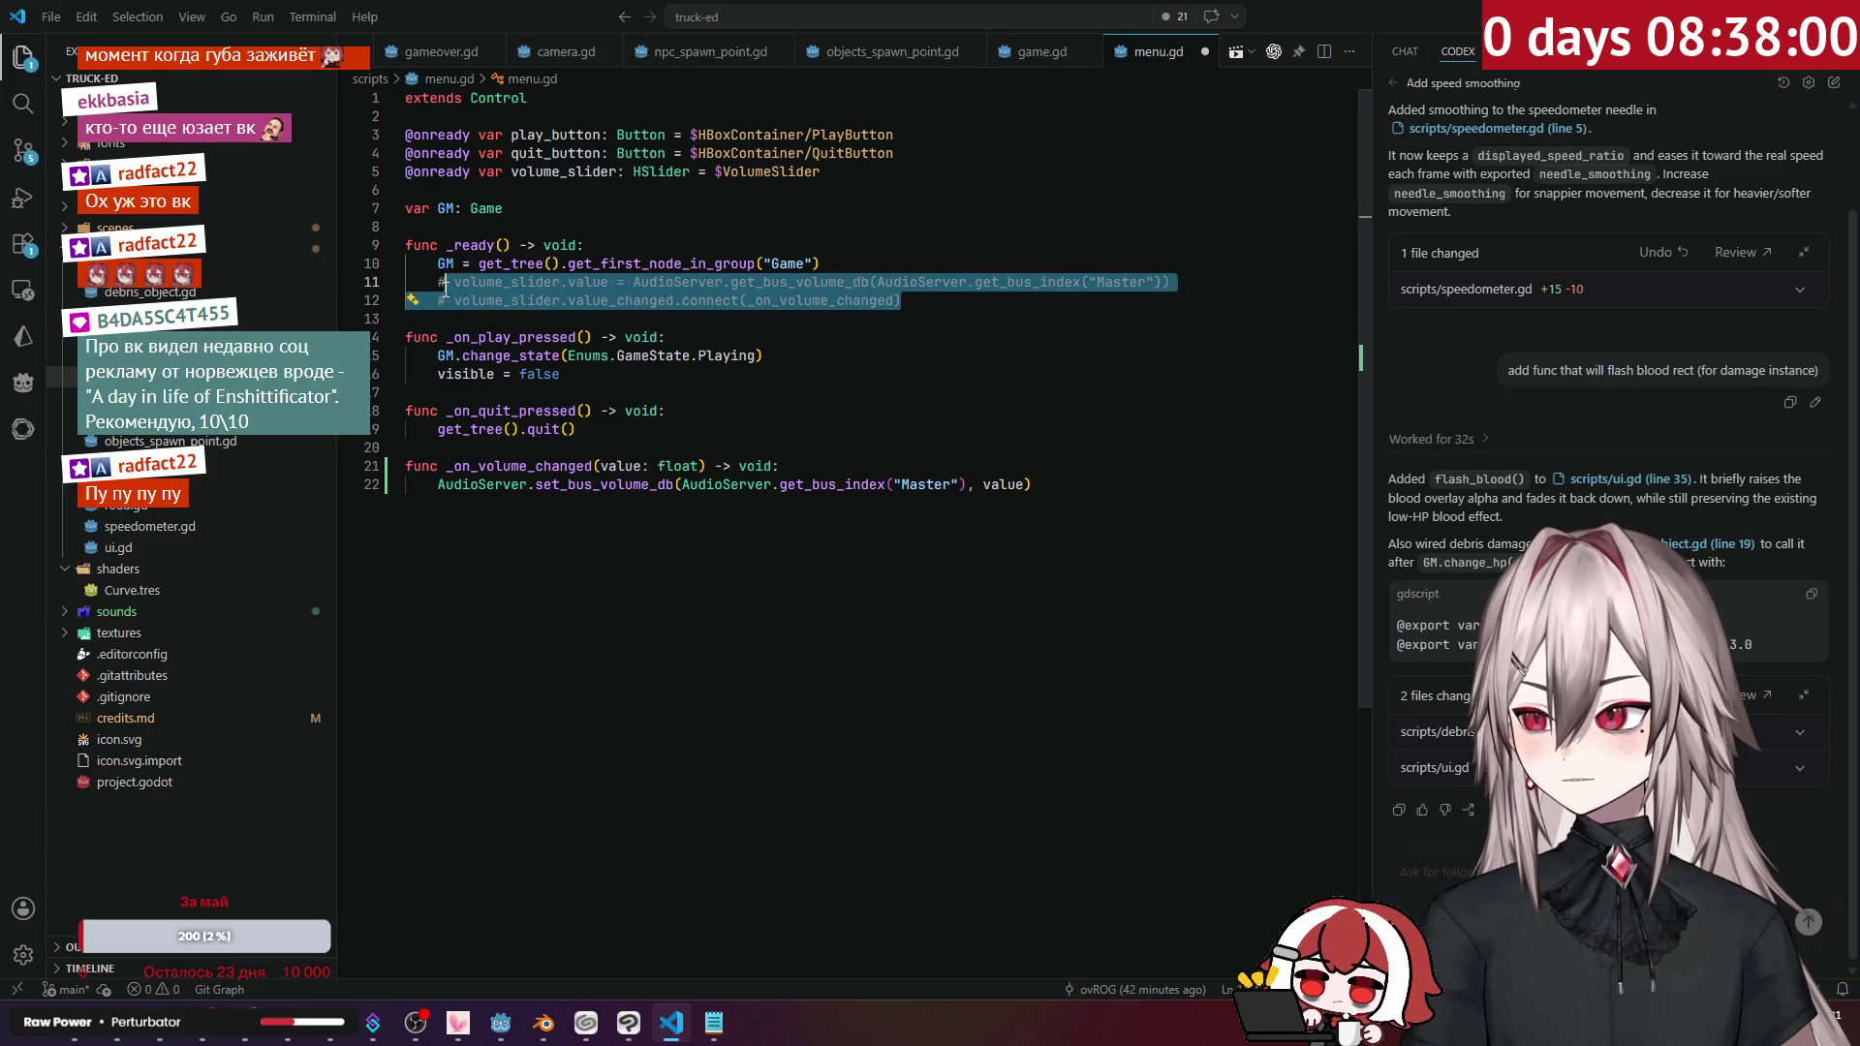
pyautogui.hotkey('ctrl', 'v')
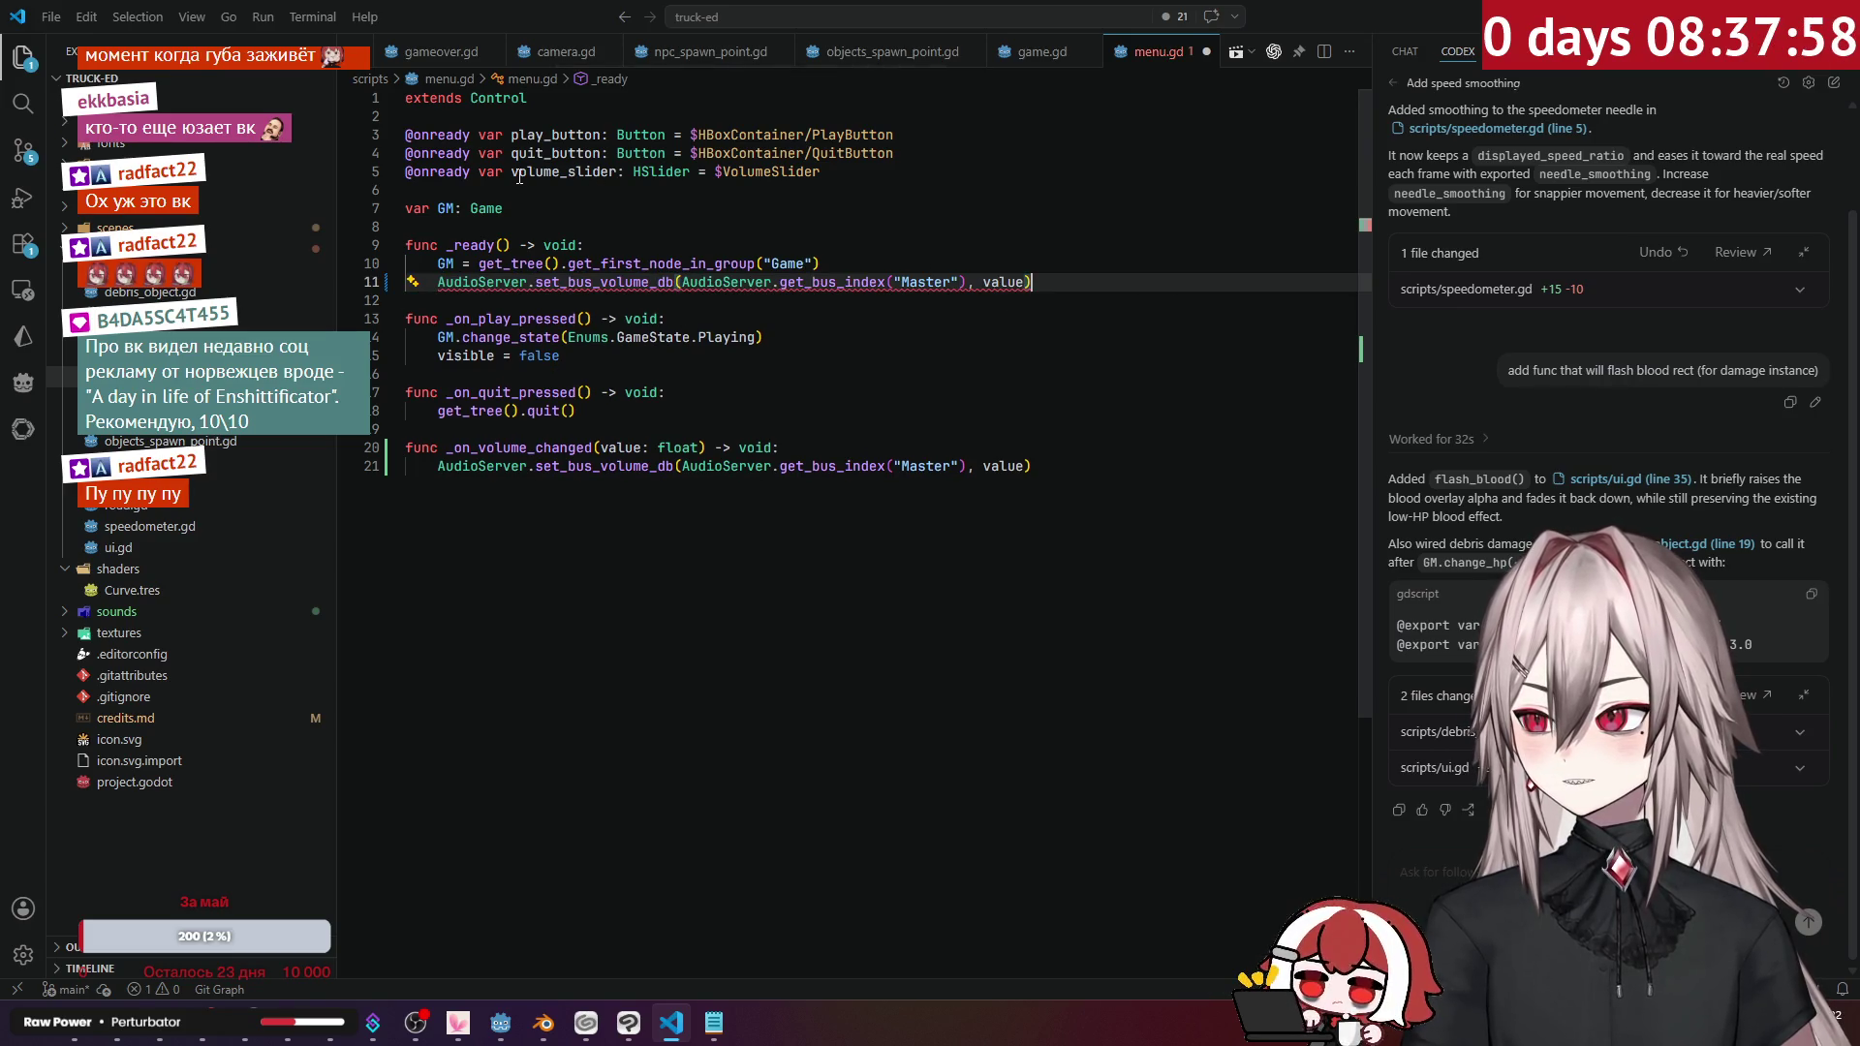
pyautogui.click(519, 178)
pyautogui.click(975, 281)
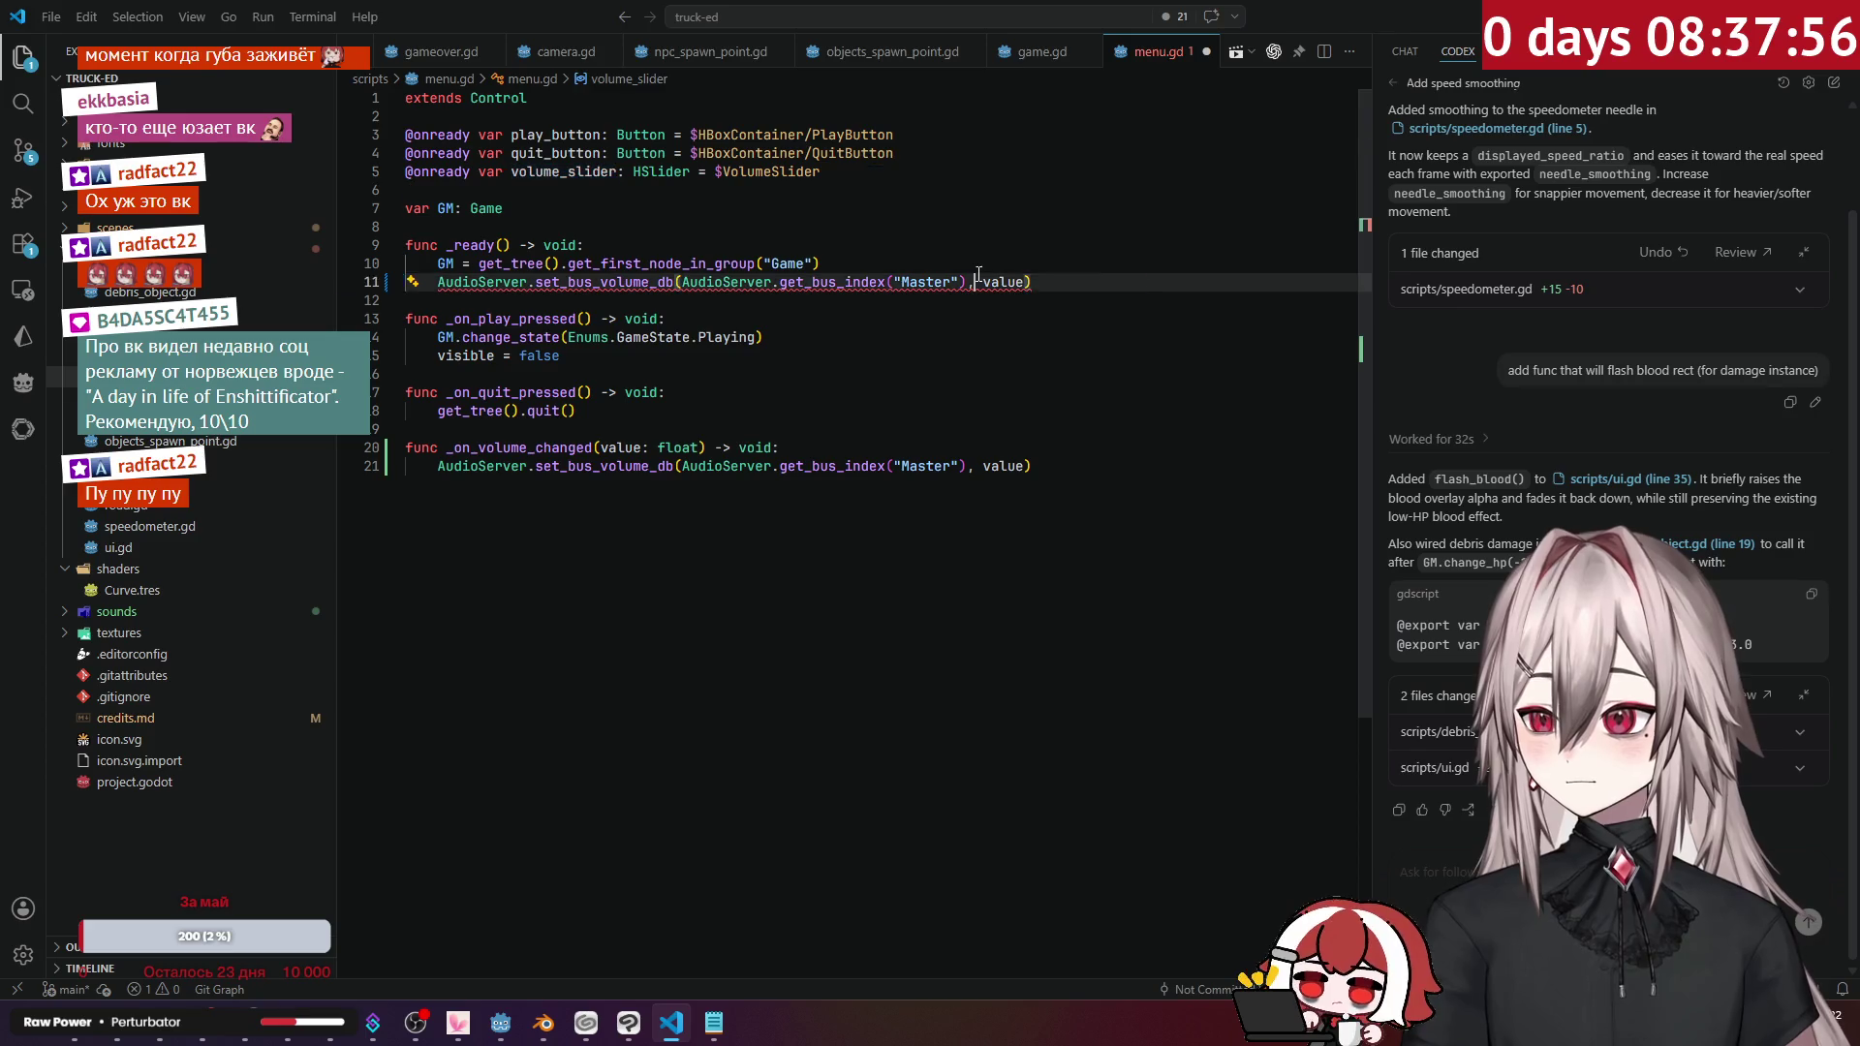
pyautogui.write('volume_slider.')
pyautogui.click(967, 225)
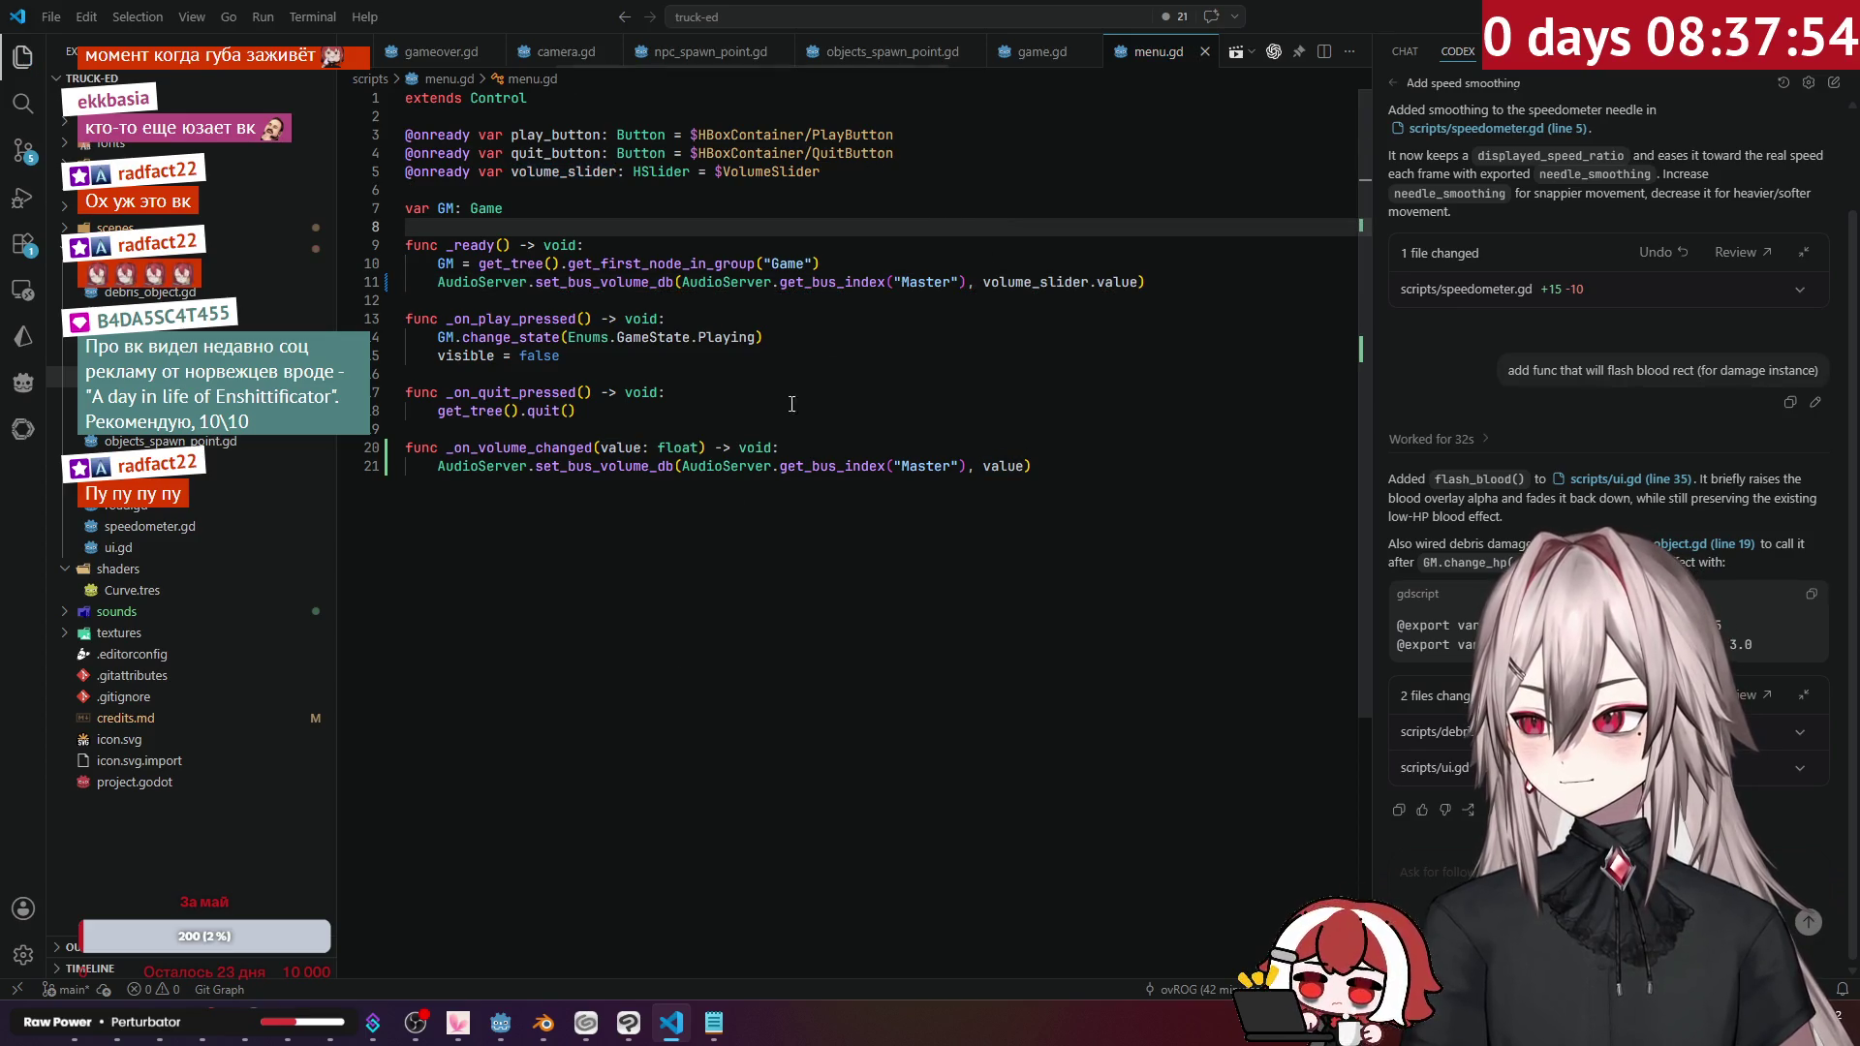
# Open the menu scene in Godot and select the VolumeSlider.
pyautogui.click(505, 1033)
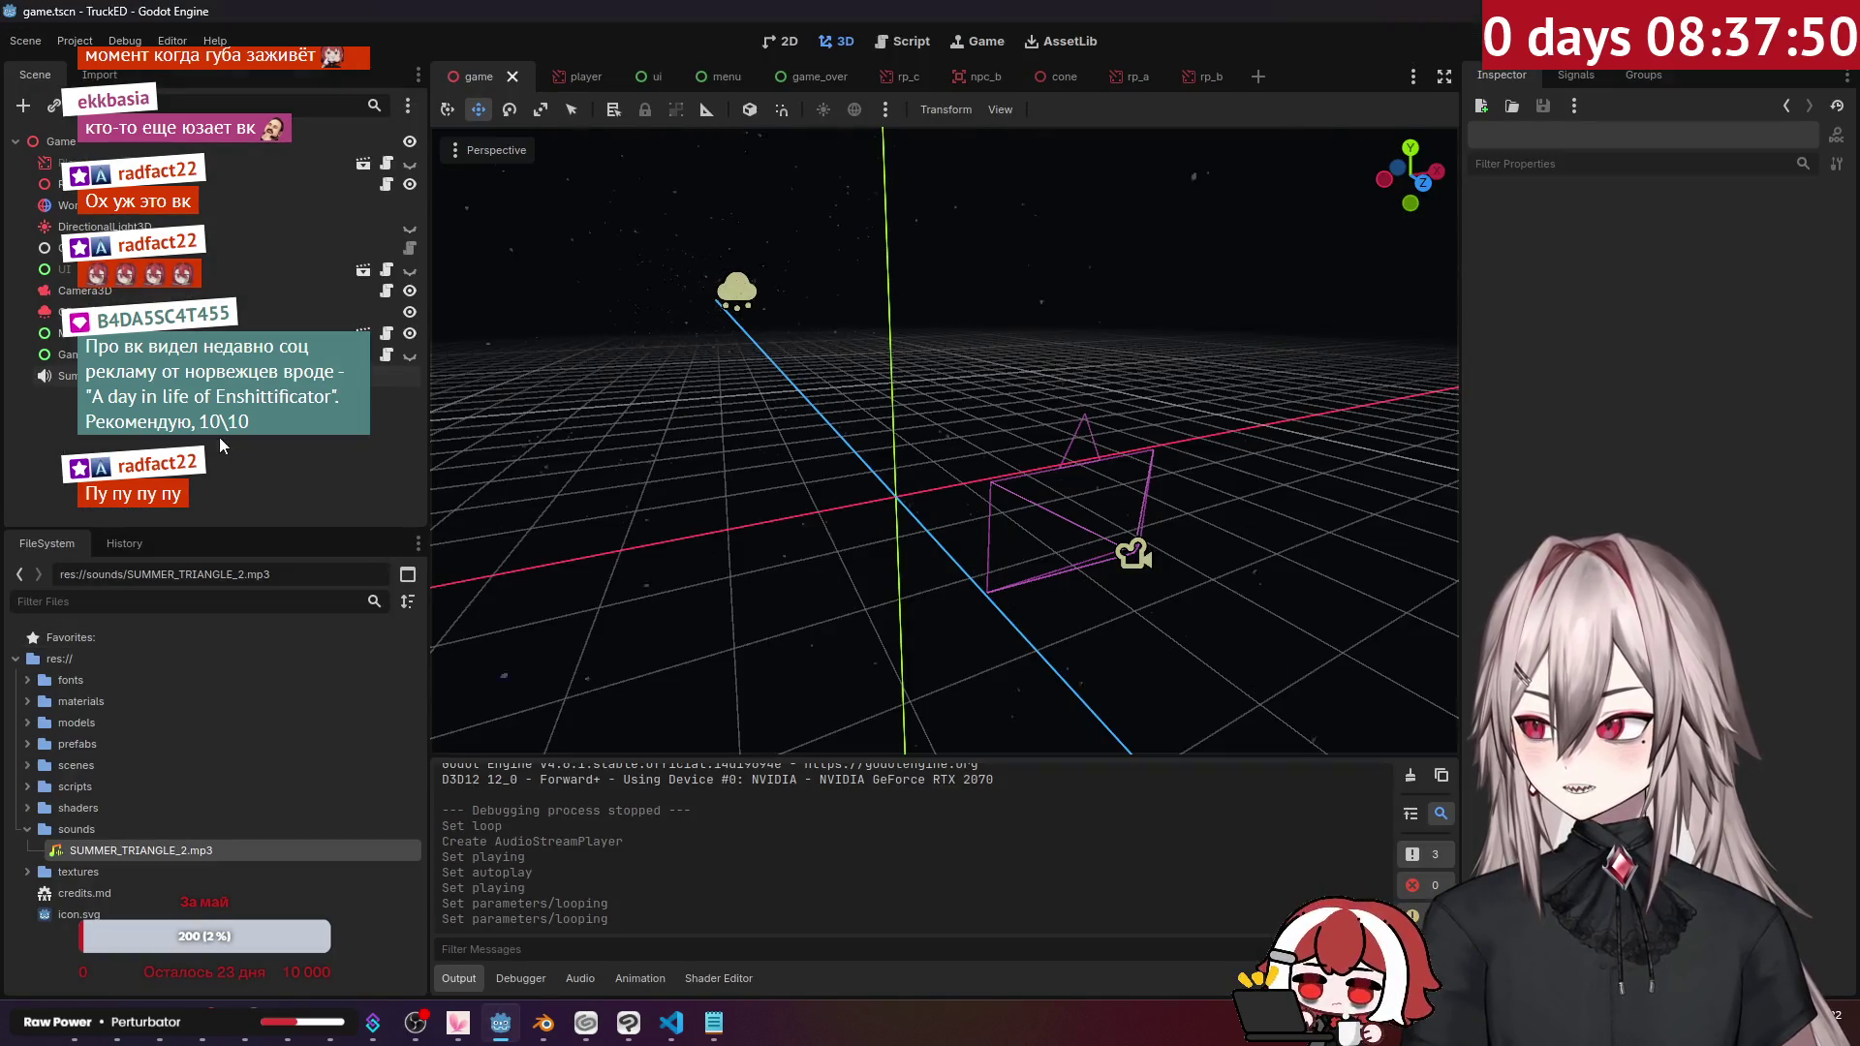
pyautogui.click(733, 77)
pyautogui.click(630, 581)
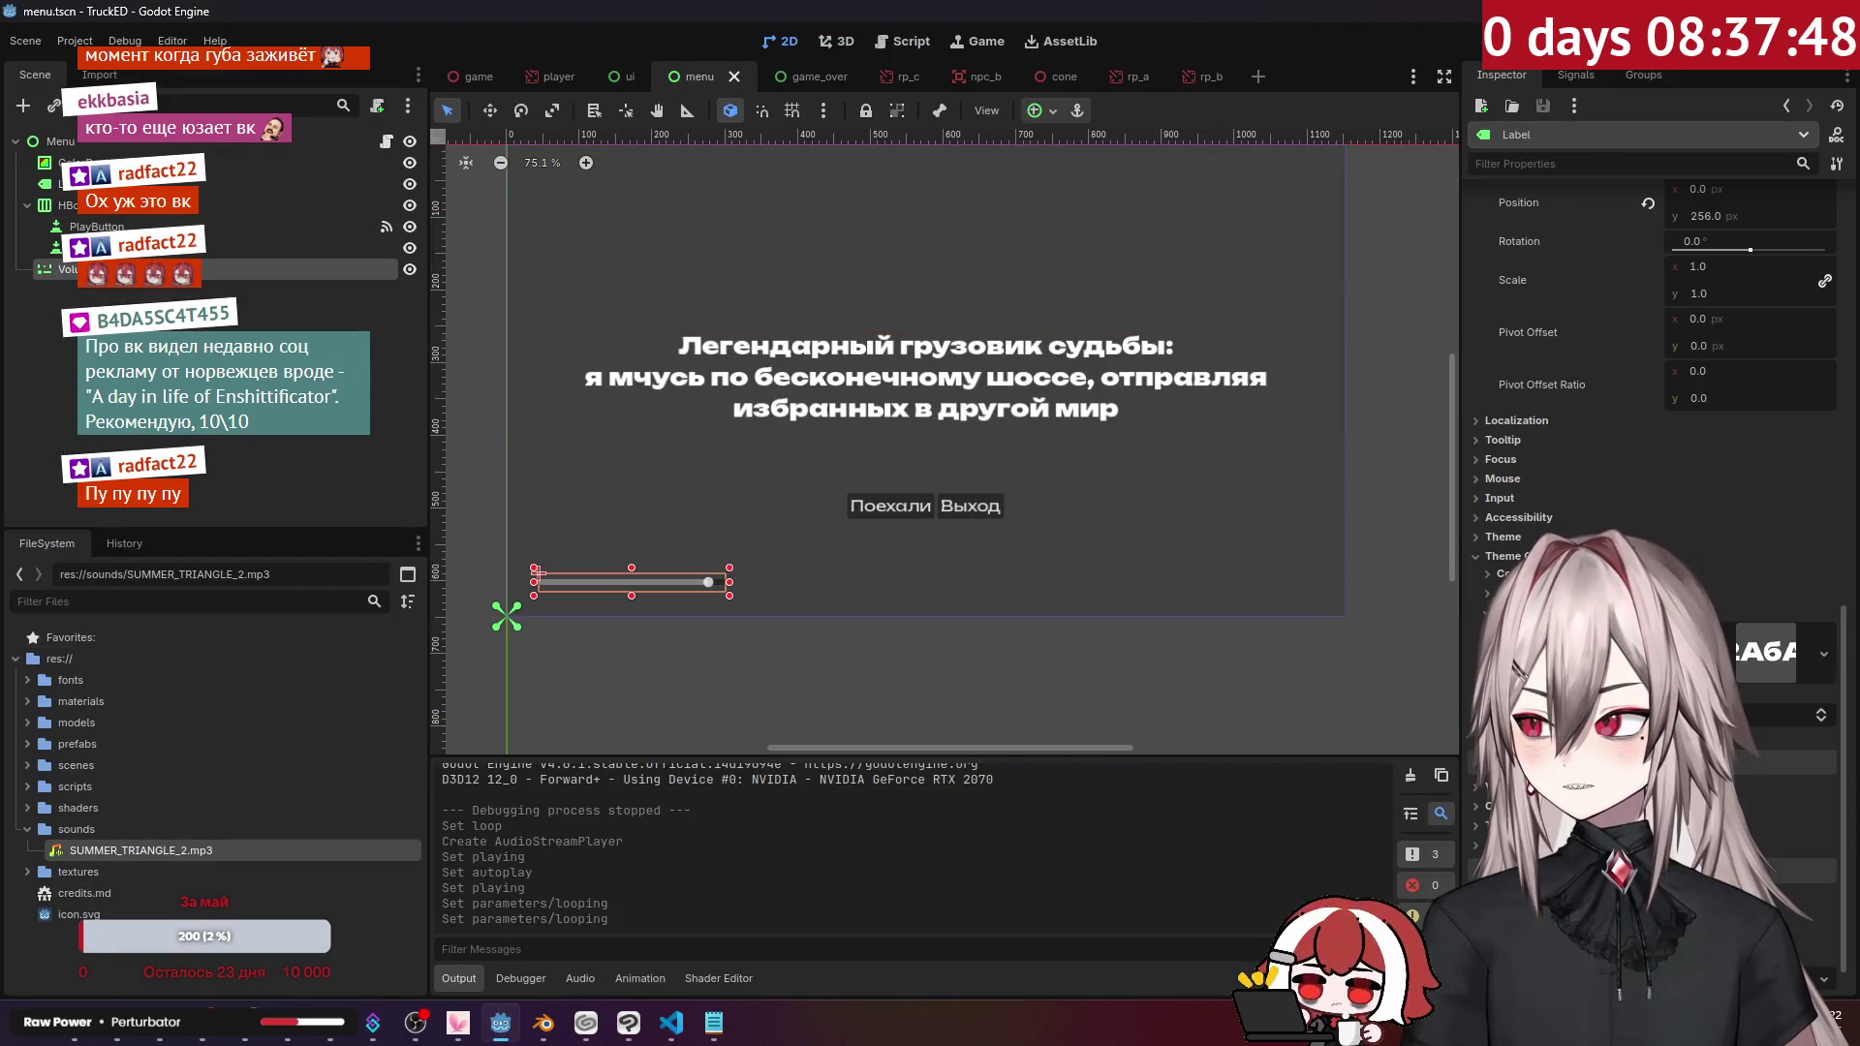
# Begin connecting the VolumeSlider's changed signal and check _on_volume_changed in menu.gd.
pyautogui.click(1579, 77)
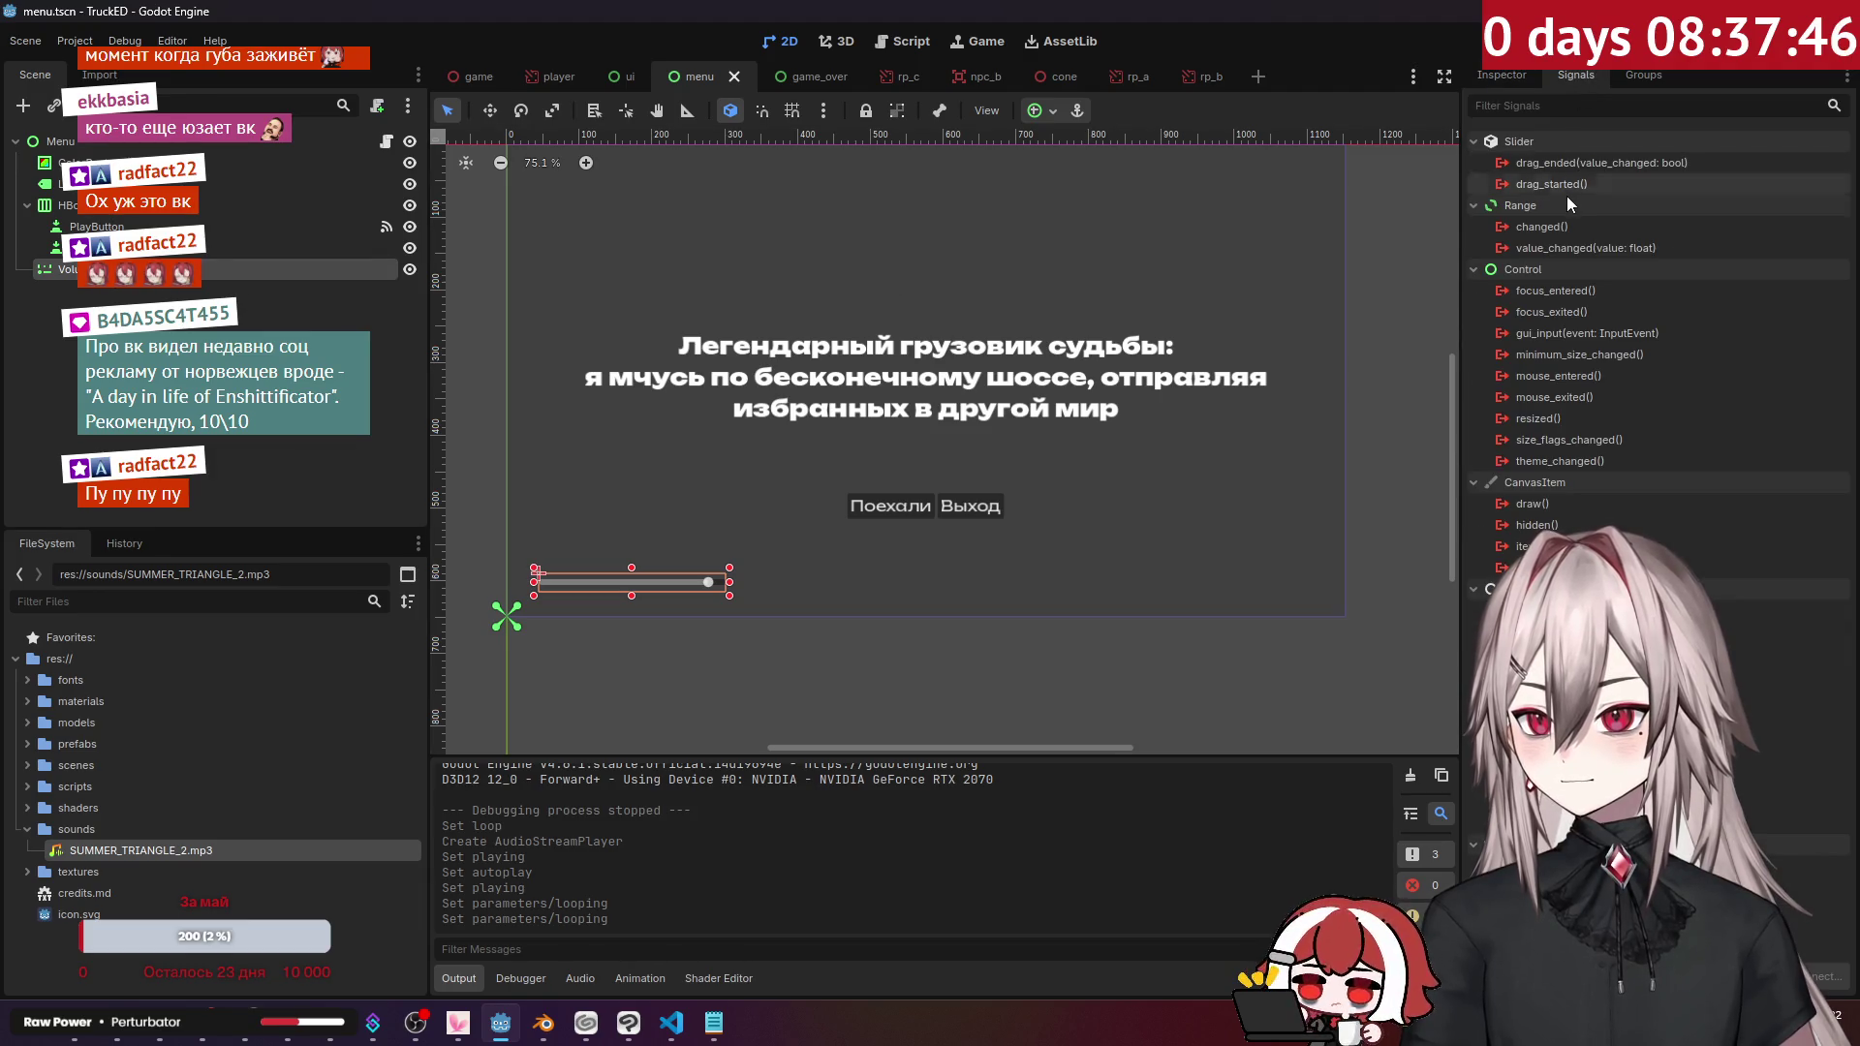
pyautogui.doubleClick(1555, 225)
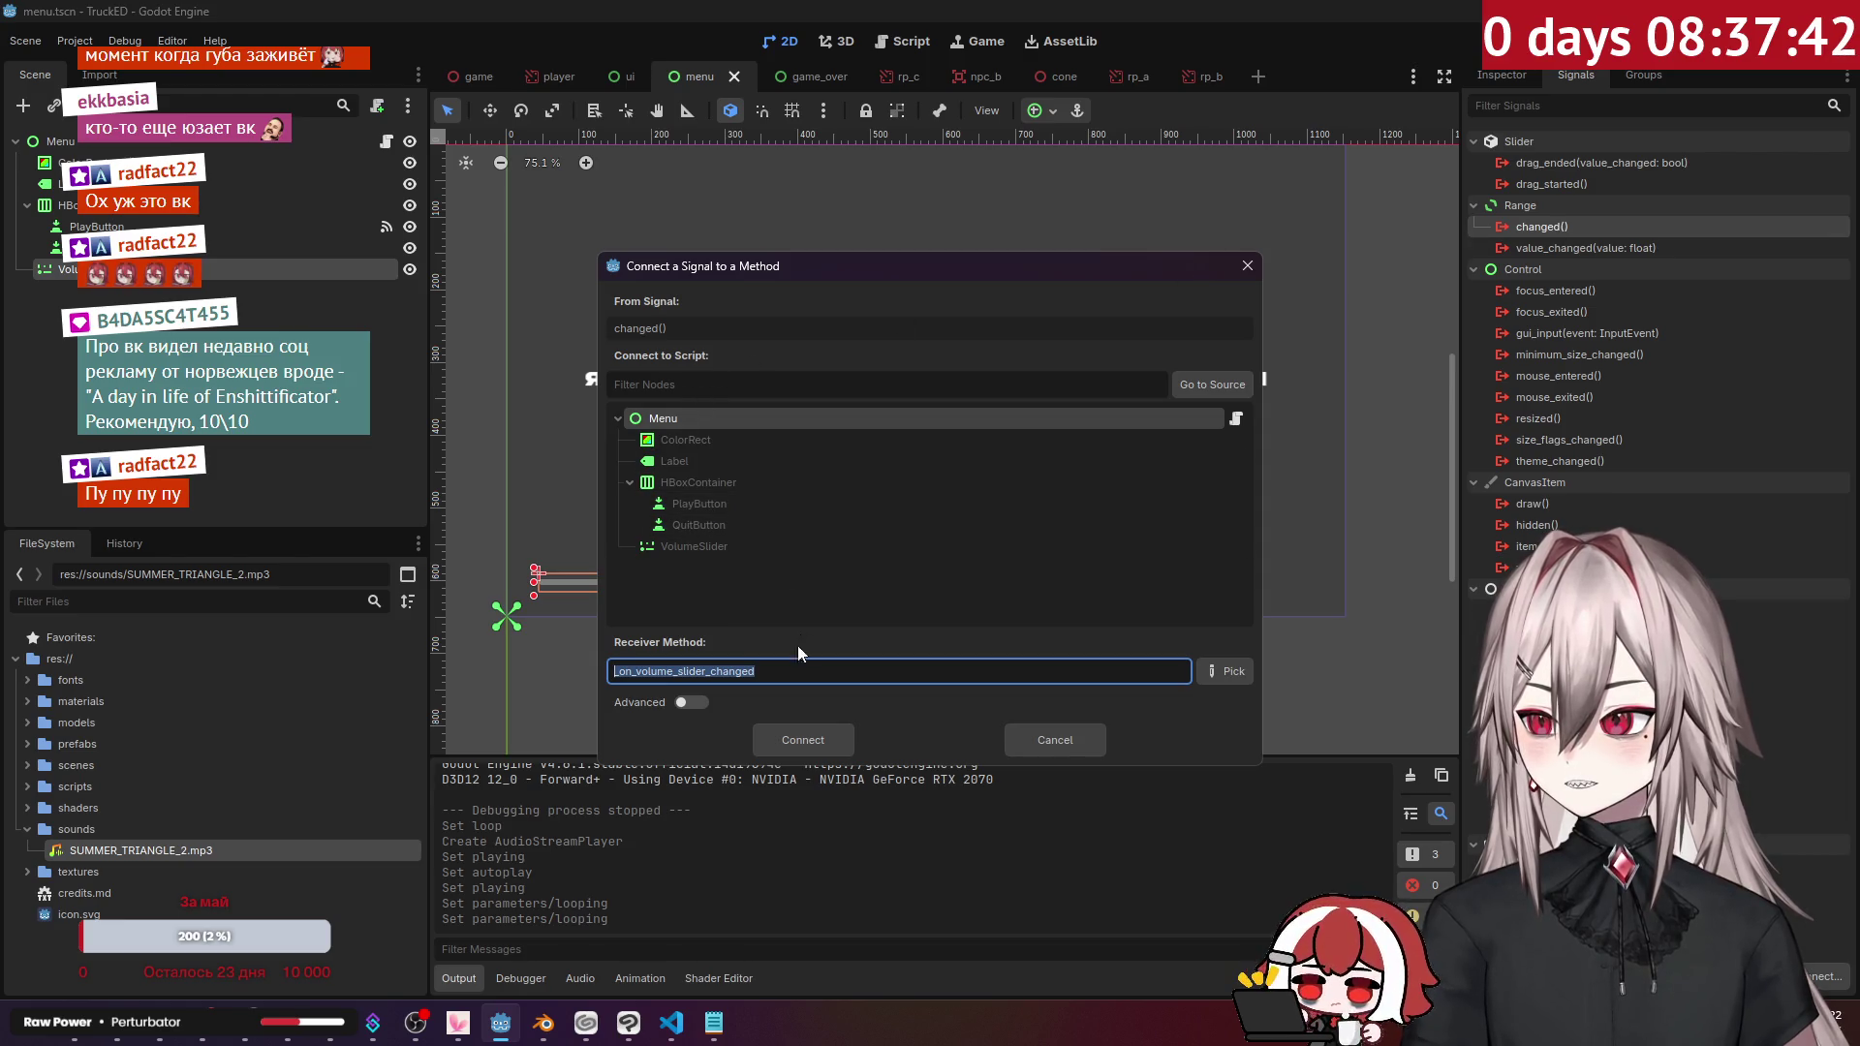
pyautogui.click(1224, 671)
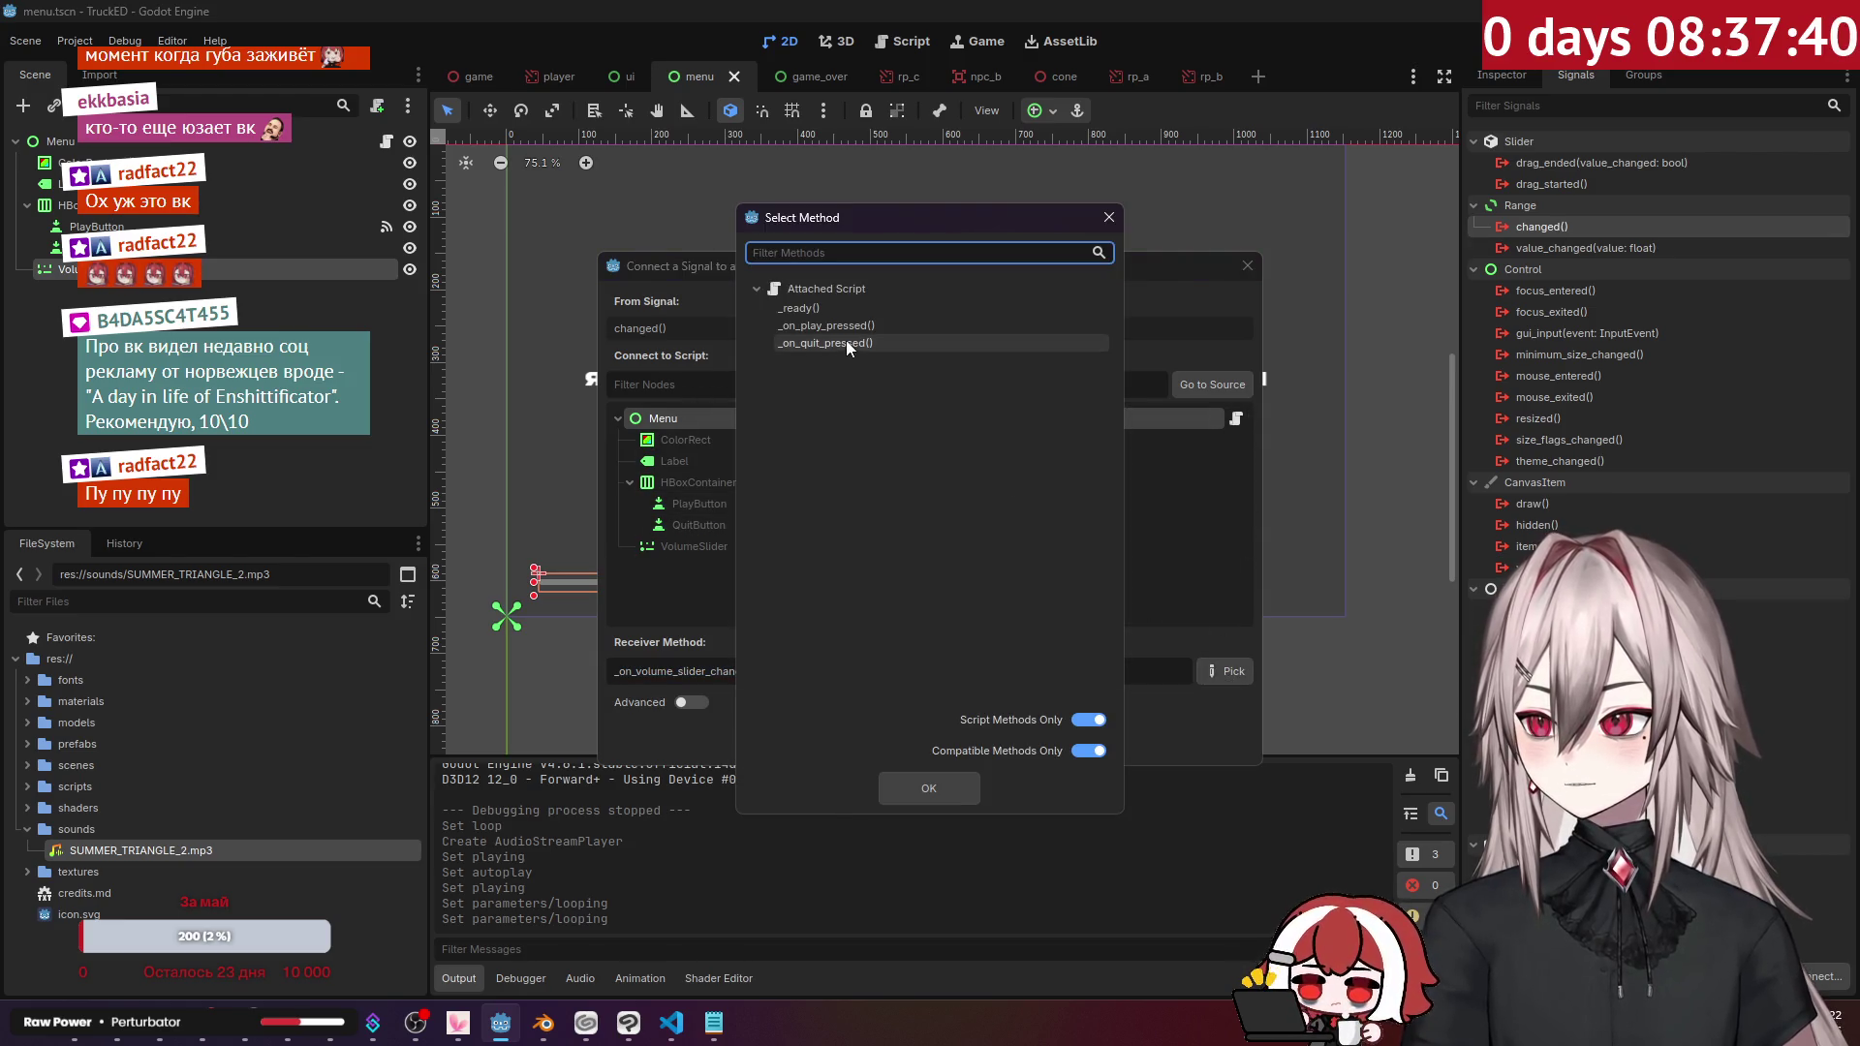
pyautogui.click(1104, 218)
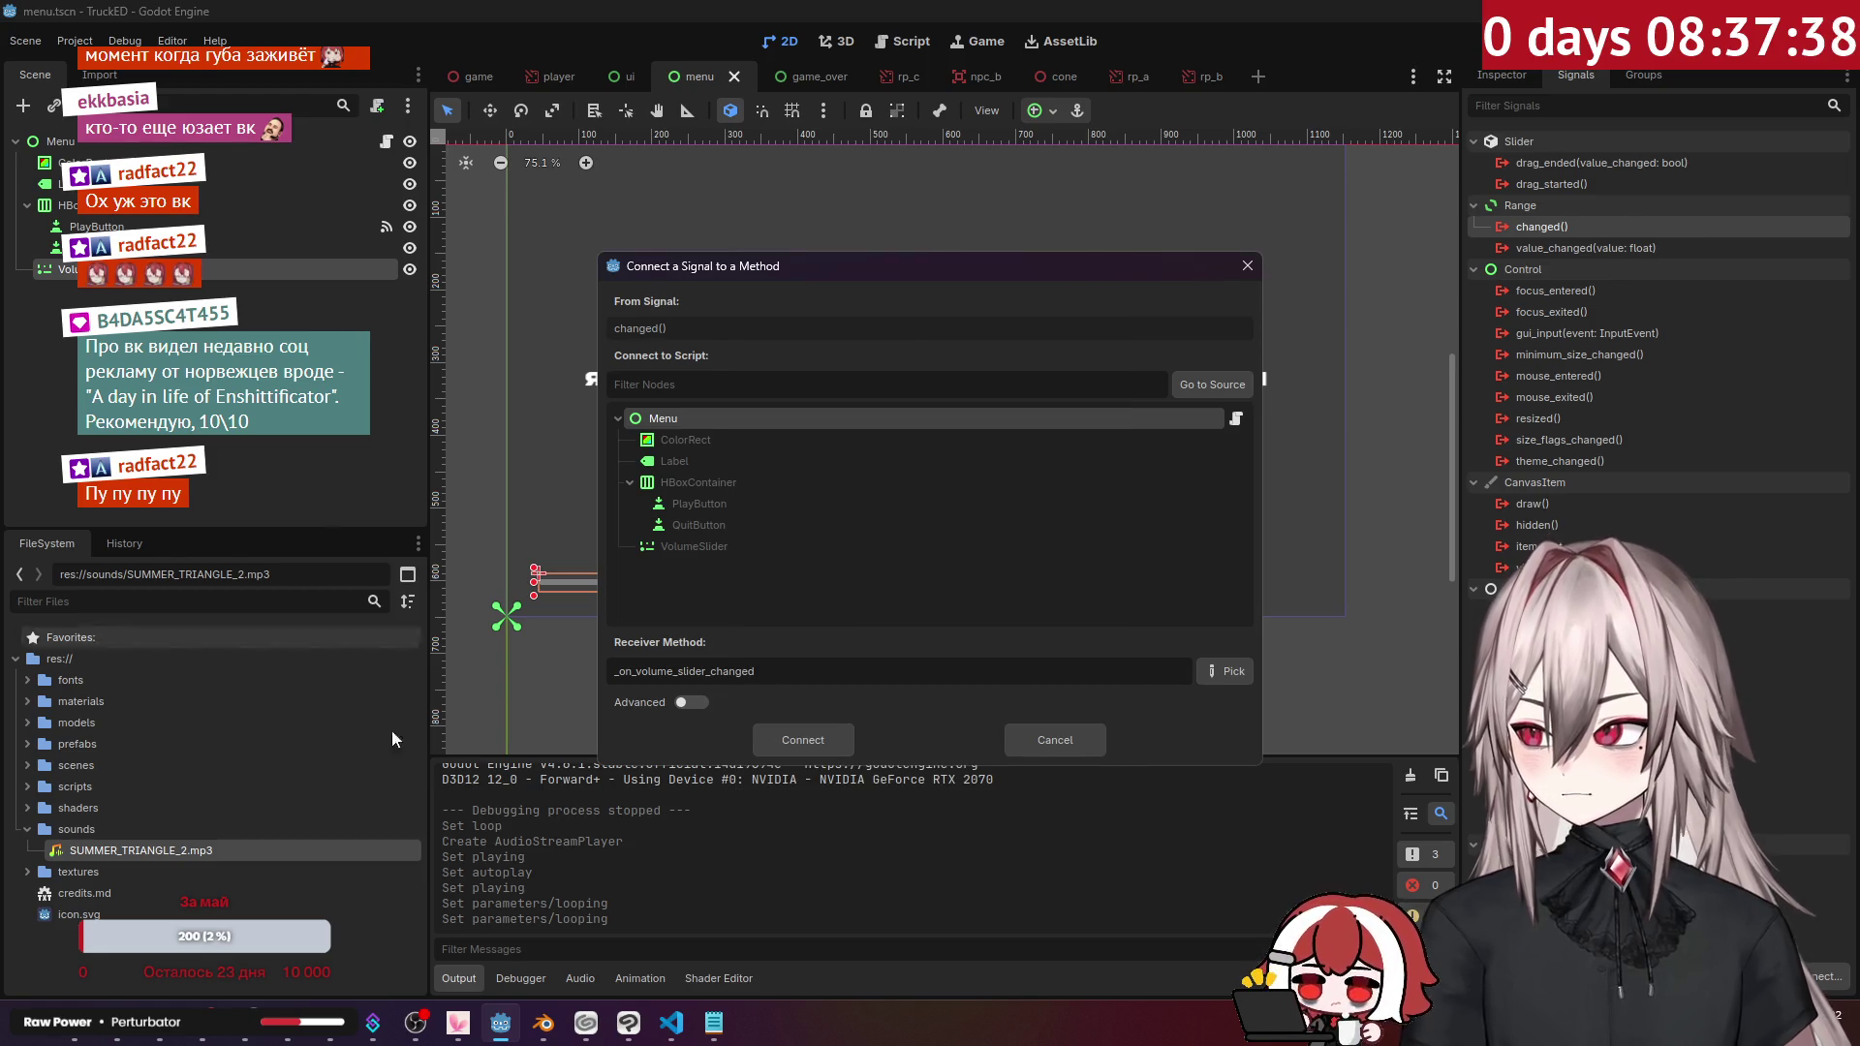
pyautogui.click(663, 1034)
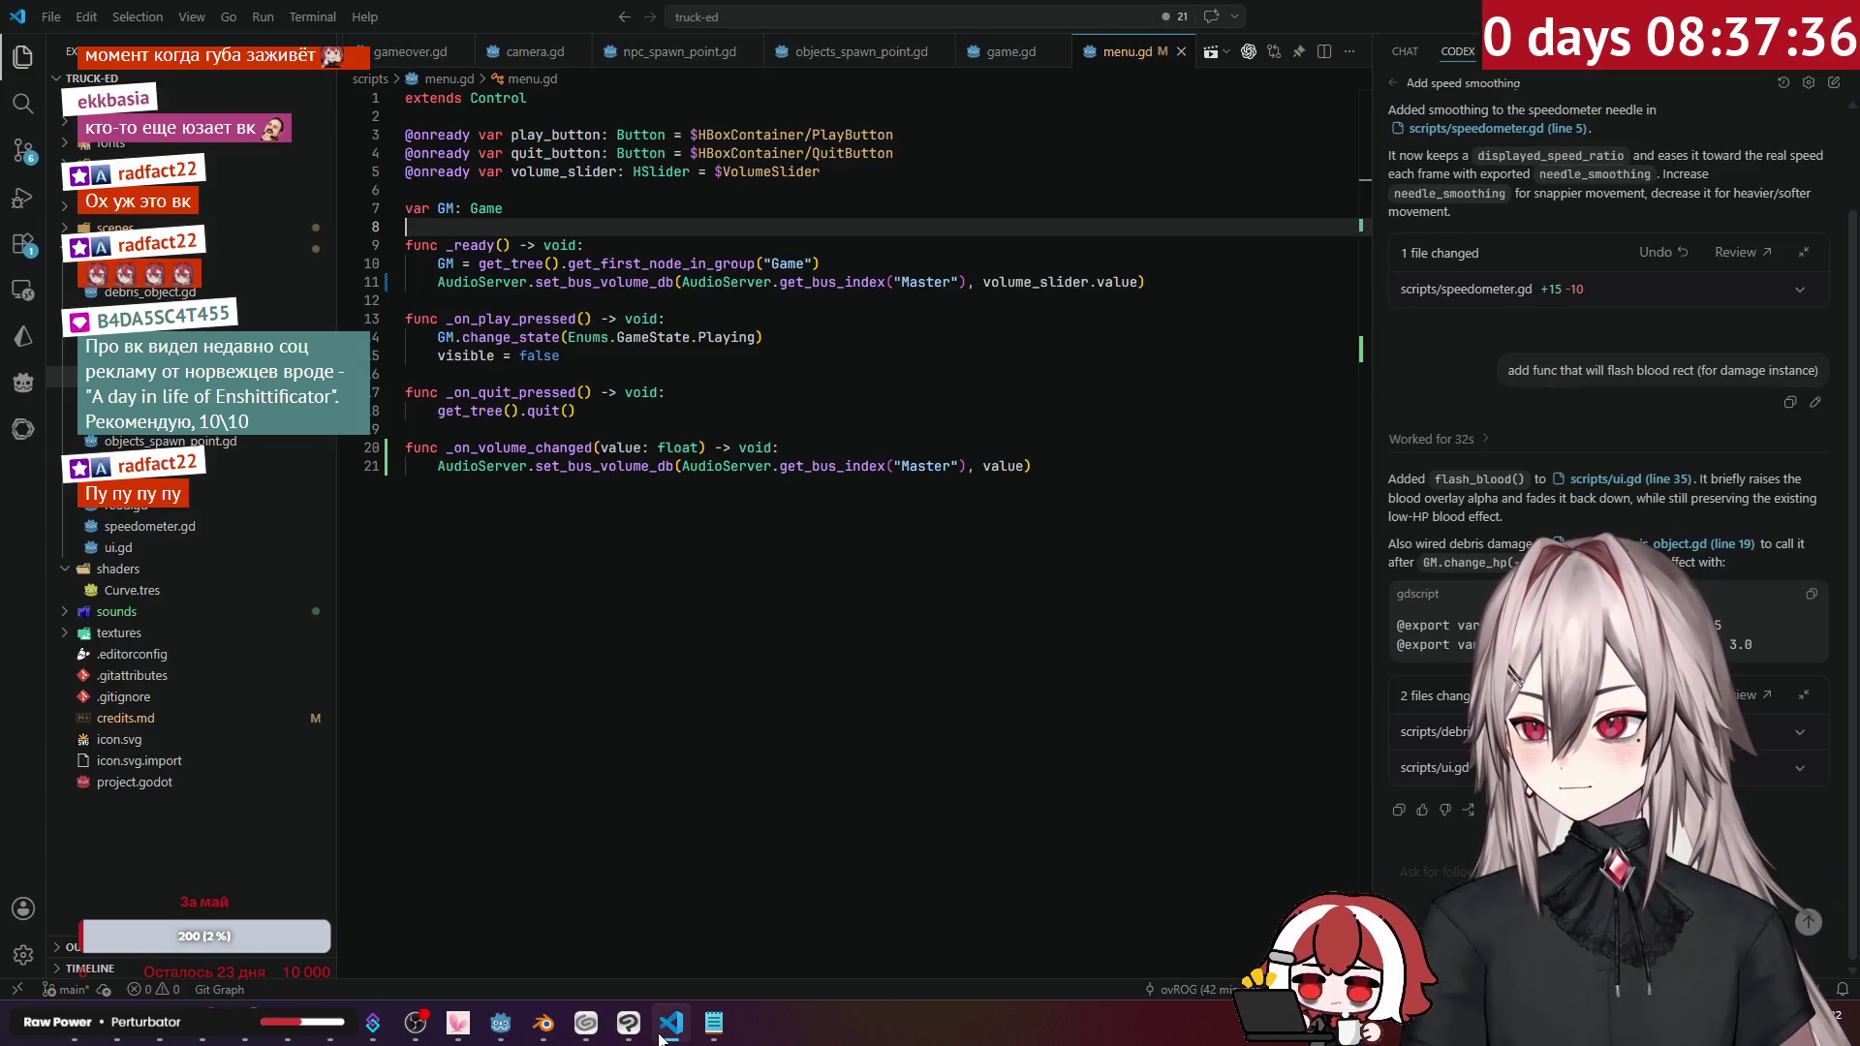
pyautogui.click(741, 466)
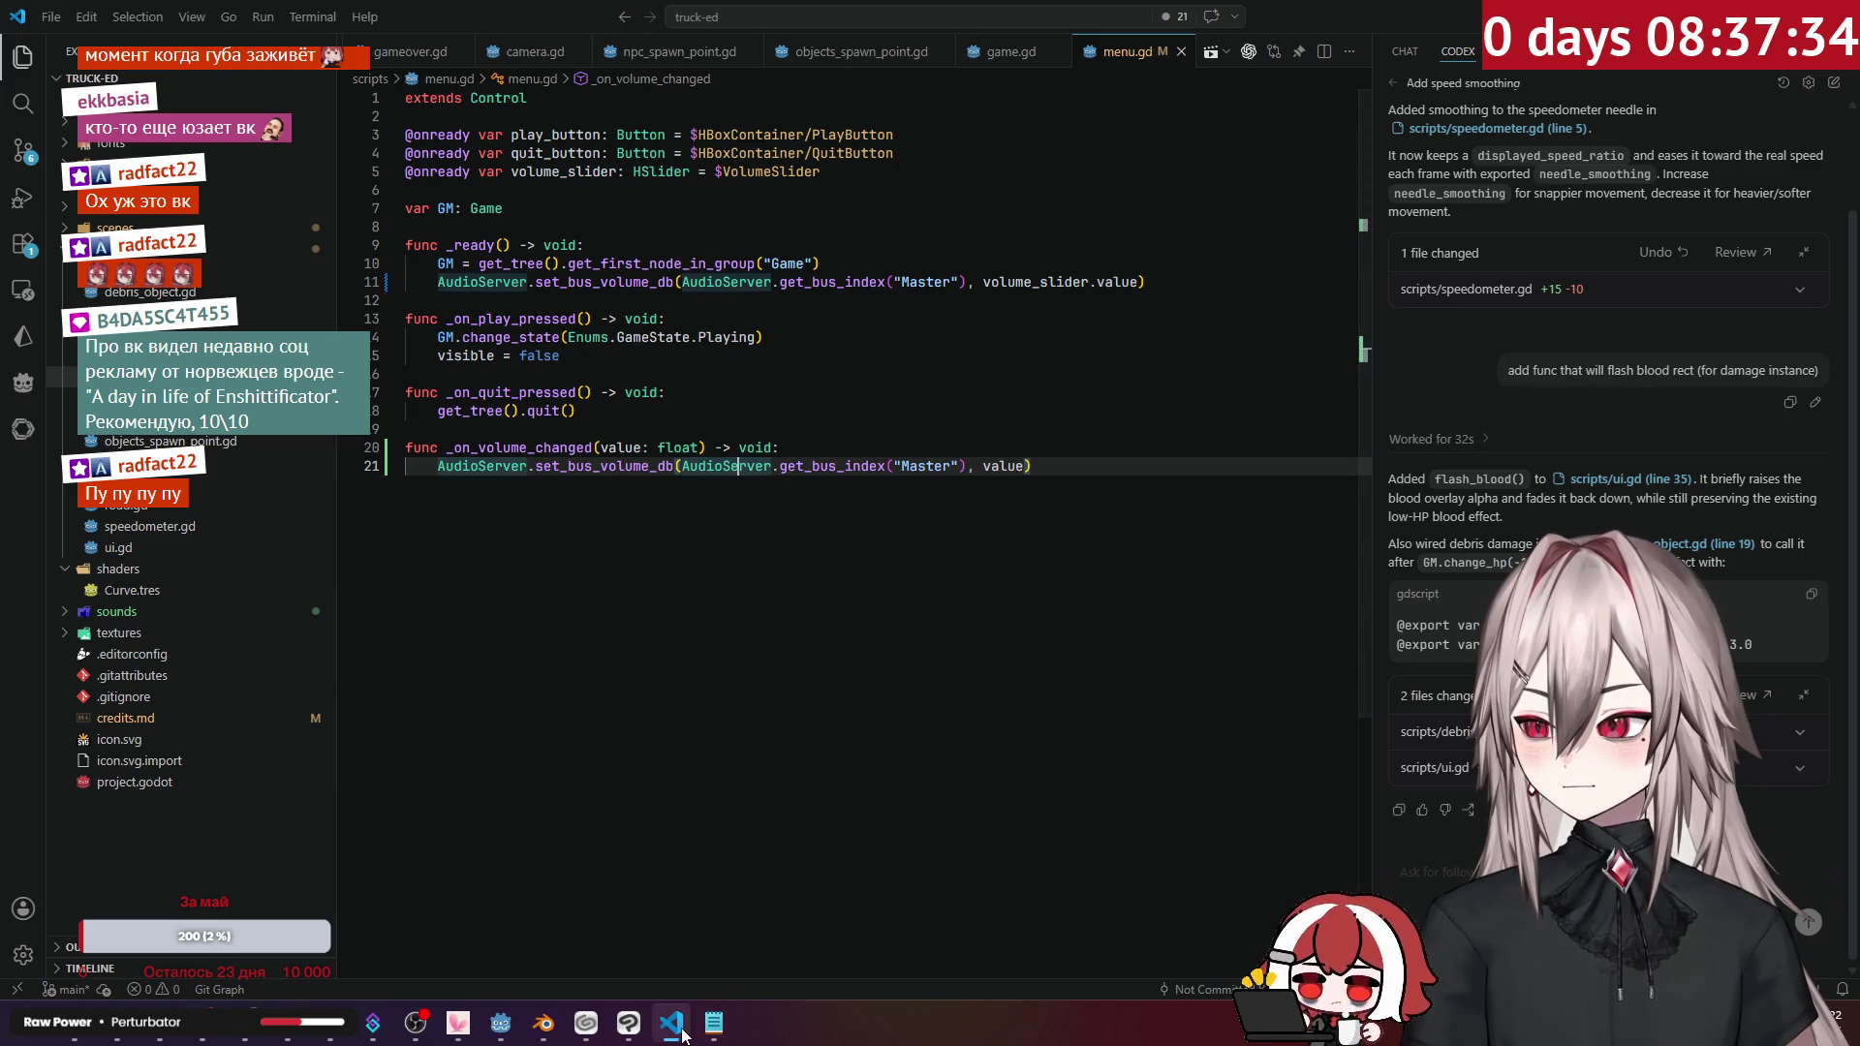
pyautogui.click(671, 1022)
# Pick the Menu node as receiver, browse its methods, then cancel the connection.
pyautogui.click(713, 424)
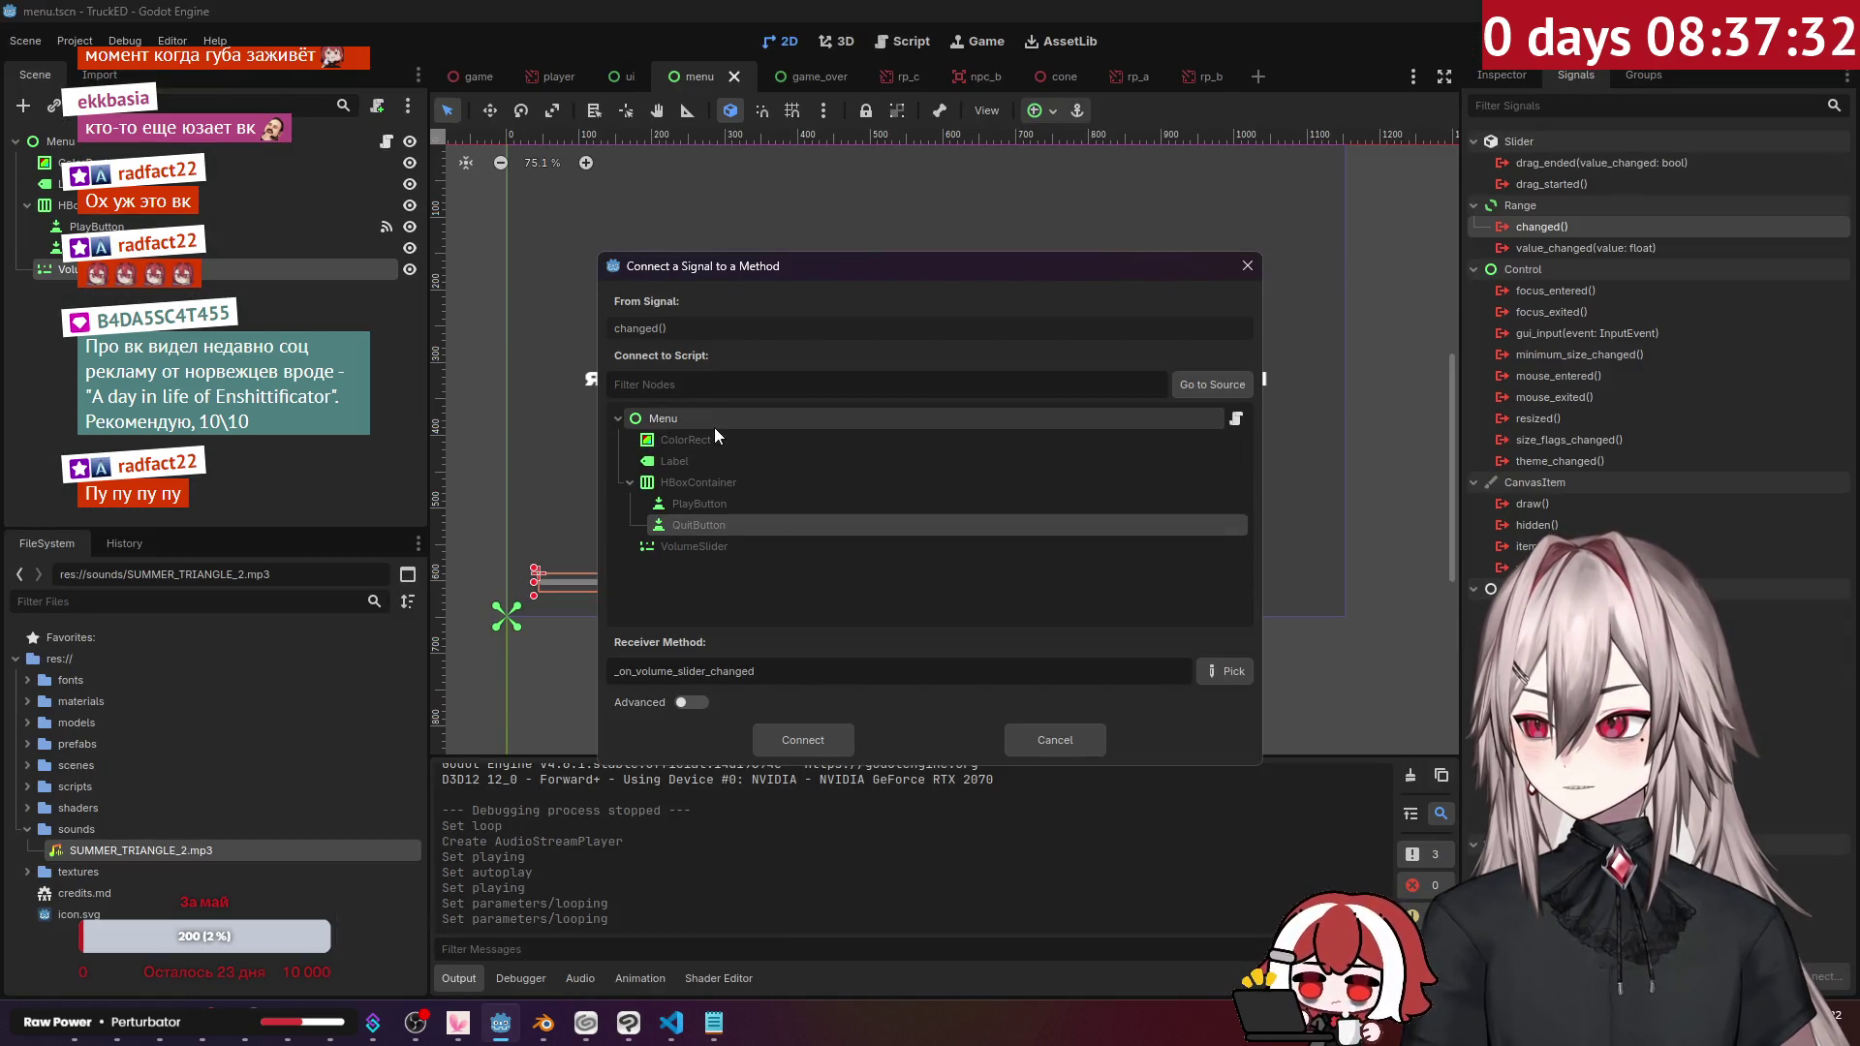
pyautogui.click(1225, 672)
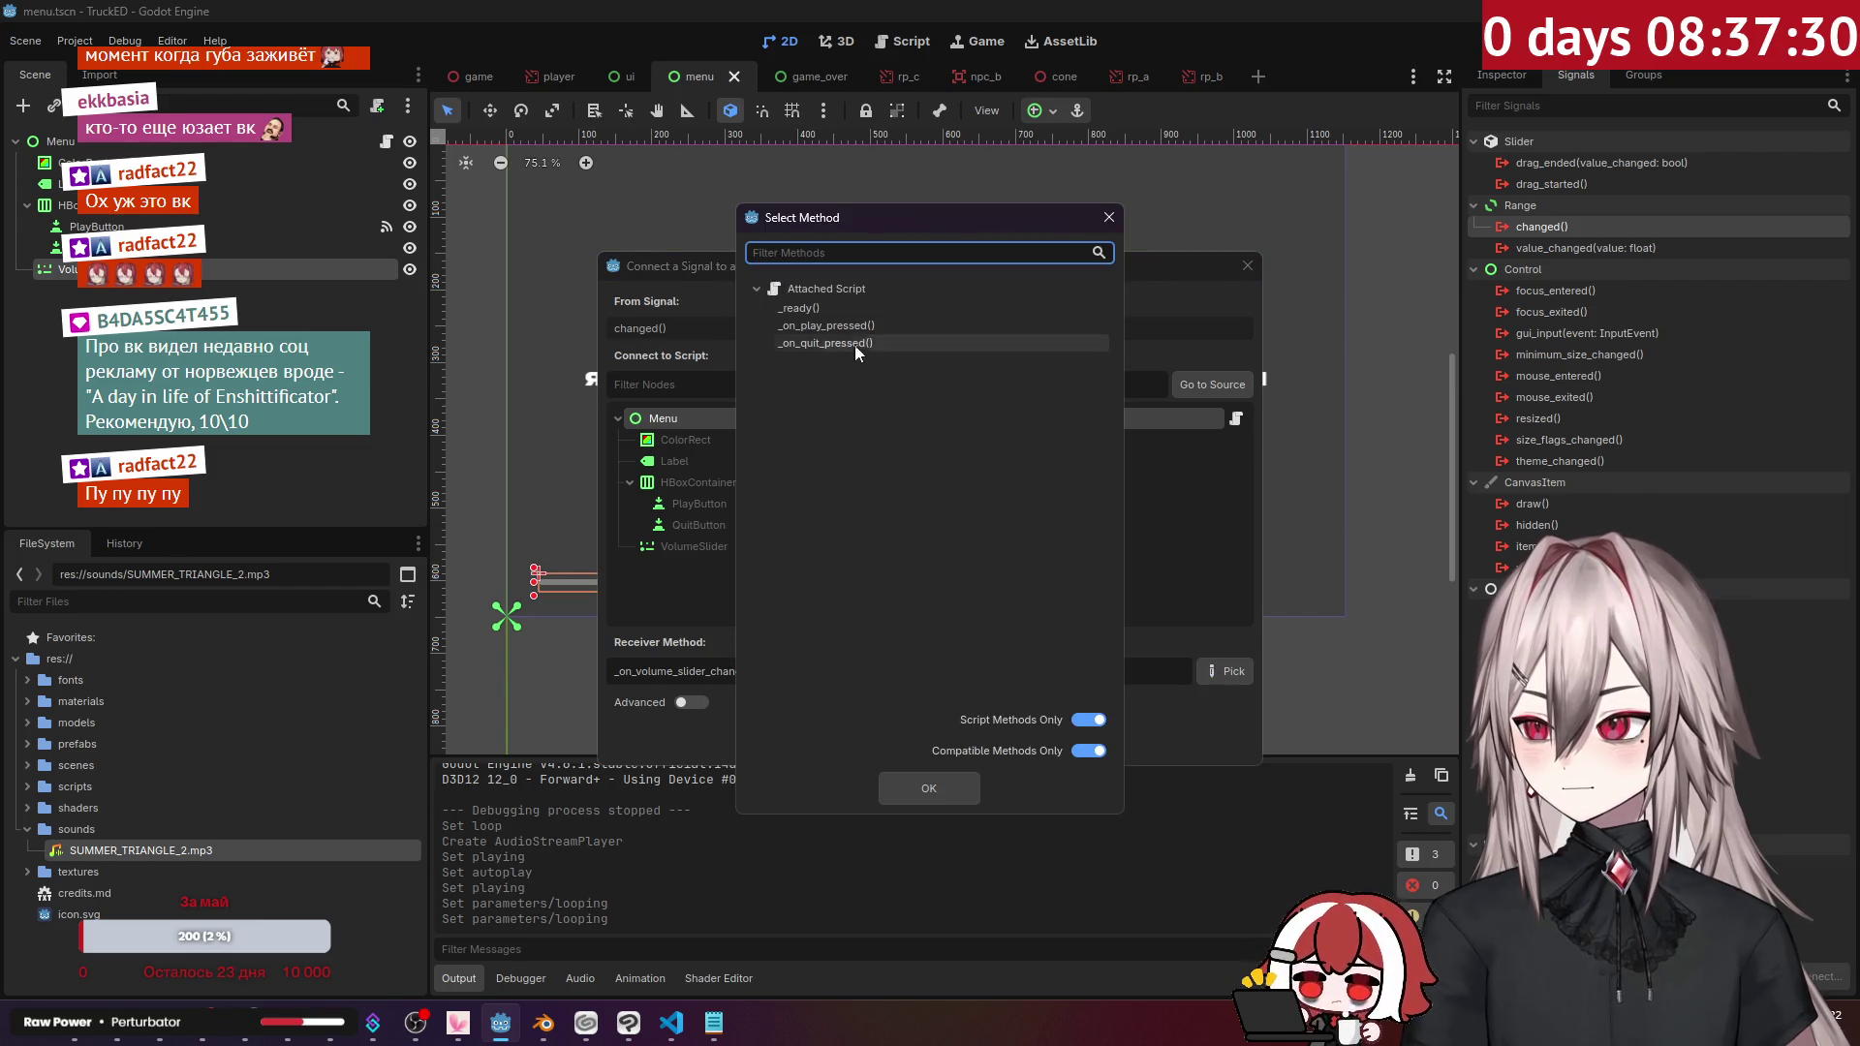
pyautogui.click(1109, 218)
pyautogui.click(1247, 265)
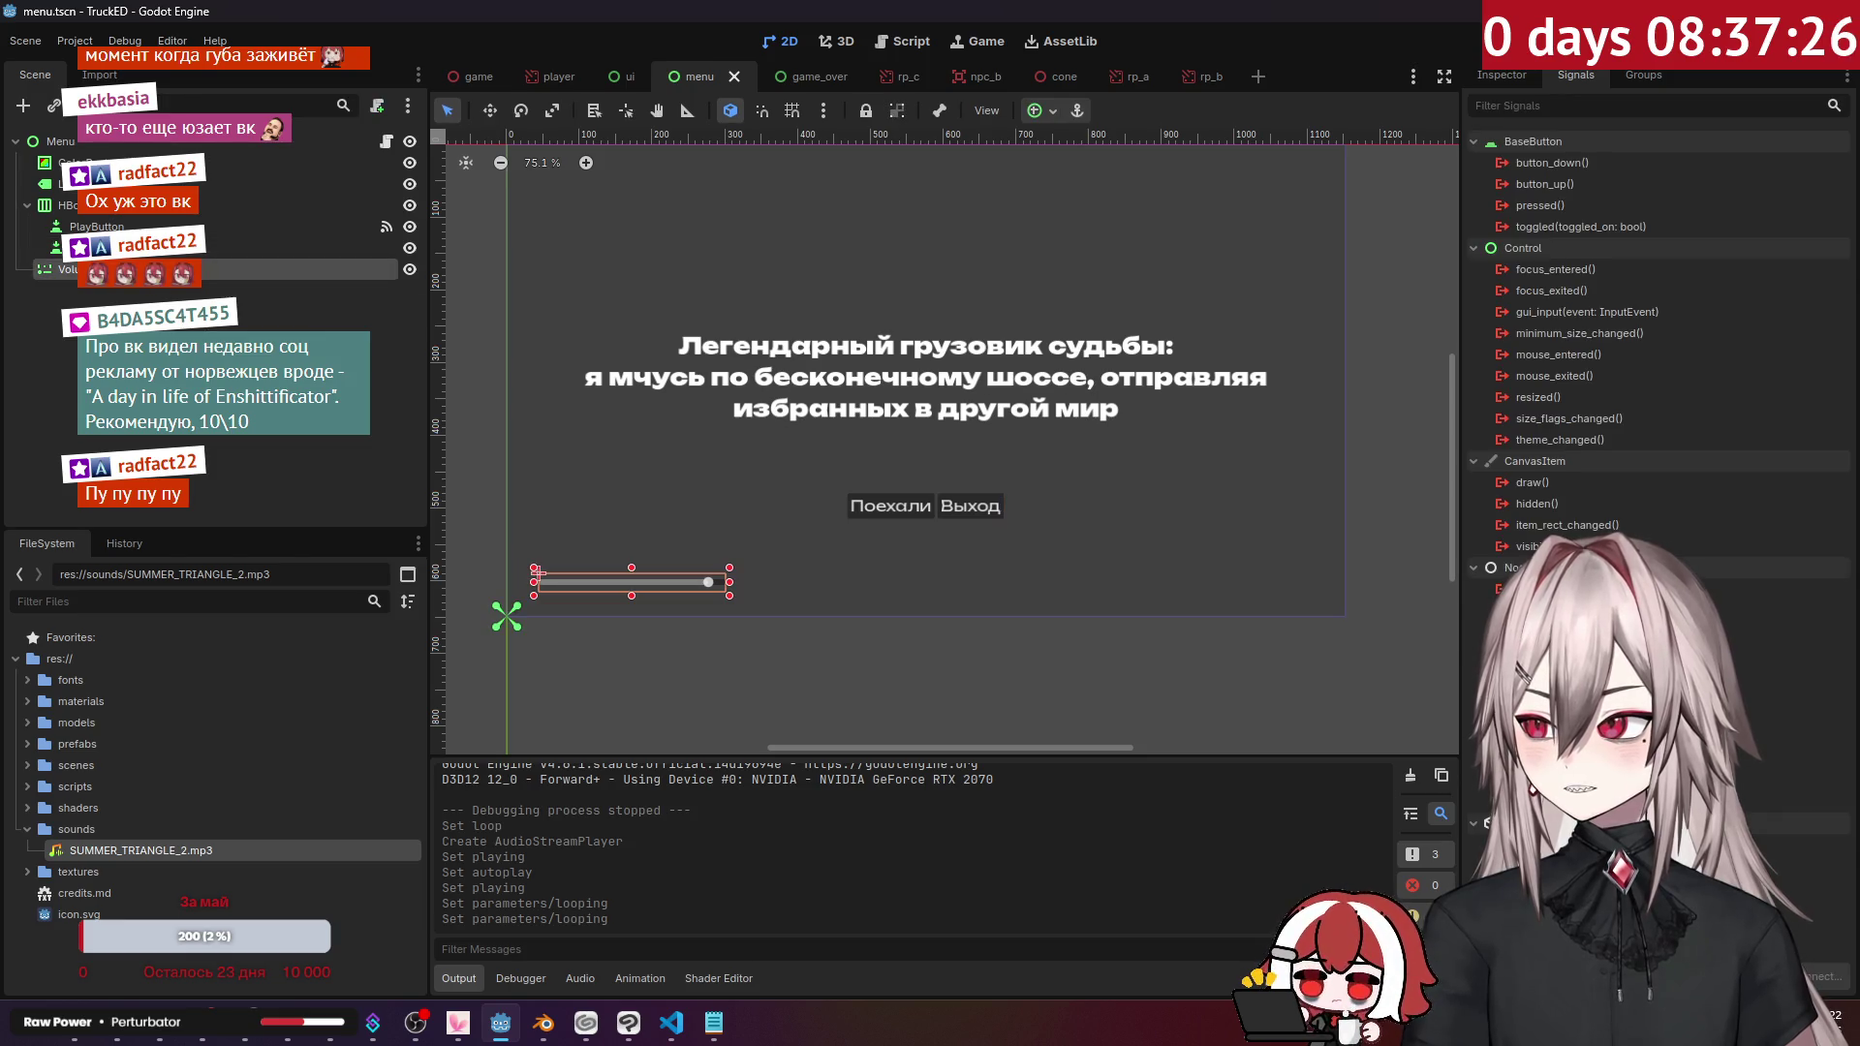
# Retry the changed signal connection, filtering the method list, then cancel again.
pyautogui.doubleClick(1578, 223)
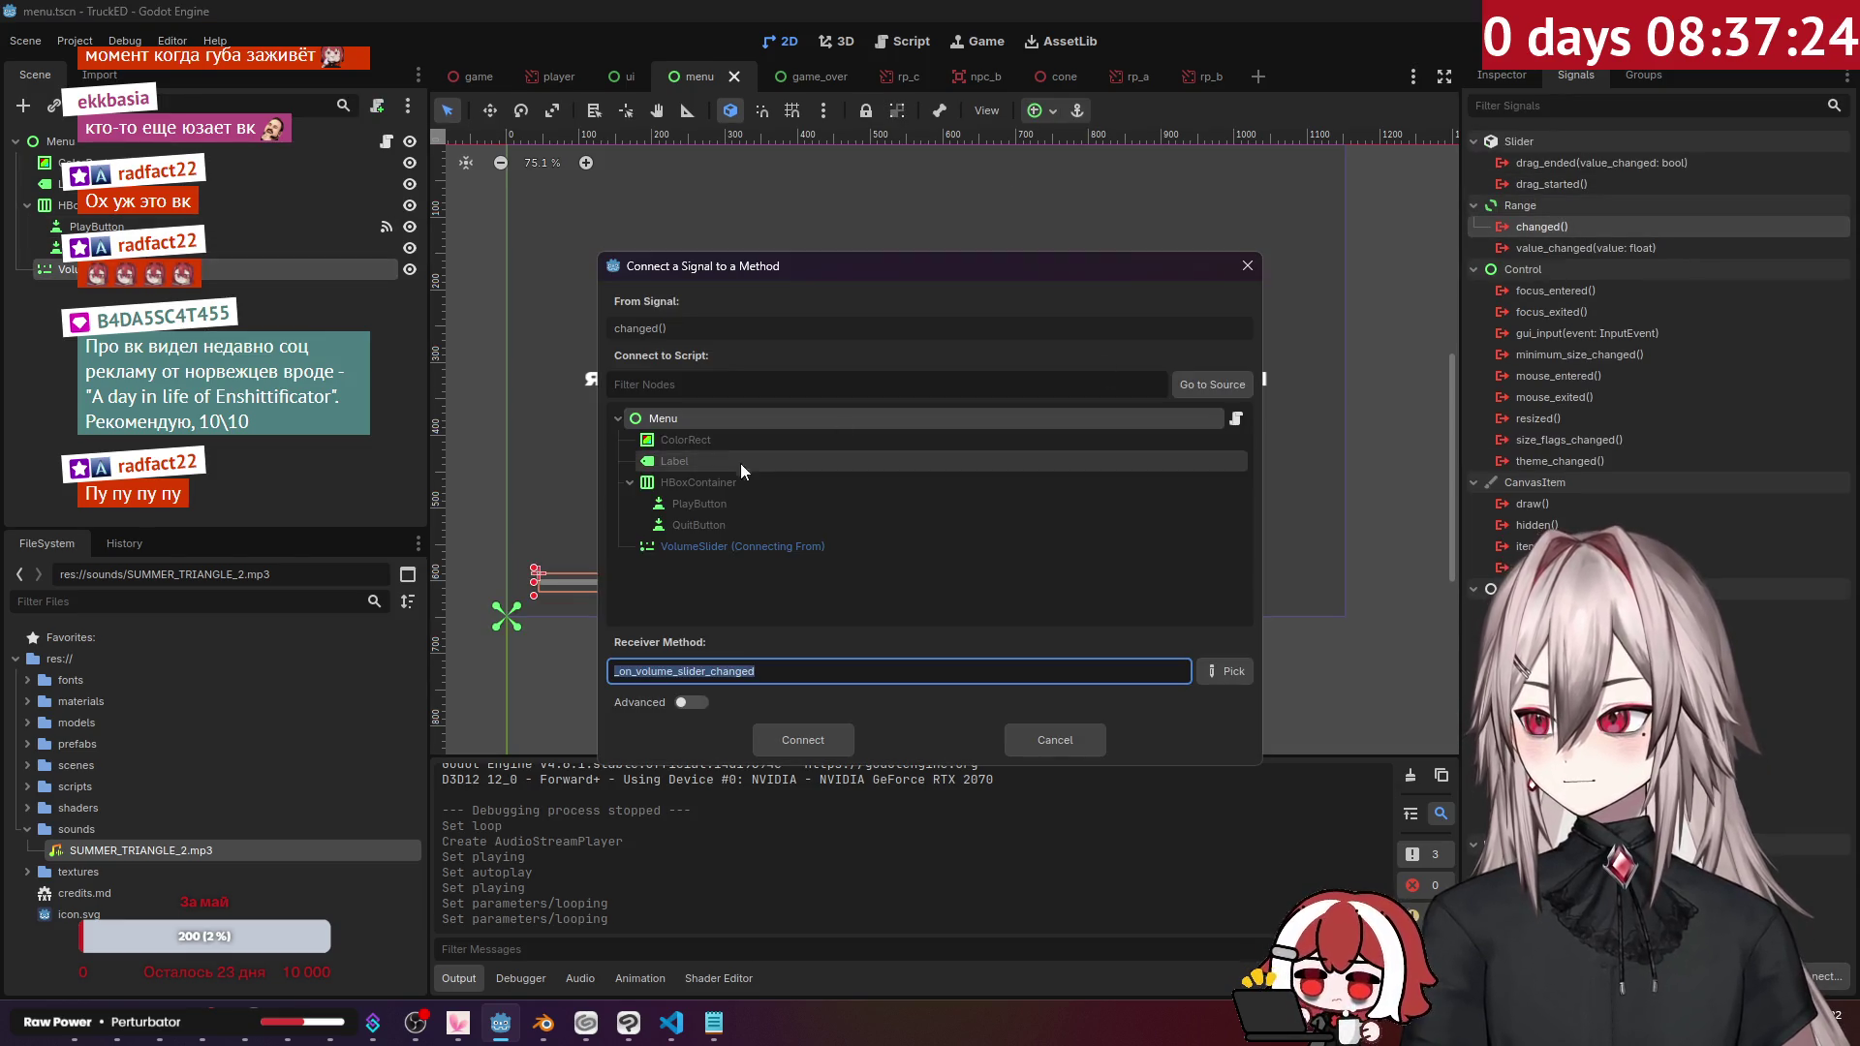
pyautogui.click(1228, 674)
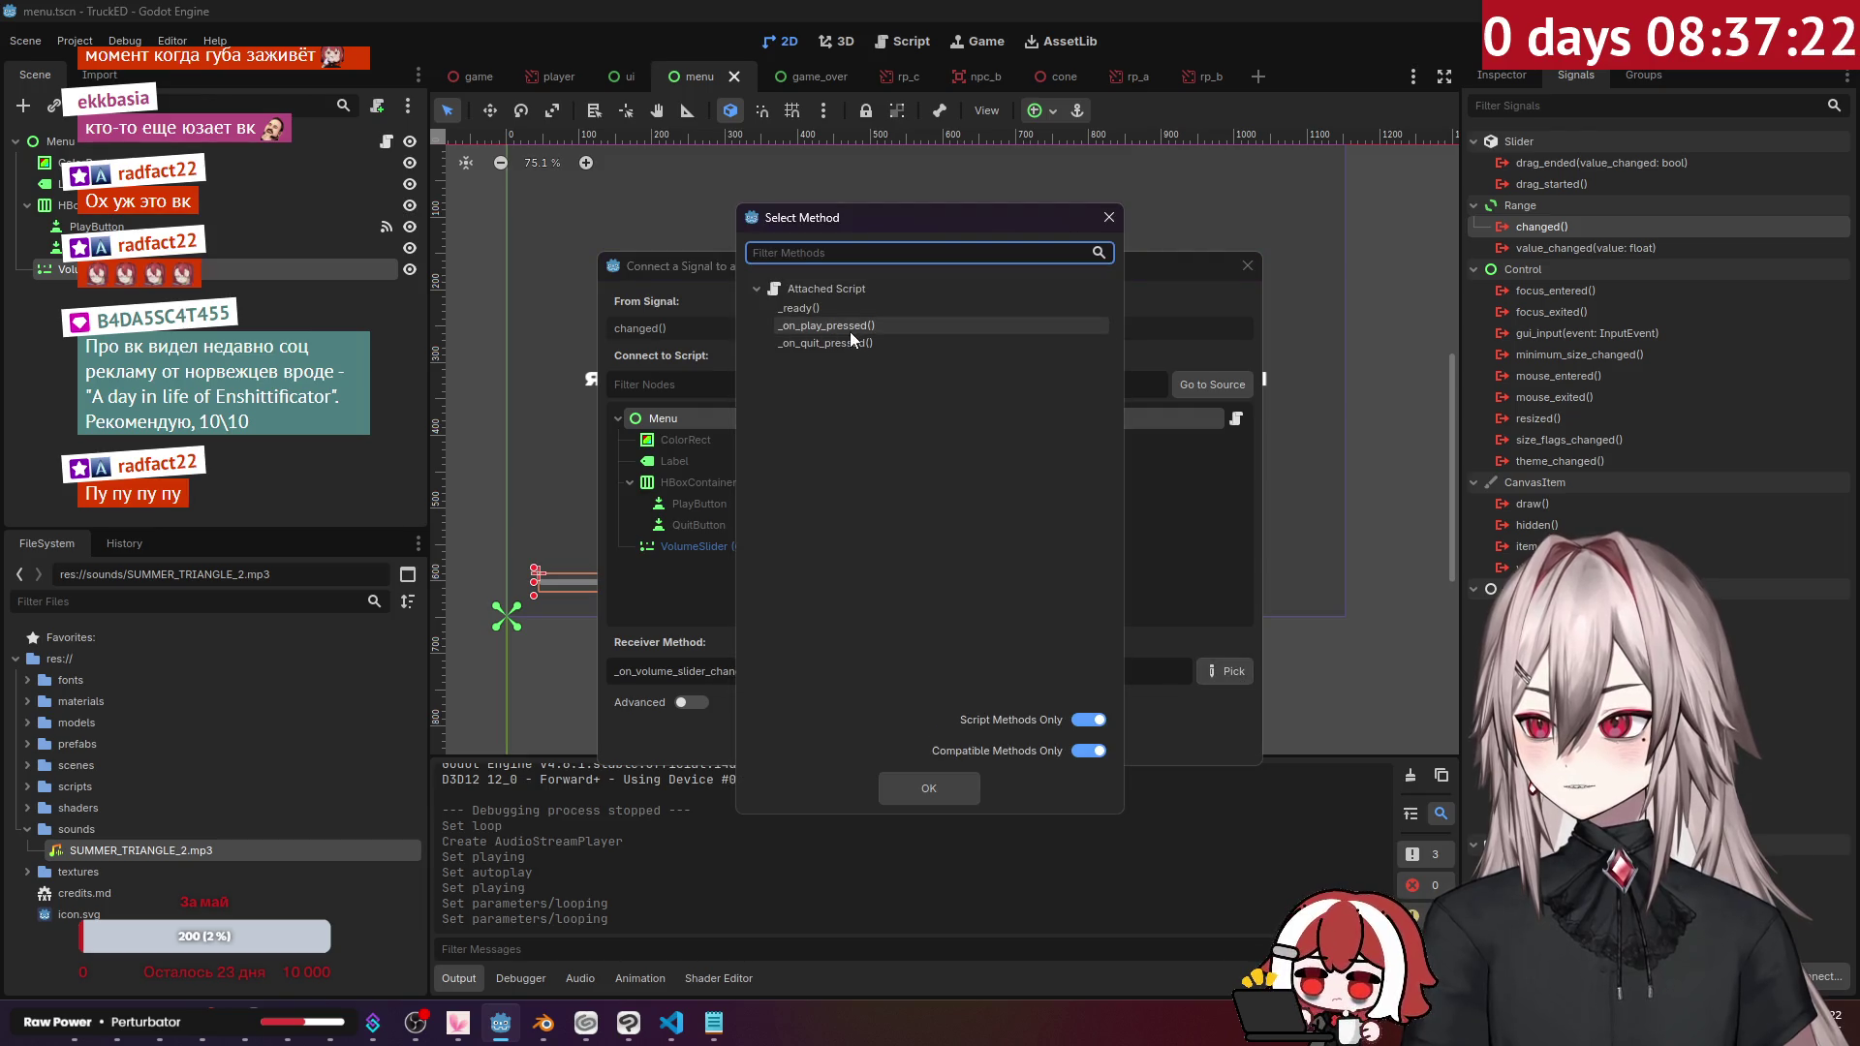
pyautogui.click(672, 1025)
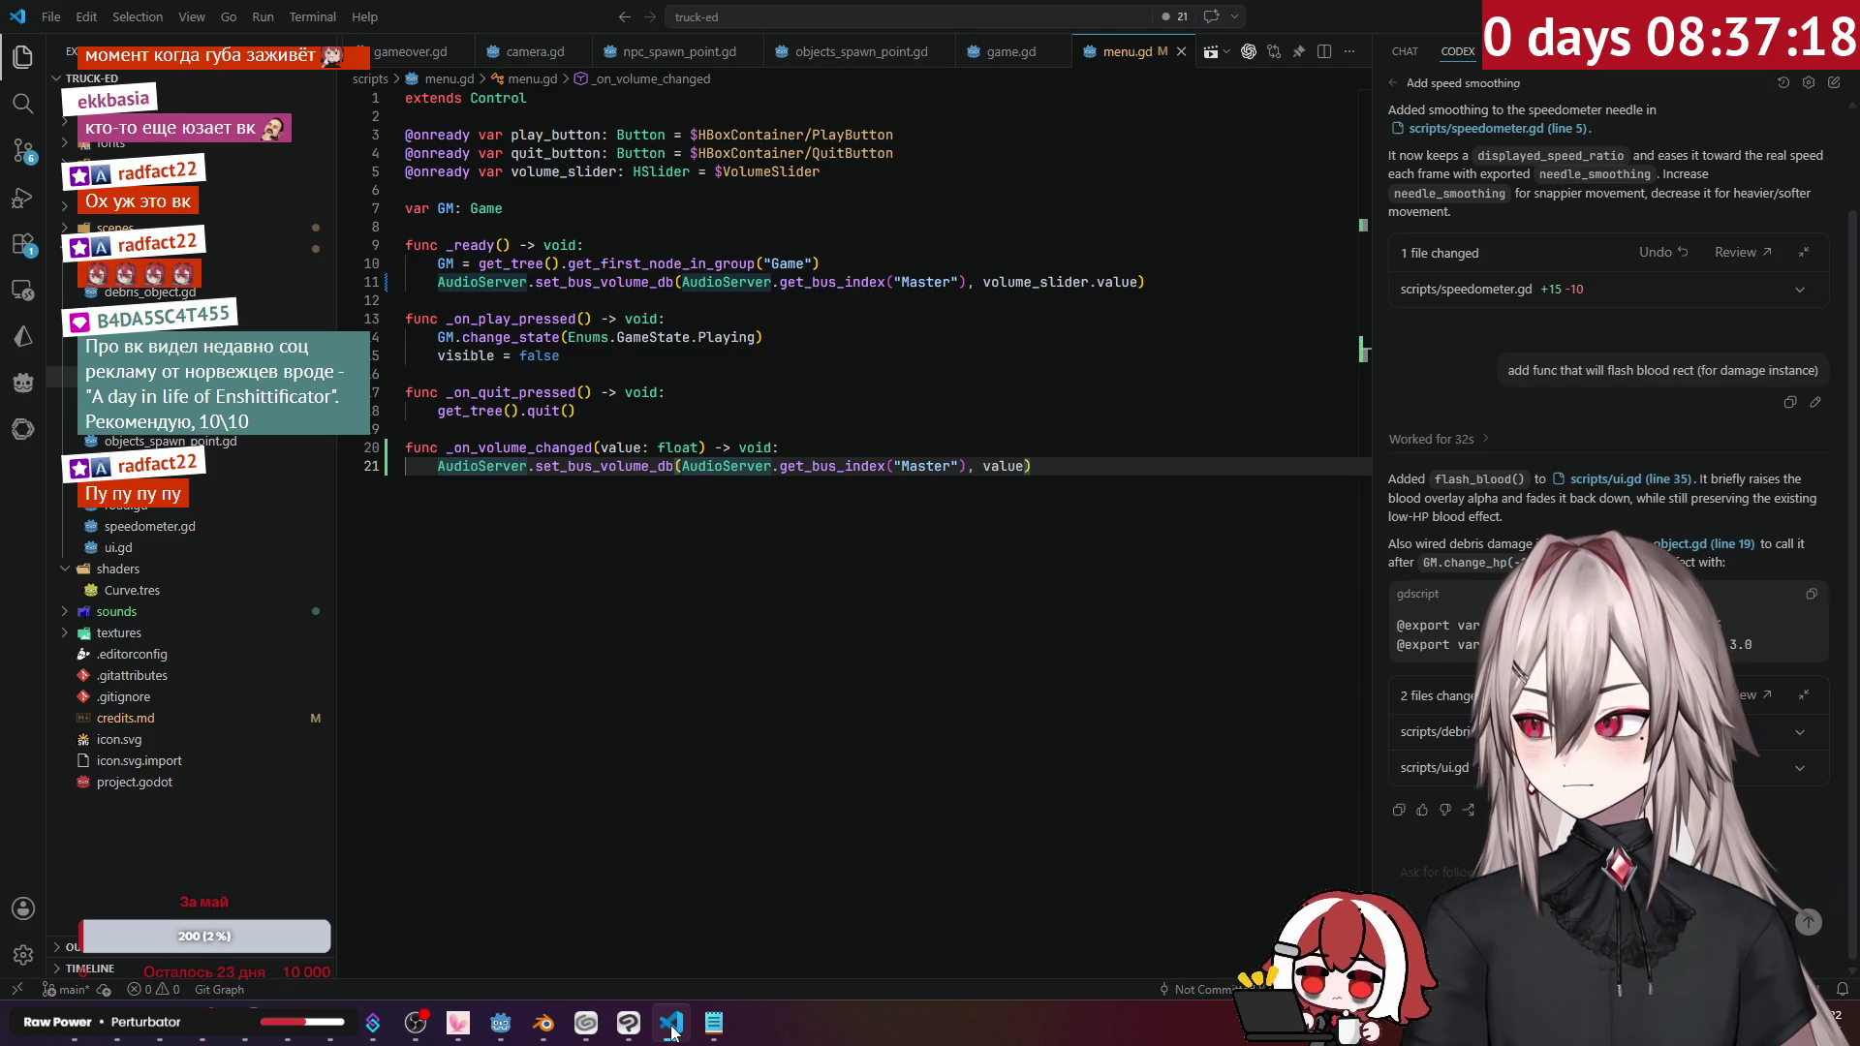
pyautogui.click(673, 1028)
pyautogui.click(853, 292)
pyautogui.click(1087, 721)
pyautogui.click(1088, 750)
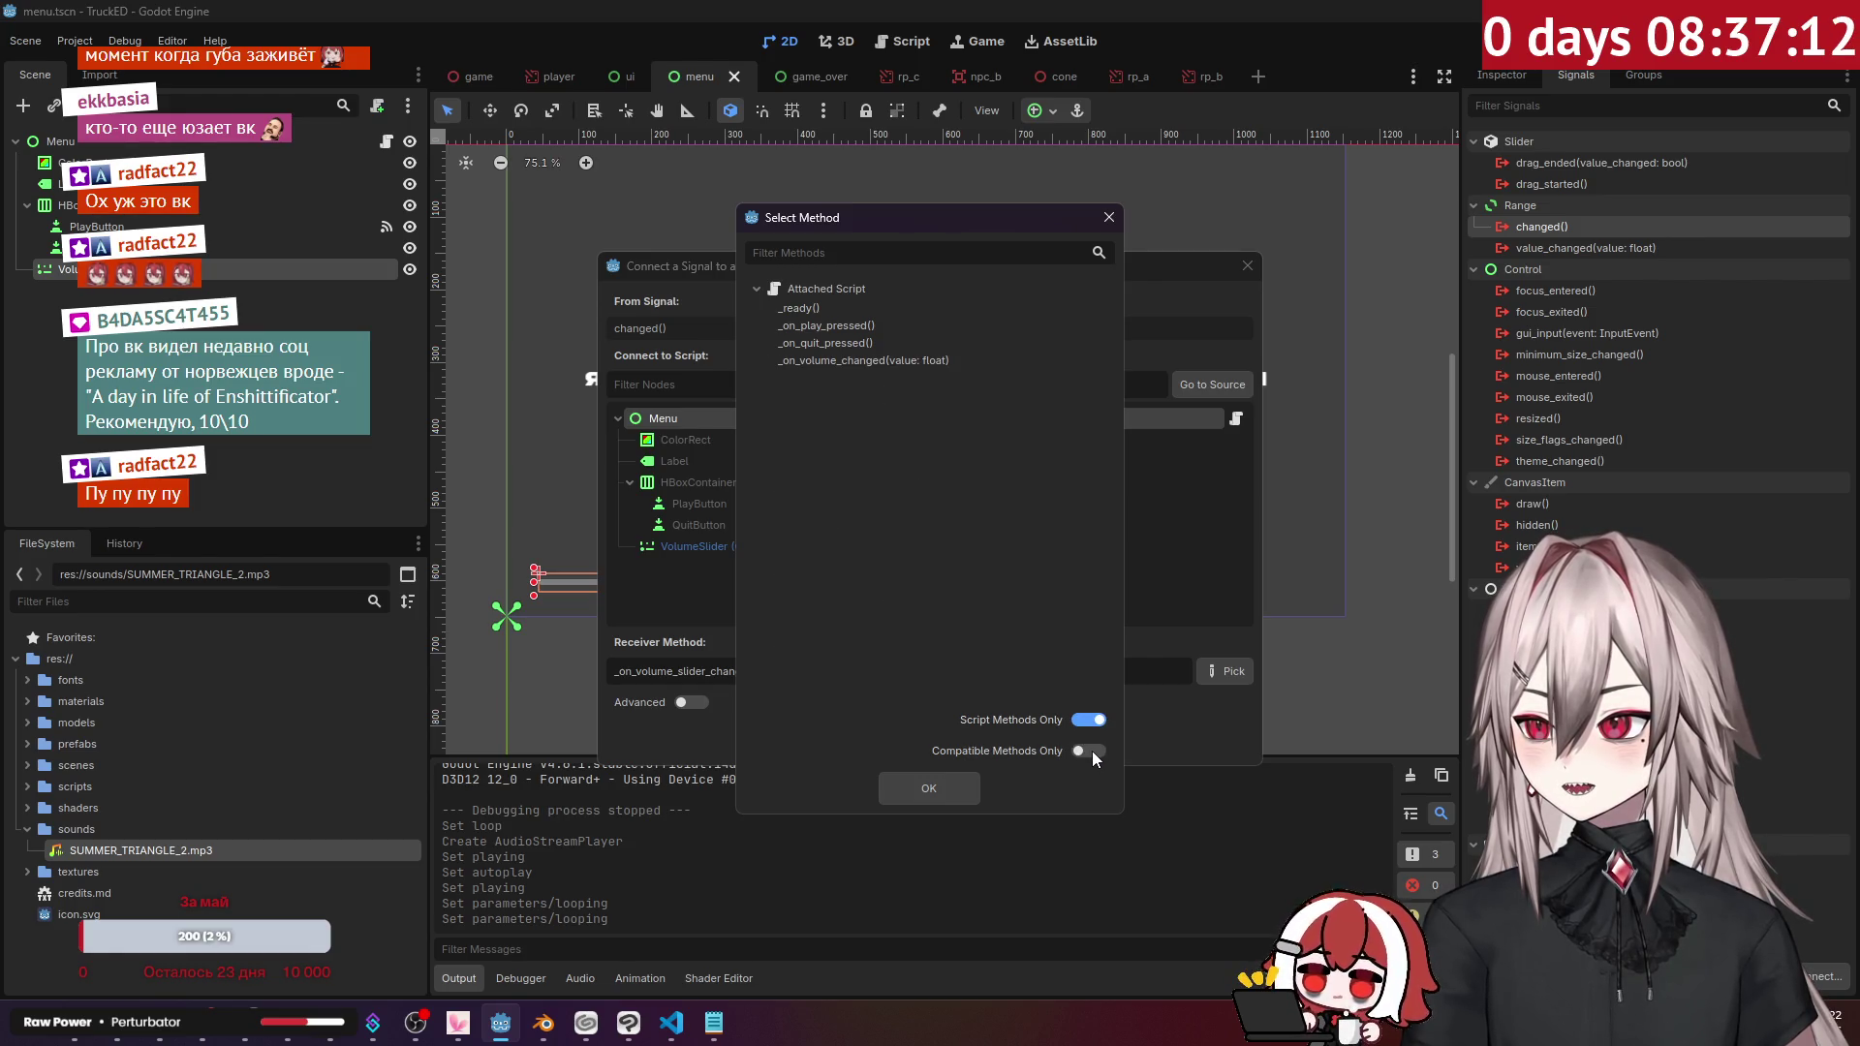
pyautogui.click(1091, 753)
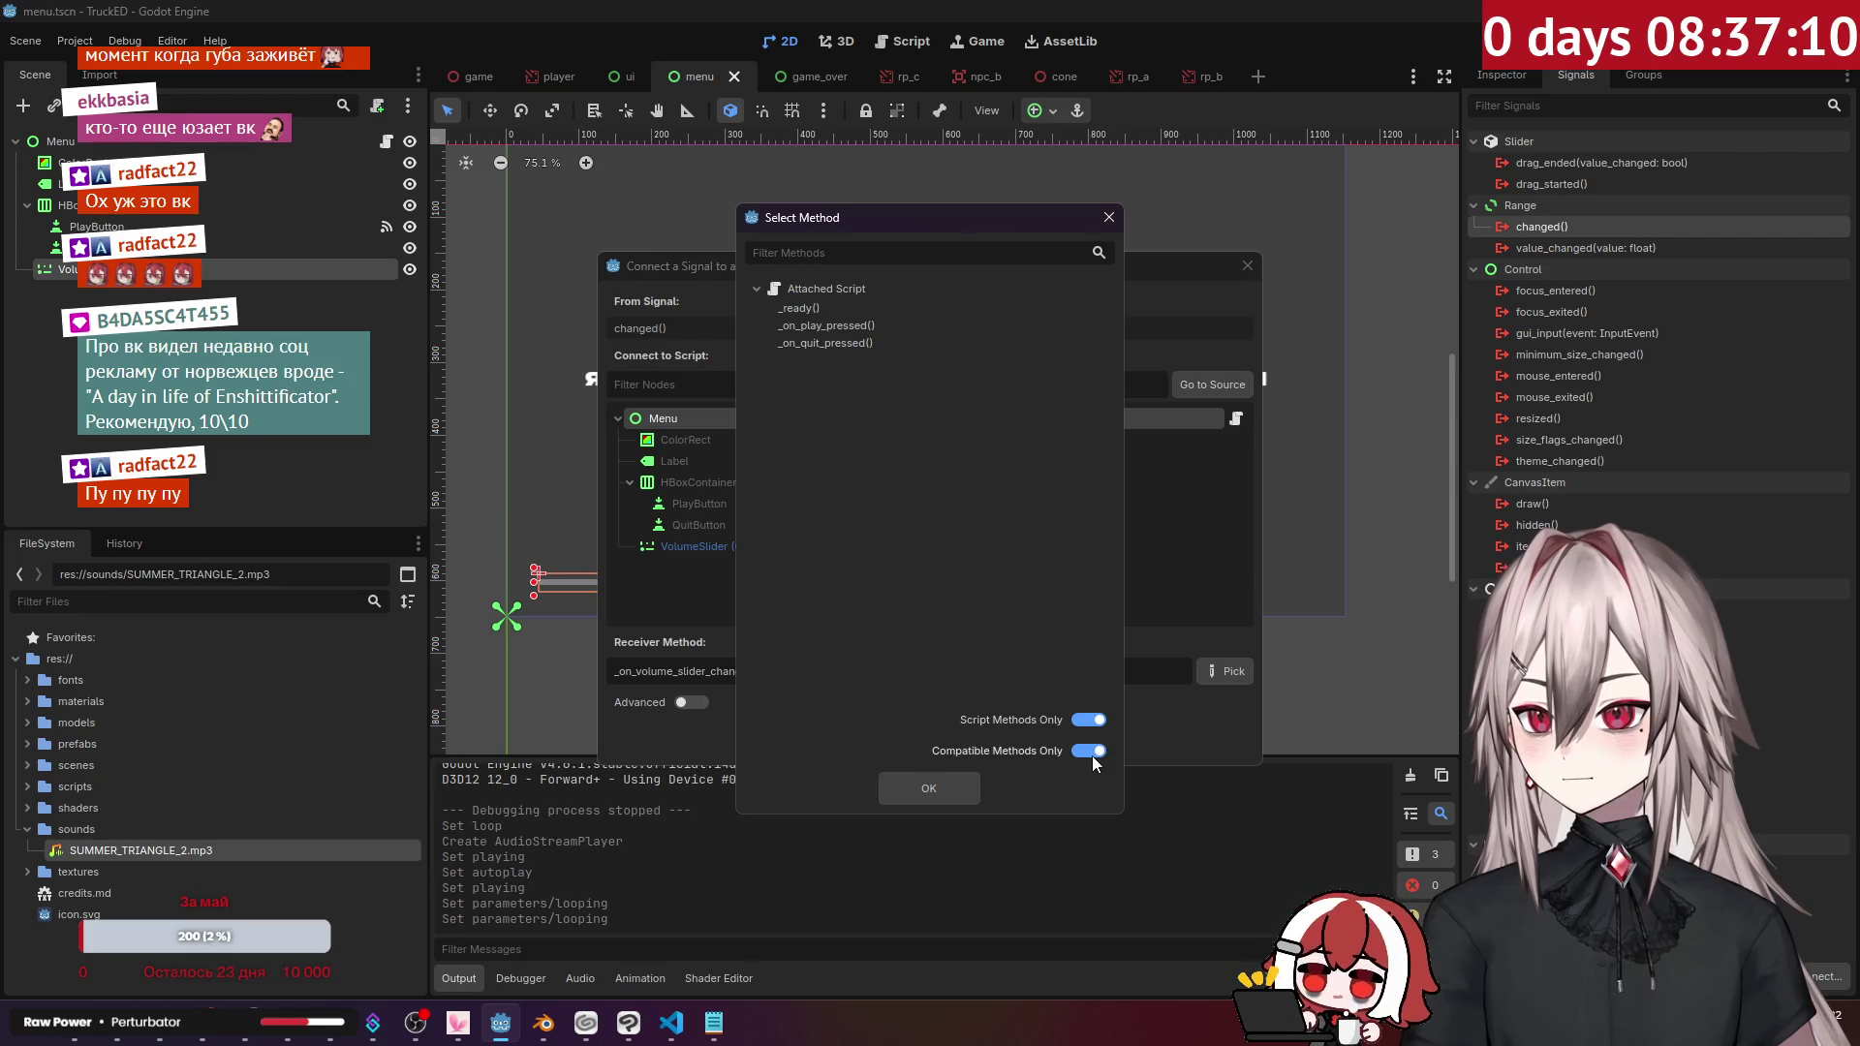
pyautogui.click(1109, 218)
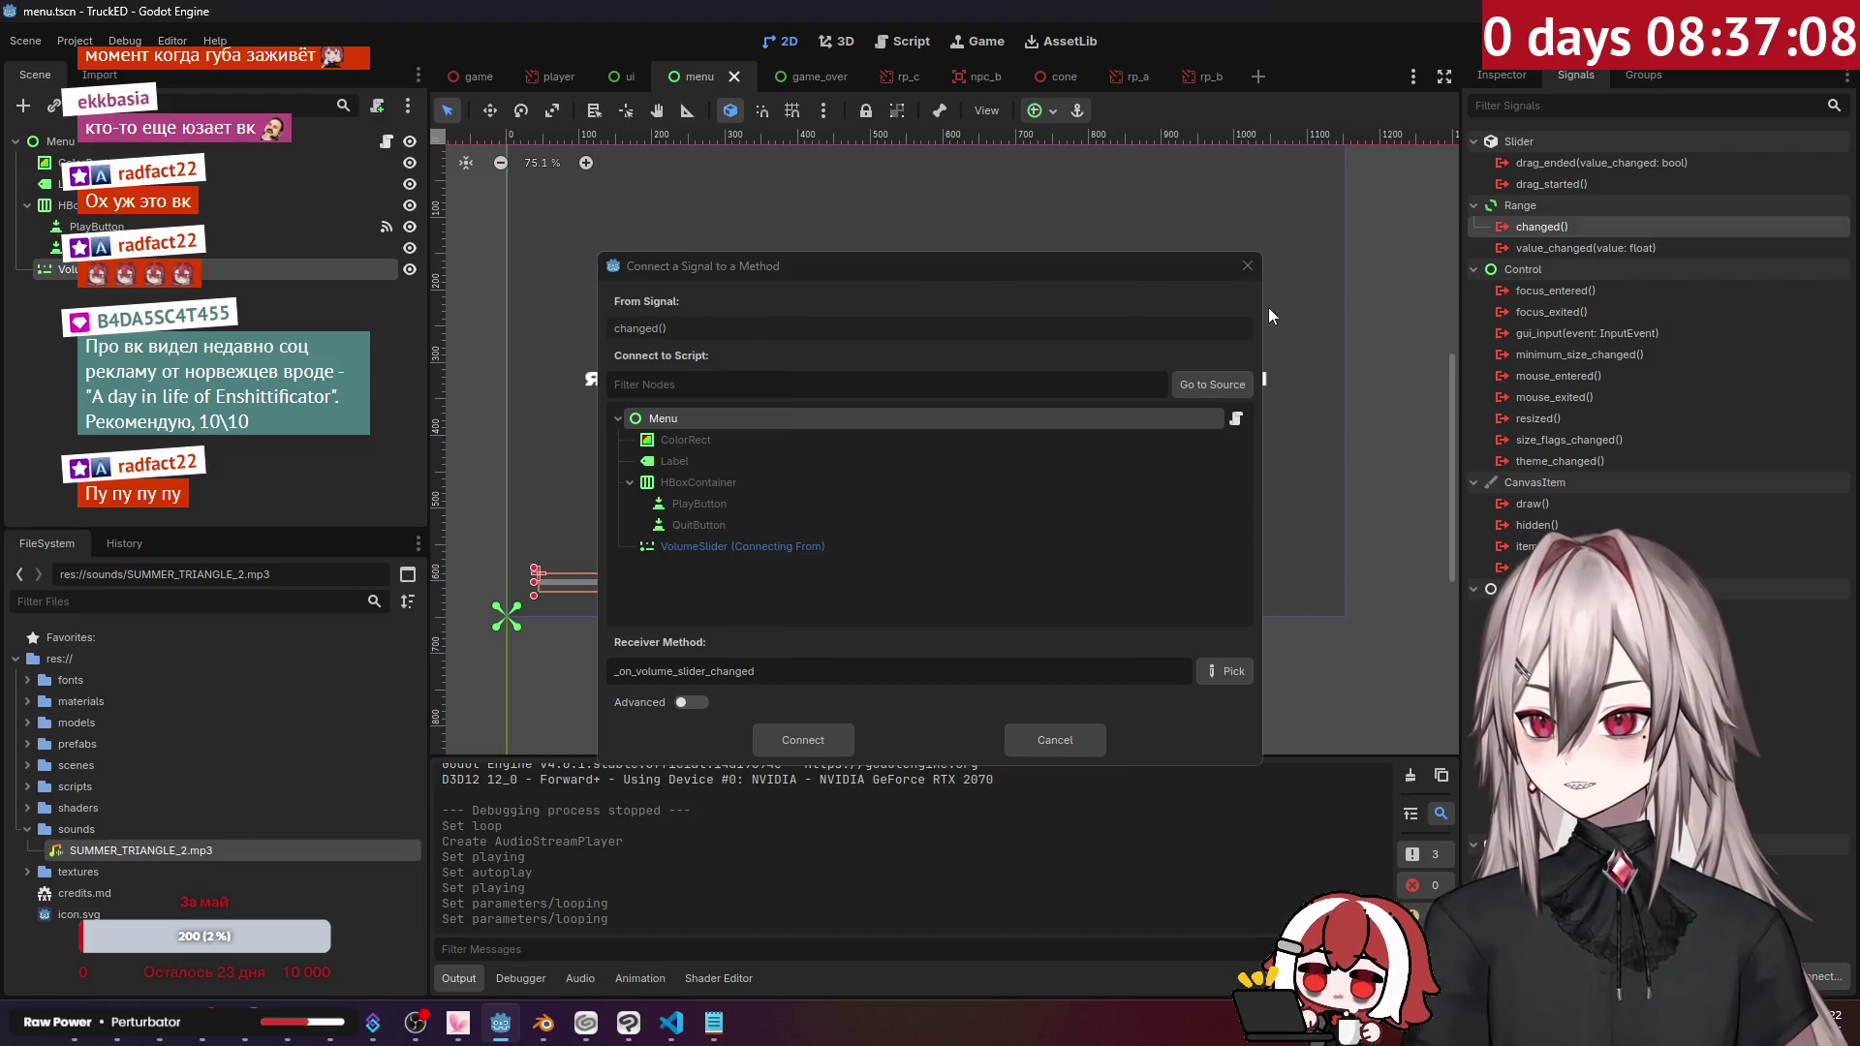
pyautogui.click(1244, 266)
# Connect the slider's value_changed signal to _on_volume_changed.
pyautogui.doubleClick(1559, 248)
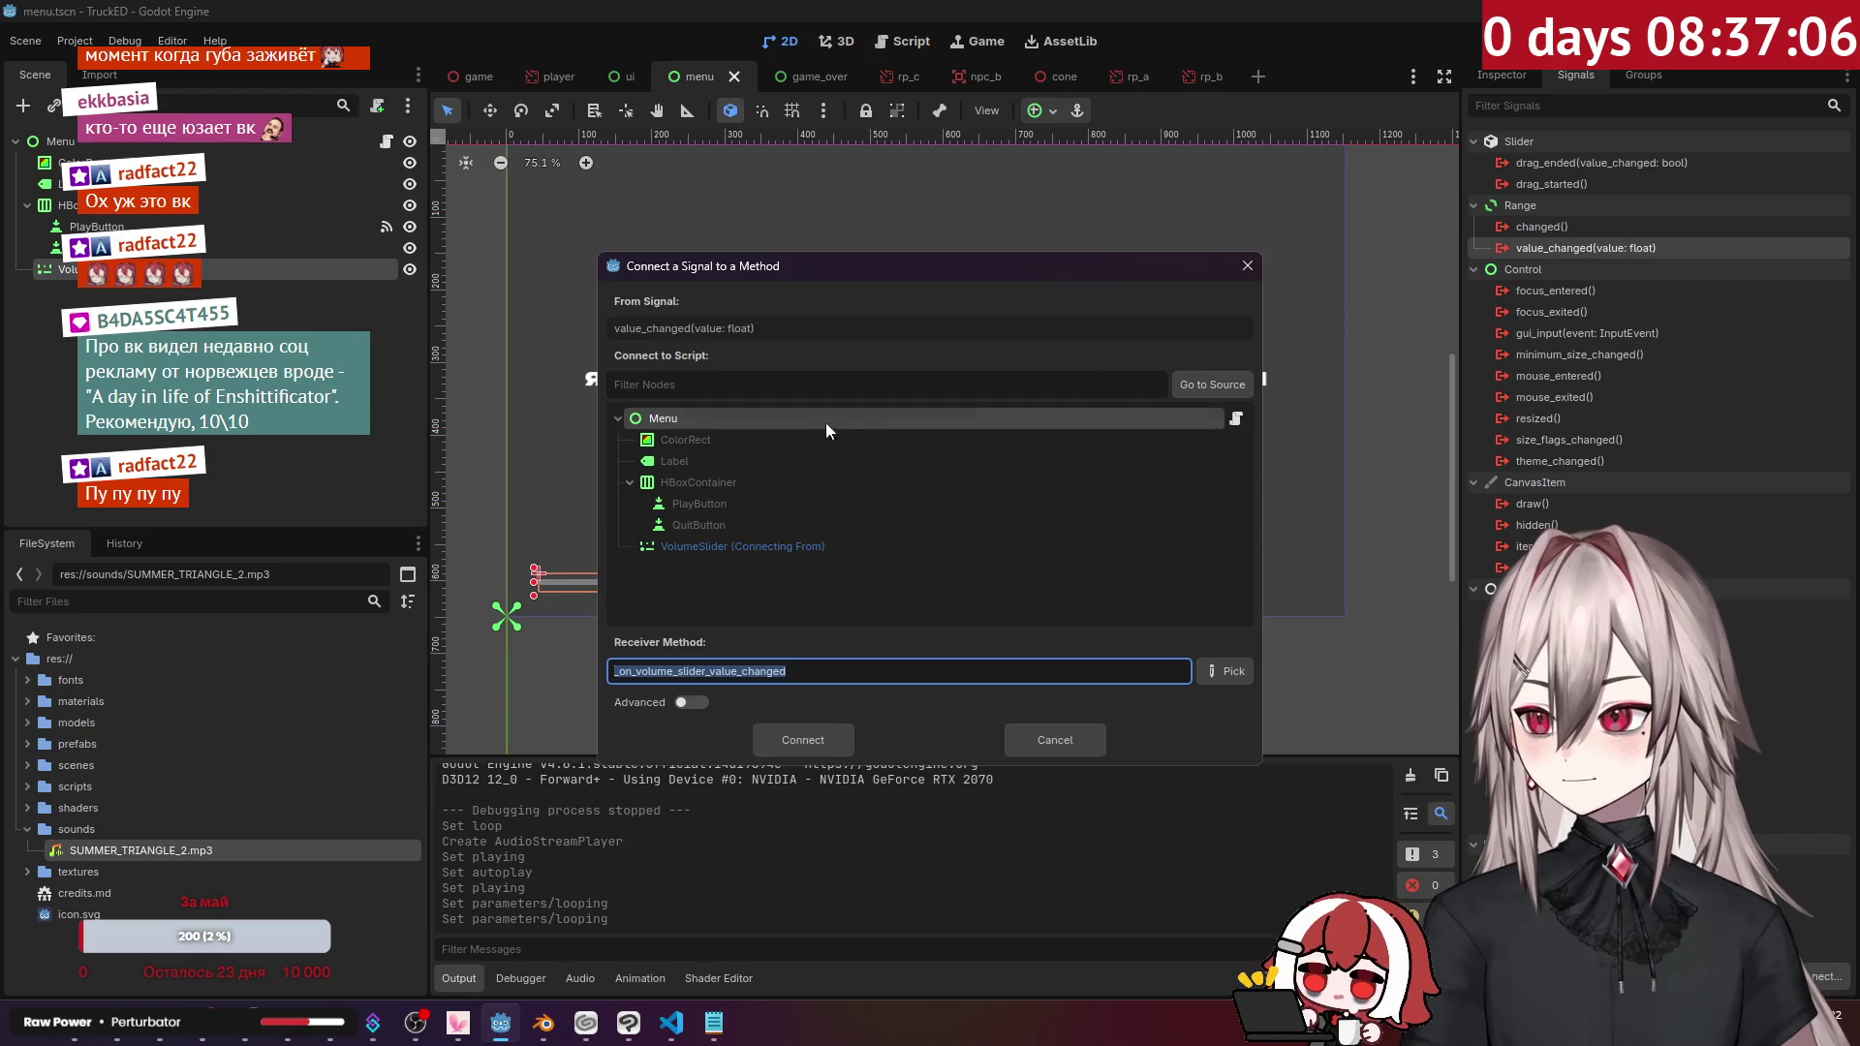
pyautogui.click(1234, 671)
pyautogui.click(930, 788)
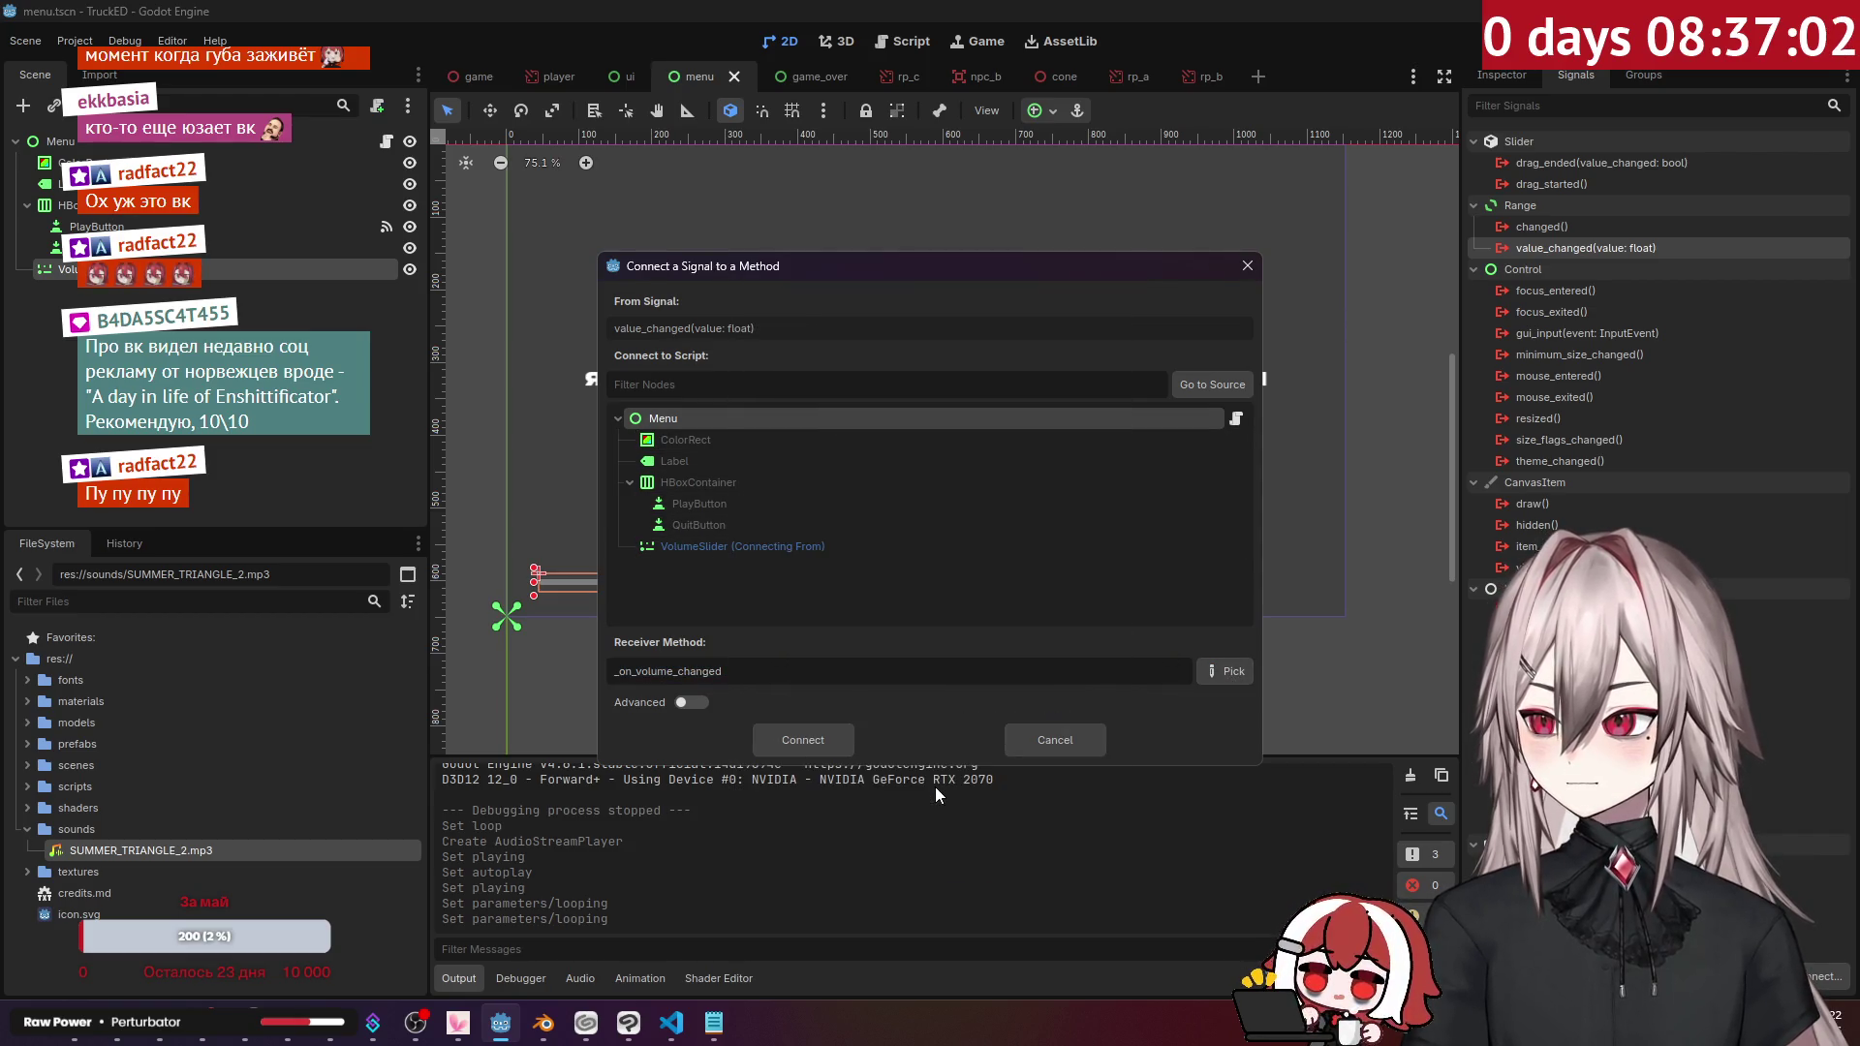
pyautogui.click(811, 740)
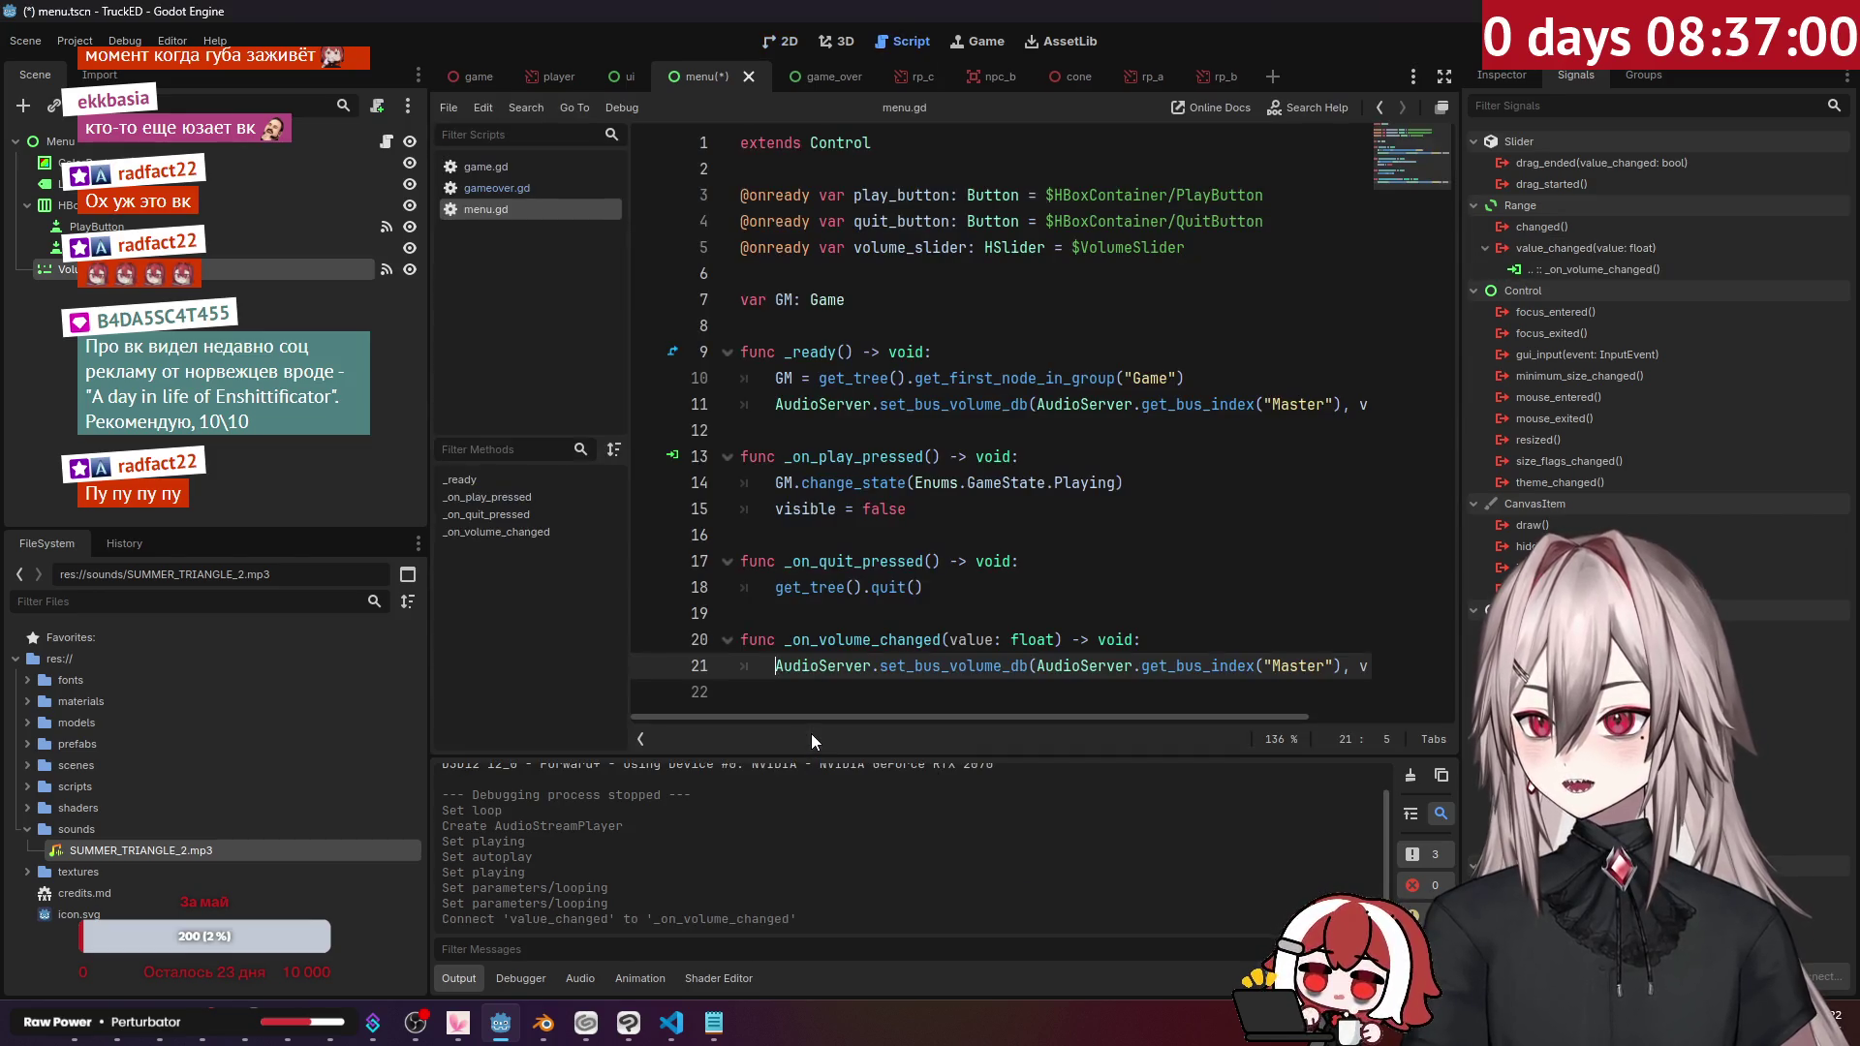
# Show the menu scene in the 2D editor.
pyautogui.click(837, 43)
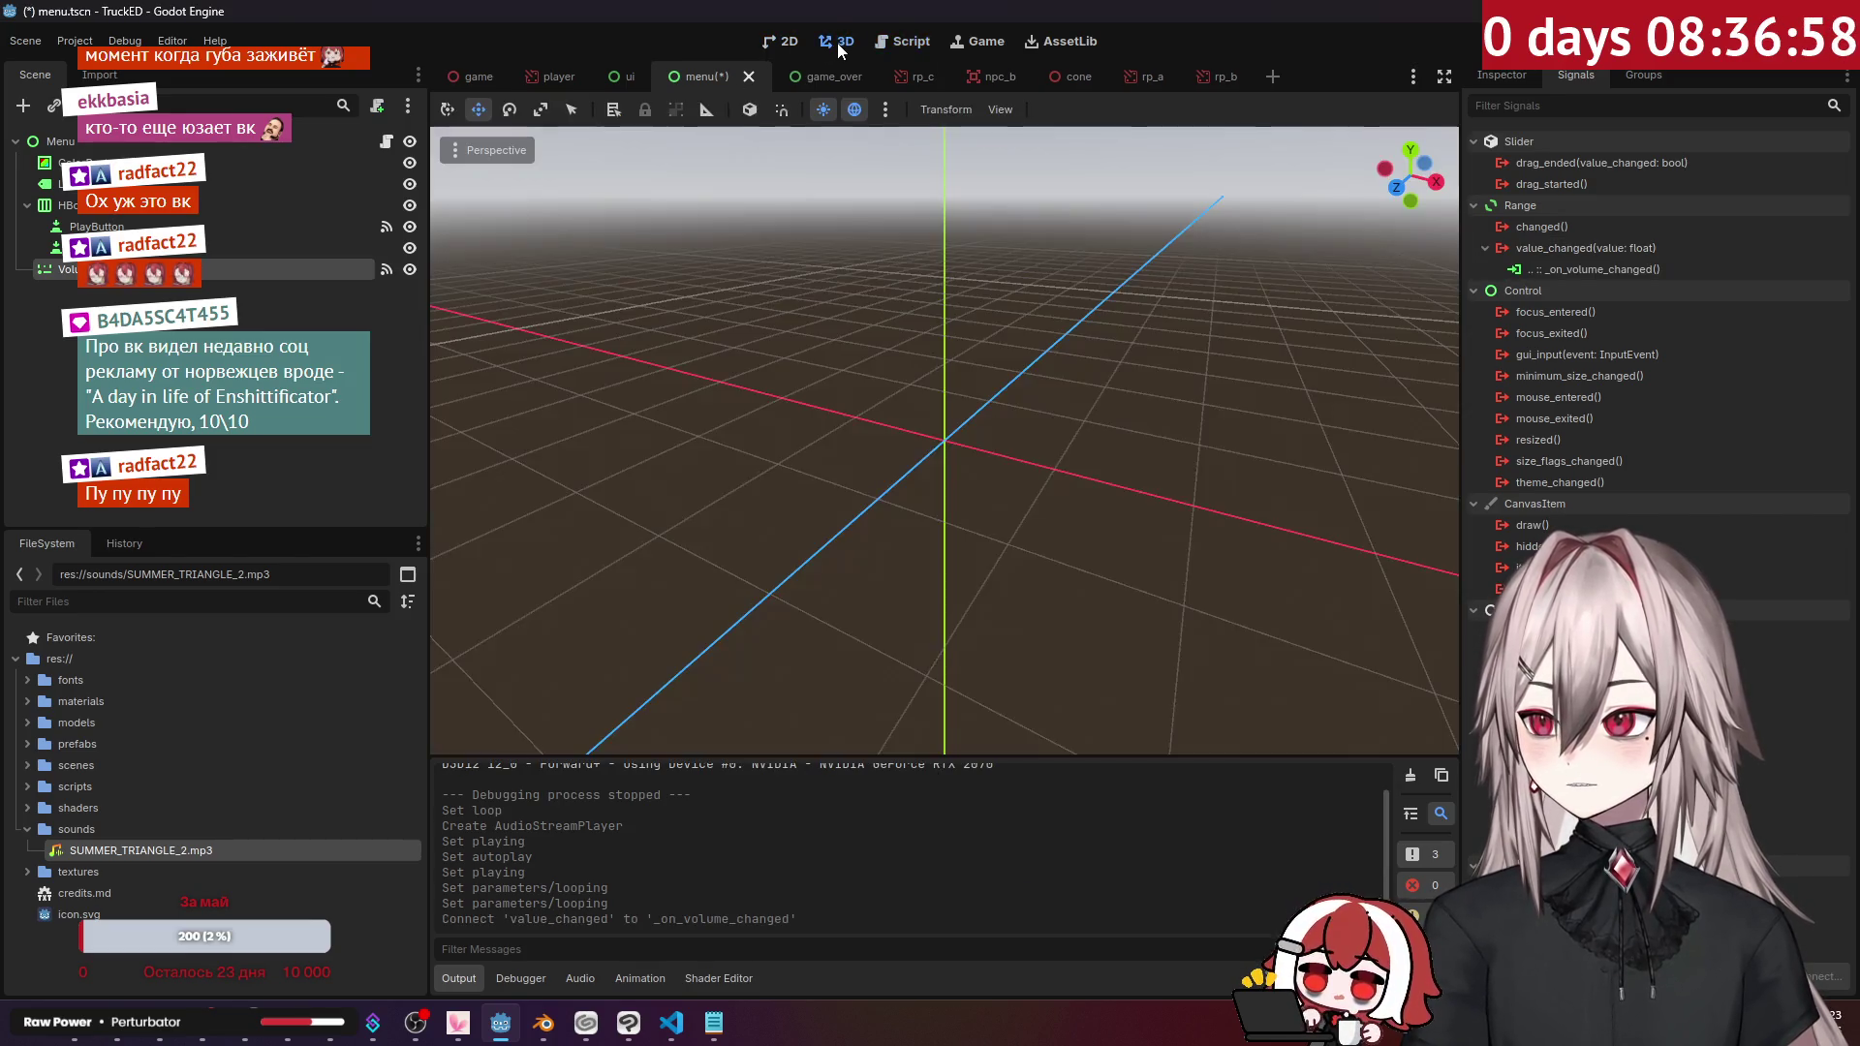
pyautogui.click(765, 42)
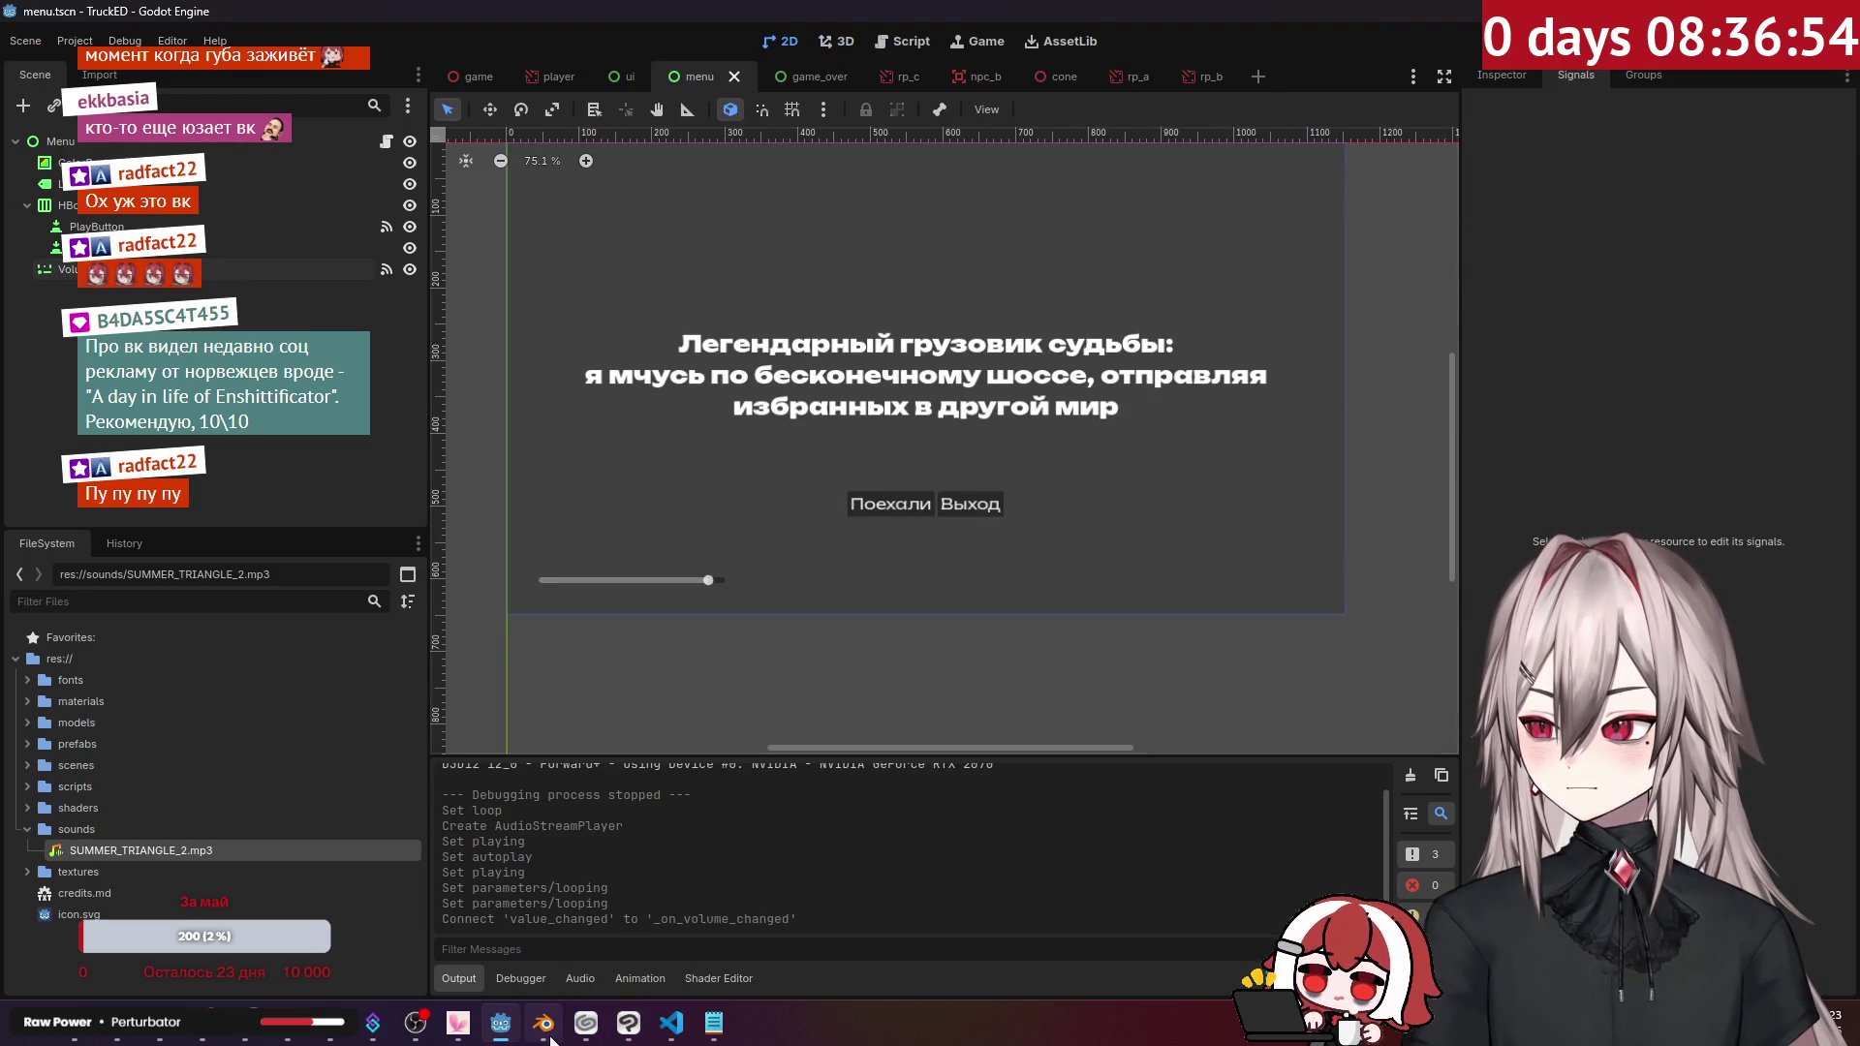
pyautogui.moveTo(500, 1033)
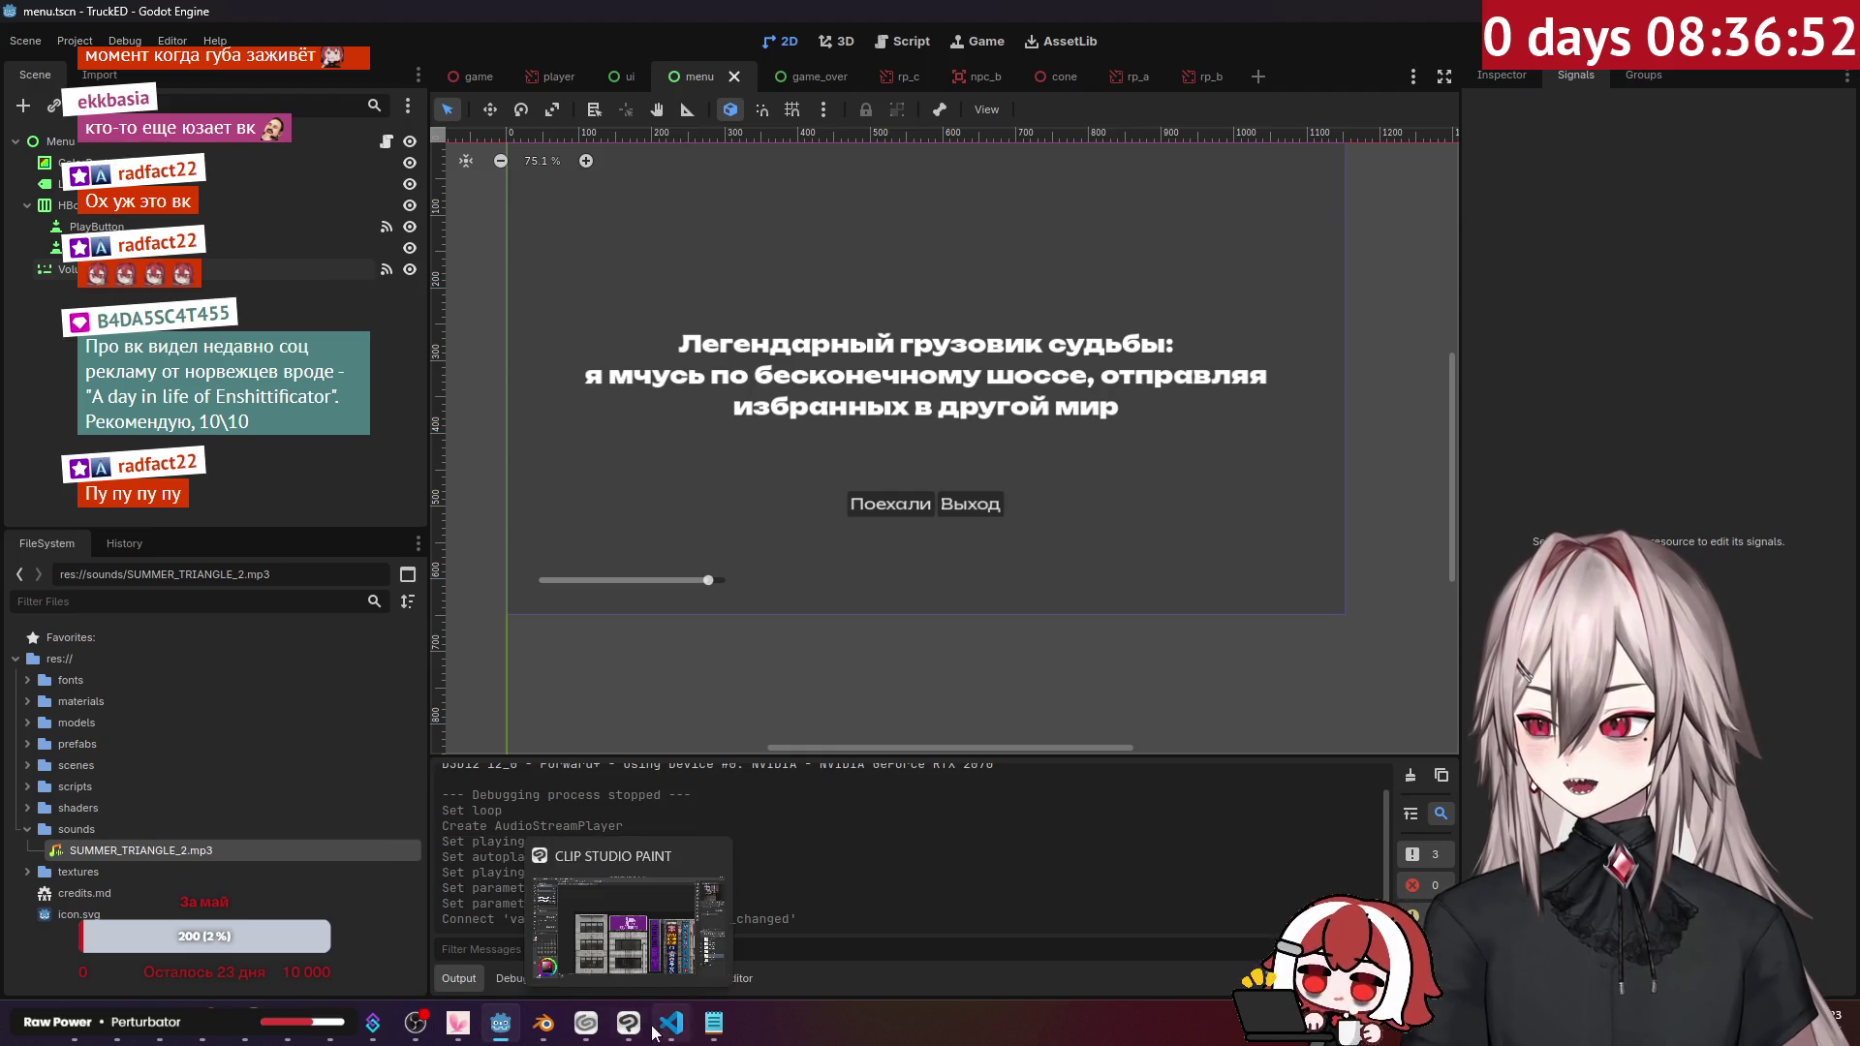
pyautogui.click(515, 1037)
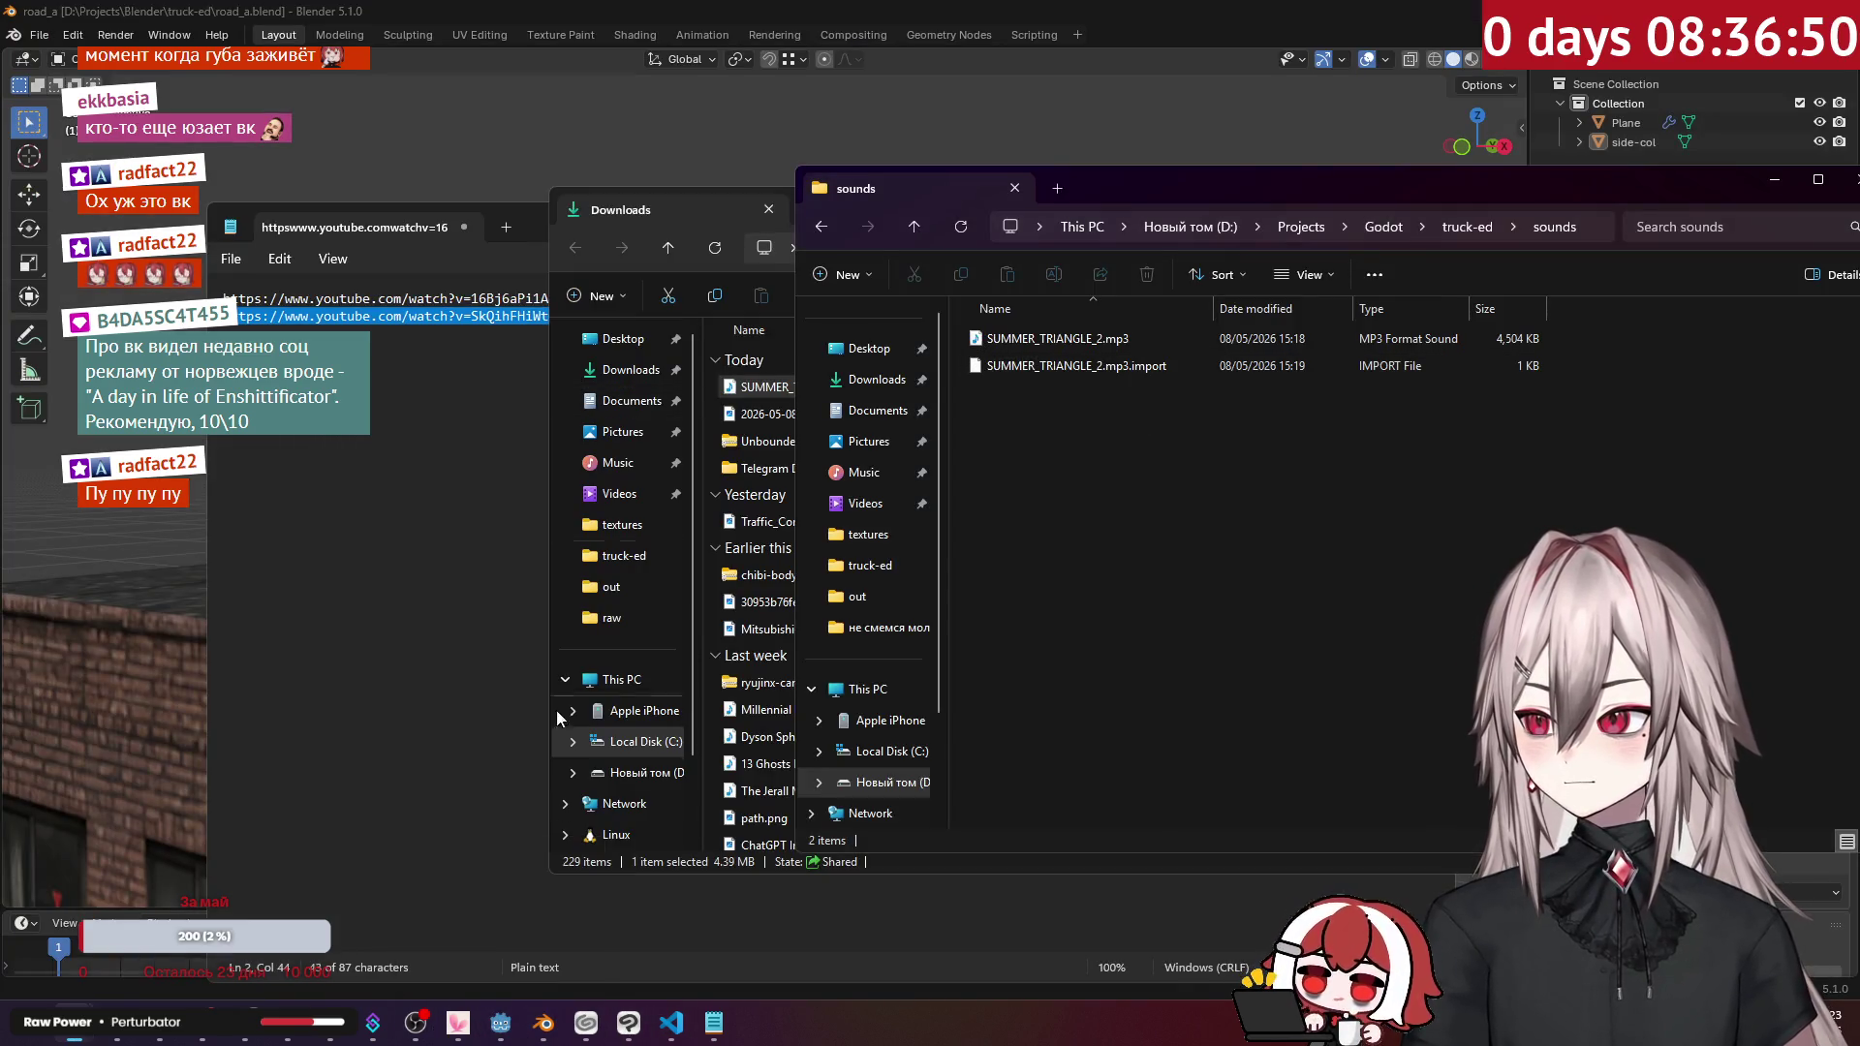
pyautogui.click(517, 1042)
# Run the game, drag the volume slider fully left, then close the game window.
pyautogui.click(1526, 43)
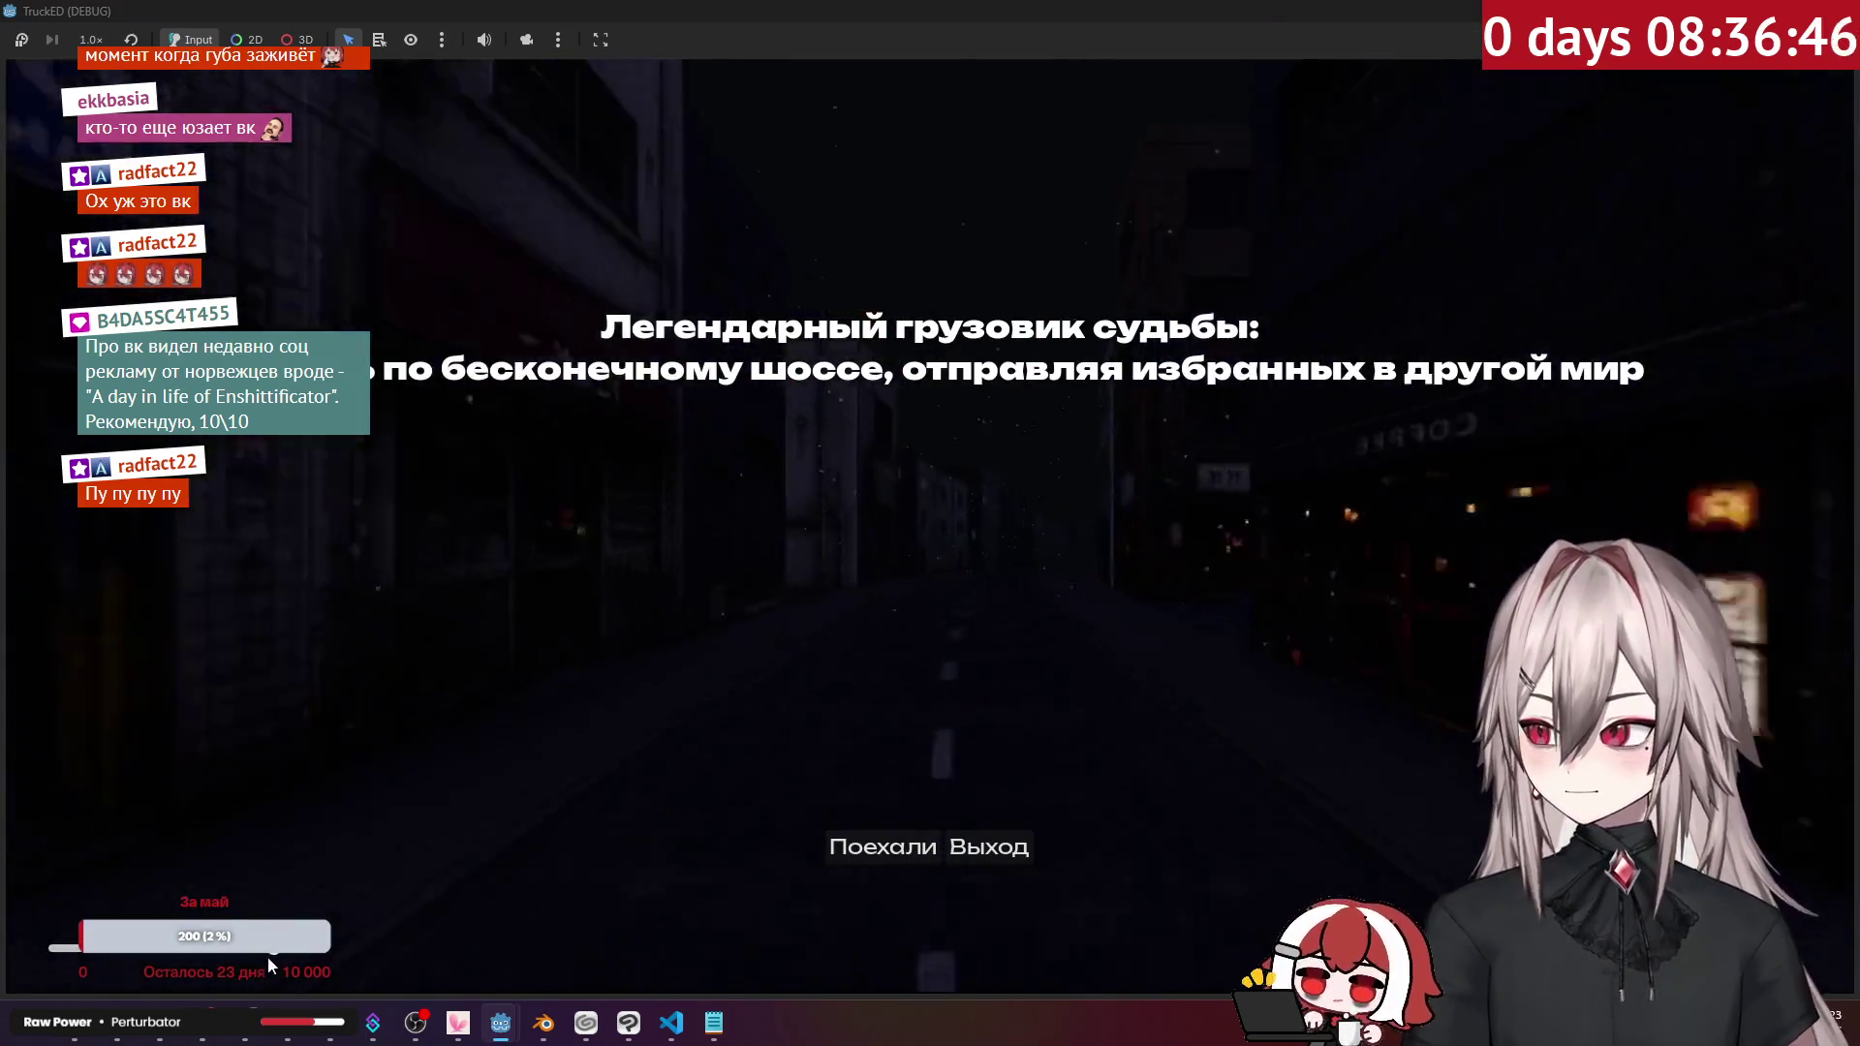
pyautogui.moveTo(270, 951); pyautogui.dragTo(56, 951)
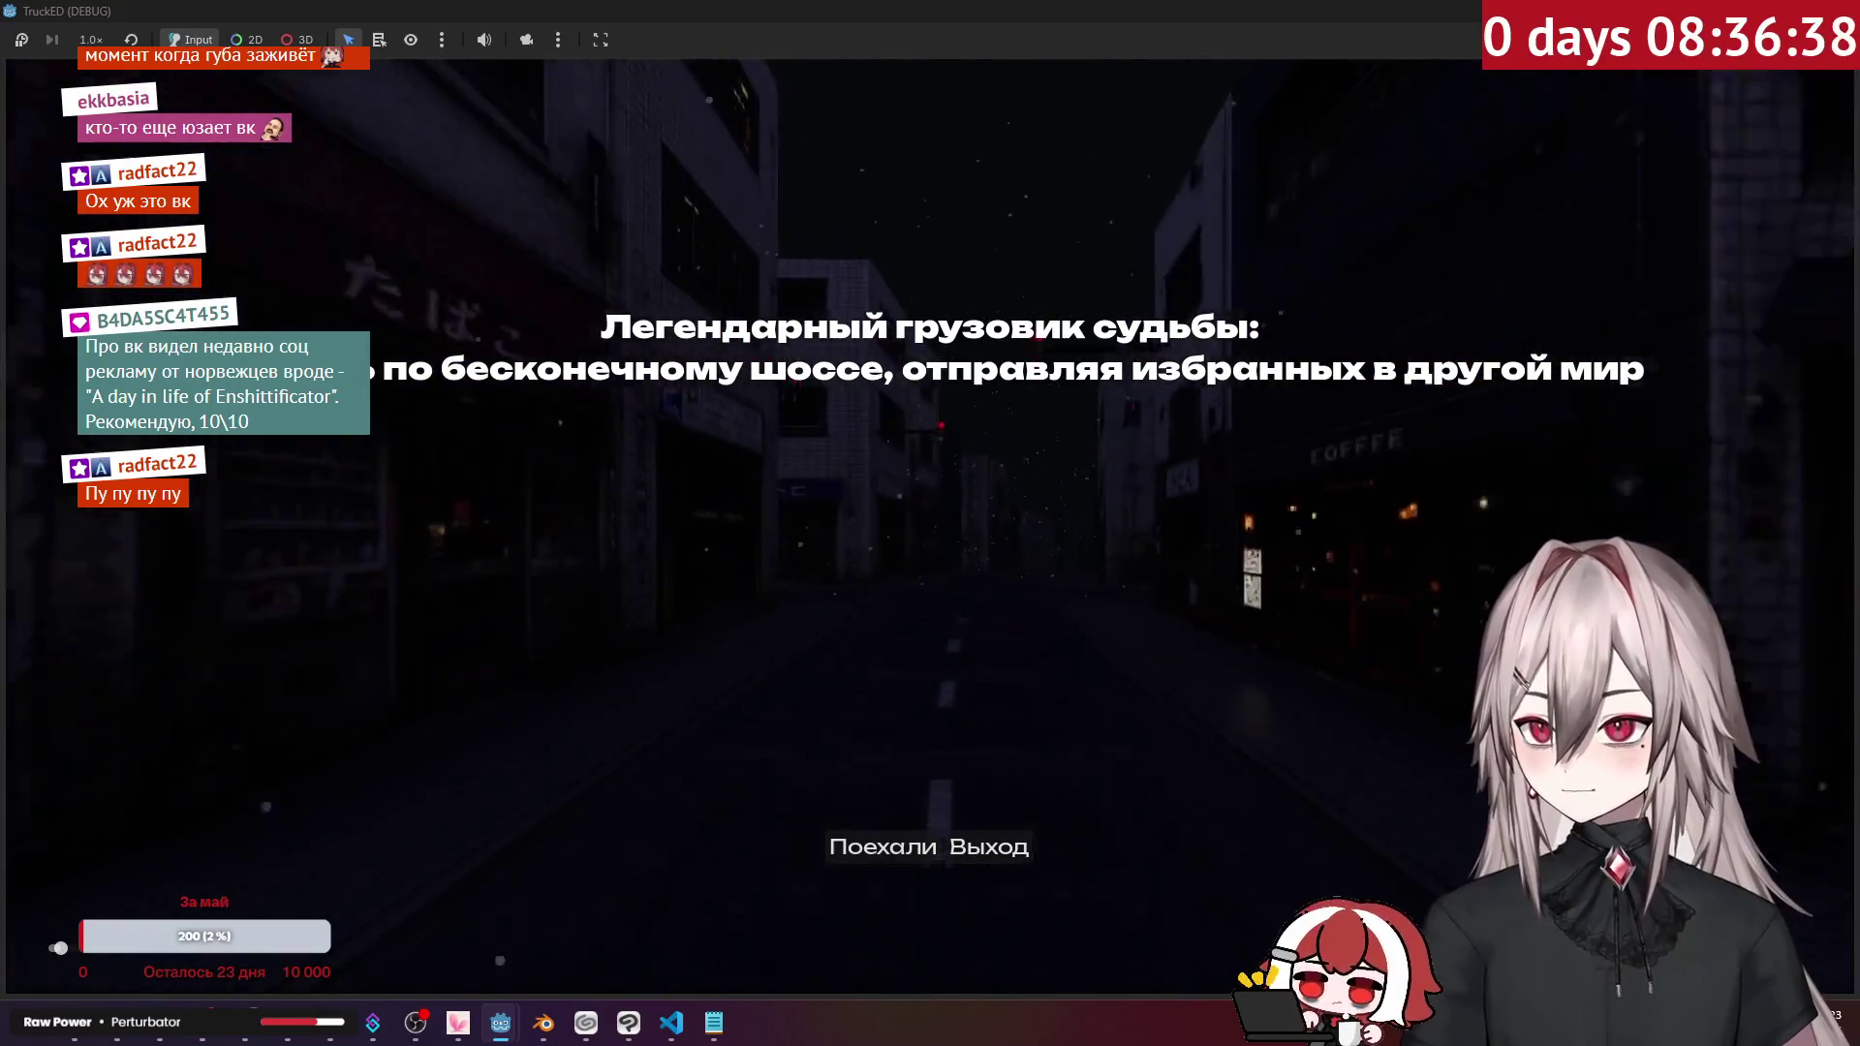
pyautogui.click(989, 847)
pyautogui.click(672, 1023)
pyautogui.click(812, 360)
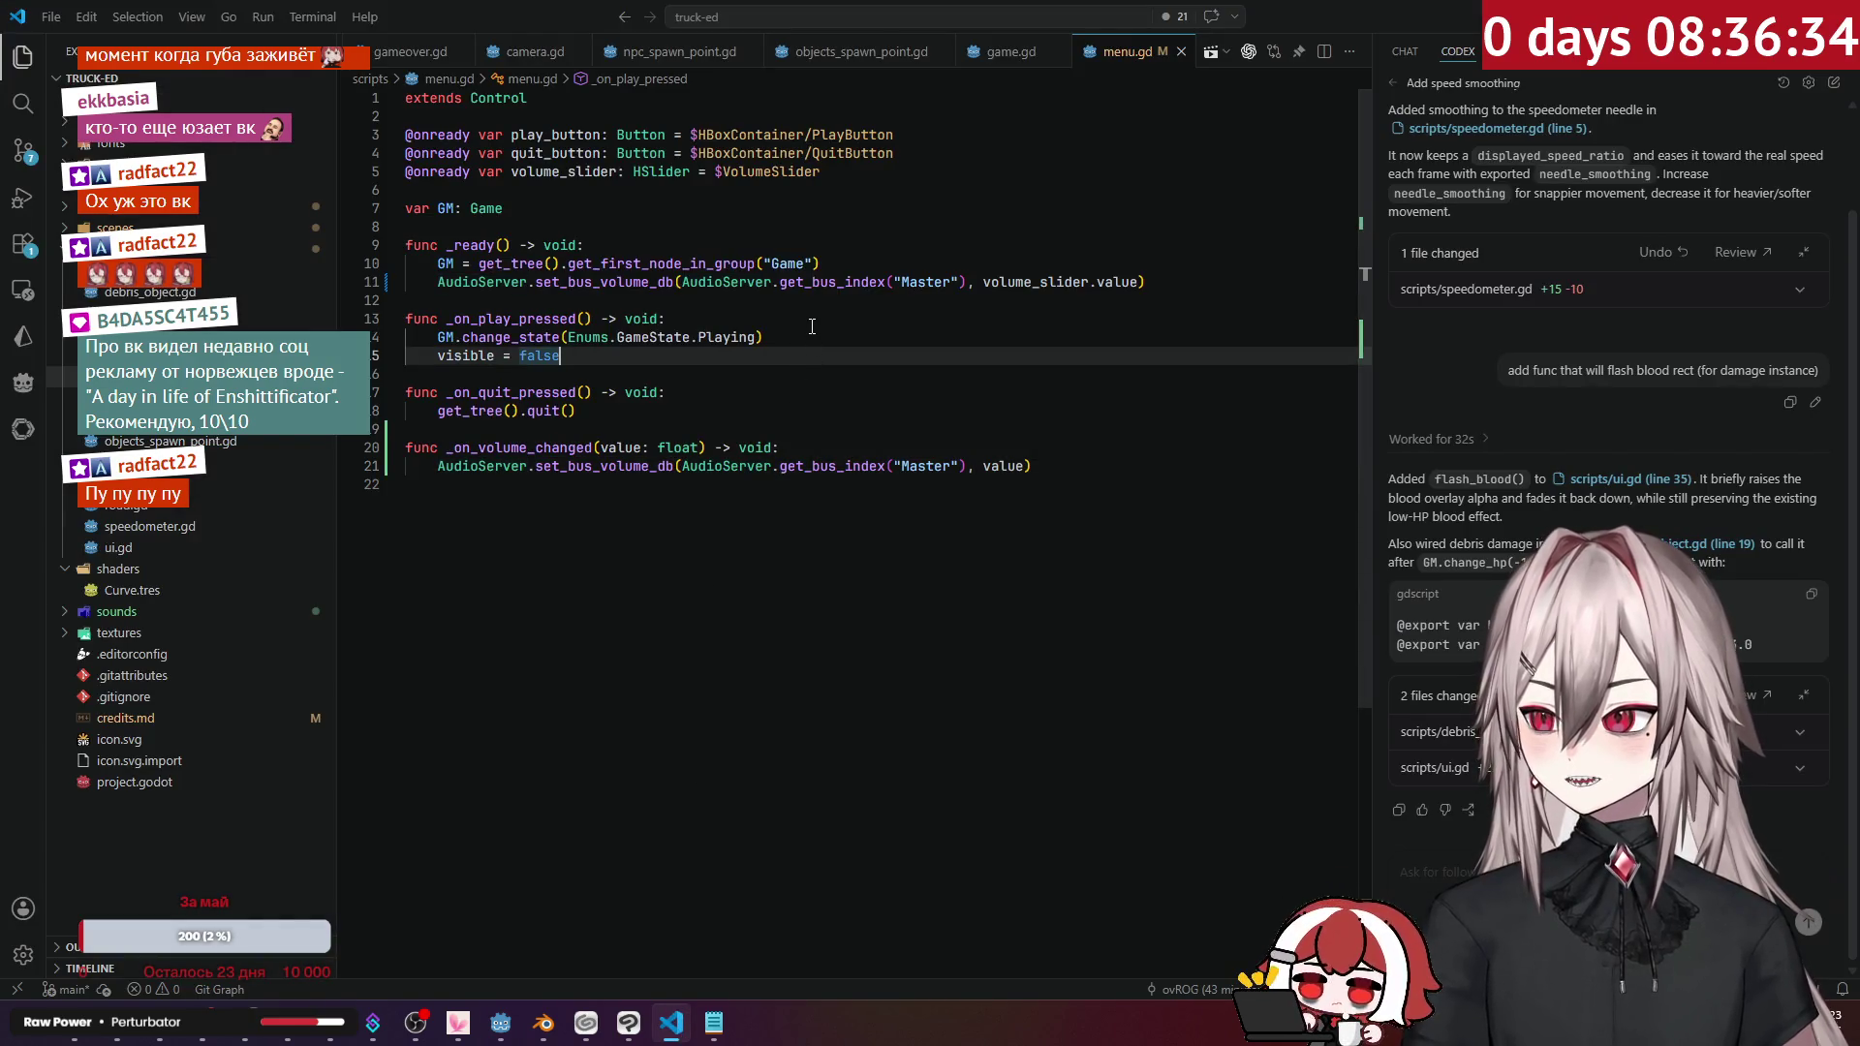
# Select the VolumeSlider in Godot's menu scene and show its Inspector properties.
pyautogui.click(1111, 285)
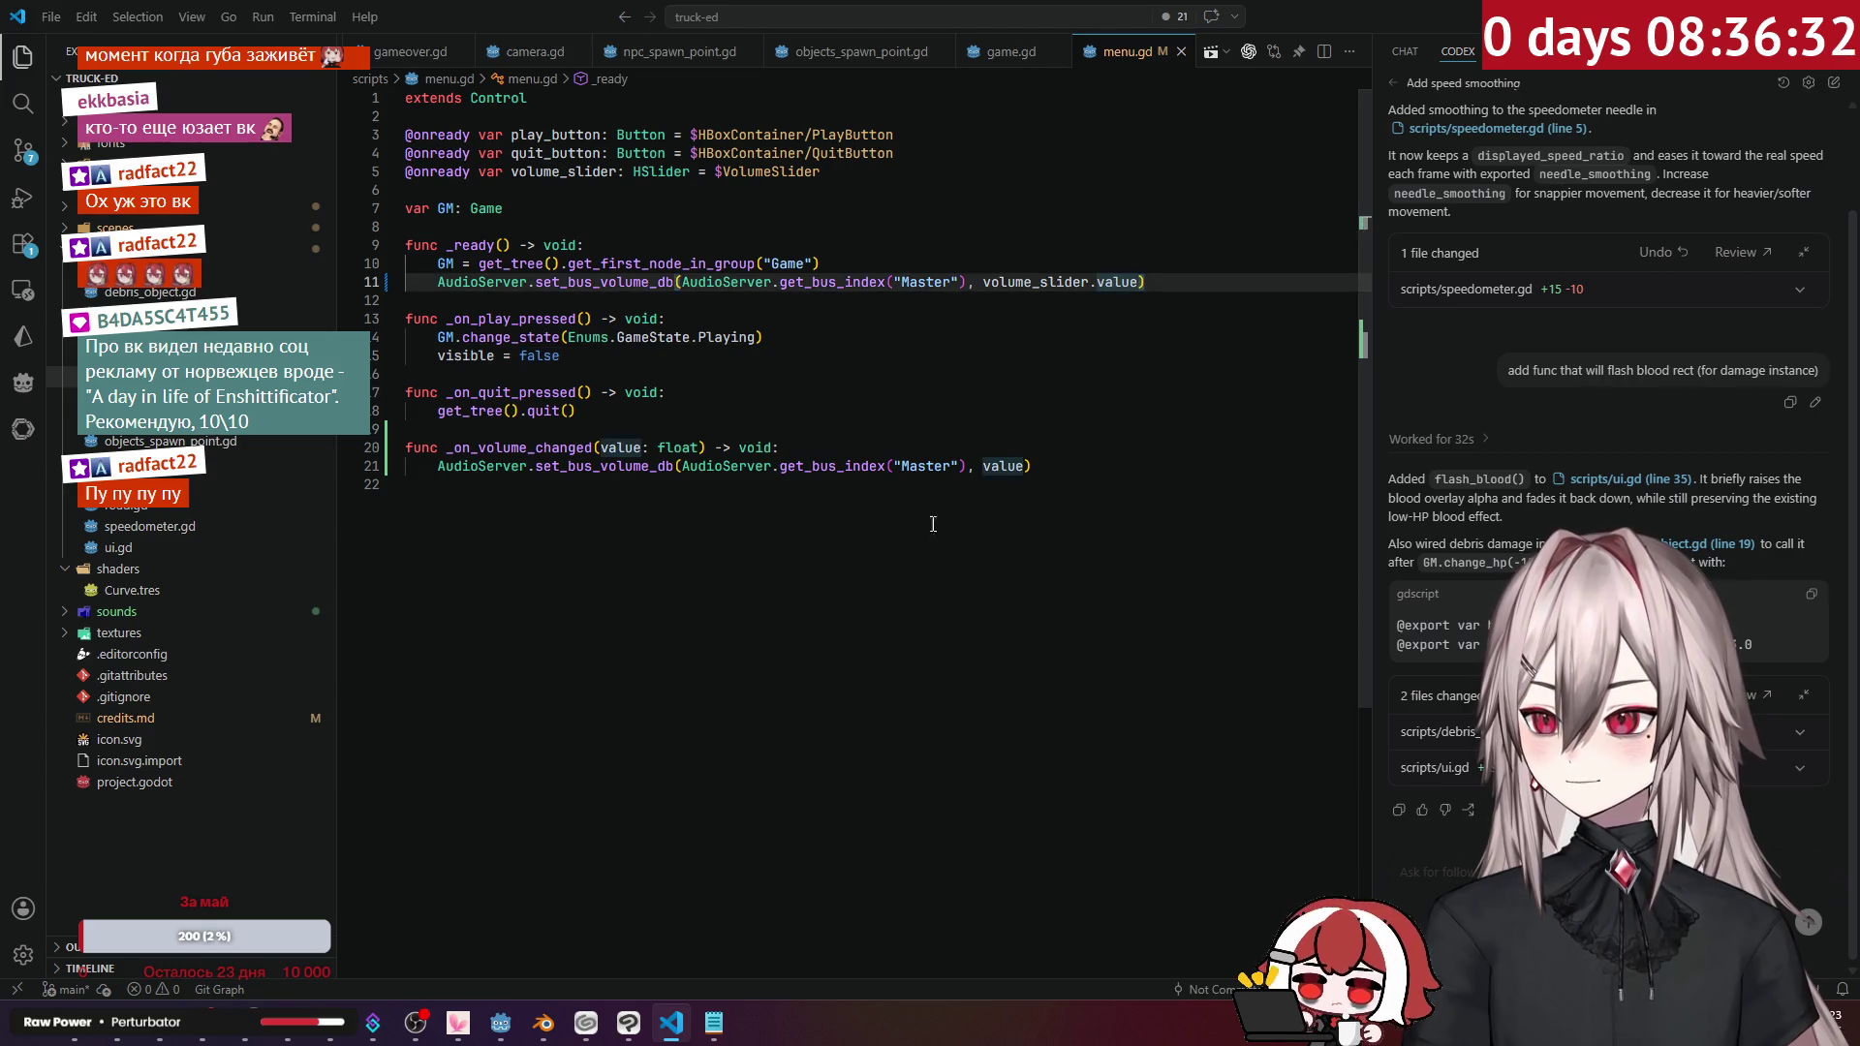
pyautogui.click(634, 1029)
pyautogui.click(634, 1029)
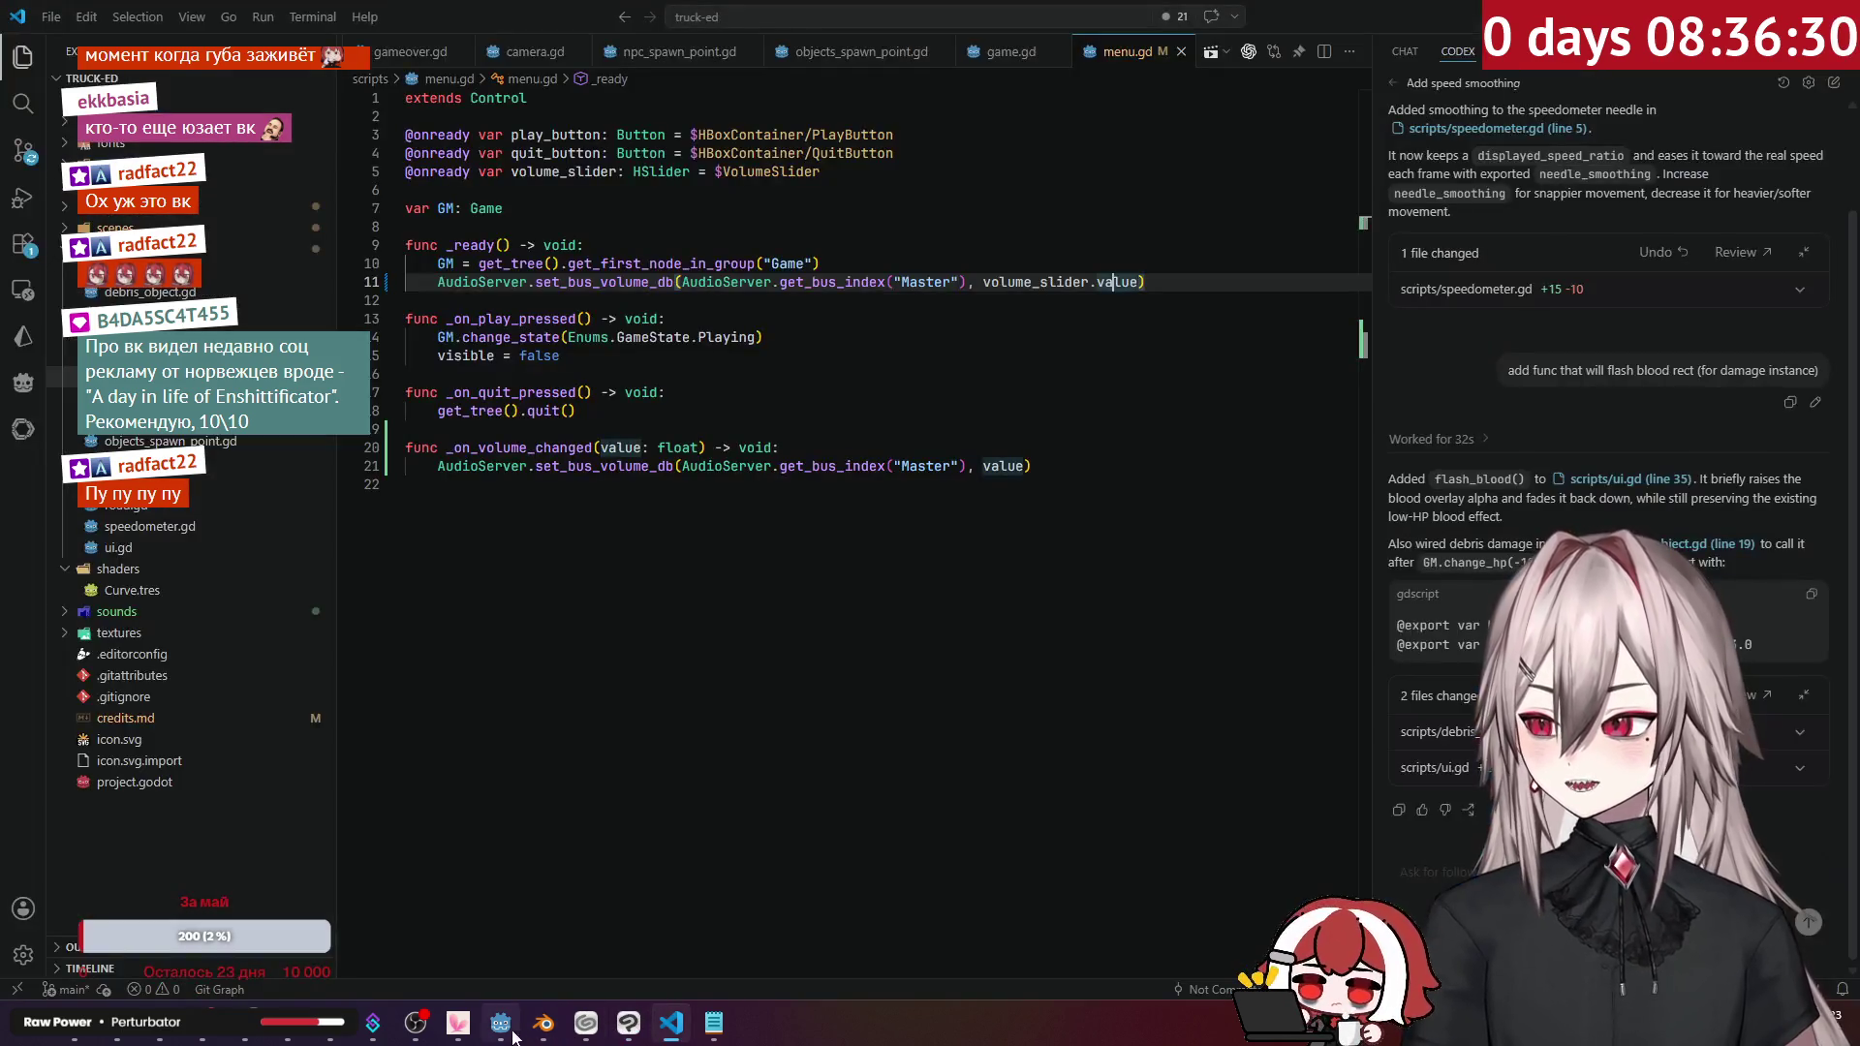
pyautogui.click(498, 1034)
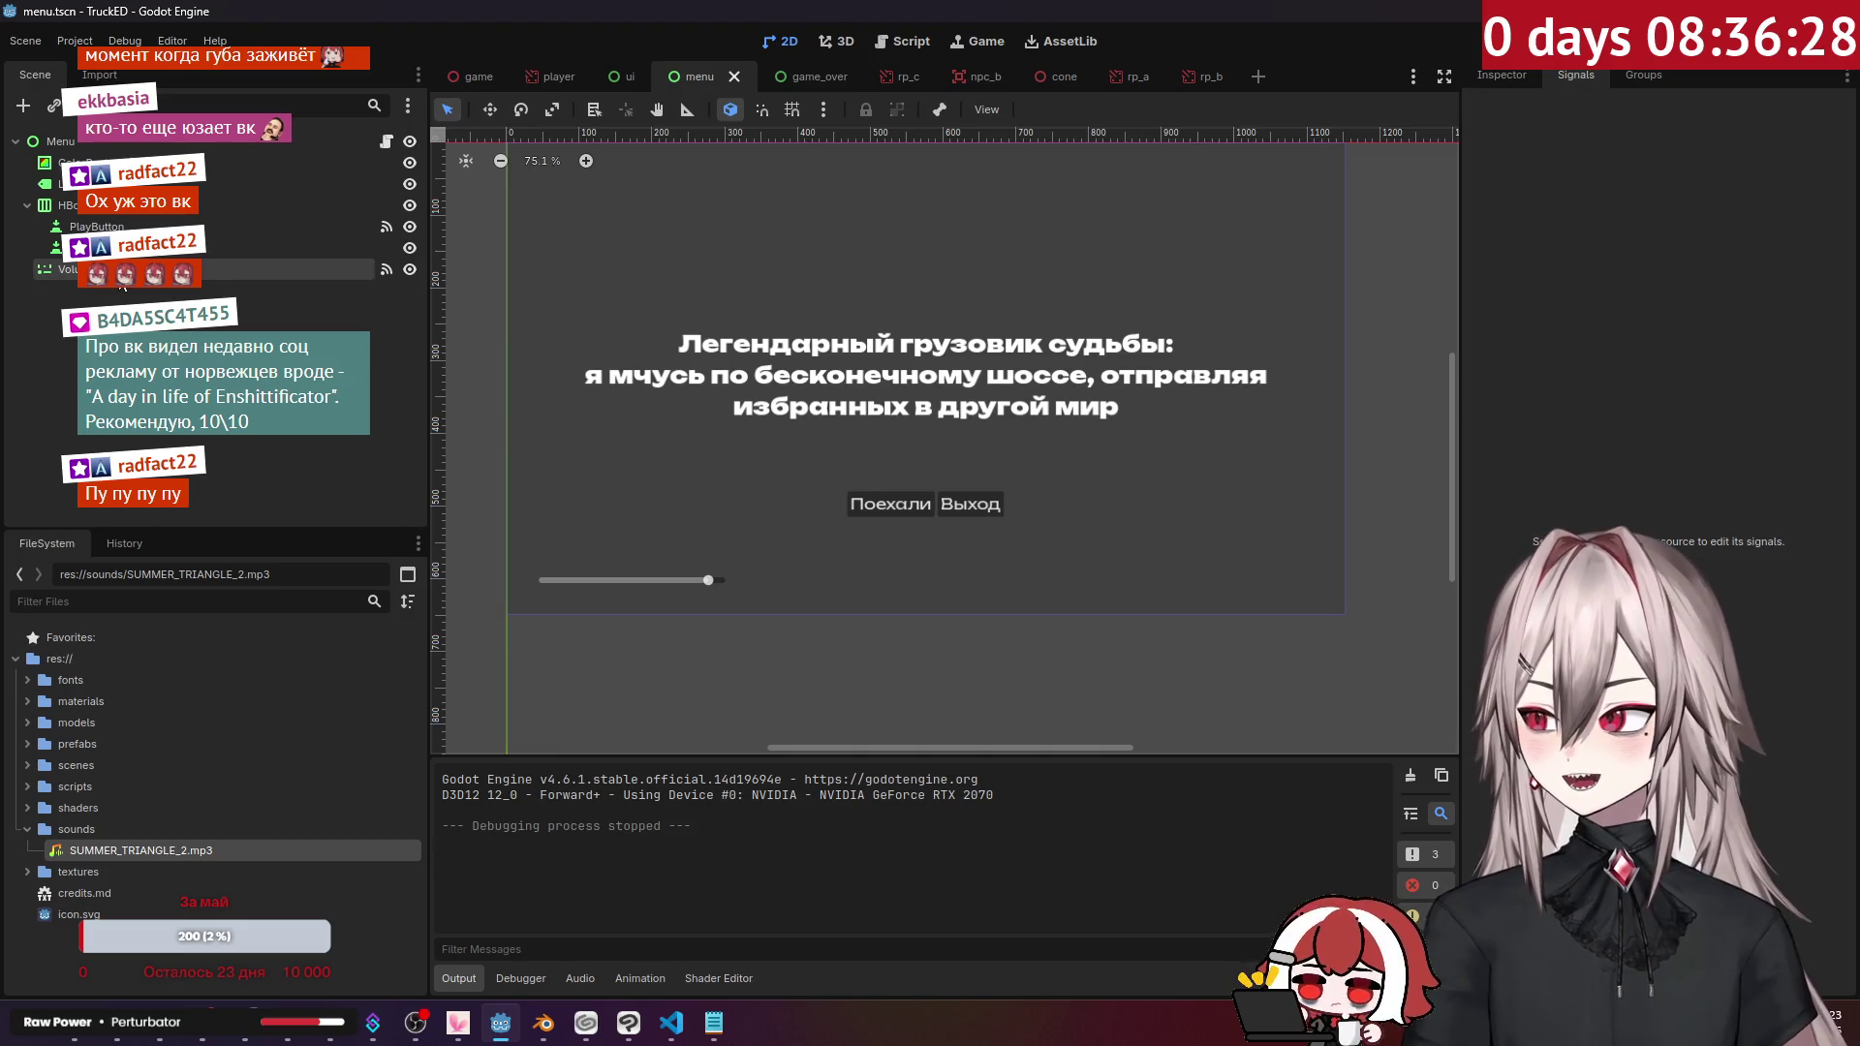
pyautogui.click(658, 581)
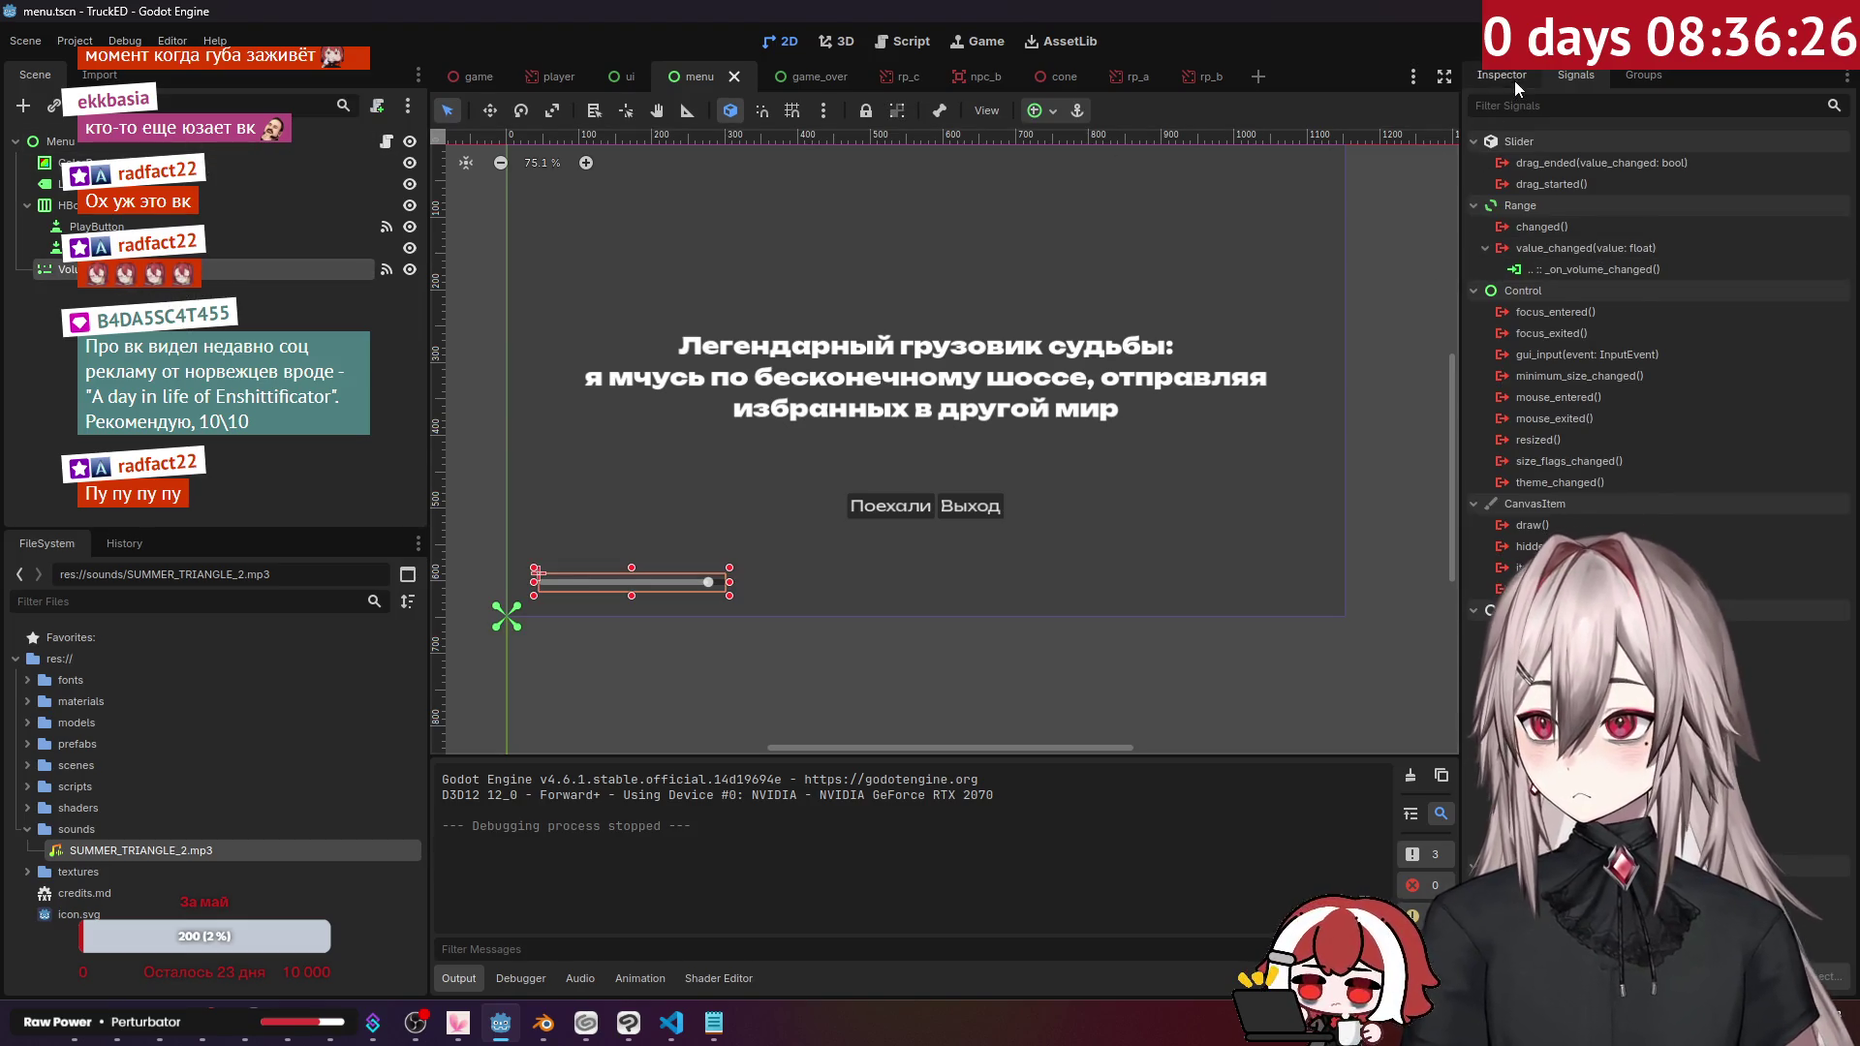
pyautogui.click(1514, 78)
# Set the VolumeSlider's Max Value to 1.0 and its Value to 0.75.
pyautogui.click(1712, 405)
pyautogui.write('1')
pyautogui.press('Return')
pyautogui.click(1698, 483)
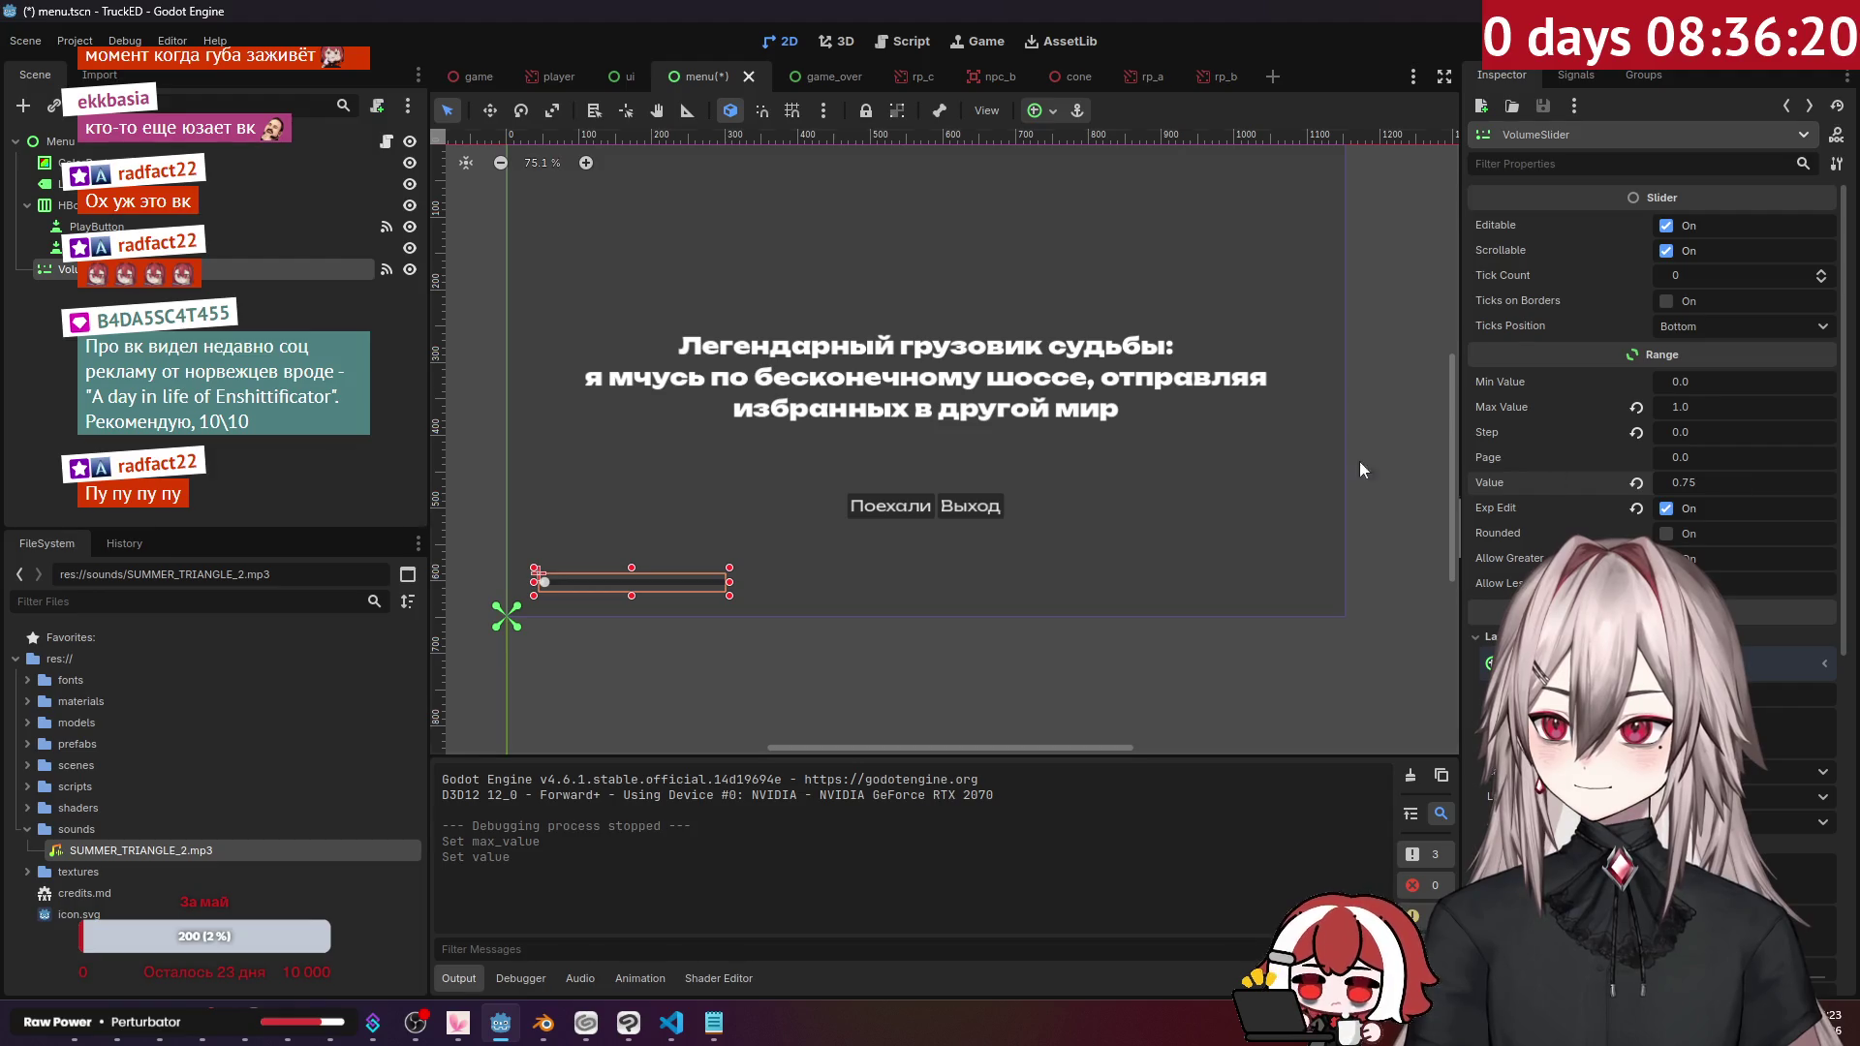
pyautogui.click(1242, 183)
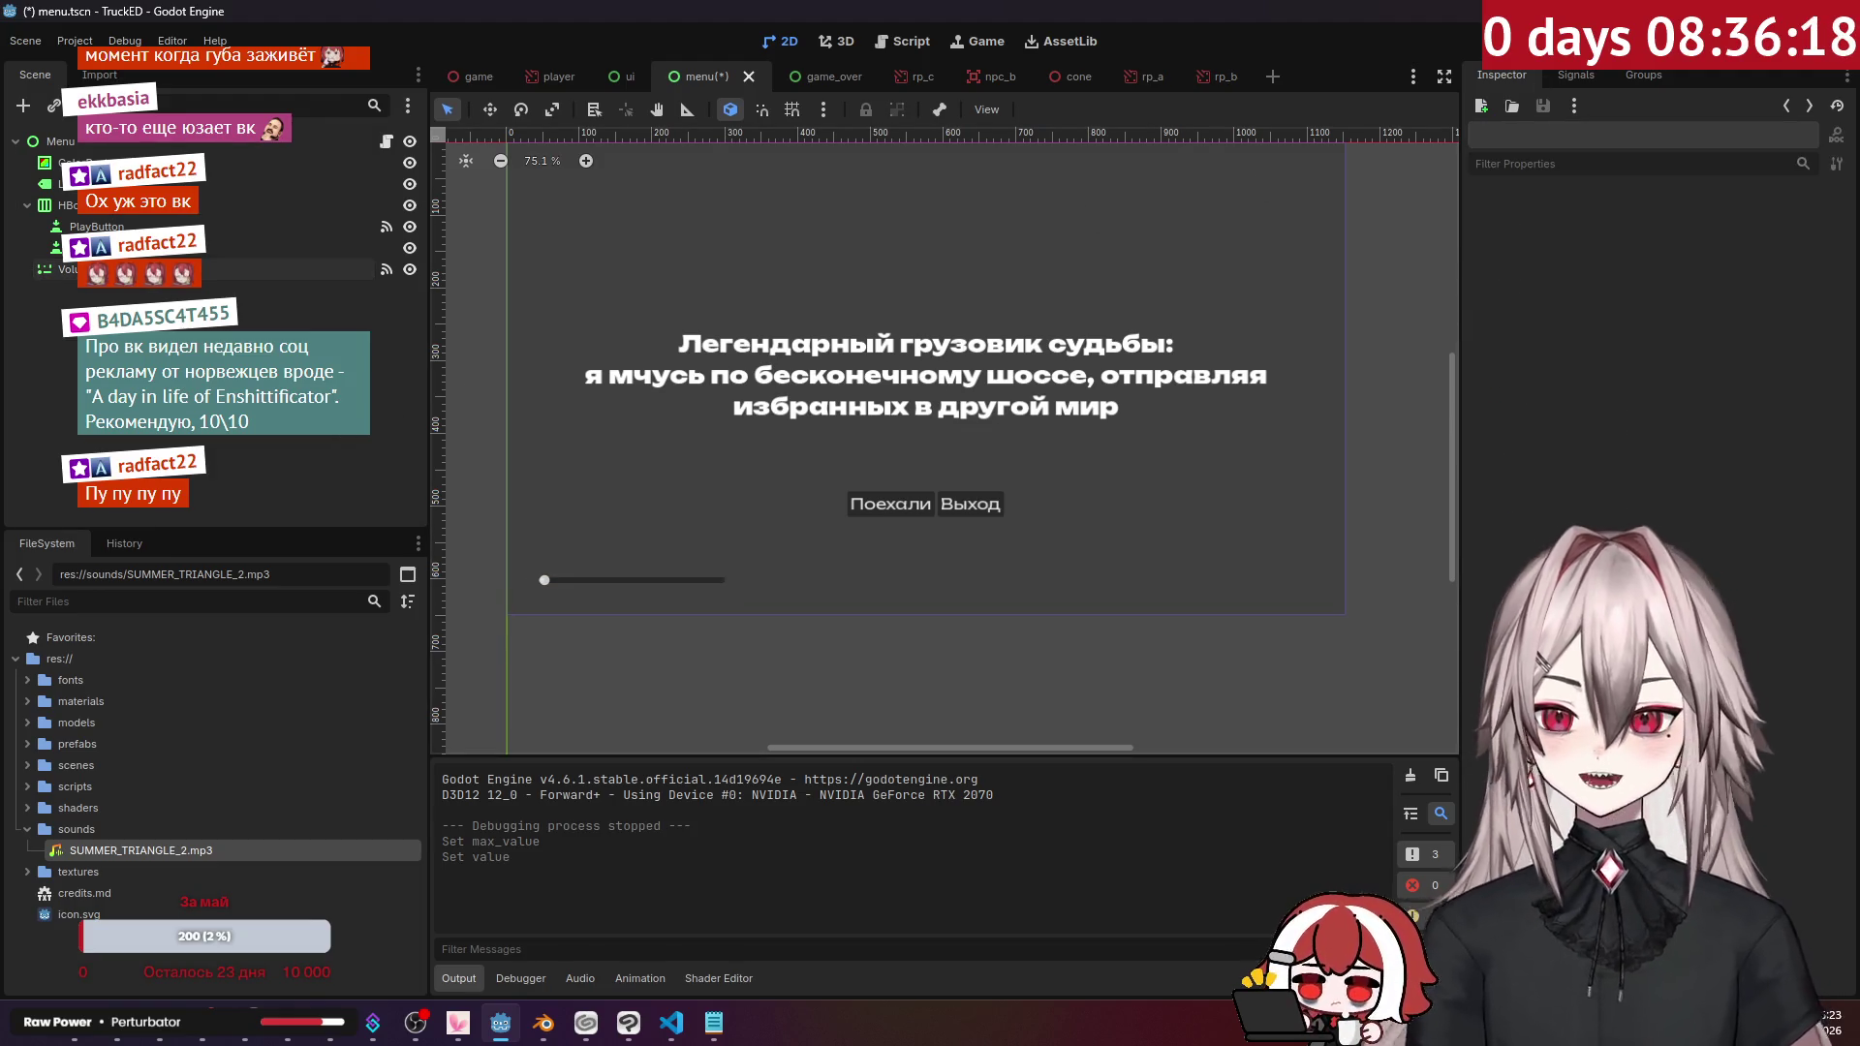
pyautogui.press('F5')
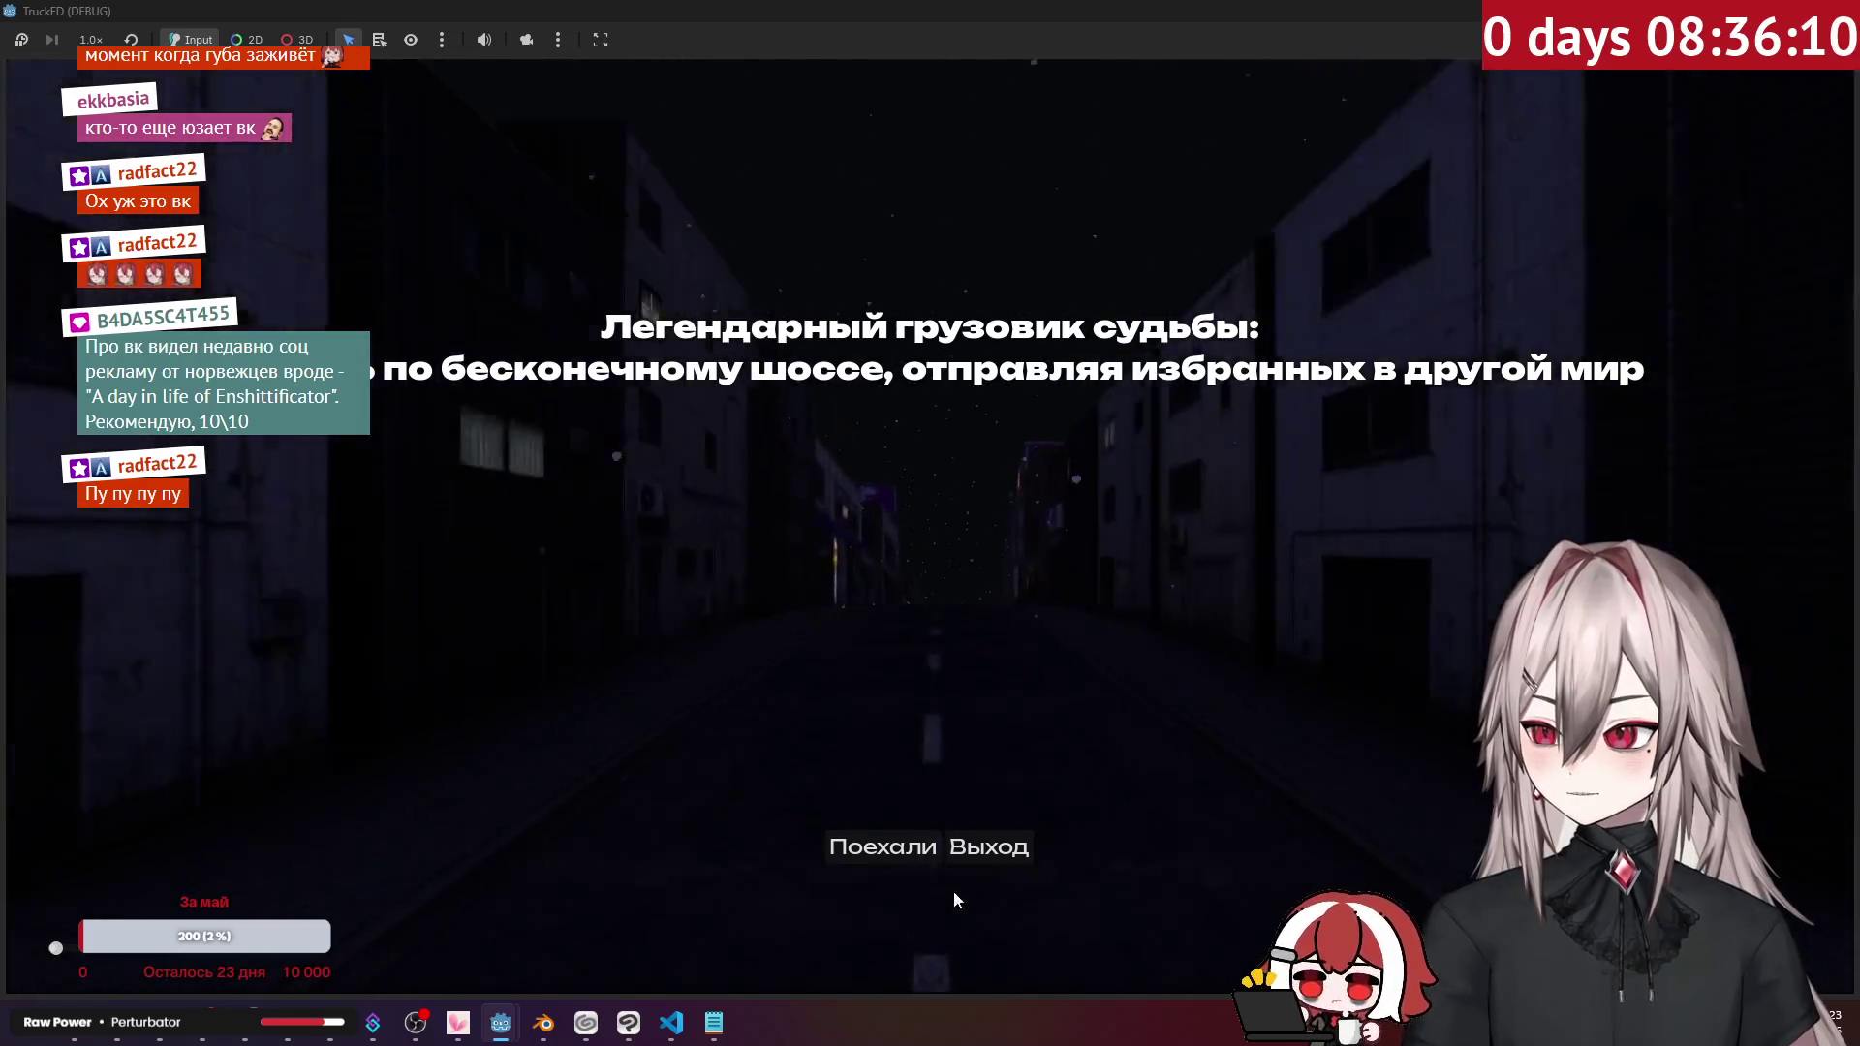
pyautogui.click(996, 857)
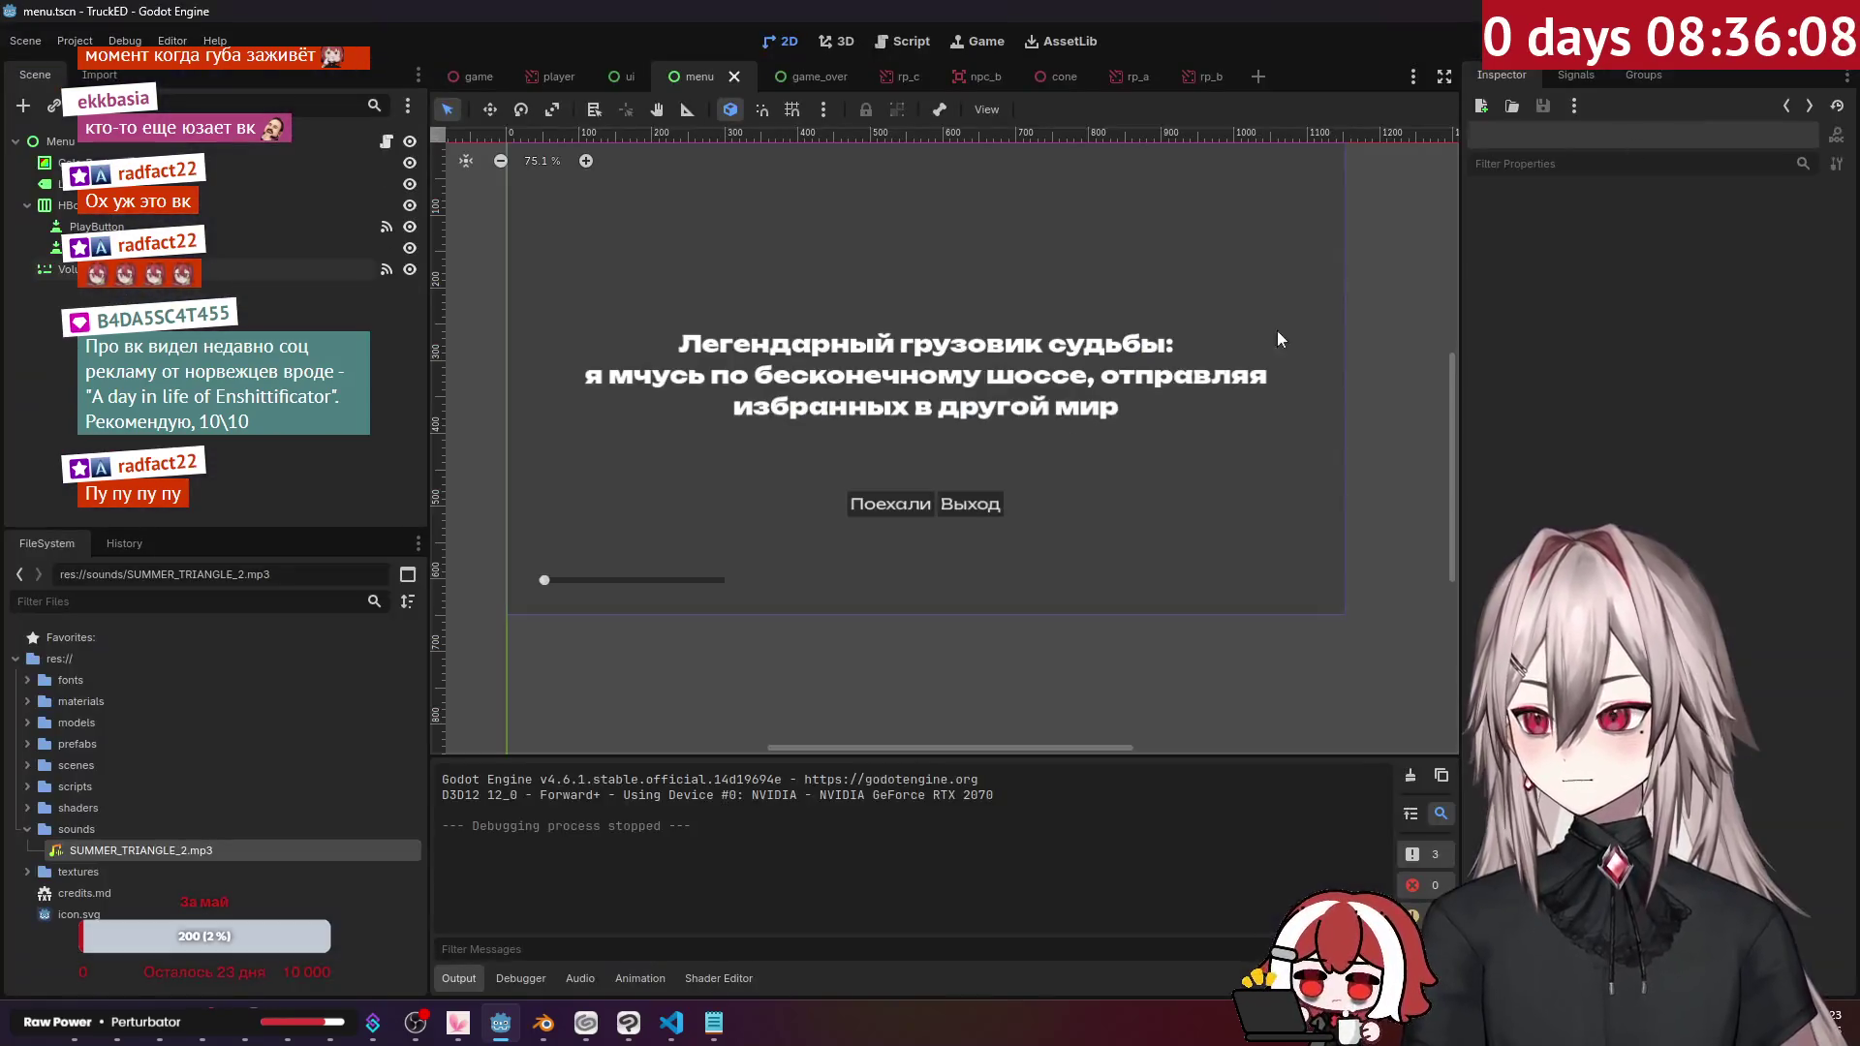
pyautogui.click(684, 1037)
pyautogui.click(904, 325)
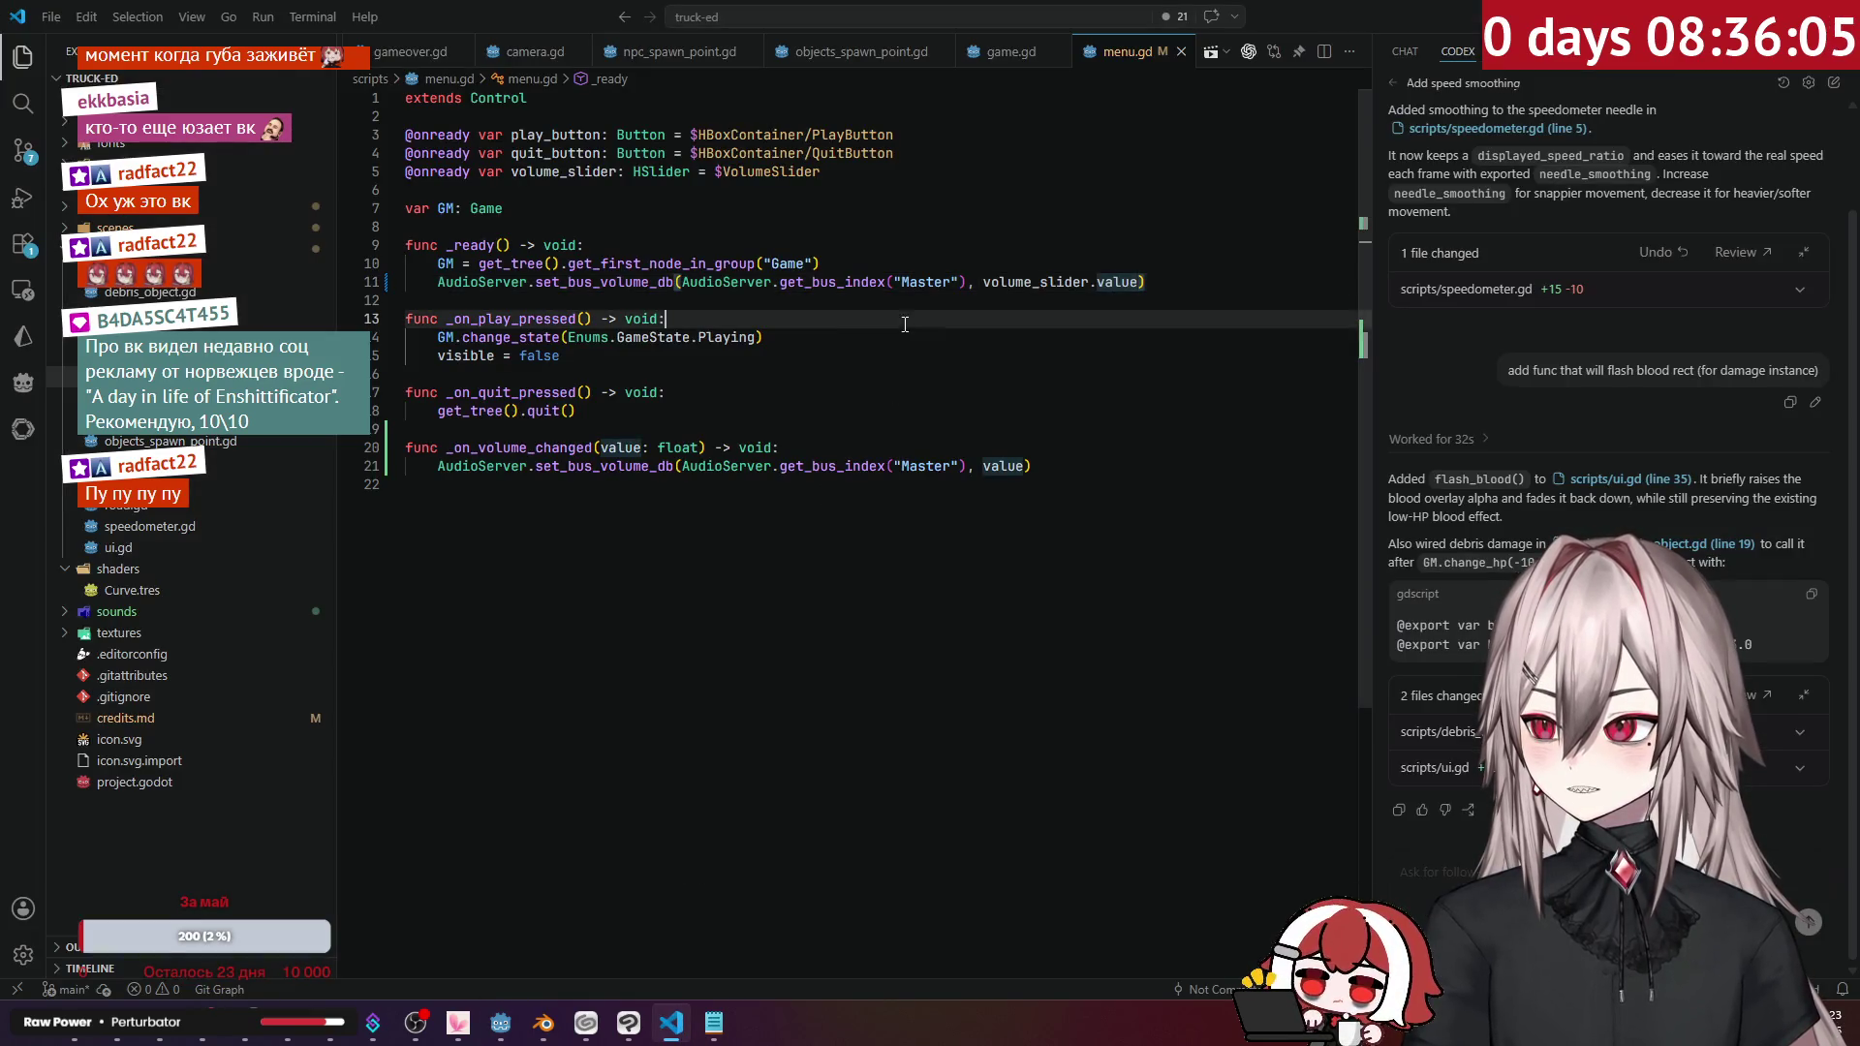
pyautogui.click(728, 281)
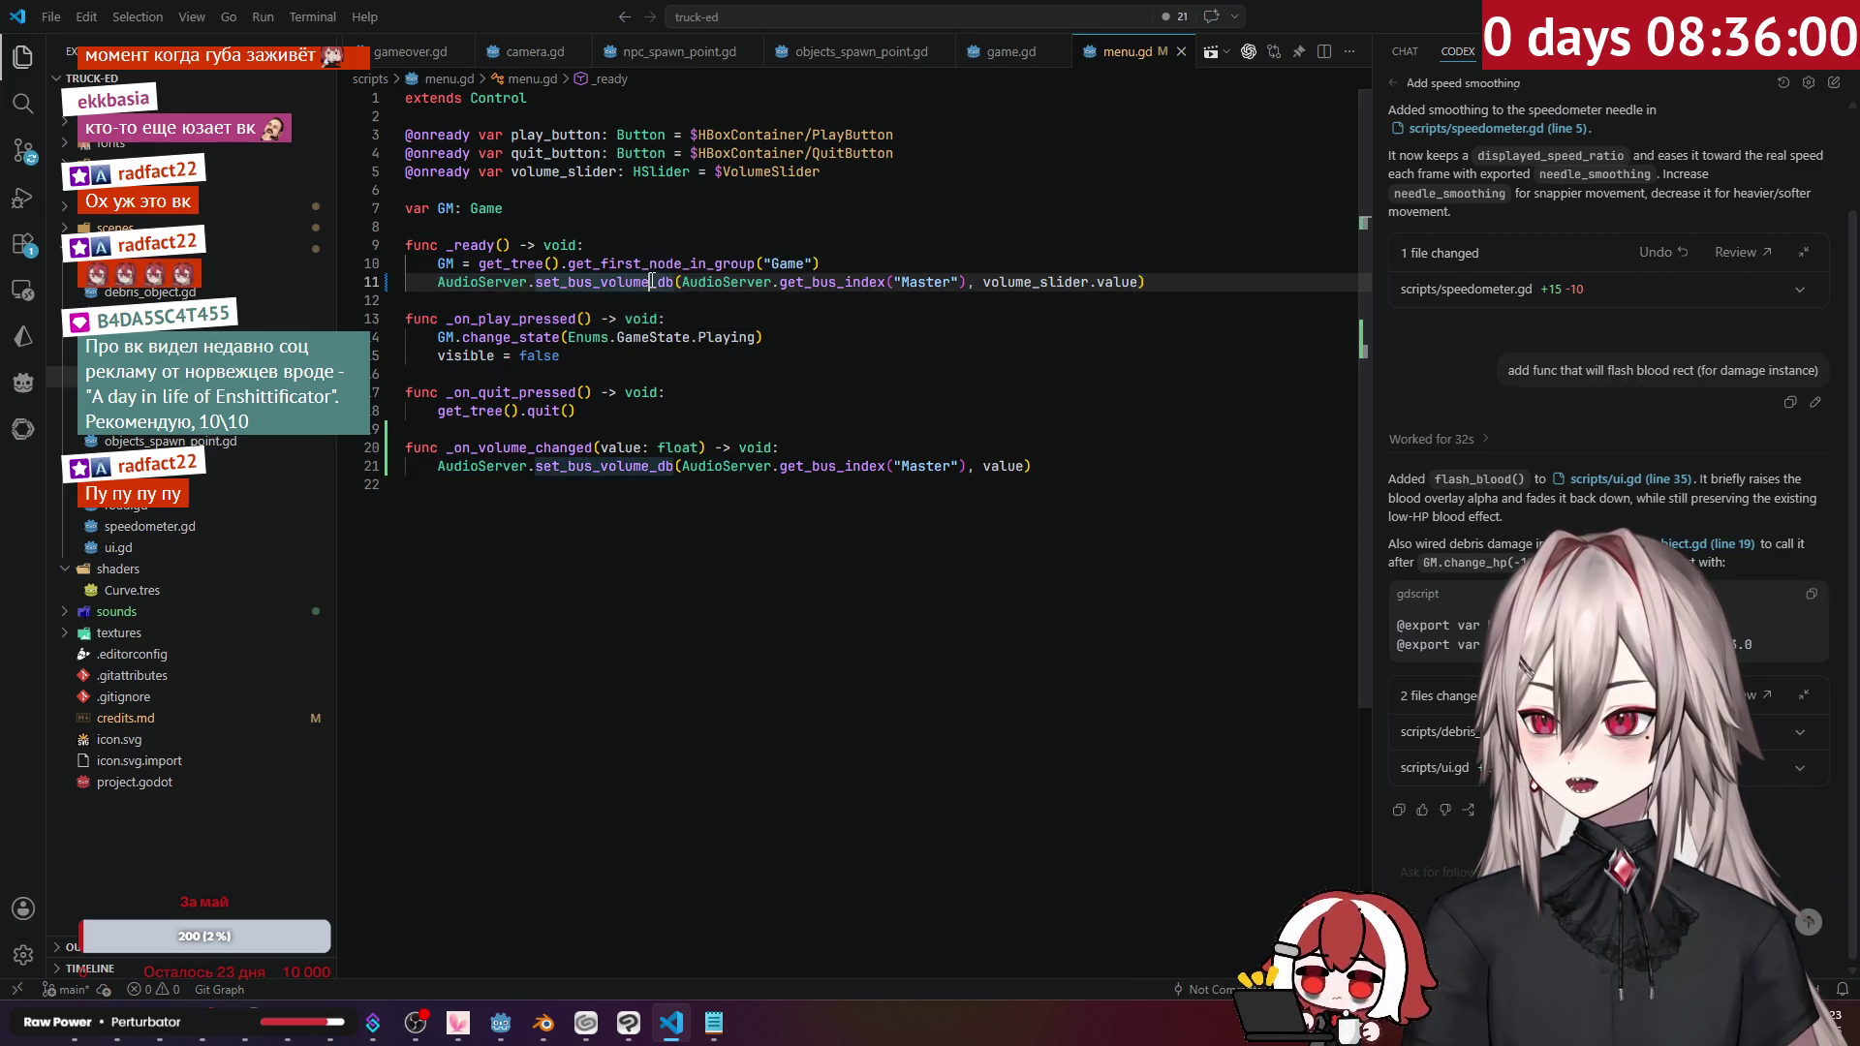
pyautogui.press('Down')
pyautogui.click(655, 1029)
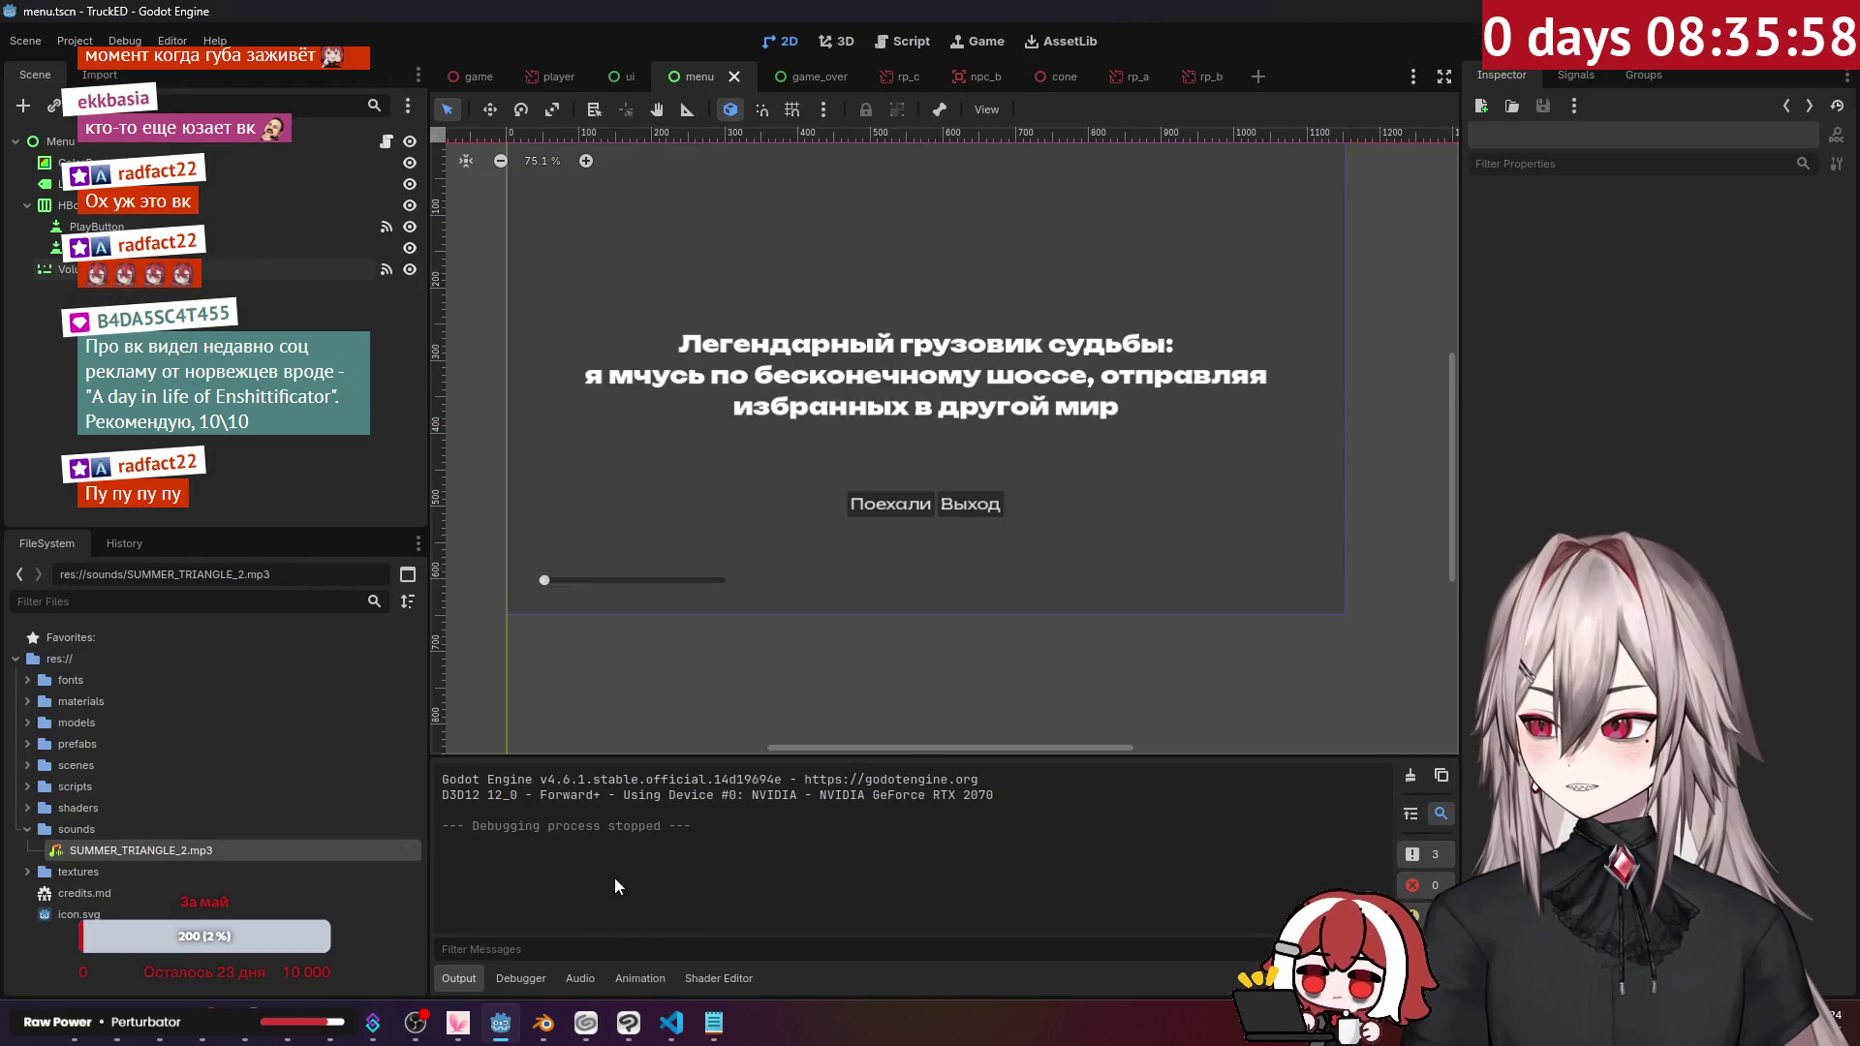
pyautogui.click(581, 981)
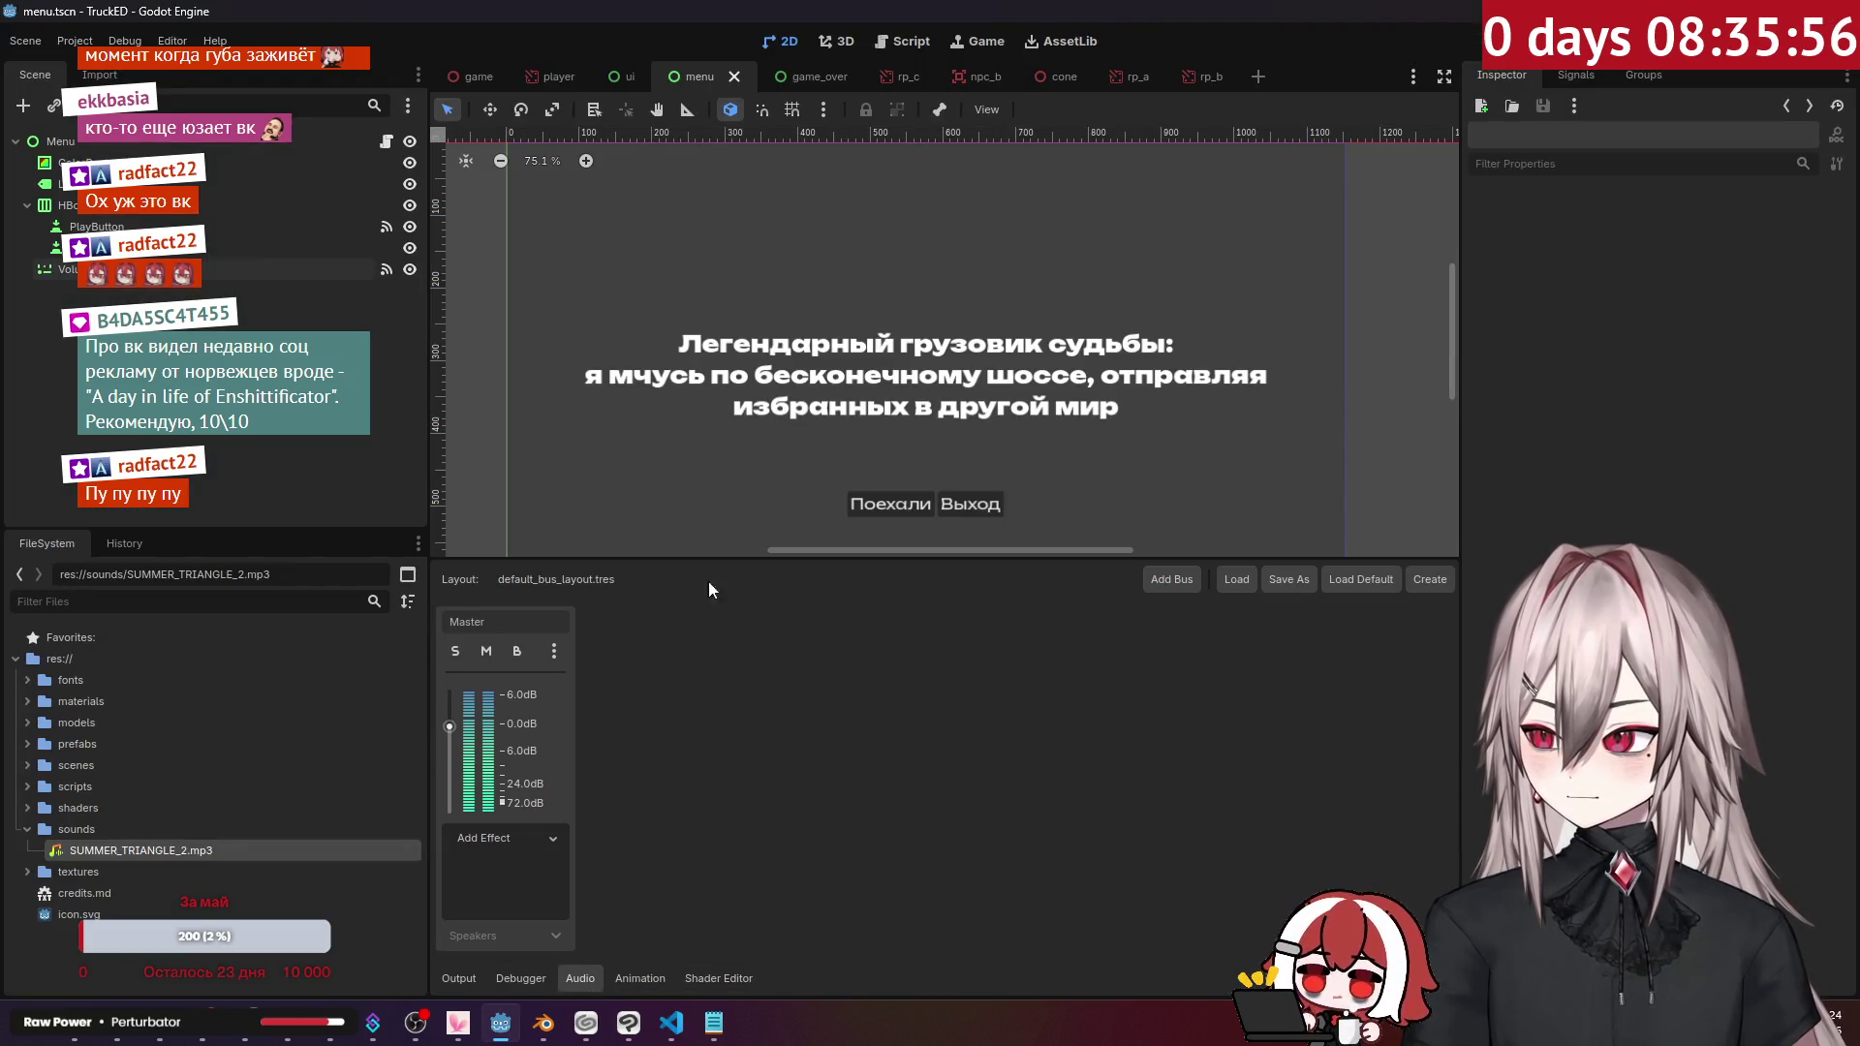
pyautogui.moveTo(446, 729)
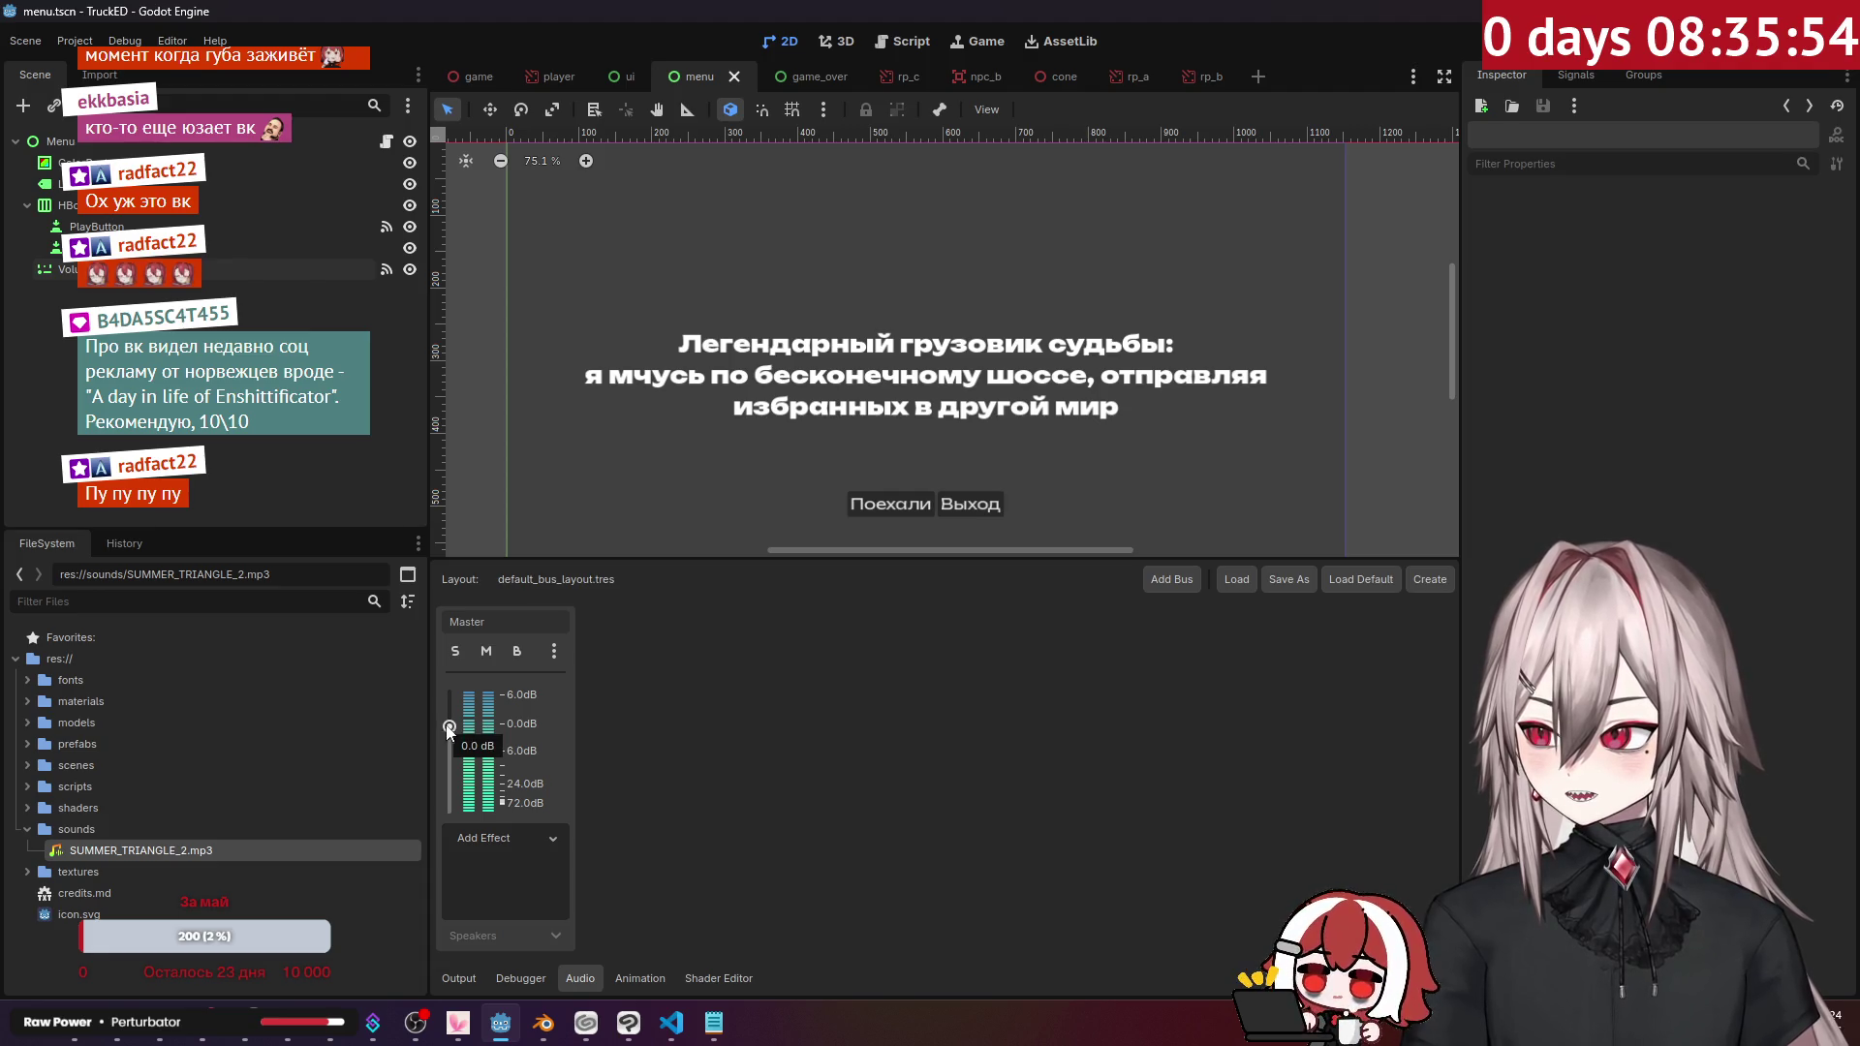
pyautogui.moveTo(452, 823)
pyautogui.mouseDown()
pyautogui.moveTo(465, 756)
pyautogui.moveTo(667, 744)
pyautogui.mouseUp()
pyautogui.click(558, 839)
pyautogui.click(804, 795)
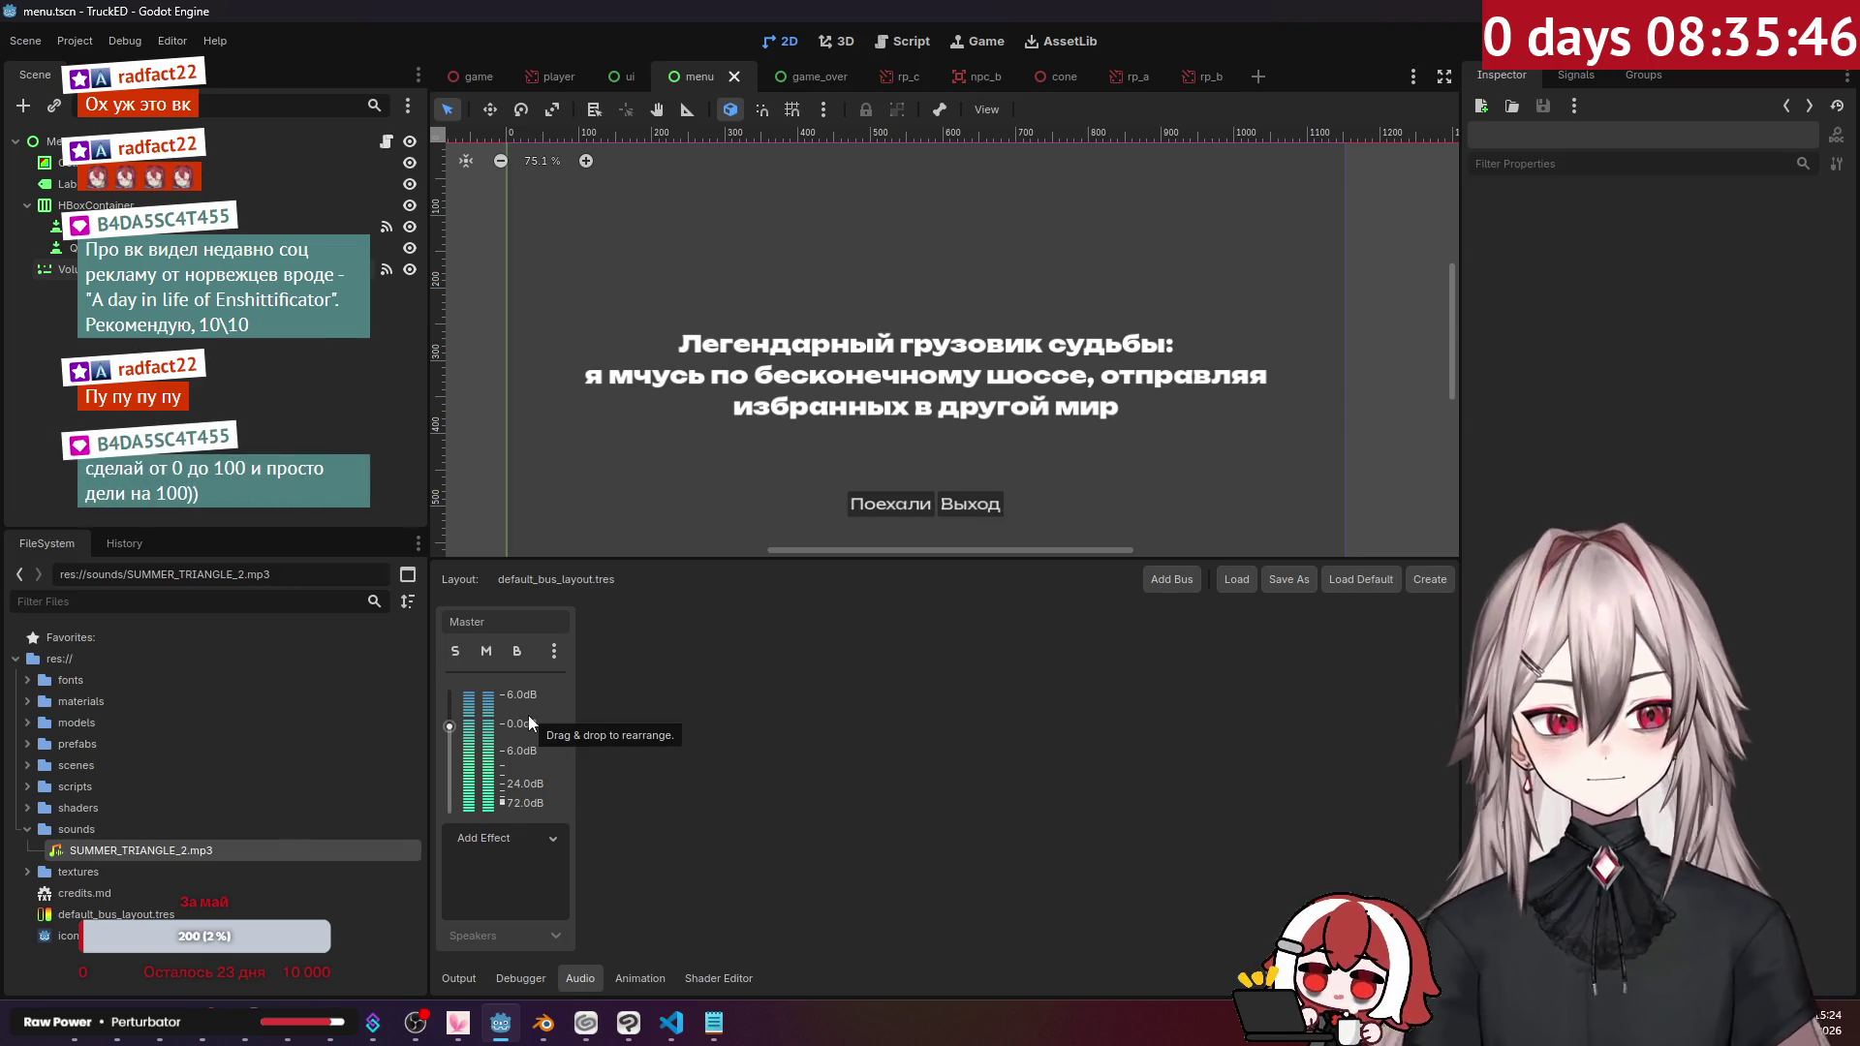
pyautogui.hotkey('alt', 'Tab')
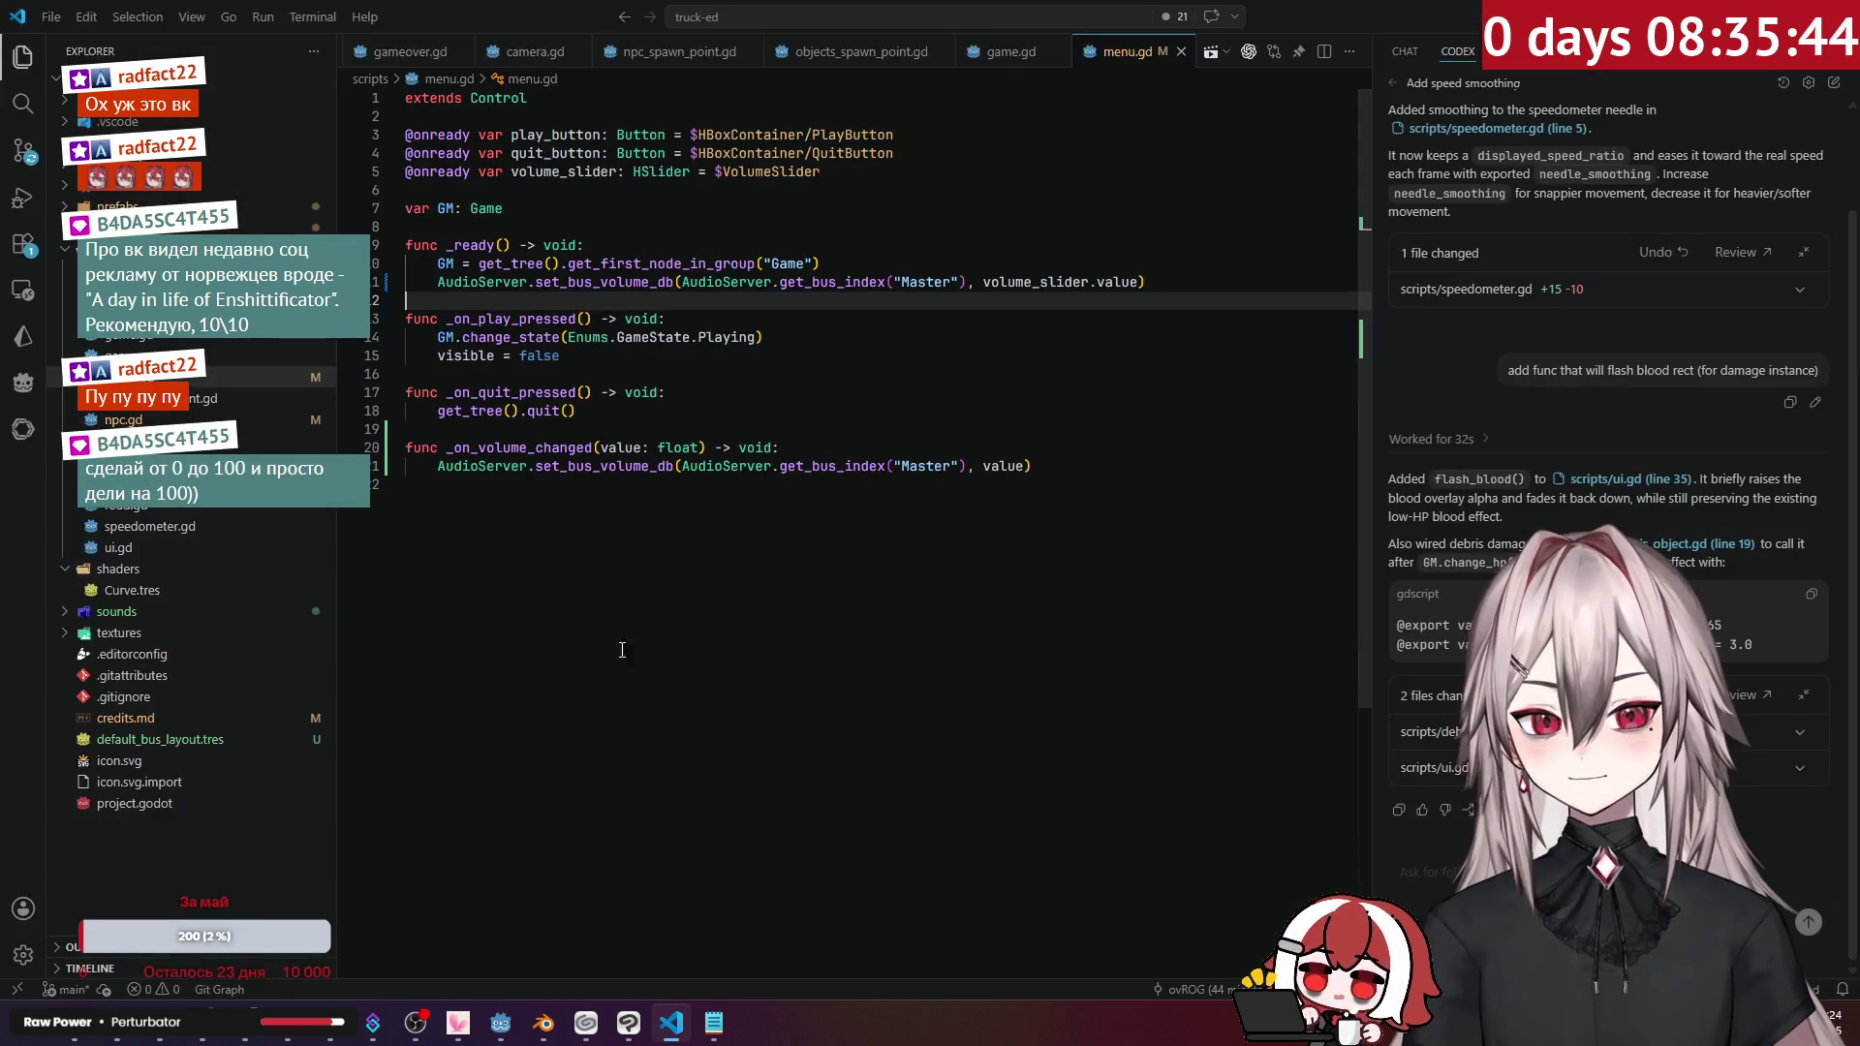
pyautogui.click(830, 287)
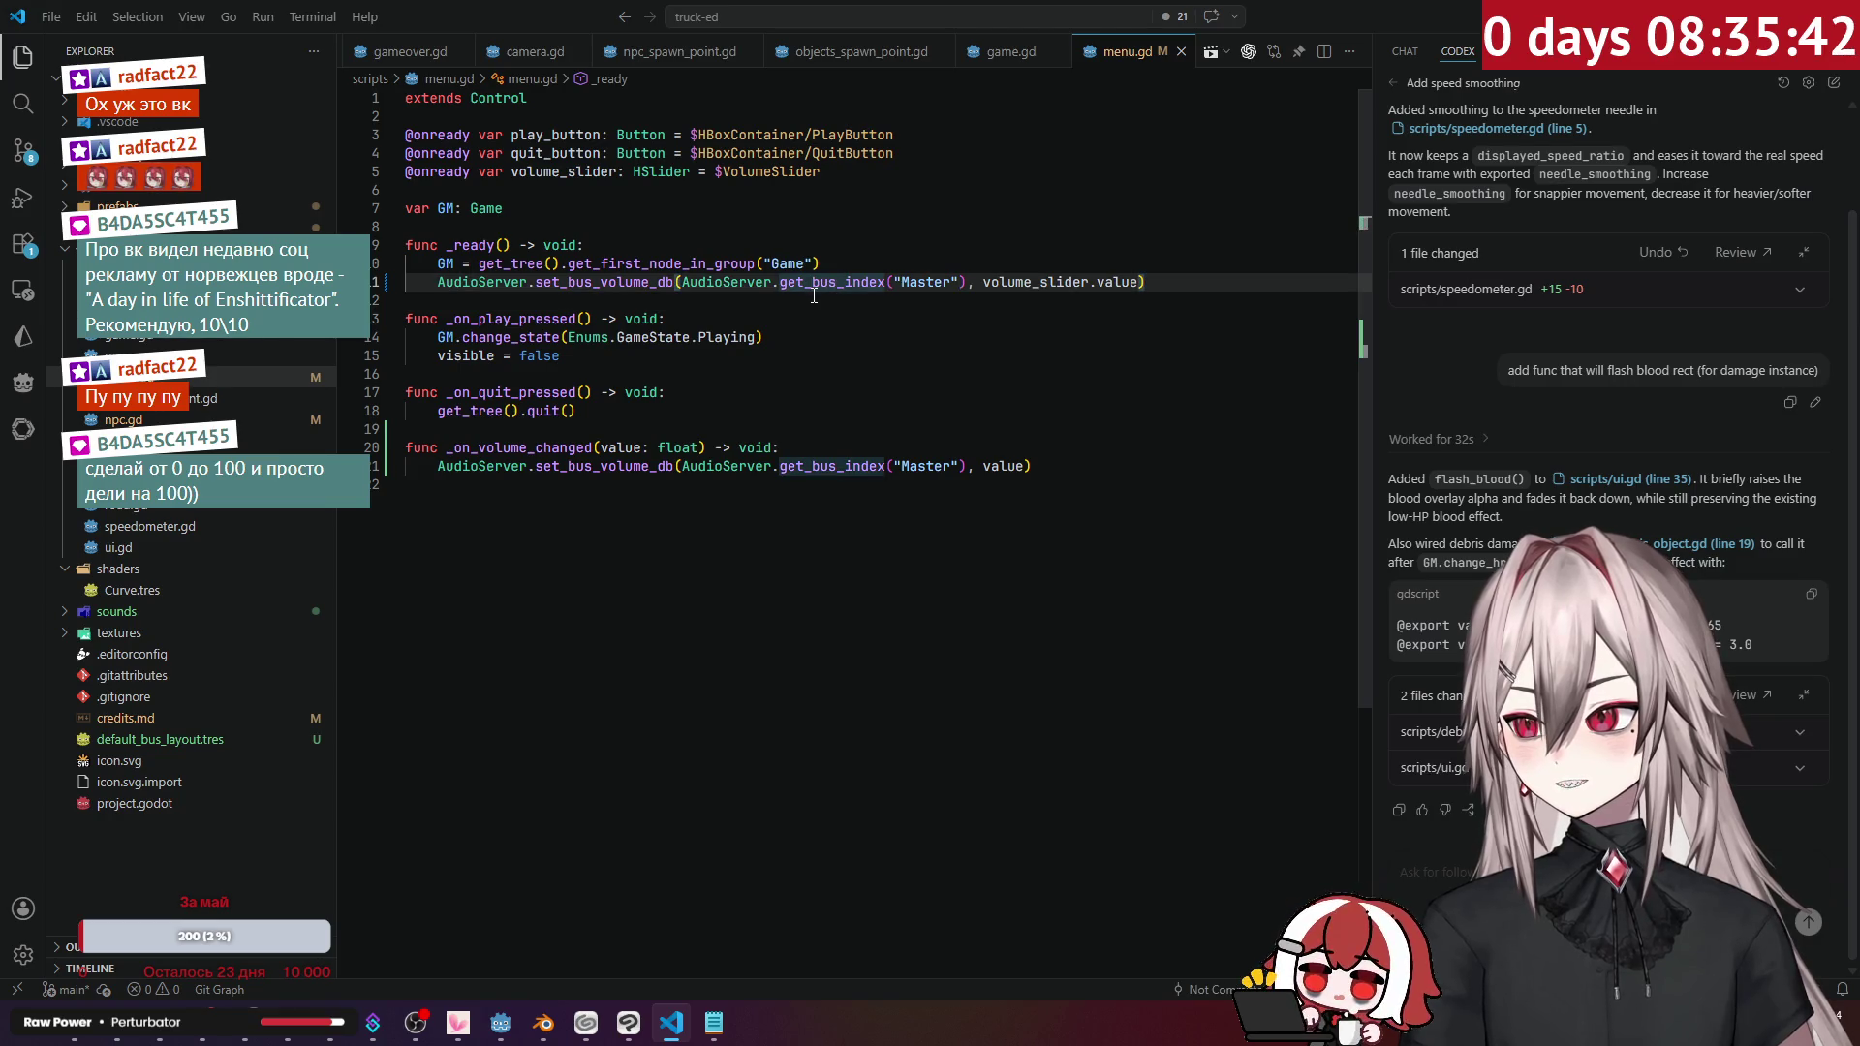
pyautogui.click(814, 295)
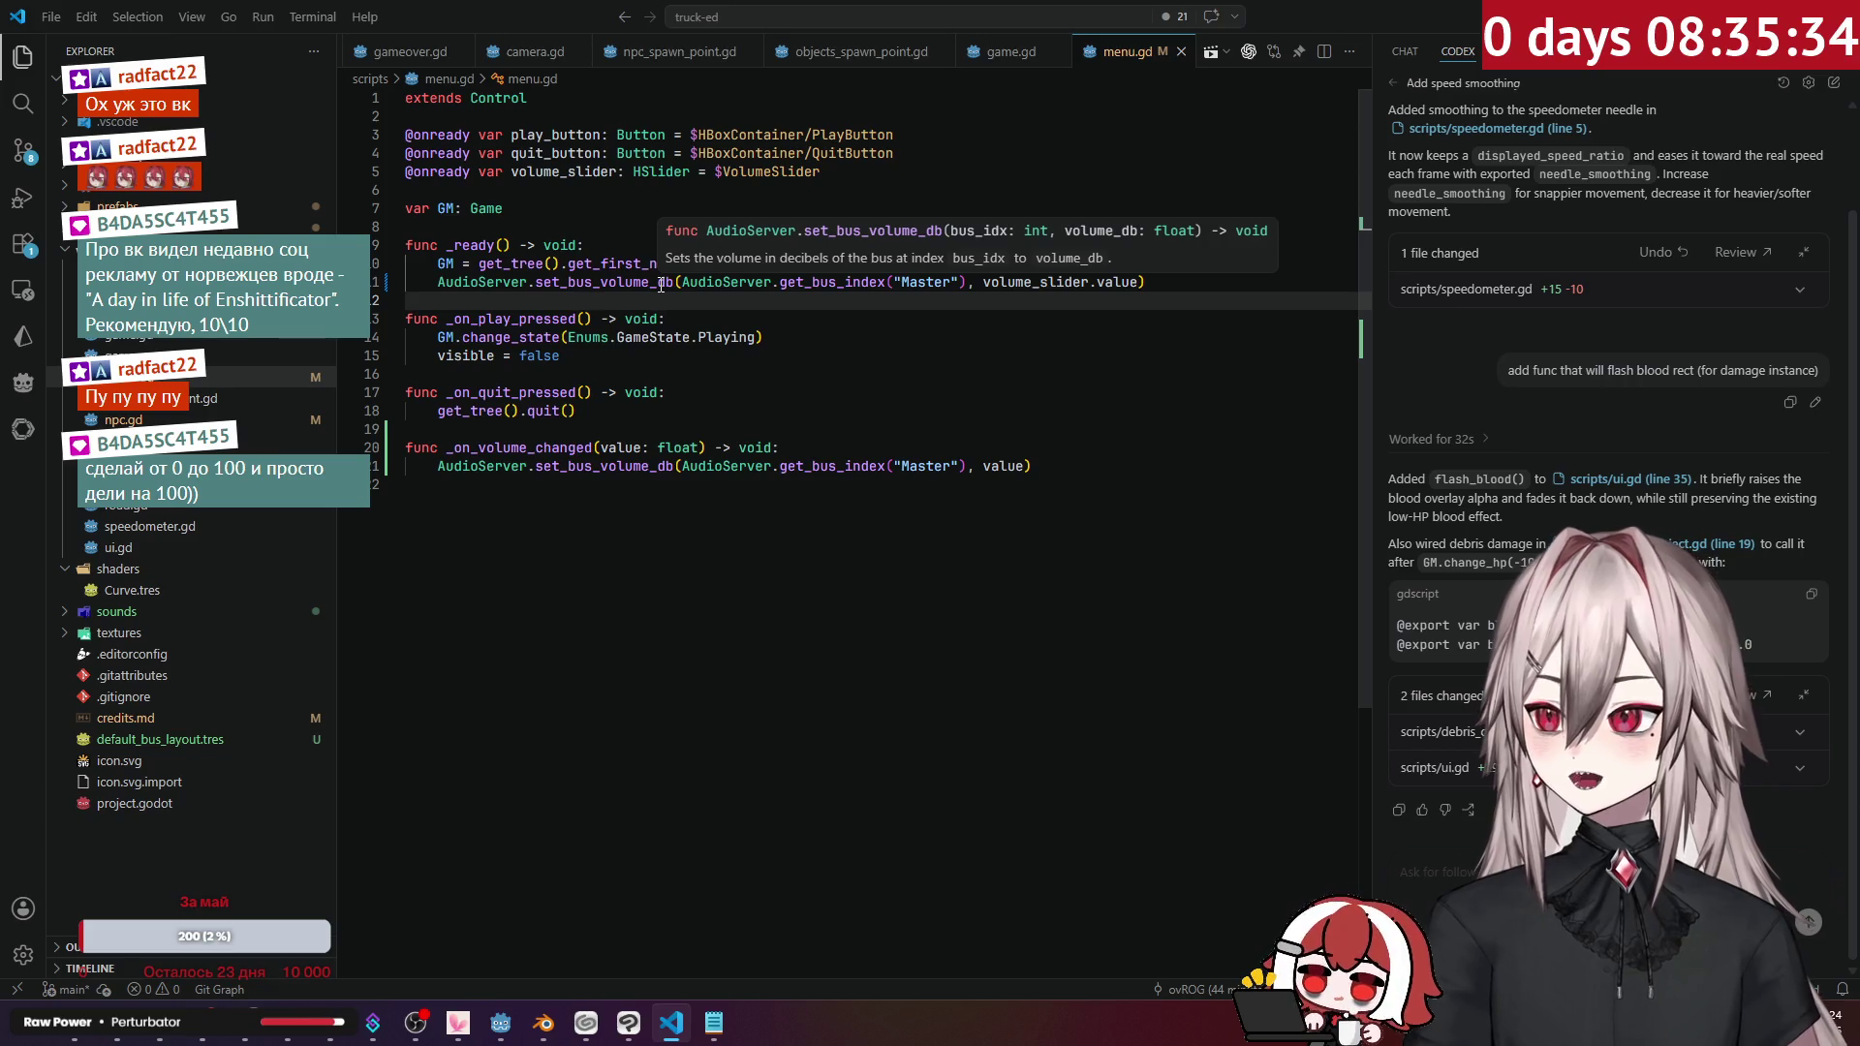
pyautogui.hotkey('alt', 'Tab')
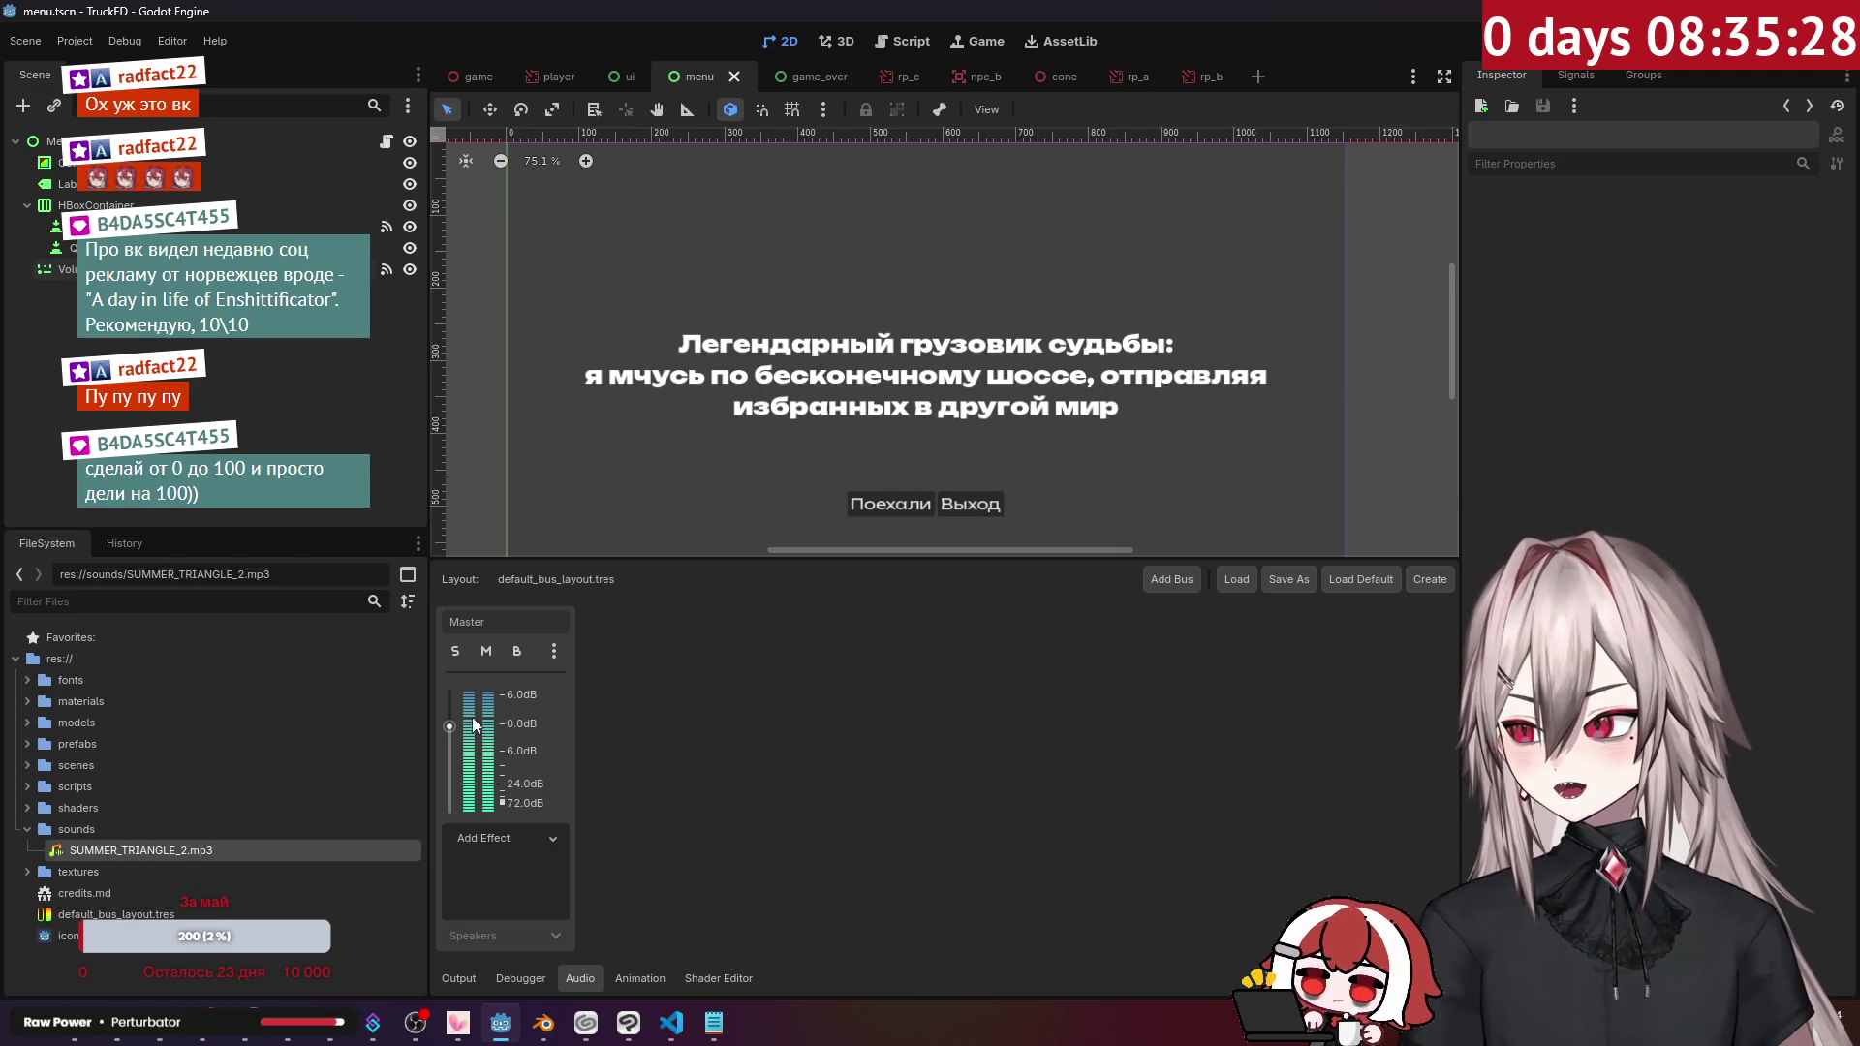
# Raise the Master bus to about +1.7 dB and give the slider range -80 to 0.
pyautogui.moveTo(449, 829)
pyautogui.mouseDown()
pyautogui.moveTo(486, 718)
pyautogui.moveTo(618, 723)
pyautogui.mouseUp()
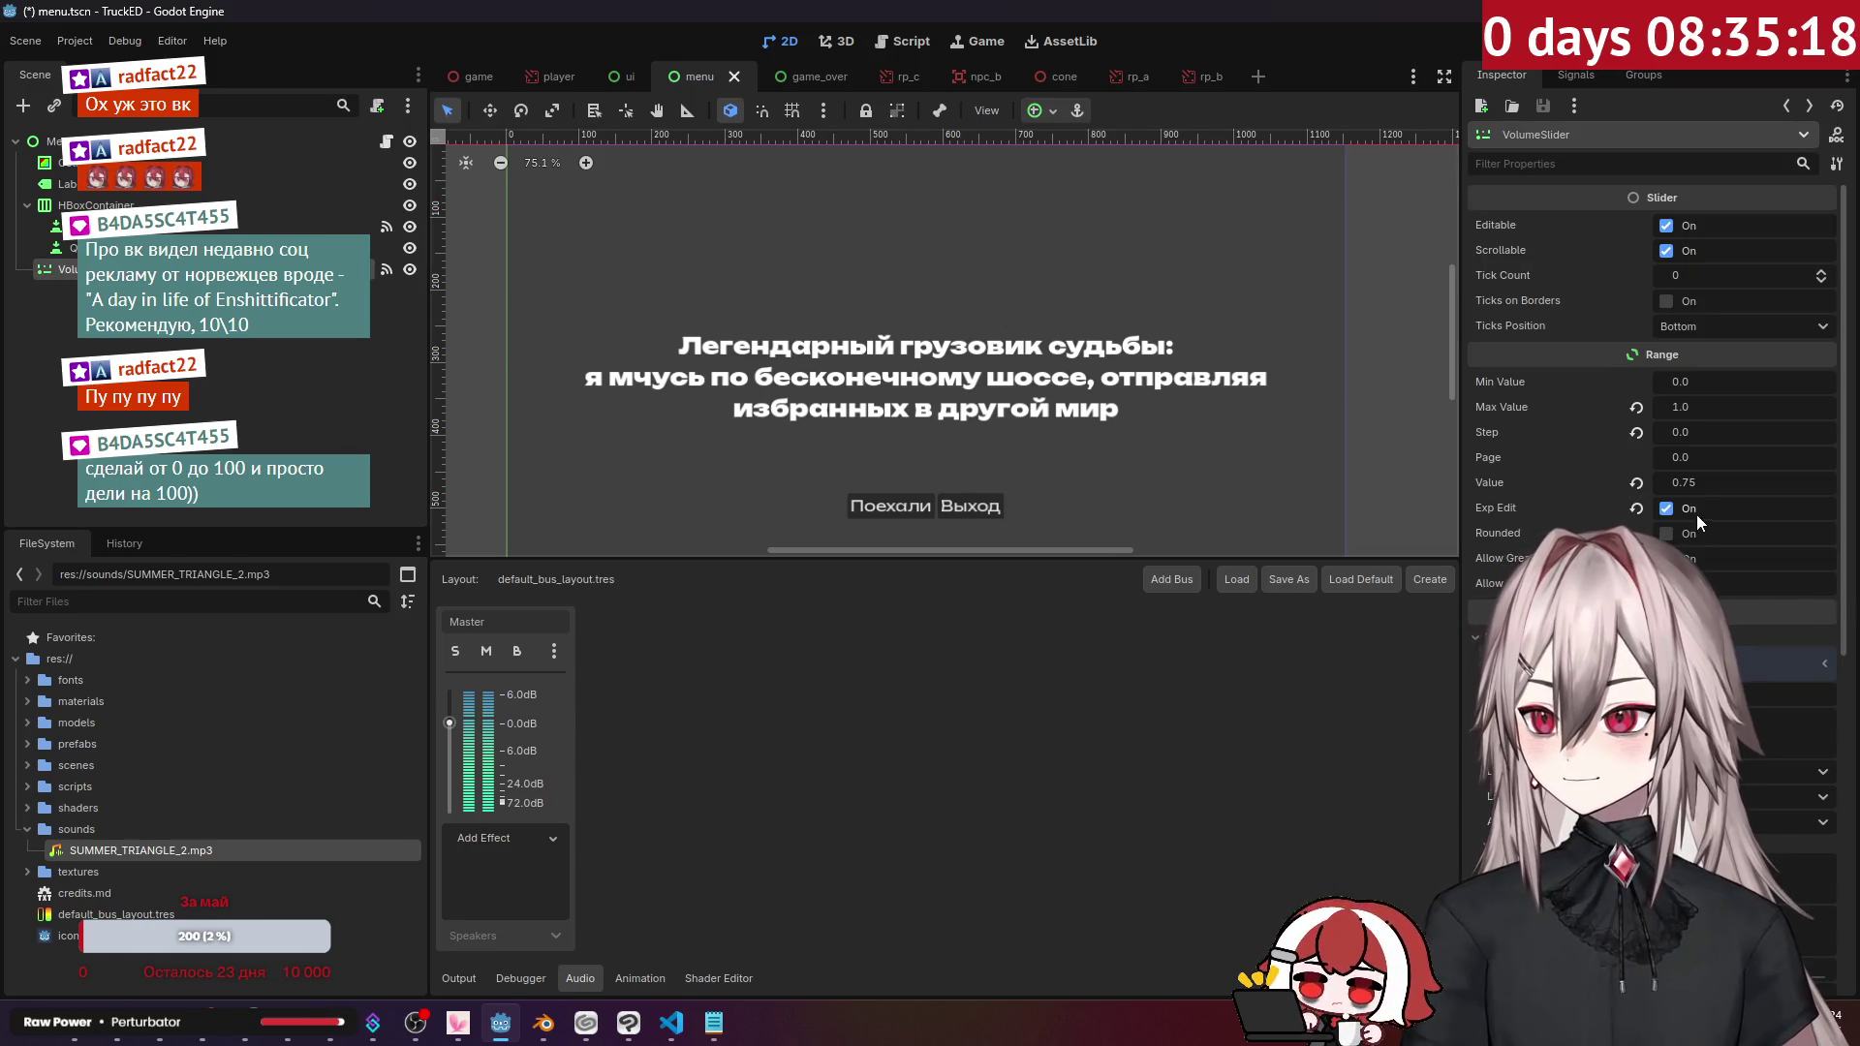
pyautogui.write('-89')
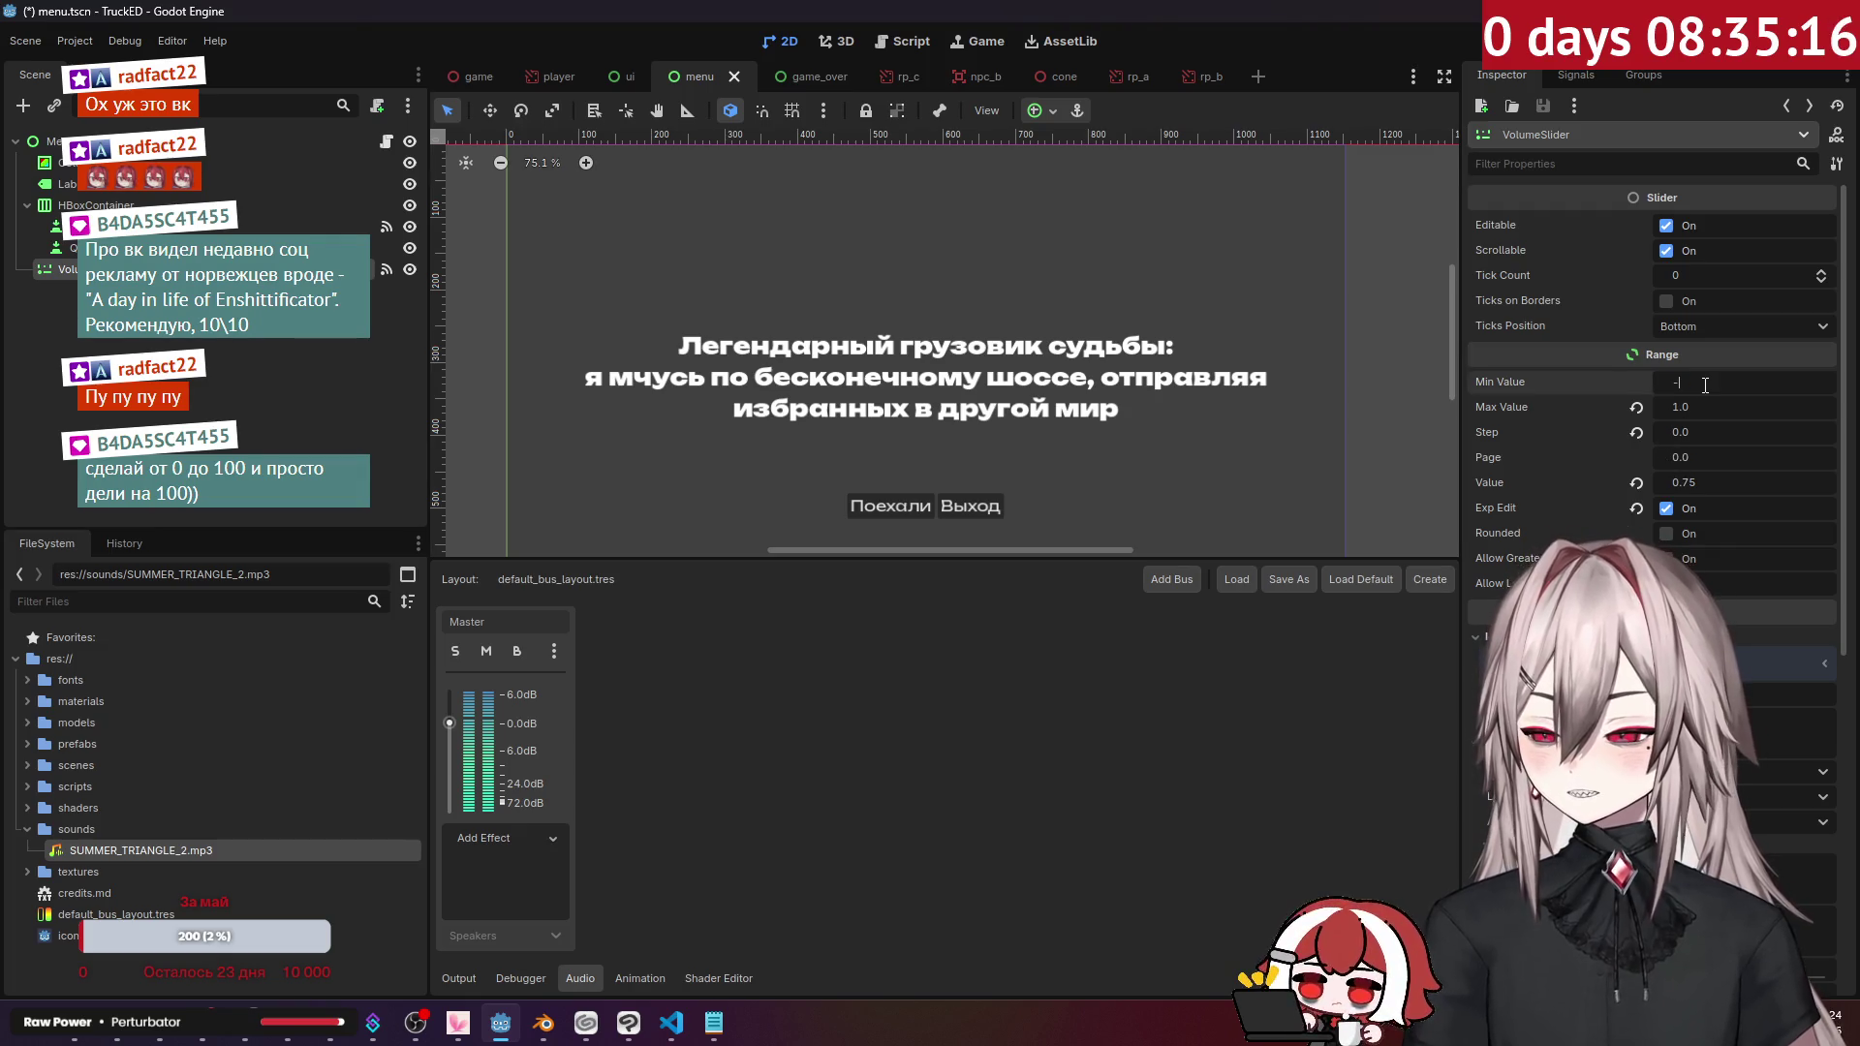
pyautogui.press('BackSpace')
pyautogui.write('0')
pyautogui.press('Return')
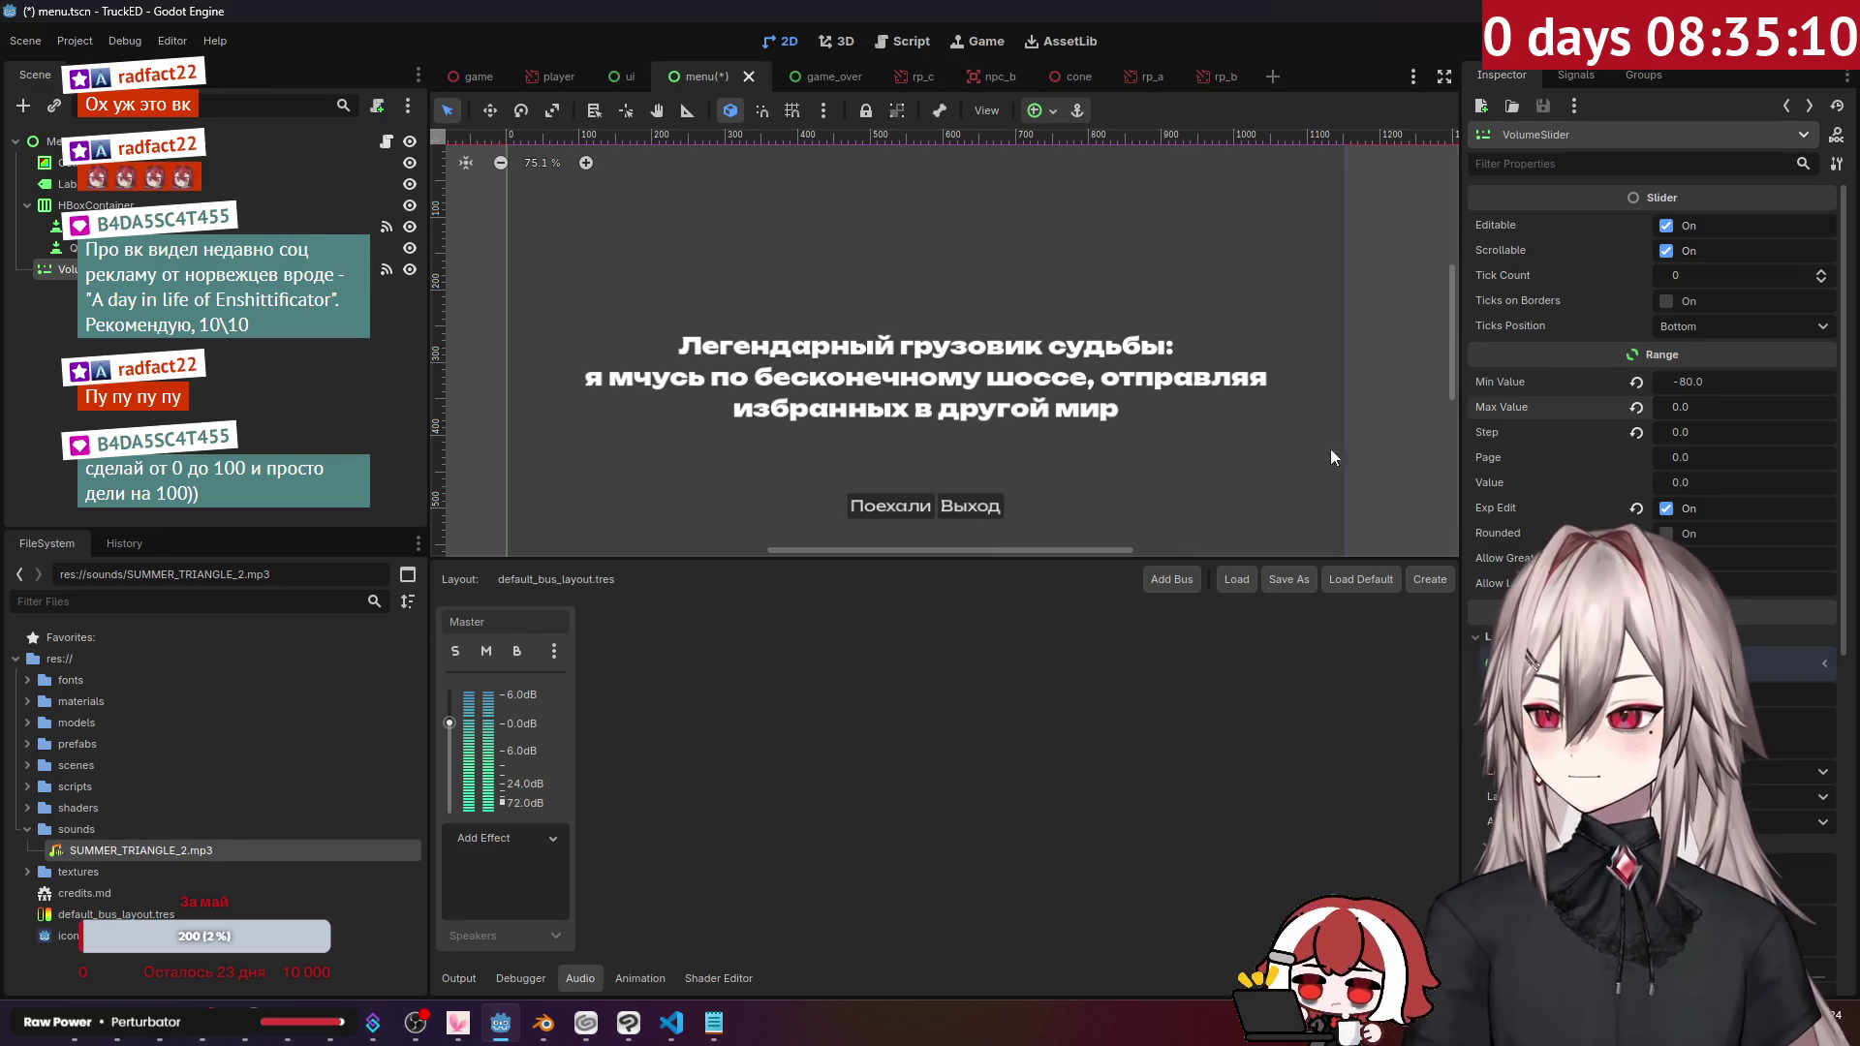
# Set the VolumeSlider's starting value to -20 and save the menu scene.
pyautogui.moveTo(1514, 510)
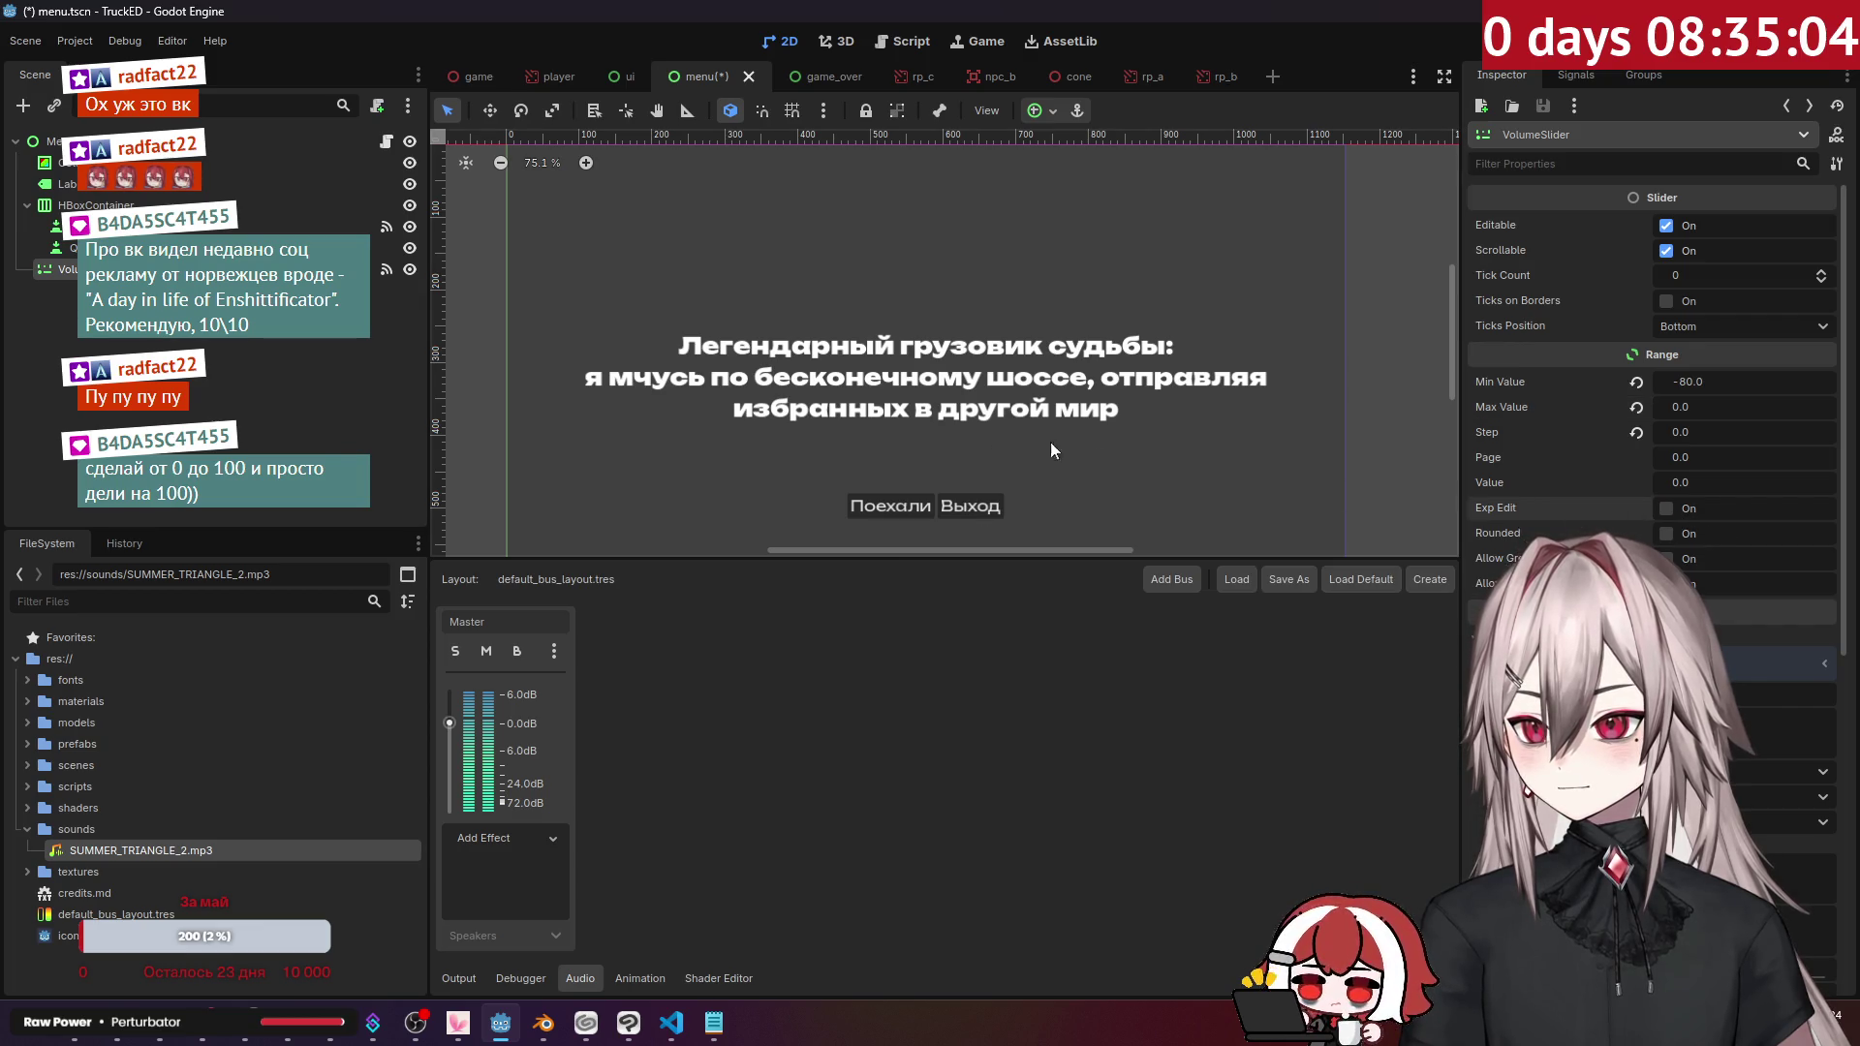
pyautogui.click(388, 351)
pyautogui.click(66, 268)
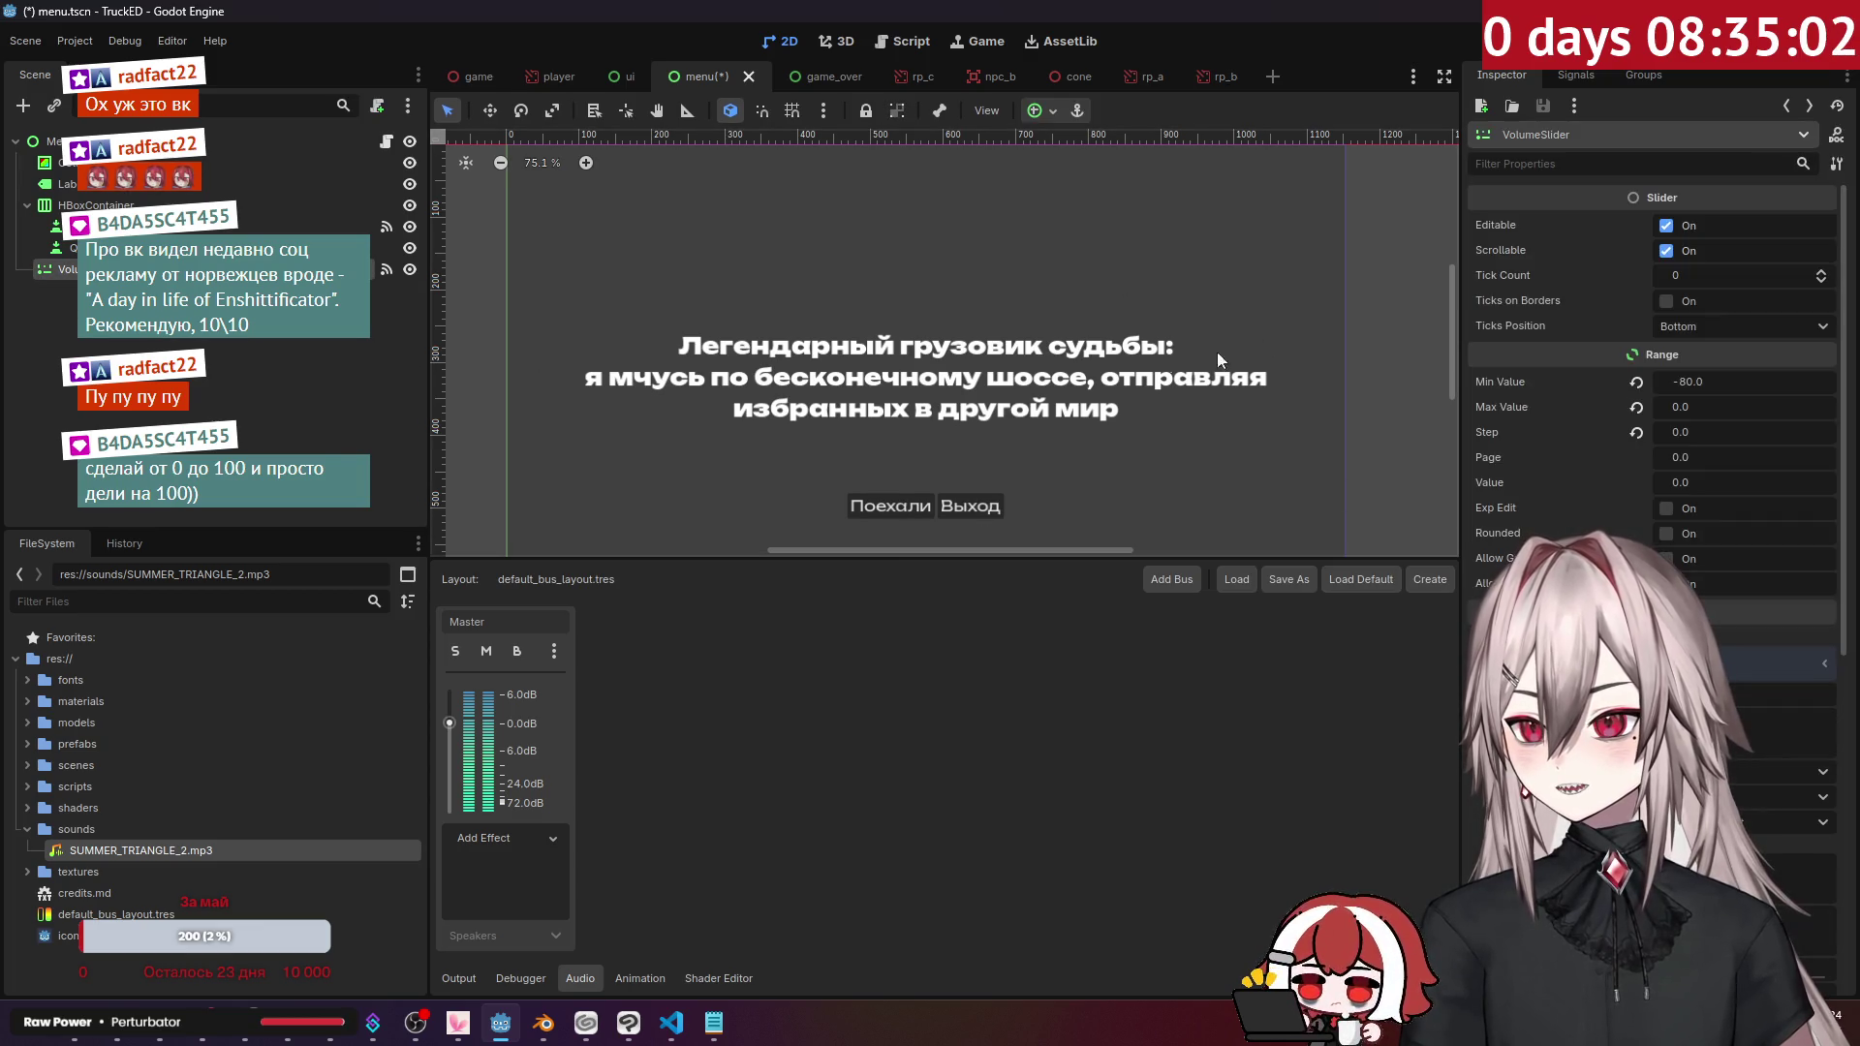
pyautogui.scroll(-2, 766, 505)
pyautogui.scroll(1, 908, 322)
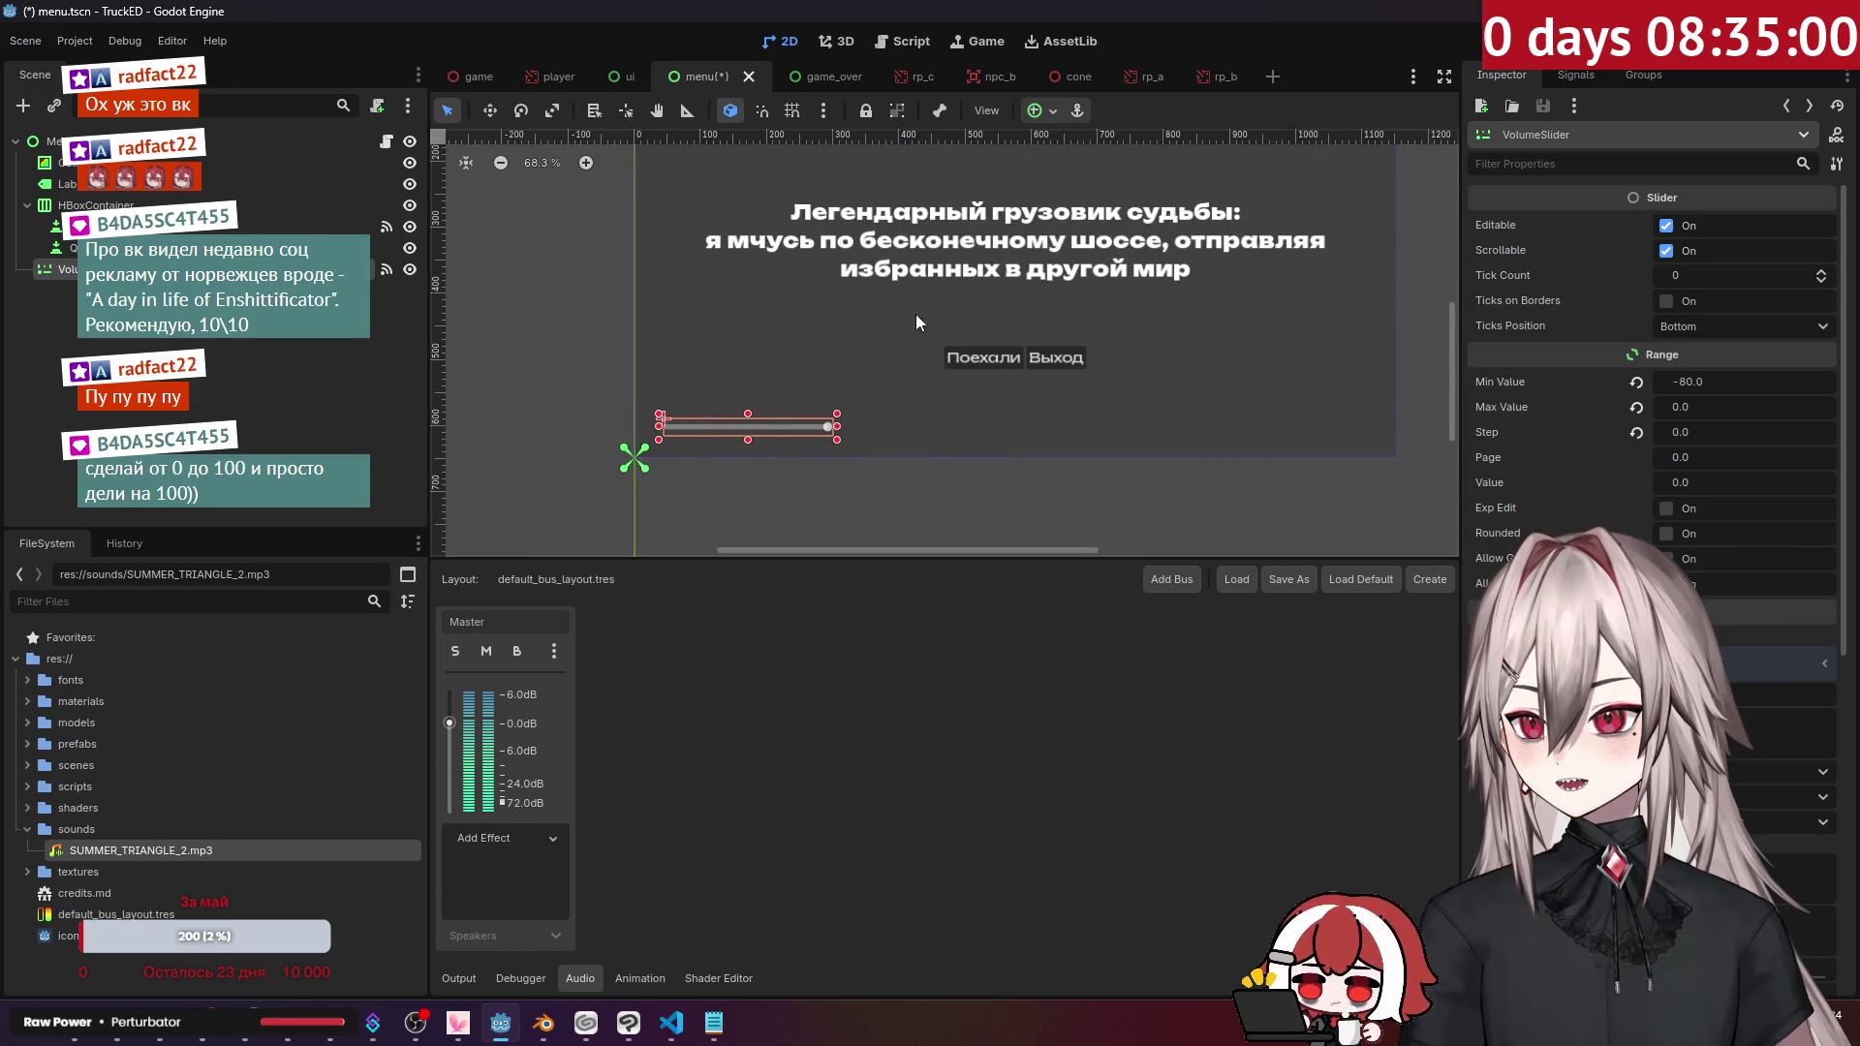
pyautogui.click(1696, 489)
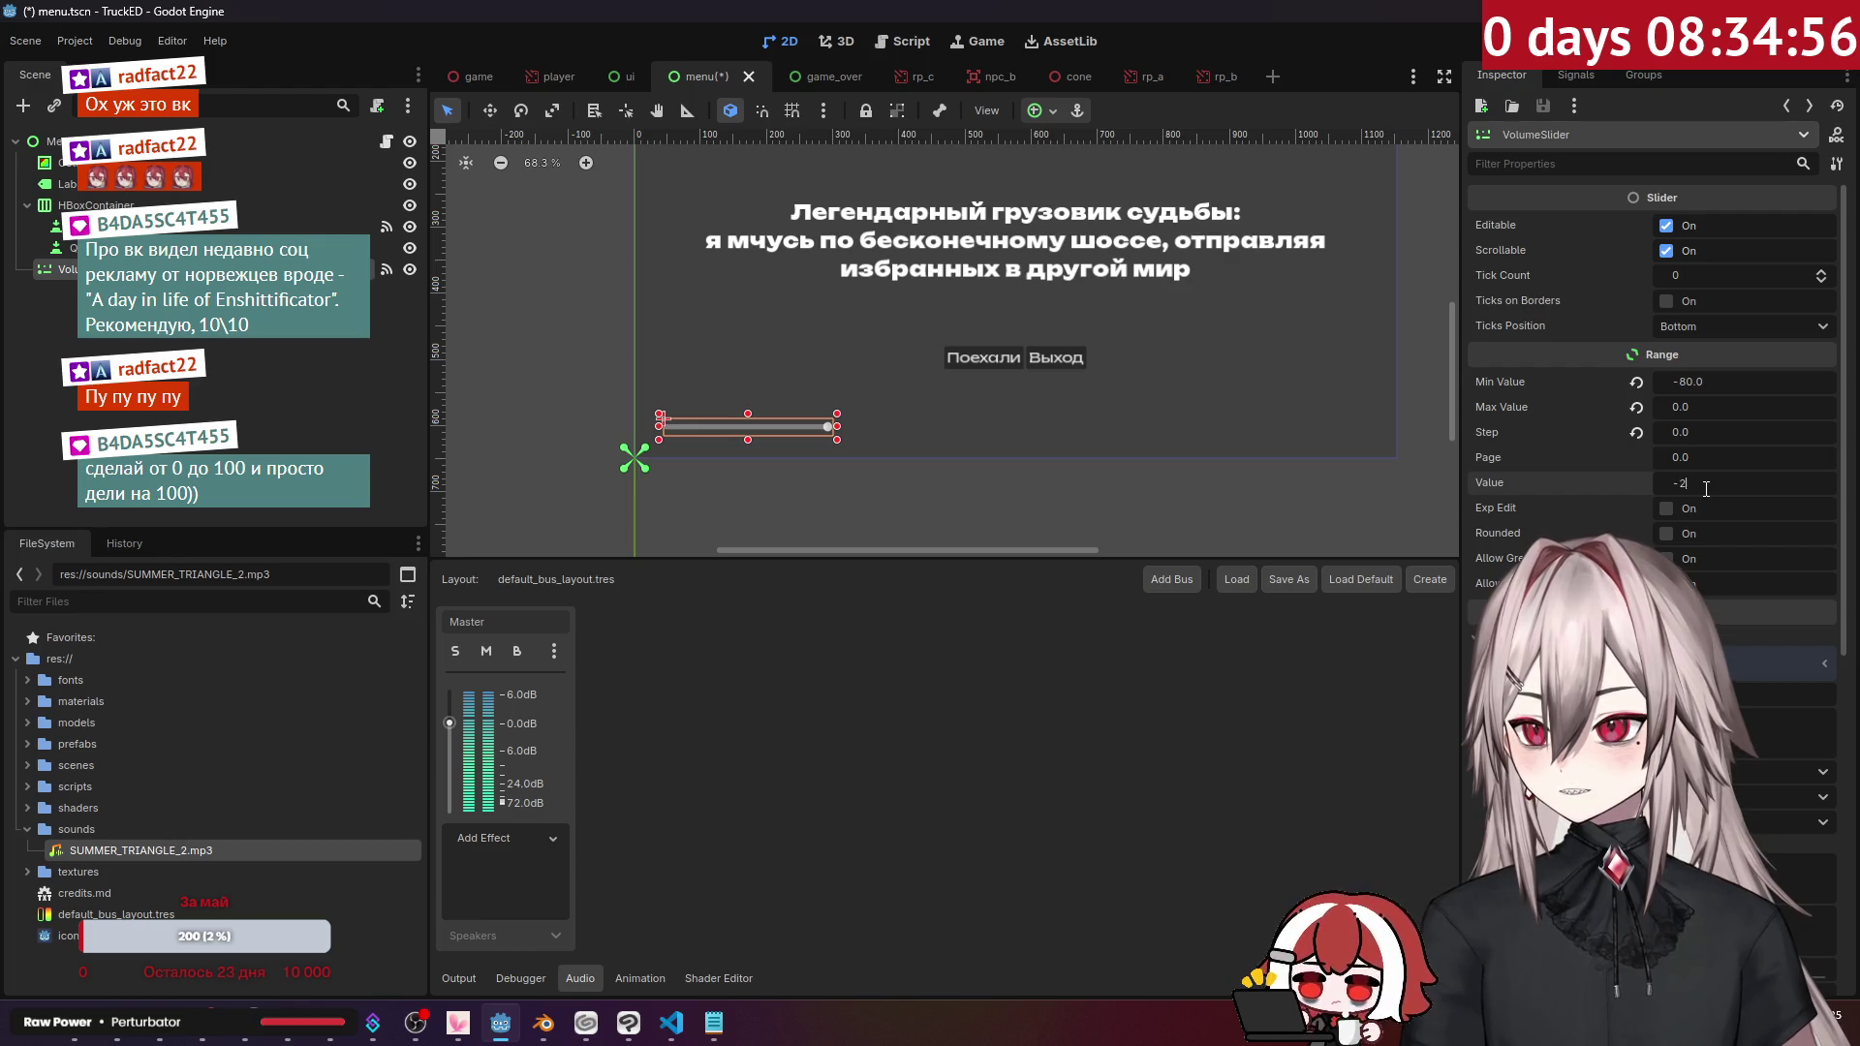
pyautogui.press('Return')
pyautogui.click(223, 356)
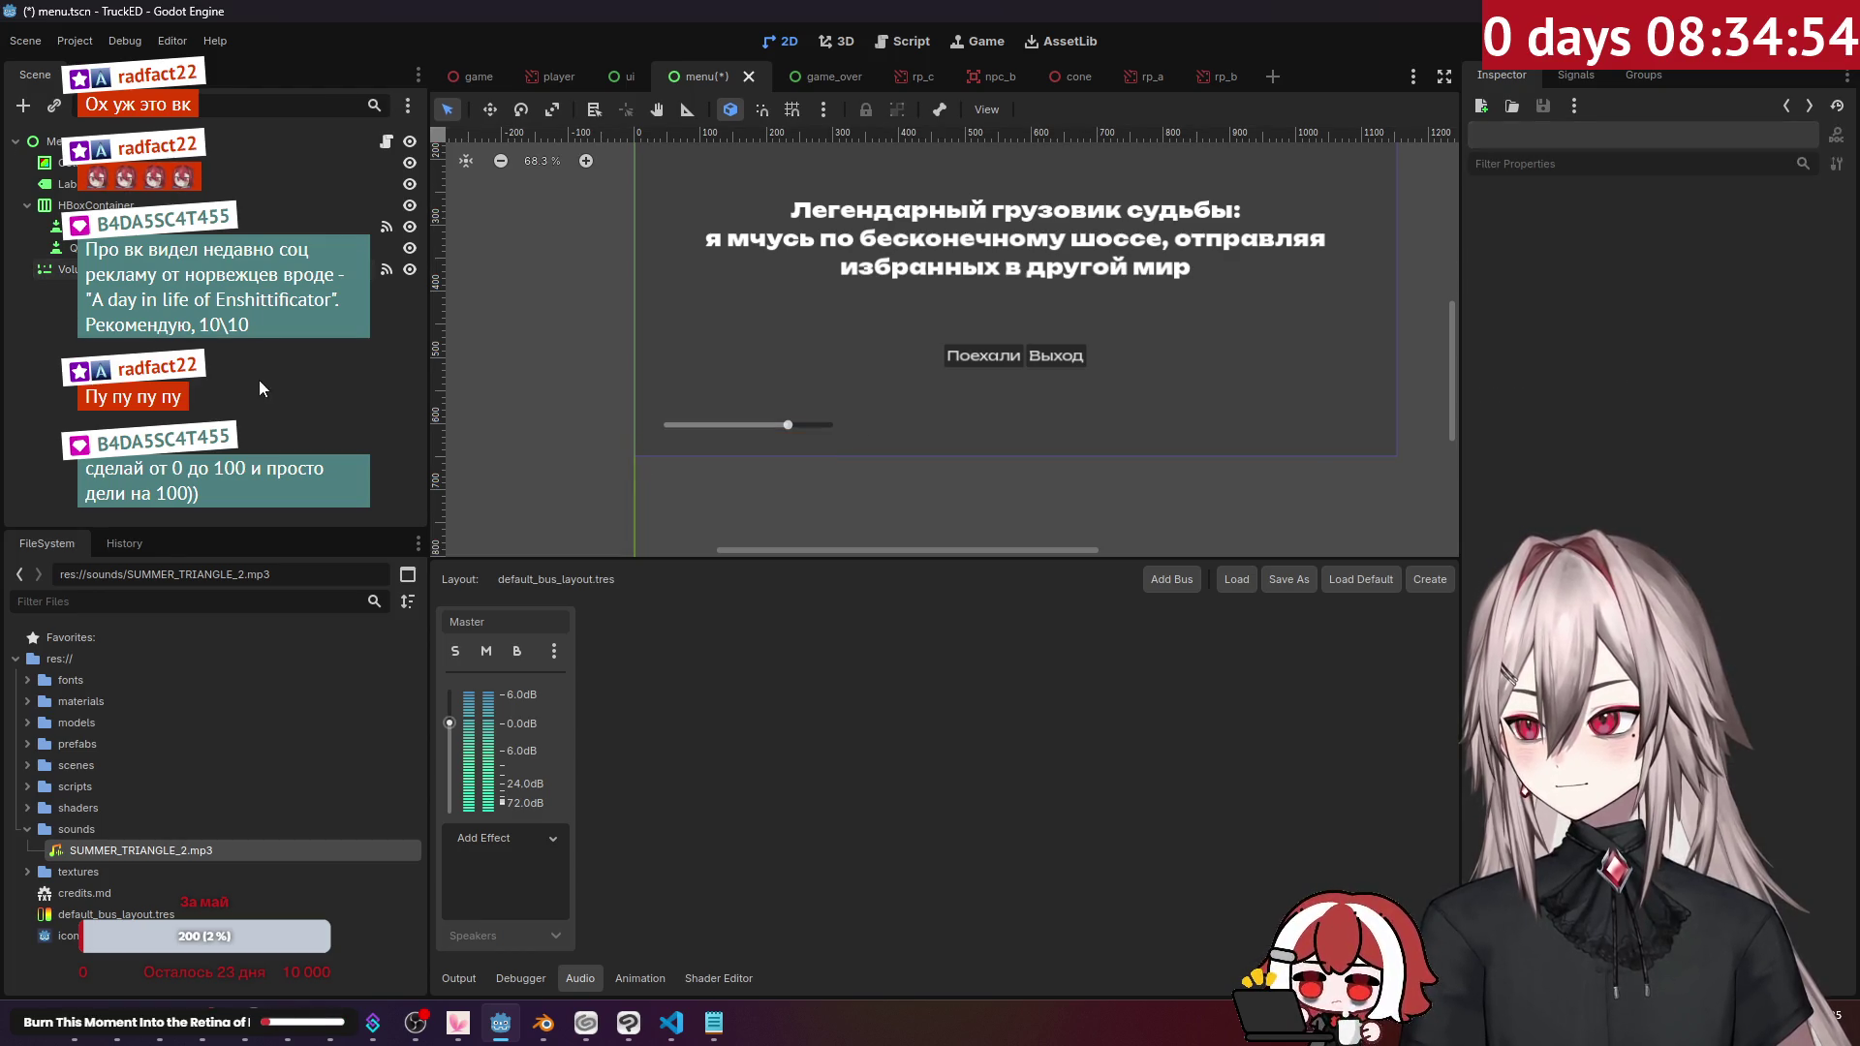
pyautogui.hotkey('ctrl', 's')
pyautogui.press('F5')
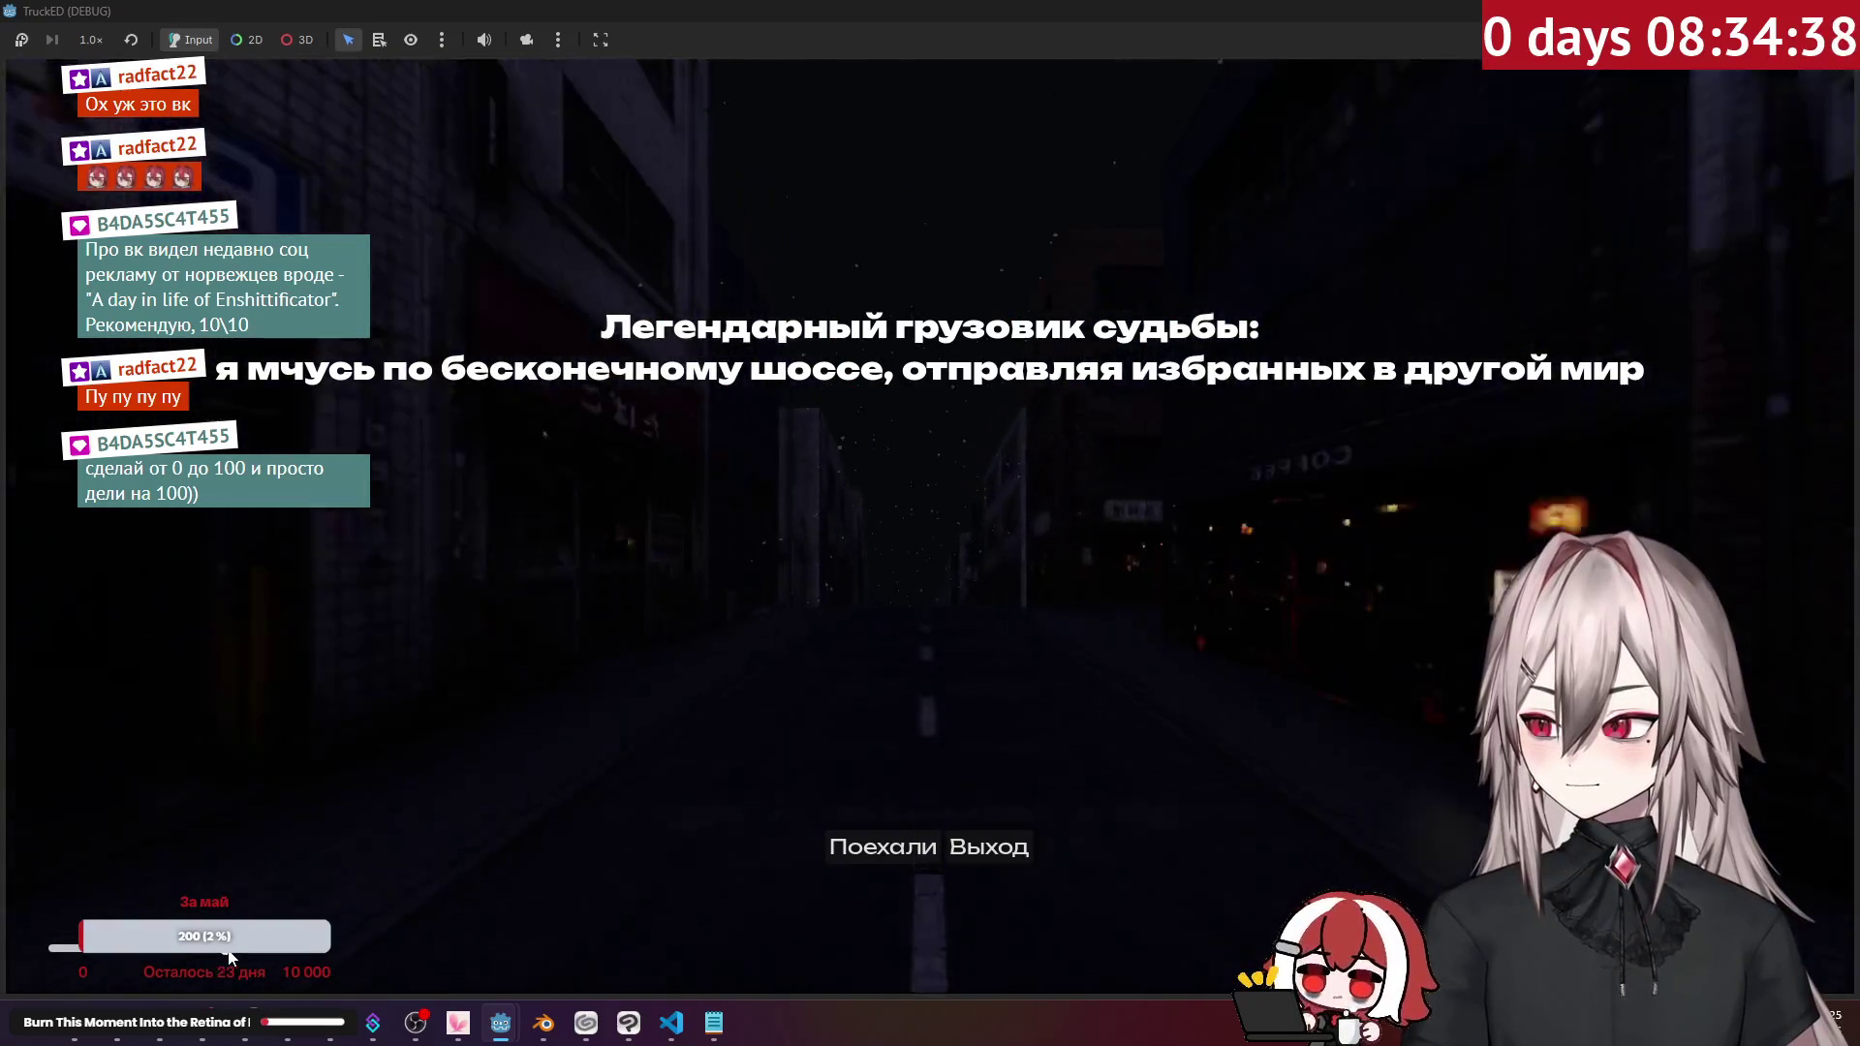
# Press Поехали on the title menu to start driving the truck.
pyautogui.click(897, 829)
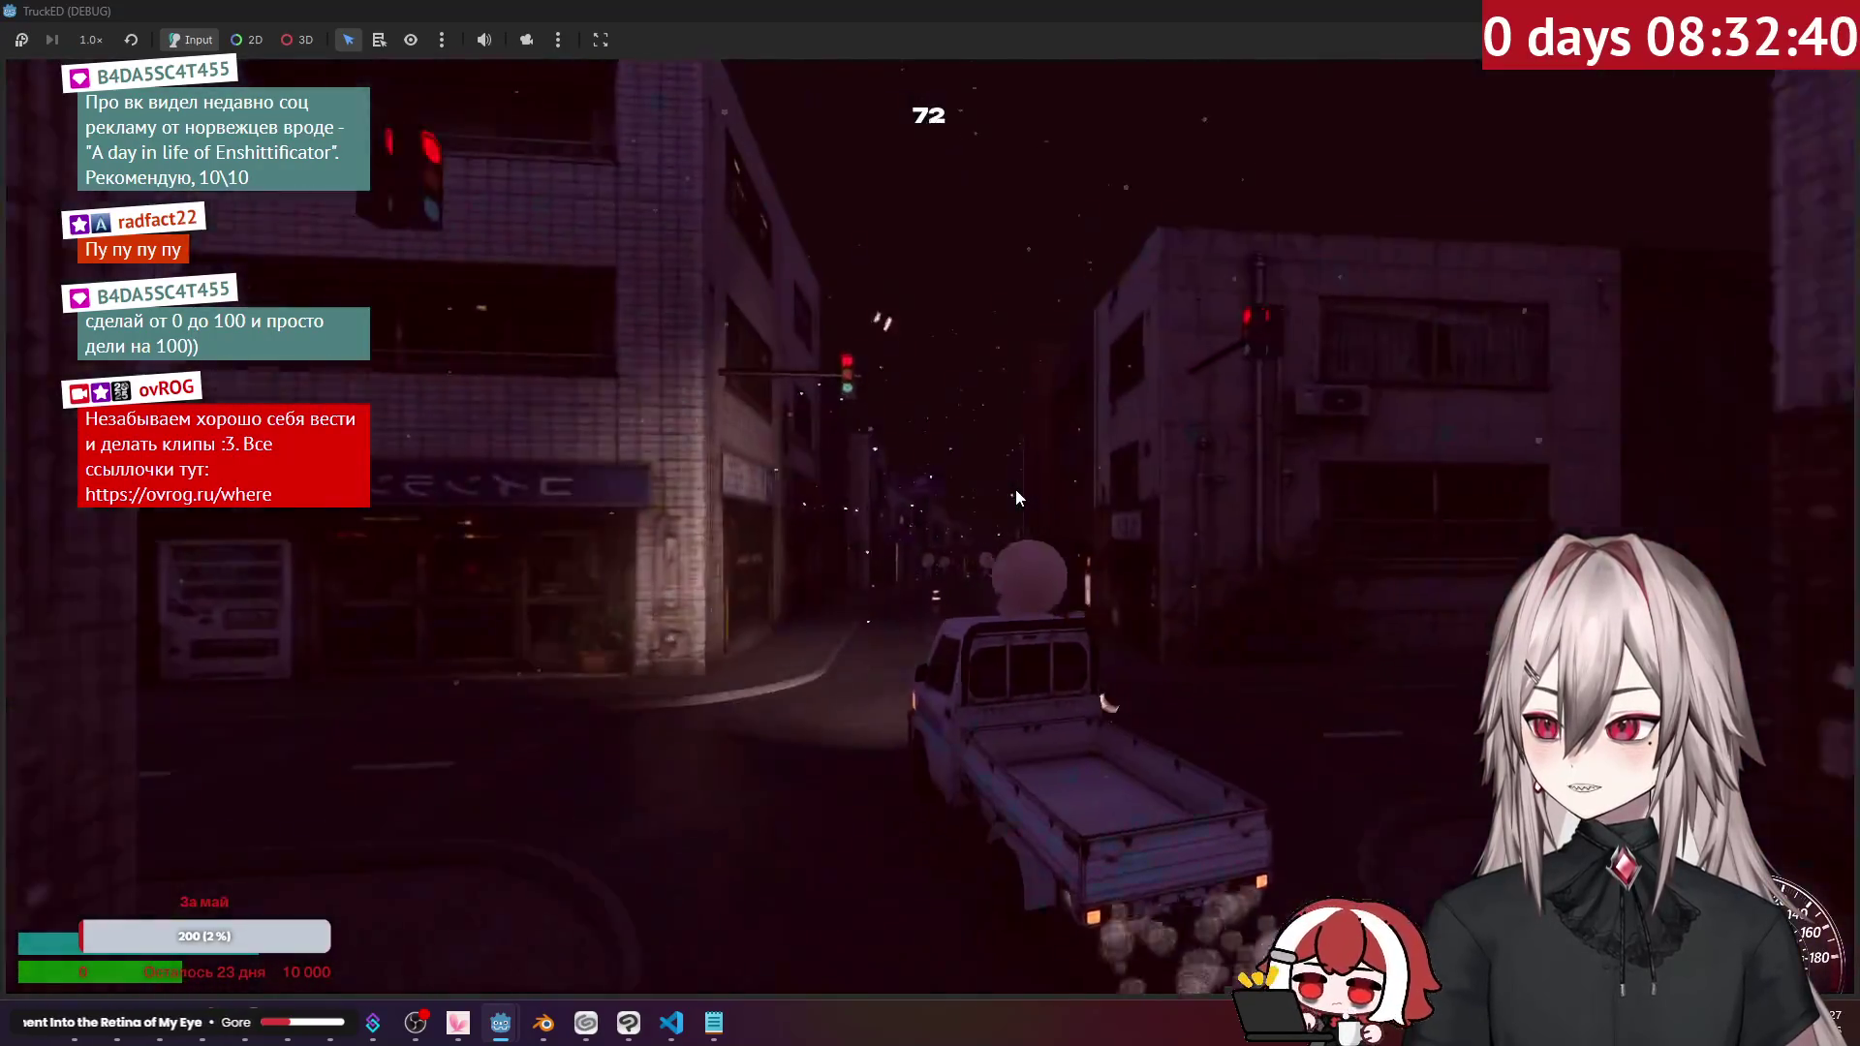
# Stop the running test drive with F8 and return to the menu script in the code editor.
pyautogui.press('F8')
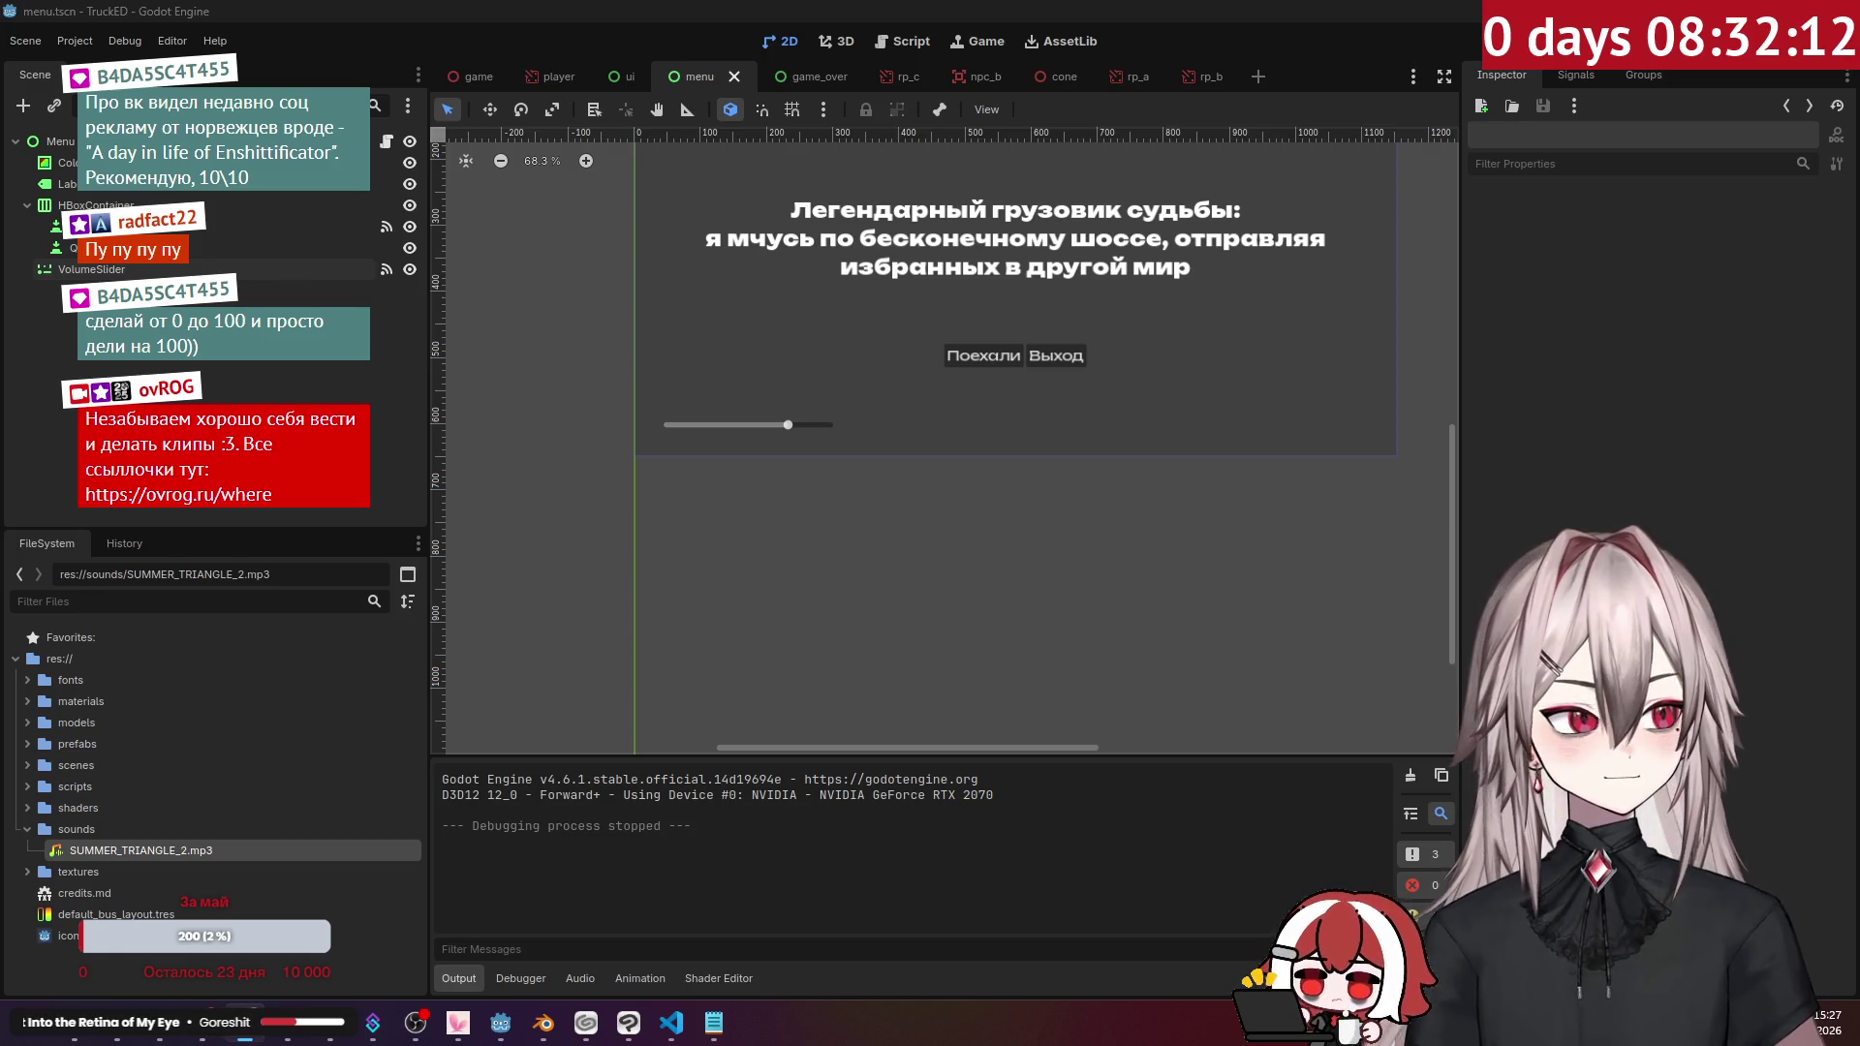
pyautogui.hotkey('alt', 'Tab')
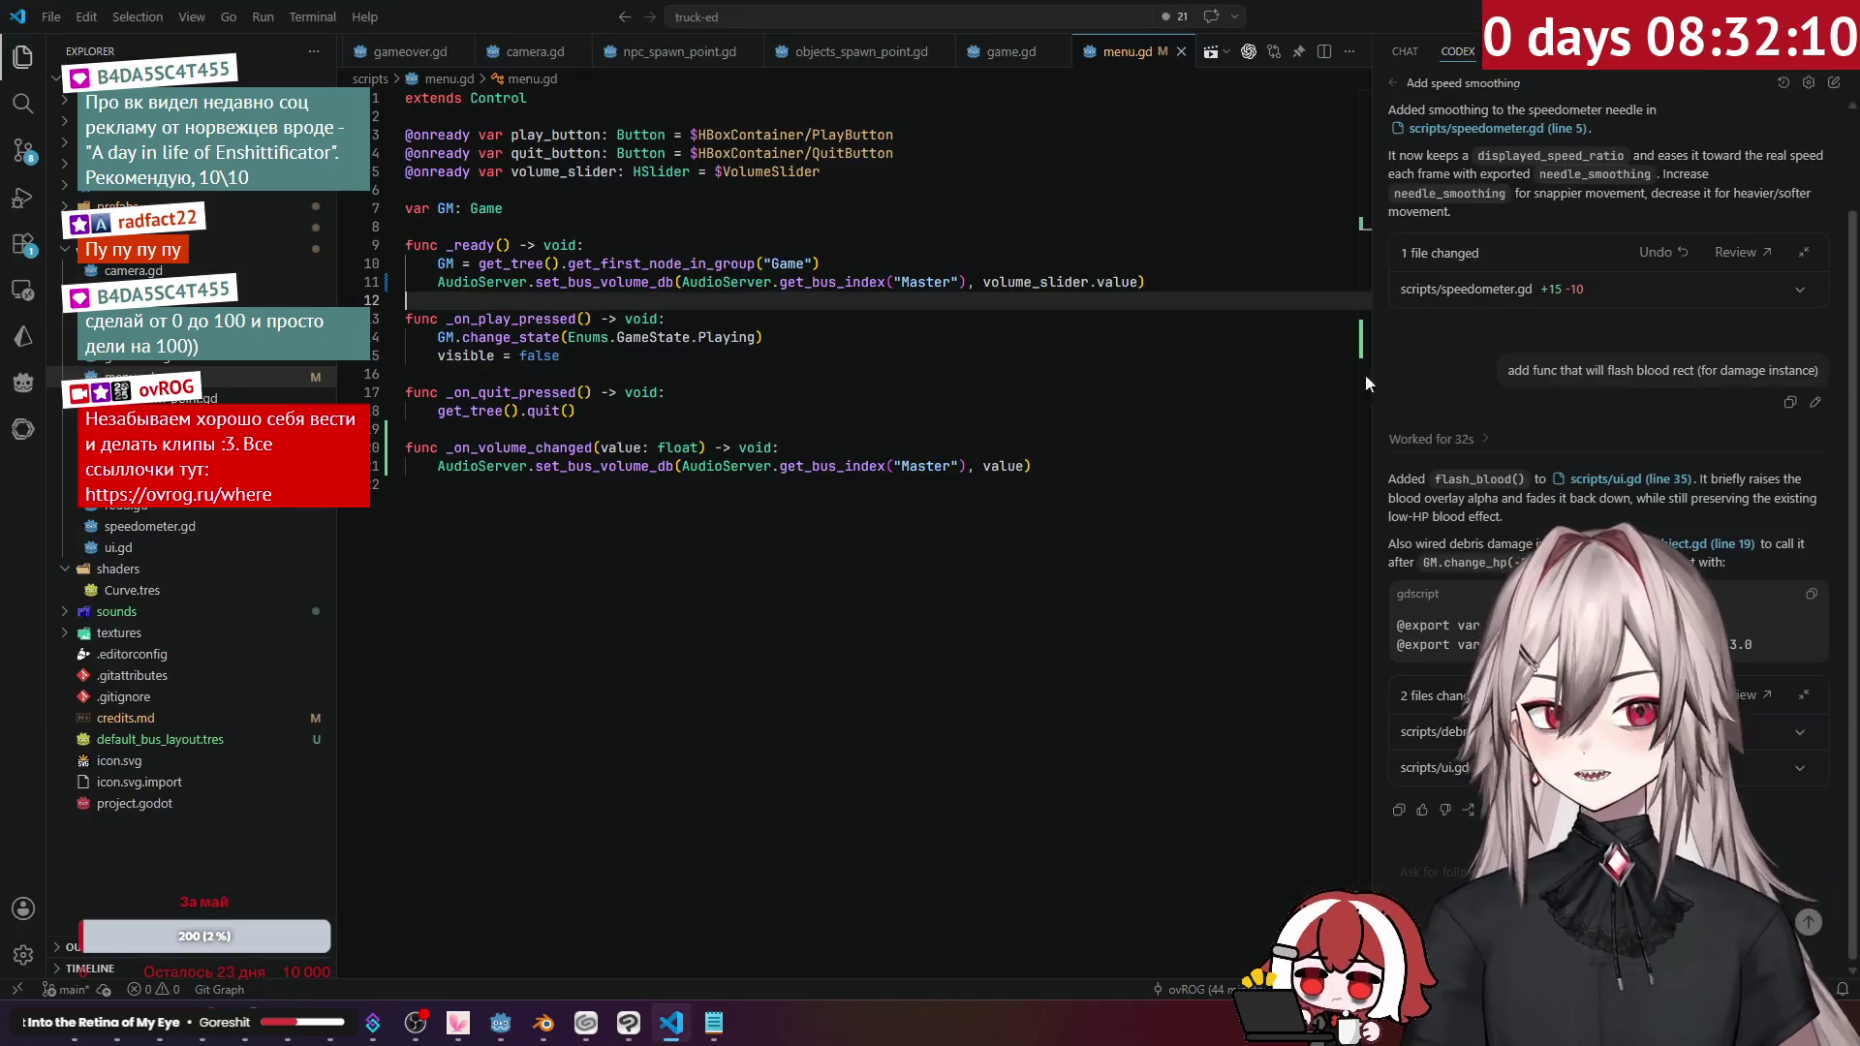
pyautogui.click(407, 485)
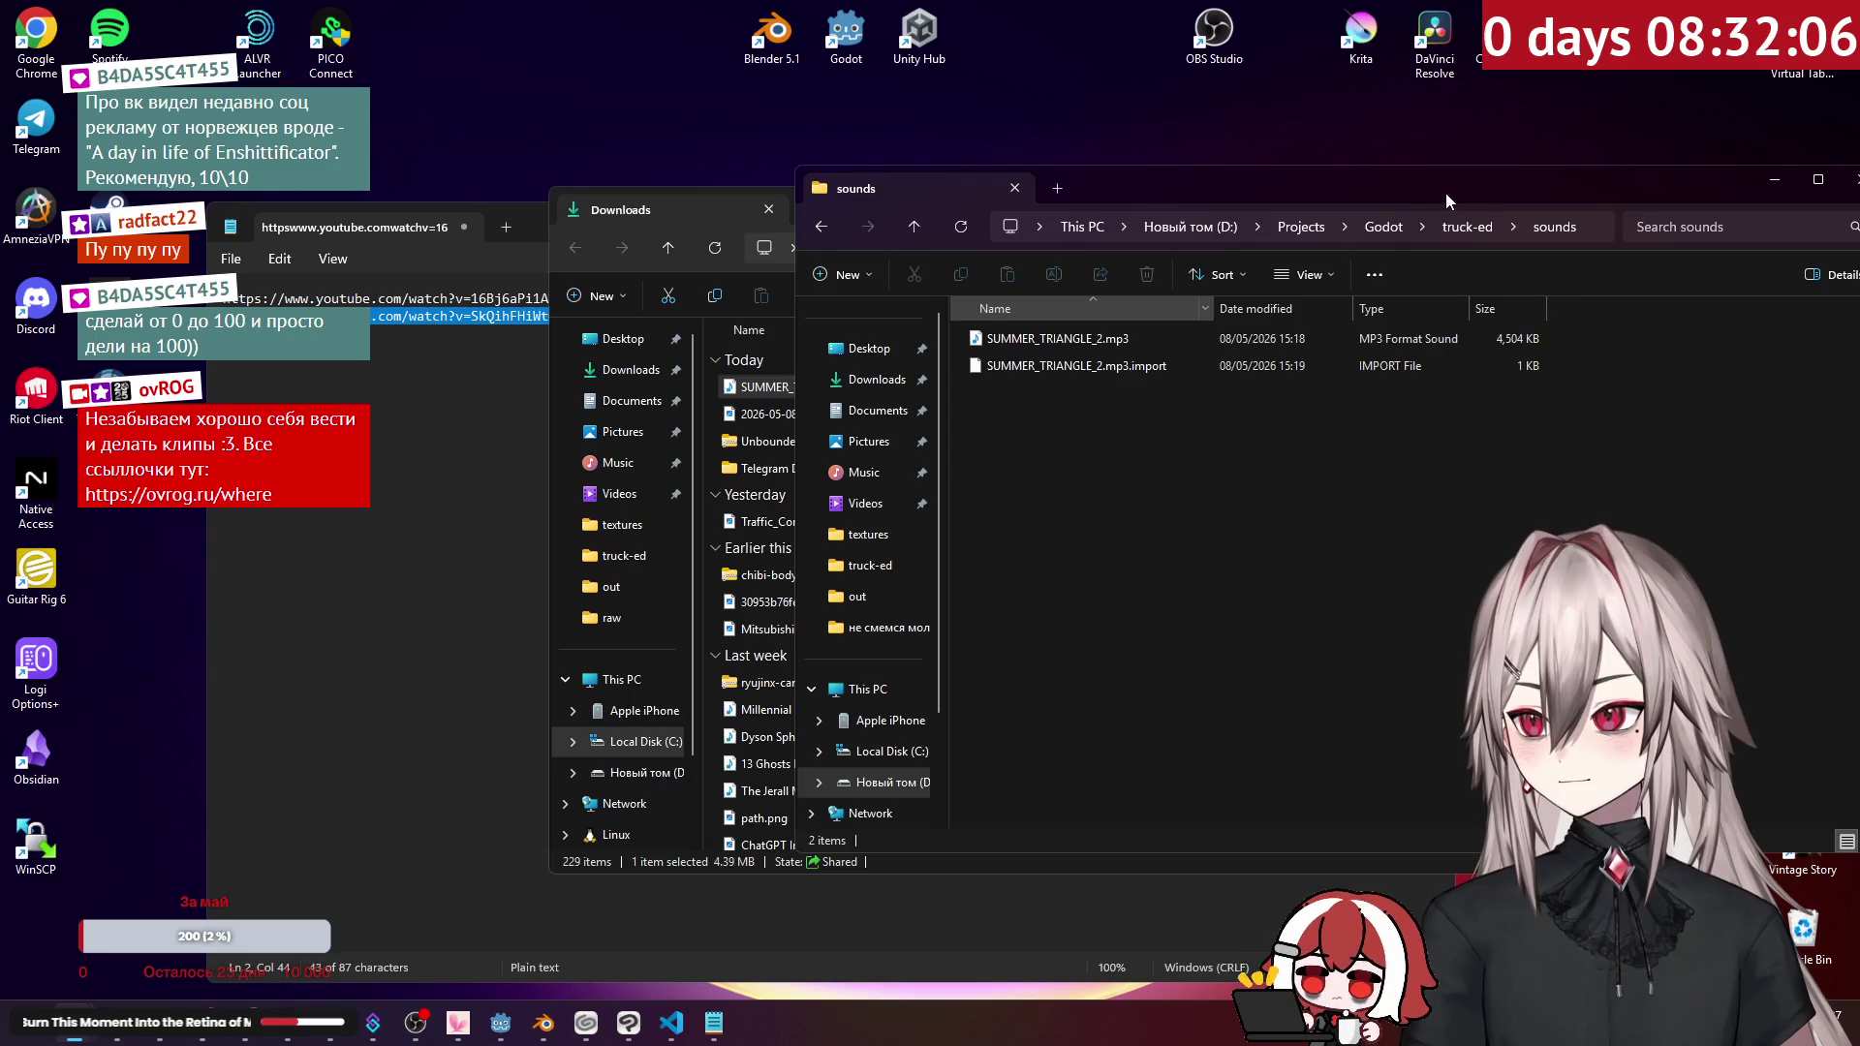
# Move the sounds window aside and close the Downloads and Notepad windows.
pyautogui.moveTo(1446, 194); pyautogui.dragTo(1231, 316)
pyautogui.click(1405, 224)
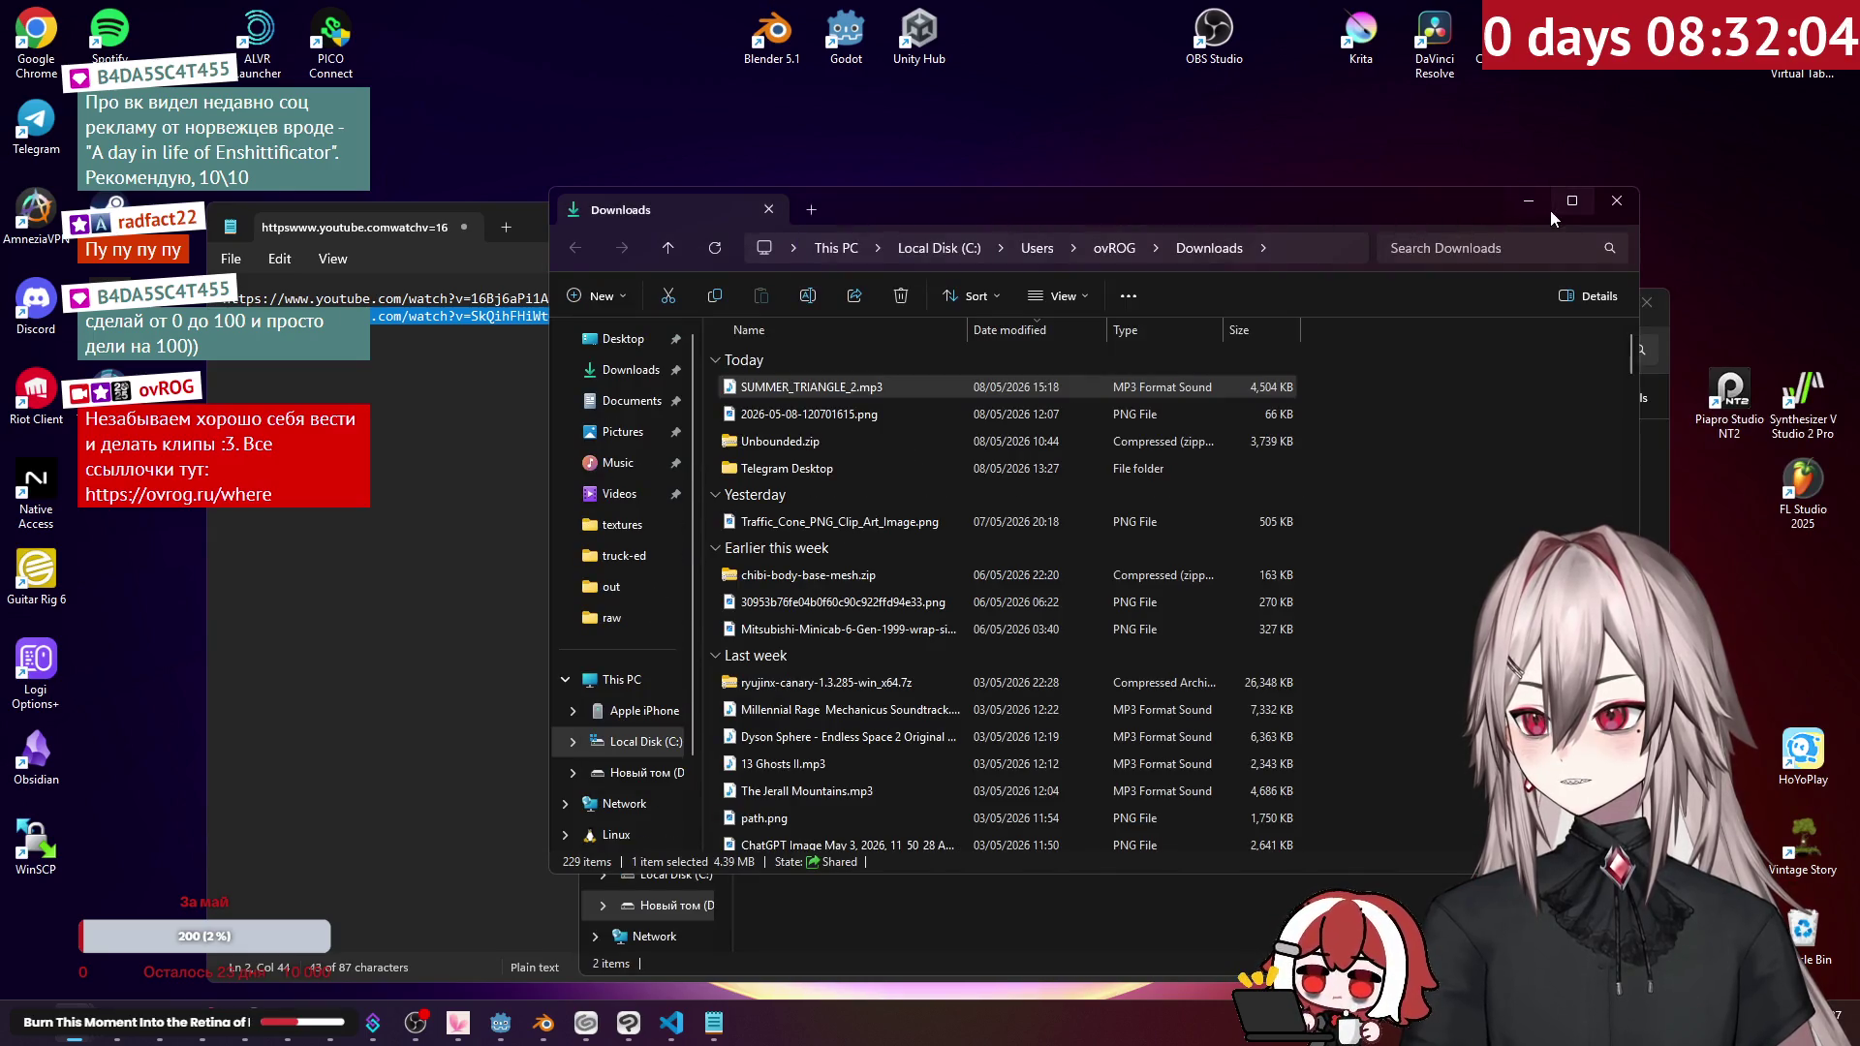
pyautogui.click(1616, 200)
pyautogui.click(1257, 217)
pyautogui.click(1434, 227)
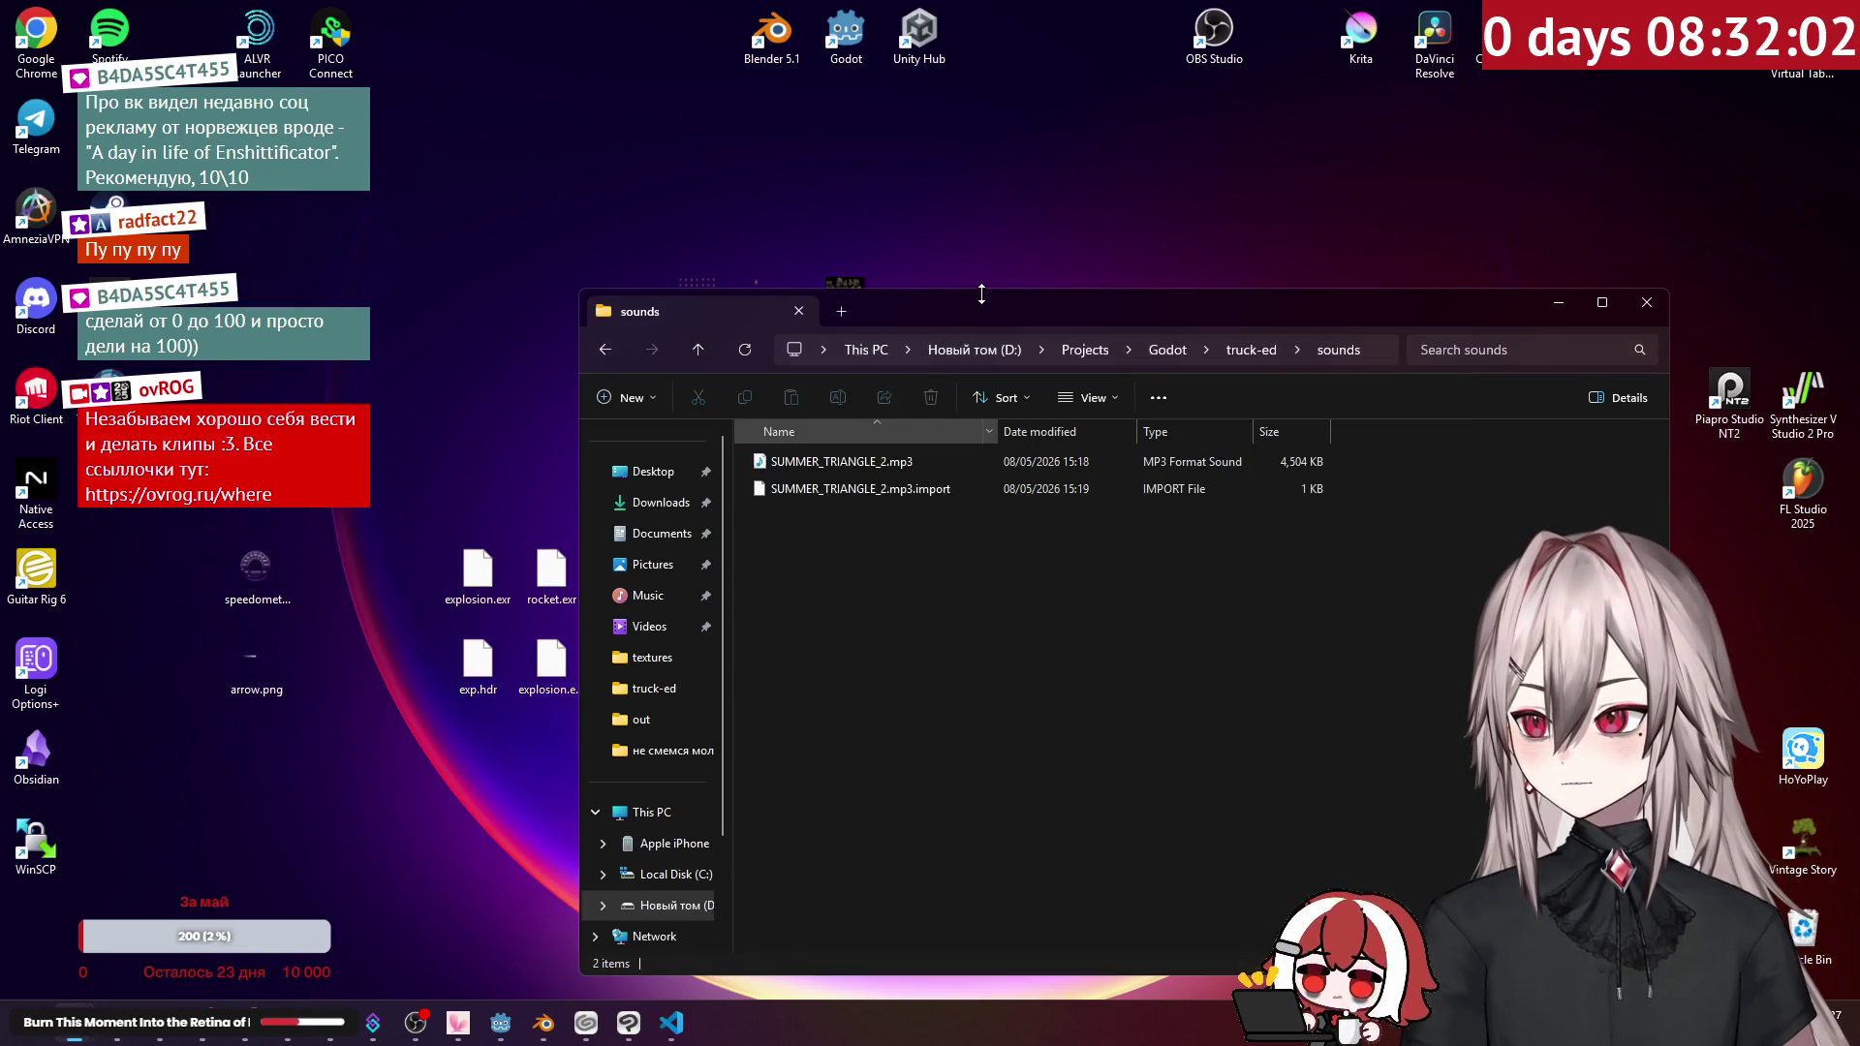
# Open the desktop folder 'не смеемся молча берем что пригодилось', select its first .ogg clip, and minimise the sounds window.
pyautogui.moveTo(815, 361); pyautogui.dragTo(1045, 313)
pyautogui.doubleClick(699, 572)
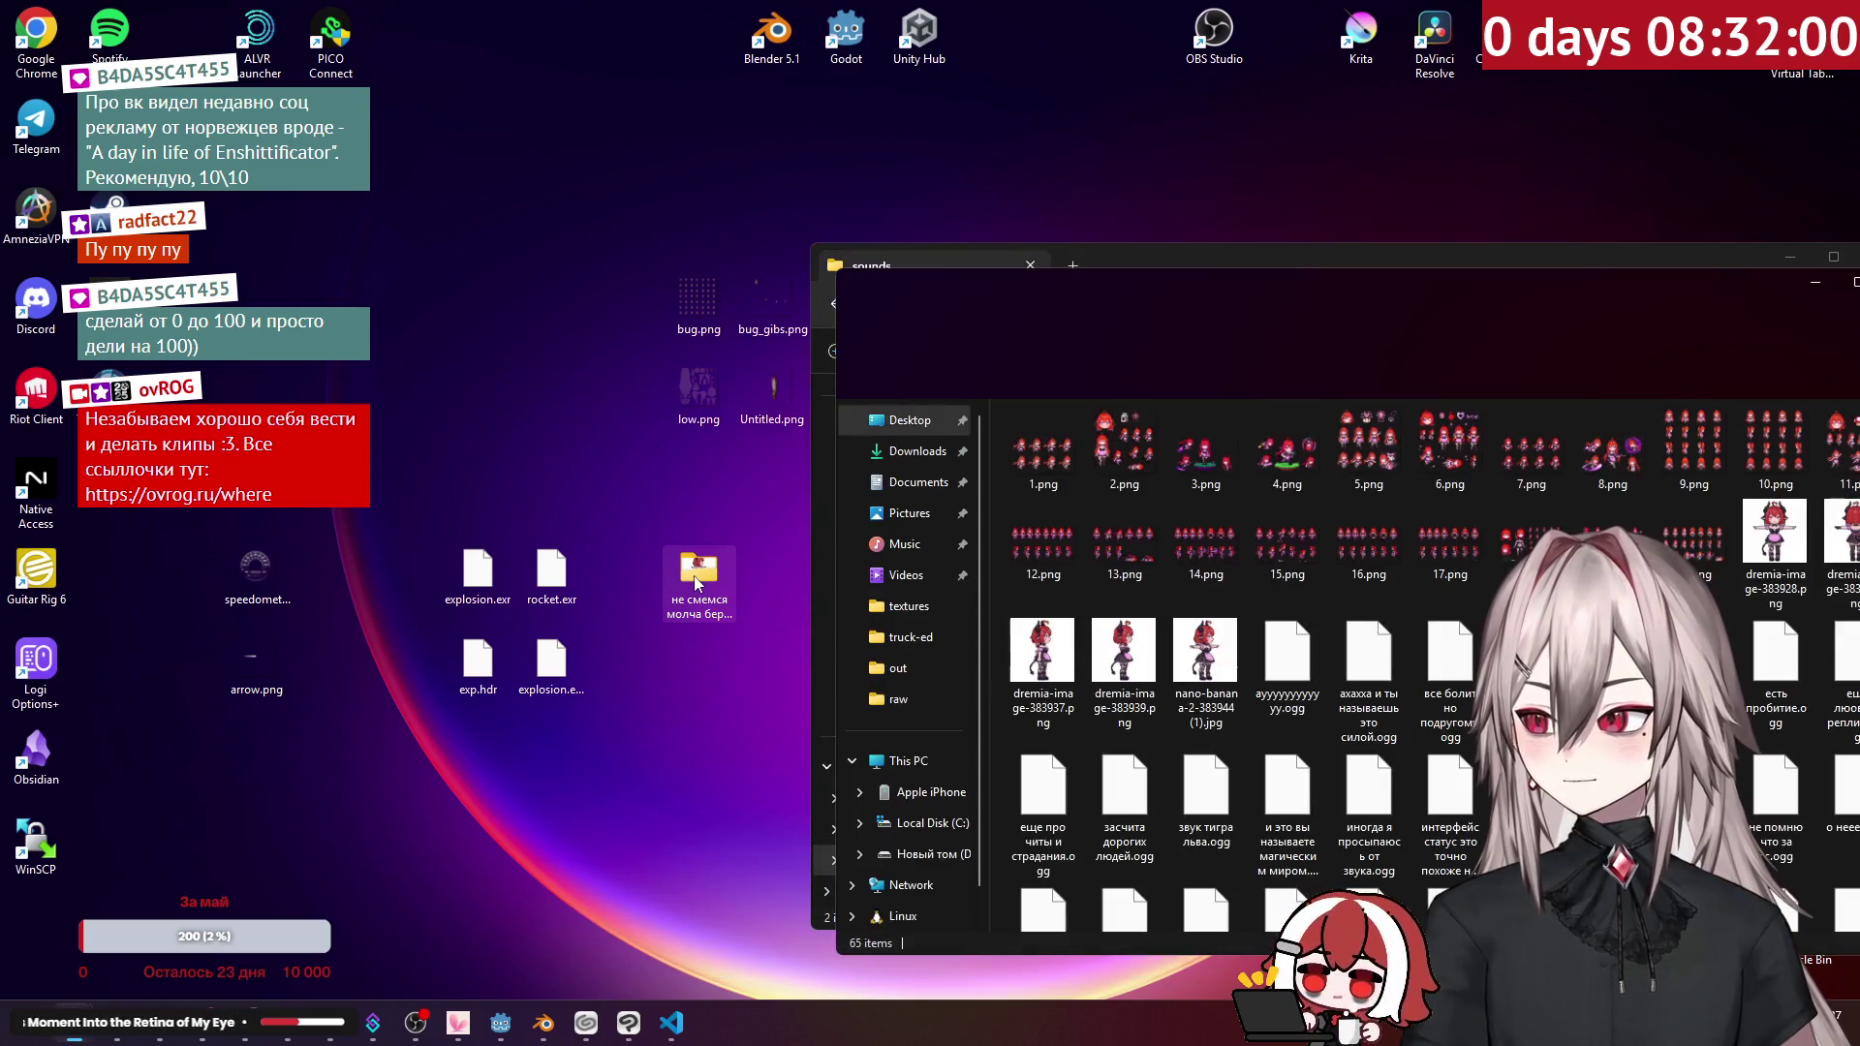
pyautogui.moveTo(1461, 316); pyautogui.dragTo(1030, 217)
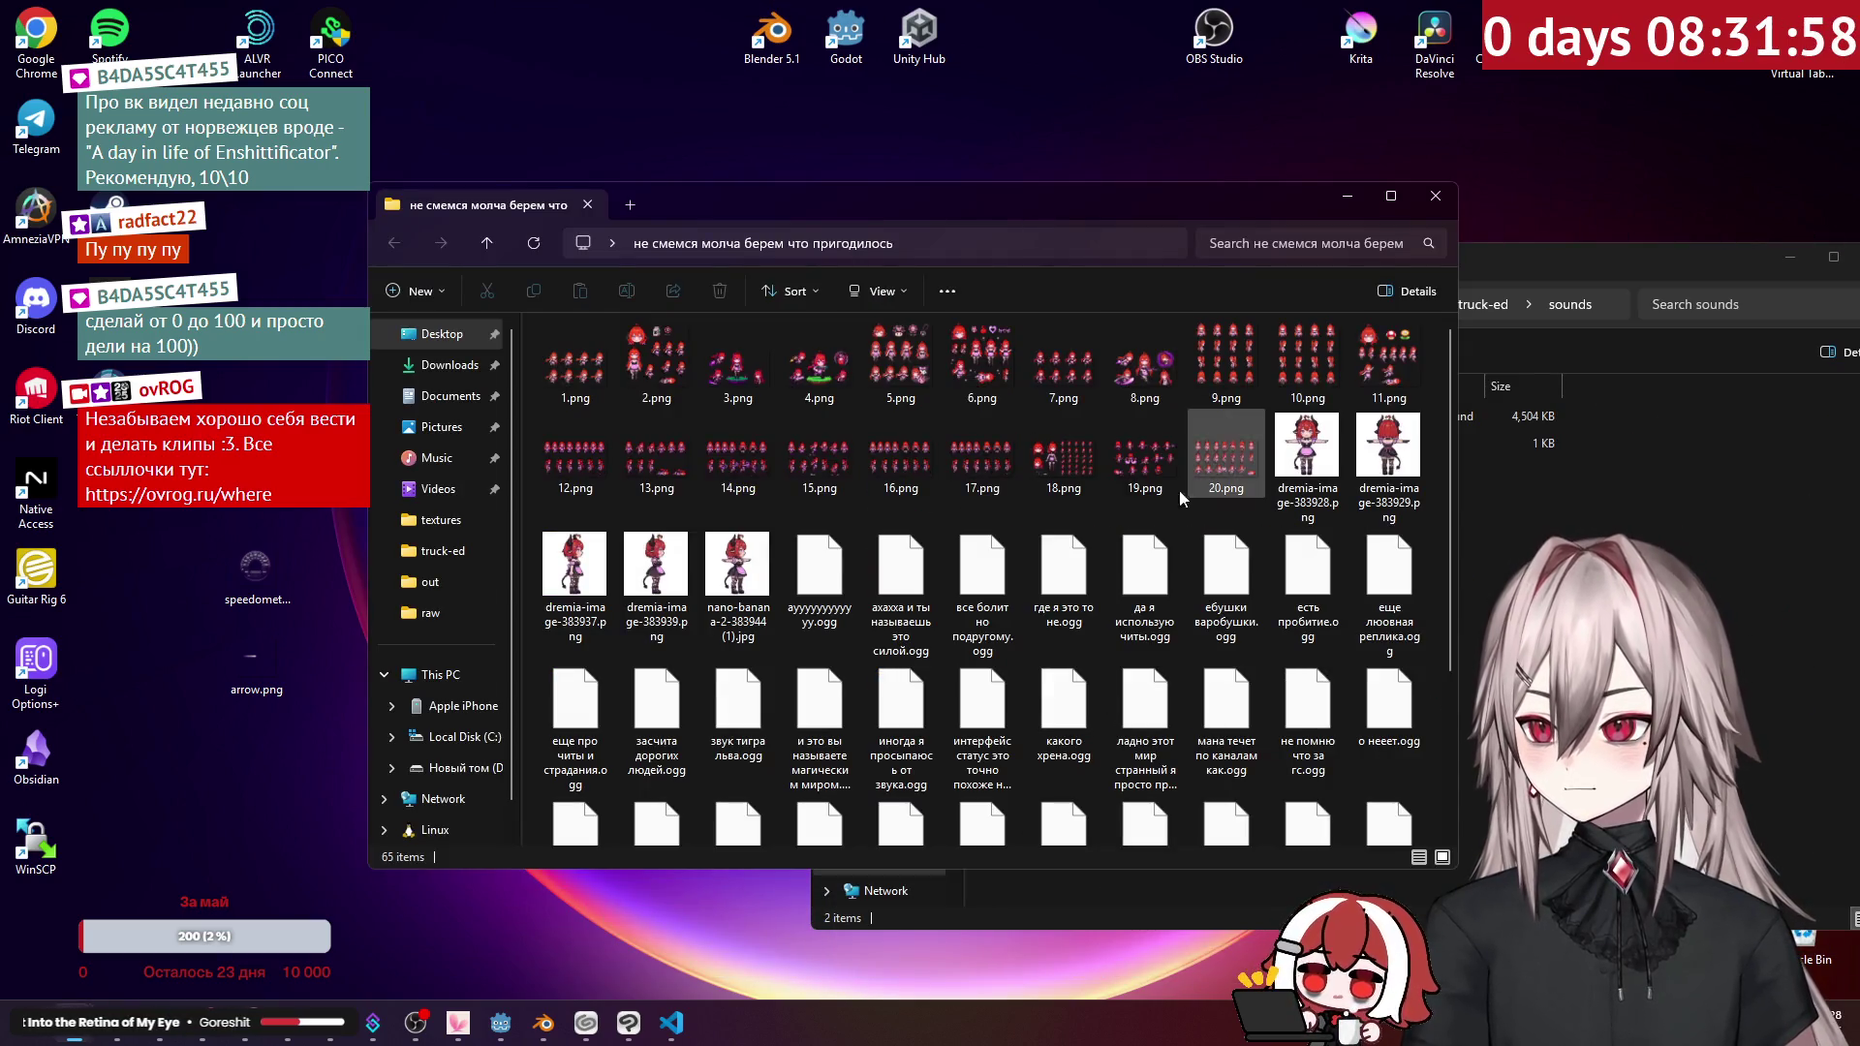
pyautogui.click(851, 563)
pyautogui.scroll(-2, 868, 561)
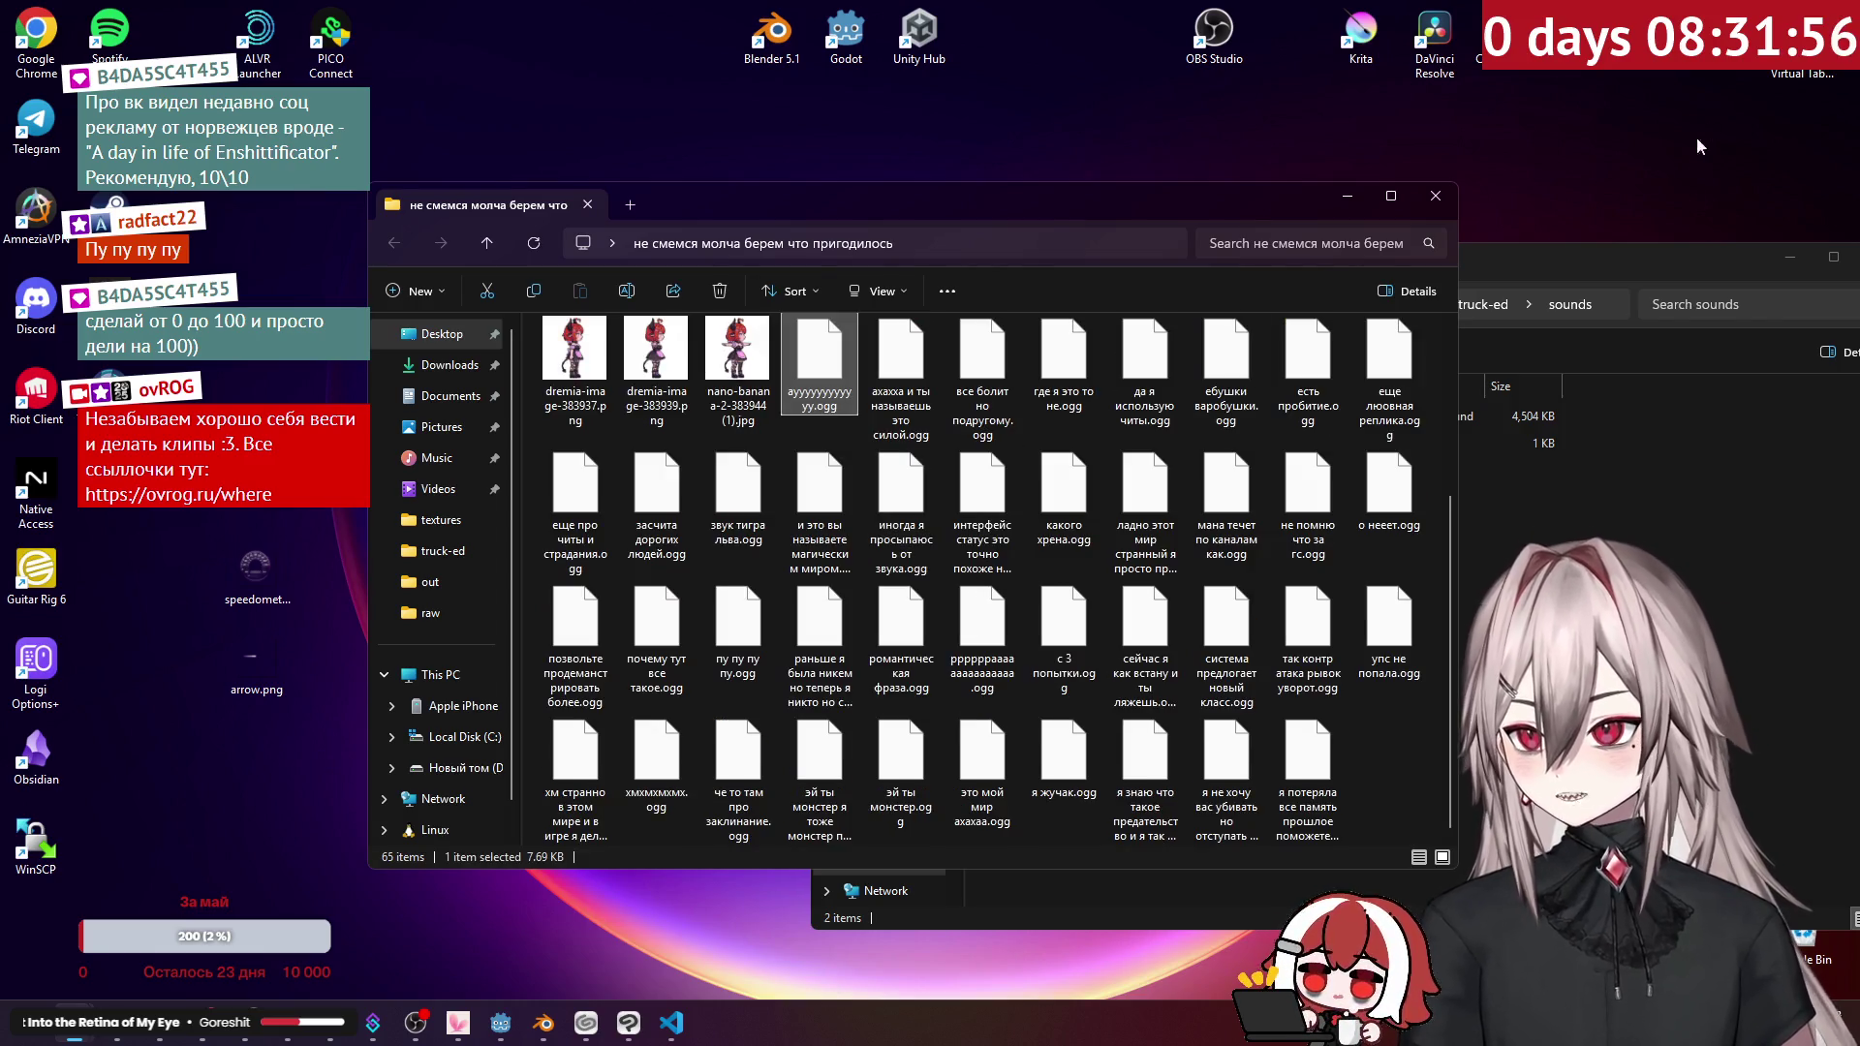
pyautogui.moveTo(1178, 184); pyautogui.dragTo(1531, 203)
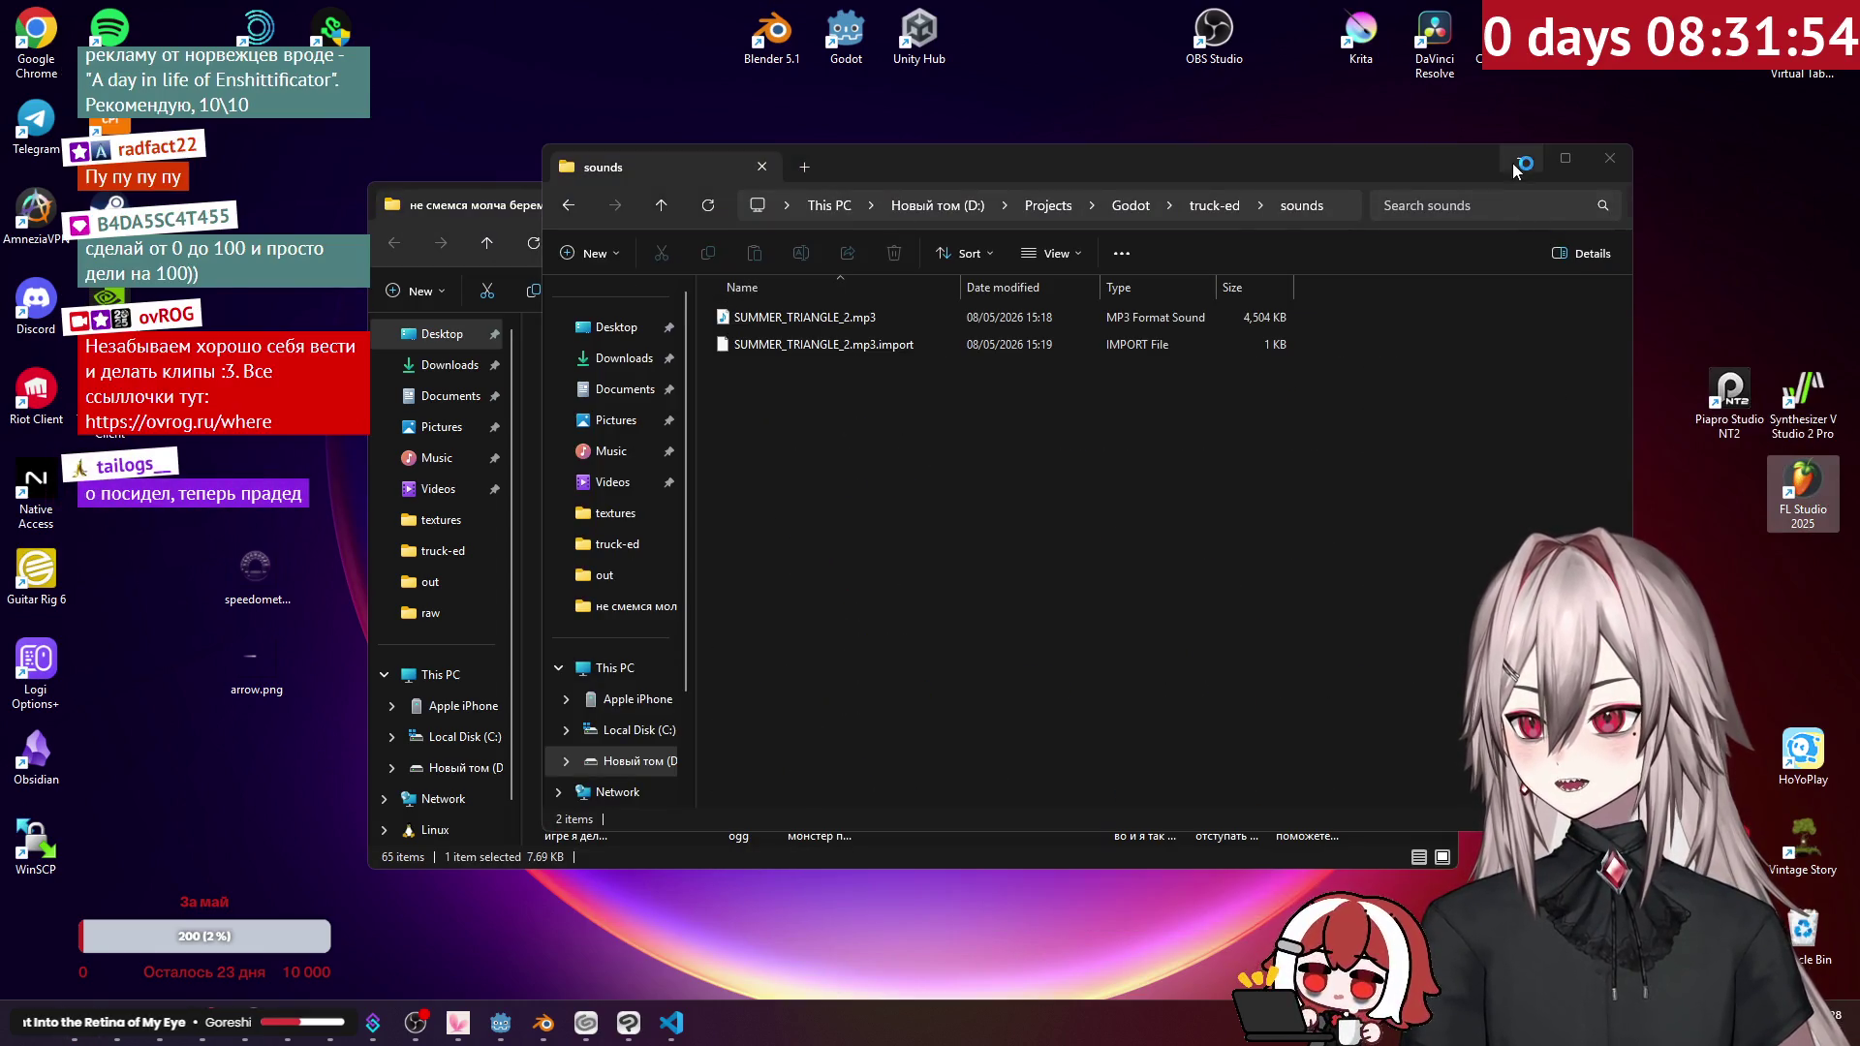
pyautogui.click(1209, 419)
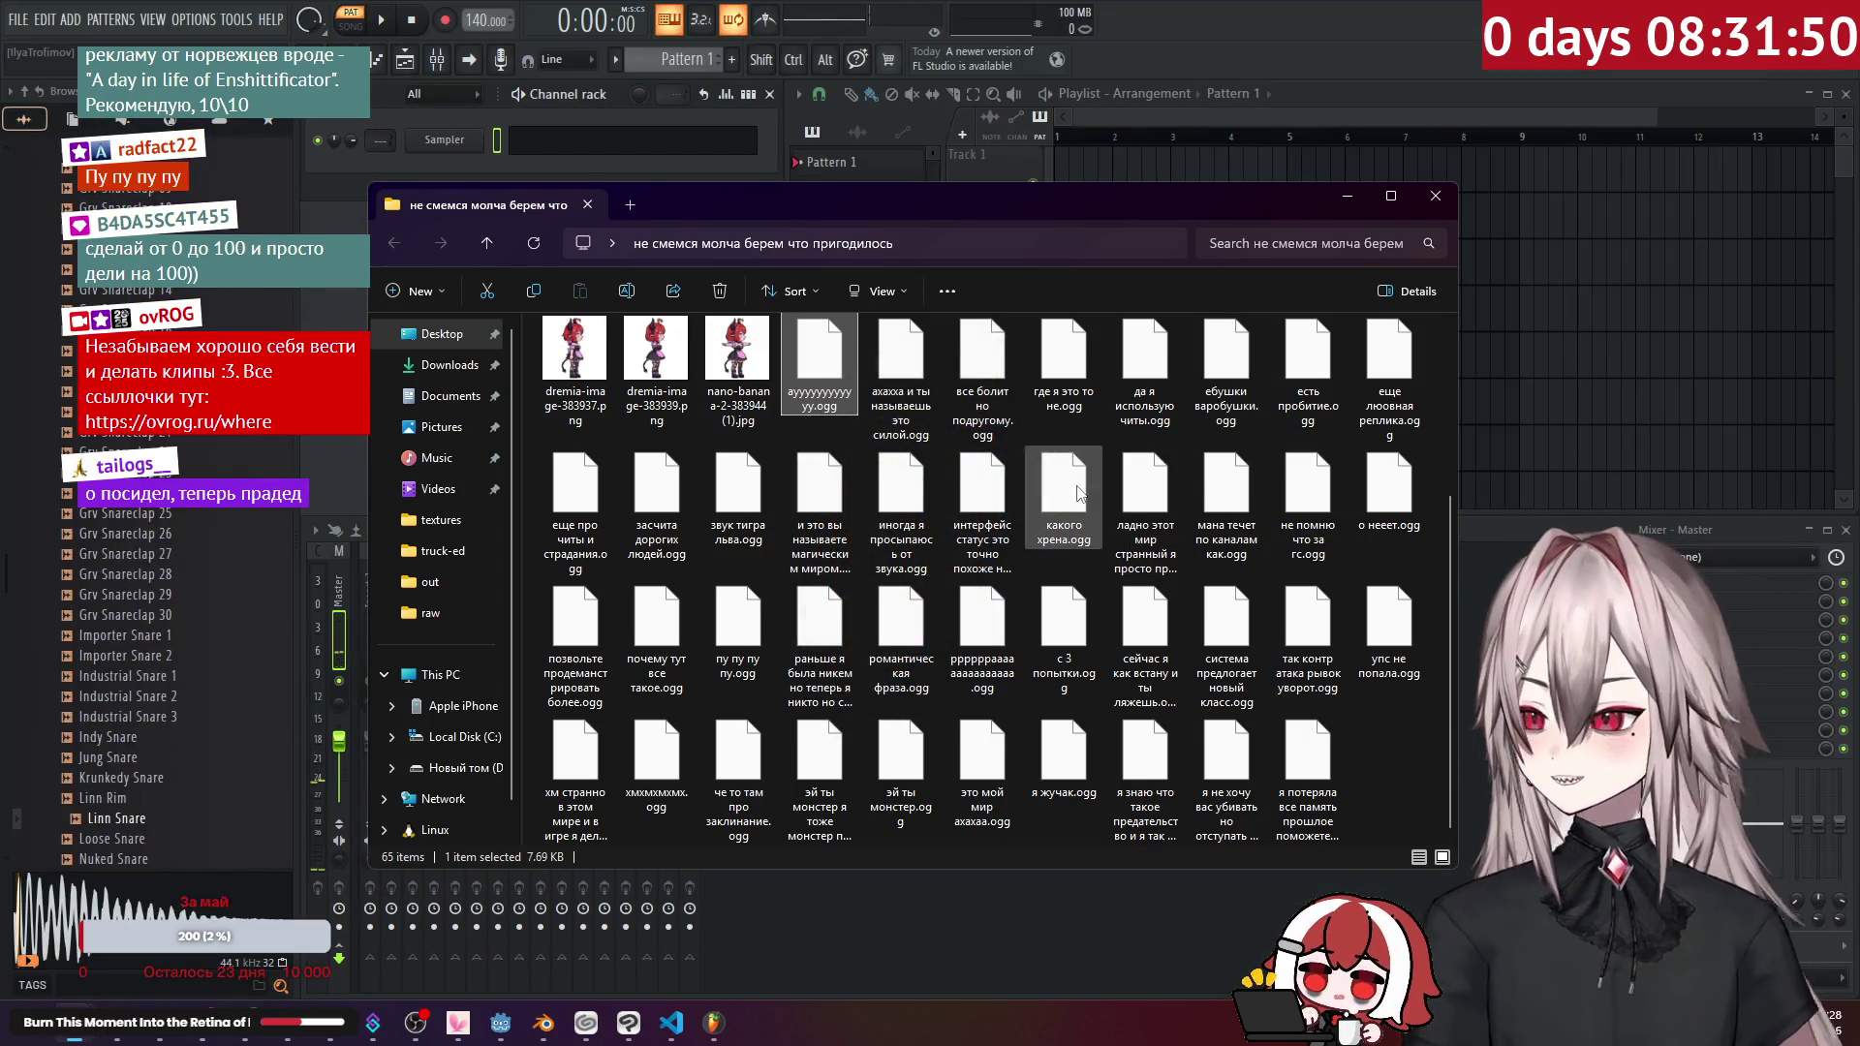
# Select a group of audio clips and drag them into the FL Studio playlist.
pyautogui.moveTo(1426, 811); pyautogui.dragTo(869, 351)
pyautogui.moveTo(536, 448)
pyautogui.mouseDown()
pyautogui.moveTo(542, 485)
pyautogui.moveTo(738, 733)
pyautogui.mouseUp()
pyautogui.moveTo(738, 484)
pyautogui.mouseDown()
pyautogui.moveTo(1092, 474)
pyautogui.moveTo(1097, 161)
pyautogui.moveTo(1056, 159)
pyautogui.mouseUp()
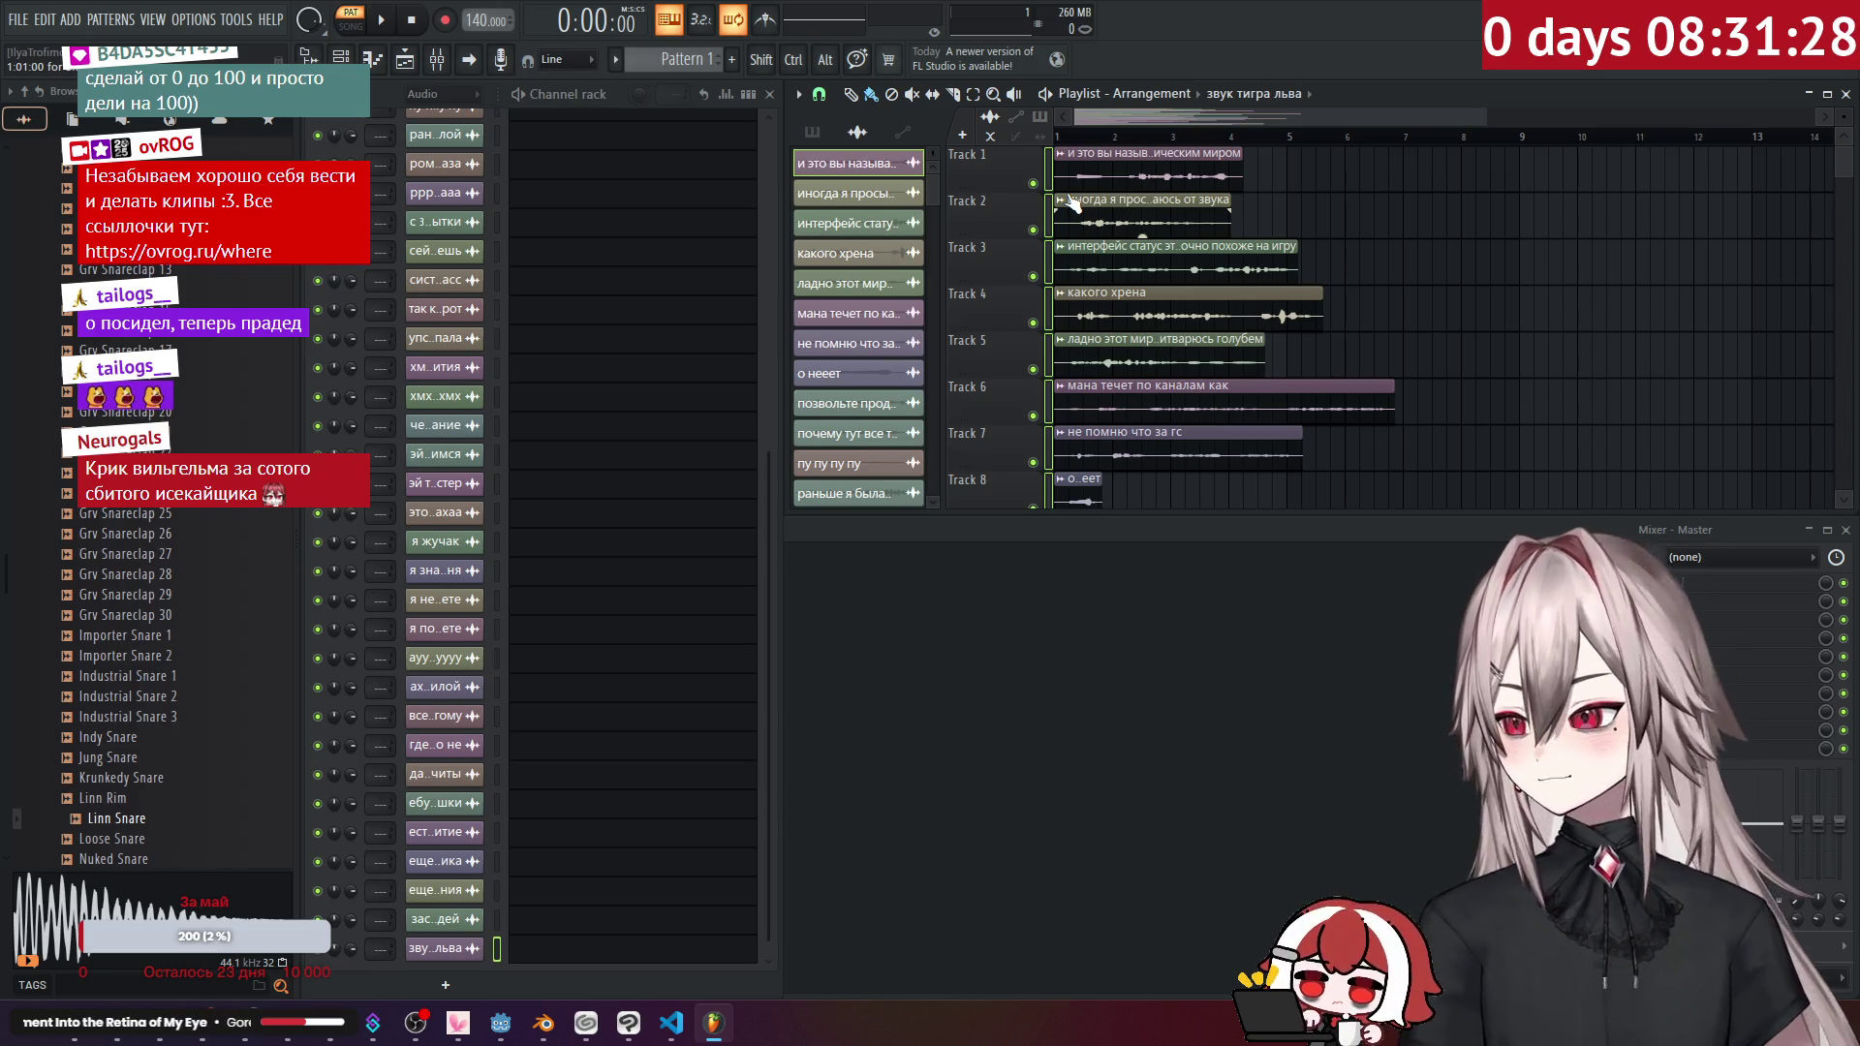
# Solo Tracks 1 and 2 to audition them, clear the solo, then place a звук тигра льва clip on Track 2.
pyautogui.rightClick(1034, 184)
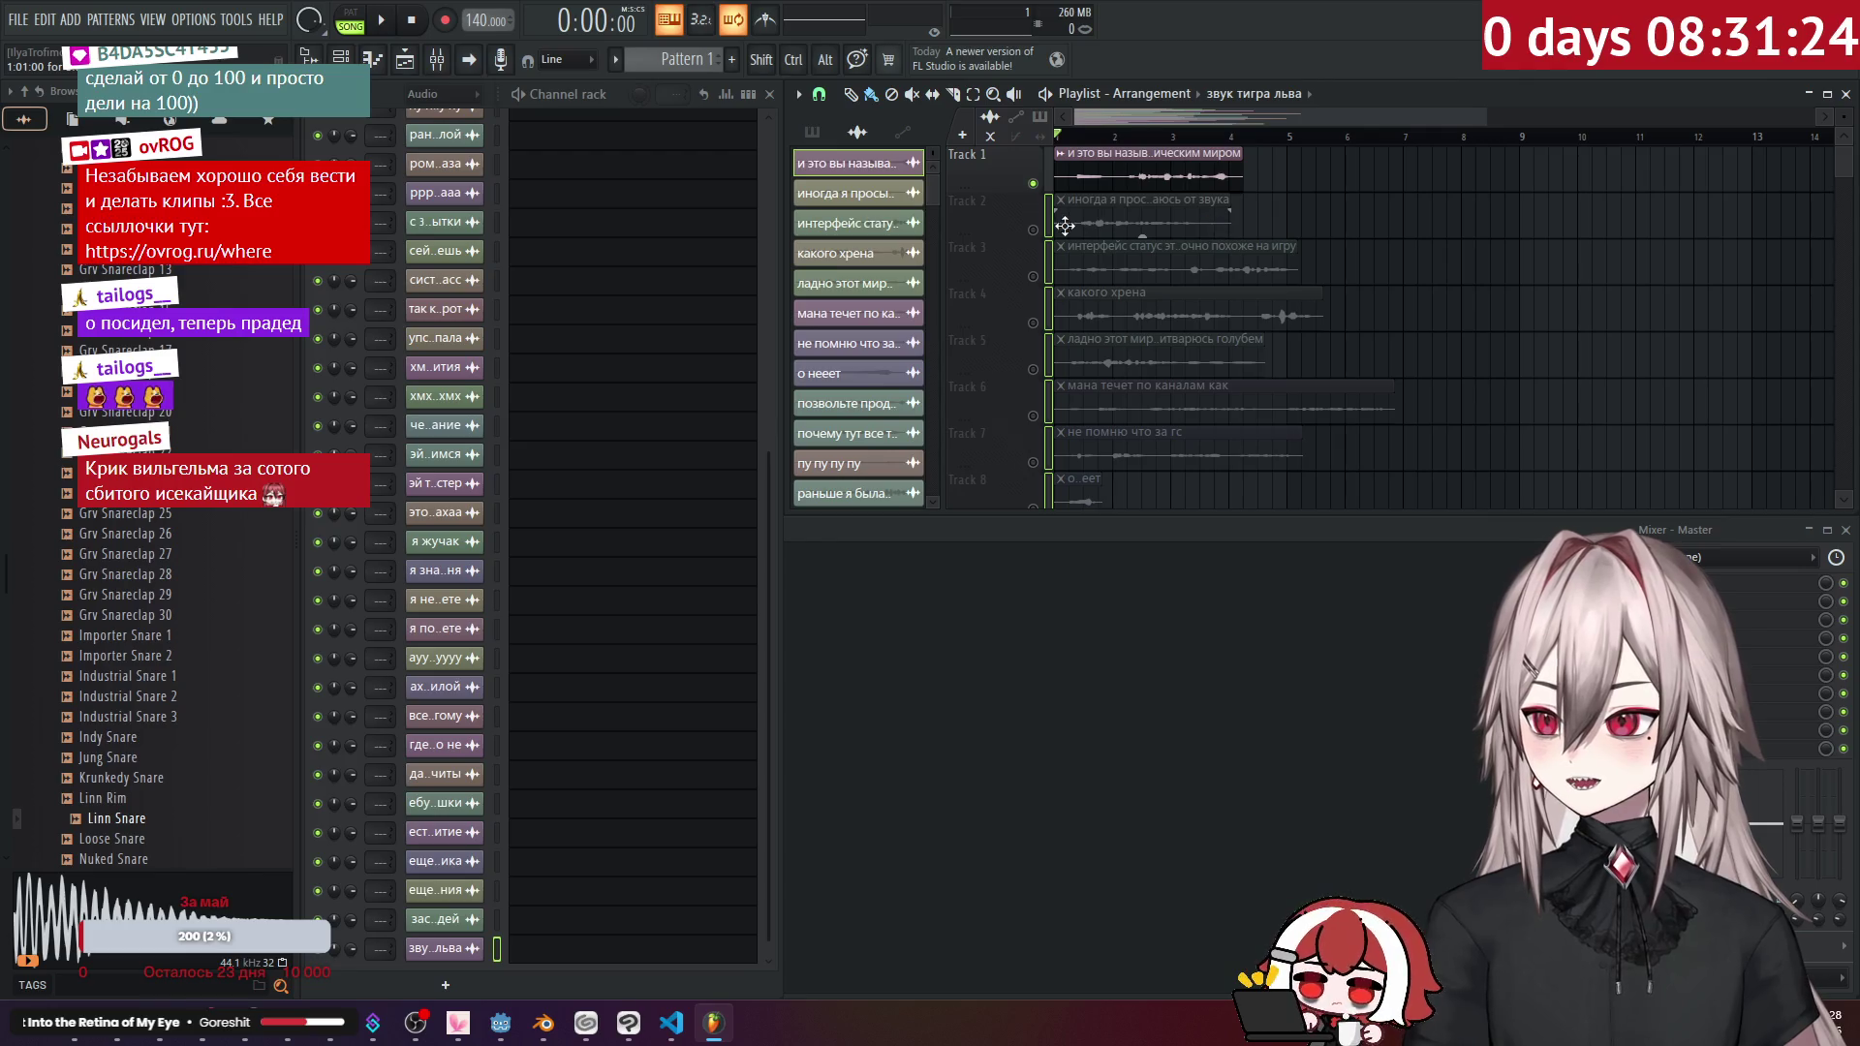
pyautogui.rightClick(1034, 226)
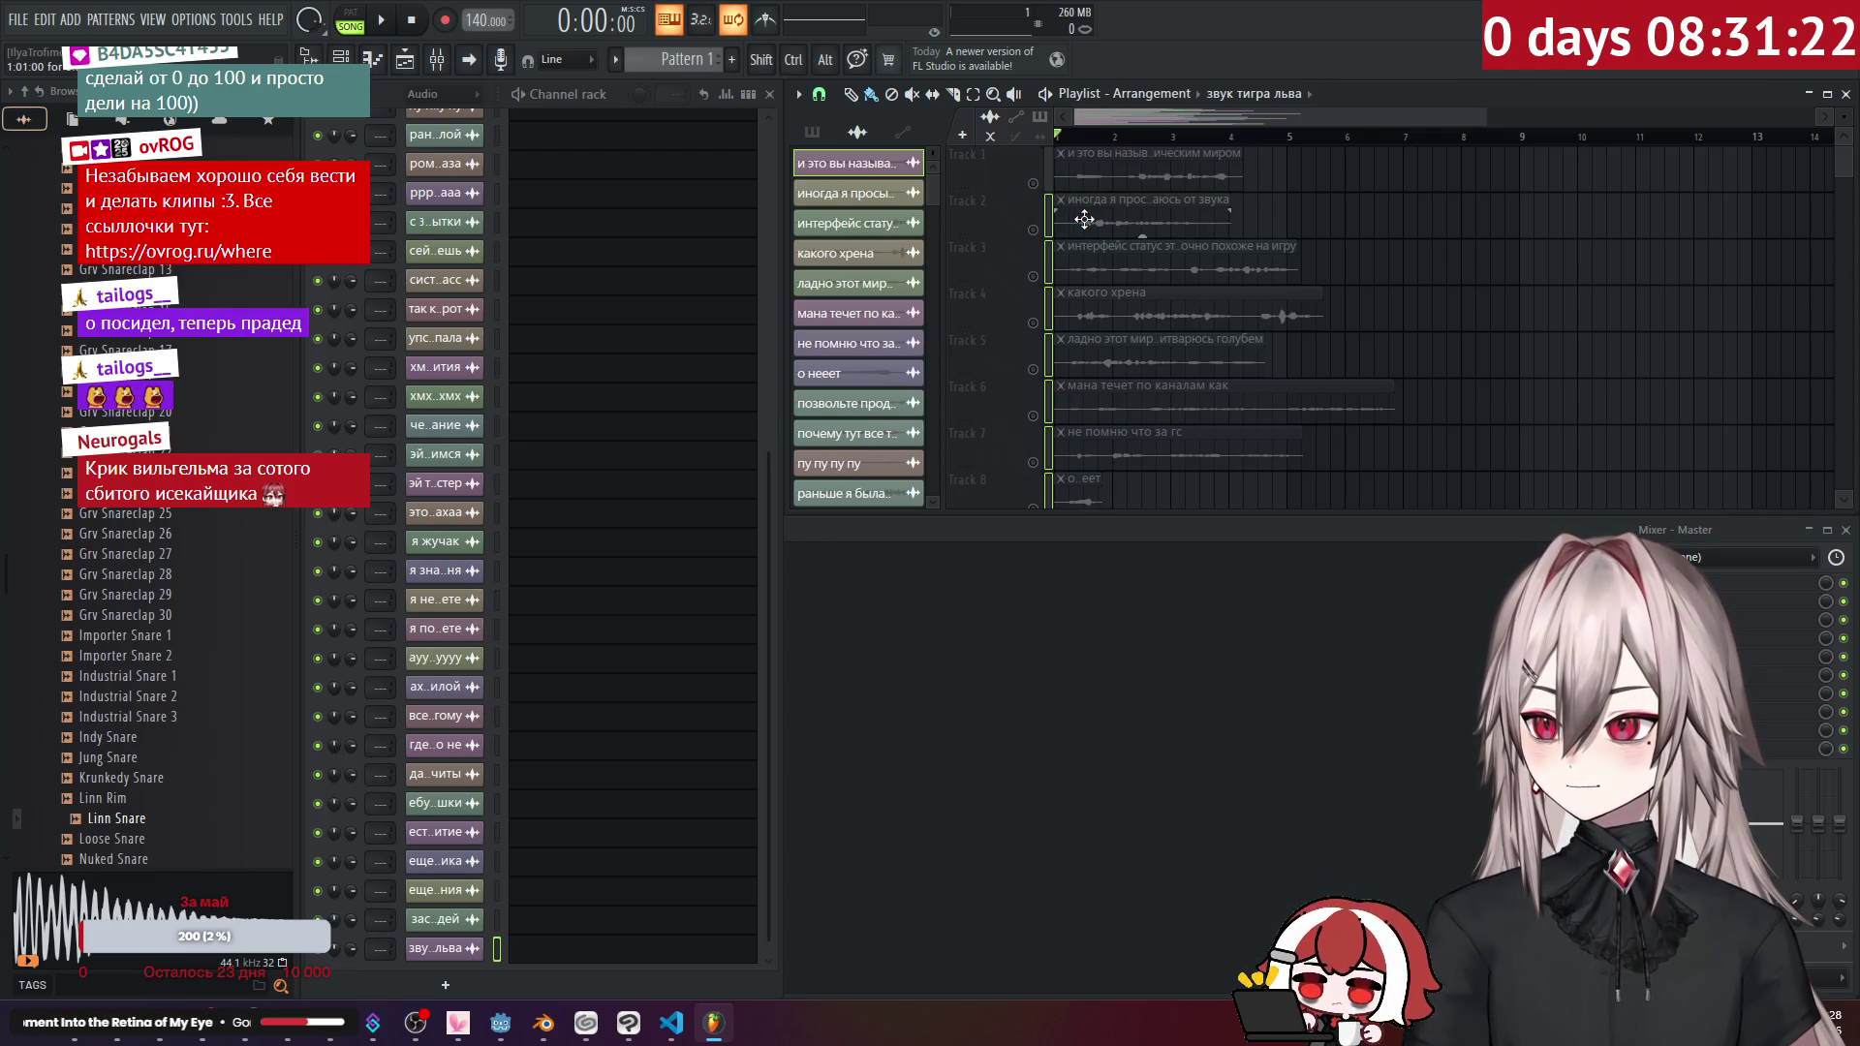
pyautogui.scroll(3, 1089, 232)
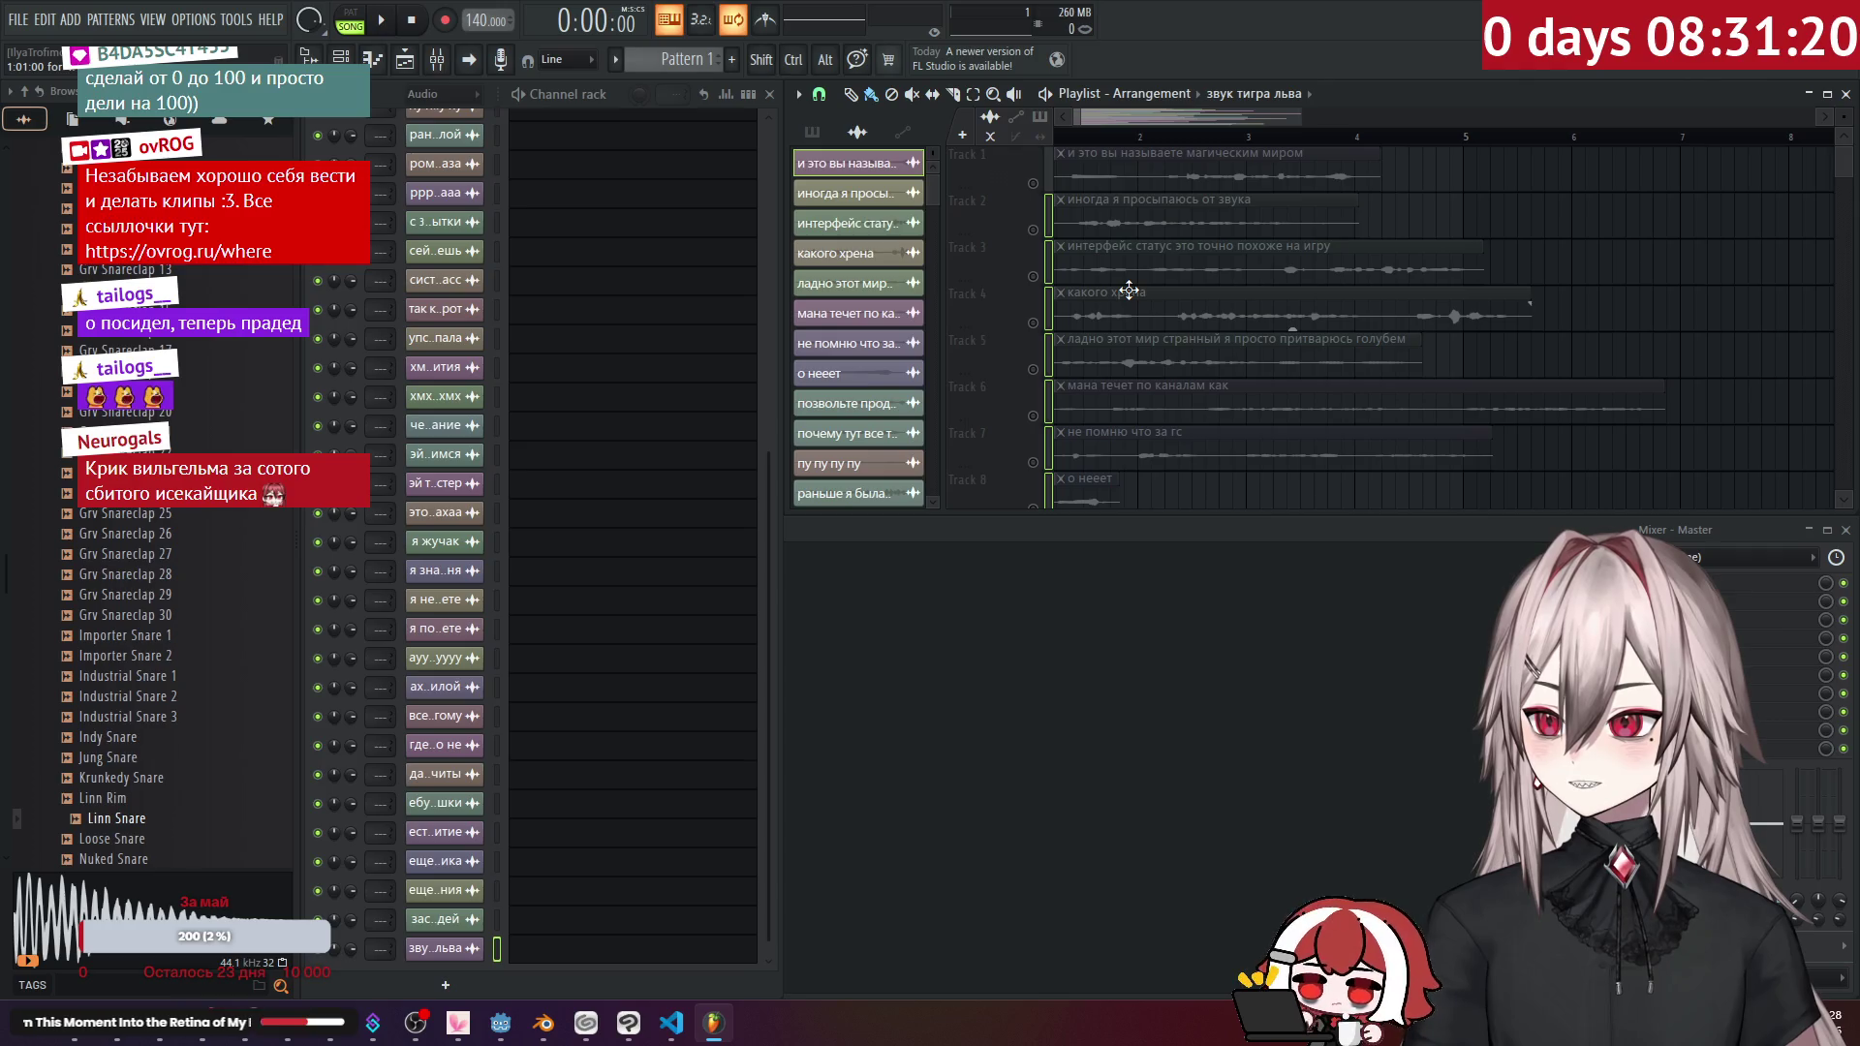
pyautogui.scroll(-1, 1128, 291)
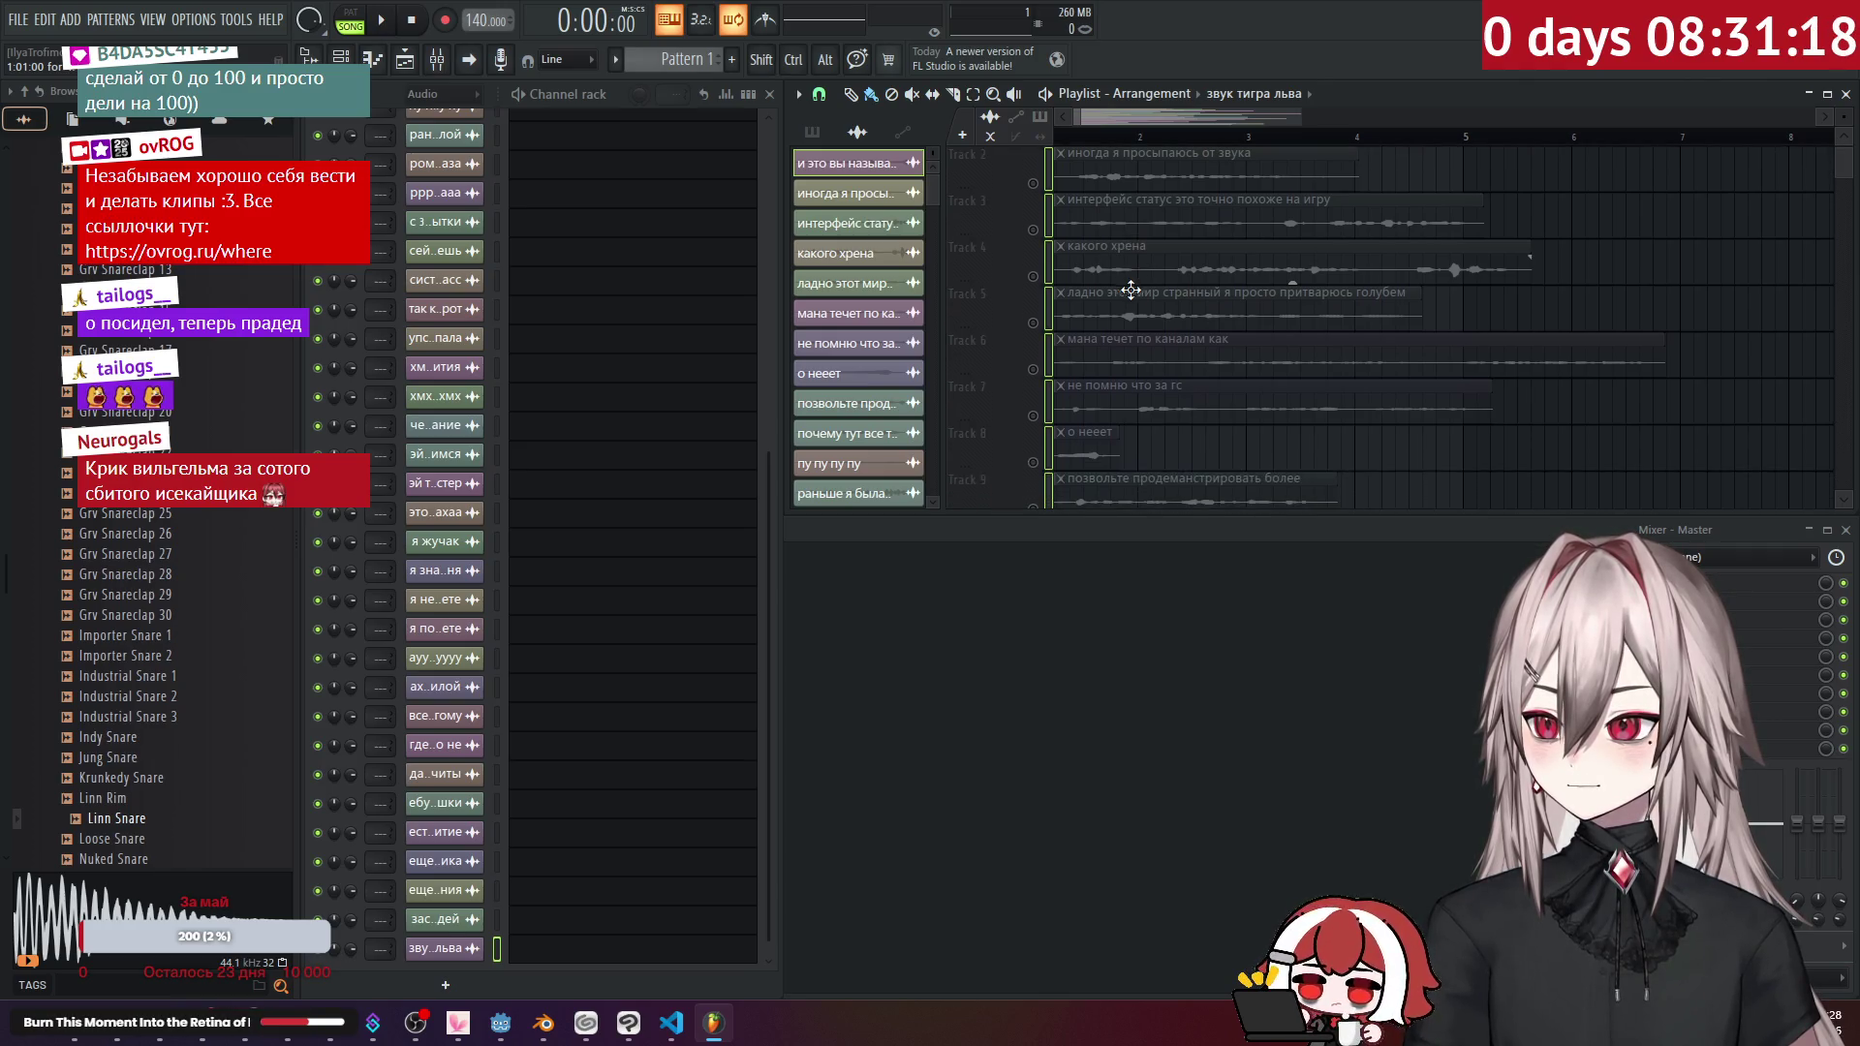
pyautogui.rightClick(1034, 277)
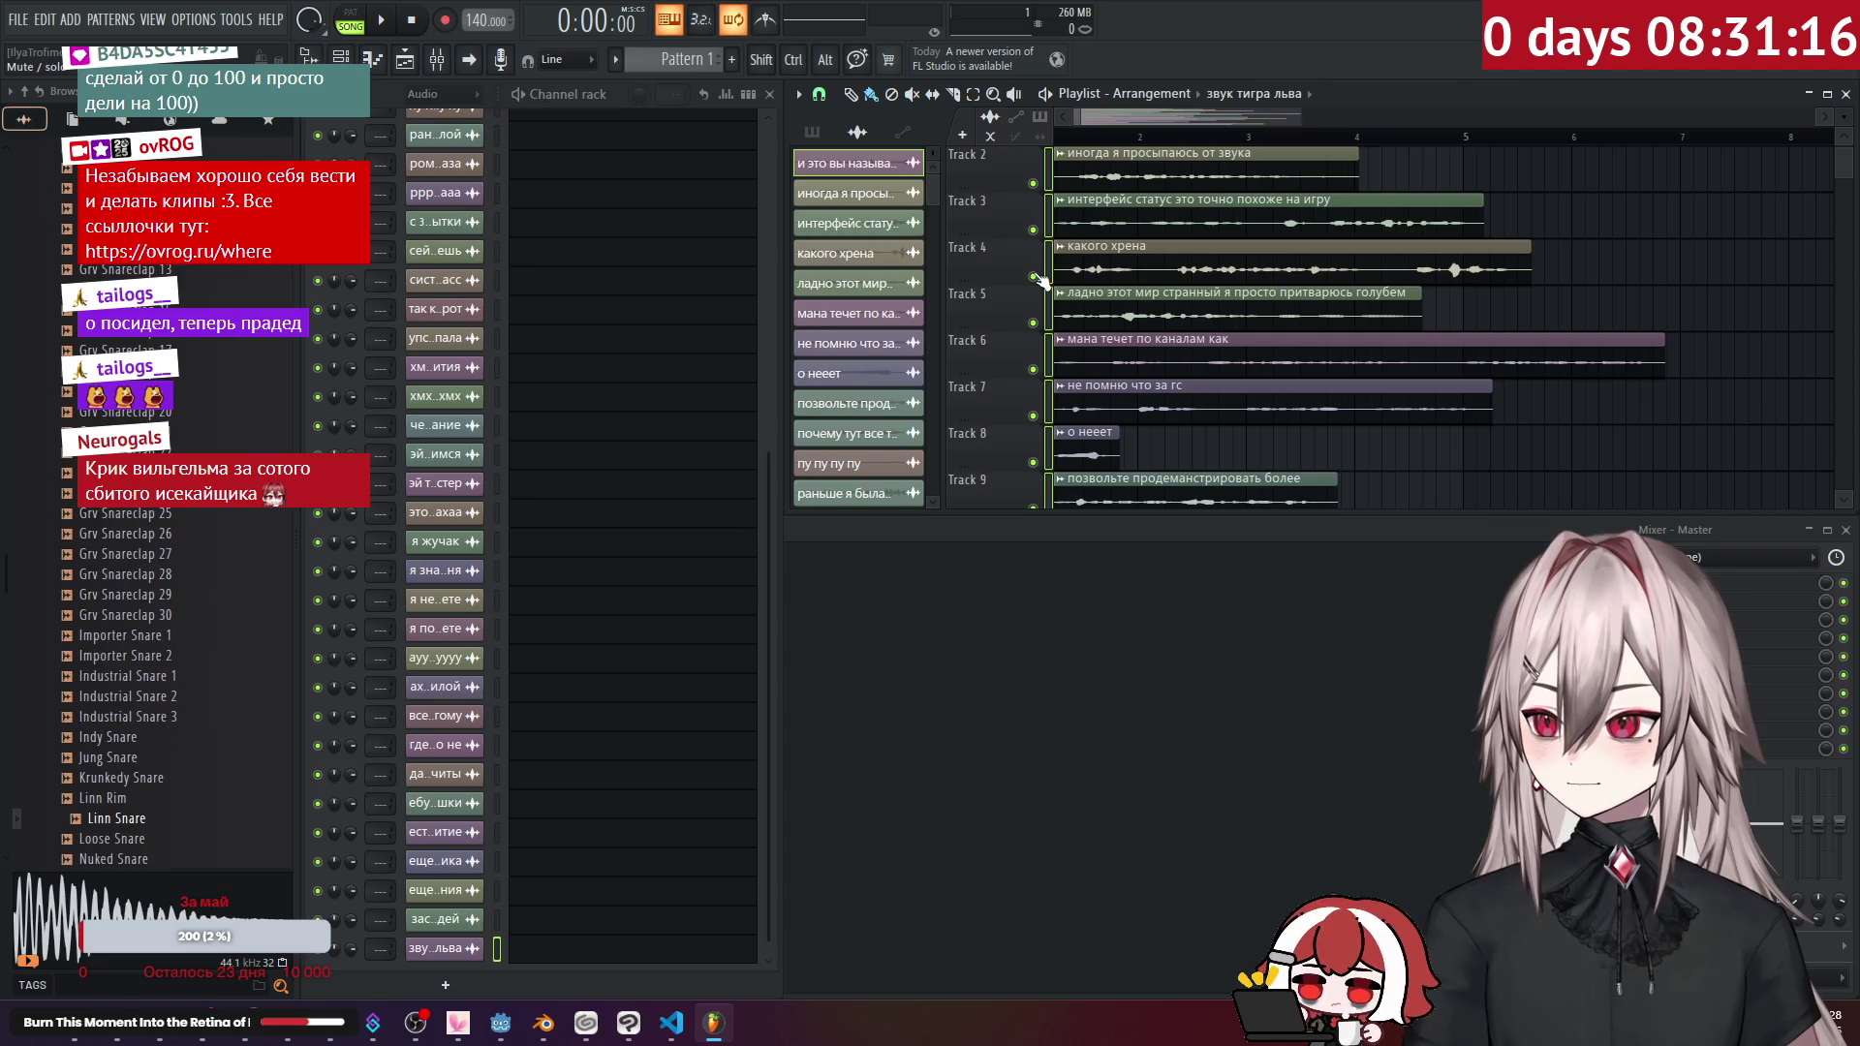
pyautogui.rightClick(1038, 279)
pyautogui.press('Escape')
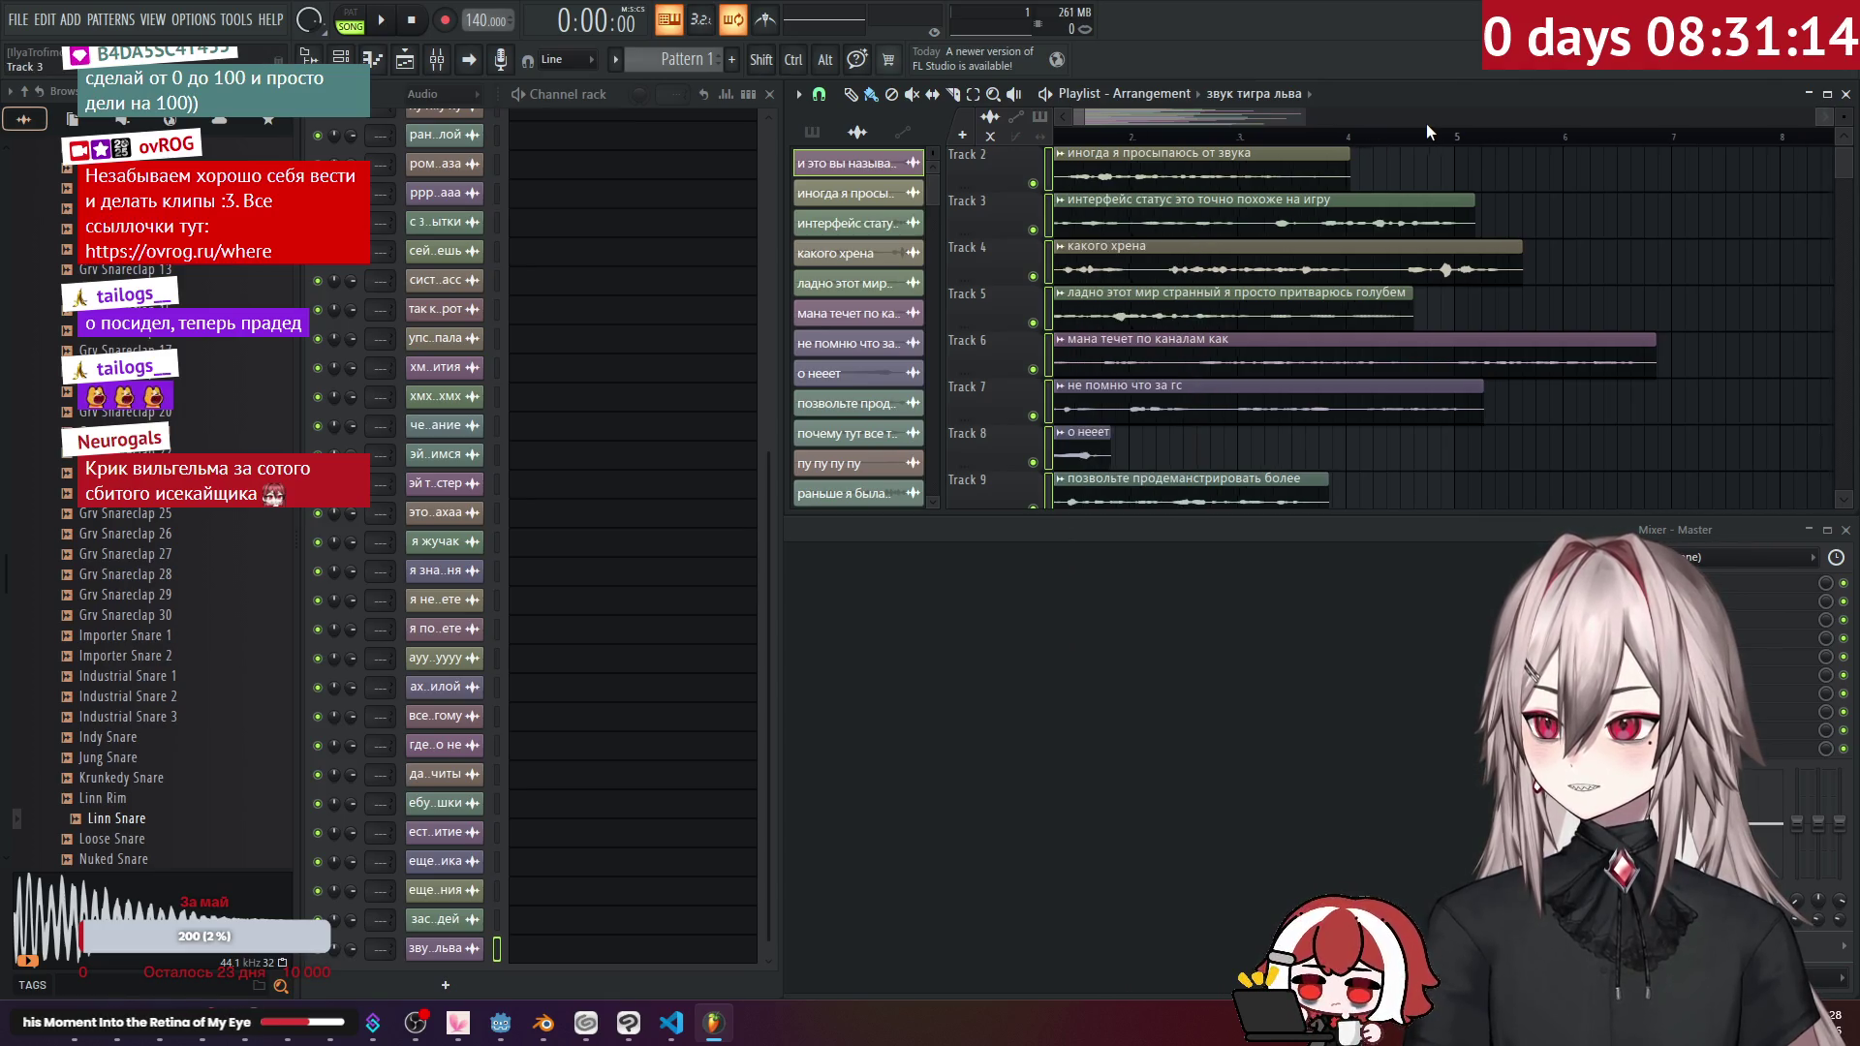
pyautogui.hotkey('ctrl', 'a')
pyautogui.click(1395, 181)
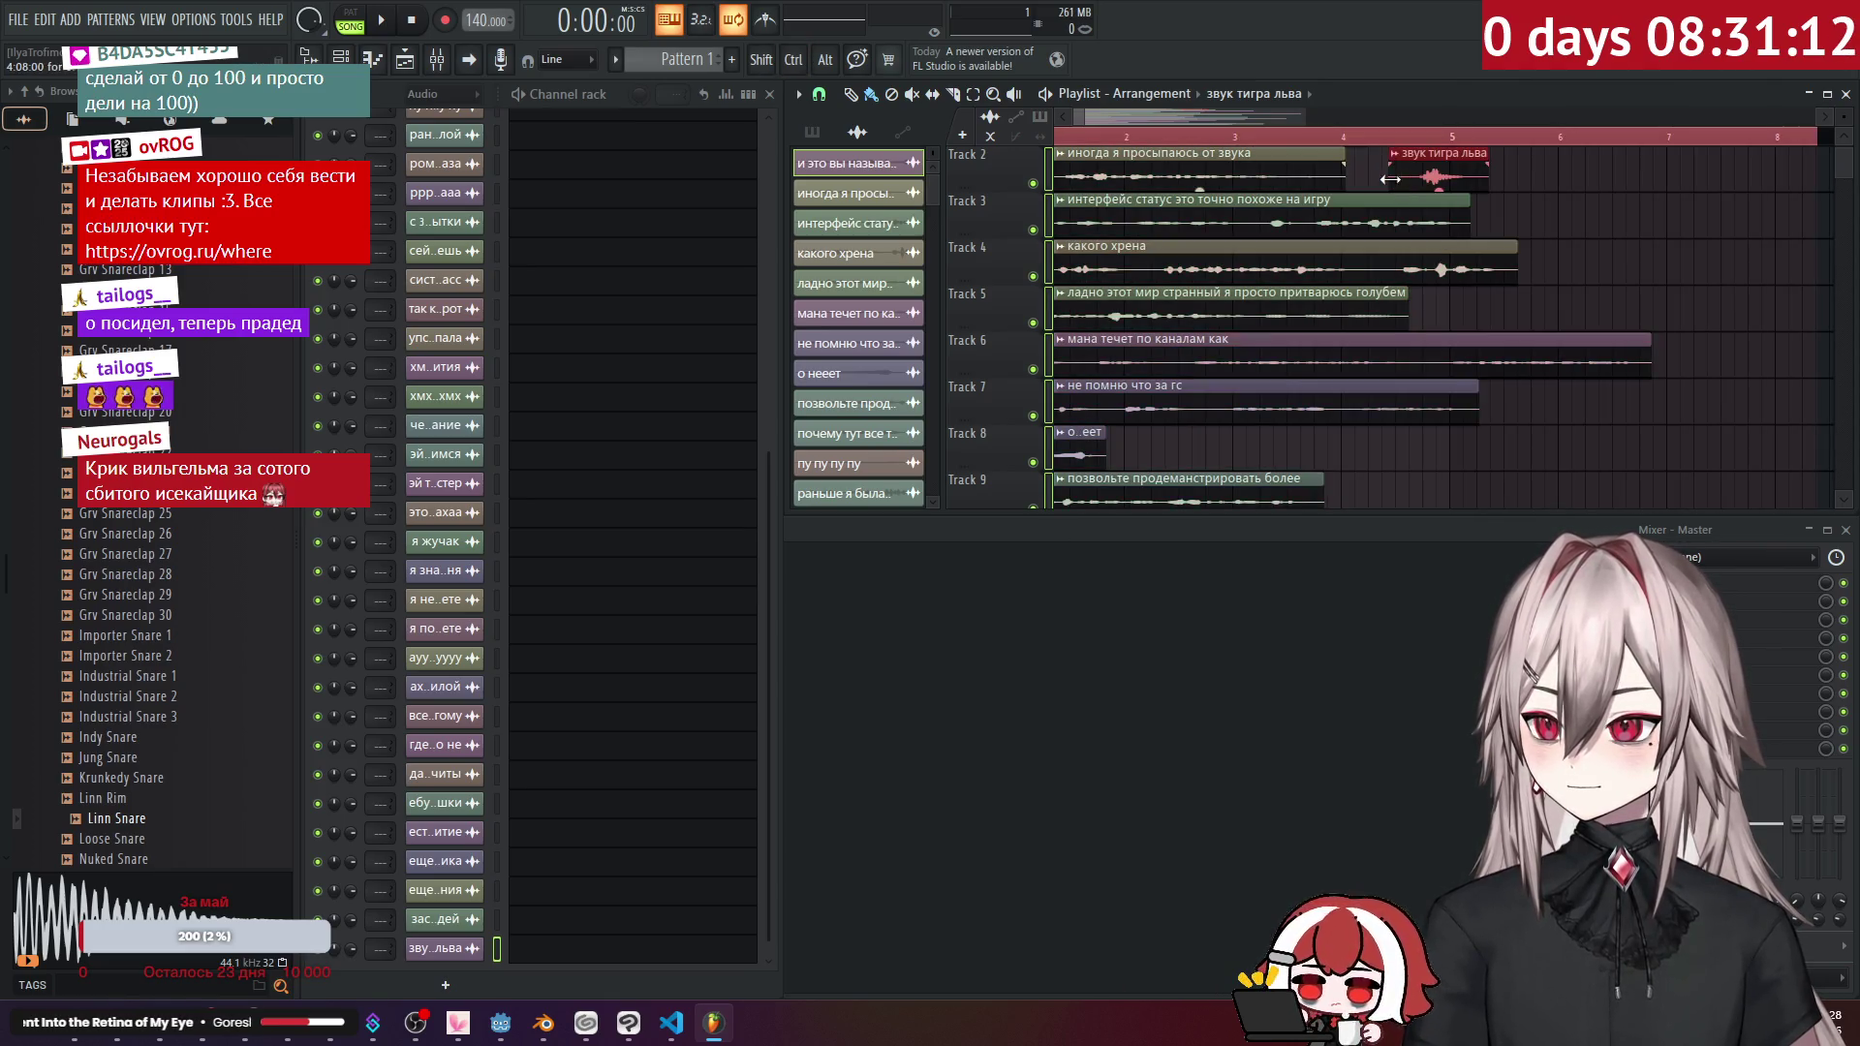
# Solo and then mute Track 2 so every track is silent.
pyautogui.rightClick(1003, 176)
pyautogui.press('Escape')
pyautogui.hscroll(-1, 1067, 130)
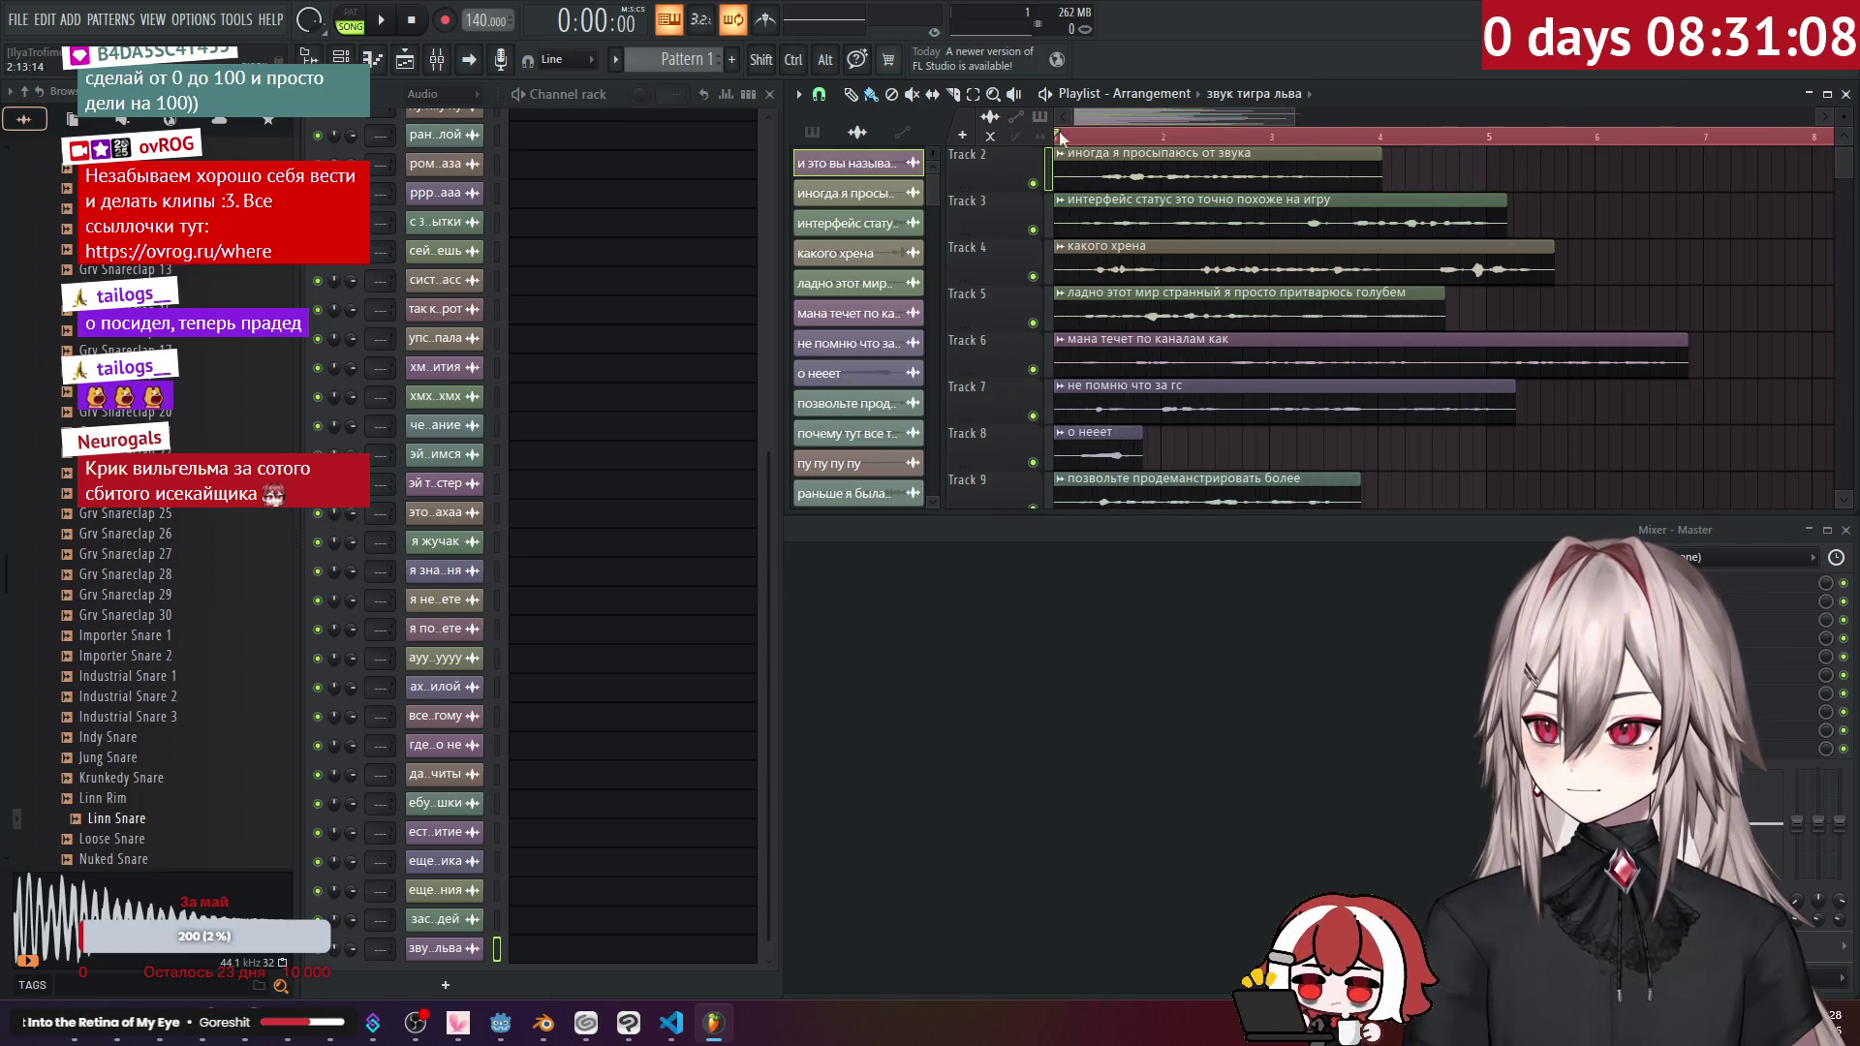
pyautogui.rightClick(1032, 183)
pyautogui.click(1034, 184)
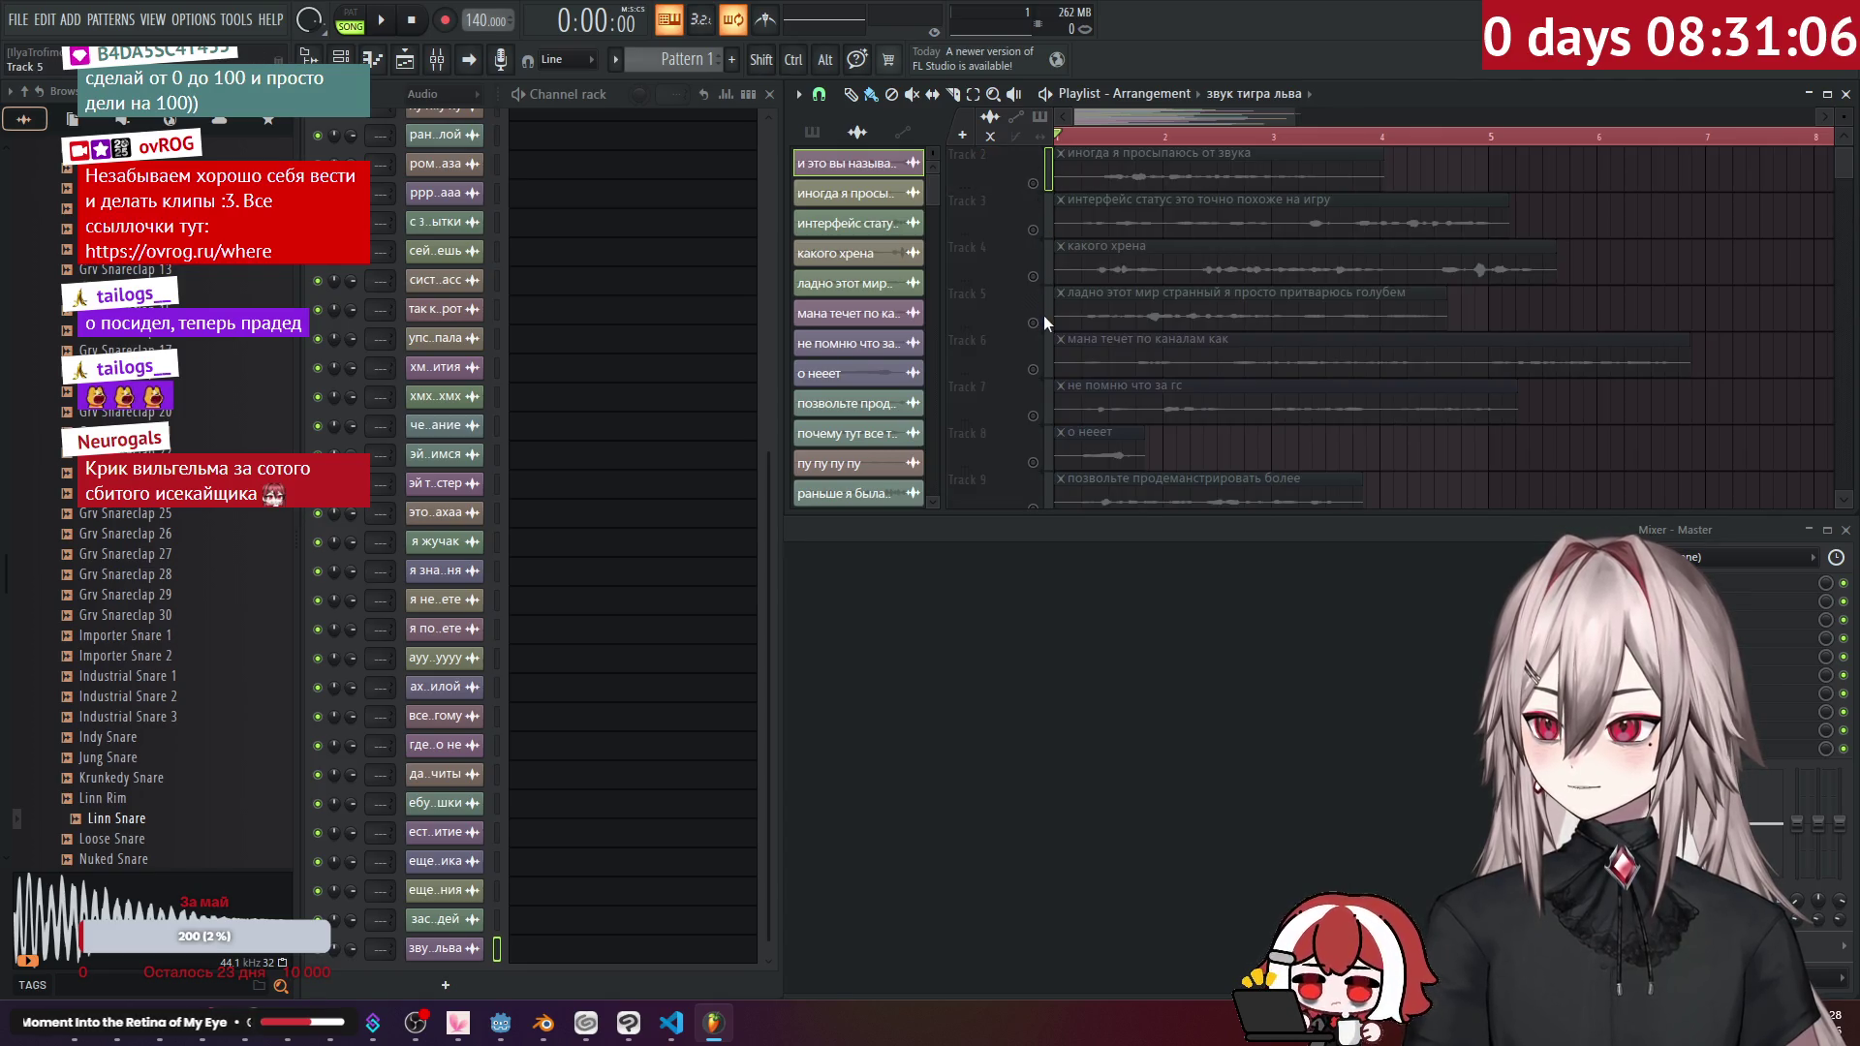
# Unmute Track 4 alone and play it back to hear its clip.
pyautogui.rightClick(1043, 276)
pyautogui.click(1033, 275)
pyautogui.press('space')
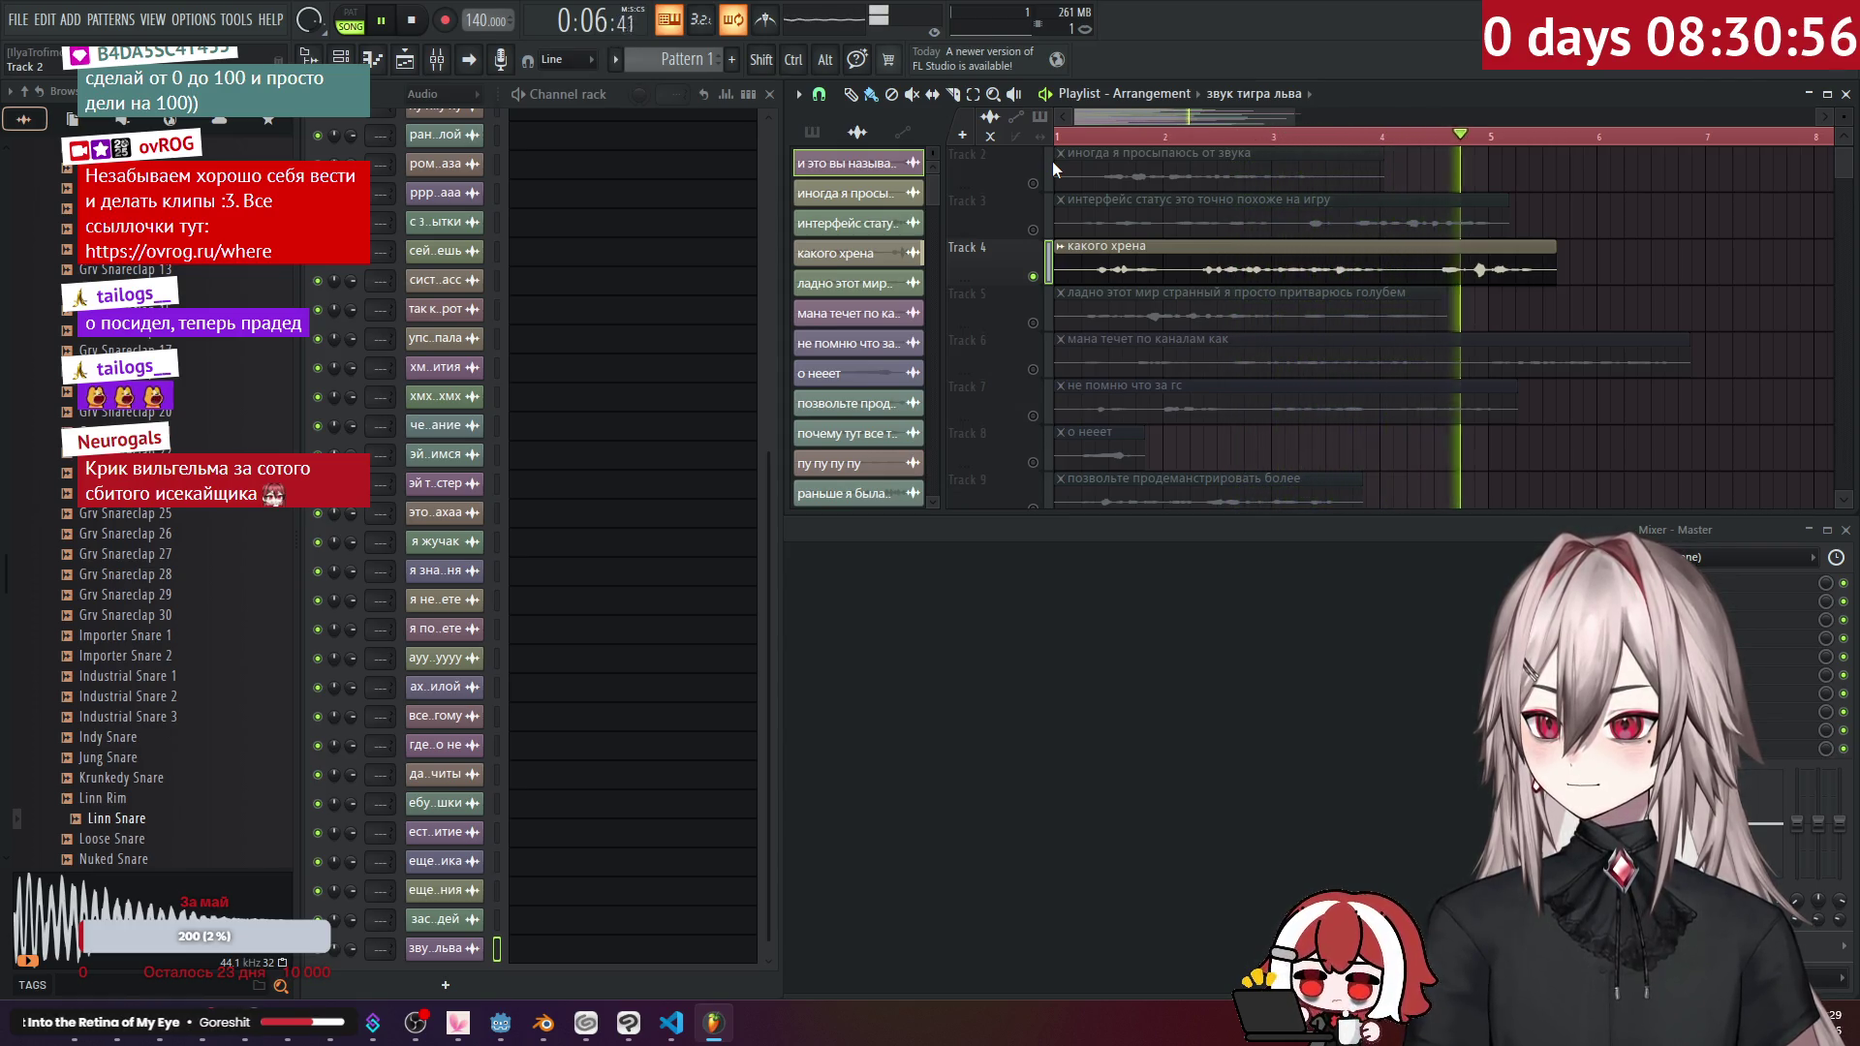
pyautogui.press('space')
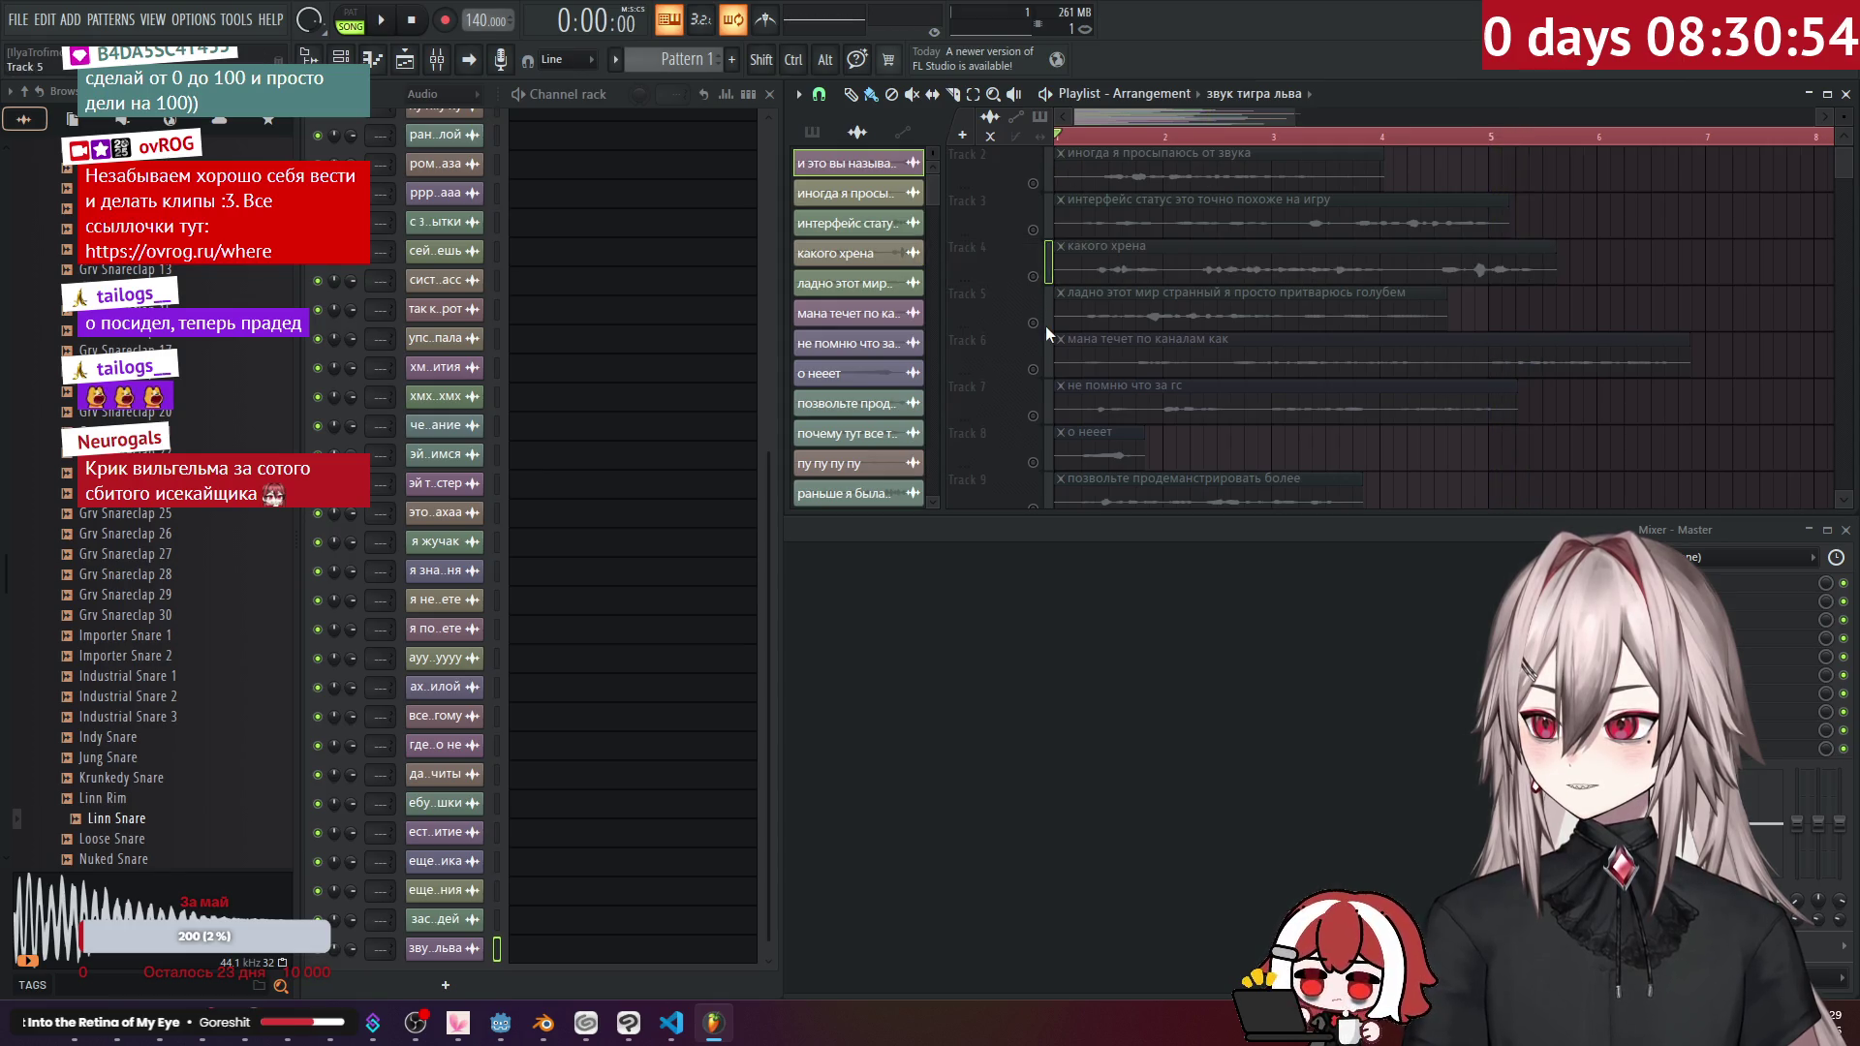
# Audition Tracks 7, 8 (о нееет) and 9 one at a time, muting Track 9 again afterwards.
pyautogui.scroll(-1, 1213, 319)
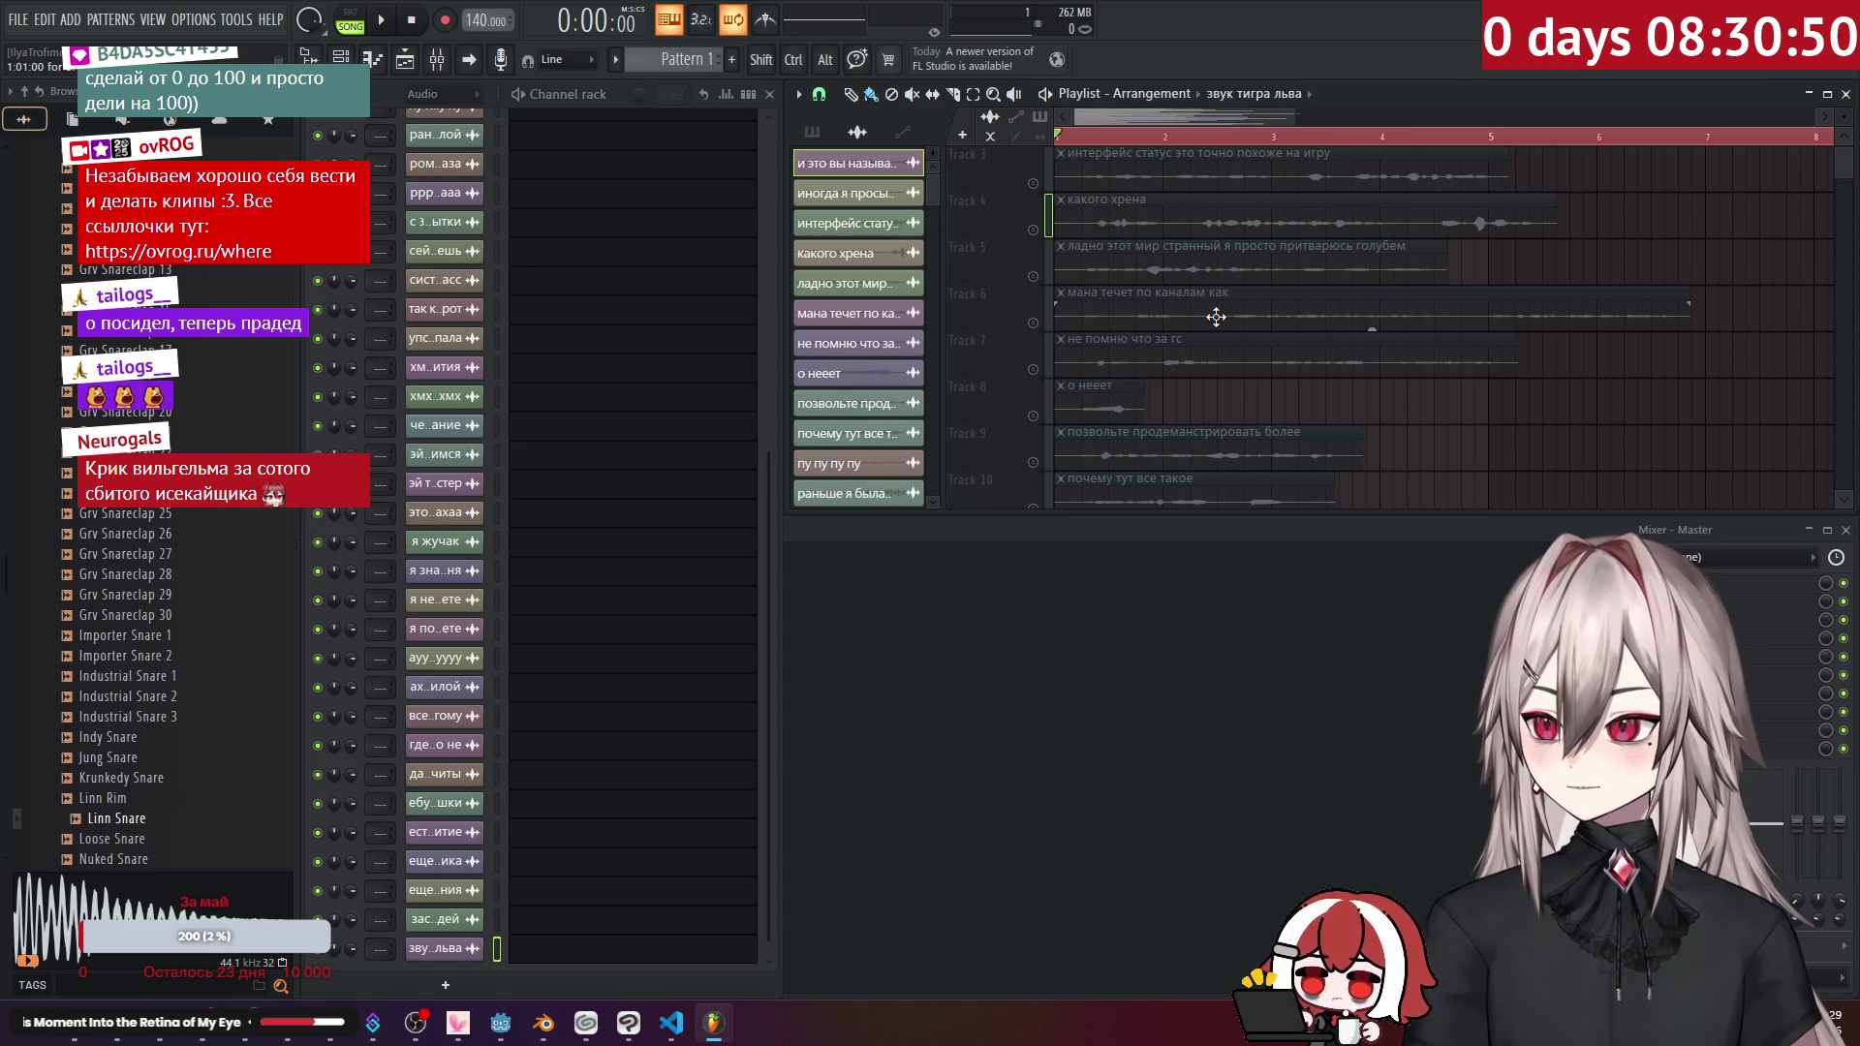
pyautogui.scroll(-1, 1216, 316)
pyautogui.scroll(-1, 1166, 323)
pyautogui.click(1042, 256)
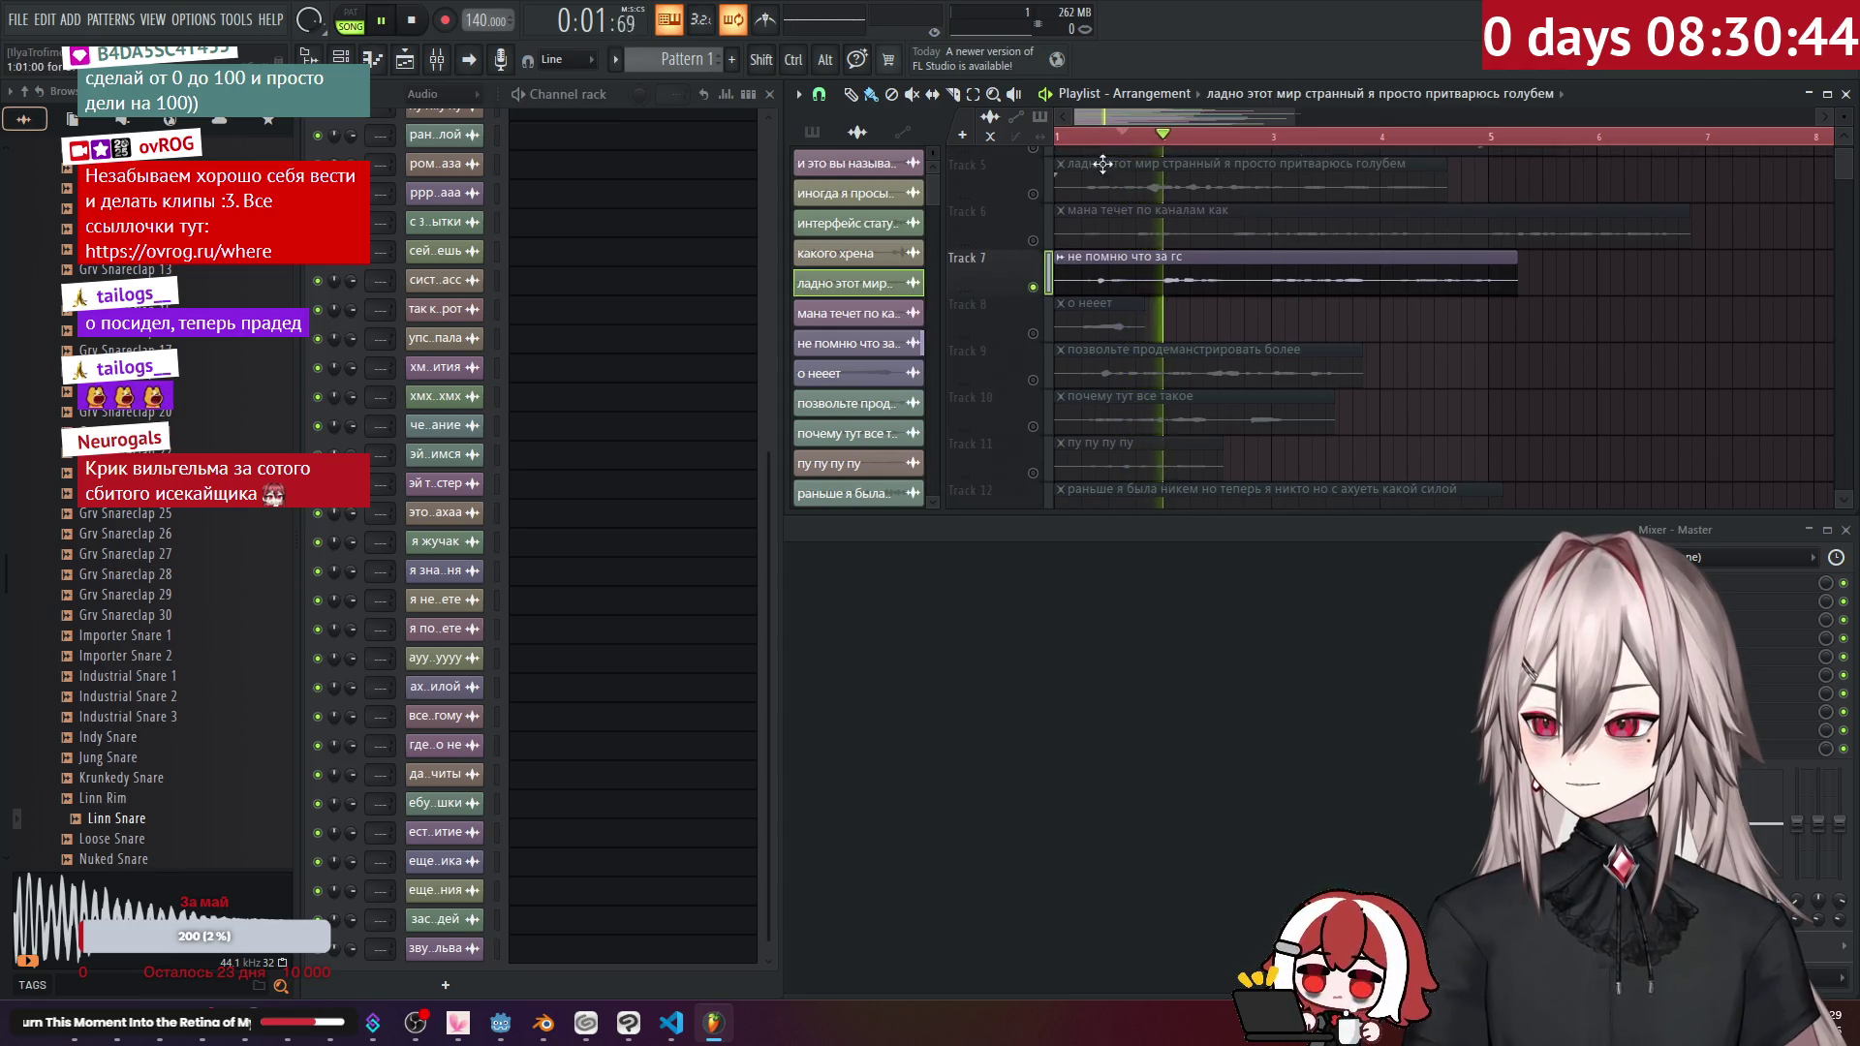
pyautogui.click(1046, 306)
pyautogui.scroll(-1, 1095, 271)
pyautogui.scroll(-1, 1066, 184)
pyautogui.scroll(1, 1082, 145)
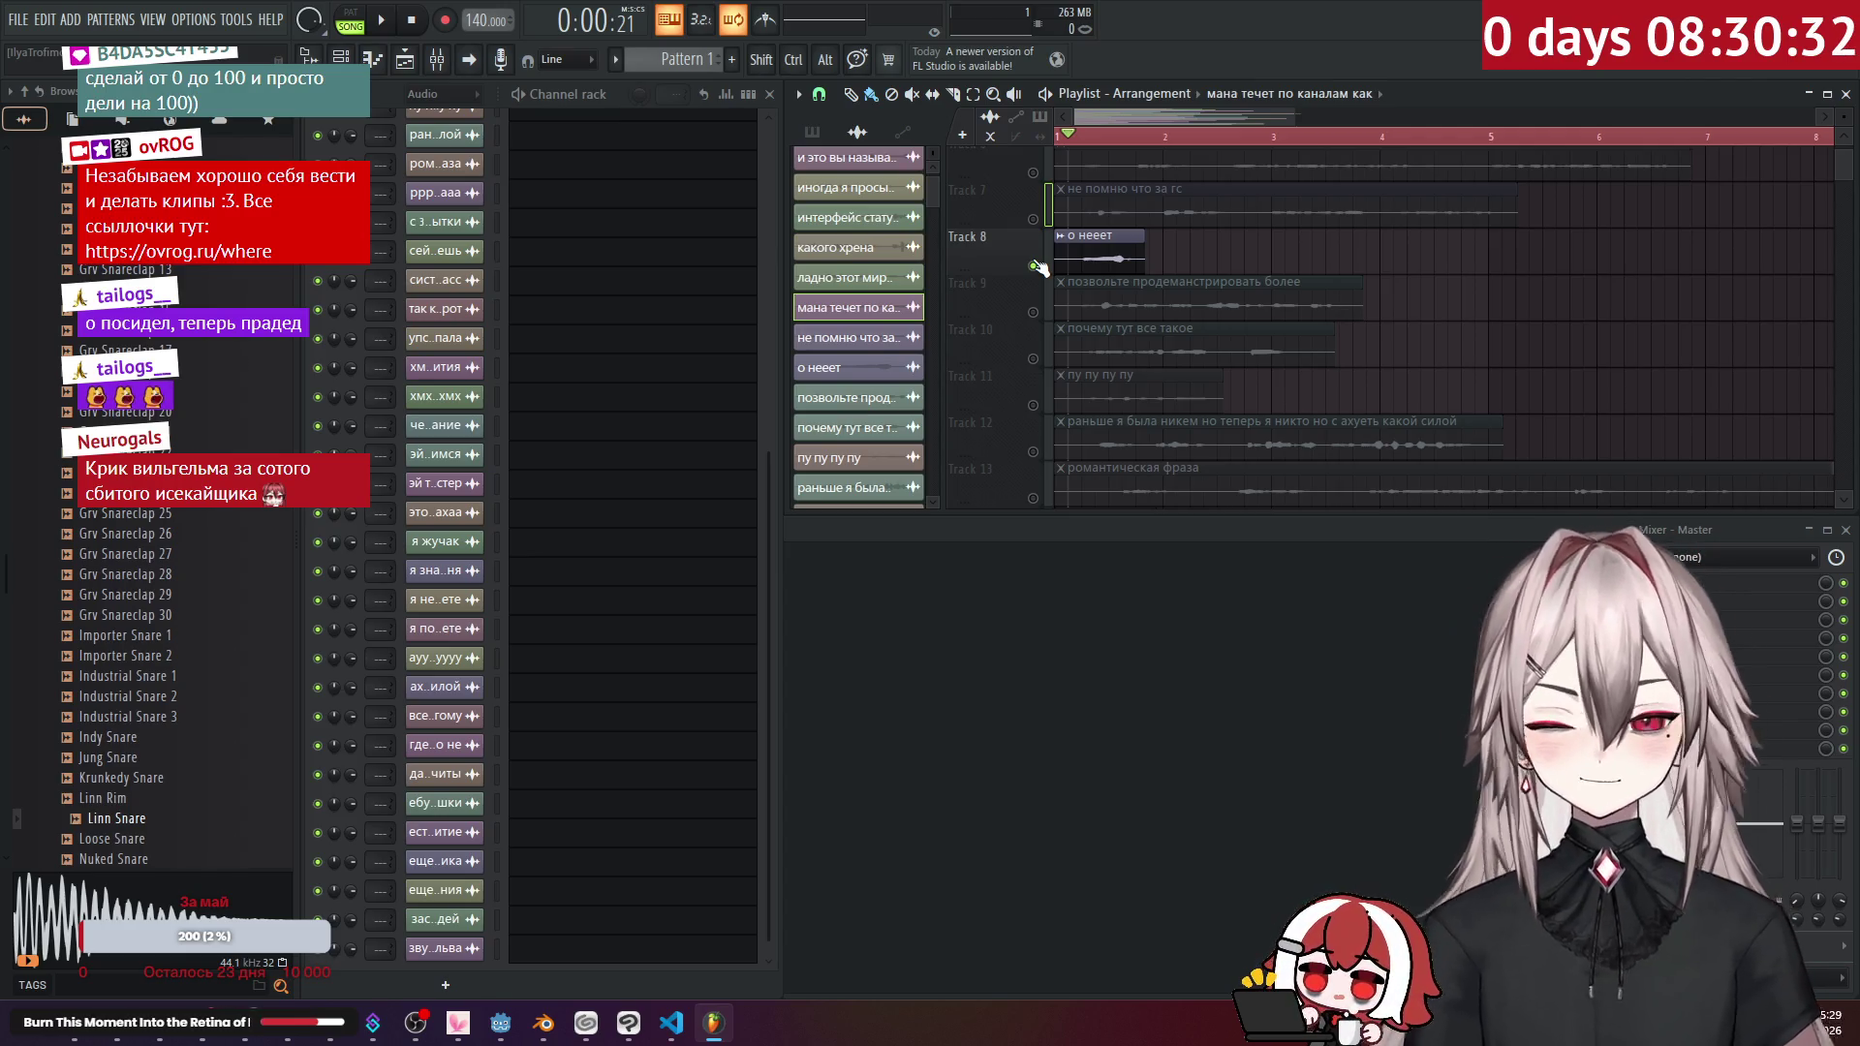
pyautogui.scroll(-1, 1040, 268)
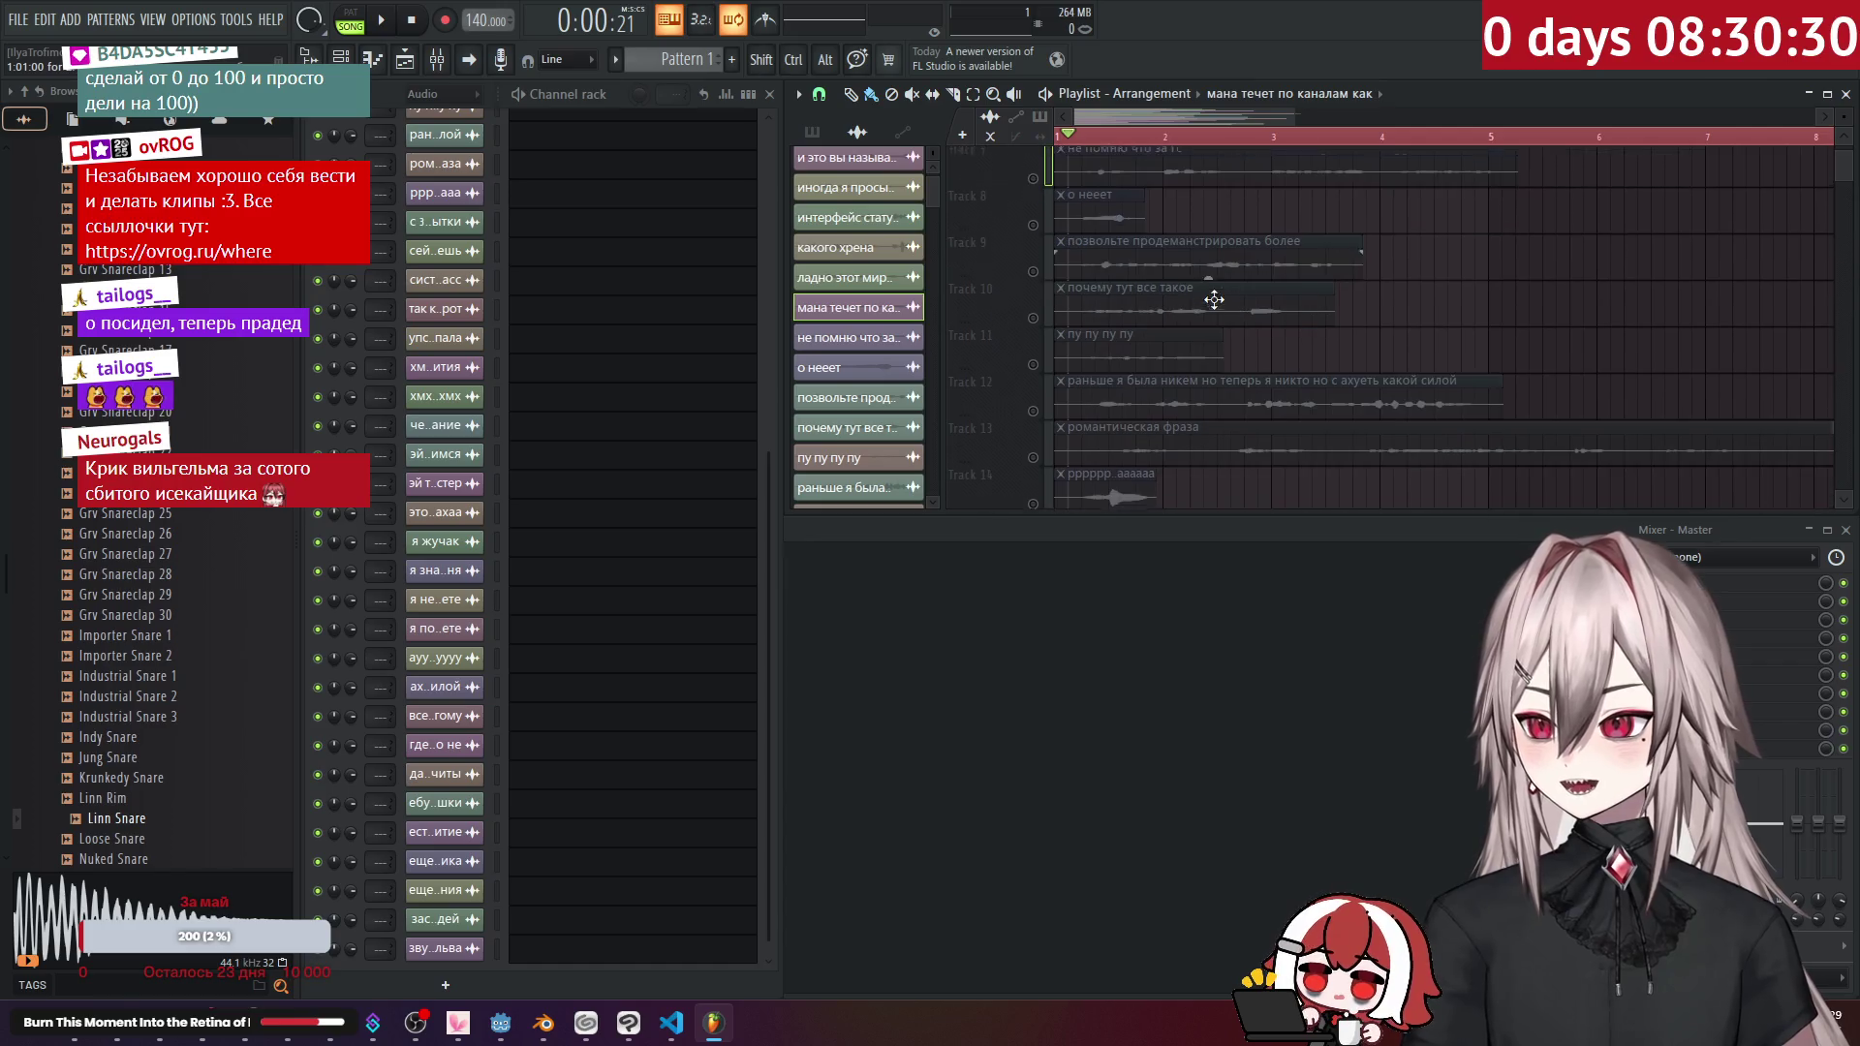
pyautogui.click(1034, 265)
pyautogui.press('space')
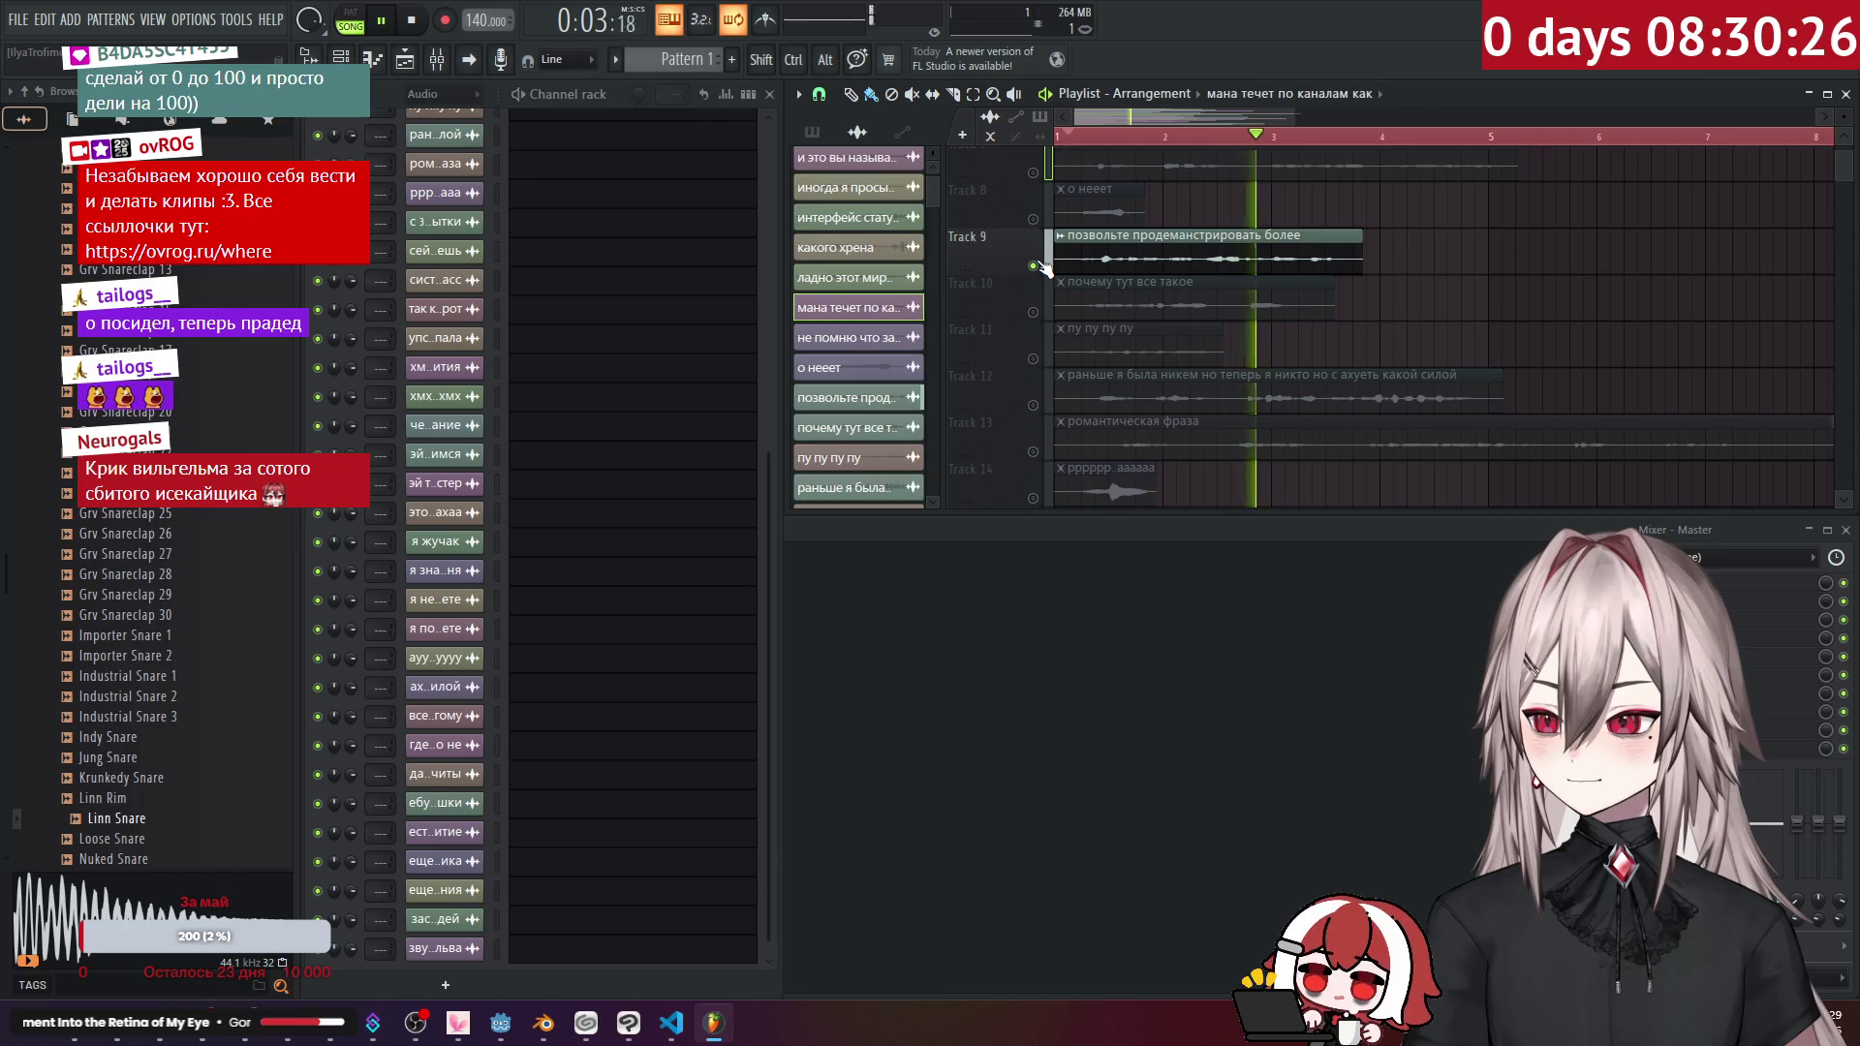
pyautogui.click(1034, 266)
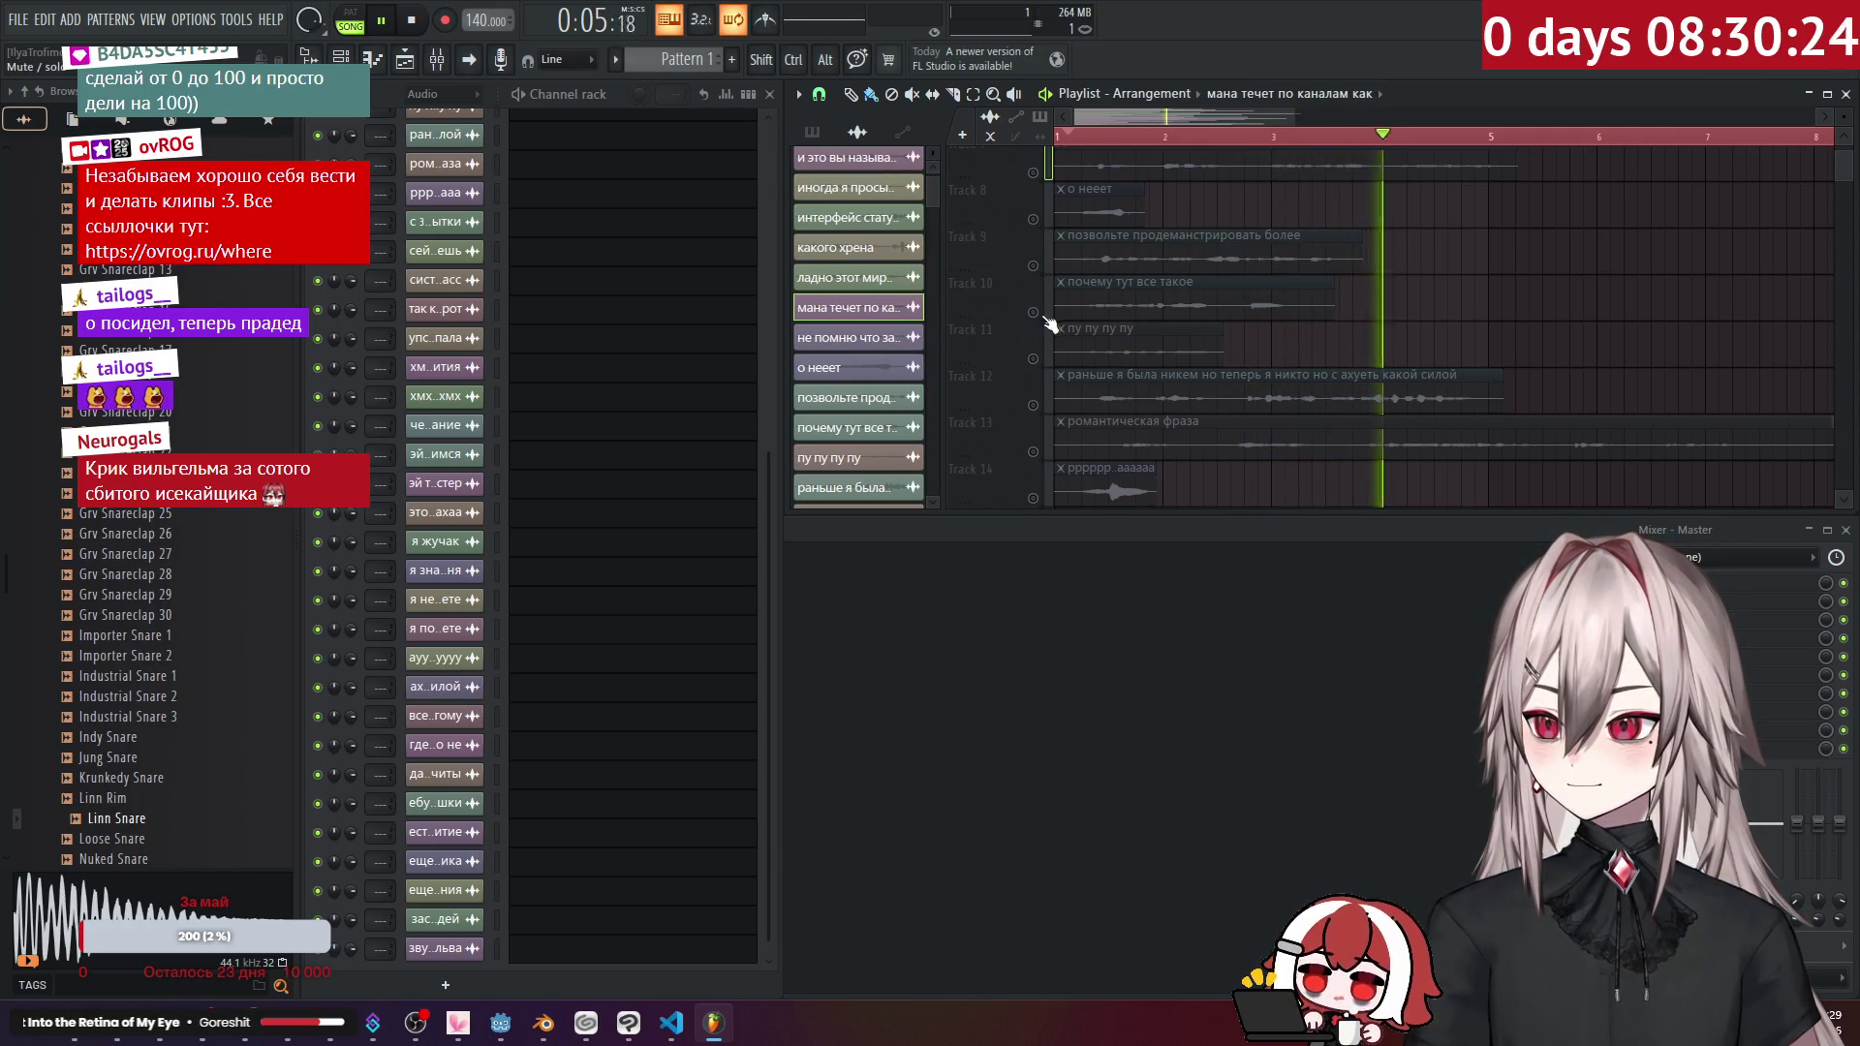
pyautogui.click(1033, 312)
pyautogui.press('space')
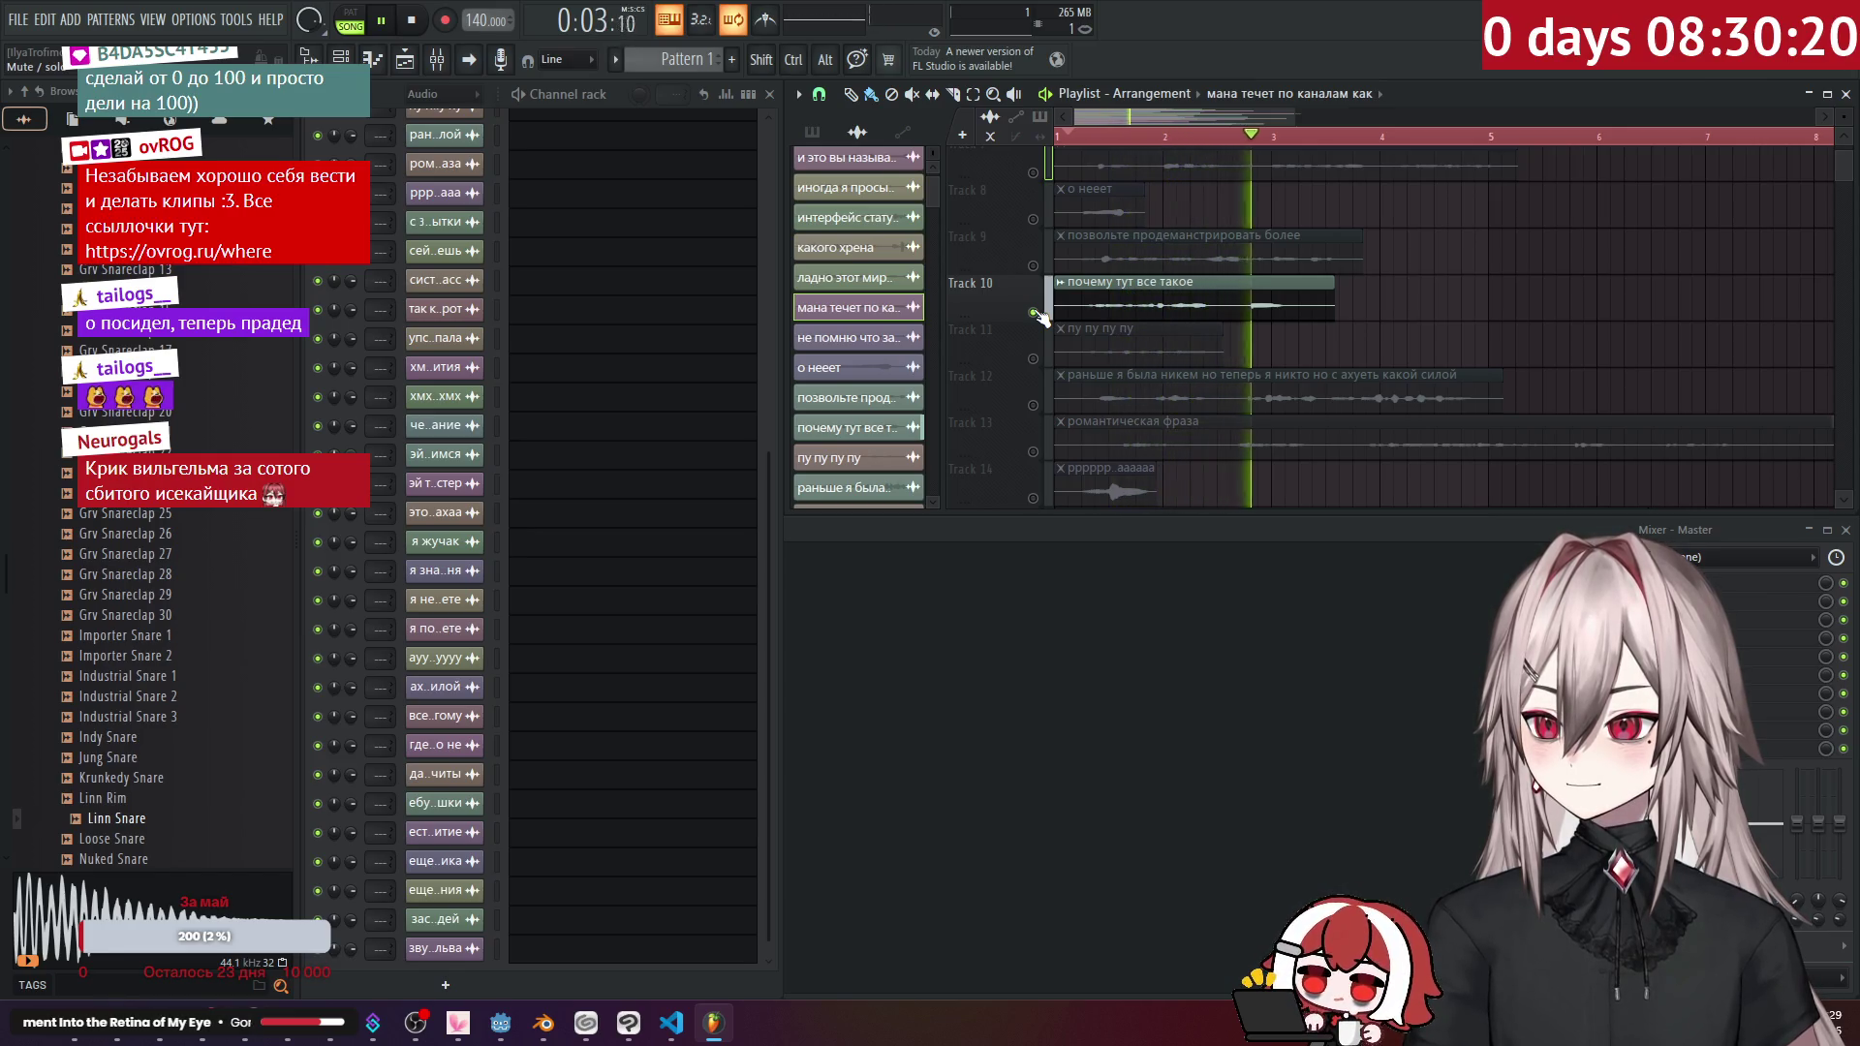
pyautogui.click(1033, 312)
pyautogui.click(1033, 359)
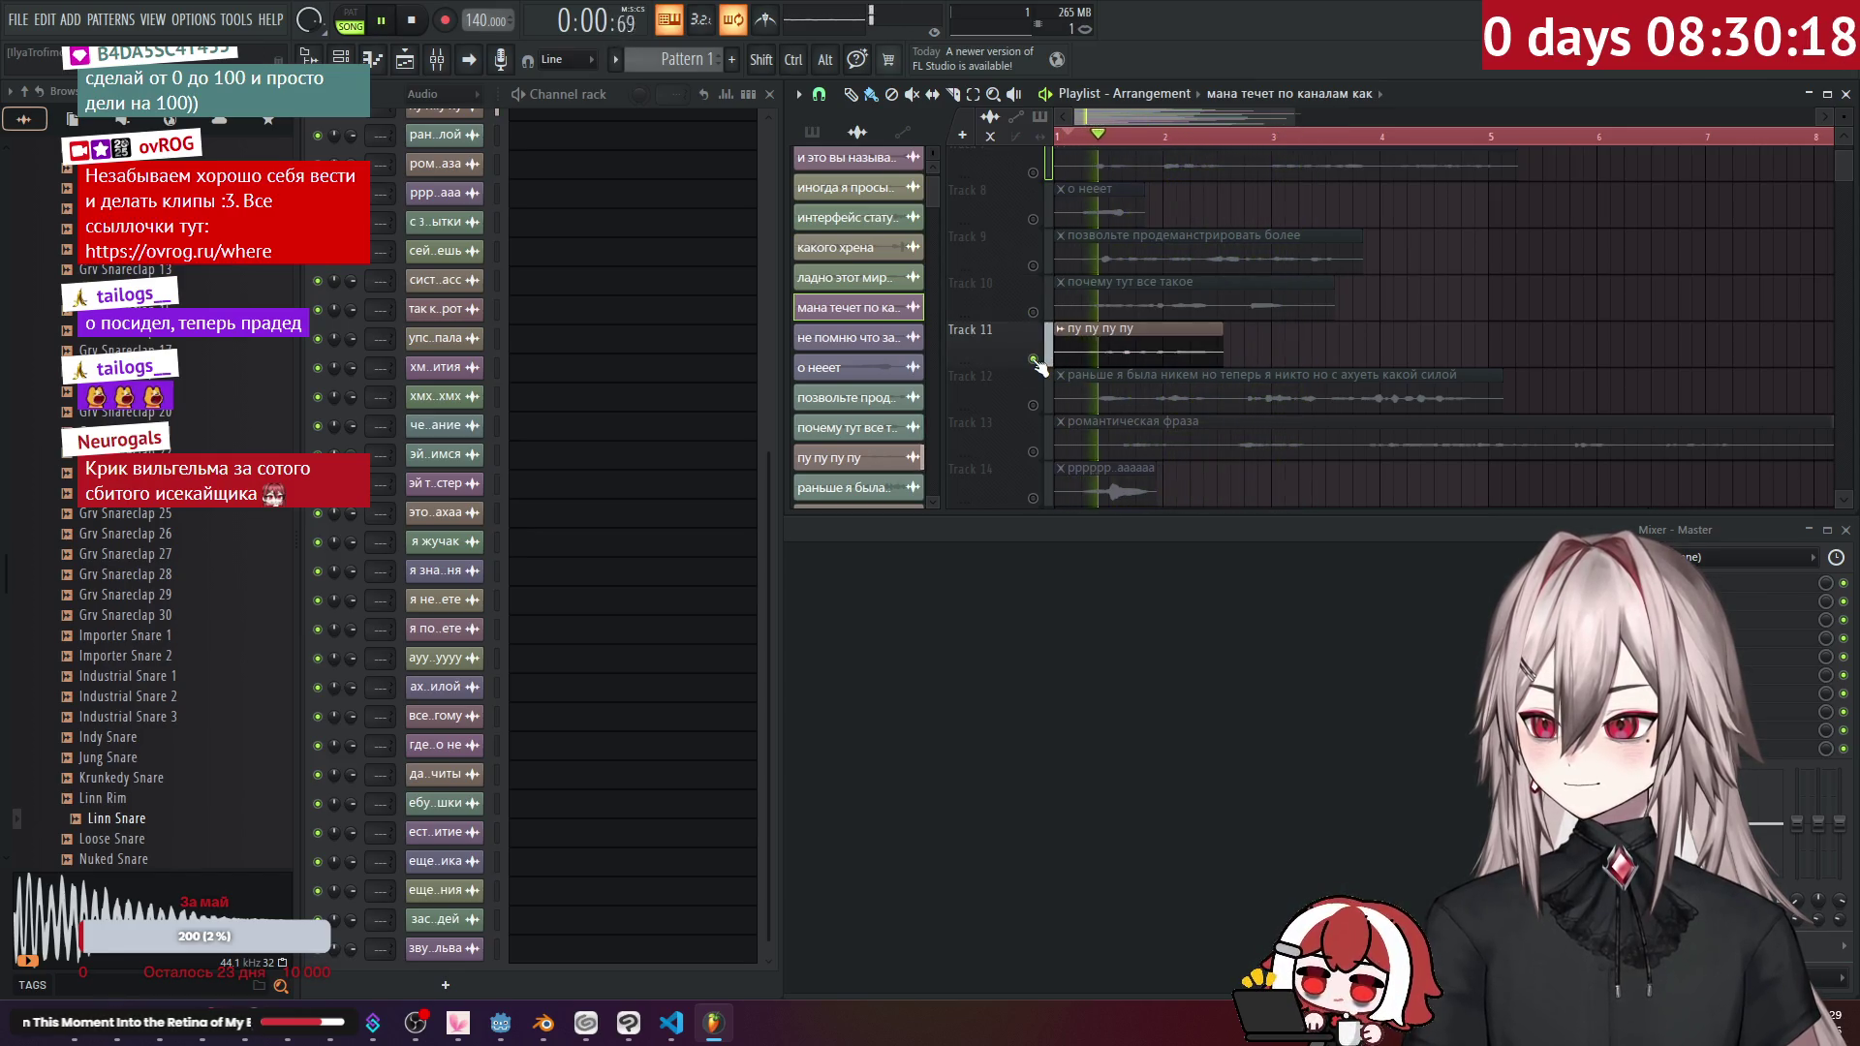
pyautogui.click(1034, 358)
pyautogui.scroll(-2, 1040, 345)
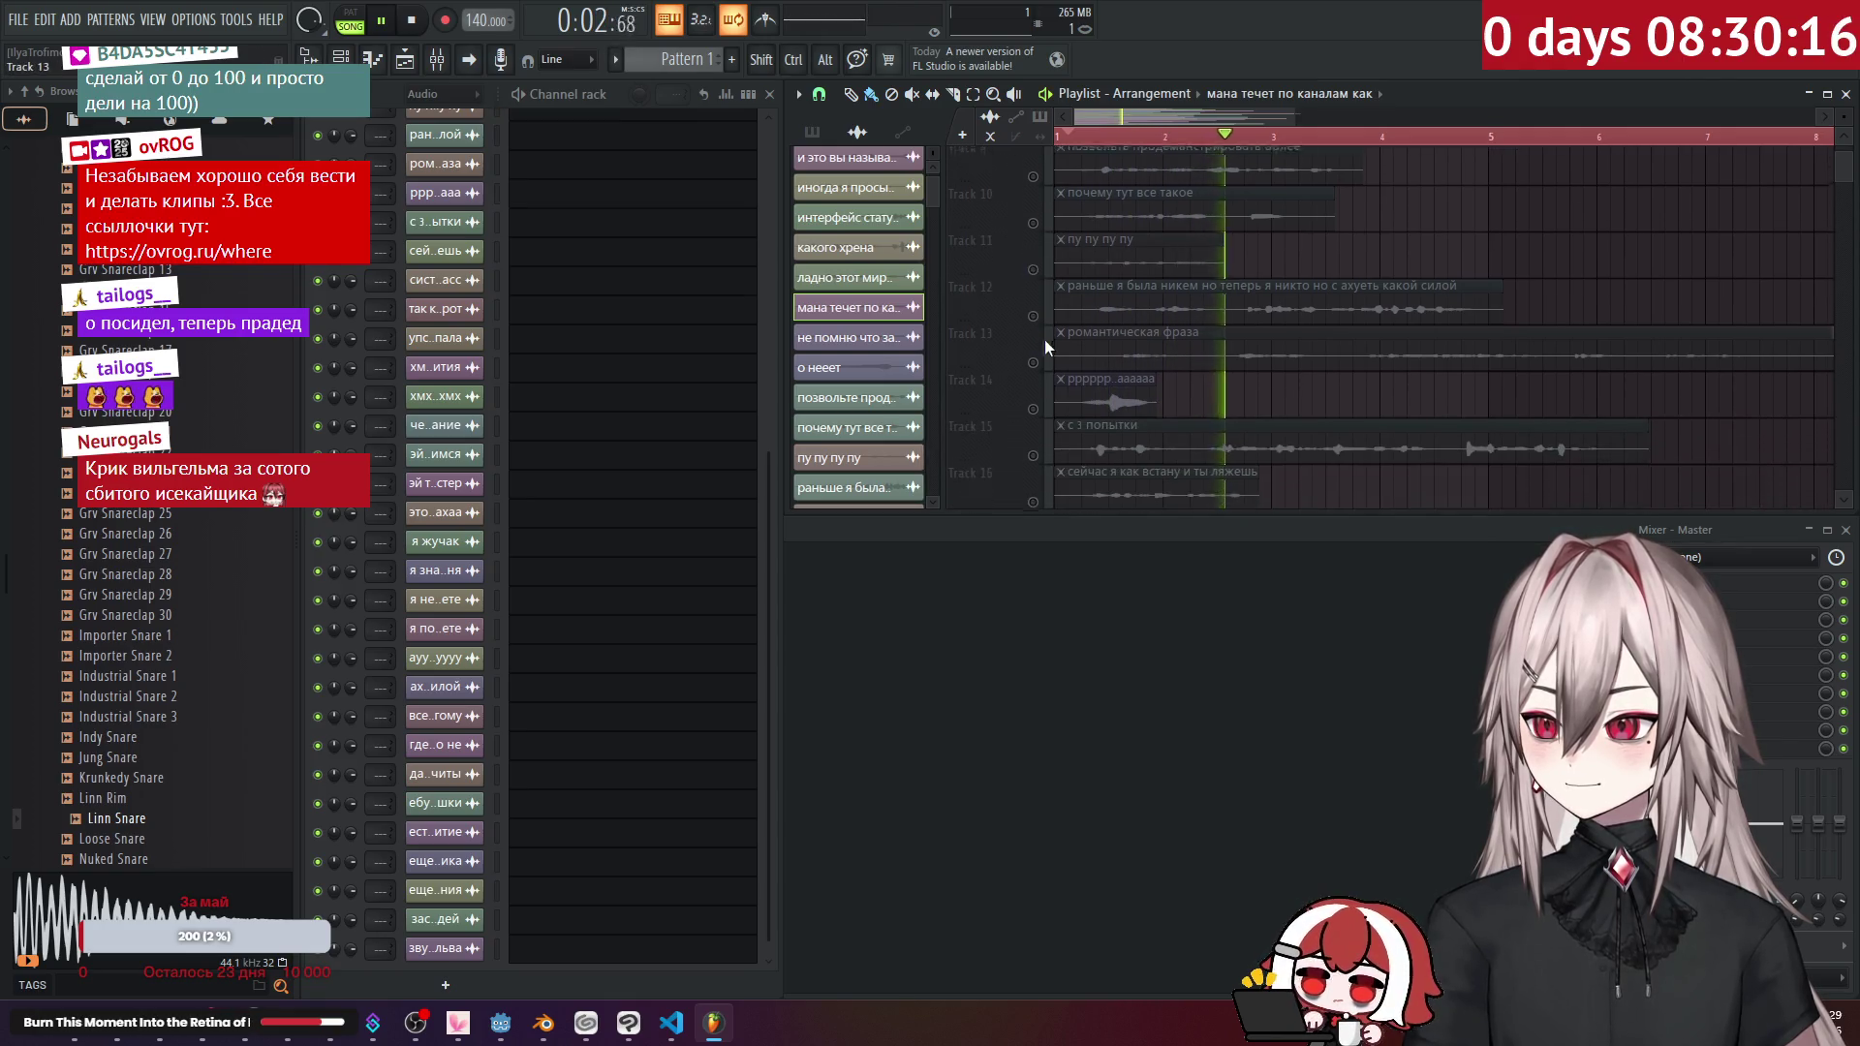
pyautogui.click(1033, 312)
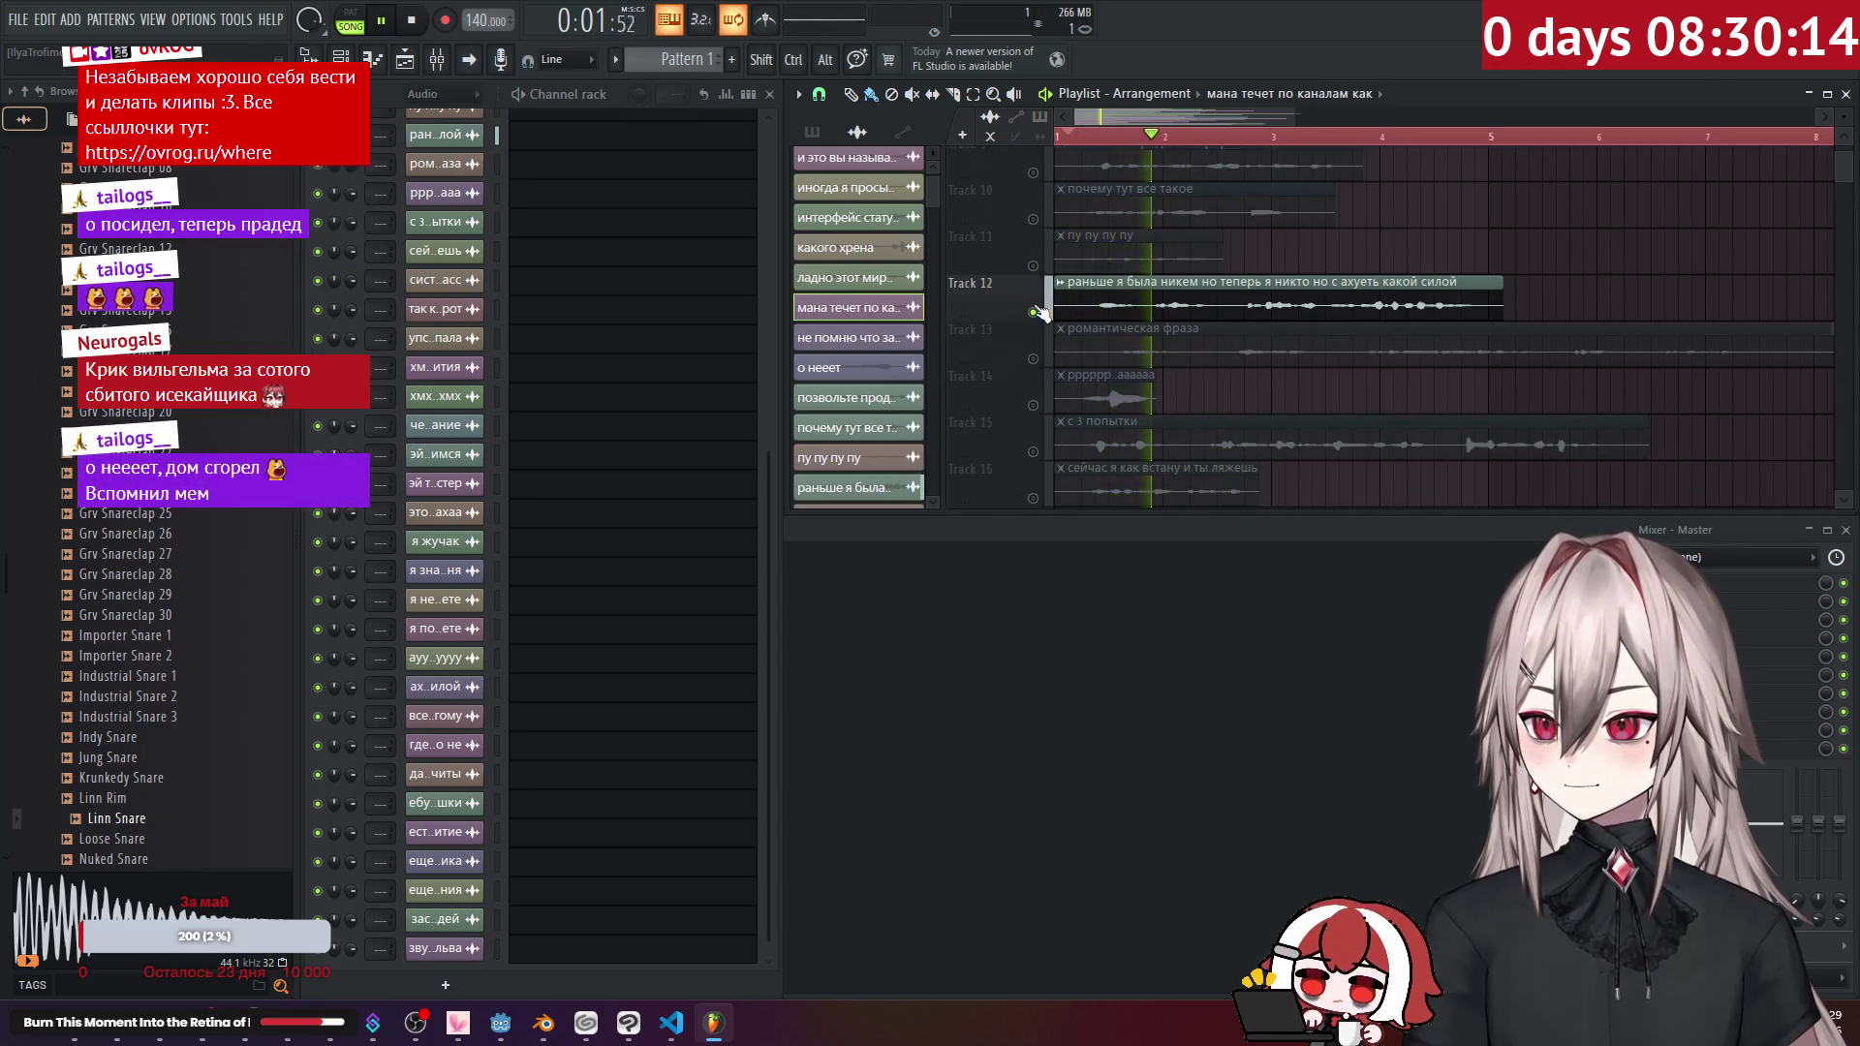
pyautogui.click(1034, 312)
pyautogui.scroll(-1, 1039, 312)
pyautogui.press('space')
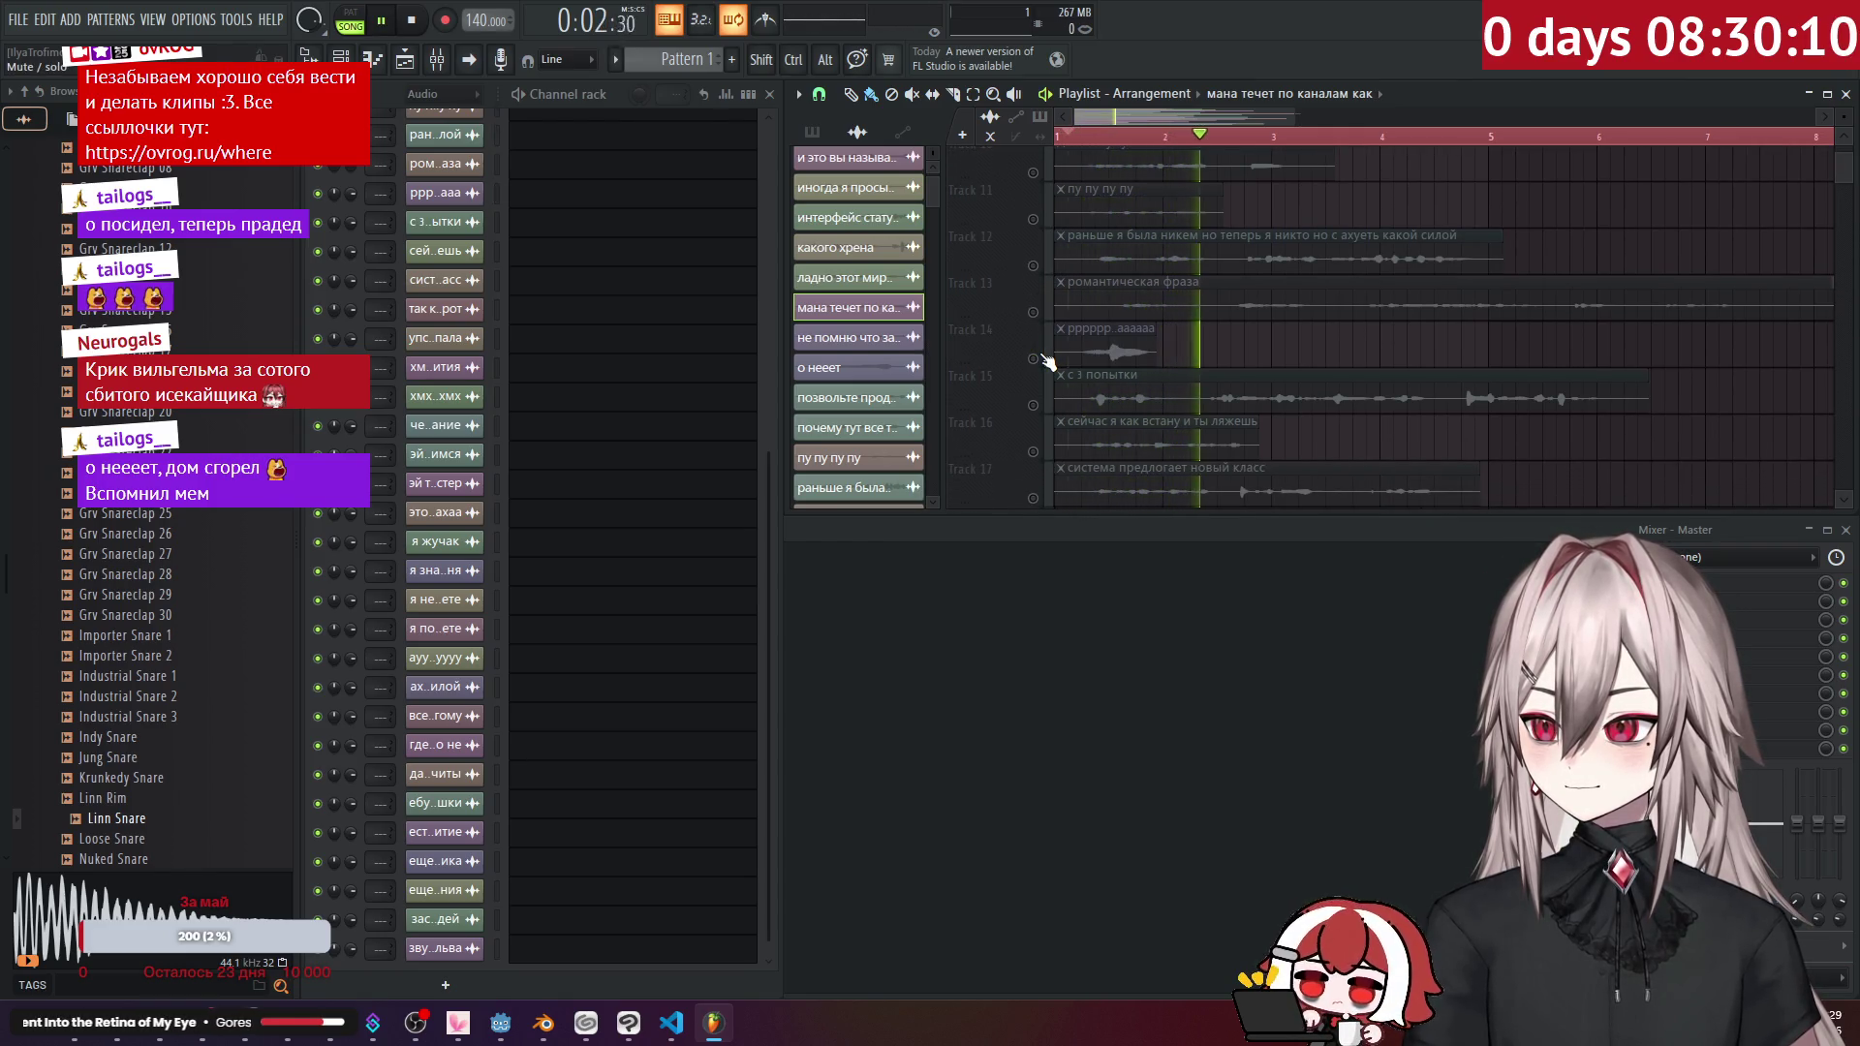
pyautogui.scroll(-1, 1133, 348)
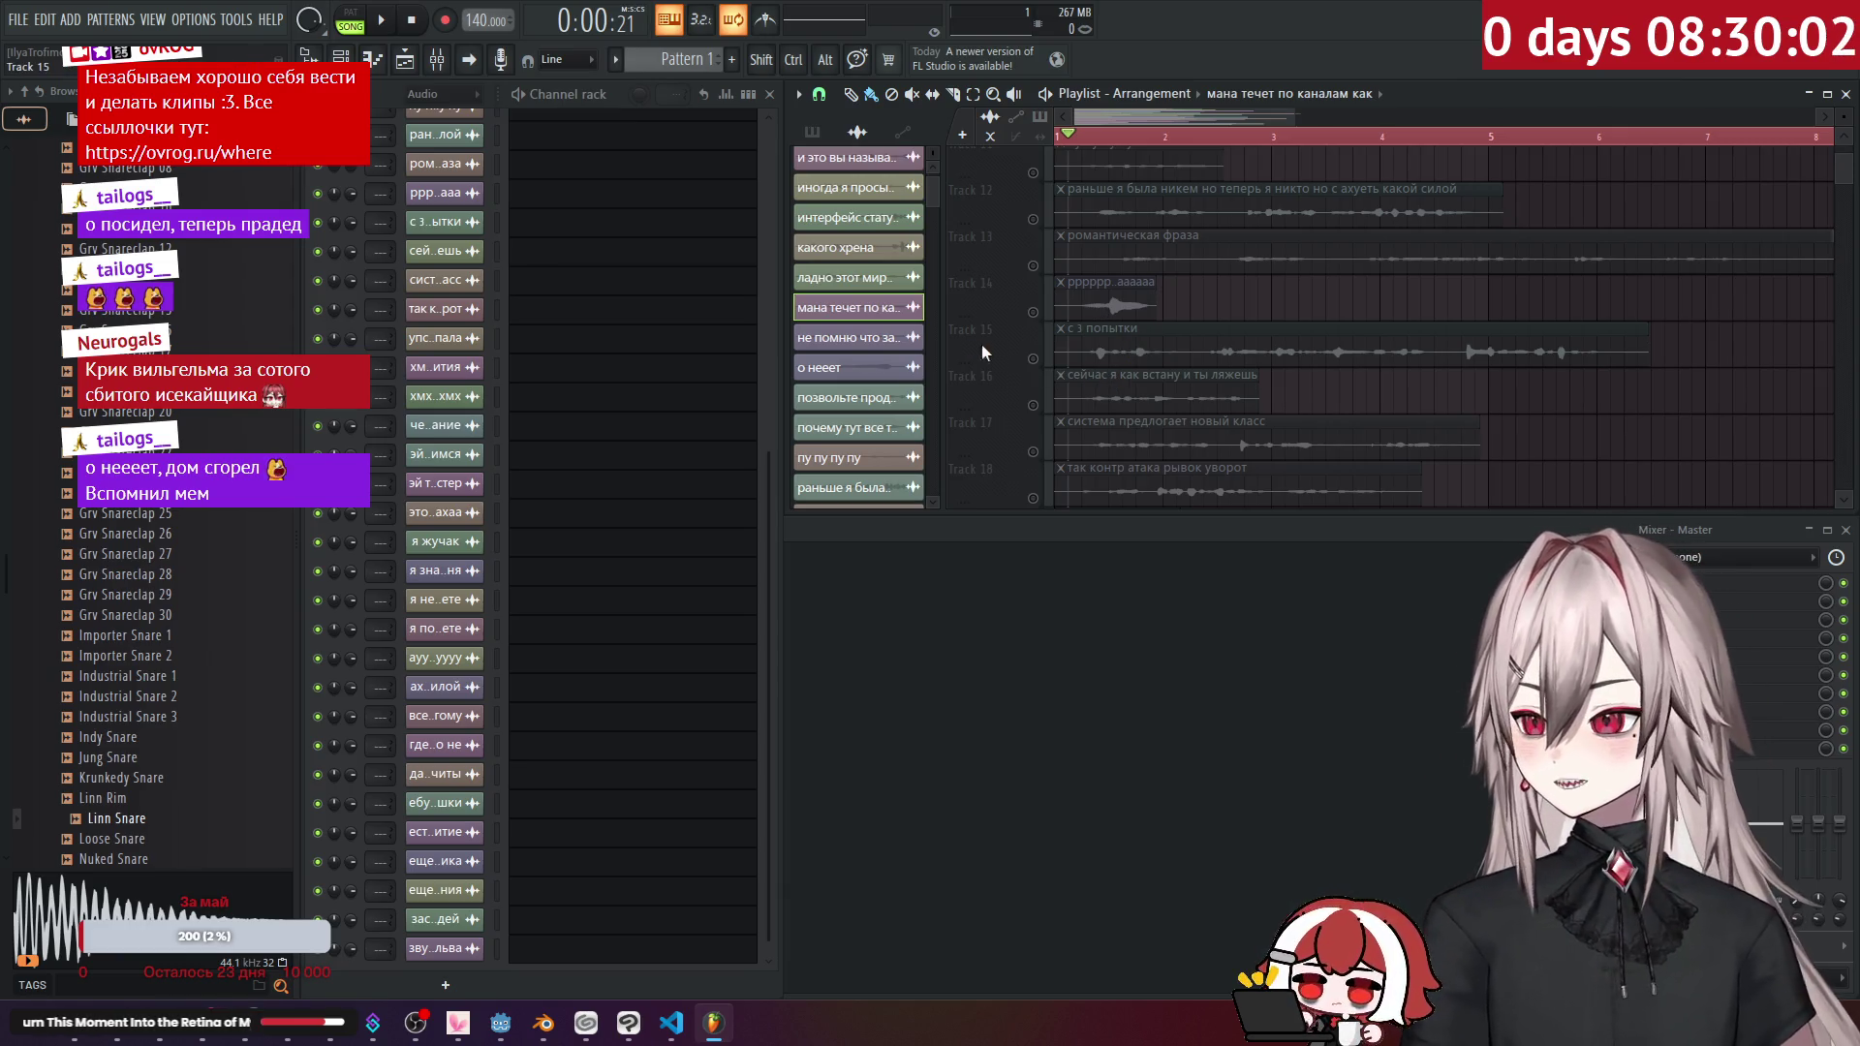
pyautogui.click(1035, 359)
pyautogui.press('space')
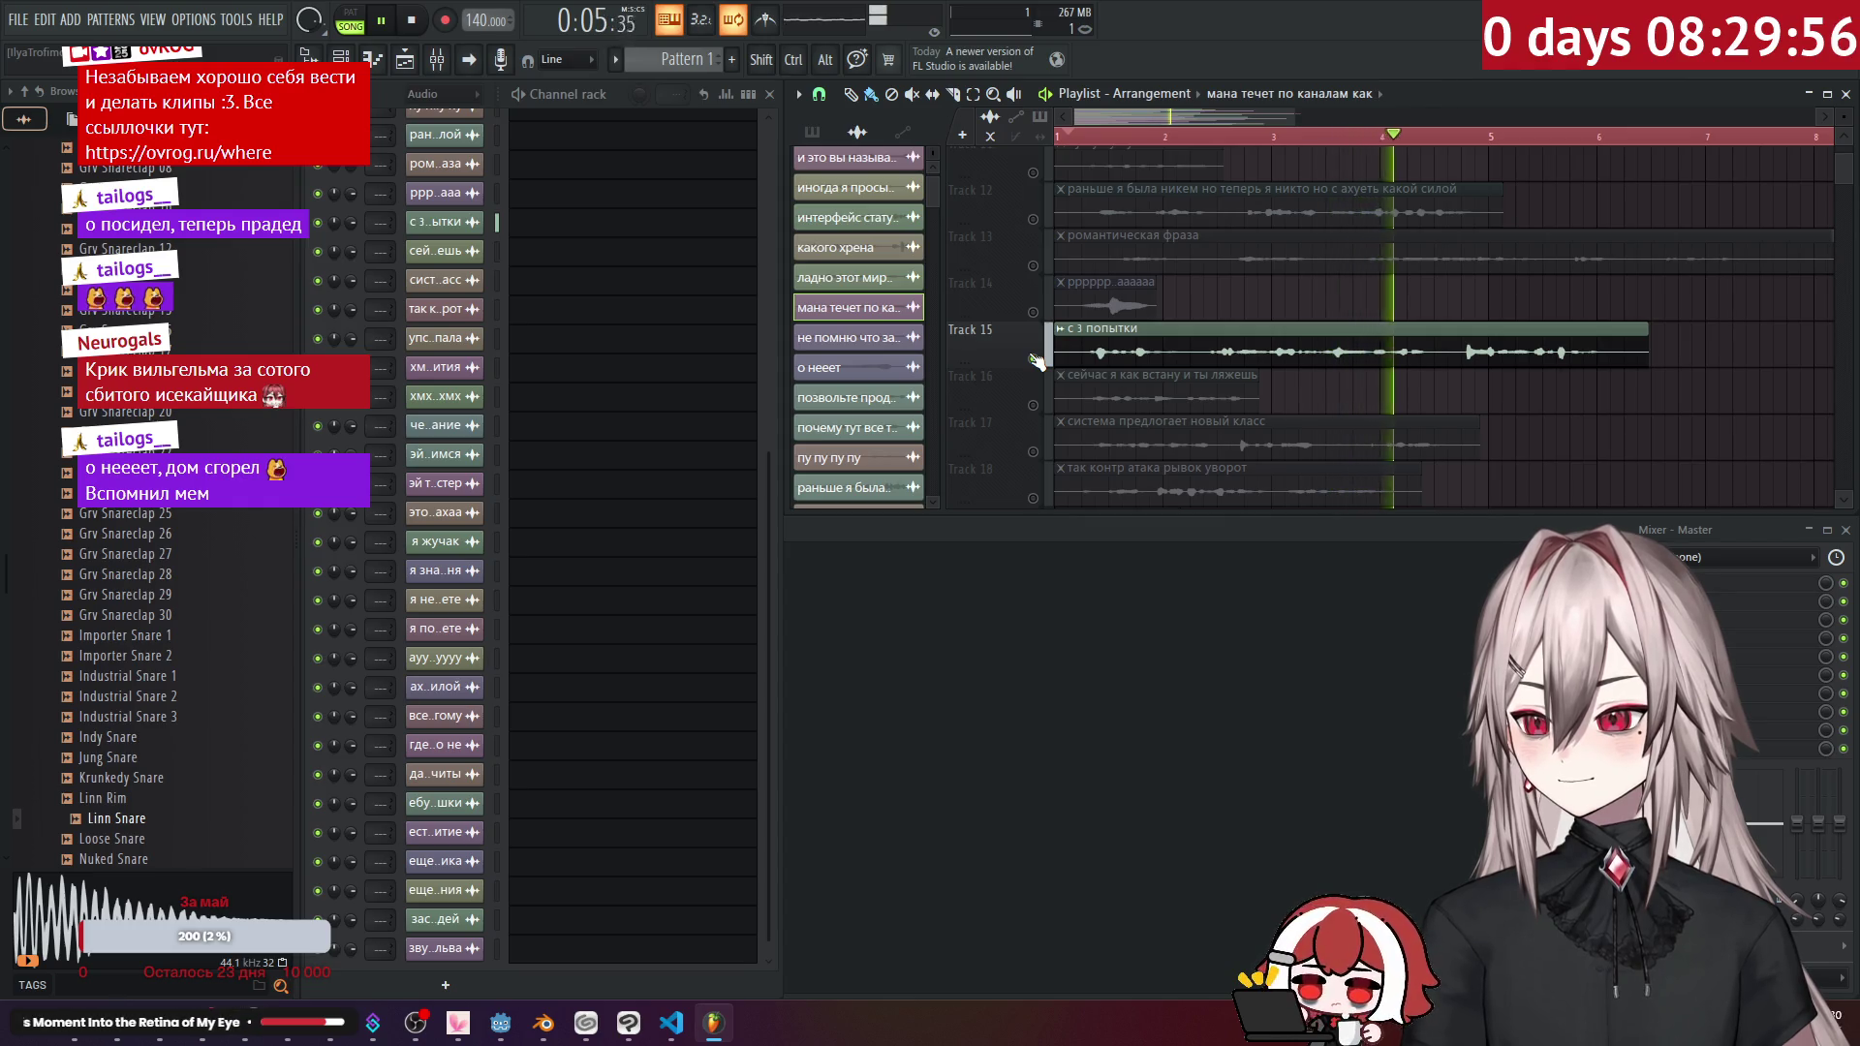
pyautogui.click(1035, 359)
pyautogui.click(1034, 404)
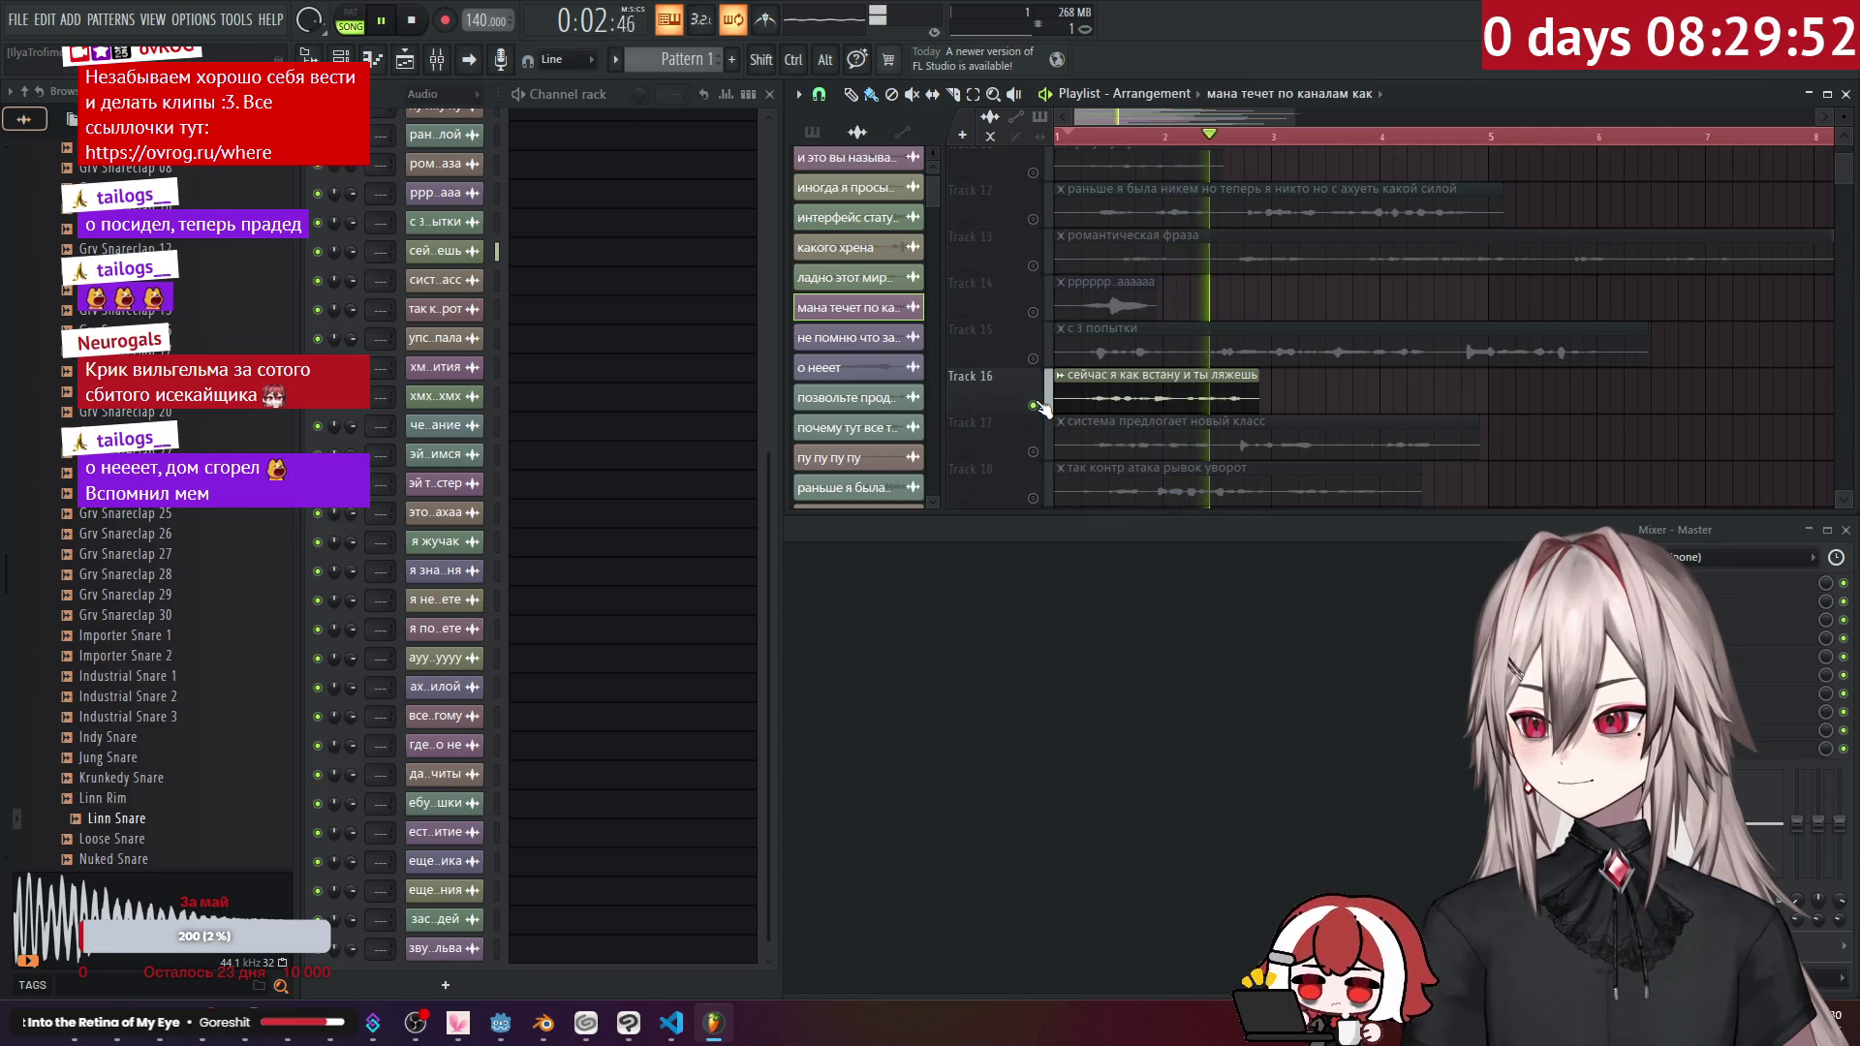
pyautogui.click(1034, 405)
pyautogui.press('space')
pyautogui.scroll(-1, 1043, 388)
pyautogui.scroll(-1, 1043, 388)
pyautogui.scroll(-1, 1042, 376)
pyautogui.scroll(-1, 1074, 354)
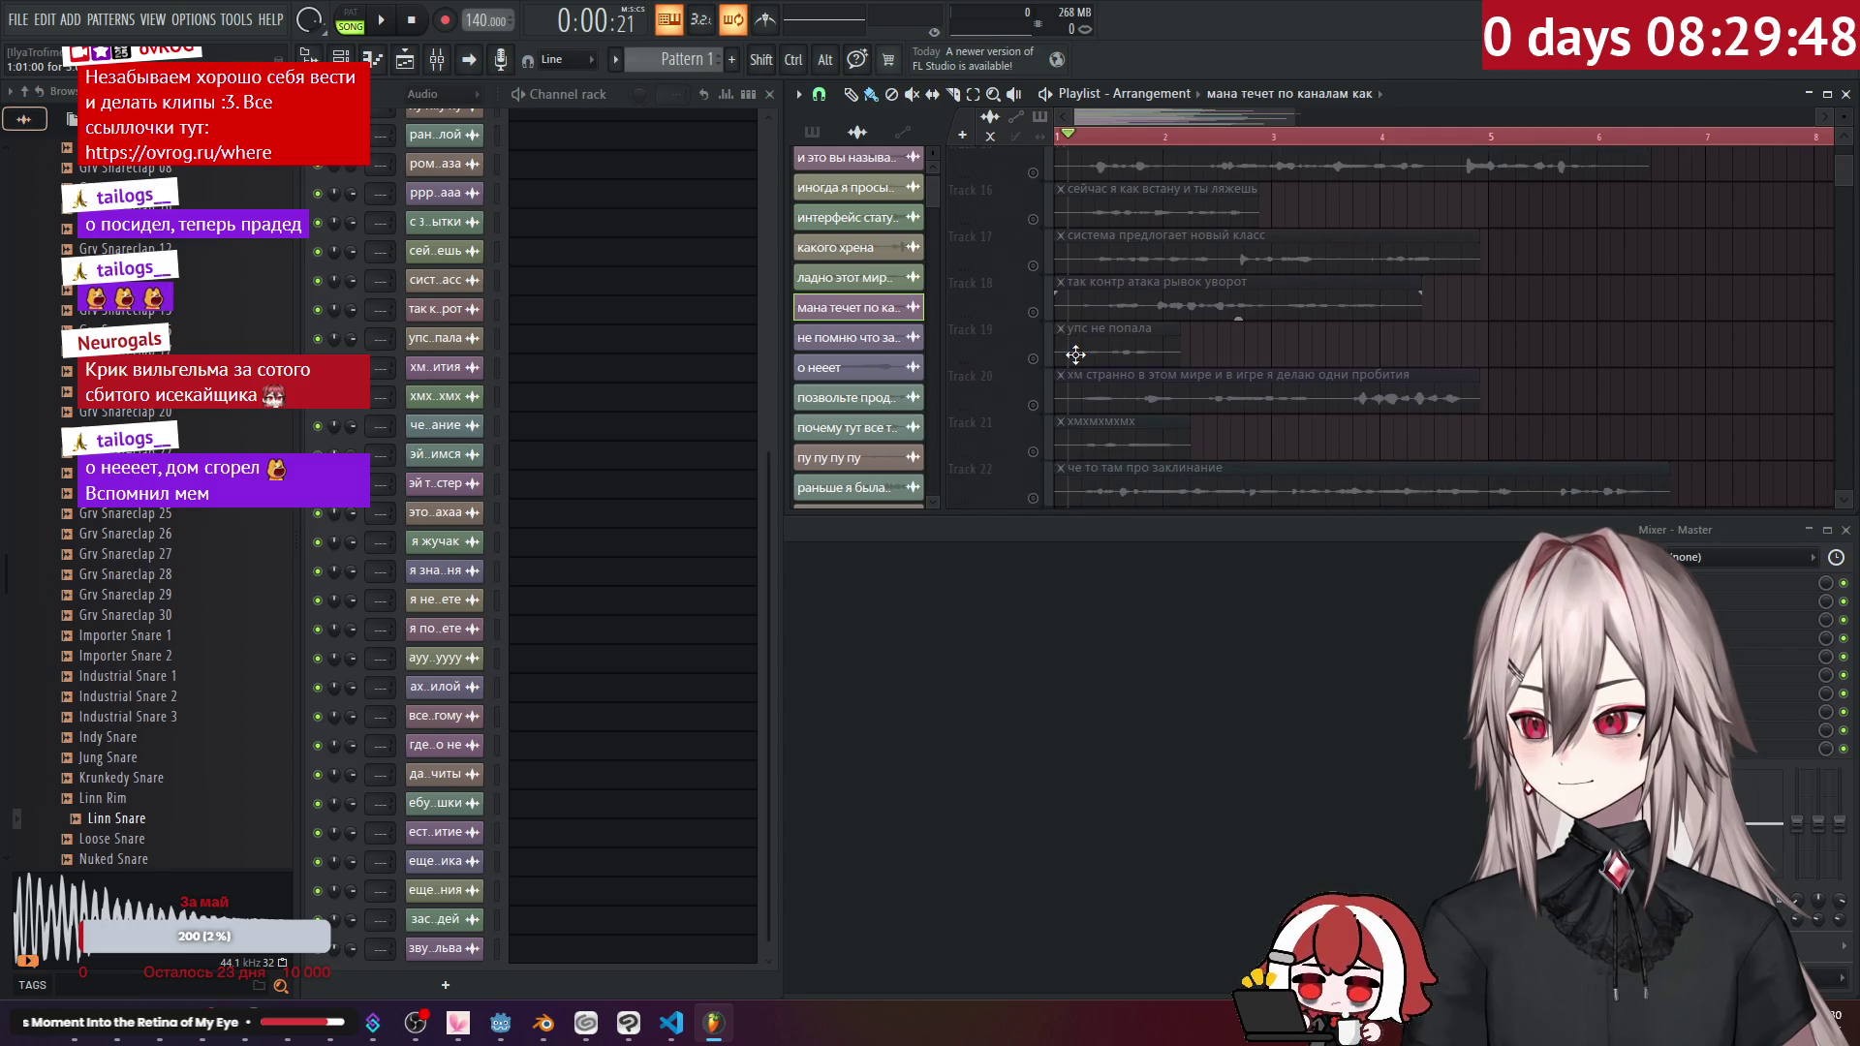
pyautogui.click(1035, 358)
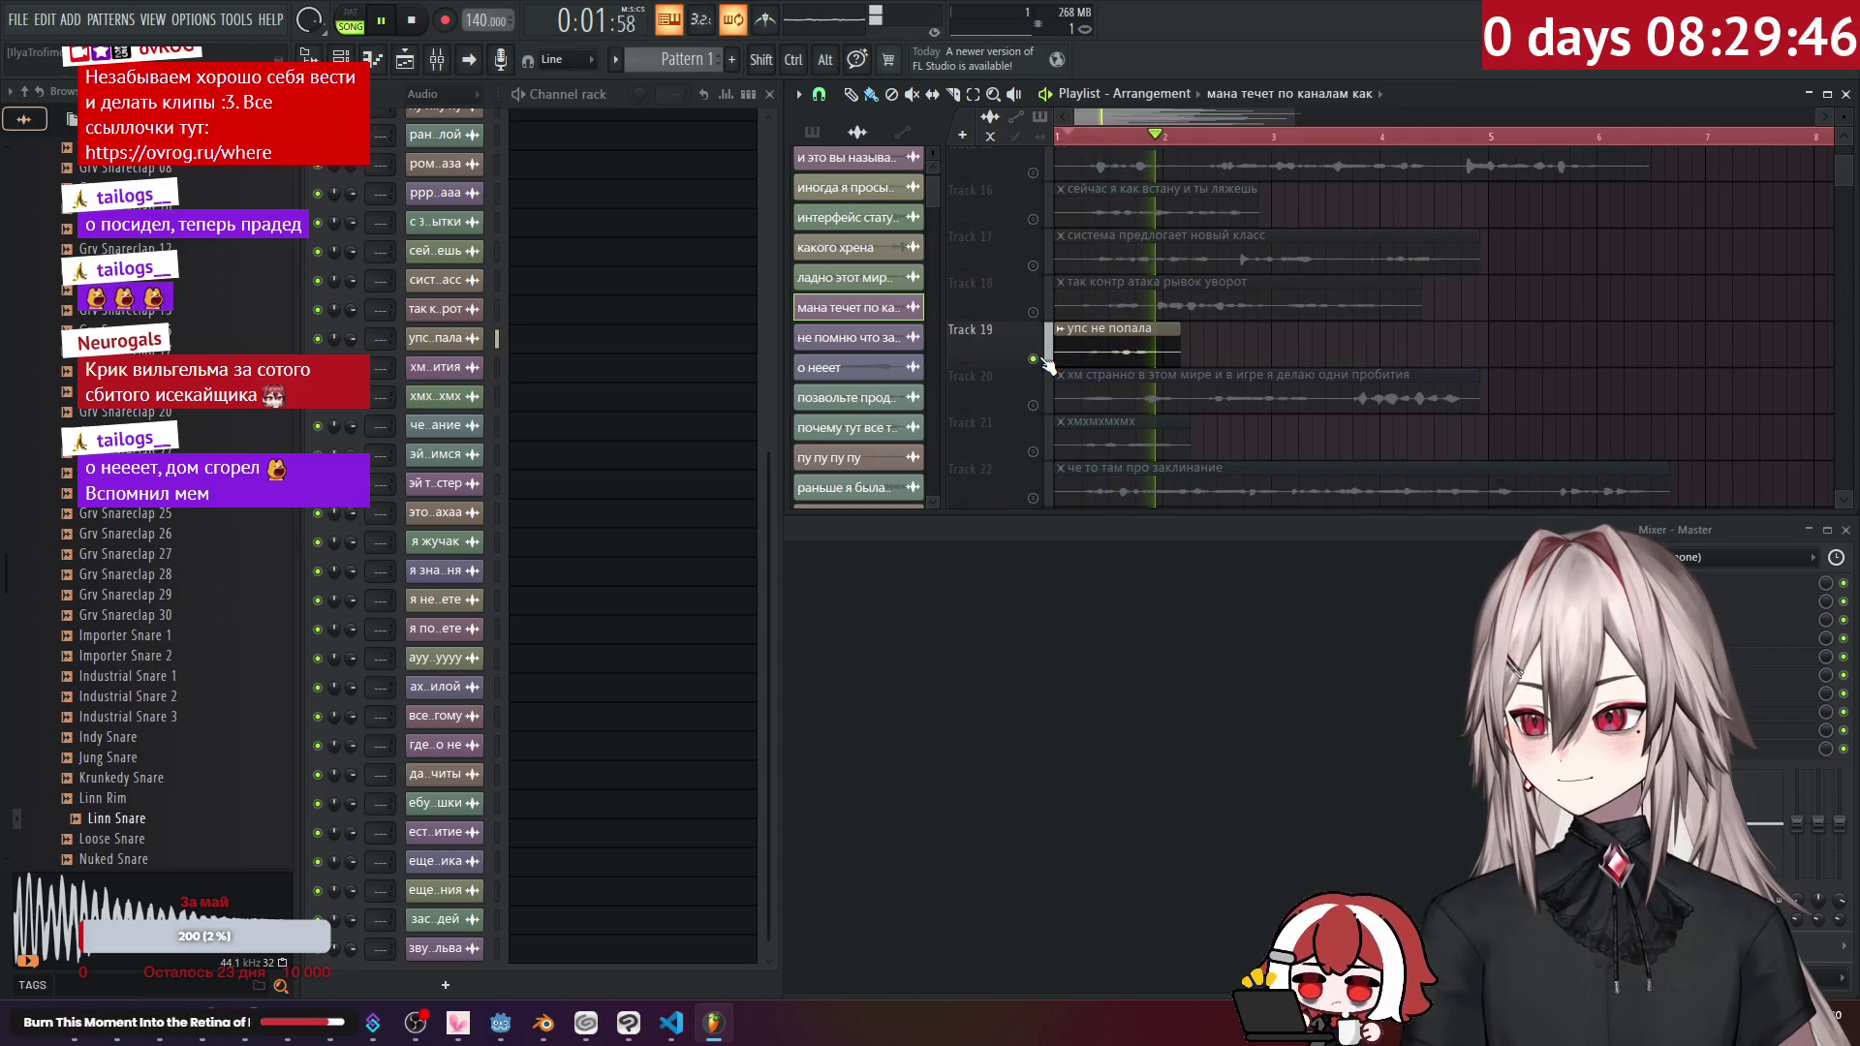
pyautogui.click(1034, 358)
pyautogui.press('space')
pyautogui.scroll(-1, 1066, 354)
pyautogui.scroll(-1, 1075, 343)
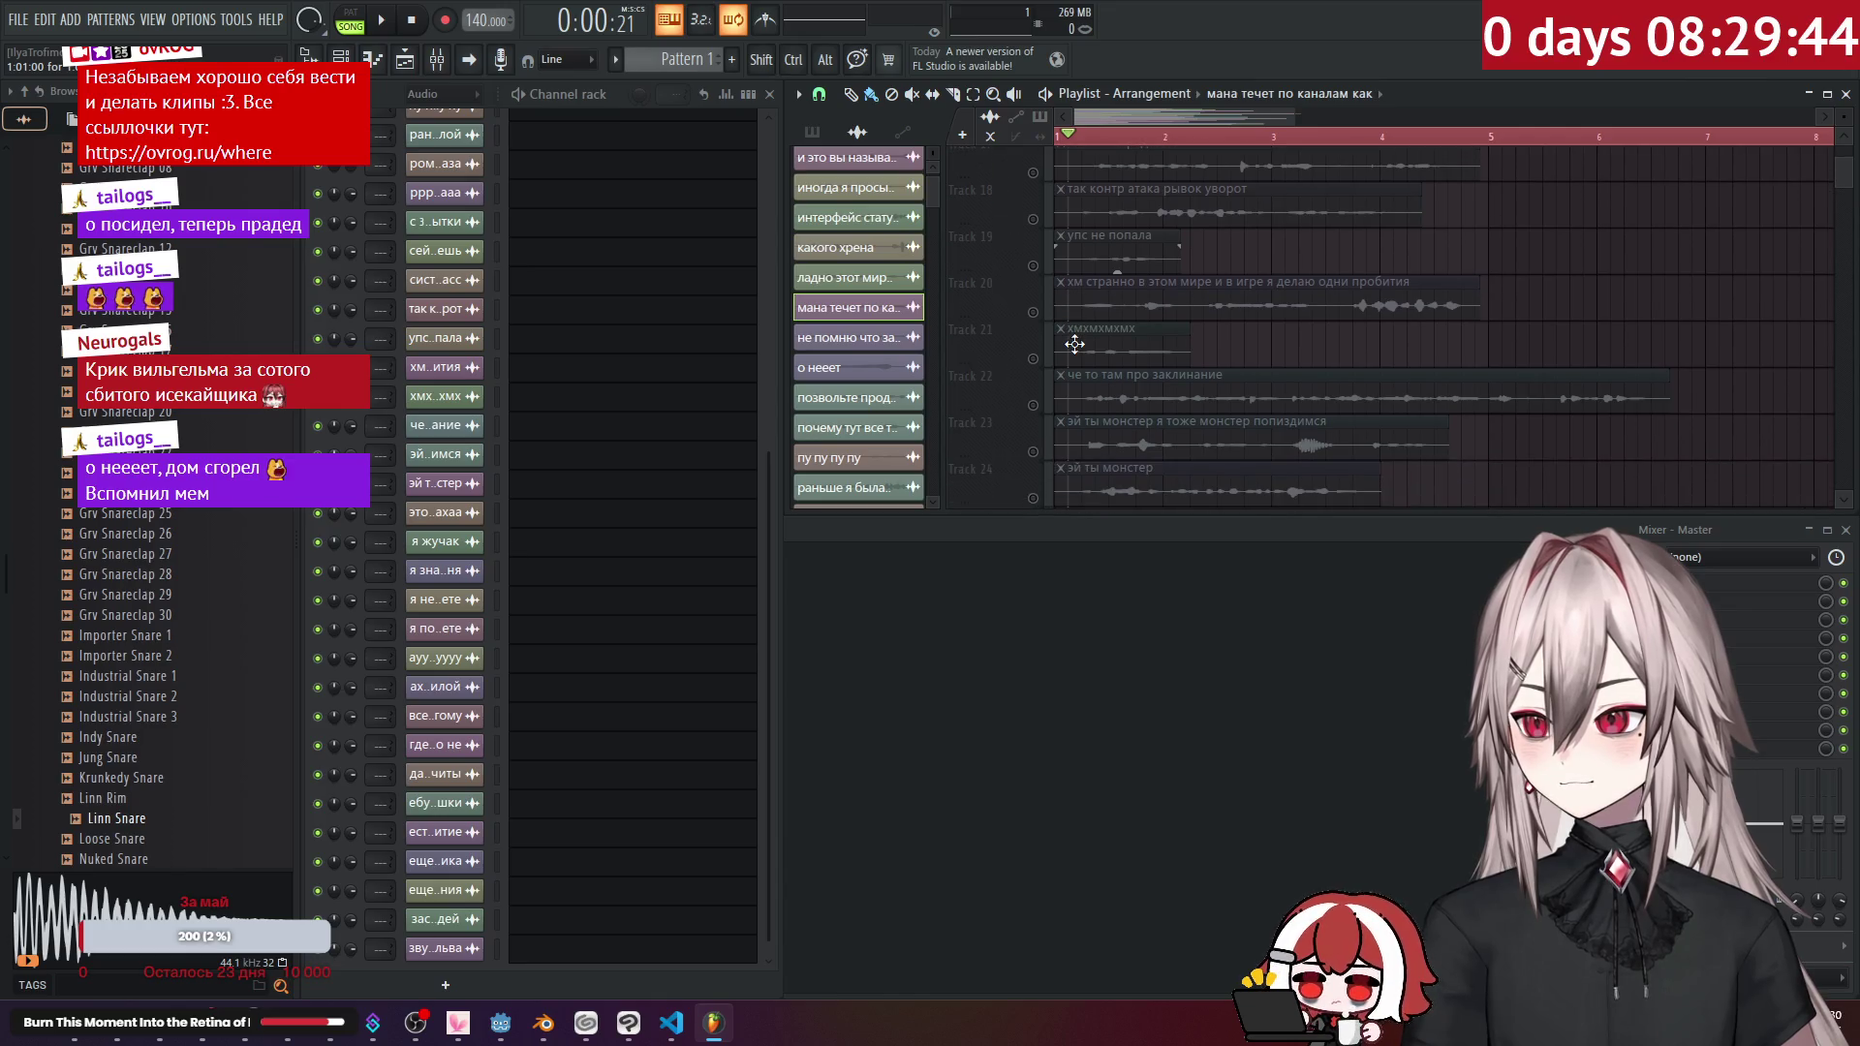
pyautogui.click(1034, 312)
pyautogui.press('space')
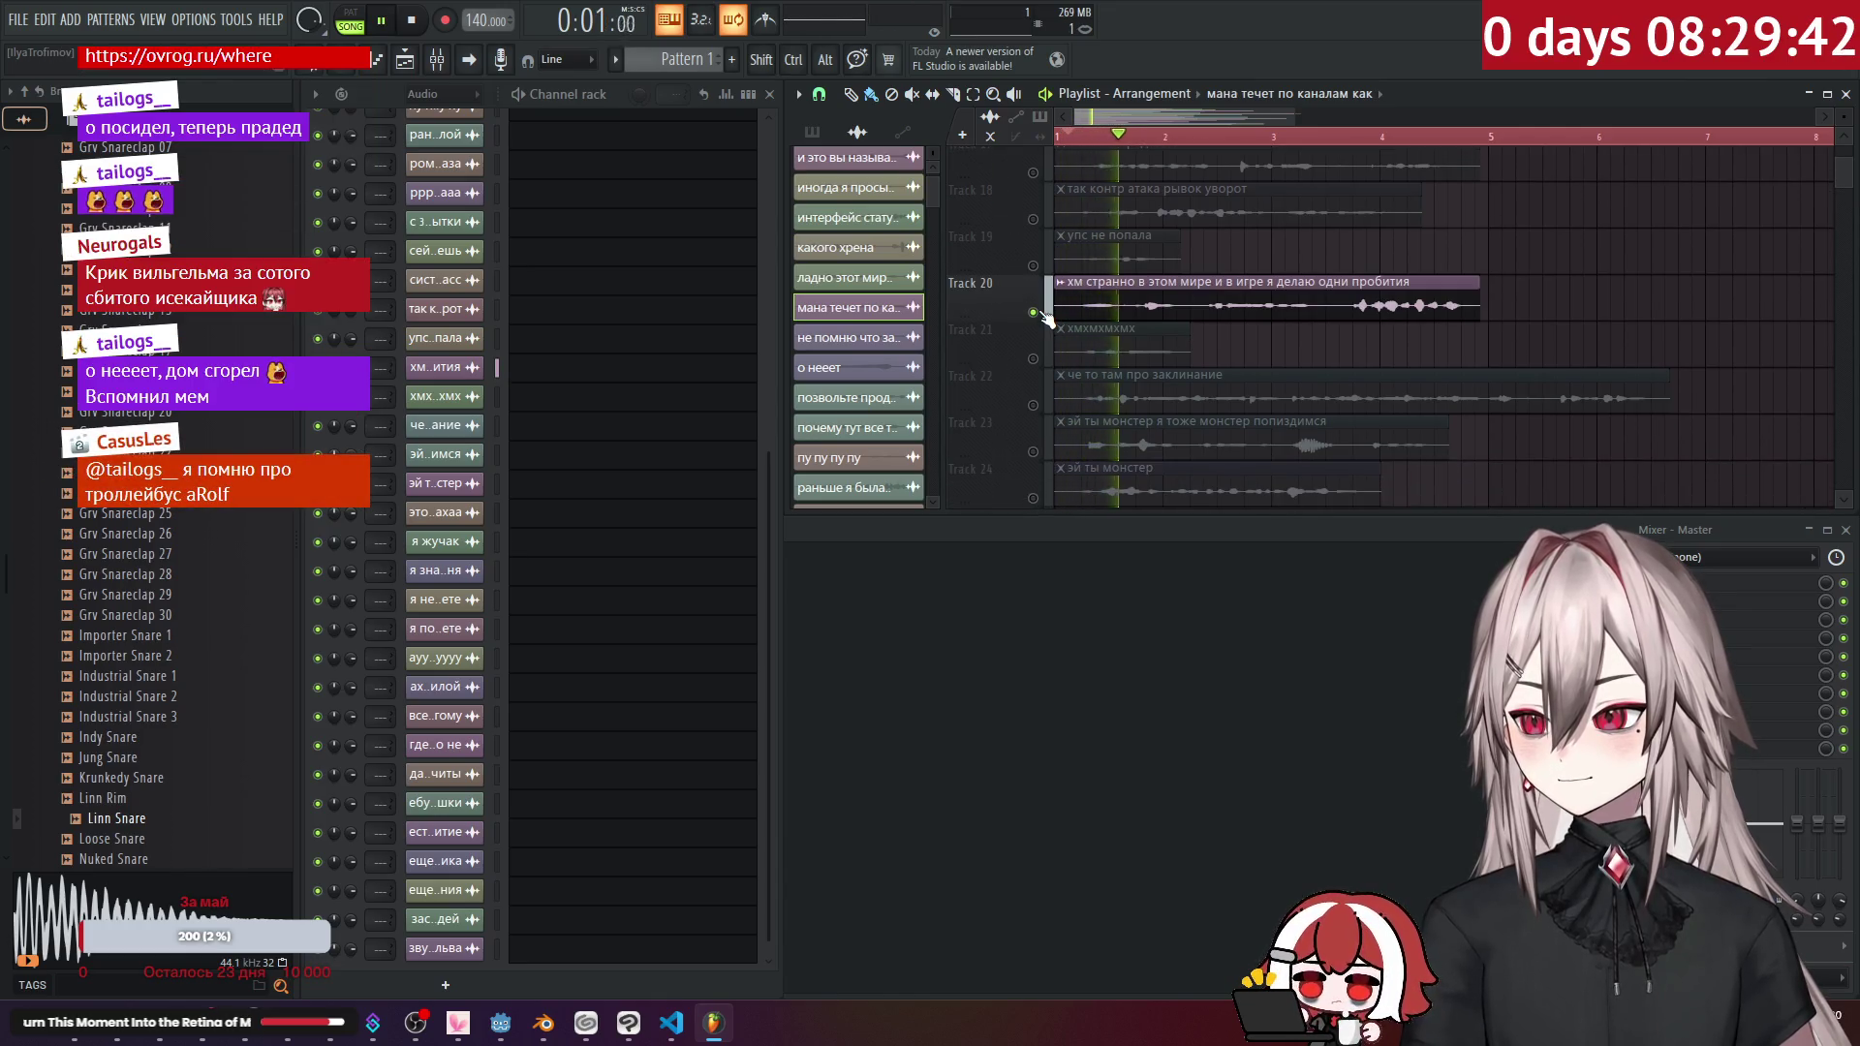
pyautogui.click(1033, 312)
pyautogui.click(1034, 358)
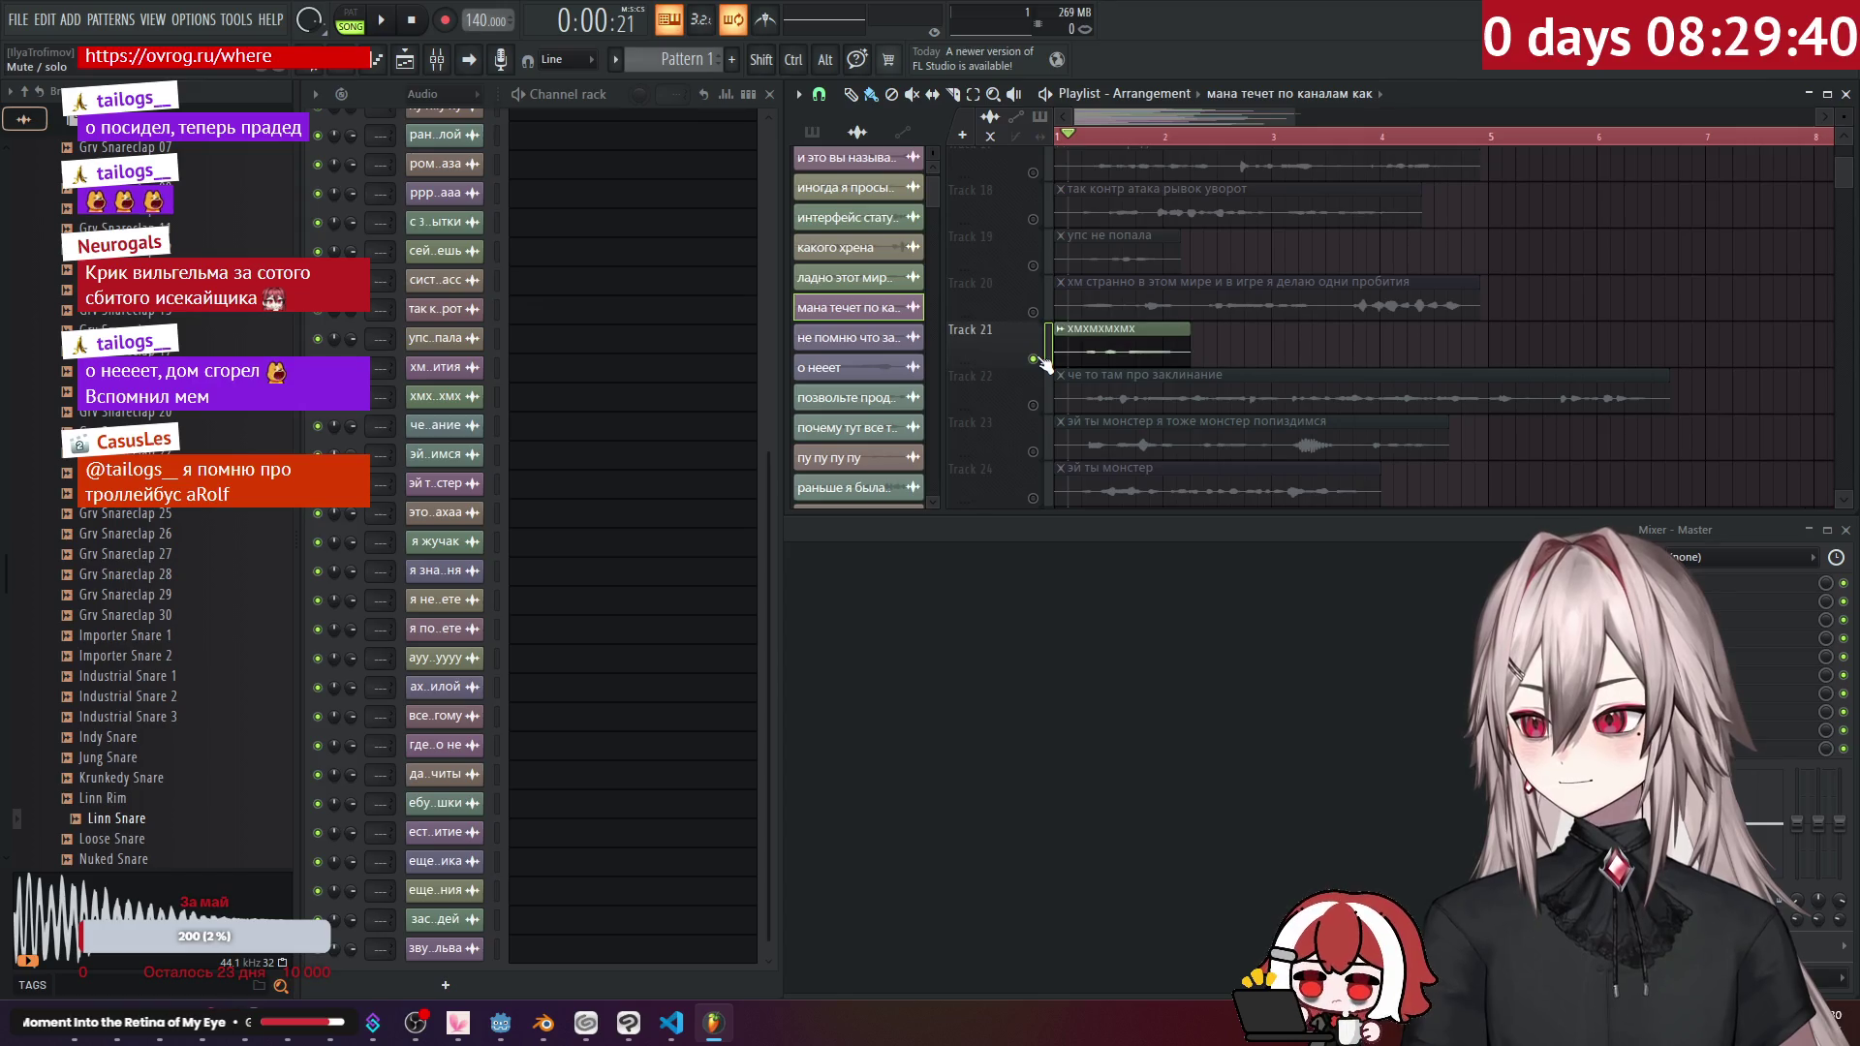
pyautogui.click(1036, 358)
pyautogui.scroll(-3, 1043, 362)
pyautogui.press('space')
pyautogui.click(1033, 265)
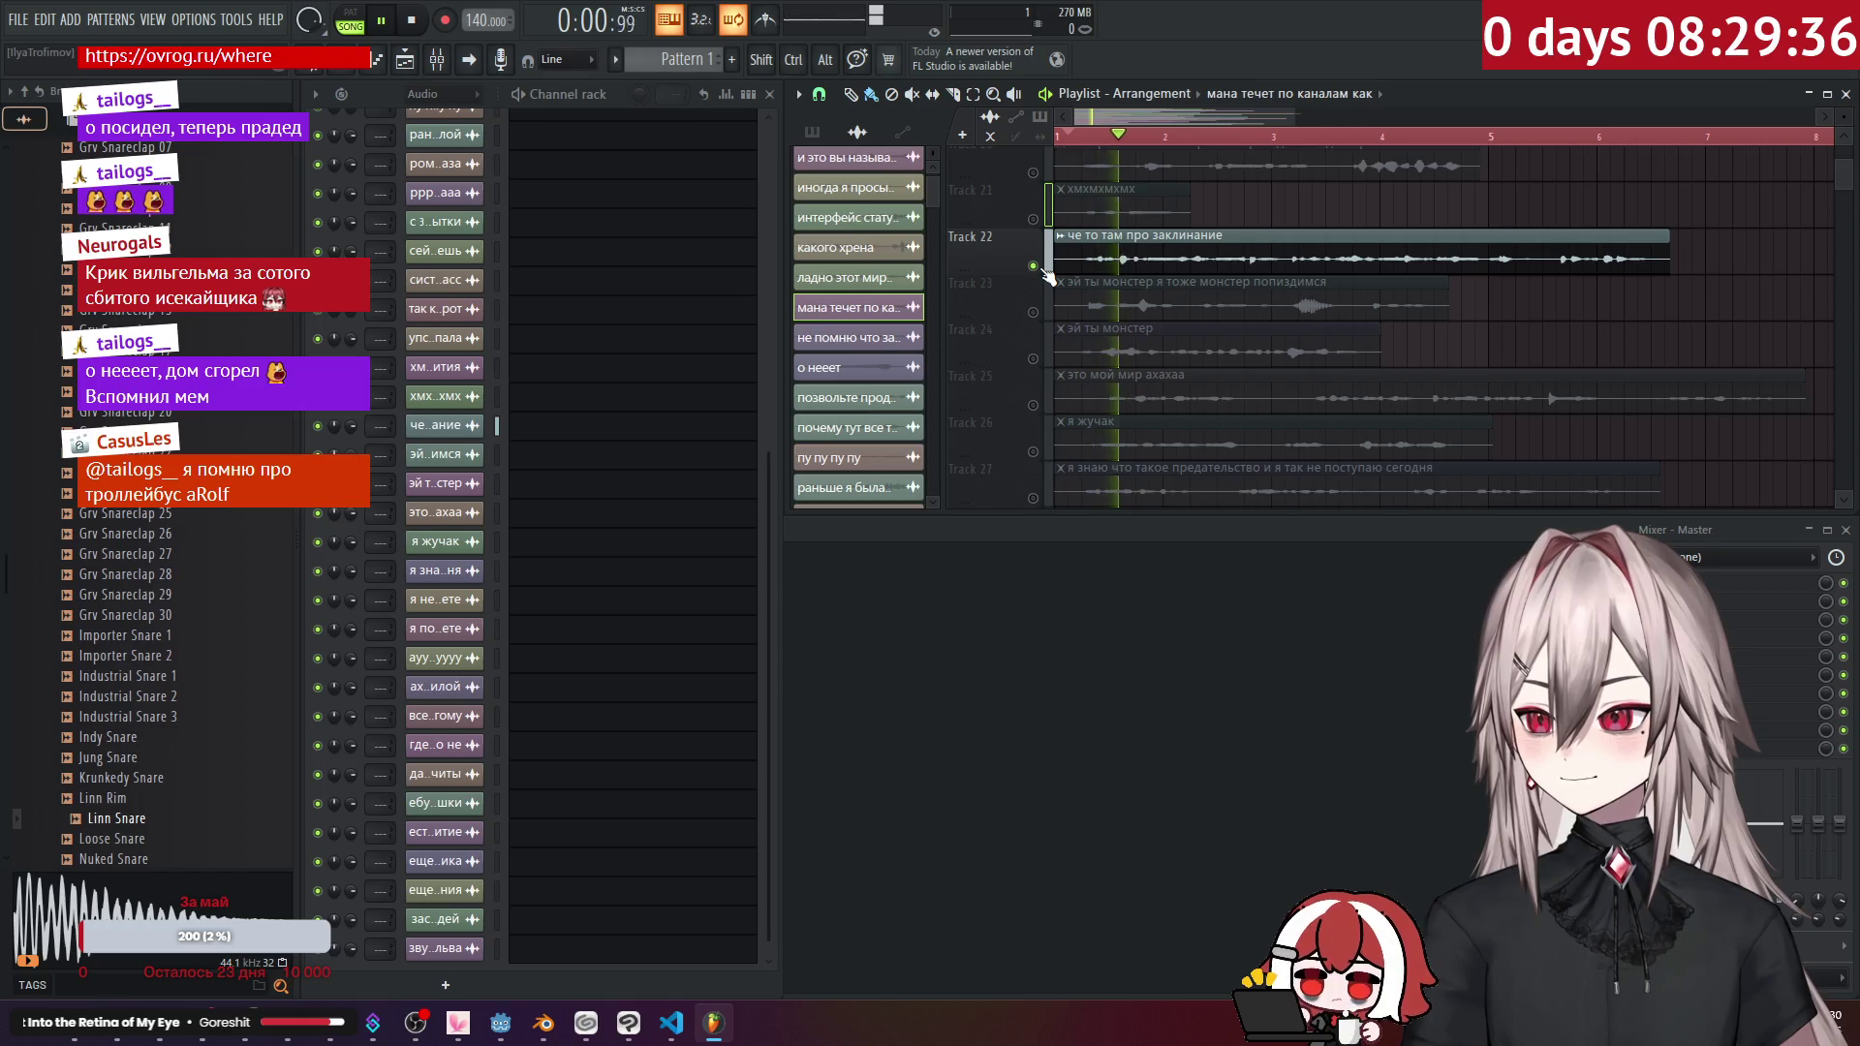
pyautogui.click(1037, 269)
pyautogui.press('space')
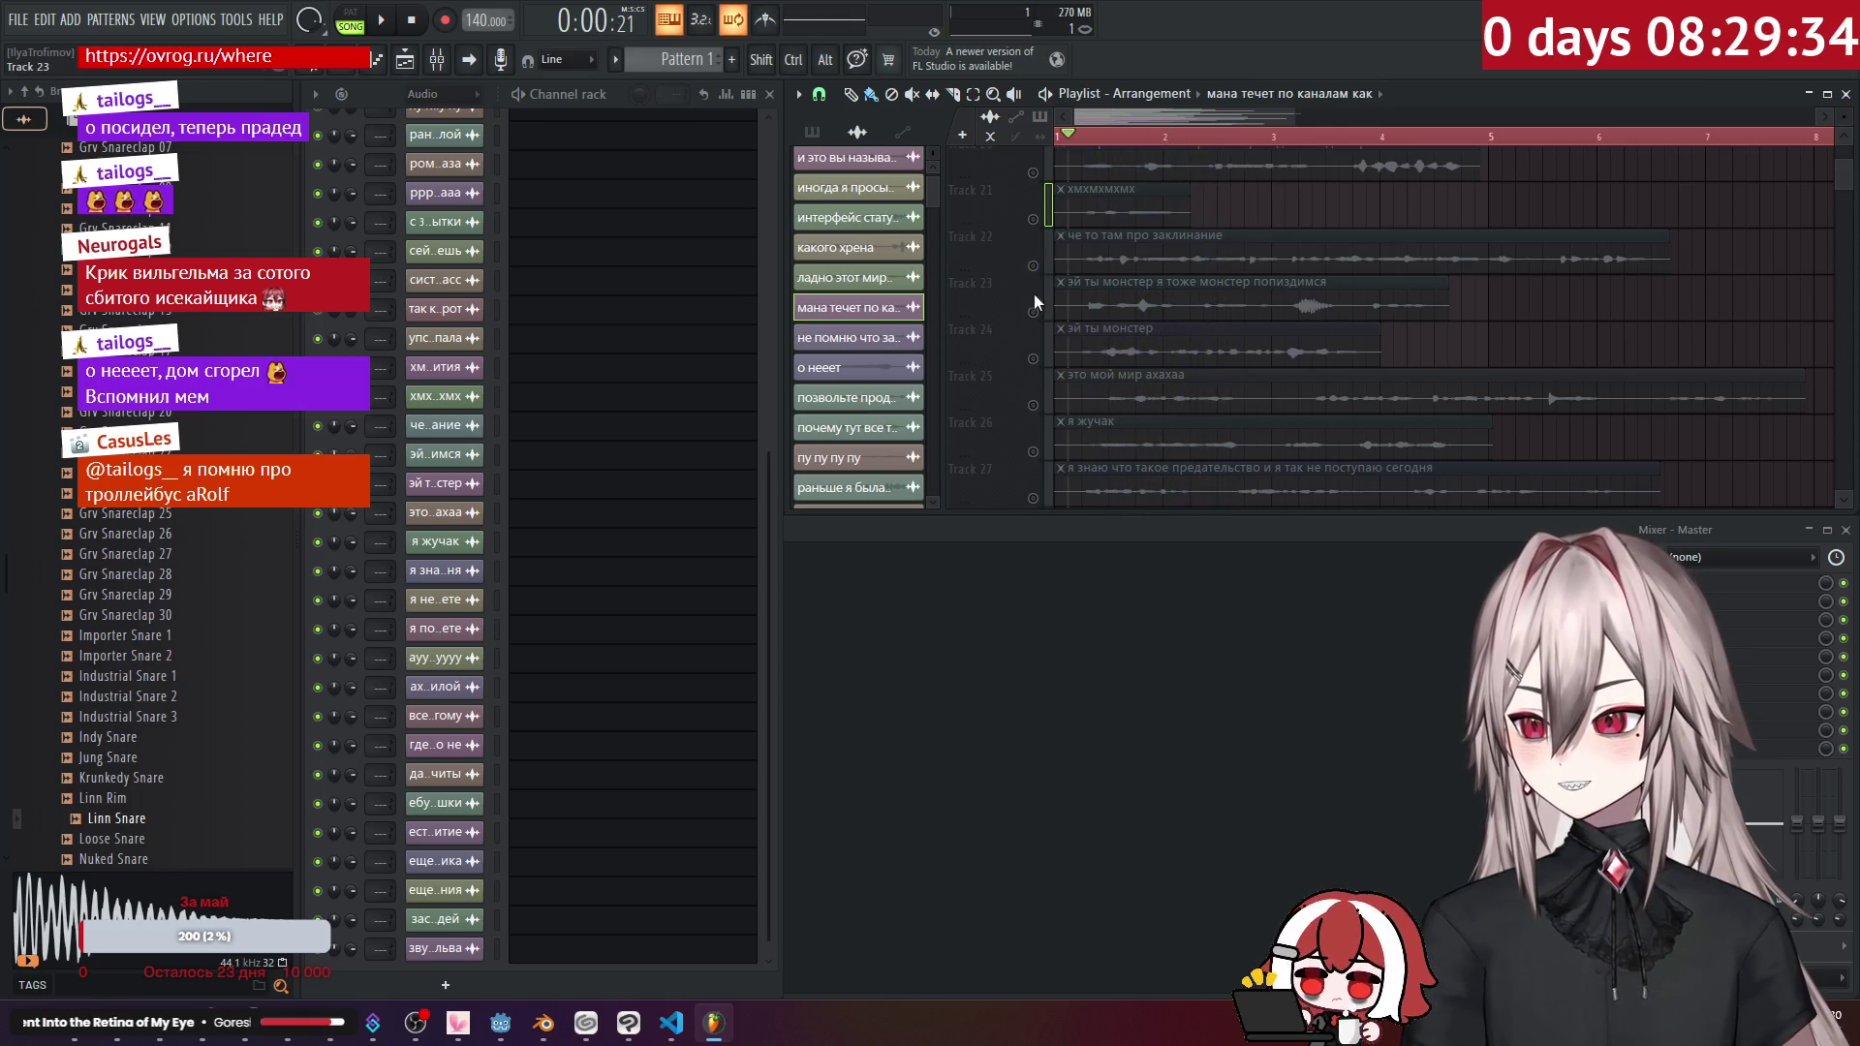
pyautogui.click(1035, 310)
pyautogui.press('space')
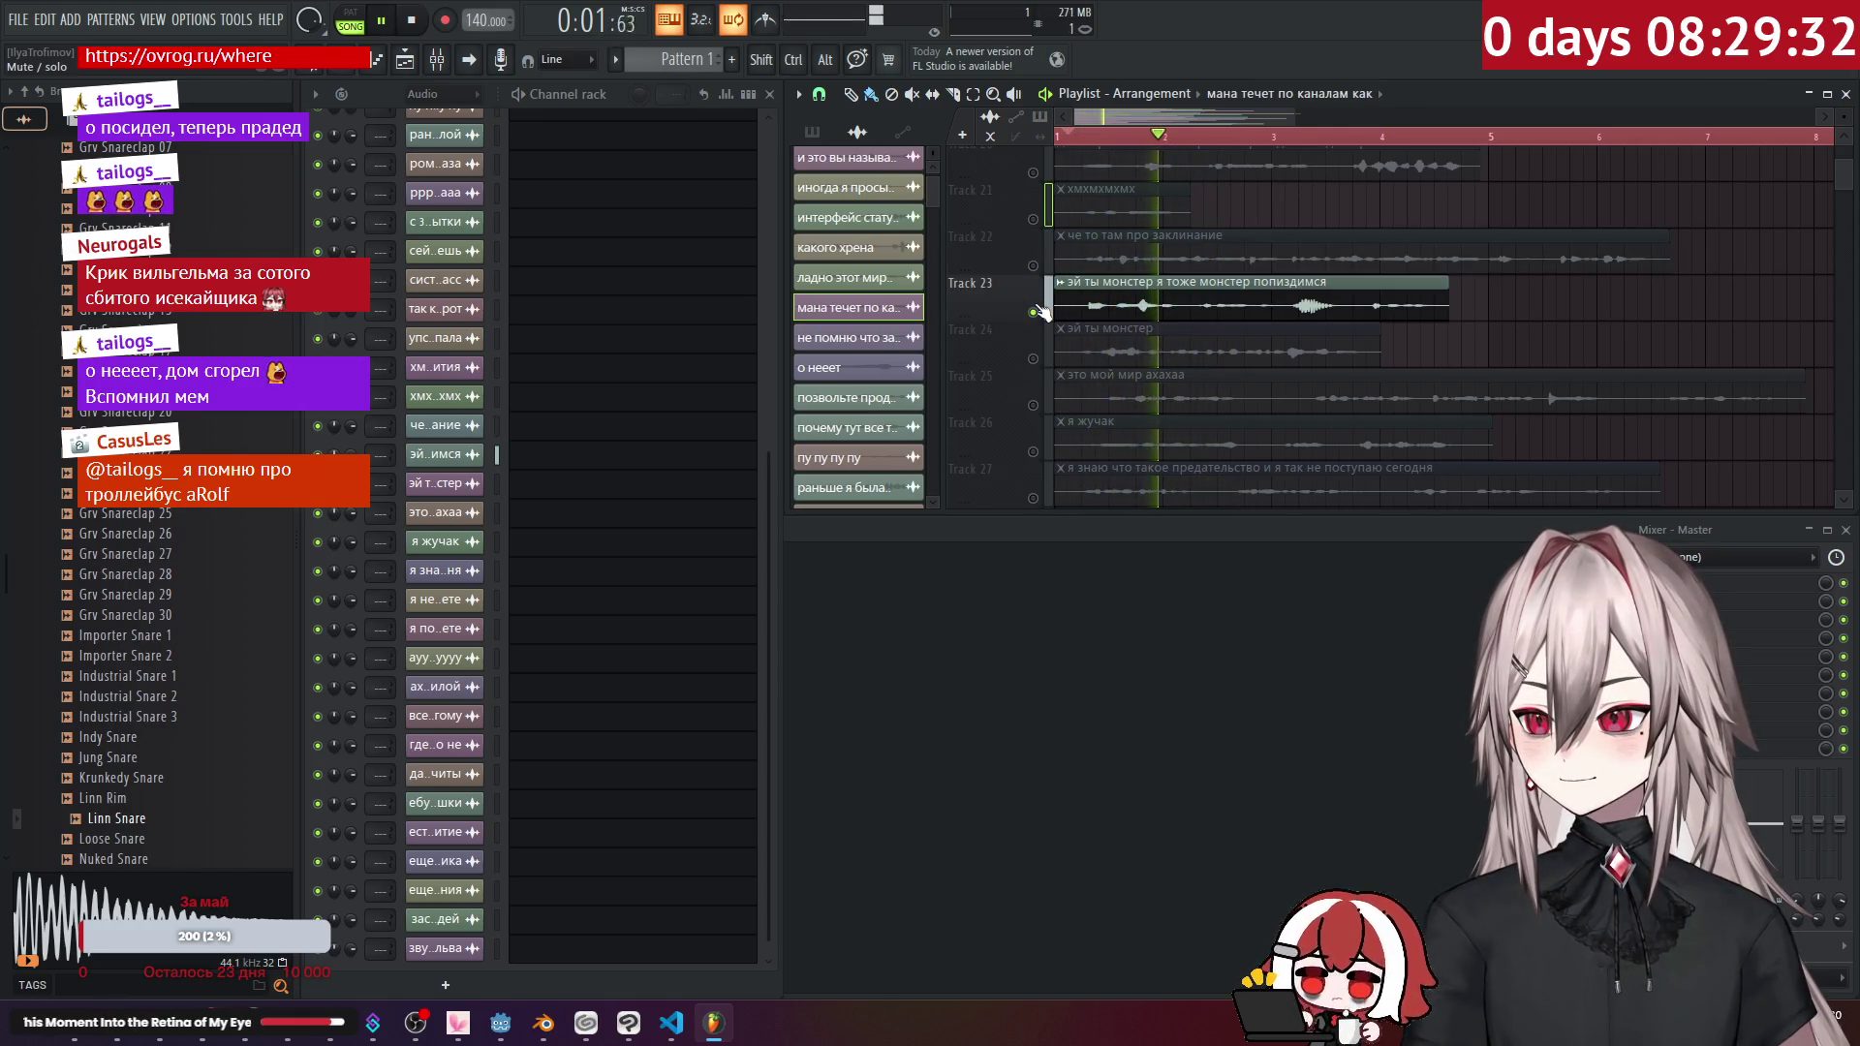
pyautogui.click(1035, 311)
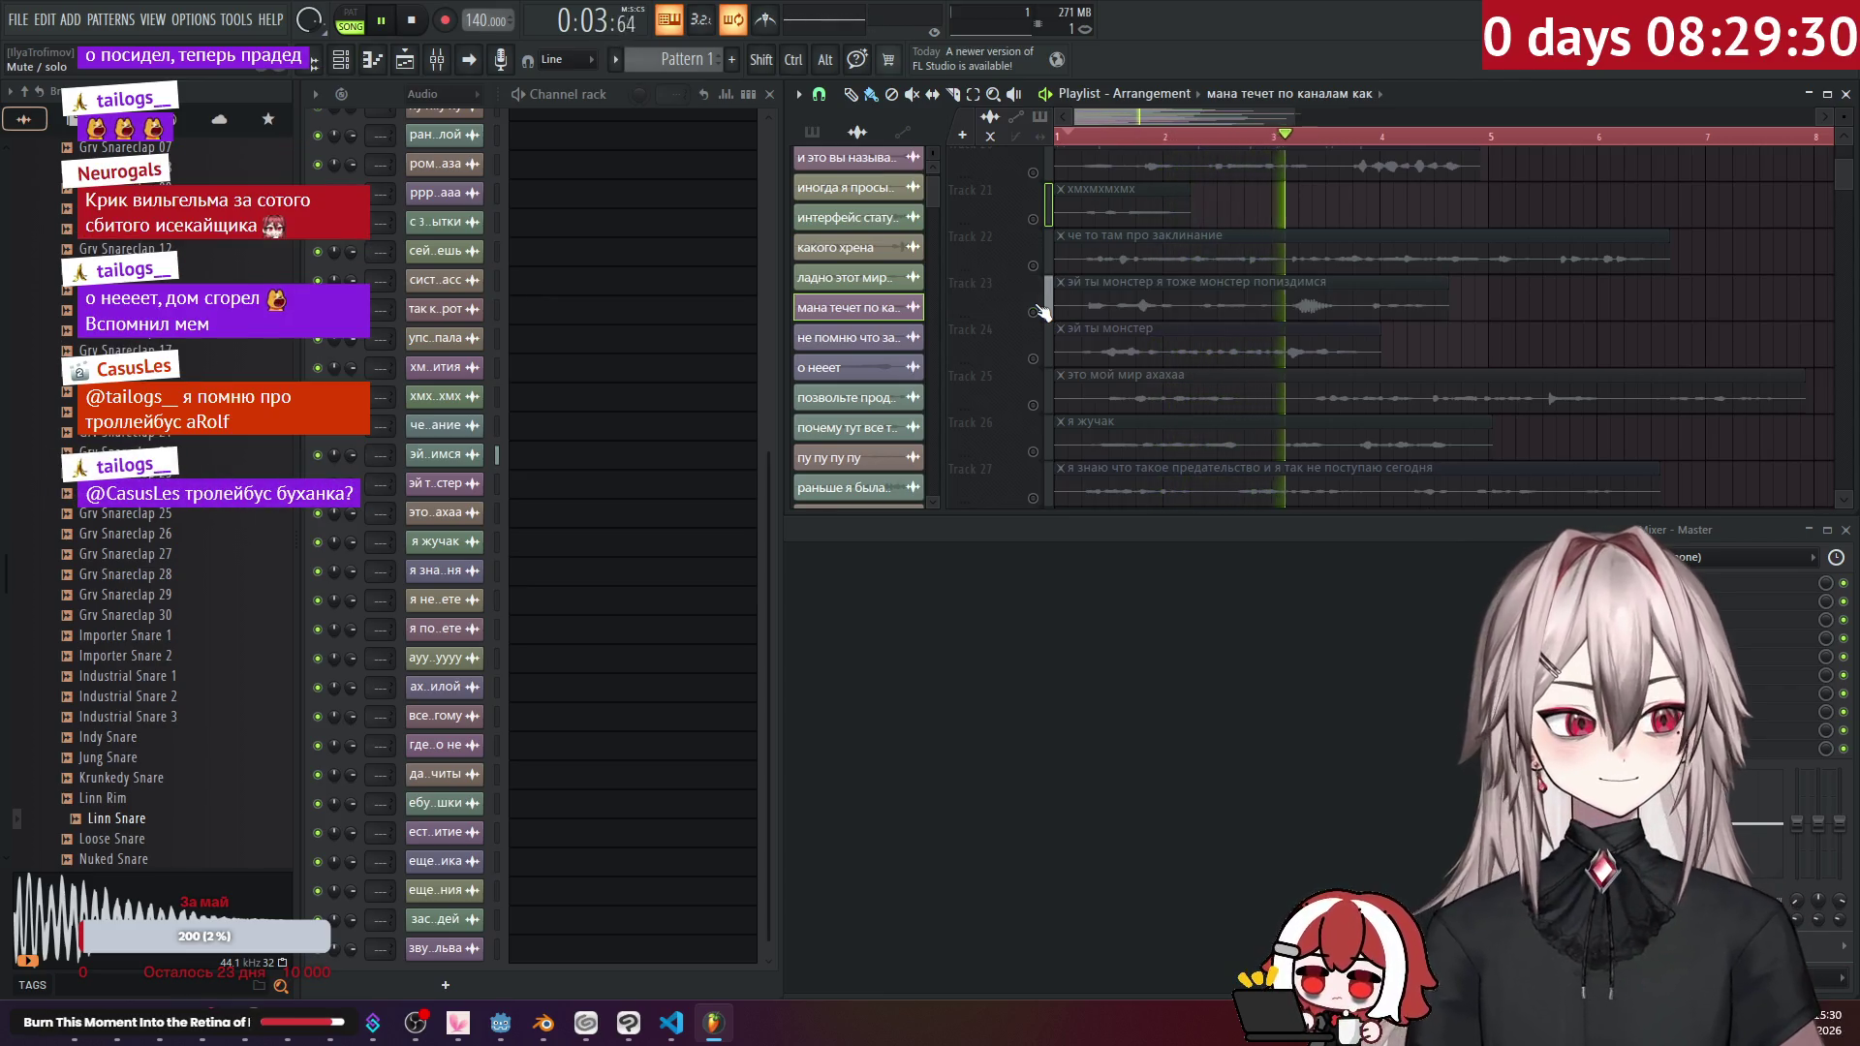
pyautogui.scroll(-1, 1041, 310)
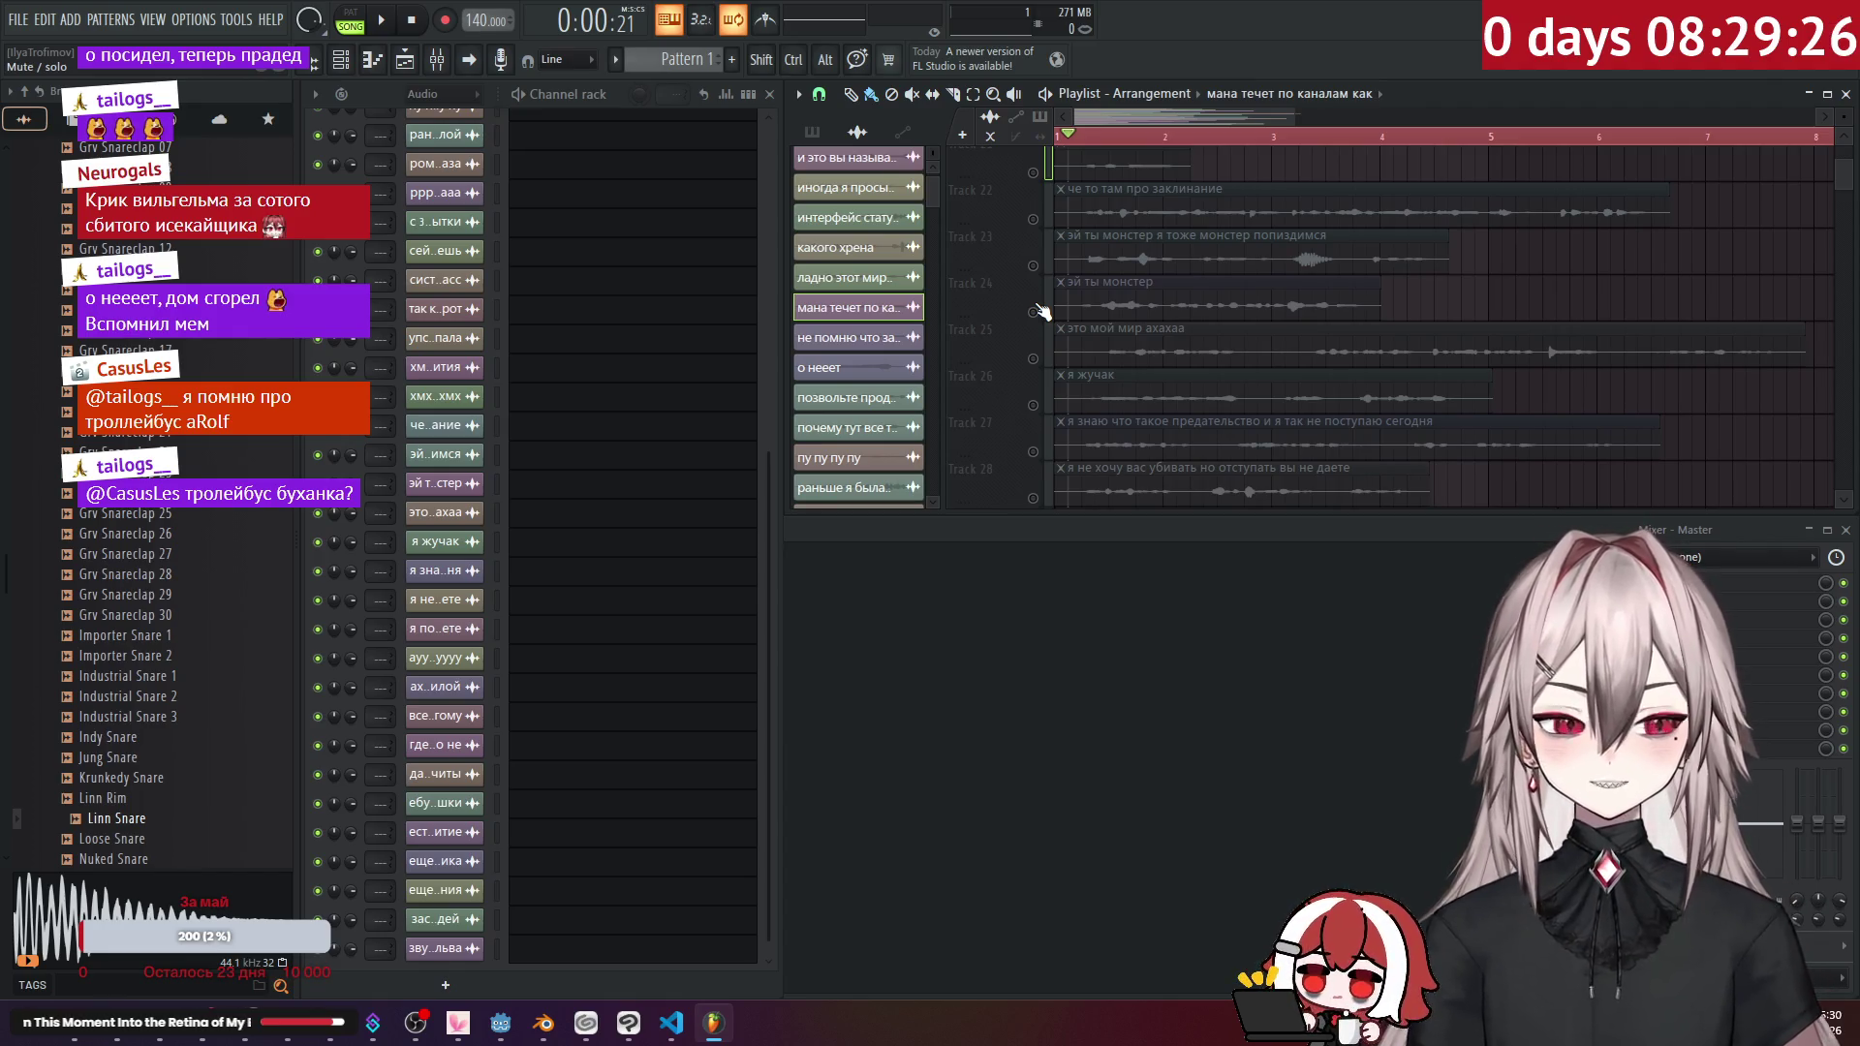
pyautogui.click(1035, 311)
pyautogui.press('space')
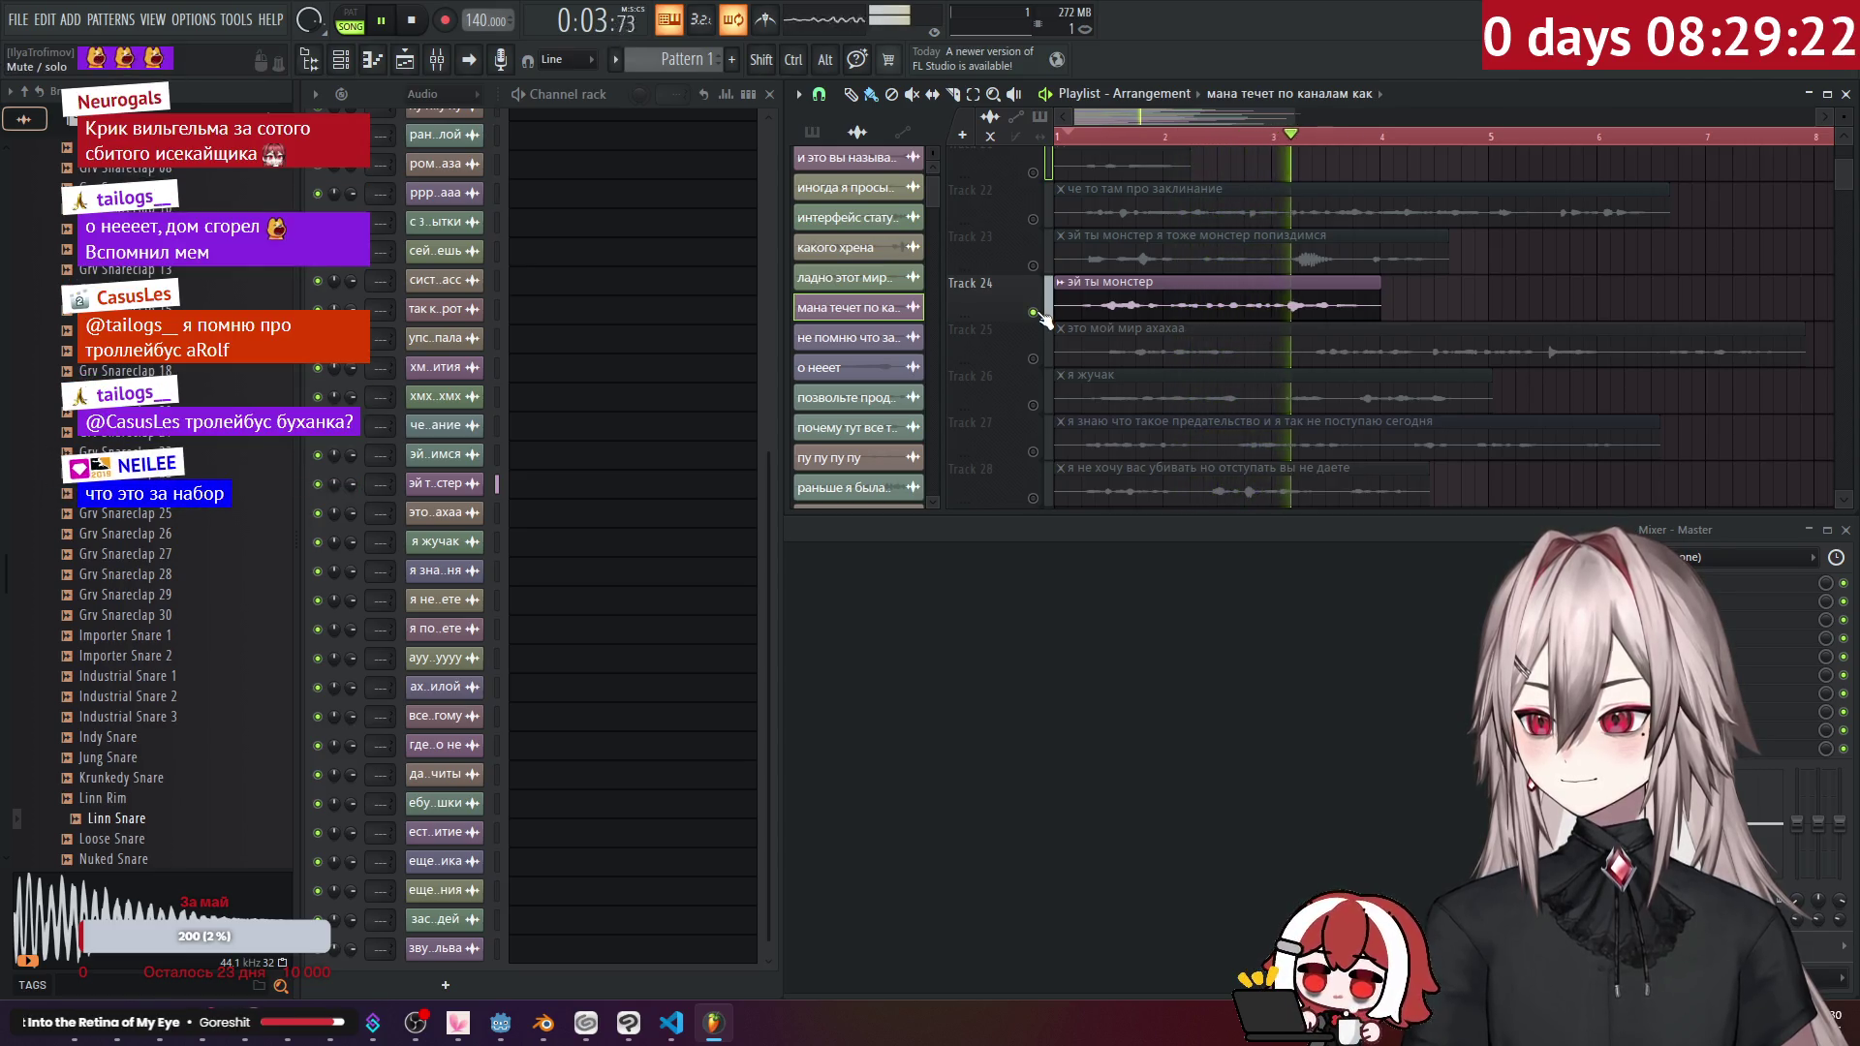
pyautogui.click(1035, 312)
pyautogui.click(1034, 359)
pyautogui.scroll(-2, 1039, 349)
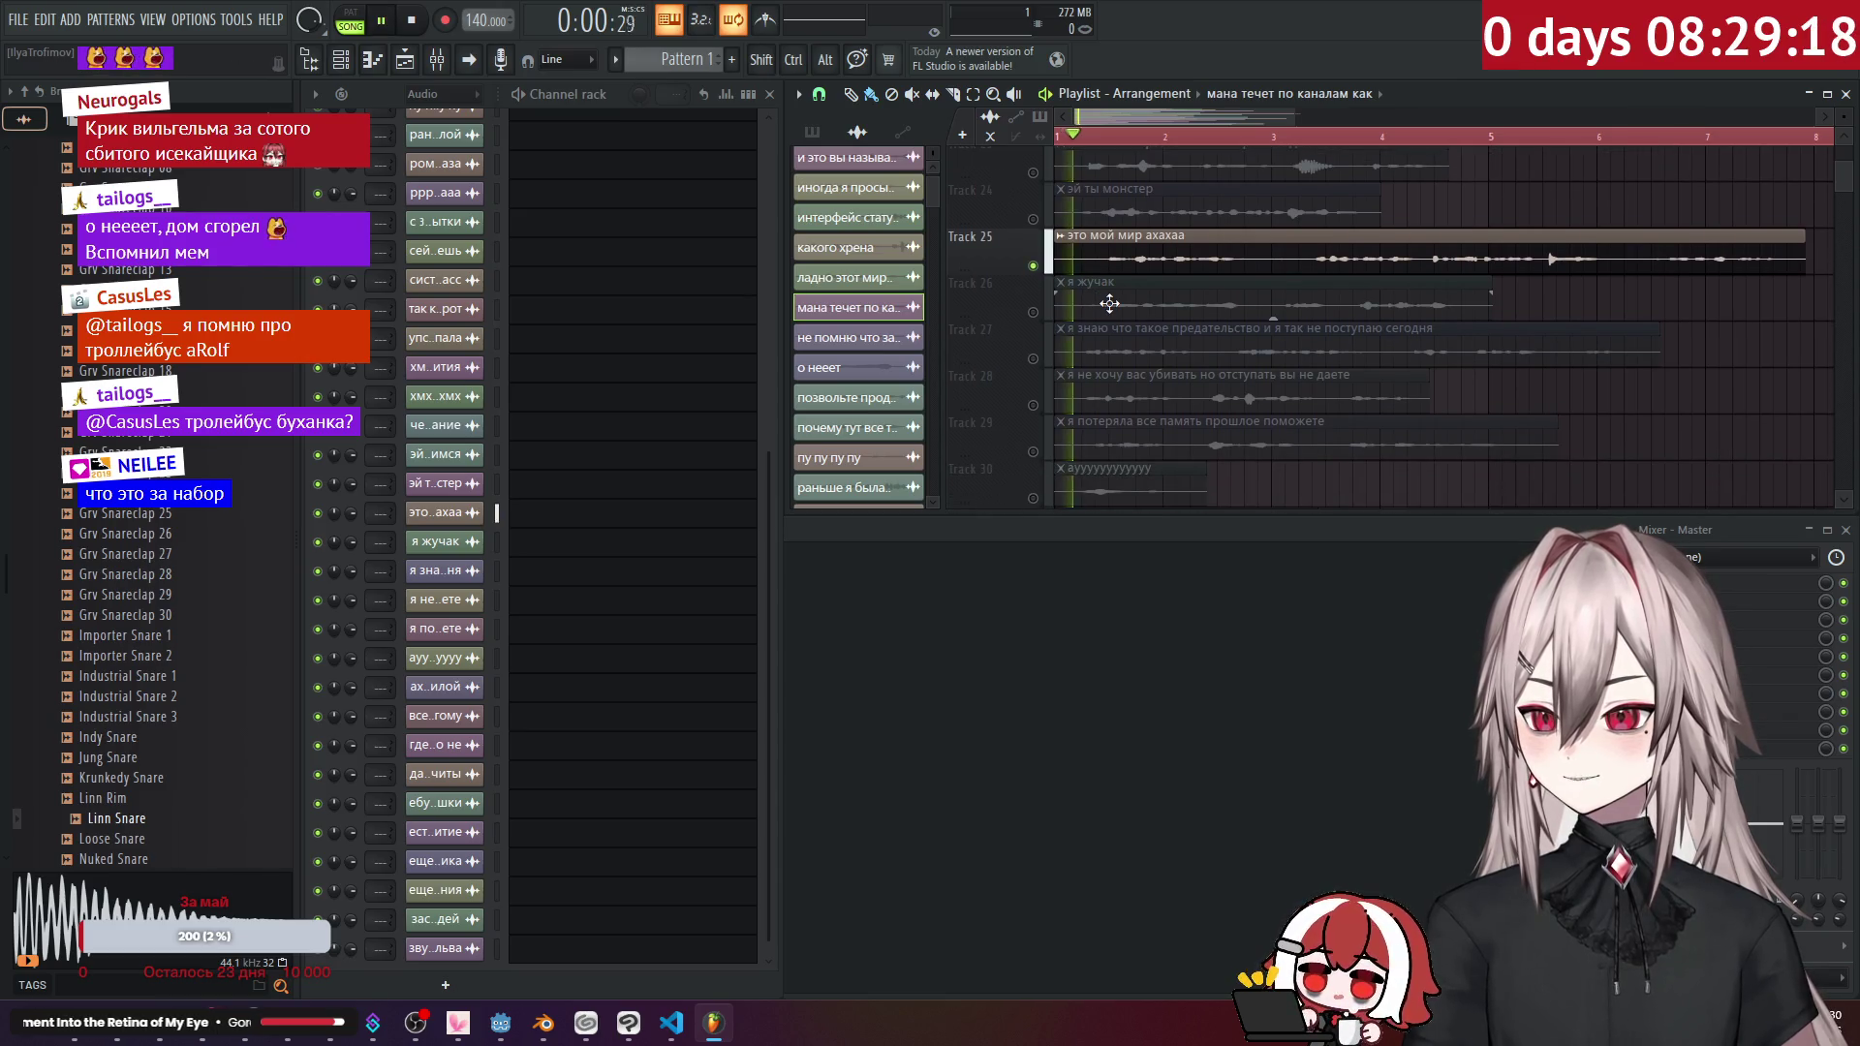
pyautogui.press('space')
pyautogui.click(1033, 265)
pyautogui.click(1033, 312)
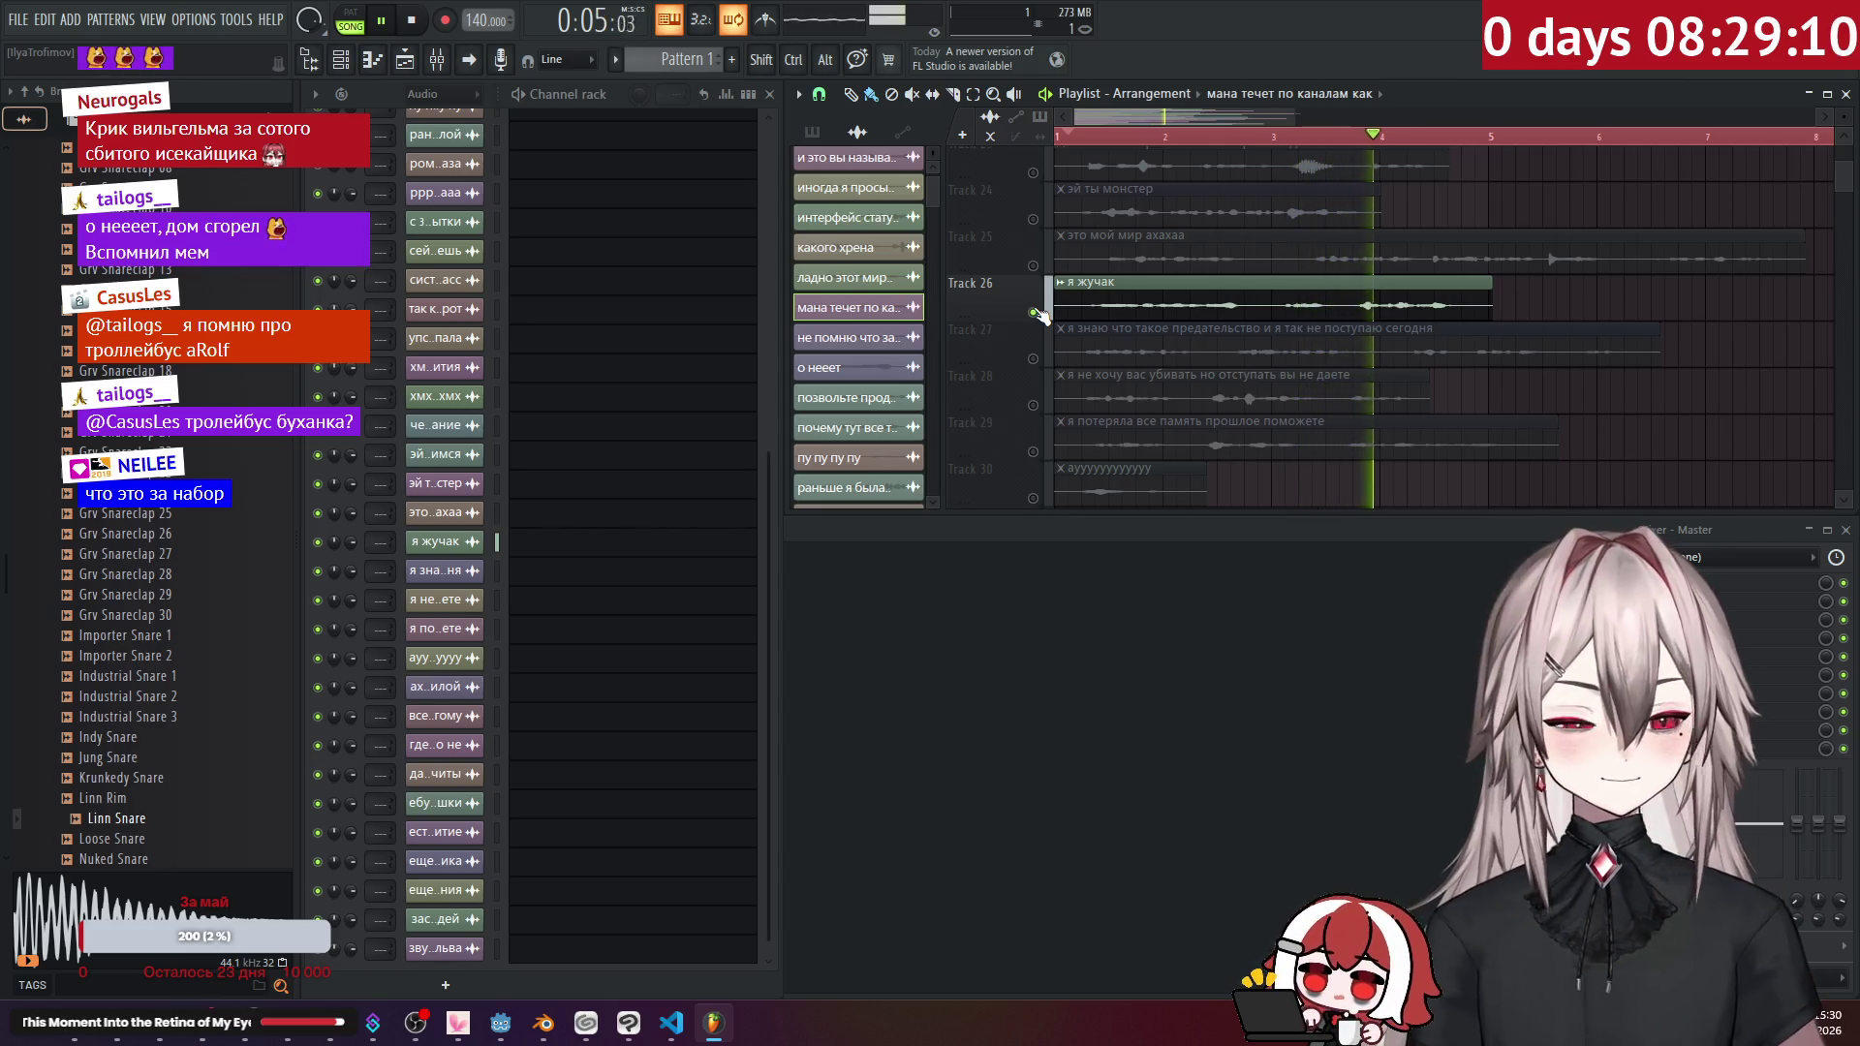
pyautogui.click(1033, 312)
pyautogui.press('space')
pyautogui.scroll(-1, 1052, 333)
pyautogui.scroll(-1, 1052, 333)
pyautogui.press('space')
pyautogui.click(1033, 405)
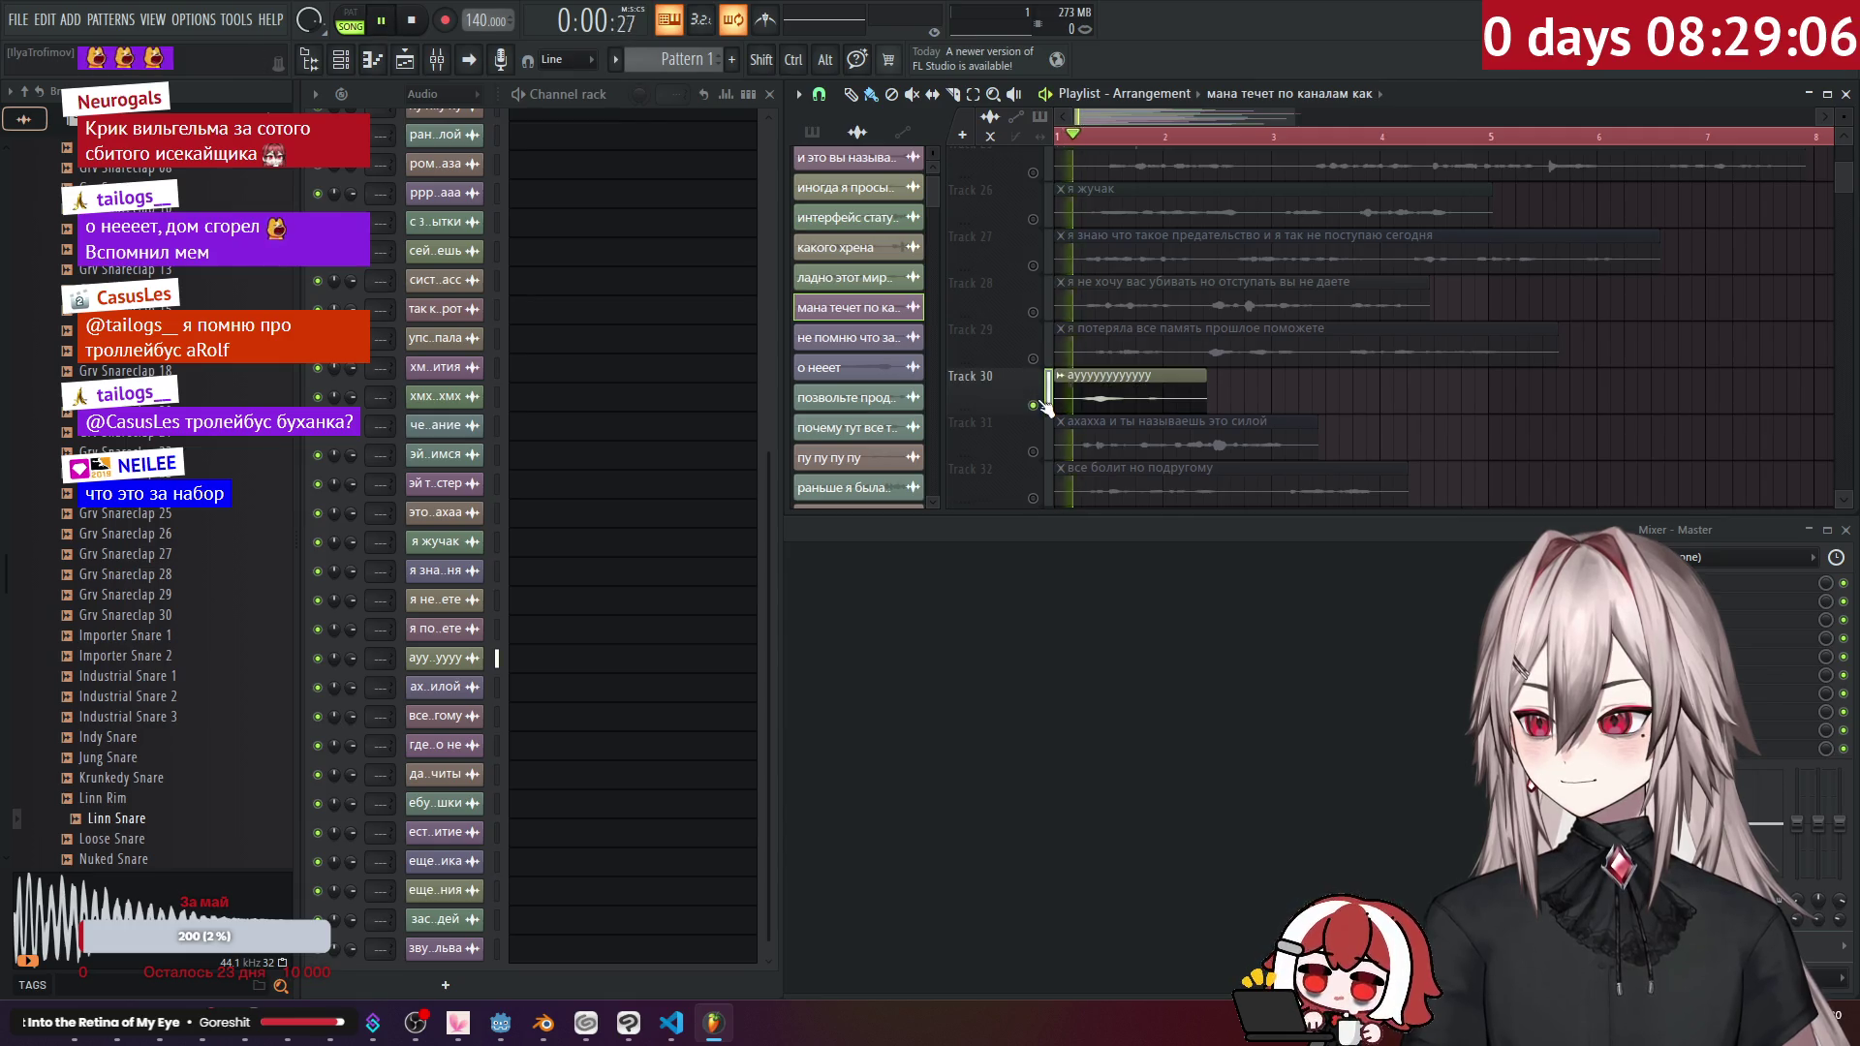
pyautogui.click(1033, 405)
pyautogui.press('space')
pyautogui.press('space')
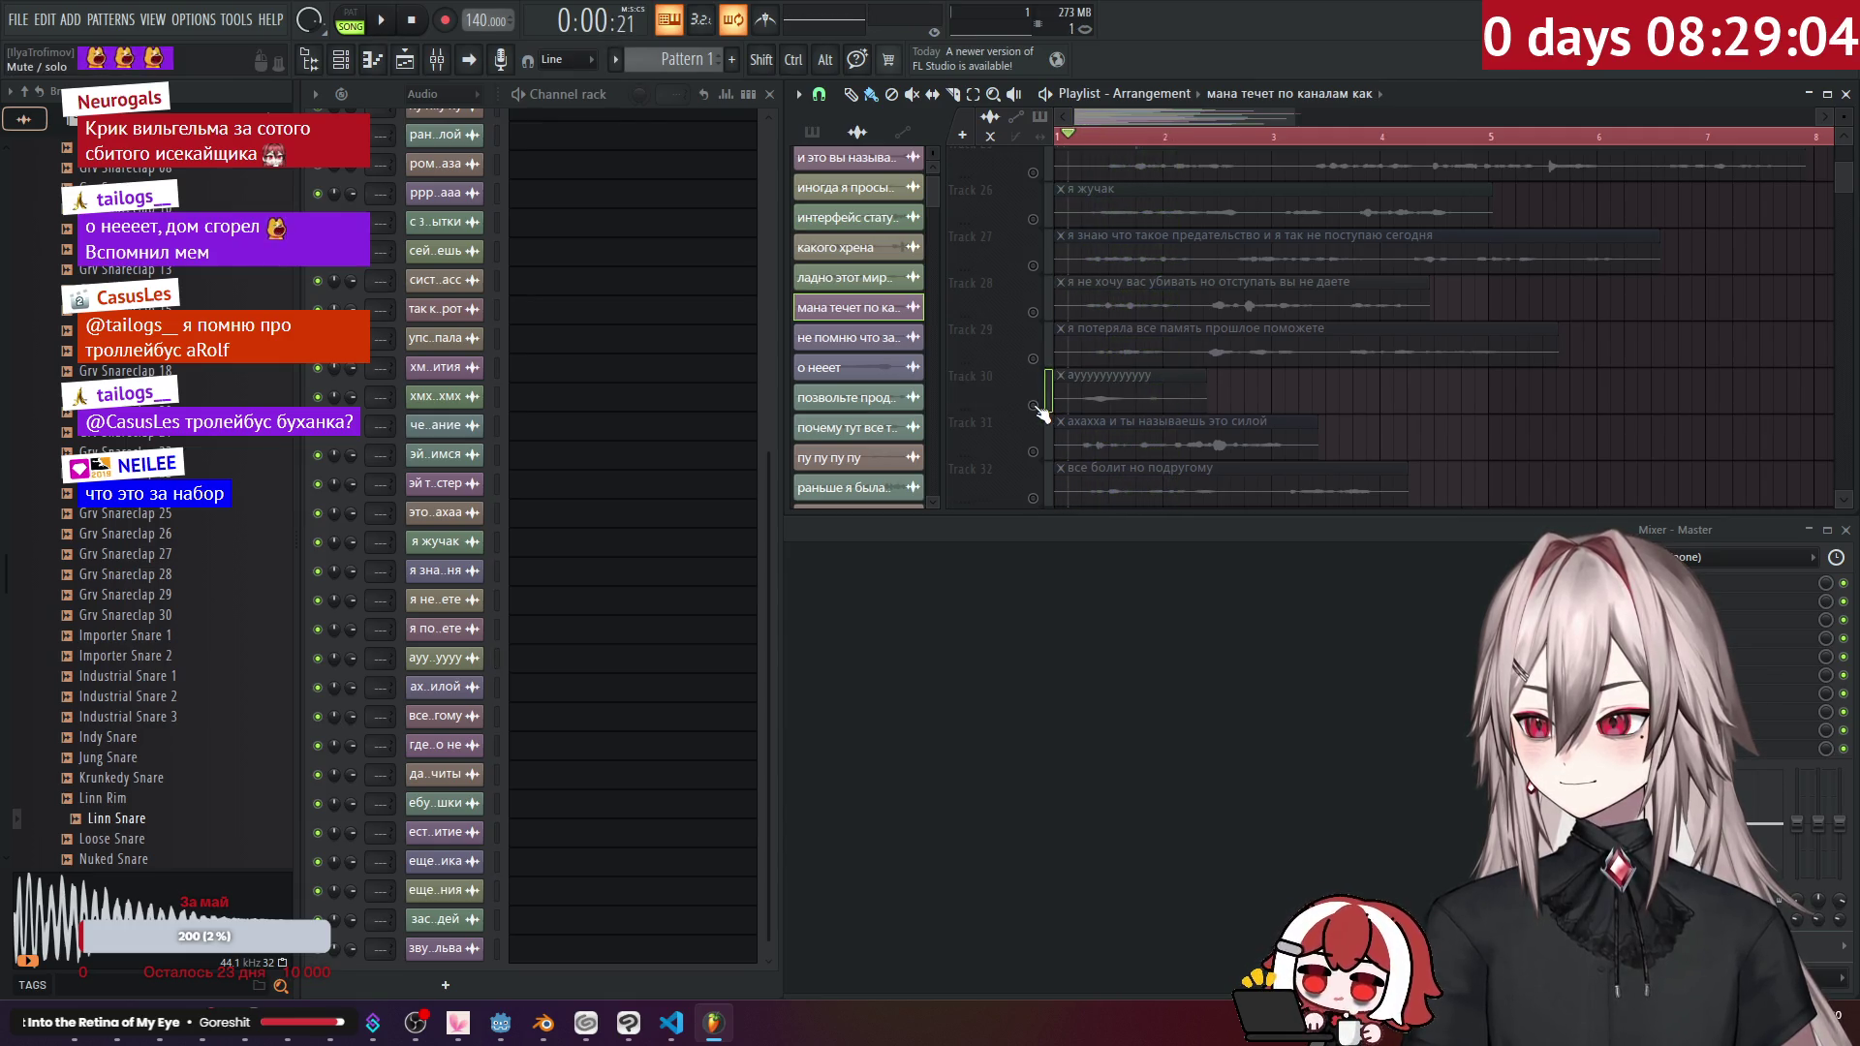
pyautogui.click(1033, 404)
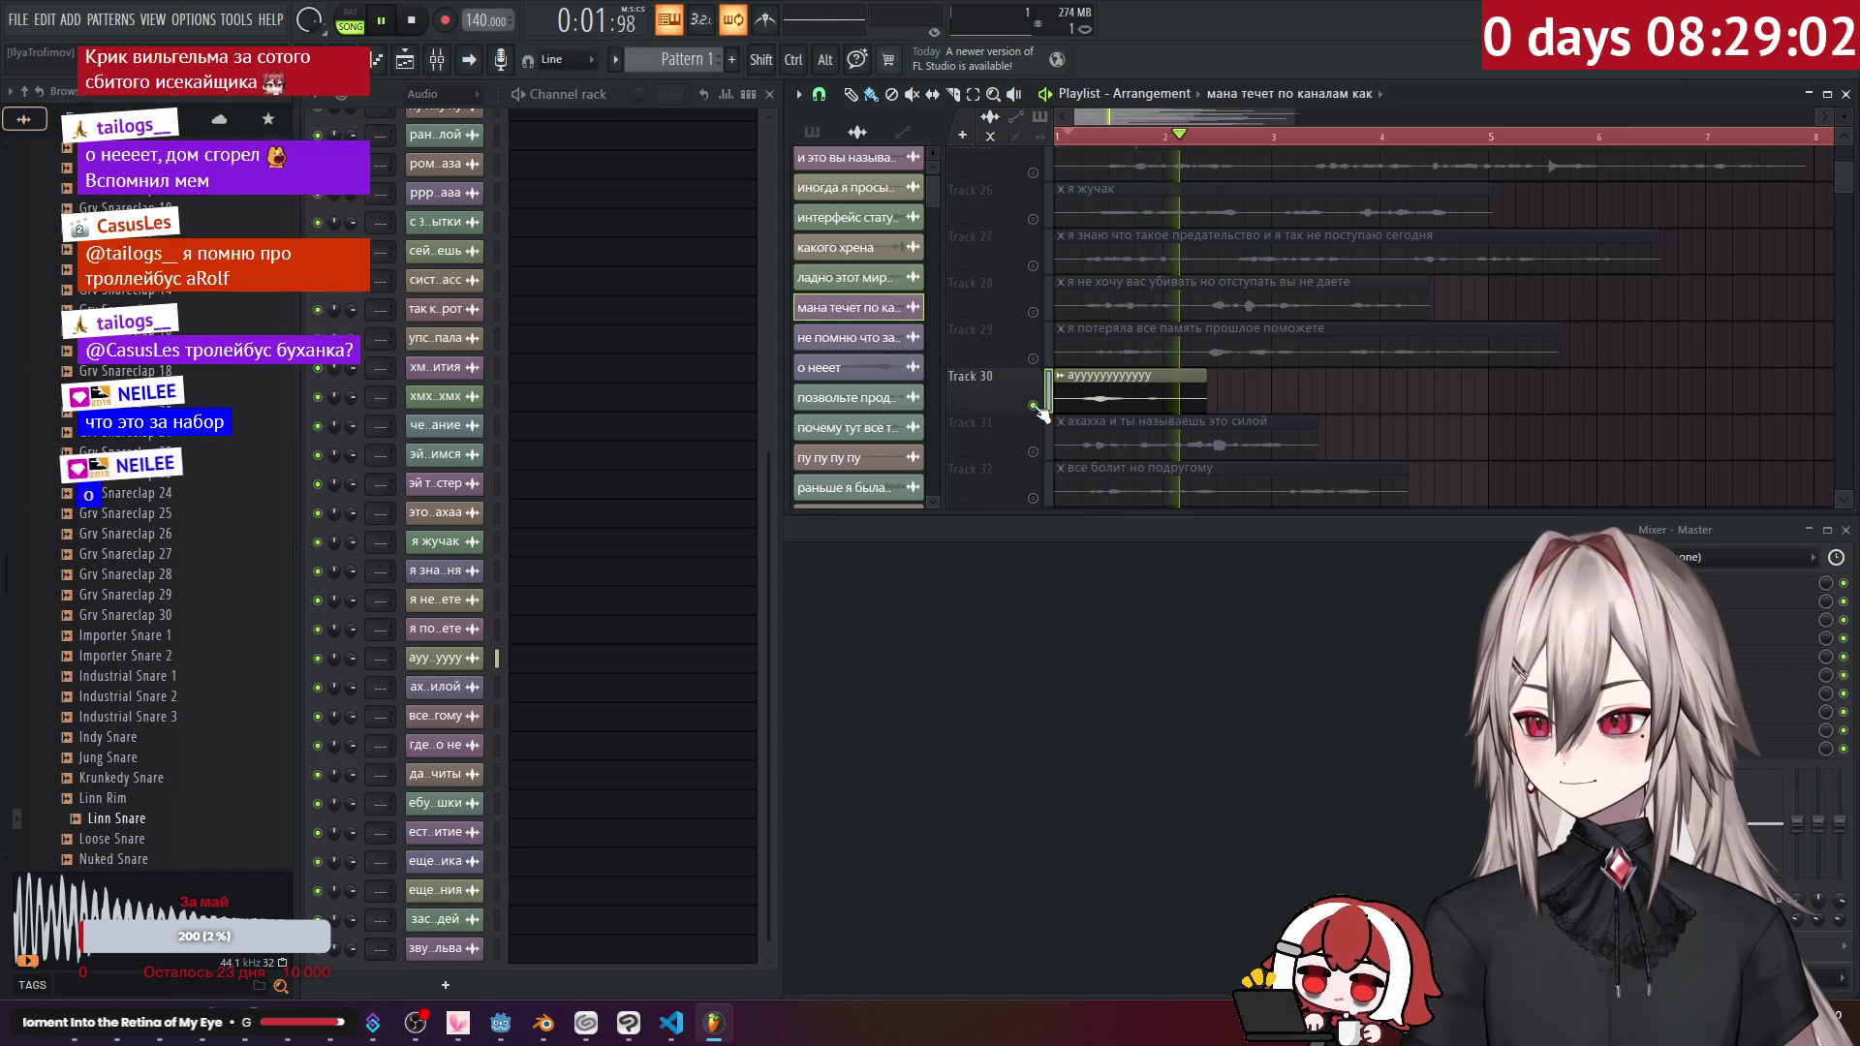
pyautogui.click(1033, 405)
pyautogui.scroll(-3, 1041, 392)
pyautogui.press('space')
pyautogui.scroll(-1, 1046, 378)
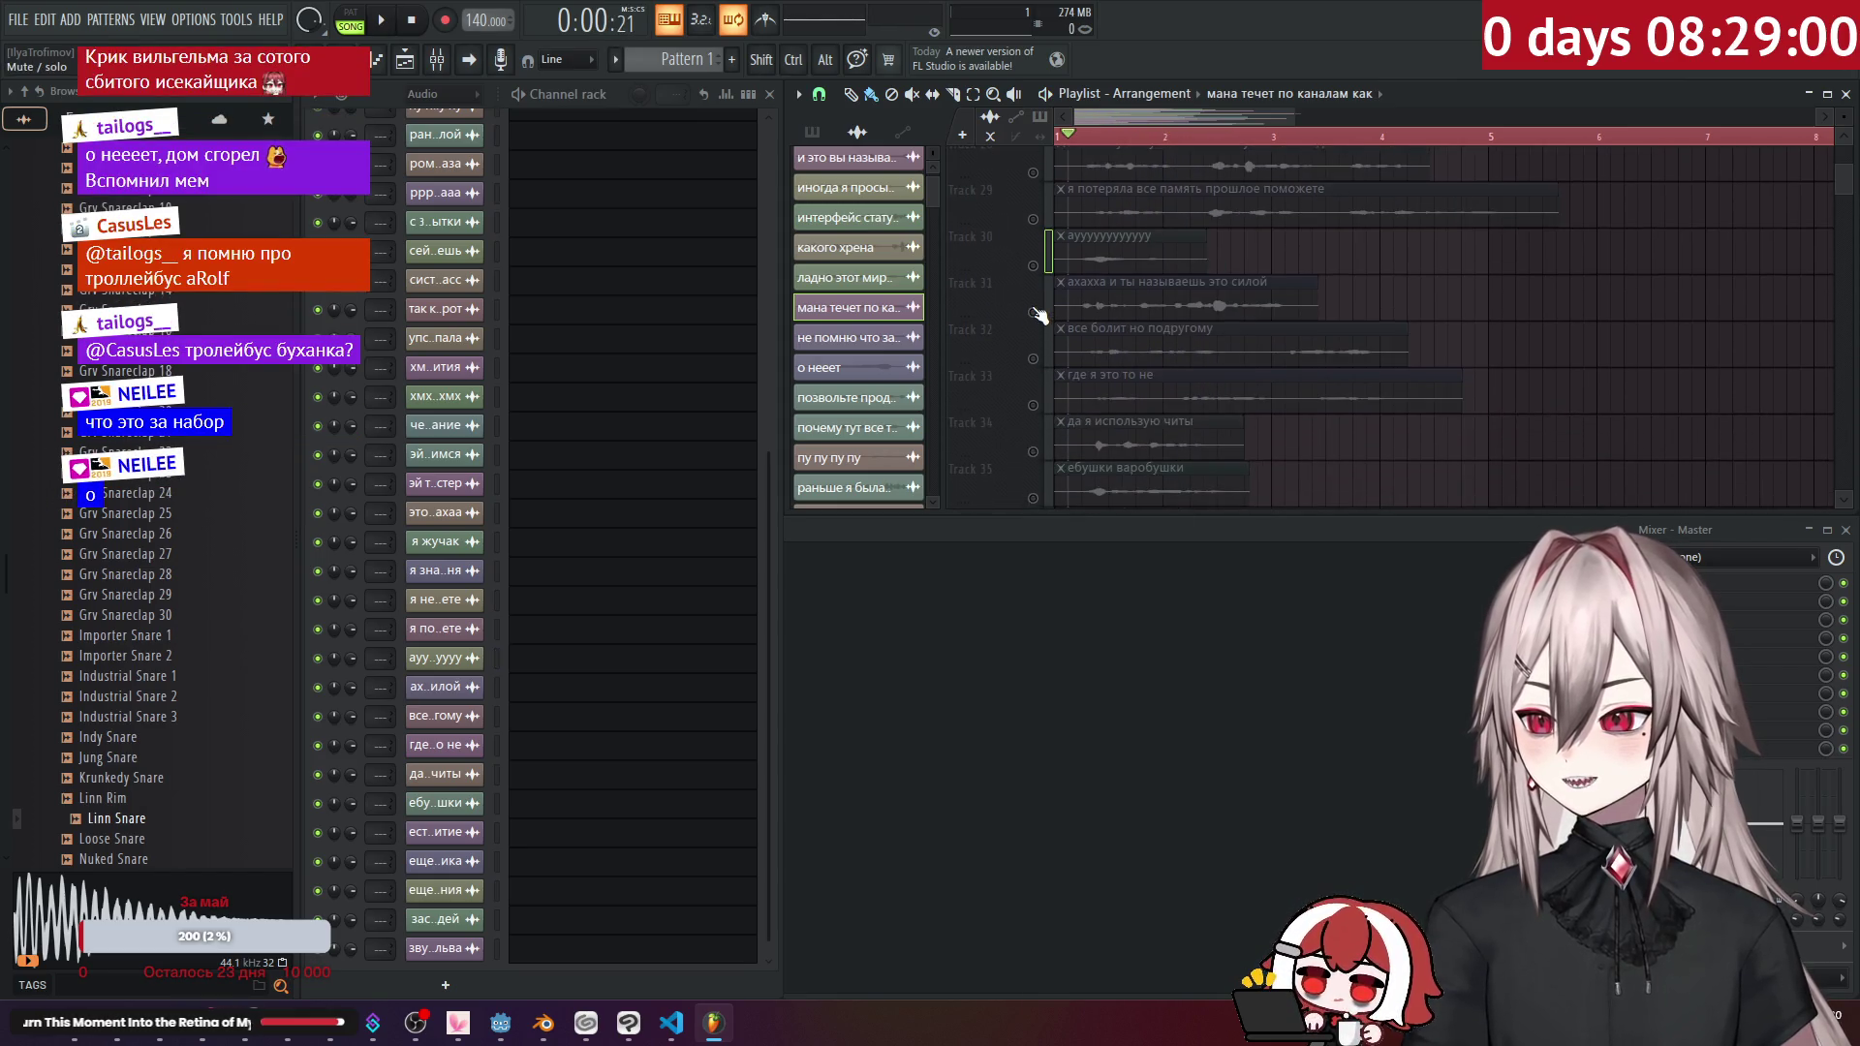
pyautogui.click(1034, 312)
pyautogui.press('space')
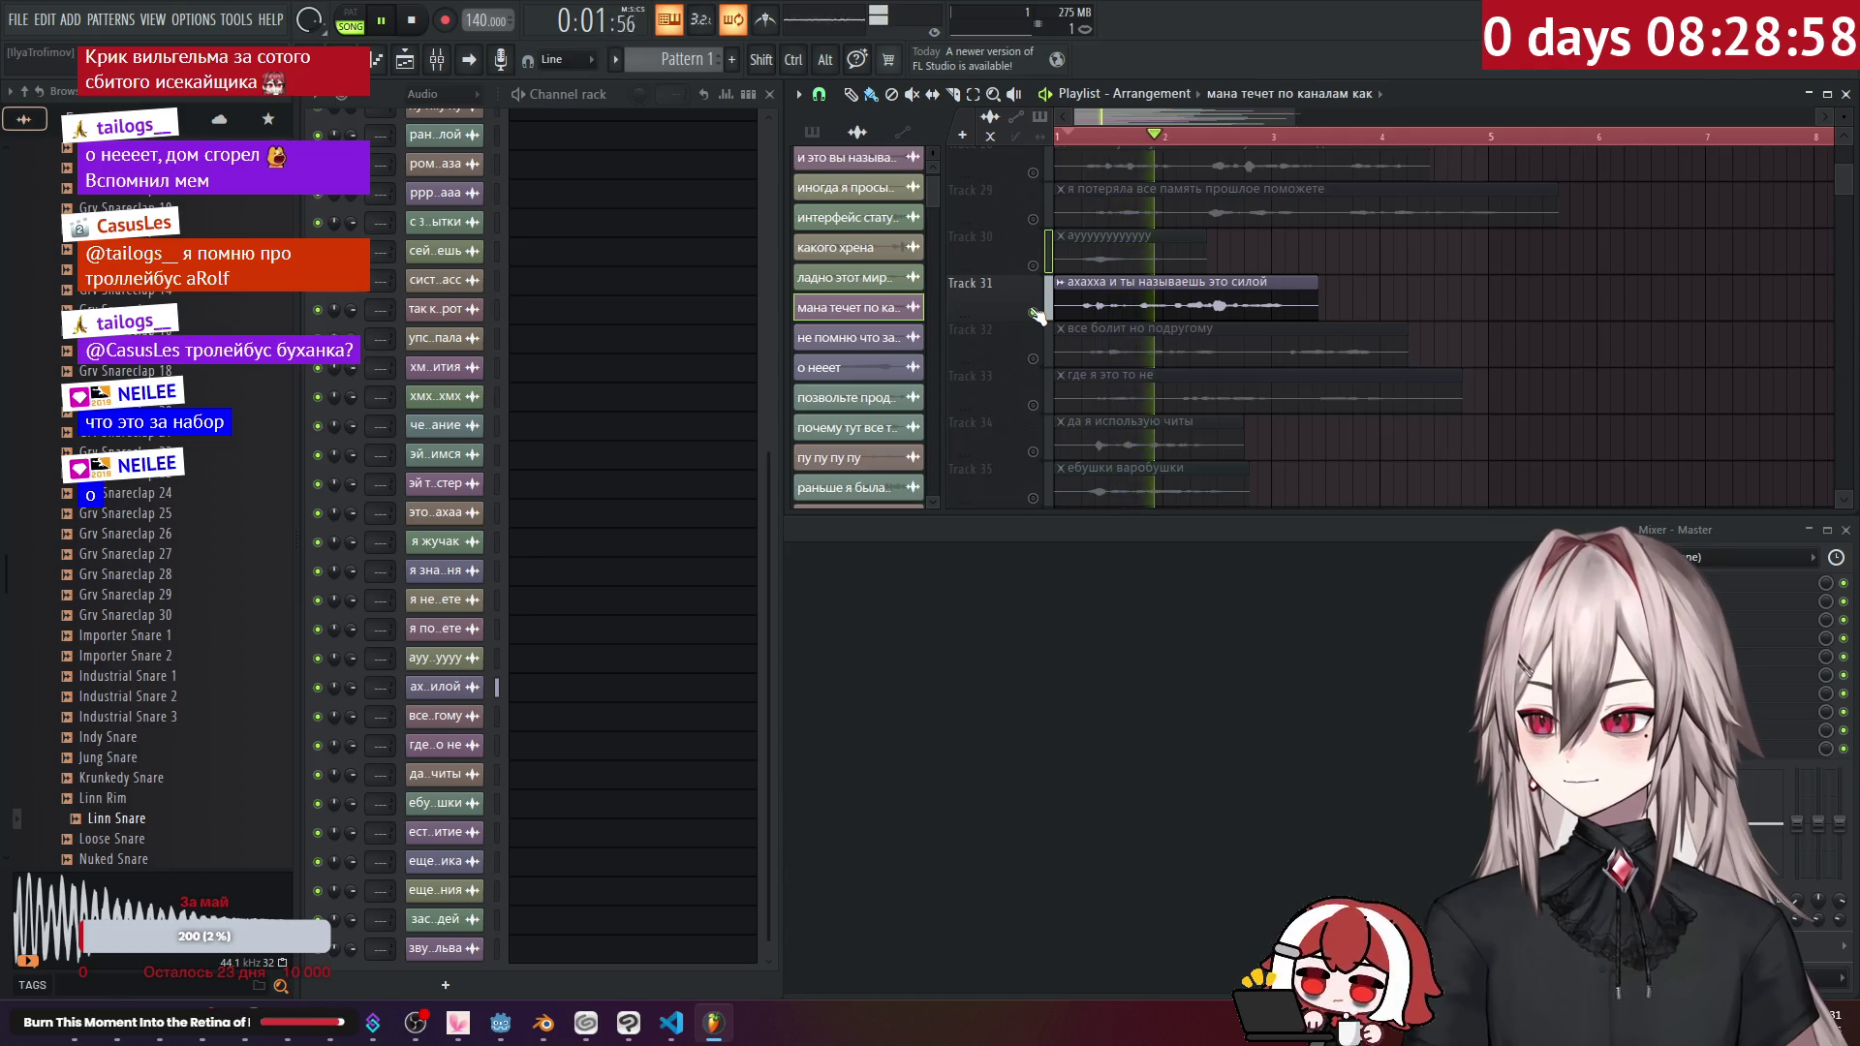
pyautogui.click(1034, 312)
pyautogui.scroll(-3, 1046, 310)
pyautogui.press('space')
pyautogui.scroll(-3, 1067, 294)
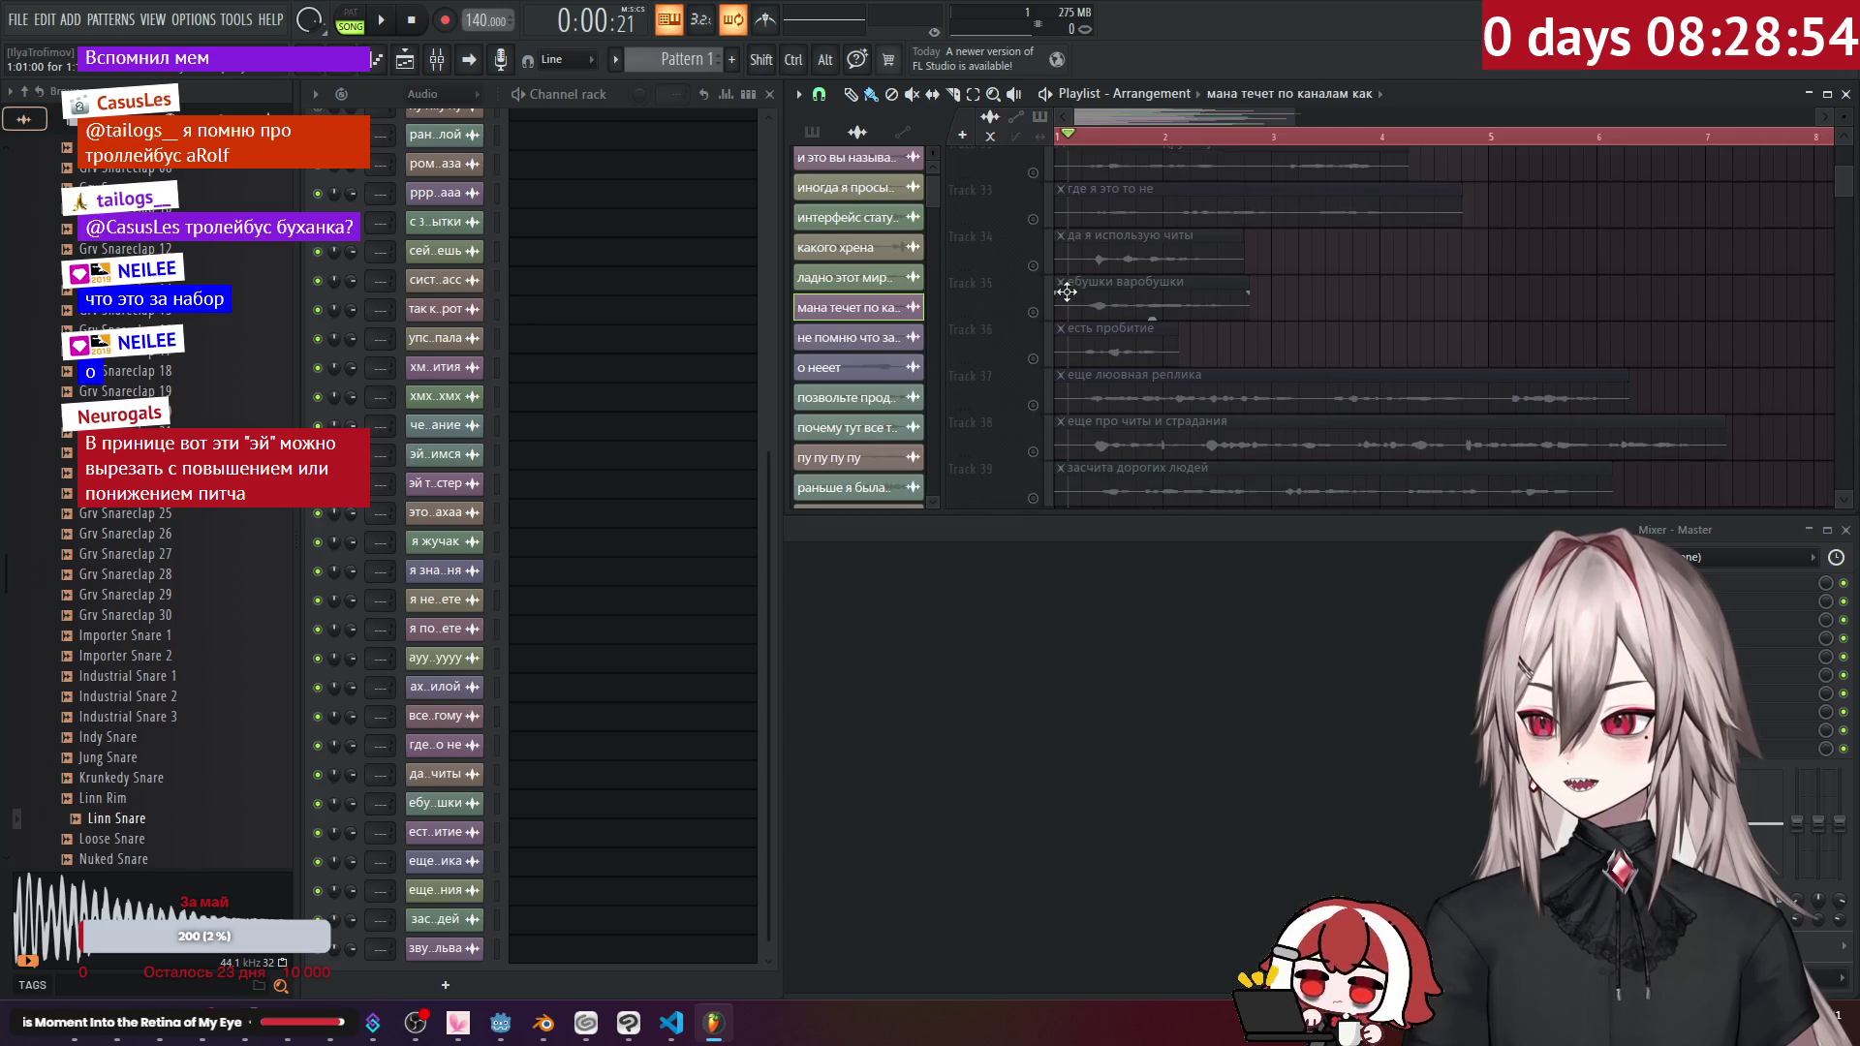
pyautogui.press('space')
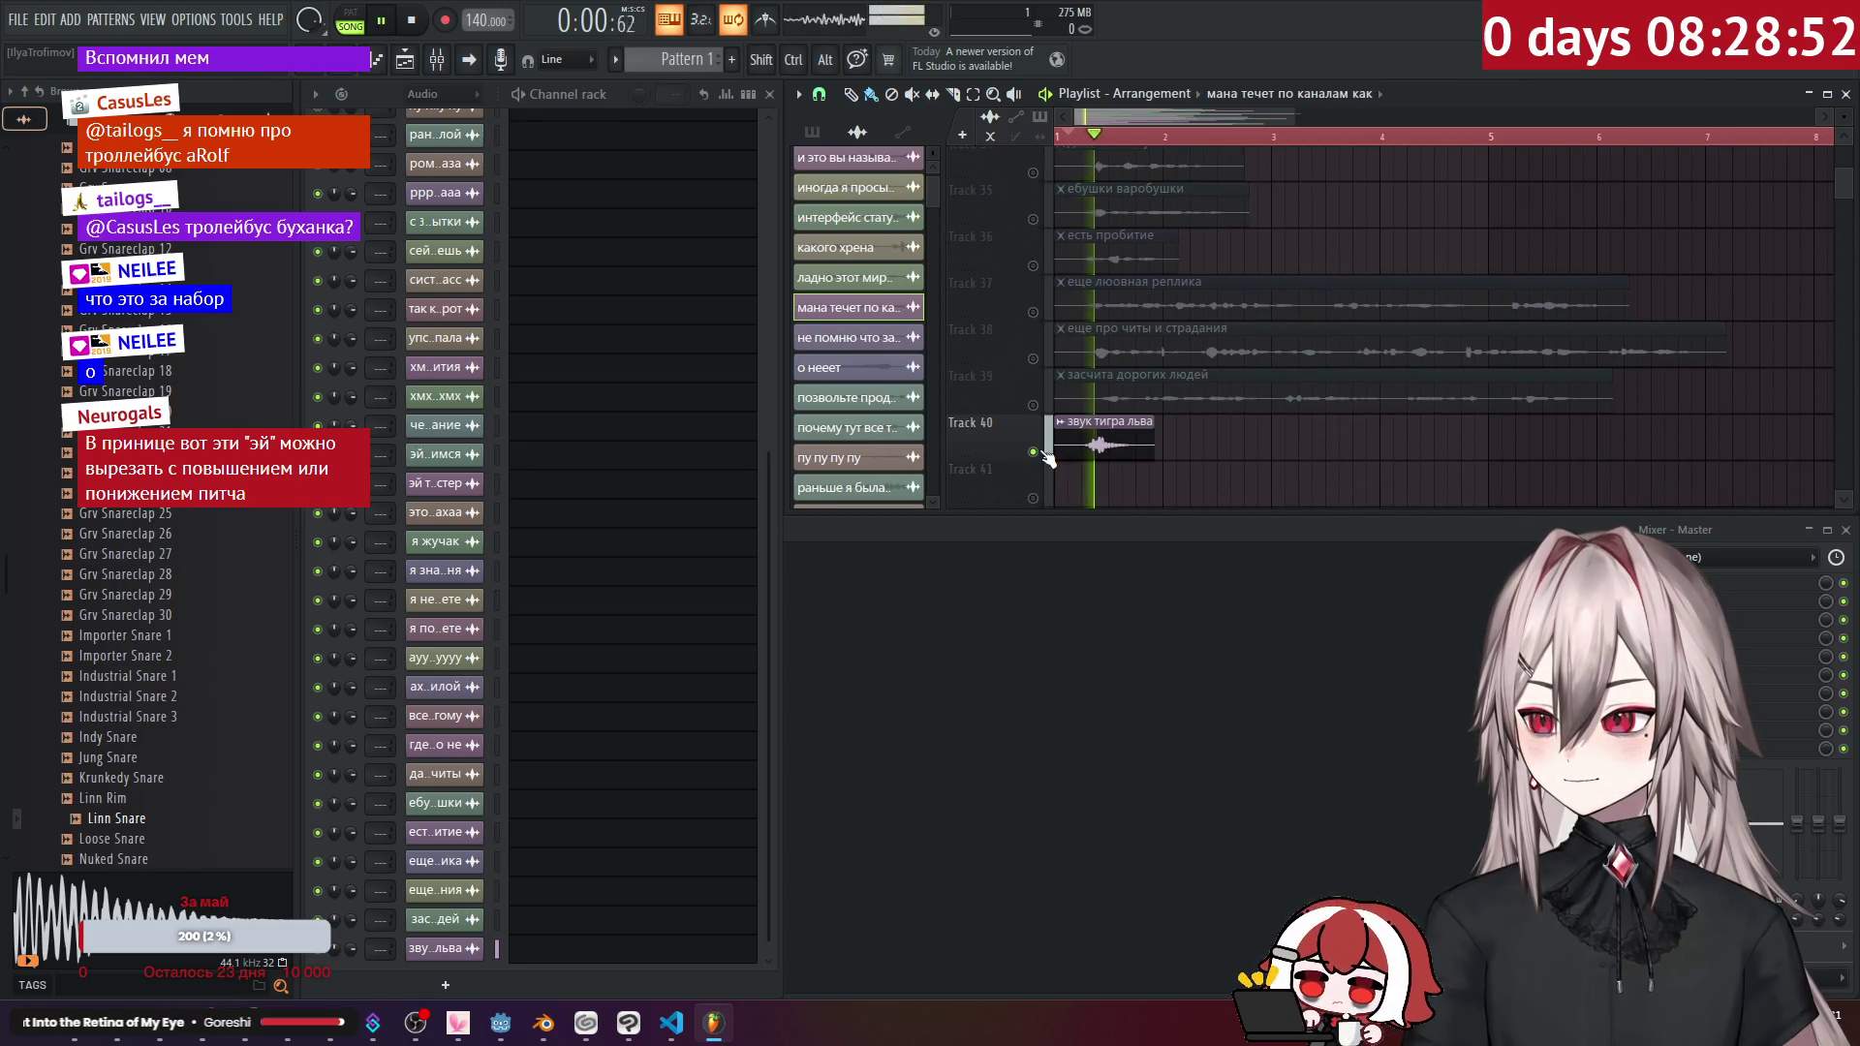
pyautogui.click(1034, 452)
pyautogui.press('space')
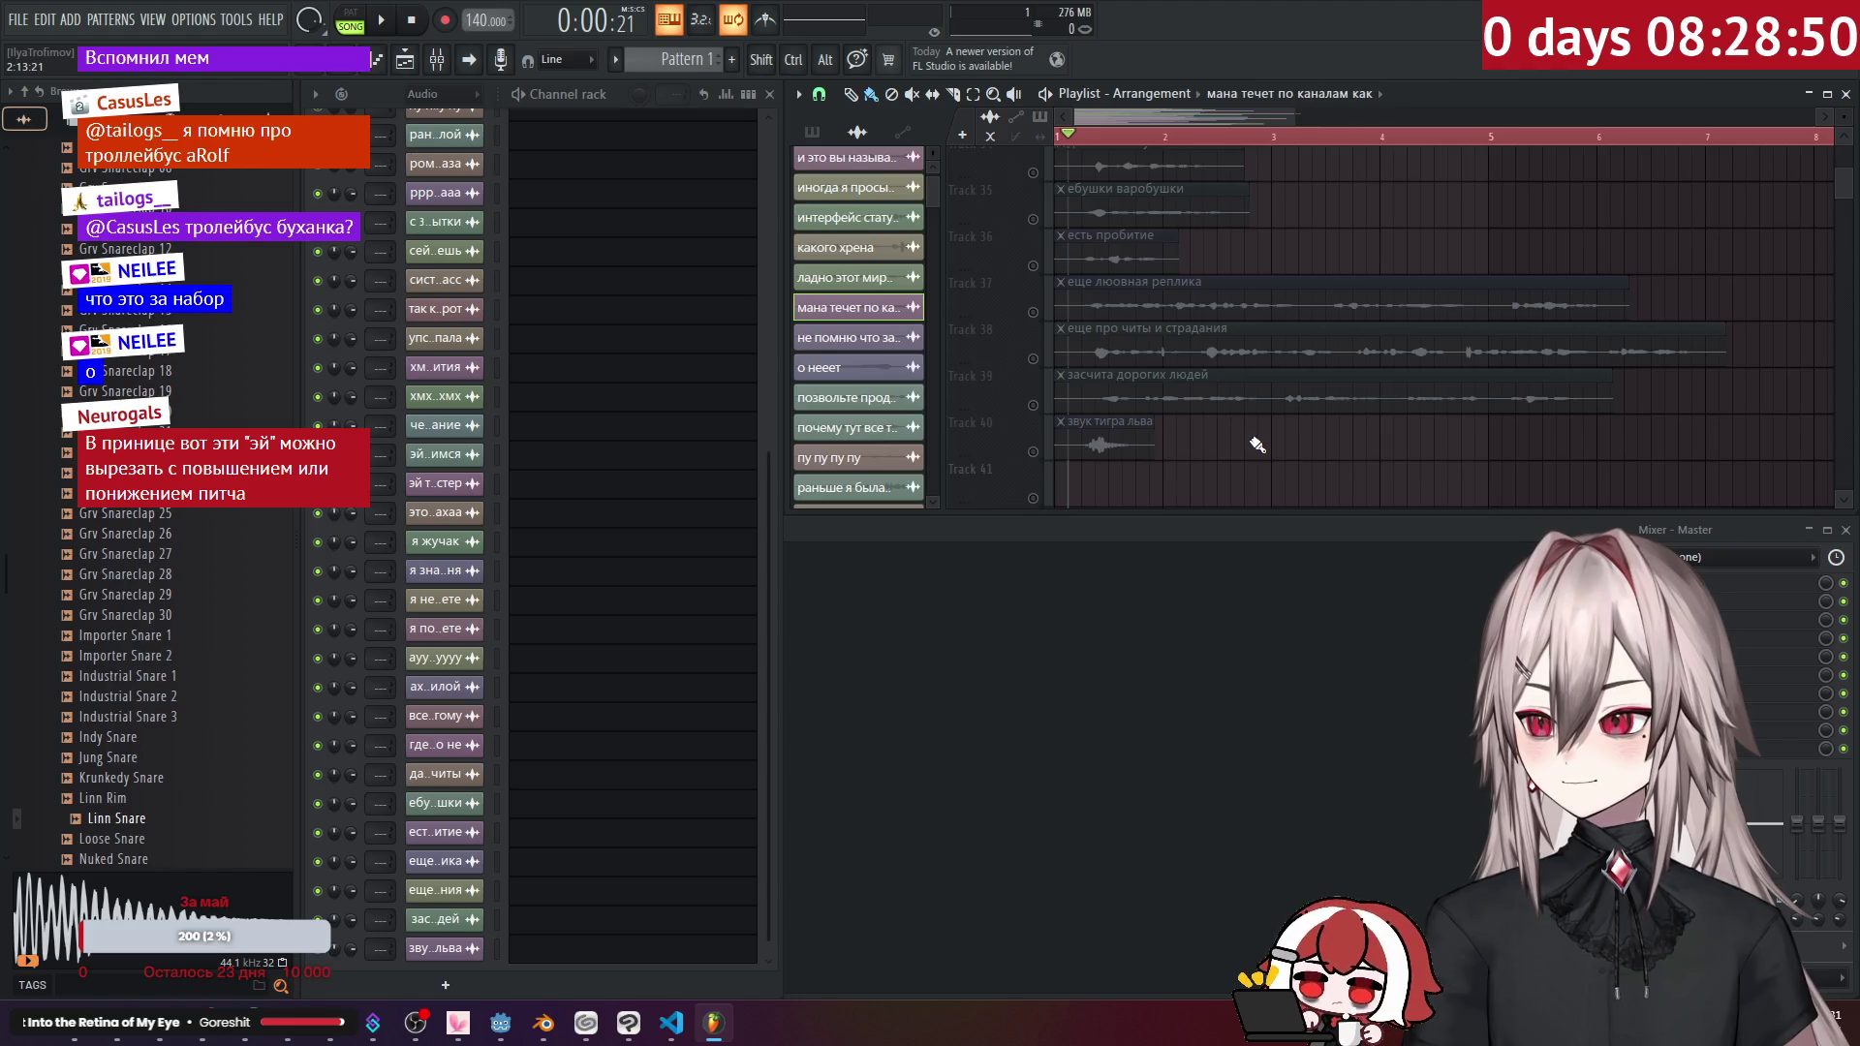
pyautogui.click(1032, 266)
pyautogui.press('space')
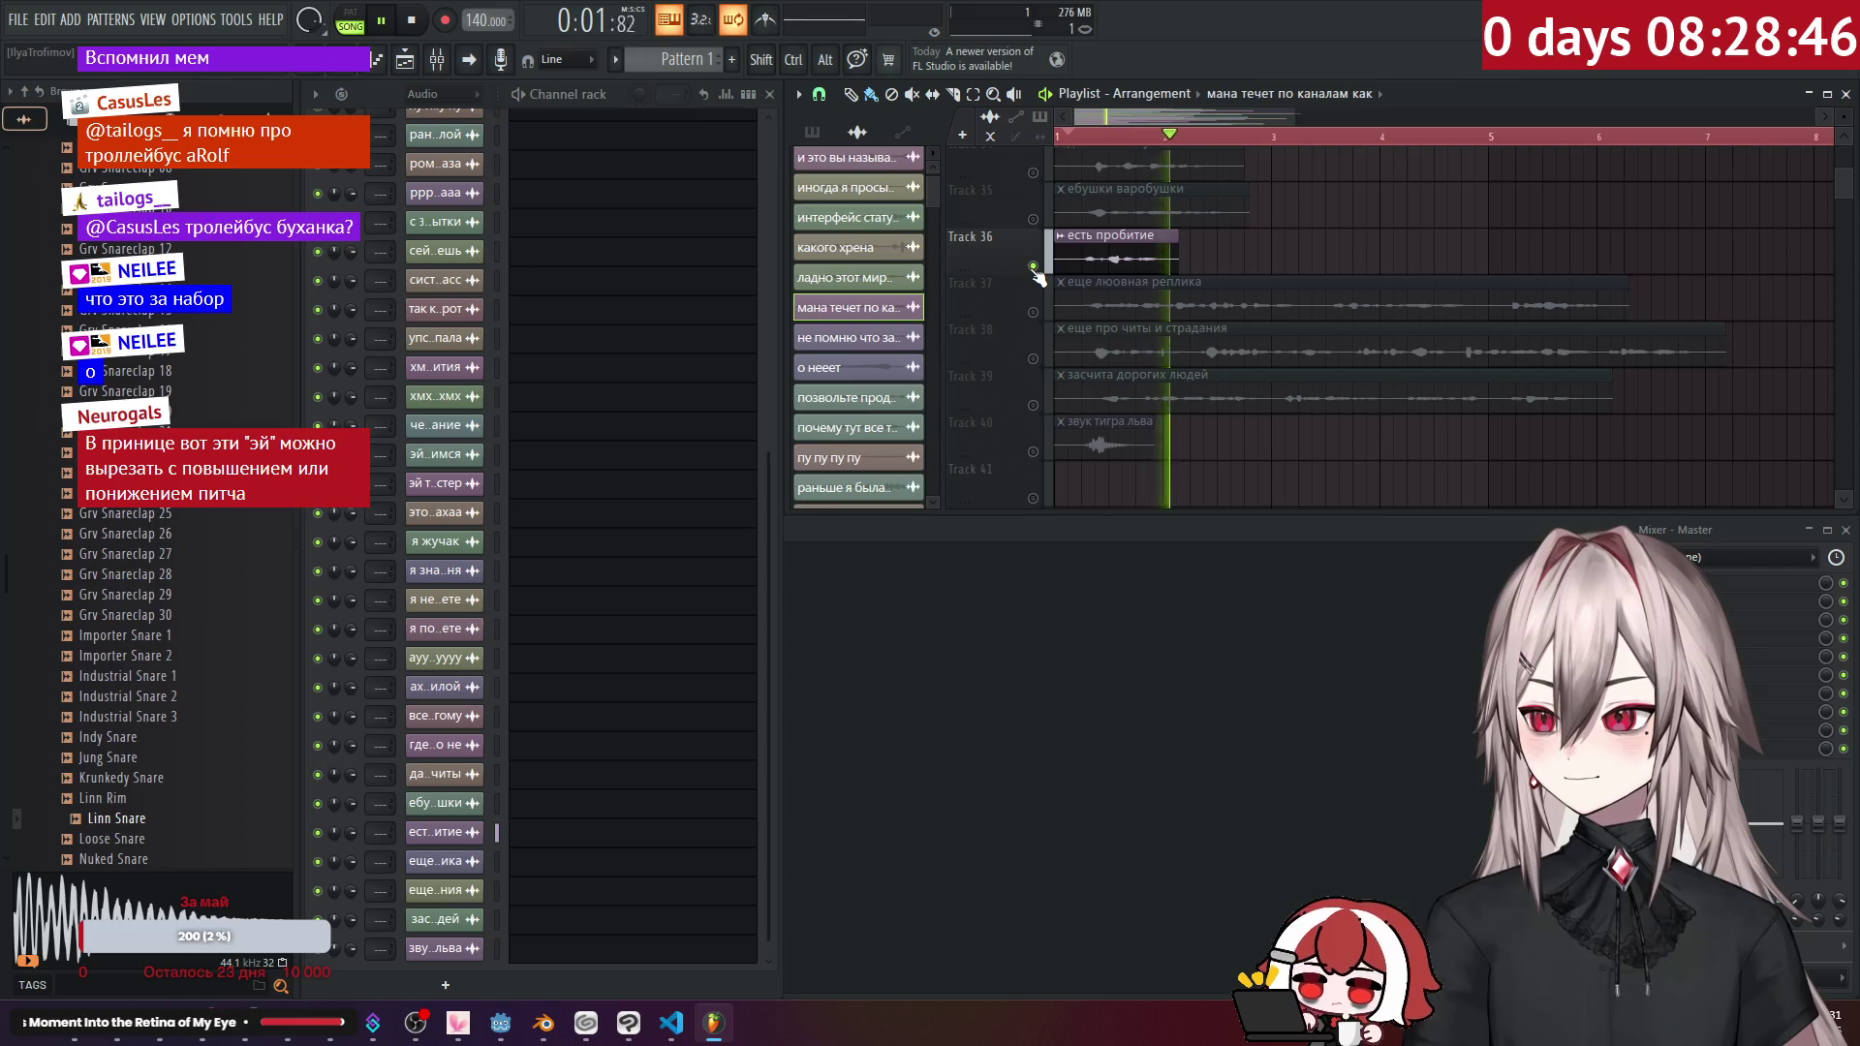
pyautogui.click(1033, 267)
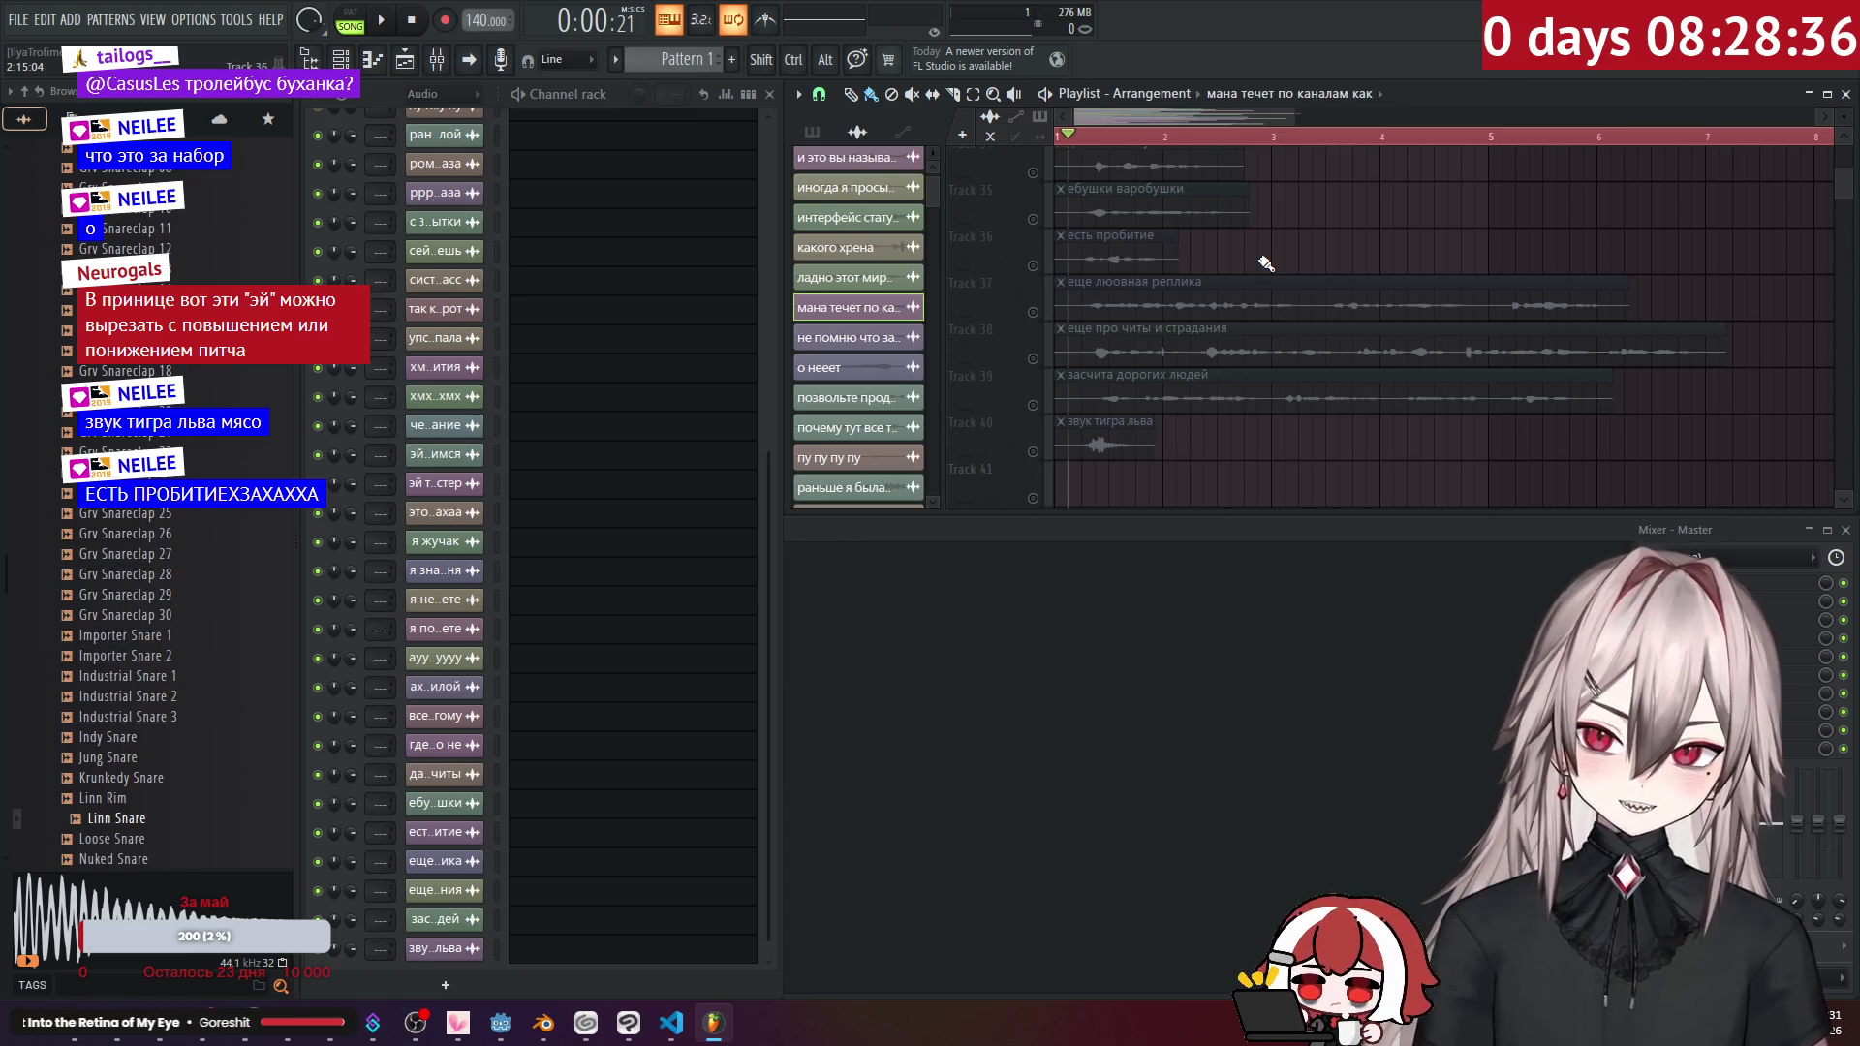
pyautogui.click(1028, 263)
pyautogui.press('space')
pyautogui.scroll(2, 1212, 276)
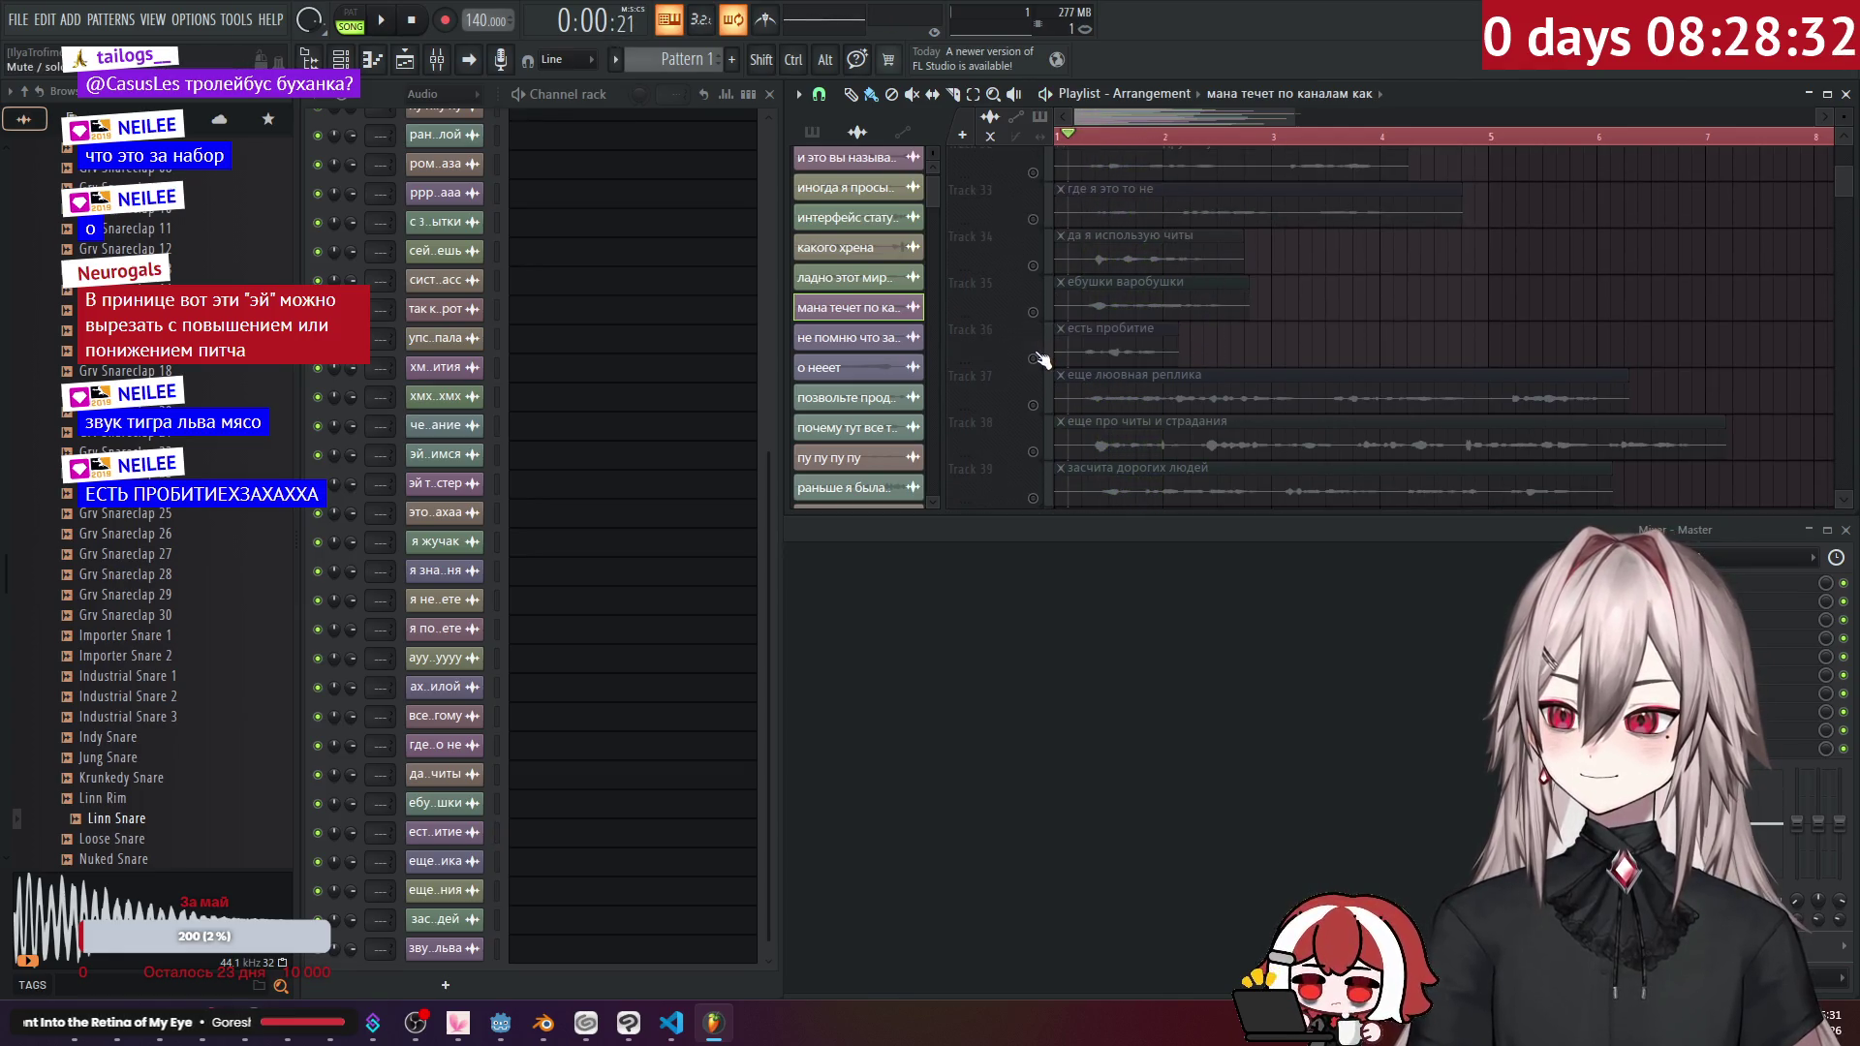
pyautogui.click(1044, 312)
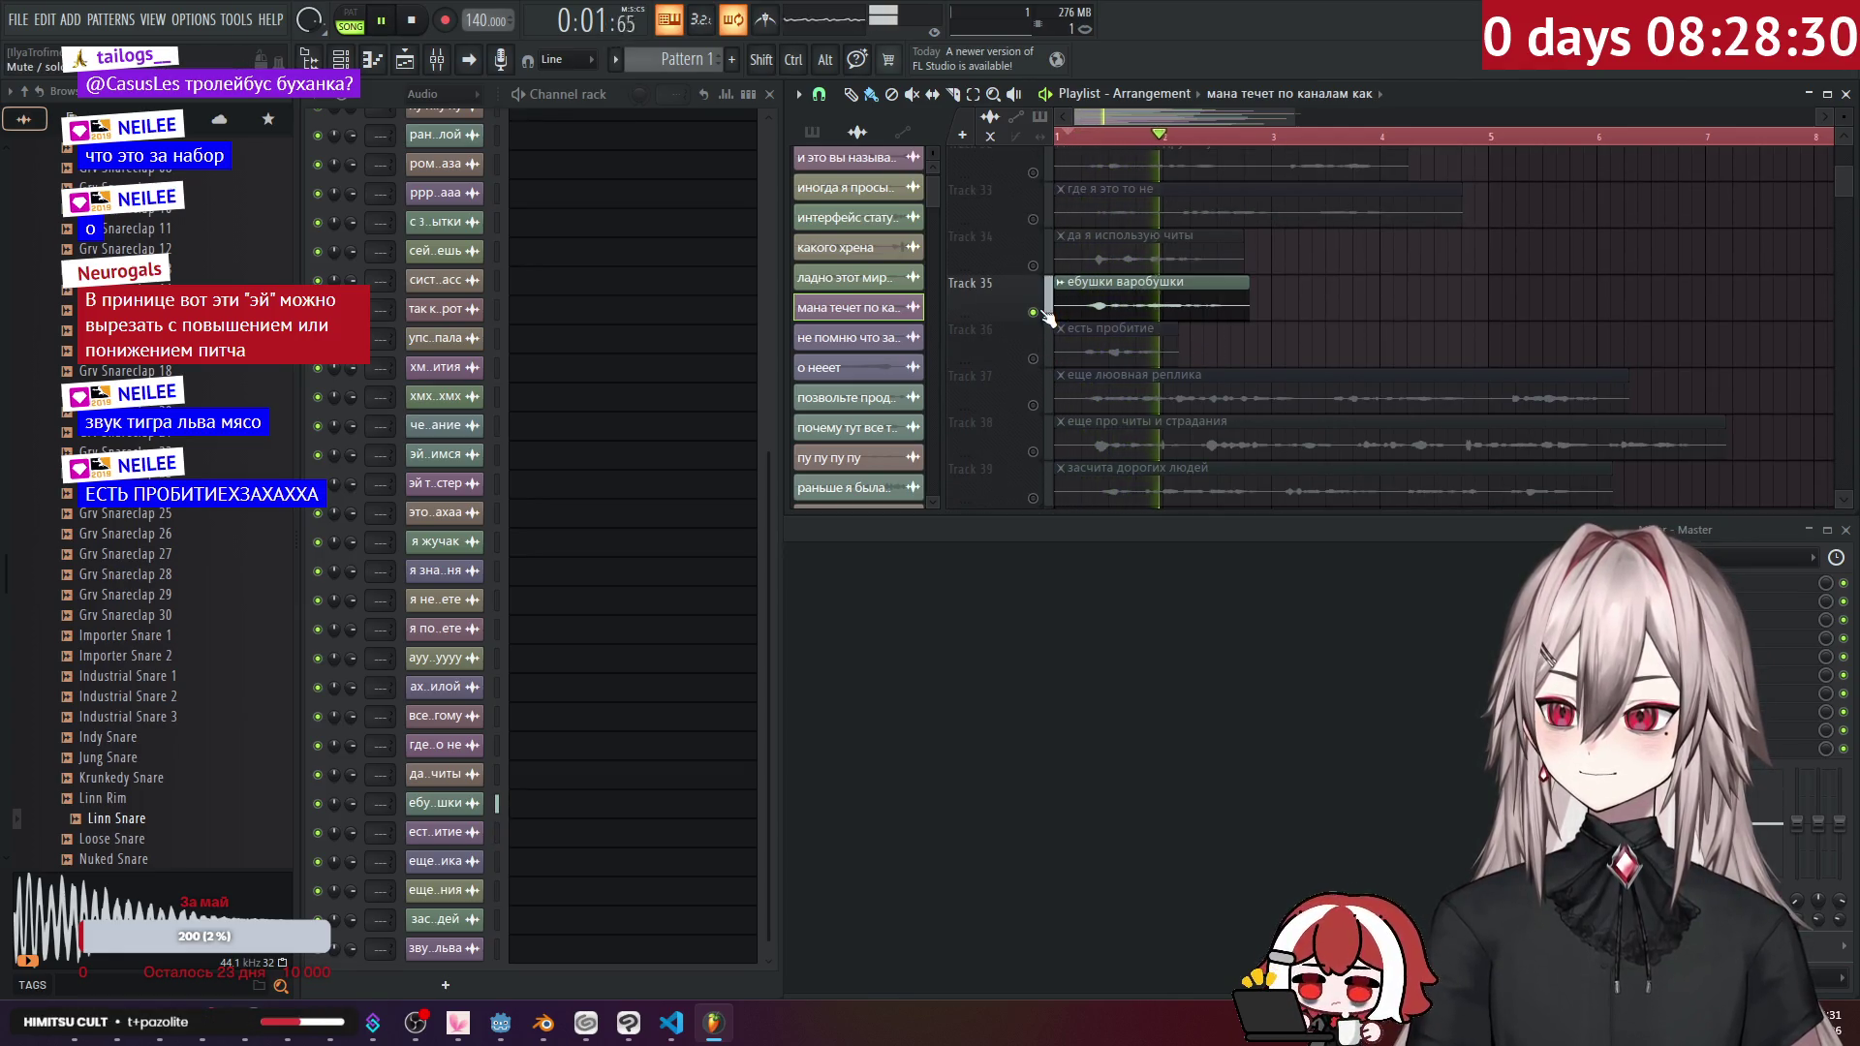
pyautogui.press('space')
pyautogui.click(1045, 267)
pyautogui.press('space')
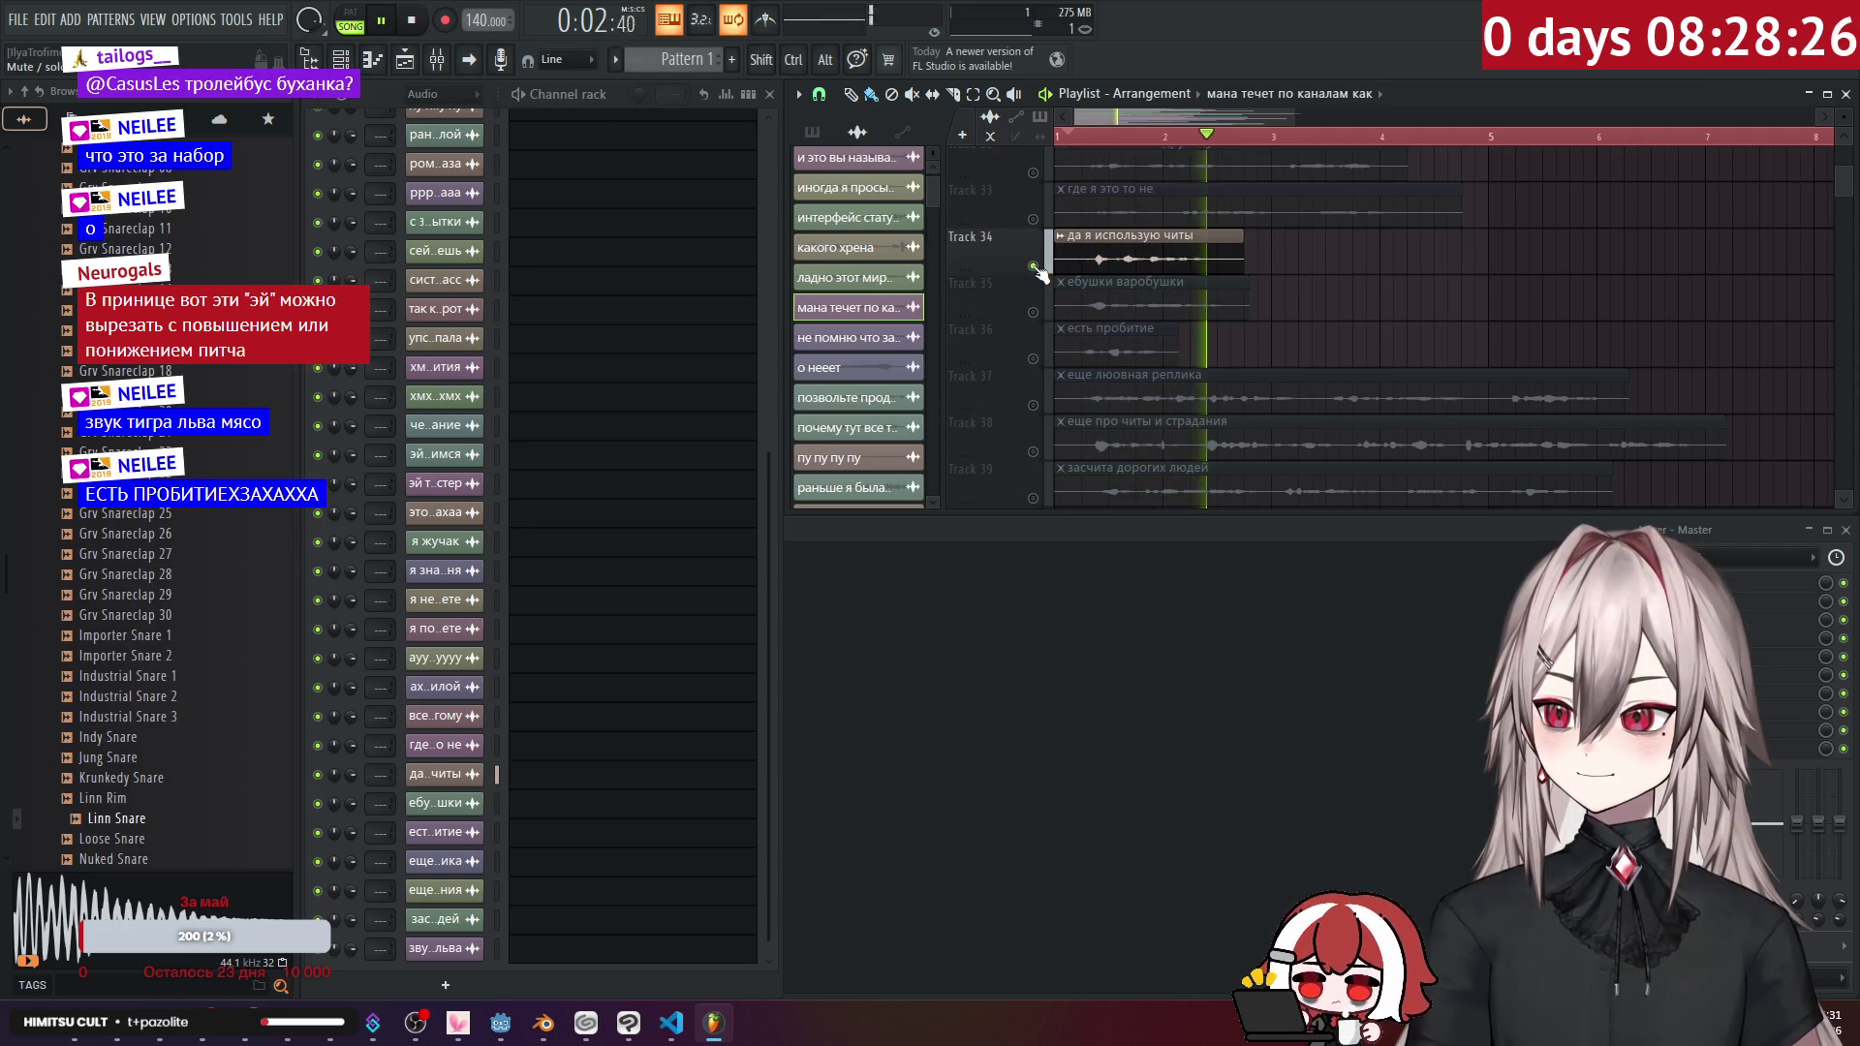
pyautogui.click(1039, 270)
pyautogui.press('space')
pyautogui.scroll(1, 1039, 271)
pyautogui.click(1037, 267)
pyautogui.press('space')
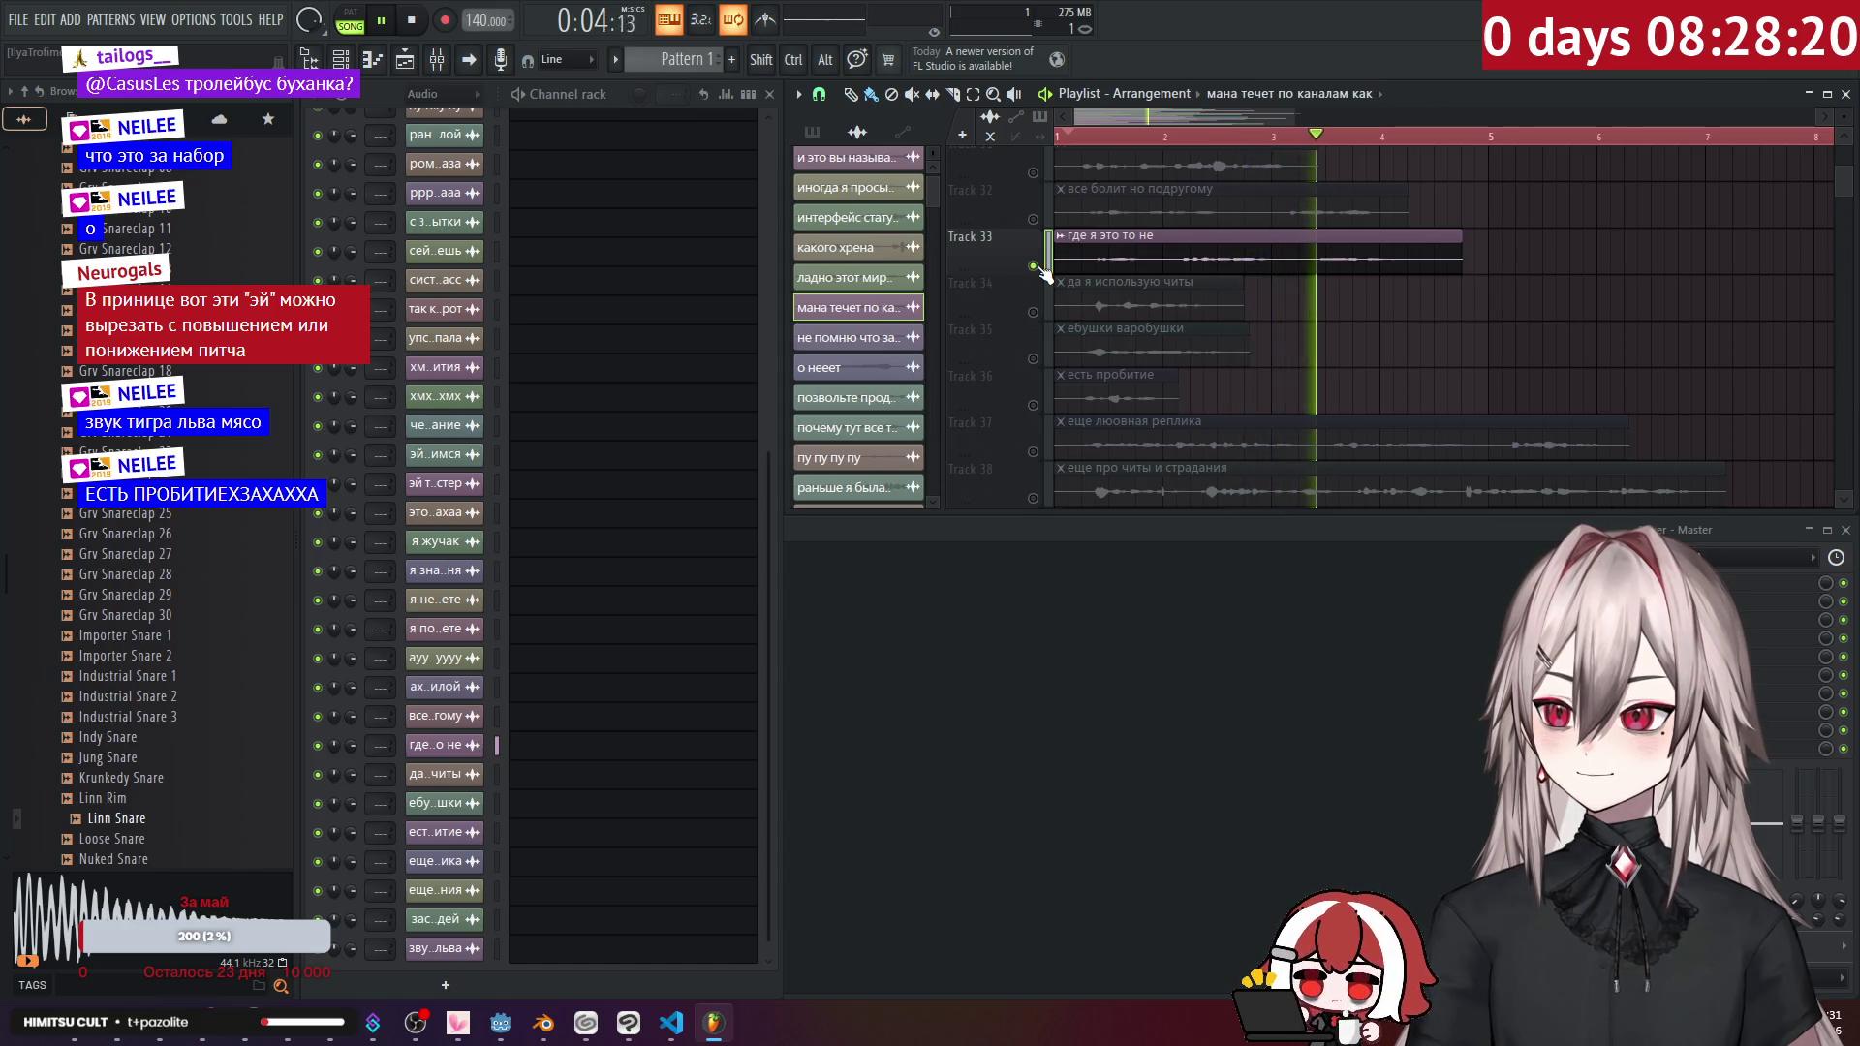
pyautogui.click(1034, 268)
pyautogui.press('space')
pyautogui.scroll(2, 1048, 277)
pyautogui.scroll(1, 1048, 277)
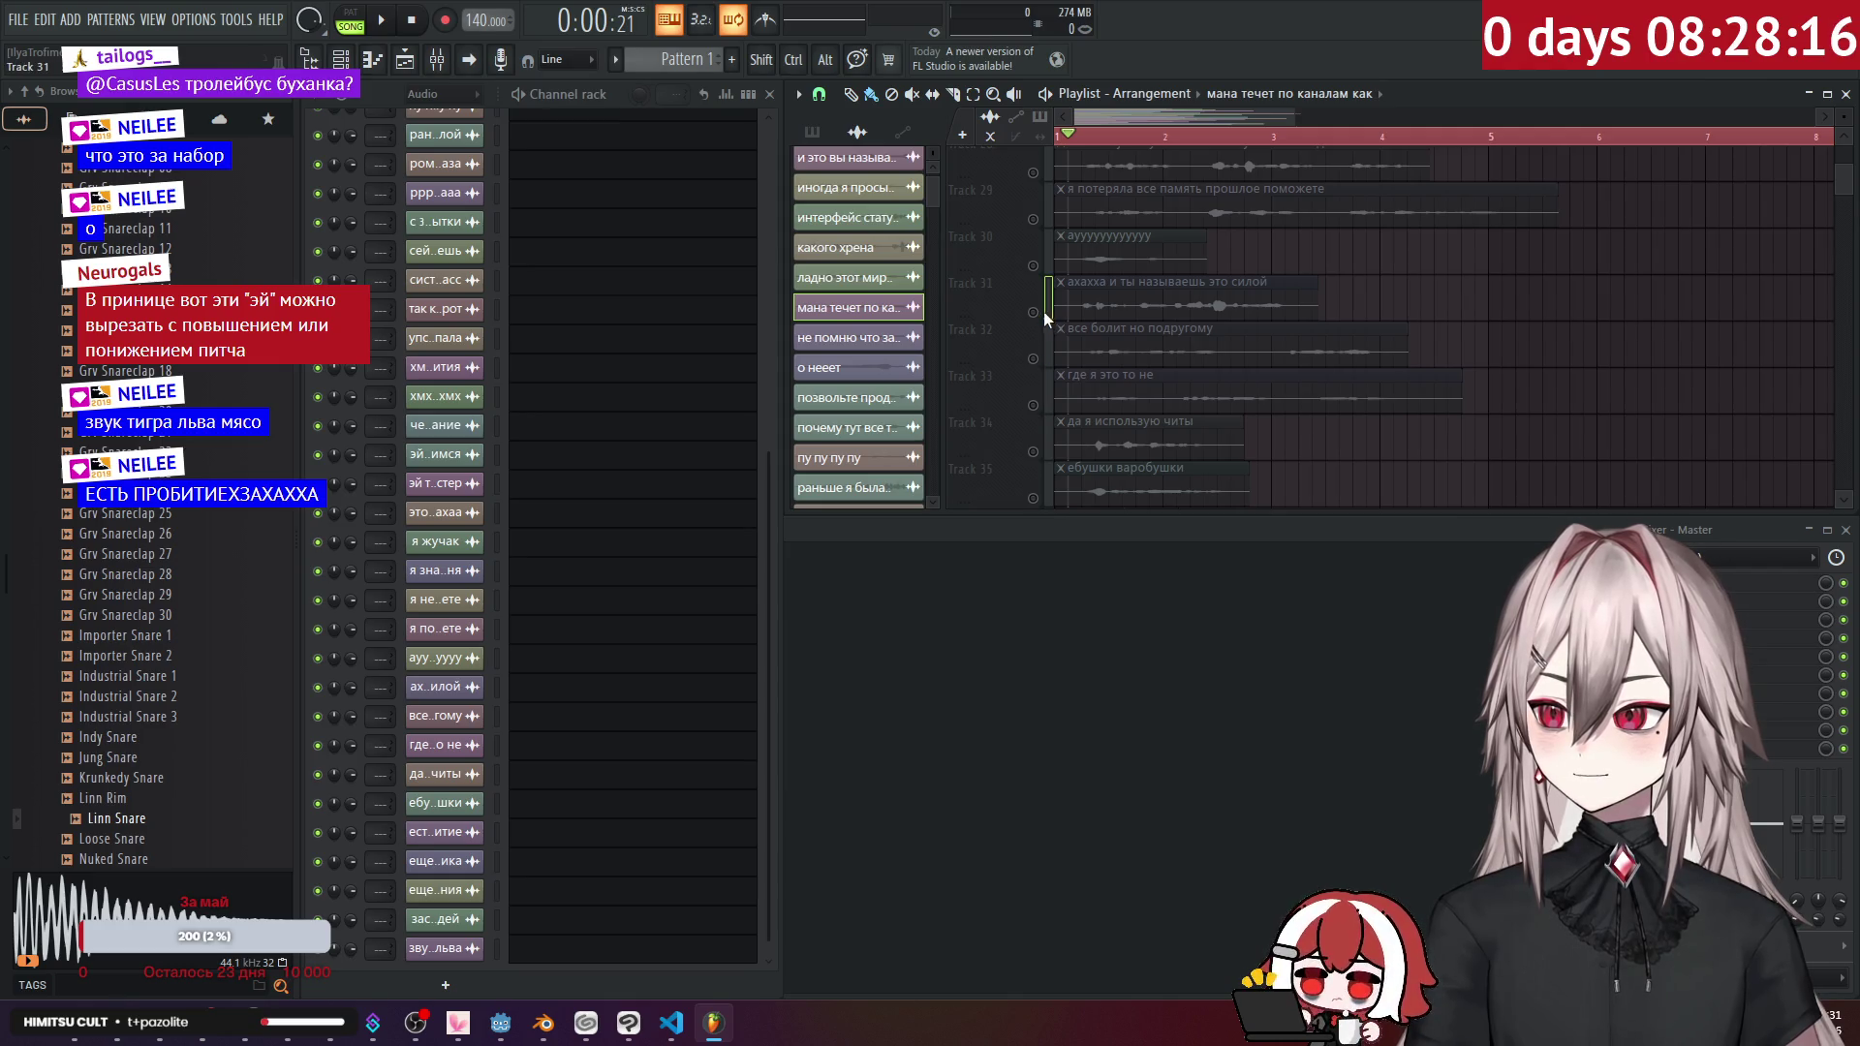
pyautogui.click(1033, 312)
pyautogui.press('space')
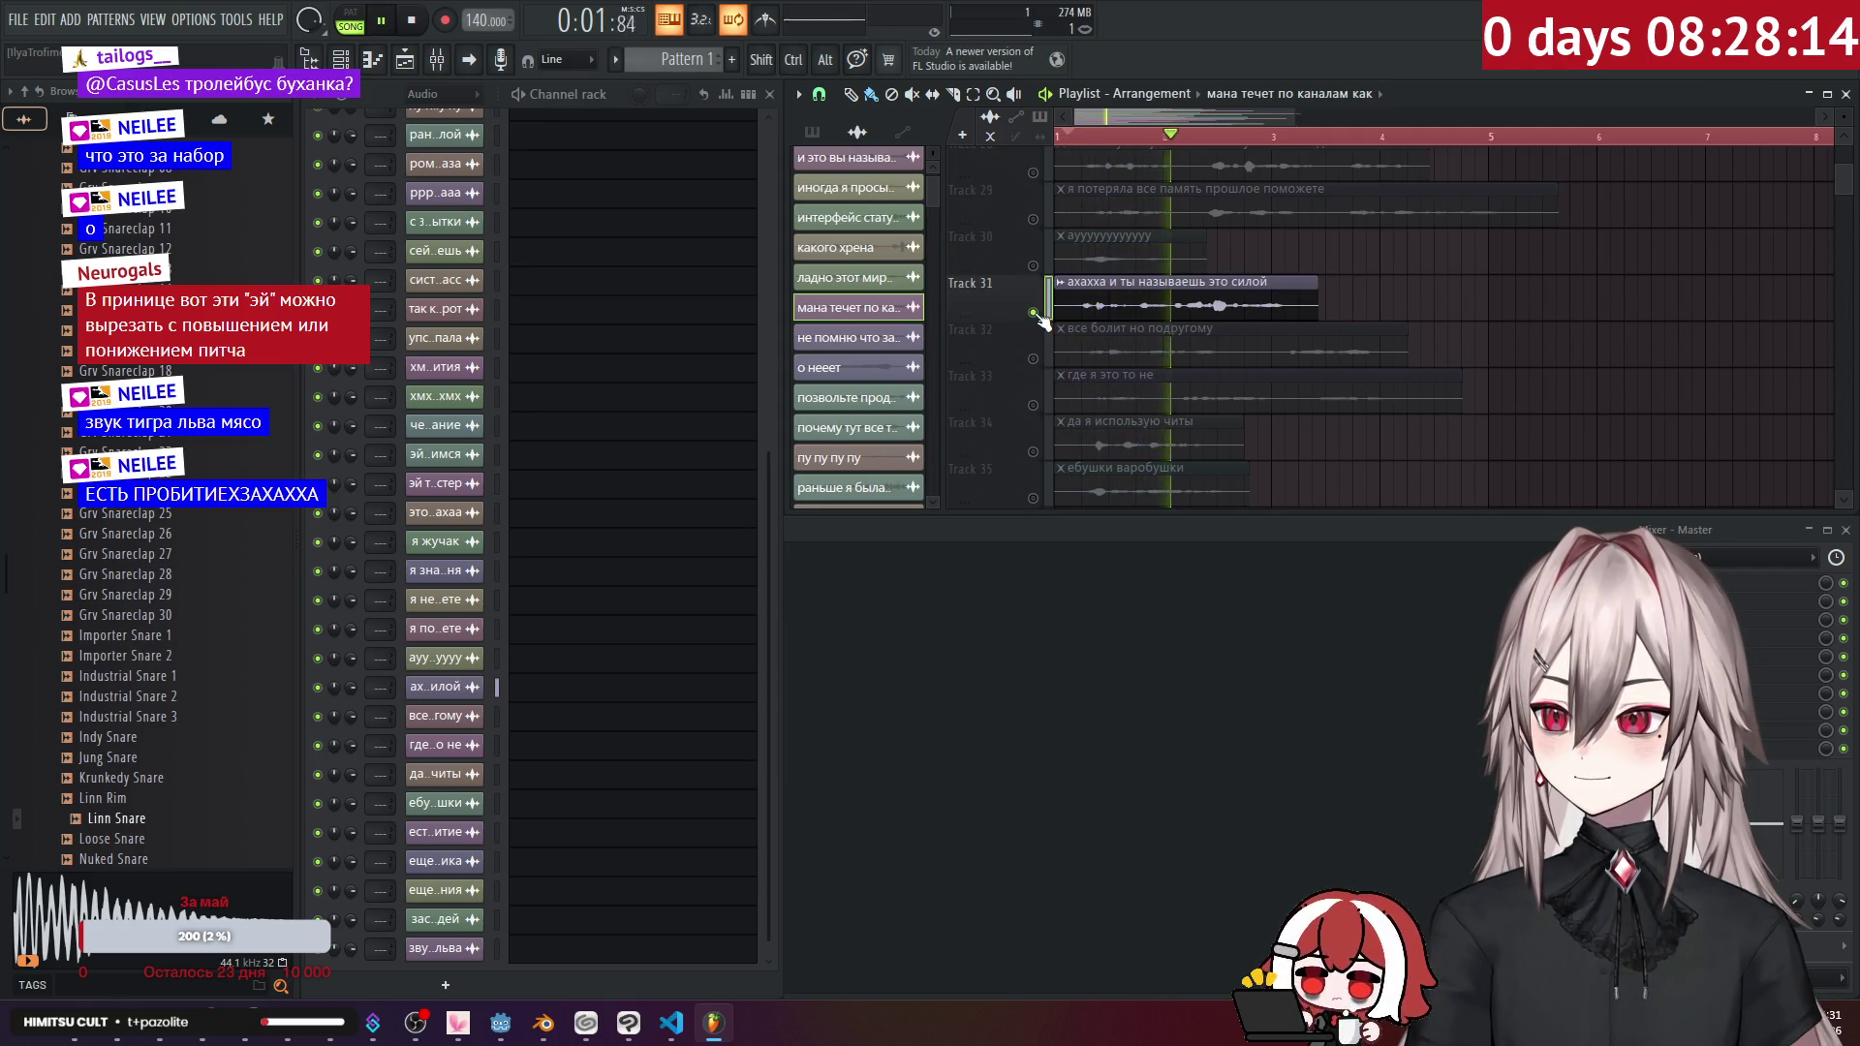
pyautogui.press('space')
pyautogui.scroll(3, 1147, 308)
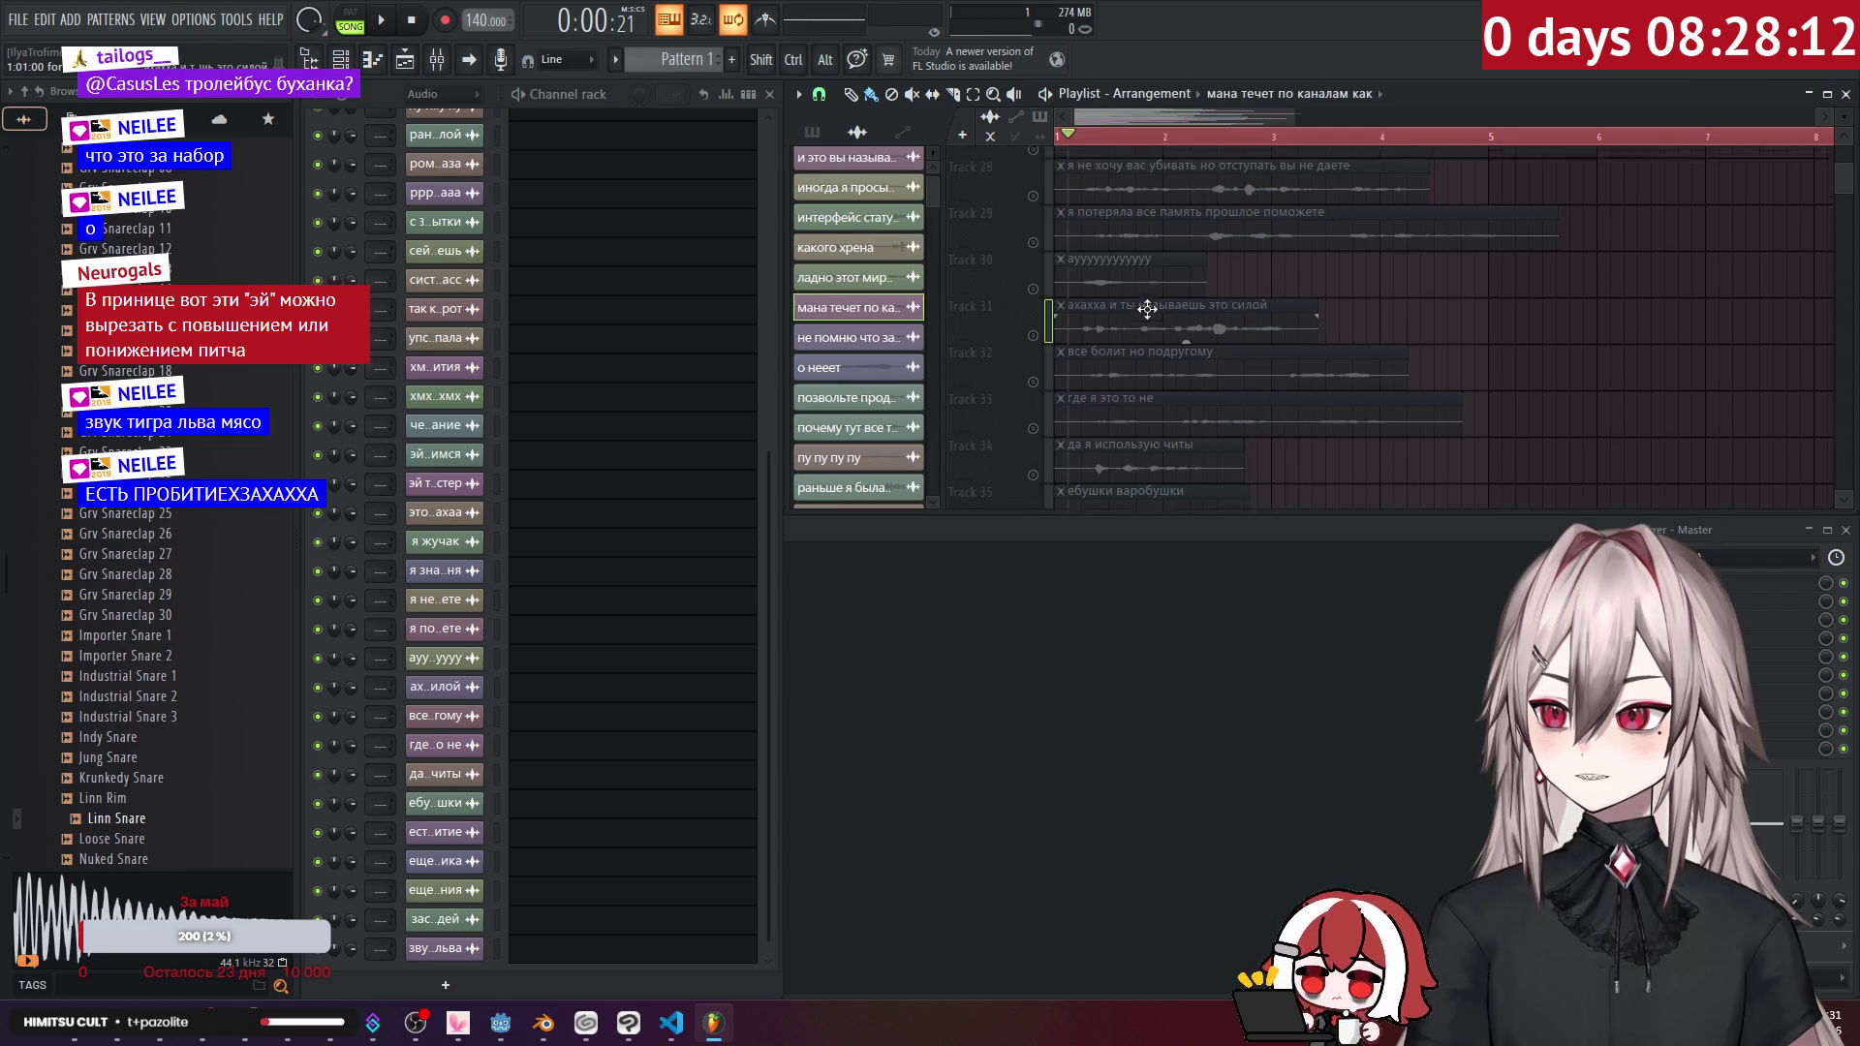
# Scroll to Track 40's звук тигра льва clip, play the arrangement, and pick the 'еще лювная реплика' clip.
pyautogui.scroll(1, 1147, 308)
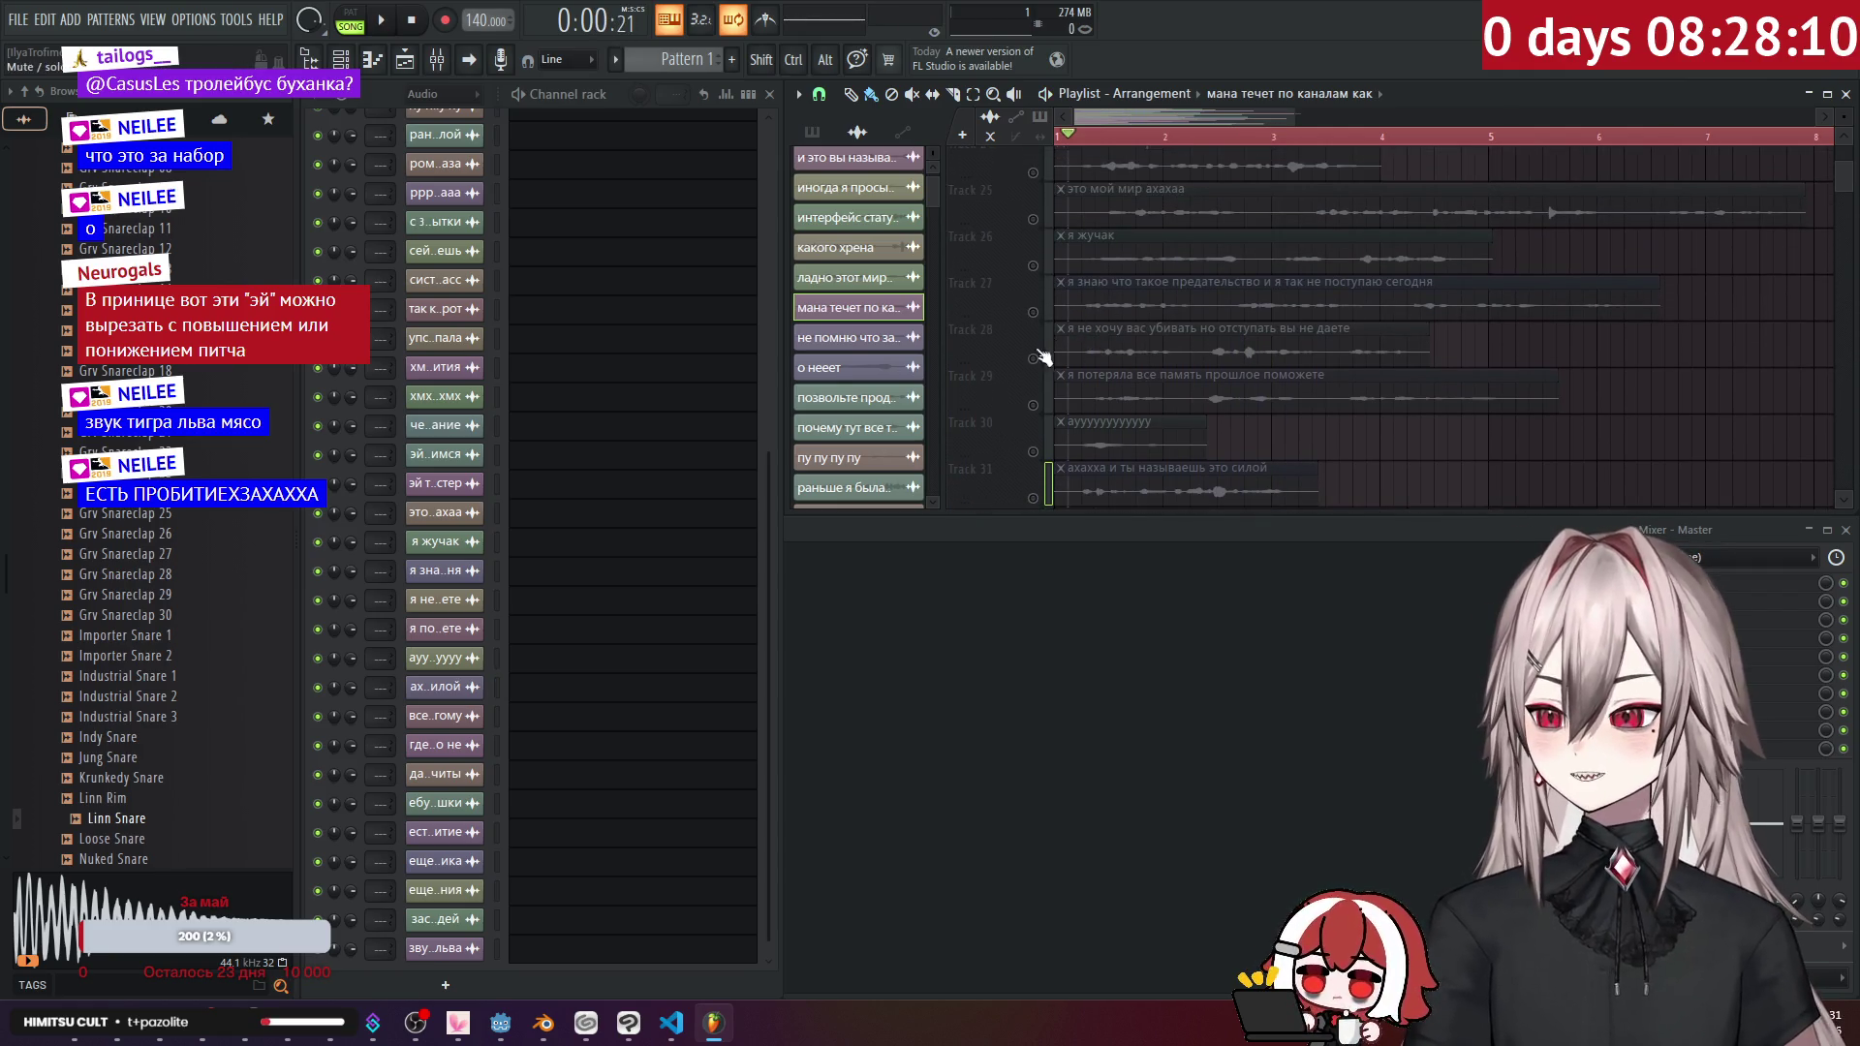
pyautogui.scroll(3, 1056, 360)
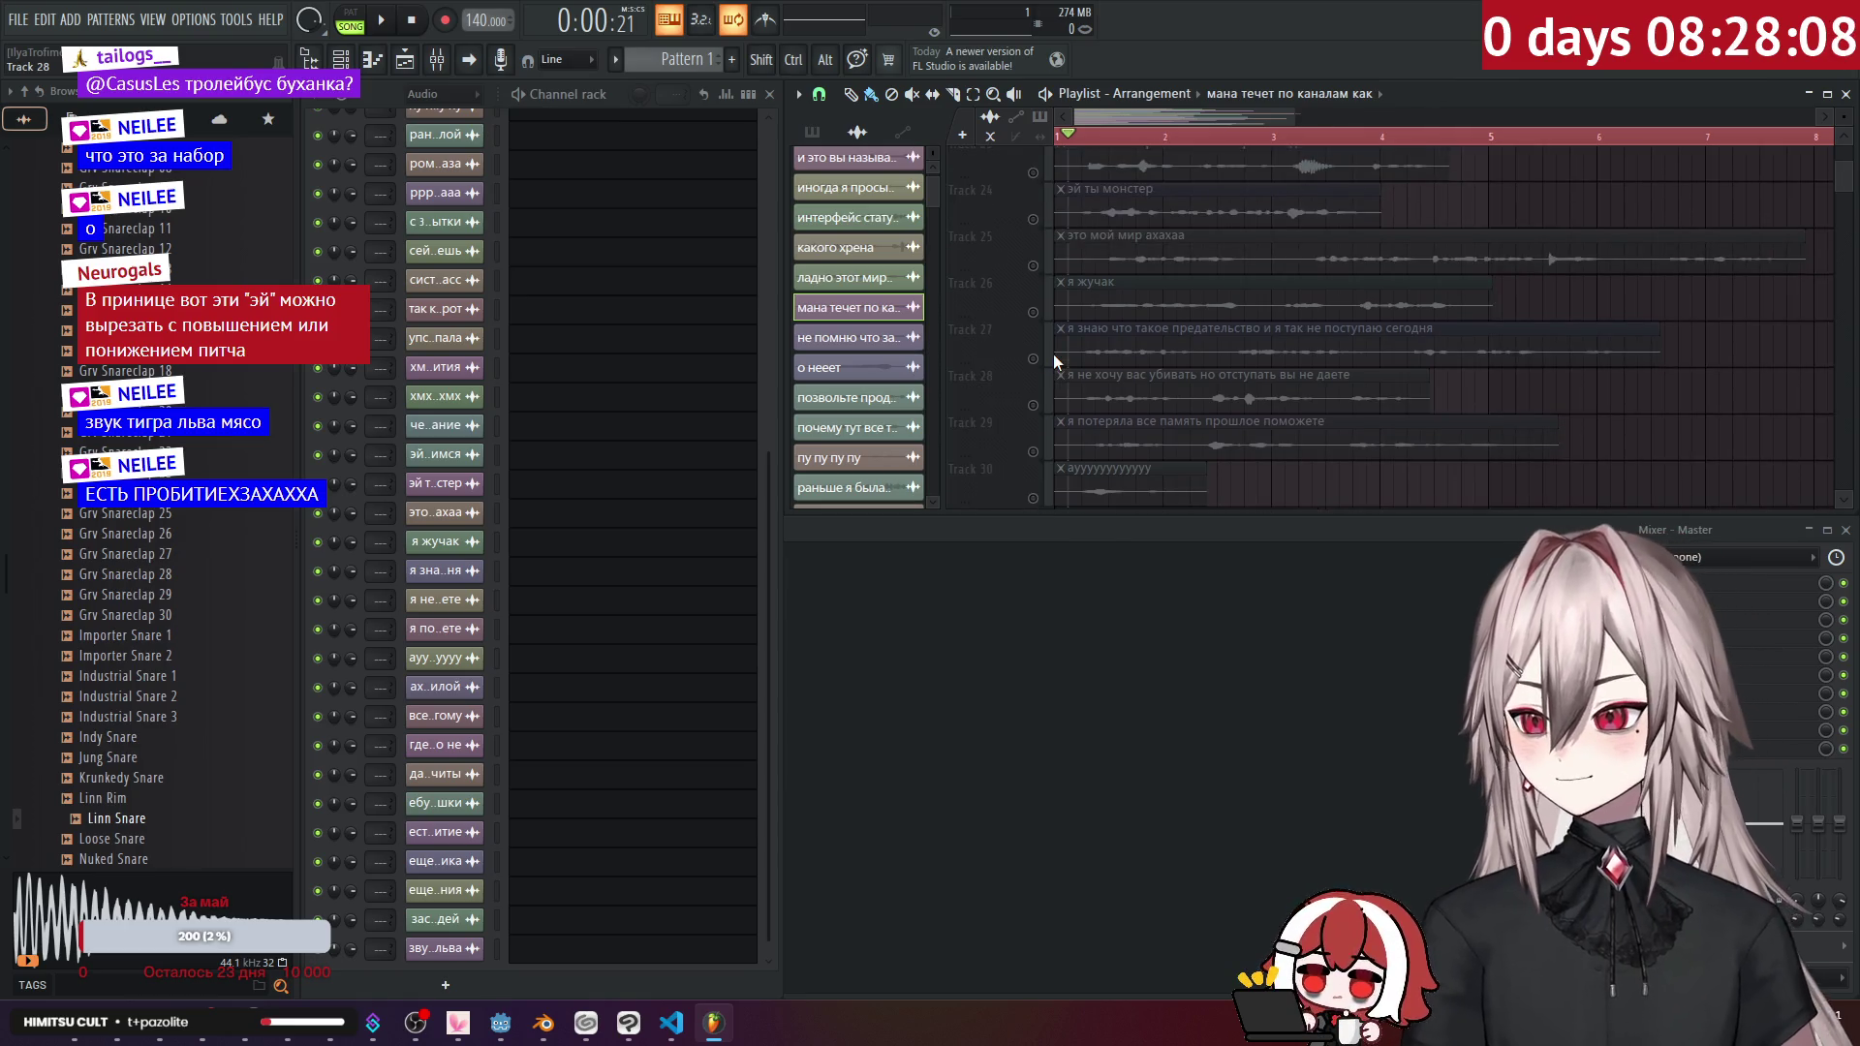
pyautogui.scroll(5, 1075, 353)
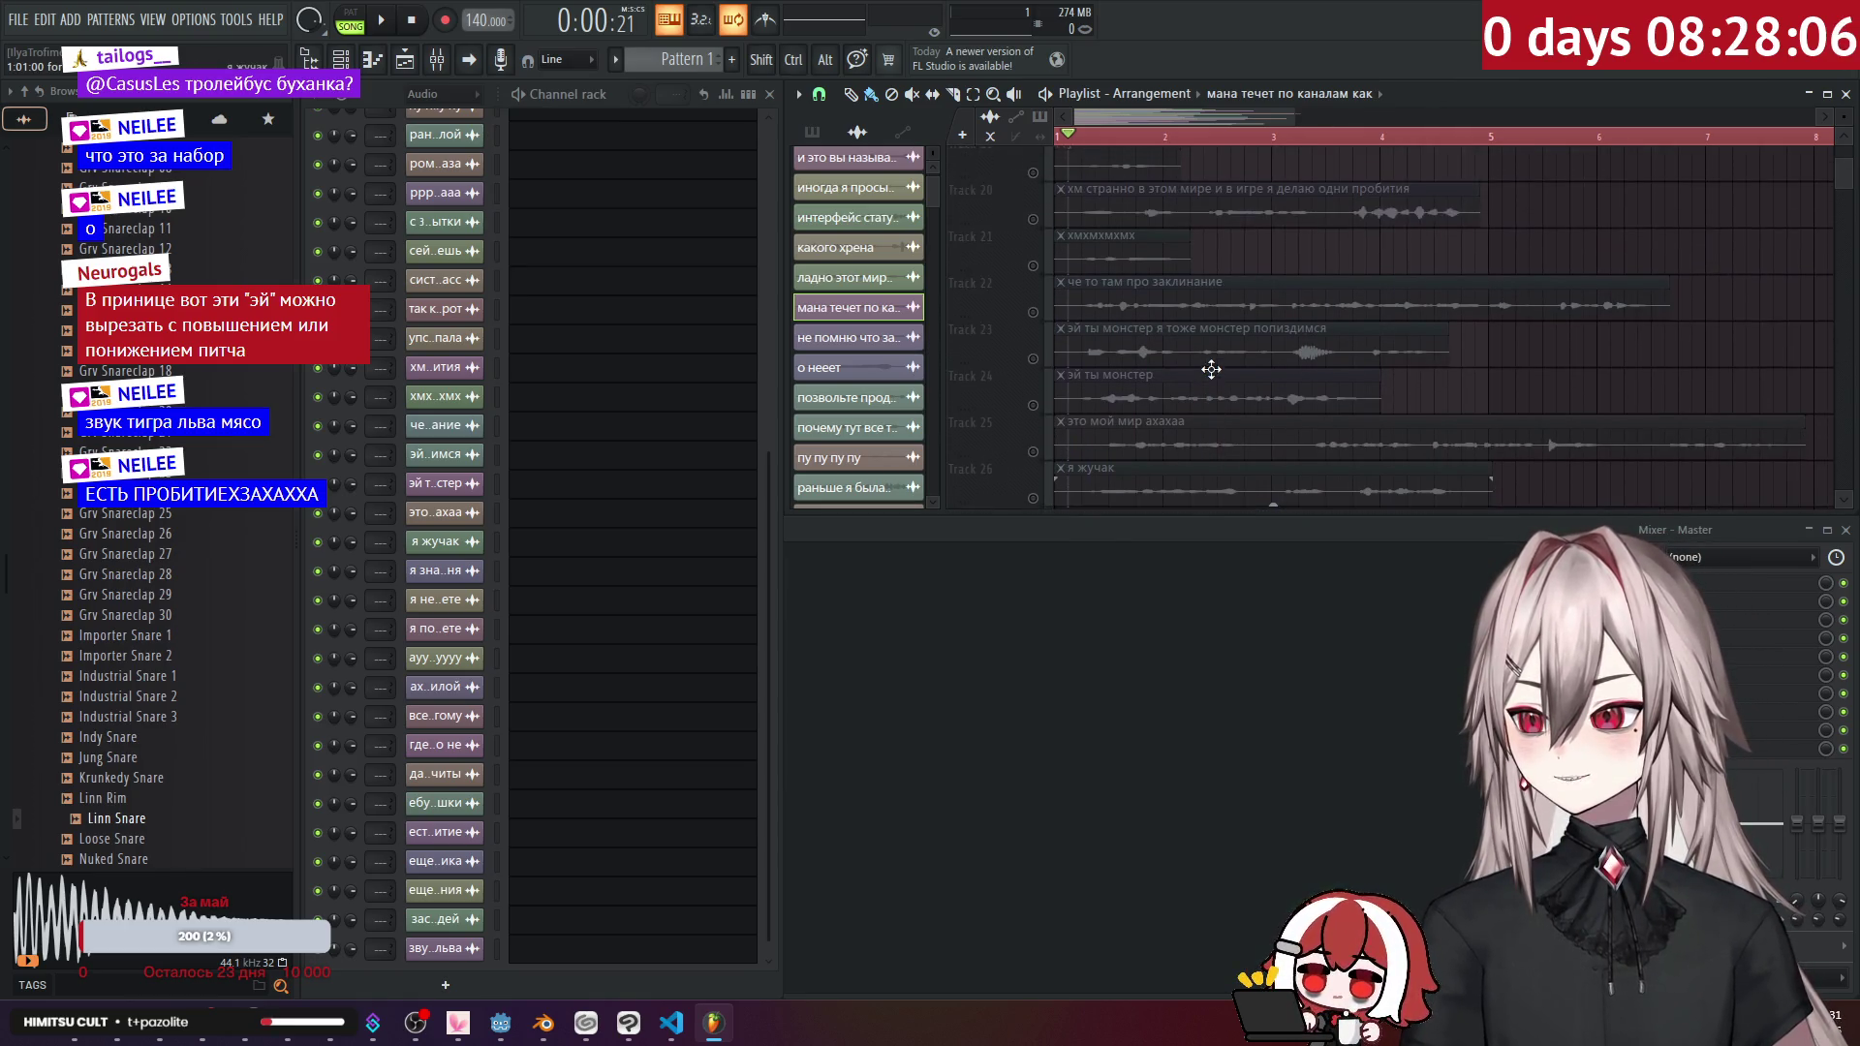
pyautogui.scroll(7, 1211, 369)
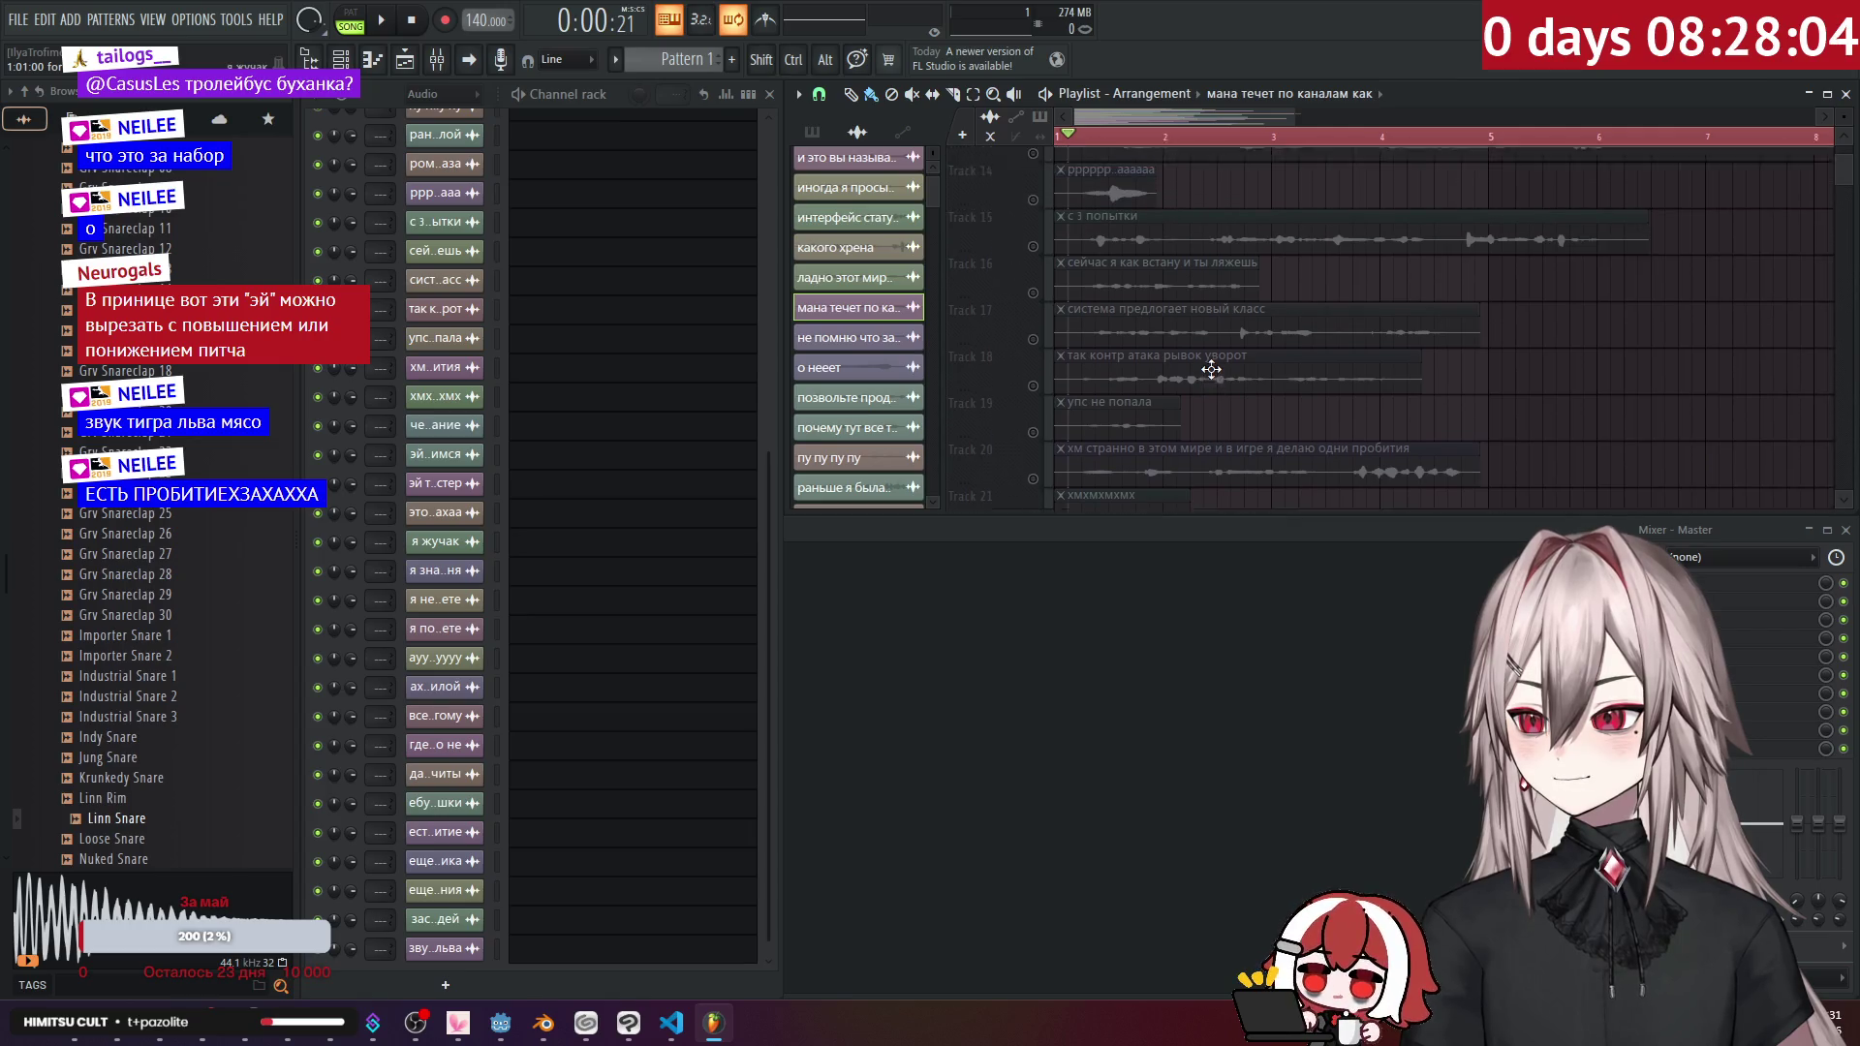
pyautogui.scroll(9, 1211, 369)
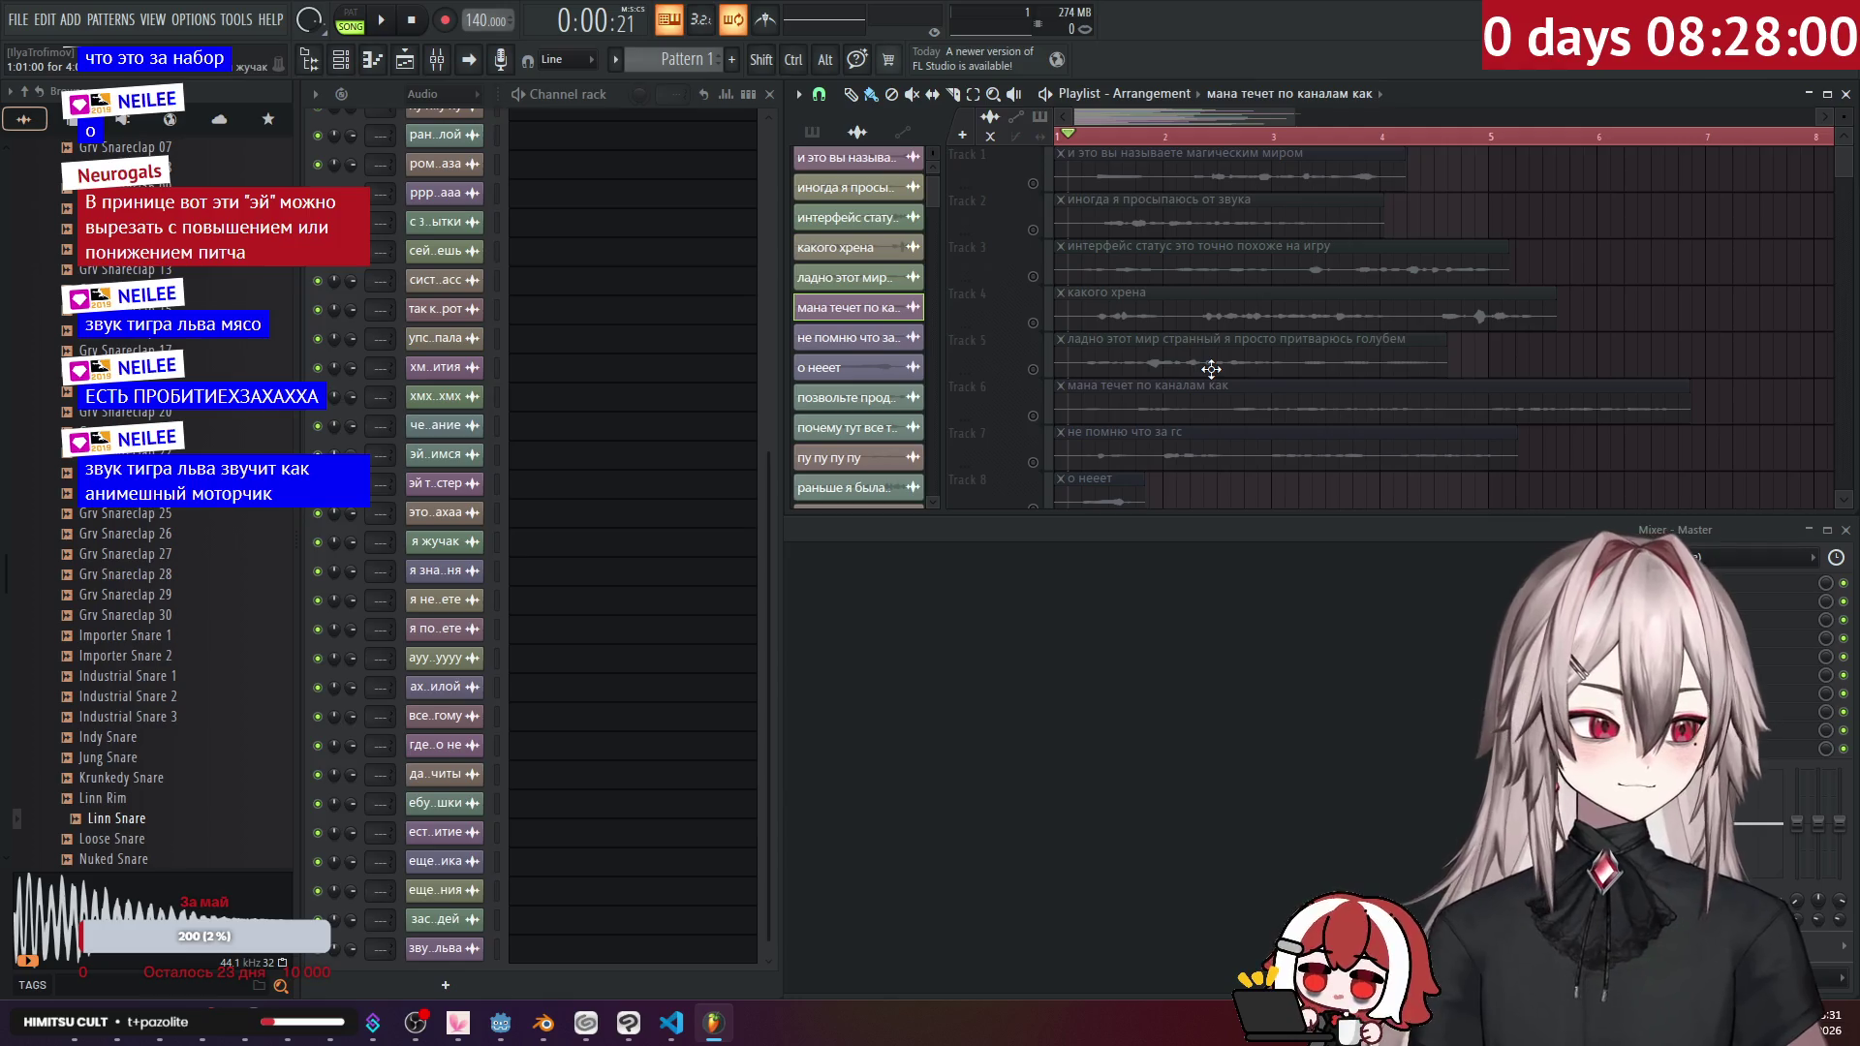
pyautogui.scroll(-20, 1211, 369)
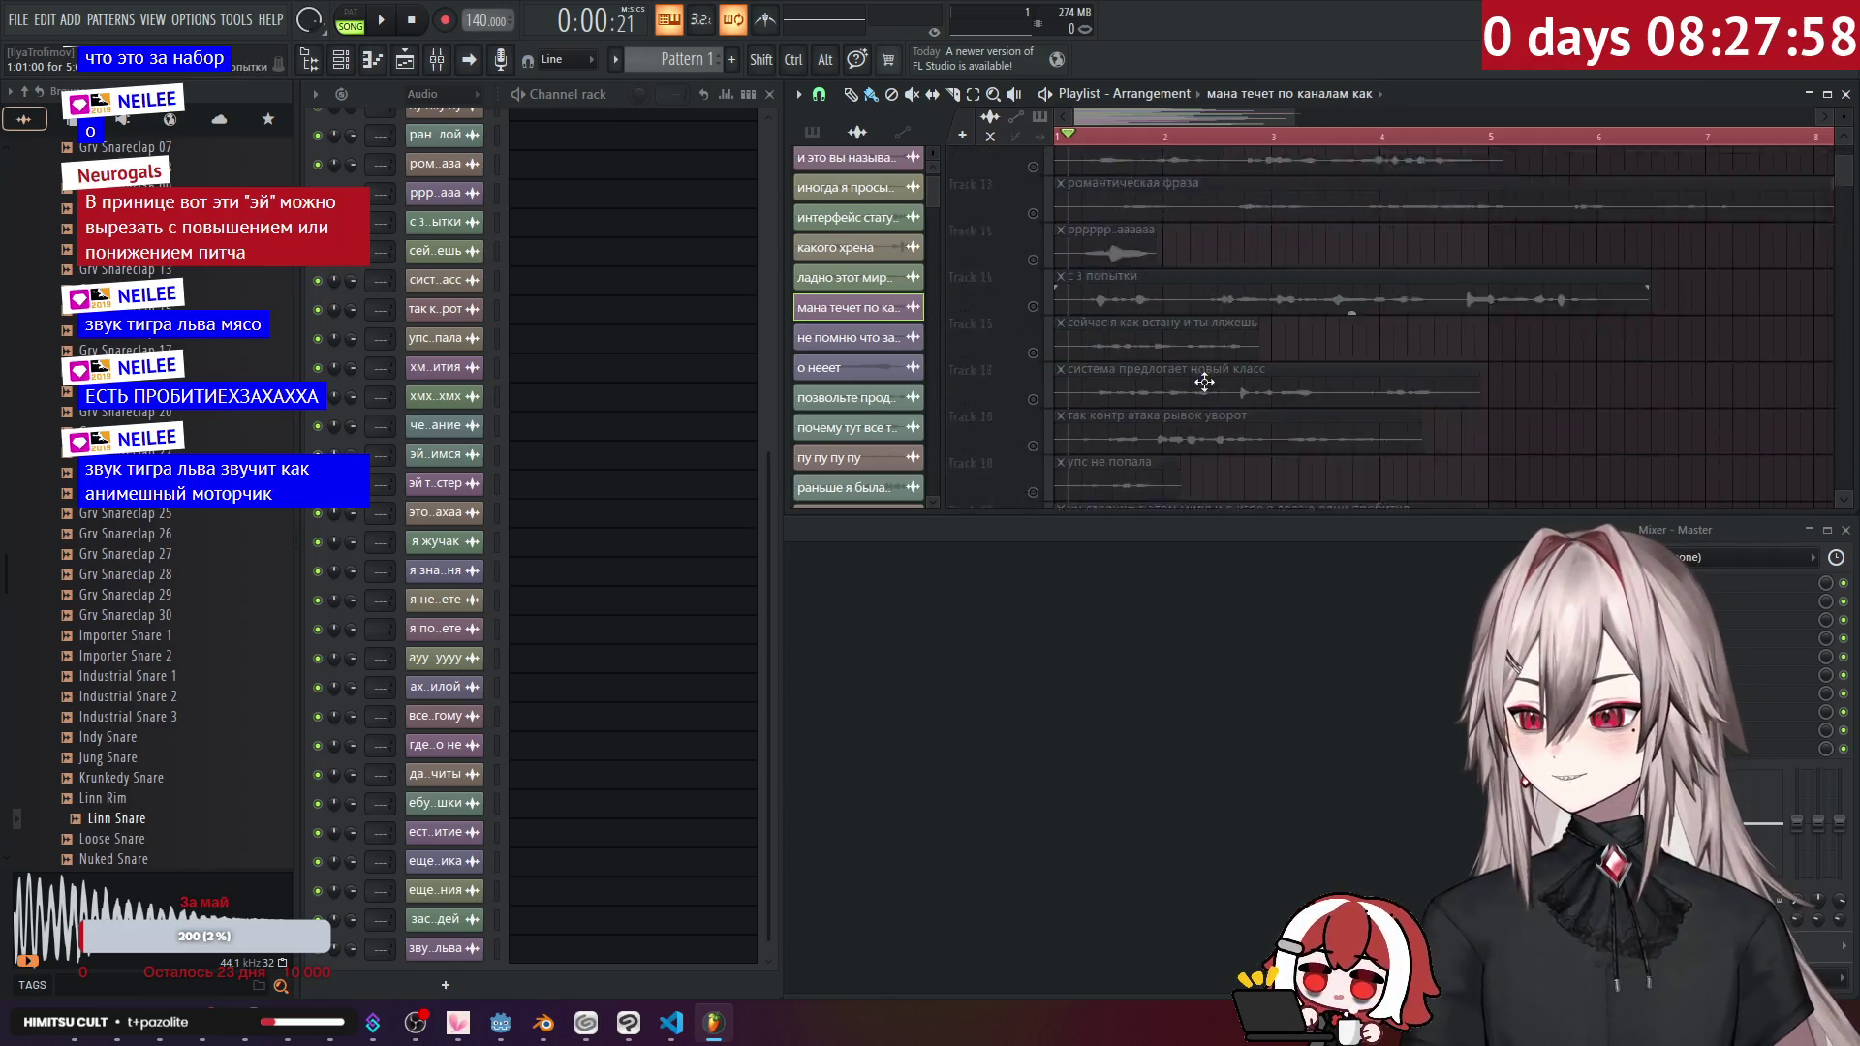
pyautogui.scroll(-11, 1166, 369)
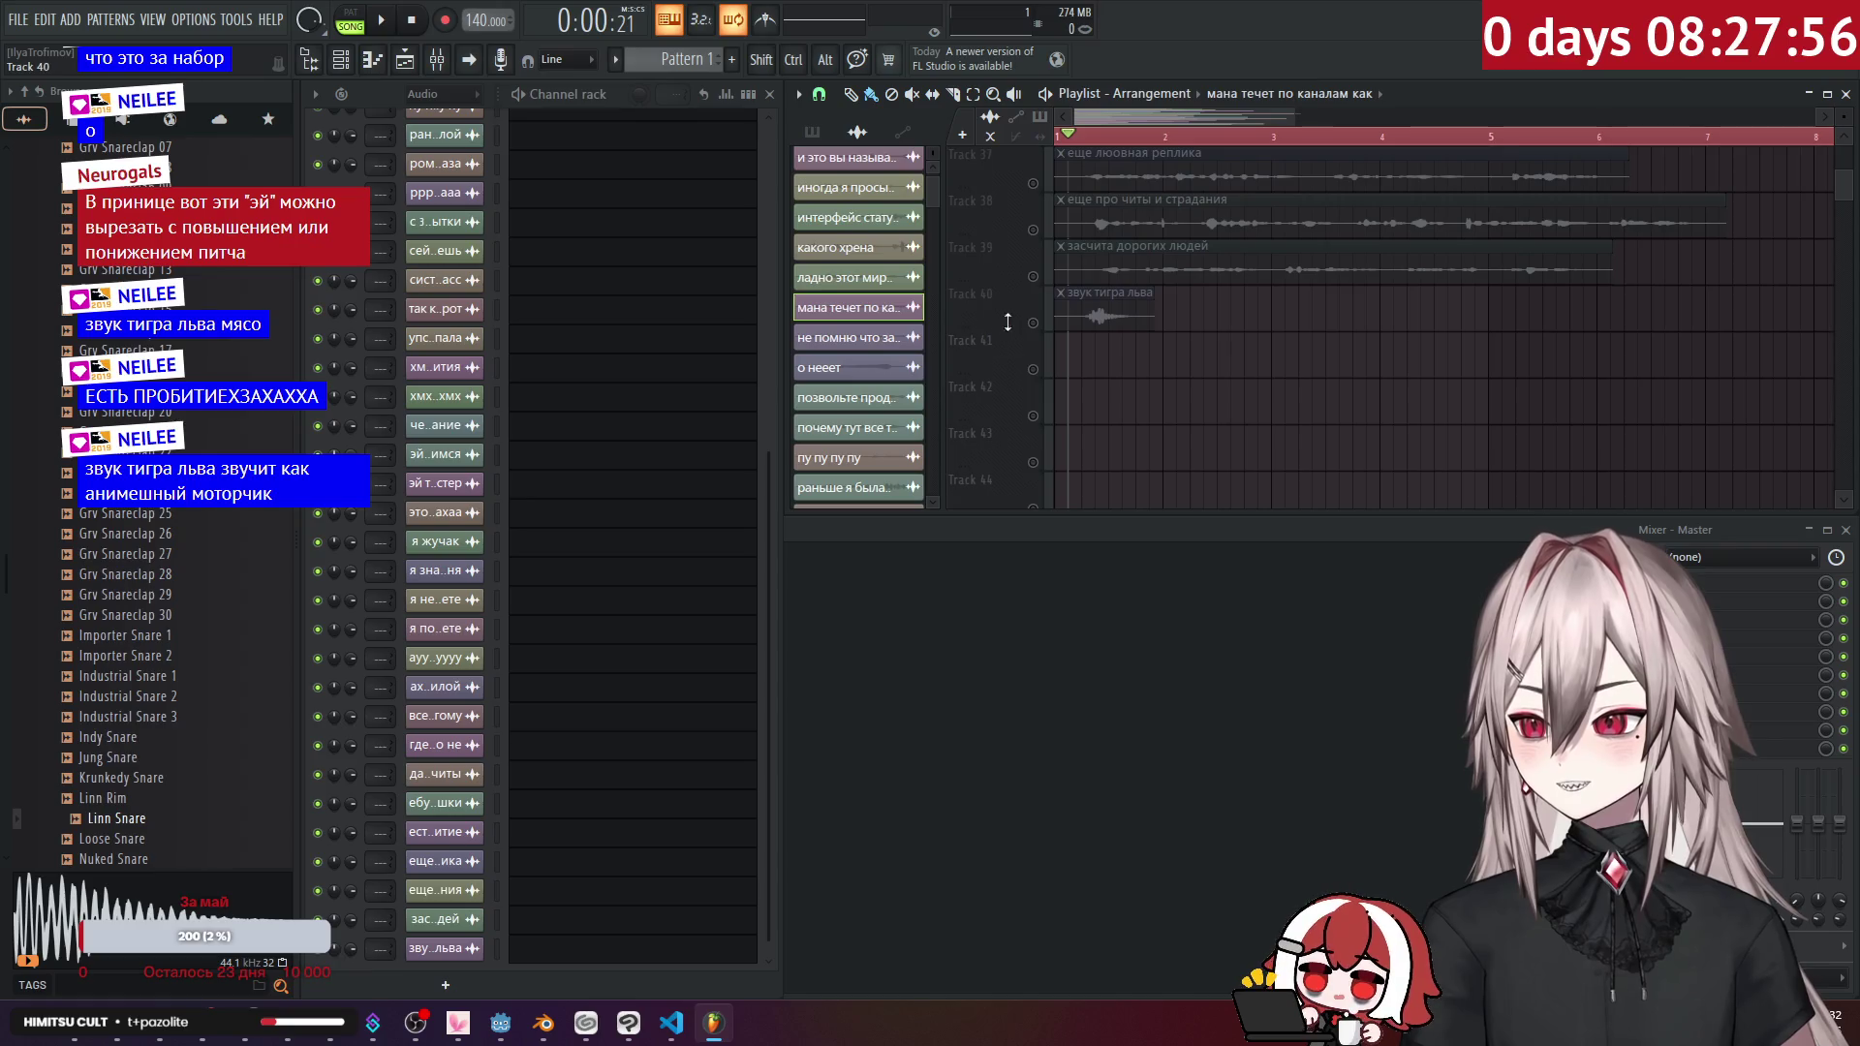
pyautogui.press('space')
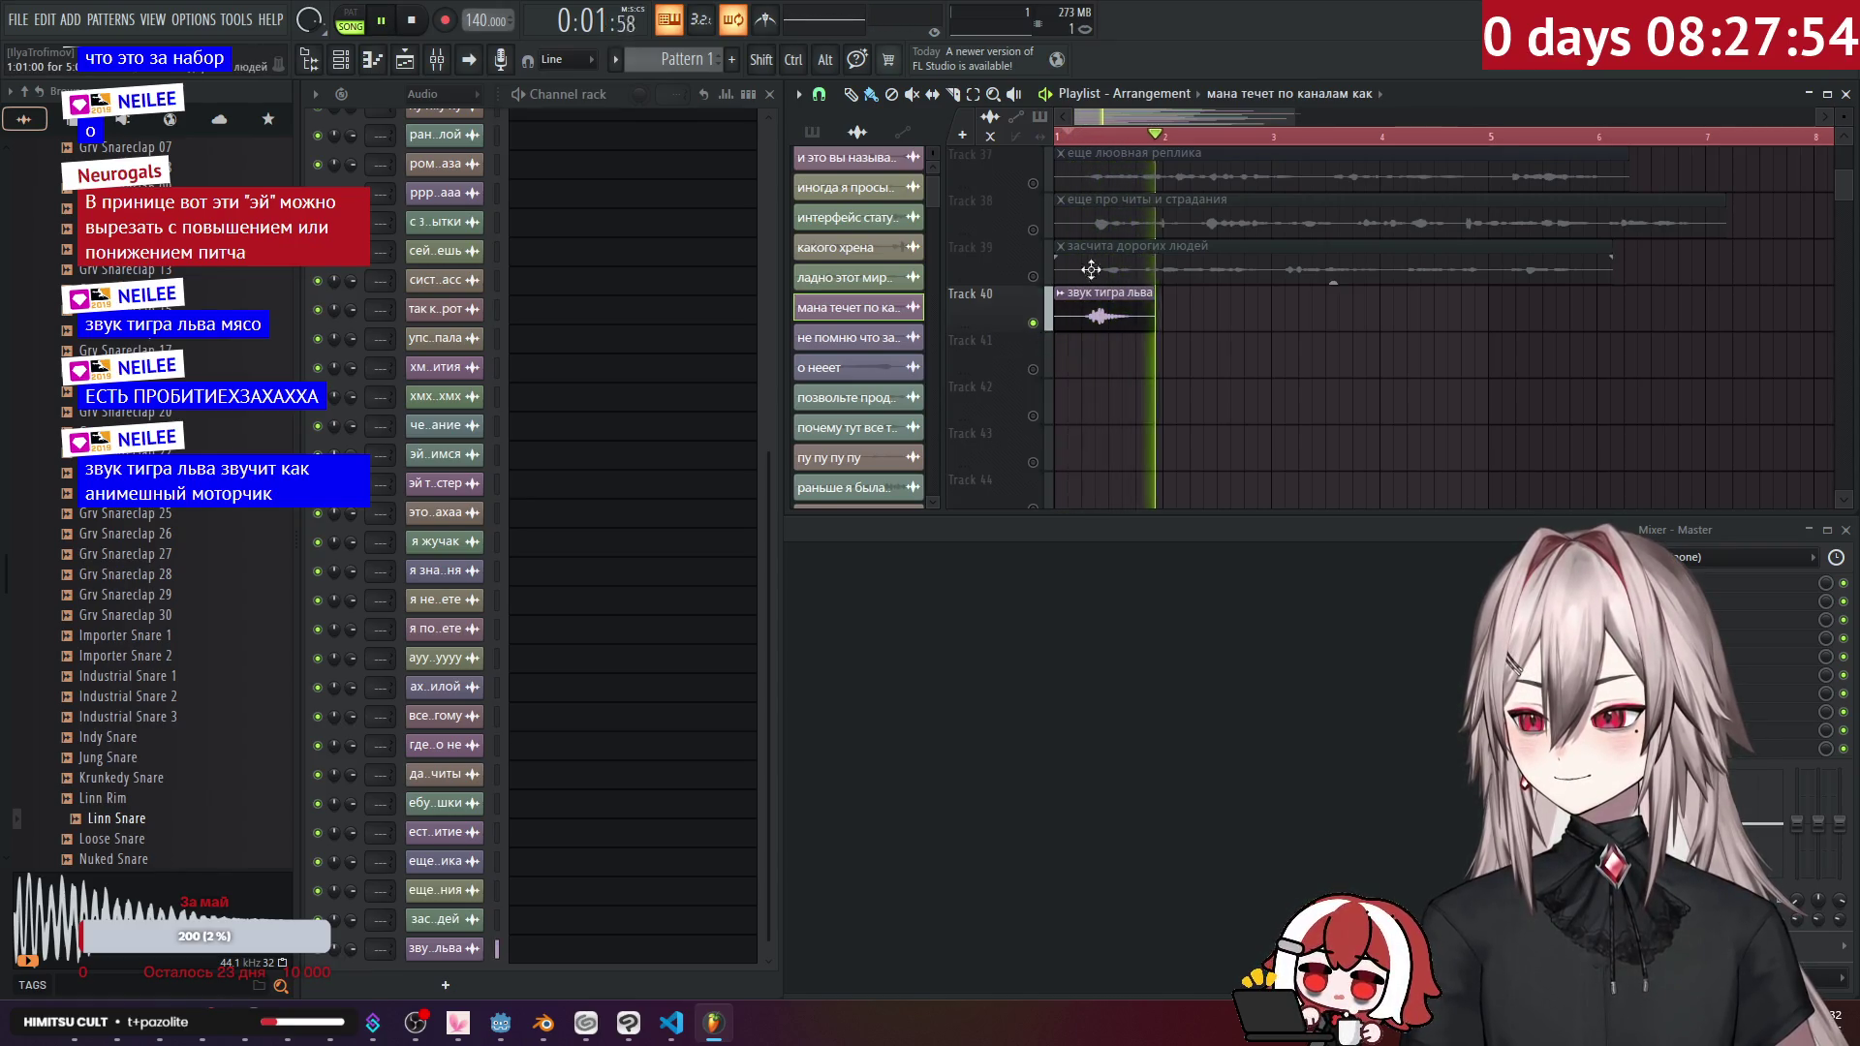
pyautogui.click(1103, 148)
pyautogui.scroll(5, 1124, 151)
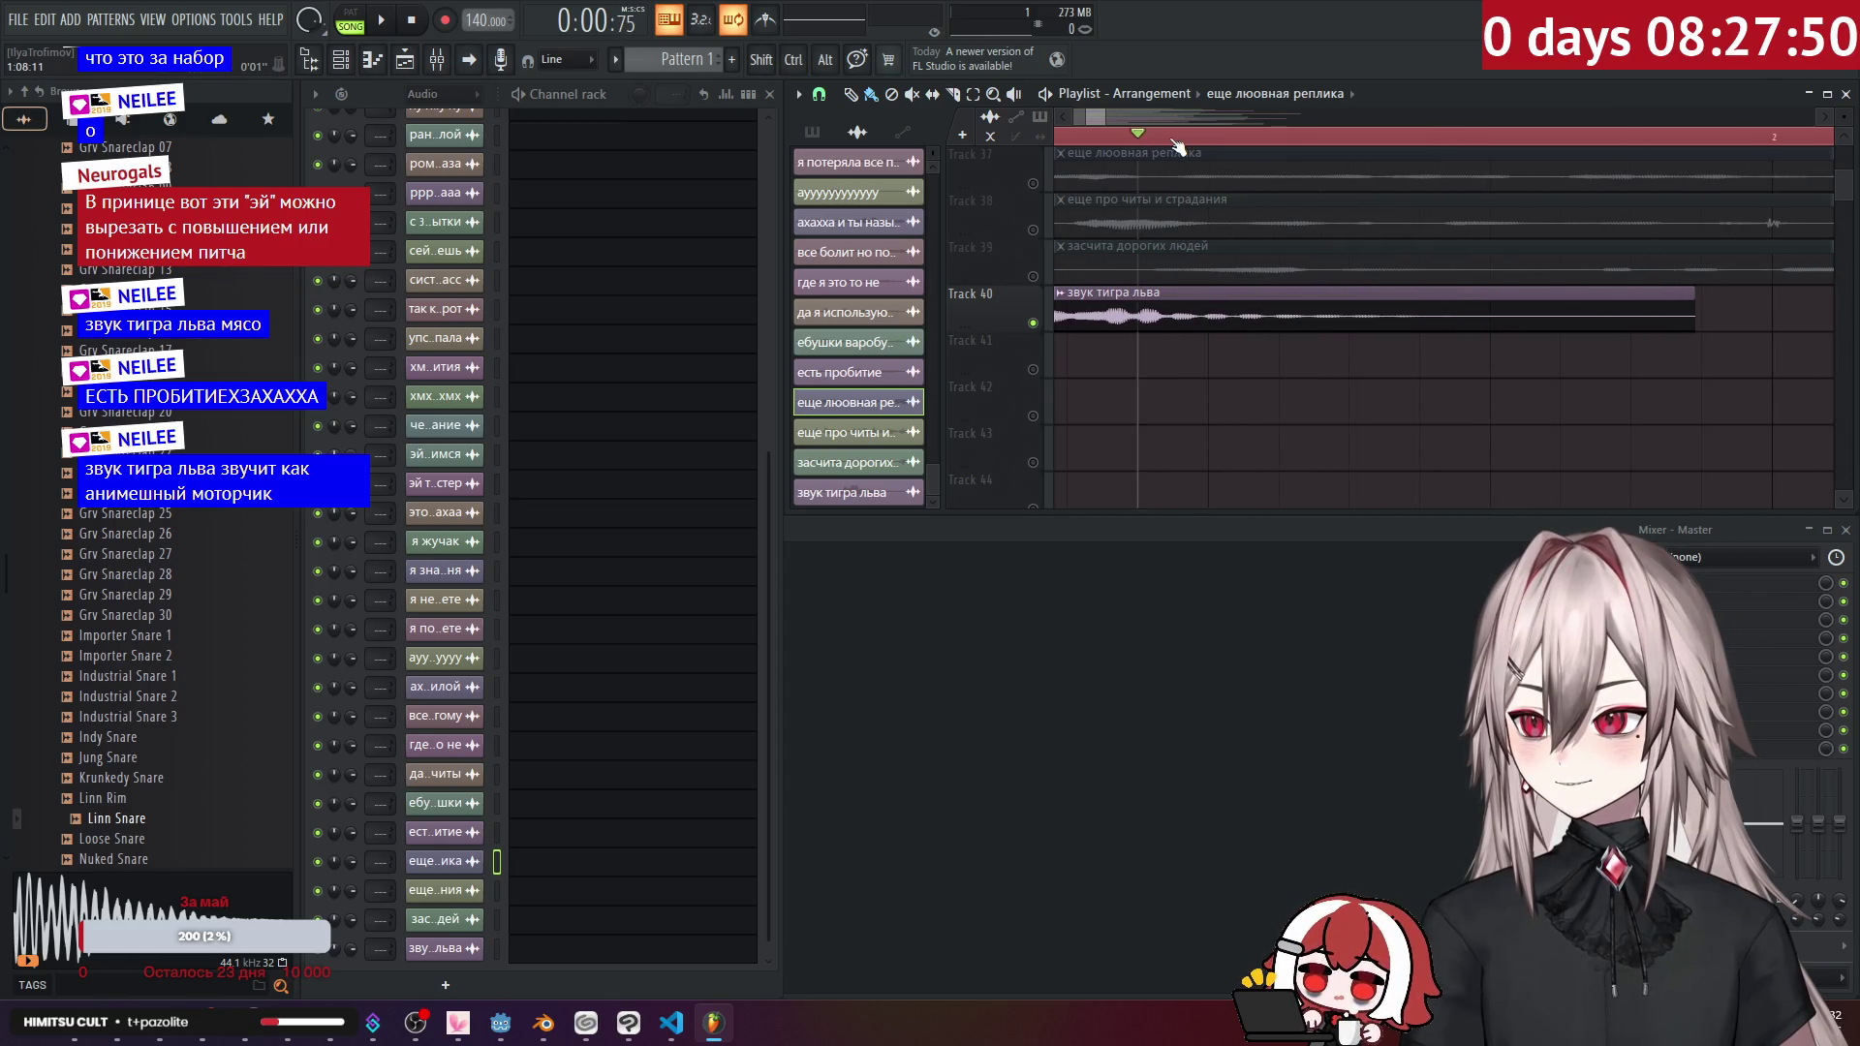
# Mark the opening bars on the ruler, play that range, then clear the selection.
pyautogui.moveTo(1174, 142); pyautogui.dragTo(1337, 145)
pyautogui.press('space')
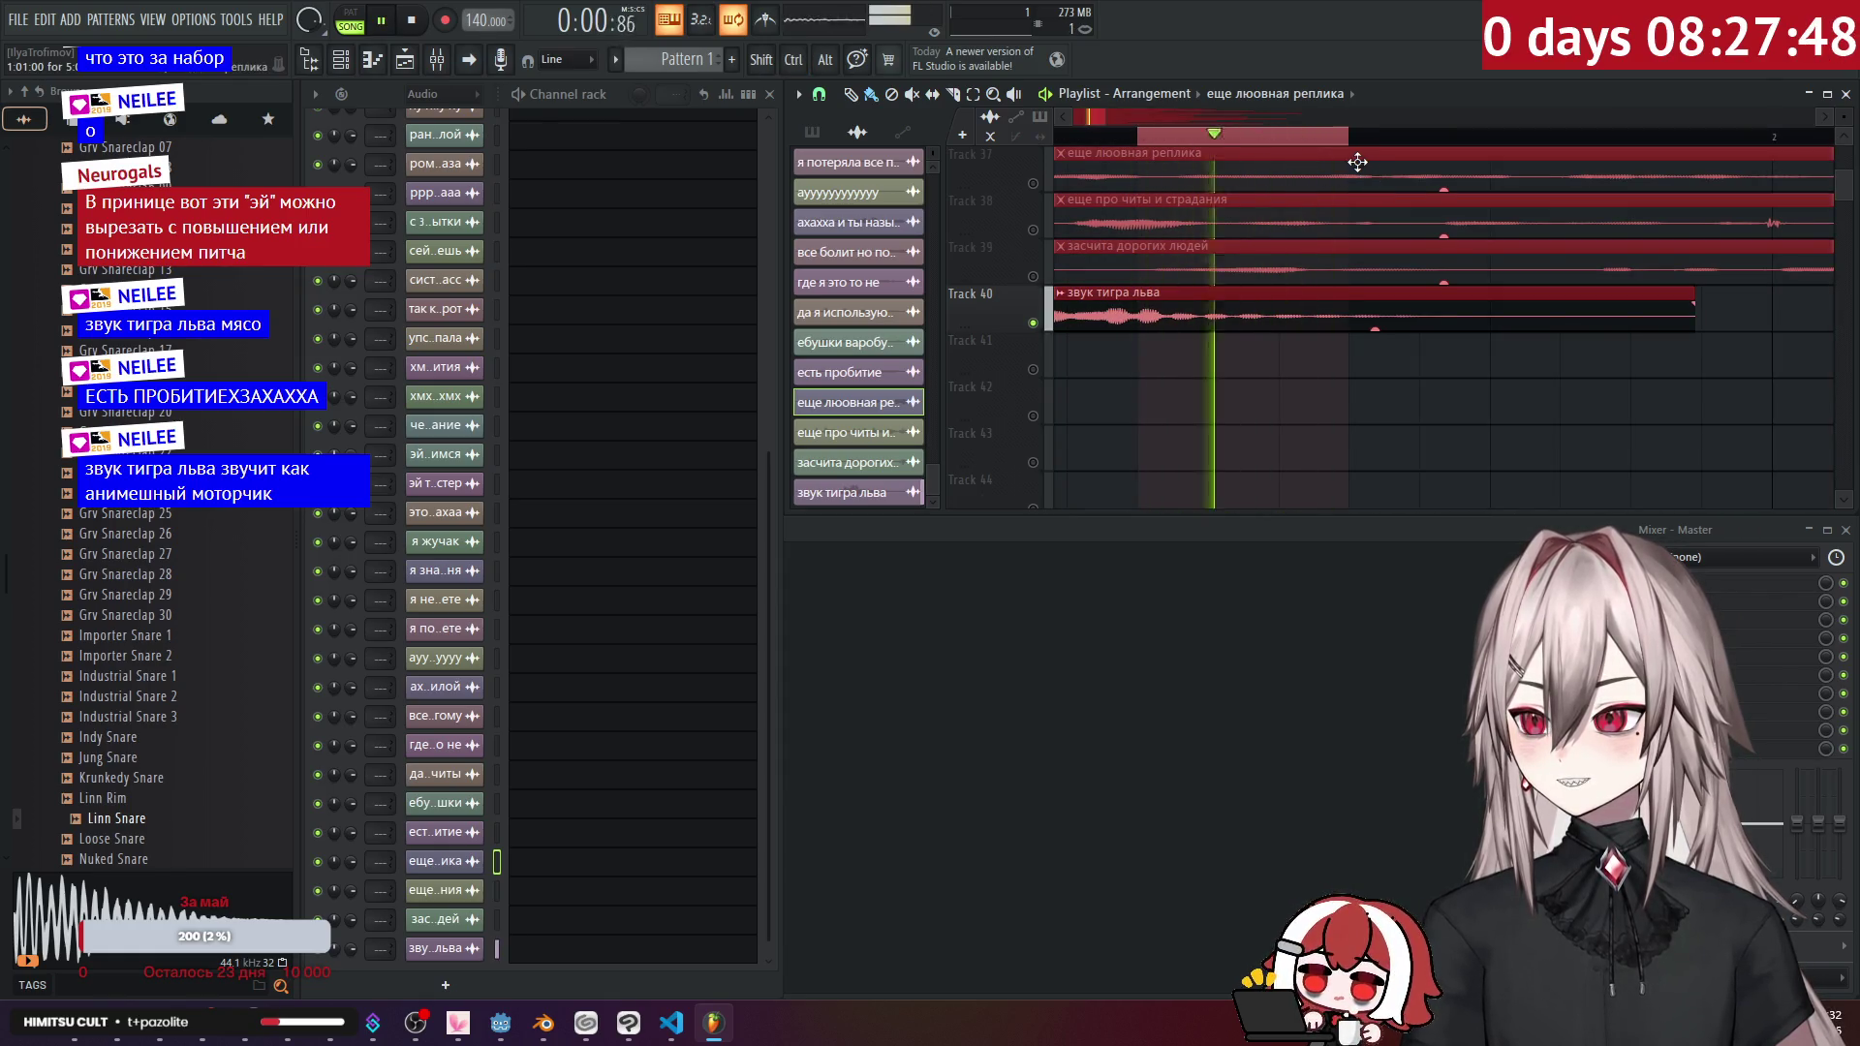
pyautogui.press('space')
pyautogui.scroll(-3, 1133, 310)
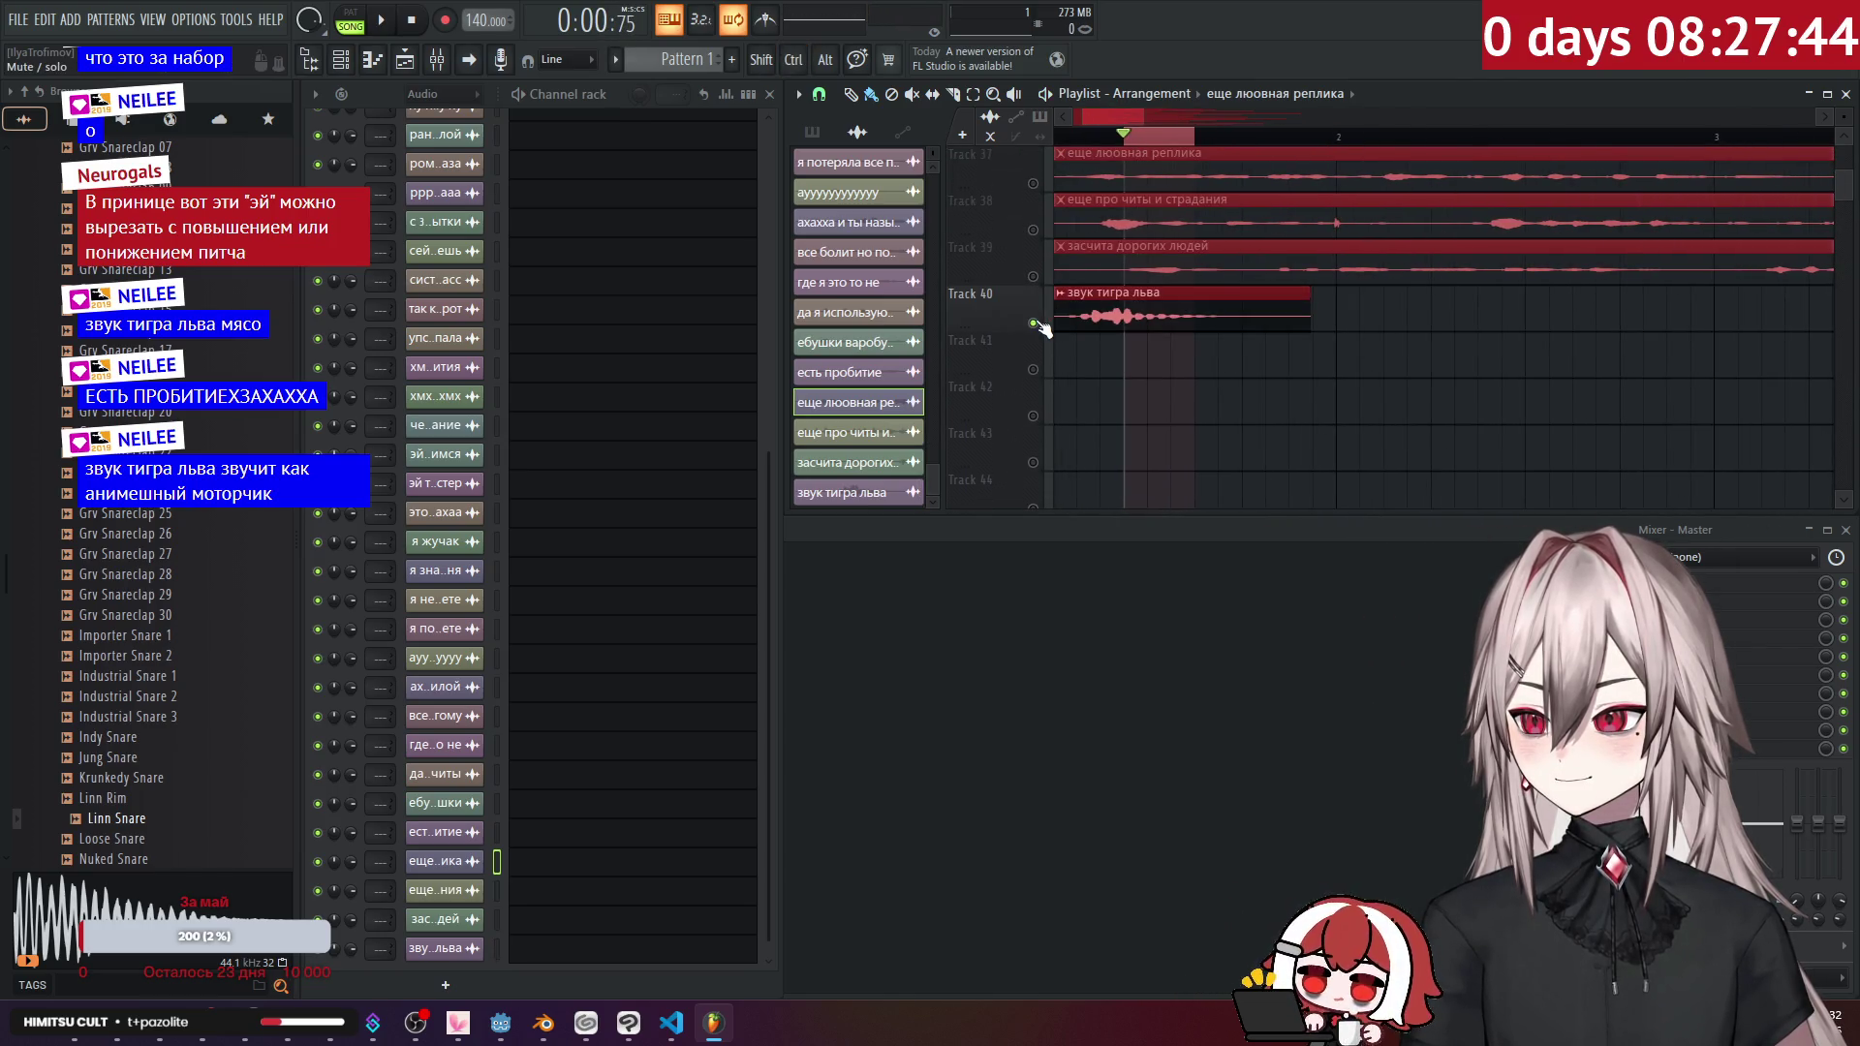
pyautogui.click(1091, 140)
pyautogui.scroll(-3, 1162, 121)
pyautogui.scroll(2, 1190, 118)
pyautogui.scroll(10, 1152, 252)
pyautogui.scroll(1, 1152, 252)
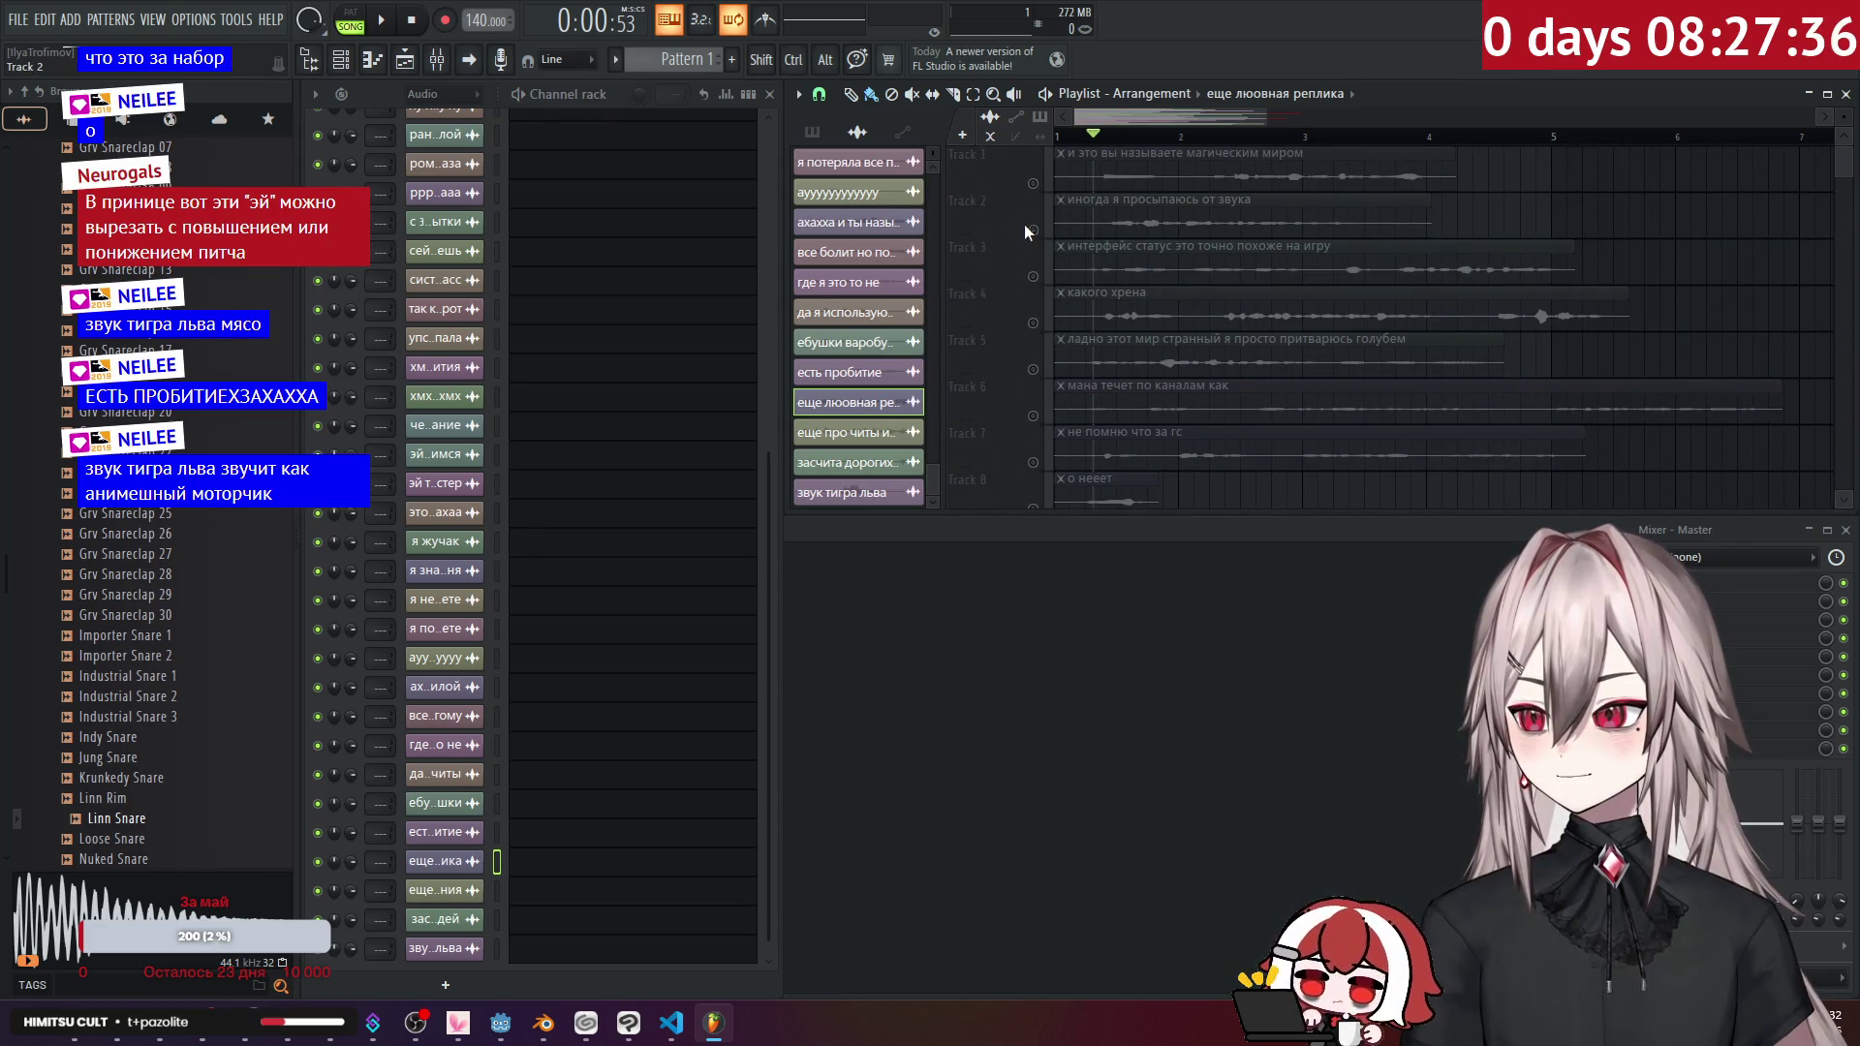
# Solo Track 2 to hear its voice line, then unsolo it and stop playback.
pyautogui.click(1035, 231)
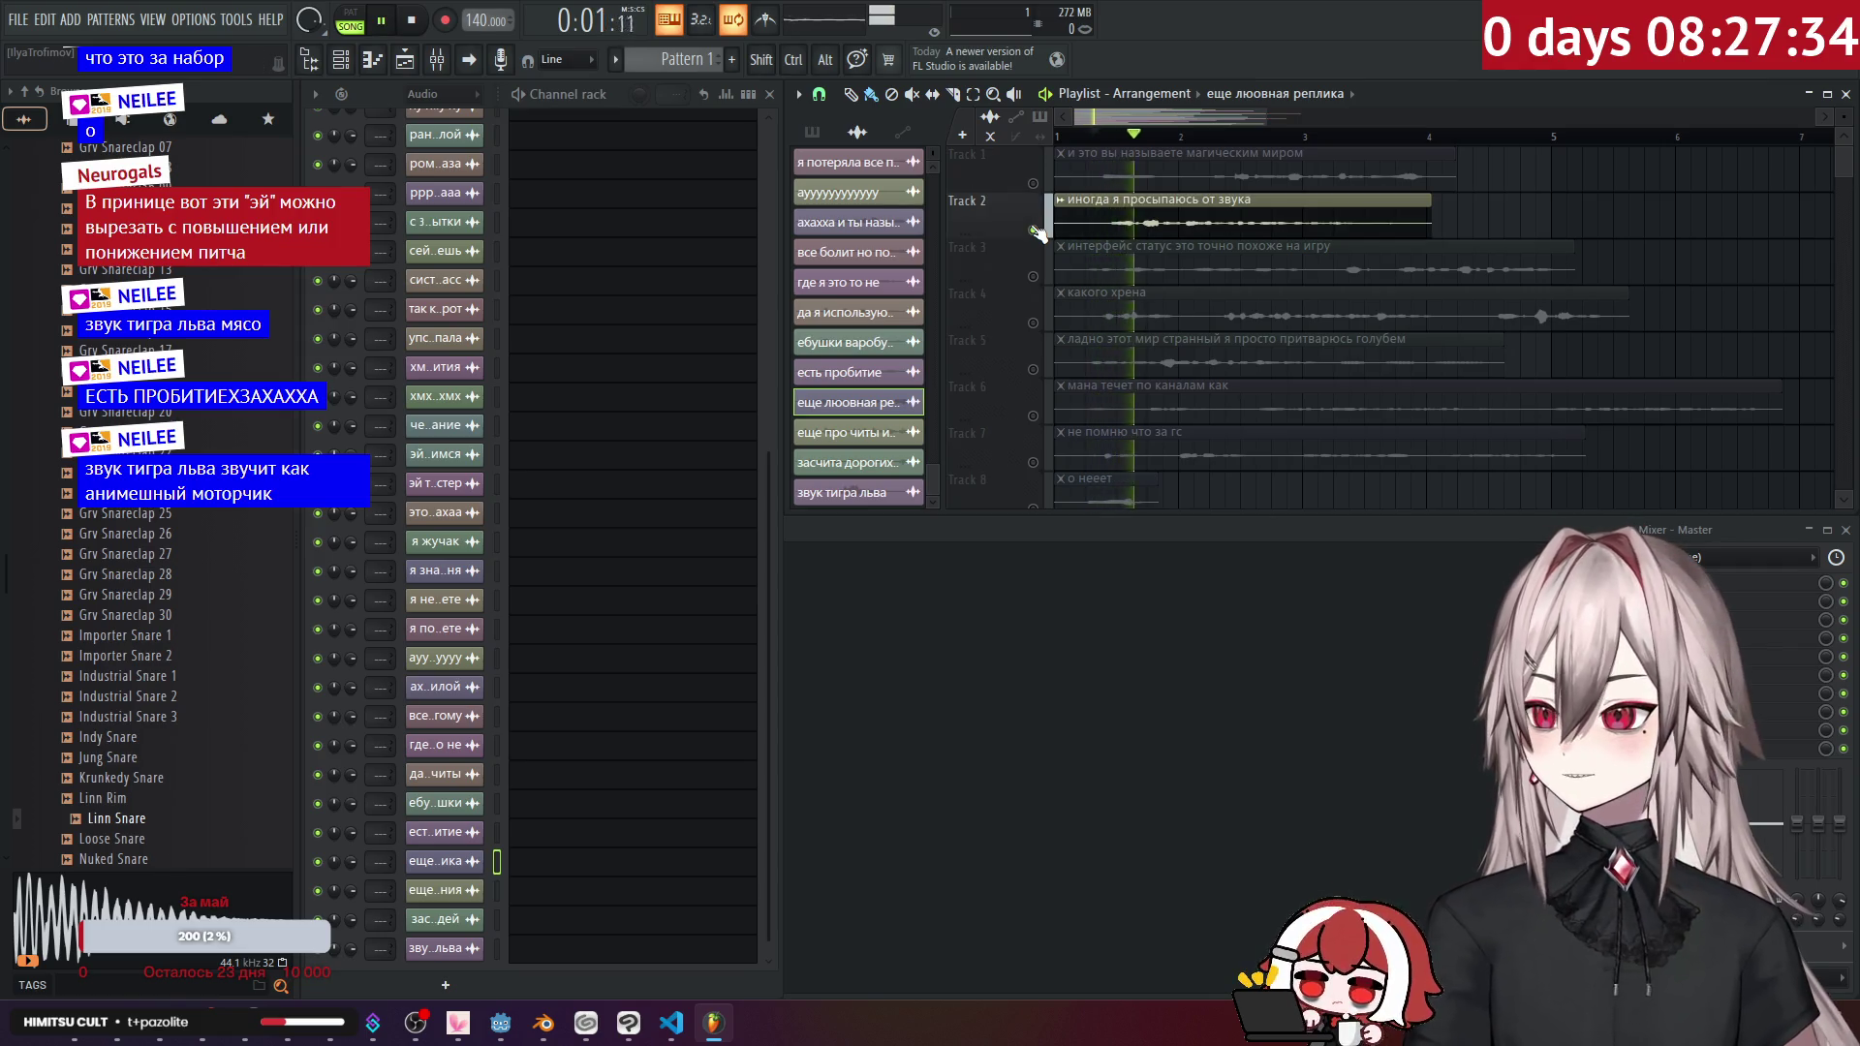
pyautogui.click(1035, 230)
pyautogui.press('space')
pyautogui.scroll(-3, 1224, 259)
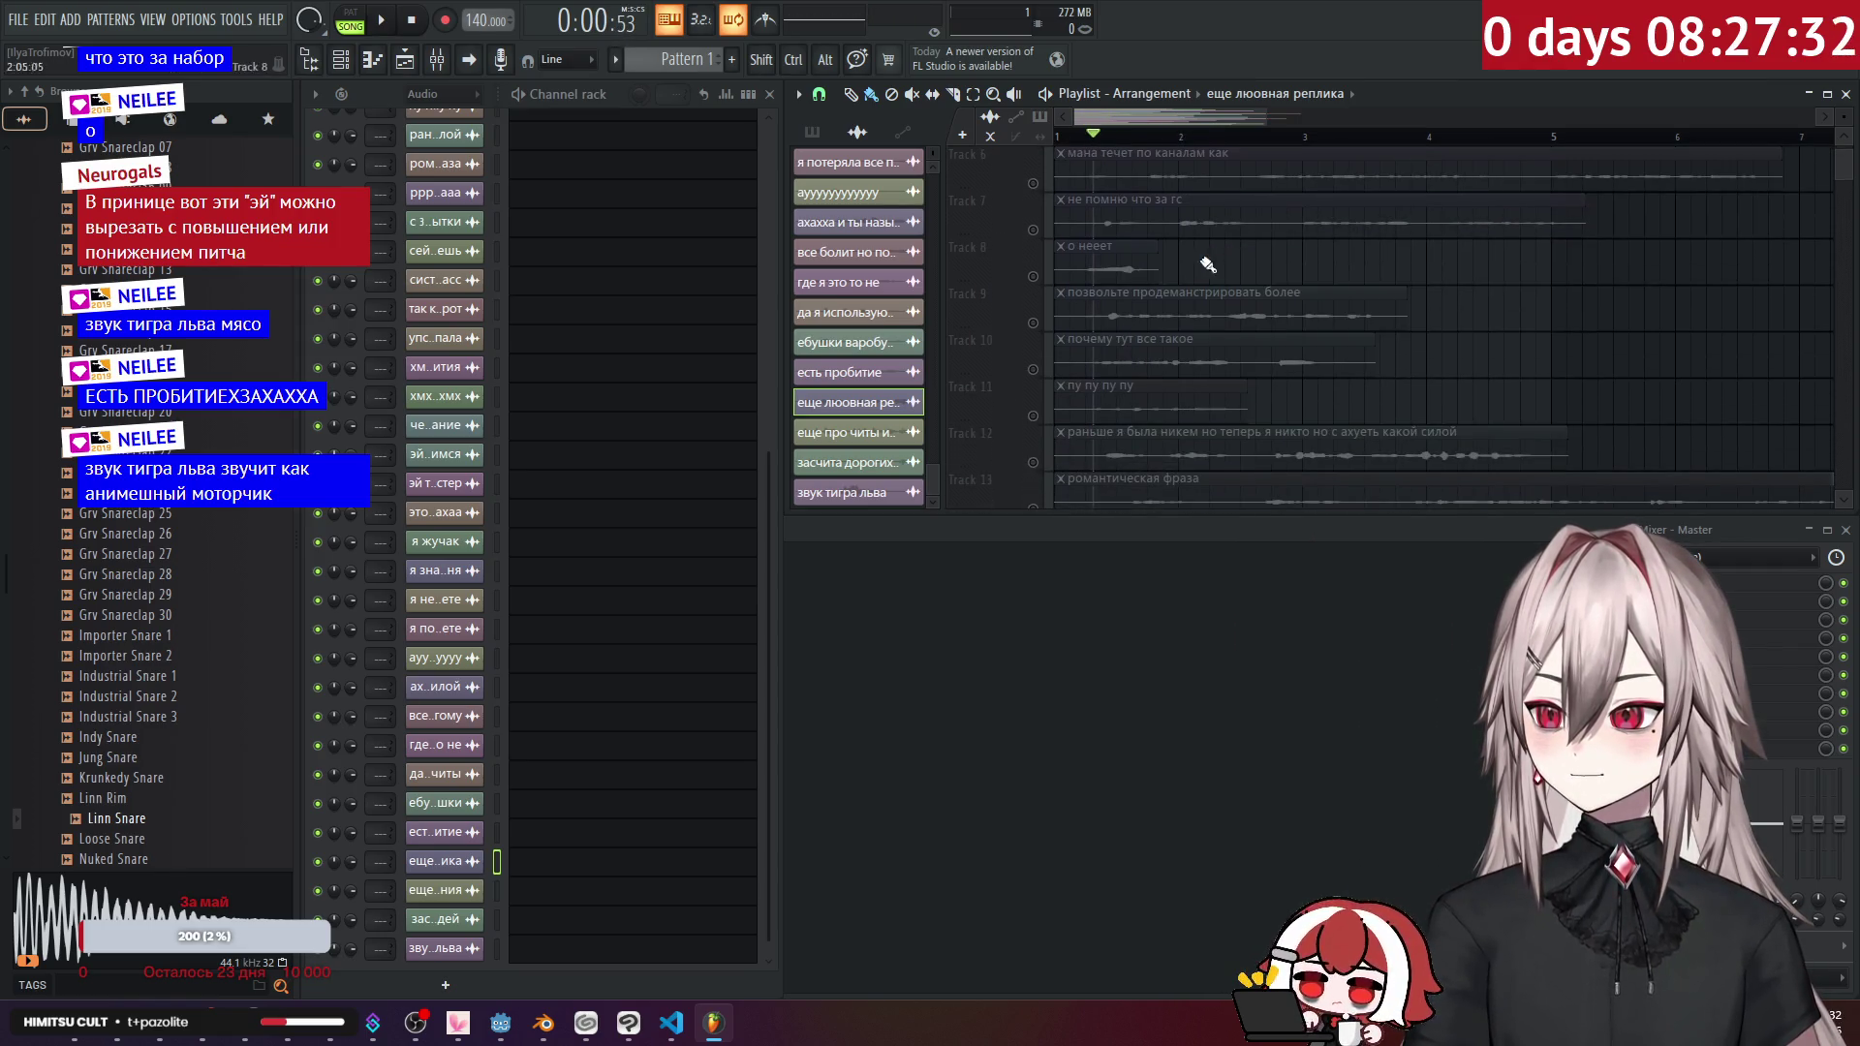
# Solo and hear Track 8's о нееет line, then Track 30's voice line.
pyautogui.click(1034, 277)
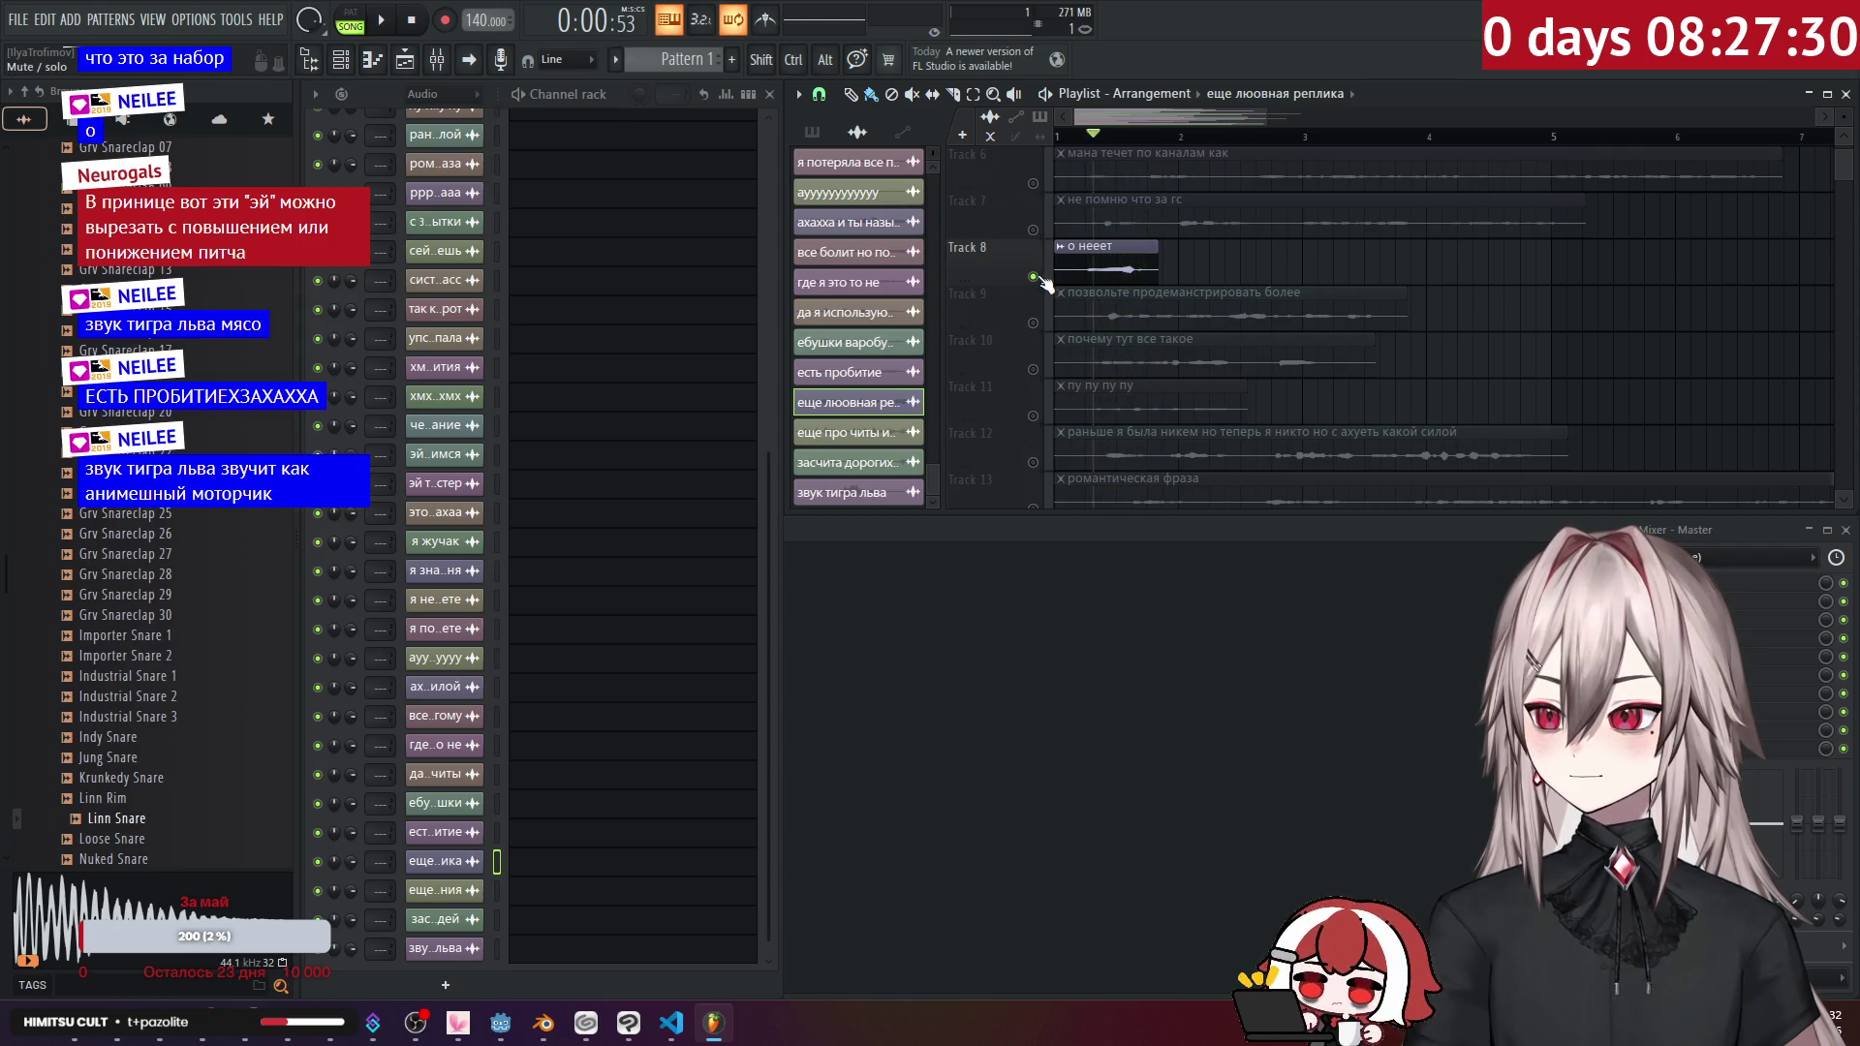
pyautogui.scroll(-3, 1042, 275)
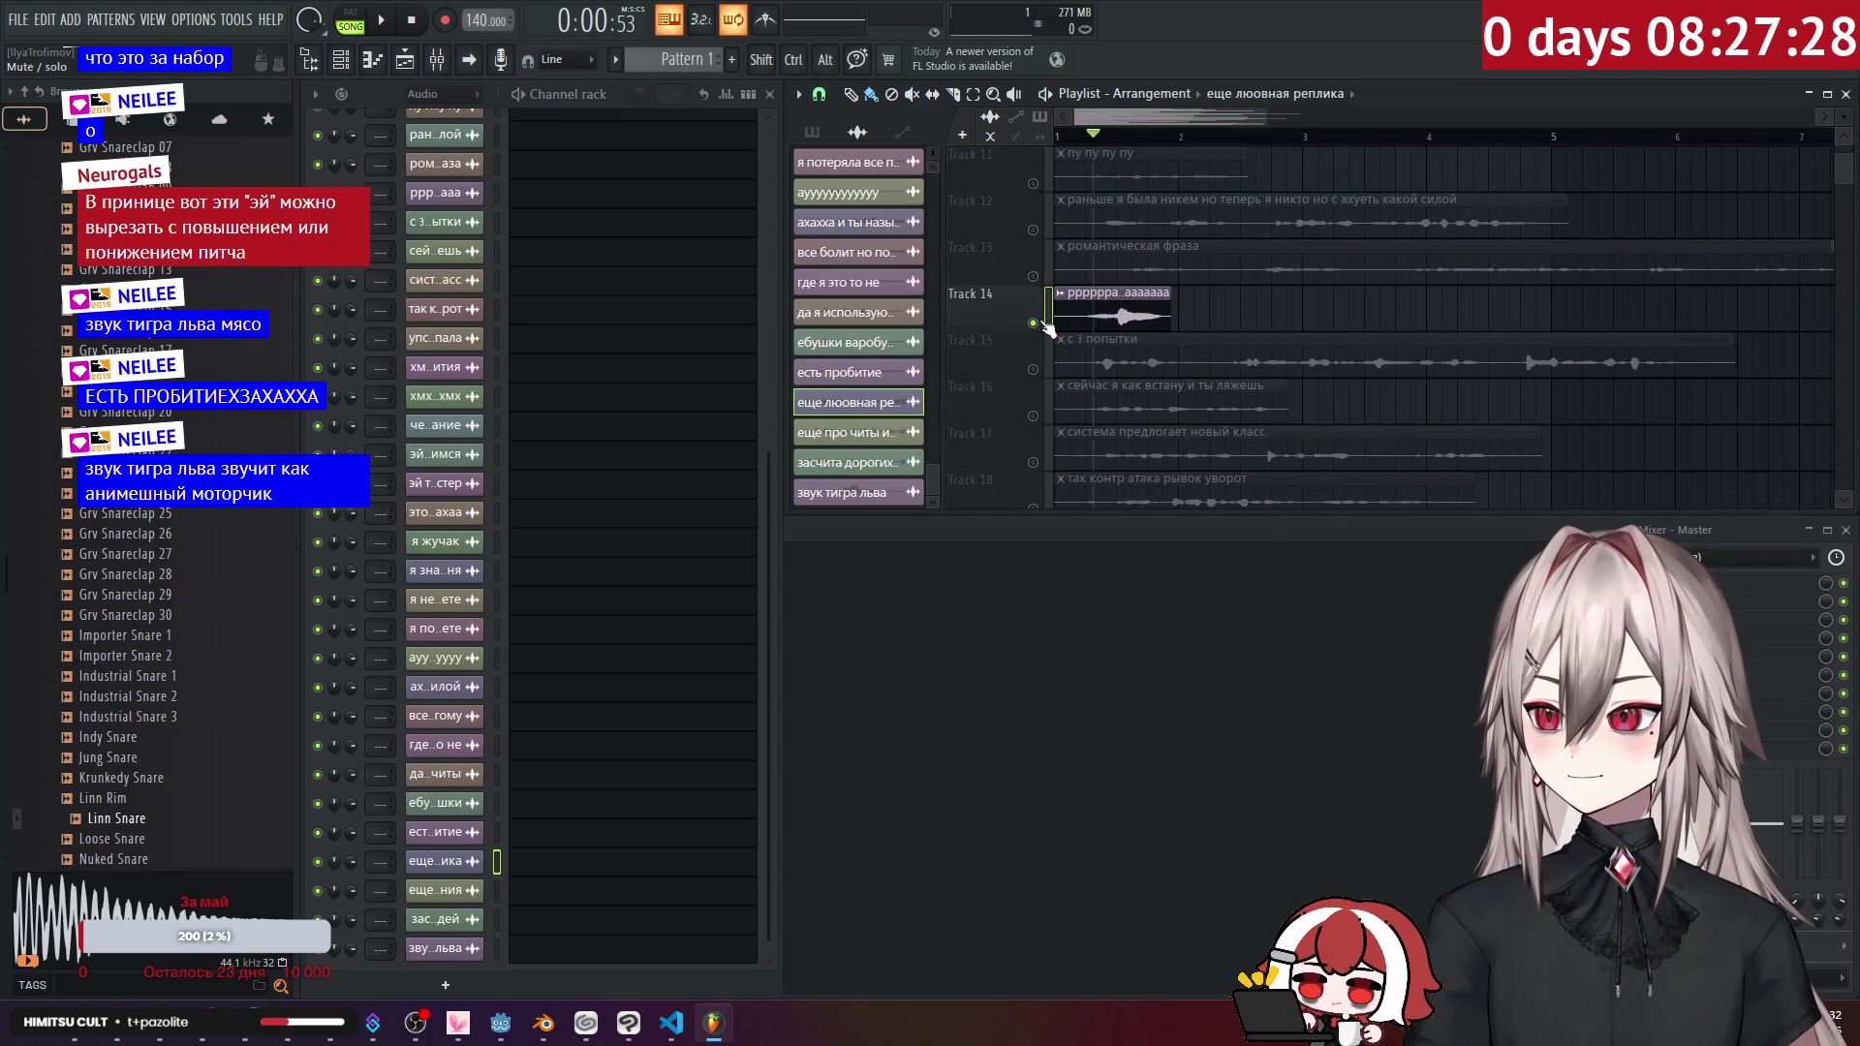
pyautogui.press('space')
pyautogui.scroll(-4, 1217, 290)
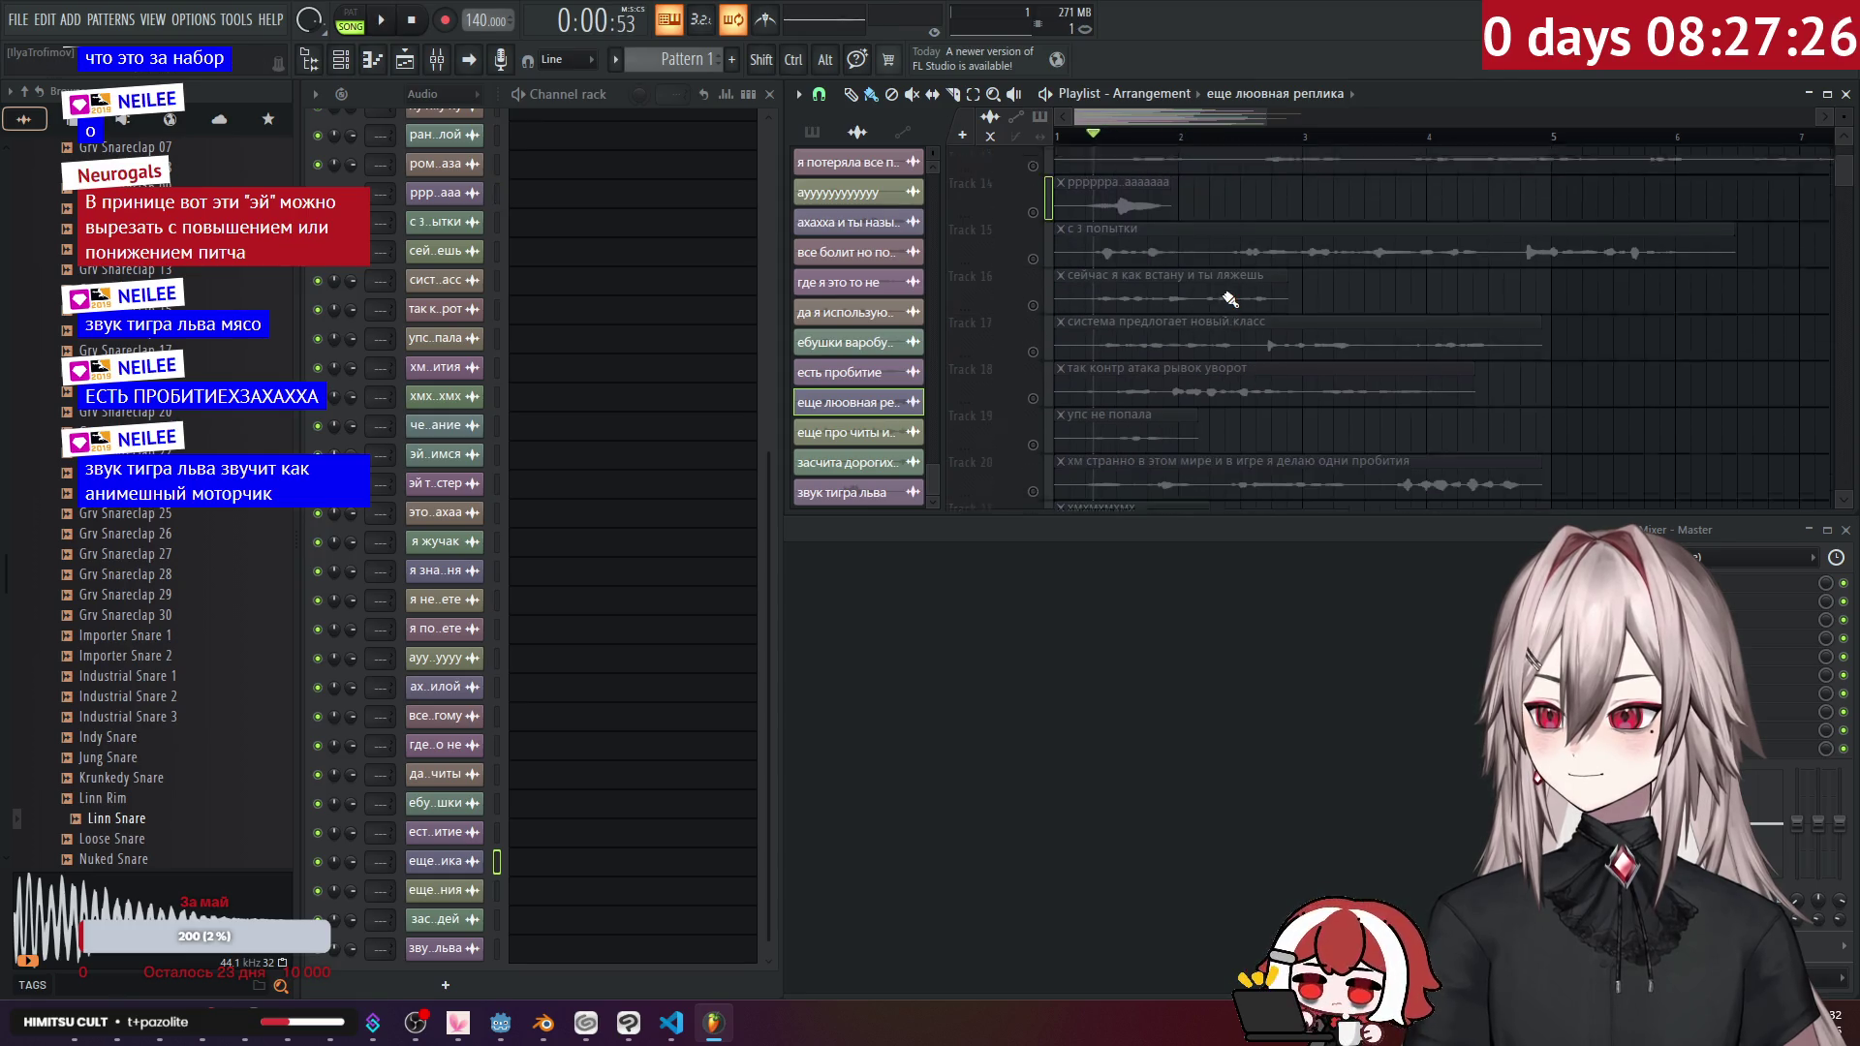
pyautogui.scroll(-7, 1217, 289)
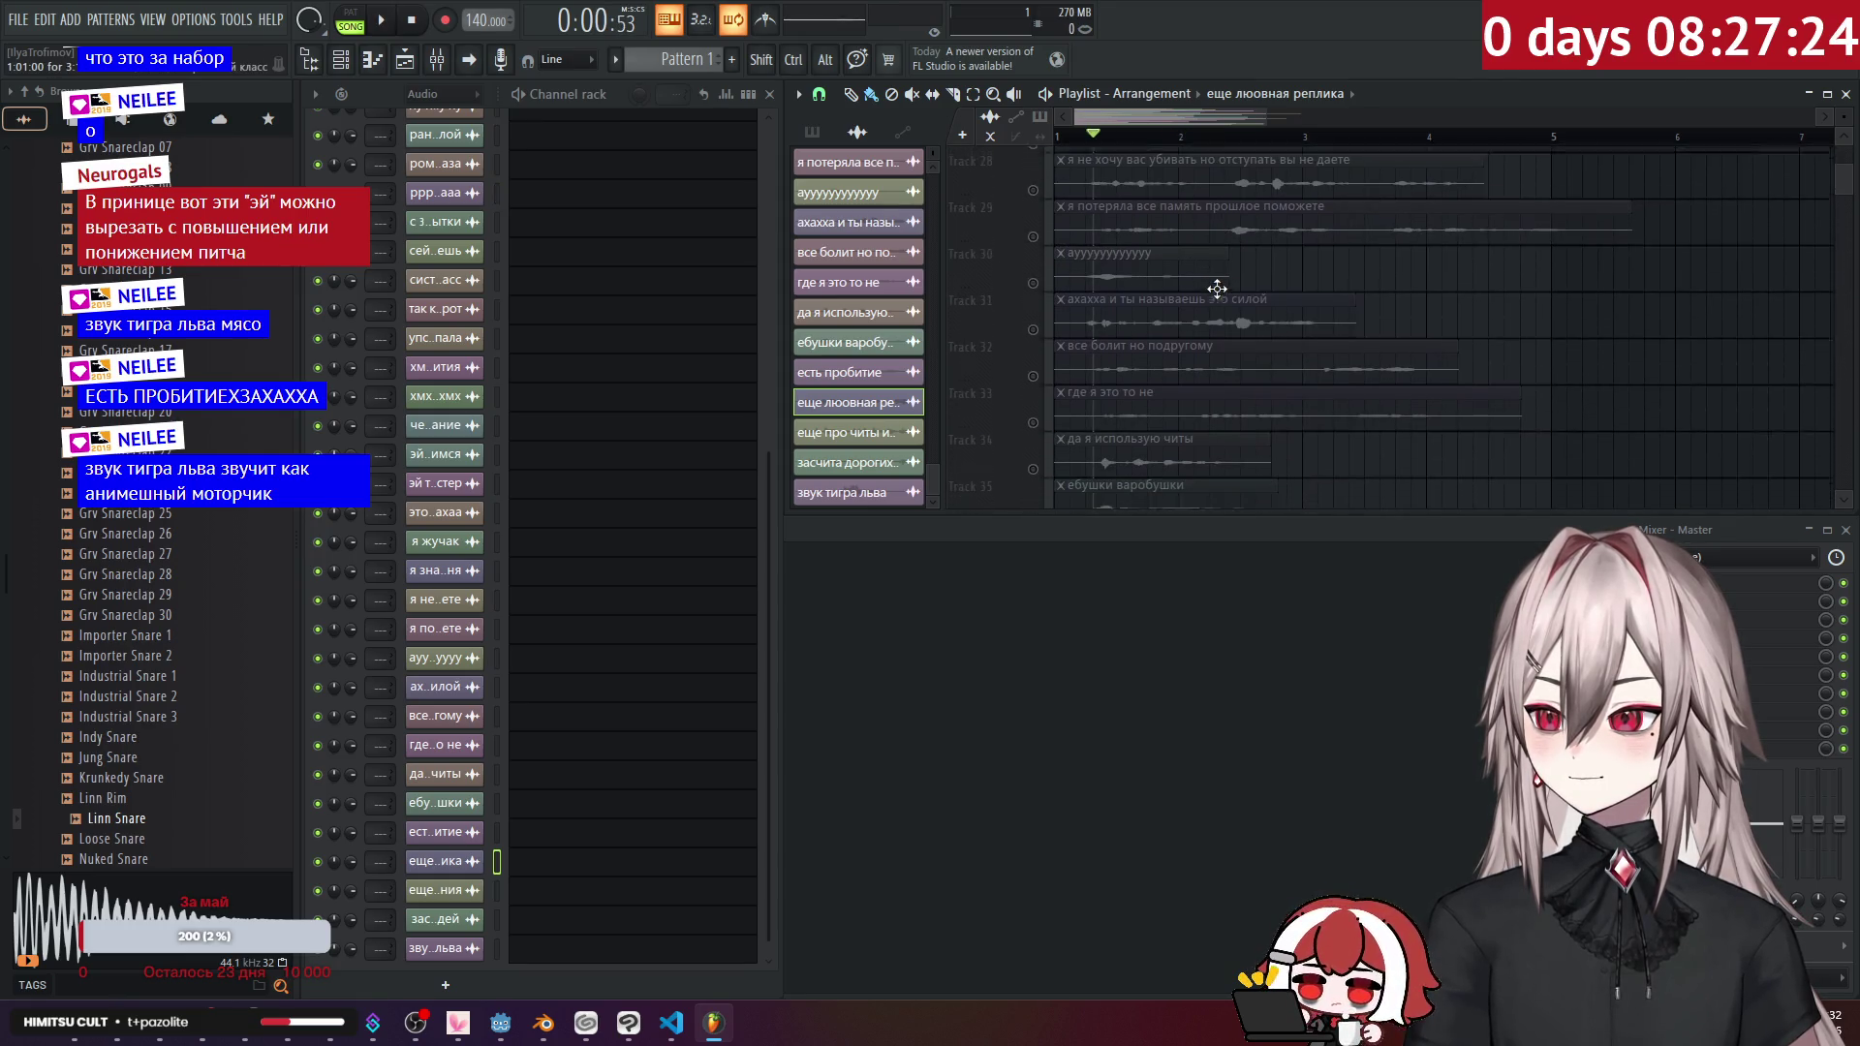
pyautogui.click(1033, 277)
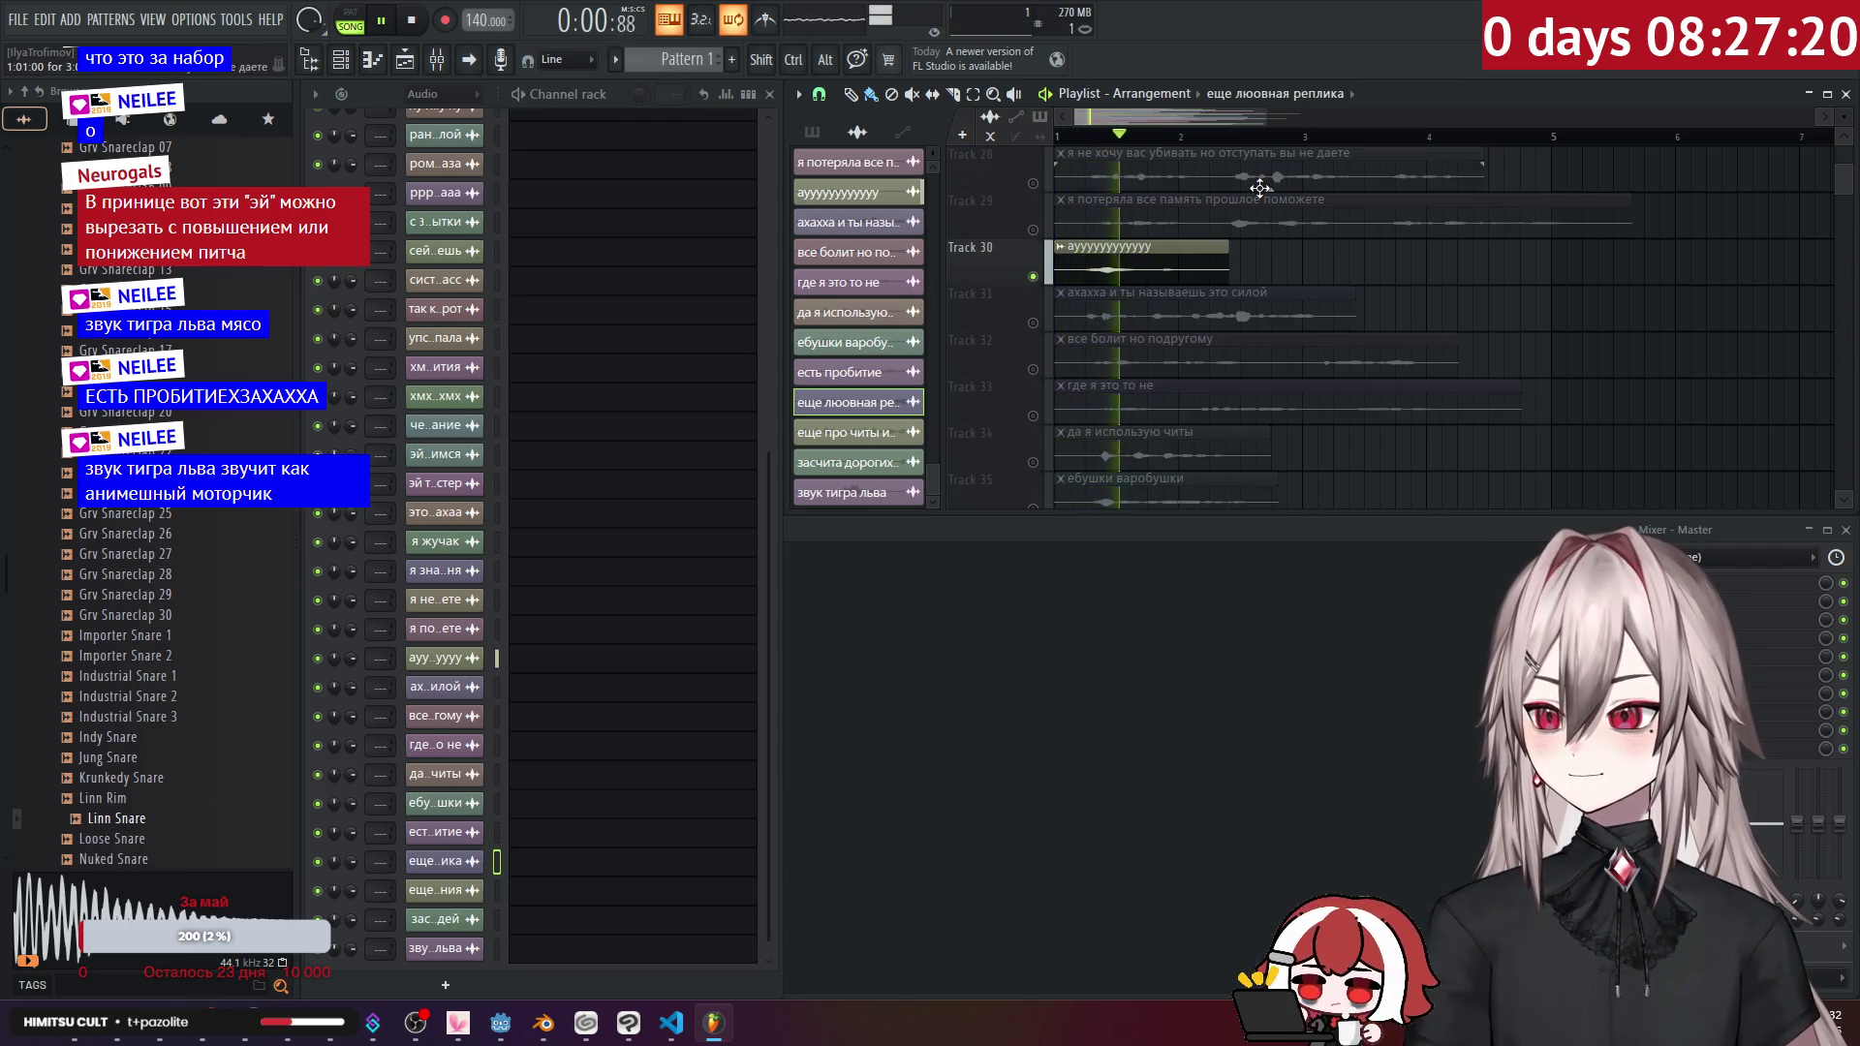
pyautogui.scroll(-5, 1250, 252)
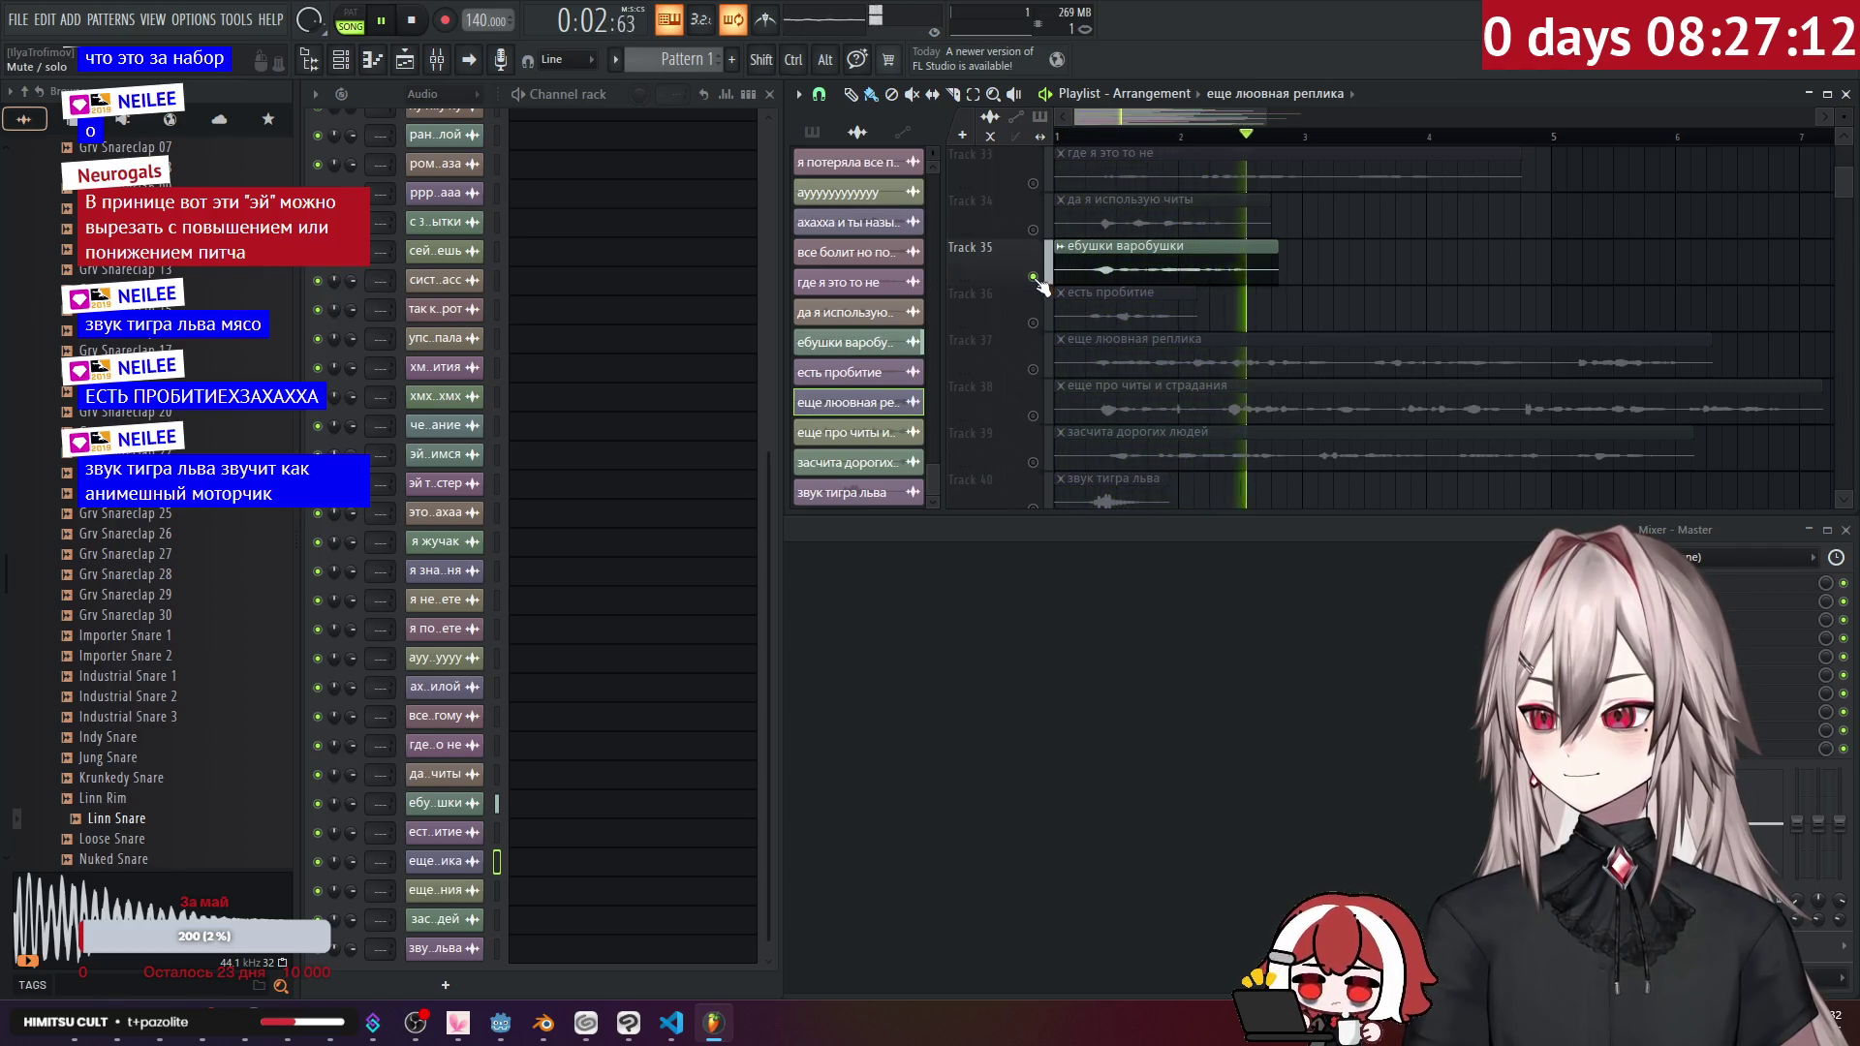
pyautogui.press('space')
# Solo and play Track 39's засчита дорогих людей line, then bring the DOVA-SYNDROME browser page forward.
pyautogui.scroll(-2, 1293, 256)
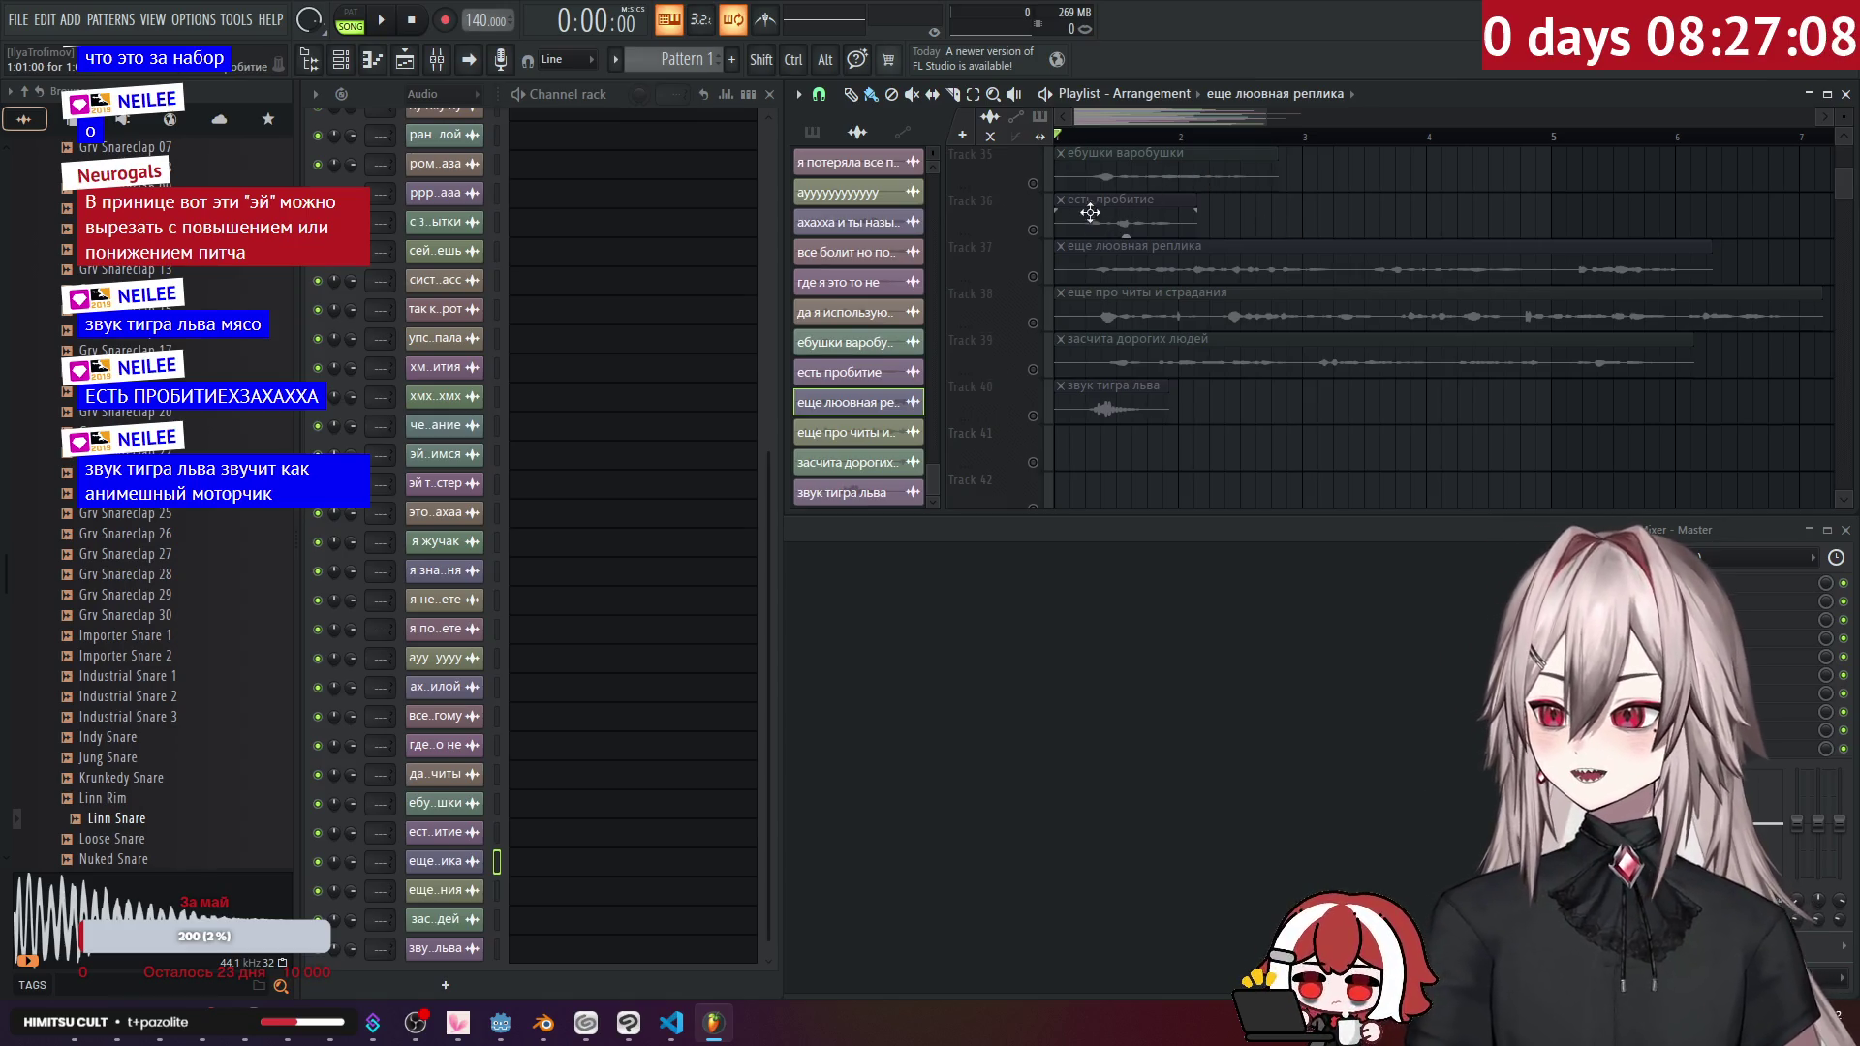
pyautogui.keyDown('ctrl'); pyautogui.click(1035, 369); pyautogui.keyUp('ctrl')
pyautogui.press('space')
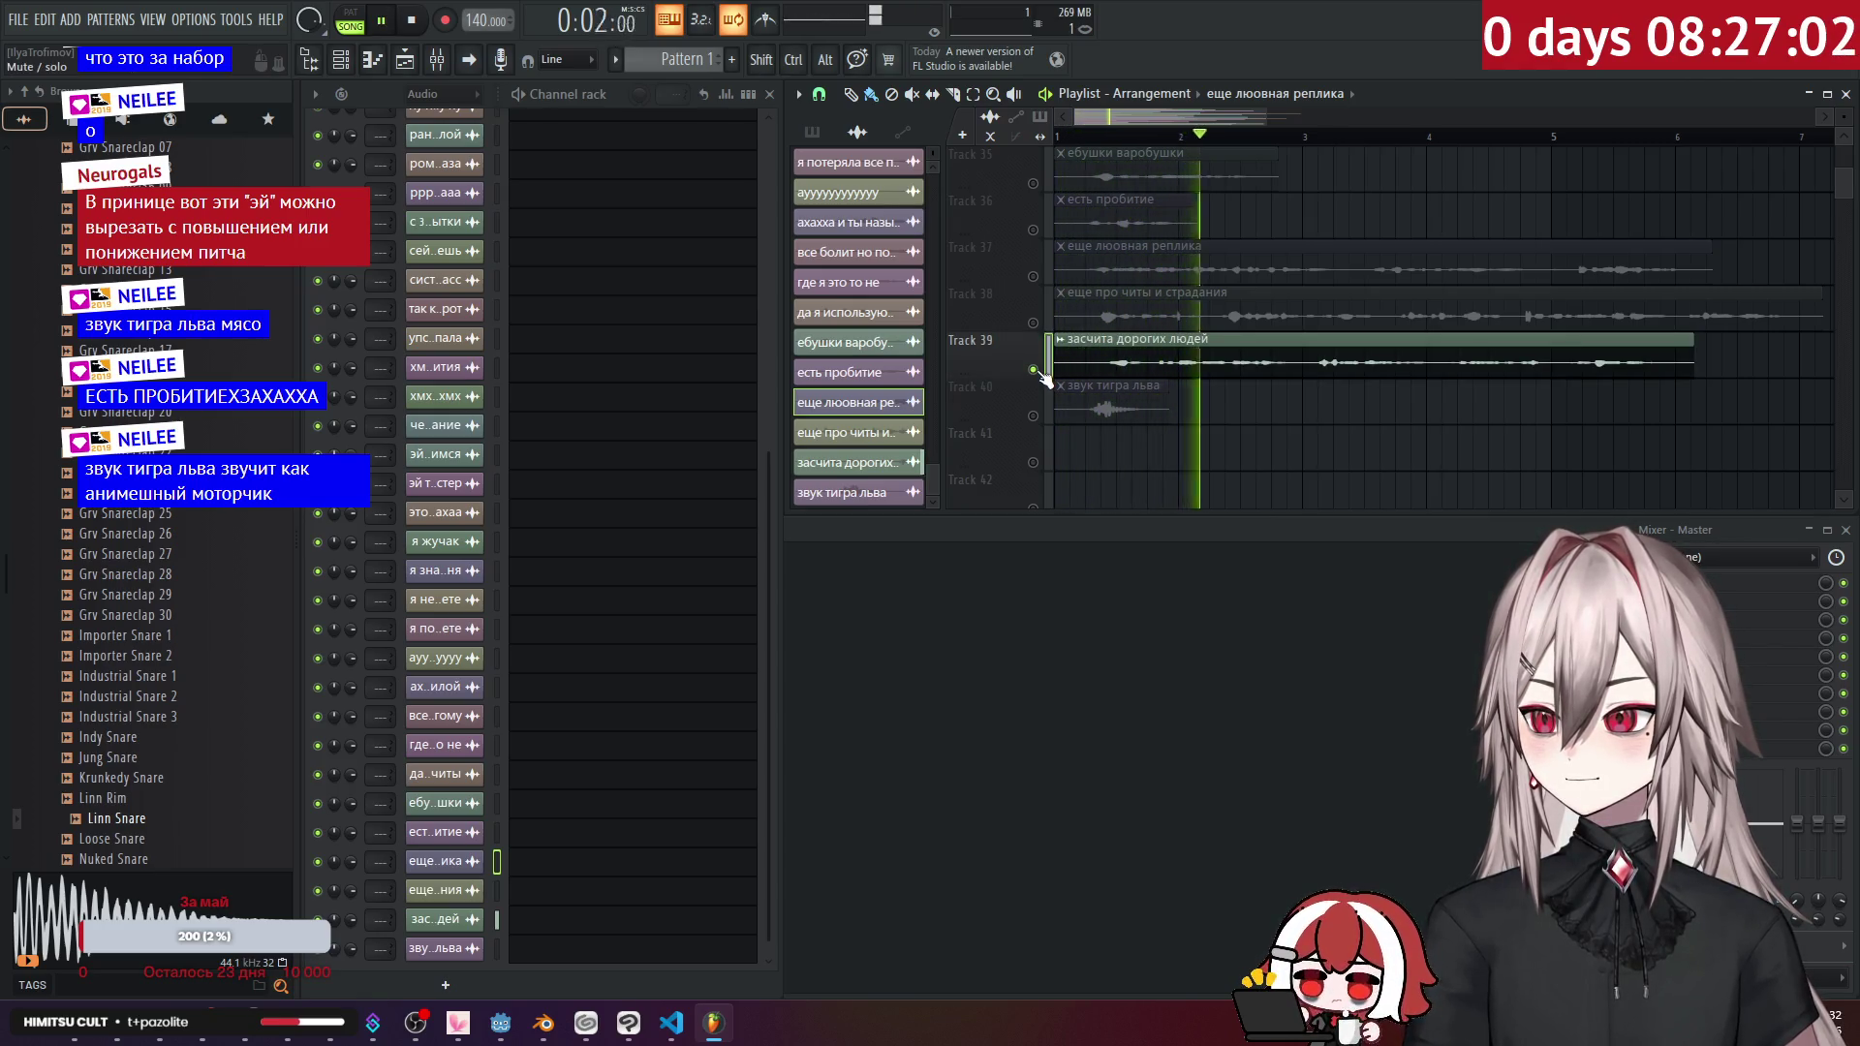
pyautogui.scroll(1, 1240, 293)
pyautogui.scroll(3, 1255, 256)
pyautogui.scroll(5, 1255, 256)
pyautogui.scroll(6, 1255, 255)
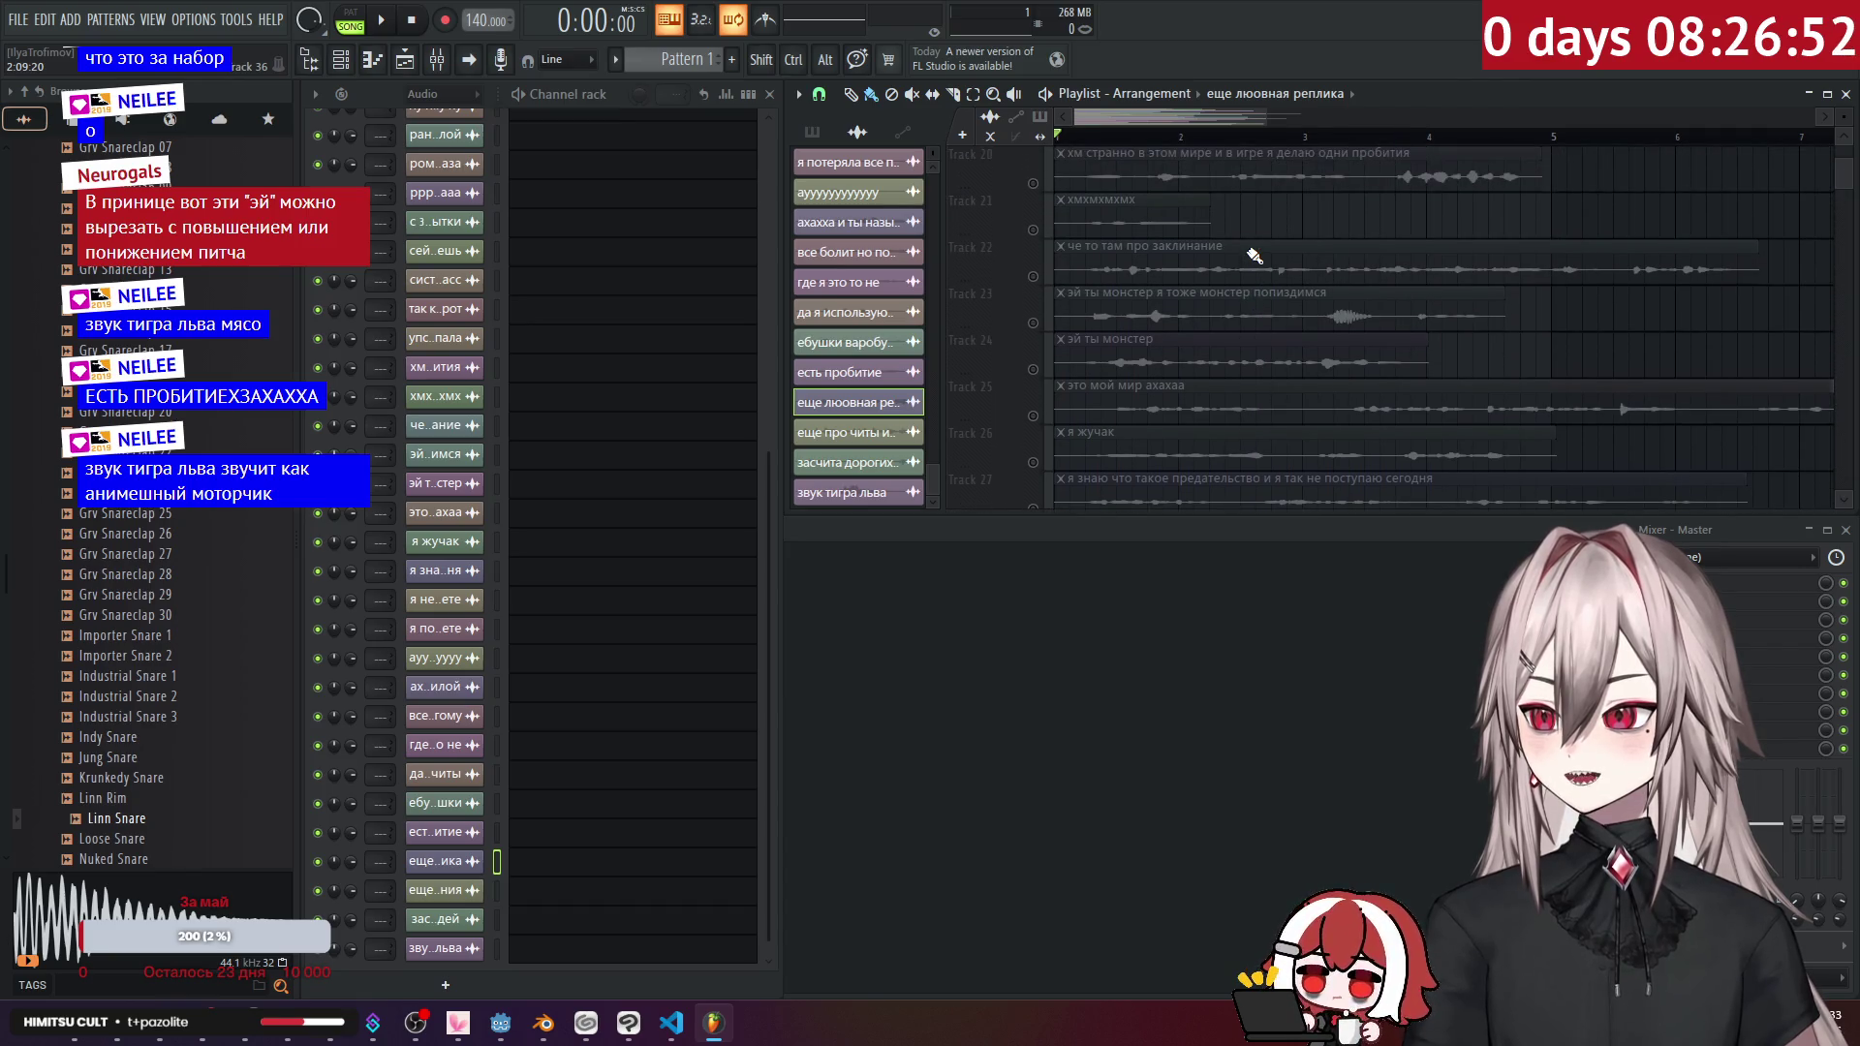
pyautogui.scroll(10, 1255, 256)
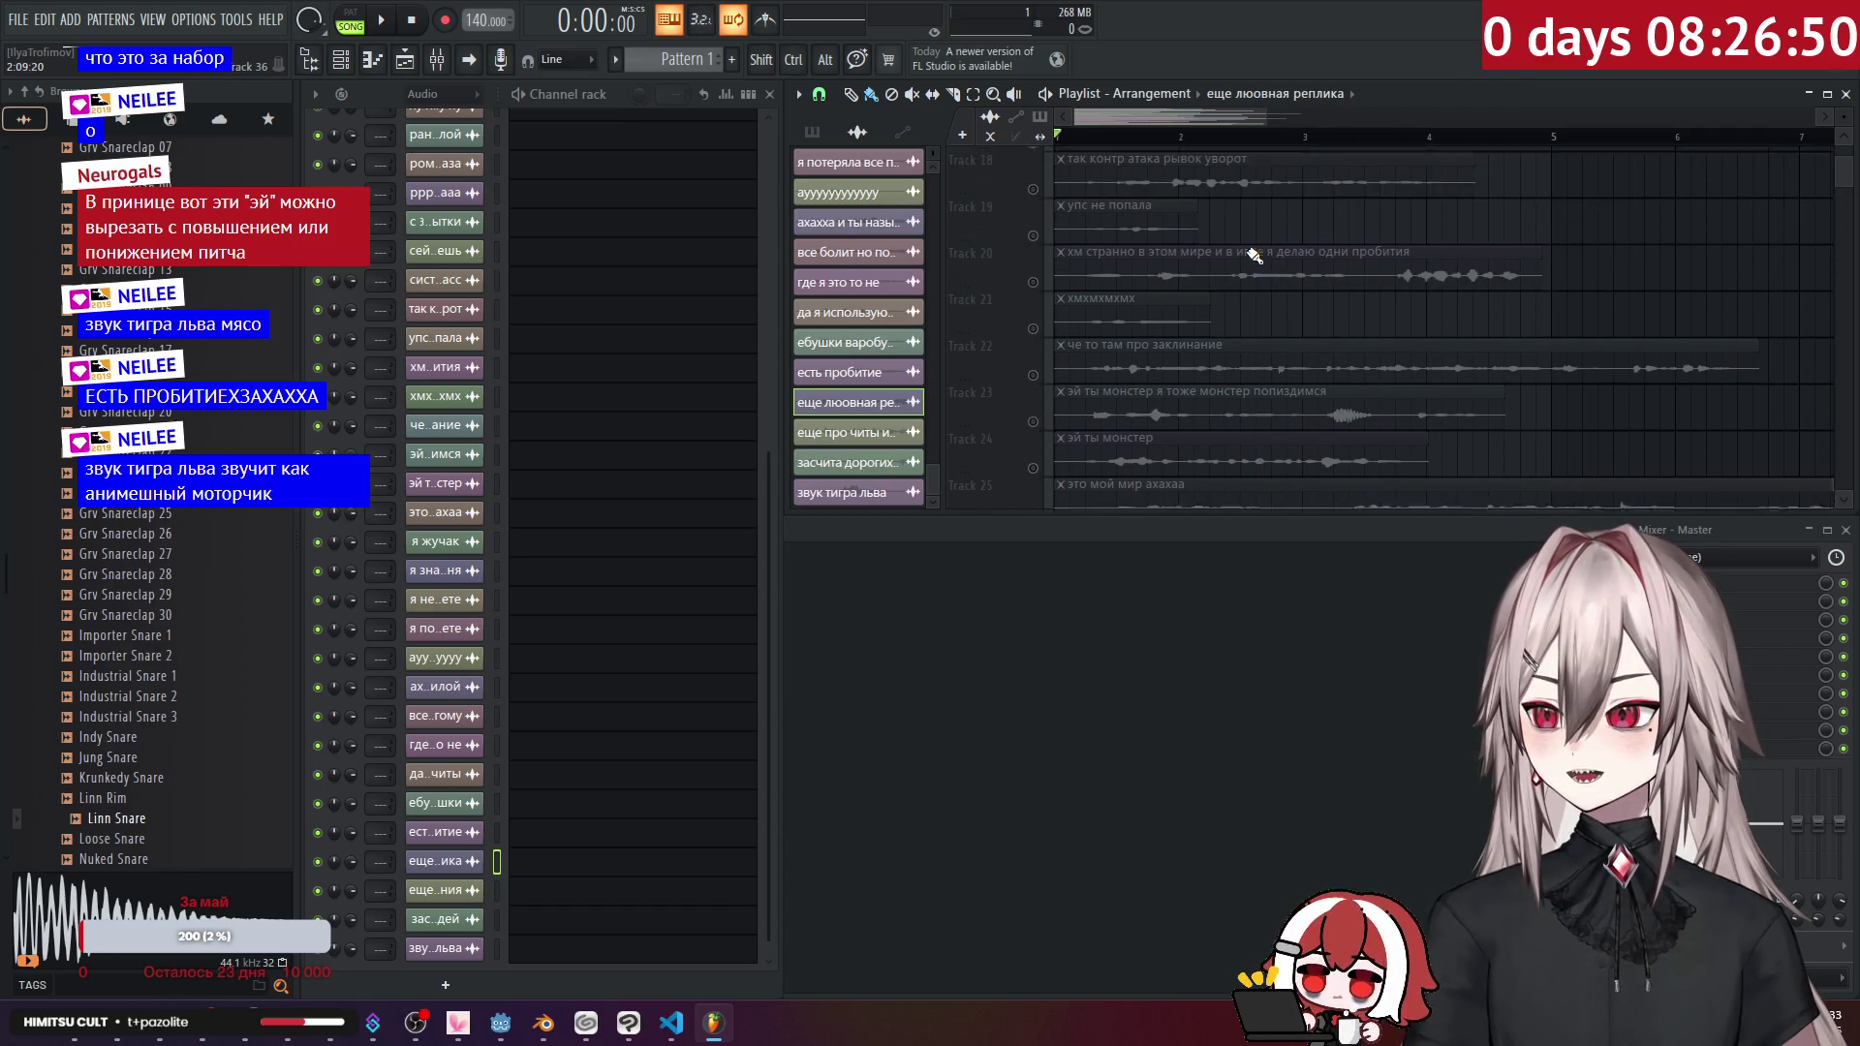
pyautogui.scroll(3, 1254, 255)
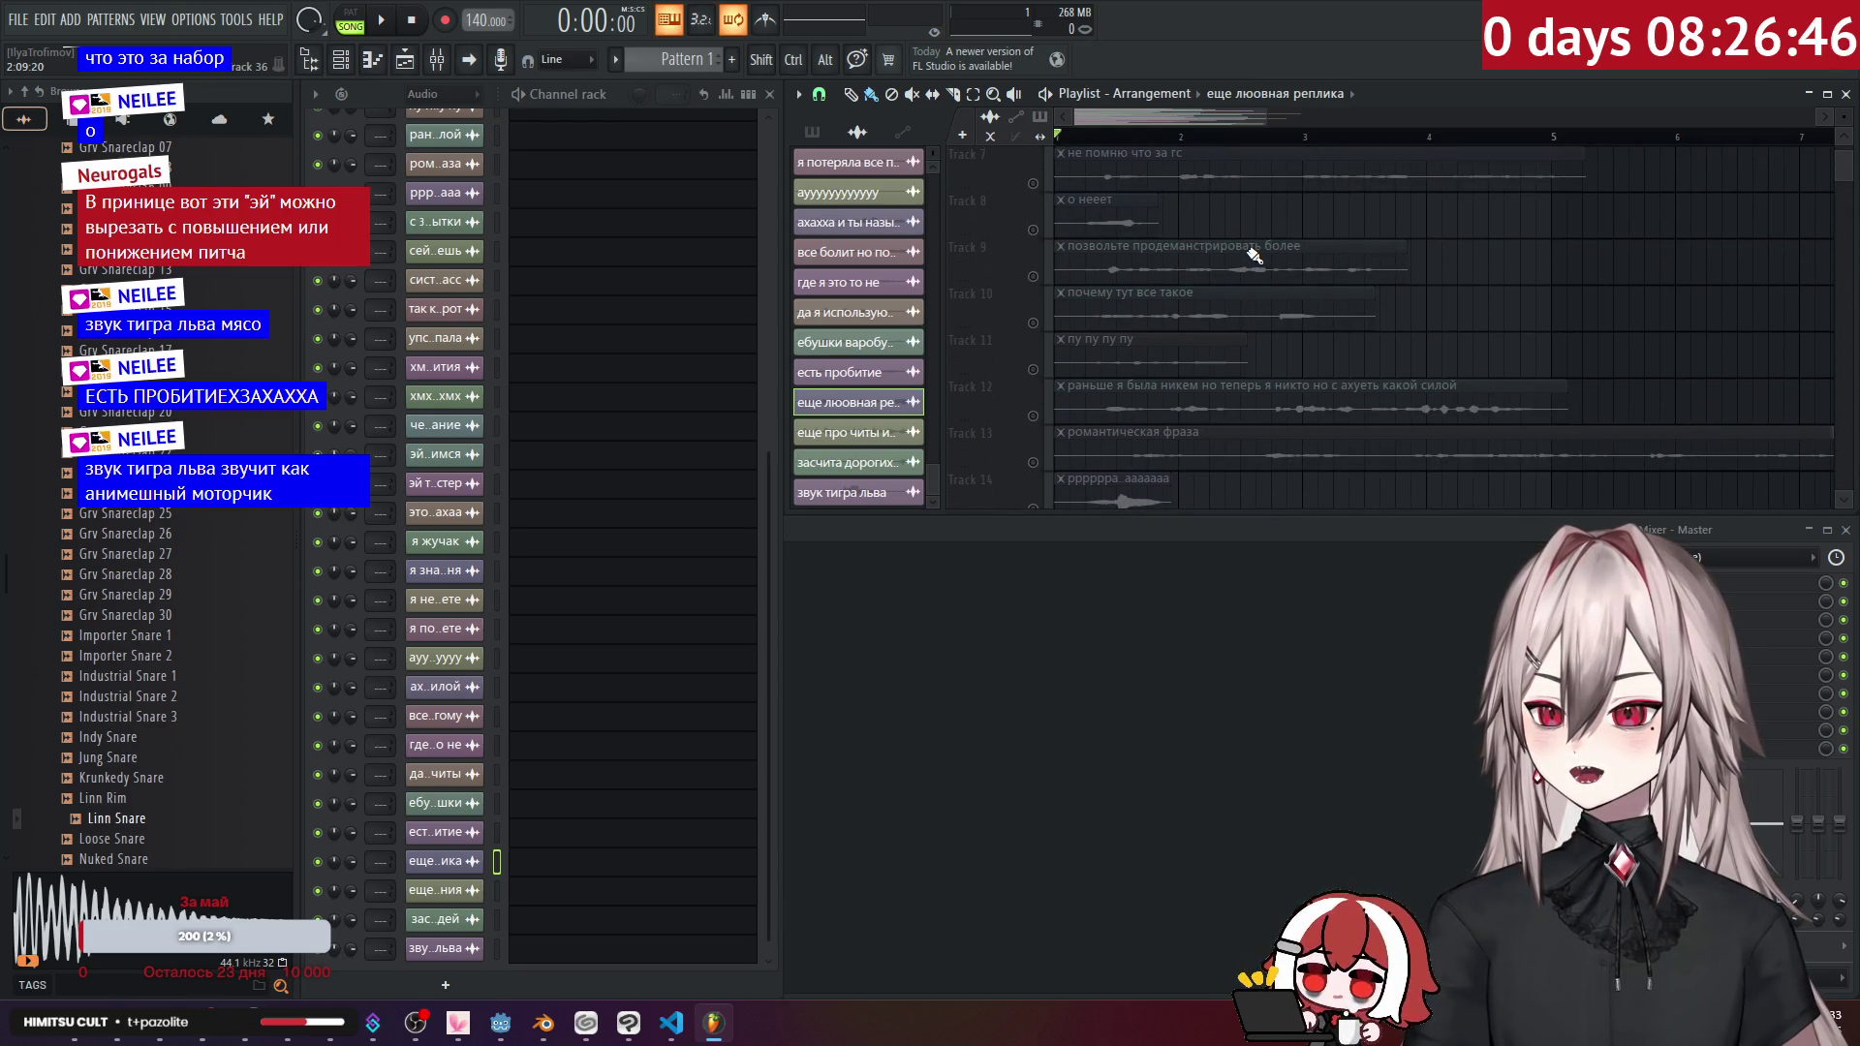
pyautogui.scroll(4, 1254, 256)
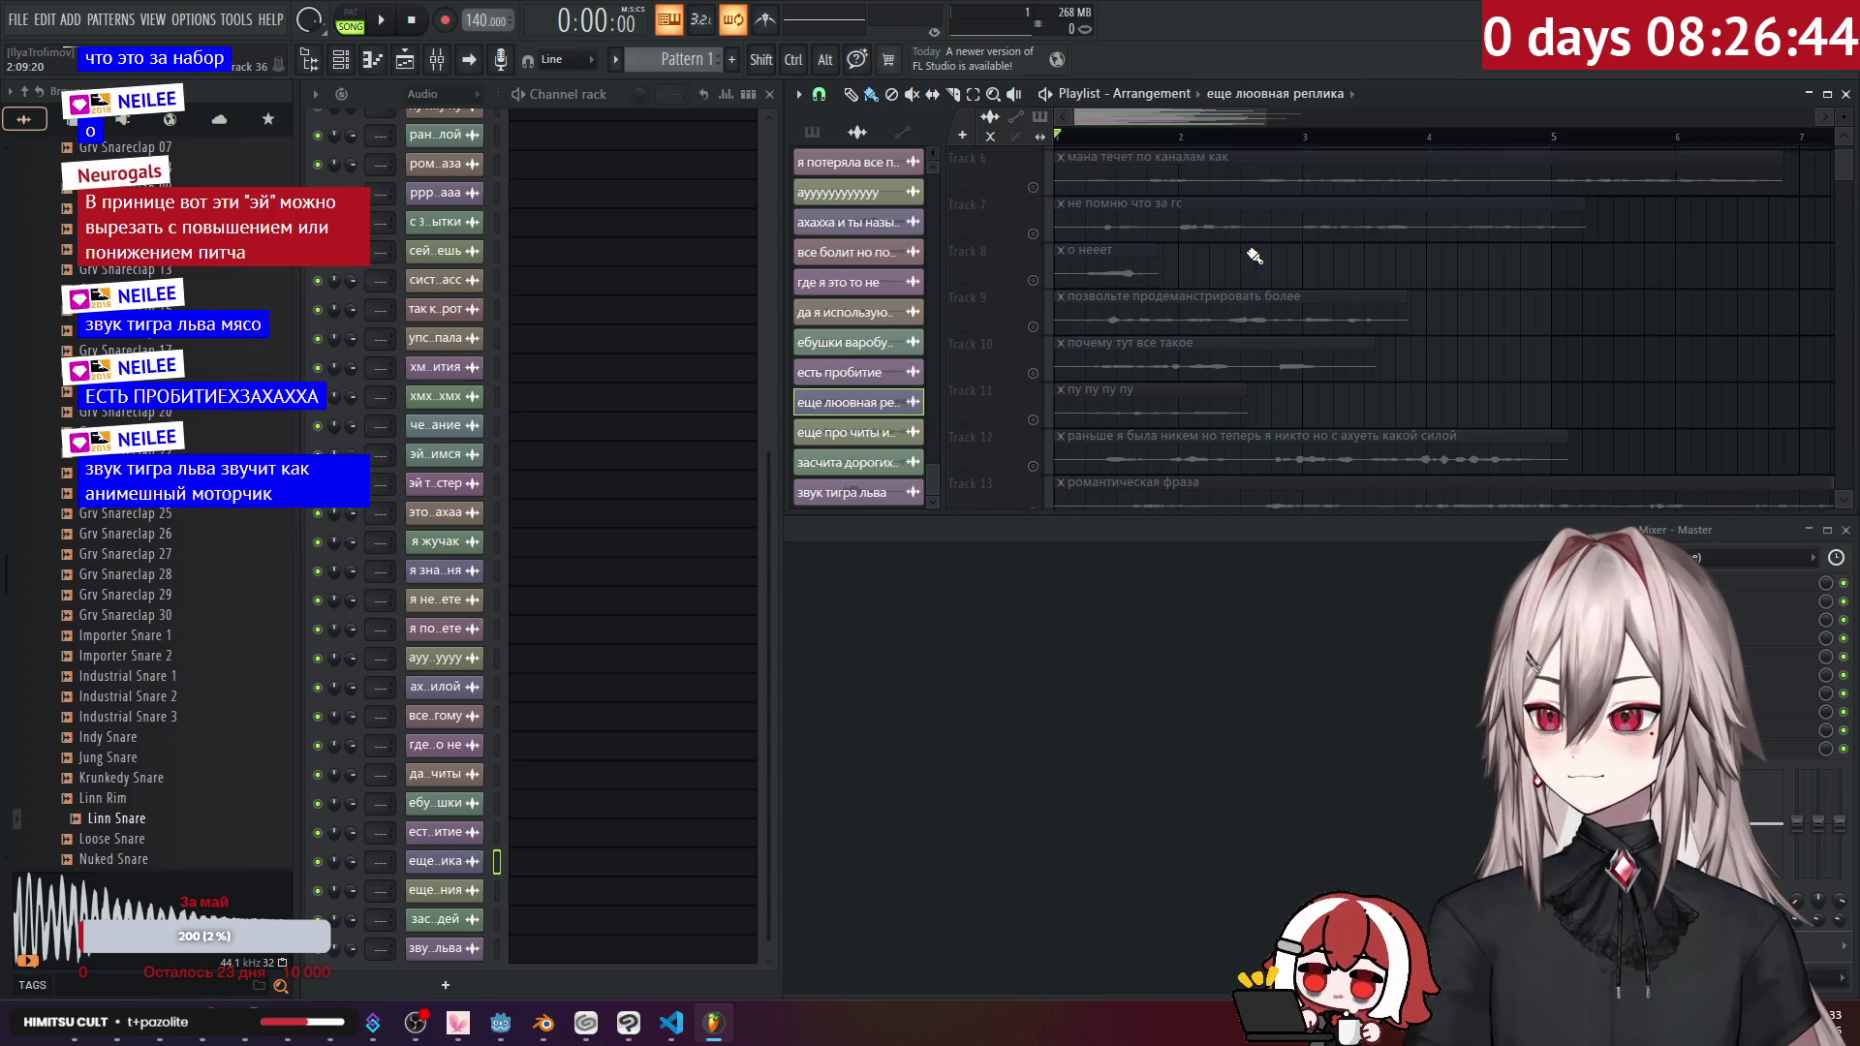
pyautogui.scroll(2, 1254, 256)
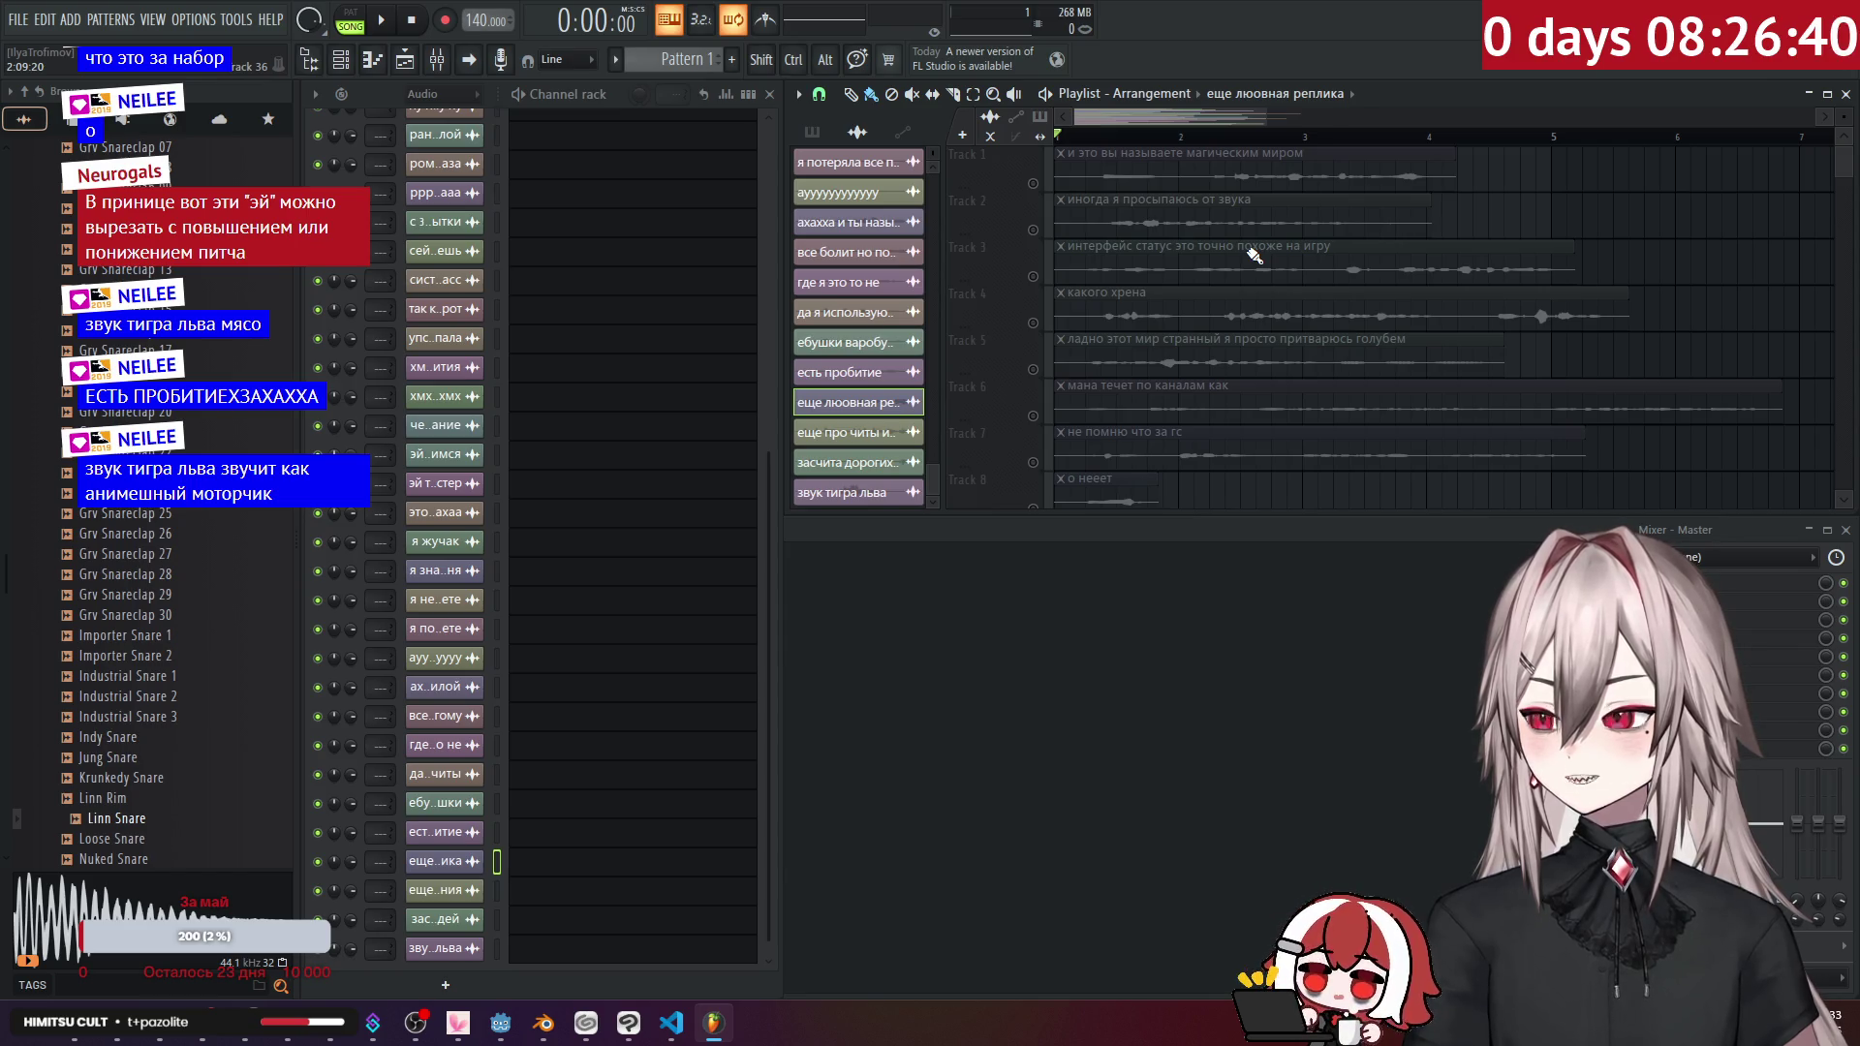
pyautogui.scroll(-19, 1254, 256)
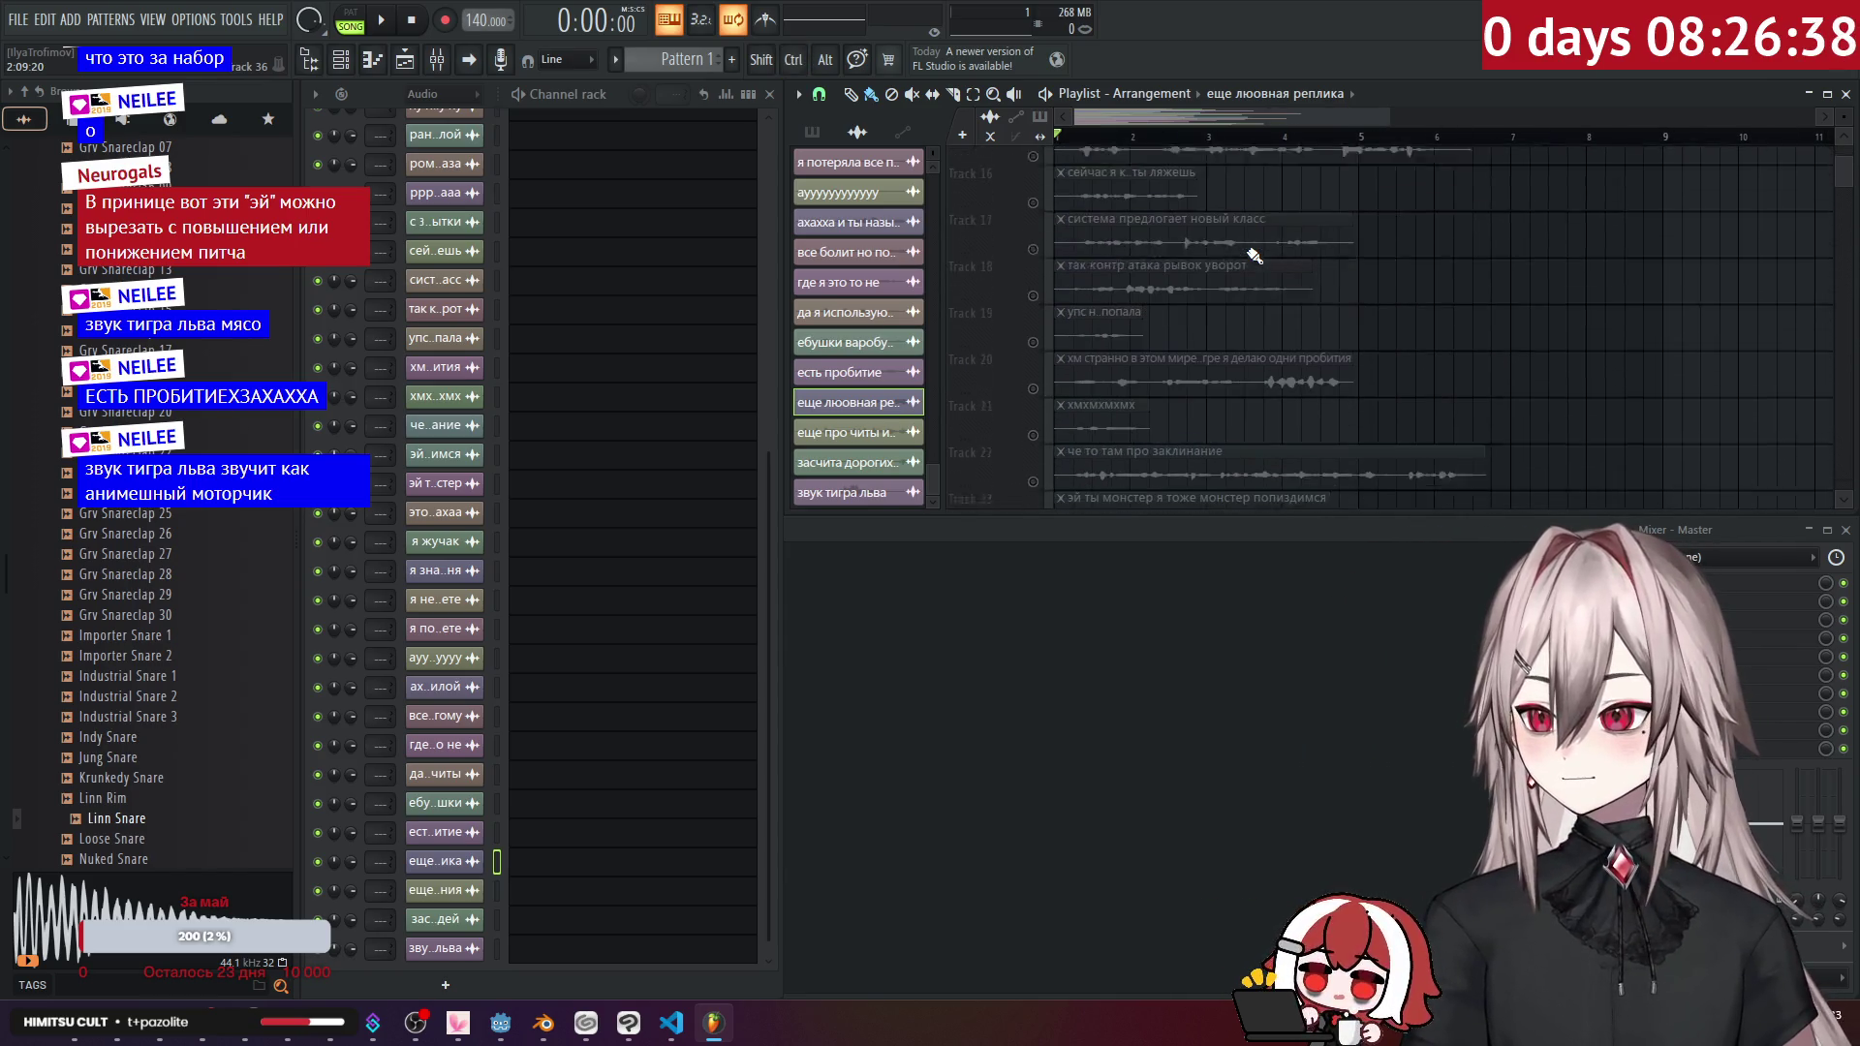
pyautogui.scroll(-17, 1254, 256)
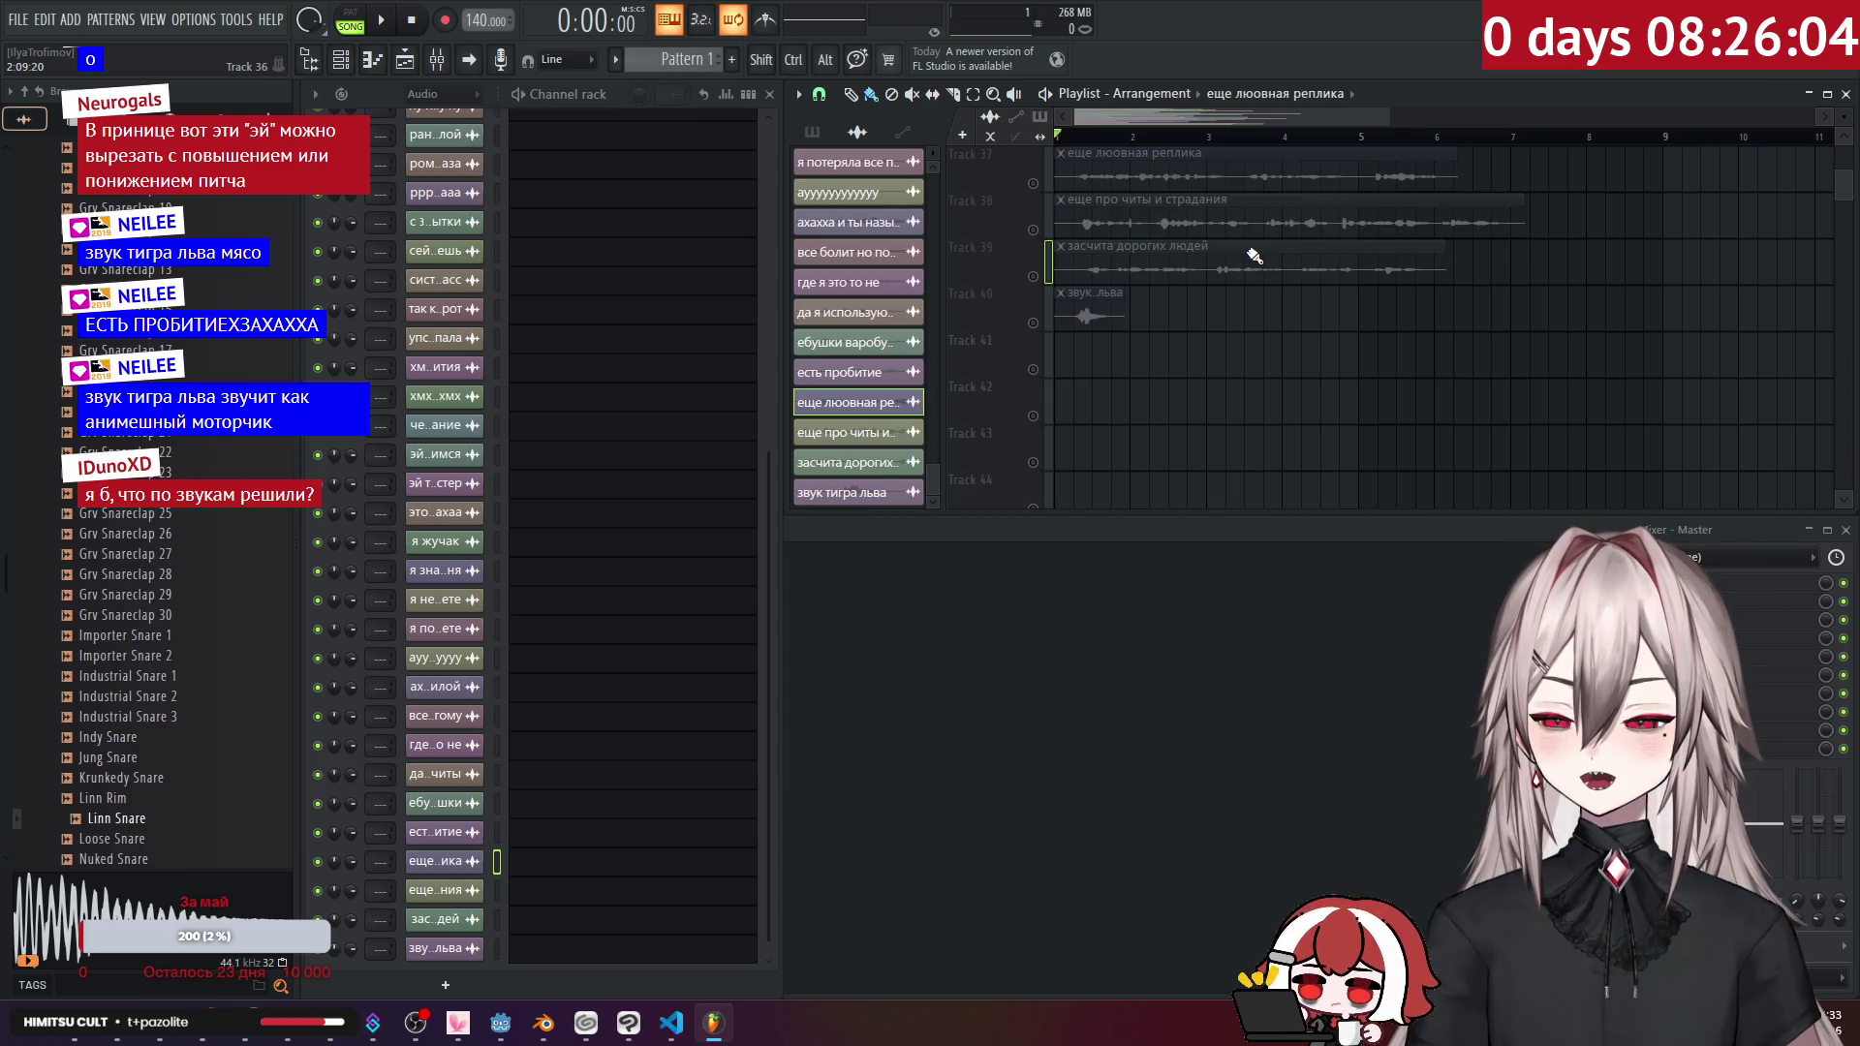
pyautogui.scroll(8, 1240, 281)
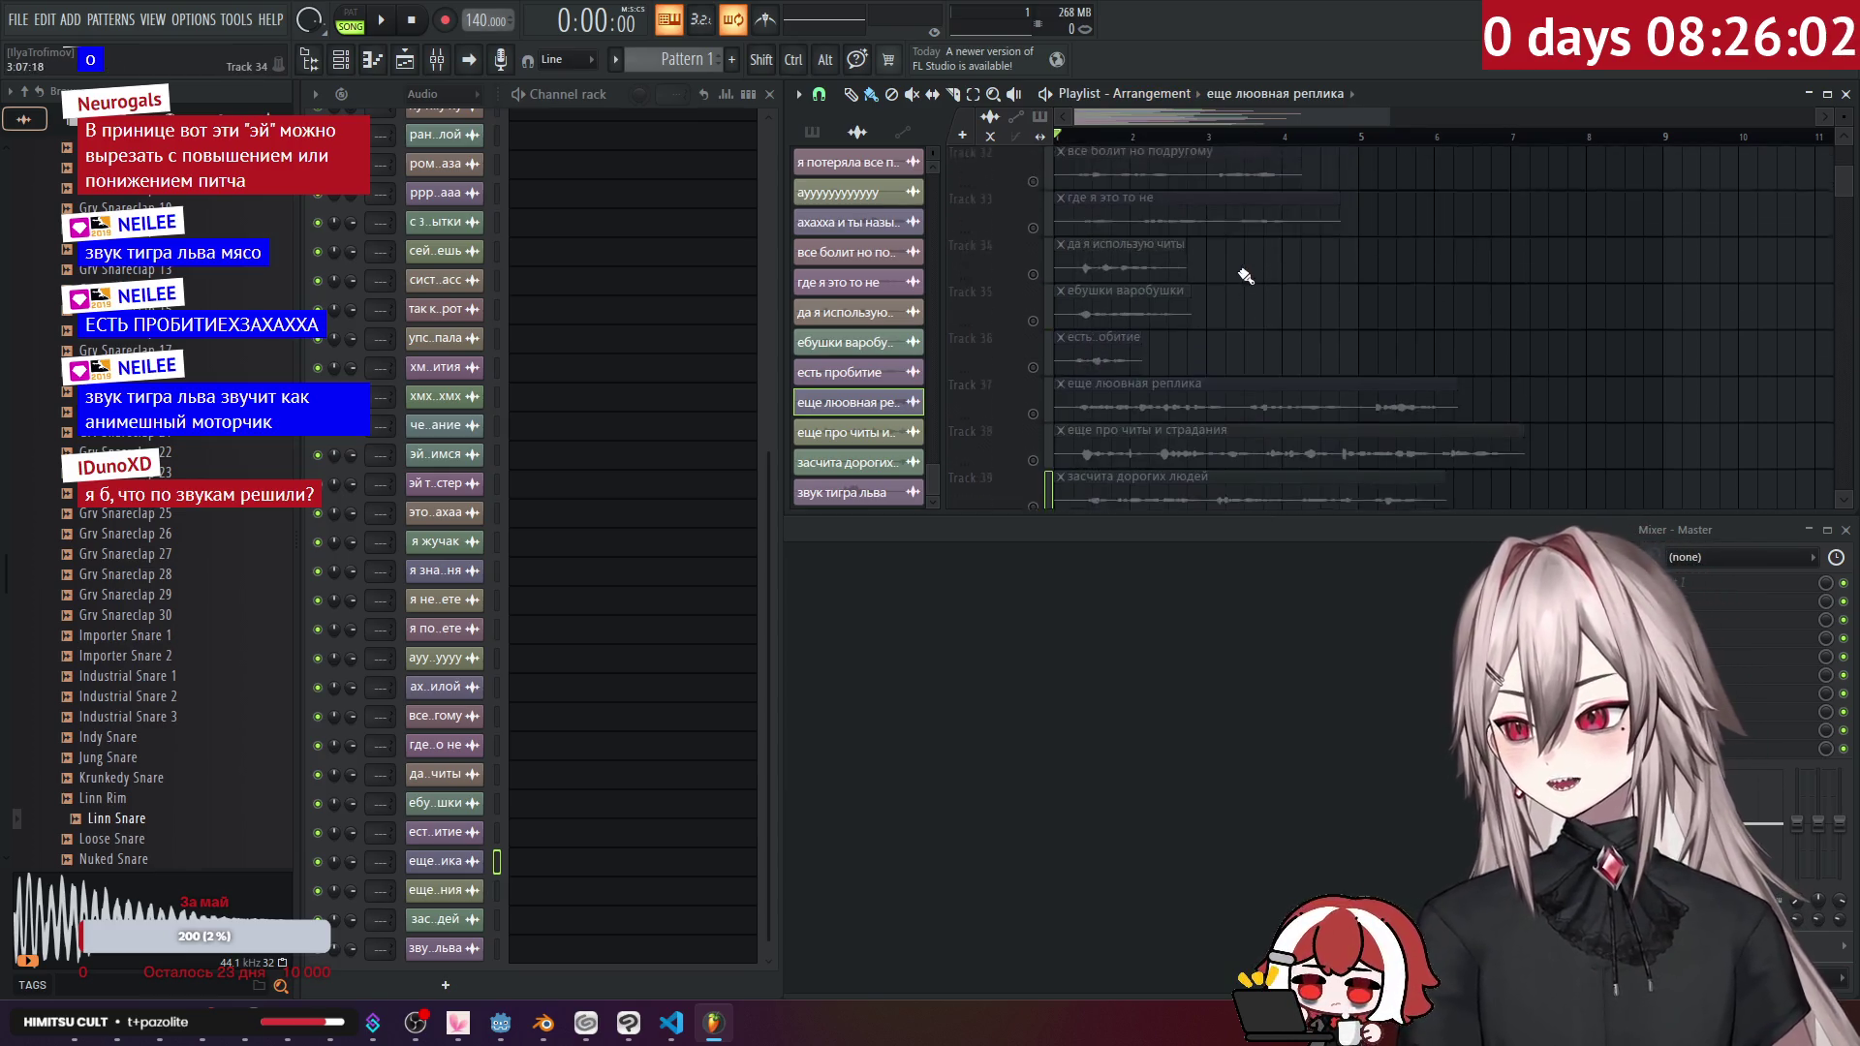
pyautogui.scroll(5, 1335, 351)
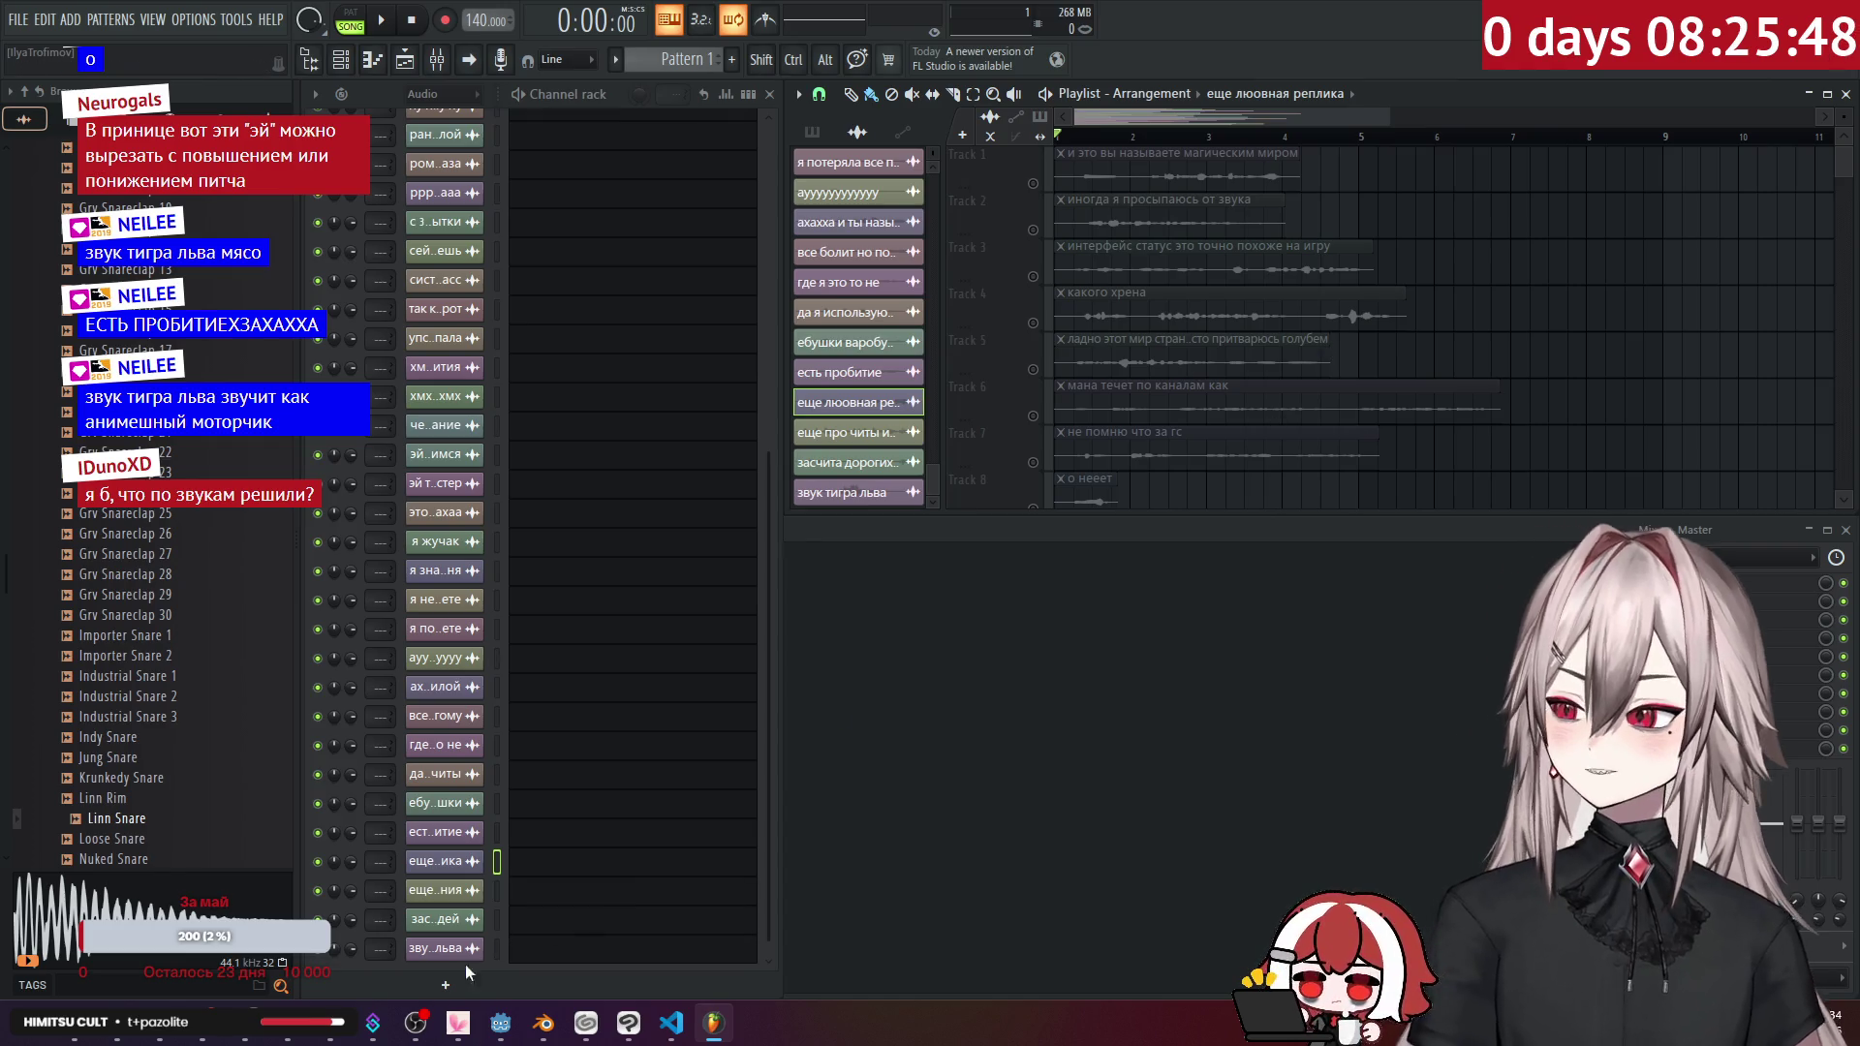
pyautogui.moveTo(203, 1023)
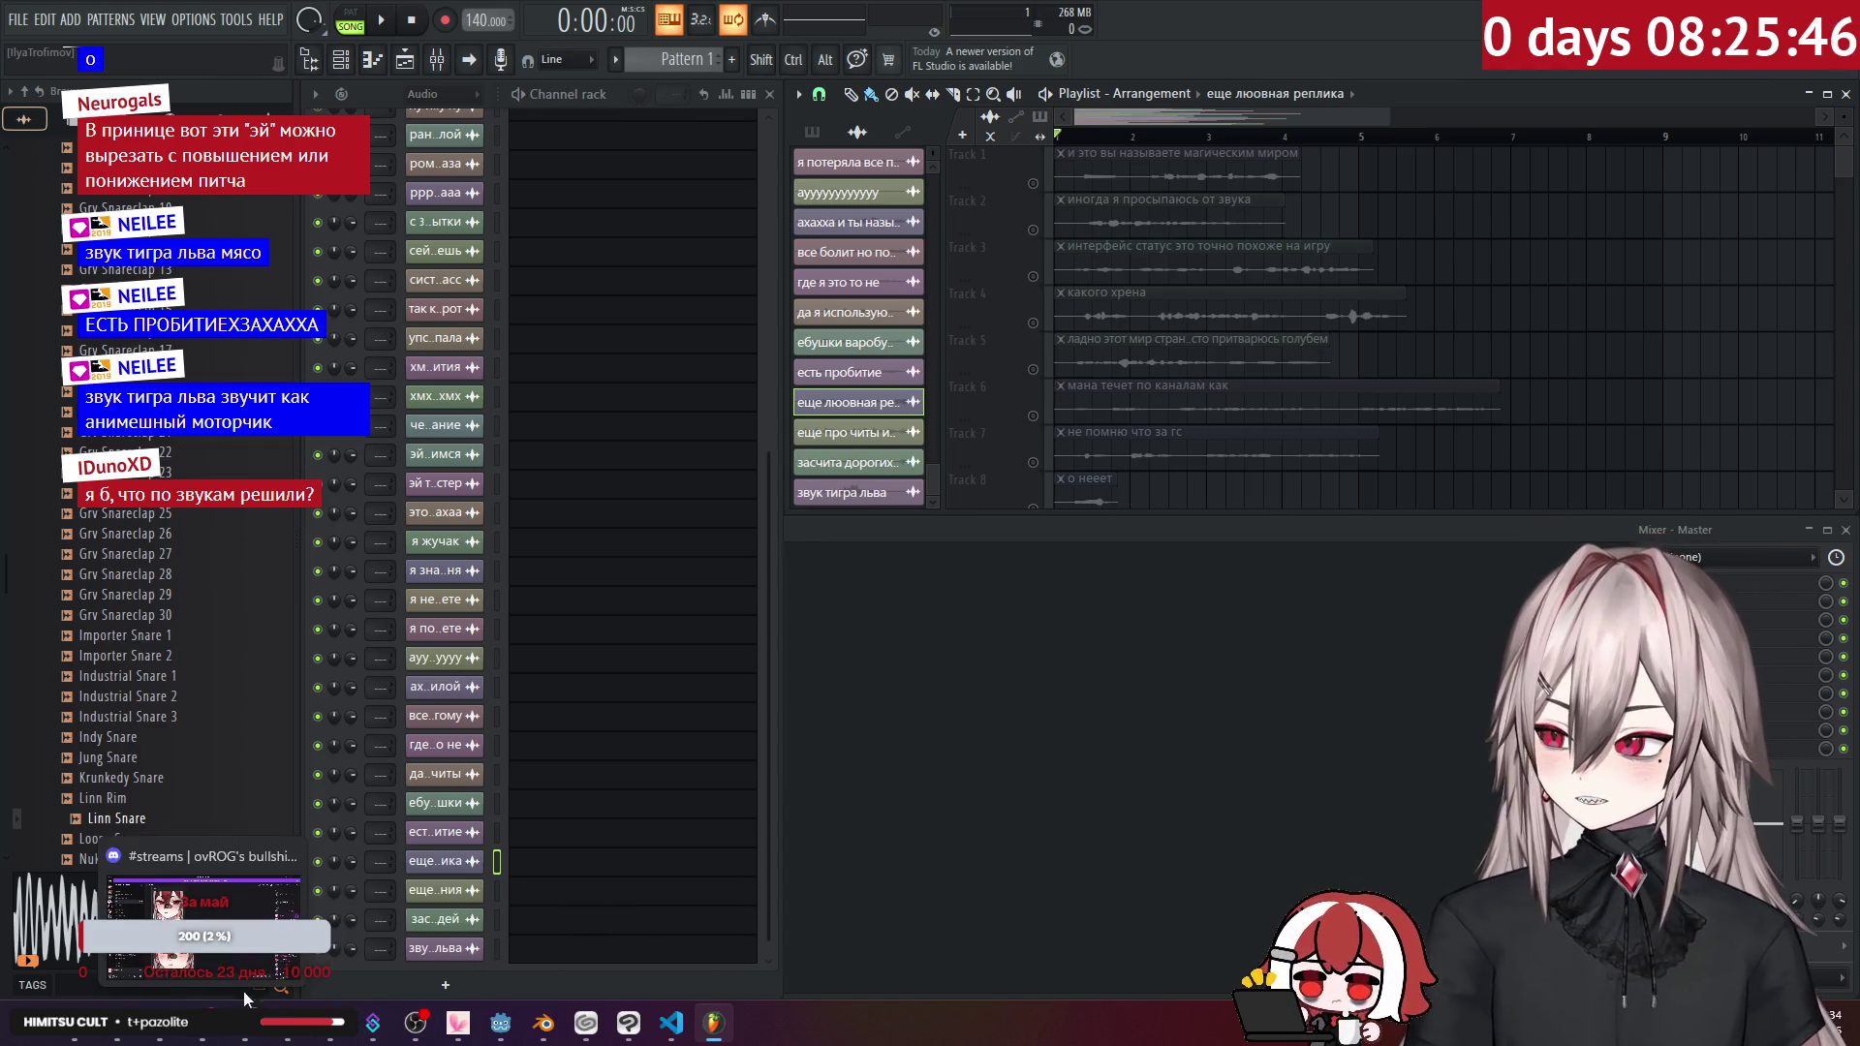
pyautogui.click(116, 1023)
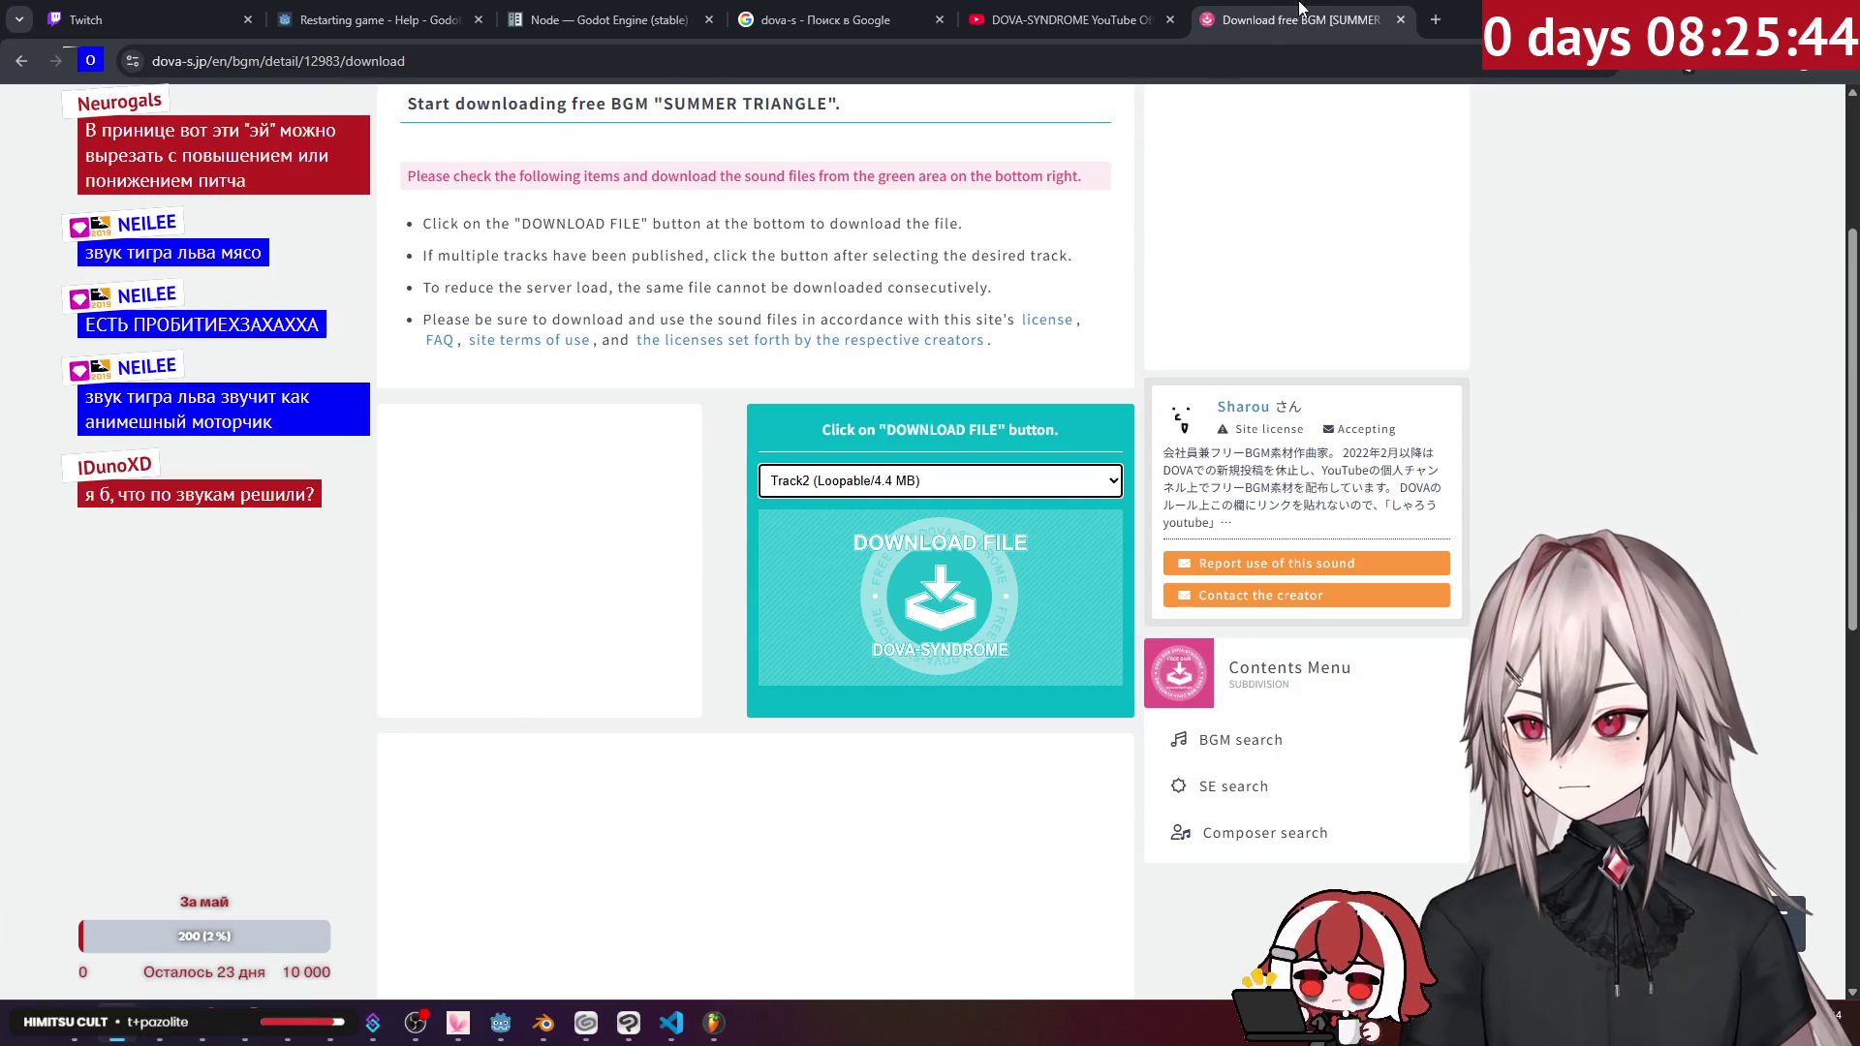
# Close the dova-s tab and run a Google search for 'free truck sound'.
pyautogui.hotkey('ctrl', 'w')
pyautogui.hotkey('ctrl', 'w')
pyautogui.press('/')
pyautogui.write('free')
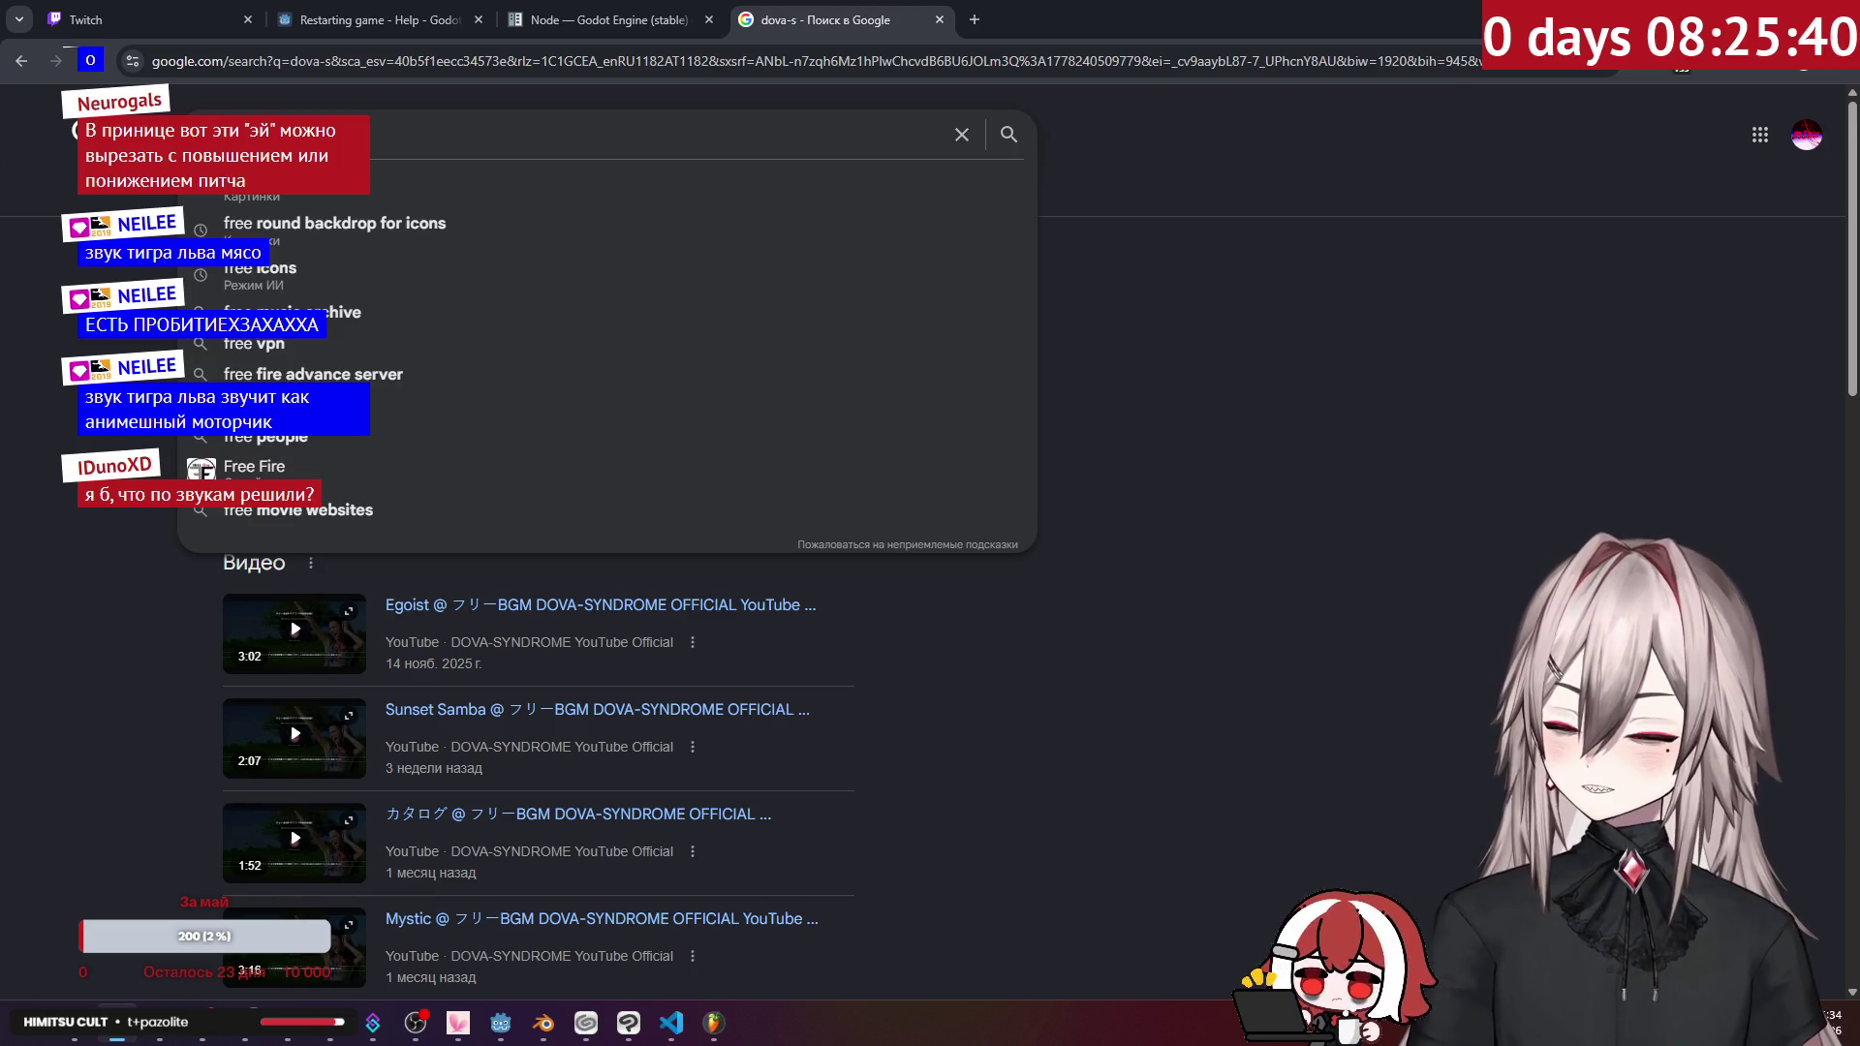
pyautogui.write(' truck sound')
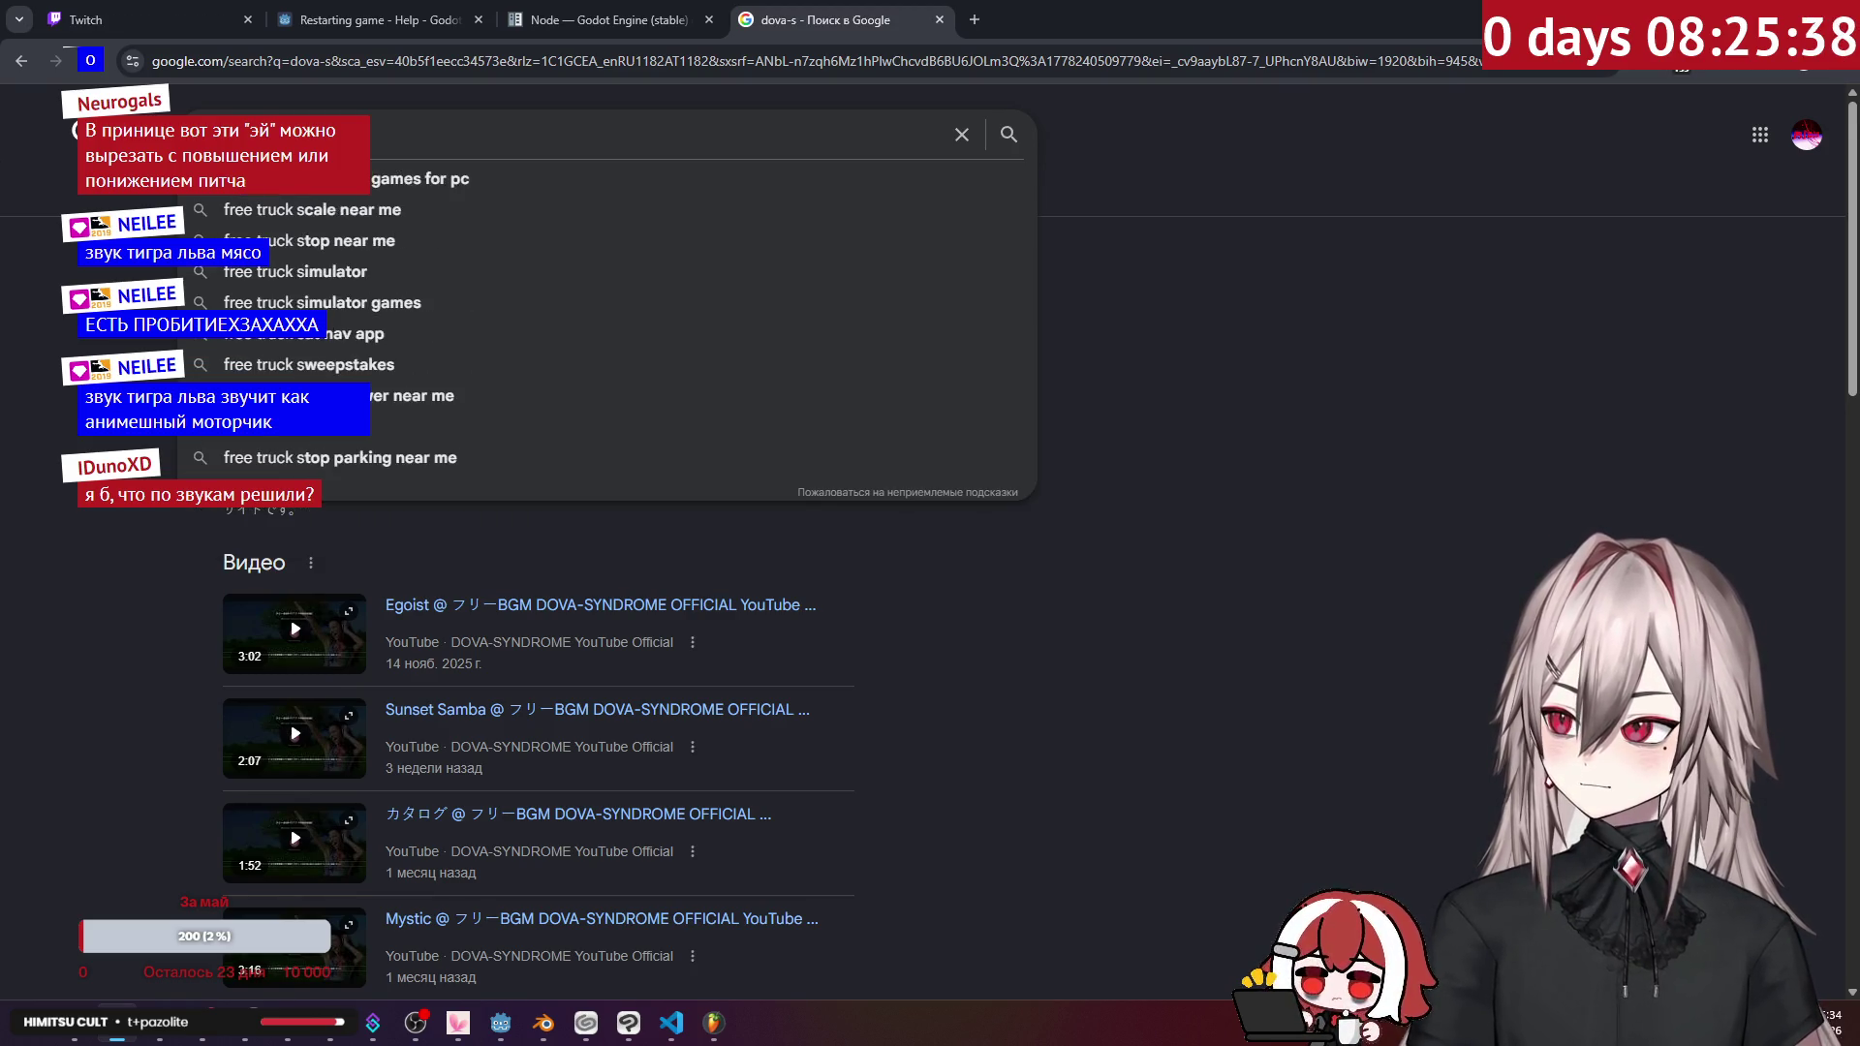
pyautogui.press('Return')
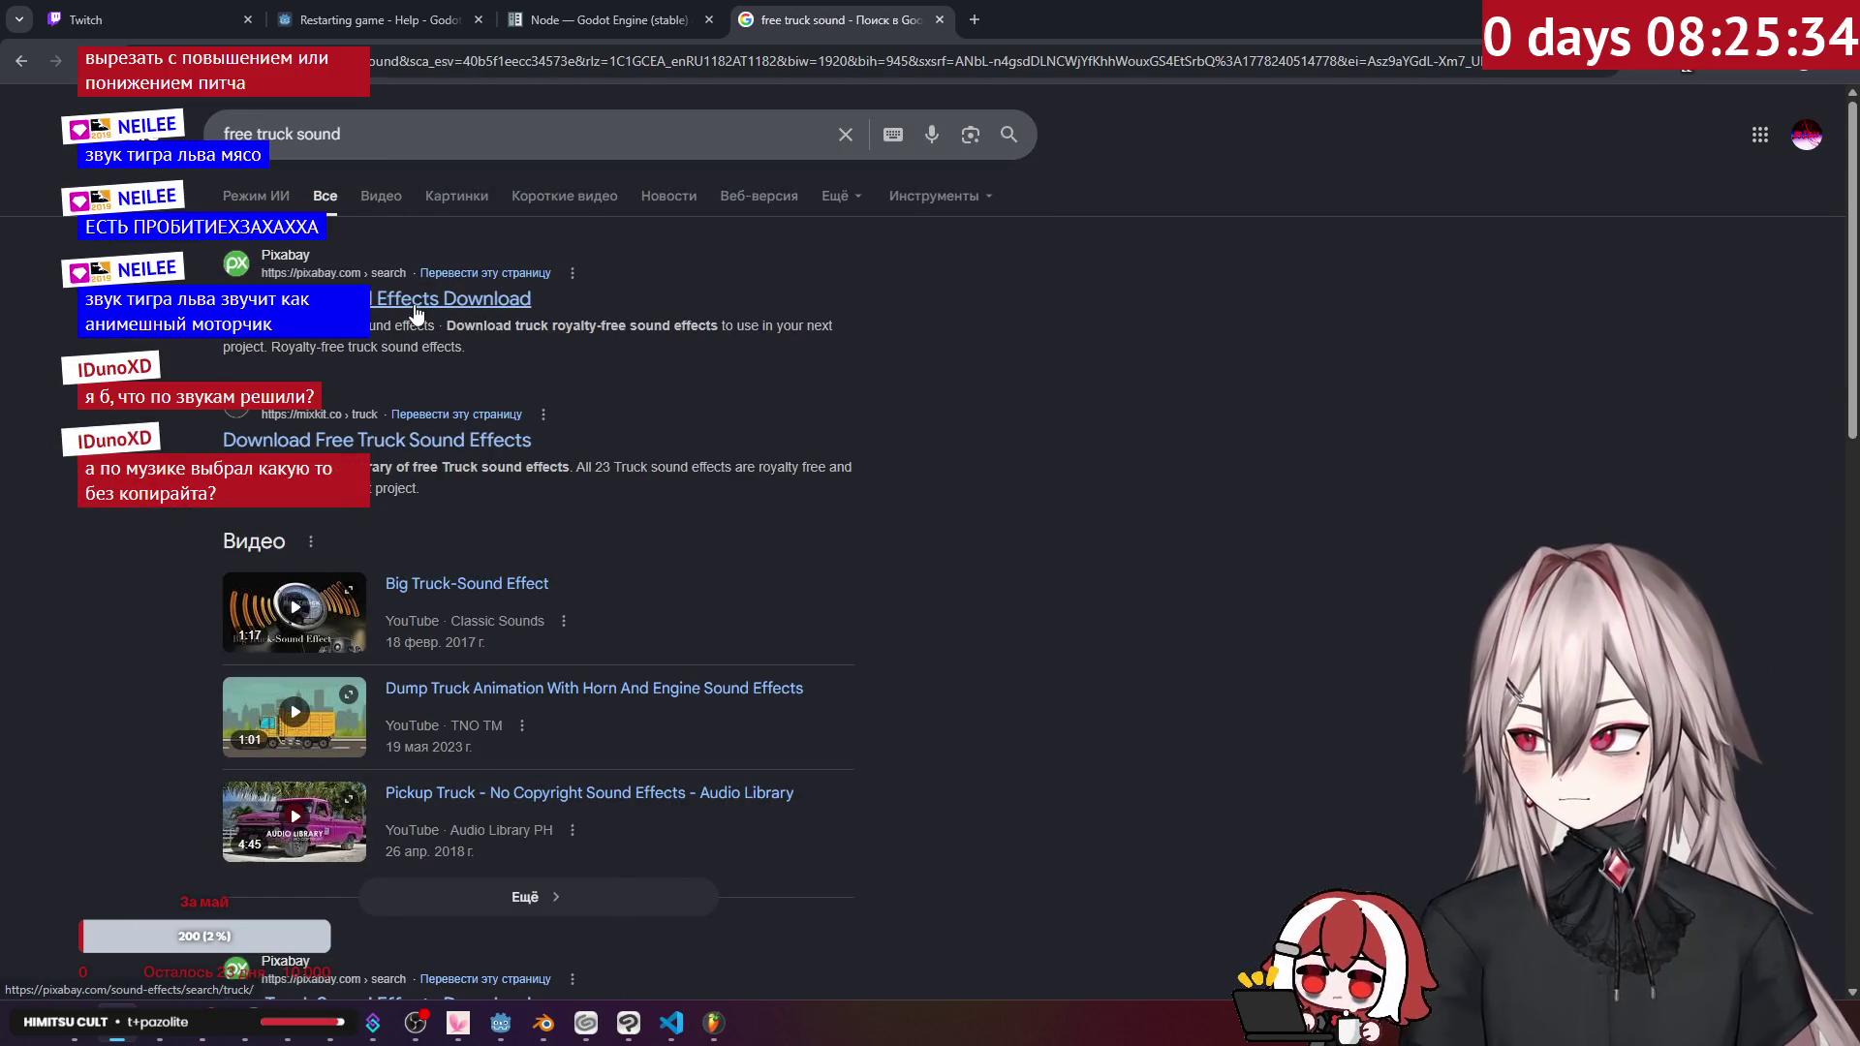
# Browse the Pixabay truck sound effects page, then return to the Godot editor.
pyautogui.hotkey('ctrl', 'Tab')
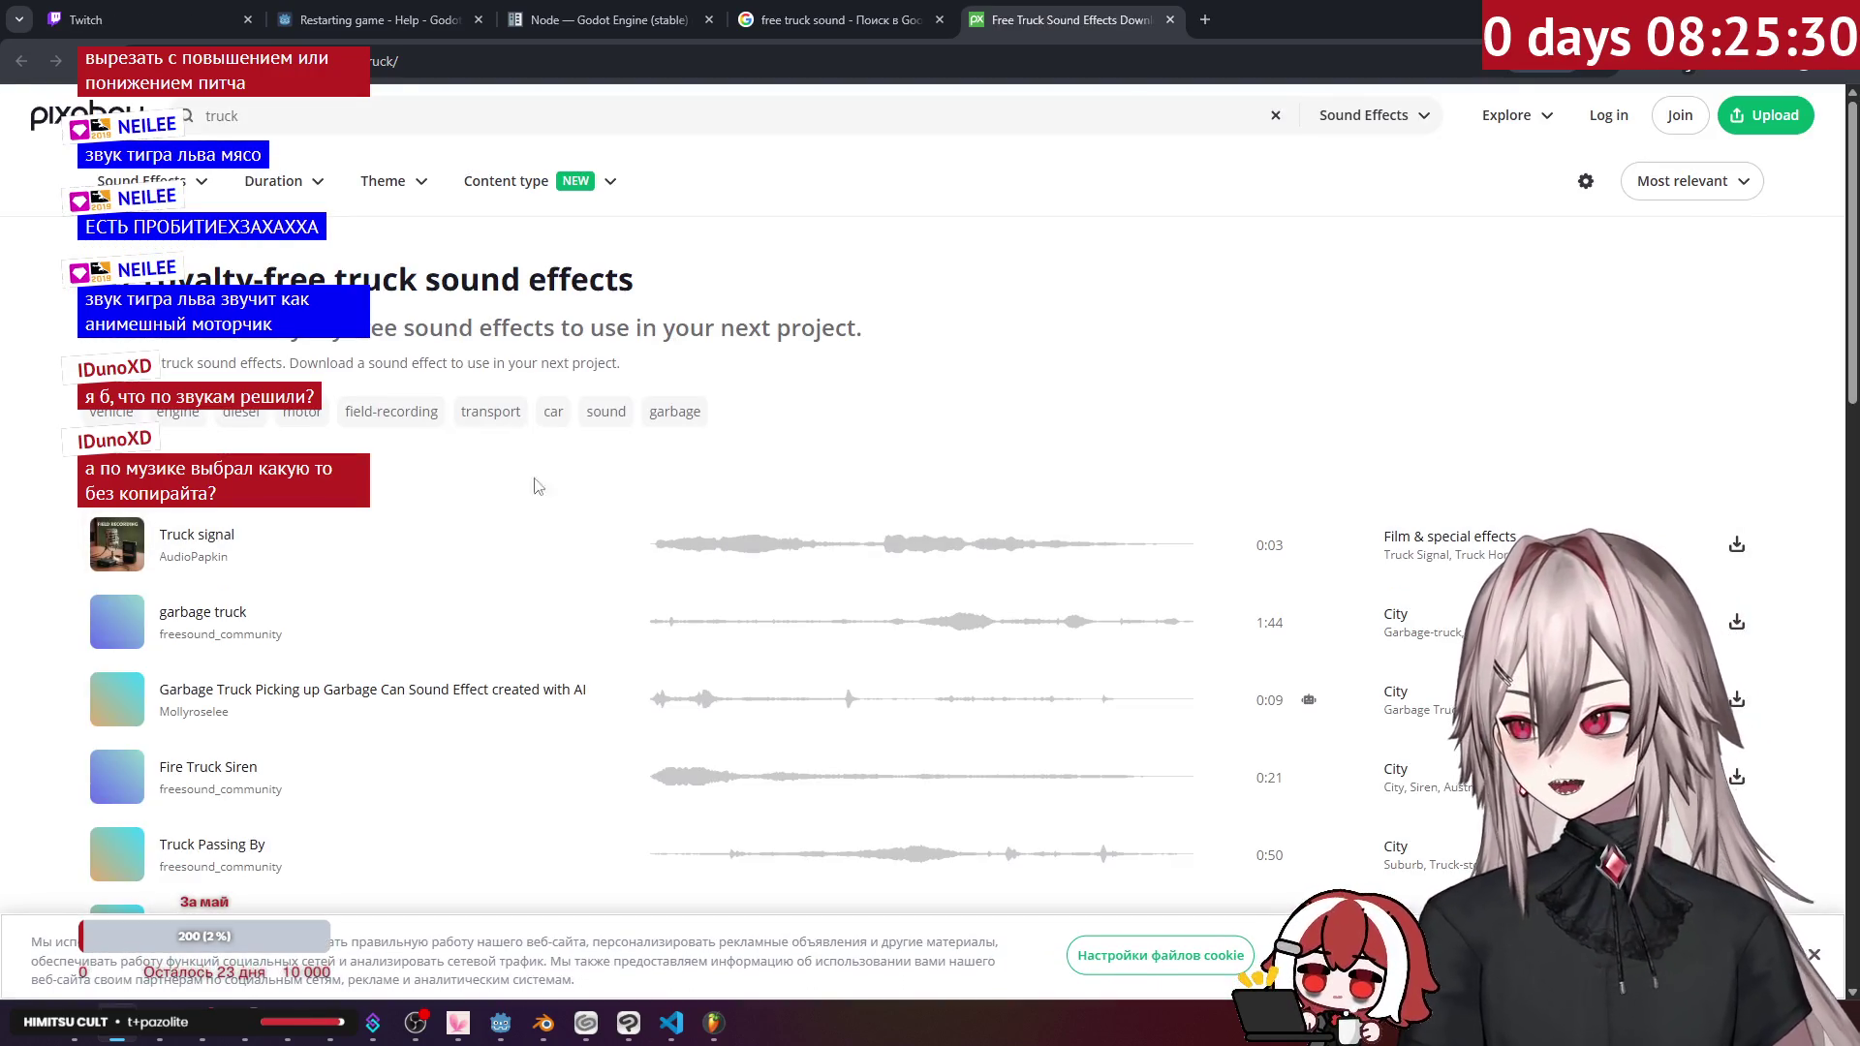
pyautogui.scroll(-2, 466, 532)
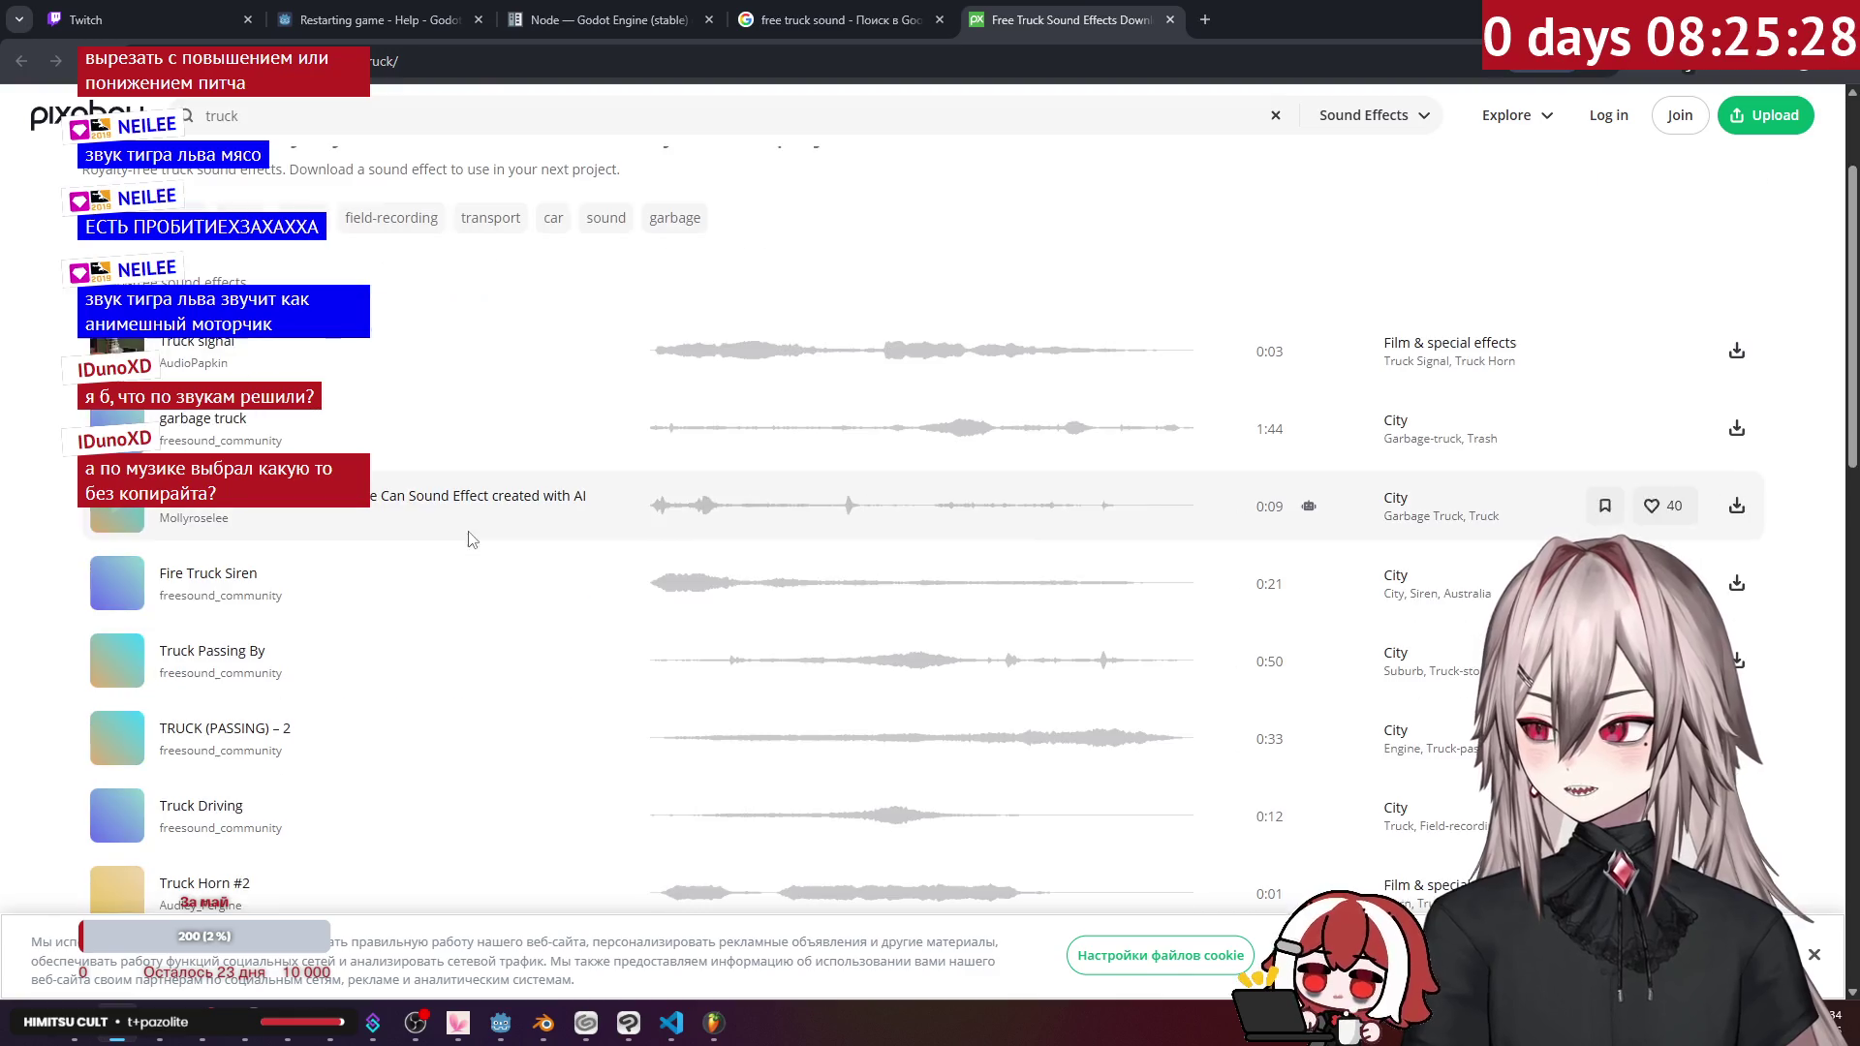
pyautogui.click(500, 1023)
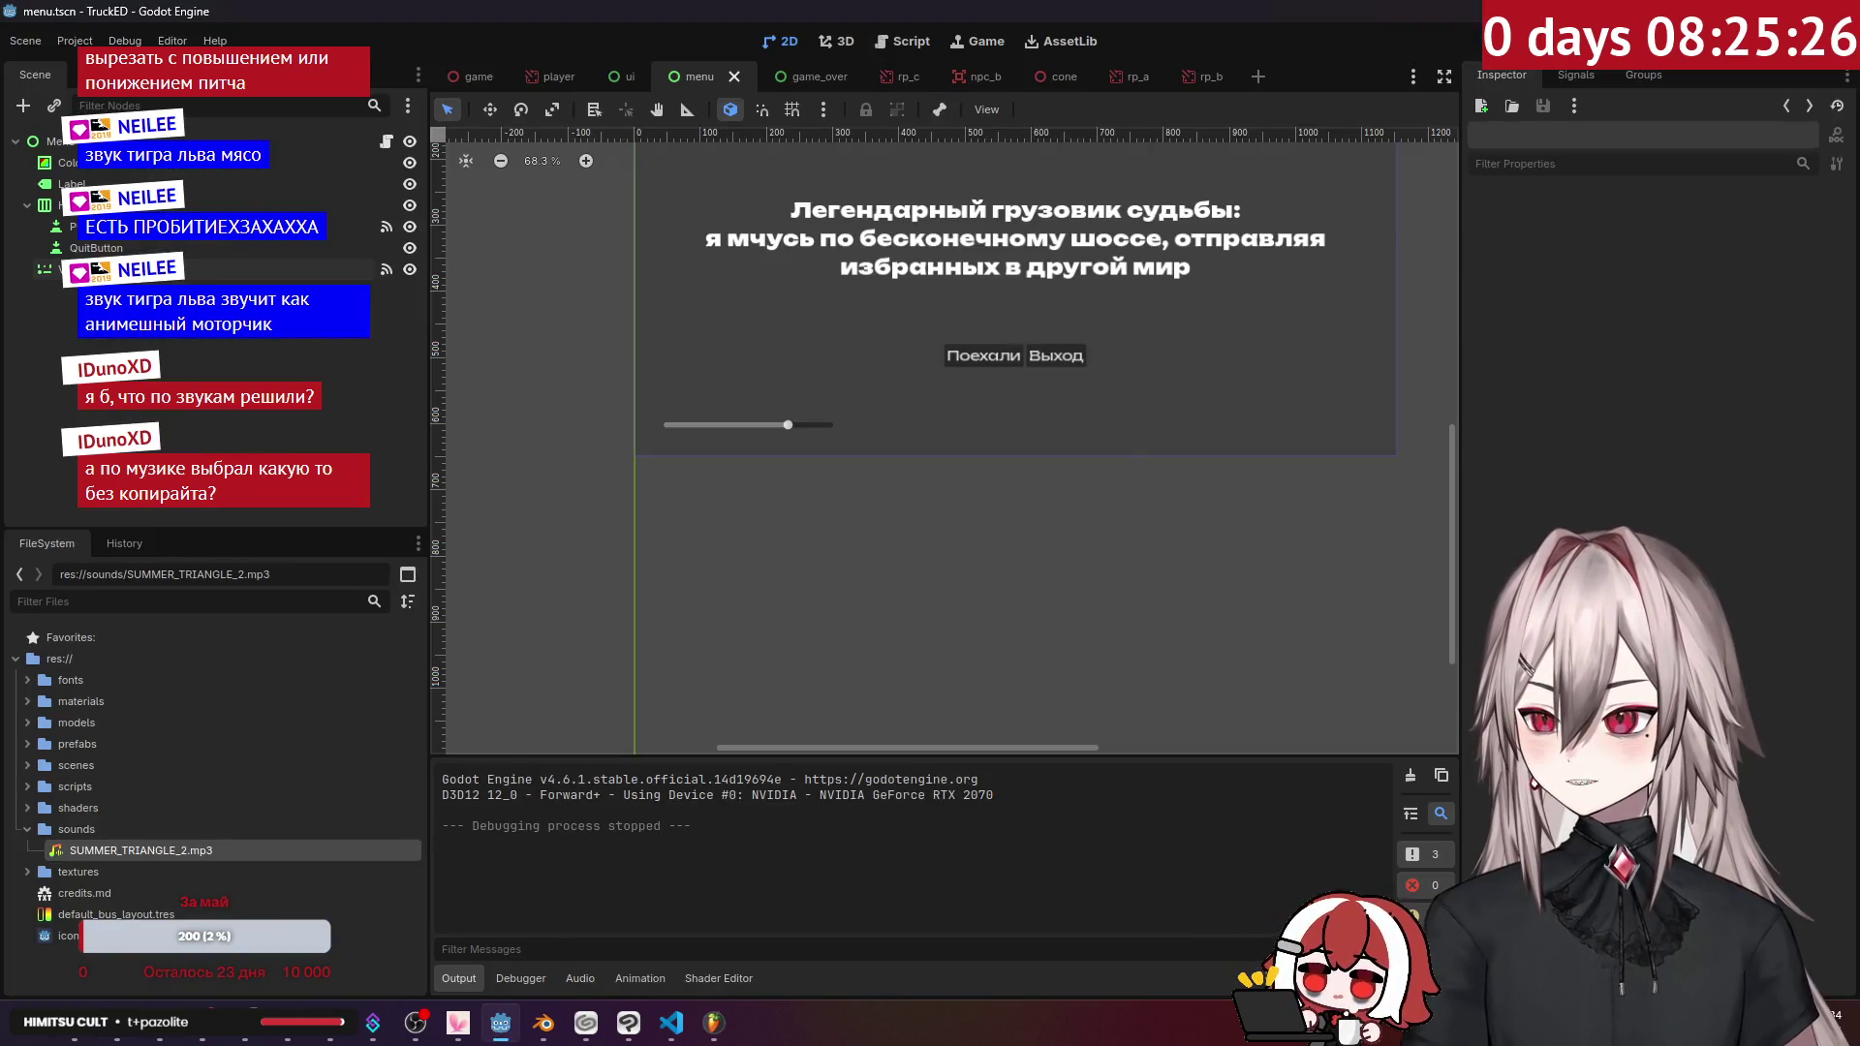
# Run the game with F5, start the drive via Поехали, stop it, and return to Chrome.
pyautogui.press('F5')
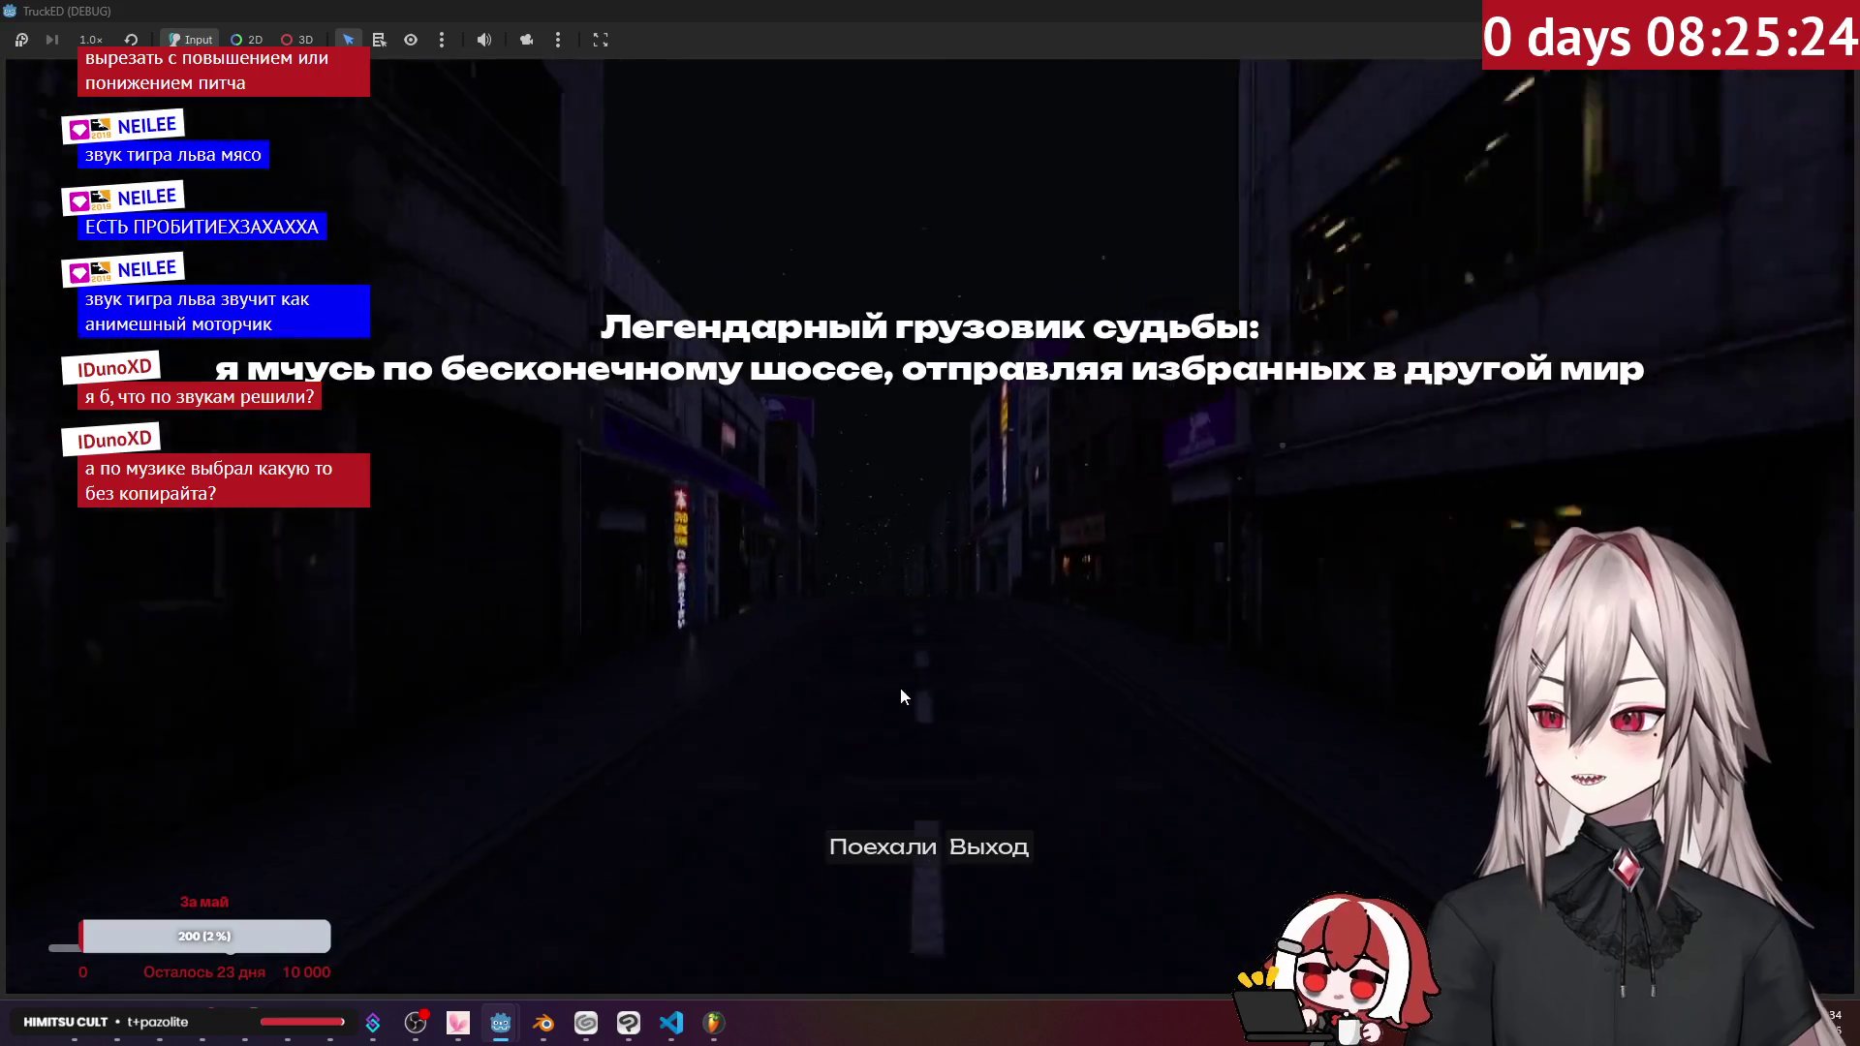
pyautogui.click(918, 850)
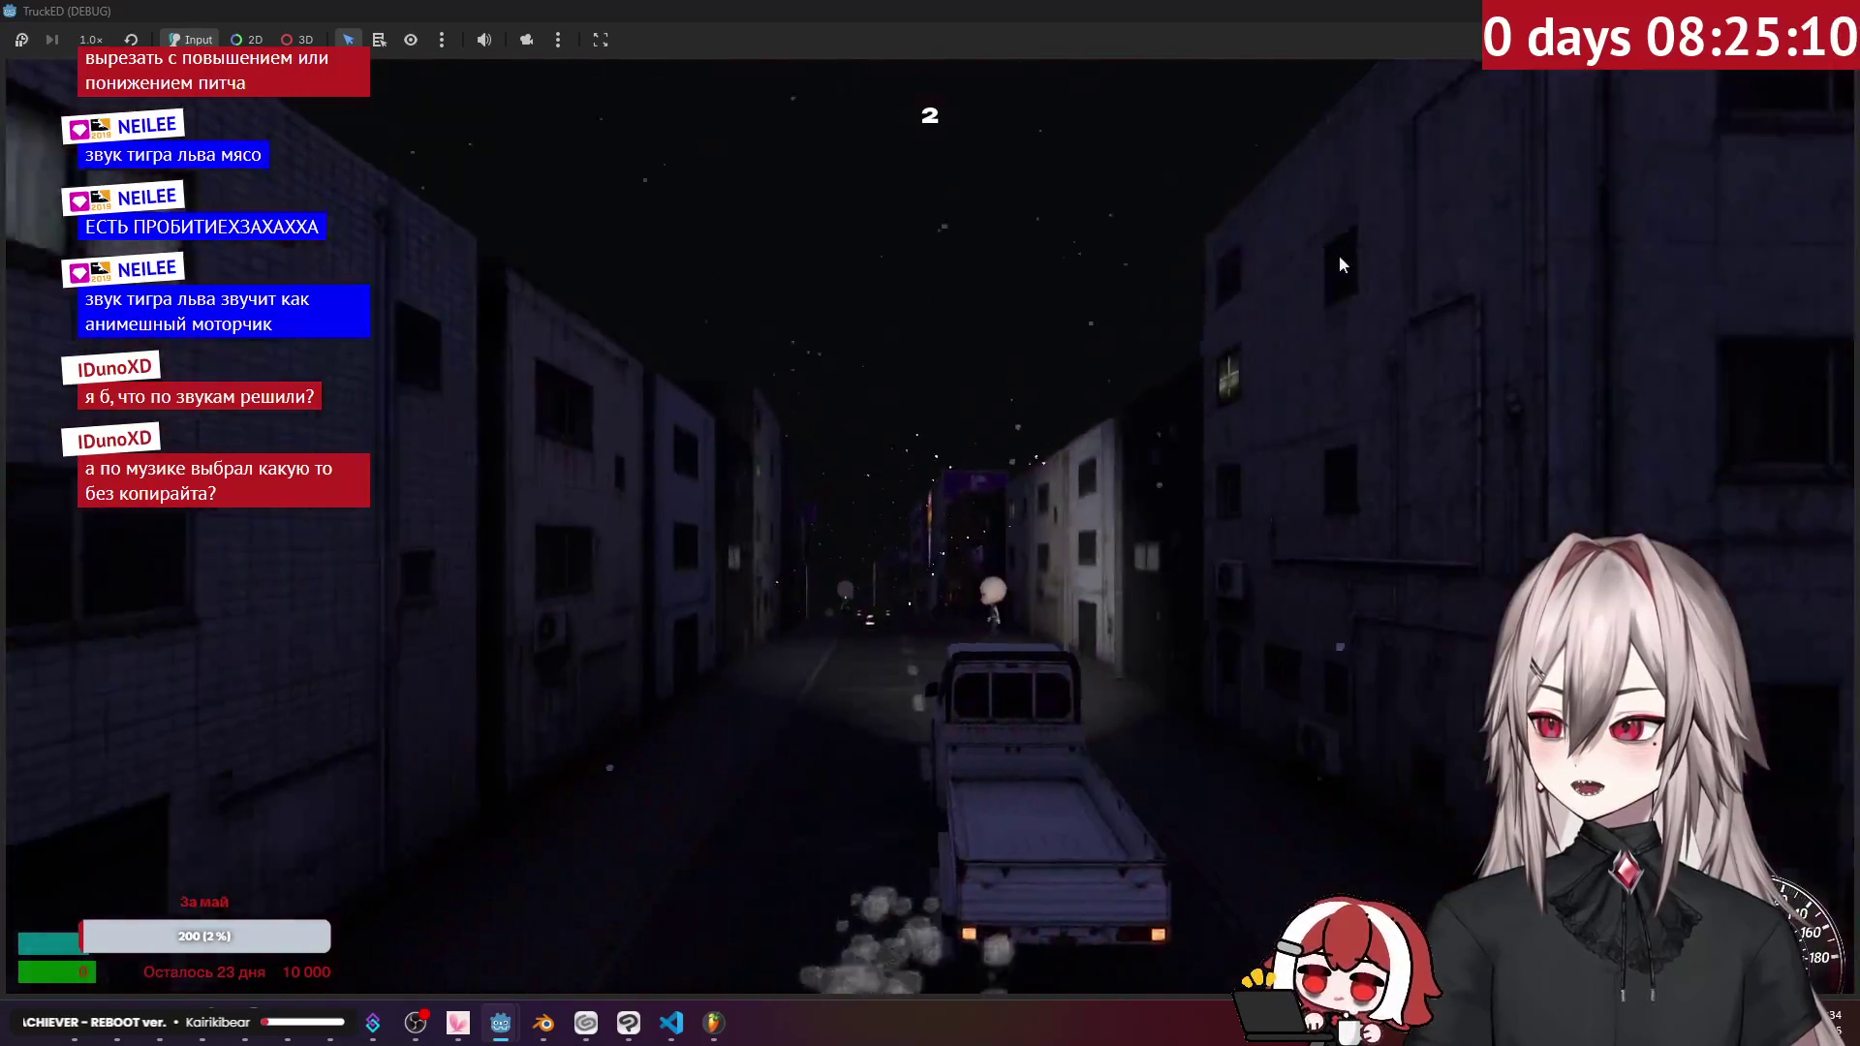
pyautogui.press('F8')
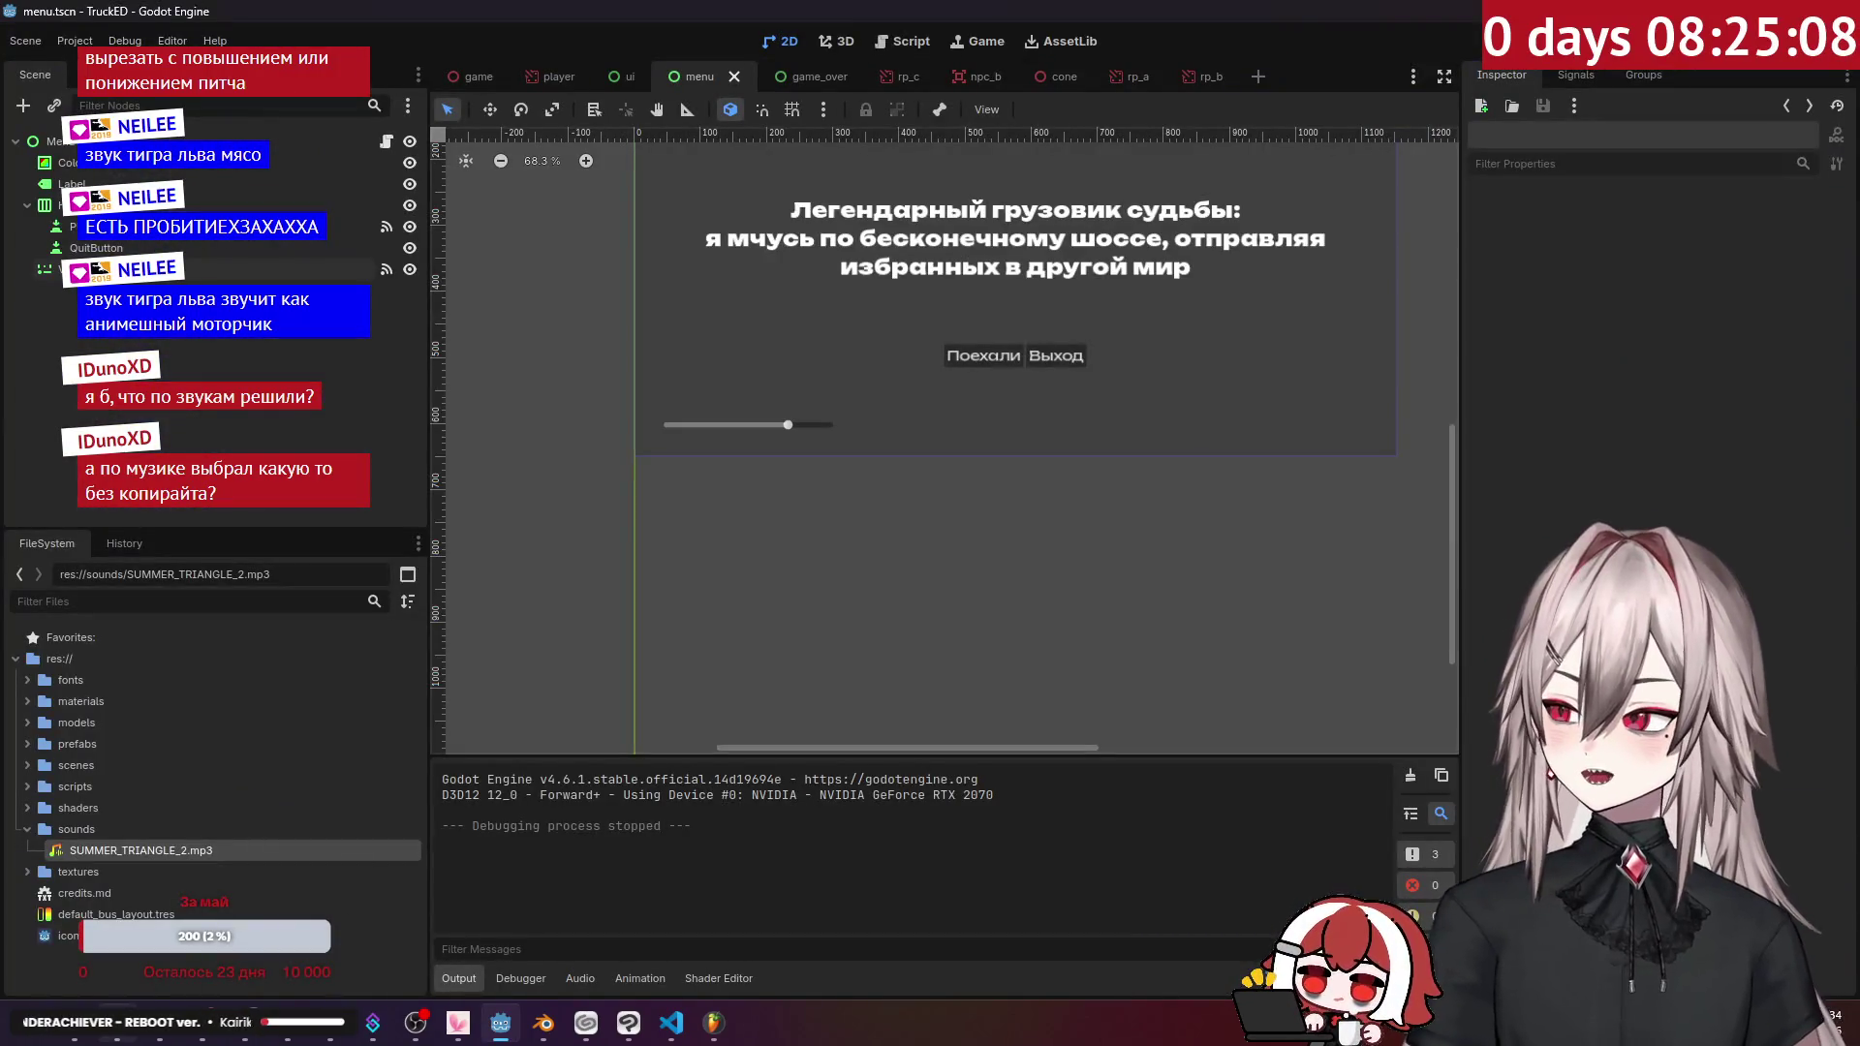
pyautogui.hotkey('alt', 'Tab')
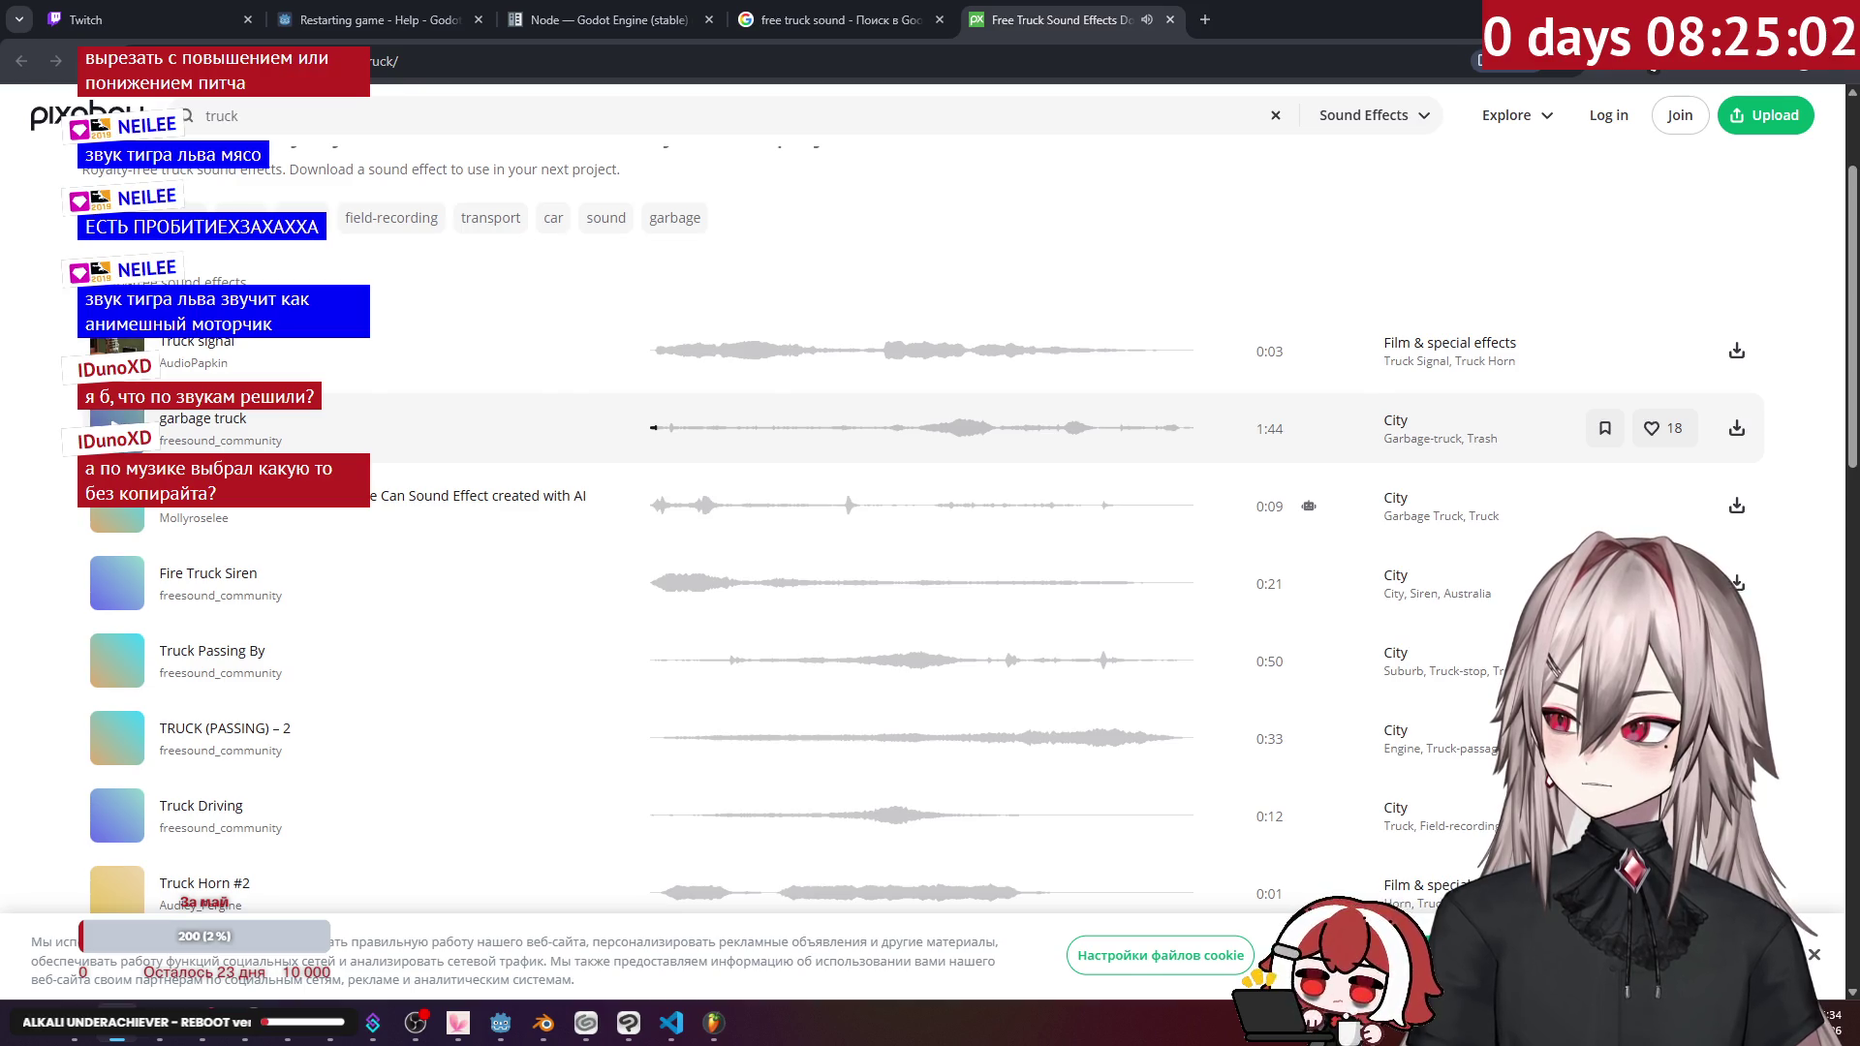
# Refine the search to 'free truck motor sound', open Pixabay's truck-engine results, then bring Spotify forward.
pyautogui.scroll(-2, 930, 436)
pyautogui.hotkey('ctrl', 'w')
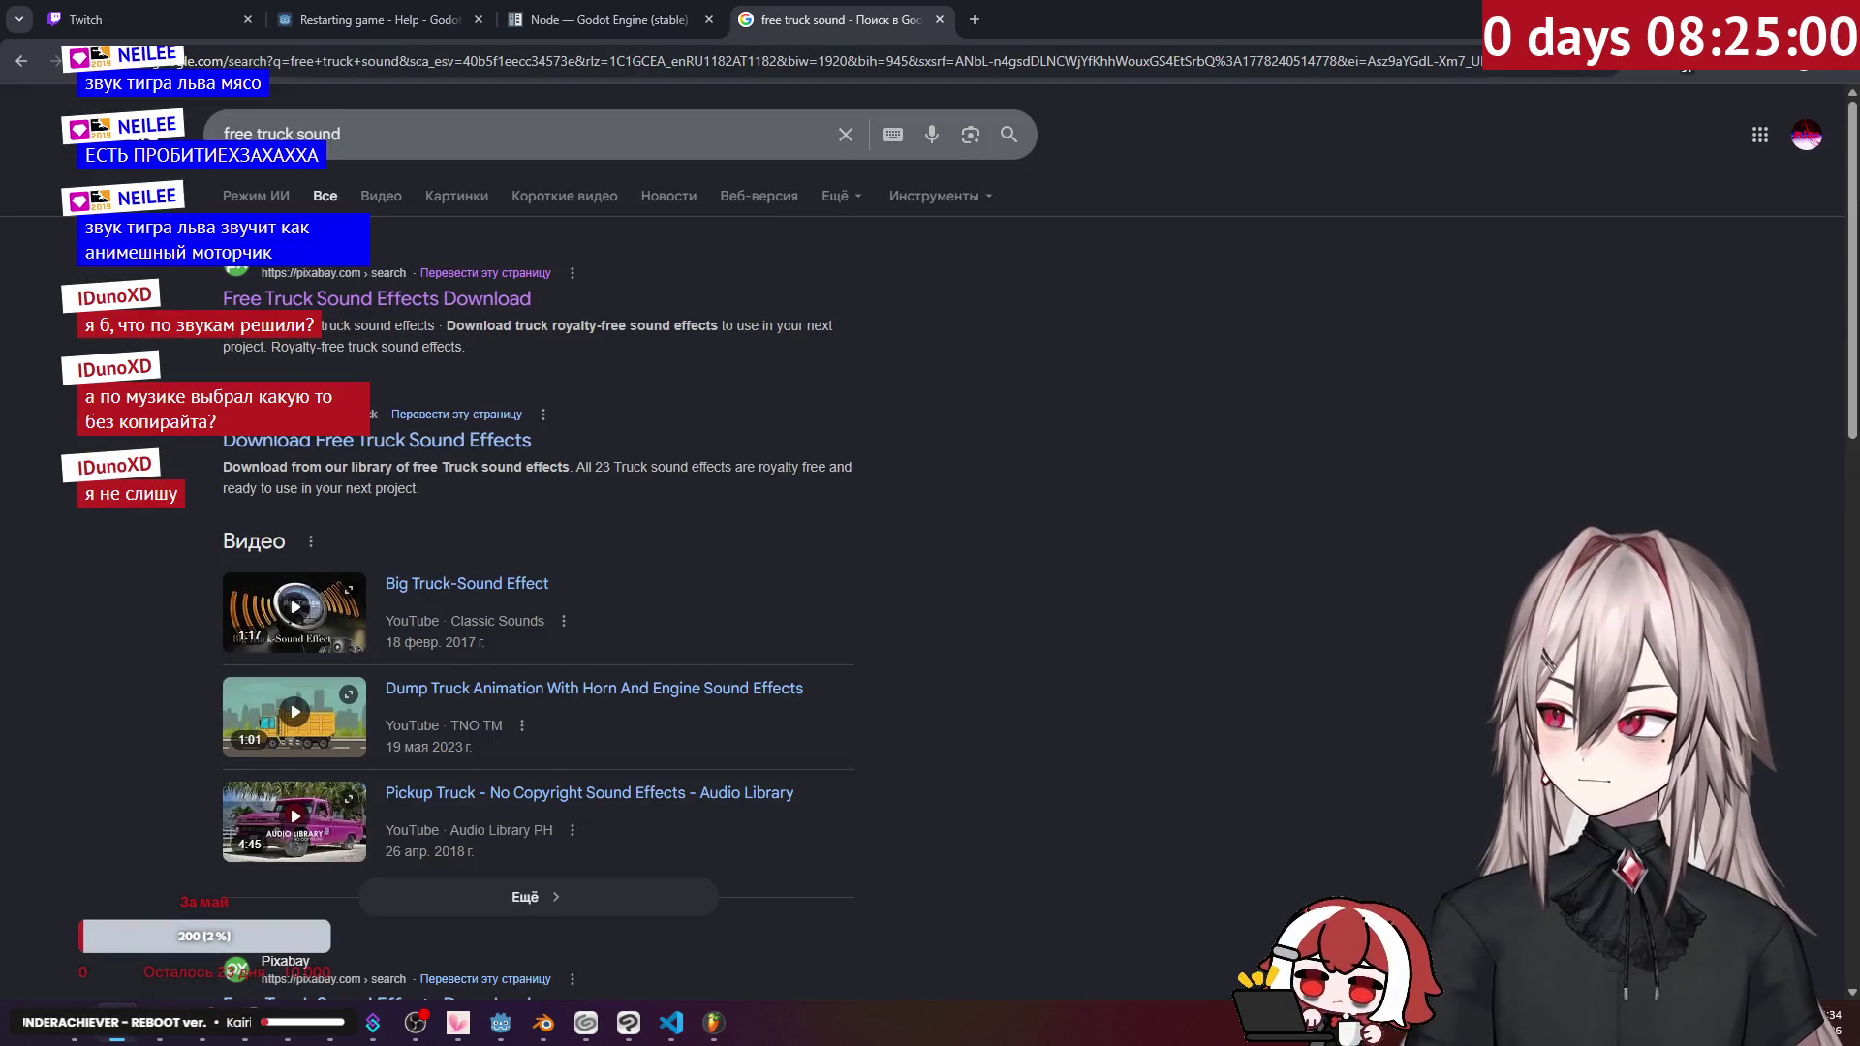
pyautogui.click(299, 133)
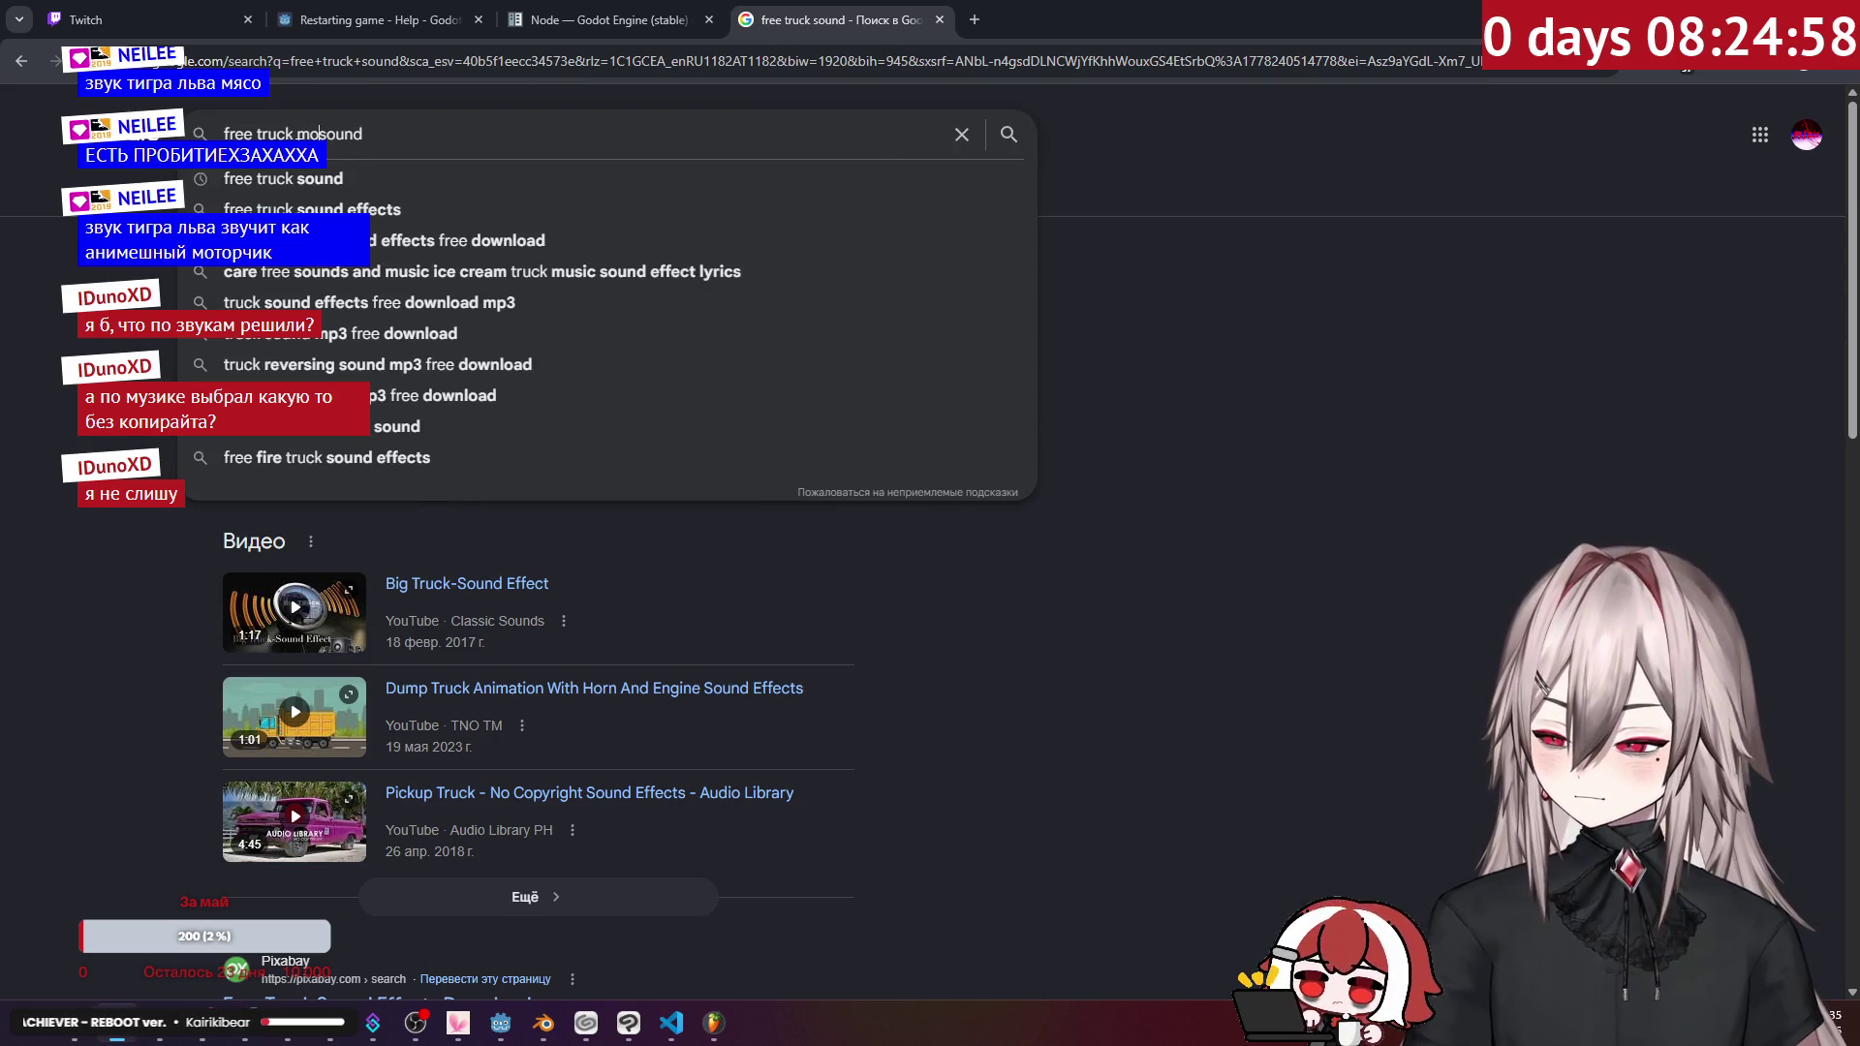
pyautogui.write('motor')
pyautogui.press('Return')
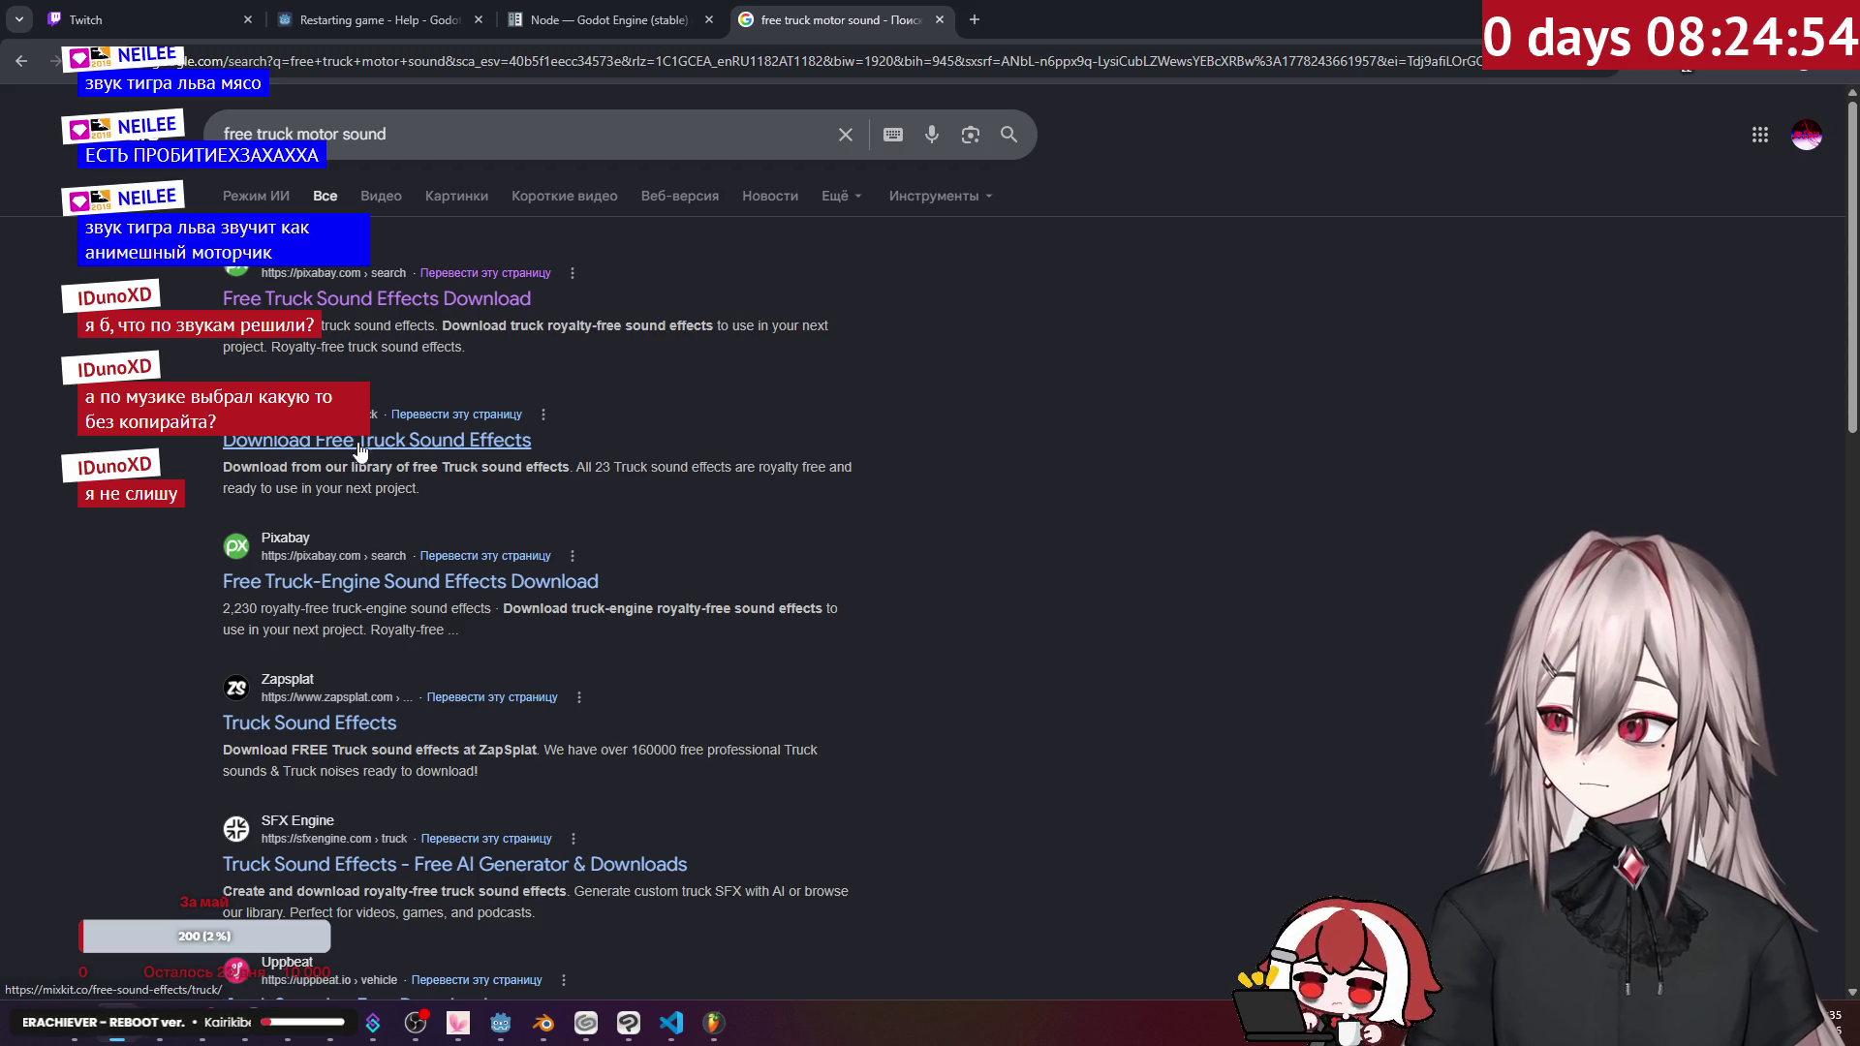
pyautogui.click(1122, 8)
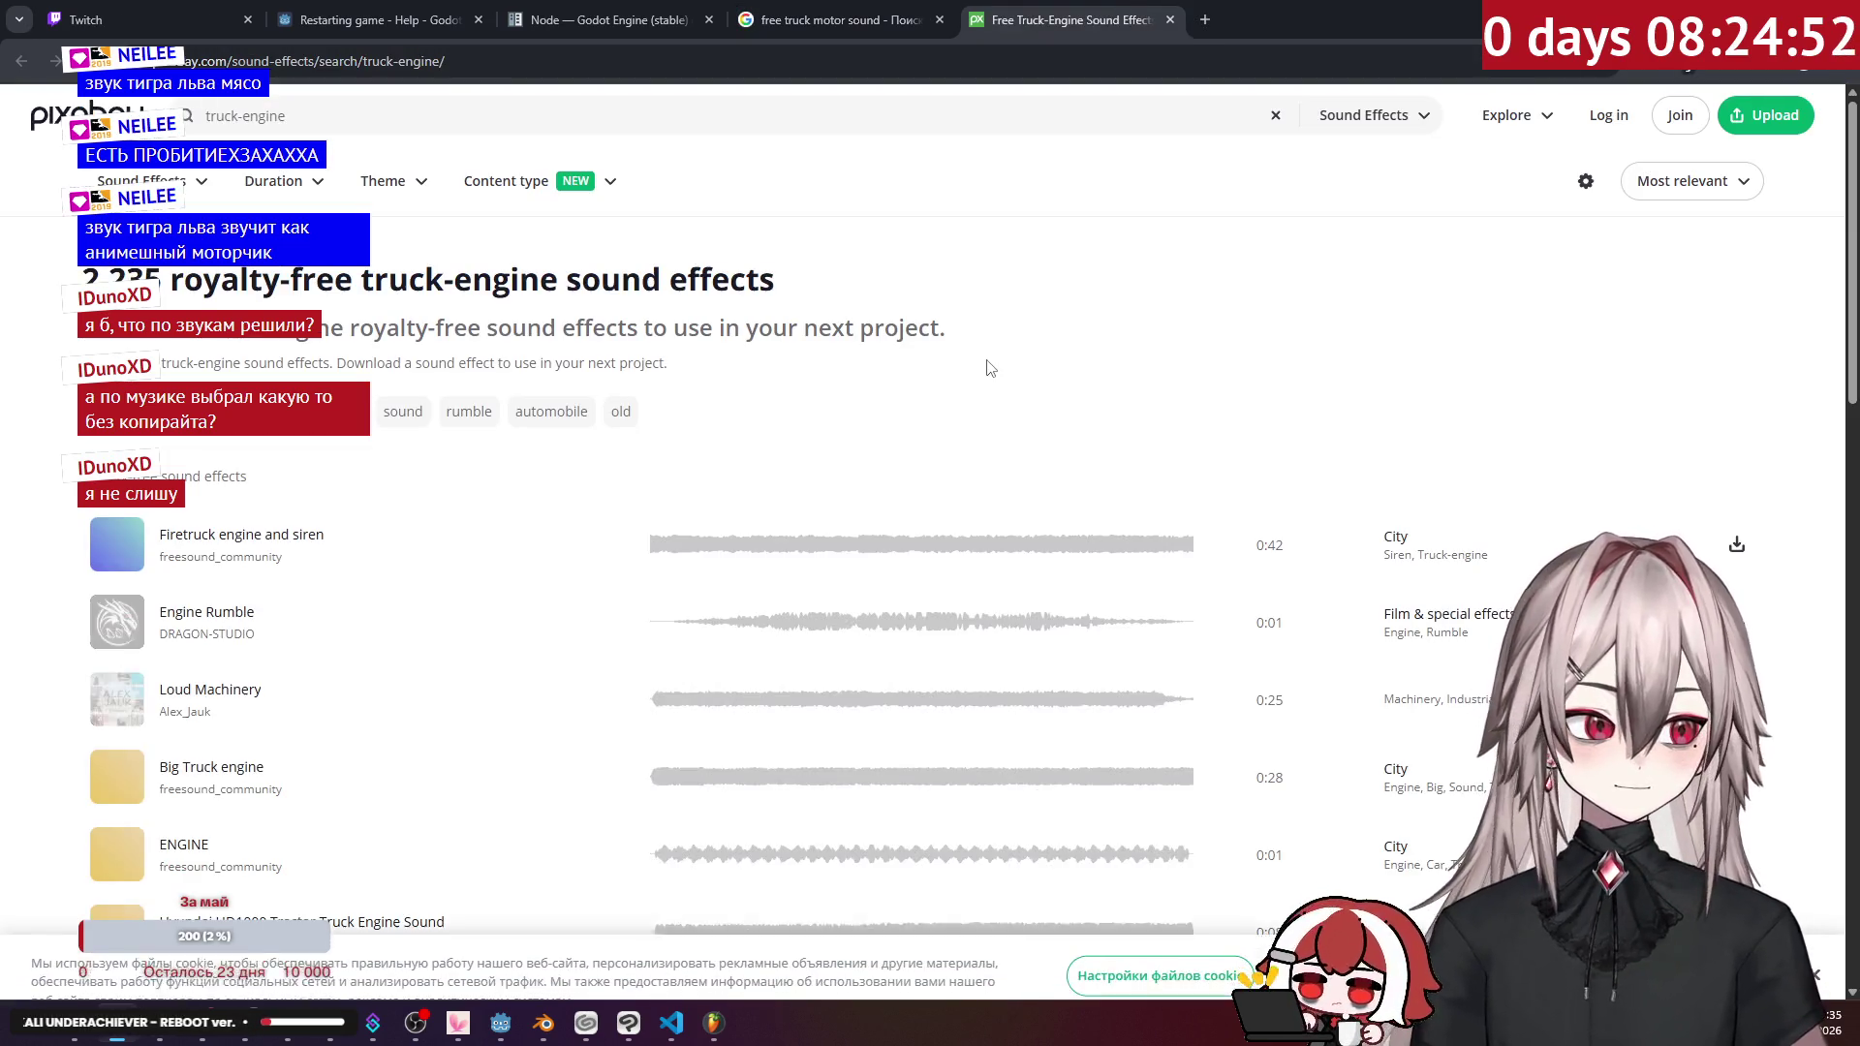
pyautogui.click(288, 1023)
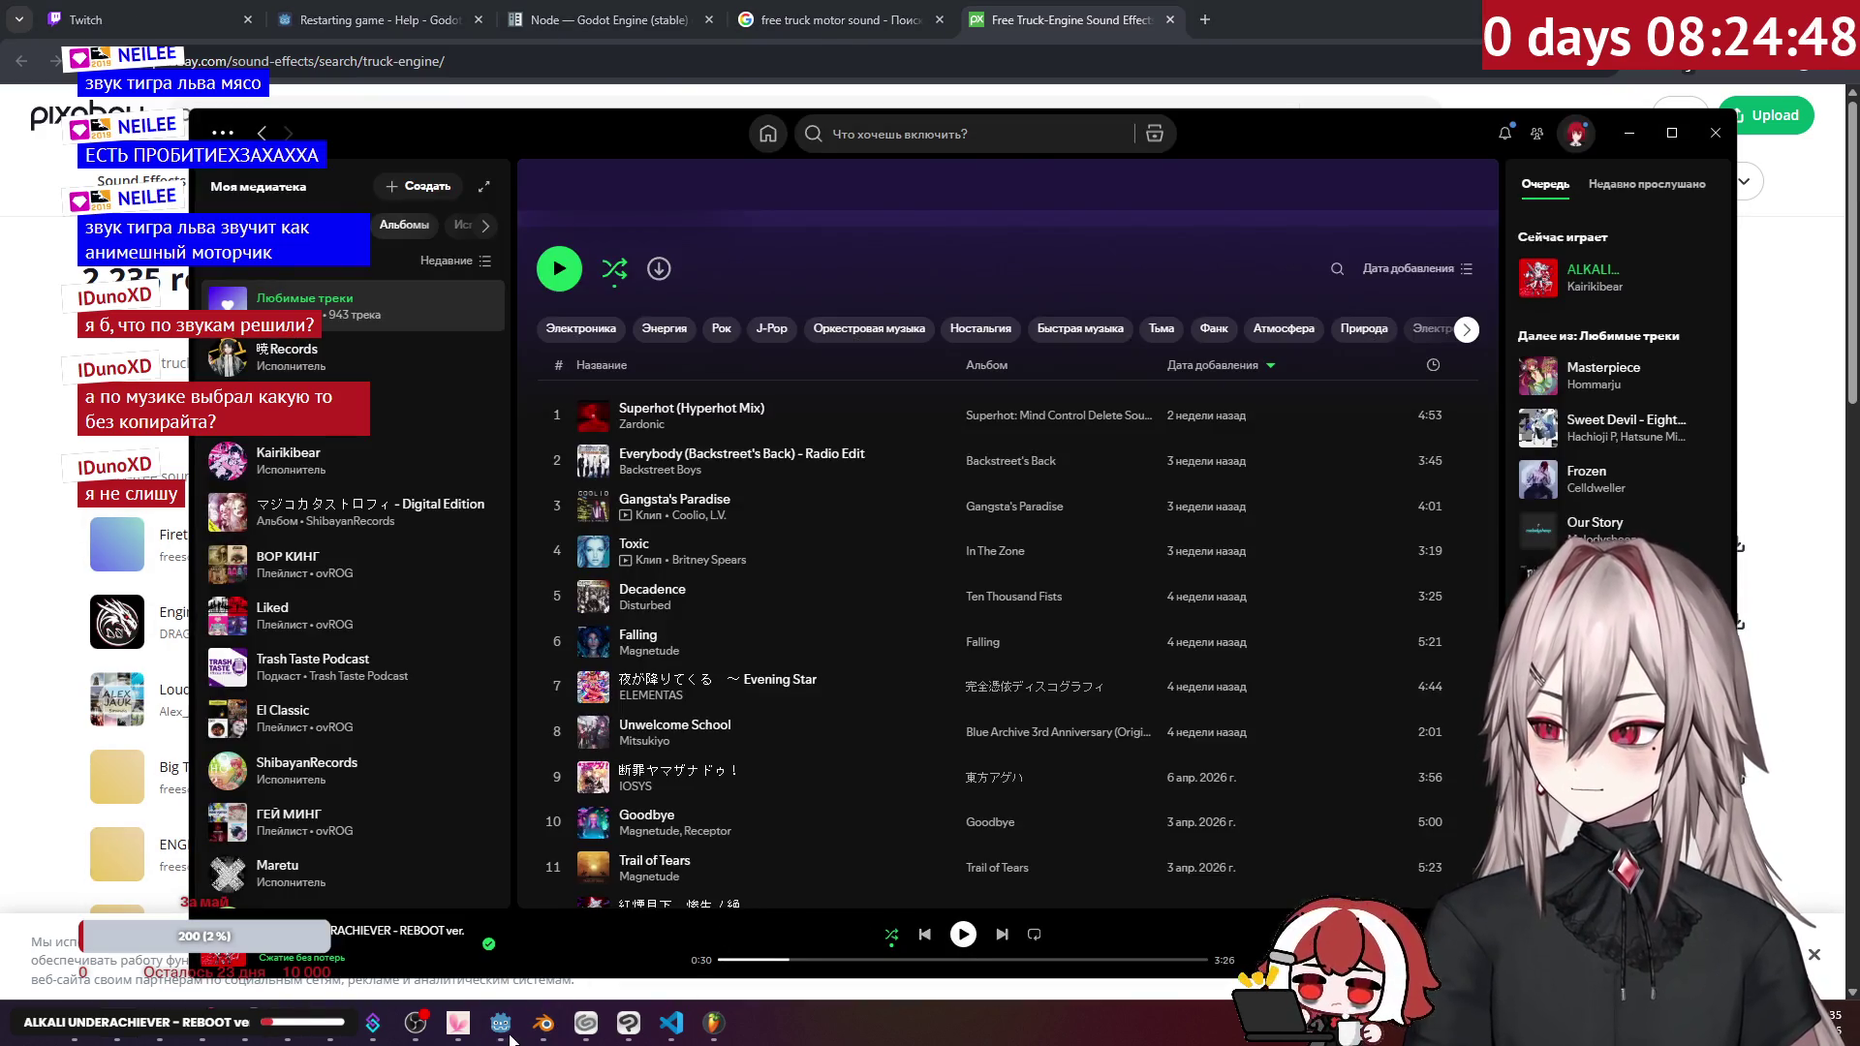
# Run the game from Godot to hear the menu music, stop it, and return to Pixabay.
pyautogui.click(507, 1033)
pyautogui.press('F5')
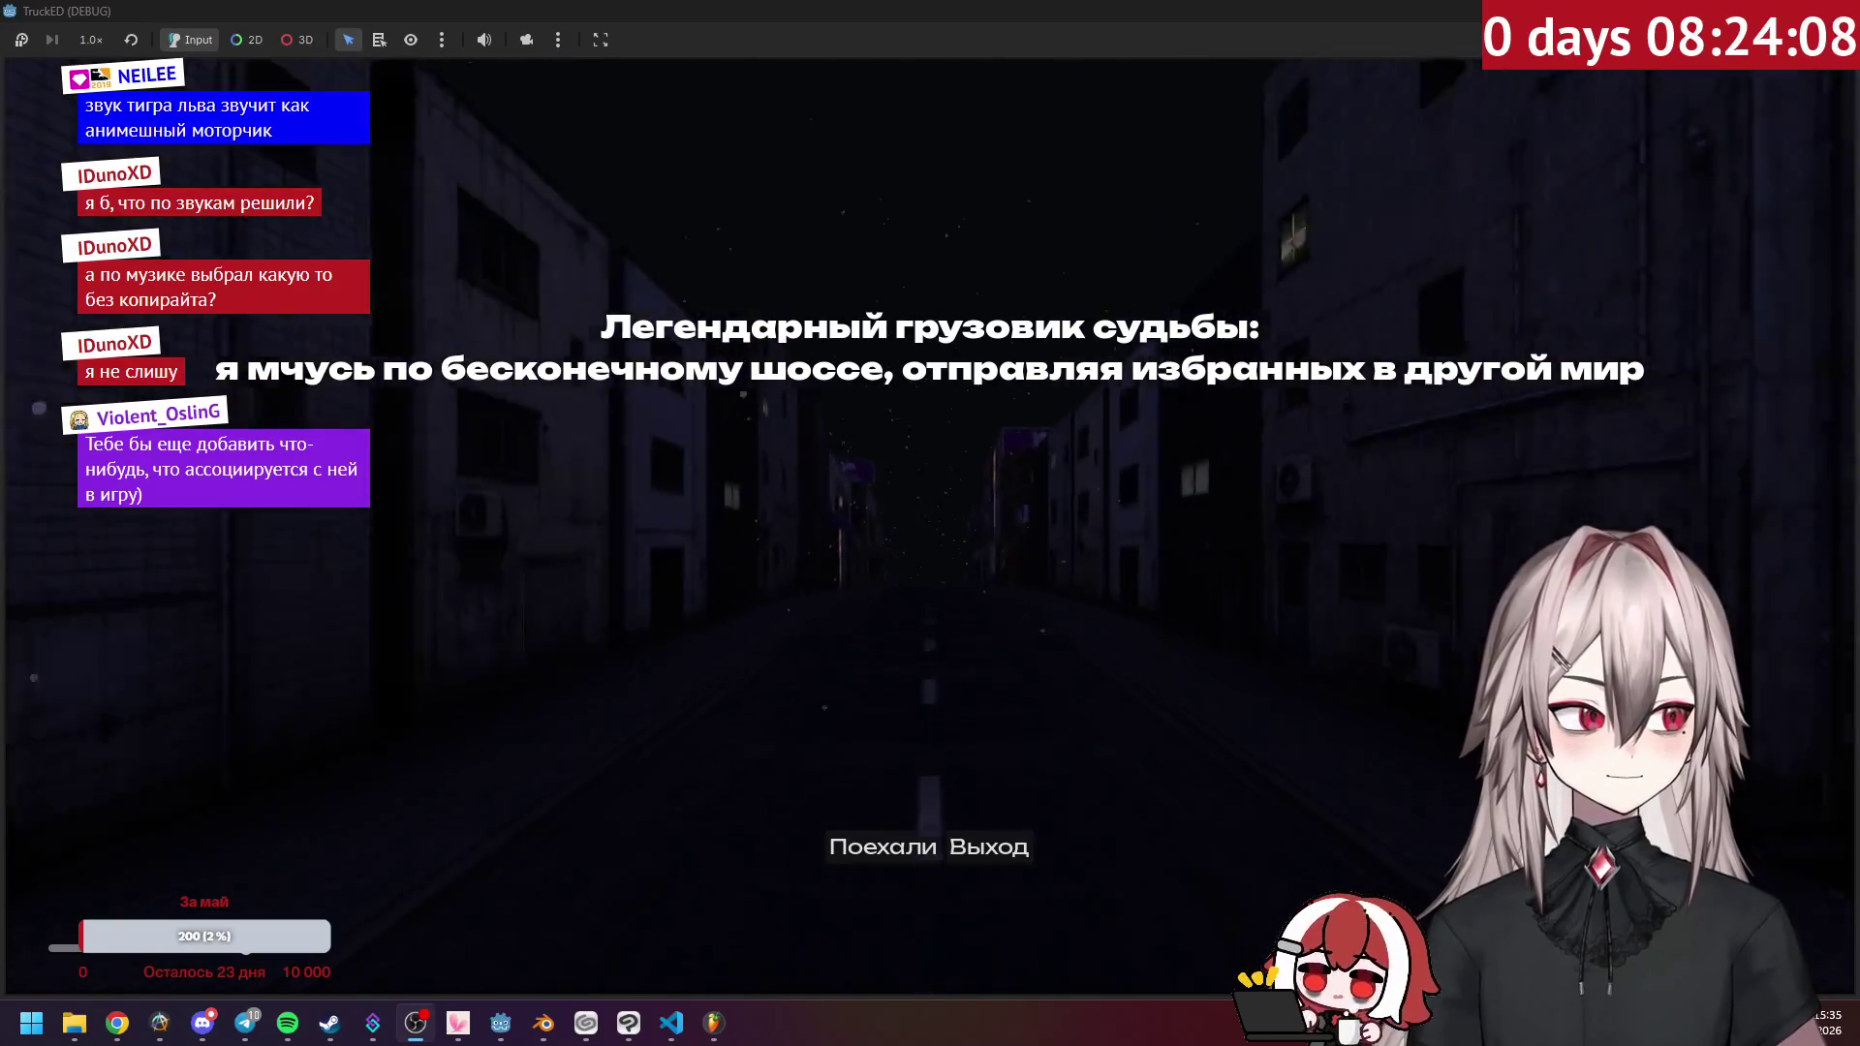
pyautogui.click(1298, 438)
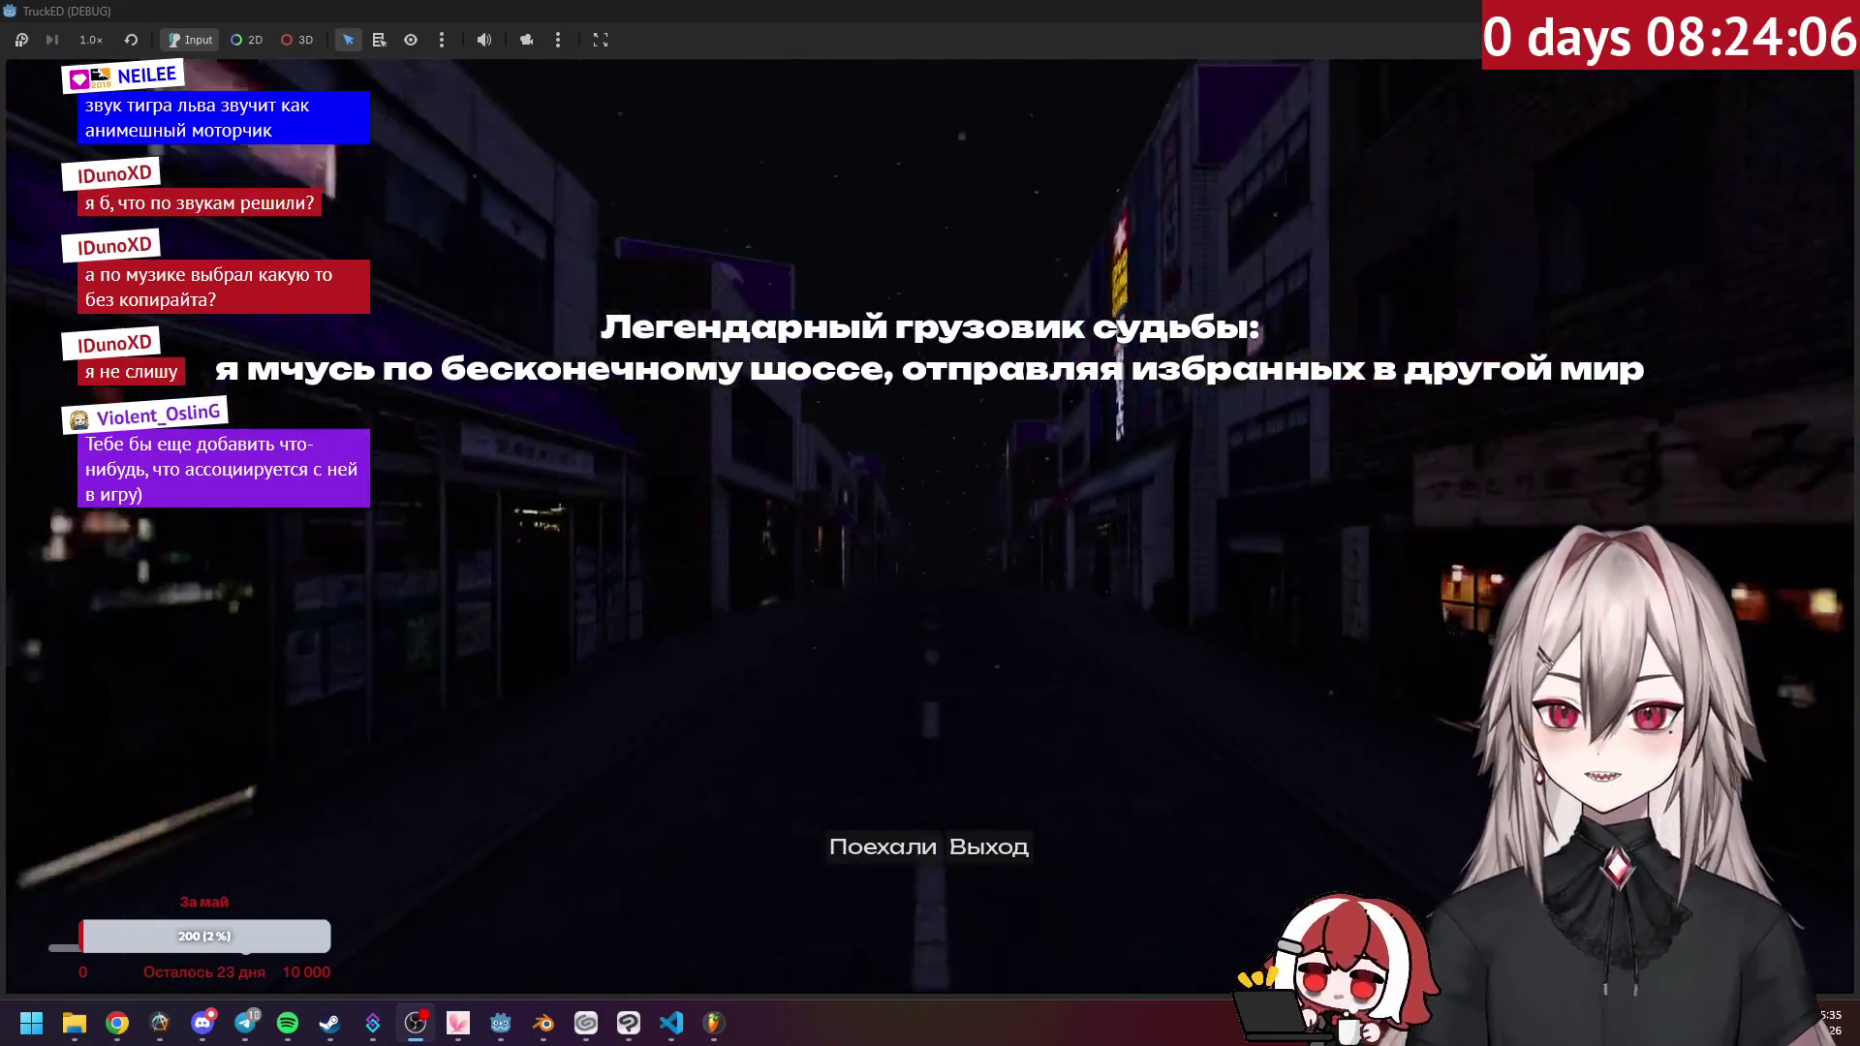
pyautogui.press('F8')
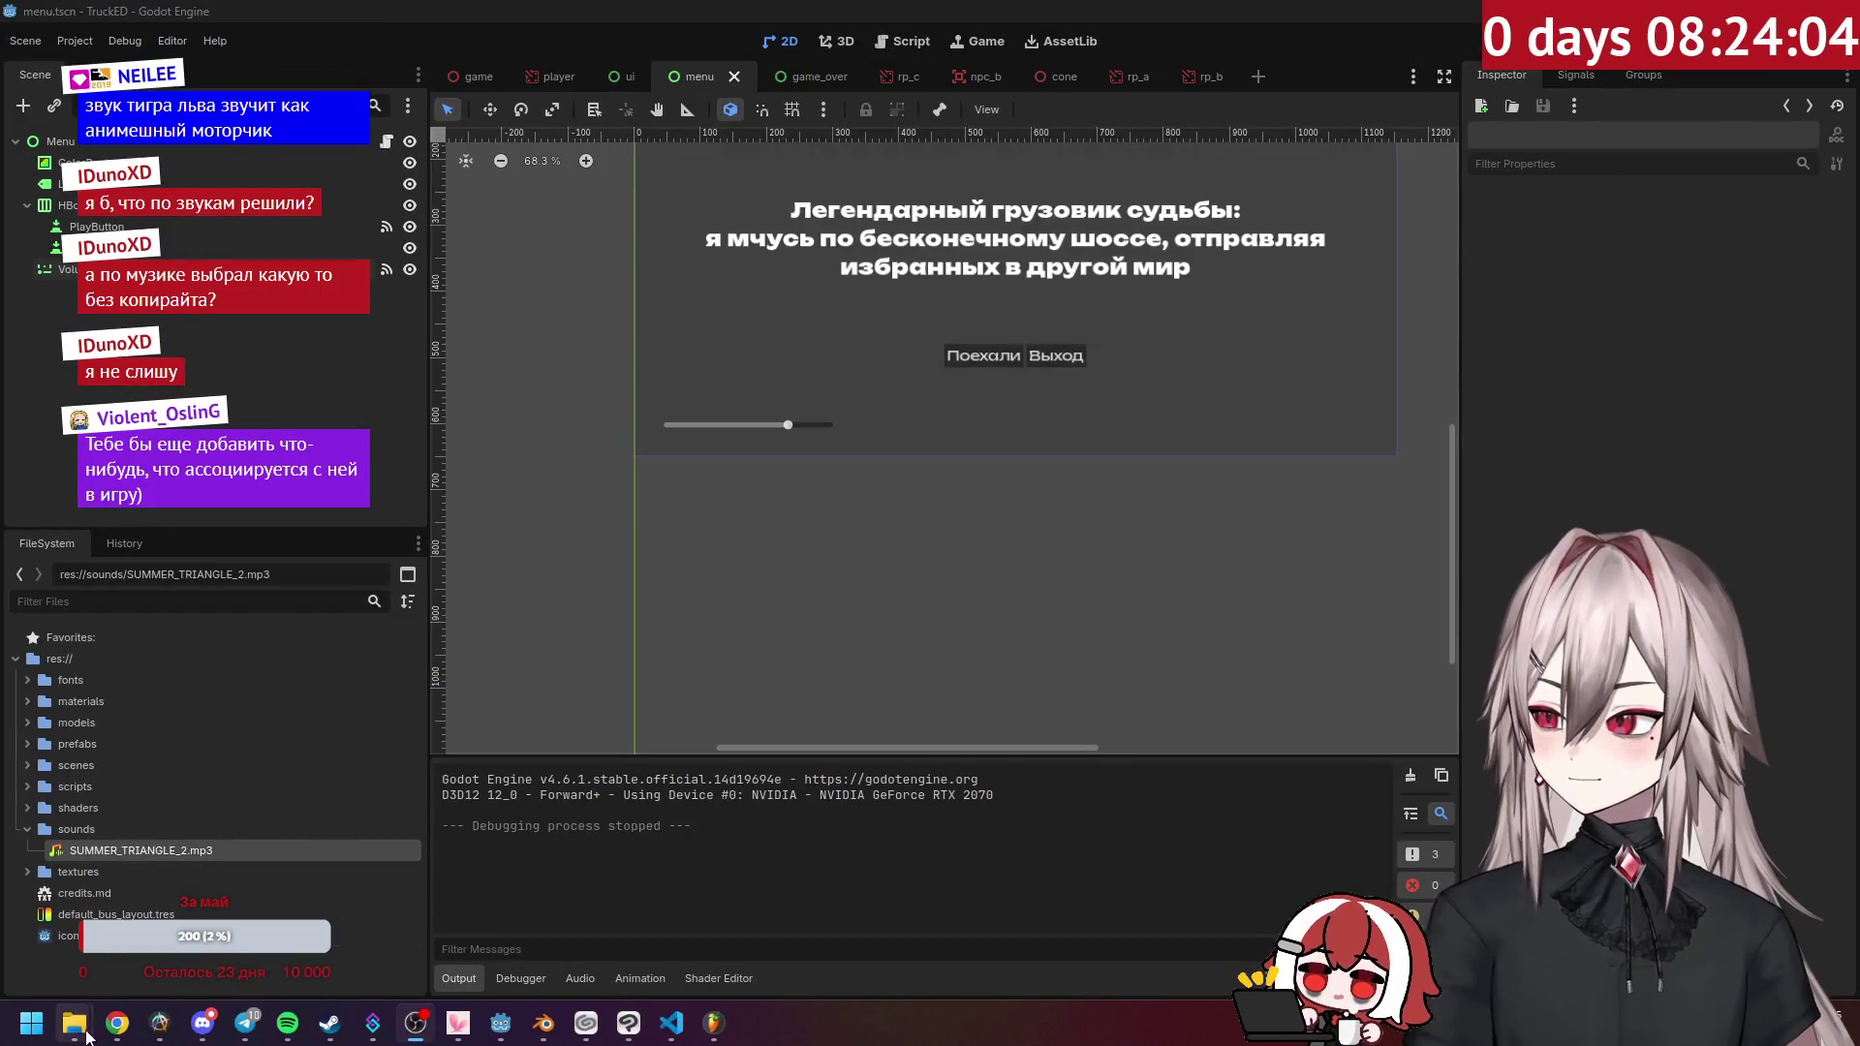
pyautogui.click(117, 1023)
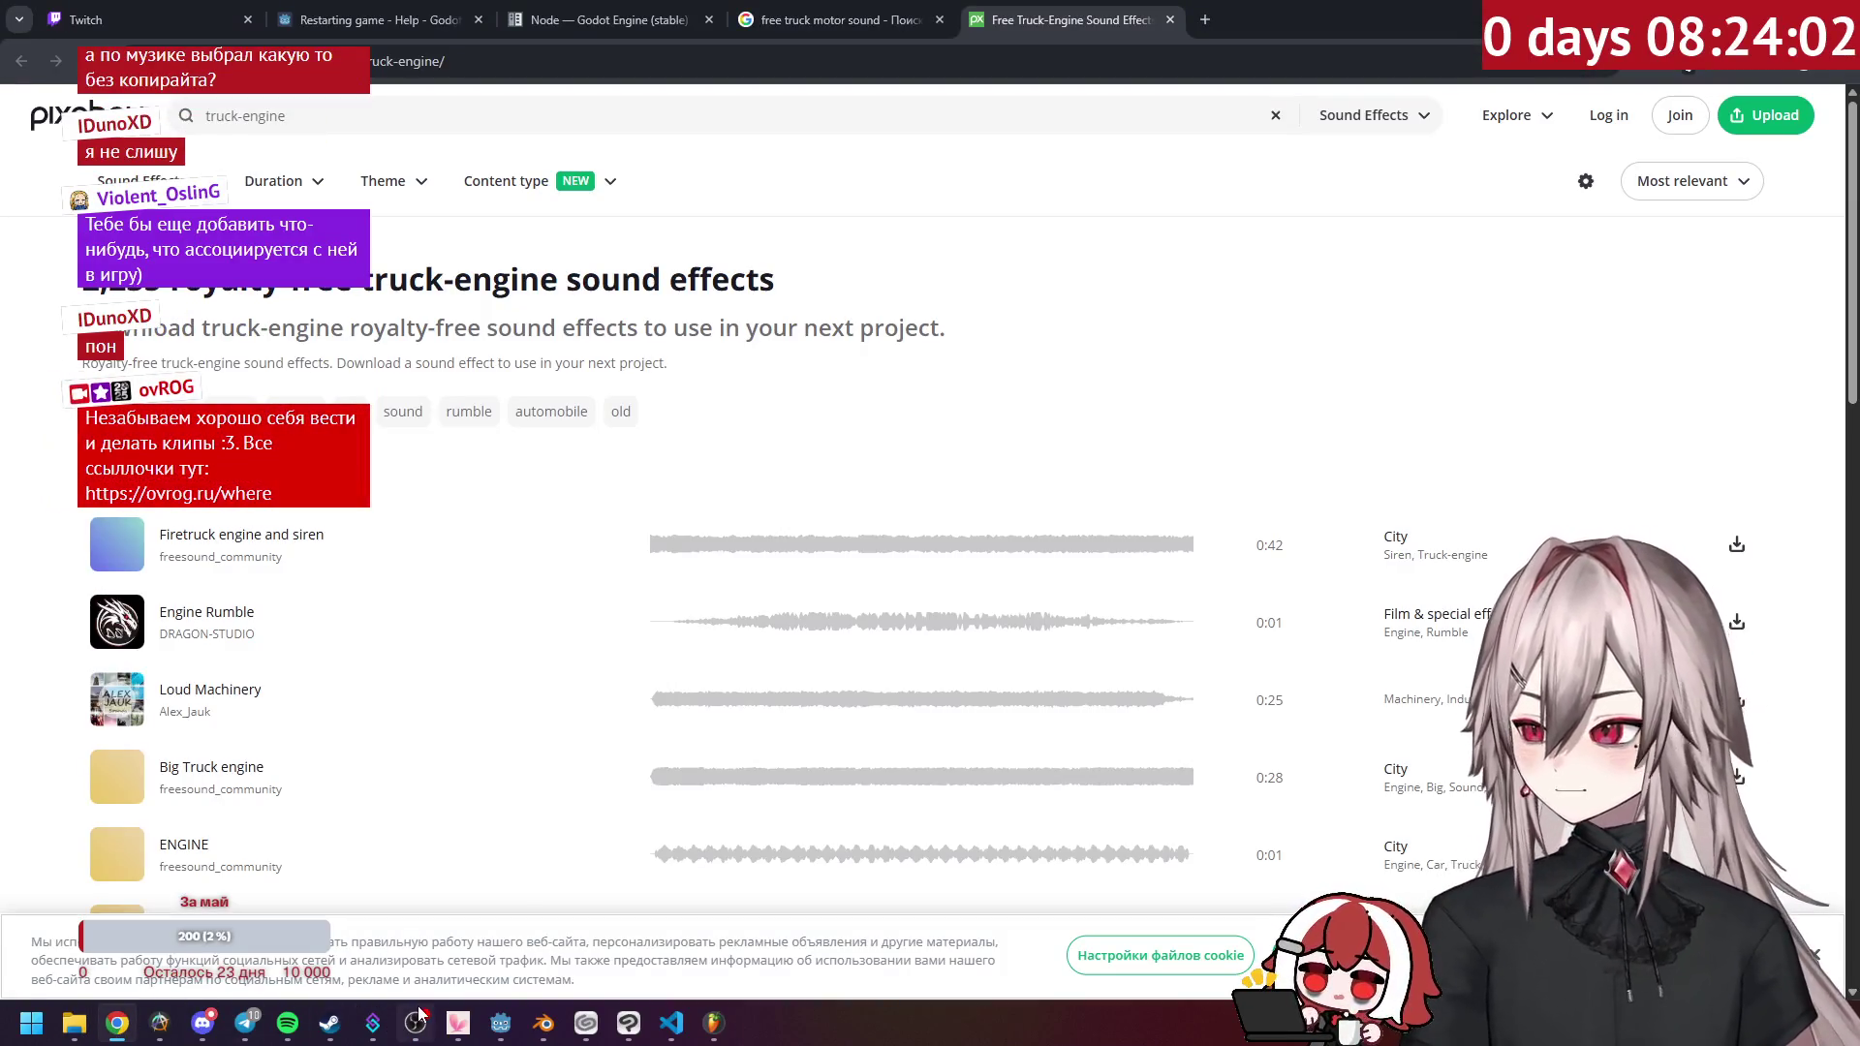
# Preview the Engine Rumble and Big Truck engine sounds on Pixabay.
pyautogui.moveTo(419, 1012)
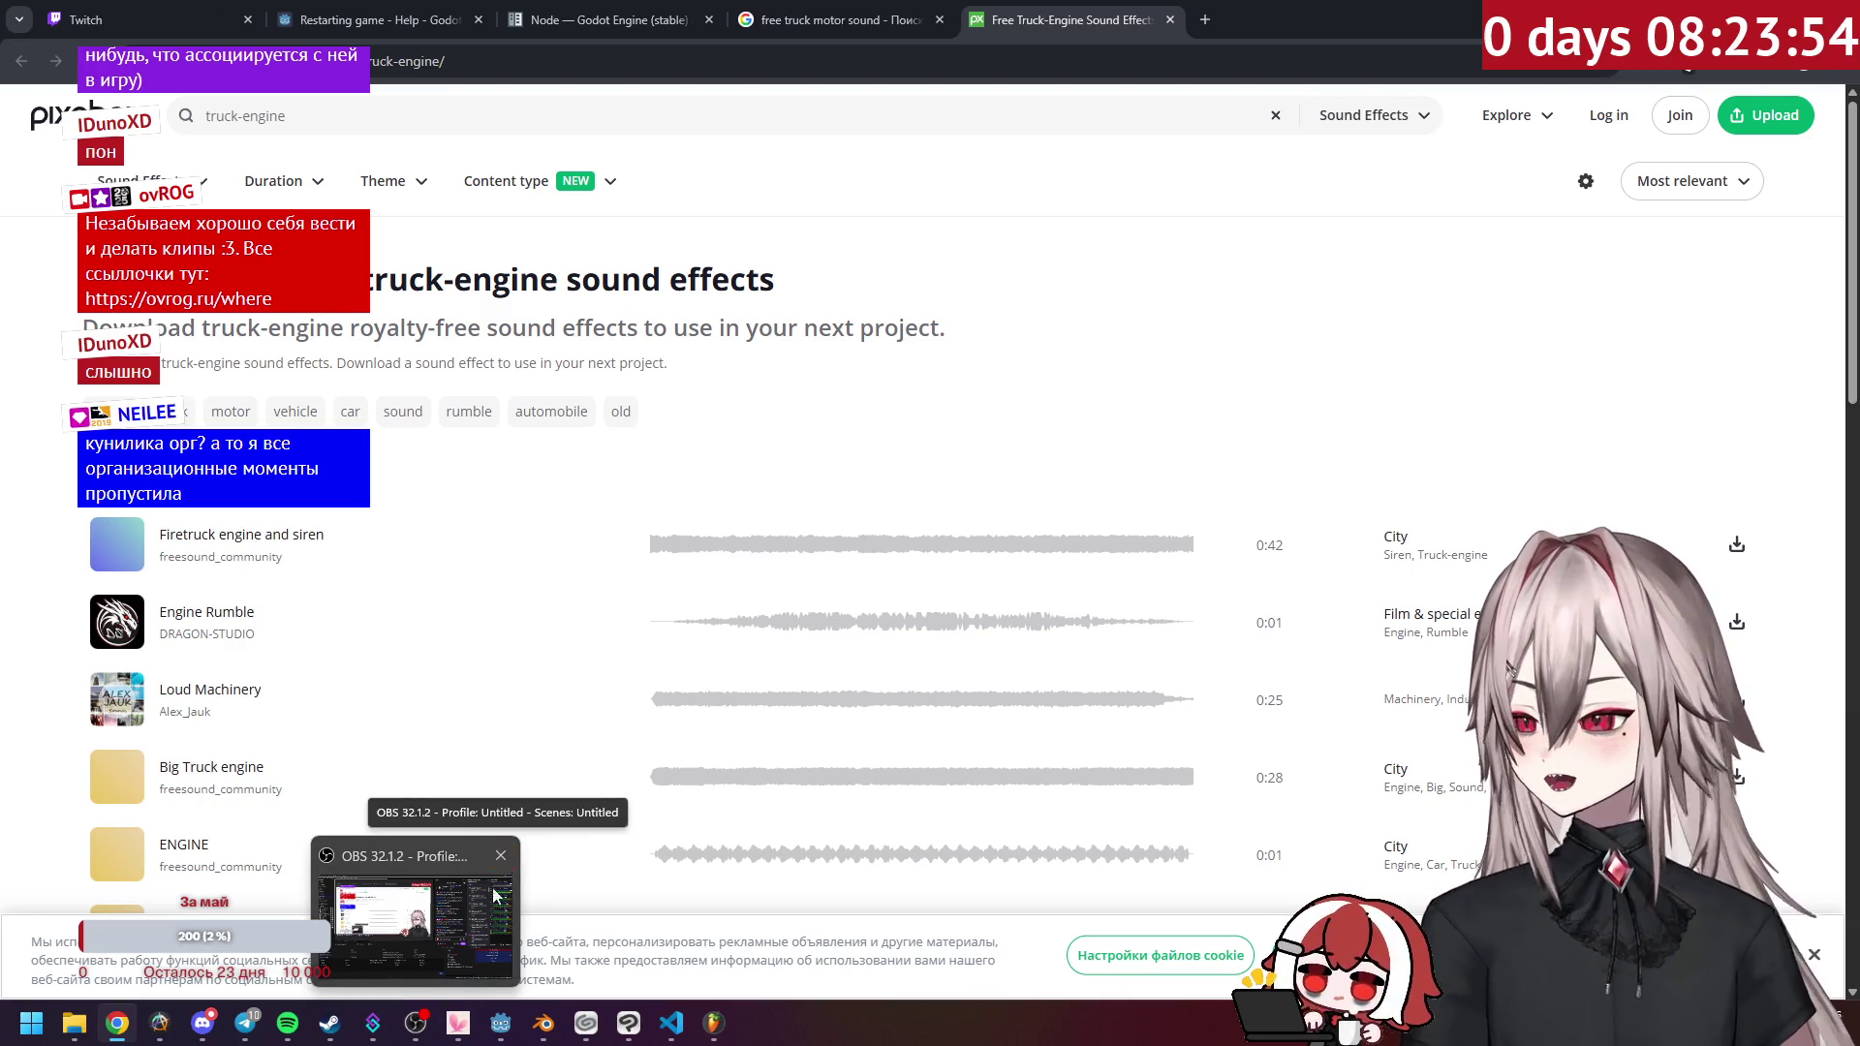
pyautogui.moveTo(507, 1043)
pyautogui.moveTo(300, 1032)
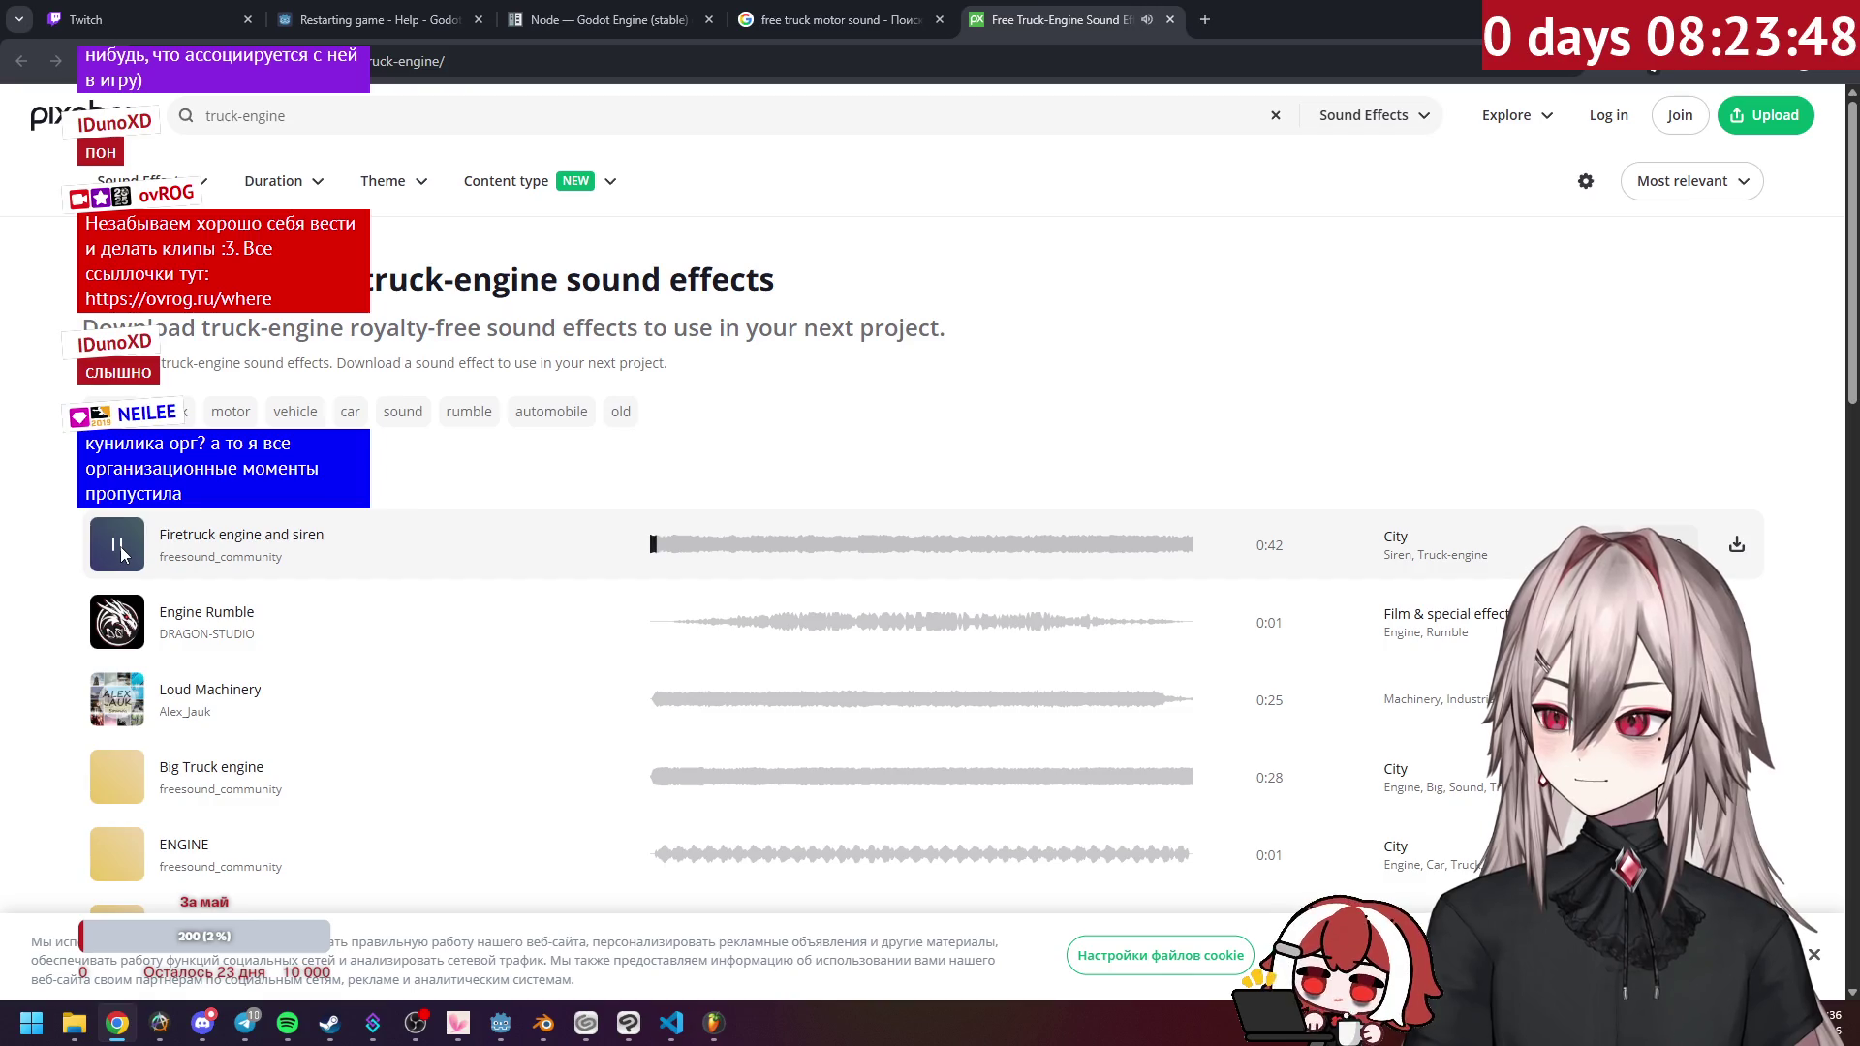
pyautogui.scroll(-1, 140, 562)
pyautogui.click(119, 532)
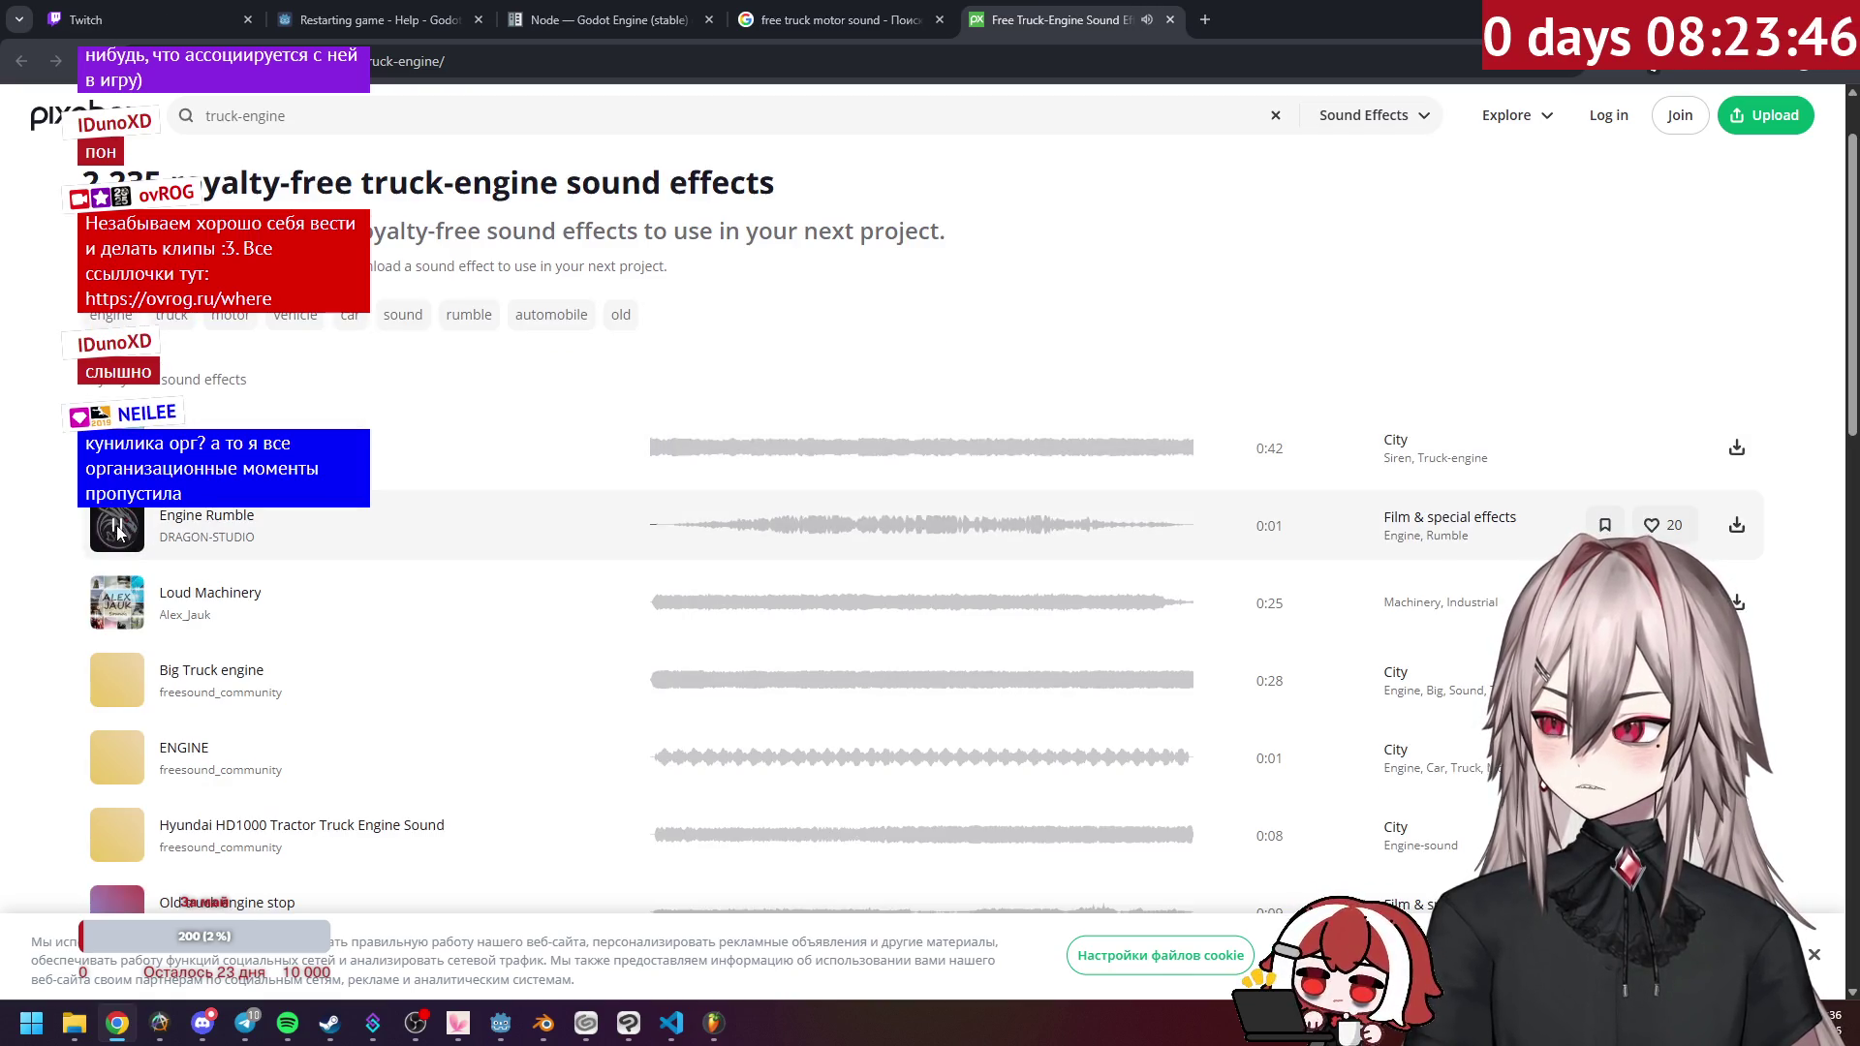
pyautogui.click(123, 677)
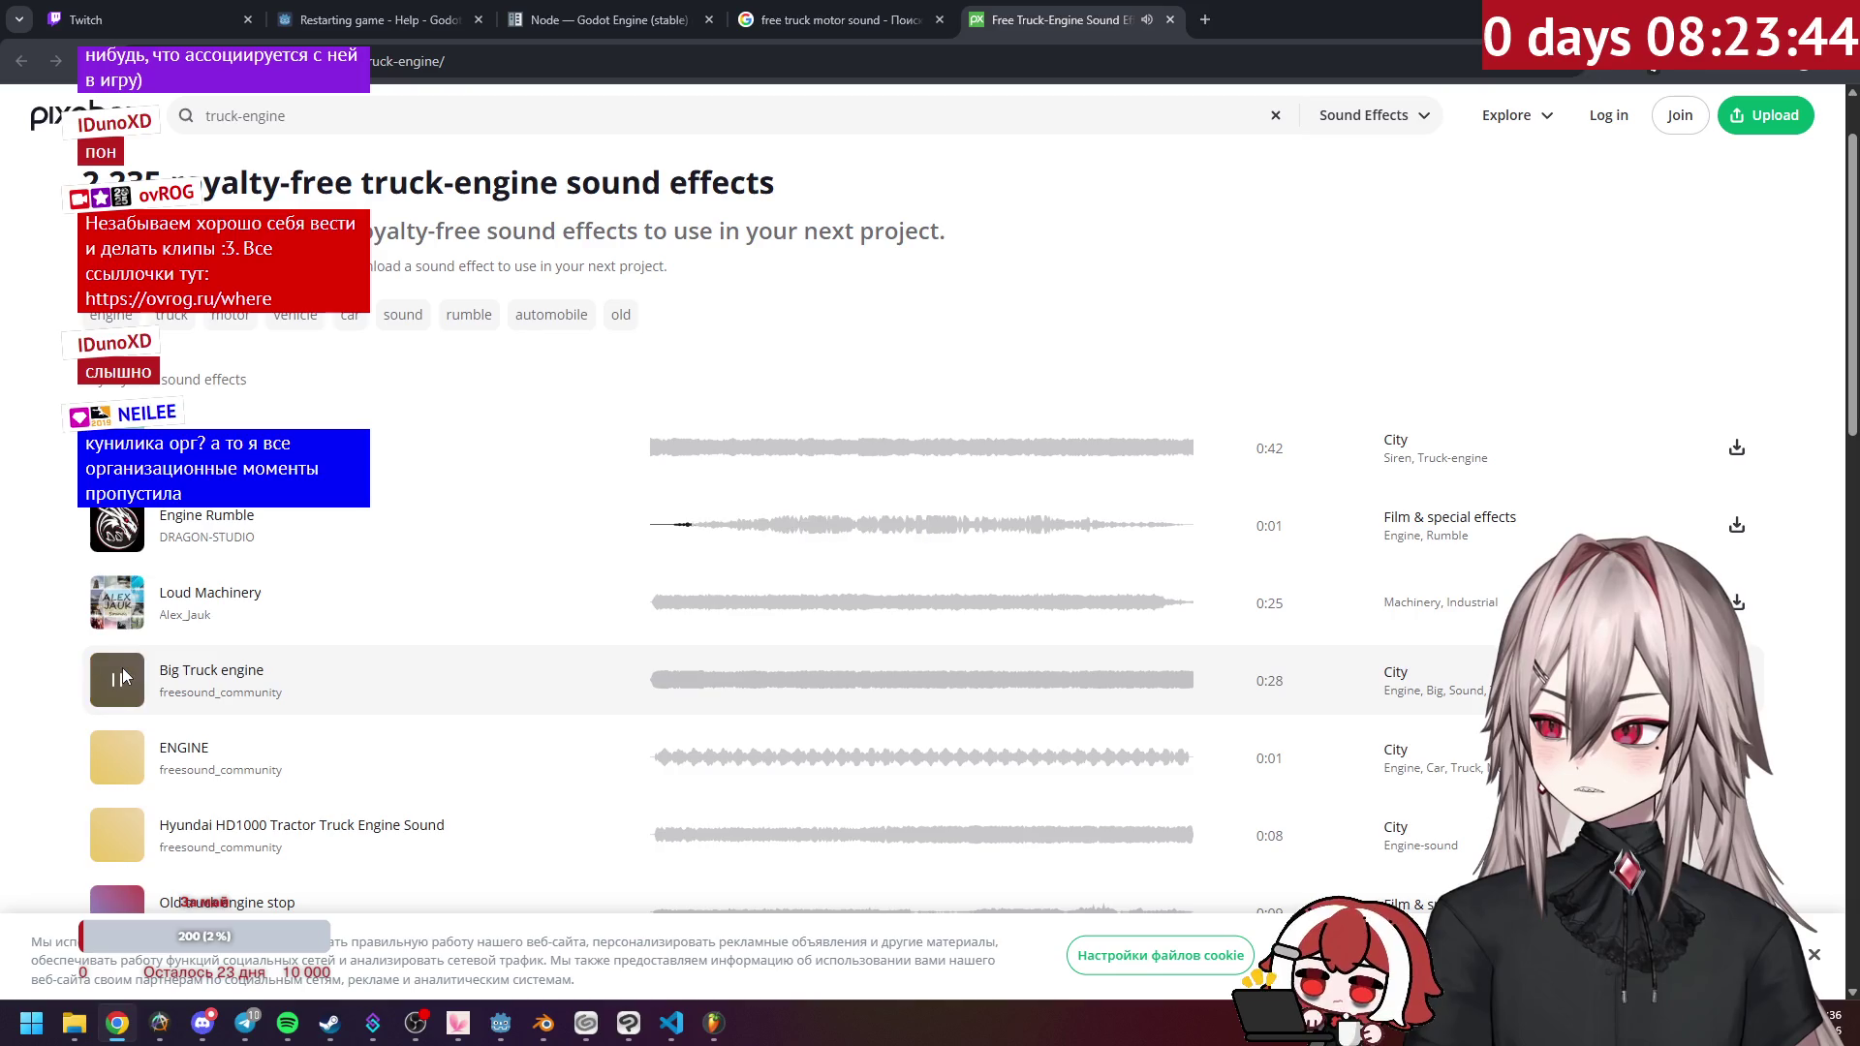
# Preview the Hyundai HD1000 truck engine and ENGINE sounds, then start downloading ENGINE.
pyautogui.scroll(-1, 131, 673)
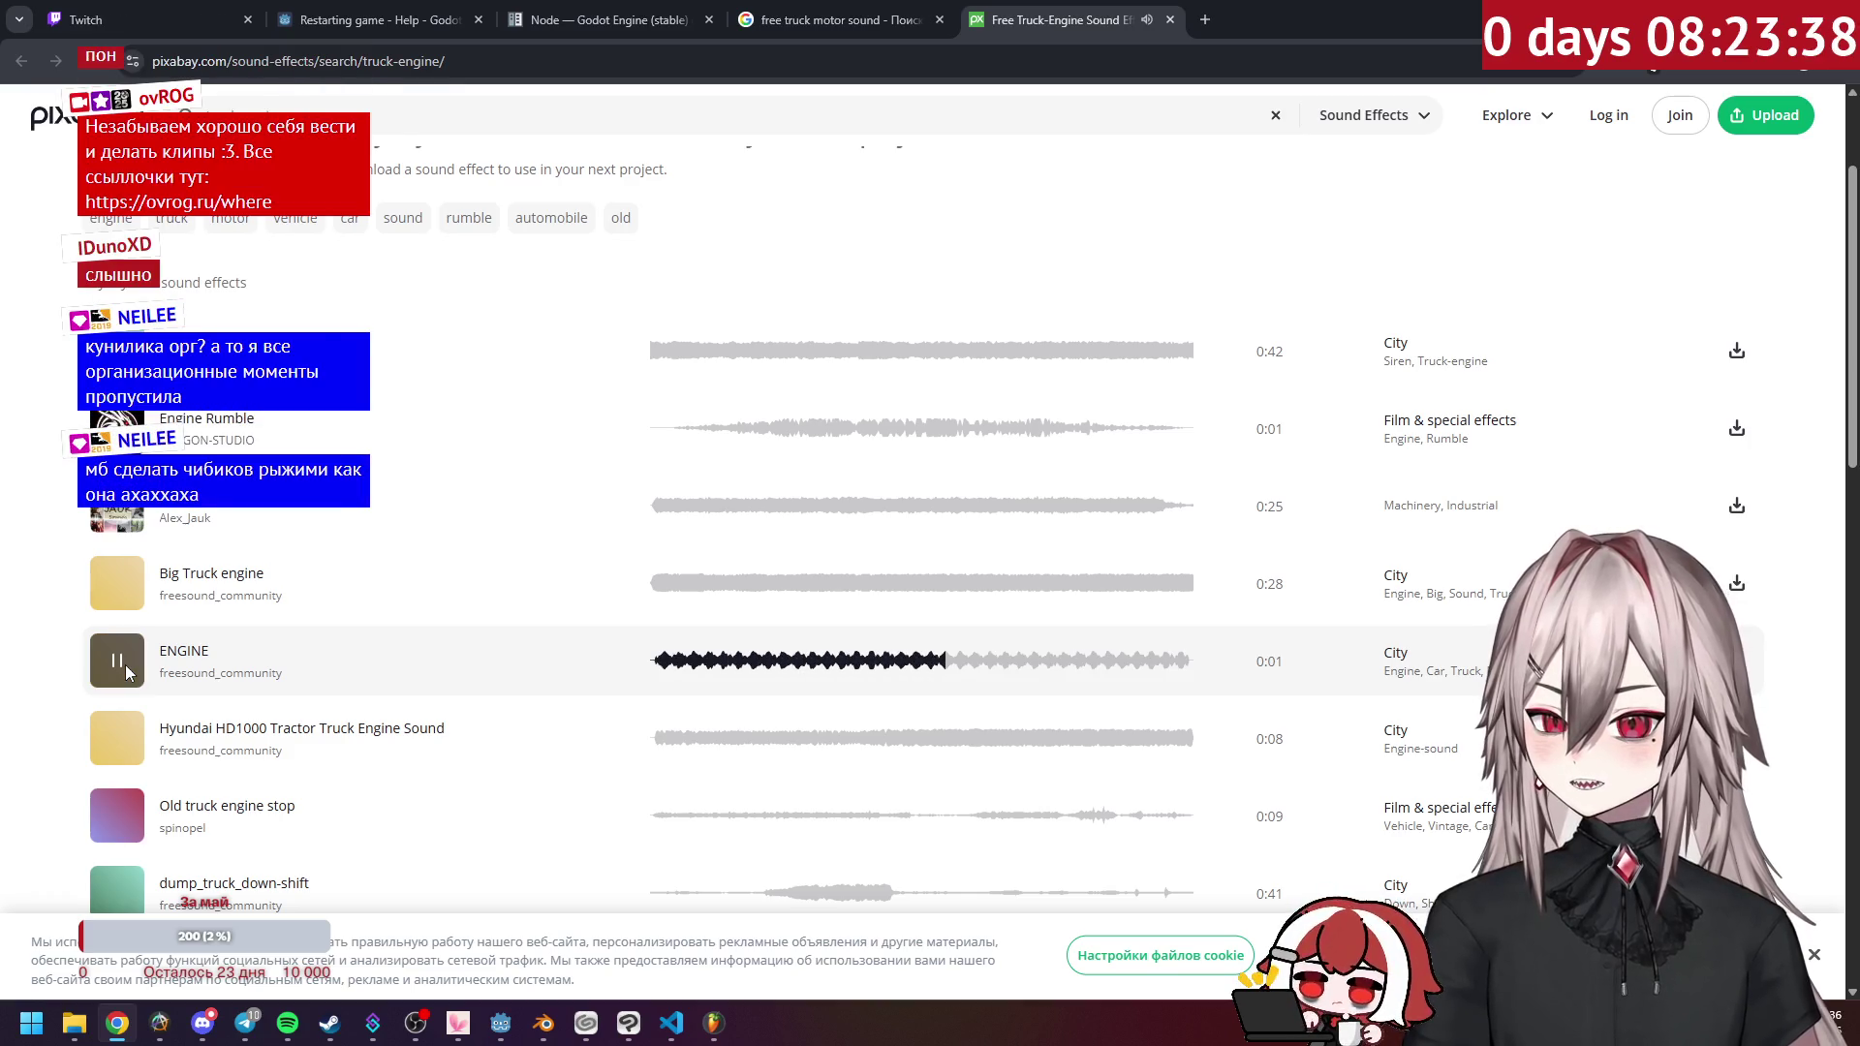
pyautogui.scroll(-1, 596, 665)
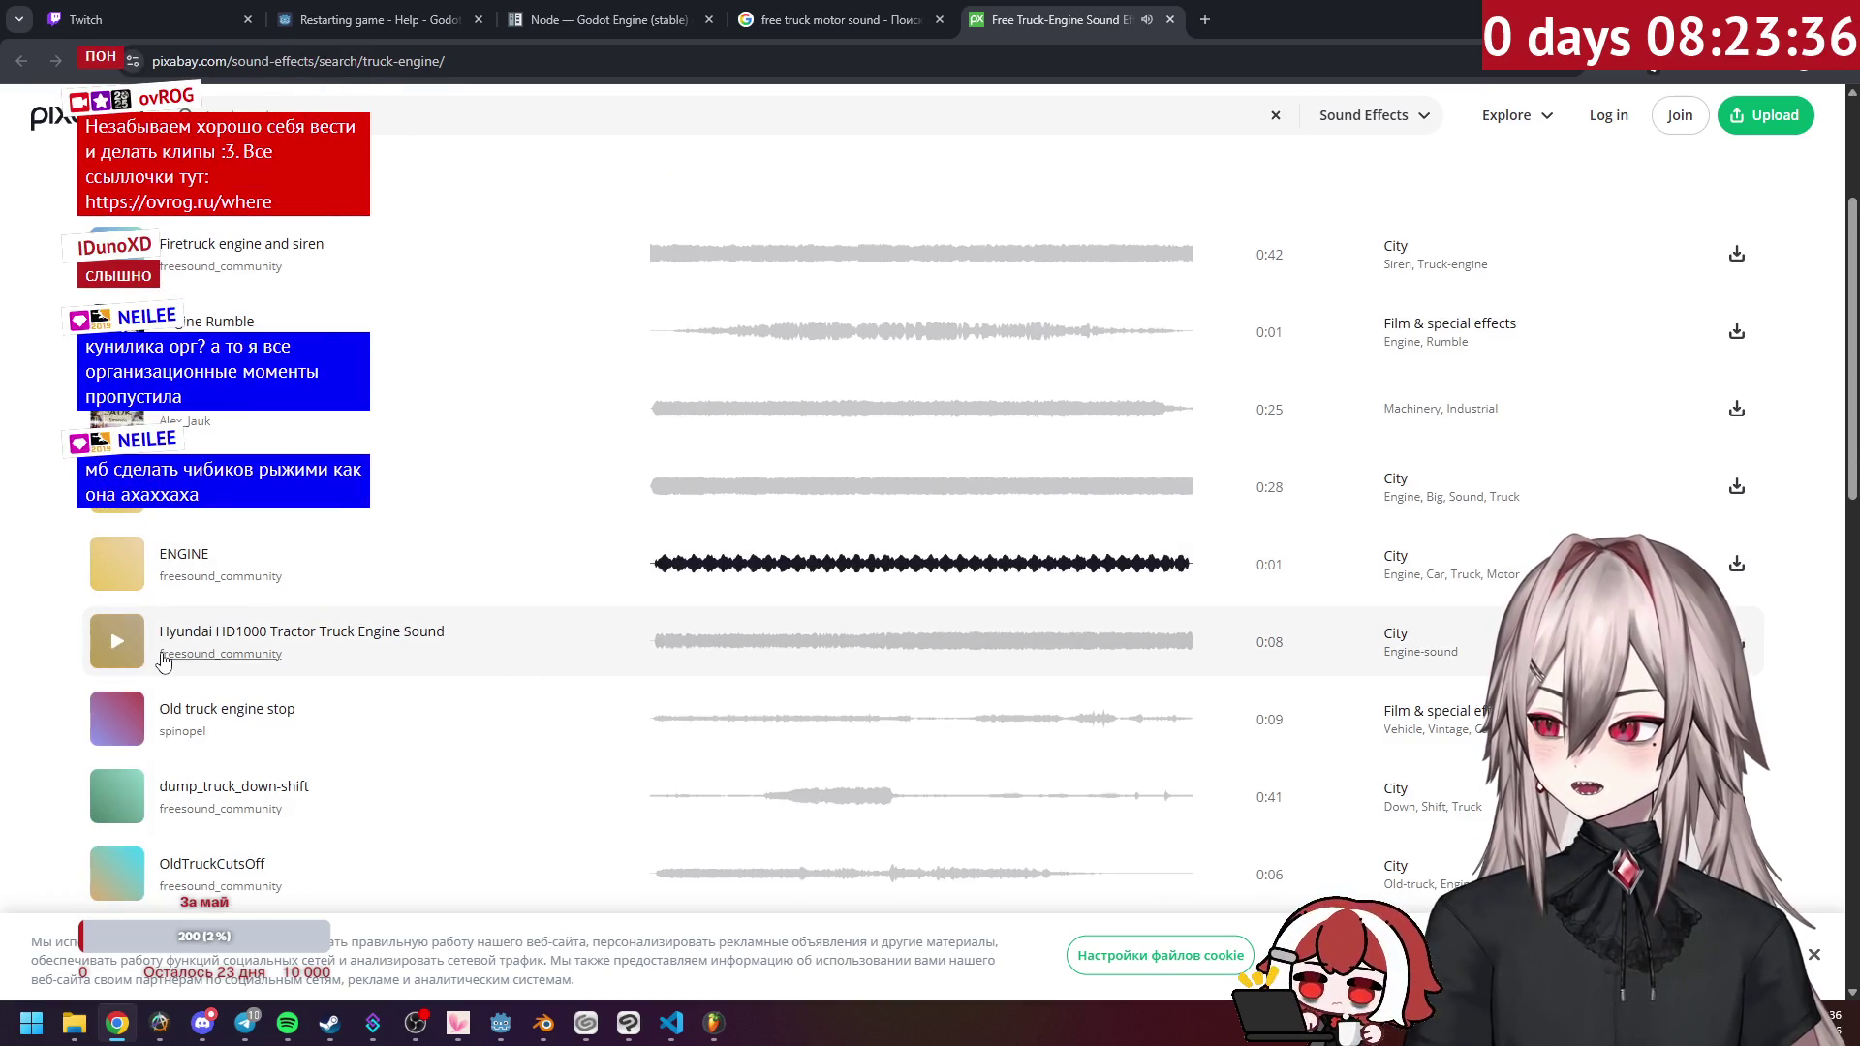
pyautogui.click(117, 645)
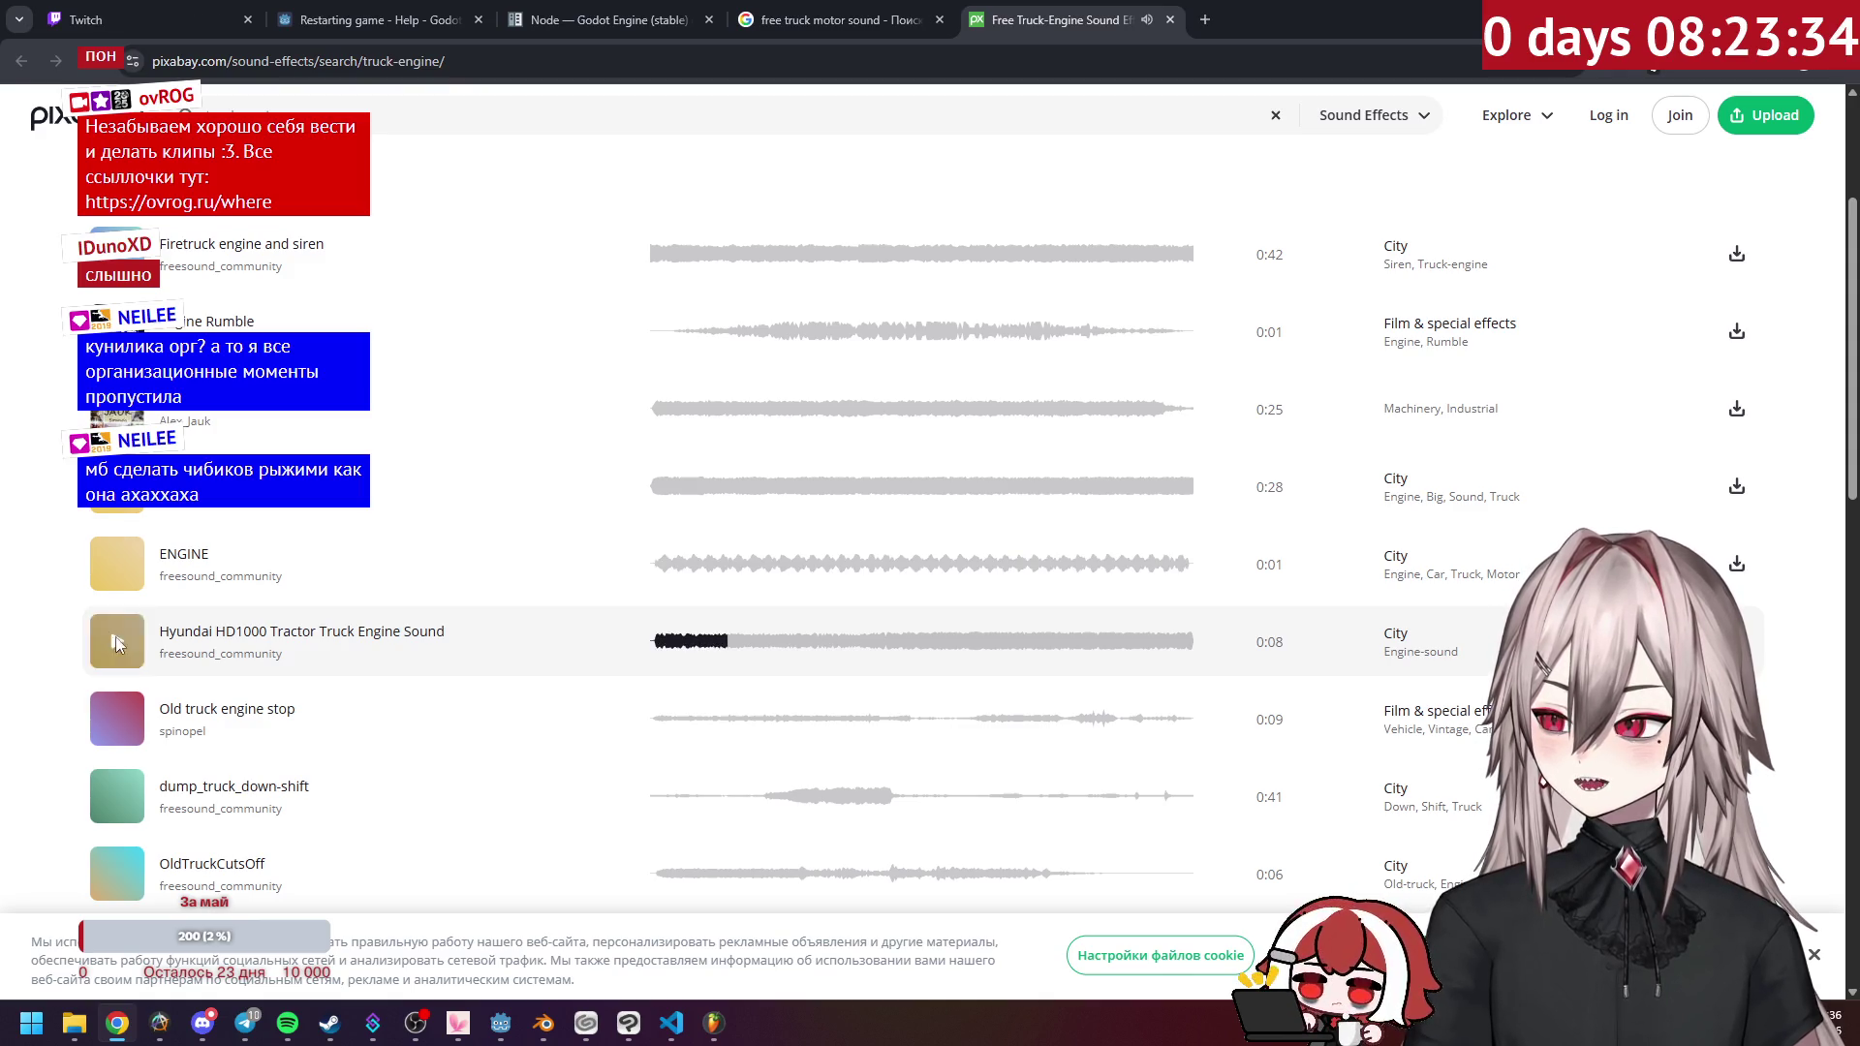
pyautogui.click(129, 569)
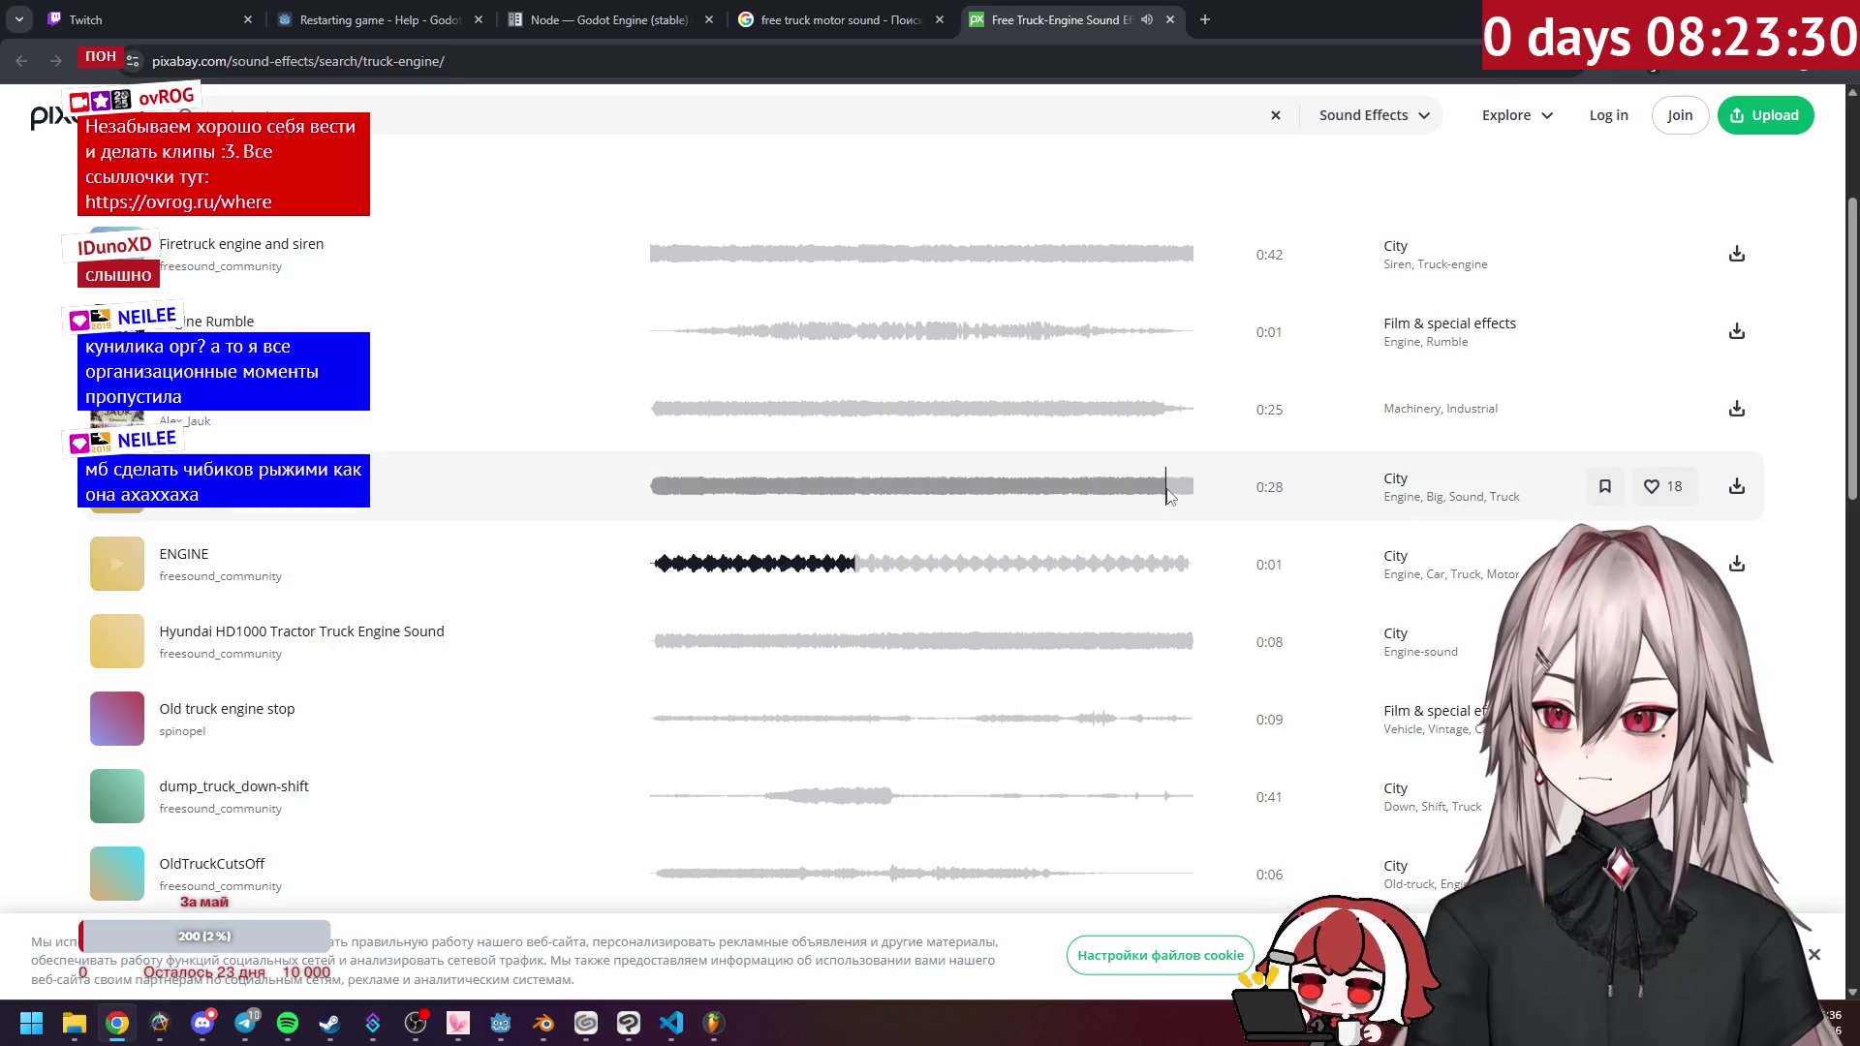
pyautogui.click(1743, 574)
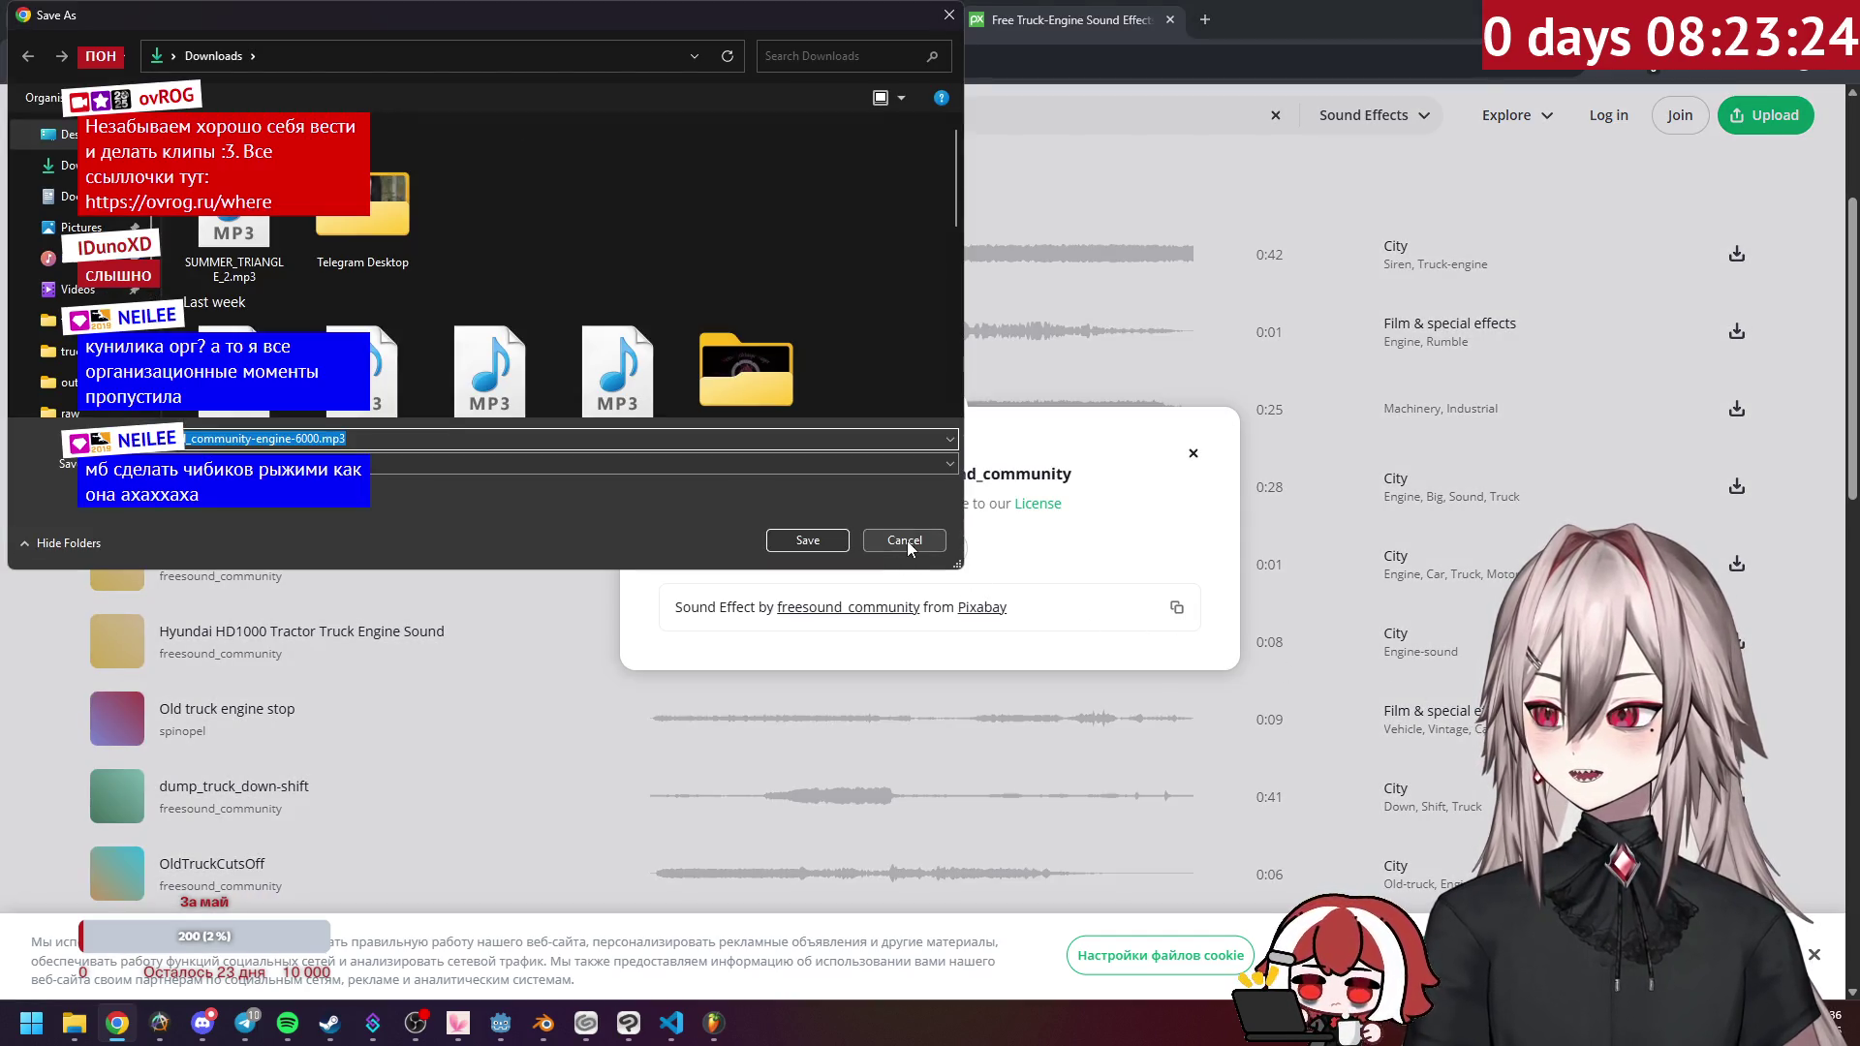
# Save freesound_community-engine-6000.mp3 to Downloads and review Pixabay's Content License Summary.
pyautogui.click(774, 538)
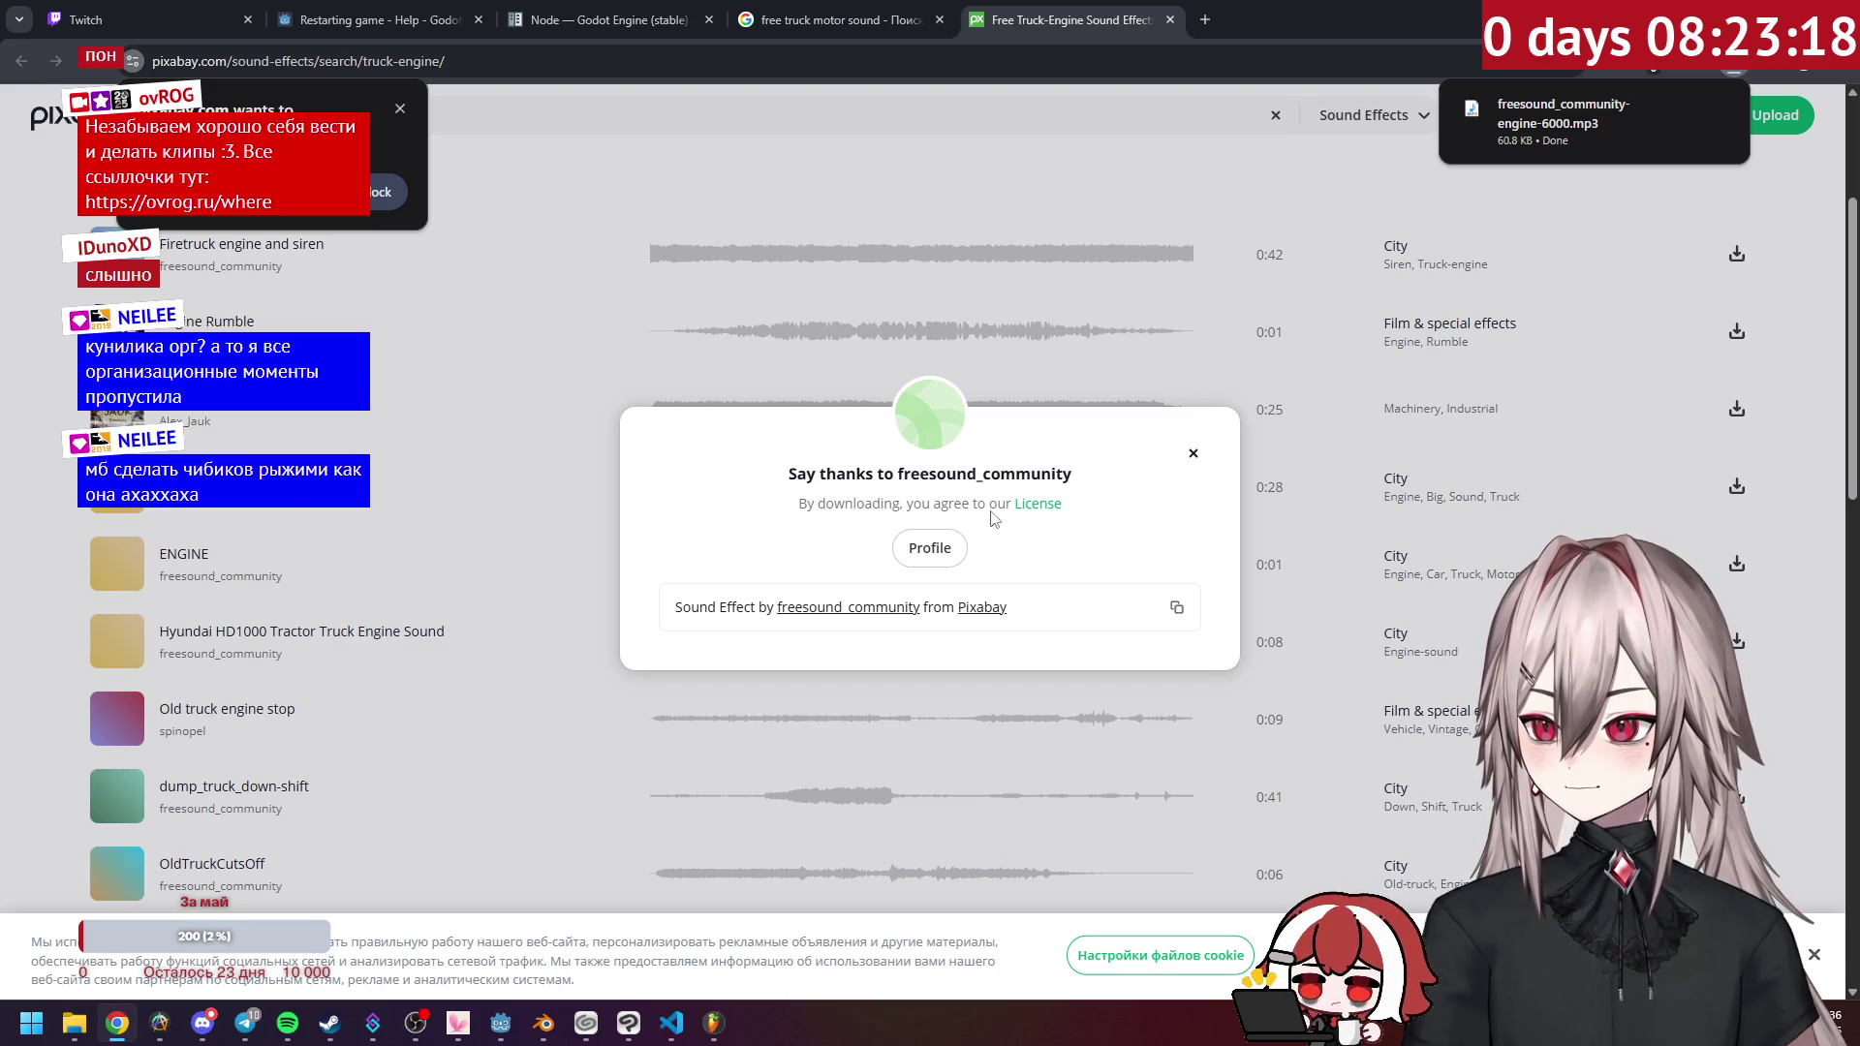
pyautogui.click(1034, 506)
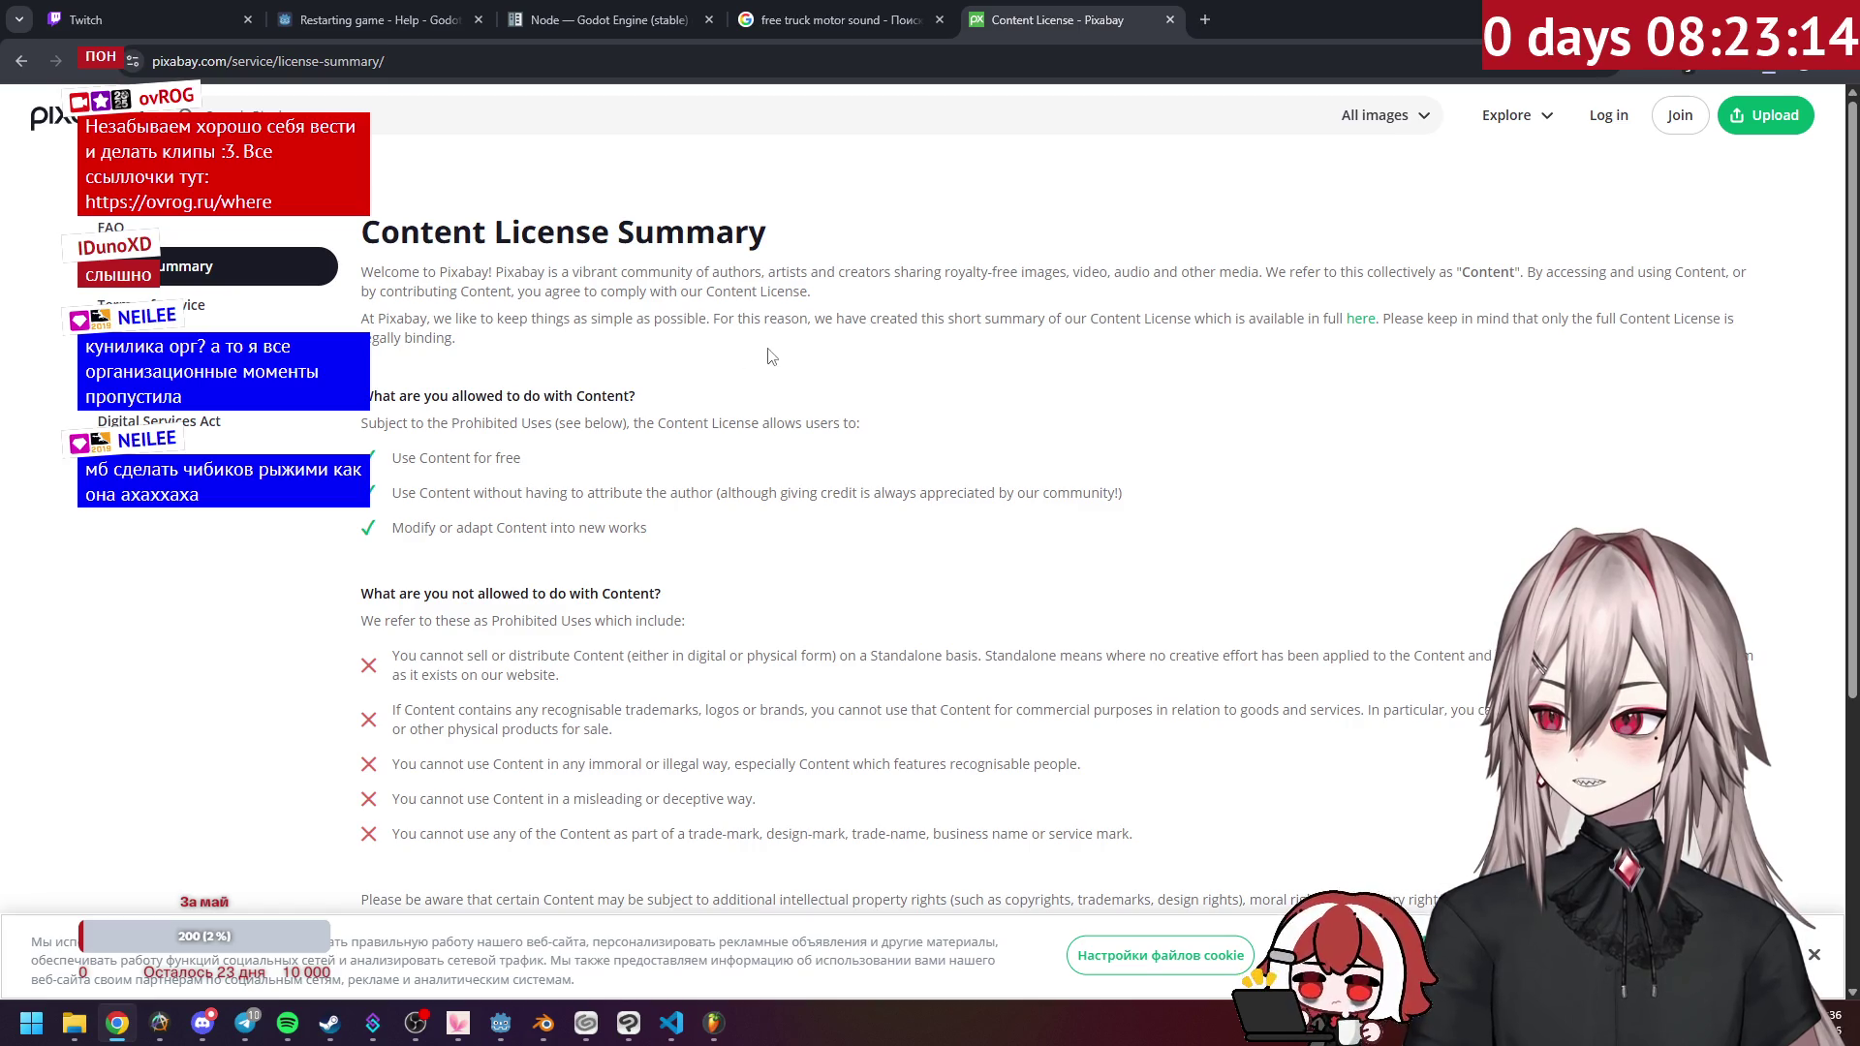
pyautogui.scroll(-1, 771, 356)
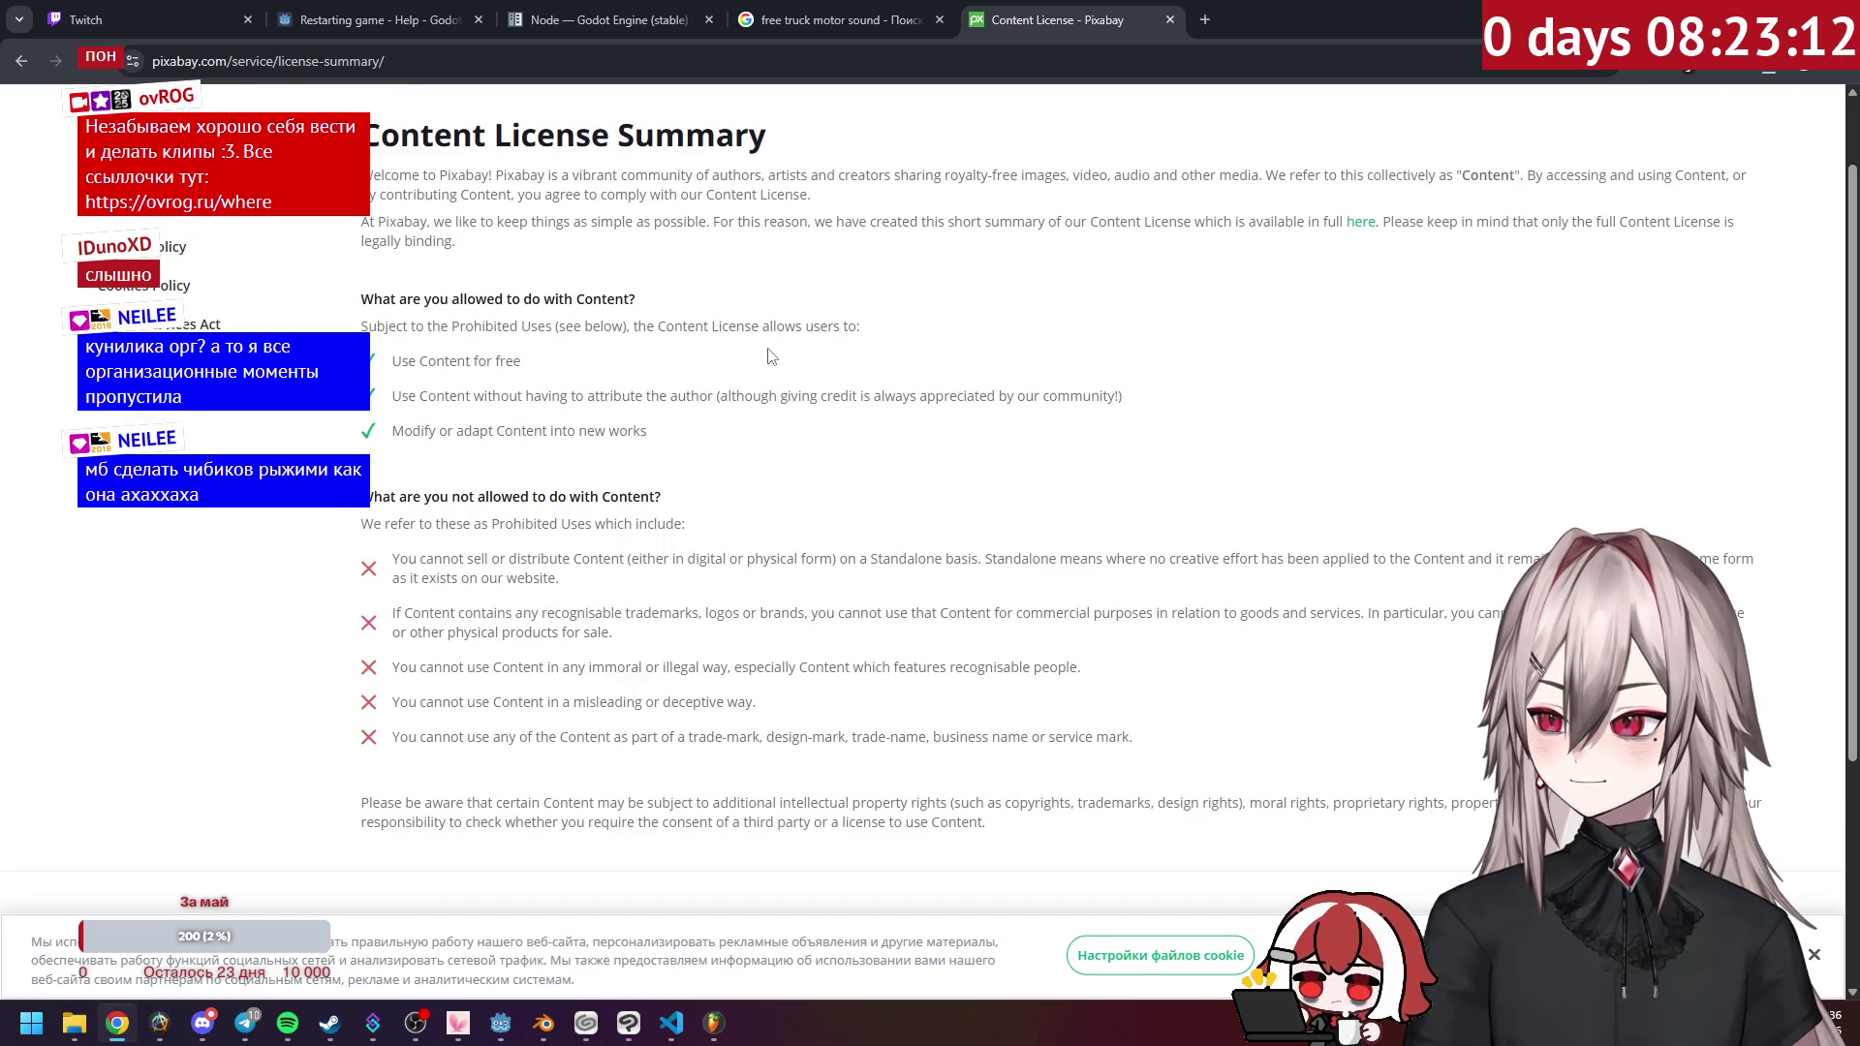
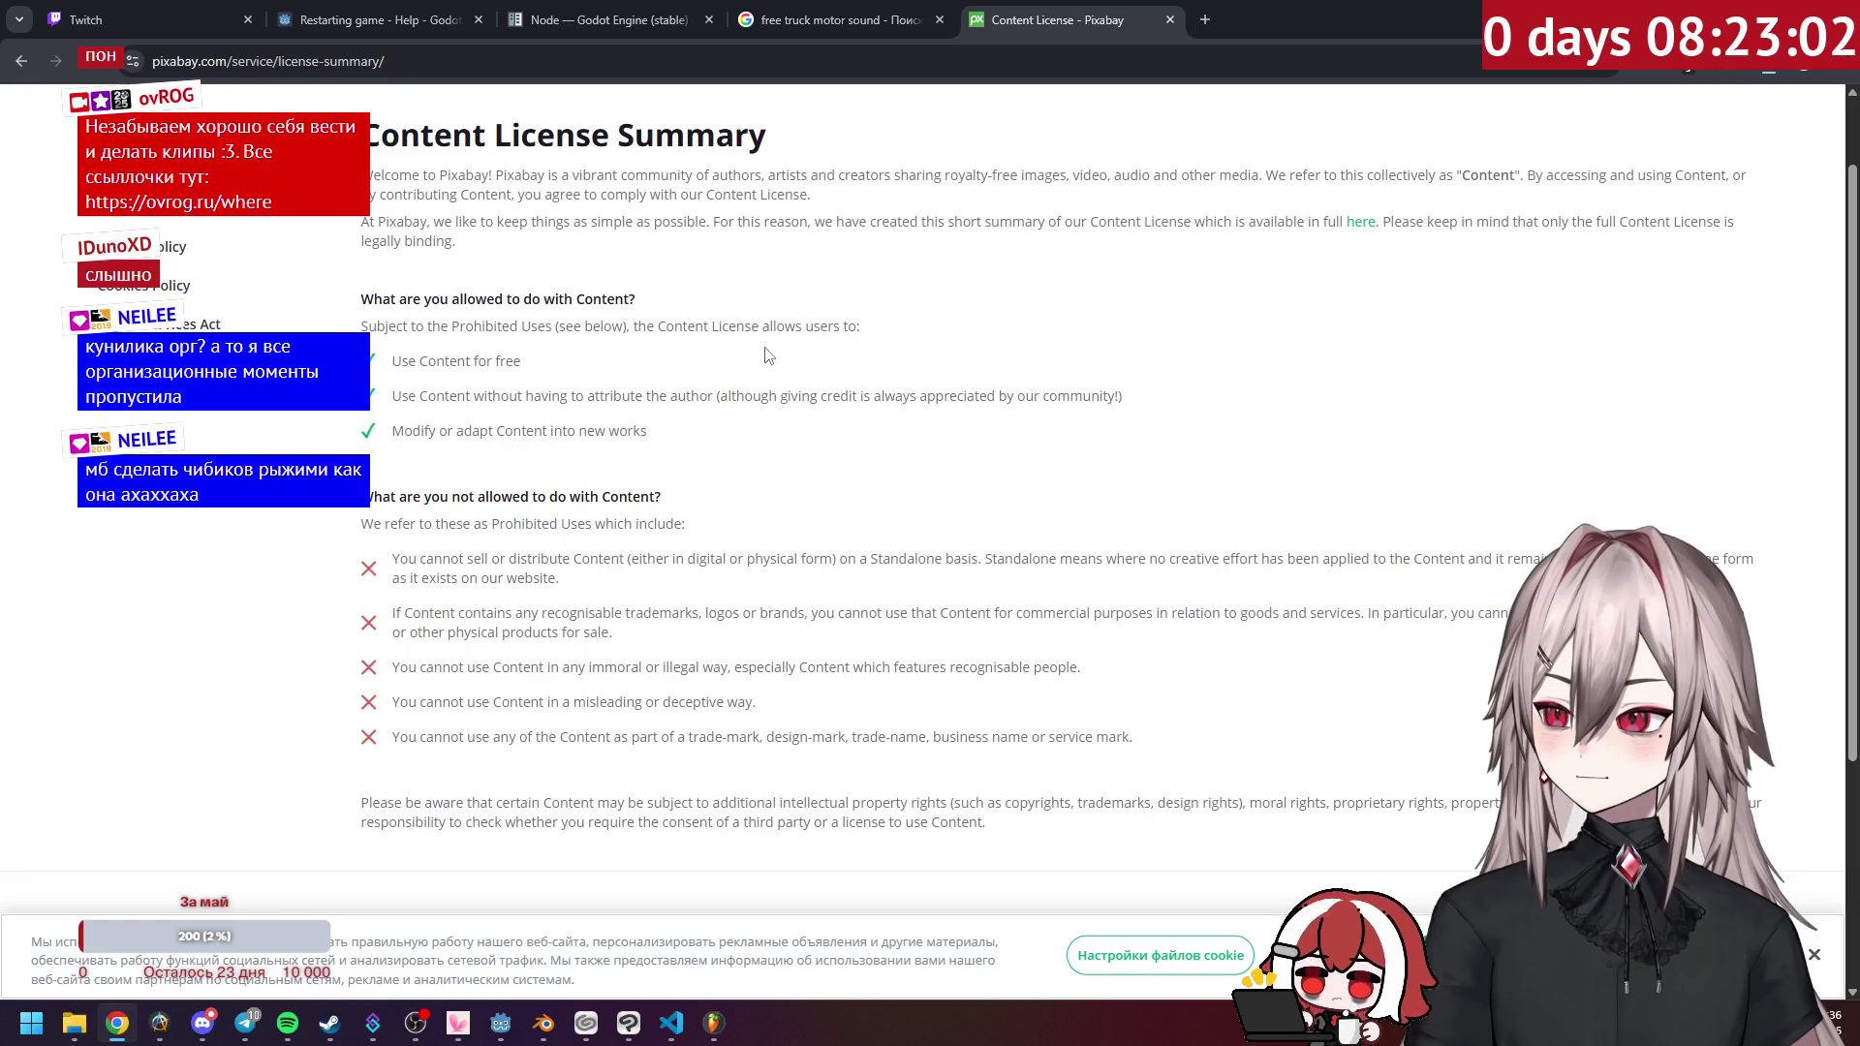
# Go back to Pixabay's truck-engine sound results, then close the Pixabay tab.
pyautogui.hotkey('alt', 'Left')
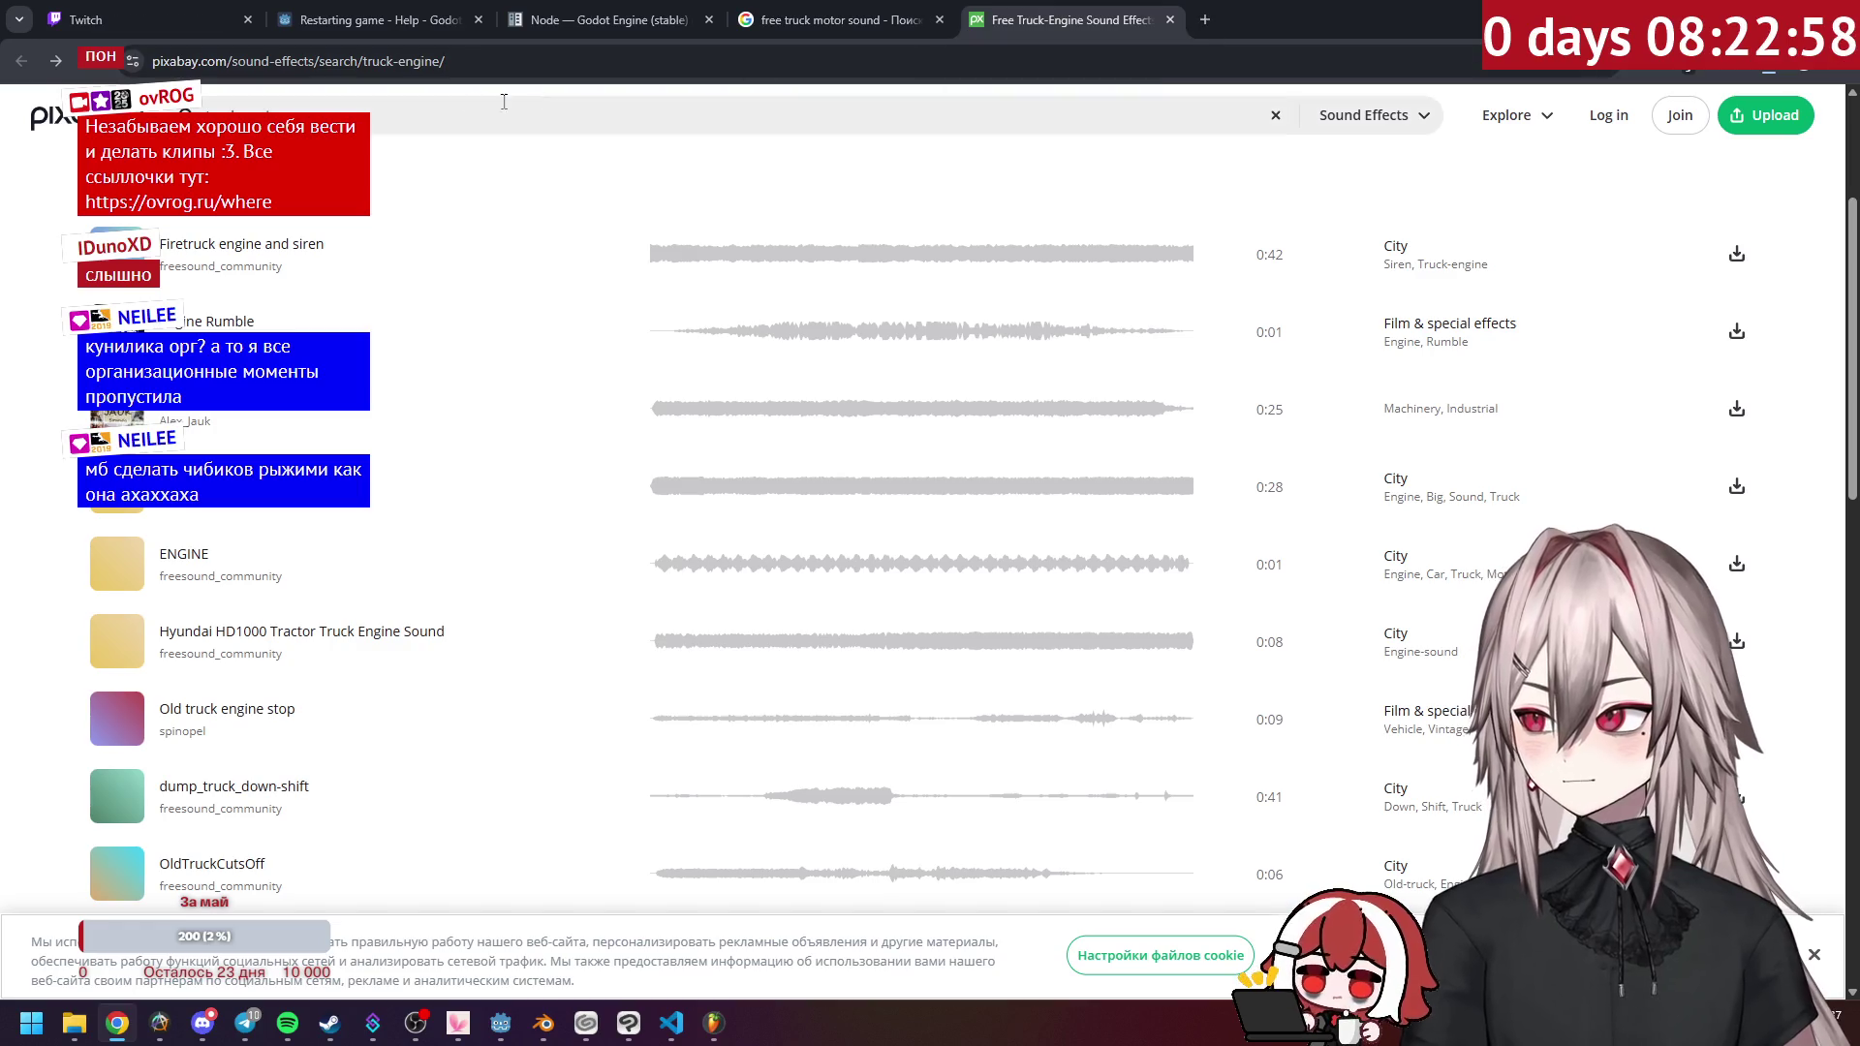
pyautogui.moveTo(231, 61); pyautogui.dragTo(158, 64)
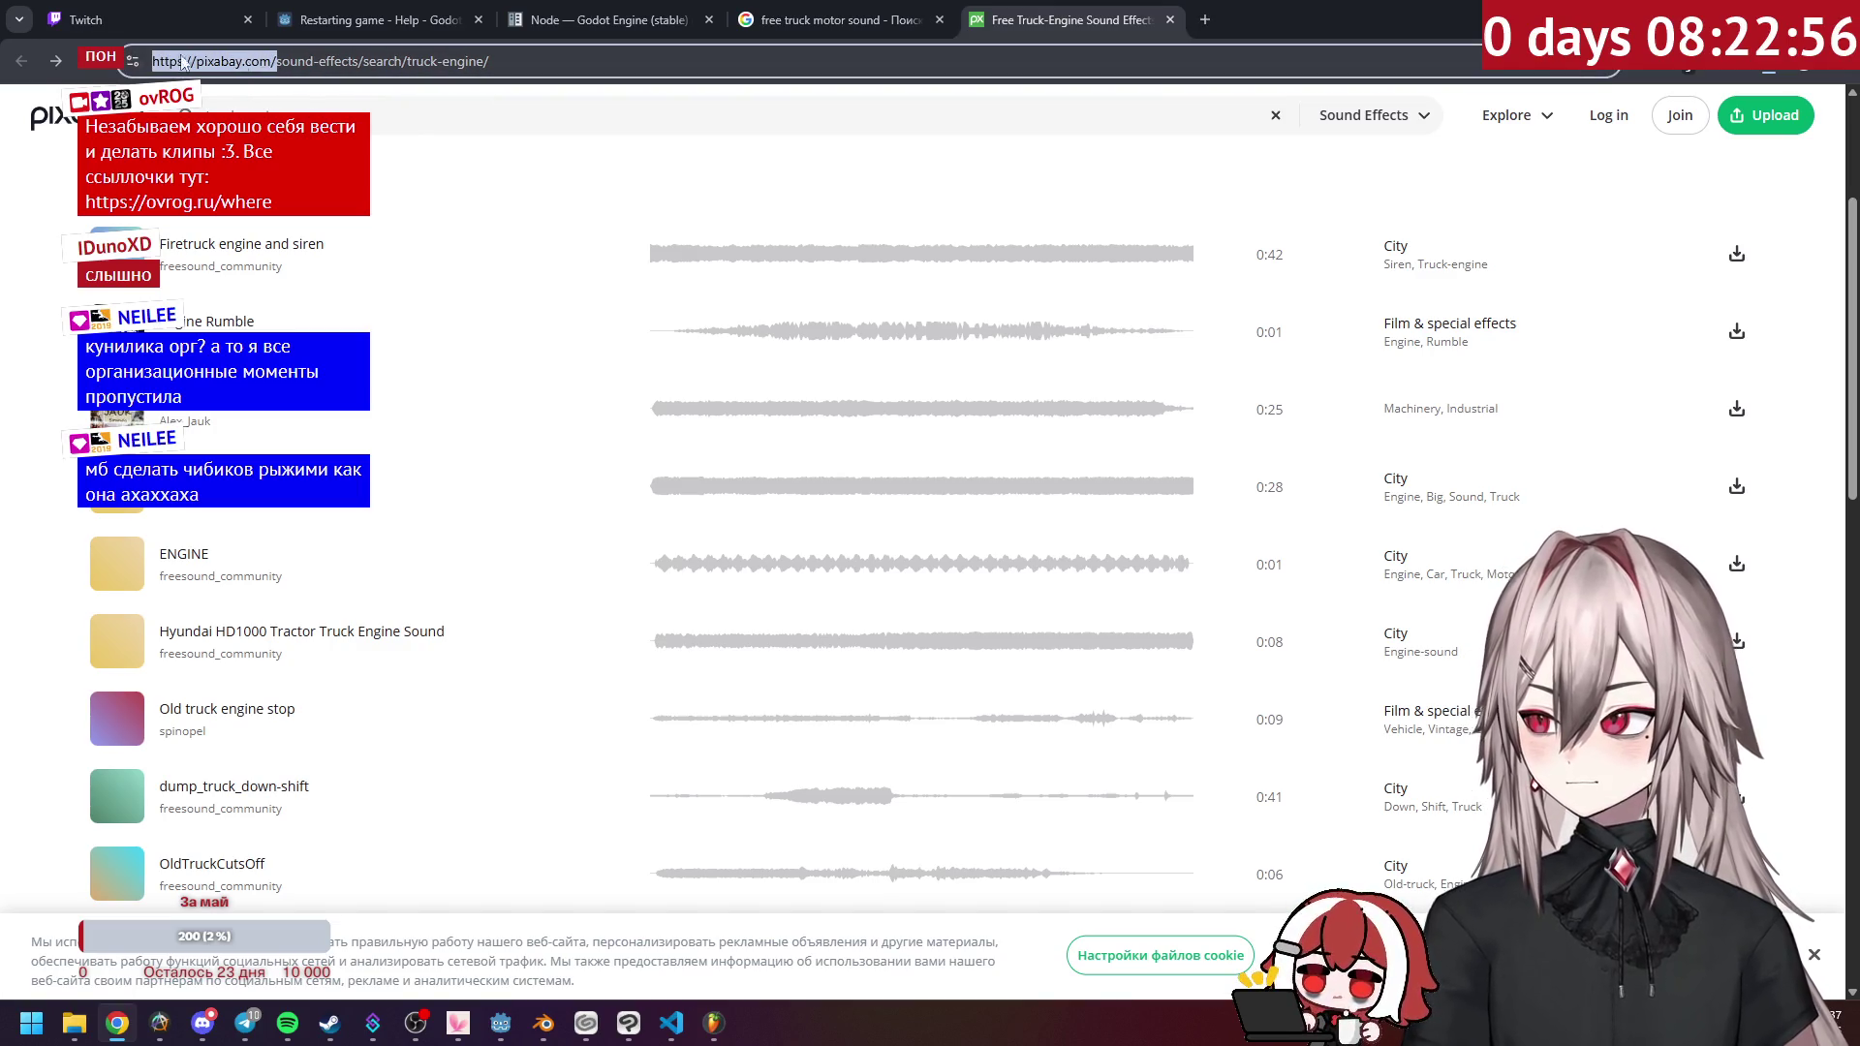
pyautogui.hotkey('ctrl', 'w')
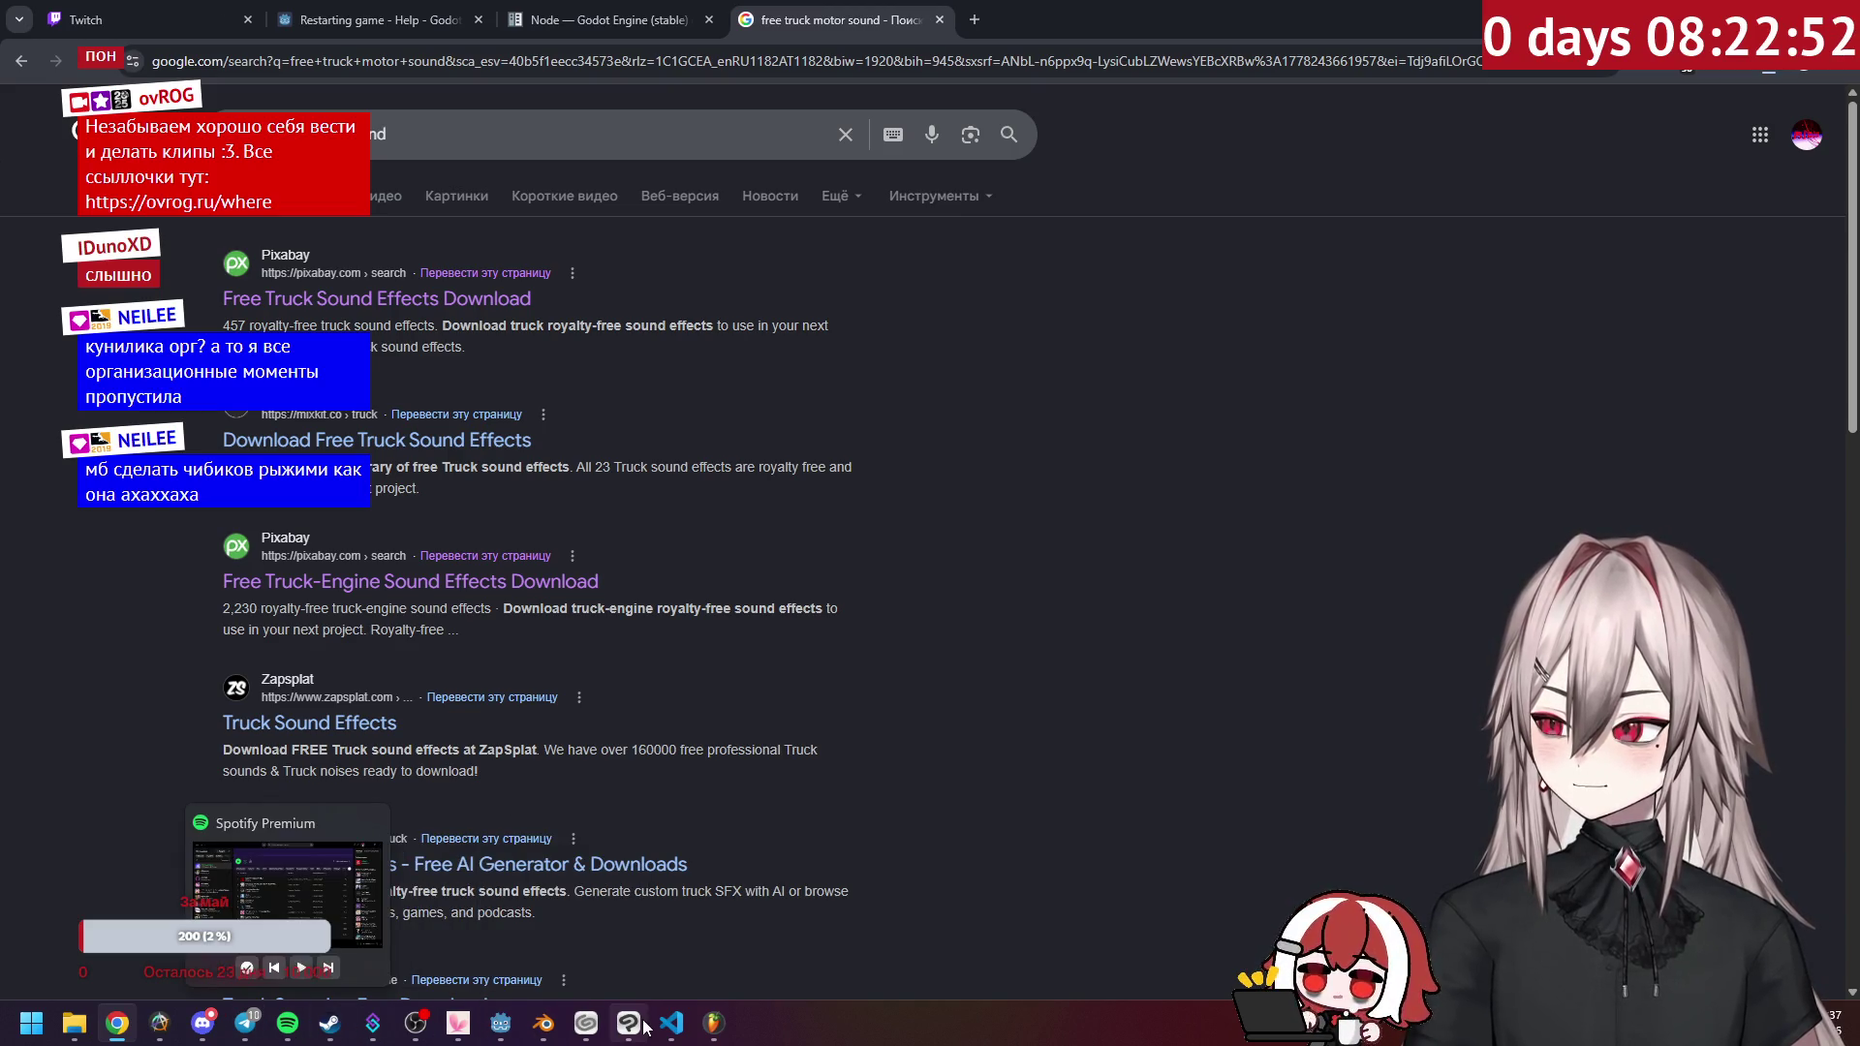
pyautogui.click(671, 1029)
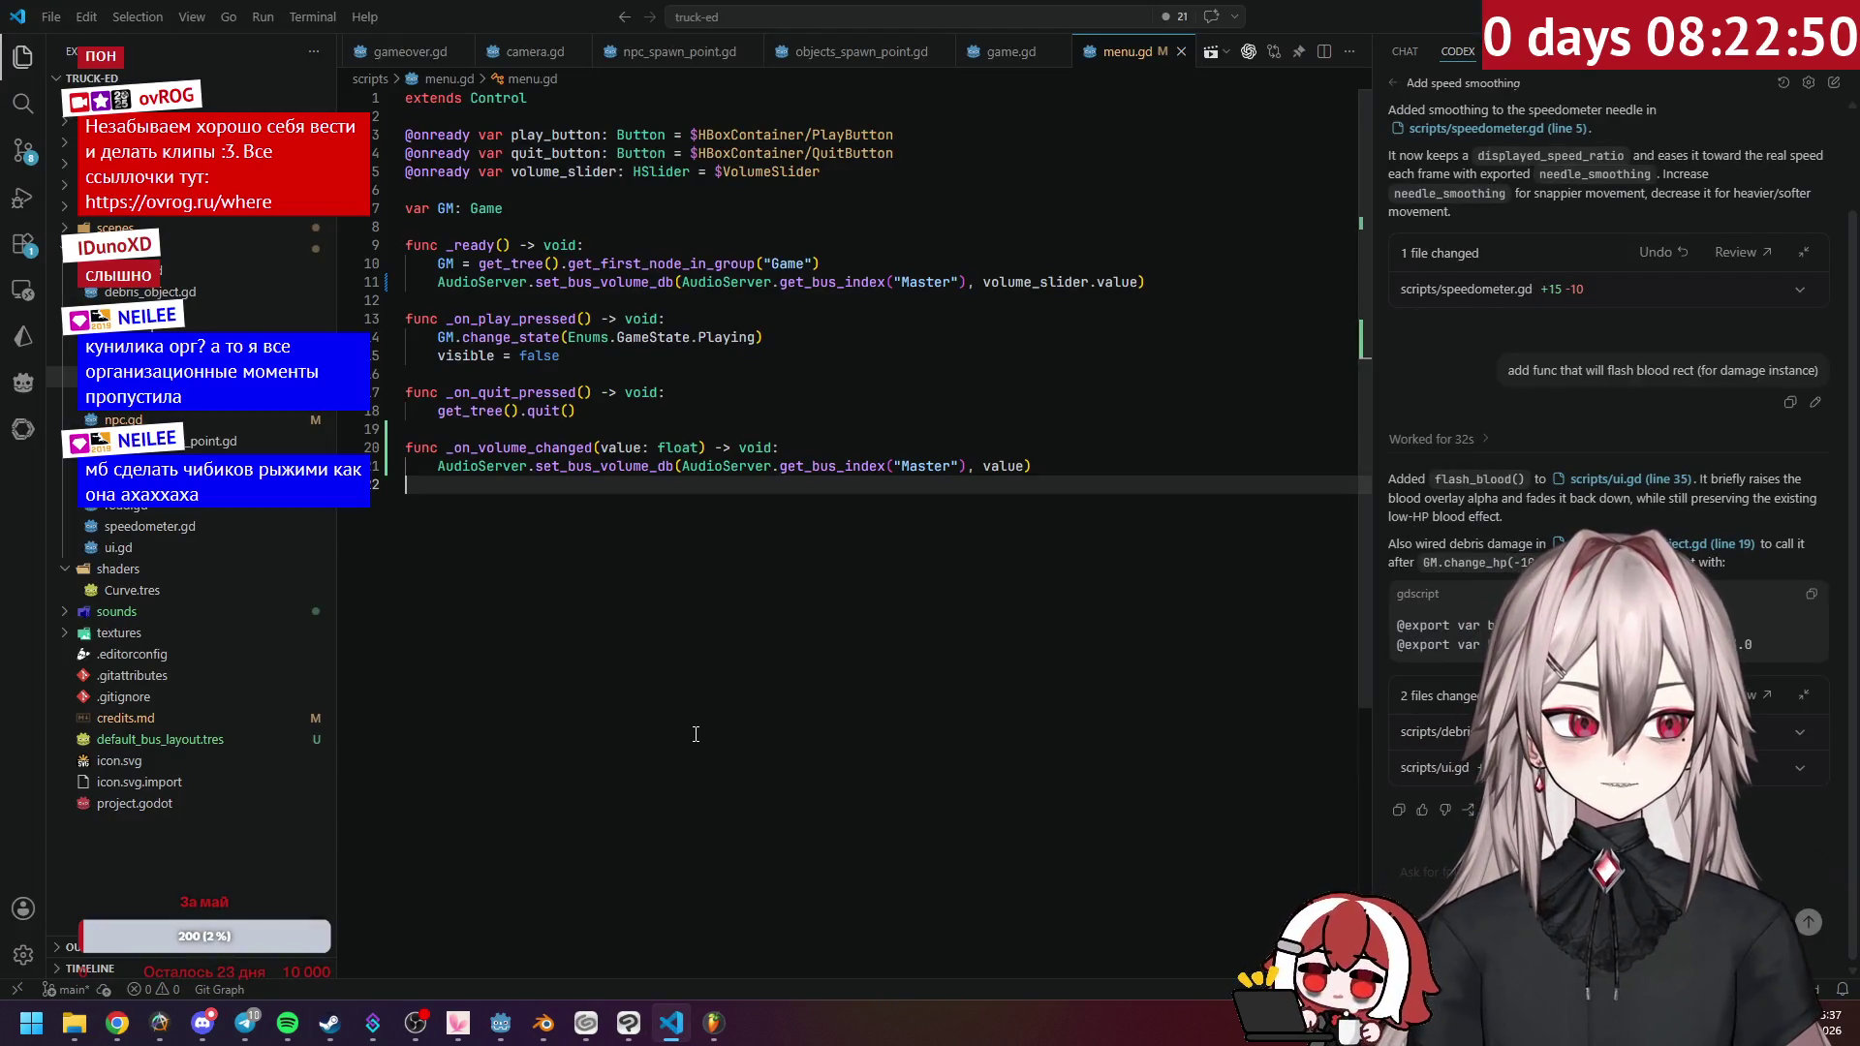
pyautogui.click(141, 720)
pyautogui.click(765, 295)
pyautogui.press('Return')
pyautogui.press('Return')
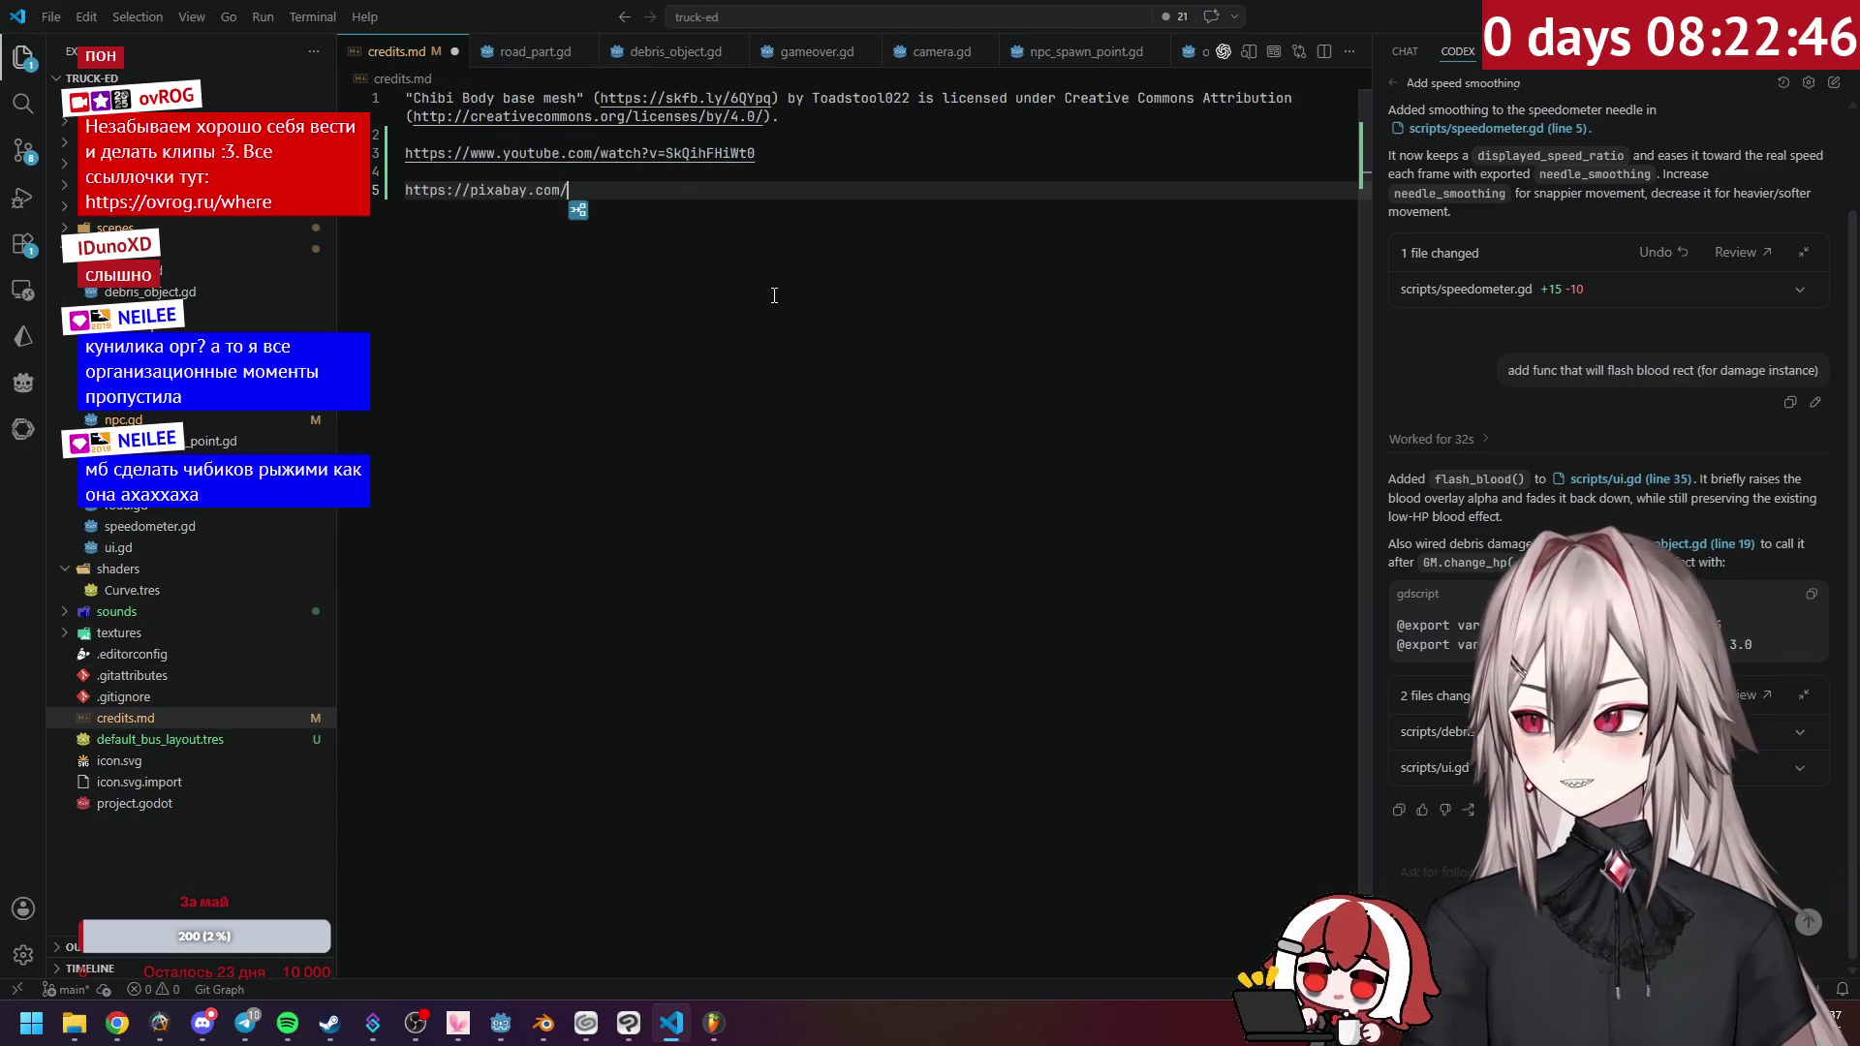
pyautogui.press('Up')
pyautogui.press('Up')
pyautogui.press('Down')
pyautogui.press('Down')
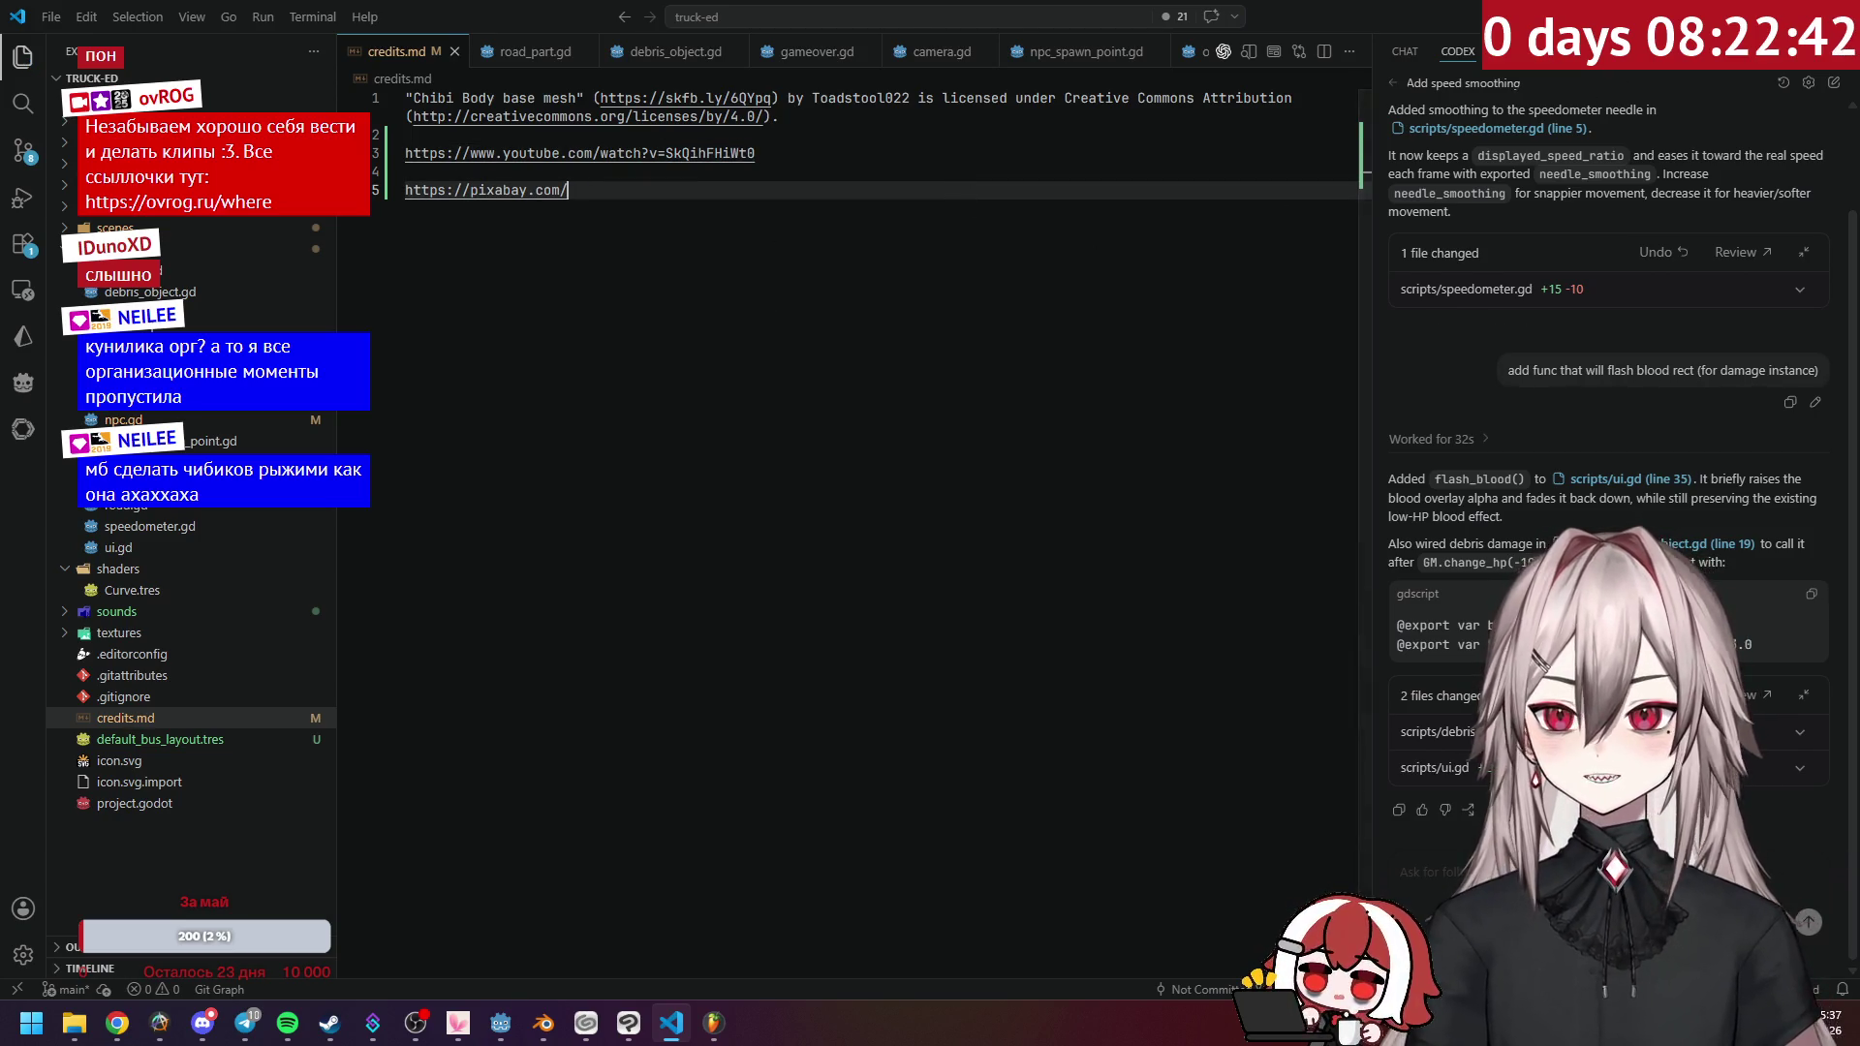
pyautogui.hotkey('ctrl', 'alt', 'b')
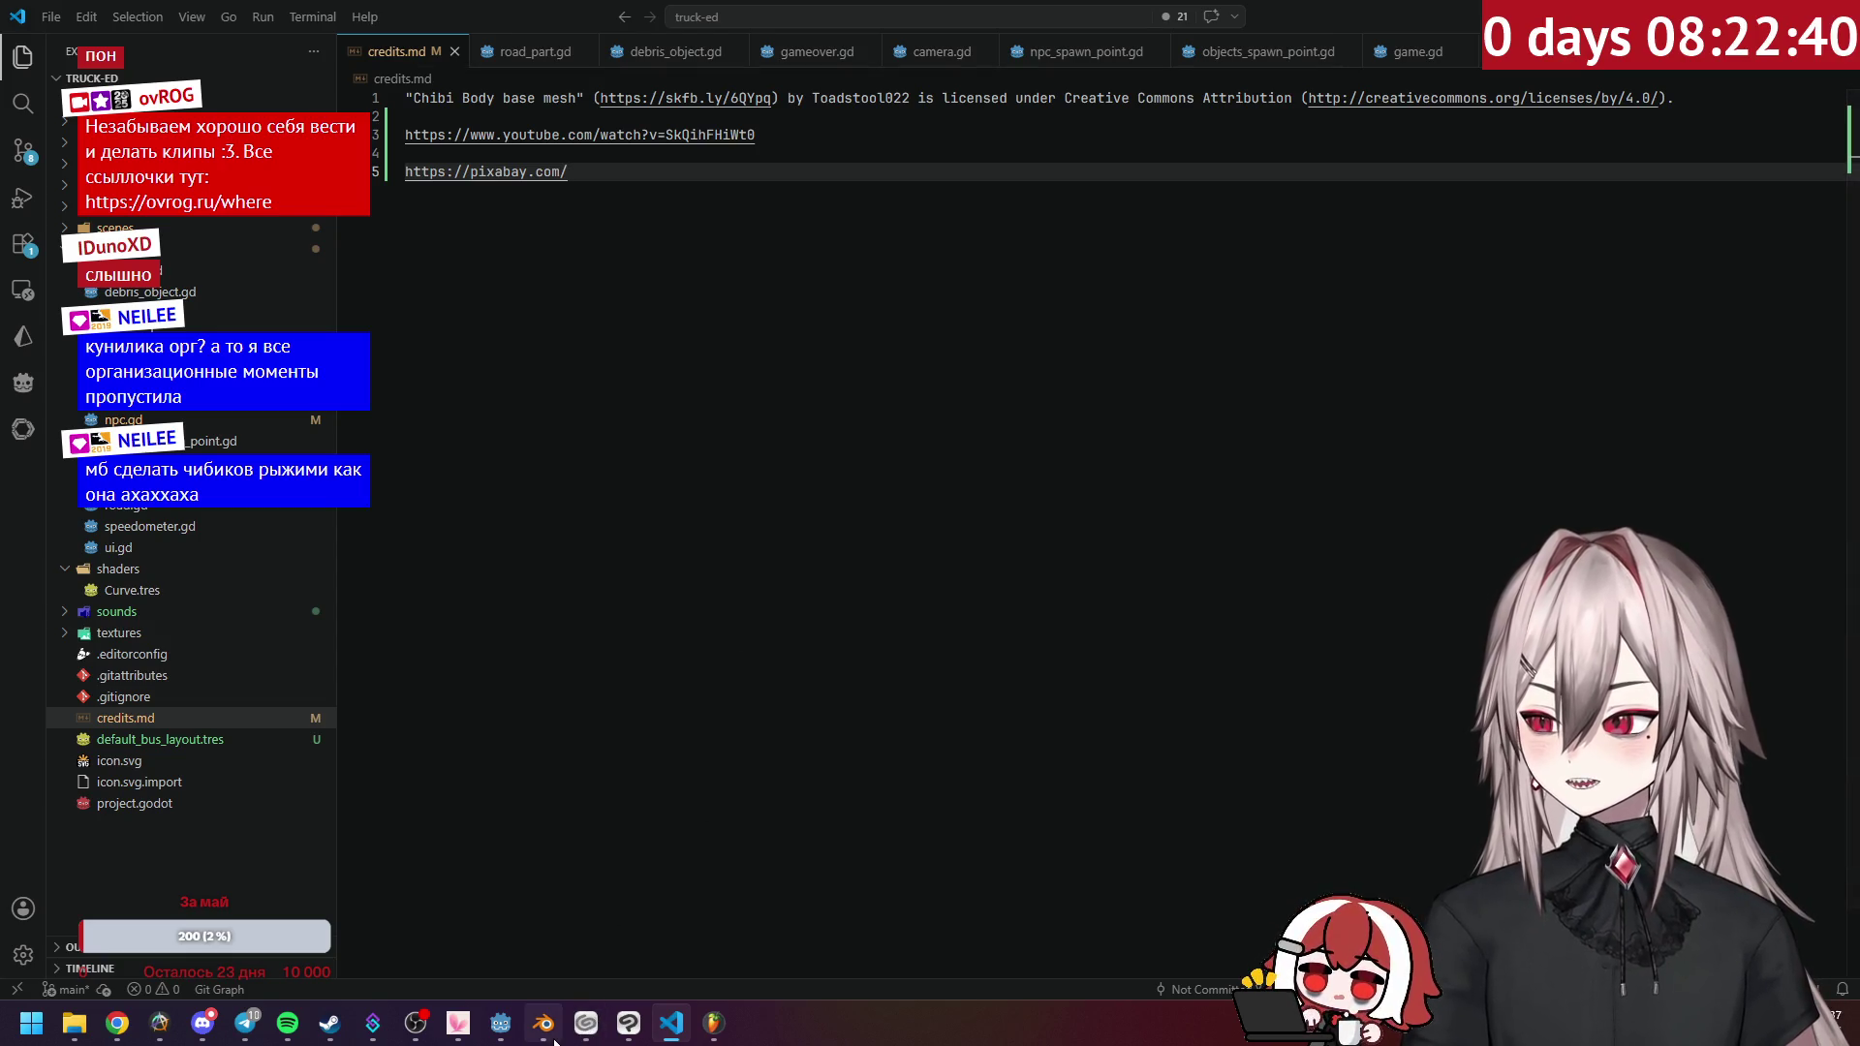
# Copy freesound_community-engine-6000.mp3 from Downloads into the truck-ed sounds folder.
pyautogui.moveTo(713, 1034)
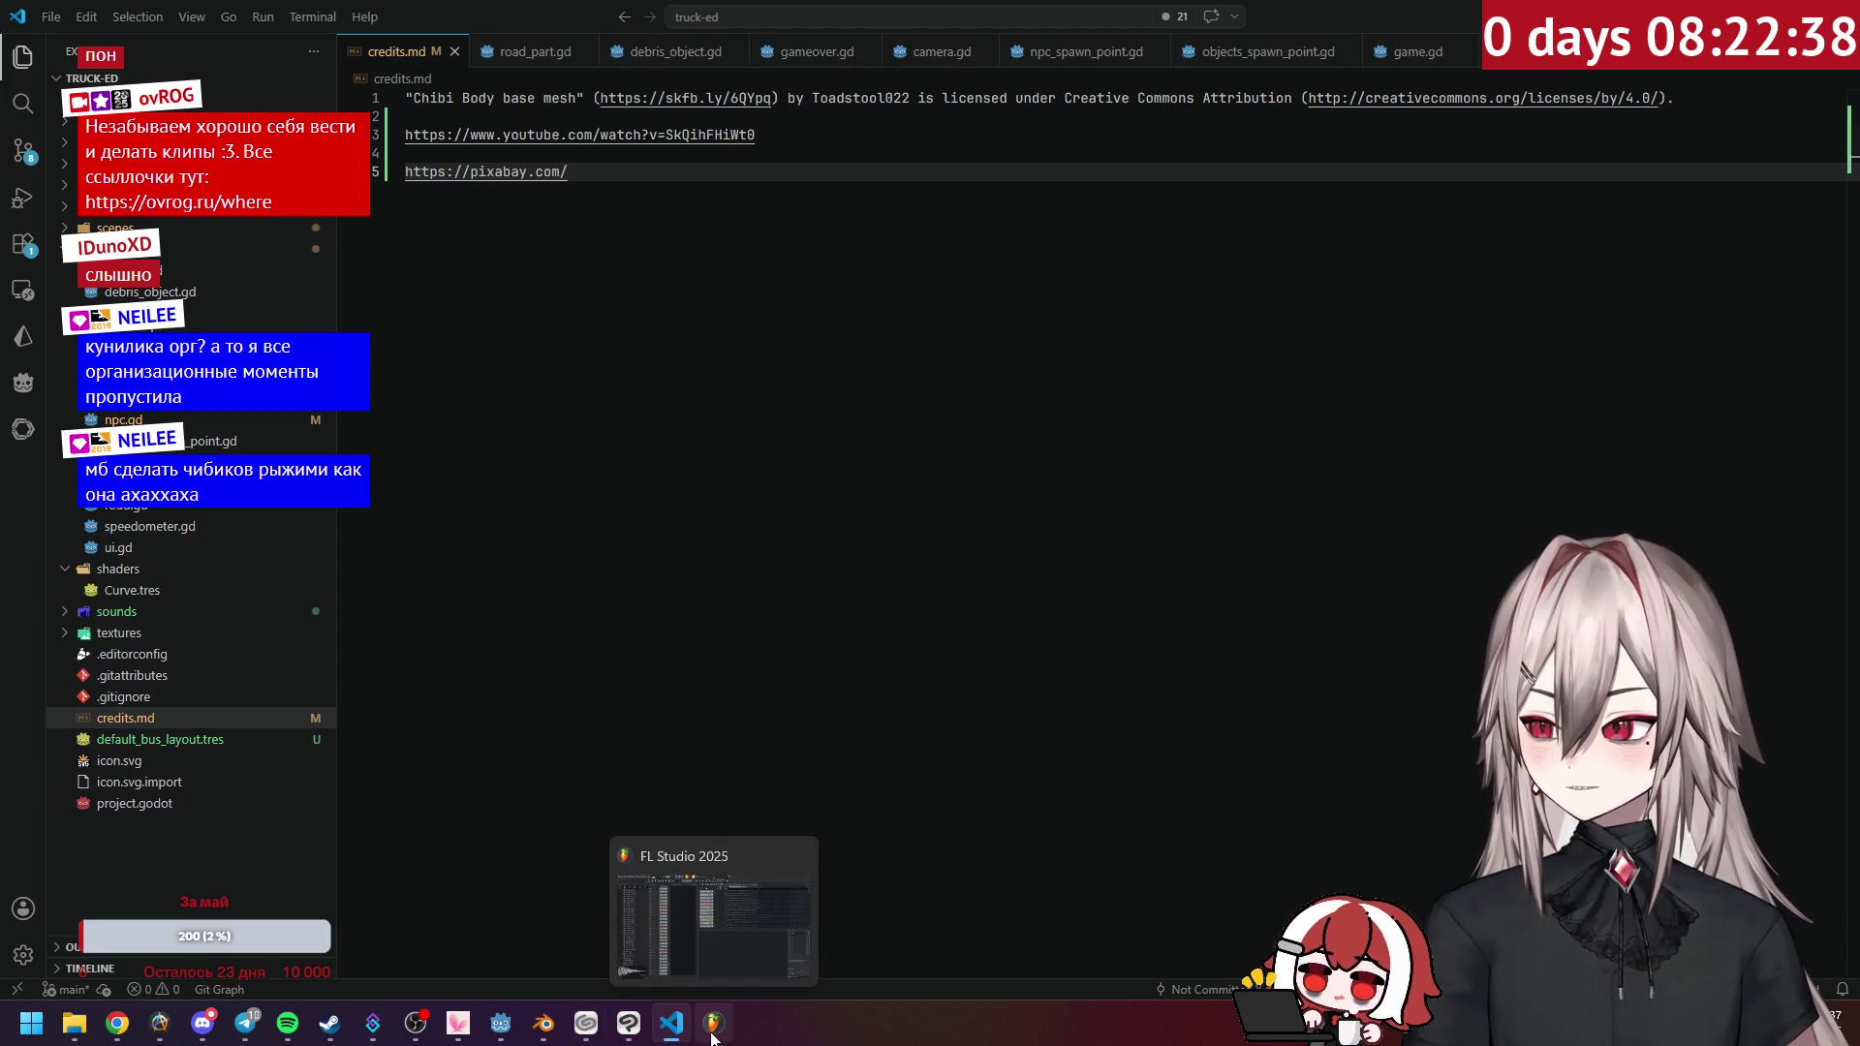
pyautogui.moveTo(250, 1035)
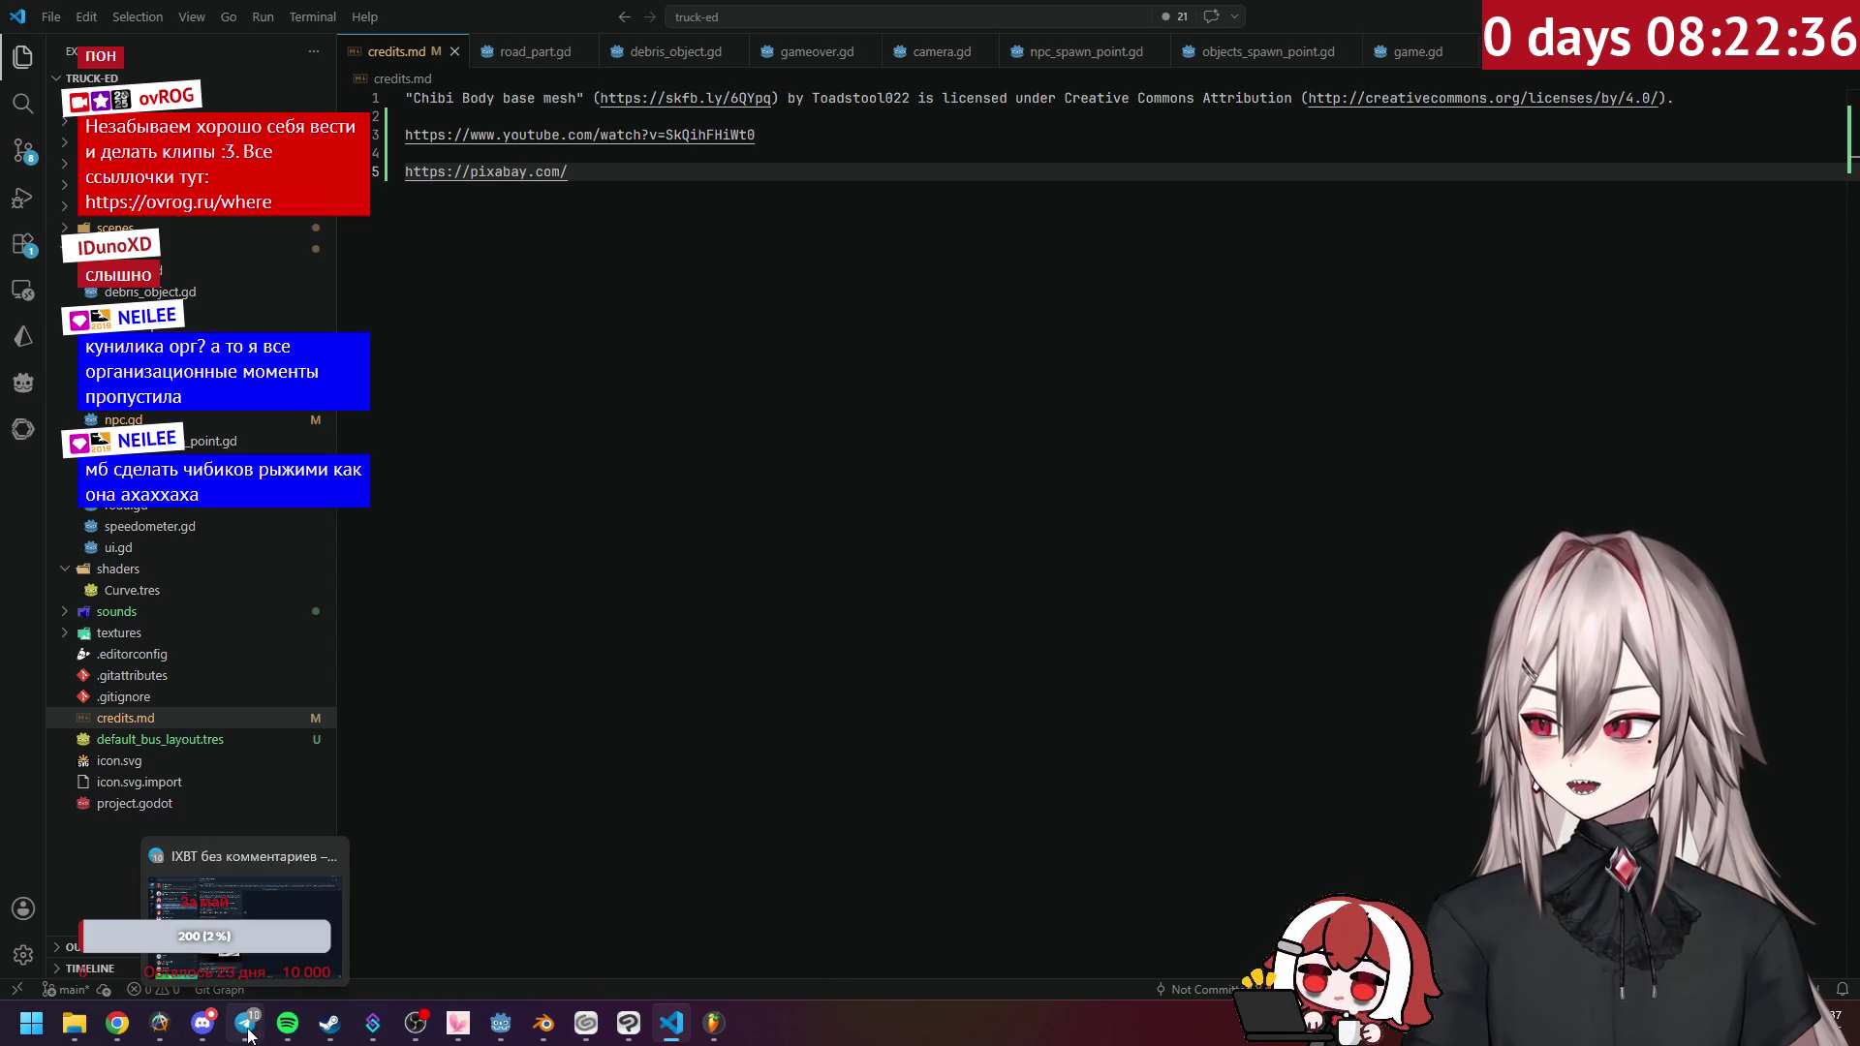
pyautogui.moveTo(136, 1035)
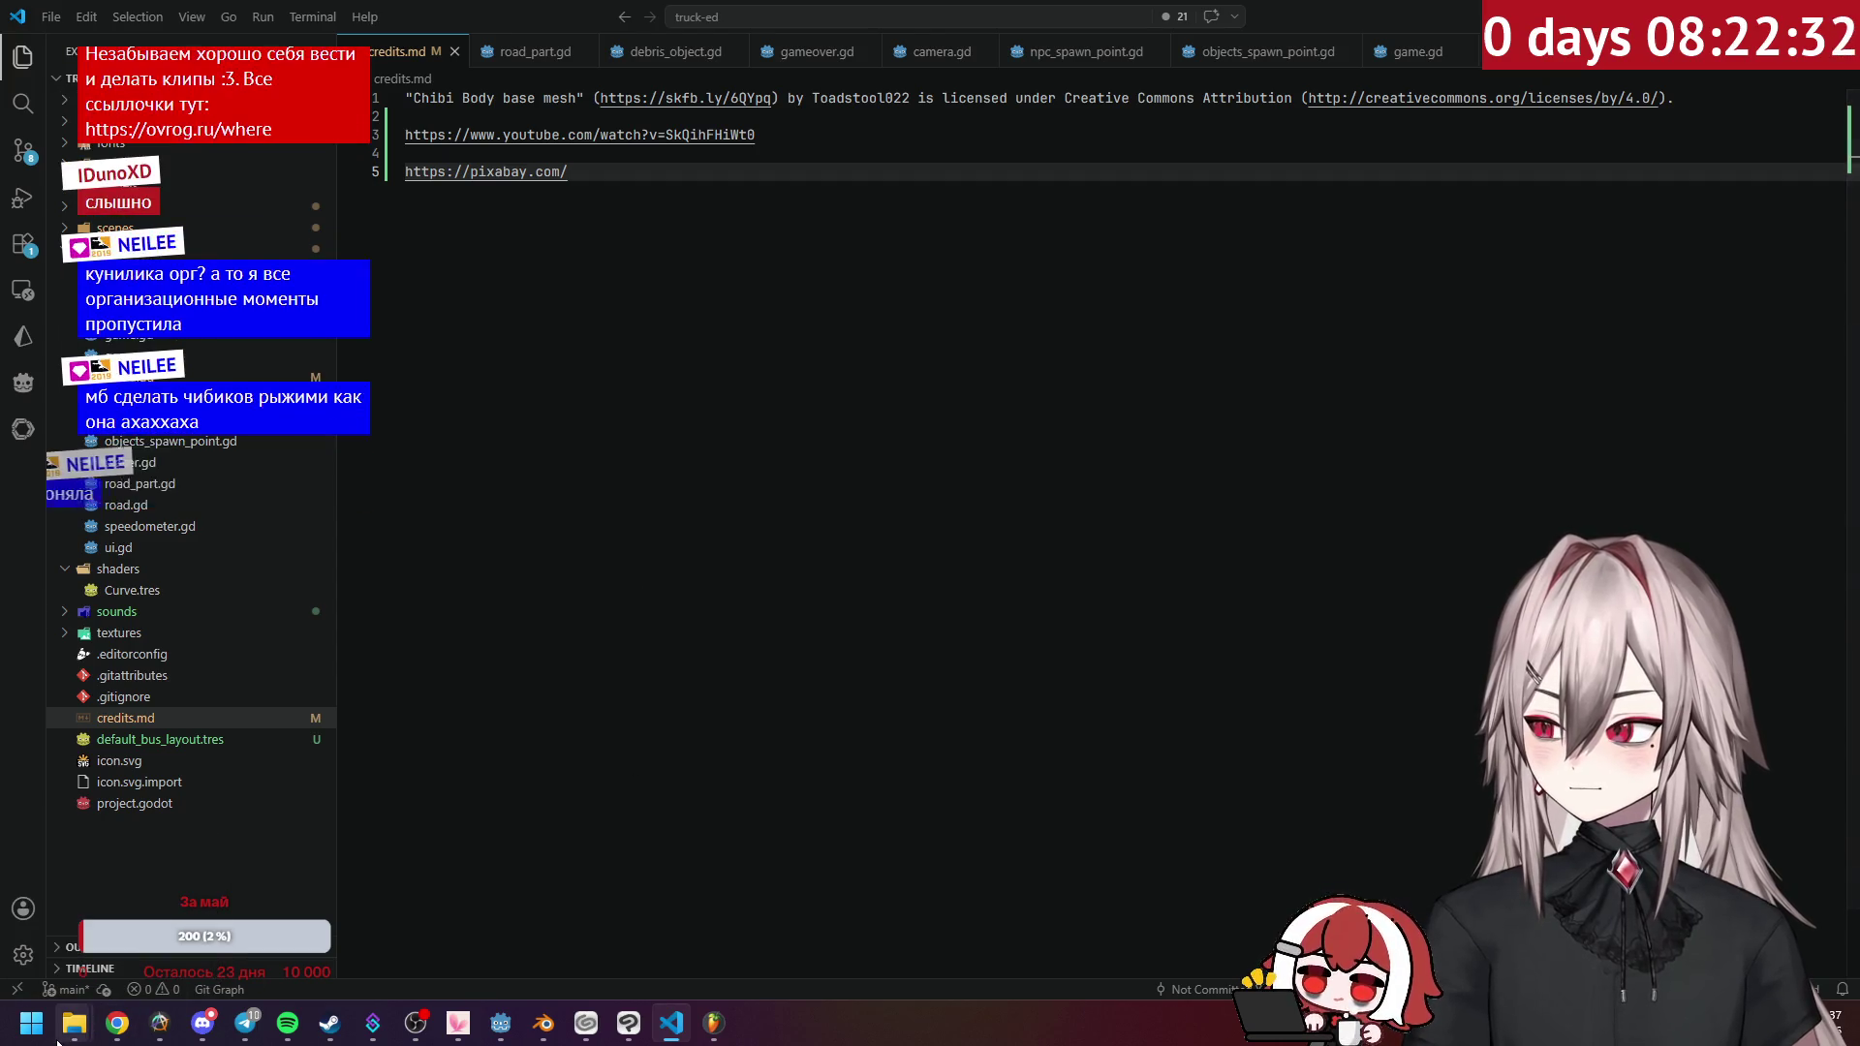
pyautogui.moveTo(60, 1041)
pyautogui.moveTo(290, 891)
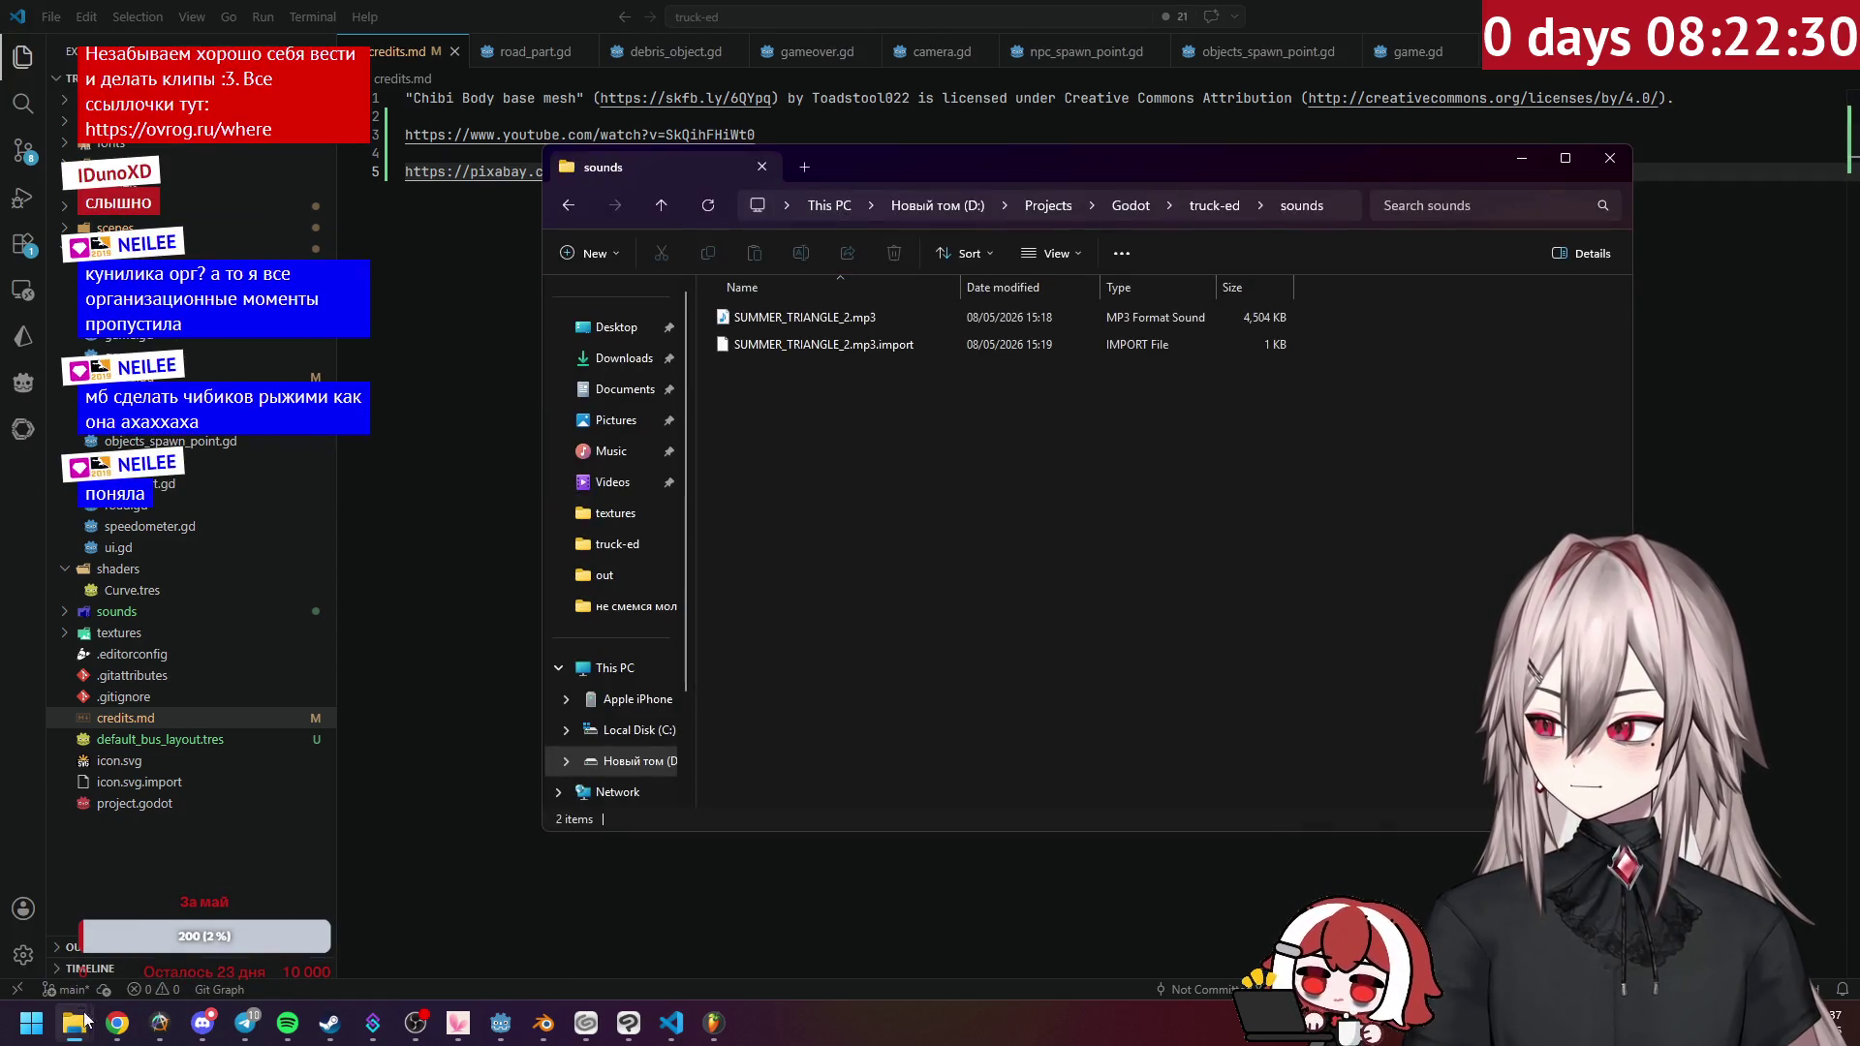
pyautogui.click(532, 913)
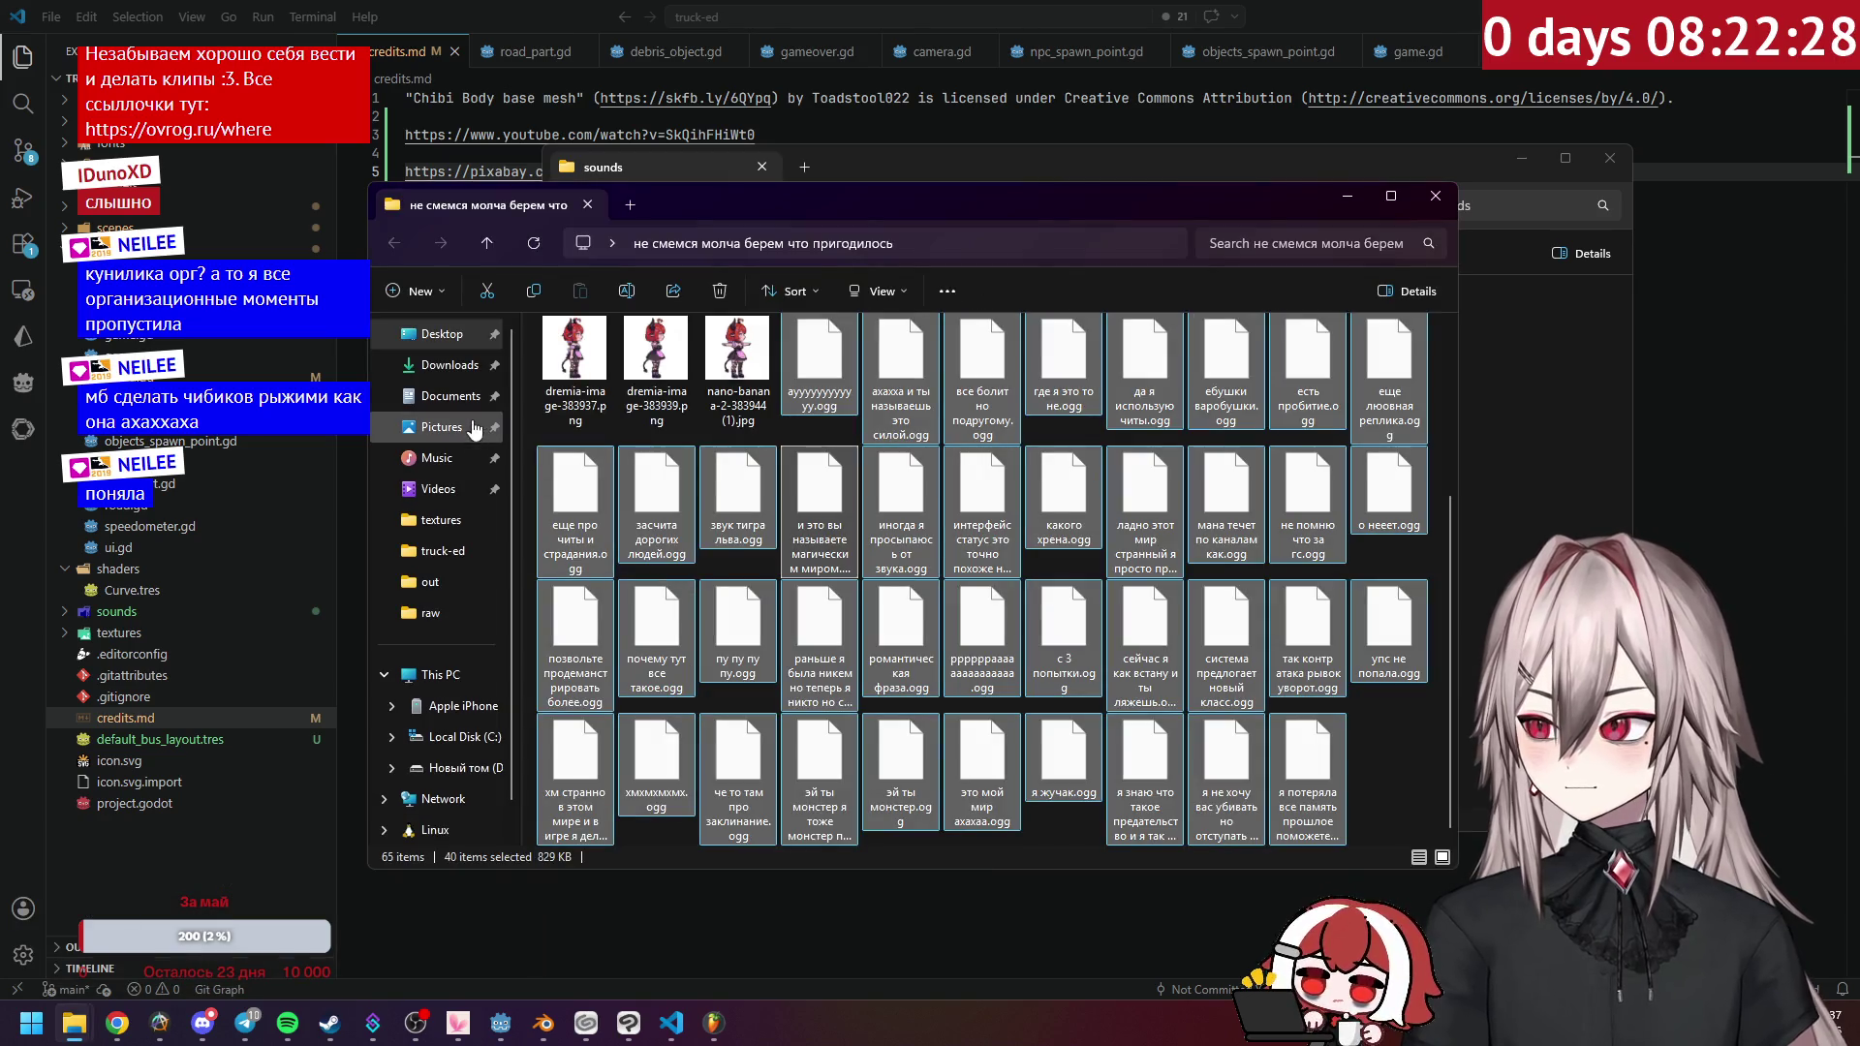
pyautogui.click(451, 368)
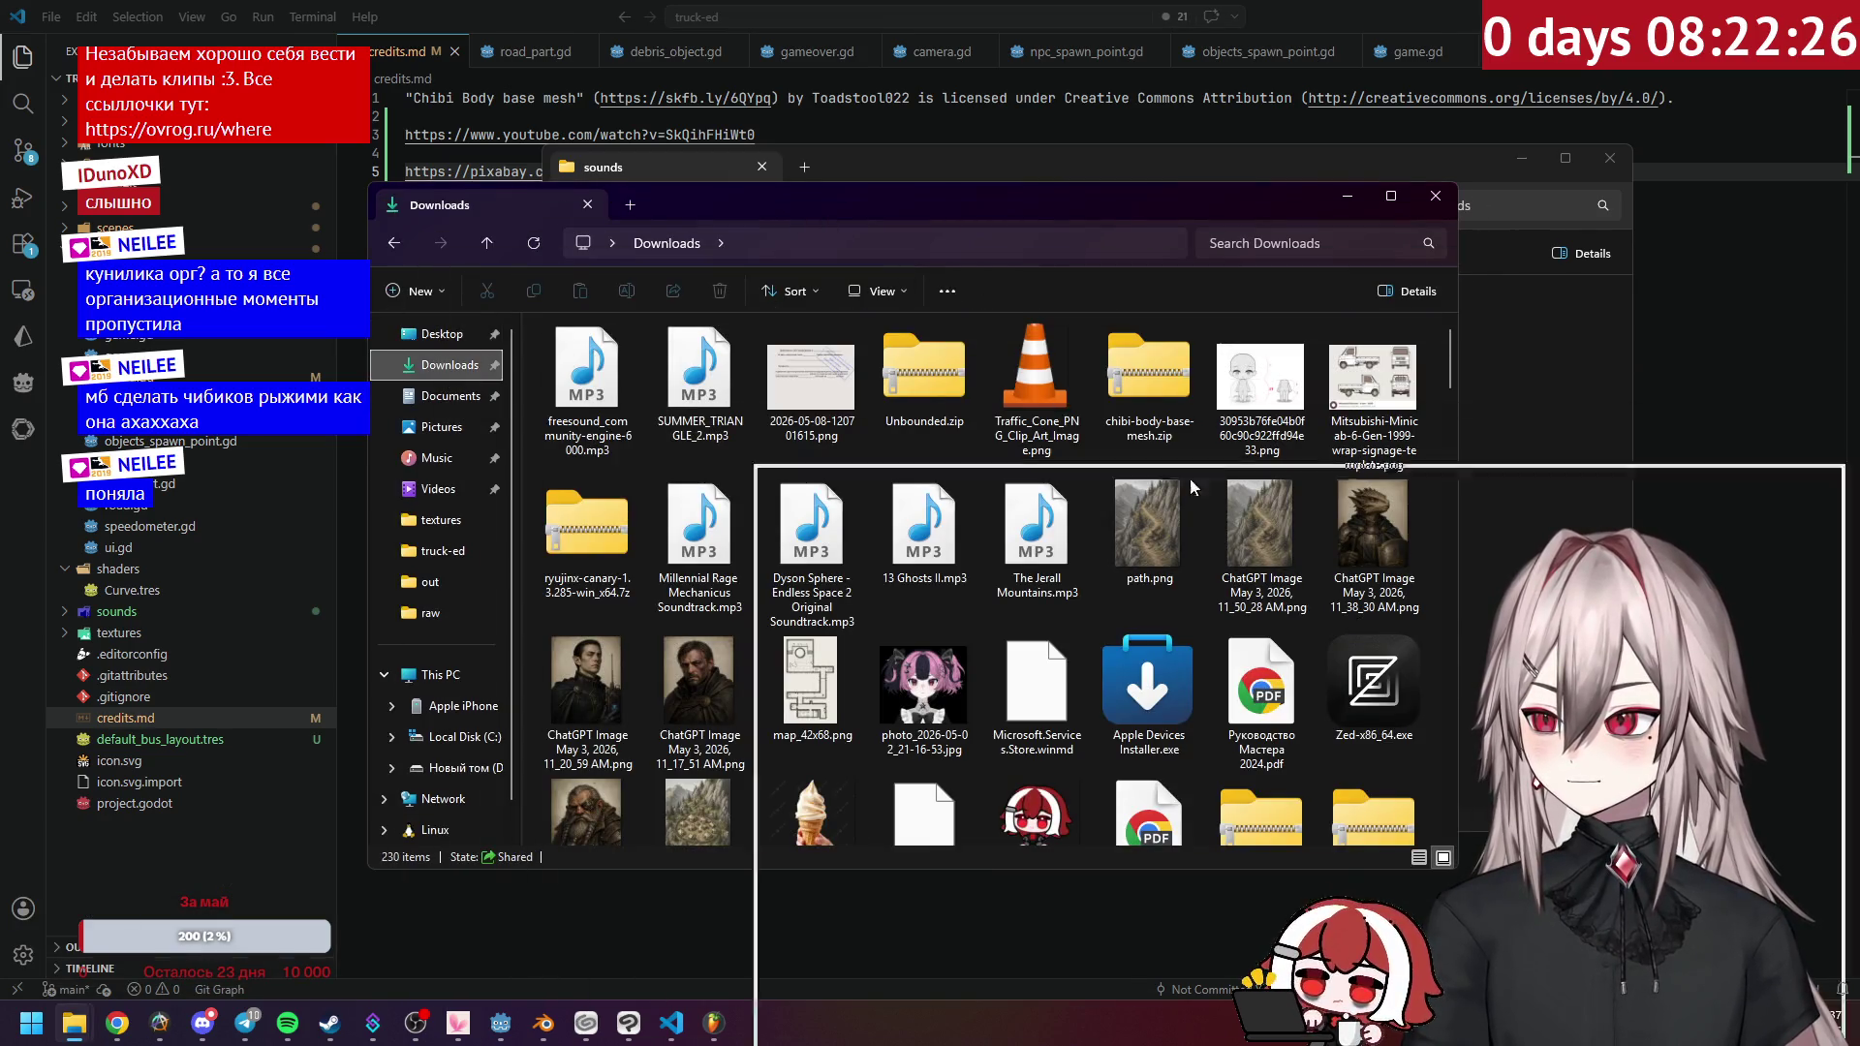
pyautogui.moveTo(736, 205); pyautogui.dragTo(1186, 513)
pyautogui.click(1031, 693)
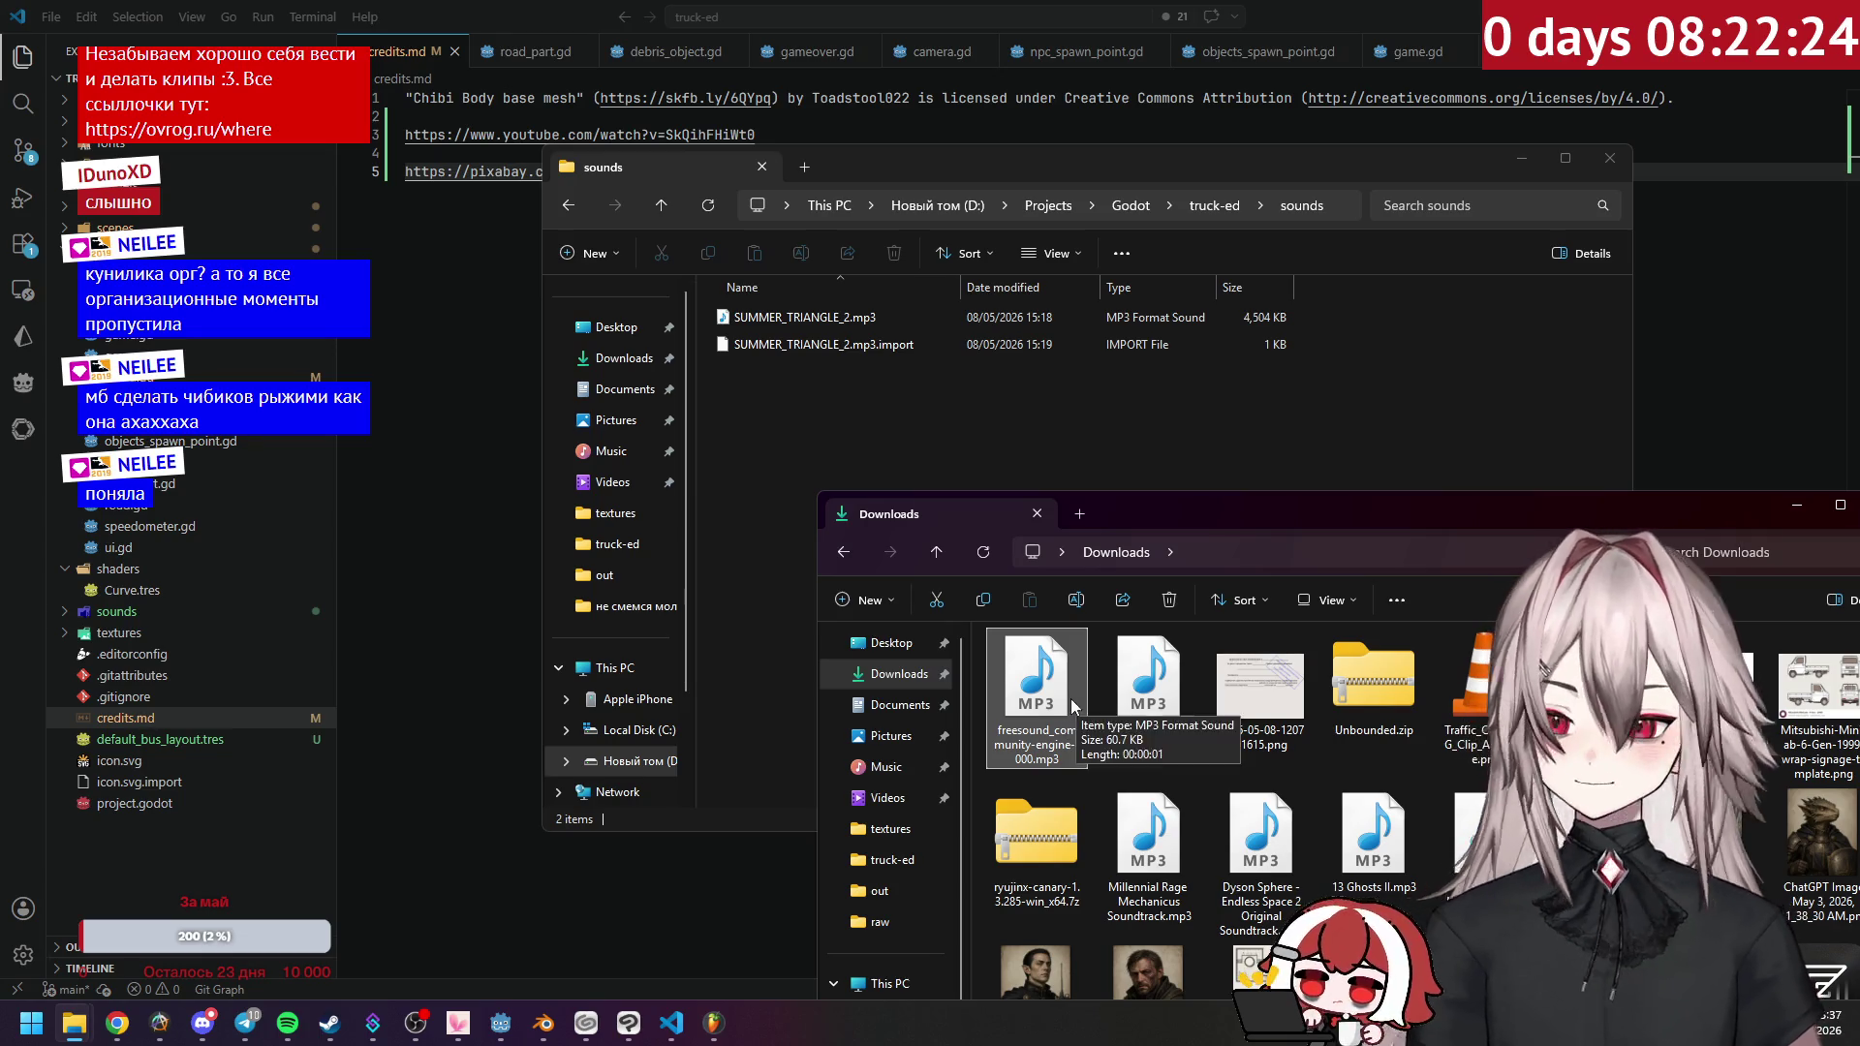
pyautogui.click(761, 420)
pyautogui.hotkey('ctrl', 'v')
# Start music playback, minimize the music player and Downloads windows, then return to Godot.
pyautogui.click(286, 1023)
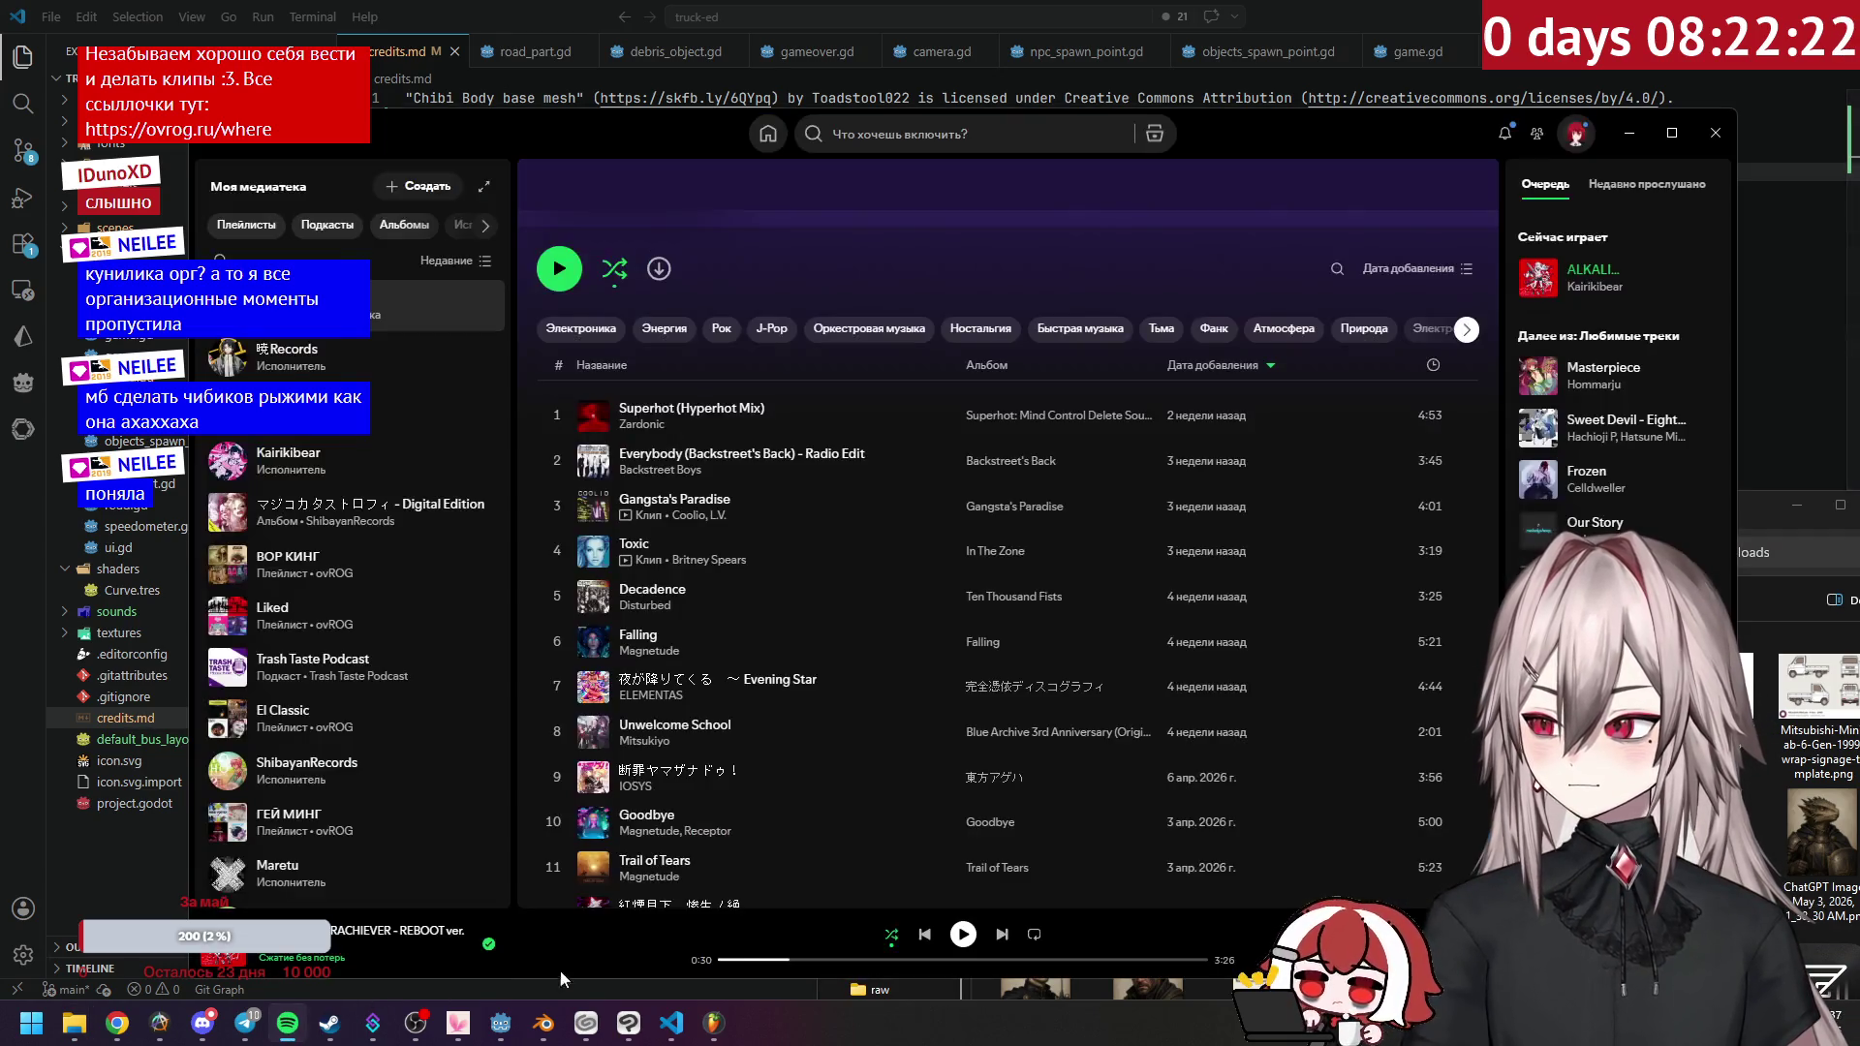
pyautogui.click(962, 934)
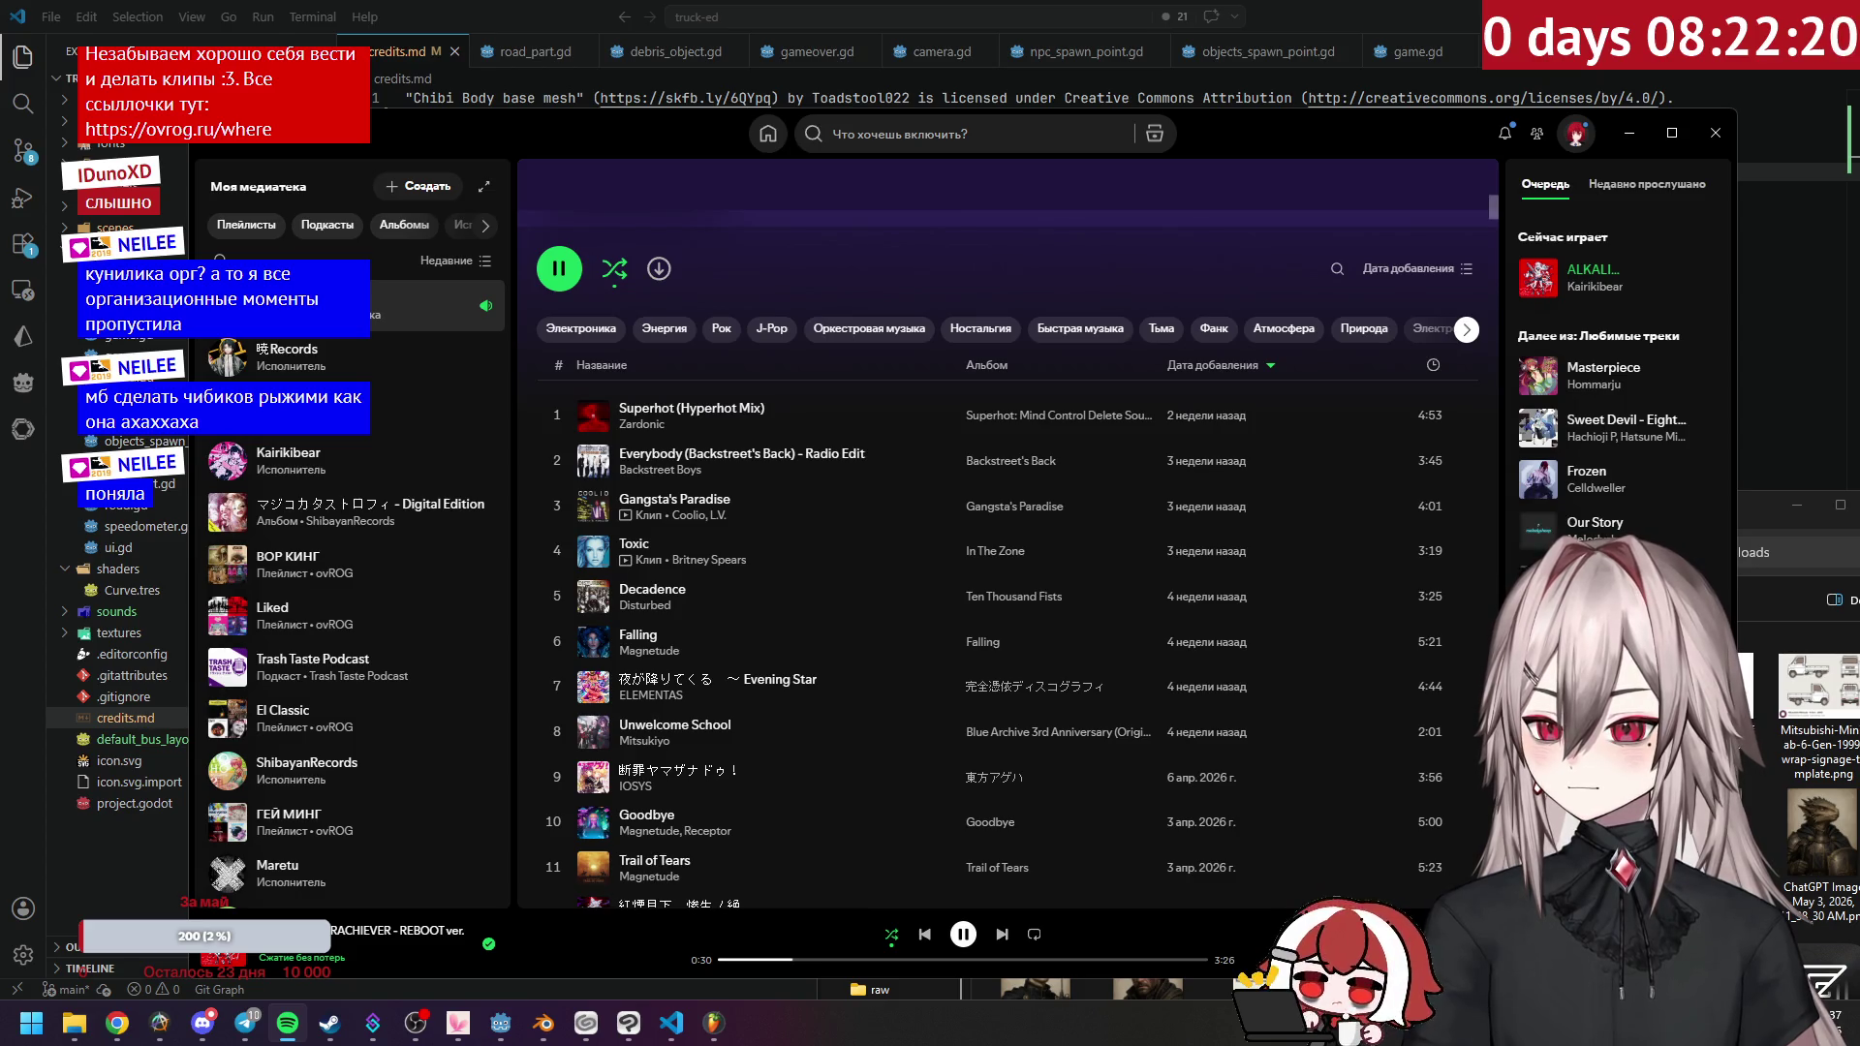
pyautogui.click(1629, 133)
pyautogui.click(1741, 513)
pyautogui.click(1608, 463)
pyautogui.click(822, 405)
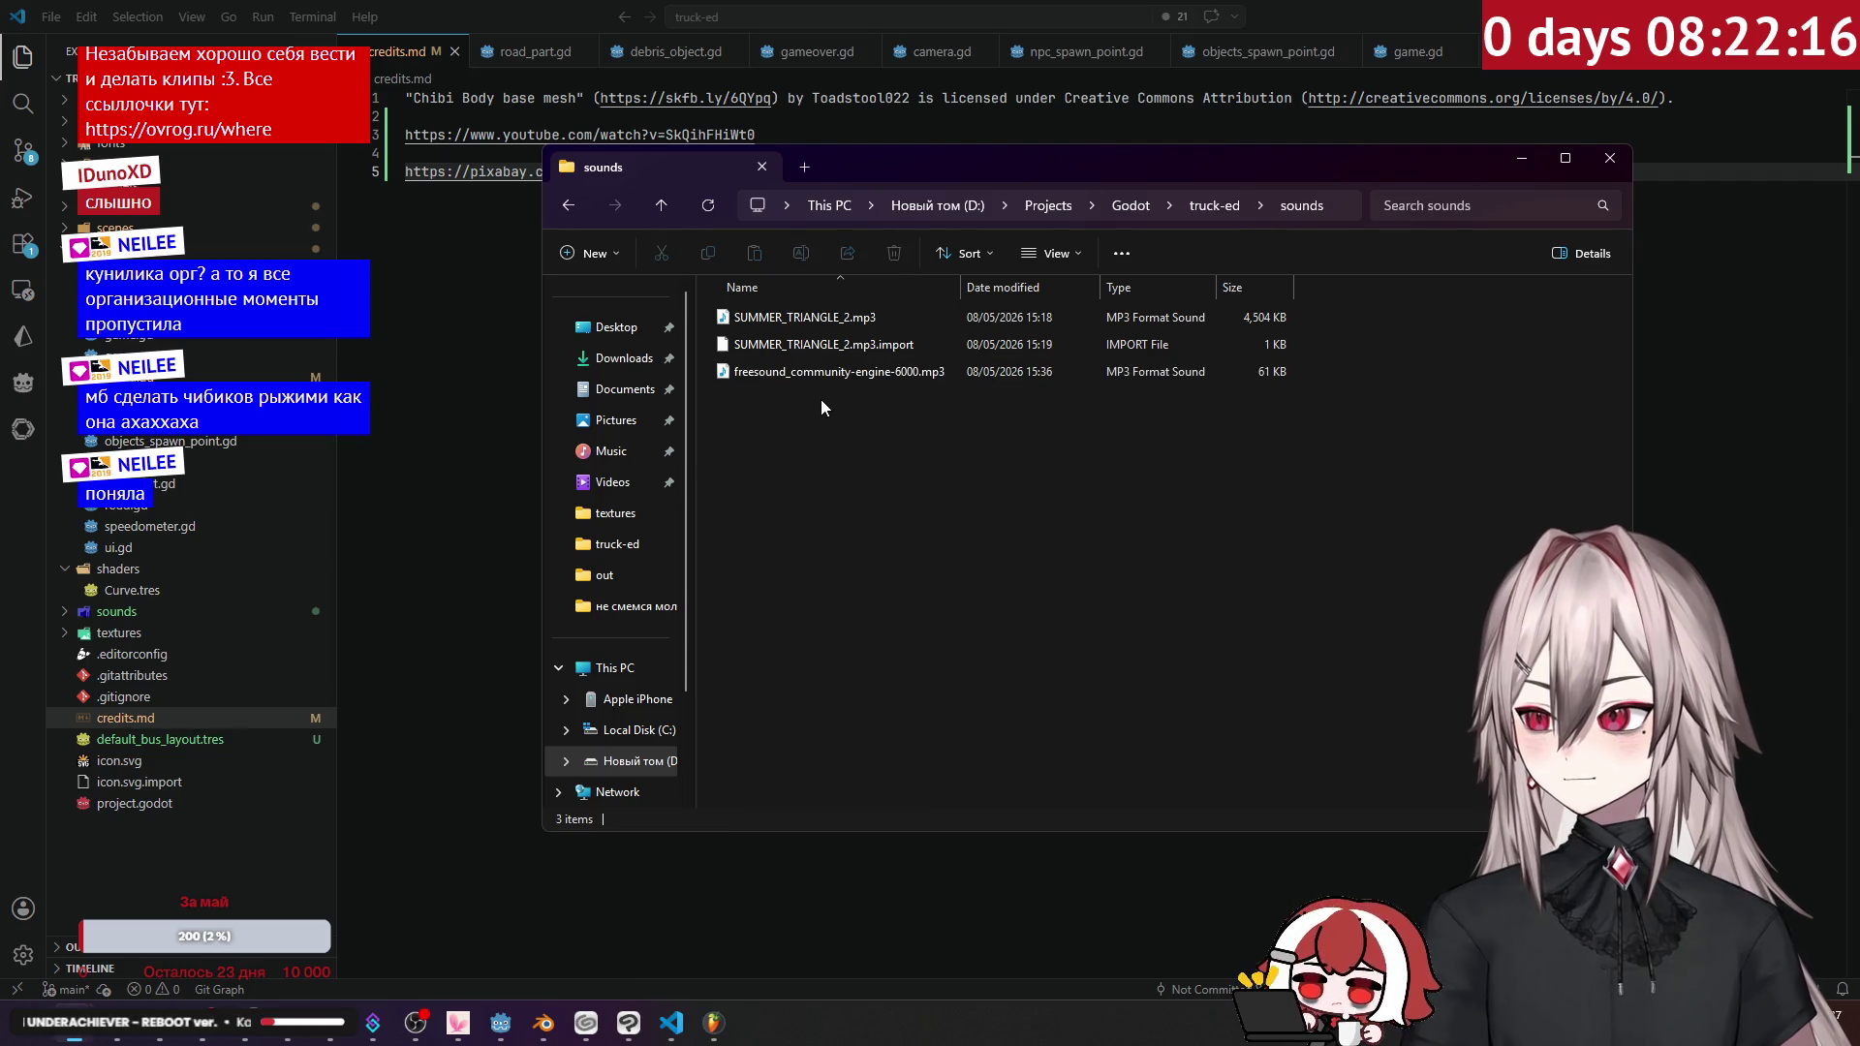
pyautogui.click(512, 1037)
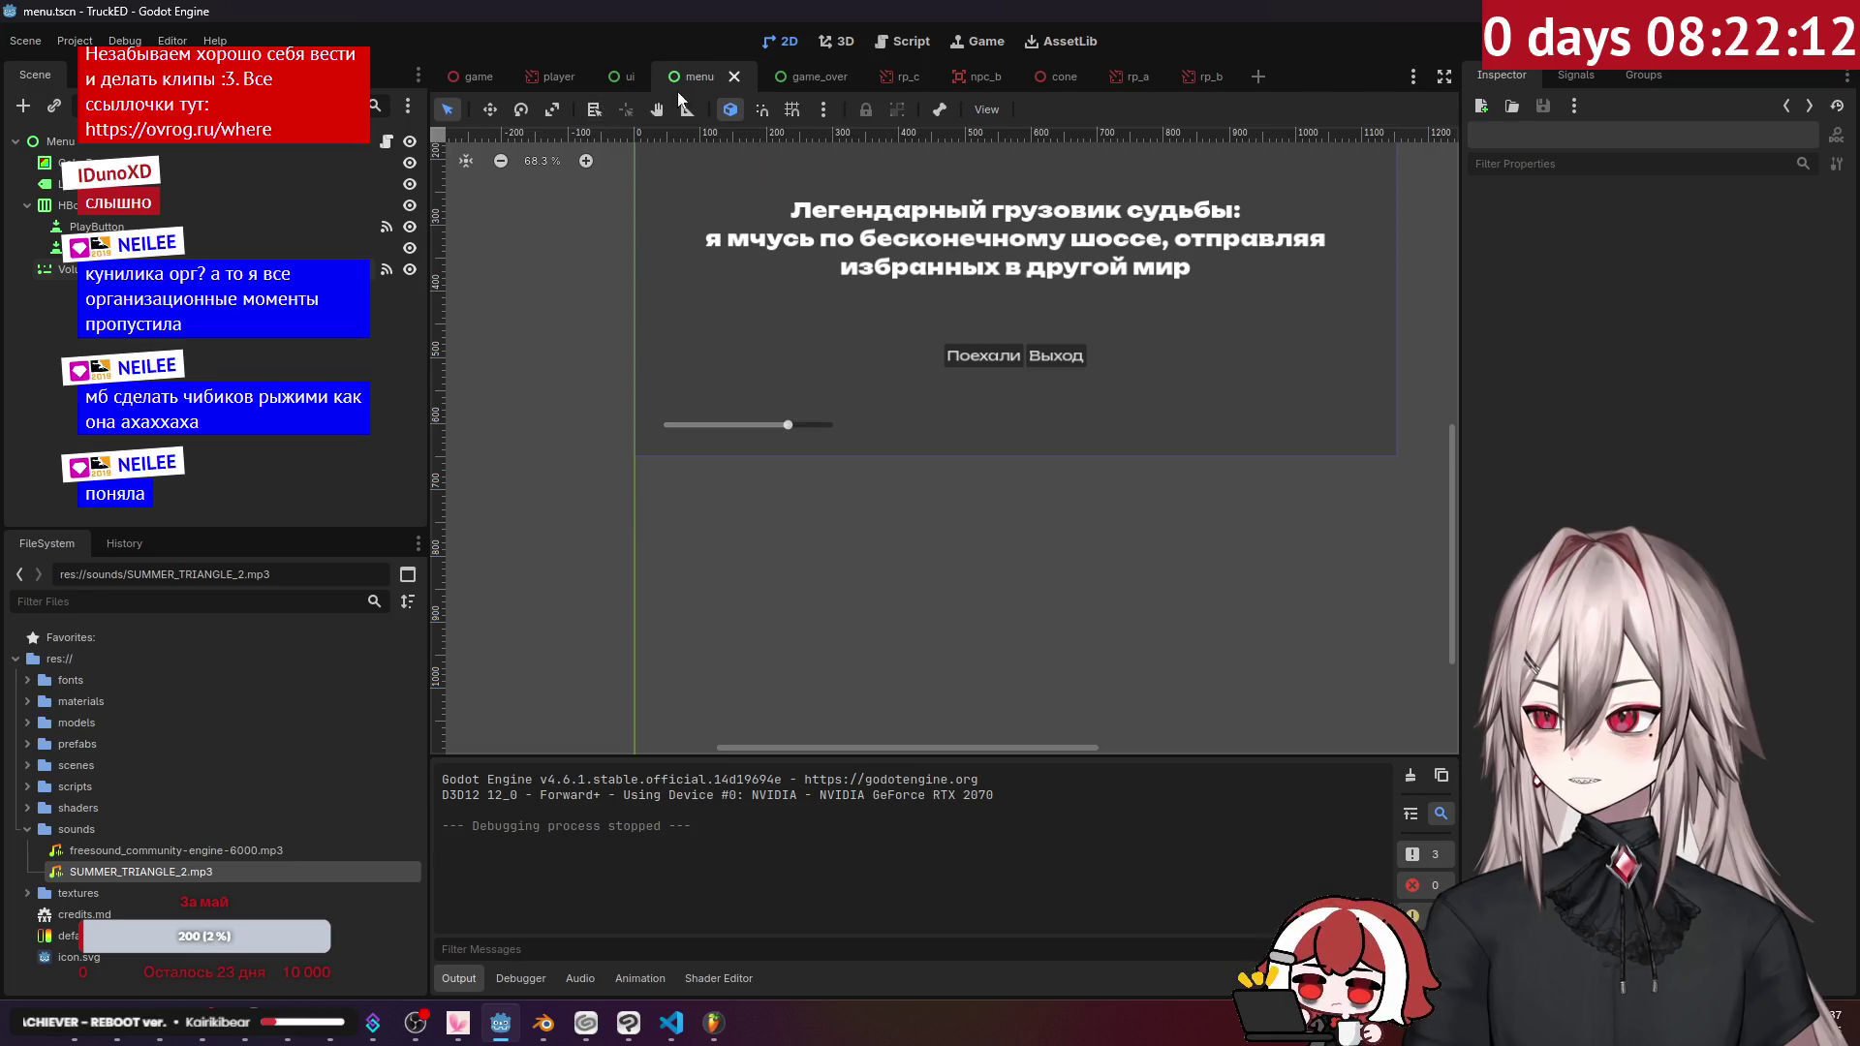
# In player.tscn, add the freesound engine mp3 as an audio player node and orbit toward the truck.
pyautogui.click(489, 82)
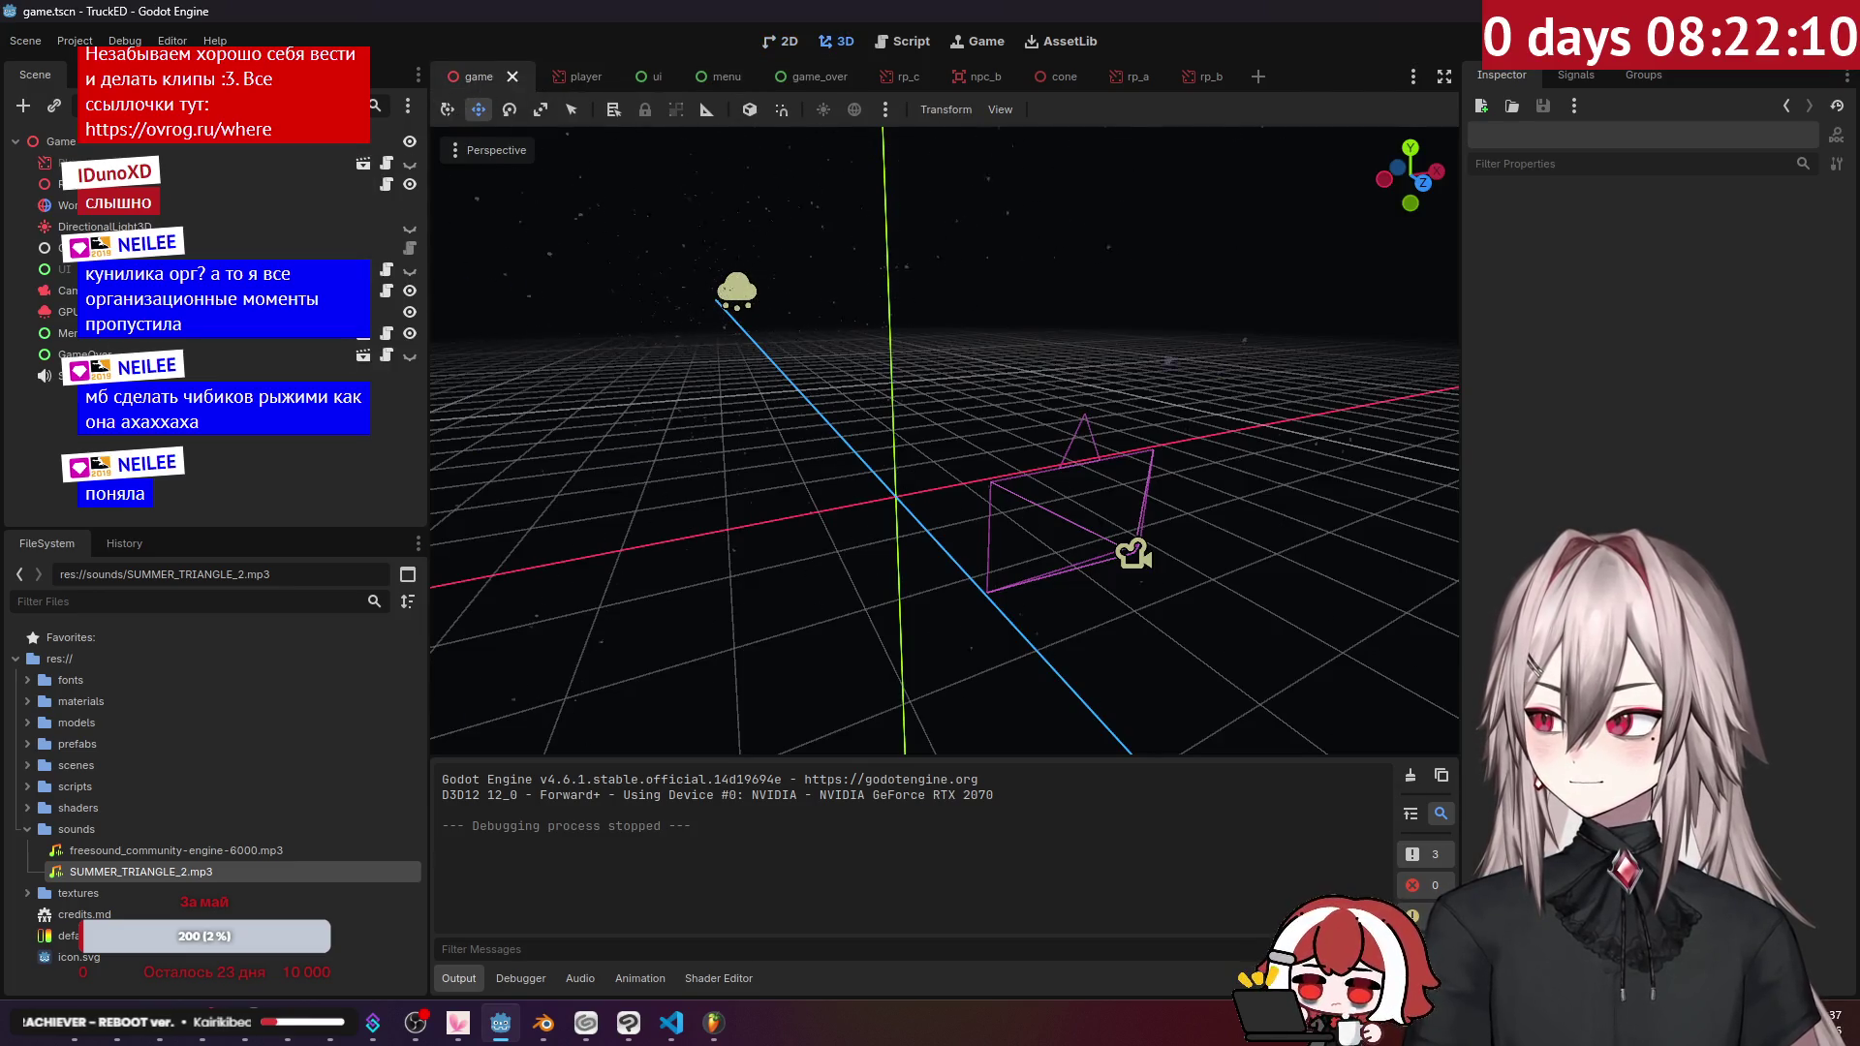
pyautogui.click(584, 81)
pyautogui.click(703, 281)
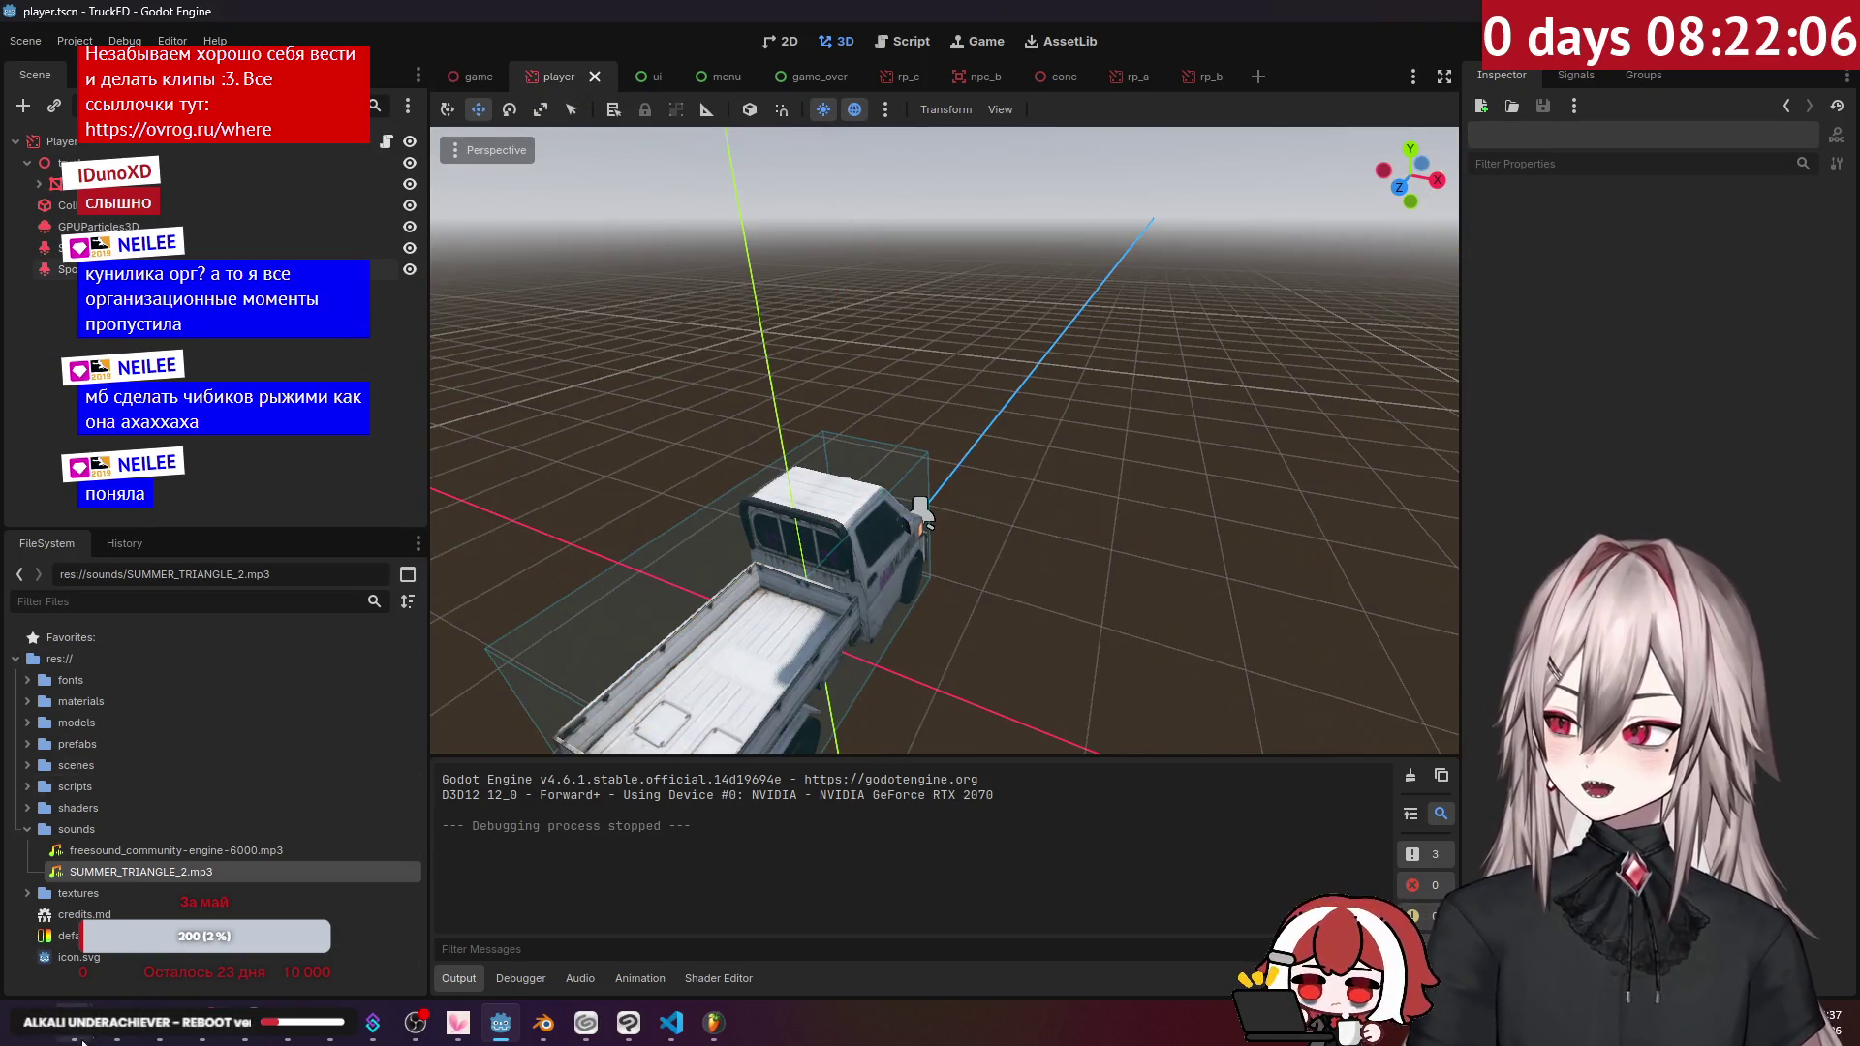
pyautogui.moveTo(78, 1041)
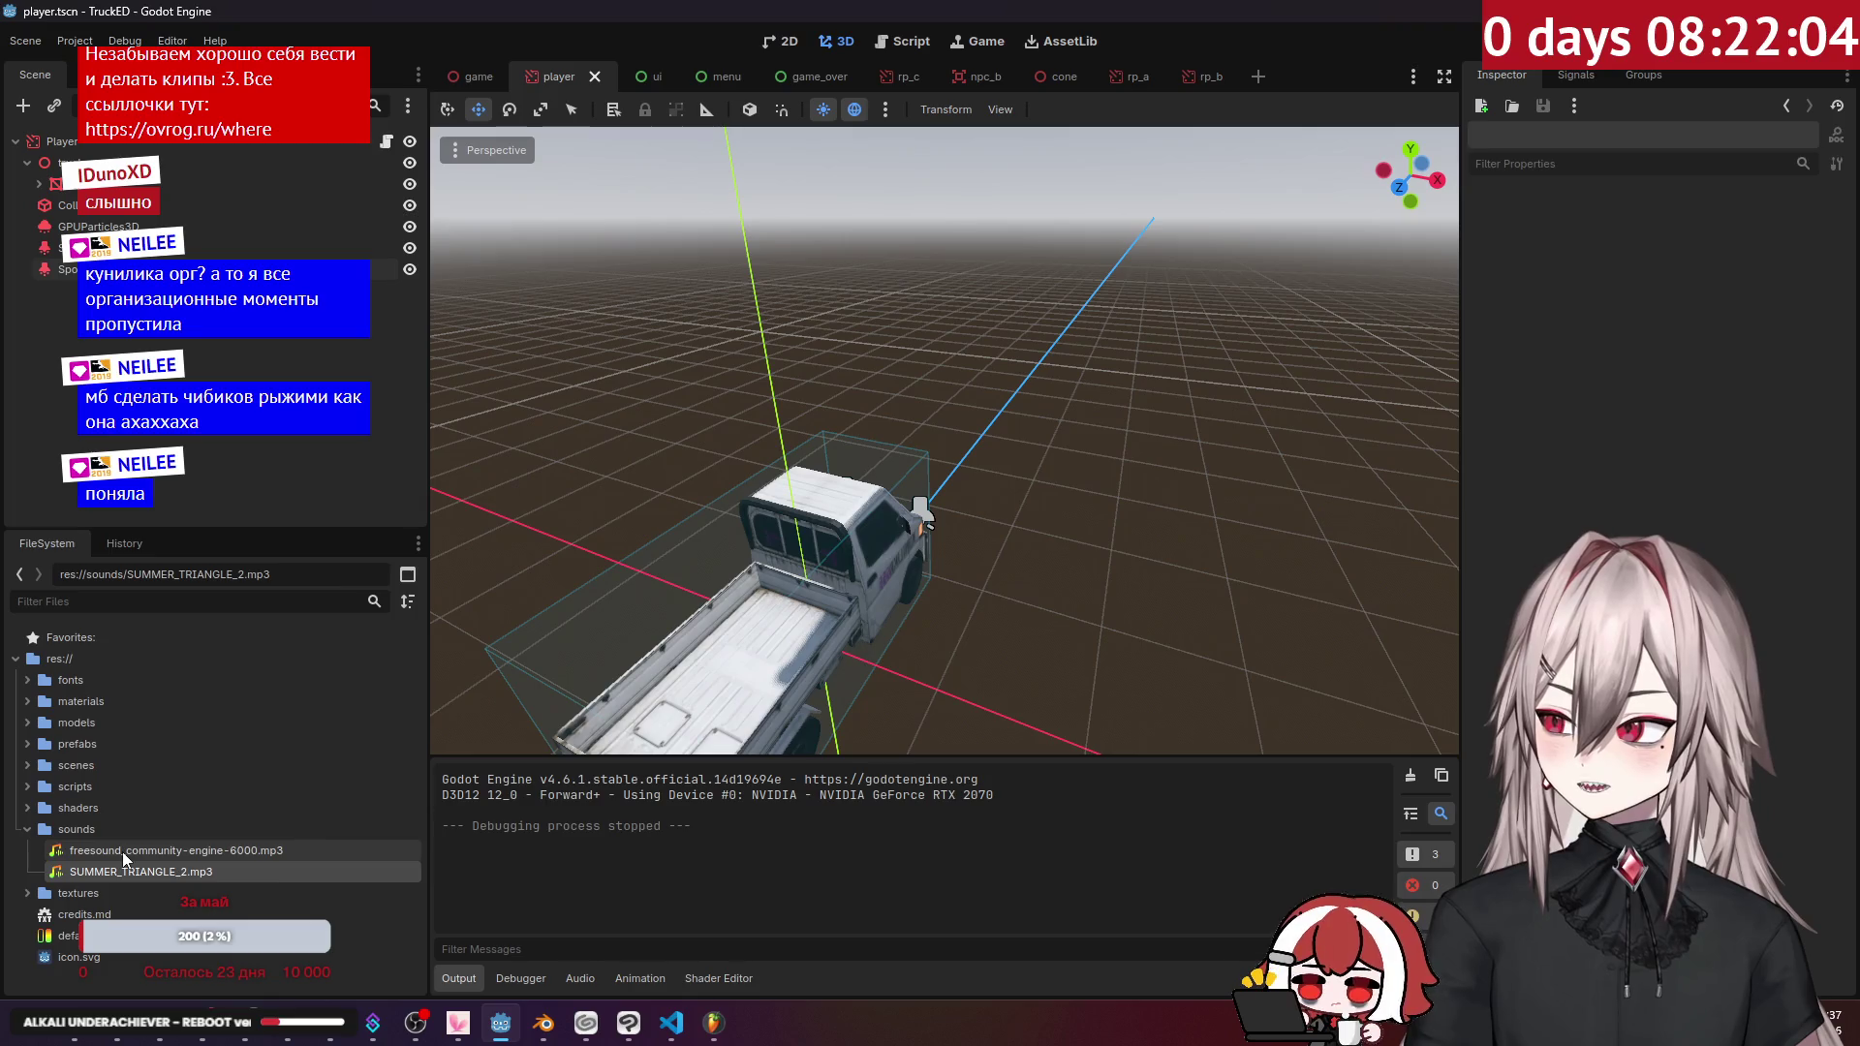
pyautogui.click(152, 851)
pyautogui.moveTo(153, 852)
pyautogui.mouseDown()
pyautogui.moveTo(155, 184)
pyautogui.moveTo(83, 158)
pyautogui.mouseUp()
pyautogui.moveTo(976, 434); pyautogui.dragTo(775, 436)
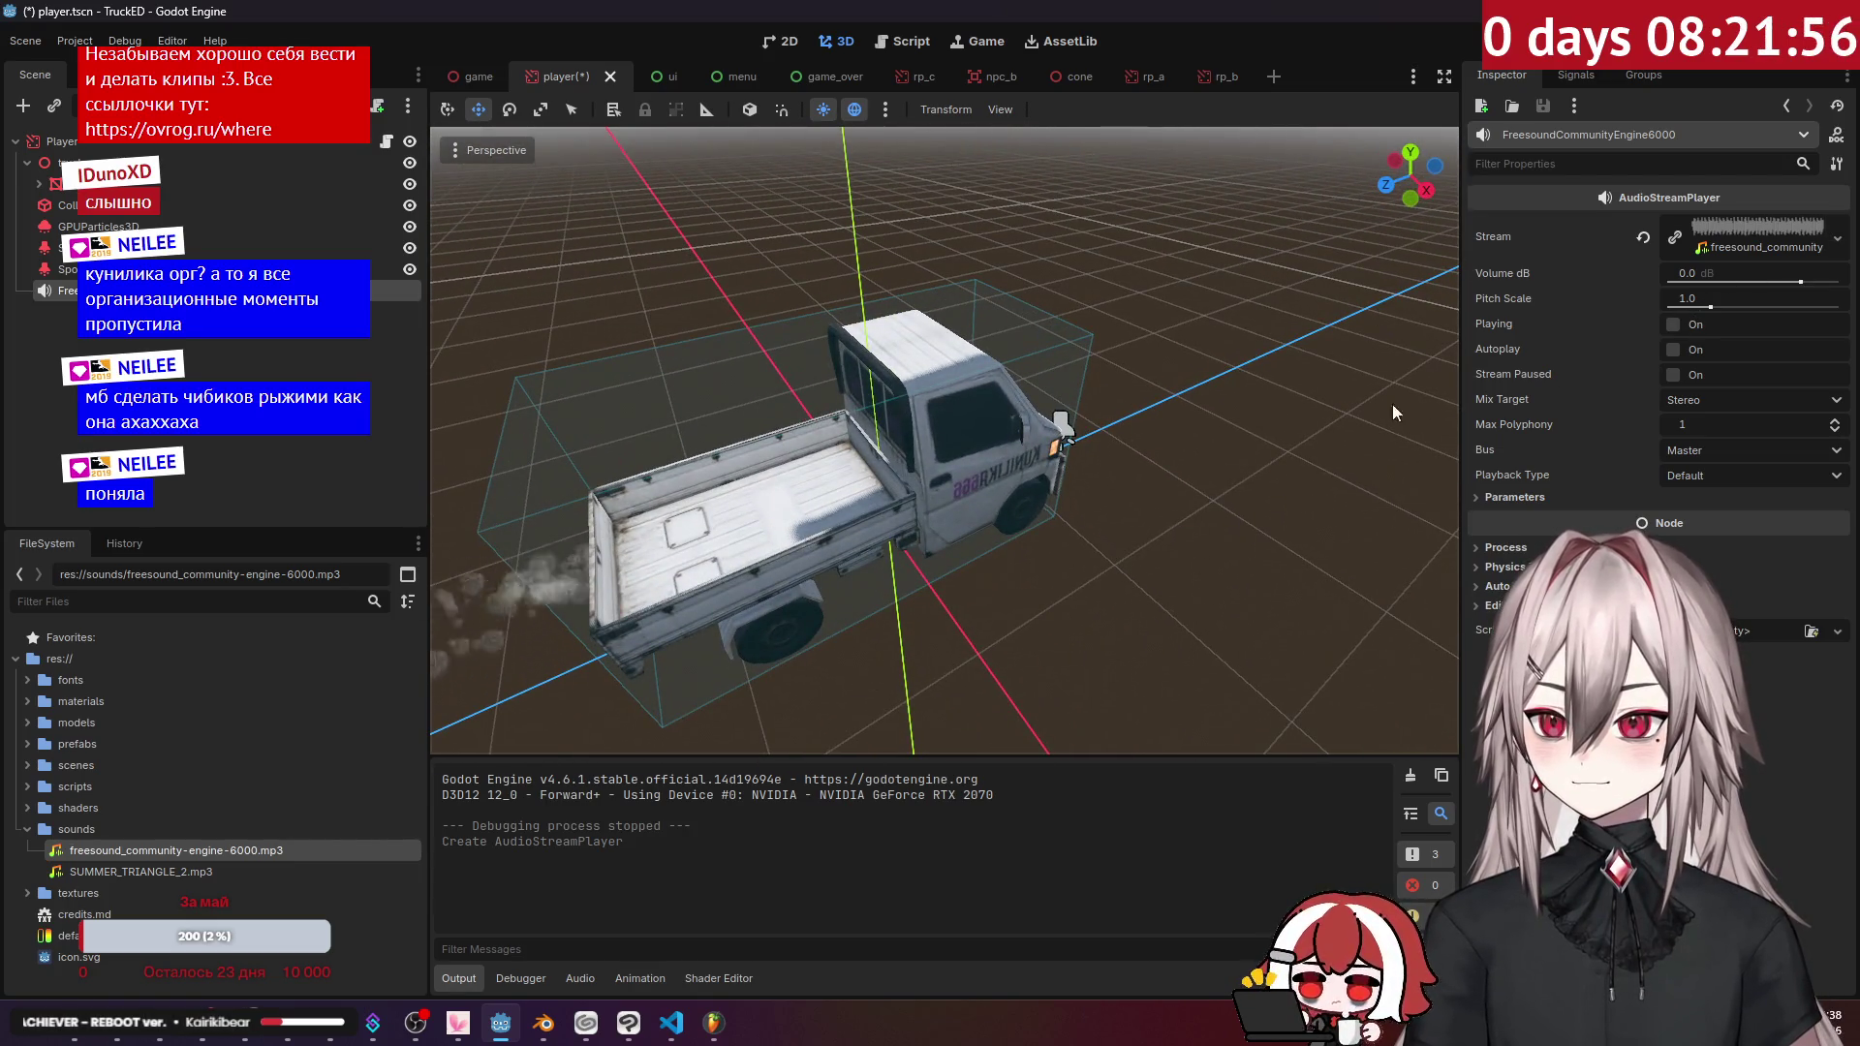
pyautogui.moveTo(1085, 489); pyautogui.dragTo(1043, 513)
# Preview the engine sound while setting Volume dB to -4 and testing the Looping option.
pyautogui.click(1674, 326)
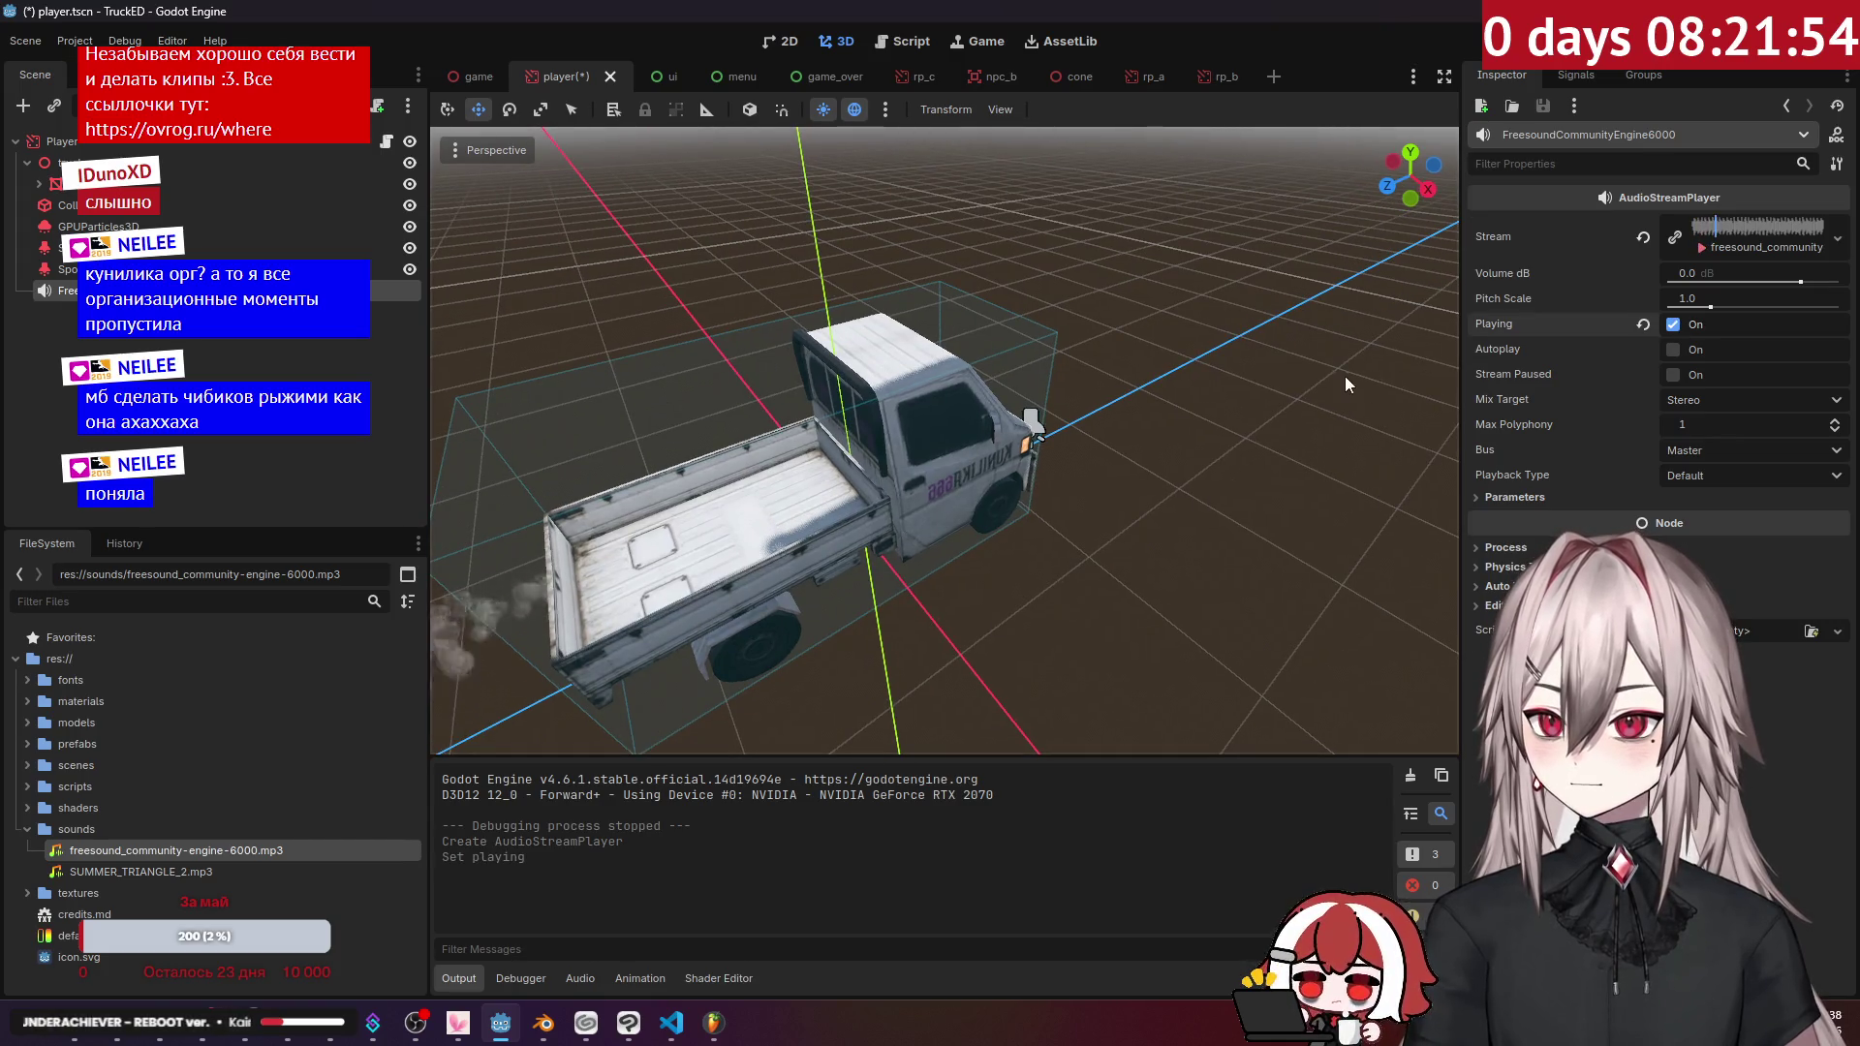
pyautogui.moveTo(1800, 281); pyautogui.dragTo(1807, 288)
pyautogui.click(1506, 498)
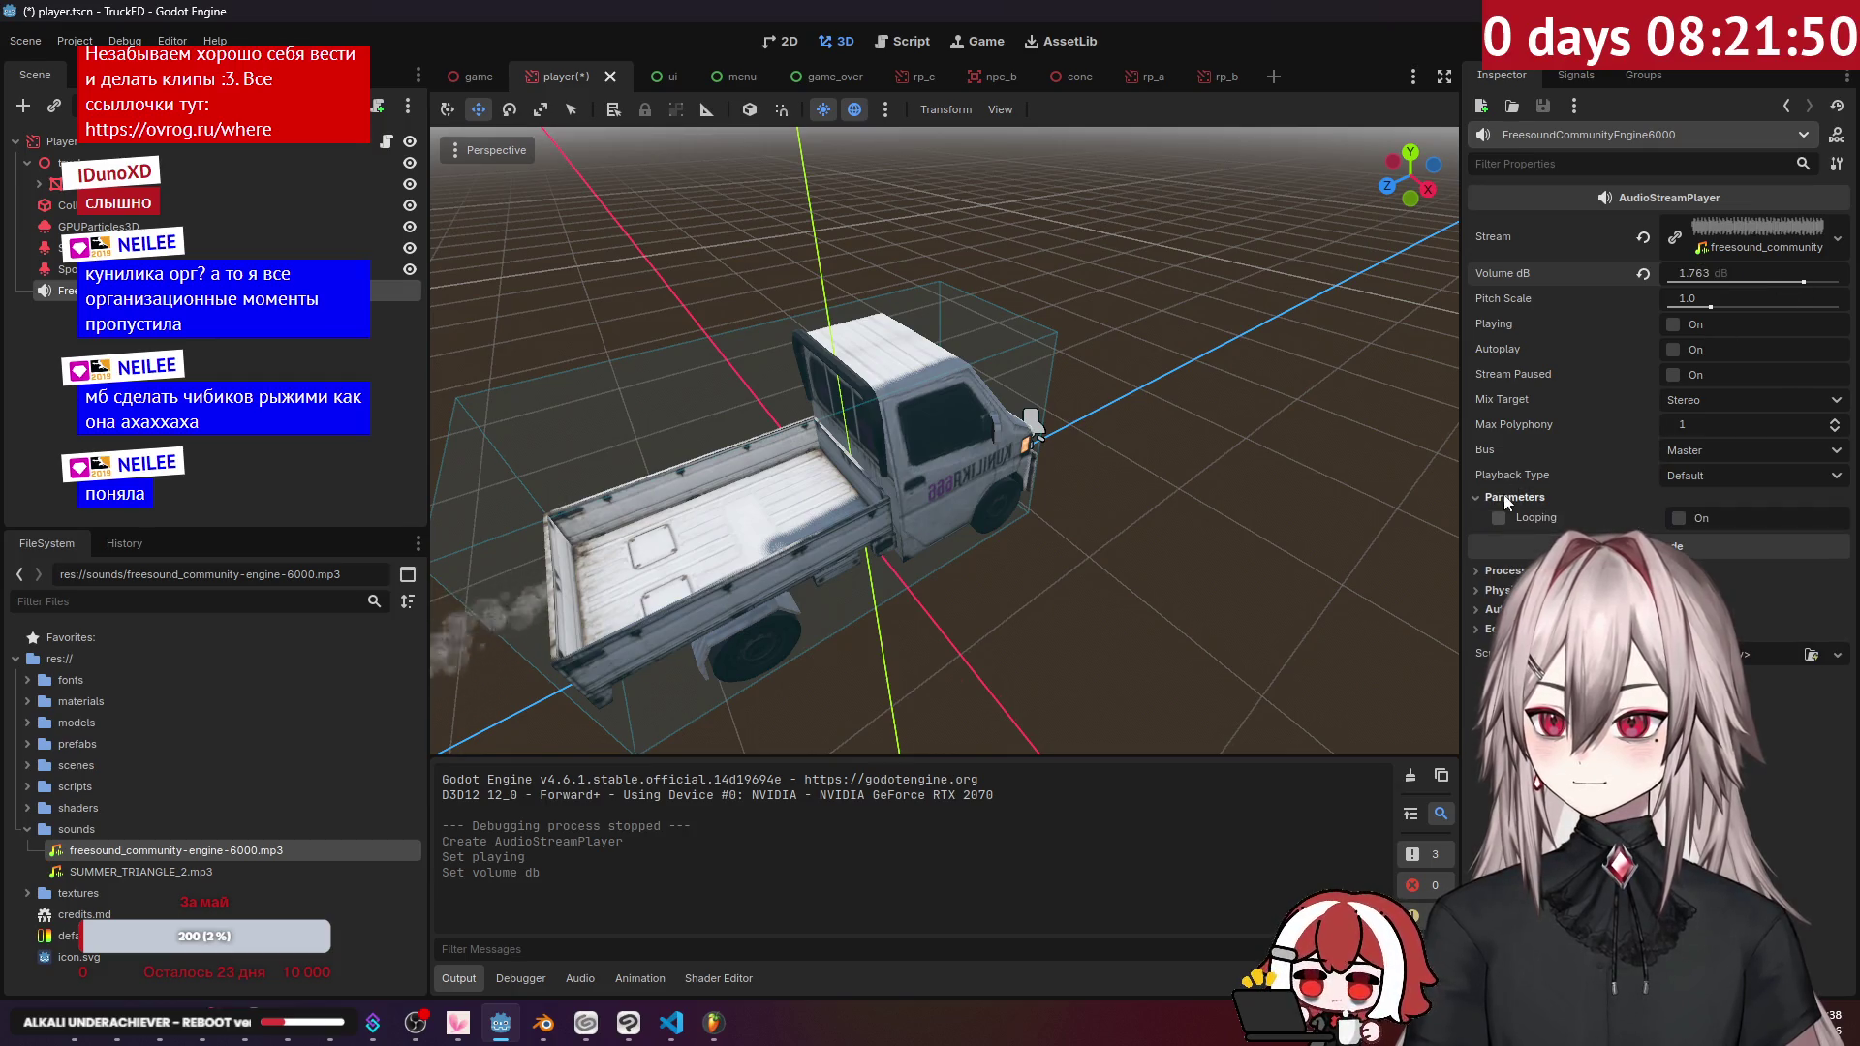
pyautogui.click(1679, 518)
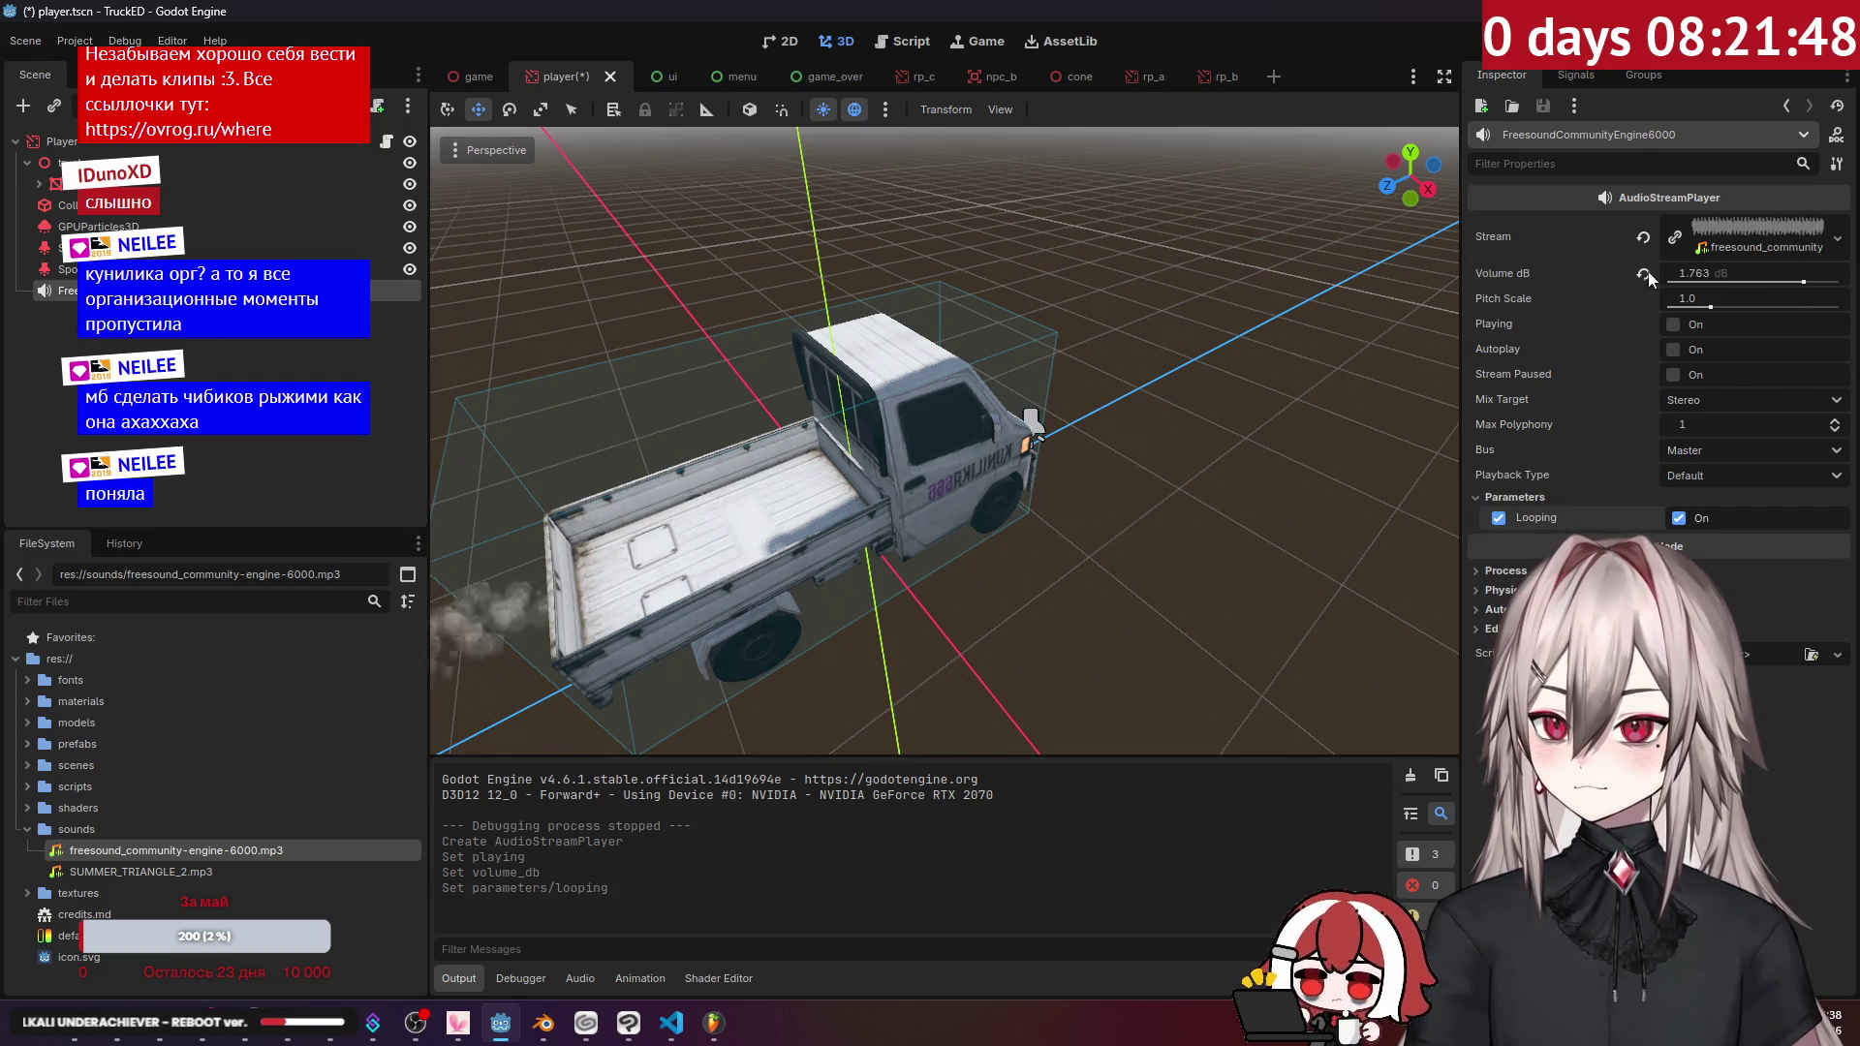
pyautogui.click(1674, 325)
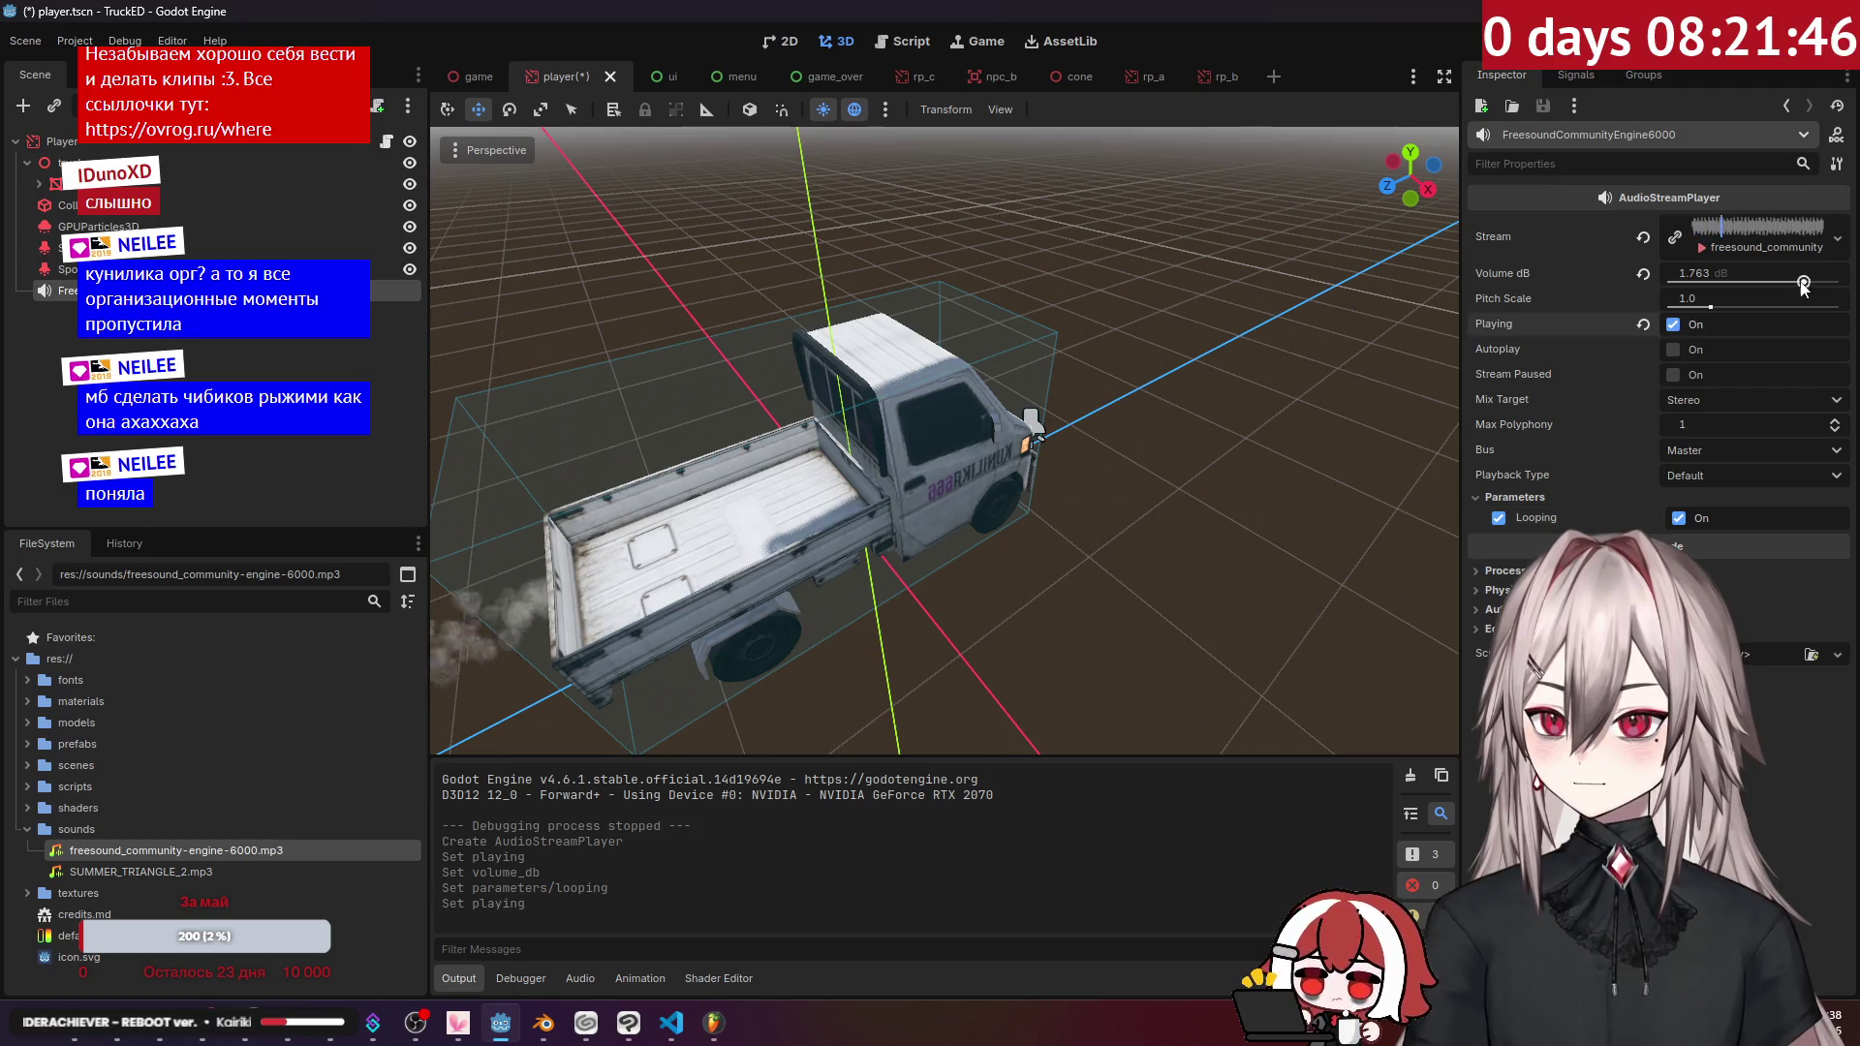
pyautogui.moveTo(1798, 288); pyautogui.dragTo(1791, 290)
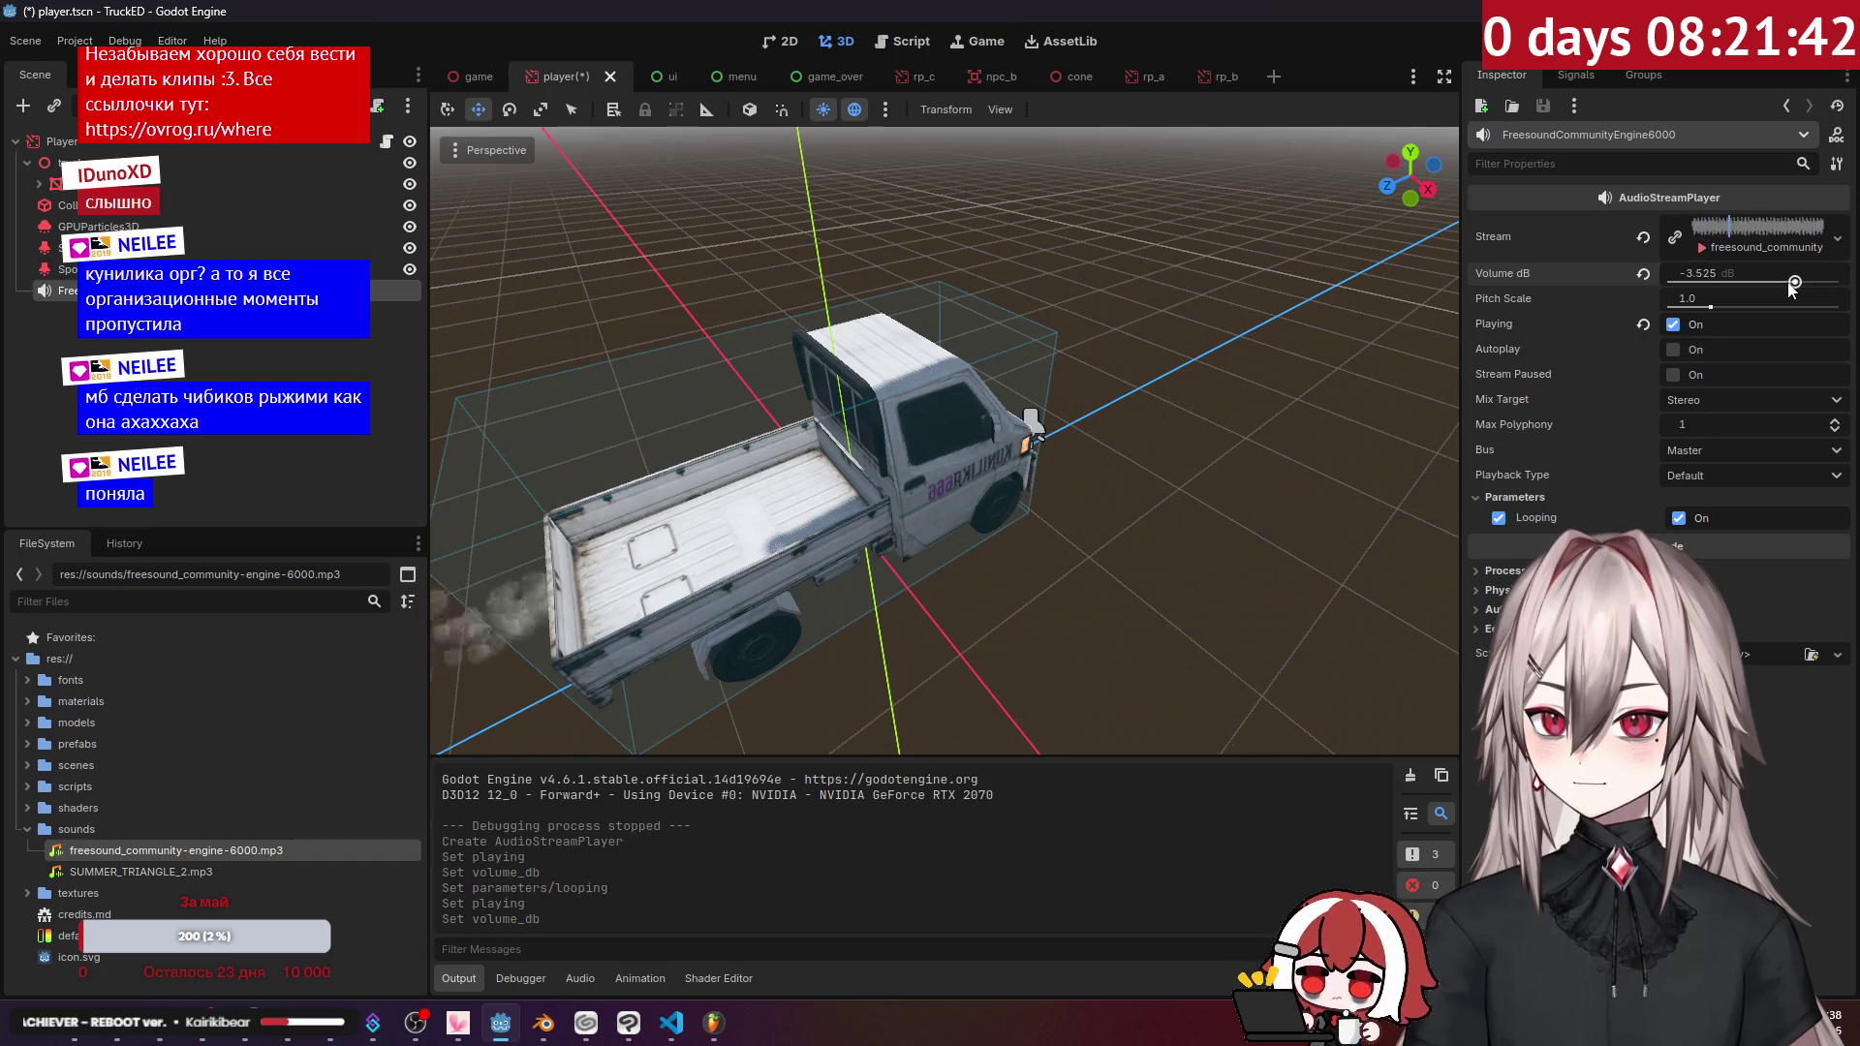
pyautogui.click(1705, 276)
pyautogui.write('-4')
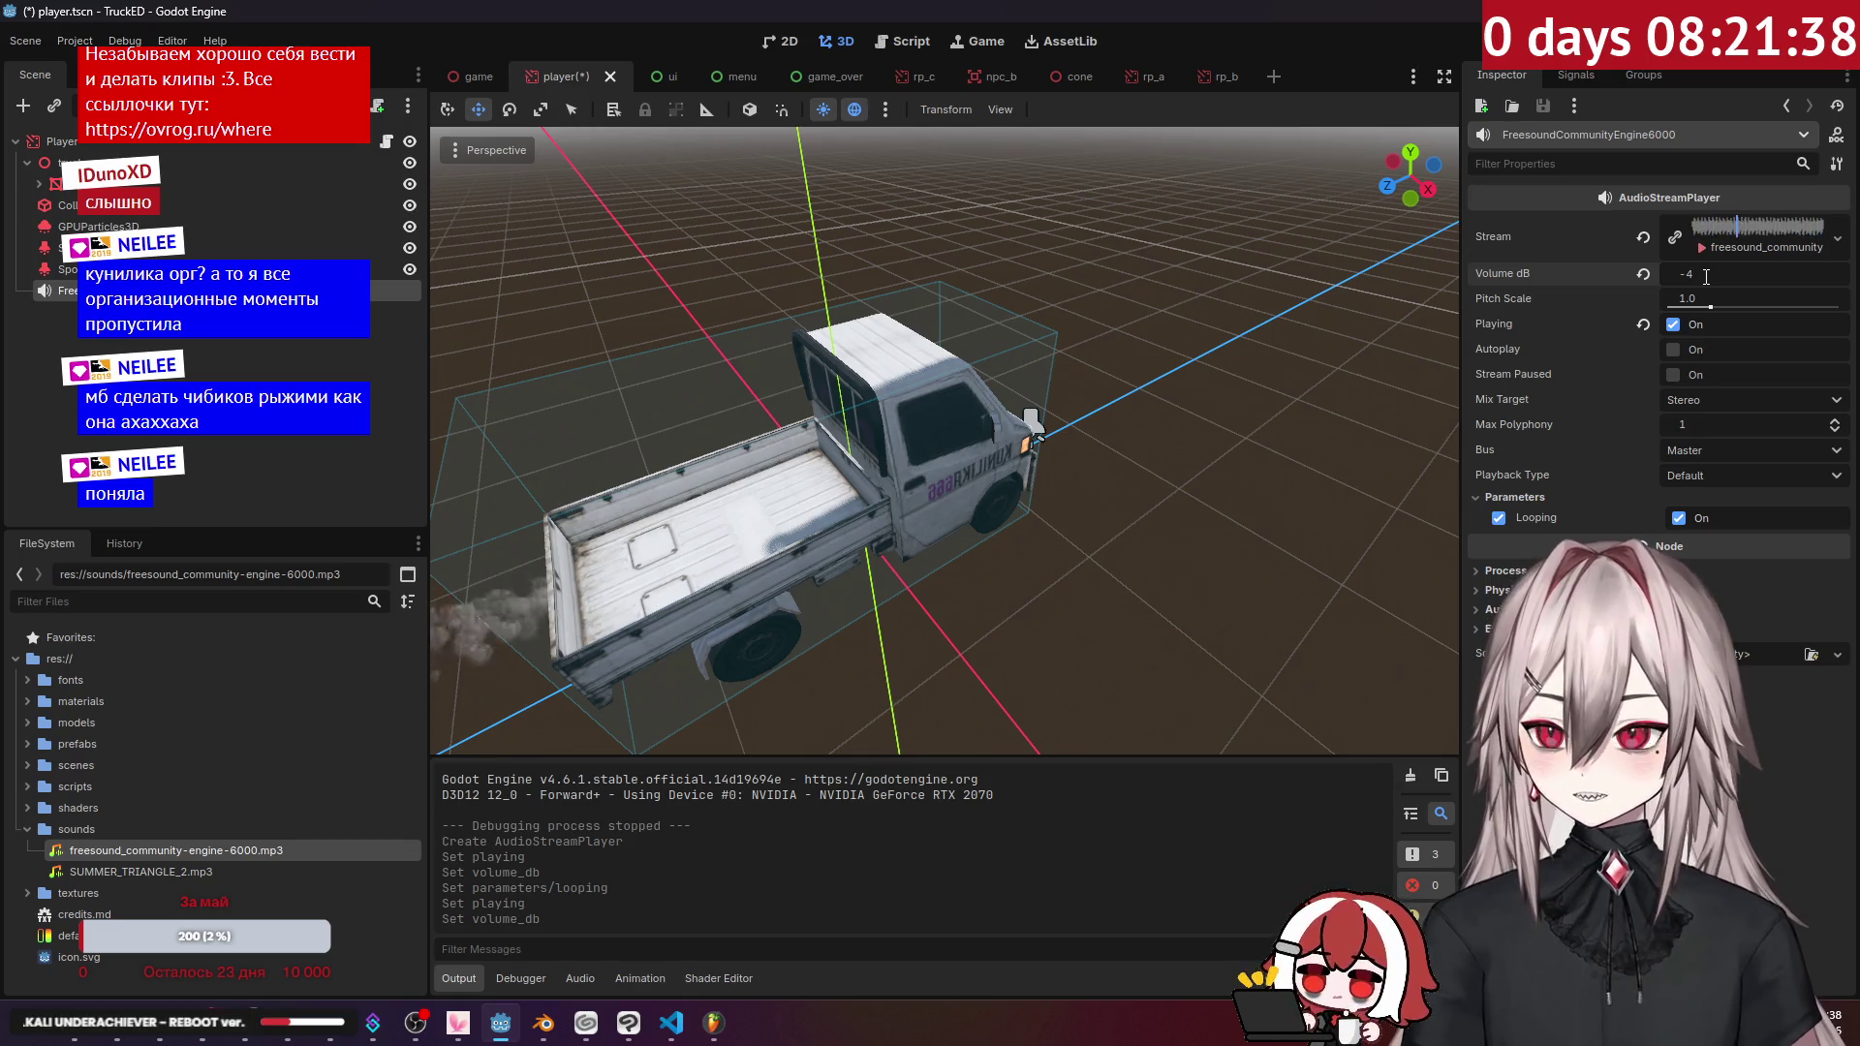
pyautogui.write('4')
pyautogui.press('Return')
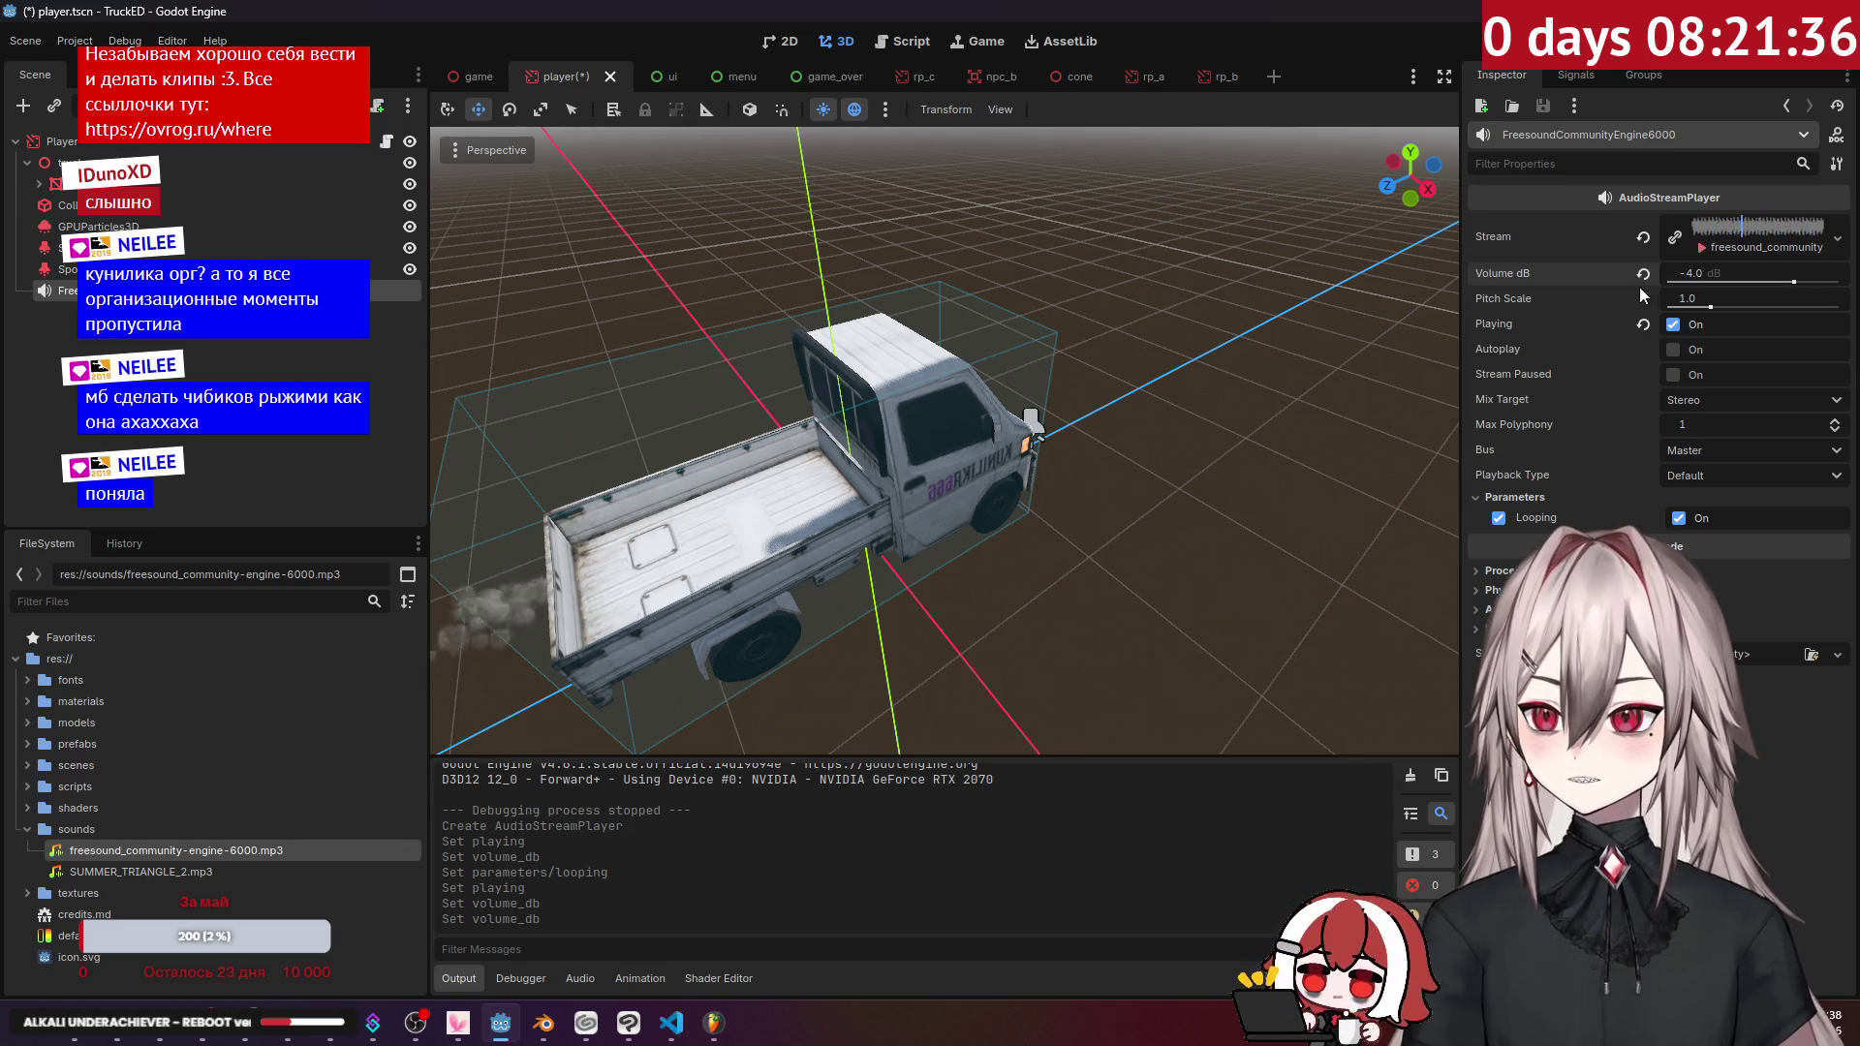
pyautogui.click(1682, 520)
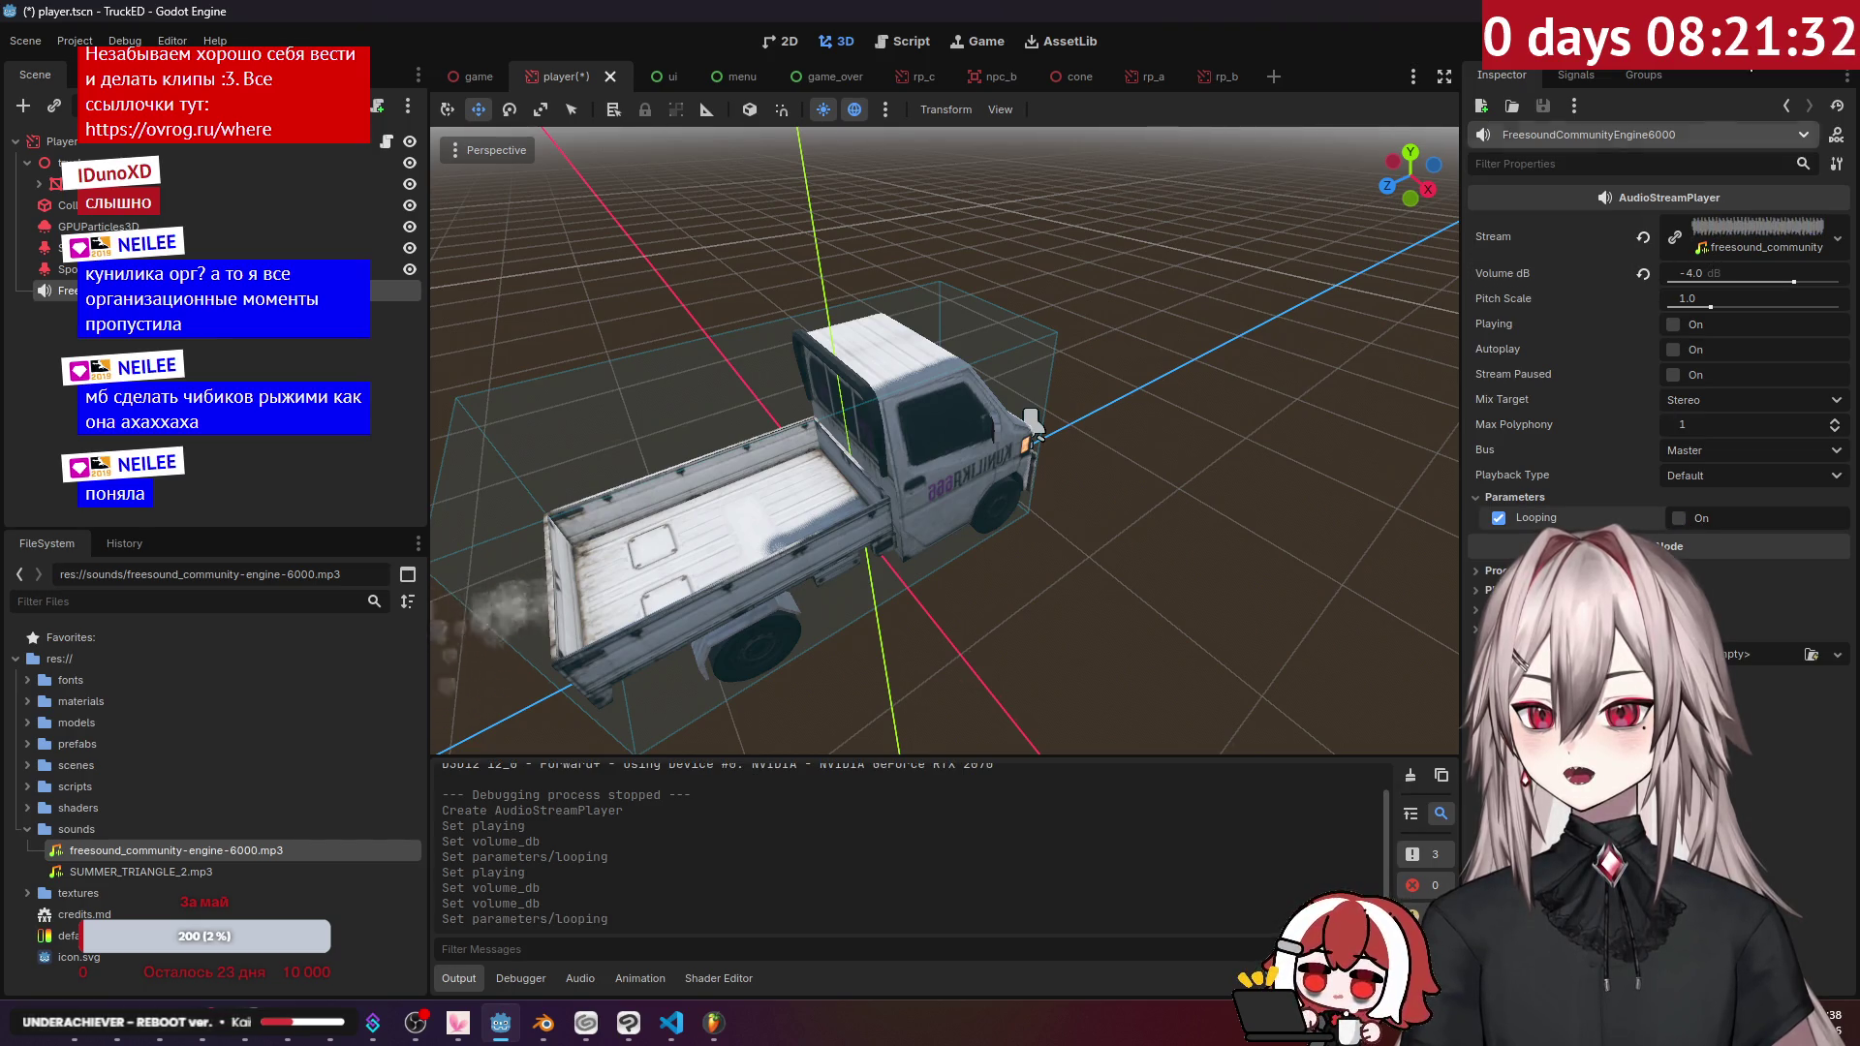
pyautogui.hotkey('alt', 'Tab')
pyautogui.hotkey('alt', 'Tab')
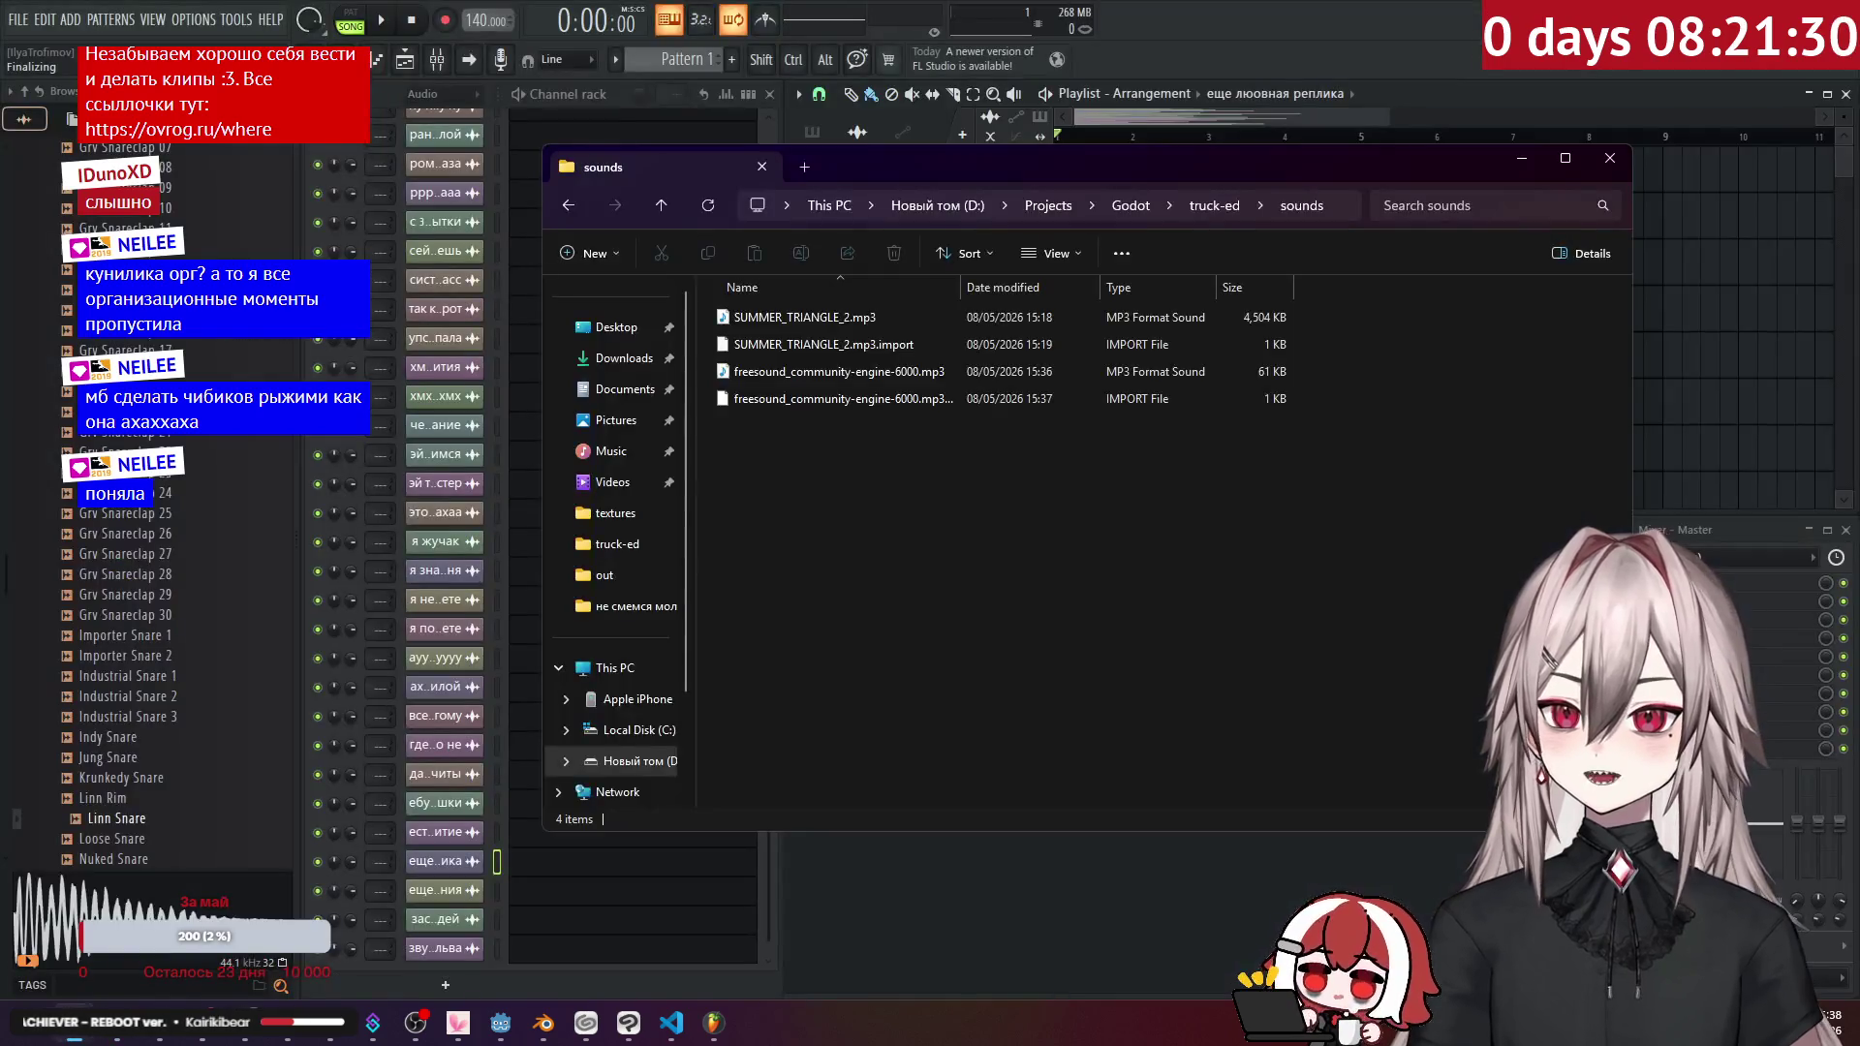
# Start a new FL Studio project without saving, closing the accidentally opened Clip Studio Paint.
pyautogui.click(19, 21)
pyautogui.click(43, 45)
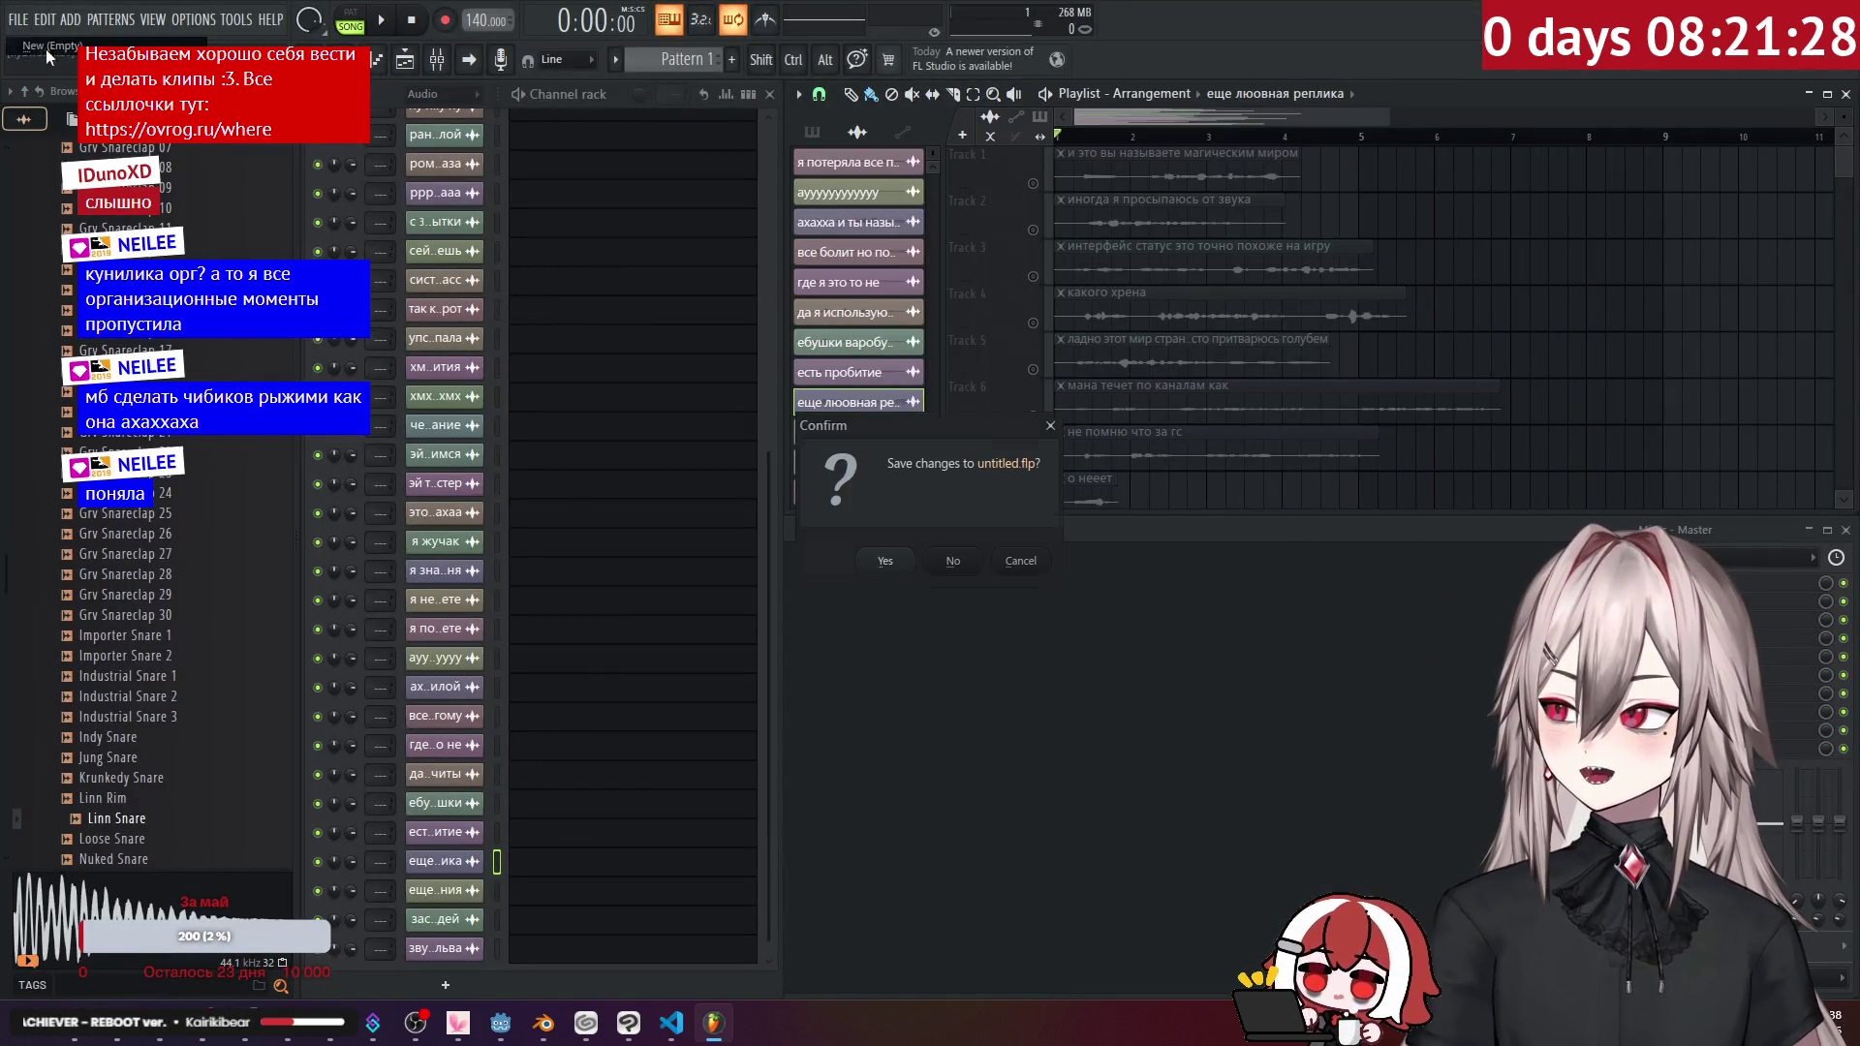
pyautogui.click(927, 528)
pyautogui.click(578, 1017)
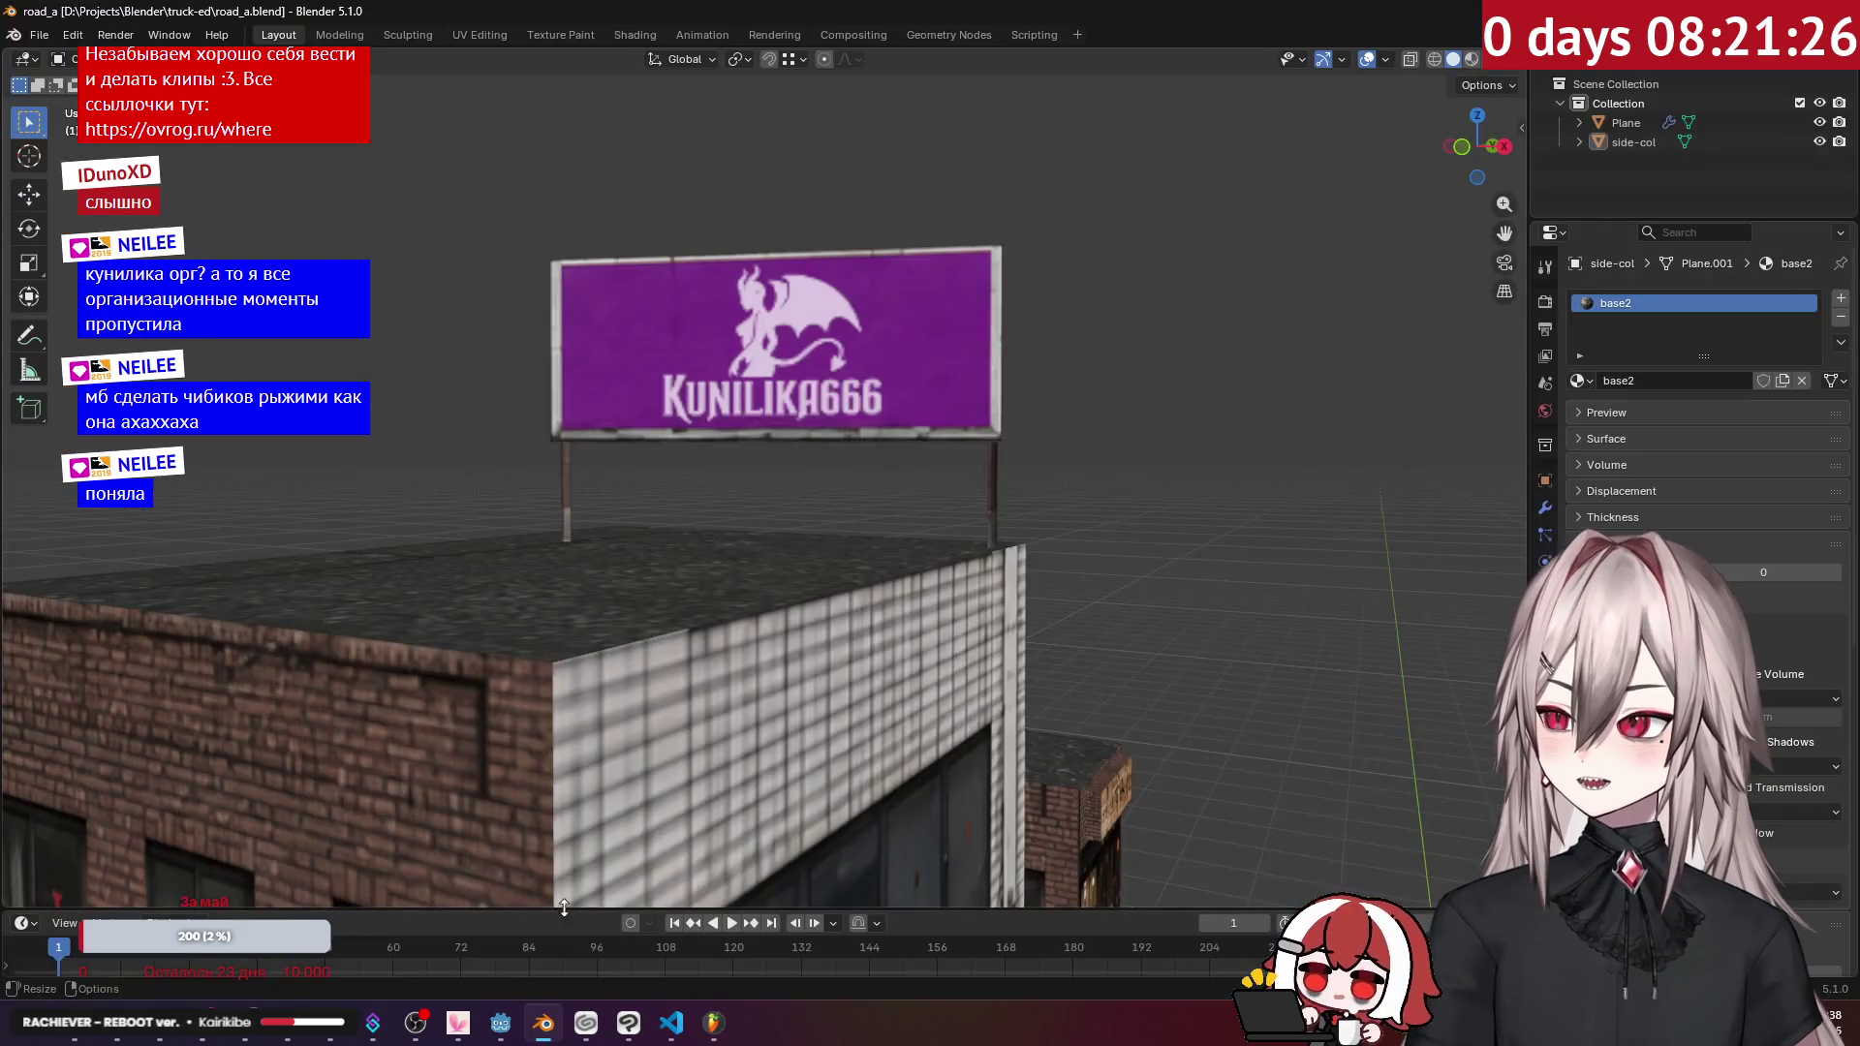
pyautogui.click(586, 1019)
pyautogui.click(586, 1022)
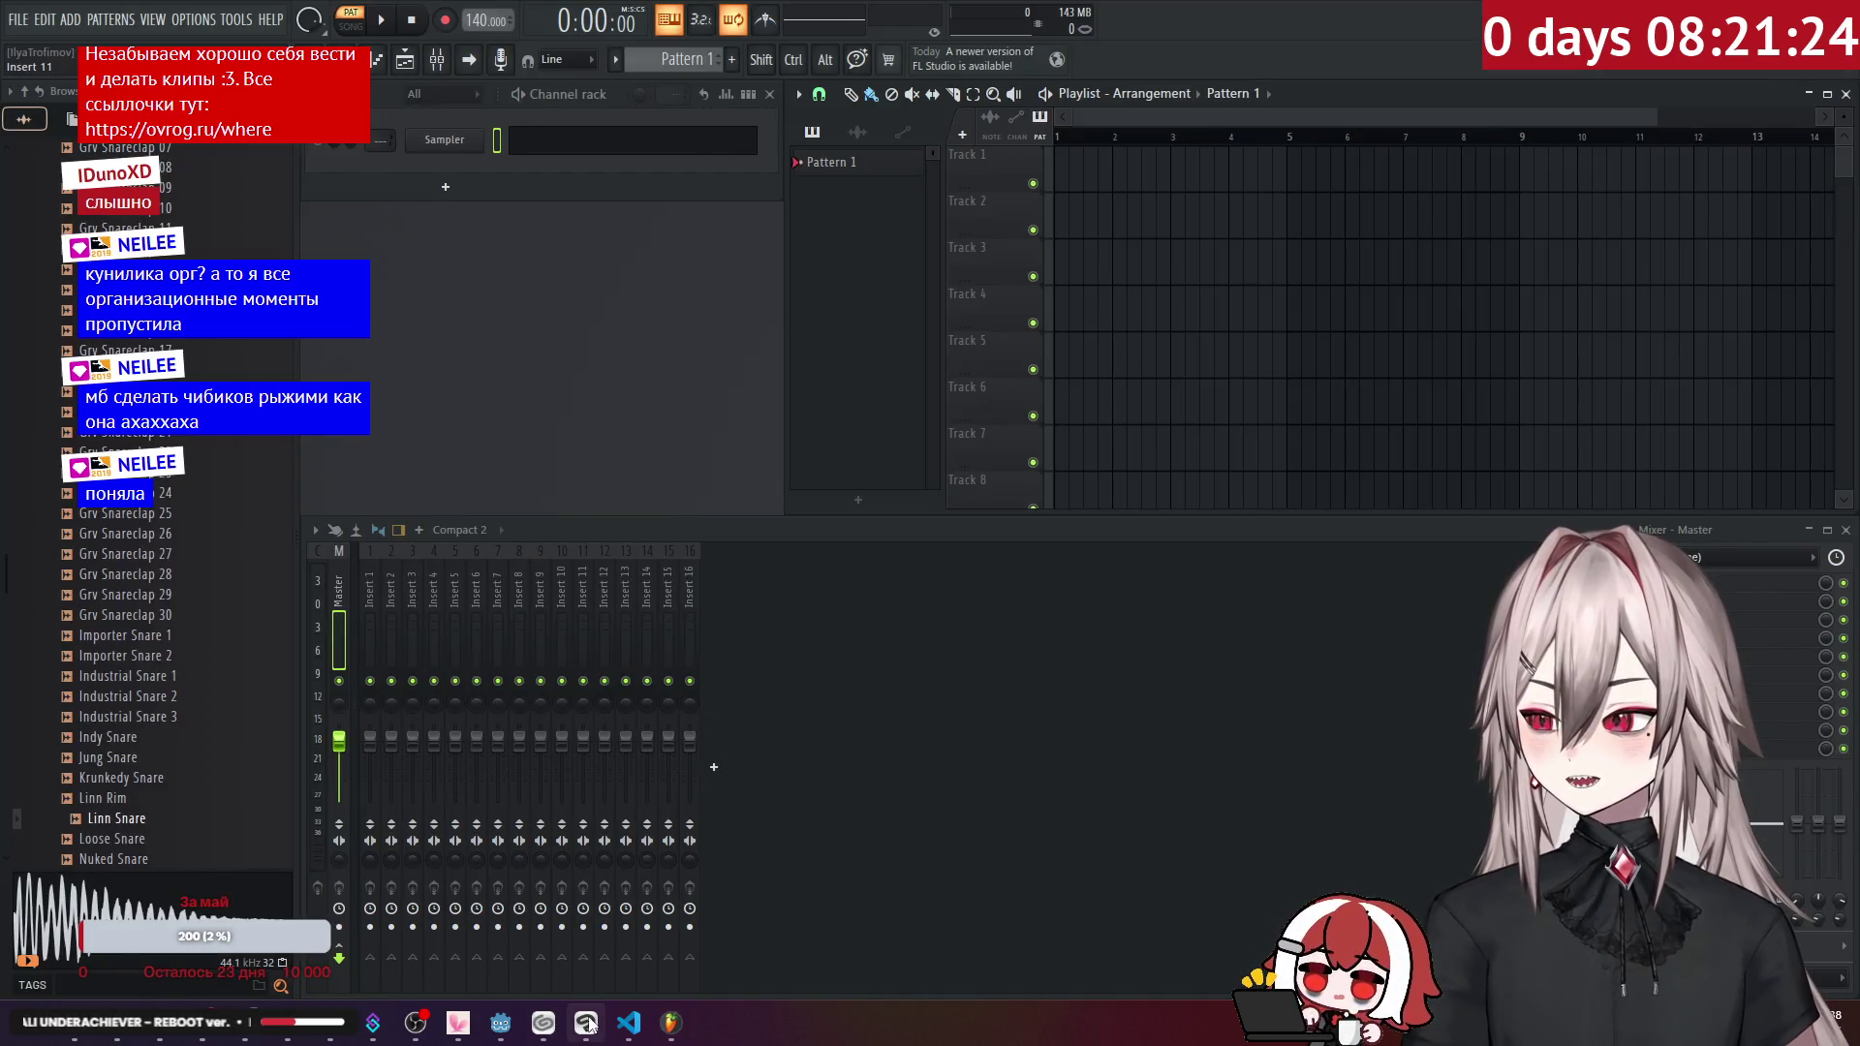
pyautogui.hotkey('alt', 'F4')
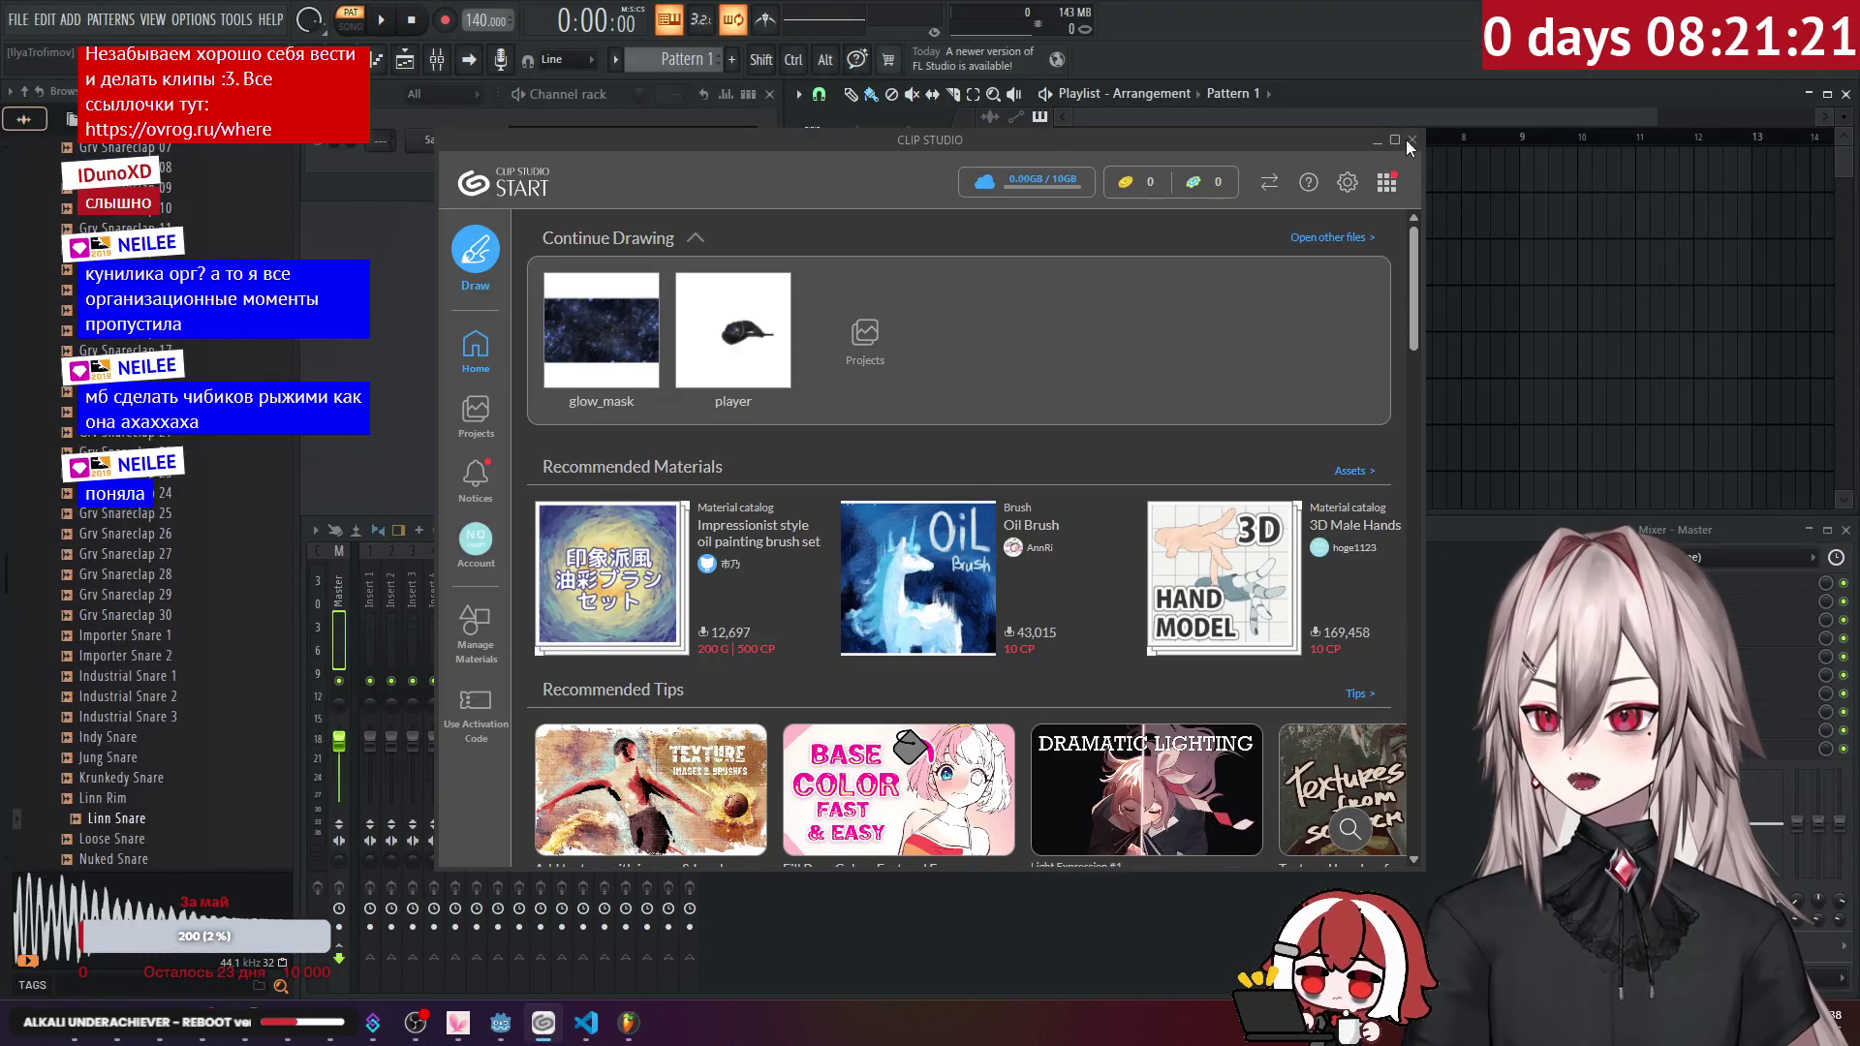
pyautogui.click(1410, 146)
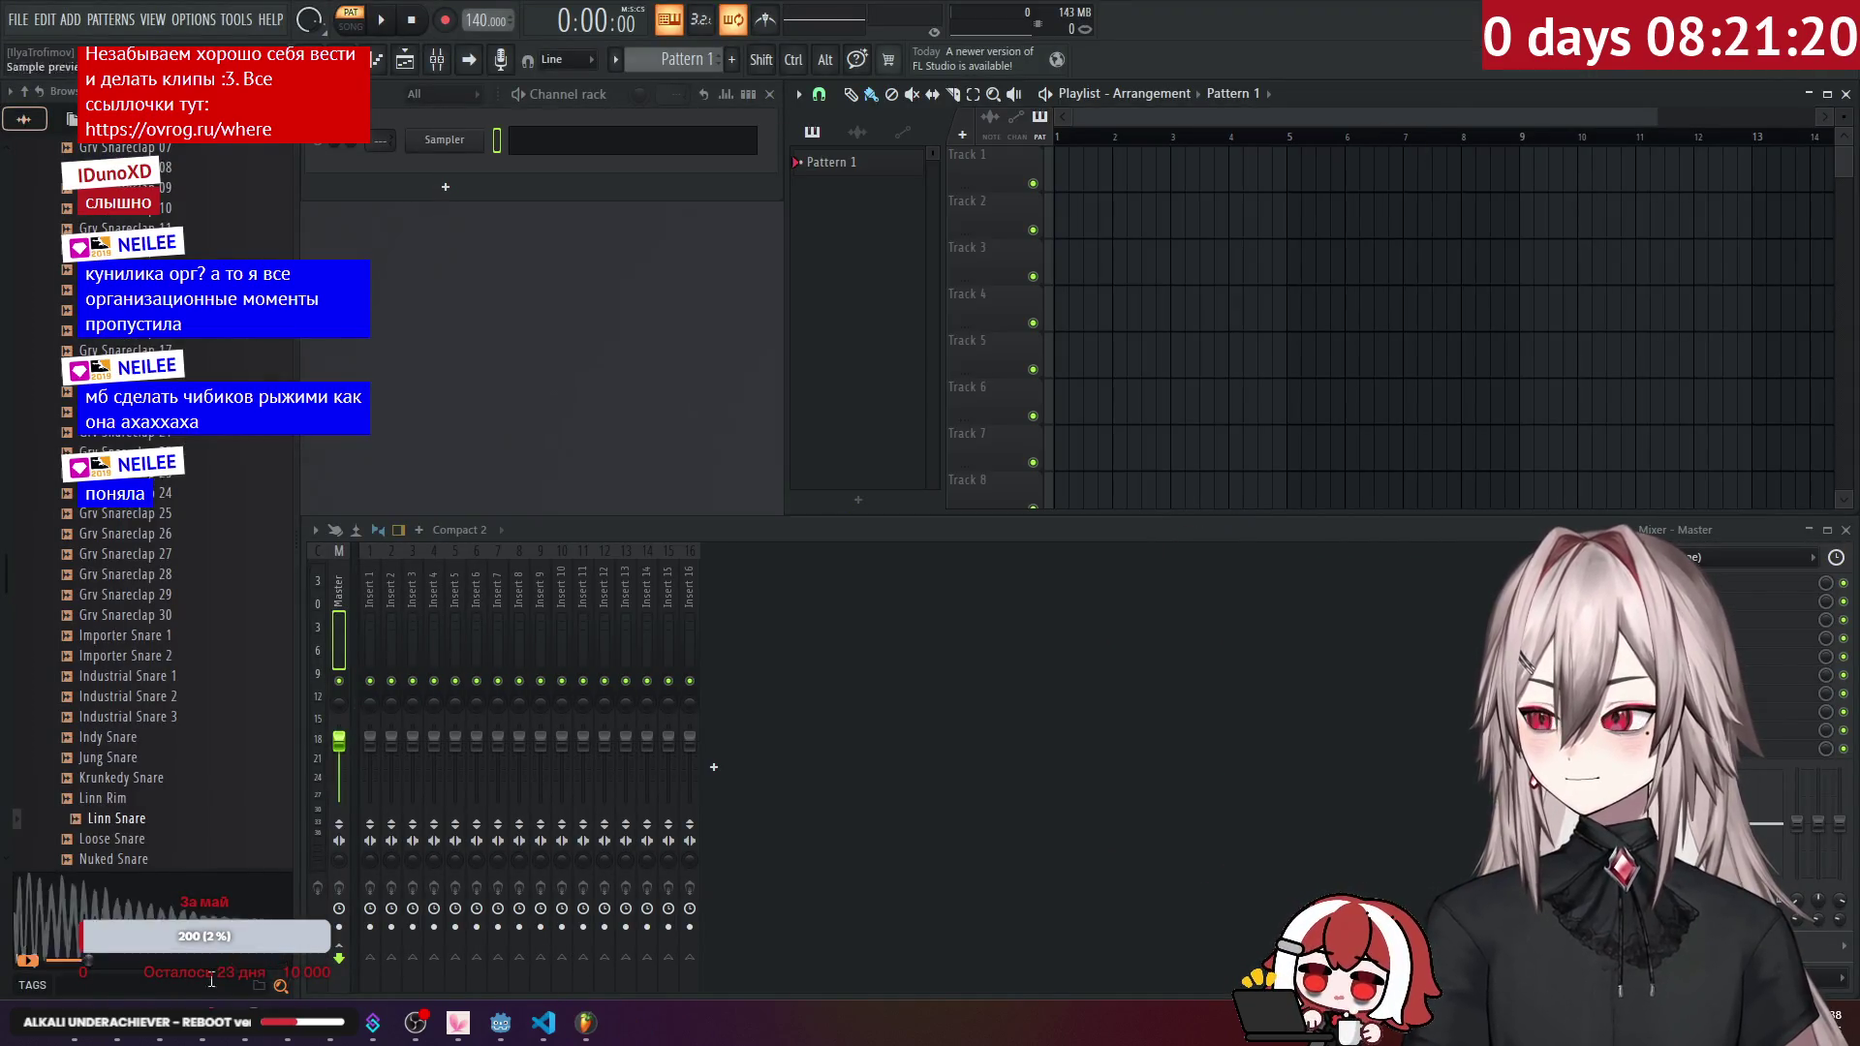
# Drop the freesound engine mp3 onto Track 1, trim both ends and move it to bar 1.
pyautogui.moveTo(146, 1022)
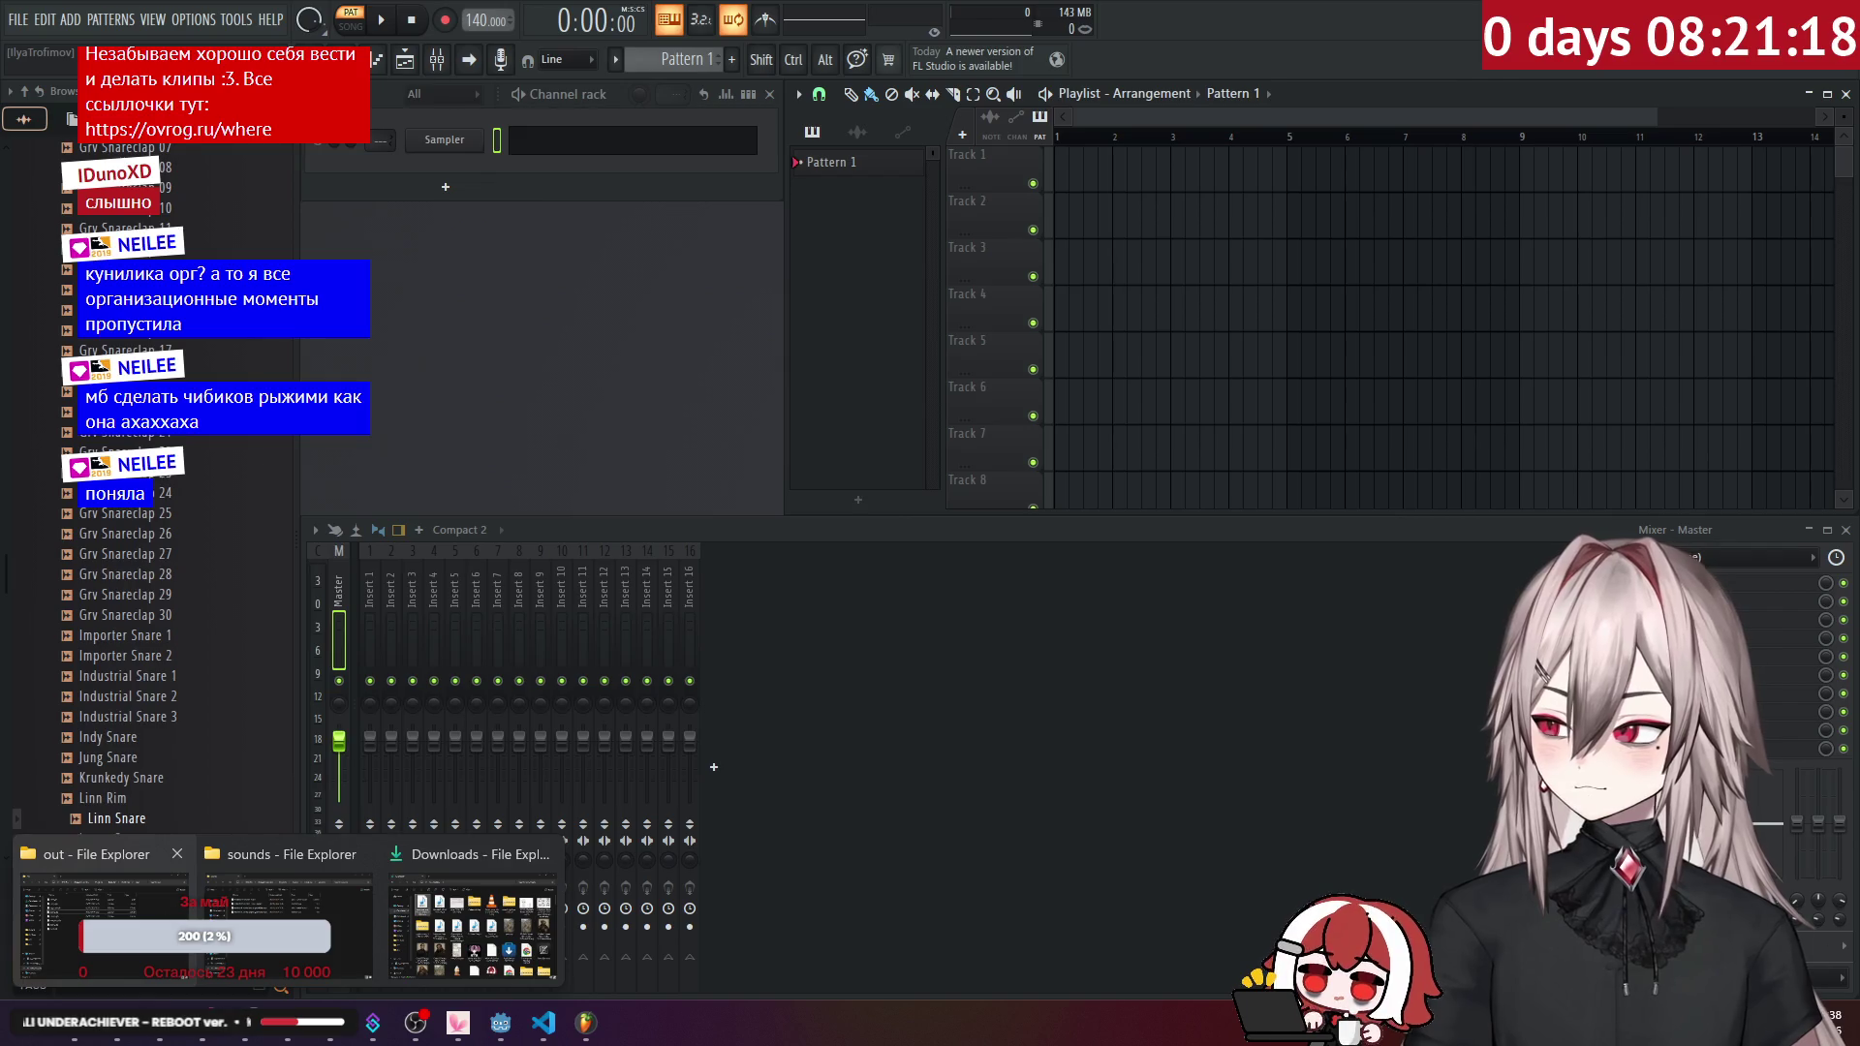
pyautogui.click(472, 920)
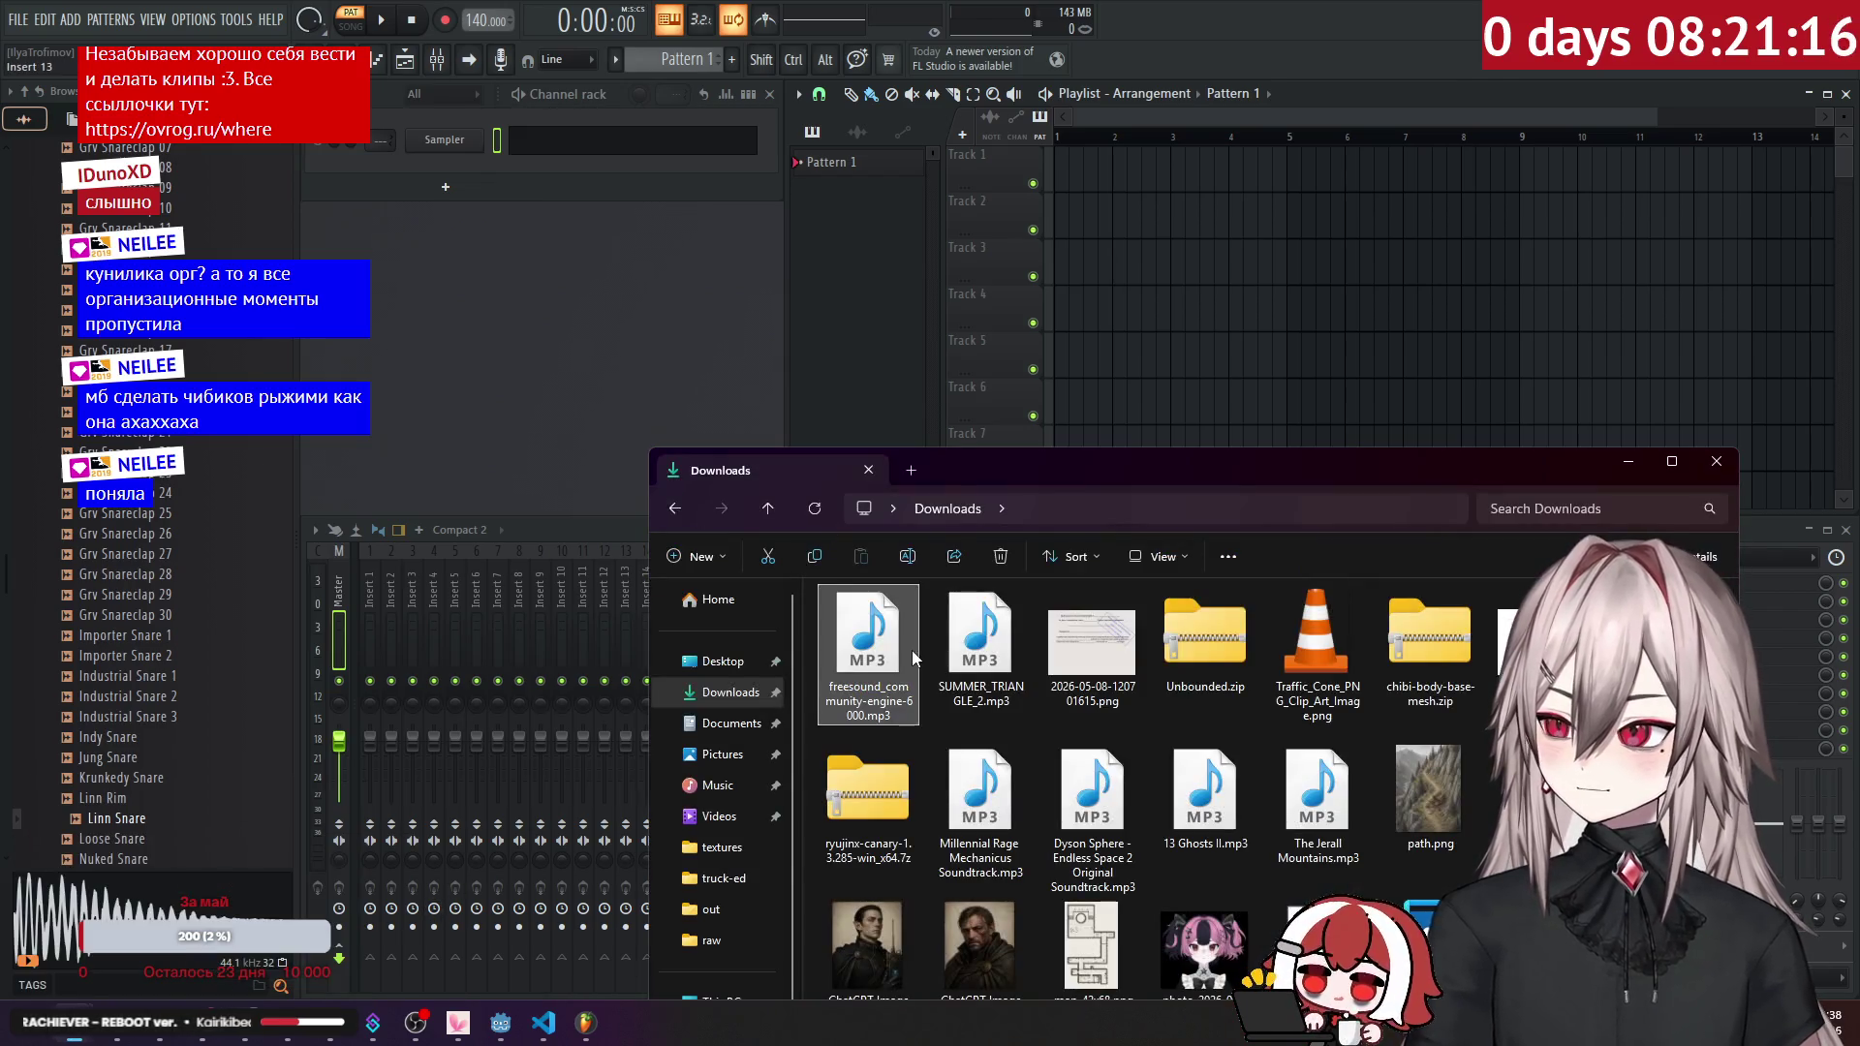
pyautogui.moveTo(1077, 285)
pyautogui.mouseDown()
pyautogui.moveTo(1135, 162)
pyautogui.moveTo(1093, 173)
pyautogui.mouseUp()
pyautogui.scroll(8, 1064, 174)
pyautogui.scroll(5, 1064, 174)
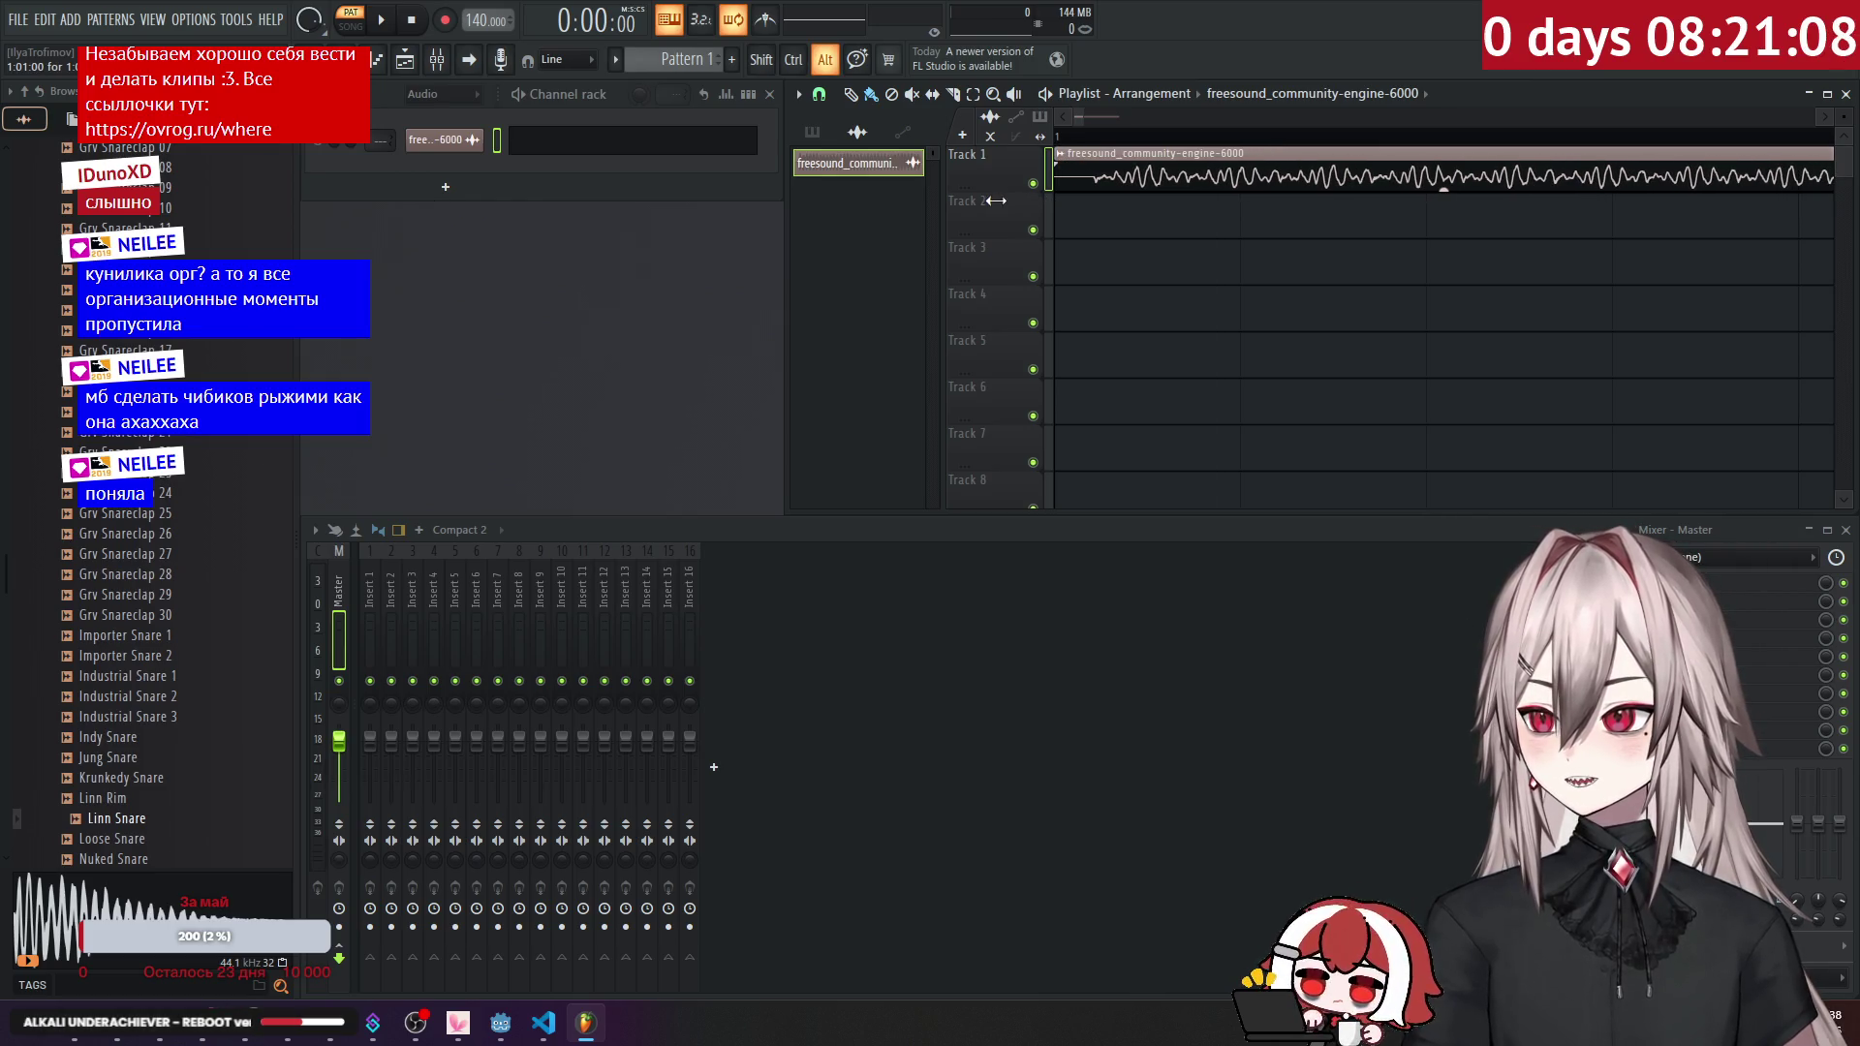
pyautogui.moveTo(1056, 182); pyautogui.dragTo(1095, 205)
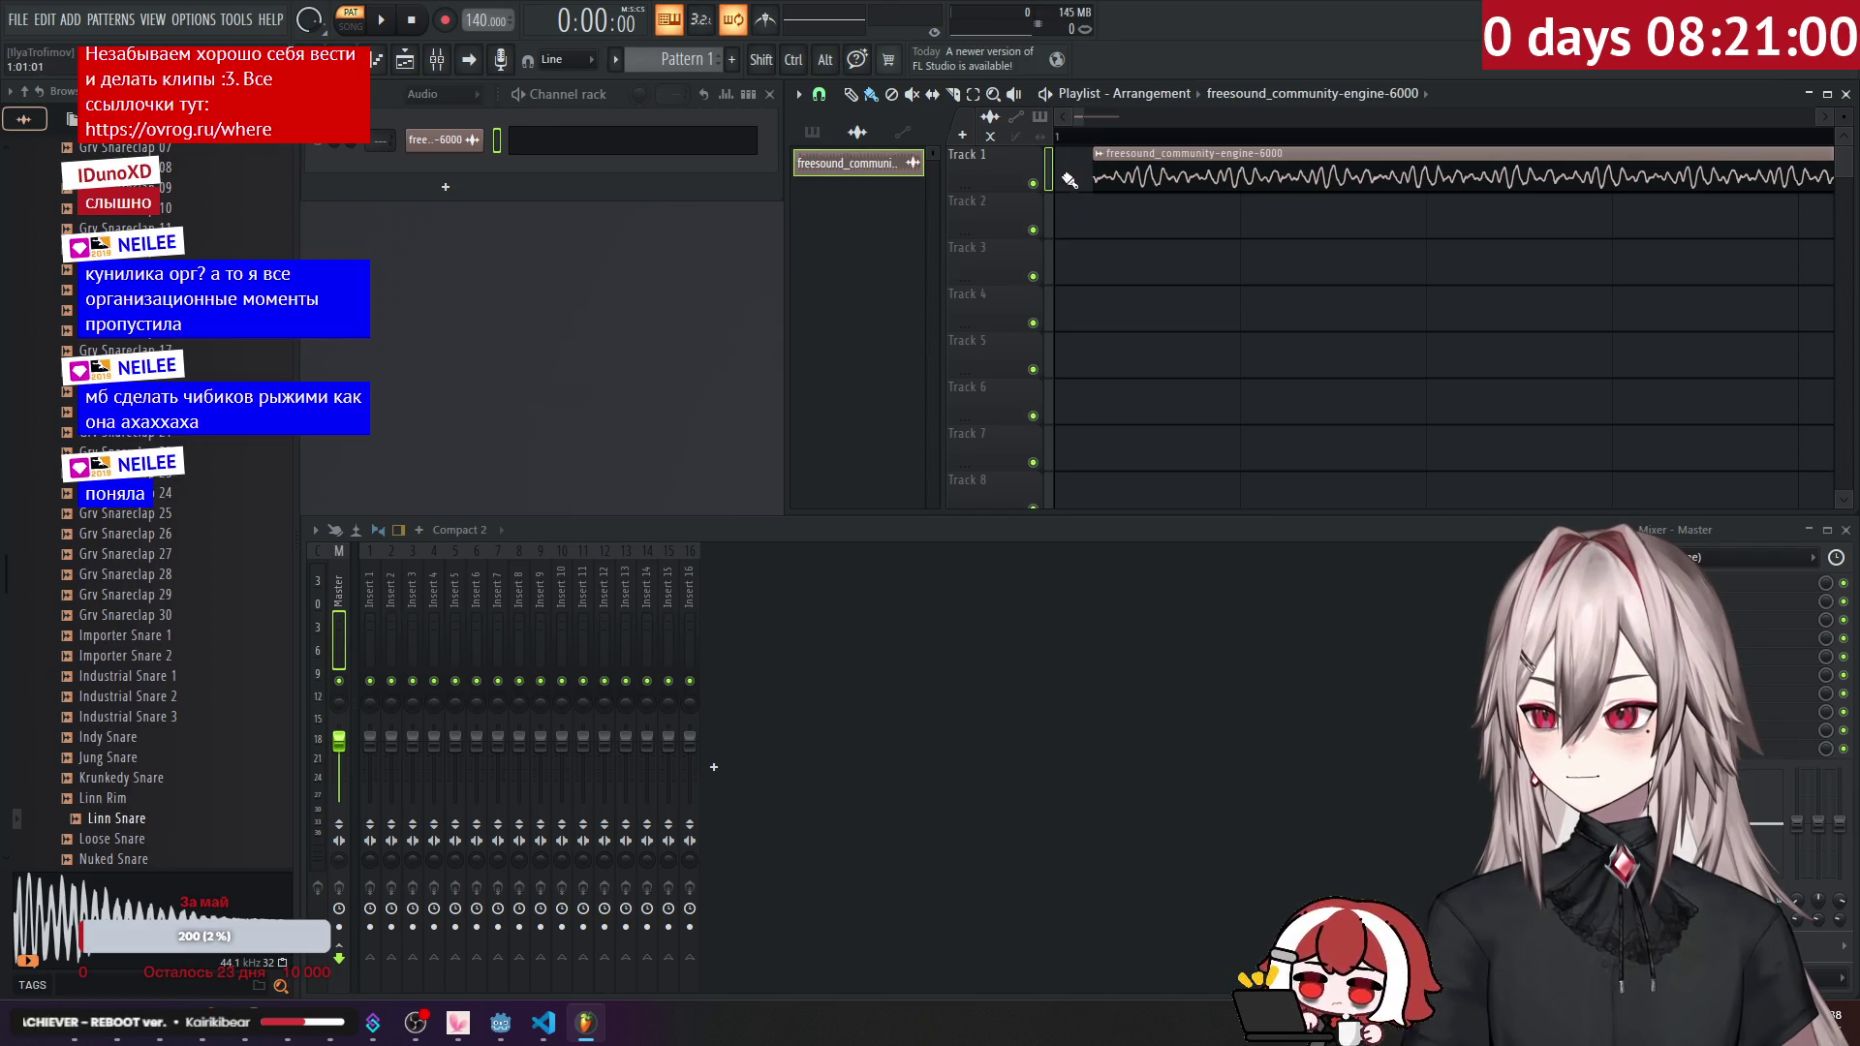
pyautogui.moveTo(1201, 152); pyautogui.dragTo(1162, 153)
pyautogui.scroll(-3, 1101, 242)
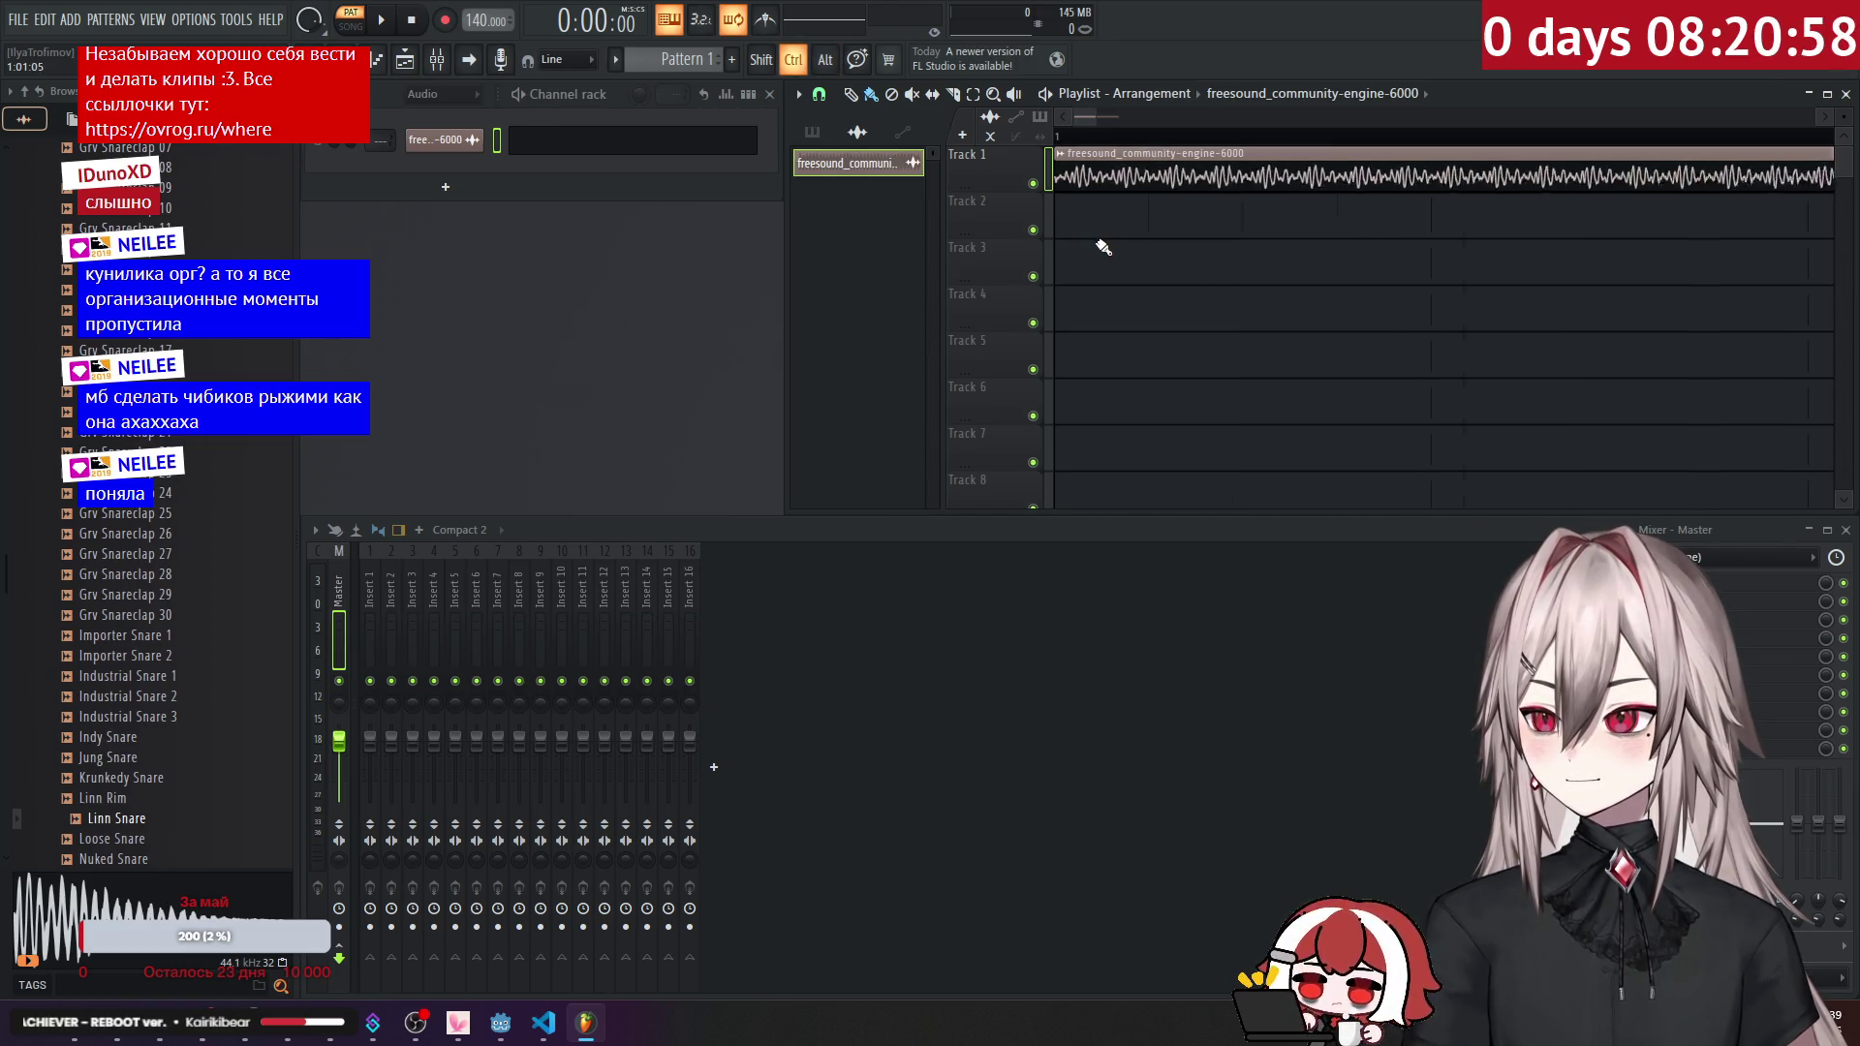
pyautogui.moveTo(1722, 171); pyautogui.dragTo(1434, 171)
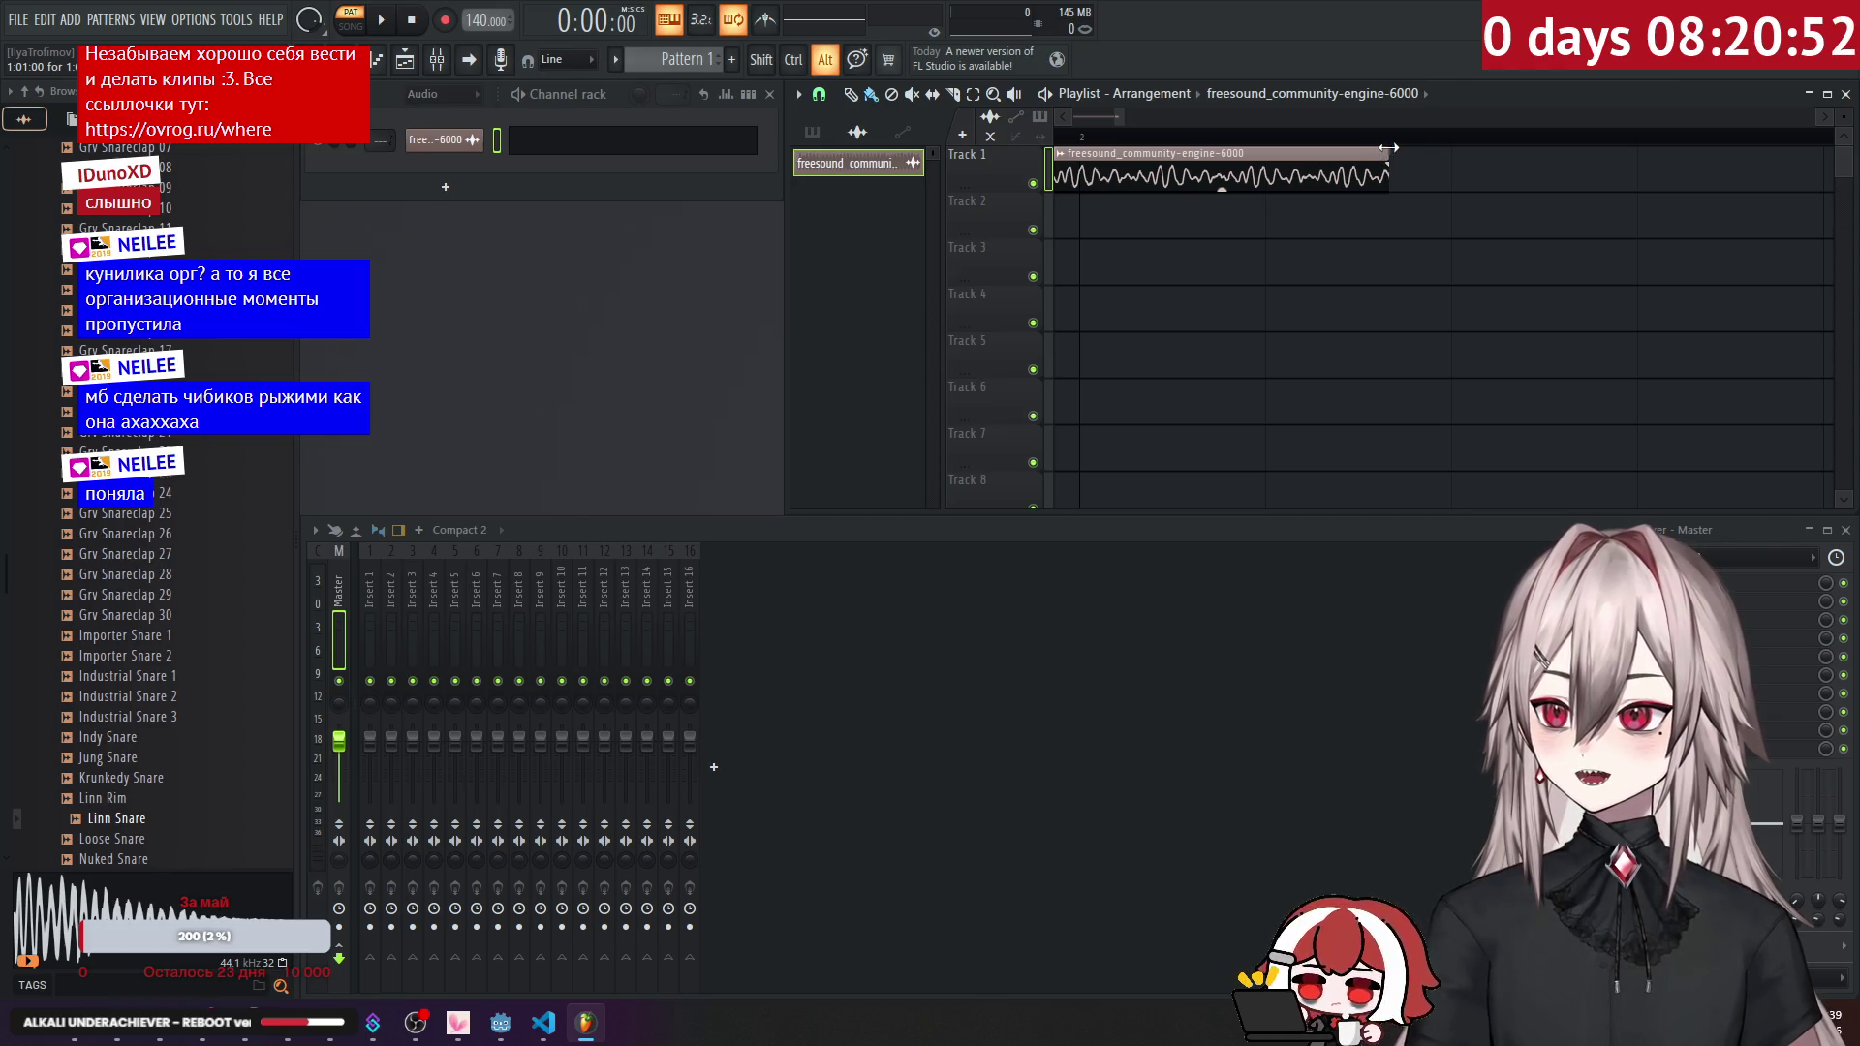
pyautogui.scroll(5, 1159, 146)
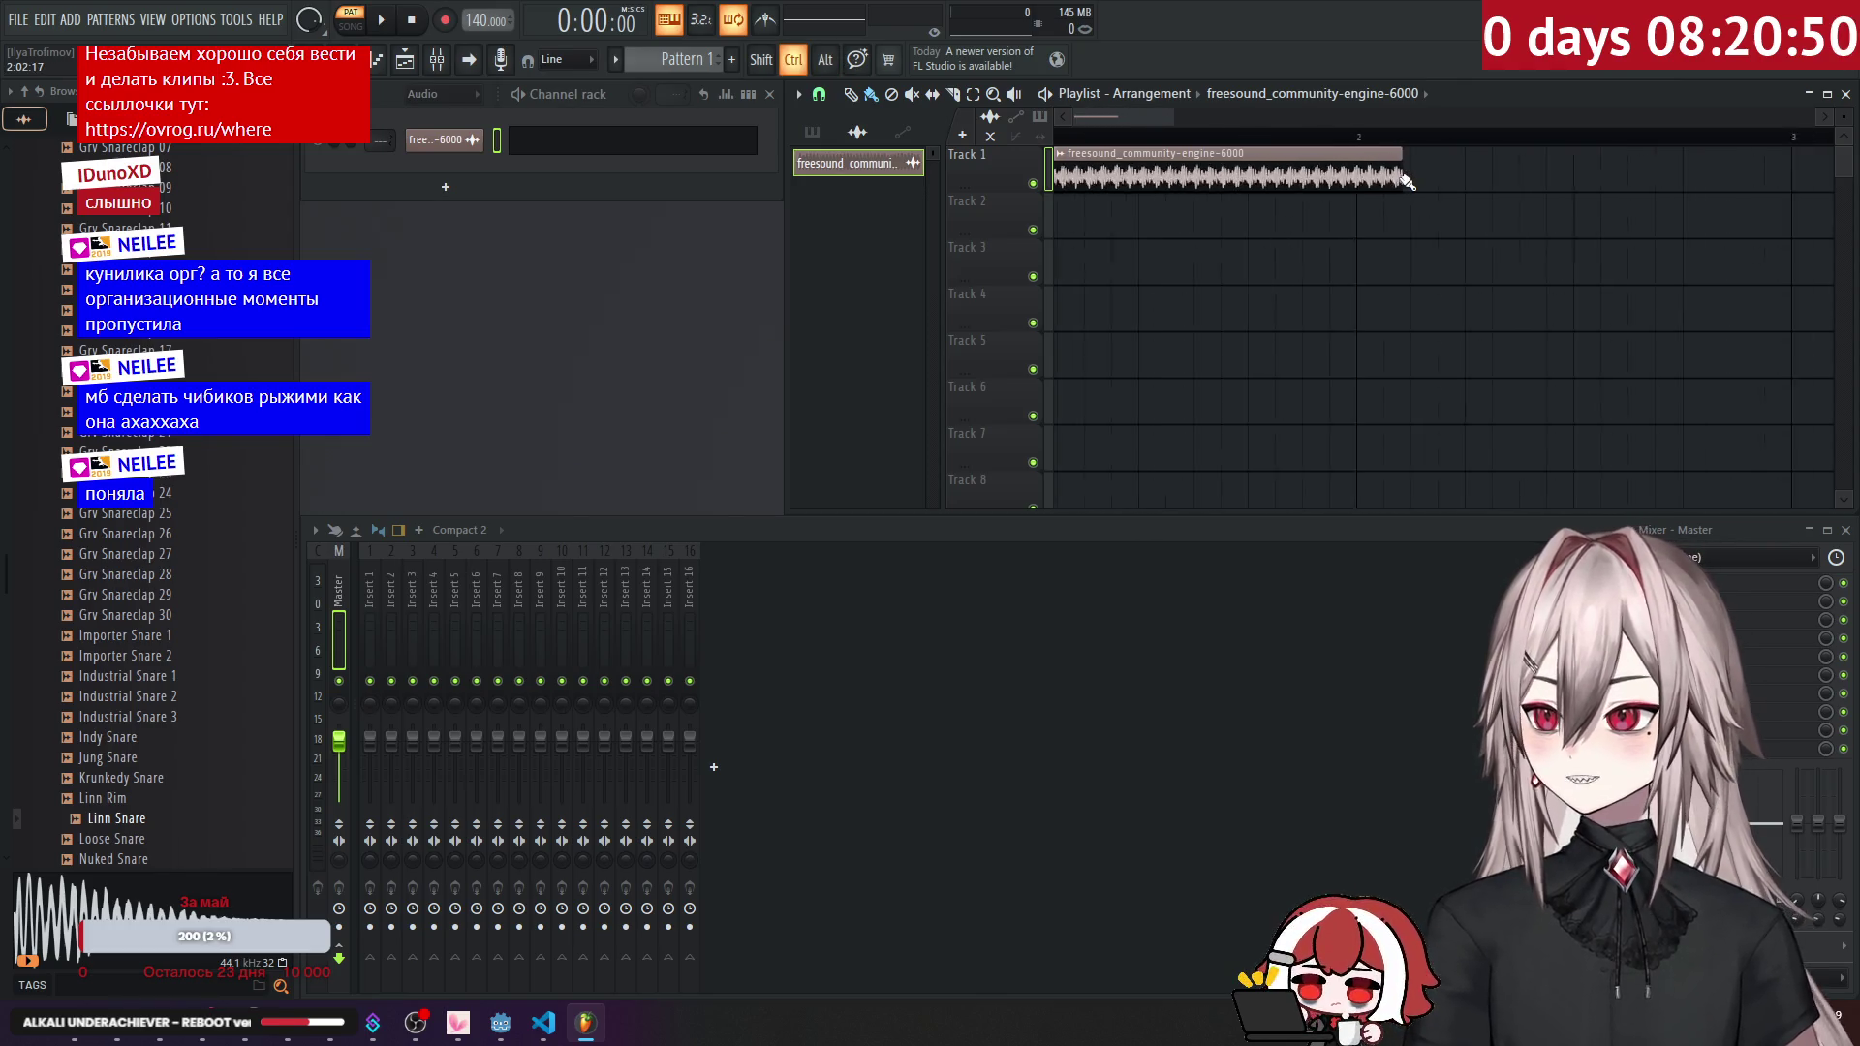
# Play back the engine clip and refine its trim to a short loop of about one bar.
pyautogui.press('space')
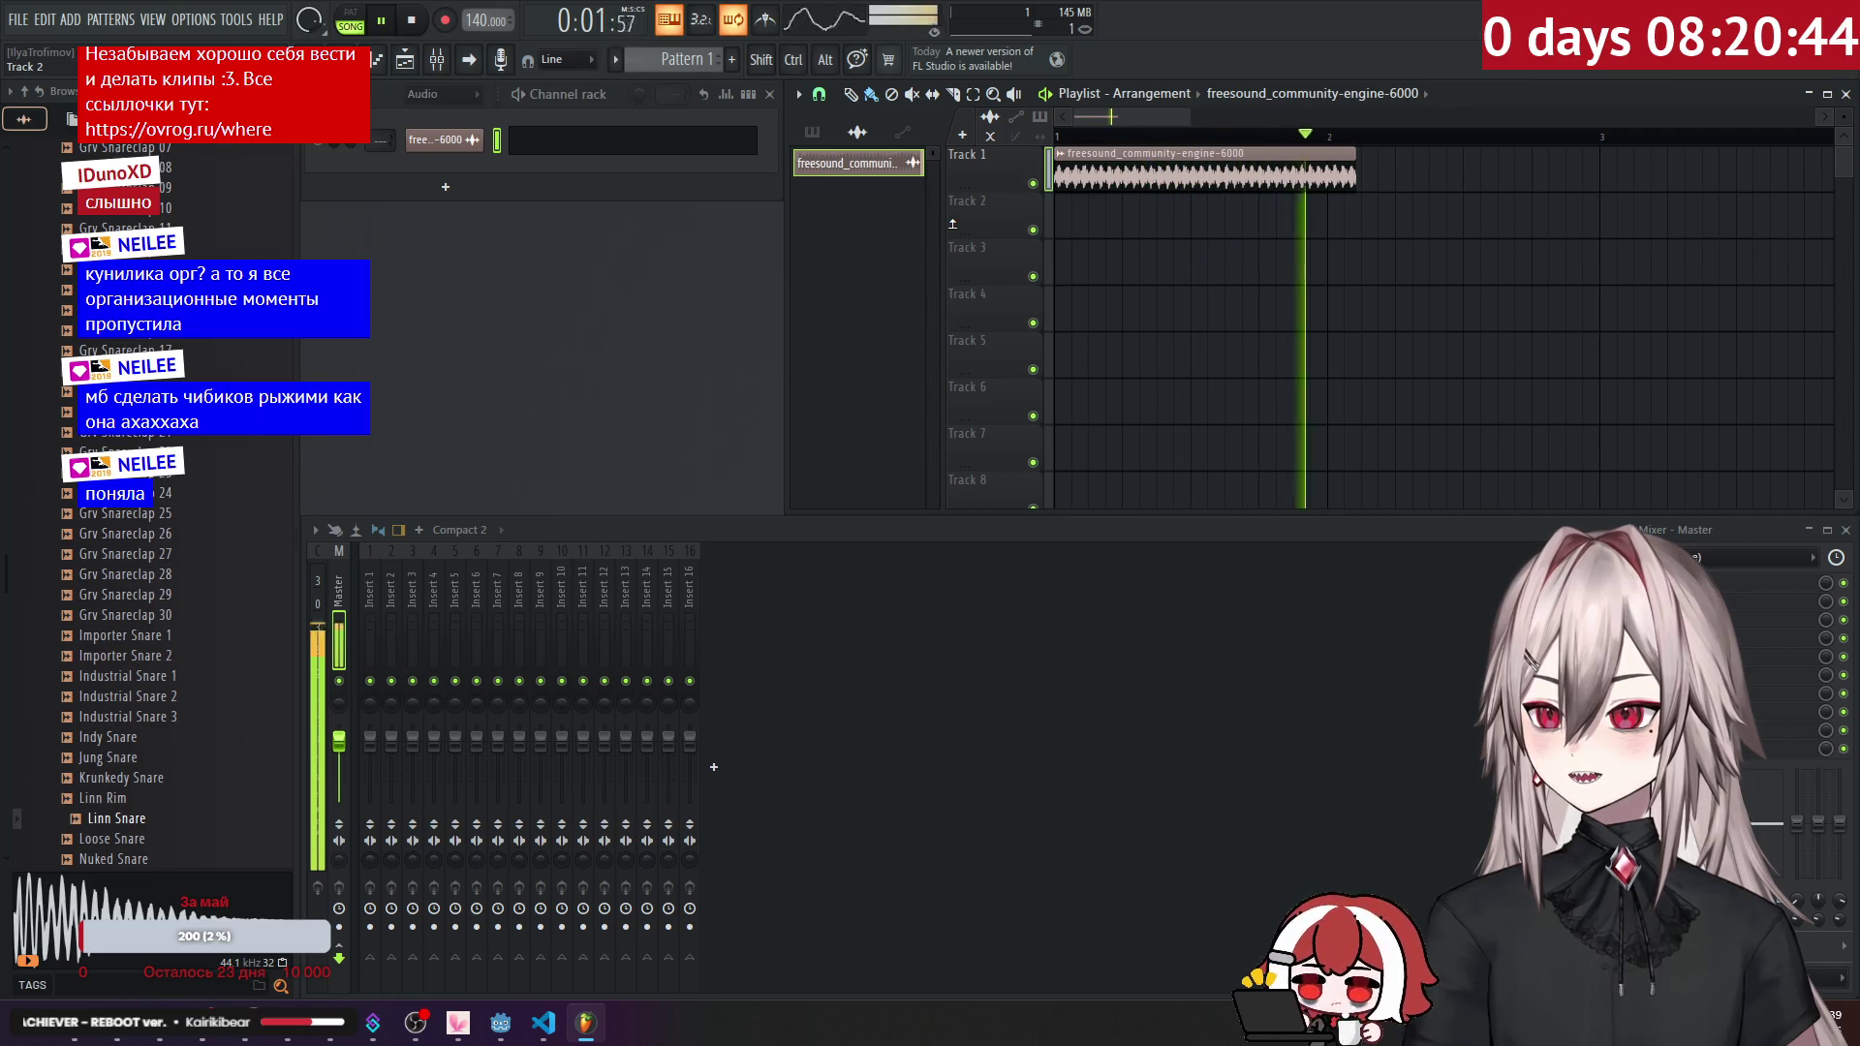
pyautogui.press('space')
pyautogui.scroll(-1, 1384, 167)
pyautogui.scroll(-3, 1384, 168)
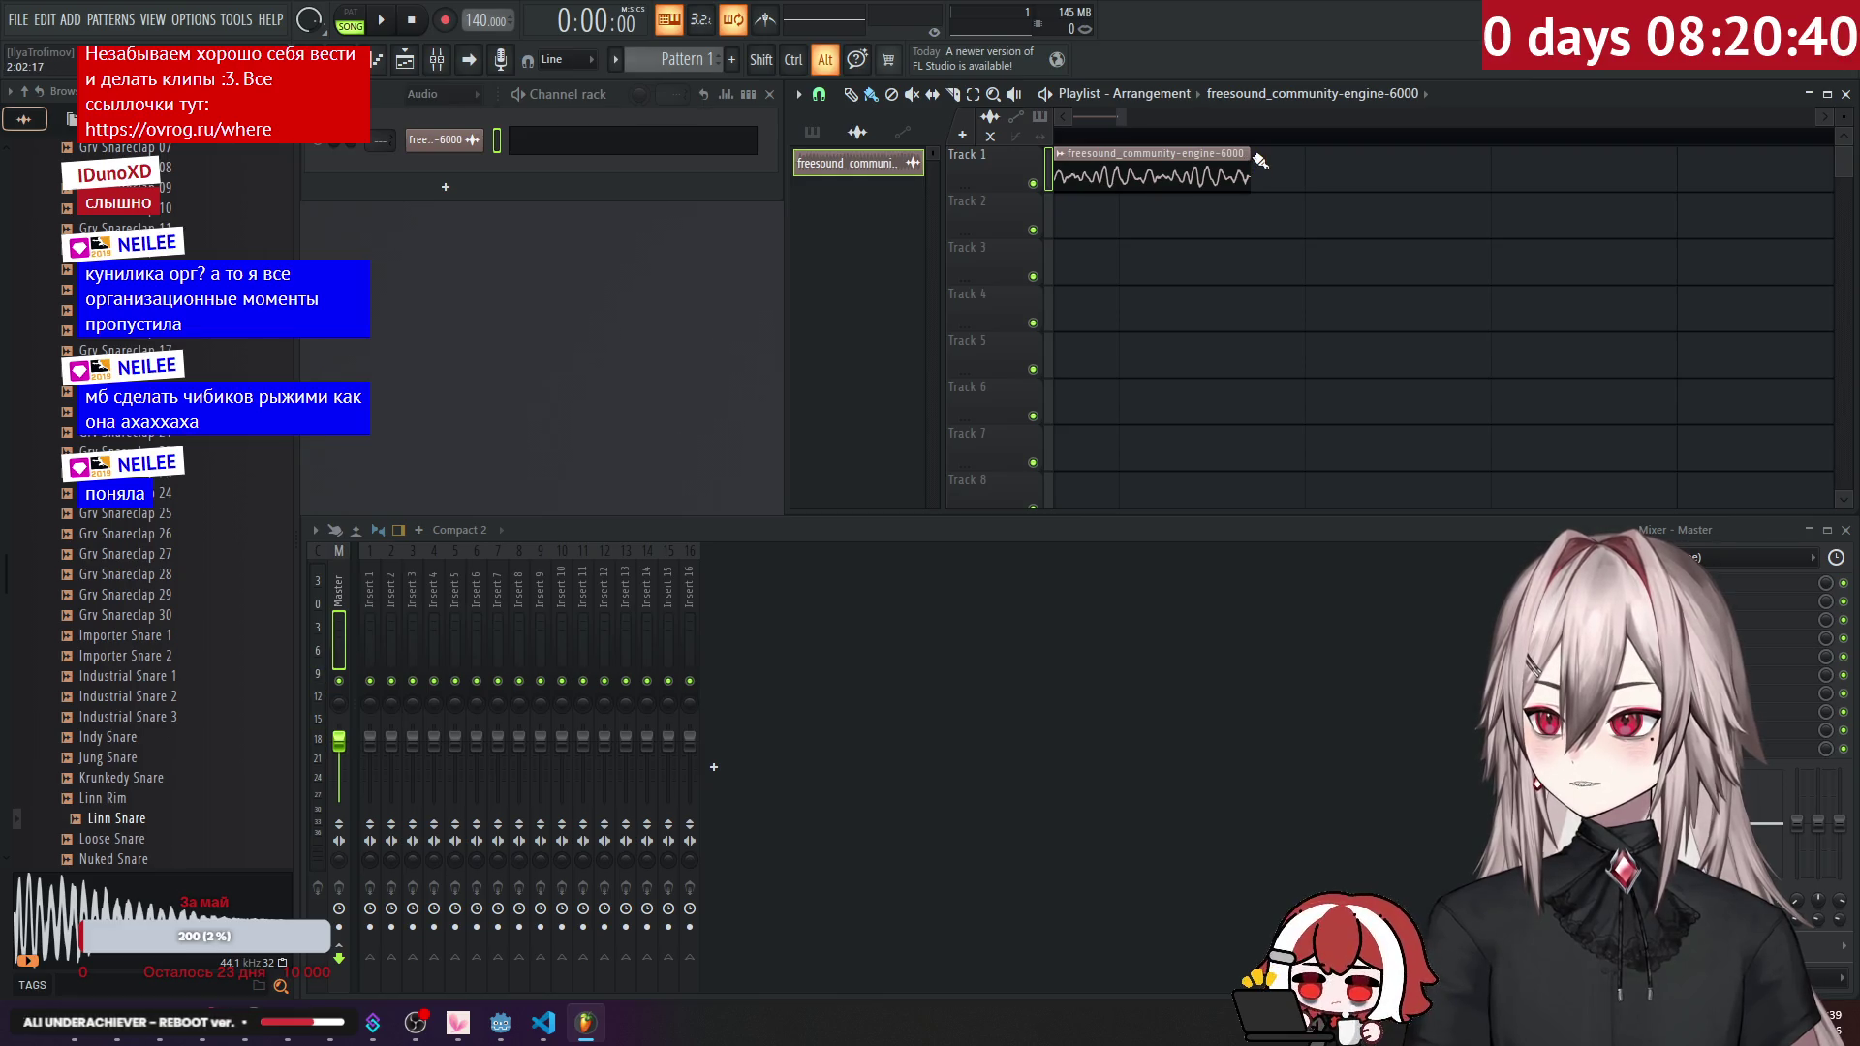
pyautogui.moveTo(1252, 153)
pyautogui.mouseDown()
pyautogui.moveTo(1168, 171)
pyautogui.moveTo(1242, 238)
pyautogui.moveTo(1159, 240)
pyautogui.mouseUp()
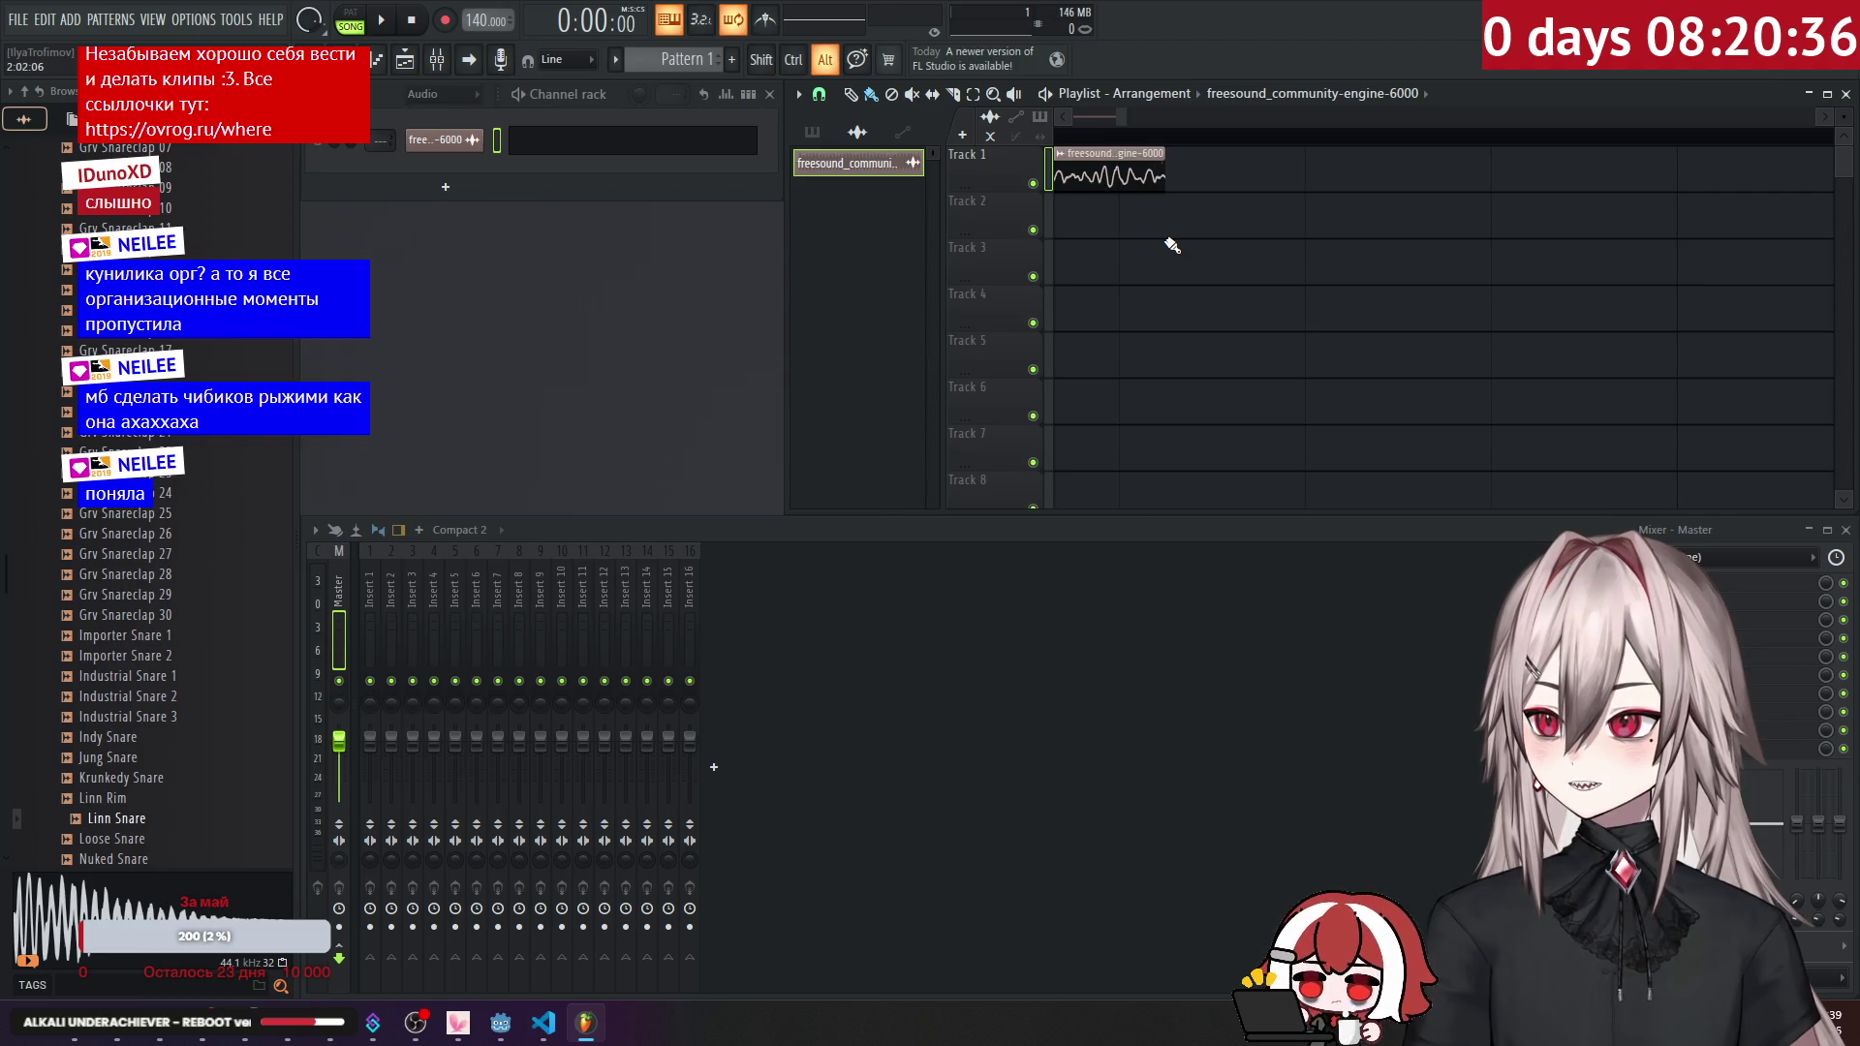
pyautogui.hotkey('ctrl', 'z')
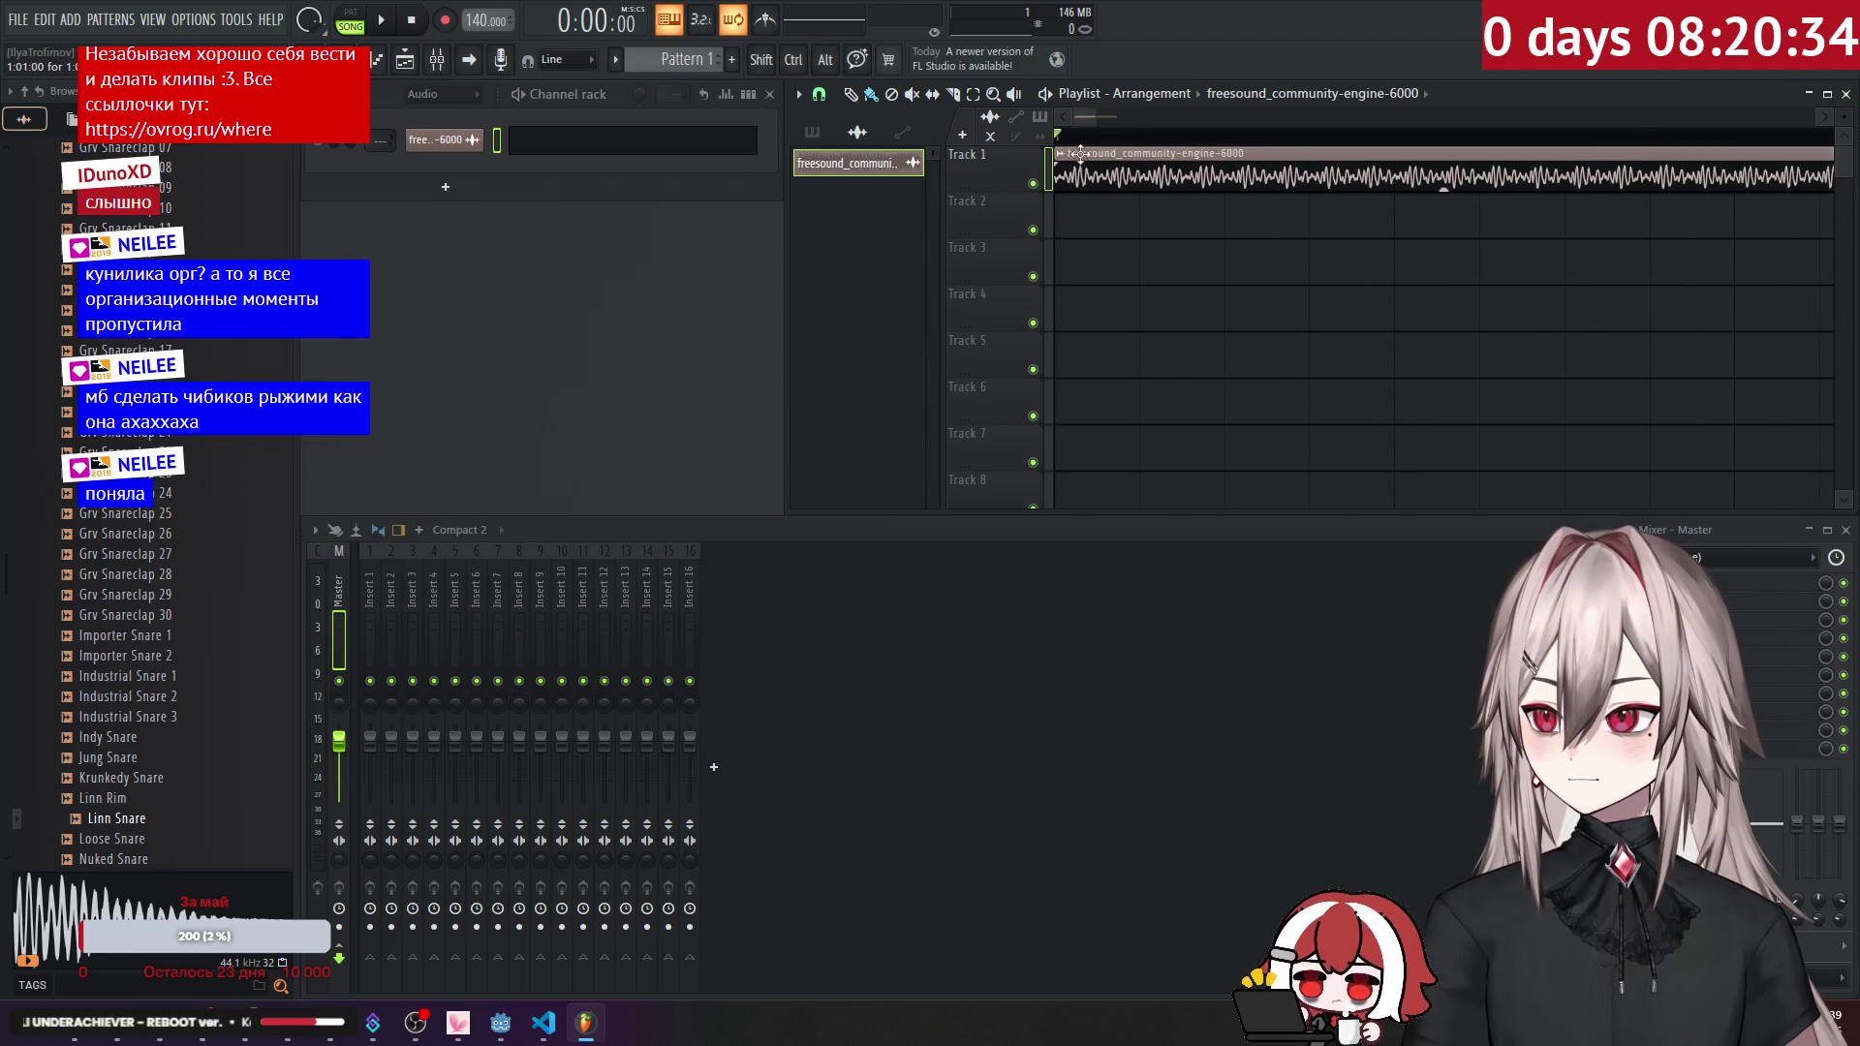
pyautogui.moveTo(1056, 184)
pyautogui.mouseDown()
pyautogui.moveTo(1182, 205)
pyautogui.moveTo(1038, 174)
pyautogui.mouseUp()
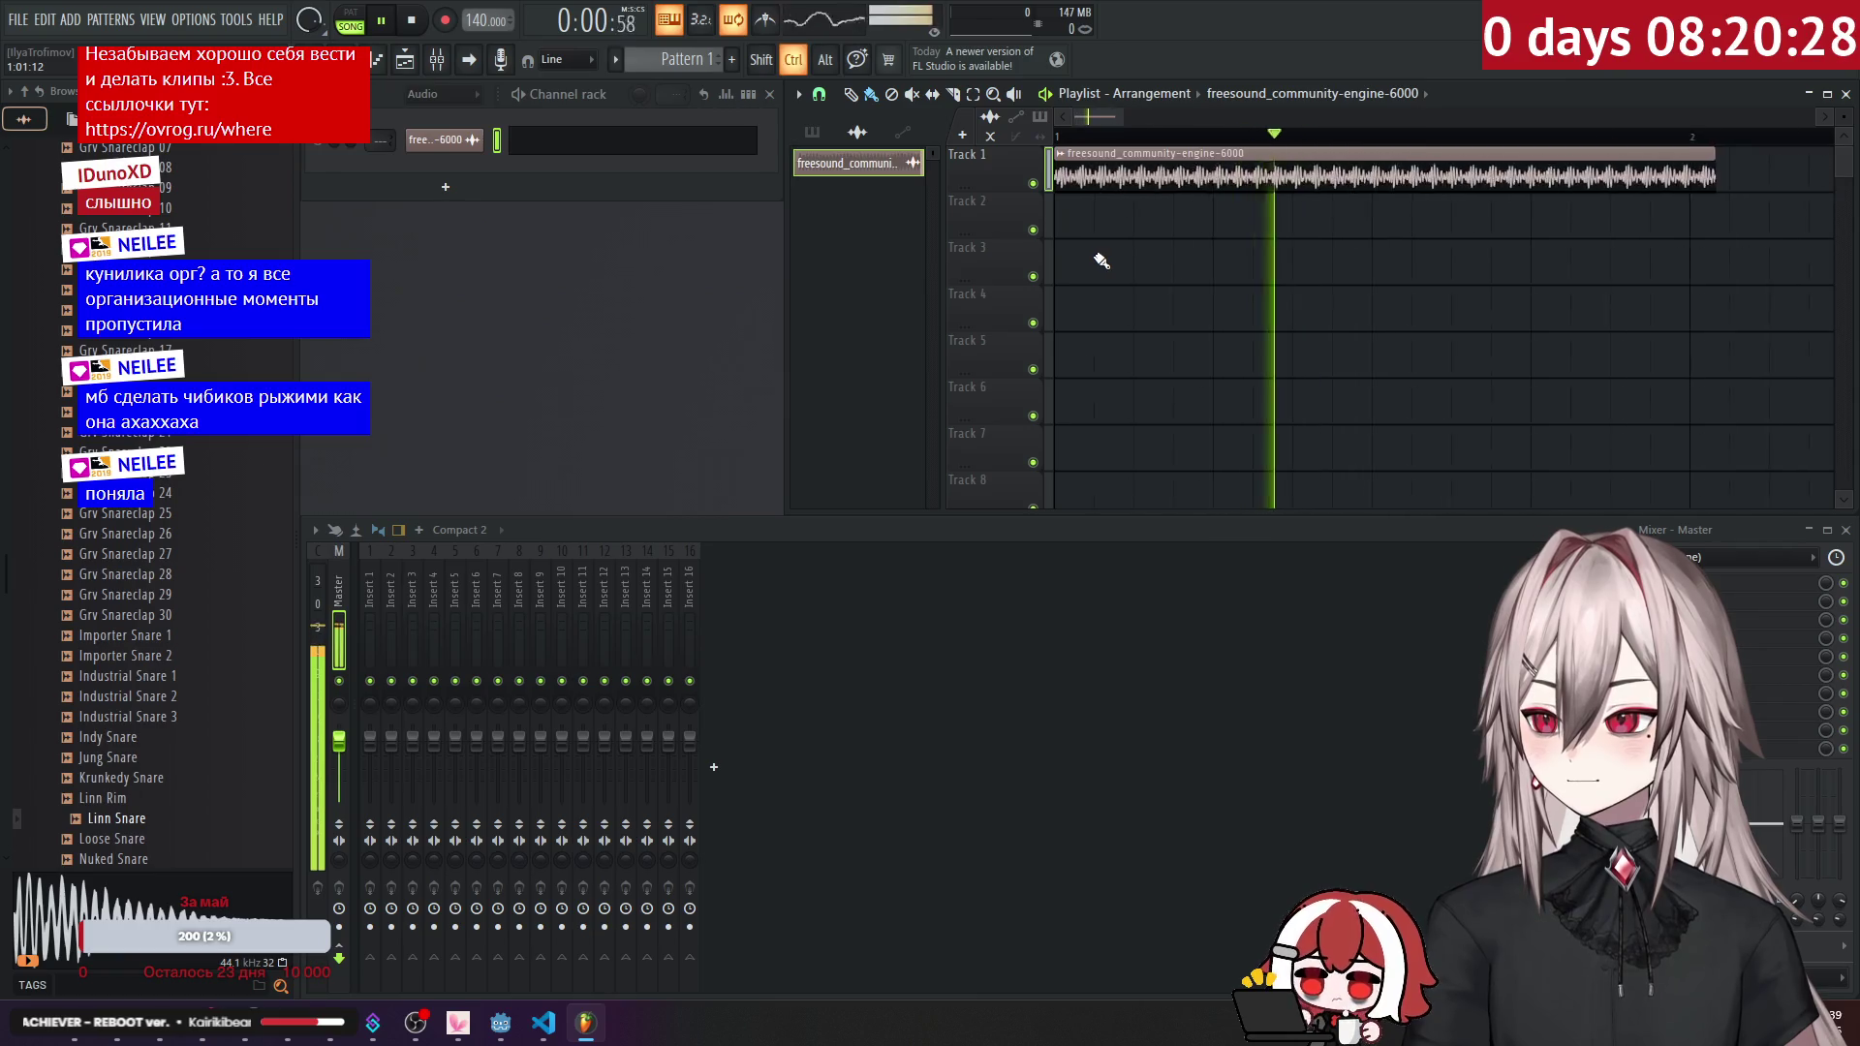
pyautogui.scroll(-5, 1114, 257)
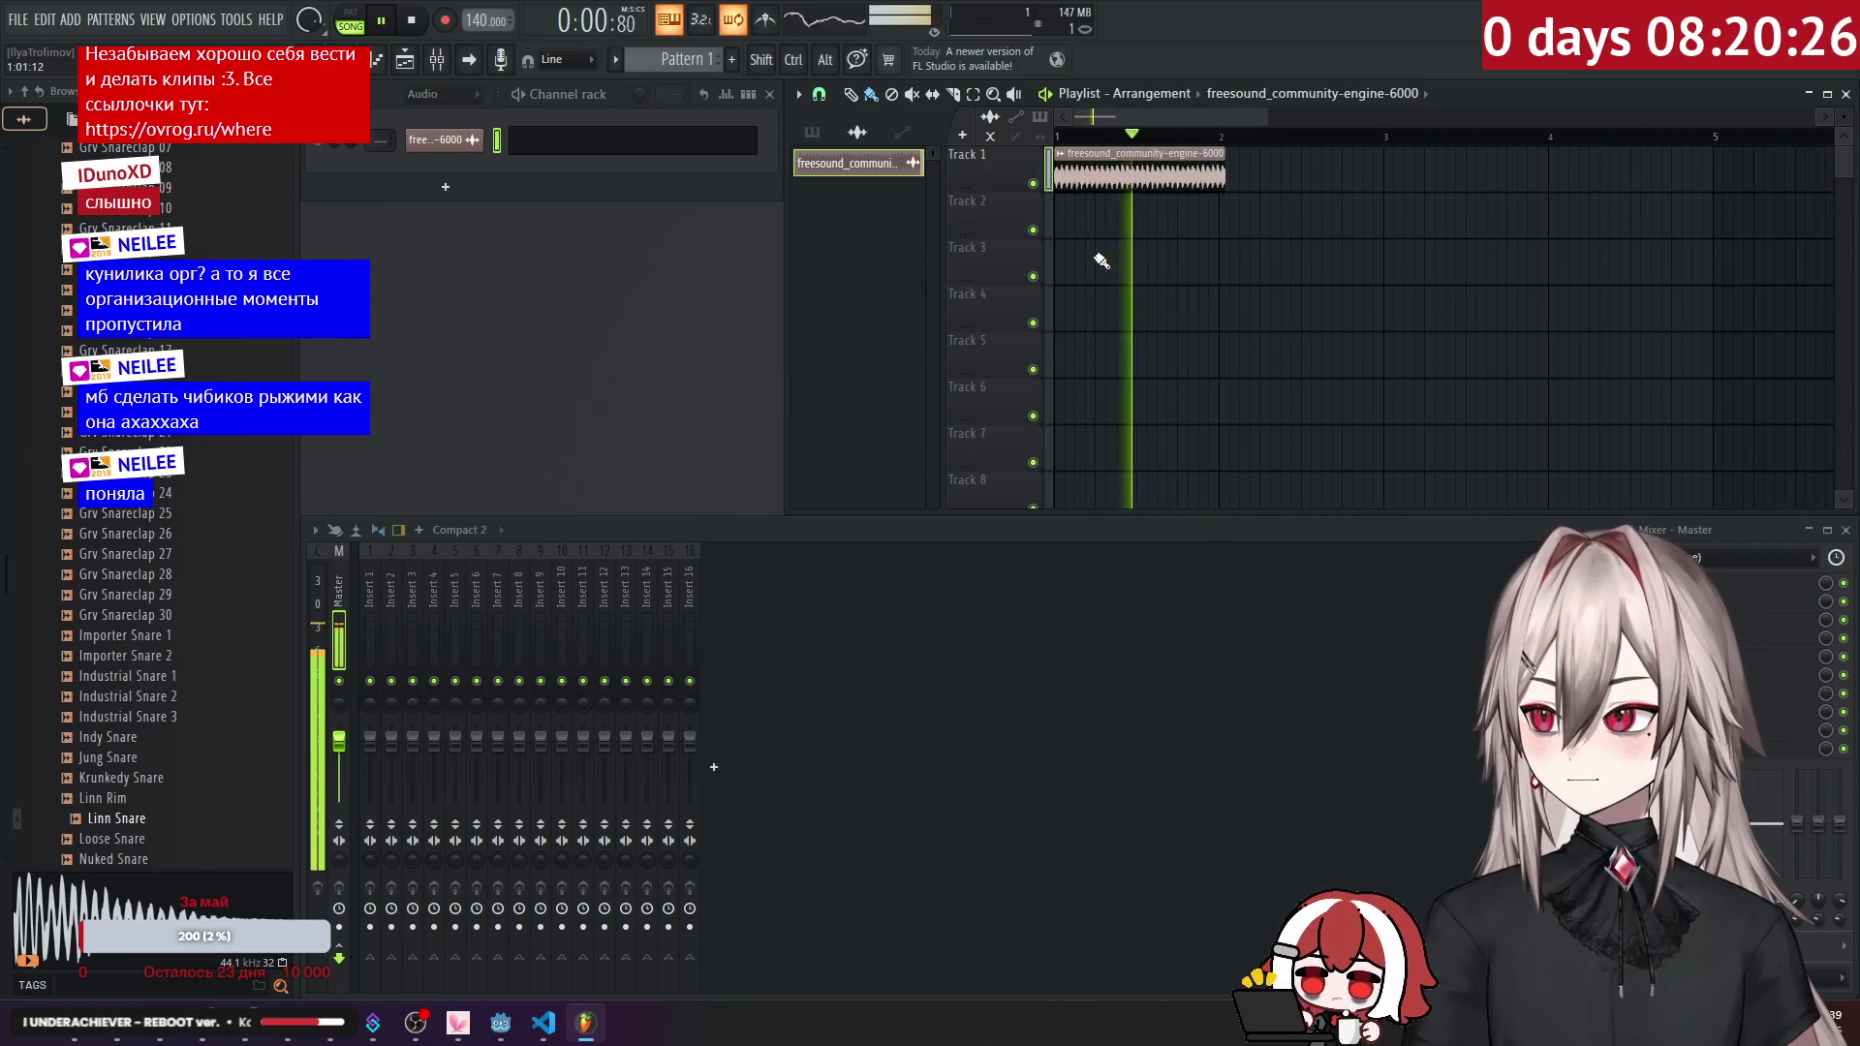
pyautogui.press('space')
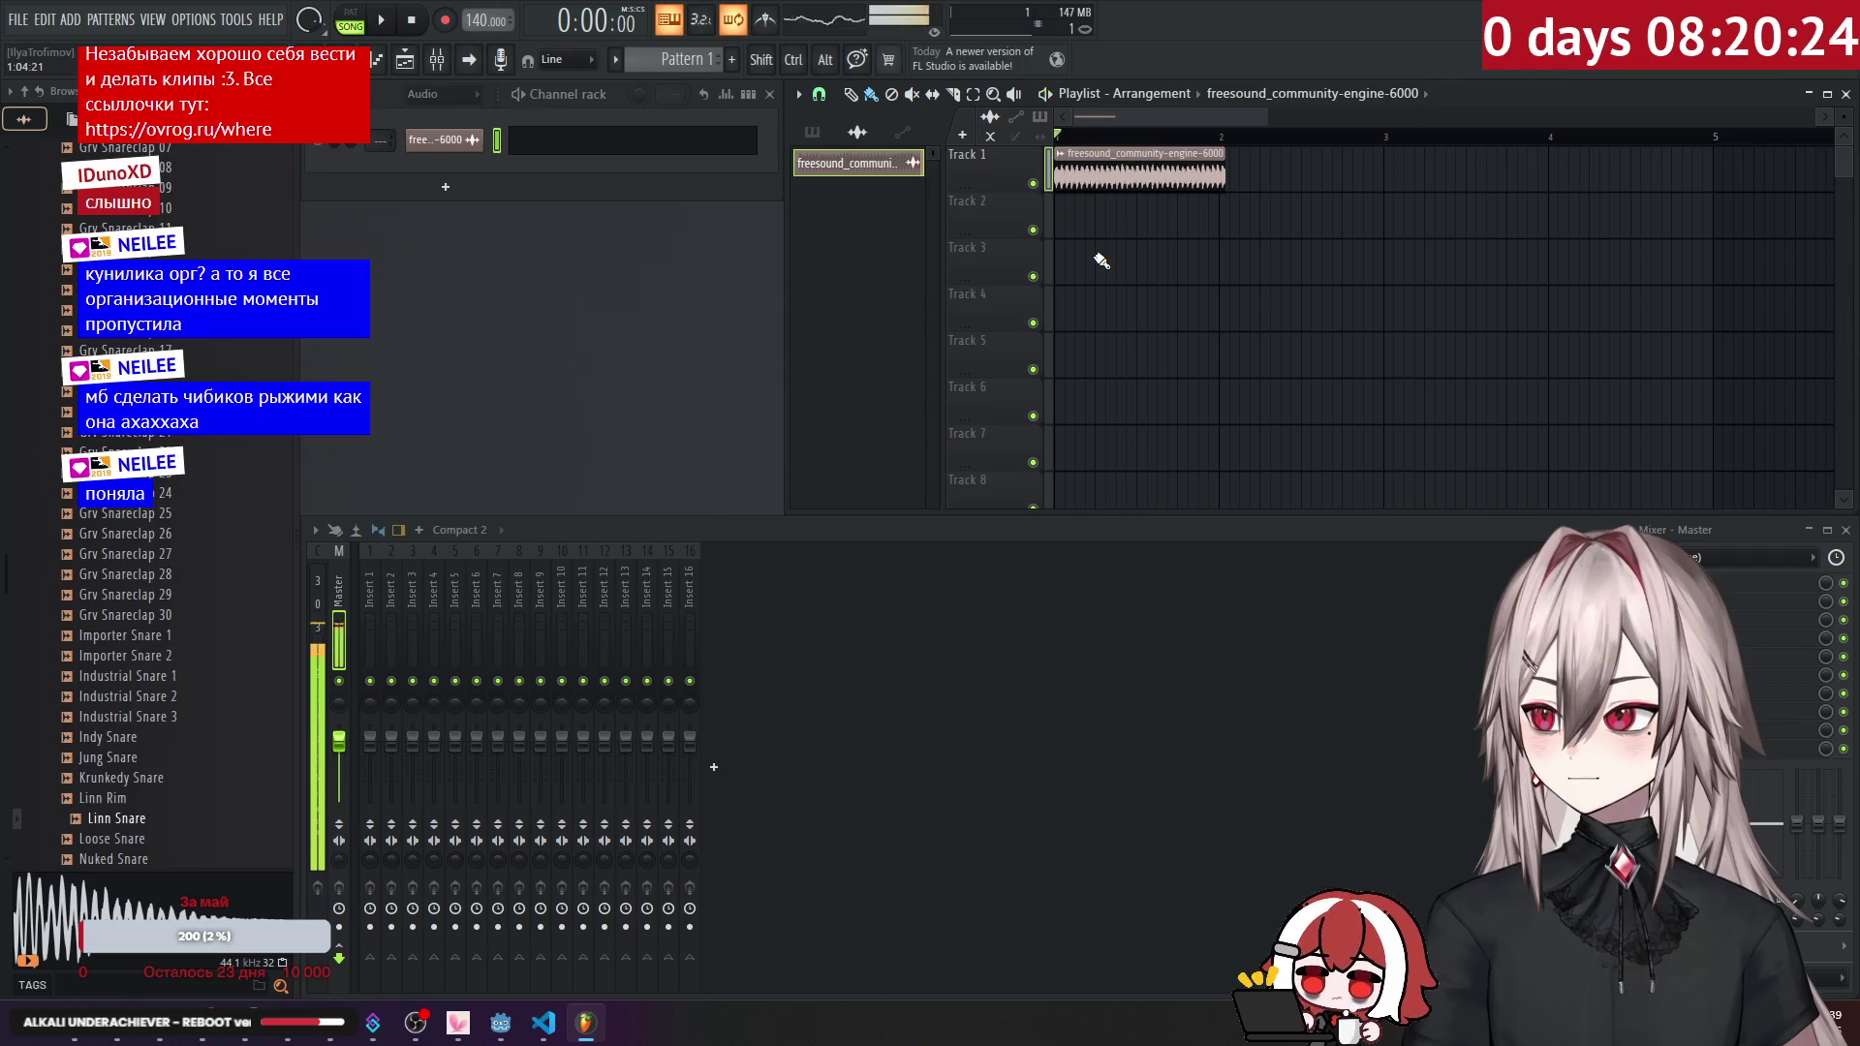
# Export and render the trimmed clip as engine.ogg in the Downloads folder.
pyautogui.click(19, 20)
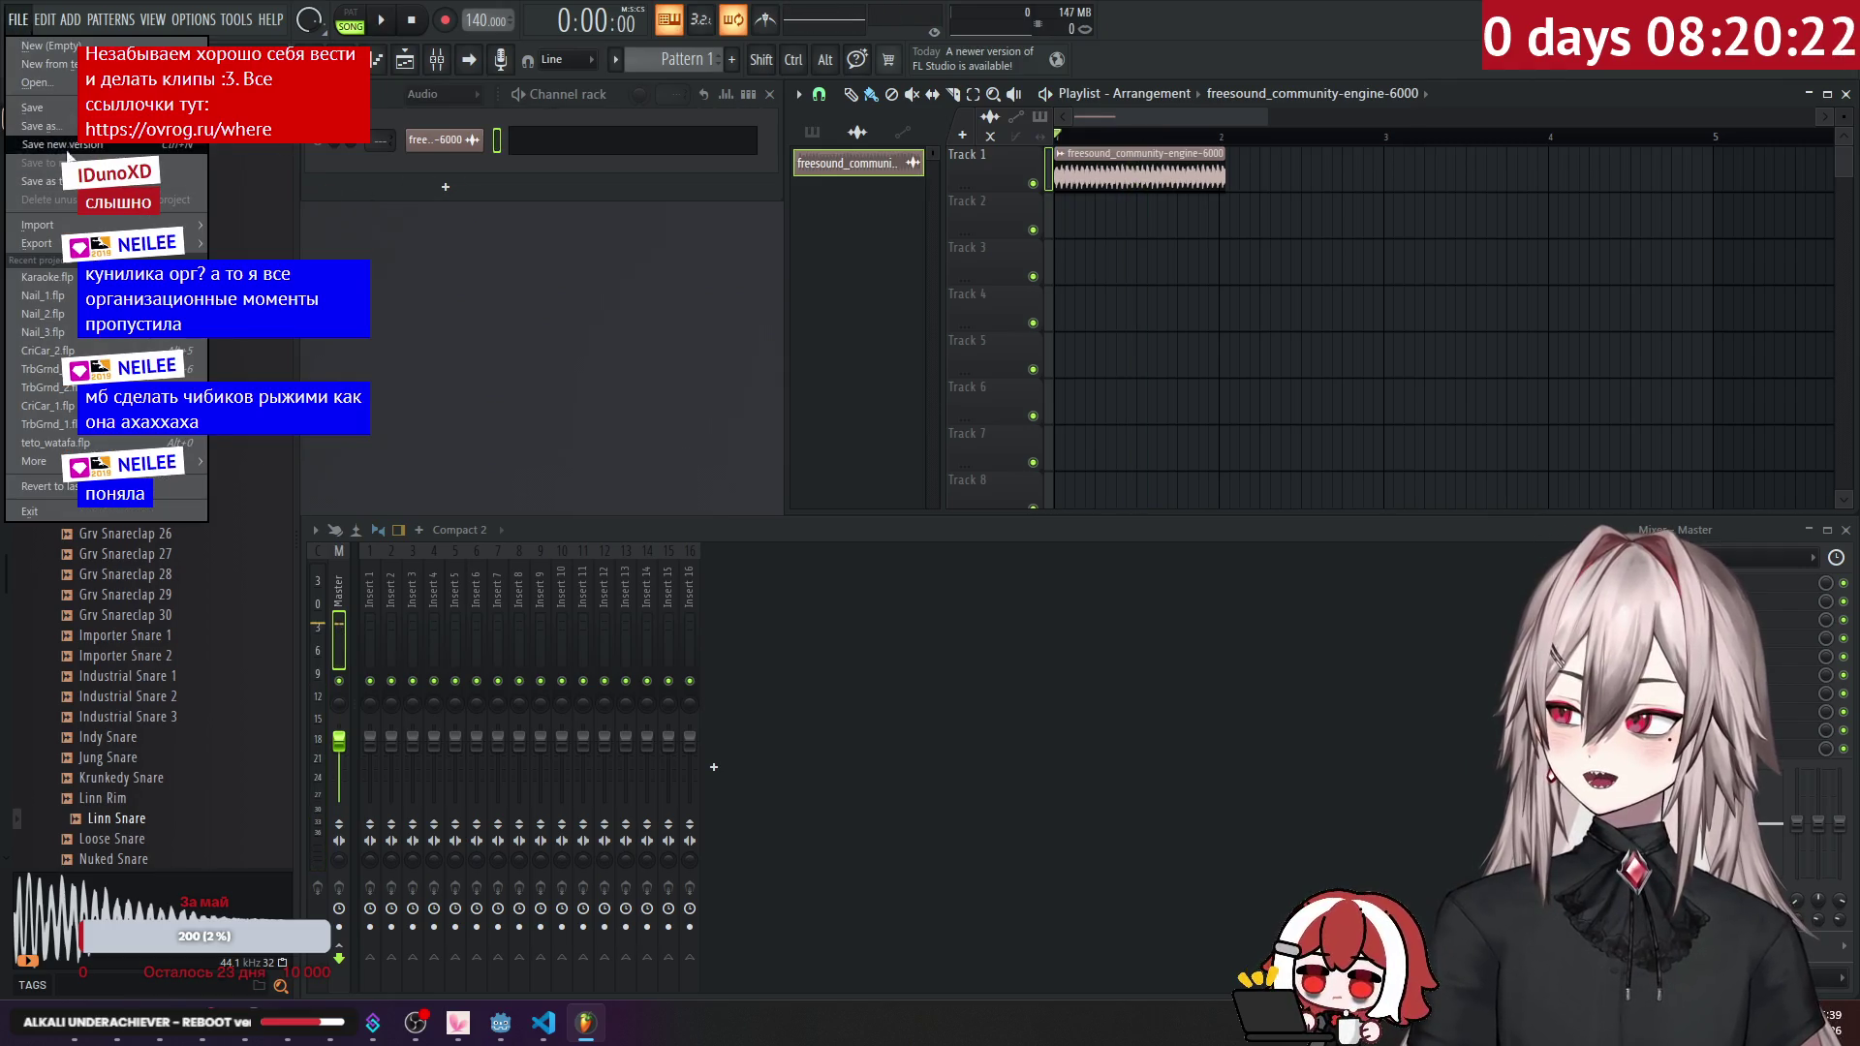
pyautogui.moveTo(145, 243)
pyautogui.click(374, 281)
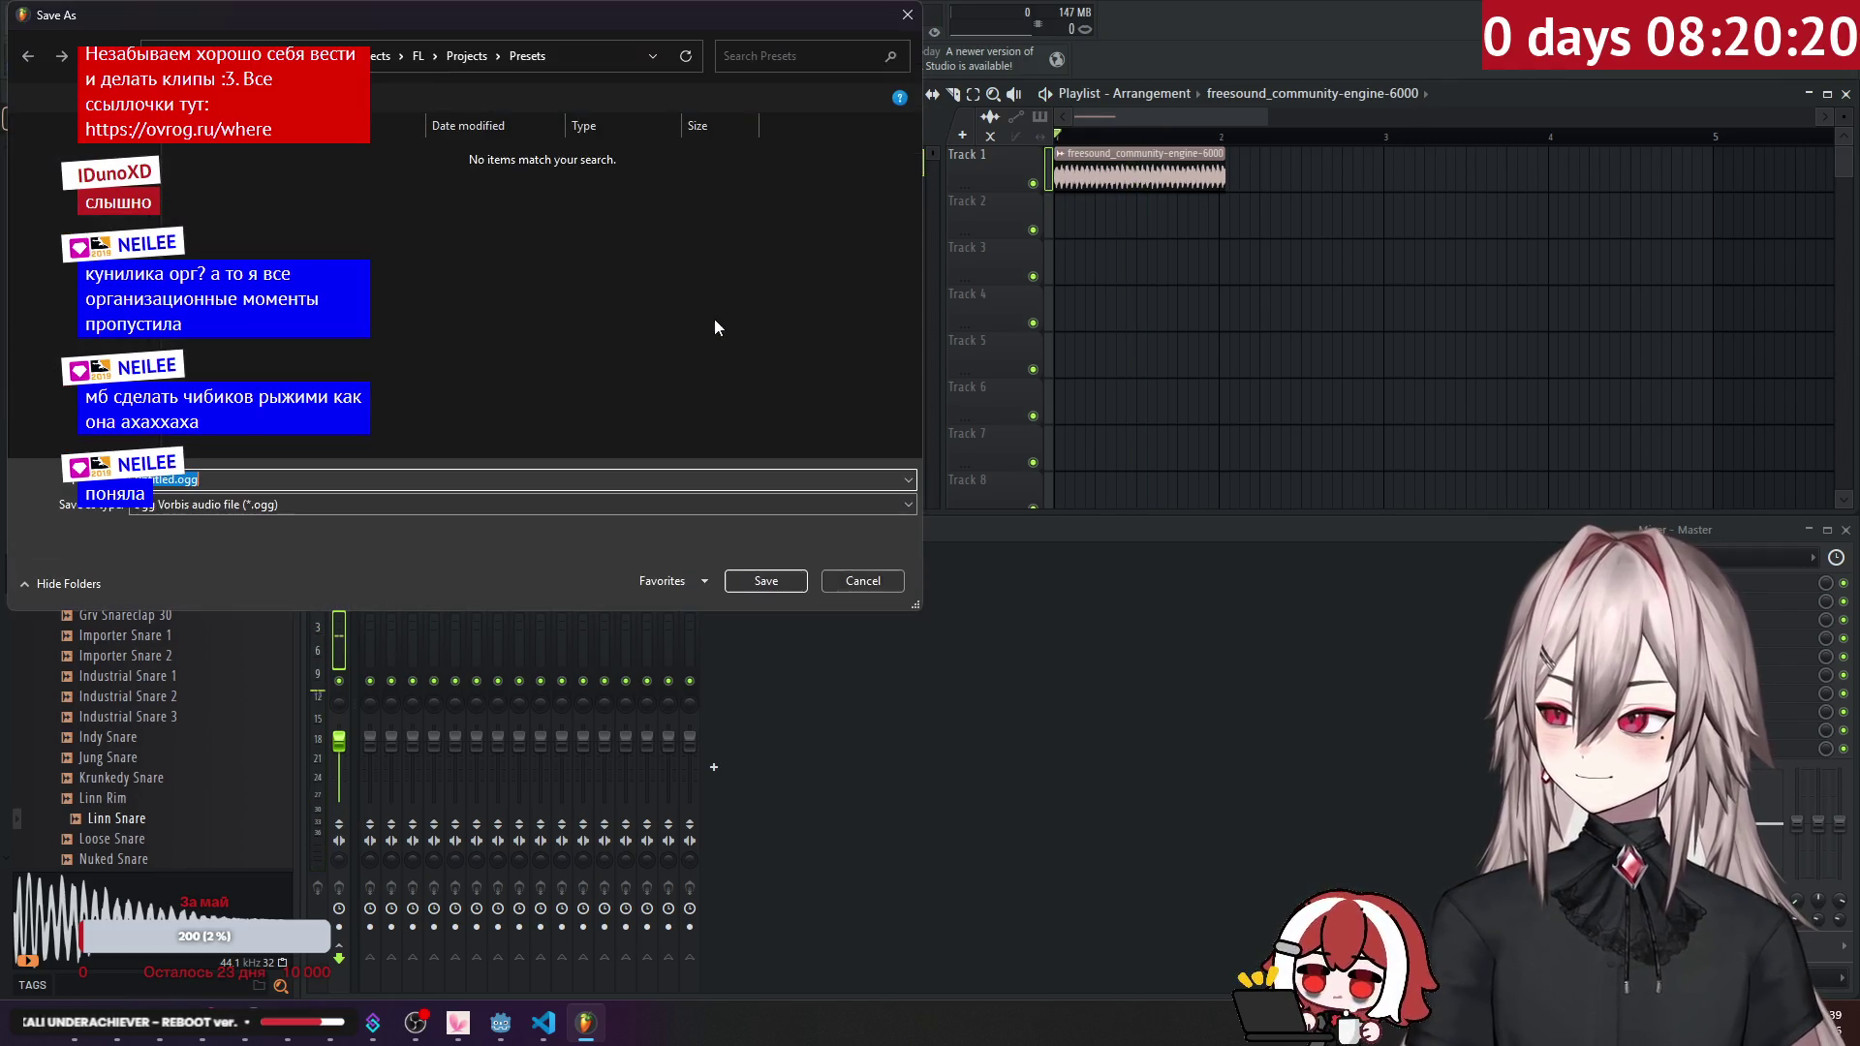
pyautogui.scroll(2, 44, 281)
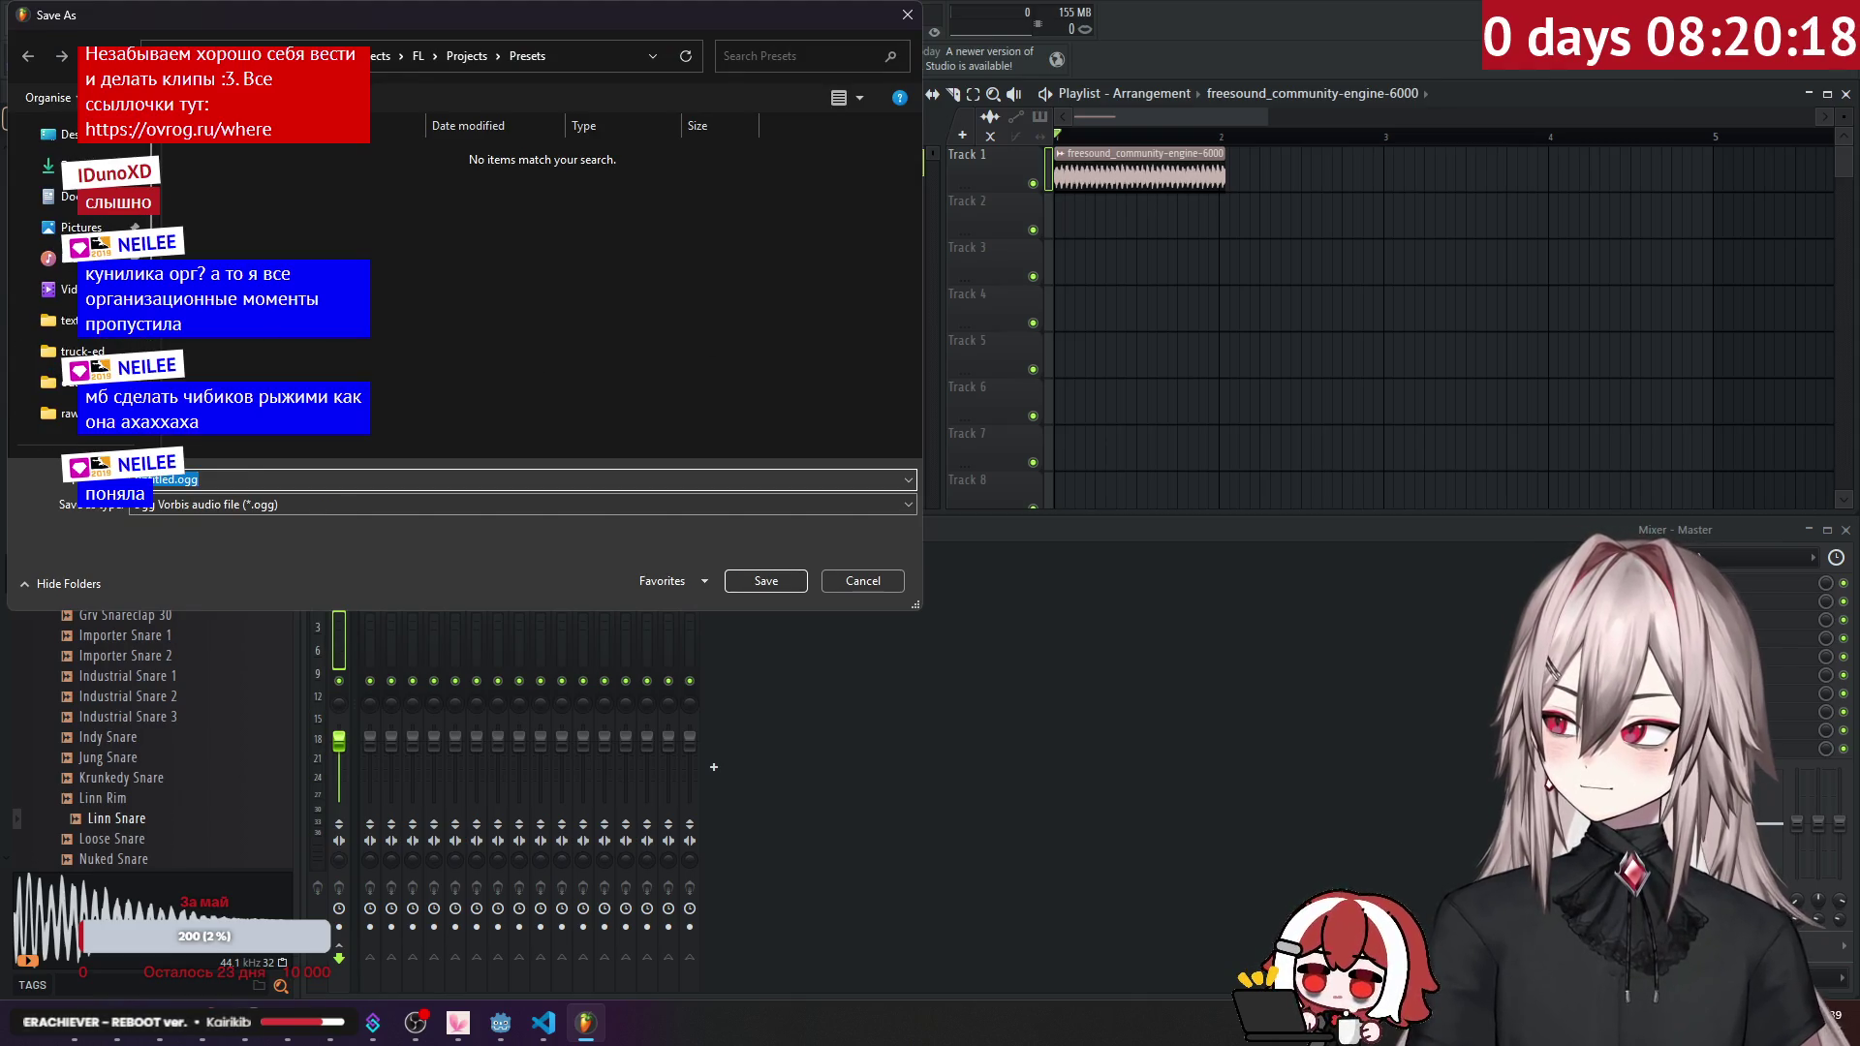
pyautogui.click(97, 166)
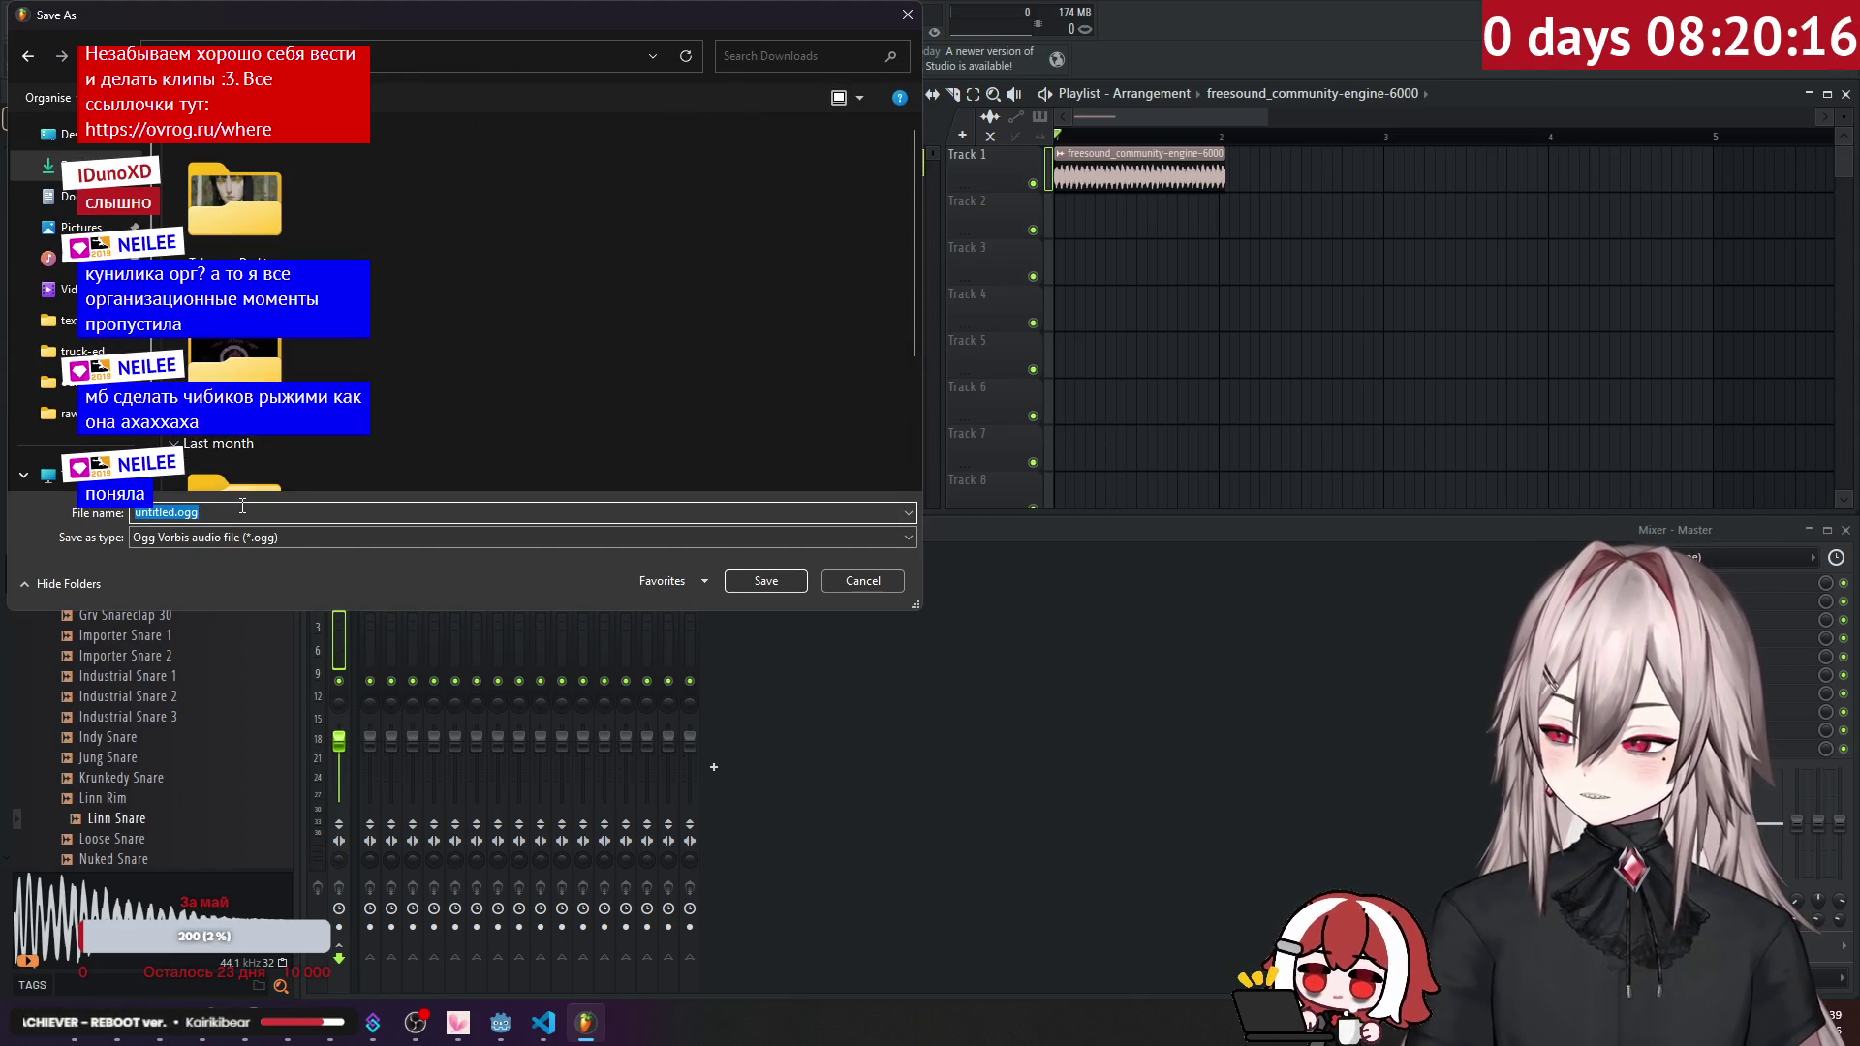
pyautogui.write('engine')
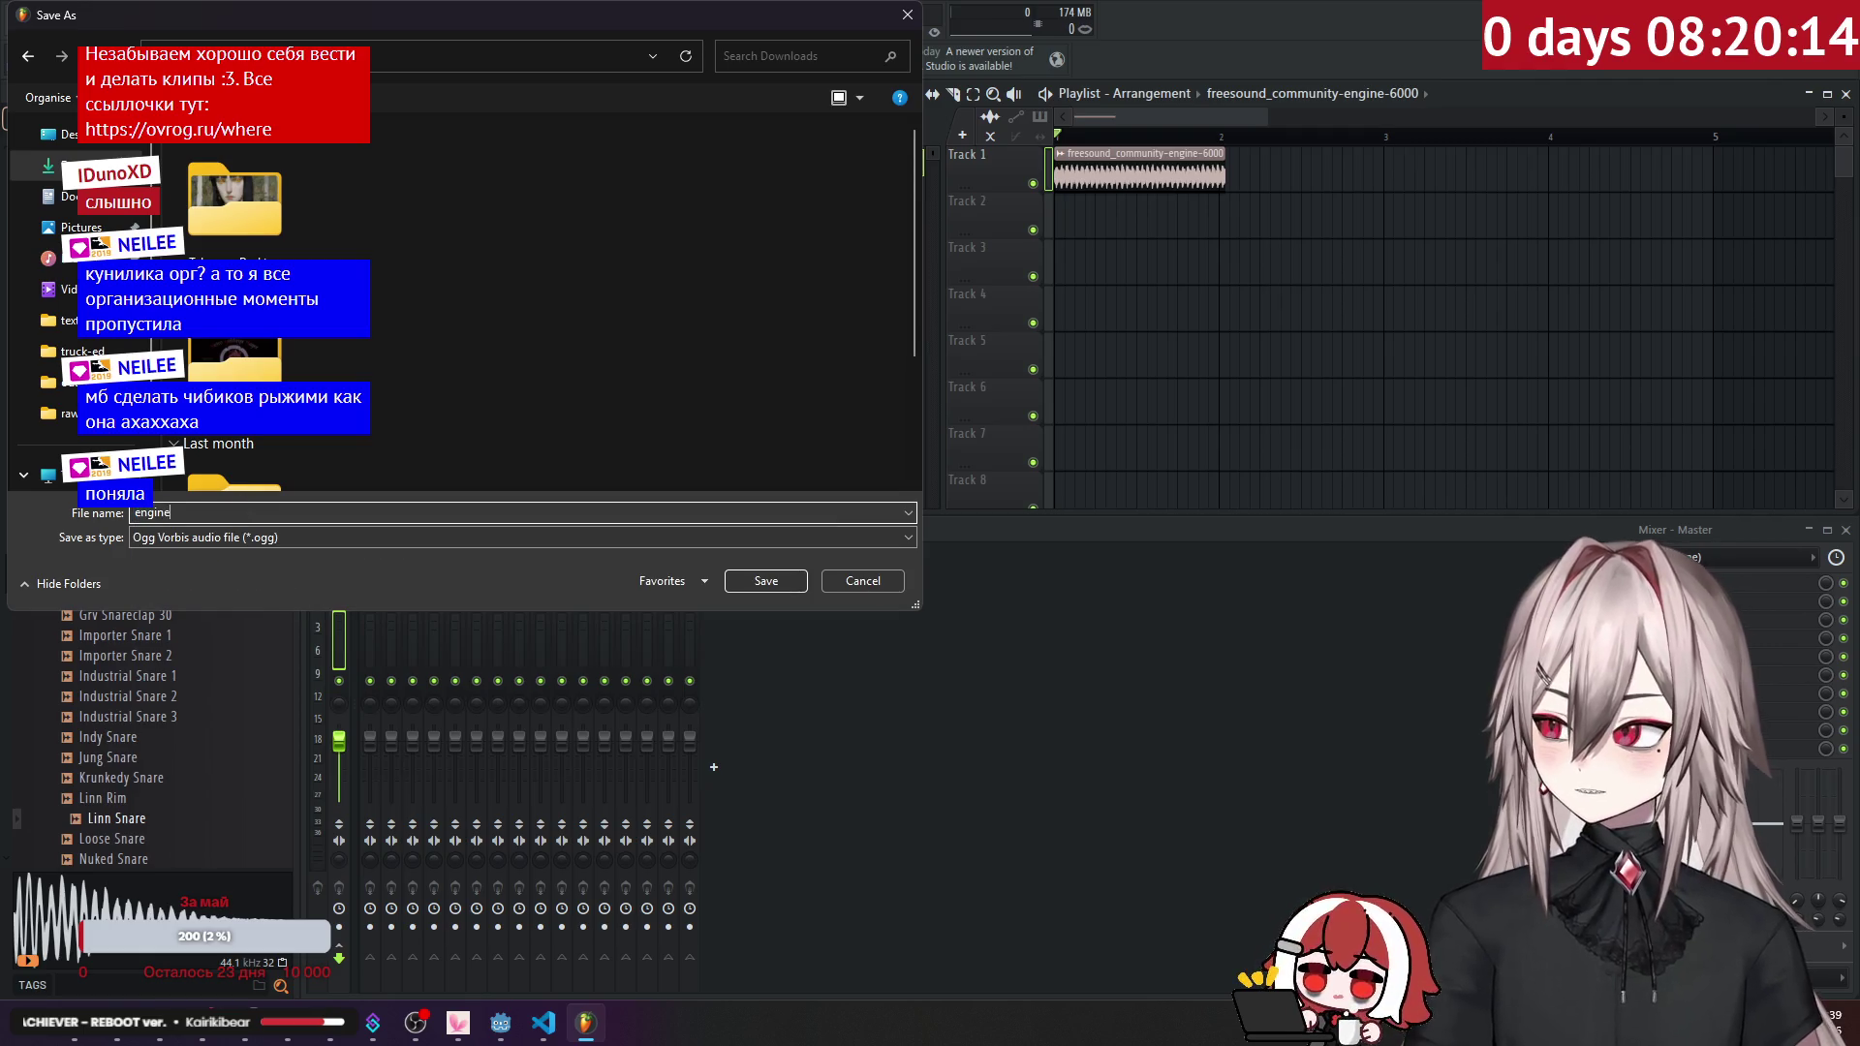
pyautogui.click(754, 579)
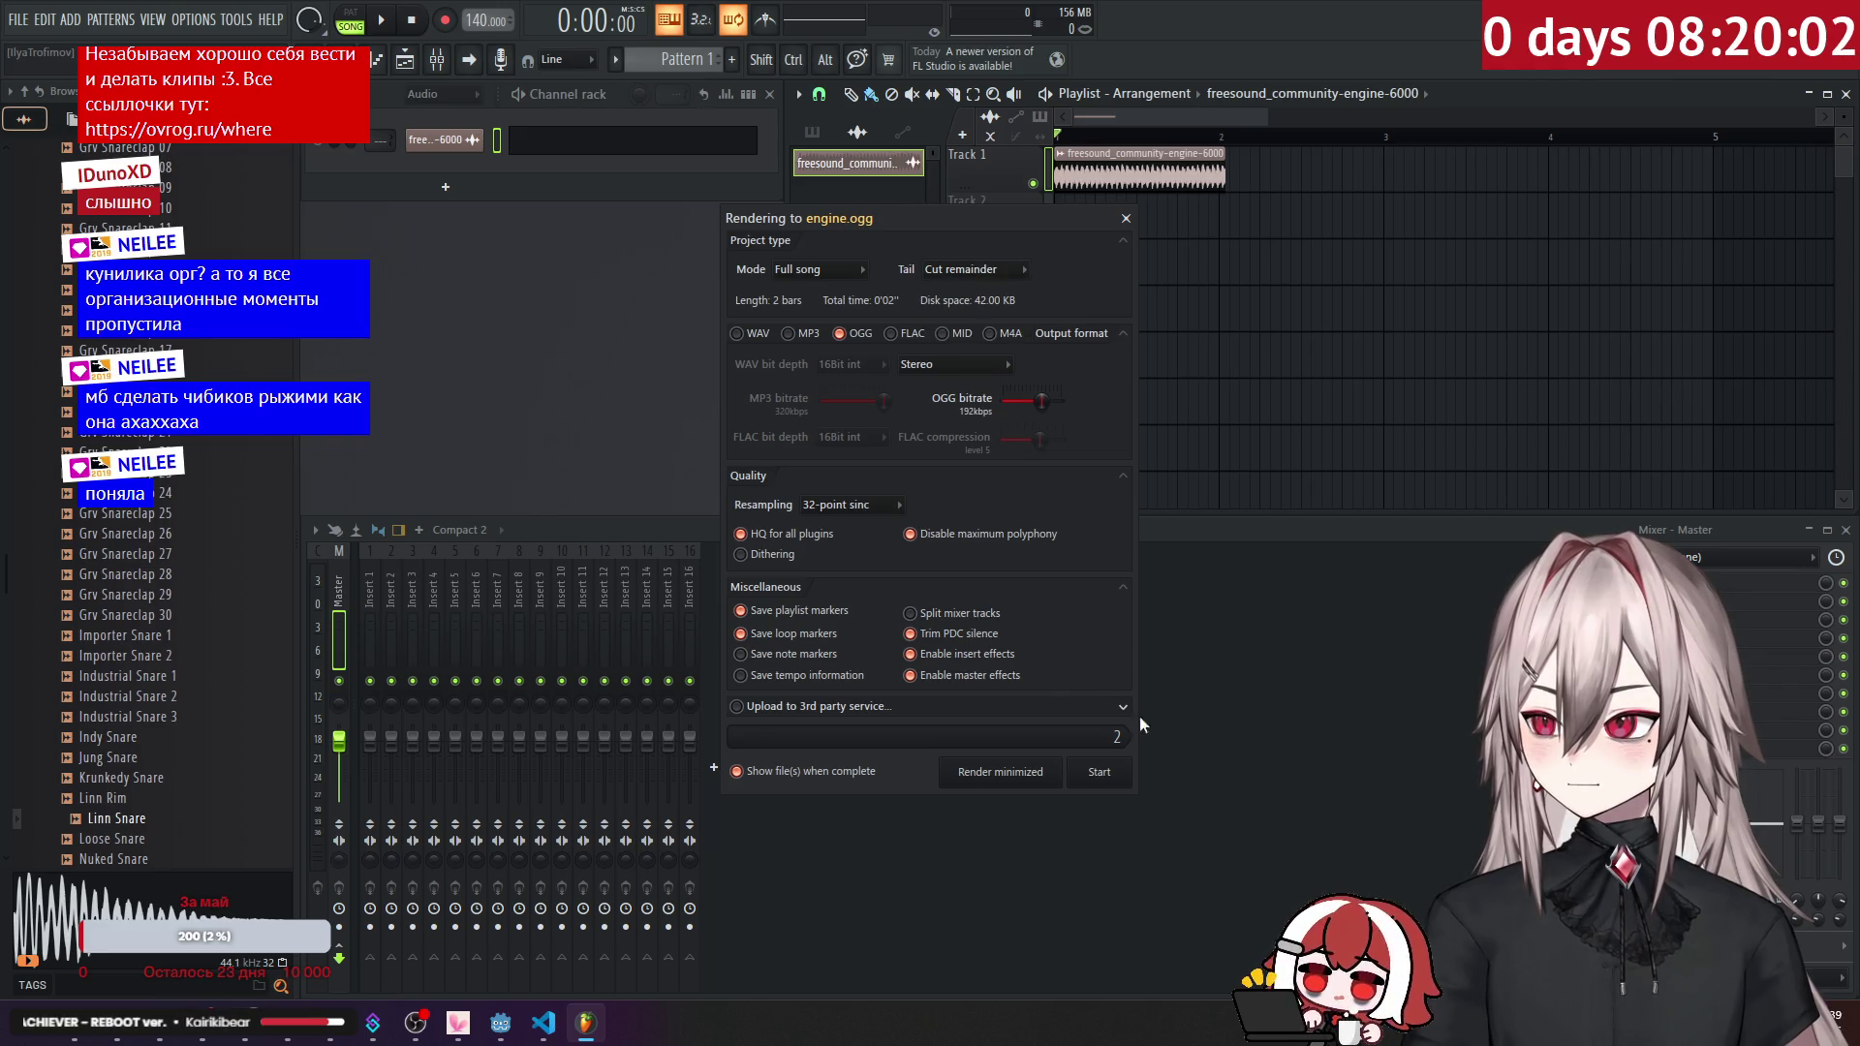
pyautogui.click(1093, 773)
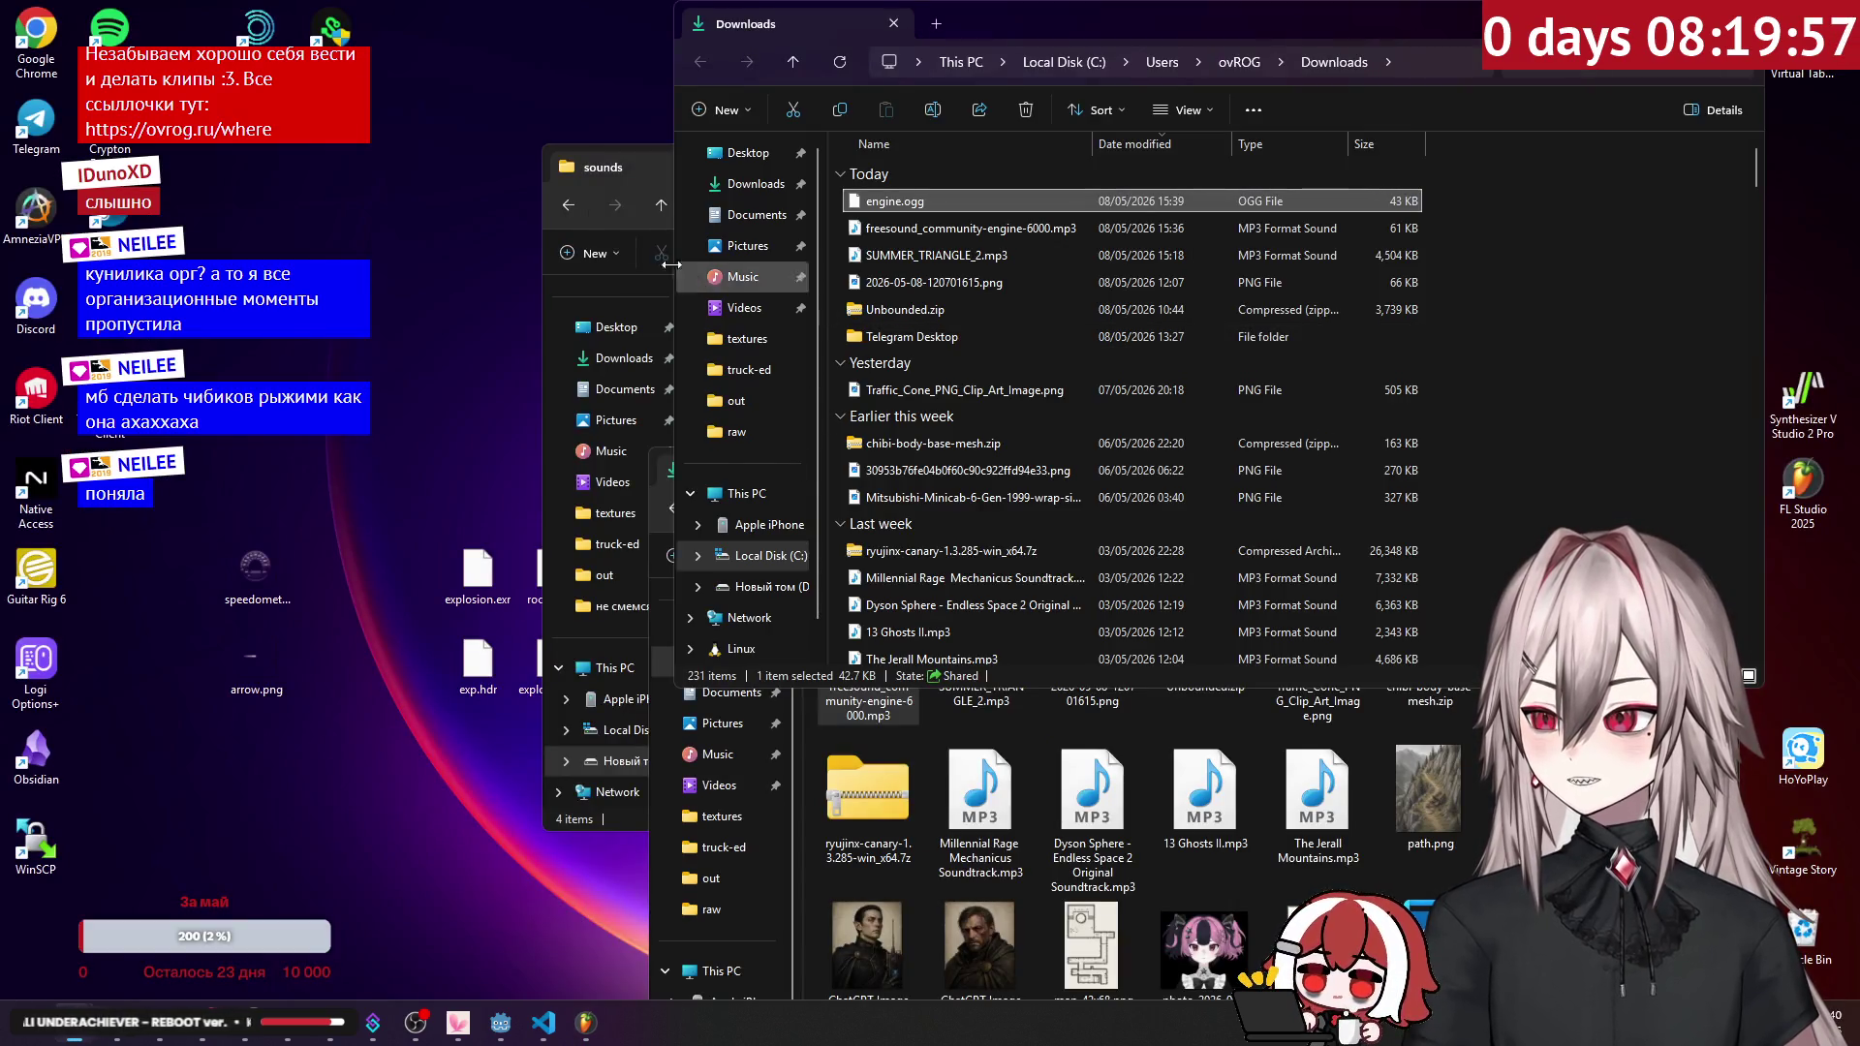
# Permanently delete the freesound engine mp3 and its import file from the sounds folder.
pyautogui.click(600, 173)
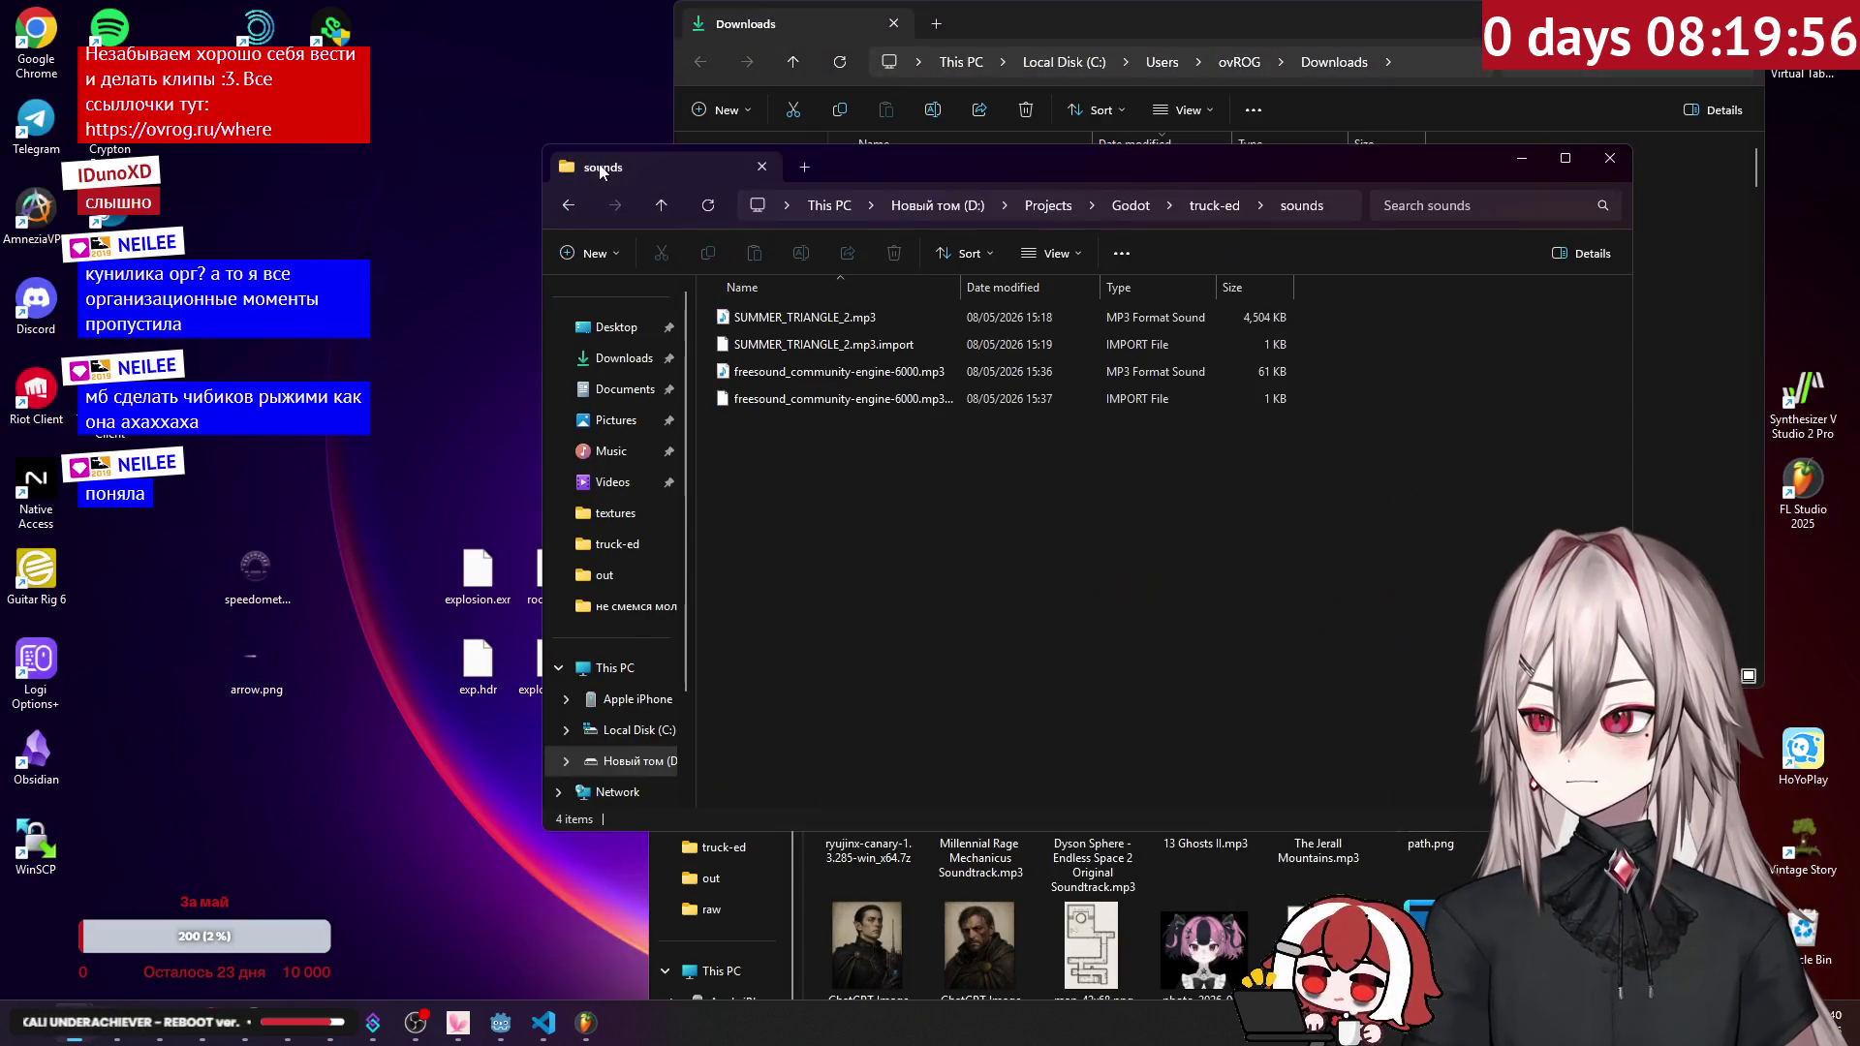
pyautogui.moveTo(1002, 417); pyautogui.dragTo(814, 373)
pyautogui.hotkey('shift', 'Delete')
pyautogui.press('Return')
# Move engine.ogg from Downloads into the truck-ed sounds folder, then return to Godot.
pyautogui.click(968, 131)
pyautogui.moveTo(933, 215)
pyautogui.mouseDown()
pyautogui.moveTo(920, 206)
pyautogui.moveTo(955, 705)
pyautogui.moveTo(923, 693)
pyautogui.mouseUp()
pyautogui.click(923, 694)
pyautogui.moveTo(435, 1039)
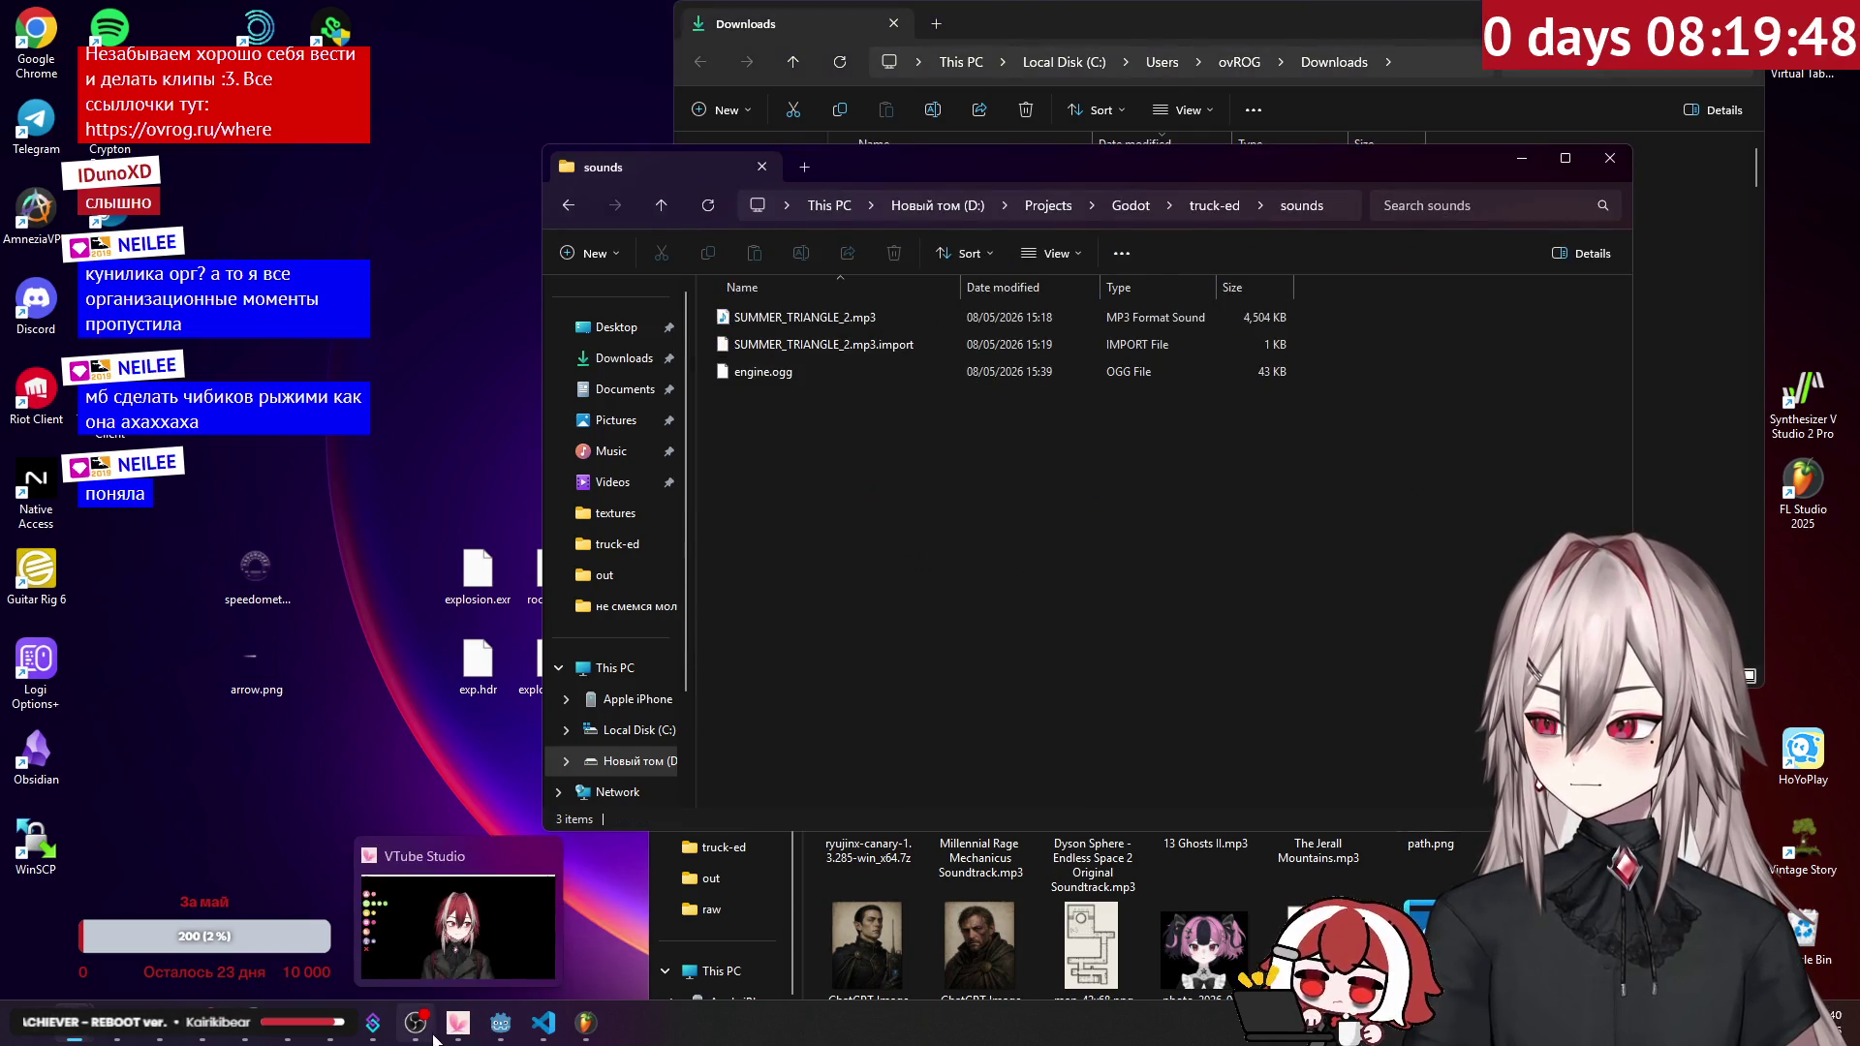
pyautogui.click(500, 1024)
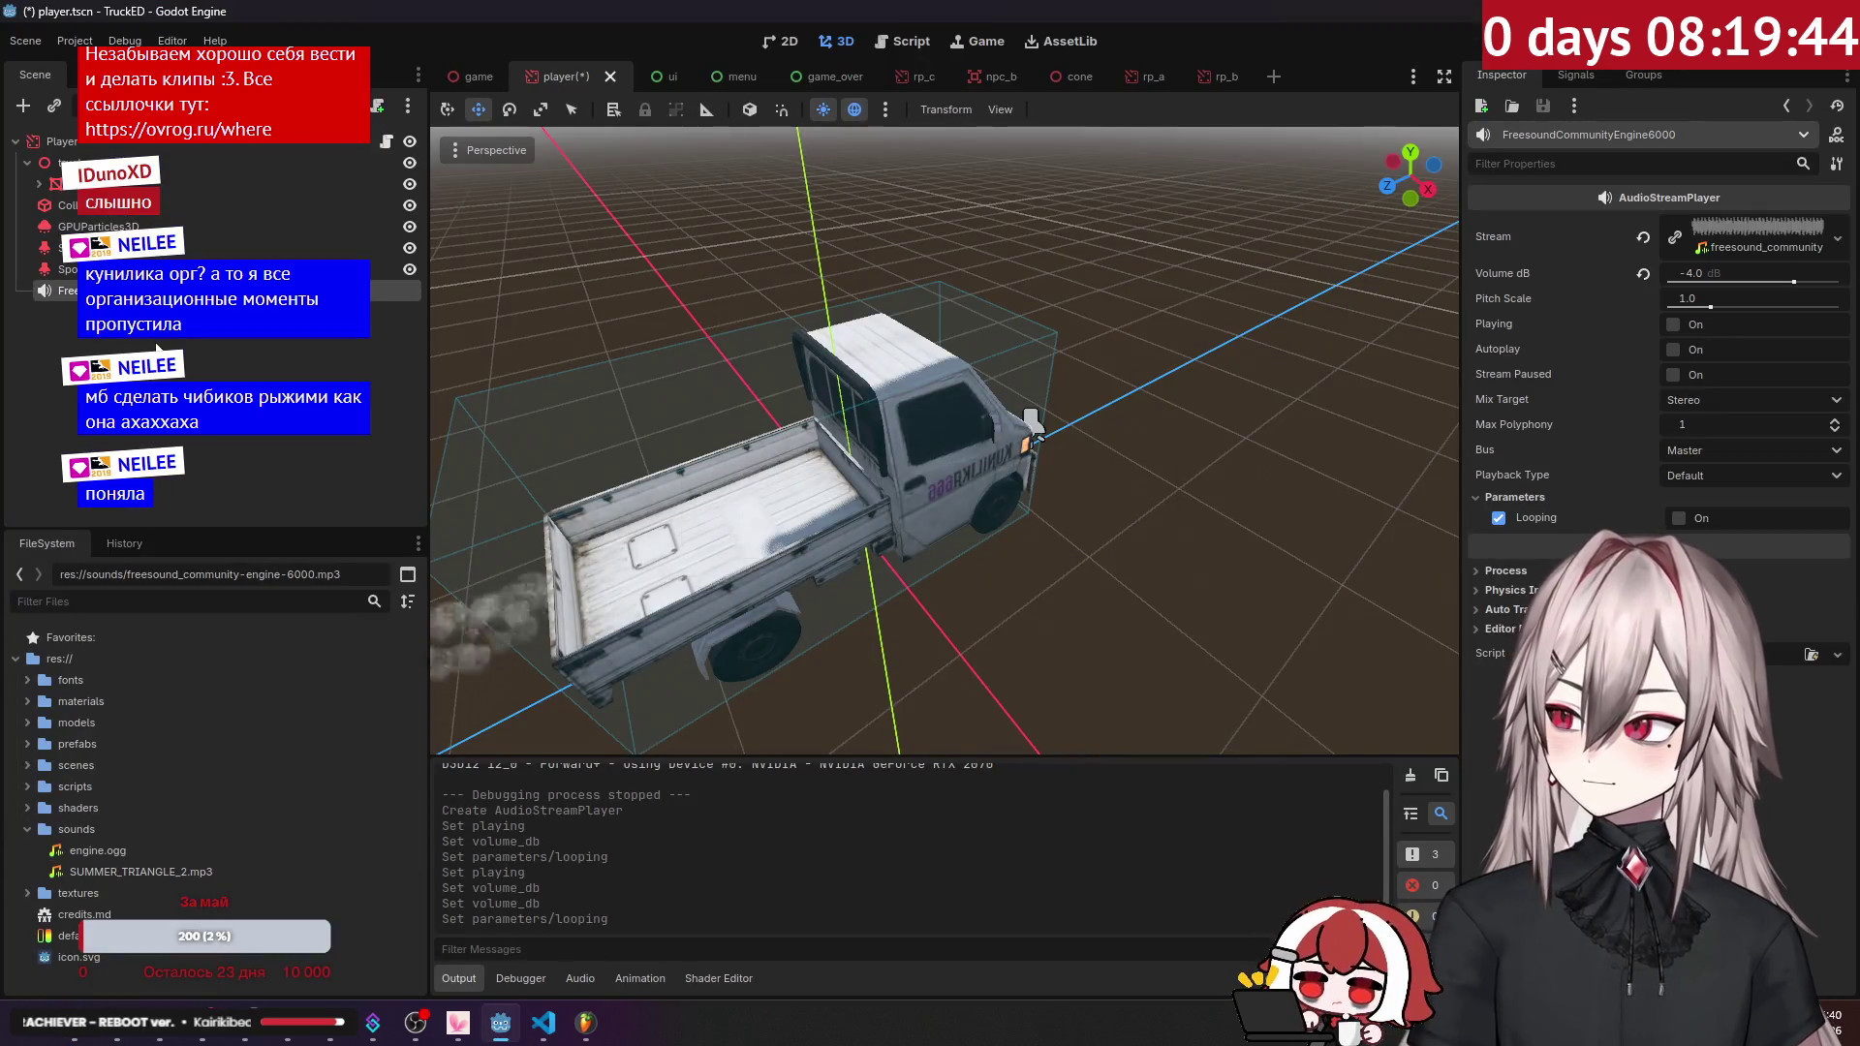
# Replace the old freesound engine node with an engine.ogg sound player set to loop.
pyautogui.press('Delete')
pyautogui.moveTo(137, 849); pyautogui.dragTo(155, 163)
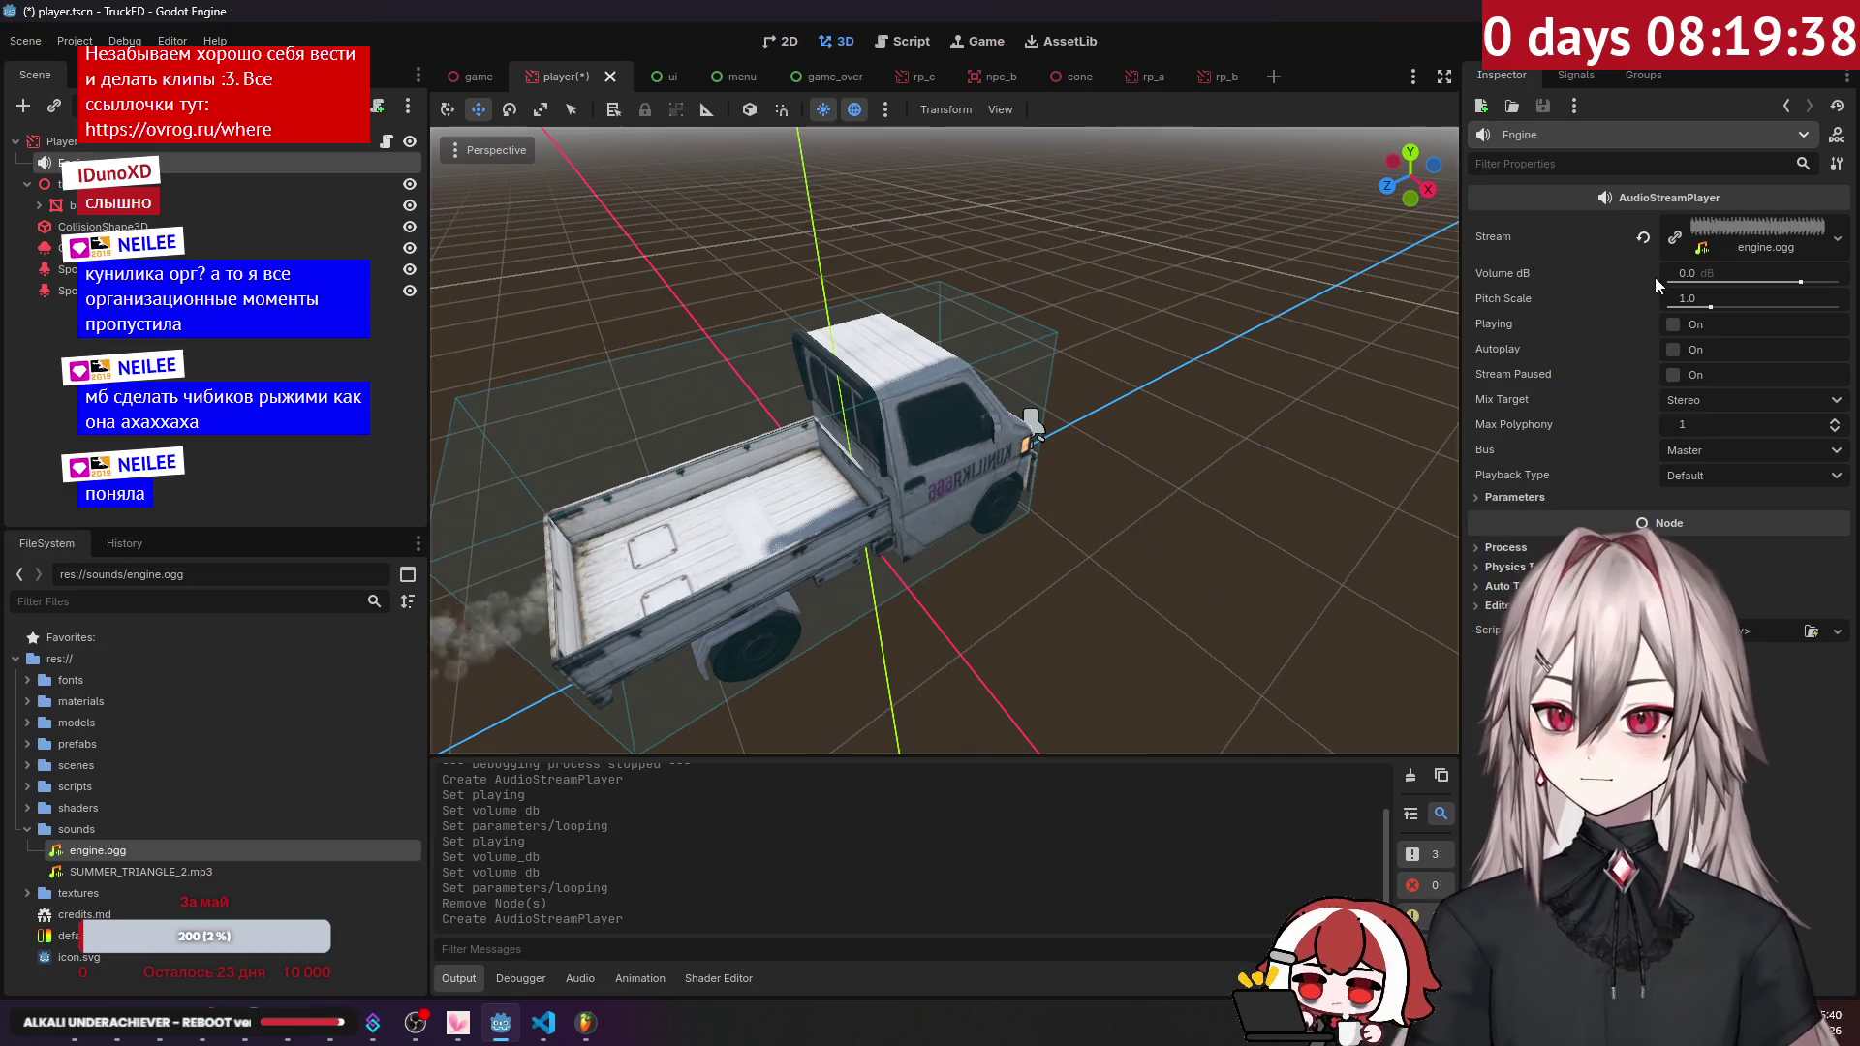
pyautogui.click(1526, 496)
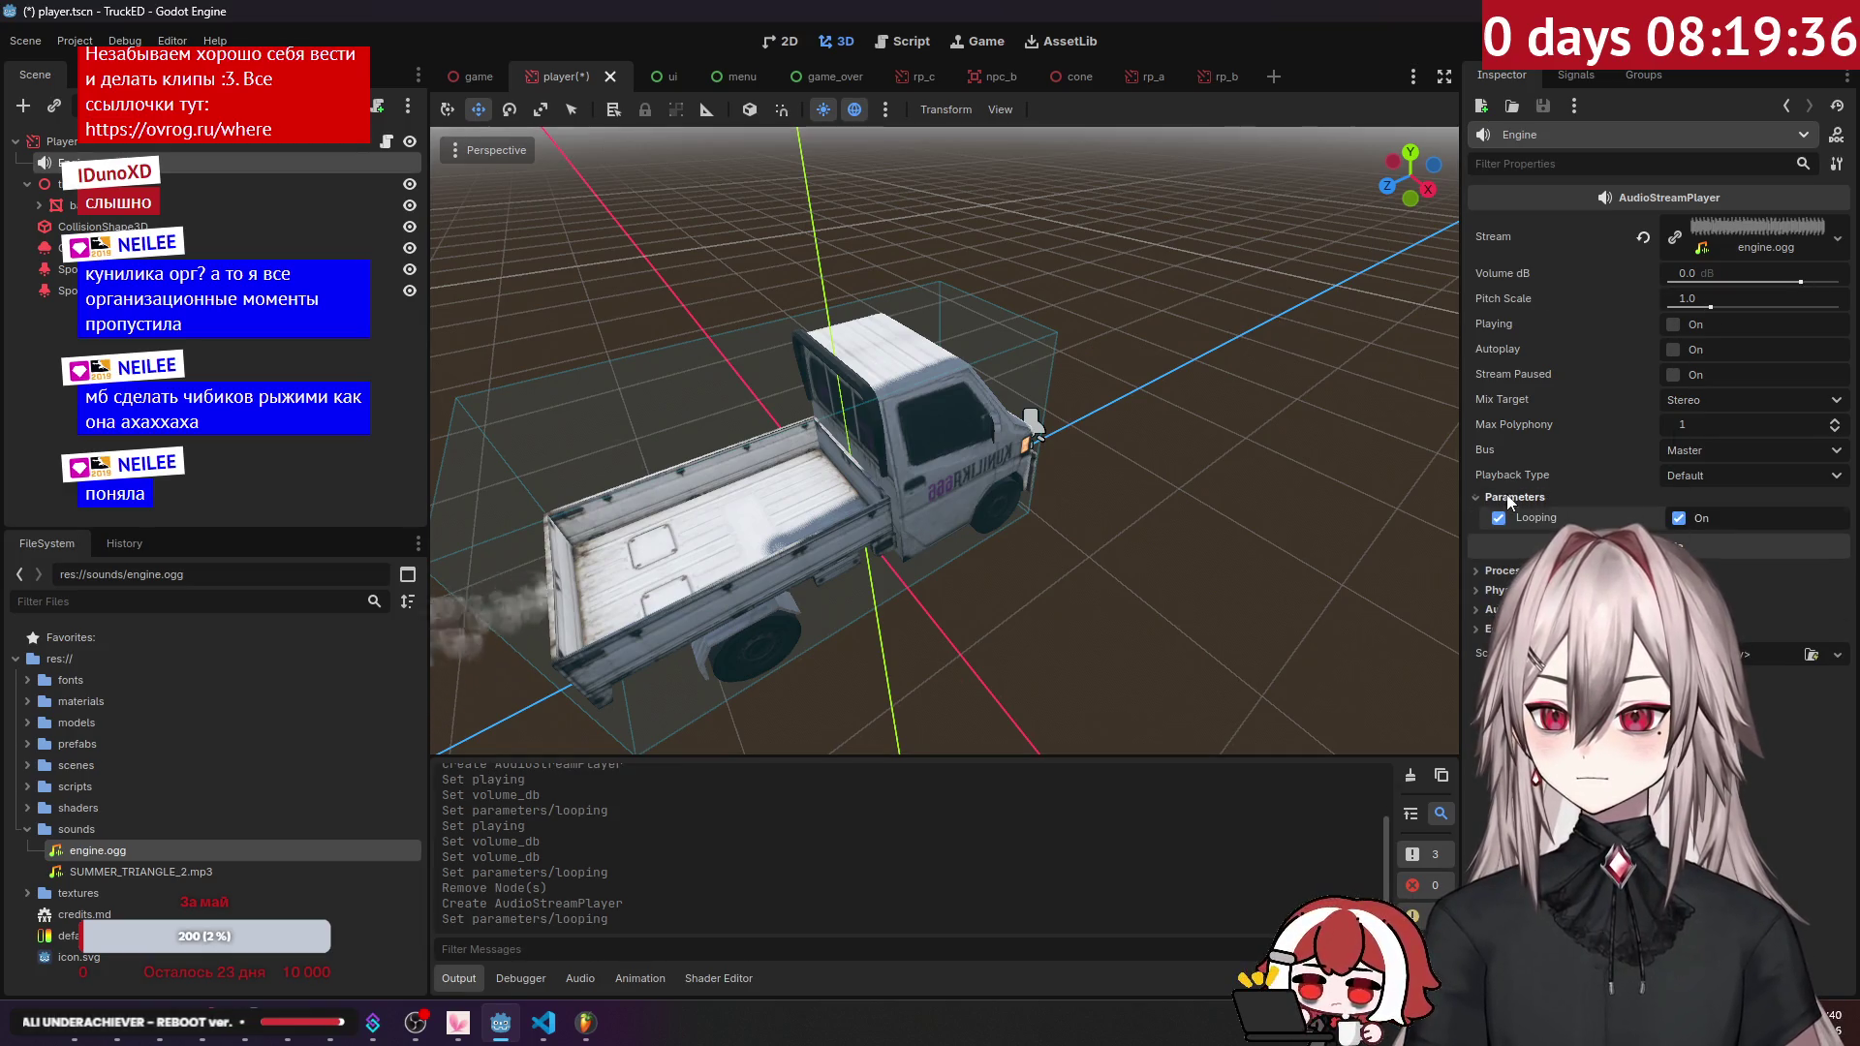
pyautogui.click(1677, 520)
# Preview the engine sound, set volume to -4 dB, keep pitch at 1.0, and enable Autoplay.
pyautogui.click(1673, 324)
pyautogui.moveTo(1791, 282); pyautogui.dragTo(1794, 283)
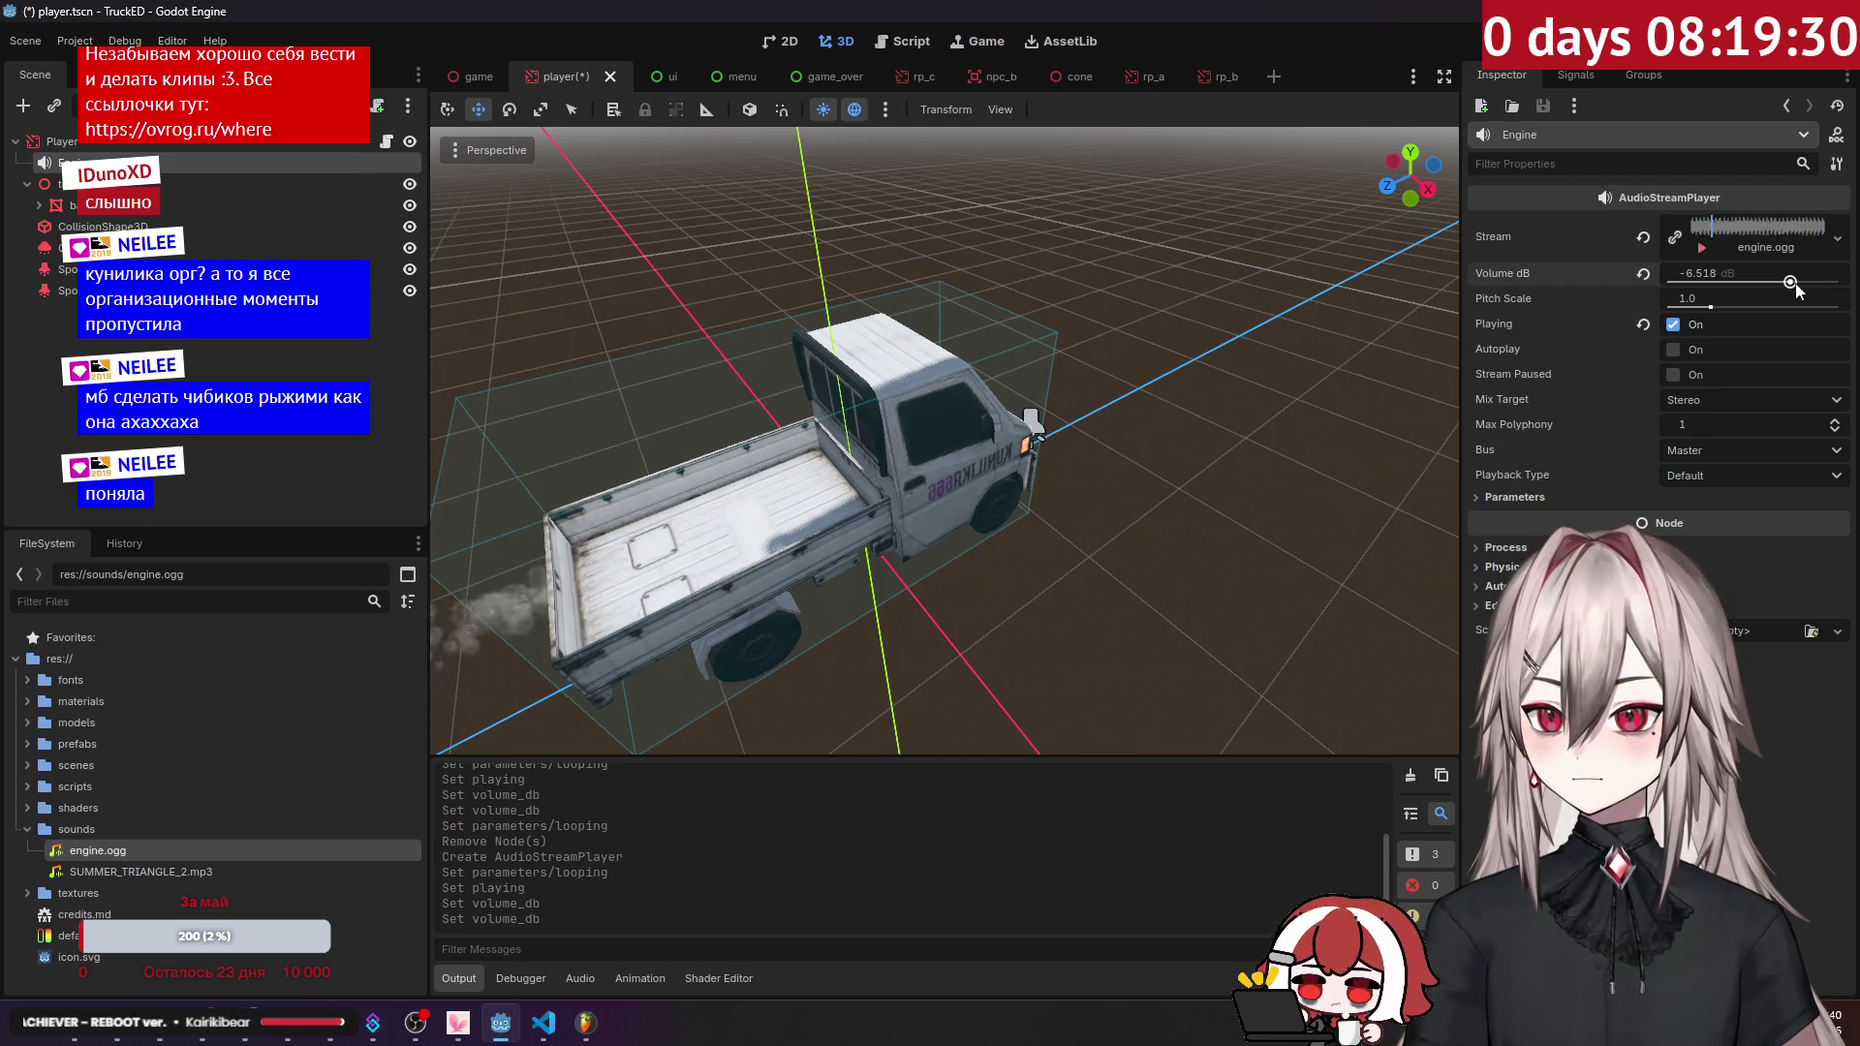
pyautogui.click(1717, 276)
pyautogui.write('-4')
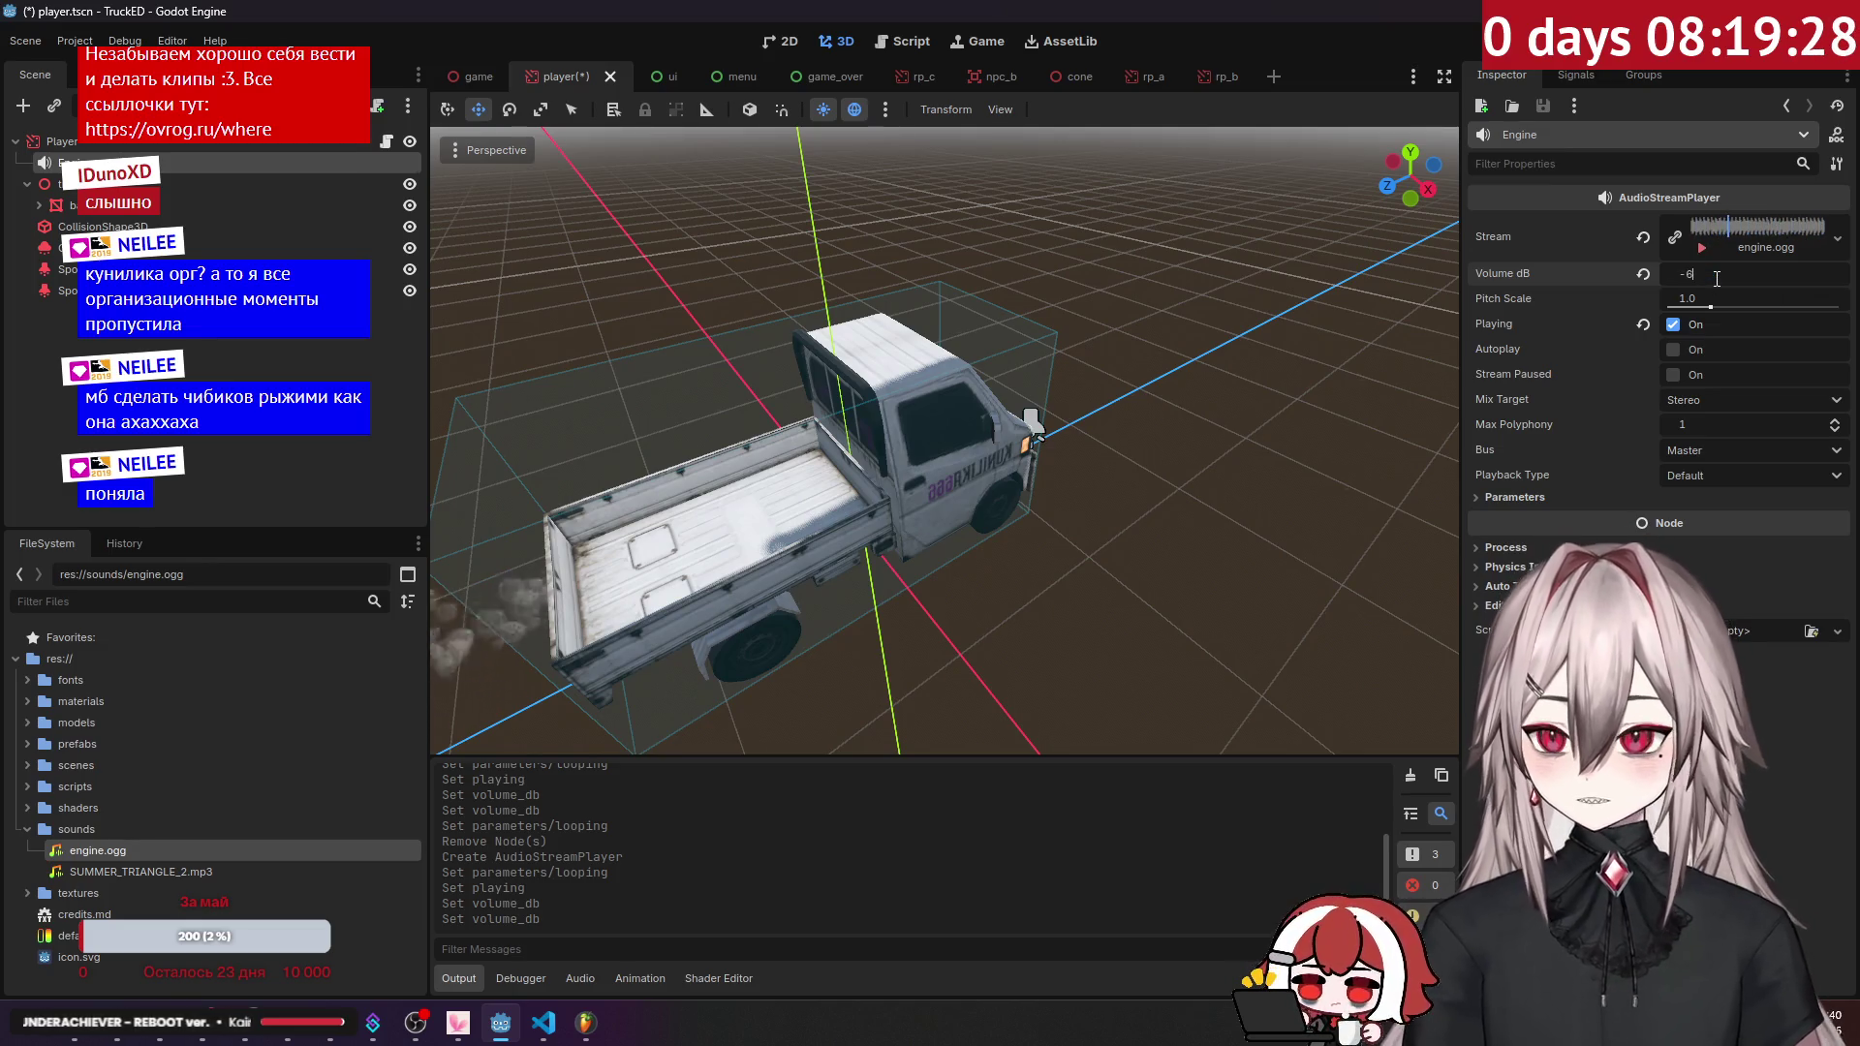
pyautogui.press('Return')
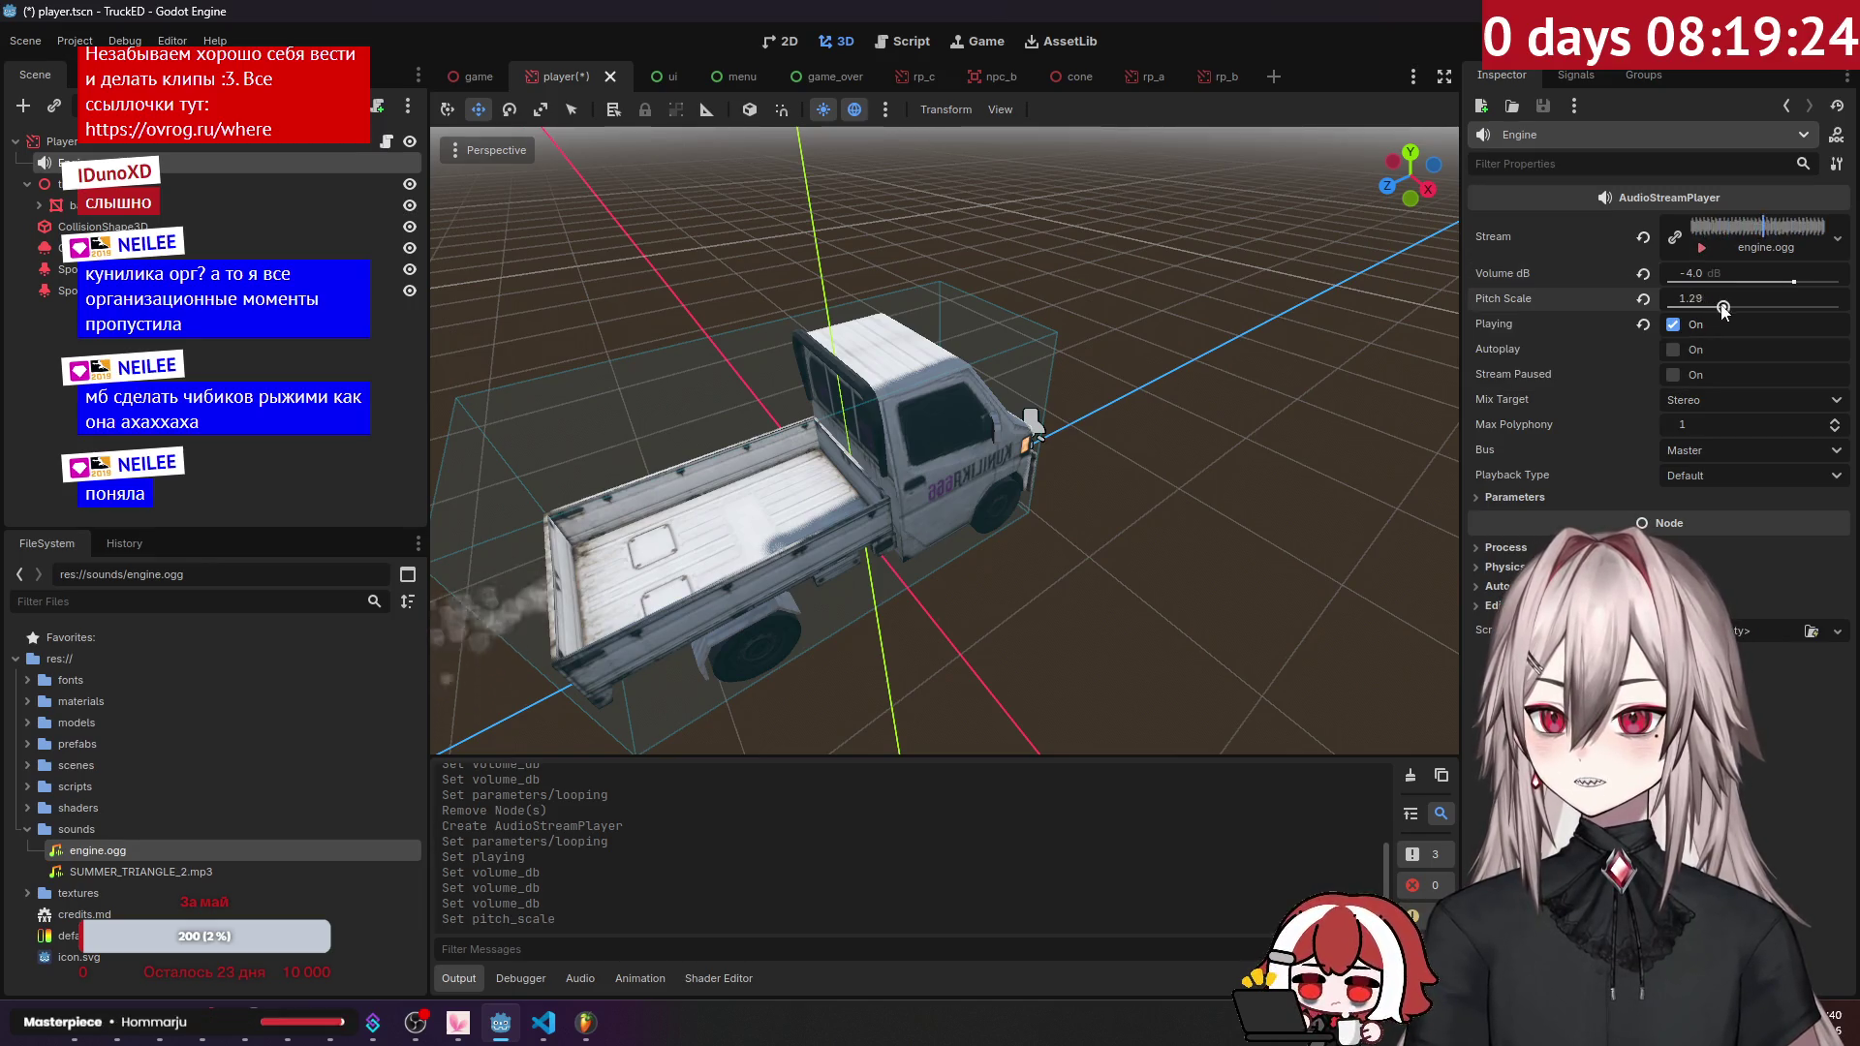
pyautogui.moveTo(1706, 307); pyautogui.dragTo(1776, 318)
pyautogui.click(1644, 299)
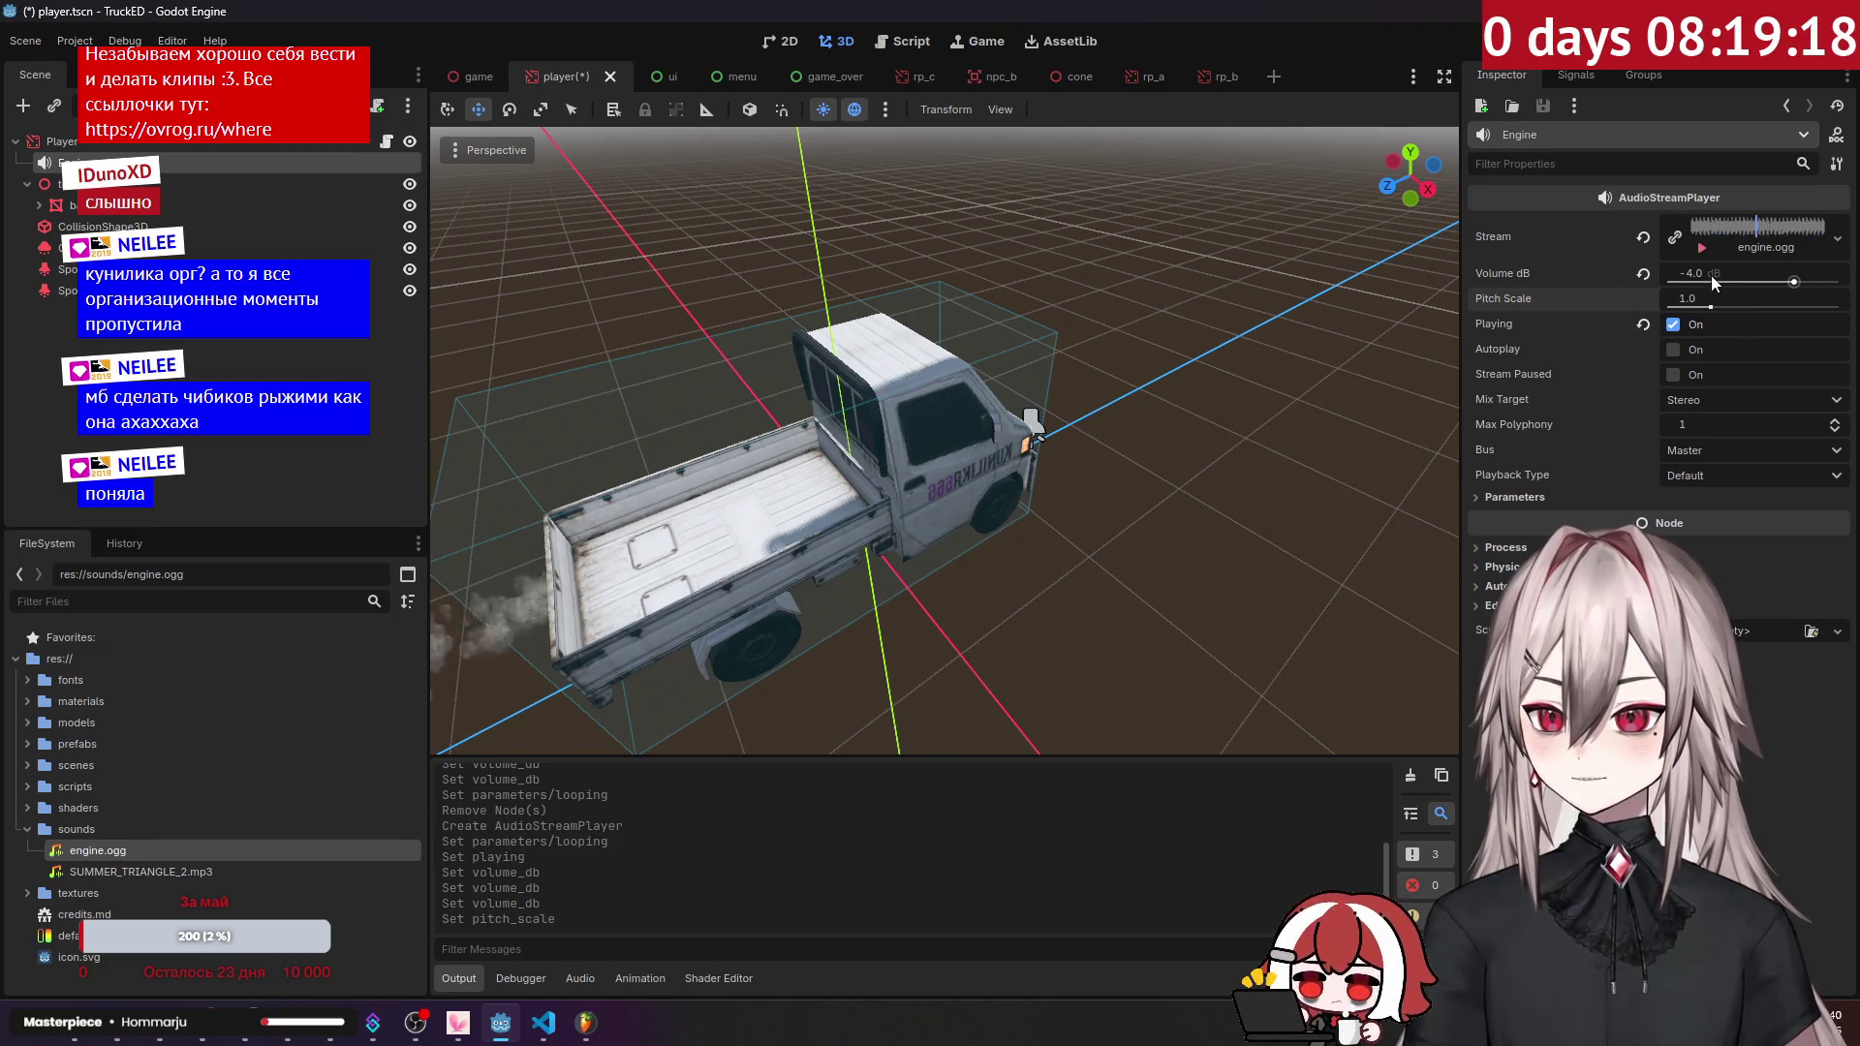
pyautogui.click(1670, 325)
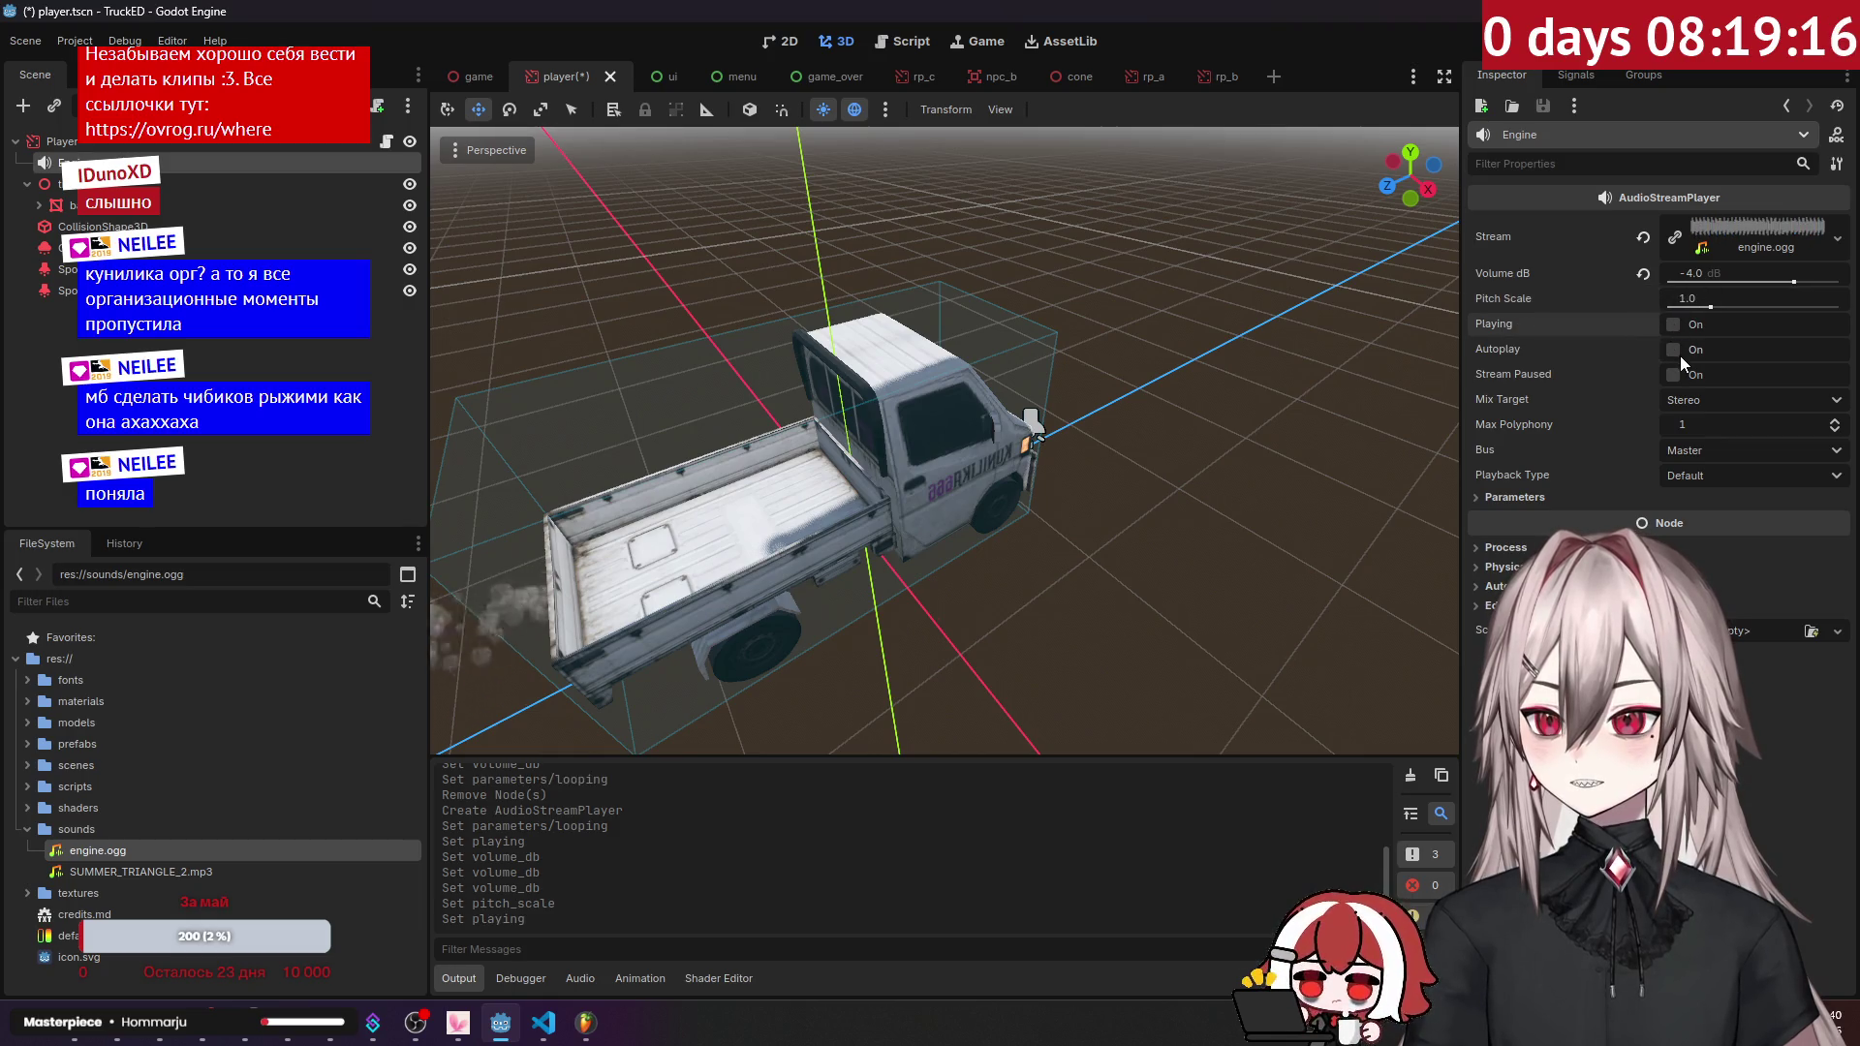
pyautogui.click(1676, 352)
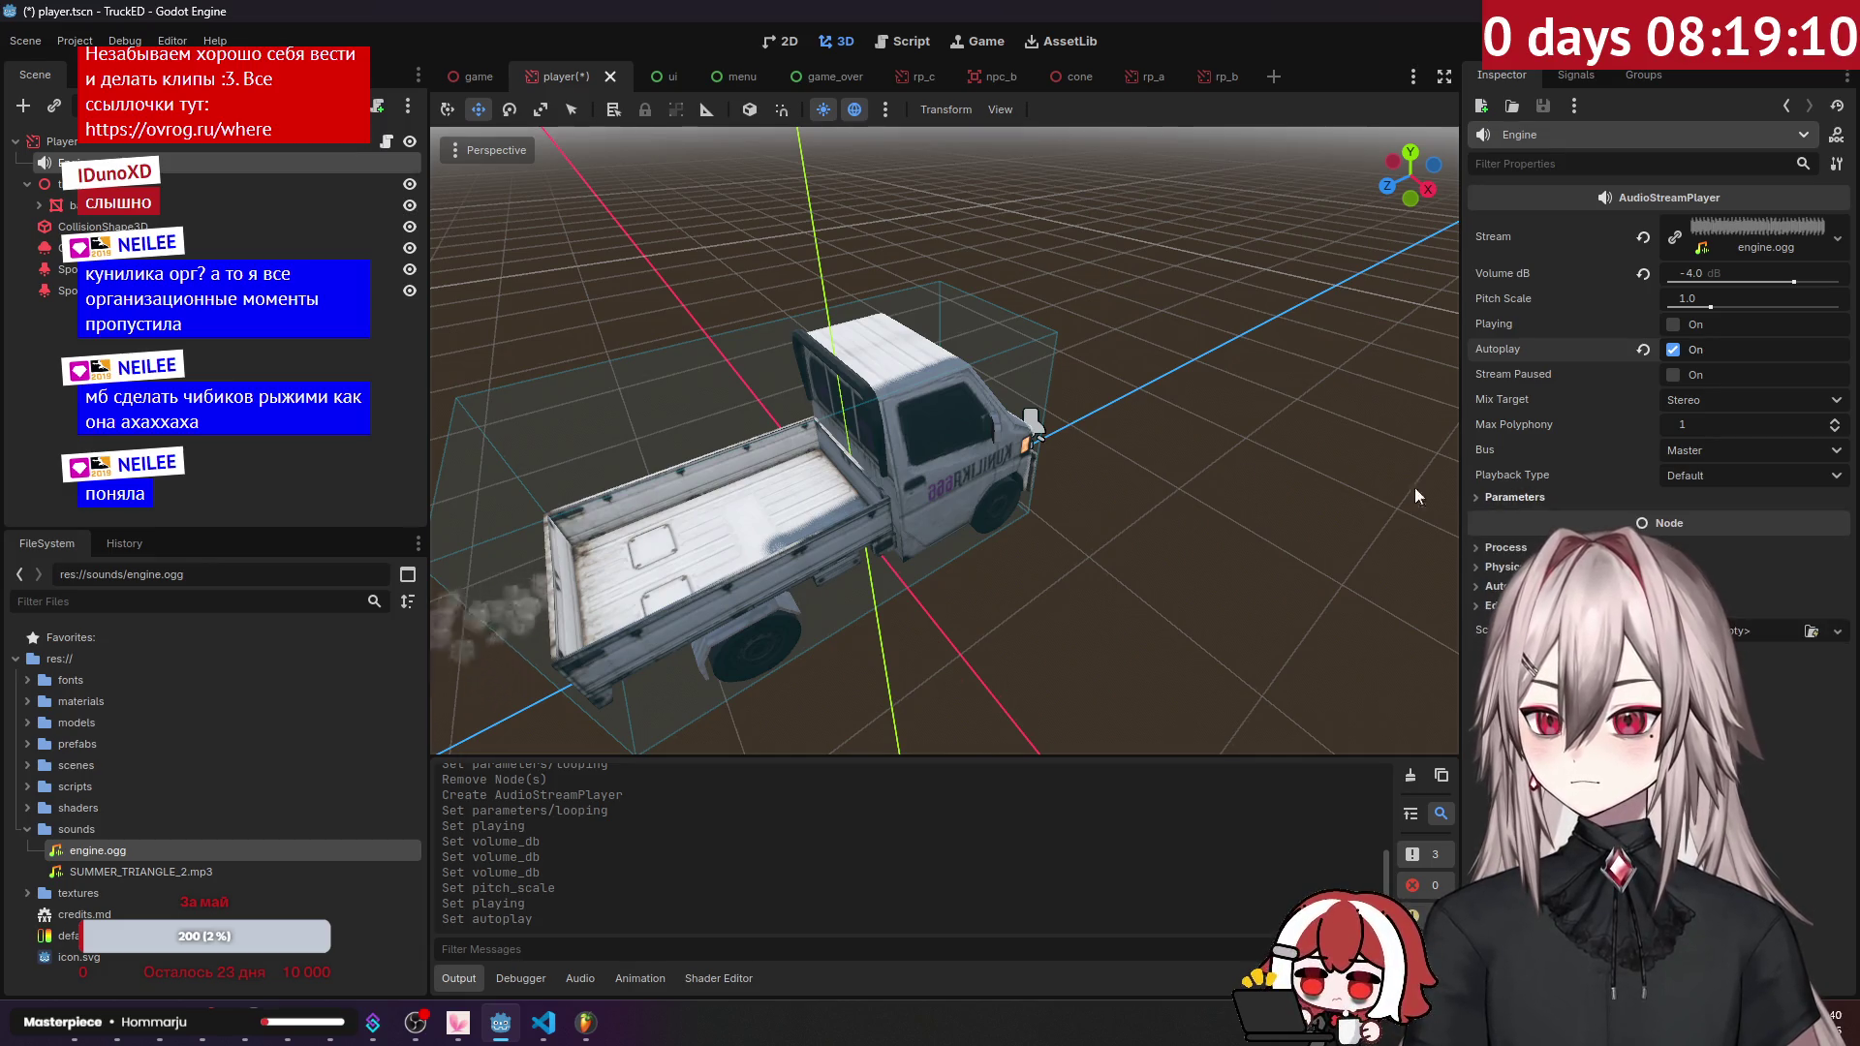
pyautogui.click(275, 357)
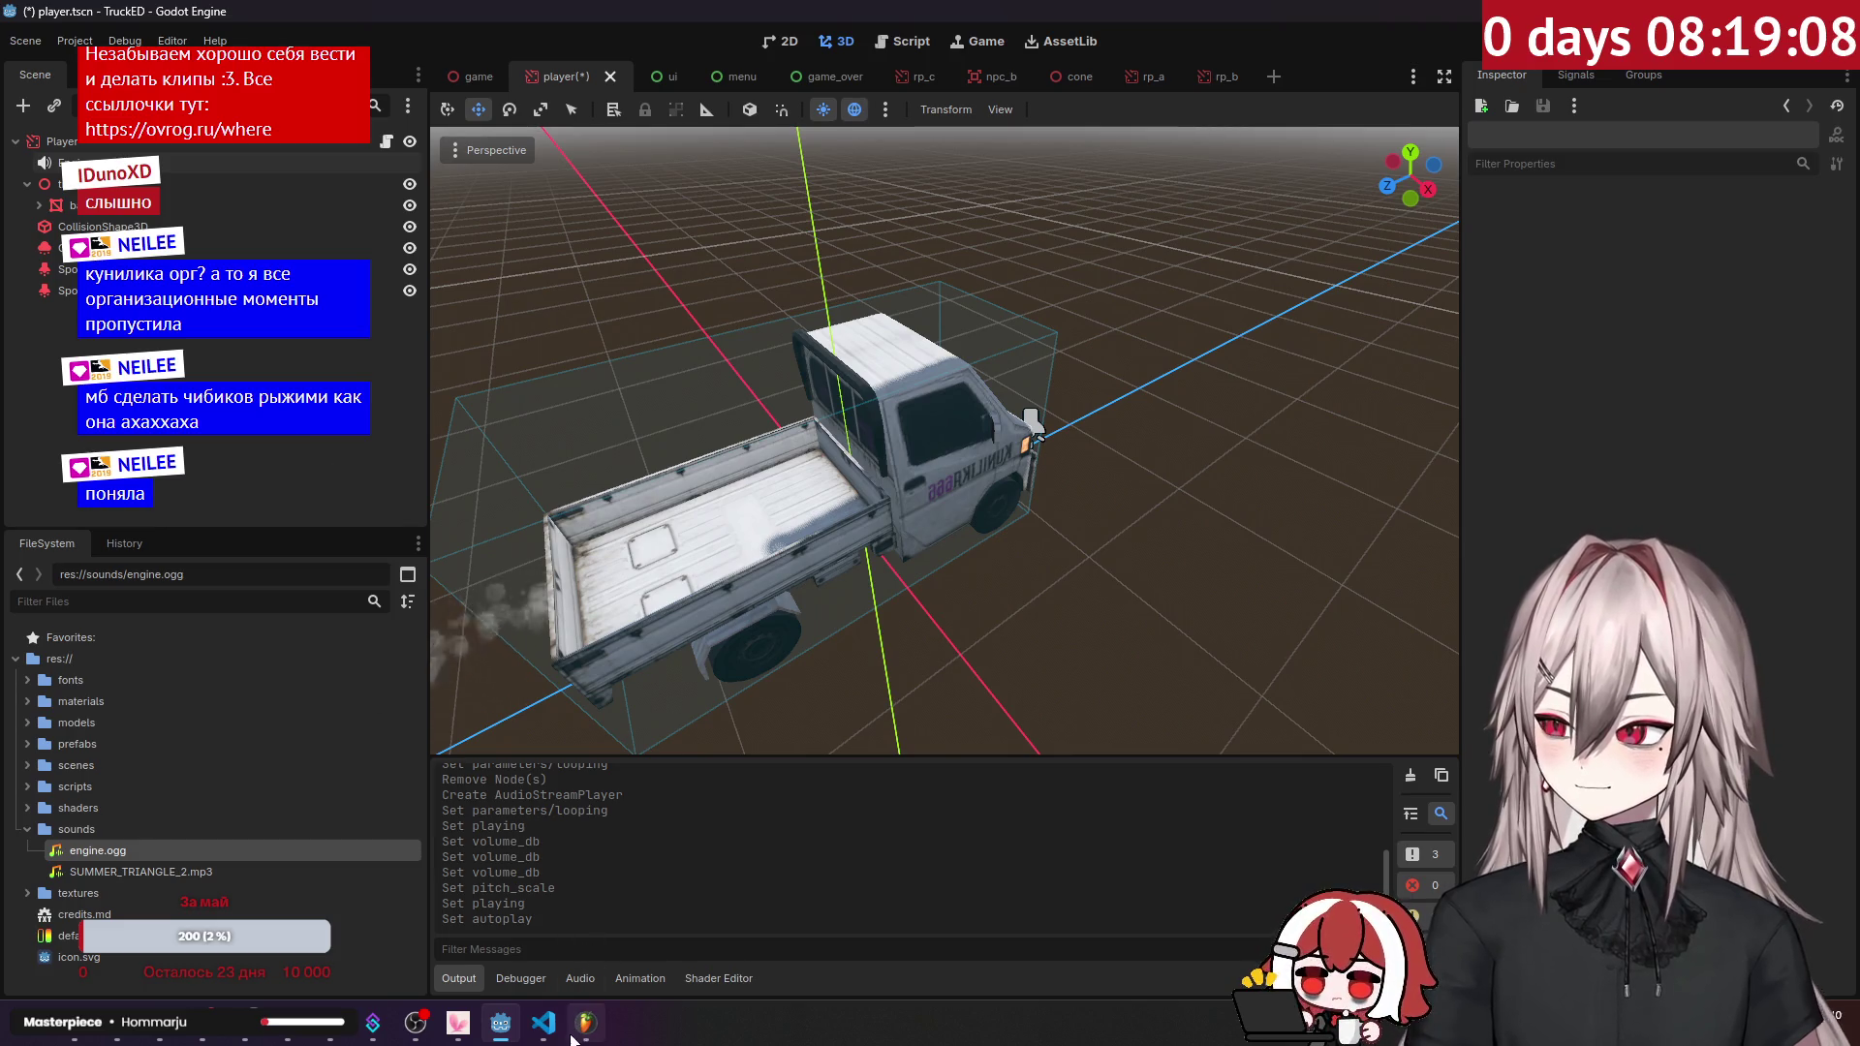
pyautogui.click(543, 1022)
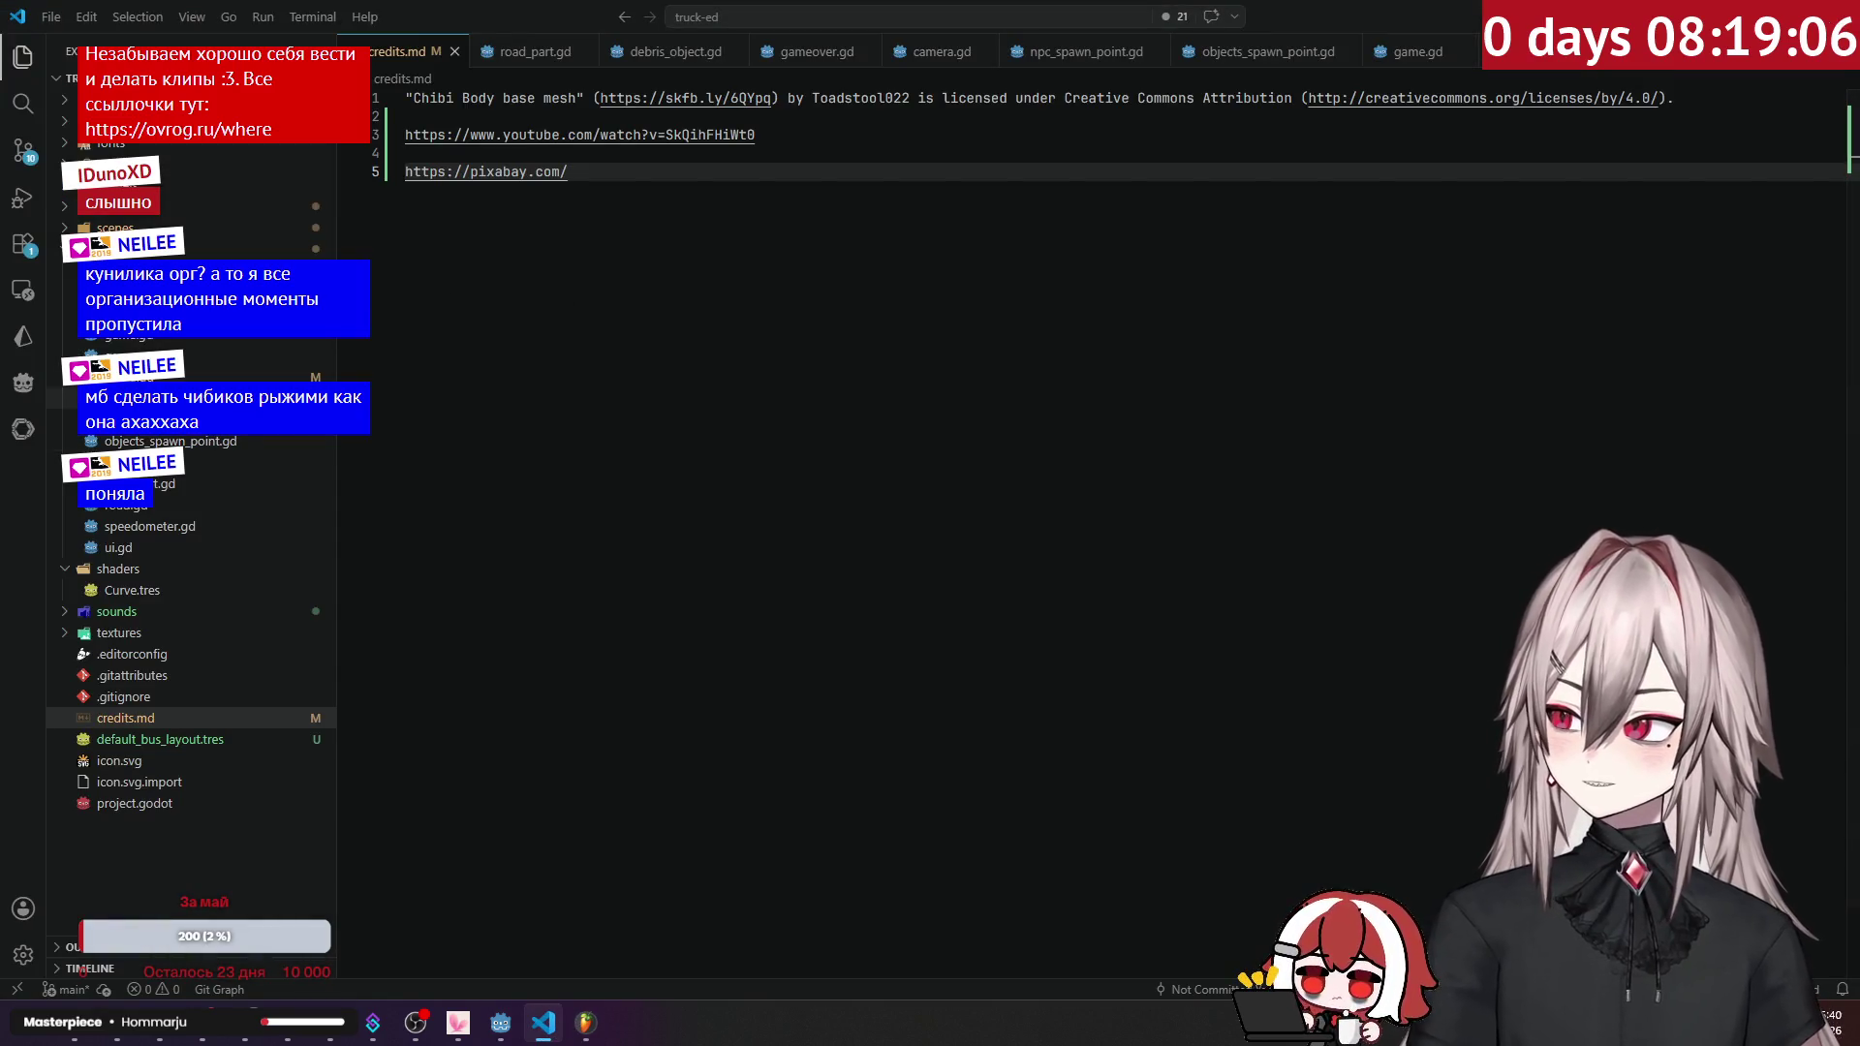
pyautogui.click(247, 462)
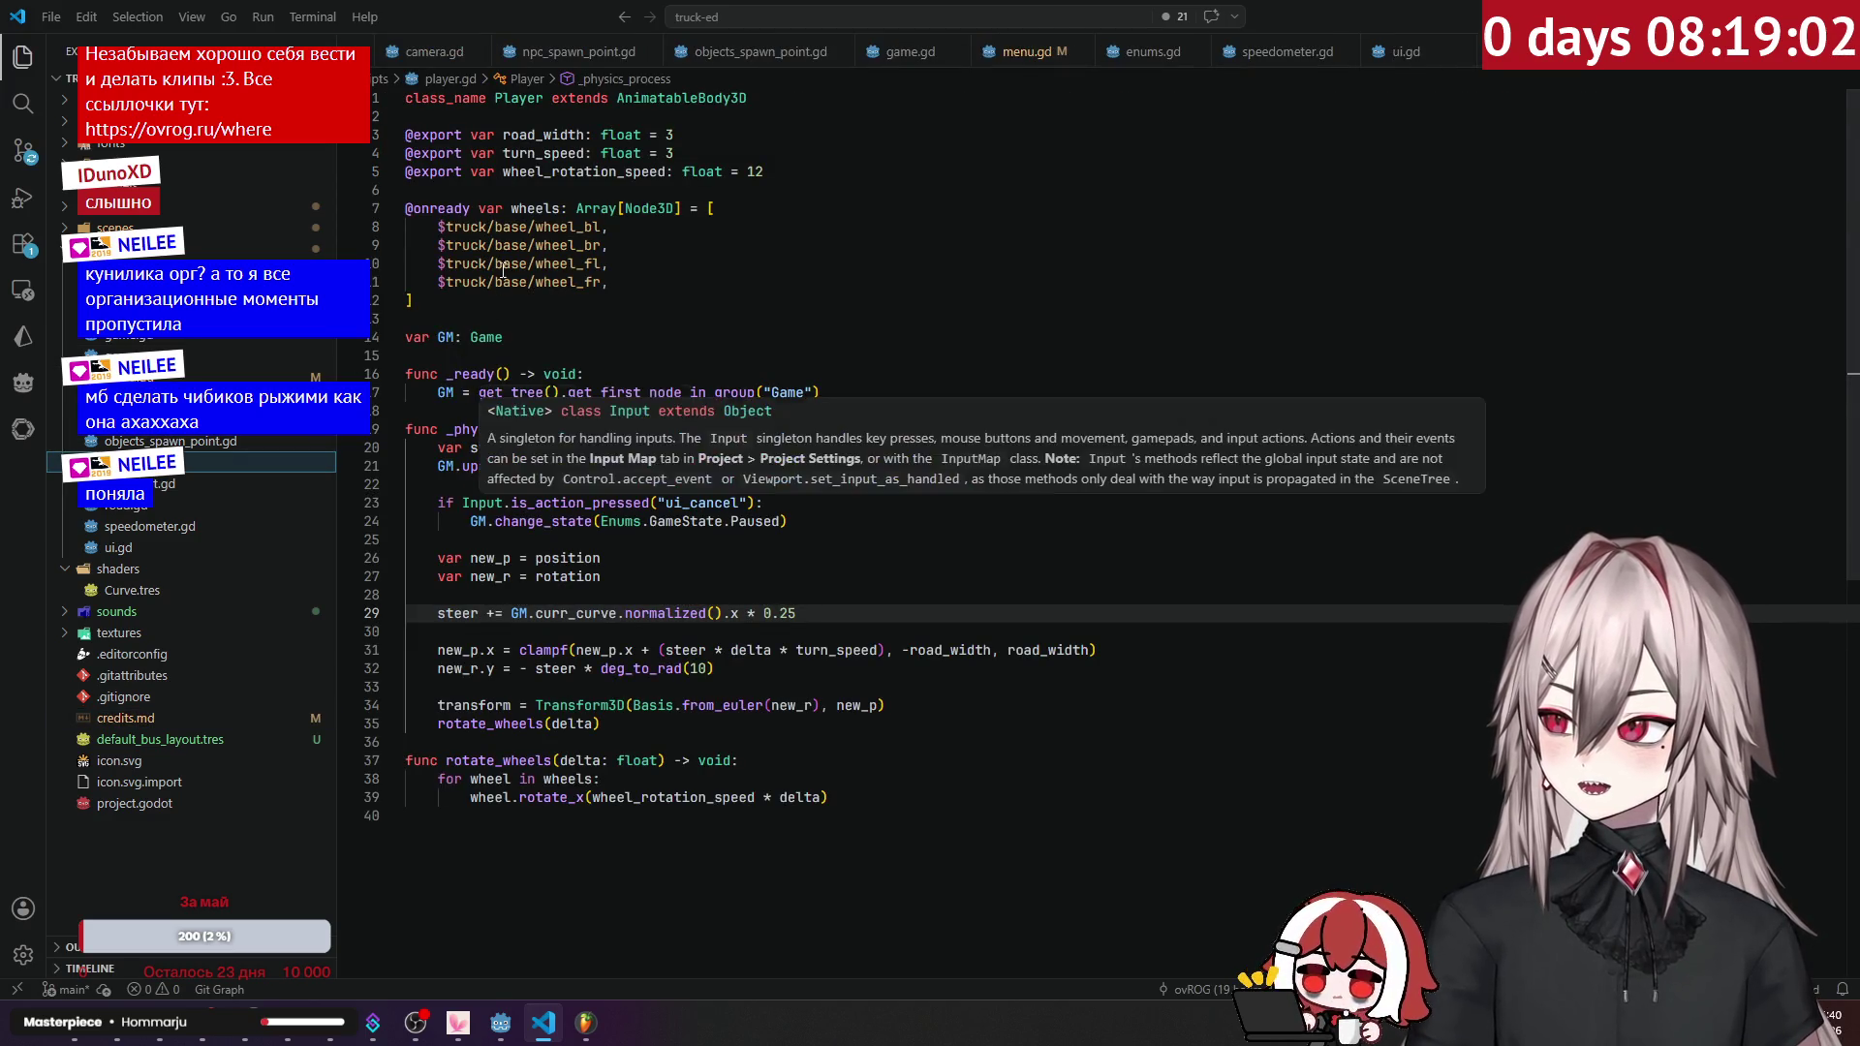
pyautogui.click(869, 176)
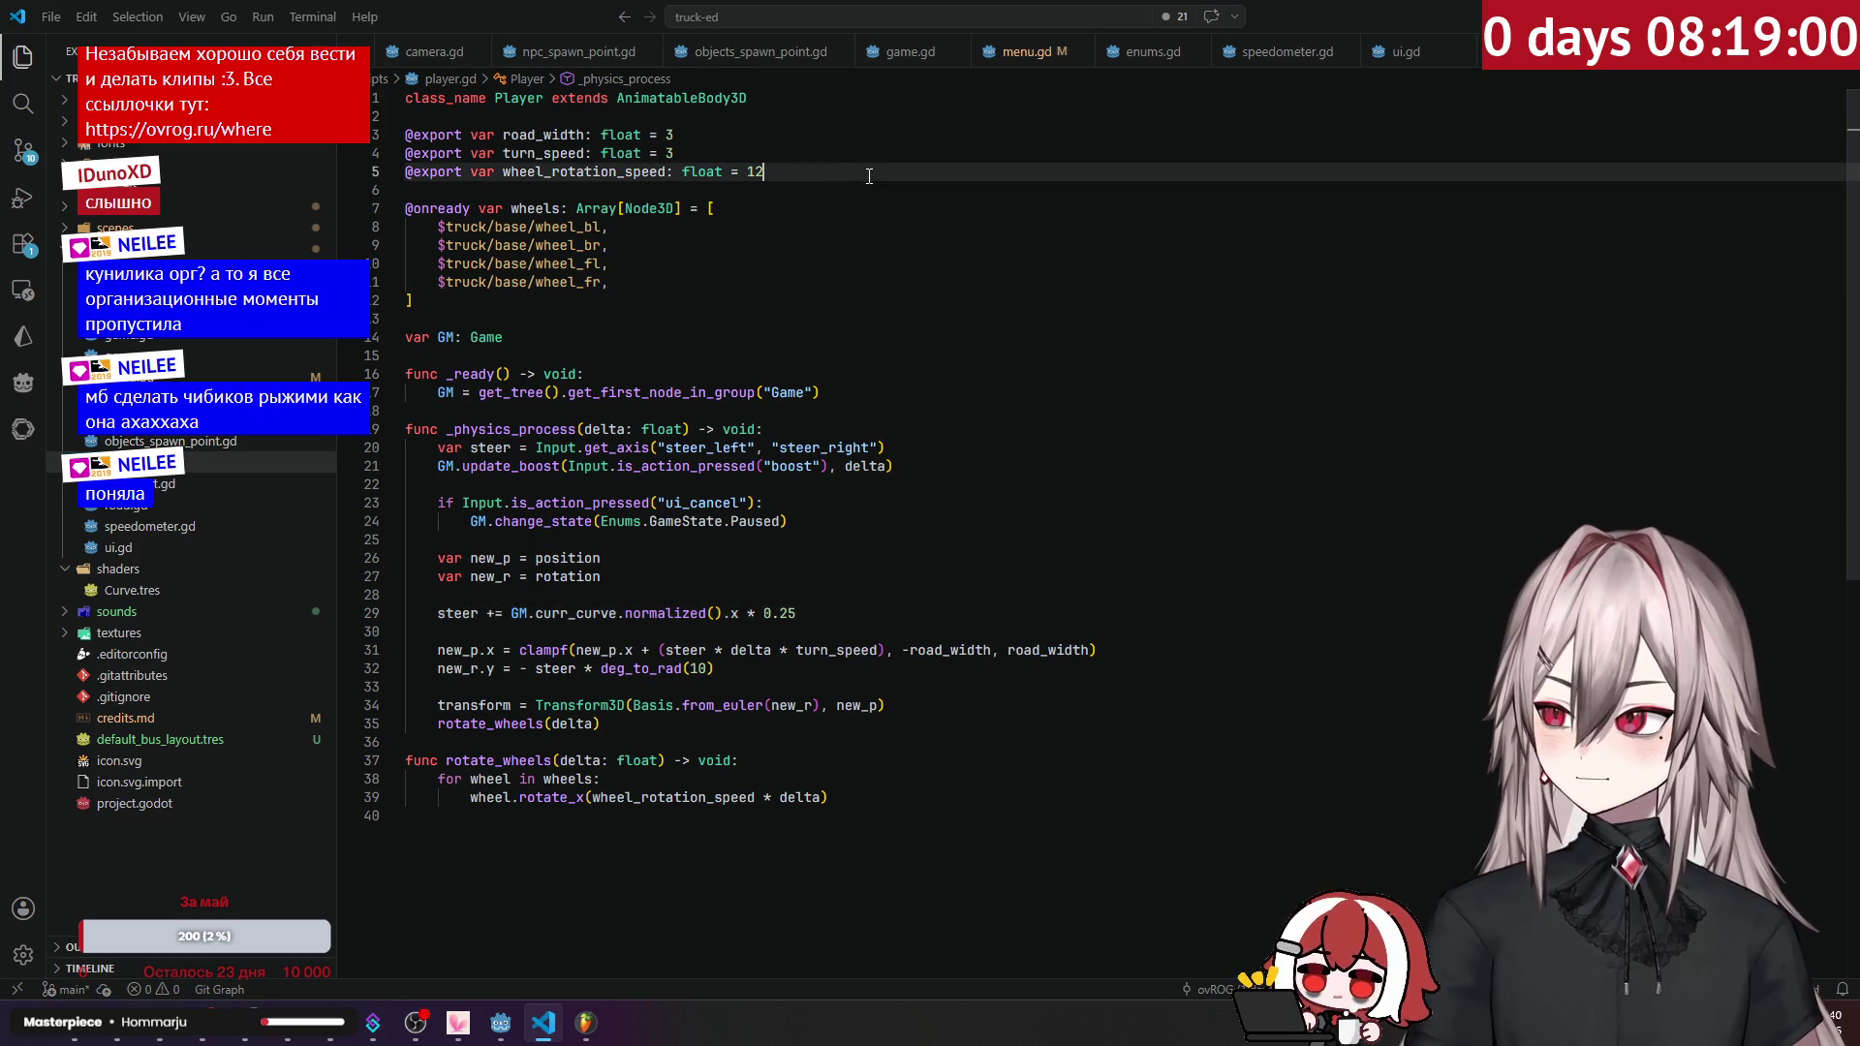
pyautogui.press('Return')
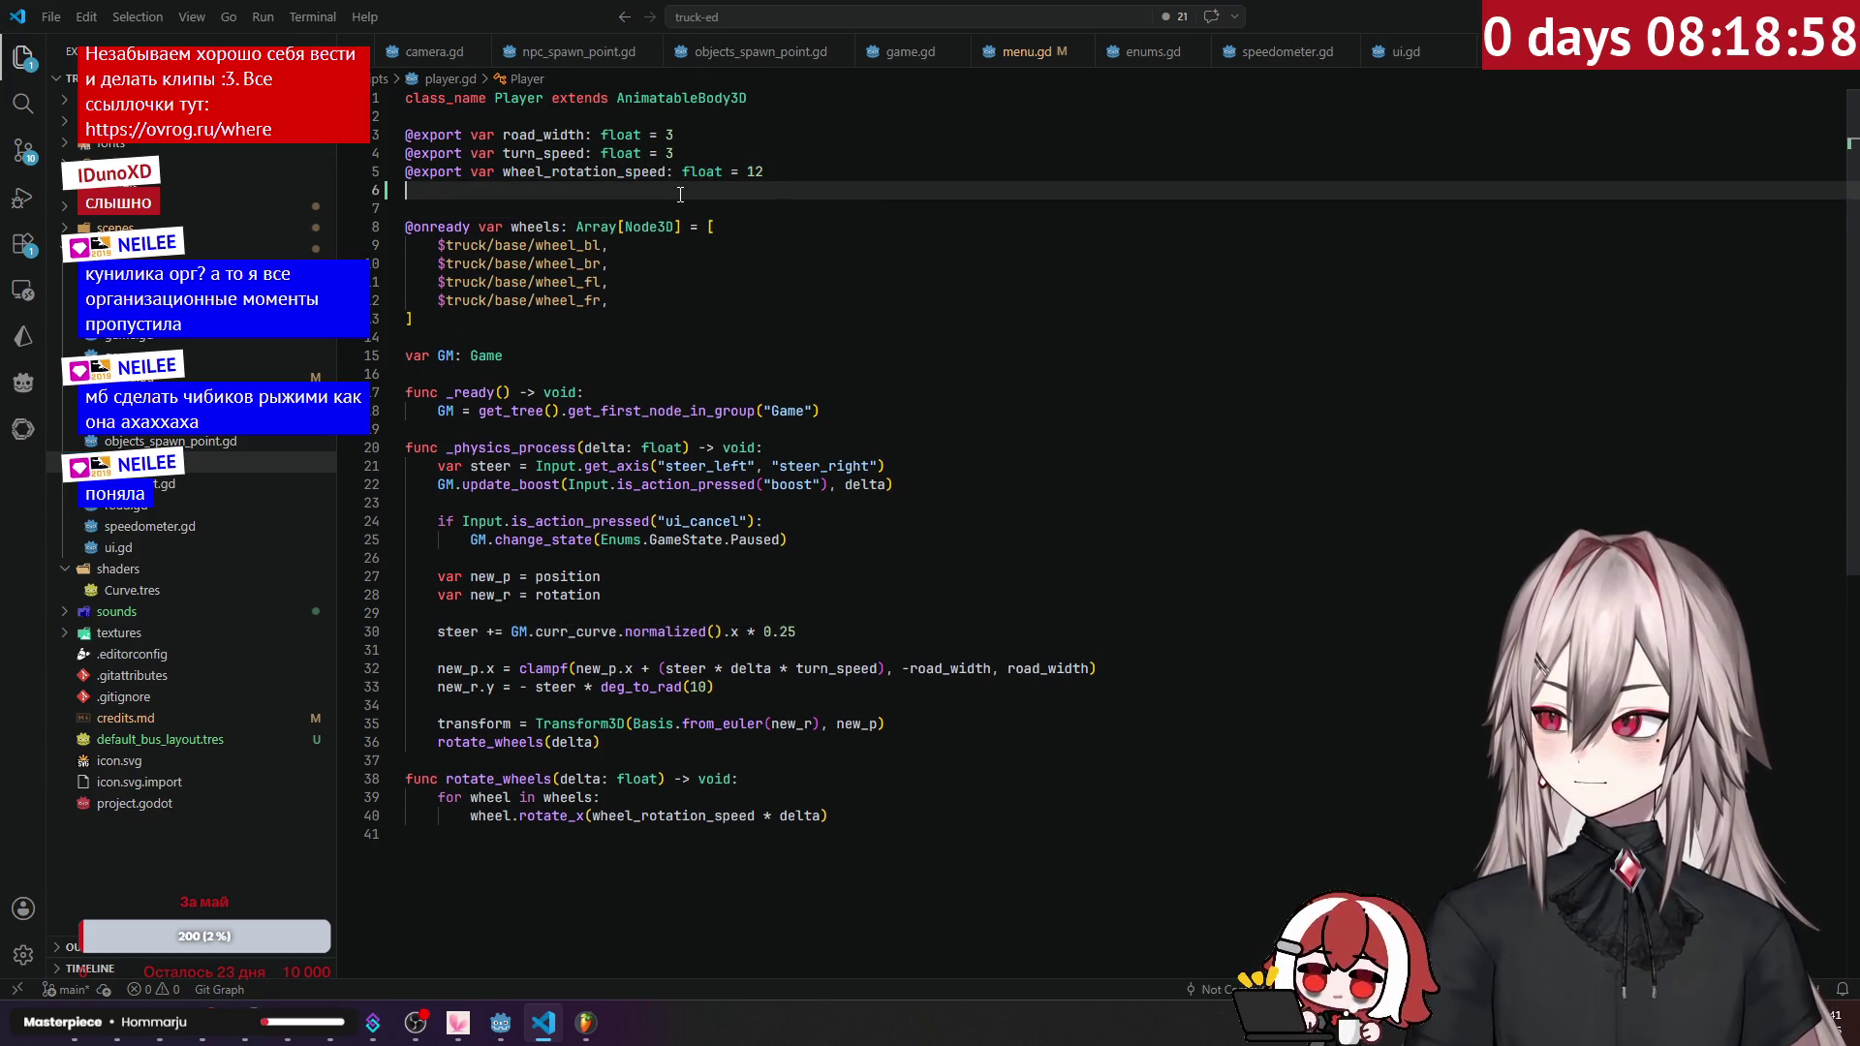
pyautogui.press('Return')
pyautogui.write('@onre')
pyautogui.press('Tab')
pyautogui.write('var e')
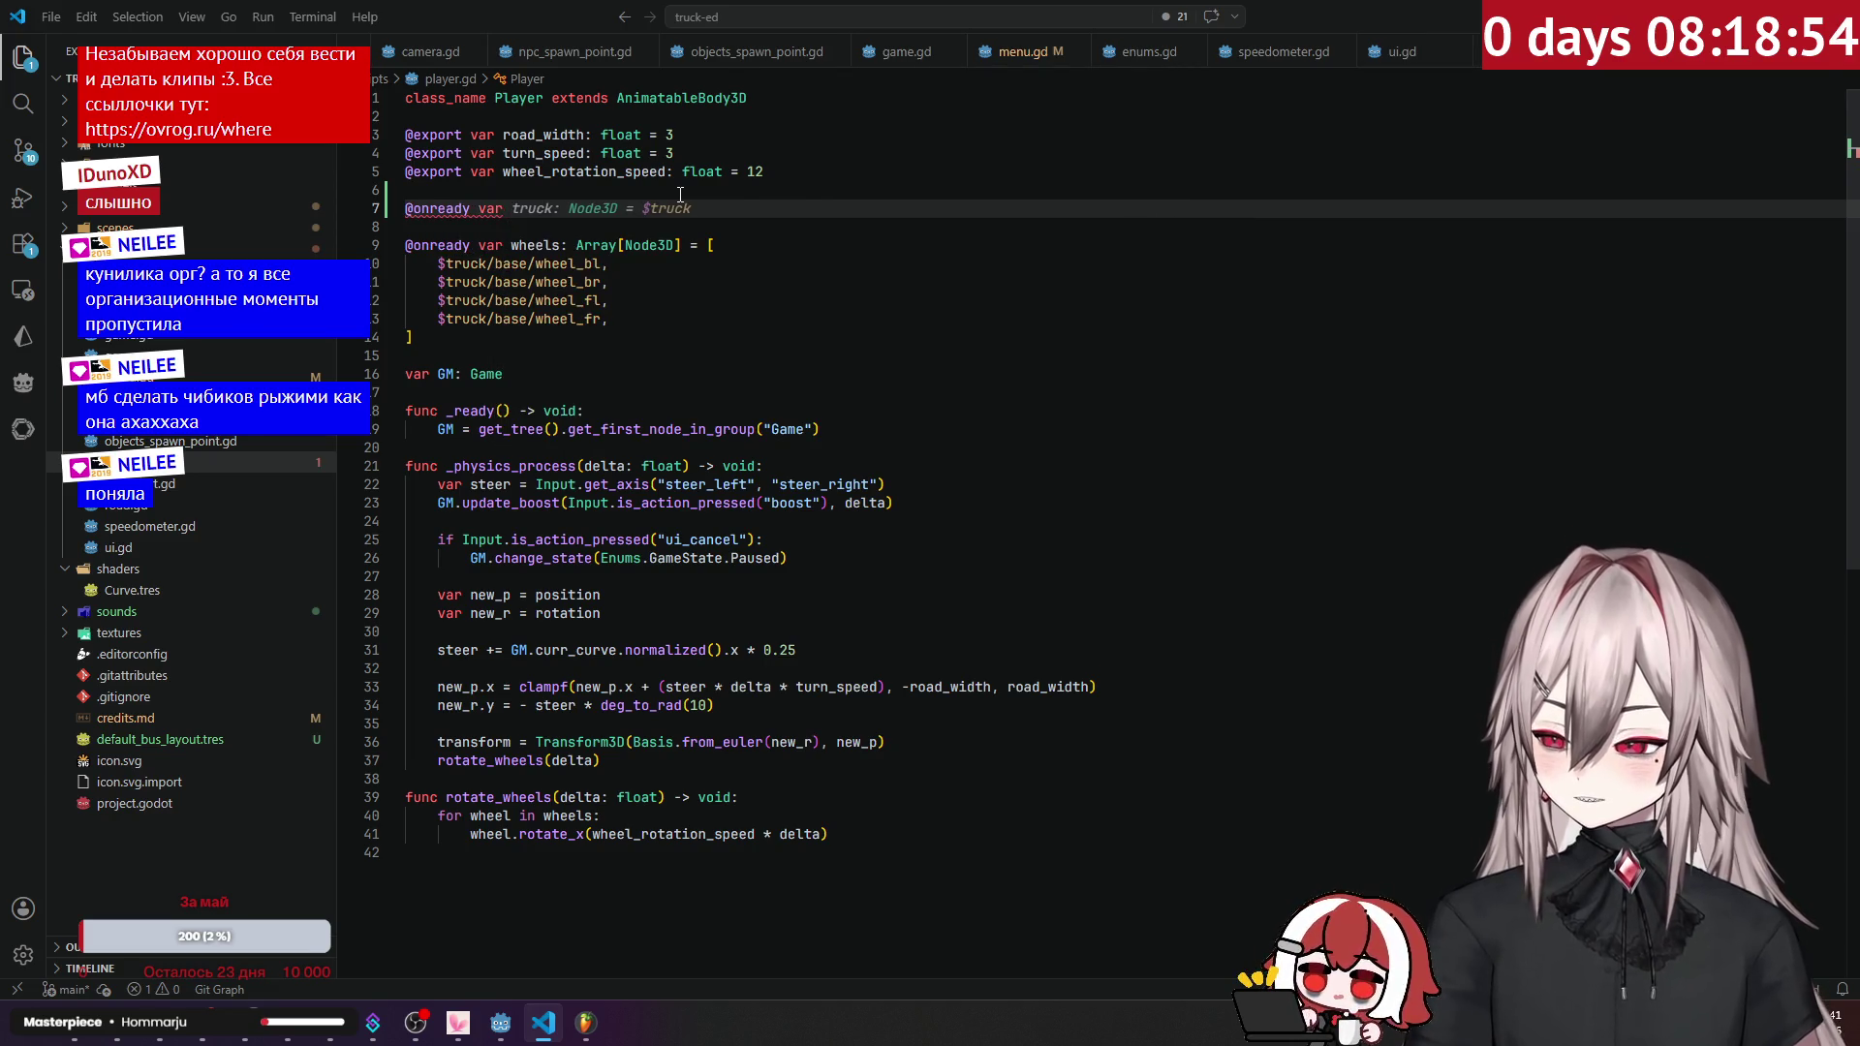
pyautogui.write('un')
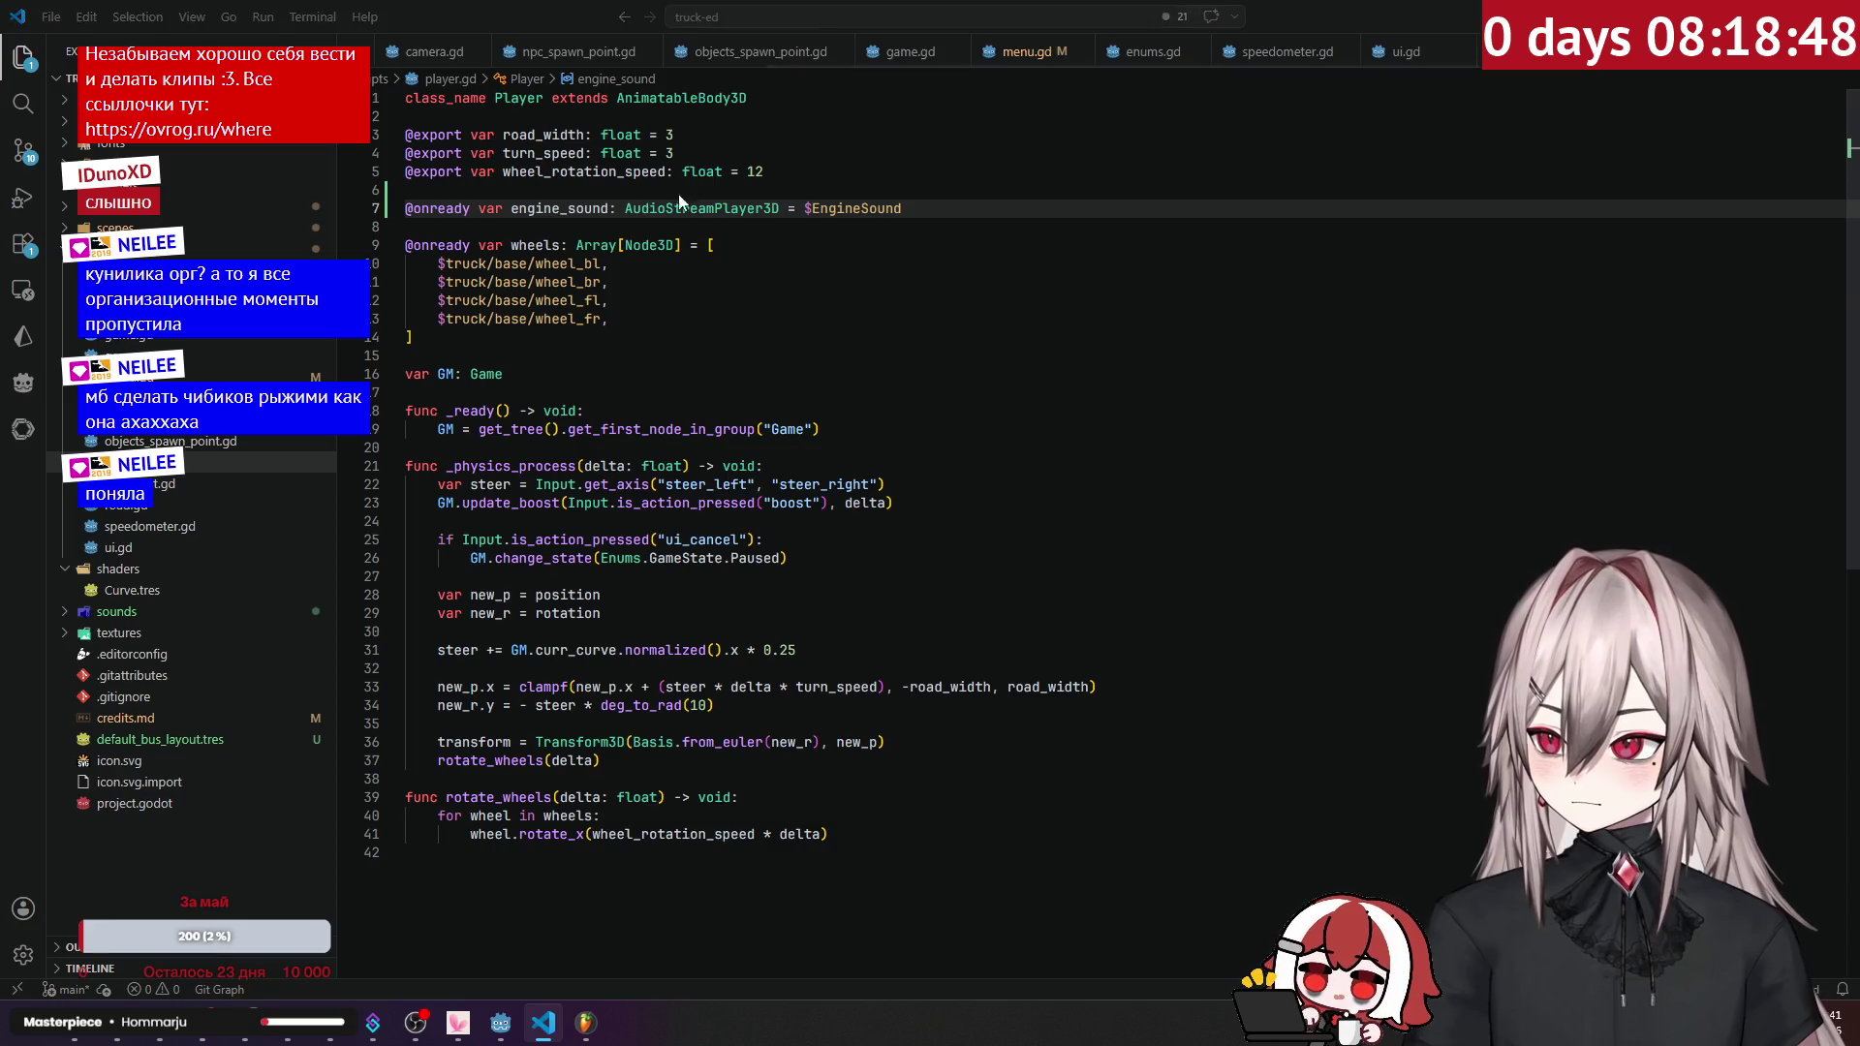
# Check the Engine sound node's name and type in Godot's scene tree.
pyautogui.hotkey('alt', 'Tab')
pyautogui.click(281, 158)
pyautogui.click(292, 244)
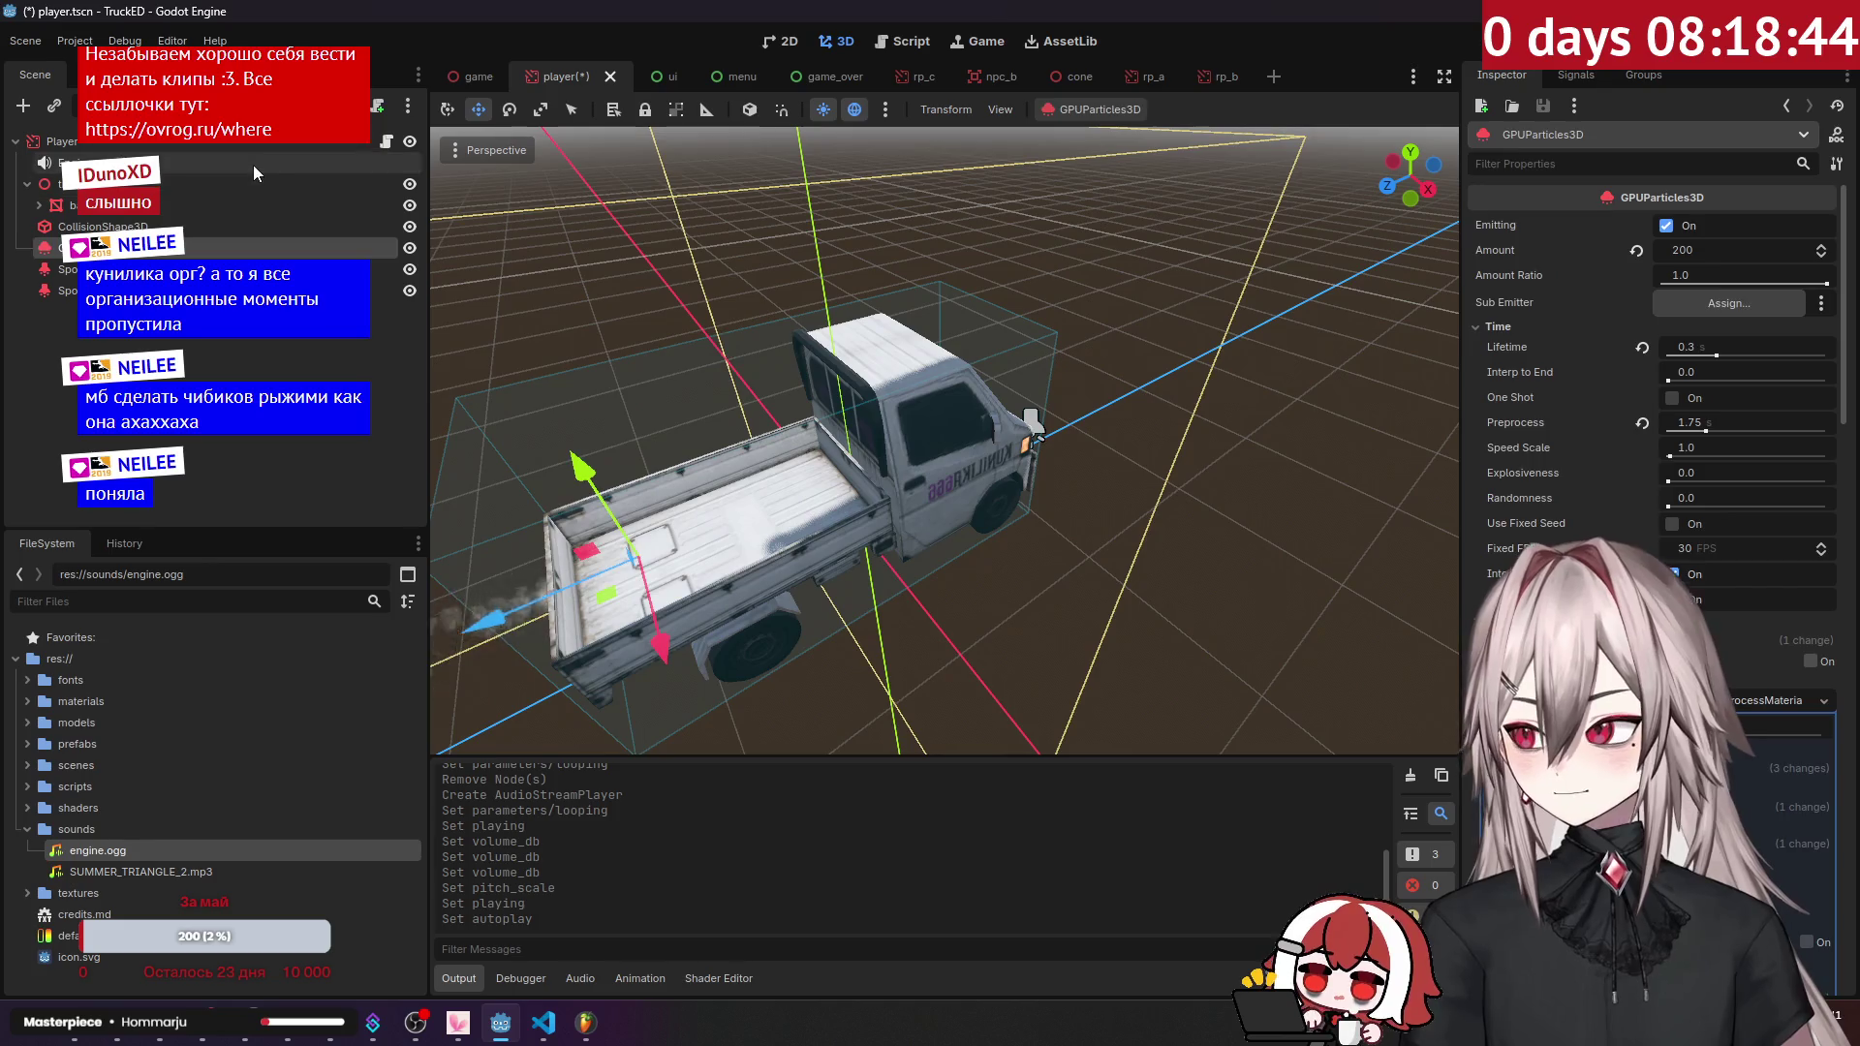
pyautogui.click(254, 167)
pyautogui.hotkey('alt', 'Tab')
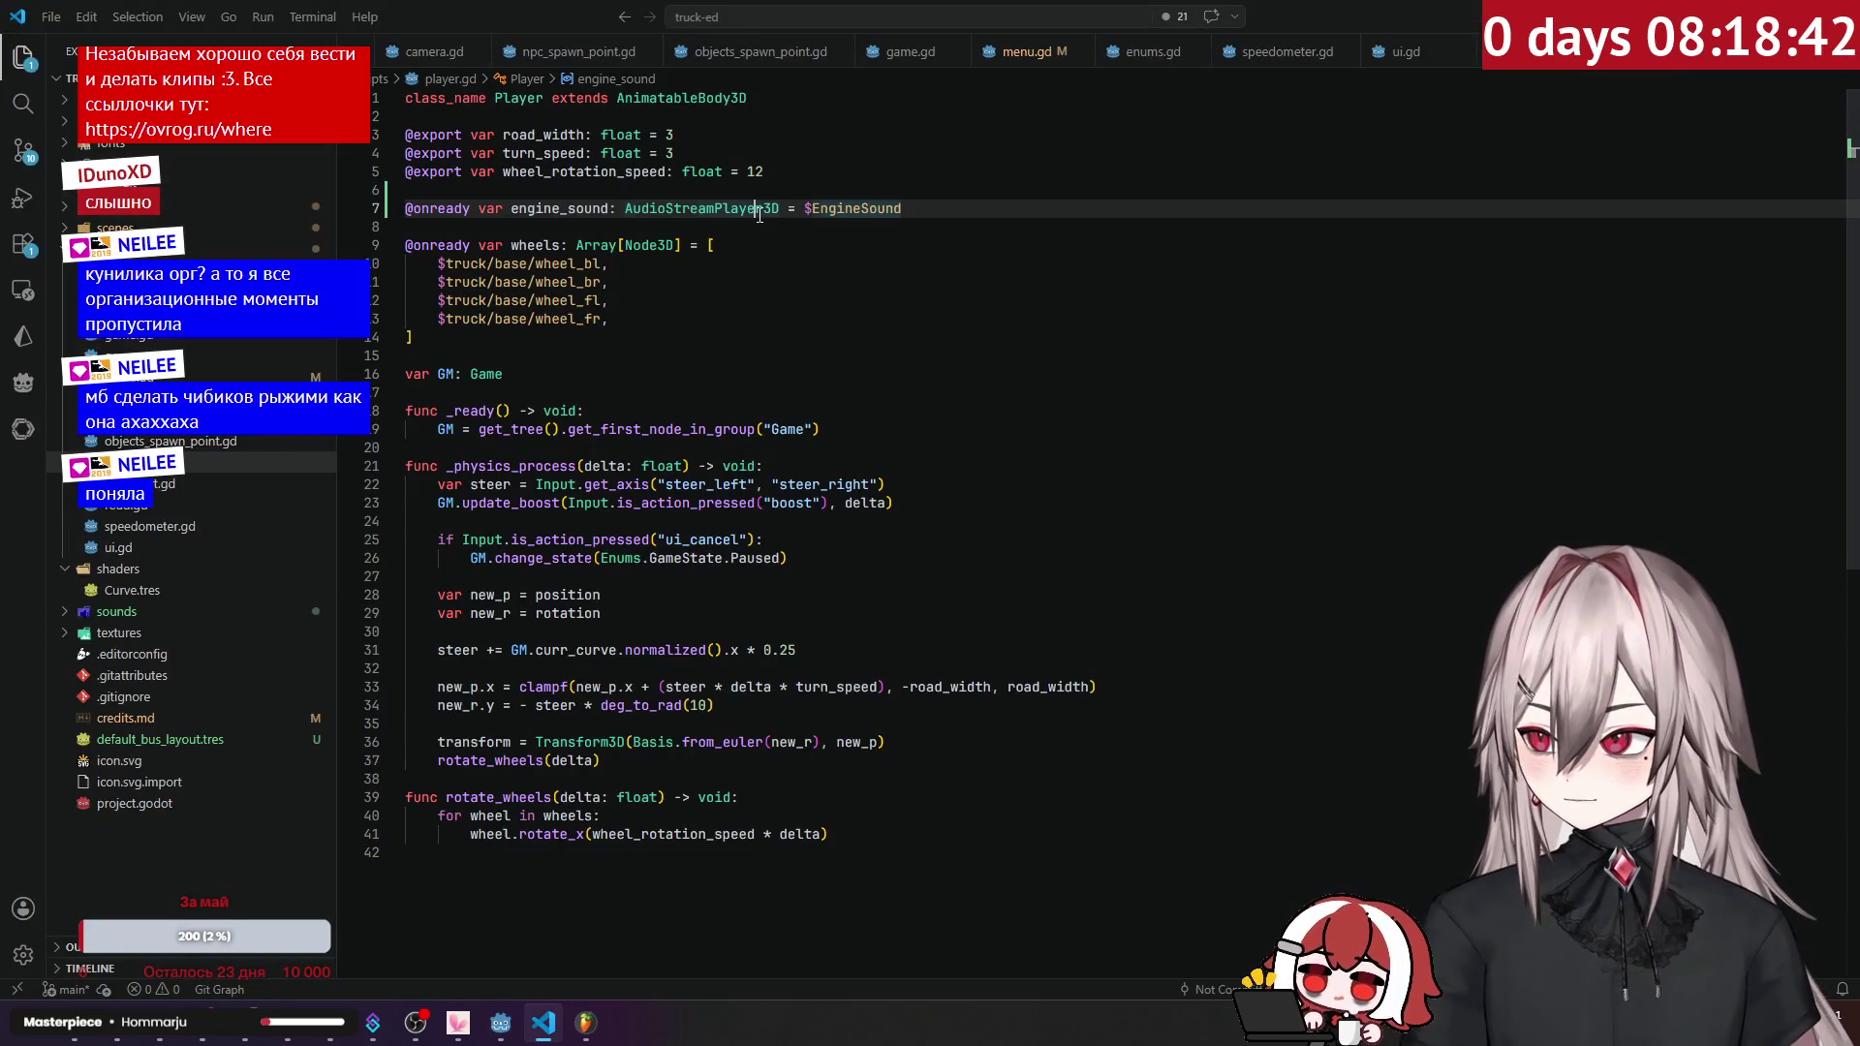
pyautogui.hotkey('alt', 'Tab')
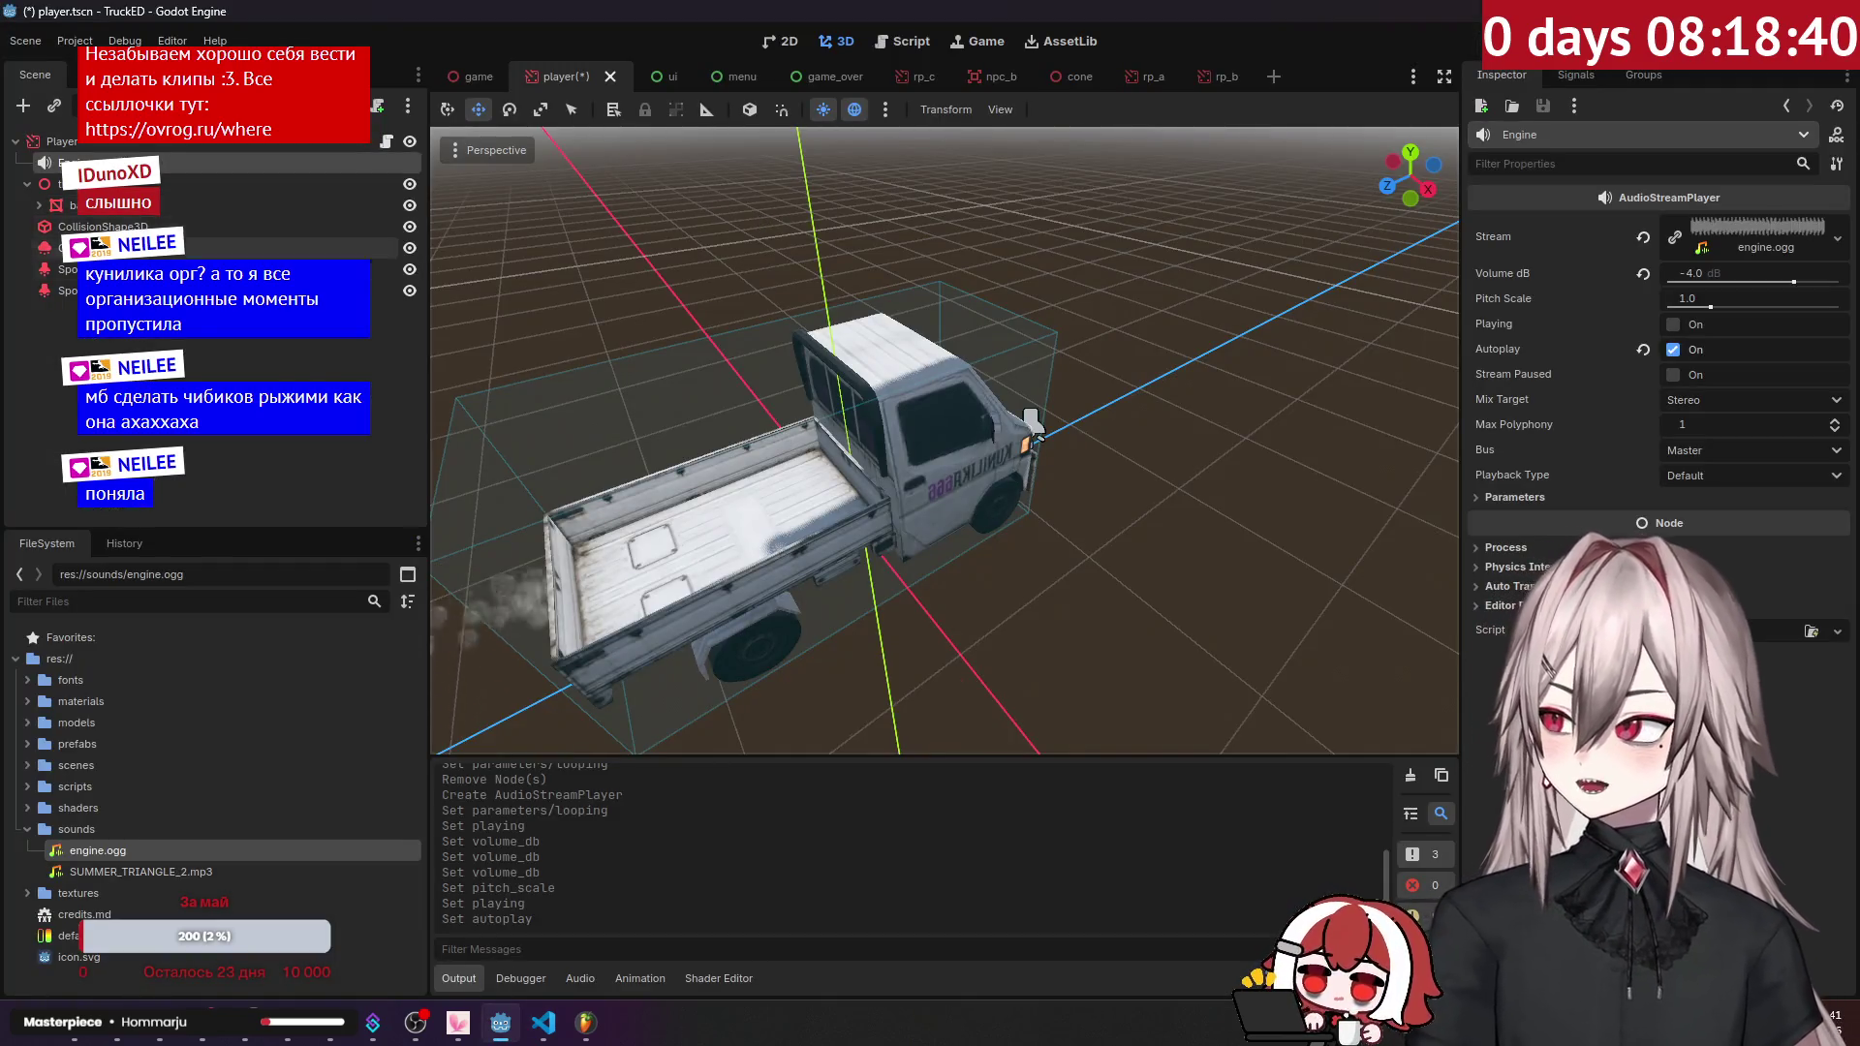
# Replace the old Engine node with a new AudioStreamPlayer3D child renamed to Engine.
pyautogui.rightClick(179, 310)
pyautogui.click(231, 355)
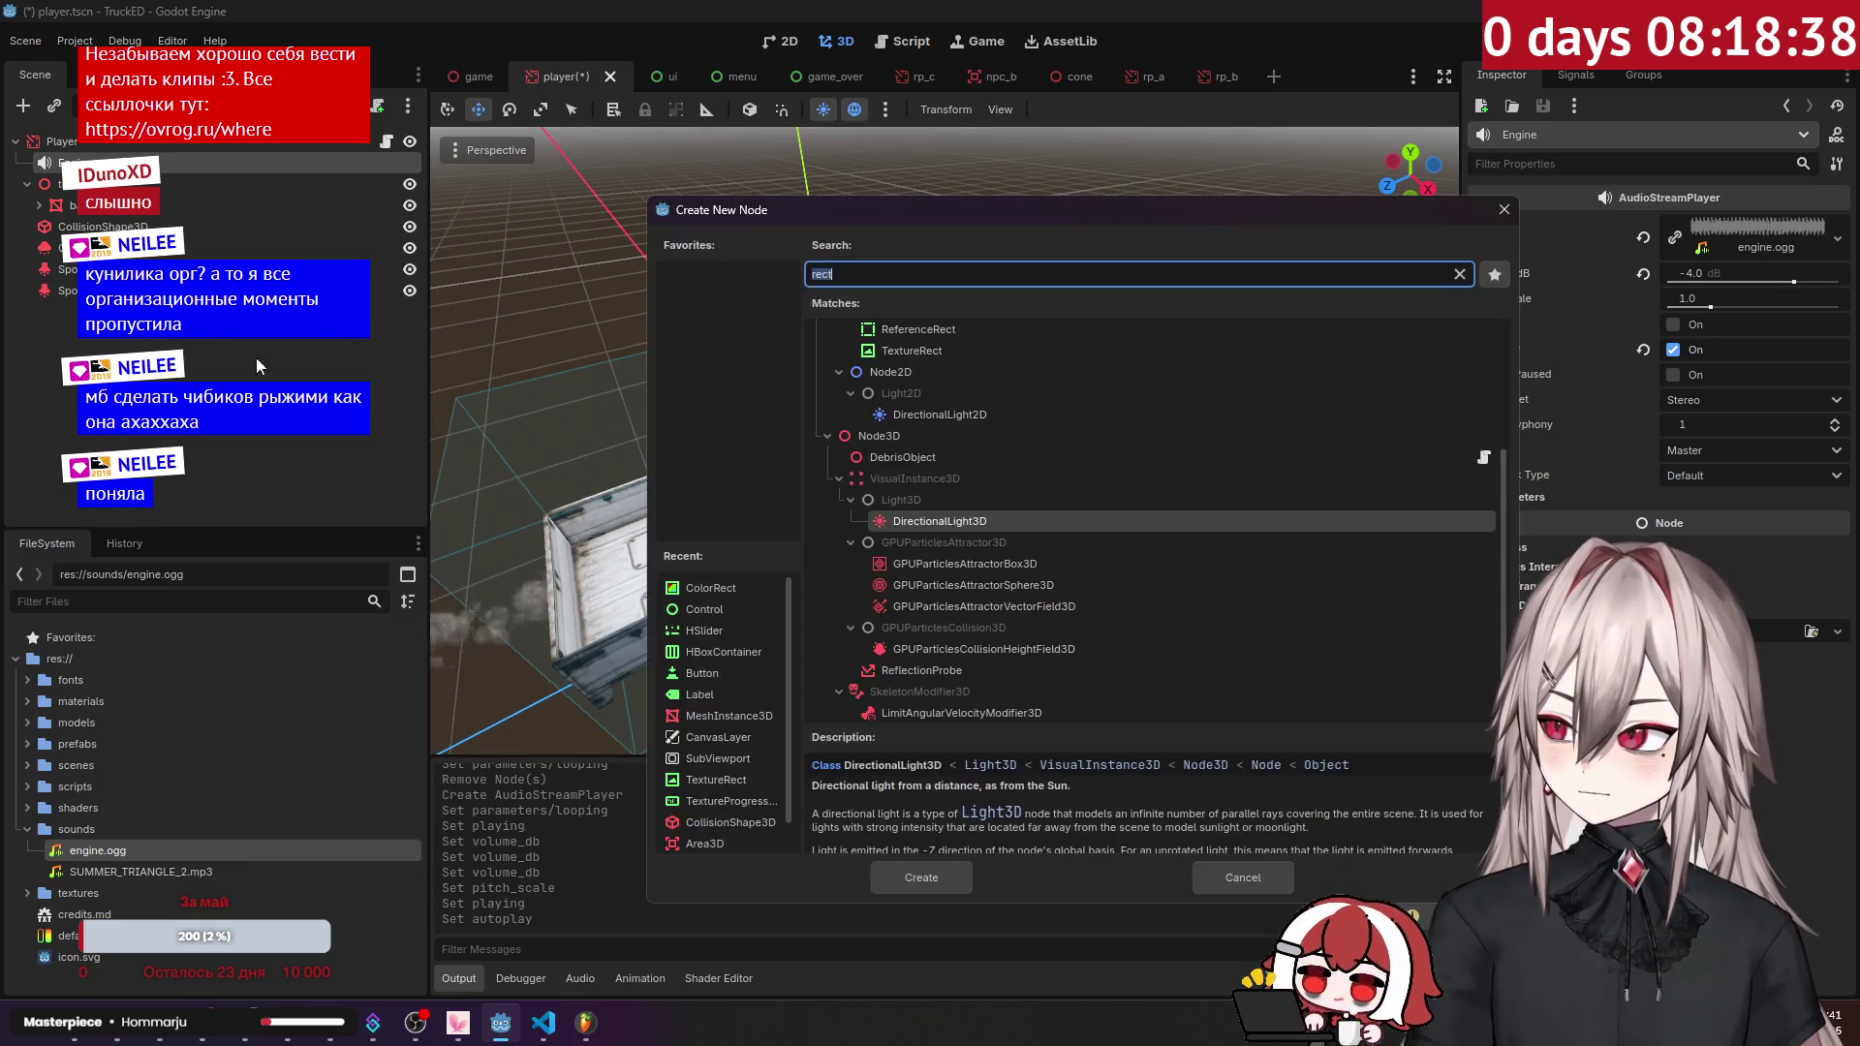
pyautogui.write('audio')
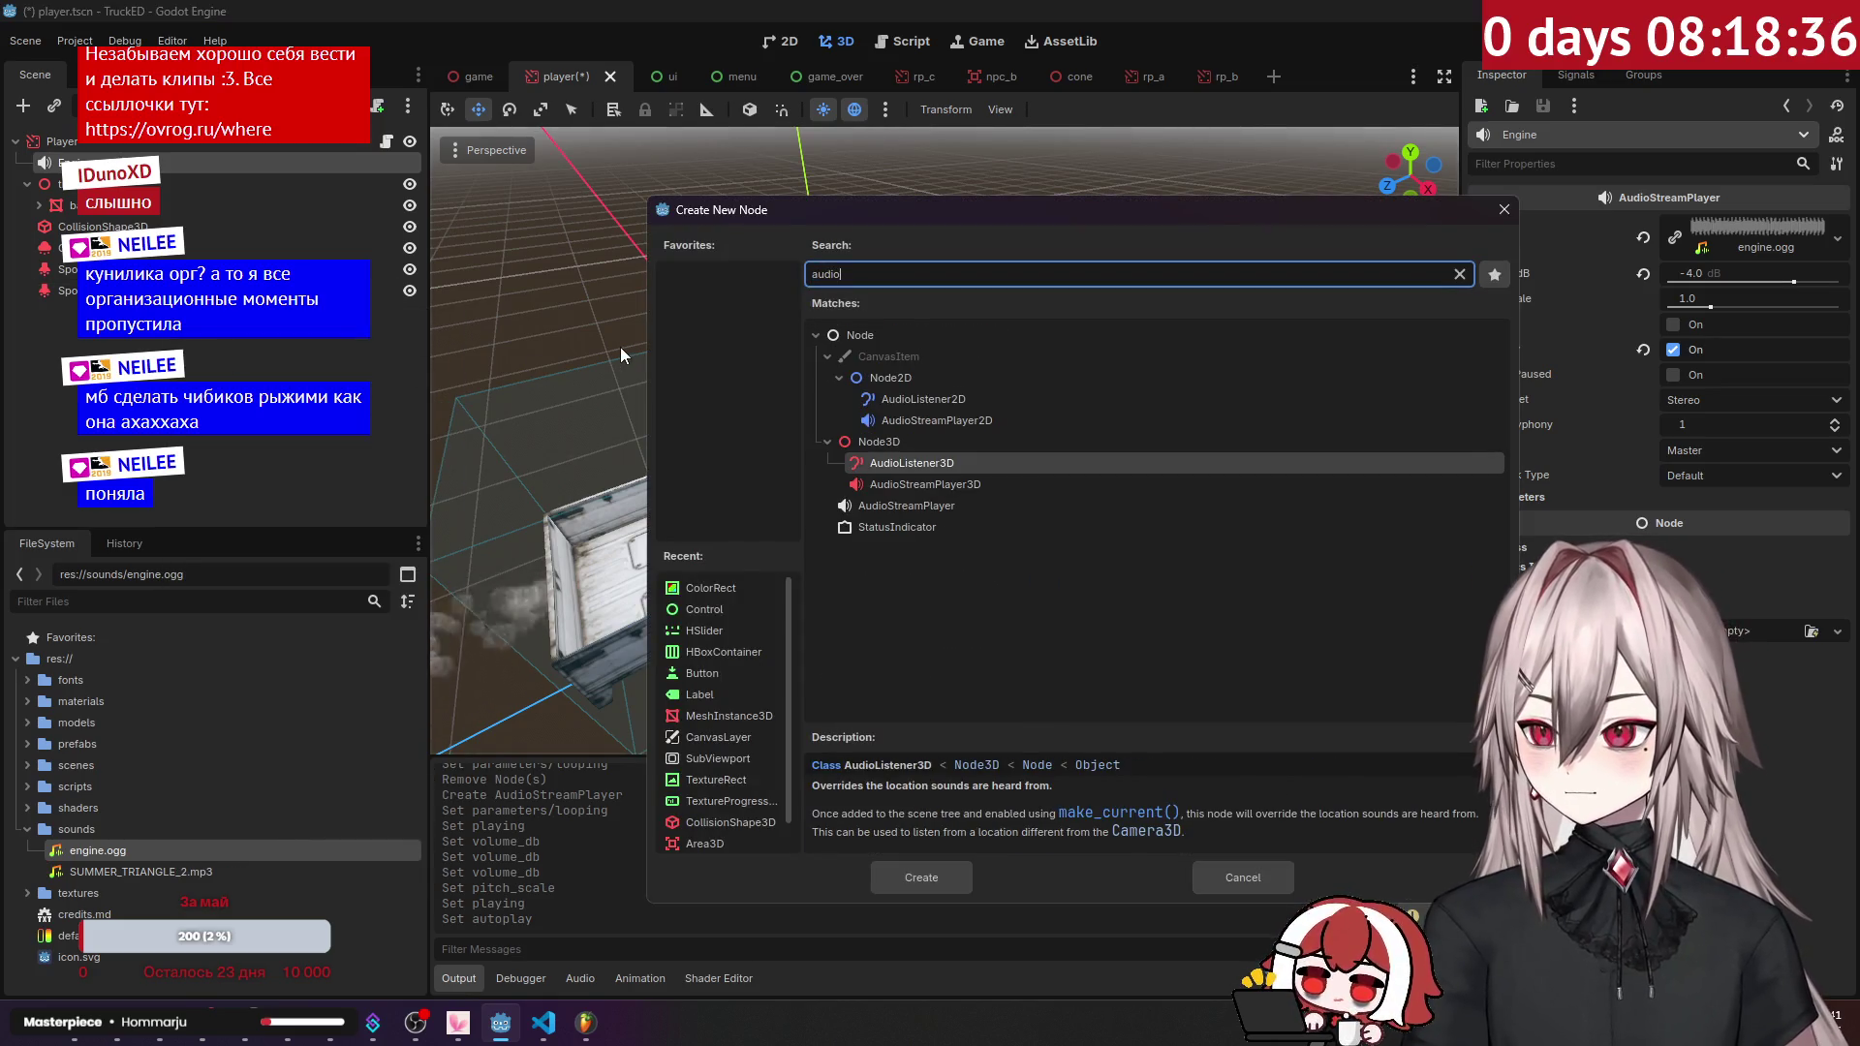
pyautogui.click(991, 485)
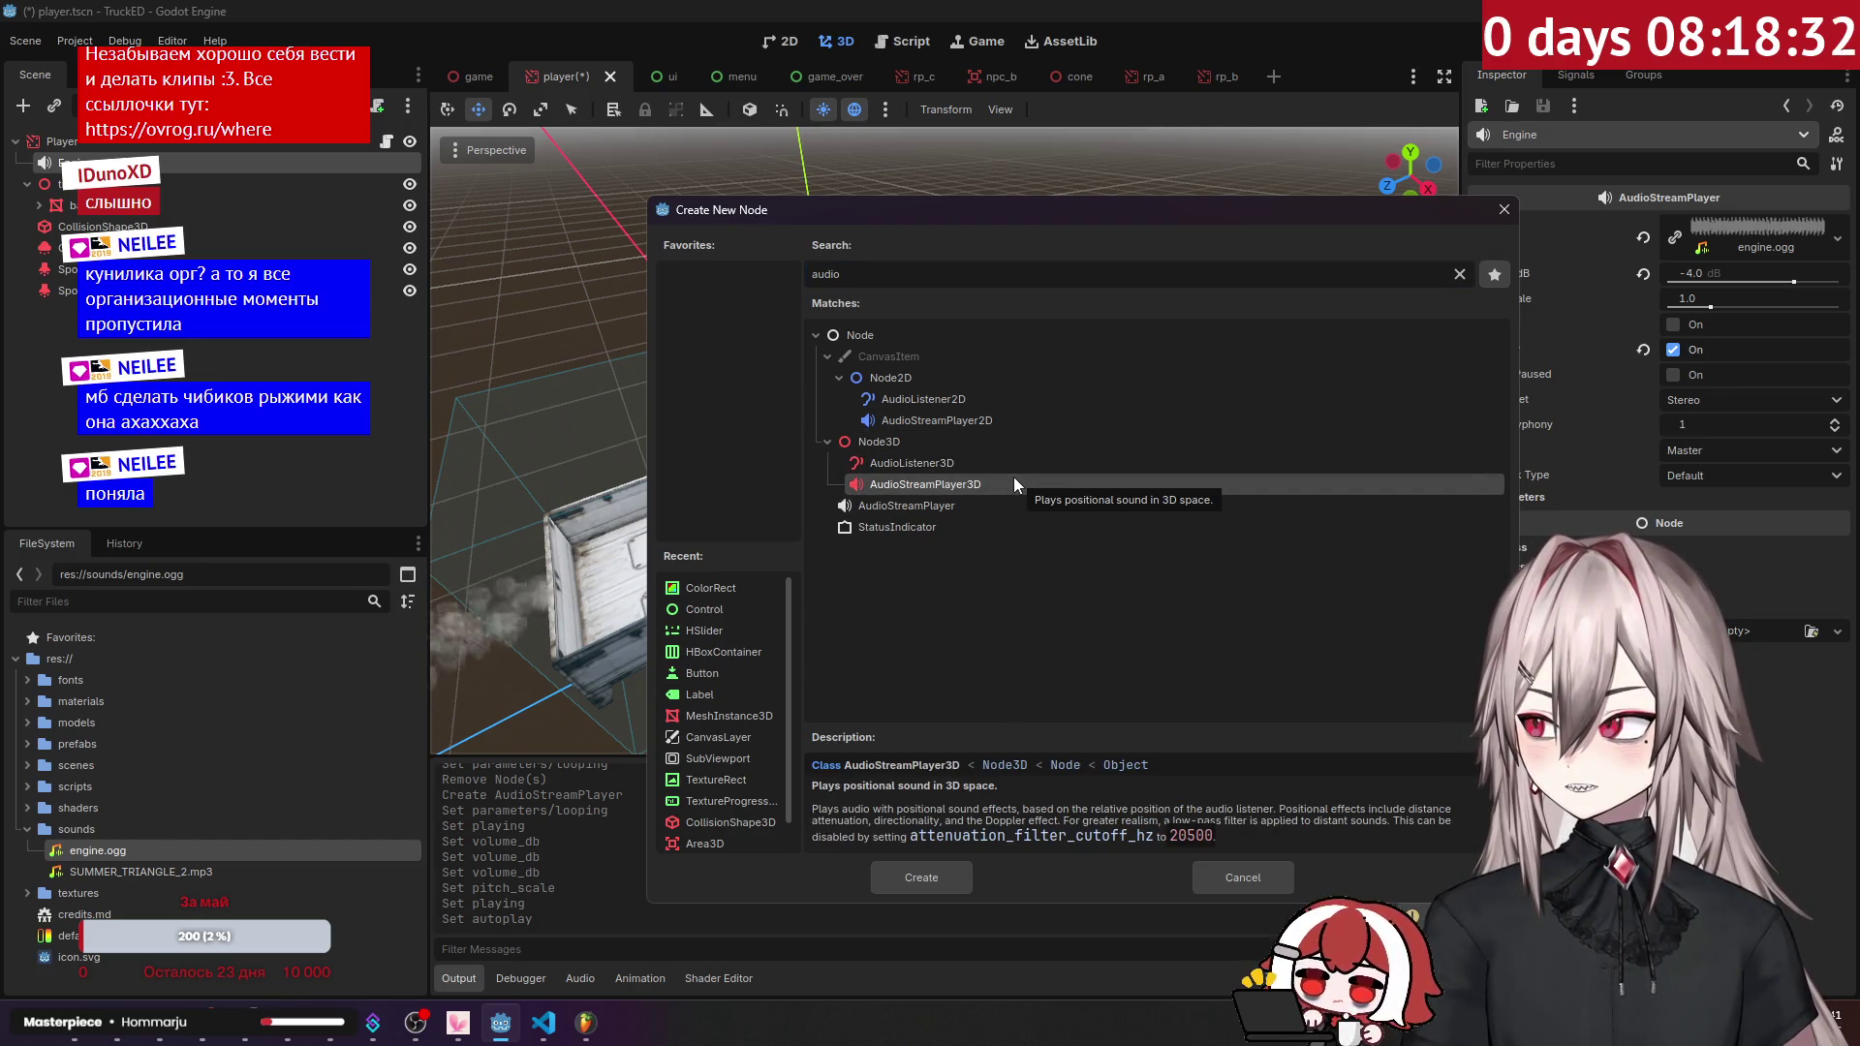
pyautogui.click(914, 508)
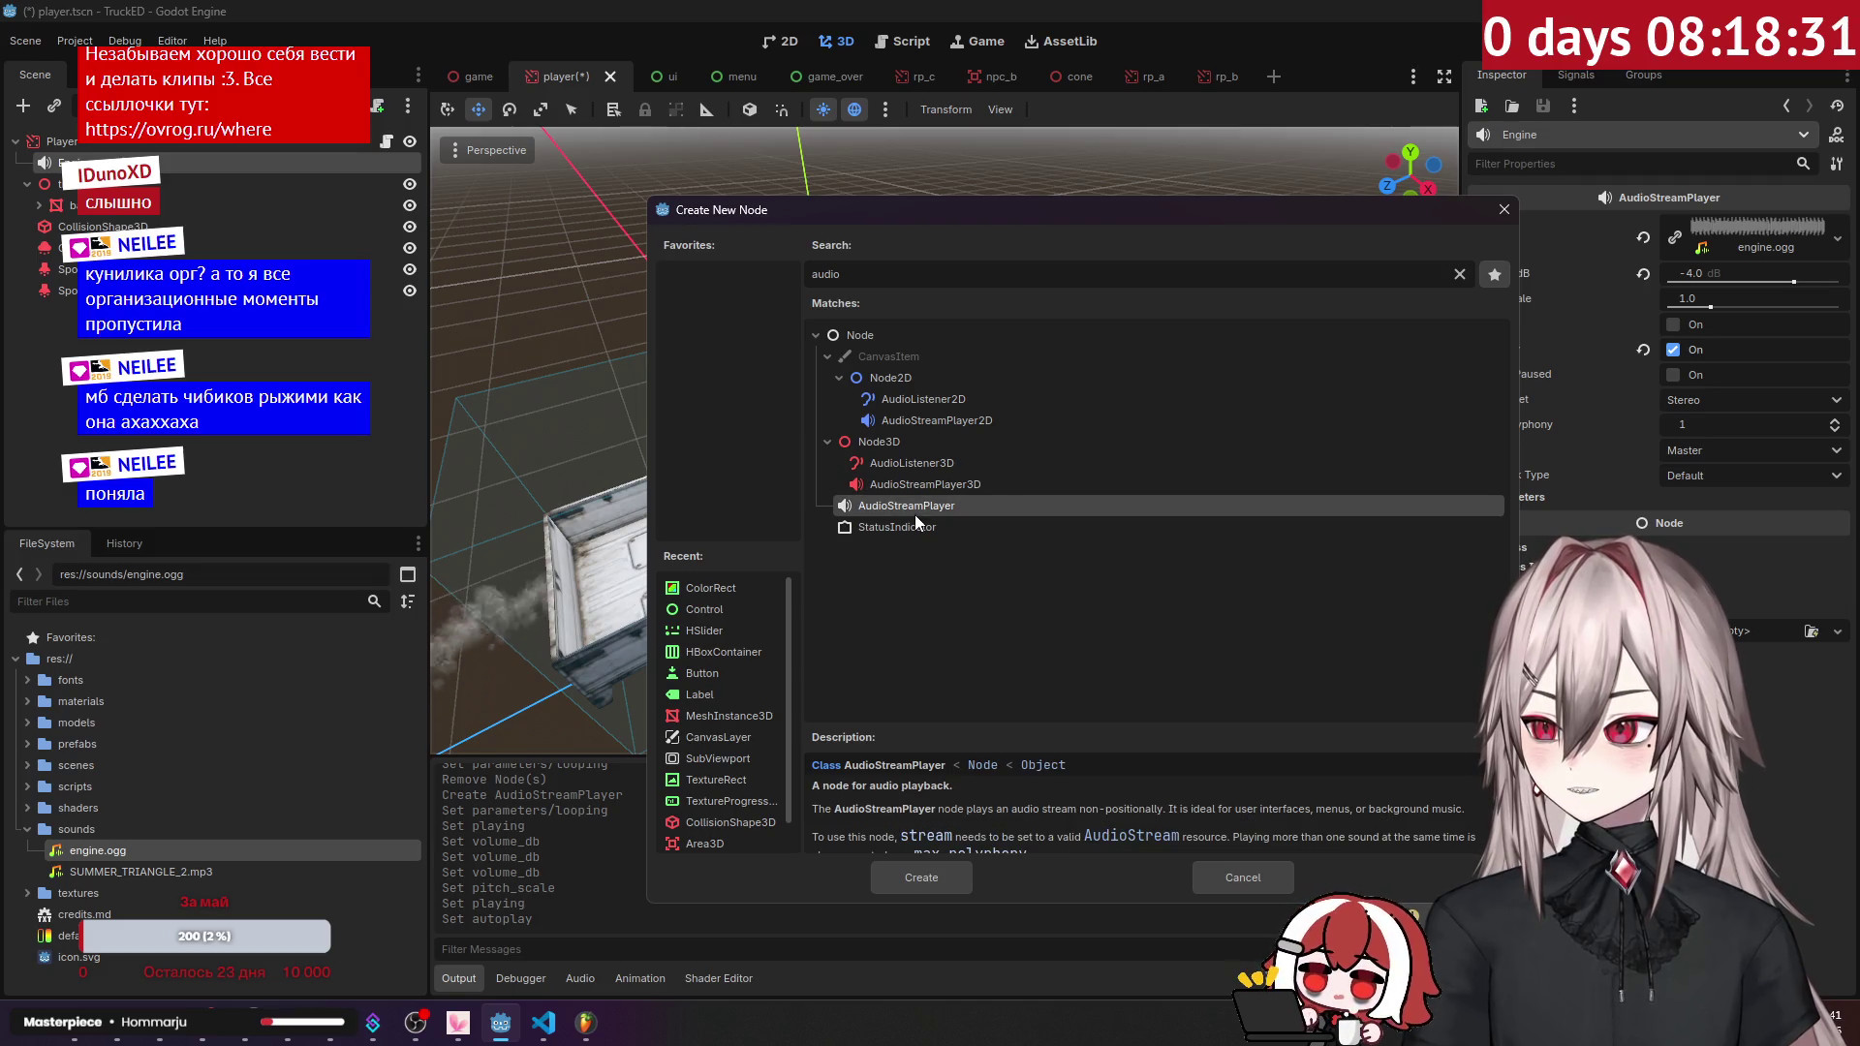
pyautogui.click(976, 485)
pyautogui.click(957, 872)
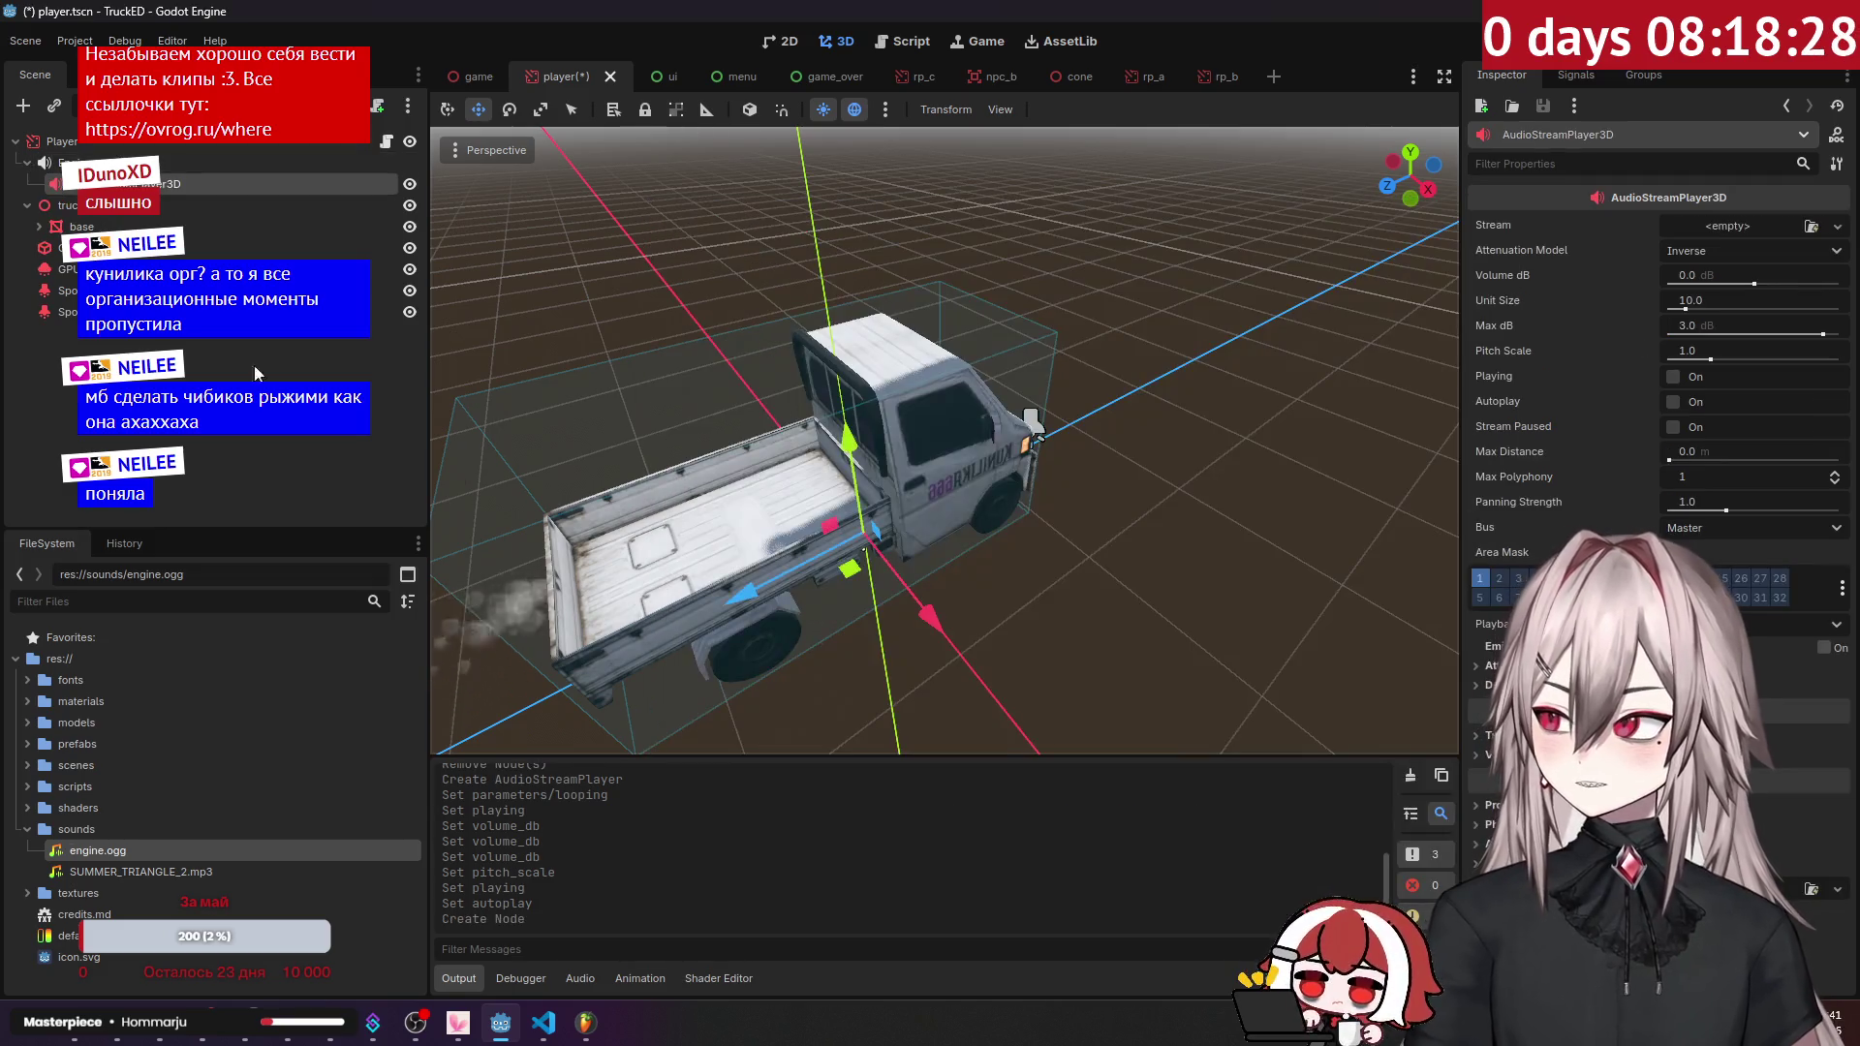
pyautogui.moveTo(112, 152); pyautogui.dragTo(112, 153)
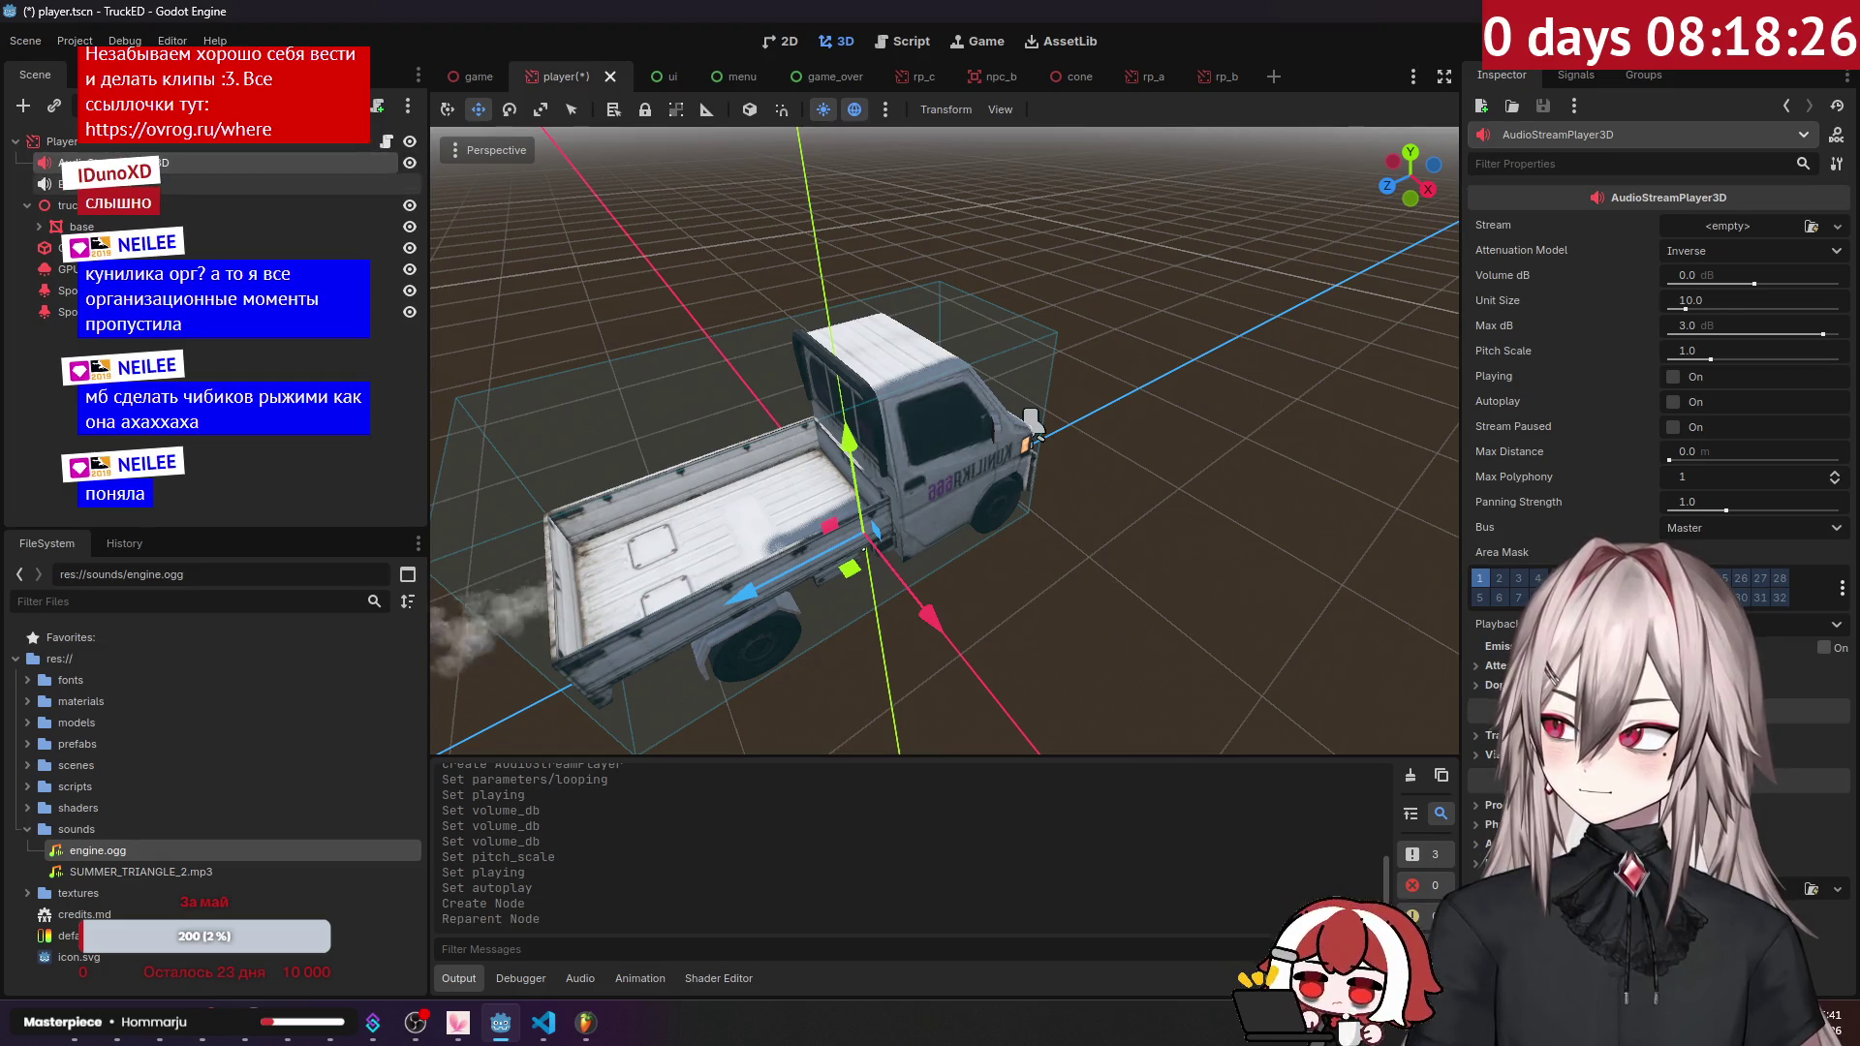
pyautogui.click(97, 183)
pyautogui.press('Delete')
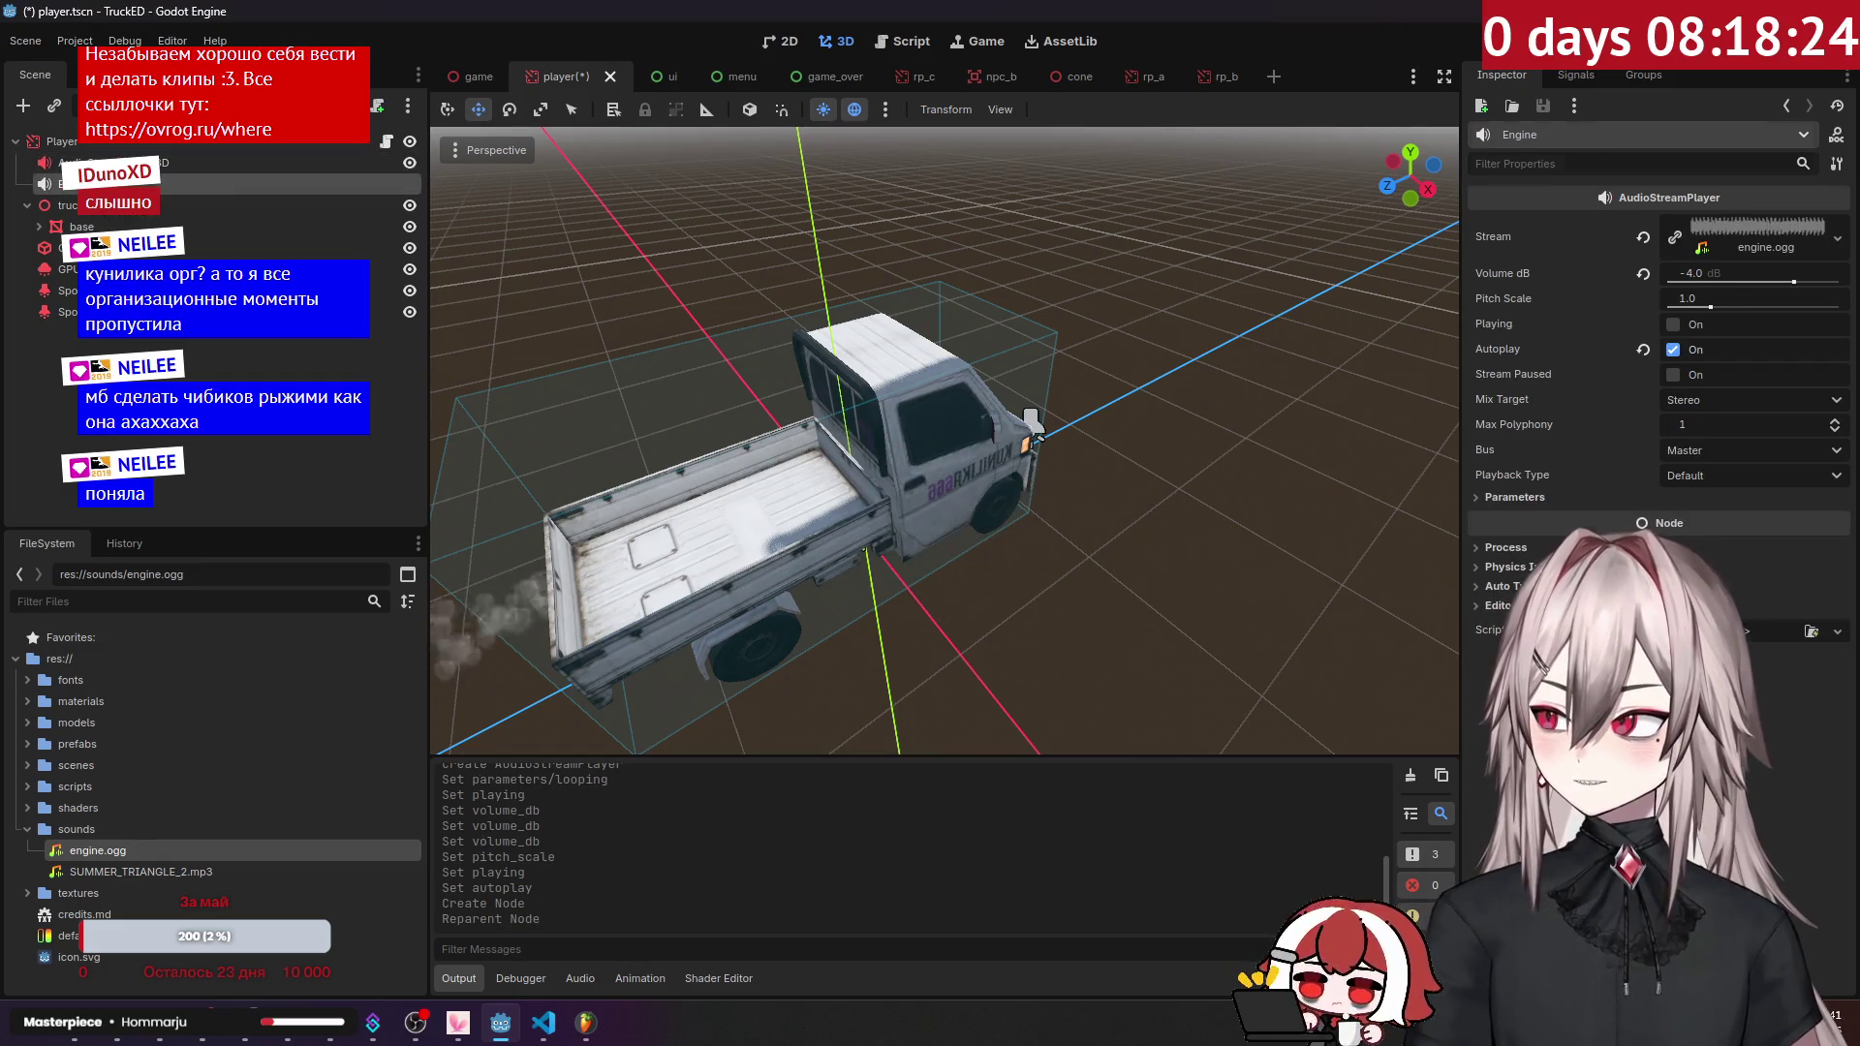
pyautogui.press('Return')
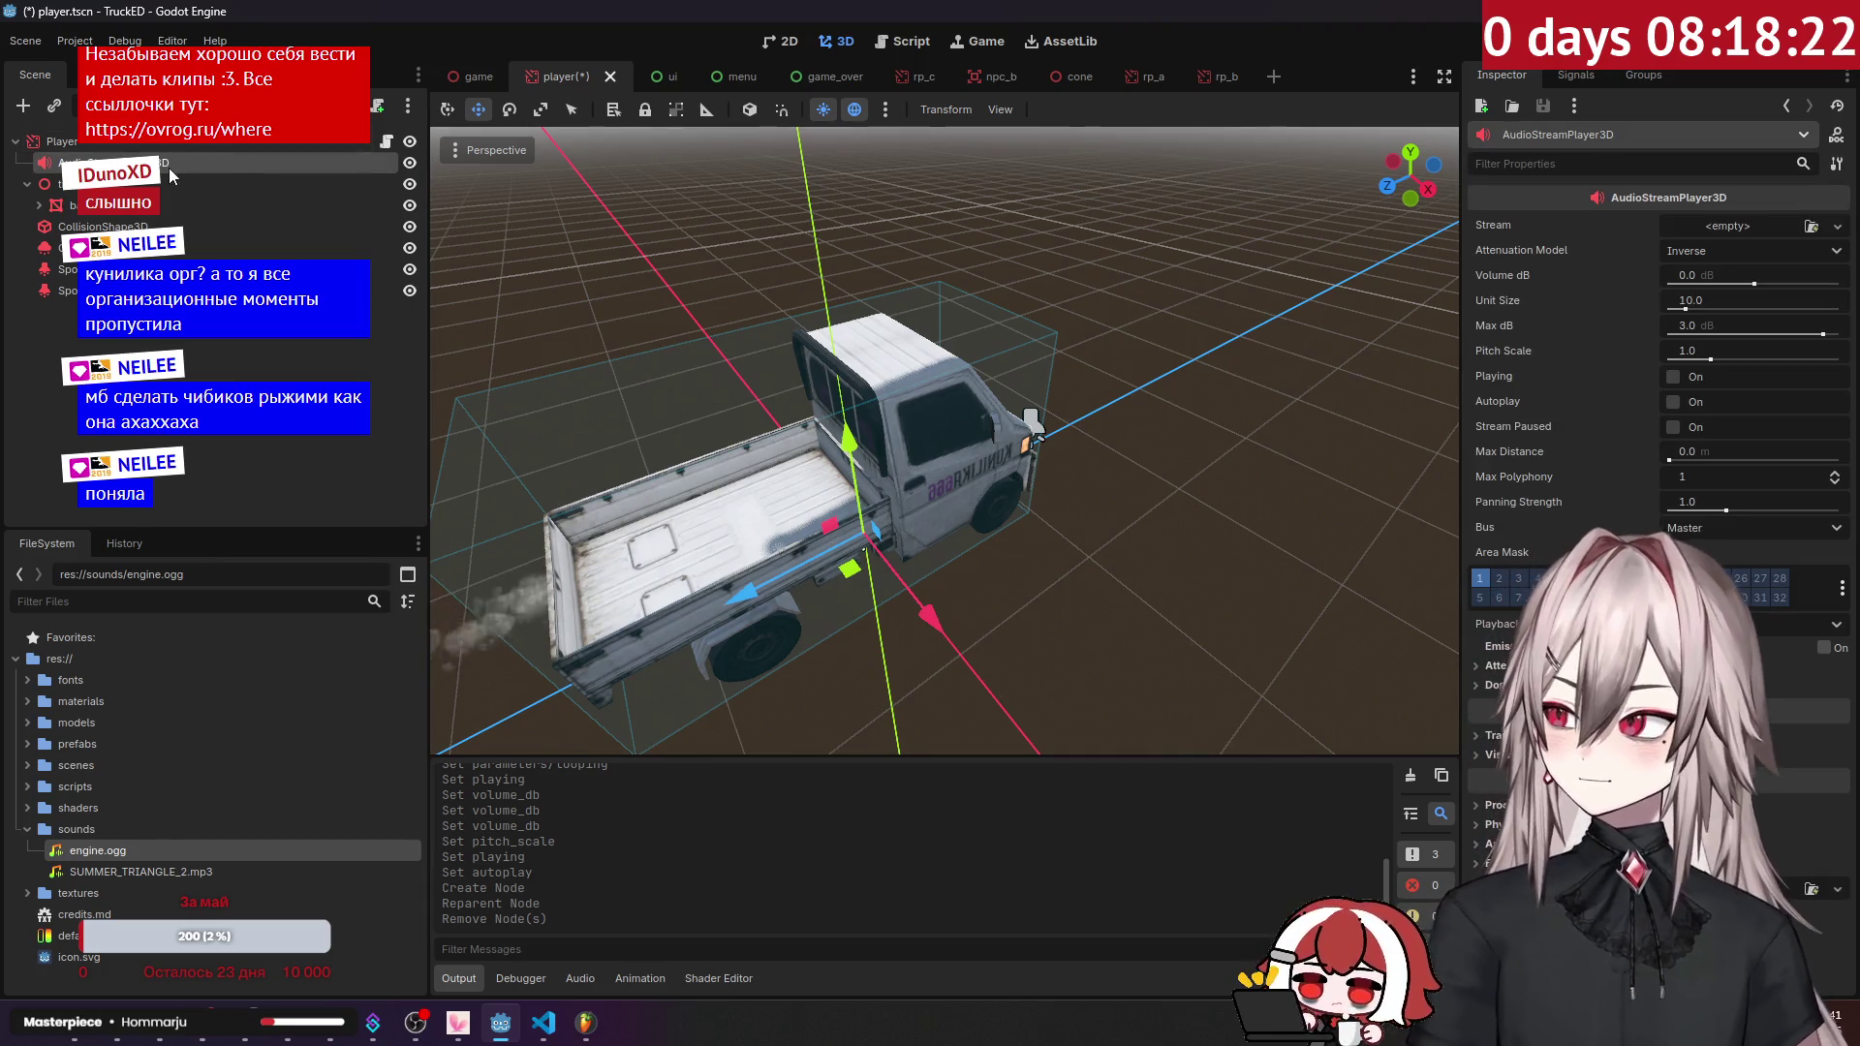
pyautogui.doubleClick(168, 166)
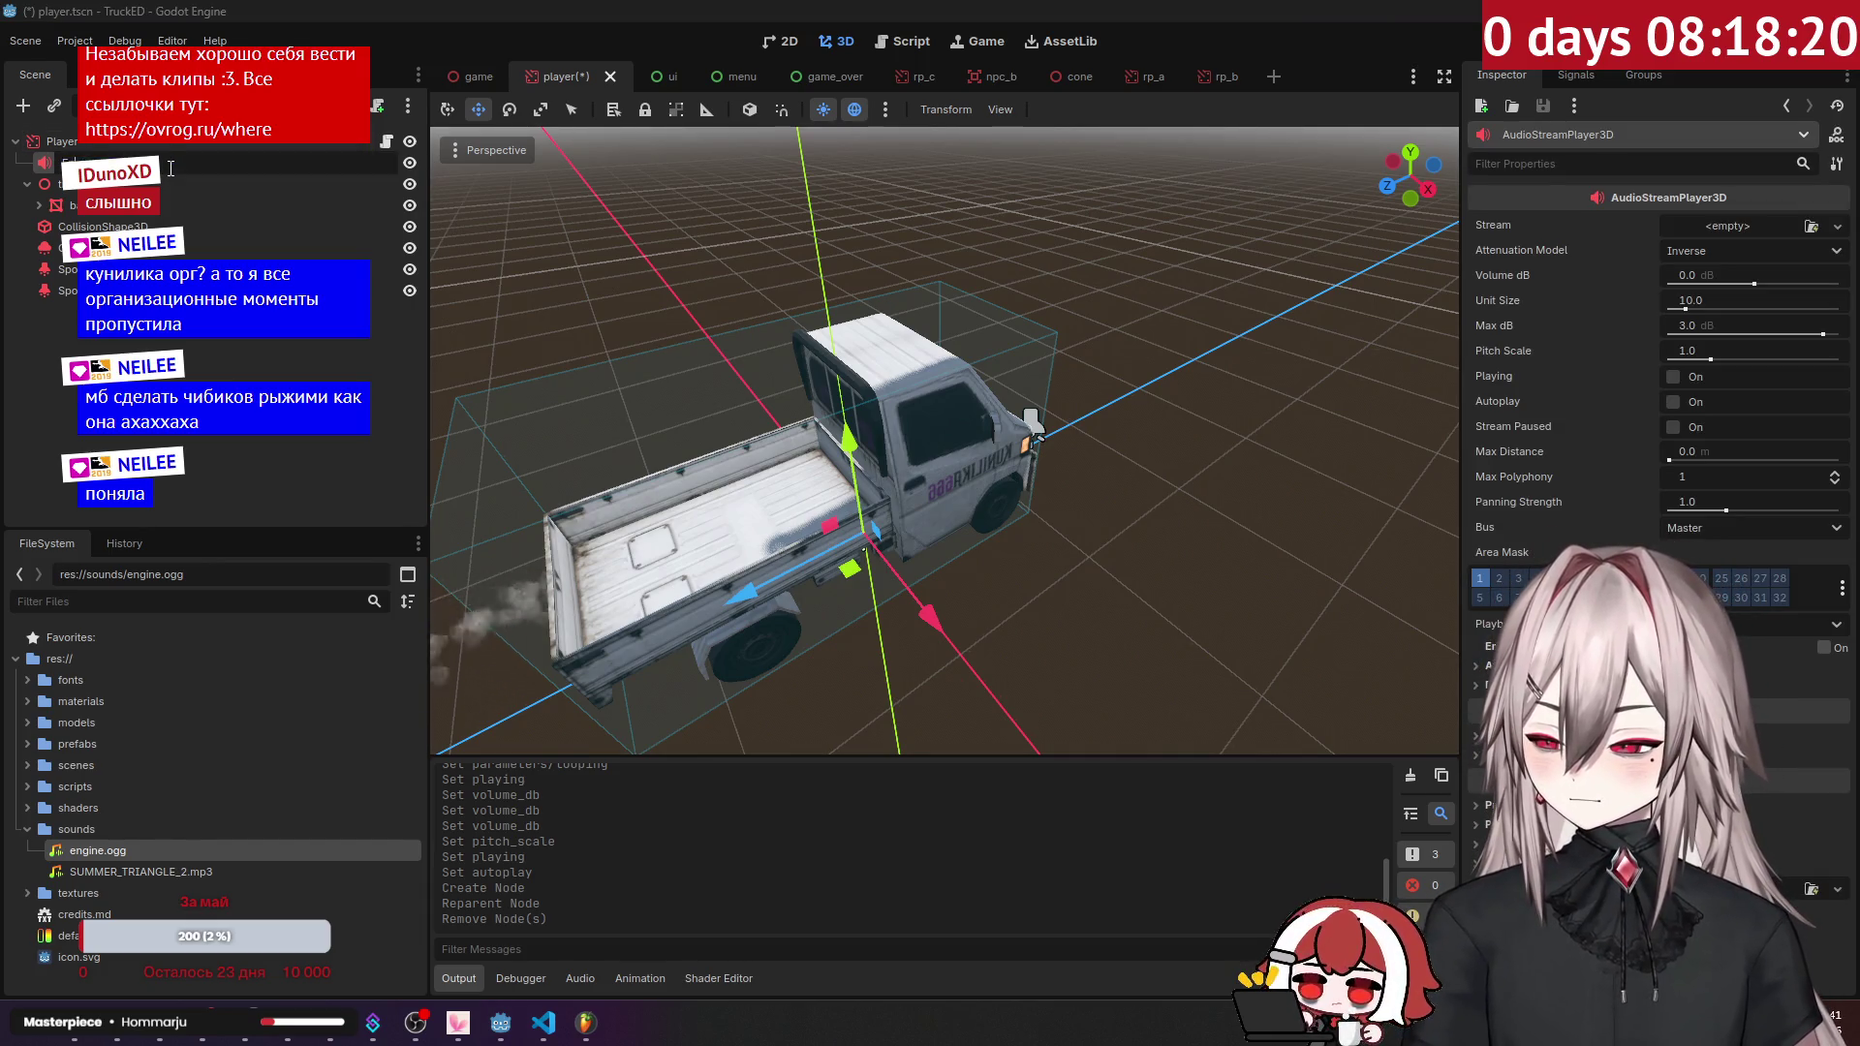
pyautogui.press('Return')
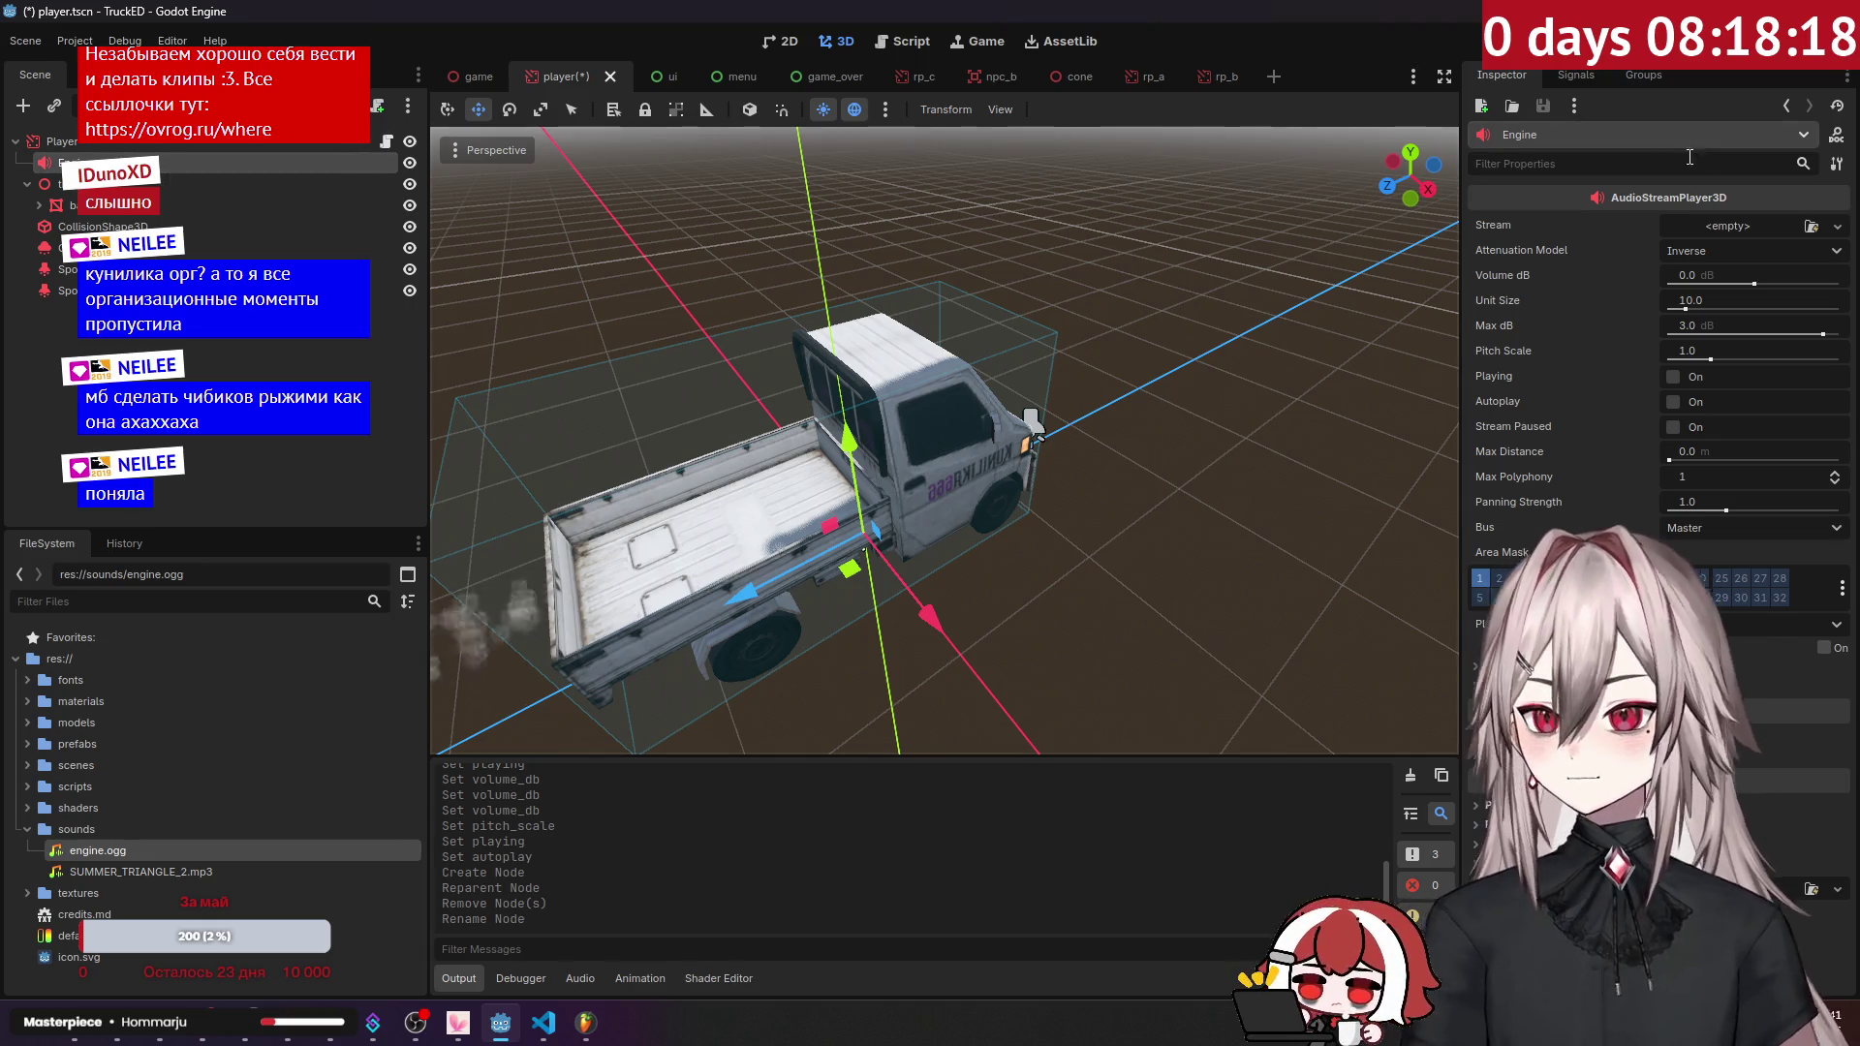
# Swap the Engine stream from SUMMER_TRIANGLE_2 to engine.ogg and enable looping.
pyautogui.click(1811, 228)
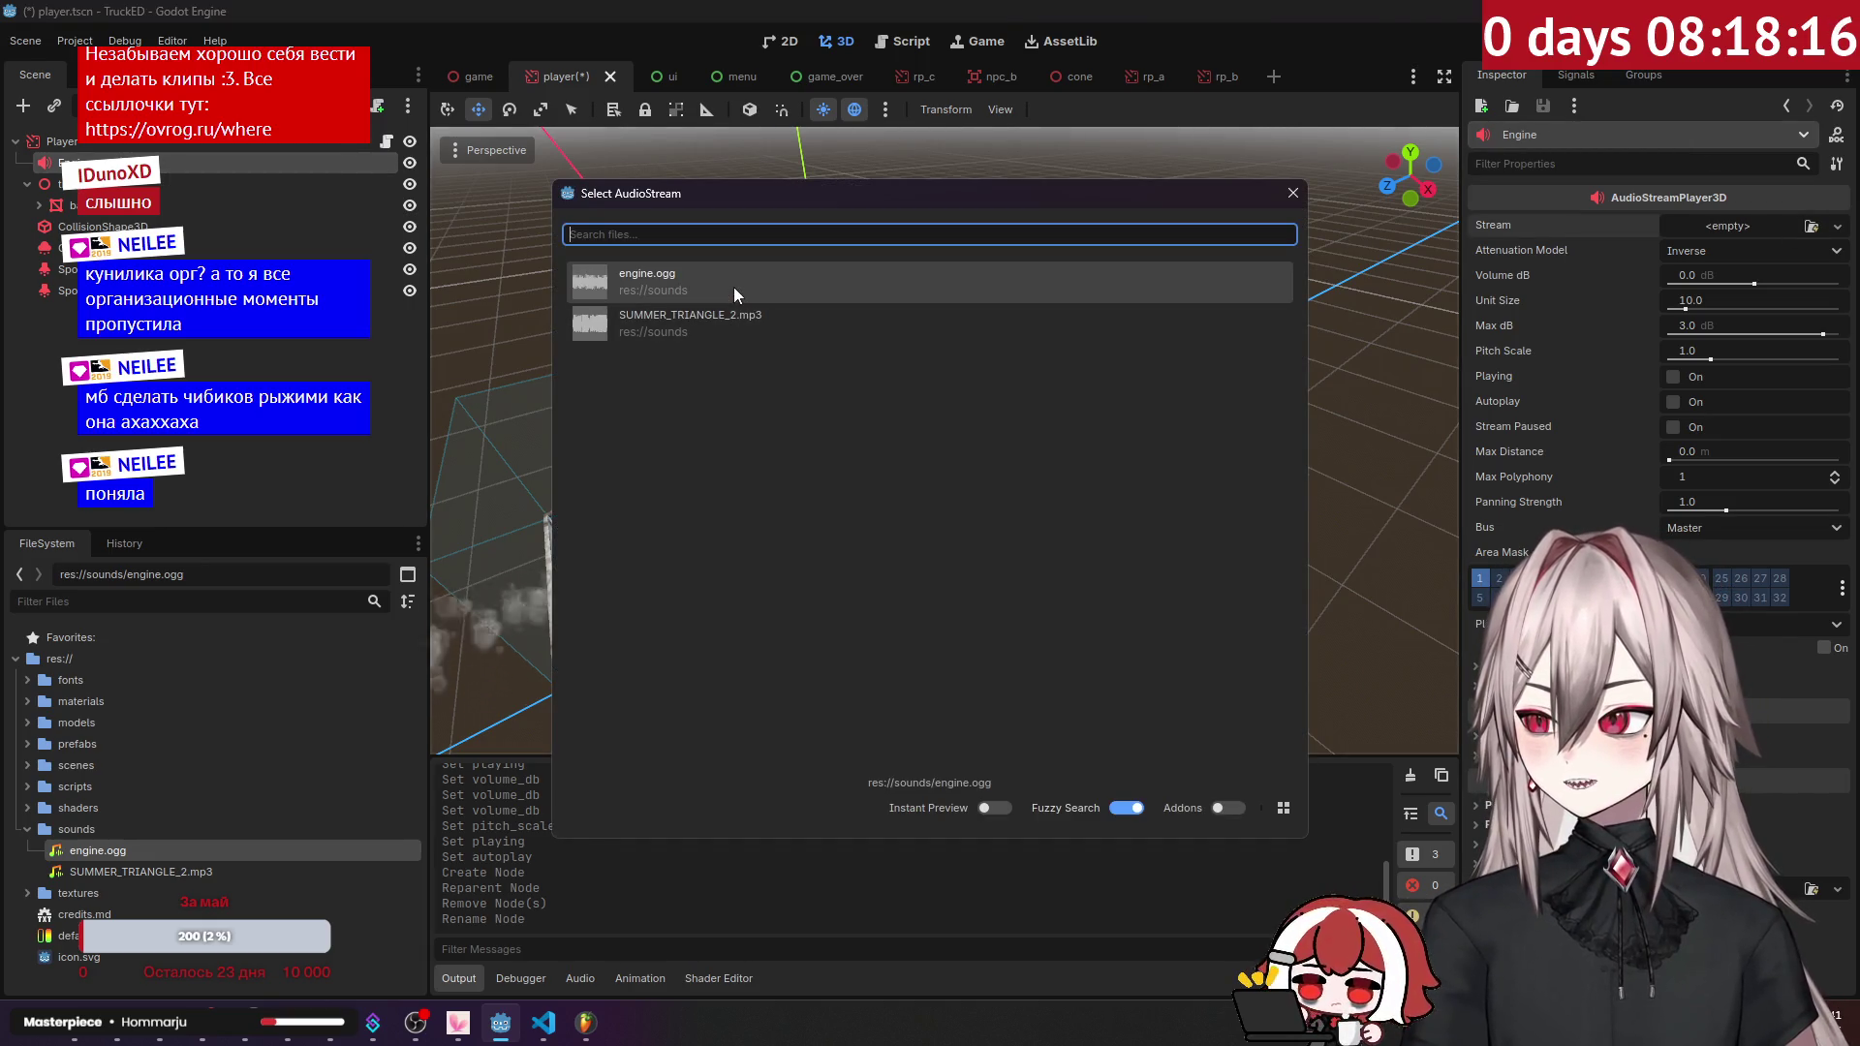
pyautogui.click(705, 324)
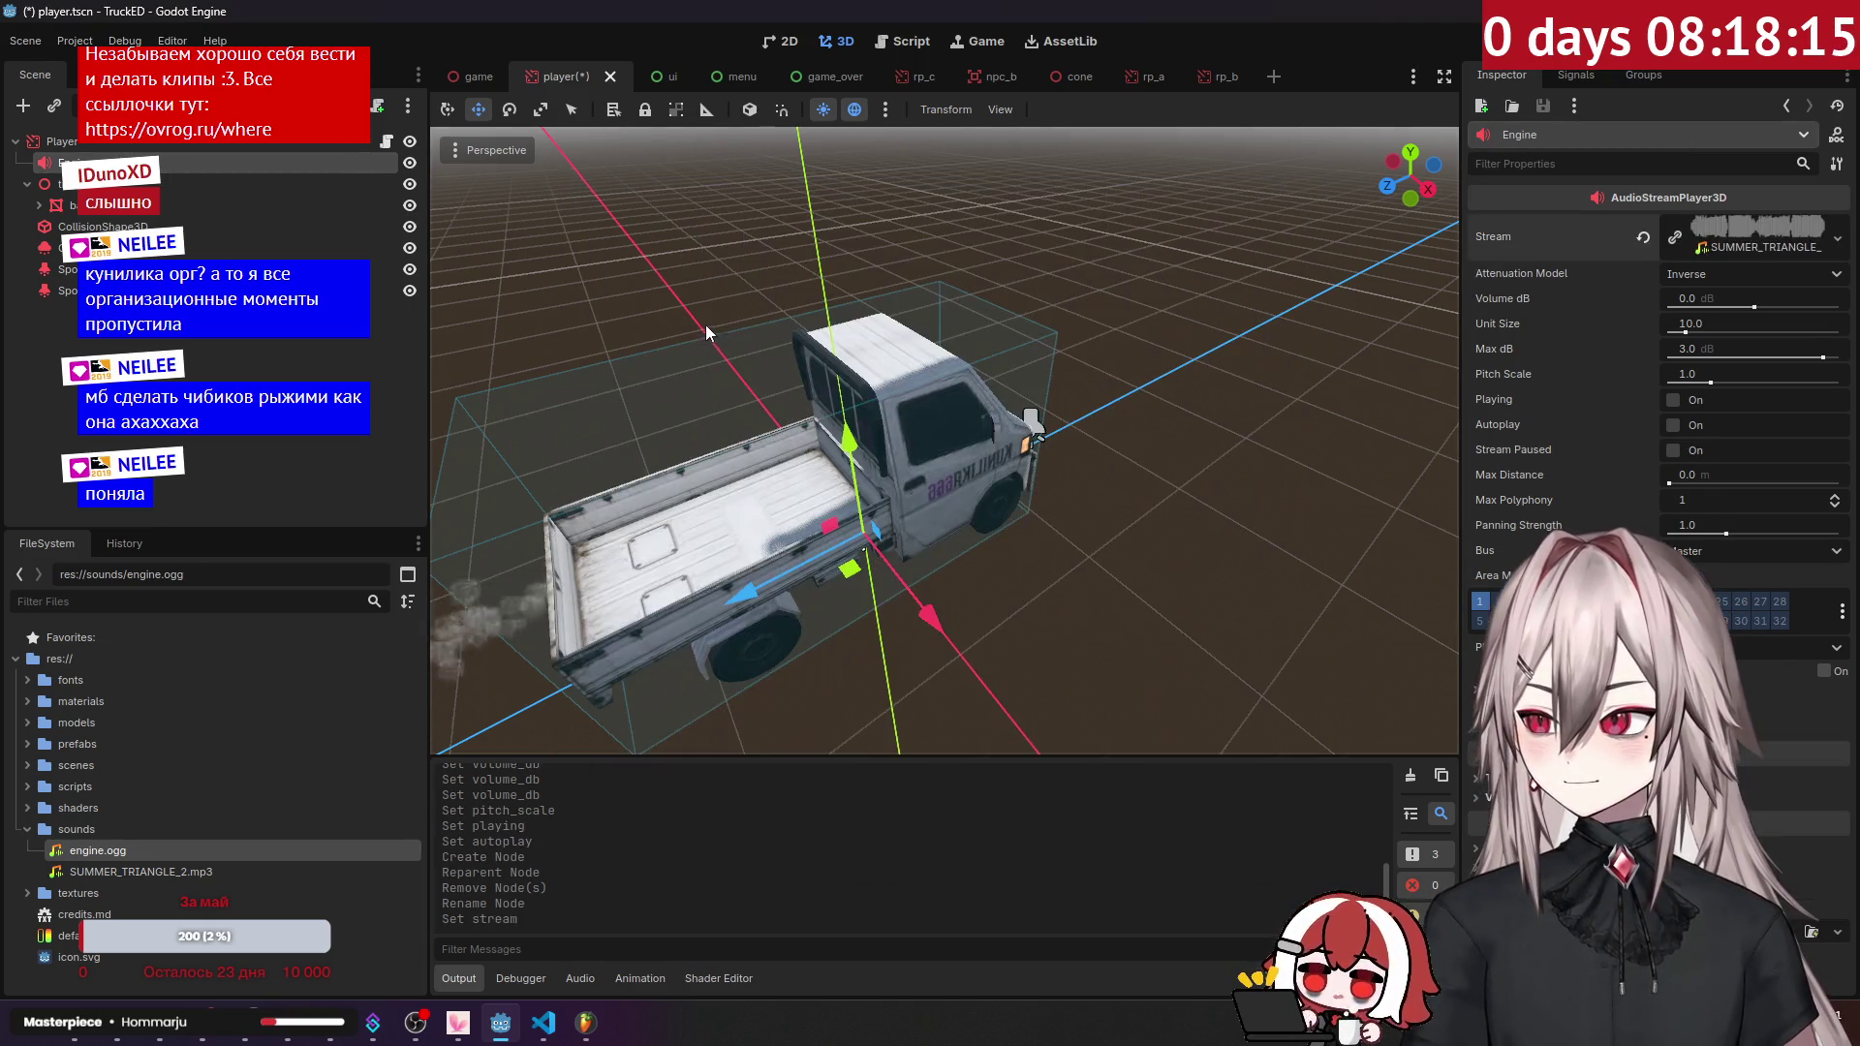
pyautogui.click(1645, 240)
pyautogui.click(1763, 234)
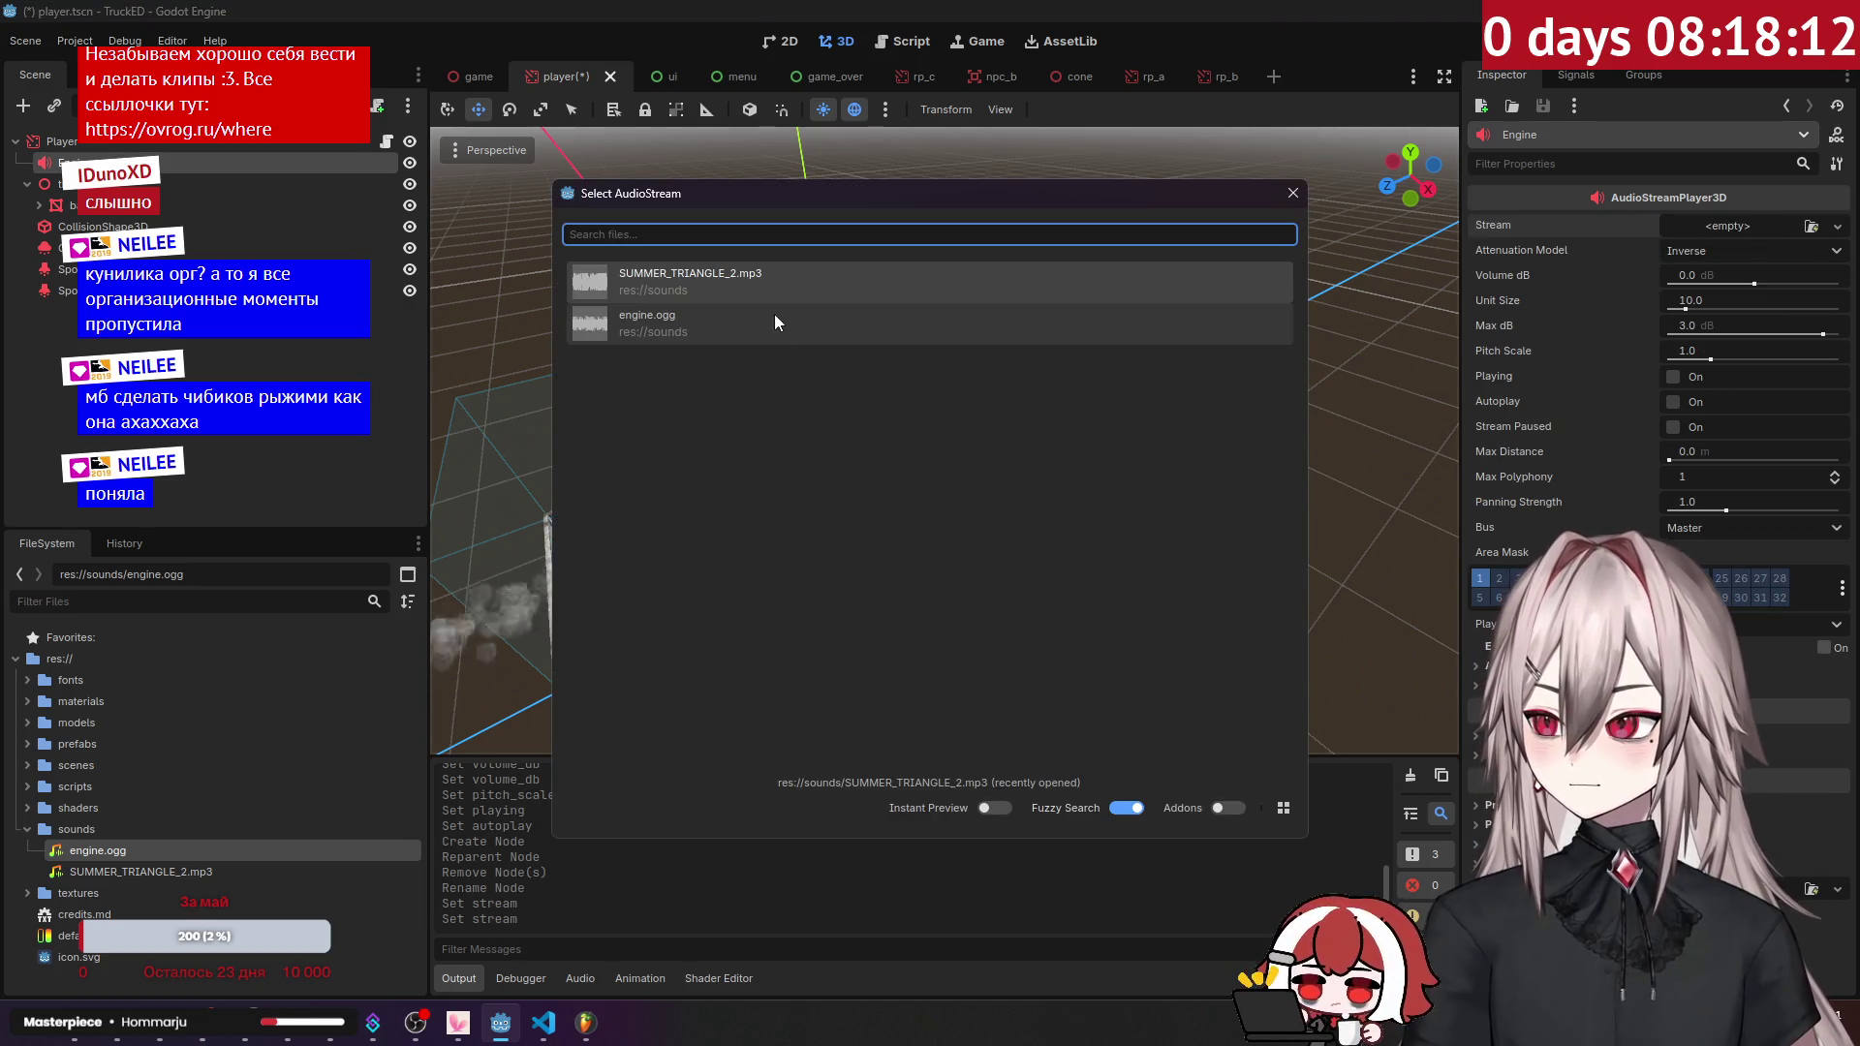
pyautogui.click(758, 317)
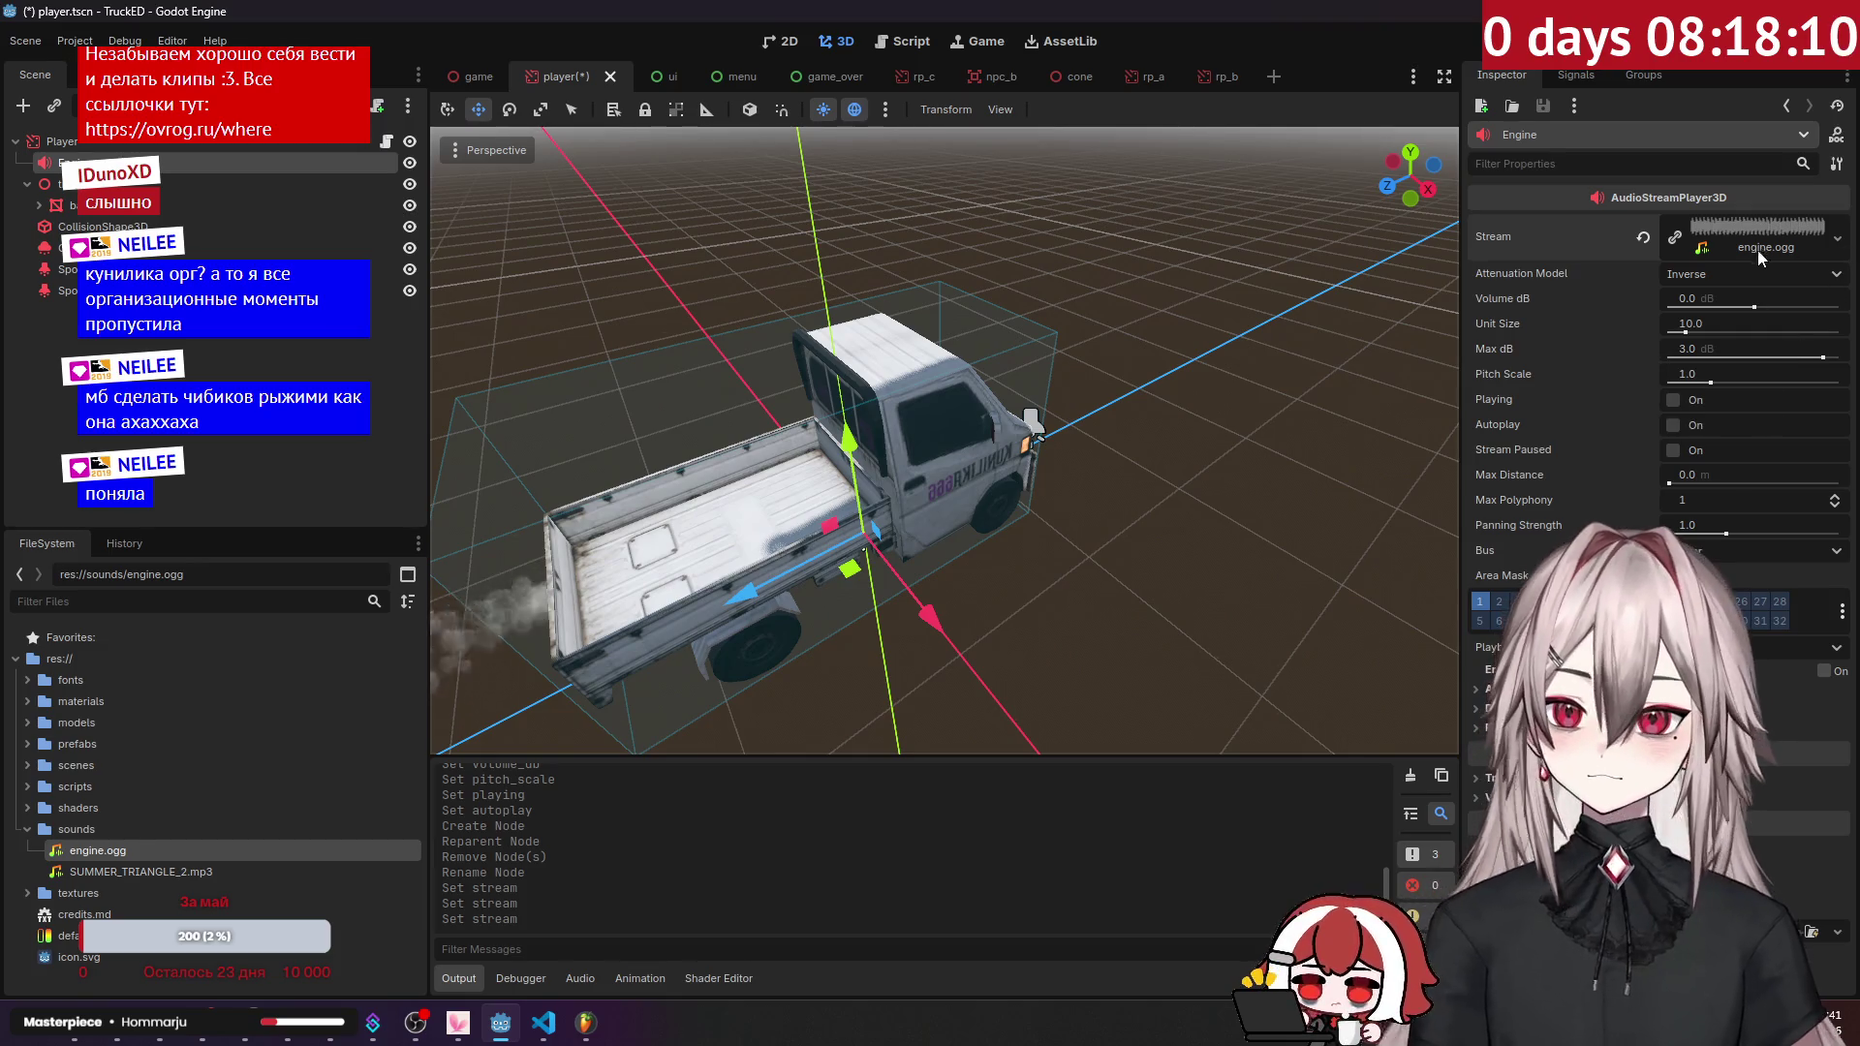
pyautogui.moveTo(1556, 275)
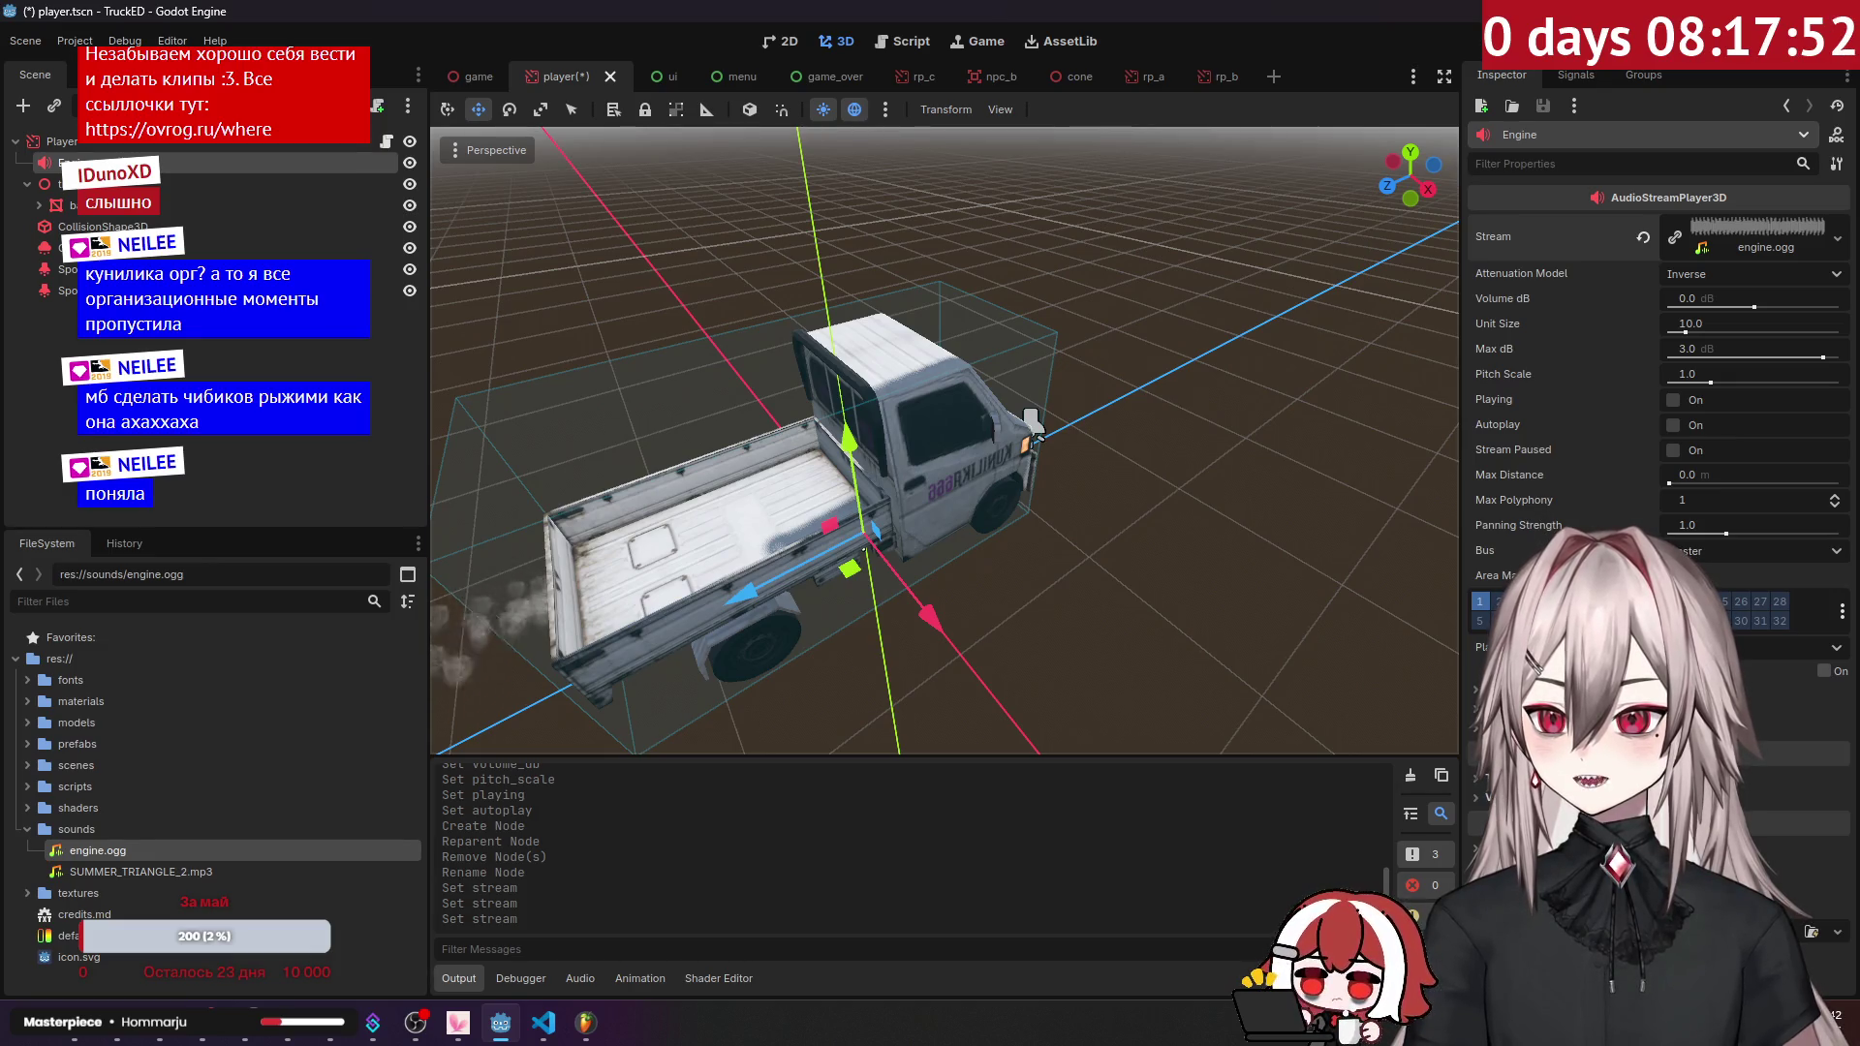
pyautogui.click(1511, 689)
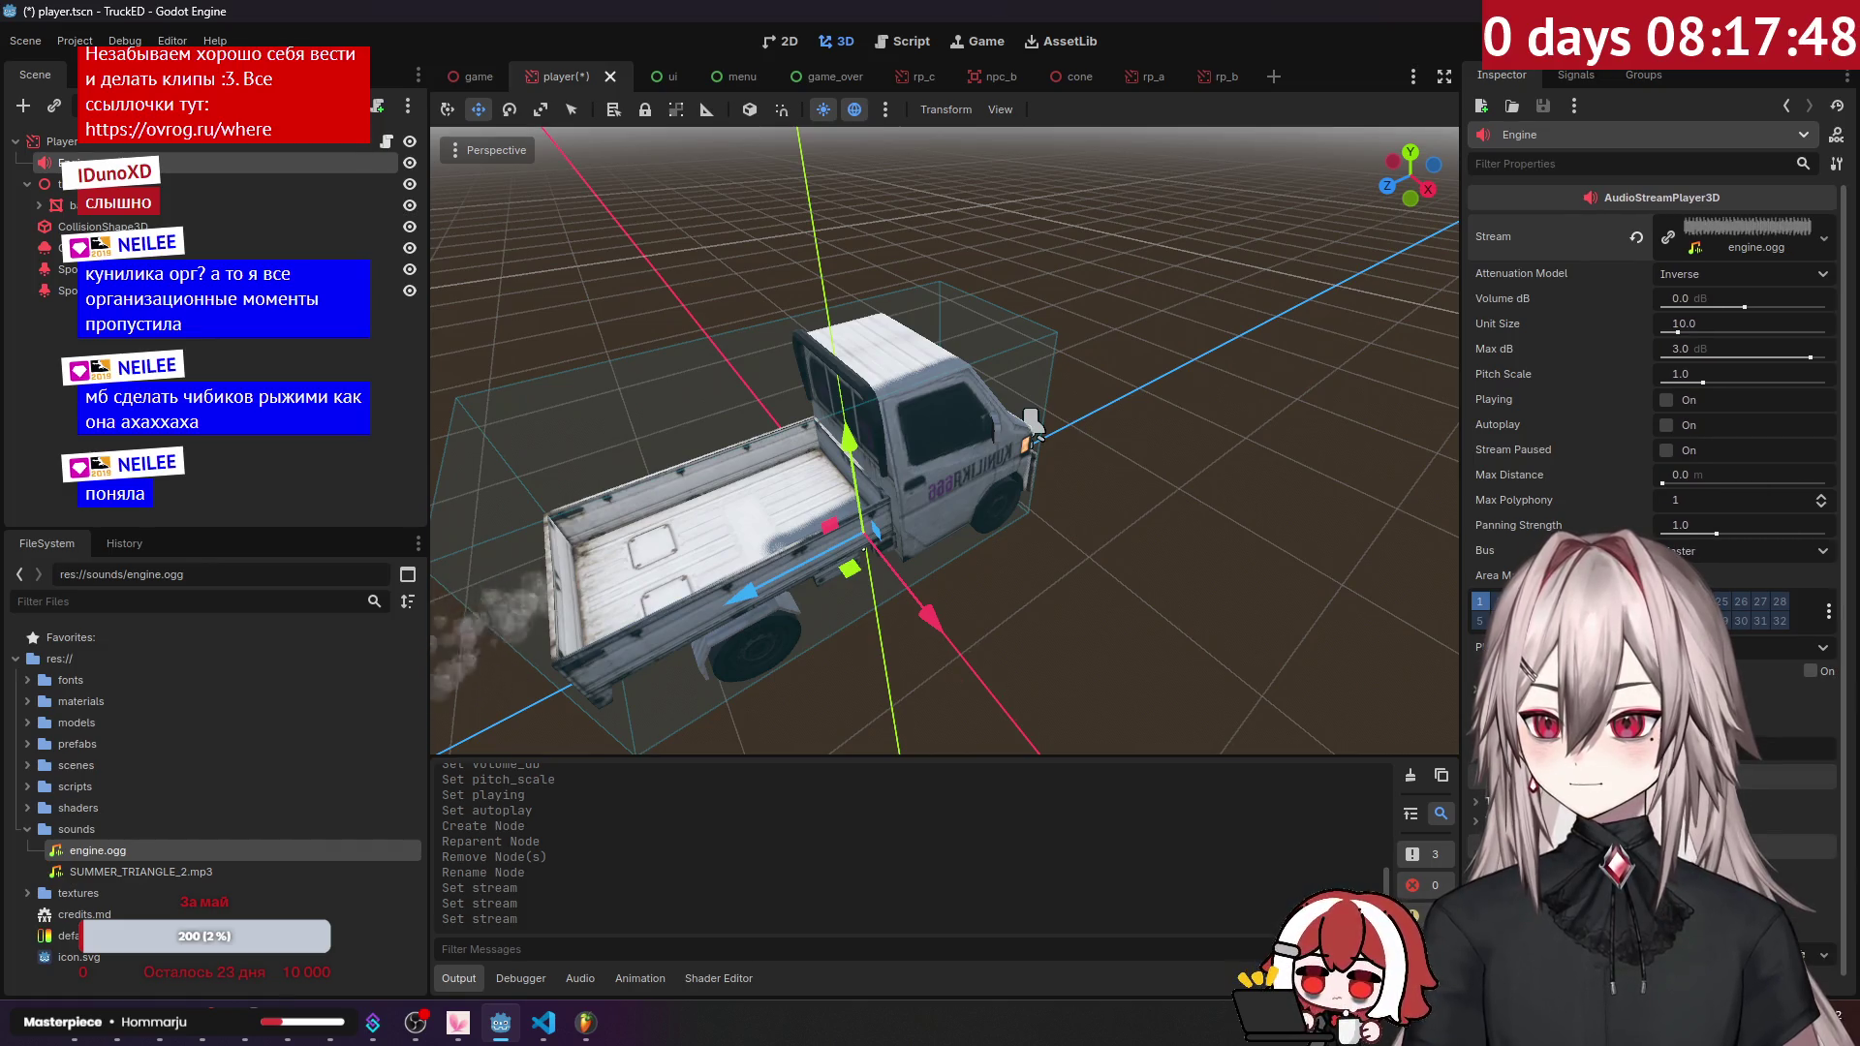
pyautogui.click(1810, 671)
# Preview the engine sound, move its node along X and up along Y on the truck, then stop the preview.
pyautogui.click(1668, 402)
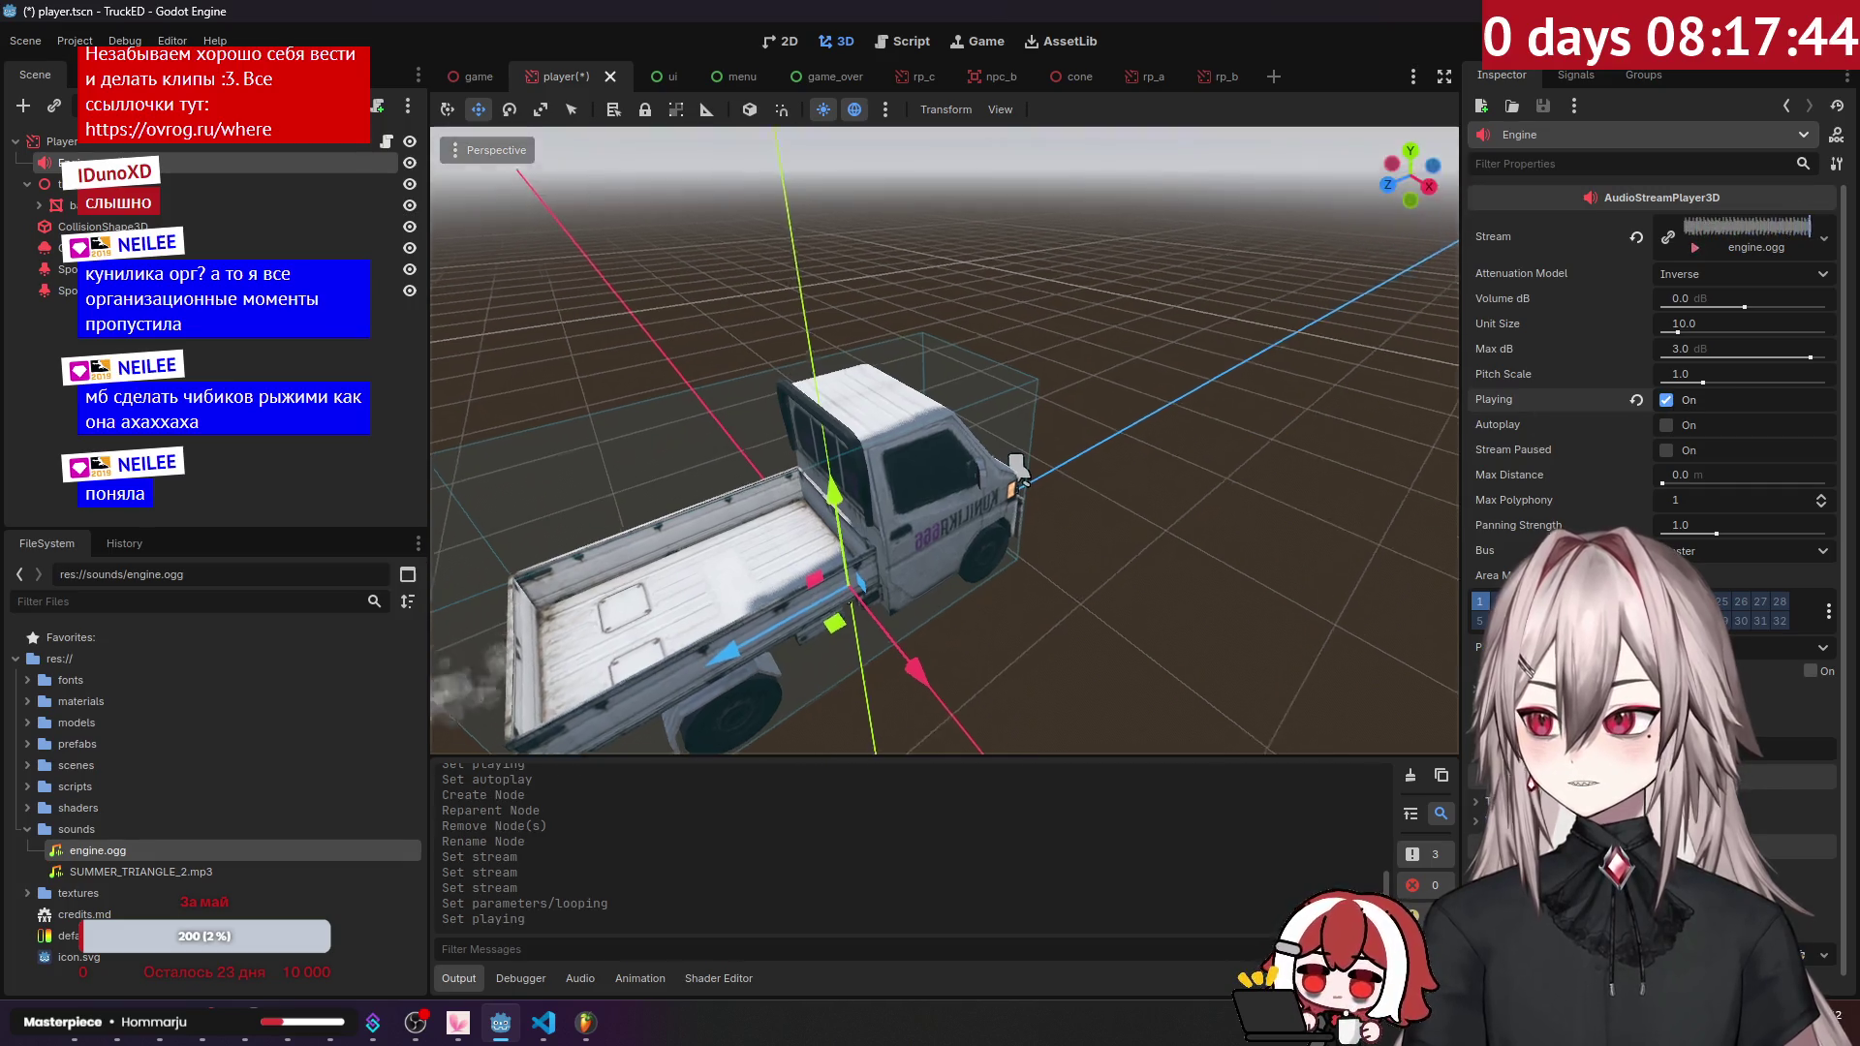
pyautogui.scroll(-10, 1024, 477)
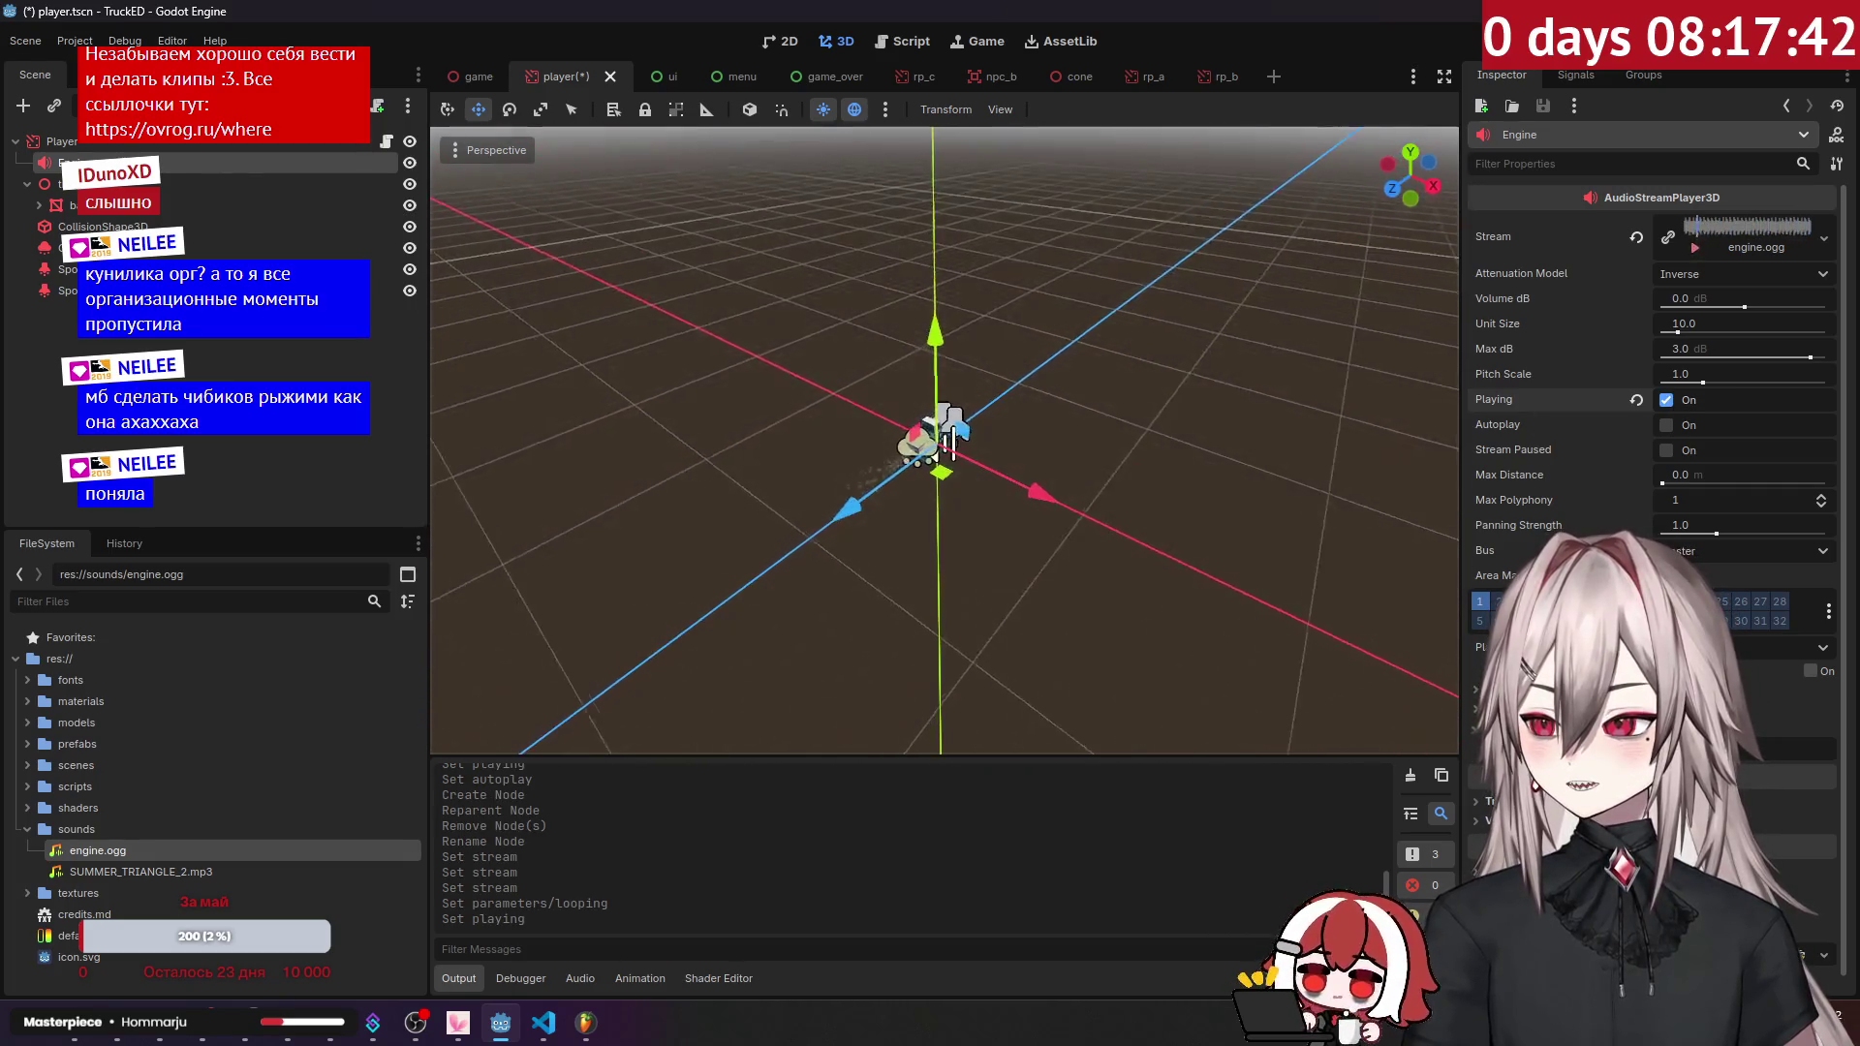
pyautogui.scroll(8, 950, 442)
pyautogui.moveTo(736, 581); pyautogui.dragTo(525, 589)
pyautogui.moveTo(720, 519); pyautogui.dragTo(906, 521)
pyautogui.moveTo(967, 397)
pyautogui.mouseDown()
pyautogui.moveTo(991, 279)
pyautogui.moveTo(1102, 403)
pyautogui.moveTo(898, 450)
pyautogui.moveTo(932, 447)
pyautogui.mouseUp()
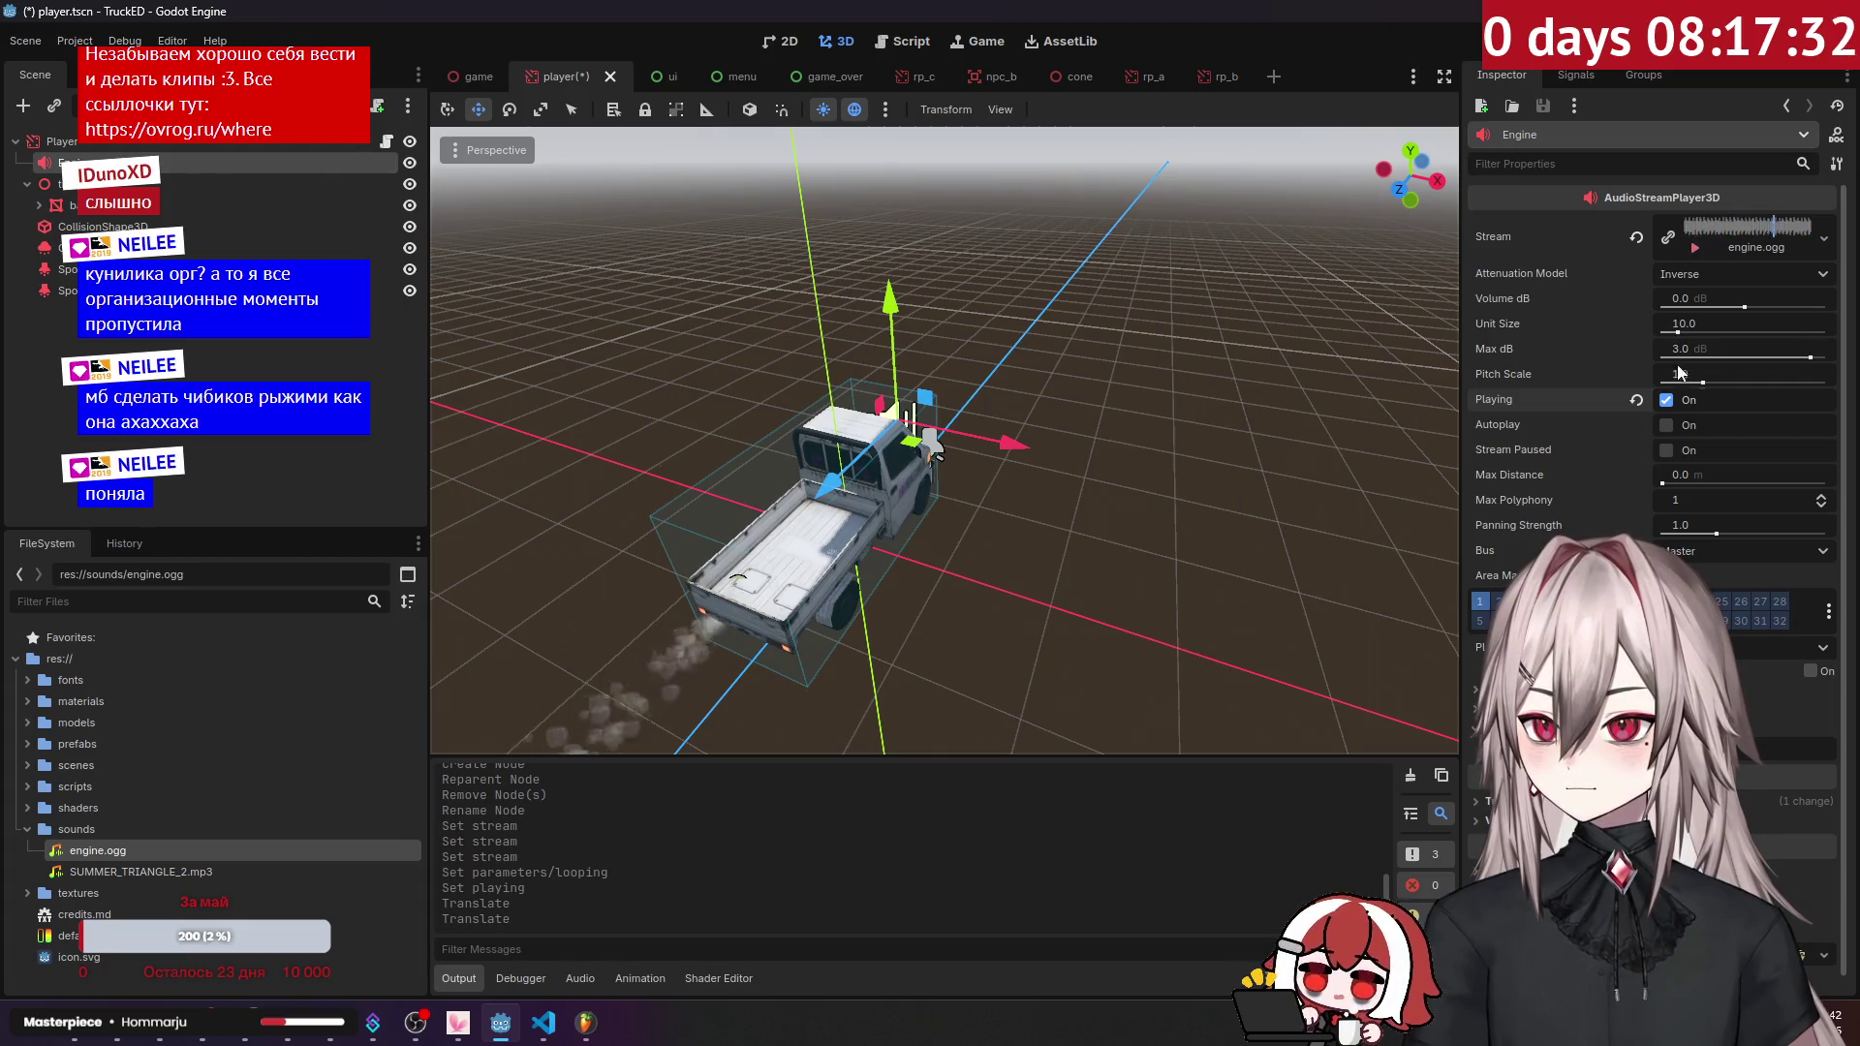
pyautogui.click(1668, 400)
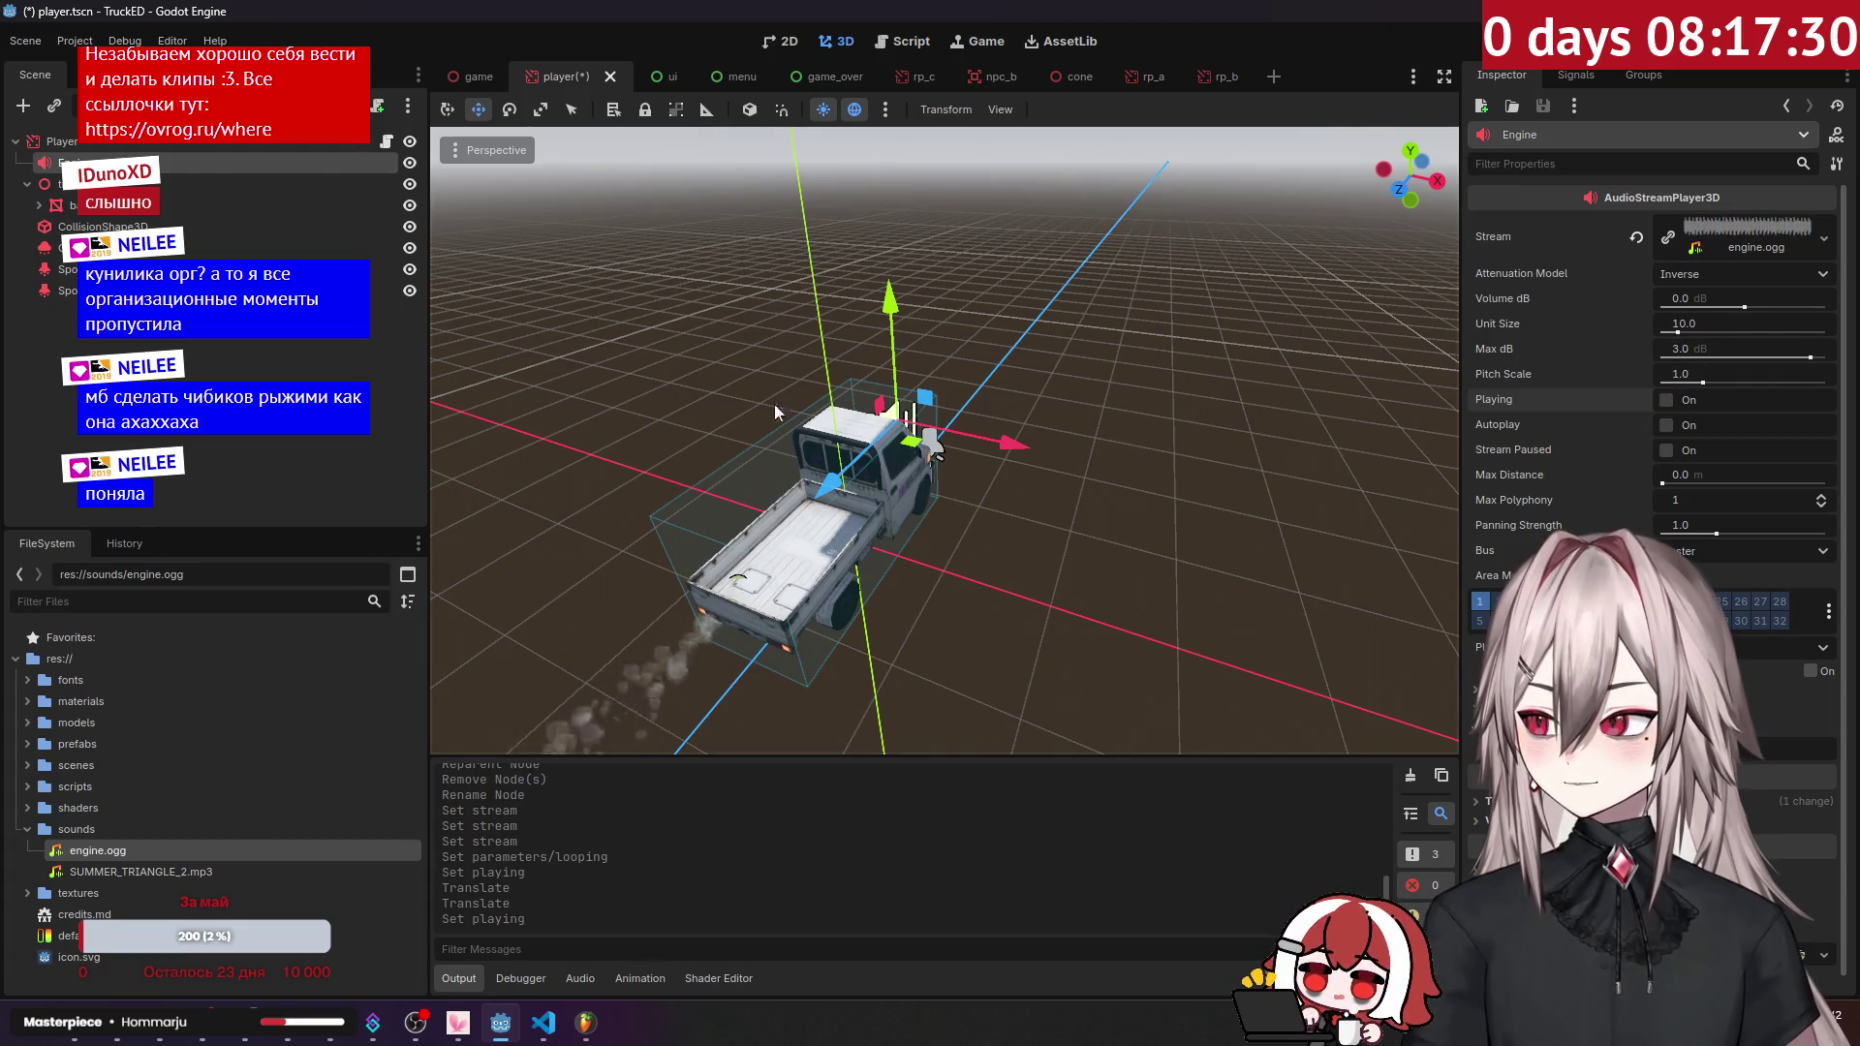
# Save the player scene, test-drive the game, then open the game scene with Camera3D selected.
pyautogui.click(830, 411)
pyautogui.hotkey('ctrl', 's')
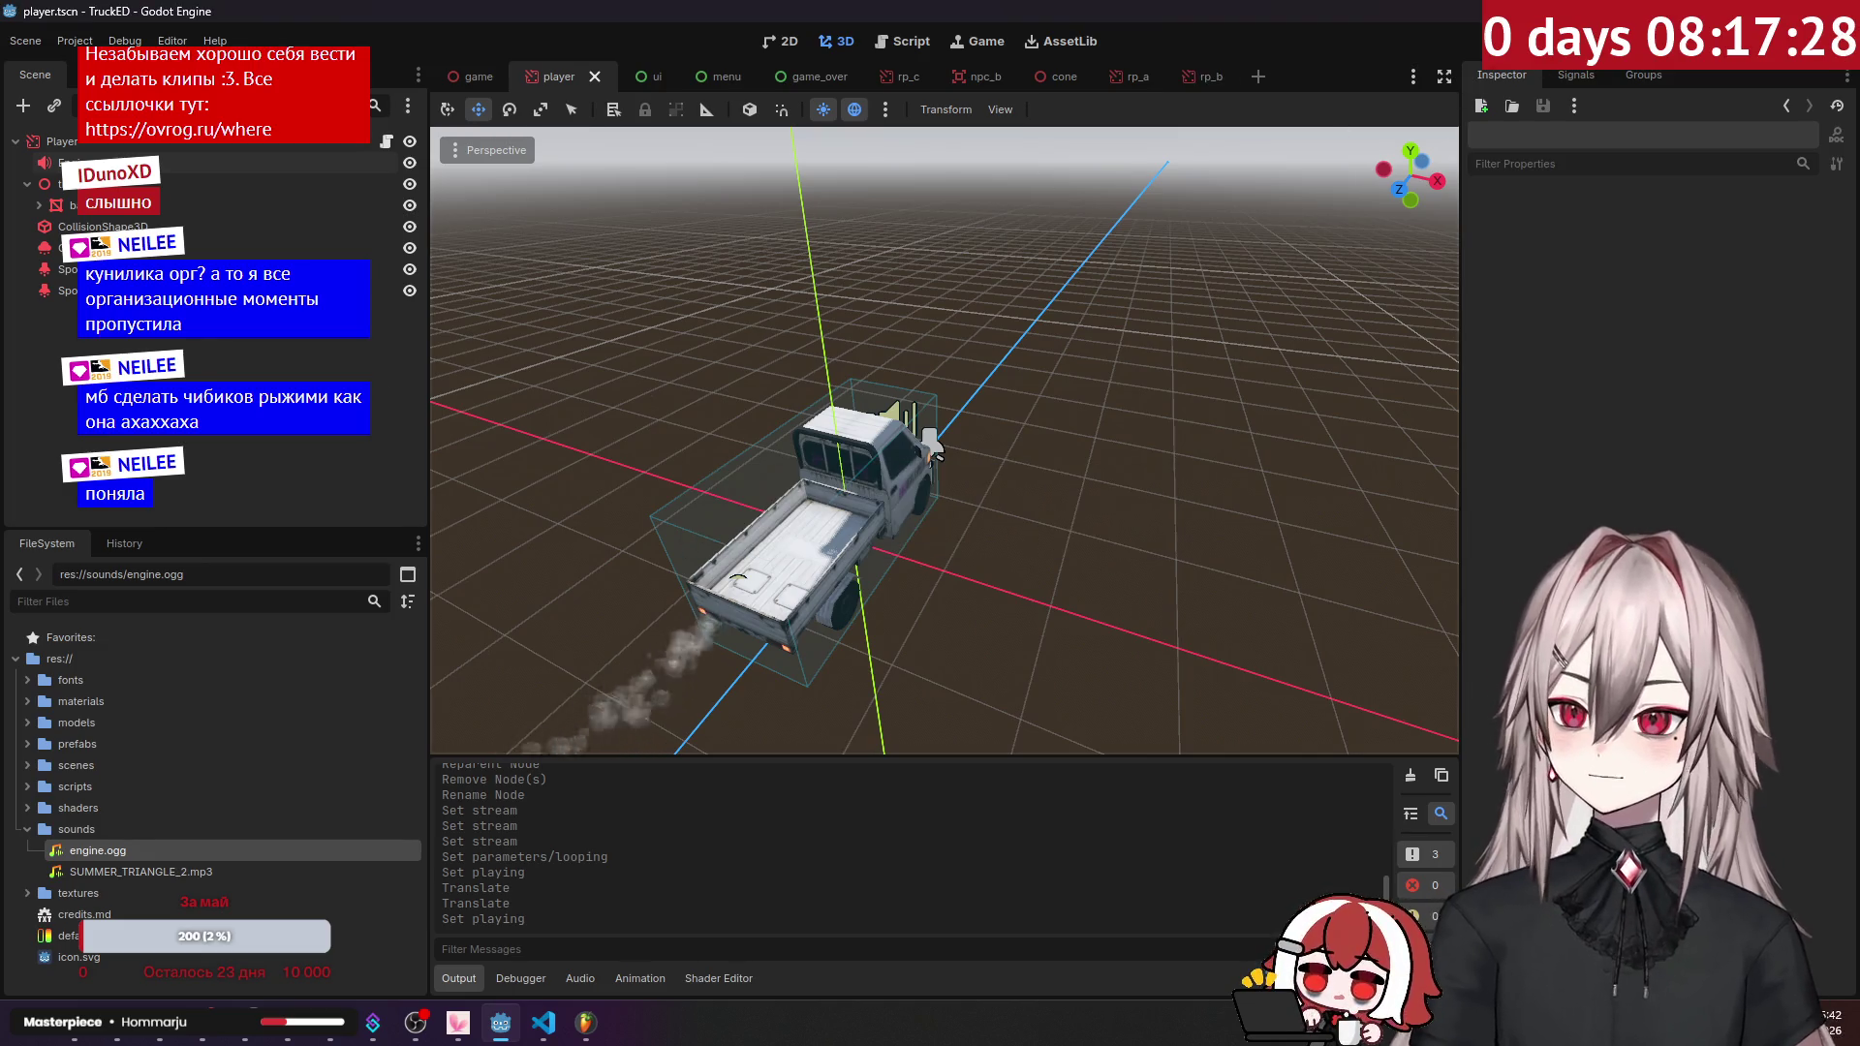
pyautogui.press('F5')
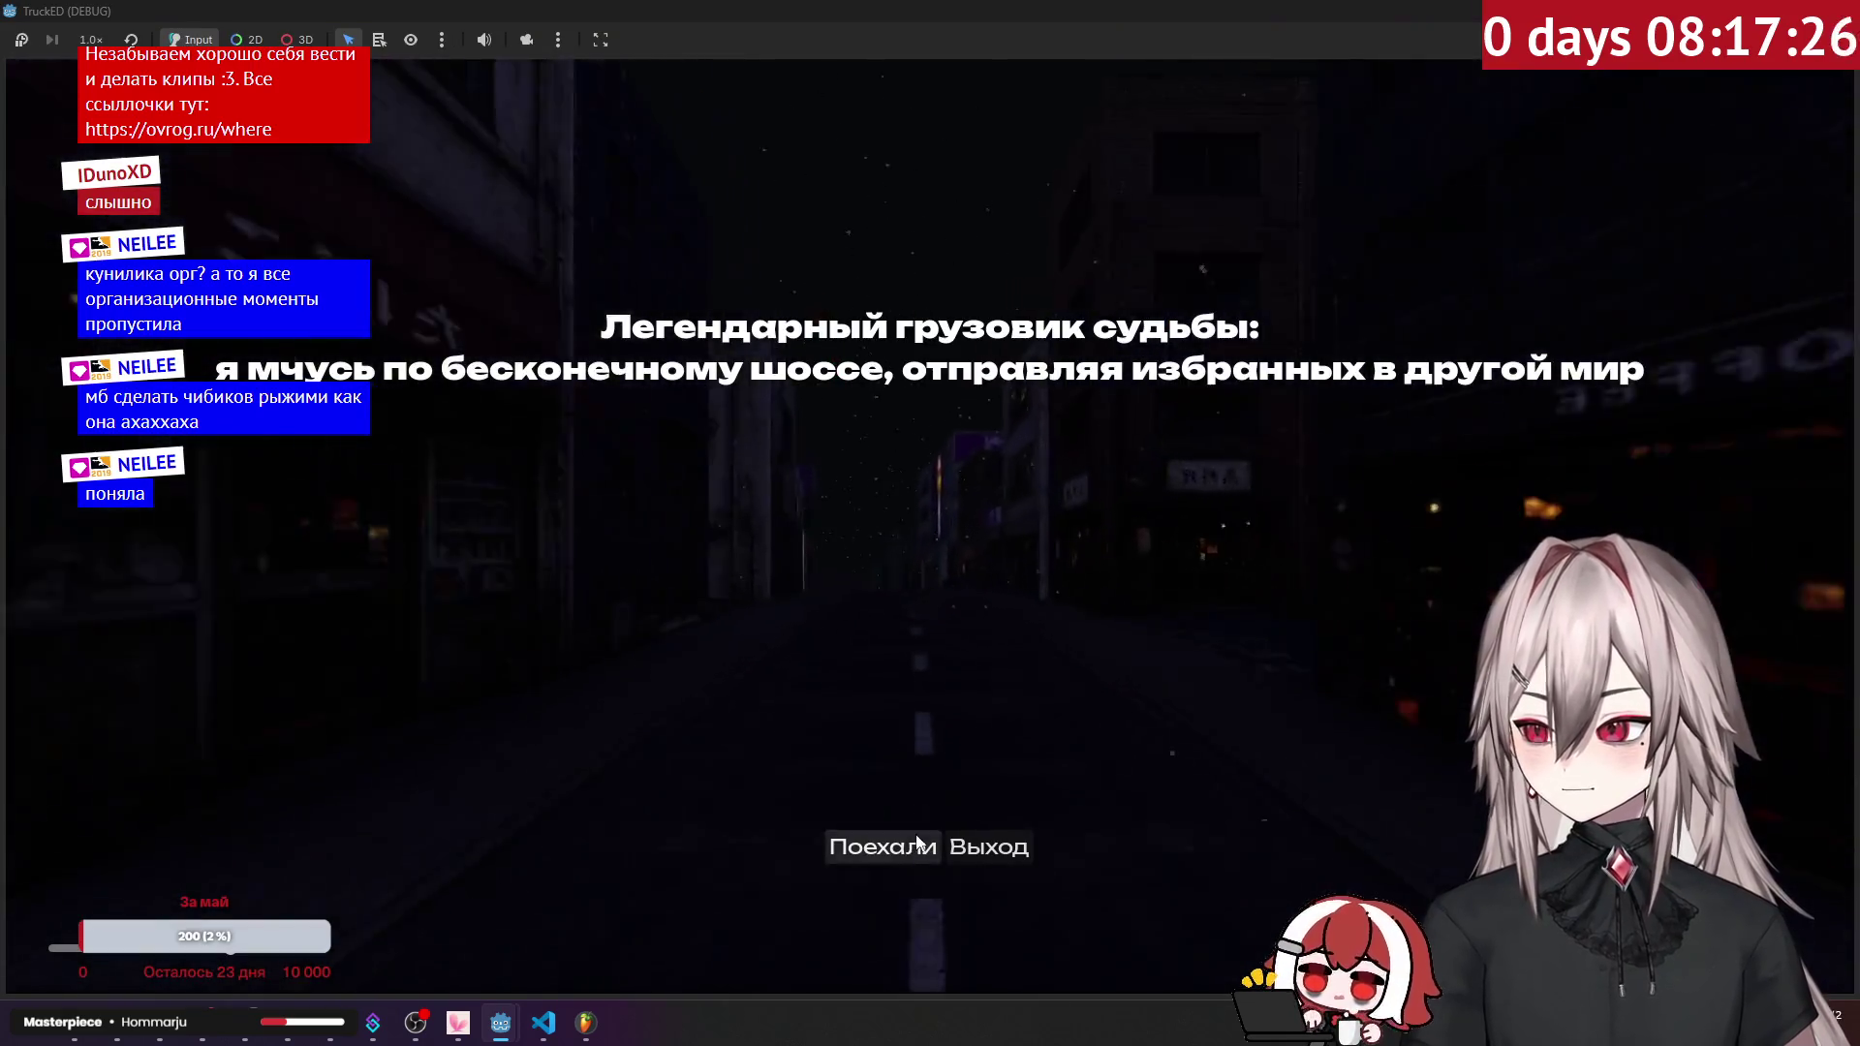
pyautogui.click(917, 843)
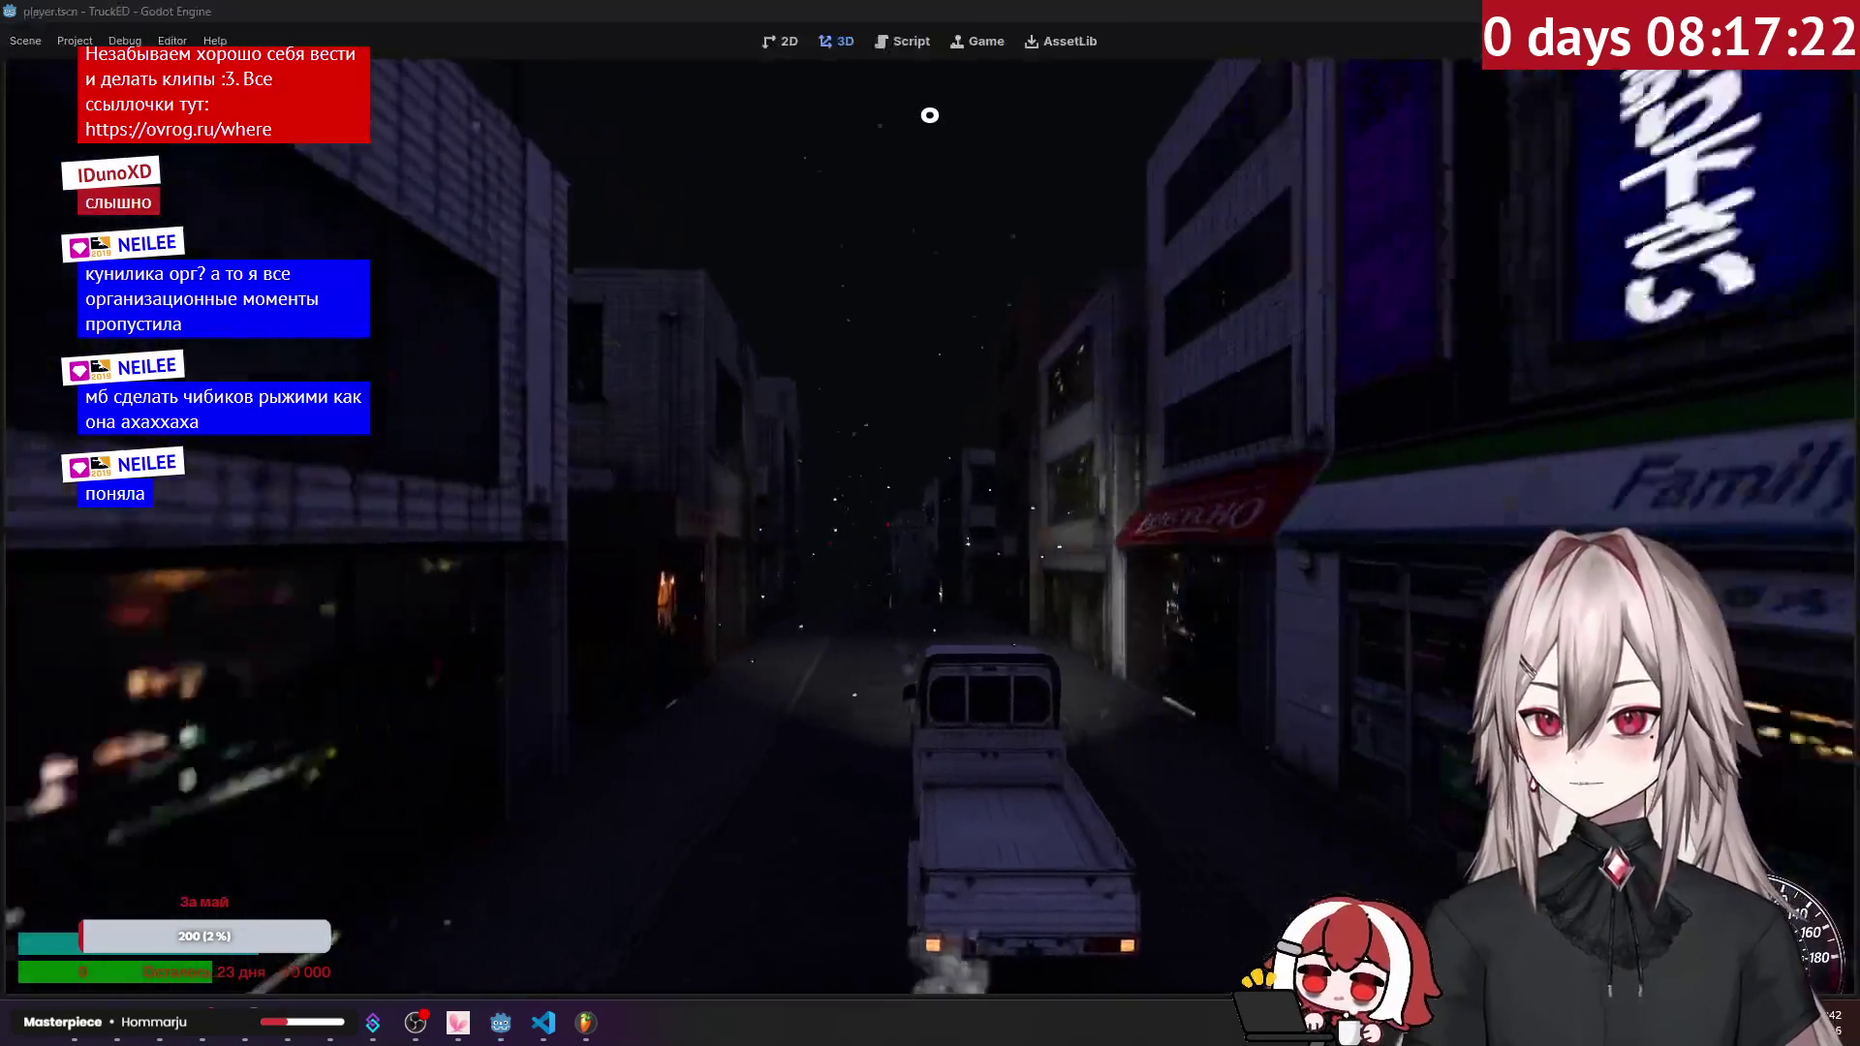
pyautogui.press('F8')
pyautogui.click(479, 76)
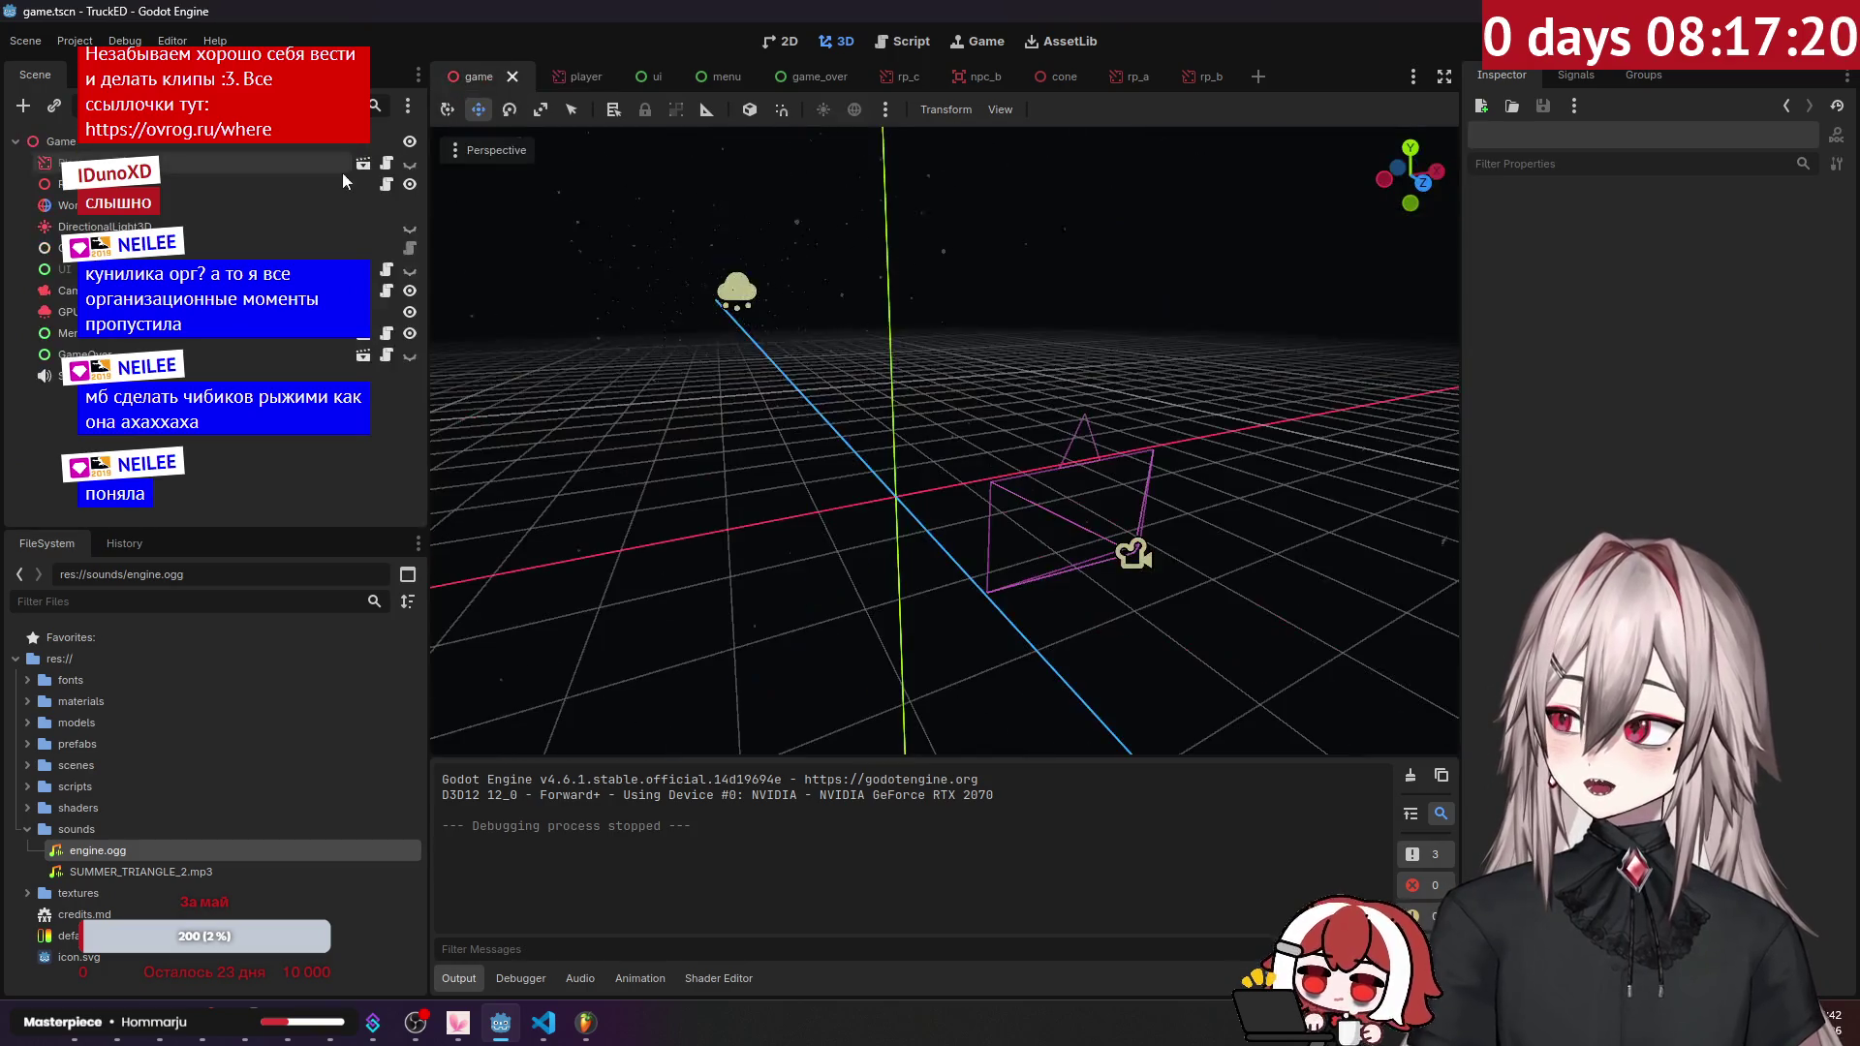
pyautogui.click(126, 291)
# Cancel adding a child to Camera3D, then toggle the camera's Current setting on and back off.
pyautogui.rightClick(126, 292)
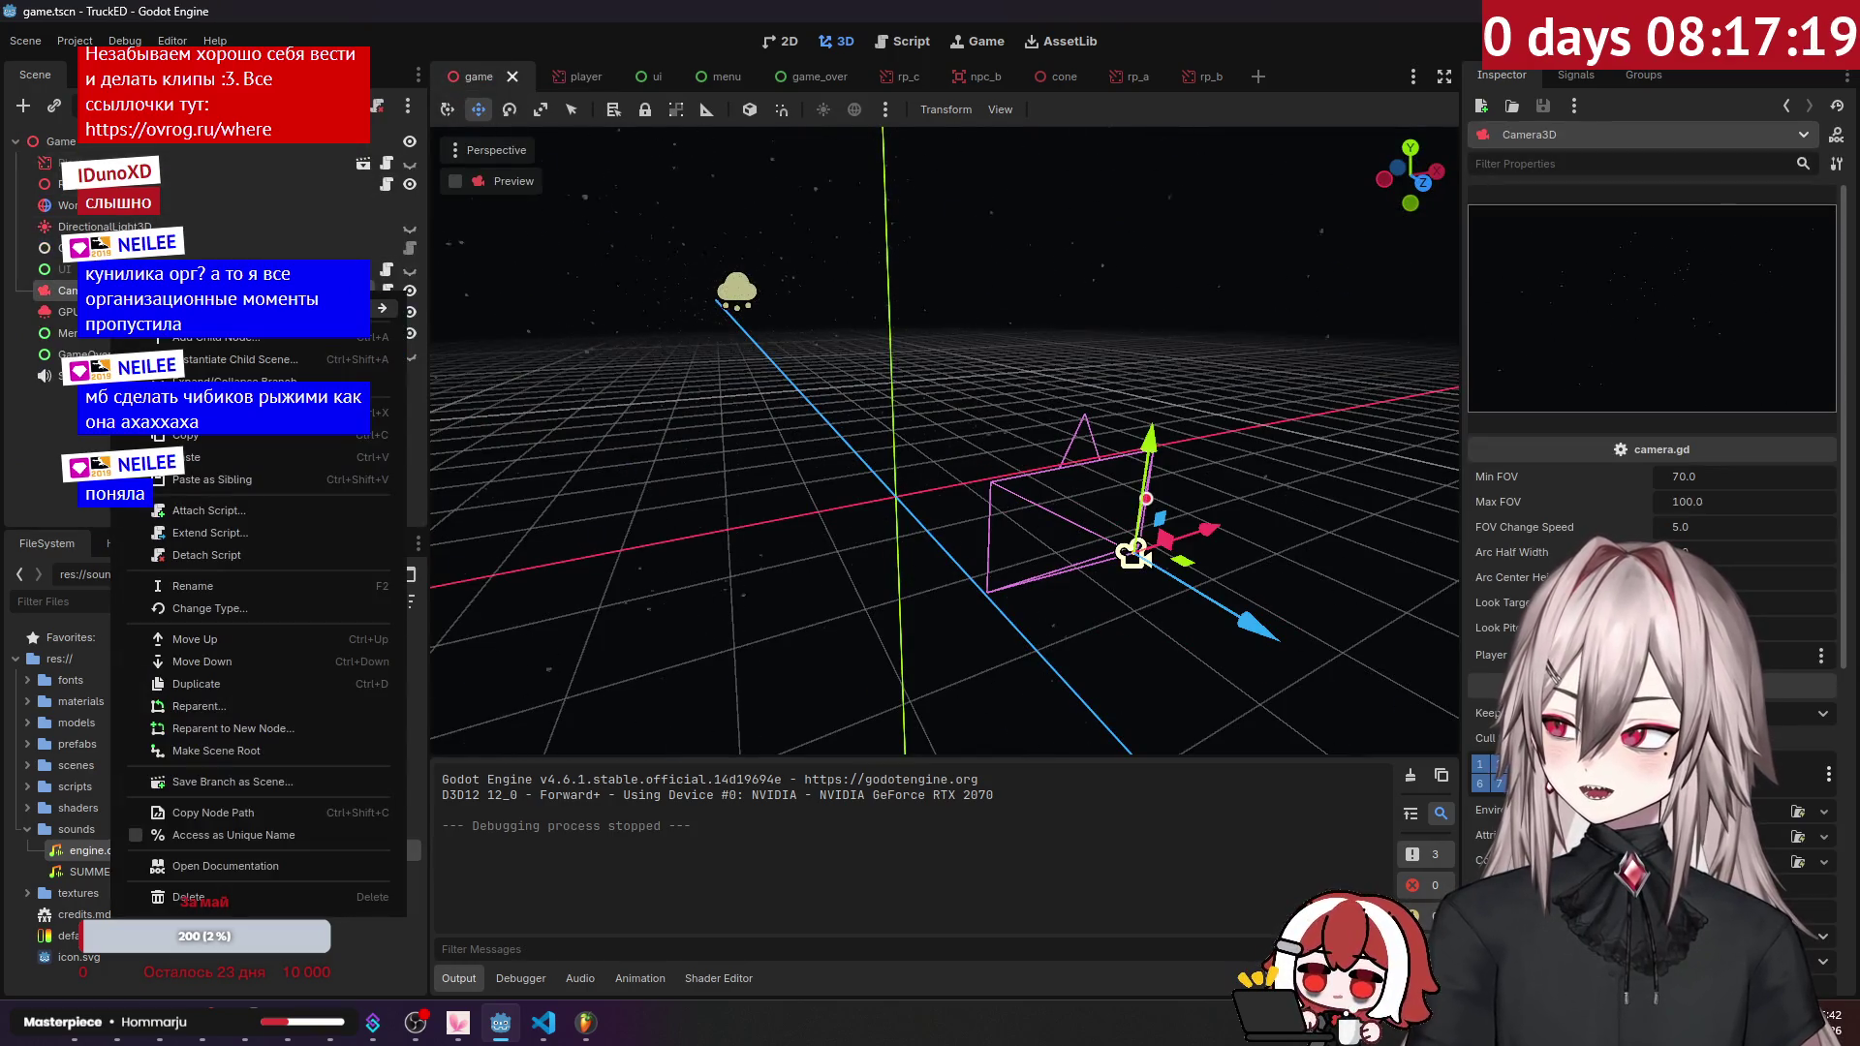
pyautogui.click(211, 339)
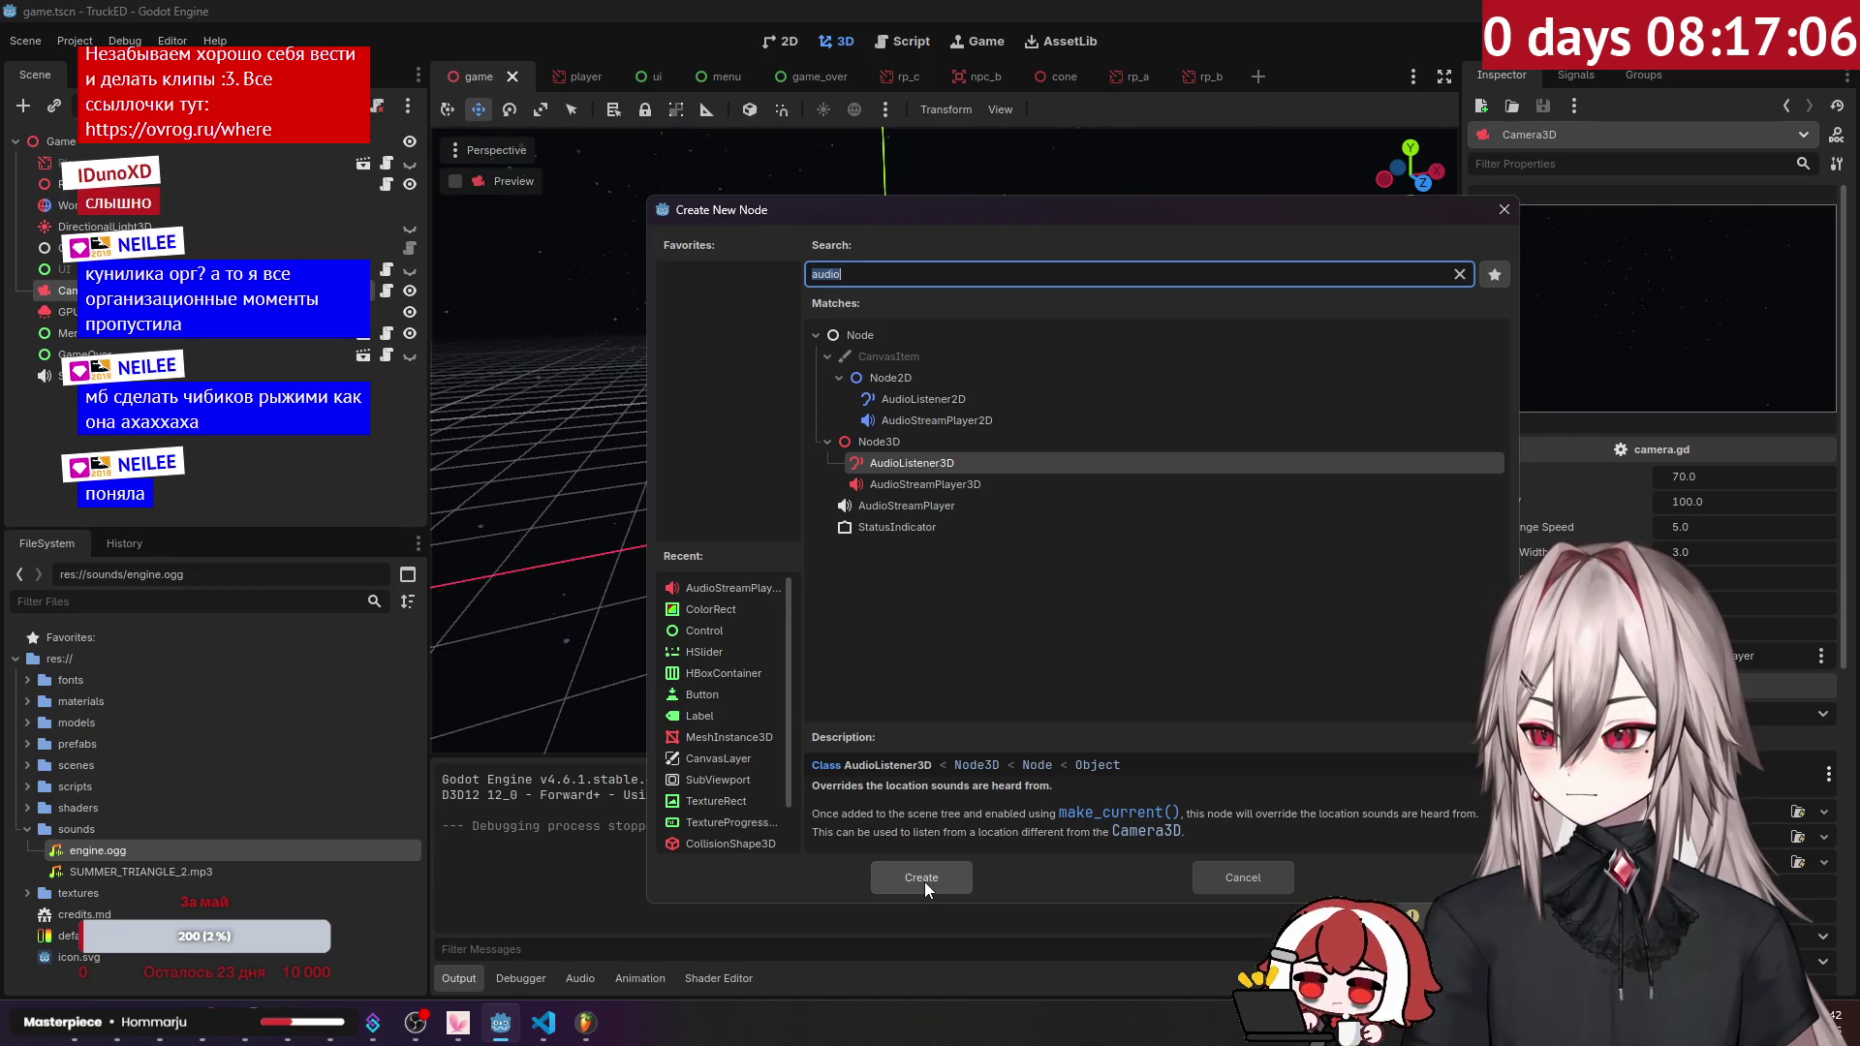
pyautogui.click(948, 874)
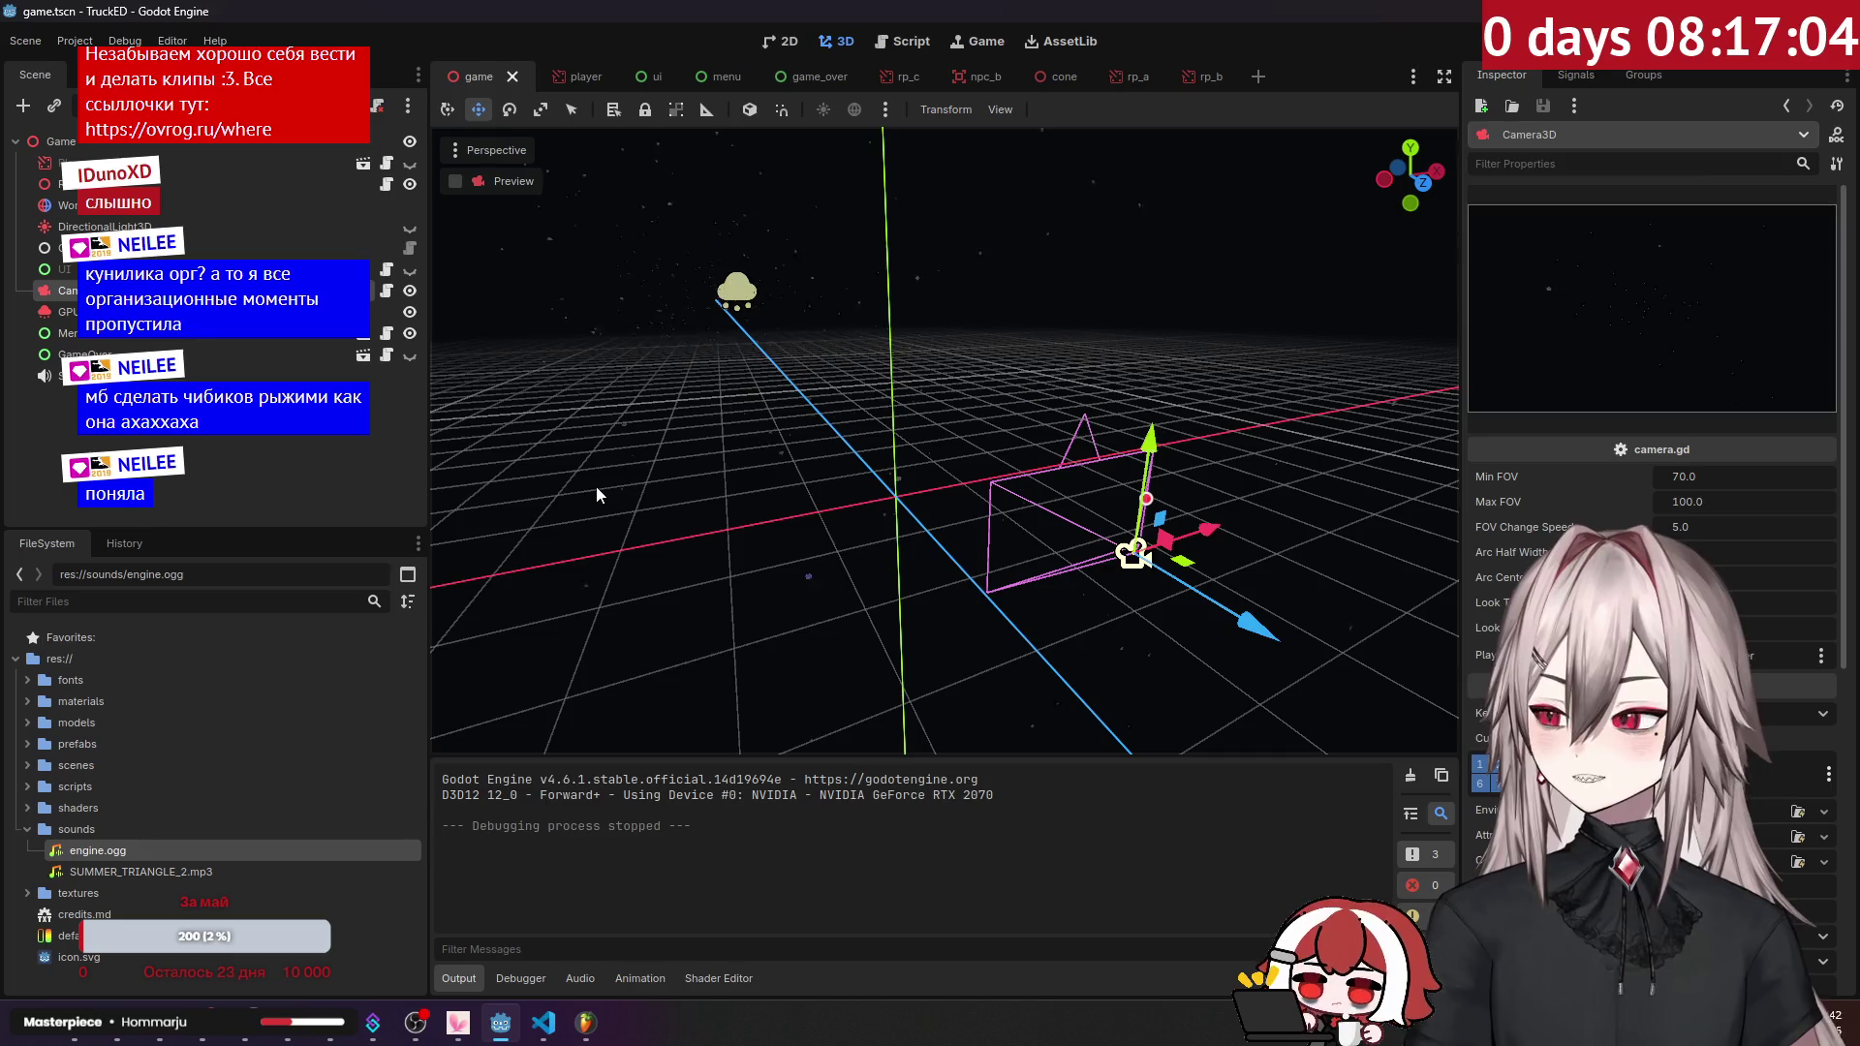
pyautogui.scroll(-5, 1533, 519)
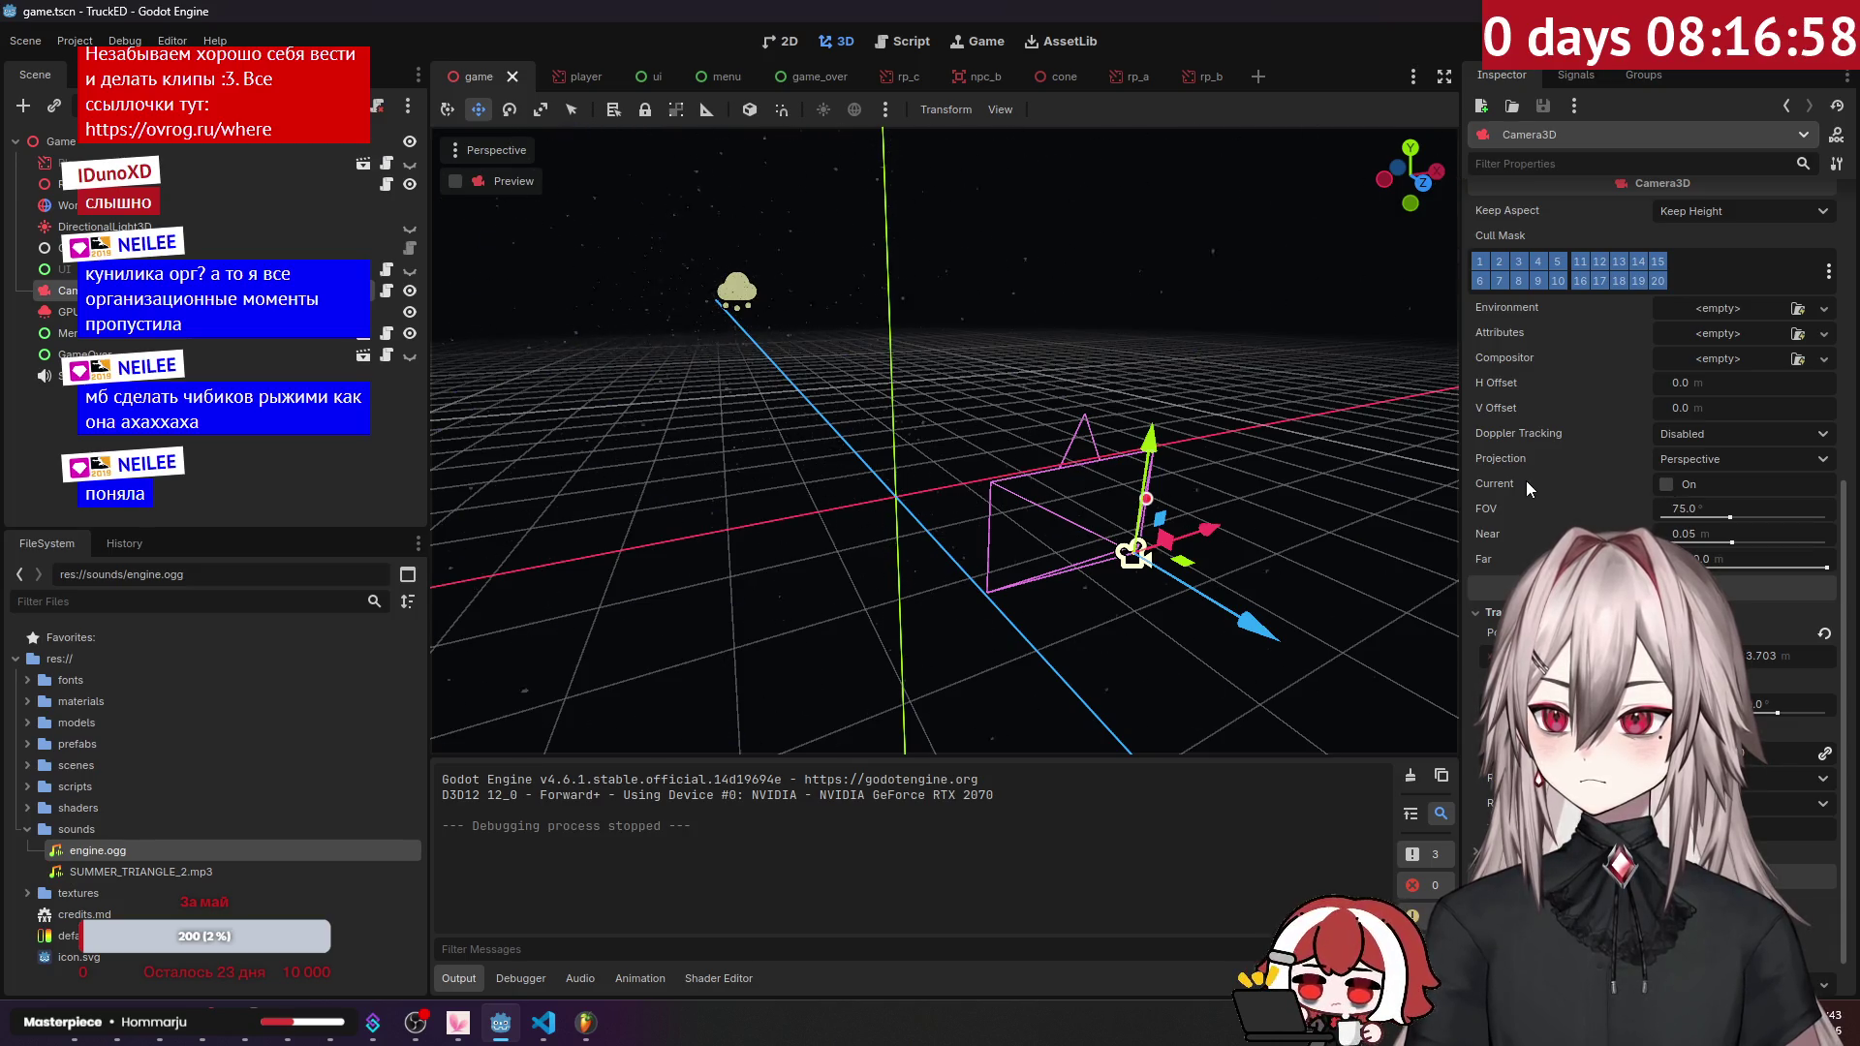
pyautogui.moveTo(1525, 484)
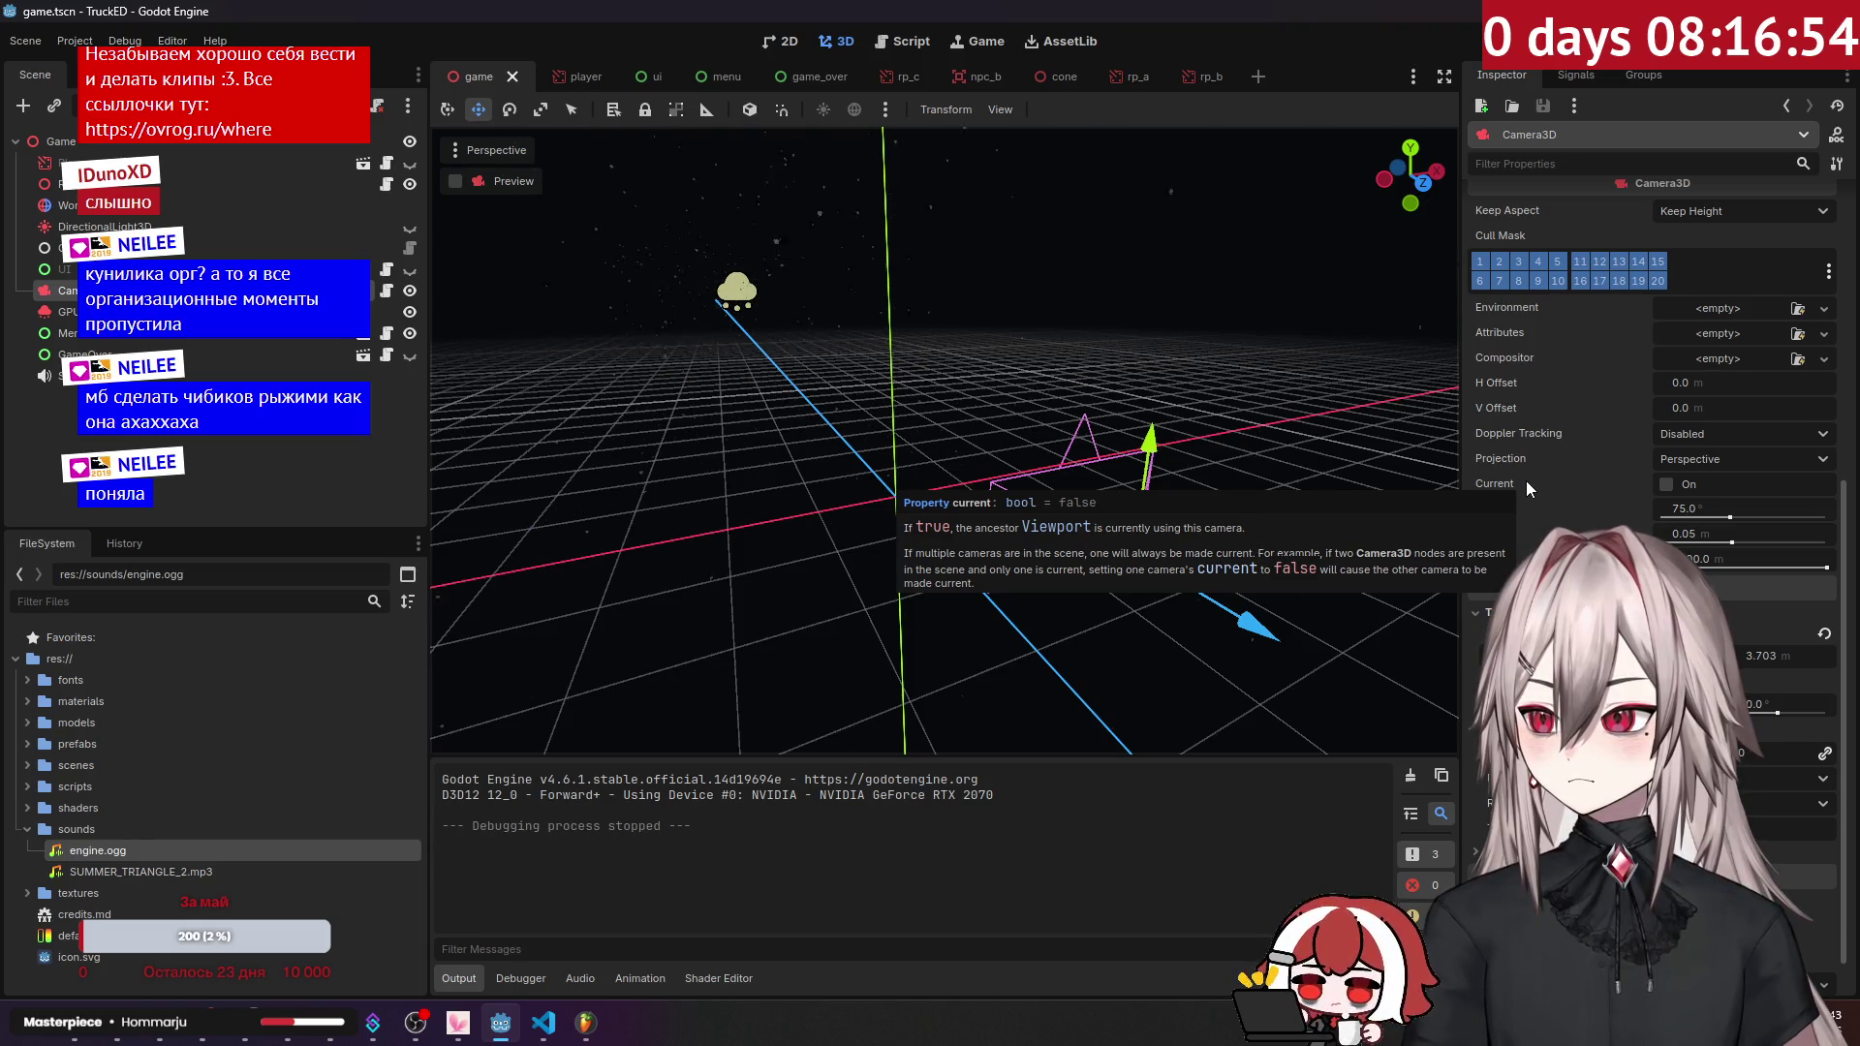
pyautogui.click(1665, 484)
pyautogui.click(634, 447)
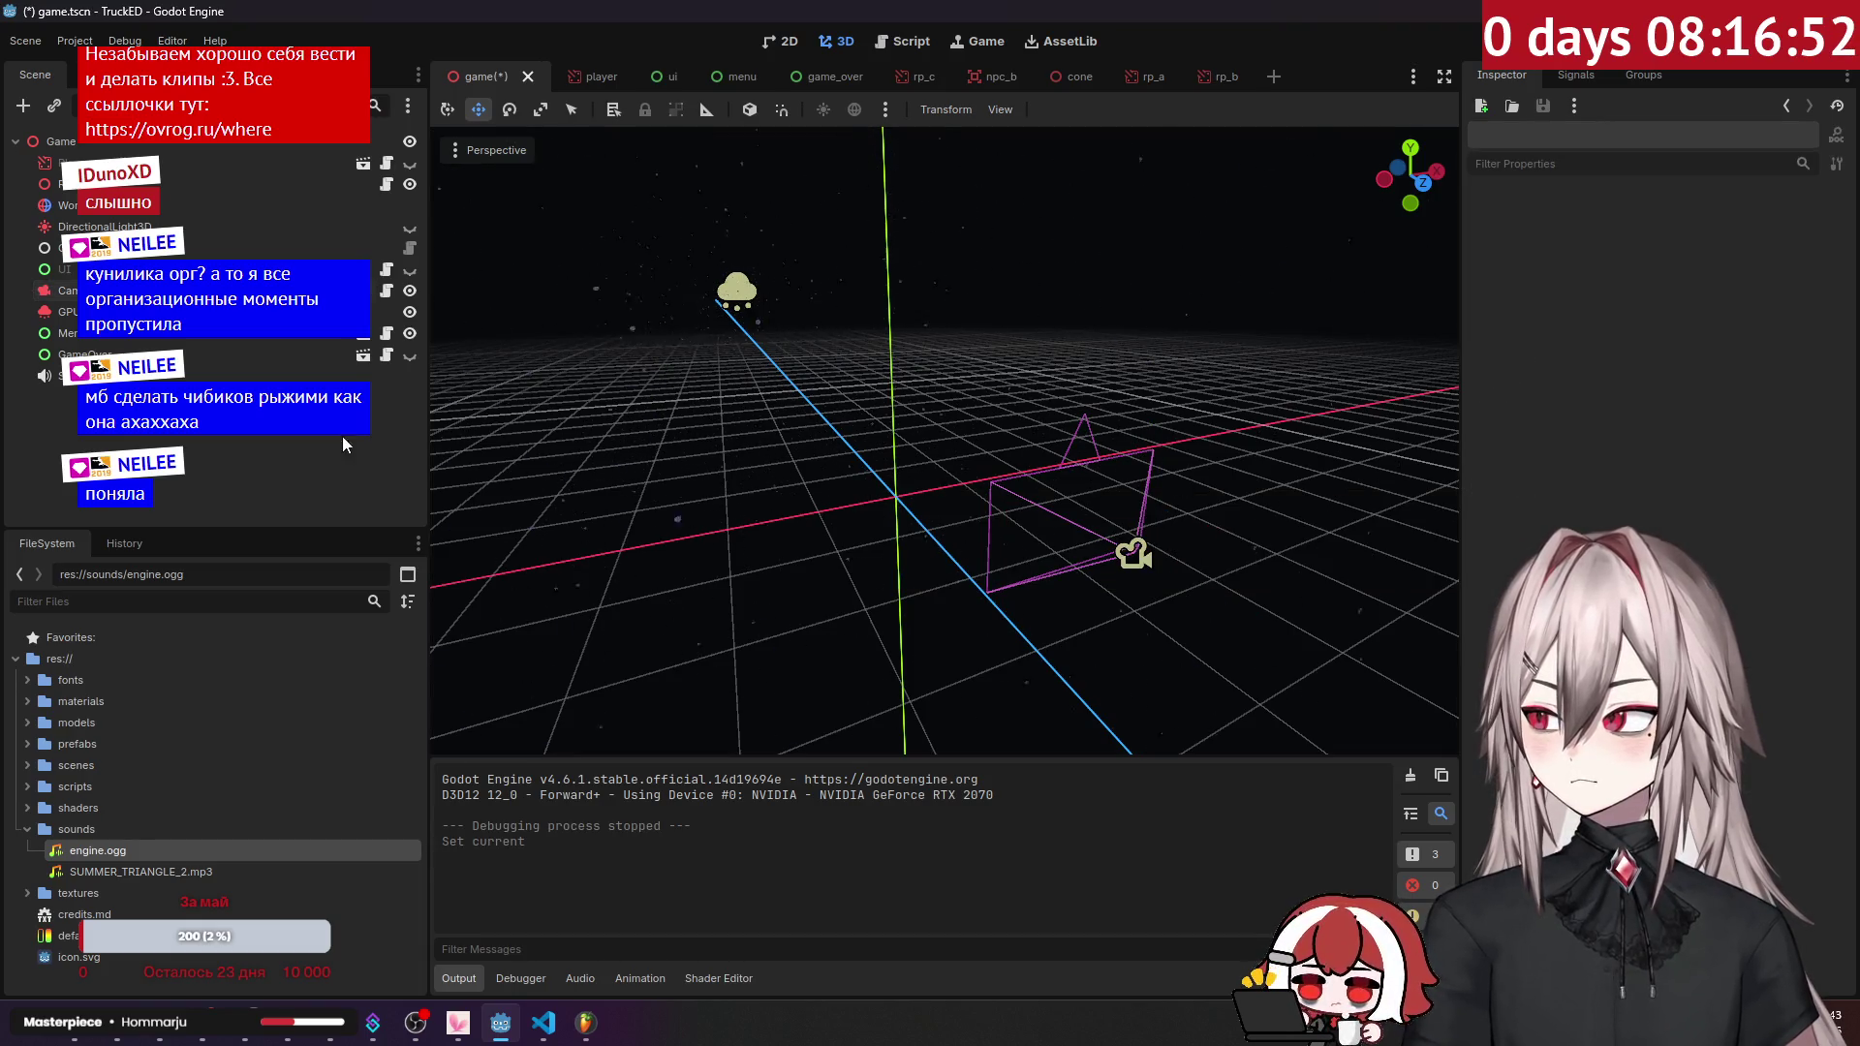
pyautogui.click(1133, 554)
pyautogui.click(1666, 484)
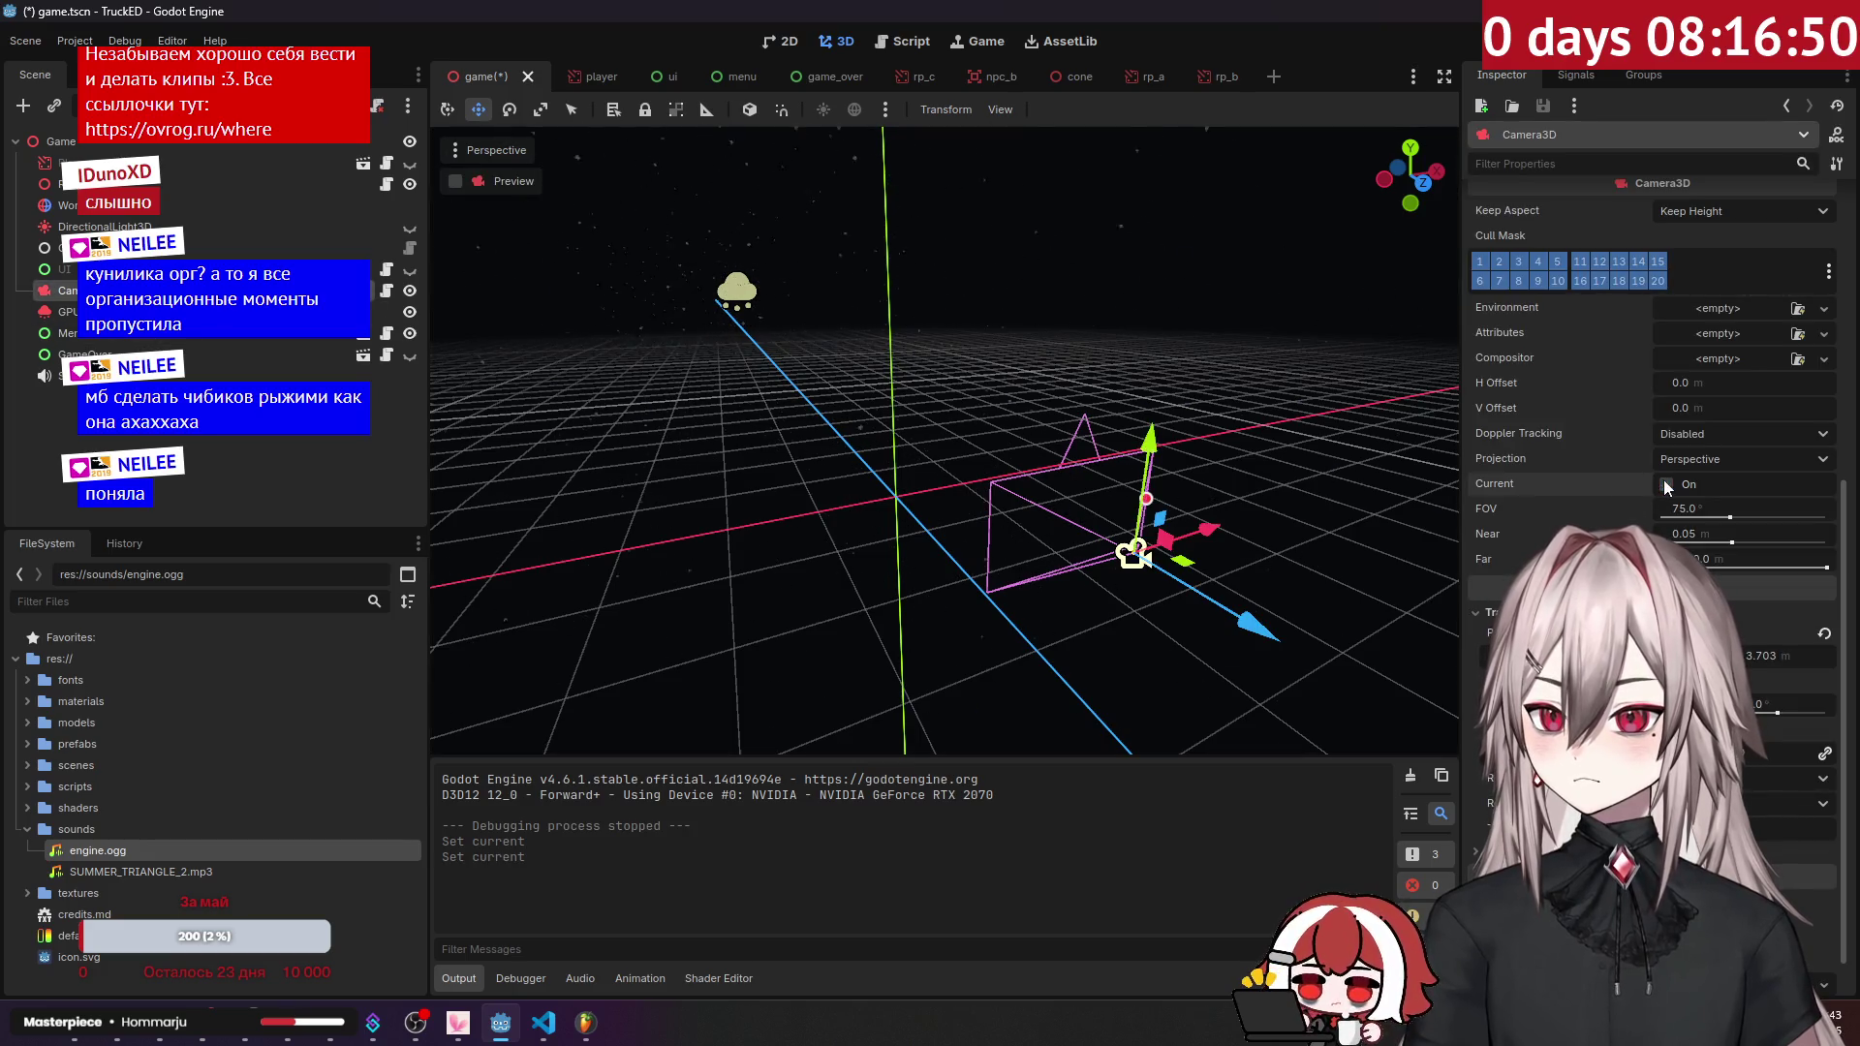
pyautogui.scroll(8, 1555, 467)
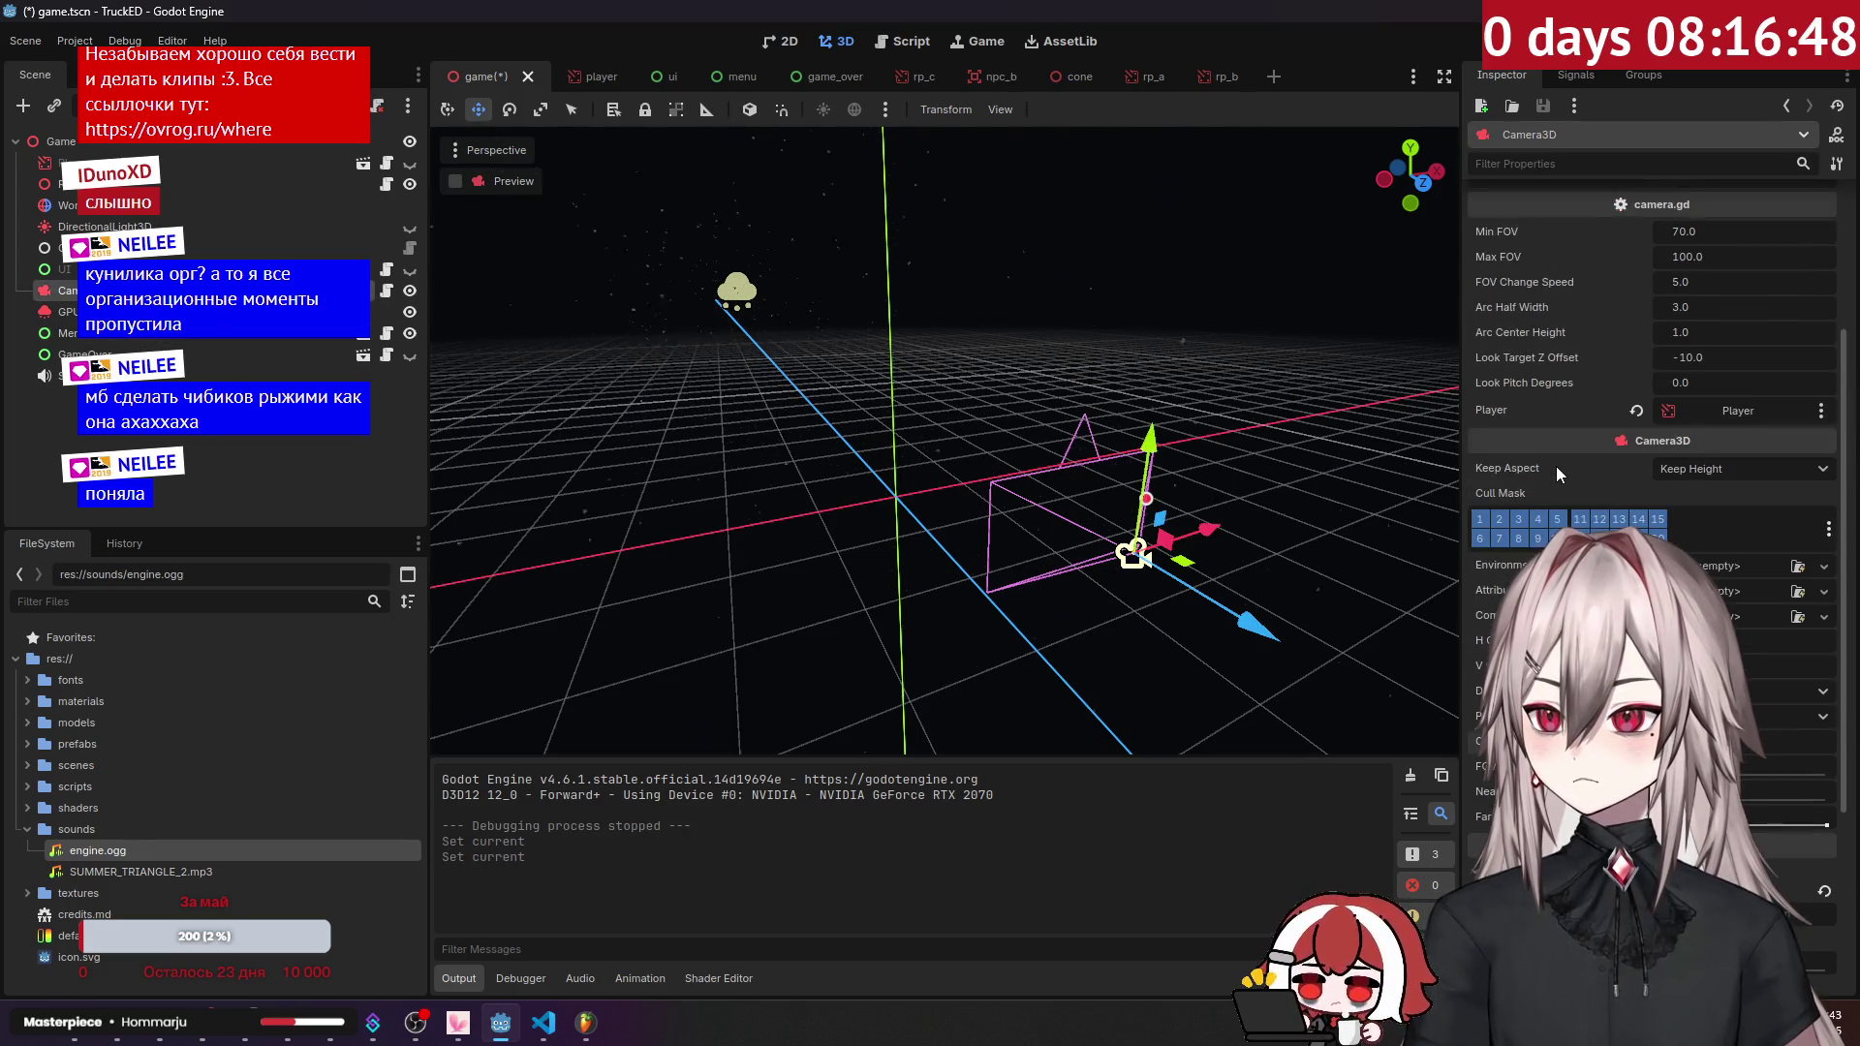
pyautogui.scroll(1, 1556, 467)
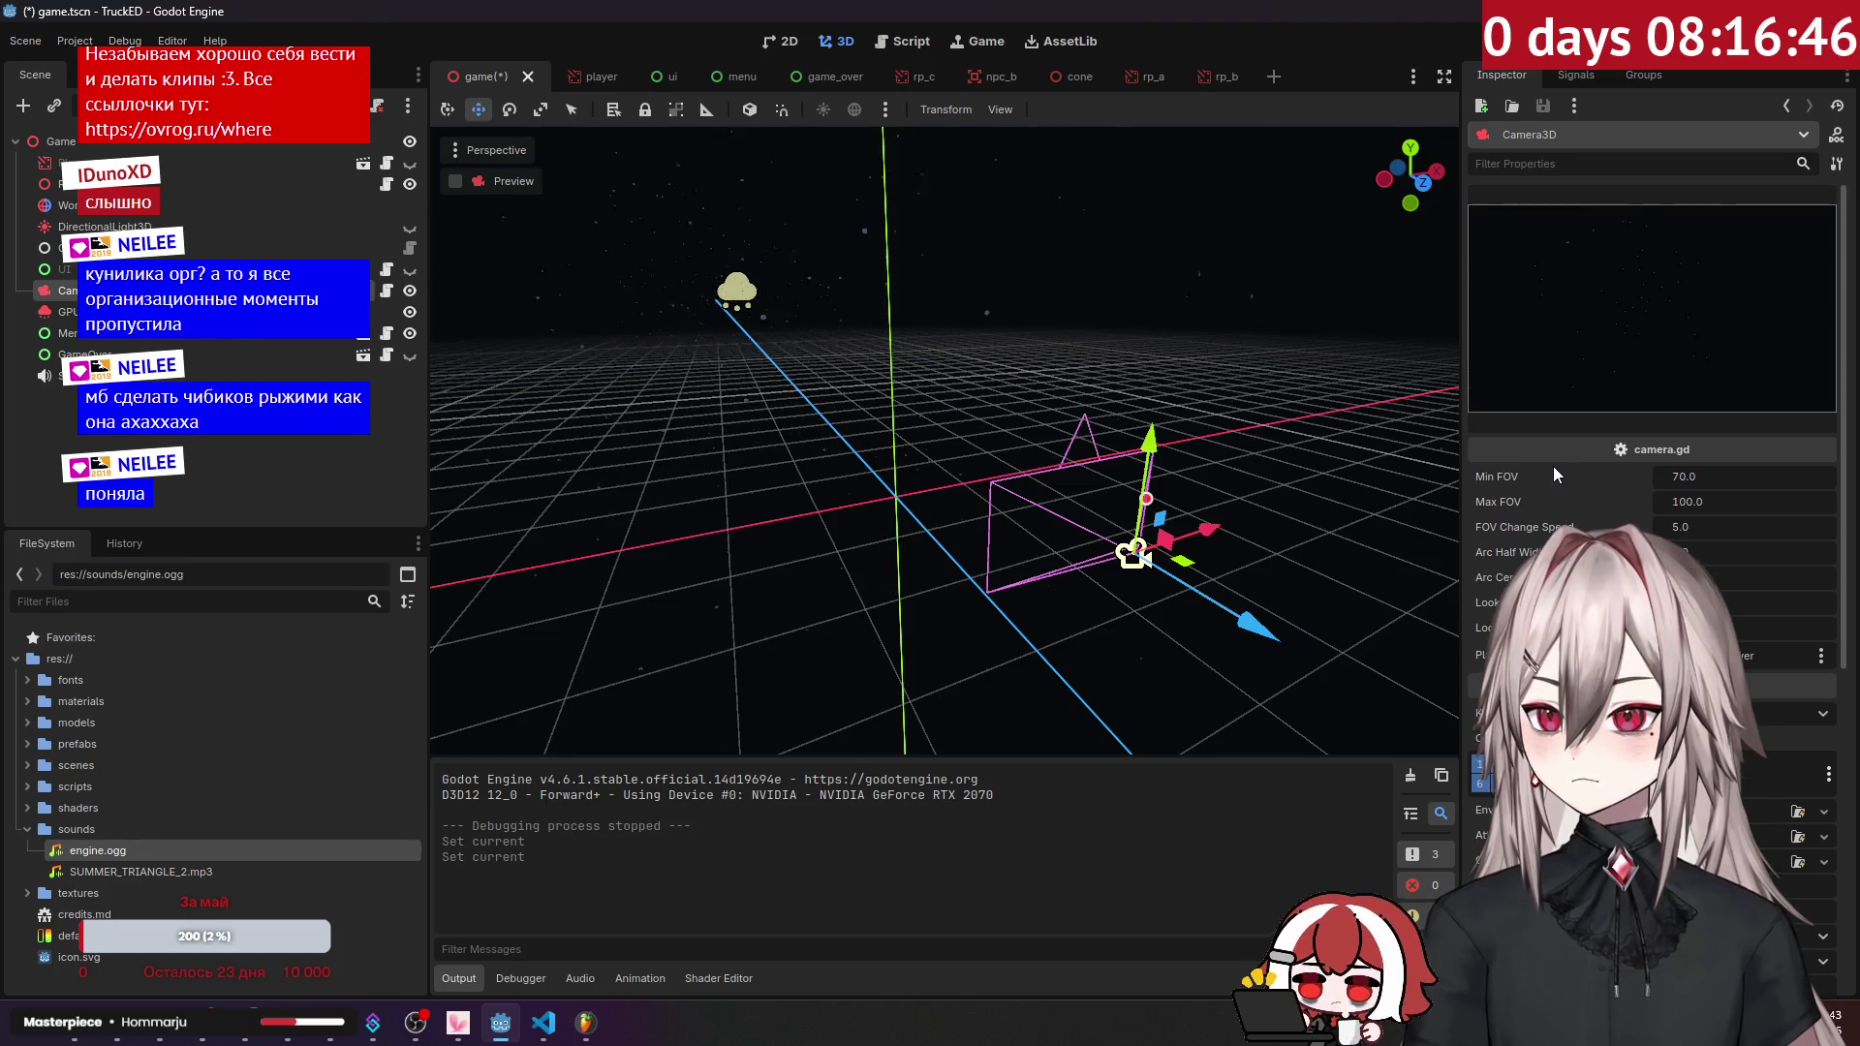
# Add an AudioListener3D under Camera3D, make it current, and run the game.
pyautogui.rightClick(231, 355)
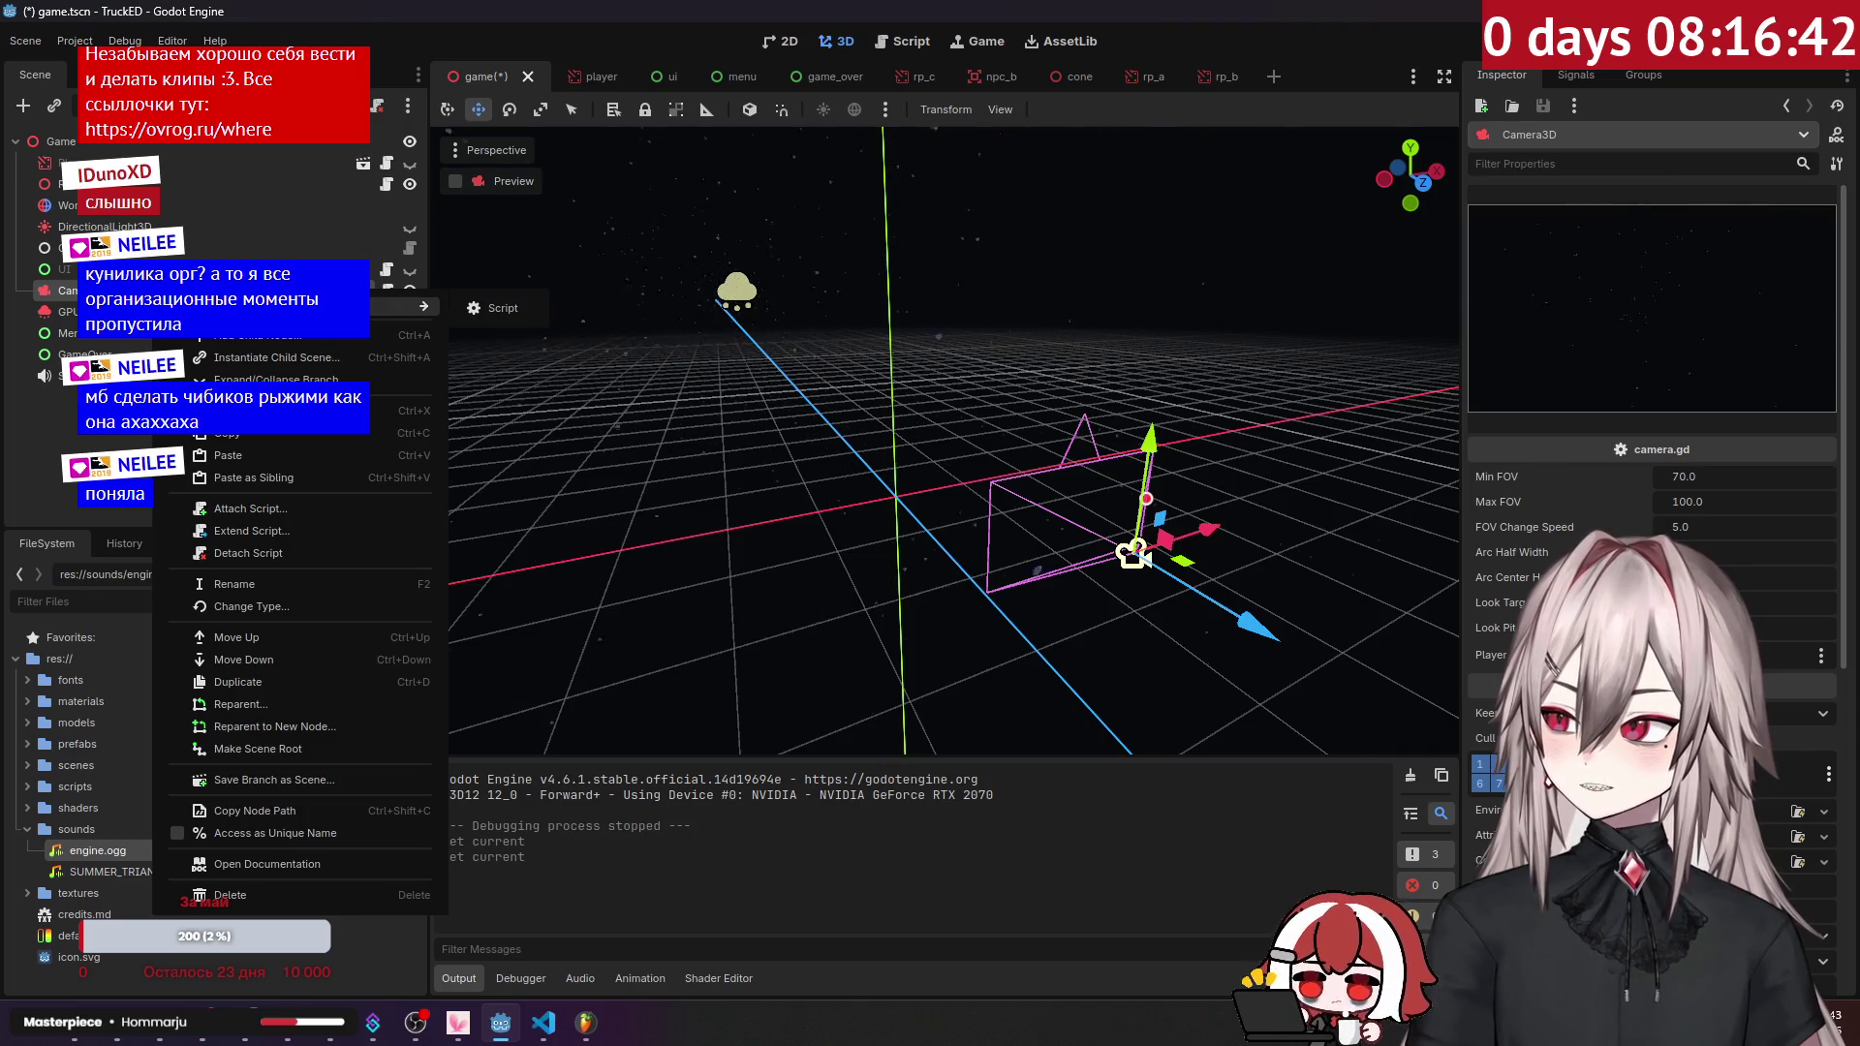
pyautogui.click(291, 335)
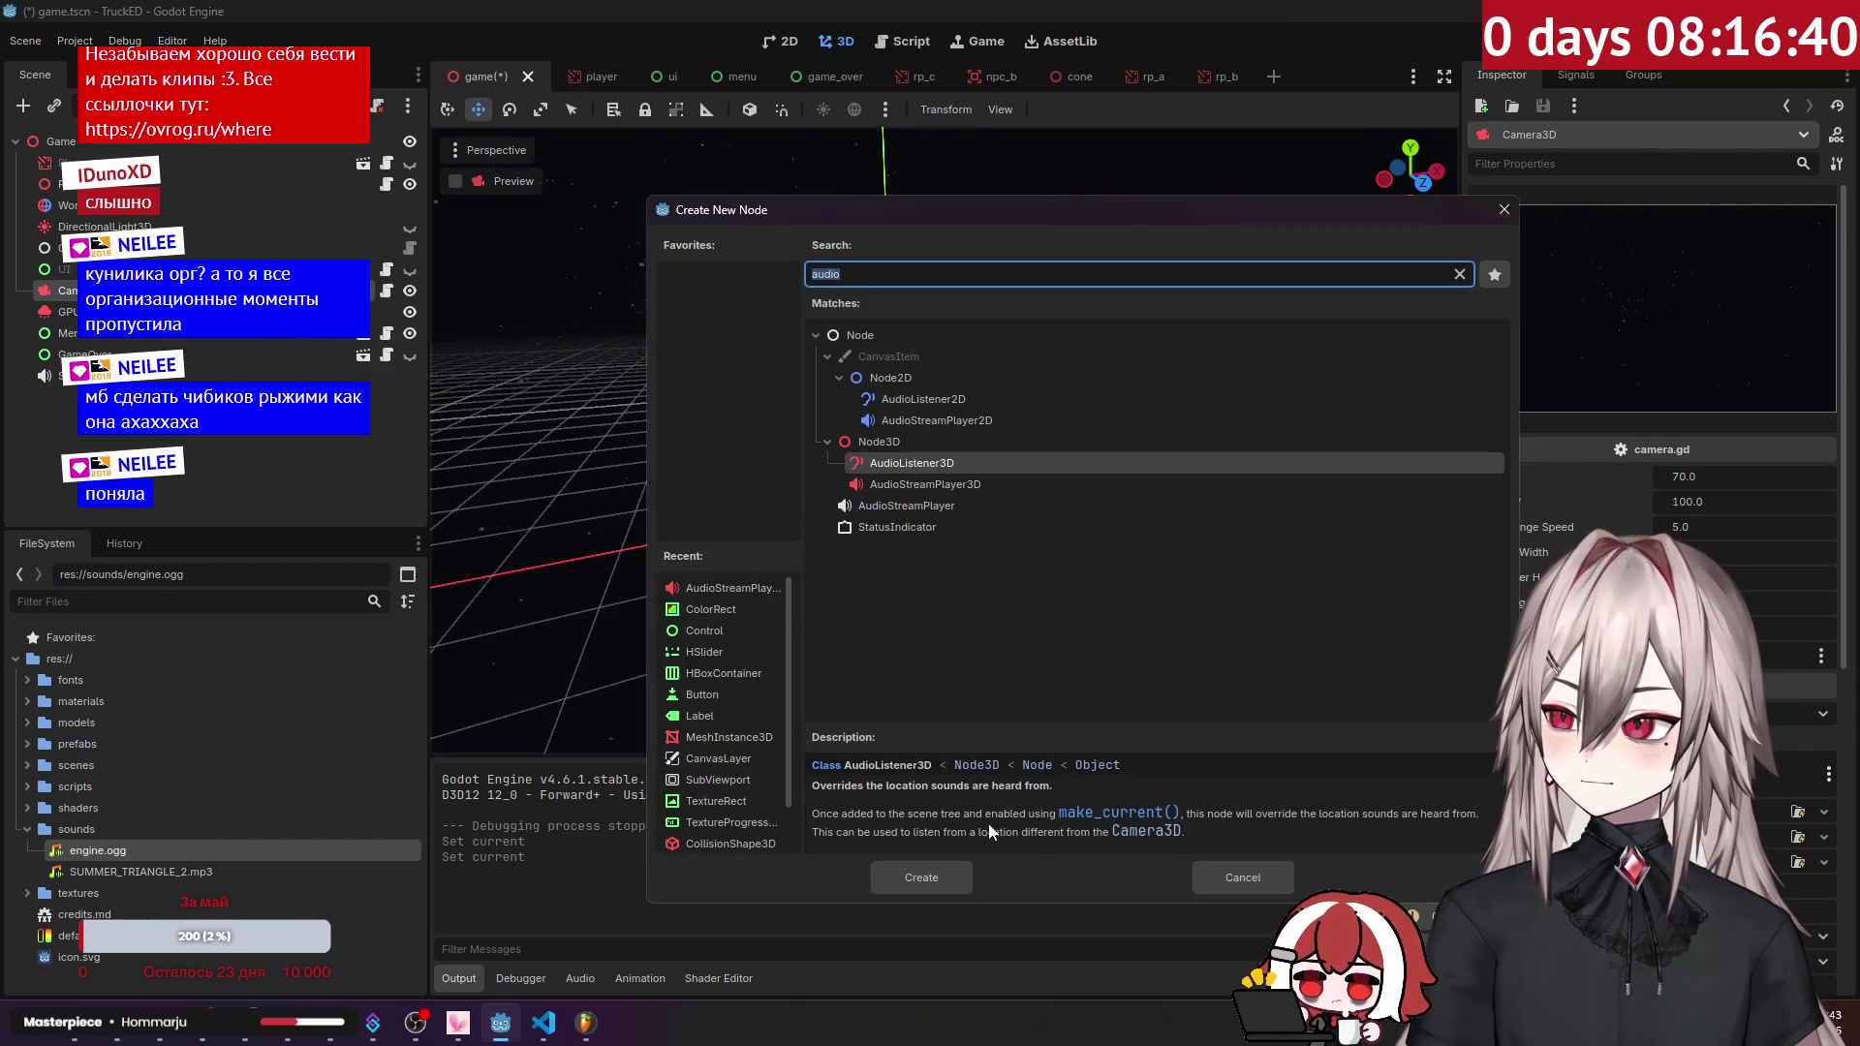
pyautogui.click(926, 877)
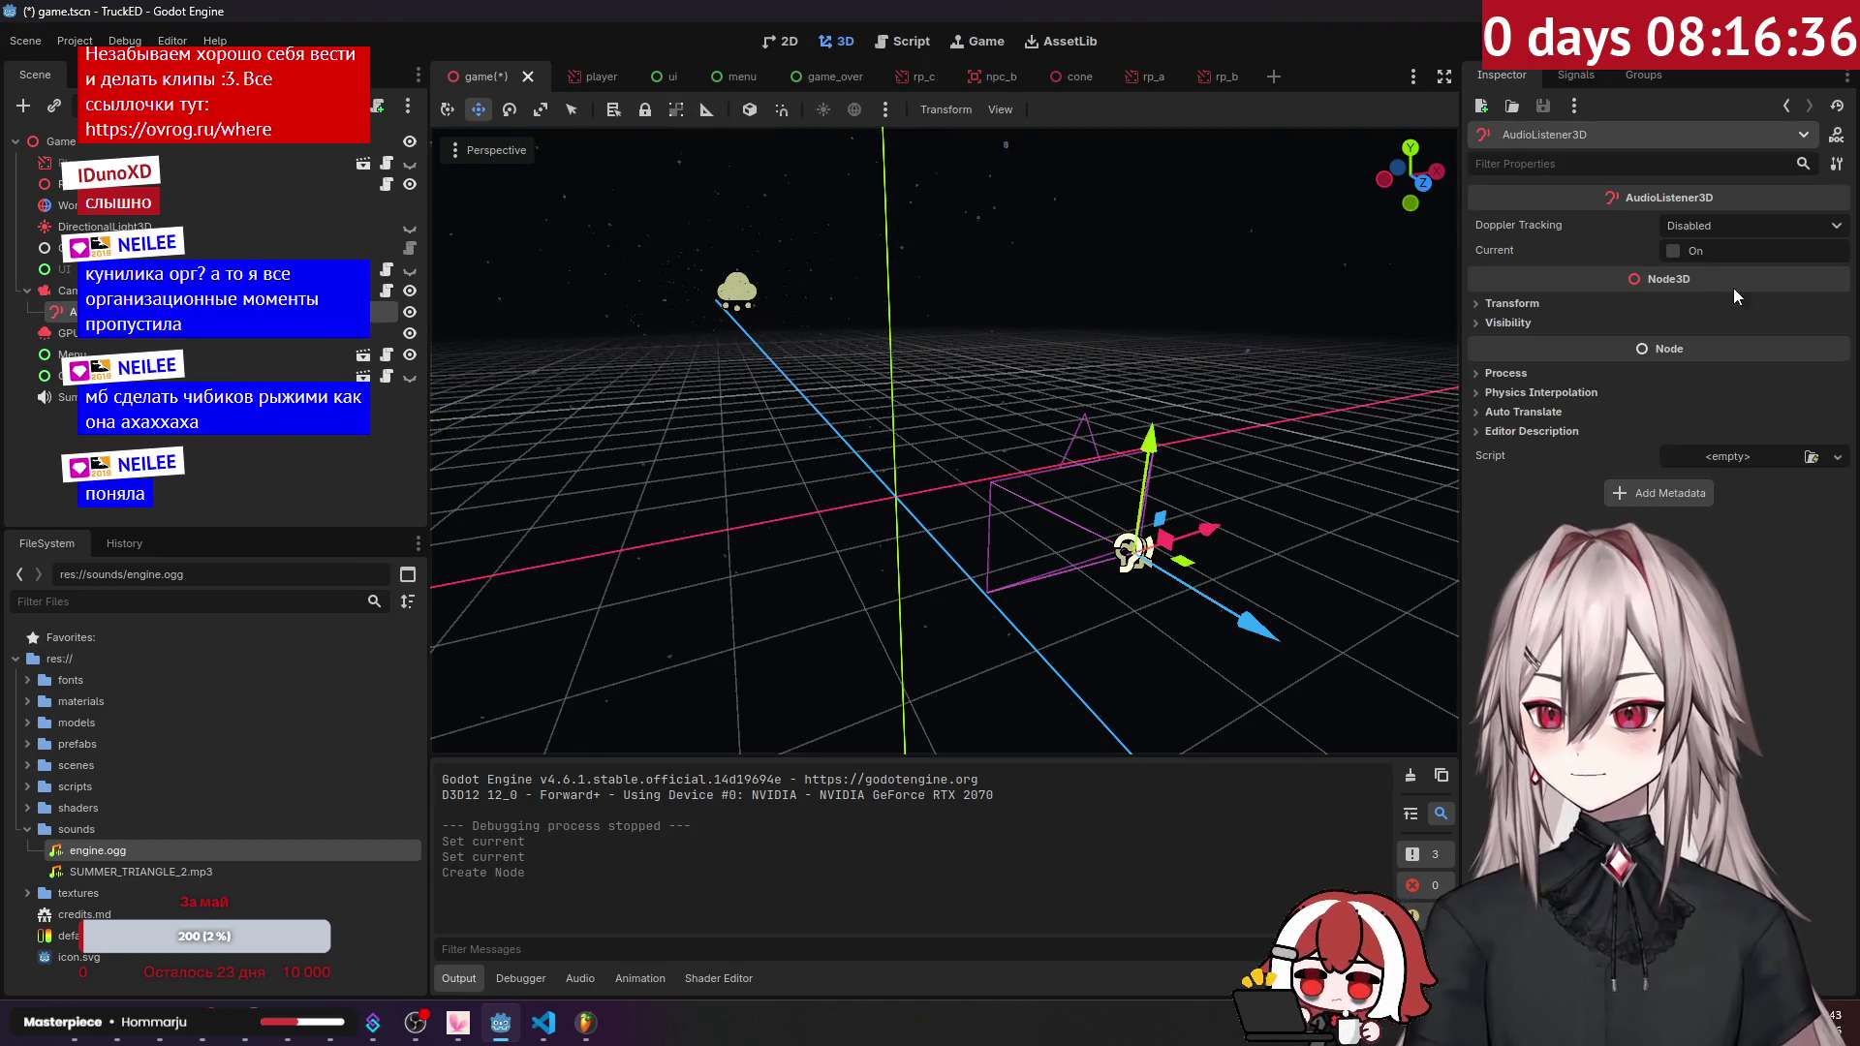
pyautogui.click(1683, 250)
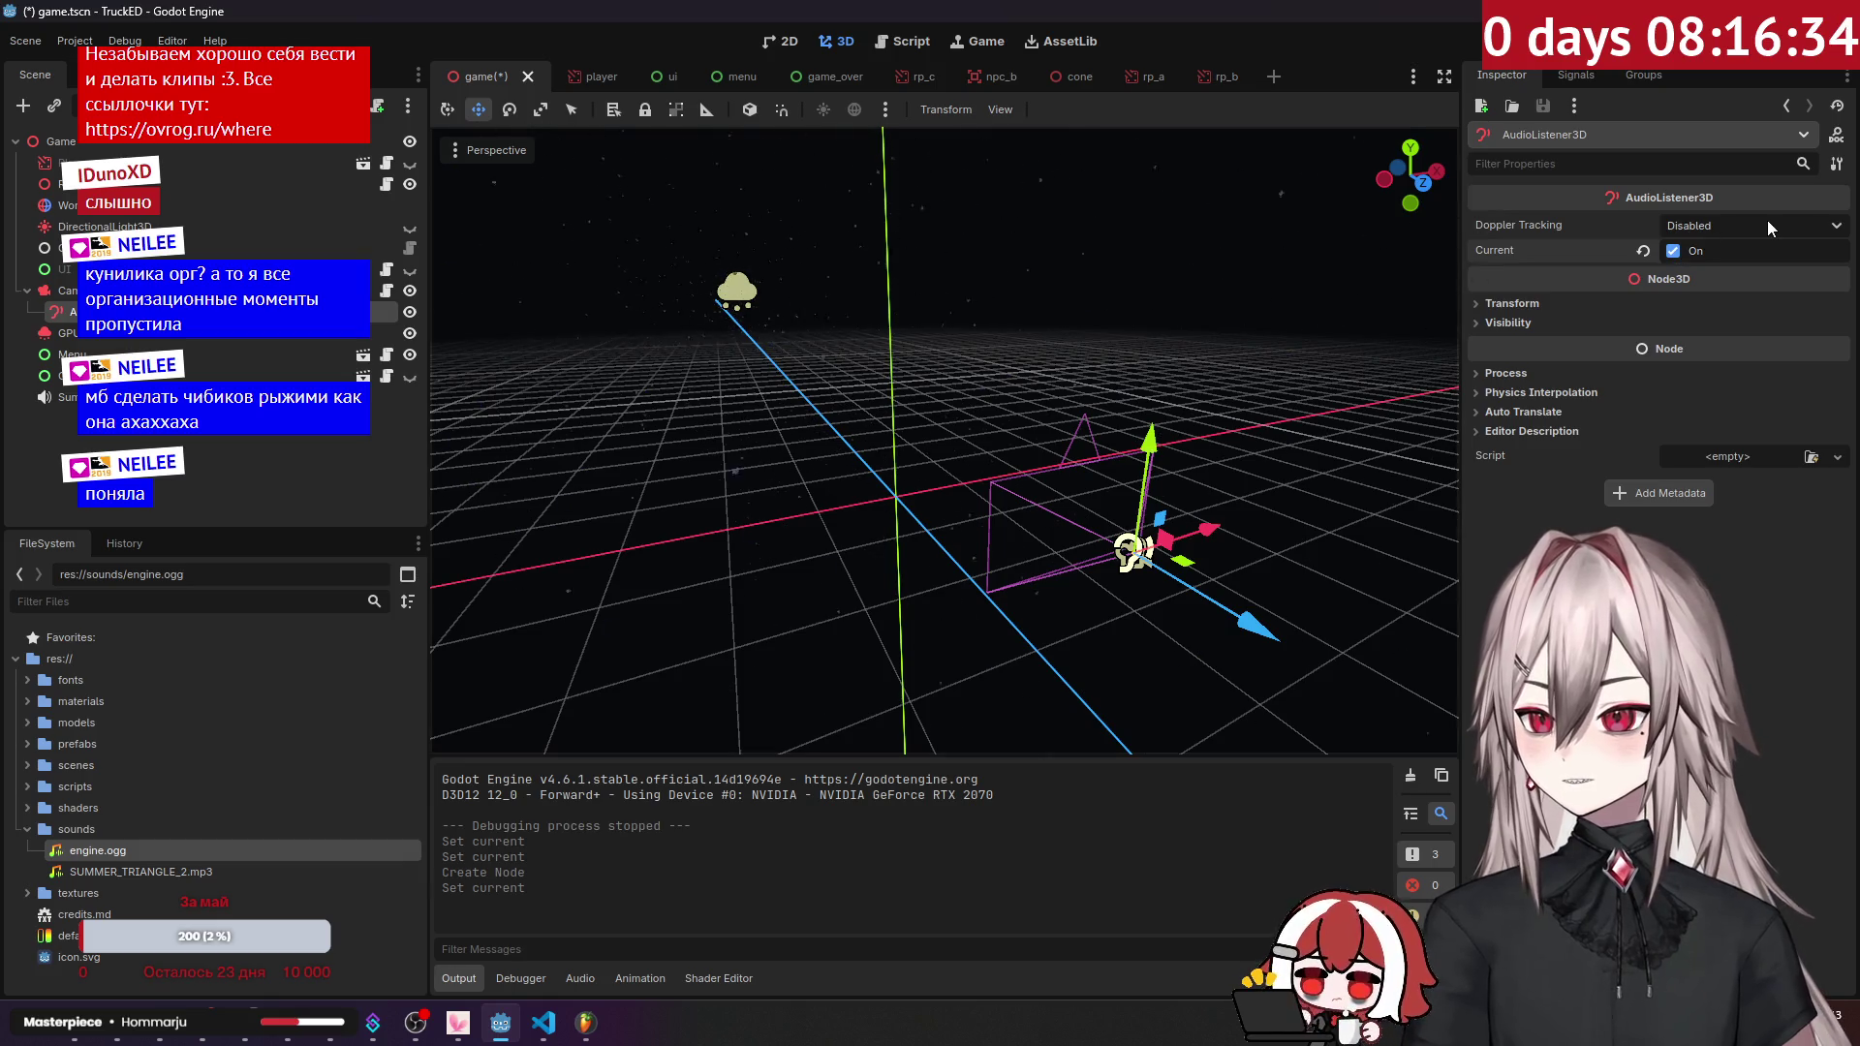
pyautogui.press('Escape')
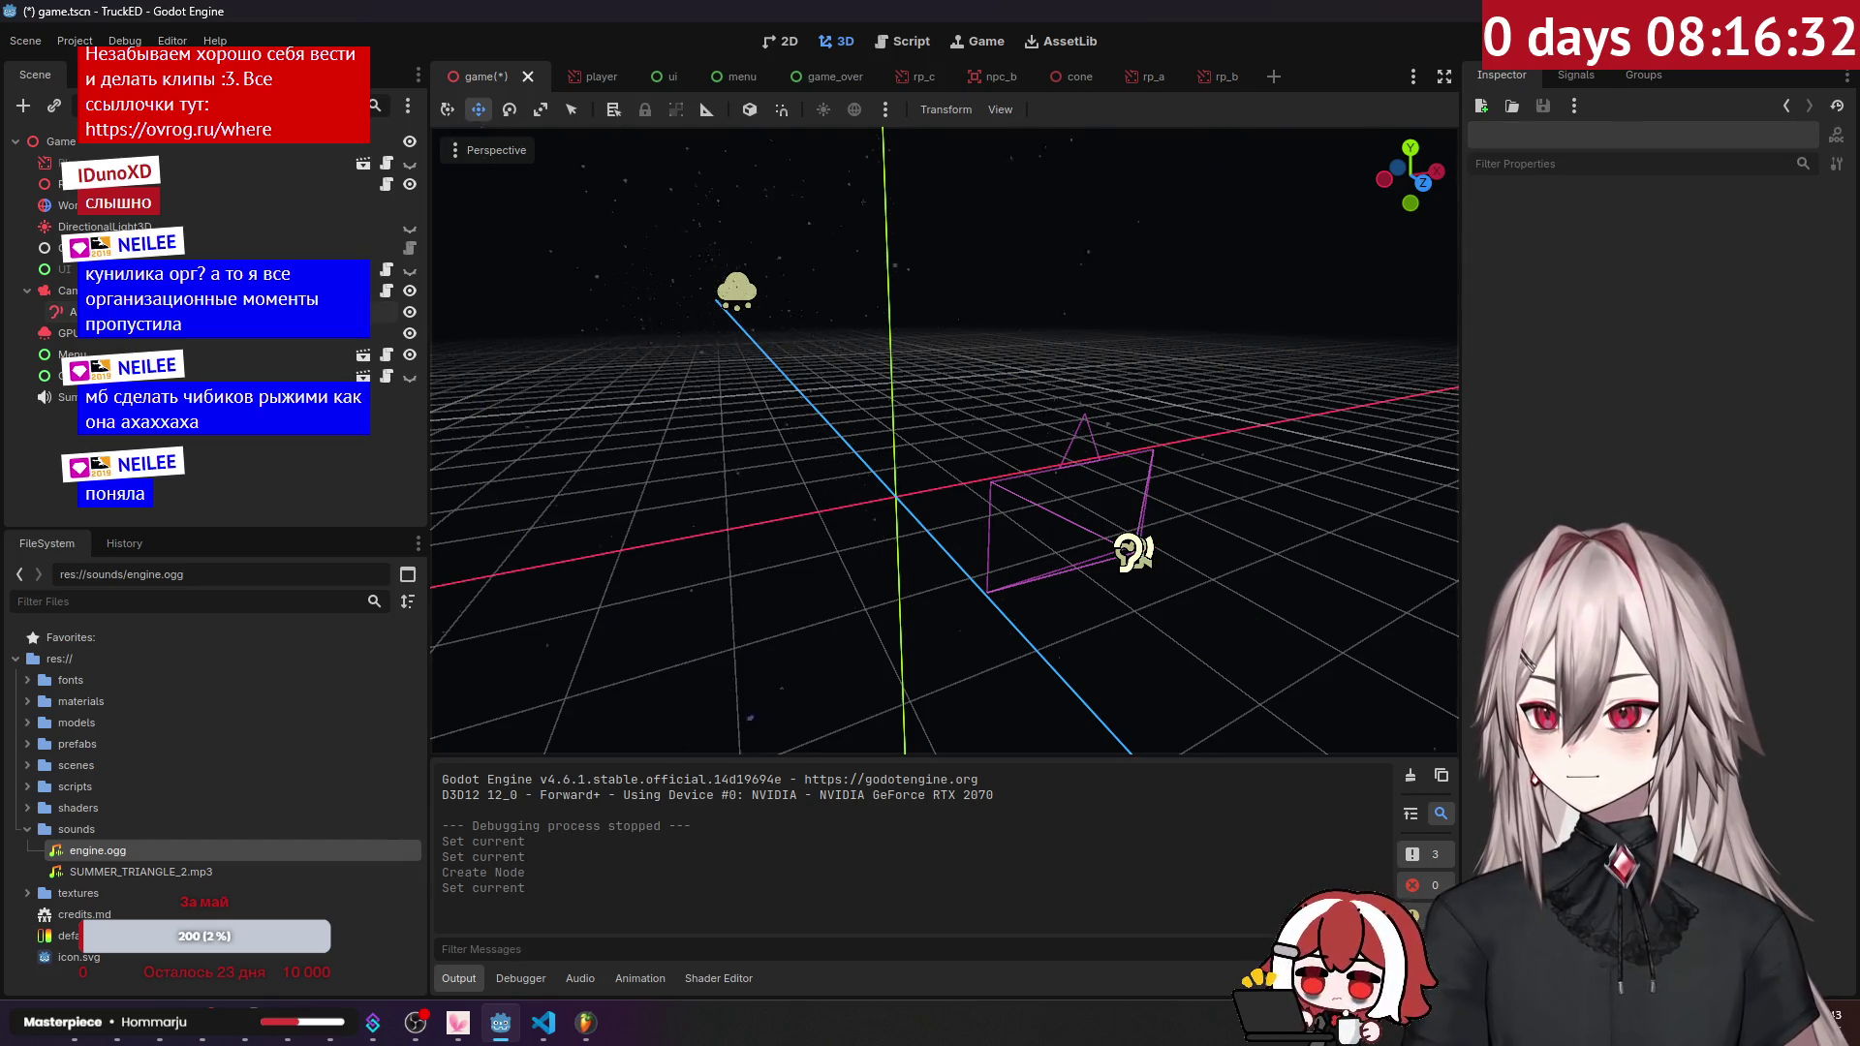
pyautogui.press('F5')
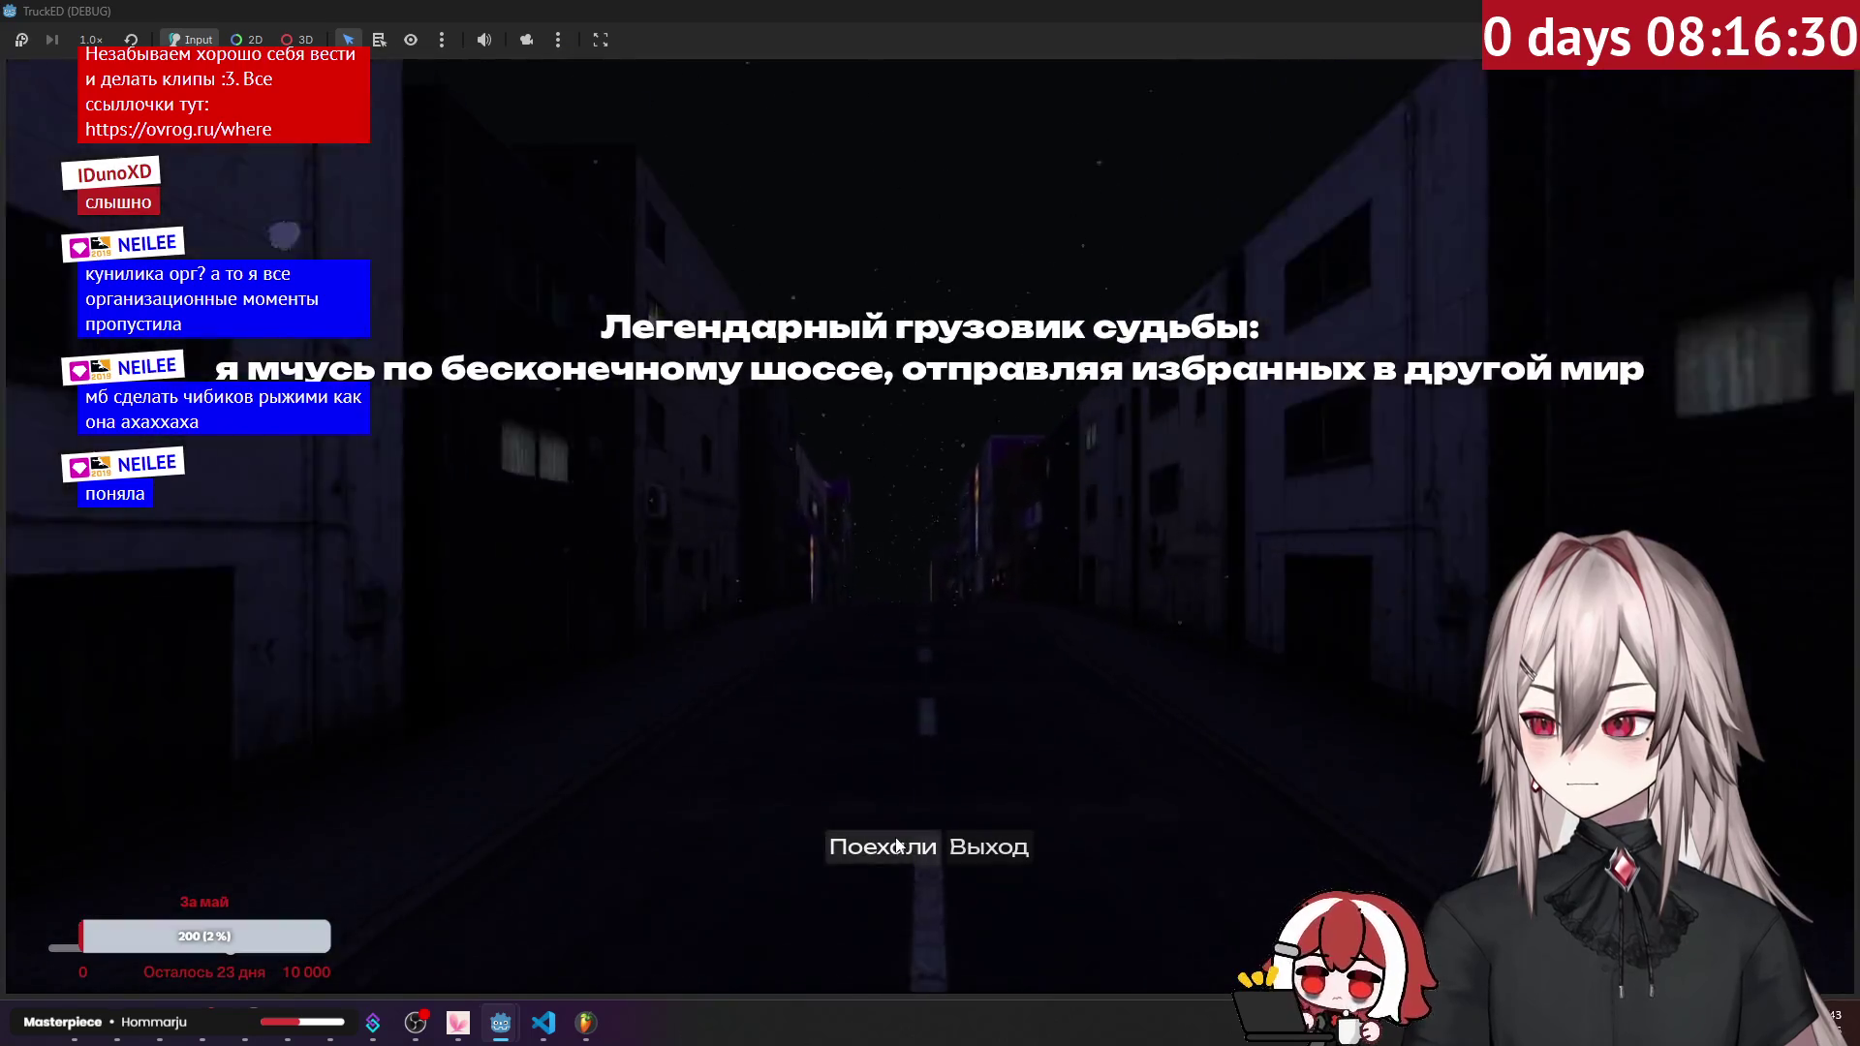
# Finish the test drive, then enable Autoplay on the engine sound and save the player scene.
pyautogui.click(897, 846)
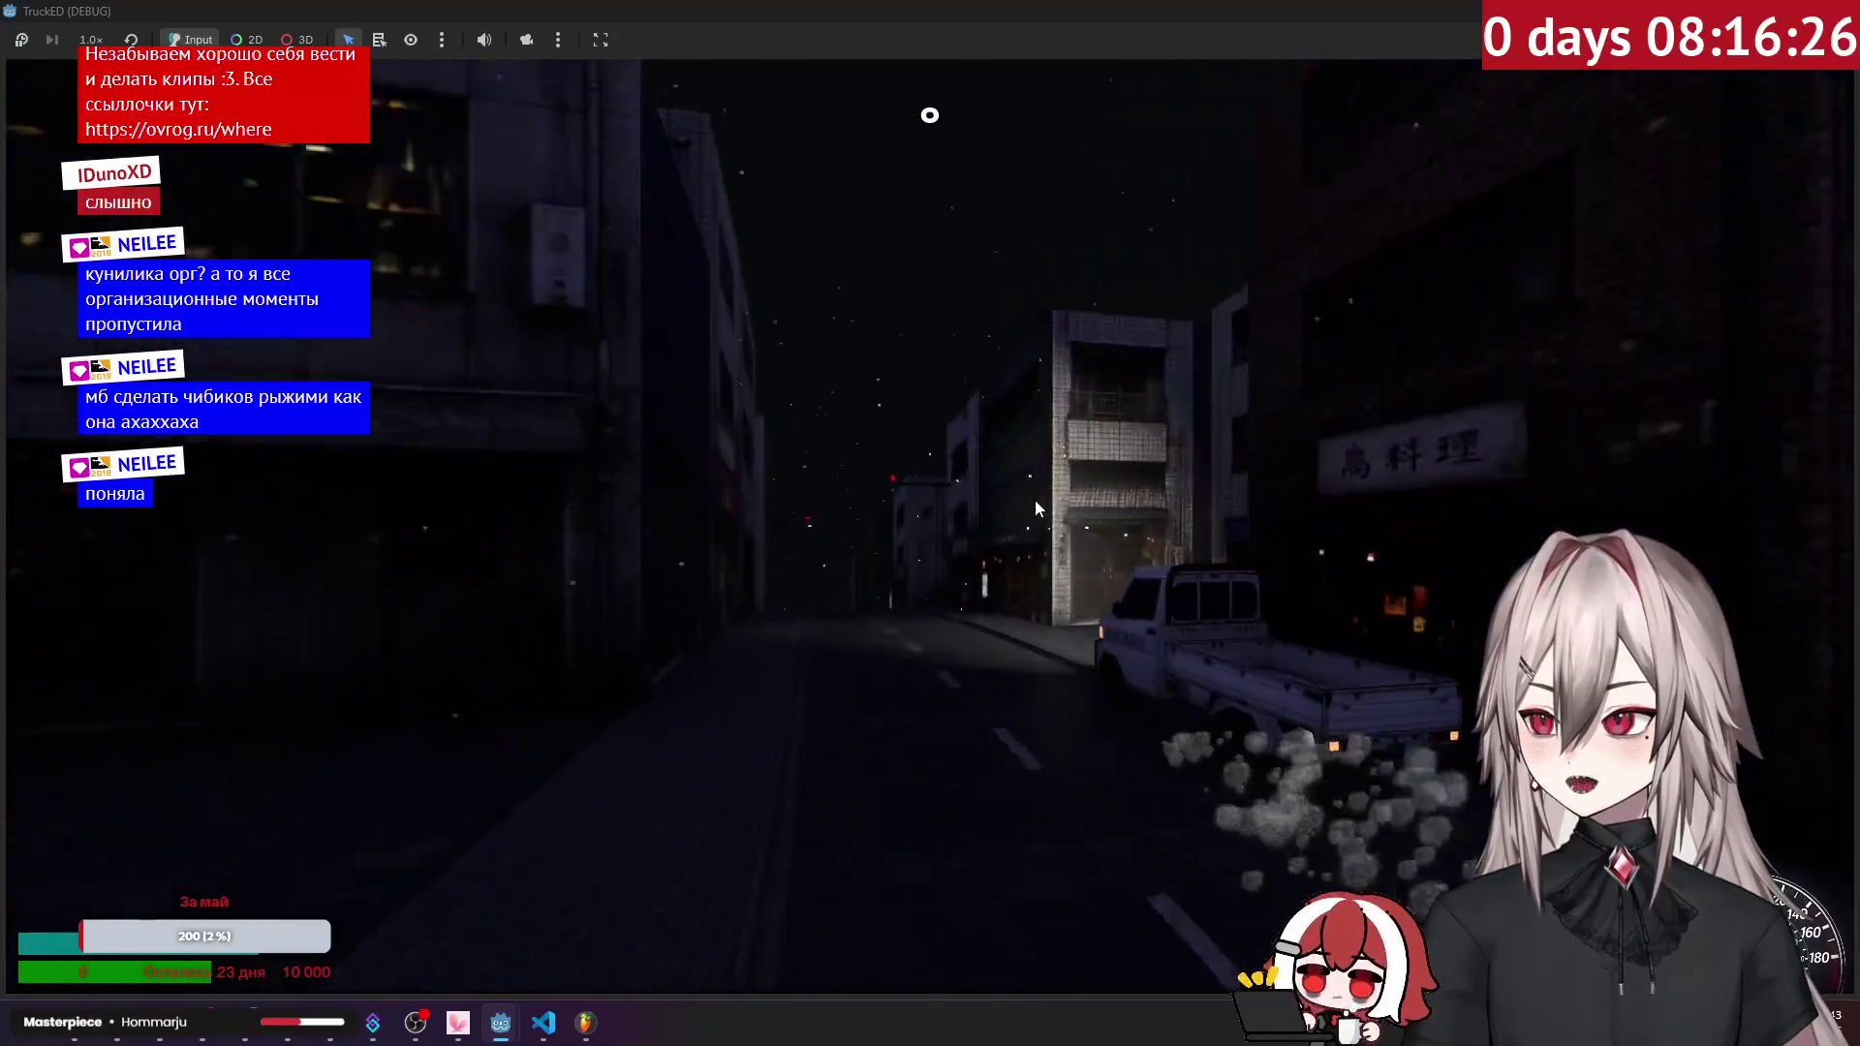
pyautogui.press('F8')
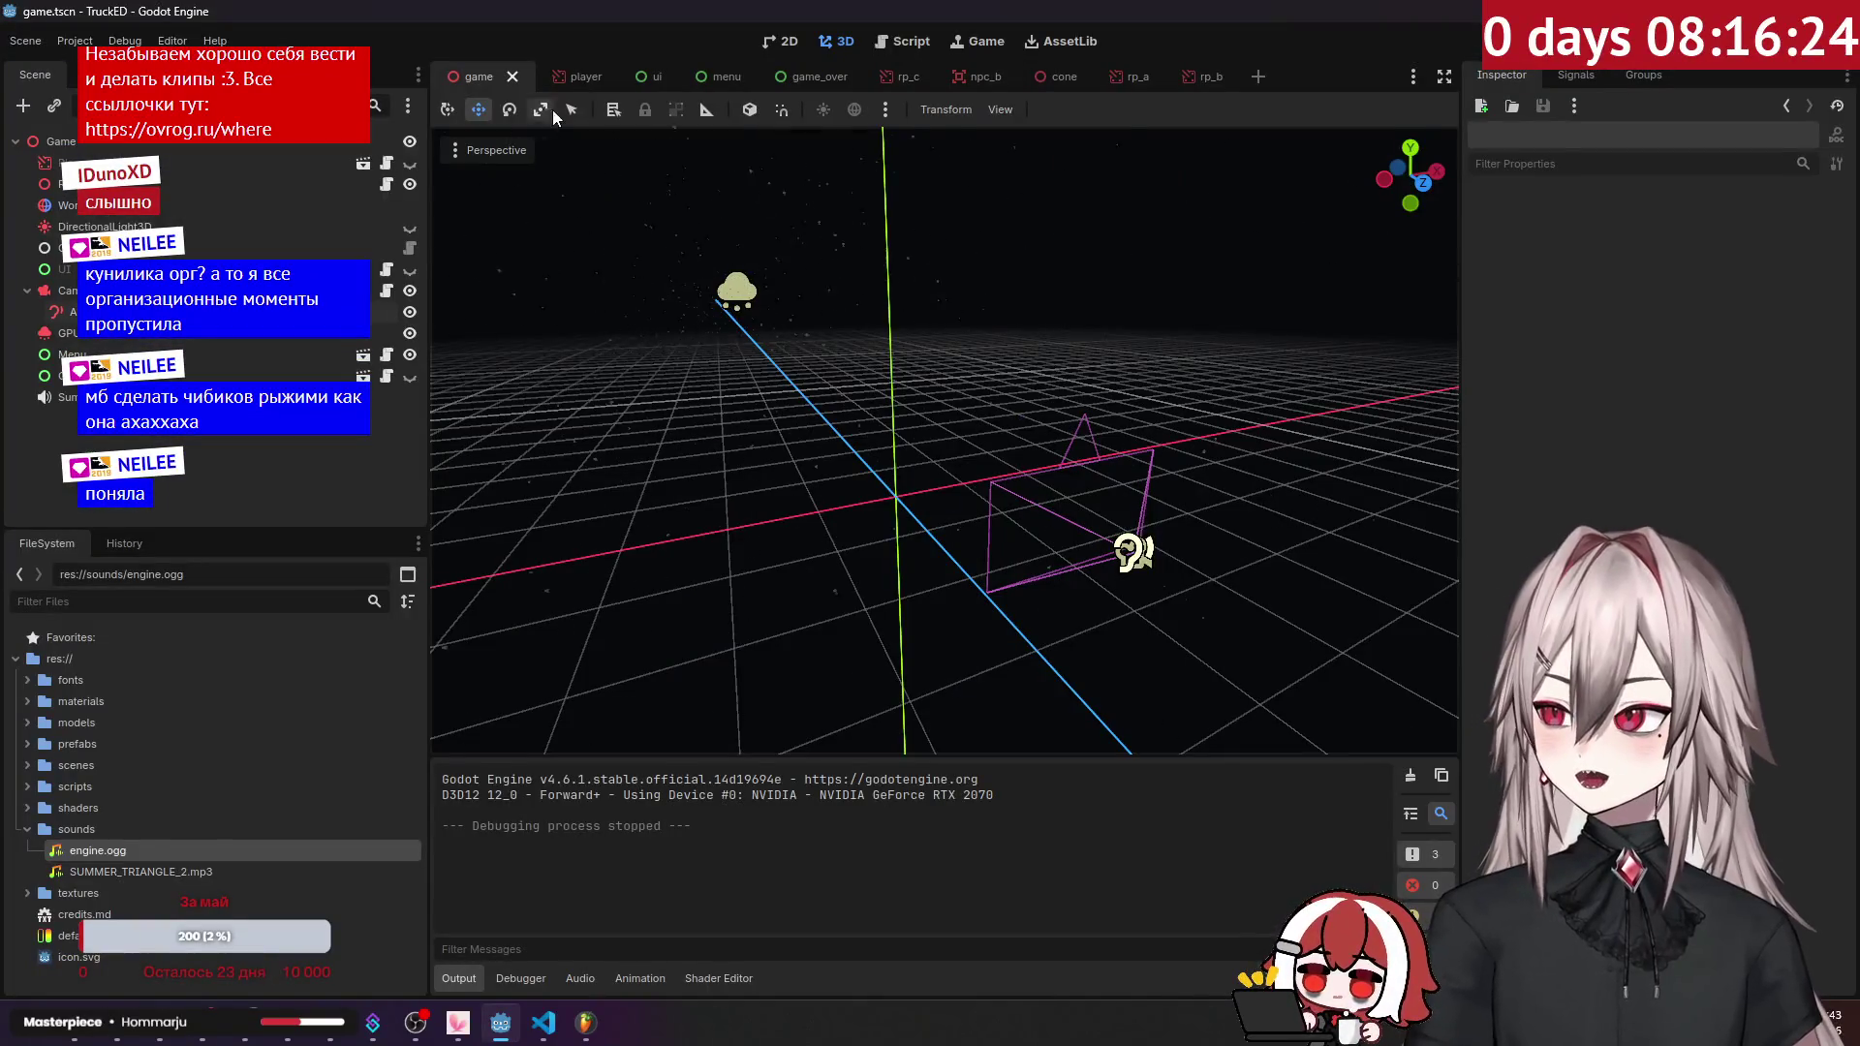
pyautogui.click(572, 76)
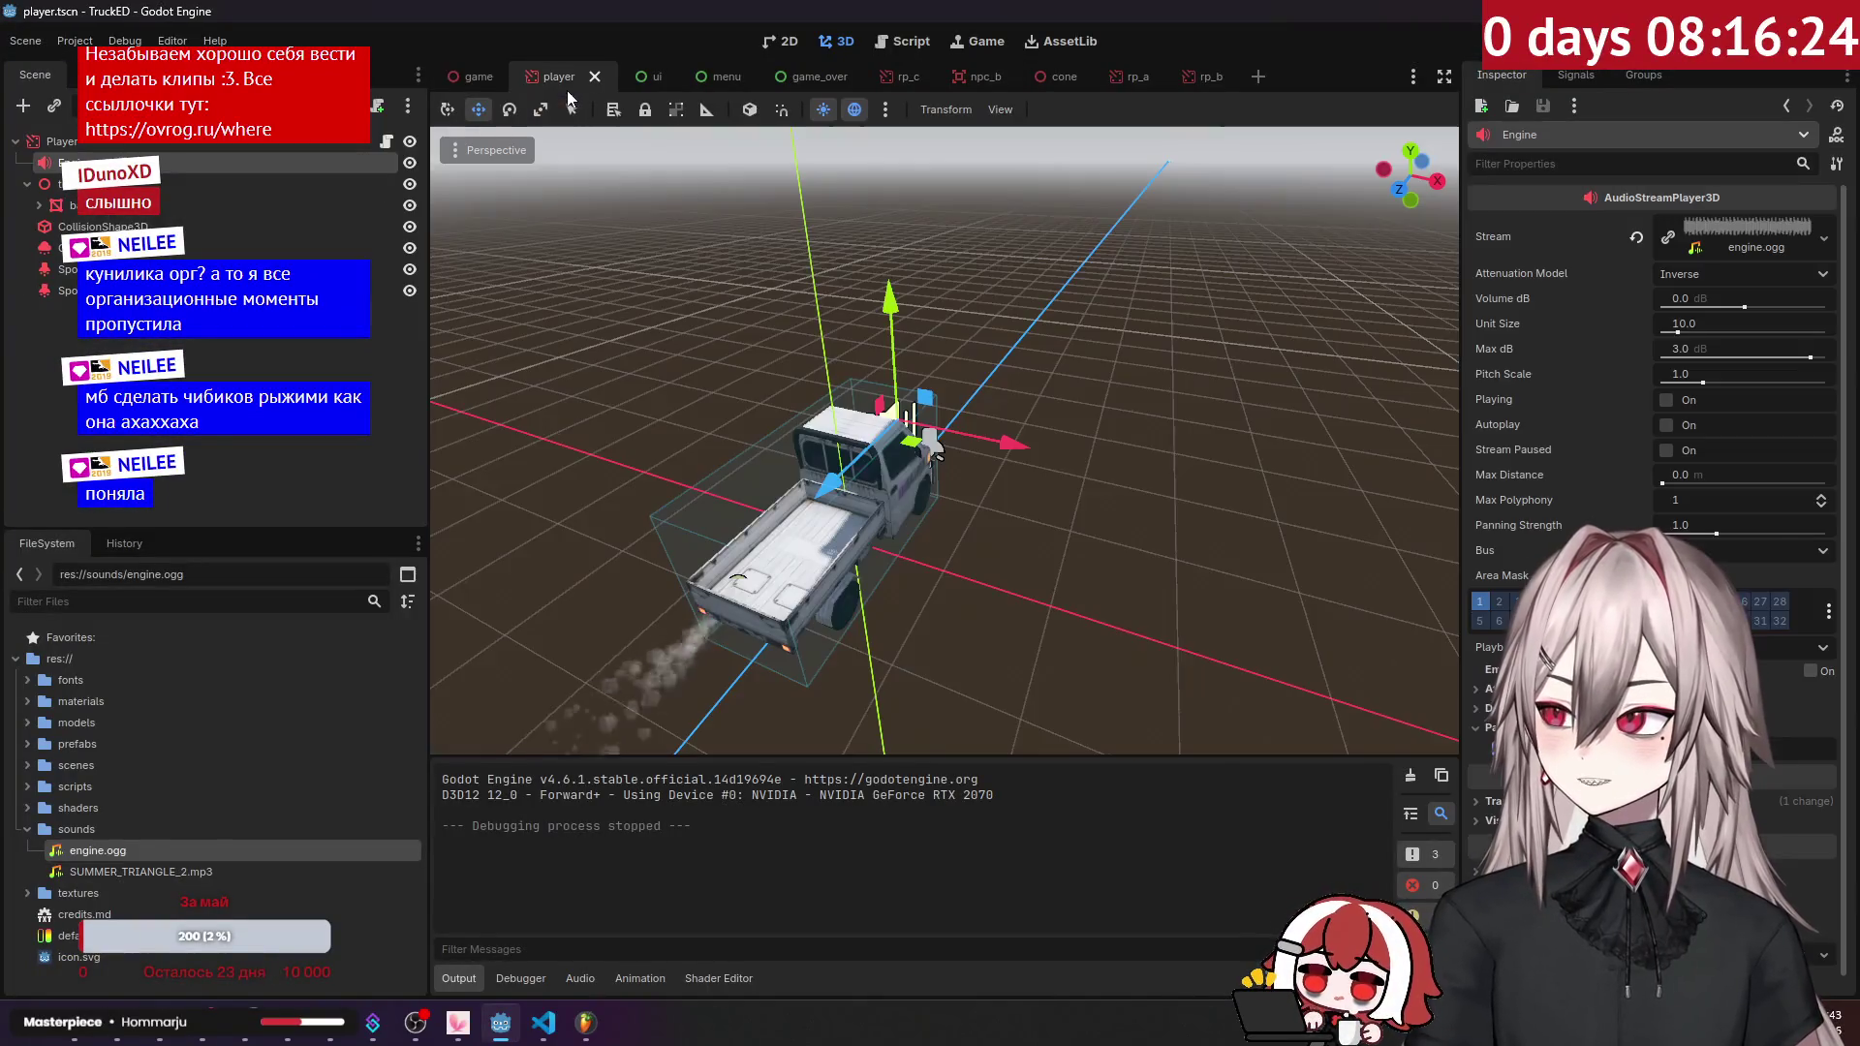
pyautogui.click(1667, 425)
pyautogui.click(469, 165)
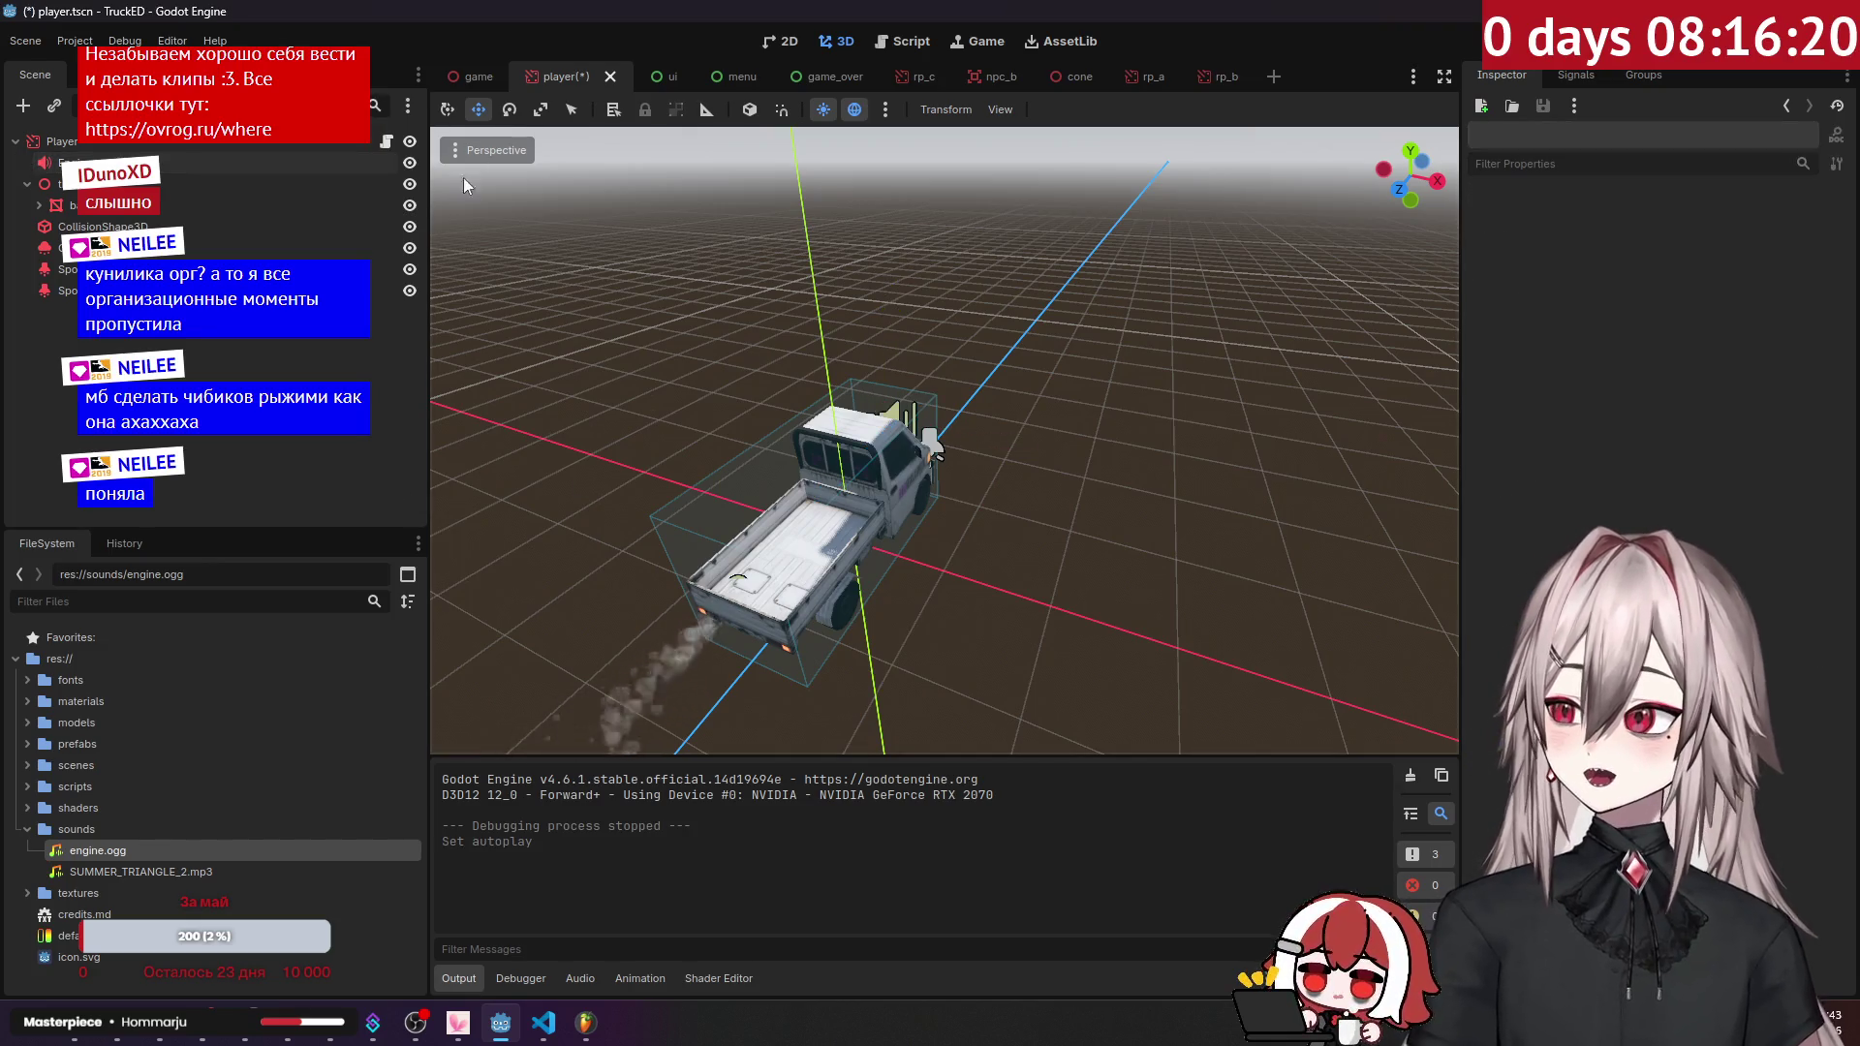
pyautogui.hotkey('ctrl', 's')
# Delete the AudioListener3D from the game scene, then save, run and start playing.
pyautogui.click(478, 77)
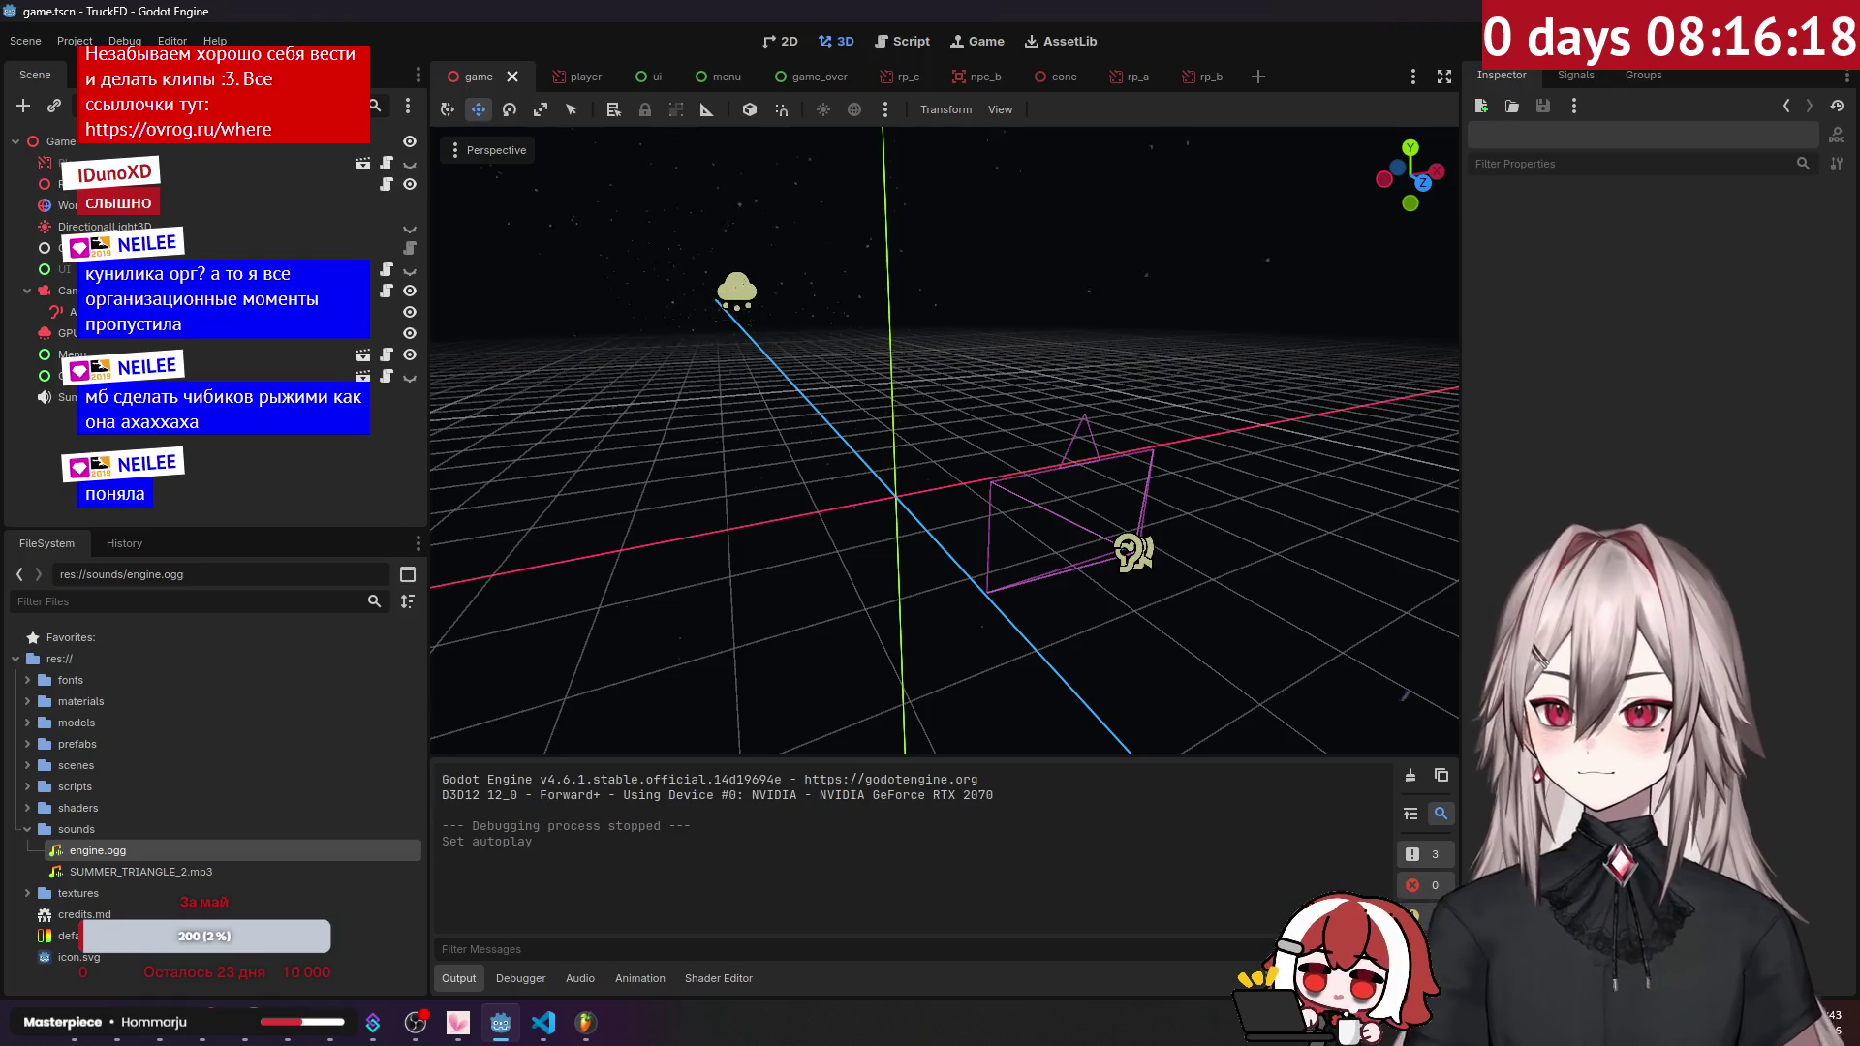
pyautogui.click(193, 311)
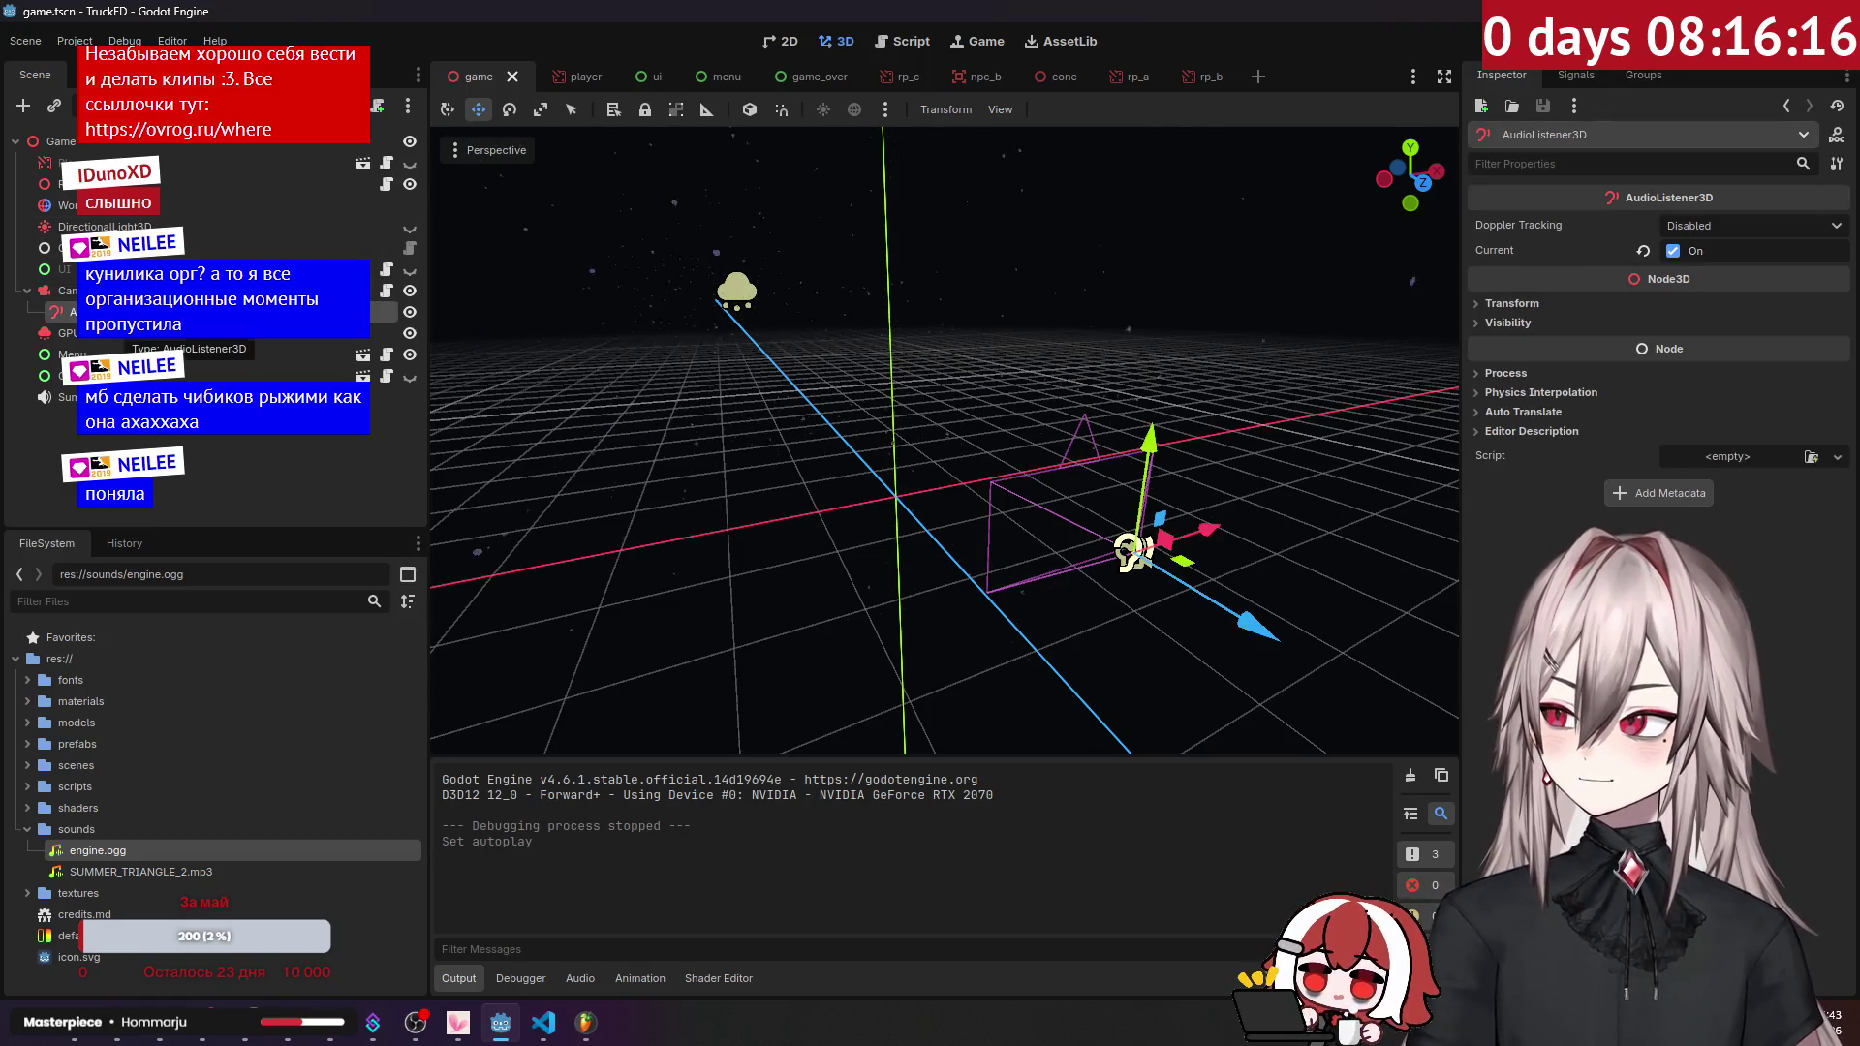
pyautogui.press('Delete')
pyautogui.press('F5')
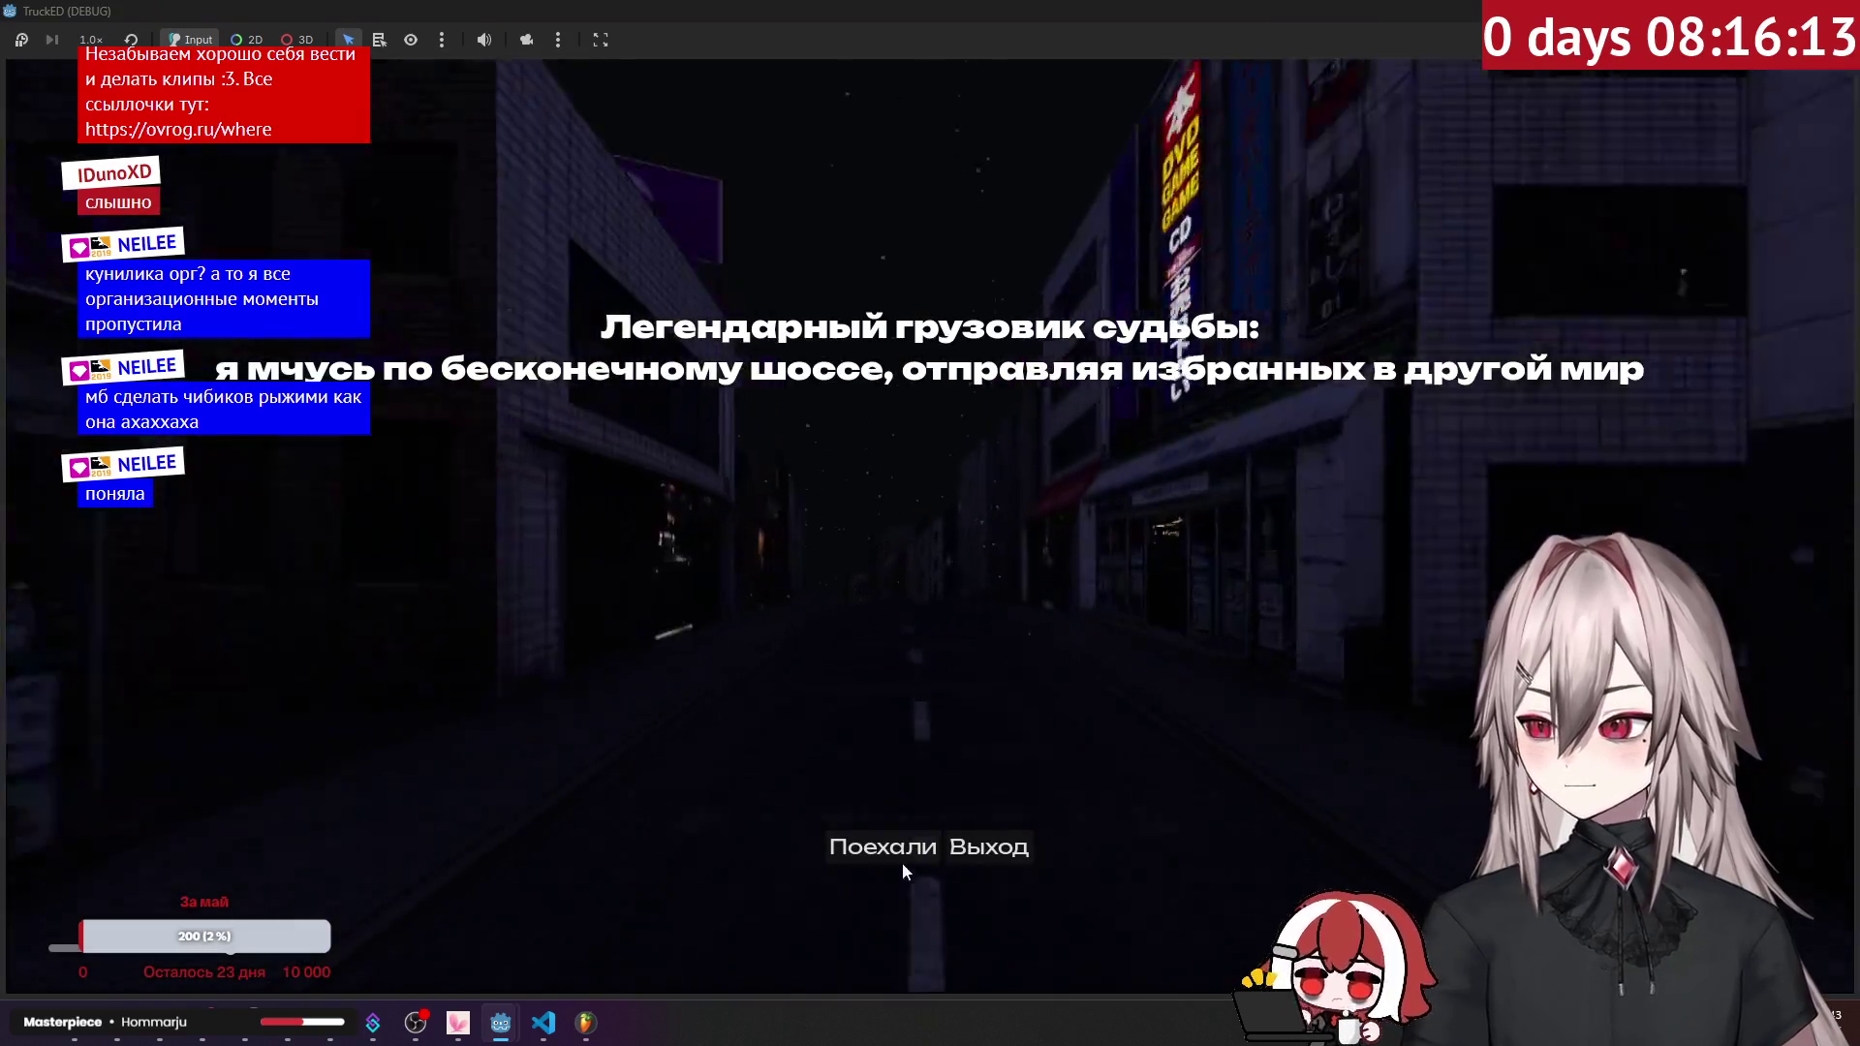
pyautogui.click(903, 851)
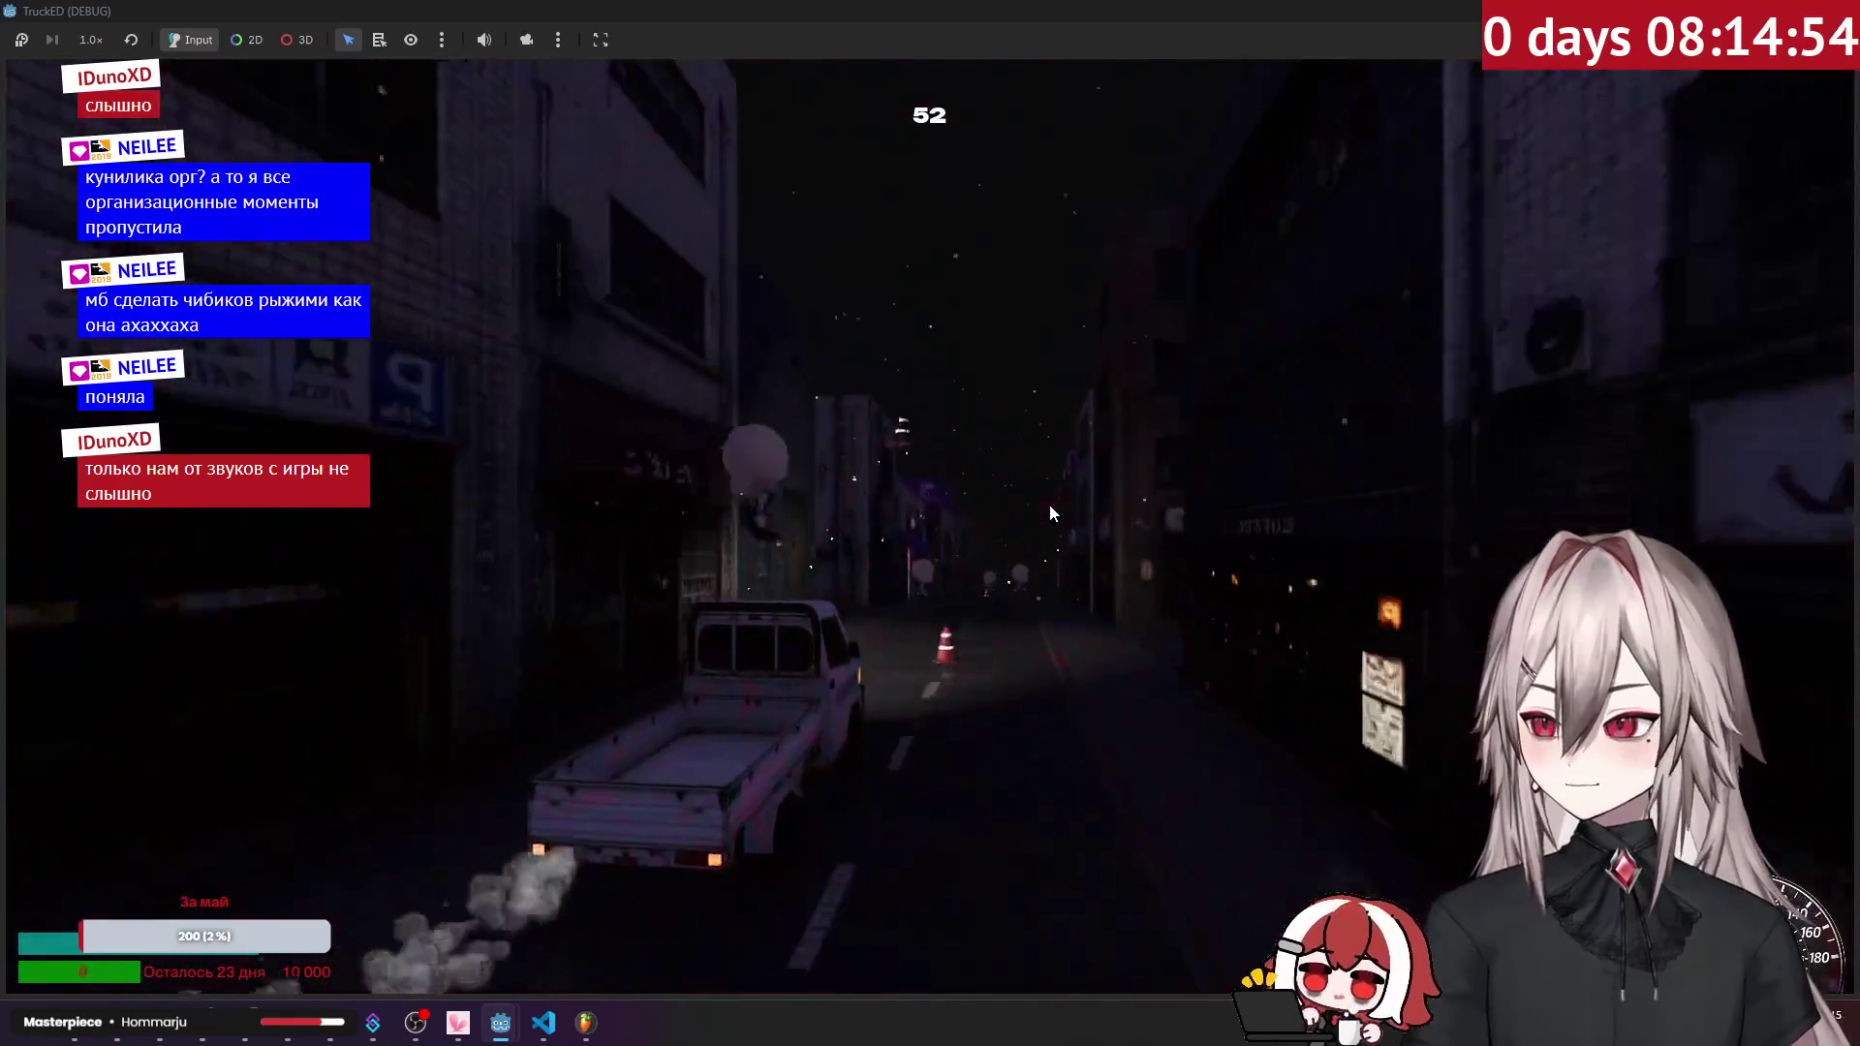
# Stop the running game and select the default bus layout file.
pyautogui.press('F8')
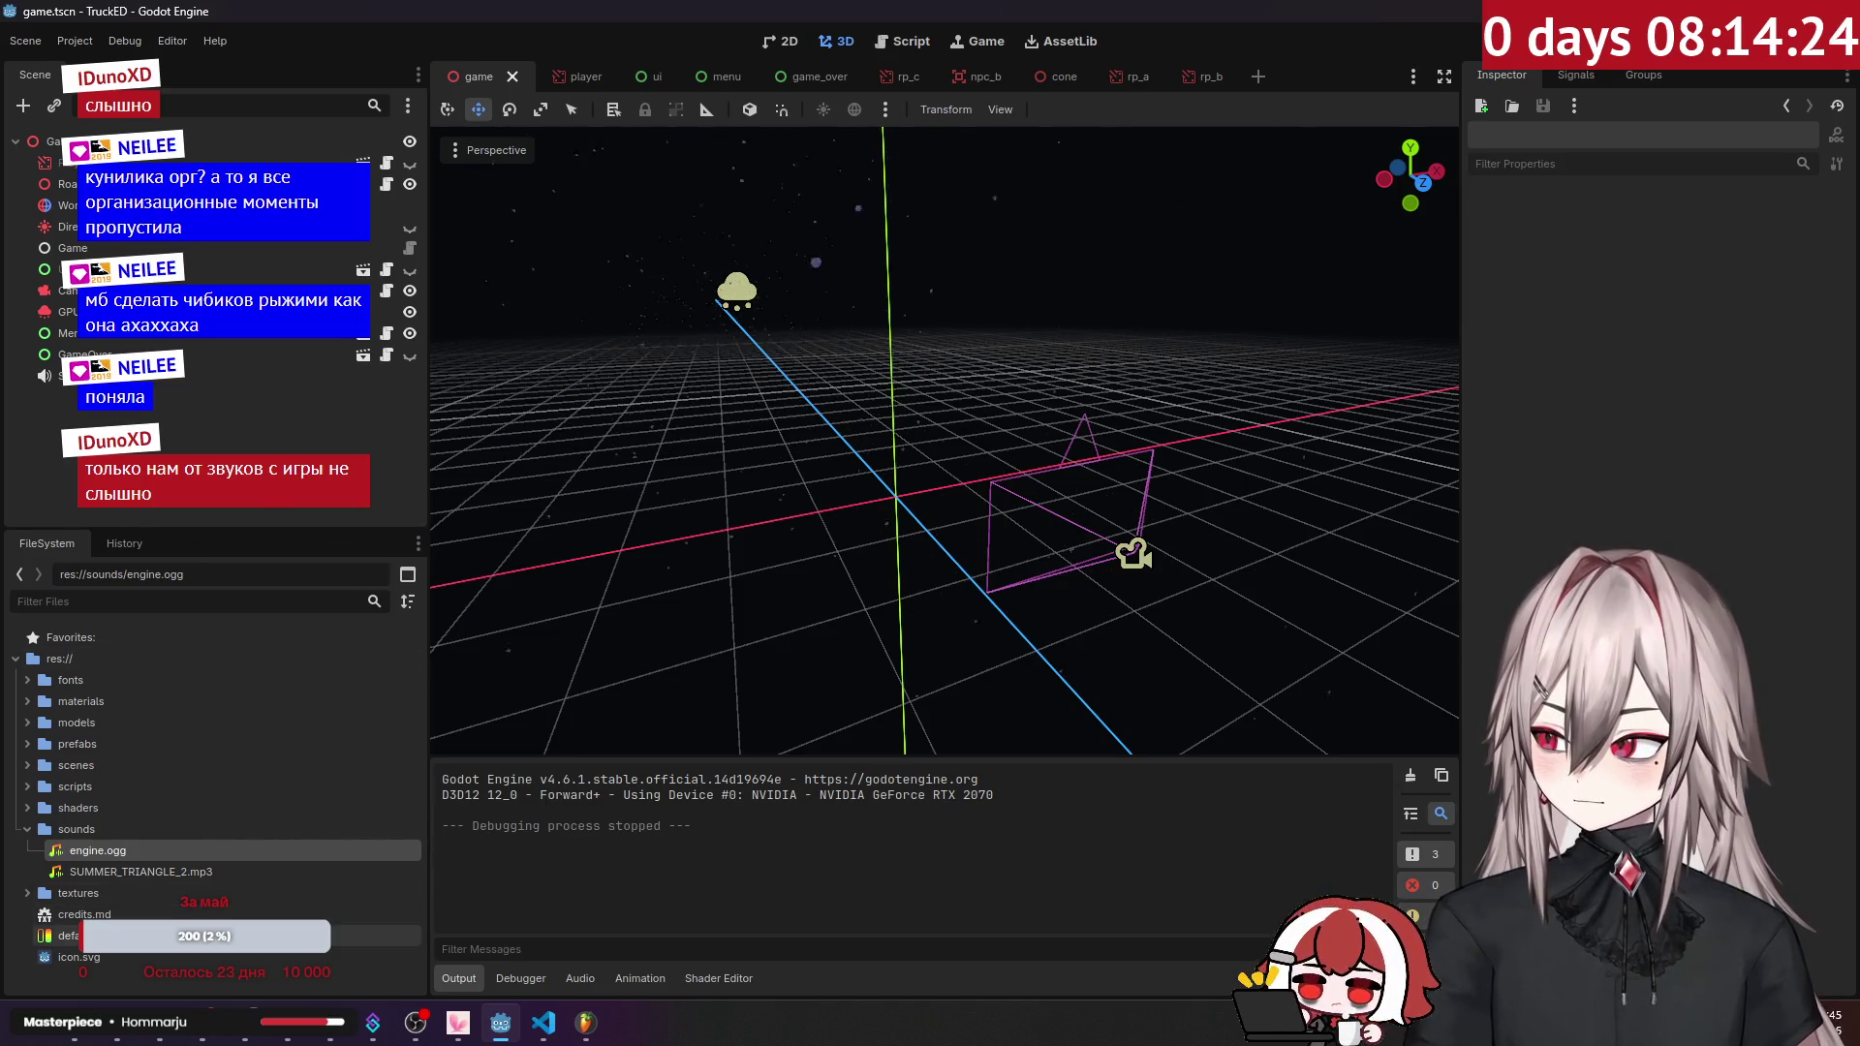
pyautogui.click(182, 936)
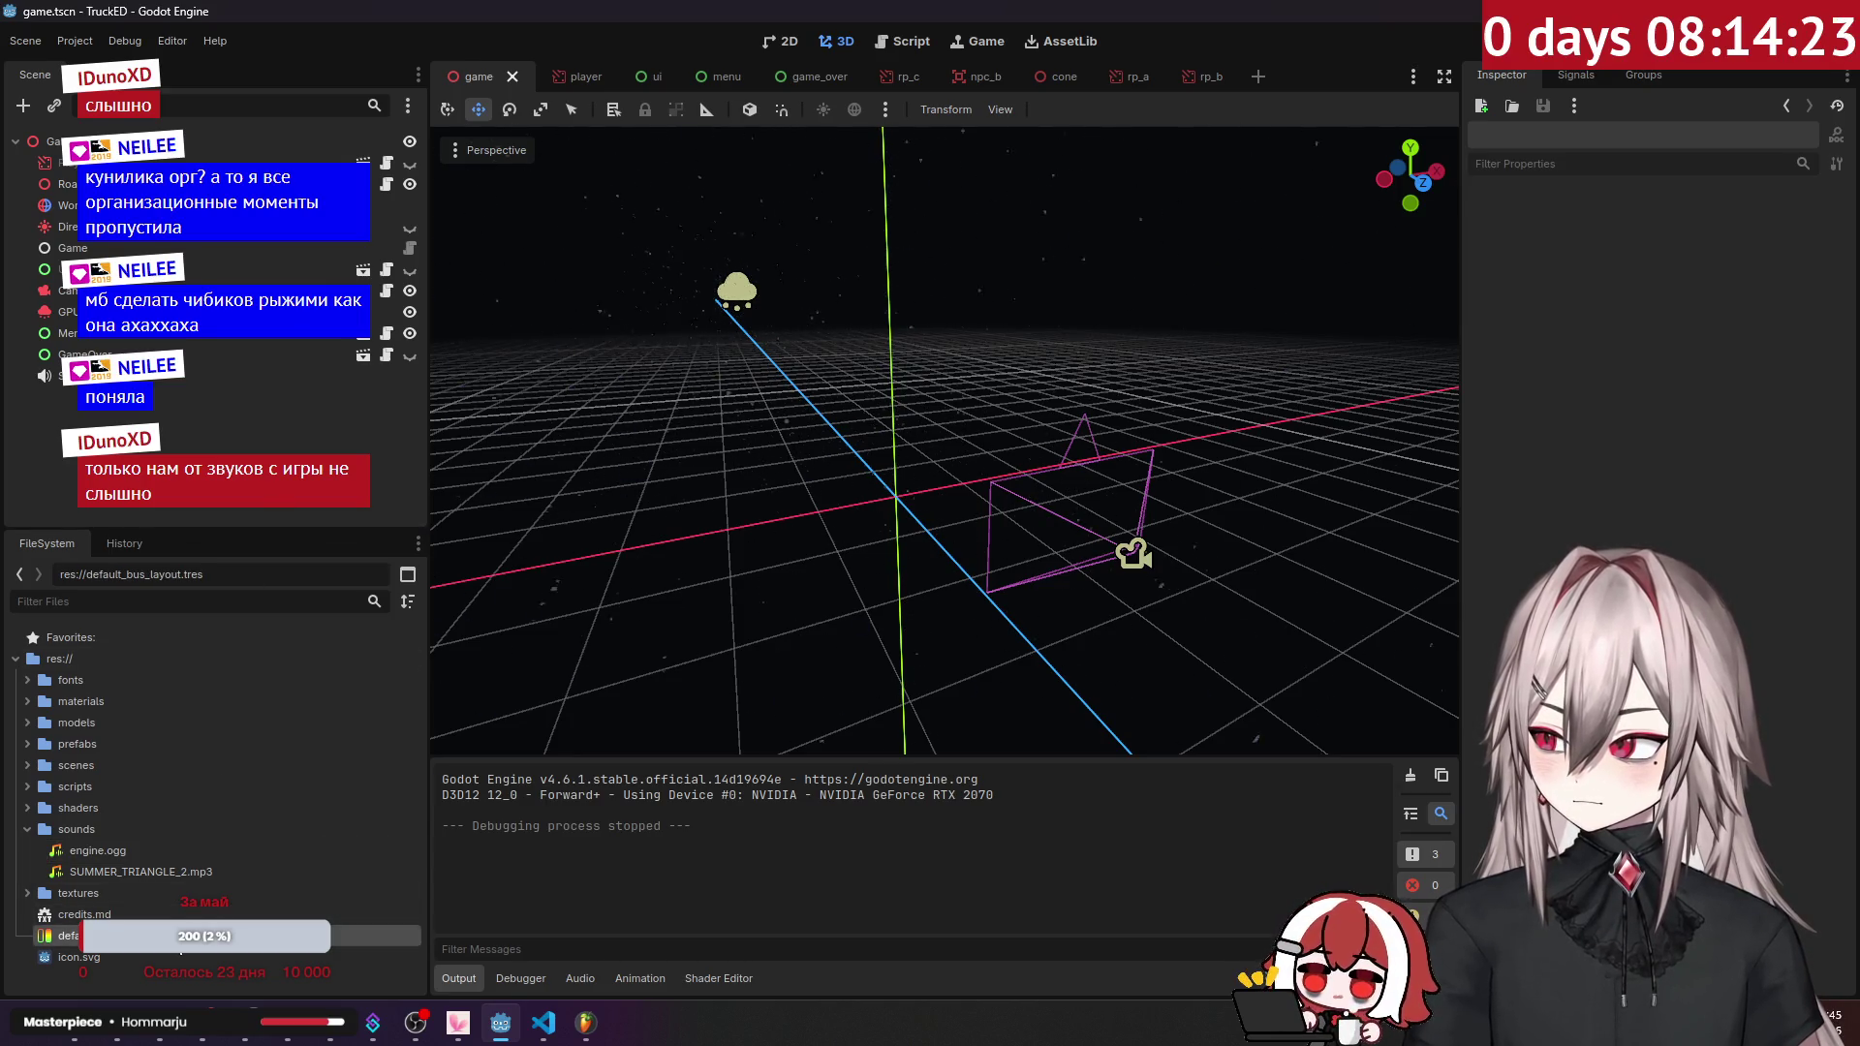
# Open default_bus_layout.tres, add a Reverb effect to the Master bus, and run the game.
pyautogui.doubleClick(154, 947)
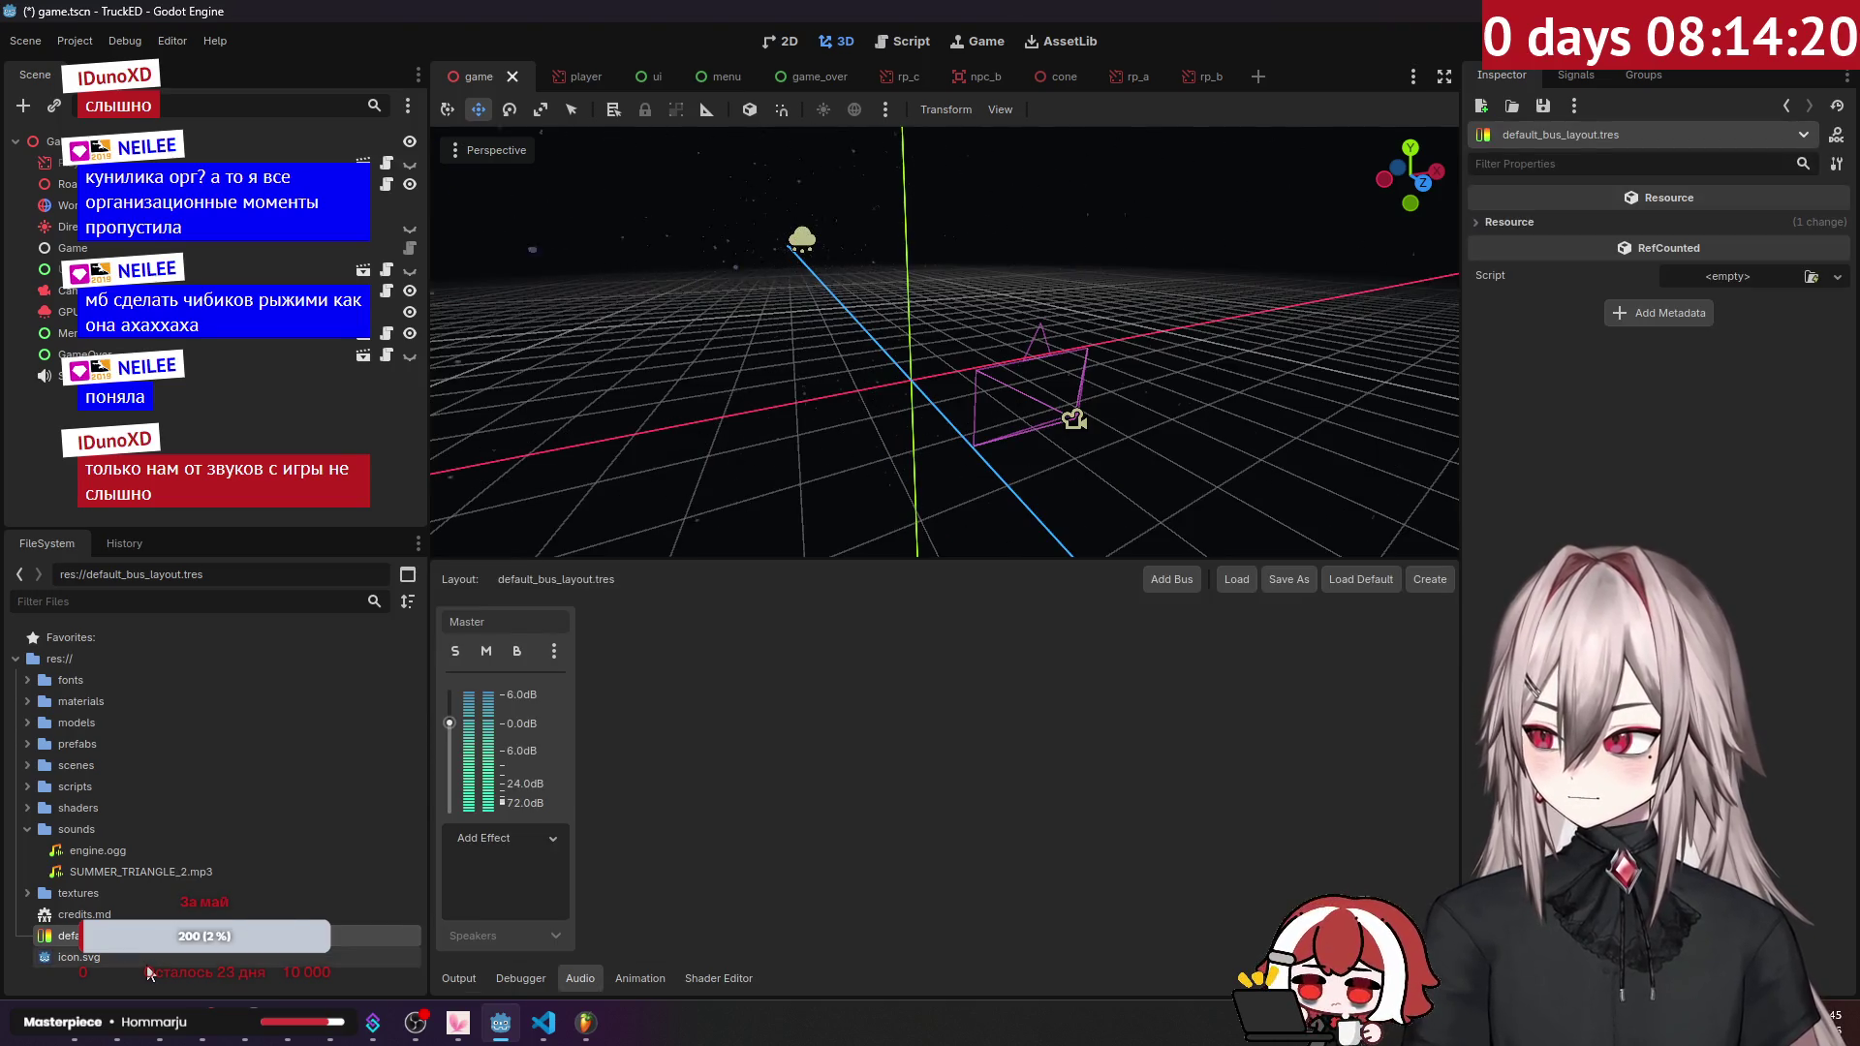
pyautogui.click(553, 651)
pyautogui.click(513, 670)
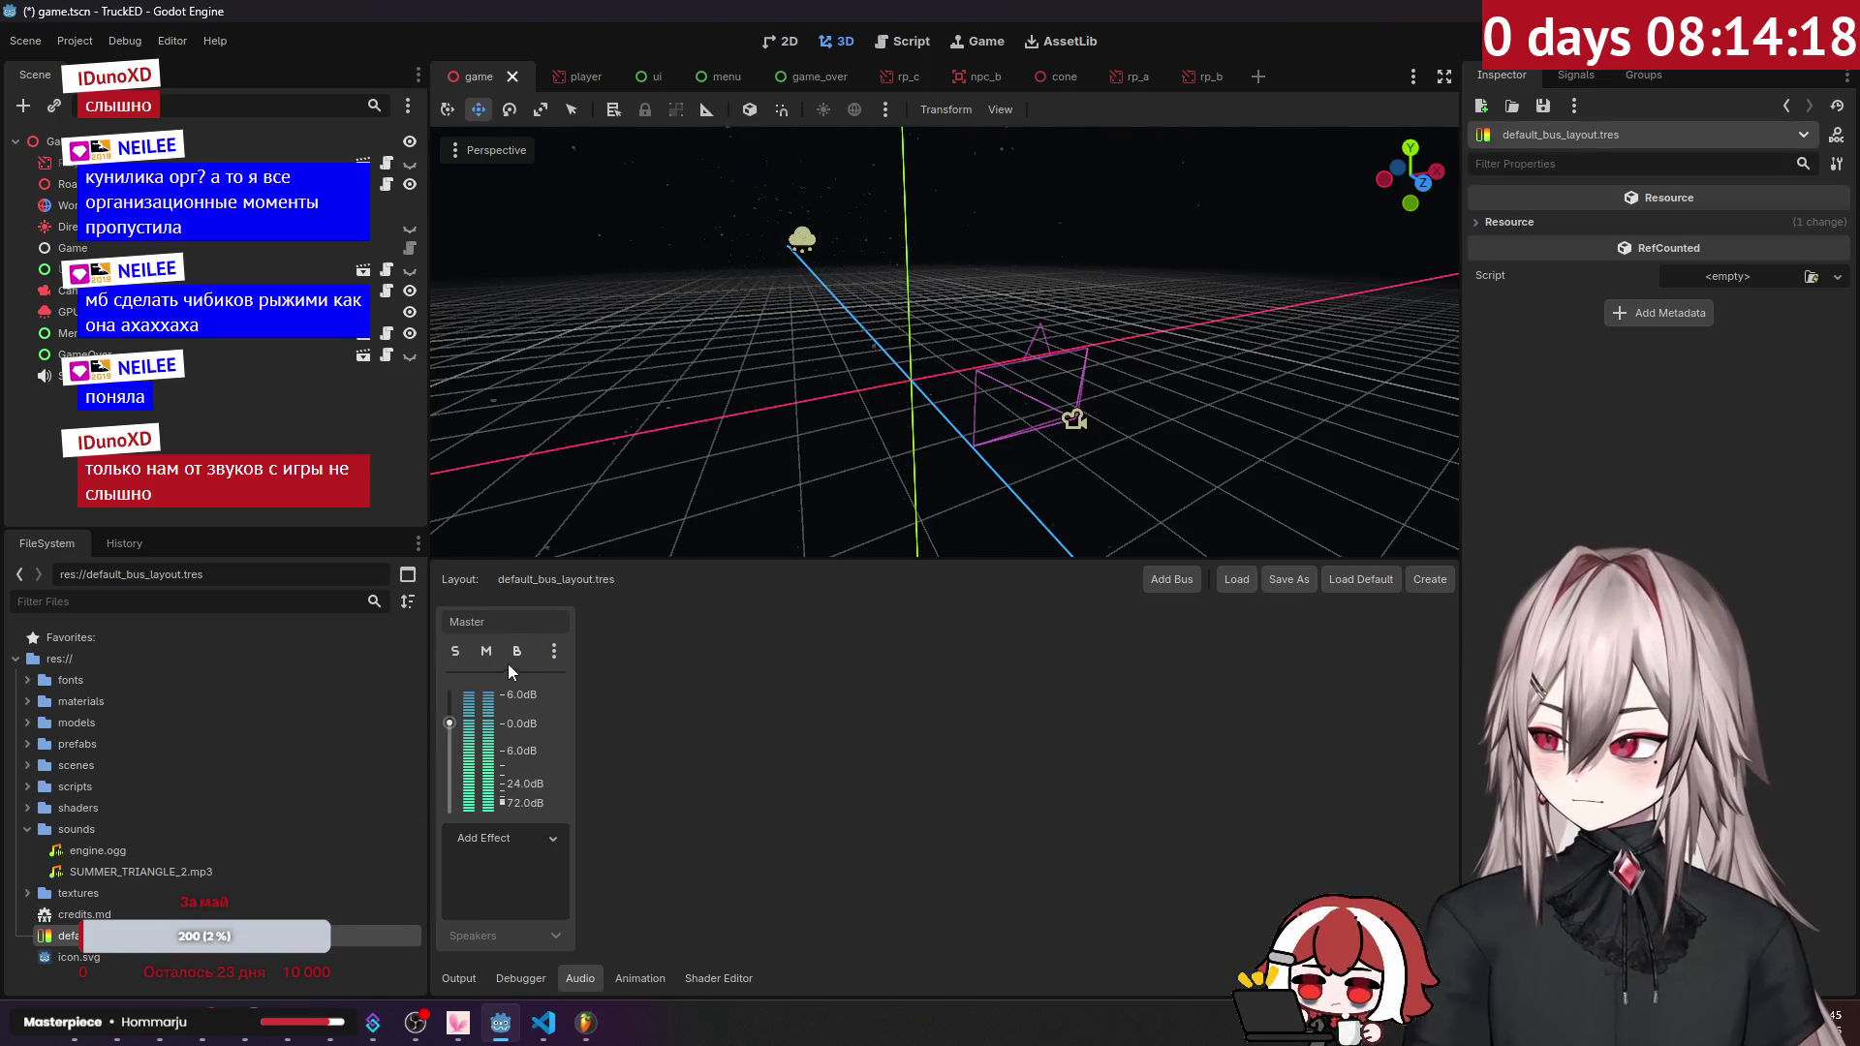
pyautogui.click(523, 841)
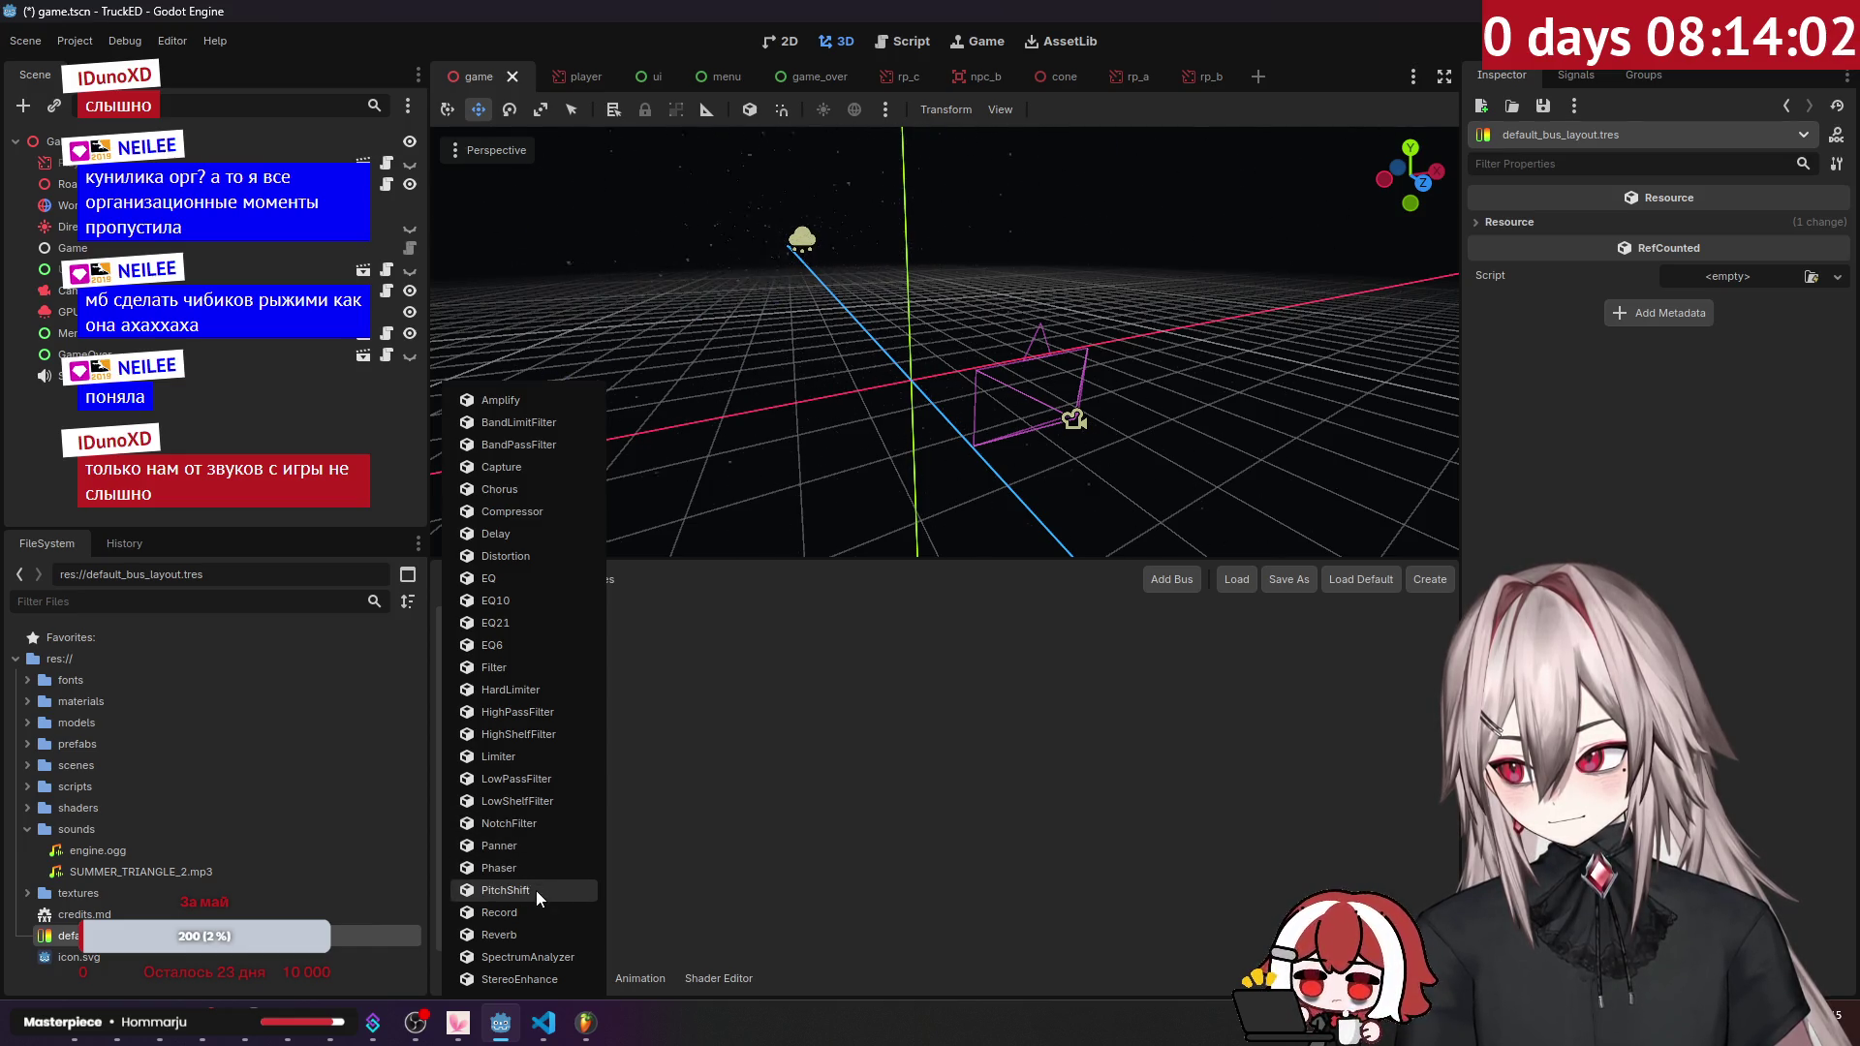
pyautogui.click(560, 944)
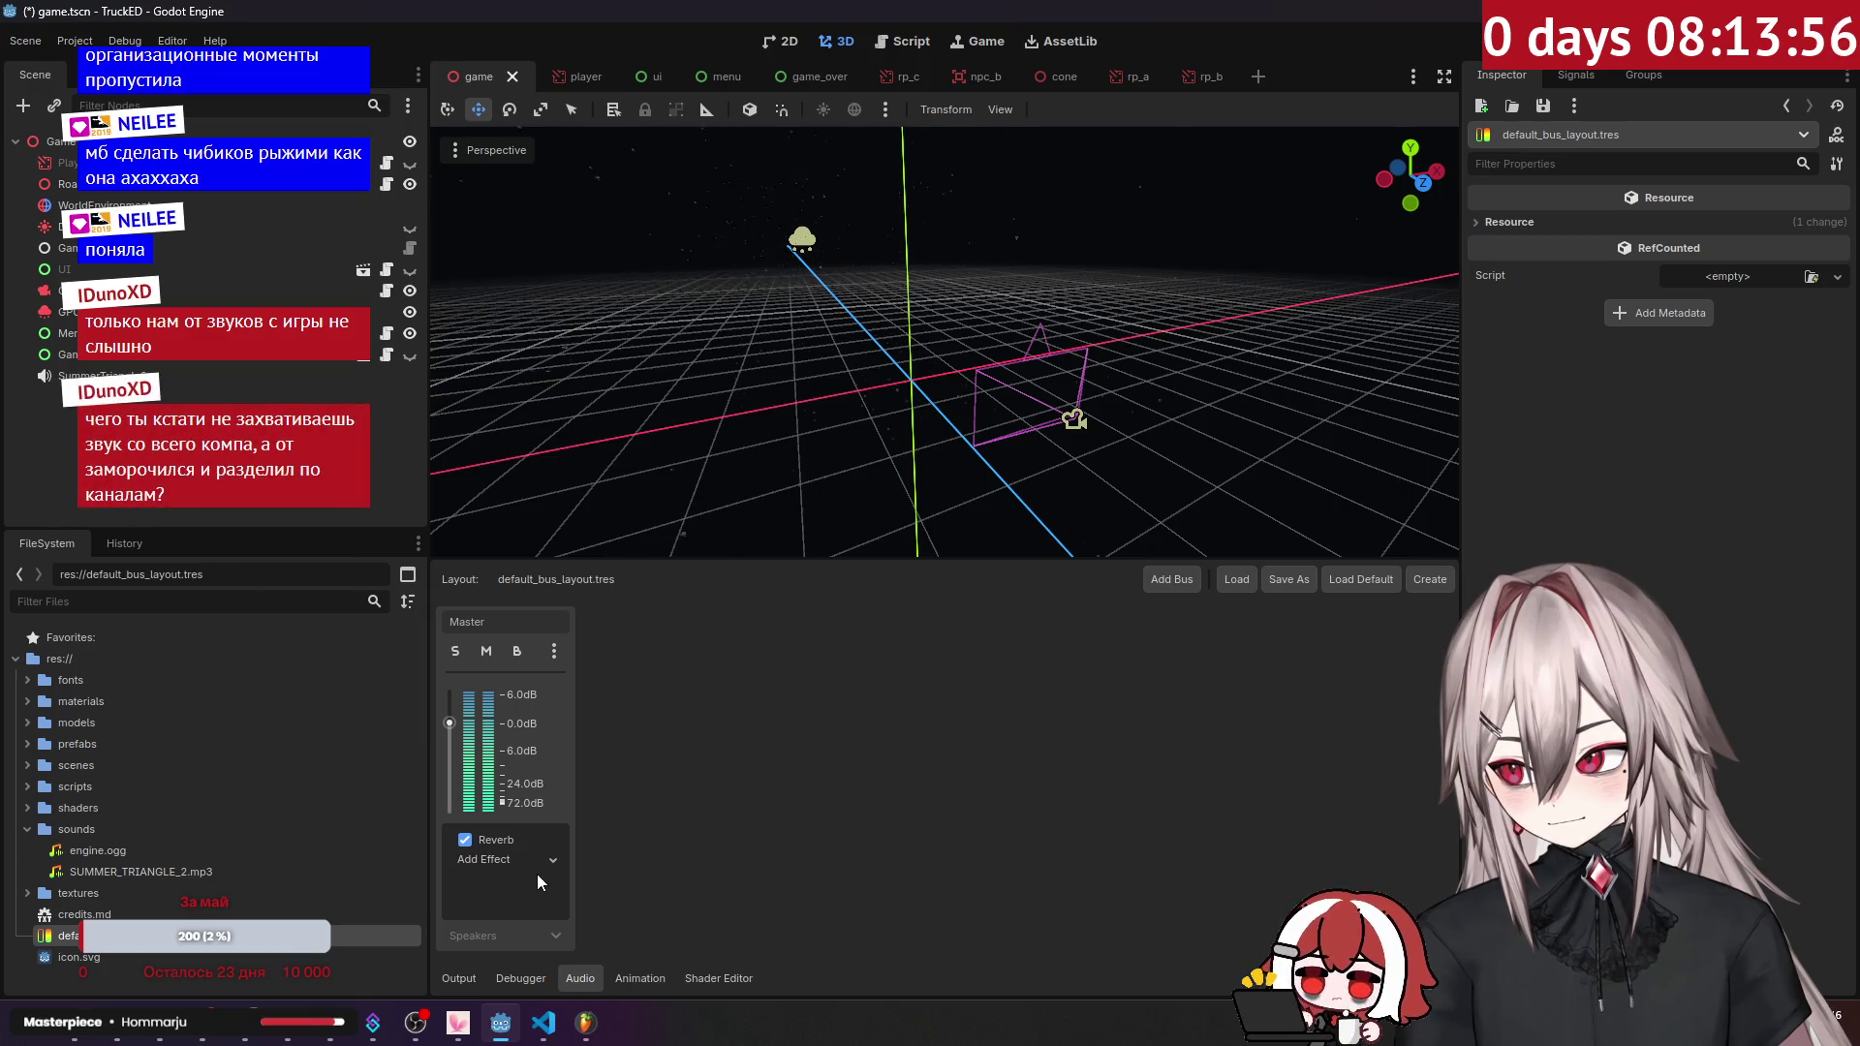
pyautogui.click(503, 842)
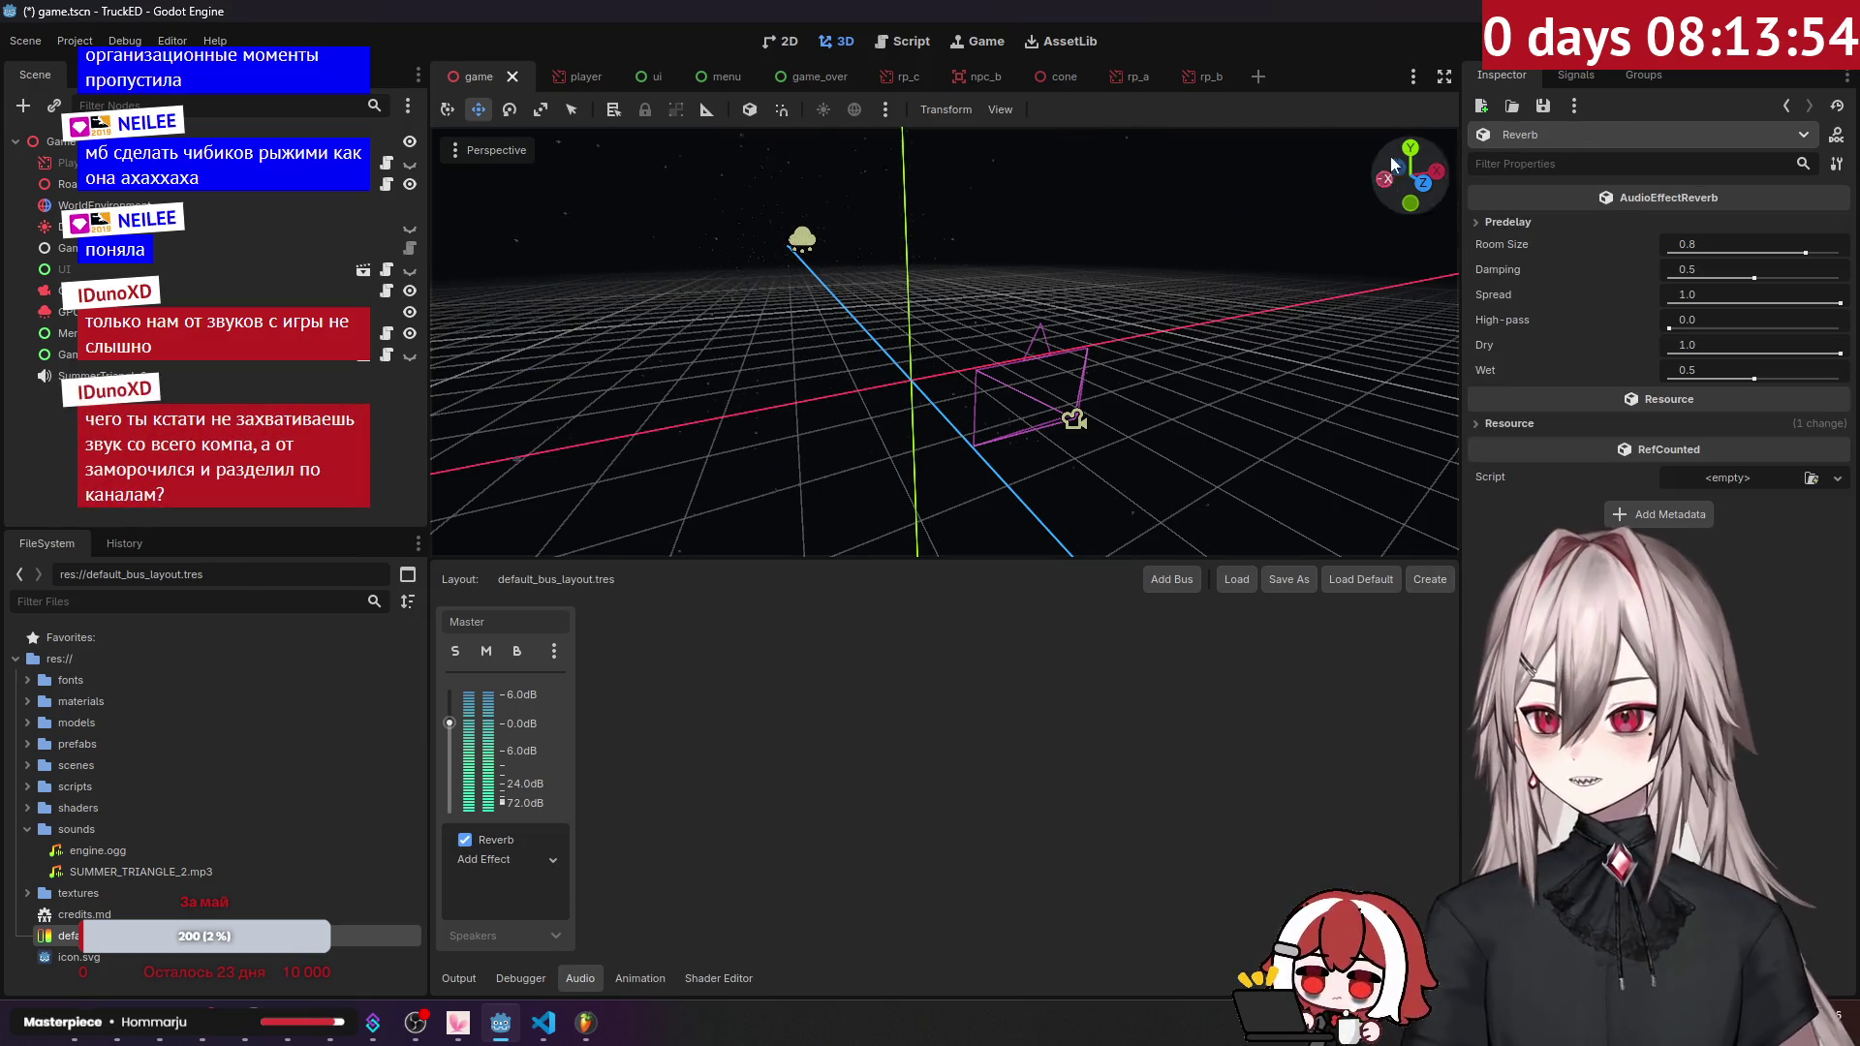
pyautogui.press('F5')
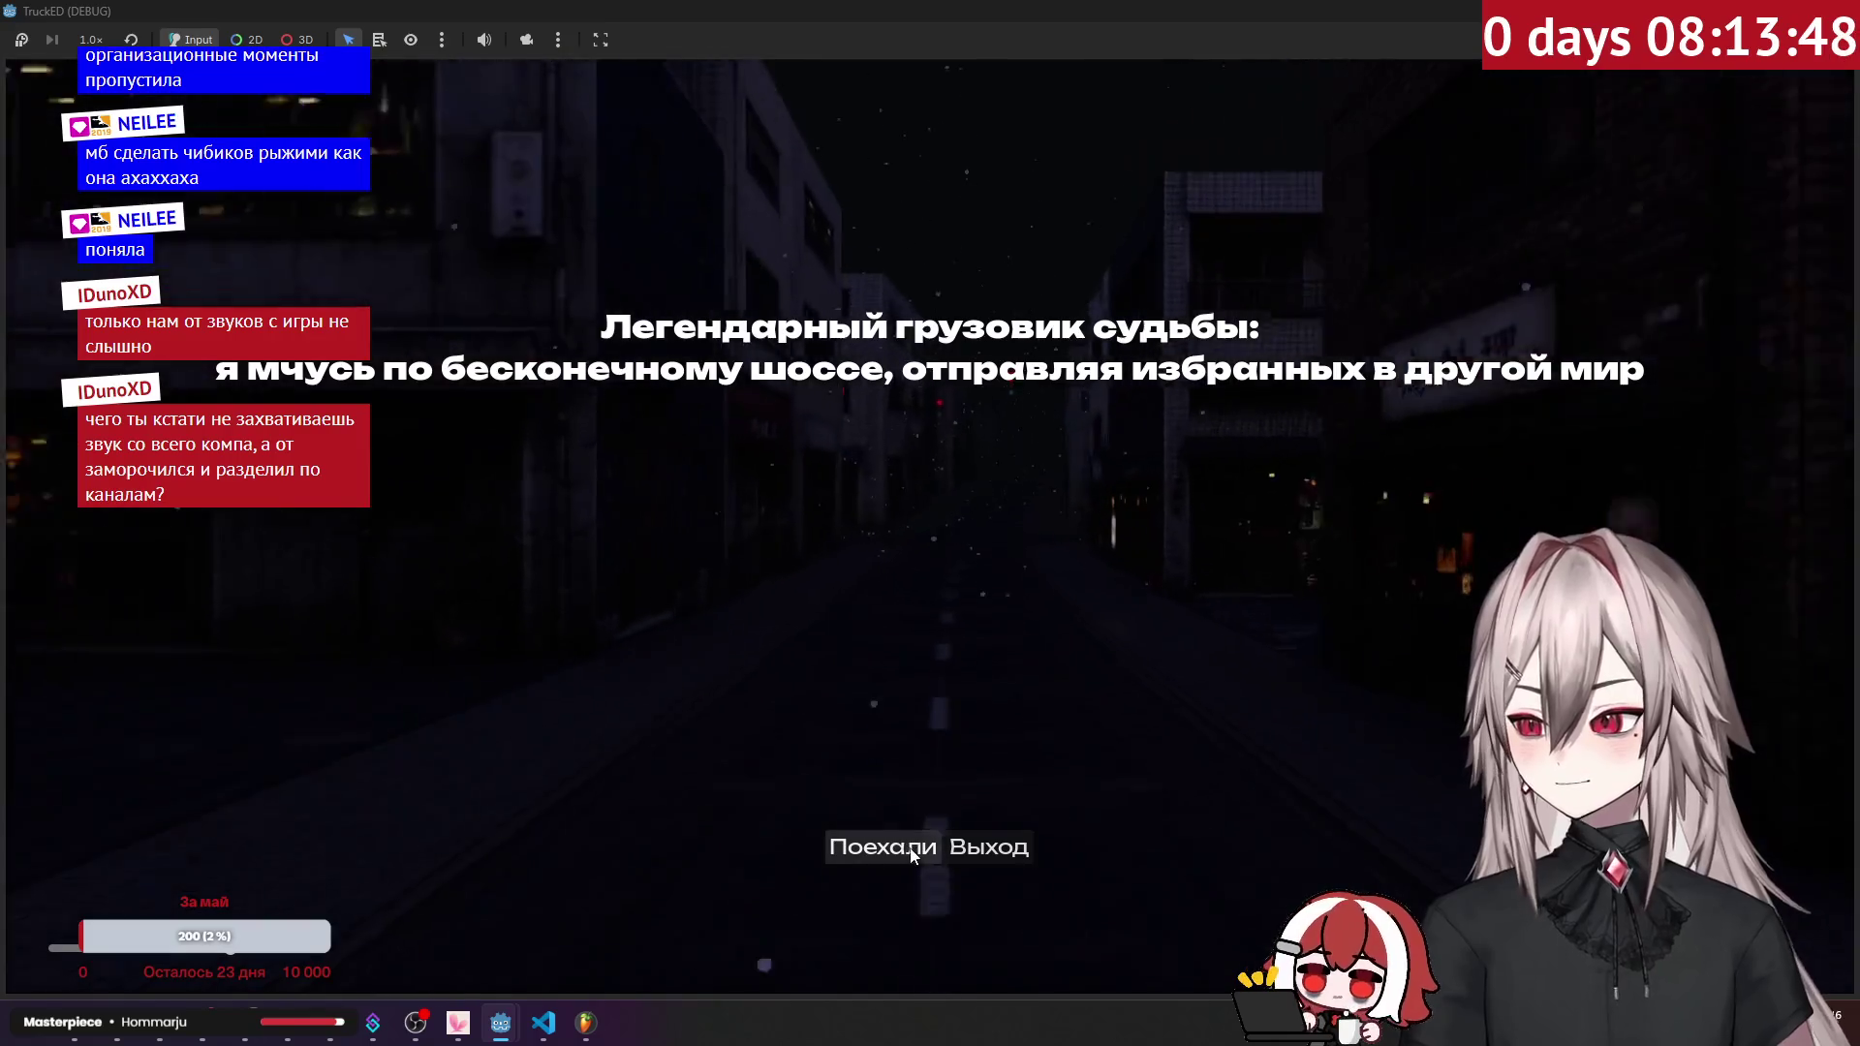
# Drive with the reverb active, briefly bring up and hide the music player, then stop the game.
pyautogui.click(882, 846)
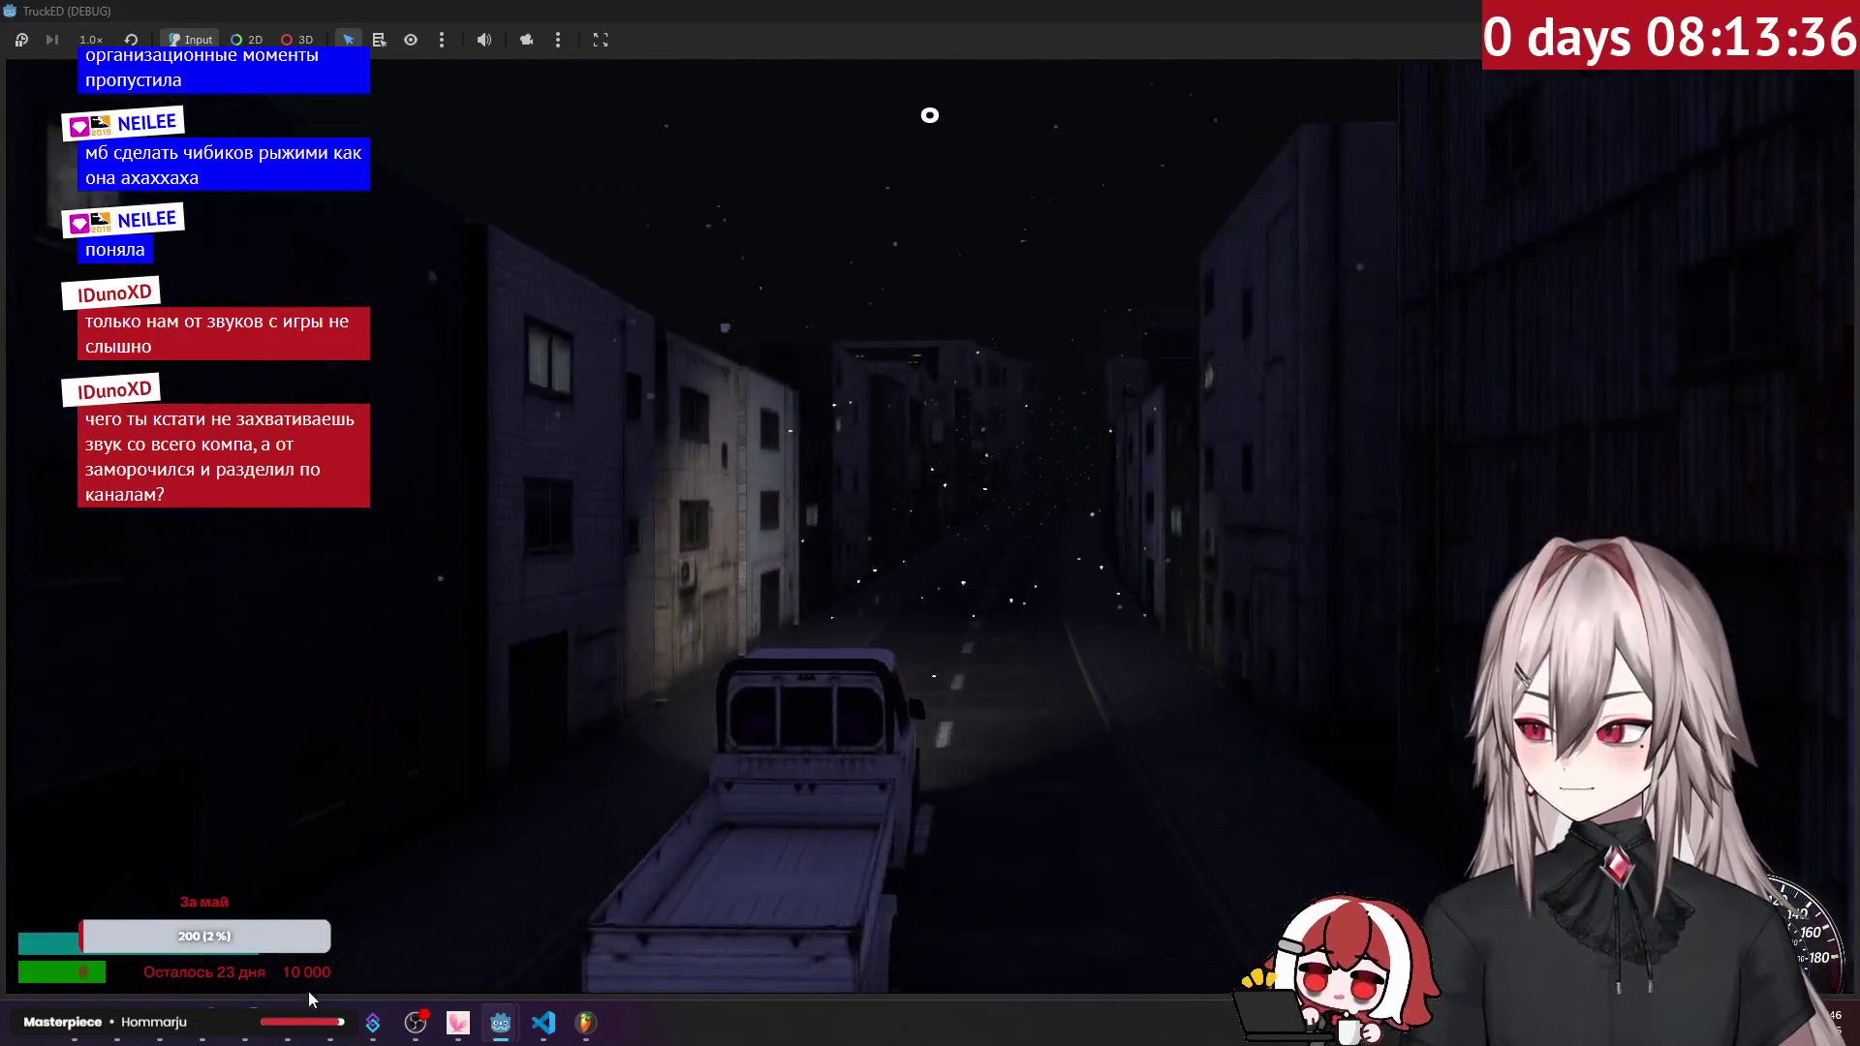
pyautogui.click(288, 1022)
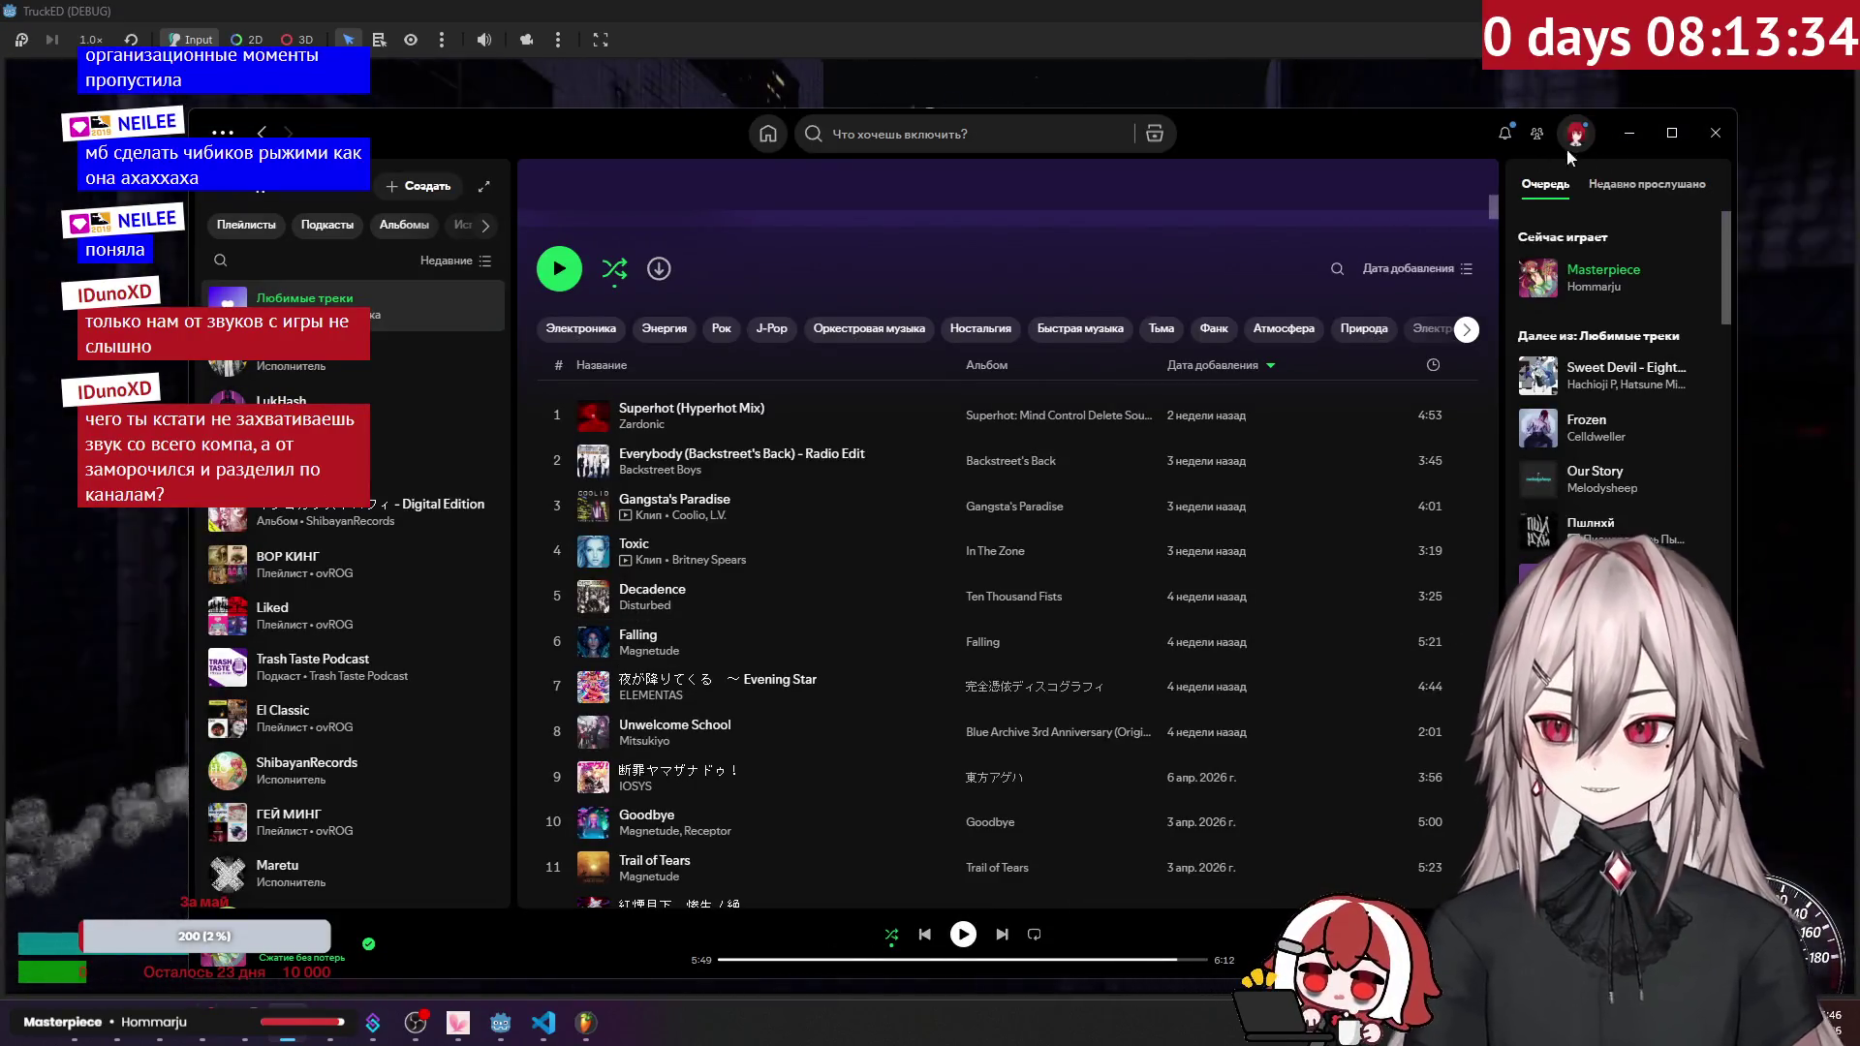
pyautogui.click(1629, 133)
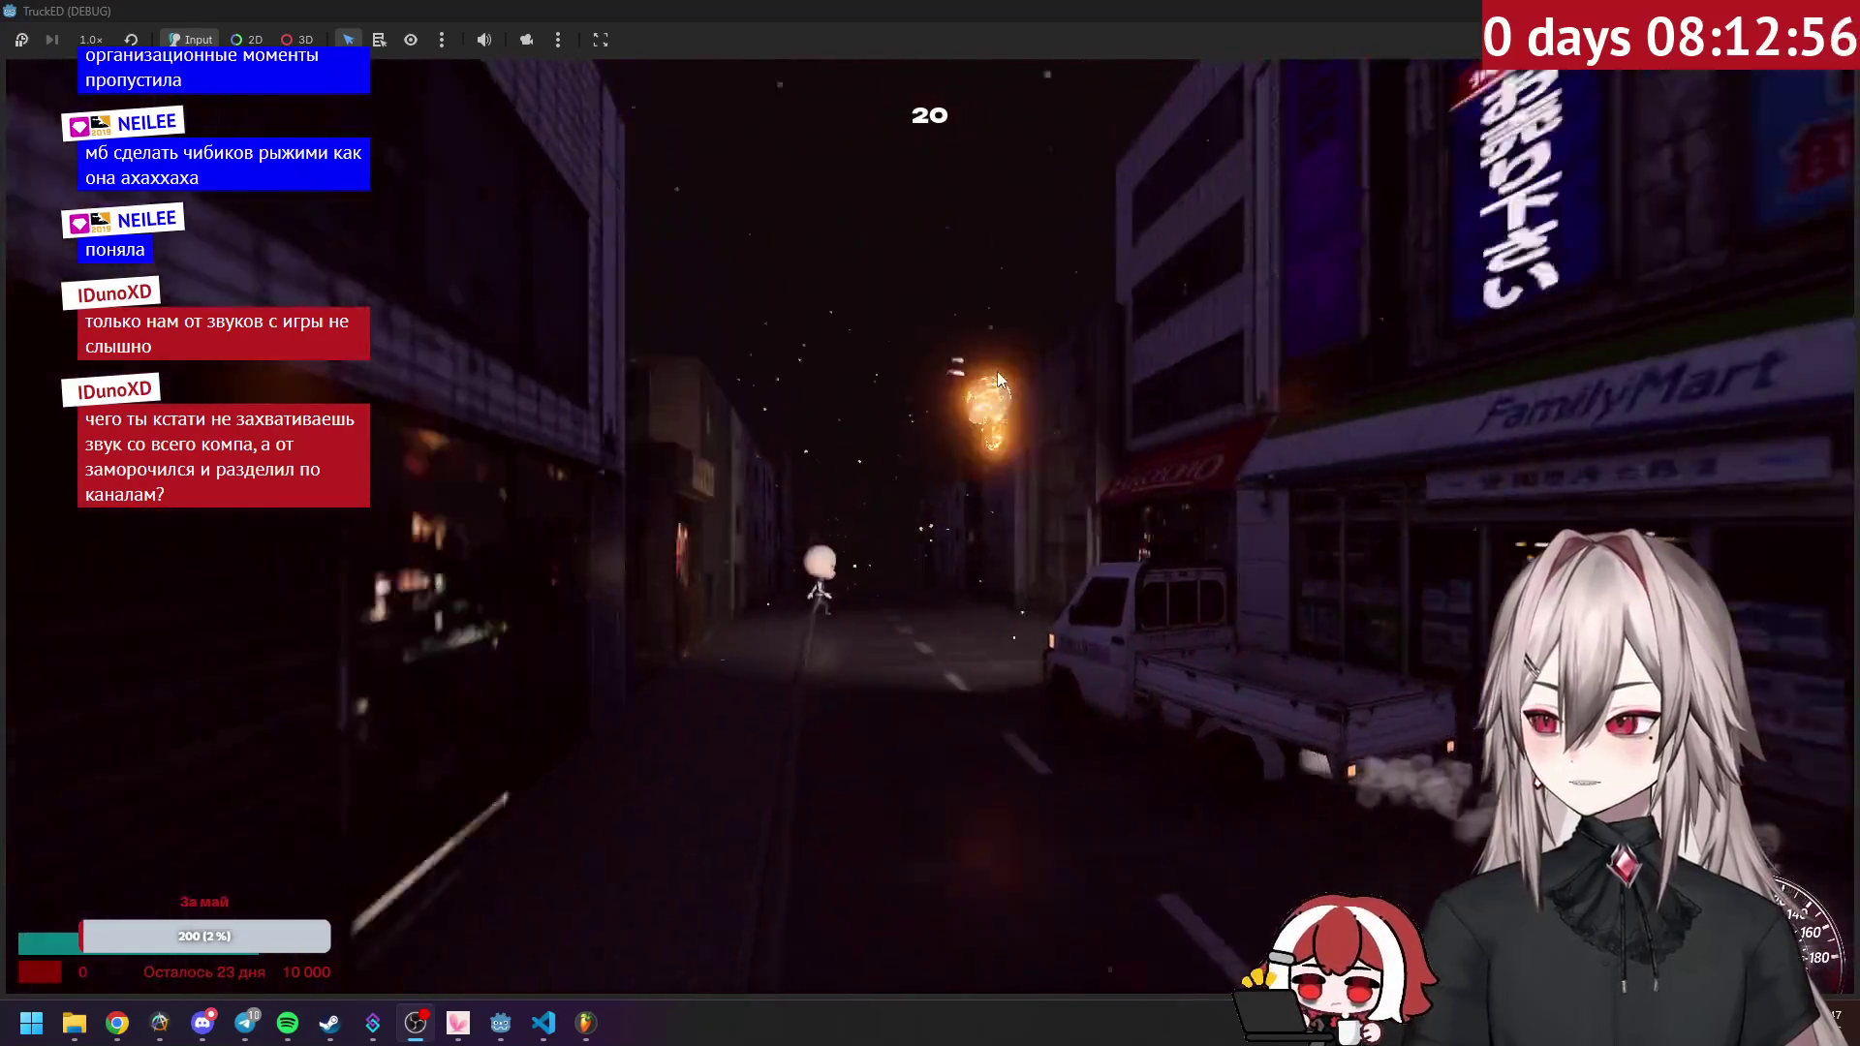
pyautogui.press('F8')
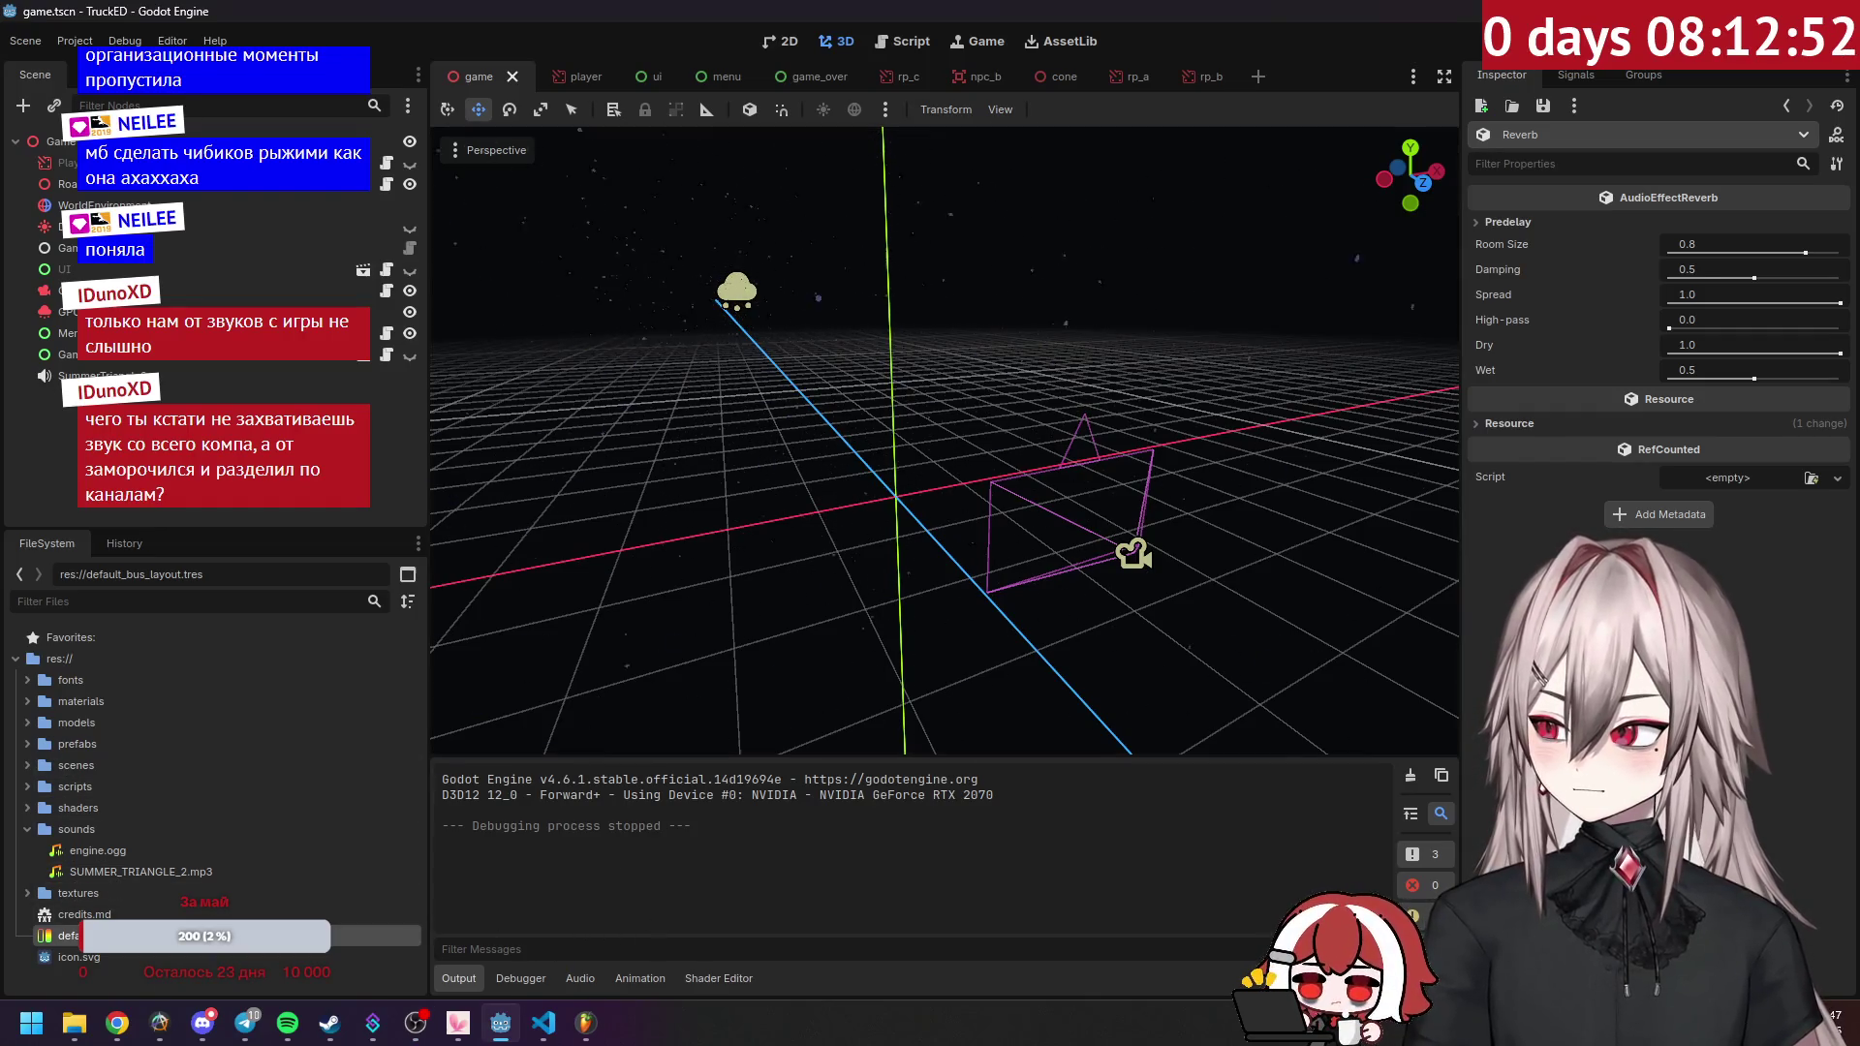
# Add a music bus and remove the Reverb effect from the Master bus.
pyautogui.doubleClick(68, 935)
pyautogui.click(496, 841)
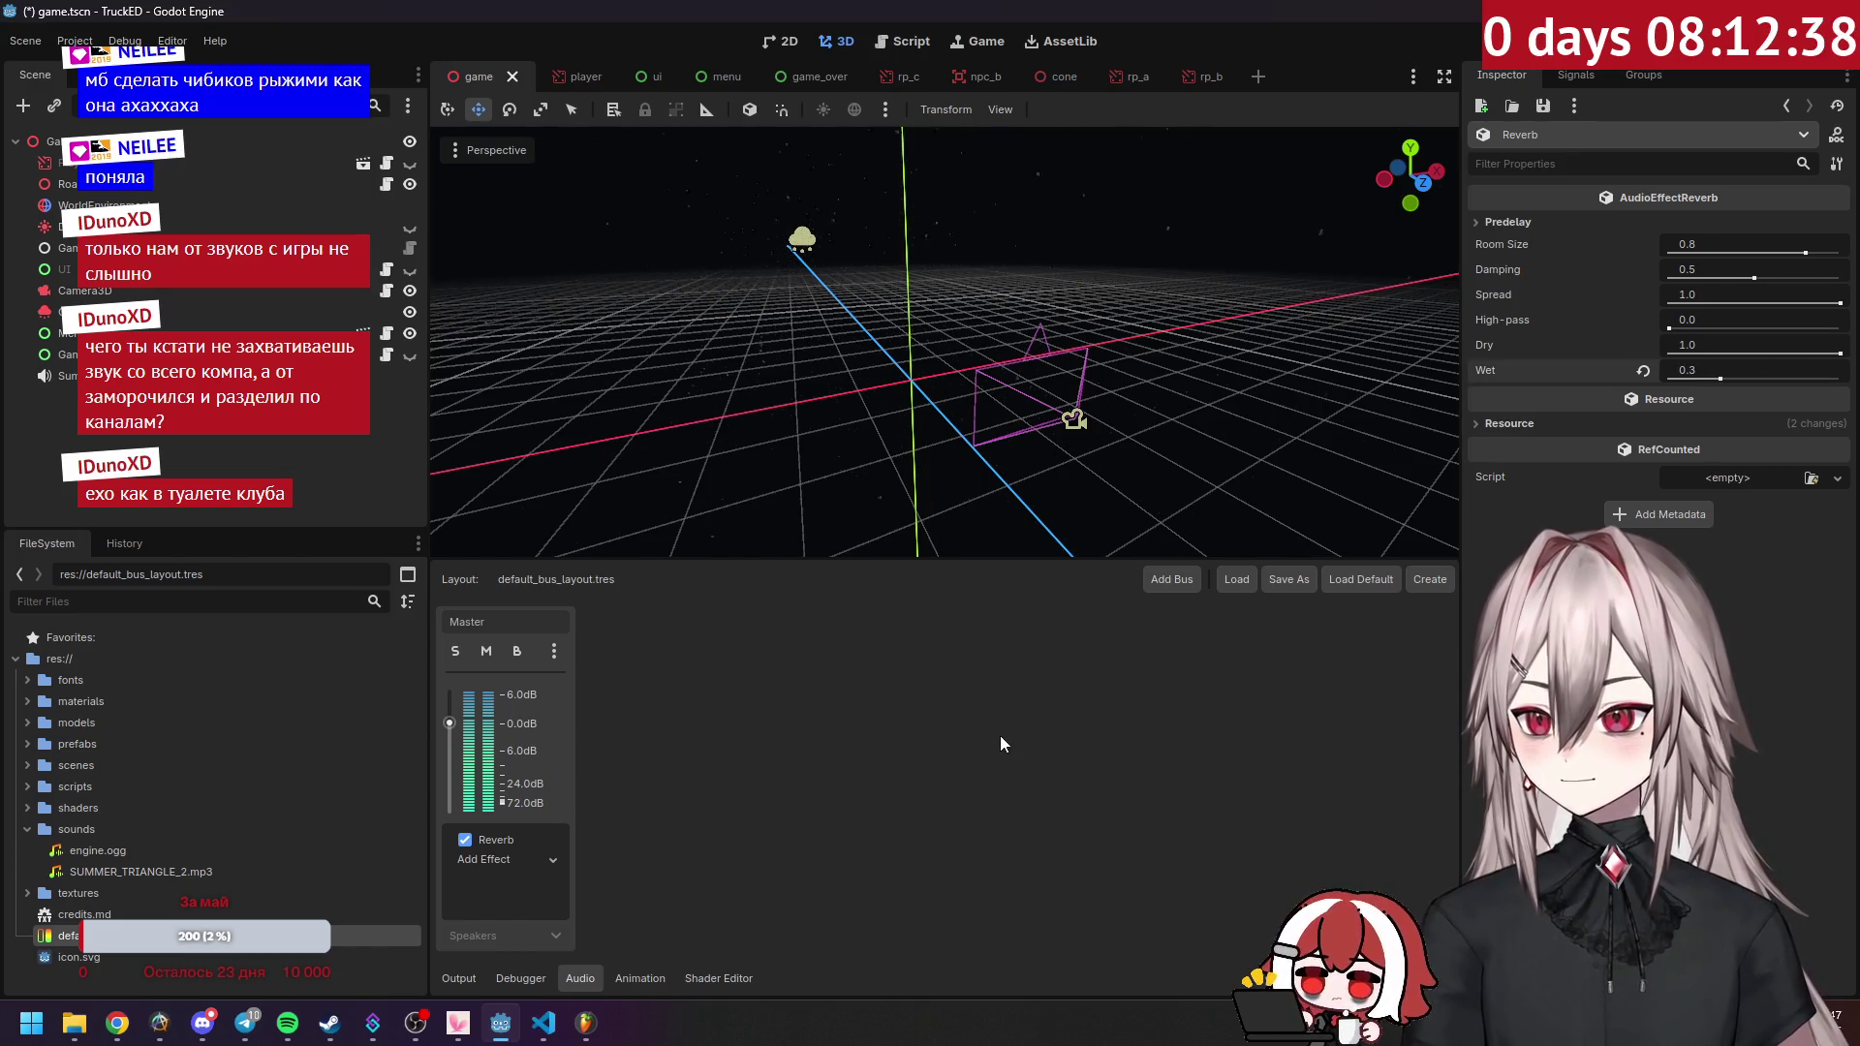
pyautogui.click(1185, 583)
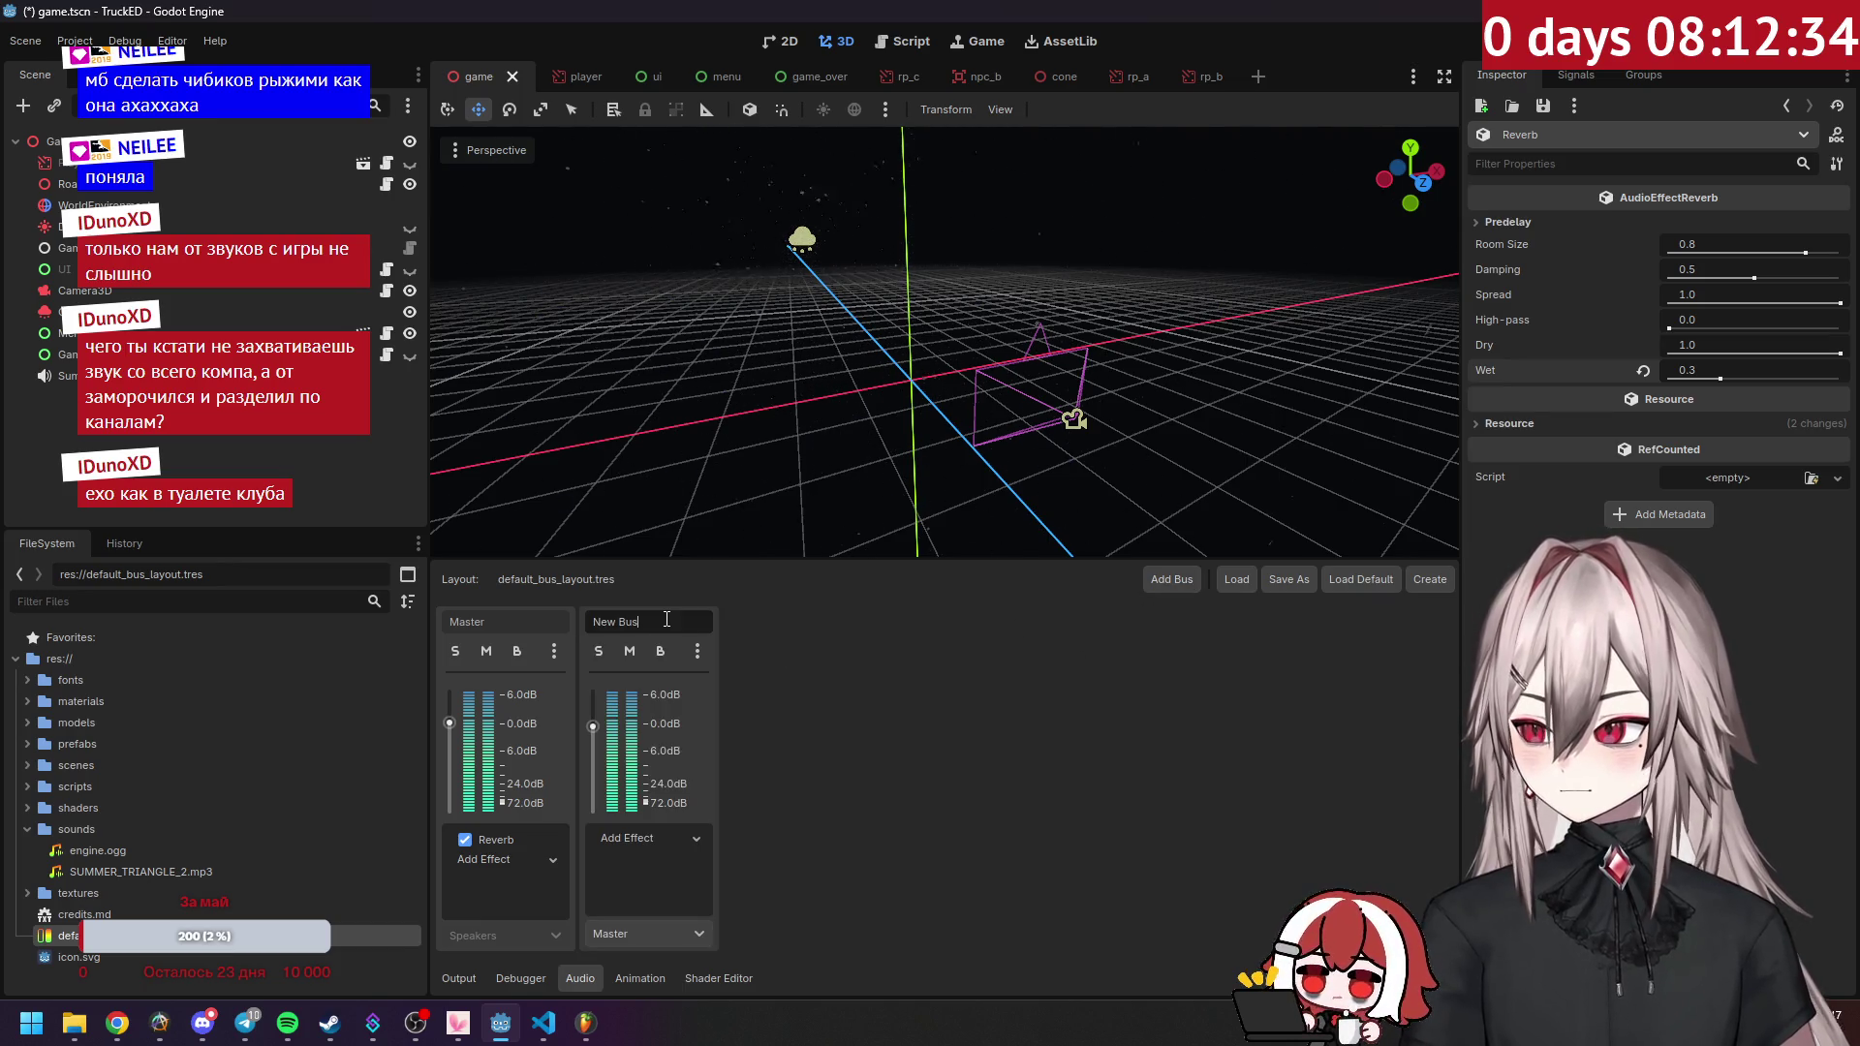
pyautogui.moveTo(666, 619); pyautogui.dragTo(516, 613)
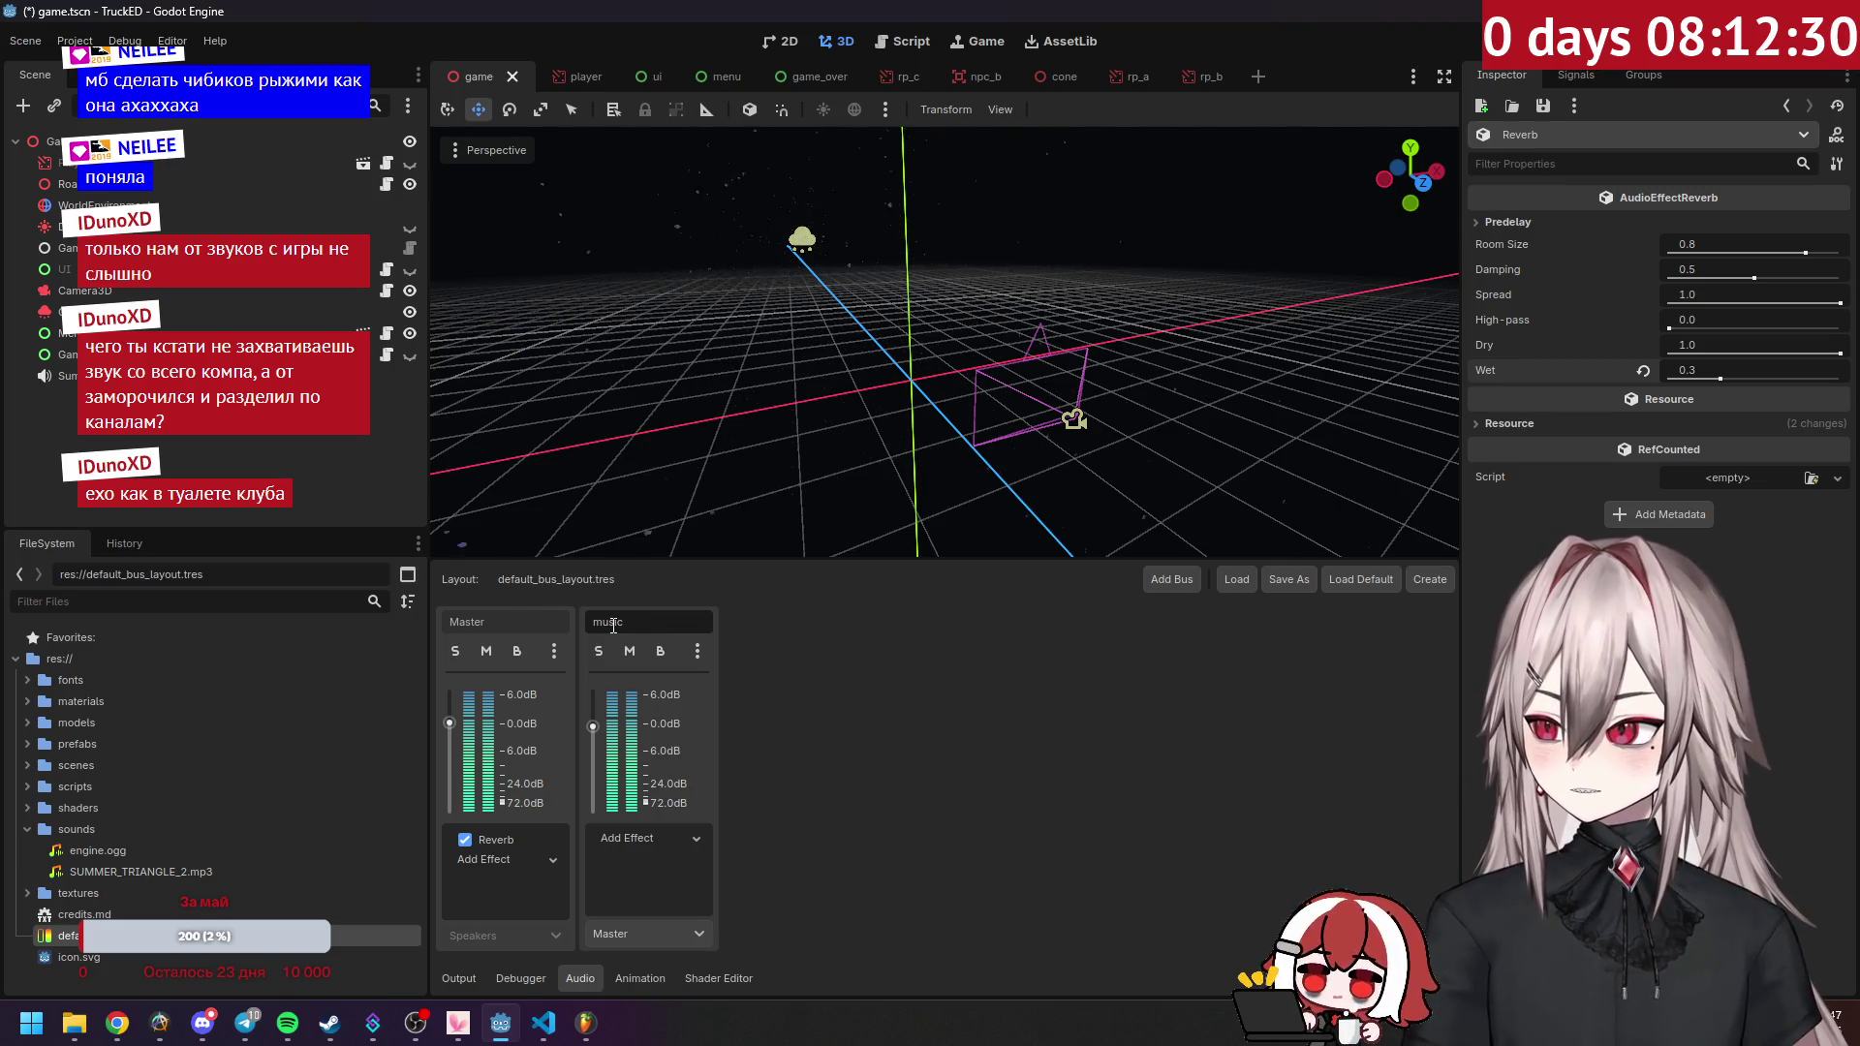
pyautogui.rightClick(499, 831)
pyautogui.click(533, 842)
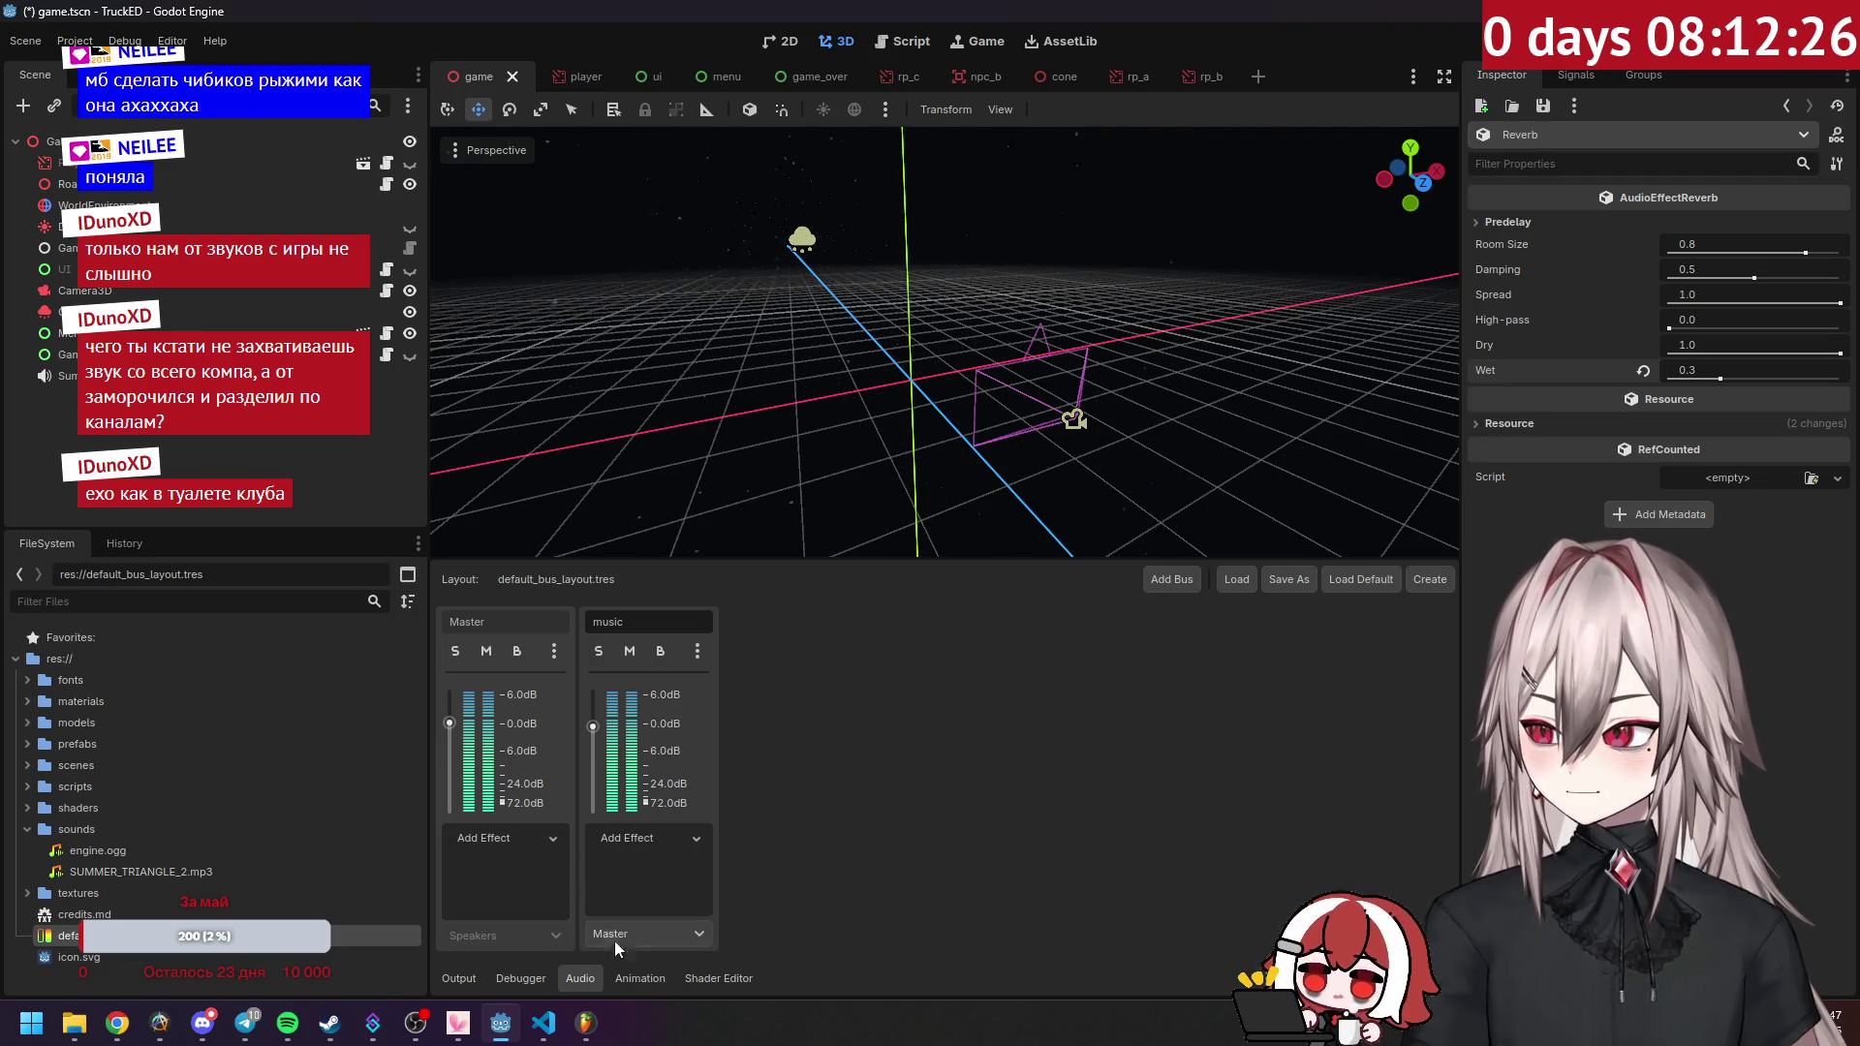
# Add a sounds bus carrying a Reverb effect with Wet set to 0.3.
pyautogui.click(1167, 581)
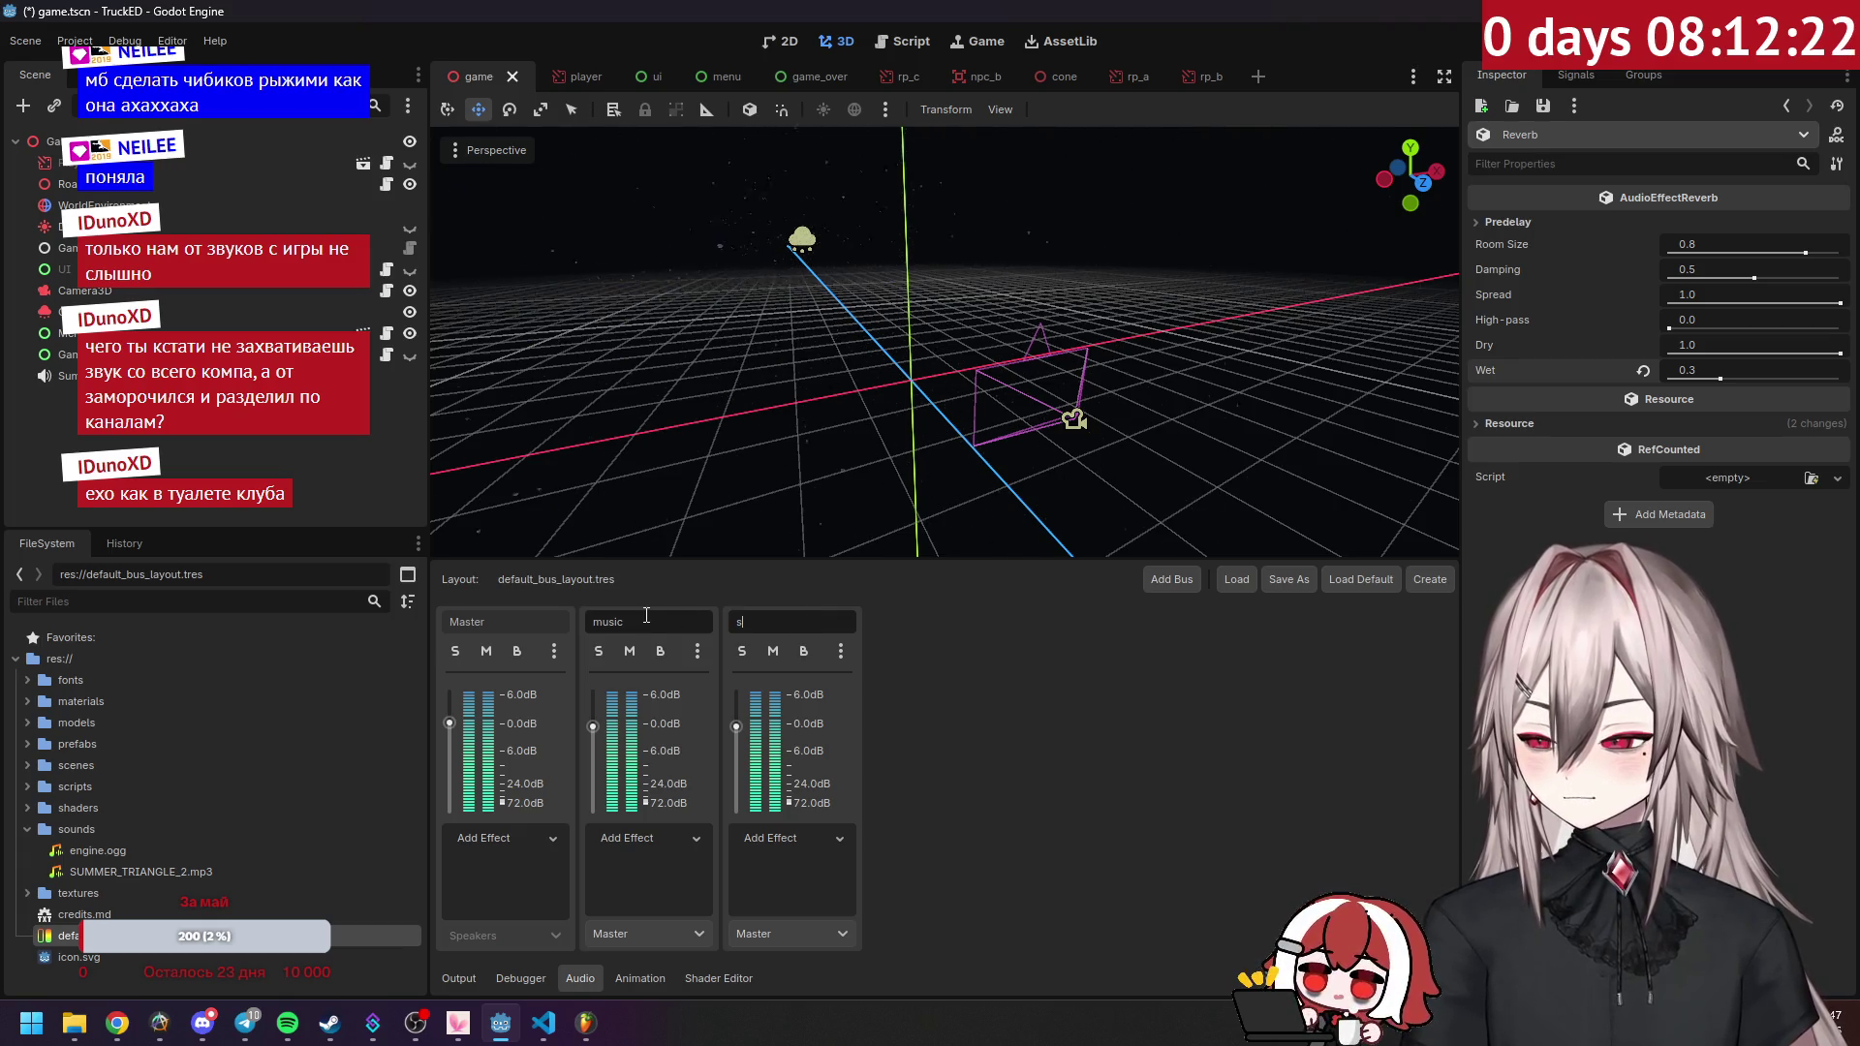
pyautogui.write('nds')
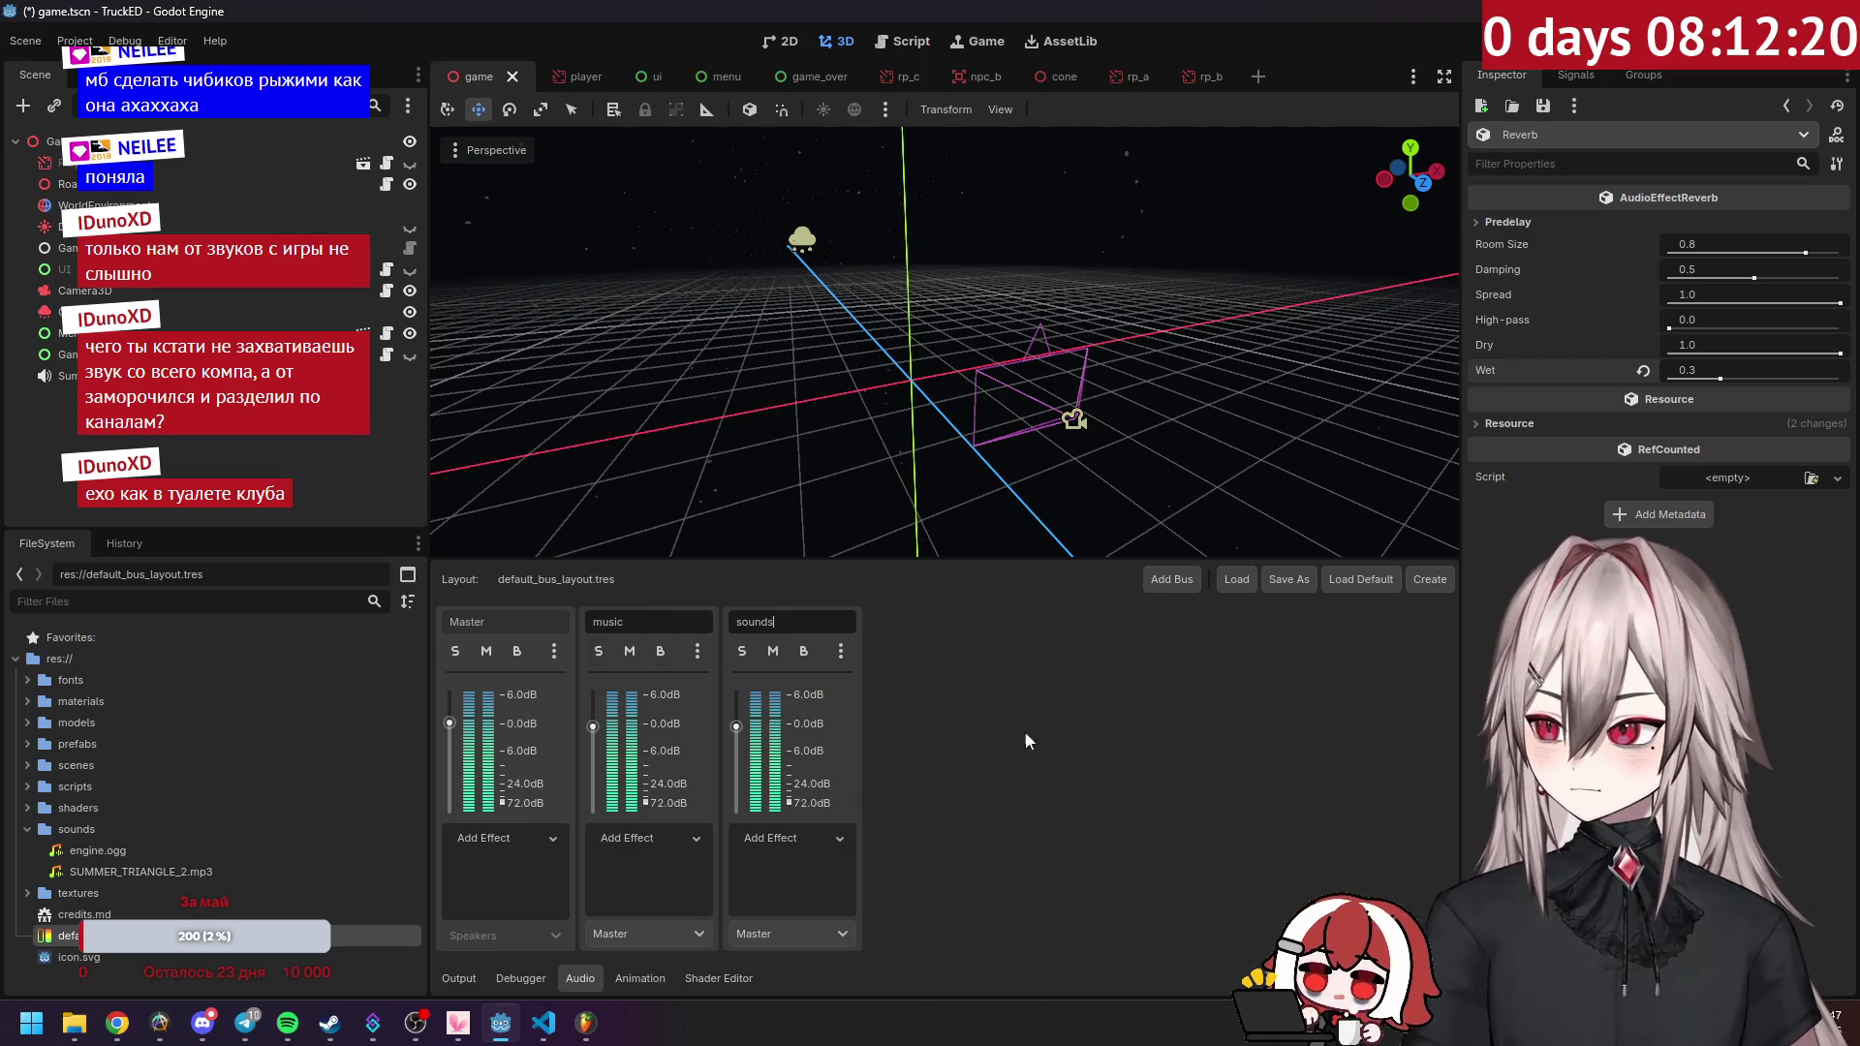
pyautogui.click(829, 838)
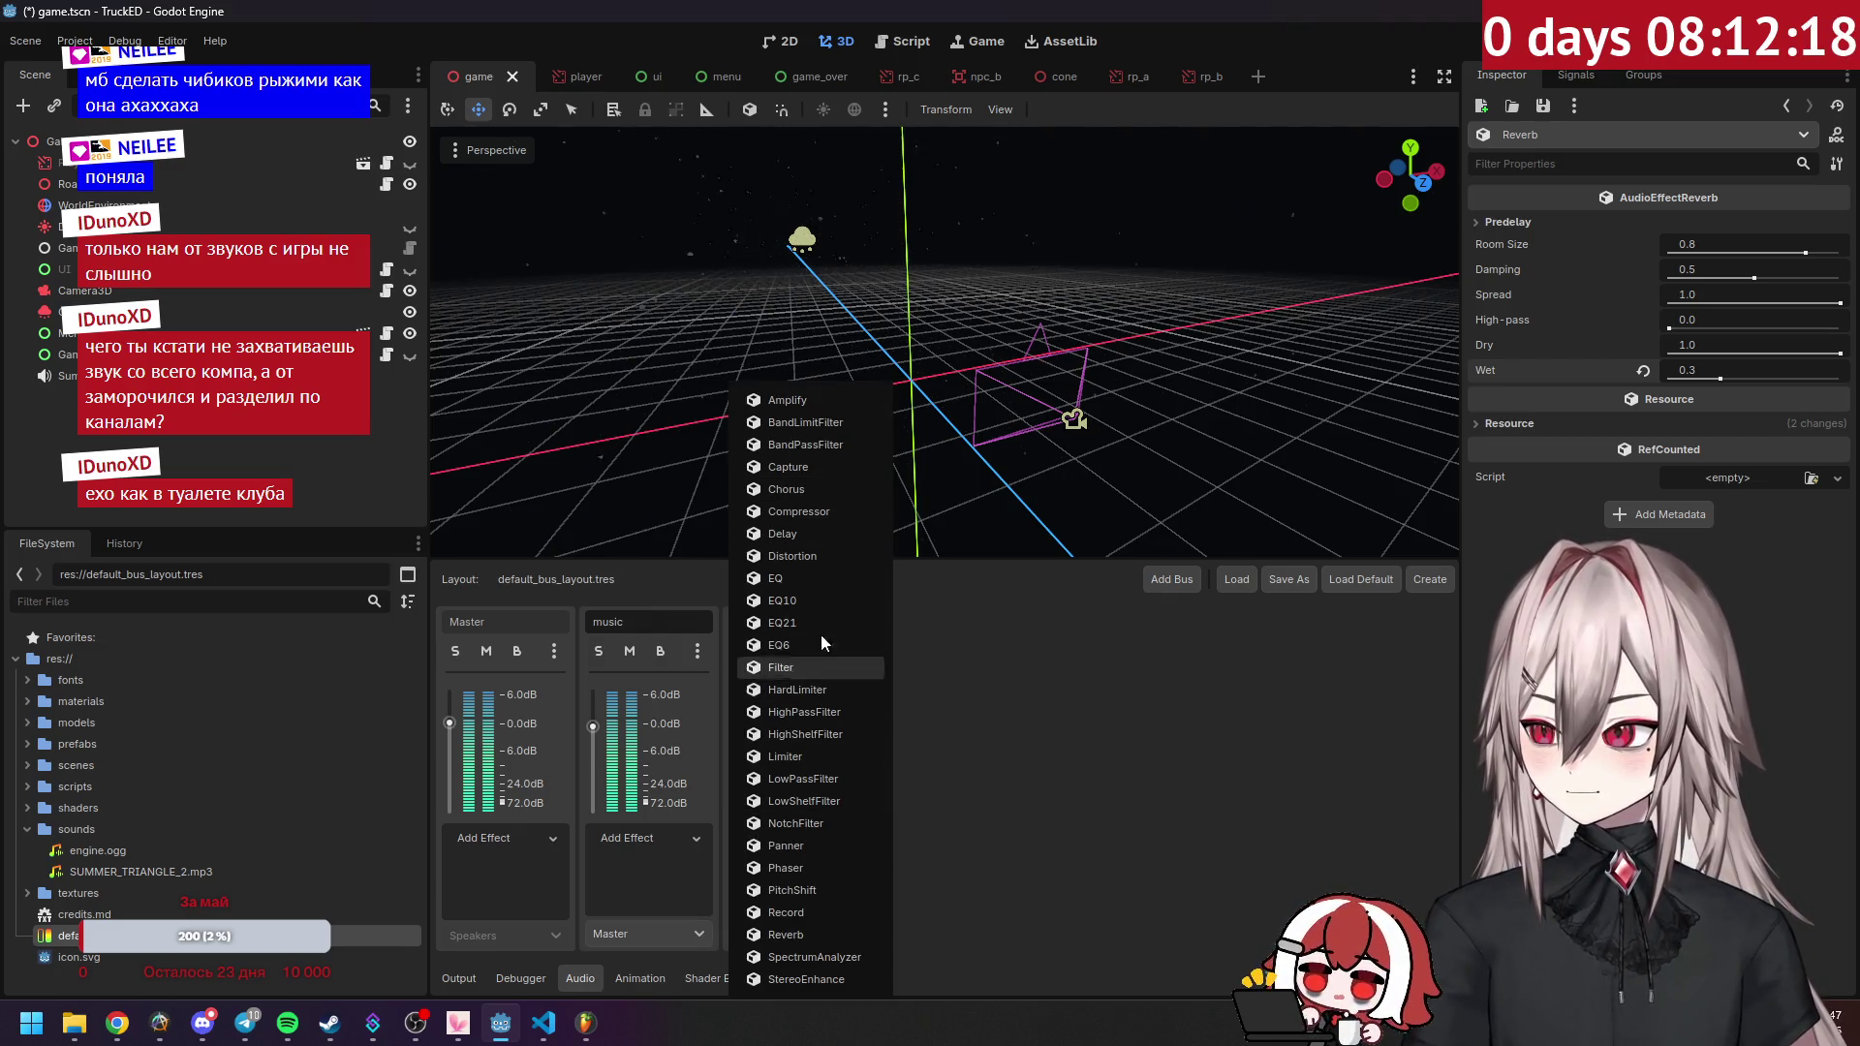
pyautogui.click(816, 932)
pyautogui.click(788, 858)
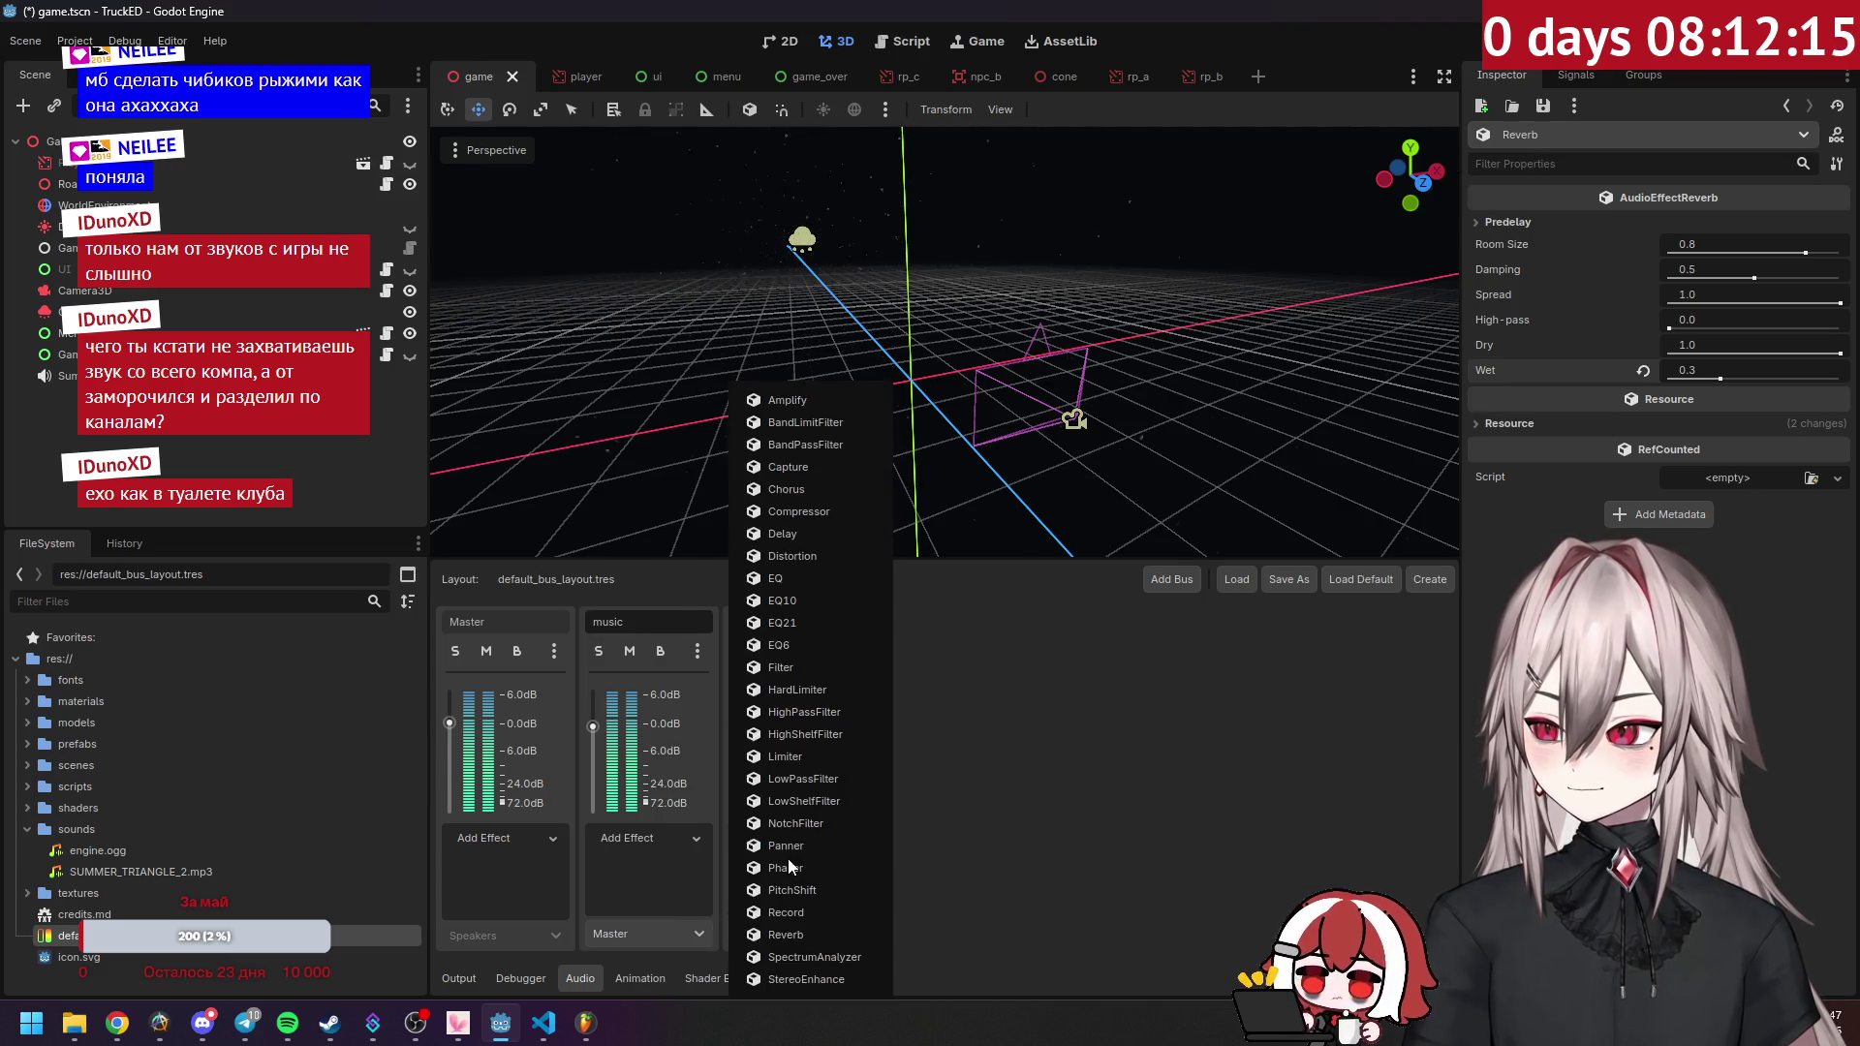
pyautogui.click(962, 876)
pyautogui.click(1698, 369)
pyautogui.write('0.3')
pyautogui.press('Return')
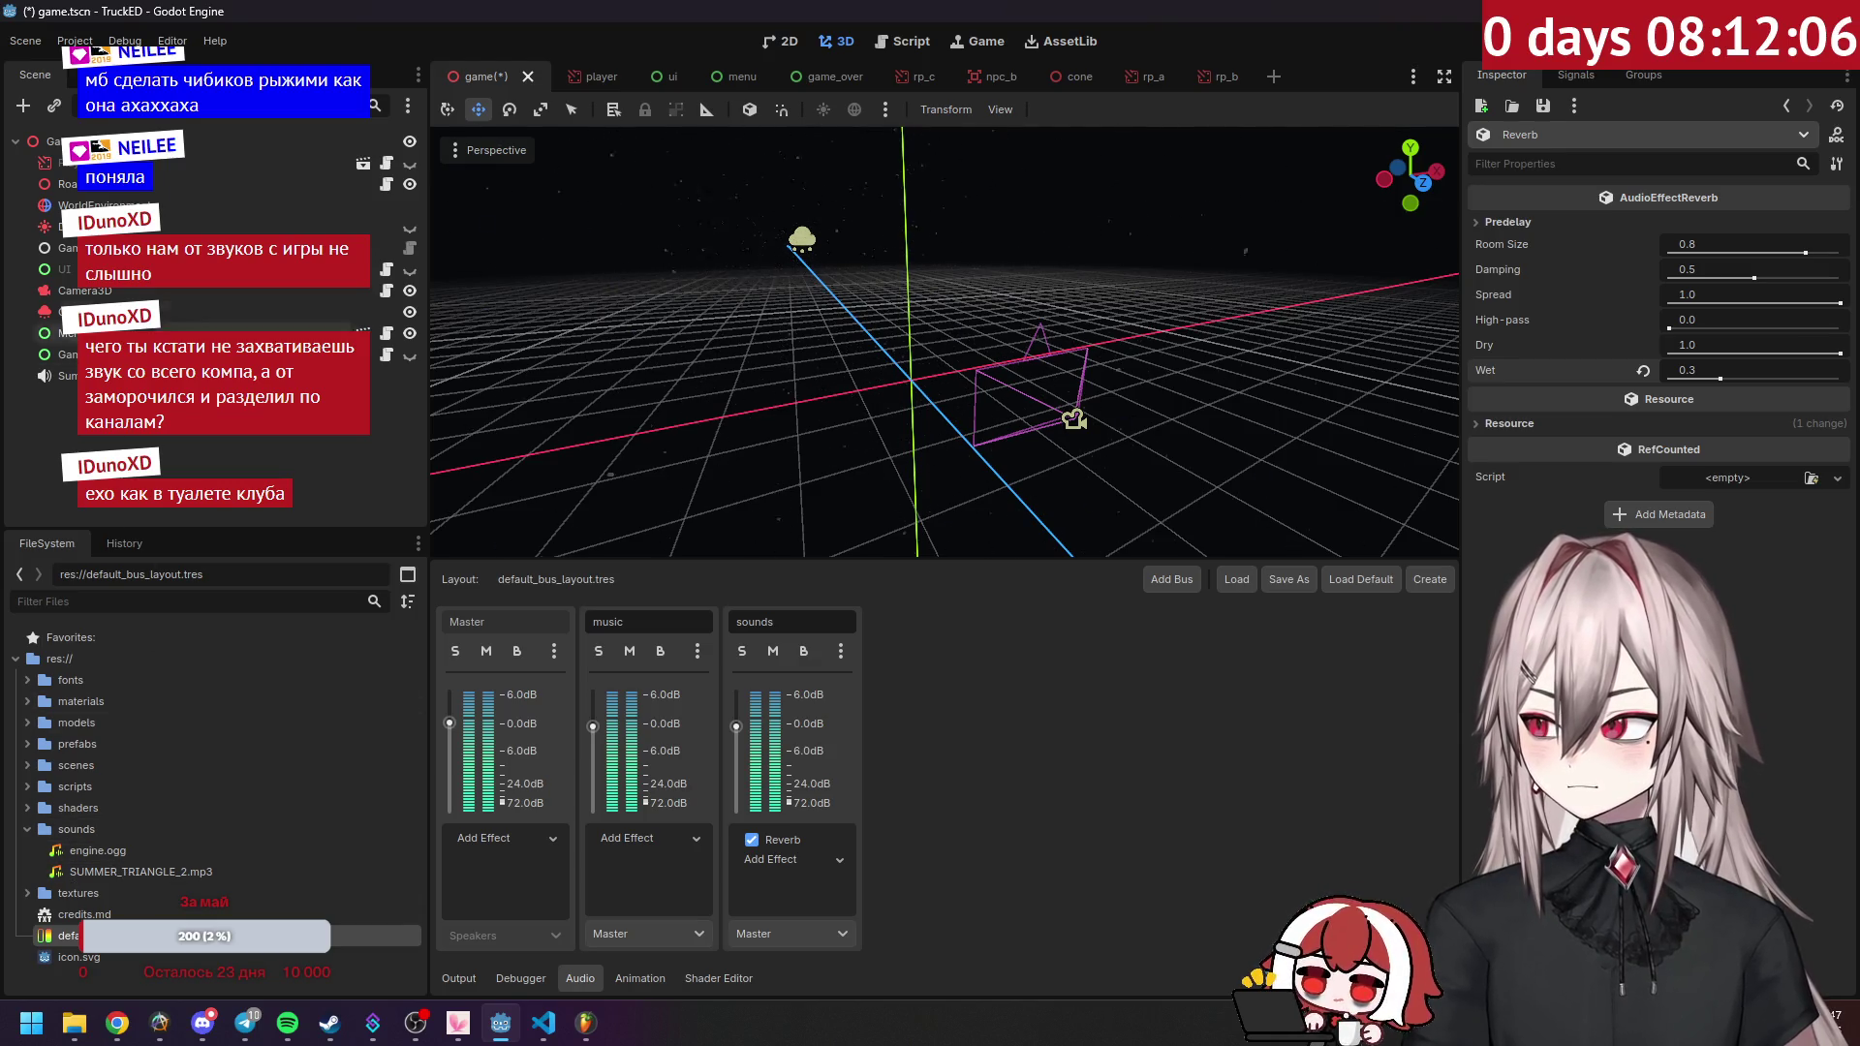
pyautogui.click(242, 376)
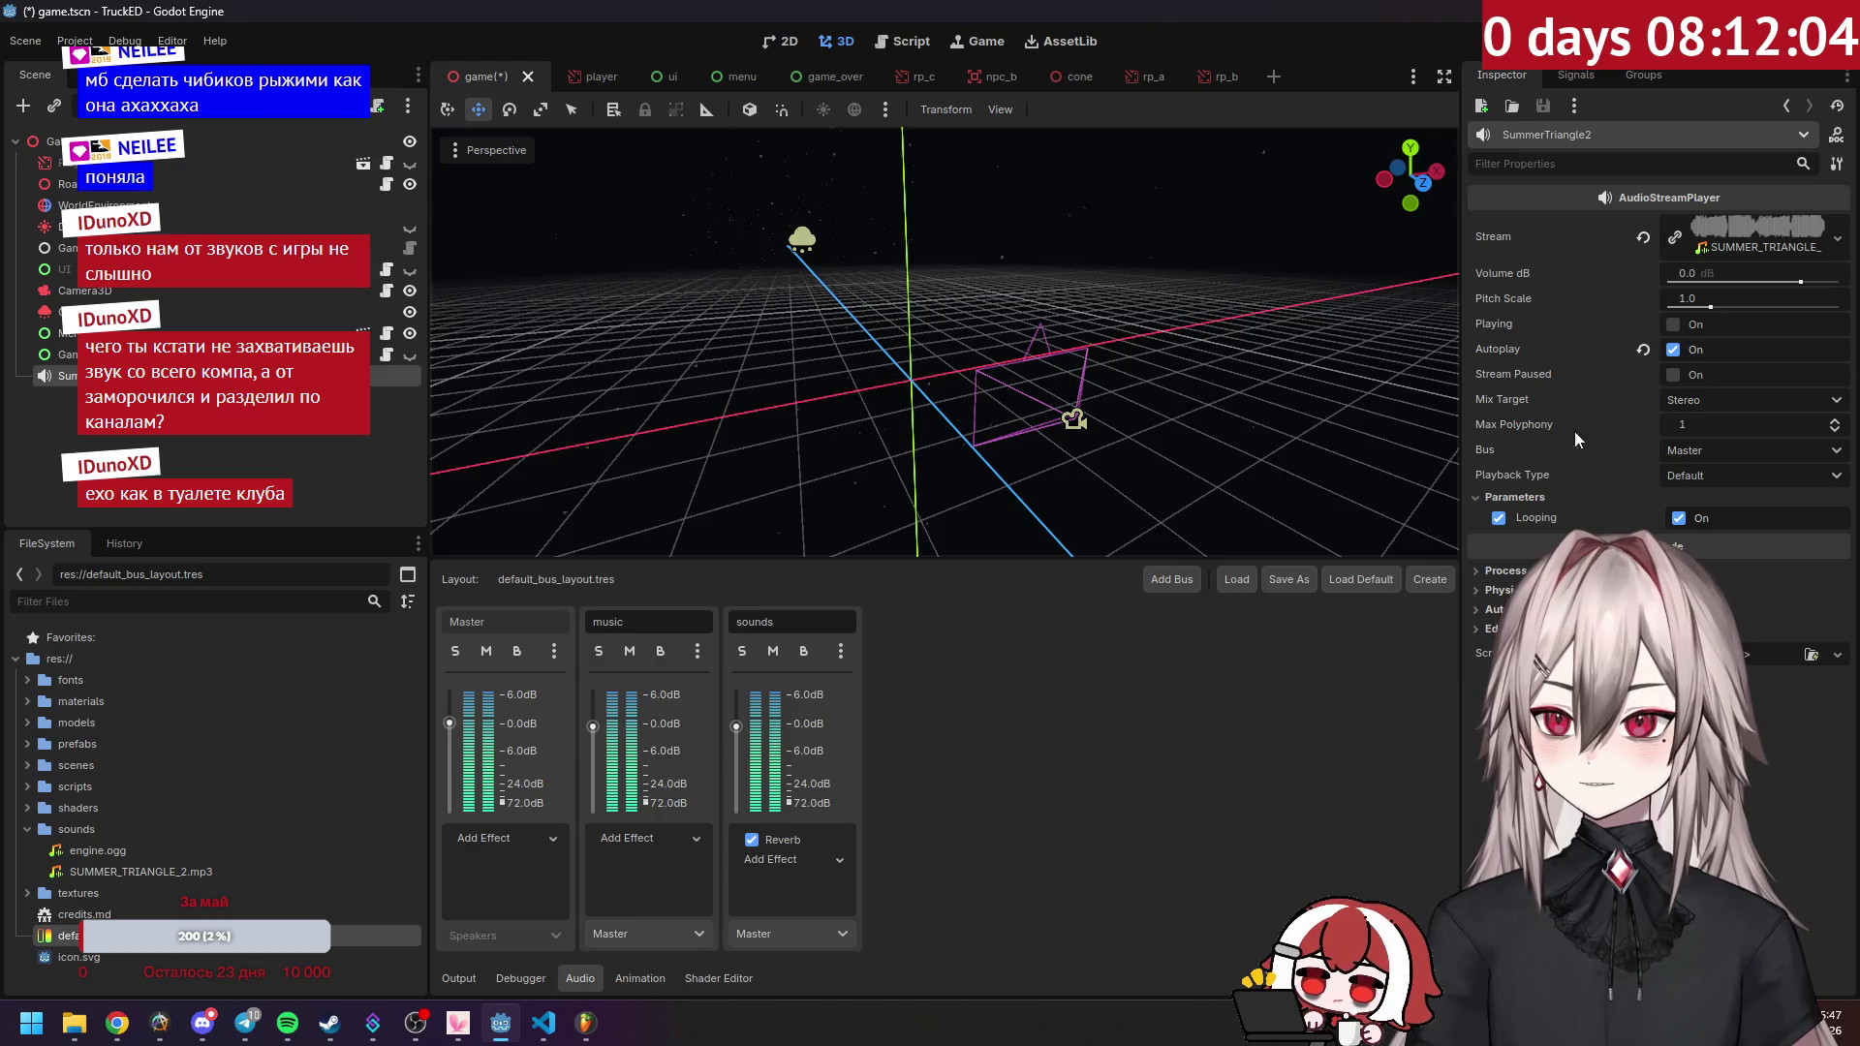
# Route the SummerTriangle2 music player to the music bus and save the game scene.
pyautogui.click(1718, 452)
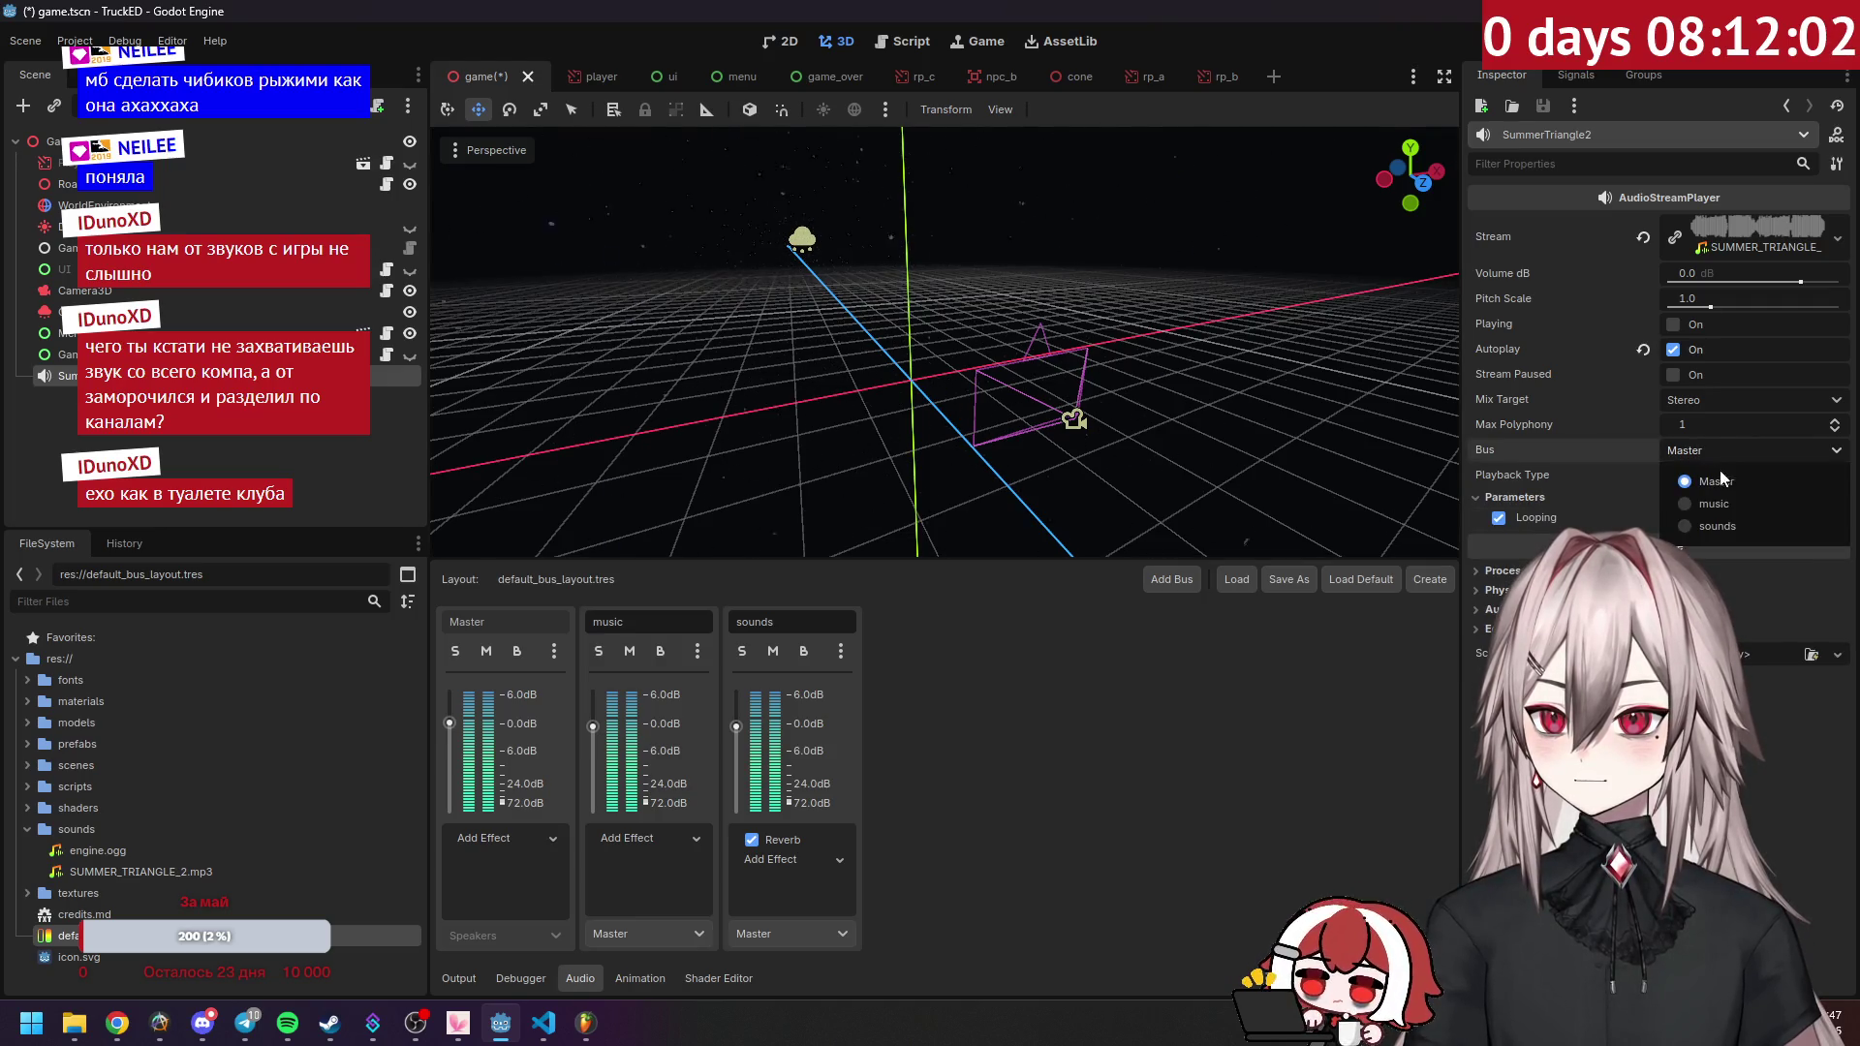
pyautogui.click(1718, 496)
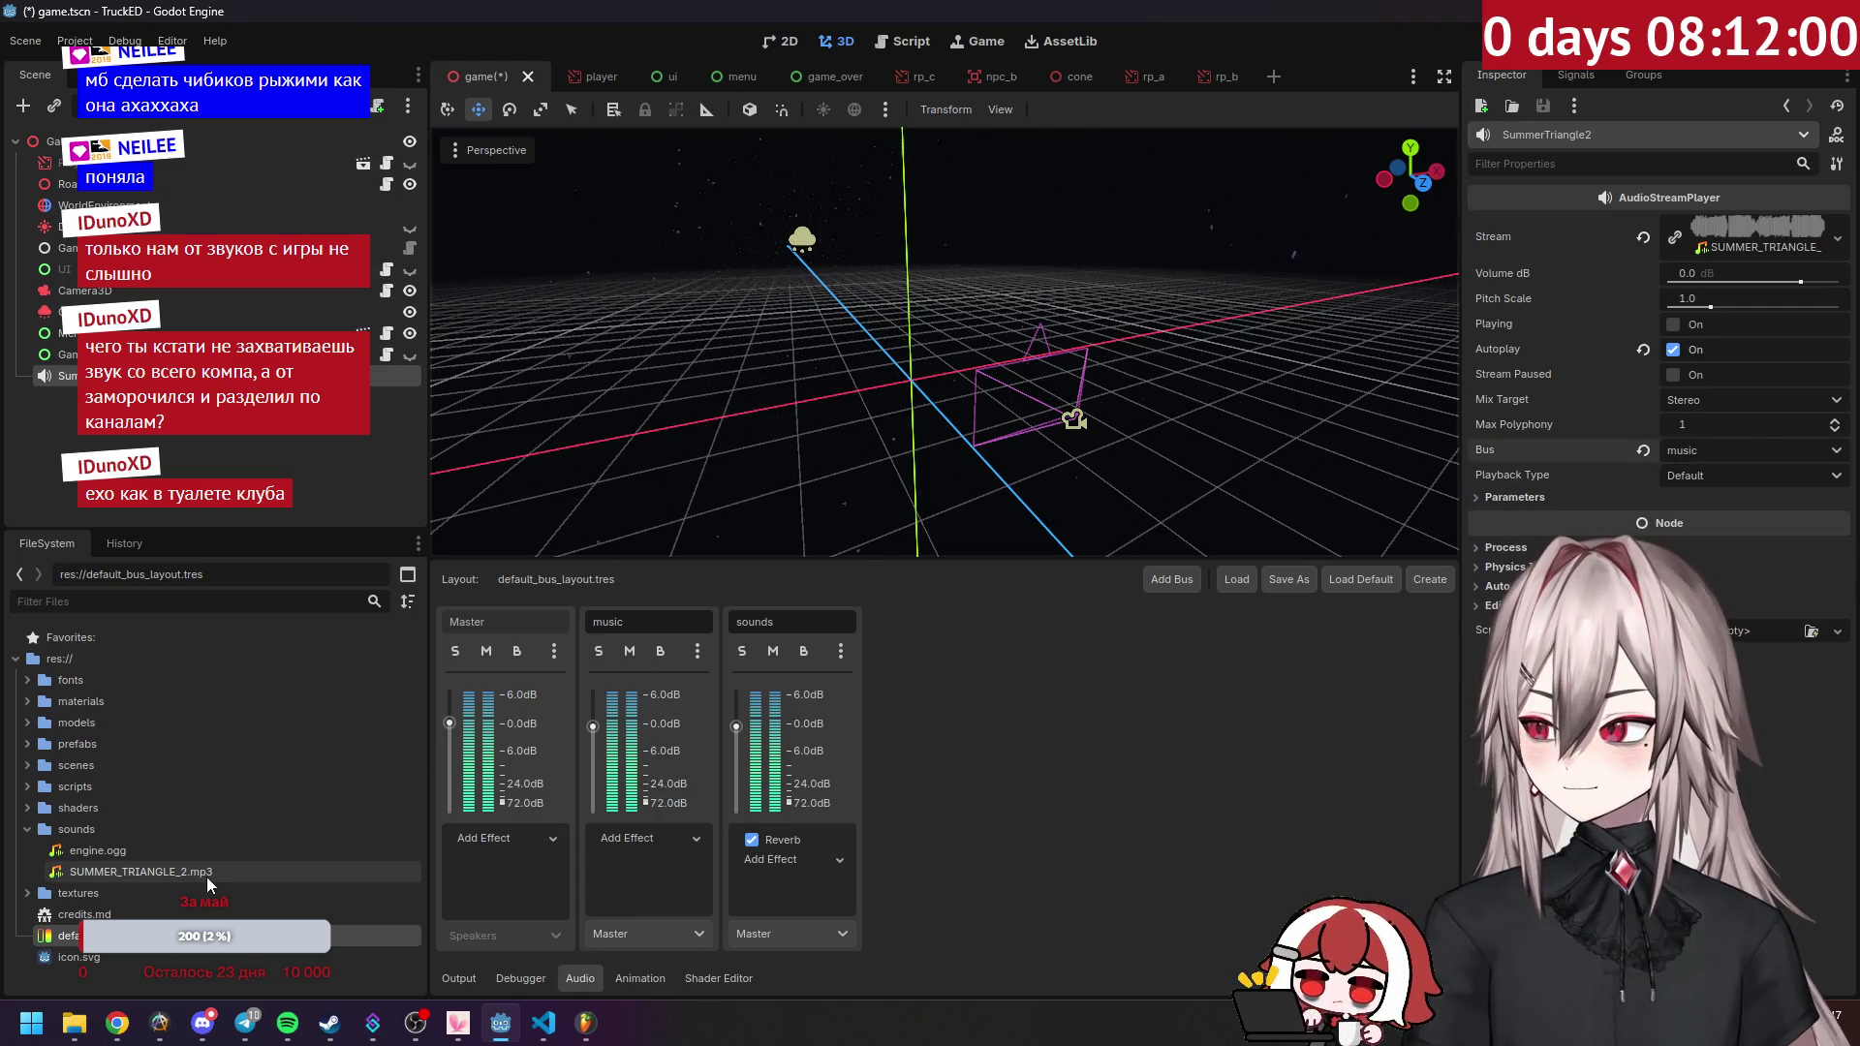
pyautogui.hotkey('ctrl', 's')
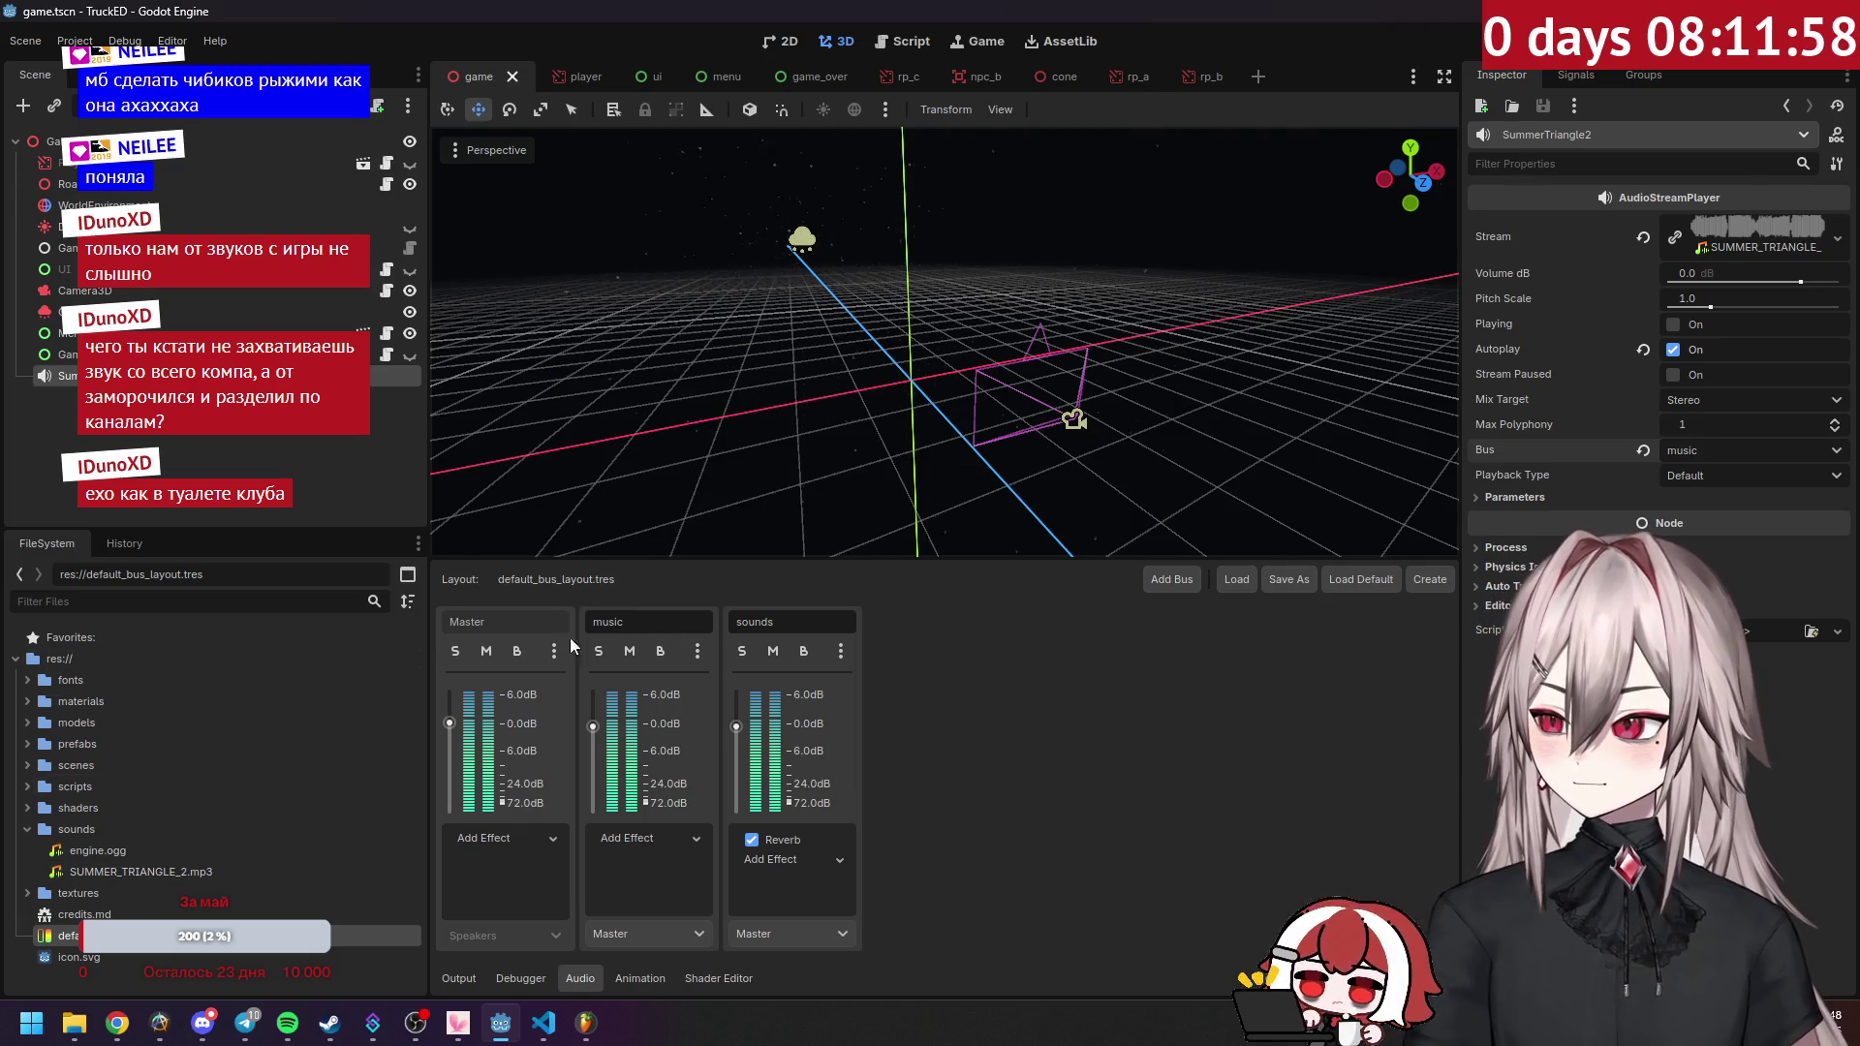
# Route the truck's engine sound to the music bus, save the player scene, and run the game.
pyautogui.click(581, 77)
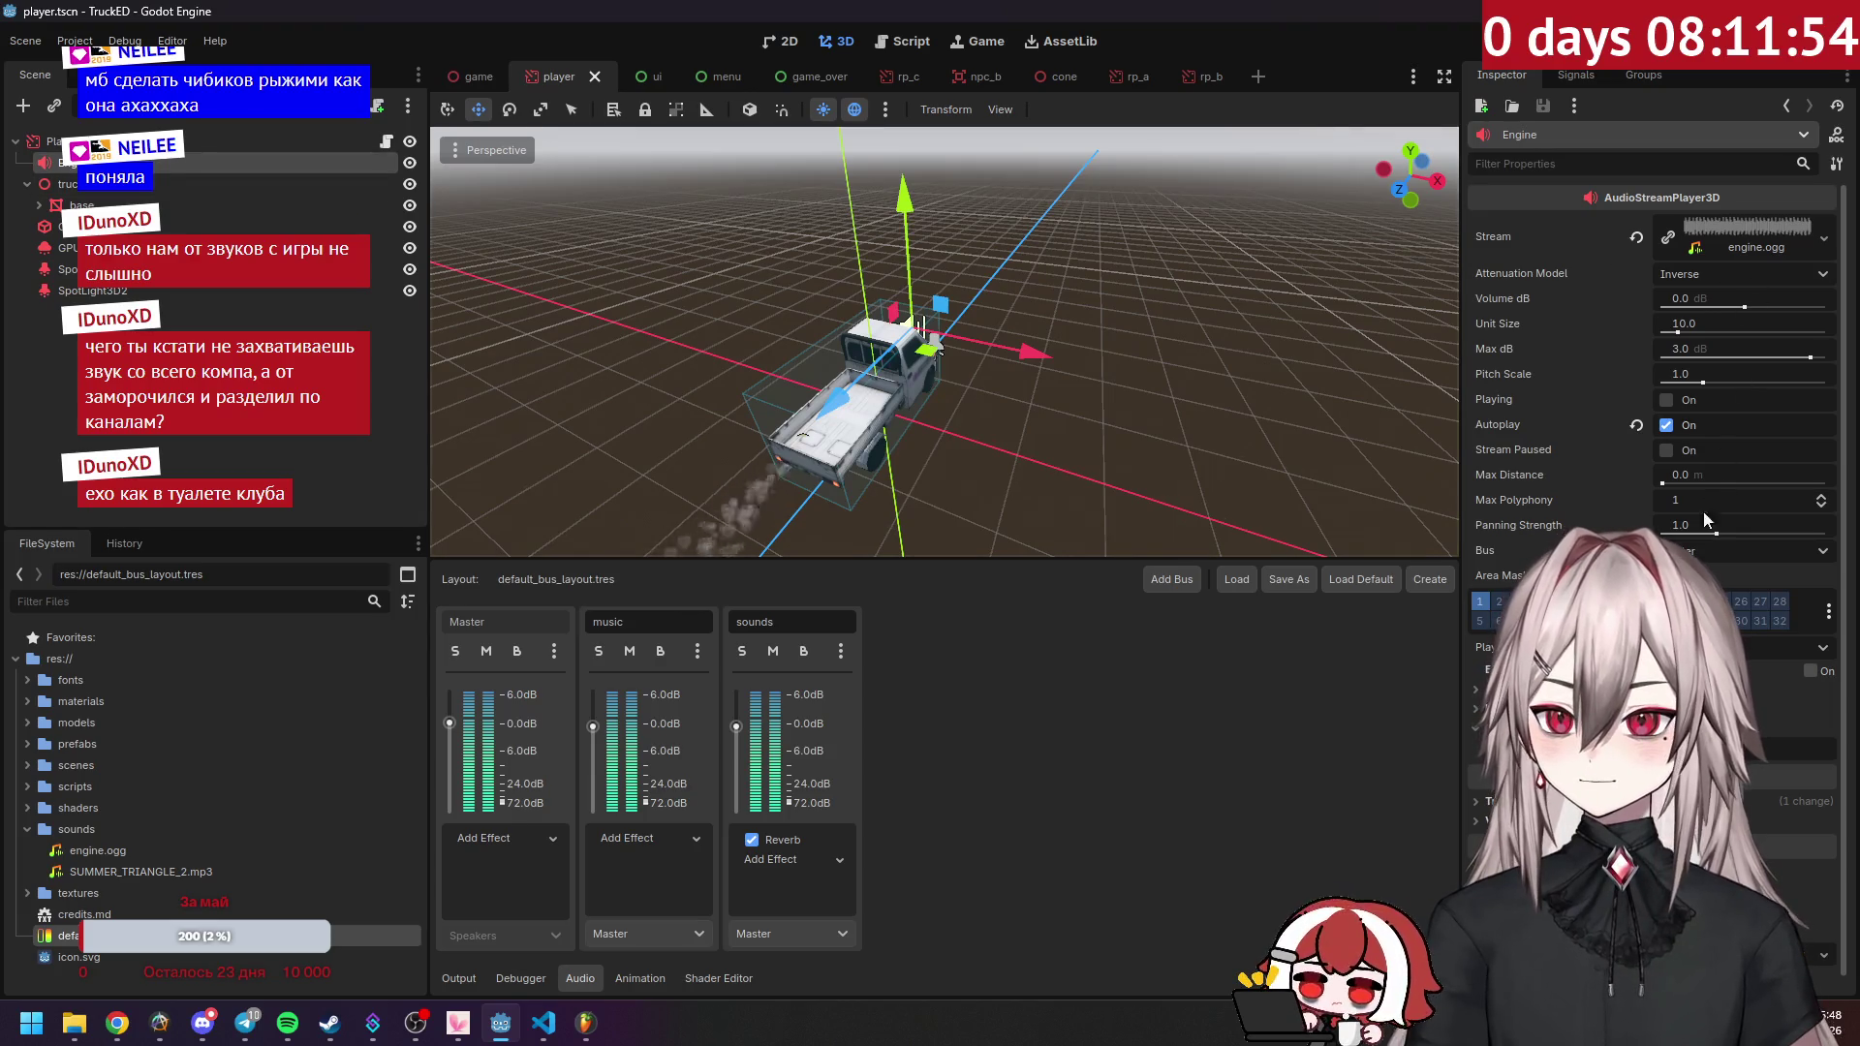
pyautogui.click(1734, 551)
pyautogui.click(1717, 584)
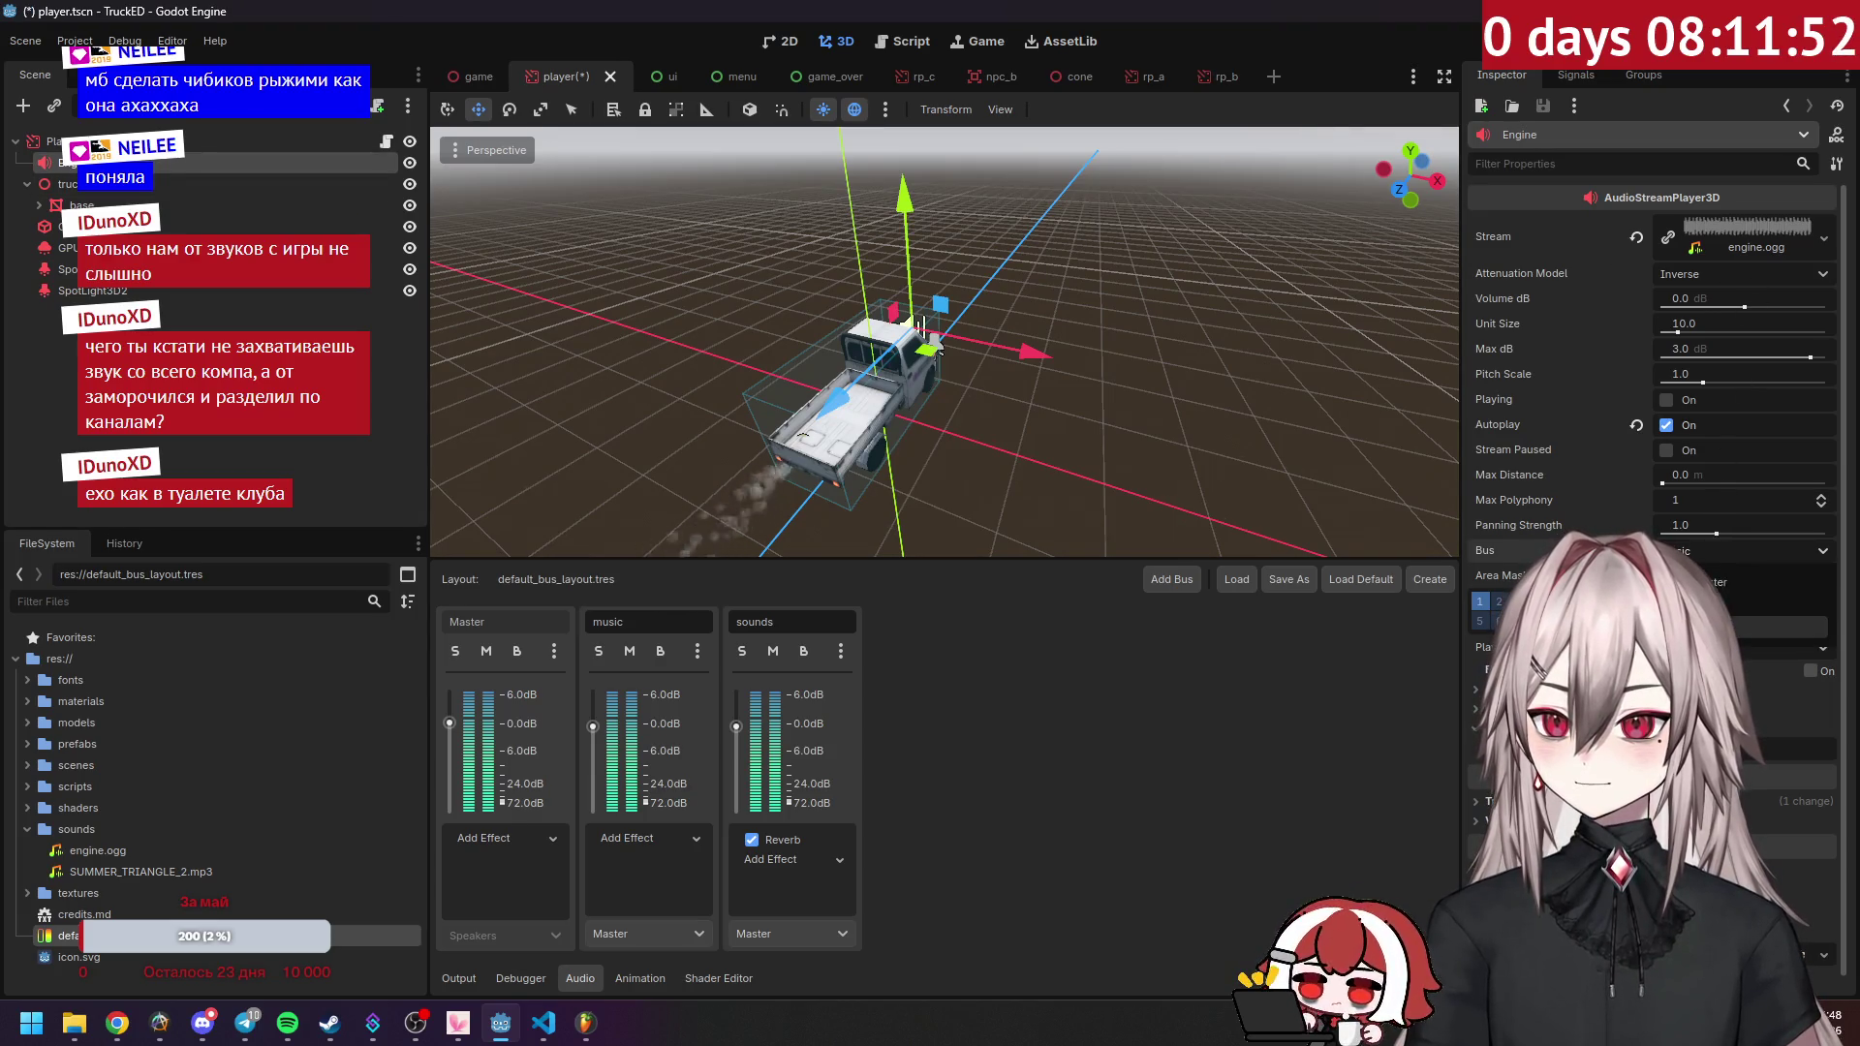
pyautogui.hotkey('ctrl', 's')
pyautogui.click(555, 308)
pyautogui.press('F5')
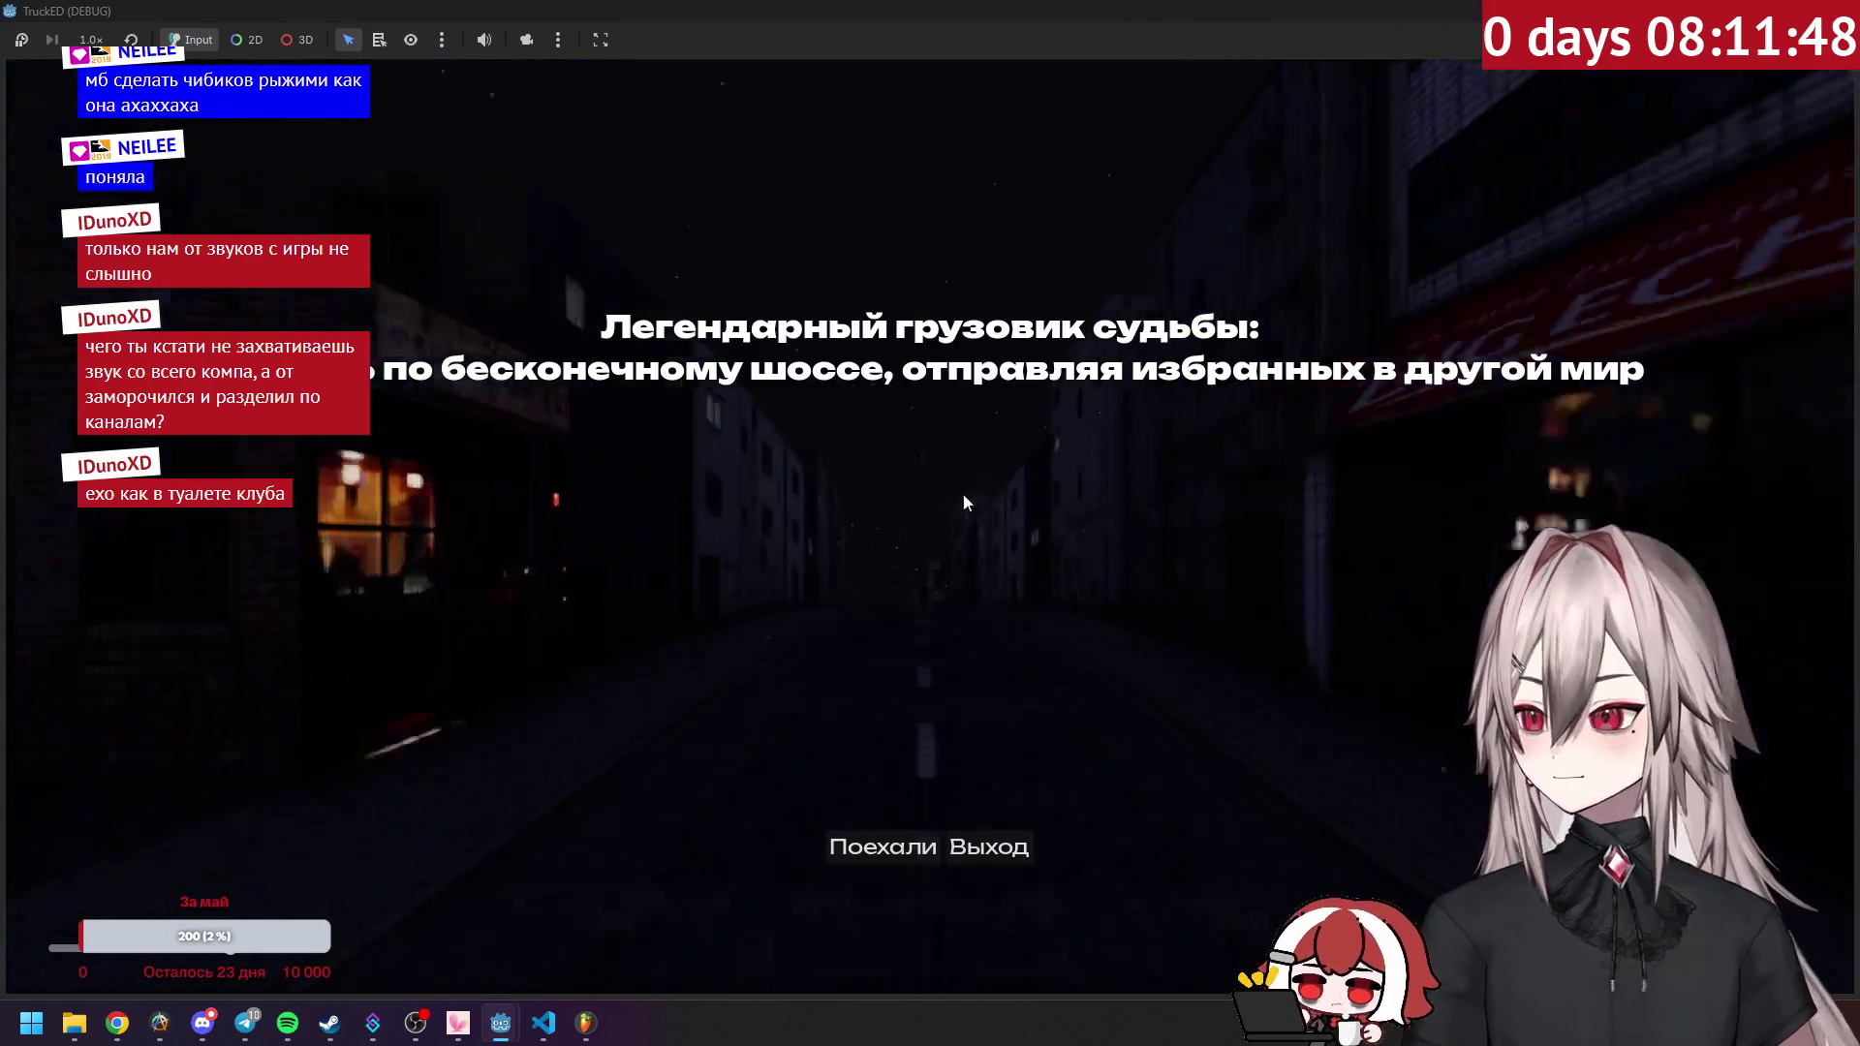
# Start driving from the main menu, steer through the streets with W and A, then stop the game.
pyautogui.click(785, 834)
pyautogui.press('w')
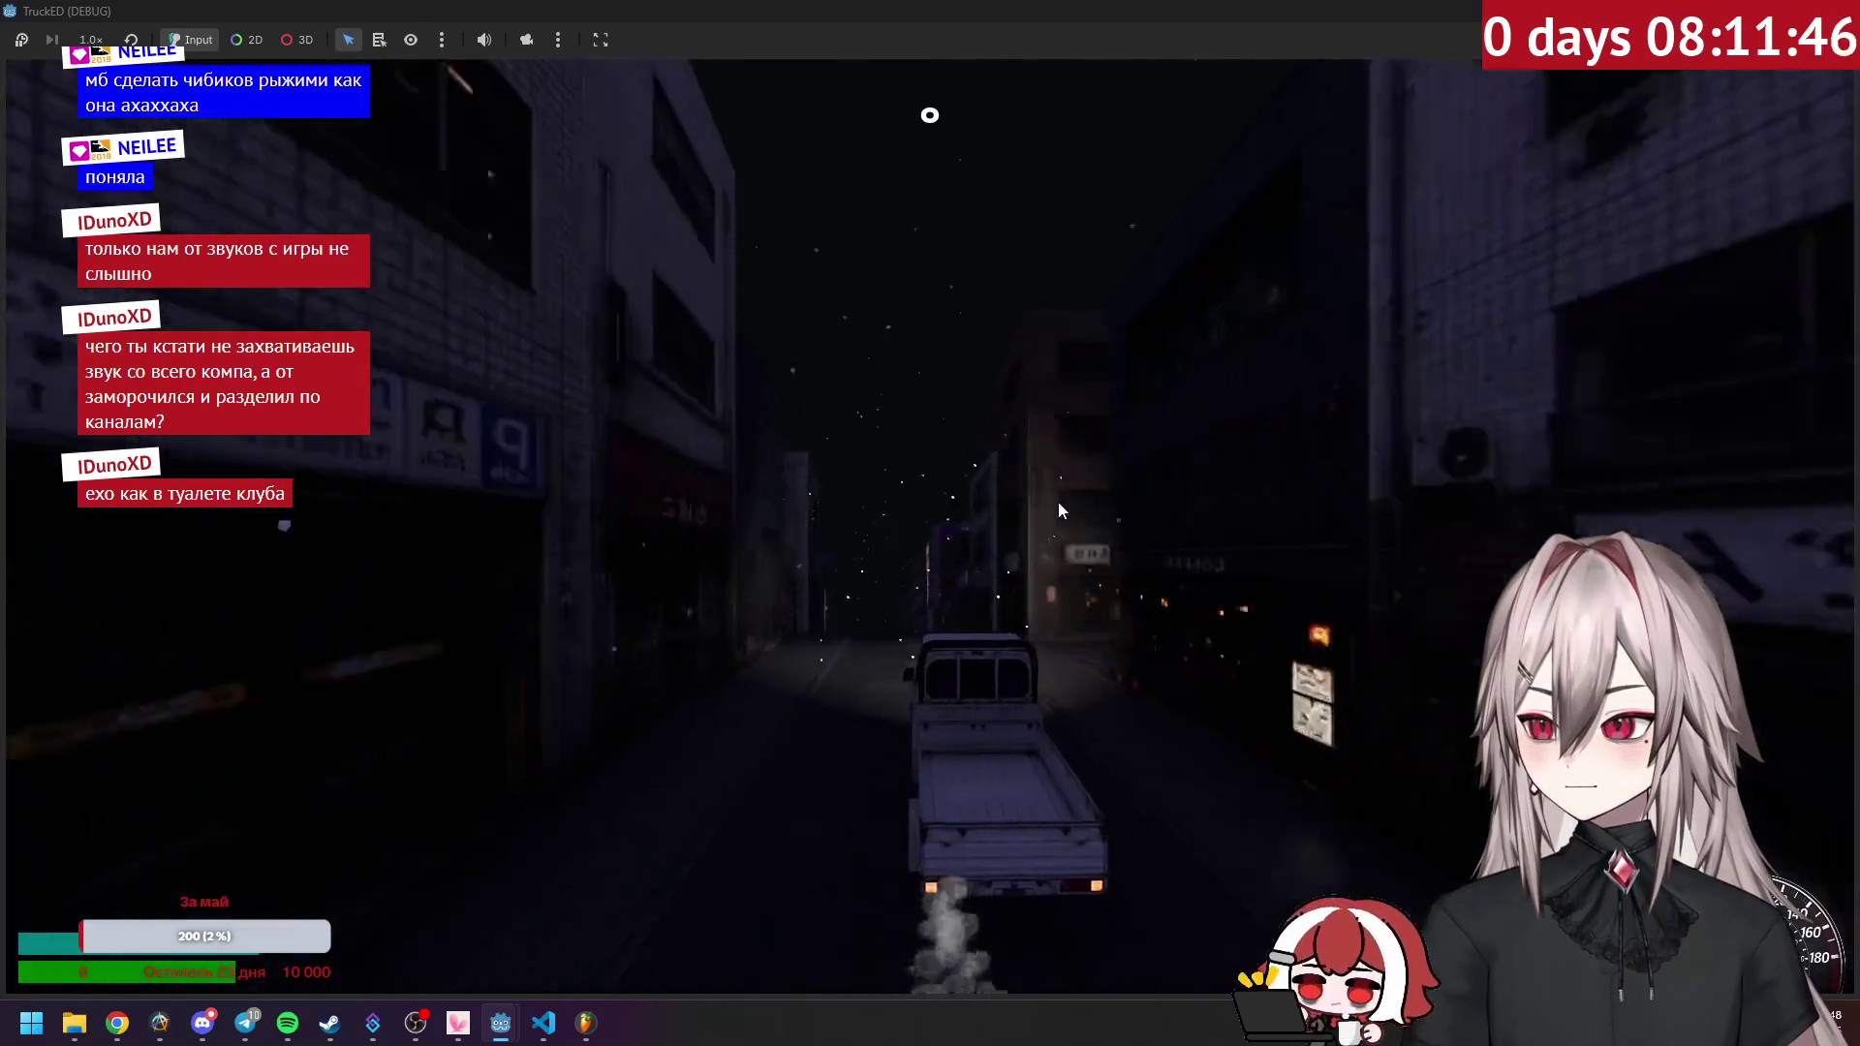
pyautogui.press('a')
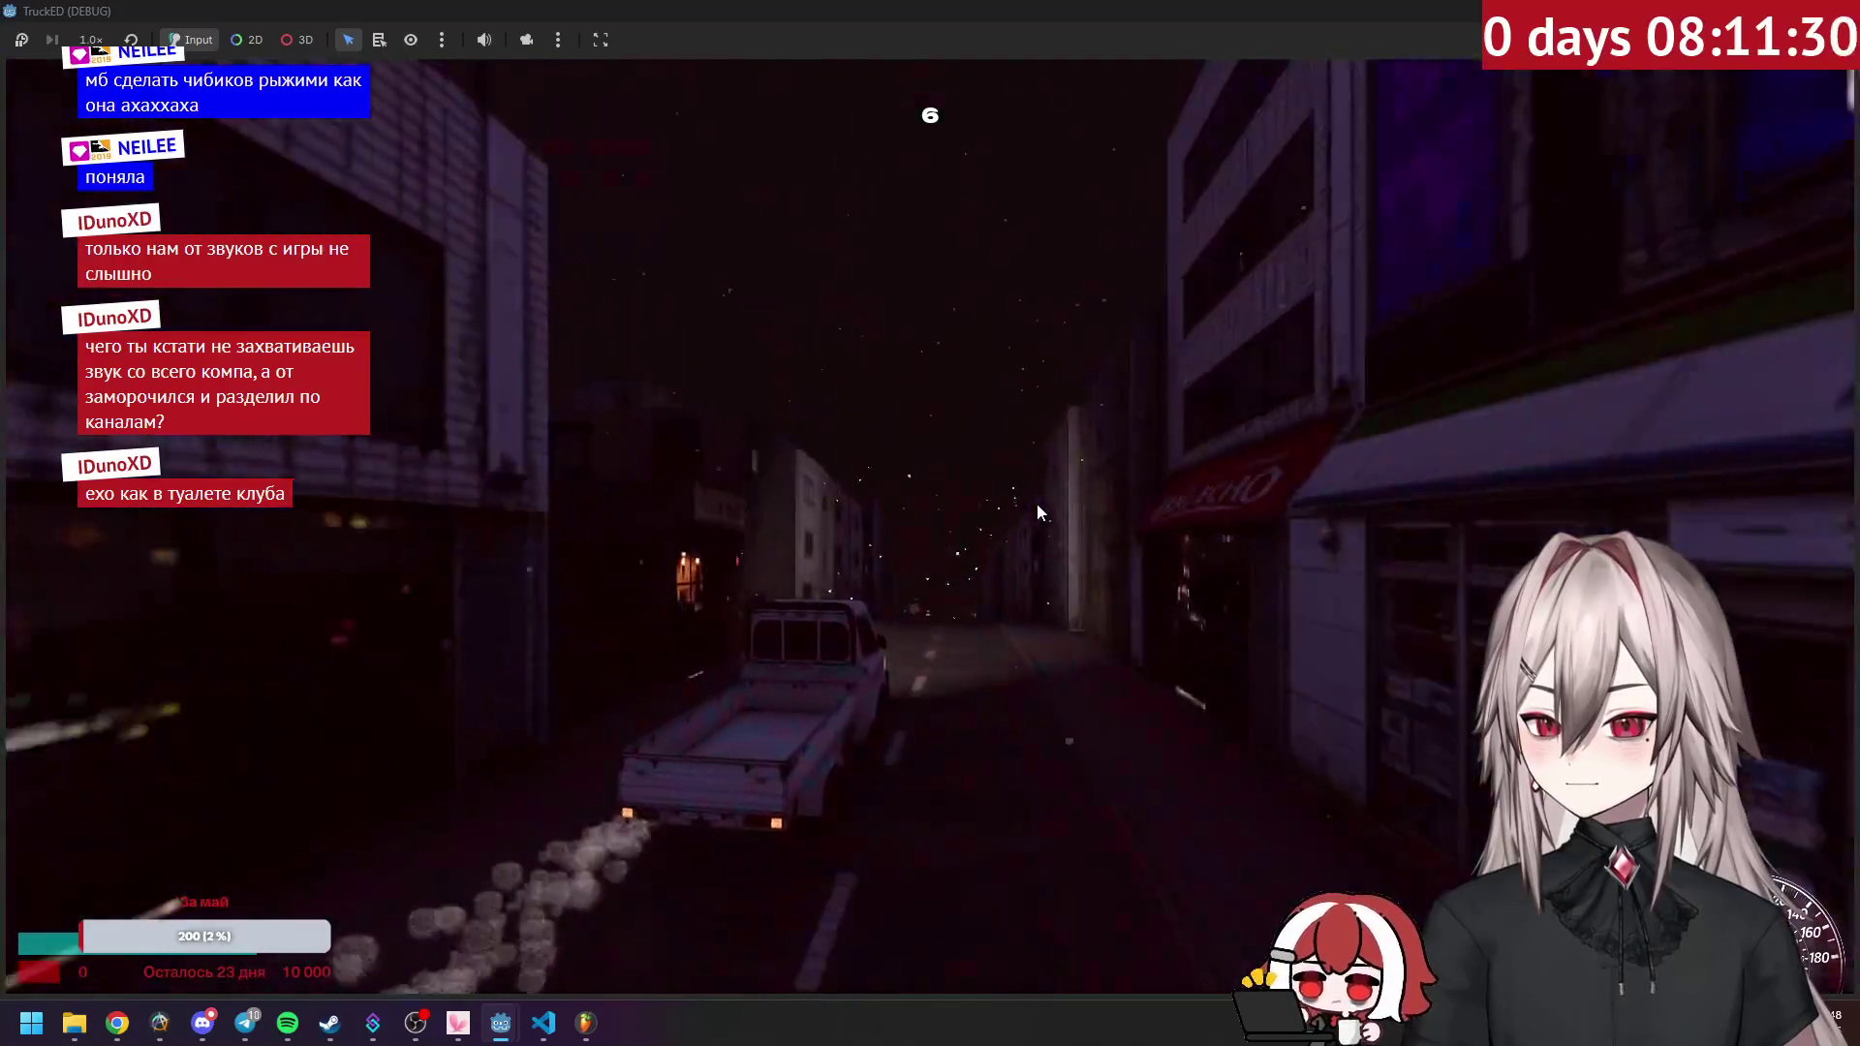
pyautogui.press('F8')
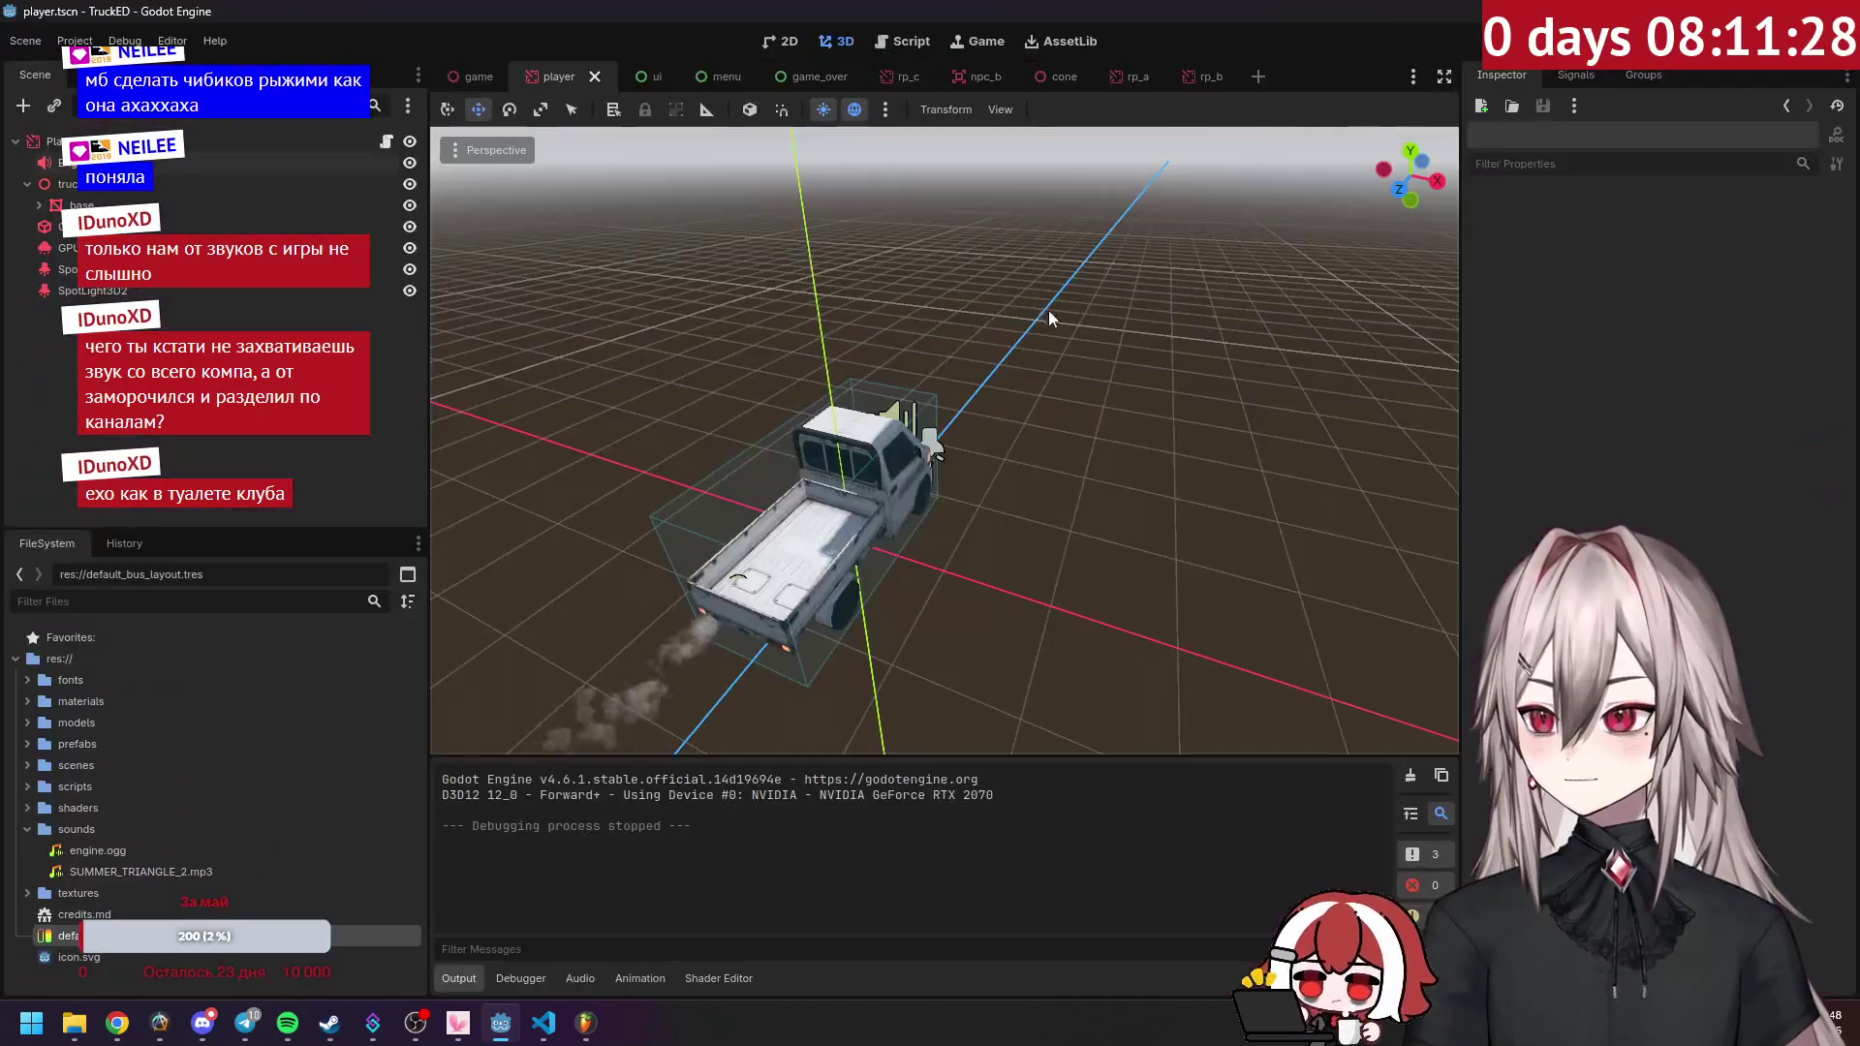
# Bring player.gd forward in VS Code and review the engine_sound and _physics_process code.
pyautogui.click(545, 1025)
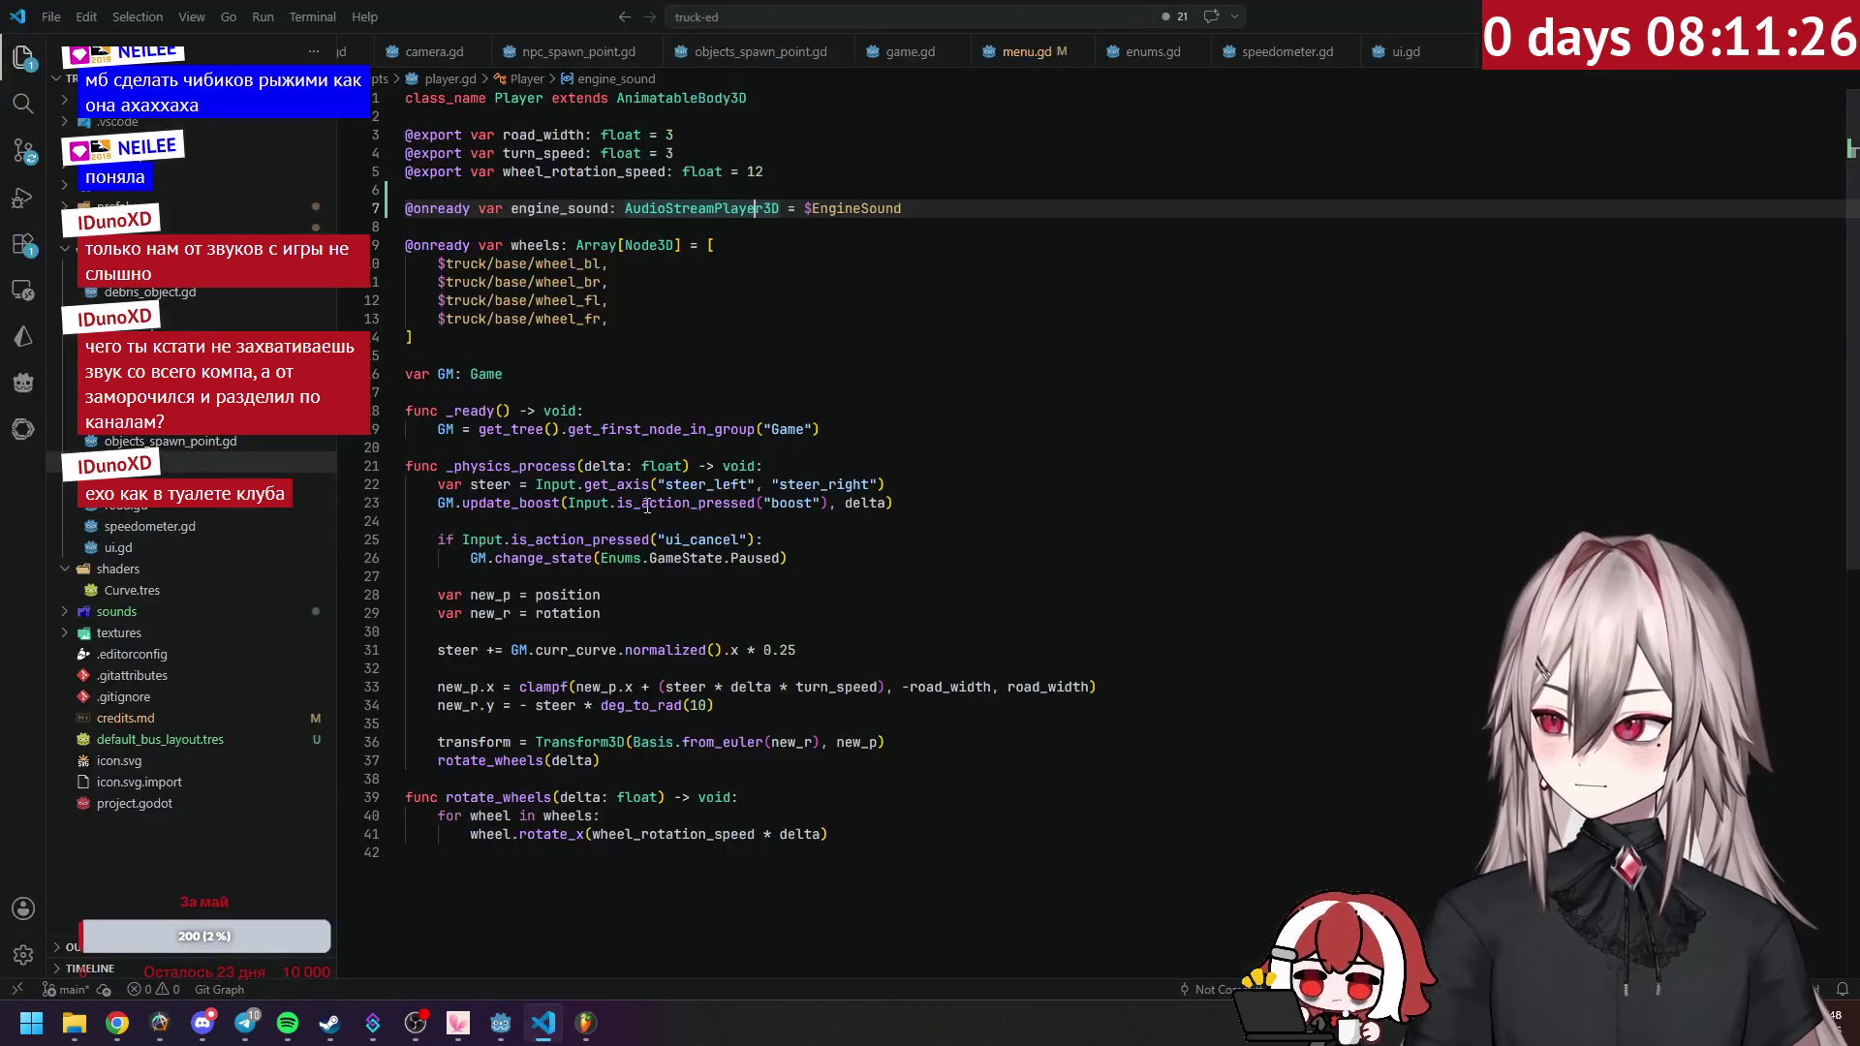
pyautogui.moveTo(511, 209); pyautogui.dragTo(540, 211)
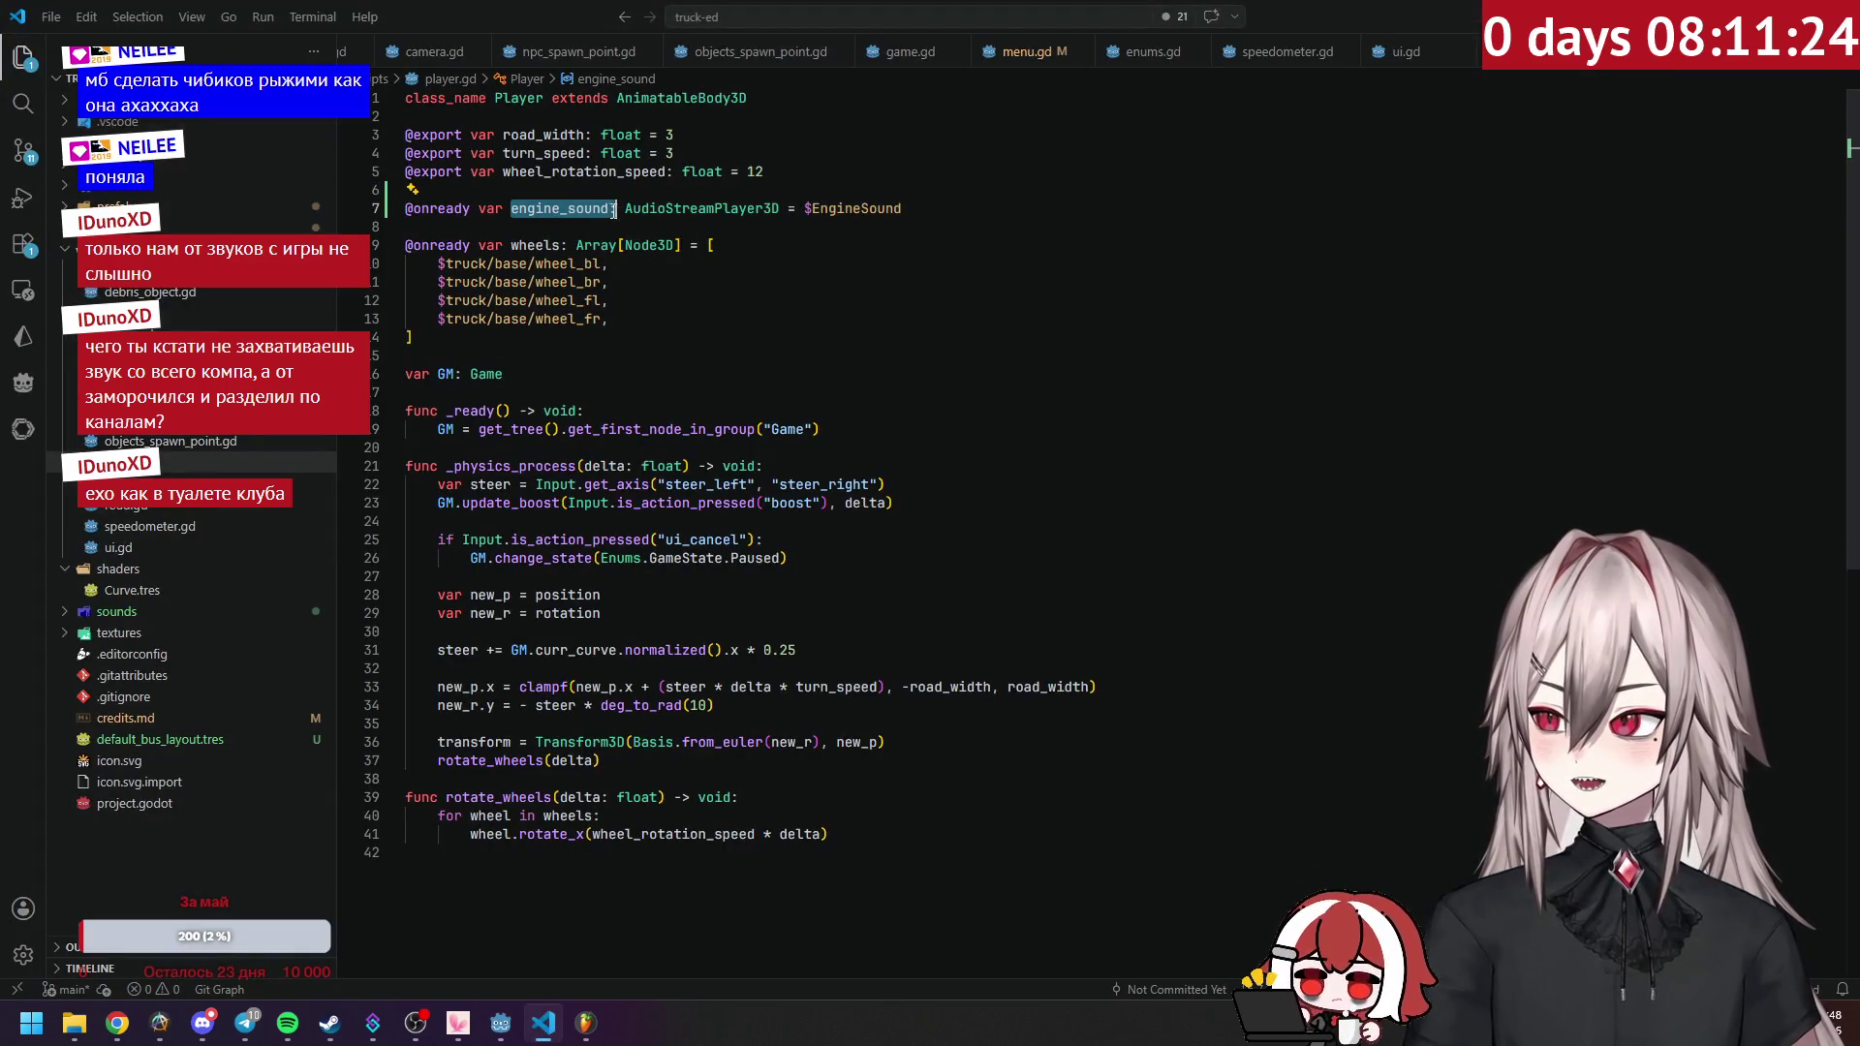
pyautogui.click(645, 368)
pyautogui.click(513, 469)
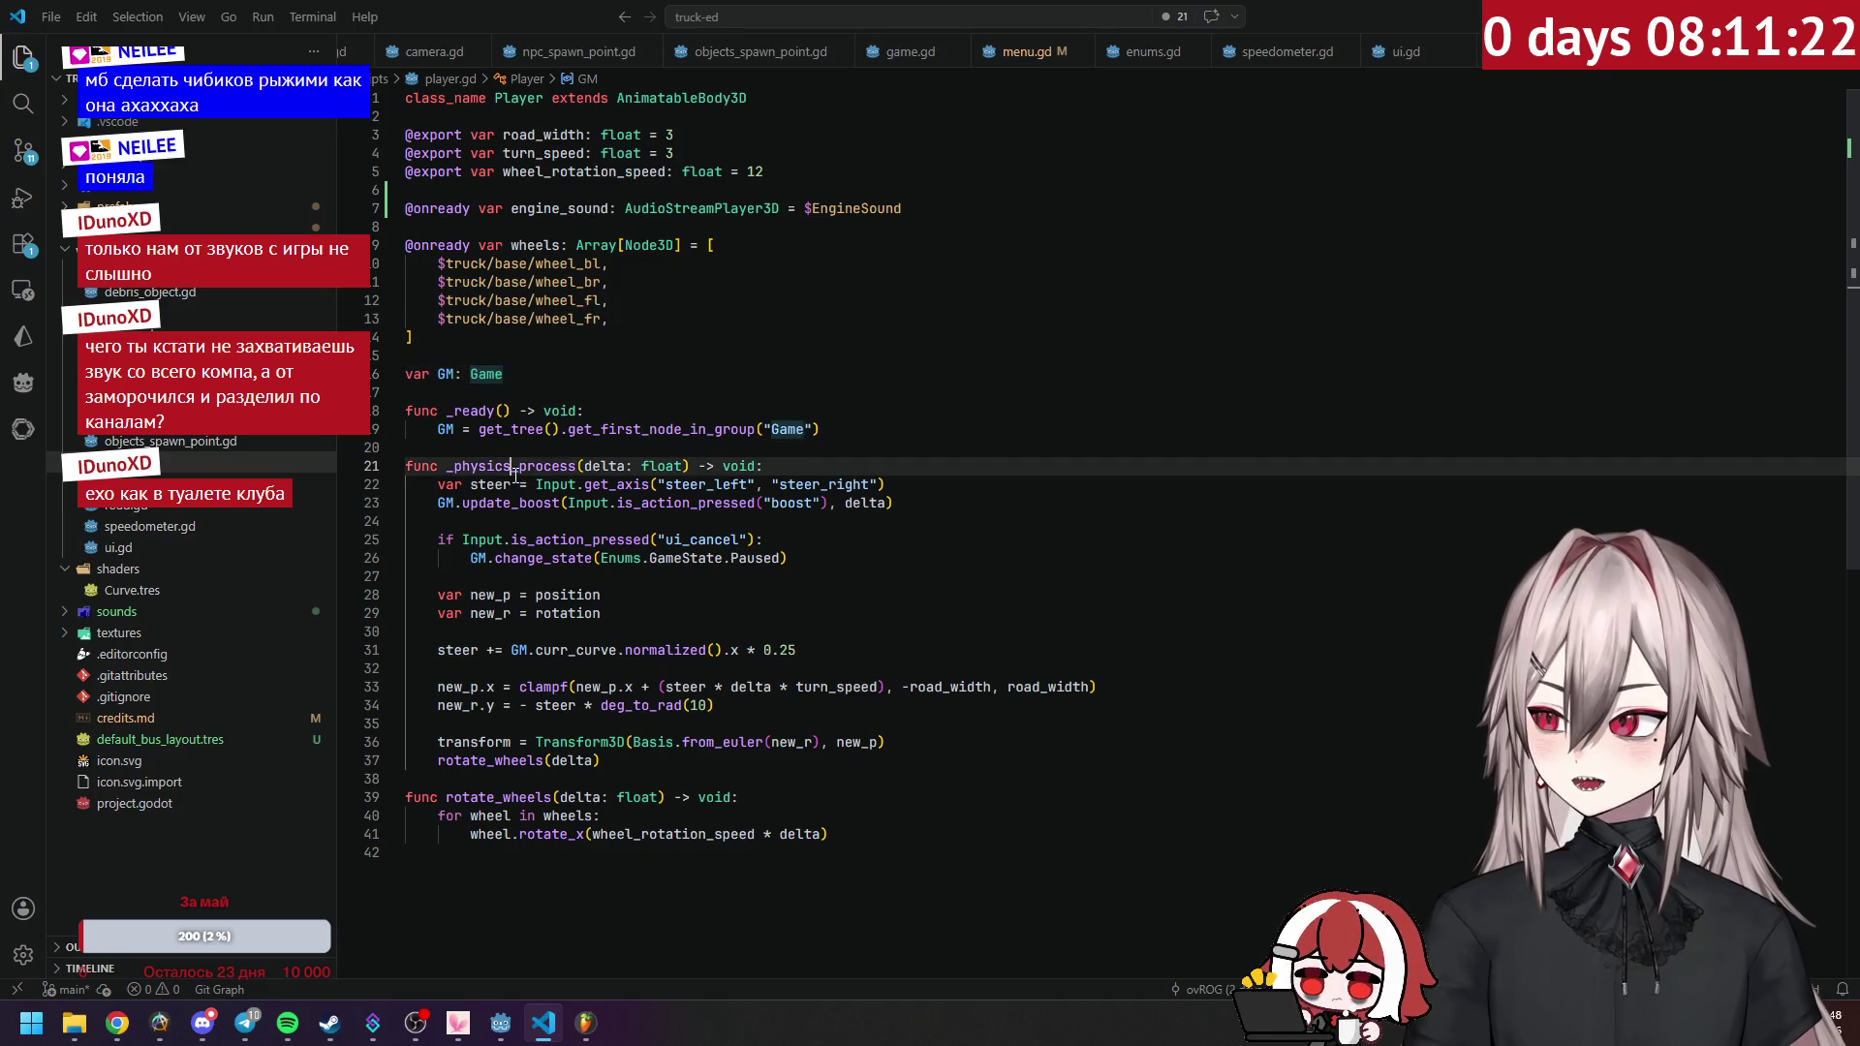
pyautogui.click(475, 520)
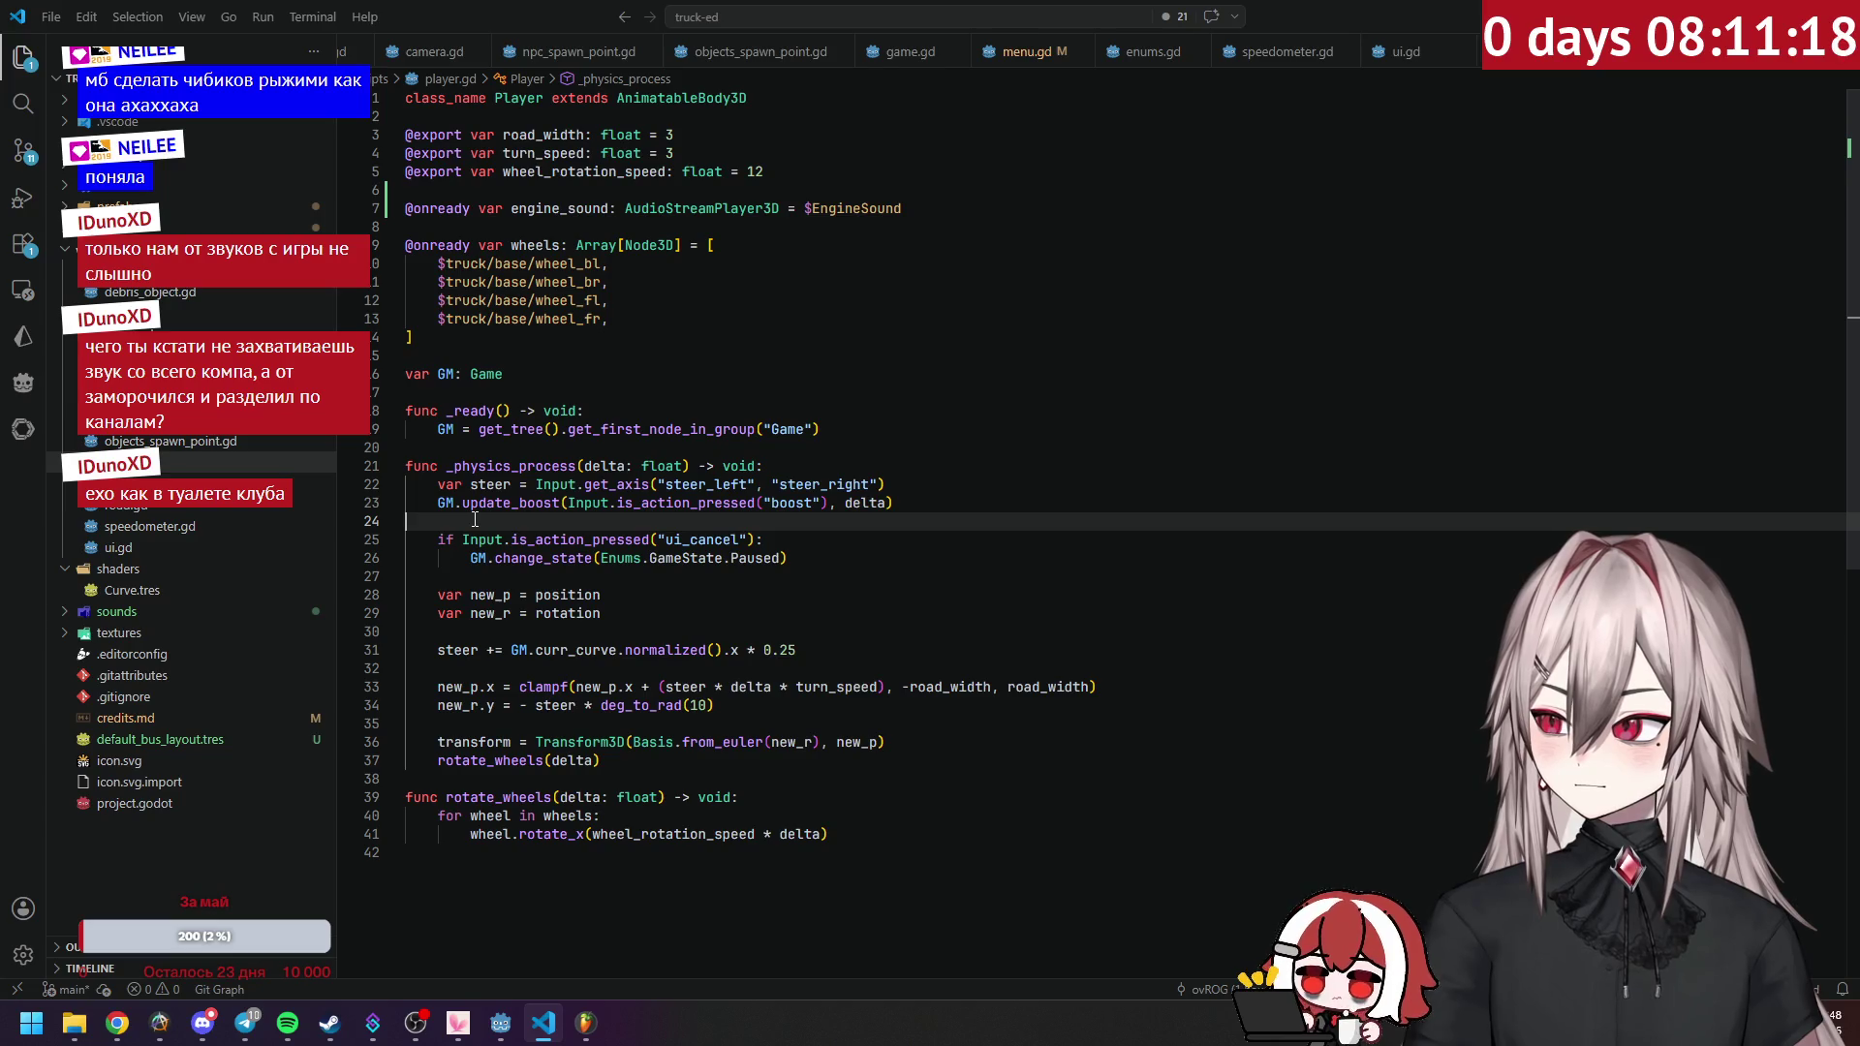
pyautogui.scroll(-2, 532, 518)
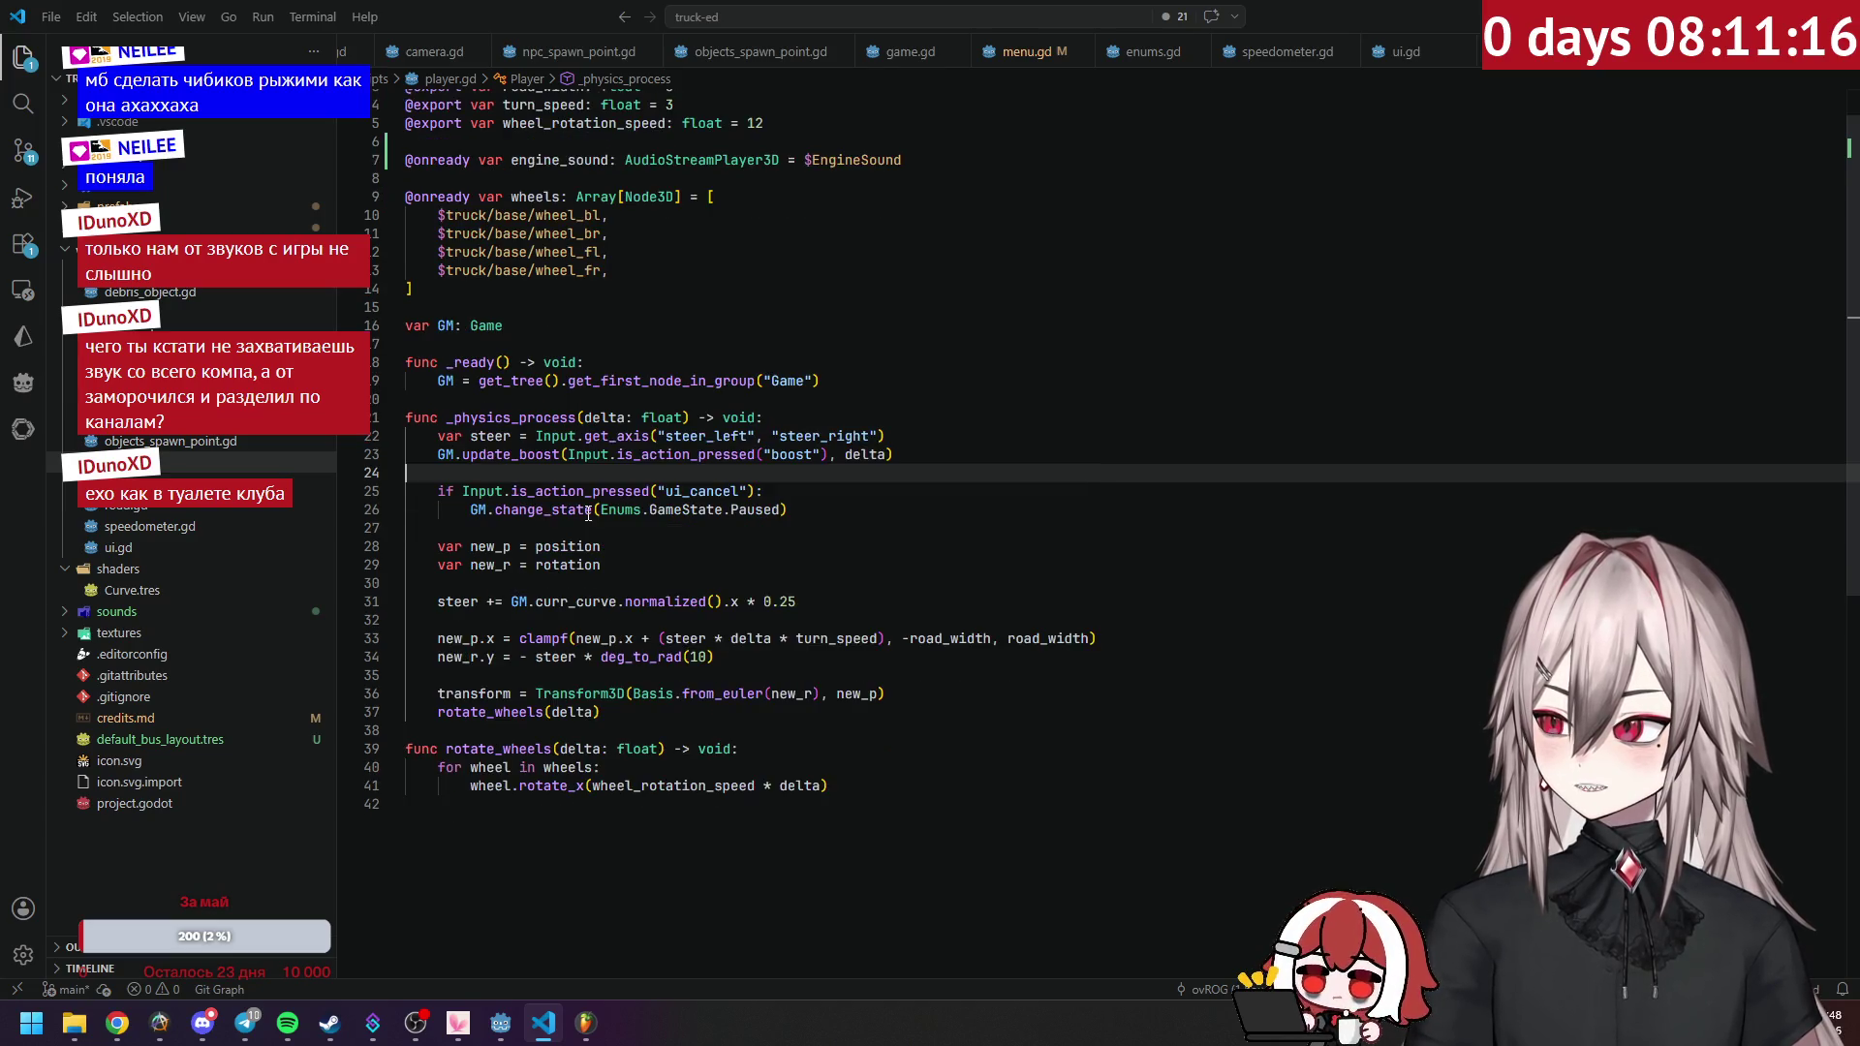
pyautogui.click(520, 474)
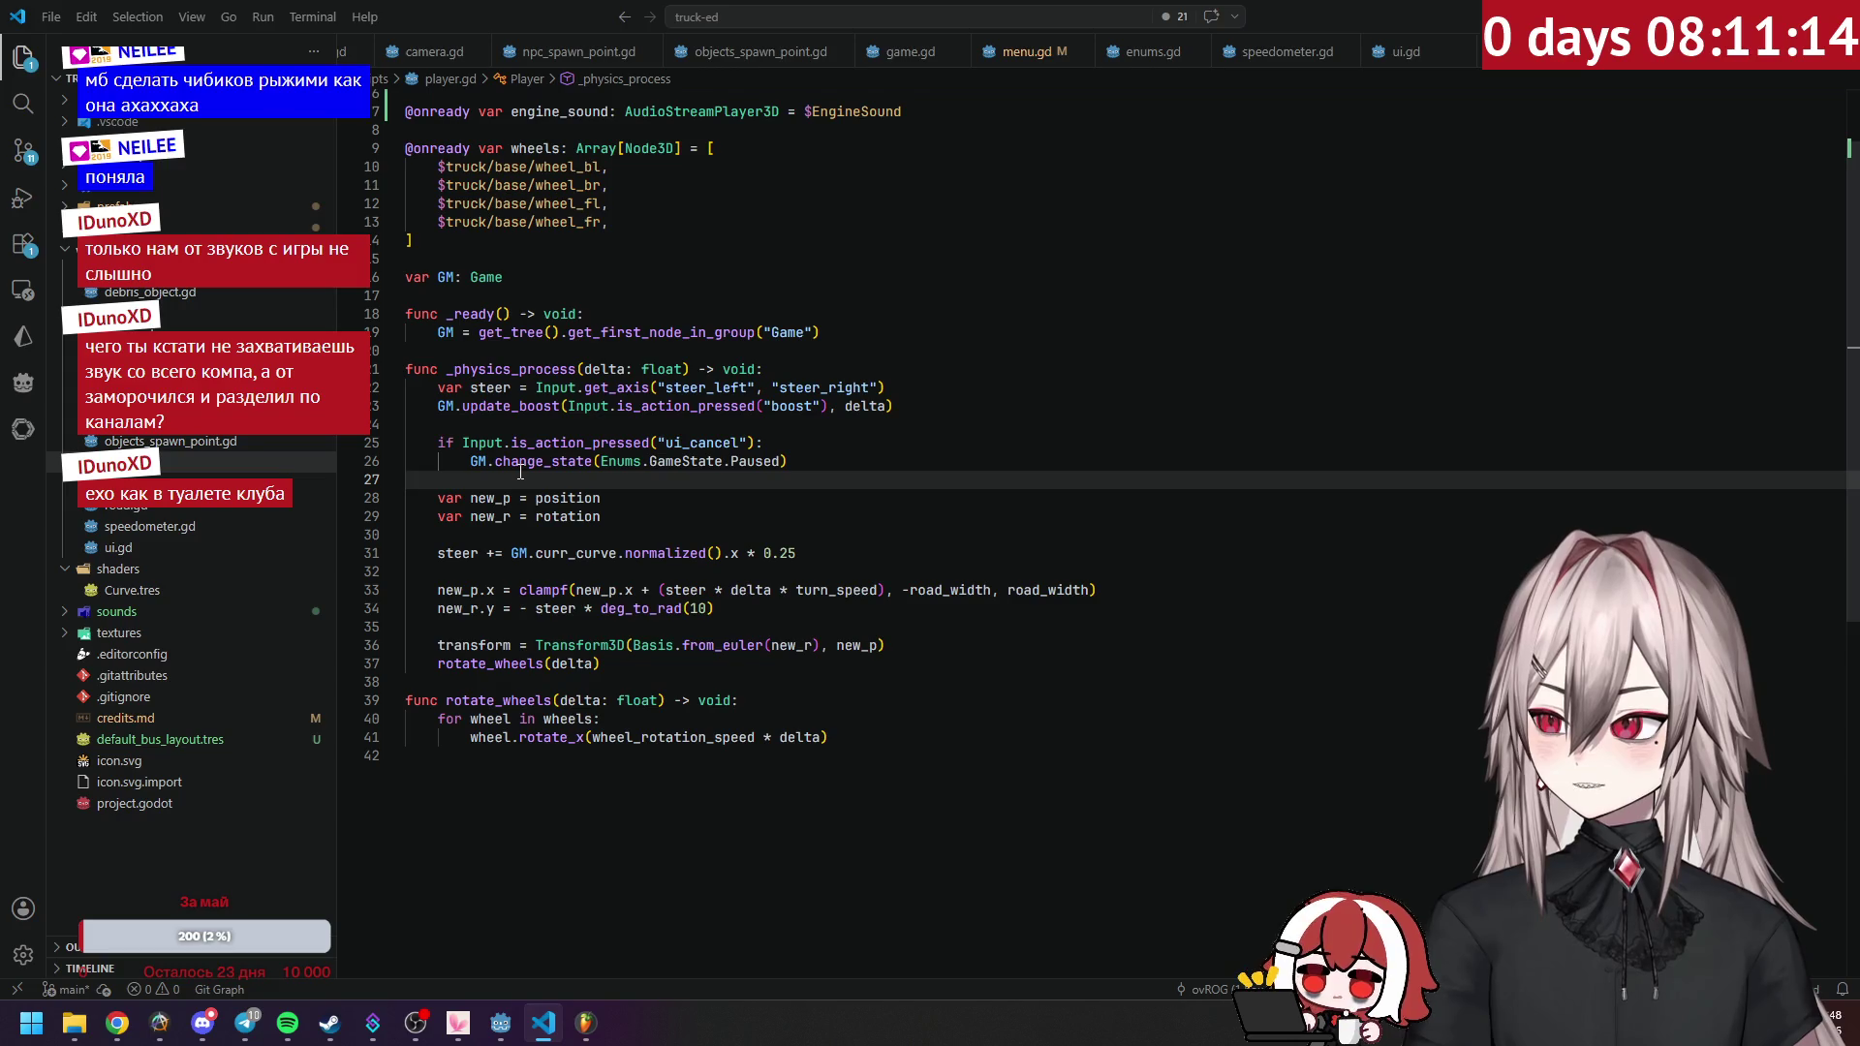
pyautogui.click(726, 405)
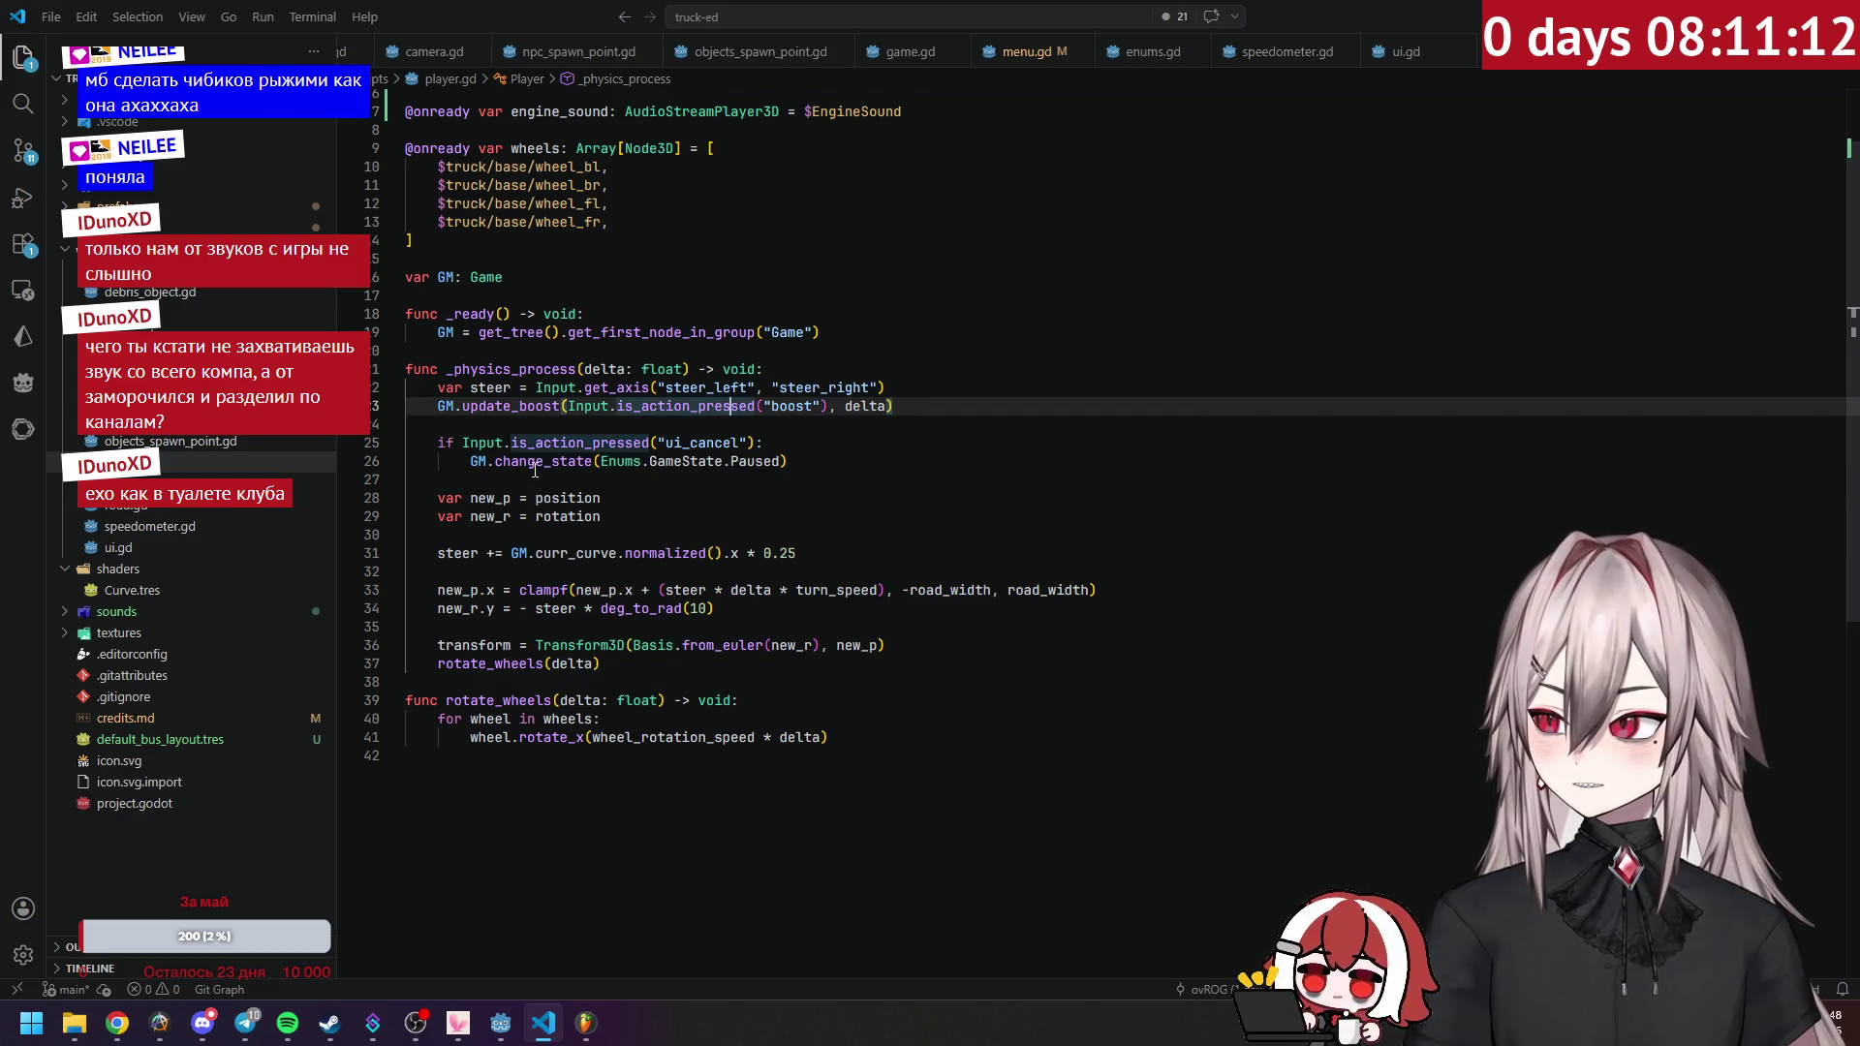
pyautogui.click(489, 462)
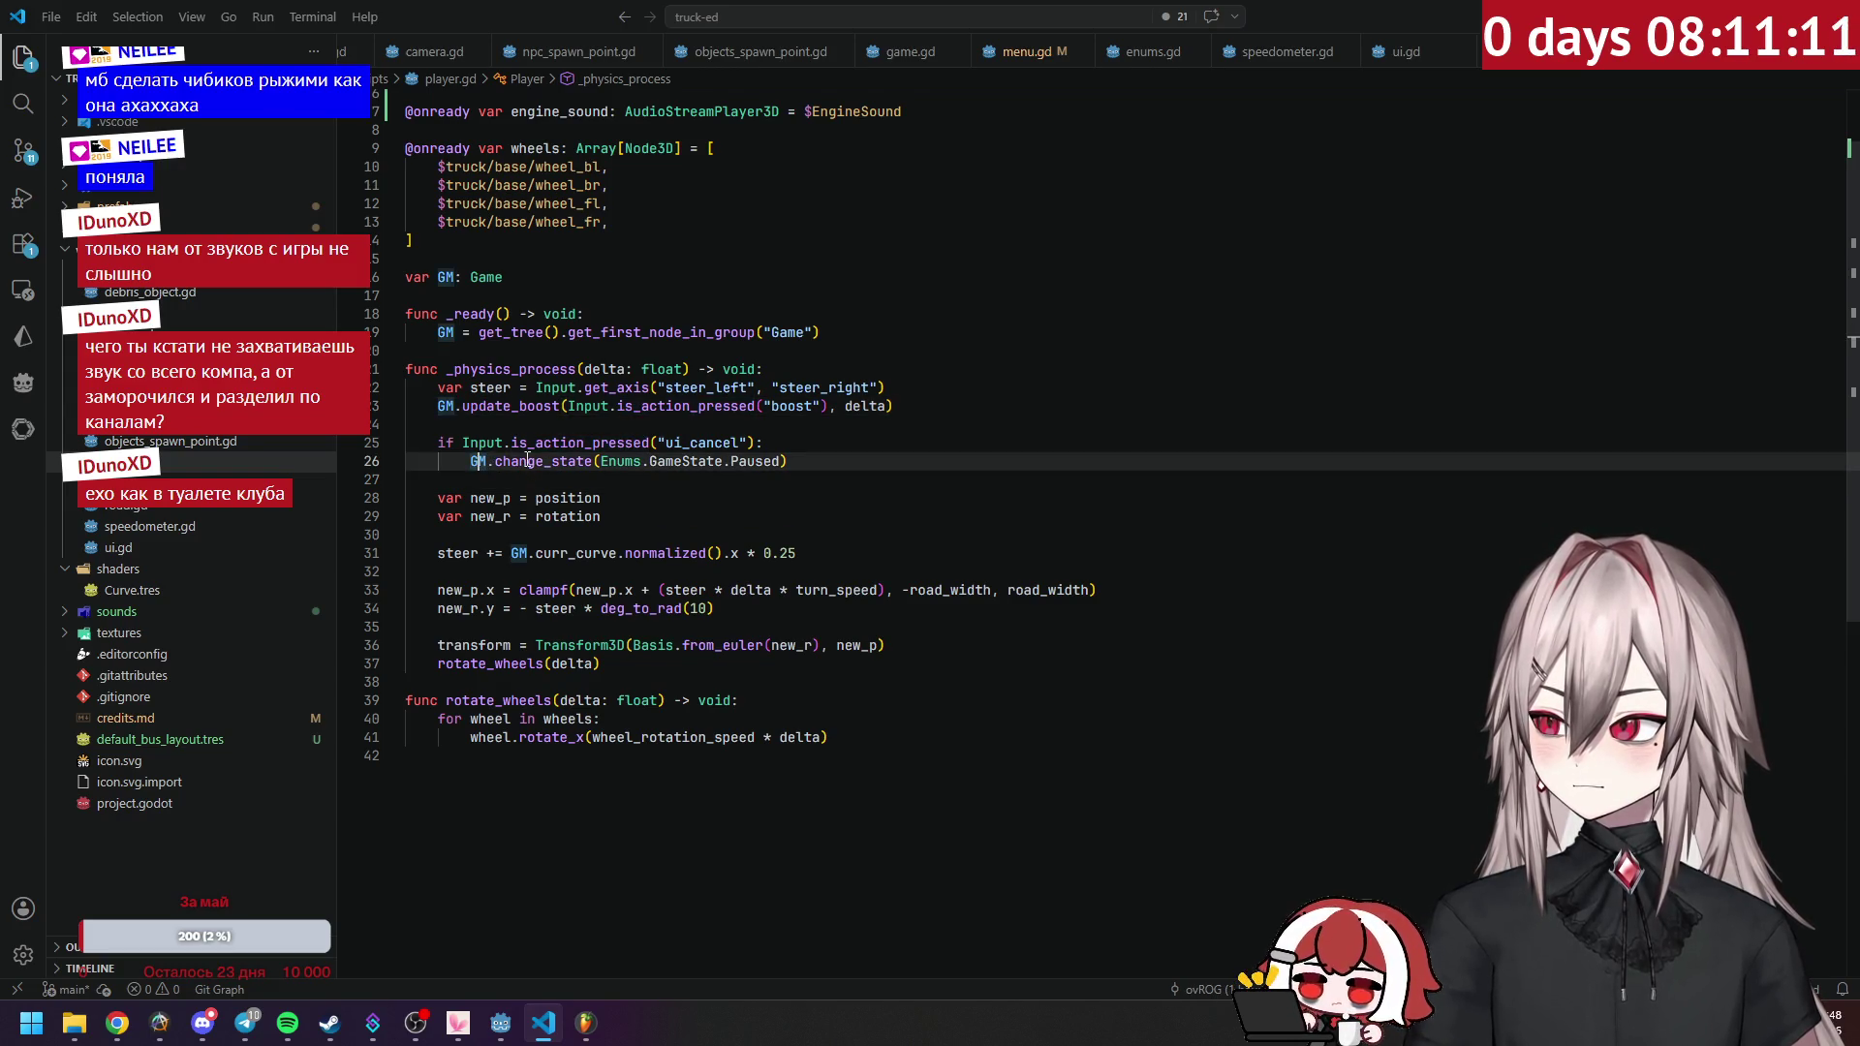
pyautogui.click(495, 497)
# Review the movement code around lines 28–37, adding and undoing blank lines after line 29.
pyautogui.click(481, 517)
pyautogui.click(492, 570)
pyautogui.click(521, 553)
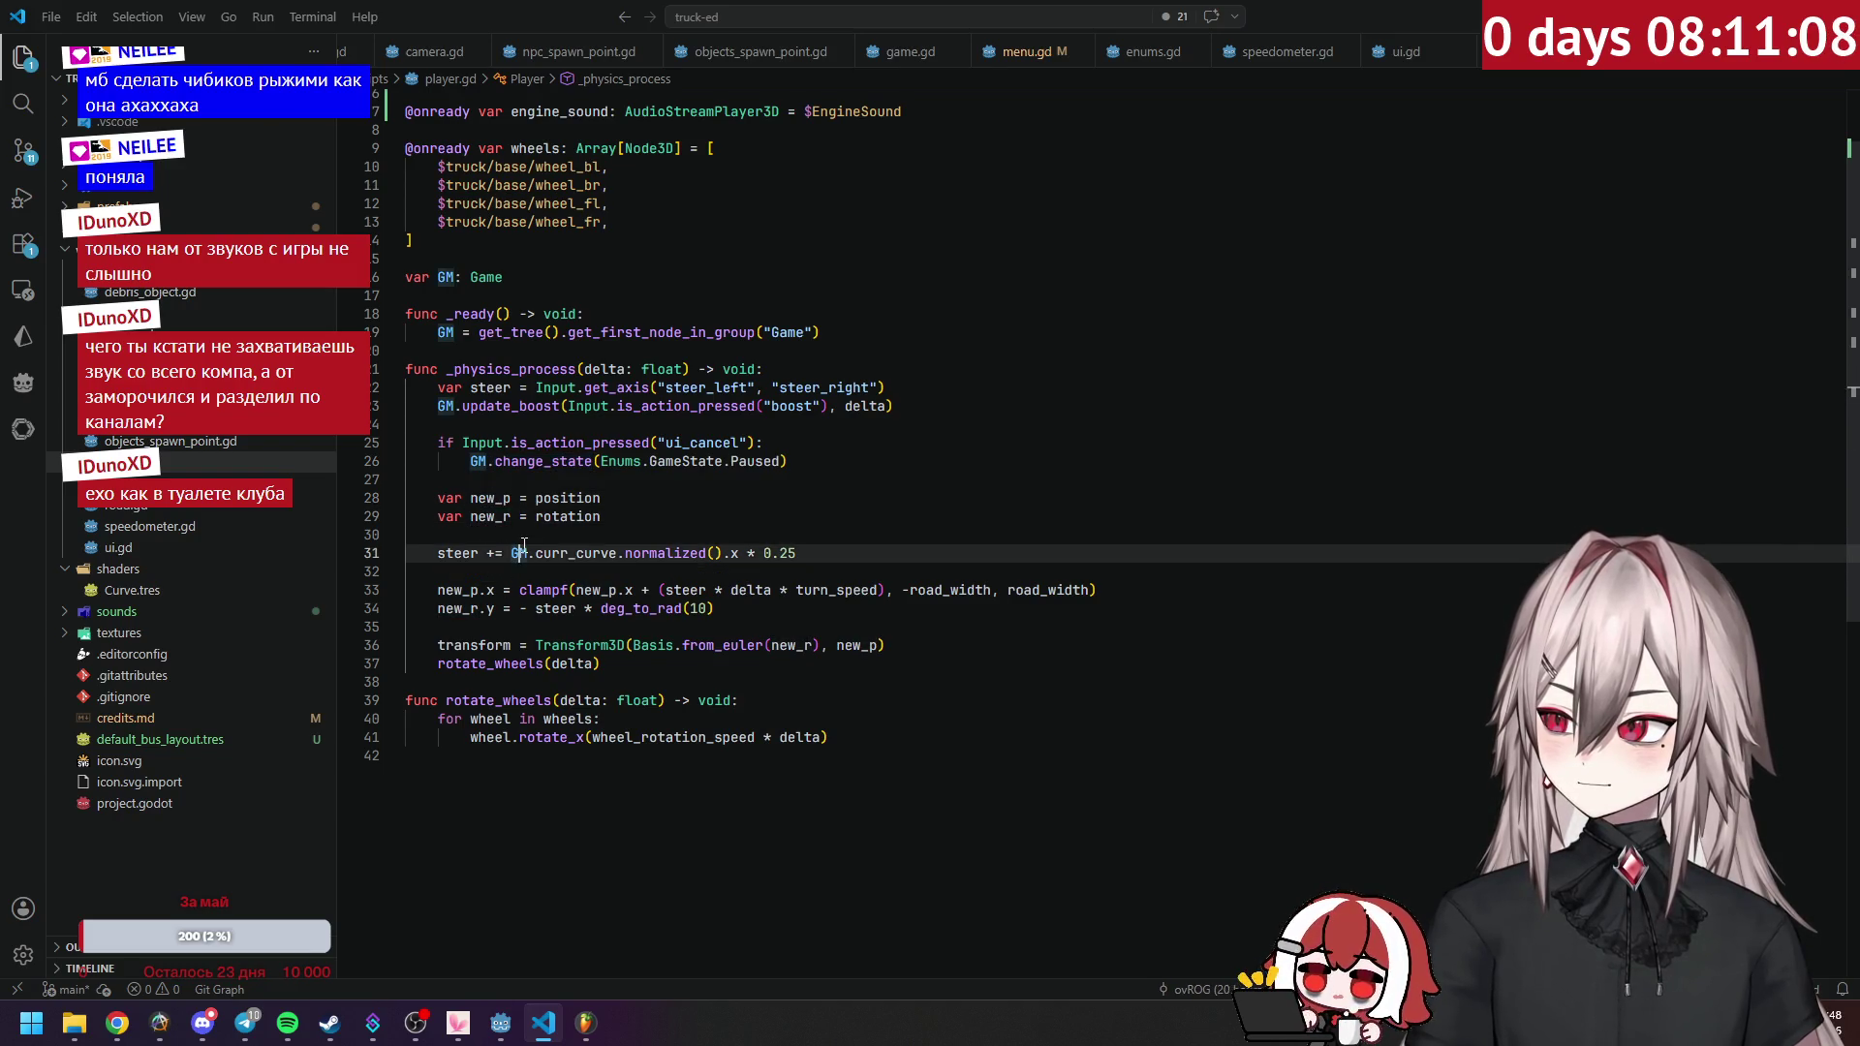
pyautogui.click(510, 645)
pyautogui.scroll(-2, 511, 644)
pyautogui.click(635, 573)
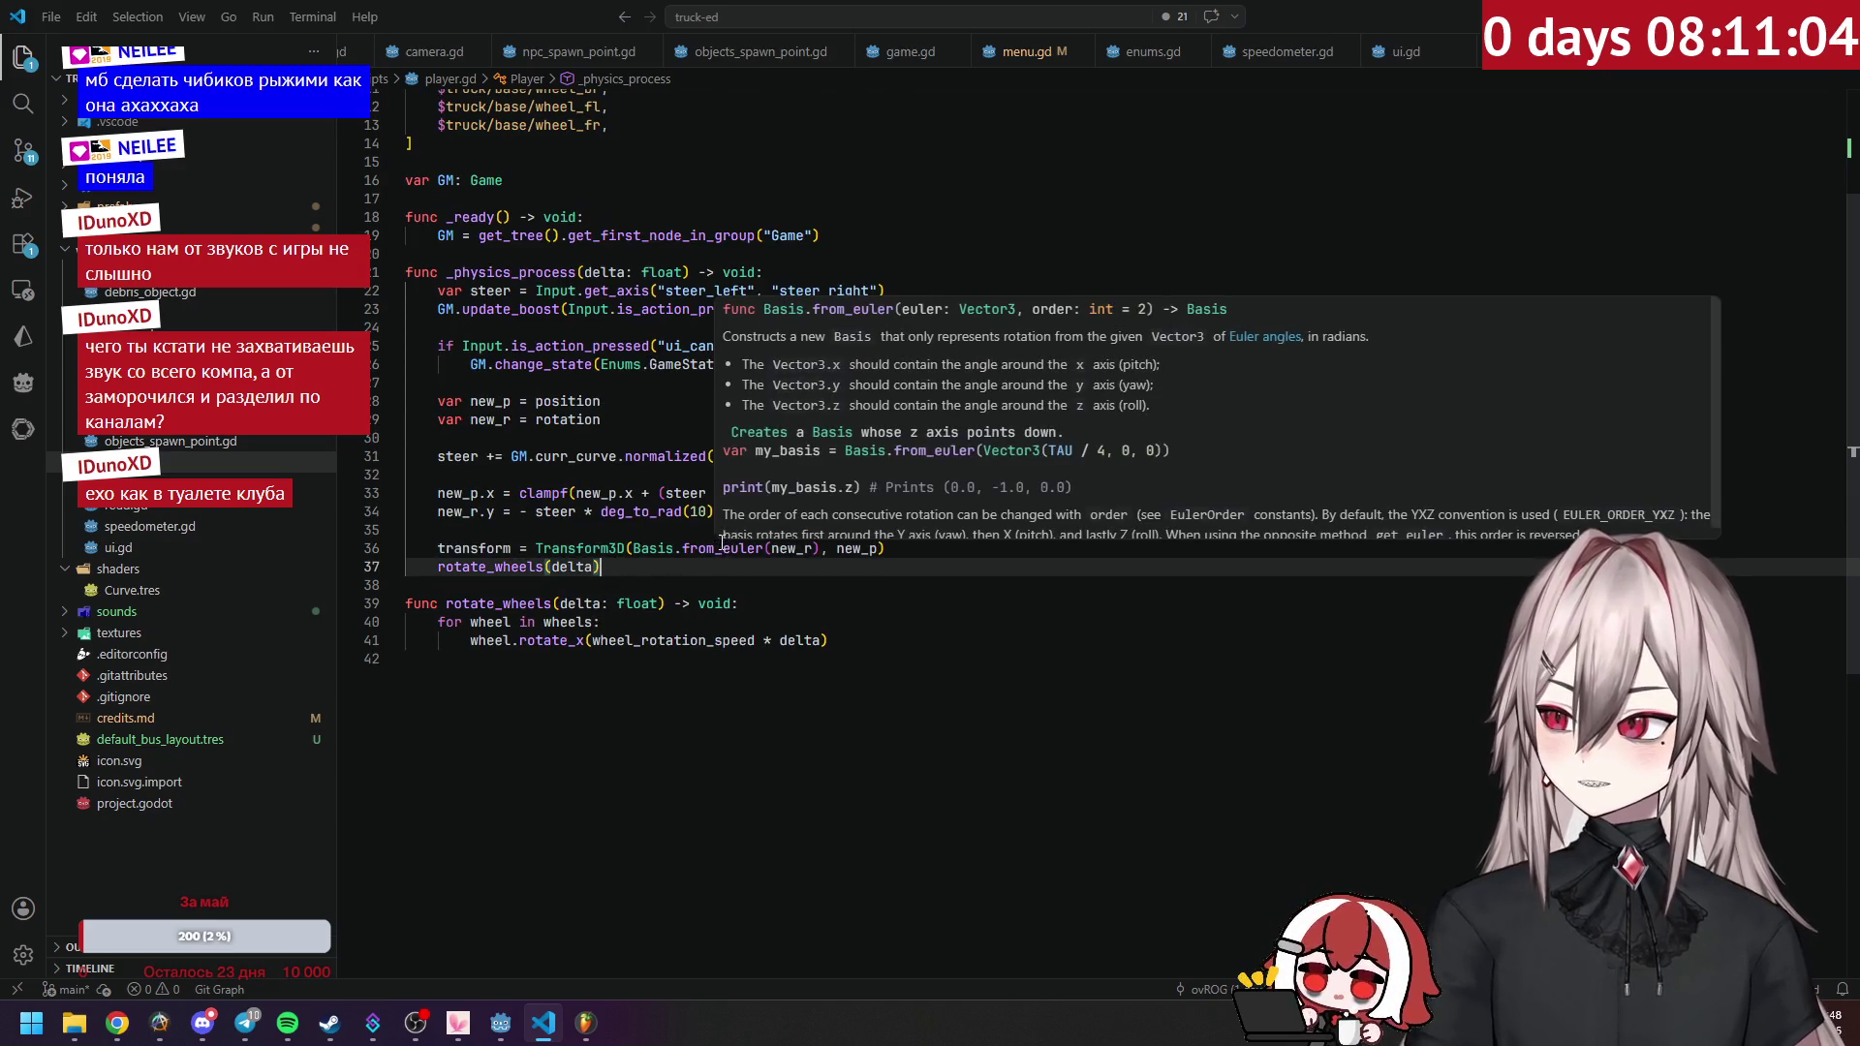
pyautogui.scroll(2, 548, 422)
pyautogui.click(549, 498)
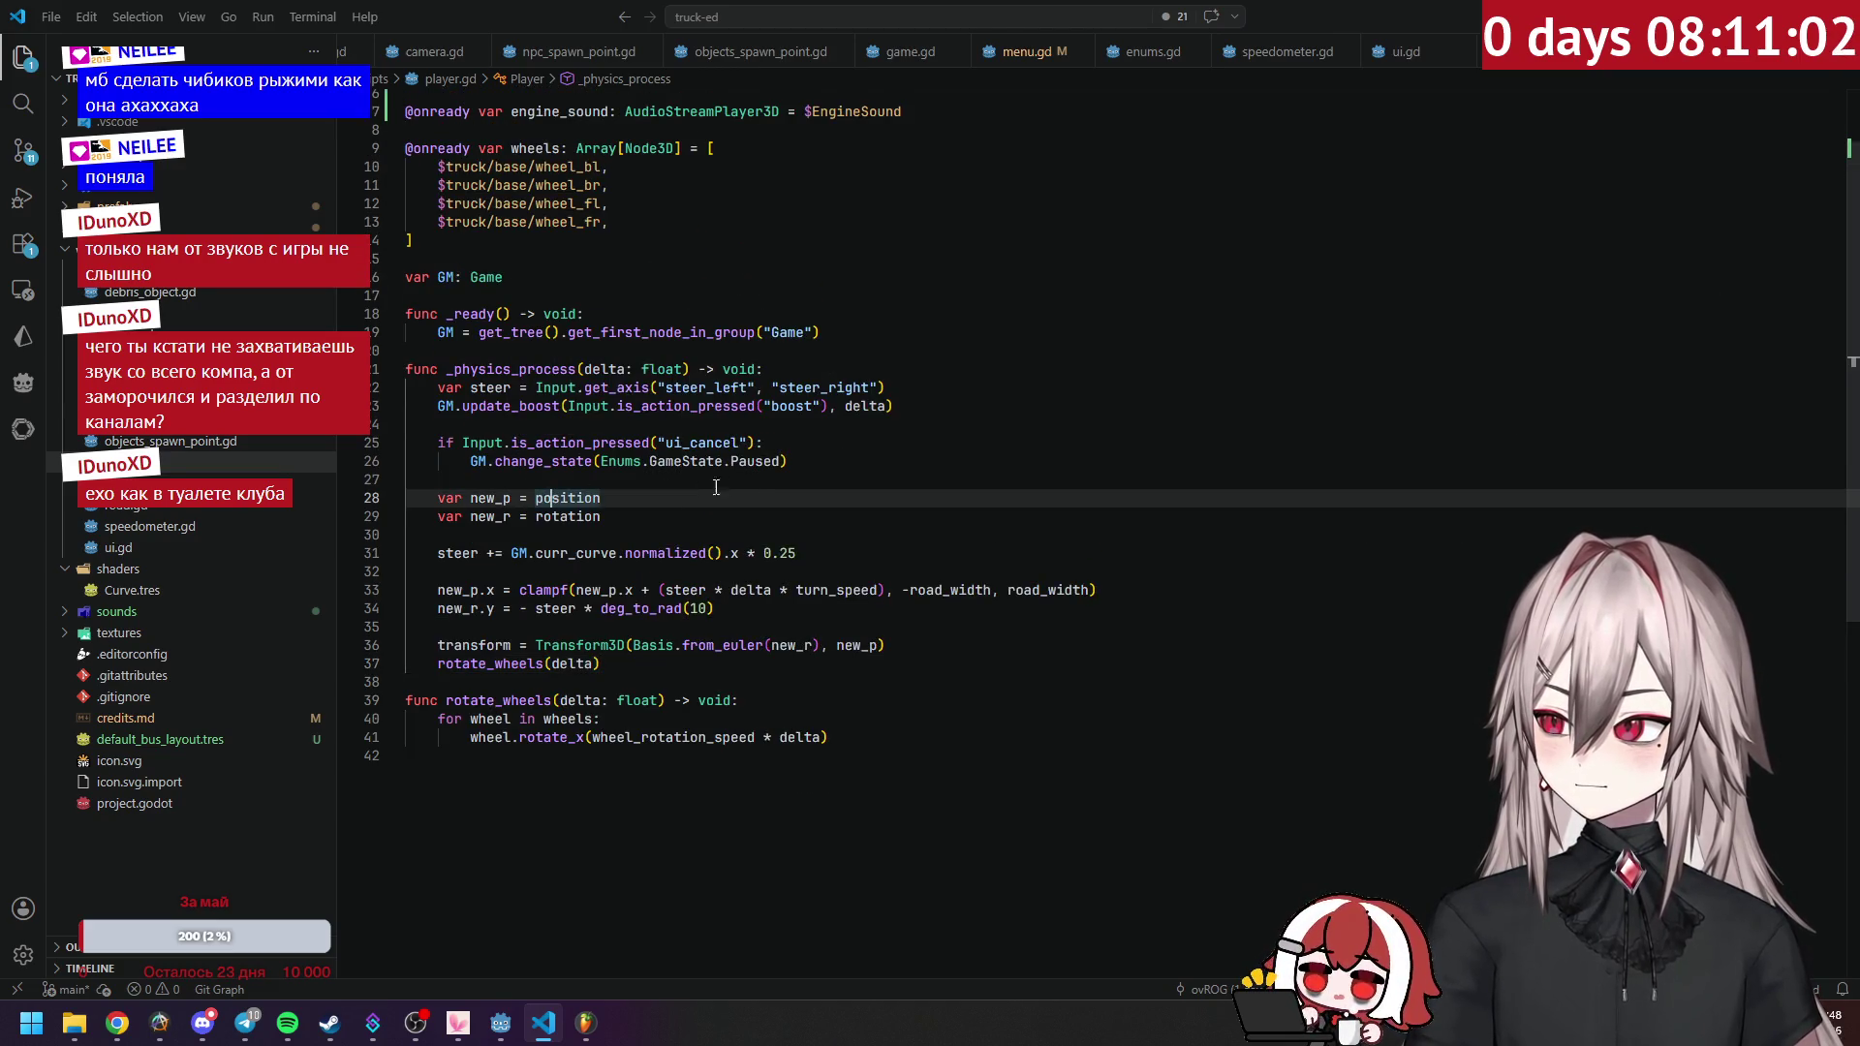
pyautogui.click(702, 517)
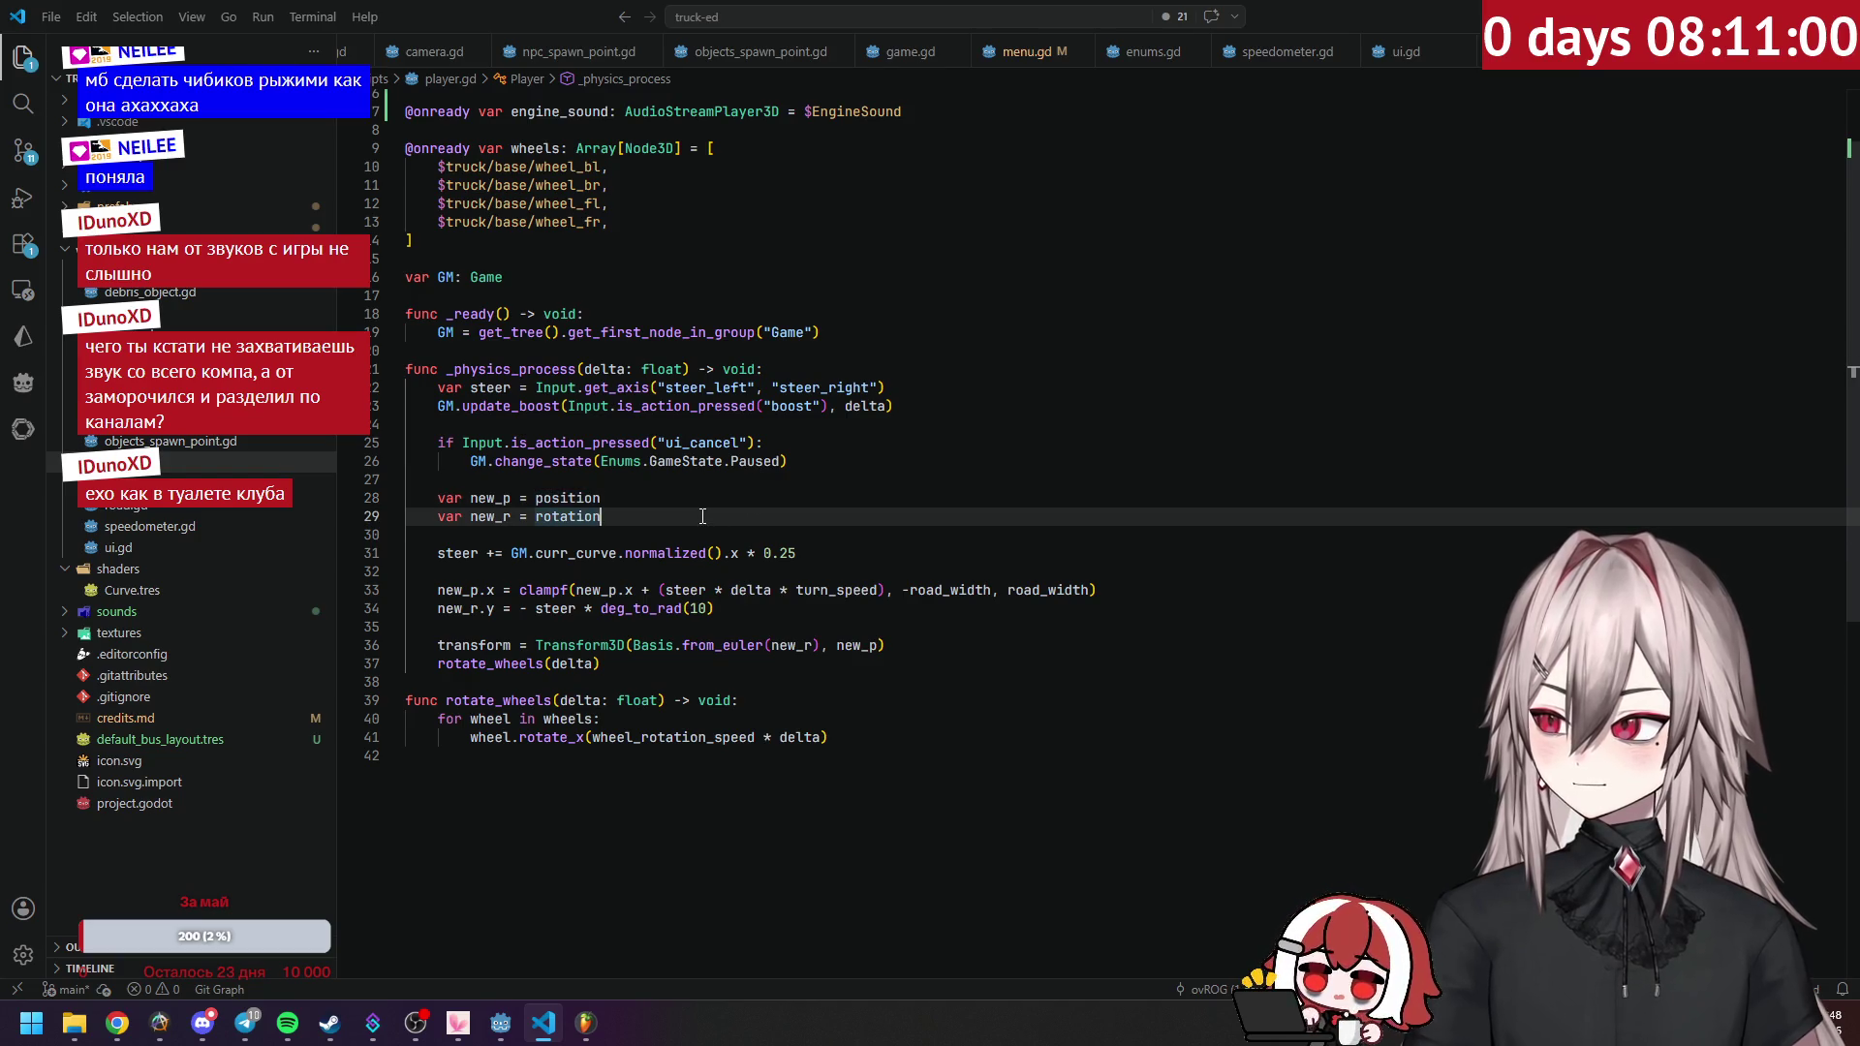
pyautogui.press('Return')
pyautogui.press('Return')
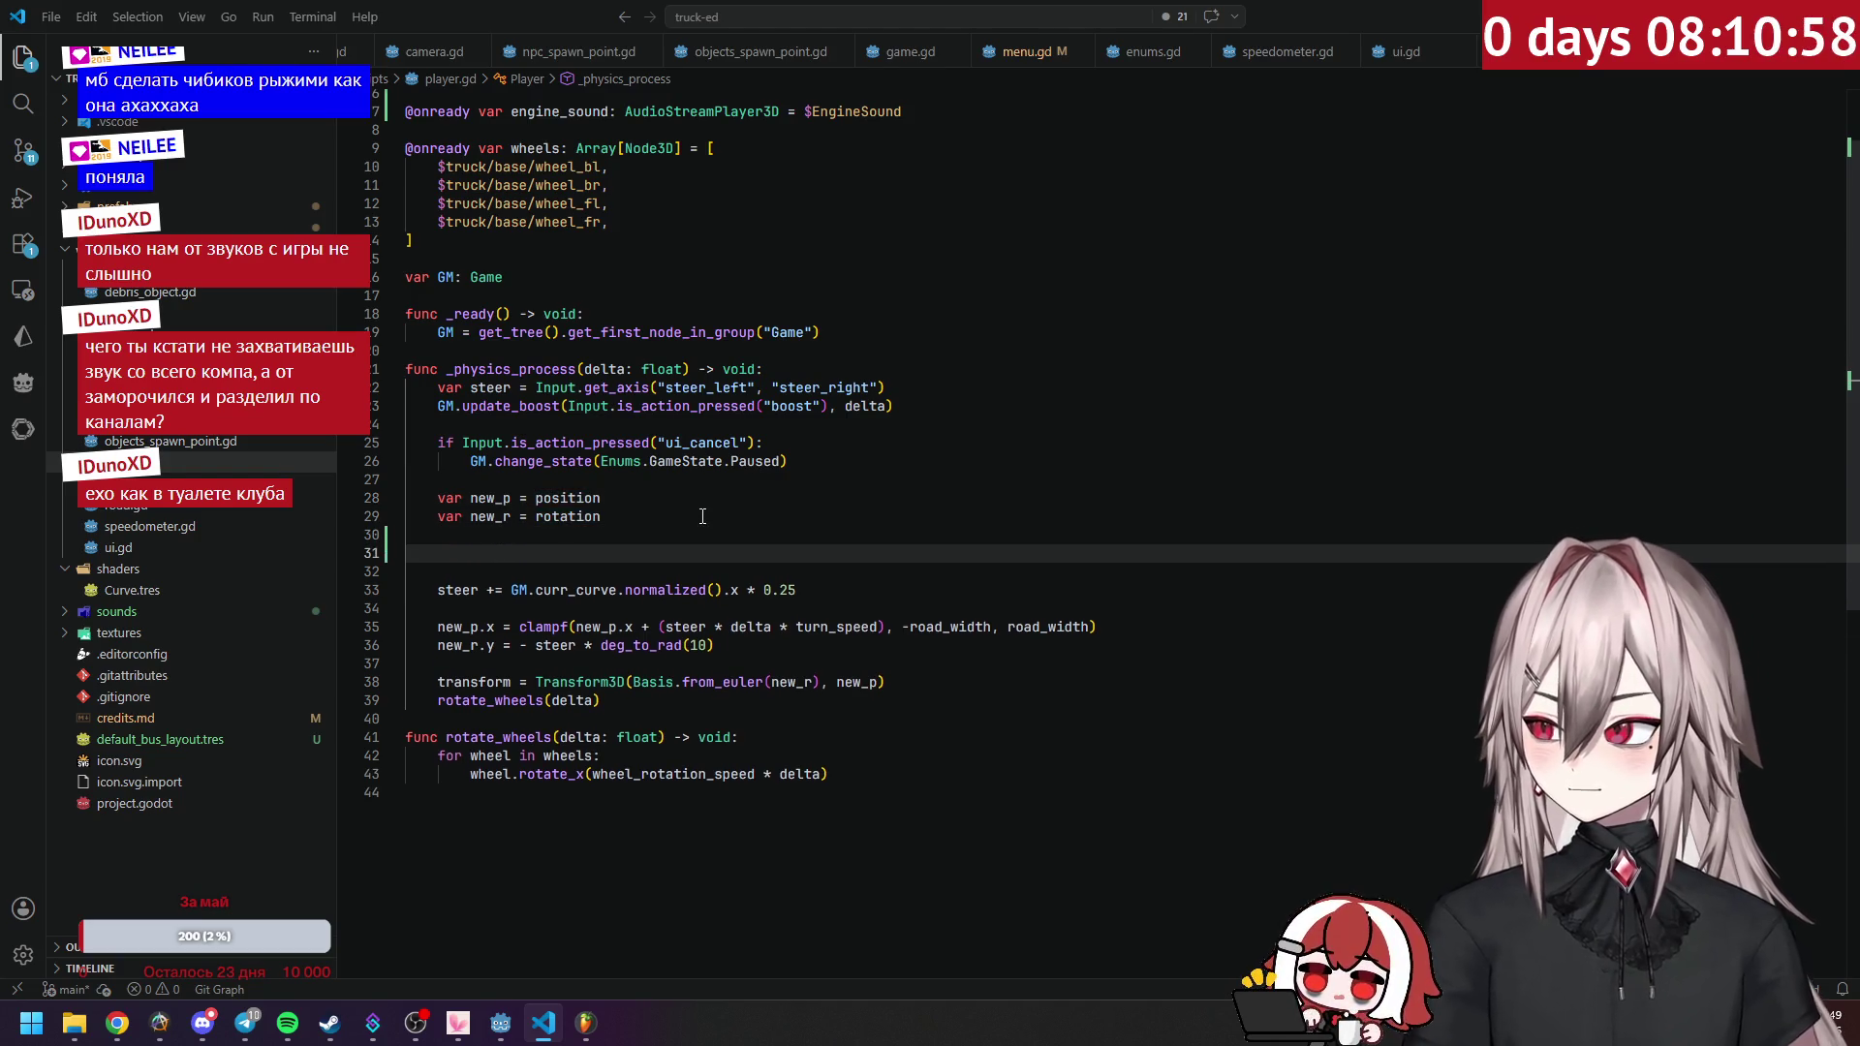
pyautogui.hotkey('ctrl', 'z')
# Start a new function with 'func' on a new line at the end of the file.
pyautogui.click(942, 646)
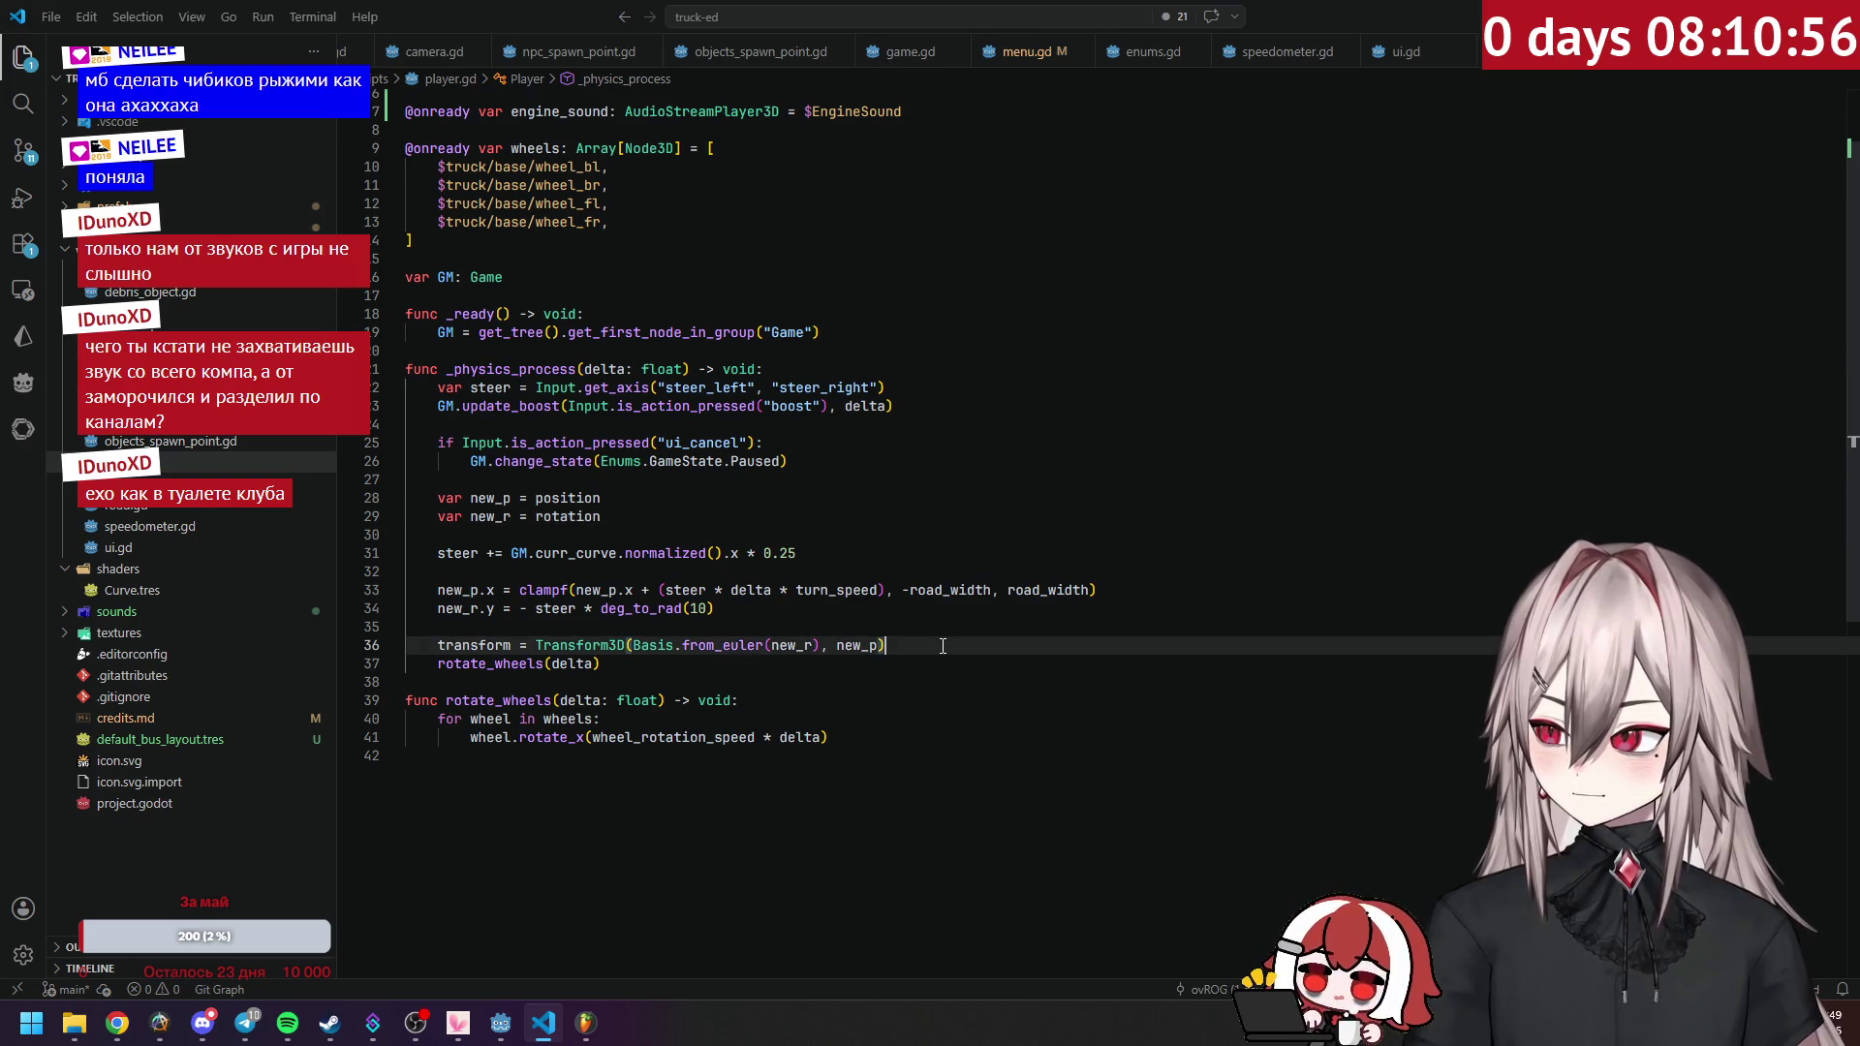
pyautogui.click(538, 768)
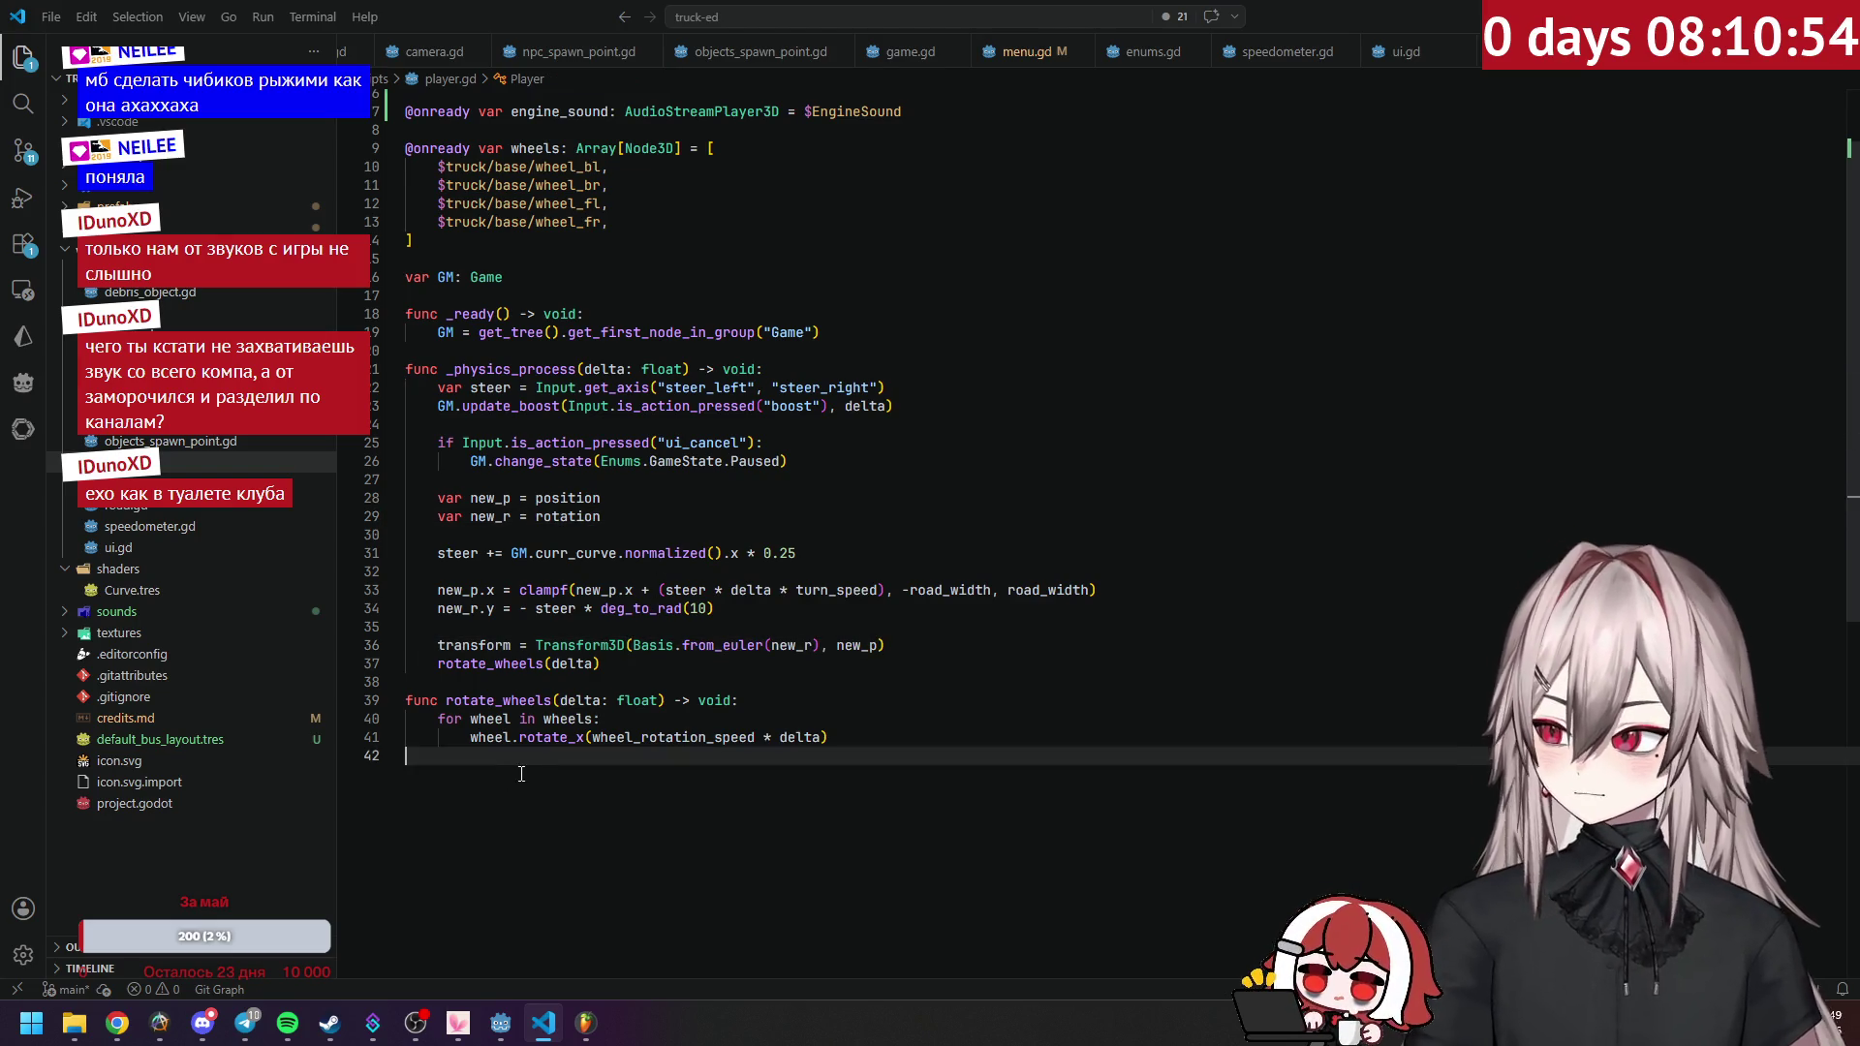
pyautogui.press('Return')
pyautogui.press('Return')
pyautogui.write('func')
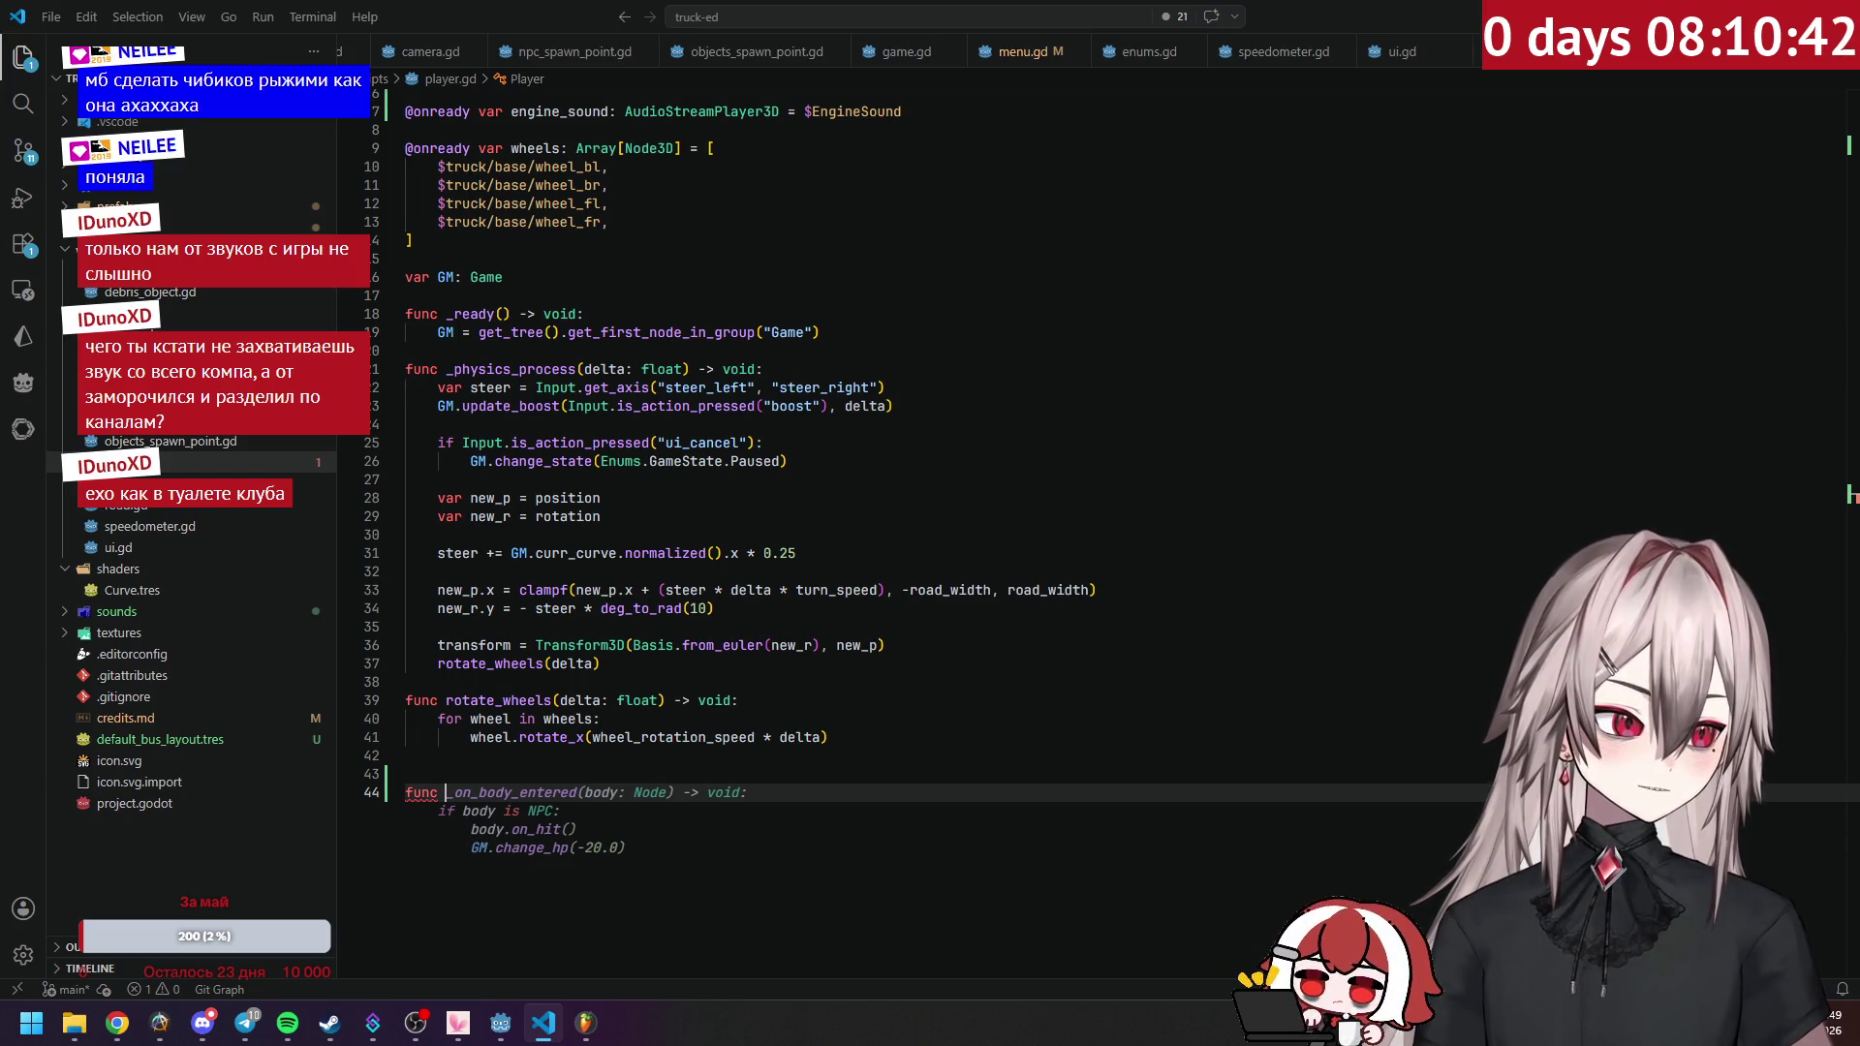
pyautogui.hotkey('alt', 'Tab')
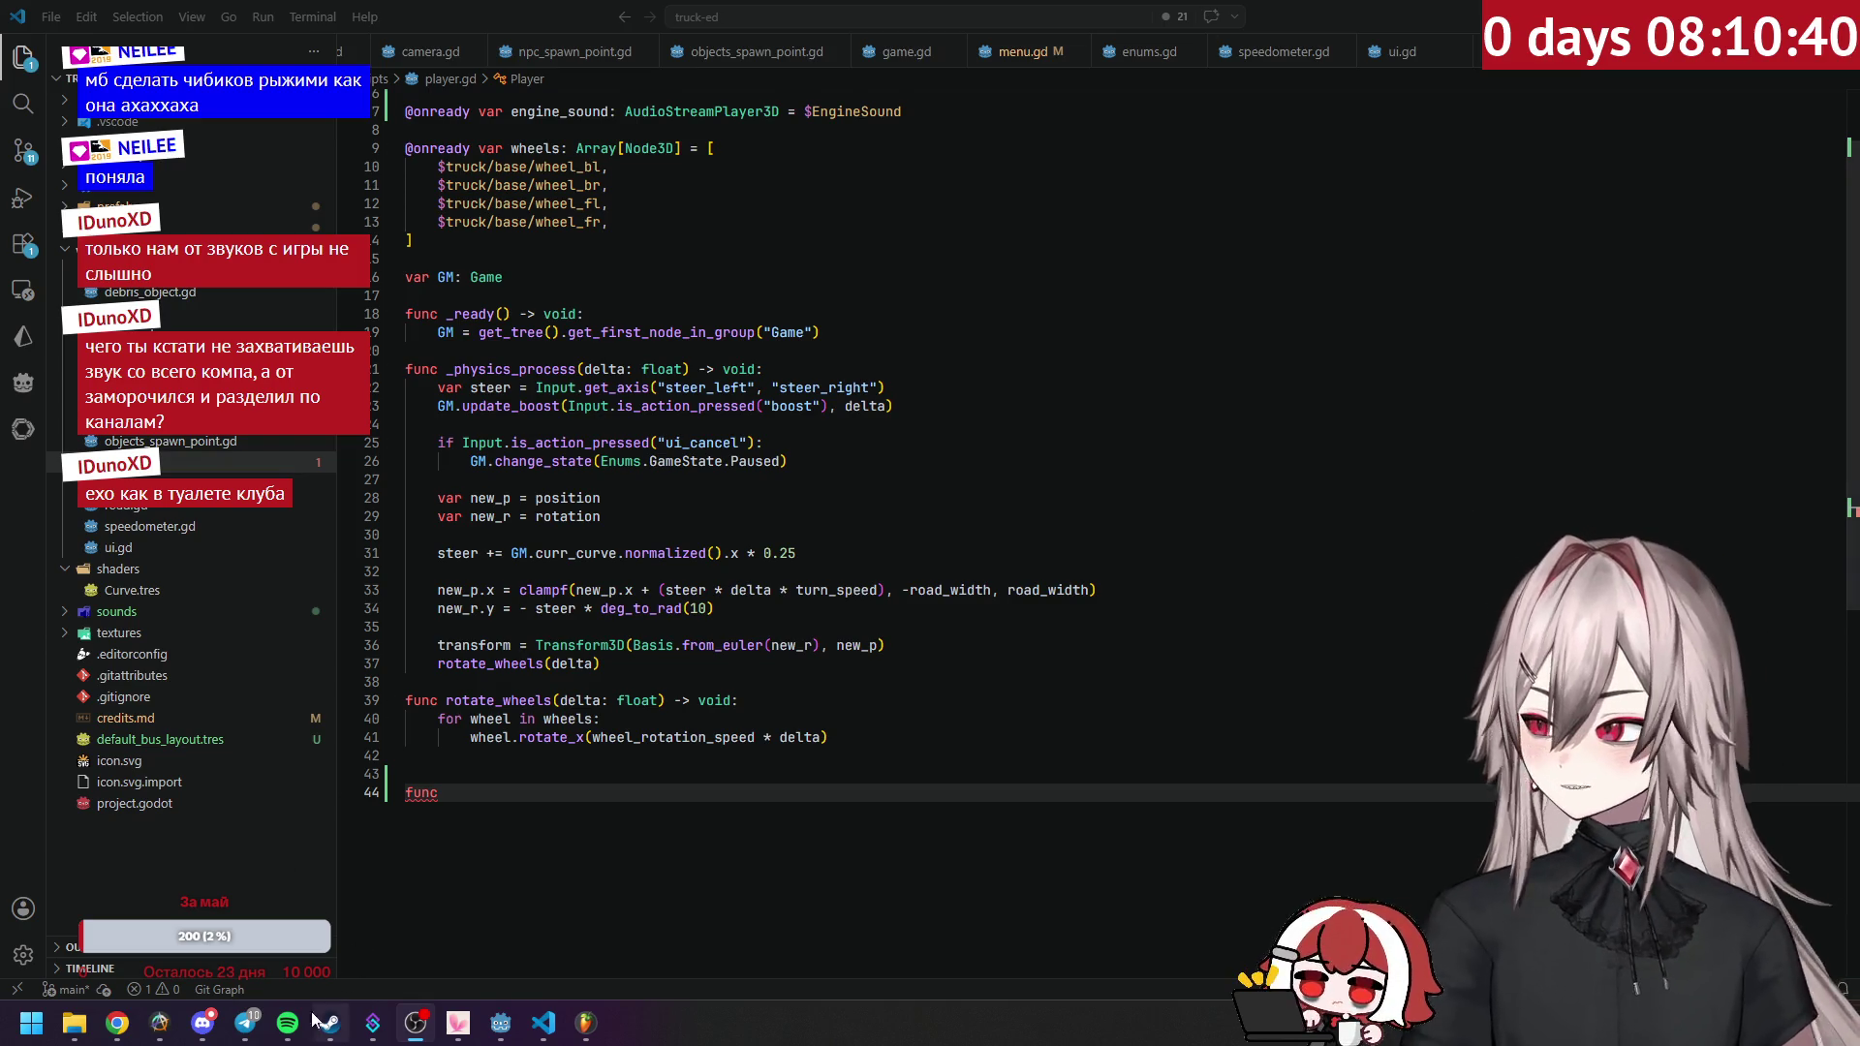
# In player.gd, add an update_engine_sound() call on a new line after rotate_wheels(delta).
pyautogui.click(288, 1023)
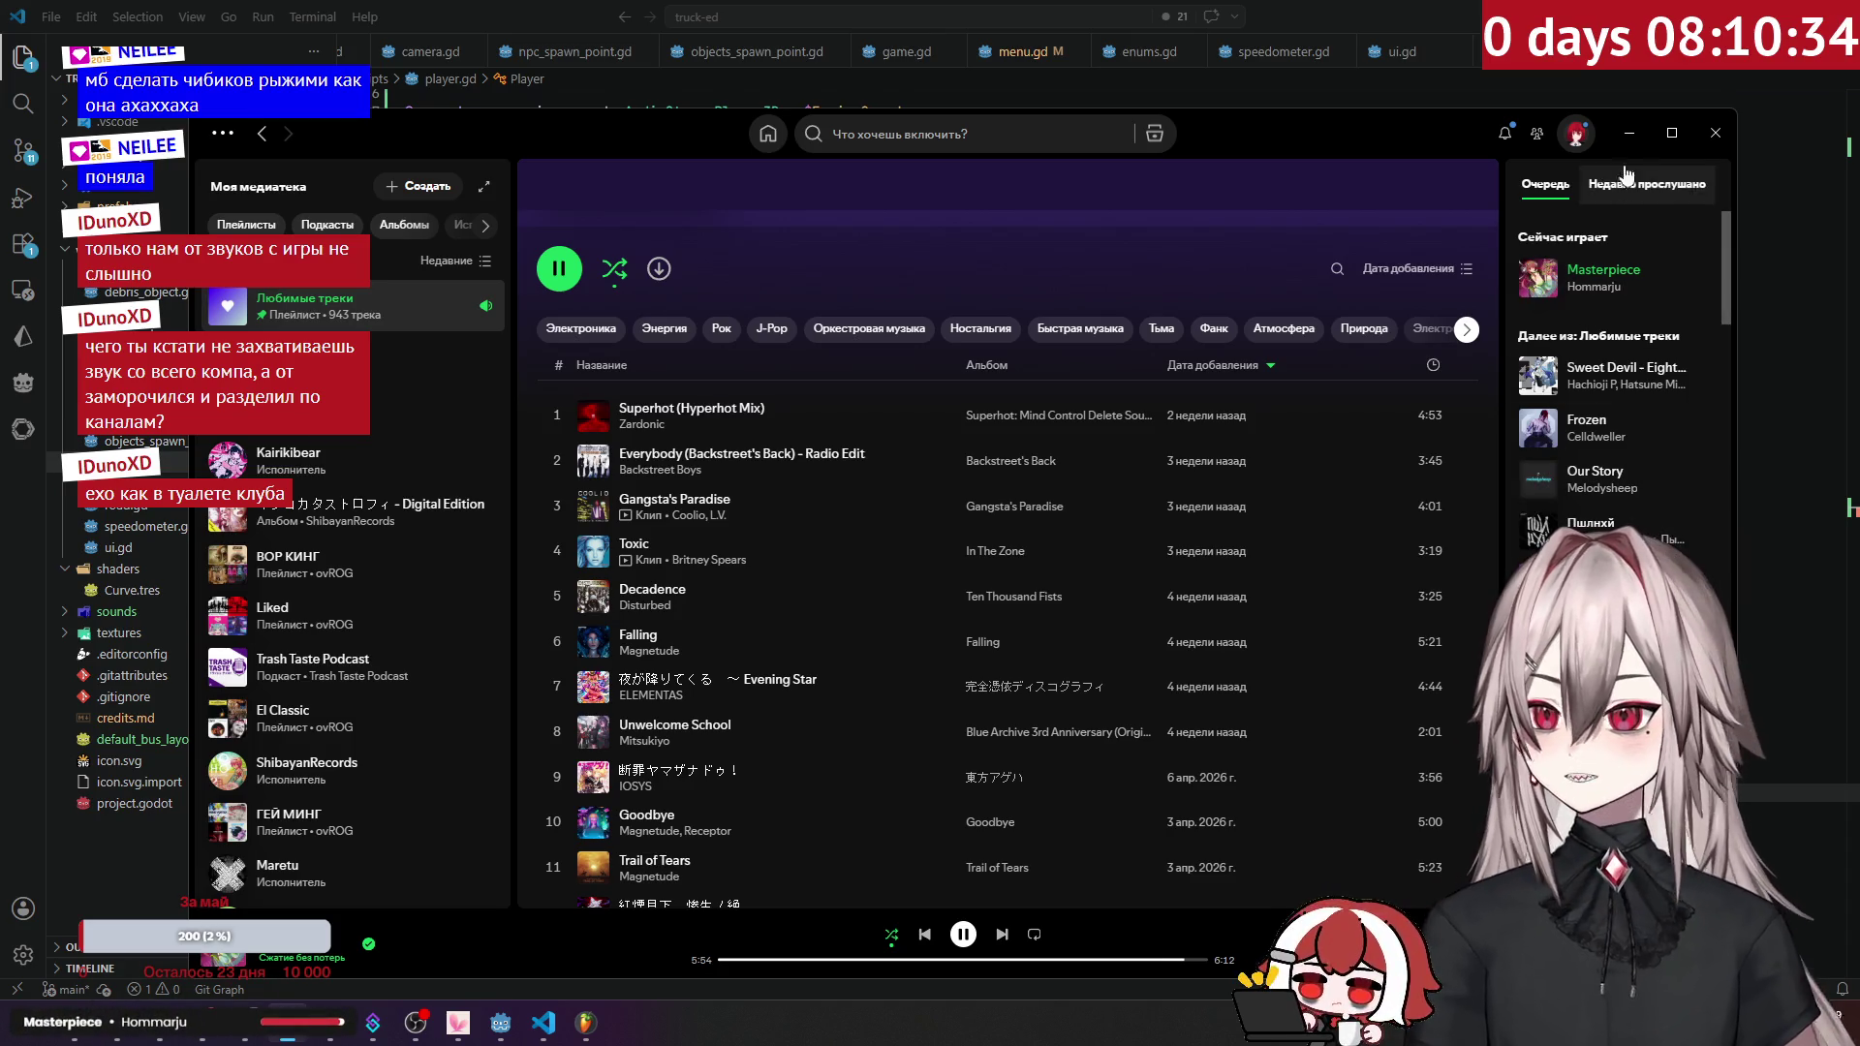
pyautogui.click(1629, 132)
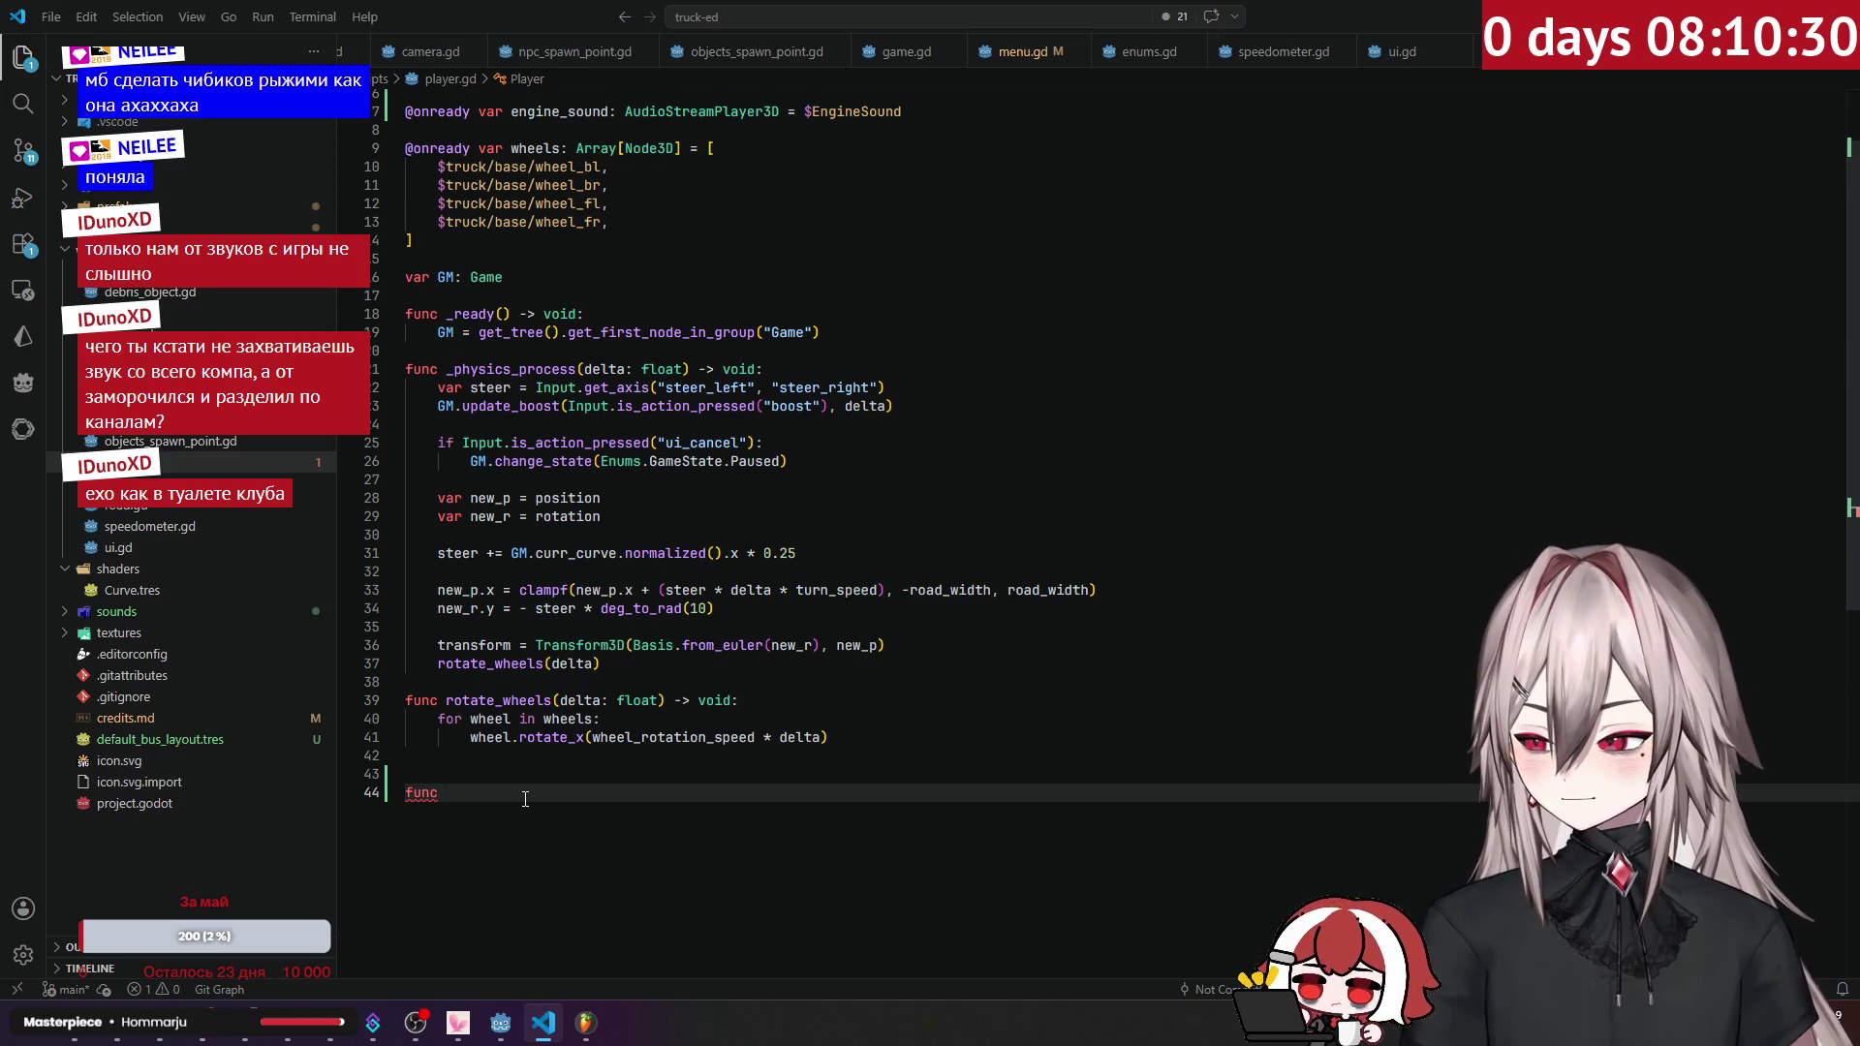
pyautogui.write('upd')
pyautogui.write('ate_')
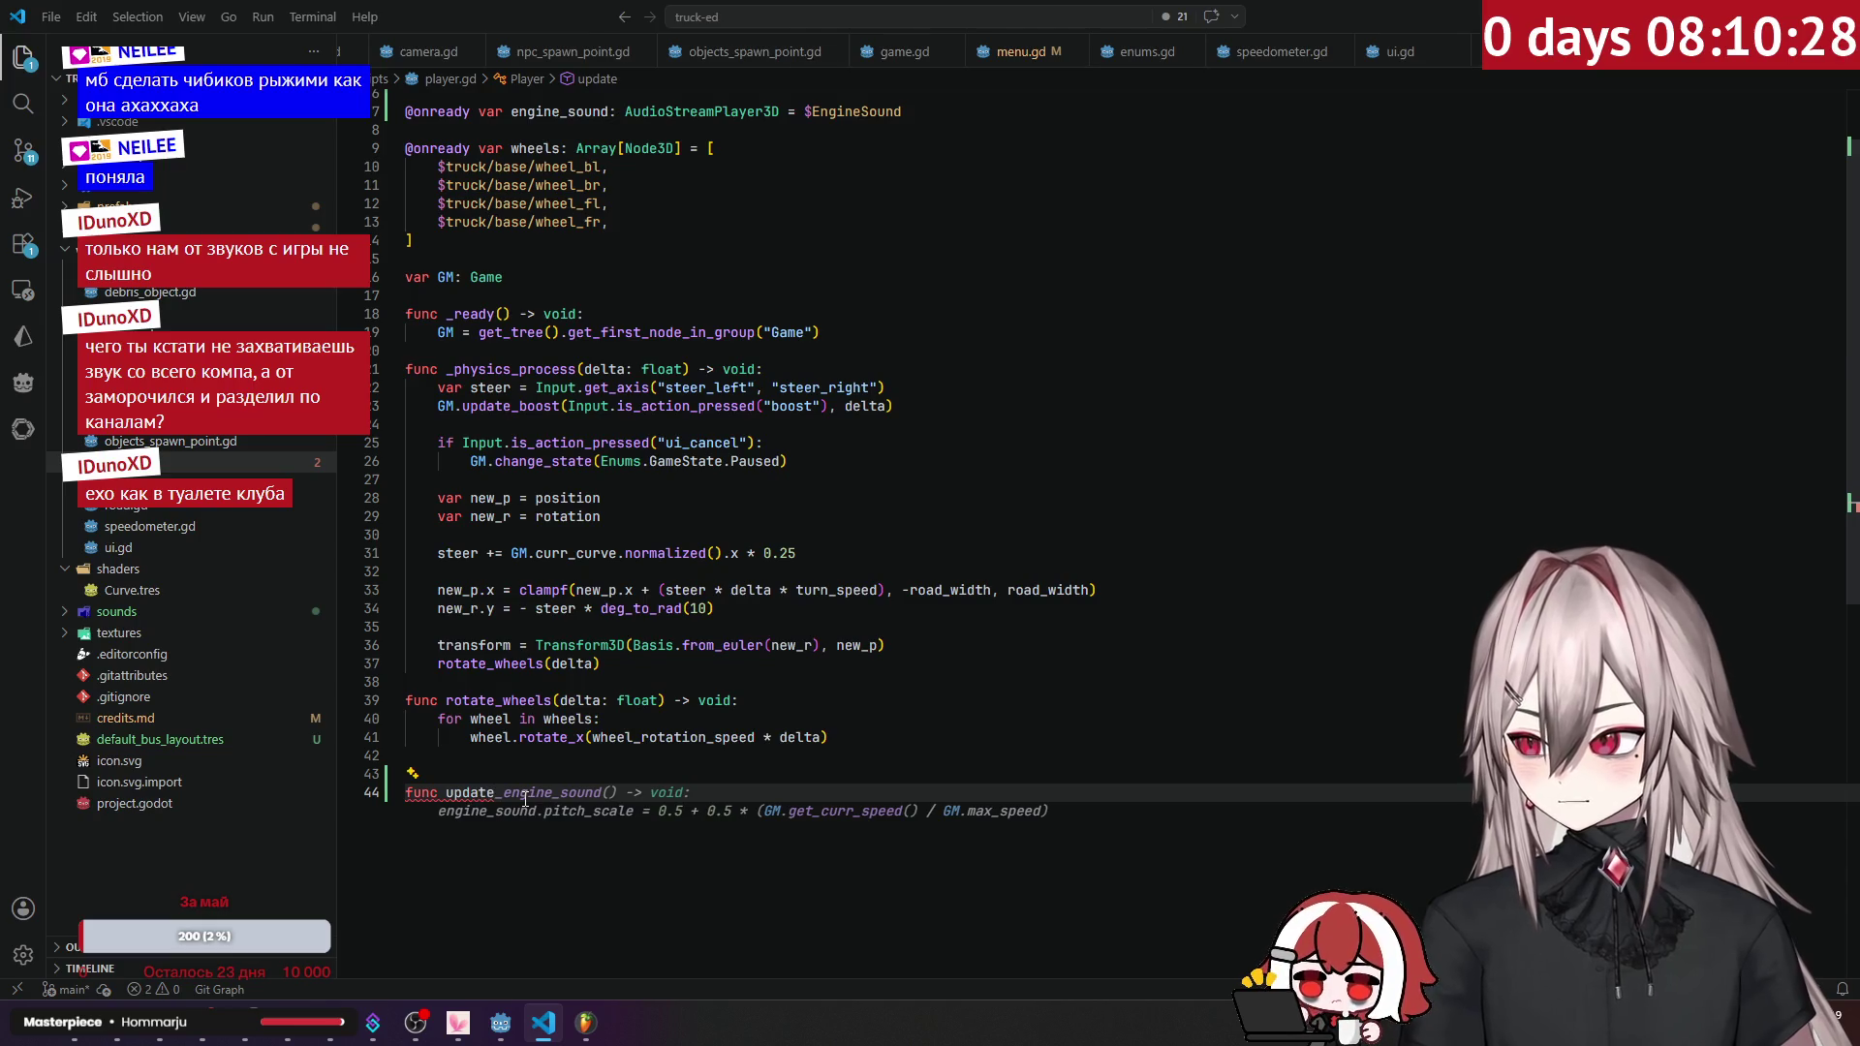
pyautogui.press('Tab')
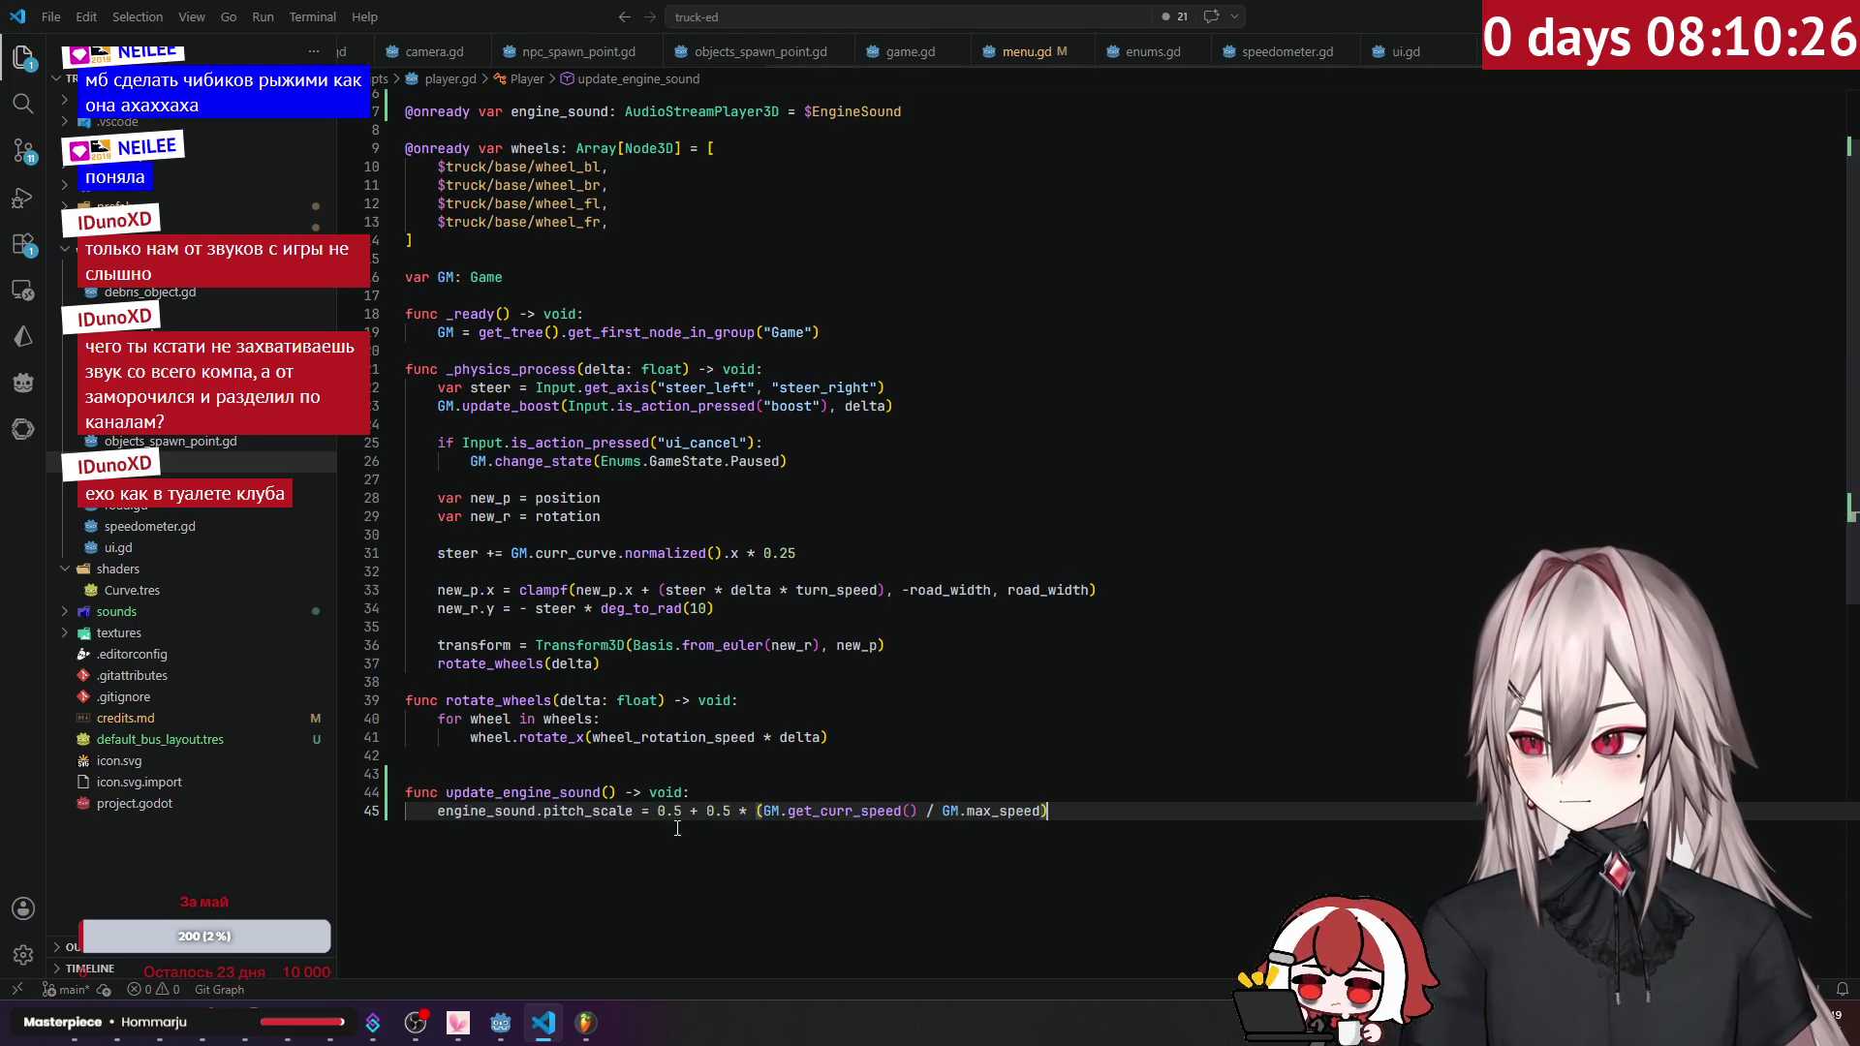
pyautogui.click(822, 811)
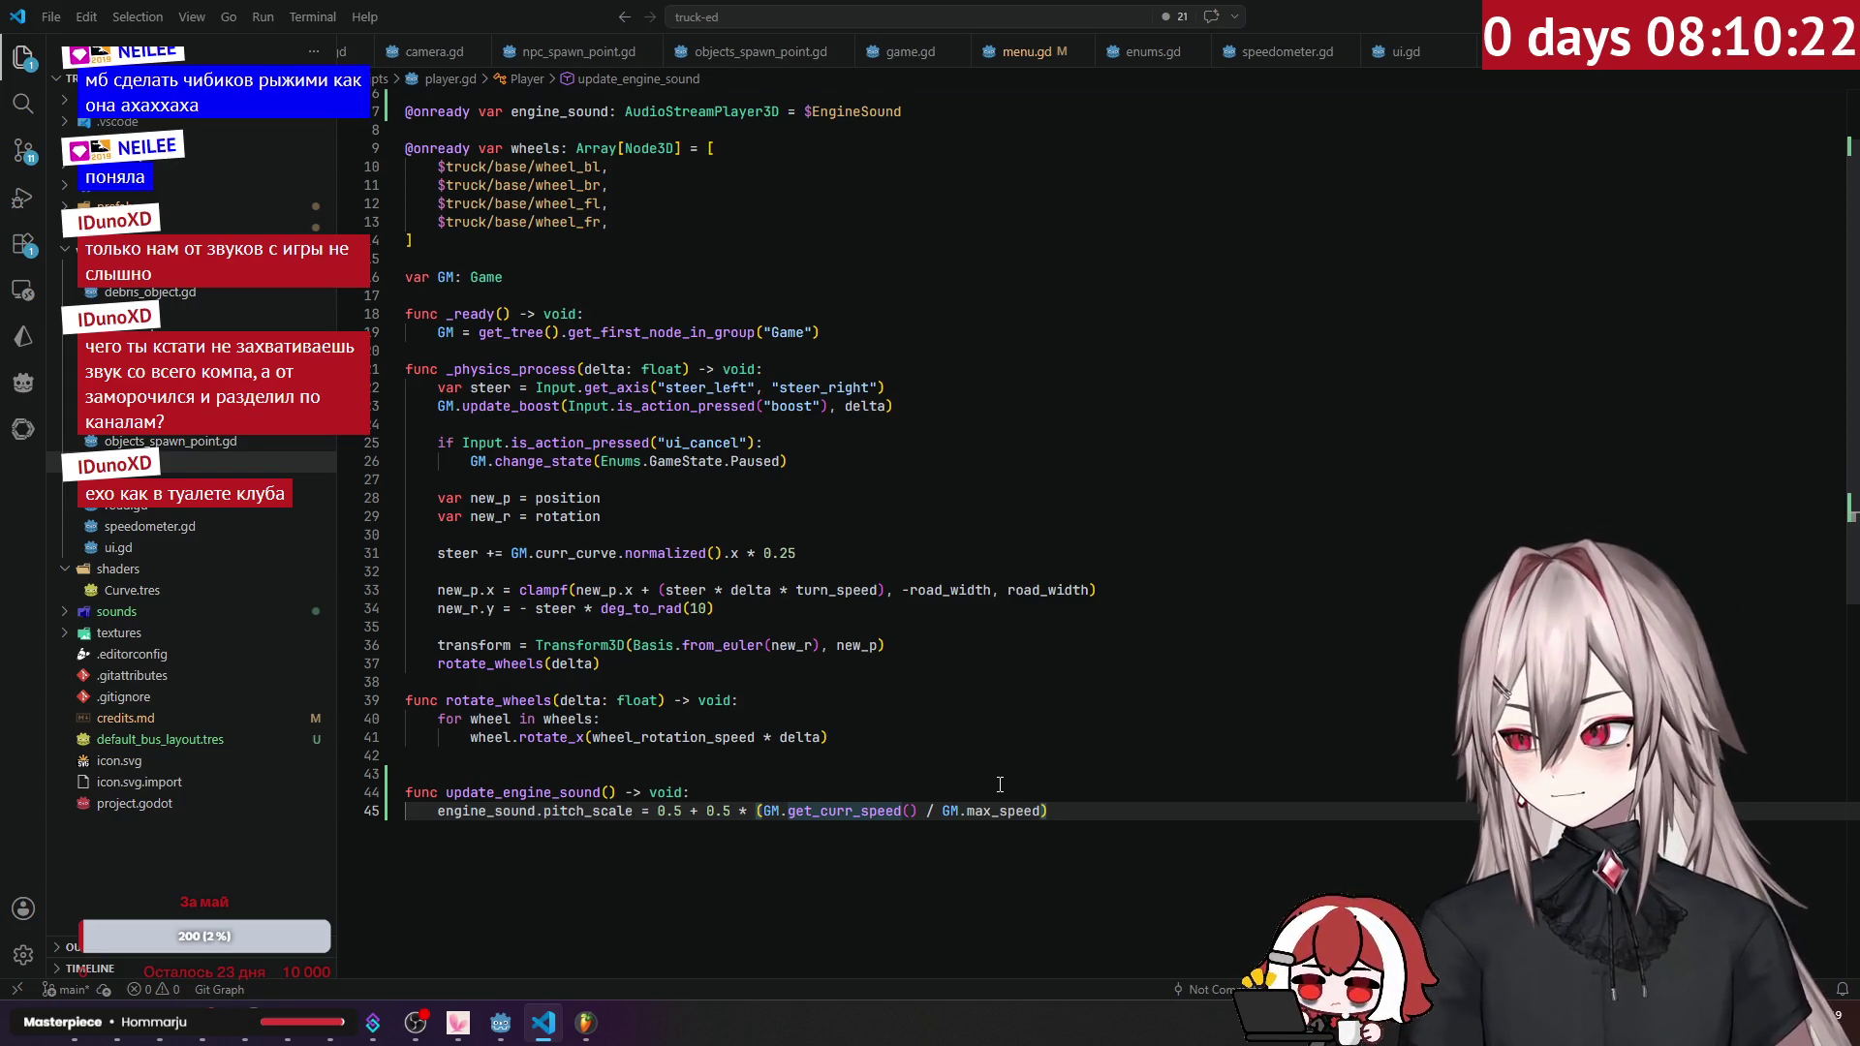
pyautogui.click(626, 793)
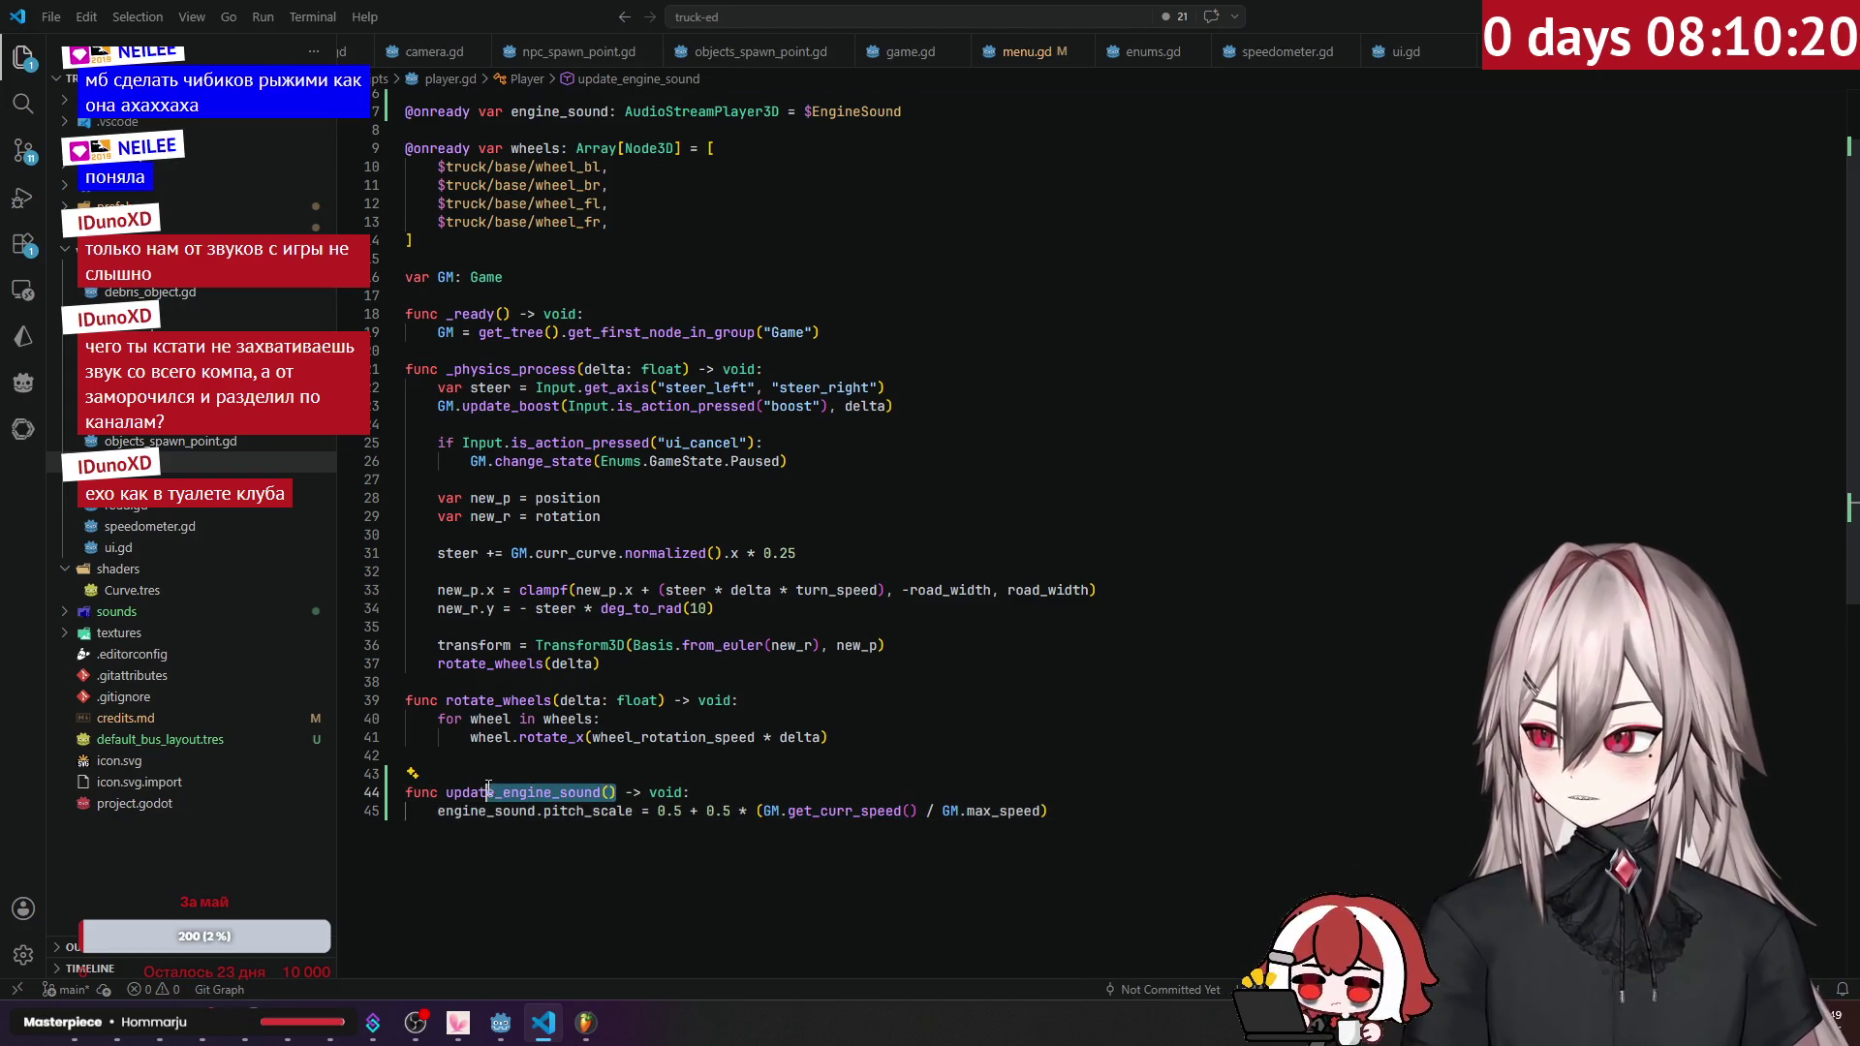
pyautogui.click(630, 537)
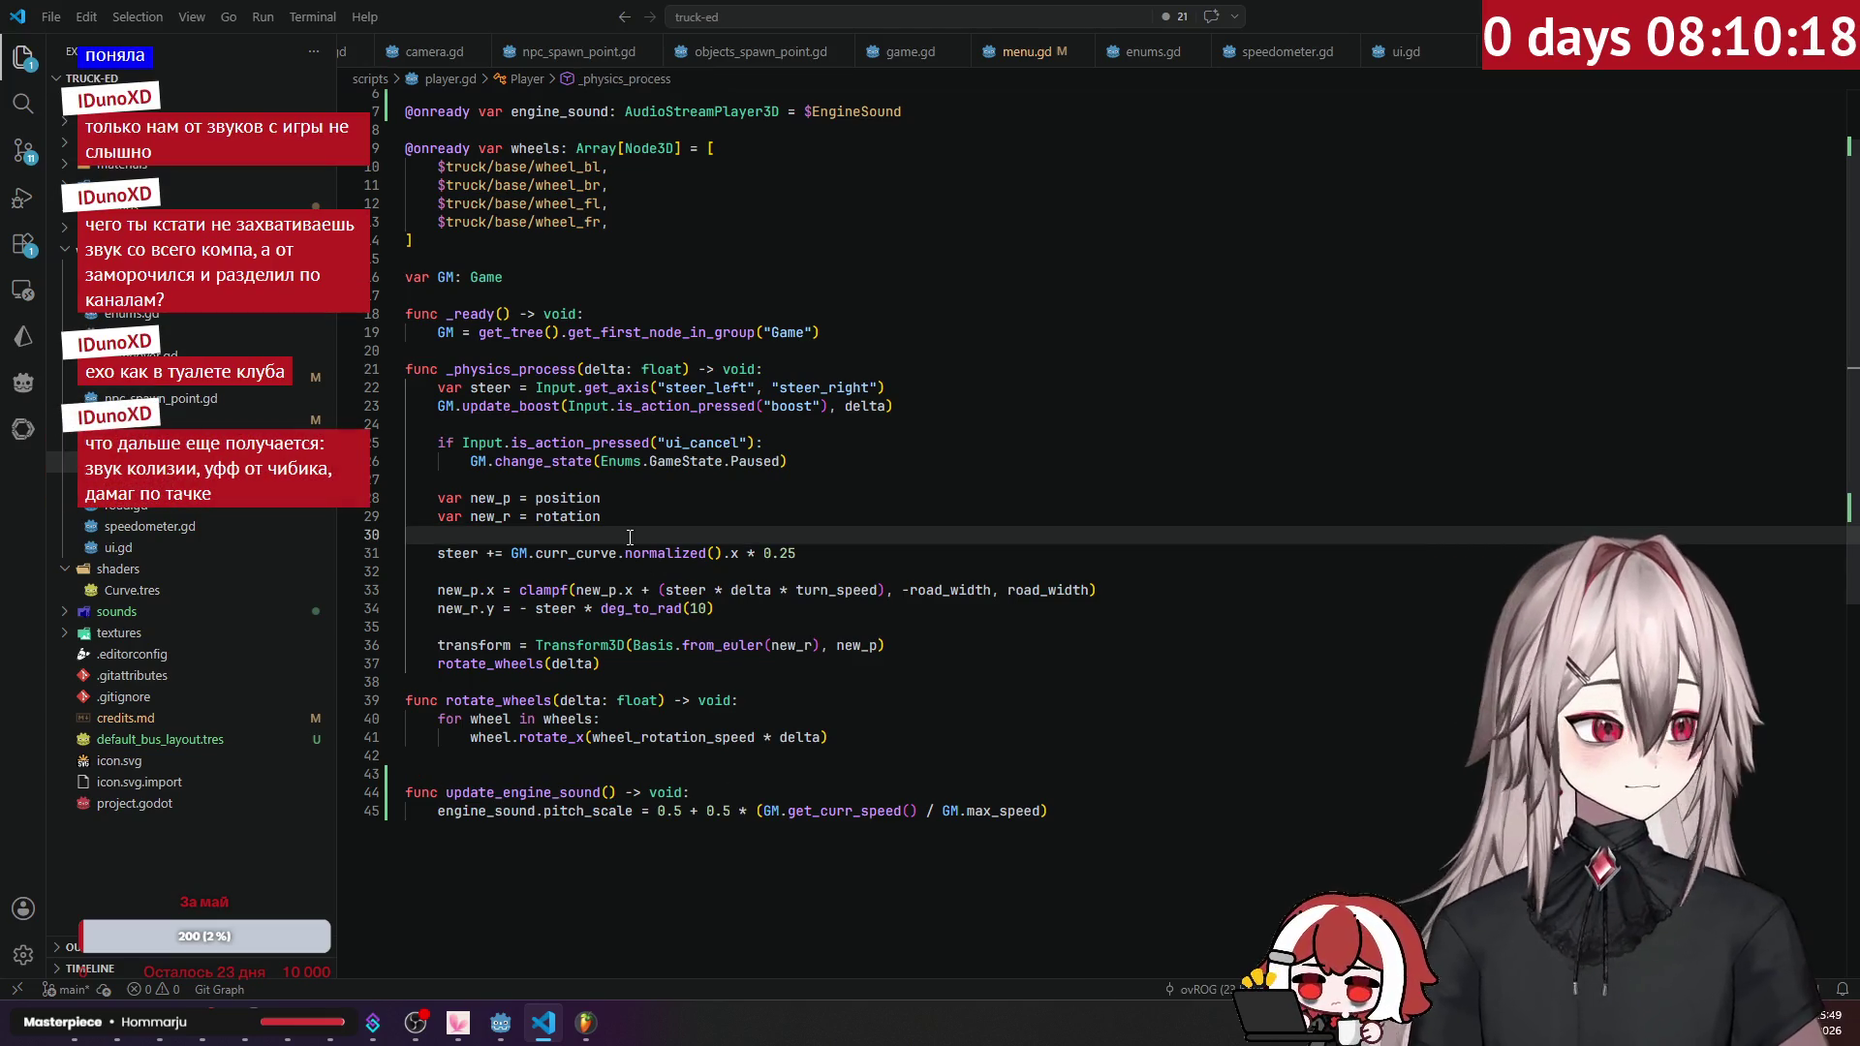
pyautogui.click(601, 664)
pyautogui.press('Return')
pyautogui.write('update_engine_sound()')
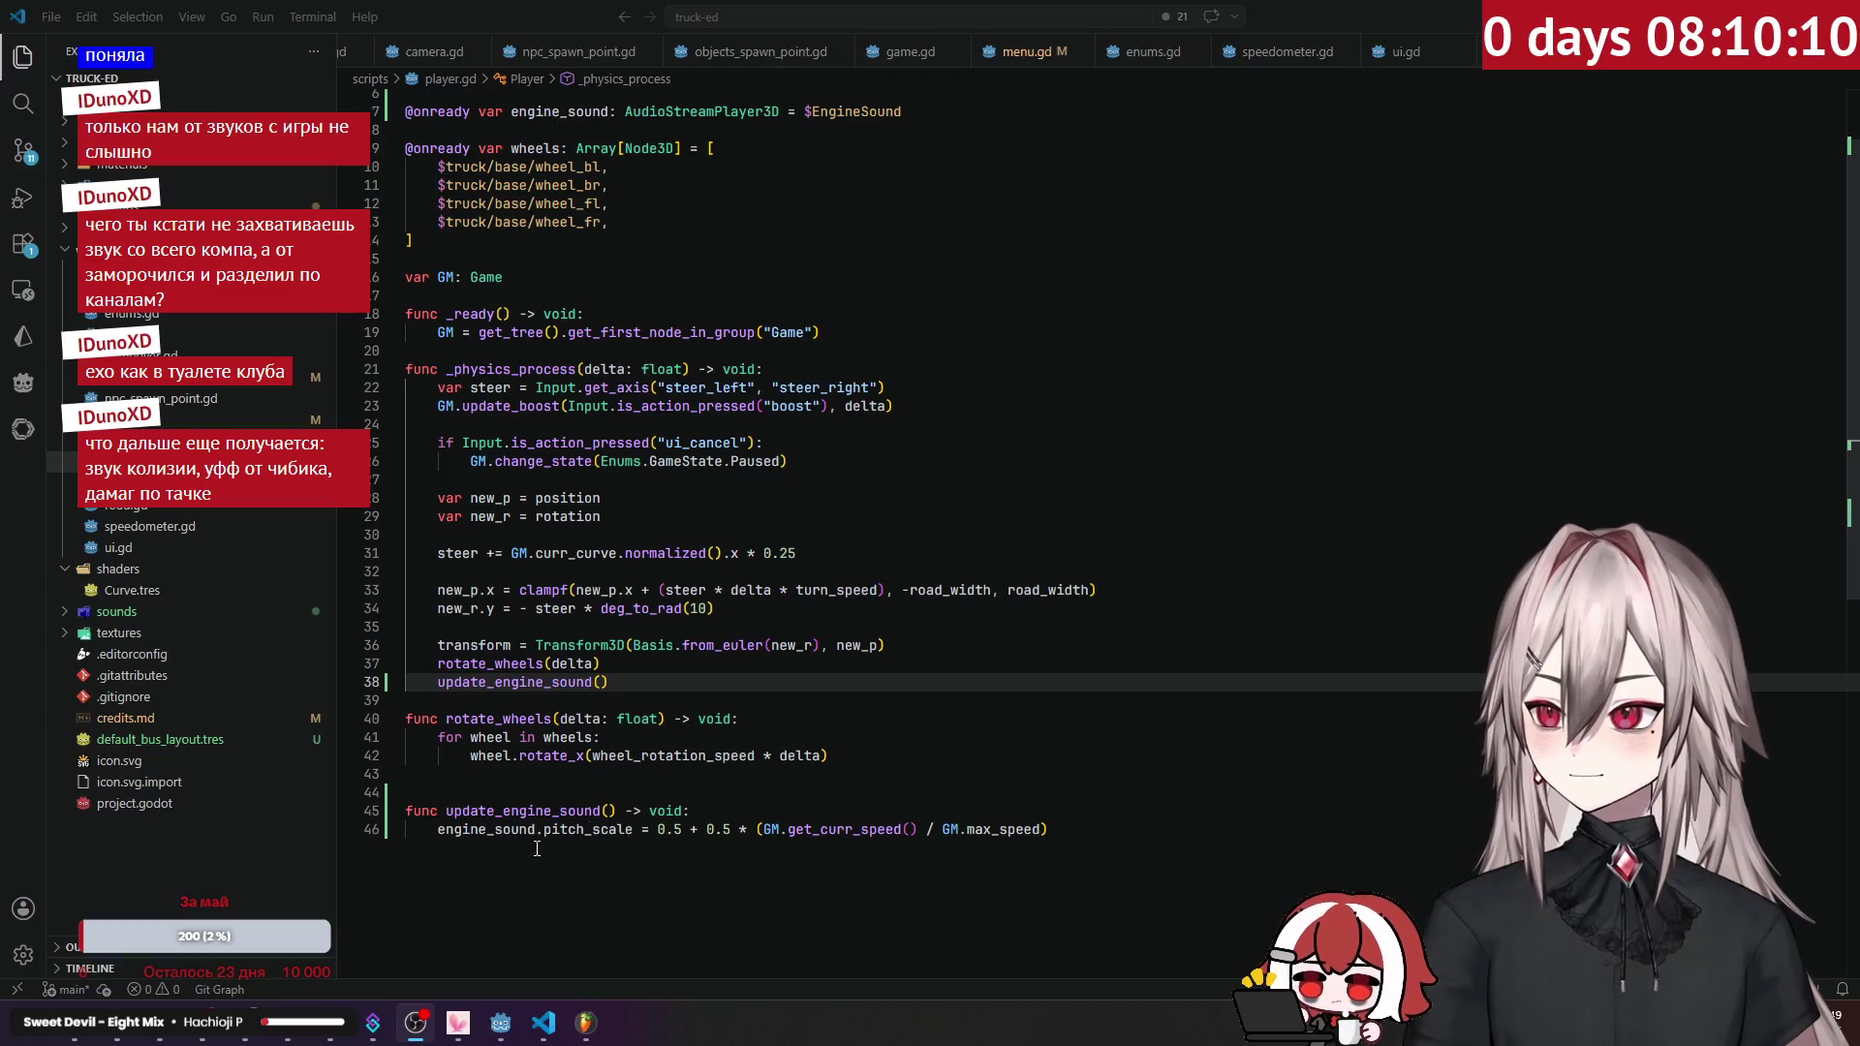
# Launch the game from Godot to test the engine sound, then stop it with F8.
pyautogui.click(501, 1035)
pyautogui.click(1527, 33)
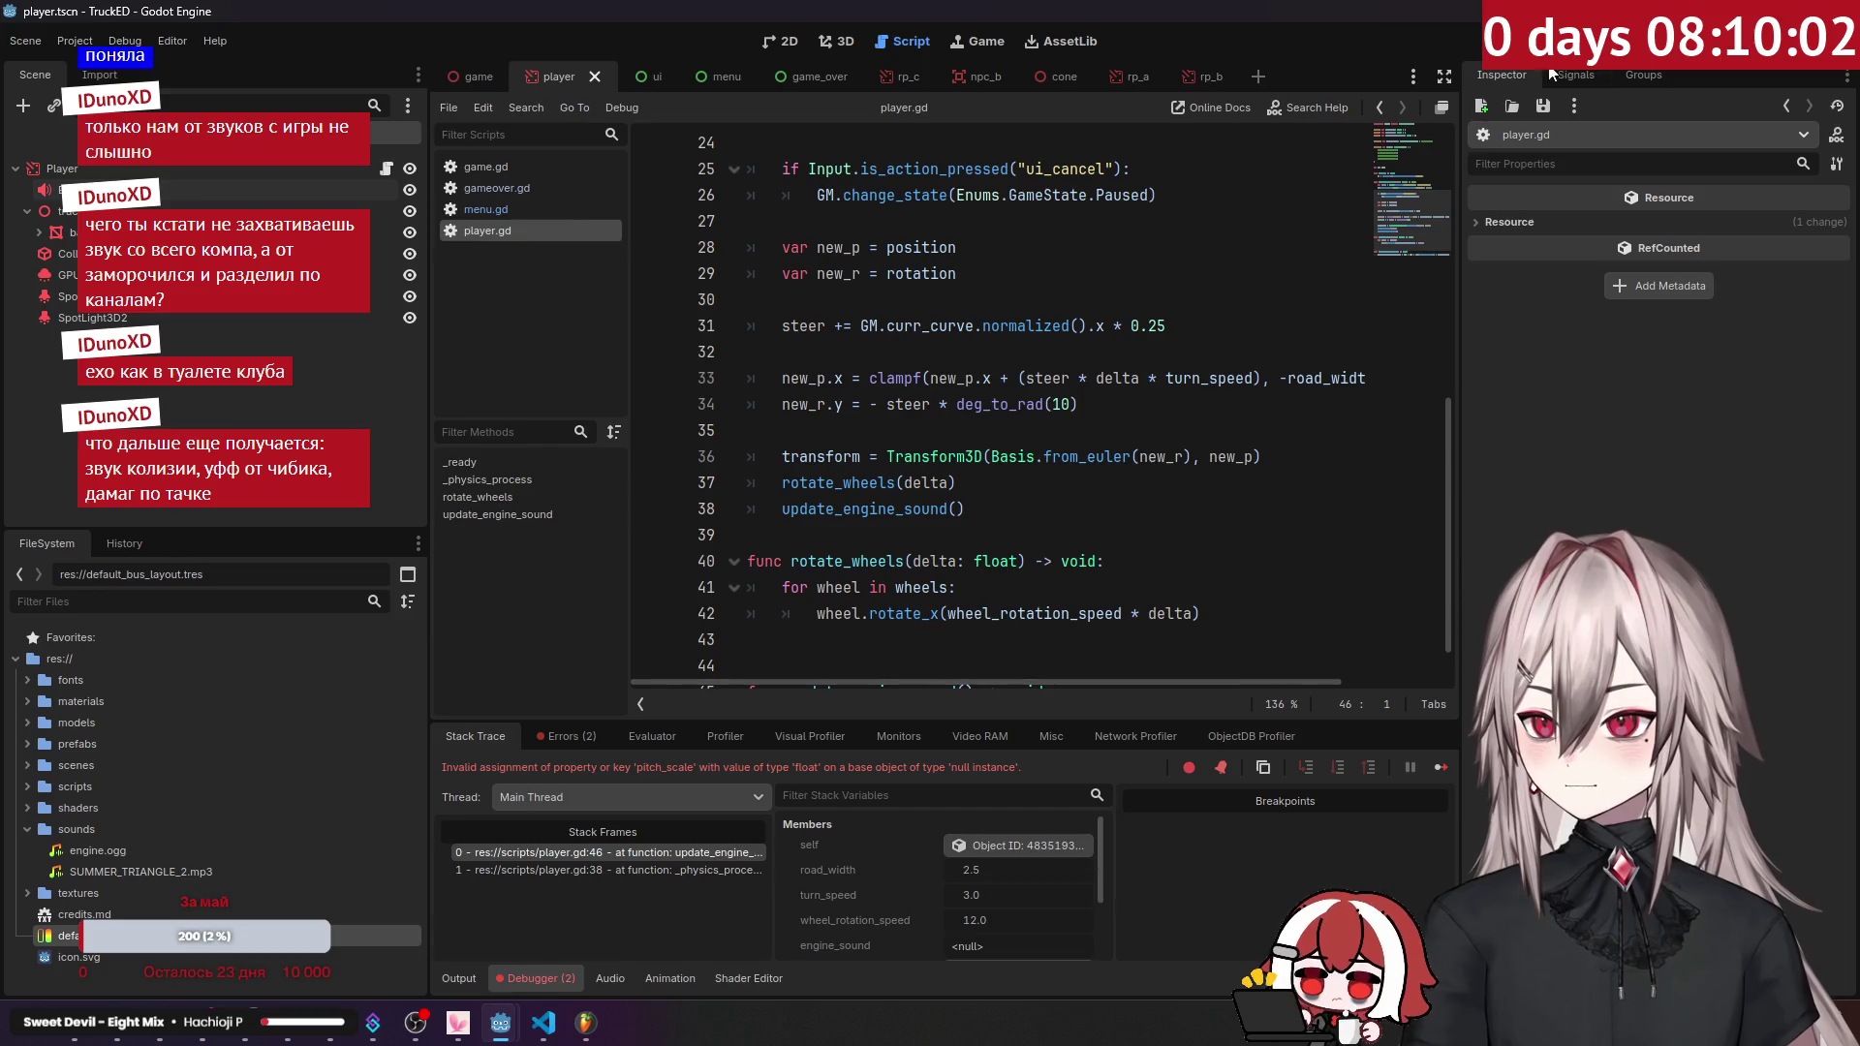
pyautogui.press('F8')
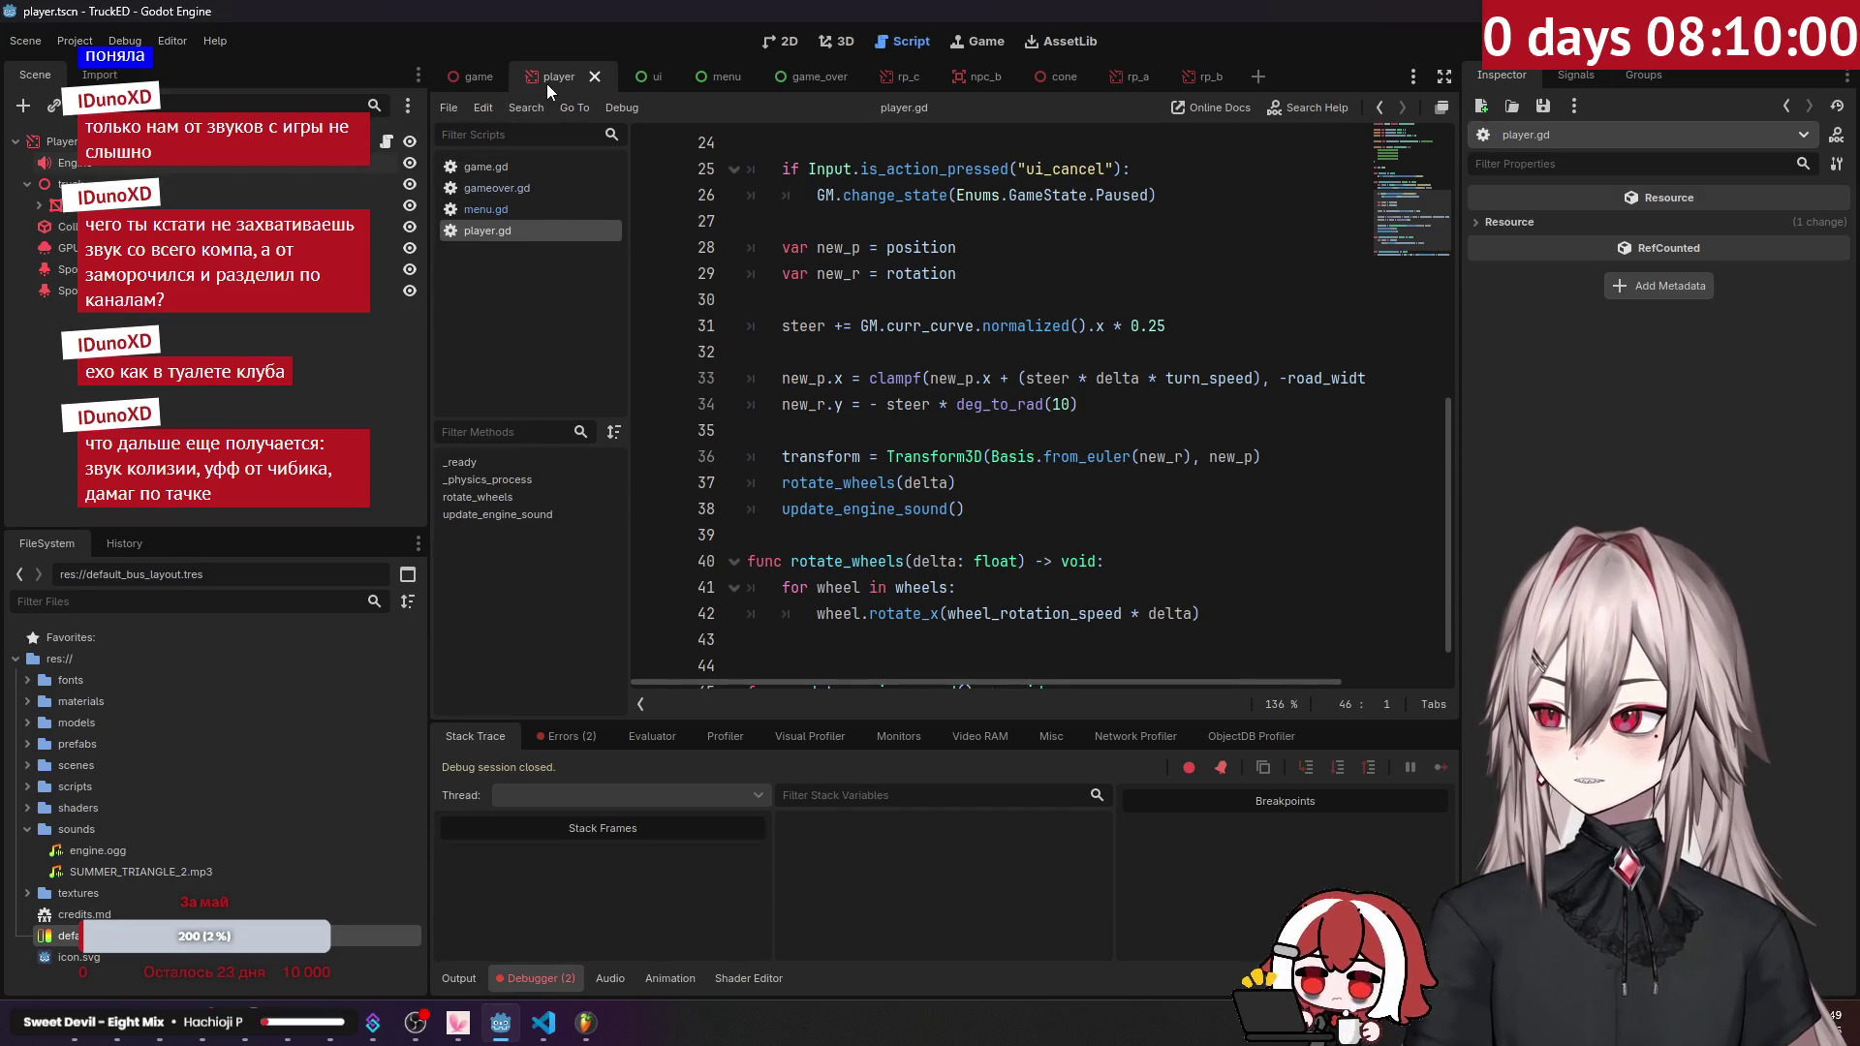
# Shorten the node path $EngineSound to $Engine and relaunch the game with F5.
pyautogui.click(542, 1021)
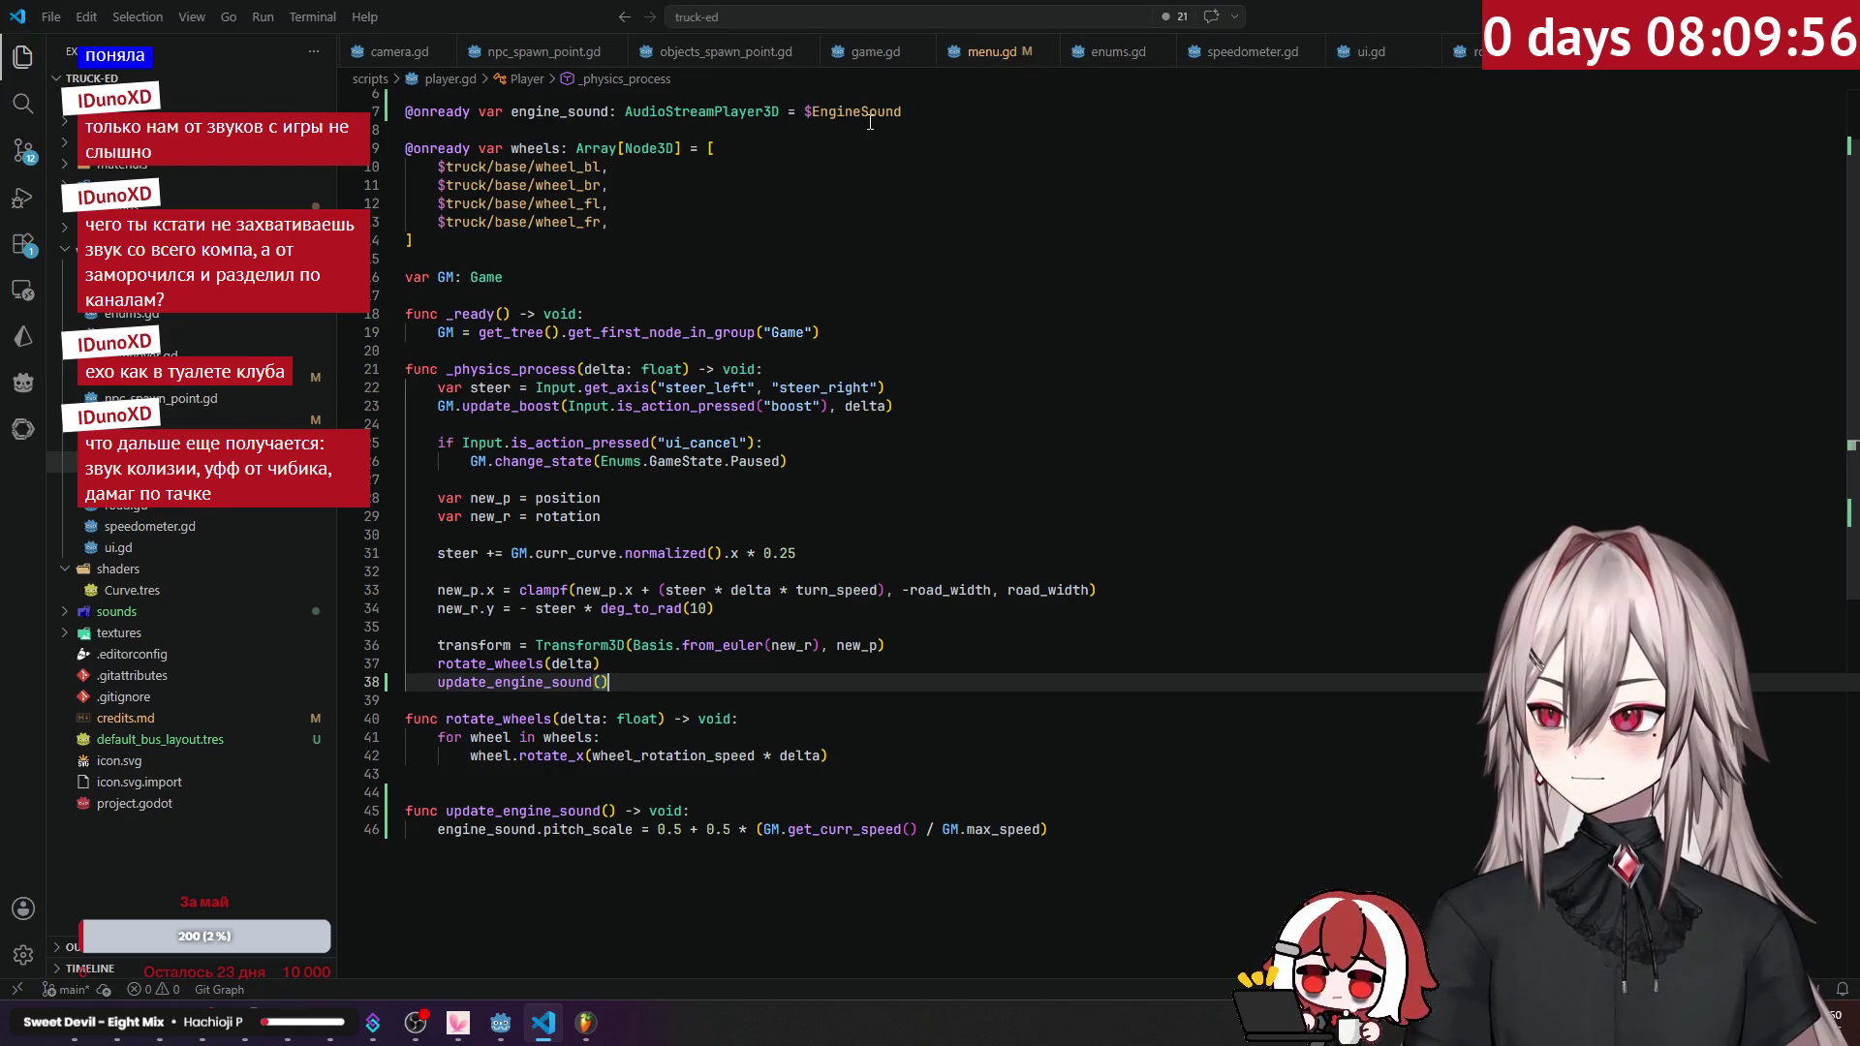
pyautogui.moveTo(861, 111); pyautogui.dragTo(902, 111)
pyautogui.press('Delete')
pyautogui.scroll(2, 871, 242)
pyautogui.click(871, 283)
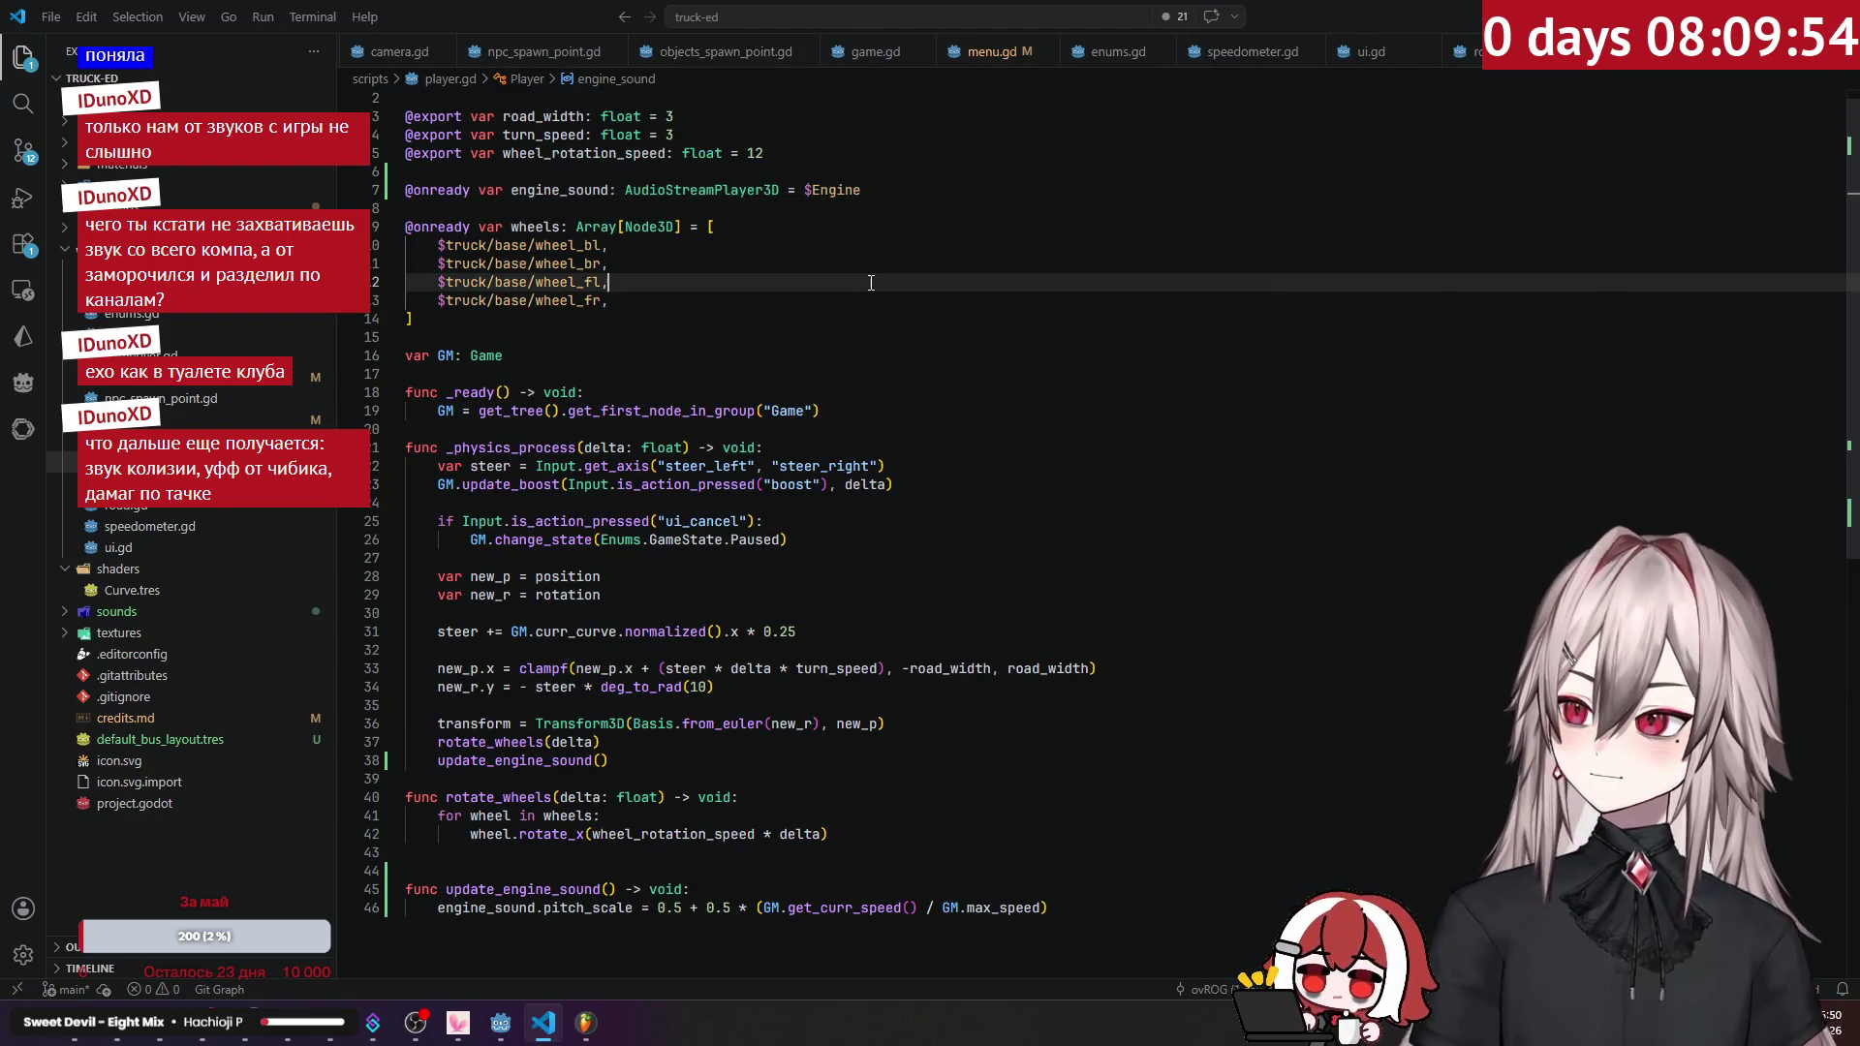
pyautogui.hotkey('alt', 'Tab')
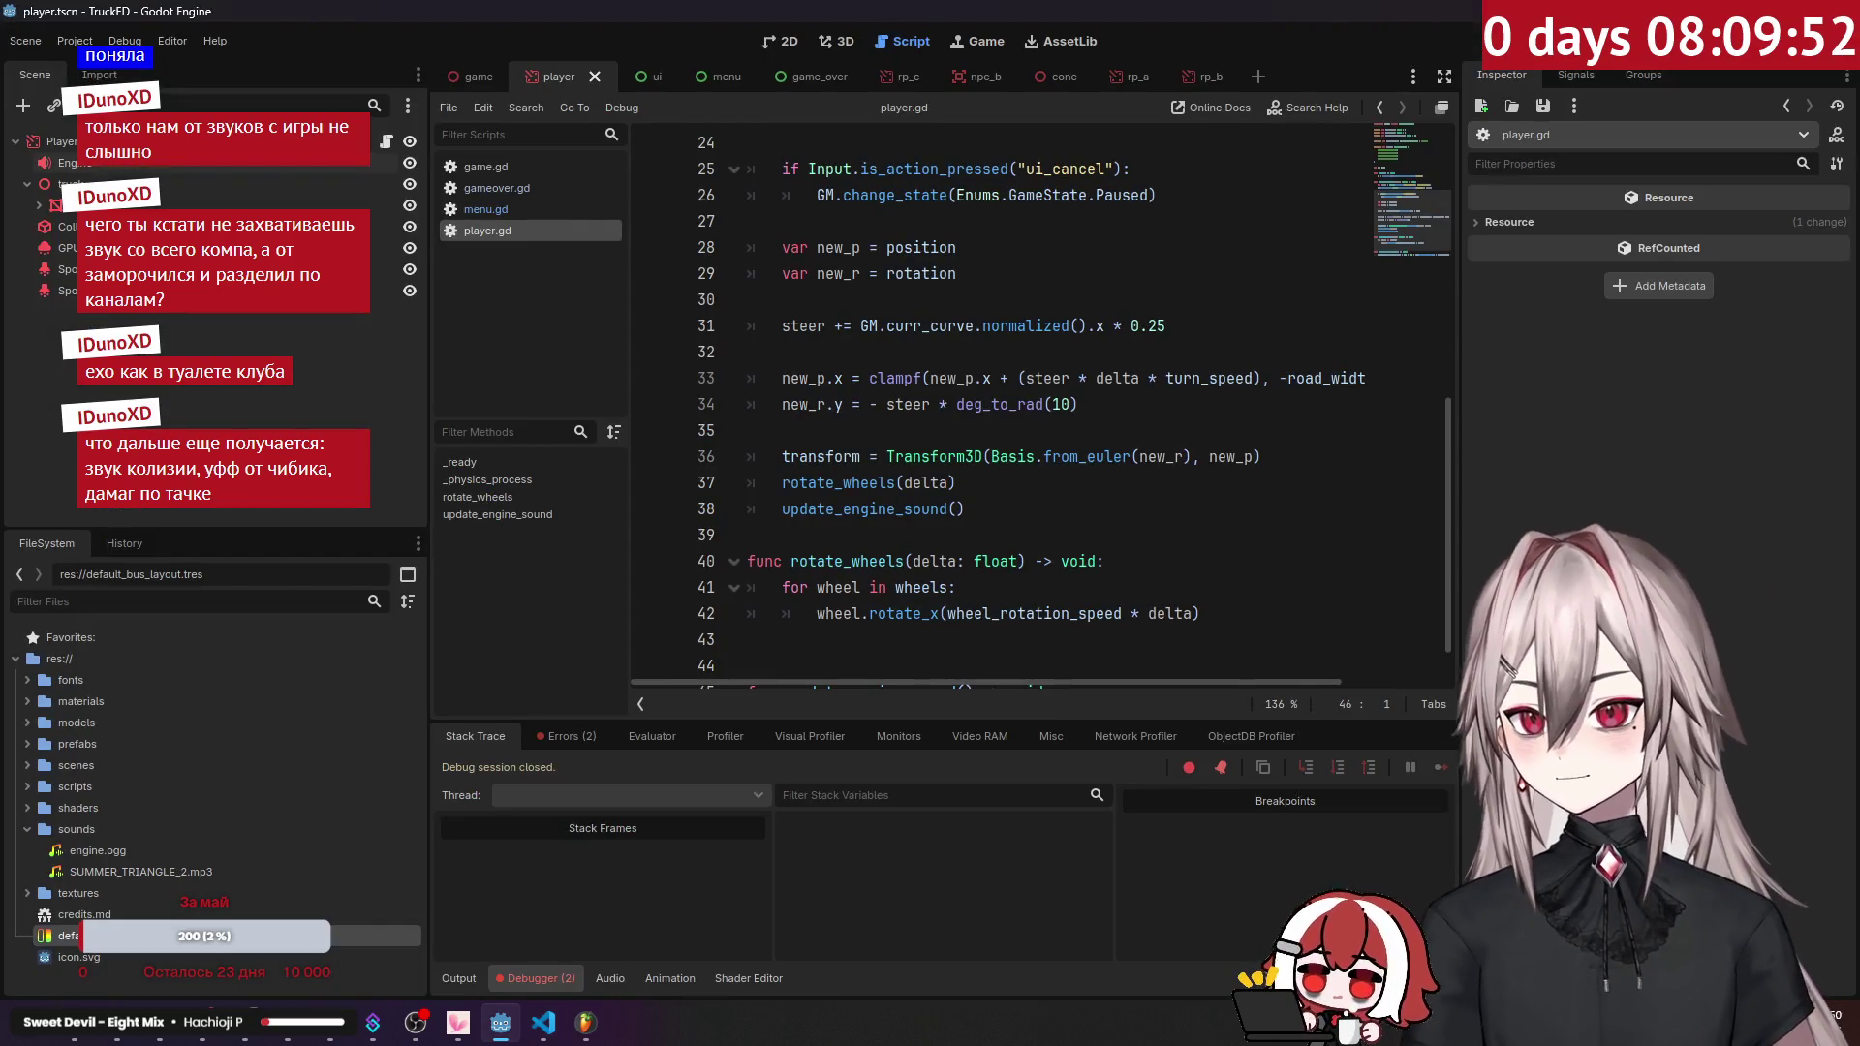
pyautogui.press('F5')
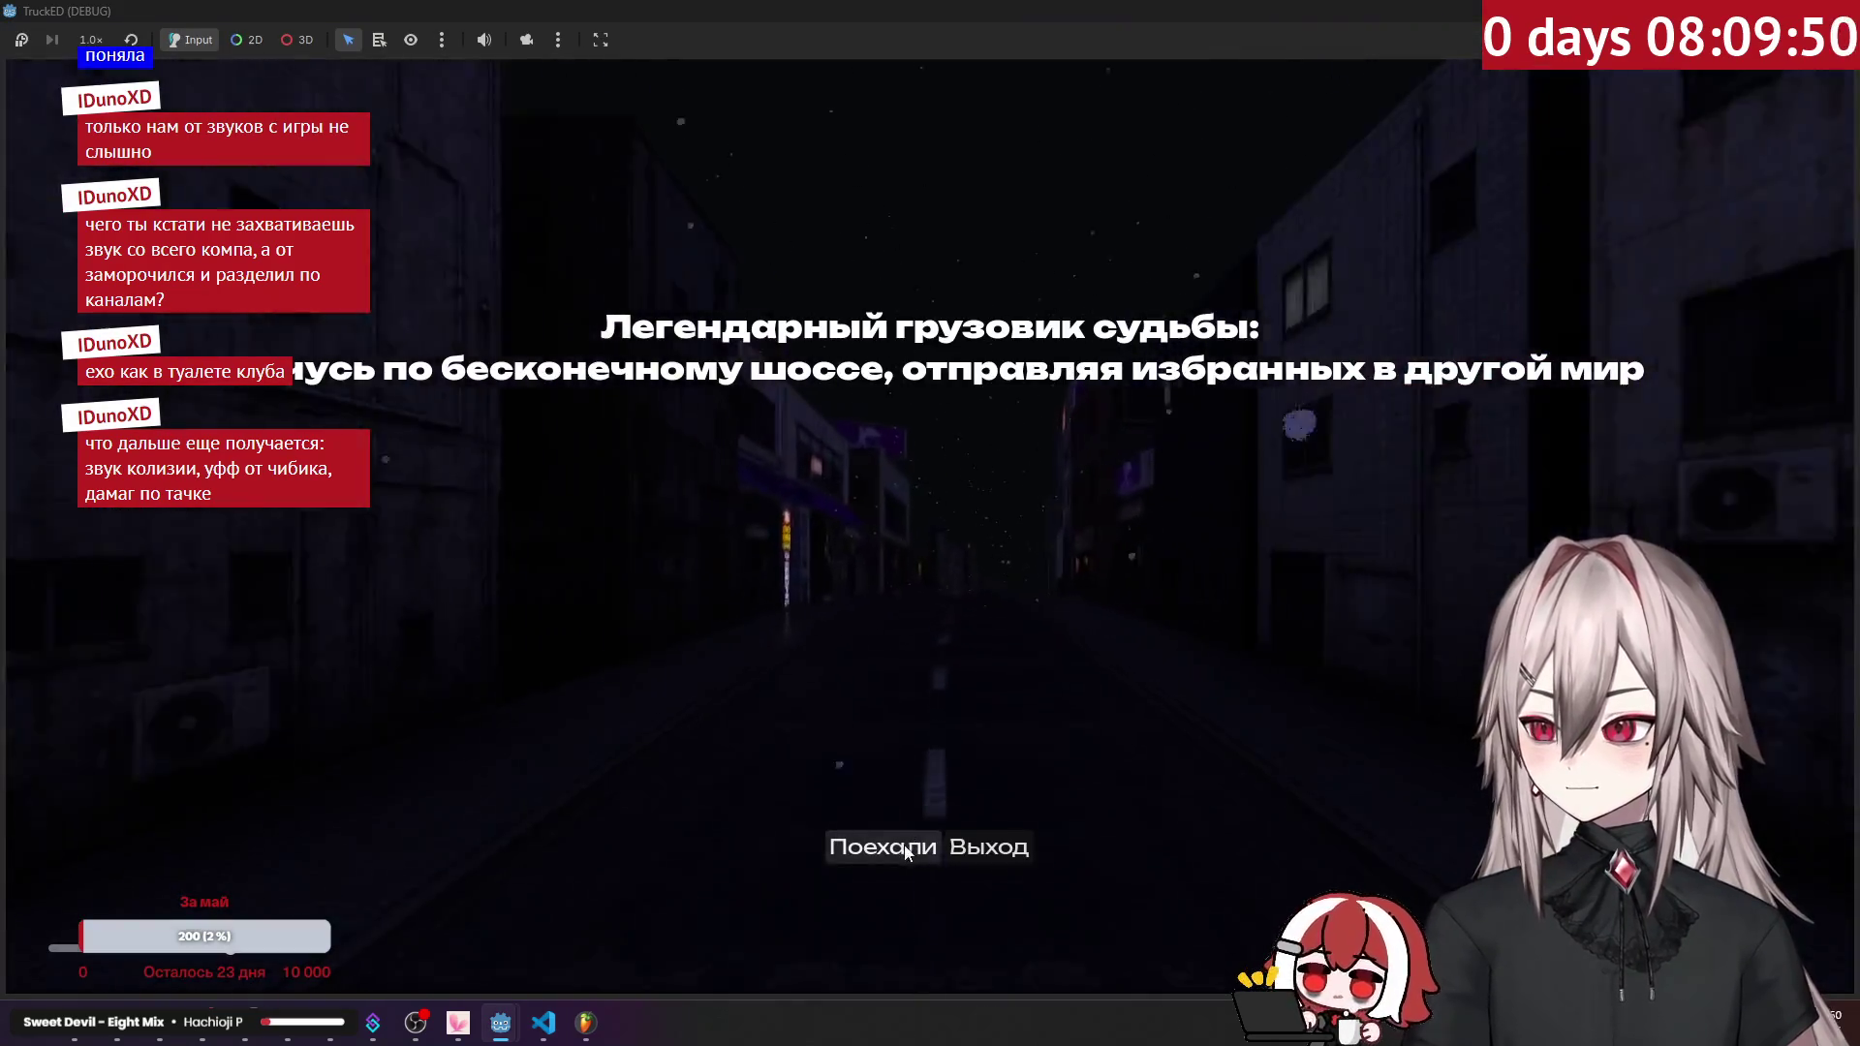
# Start a drive and steer the truck through several left turns until it hits a pedestrian.
pyautogui.click(907, 849)
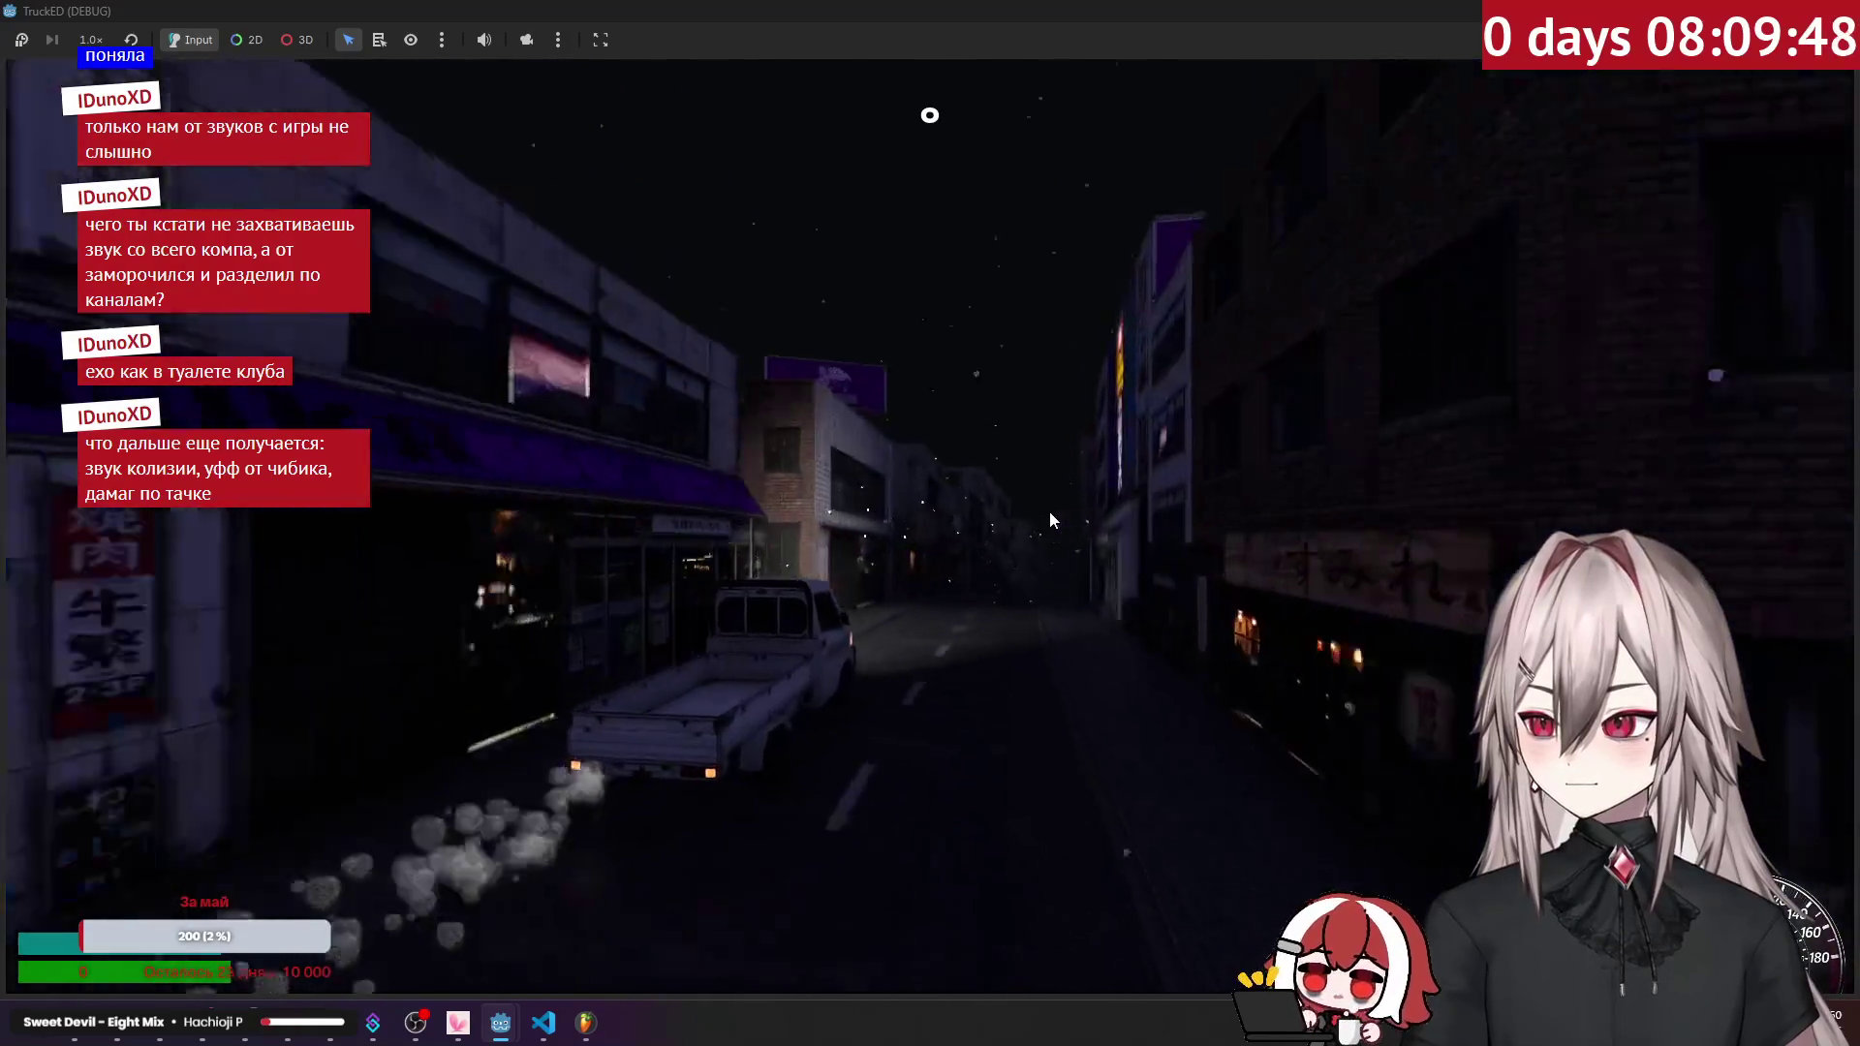
pyautogui.press('w')
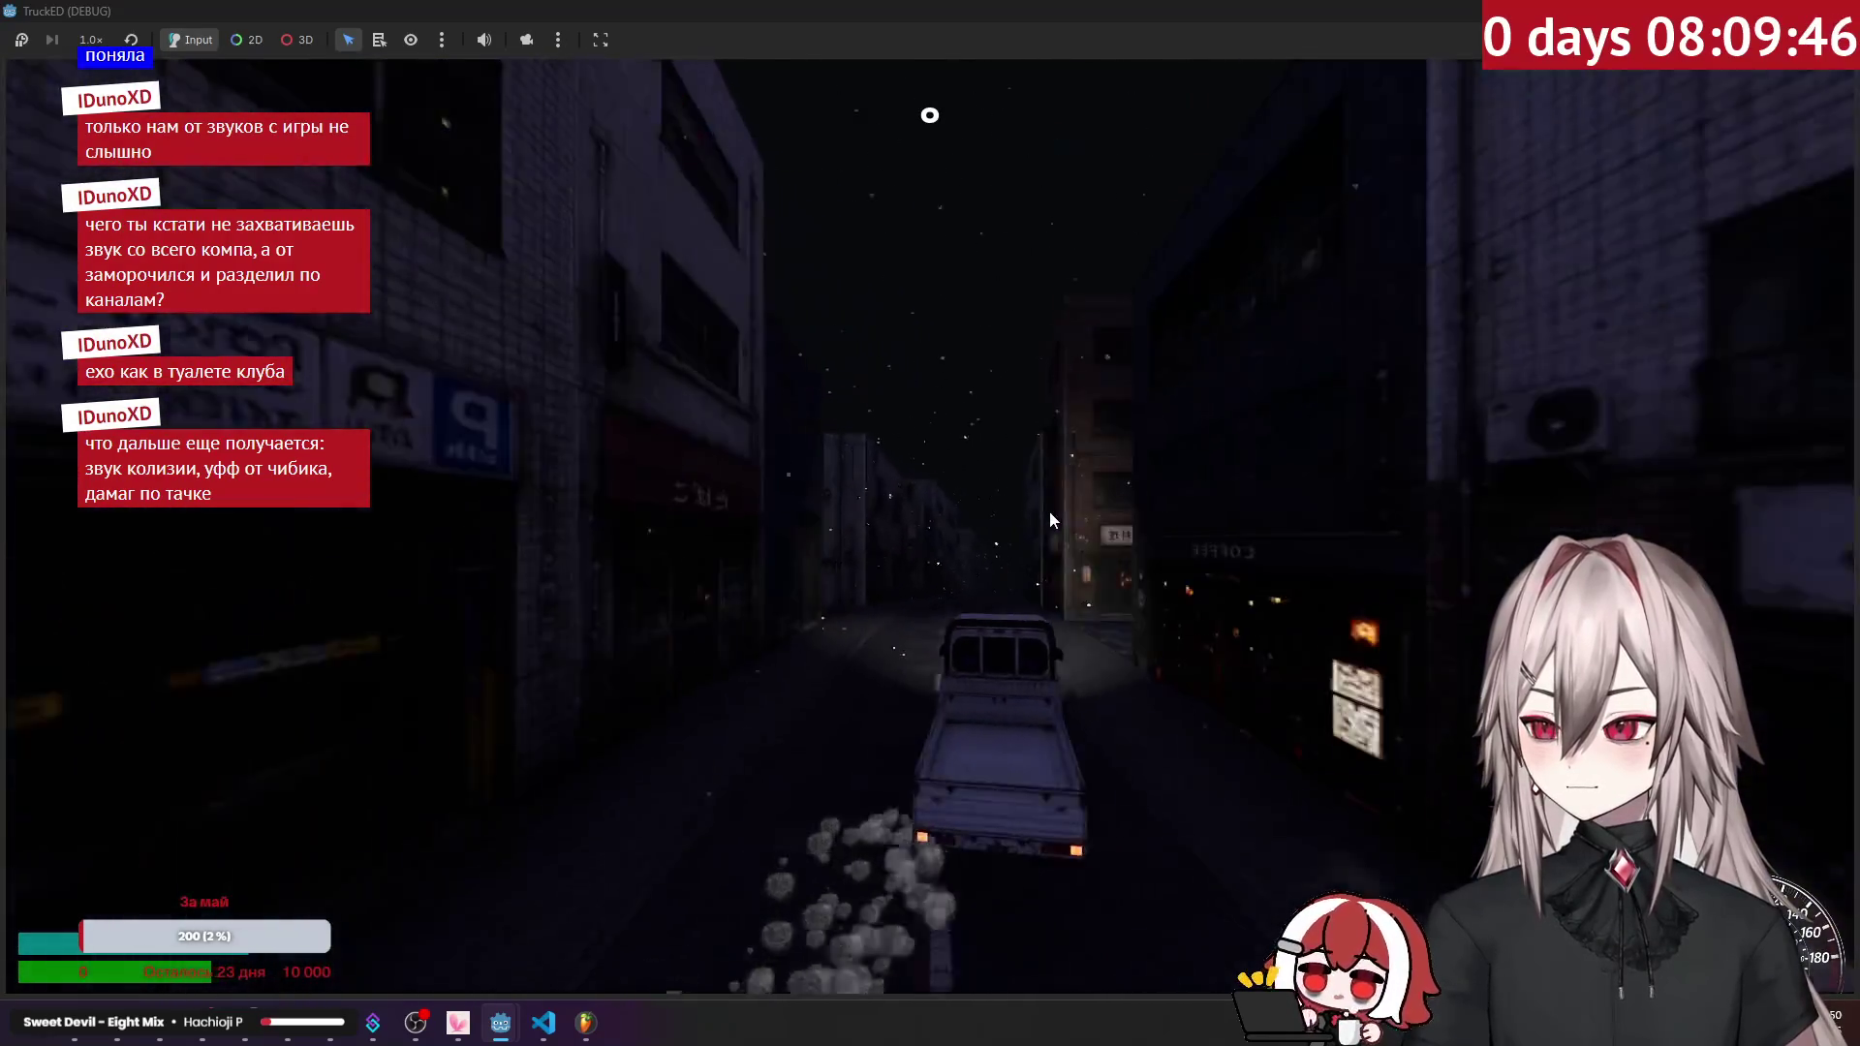
pyautogui.press('d')
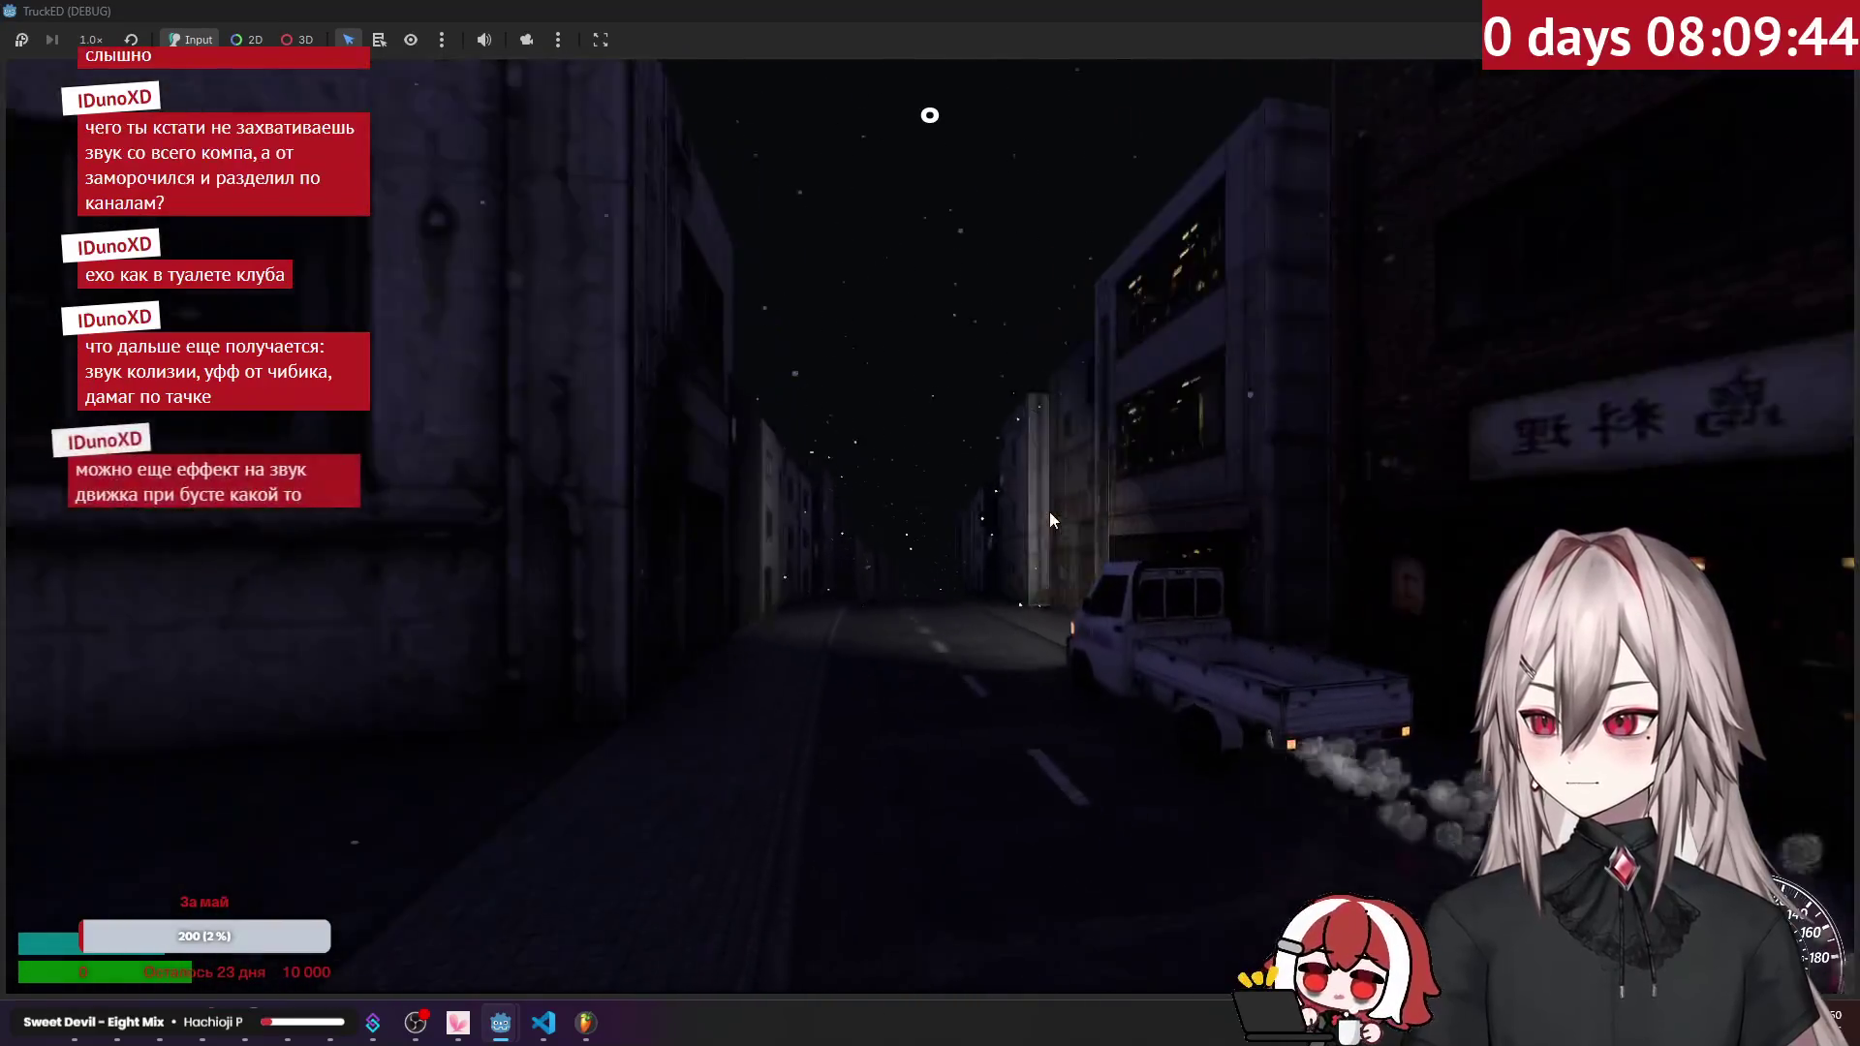
pyautogui.press('a')
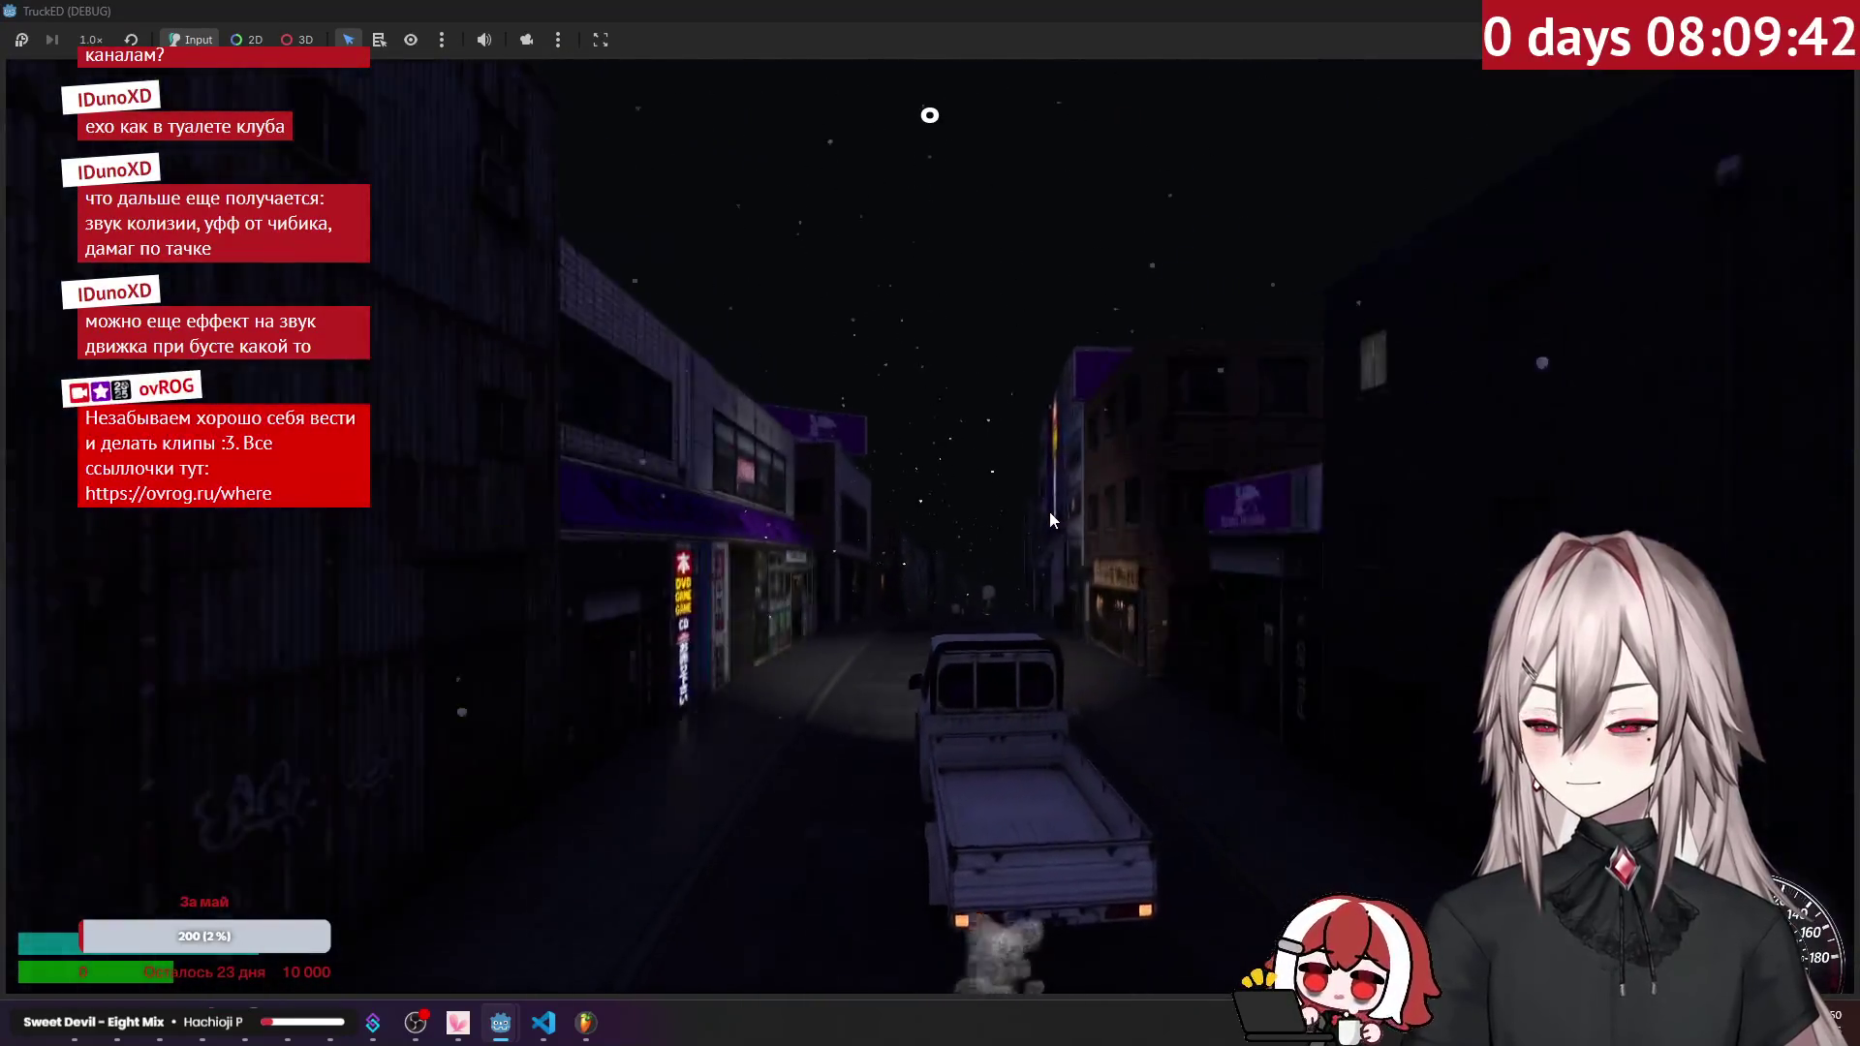
pyautogui.press('d')
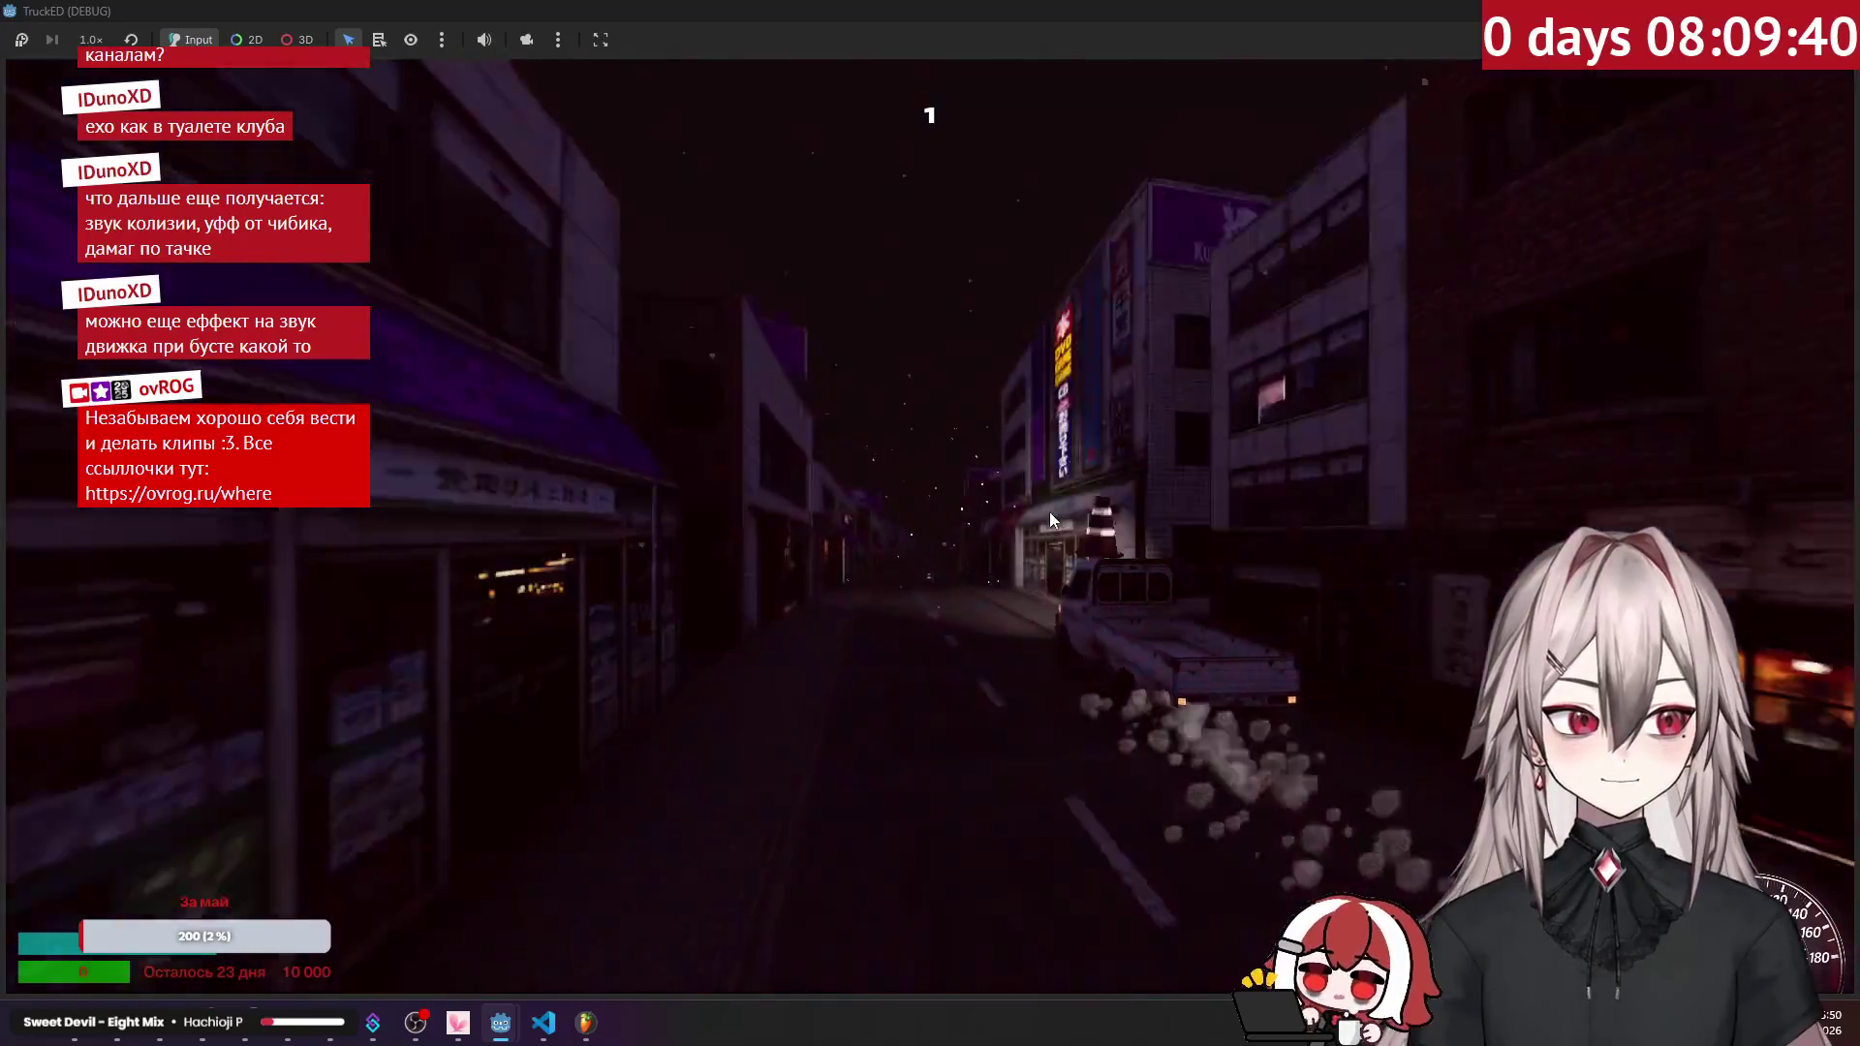
pyautogui.press('a')
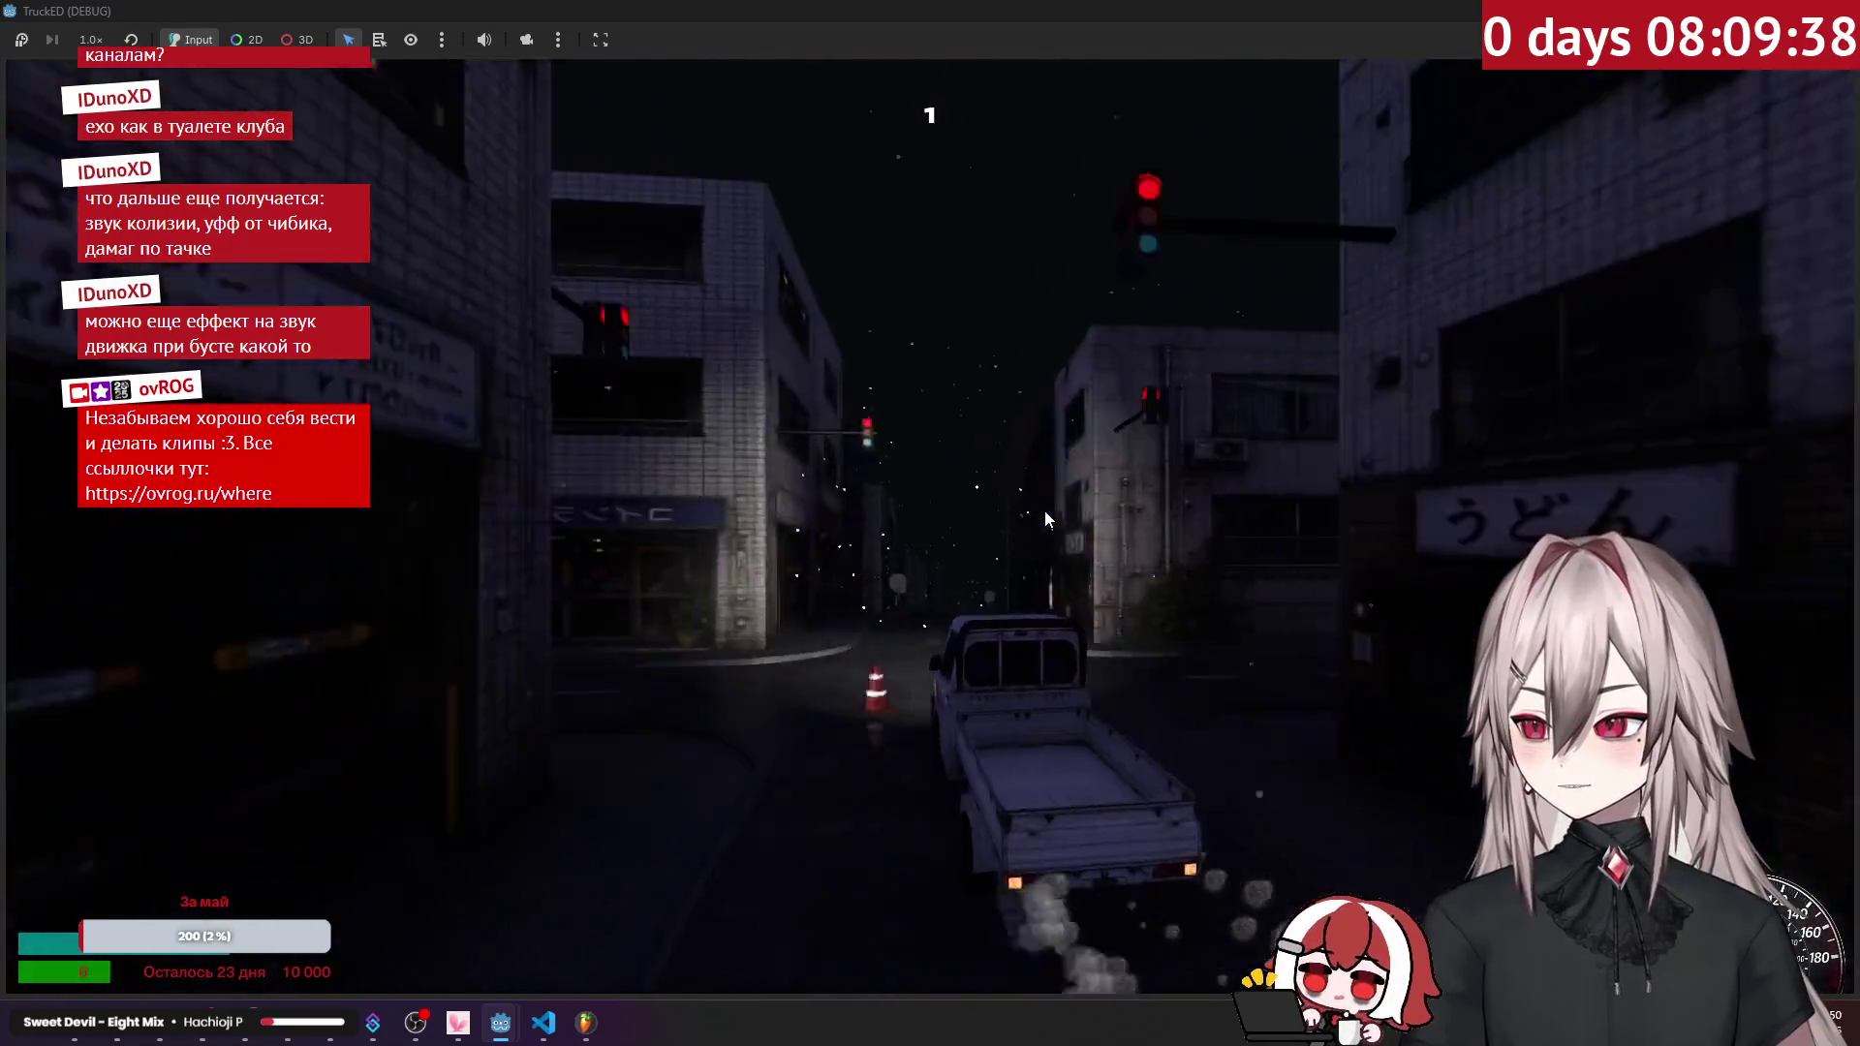
pyautogui.press('a')
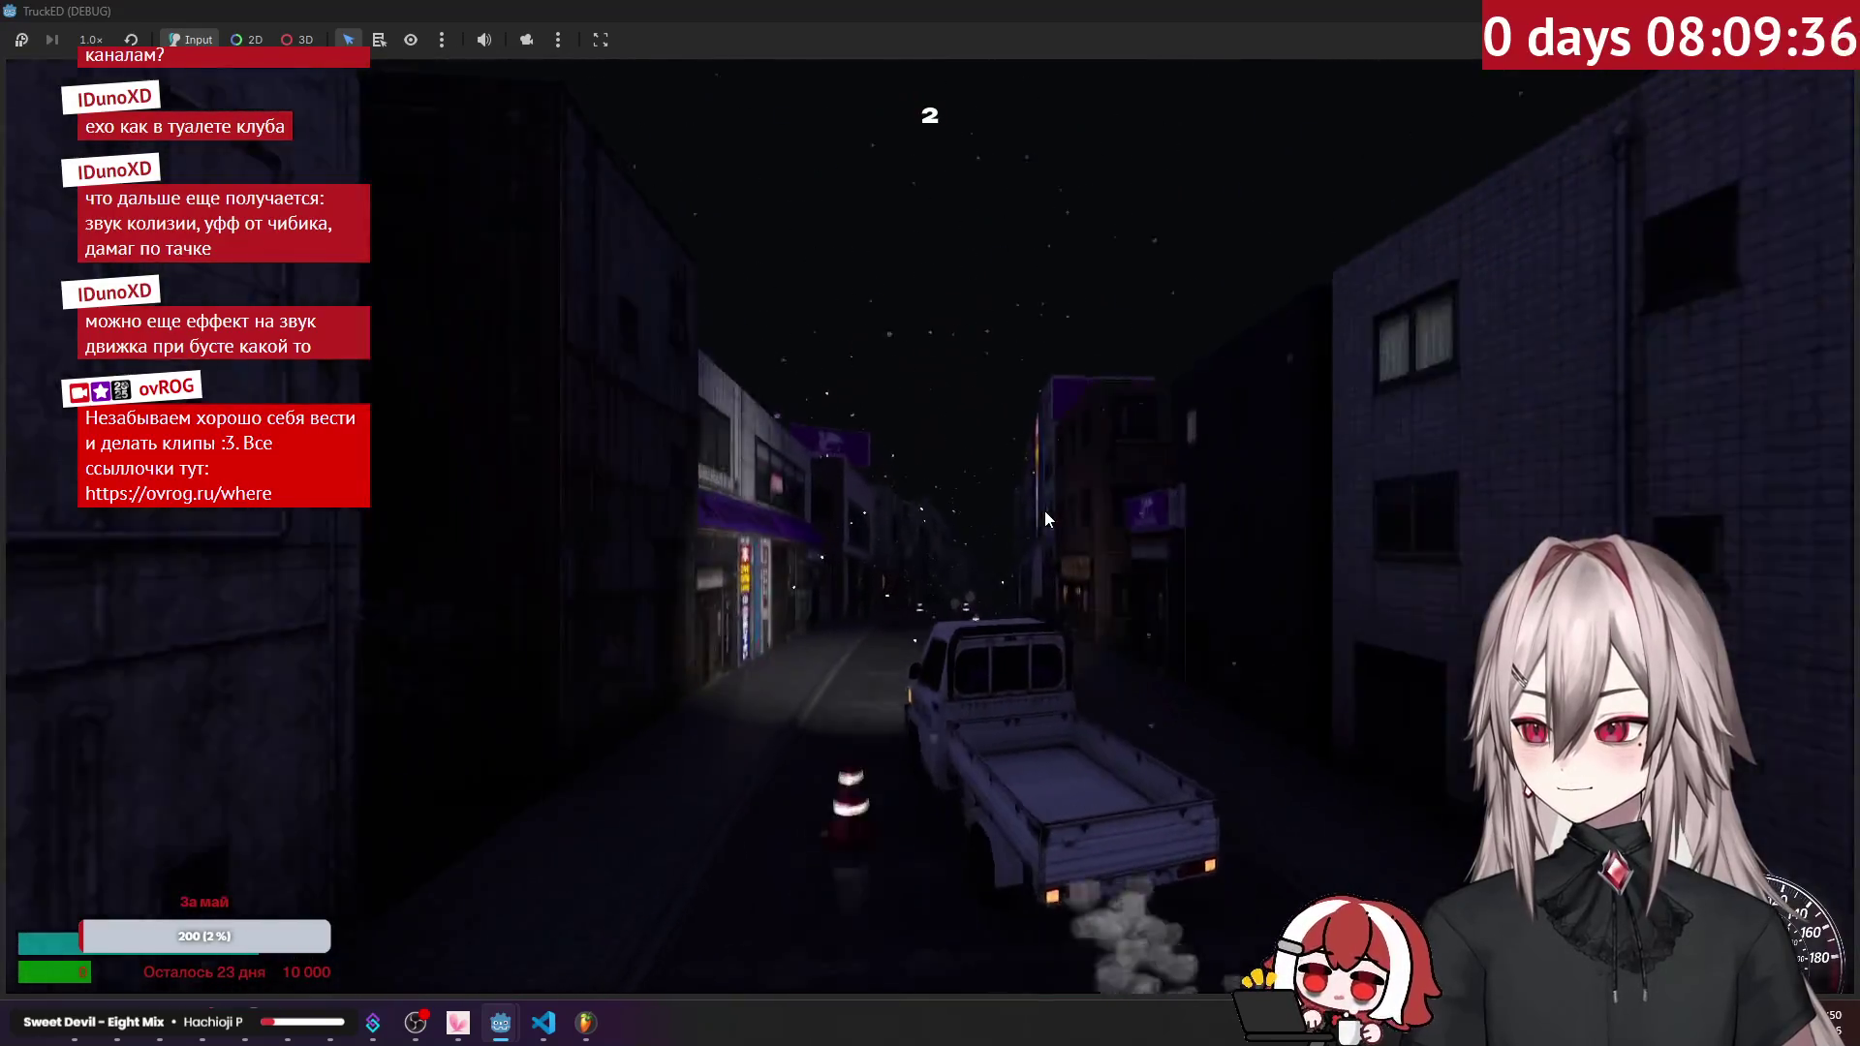
pyautogui.press('a')
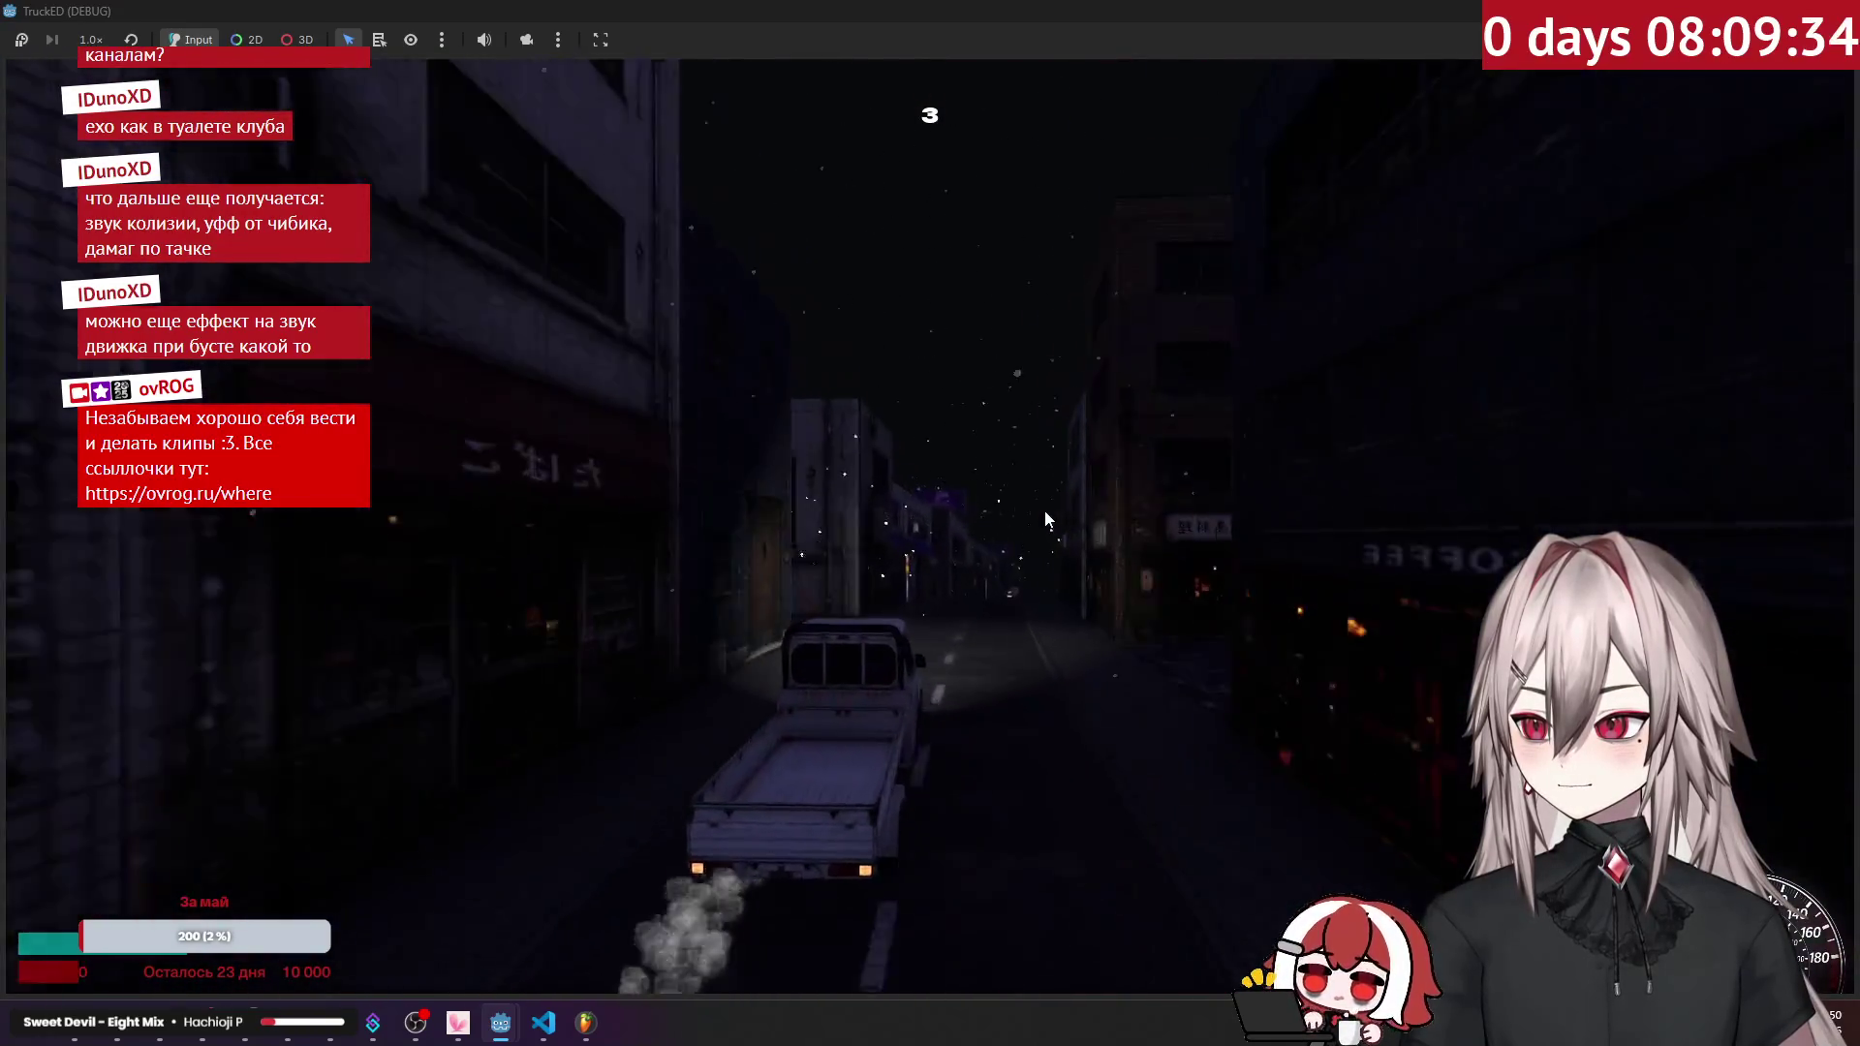
pyautogui.press('a')
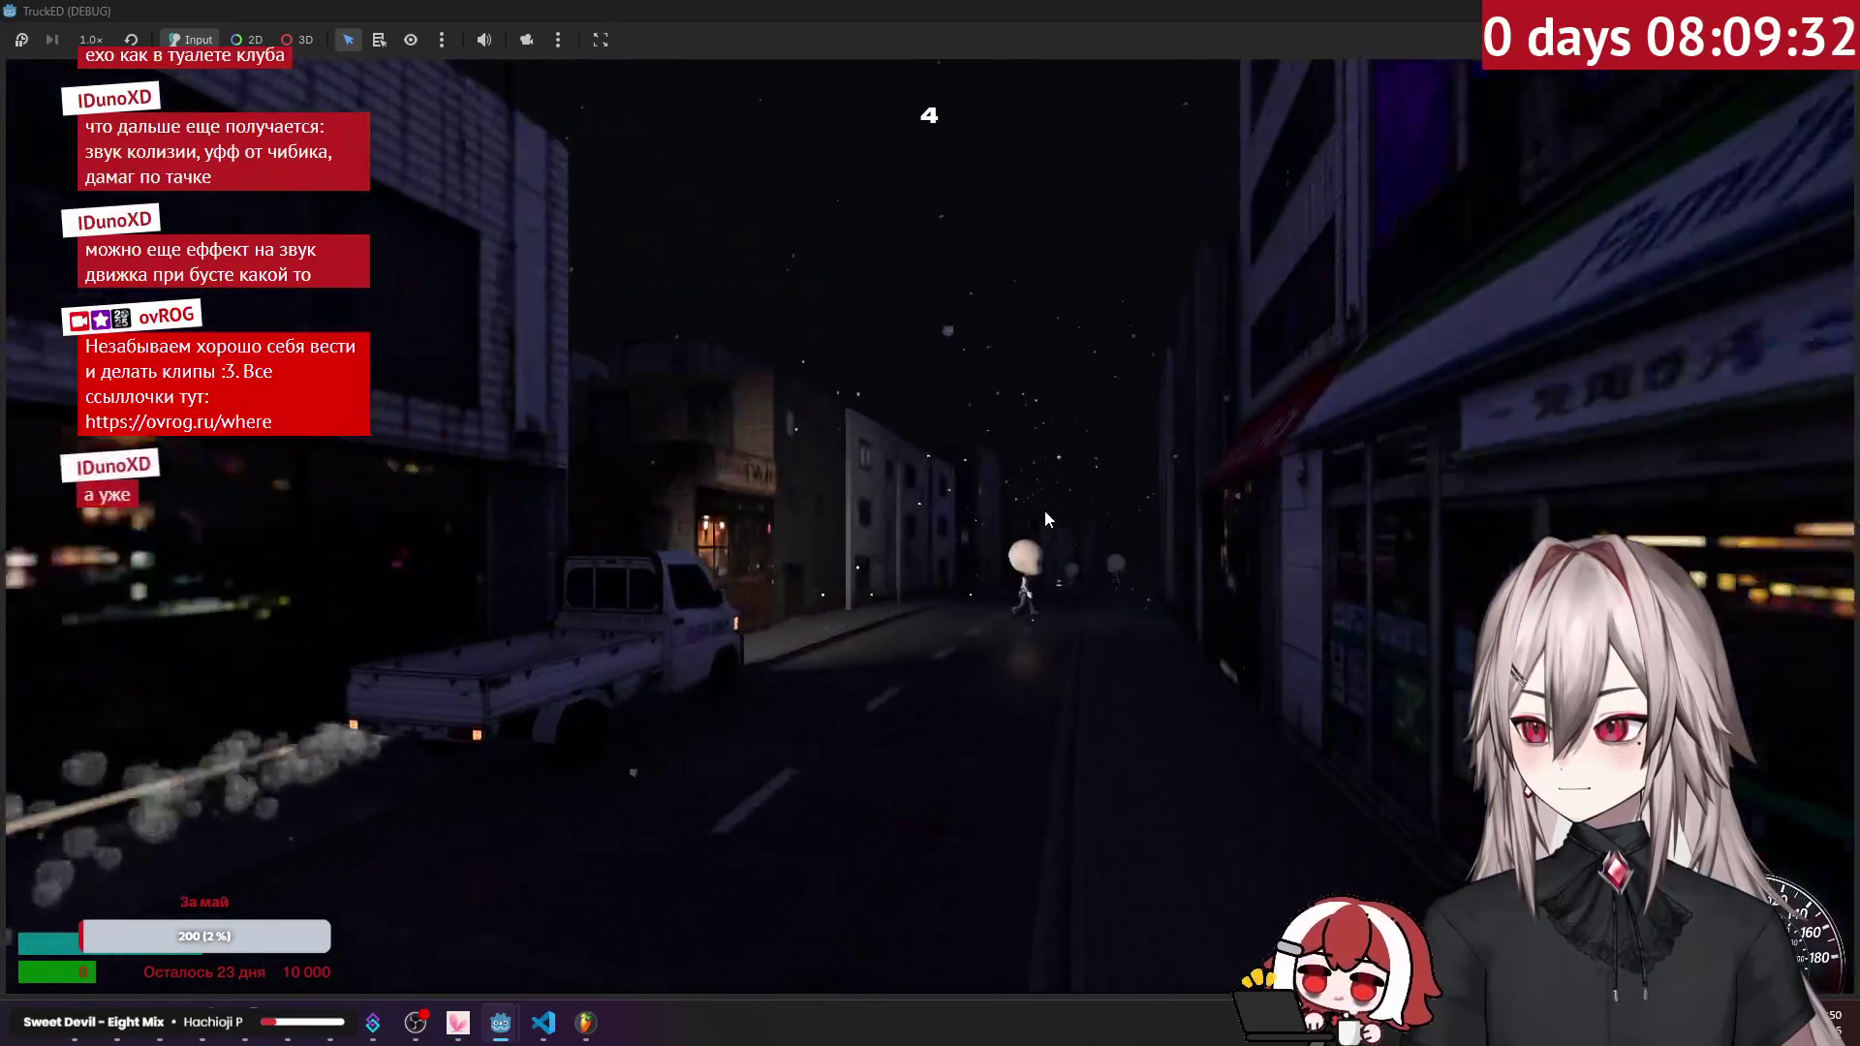
pyautogui.press('a')
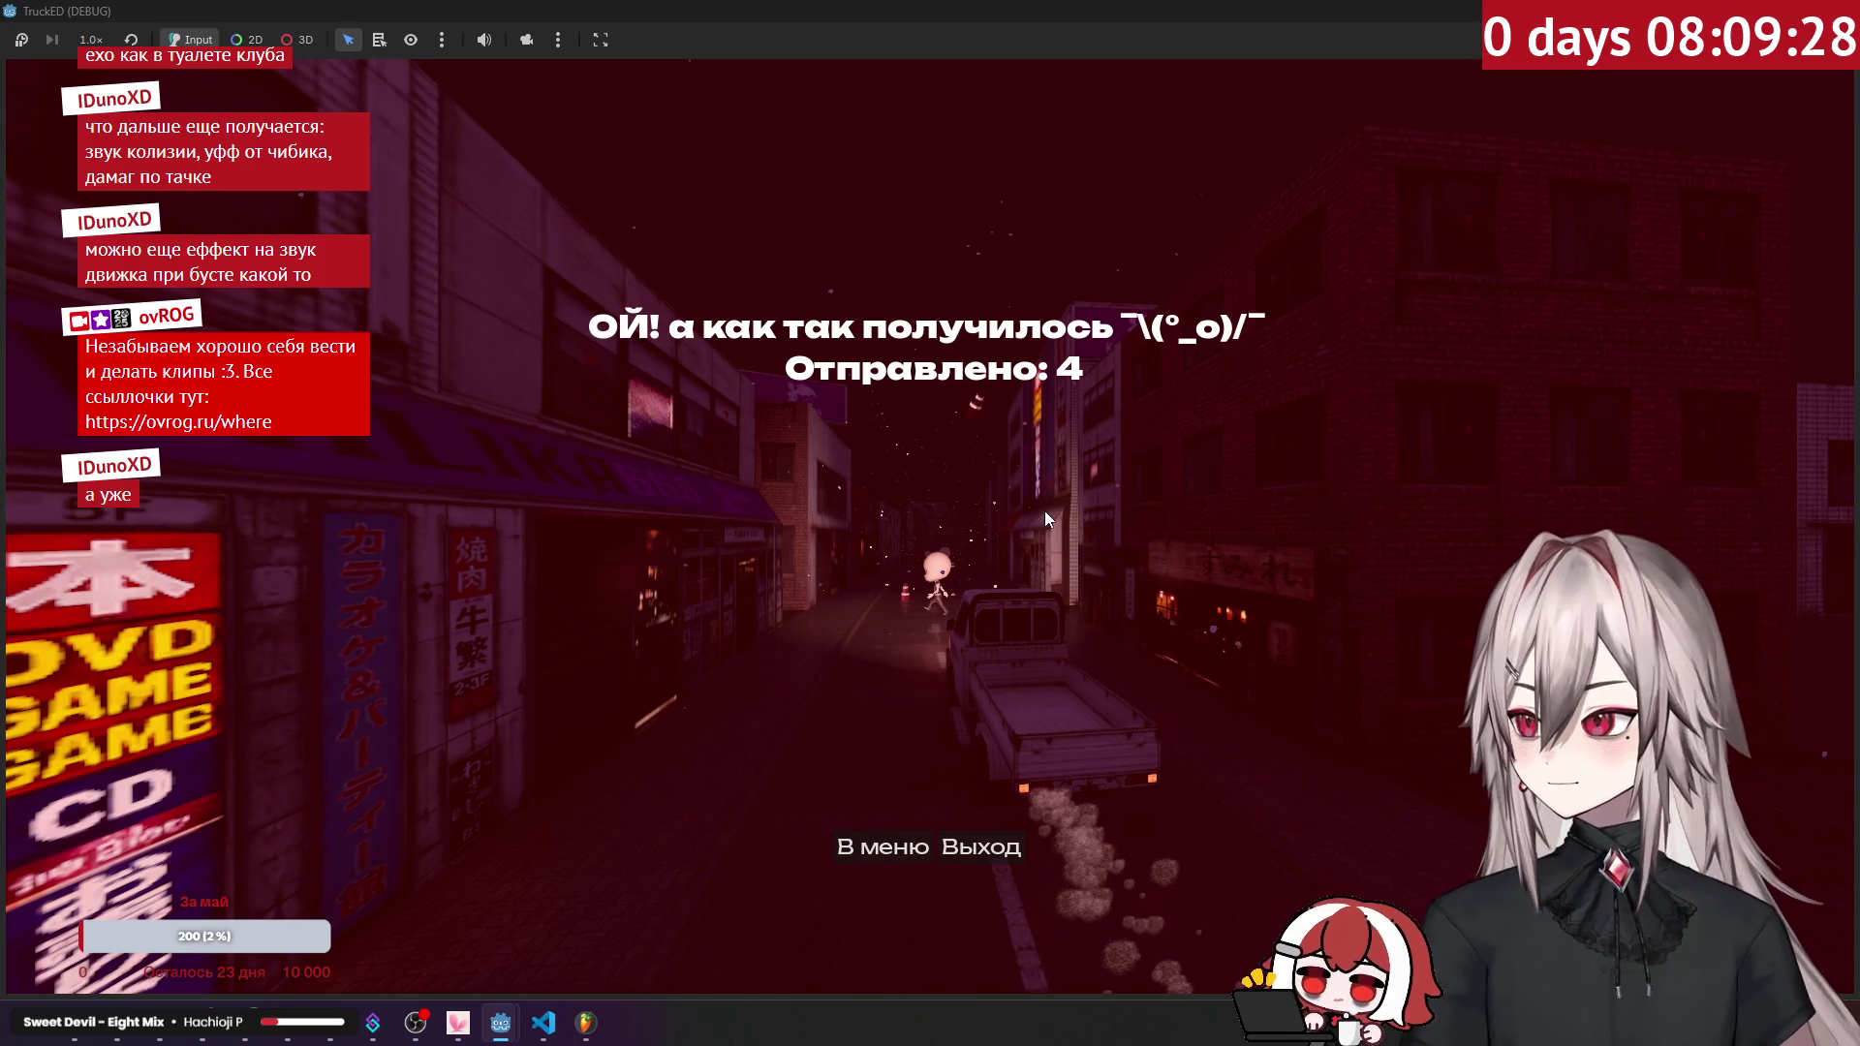
# Return to the main menu after game over, drive again, then stop the game.
pyautogui.click(908, 848)
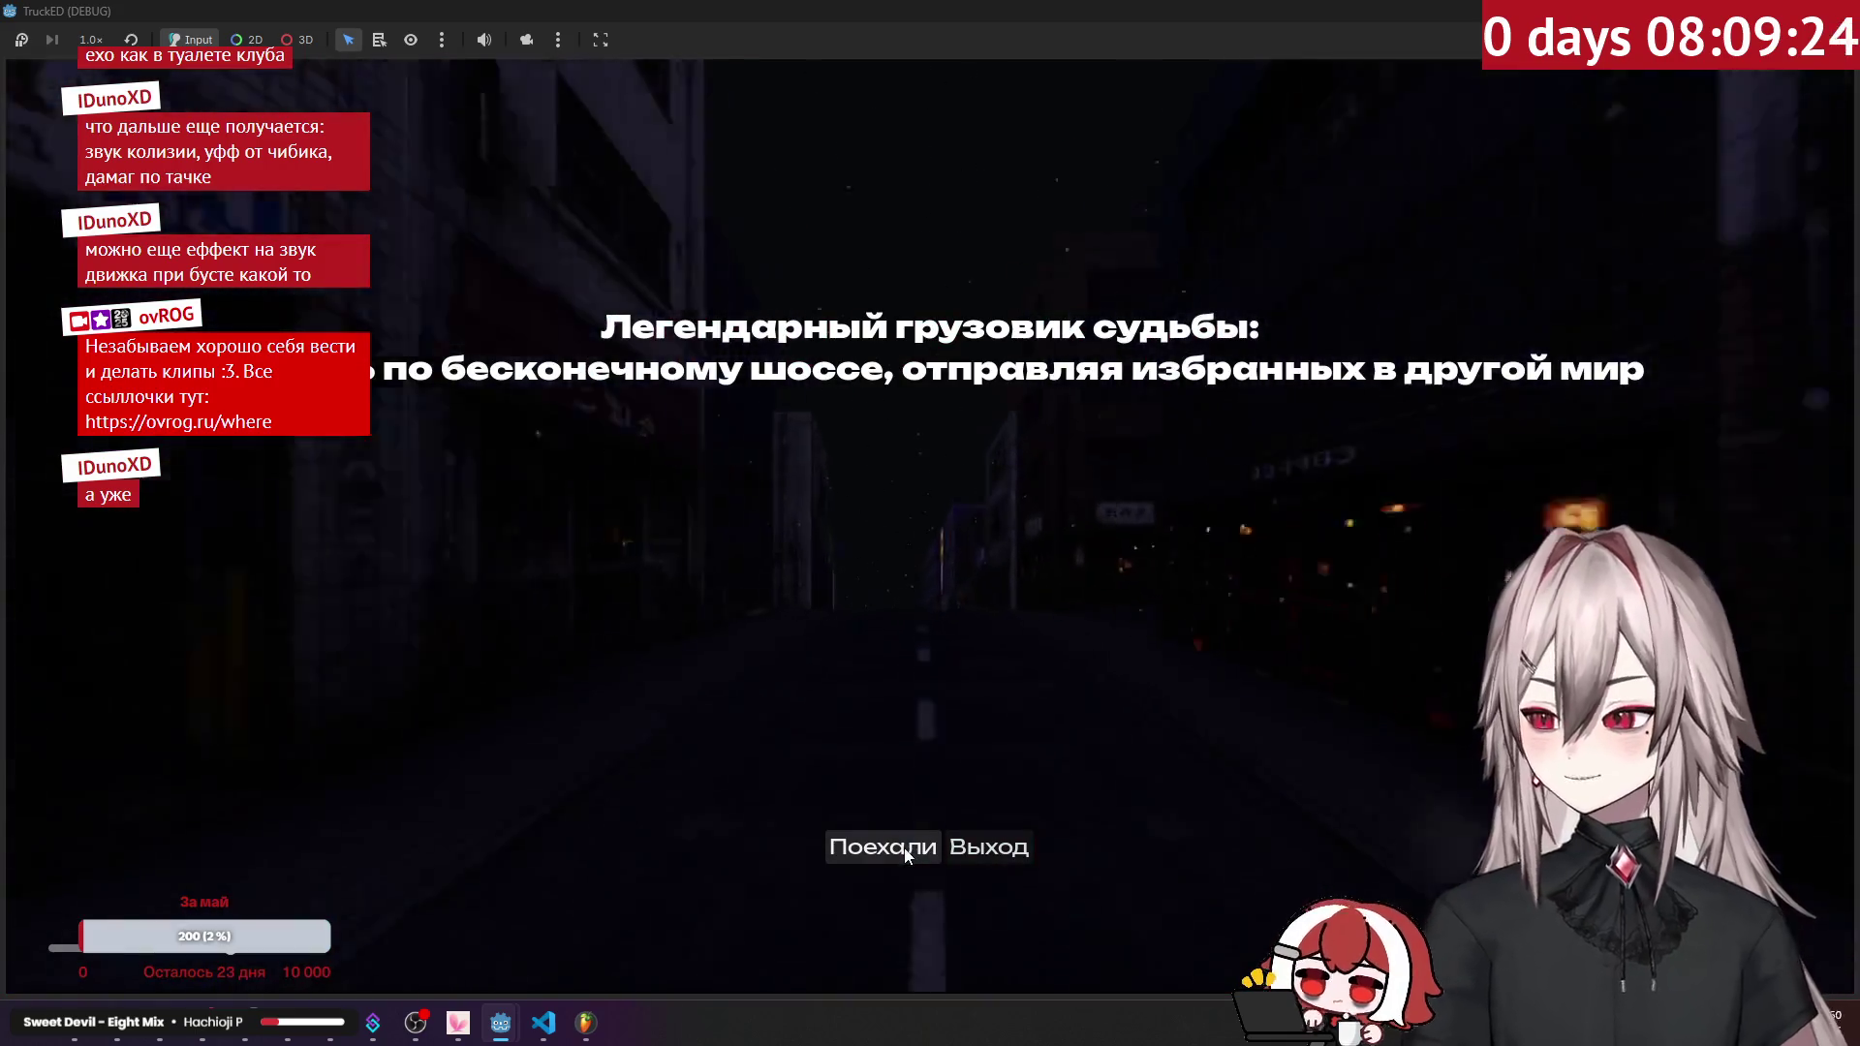
pyautogui.click(905, 856)
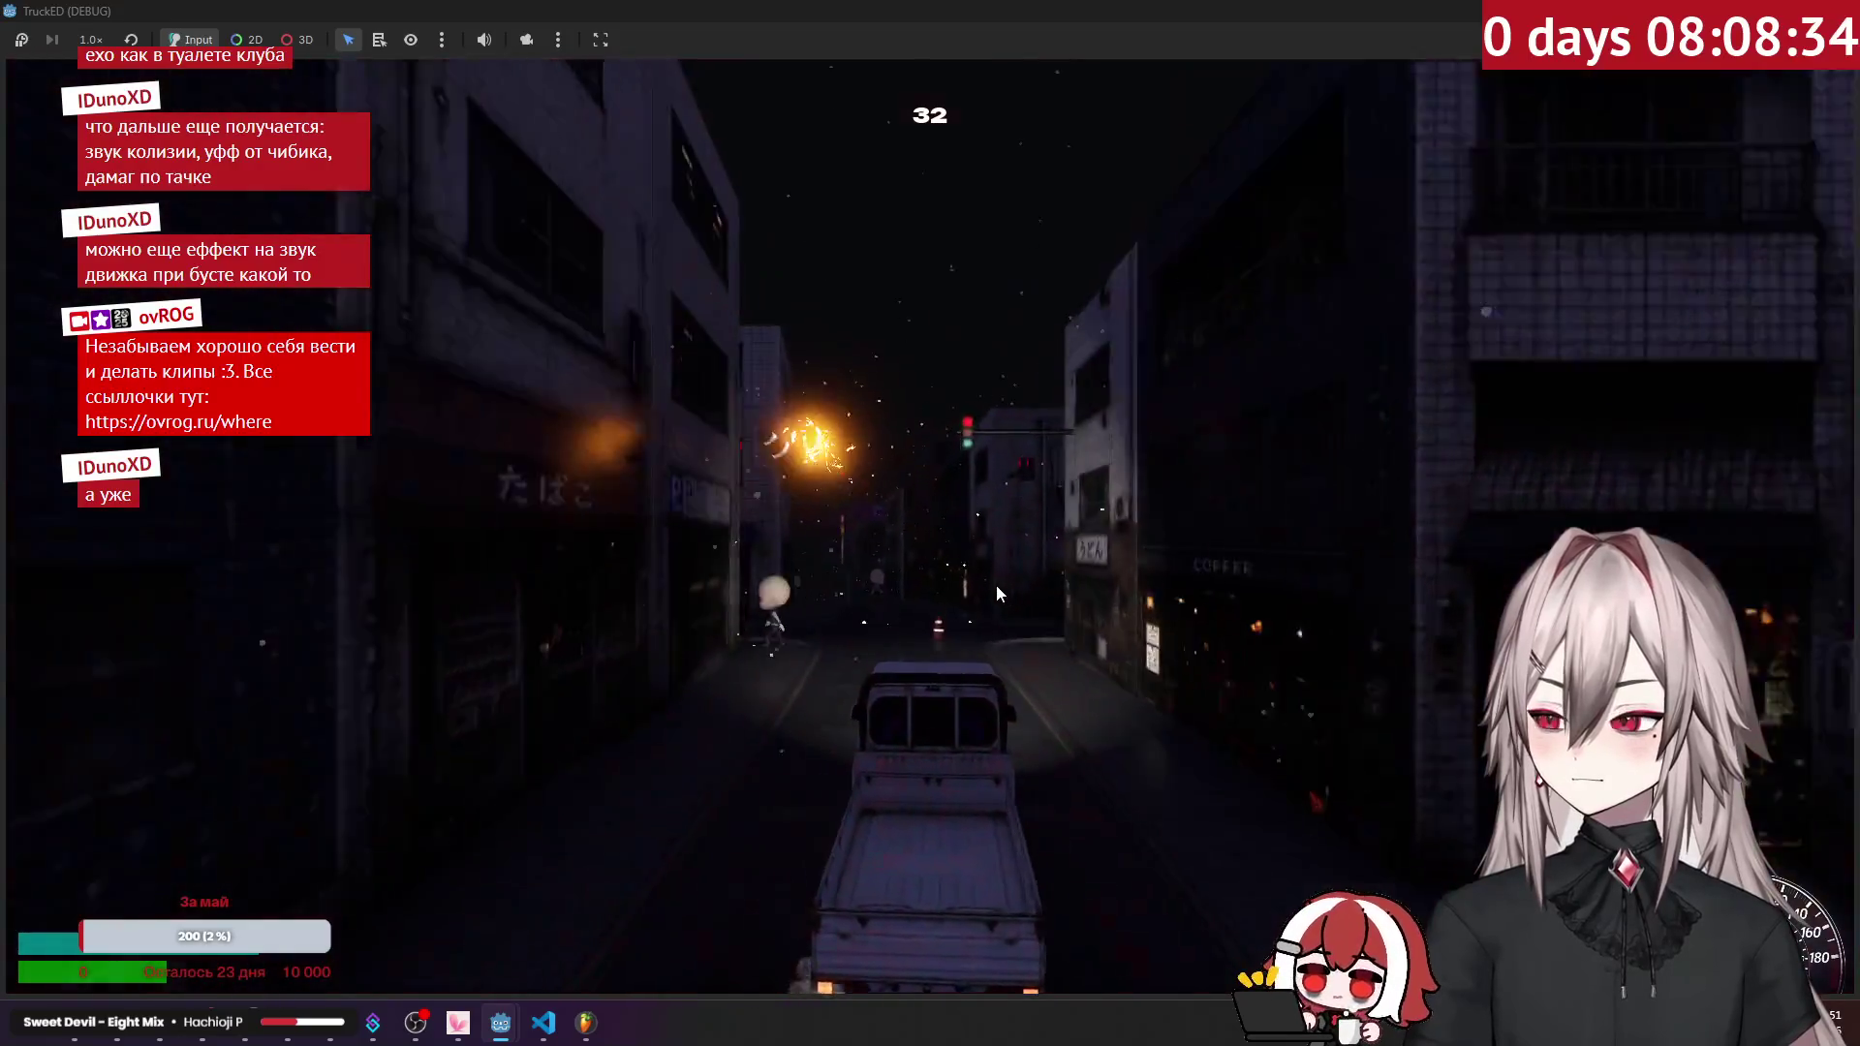
pyautogui.press('F8')
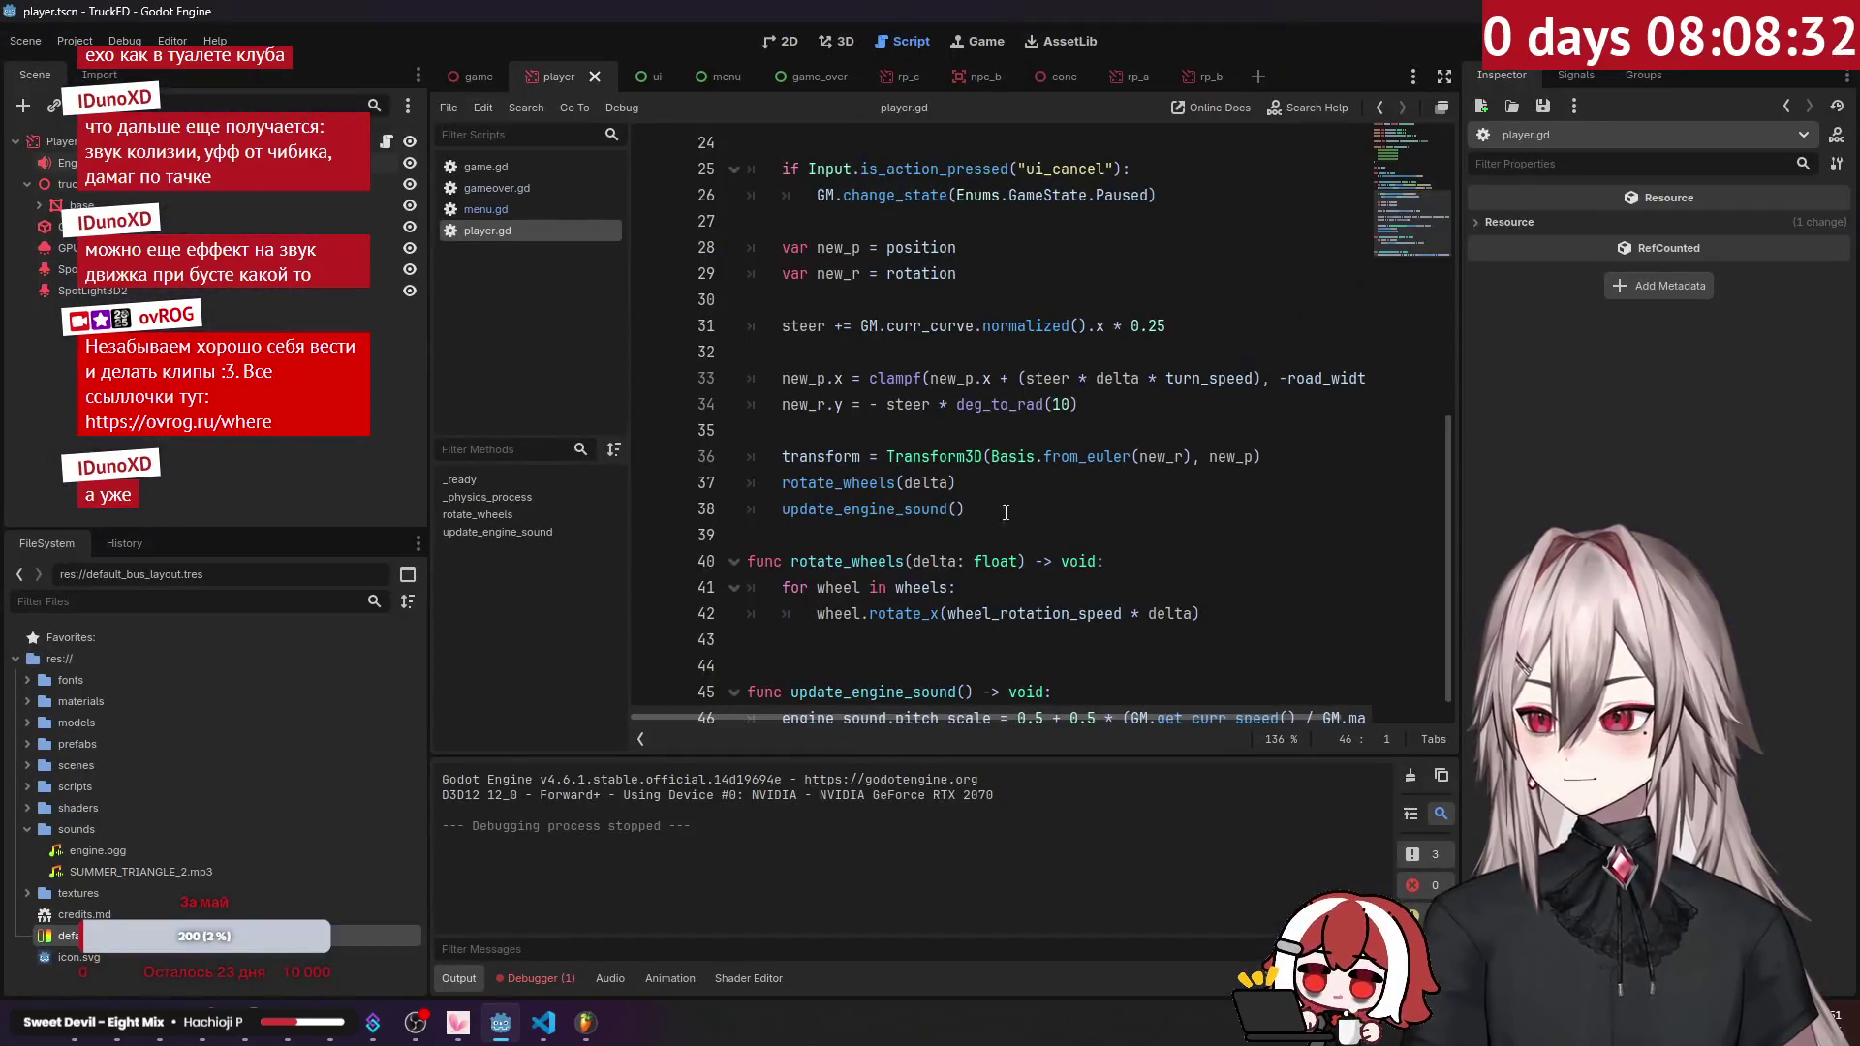
# Review and clear the errors in the Debugger panel, then switch to FL Studio.
pyautogui.click(536, 979)
pyautogui.click(562, 737)
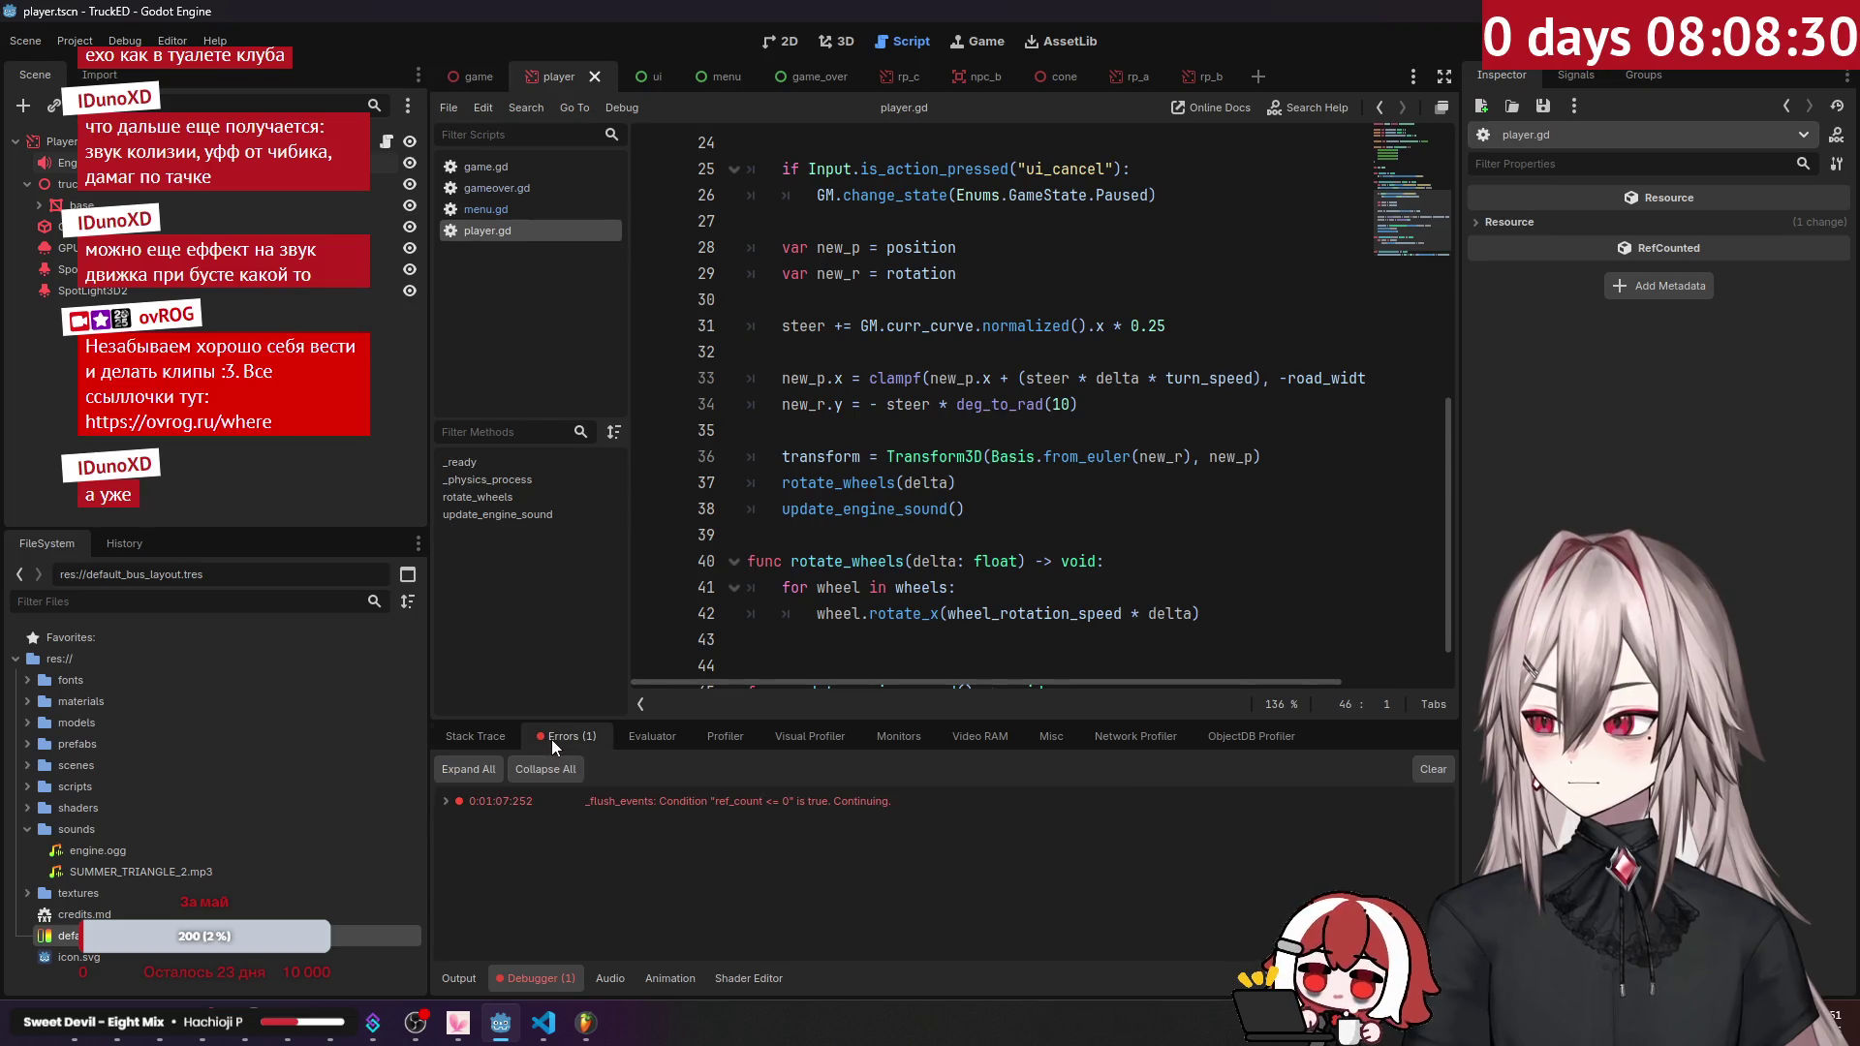
pyautogui.click(1430, 768)
pyautogui.click(475, 736)
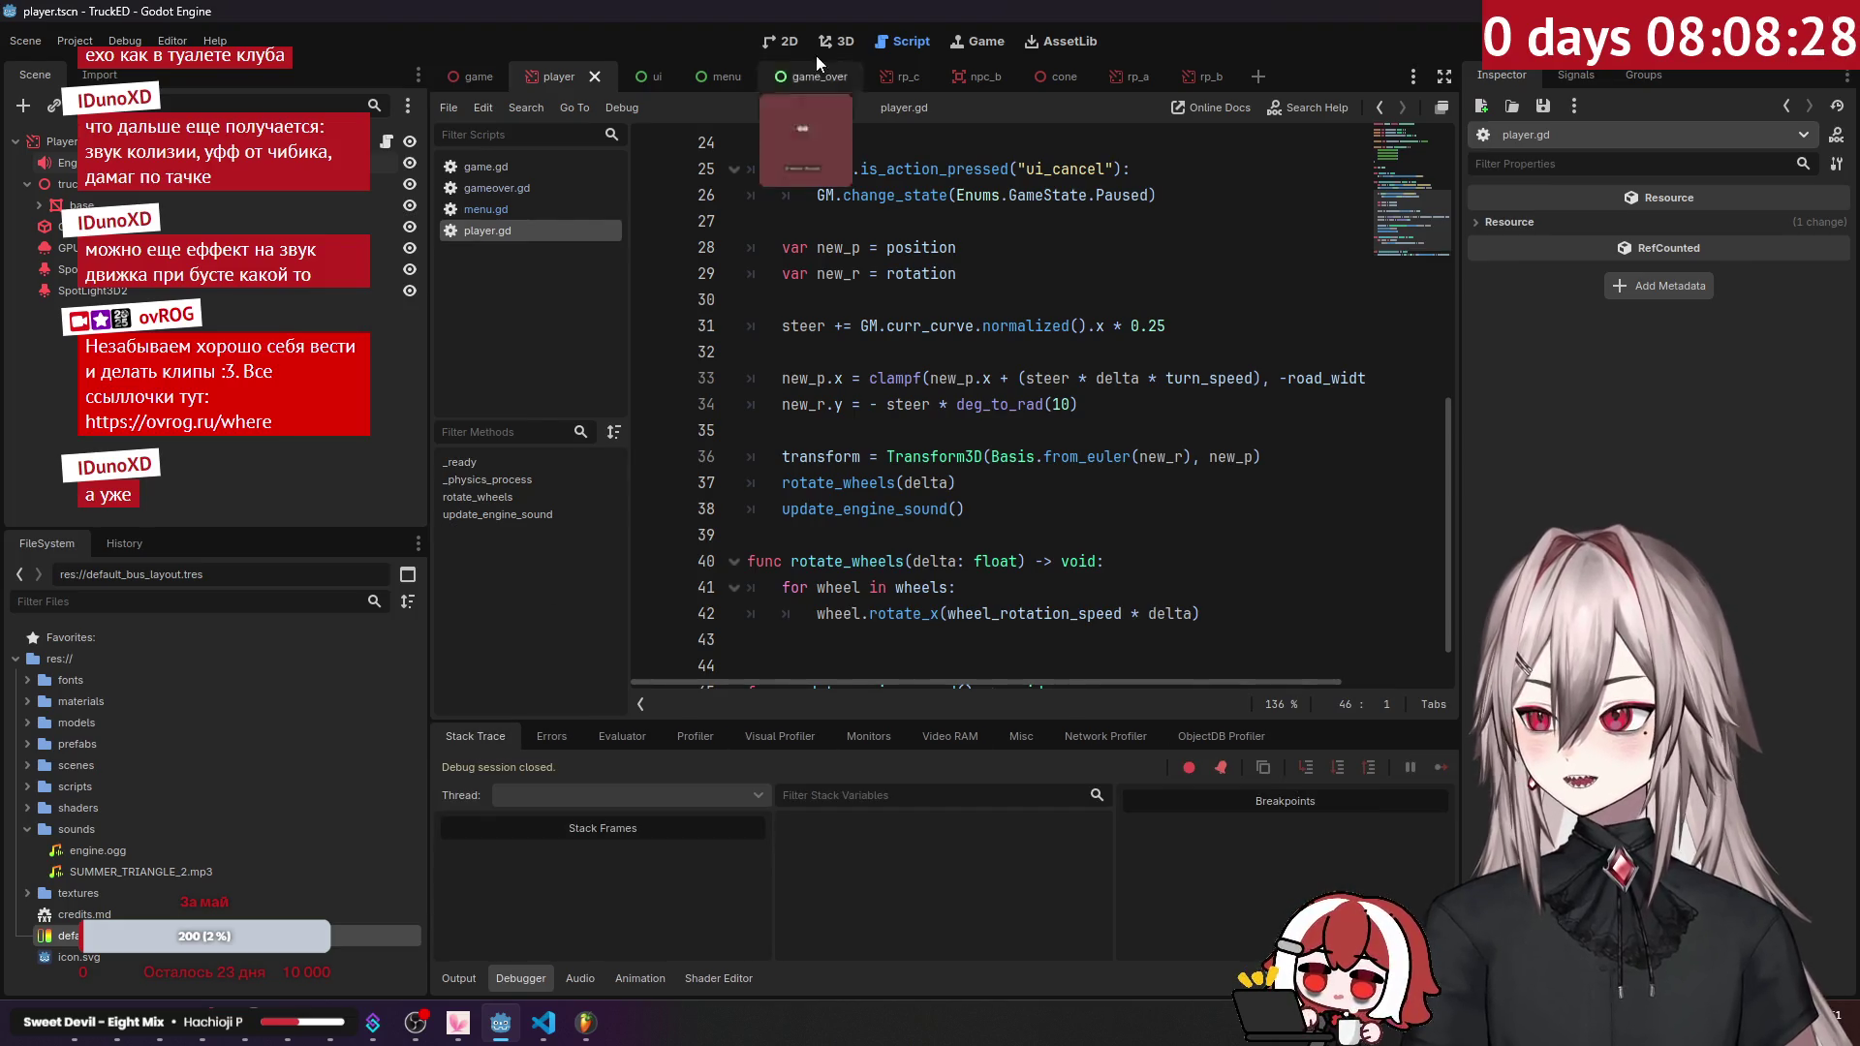
pyautogui.click(837, 41)
pyautogui.click(584, 1023)
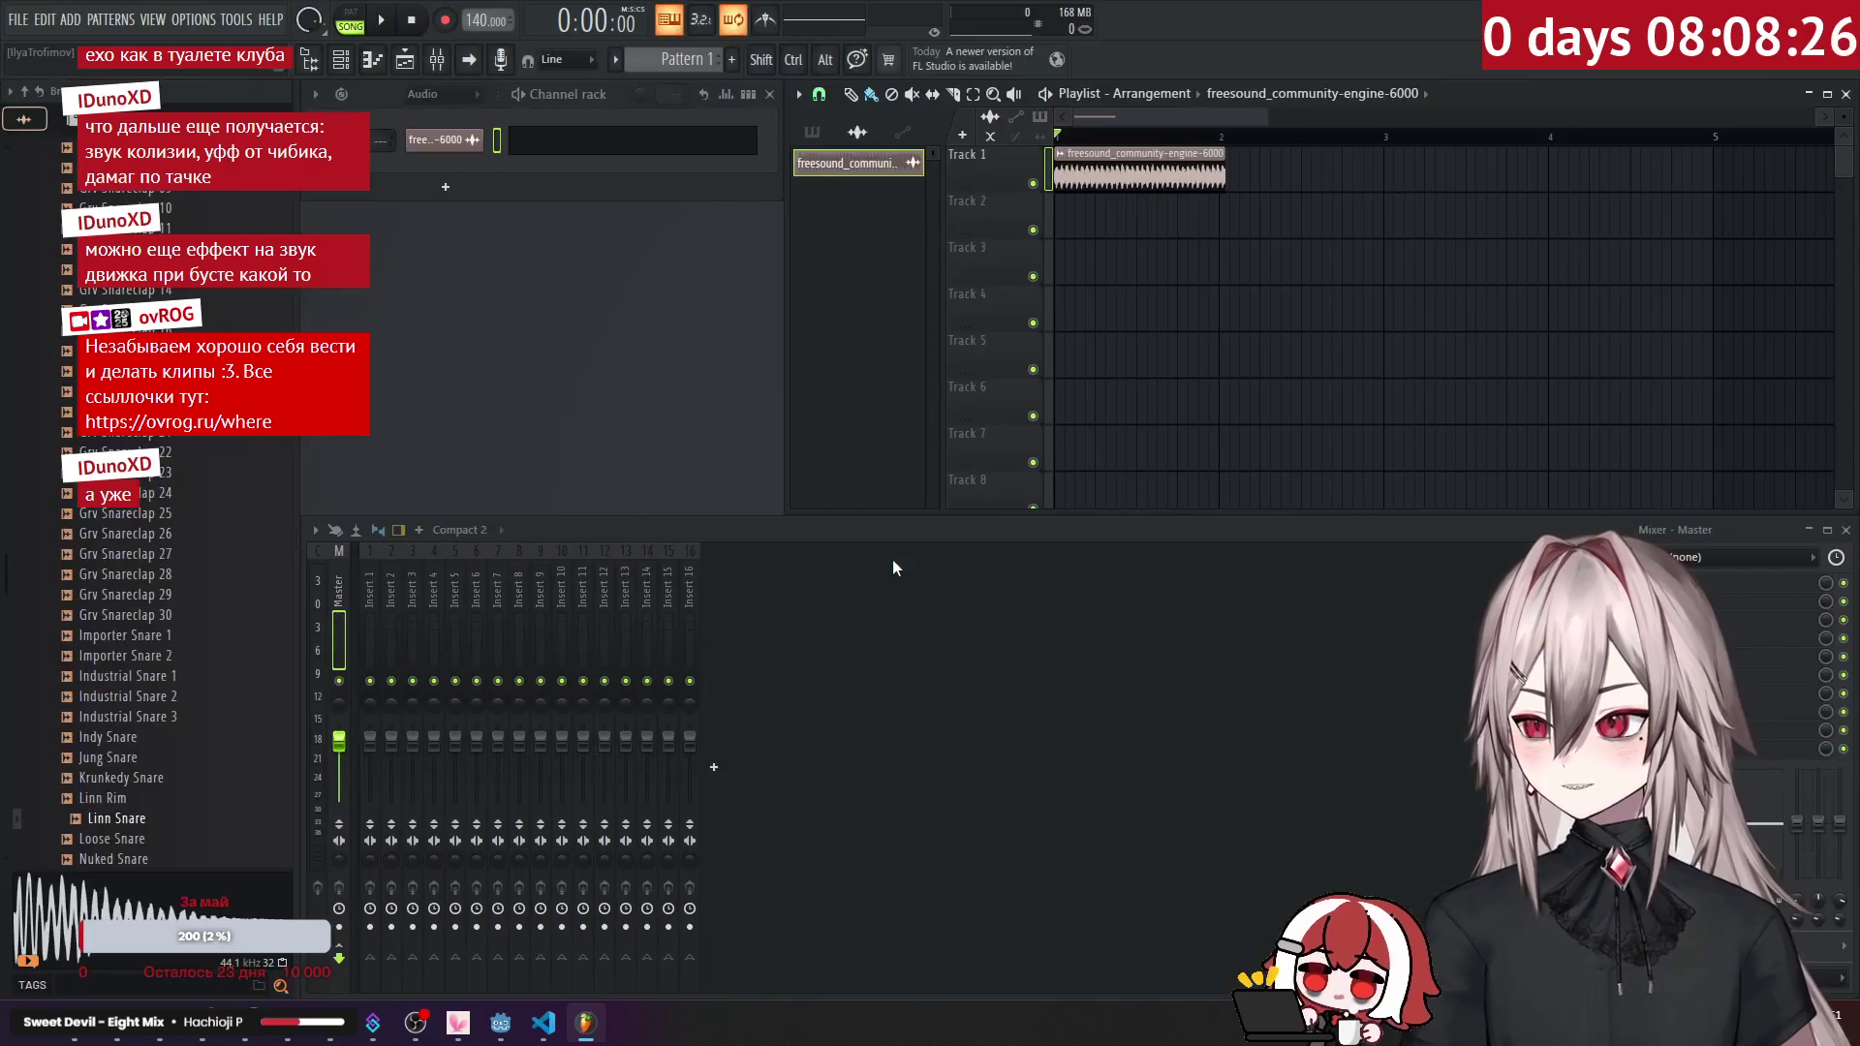
# Start a new empty FL Studio project without saving the current one.
pyautogui.click(17, 19)
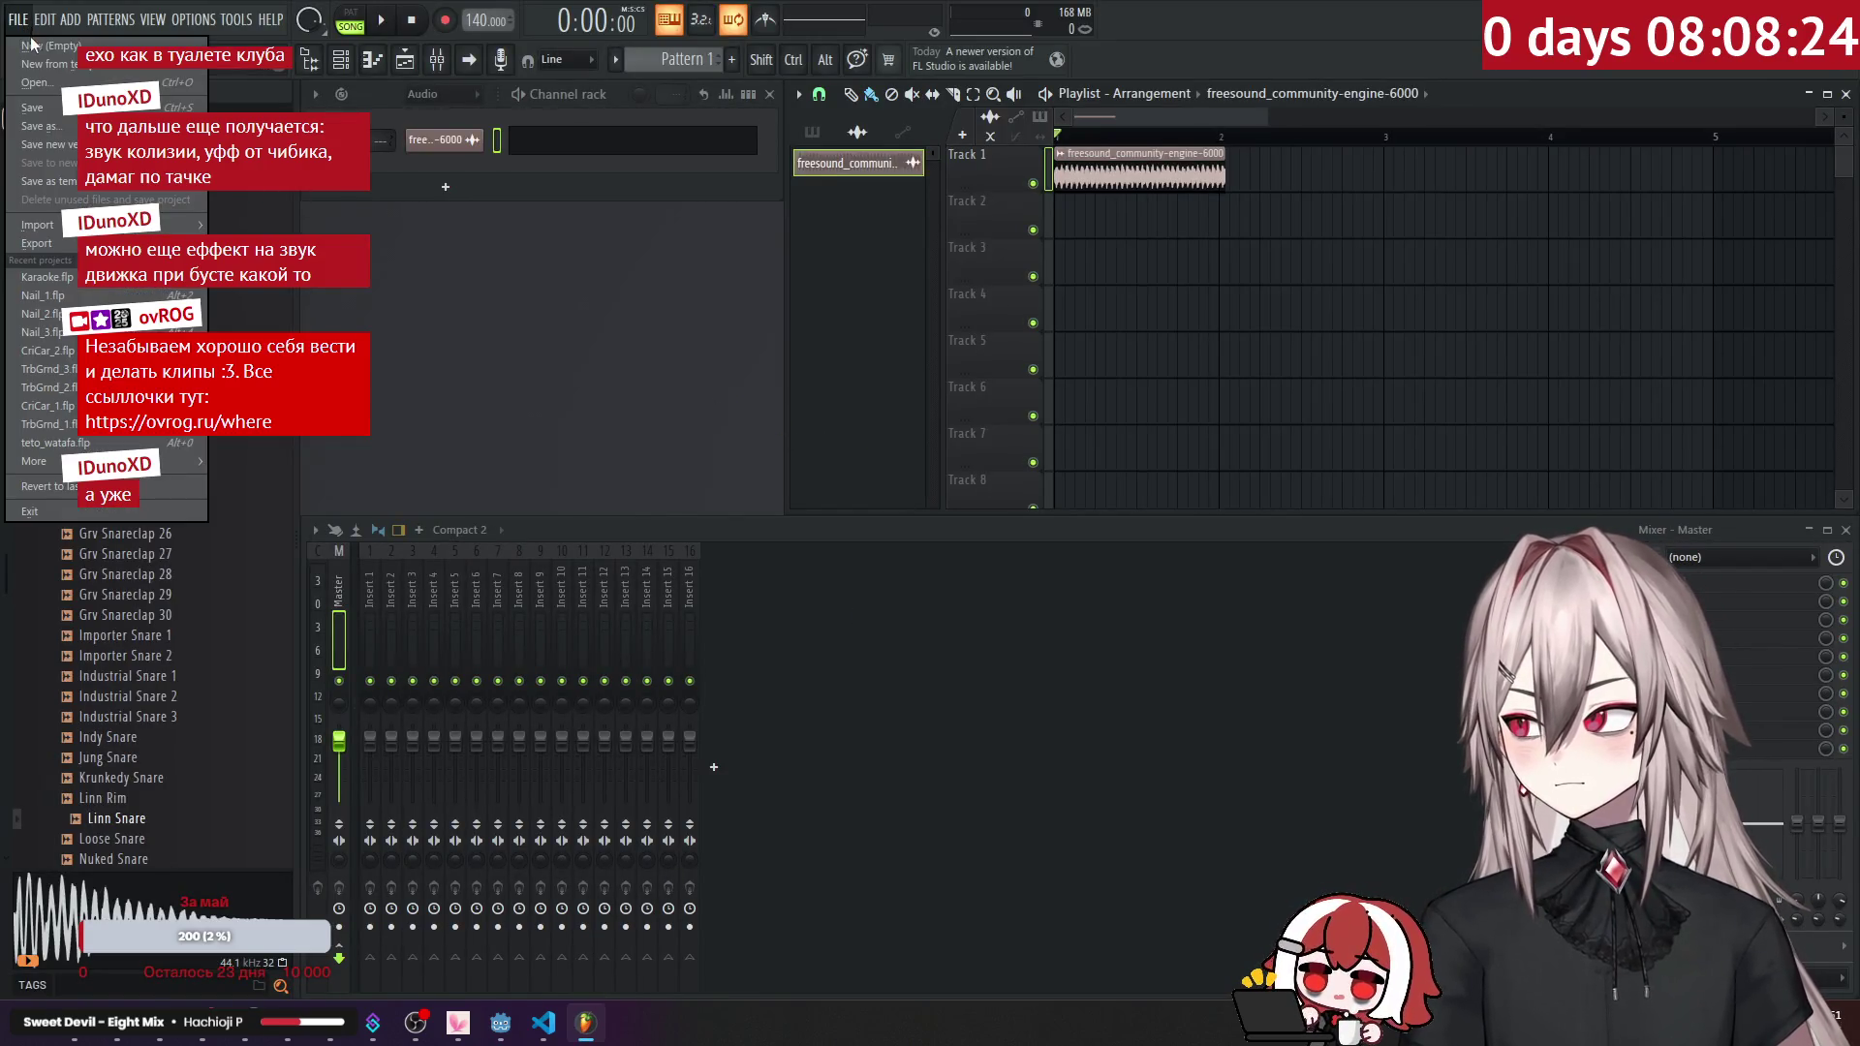
pyautogui.click(68, 49)
pyautogui.click(885, 558)
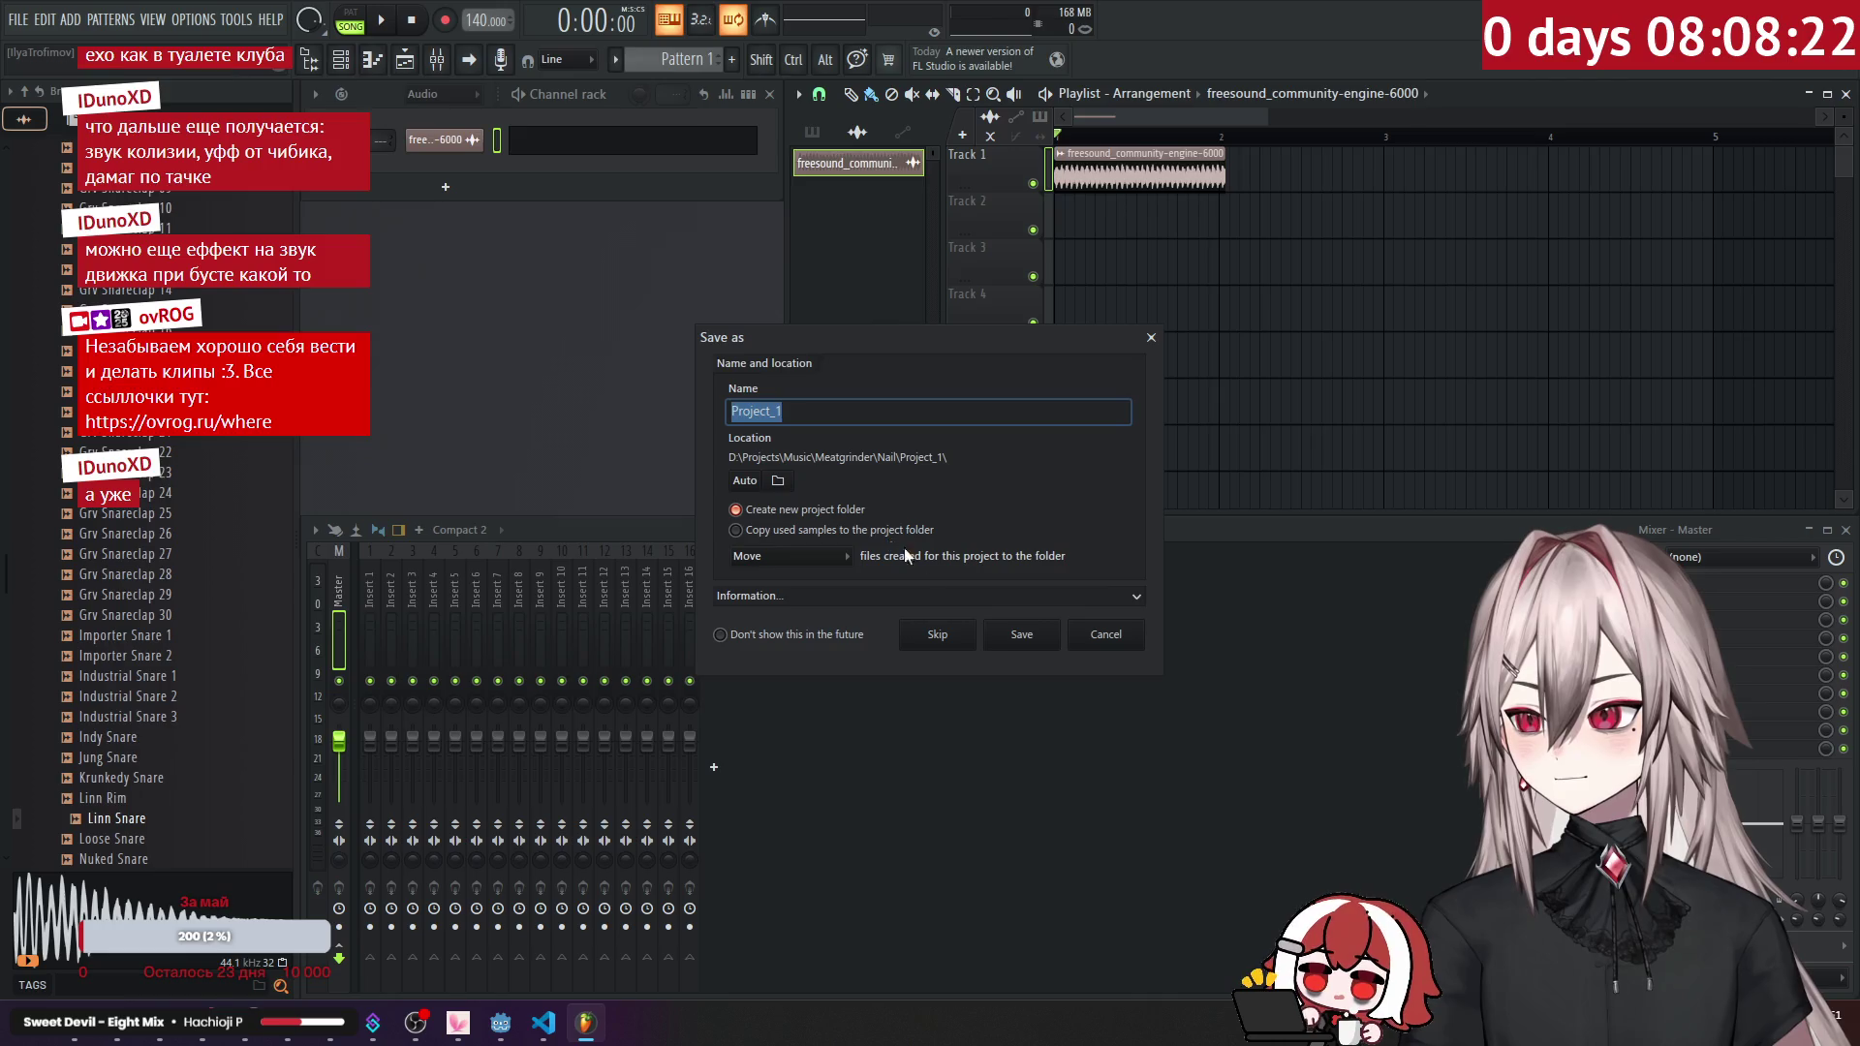
pyautogui.click(1103, 635)
pyautogui.click(18, 20)
pyautogui.click(58, 47)
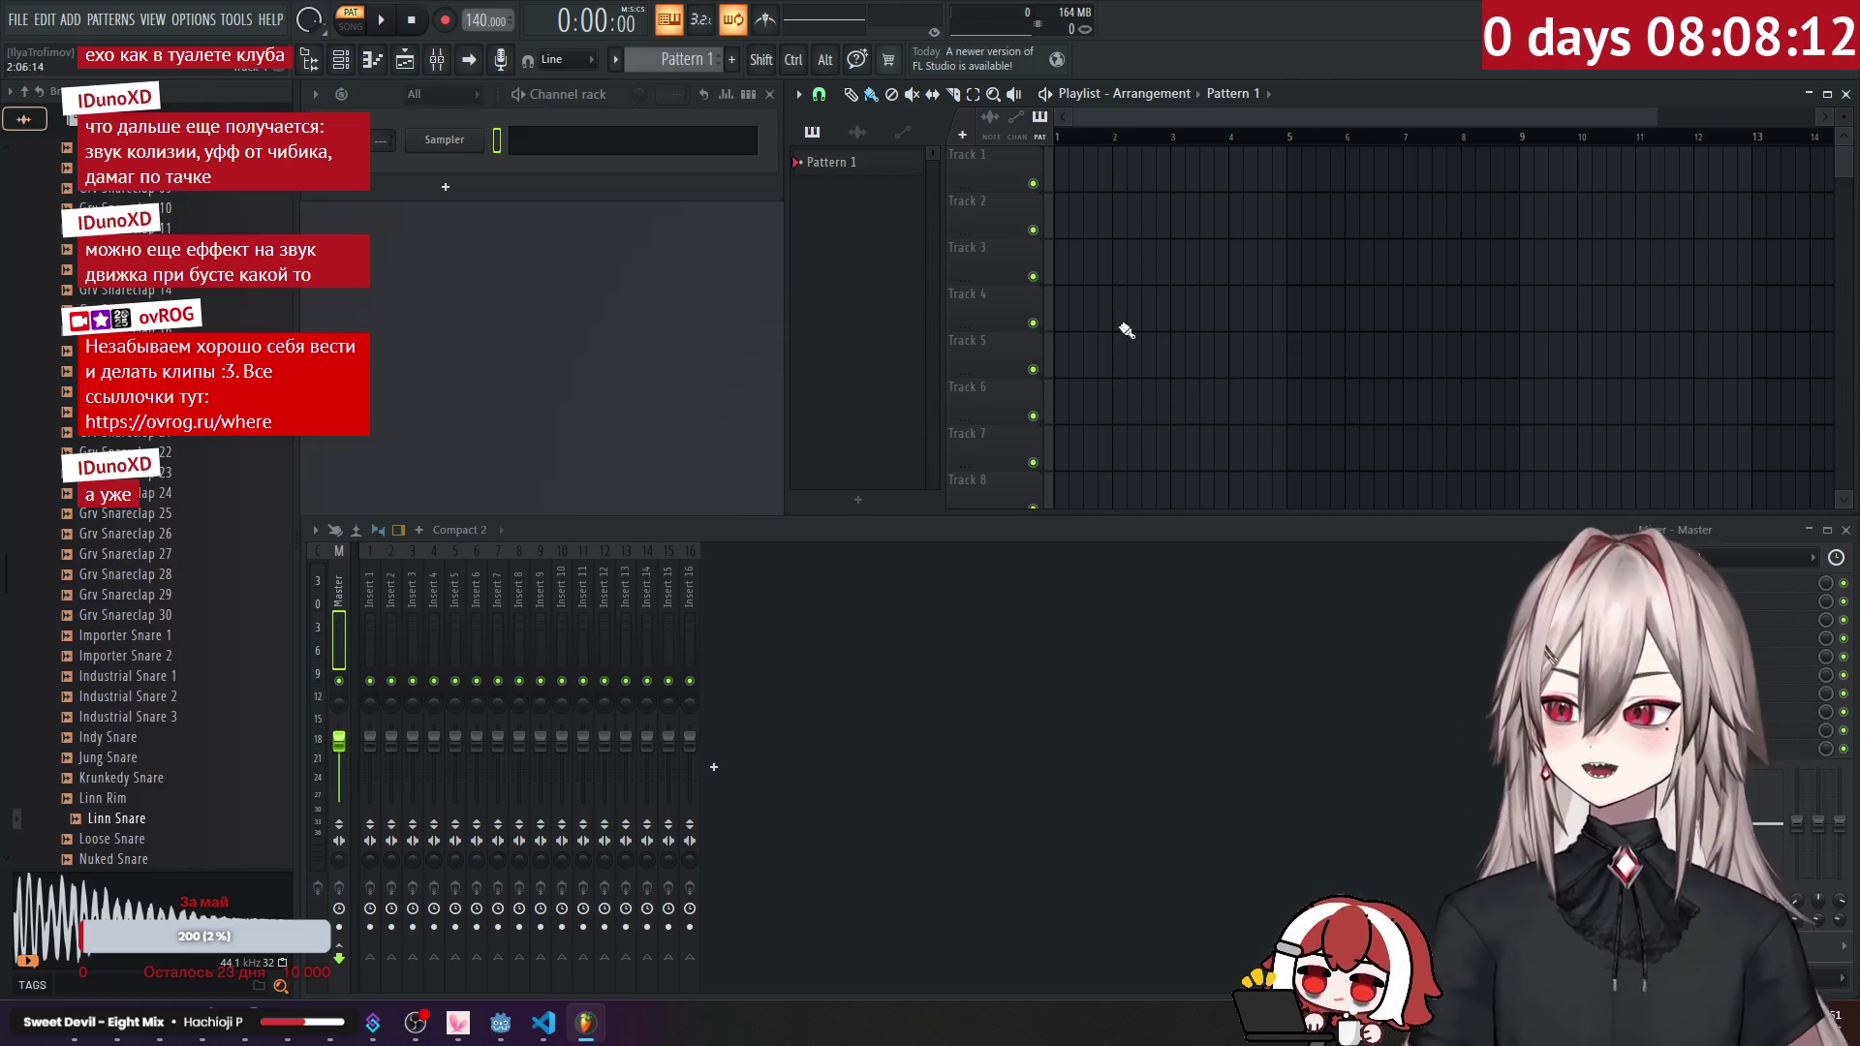
# Set mixer Insert 1's input to In 1, confirm it, and open an empty slot's plugin list.
pyautogui.click(368, 581)
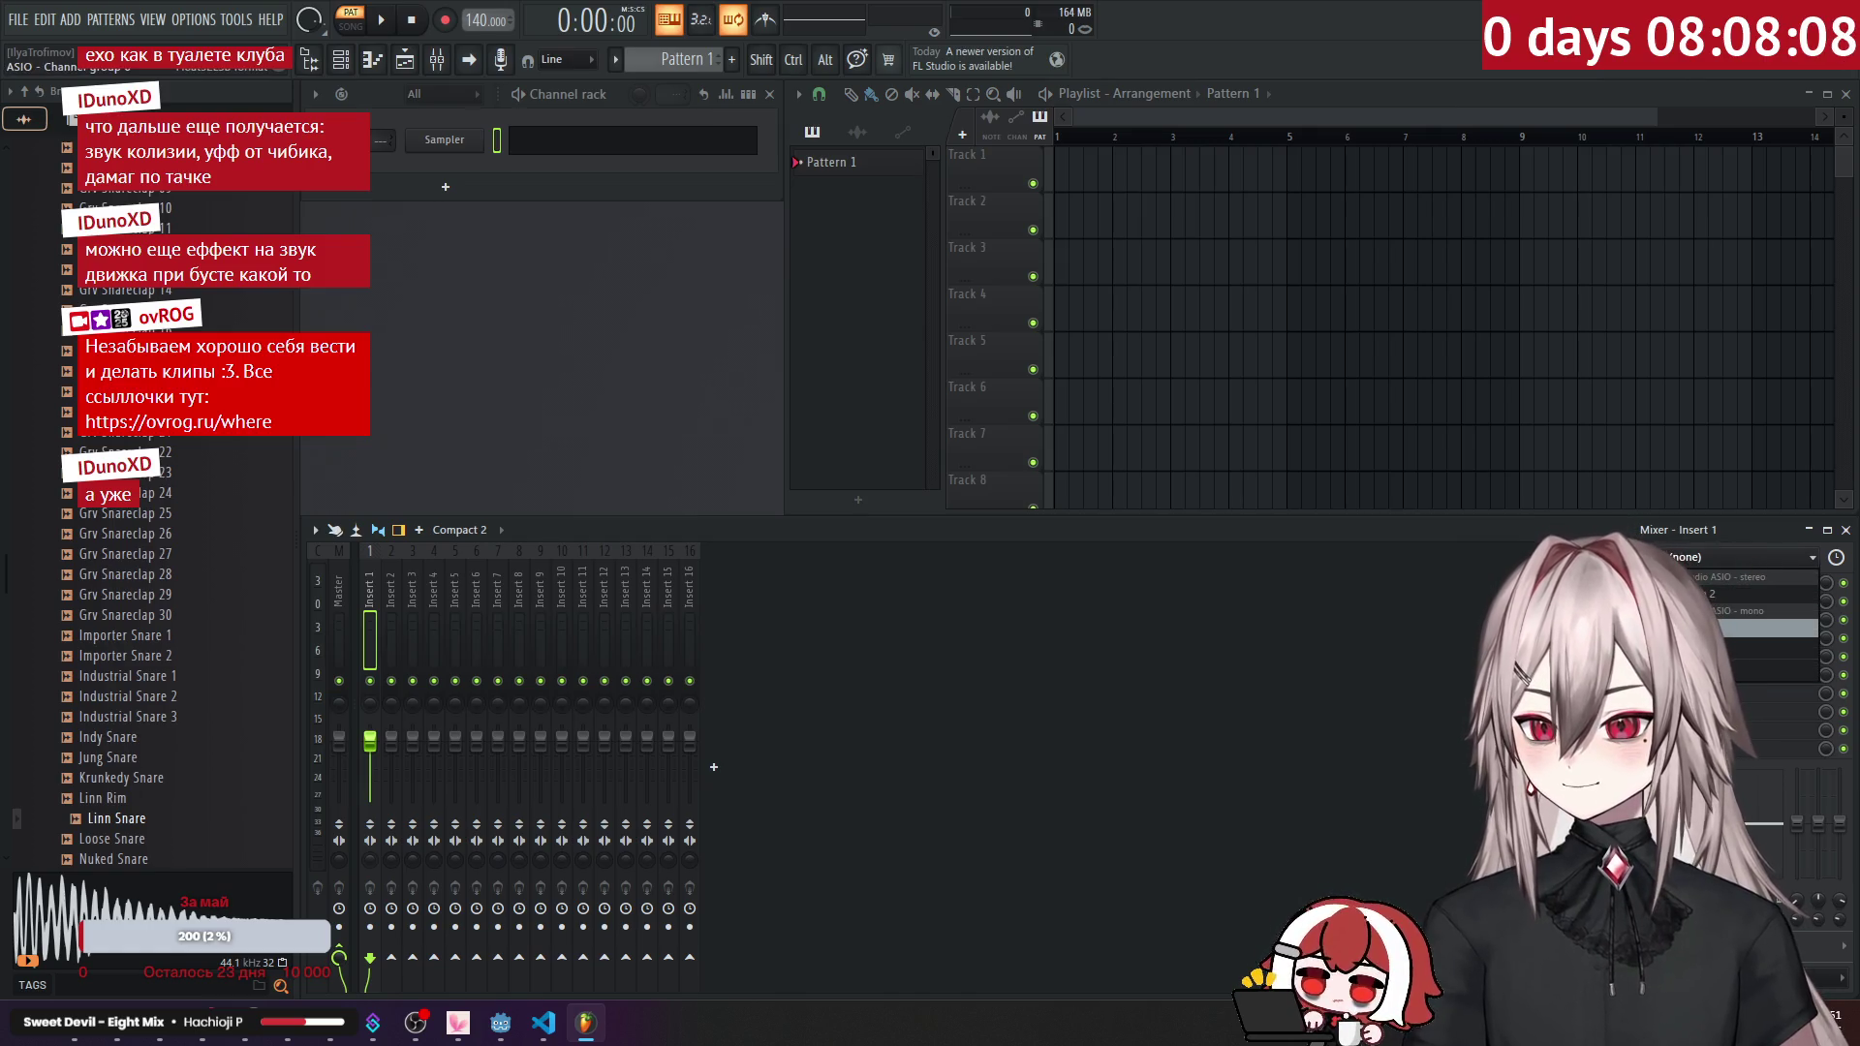
pyautogui.click(1489, 582)
pyautogui.click(1108, 585)
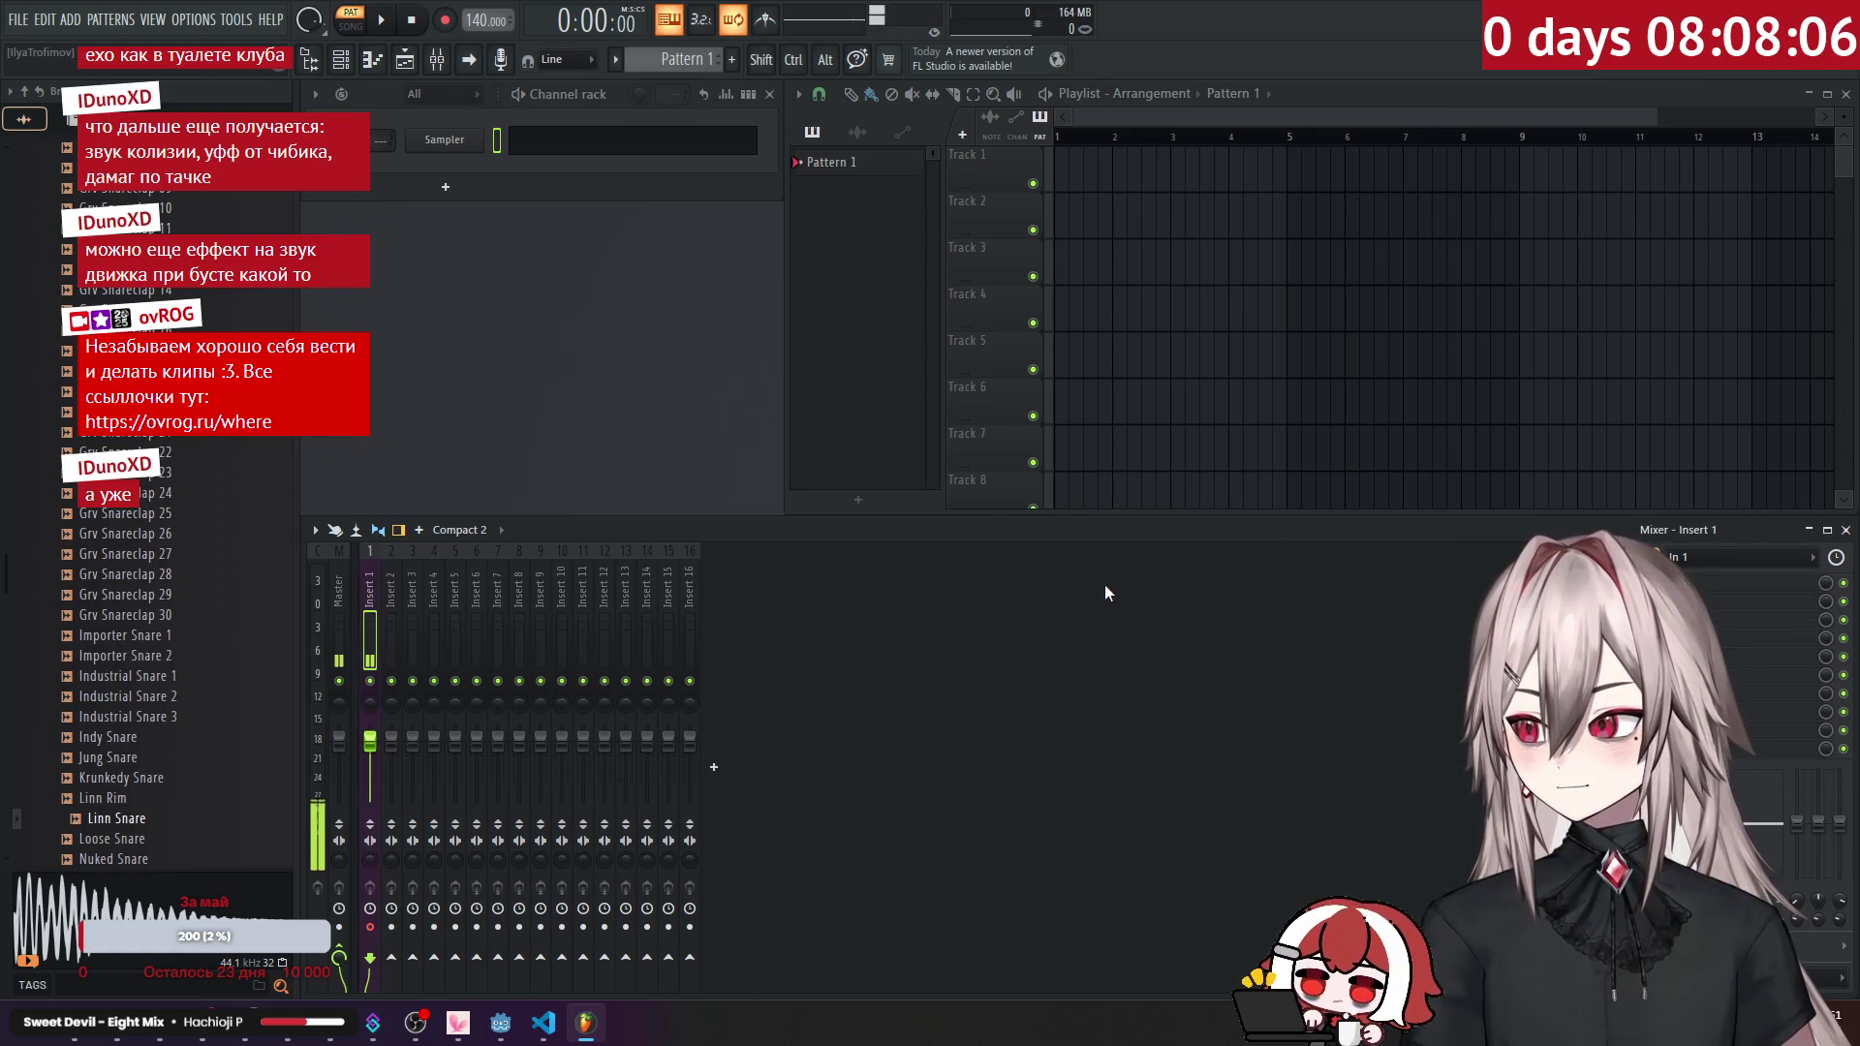
pyautogui.click(1734, 582)
pyautogui.moveTo(1666, 504)
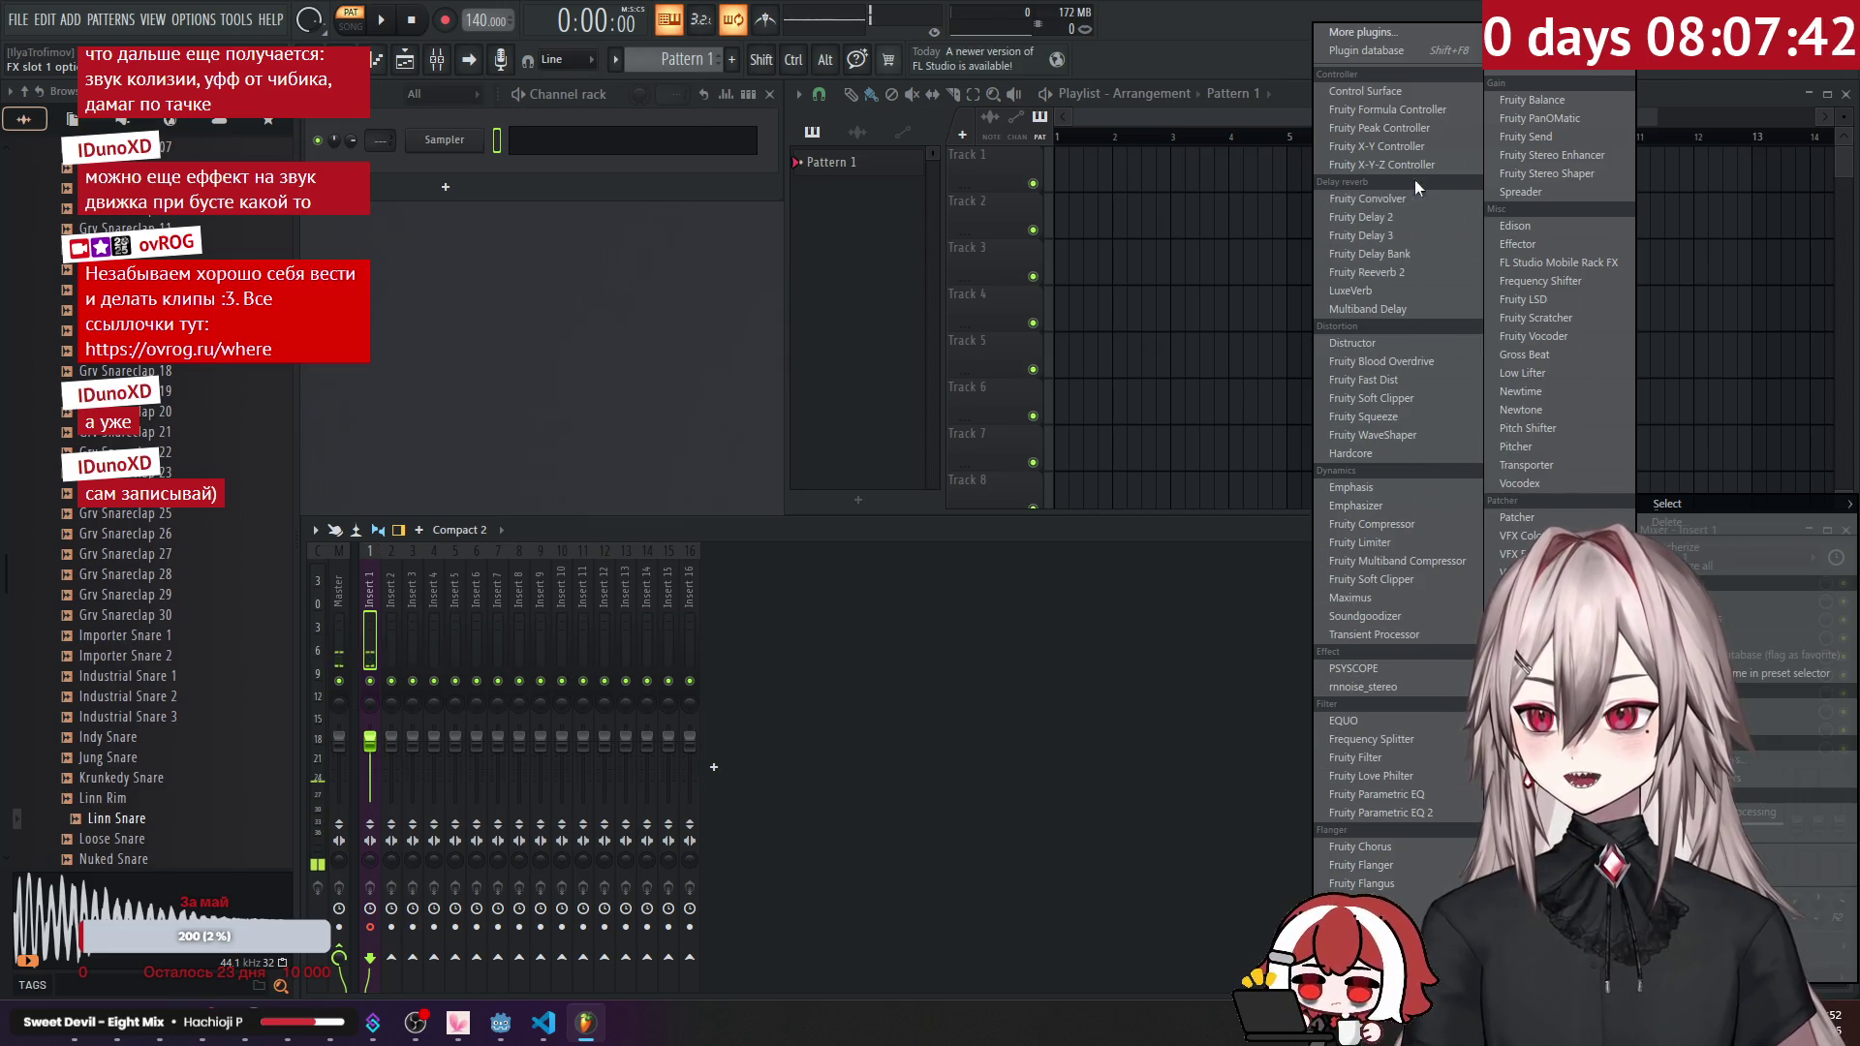
# Load Edison onto Insert 1 and stop the recording once the five sounds are captured.
pyautogui.click(1550, 226)
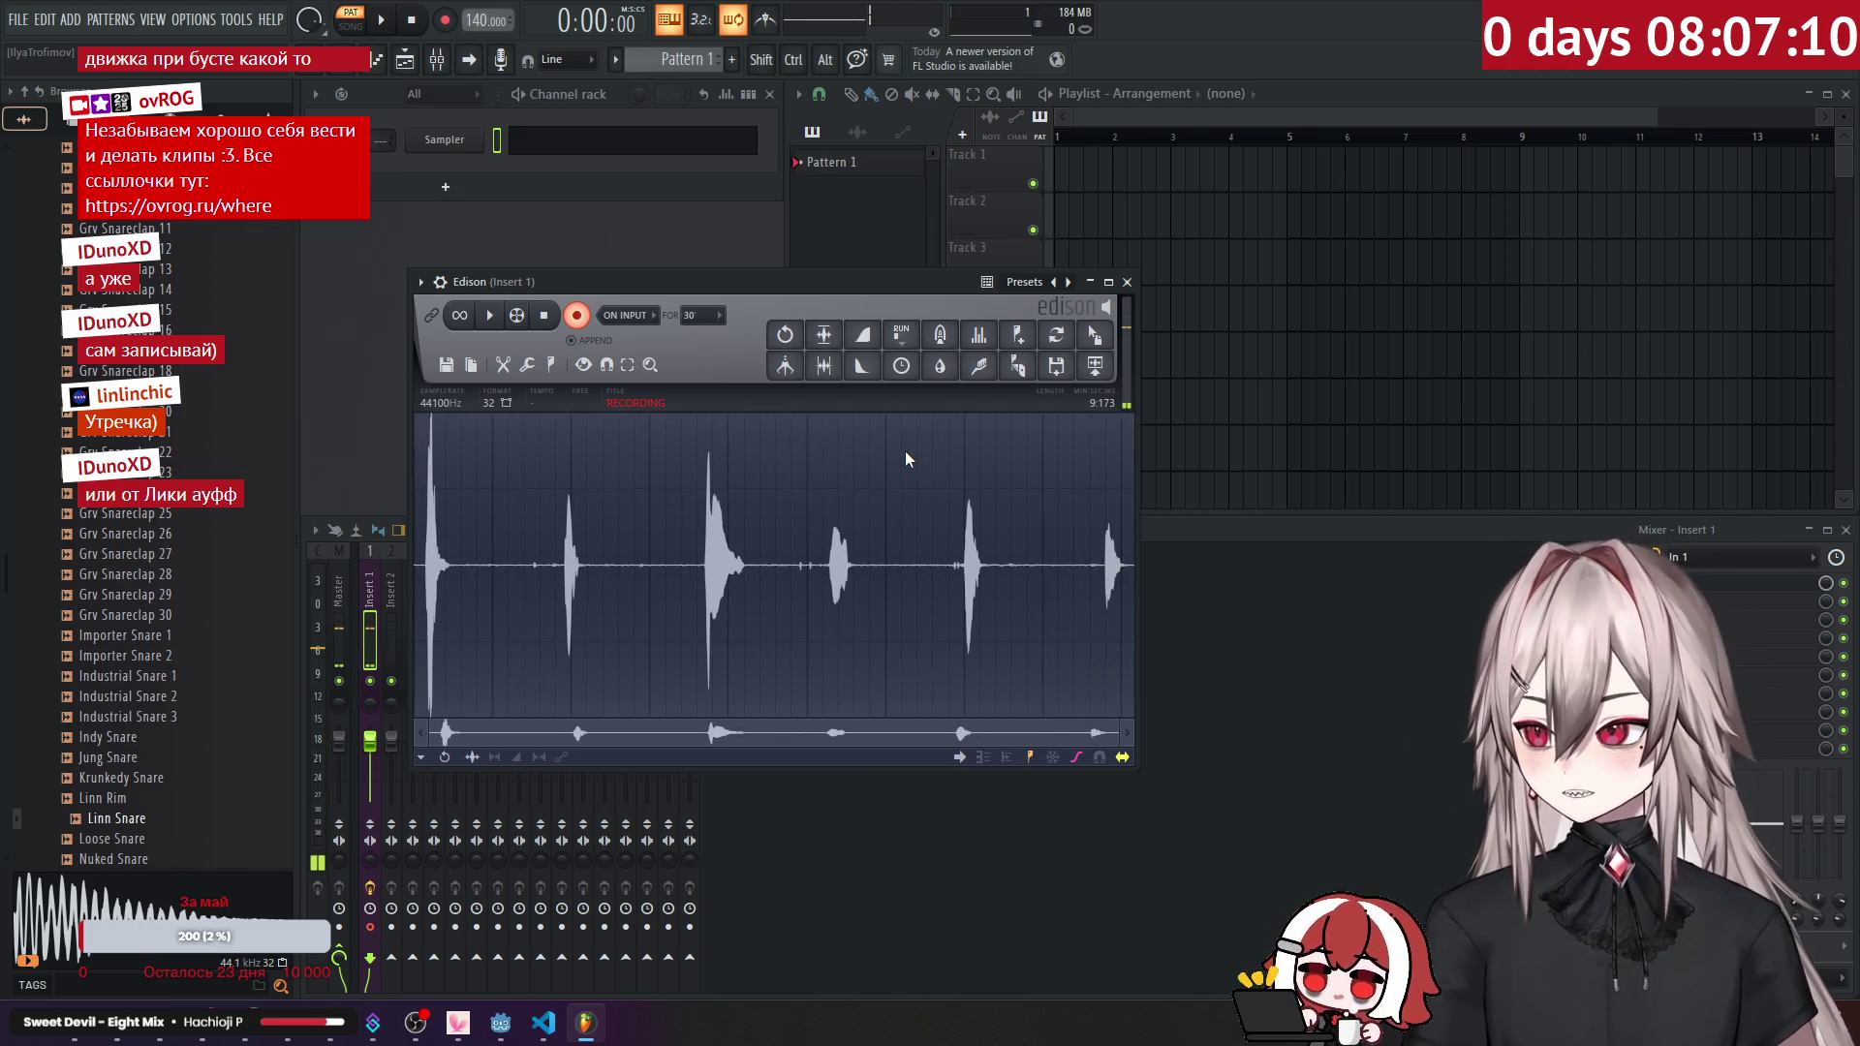
pyautogui.click(577, 315)
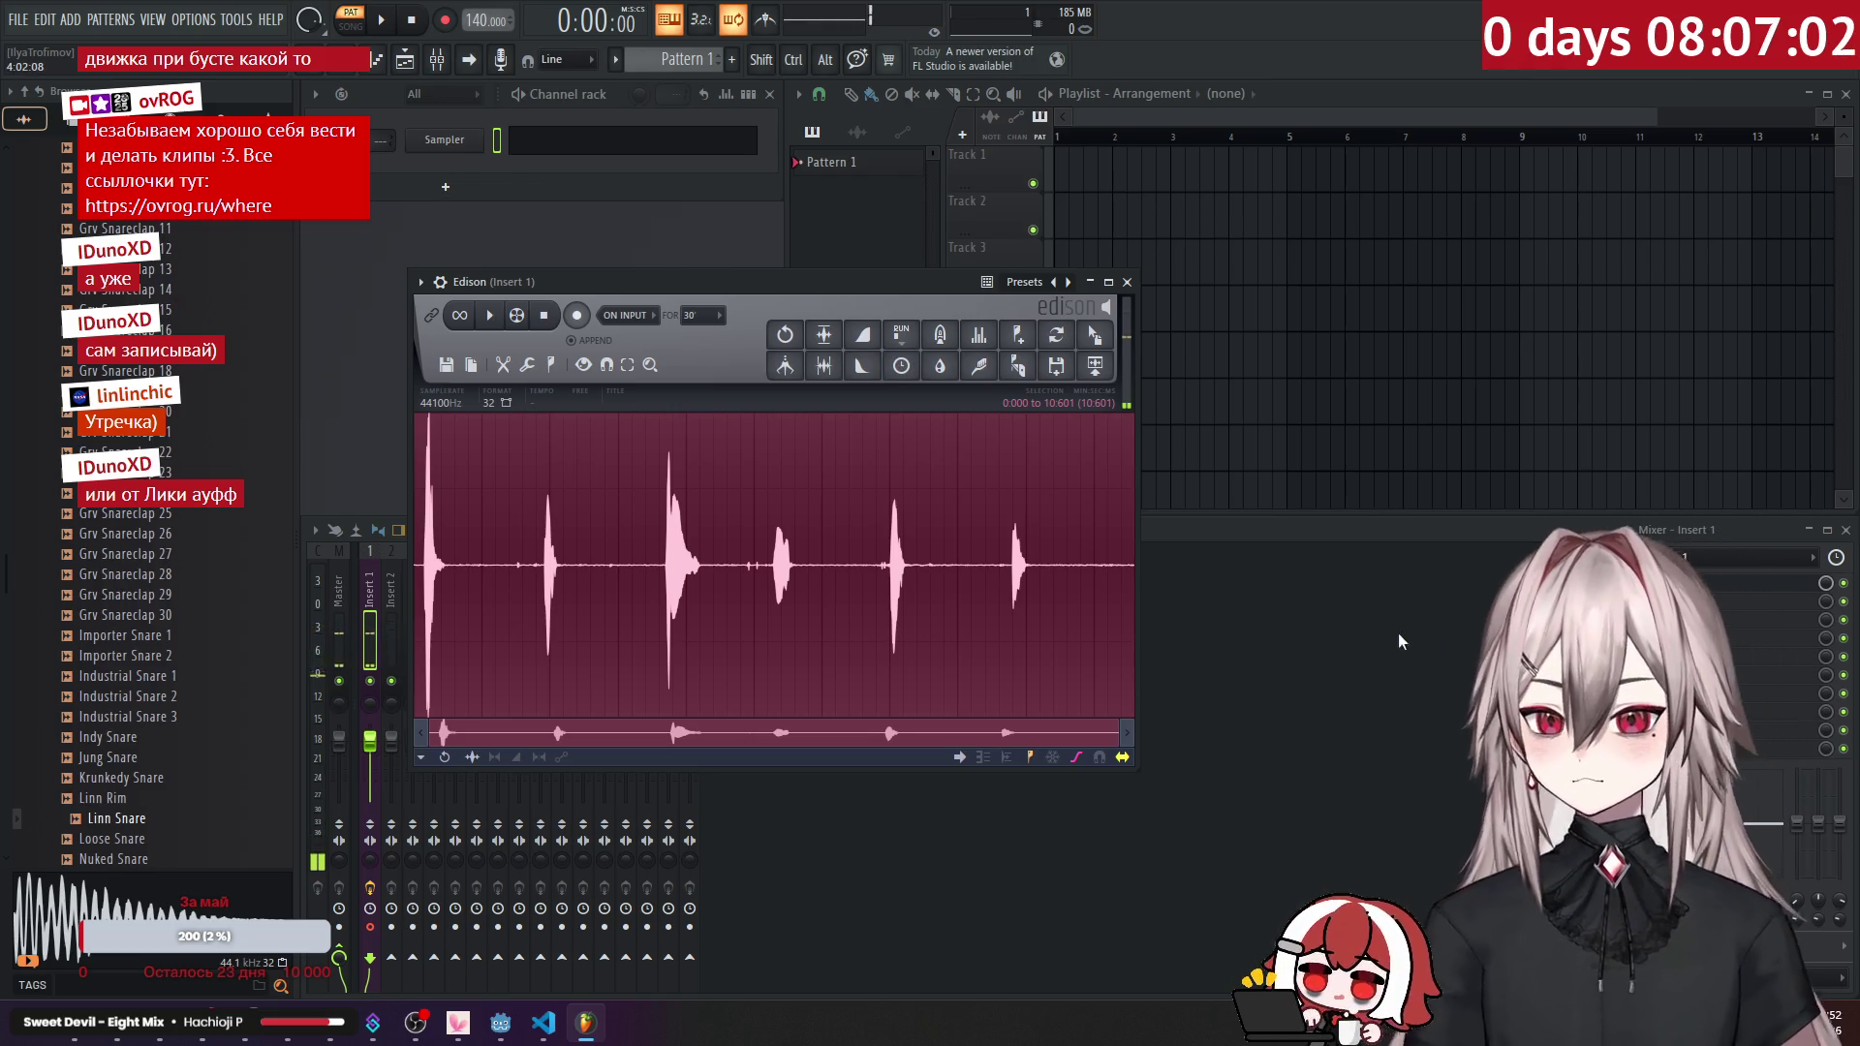
pyautogui.click(1698, 559)
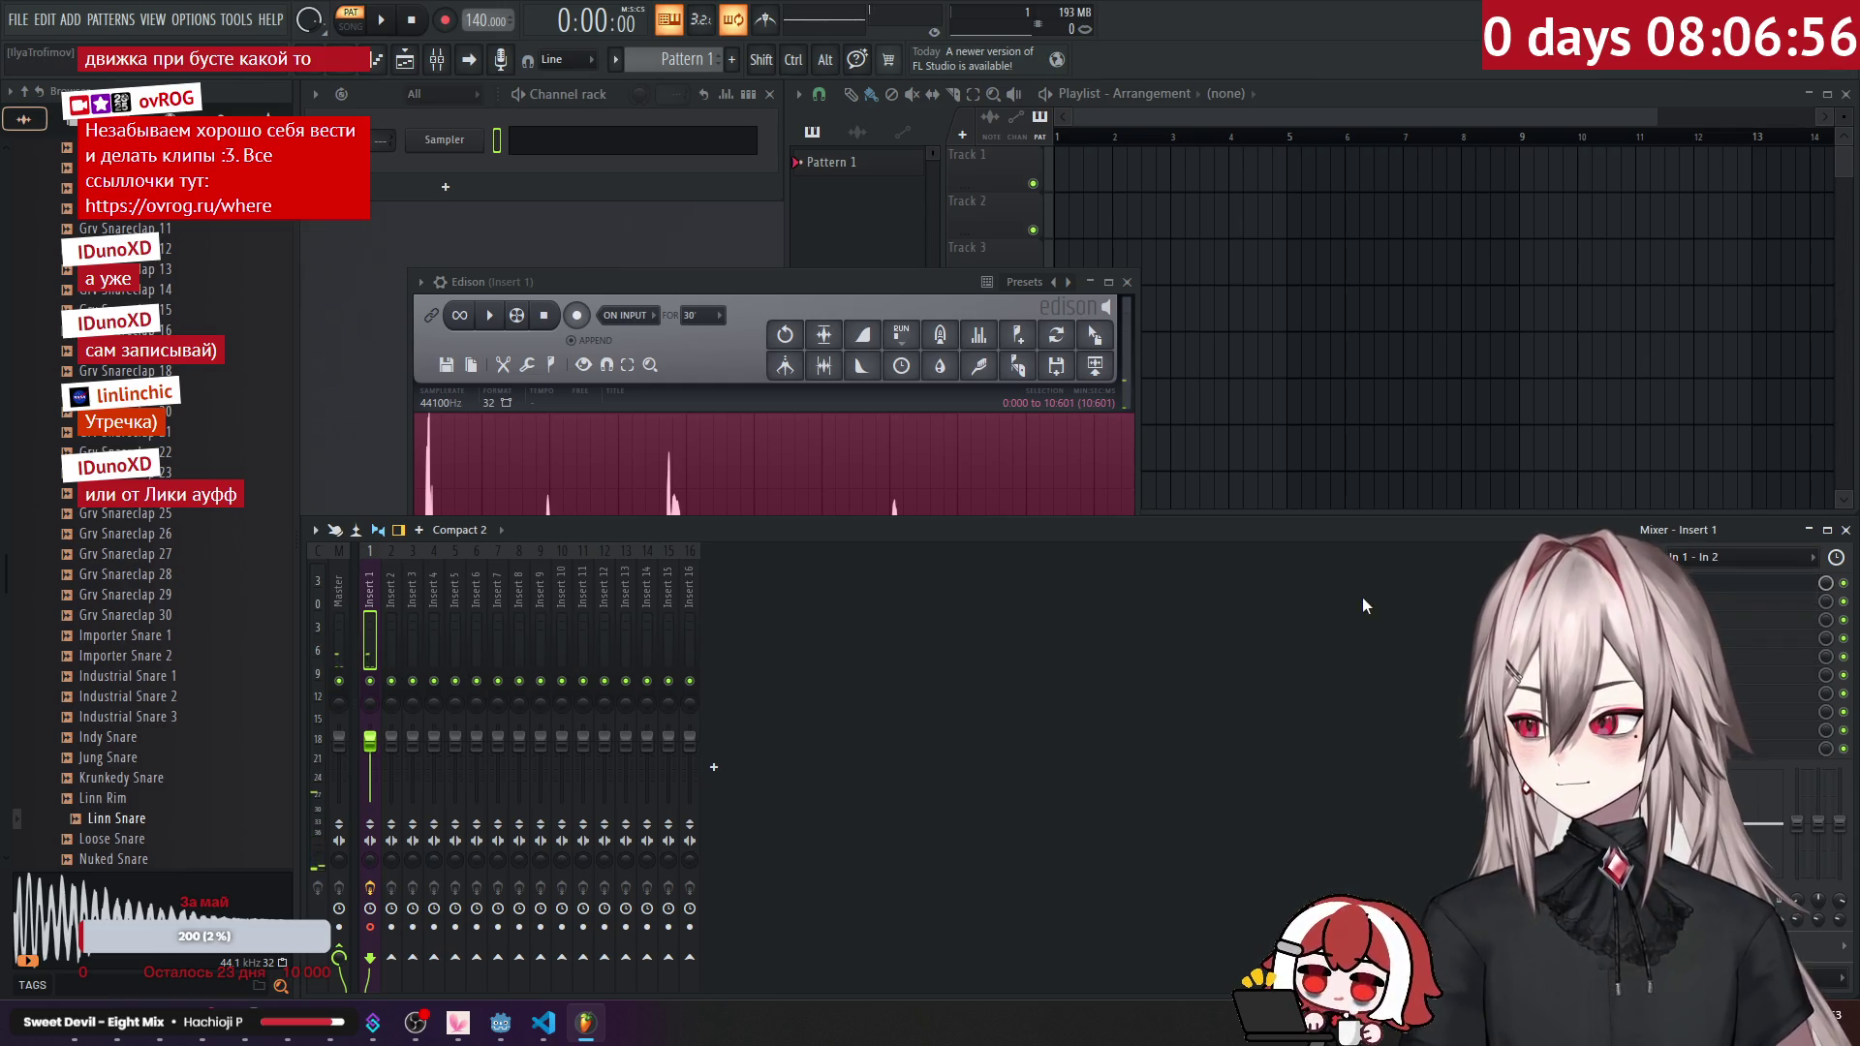
pyautogui.click(1715, 558)
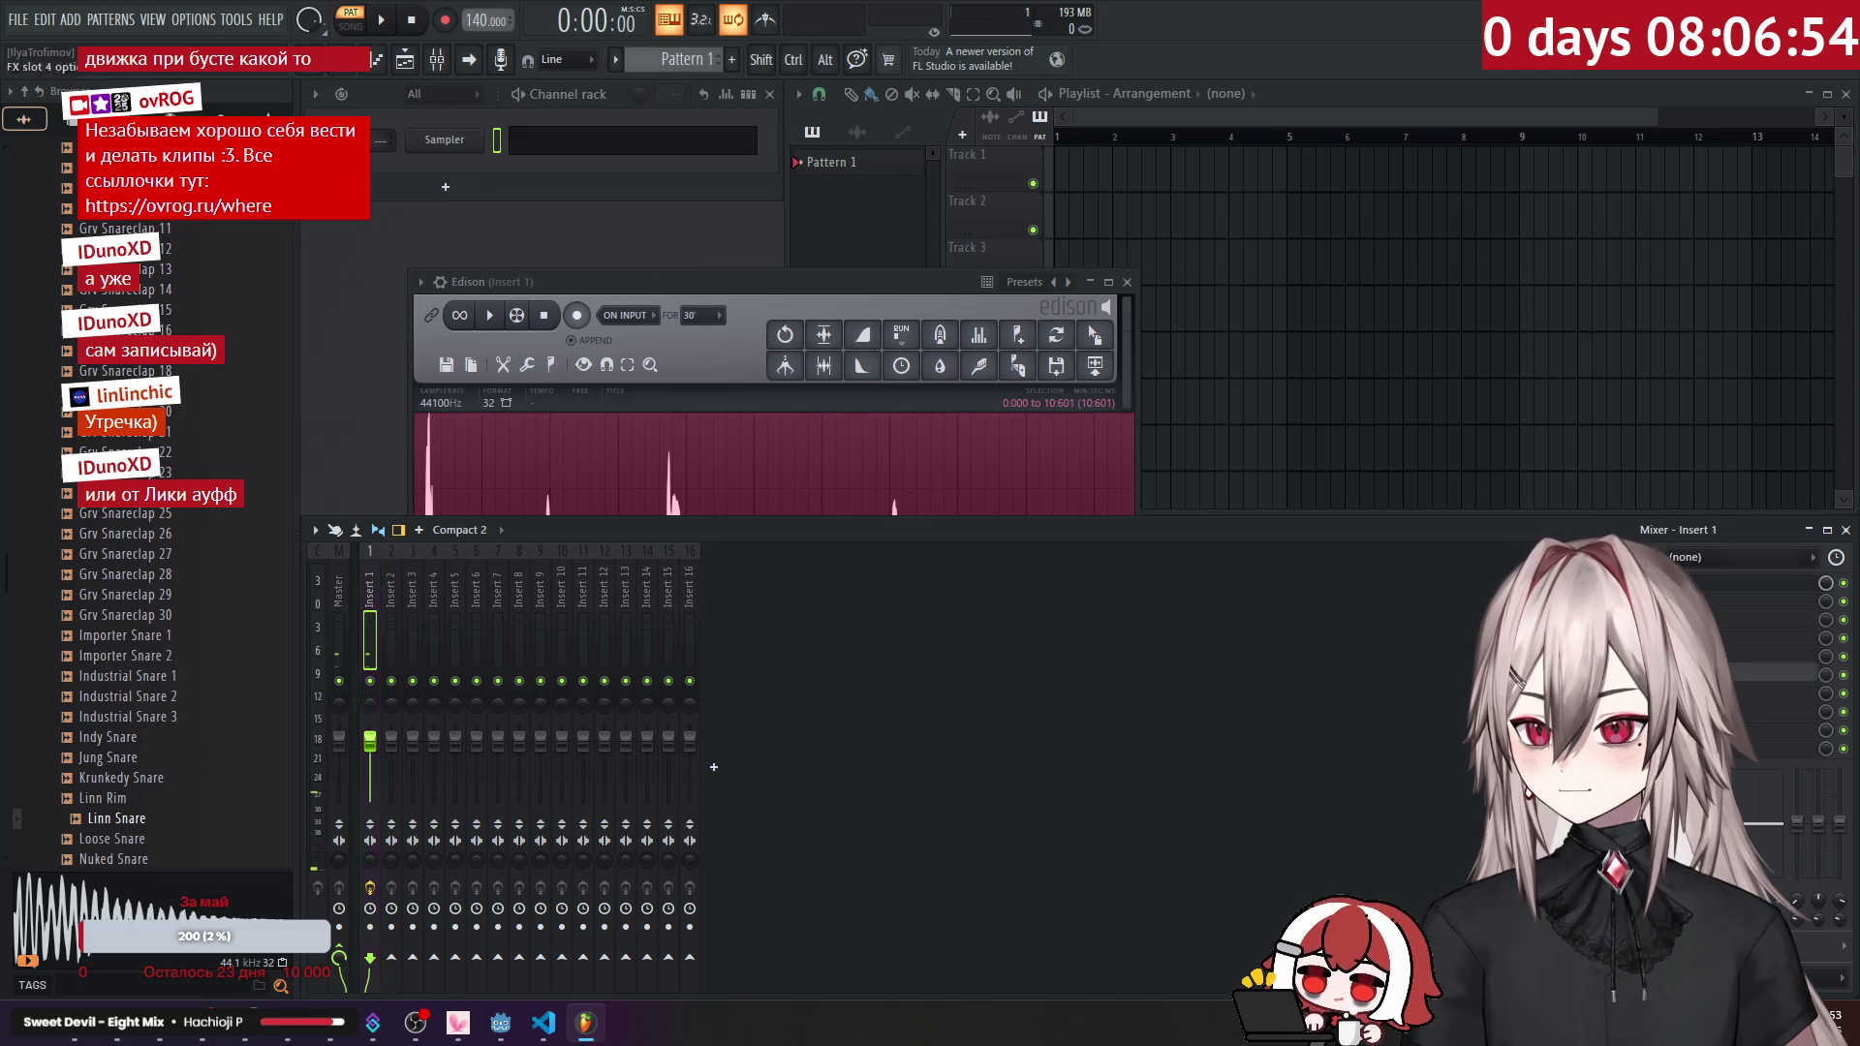
# Enlarge the Edison window, play back the take, and select the quiet tail after the last sound.
pyautogui.moveTo(747, 281); pyautogui.dragTo(1097, 277)
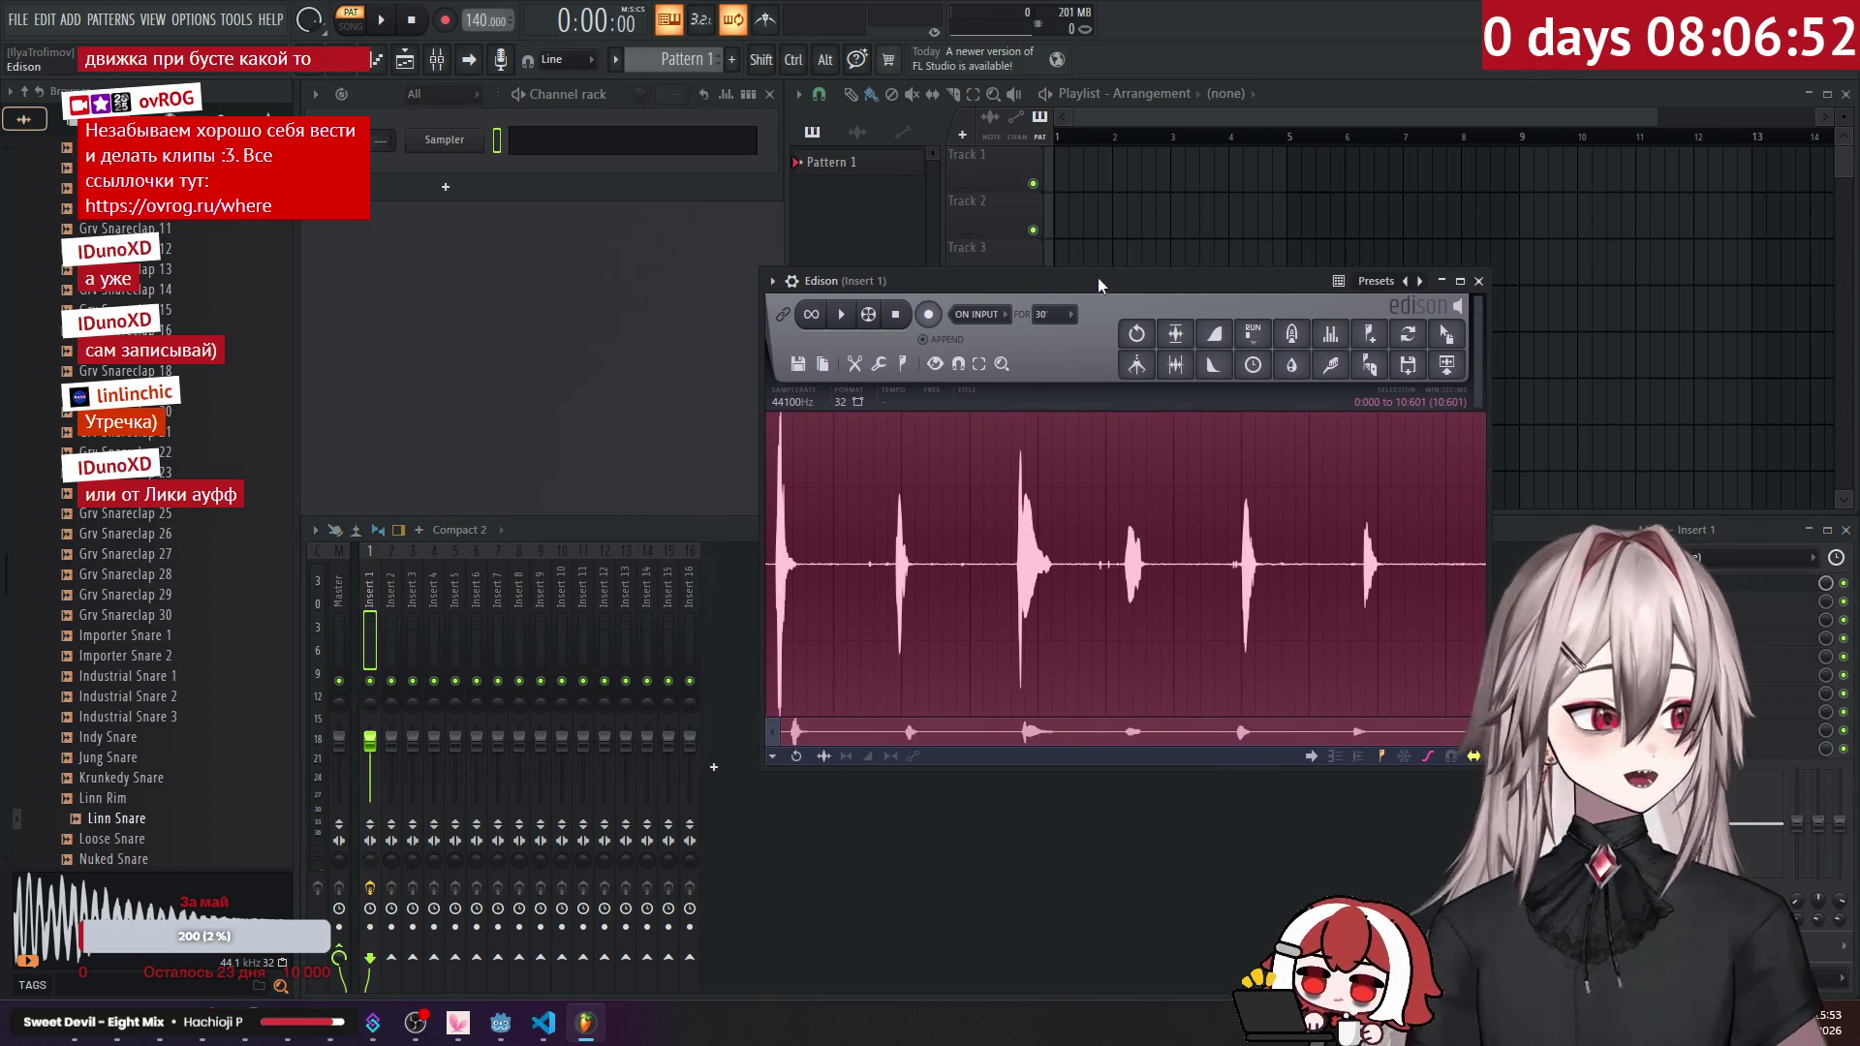
pyautogui.click(899, 463)
pyautogui.doubleClick(899, 464)
pyautogui.press('space')
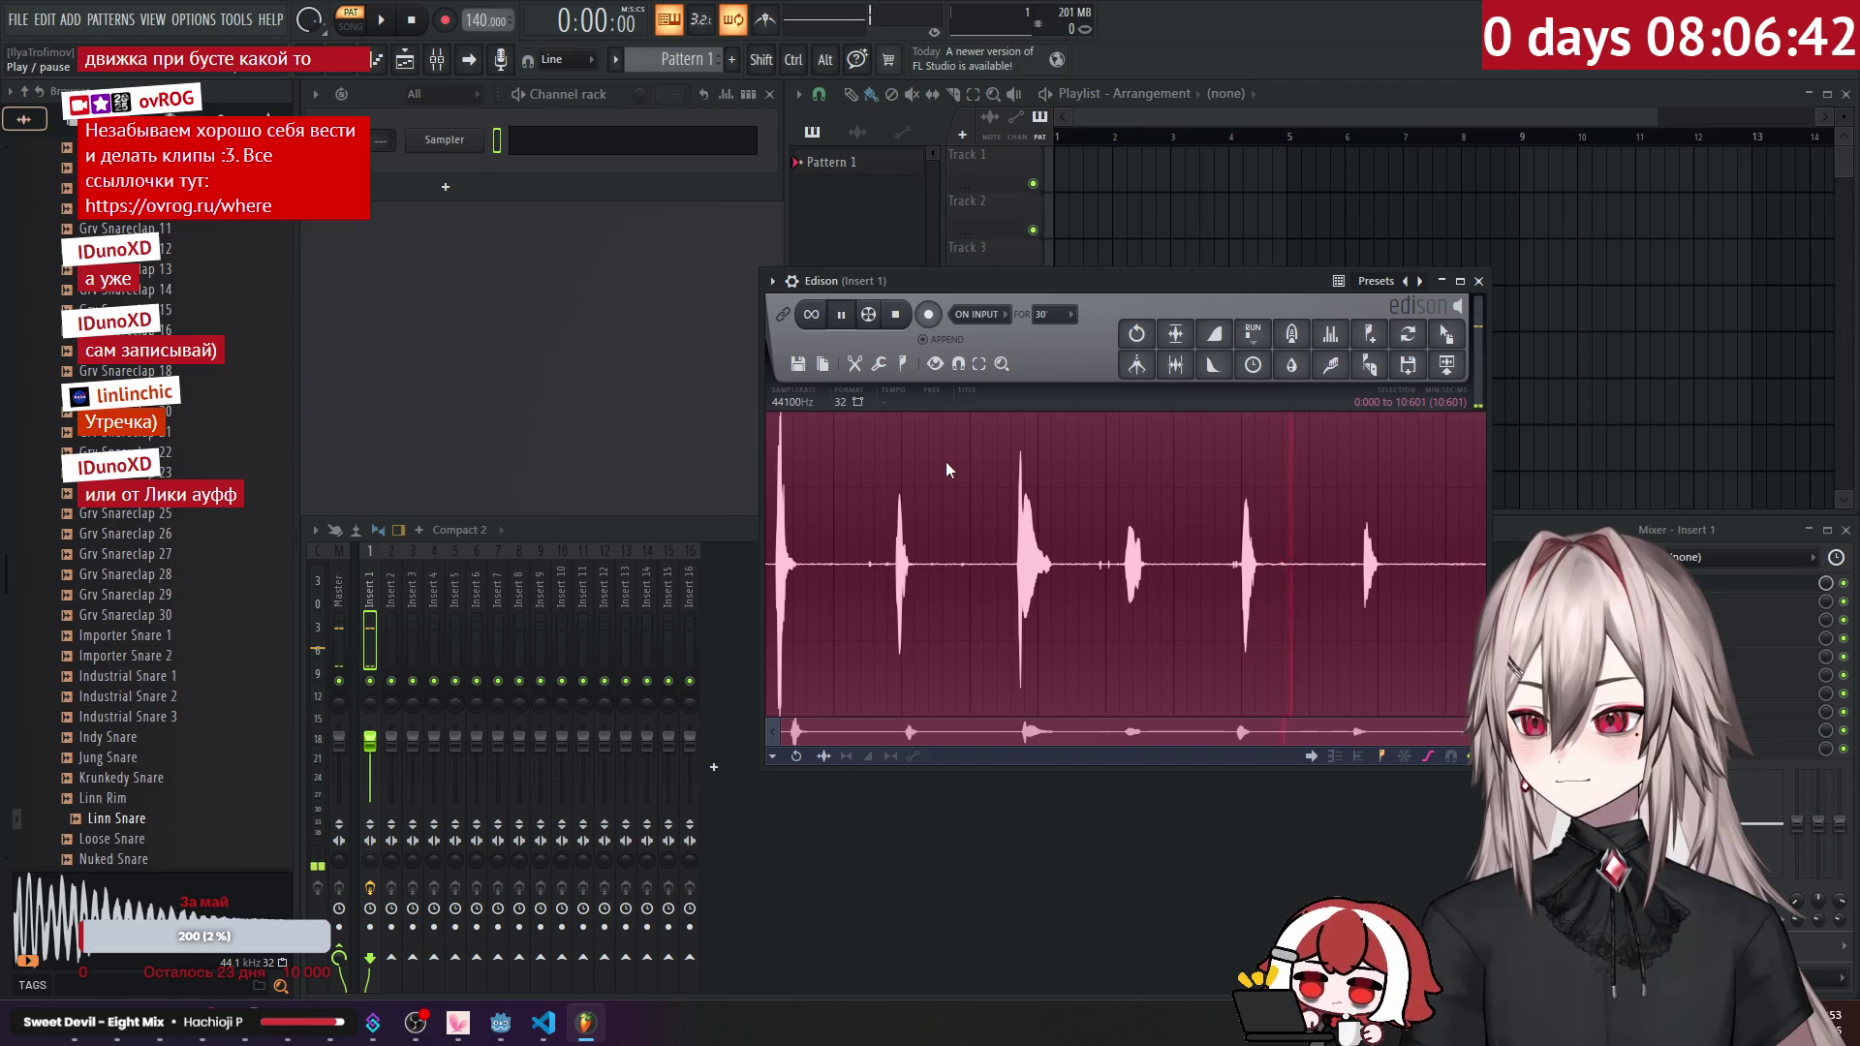
pyautogui.click(1008, 528)
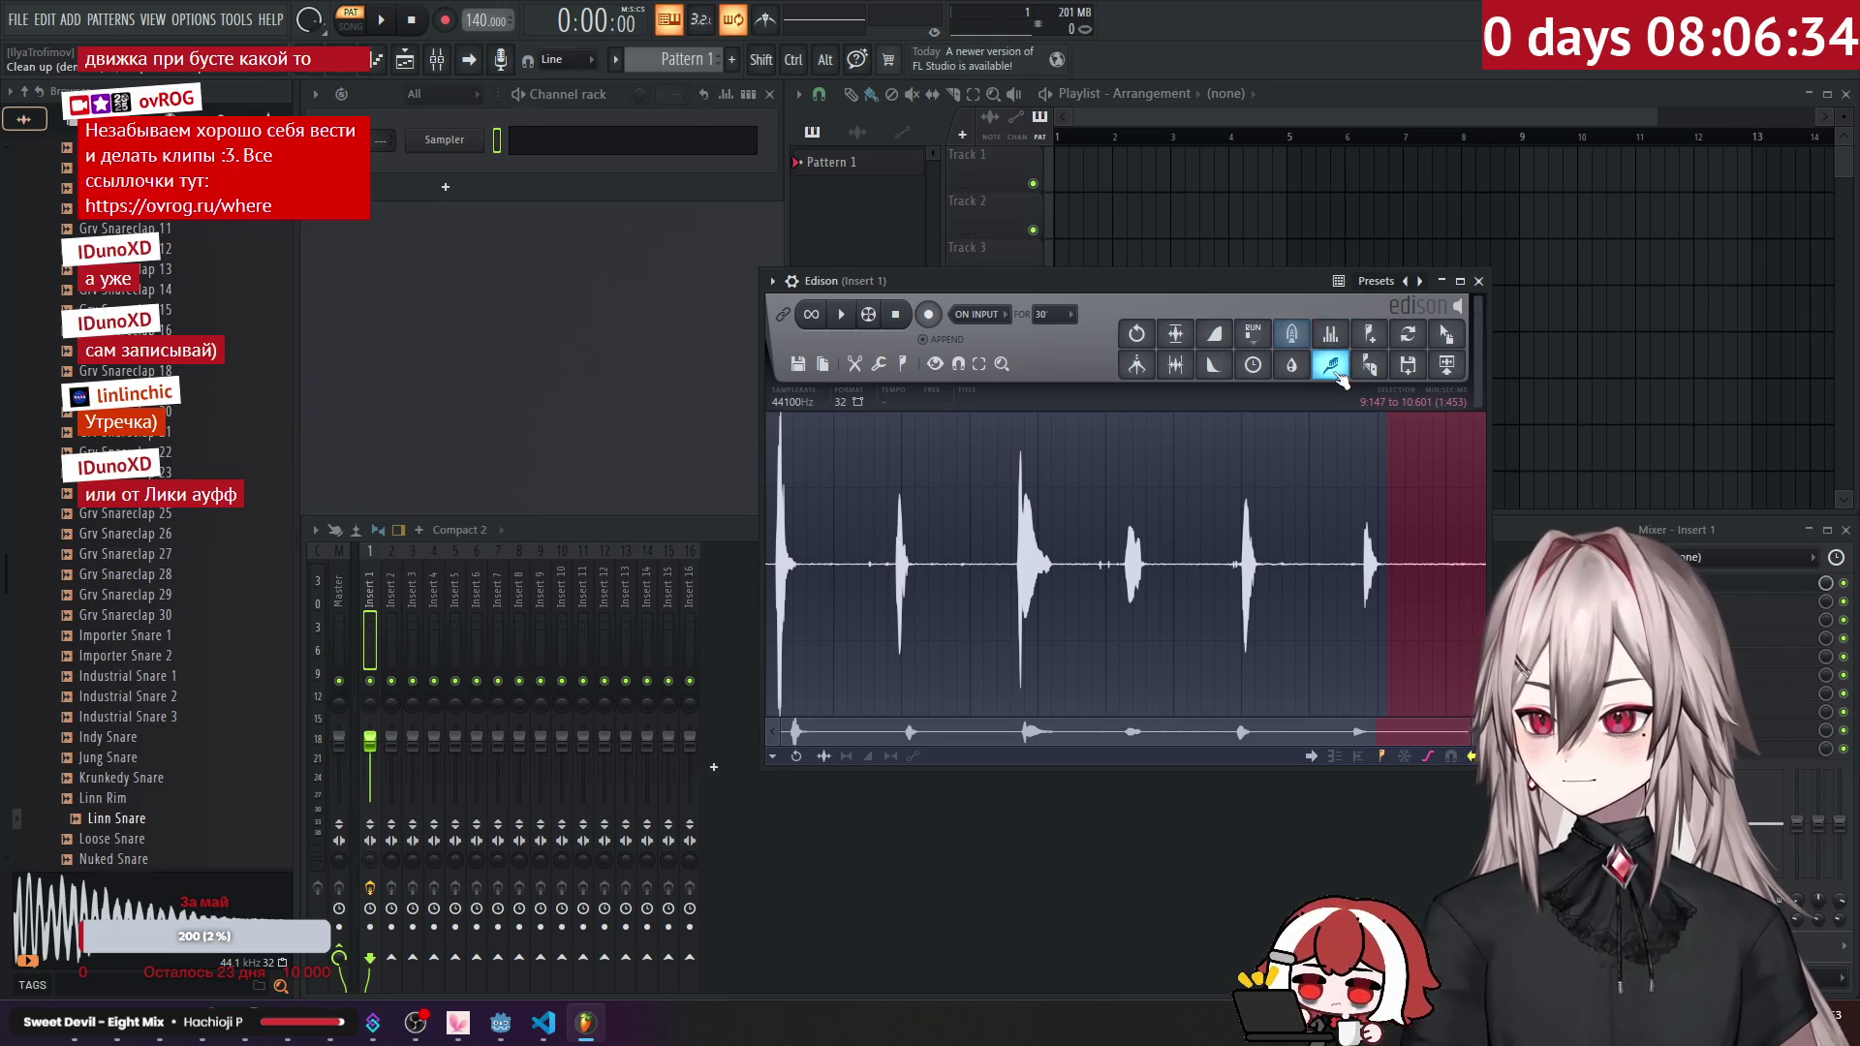
# Acquire a noise profile from the quiet tail and apply Edison's Clean up denoising.
pyautogui.click(1332, 365)
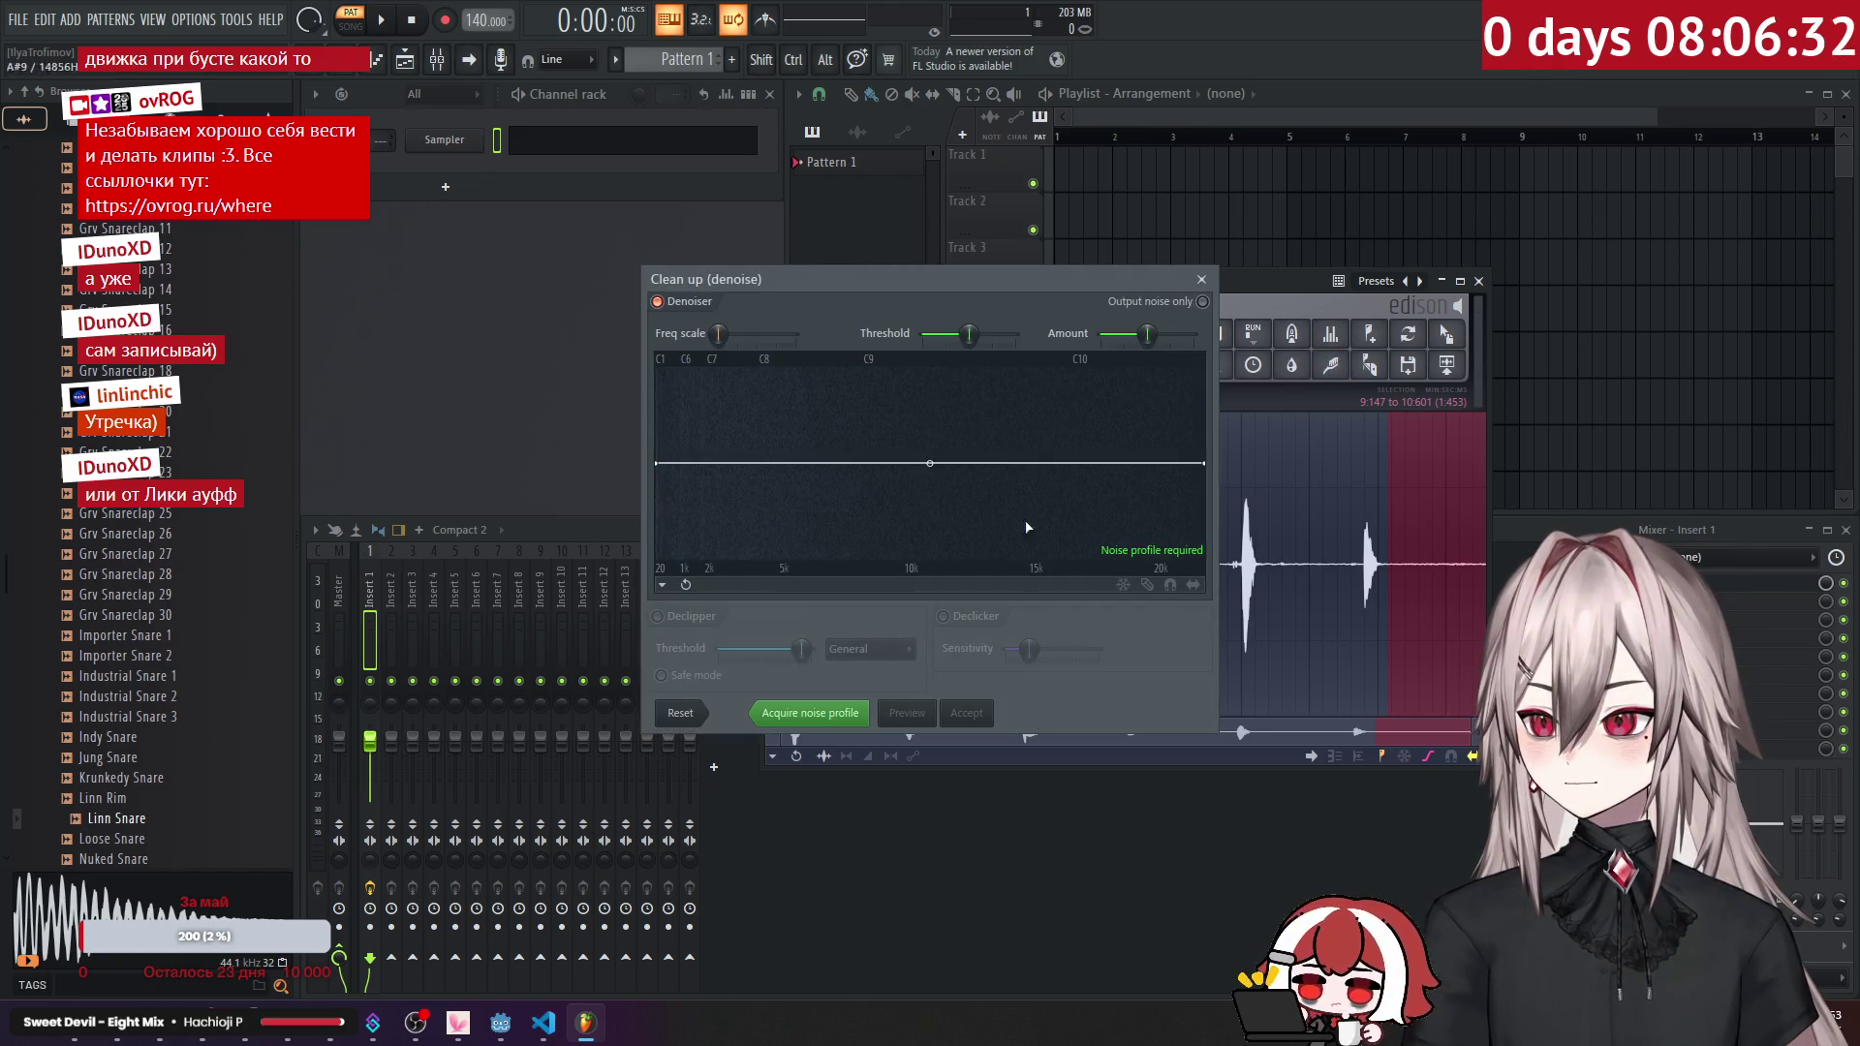
pyautogui.click(808, 715)
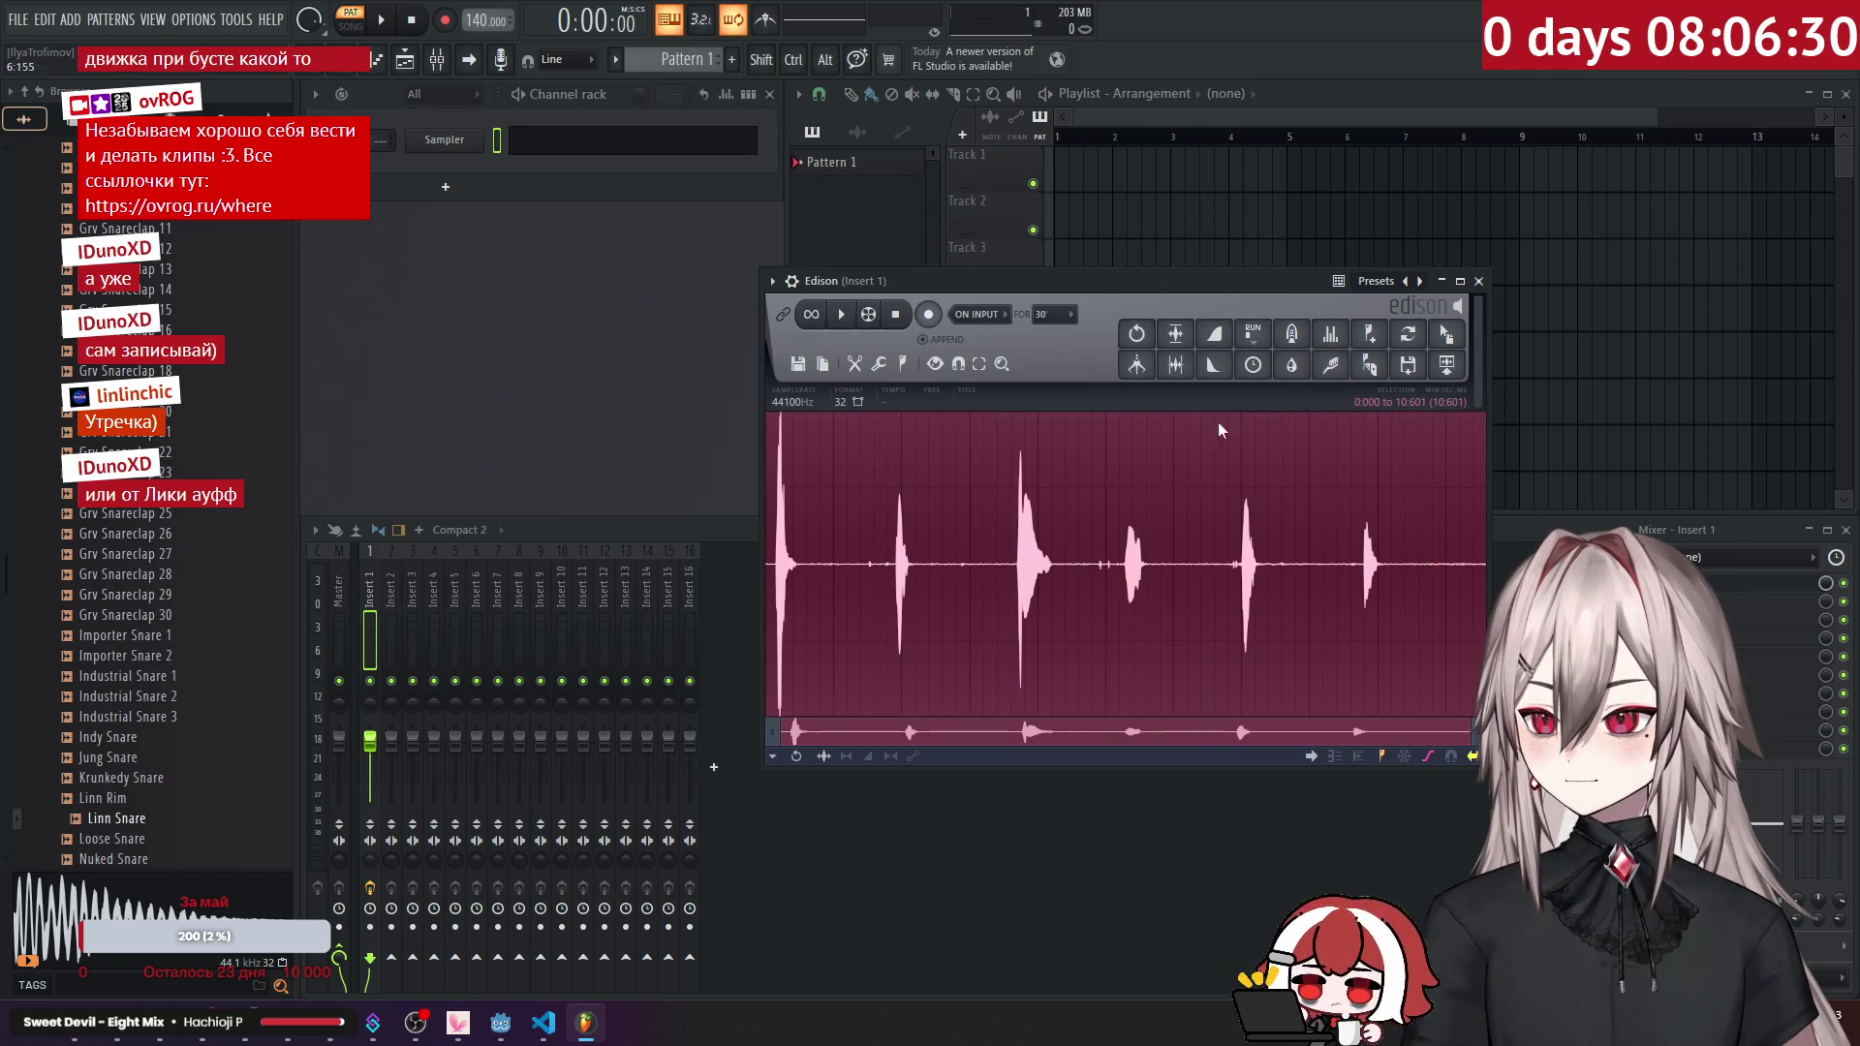
pyautogui.click(1325, 370)
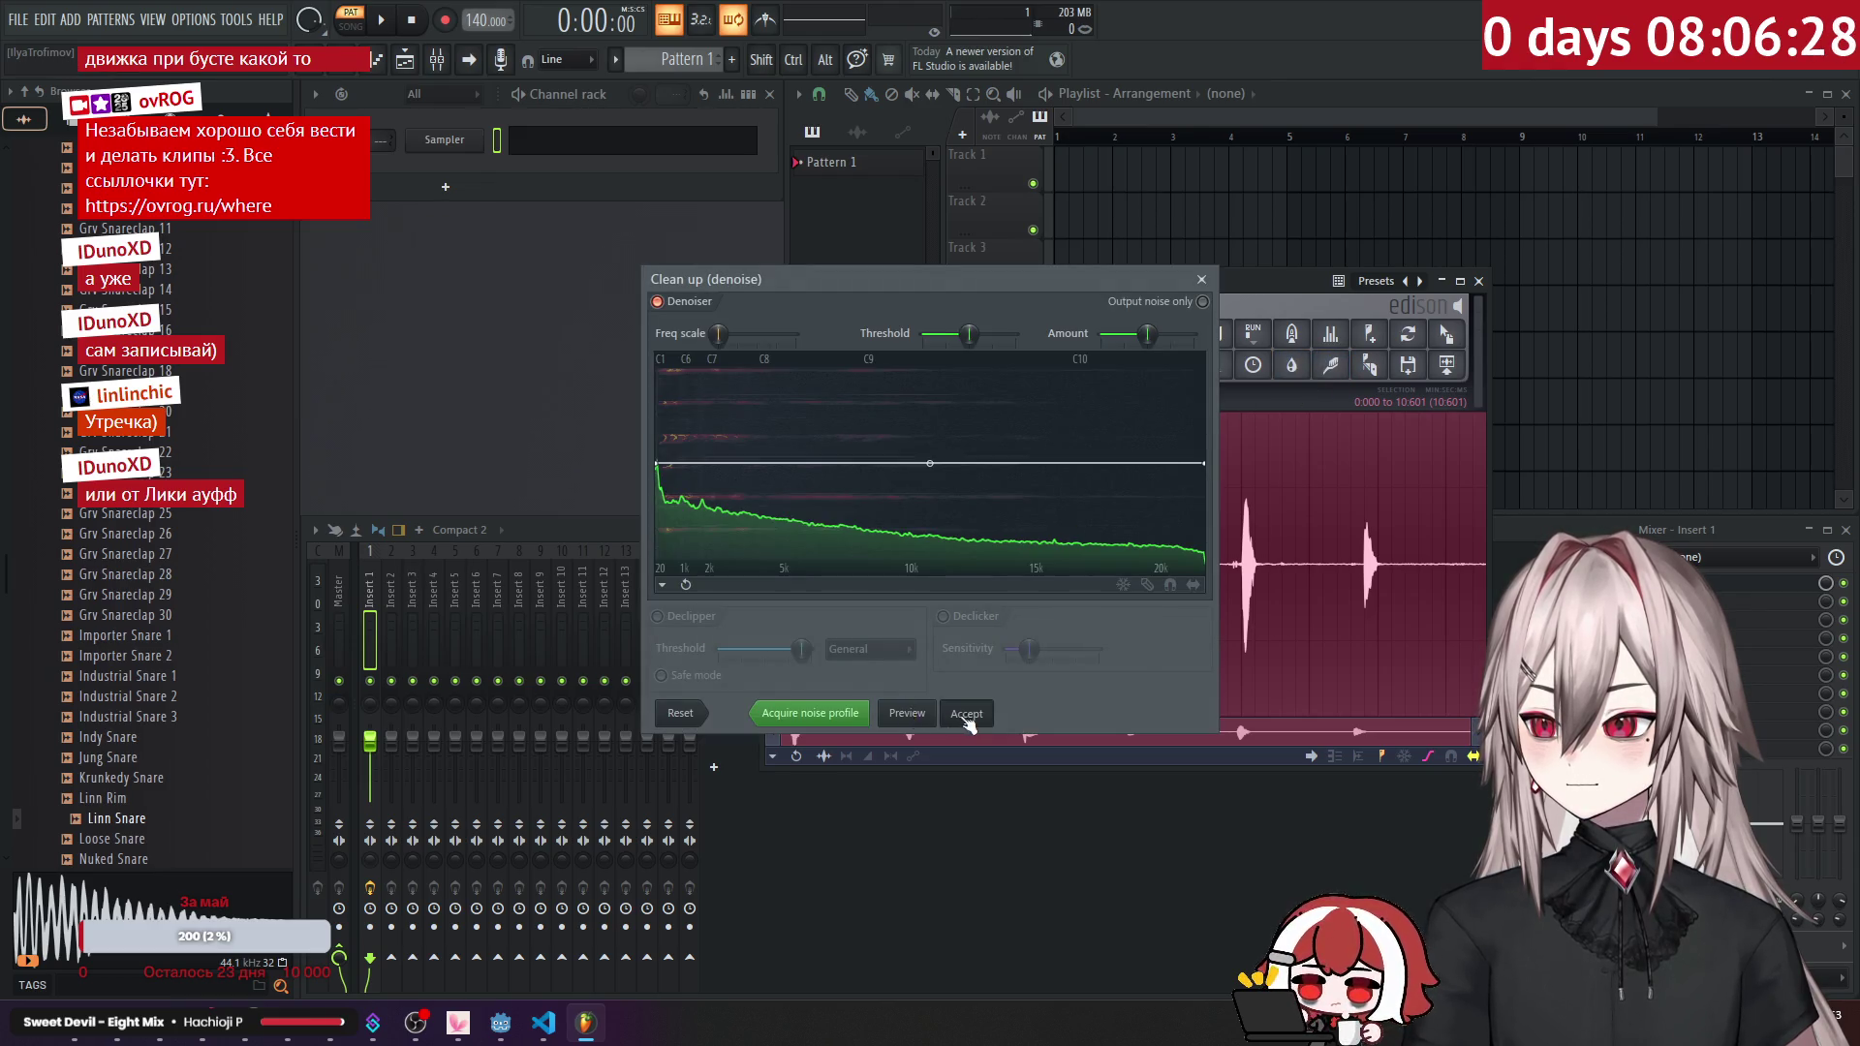
pyautogui.click(967, 717)
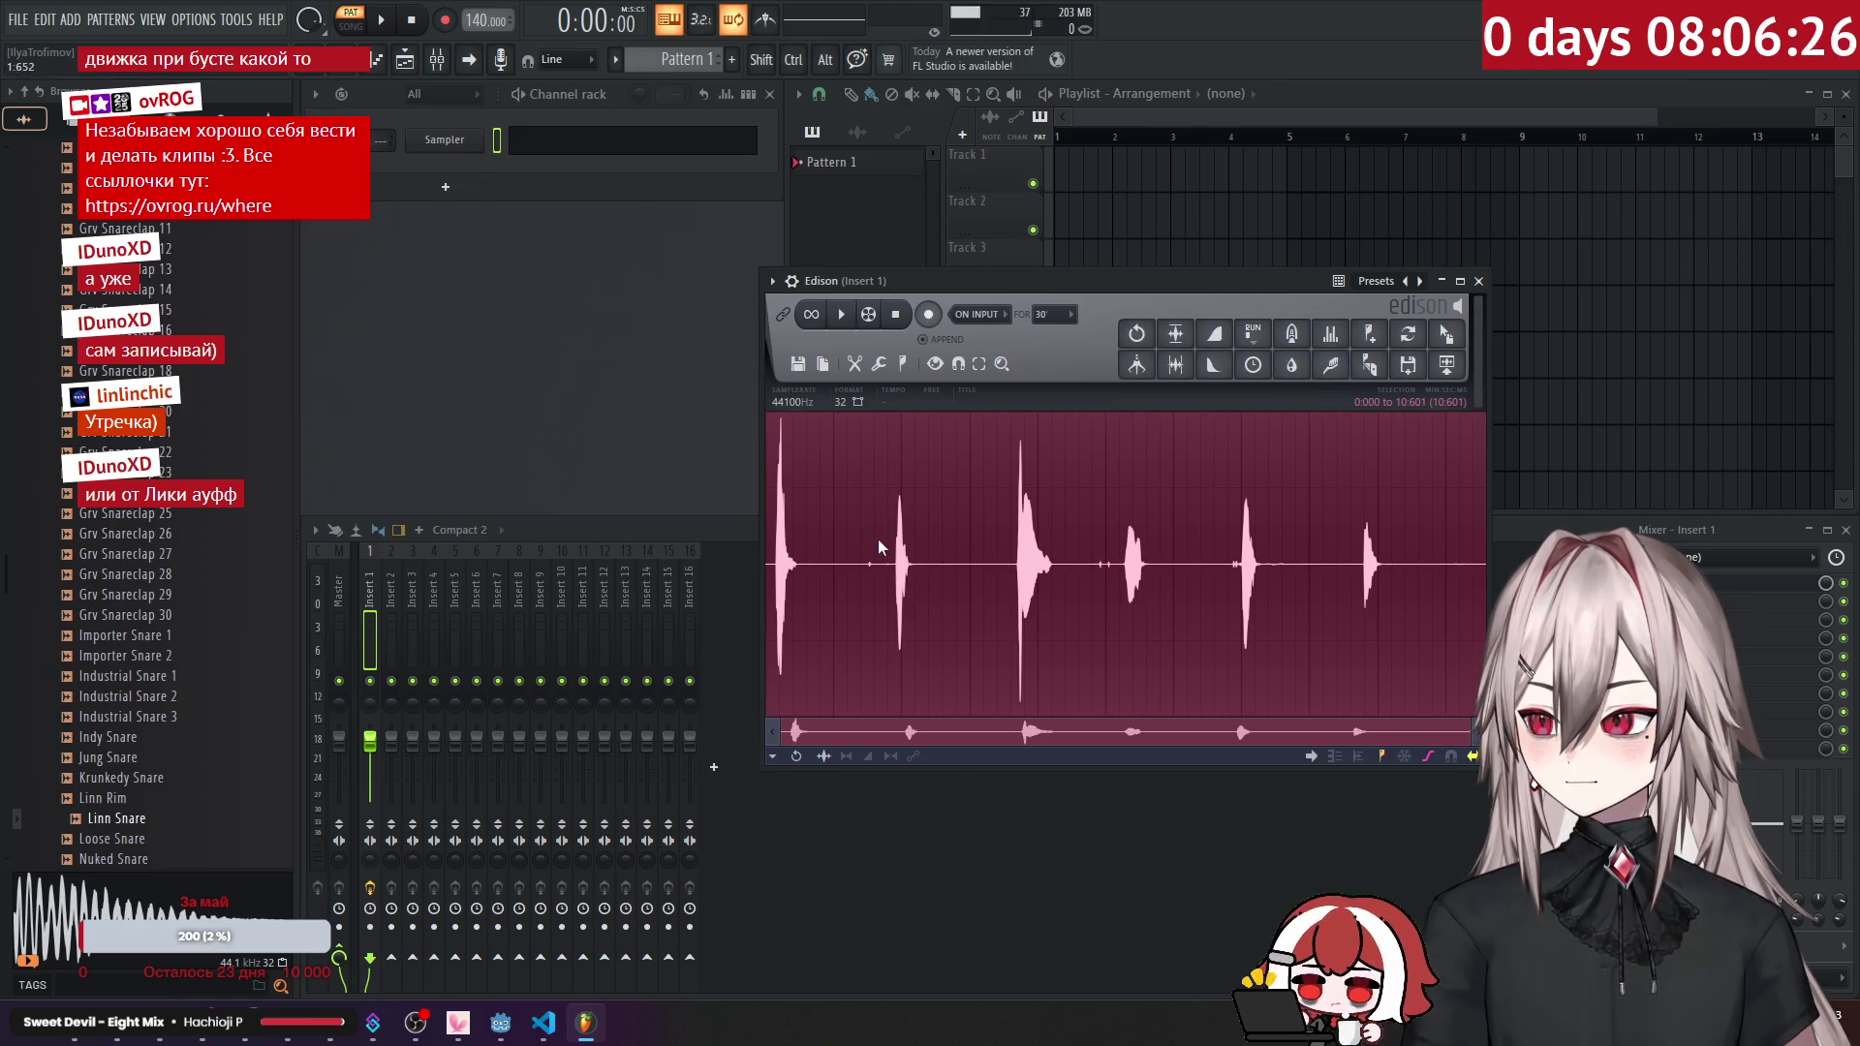
pyautogui.press('space')
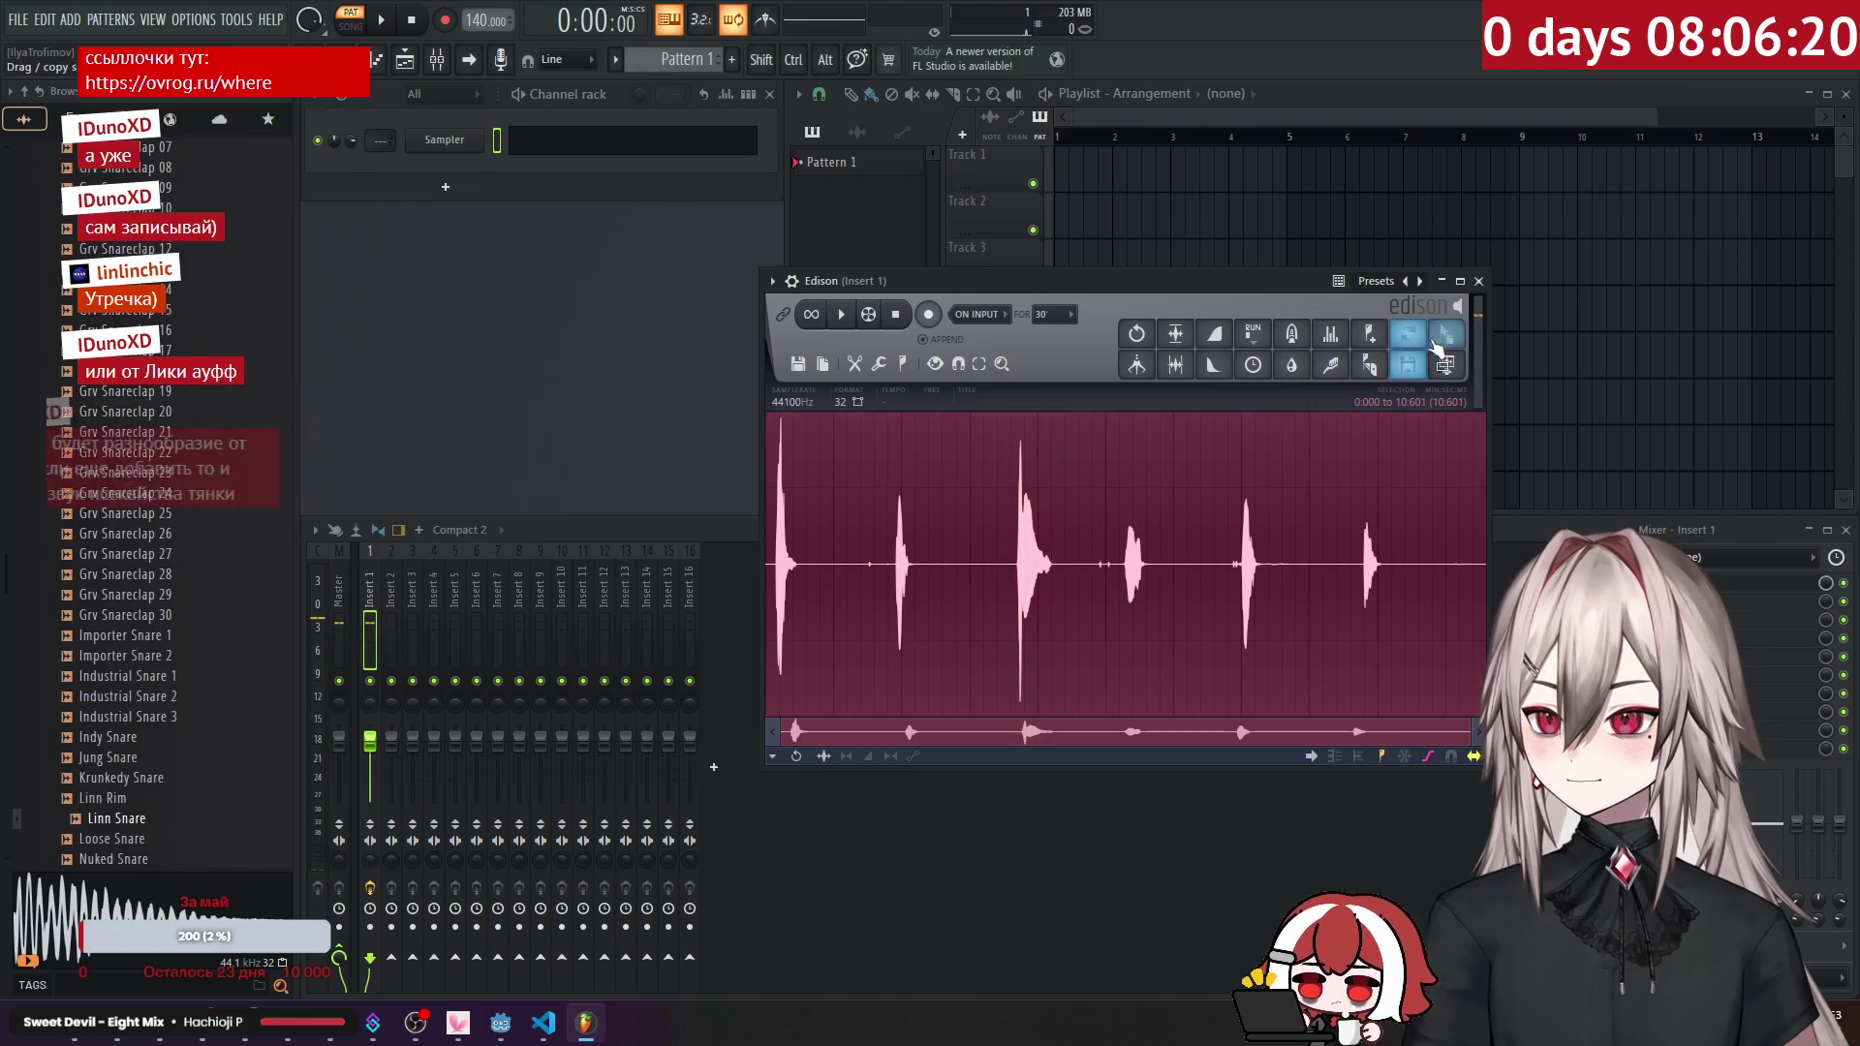
# Drag the cleaned recording onto playlist Track 1 as a clip and close Edison.
pyautogui.moveTo(1446, 335); pyautogui.dragTo(1055, 162)
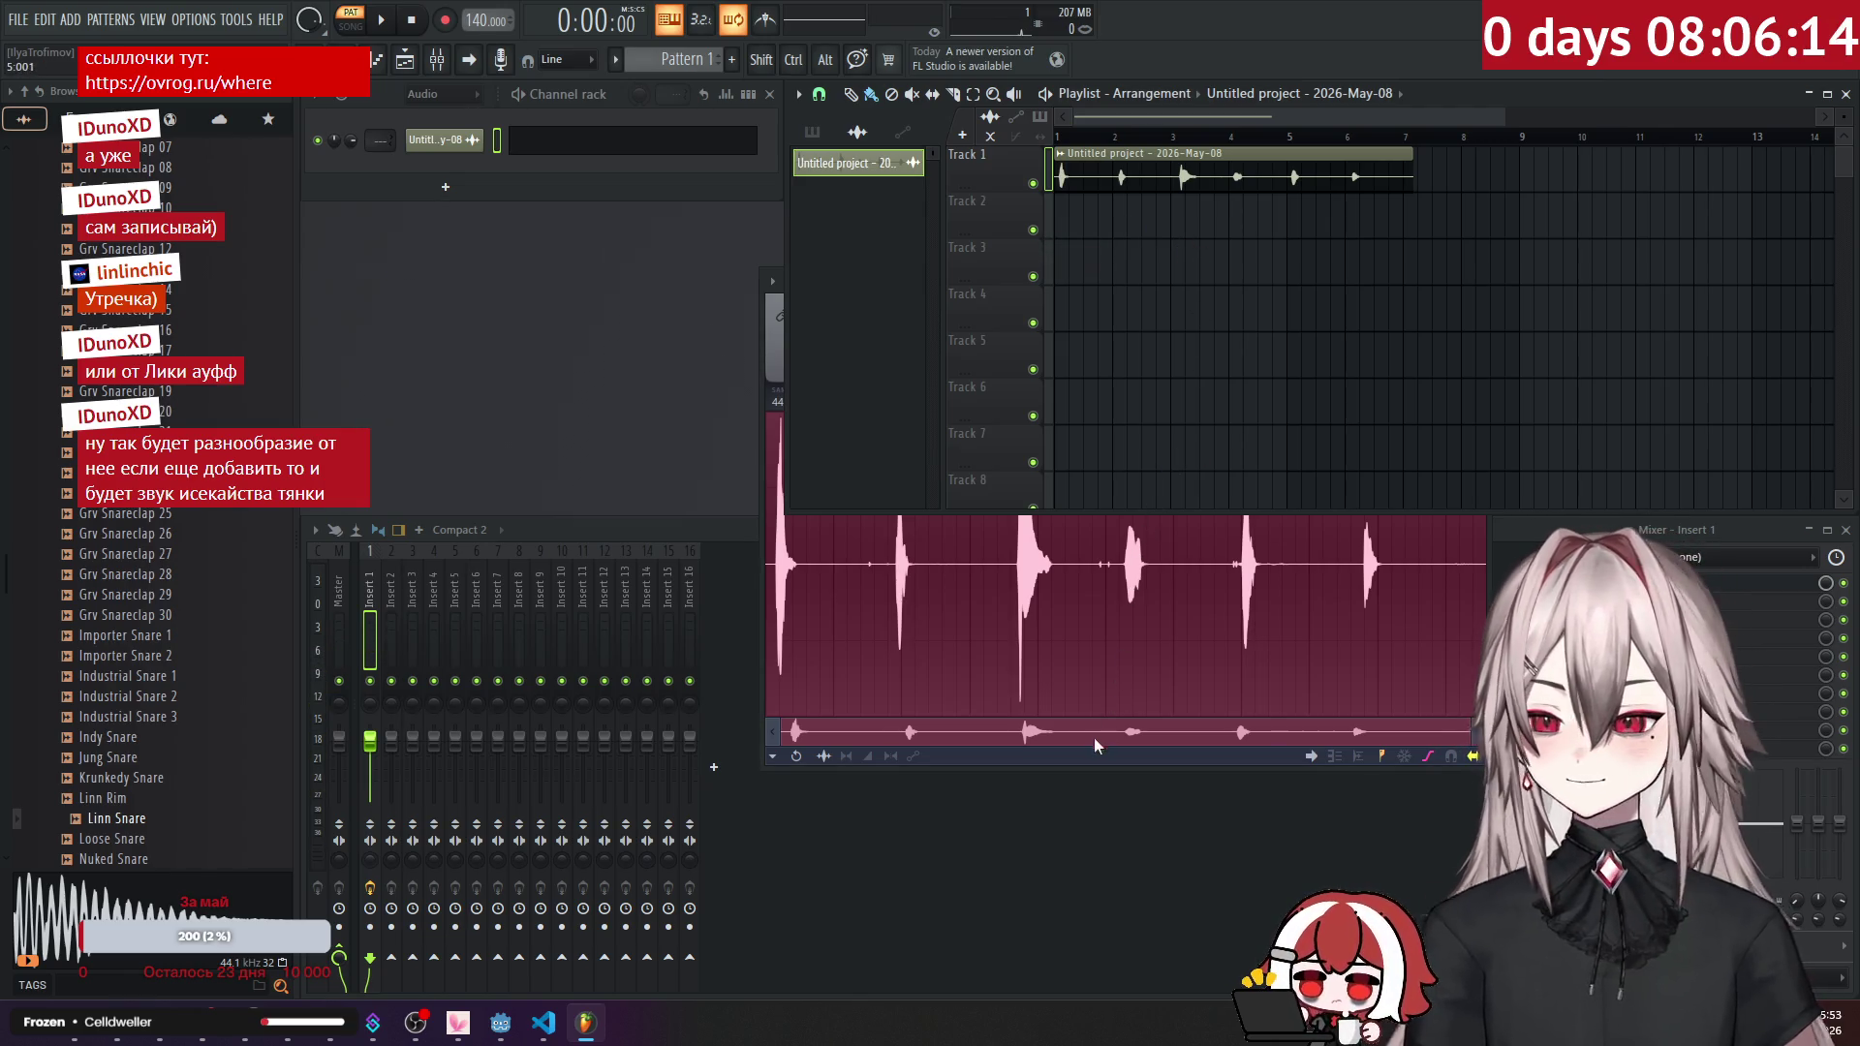
pyautogui.click(1106, 767)
pyautogui.click(1479, 282)
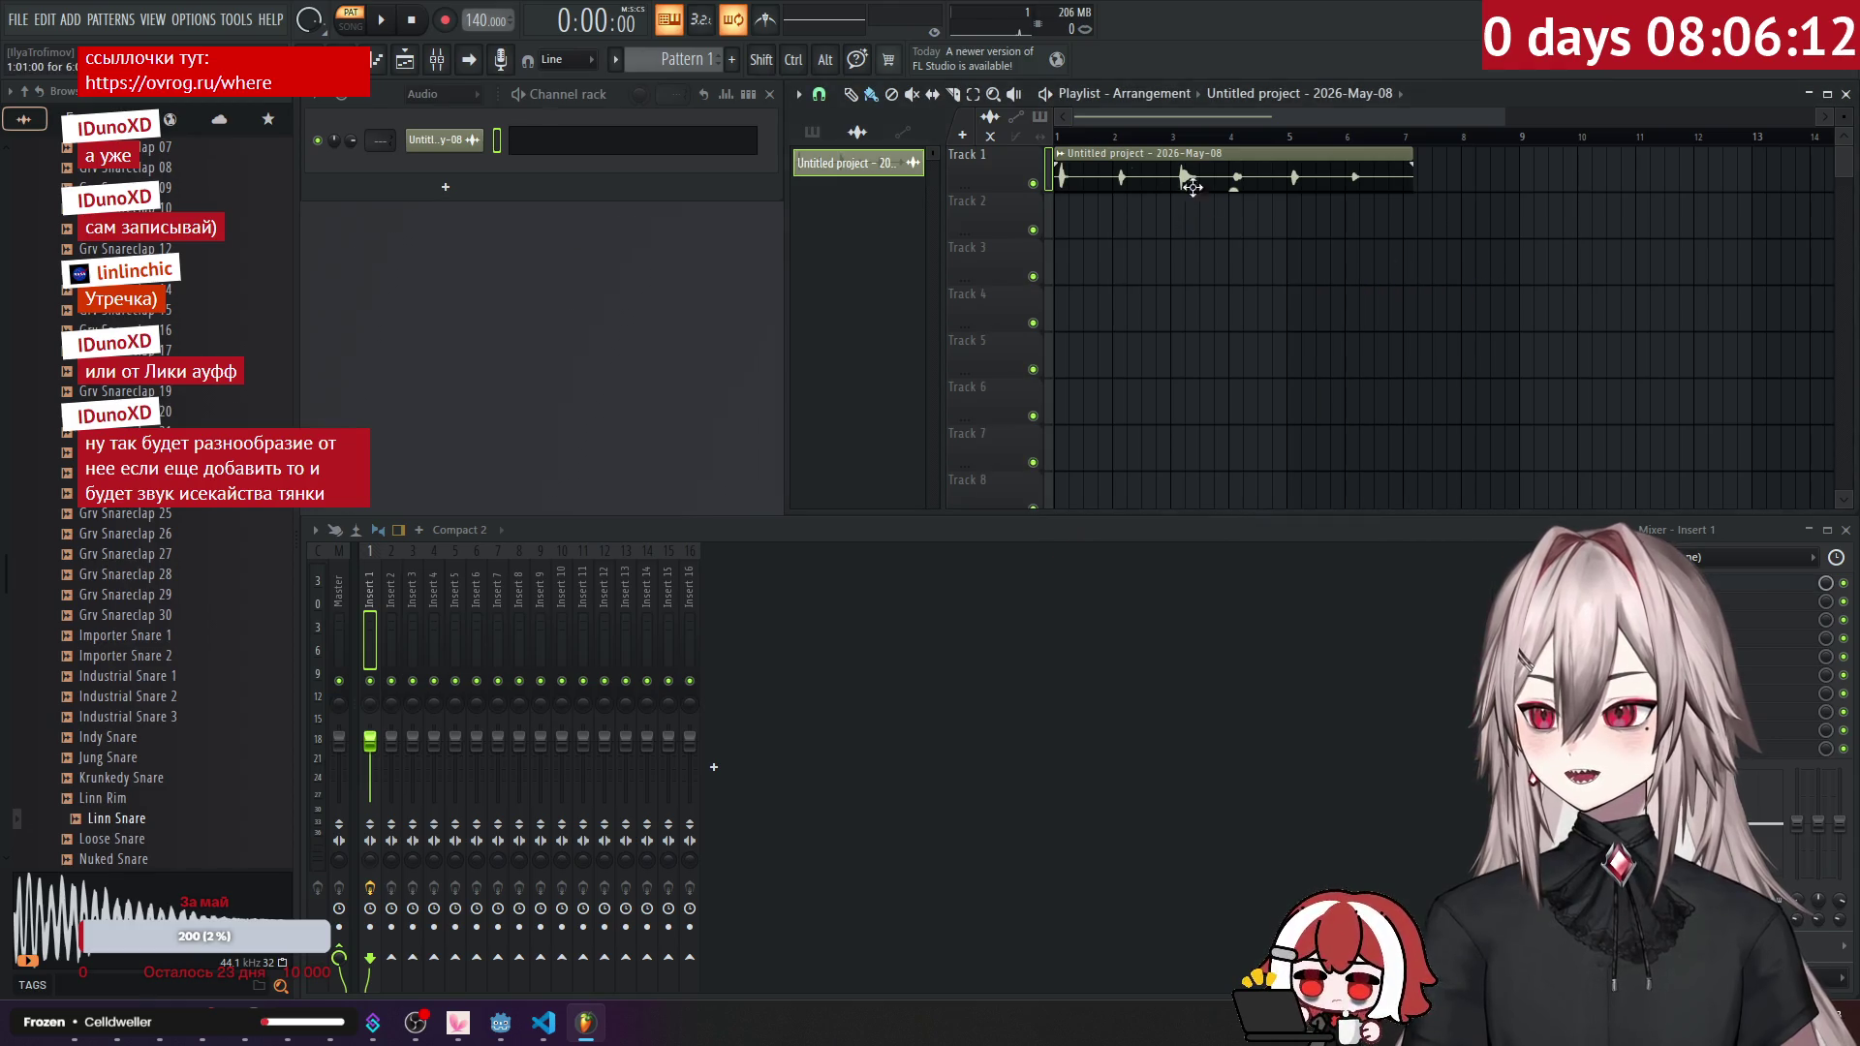
pyautogui.scroll(3, 1094, 119)
pyautogui.moveTo(1118, 116); pyautogui.dragTo(1082, 116)
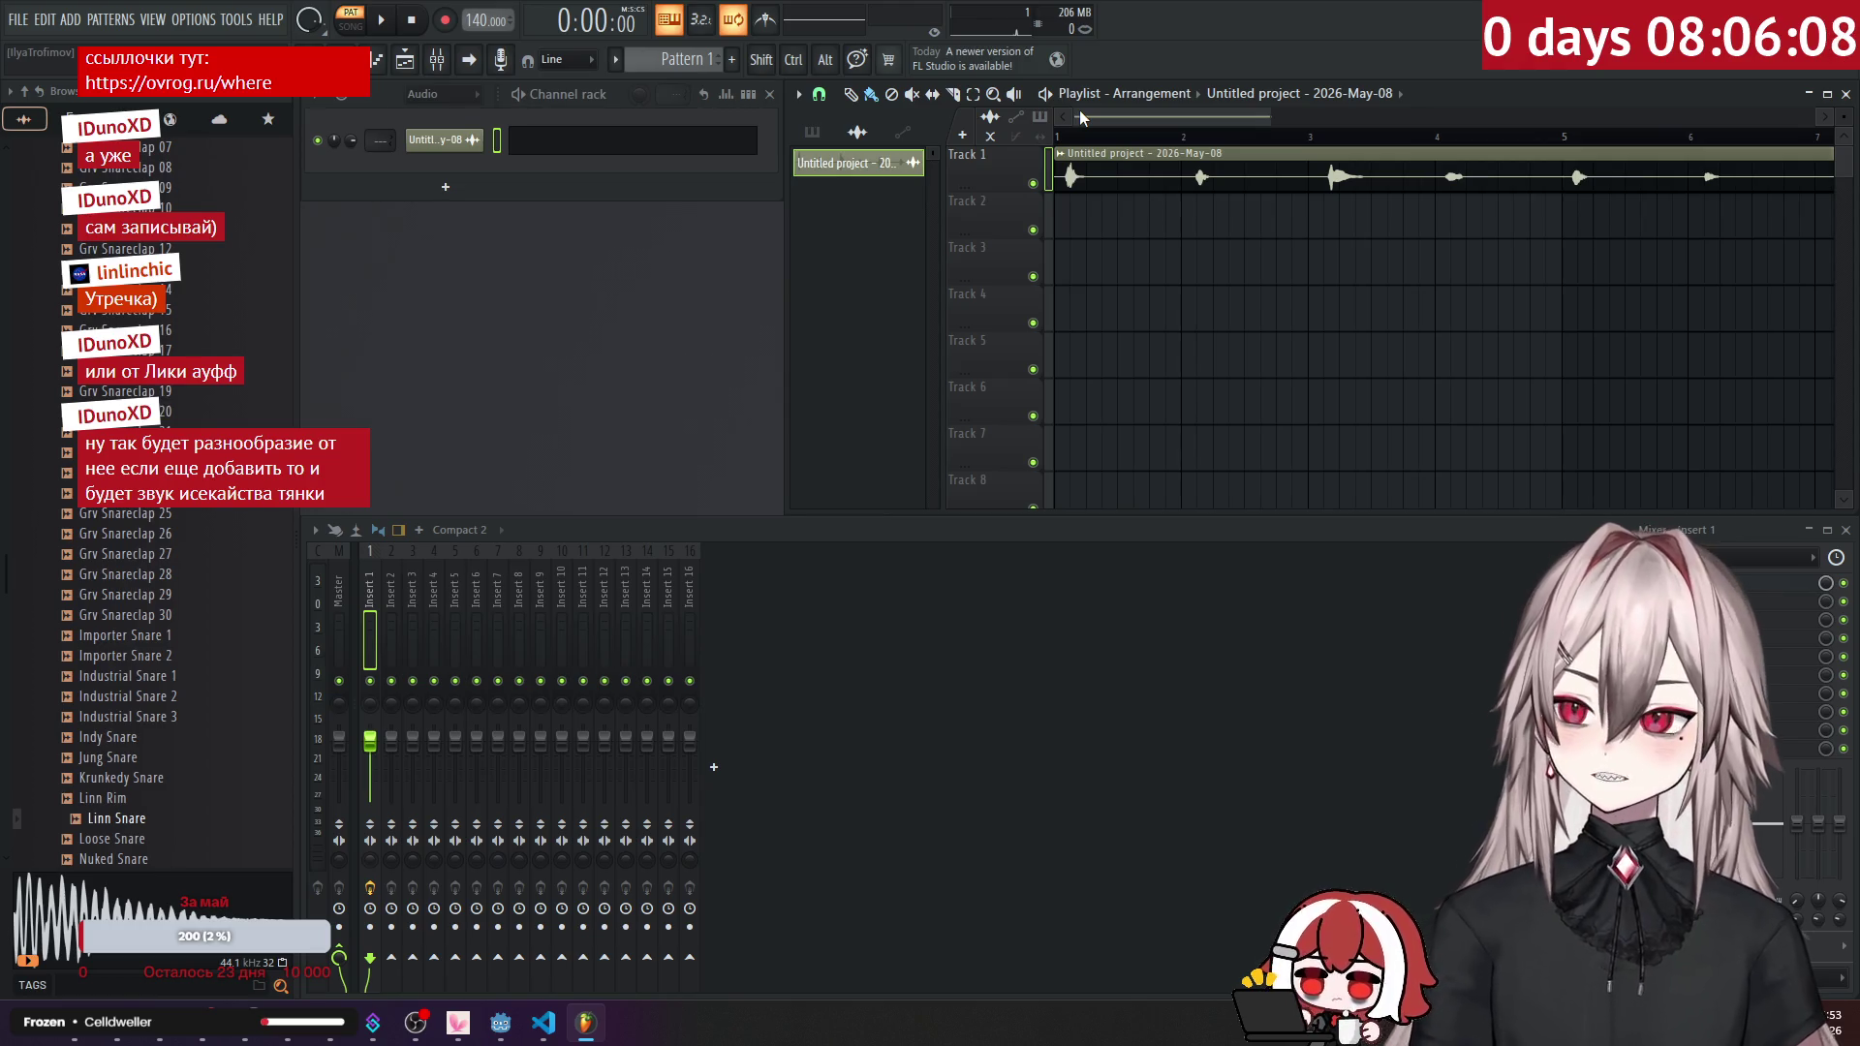
pyautogui.scroll(4, 1098, 148)
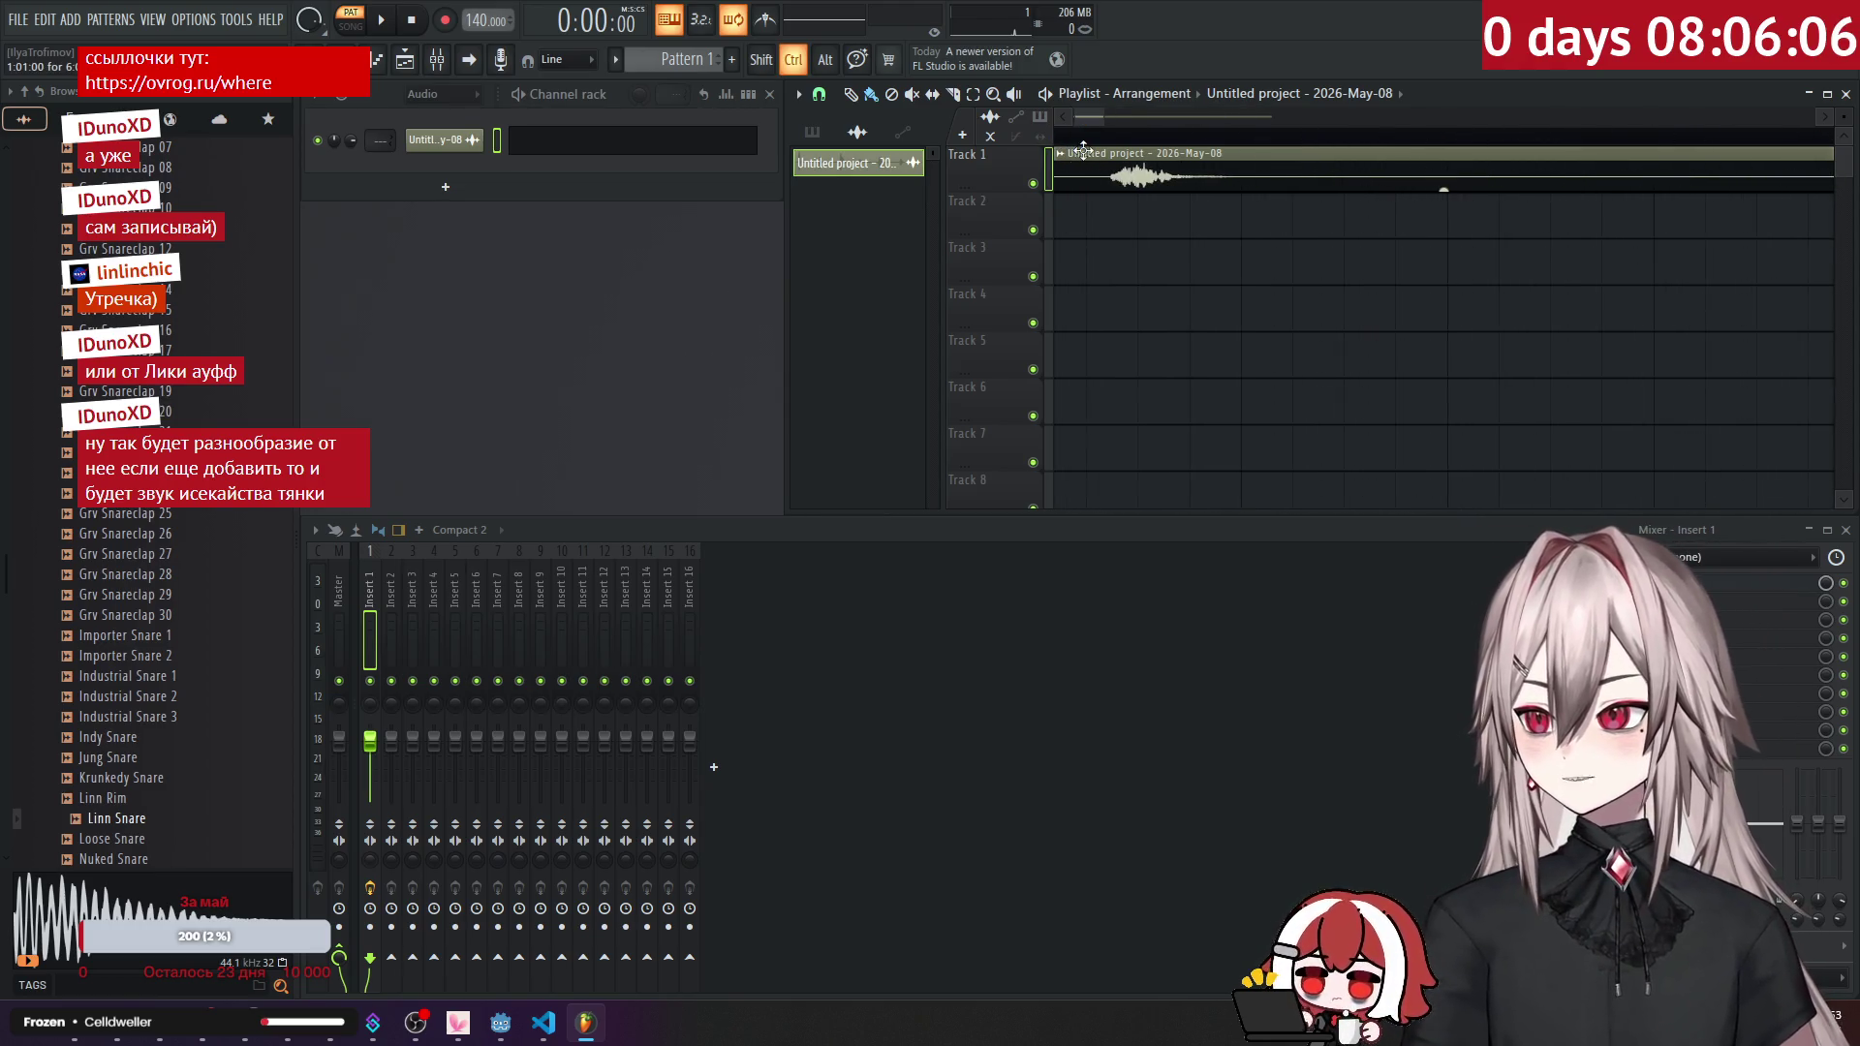
pyautogui.scroll(-3, 1094, 147)
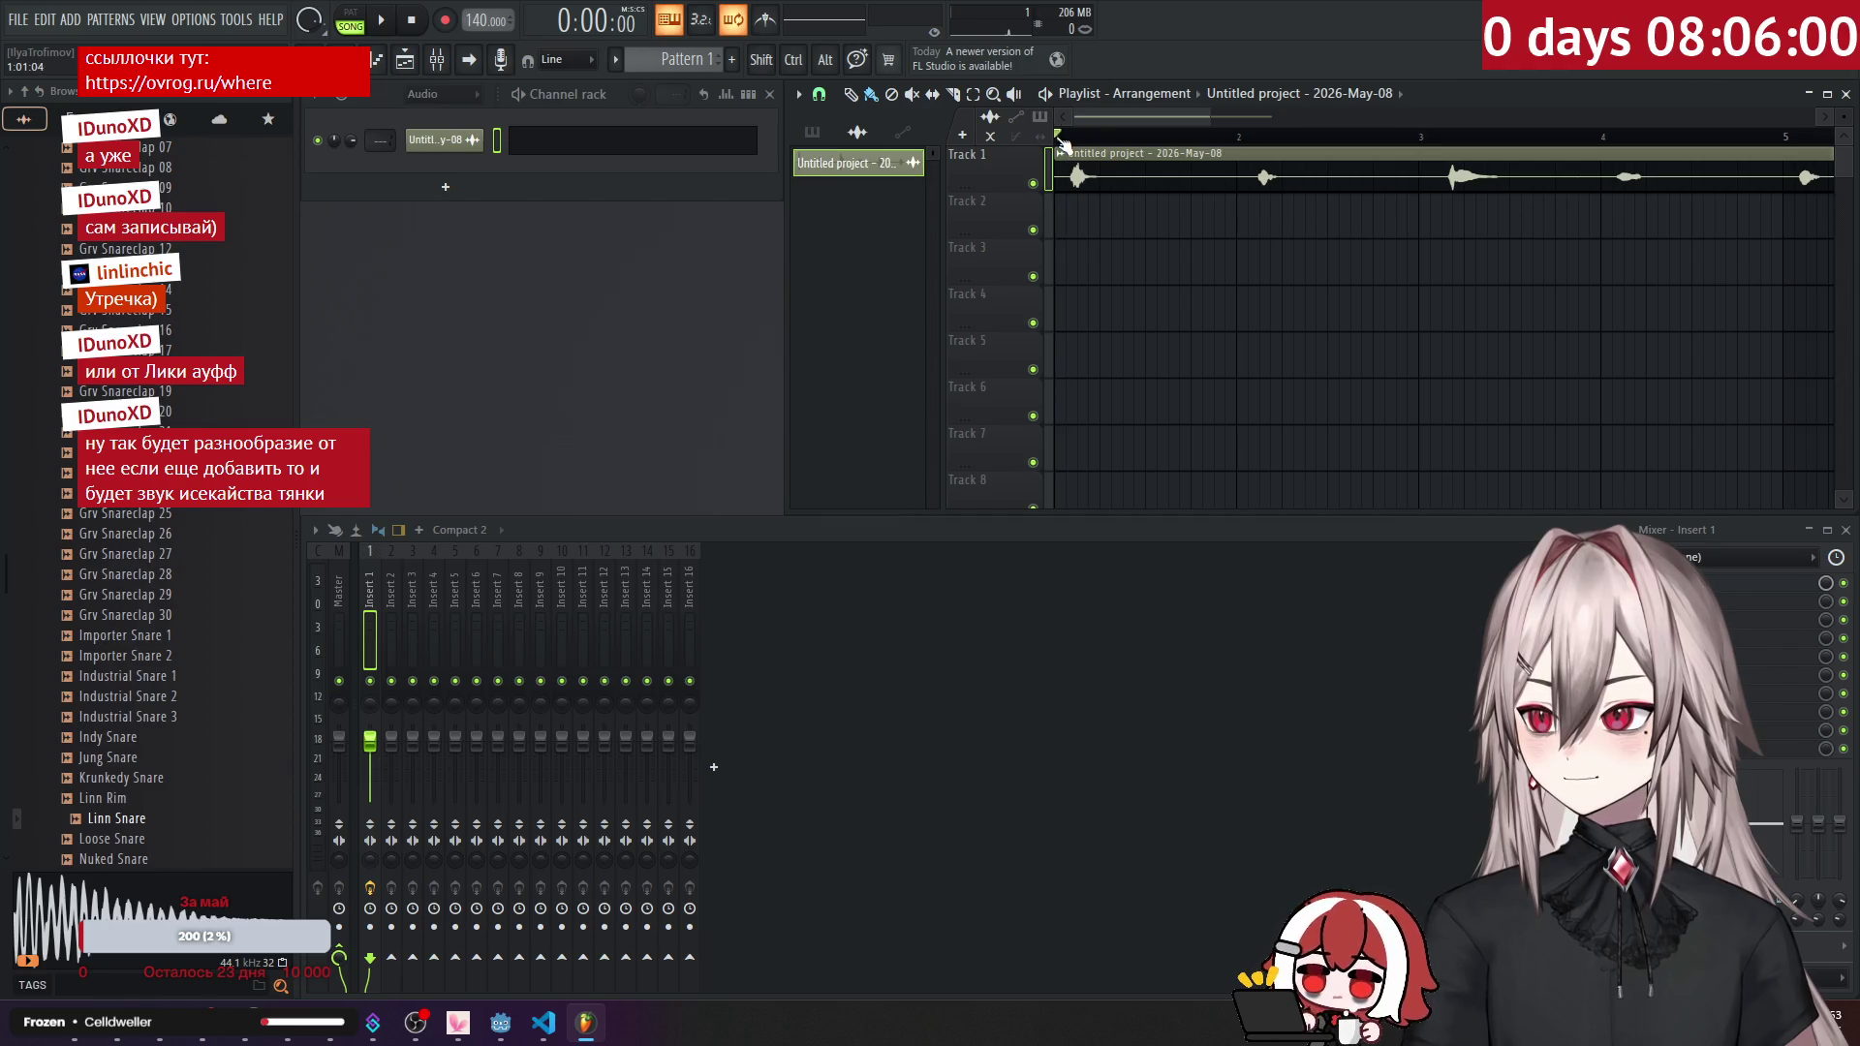
pyautogui.scroll(5, 1066, 146)
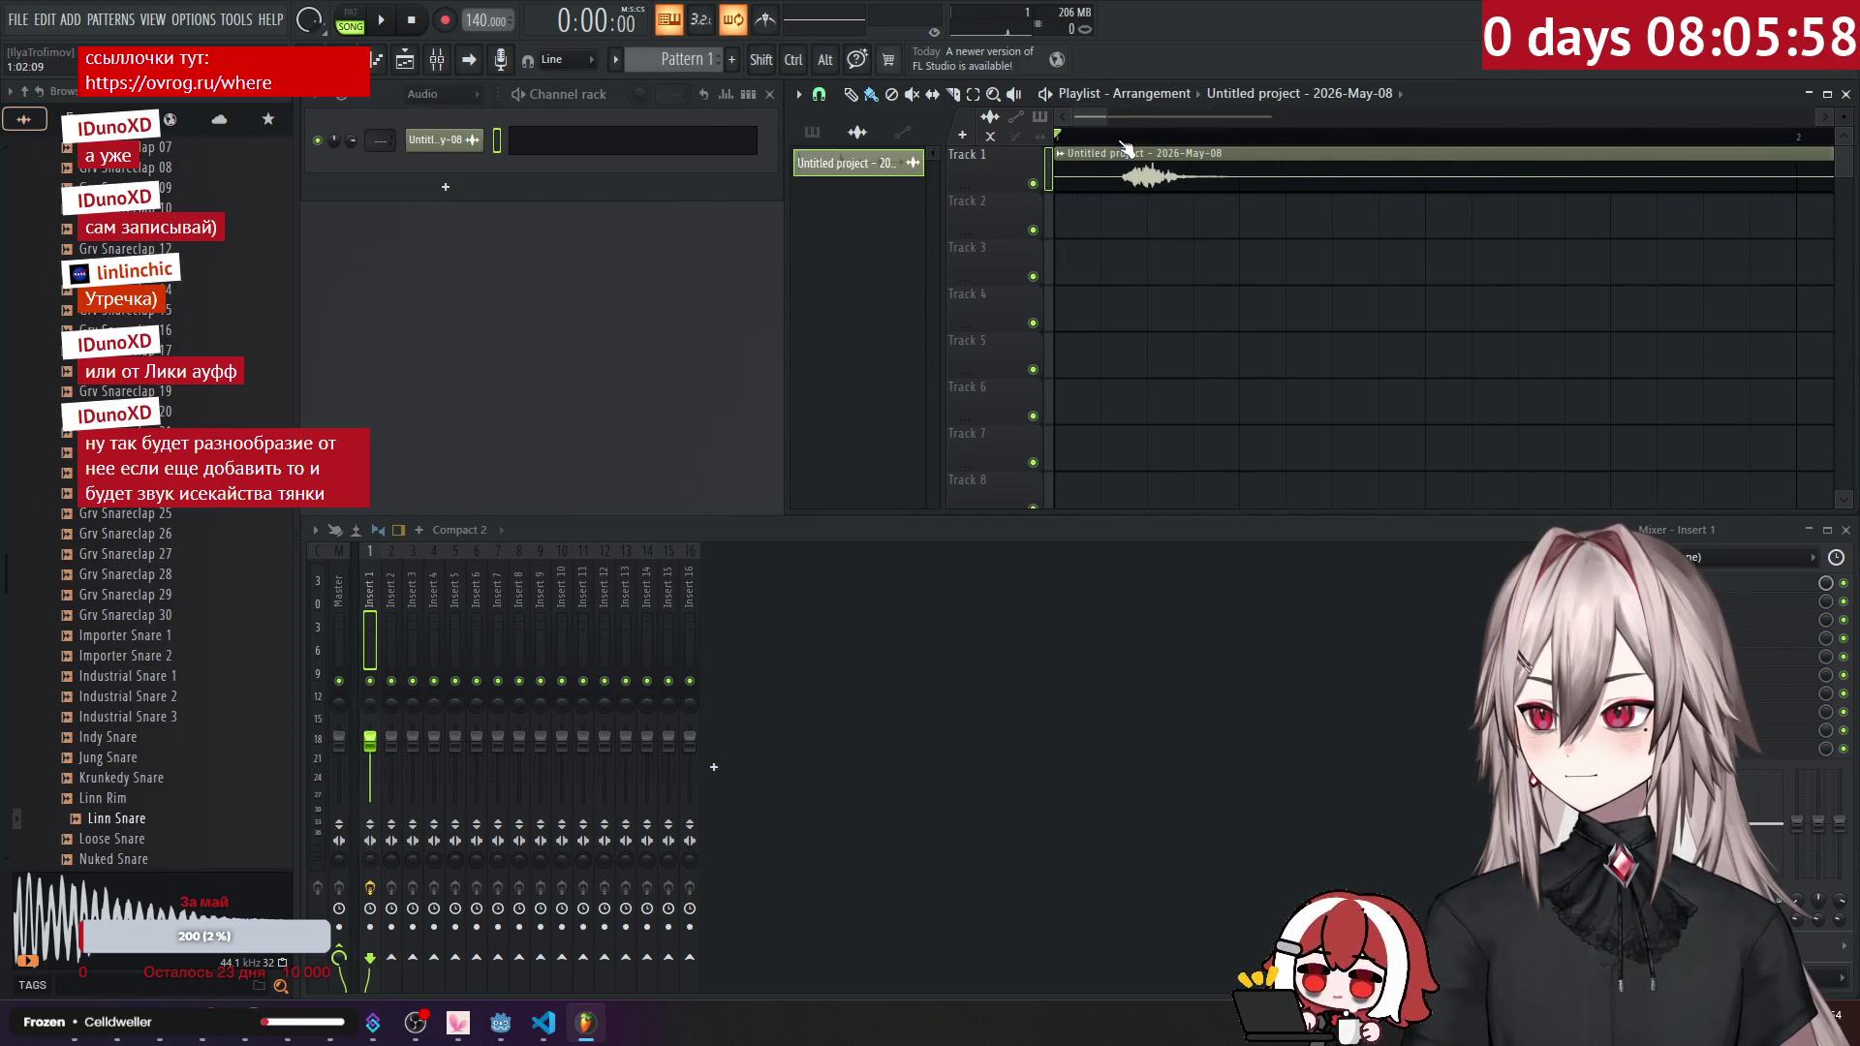
# Shift the clip later along Track 1 and loop-play the selected time range.
pyautogui.moveTo(1163, 165)
pyautogui.mouseDown()
pyautogui.moveTo(1268, 146)
pyautogui.moveTo(1429, 215)
pyautogui.mouseUp()
pyautogui.press('space')
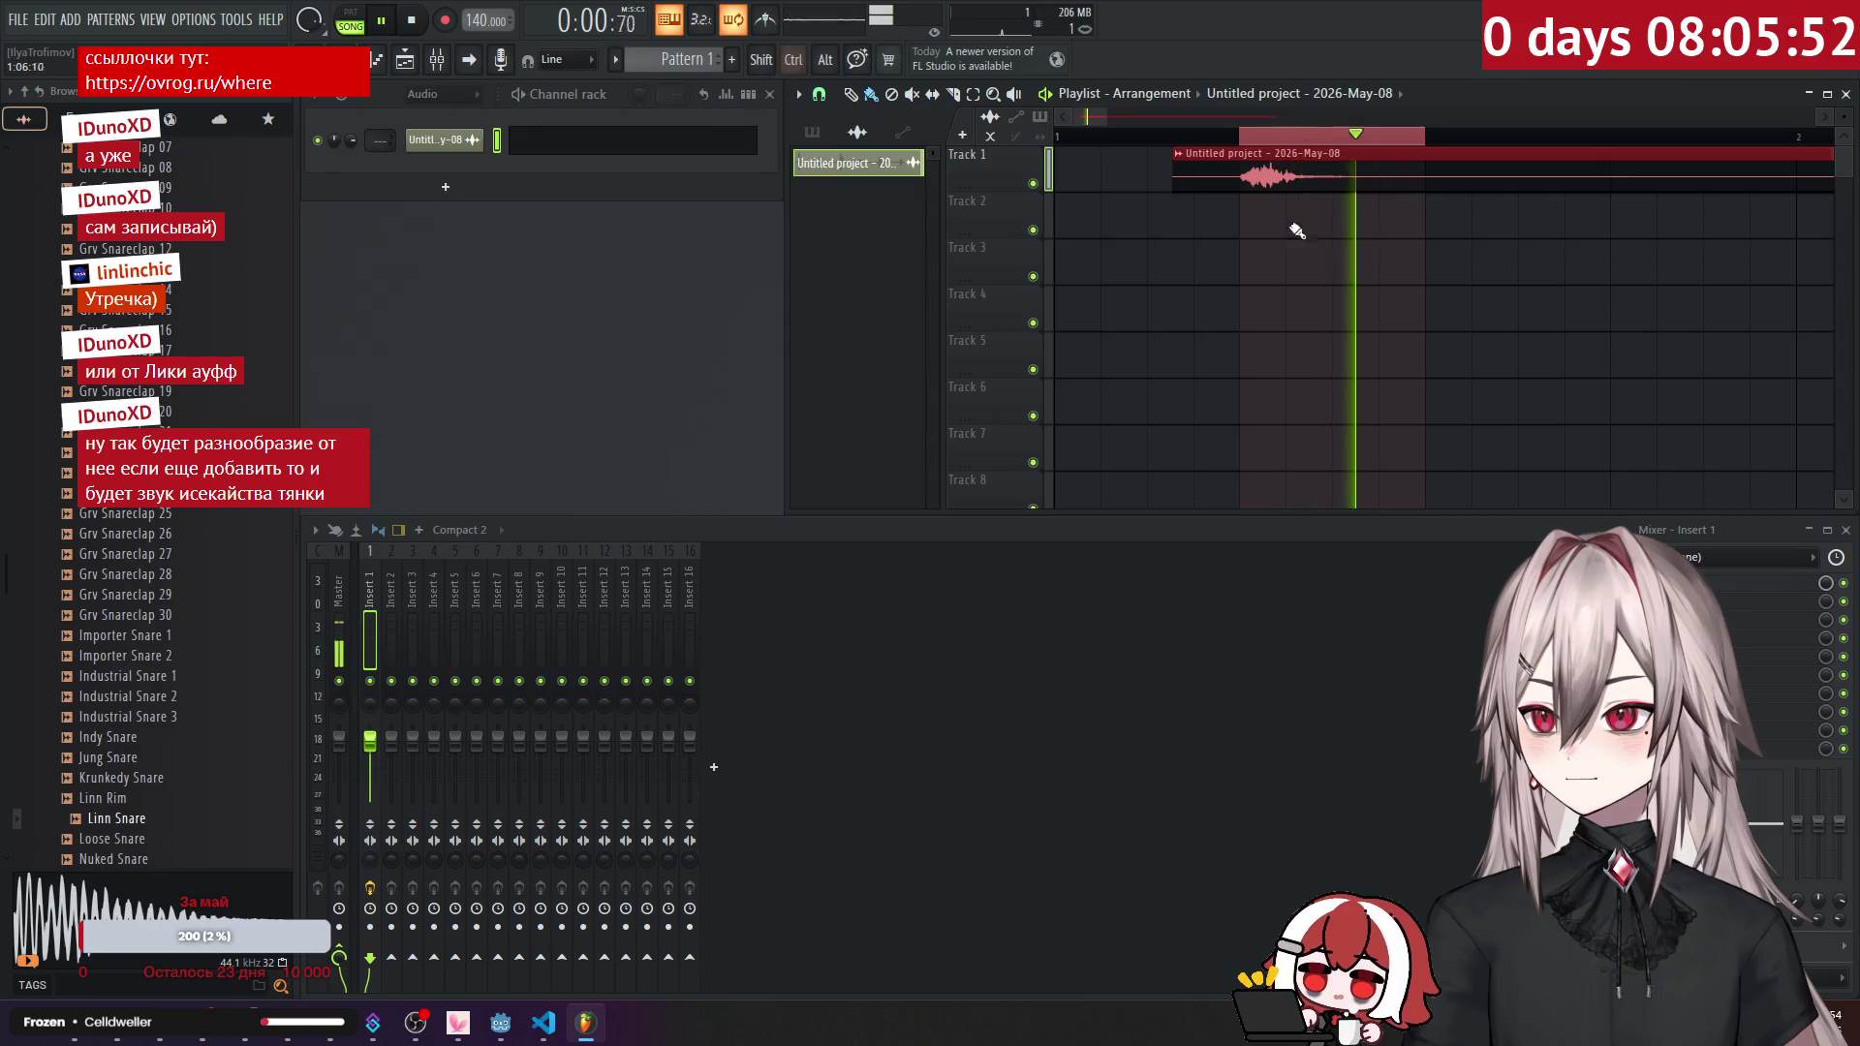
pyautogui.scroll(-4, 1279, 223)
pyautogui.press('space')
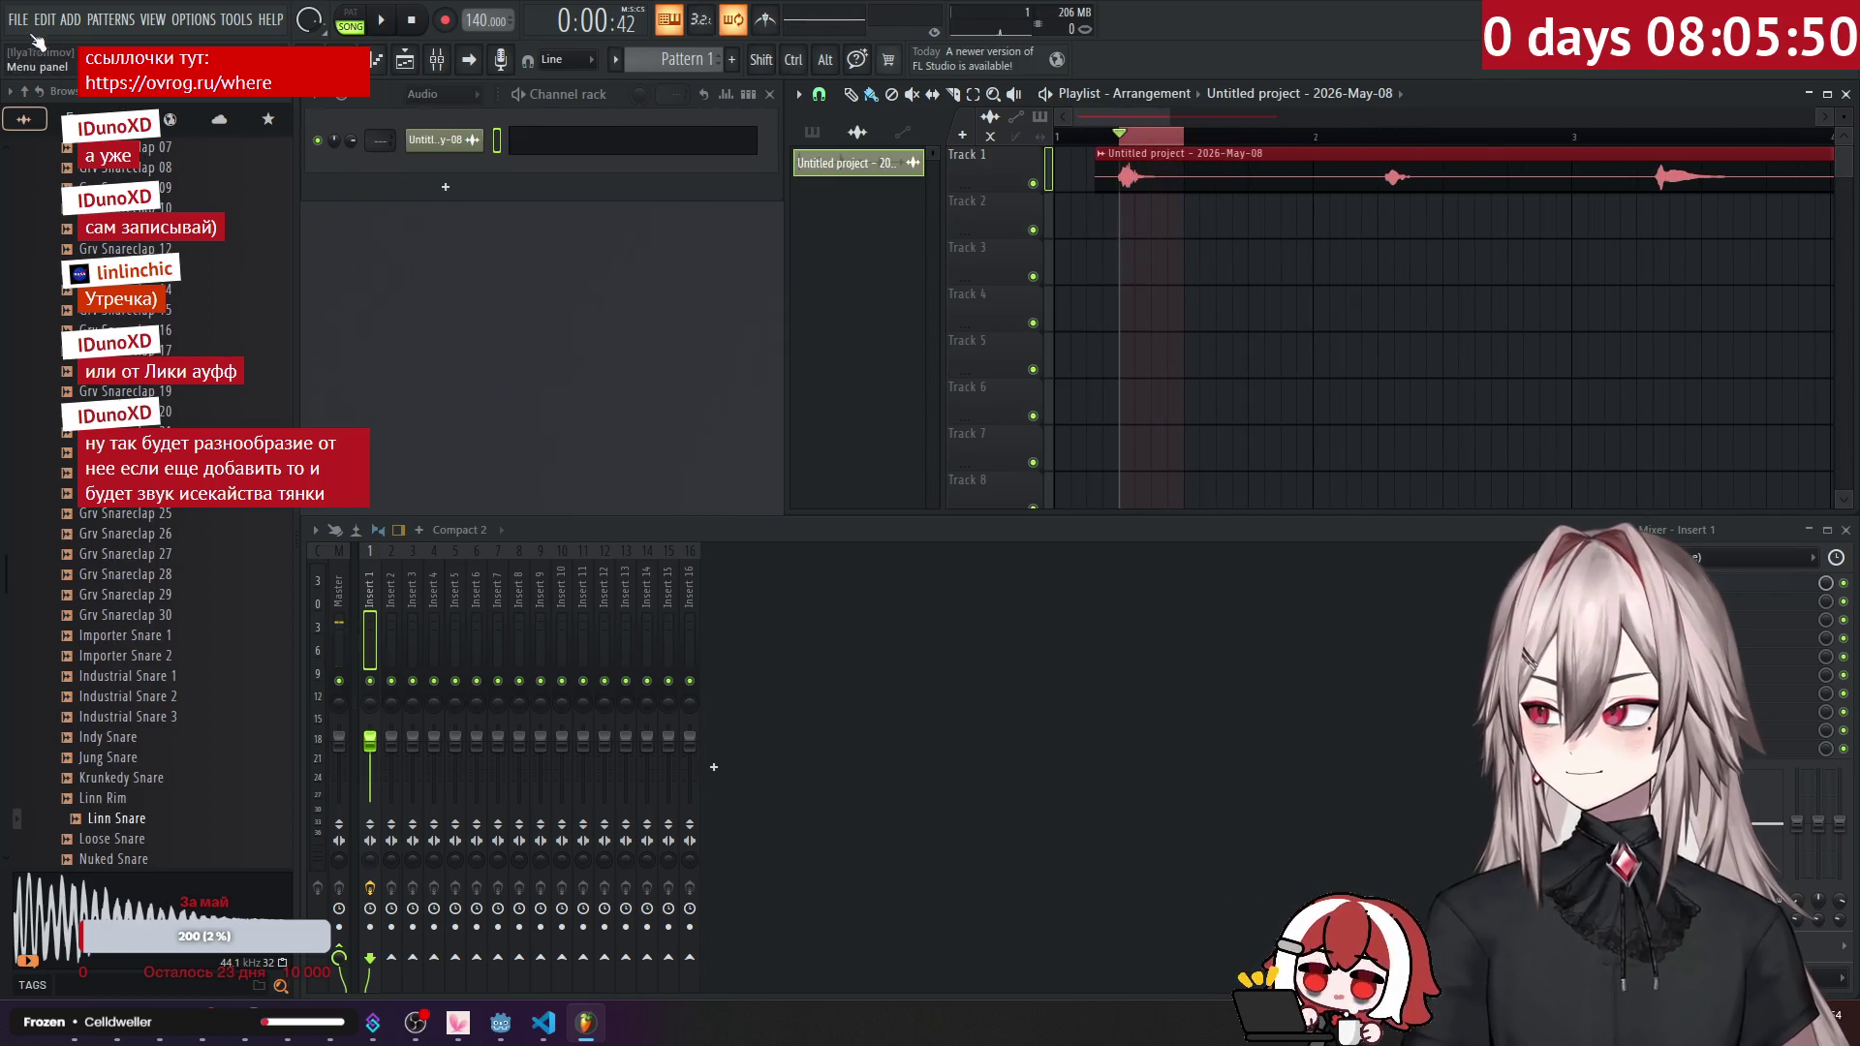
# Export the selection as an OGG named oof1 into a new 'sounds' folder and render it.
pyautogui.click(24, 21)
pyautogui.moveTo(145, 243)
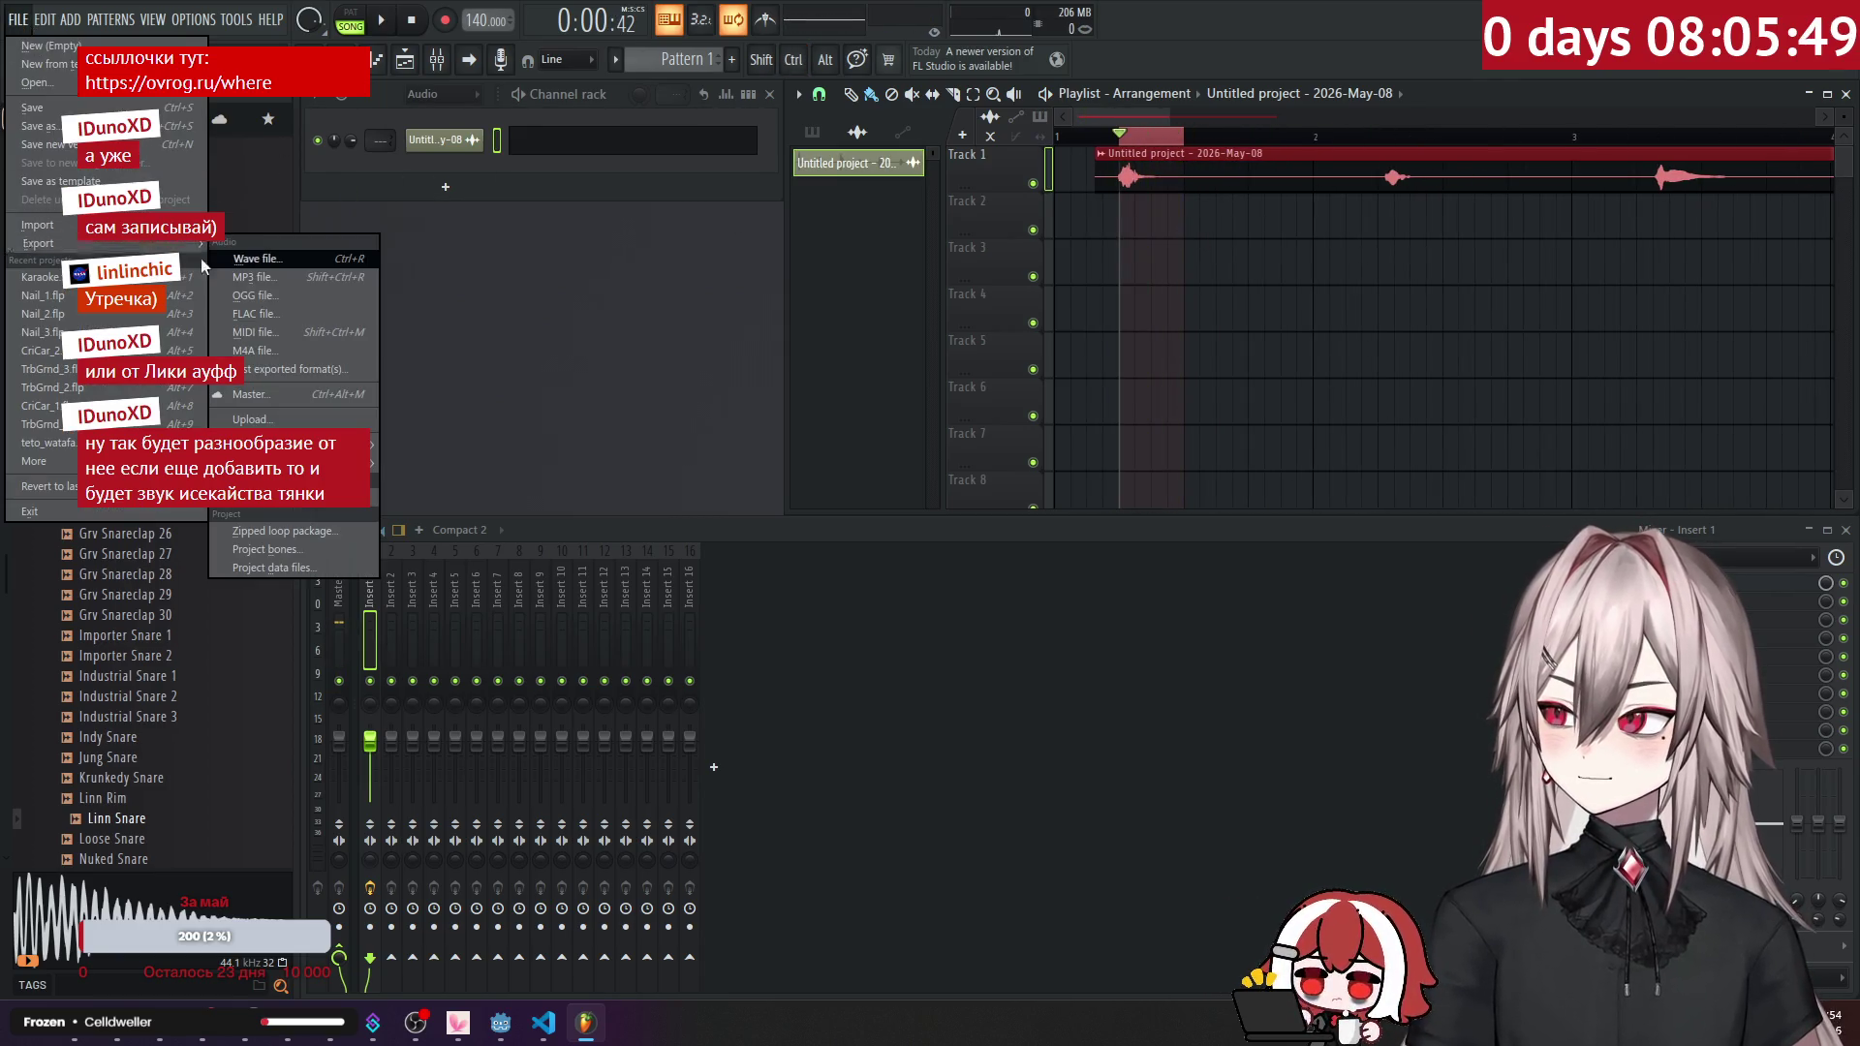
pyautogui.click(283, 295)
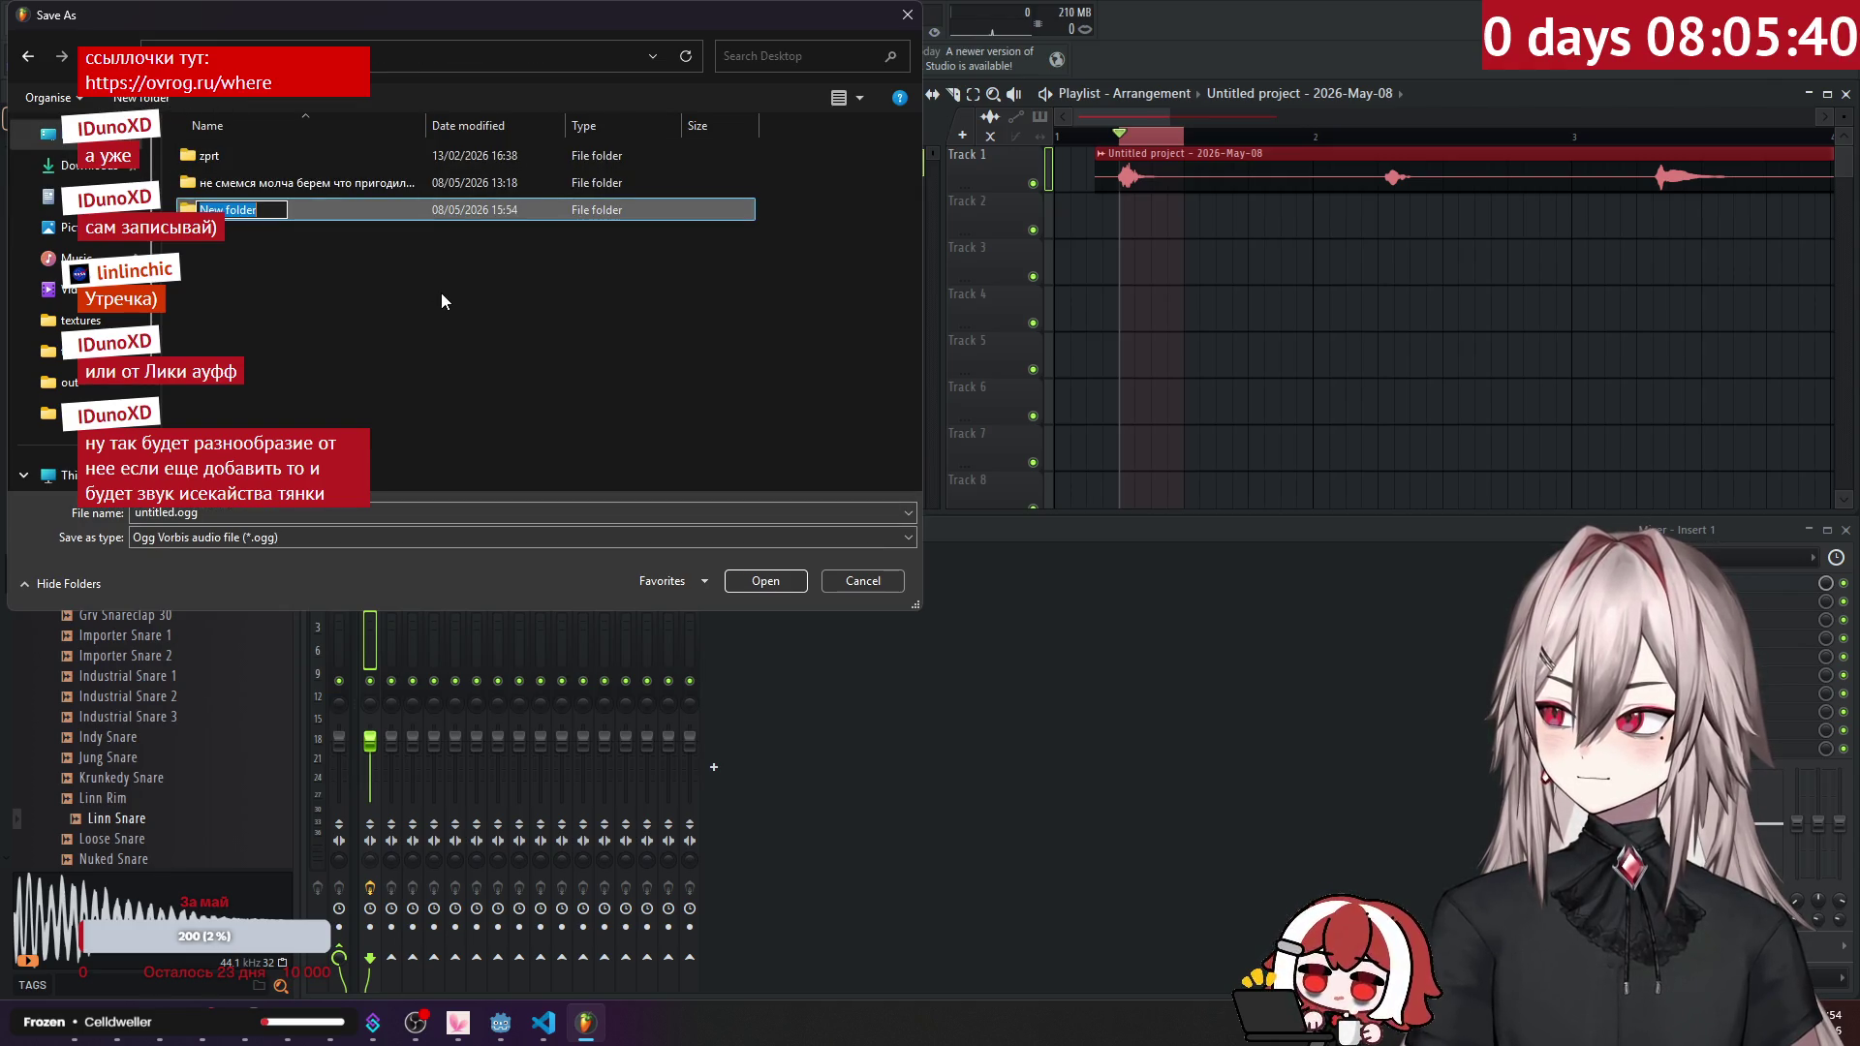
pyautogui.write('sounds')
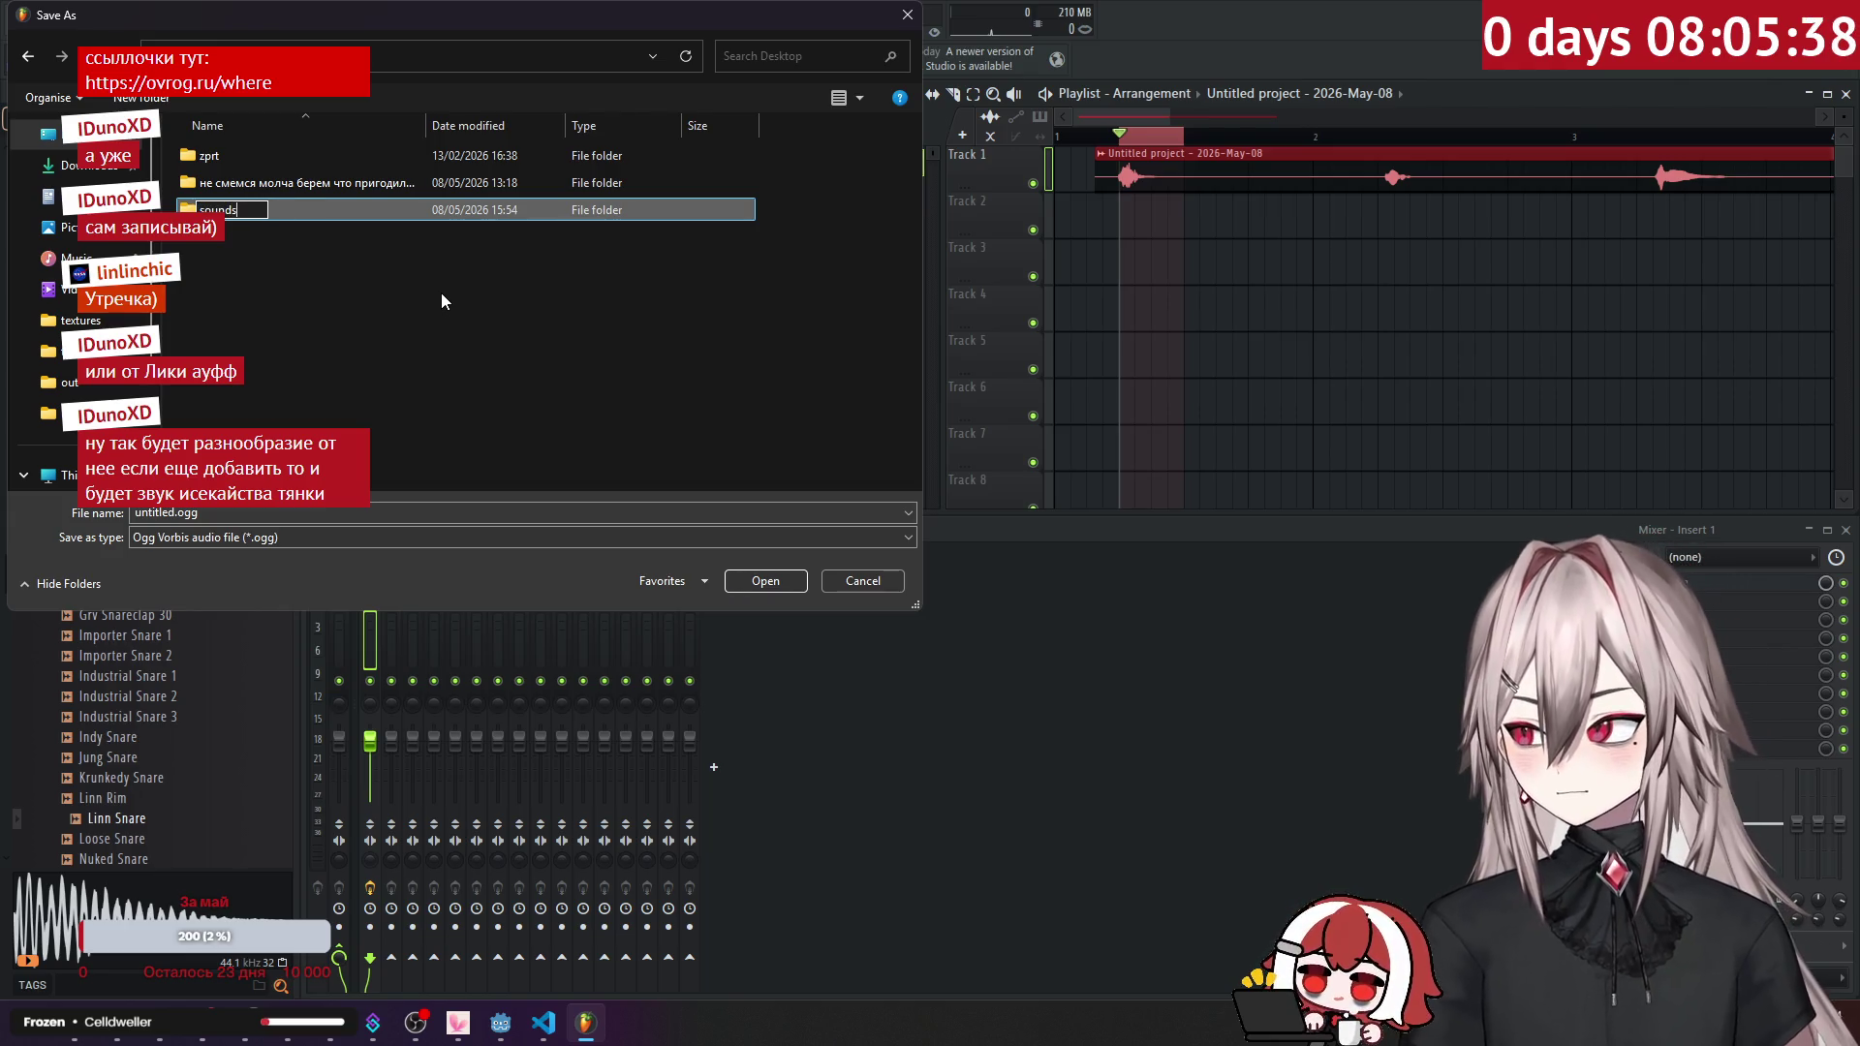
pyautogui.press('Return')
pyautogui.doubleClick(229, 201)
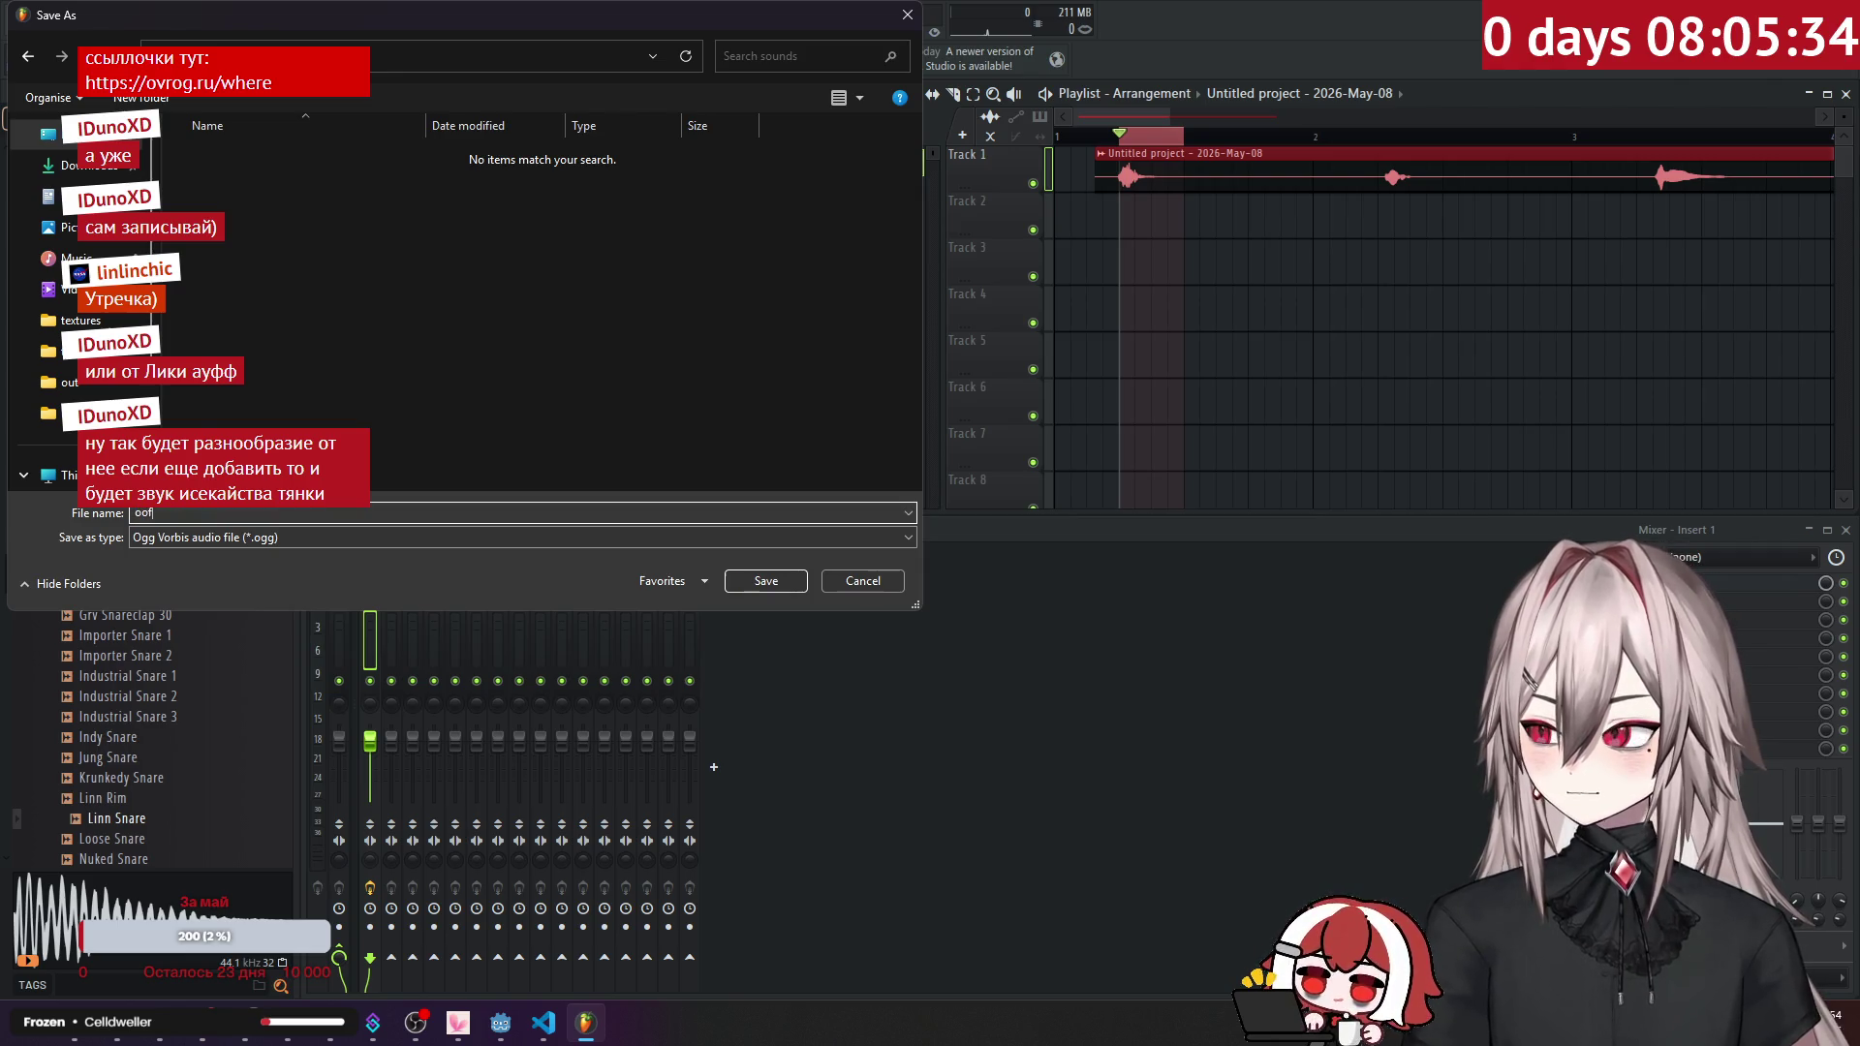
pyautogui.click(733, 581)
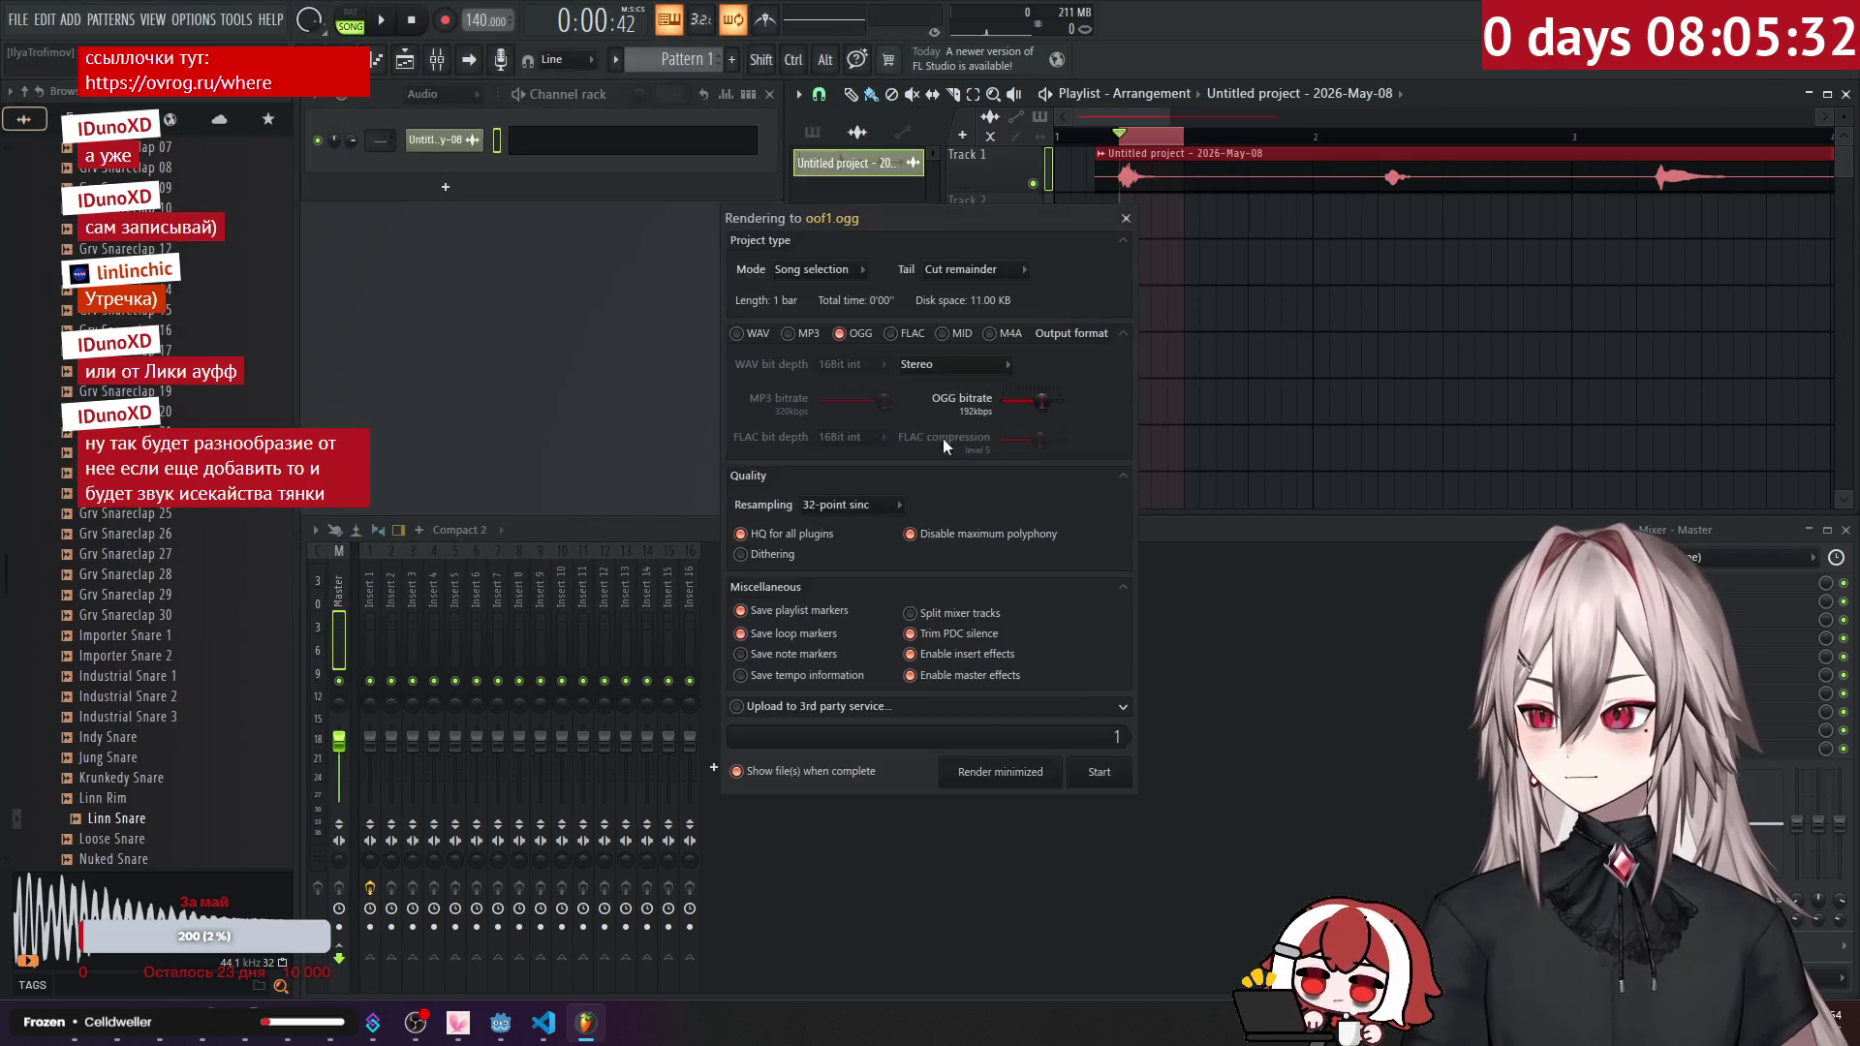
pyautogui.click(1100, 770)
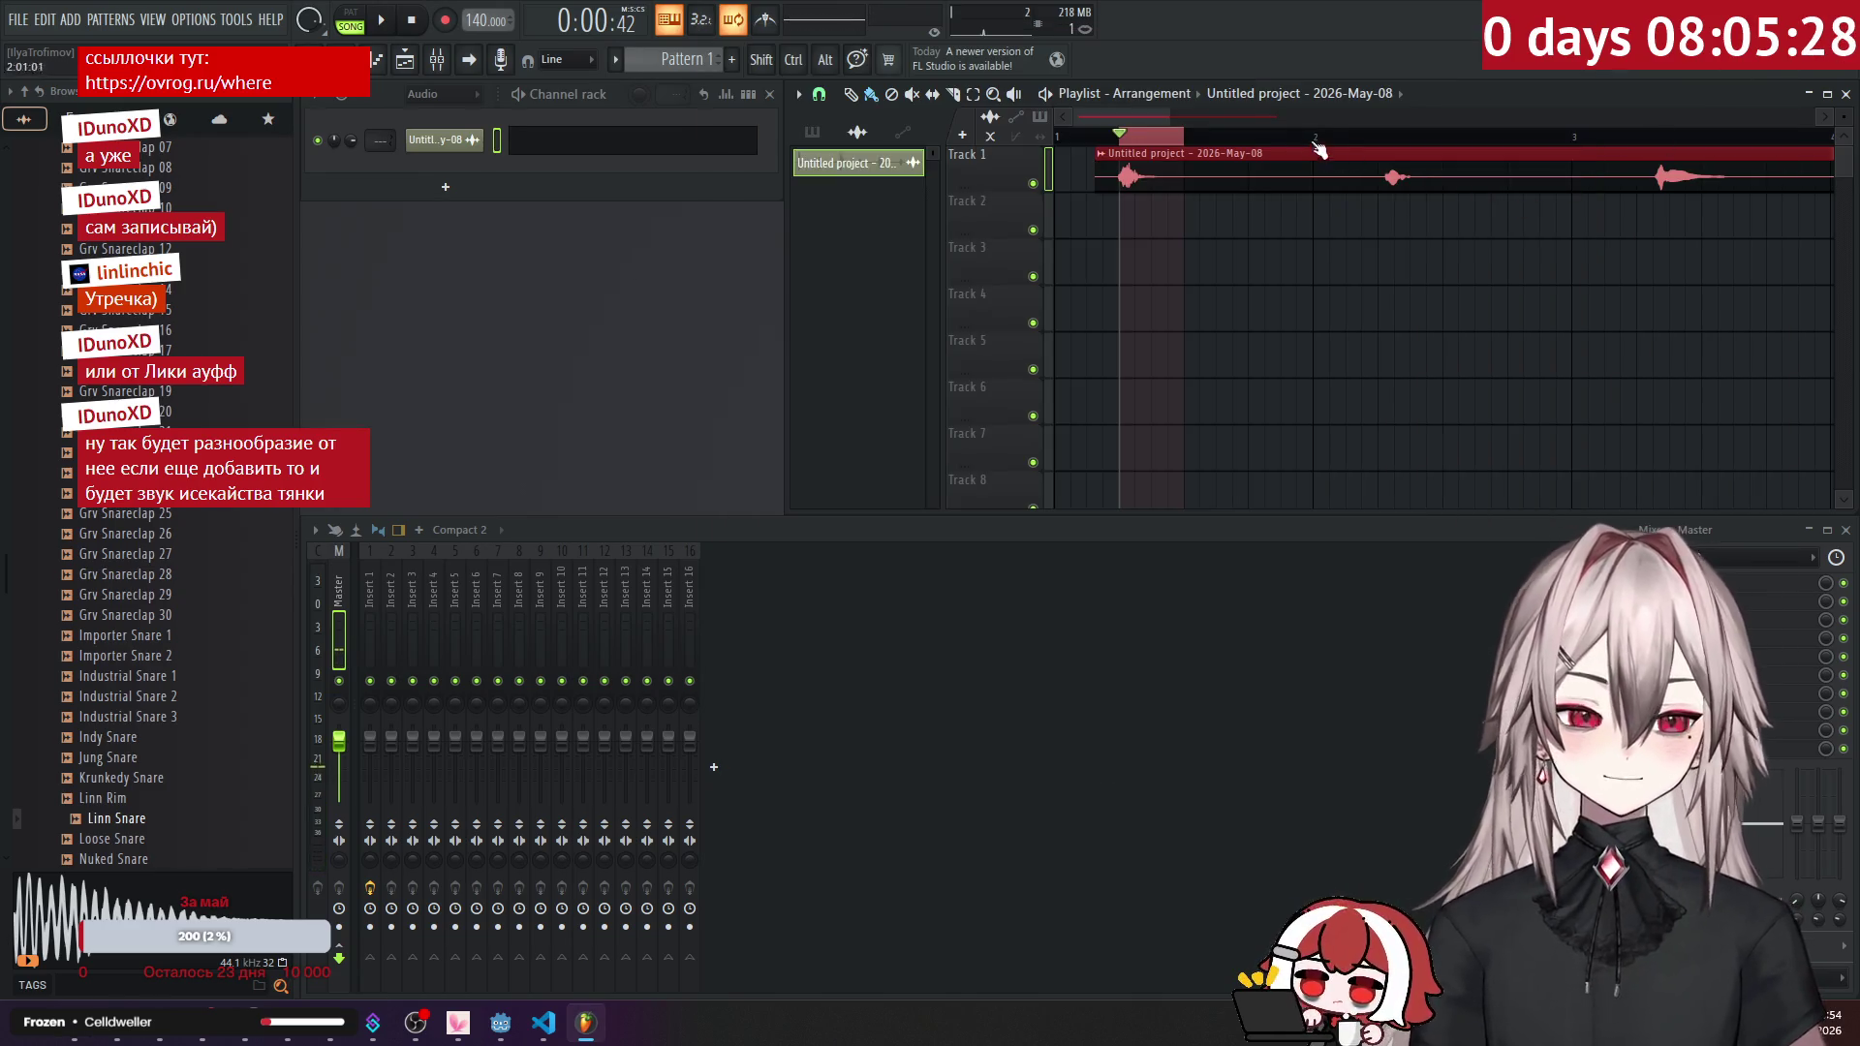
# Select a time range around the next sound, loop-play it, then stop playback.
pyautogui.scroll(3, 1153, 114)
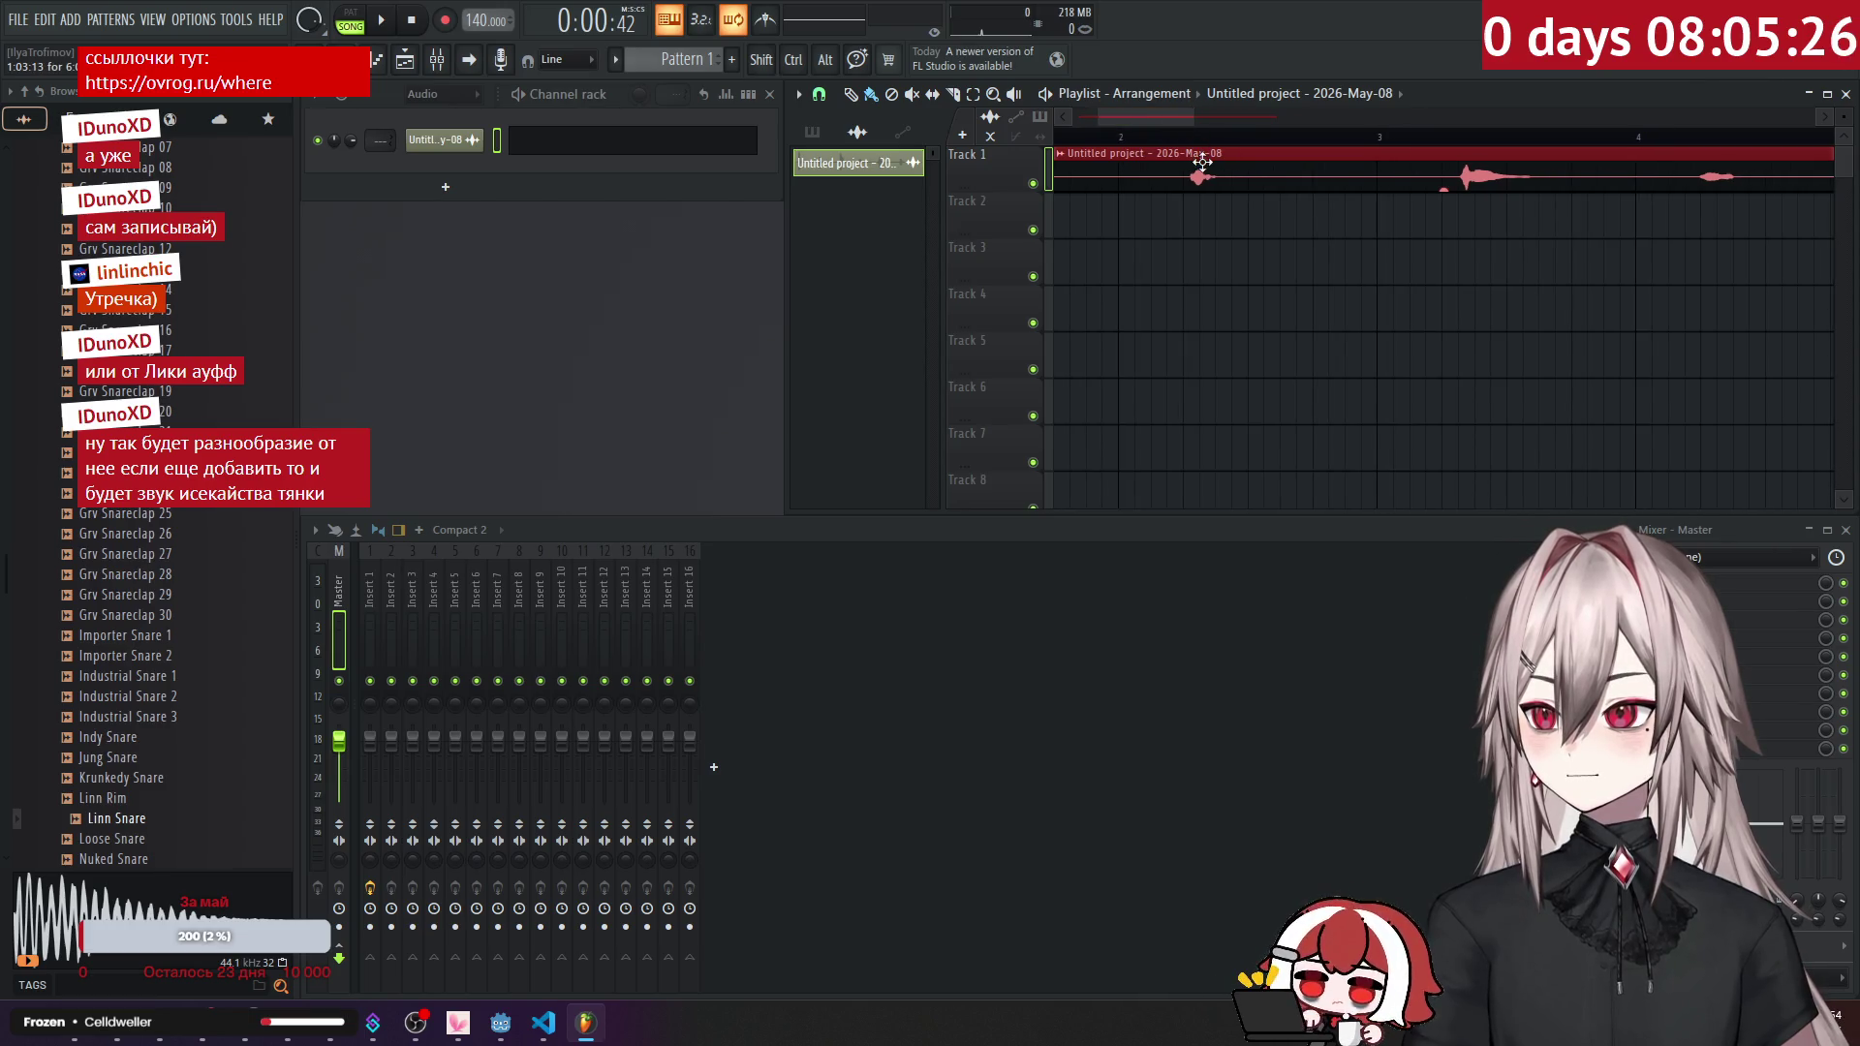
pyautogui.scroll(2, 1201, 161)
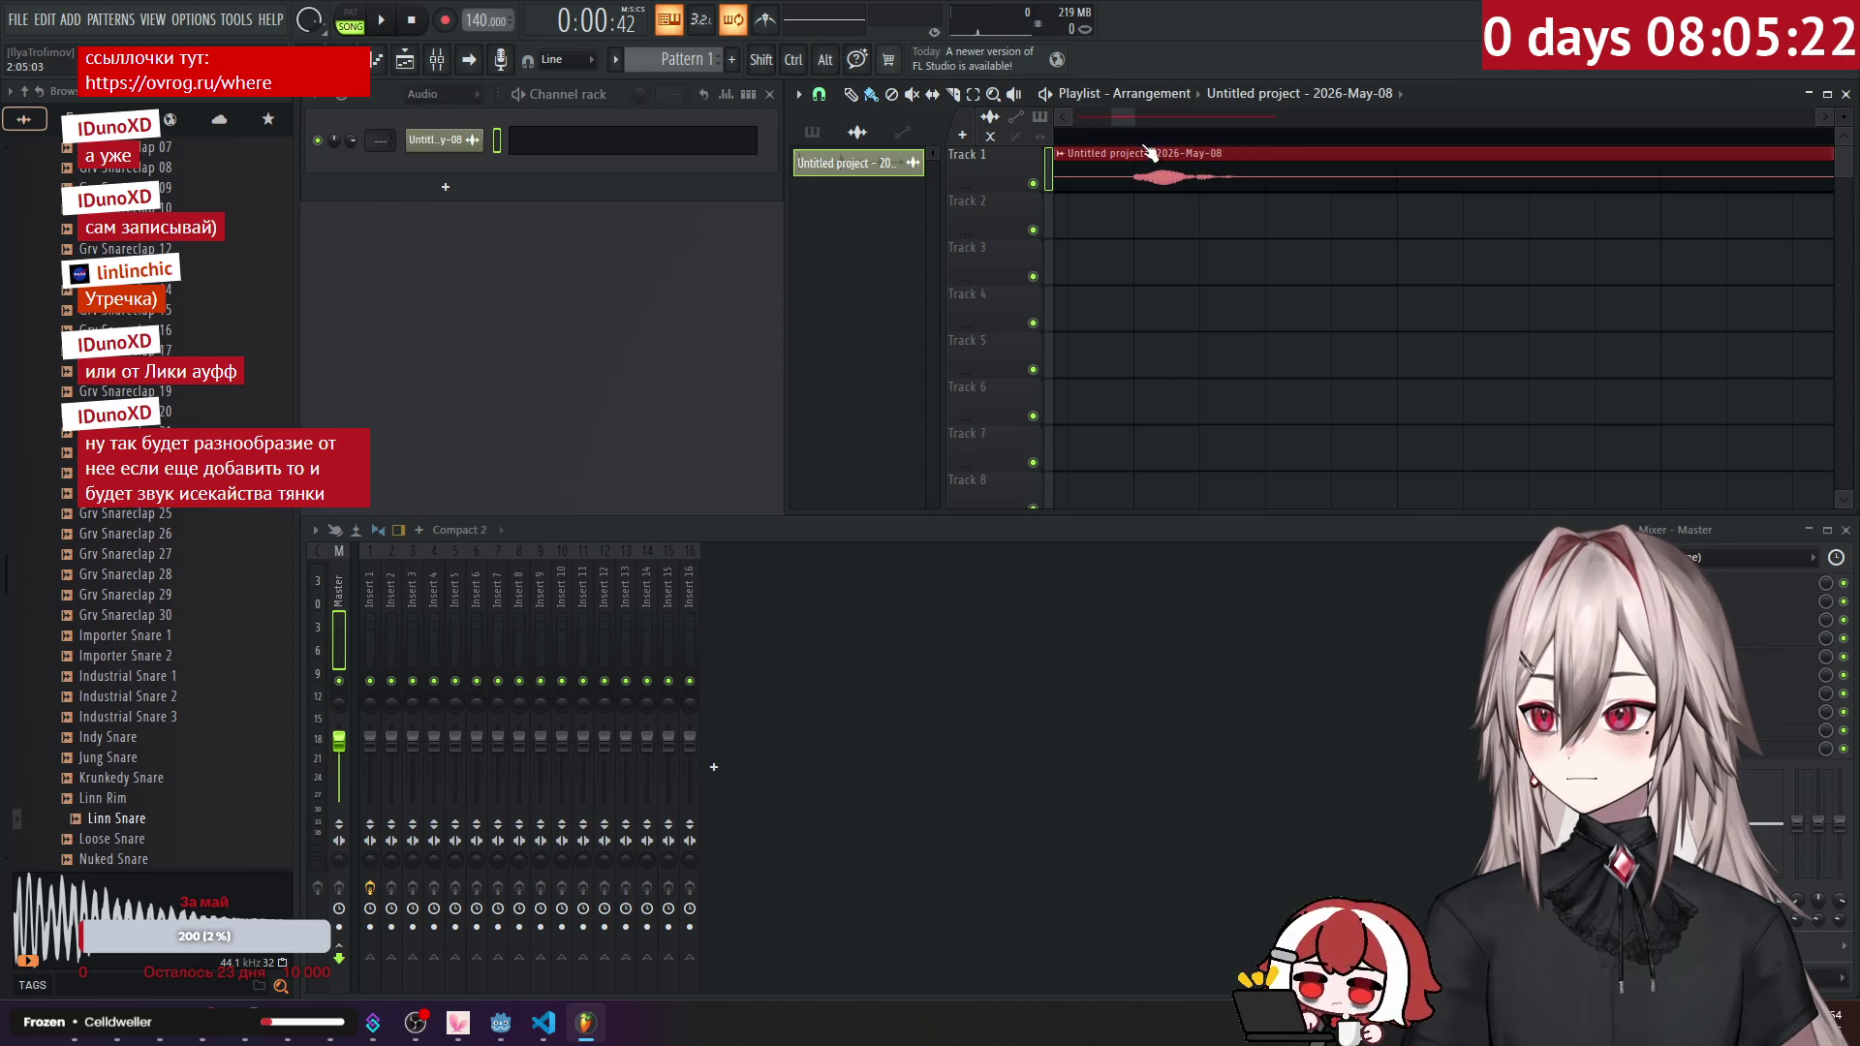
pyautogui.moveTo(1162, 169); pyautogui.dragTo(1199, 190)
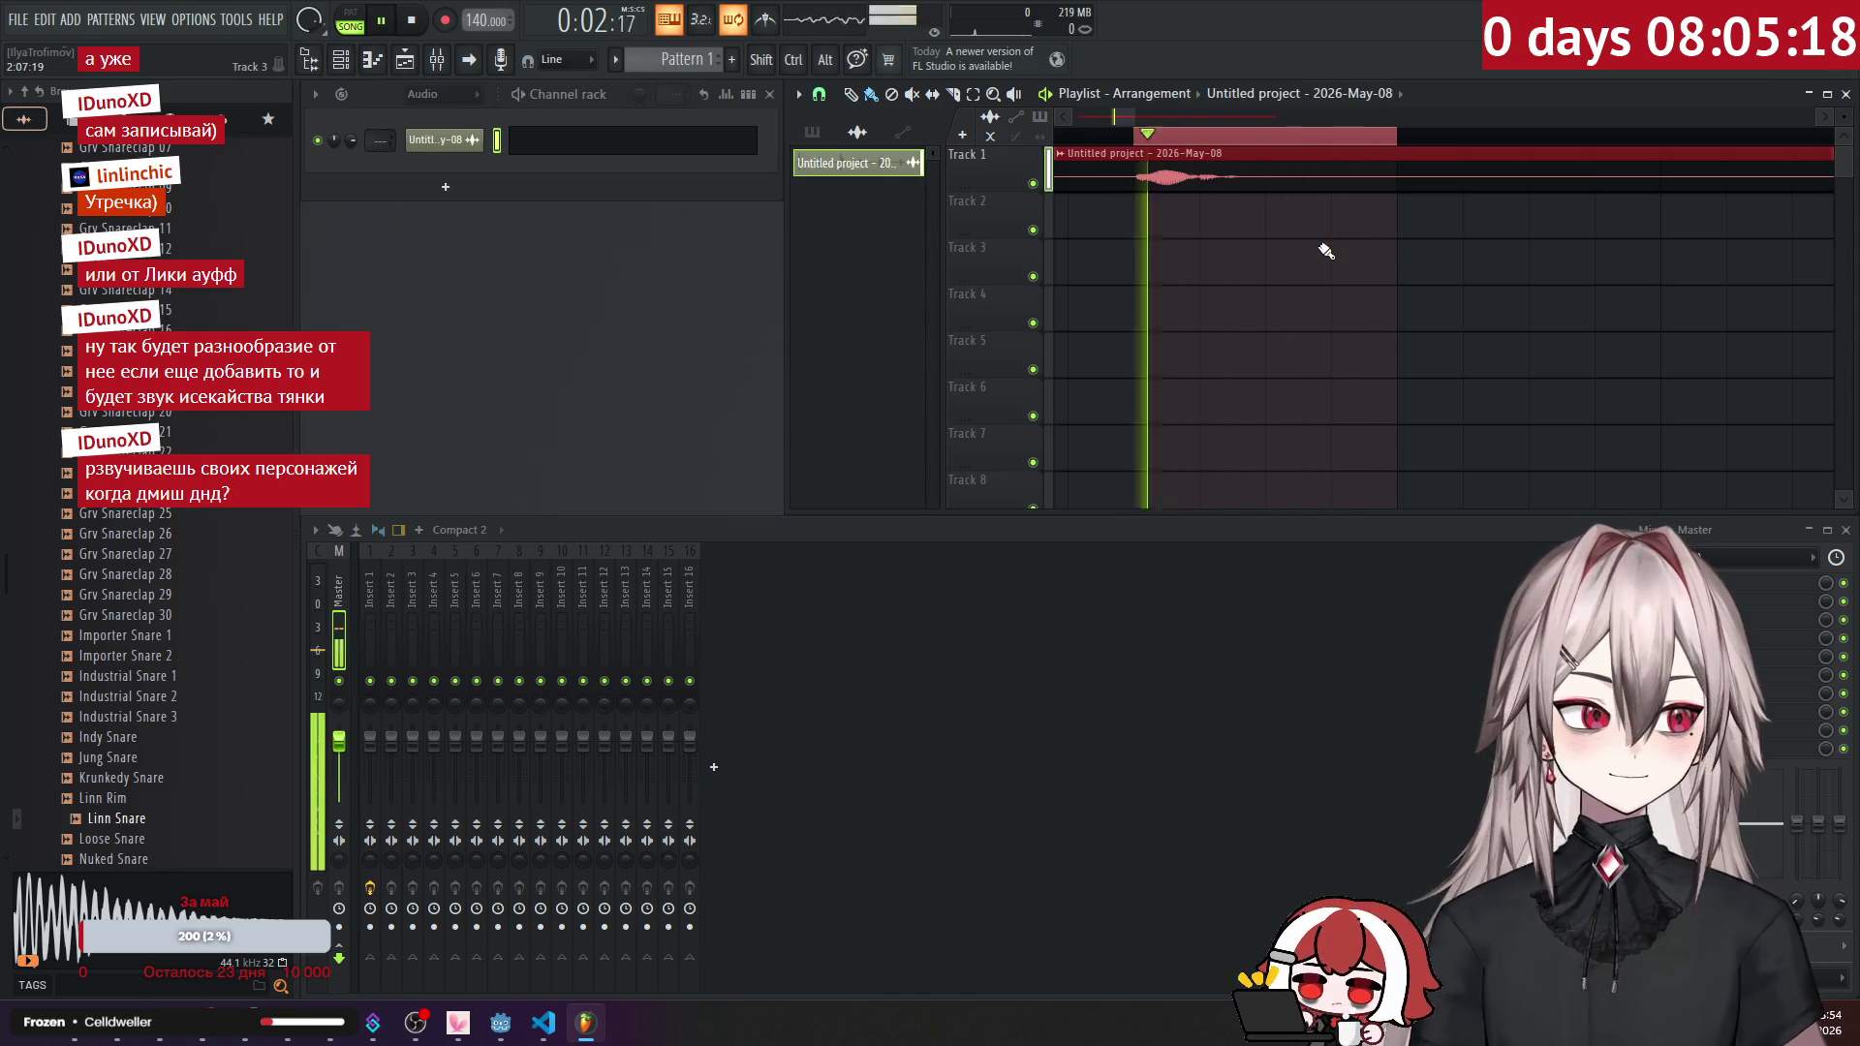
pyautogui.scroll(-2, 1326, 282)
pyautogui.scroll(-2, 1326, 283)
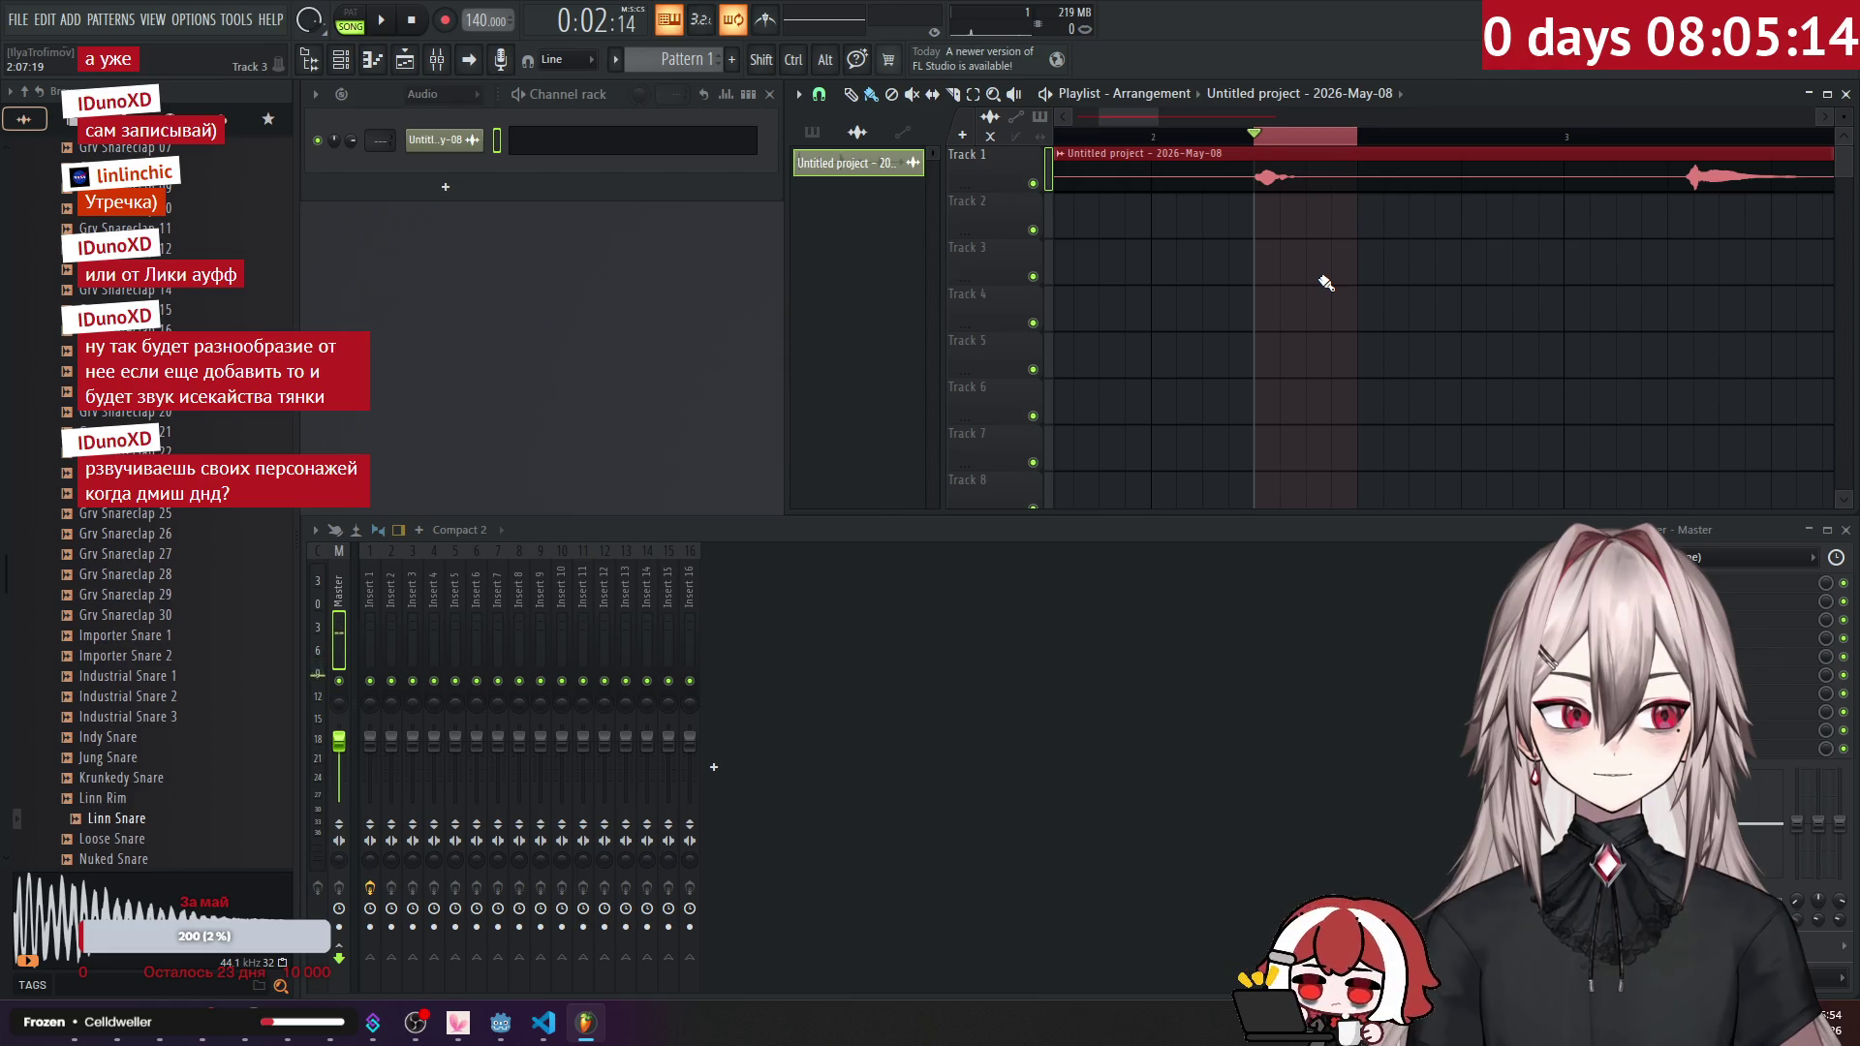
pyautogui.press('space')
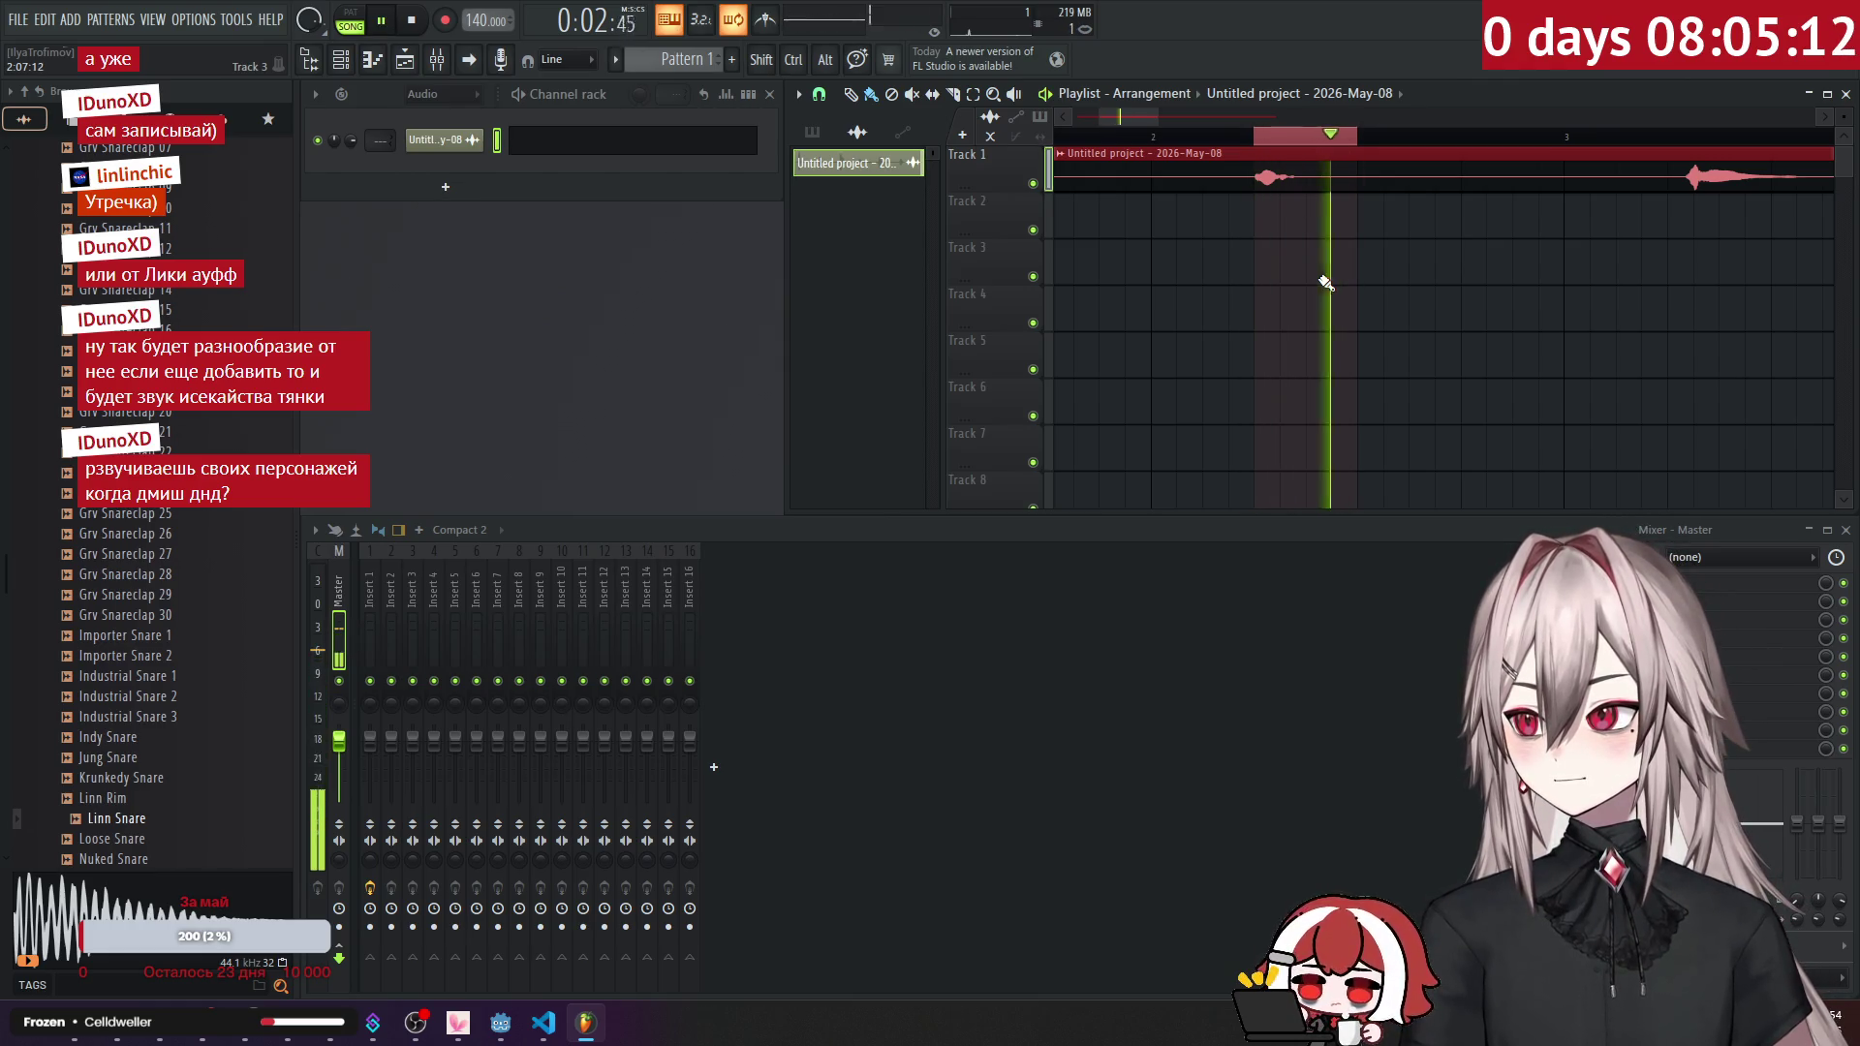
pyautogui.press('space')
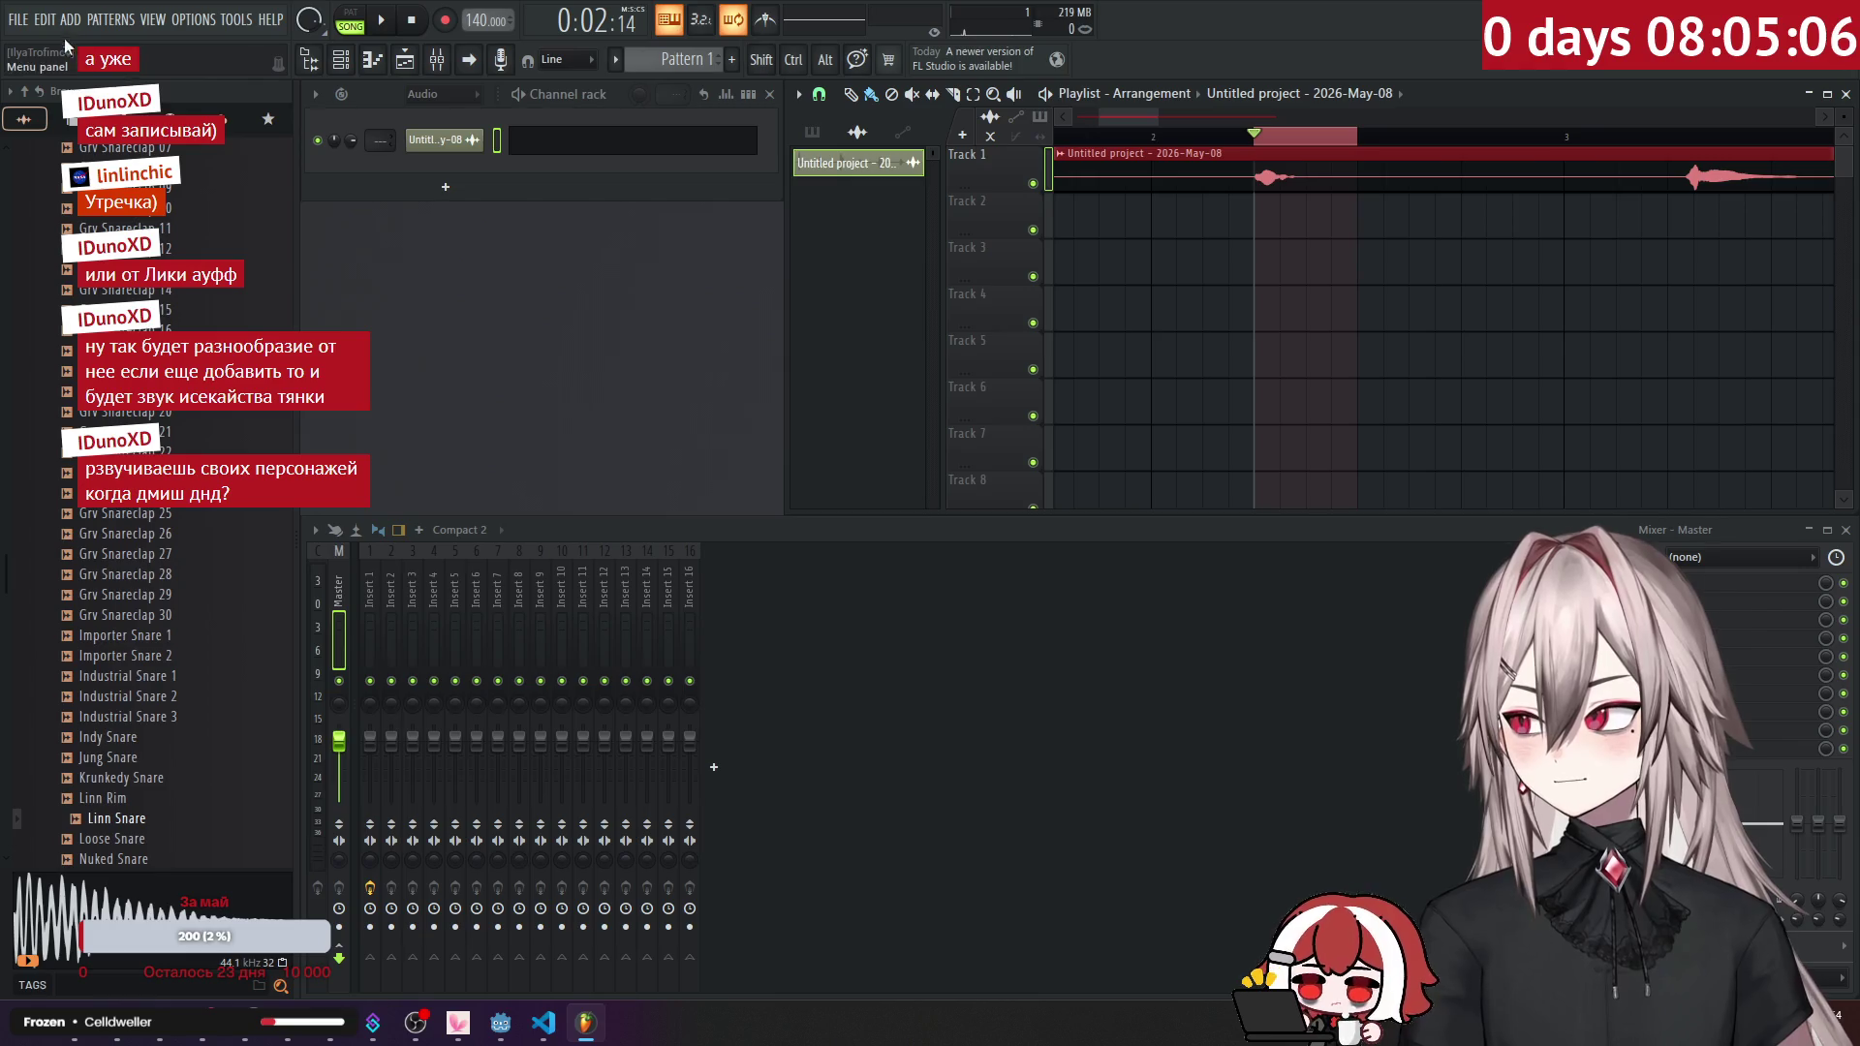
pyautogui.click(17, 22)
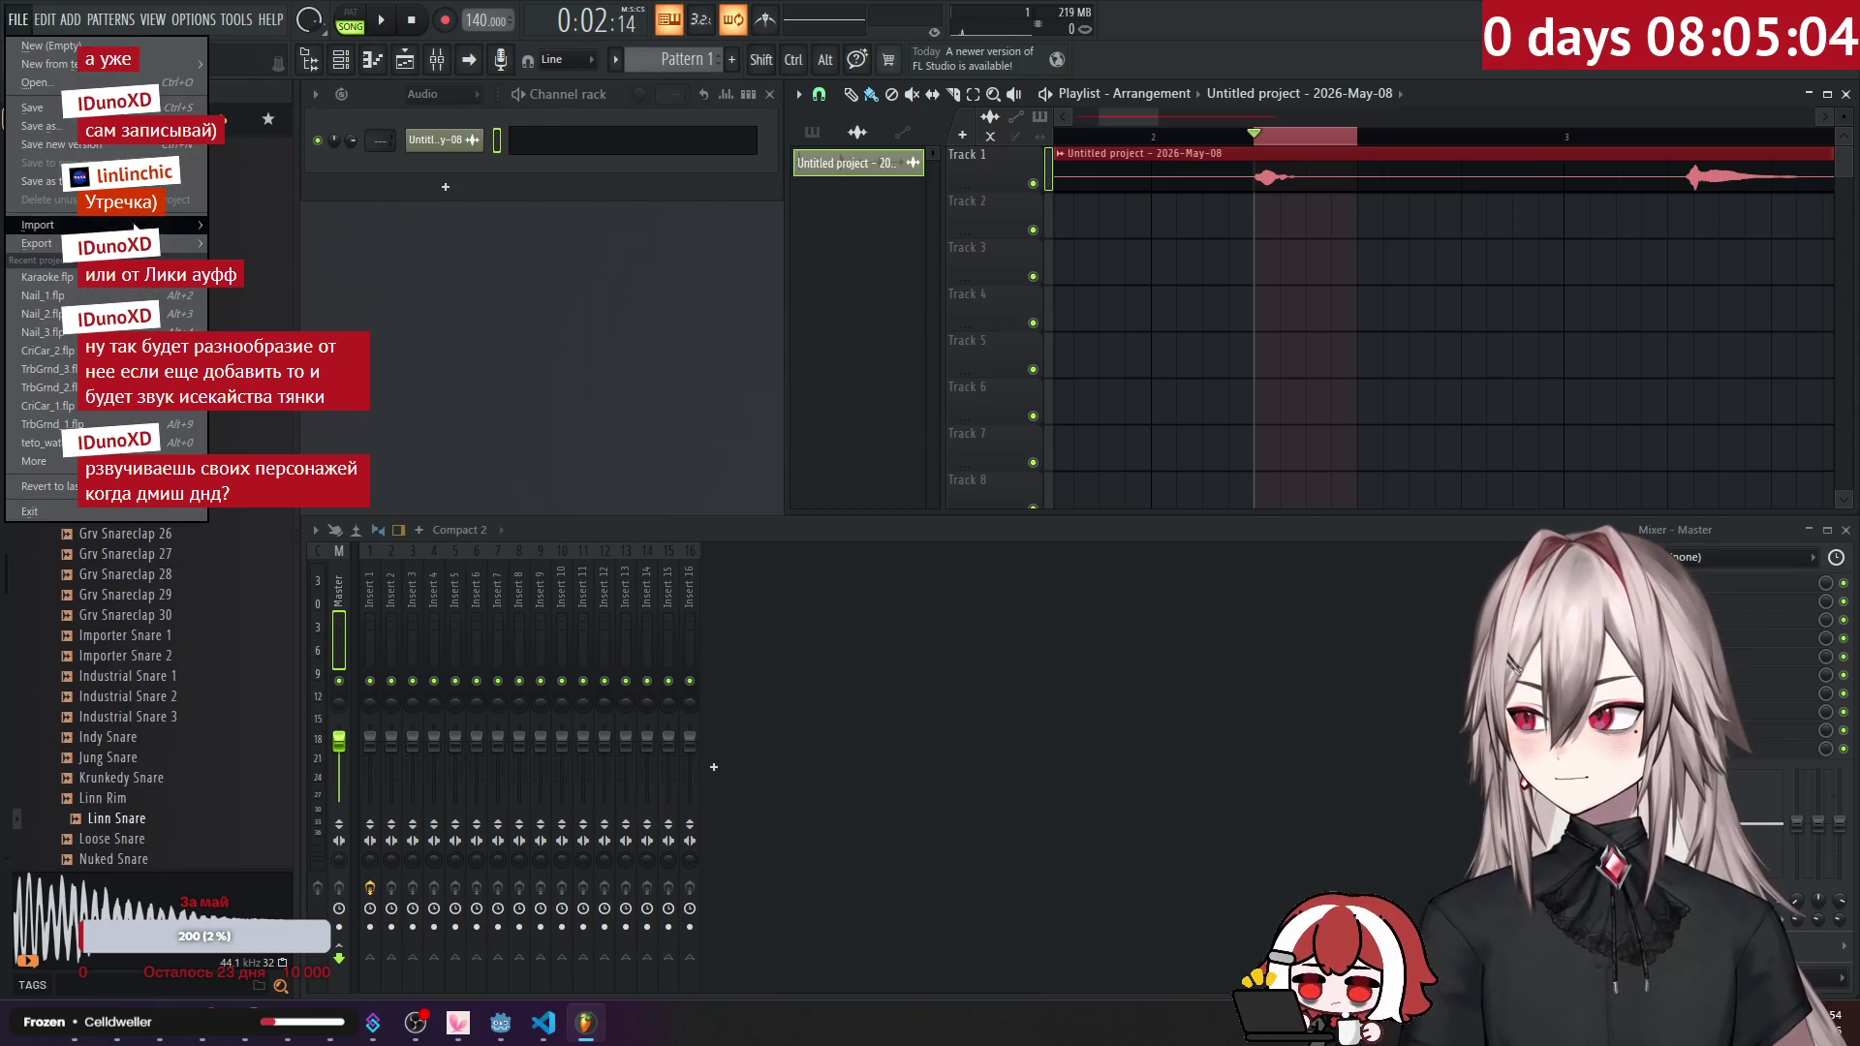
# Export the second selected sound as oof2.ogg into the sounds folder and render it.
pyautogui.moveTo(155, 243)
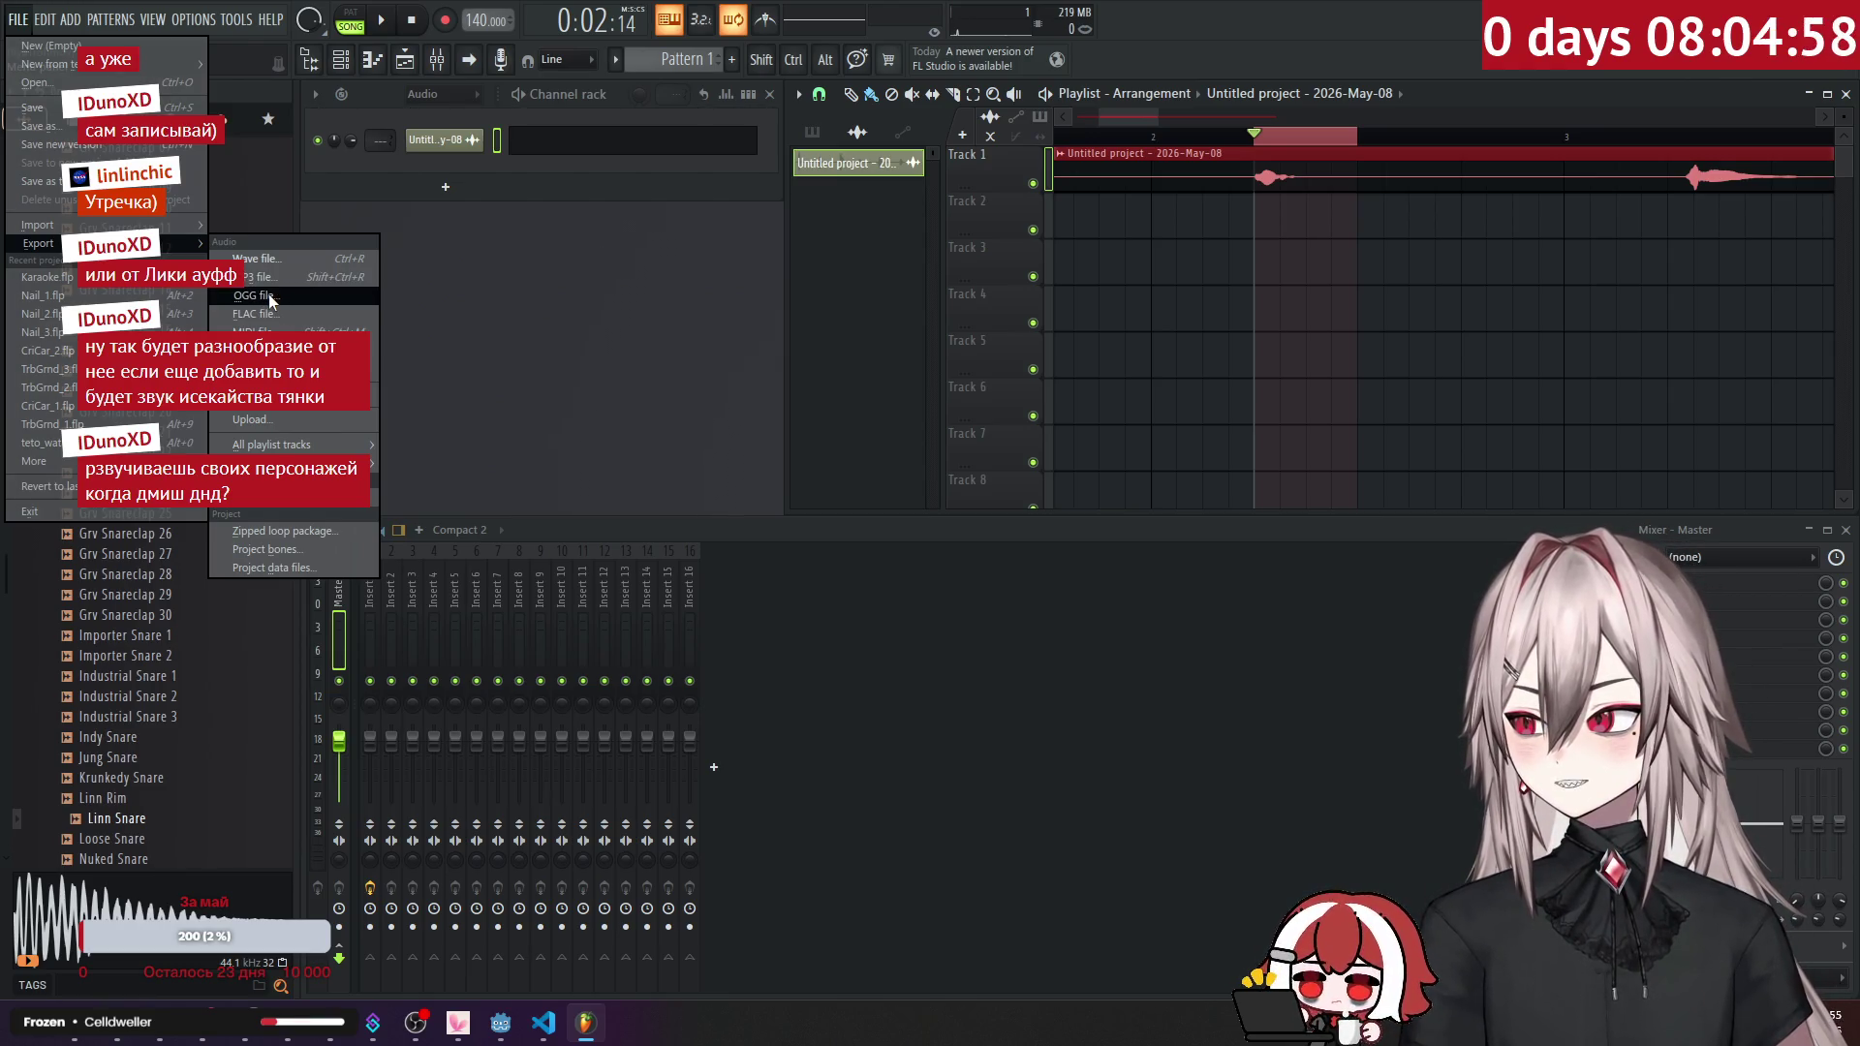
pyautogui.click(270, 298)
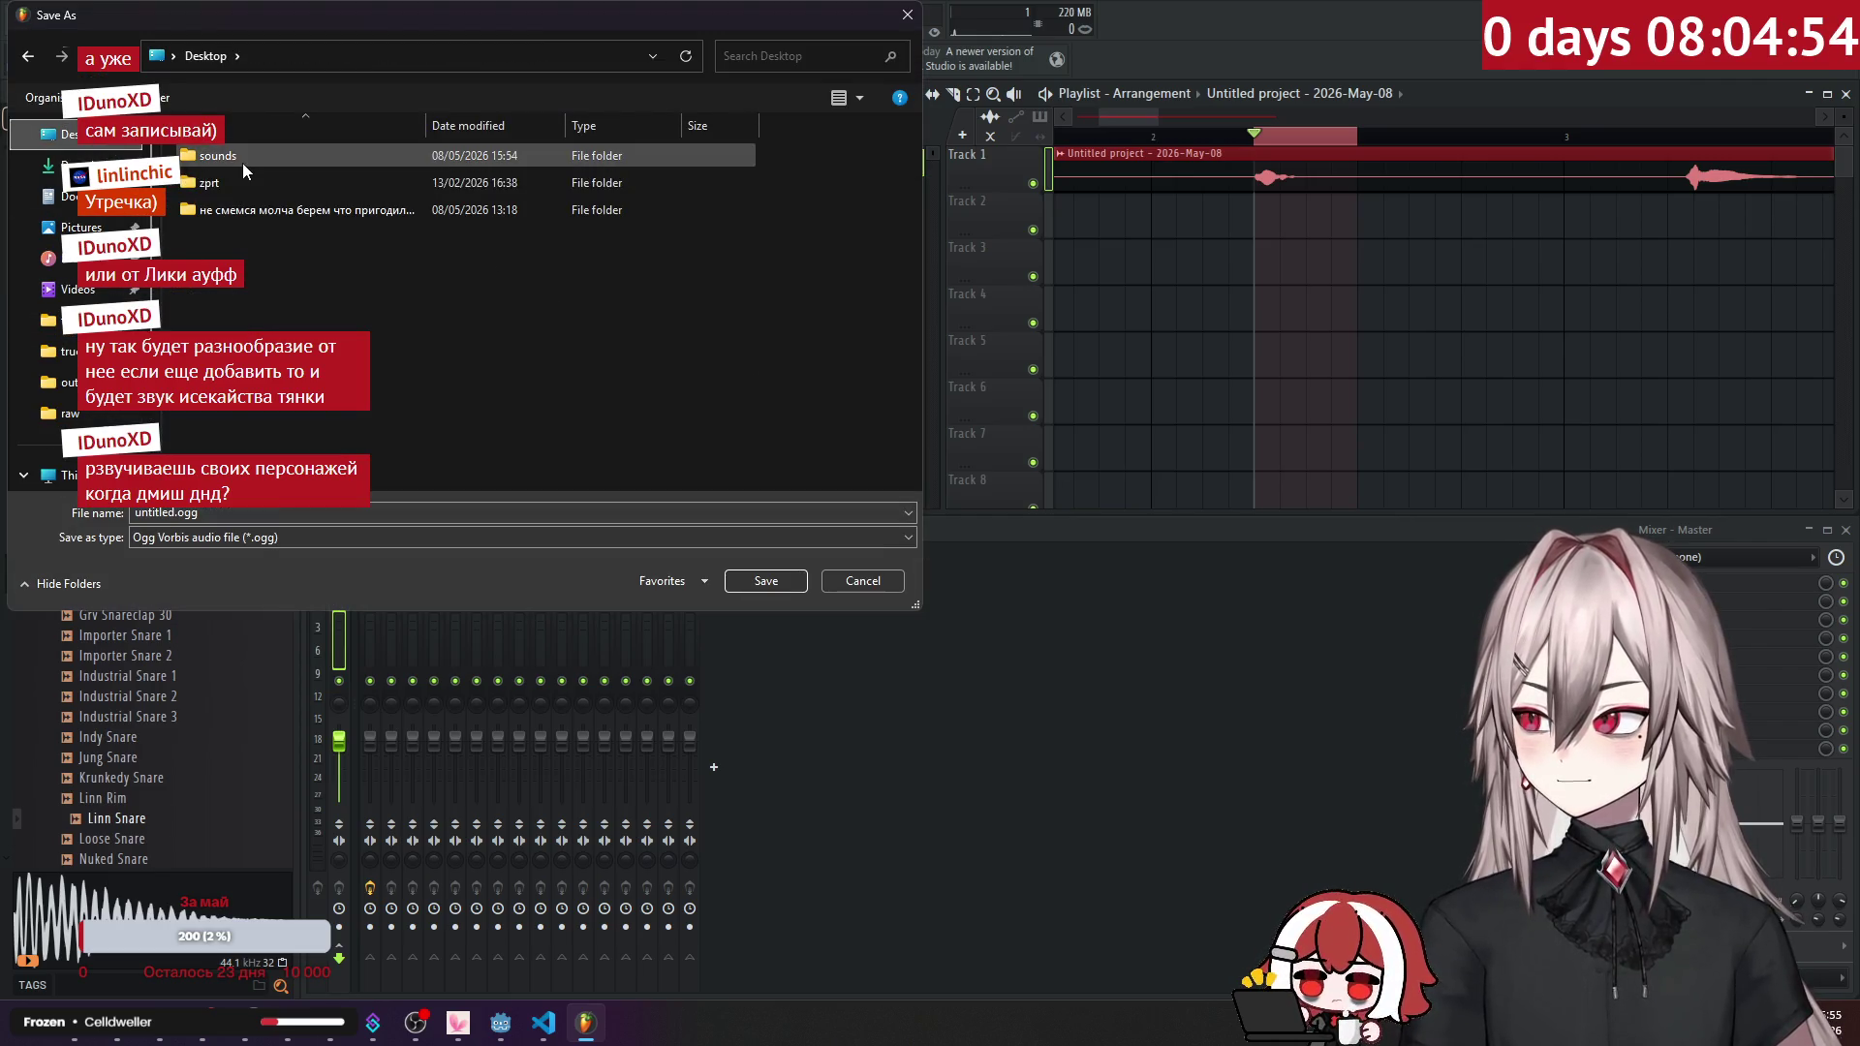
pyautogui.doubleClick(242, 163)
pyautogui.click(213, 513)
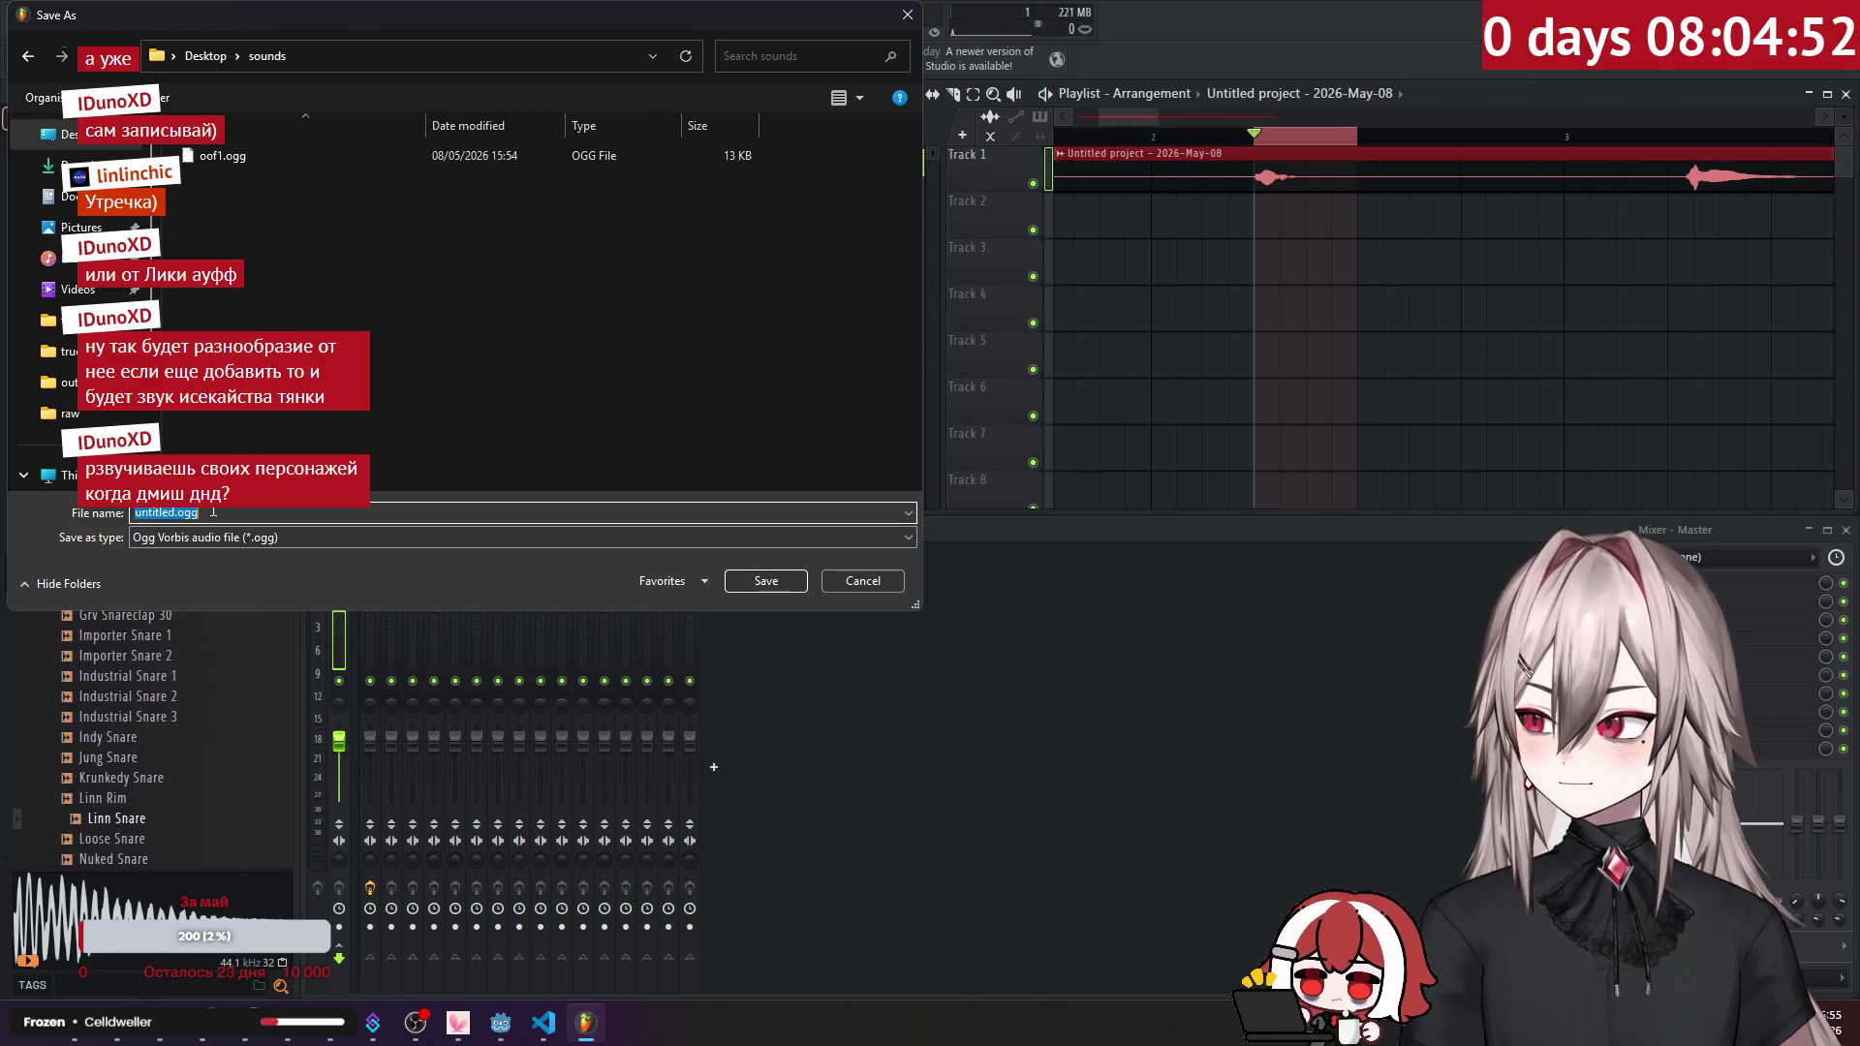
pyautogui.write('oof2')
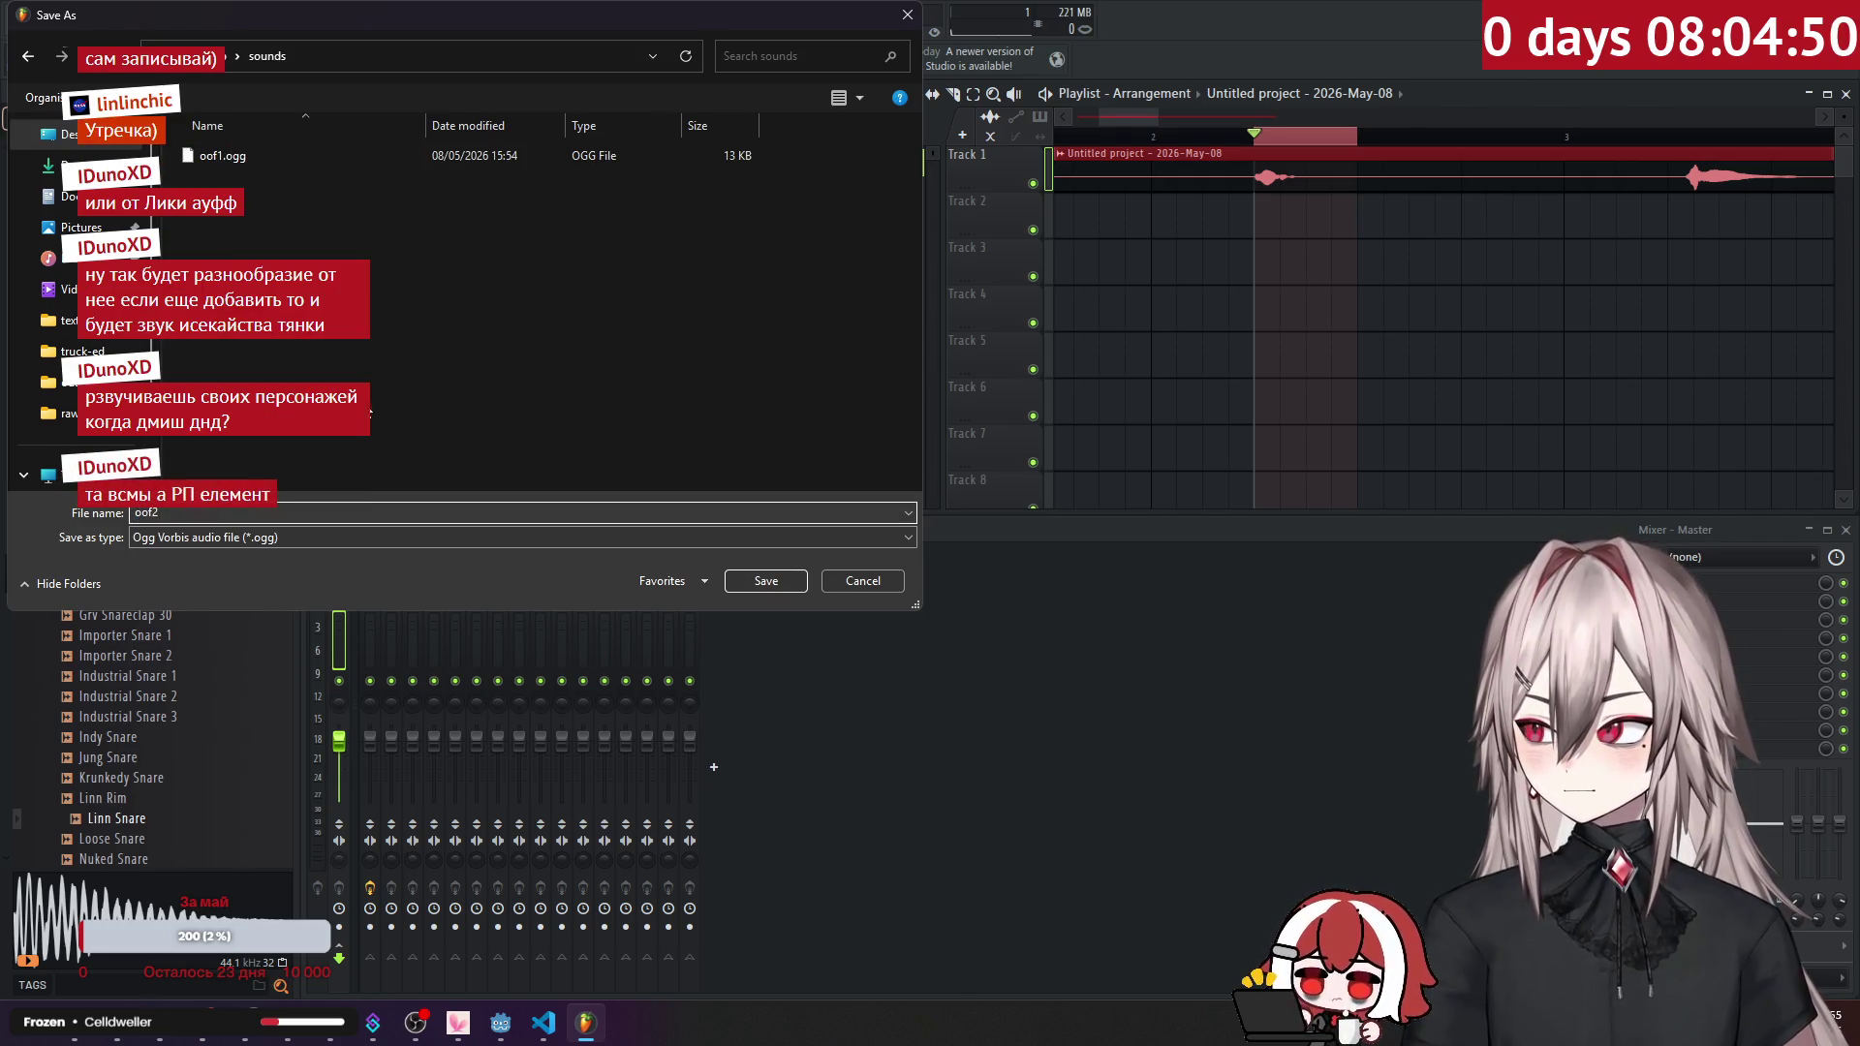
pyautogui.click(783, 577)
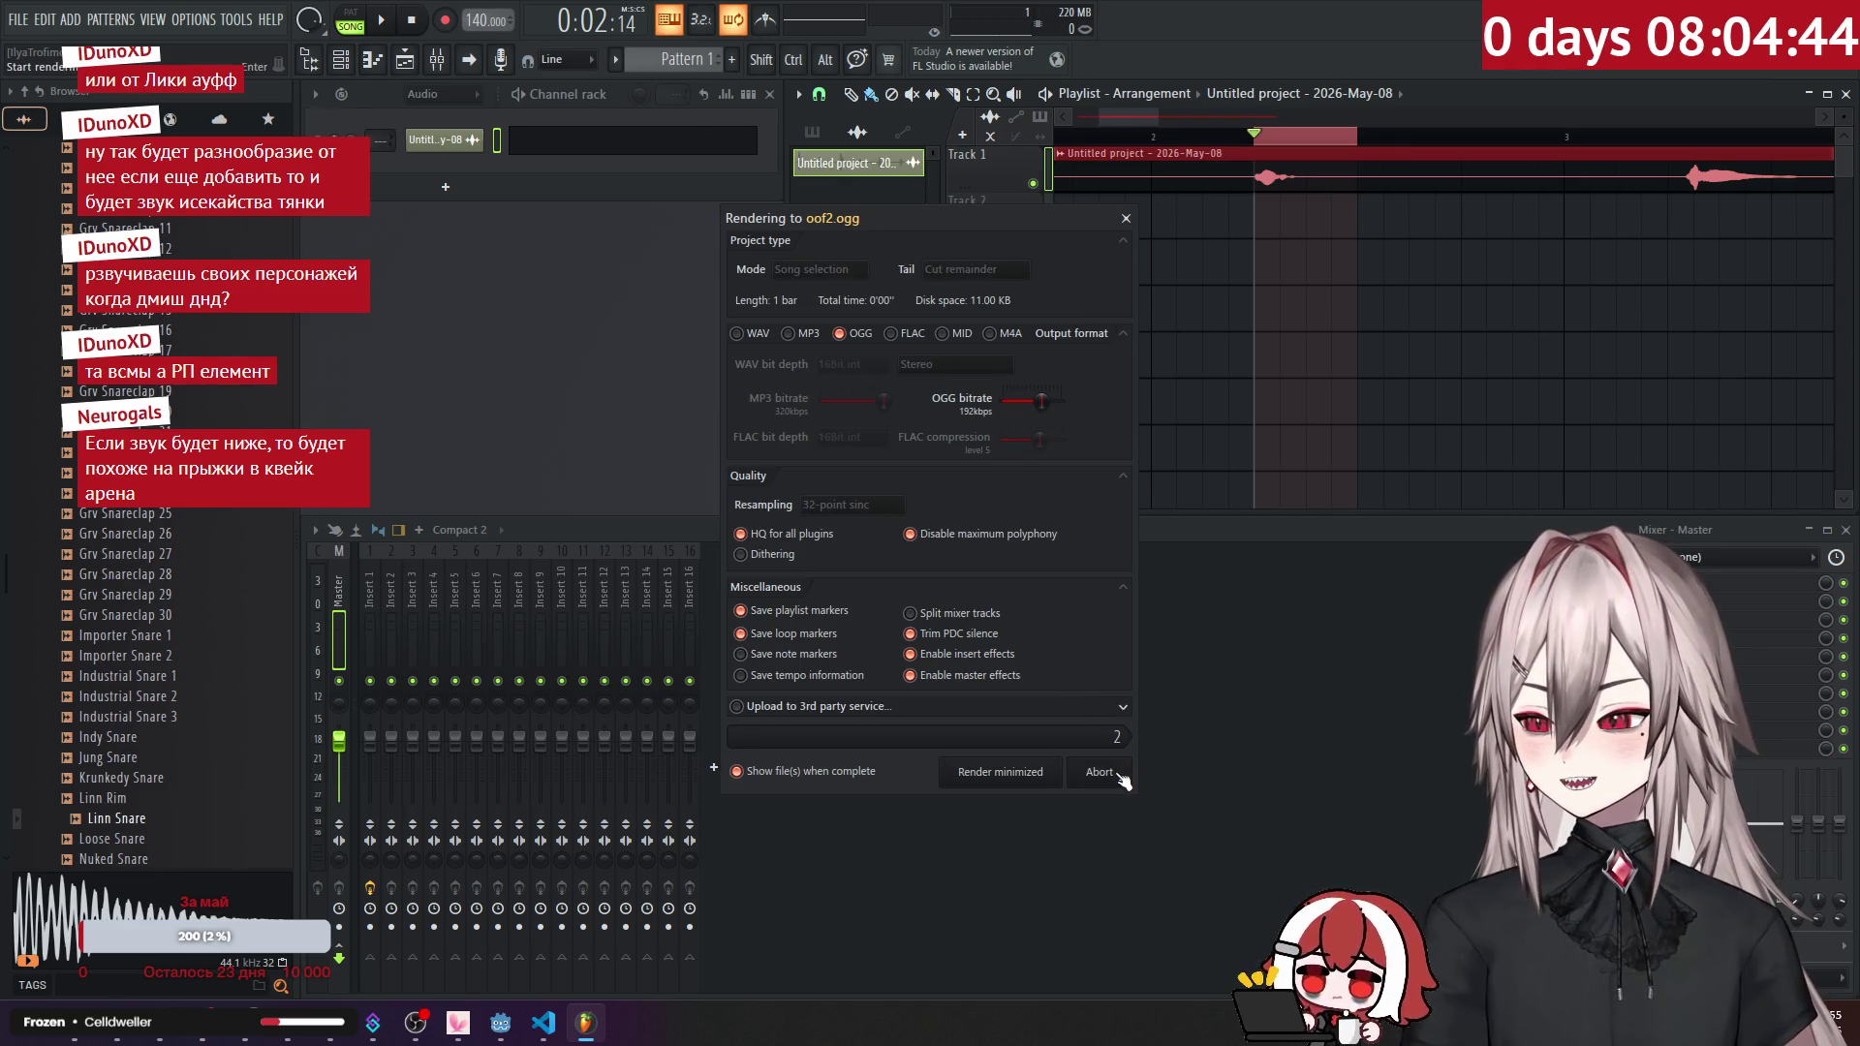
pyautogui.click(1116, 778)
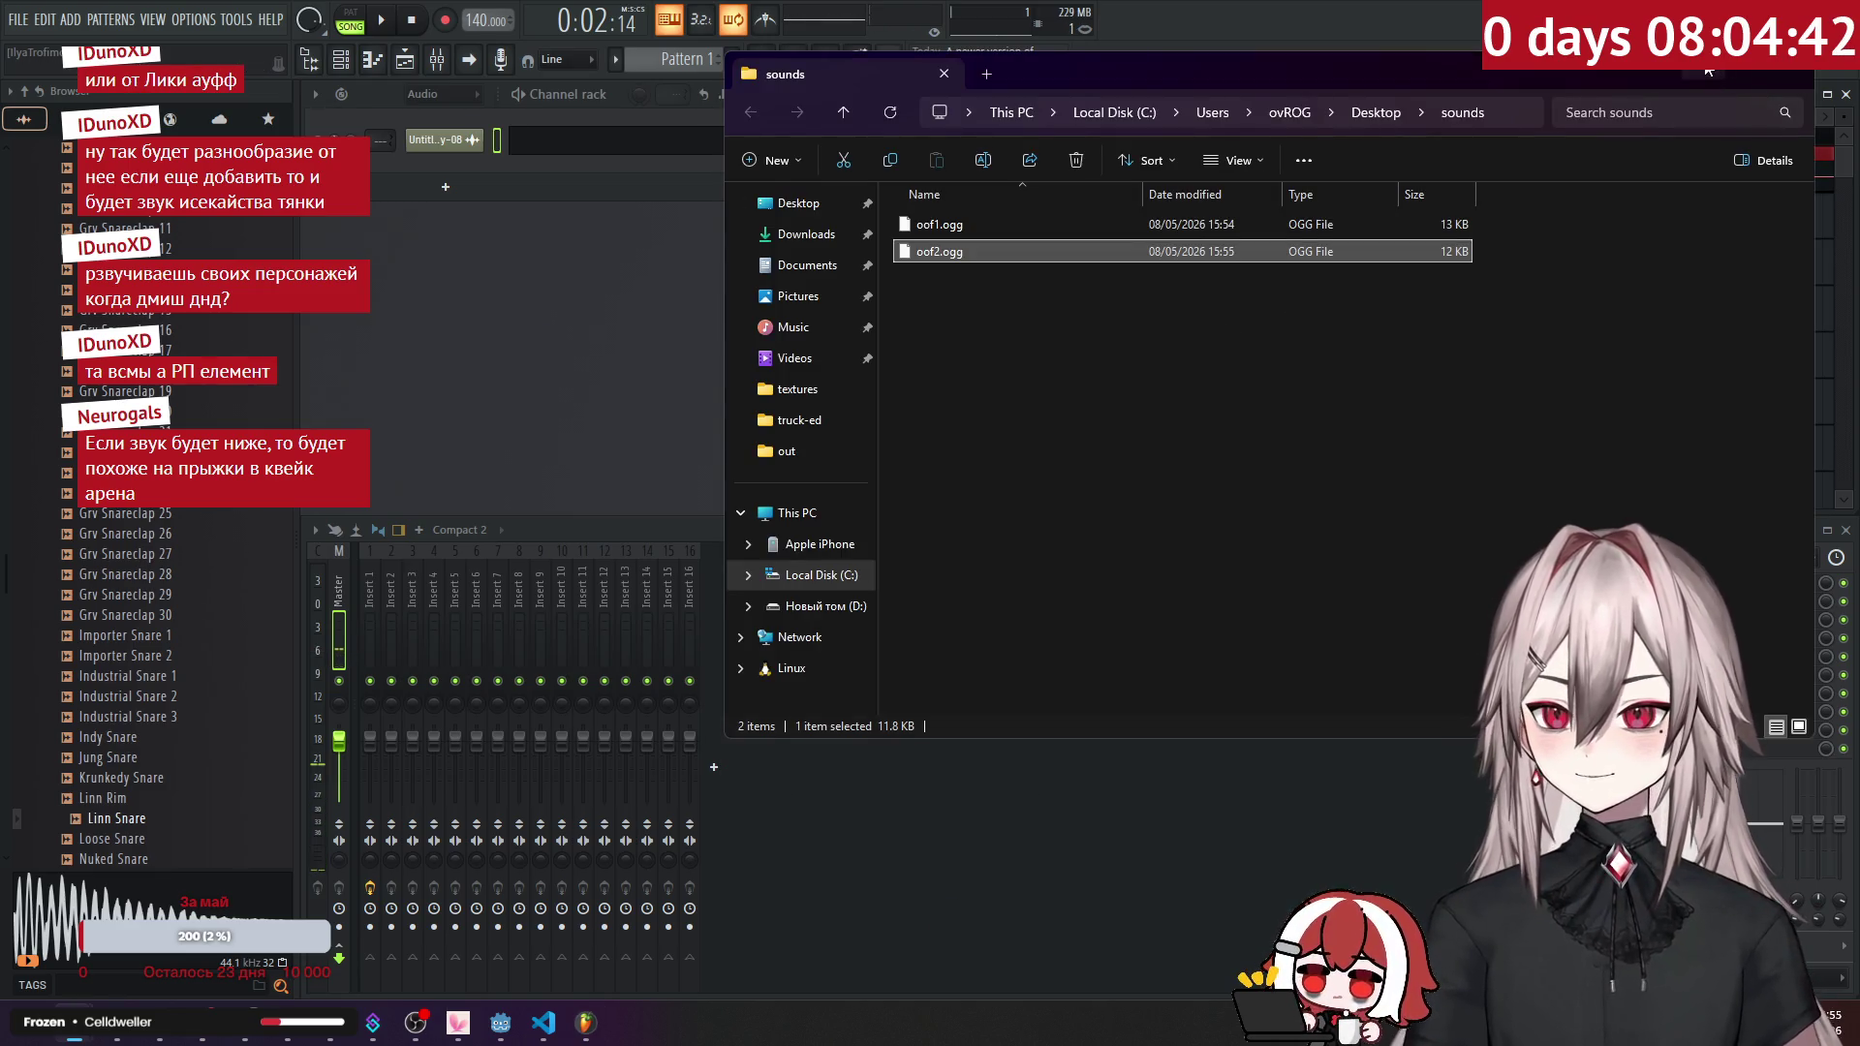
pyautogui.click(1794, 64)
pyautogui.press('space')
pyautogui.press('space')
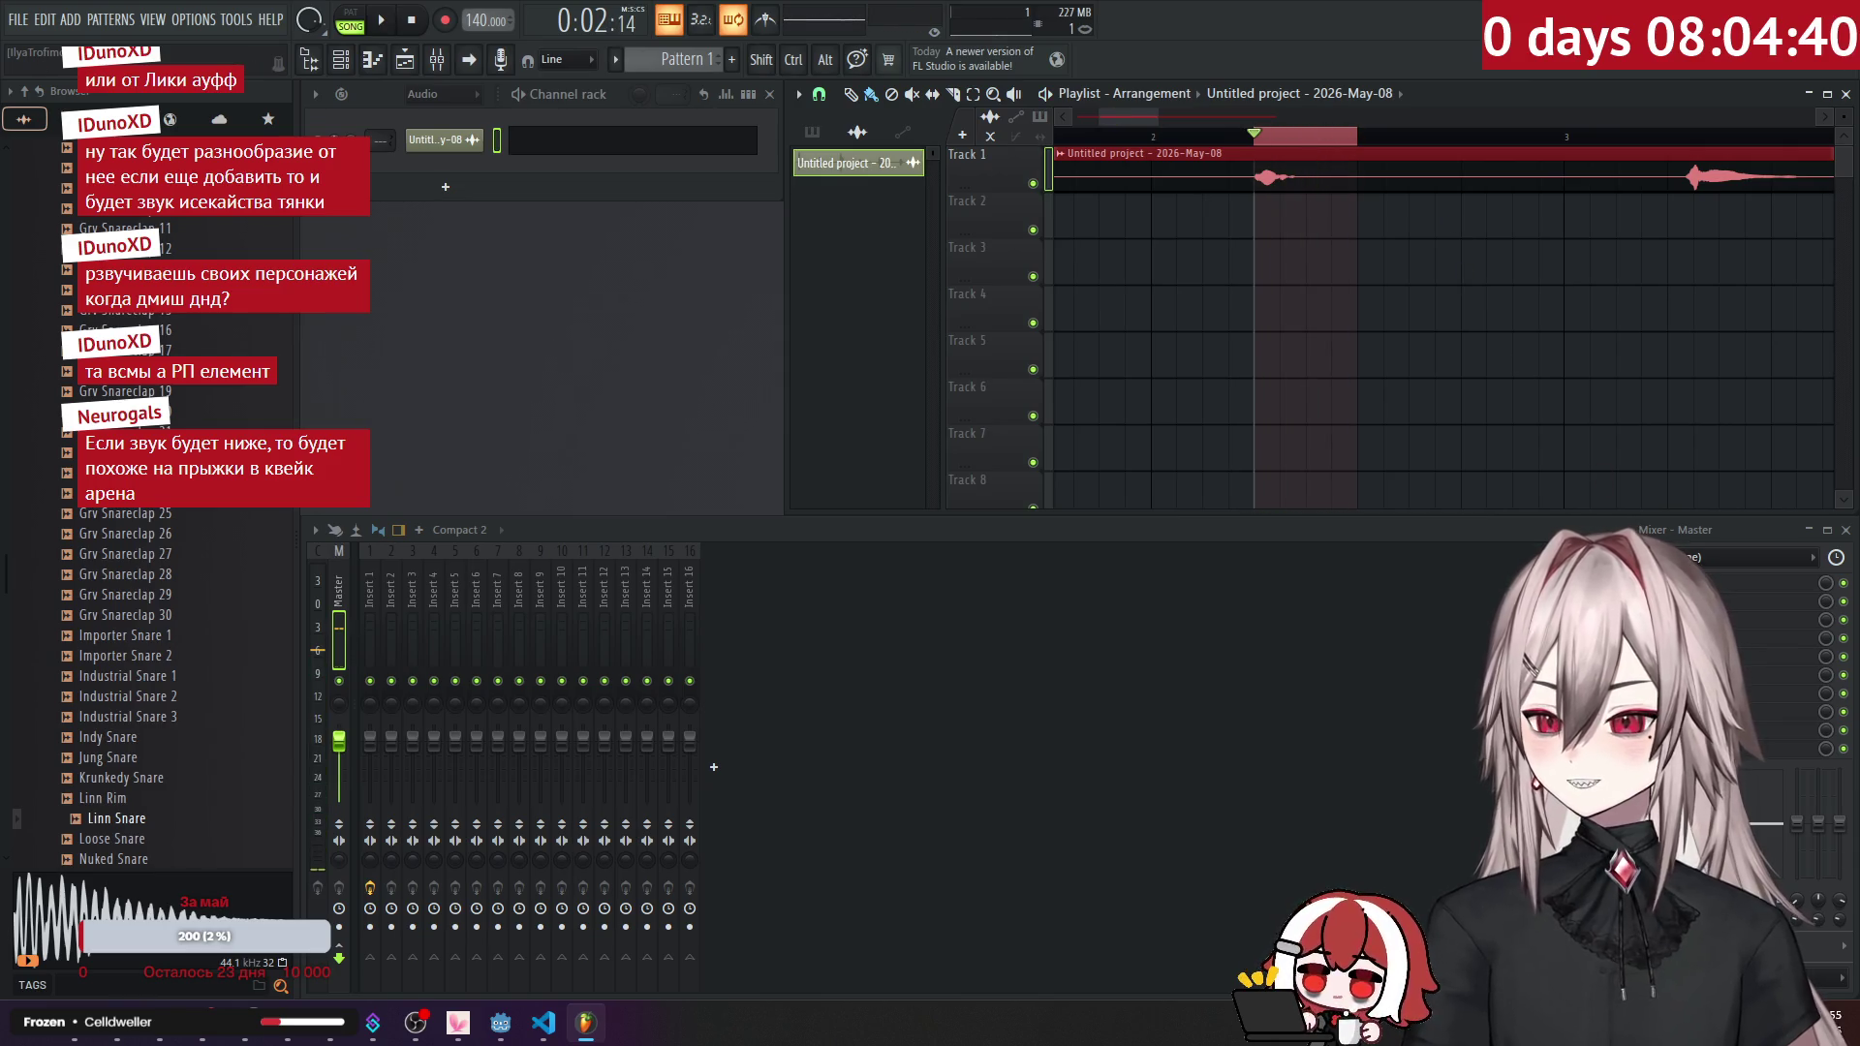
pyautogui.click(1666, 582)
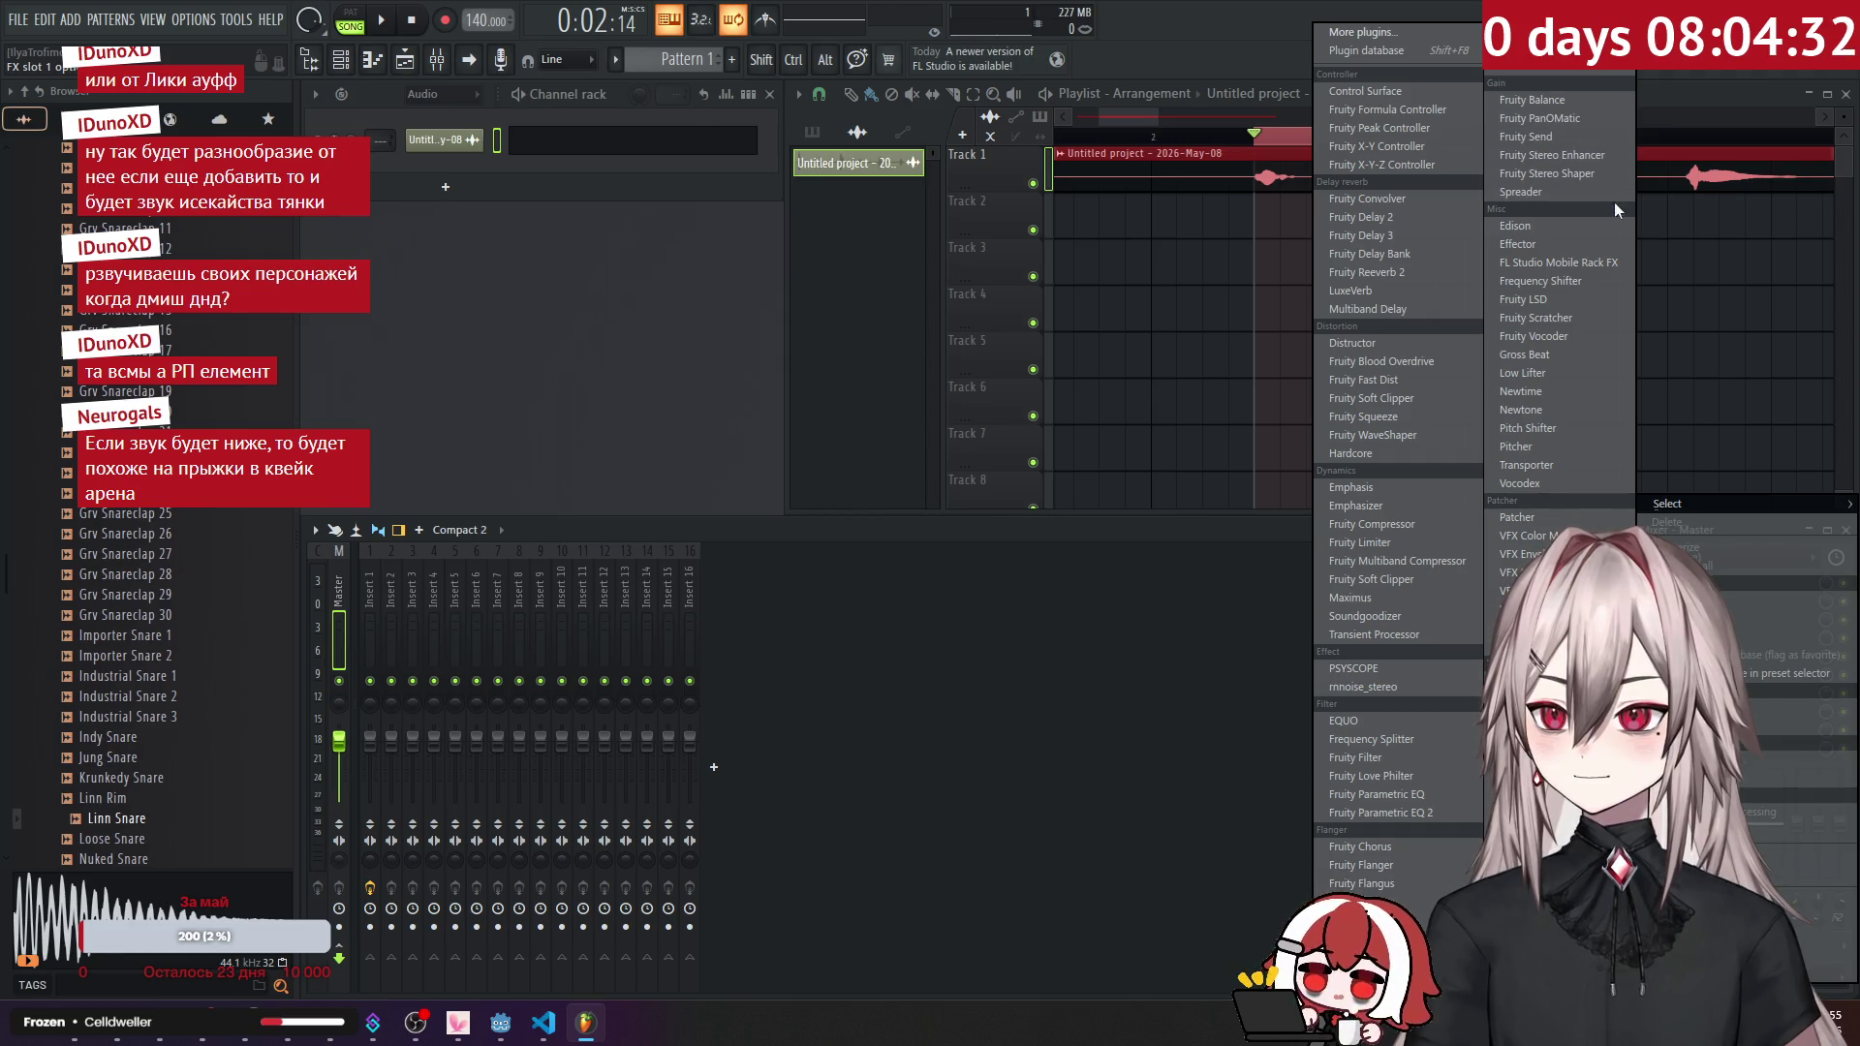
pyautogui.click(1560, 432)
pyautogui.press('space')
pyautogui.moveTo(685, 384); pyautogui.dragTo(685, 447)
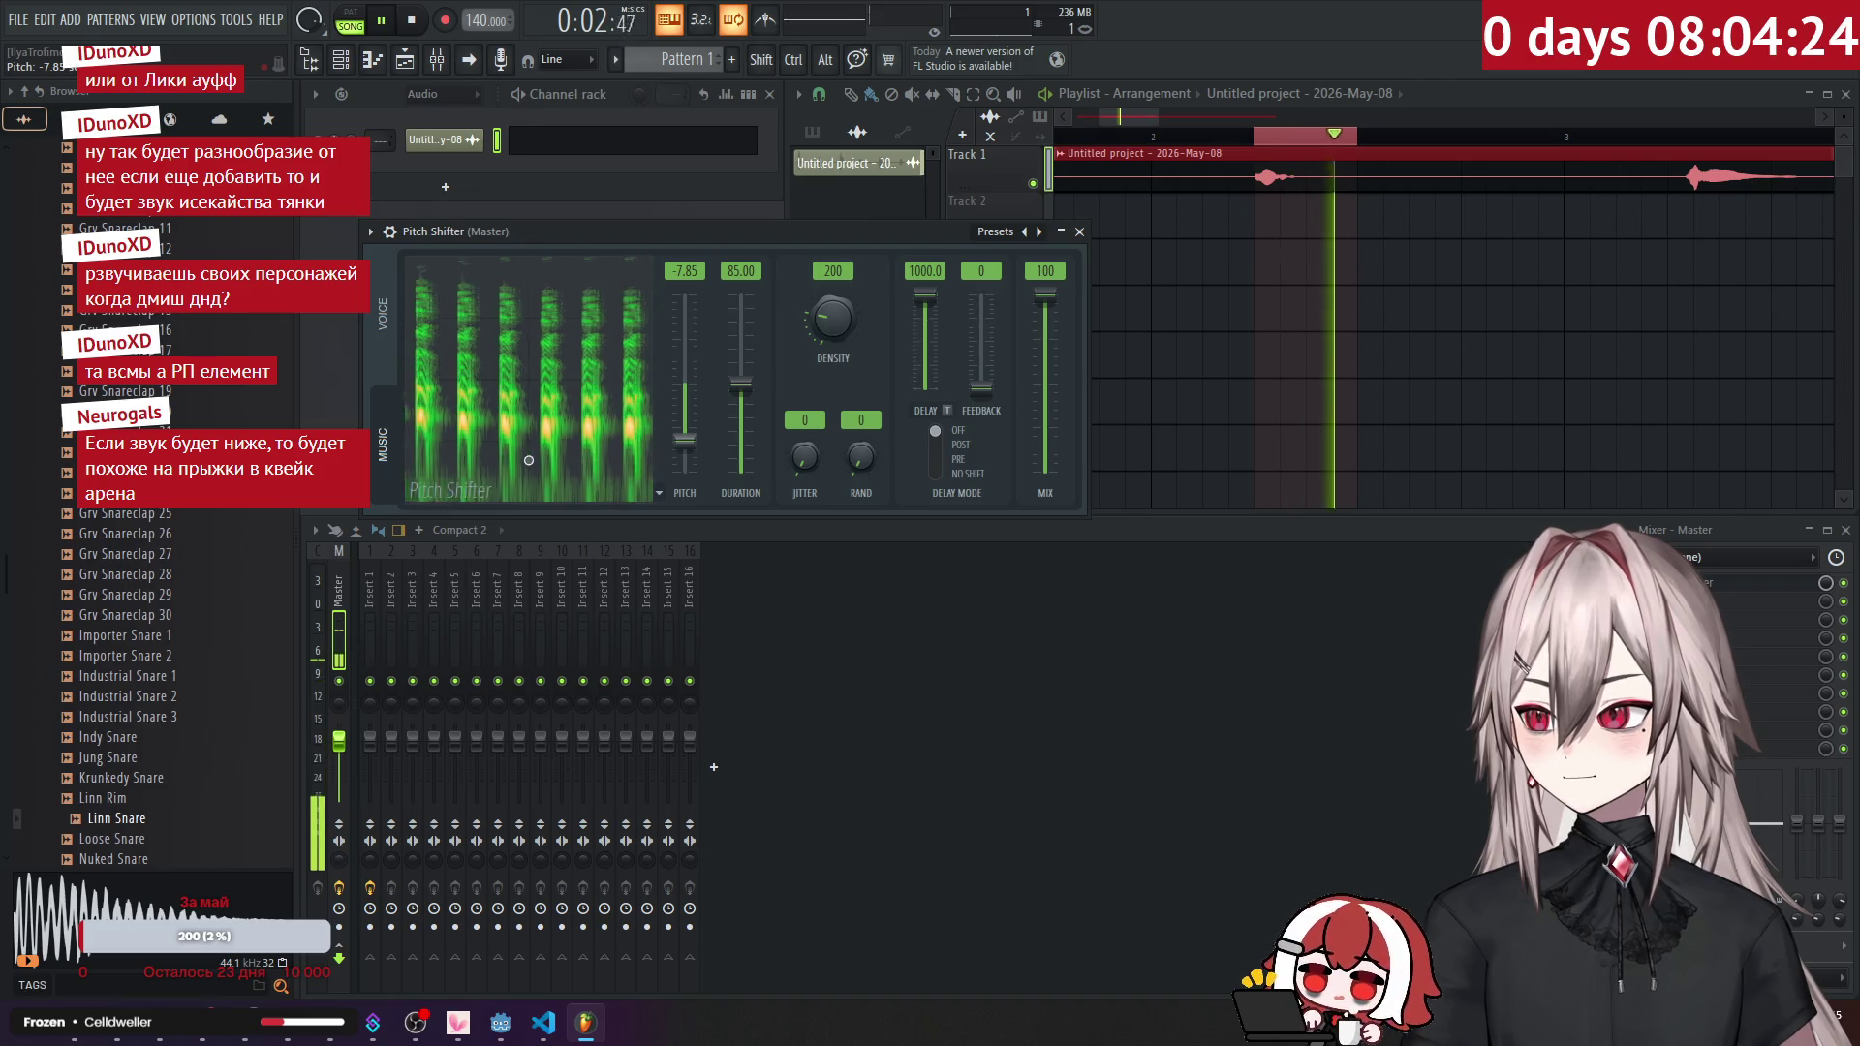
pyautogui.moveTo(741, 385); pyautogui.dragTo(741, 400)
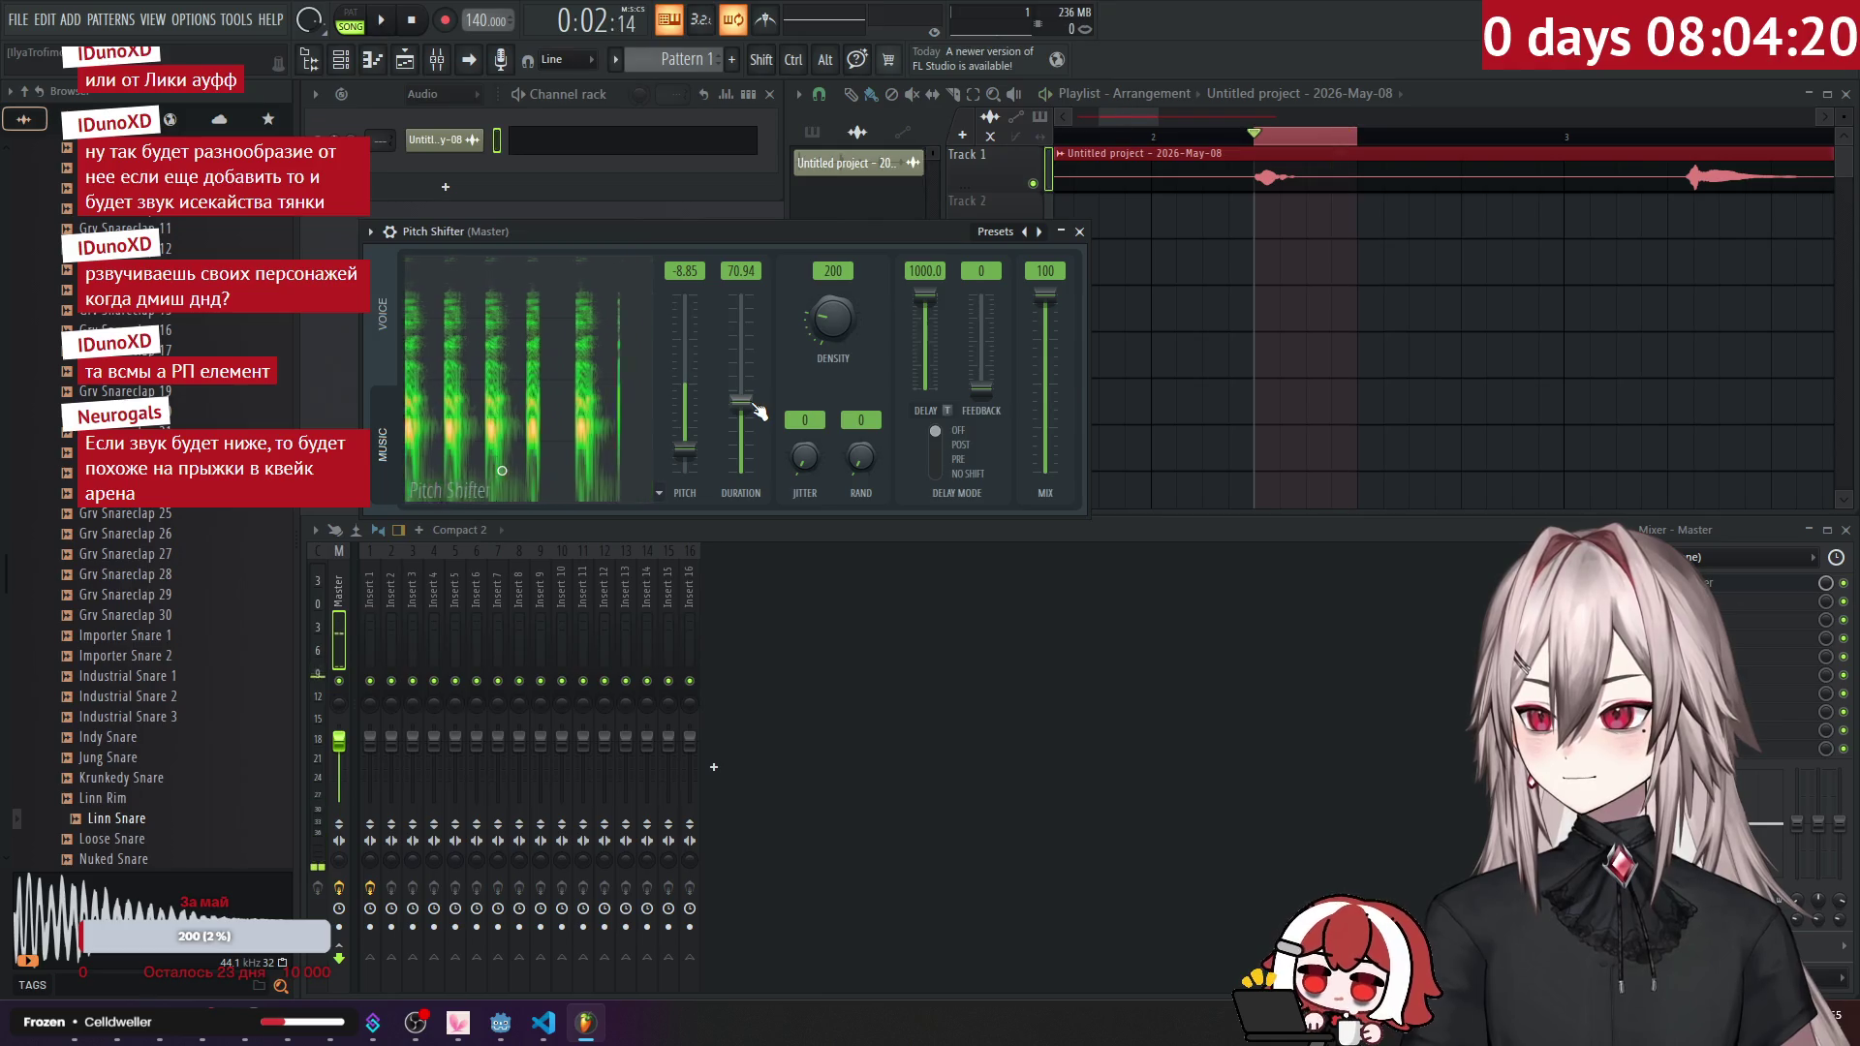
pyautogui.moveTo(688, 447); pyautogui.dragTo(688, 436)
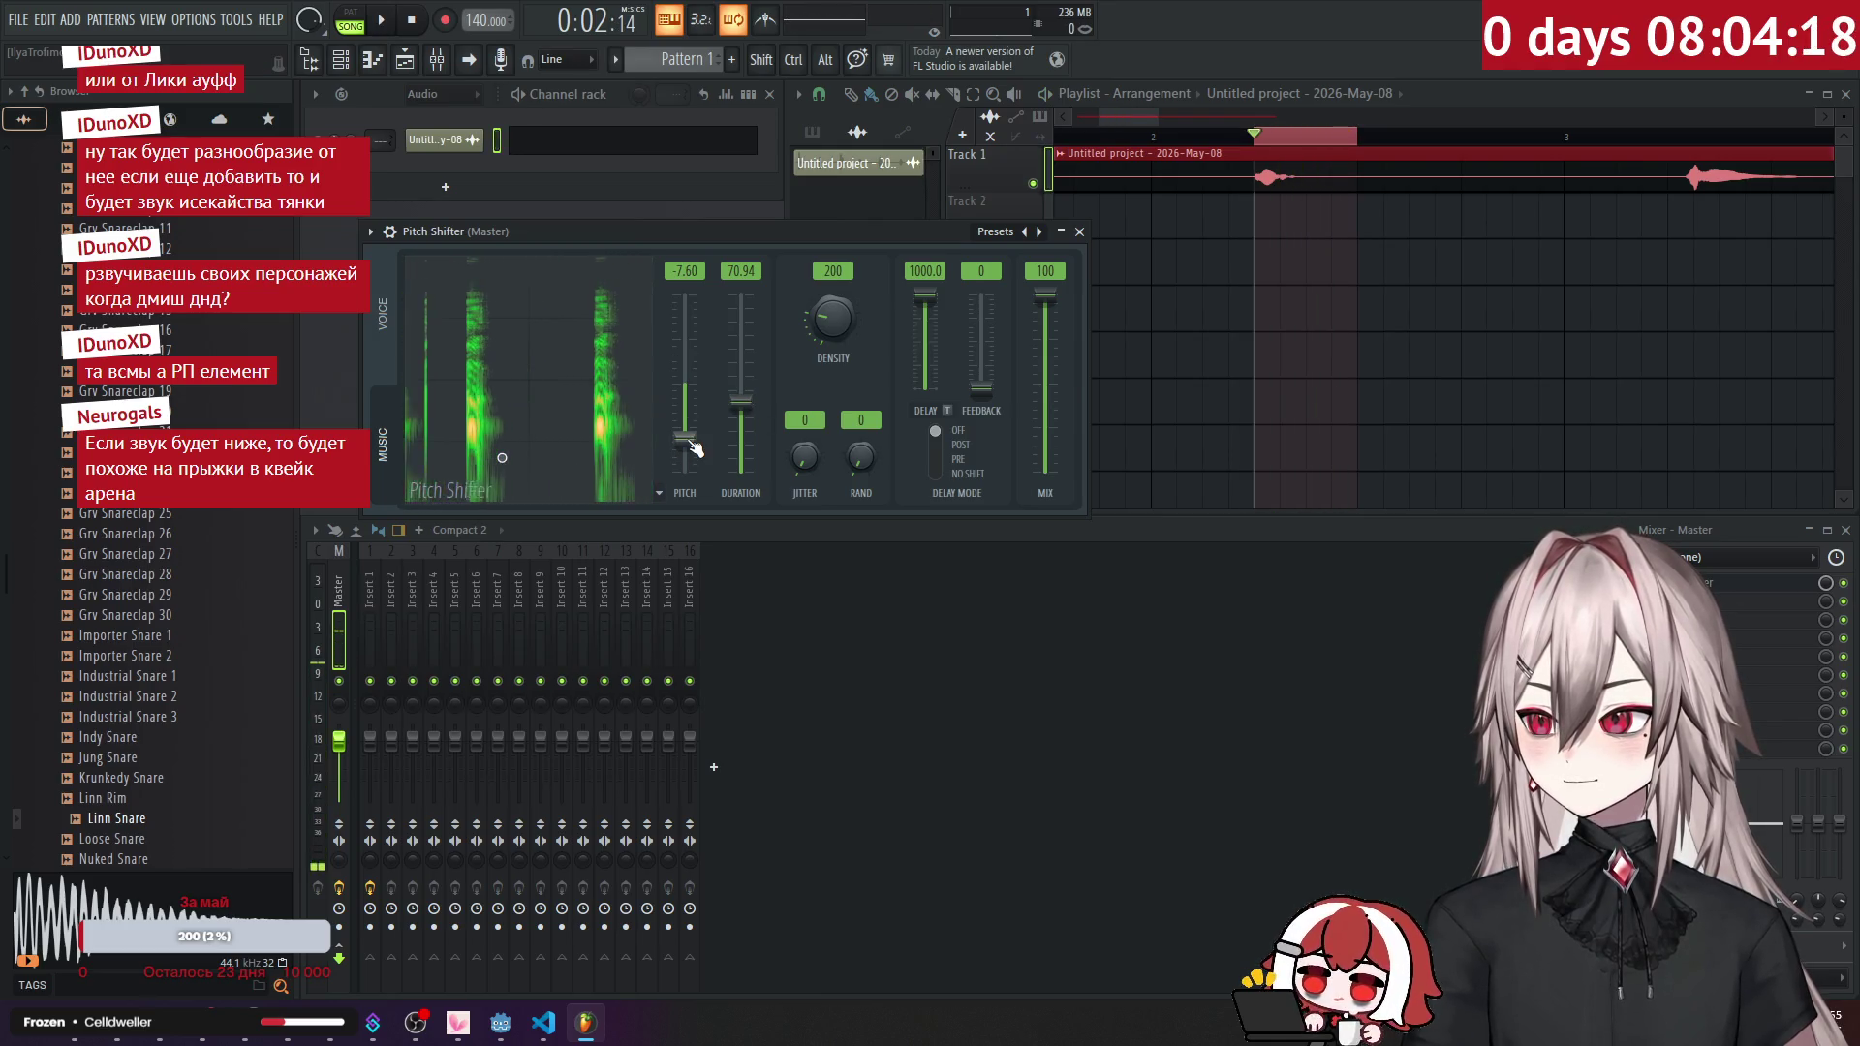
pyautogui.press('space')
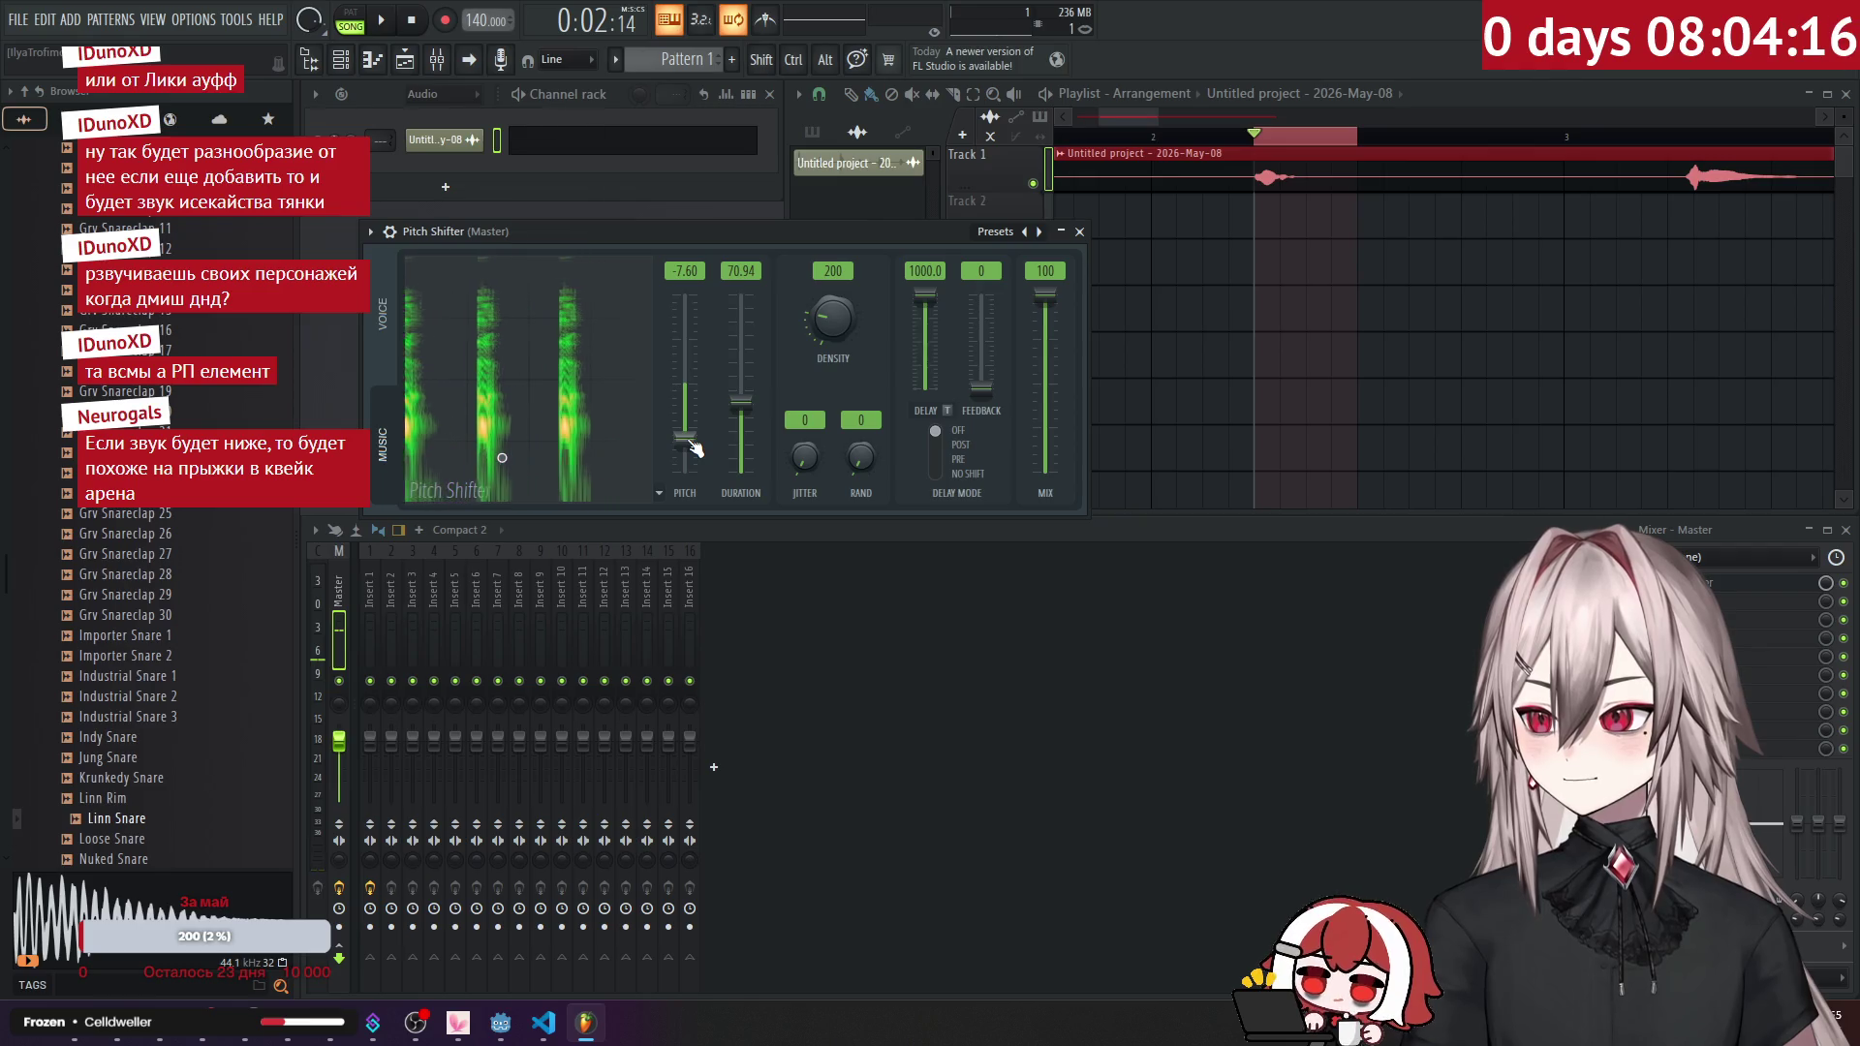
pyautogui.press('space')
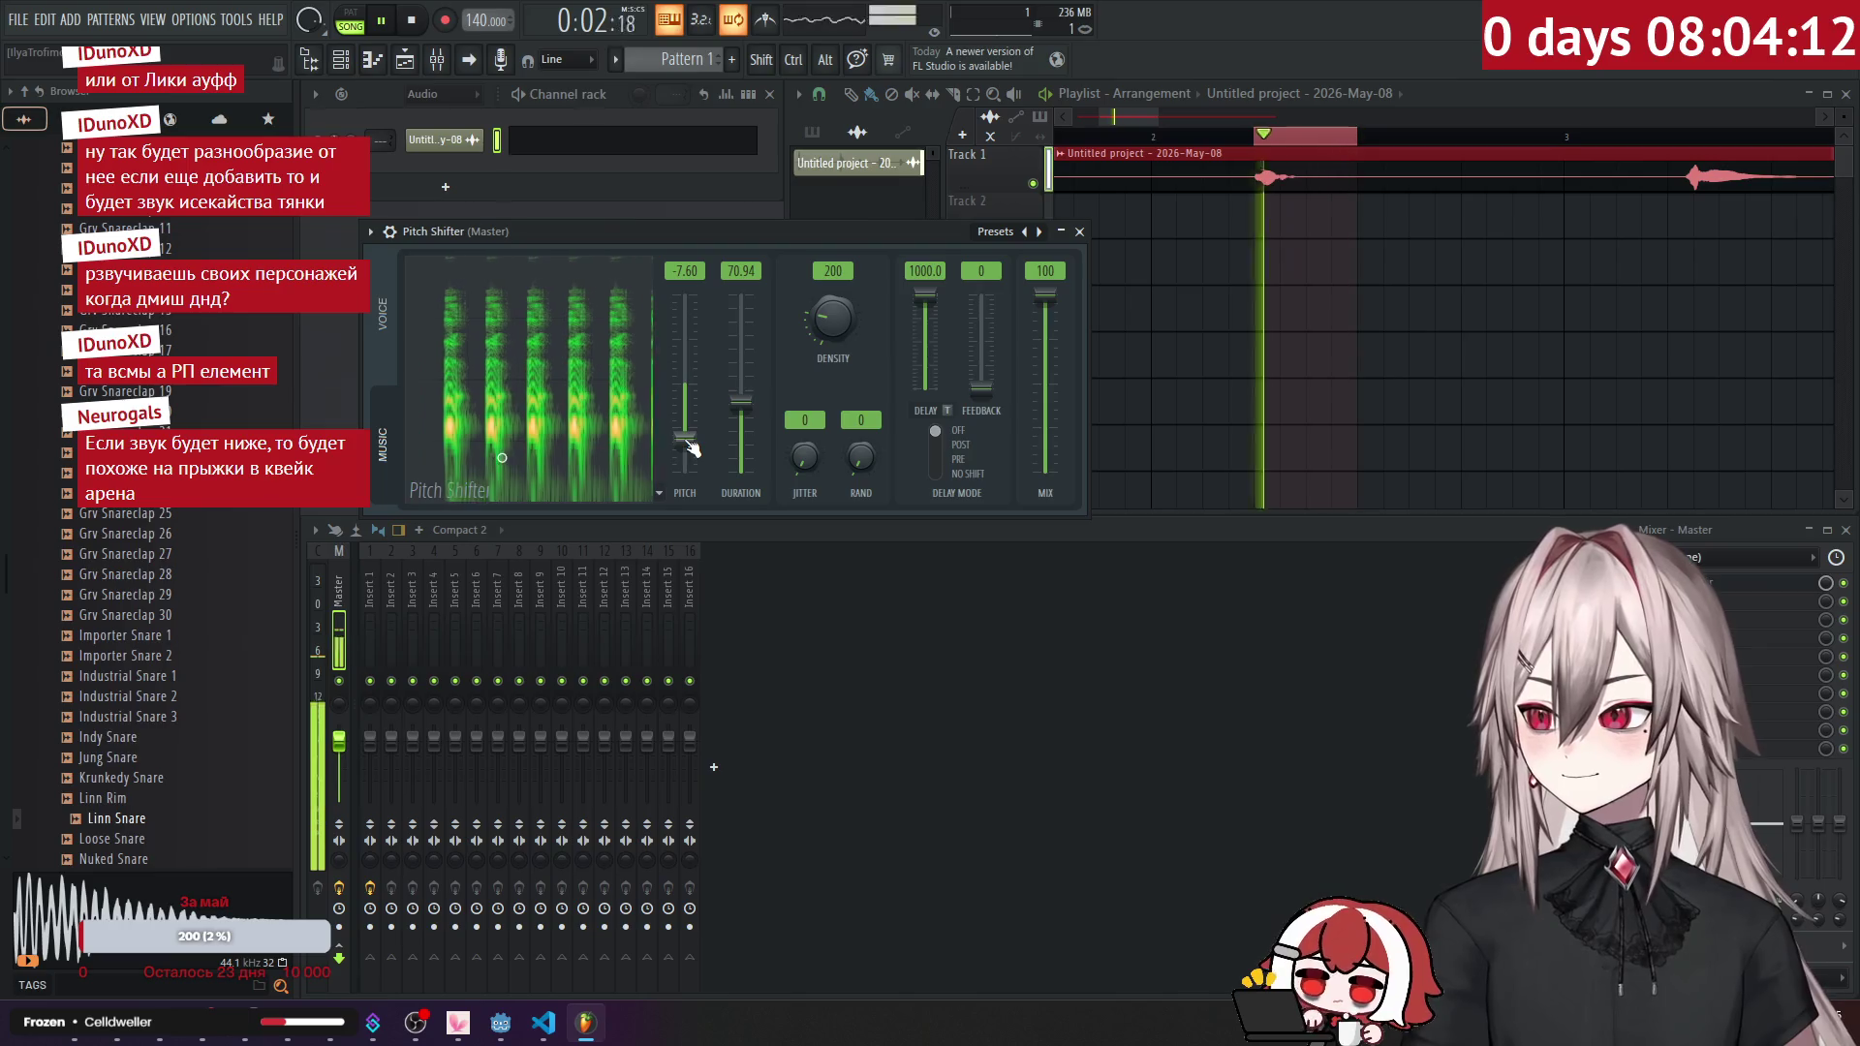
pyautogui.moveTo(688, 445)
pyautogui.mouseDown()
pyautogui.moveTo(689, 311)
pyautogui.moveTo(689, 442)
pyautogui.moveTo(689, 331)
pyautogui.moveTo(689, 393)
pyautogui.mouseUp()
pyautogui.press('space')
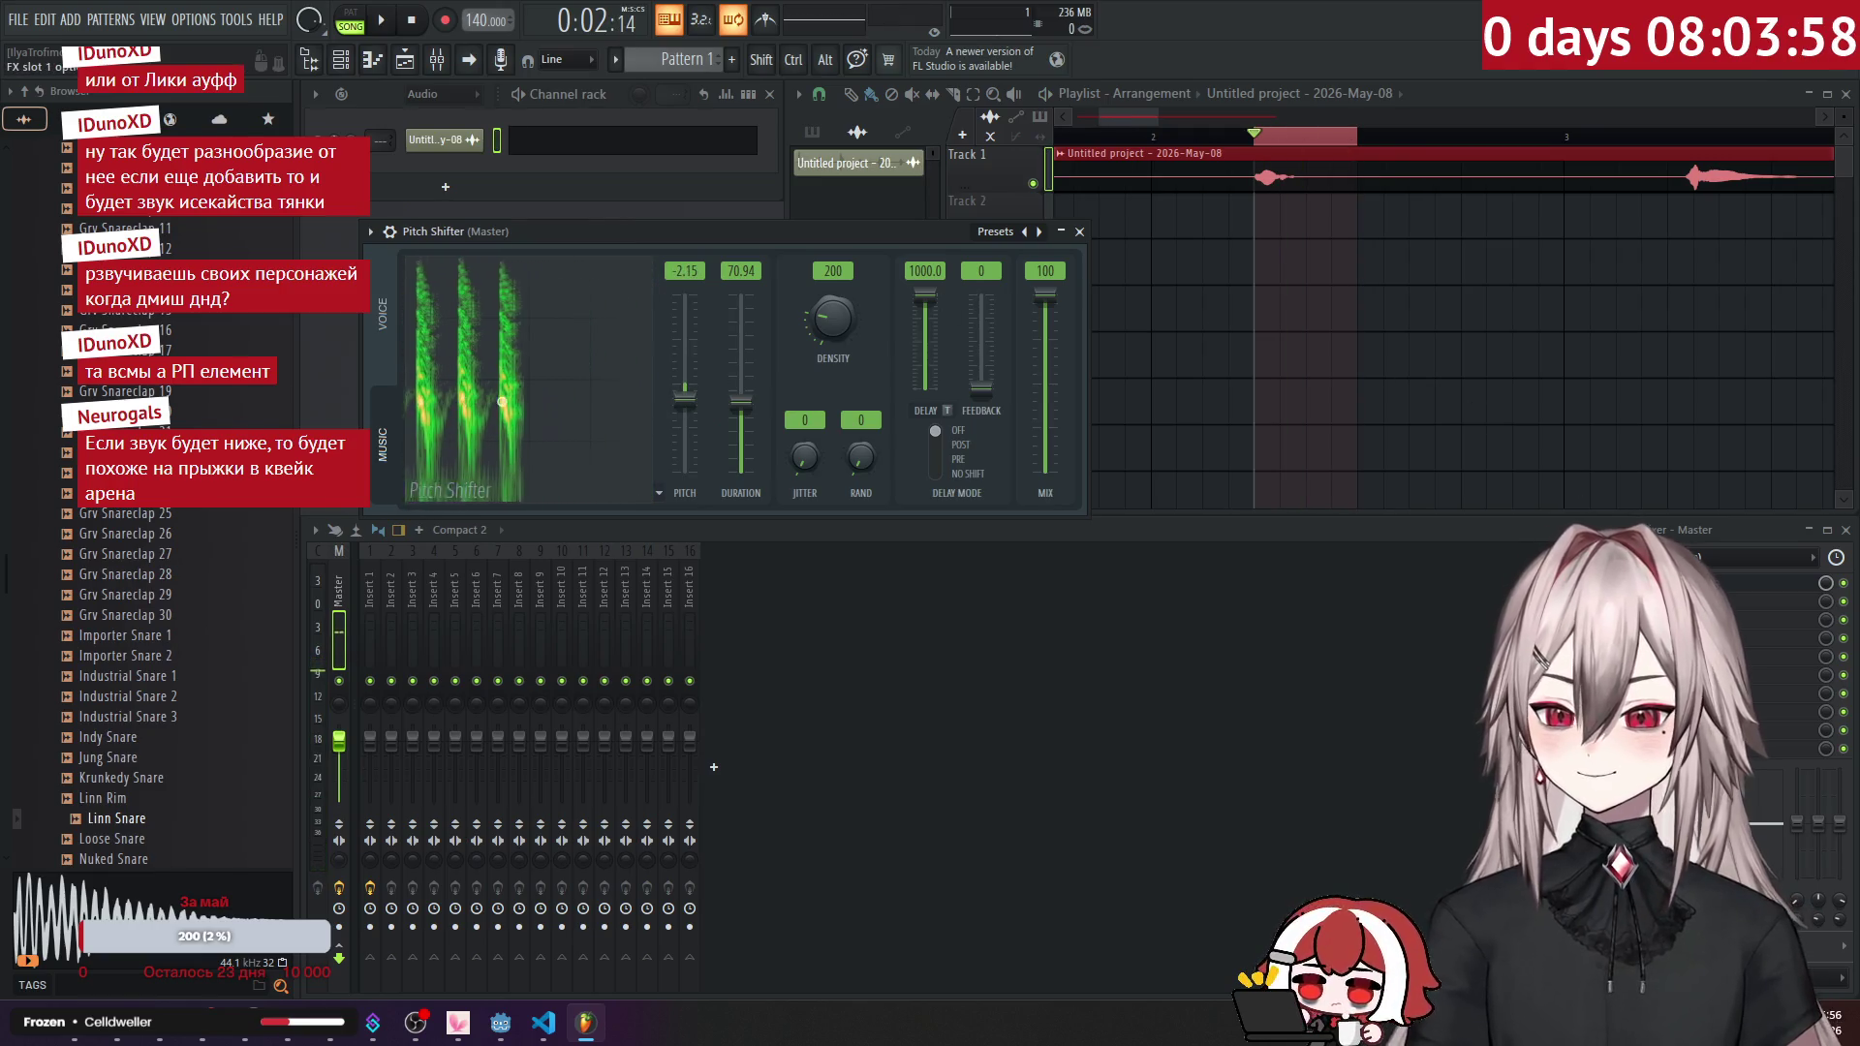
pyautogui.rightClick(1730, 642)
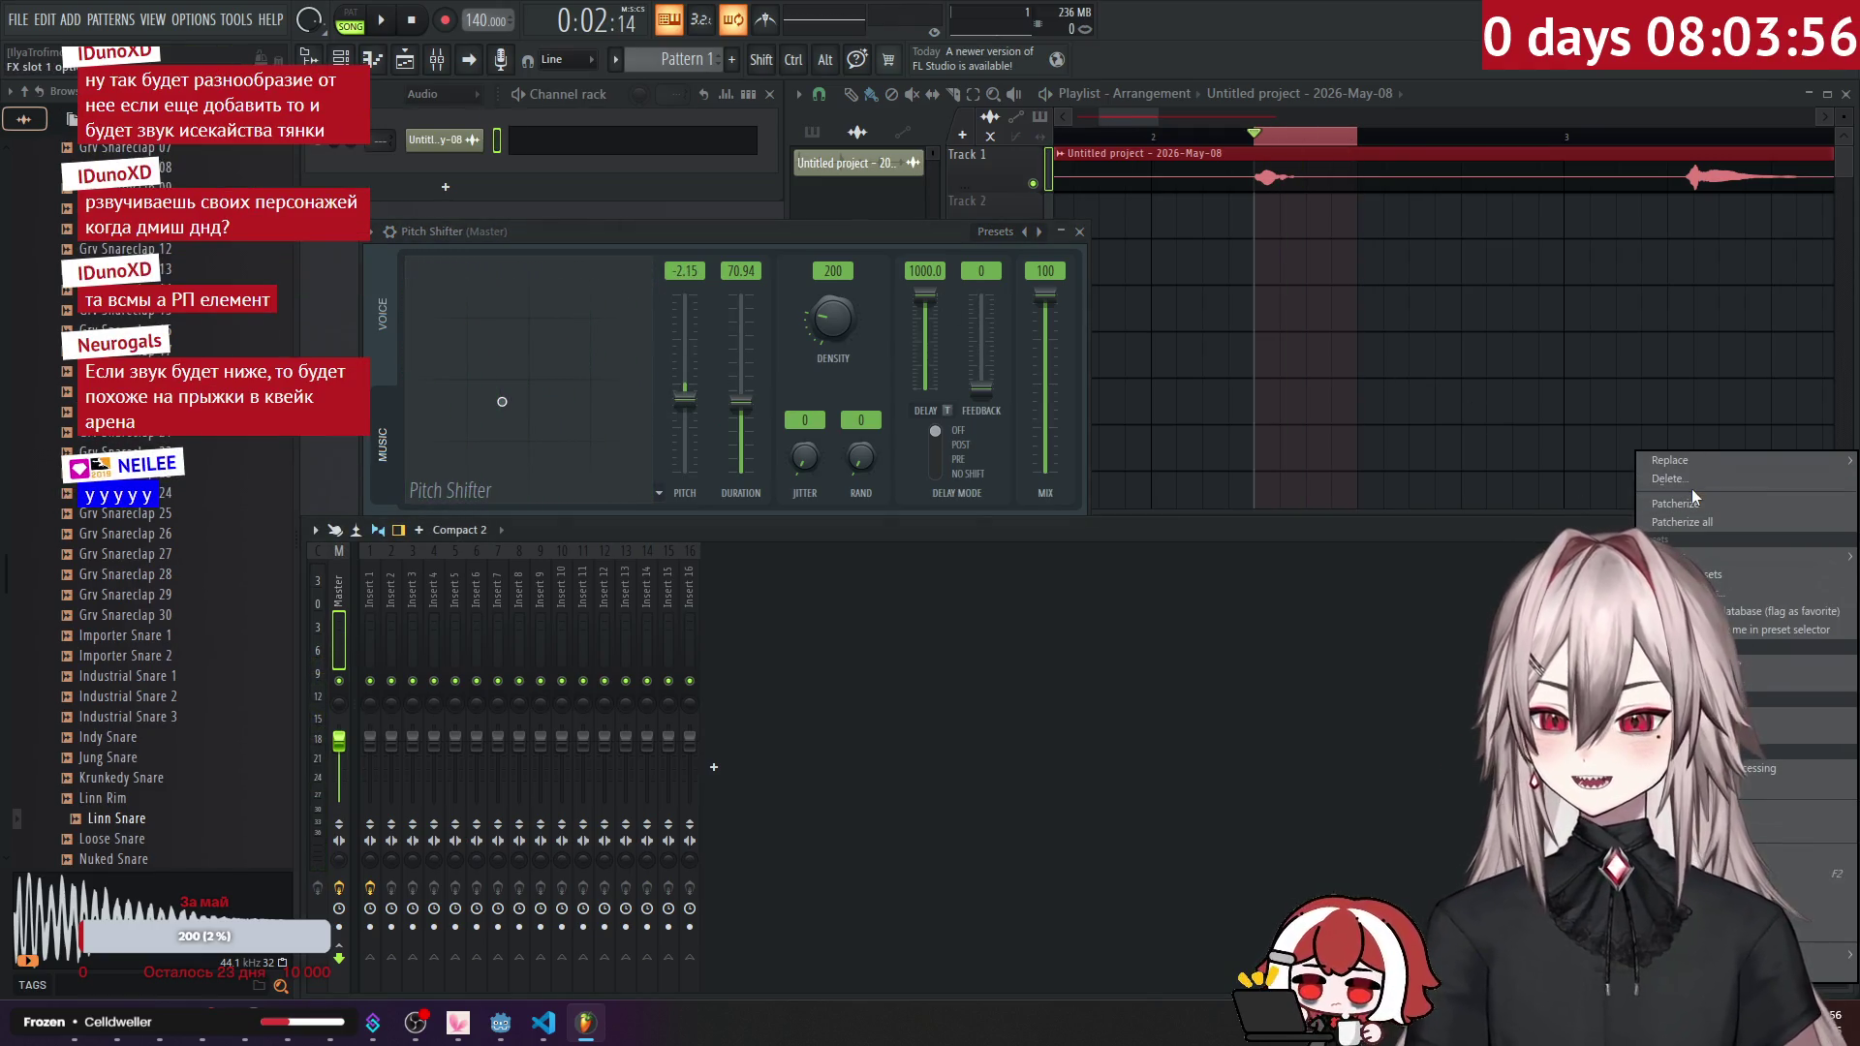
pyautogui.click(1693, 484)
pyautogui.press('Return')
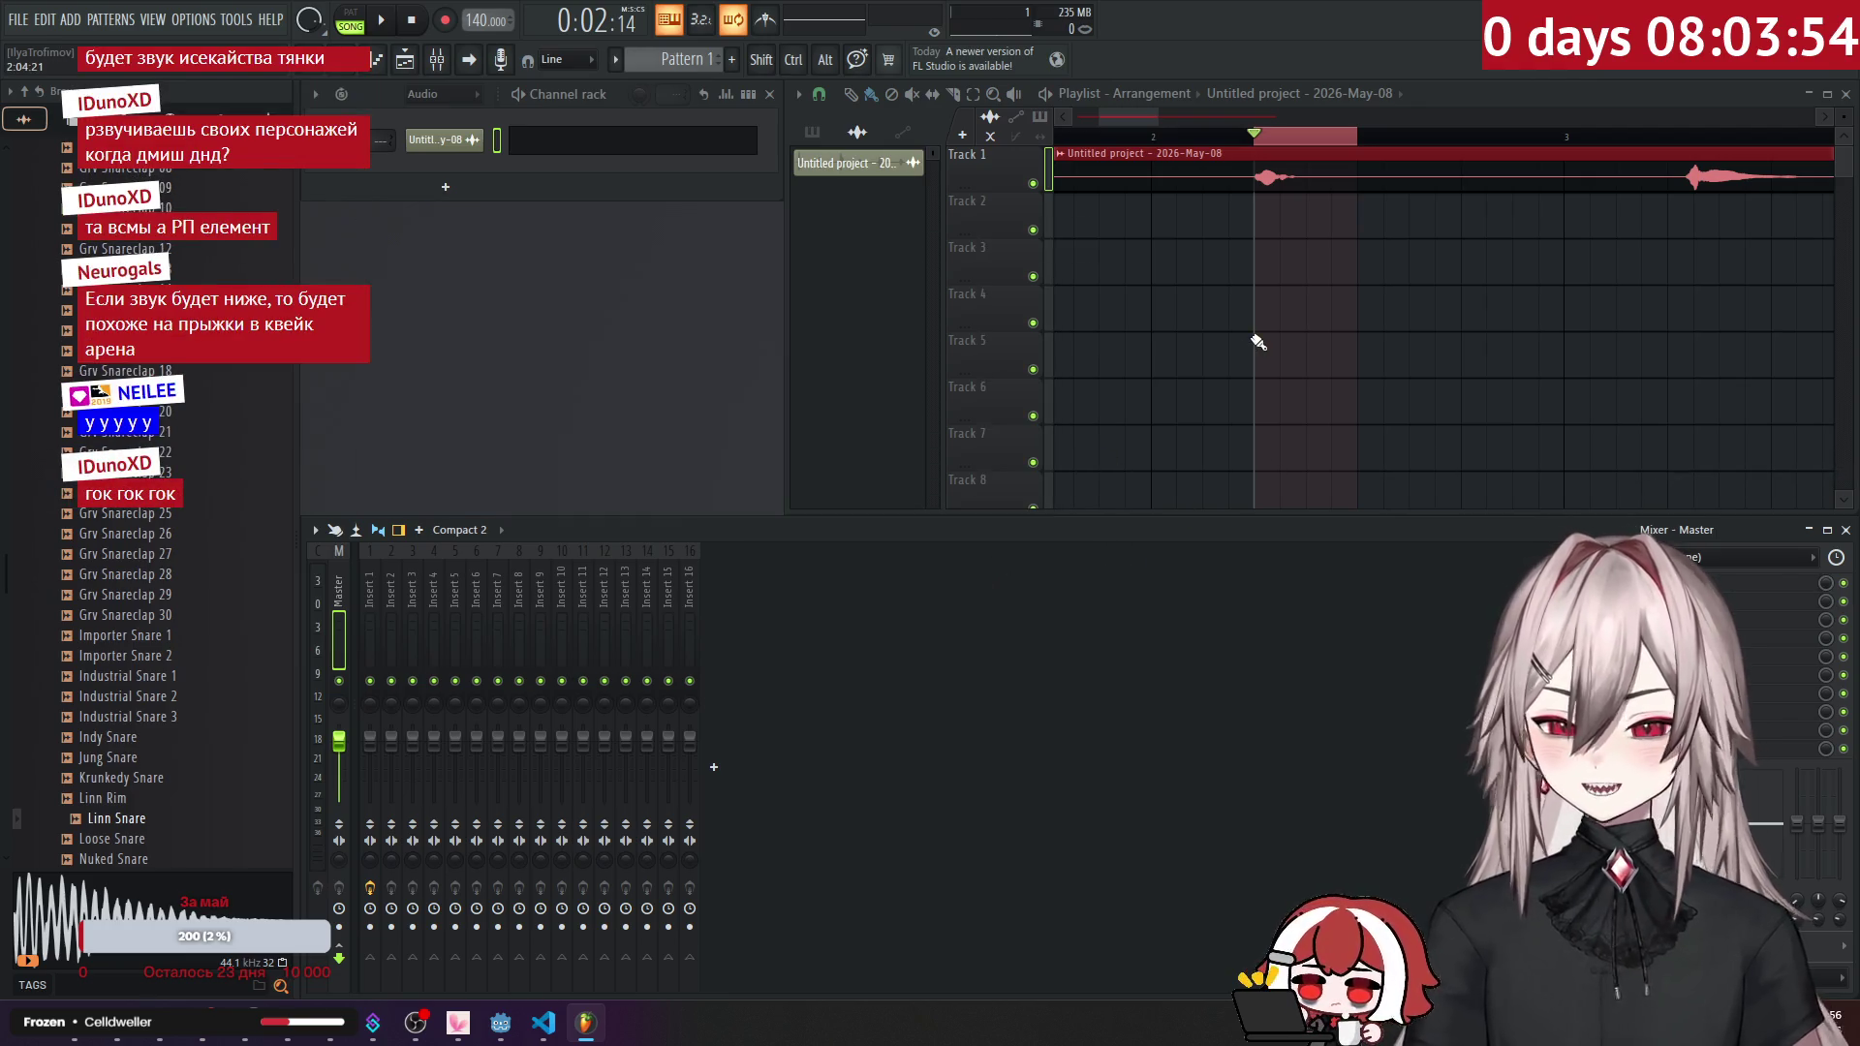
# Slide the audio rightward inside the Track 1 clip and loop-play a range around the first sound.
pyautogui.moveTo(1149, 122); pyautogui.dragTo(1162, 112)
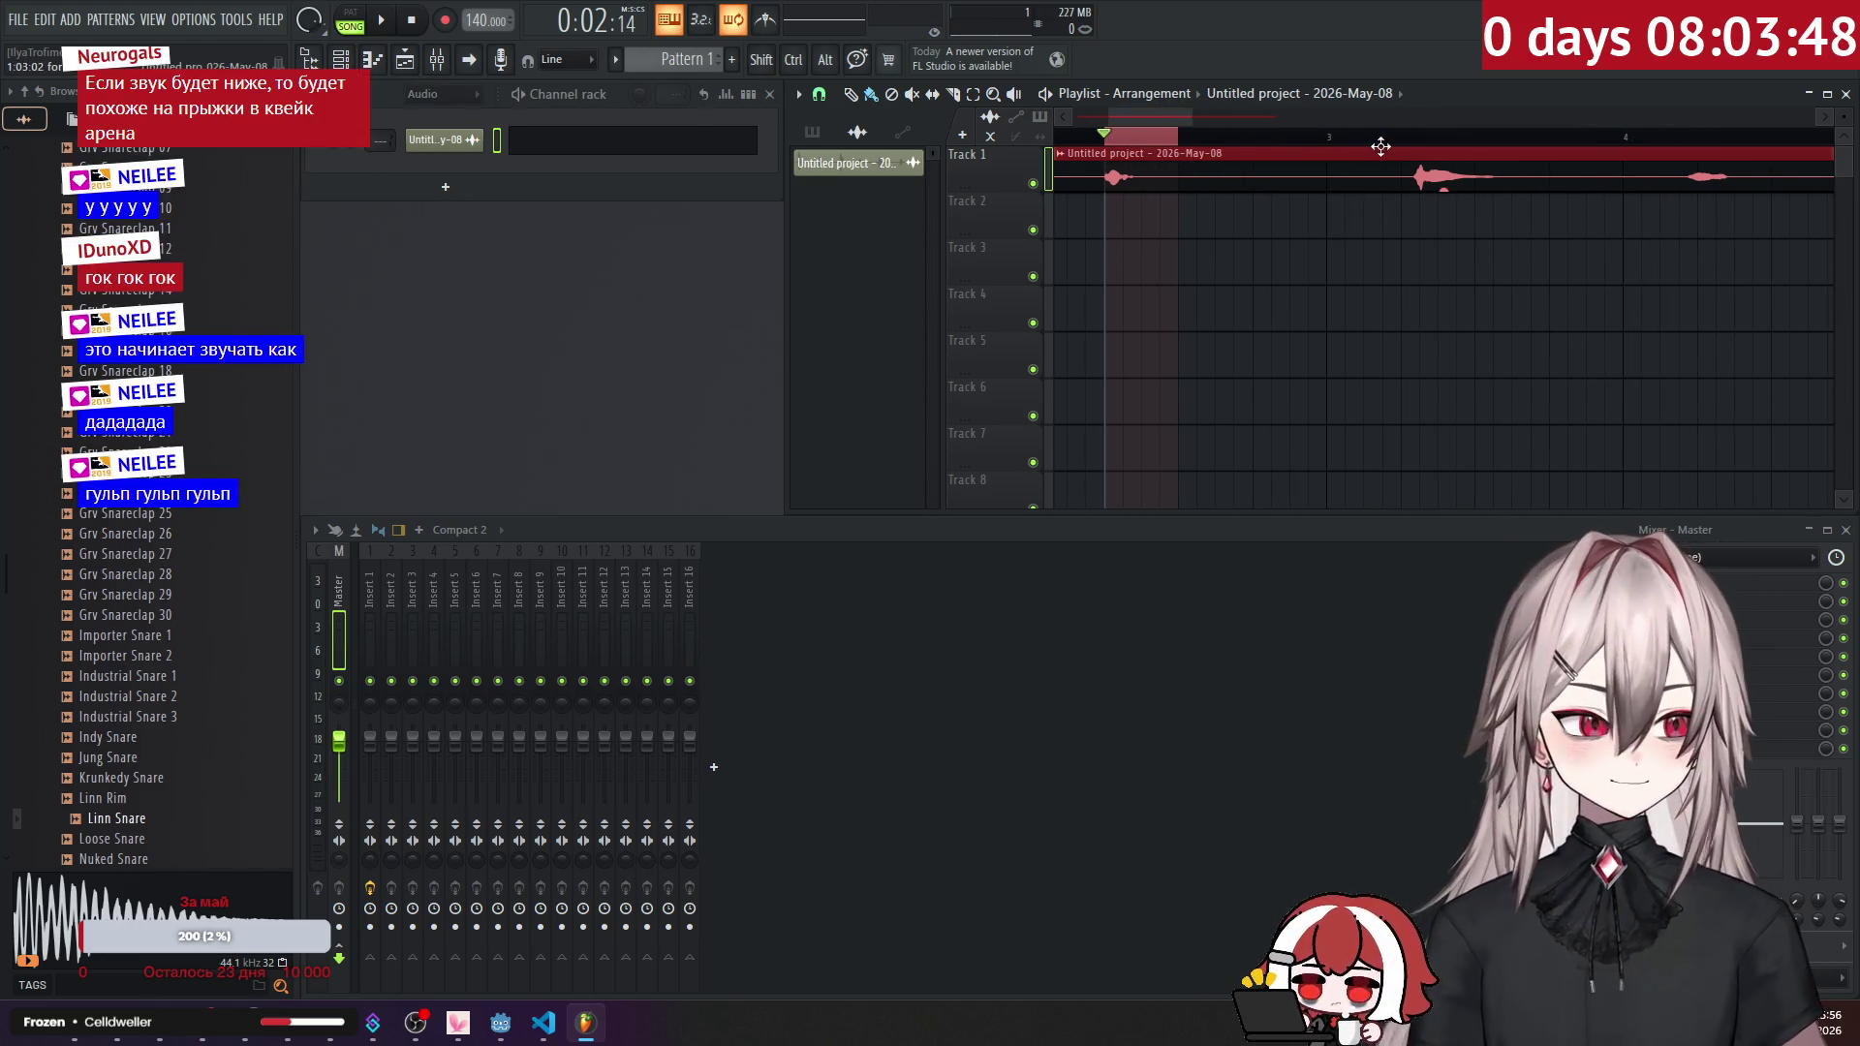
pyautogui.keyDown('ctrl'); pyautogui.scroll(3, 1438, 172); pyautogui.keyUp('ctrl')
pyautogui.moveTo(1415, 180)
pyautogui.mouseDown()
pyautogui.moveTo(1573, 181)
pyautogui.moveTo(1528, 176)
pyautogui.mouseUp()
pyautogui.keyDown('ctrl'); pyautogui.scroll(-1, 1479, 230); pyautogui.keyUp('ctrl')
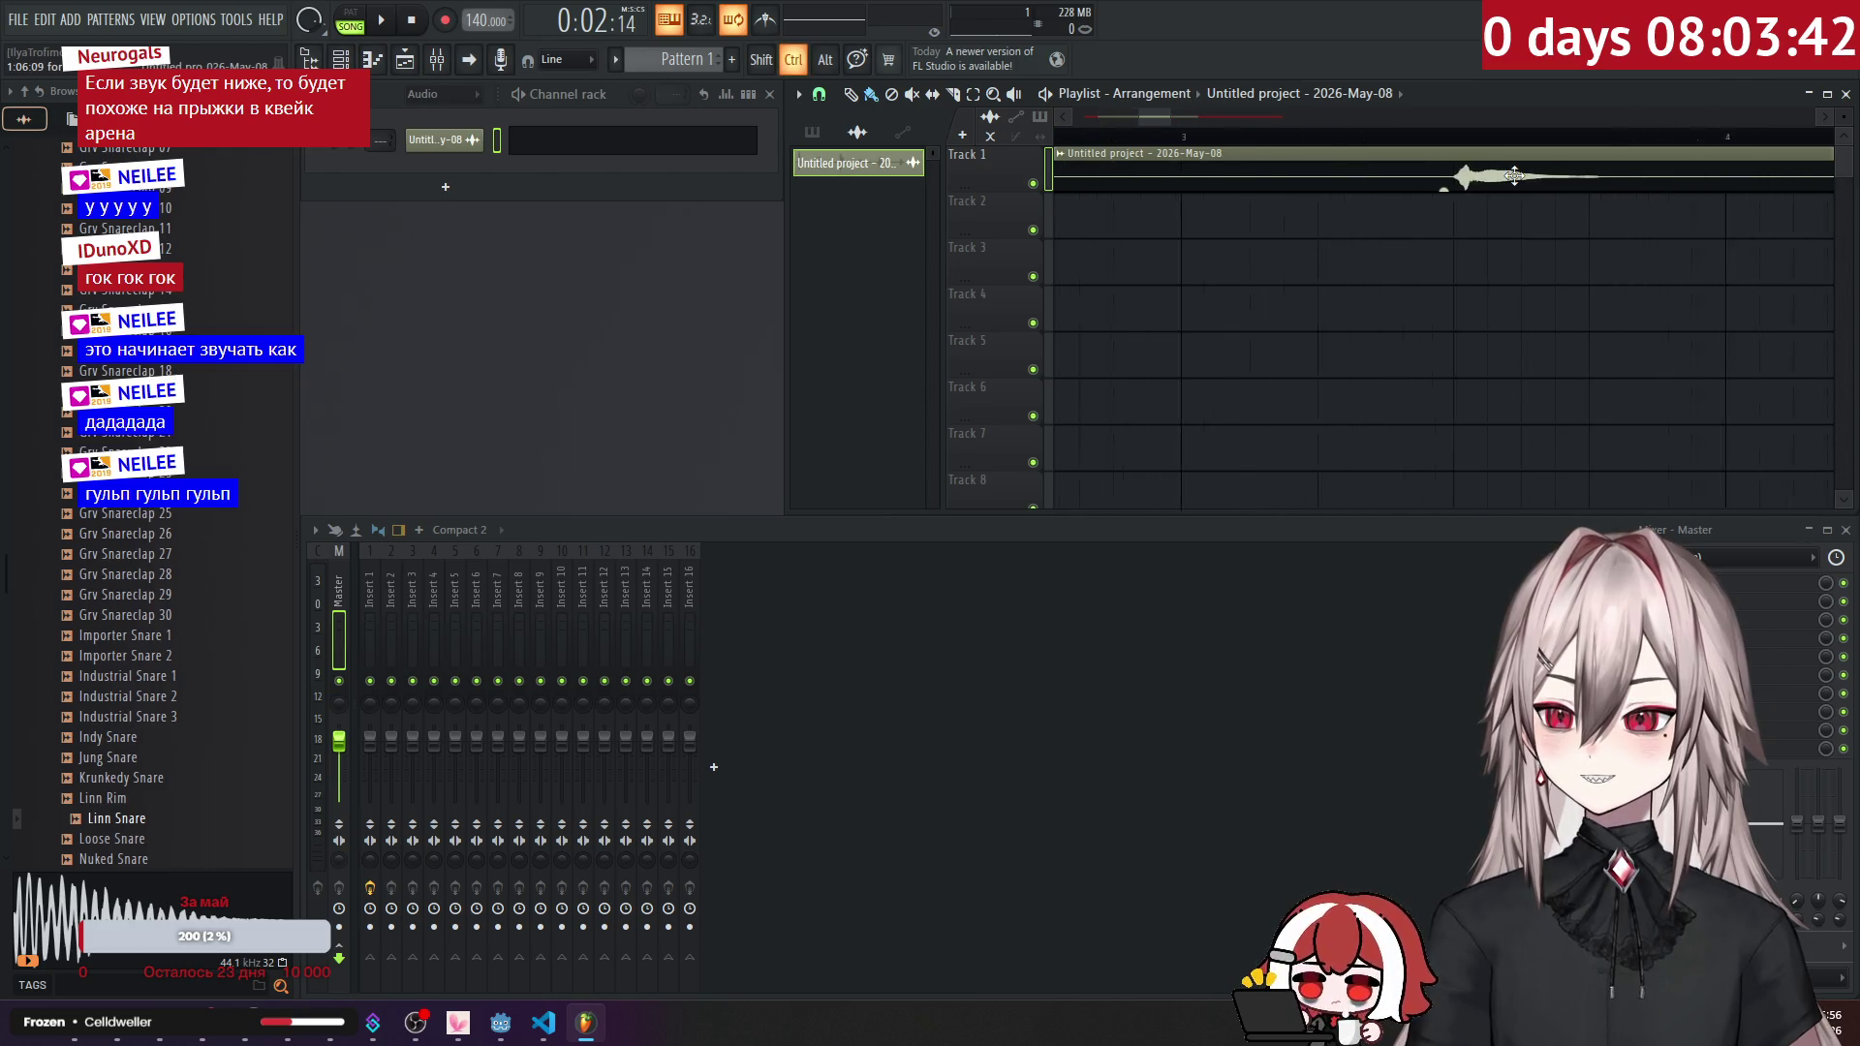
pyautogui.moveTo(1432, 150)
pyautogui.mouseDown()
pyautogui.moveTo(1640, 242)
pyautogui.moveTo(1807, 281)
pyautogui.mouseUp()
pyautogui.press('space')
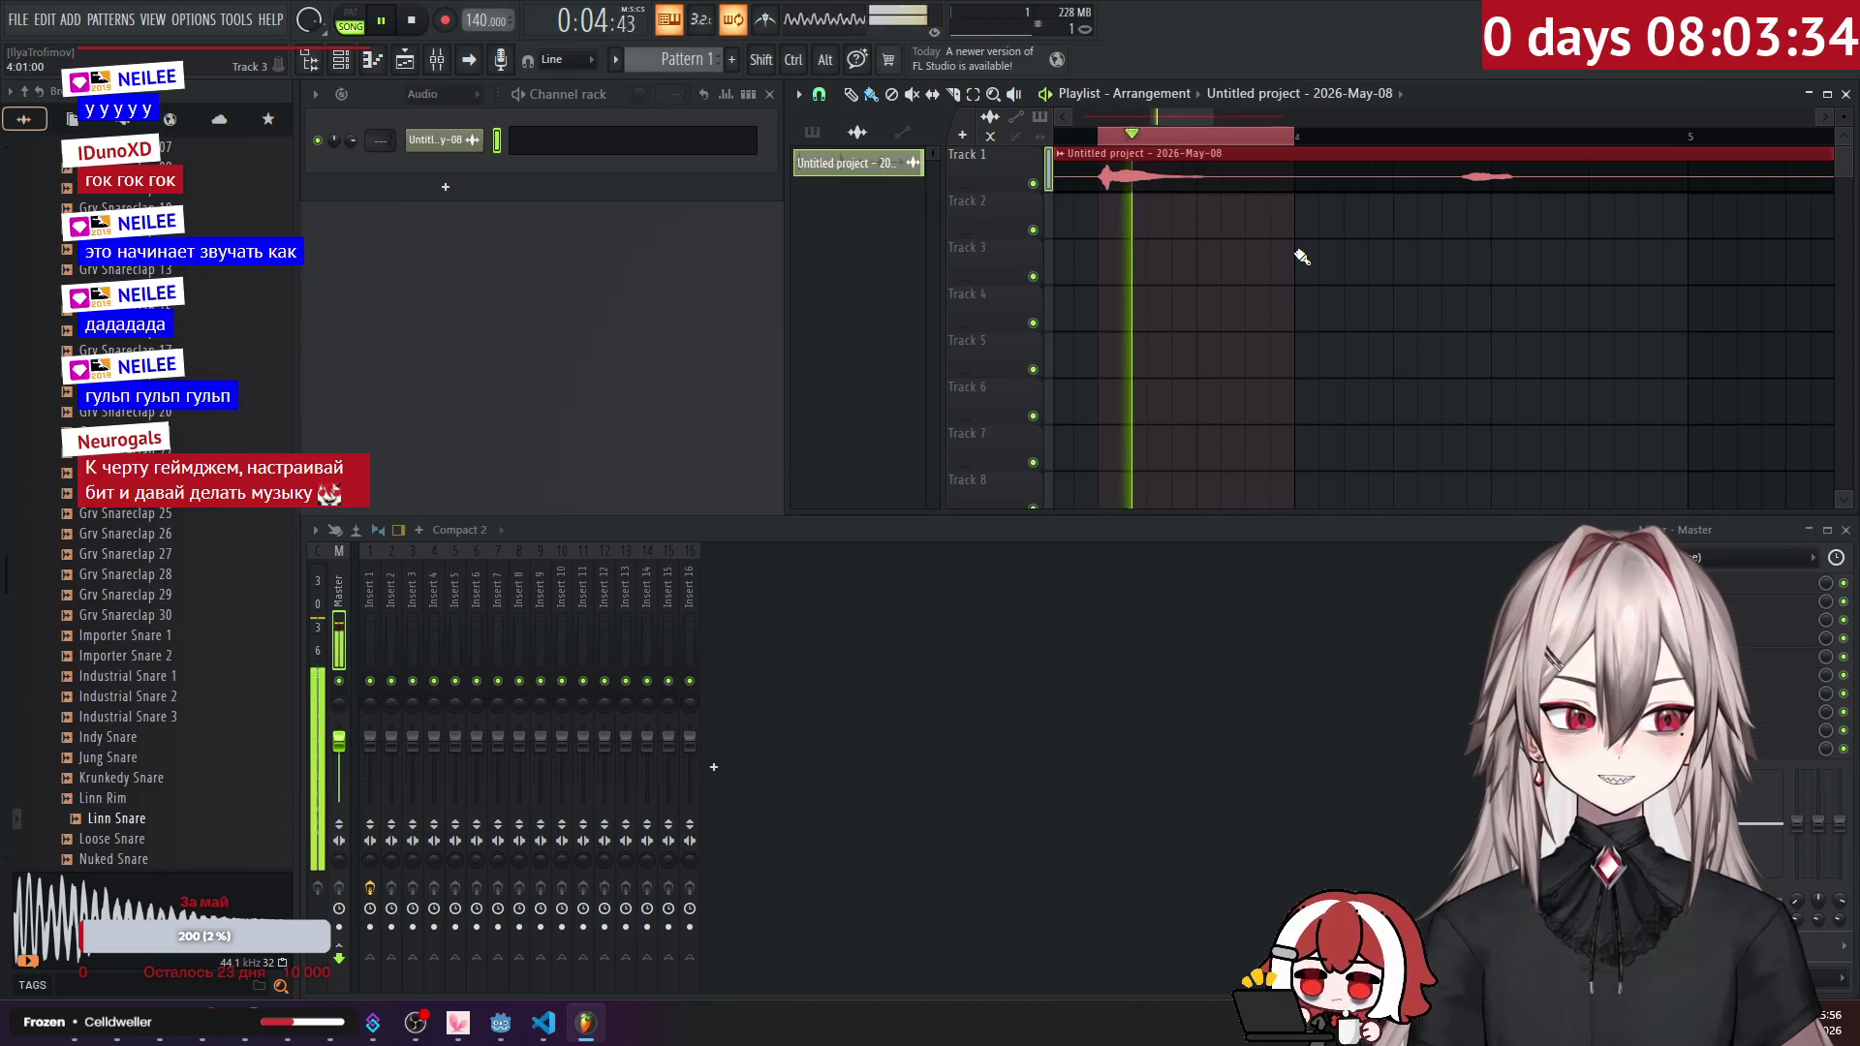
pyautogui.press('space')
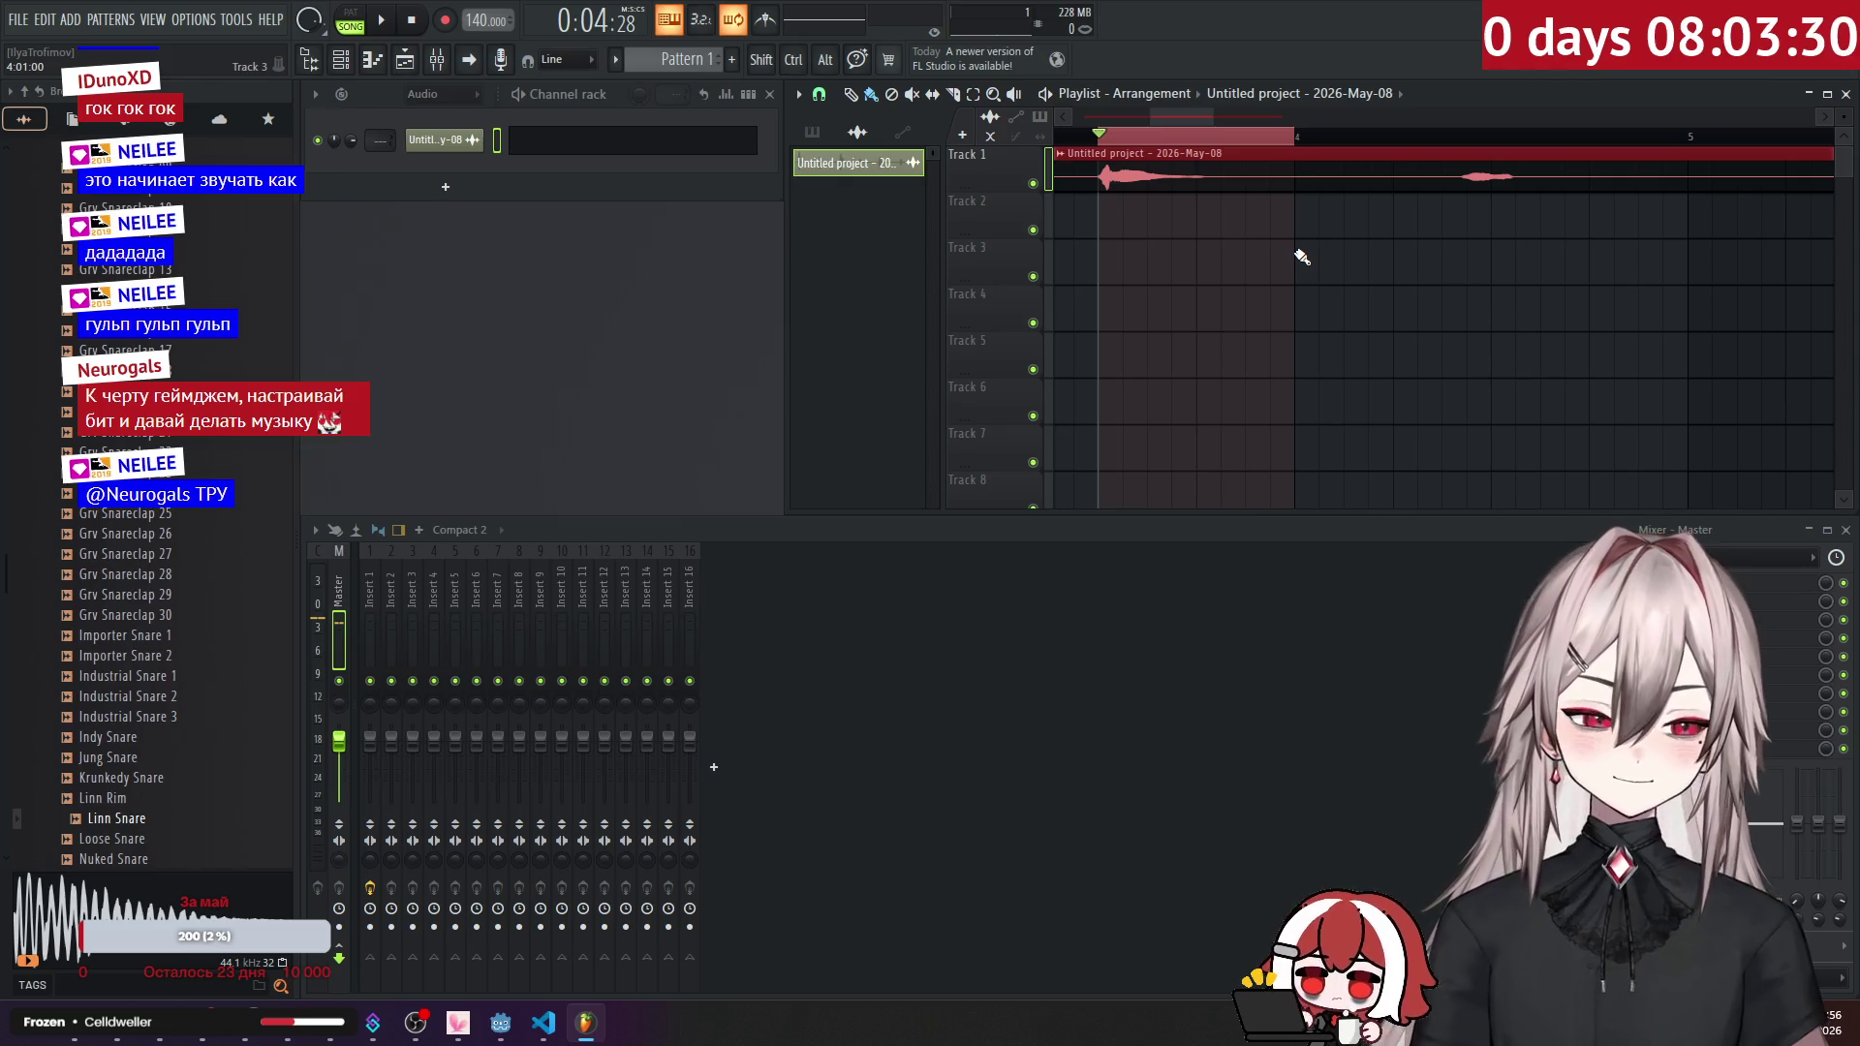
pyautogui.press('space')
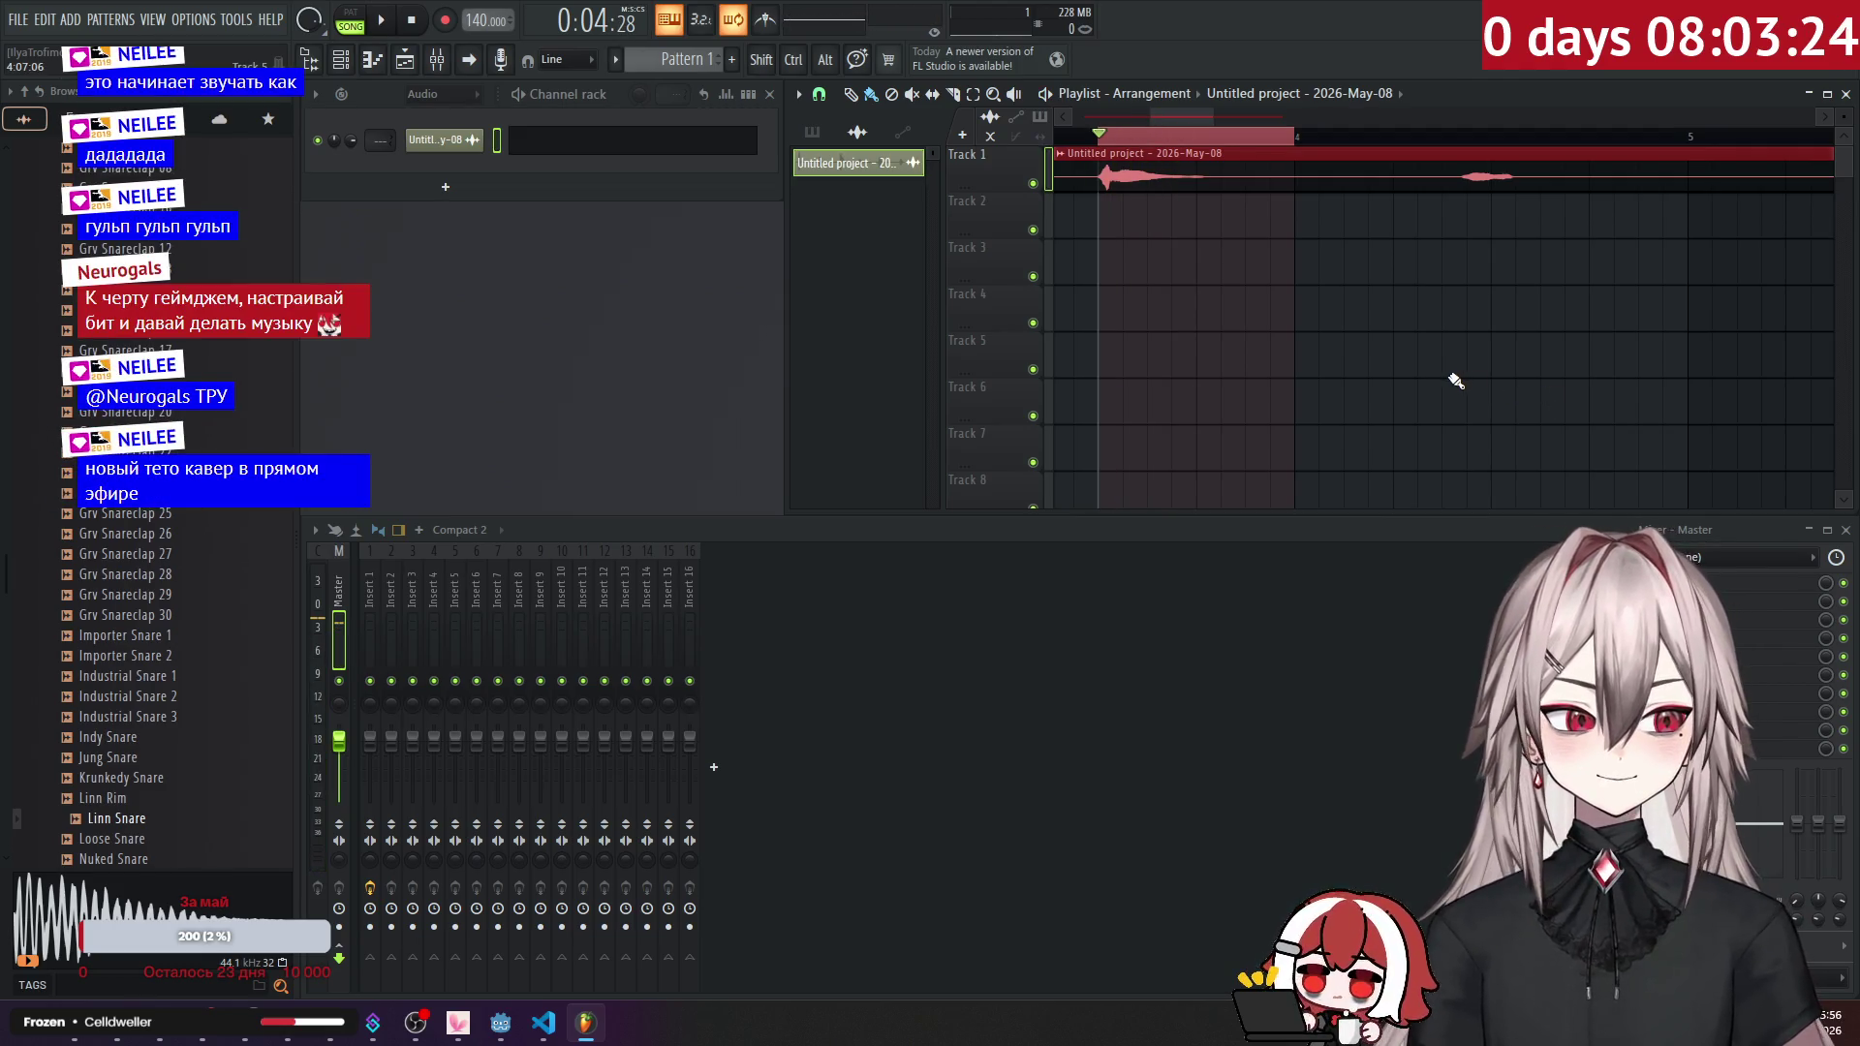
# Add a Pitch Shifter to the Master, switch it to voice mode, and tune pitch to -0.20.
pyautogui.click(1743, 558)
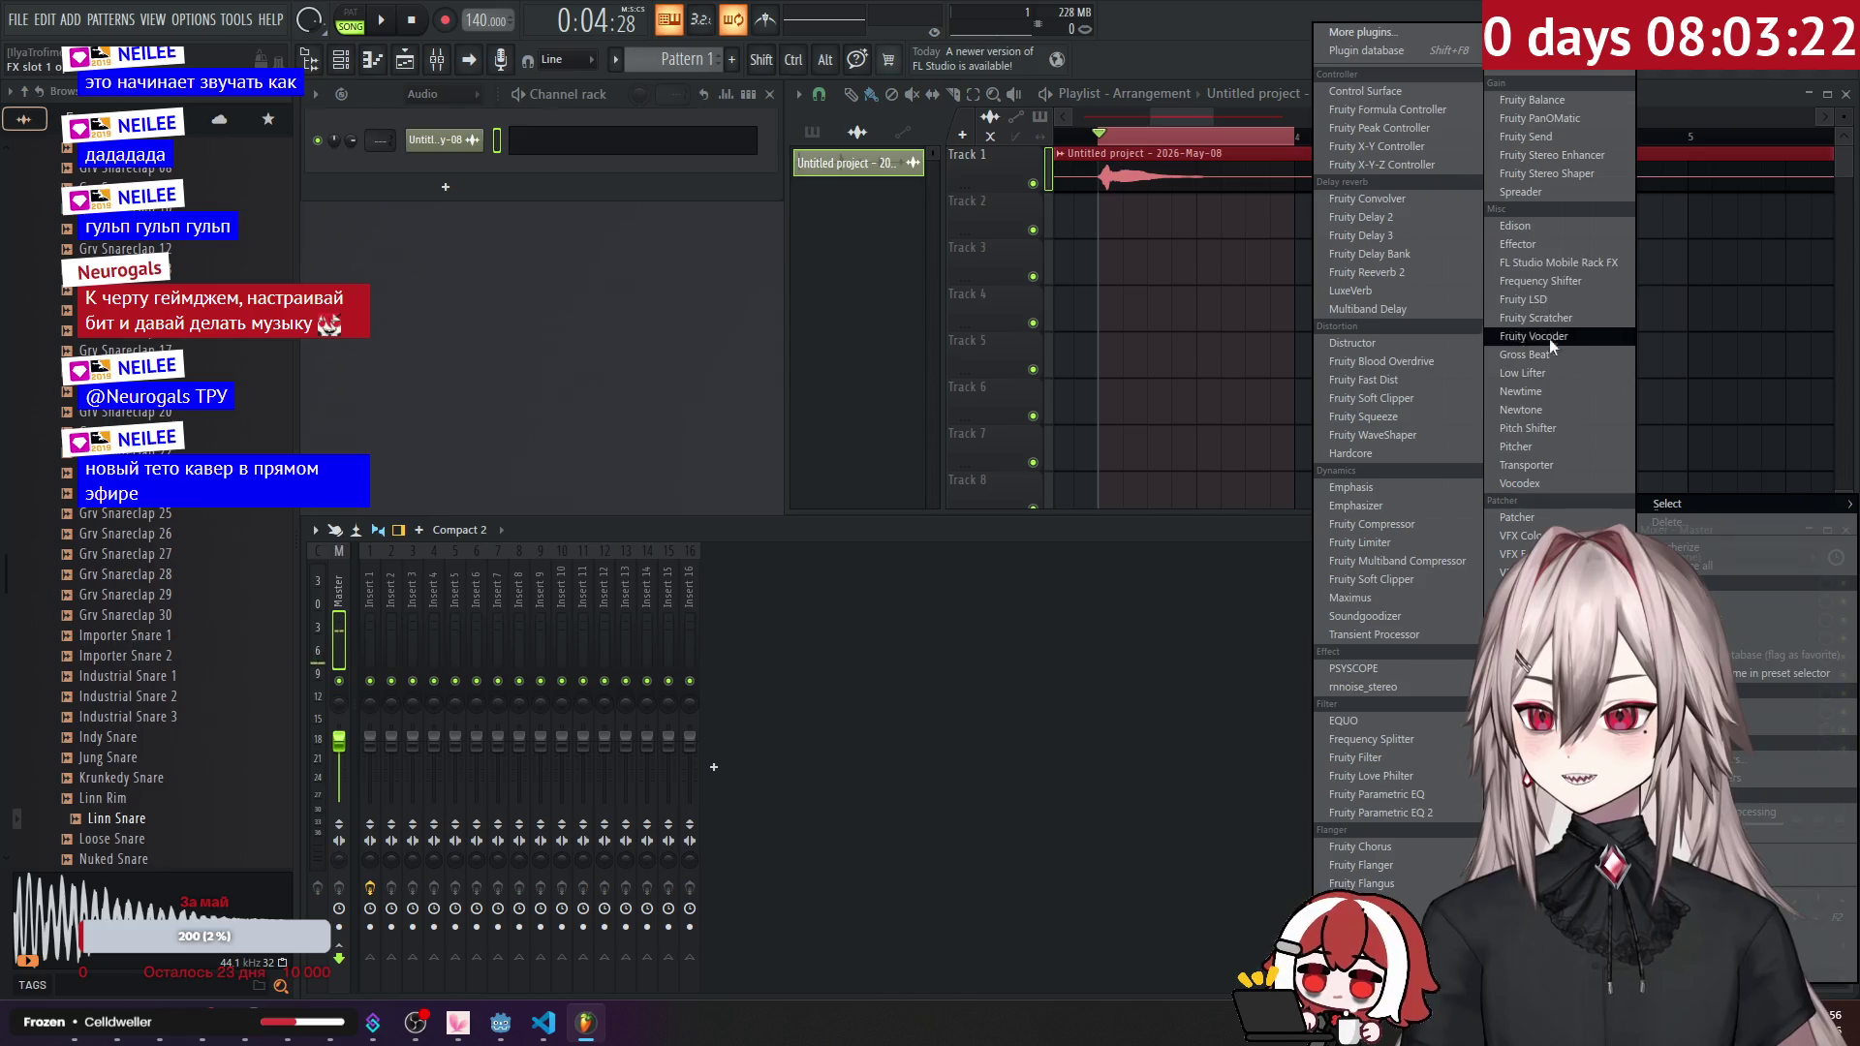
pyautogui.click(1548, 428)
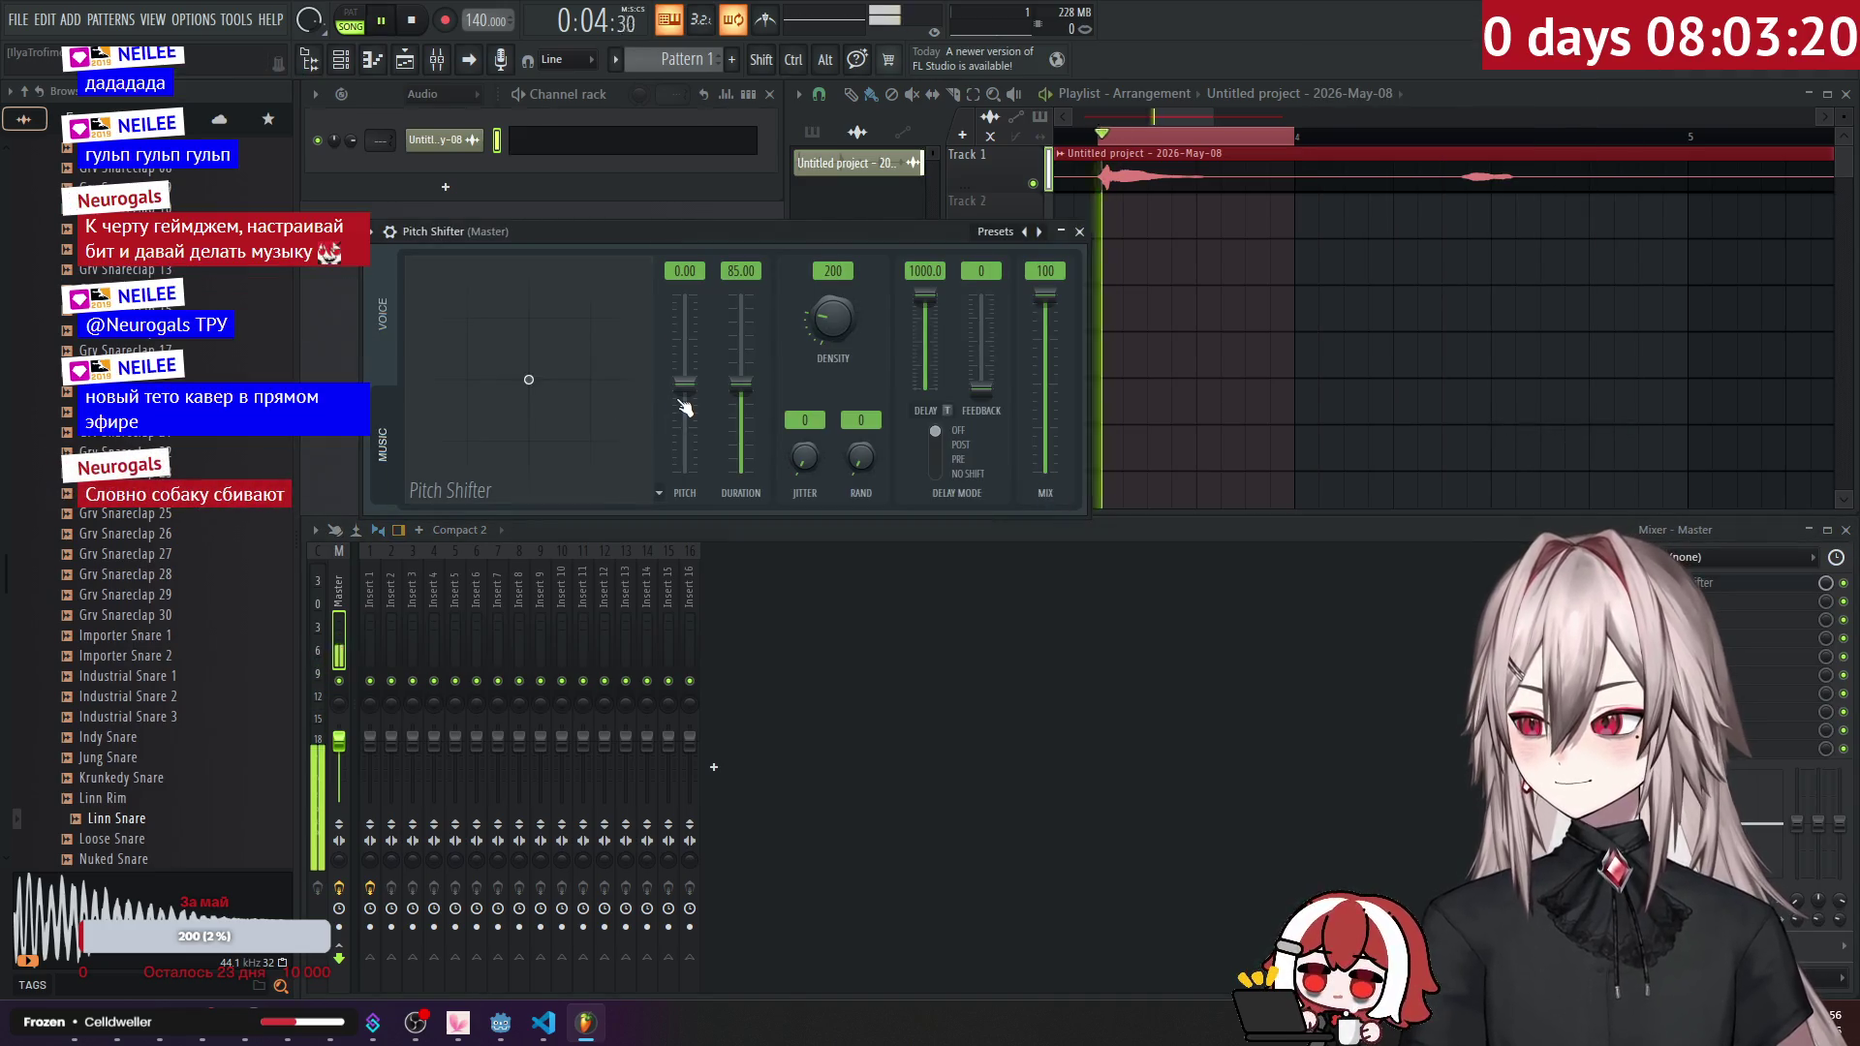
pyautogui.press('space')
pyautogui.moveTo(529, 403)
pyautogui.mouseDown()
pyautogui.moveTo(529, 472)
pyautogui.moveTo(529, 267)
pyautogui.moveTo(529, 462)
pyautogui.moveTo(529, 308)
pyautogui.moveTo(529, 382)
pyautogui.mouseUp()
pyautogui.click(383, 315)
pyautogui.press('space')
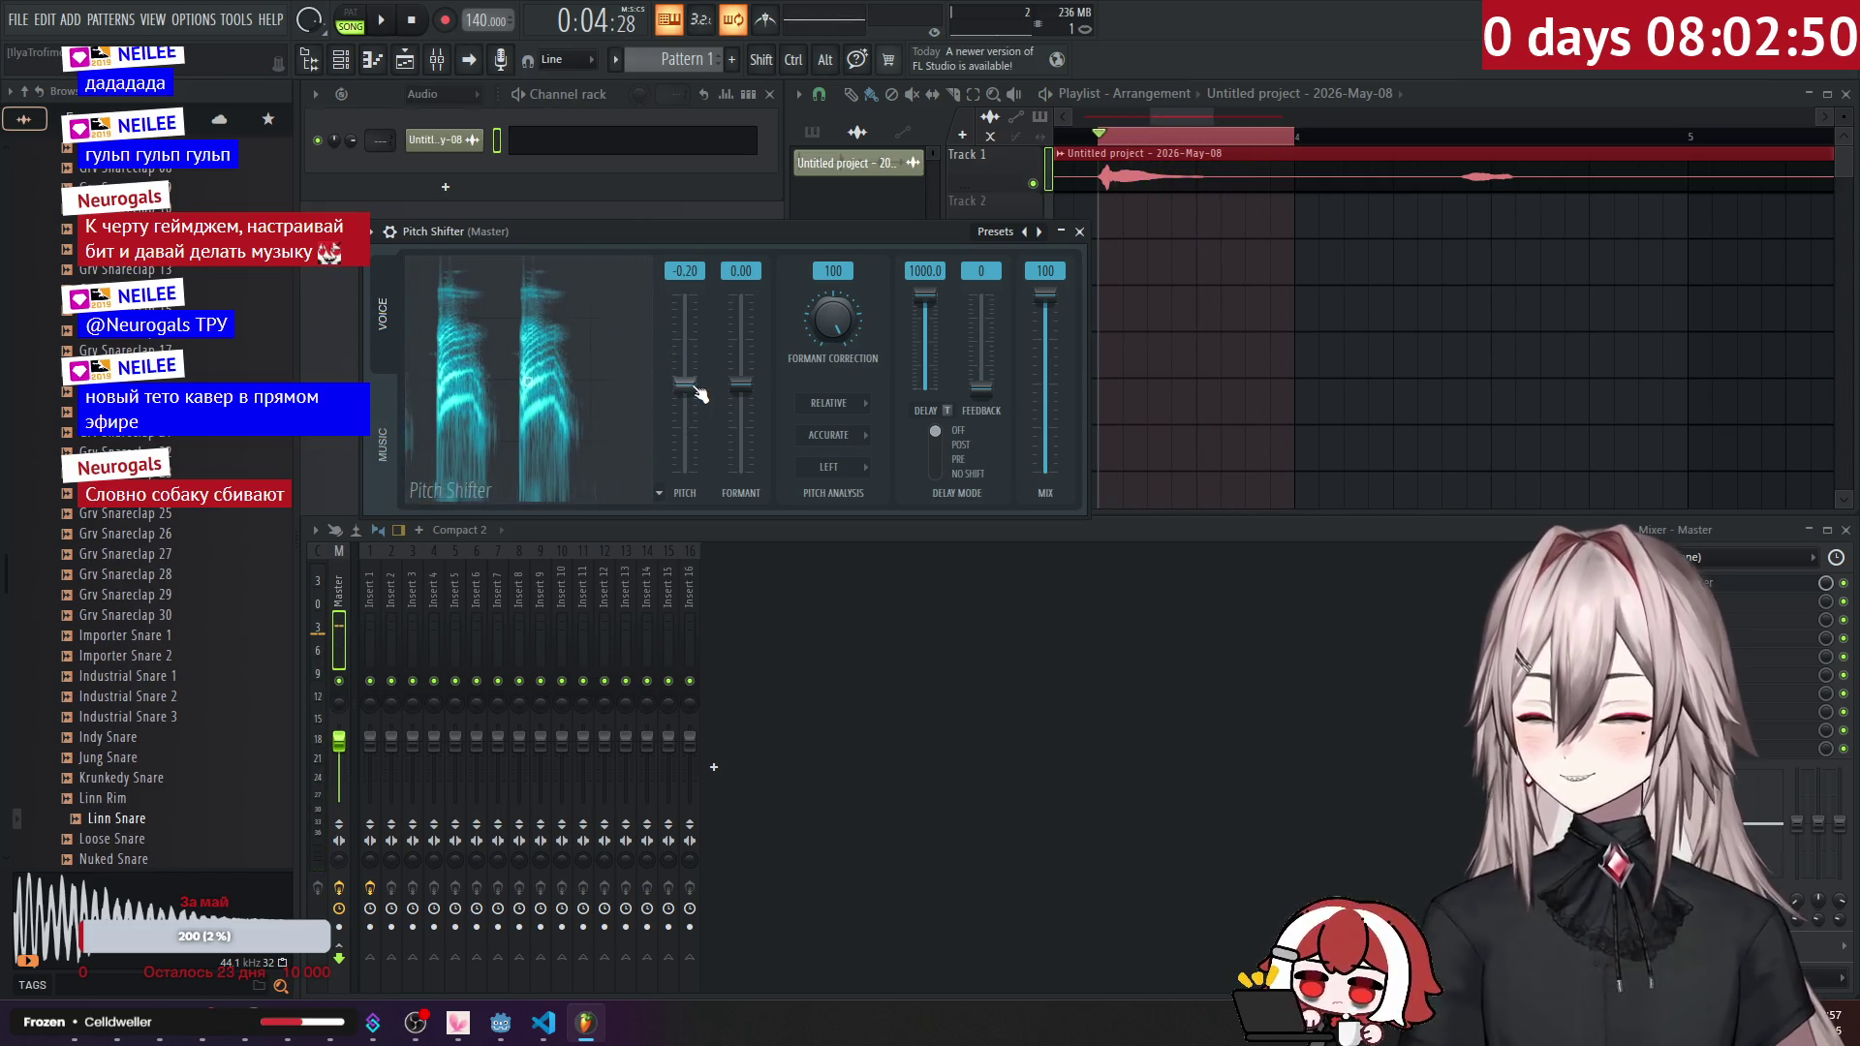
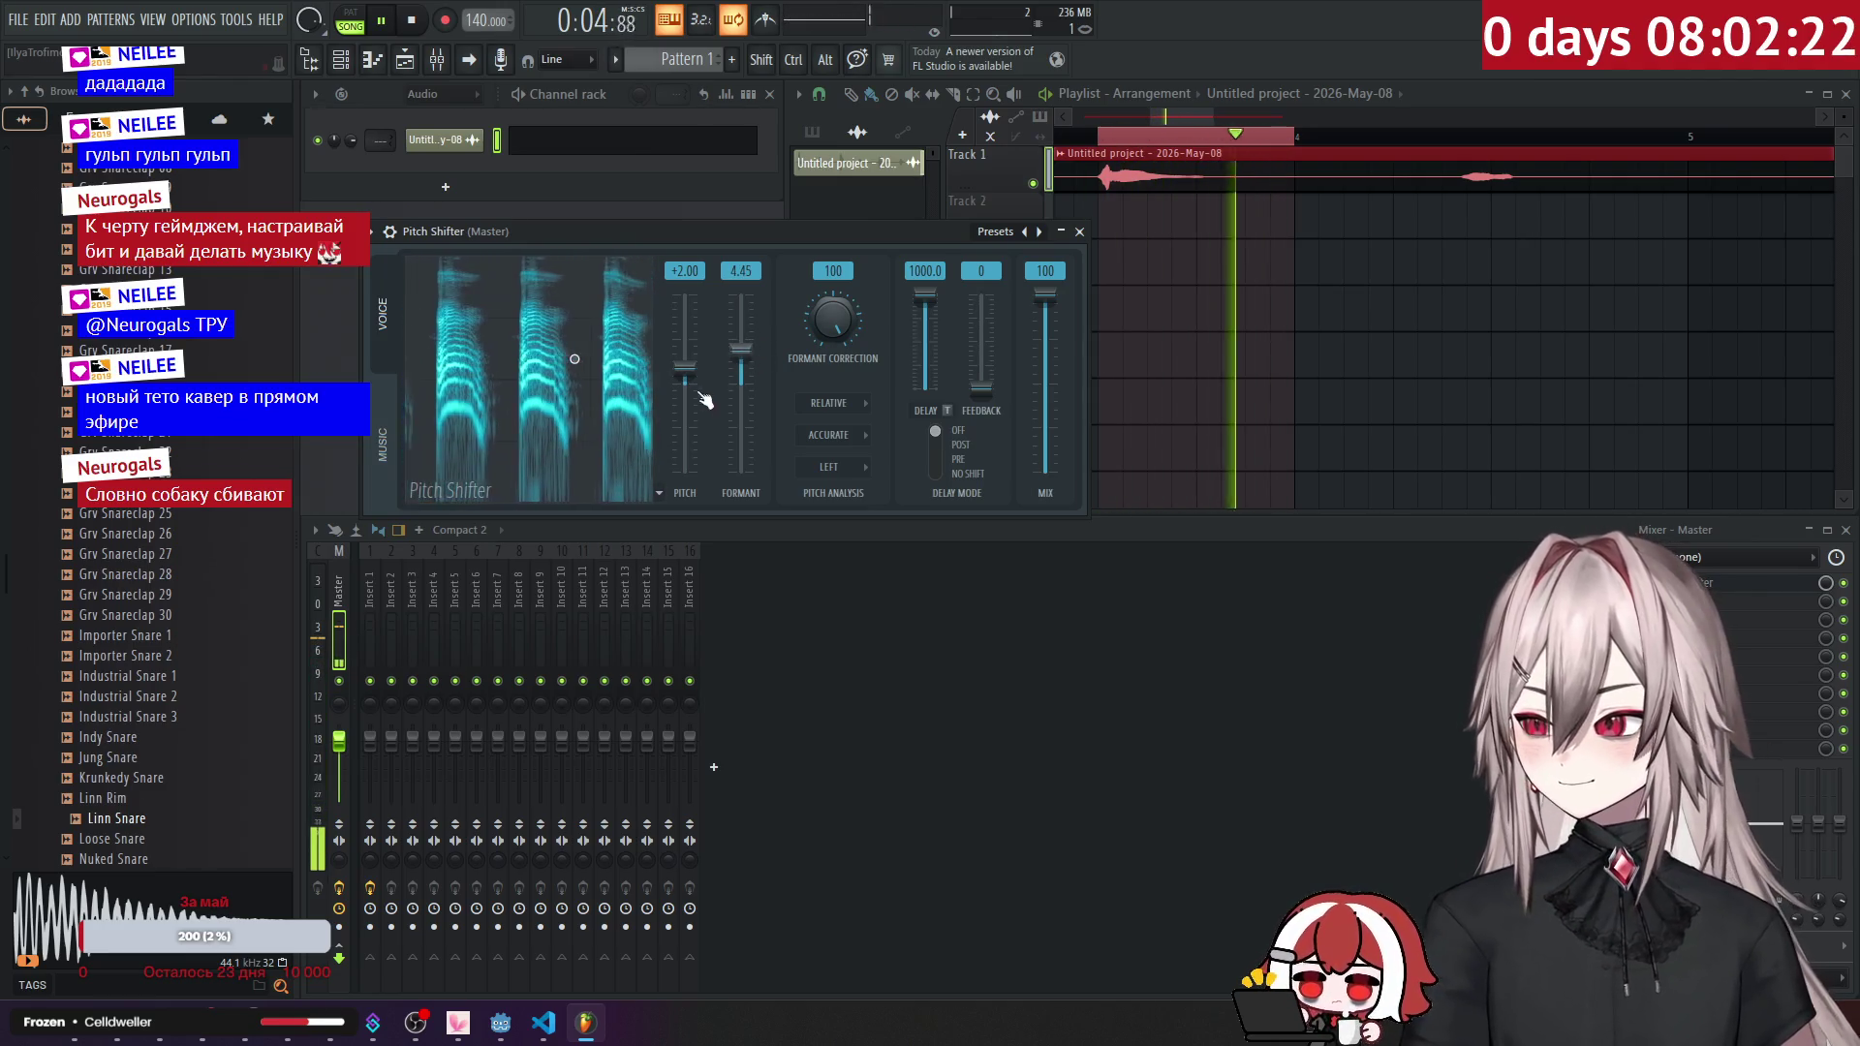
# Audition master Pitch Shifter pitch values from slightly up down to -10.00, then stop playback.
pyautogui.moveTo(685, 366); pyautogui.dragTo(685, 358)
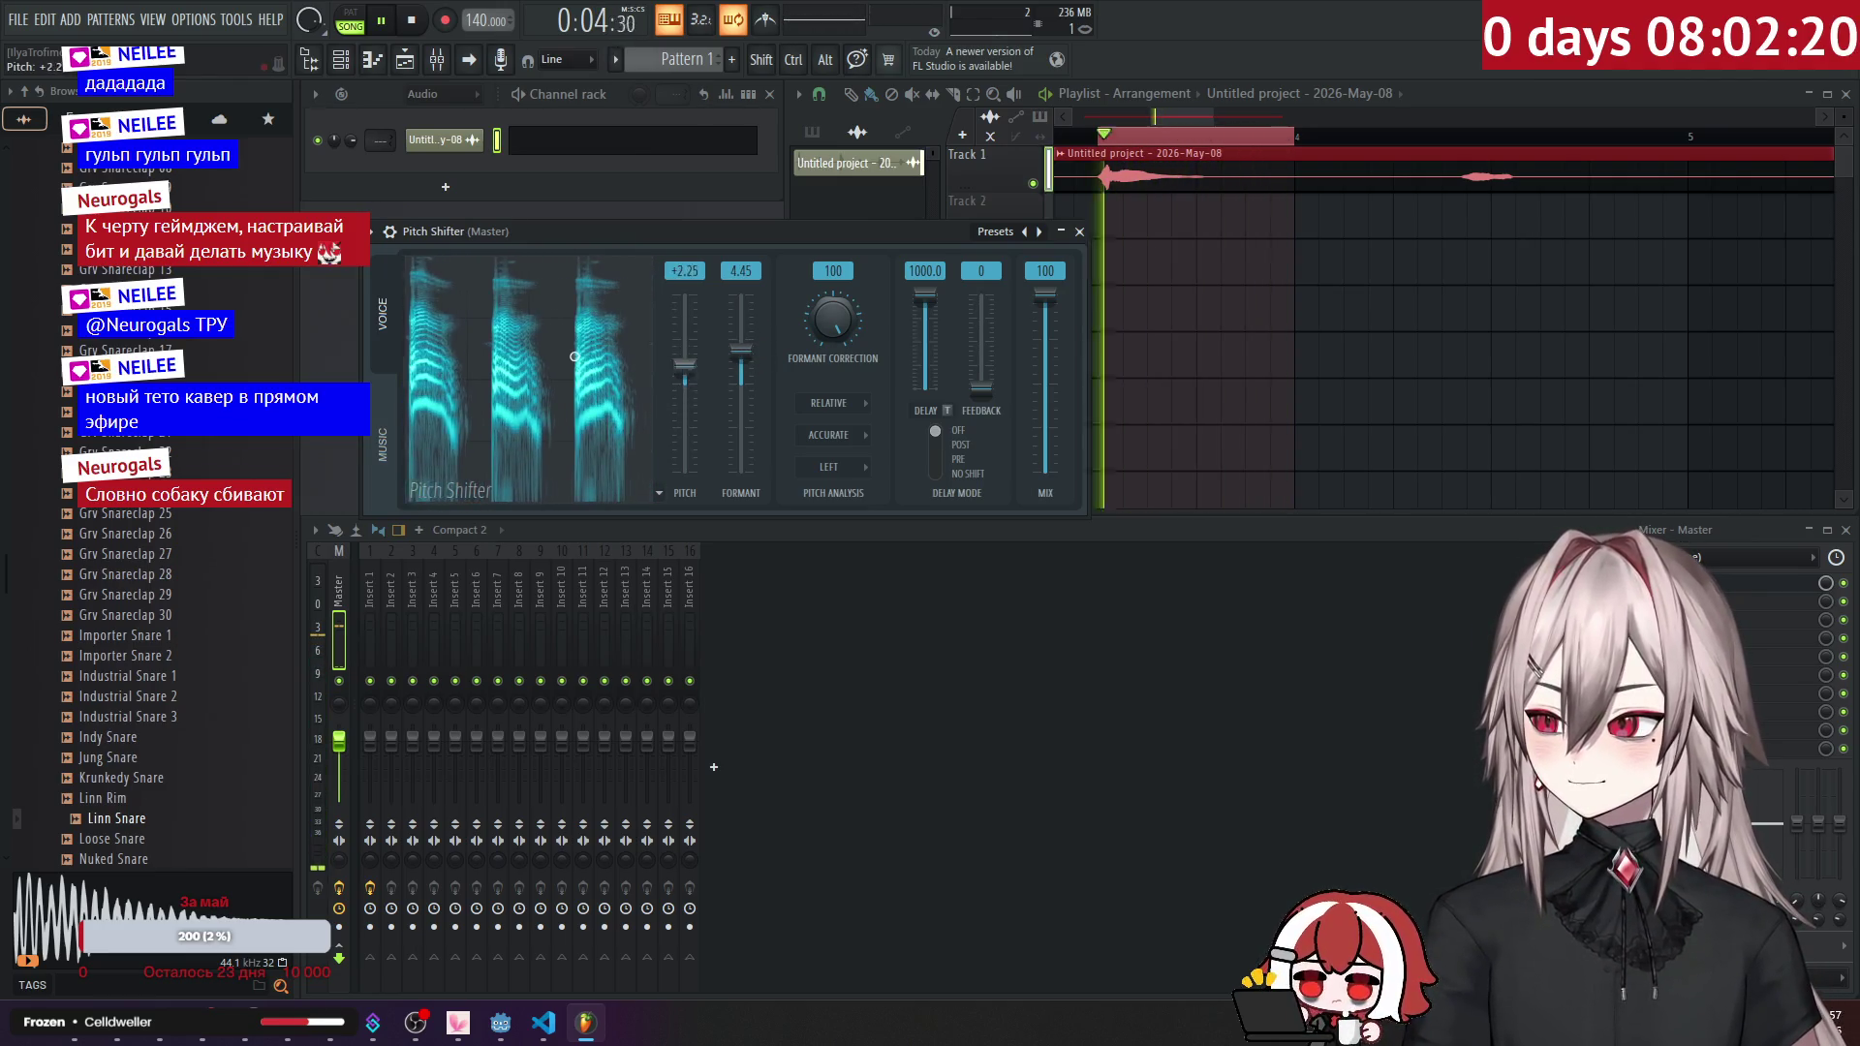
pyautogui.moveTo(575, 500); pyautogui.dragTo(575, 420)
pyautogui.moveTo(575, 338); pyautogui.dragTo(575, 482)
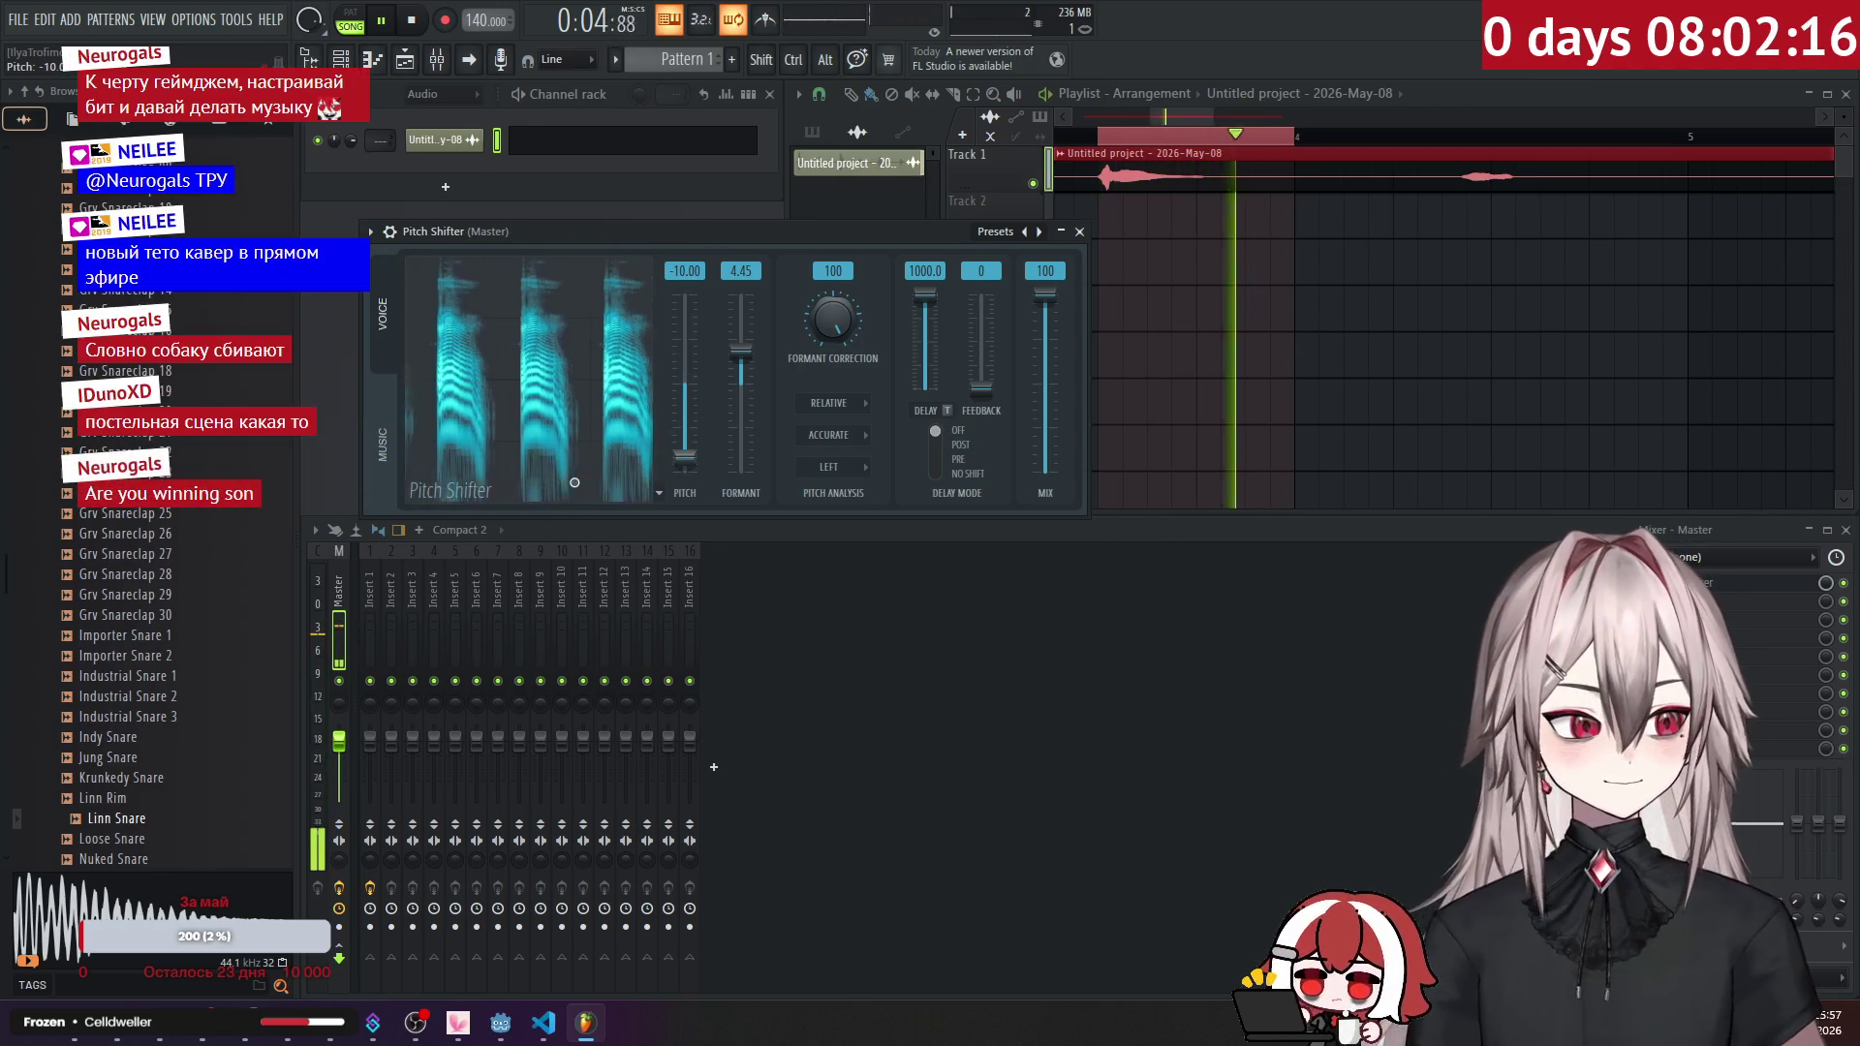
pyautogui.press('space')
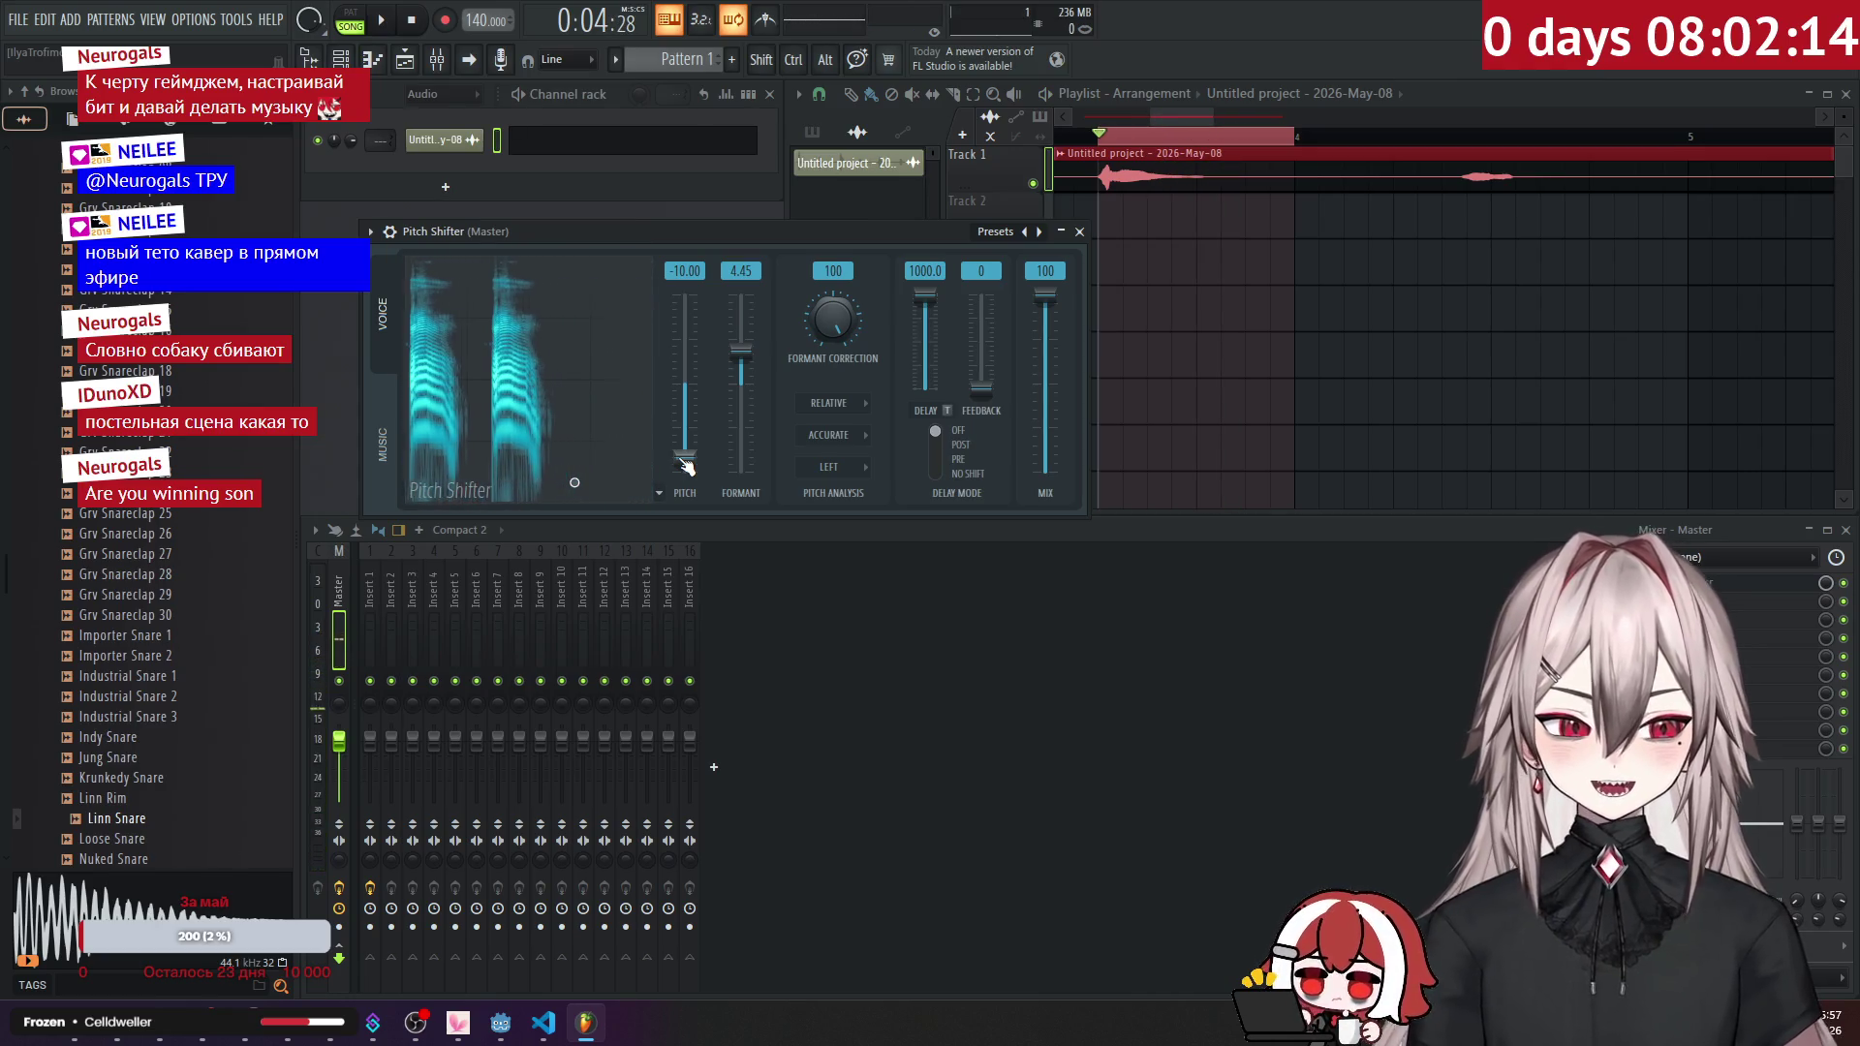
# Lower the formant to -0.35, replay to hear it, and close the Pitch Shifter.
pyautogui.moveTo(741, 350); pyautogui.dragTo(741, 386)
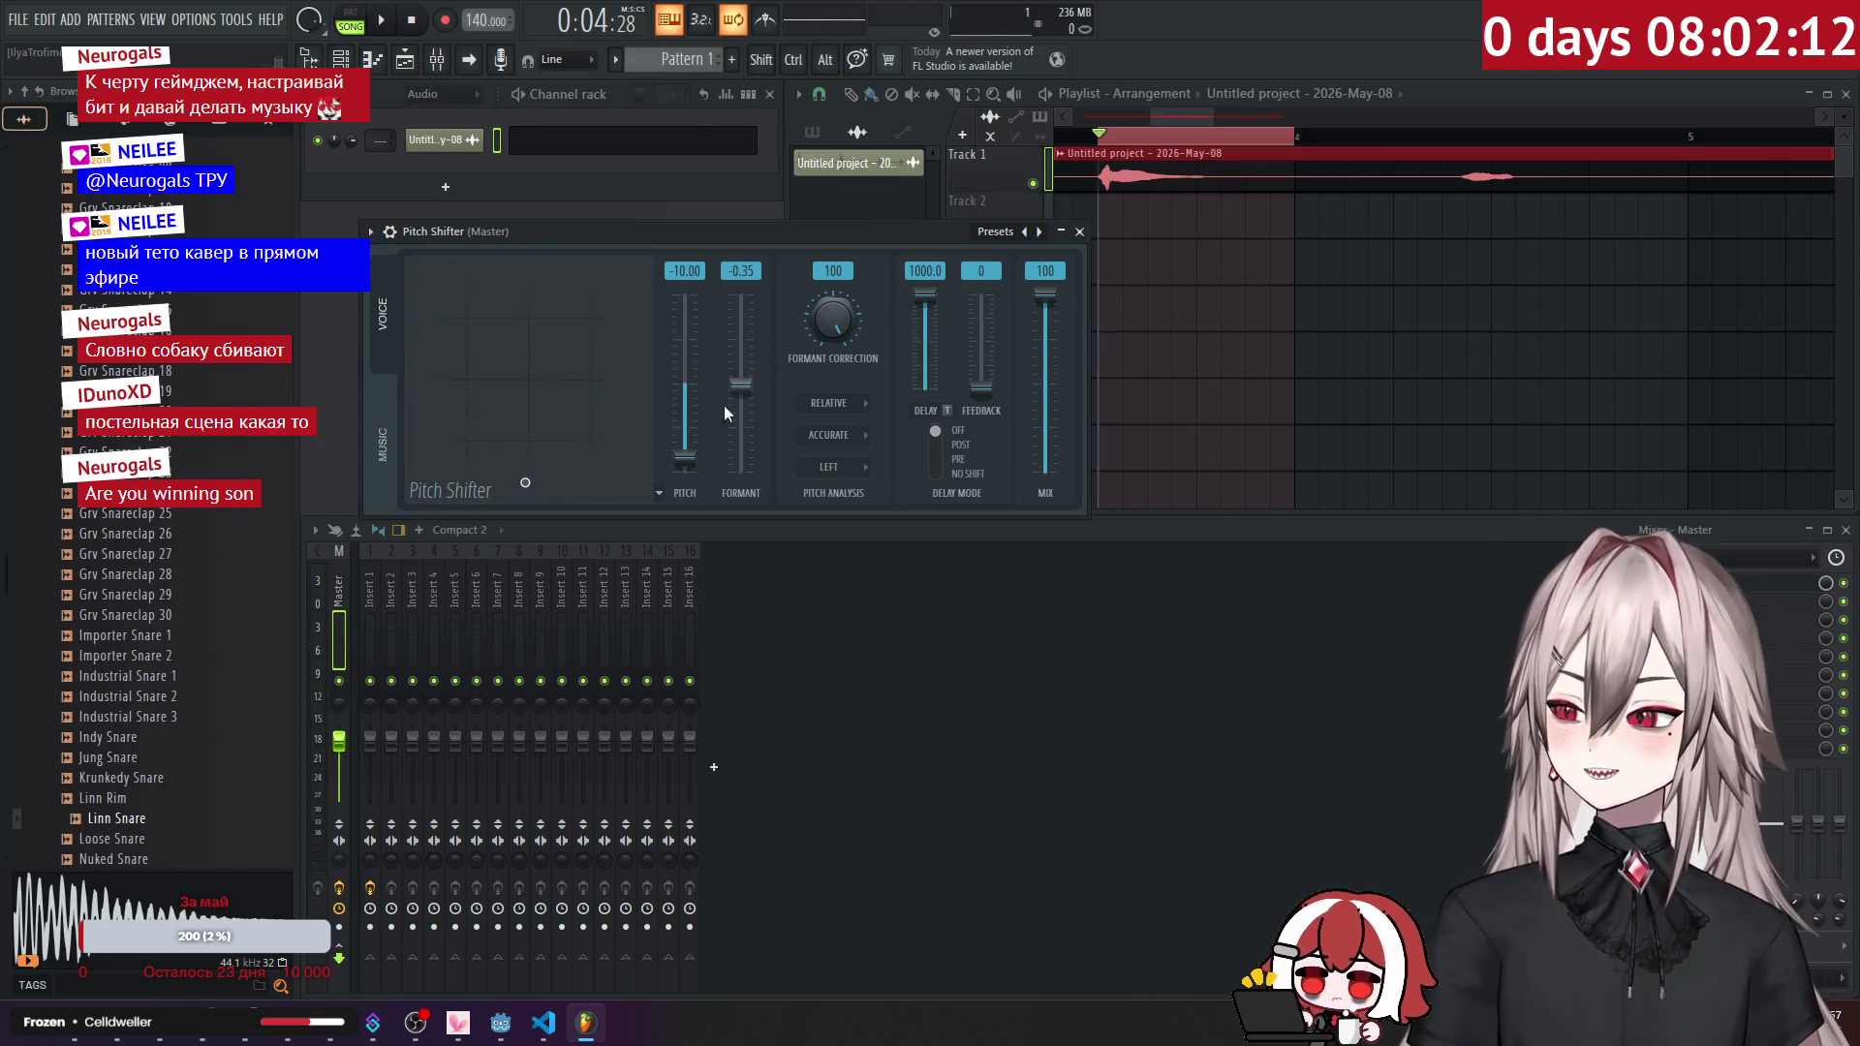
pyautogui.moveTo(684, 457); pyautogui.dragTo(683, 383)
pyautogui.press('space')
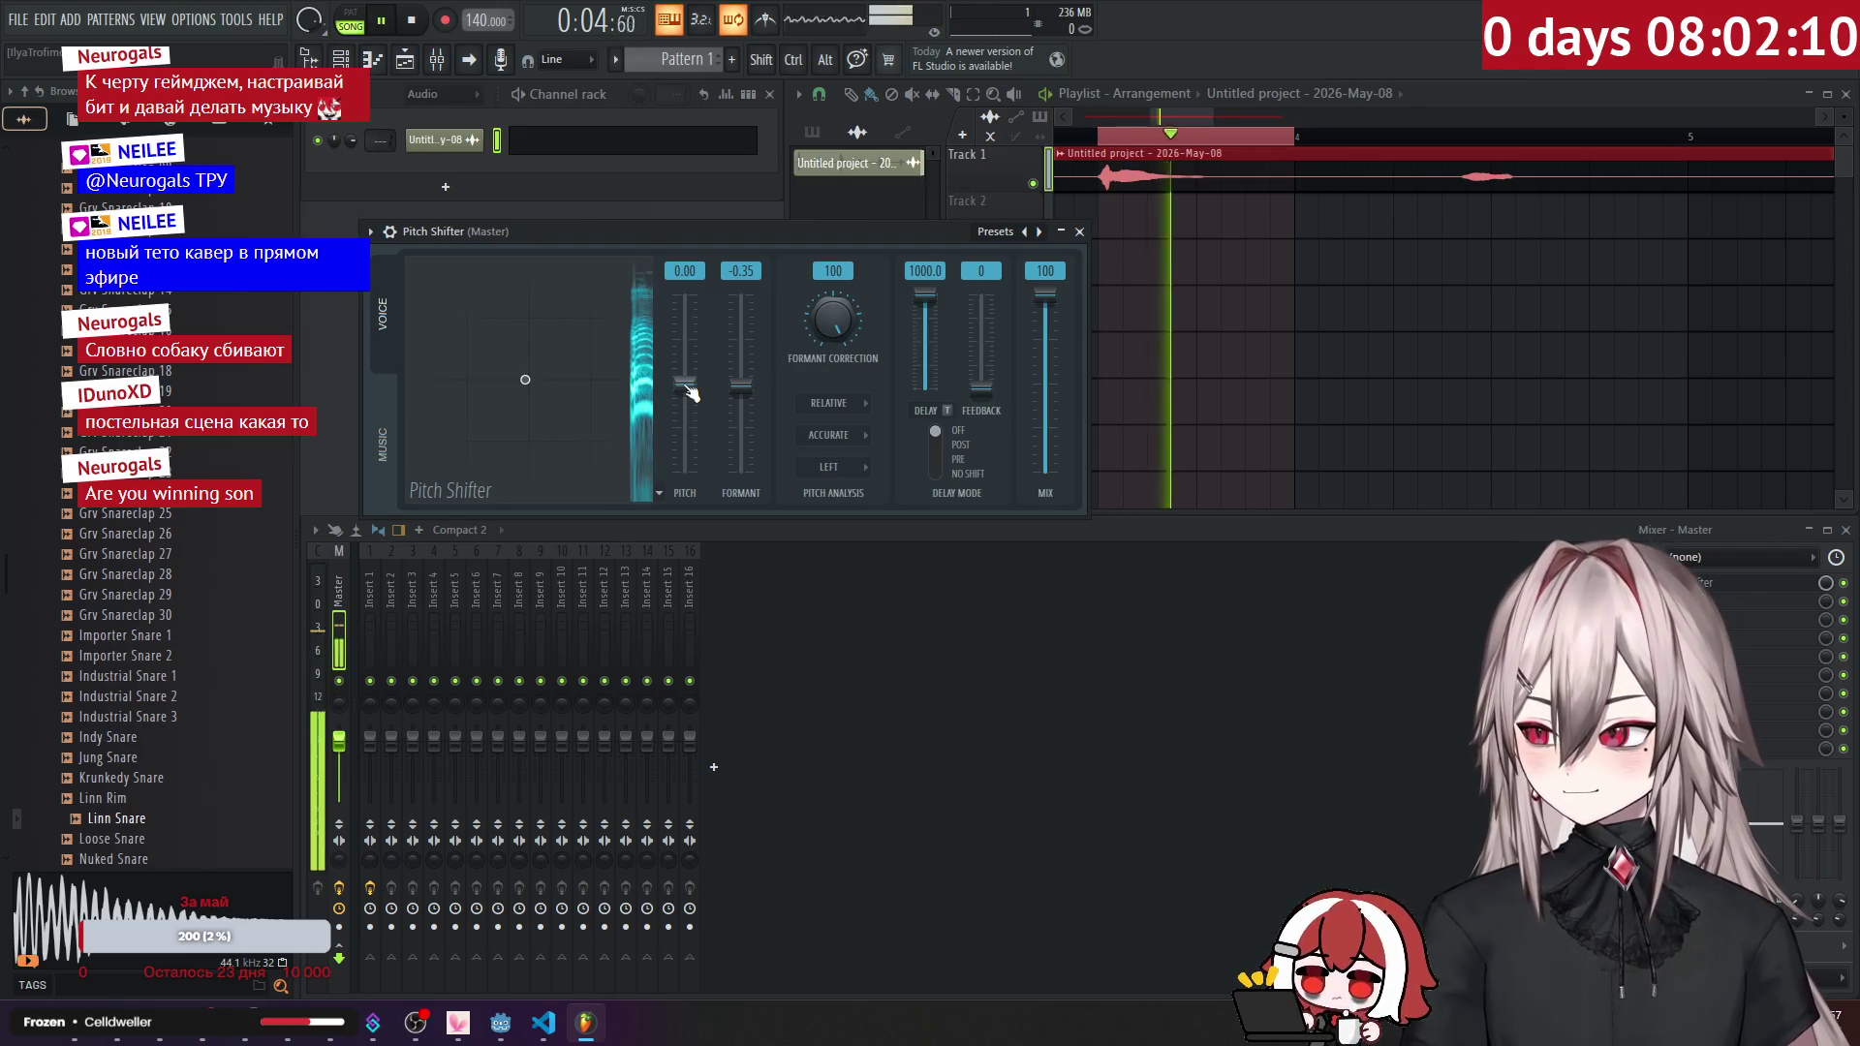
pyautogui.click(1080, 232)
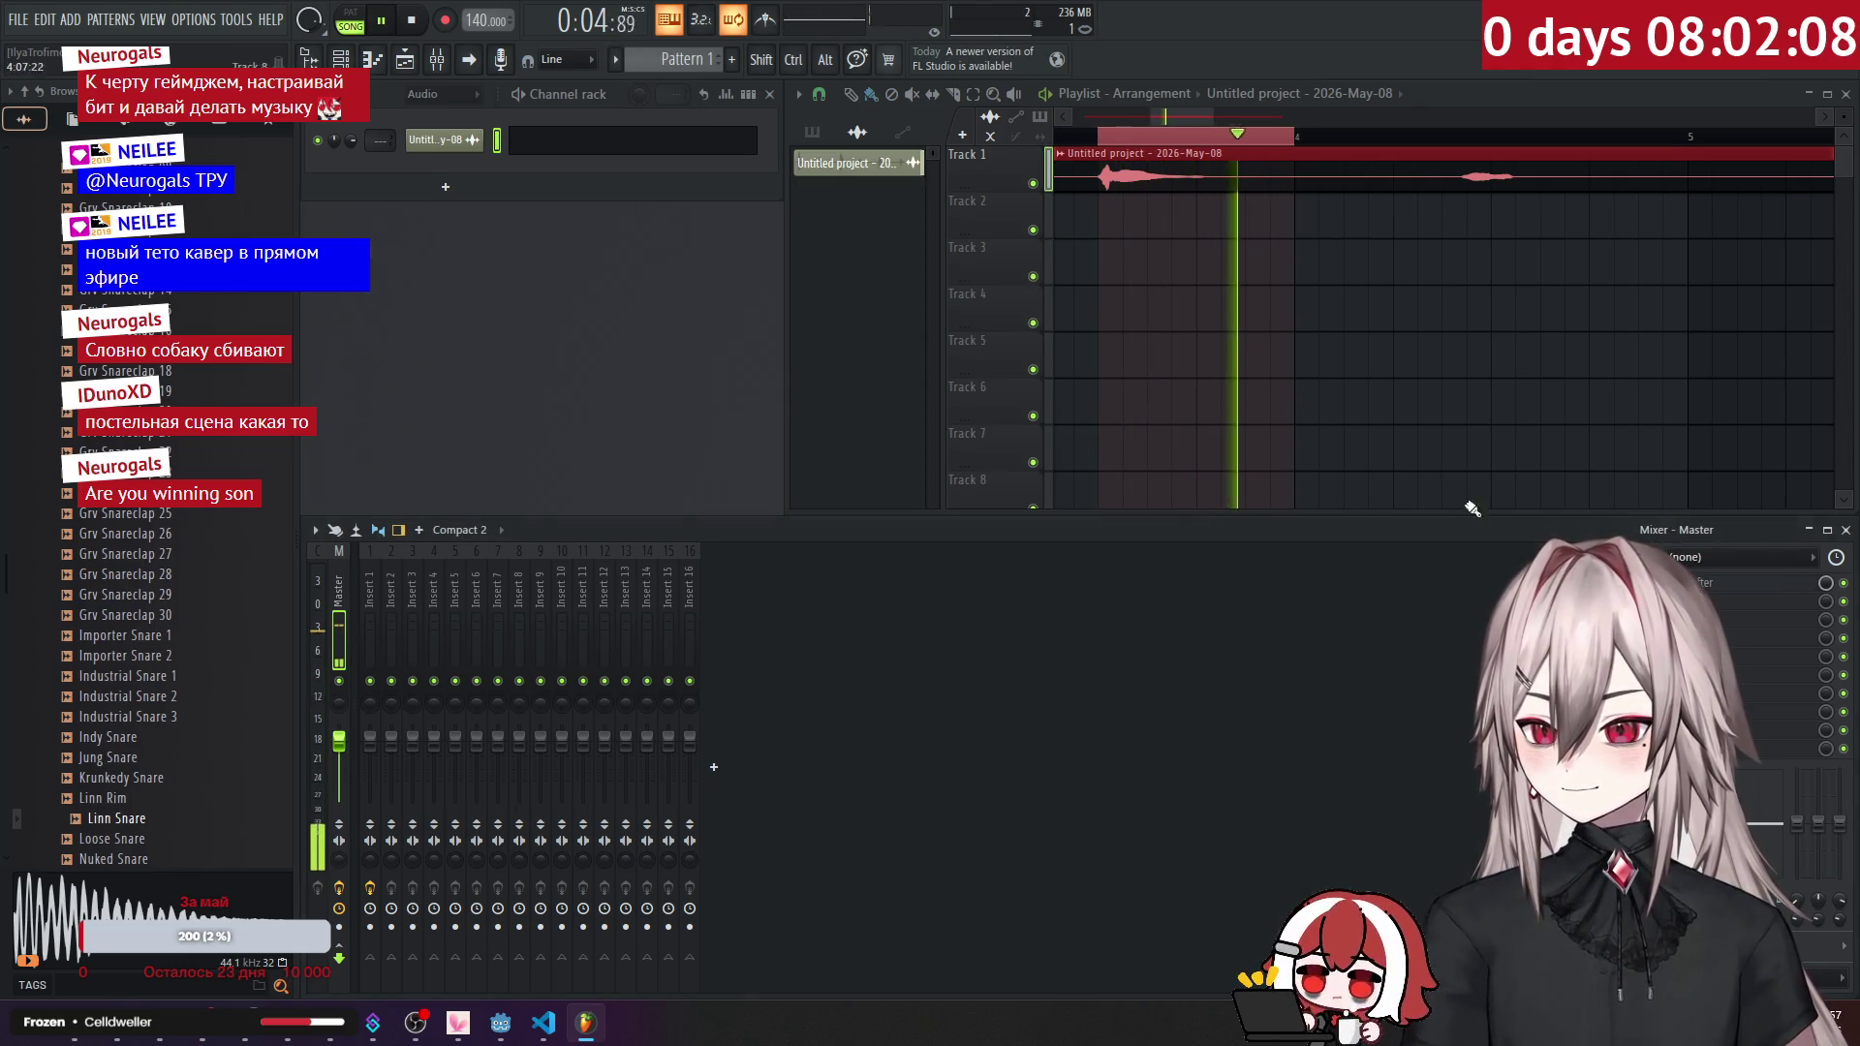
# Delete the master mixer effect so its slot reads (none).
pyautogui.rightClick(1652, 582)
pyautogui.click(1674, 479)
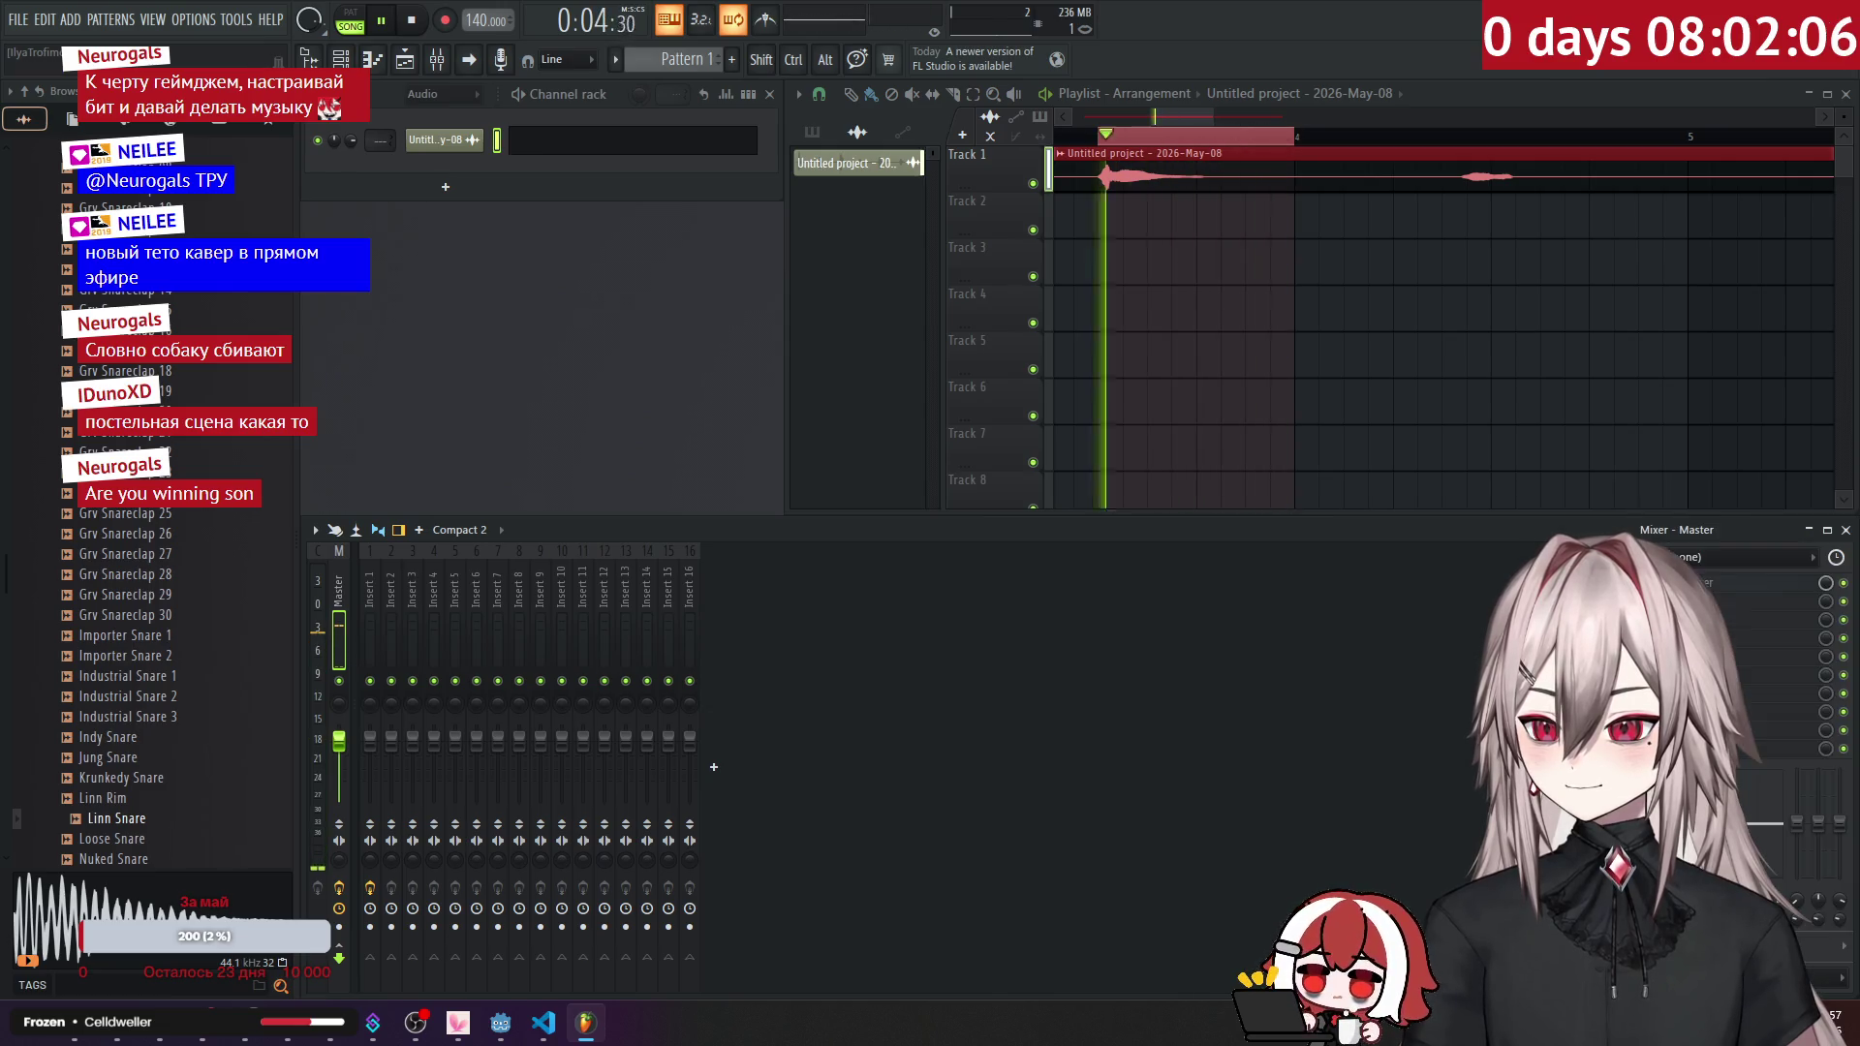
pyautogui.press('space')
pyautogui.press('space')
pyautogui.press('space')
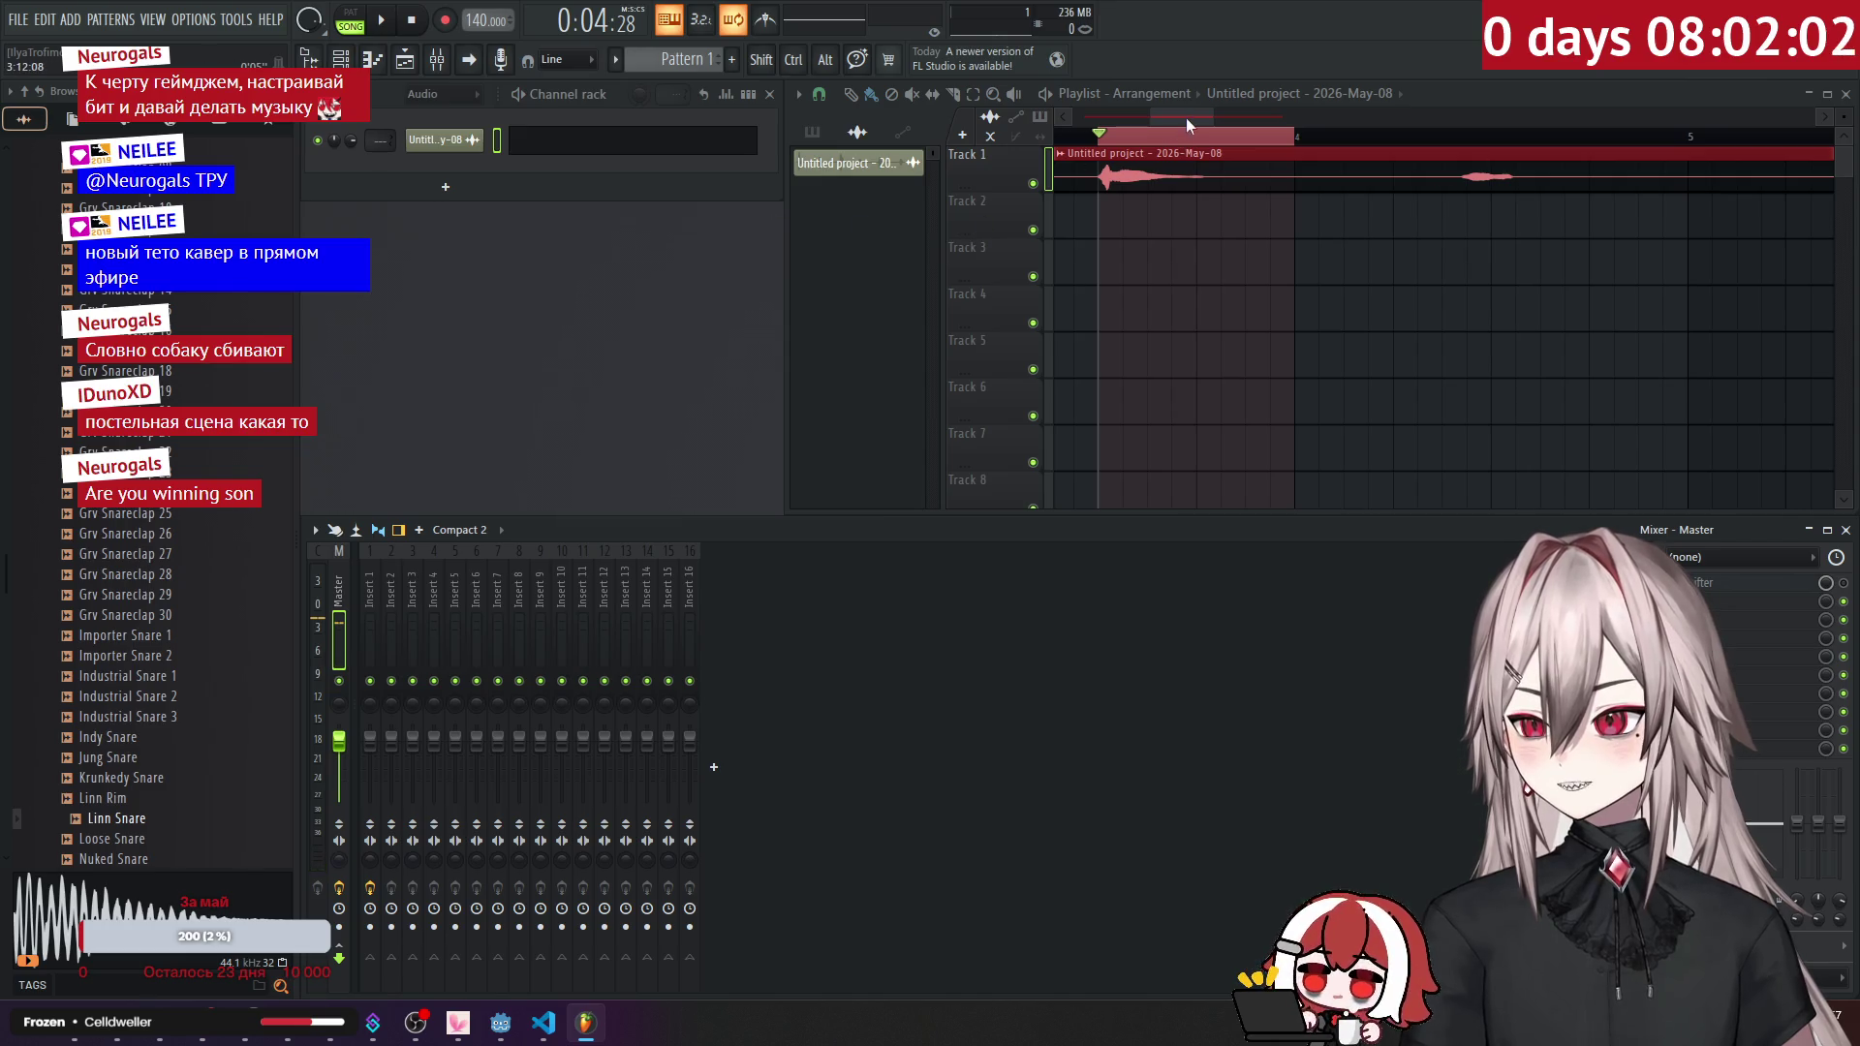
# Mark a one-bar time selection around bar 5 on the playlist and play it.
pyautogui.moveTo(1186, 119); pyautogui.dragTo(1206, 122)
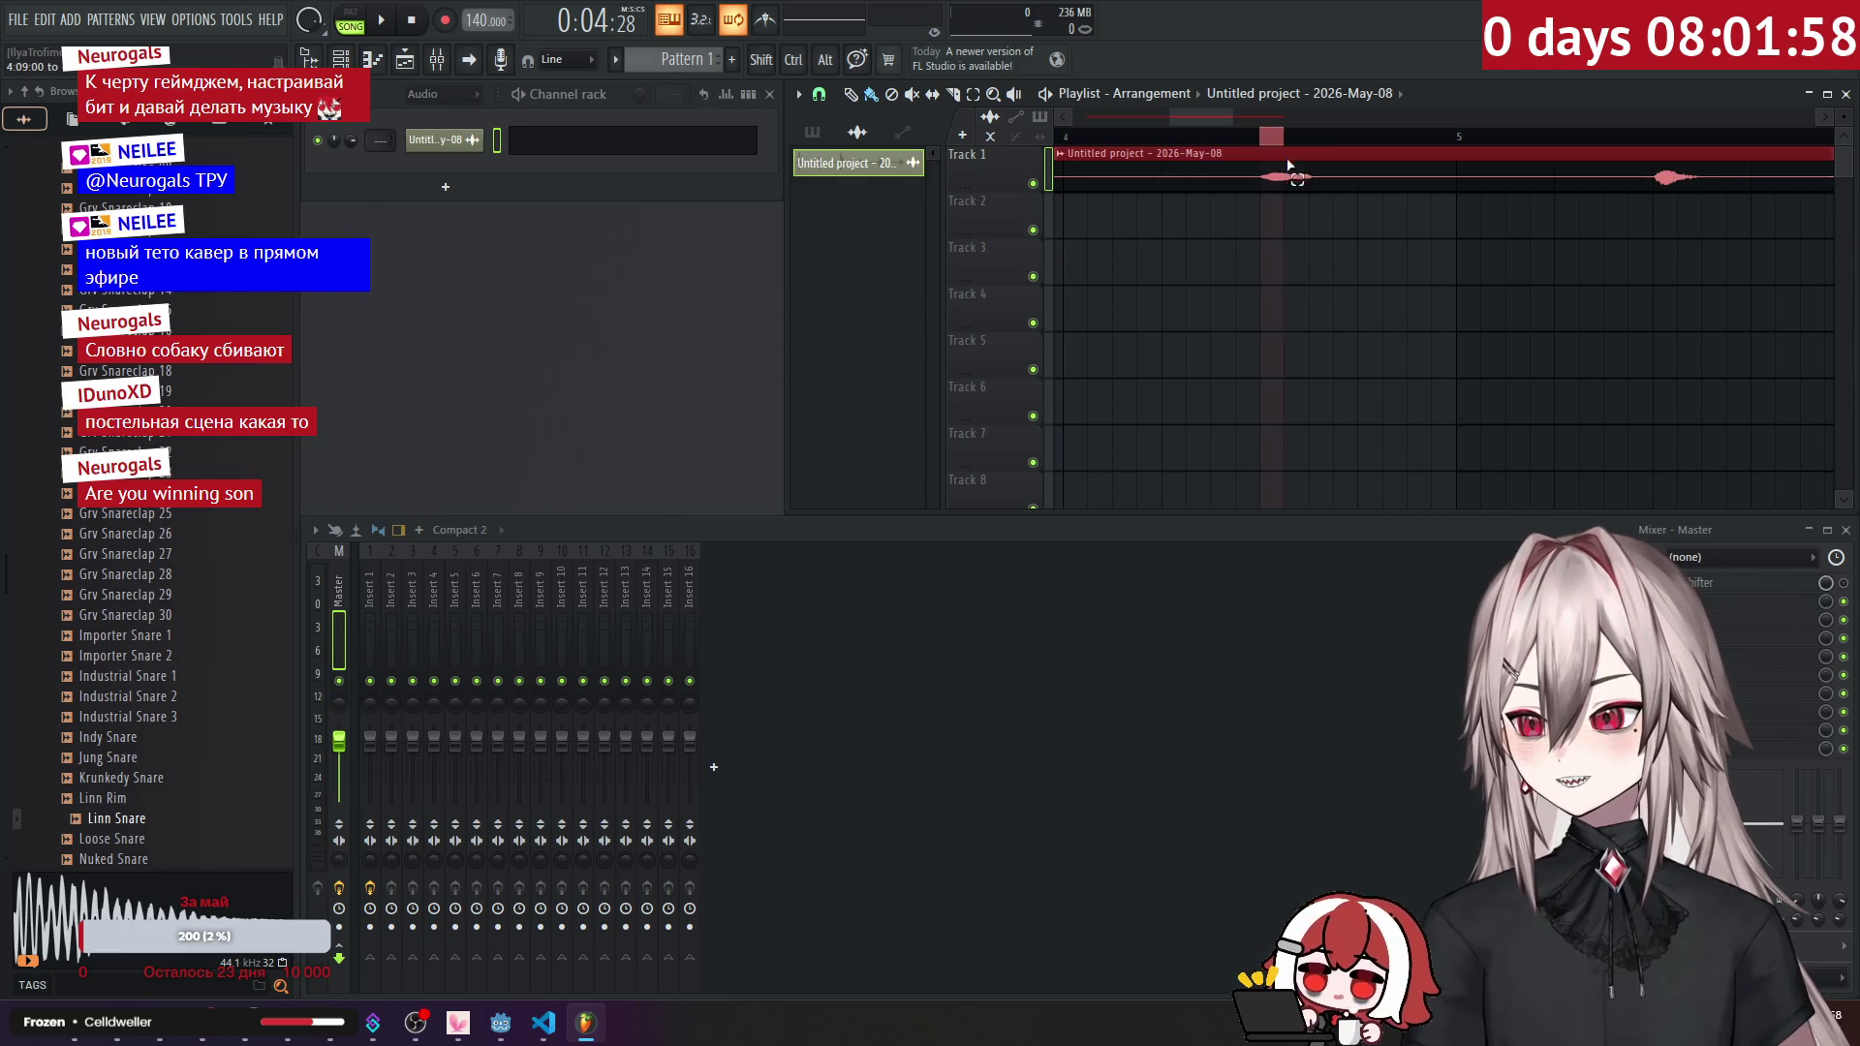
pyautogui.moveTo(1285, 141); pyautogui.dragTo(1457, 241)
pyautogui.press('space')
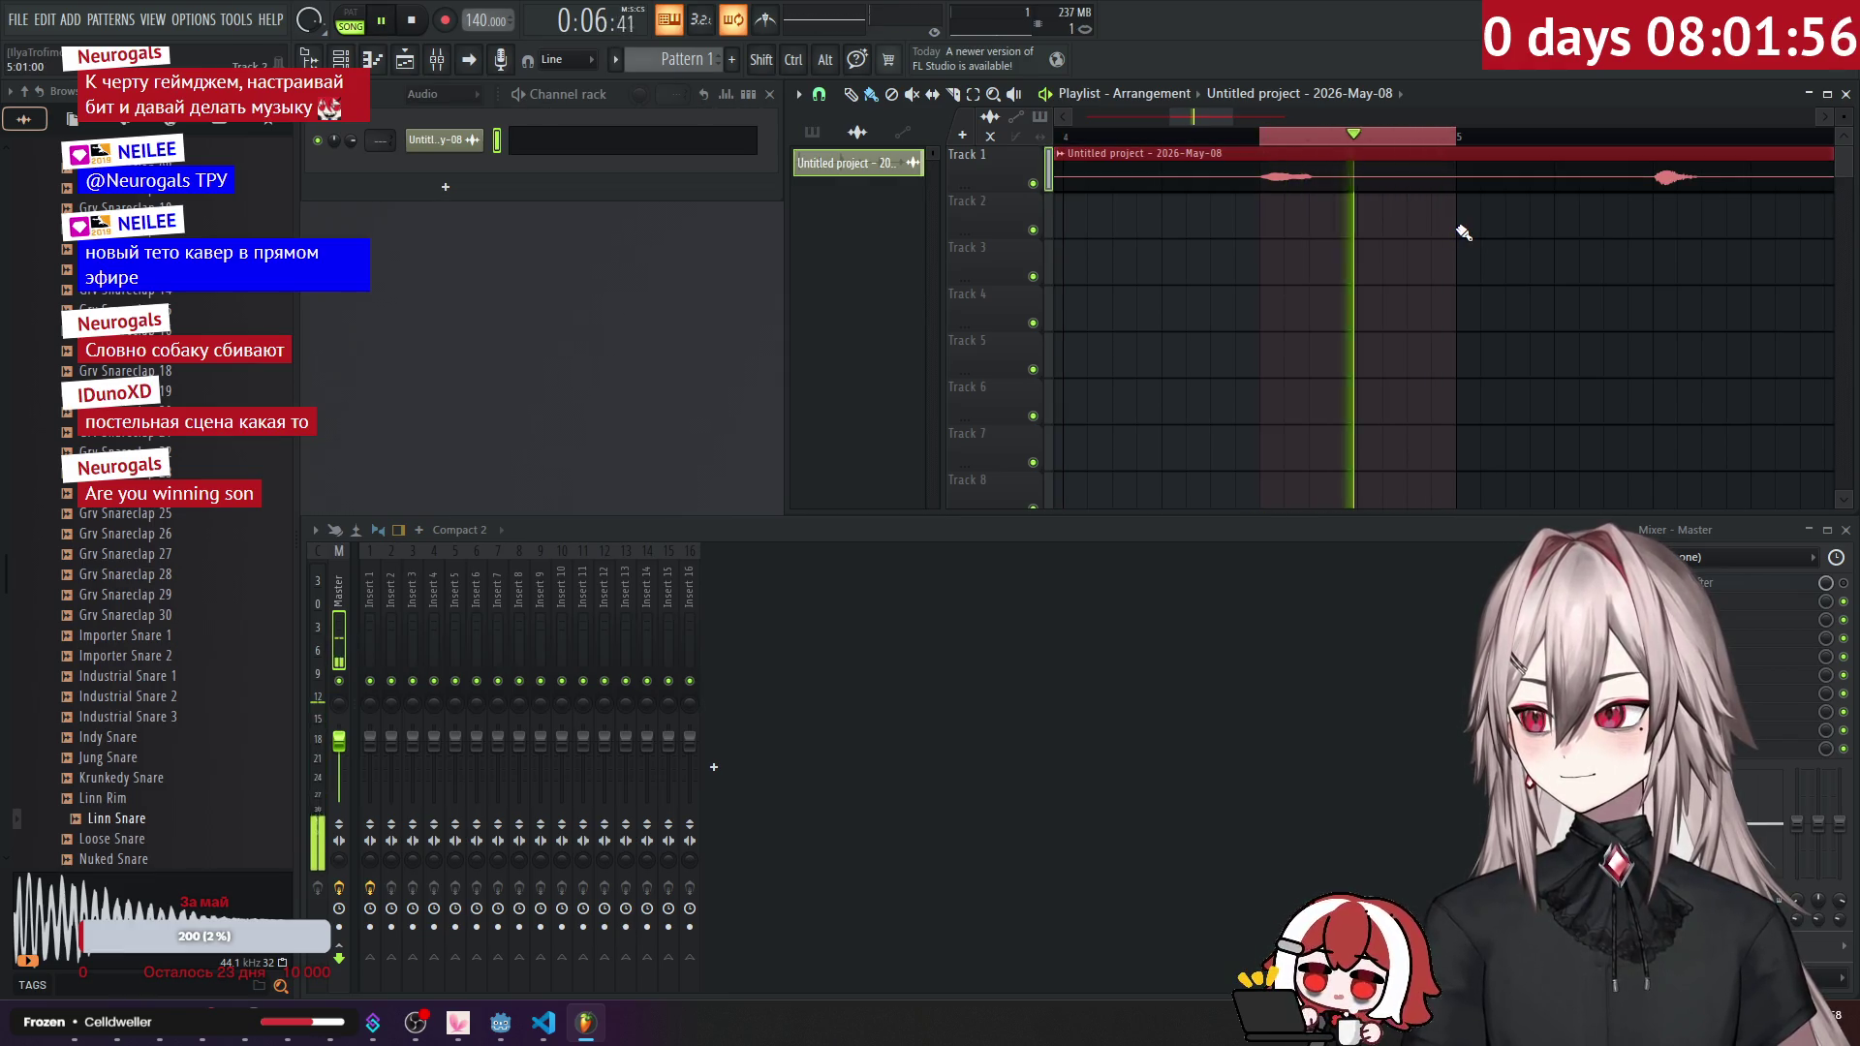
pyautogui.moveTo(1211, 124)
pyautogui.mouseDown()
pyautogui.moveTo(1346, 155)
pyautogui.moveTo(1519, 288)
pyautogui.mouseUp()
pyautogui.press('space')
pyautogui.press('space')
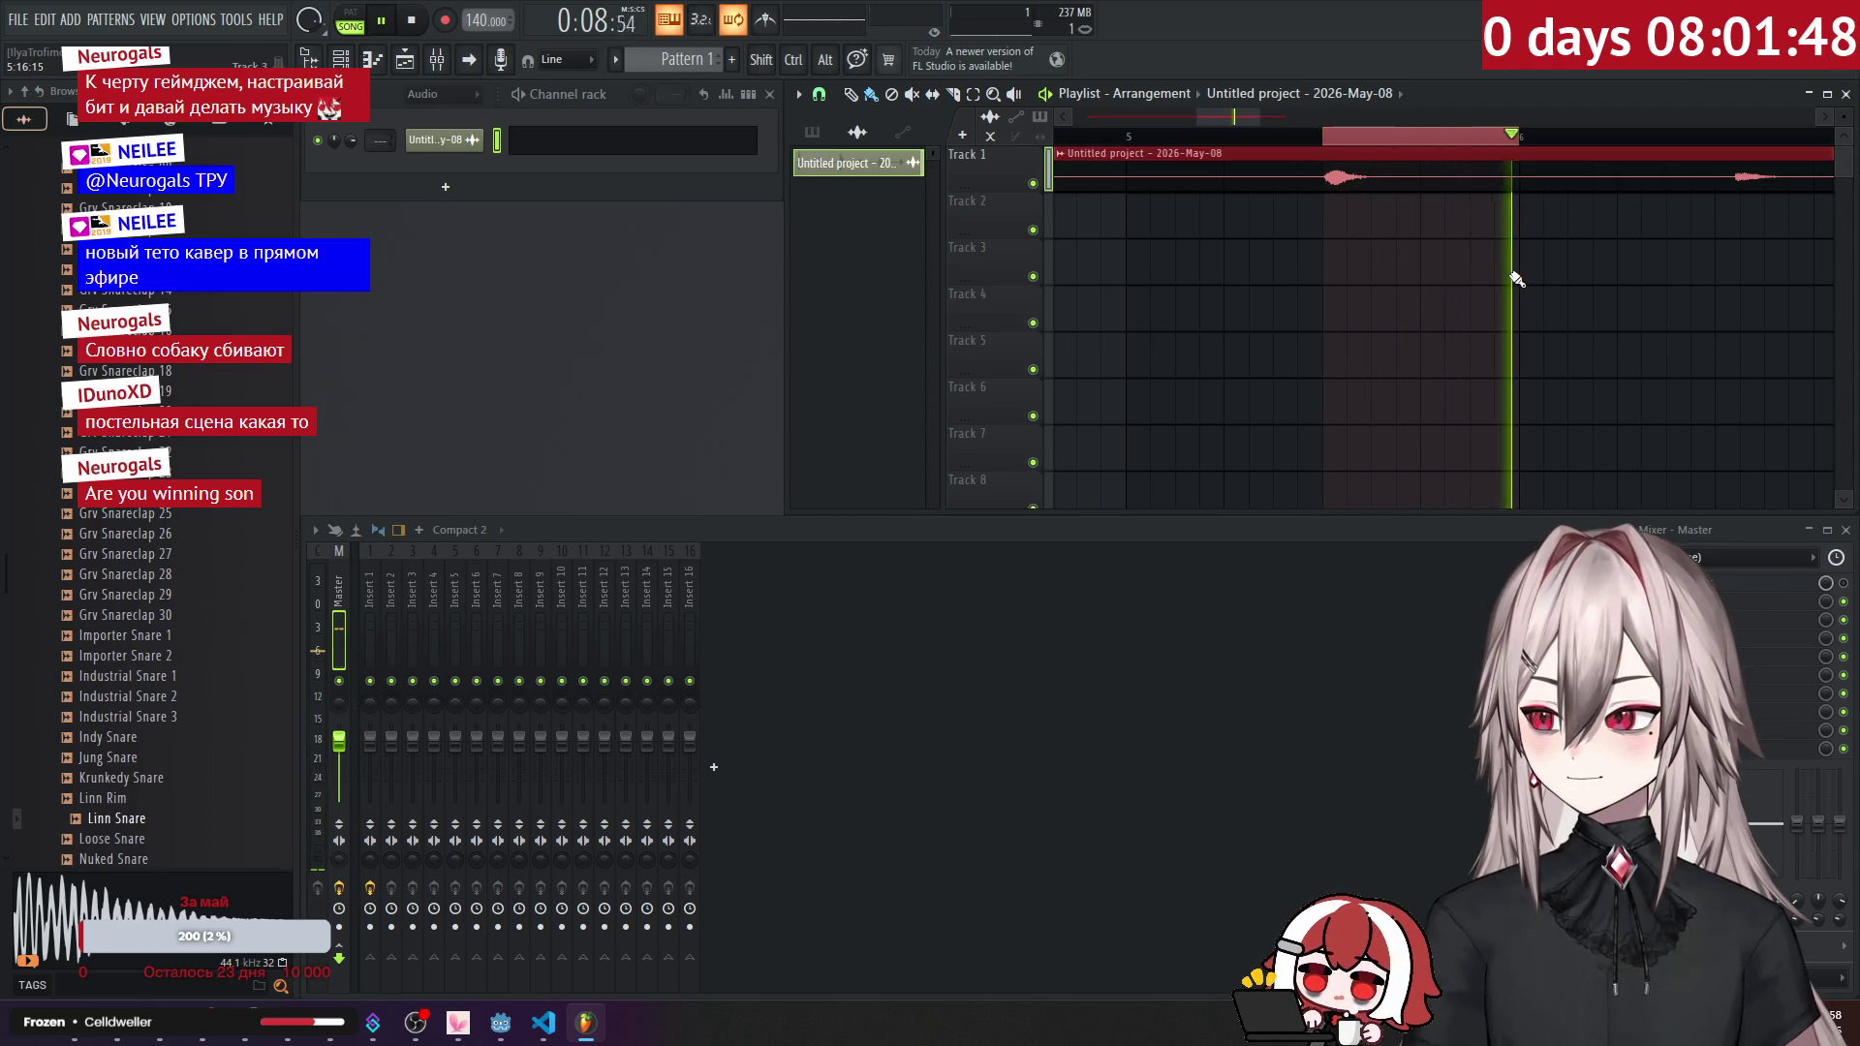
pyautogui.press('space')
# Export the song as OGG into Desktop\sounds with the file name oof3.
pyautogui.click(17, 21)
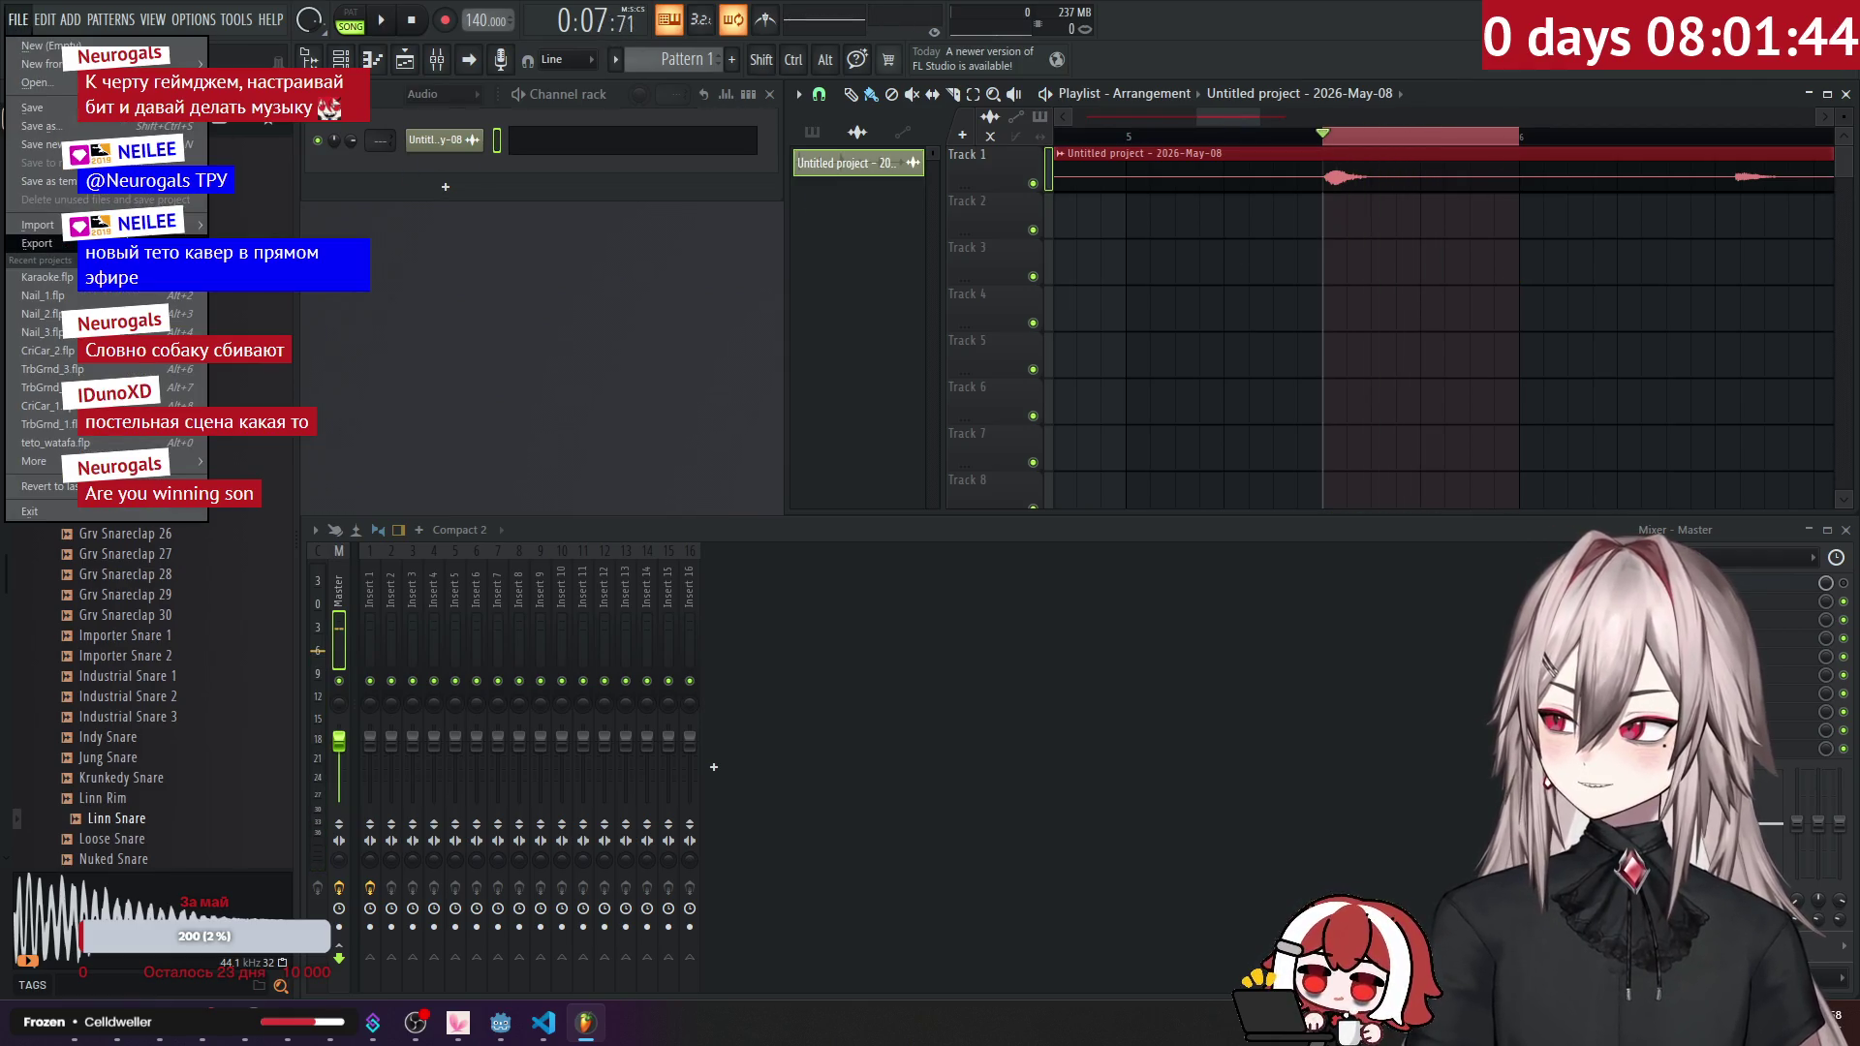
pyautogui.moveTo(58, 244)
pyautogui.click(270, 284)
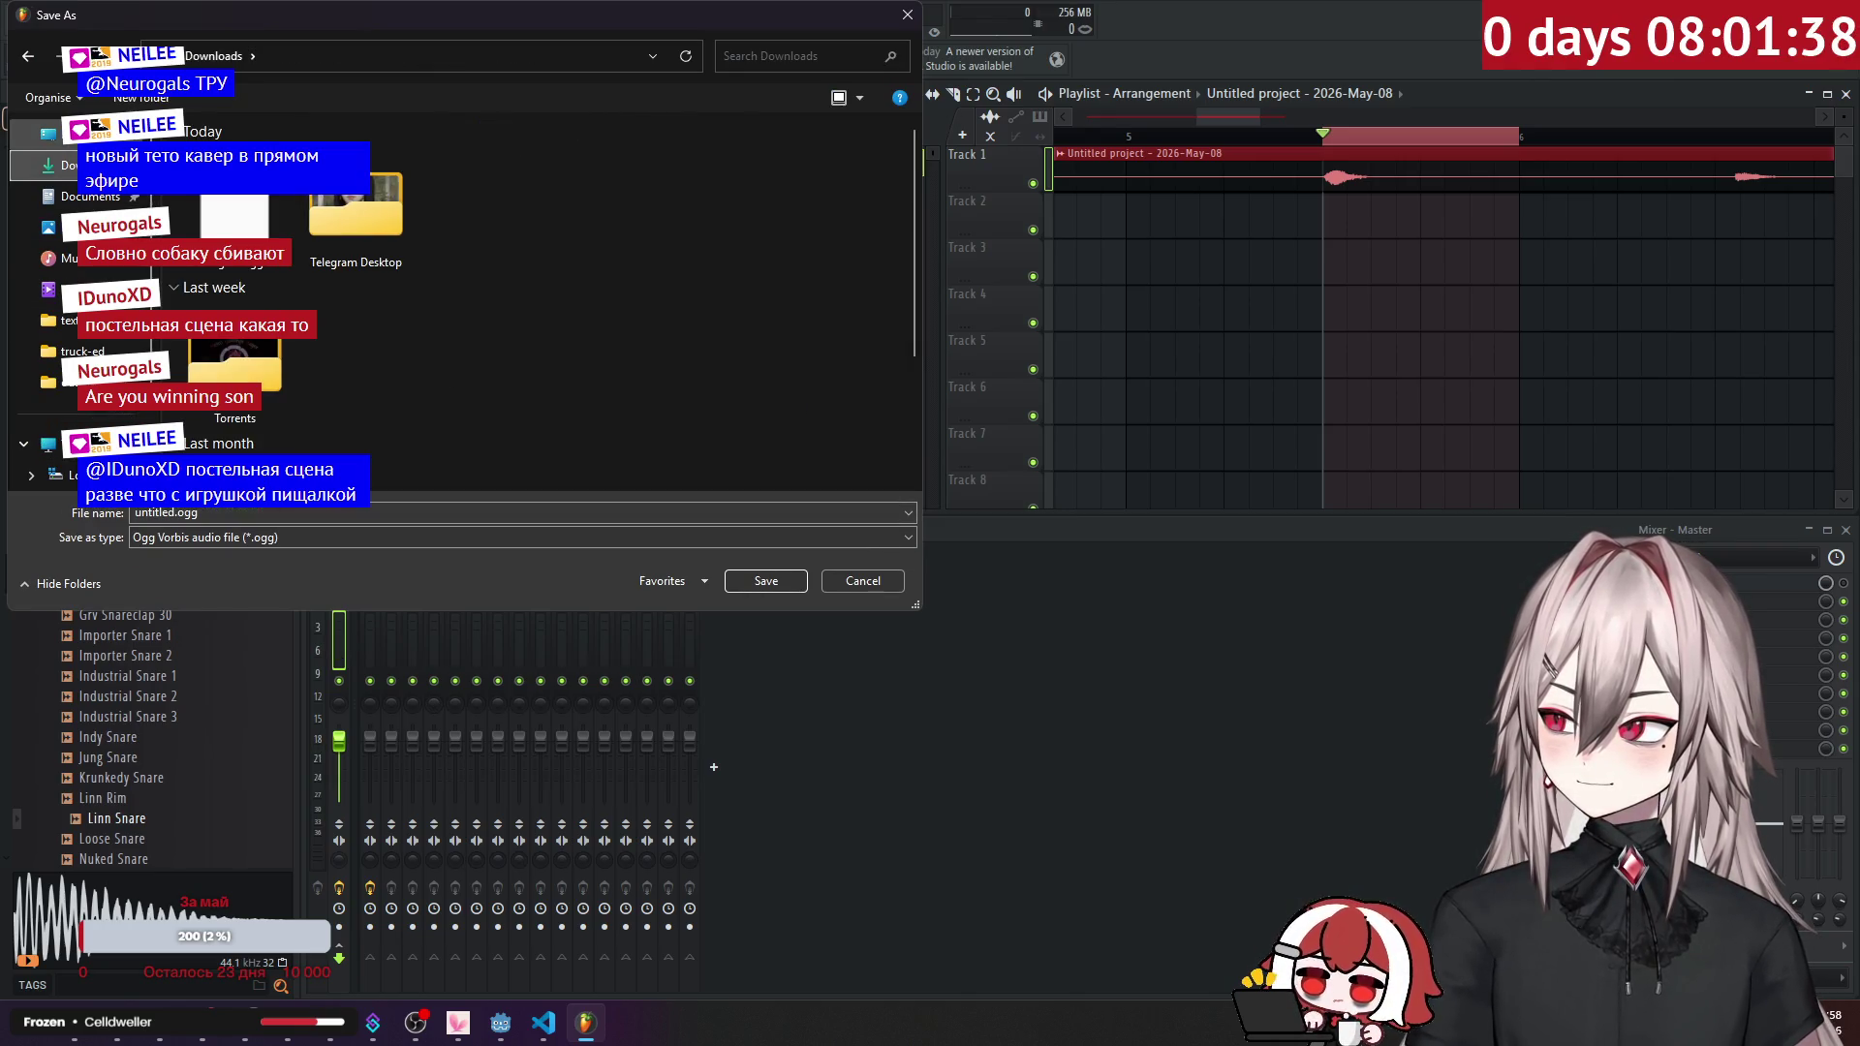
pyautogui.click(48, 134)
pyautogui.doubleClick(233, 182)
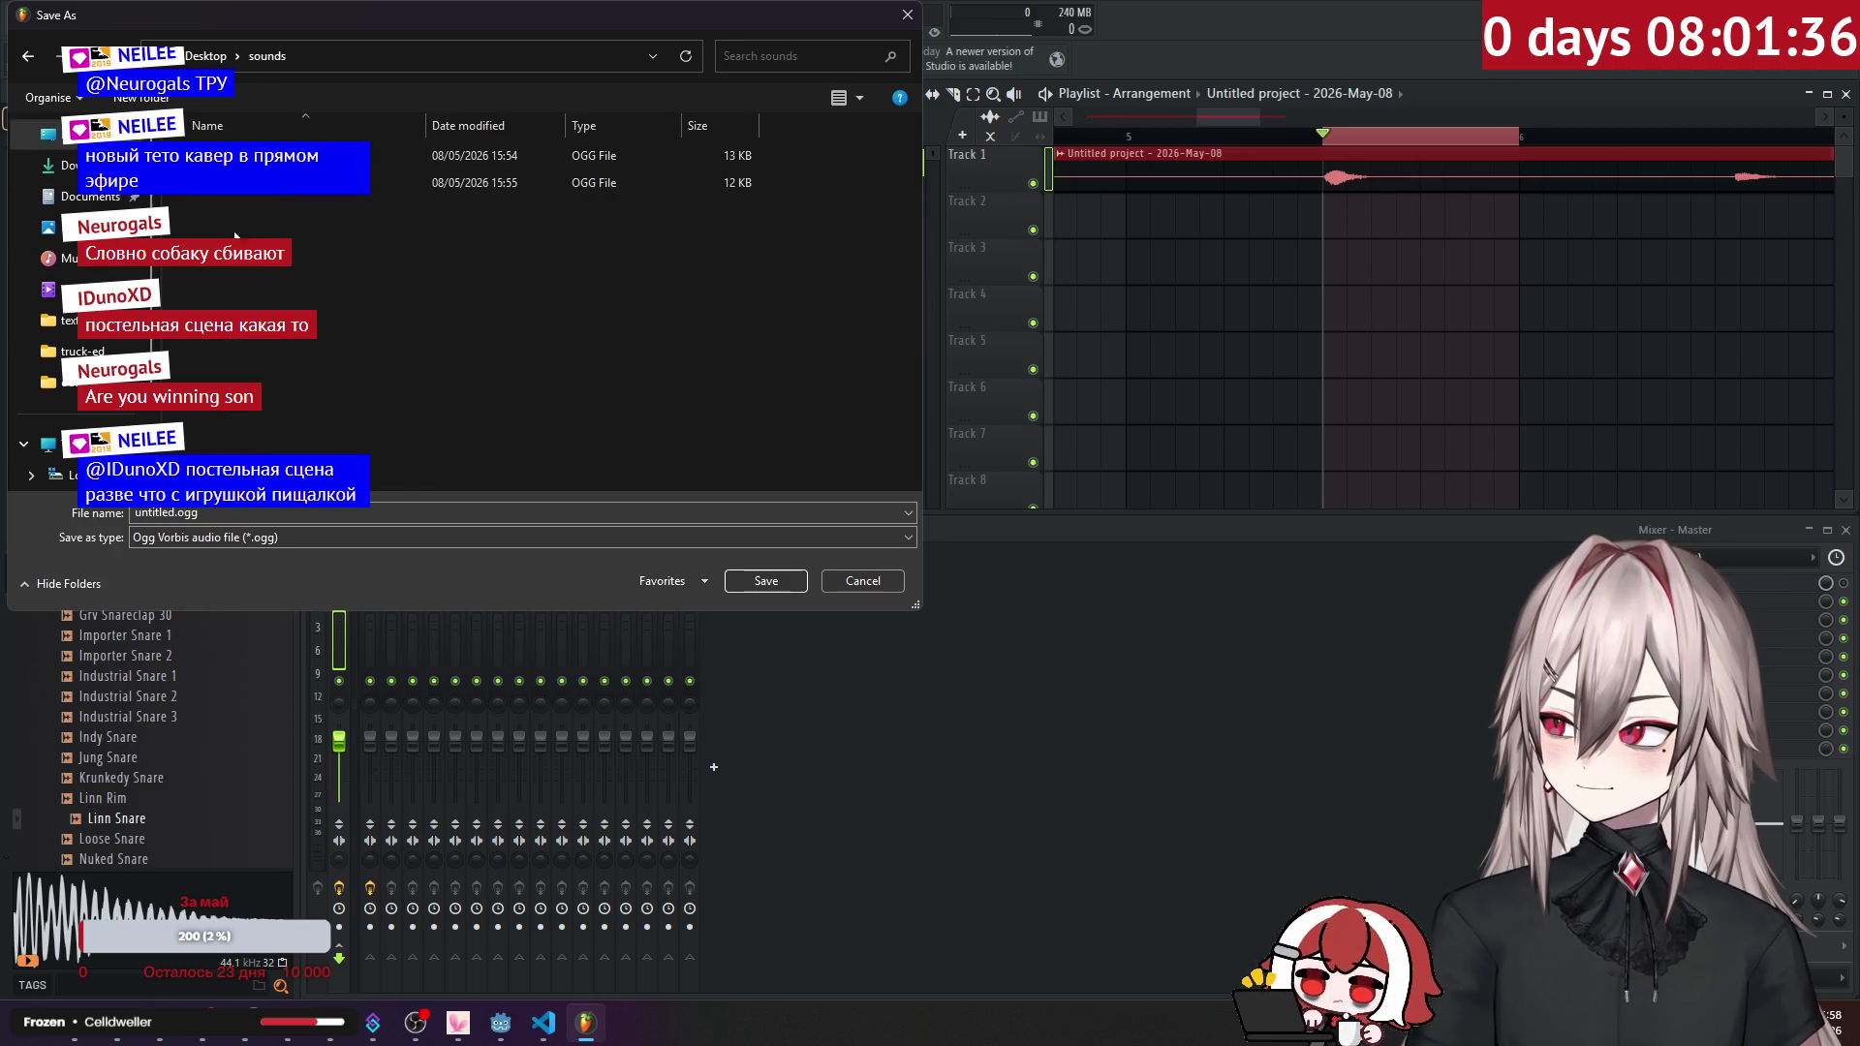
pyautogui.write('oof2')
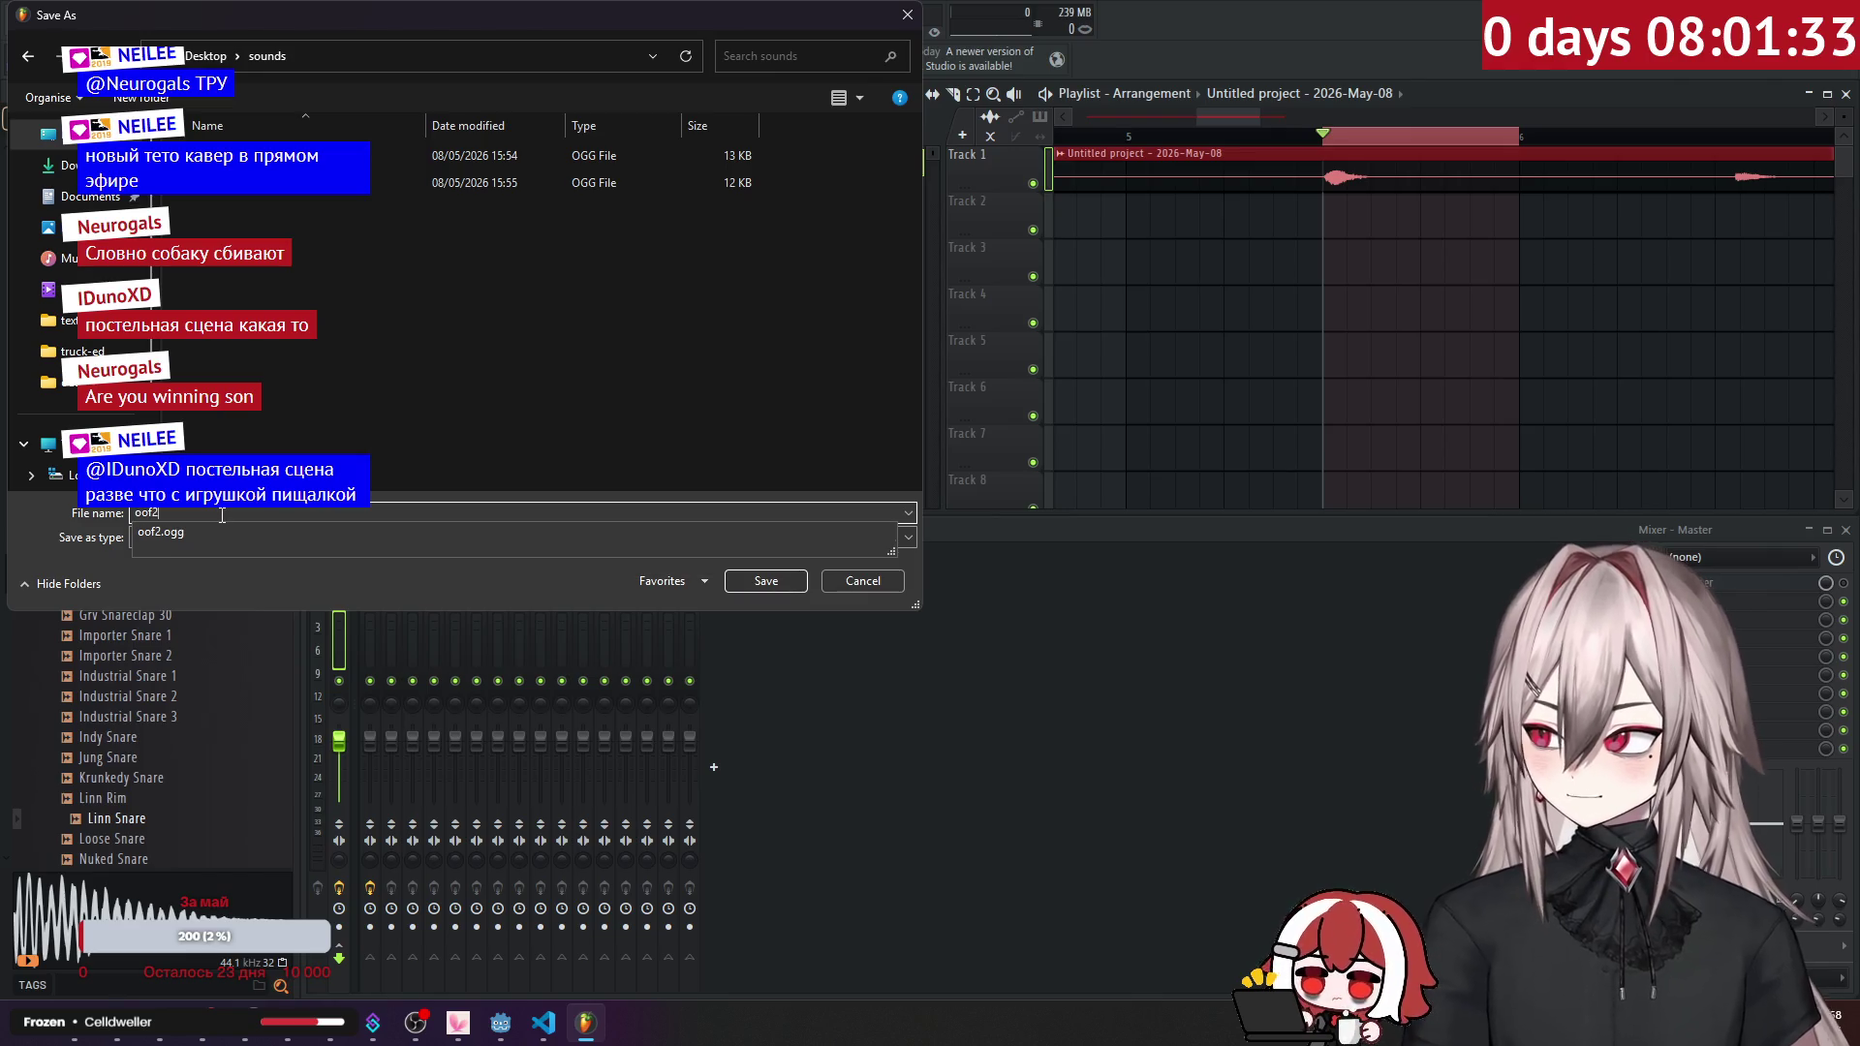
pyautogui.press('BackSpace')
pyautogui.write('3')
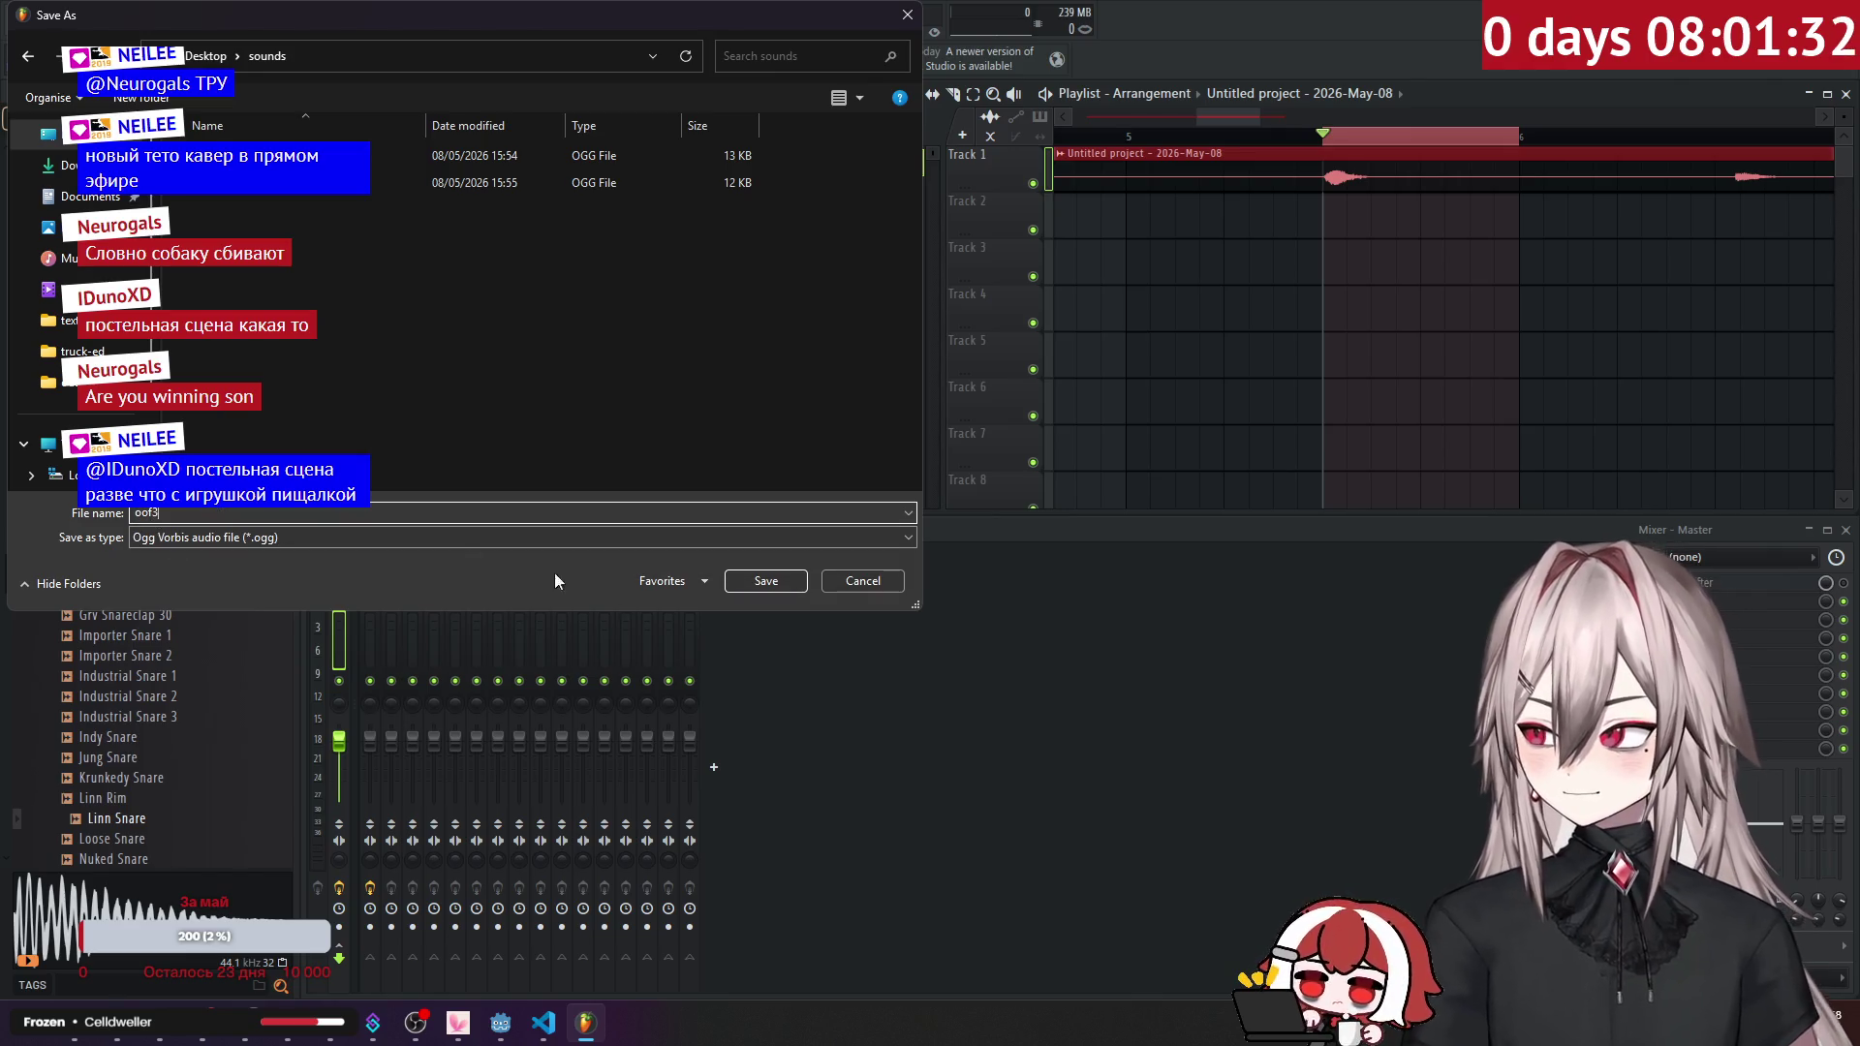
pyautogui.click(766, 581)
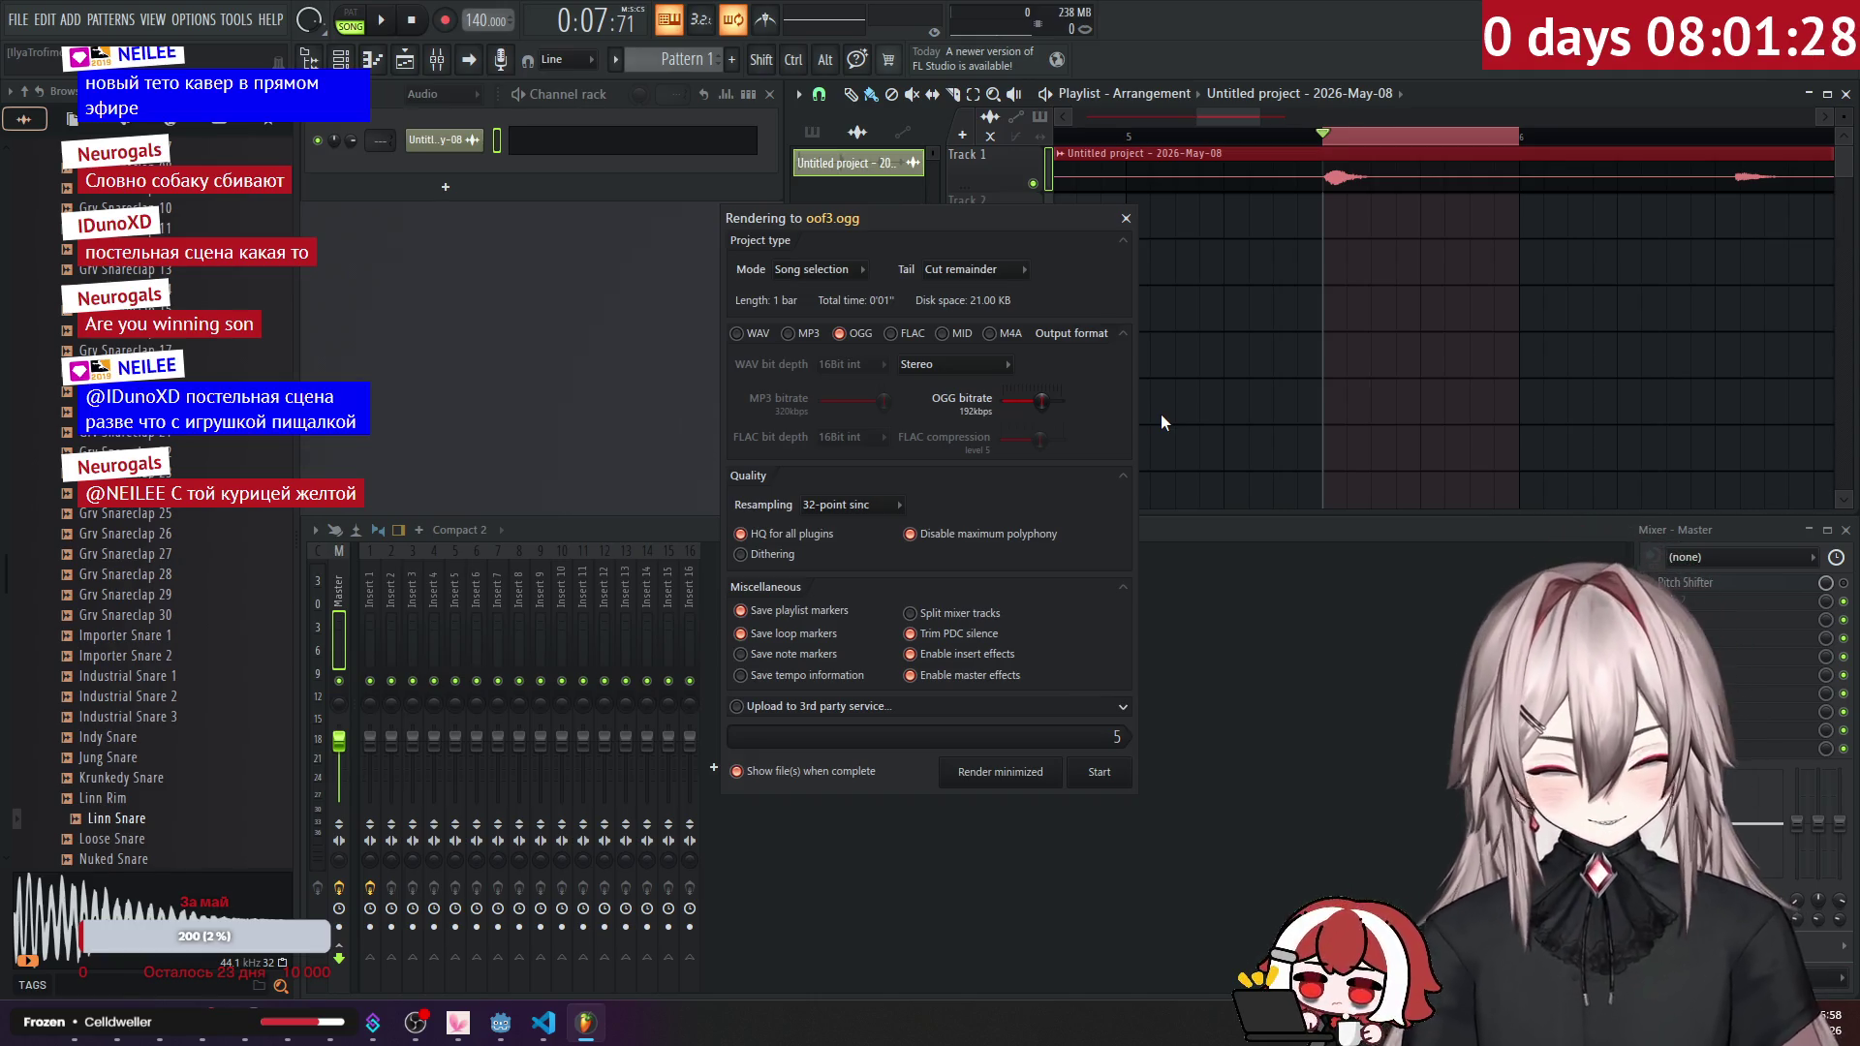
# Render oof3.ogg and close the folder window that appears afterwards.
pyautogui.click(1104, 772)
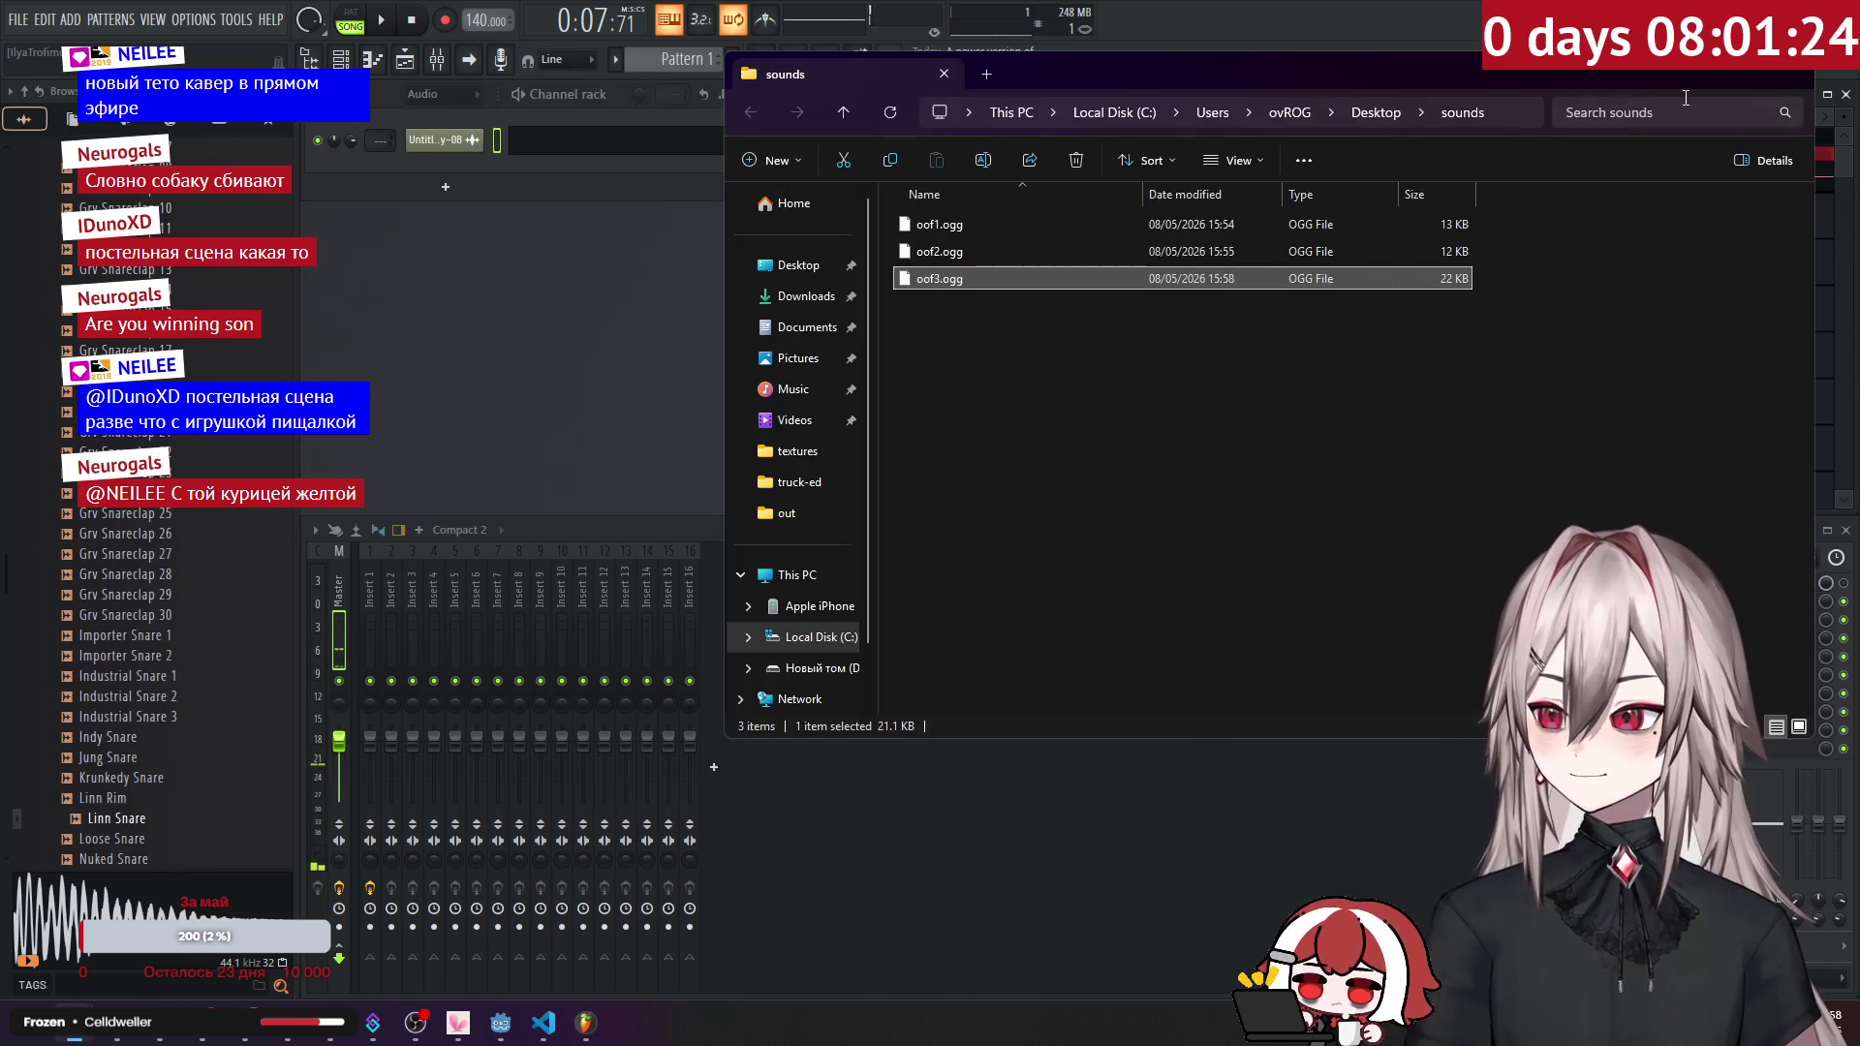
pyautogui.hotkey('alt', 'F4')
pyautogui.moveTo(1242, 110)
pyautogui.mouseDown()
pyautogui.moveTo(1273, 112)
pyautogui.moveTo(1225, 144)
pyautogui.mouseUp()
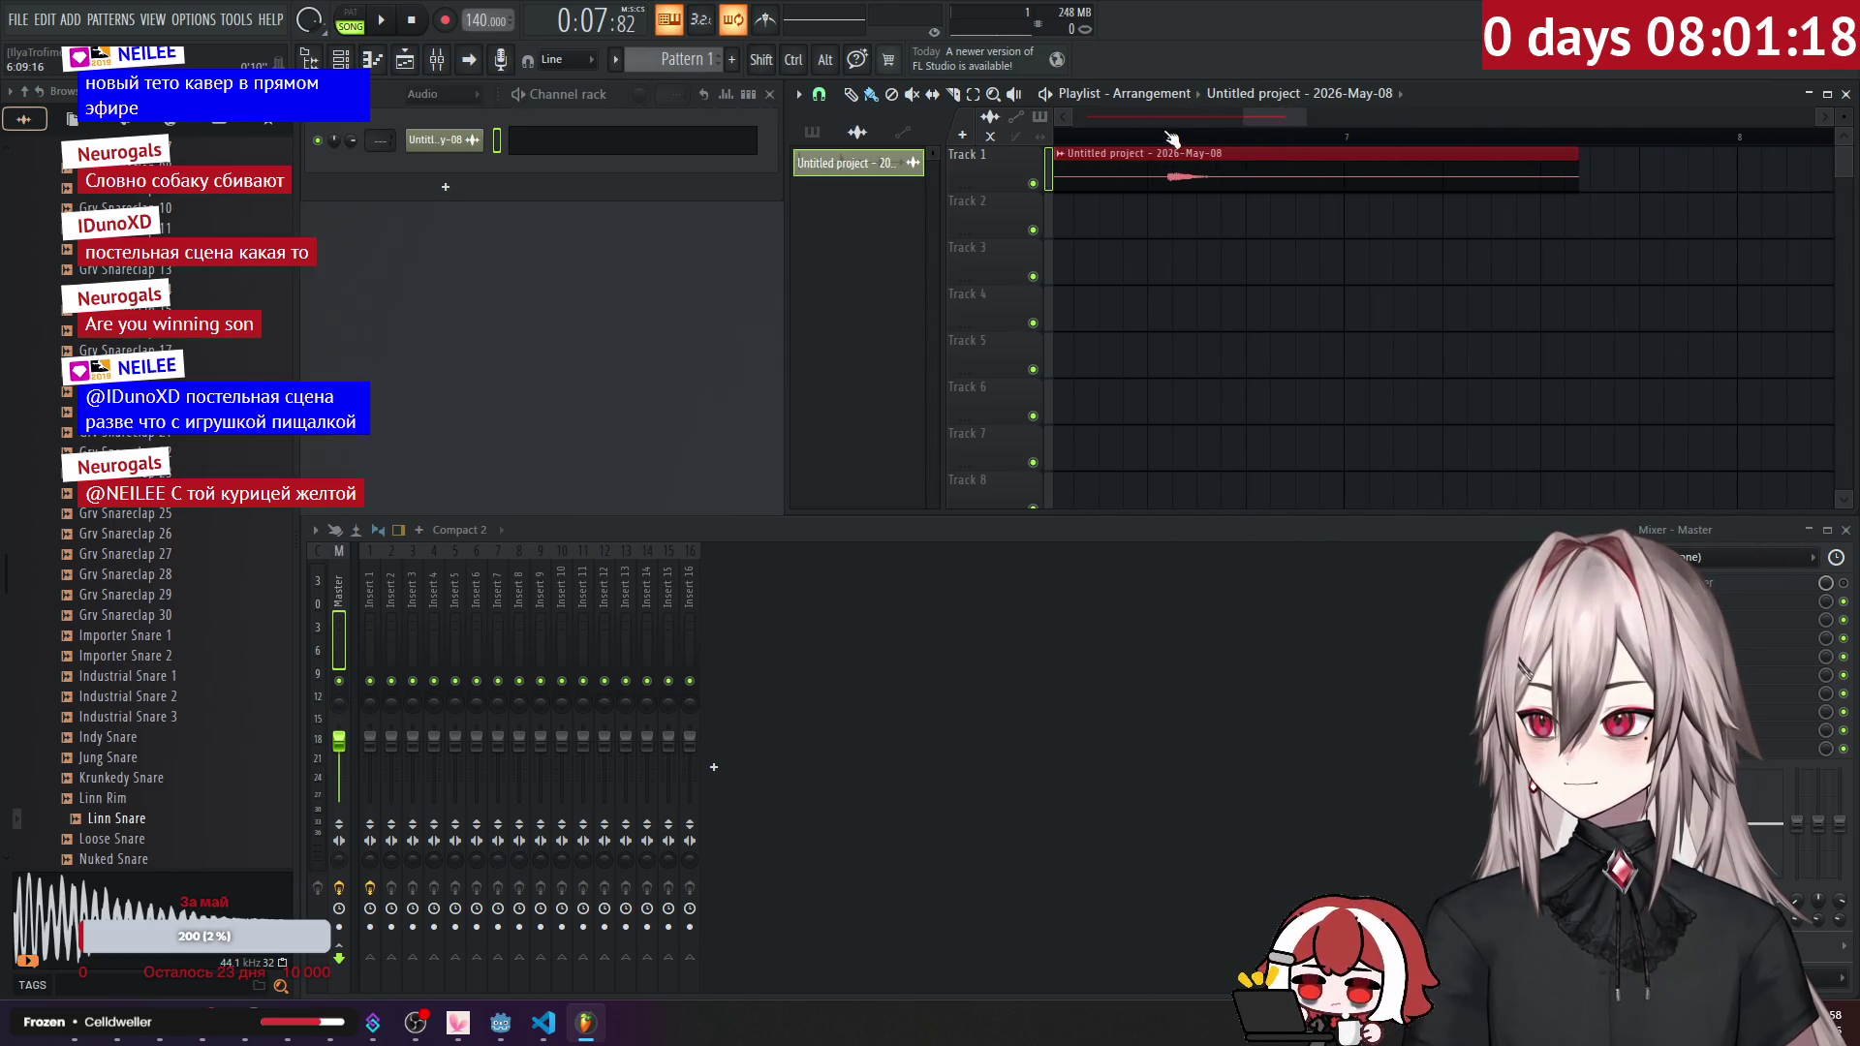
# Nudge the Track 1 audio clip slightly earlier while playing the song.
pyautogui.press('space')
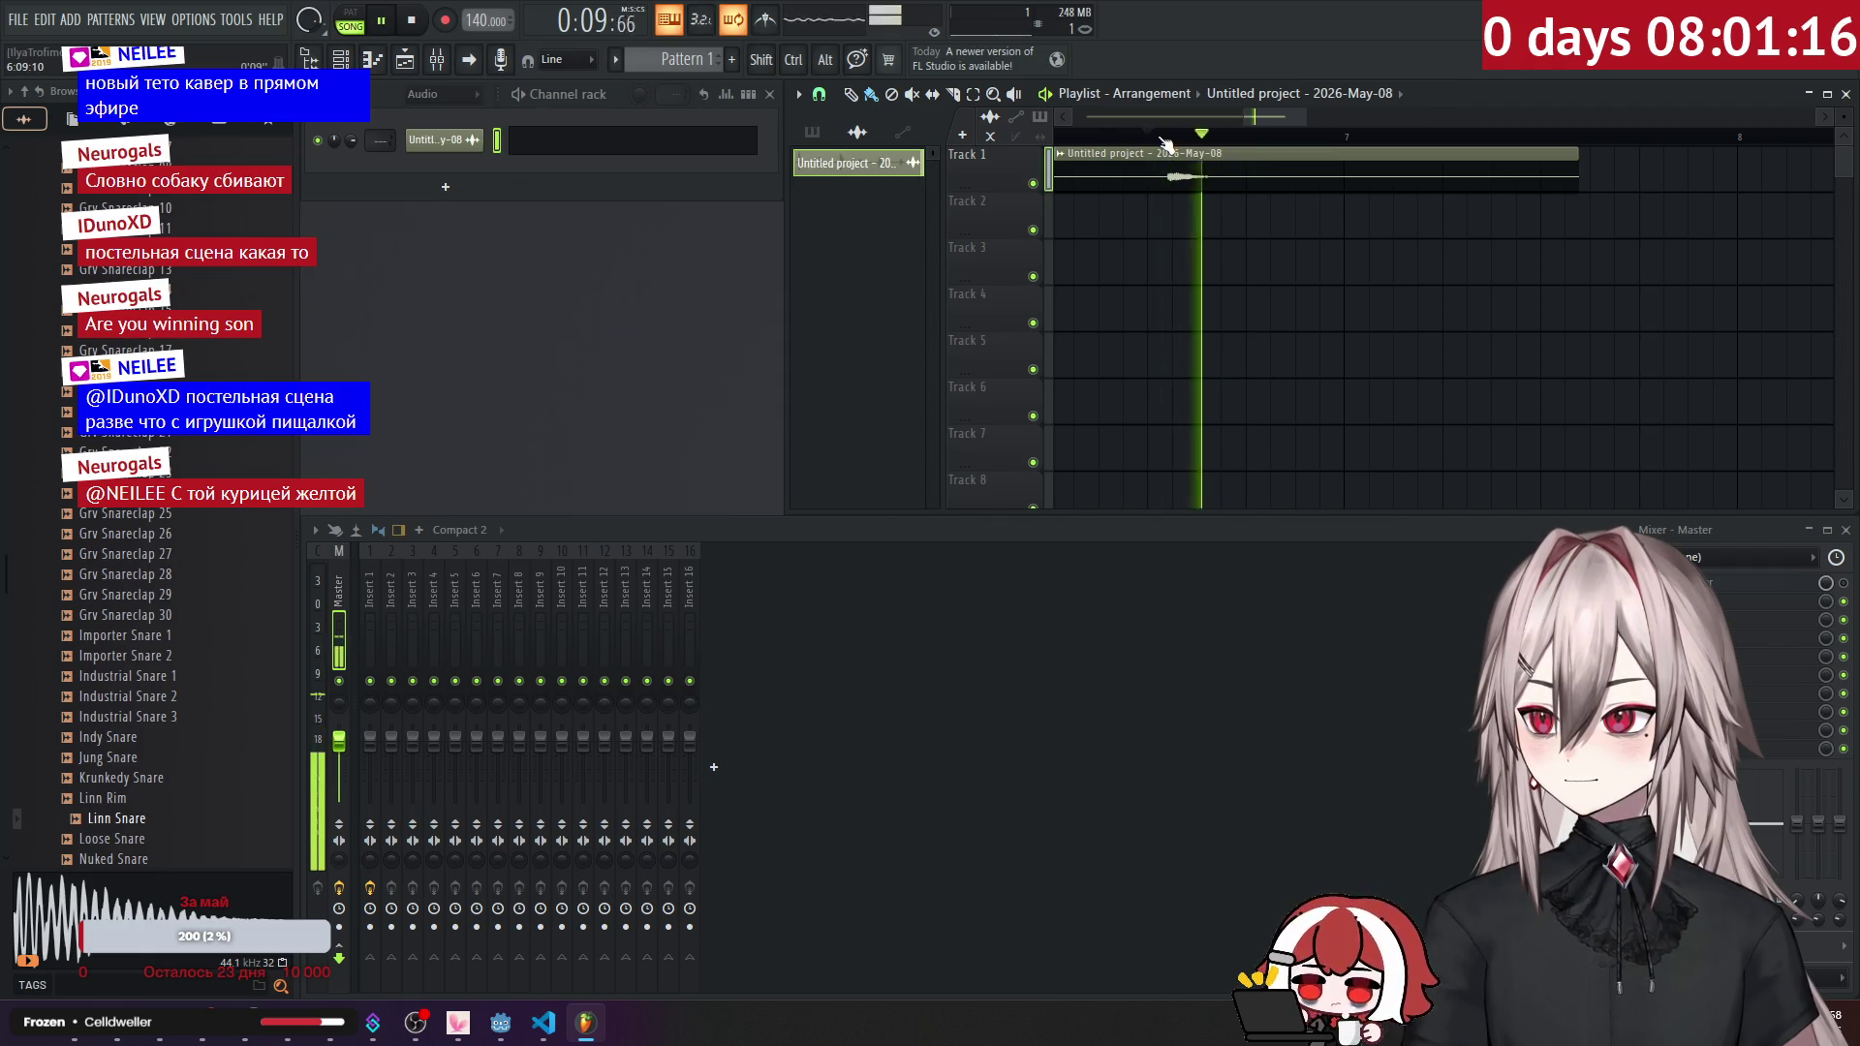
pyautogui.press('space')
pyautogui.moveTo(1200, 173)
pyautogui.mouseDown()
pyautogui.moveTo(1179, 171)
pyautogui.moveTo(1334, 260)
pyautogui.mouseUp()
pyautogui.press('space')
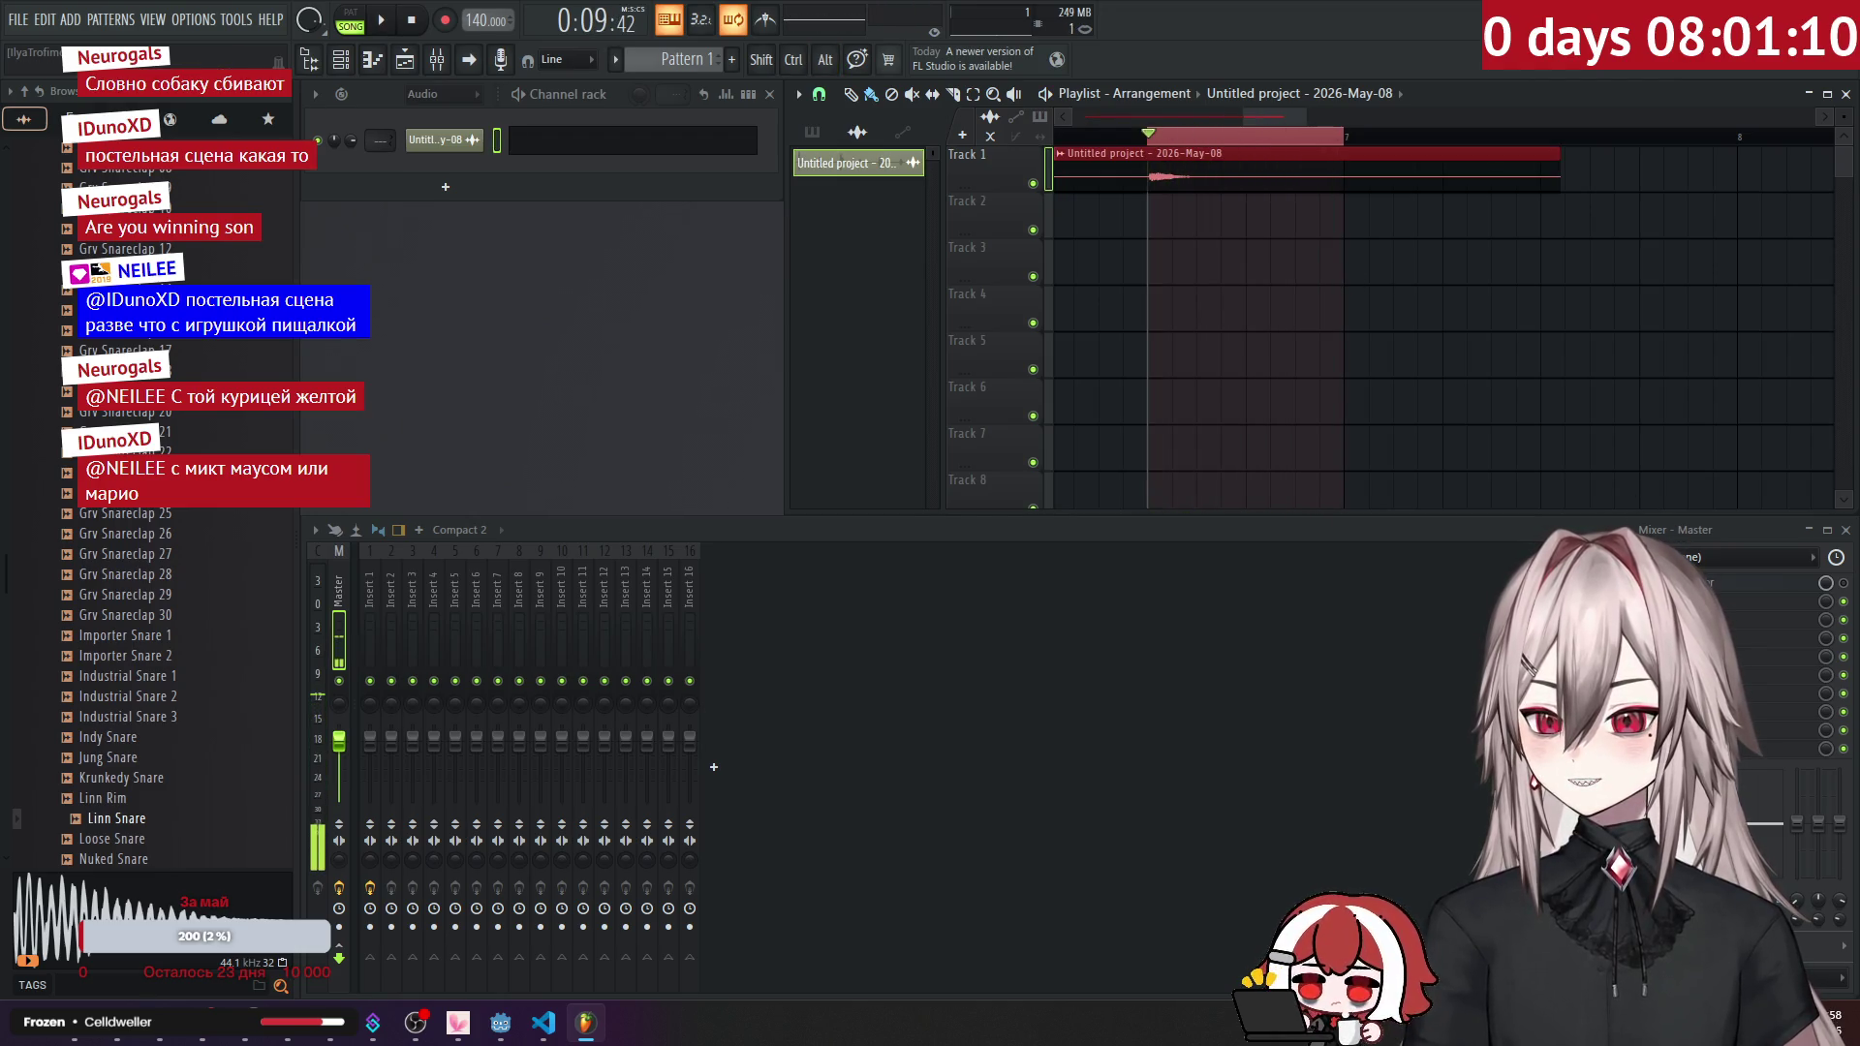
# Audition the master Pitch Shifter at +4.00 pitch, then switch the effect off.
pyautogui.click(1759, 592)
pyautogui.press('space')
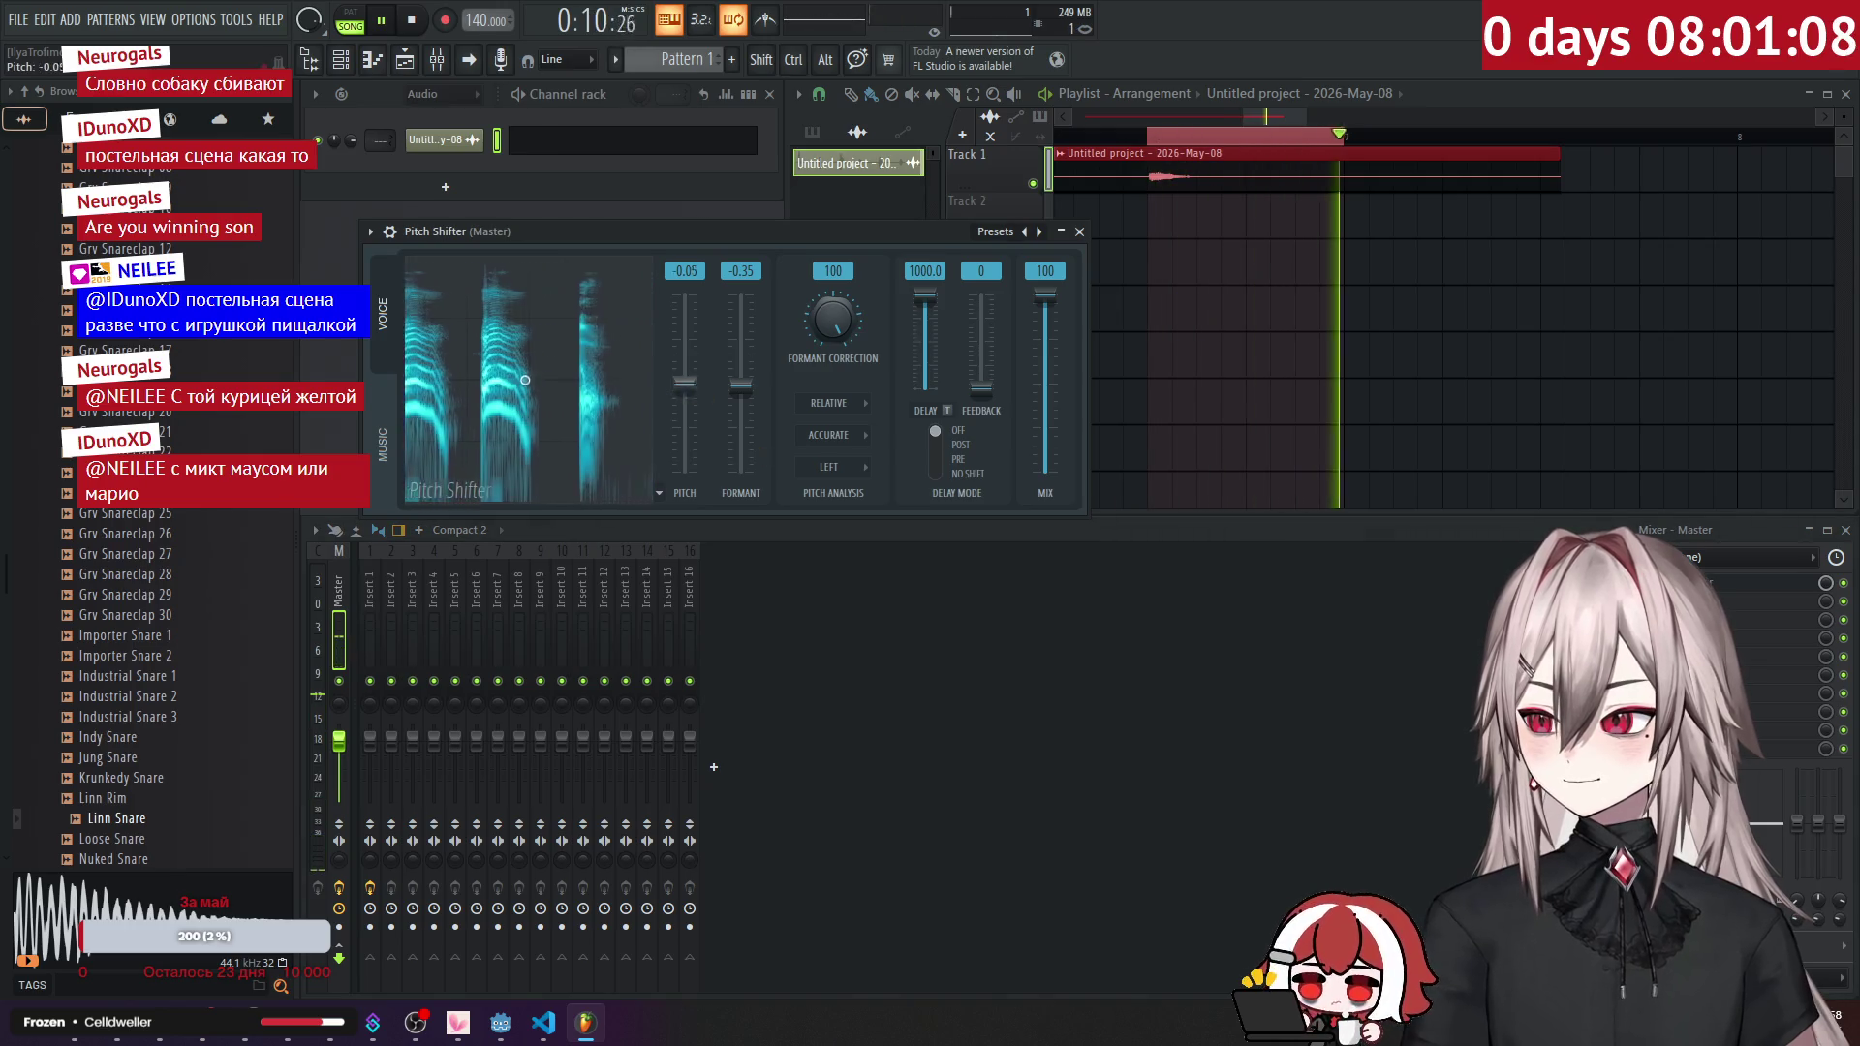
pyautogui.moveTo(525, 369)
pyautogui.mouseDown()
pyautogui.moveTo(525, 338)
pyautogui.moveTo(525, 451)
pyautogui.moveTo(525, 349)
pyautogui.moveTo(525, 430)
pyautogui.moveTo(525, 386)
pyautogui.mouseUp()
pyautogui.click(1080, 232)
pyautogui.press('space')
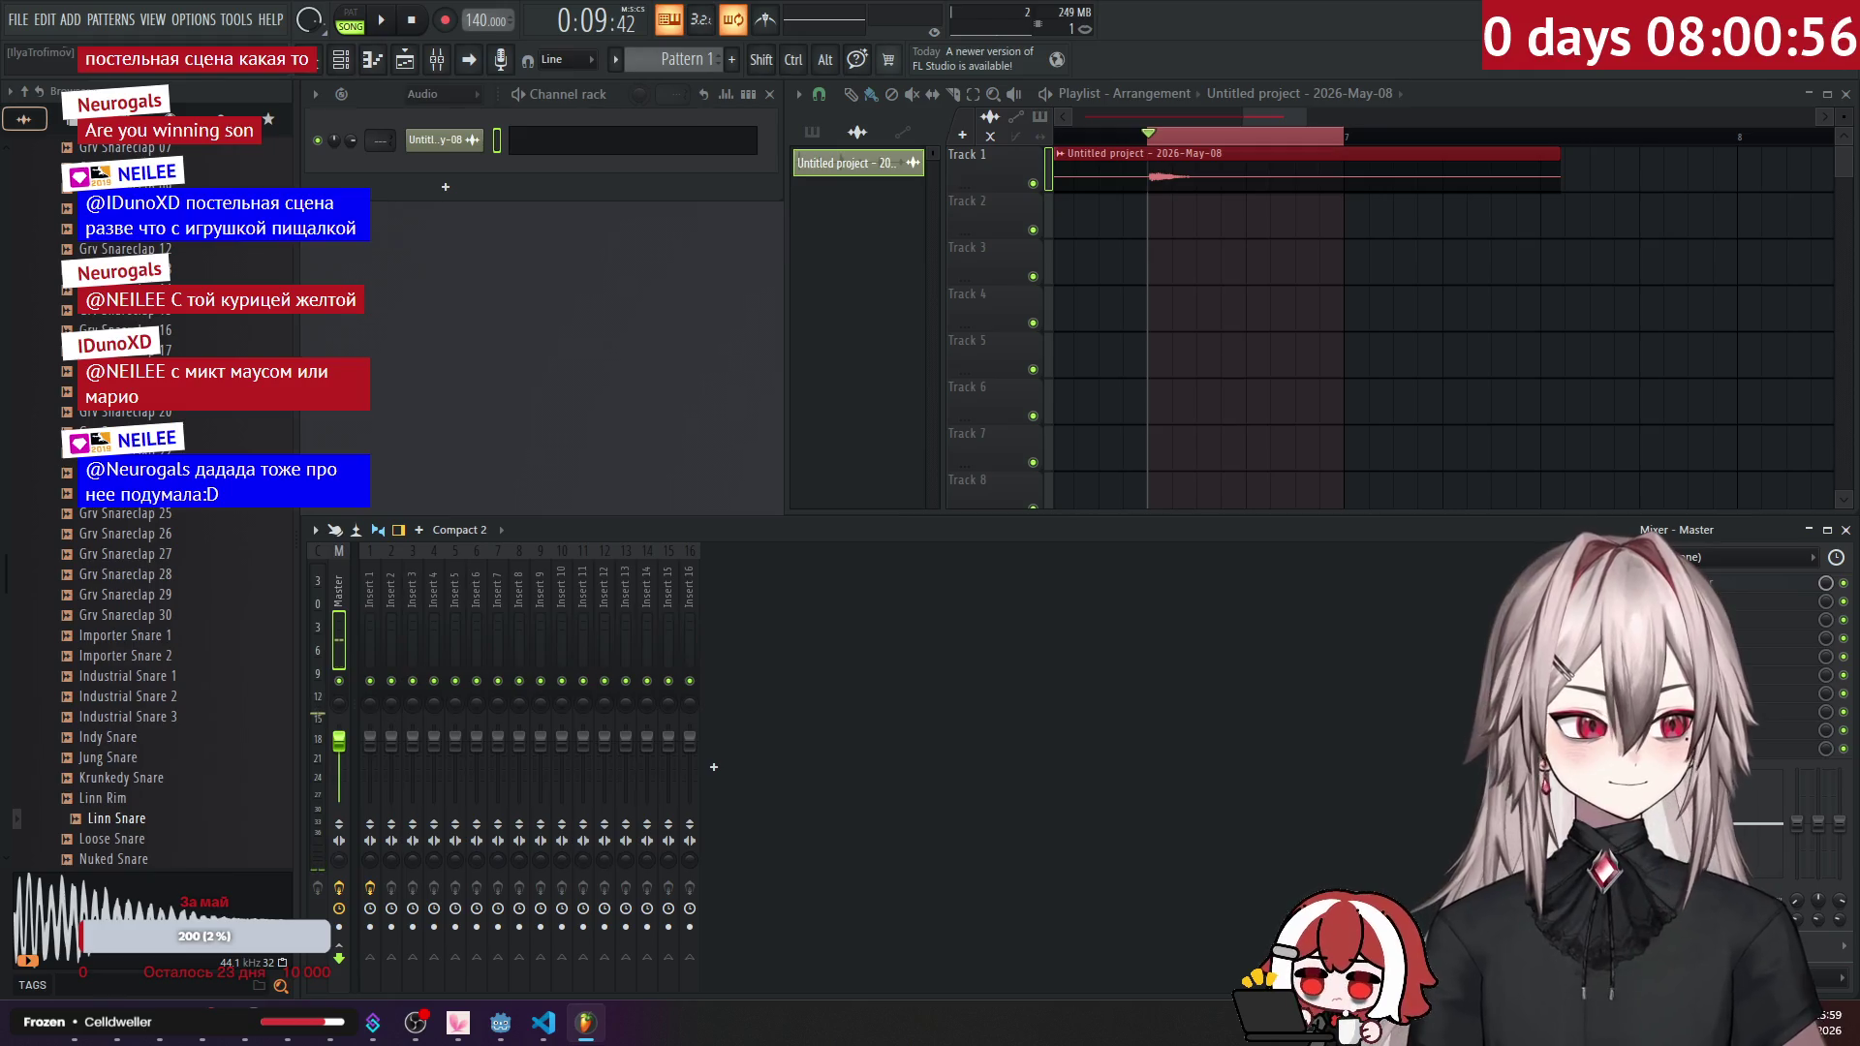
pyautogui.click(1843, 583)
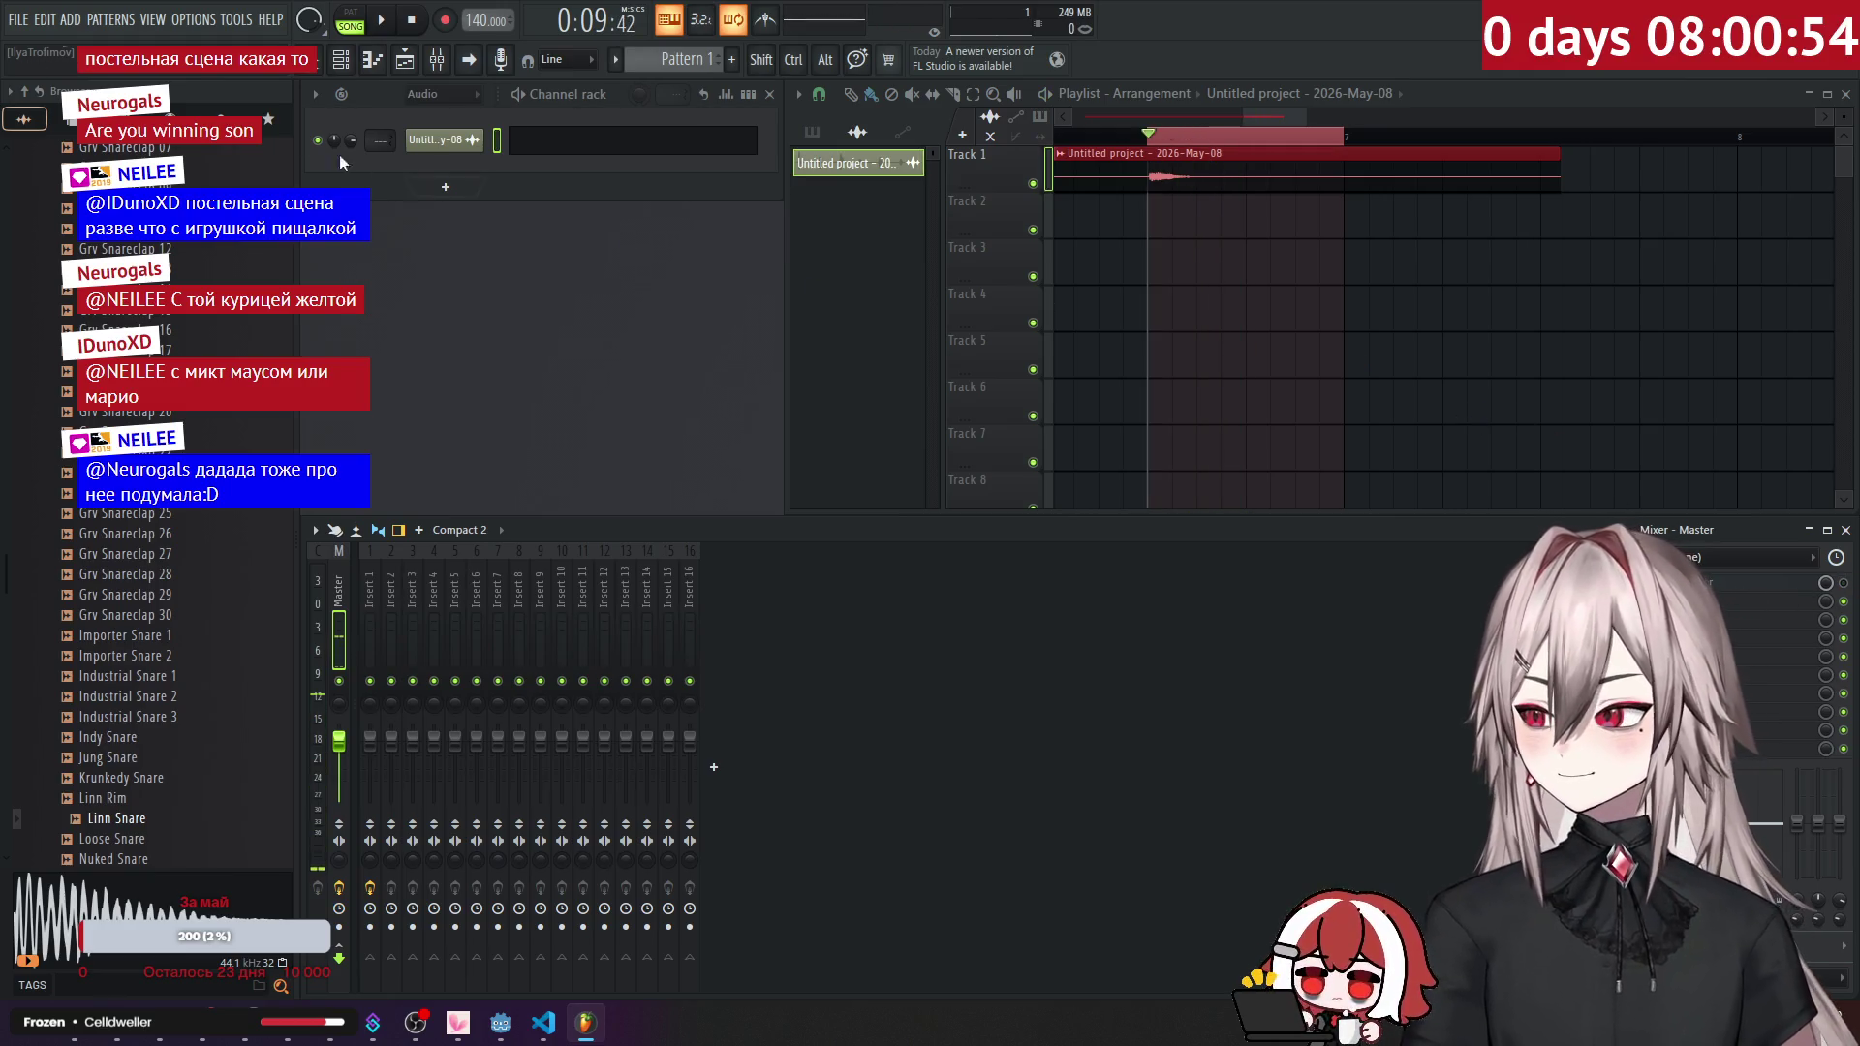
# Export the audio as OGG named oof4 in Desktop\sounds and render it.
pyautogui.click(18, 20)
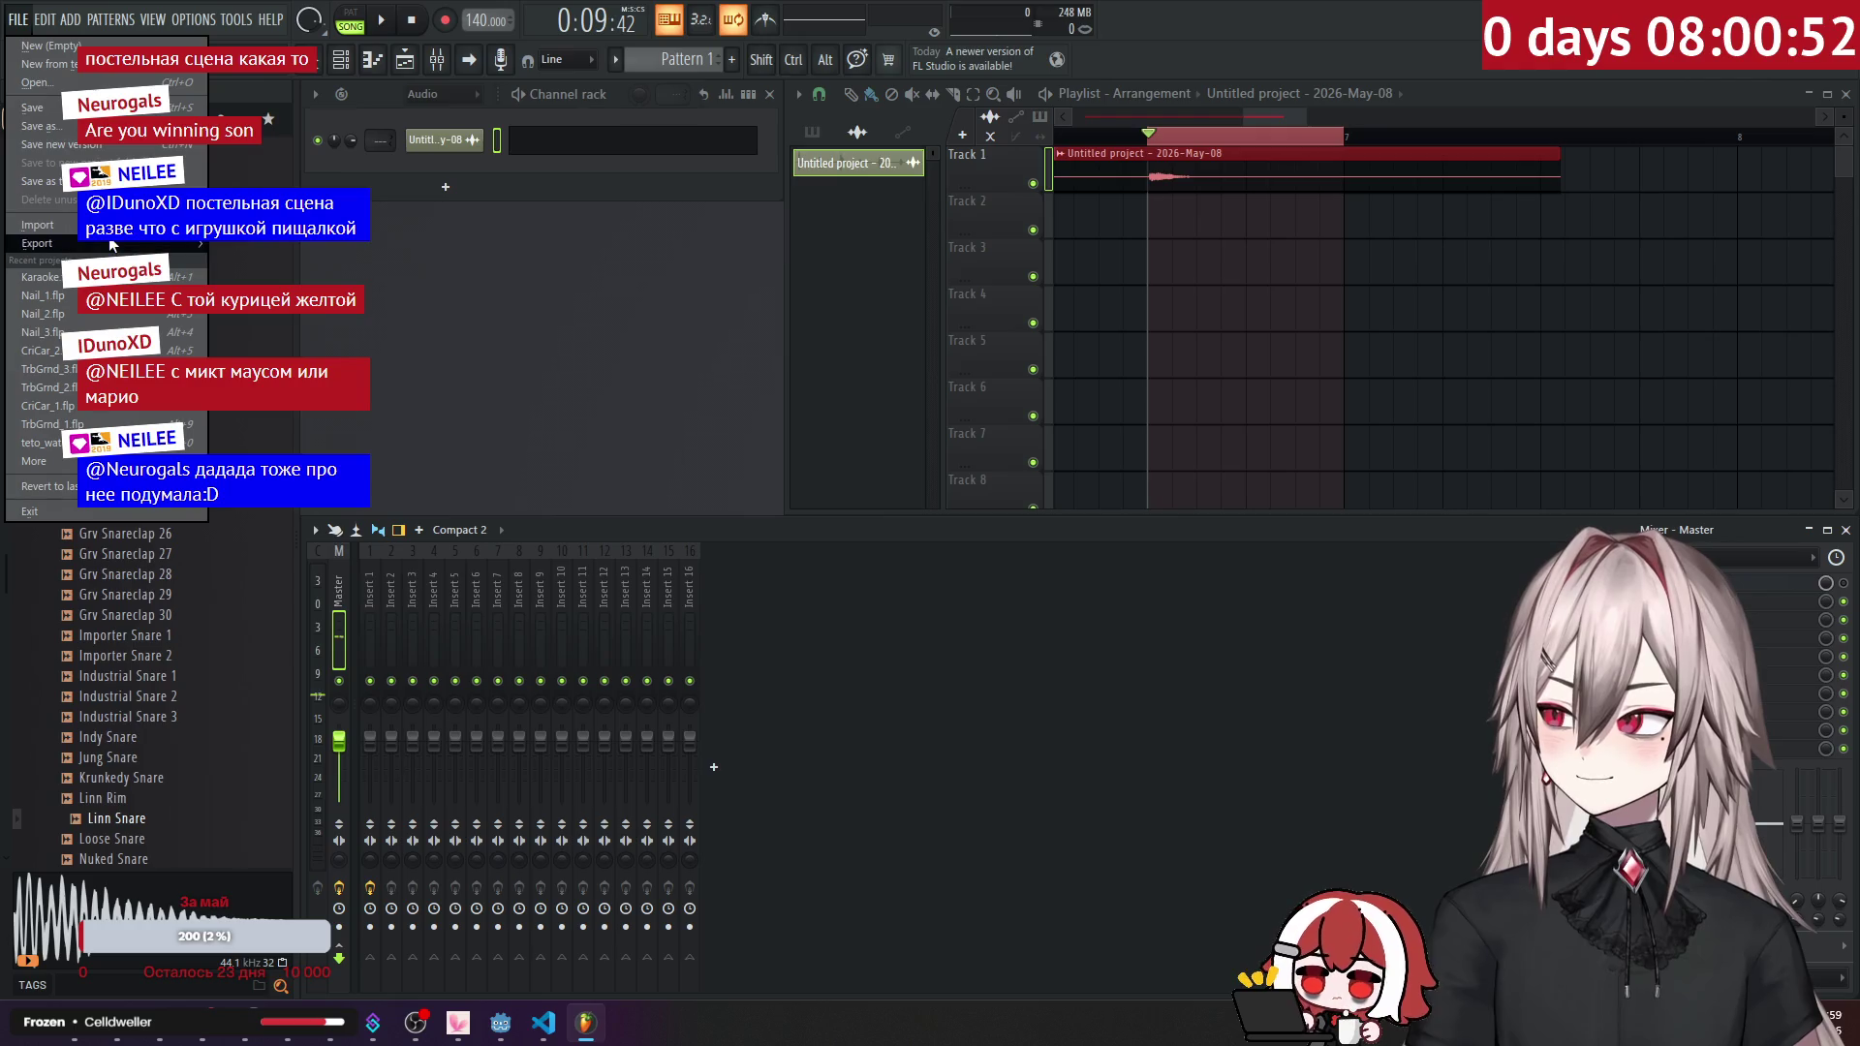
pyautogui.moveTo(39, 243)
pyautogui.click(283, 296)
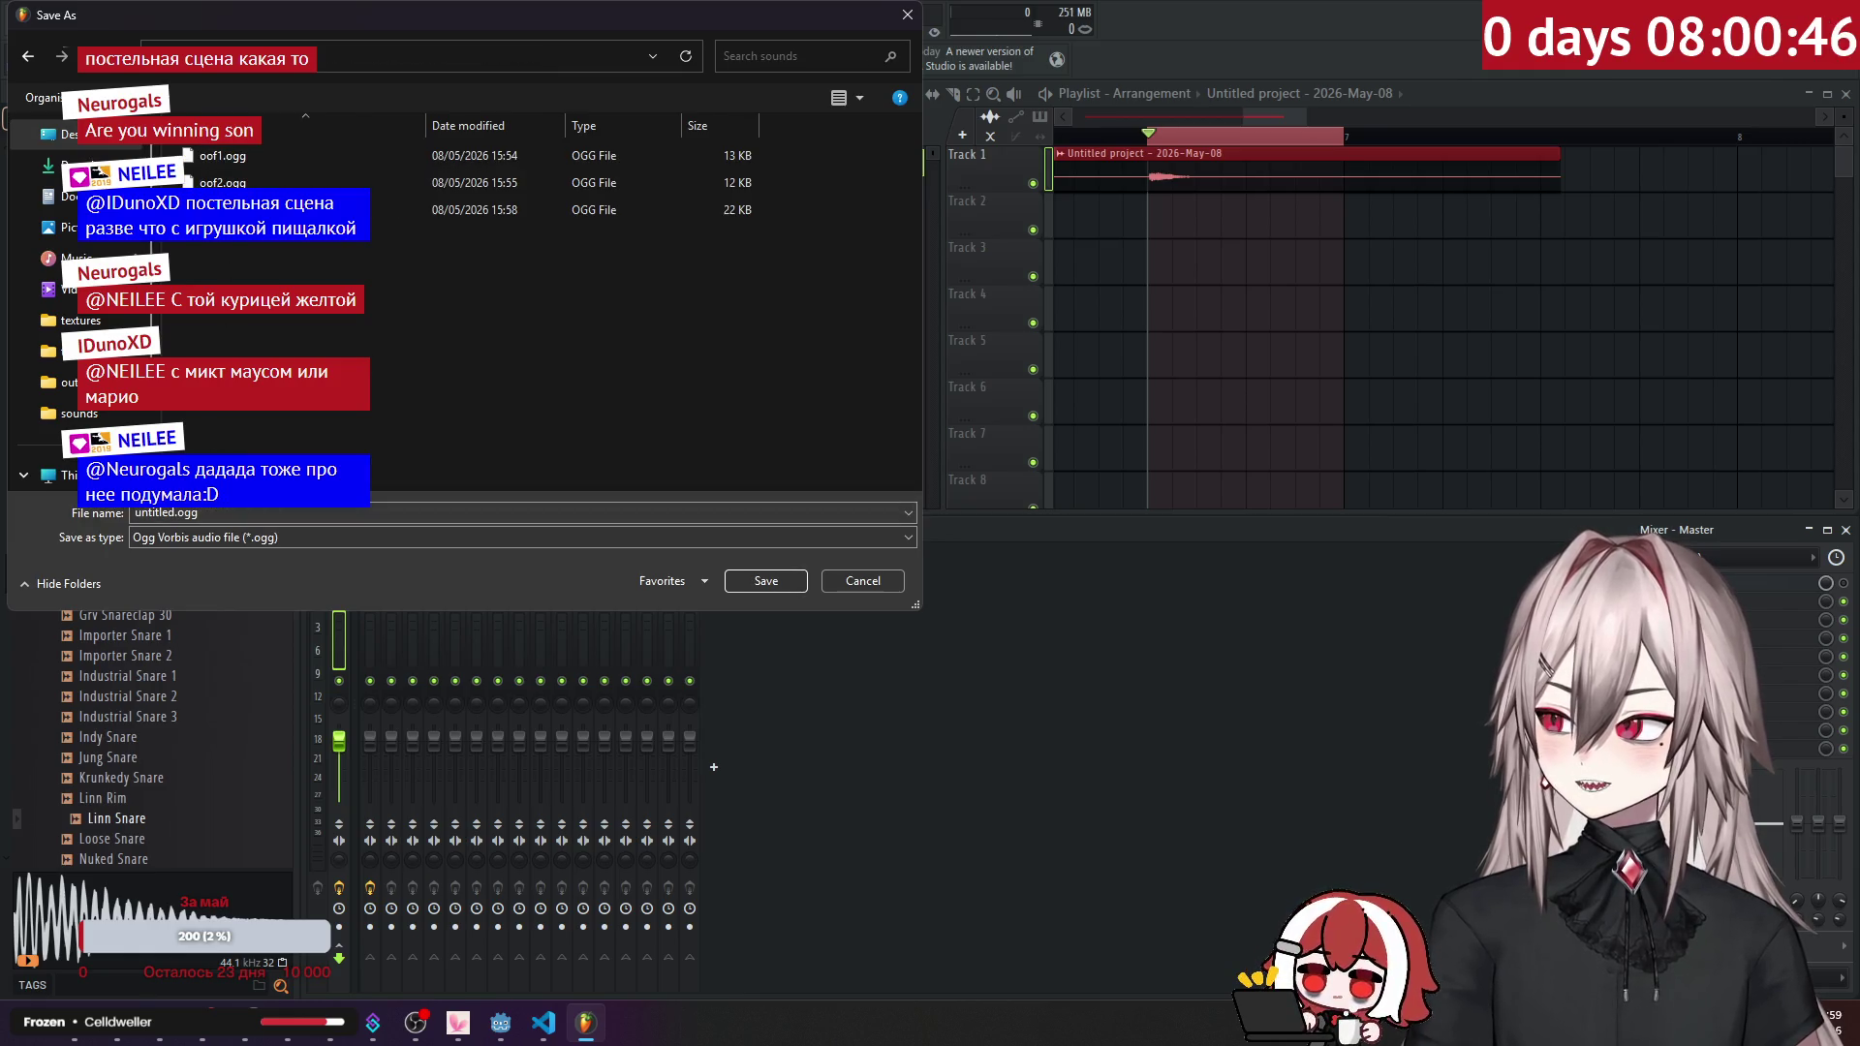
pyautogui.click(407, 210)
pyautogui.doubleClick(156, 513)
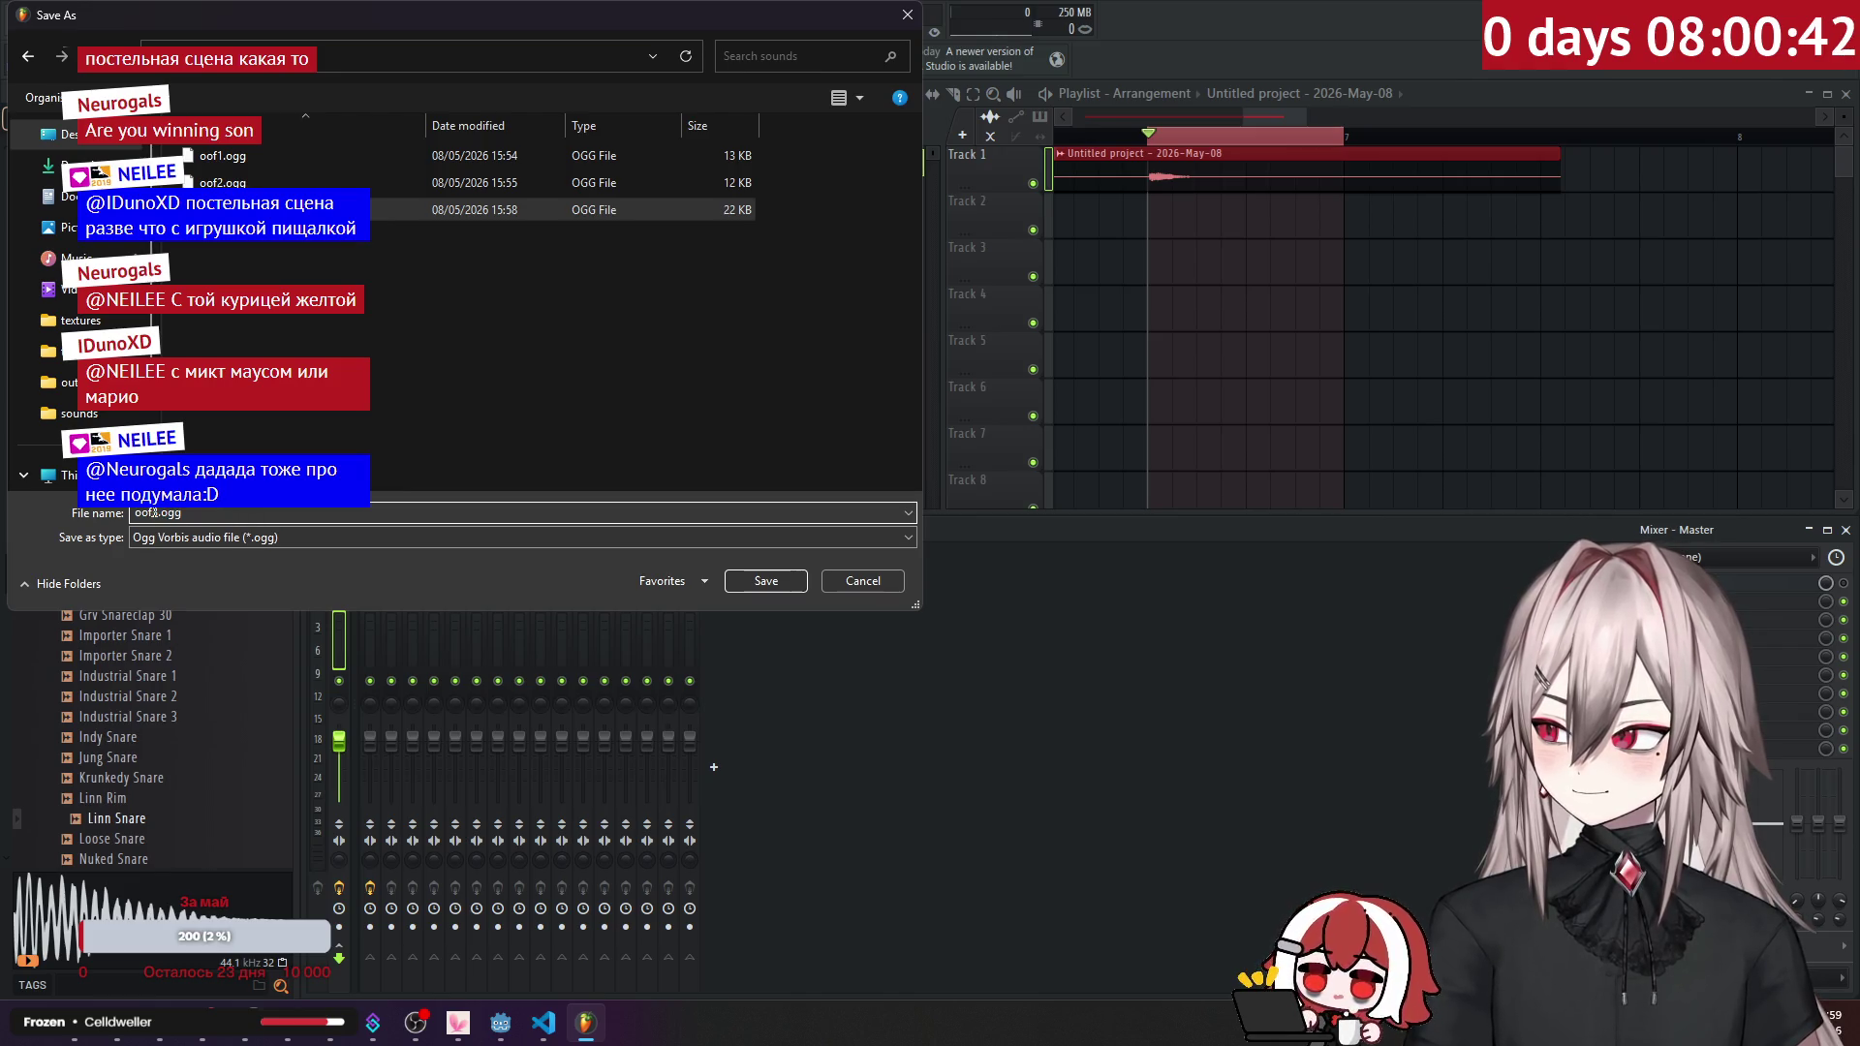
pyautogui.click(775, 580)
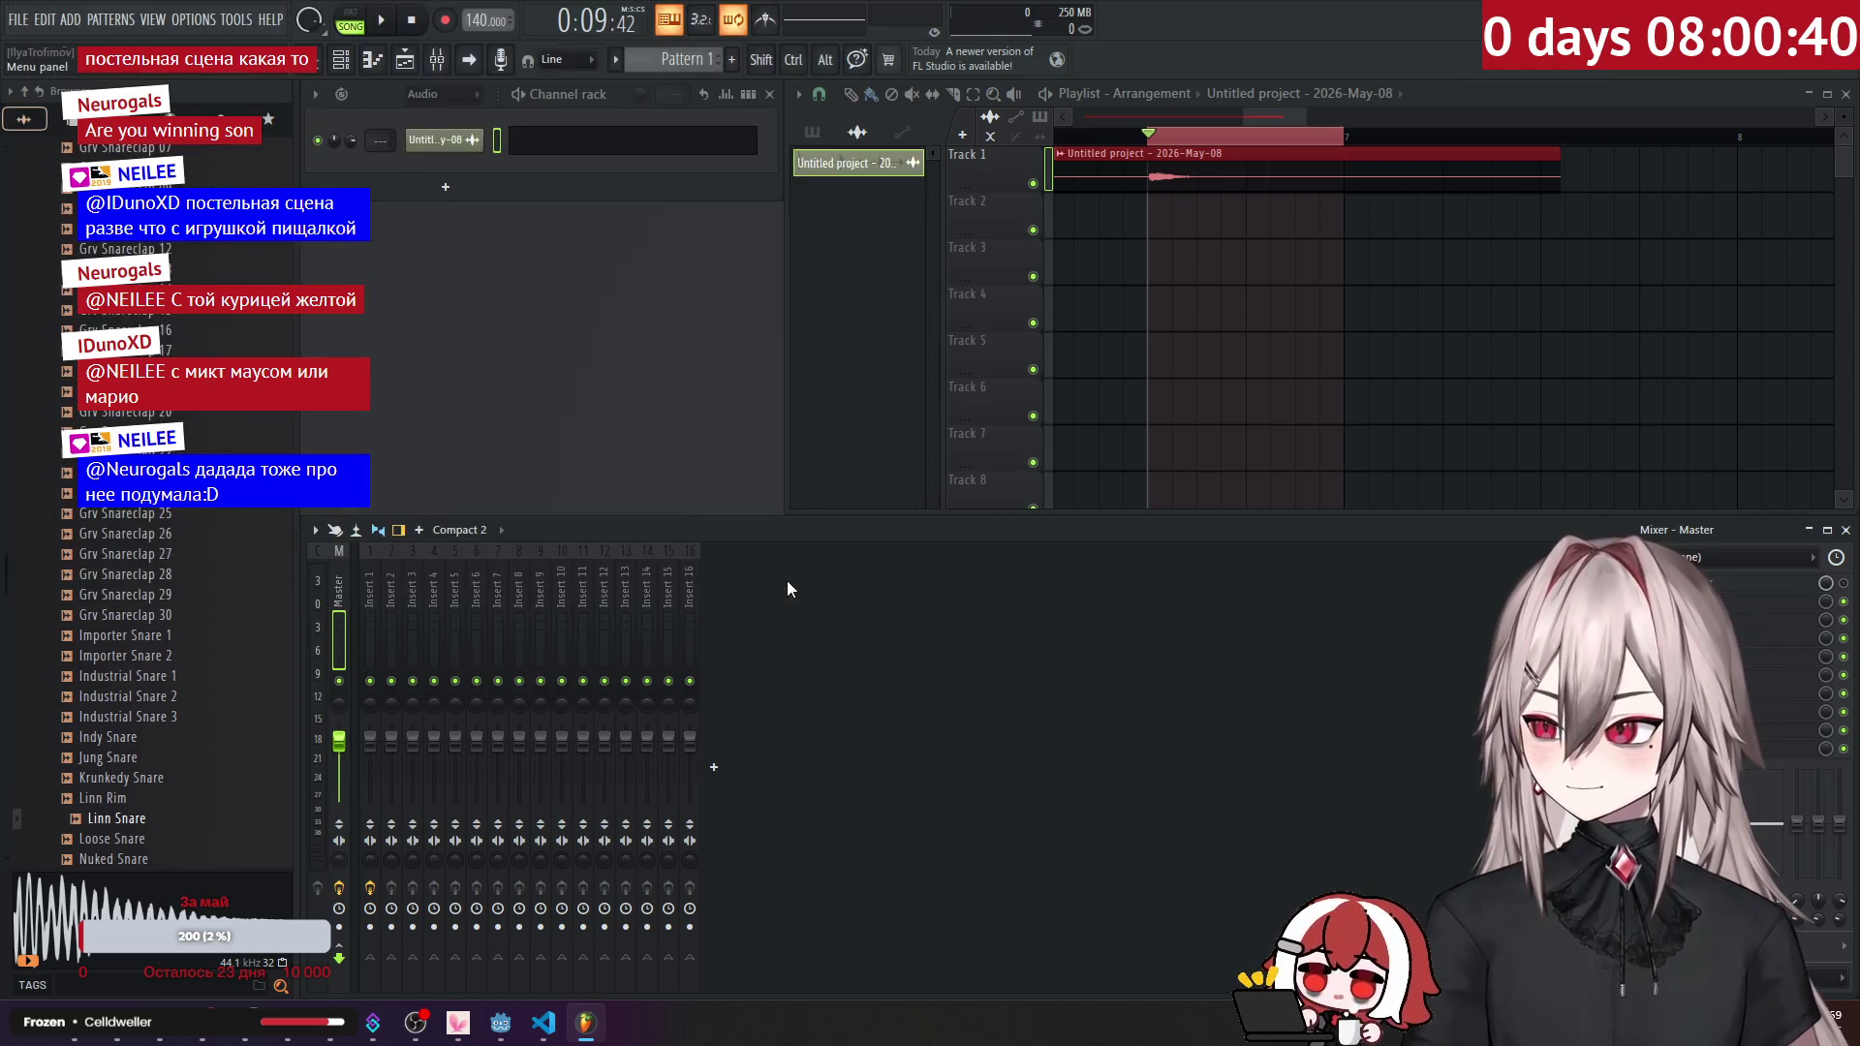
pyautogui.click(1122, 772)
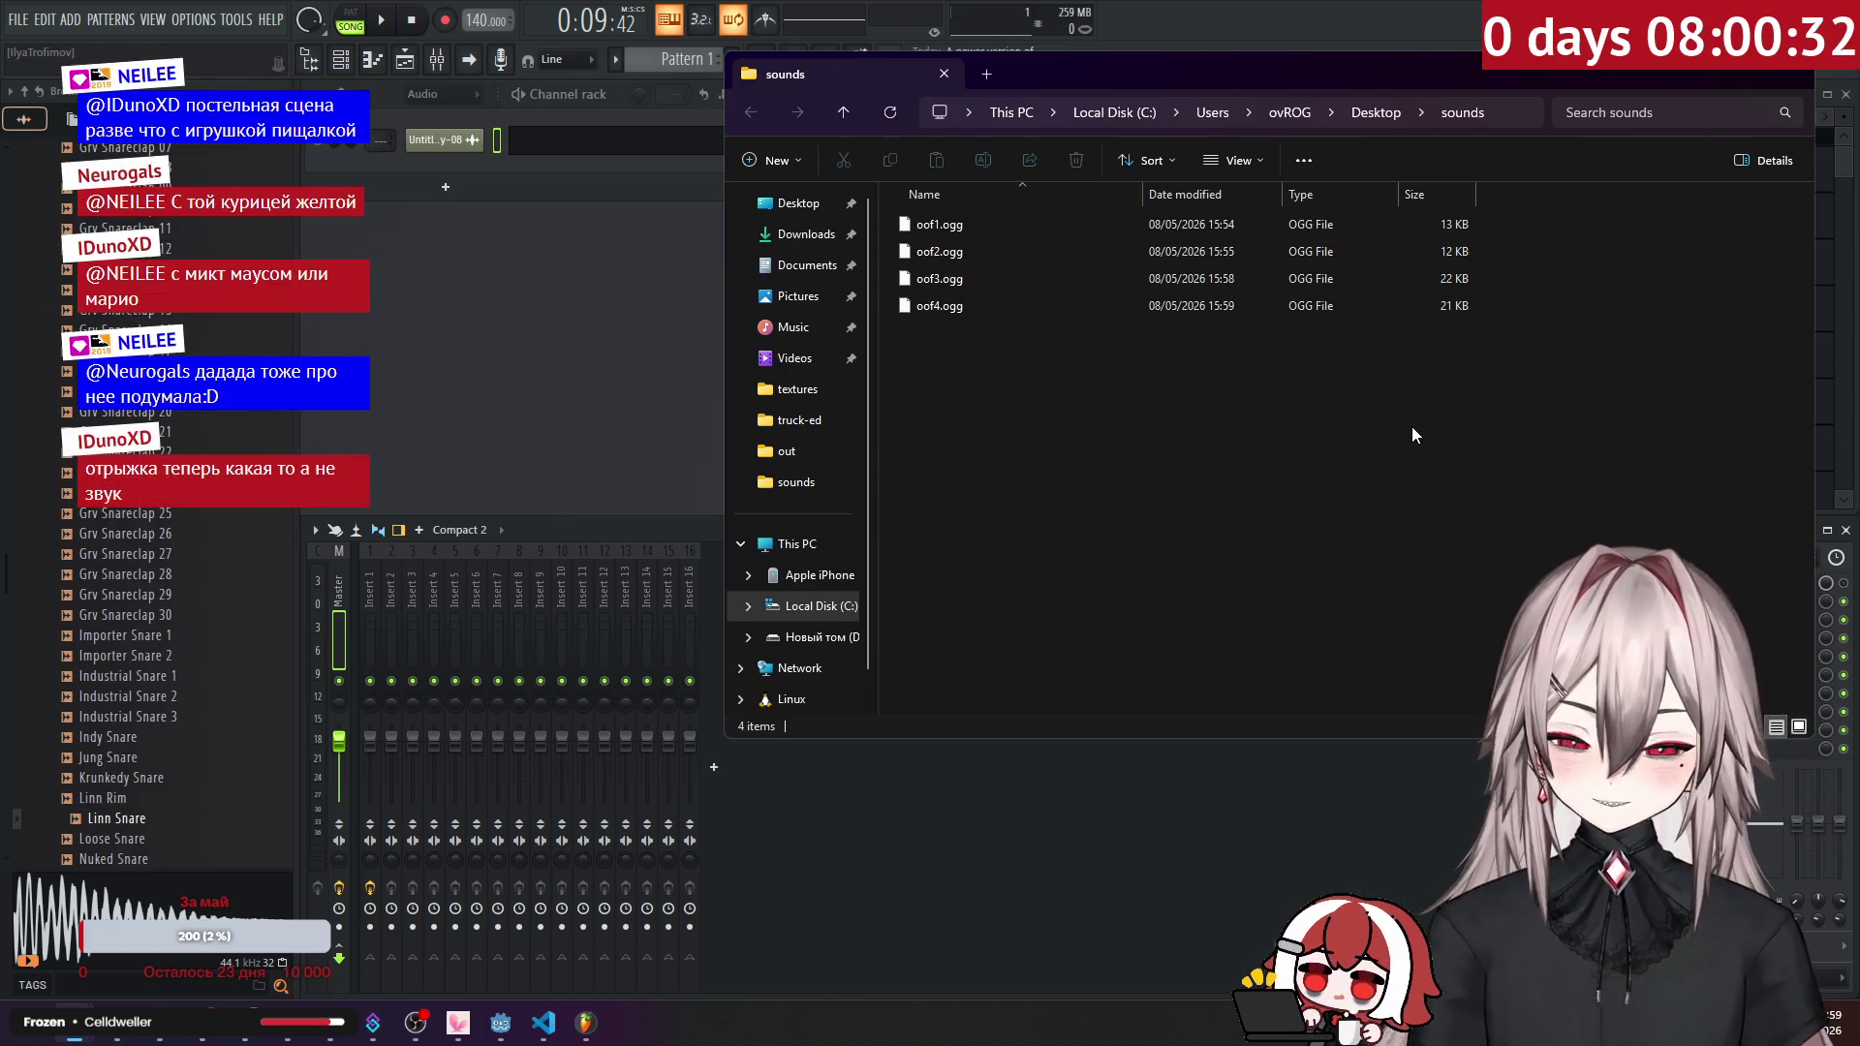
# Move the four oof .ogg files into the truck-ed project's sounds folder and return to Godot.
pyautogui.moveTo(87, 1034)
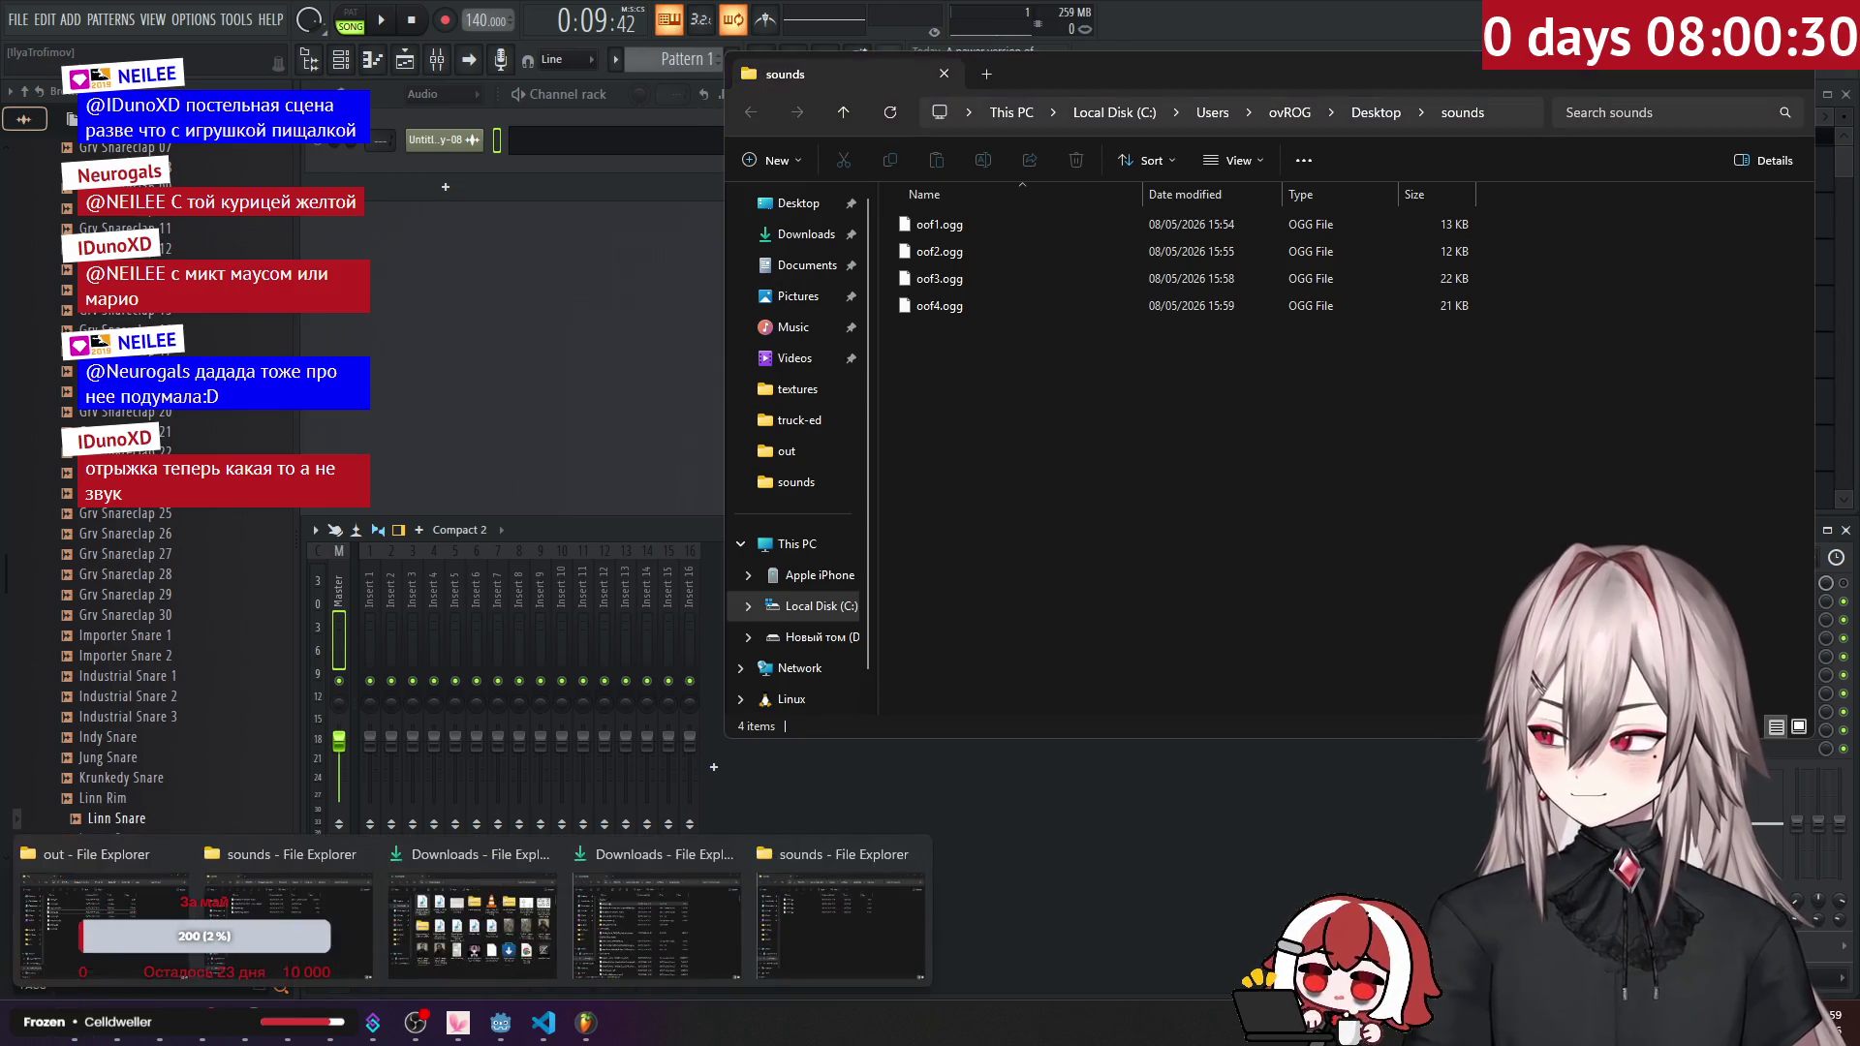
pyautogui.click(288, 925)
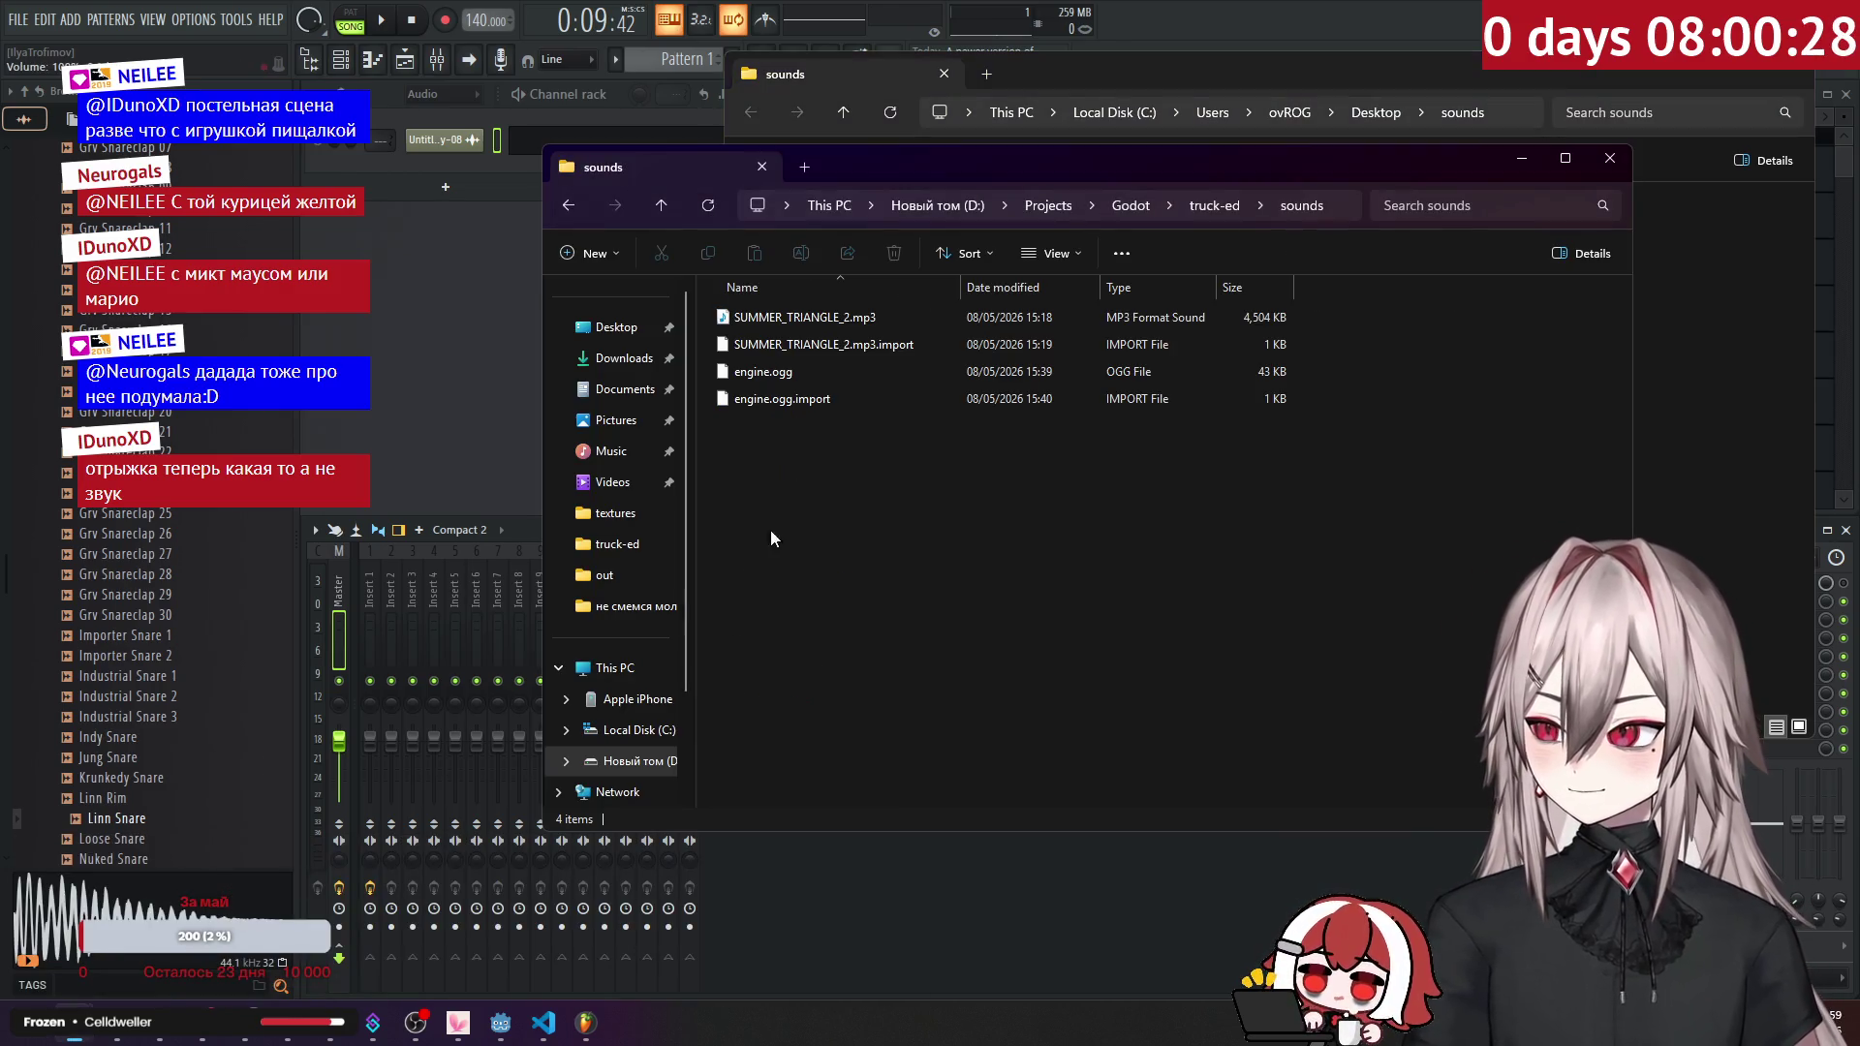
pyautogui.moveTo(1346, 167); pyautogui.dragTo(1034, 163)
pyautogui.moveTo(1141, 465)
pyautogui.mouseDown()
pyautogui.moveTo(946, 215)
pyautogui.moveTo(562, 533)
pyautogui.mouseUp()
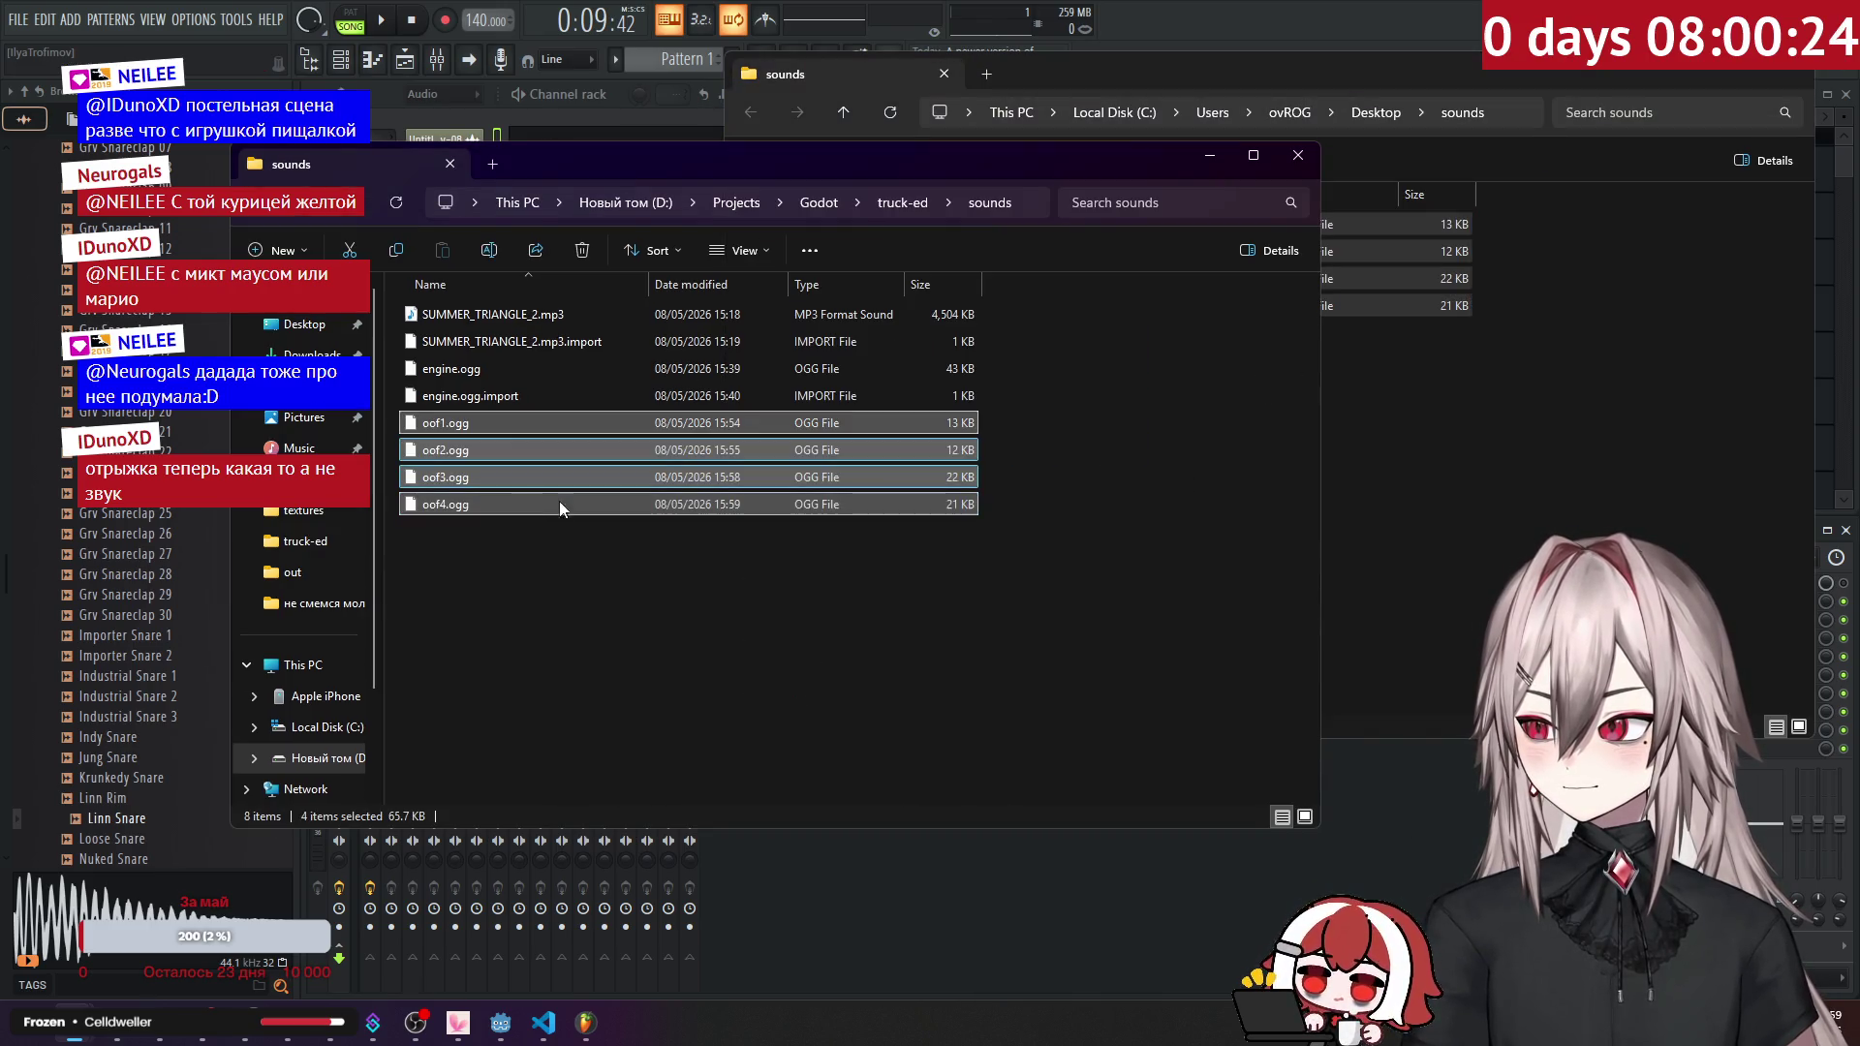
pyautogui.click(518, 1039)
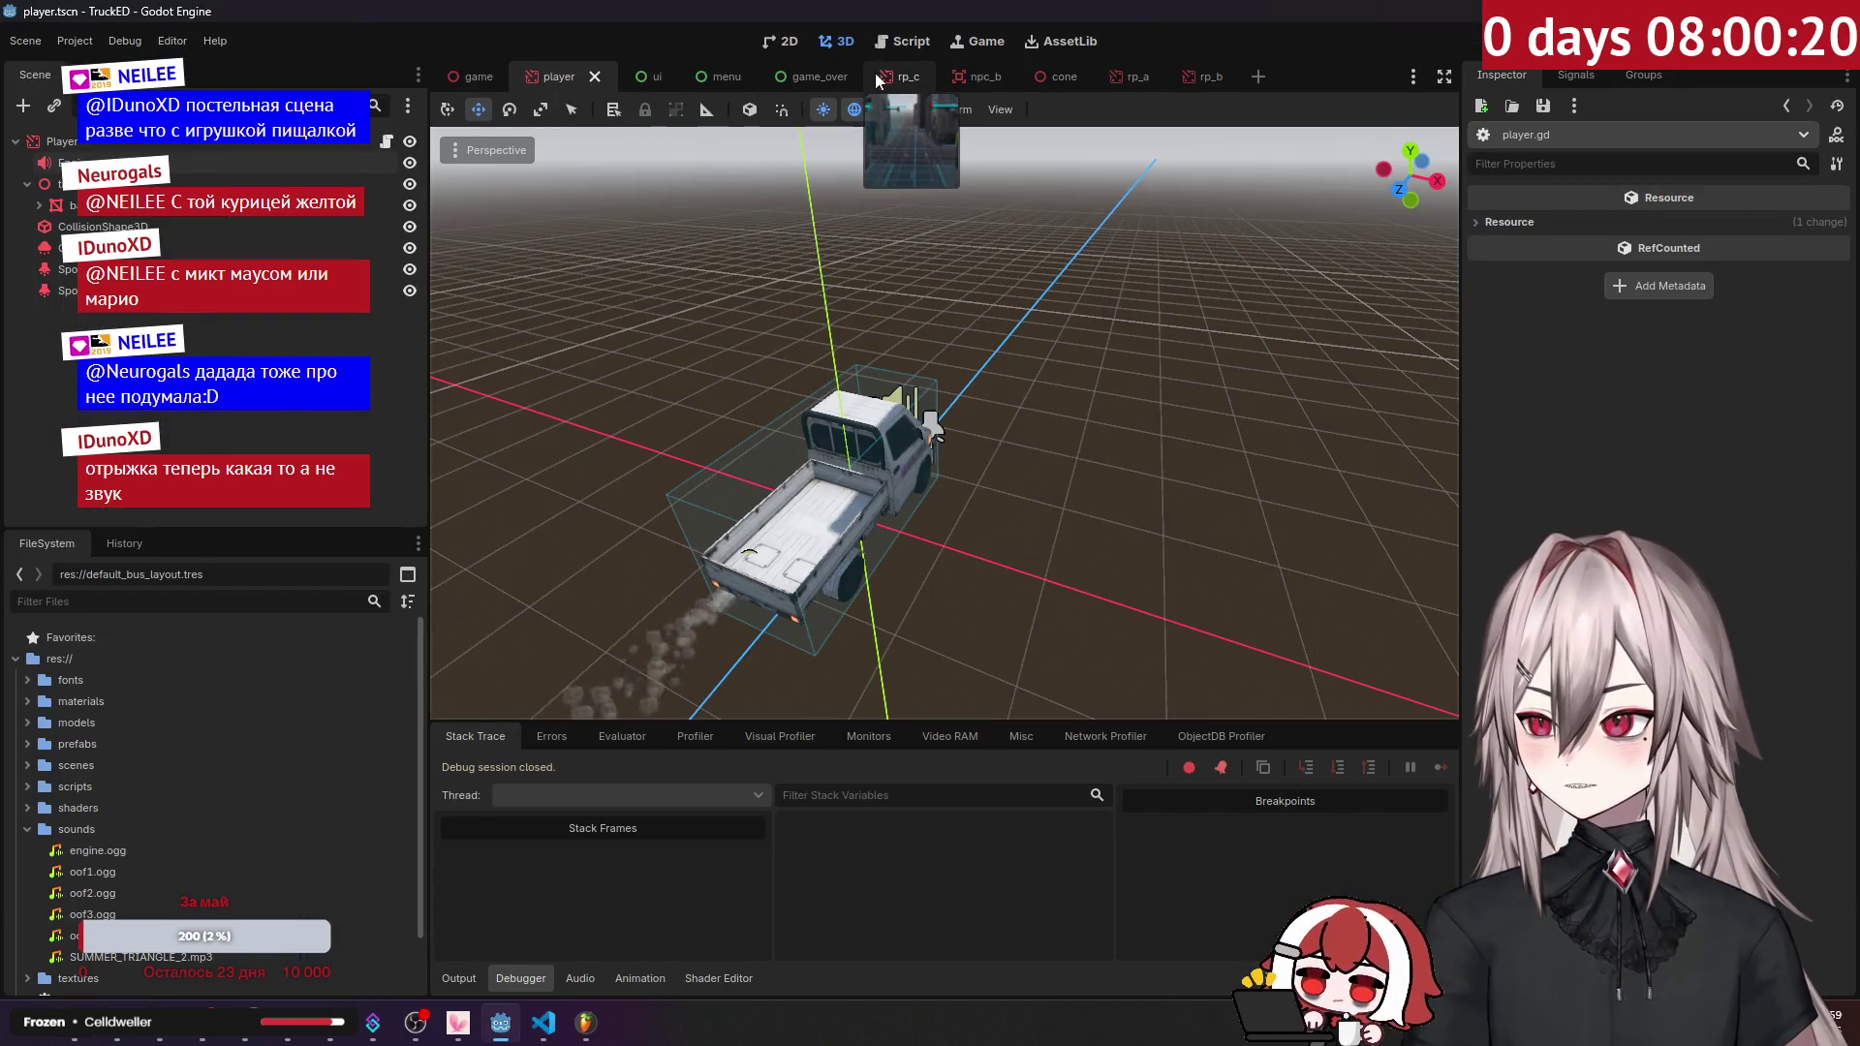
# Add an AudioStreamPlayer3D child node to the npc_b scene root.
pyautogui.click(985, 77)
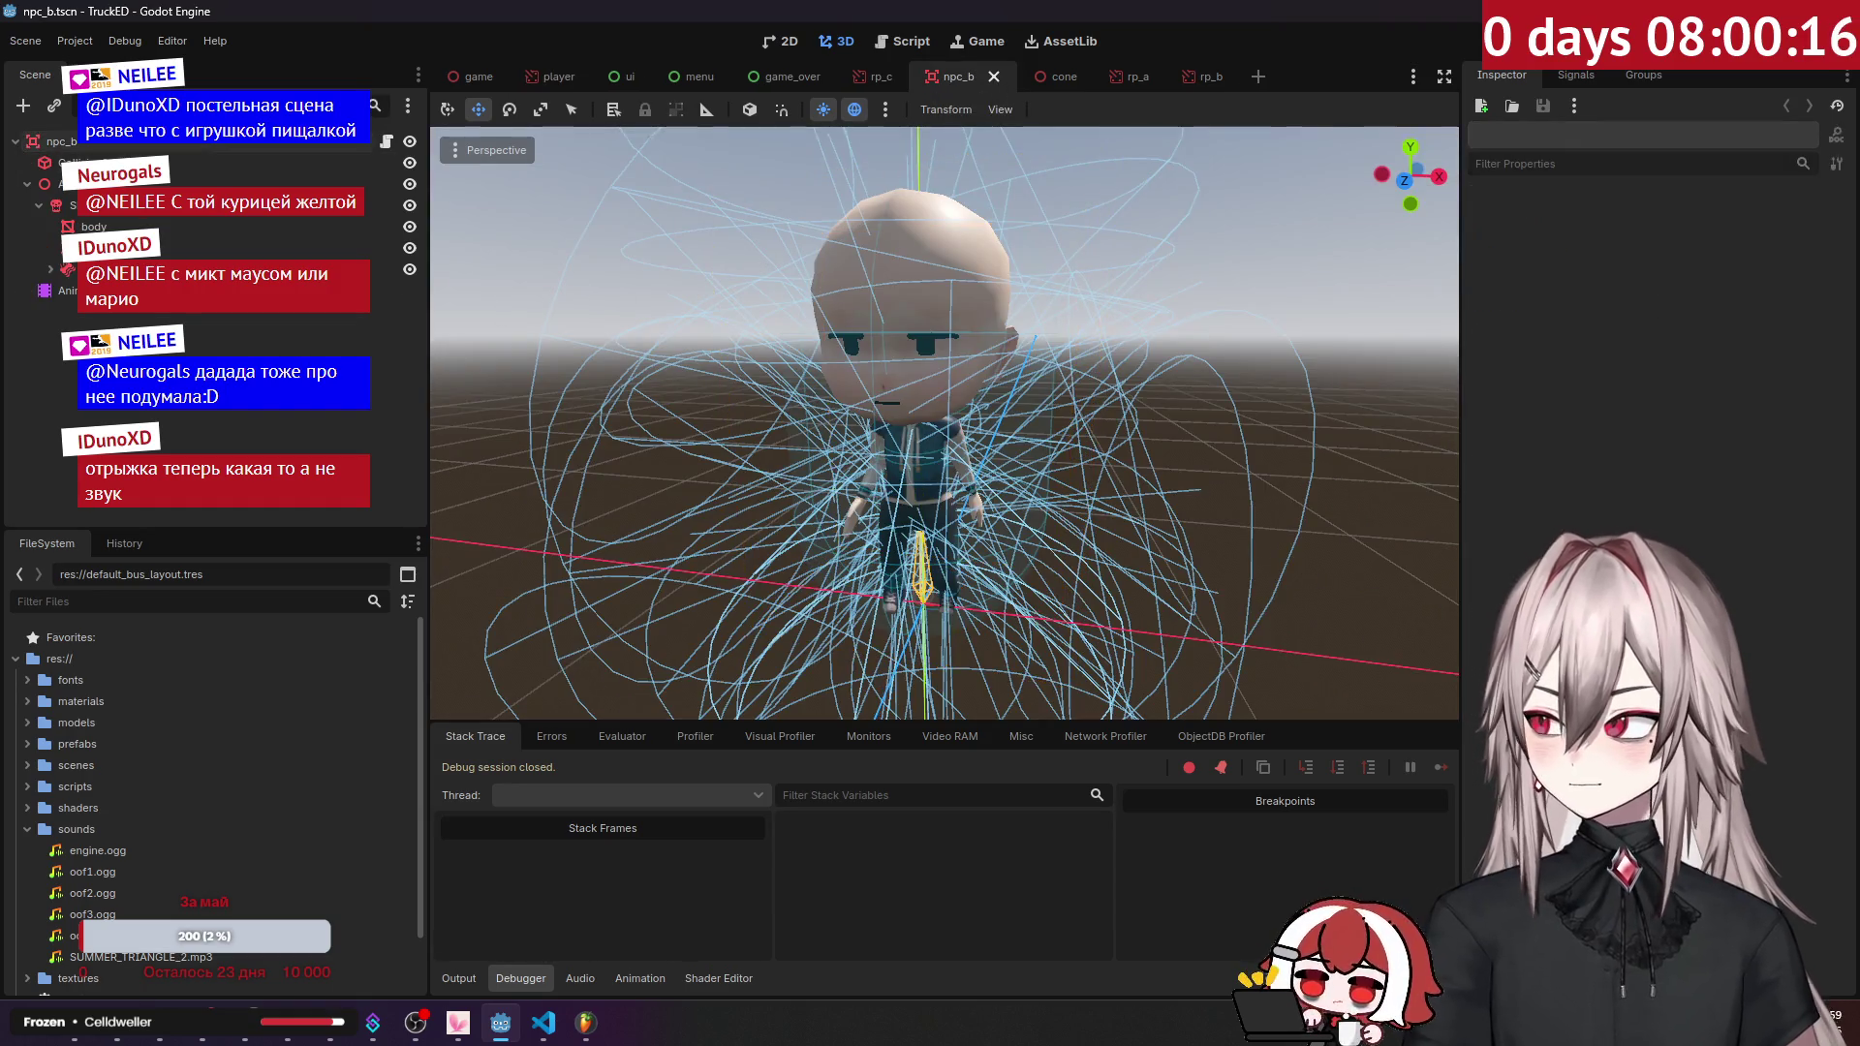
pyautogui.rightClick(103, 143)
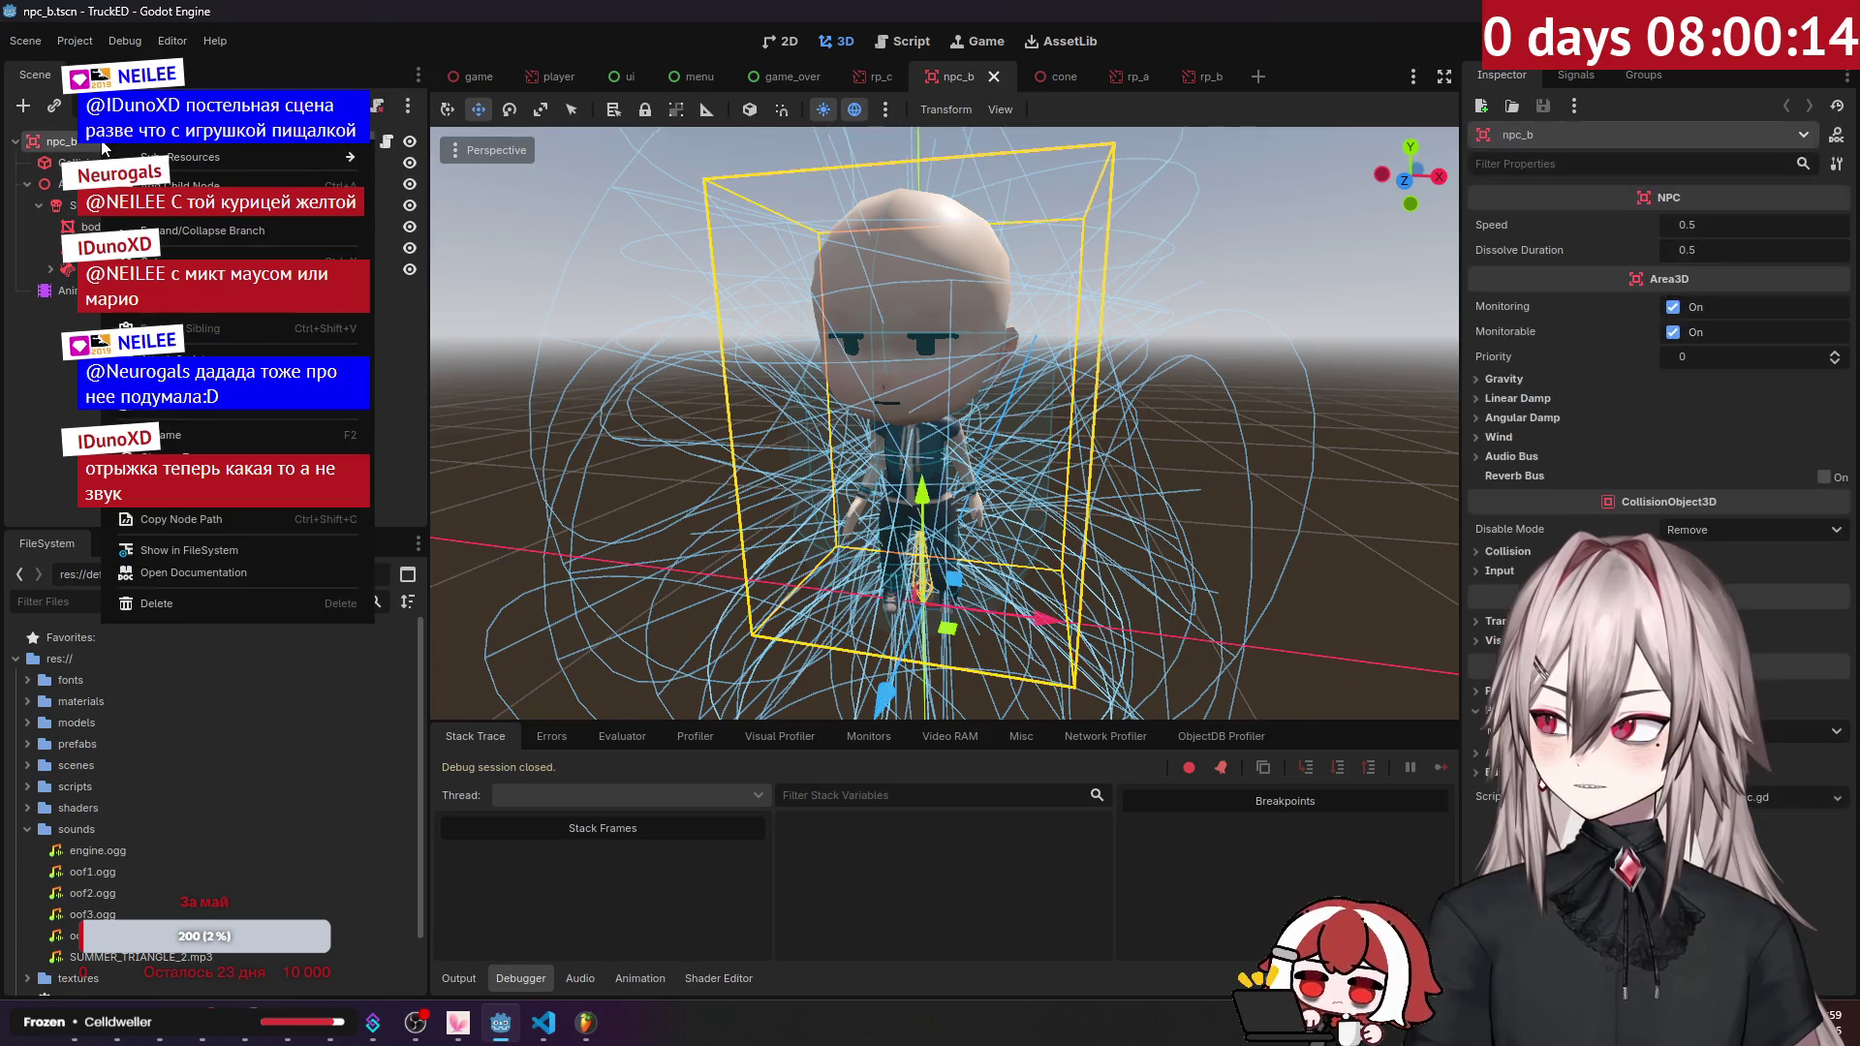
pyautogui.click(216, 181)
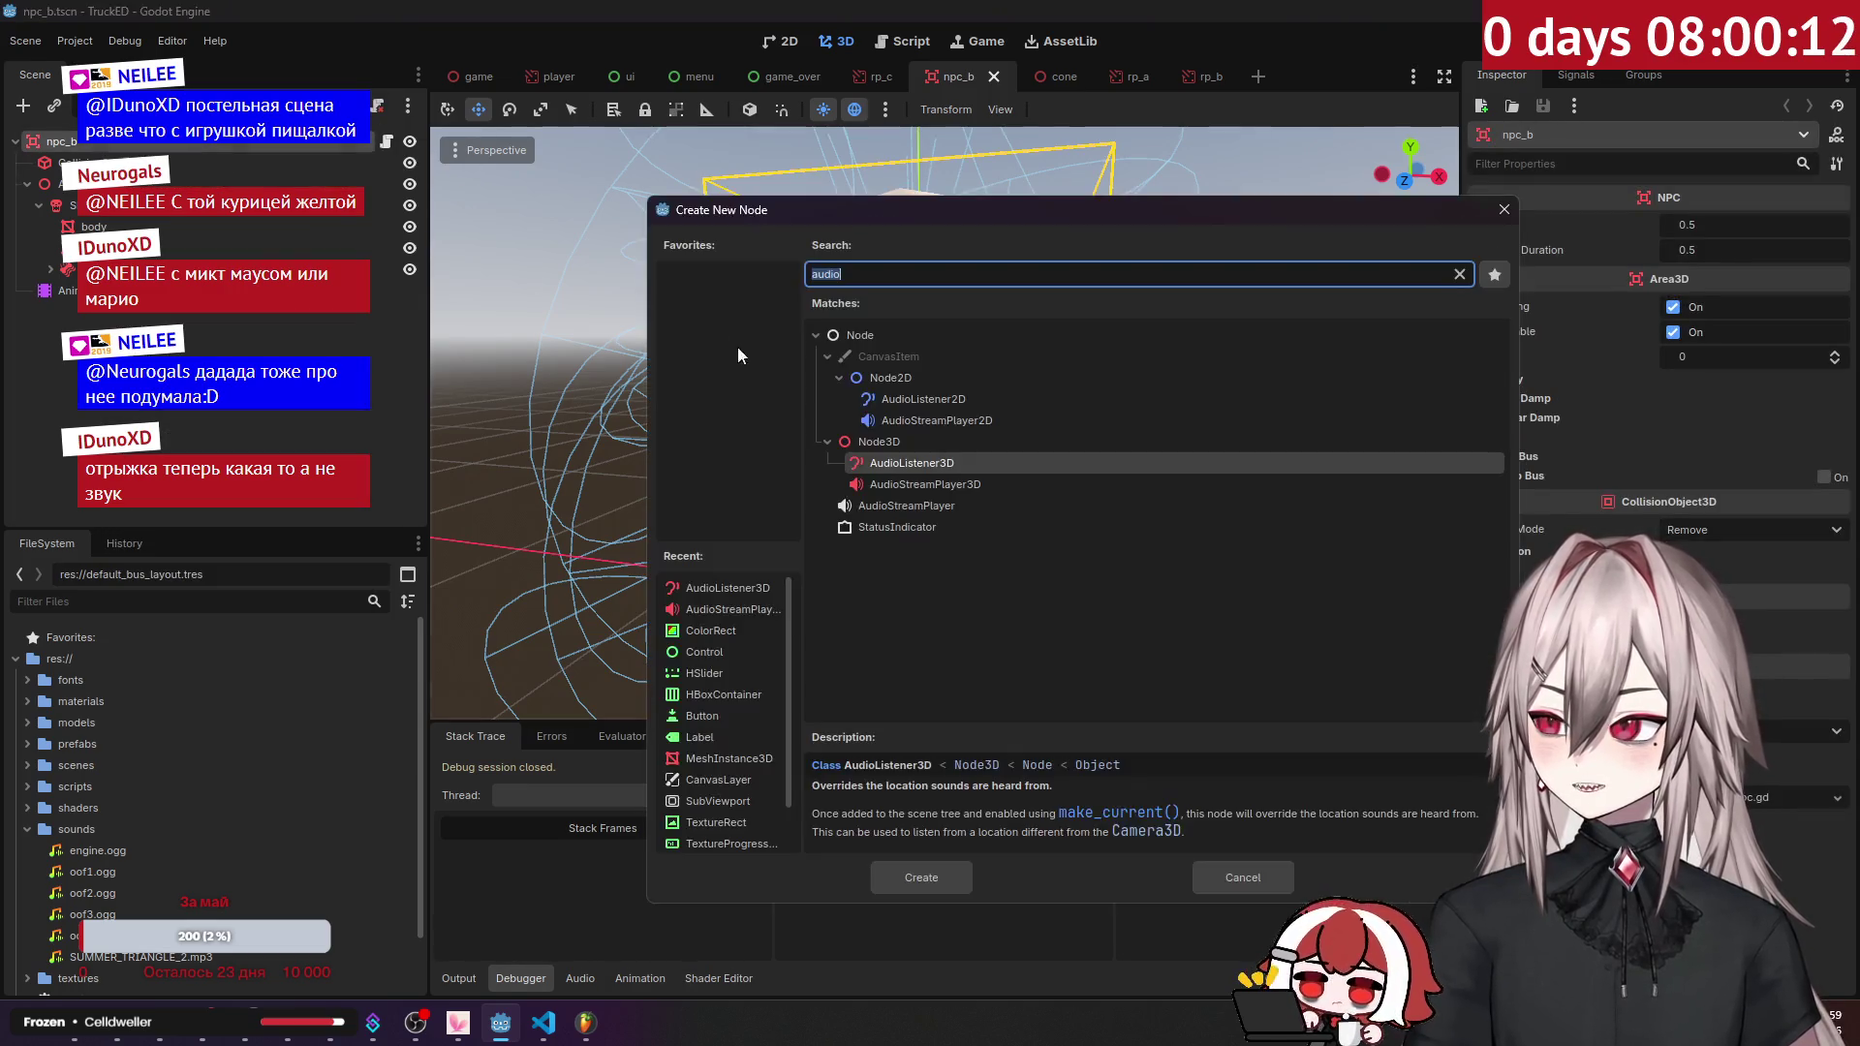
pyautogui.click(945, 485)
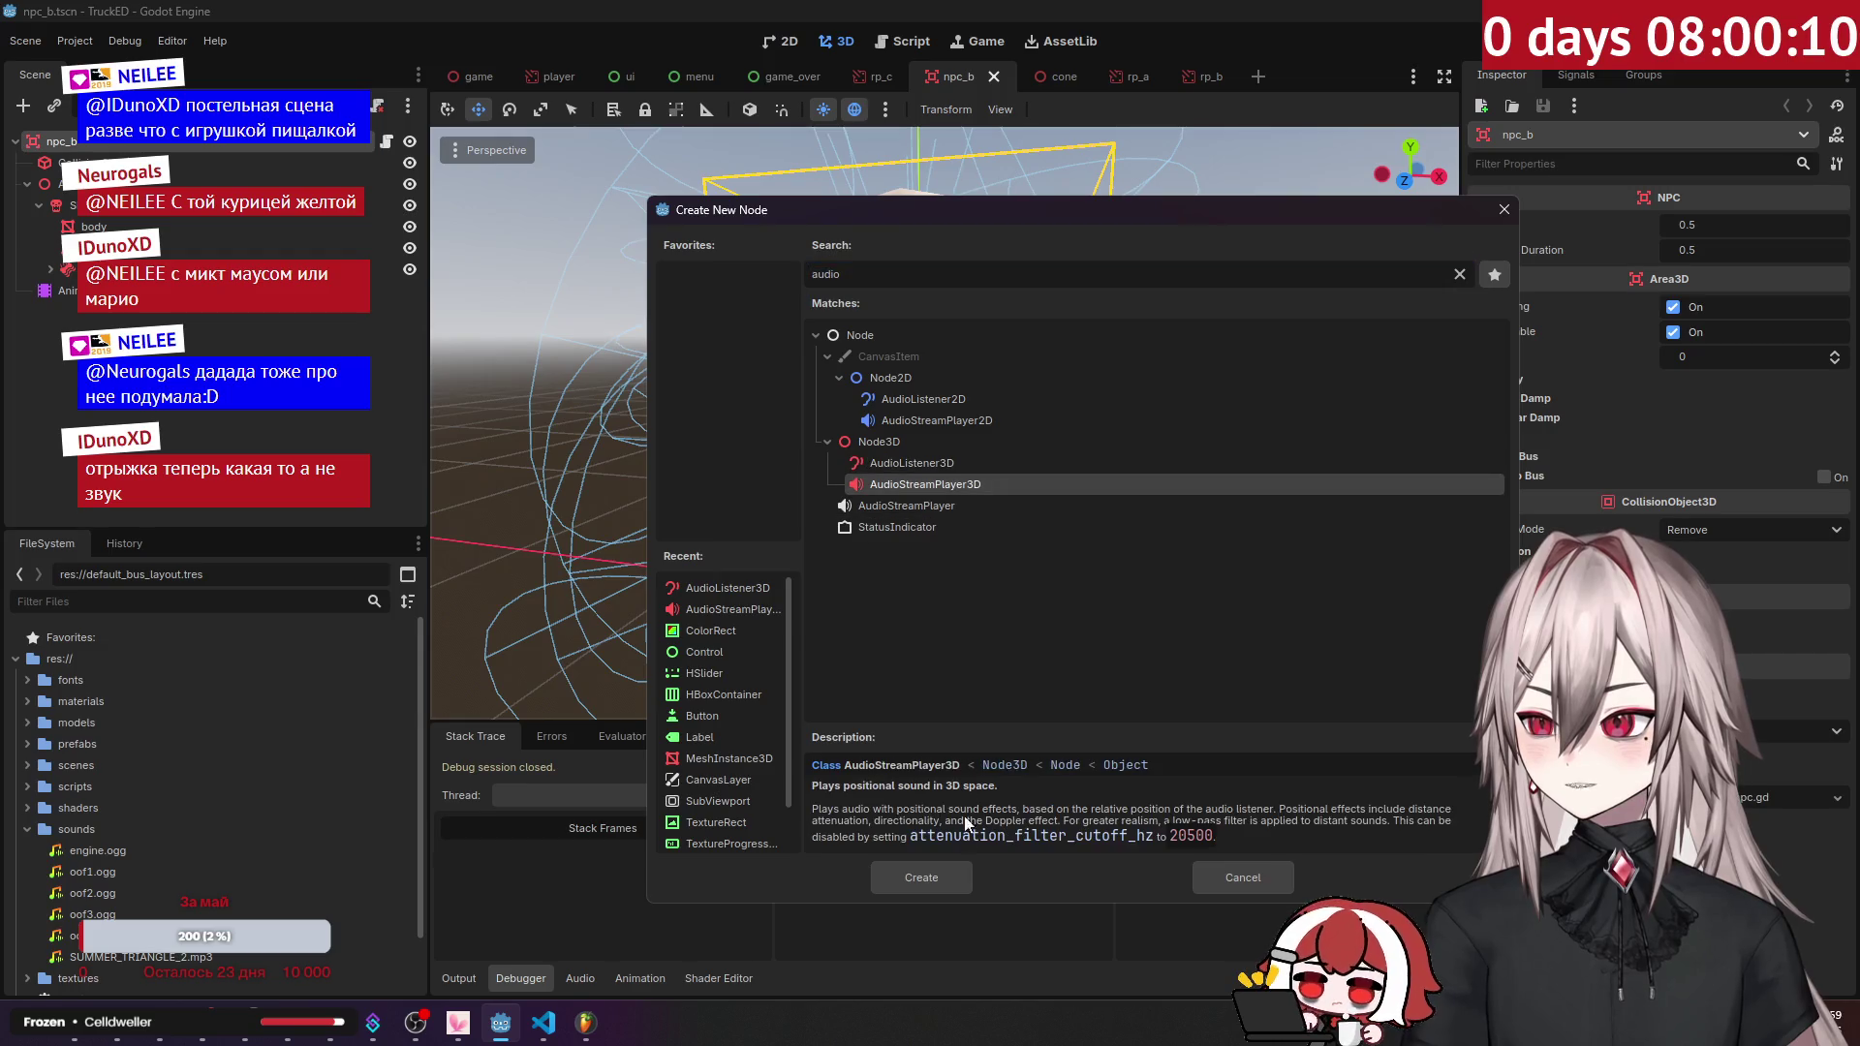
pyautogui.click(944, 879)
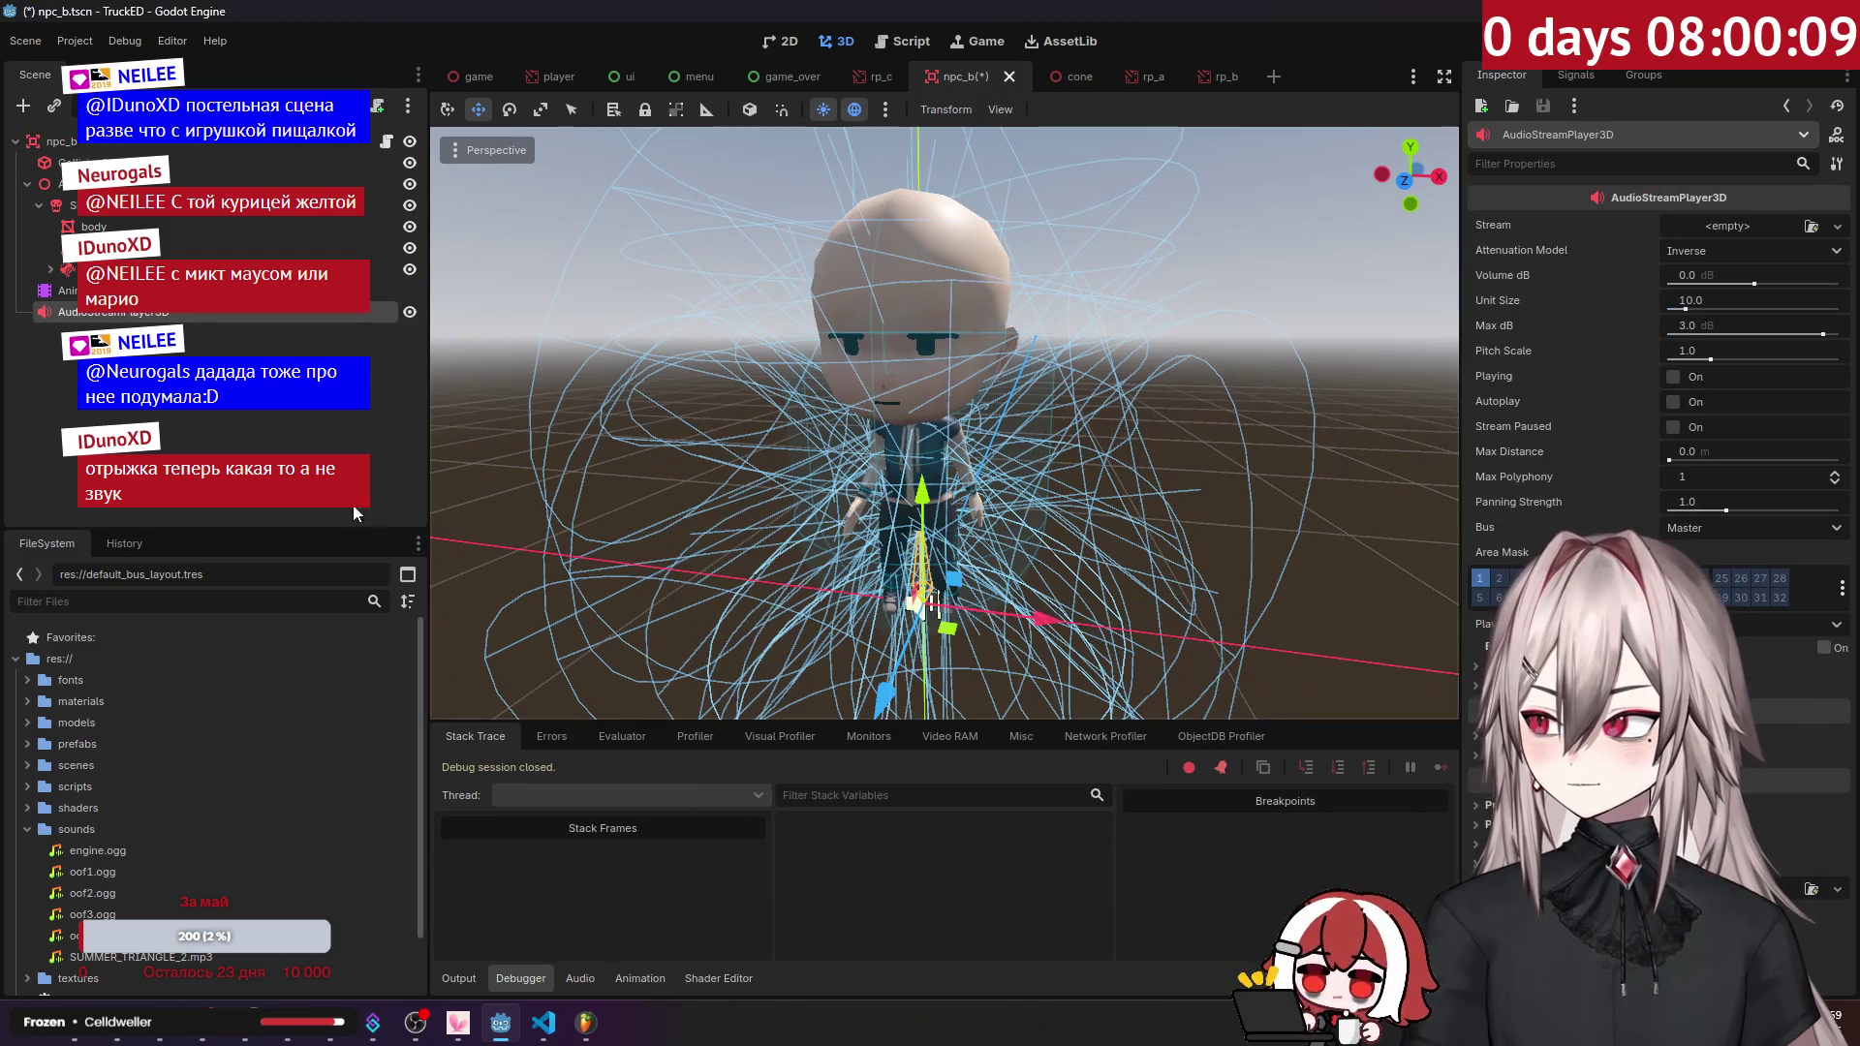
# Leave the node's stream empty and set its Bus to sounds.
pyautogui.click(1810, 225)
pyautogui.click(1290, 197)
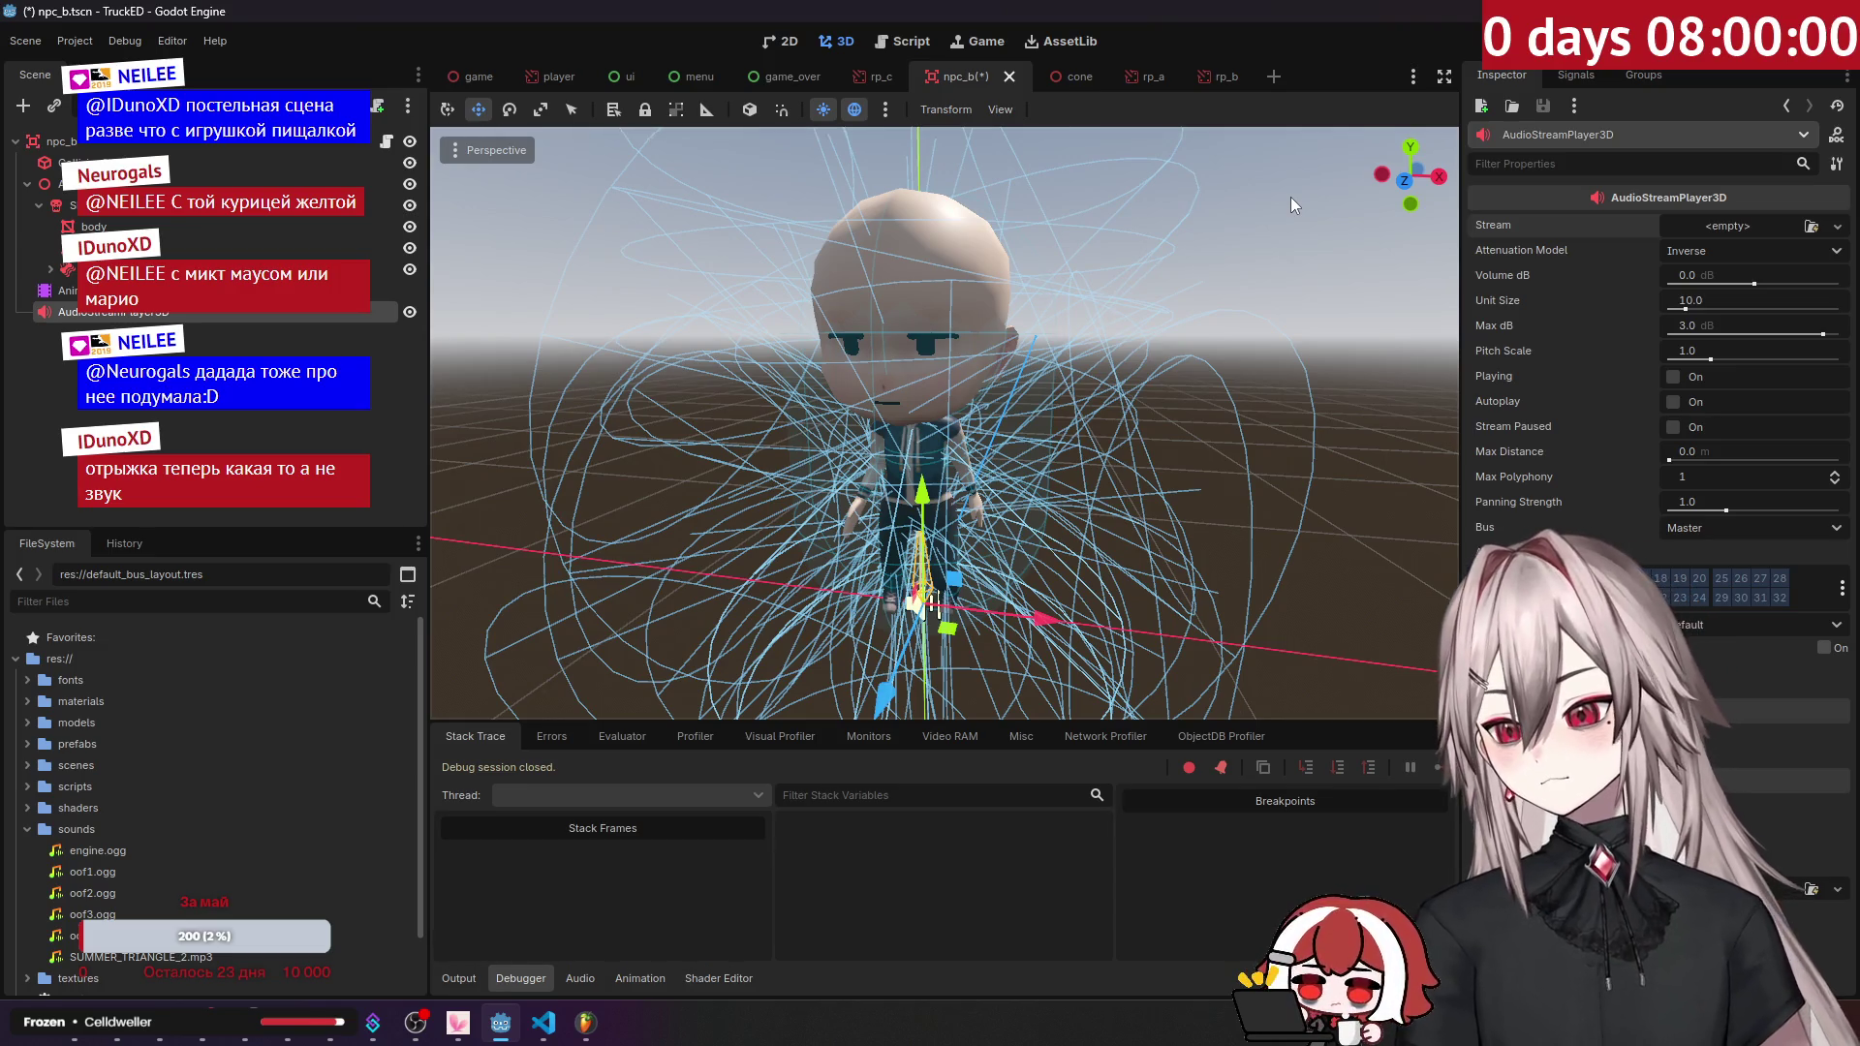
pyautogui.click(1701, 525)
pyautogui.click(1715, 585)
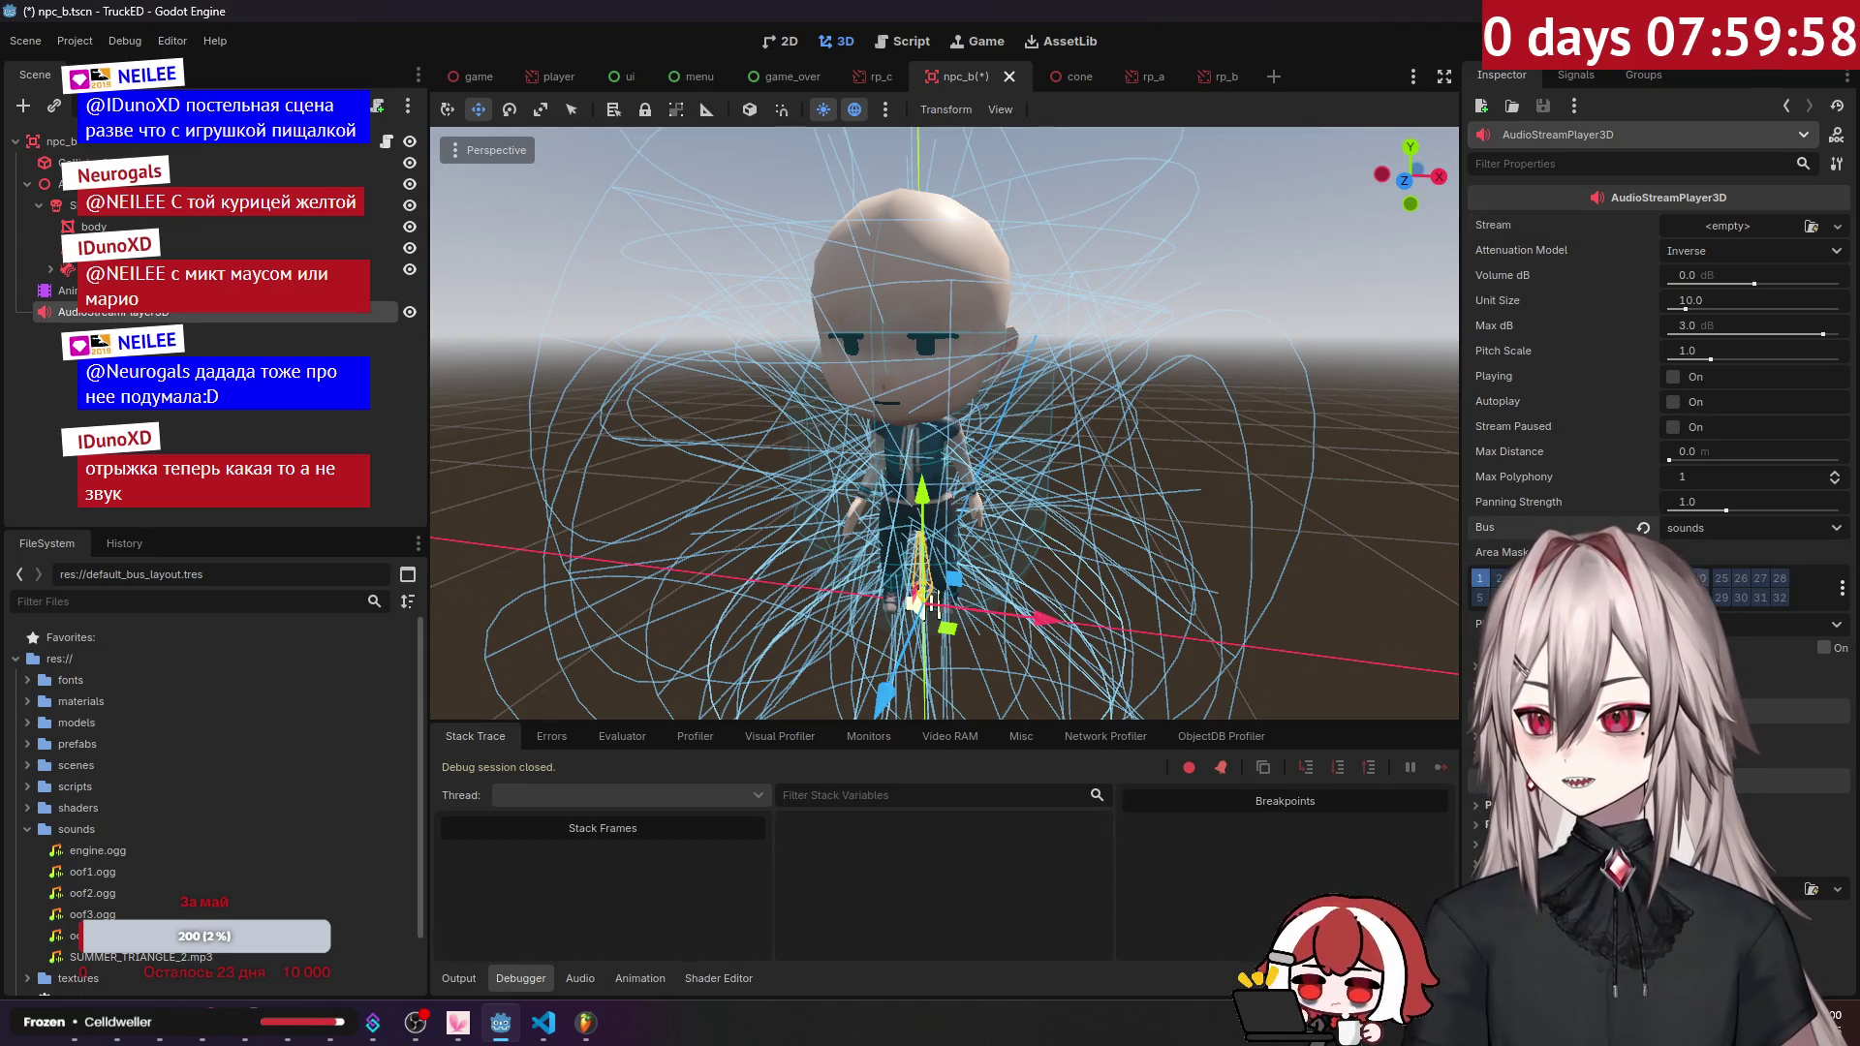
pyautogui.click(356, 409)
pyautogui.click(178, 318)
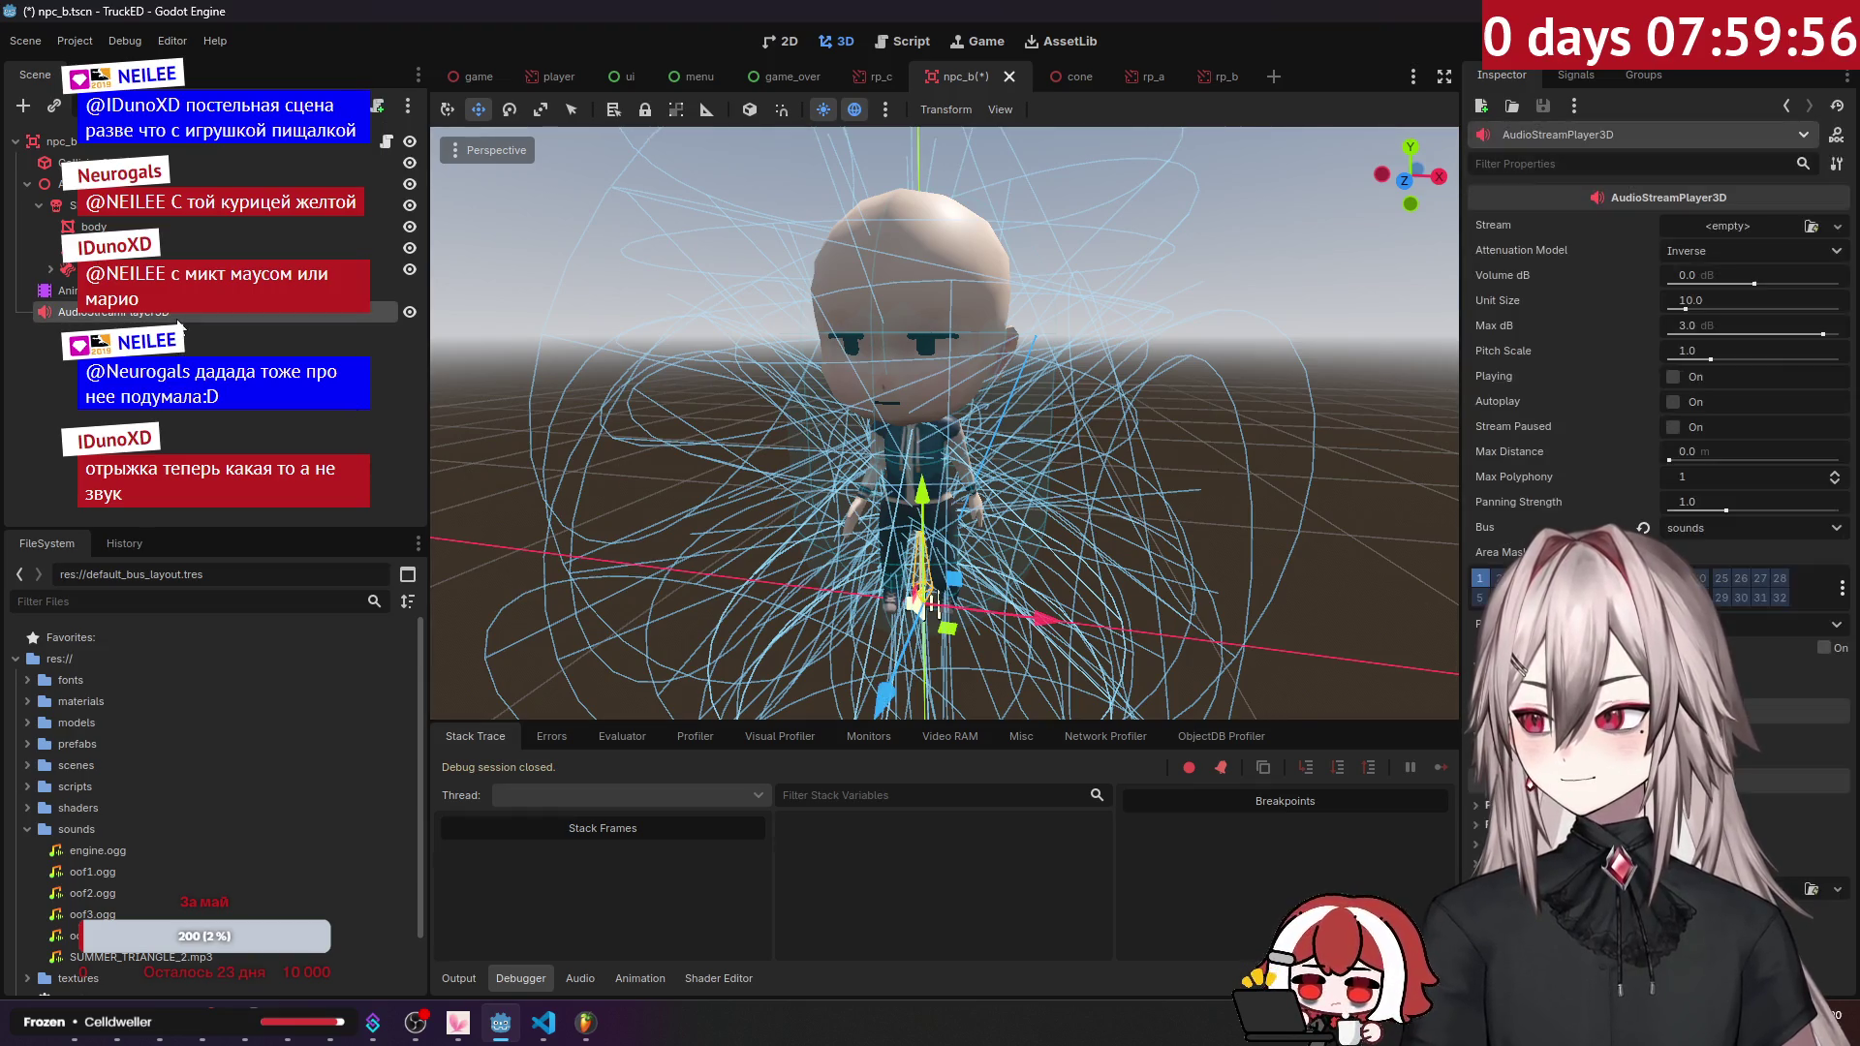
pyautogui.click(178, 349)
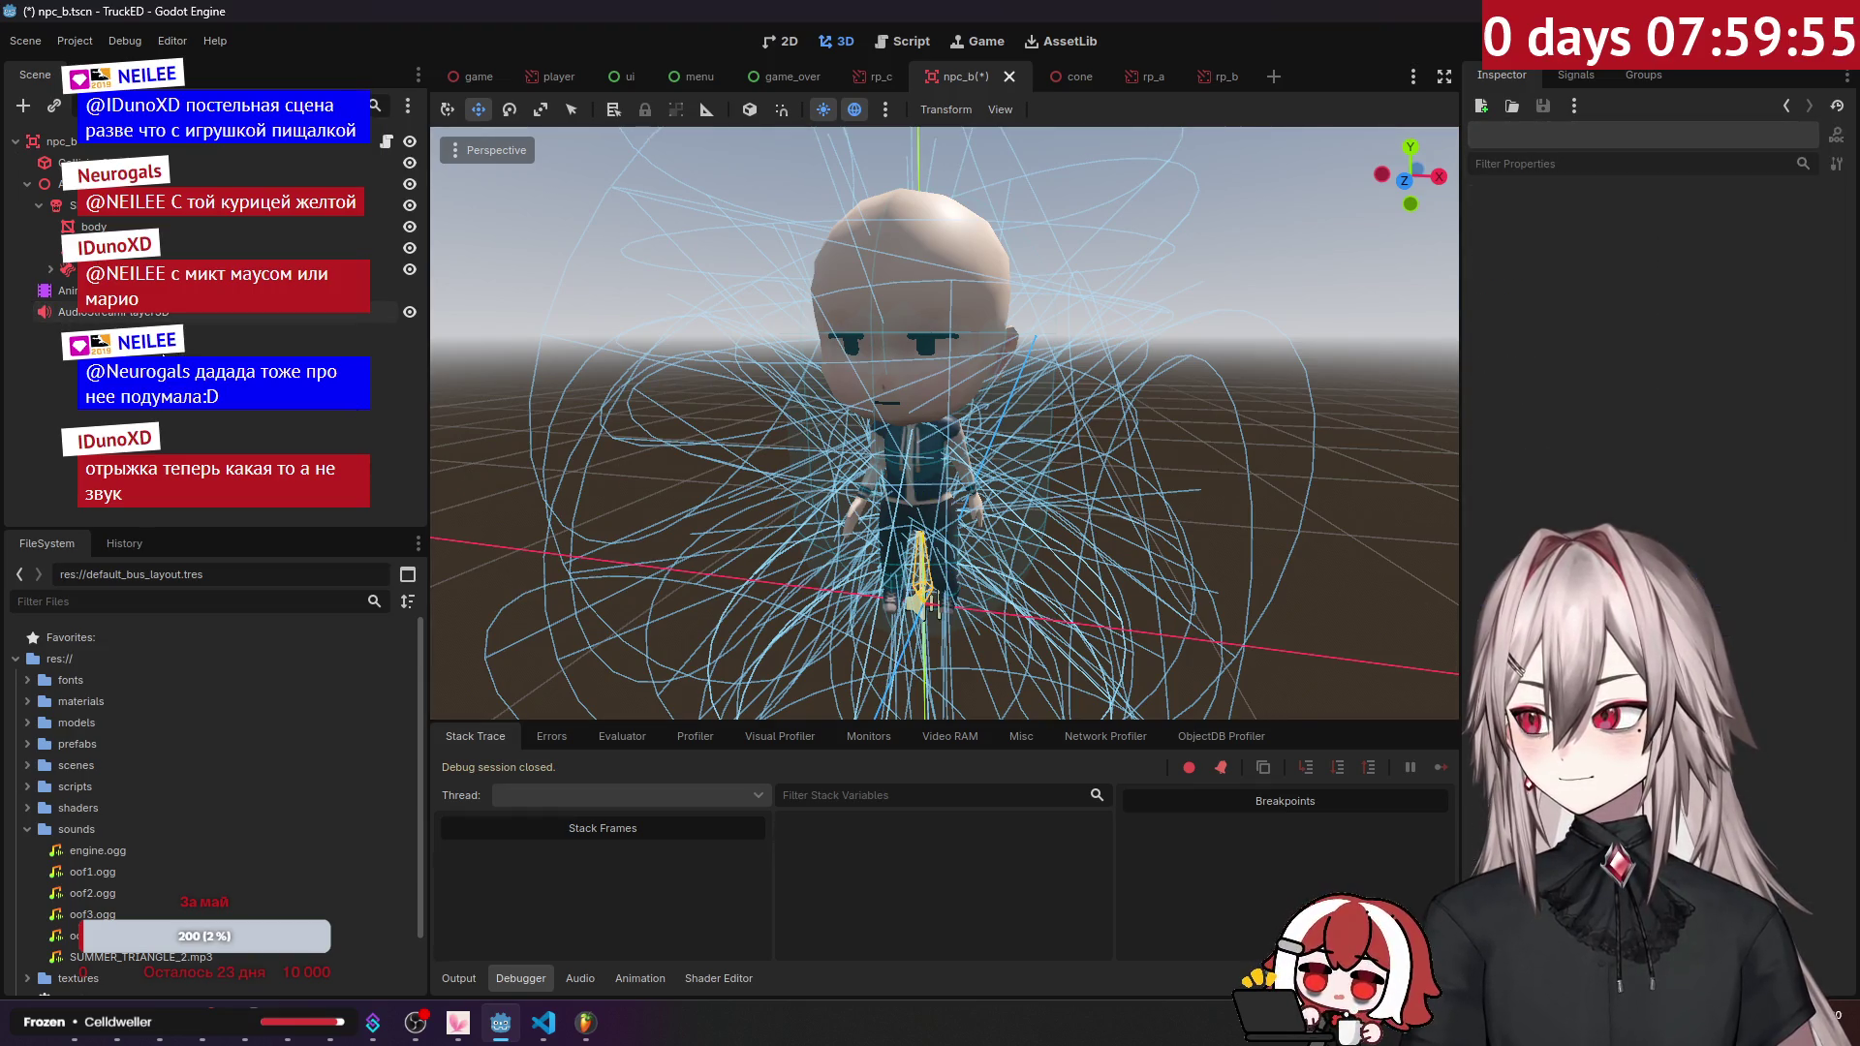
pyautogui.click(545, 1024)
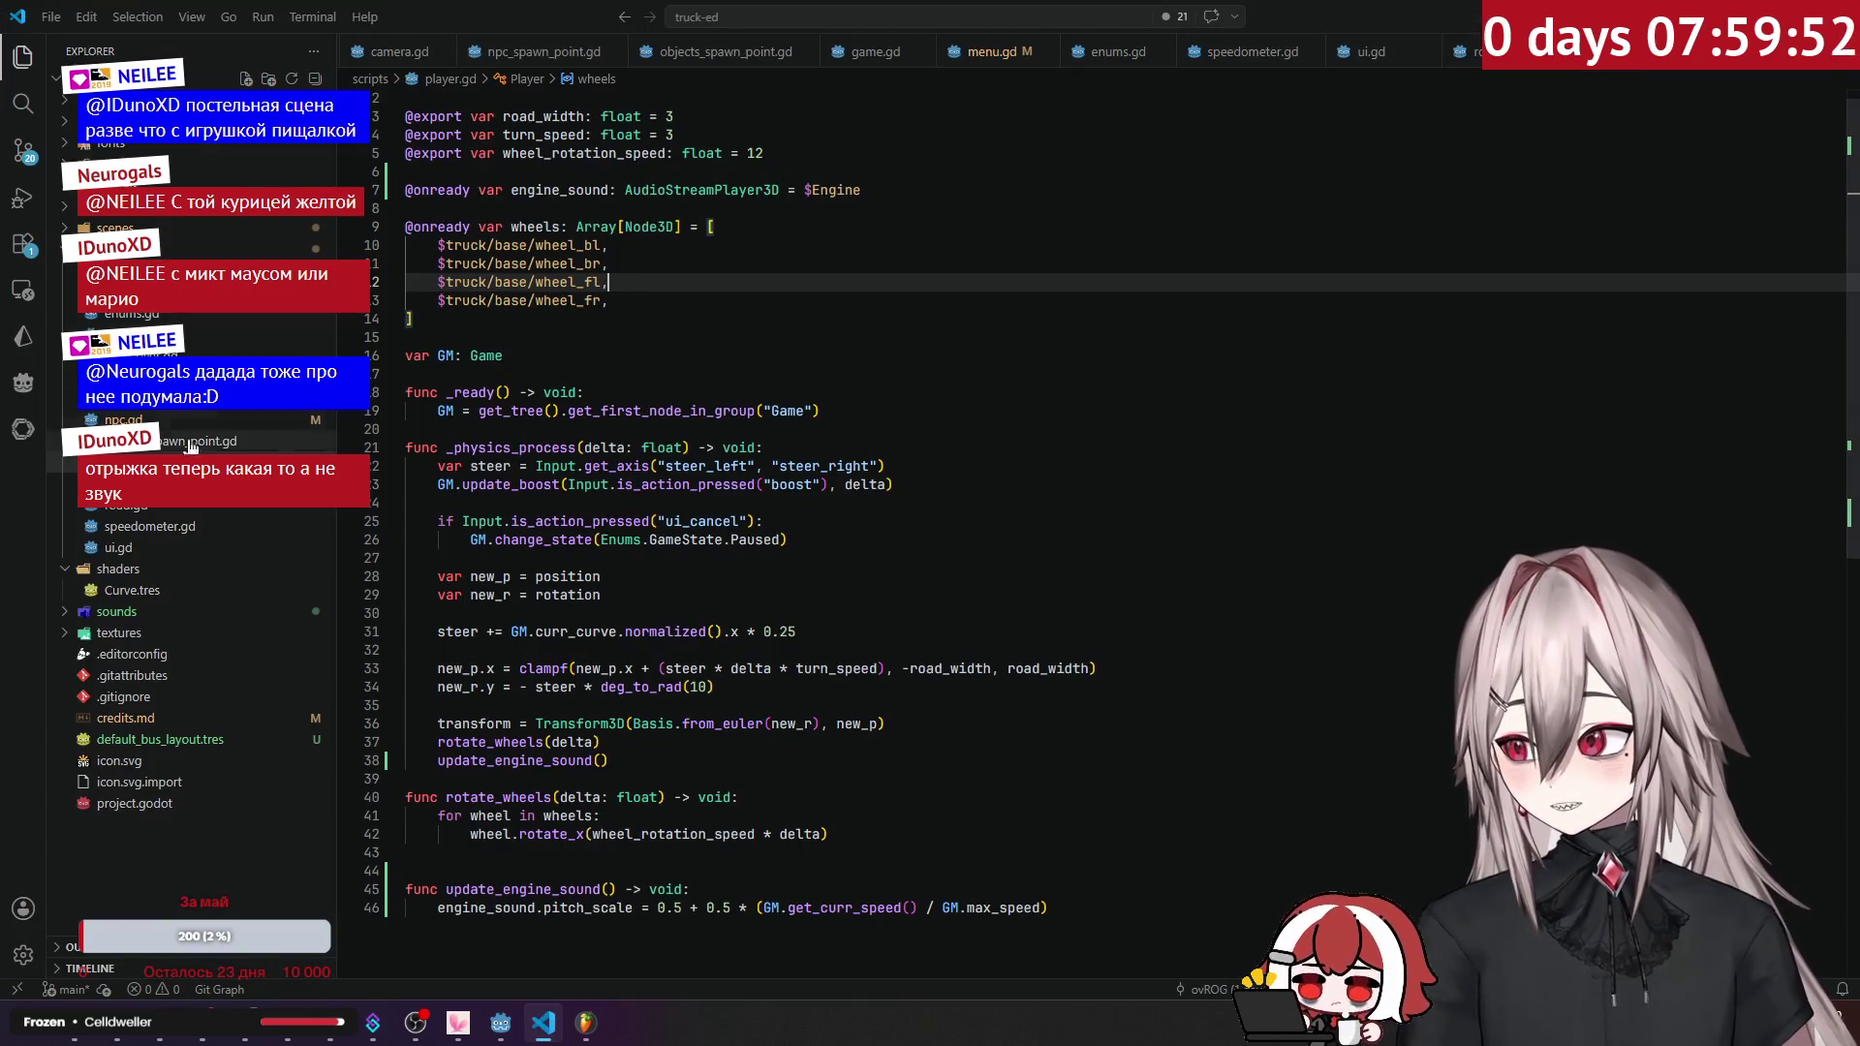
# Look through game.gd and menu.gd, ending back in npc.gd.
pyautogui.click(145, 377)
pyautogui.click(123, 419)
pyautogui.scroll(5, 871, 485)
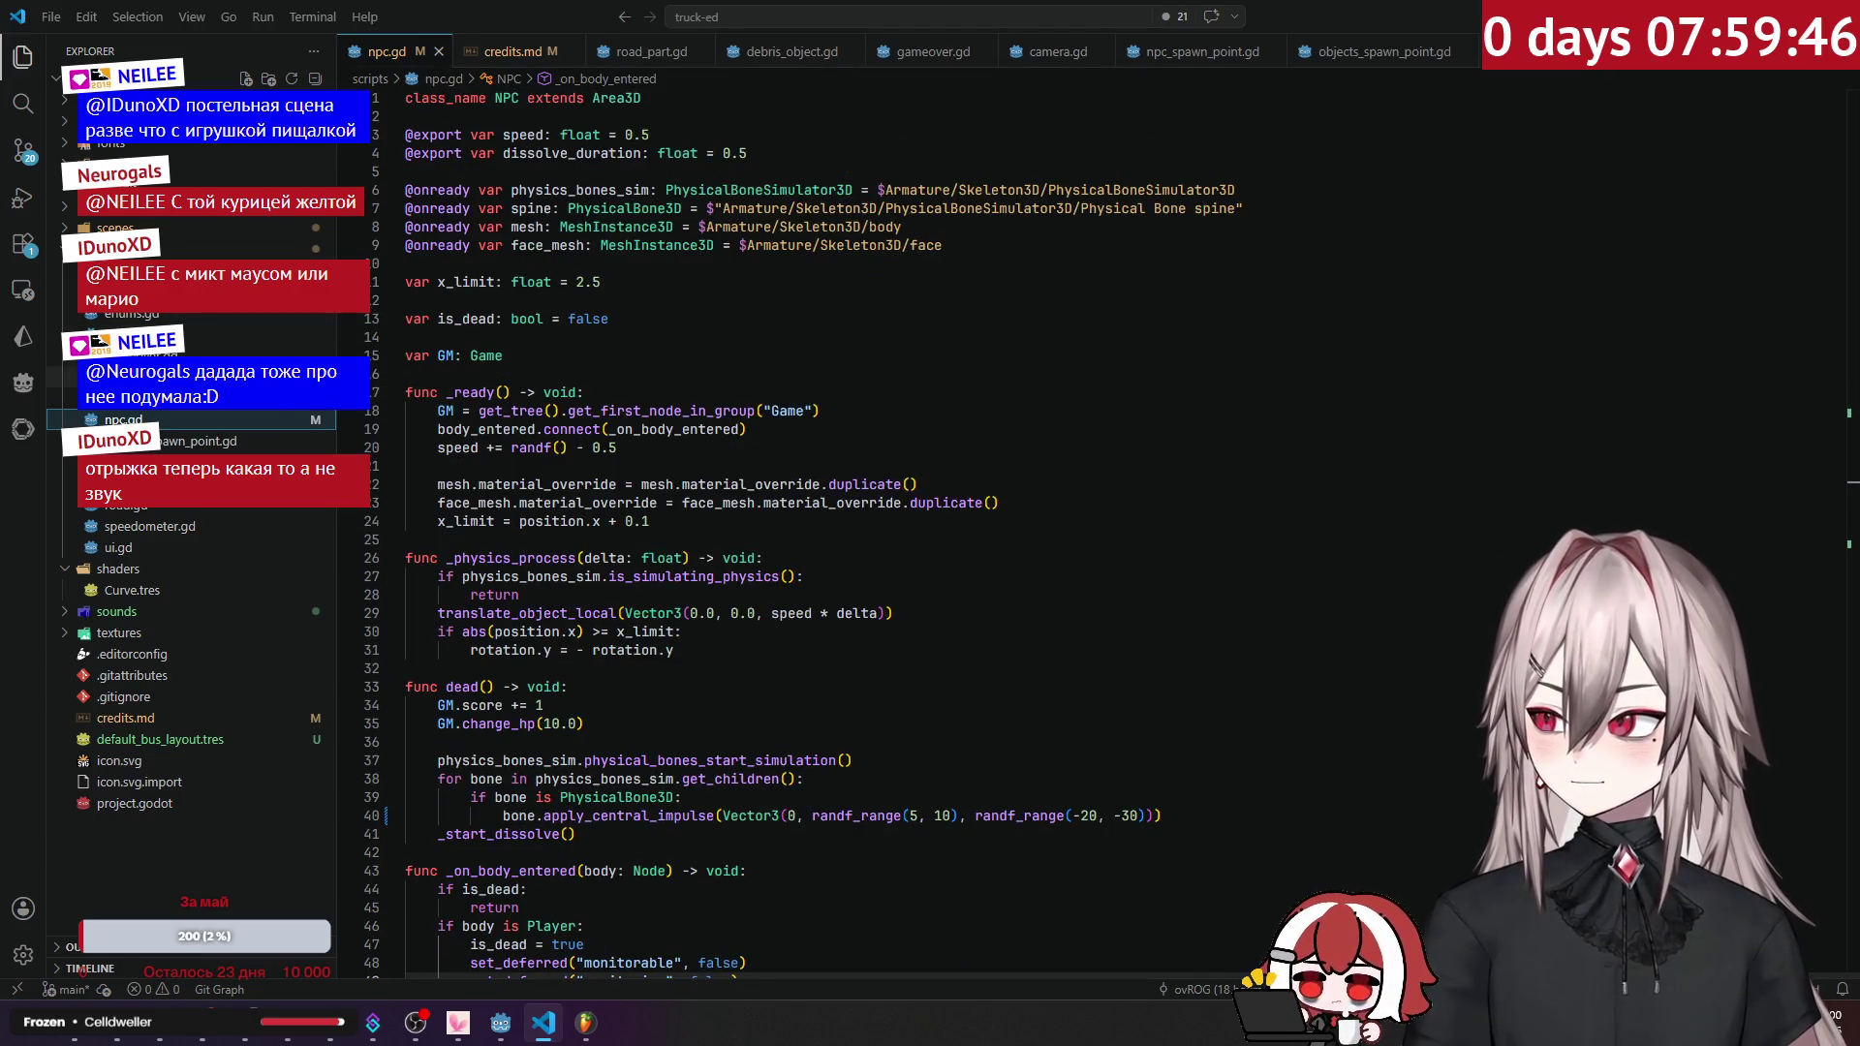
pyautogui.click(193, 334)
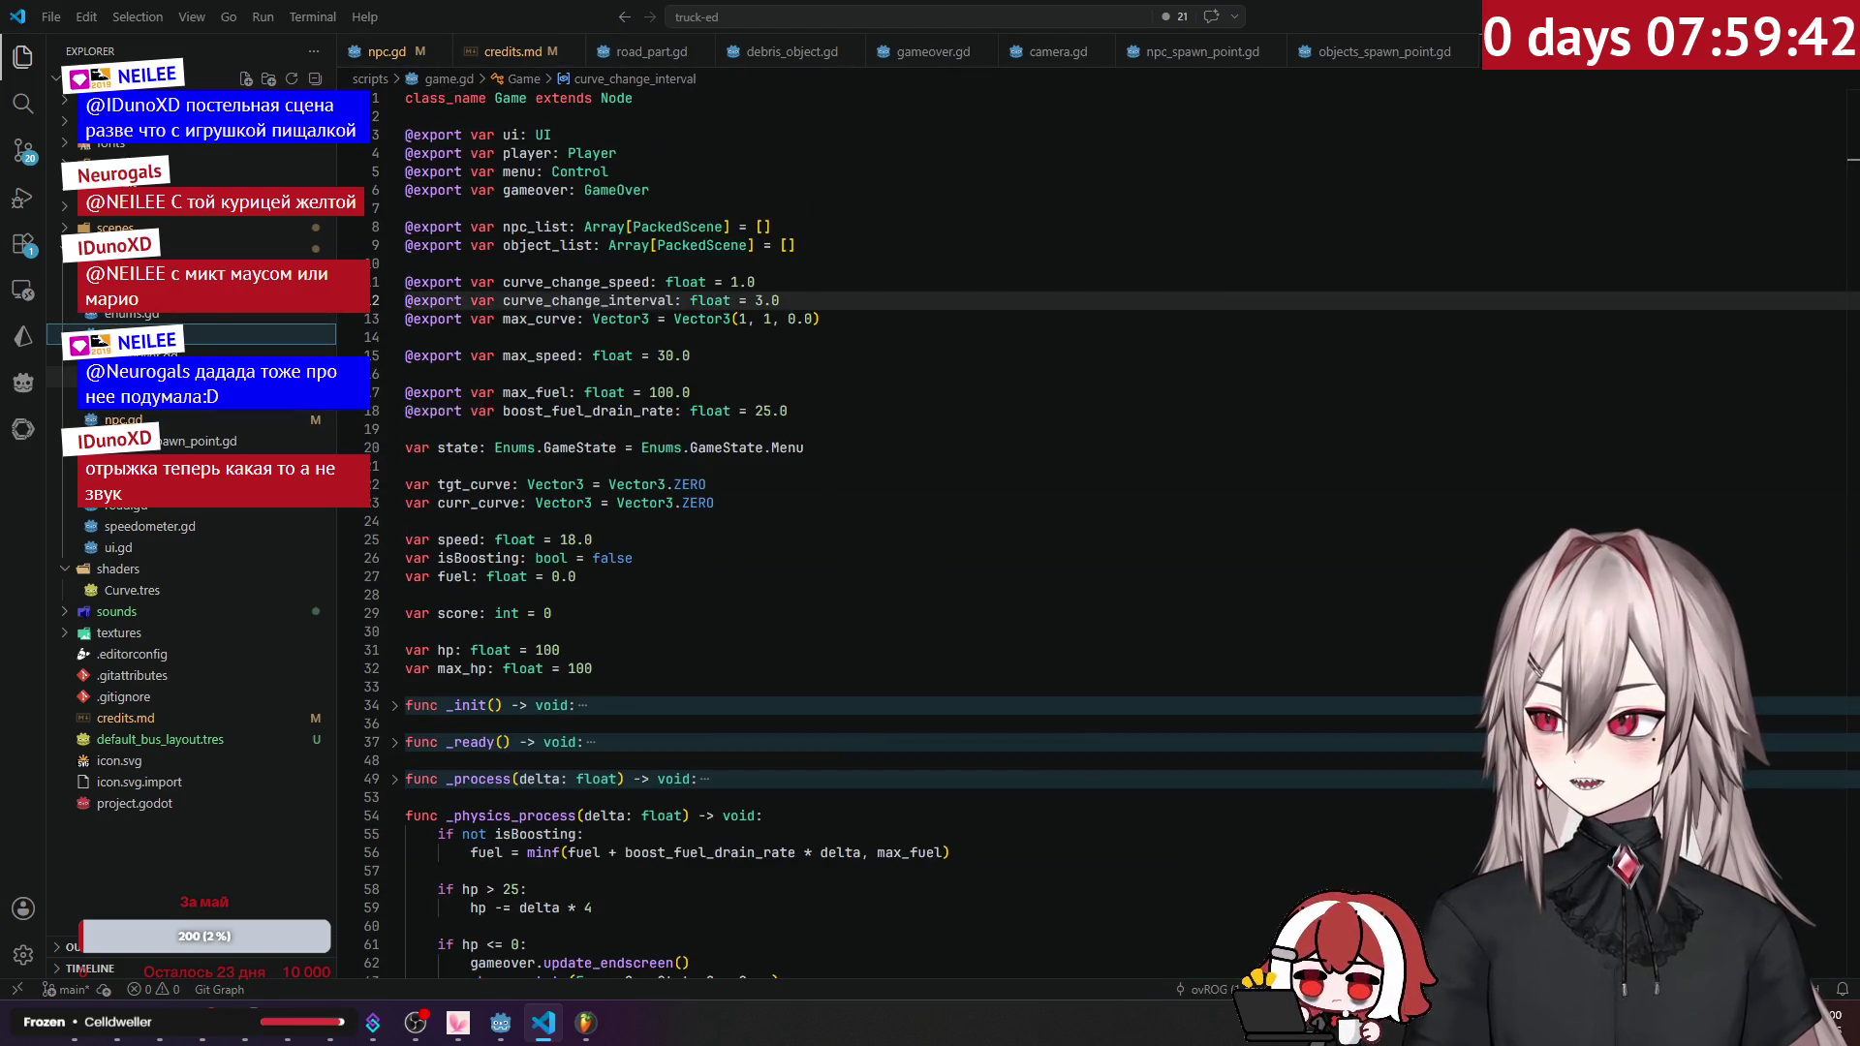
pyautogui.click(194, 376)
pyautogui.click(159, 419)
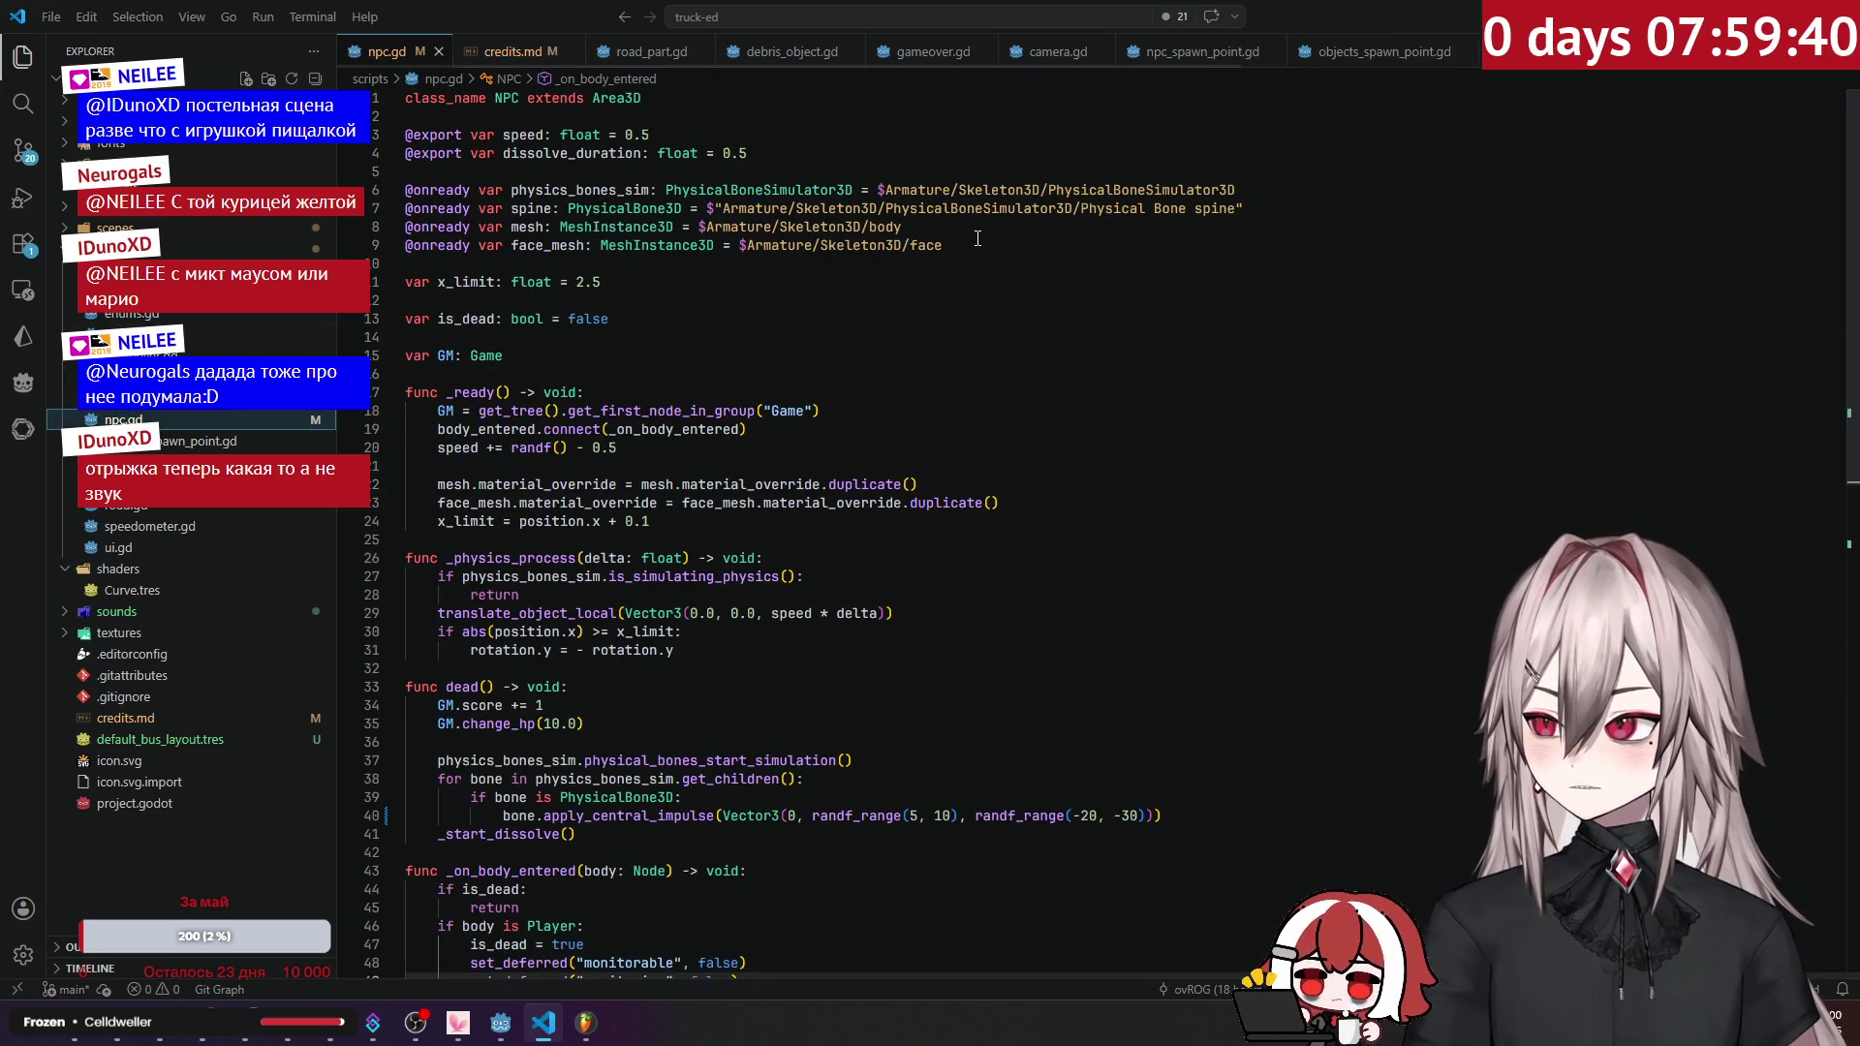
pyautogui.click(792, 158)
pyautogui.press('Return')
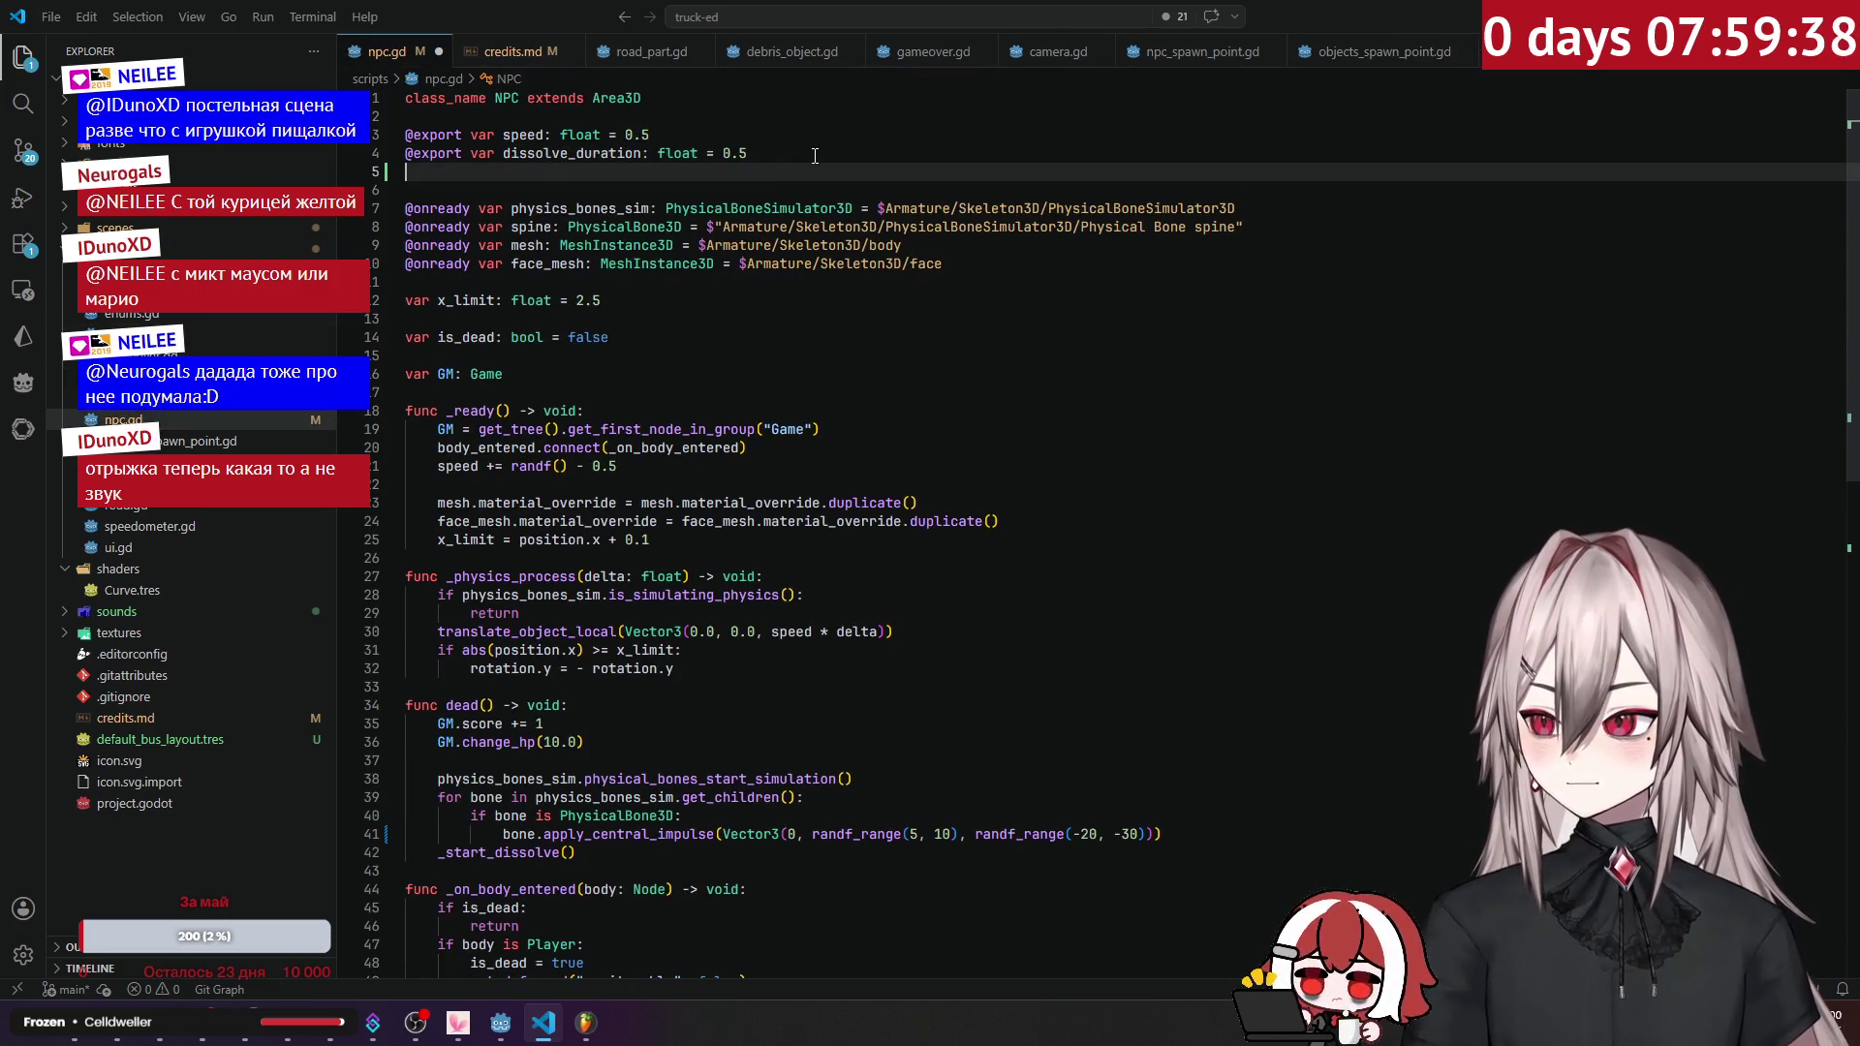
pyautogui.press('Return')
pyautogui.write('export ')
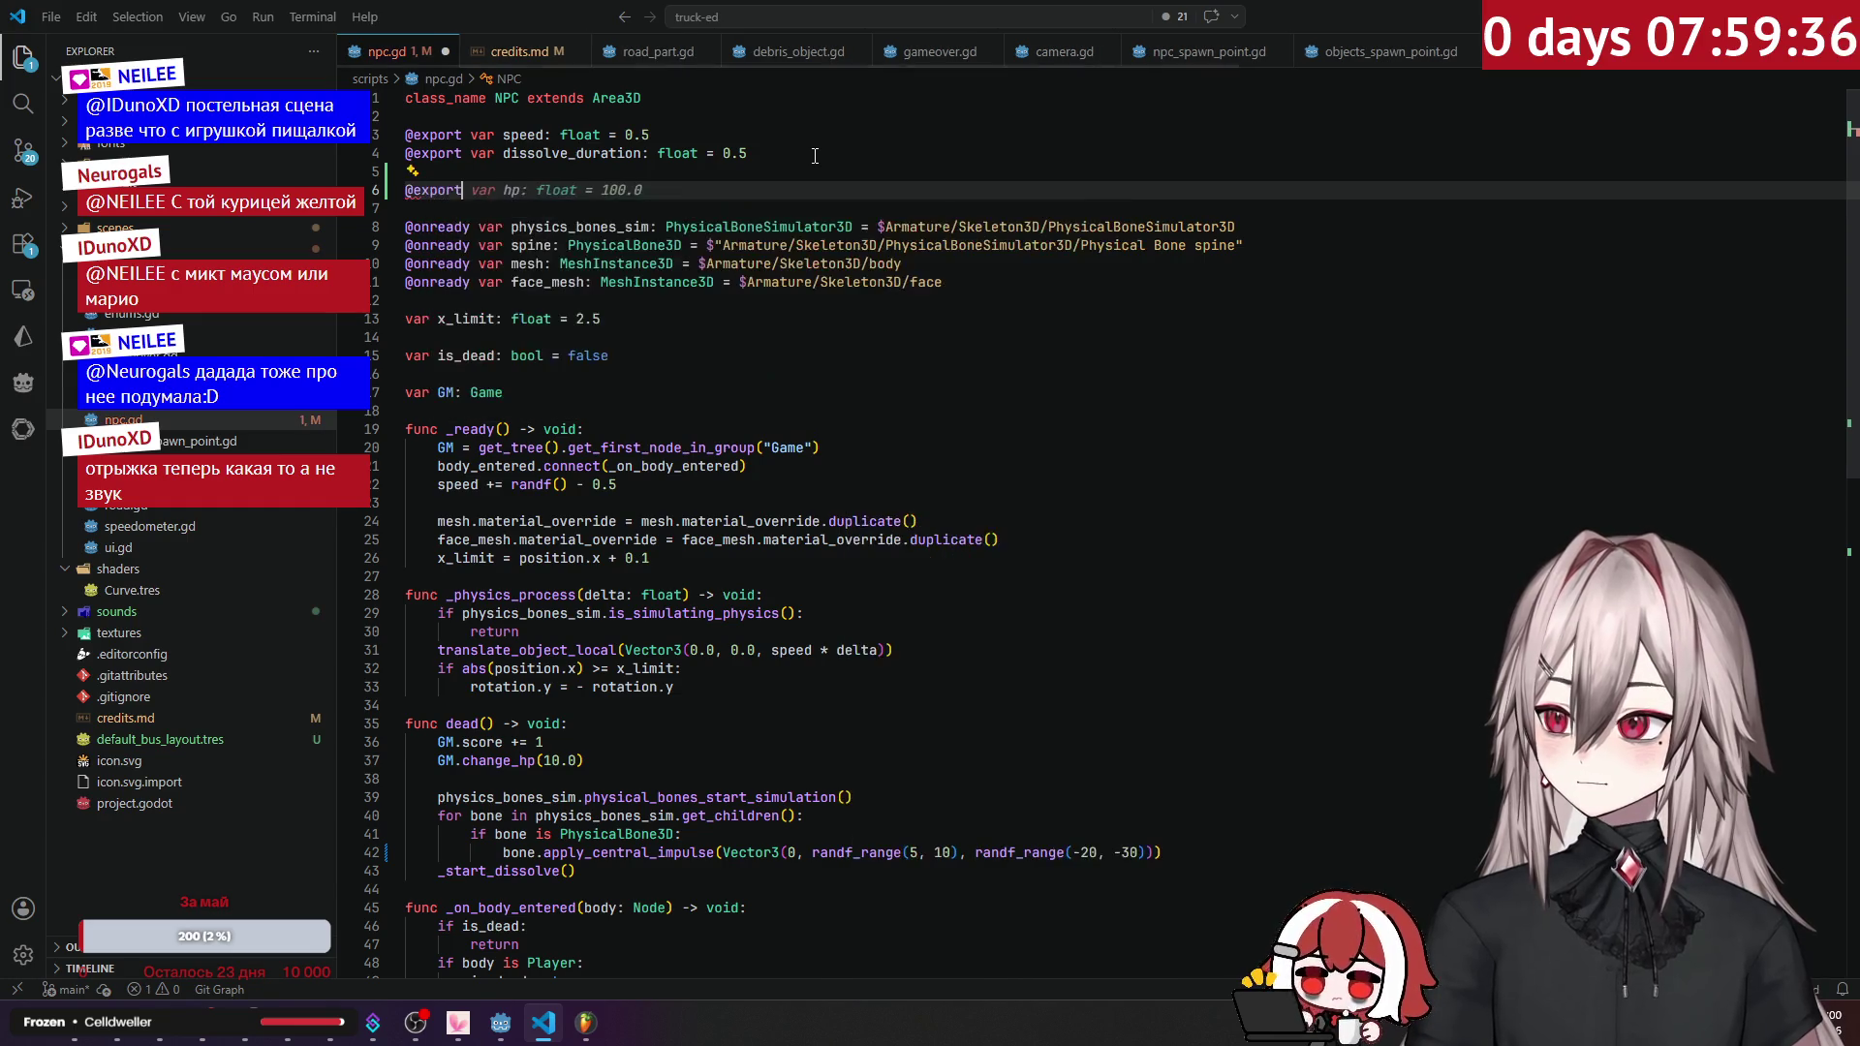
pyautogui.write('var sound_death: AudioStream')
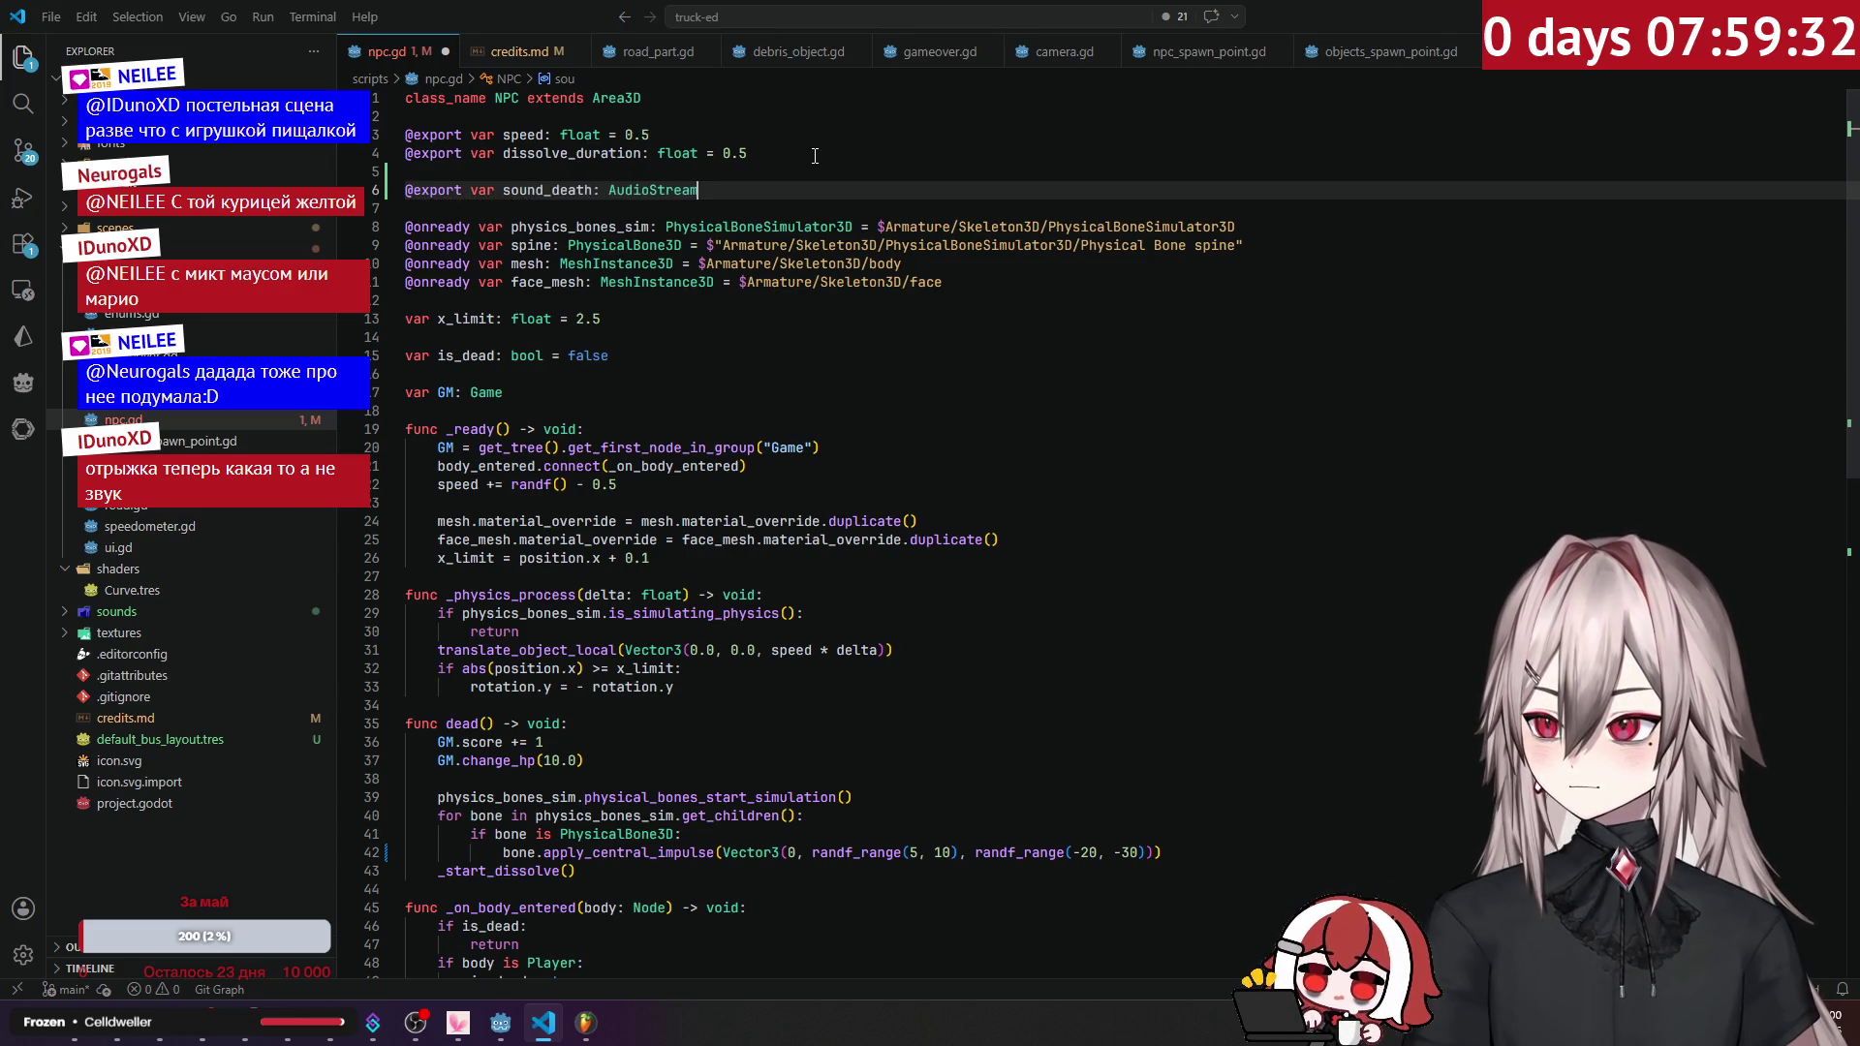
pyautogui.press('BackSpace')
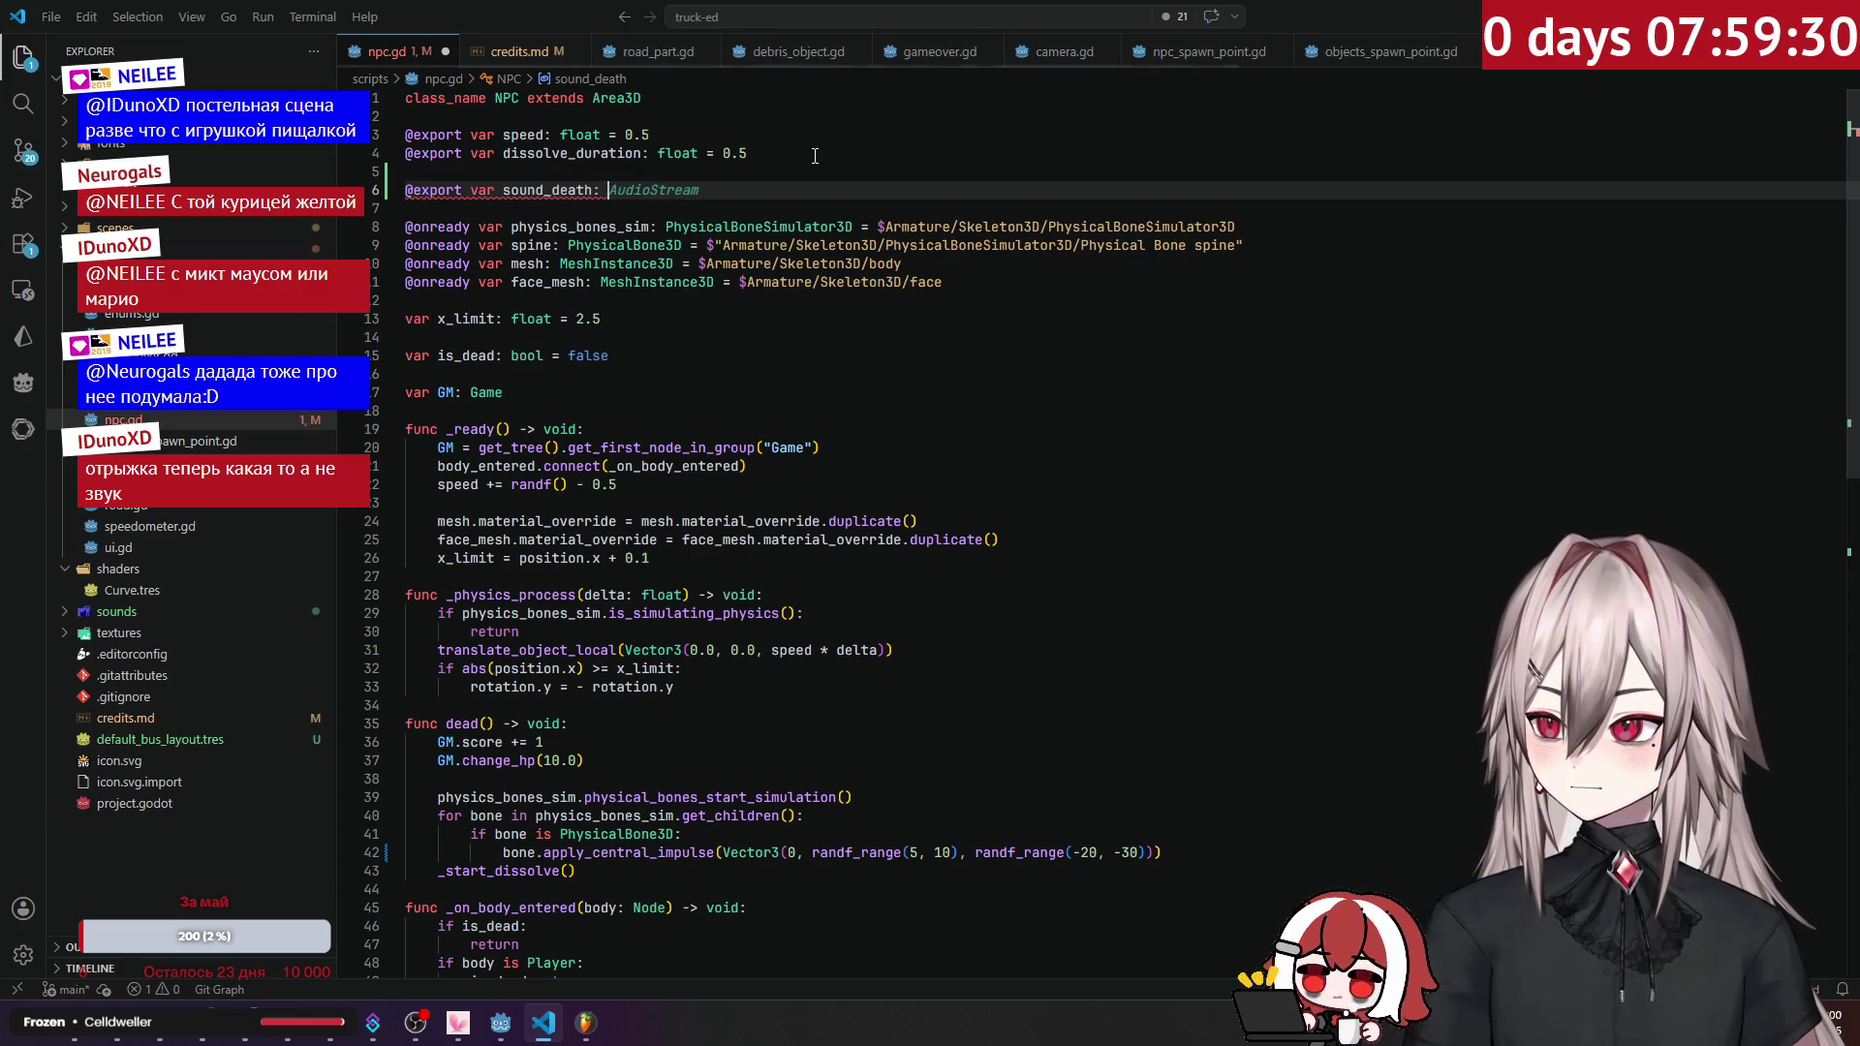
pyautogui.write('arra')
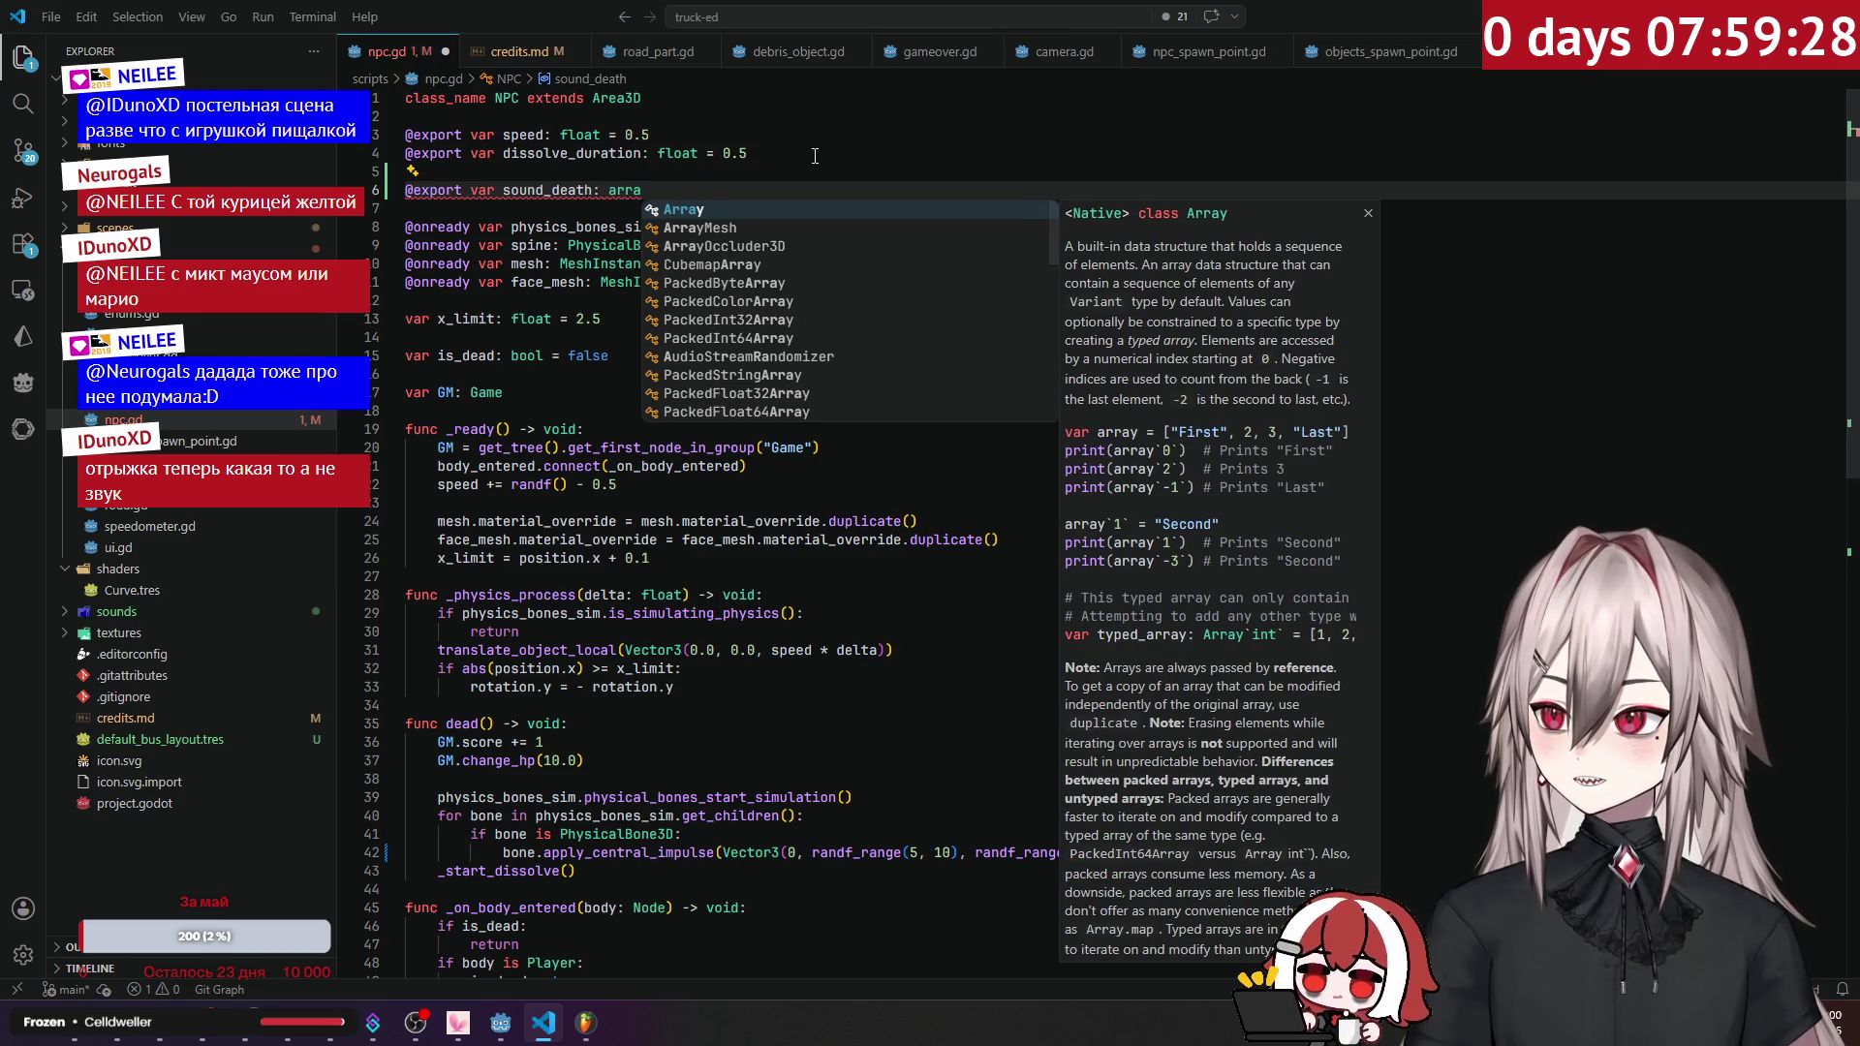
pyautogui.press('Tab')
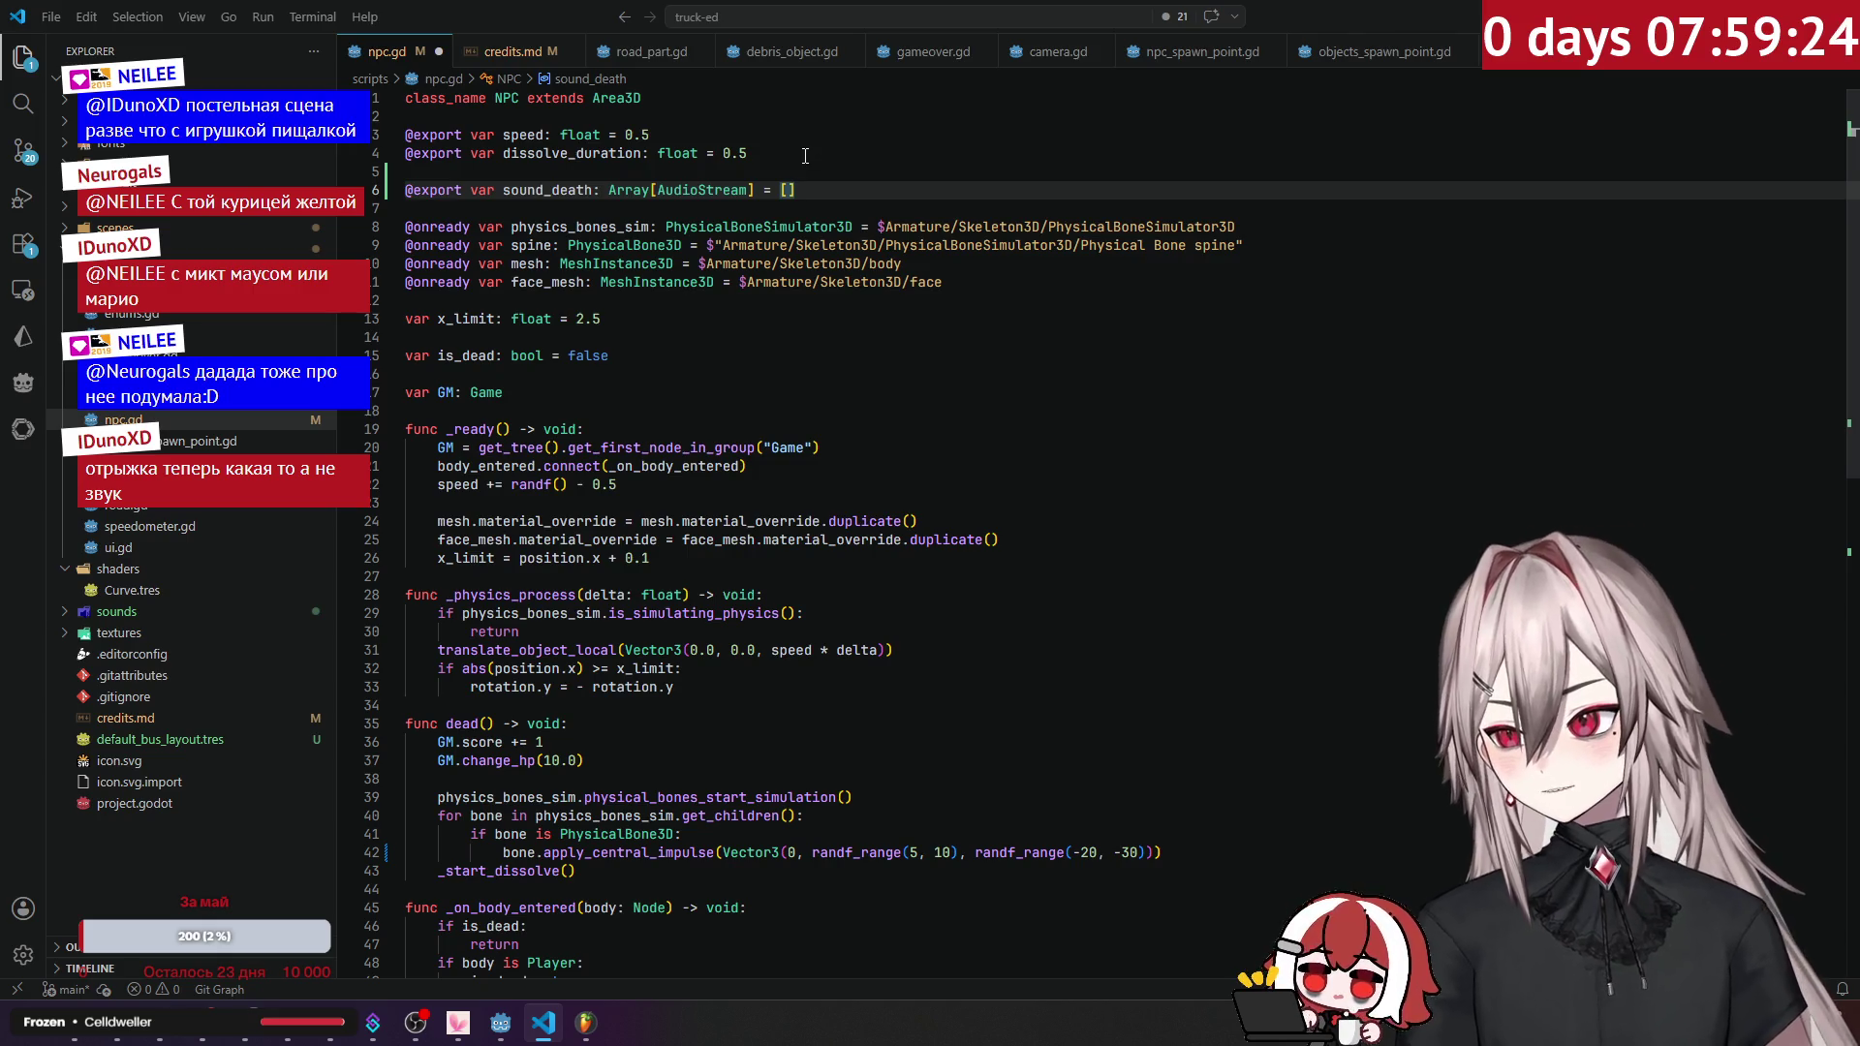
pyautogui.click(579, 191)
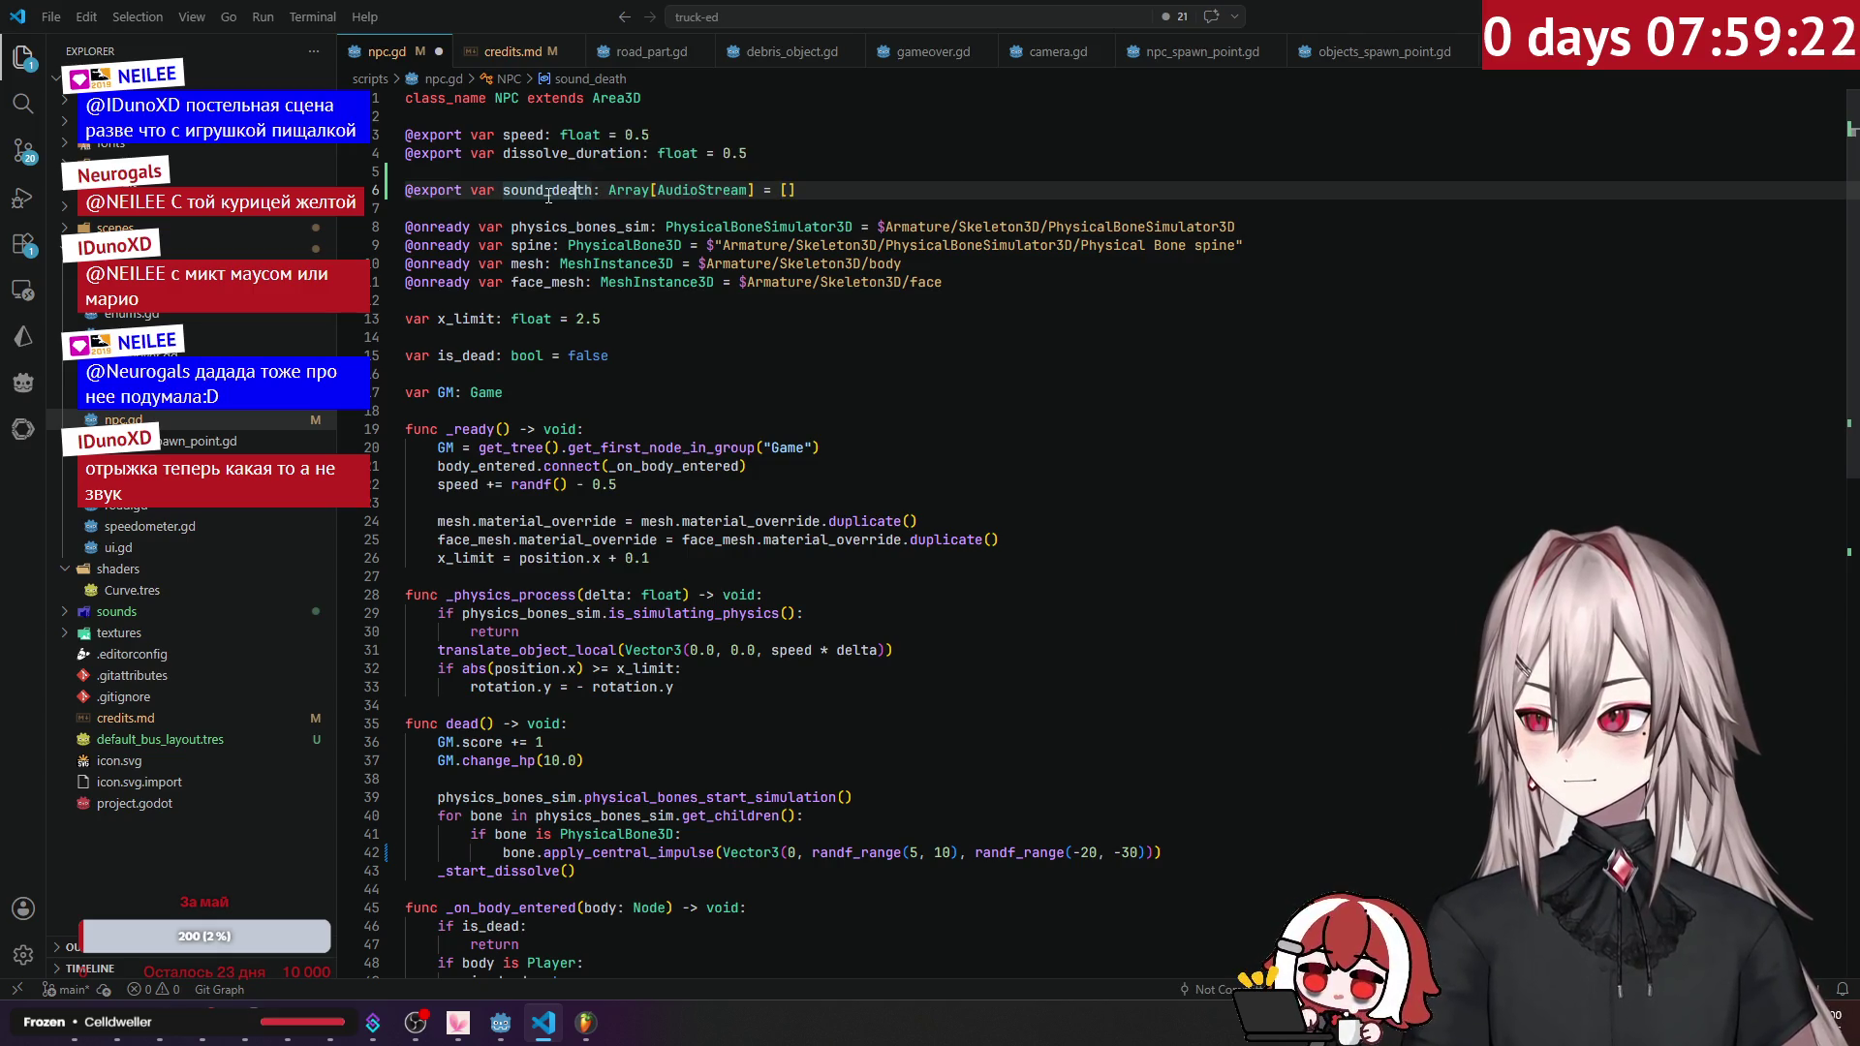
pyautogui.press('Delete')
pyautogui.press('Delete')
pyautogui.press('Delete')
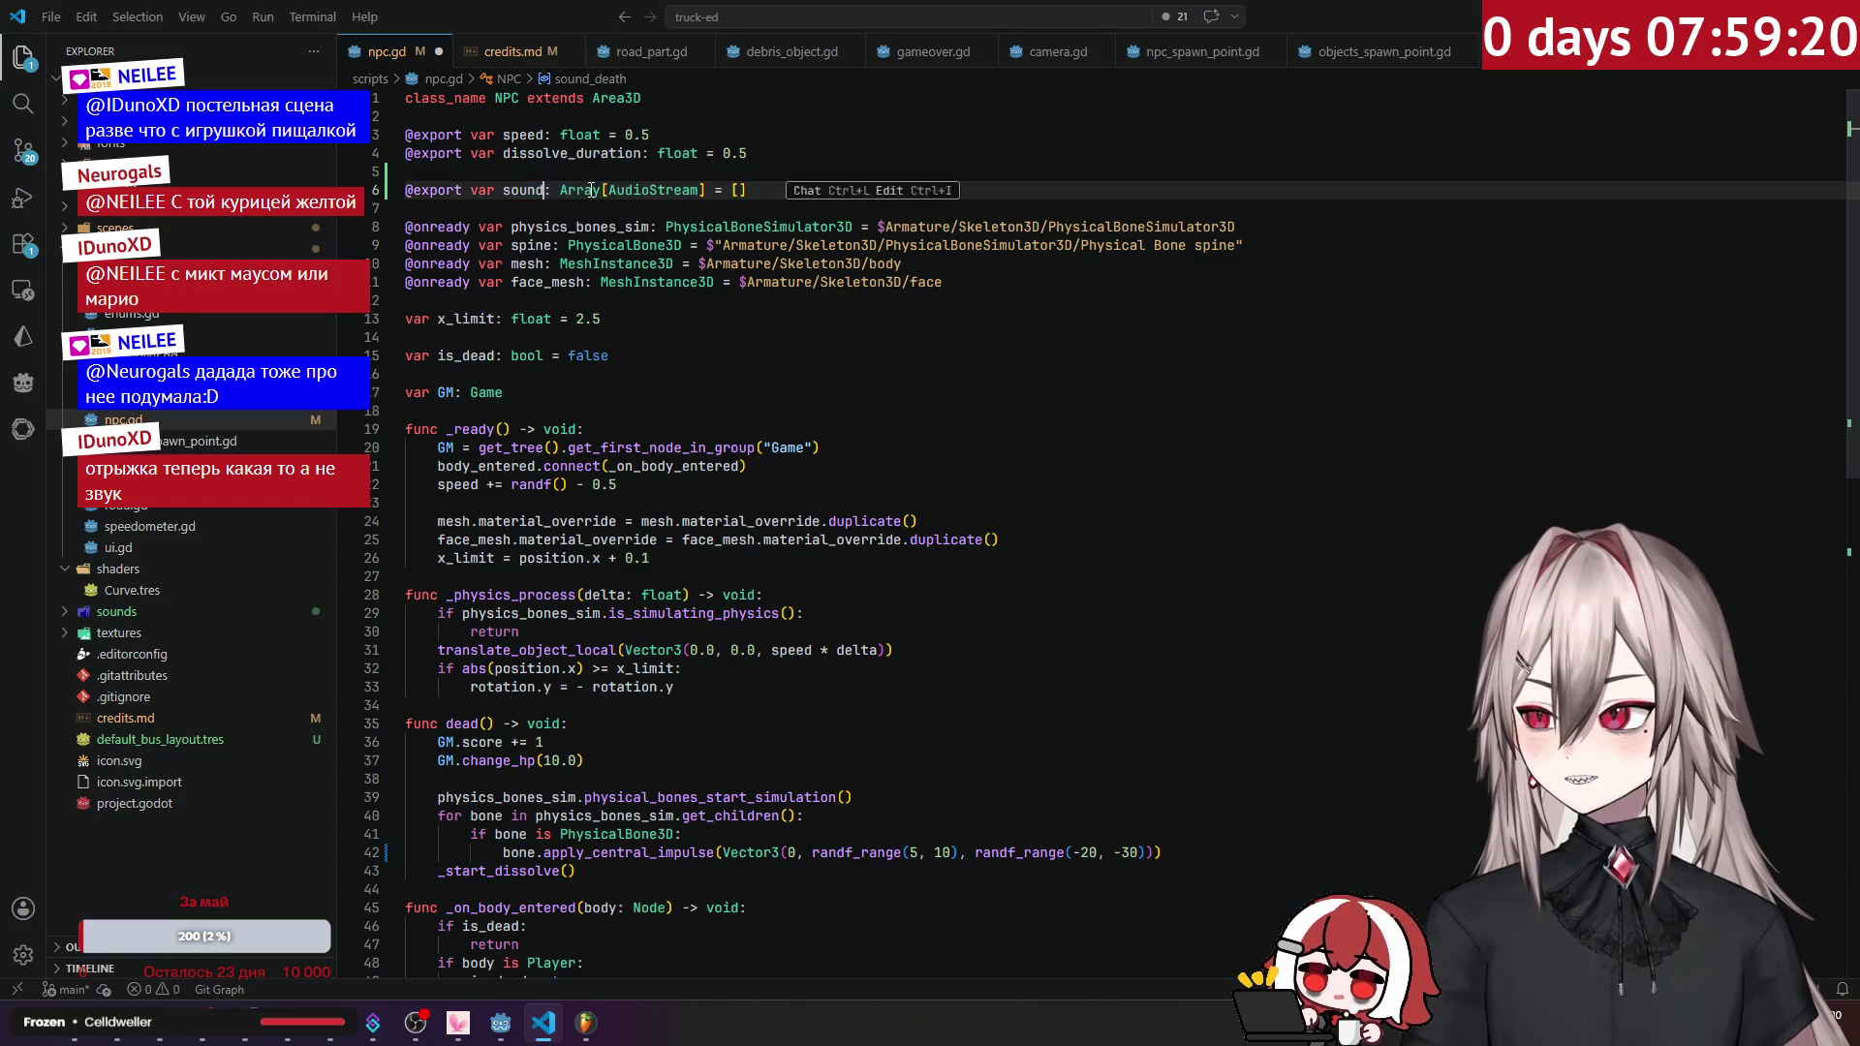
pyautogui.write('eath_')
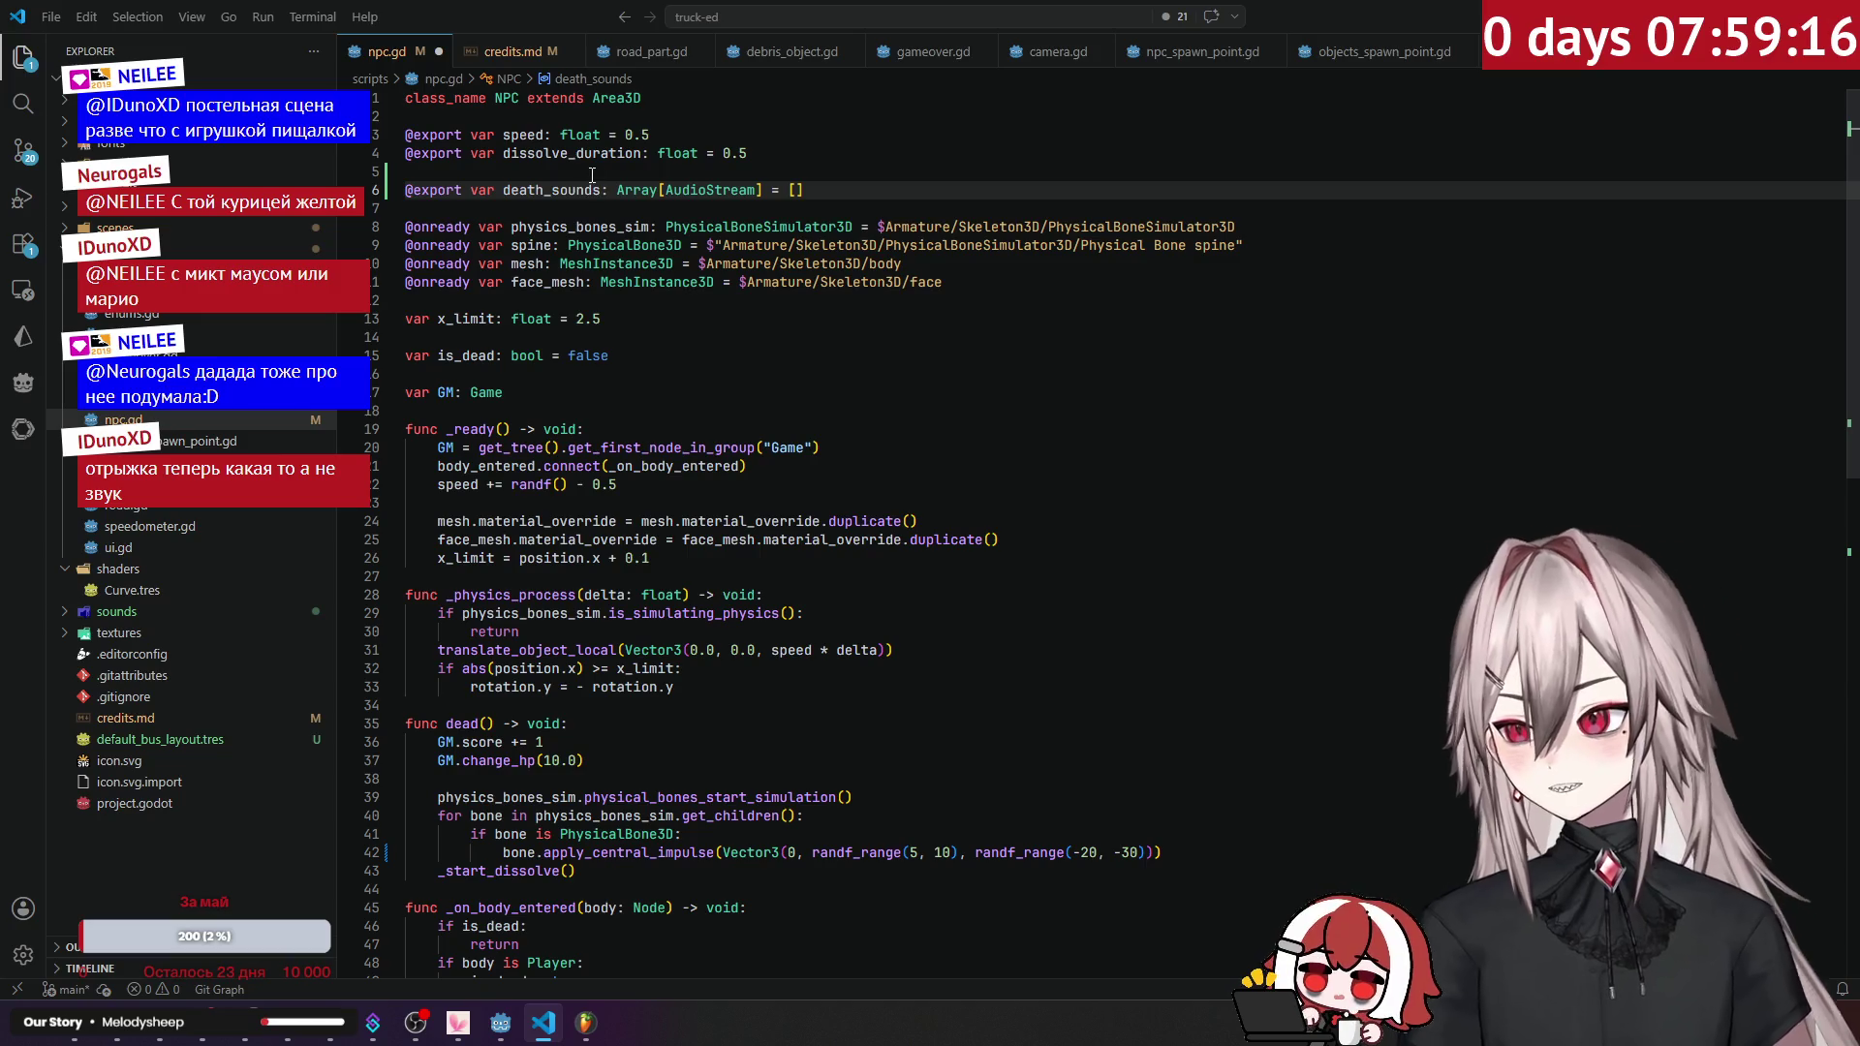
pyautogui.click(834, 170)
pyautogui.click(978, 282)
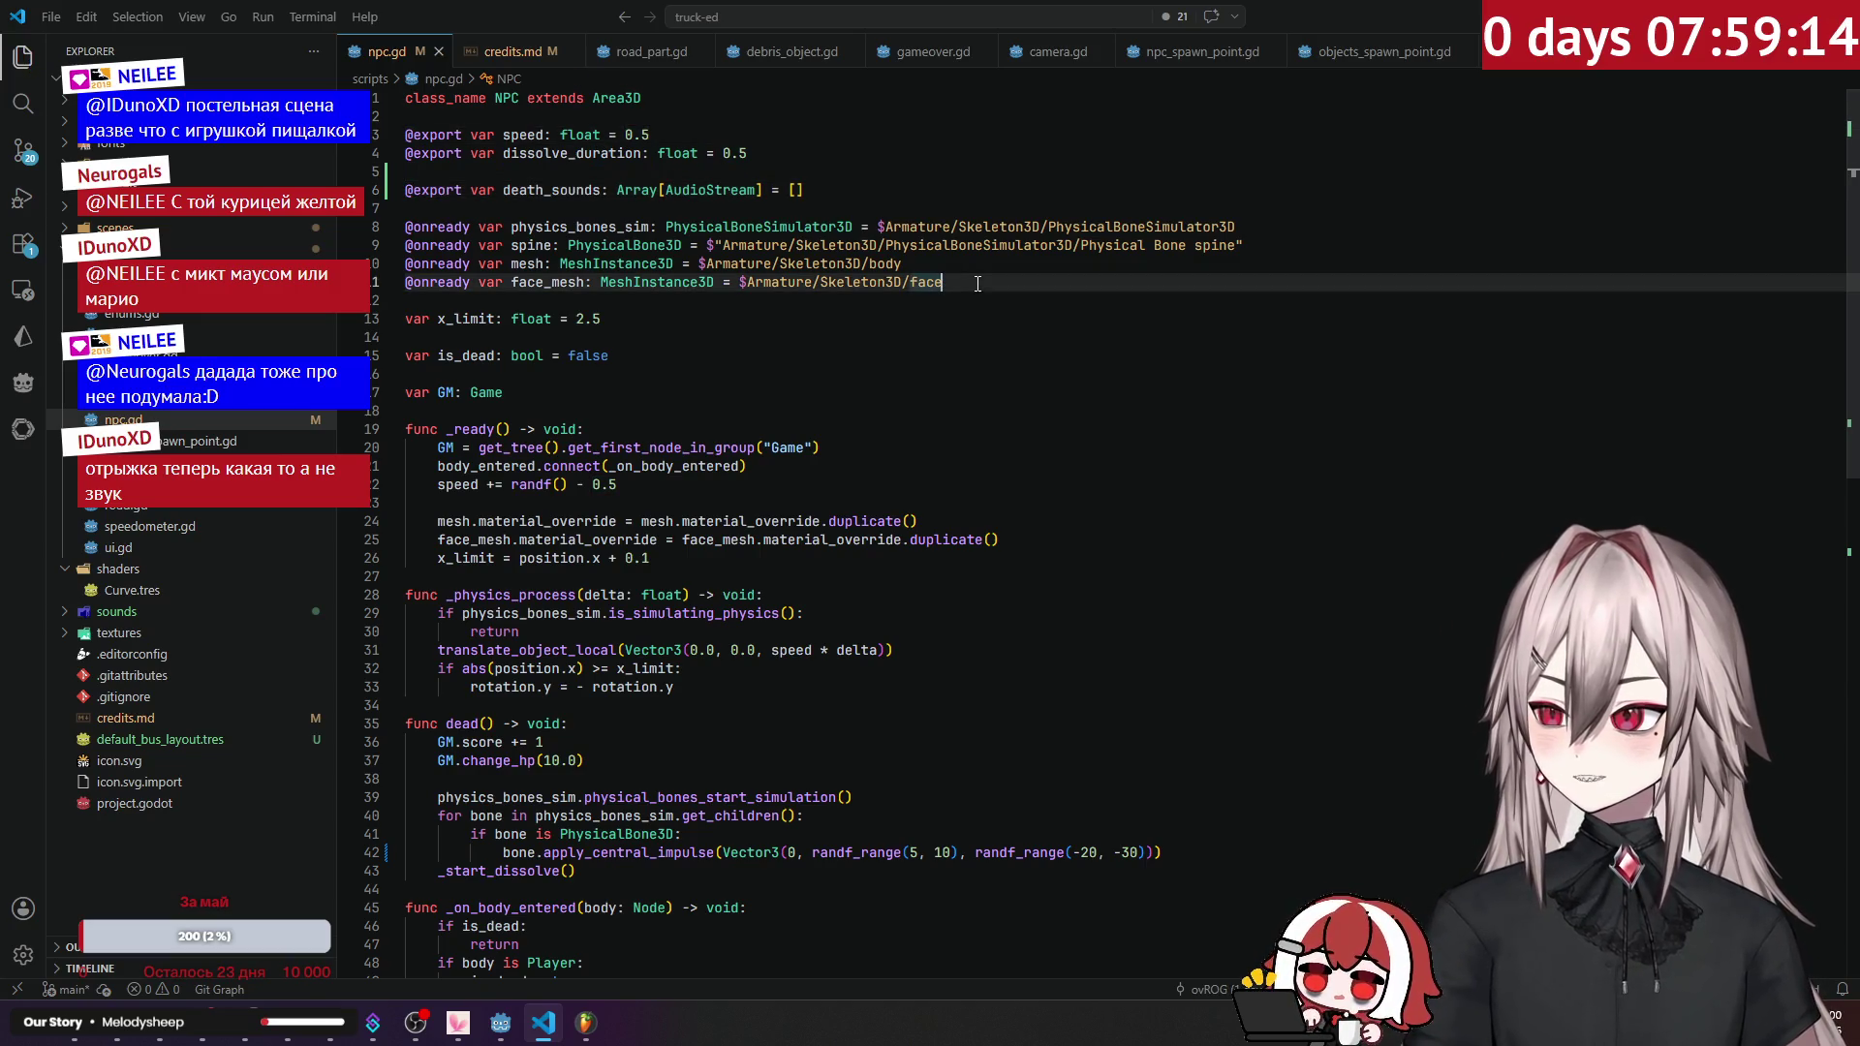
pyautogui.press('Return')
pyautogui.write('o')
pyautogui.press('Tab')
pyautogui.hotkey('alt', 'Tab')
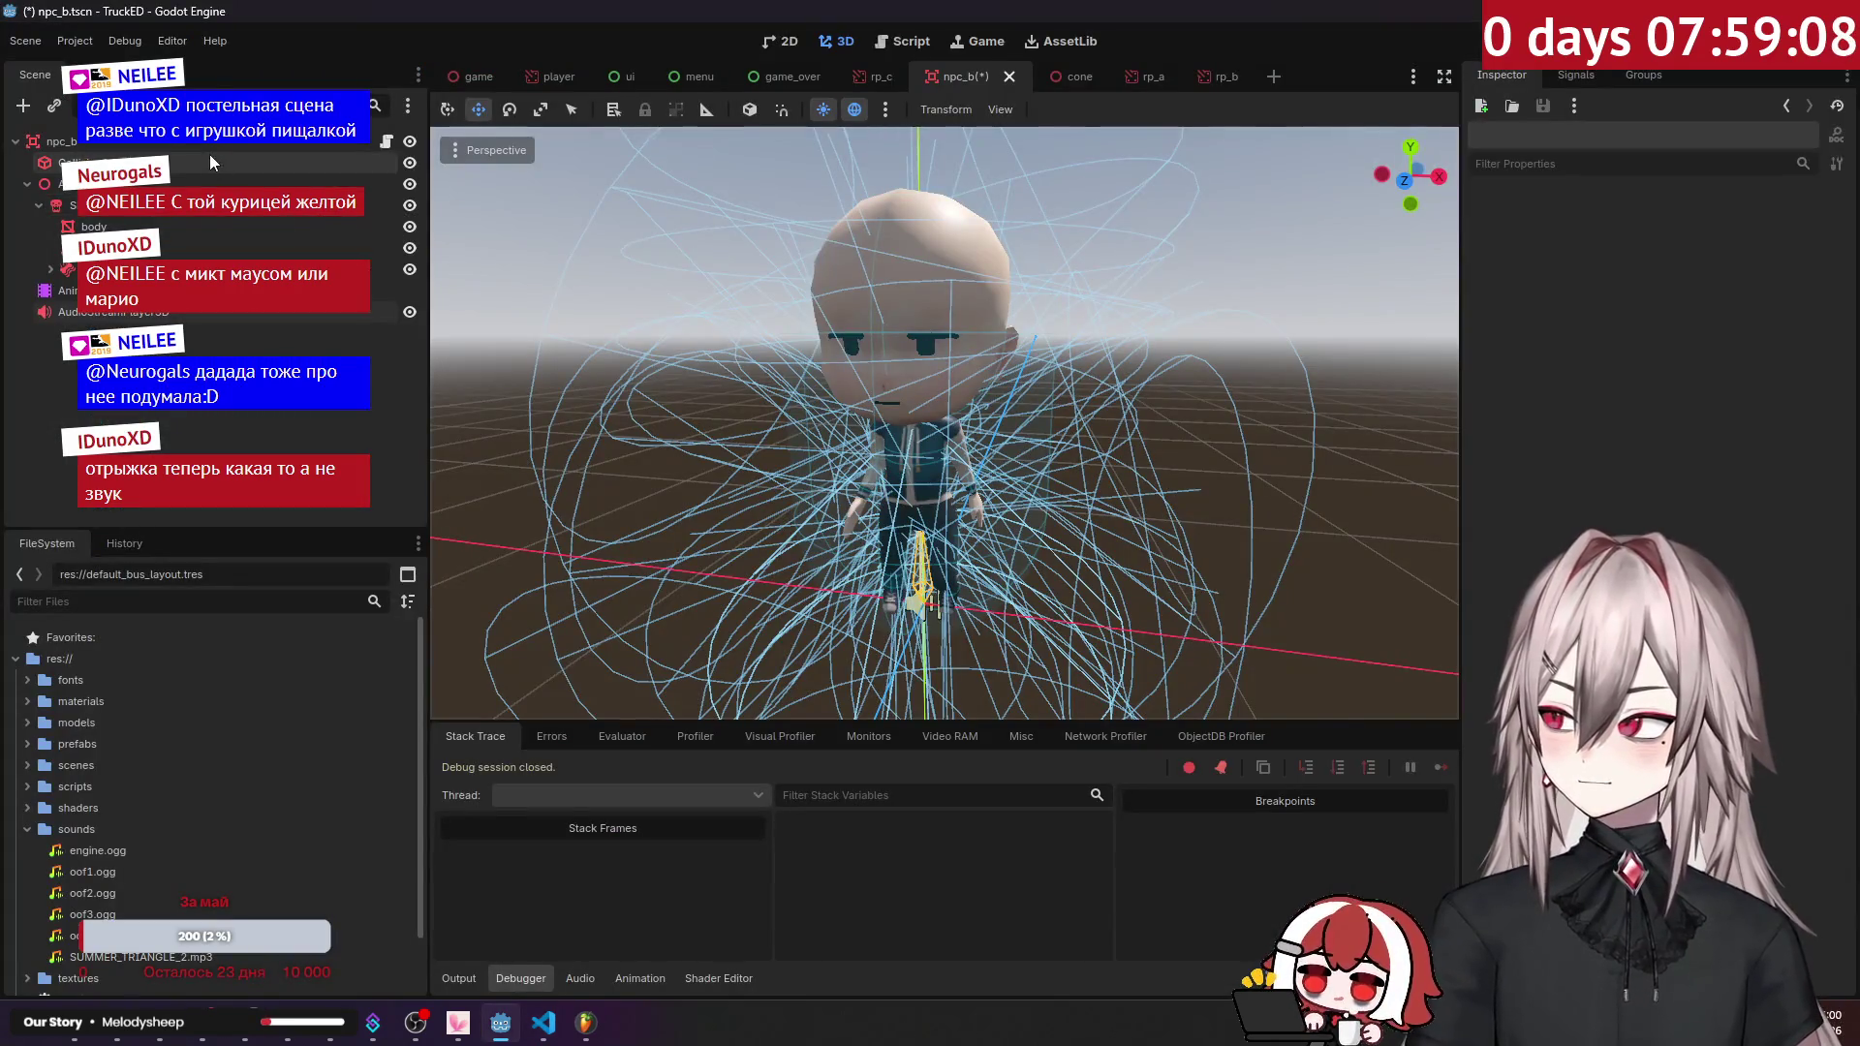
# Locate the 'if body is Player:' branch of _on_body_entered in npc.gd.
pyautogui.click(190, 183)
pyautogui.hotkey('alt', 'Tab')
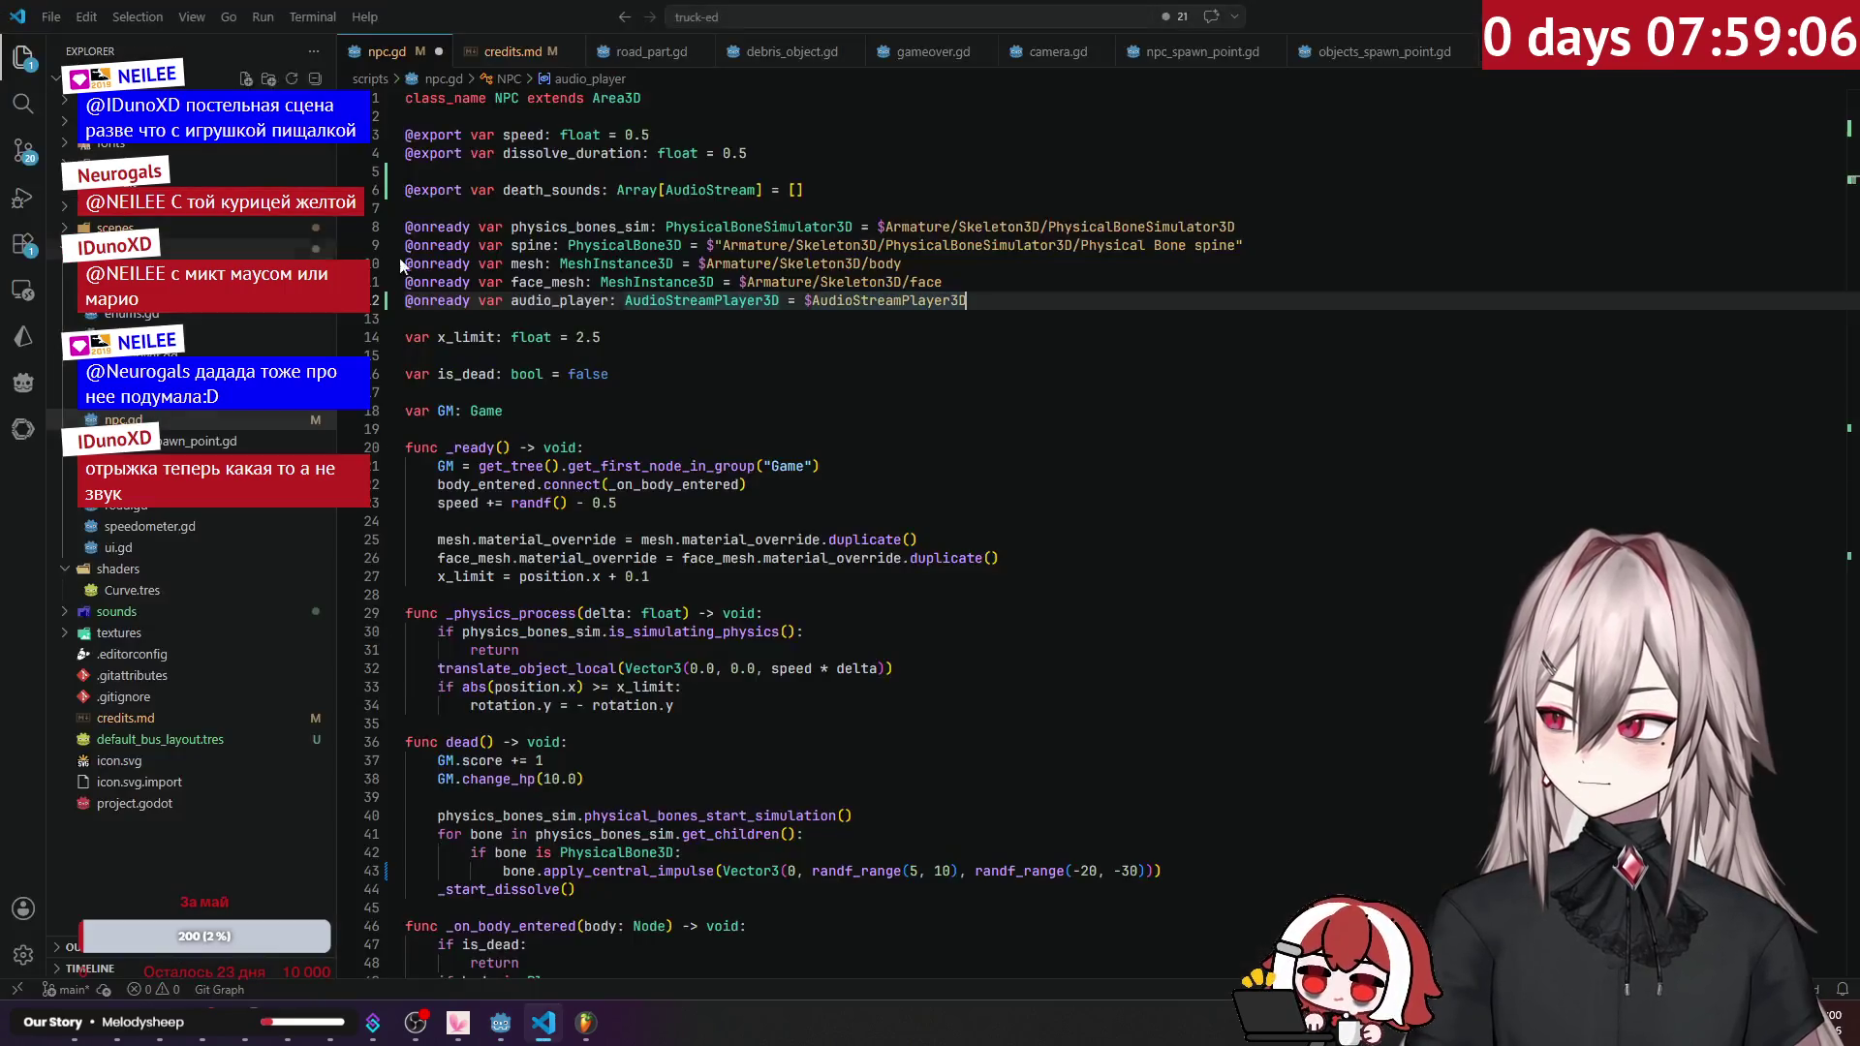
pyautogui.click(733, 338)
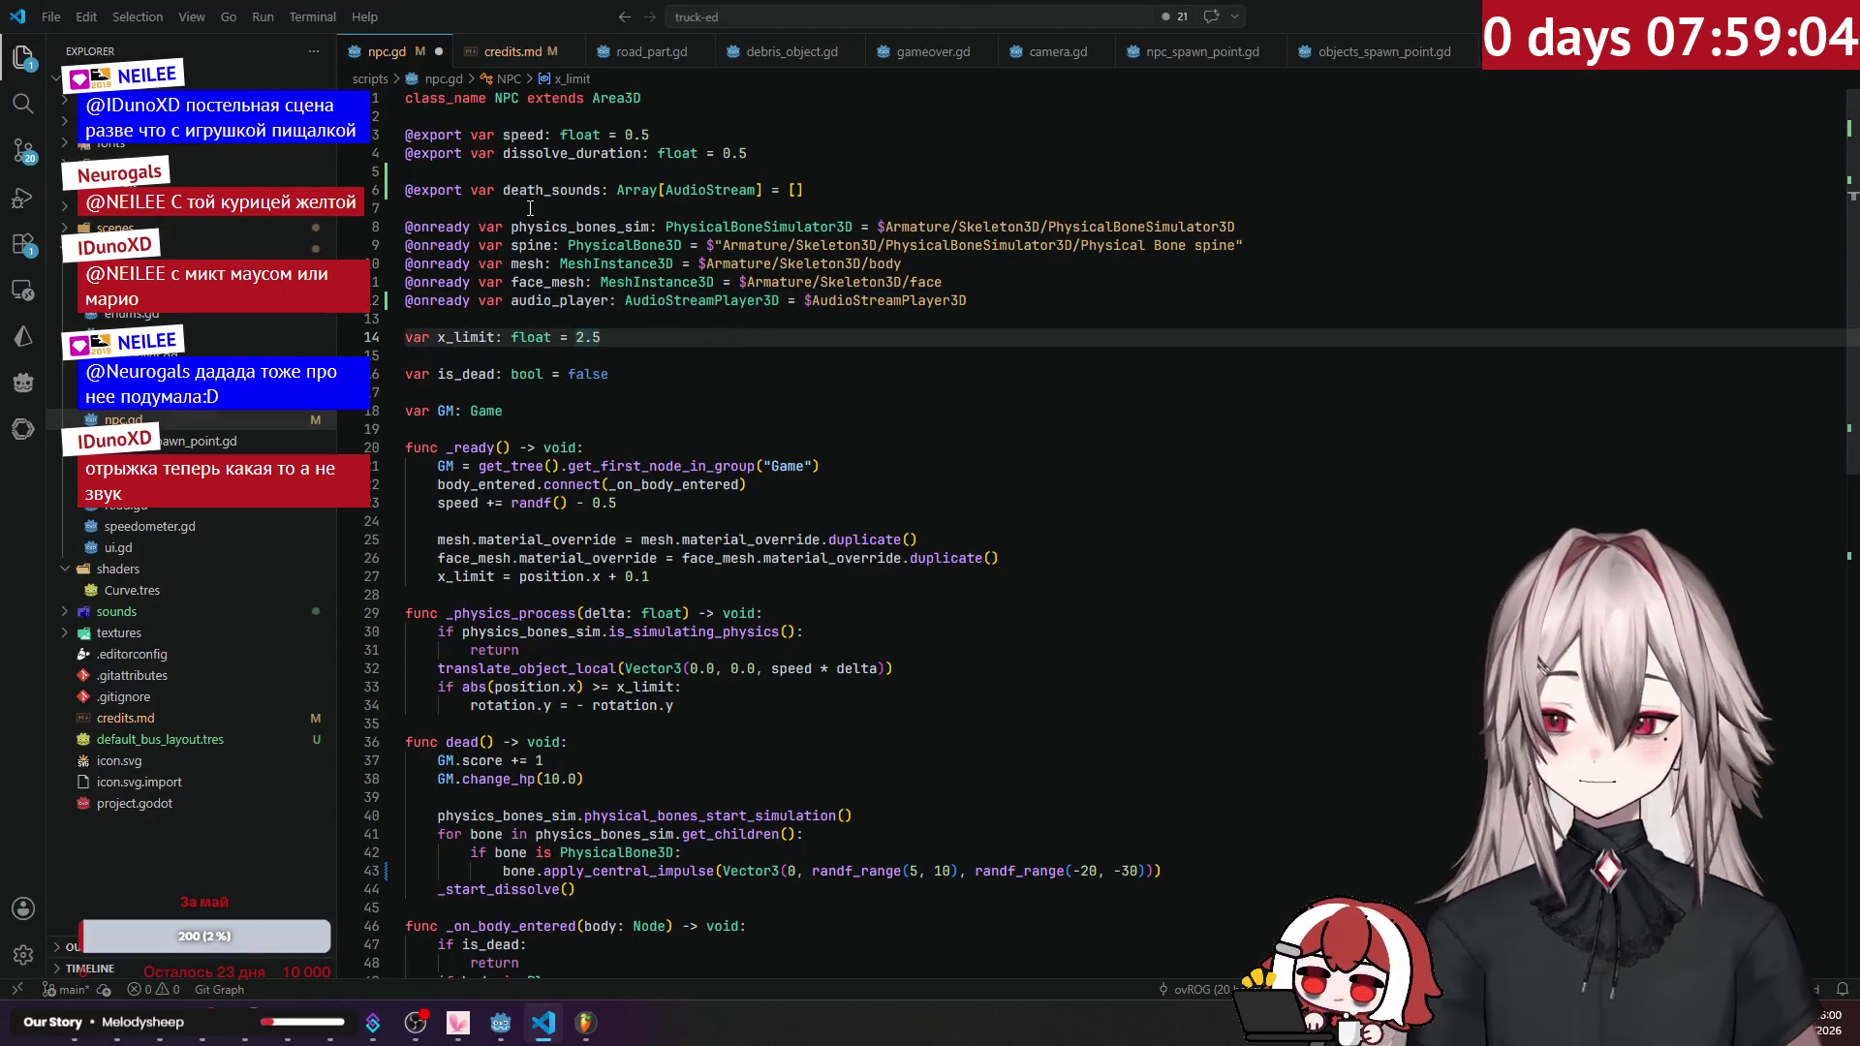
pyautogui.doubleClick(599, 192)
pyautogui.click(715, 361)
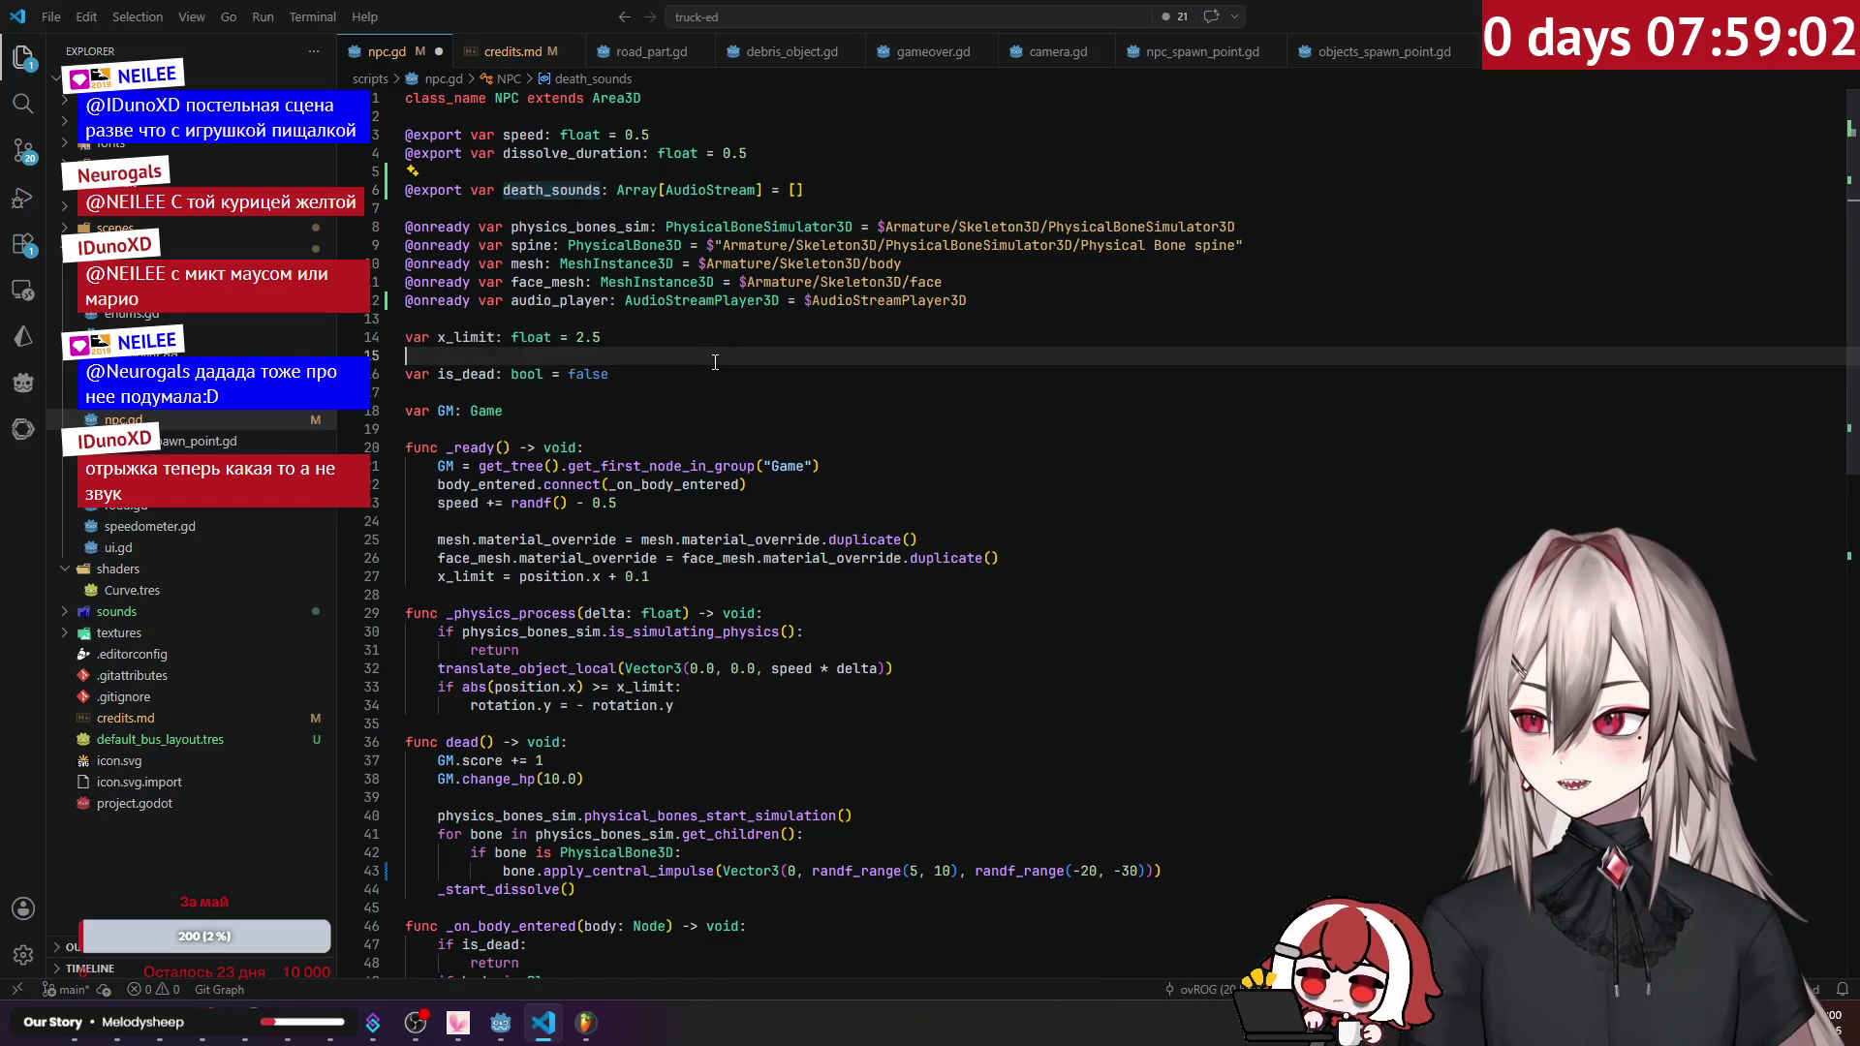
pyautogui.scroll(-5, 665, 348)
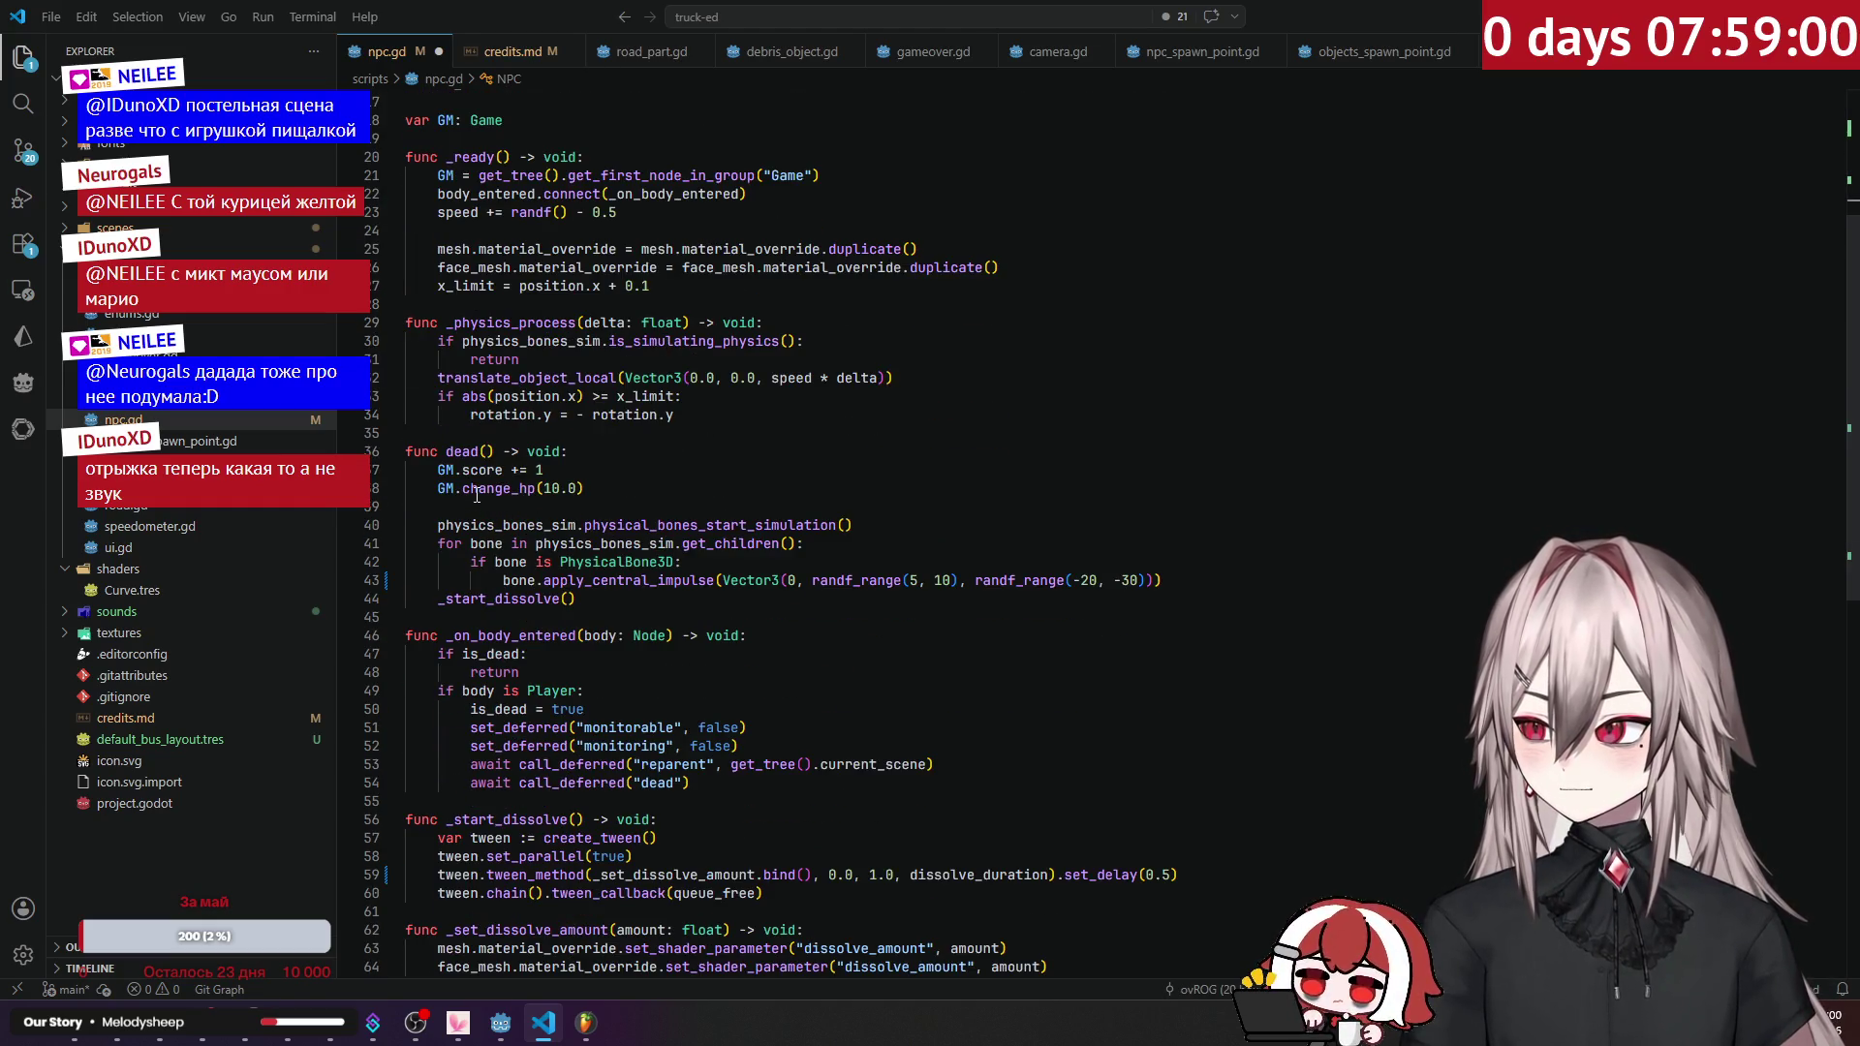
pyautogui.click(503, 634)
pyautogui.scroll(-3, 551, 625)
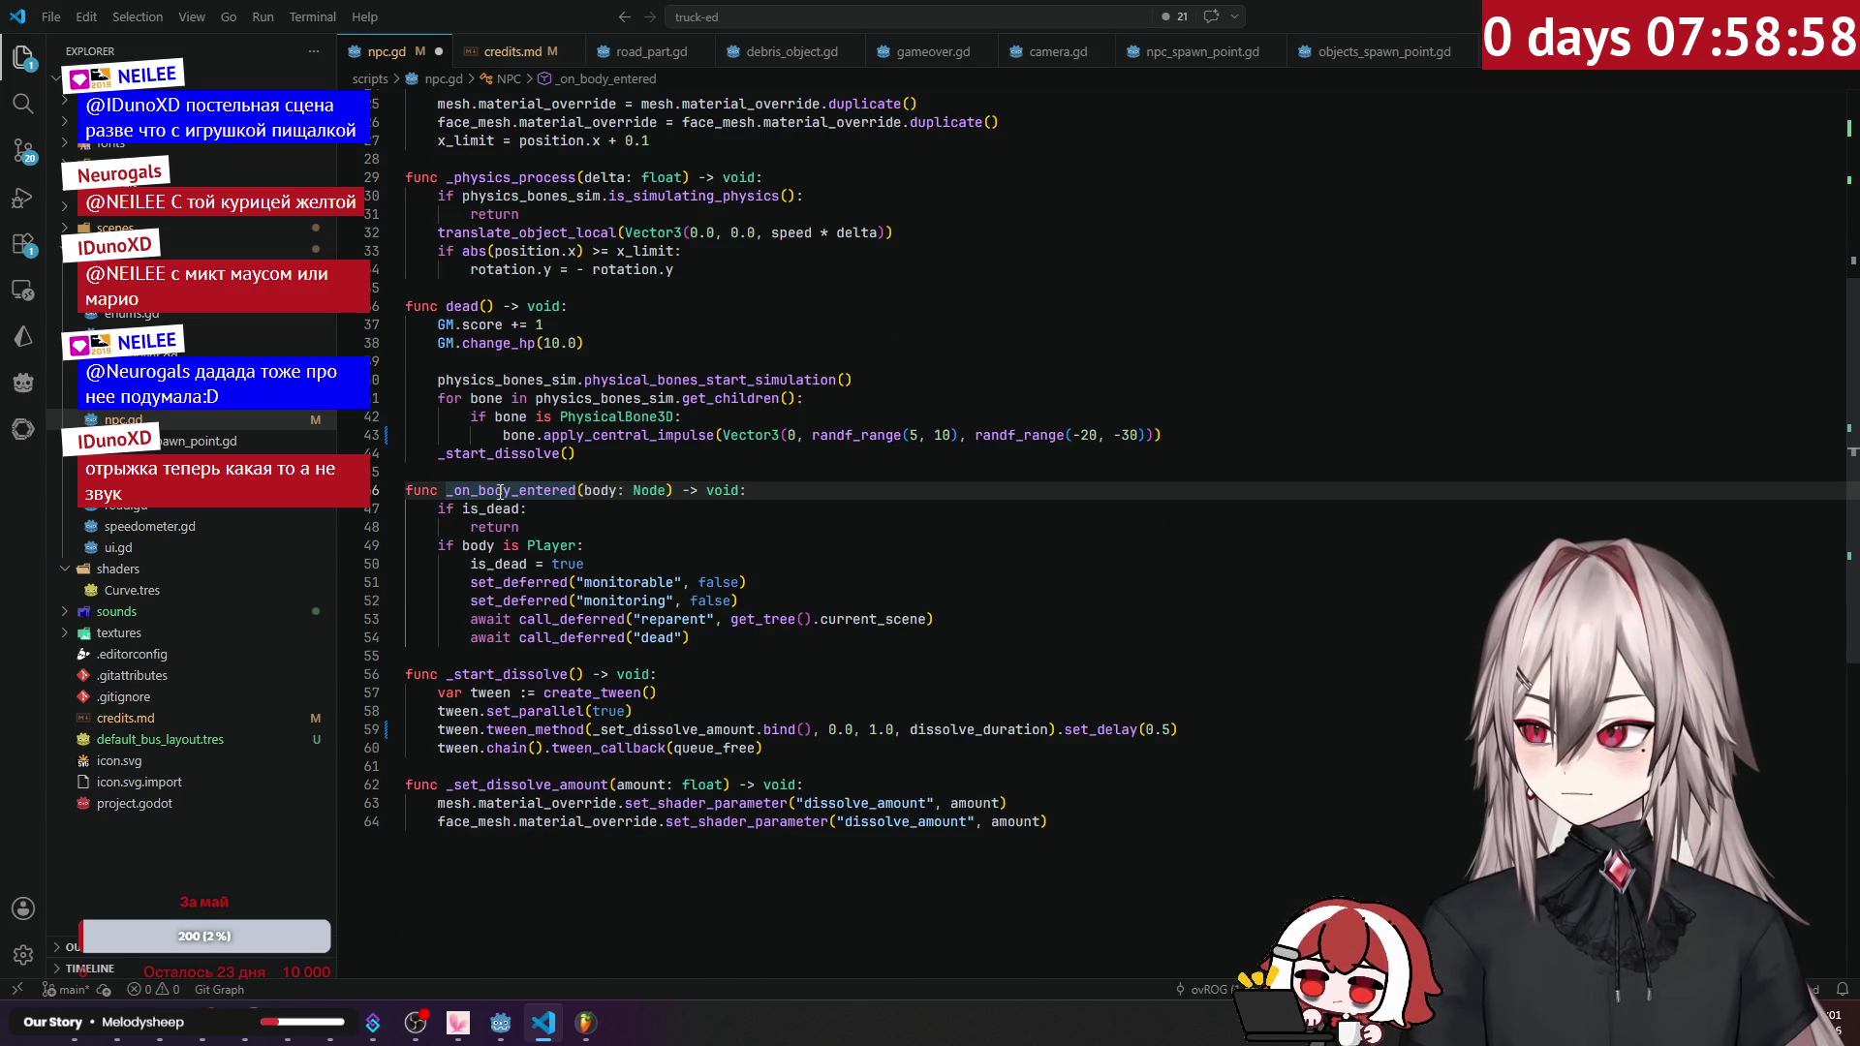
pyautogui.click(639, 548)
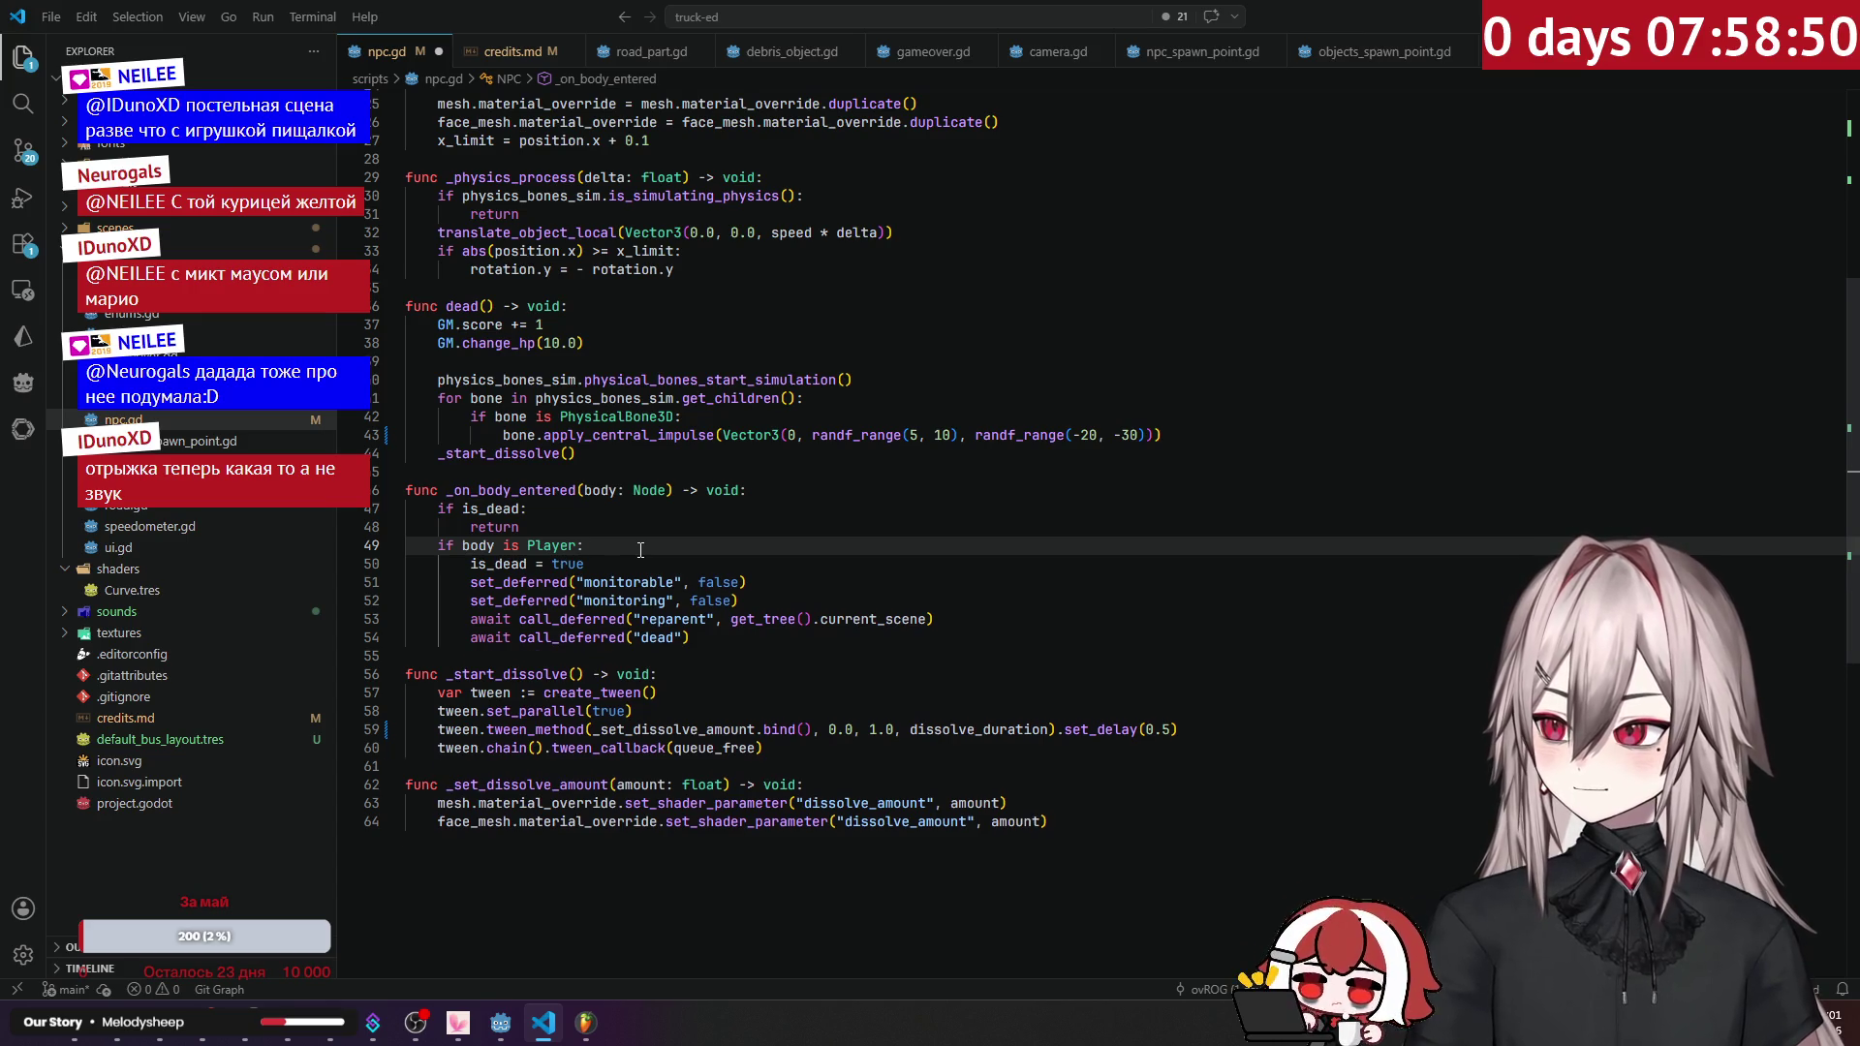
# Add audio_player.play() after the death sound stream assignment, then select npc_b in Godot.
pyautogui.press('Return')
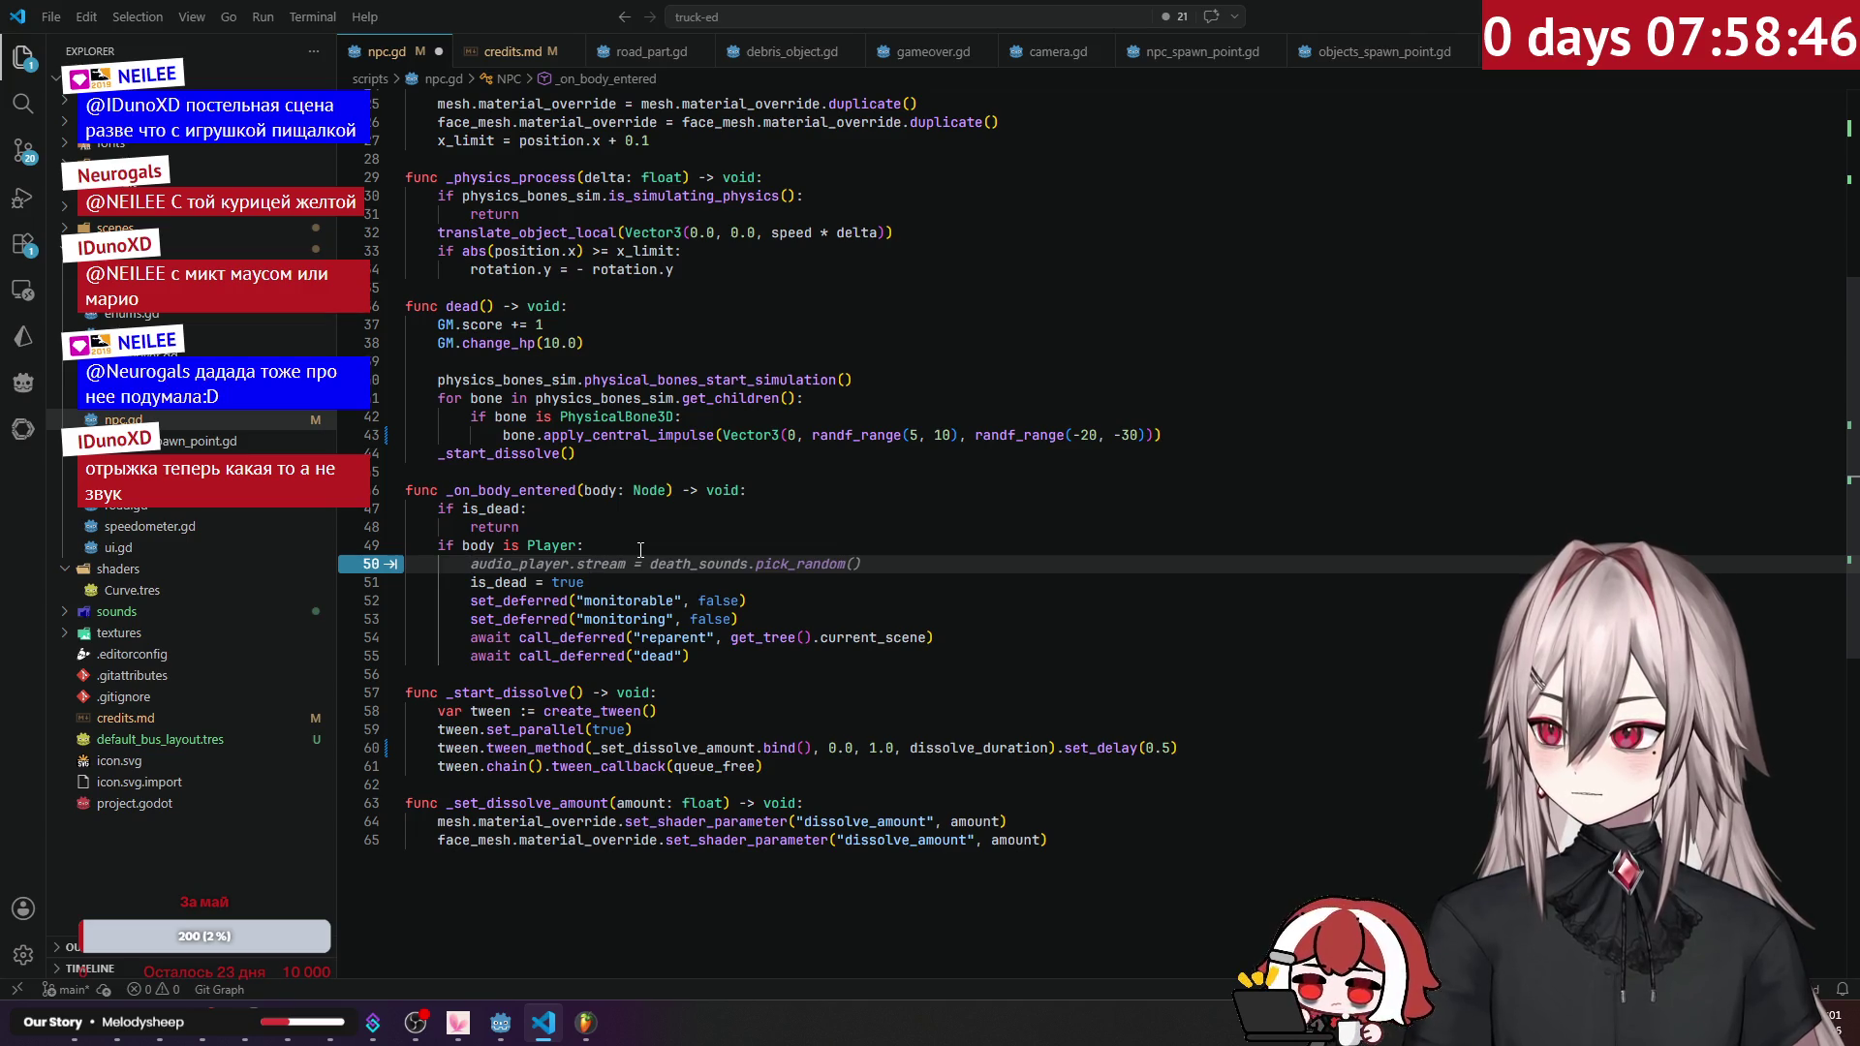
pyautogui.press('Return')
pyautogui.write('audio_player.play()')
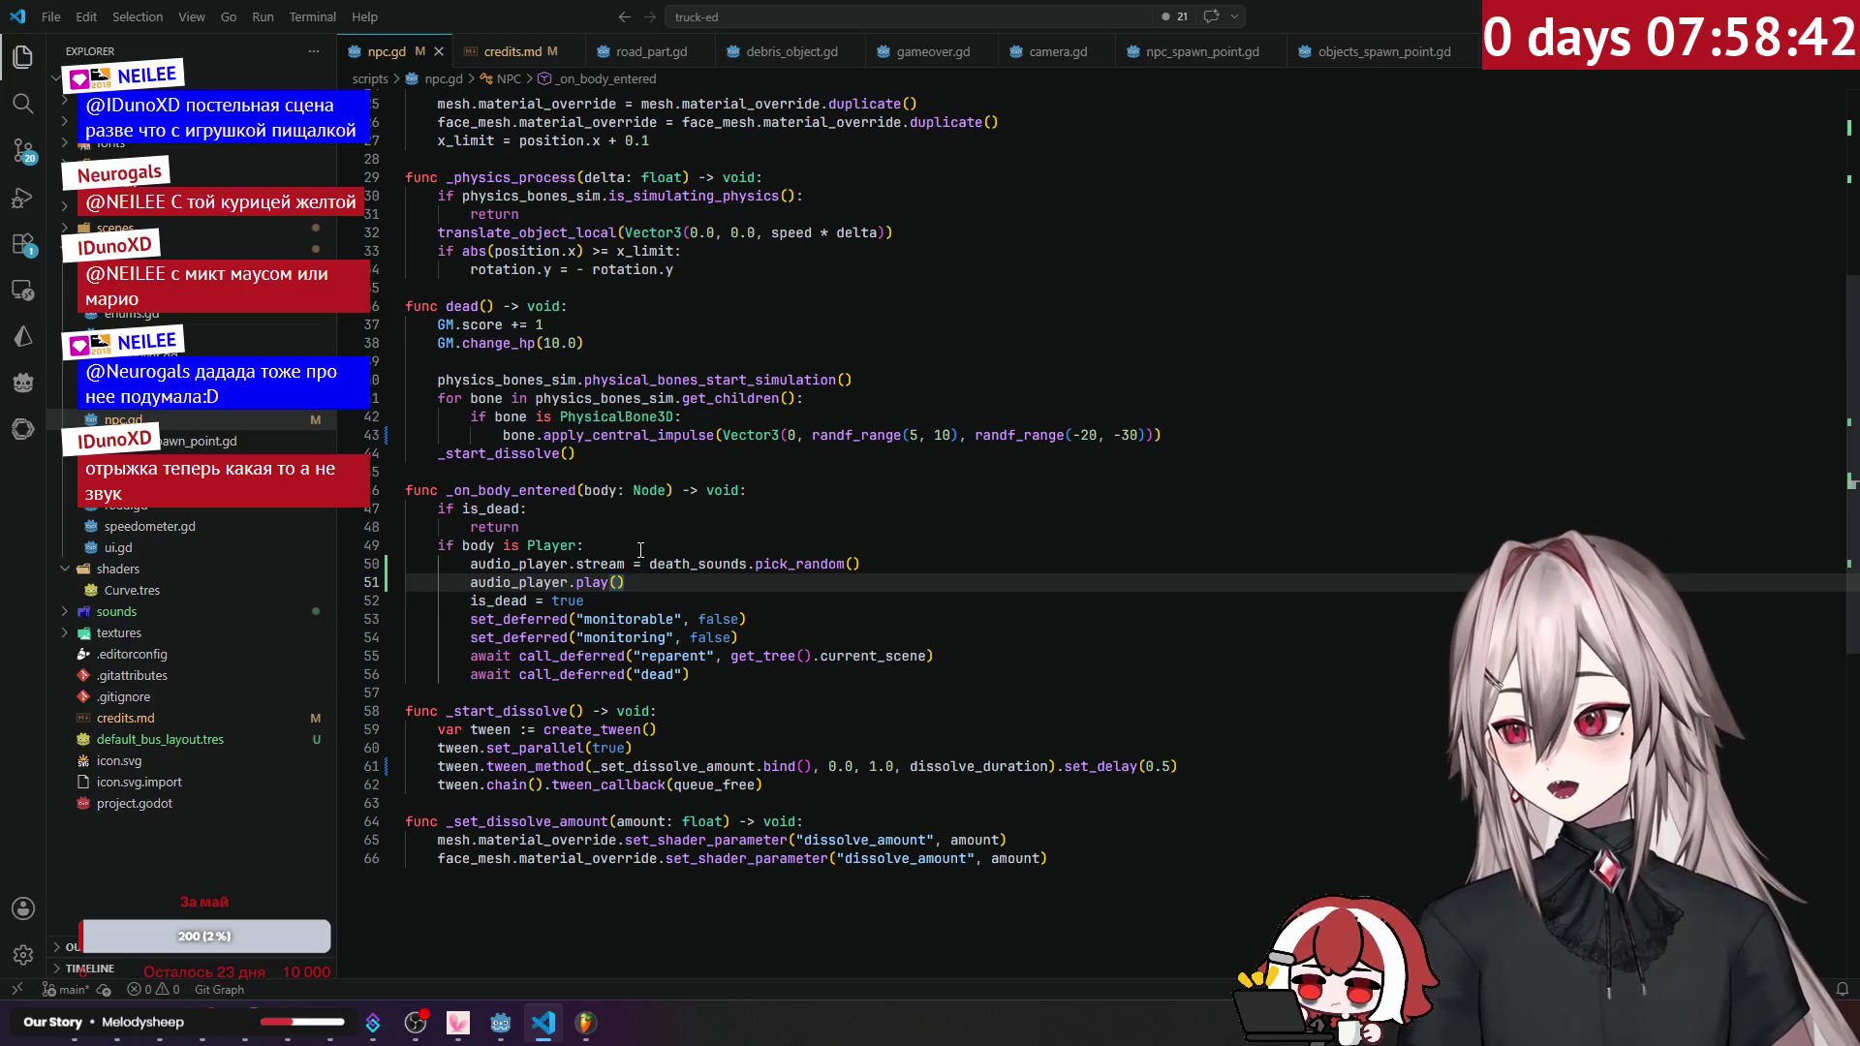
pyautogui.hotkey('alt', 'Tab')
pyautogui.click(217, 228)
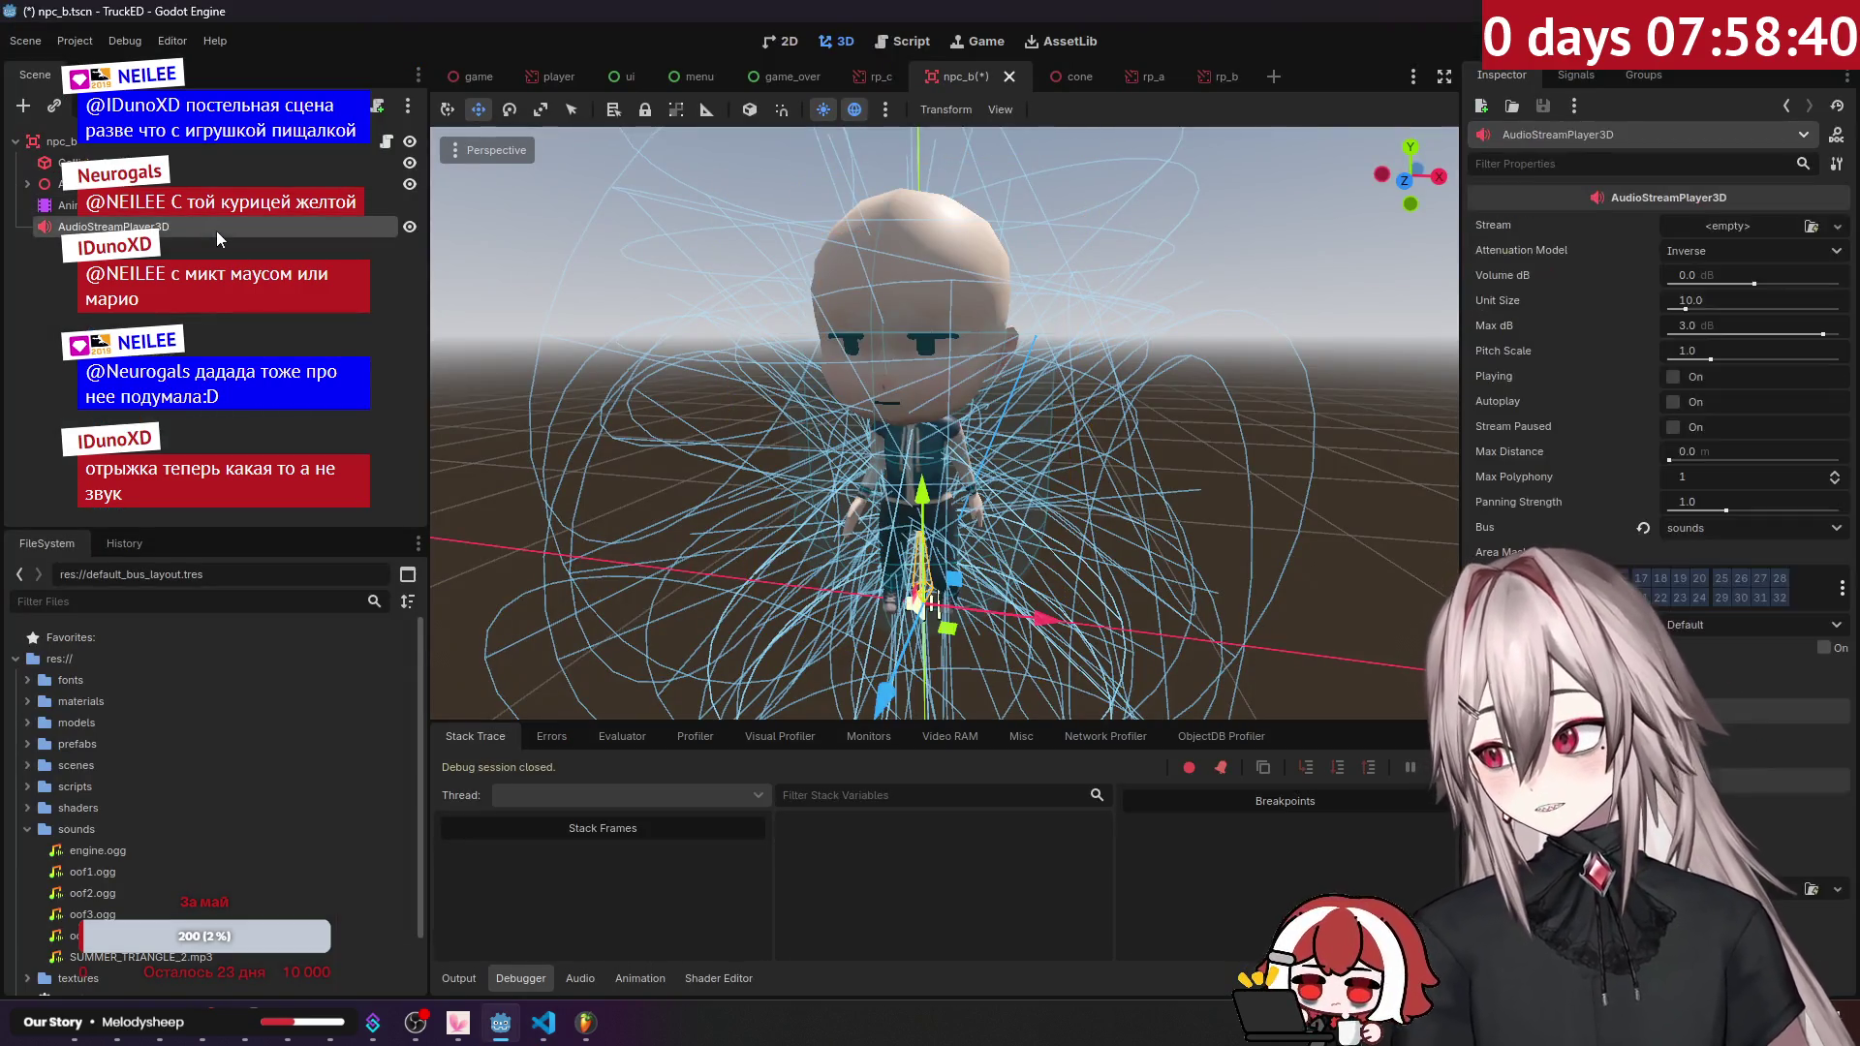
# Select the npc_b root and add four slots to its Death Sounds array.
pyautogui.click(212, 335)
pyautogui.click(130, 142)
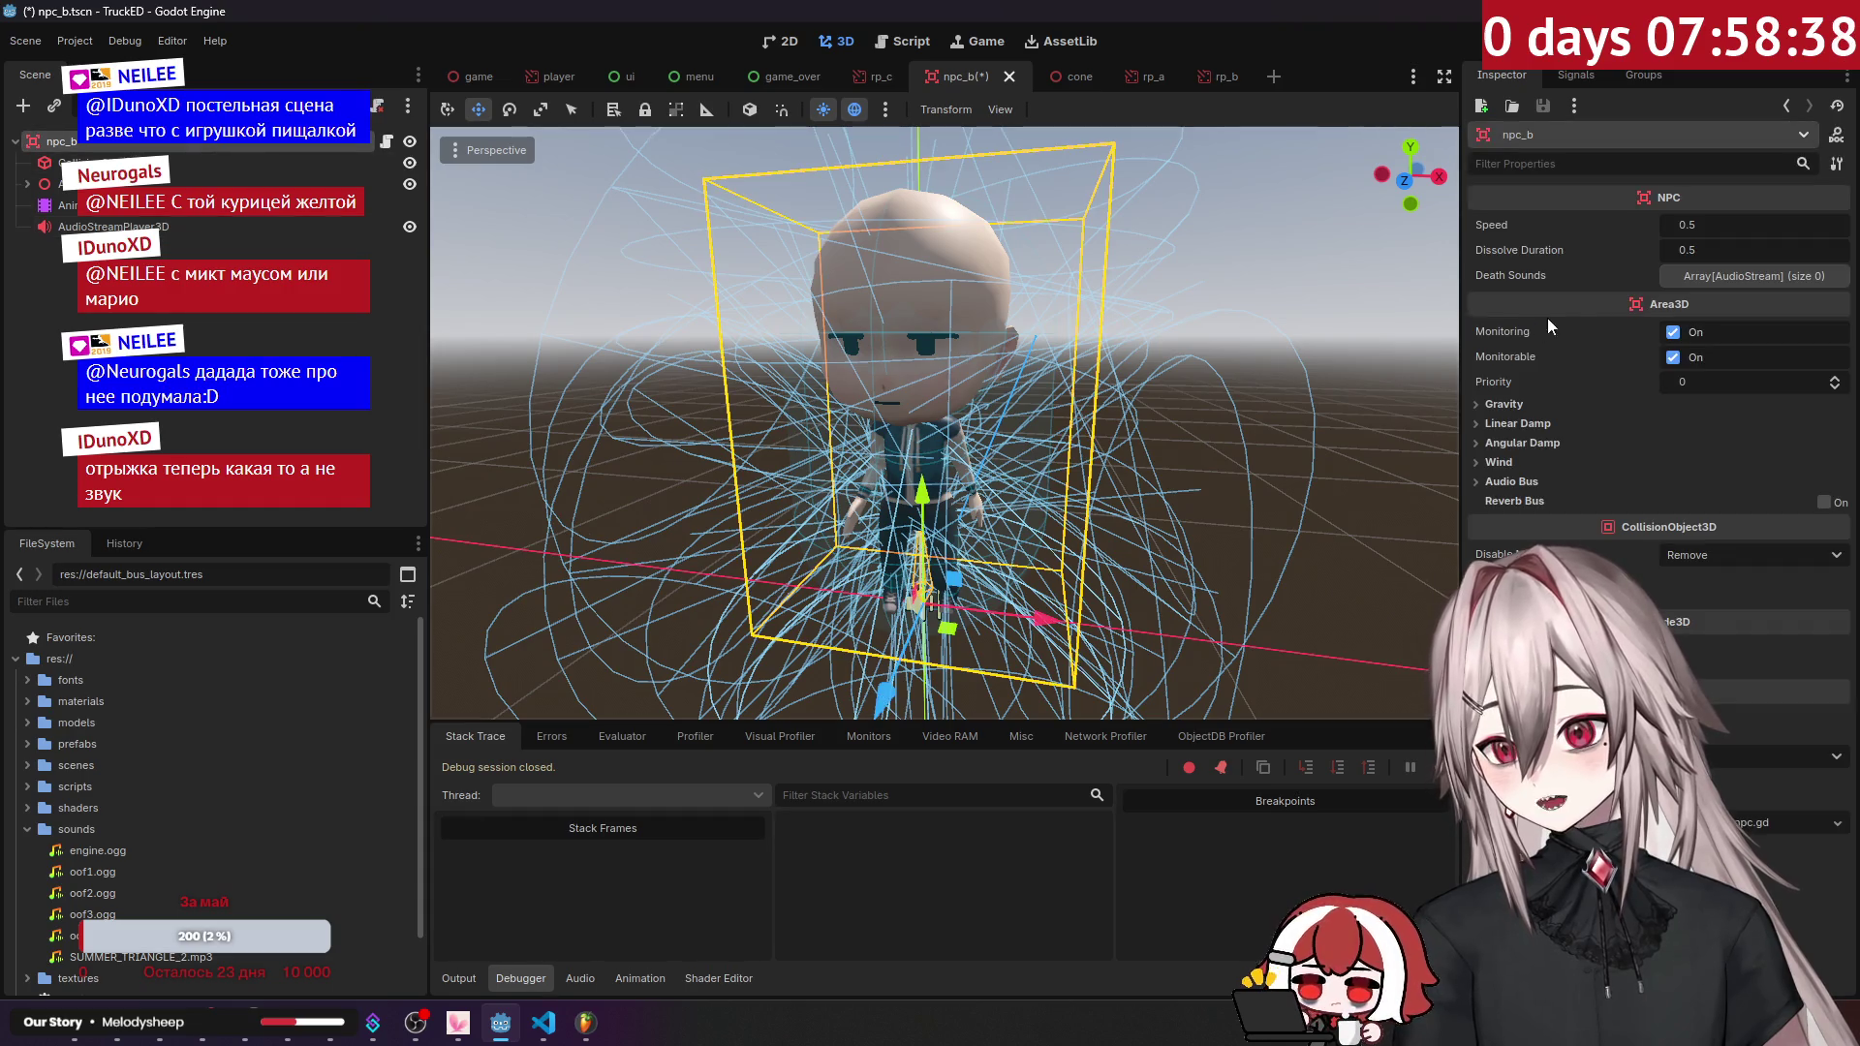
pyautogui.click(1755, 278)
pyautogui.click(1701, 327)
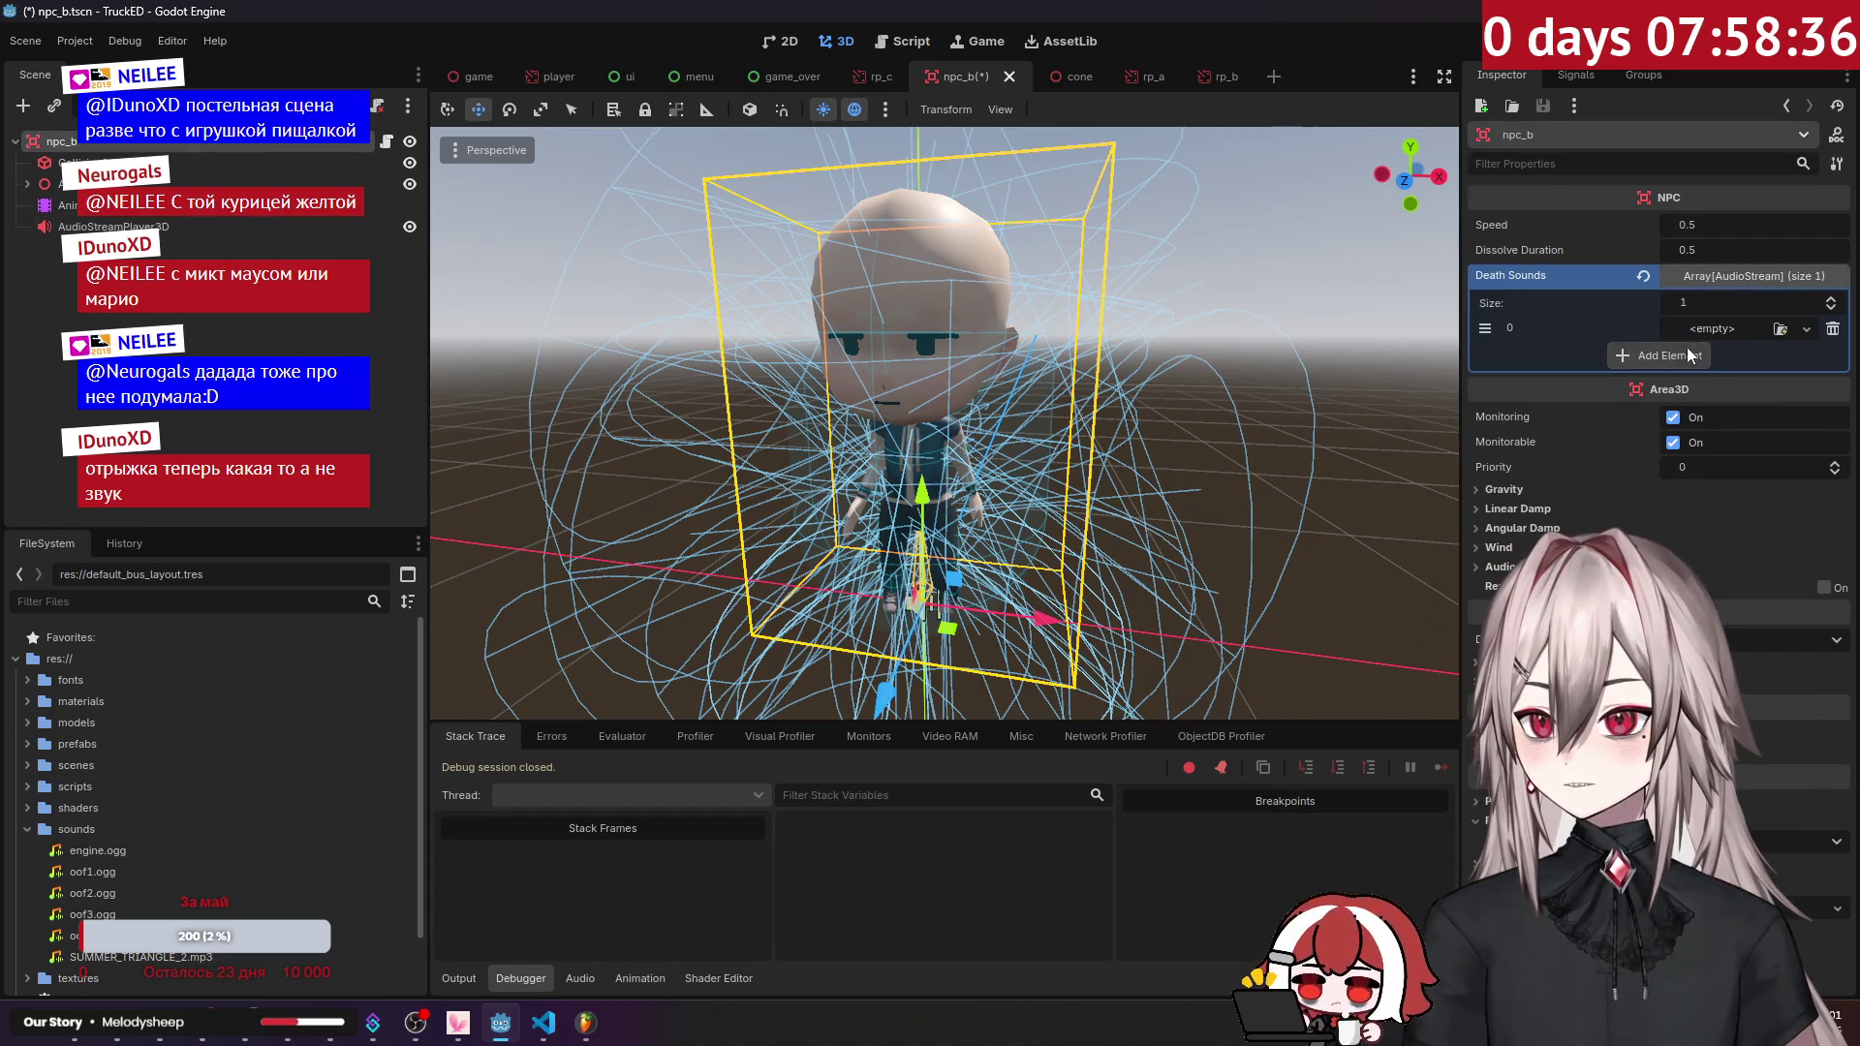
pyautogui.click(1681, 355)
pyautogui.click(1661, 382)
pyautogui.click(1660, 406)
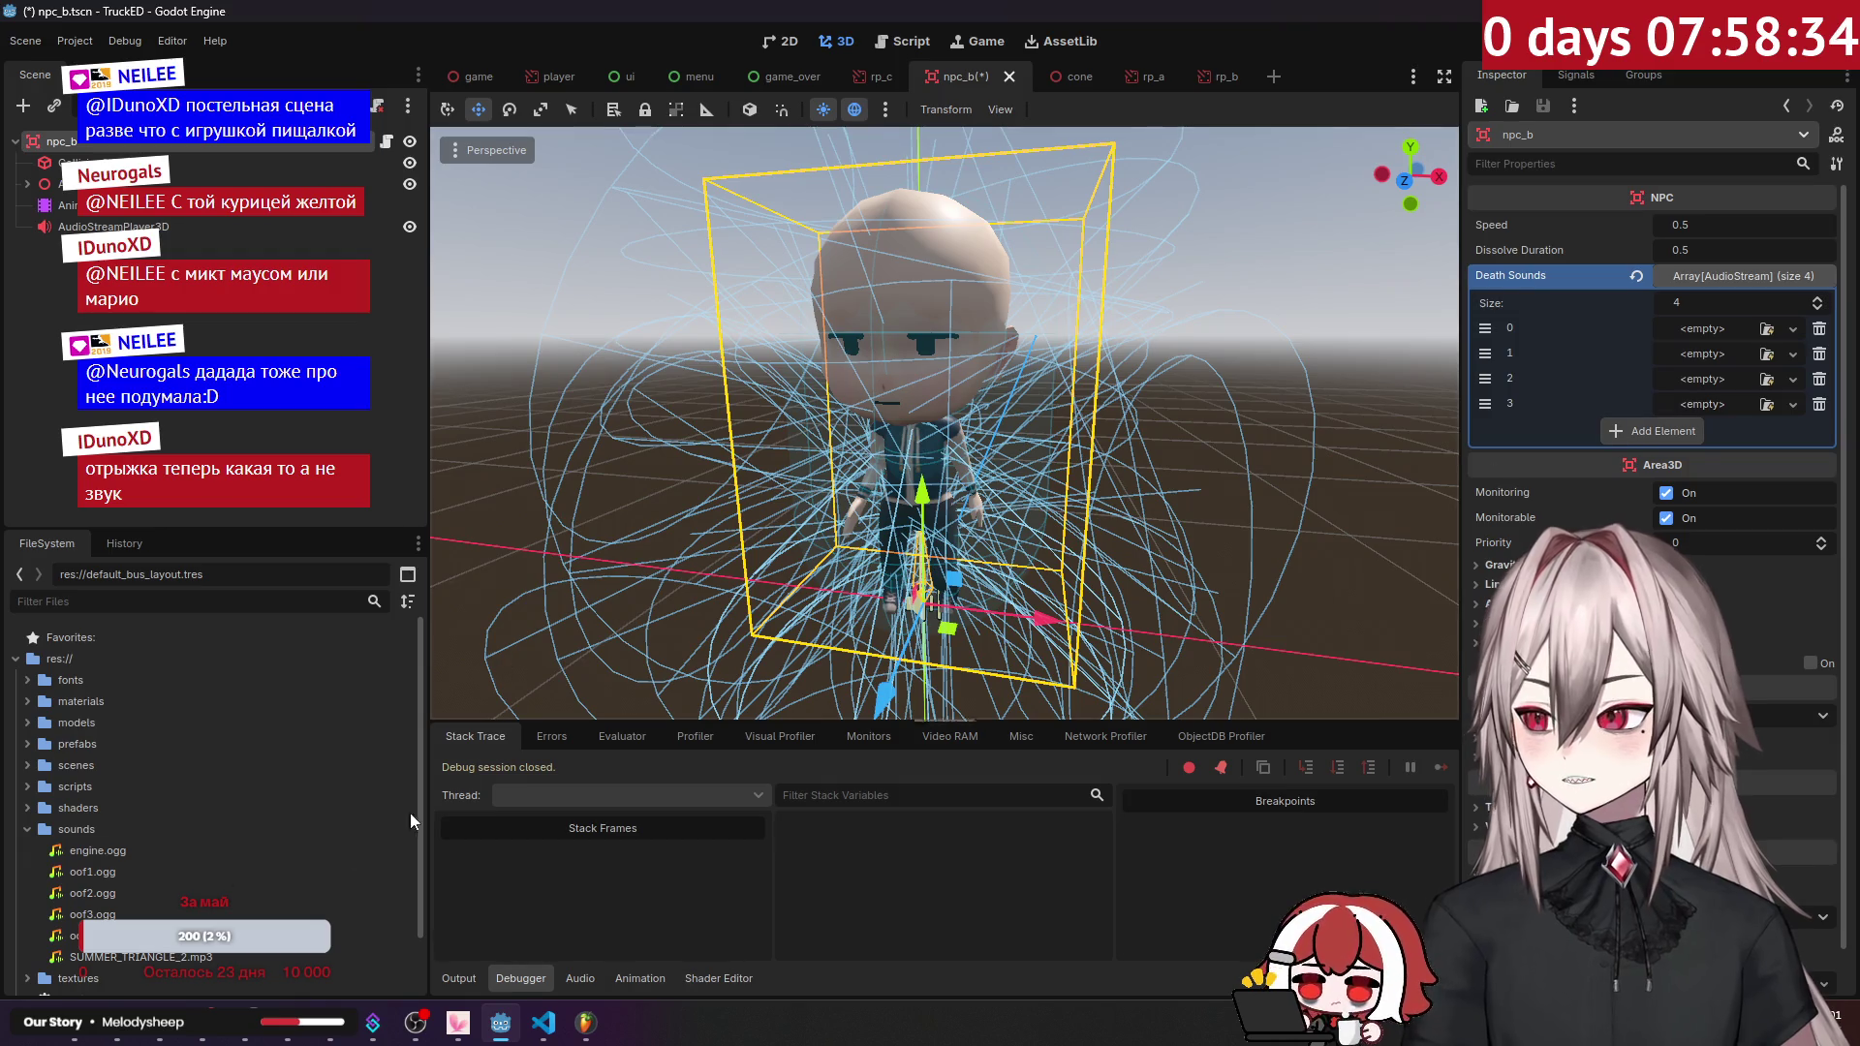
# Assign oof1.ogg through oof4.ogg to the Death Sounds slots and save the npc_b scene.
pyautogui.moveTo(92, 872)
pyautogui.mouseDown()
pyautogui.moveTo(1560, 332)
pyautogui.moveTo(1705, 329)
pyautogui.mouseUp()
pyautogui.moveTo(92, 915)
pyautogui.mouseDown()
pyautogui.moveTo(1693, 445)
pyautogui.moveTo(1732, 387)
pyautogui.mouseUp()
pyautogui.moveTo(92, 936); pyautogui.dragTo(1728, 426)
pyautogui.moveTo(92, 957)
pyautogui.mouseDown()
pyautogui.moveTo(194, 959)
pyautogui.moveTo(1757, 477)
pyautogui.mouseUp()
pyautogui.click(221, 414)
pyautogui.hotkey('ctrl', 's')
pyautogui.click(456, 84)
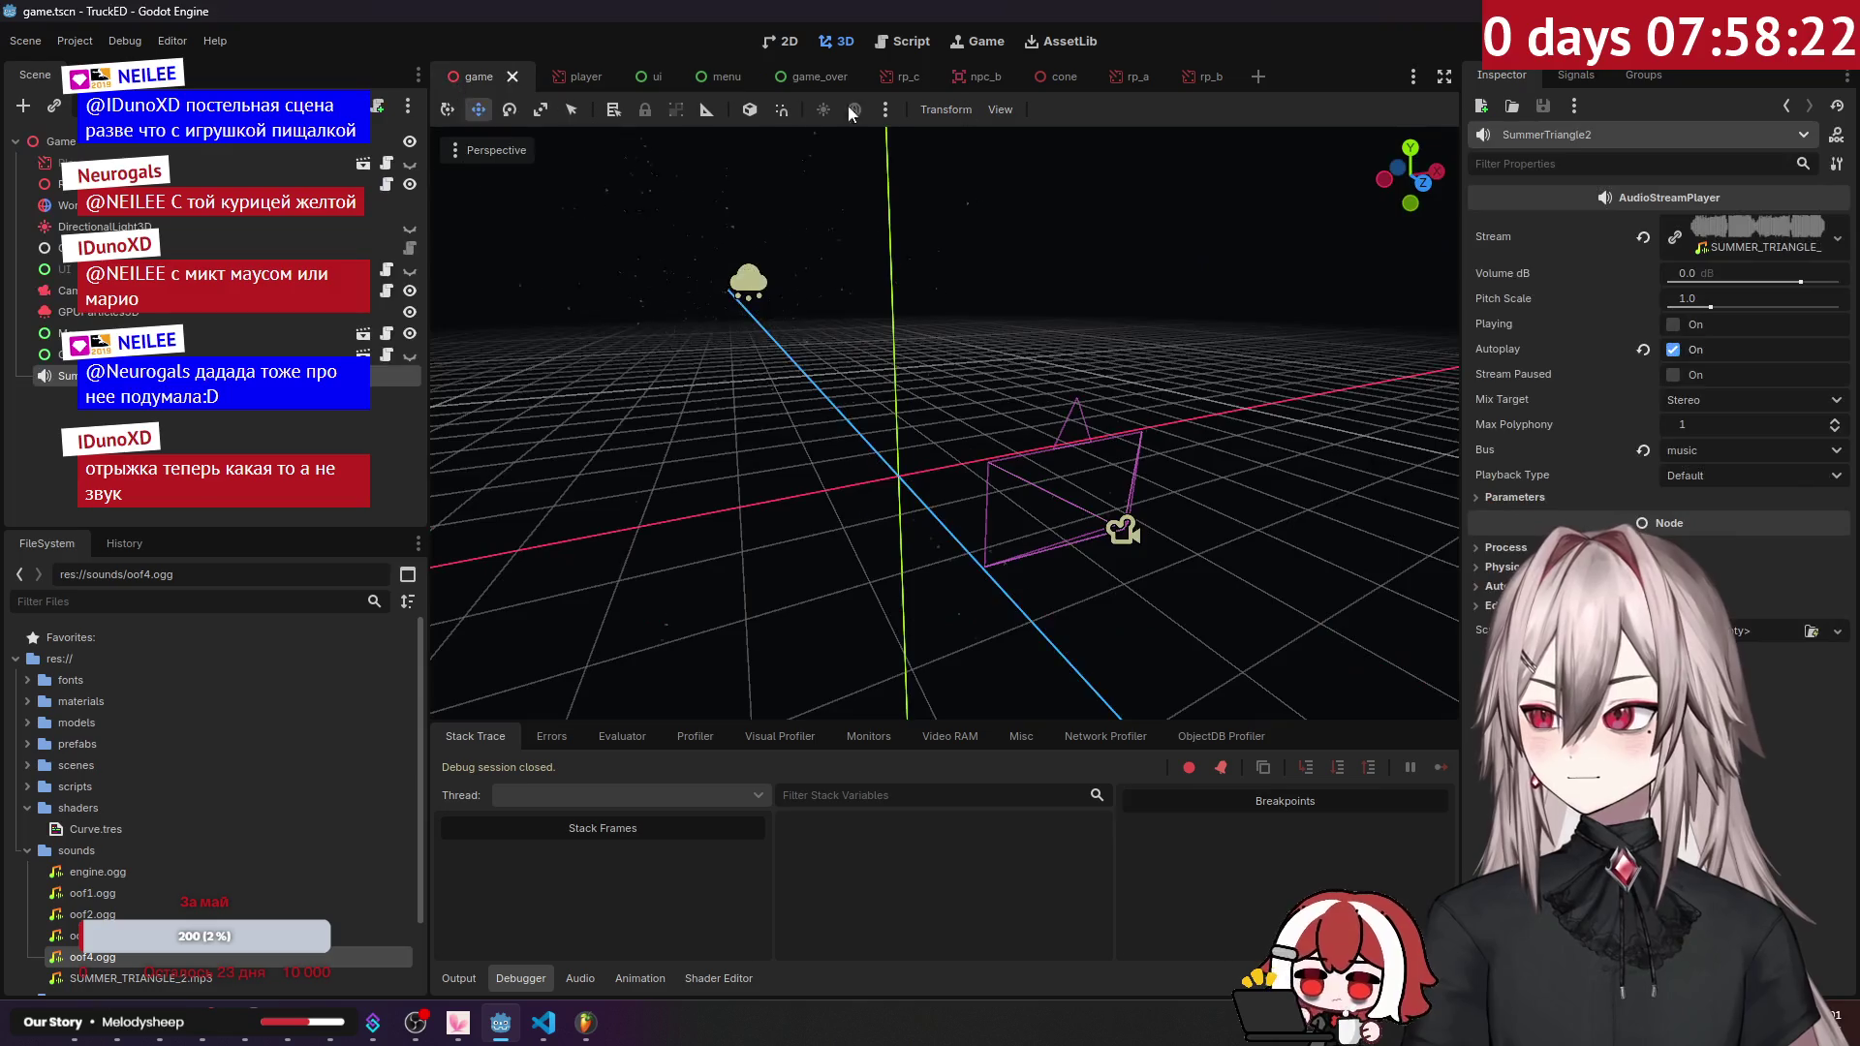
pyautogui.press('F5')
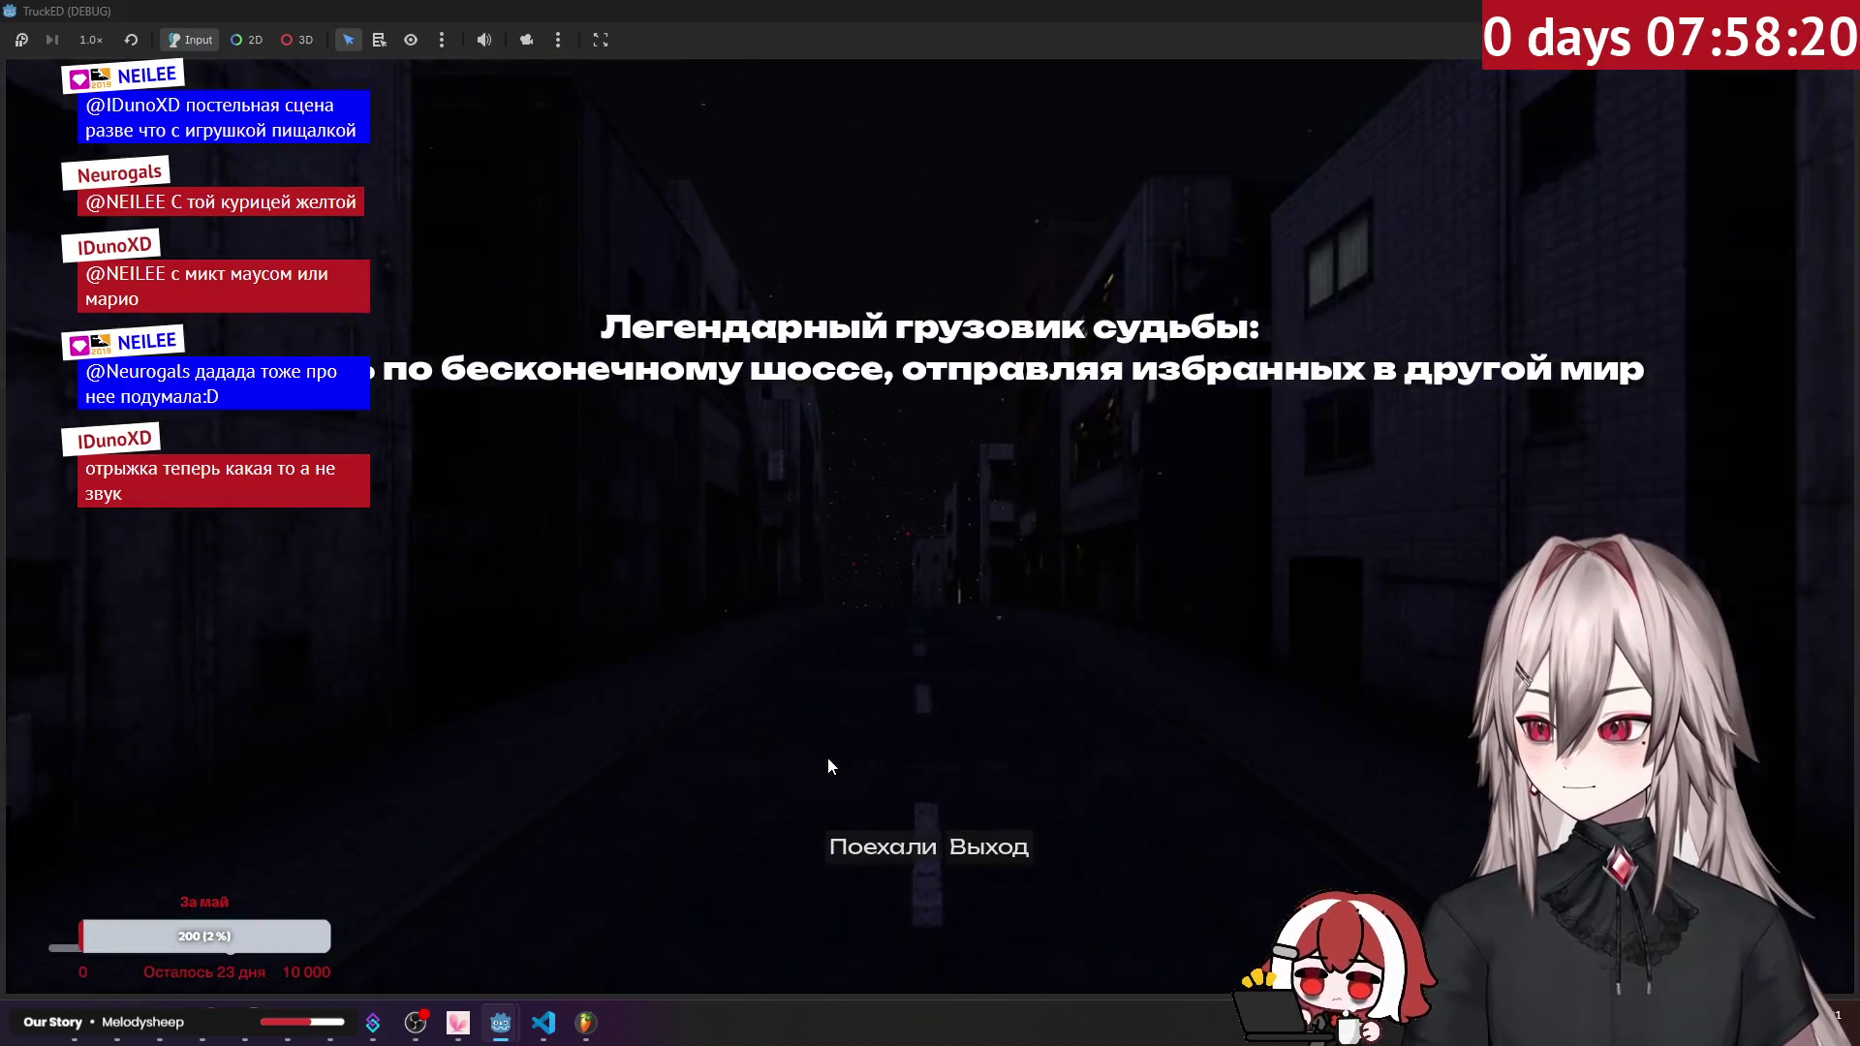
pyautogui.click(859, 850)
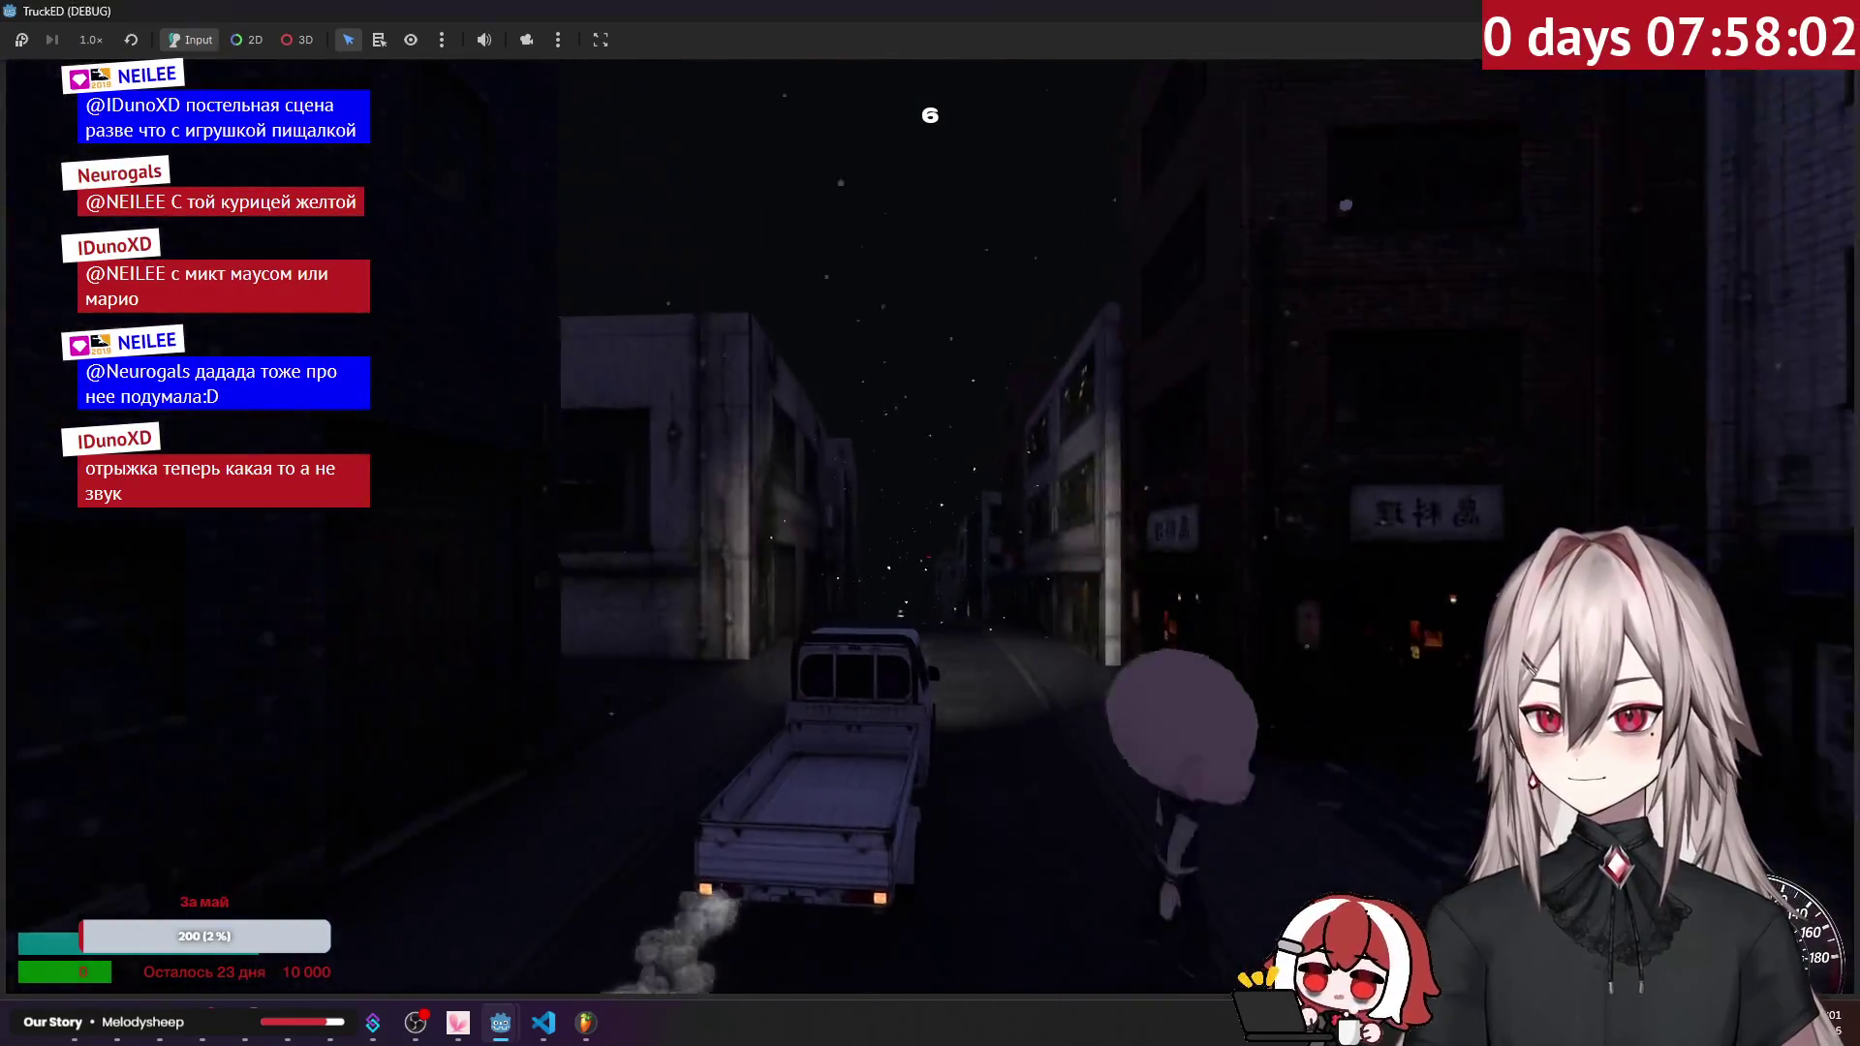
pyautogui.press('F8')
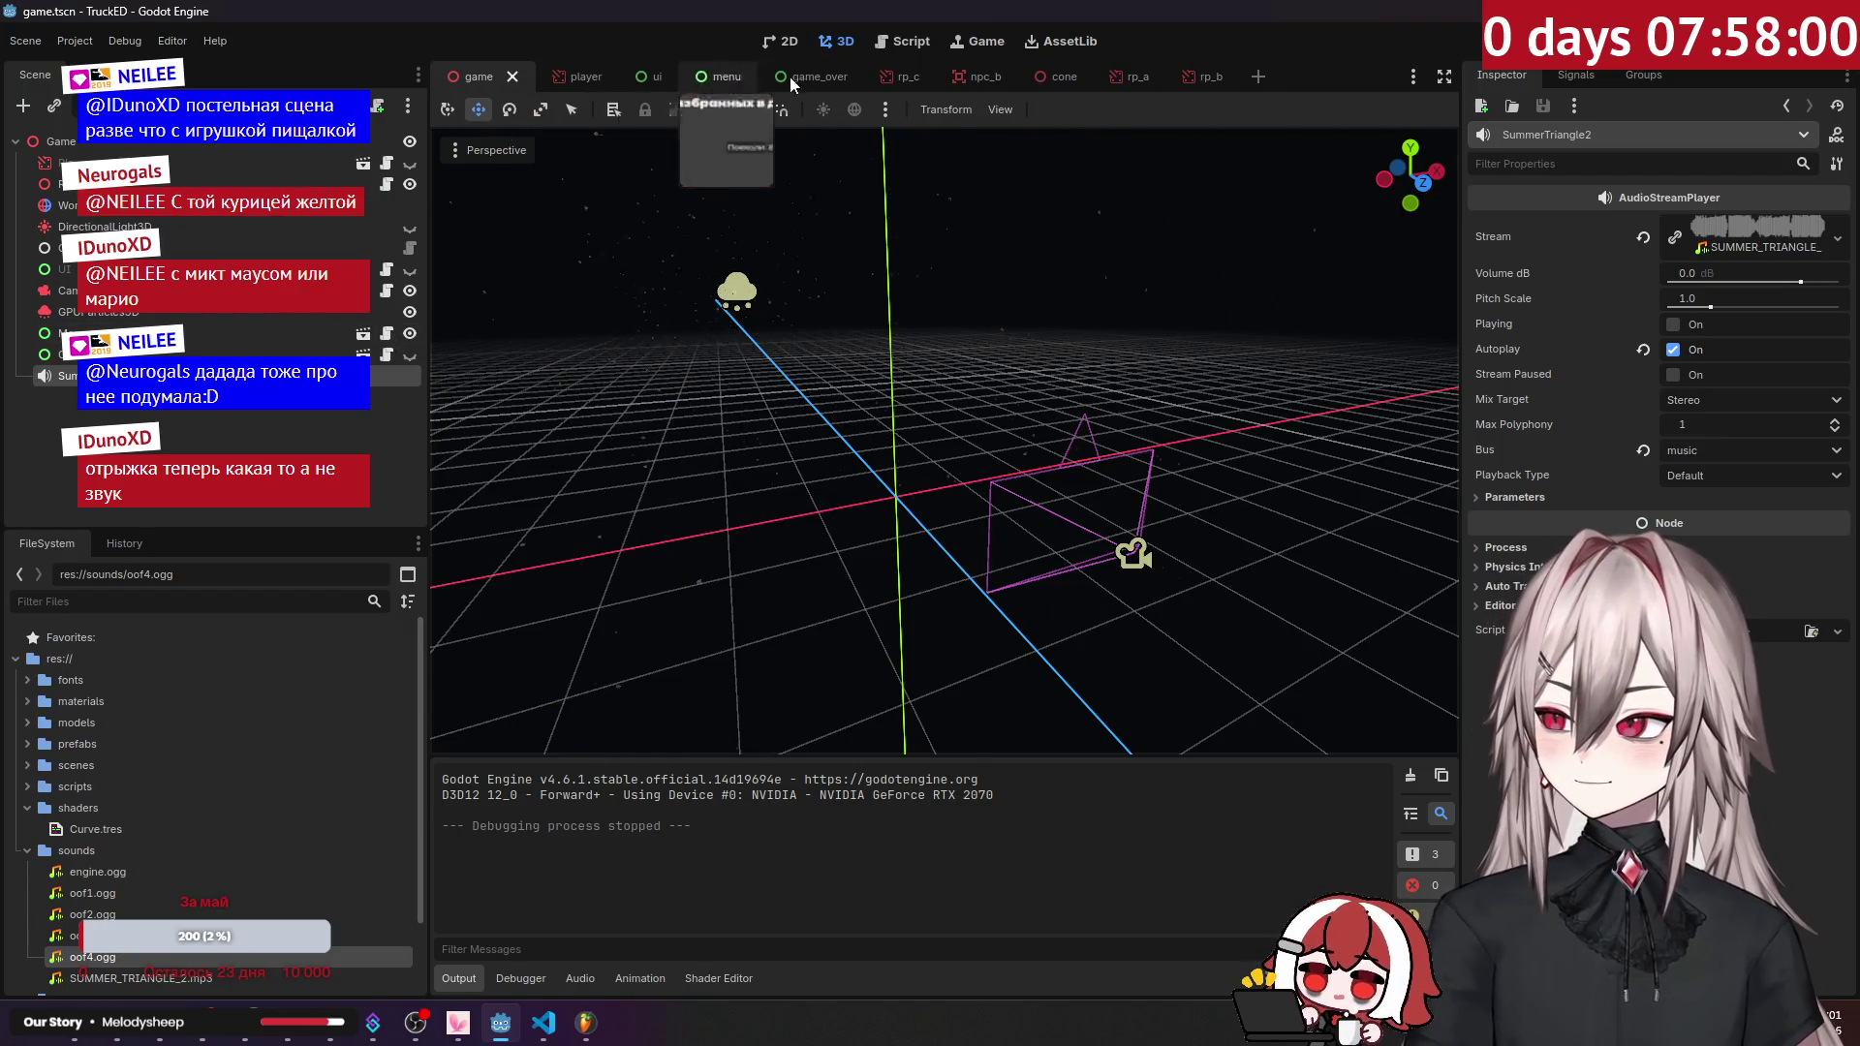
pyautogui.click(572, 76)
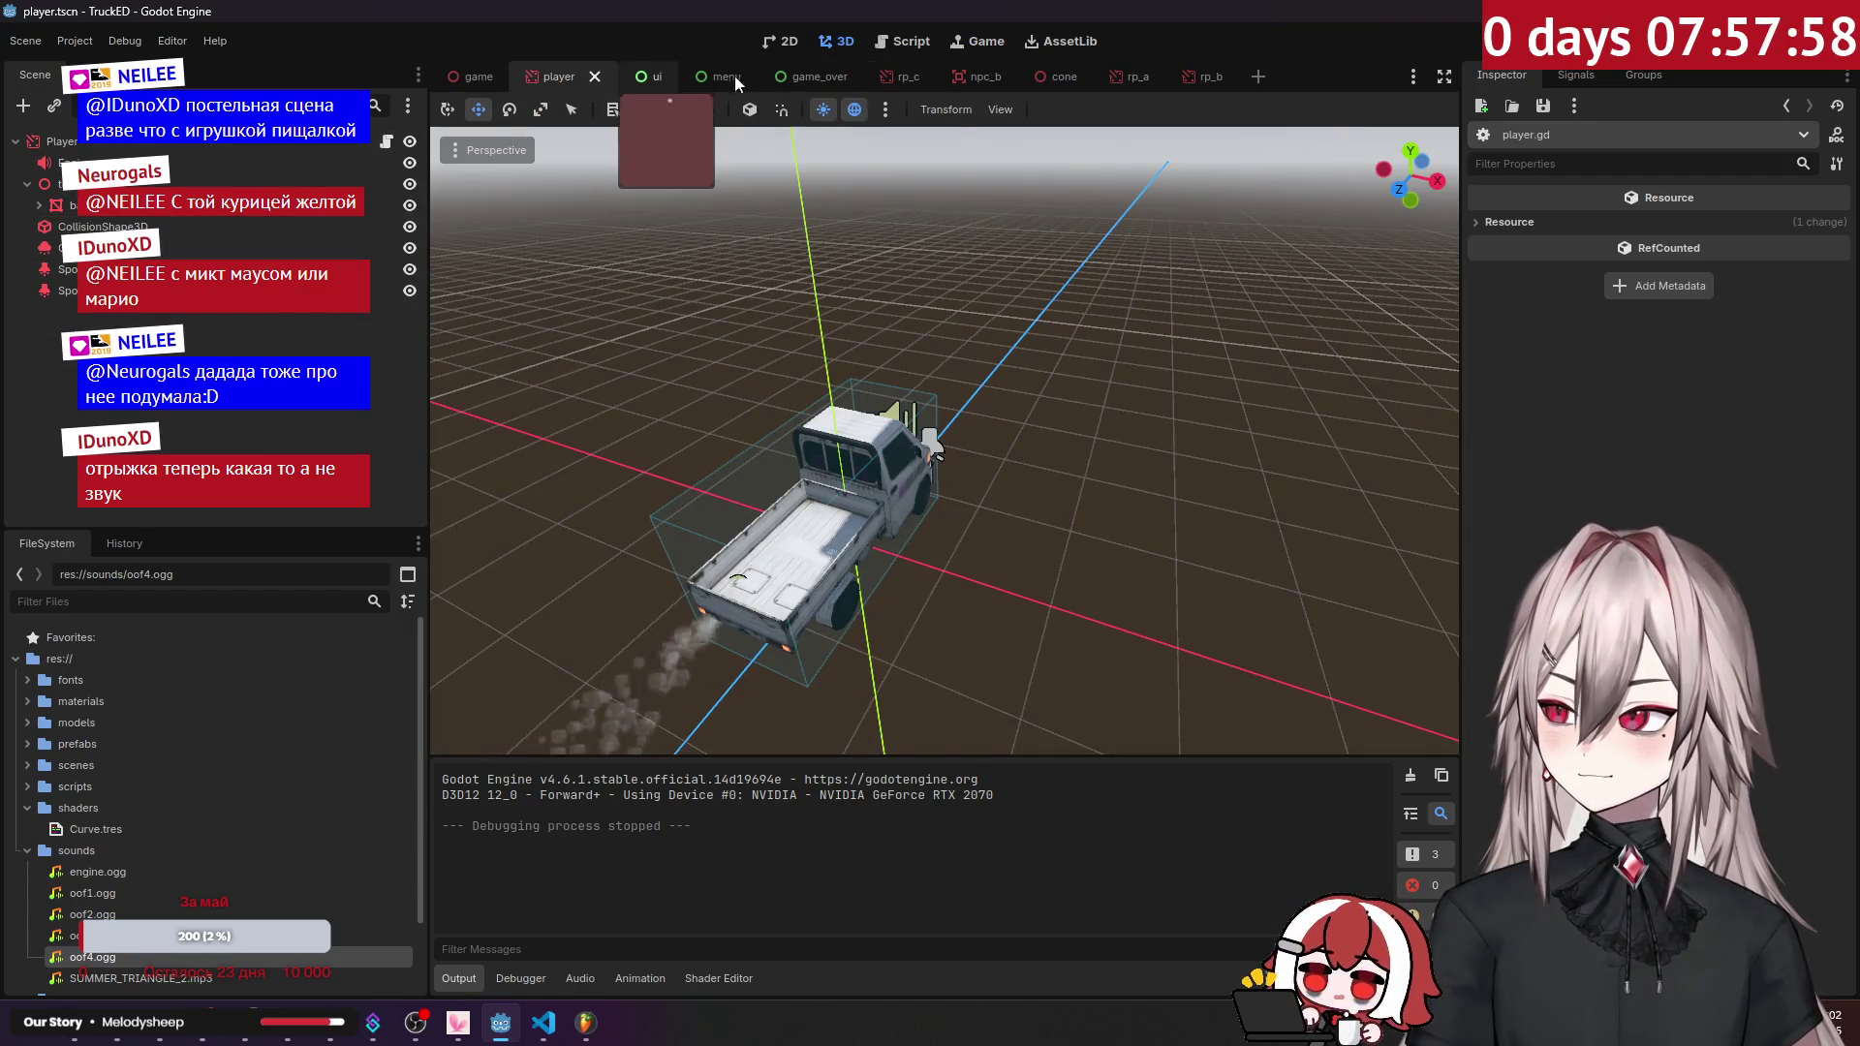
# In the npc_b scene, set the AudioStreamPlayer3D's Volume dB to 10.
pyautogui.click(889, 85)
pyautogui.click(949, 87)
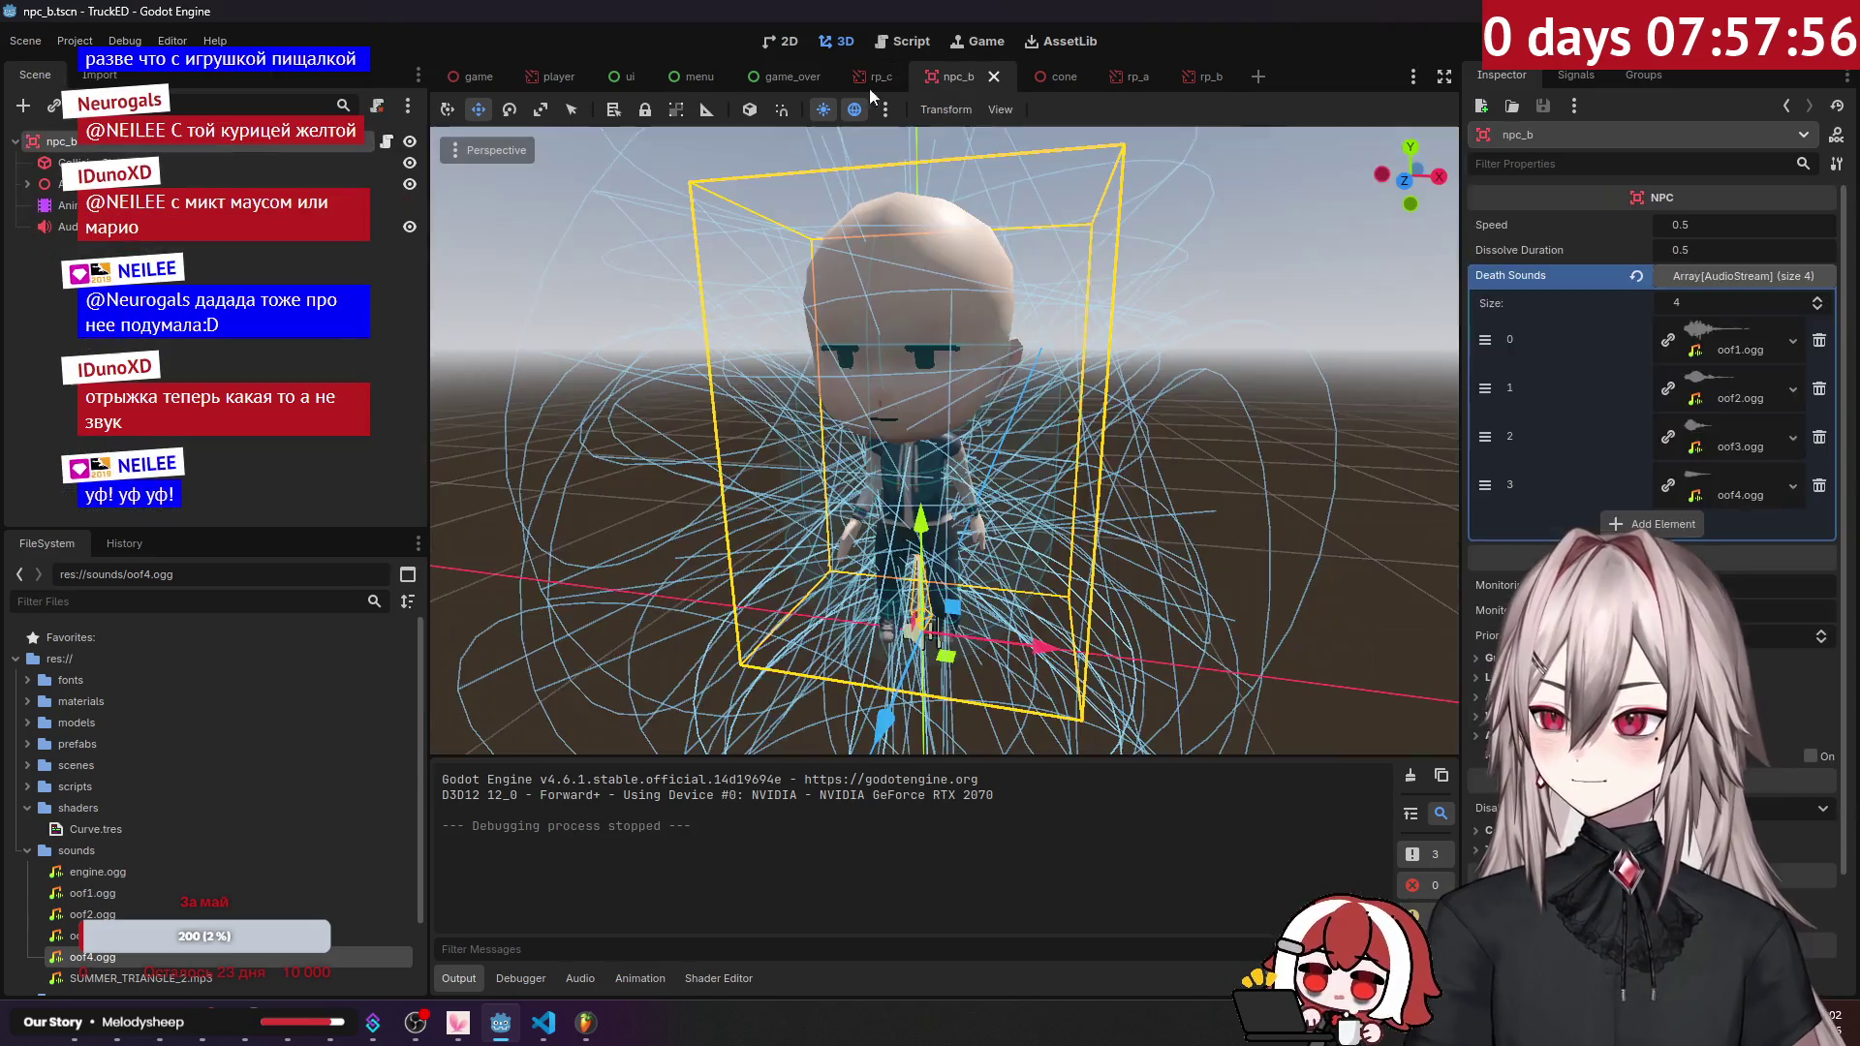
pyautogui.click(60, 226)
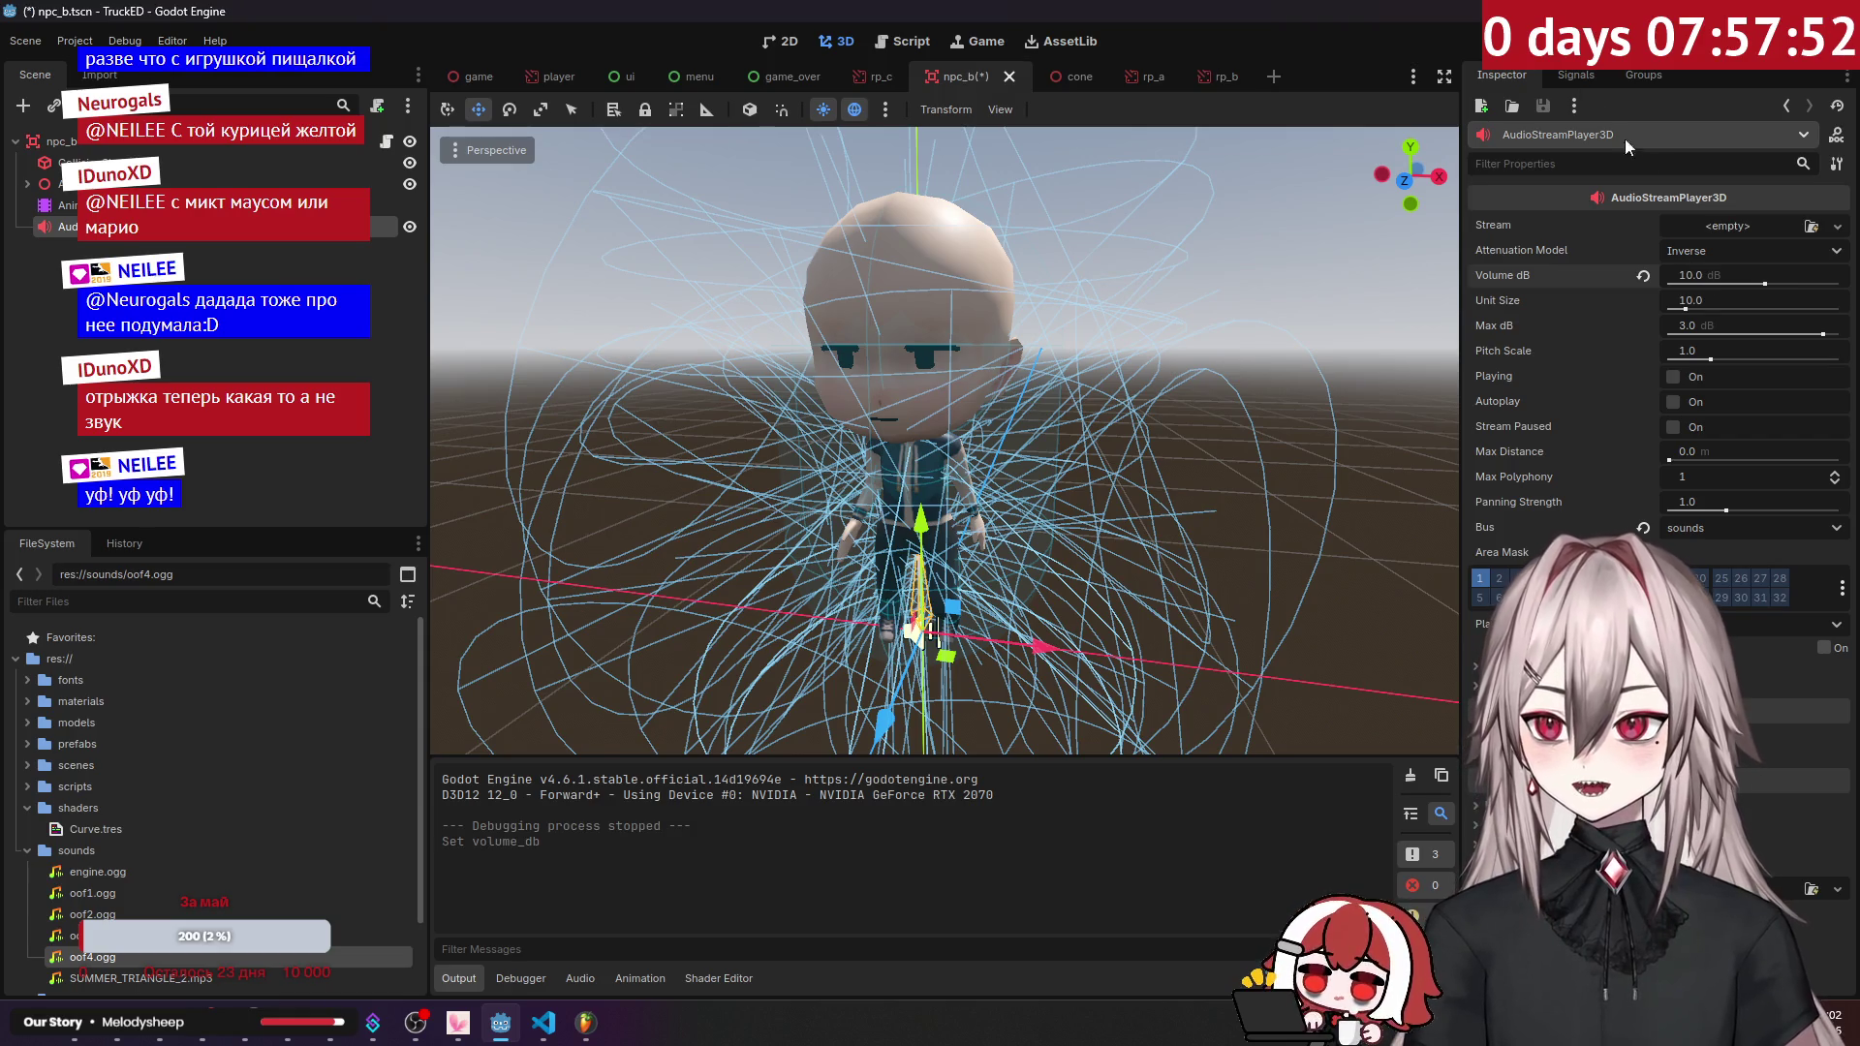
# Test-run the game from the Поехали title menu, then stop it with F8.
pyautogui.press('F5')
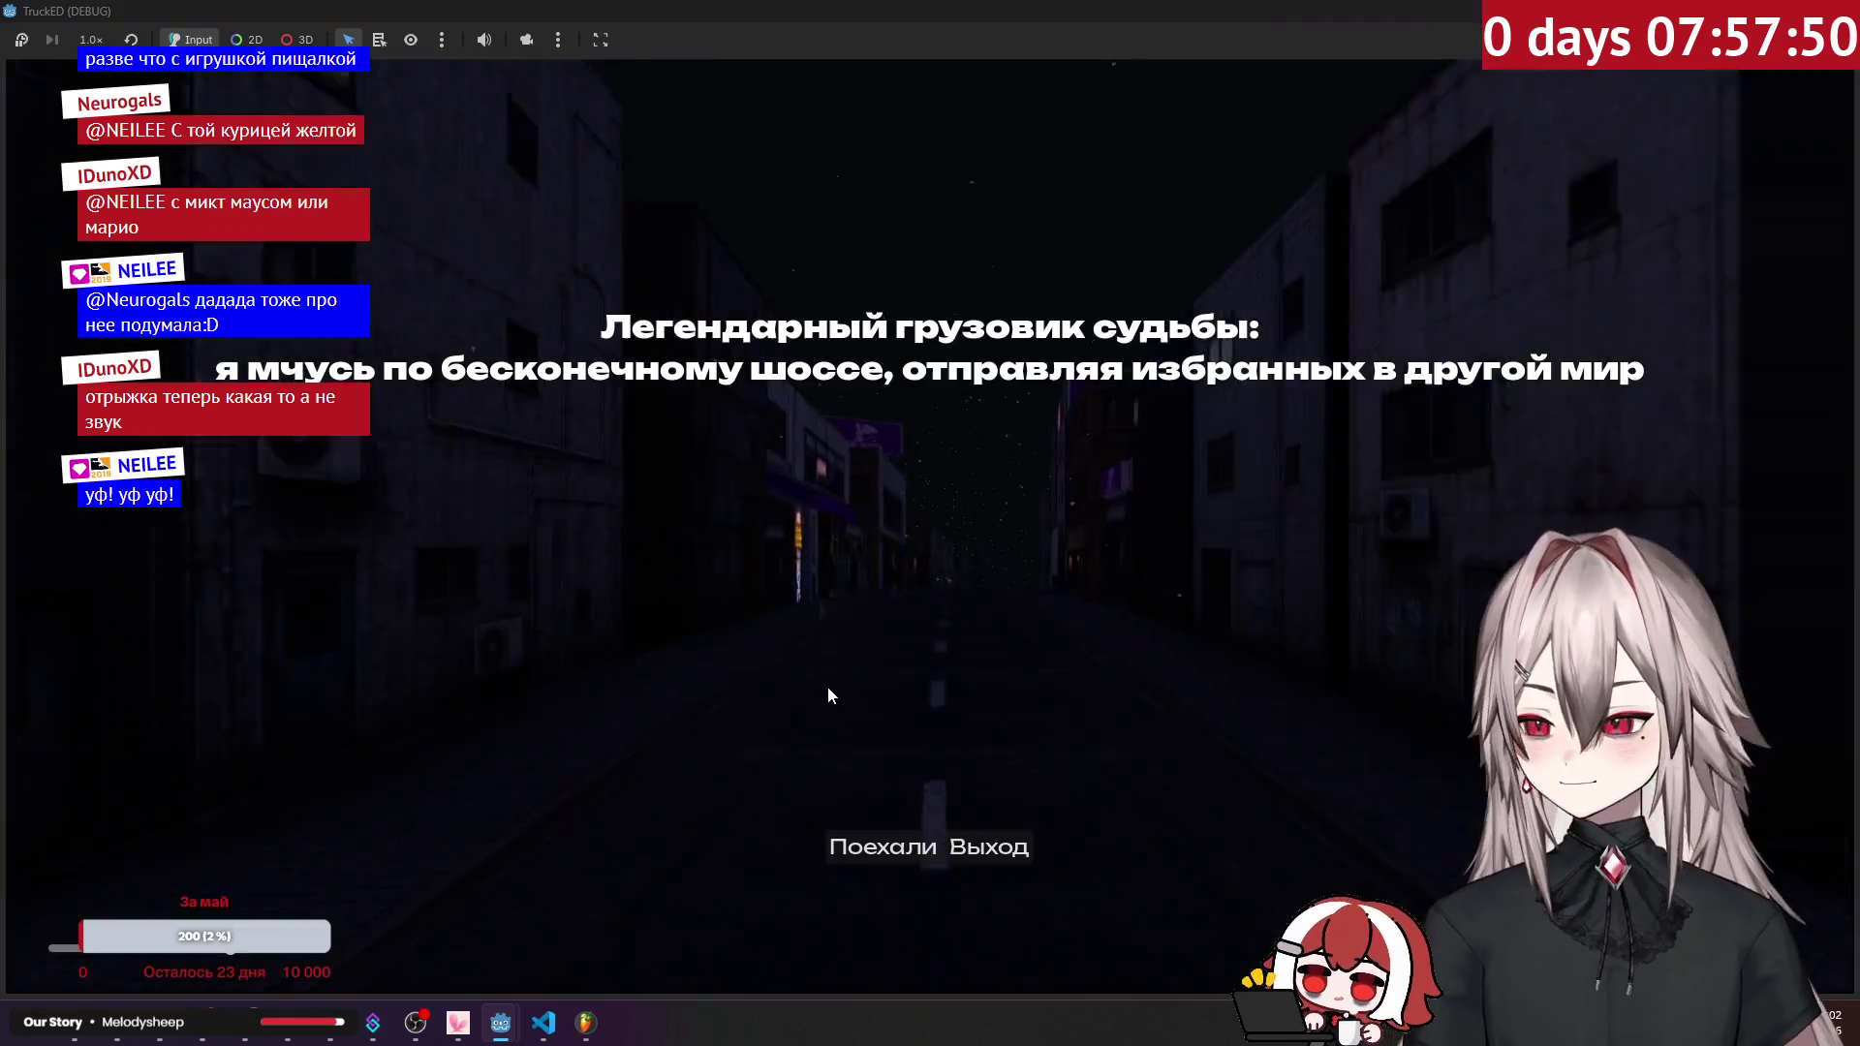
pyautogui.click(901, 839)
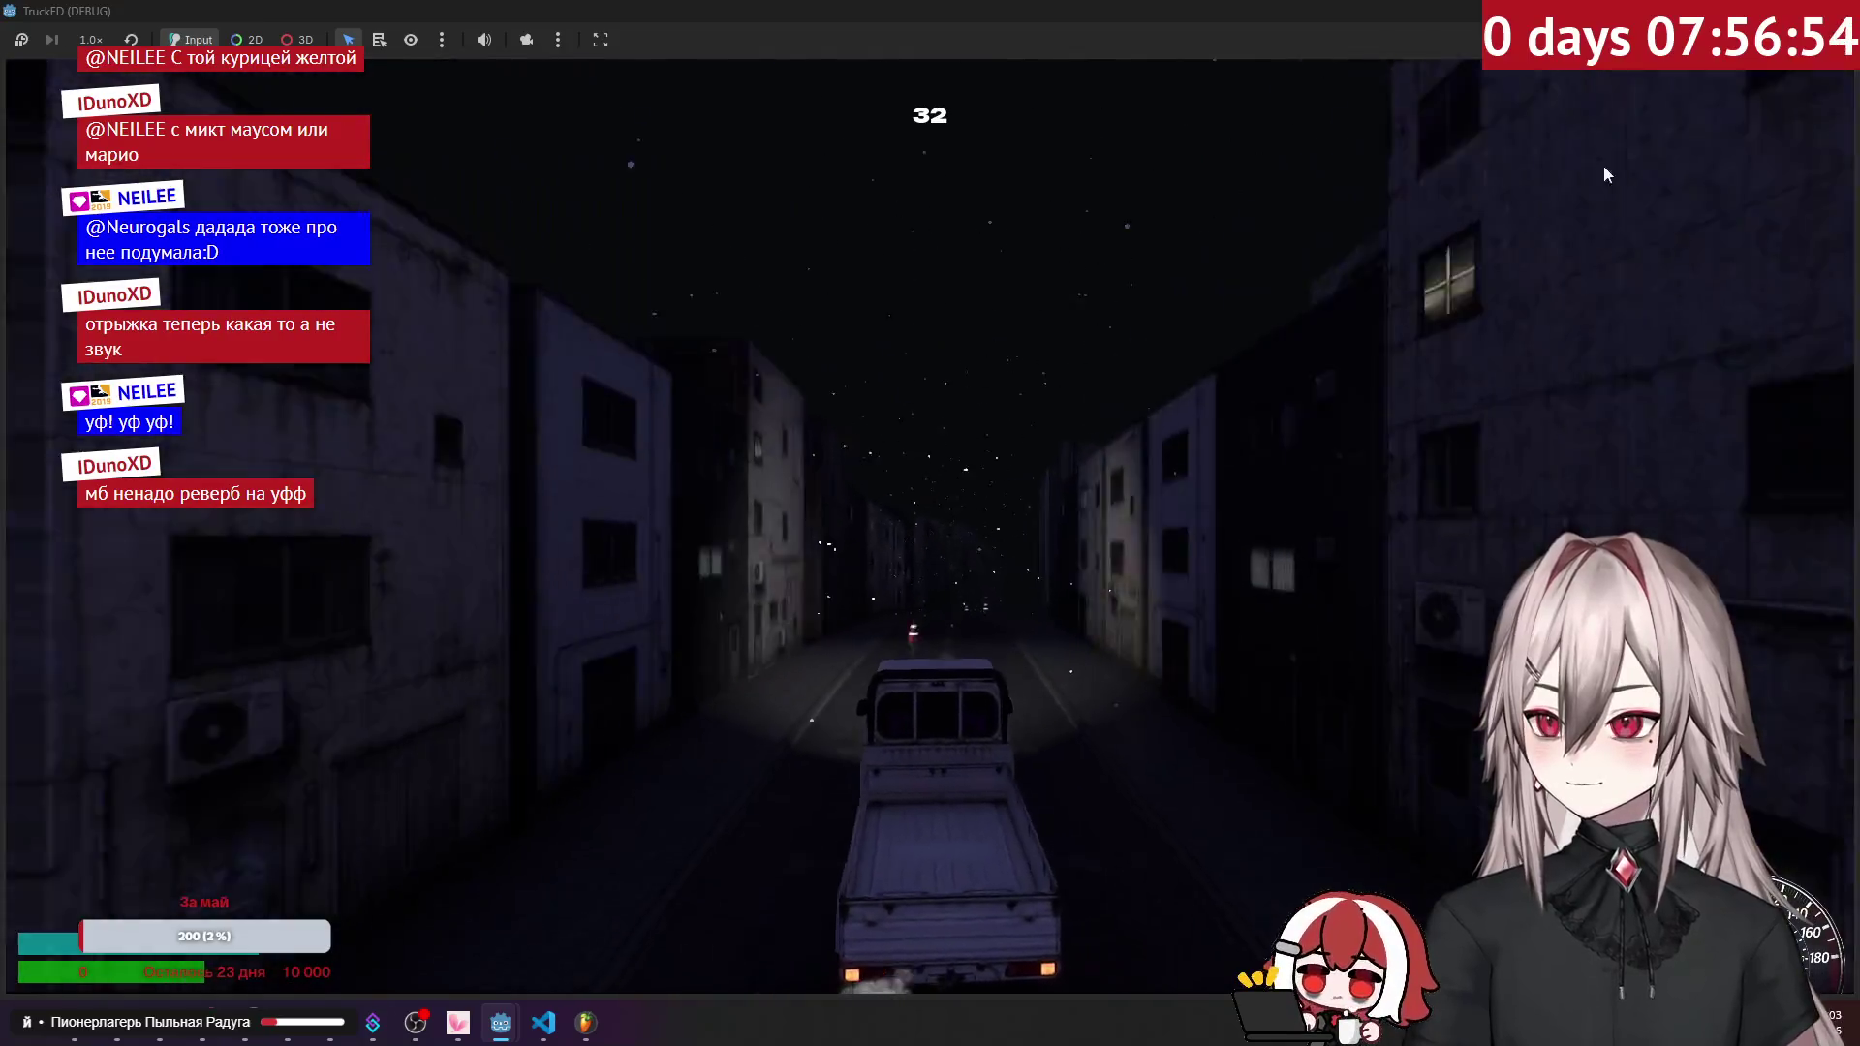
pyautogui.press('F8')
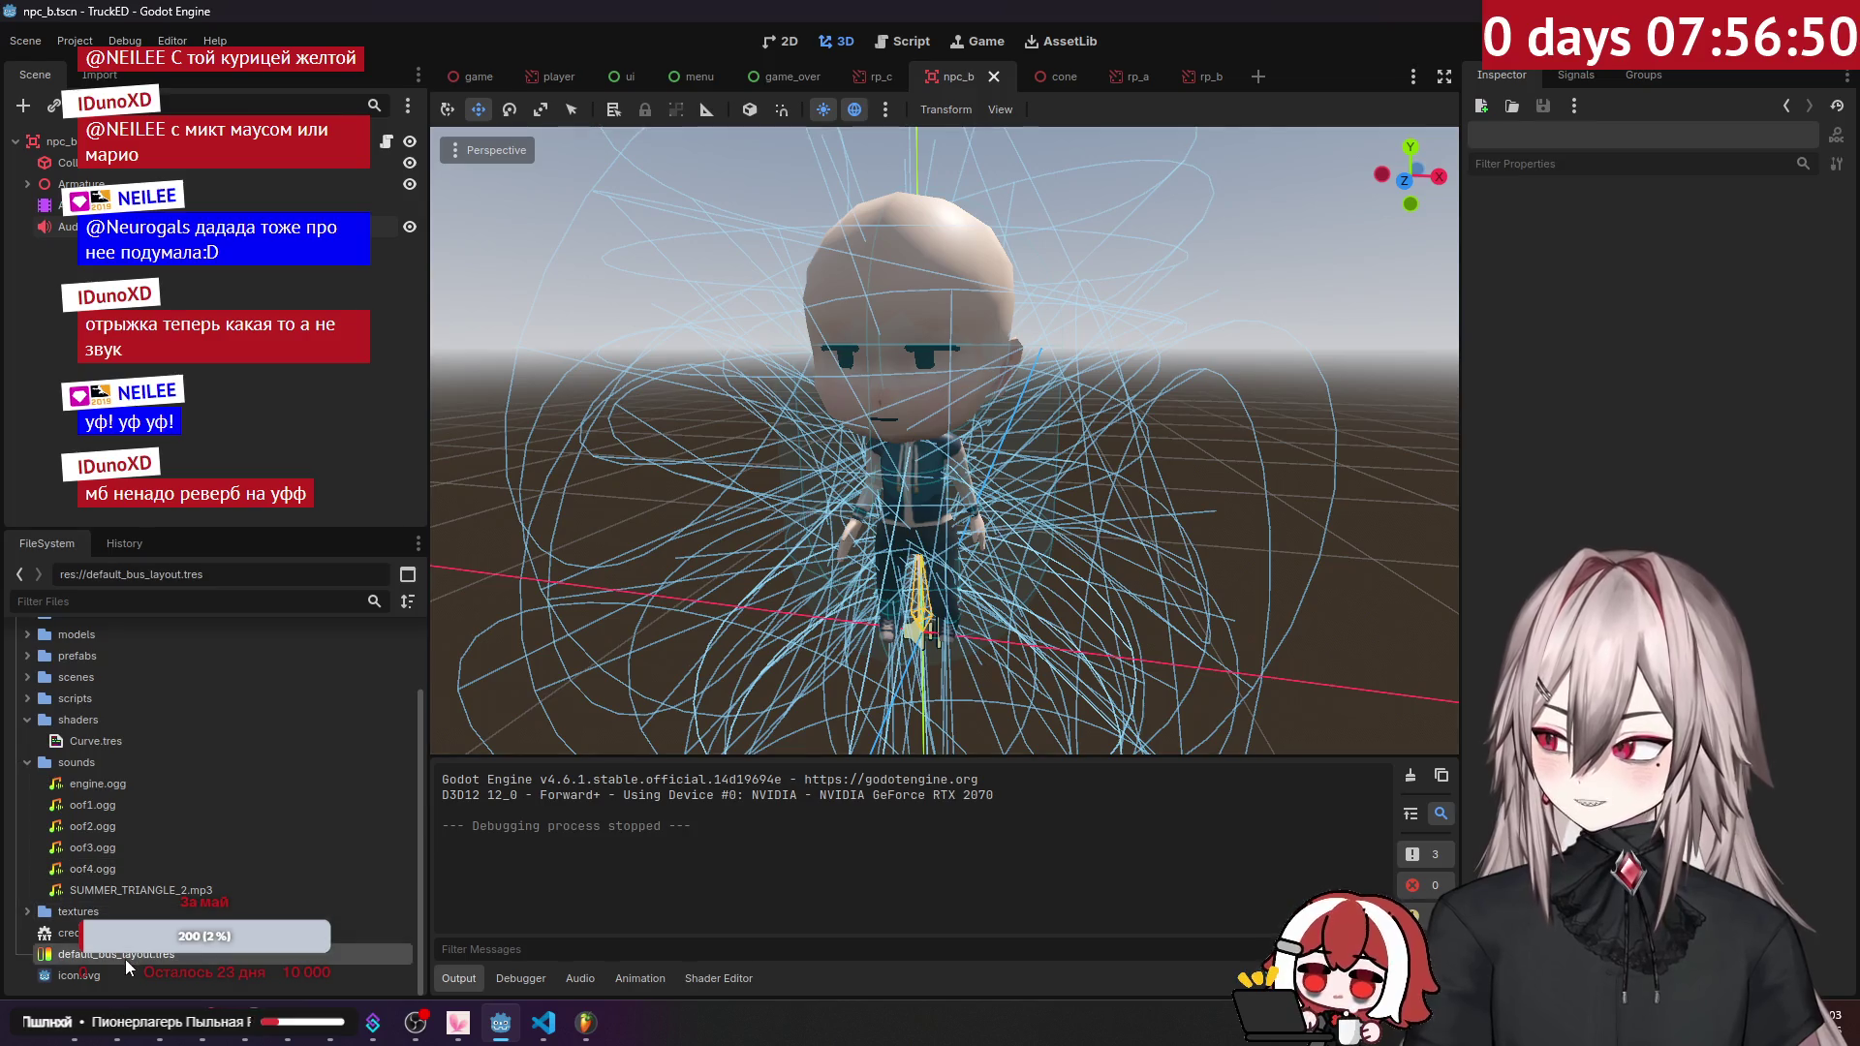
# In default_bus_layout.tres, lower the sounds bus Reverb Wet to 0.1 and stop the game.
pyautogui.doubleClick(125, 954)
pyautogui.click(770, 841)
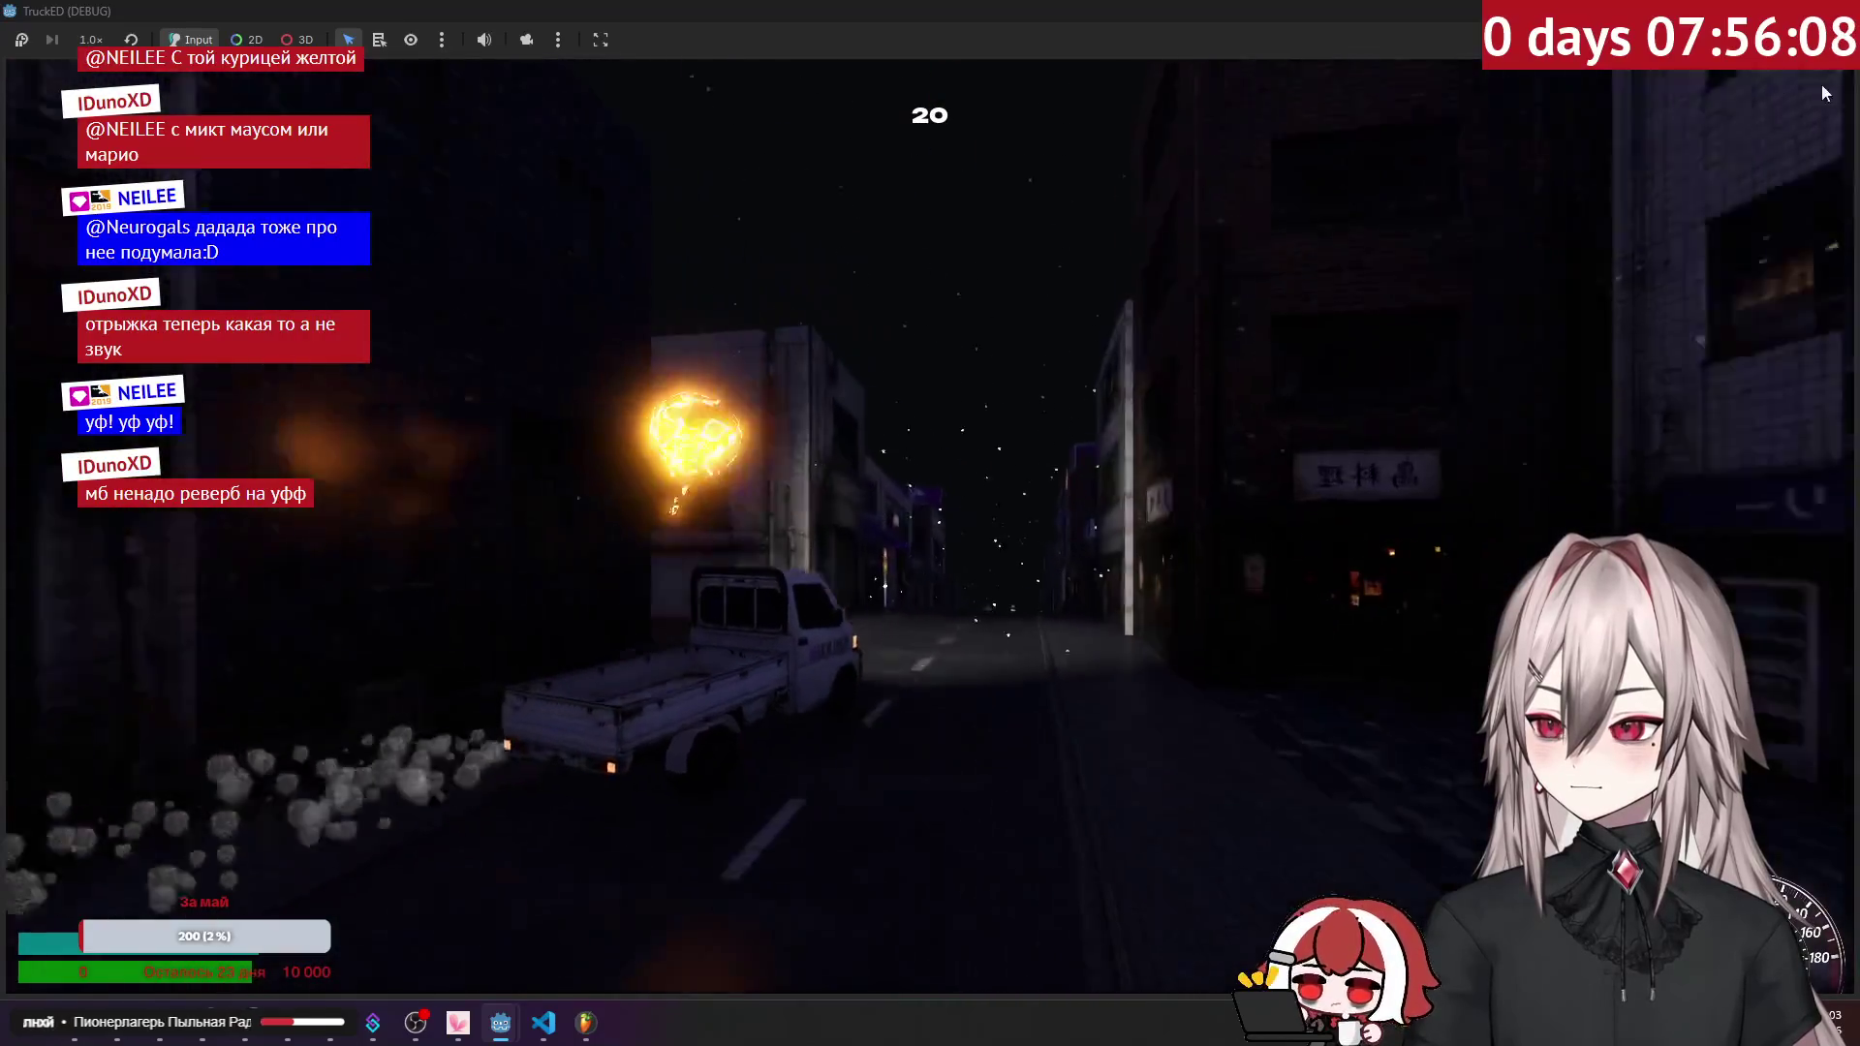
pyautogui.press('F8')
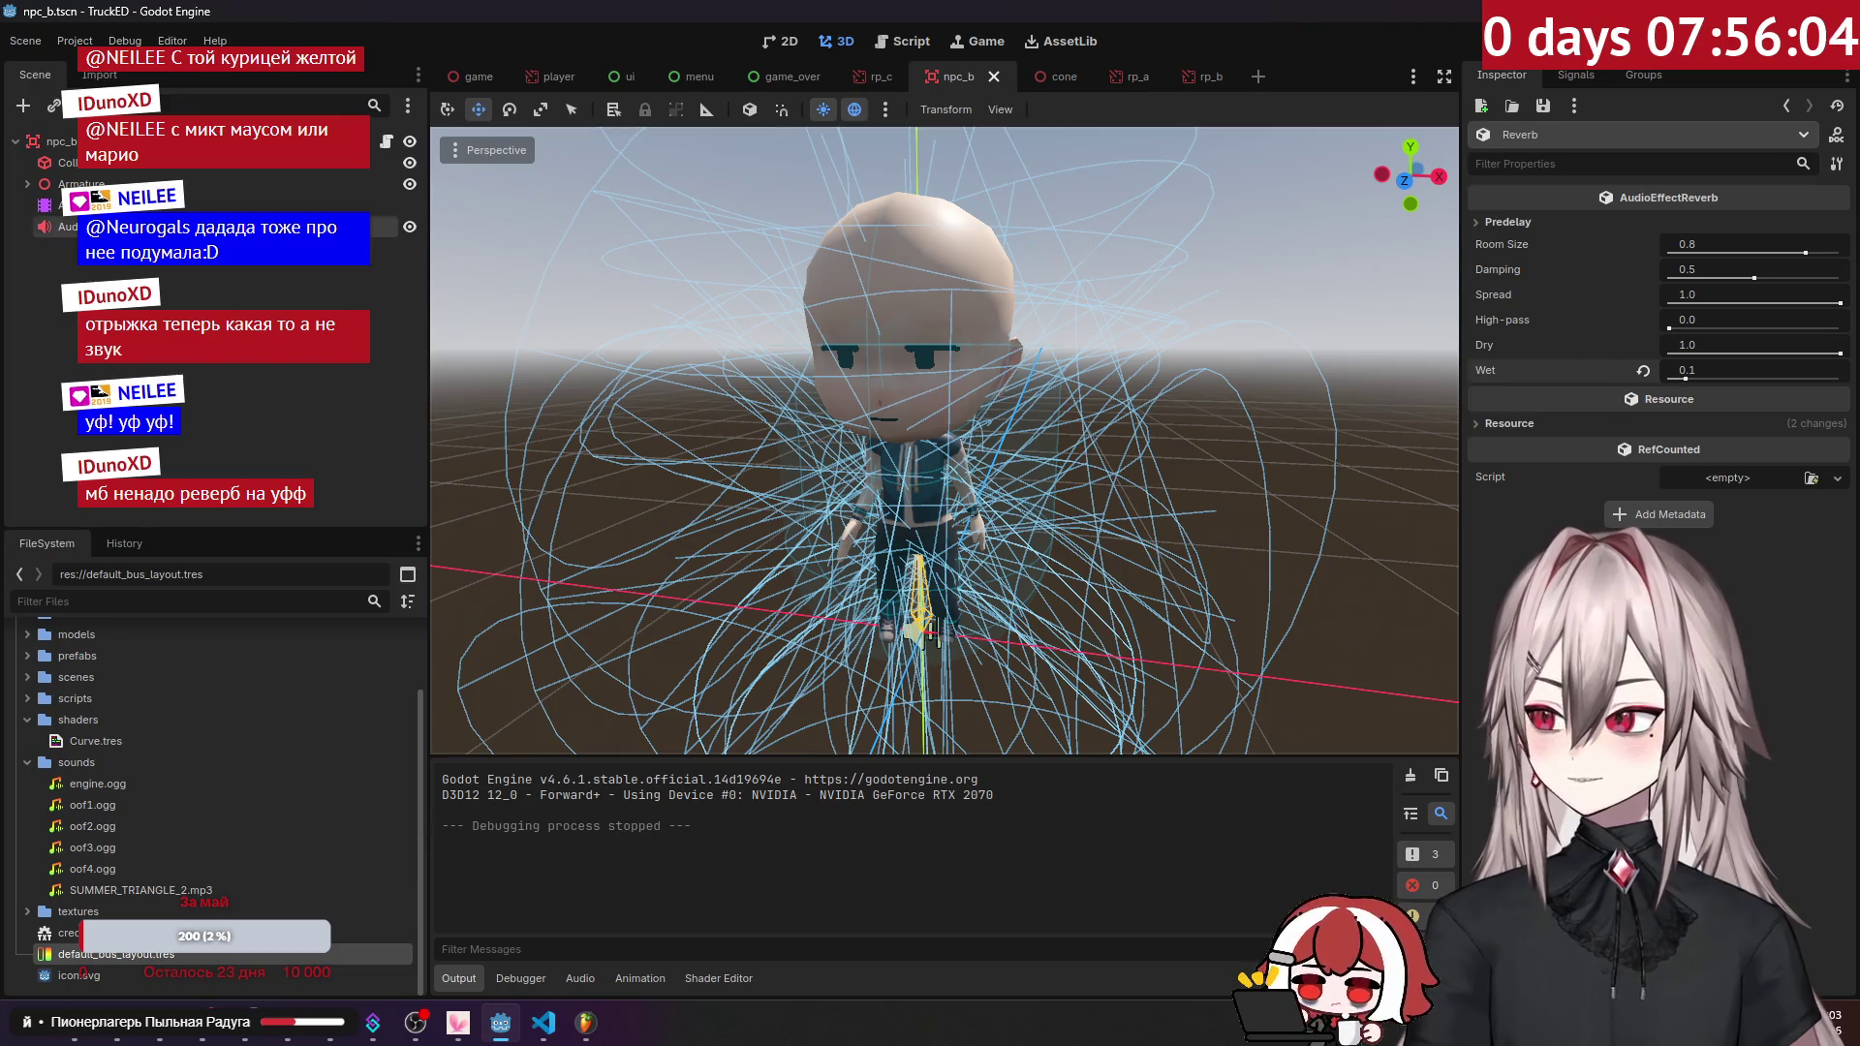
# Raise the AudioStreamPlayer3D Volume dB to 15 and test-drive the game before stopping it.
pyautogui.click(930, 631)
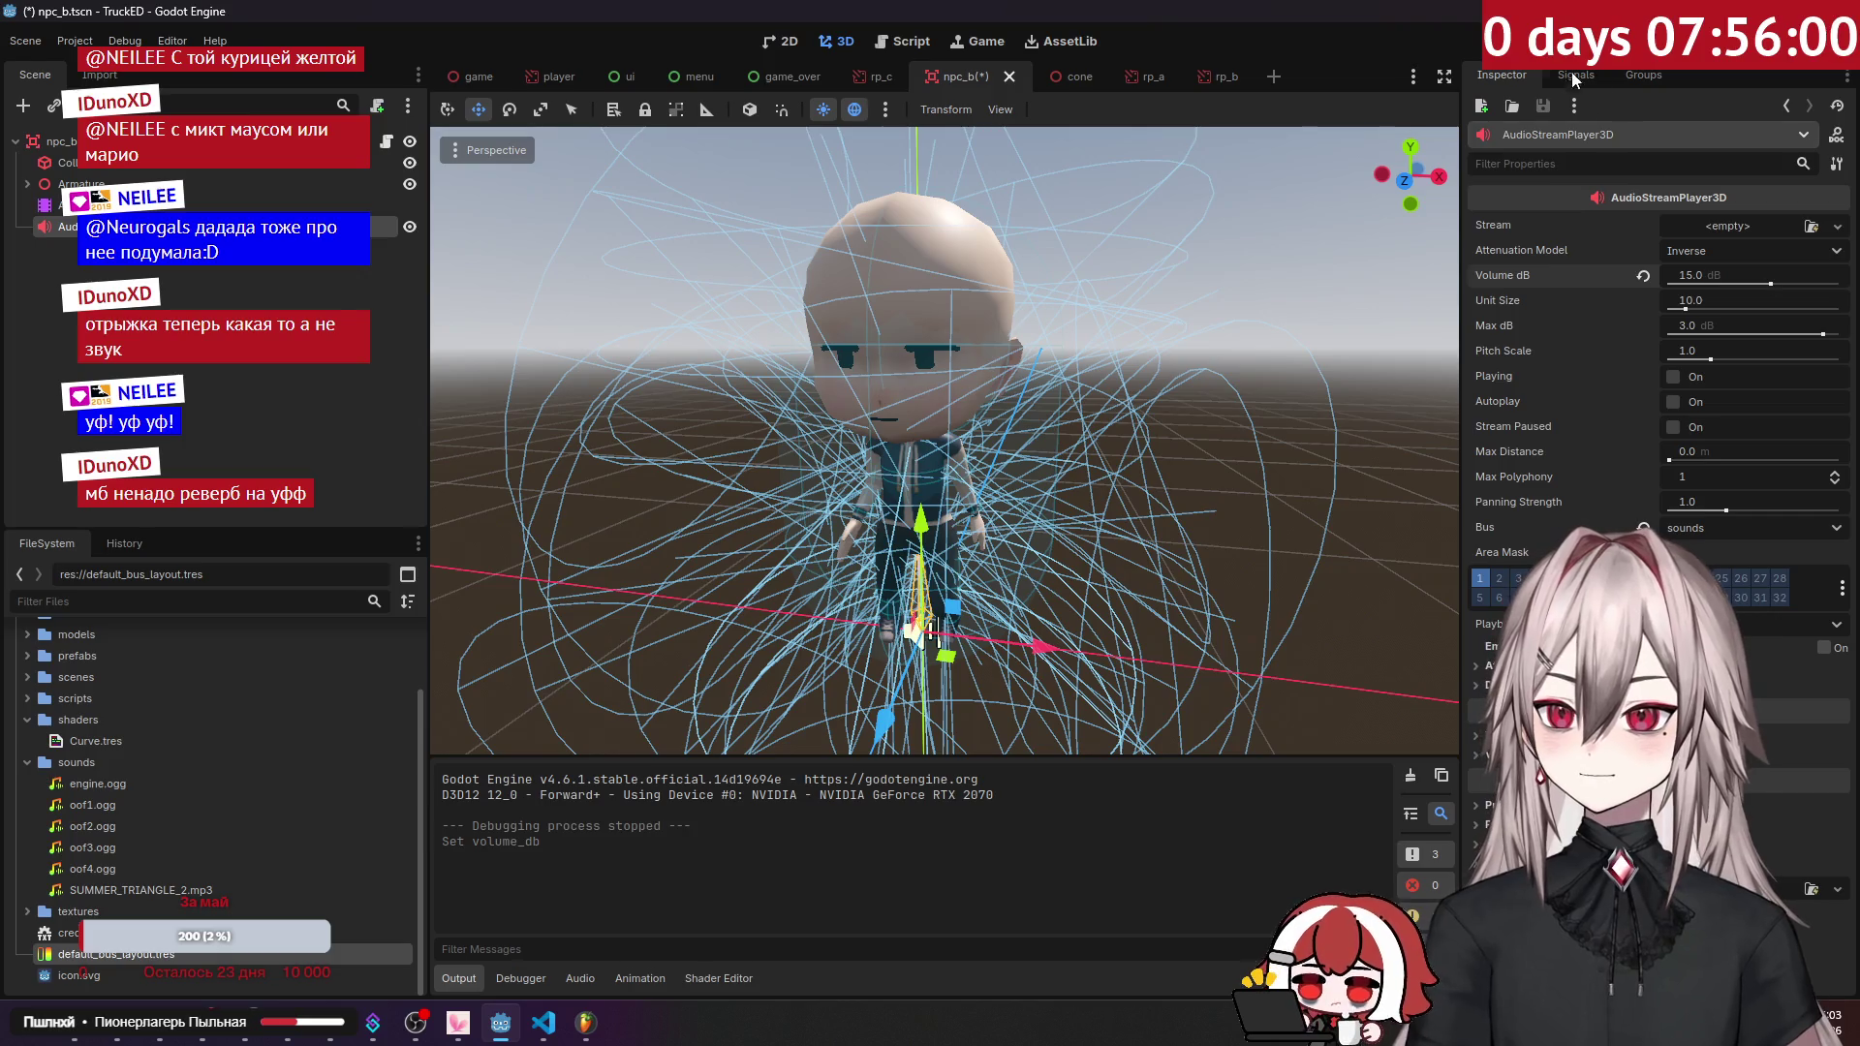
pyautogui.press('F5')
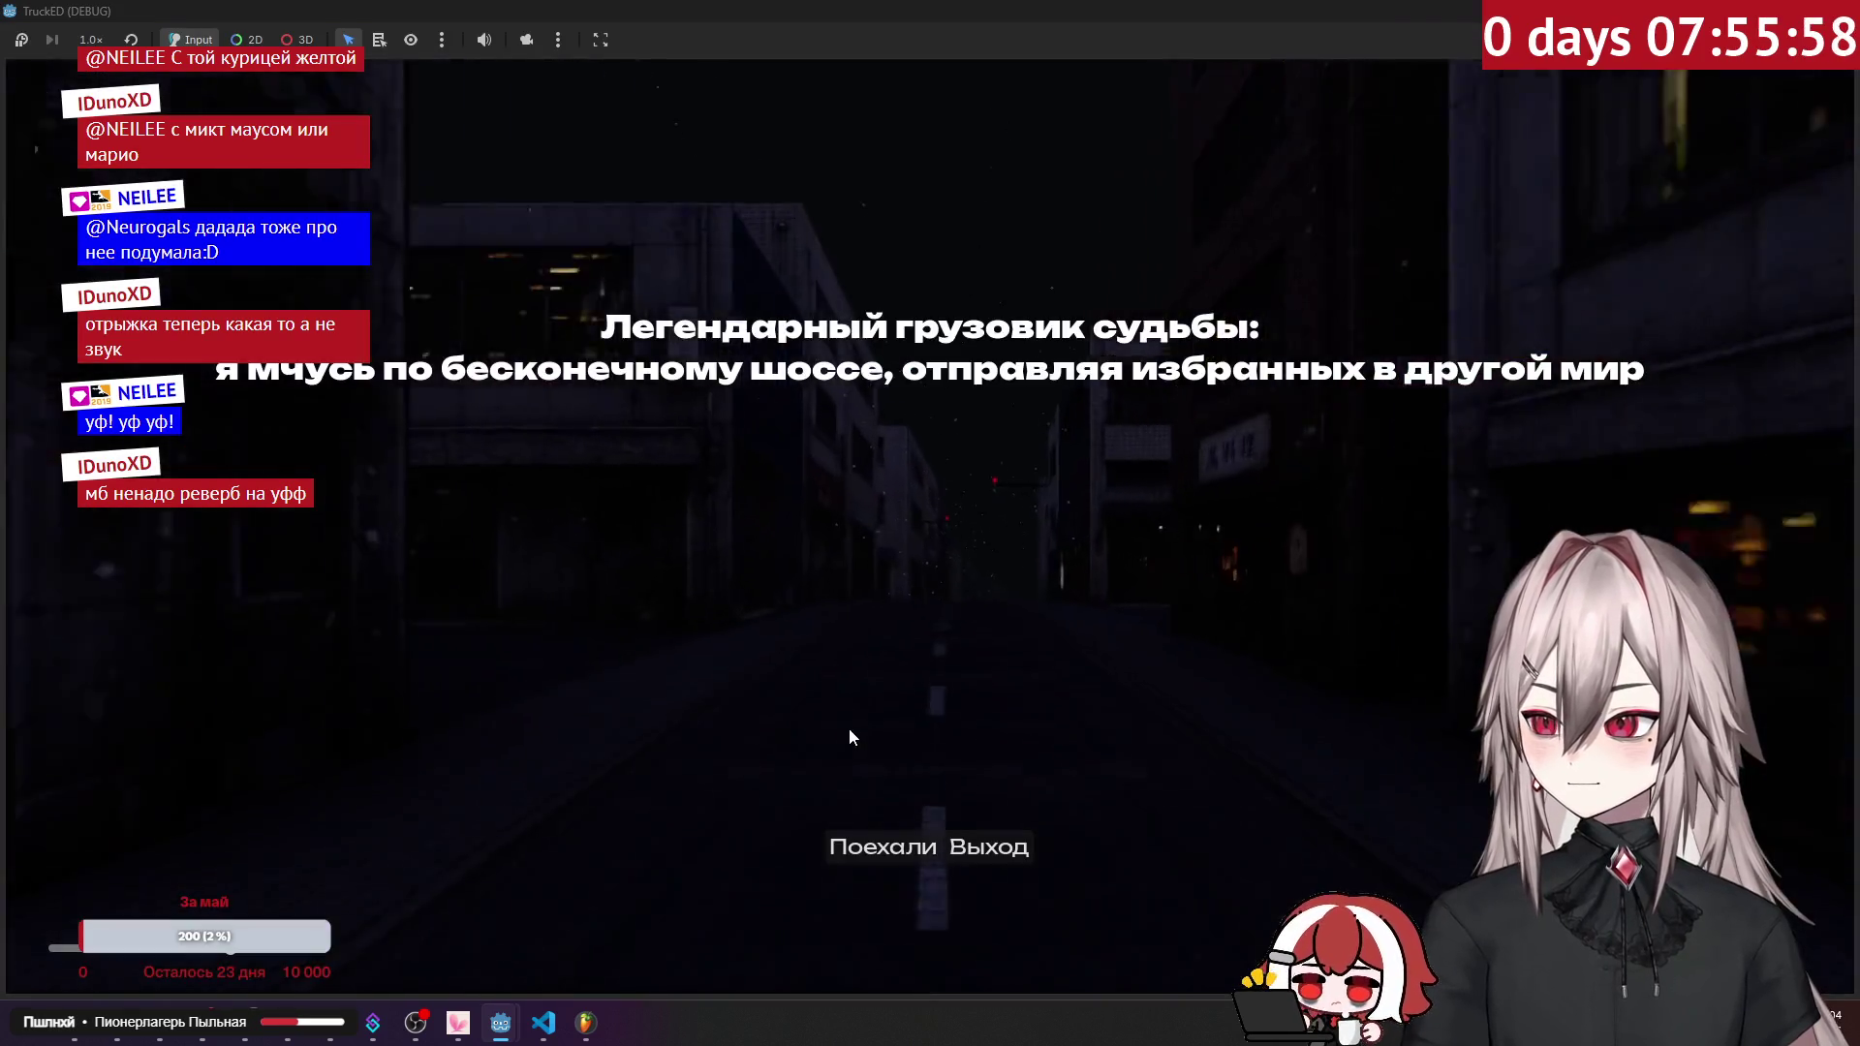
pyautogui.click(892, 850)
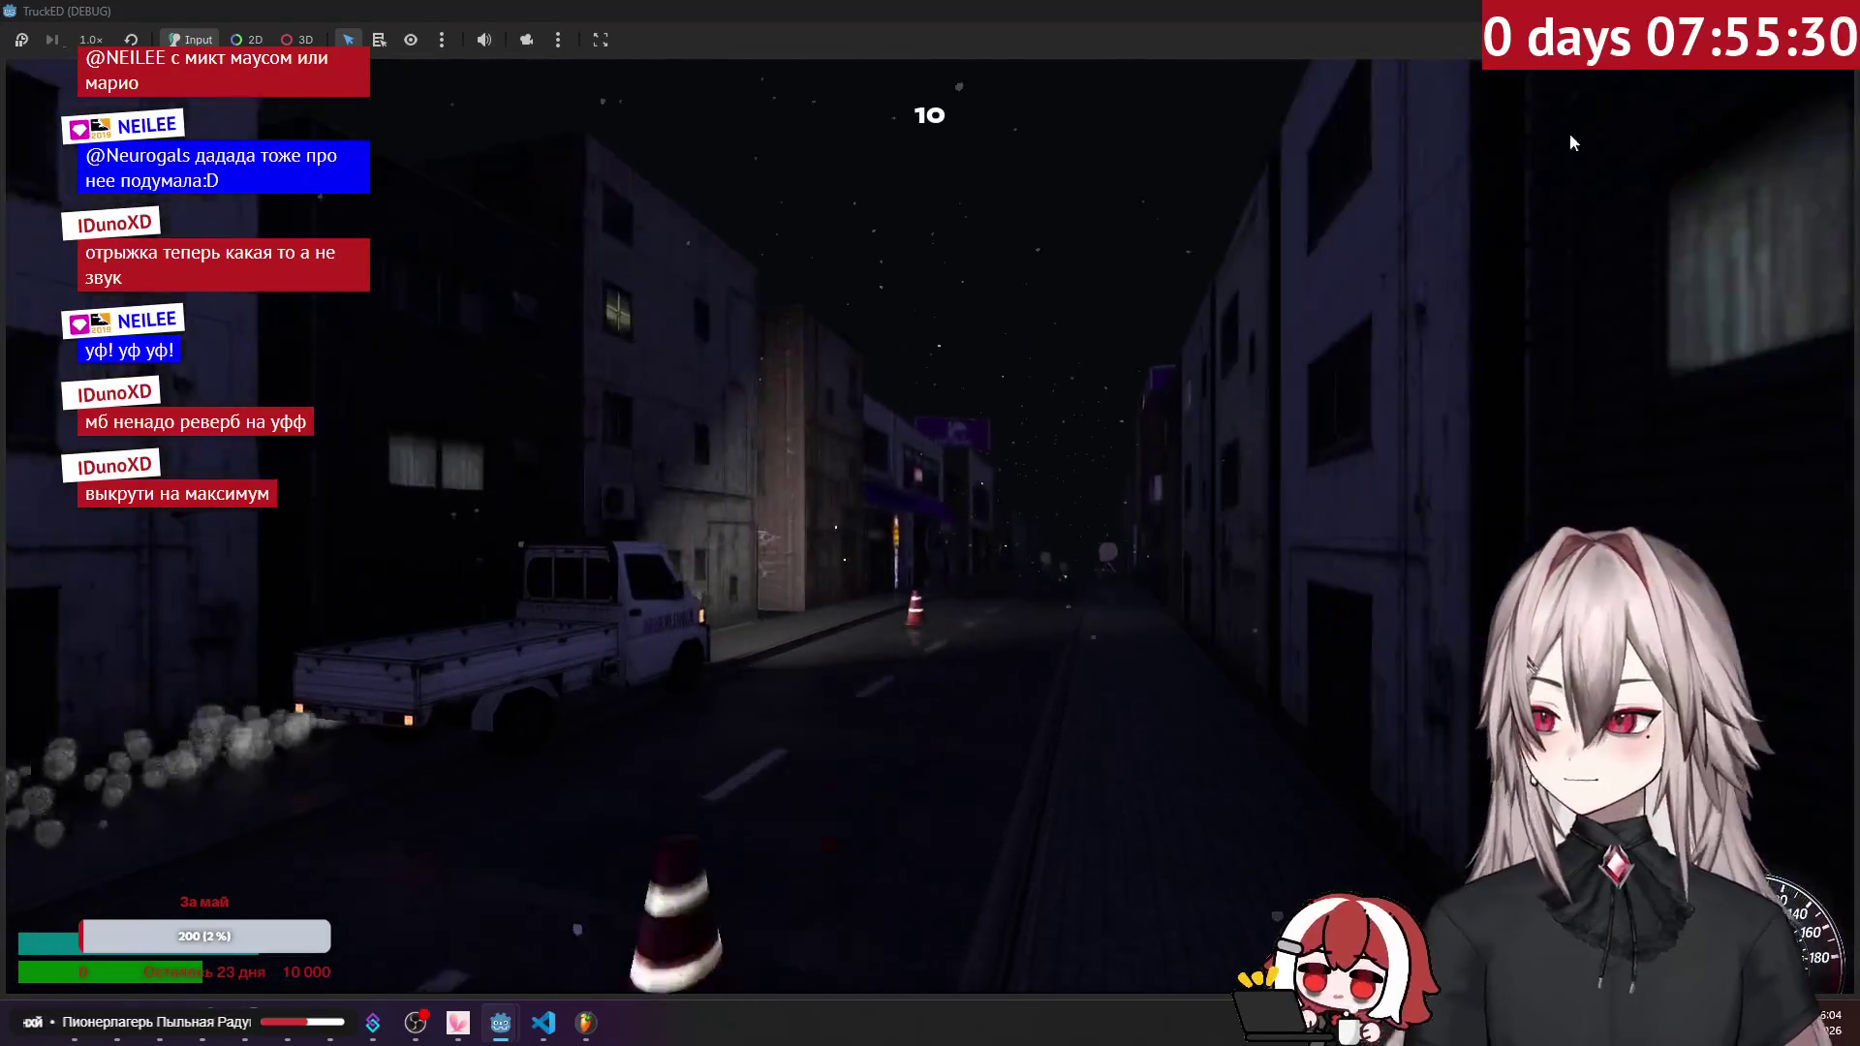
pyautogui.press('F8')
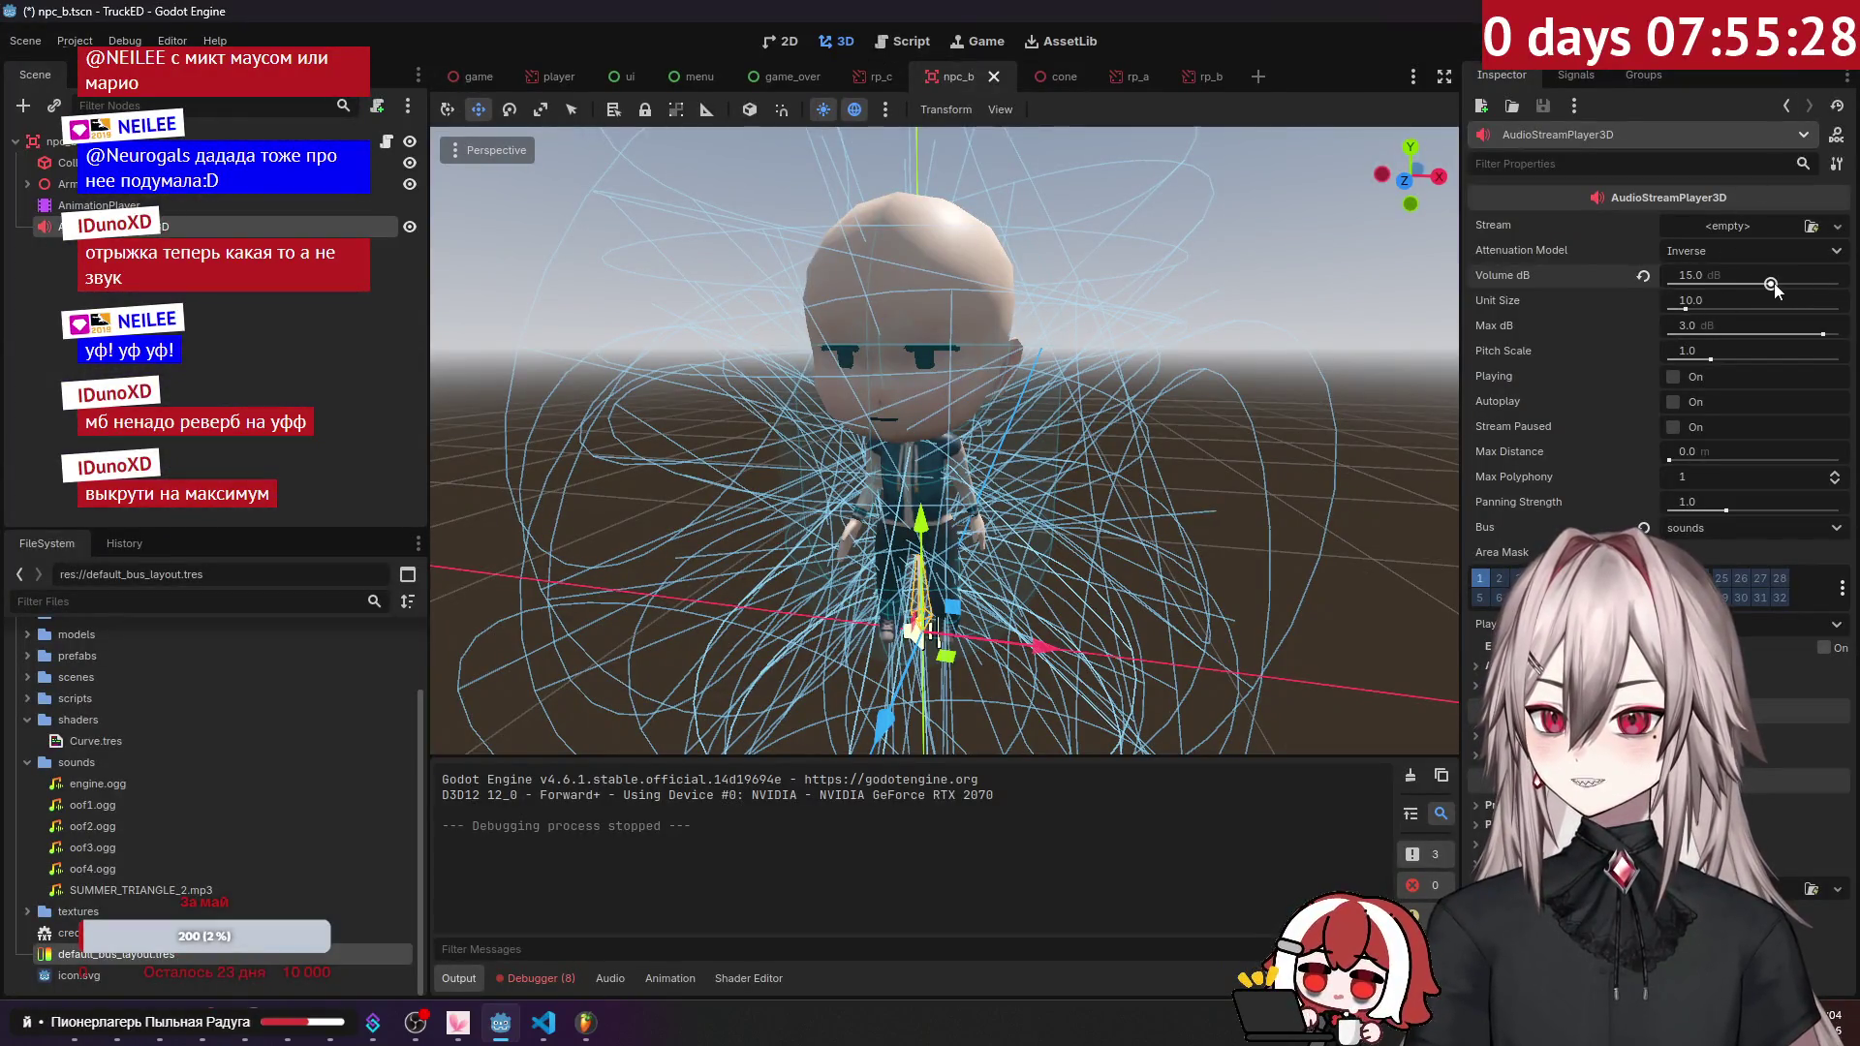
# Run another test drive from the title menu, then stop the game.
pyautogui.press('F5')
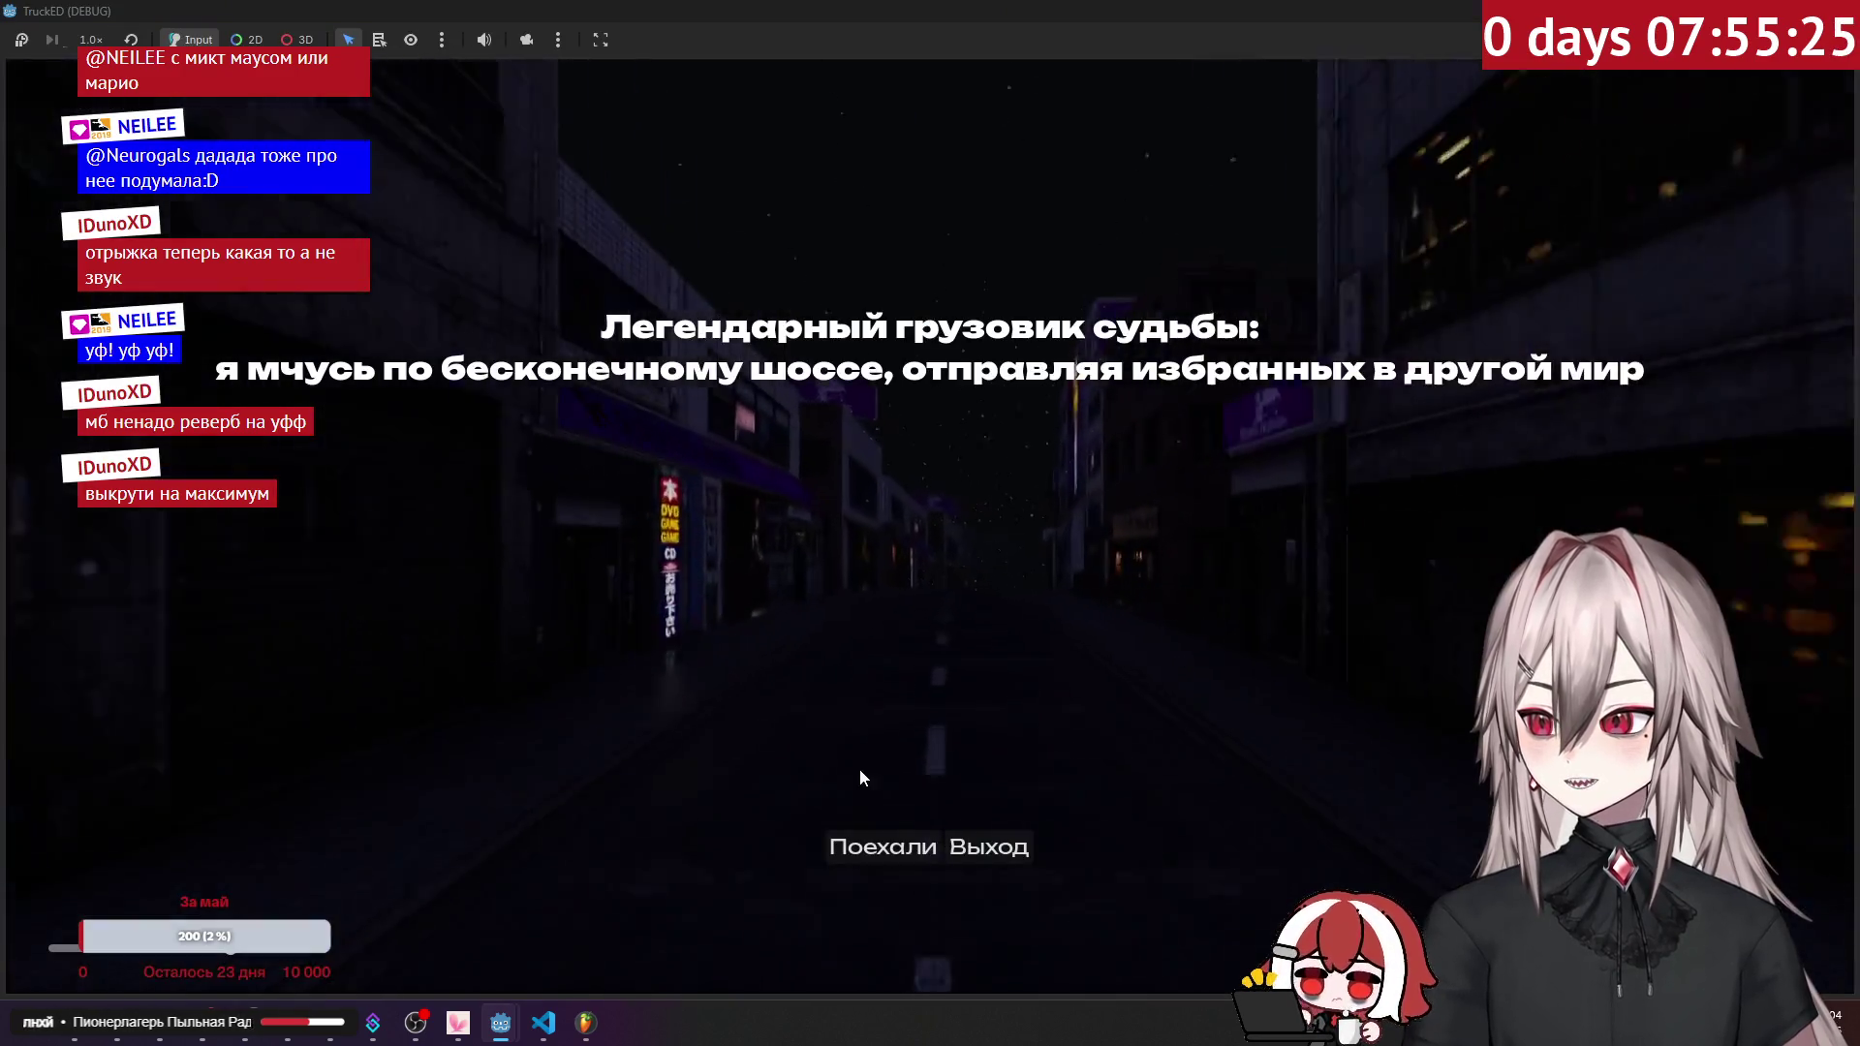
pyautogui.click(870, 843)
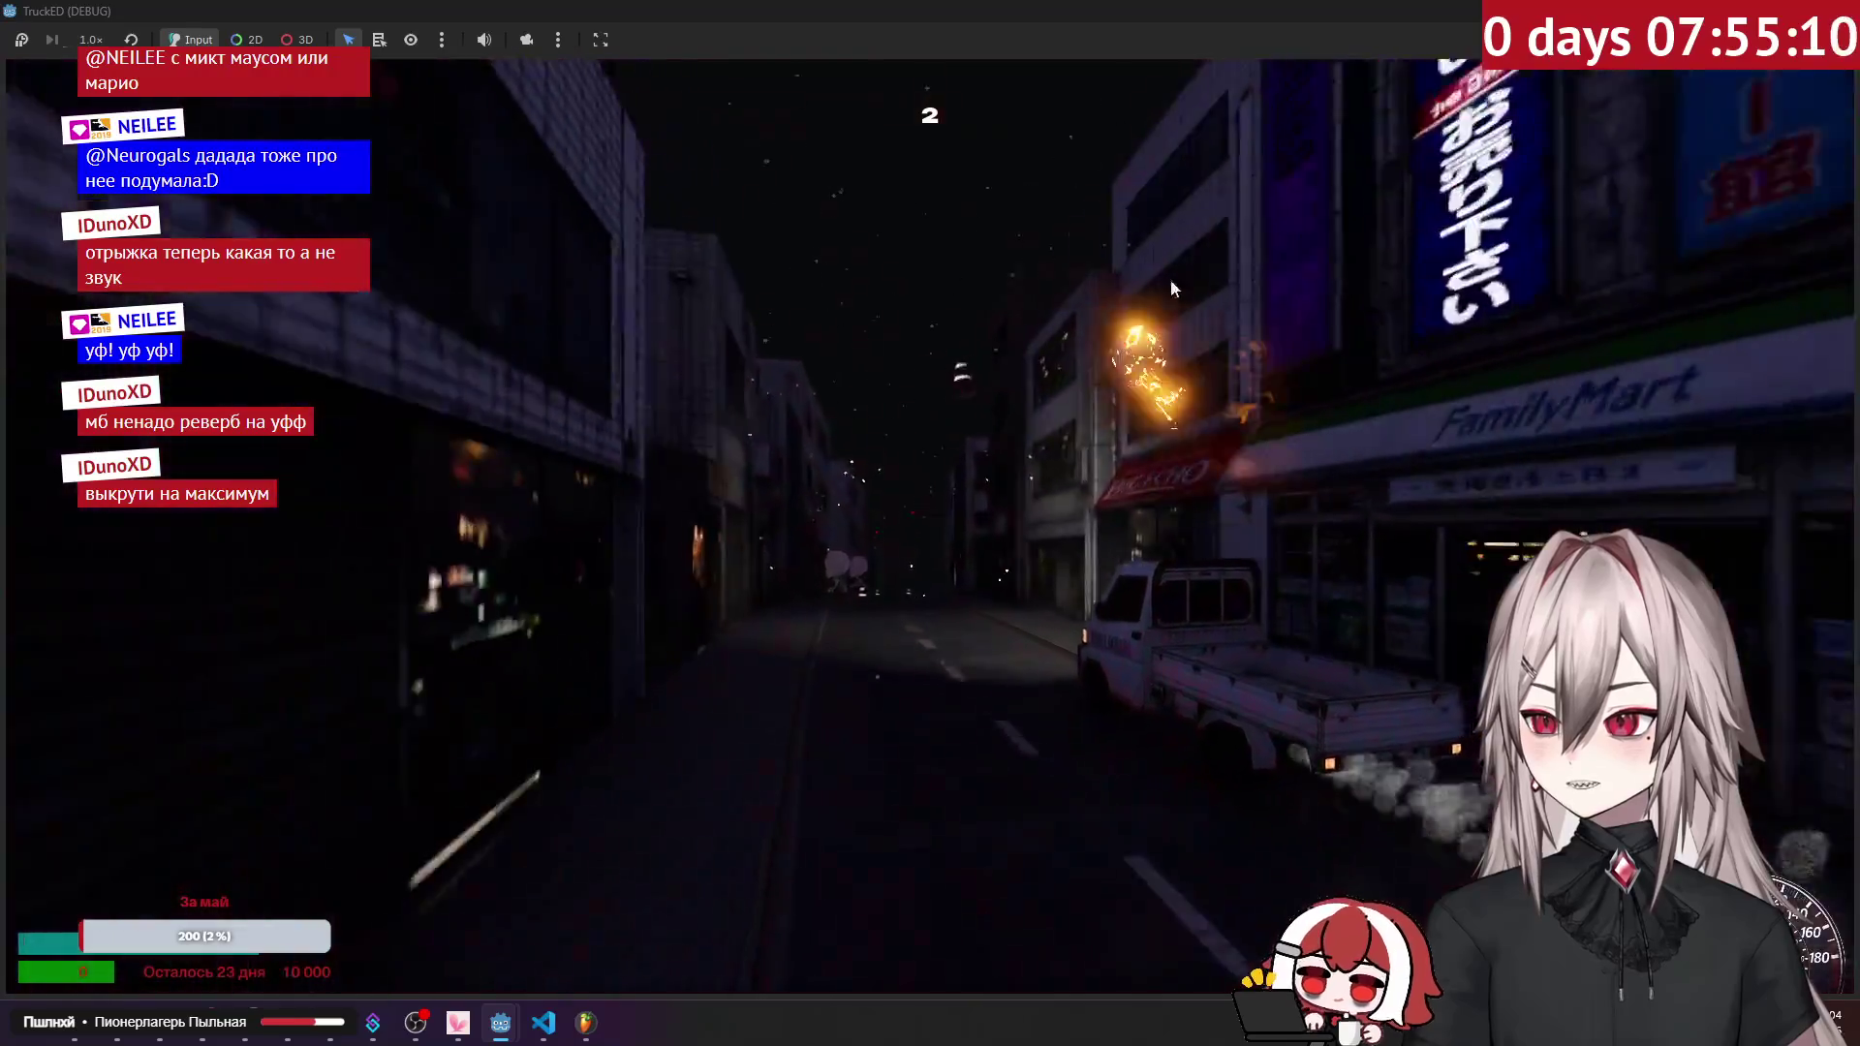
pyautogui.press('F8')
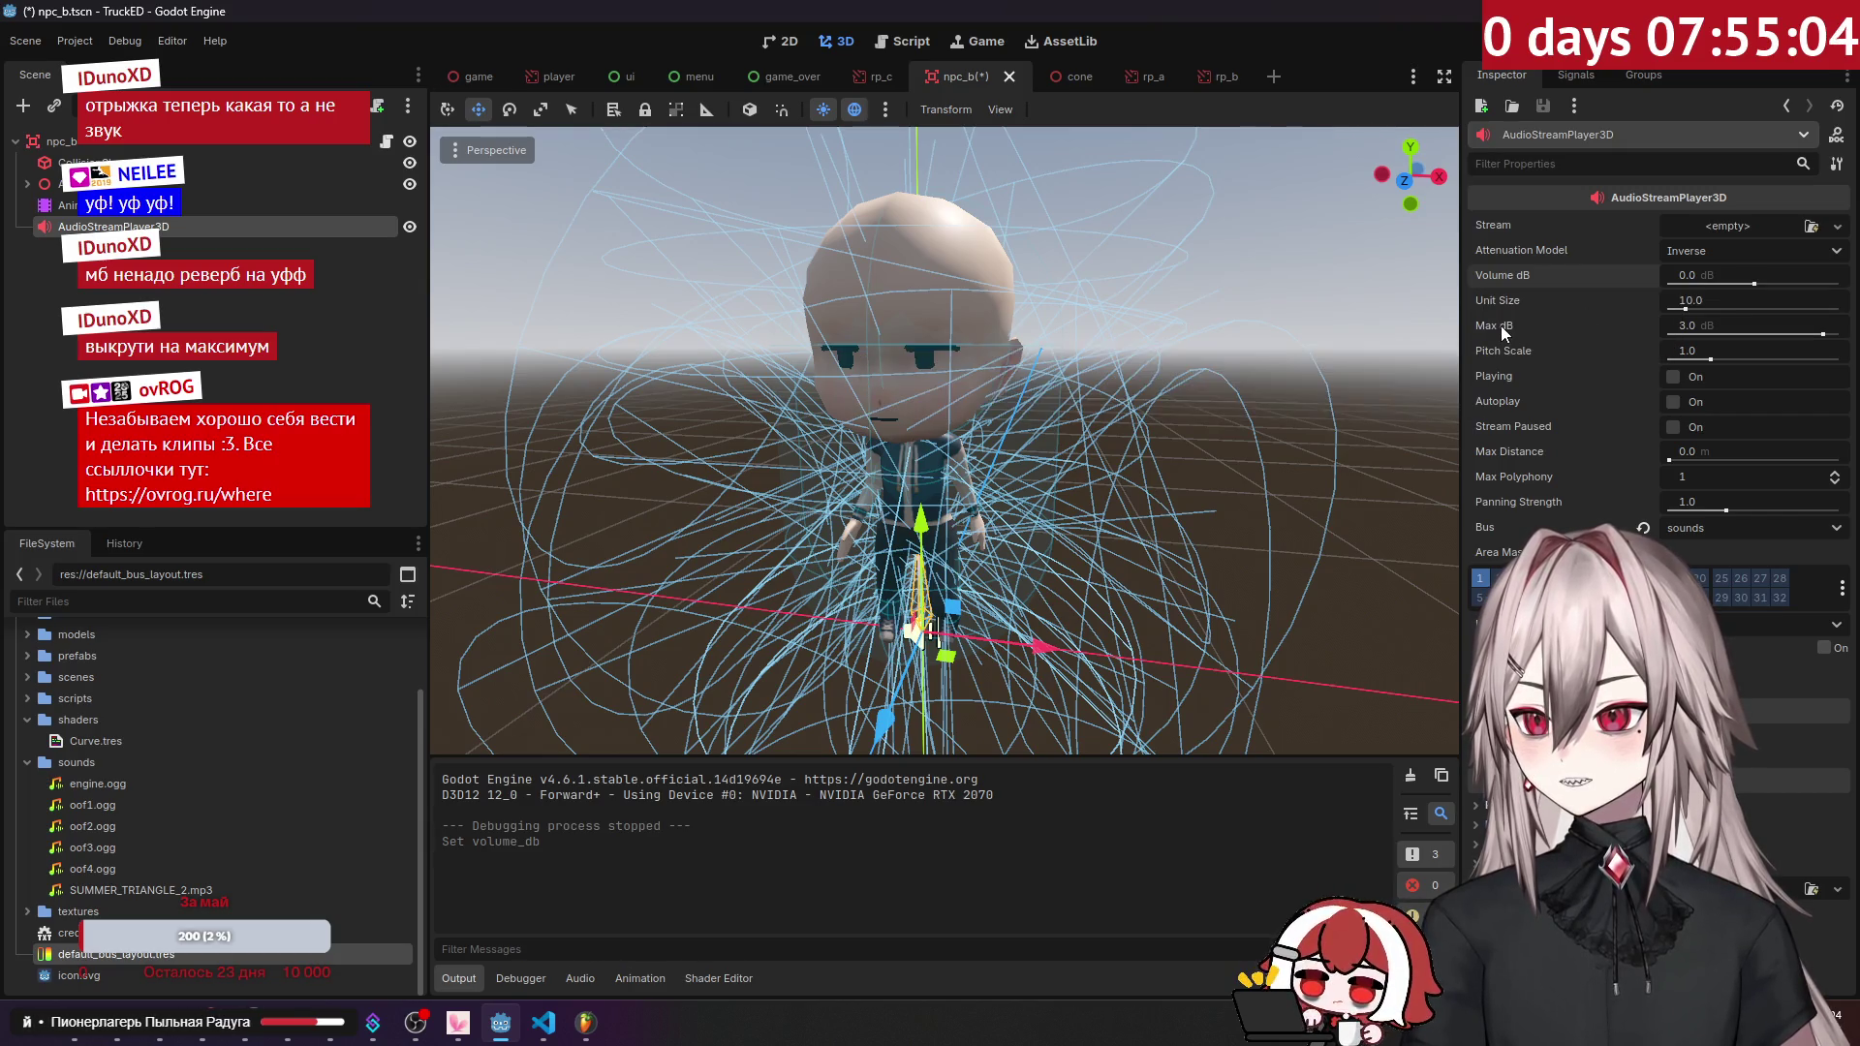
# Set AudioStreamPlayer3D Volume dB to 10 and Max dB to 6, save, and relaunch.
pyautogui.moveTo(1501, 326)
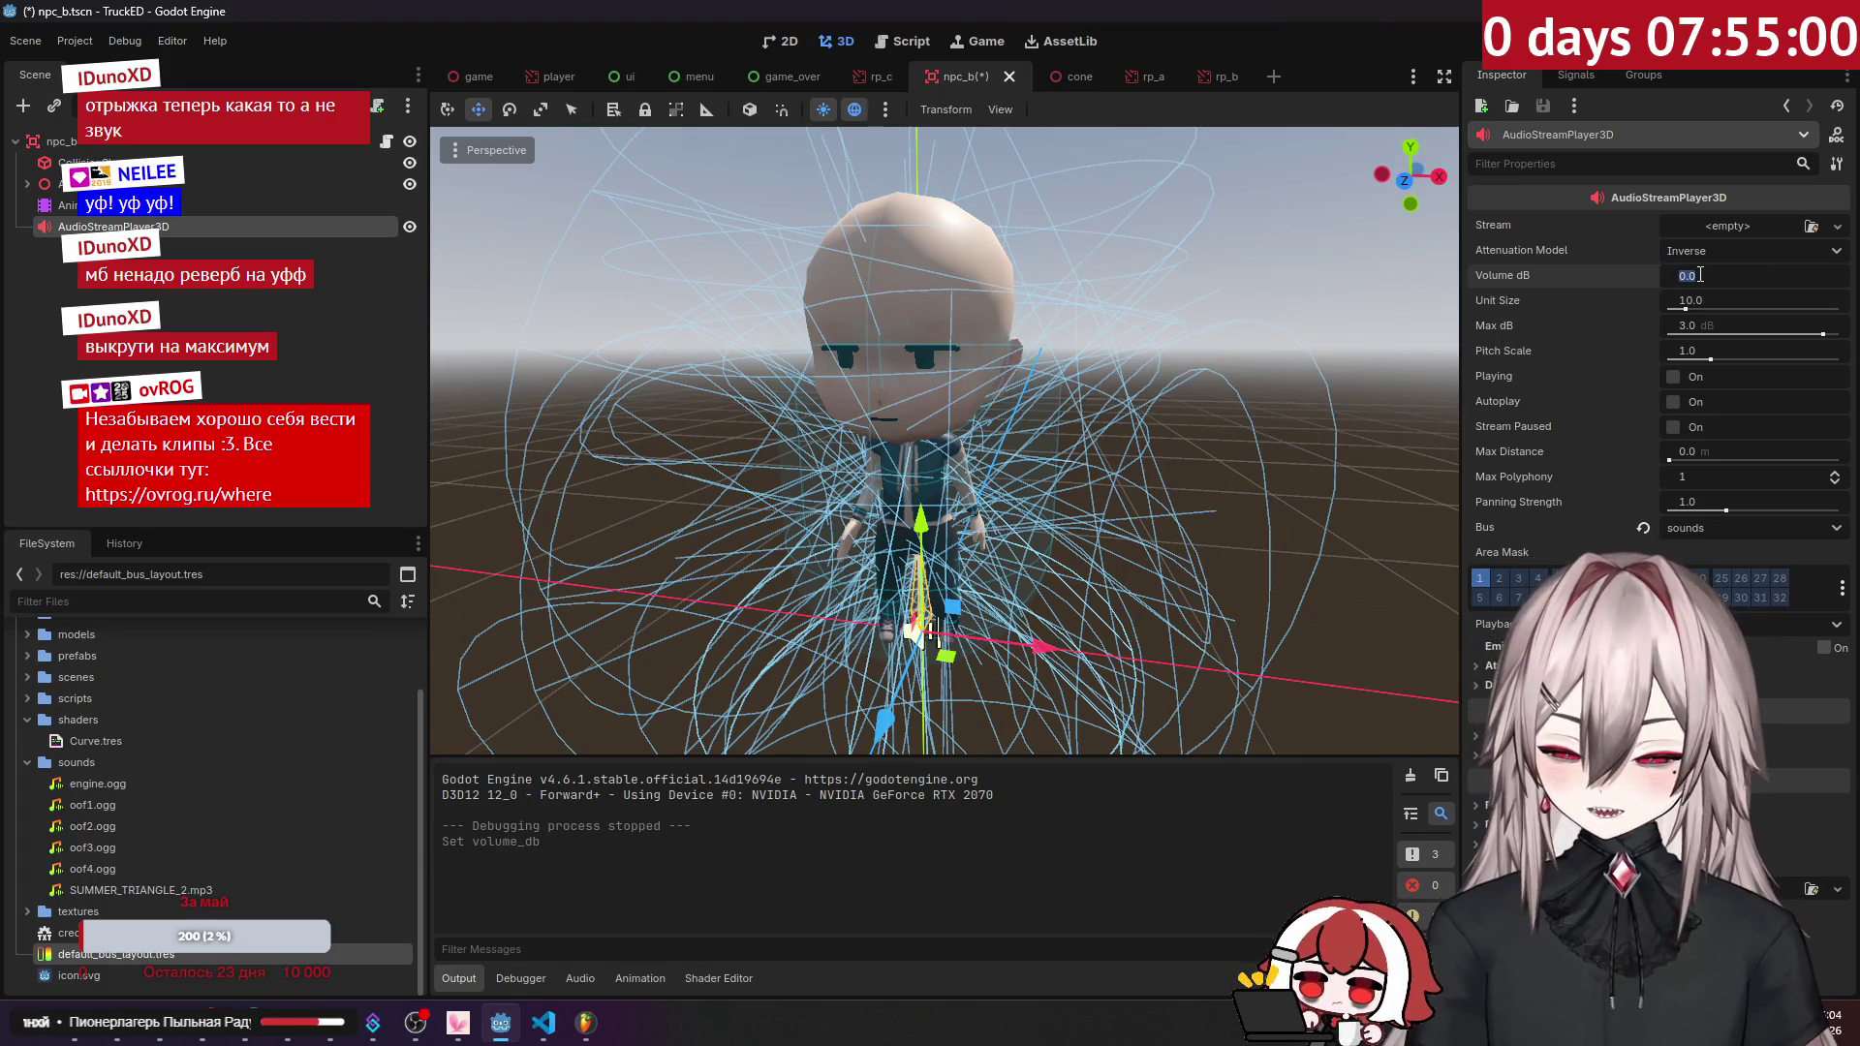
pyautogui.click(1695, 324)
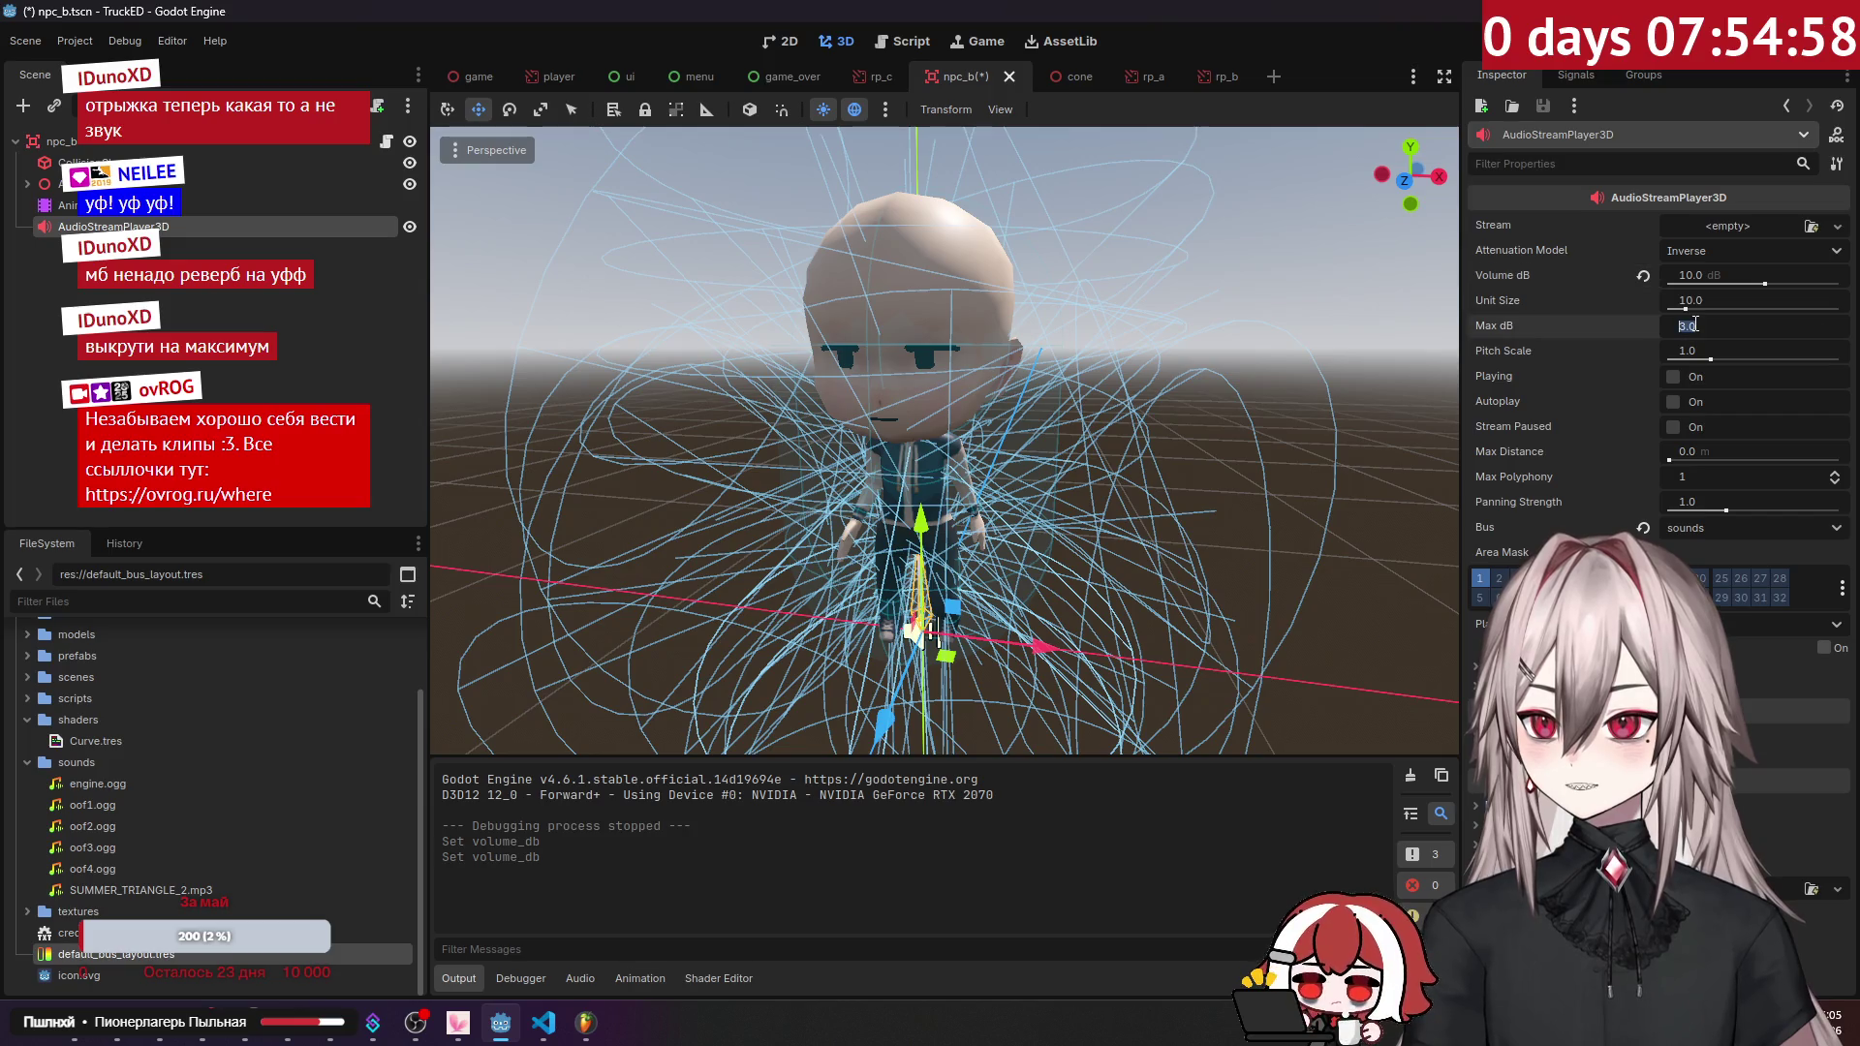
pyautogui.click(1828, 334)
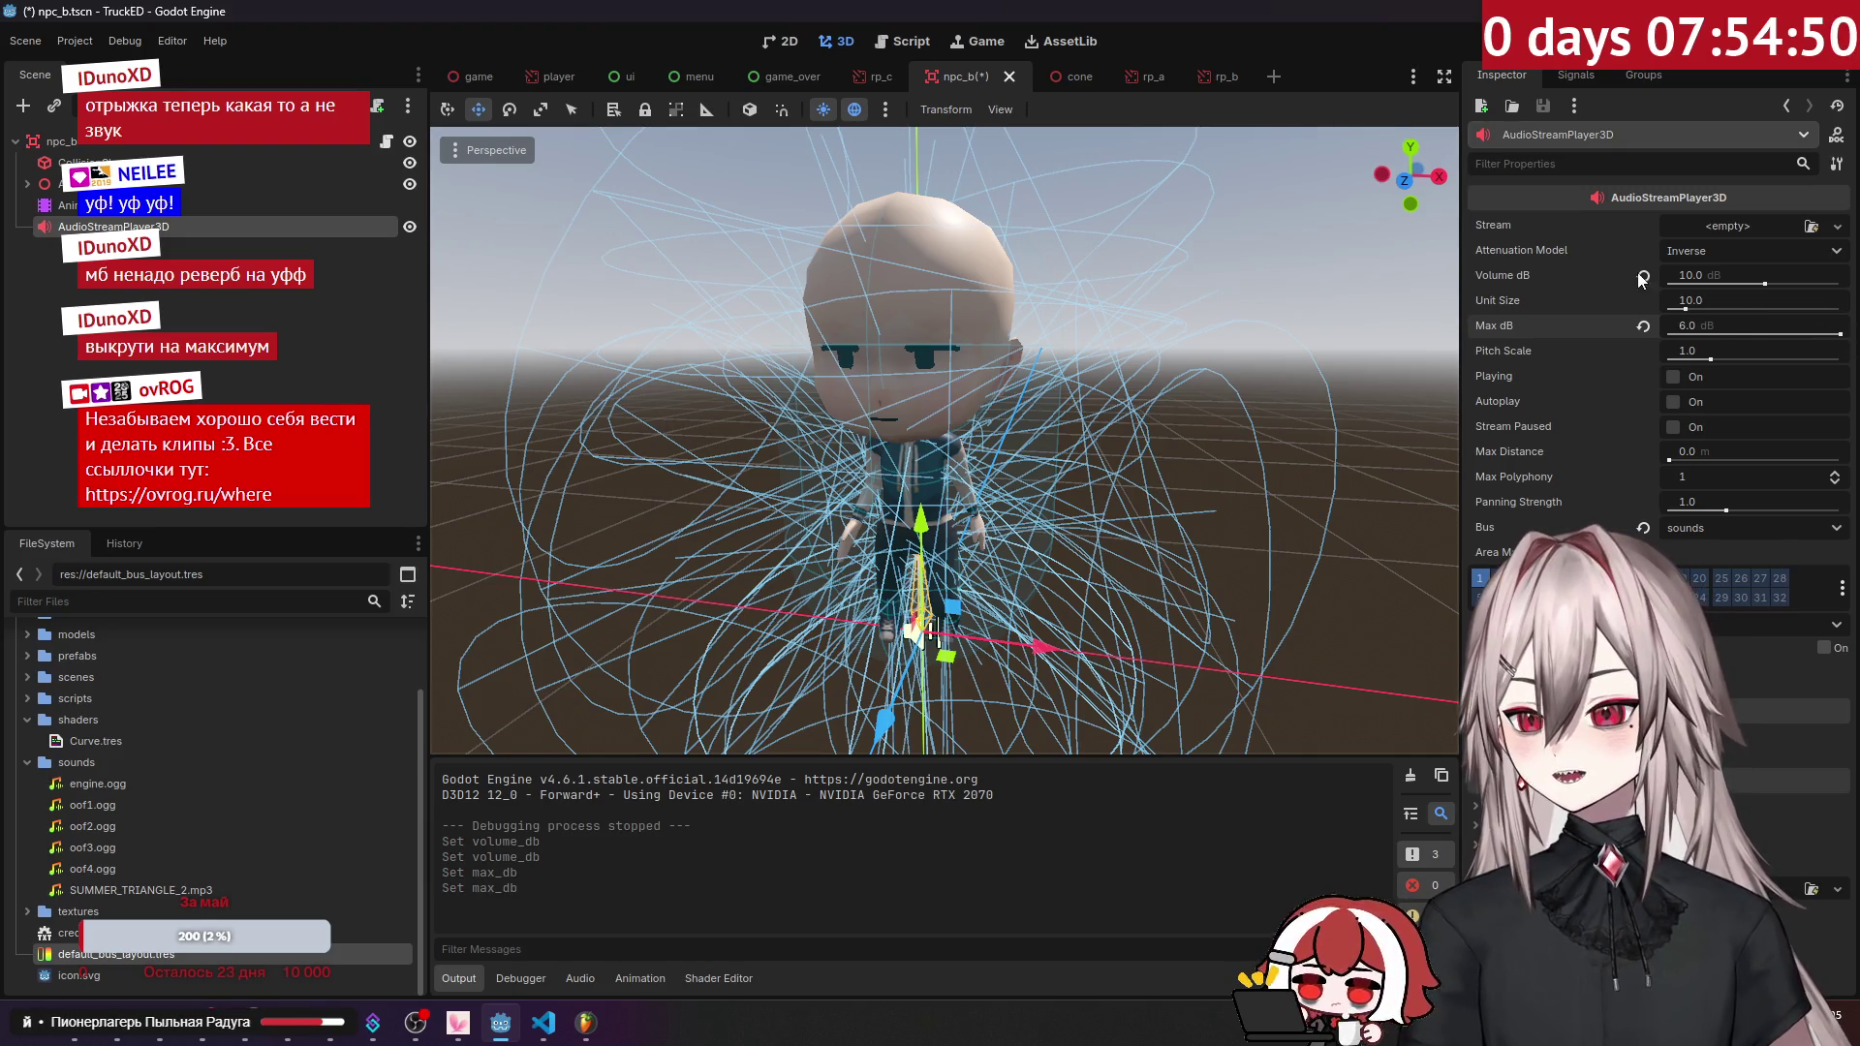
pyautogui.press('F5')
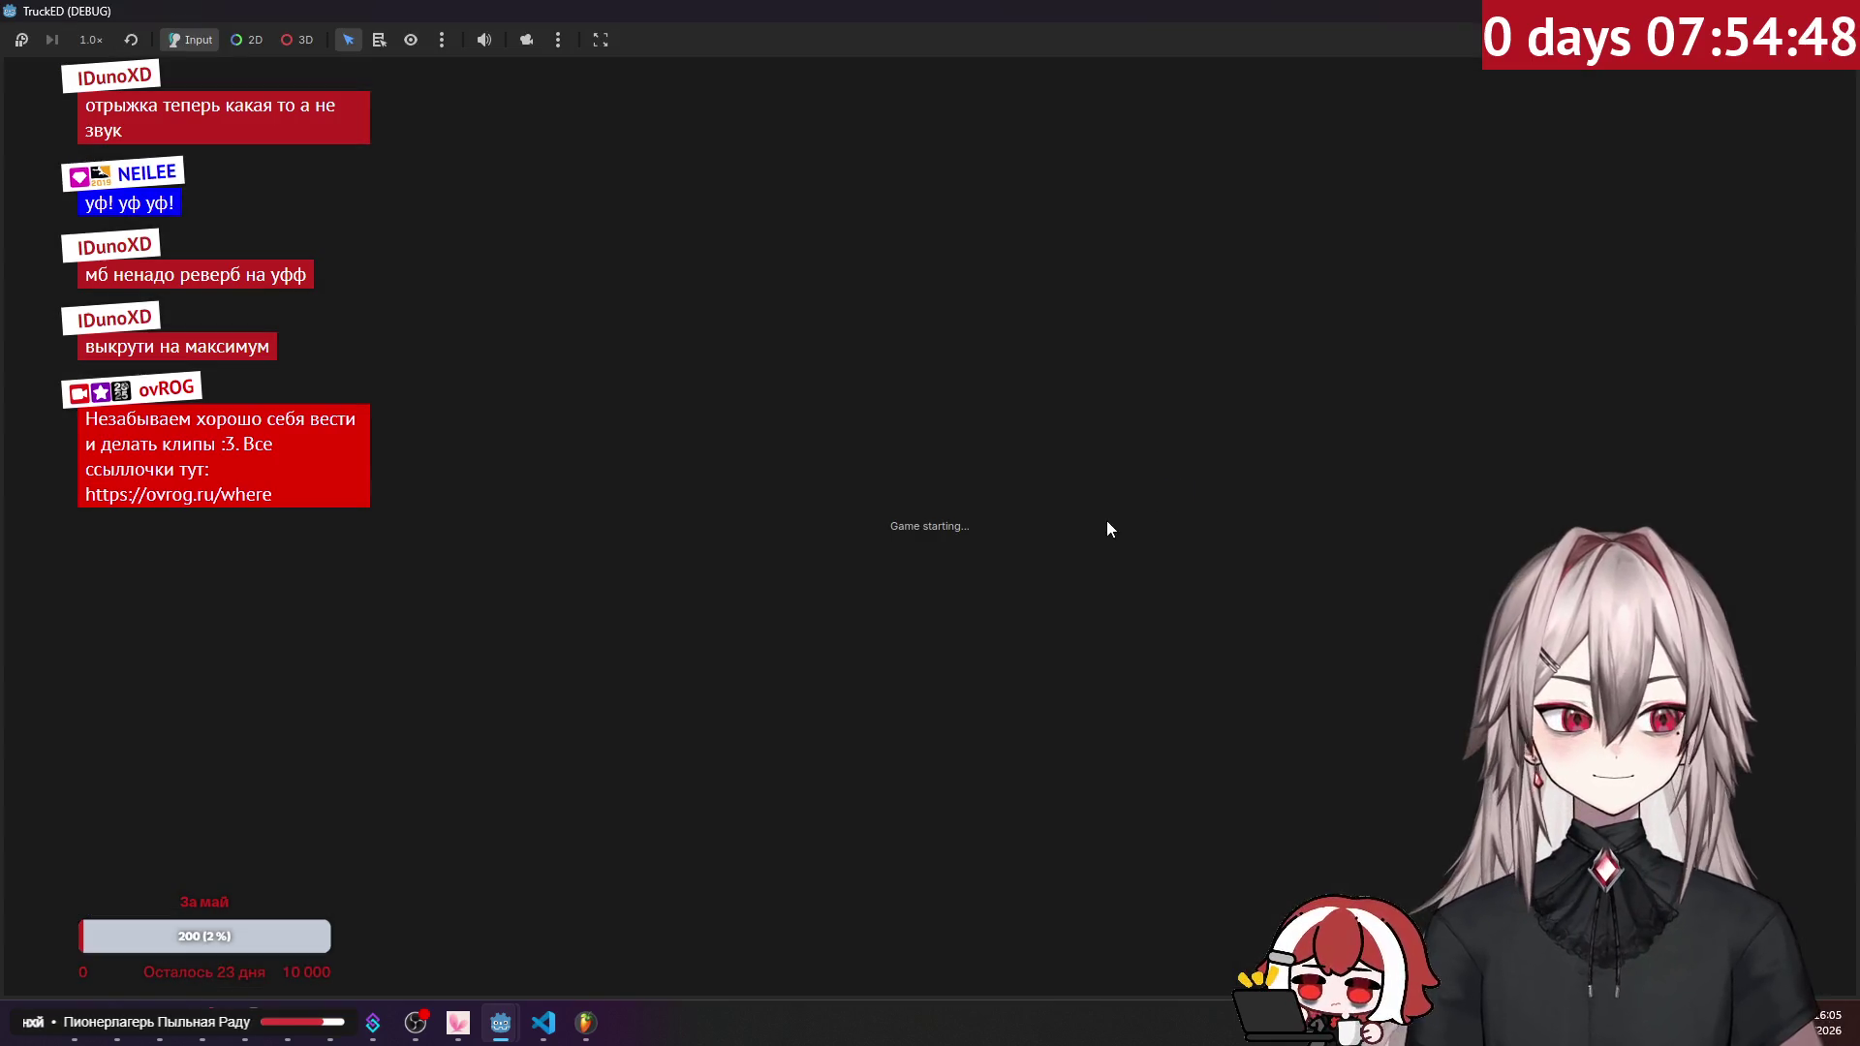
# Start gameplay from the TruckED title screen for a brief test with the new volume settings.
pyautogui.press('Return')
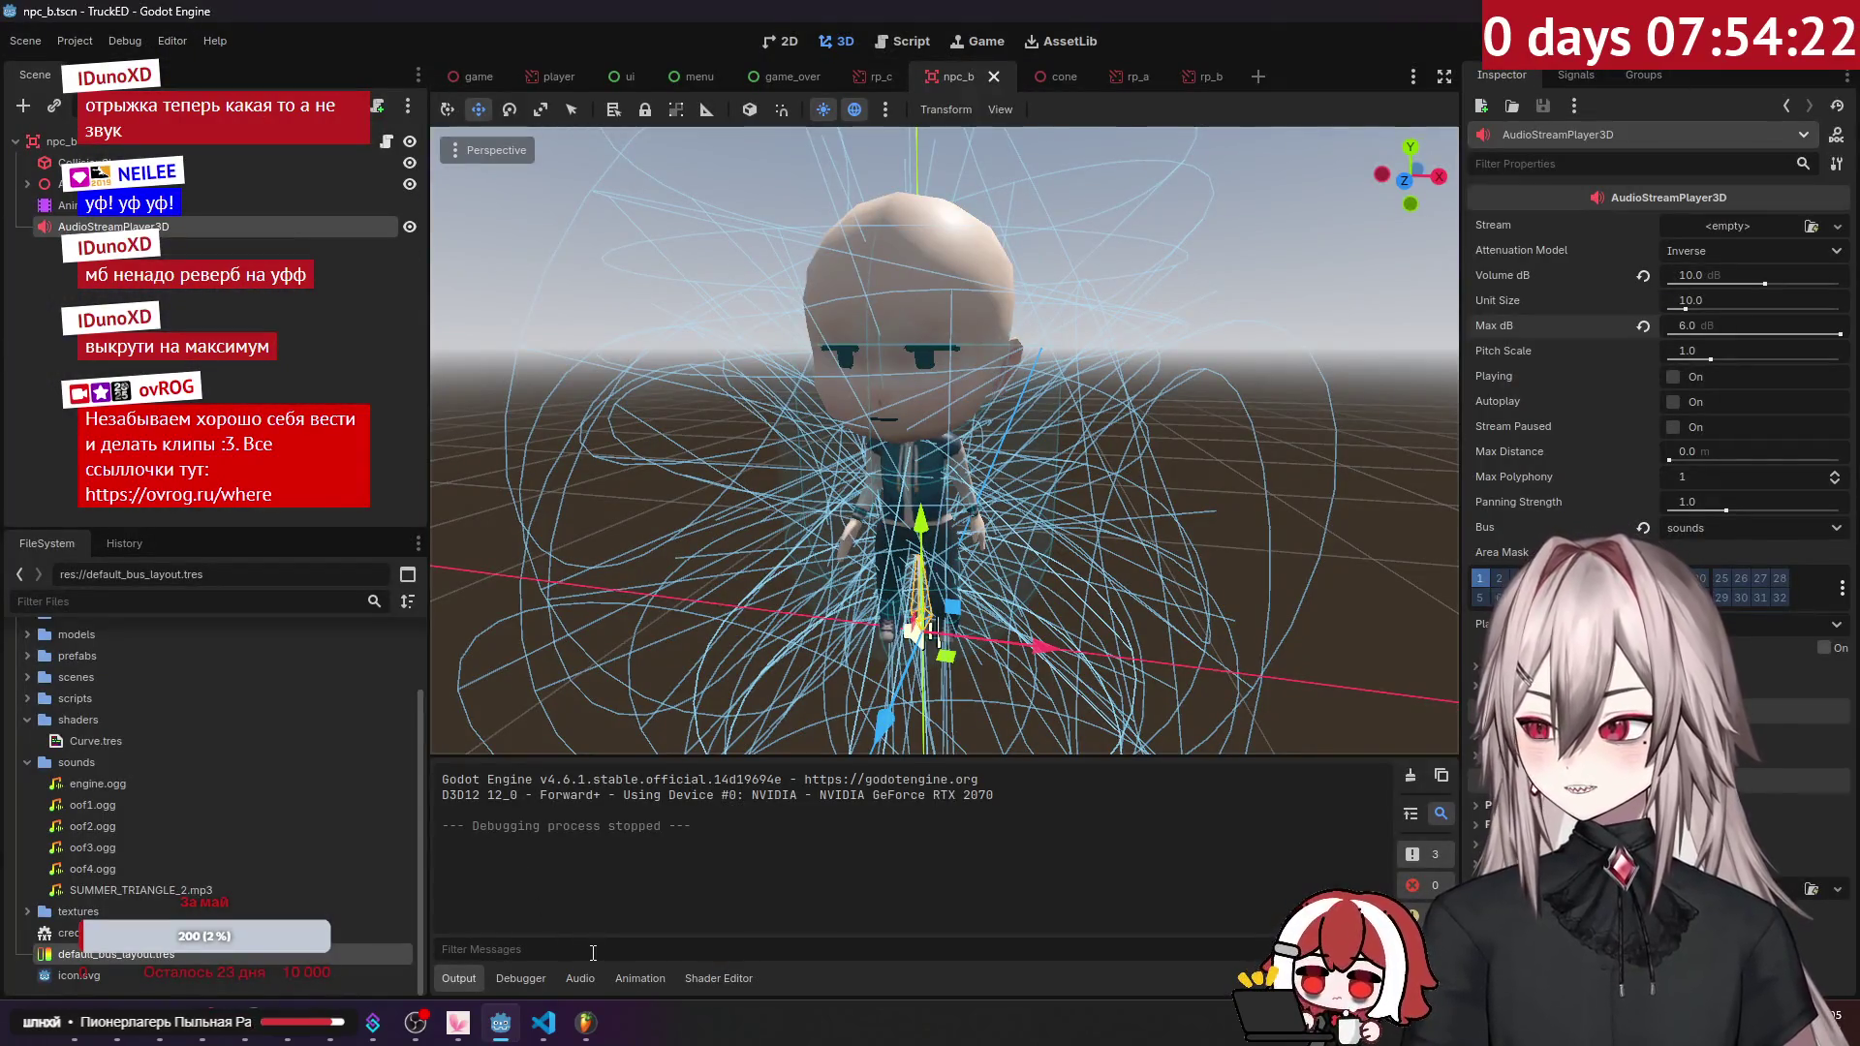
# Look over the sounds bus effects list in the default bus layout without adding an effect.
pyautogui.doubleClick(155, 956)
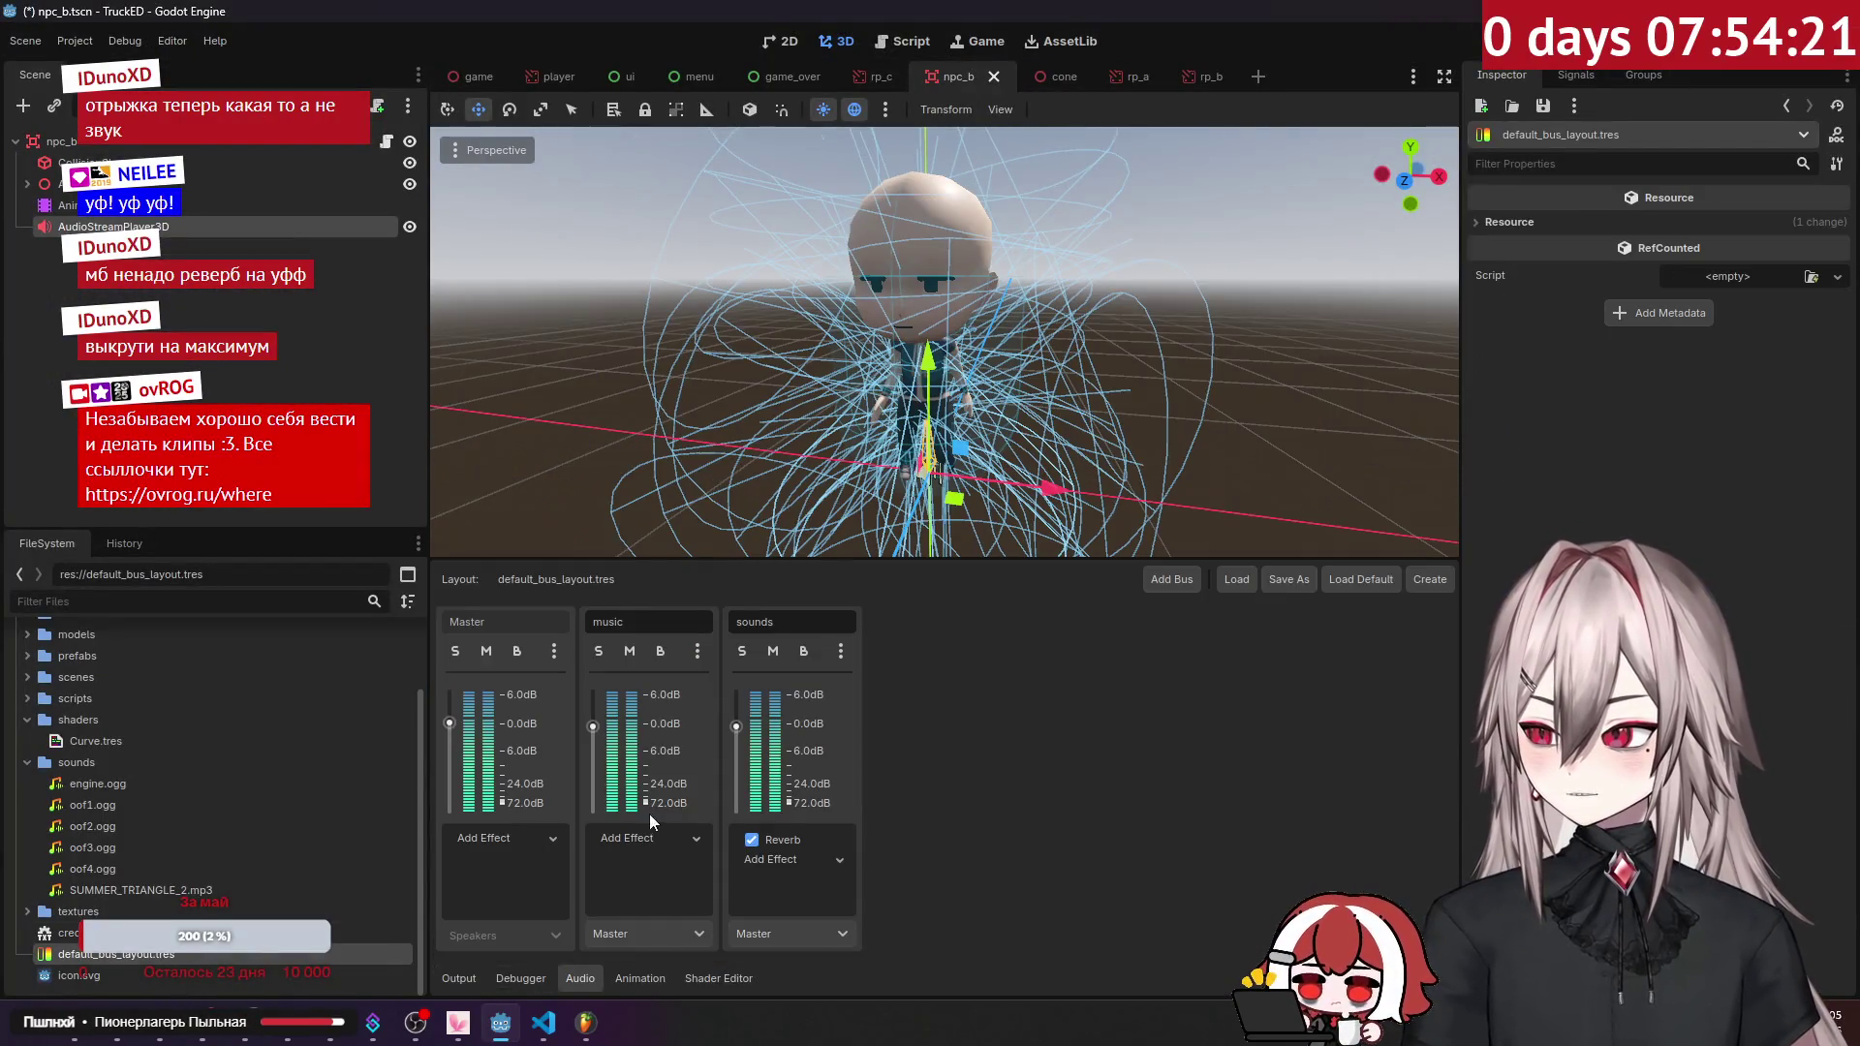
pyautogui.click(799, 863)
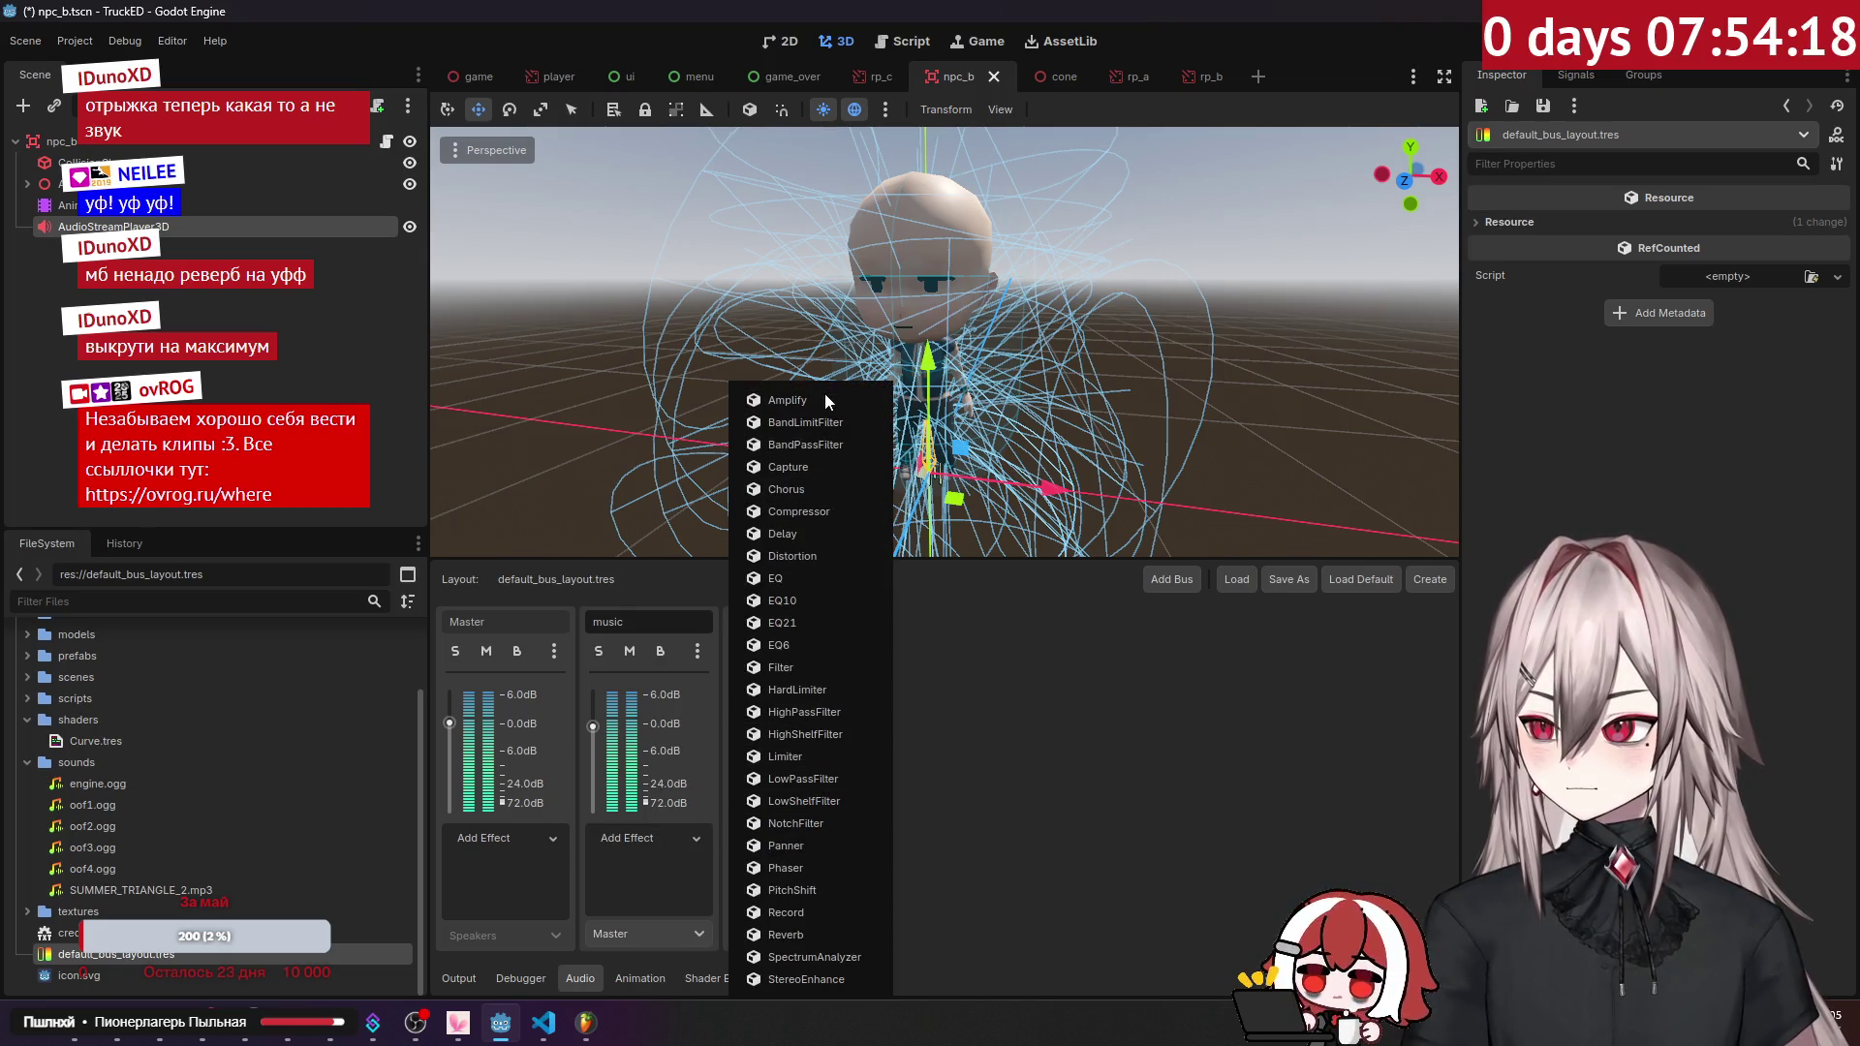
pyautogui.click(978, 724)
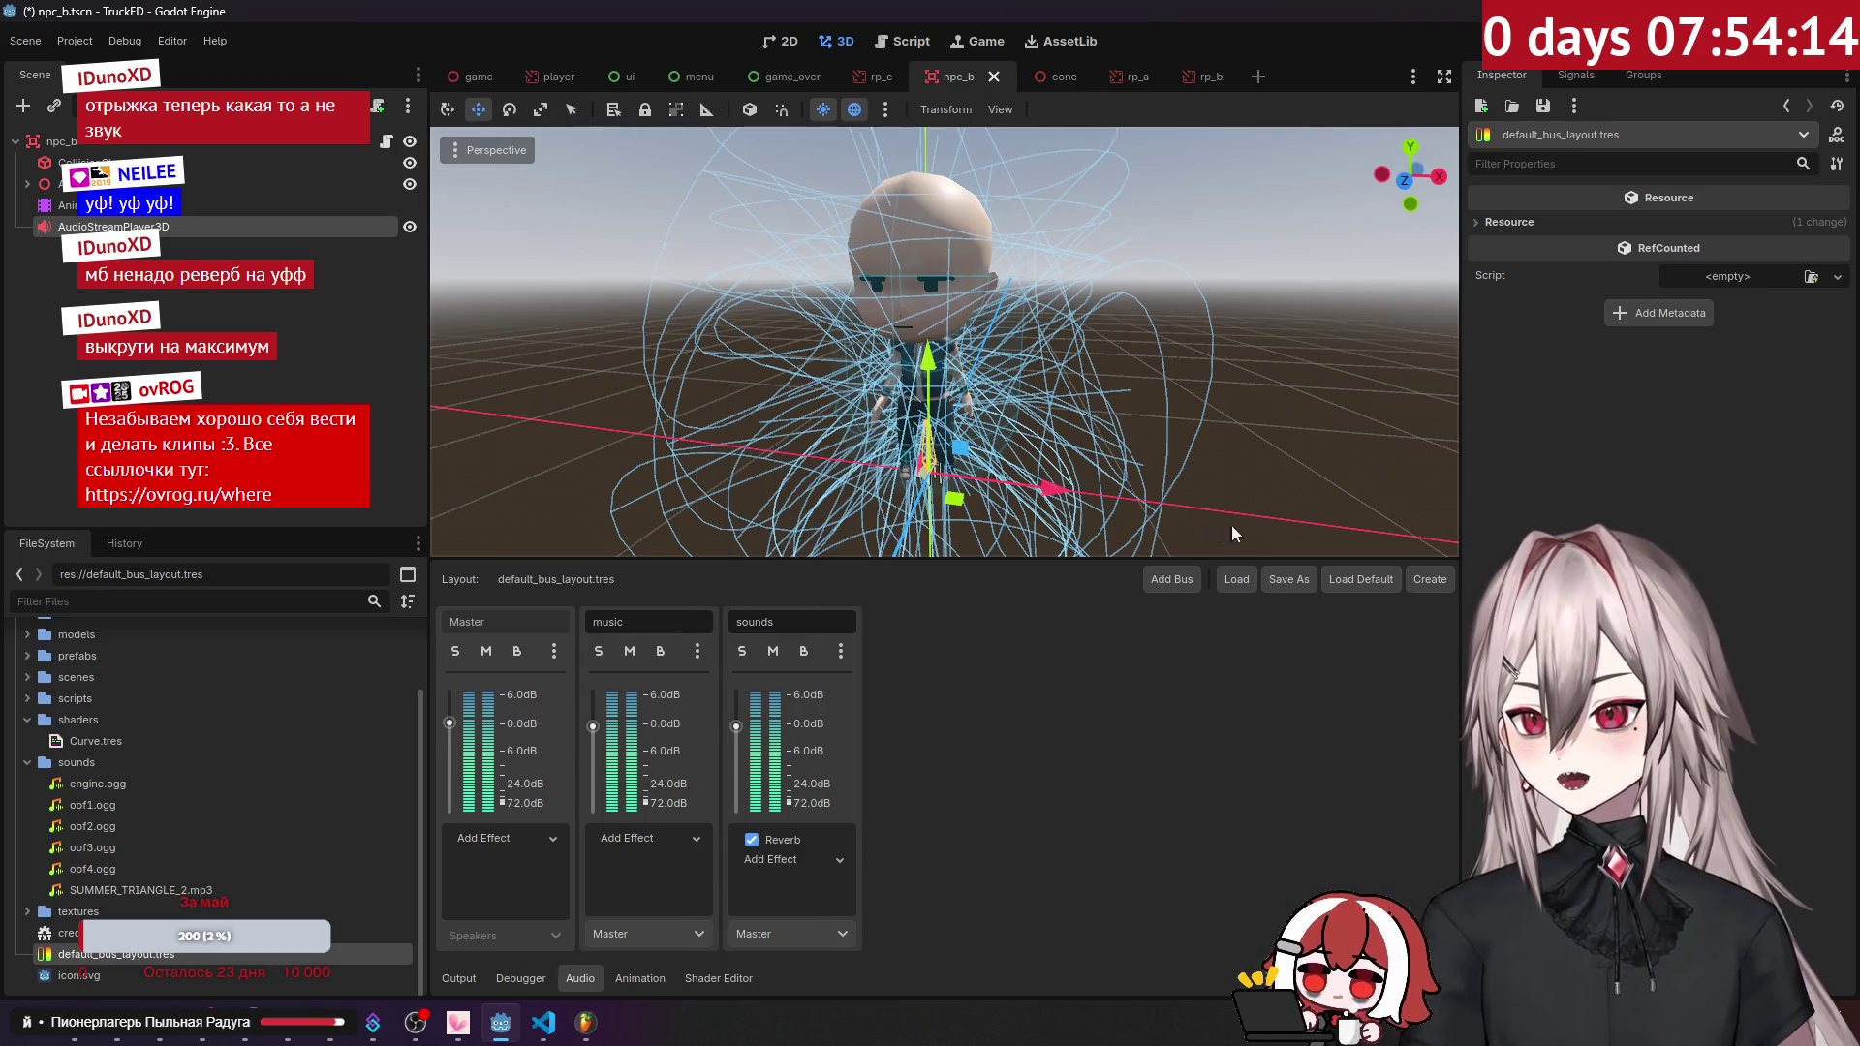
# Set the AudioStreamPlayer3D Unit Size to 20 and launch the game to test it.
pyautogui.click(172, 231)
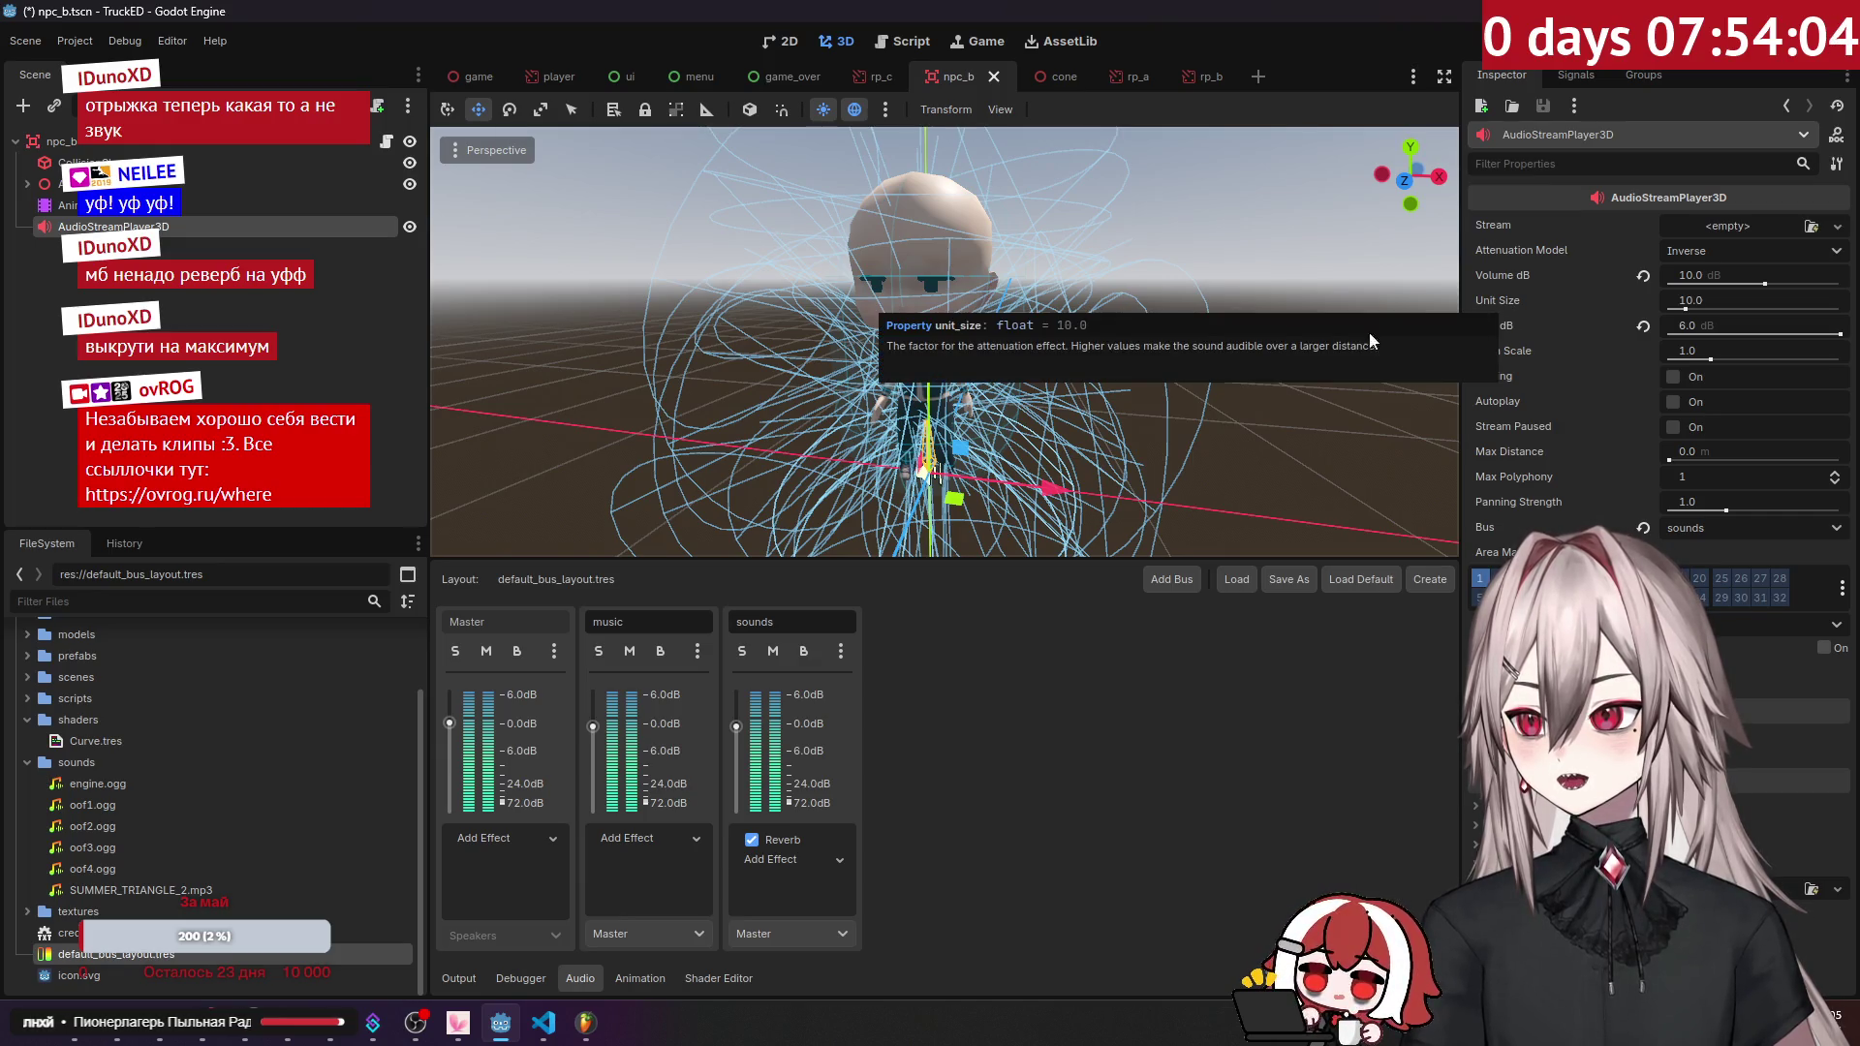
pyautogui.scroll(-5, 1364, 242)
pyautogui.scroll(-3, 1195, 262)
pyautogui.scroll(2, 1195, 262)
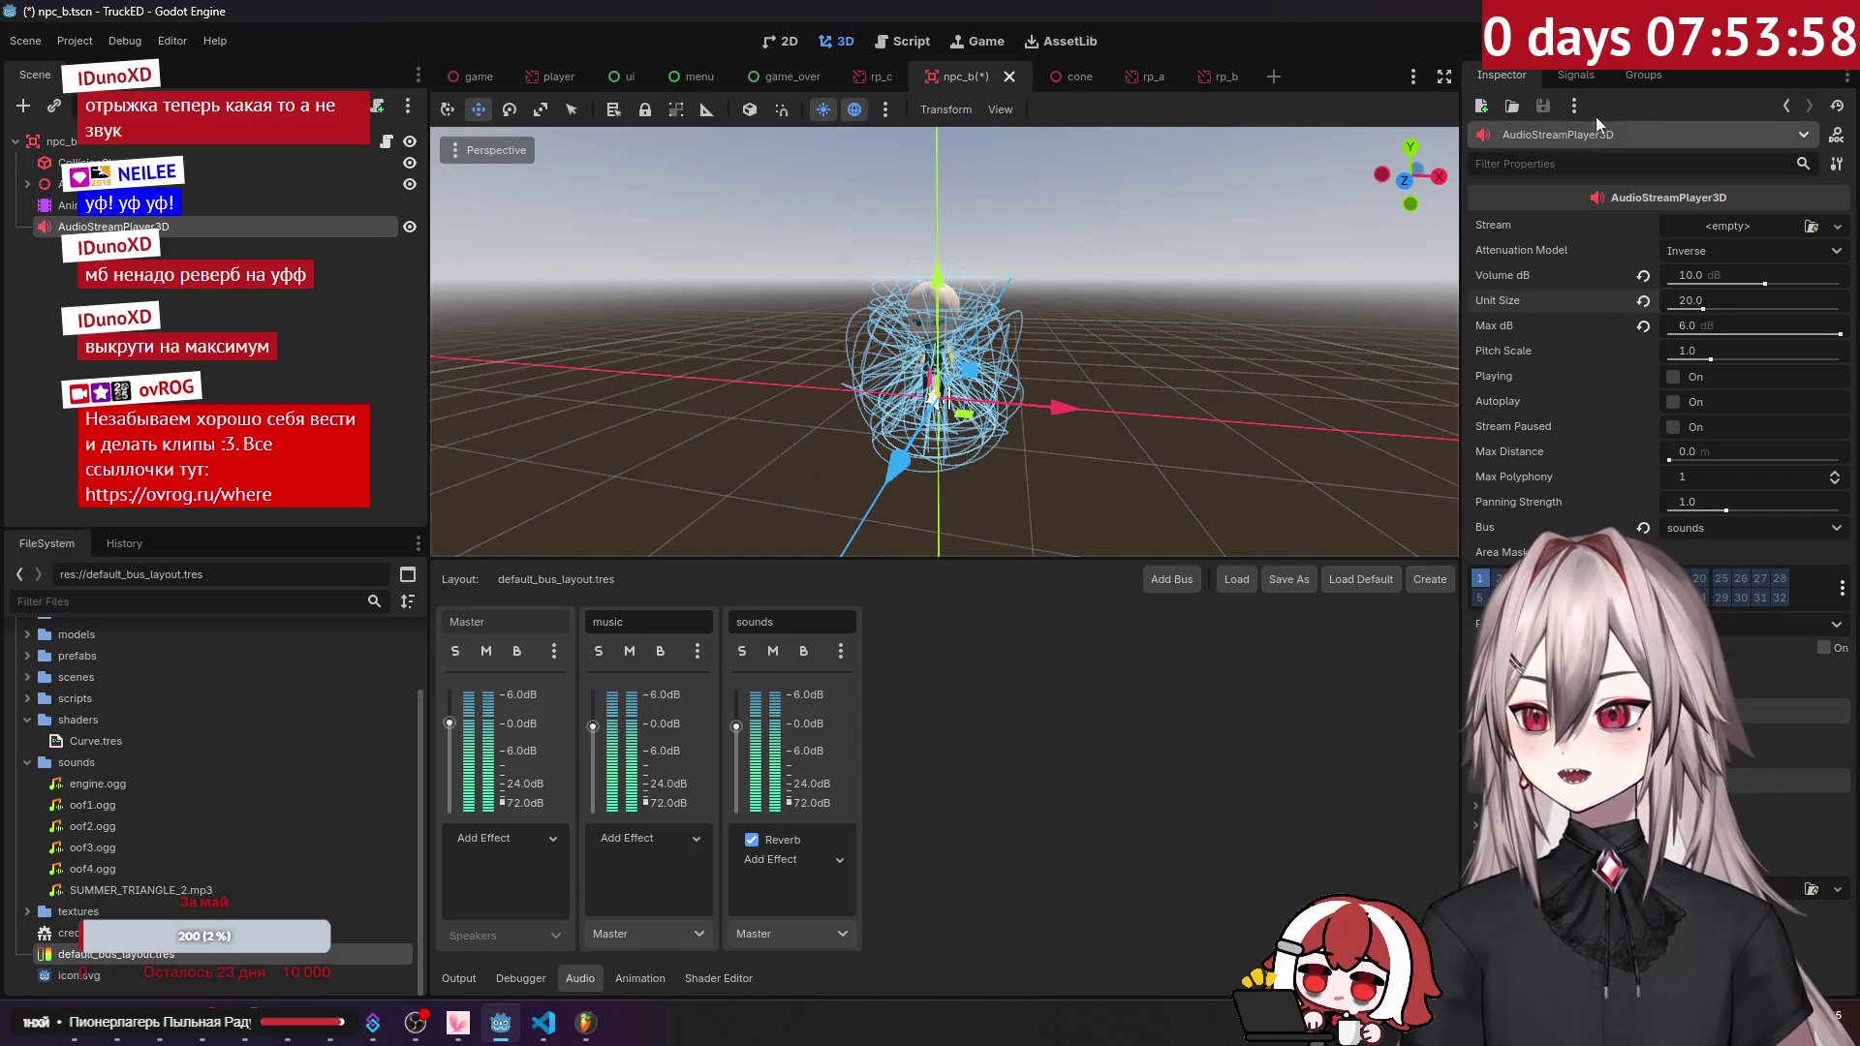
pyautogui.press('F5')
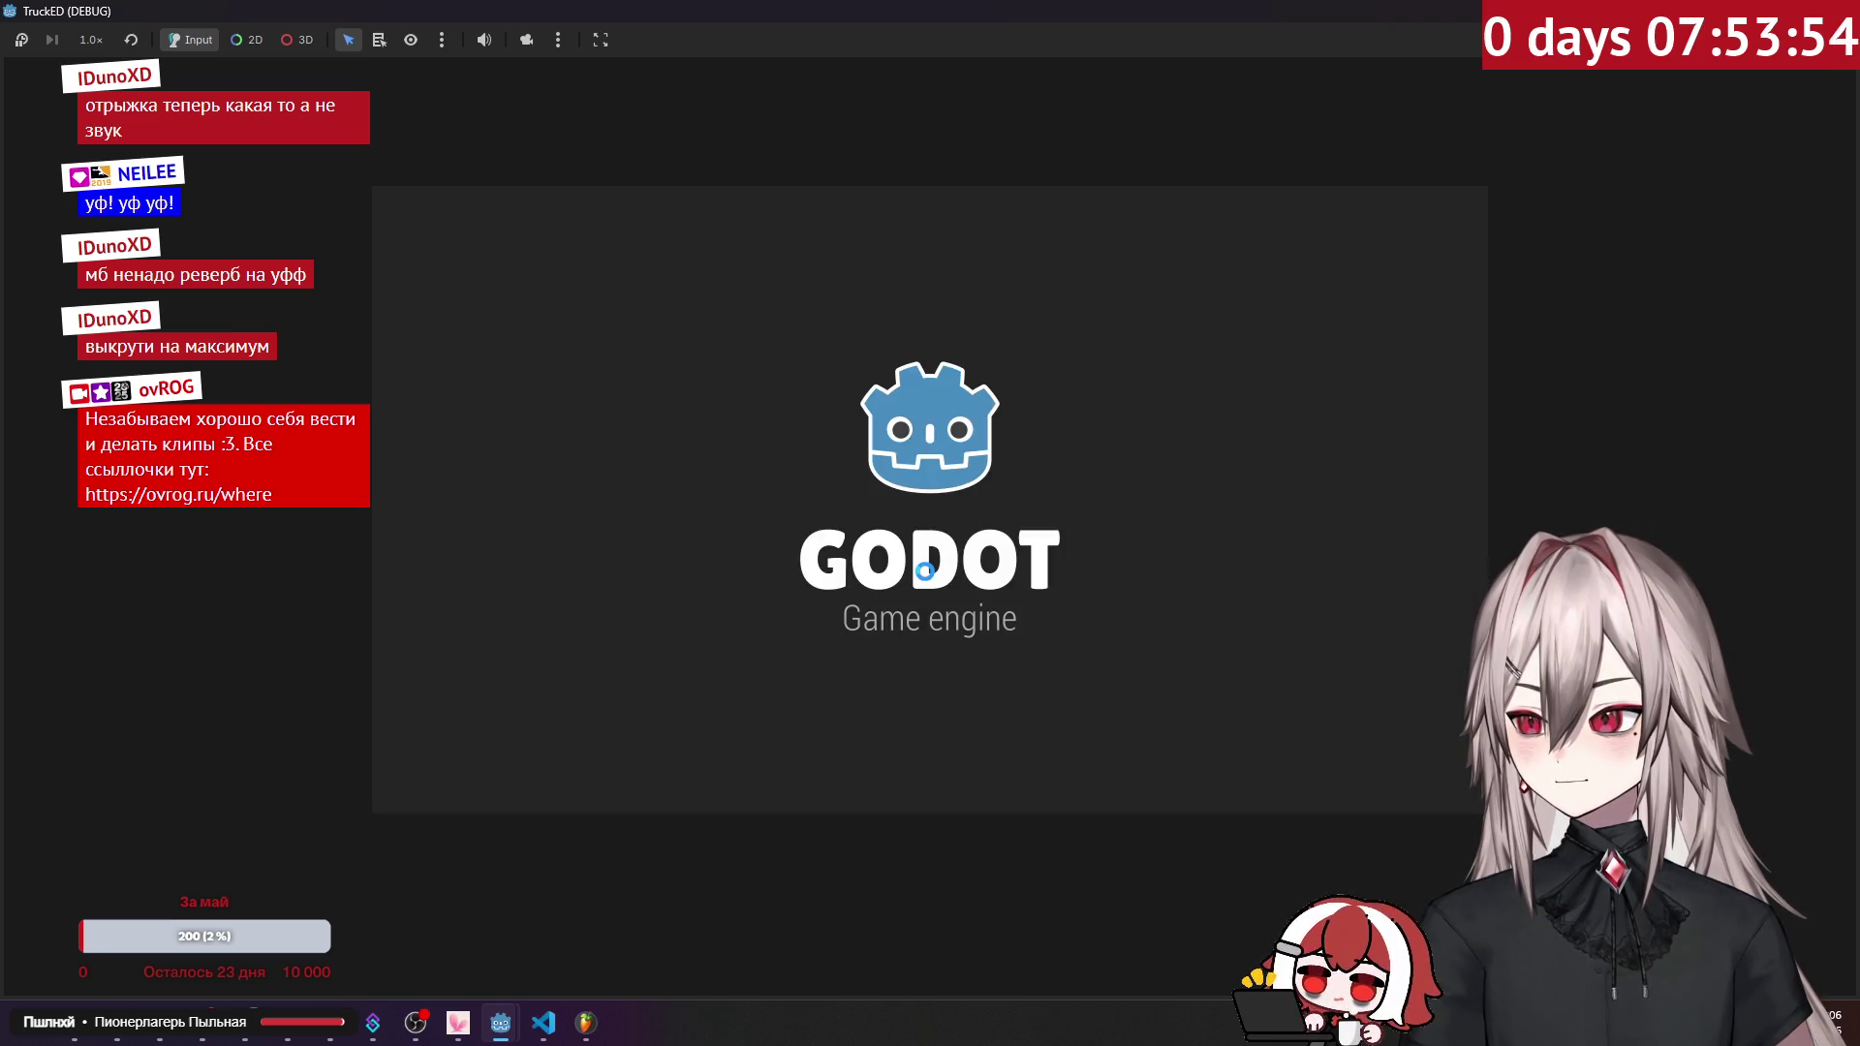
# Drive the truck with A/D steering into pedestrians, then stop the game with F8.
pyautogui.press('Return')
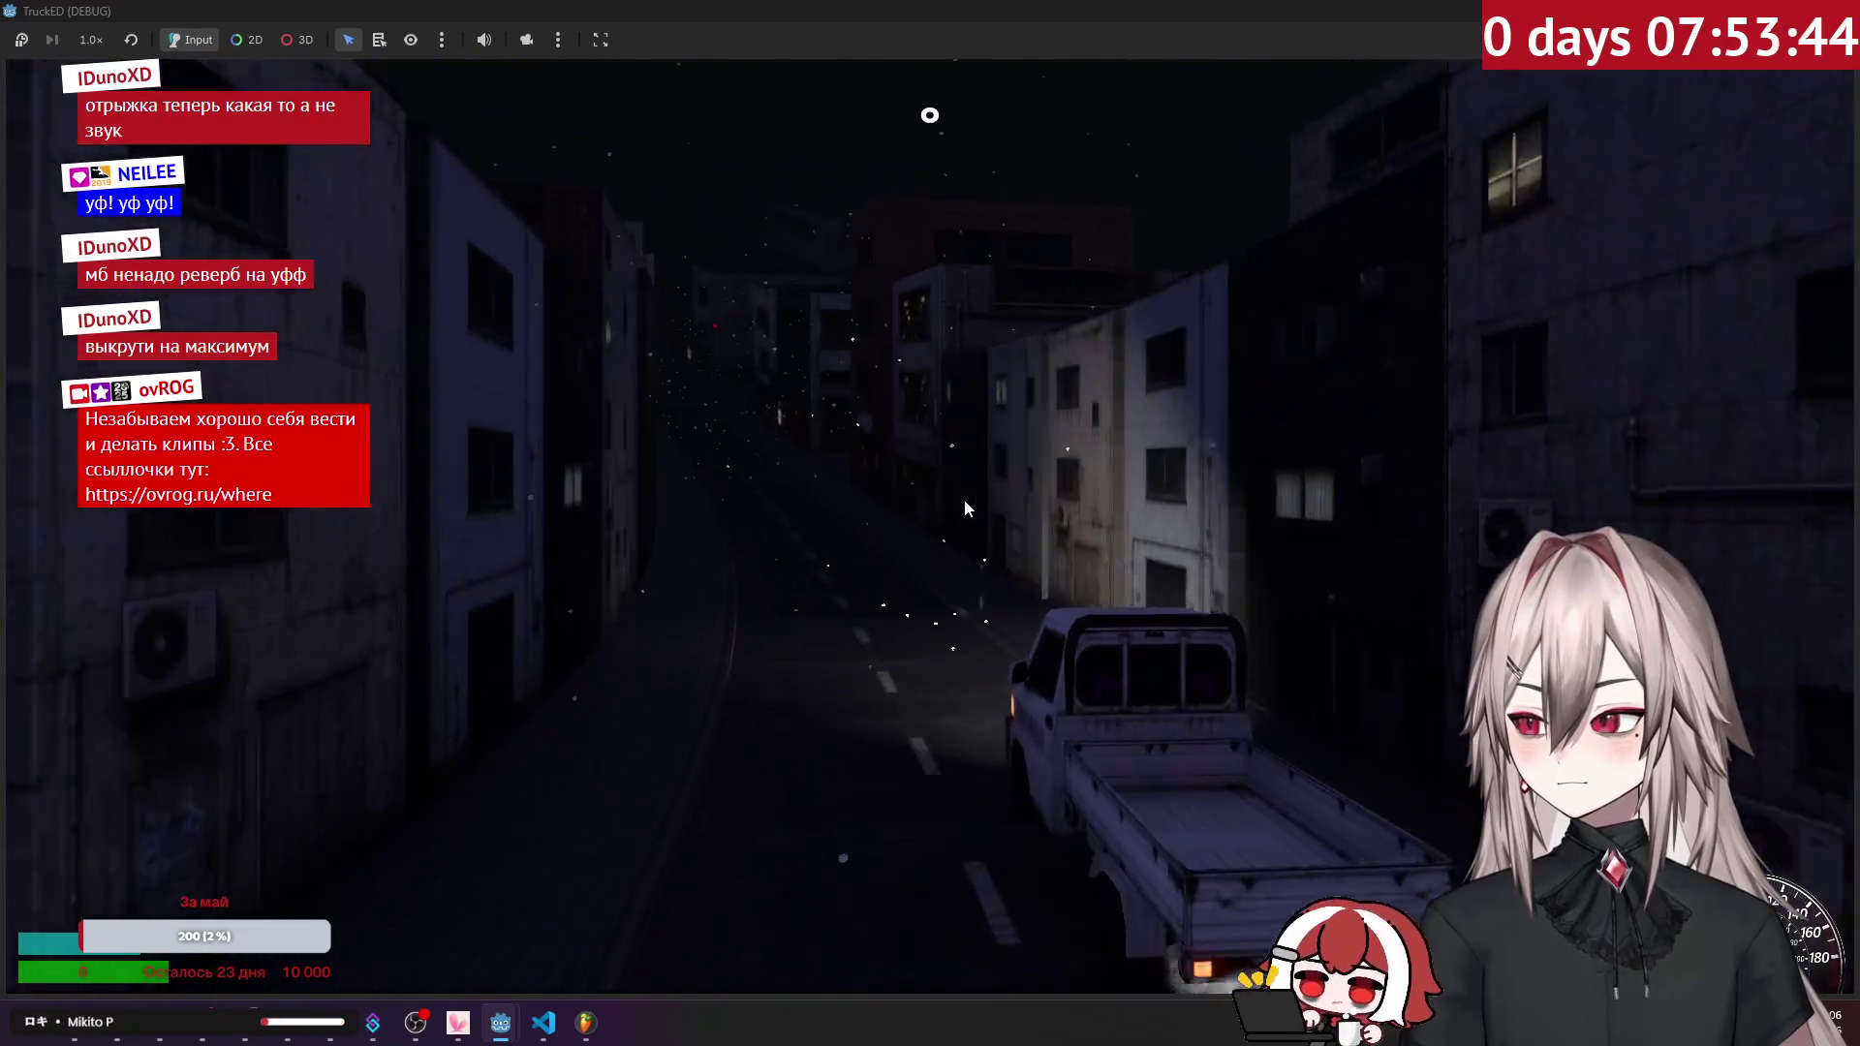
pyautogui.press('d')
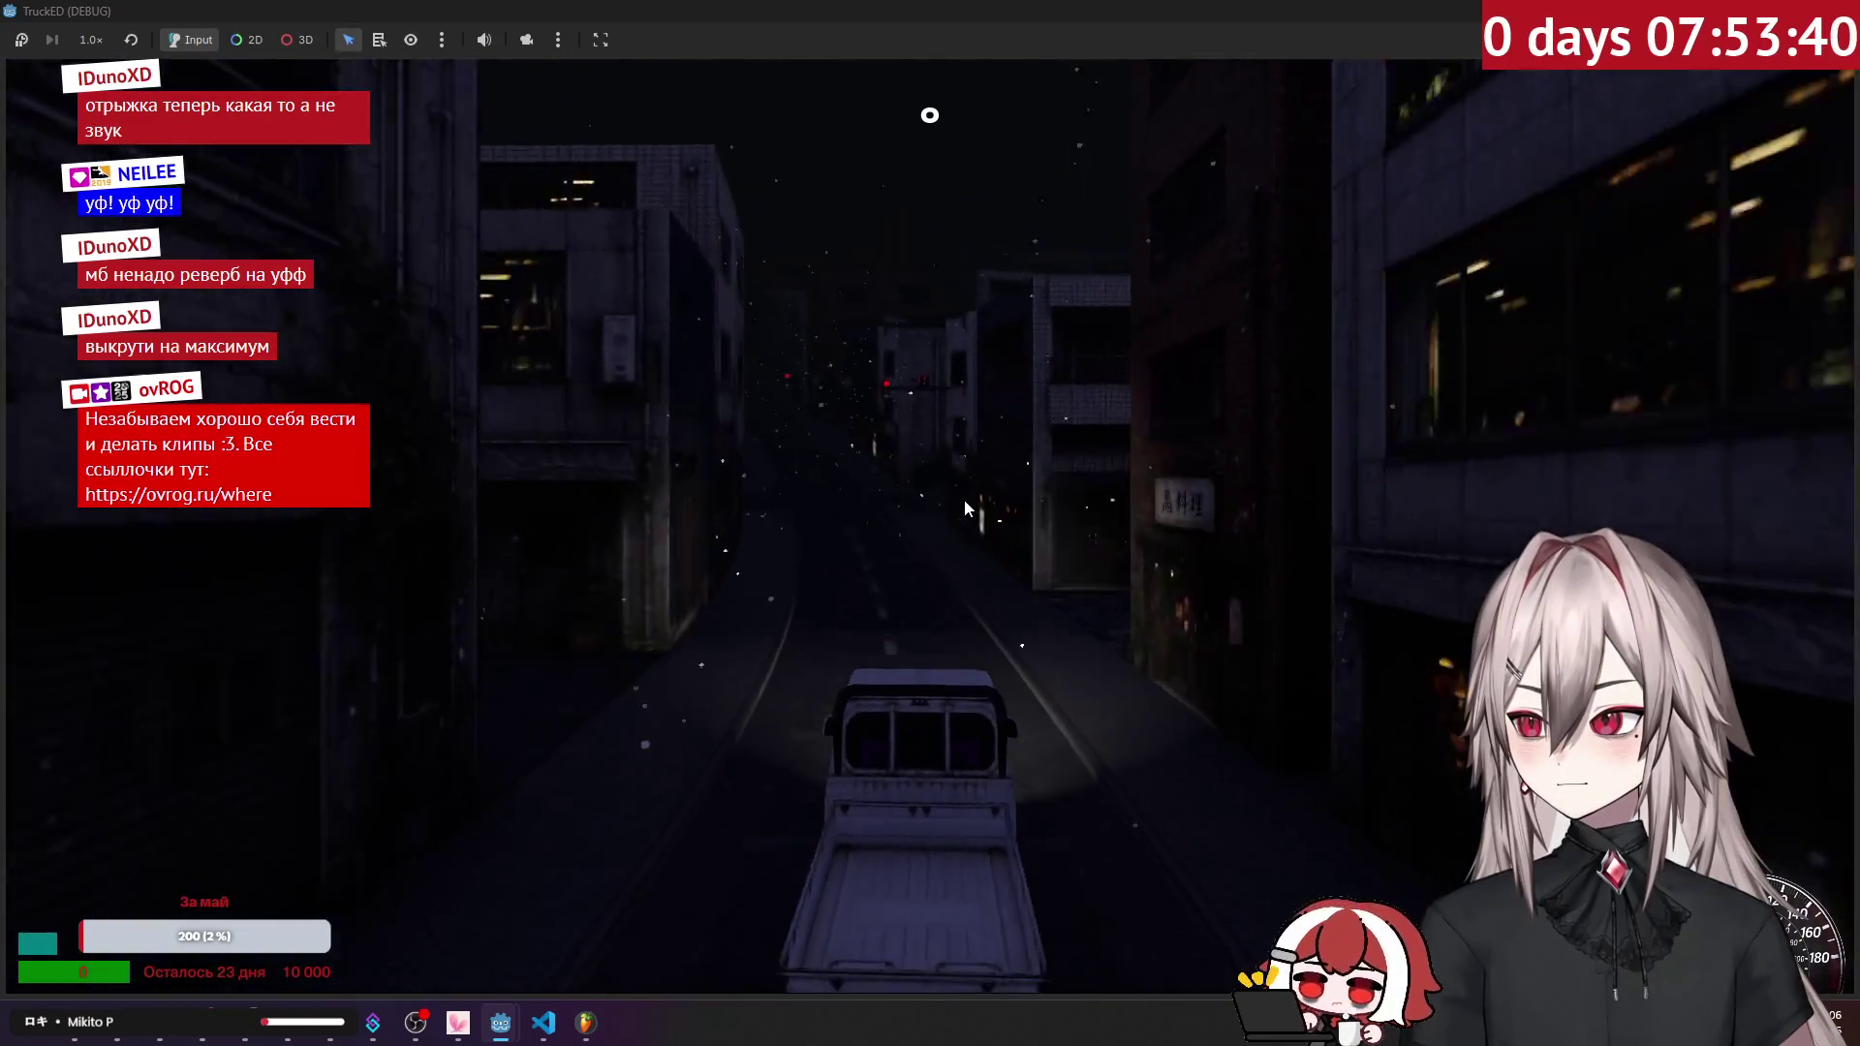
pyautogui.press('a')
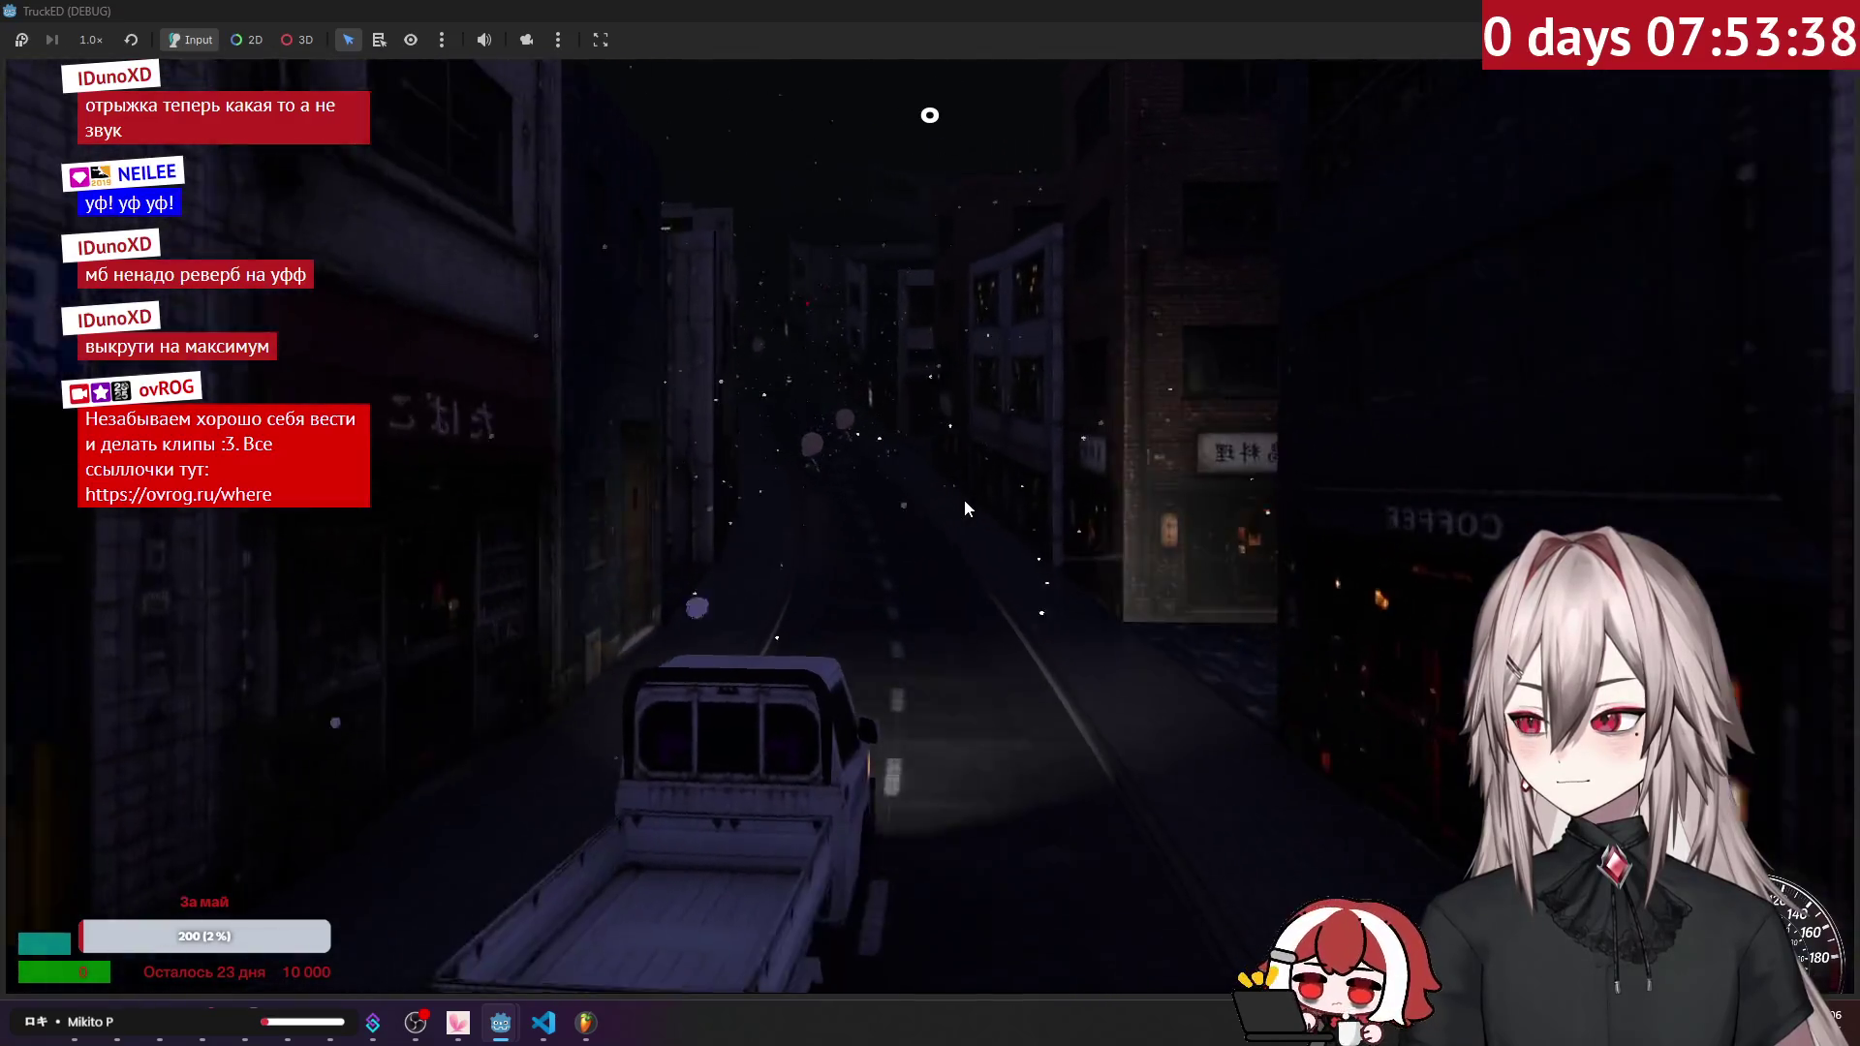
pyautogui.press('a')
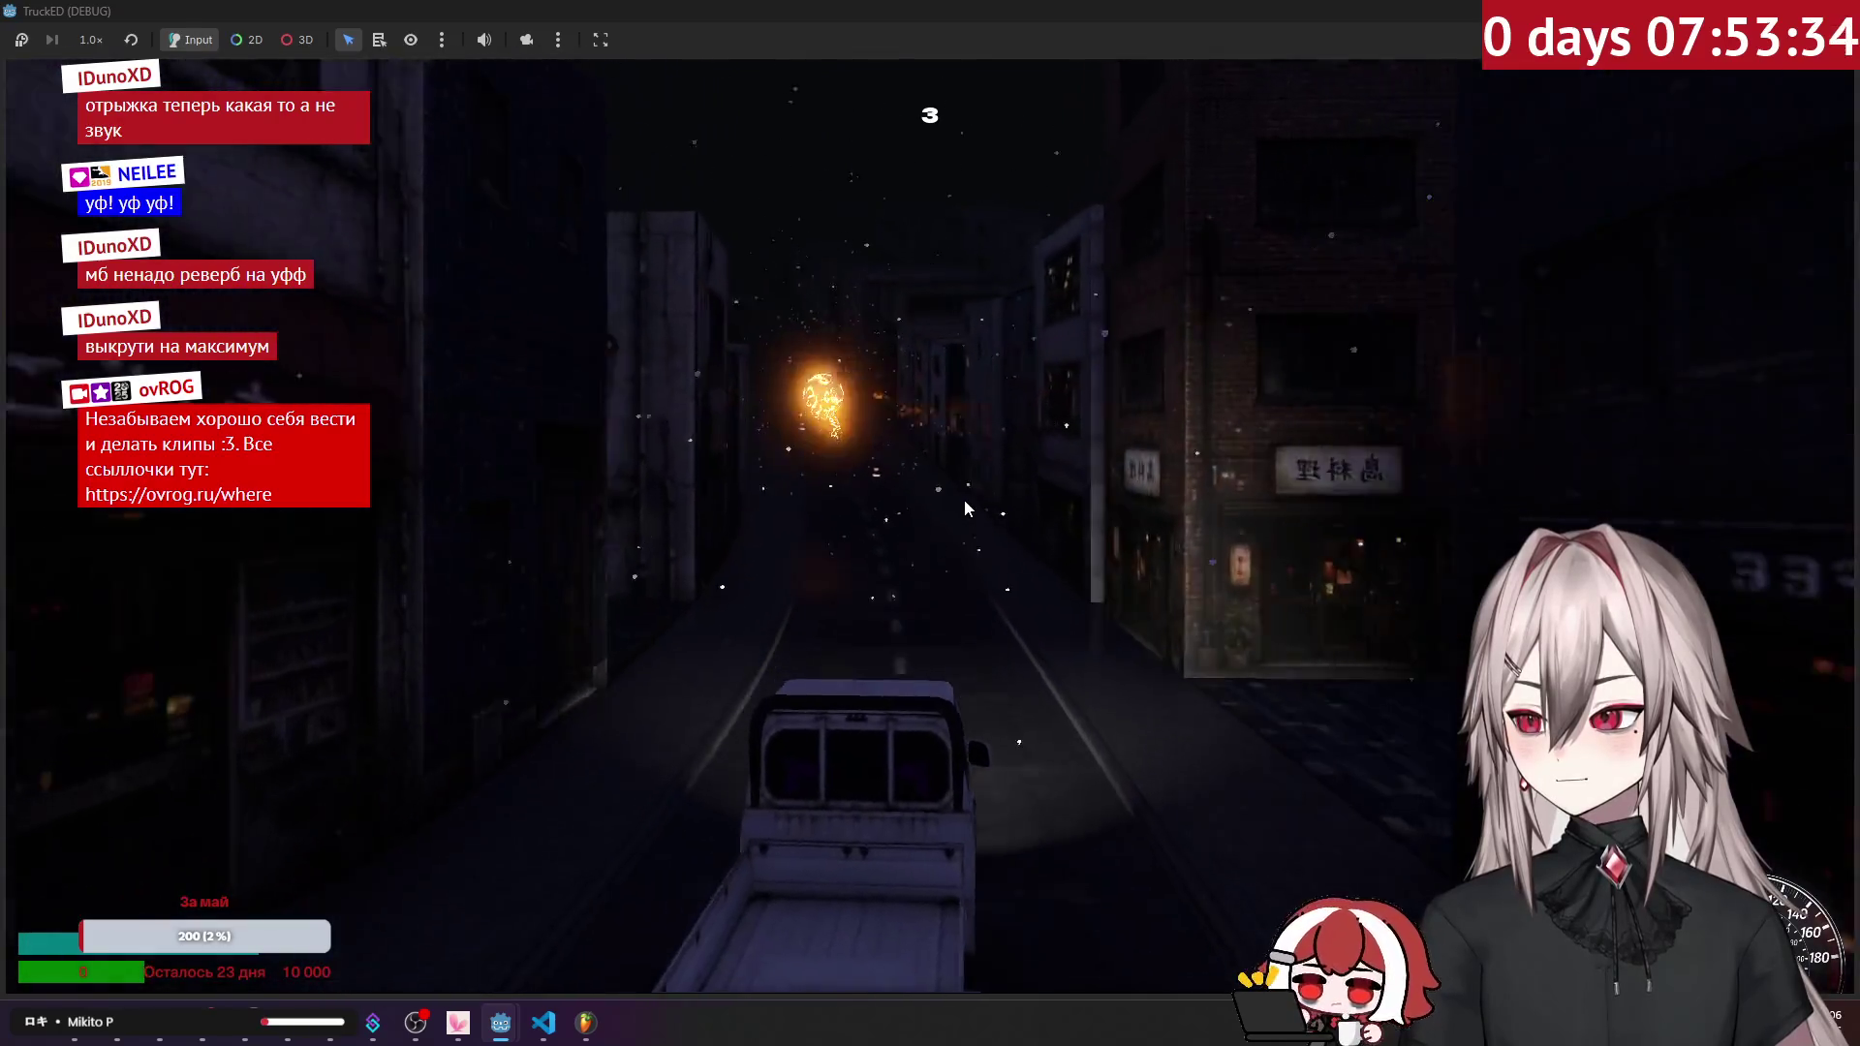
pyautogui.press('d')
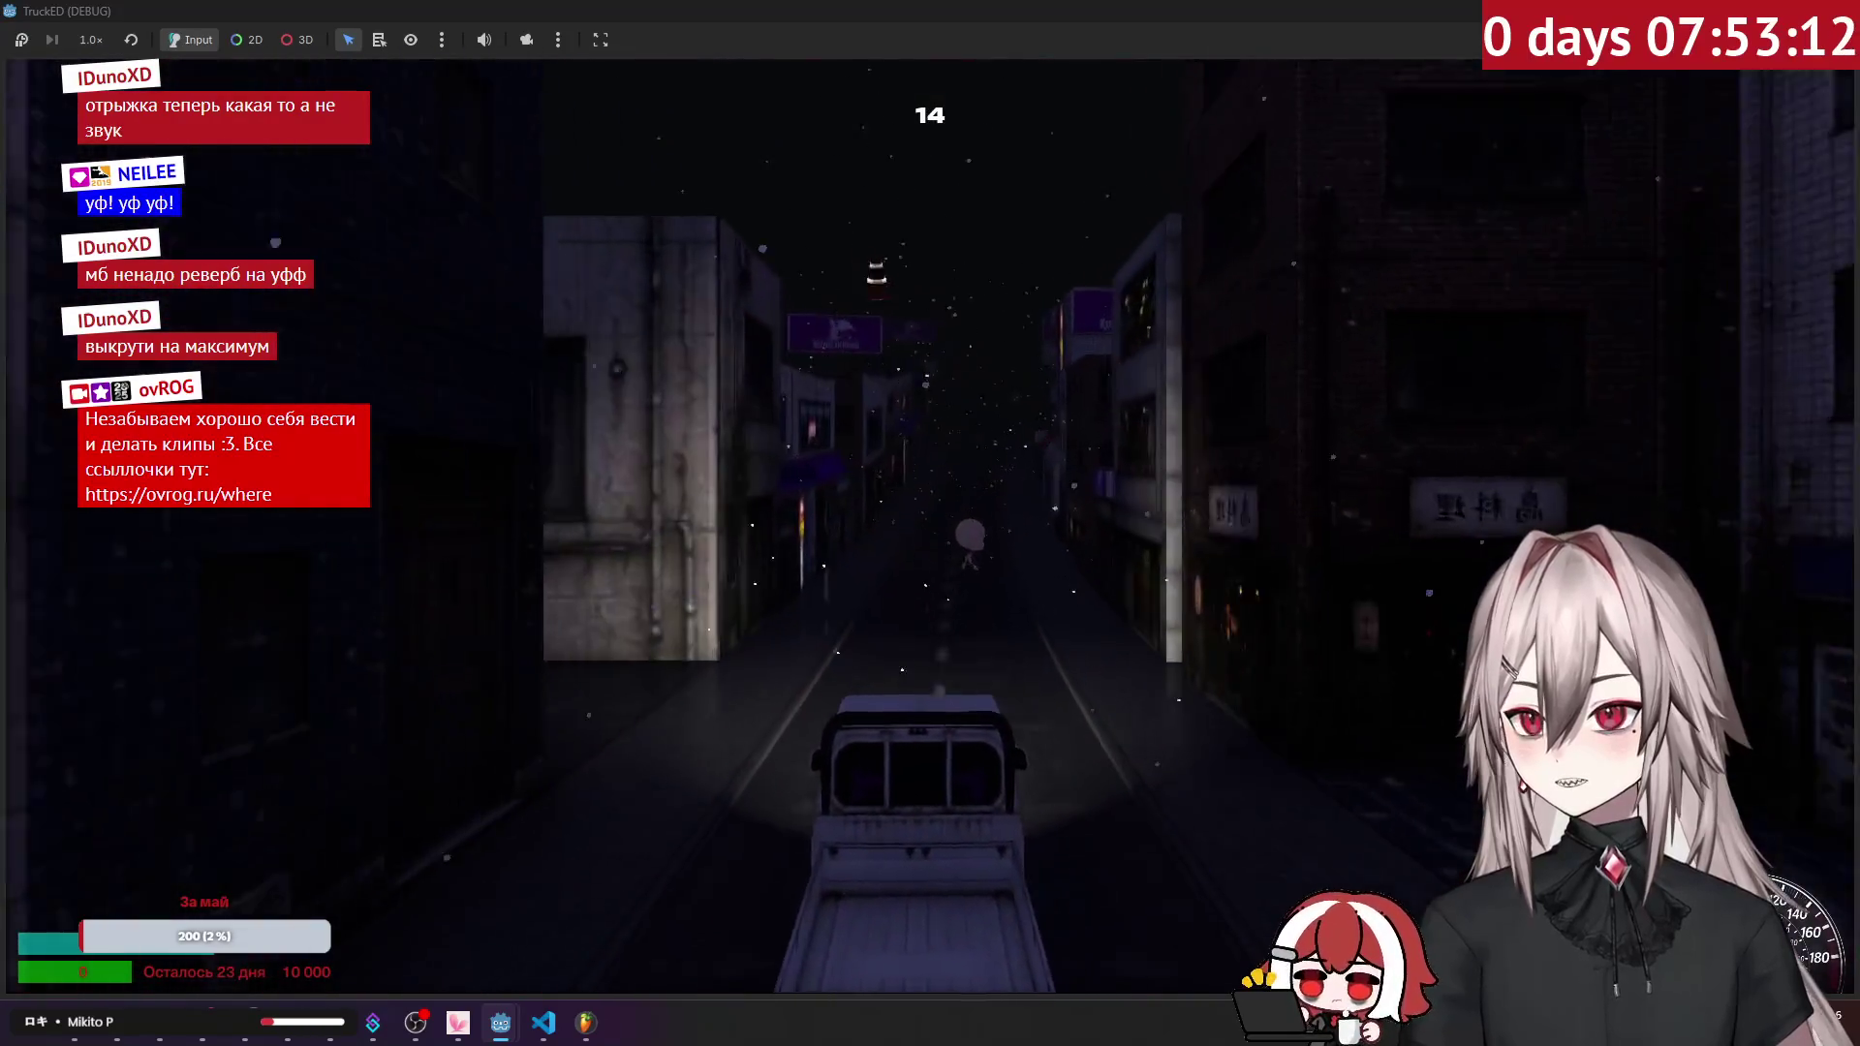
pyautogui.press('F8')
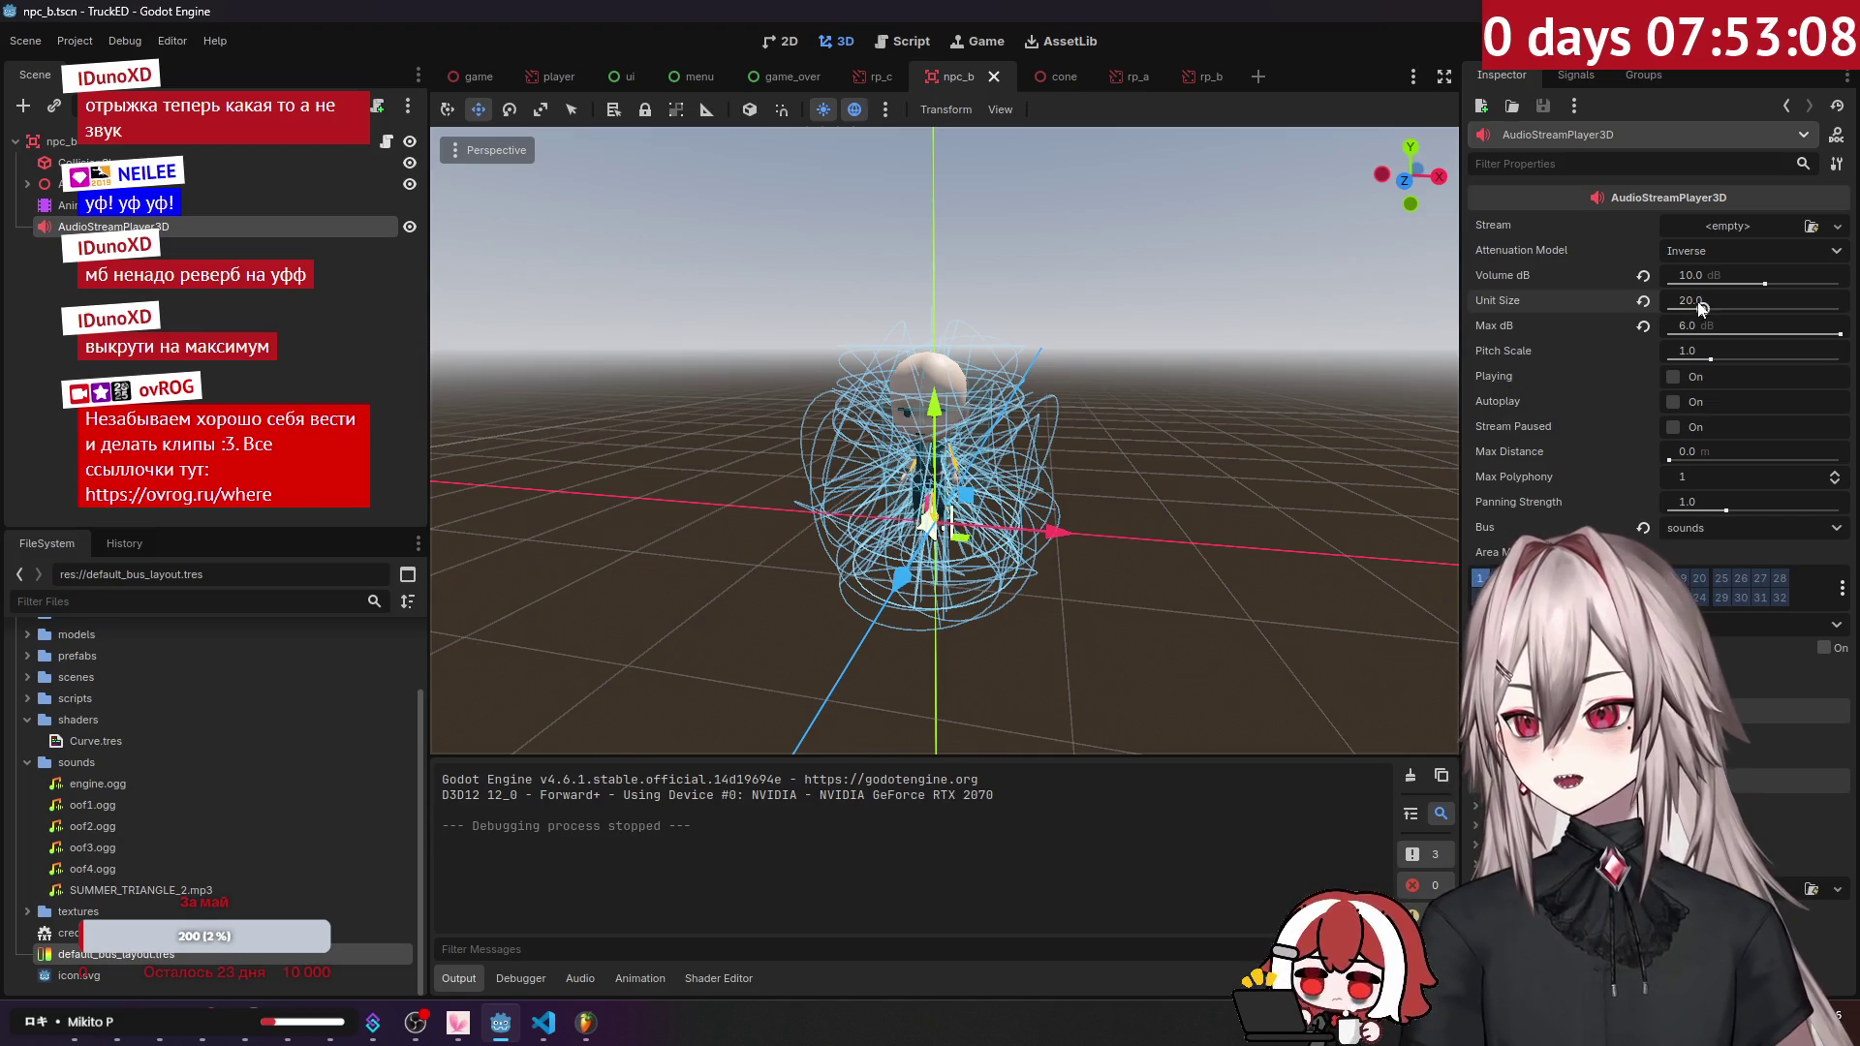
# Test-run the game with Unit Size 67.97, then open a new tab in Chrome.
pyautogui.press('F5')
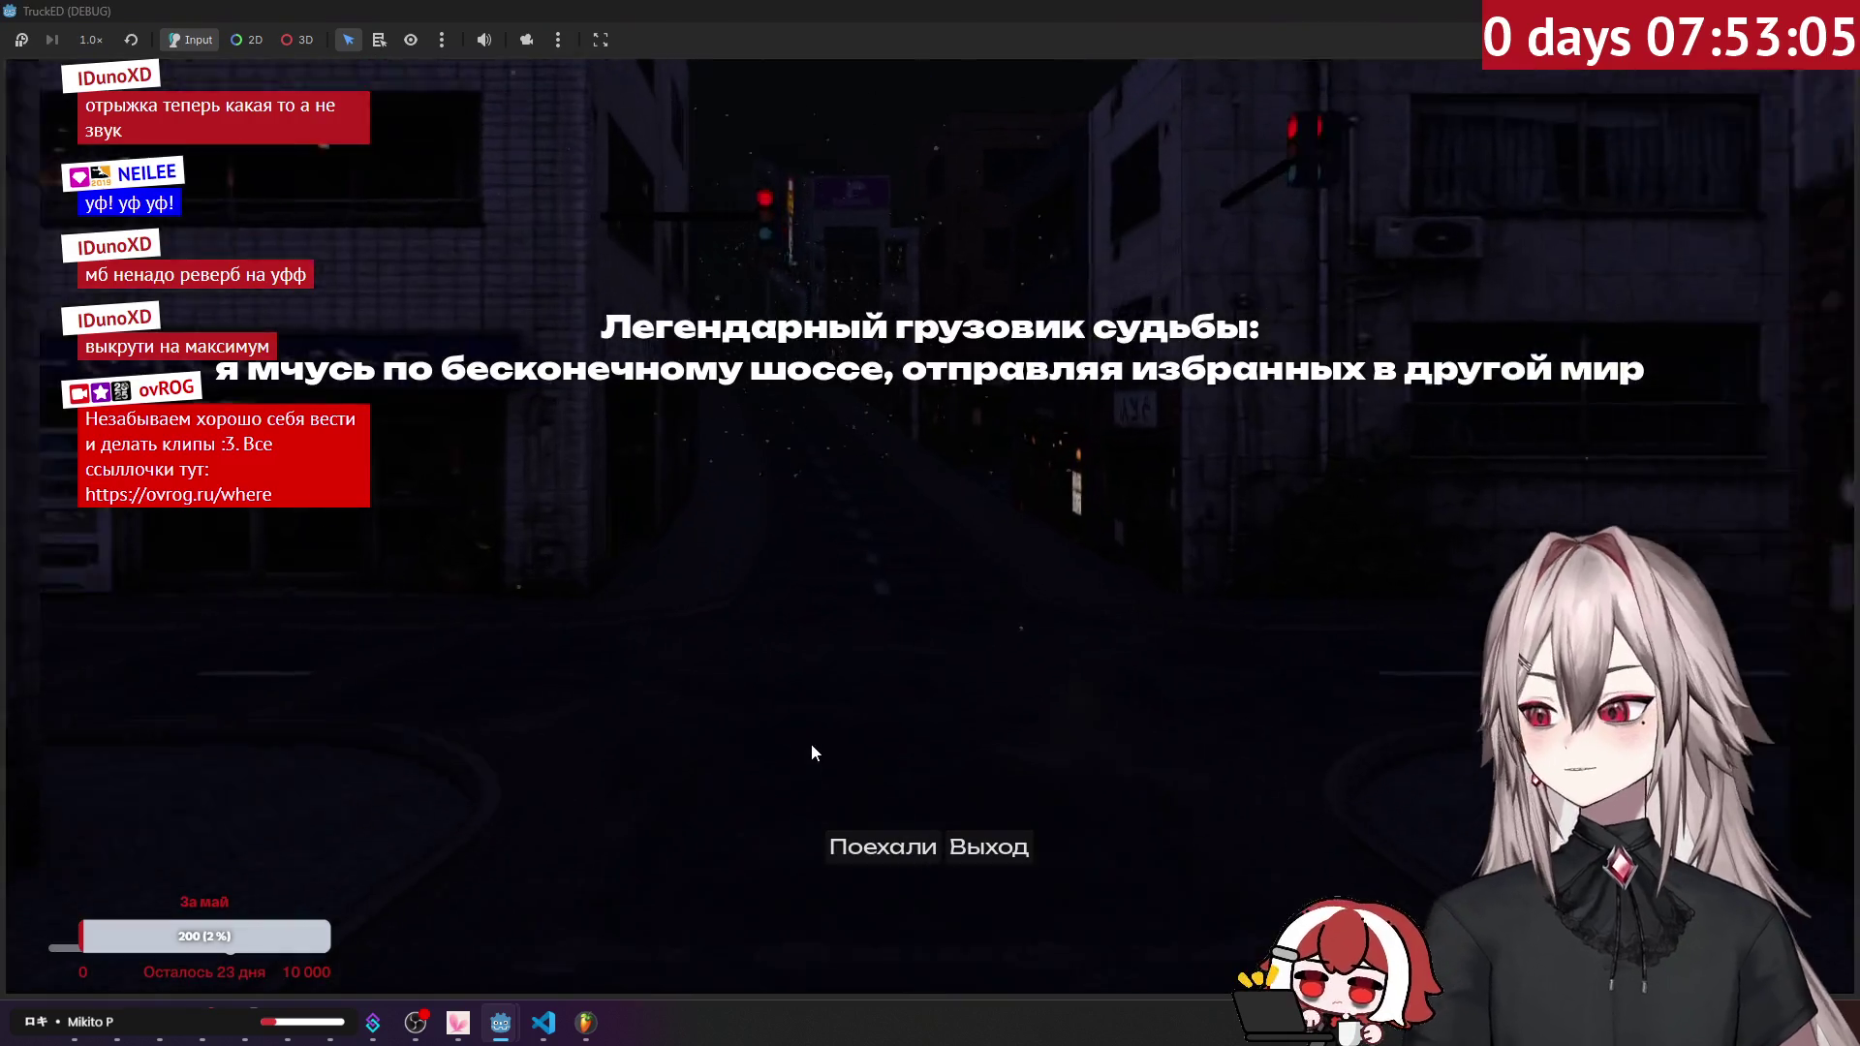
pyautogui.click(883, 846)
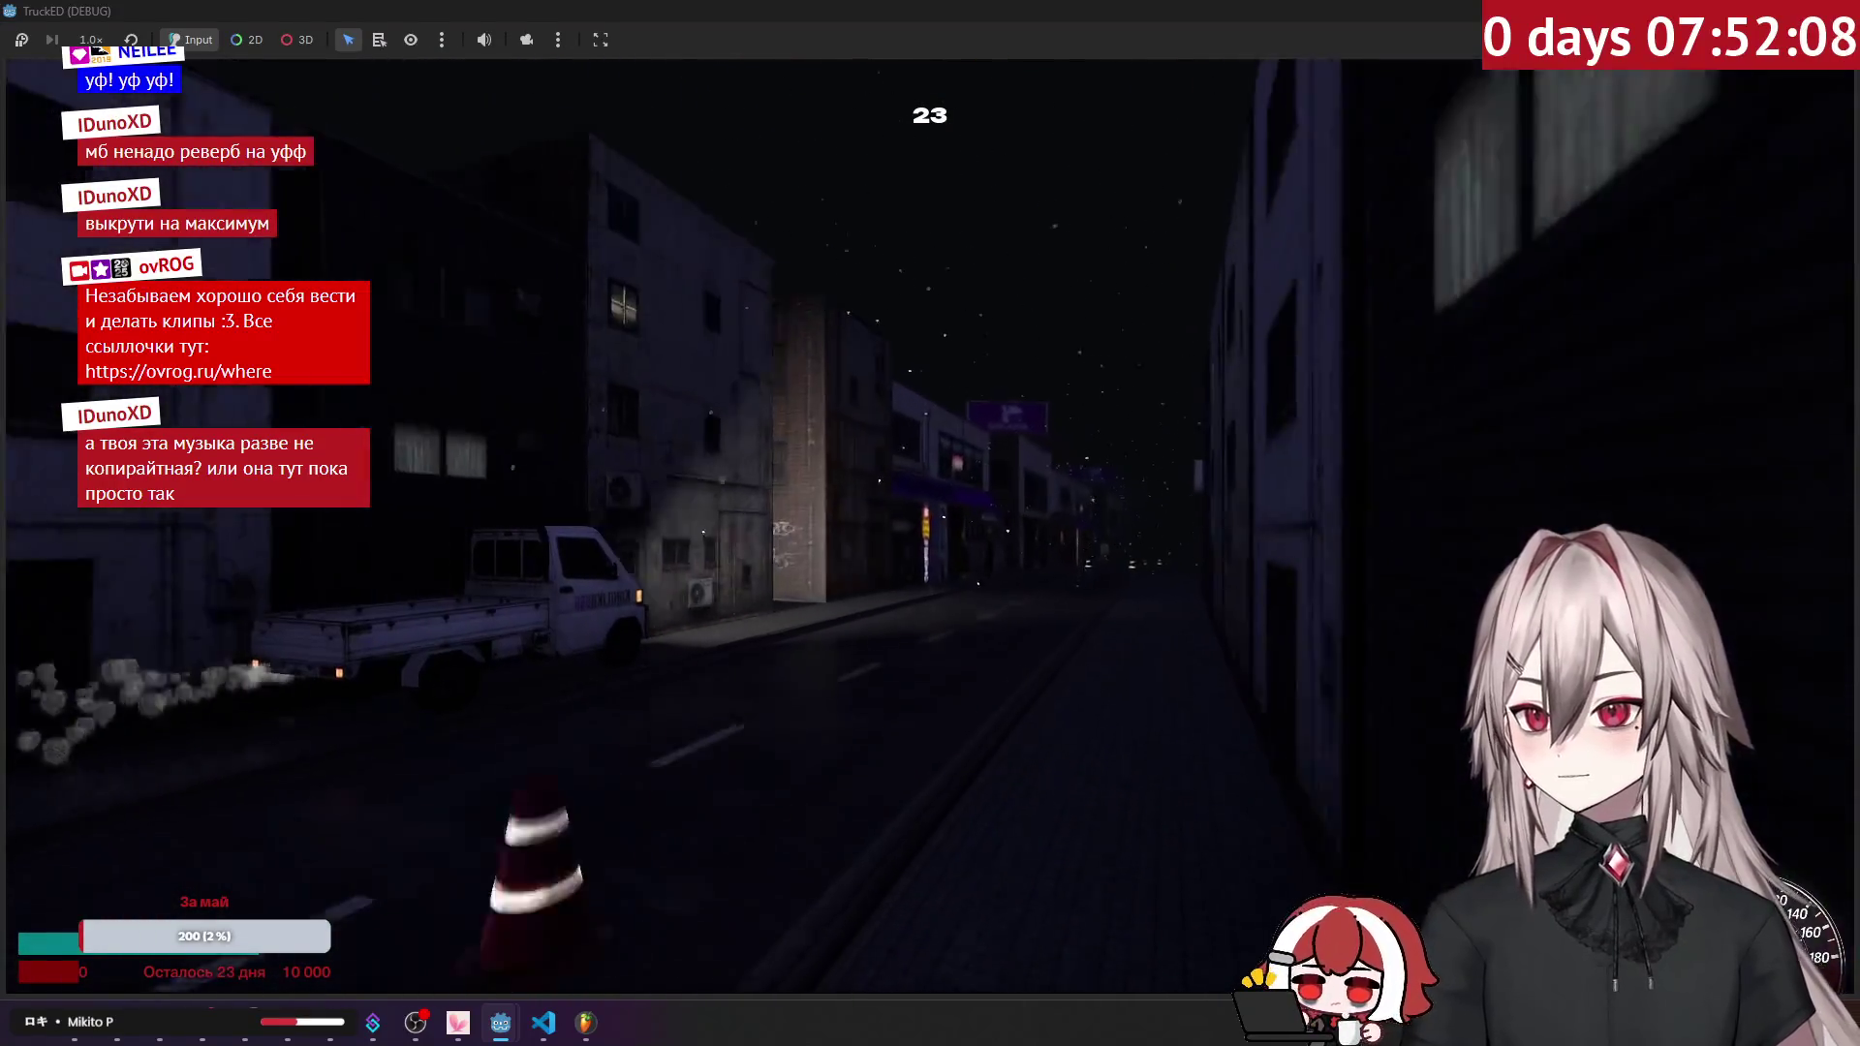
pyautogui.press('F8')
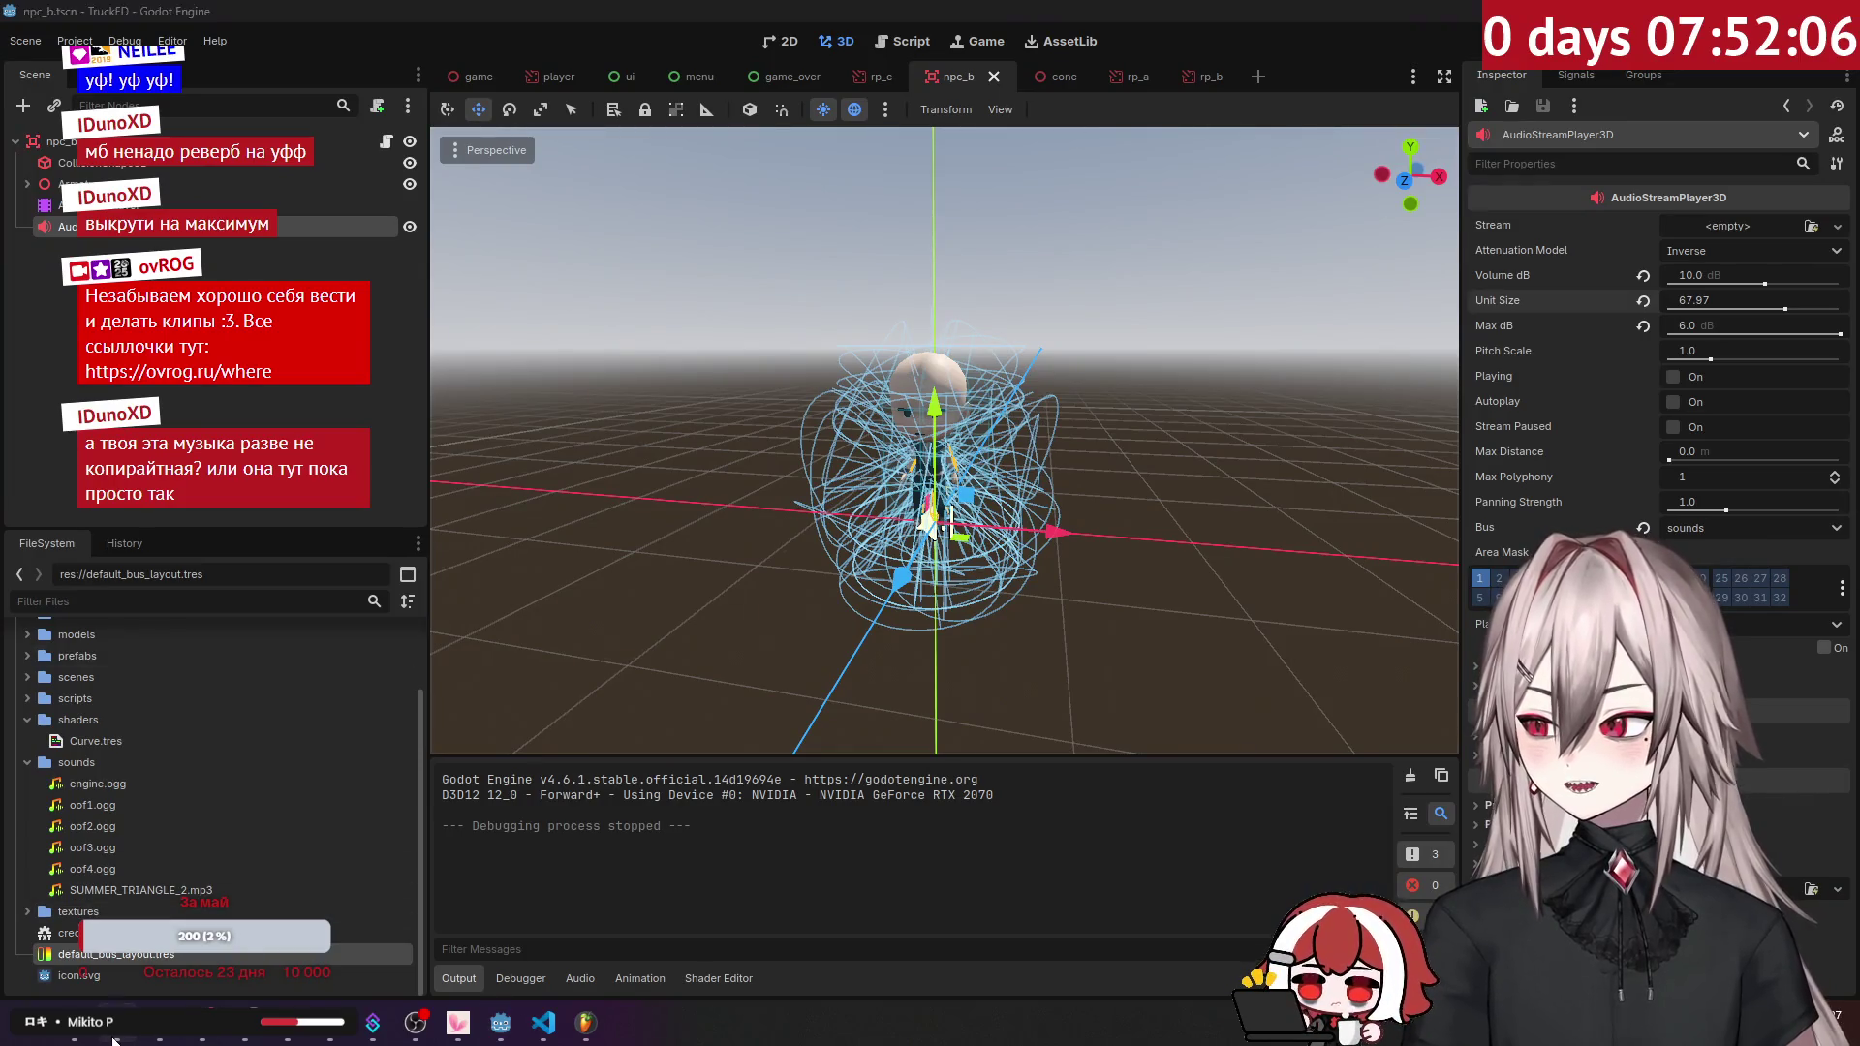
pyautogui.click(114, 1040)
pyautogui.click(973, 18)
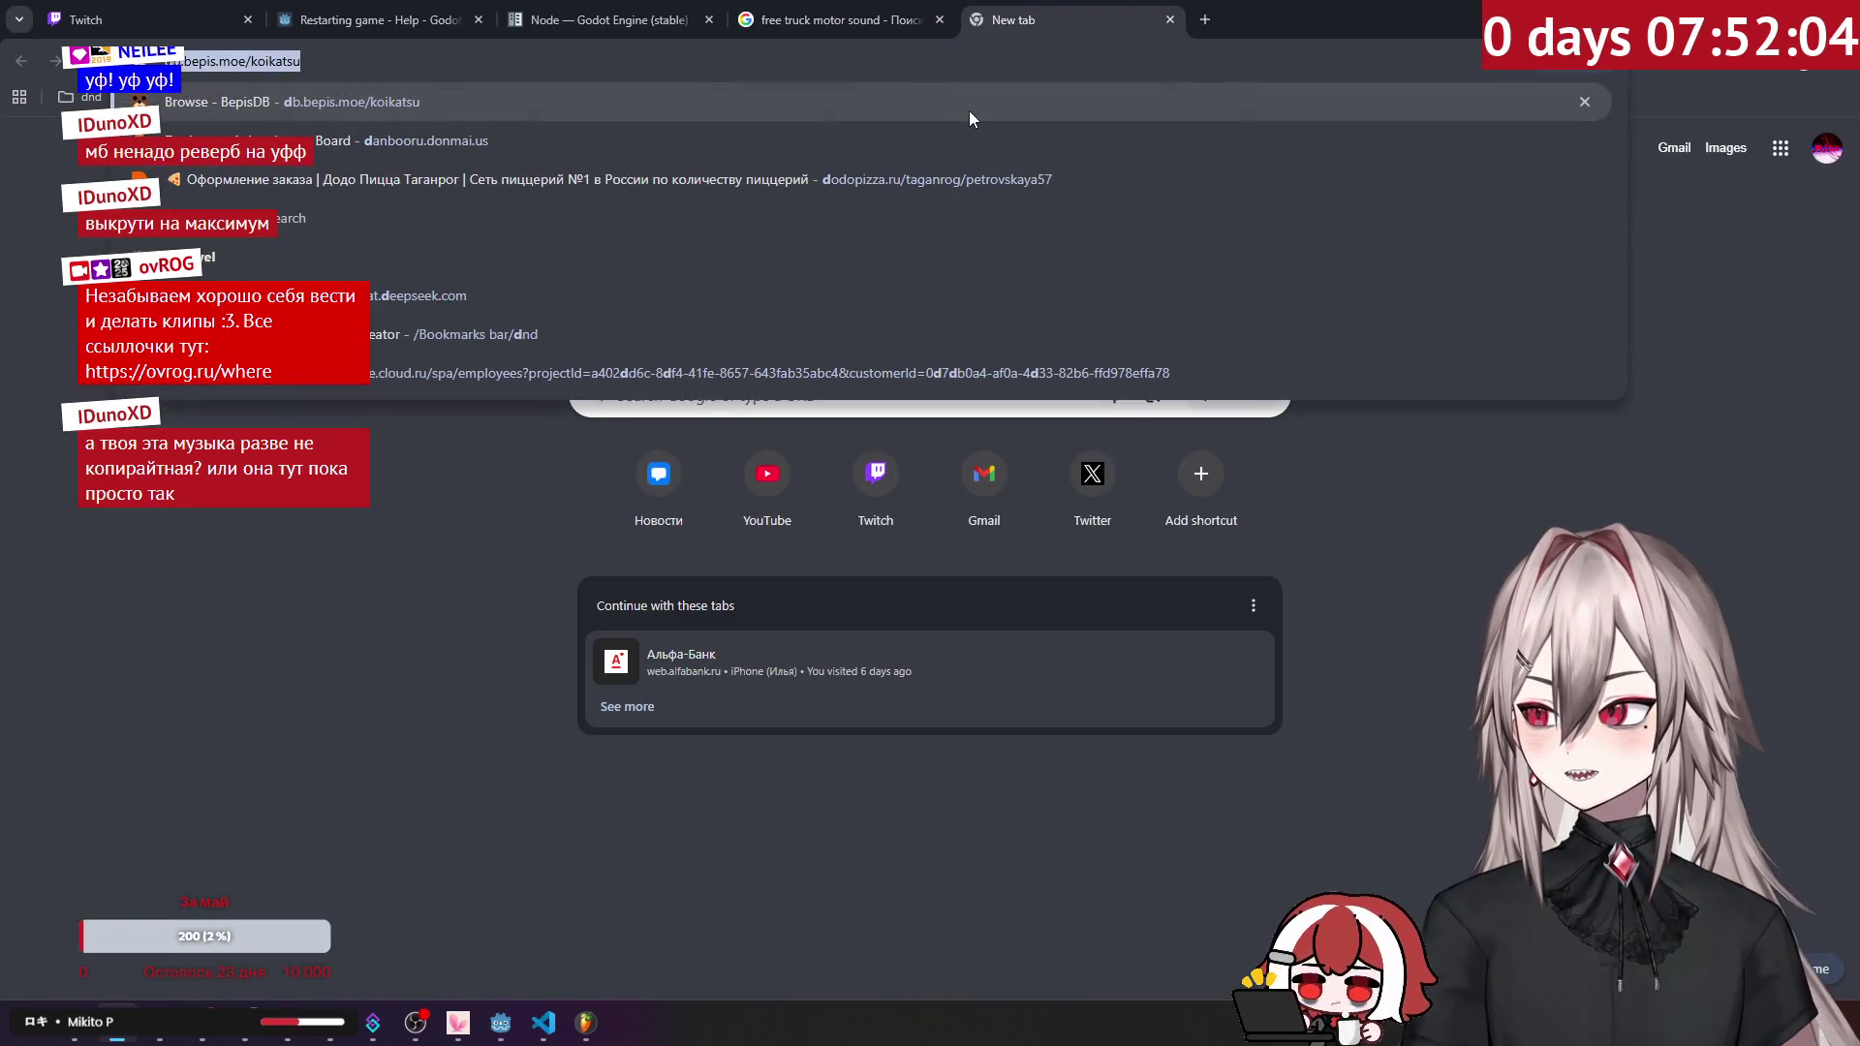
# Reopen the recently closed DOVA-SYNDROME page from Chrome's history and read its FAQ on usage terms.
pyautogui.press('Escape')
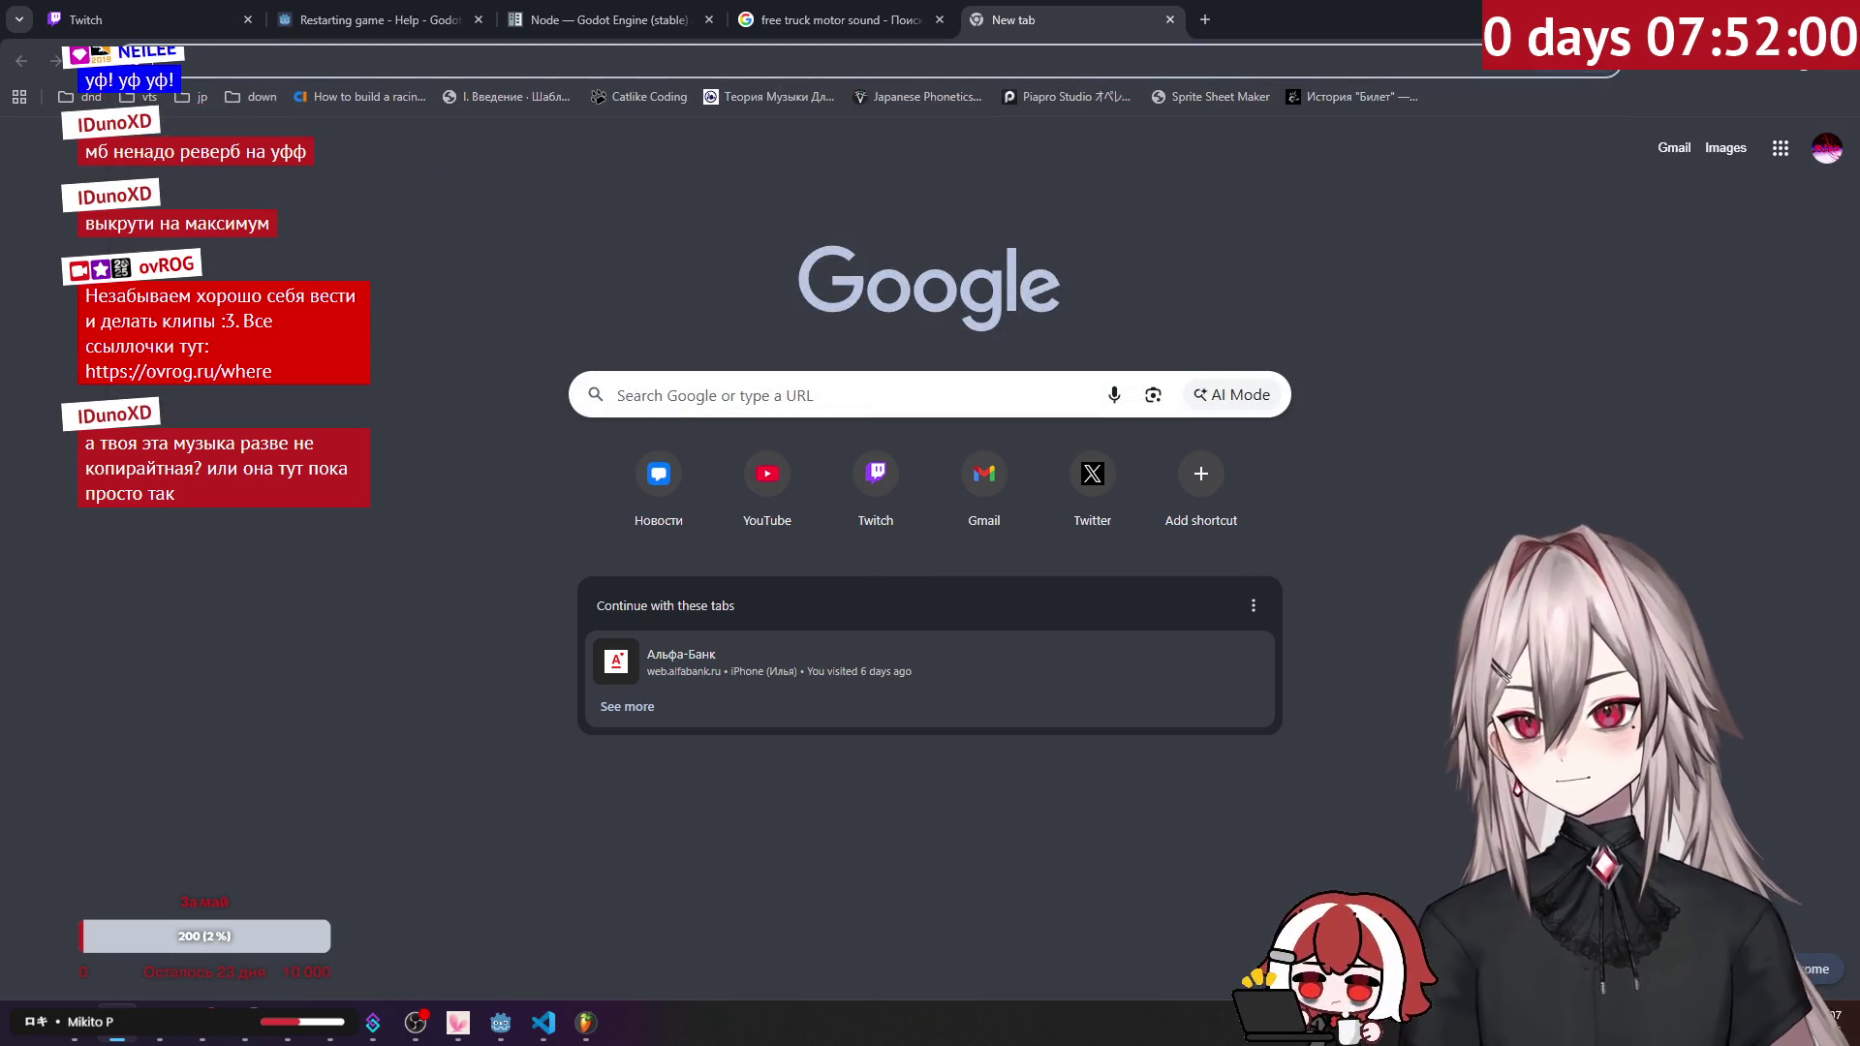
pyautogui.click(1839, 64)
pyautogui.moveTo(1677, 212)
pyautogui.moveTo(1662, 262)
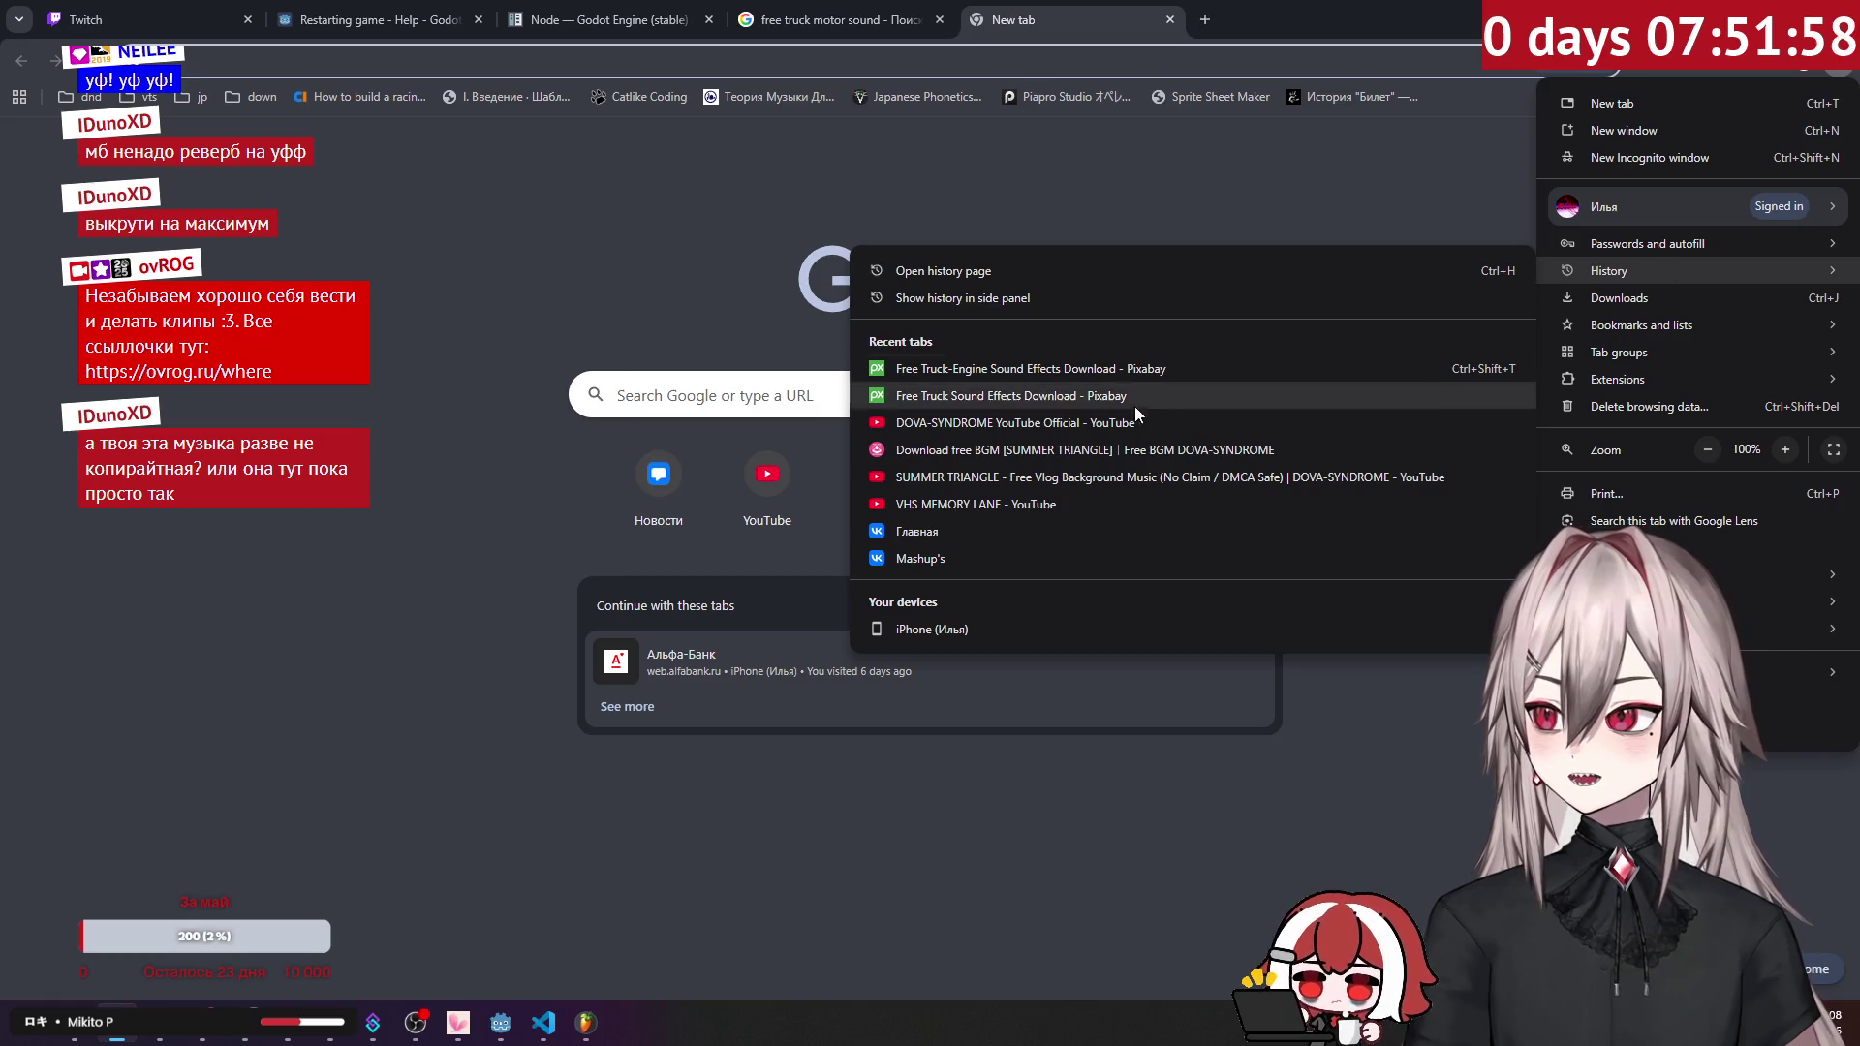
pyautogui.click(1018, 451)
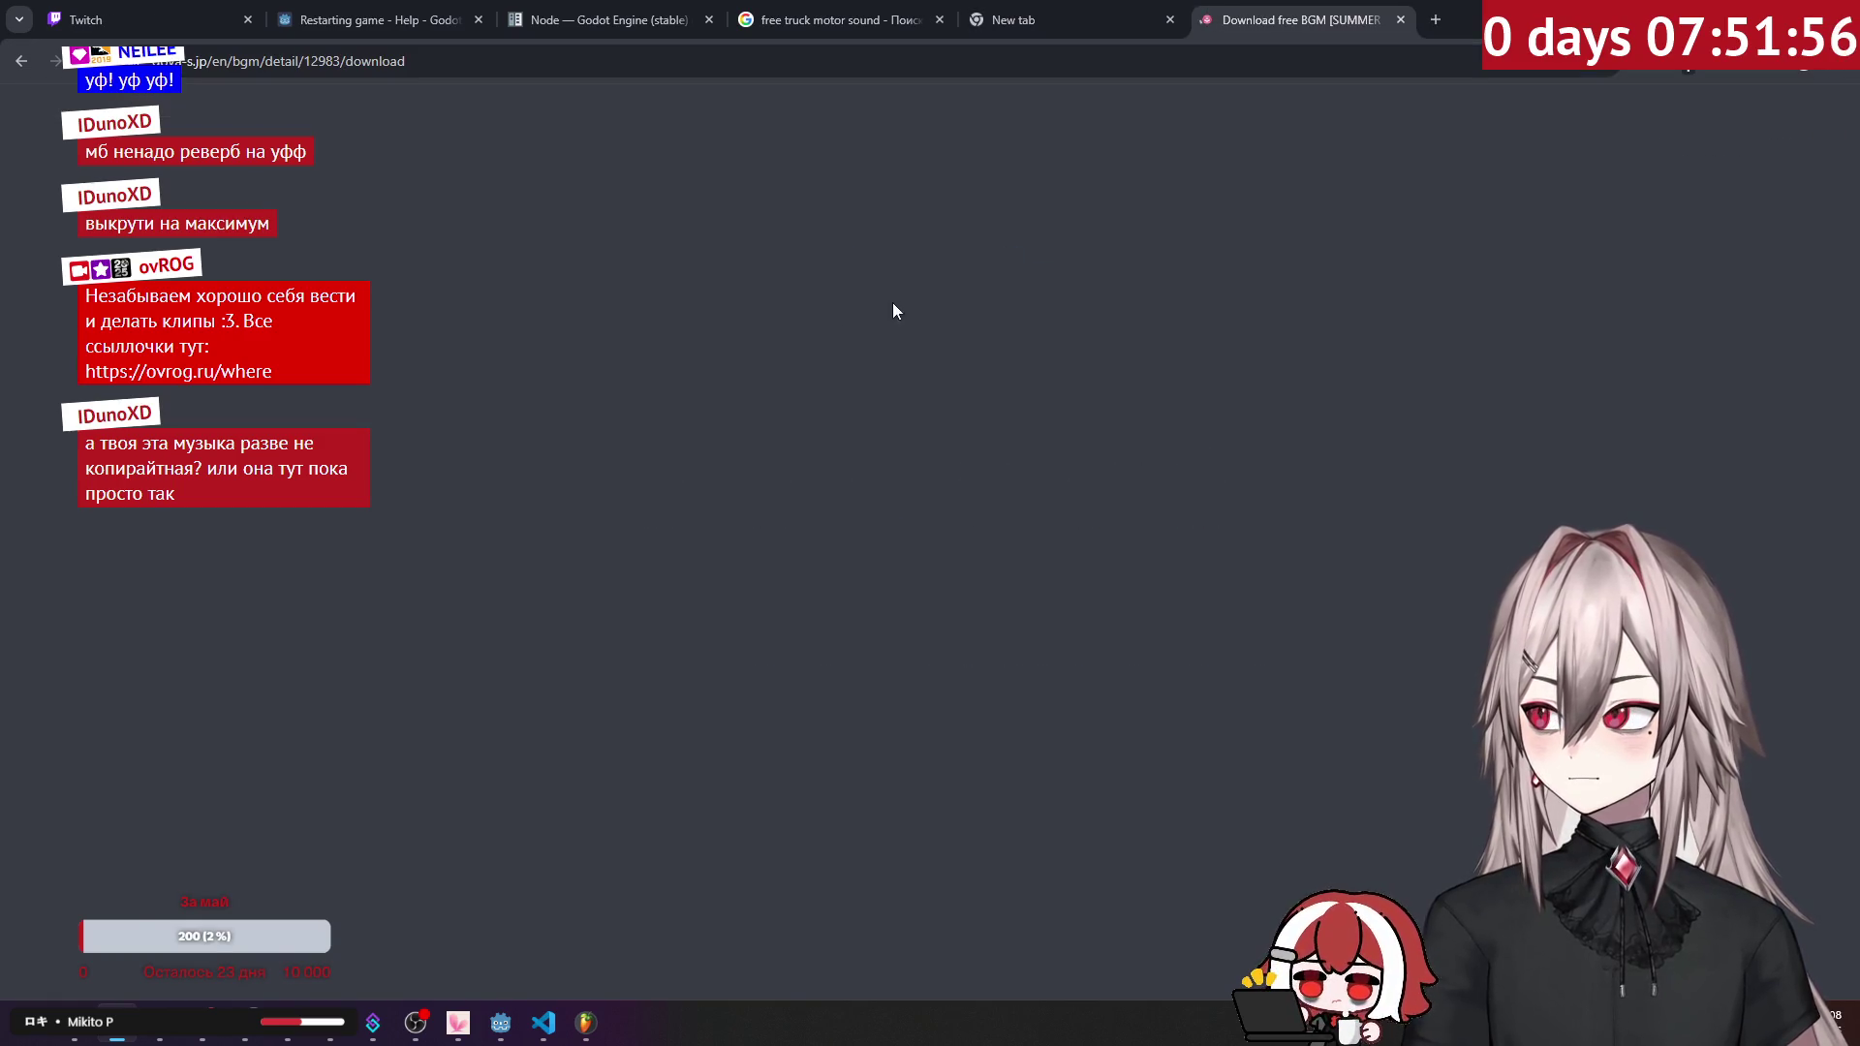
pyautogui.scroll(1, 664, 276)
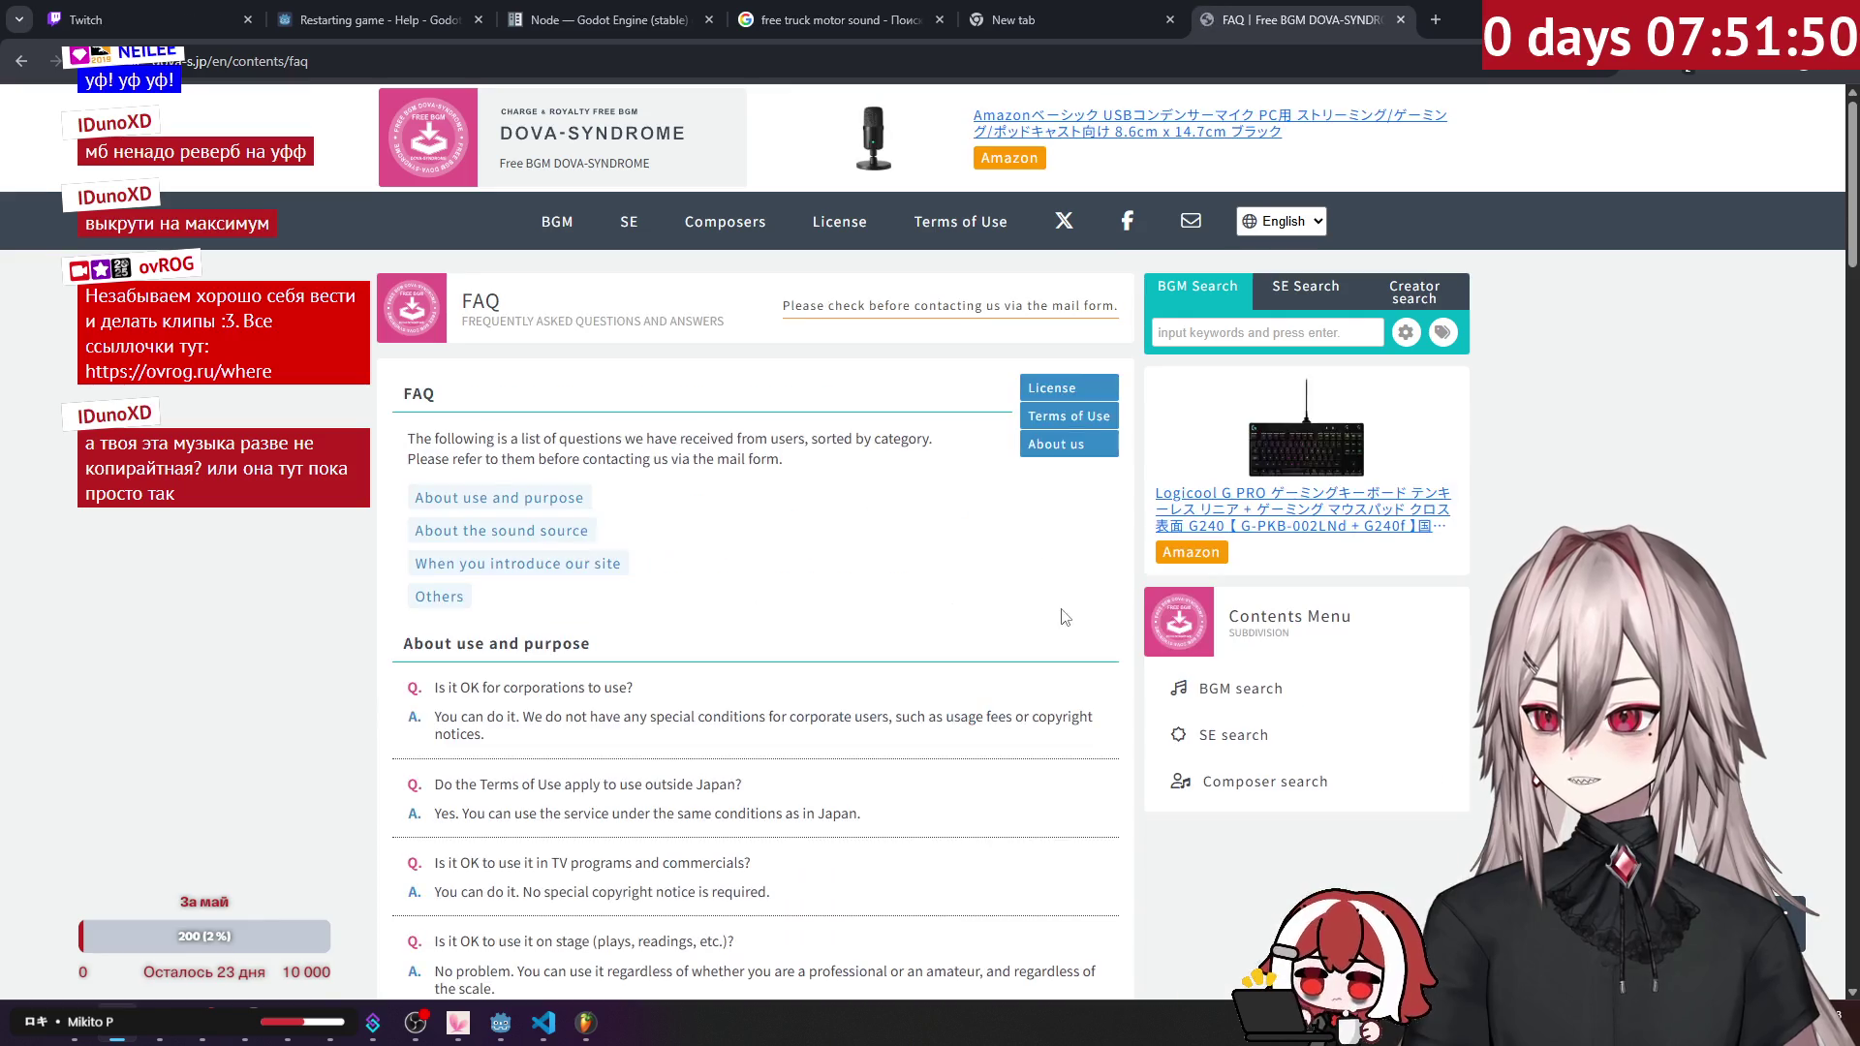
pyautogui.scroll(-2, 628, 489)
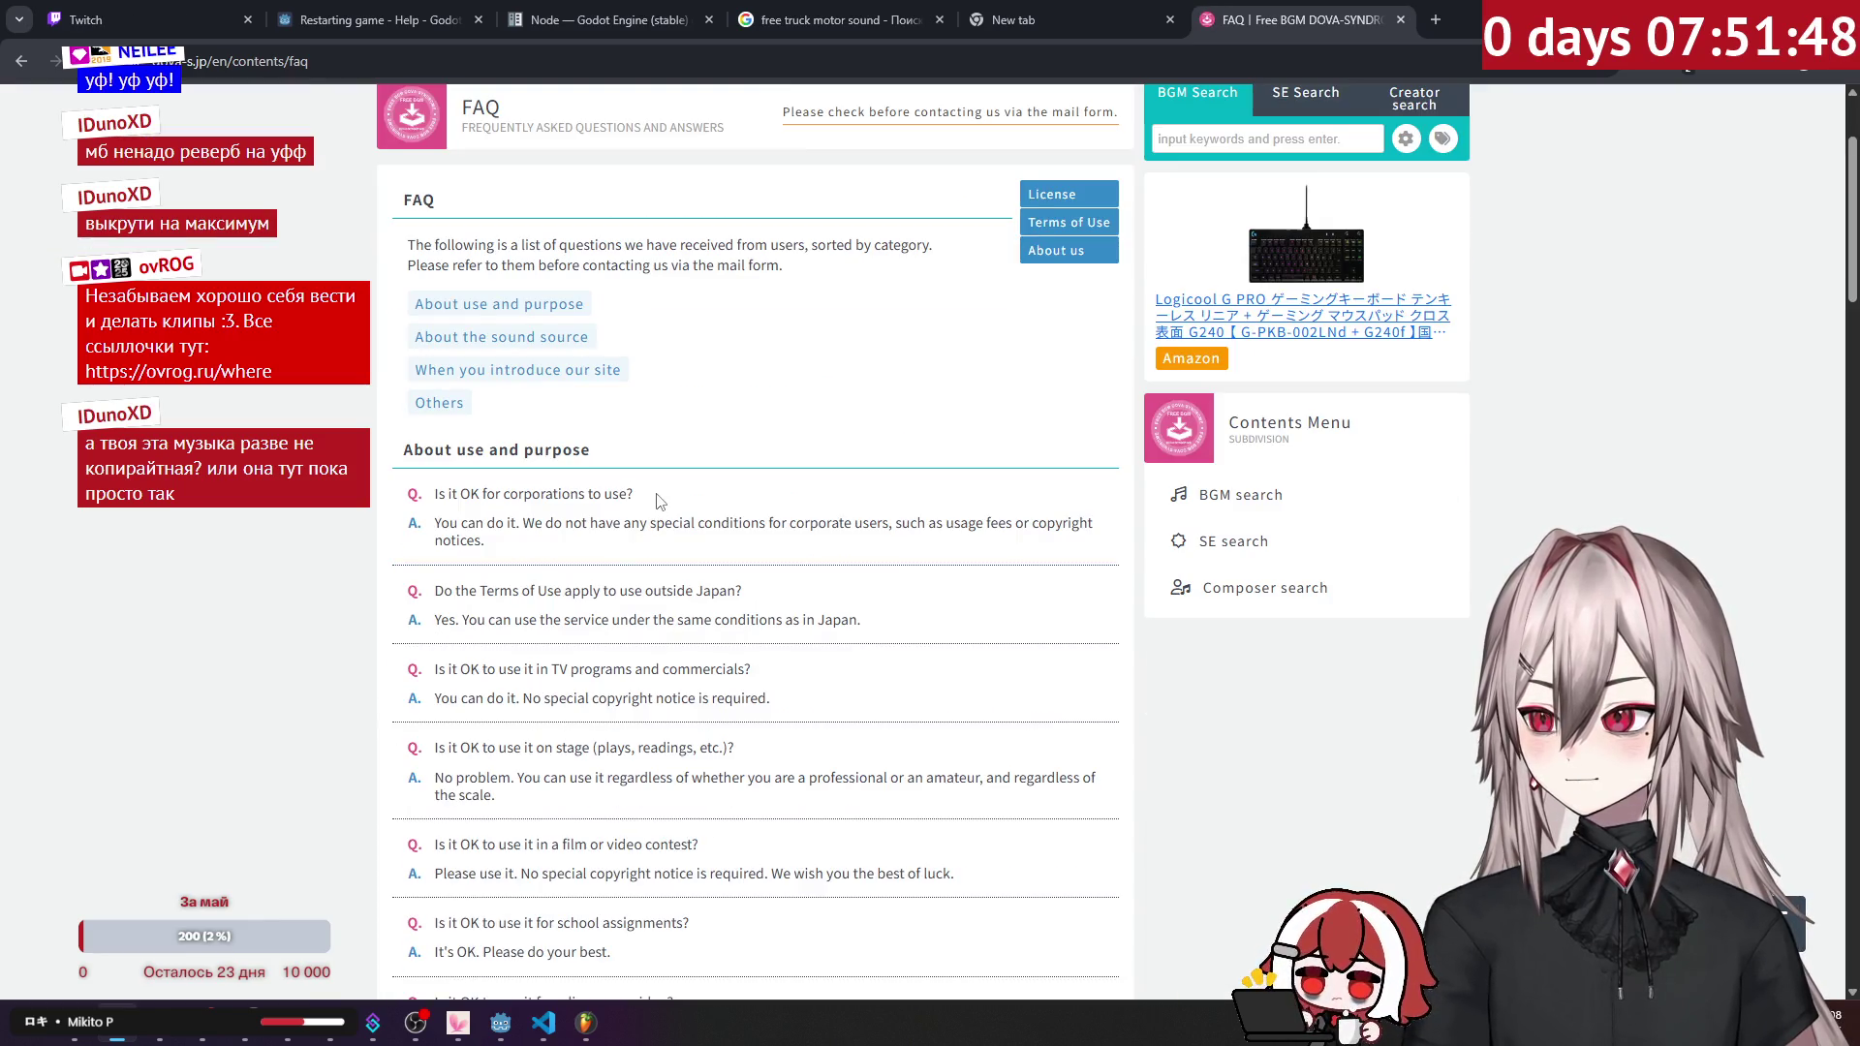
pyautogui.scroll(-1, 465, 497)
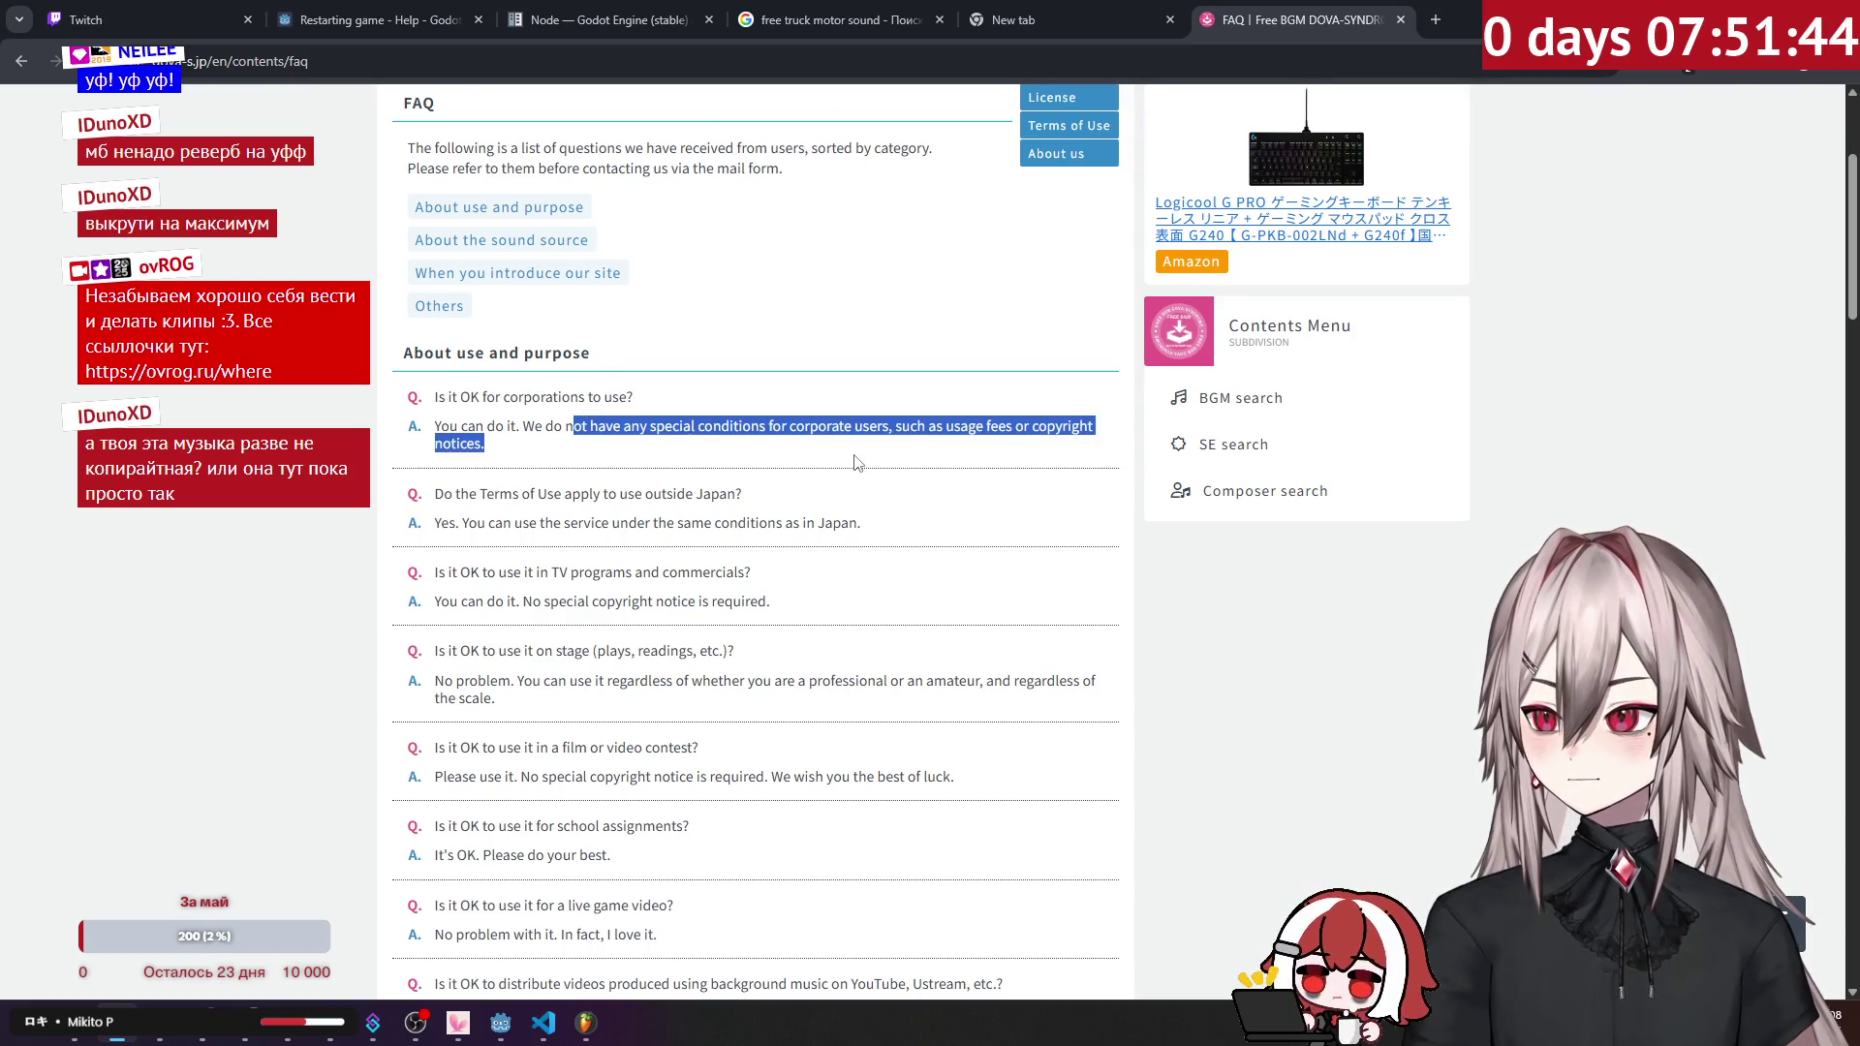
pyautogui.scroll(-1, 855, 463)
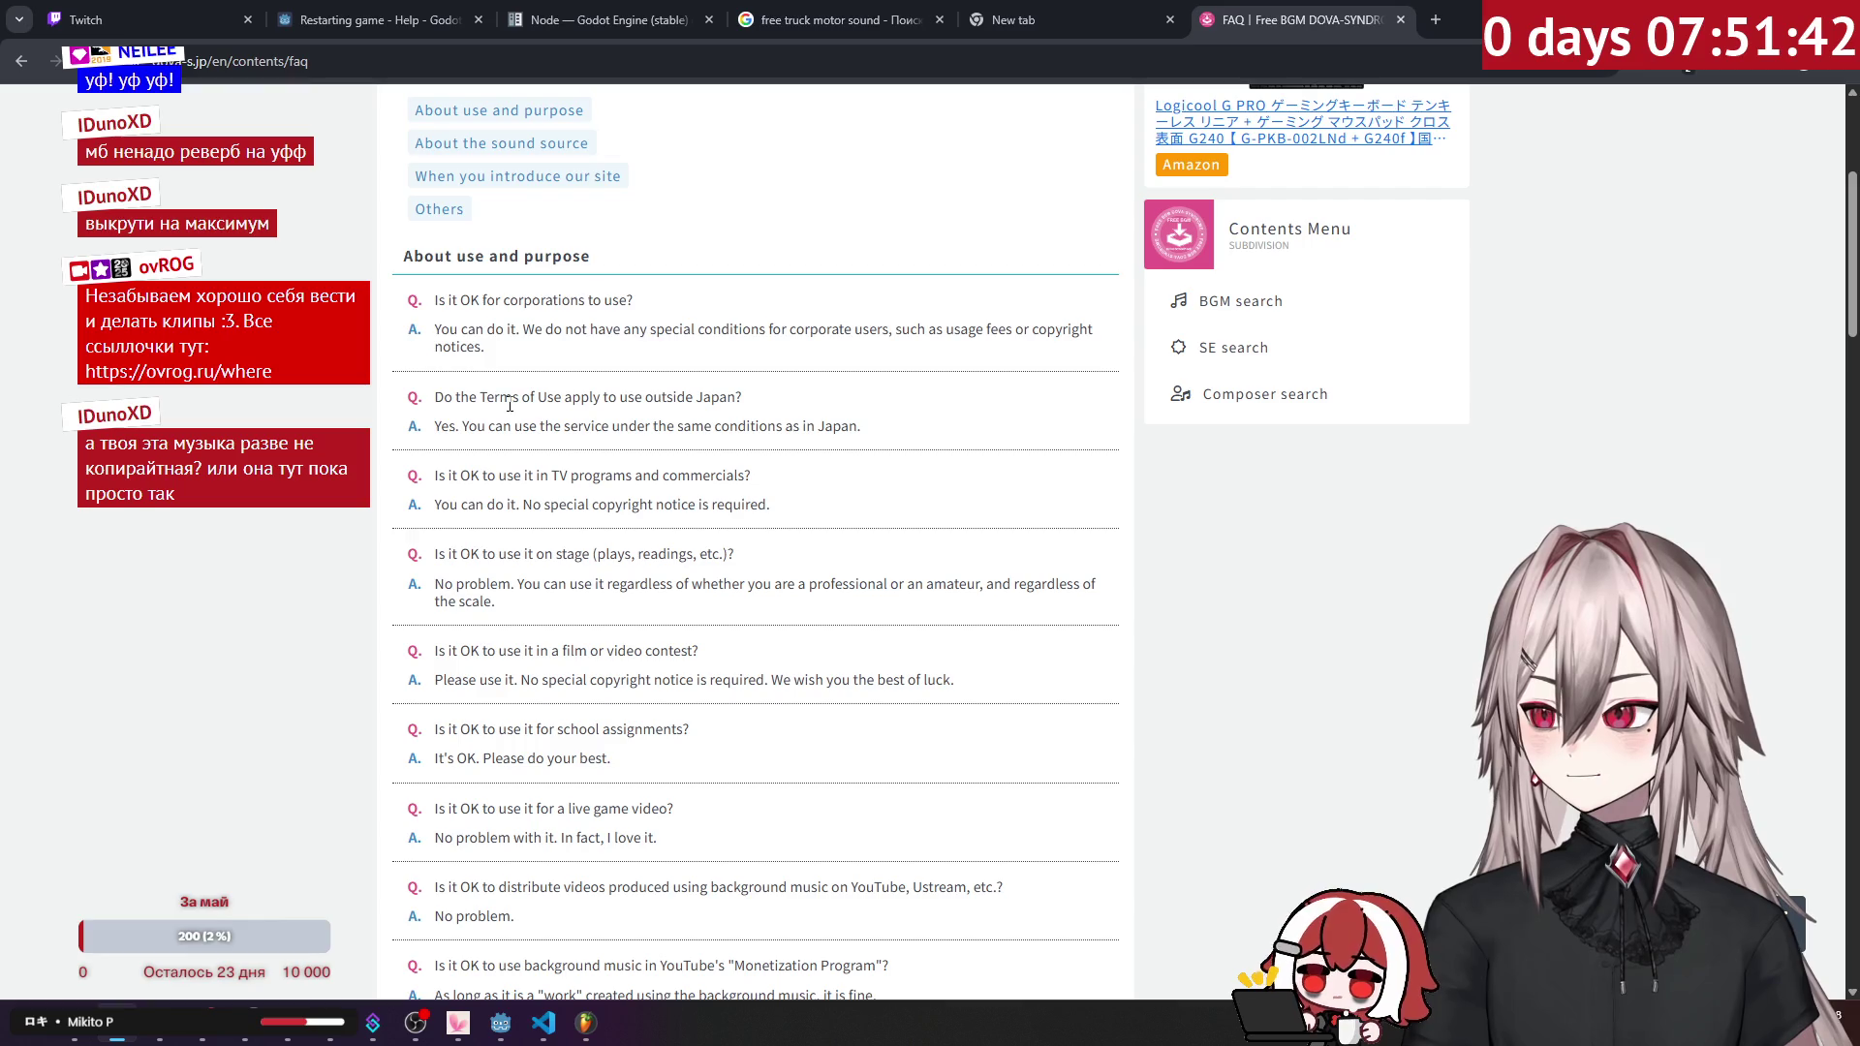
pyautogui.scroll(-1, 571, 530)
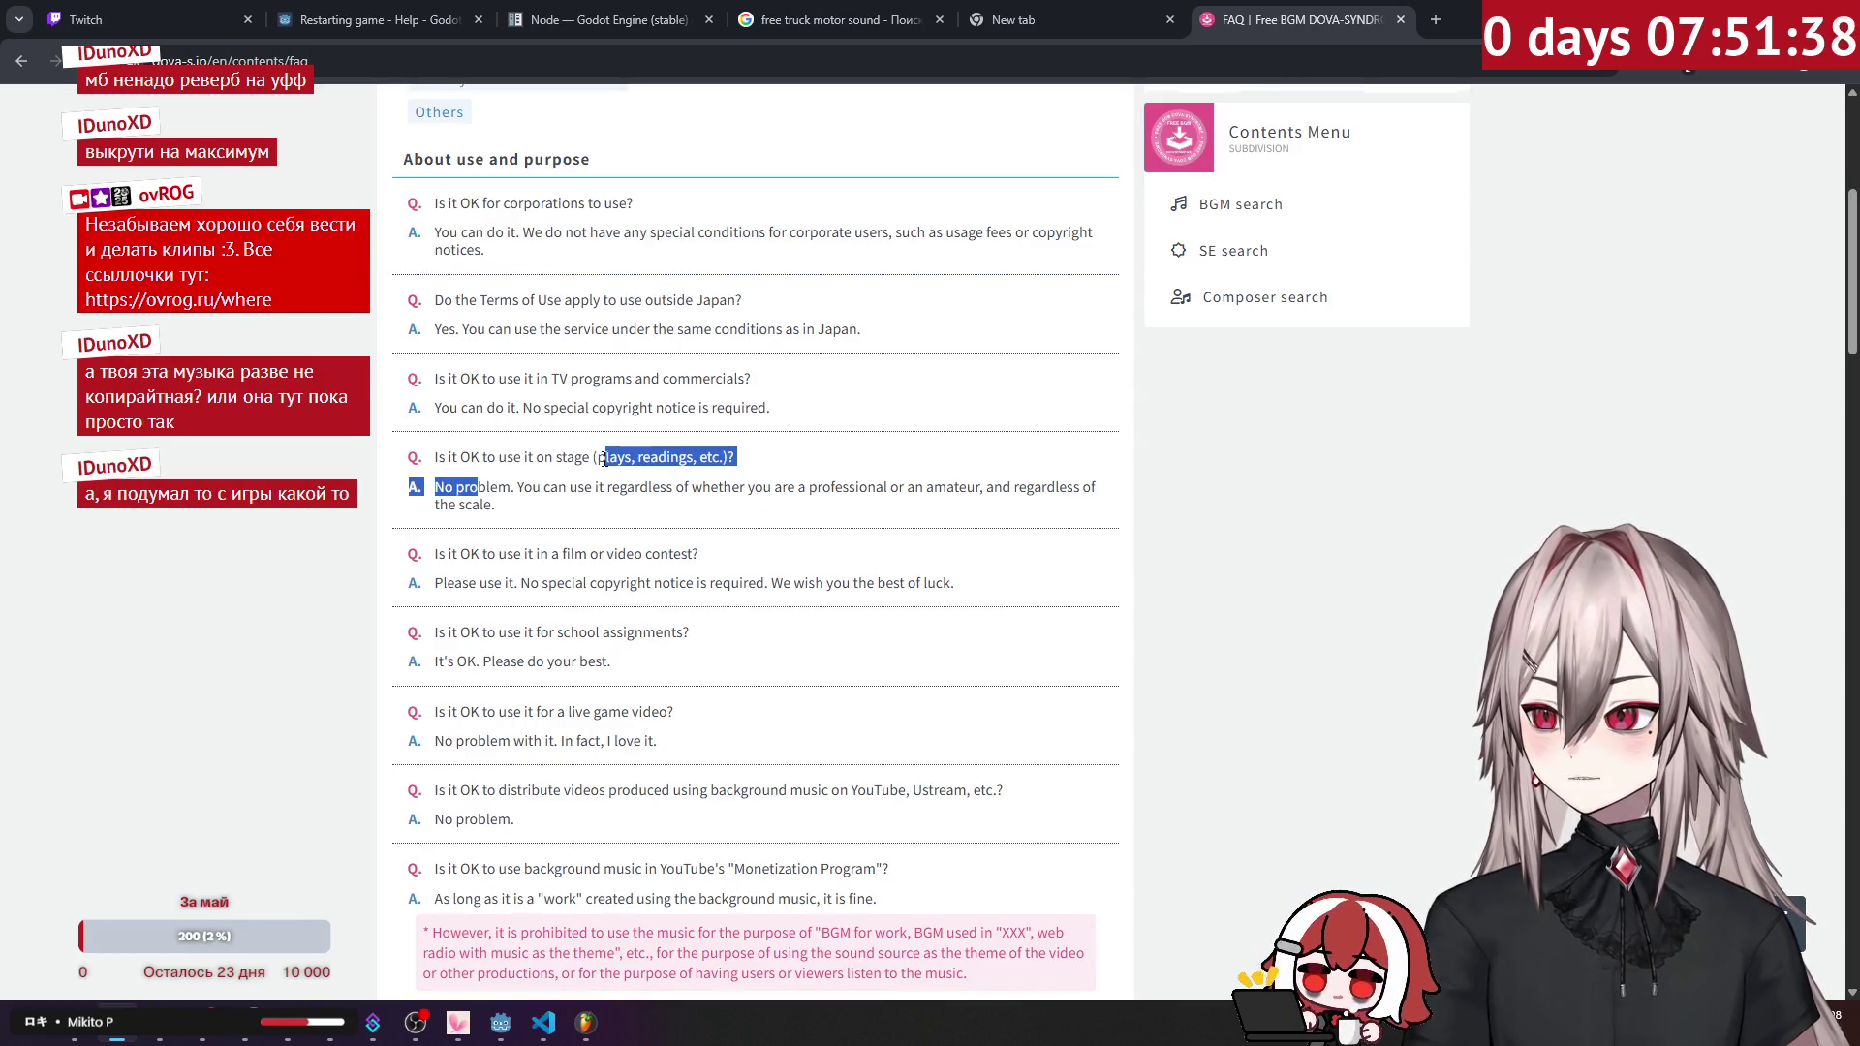
pyautogui.scroll(-1, 659, 515)
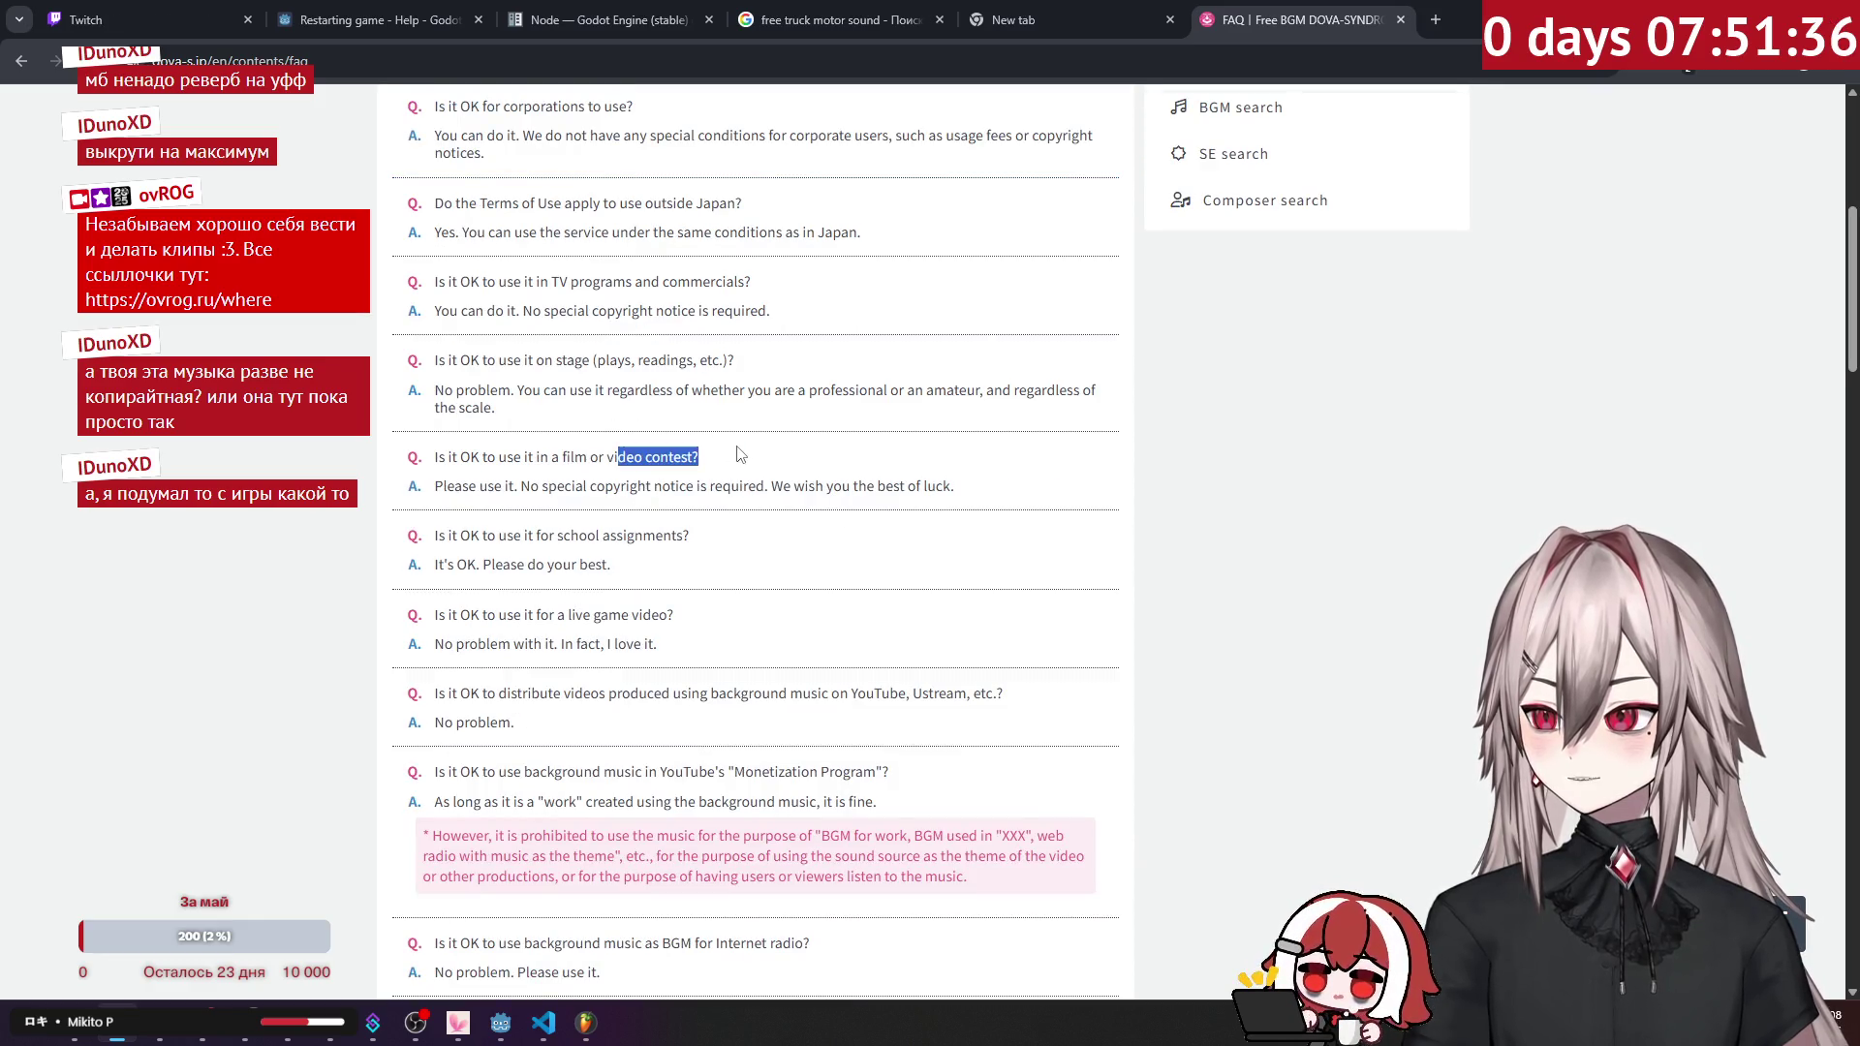
pyautogui.scroll(-1, 716, 529)
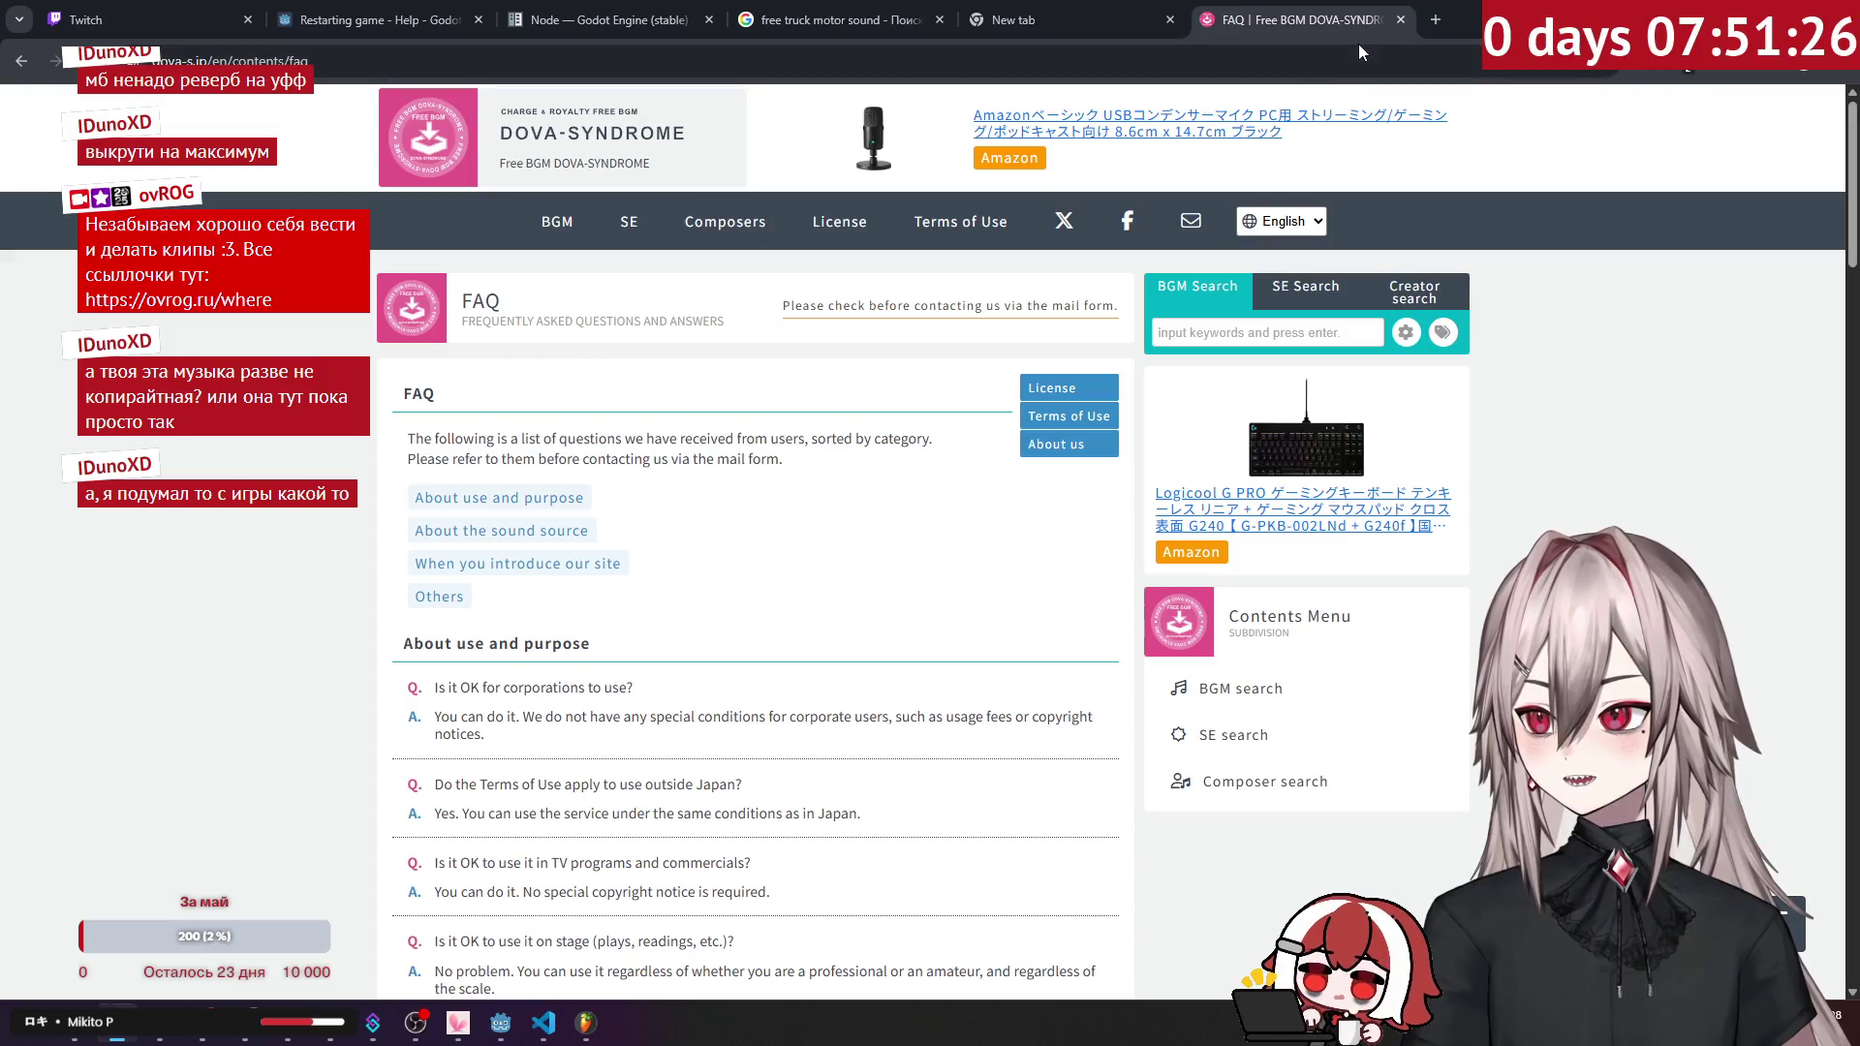
# Close the FAQ tab, glance at npc.gd in the code editor, and return to Godot.
pyautogui.hotkey('ctrl', 'w')
pyautogui.hotkey('alt', 'Tab')
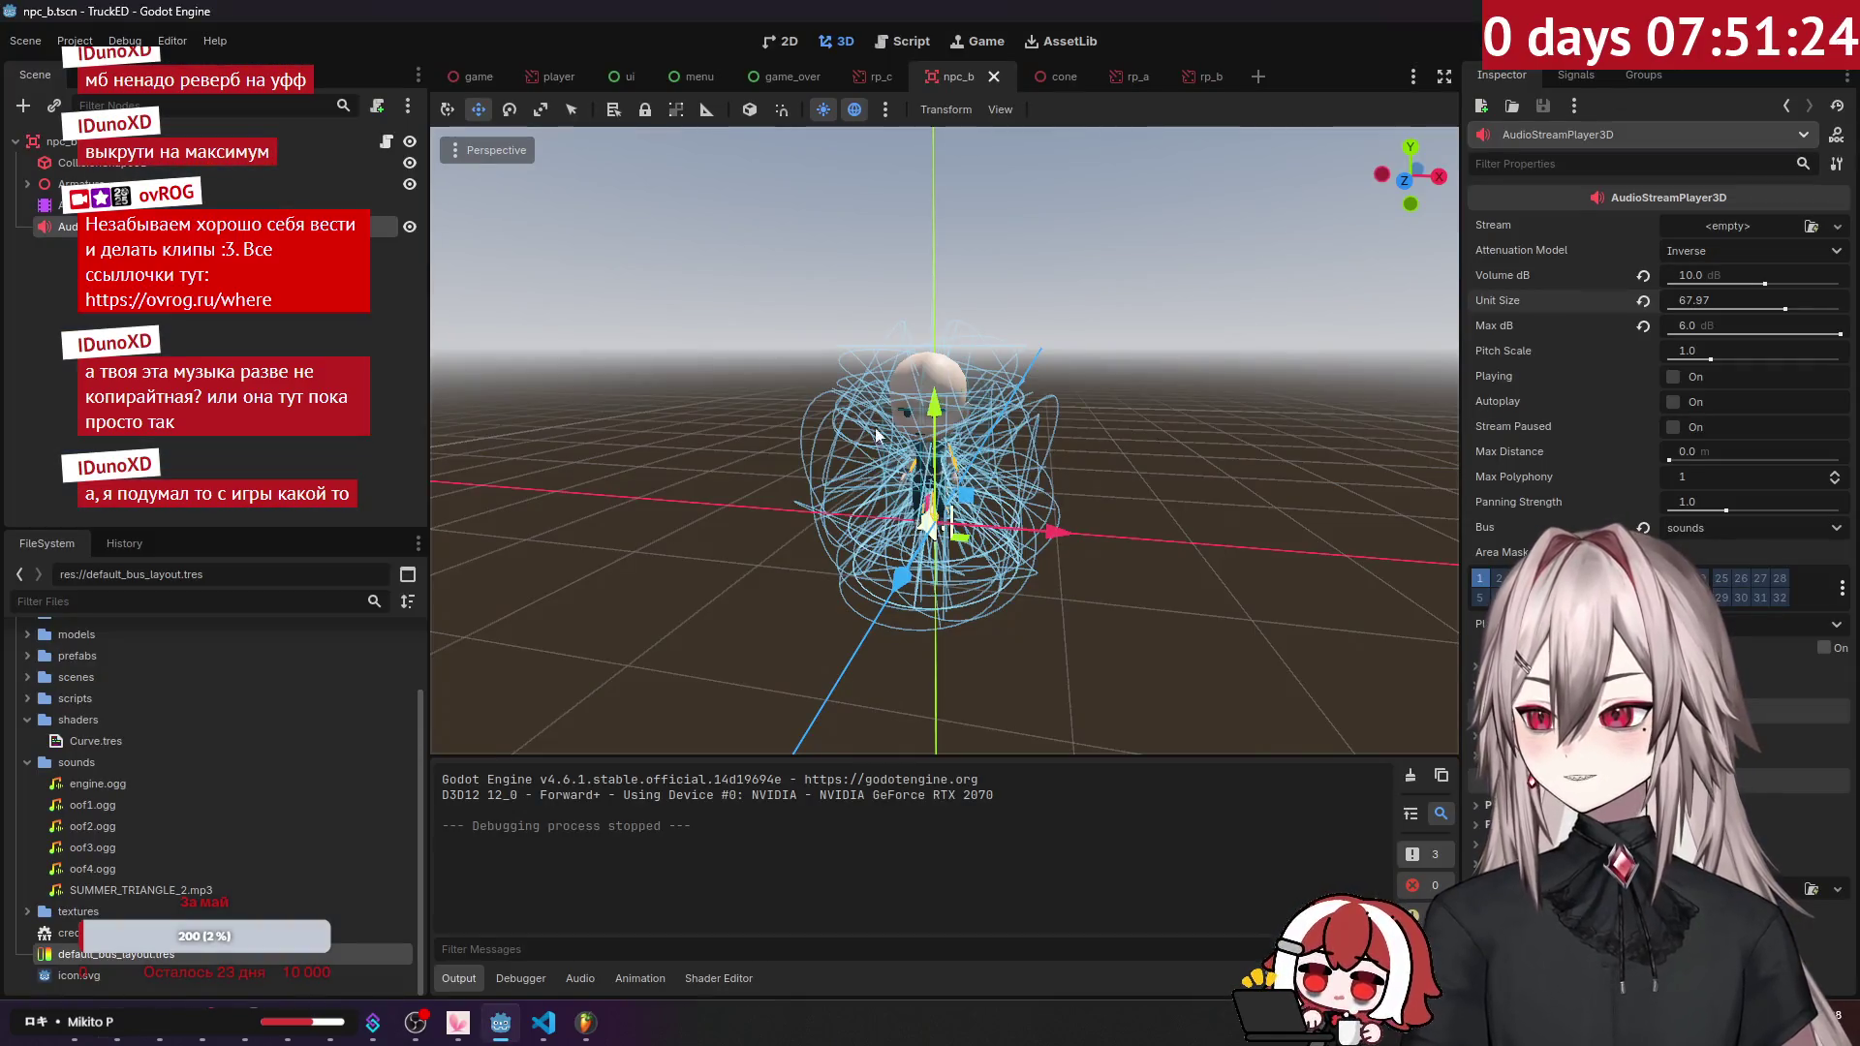
pyautogui.click(540, 1025)
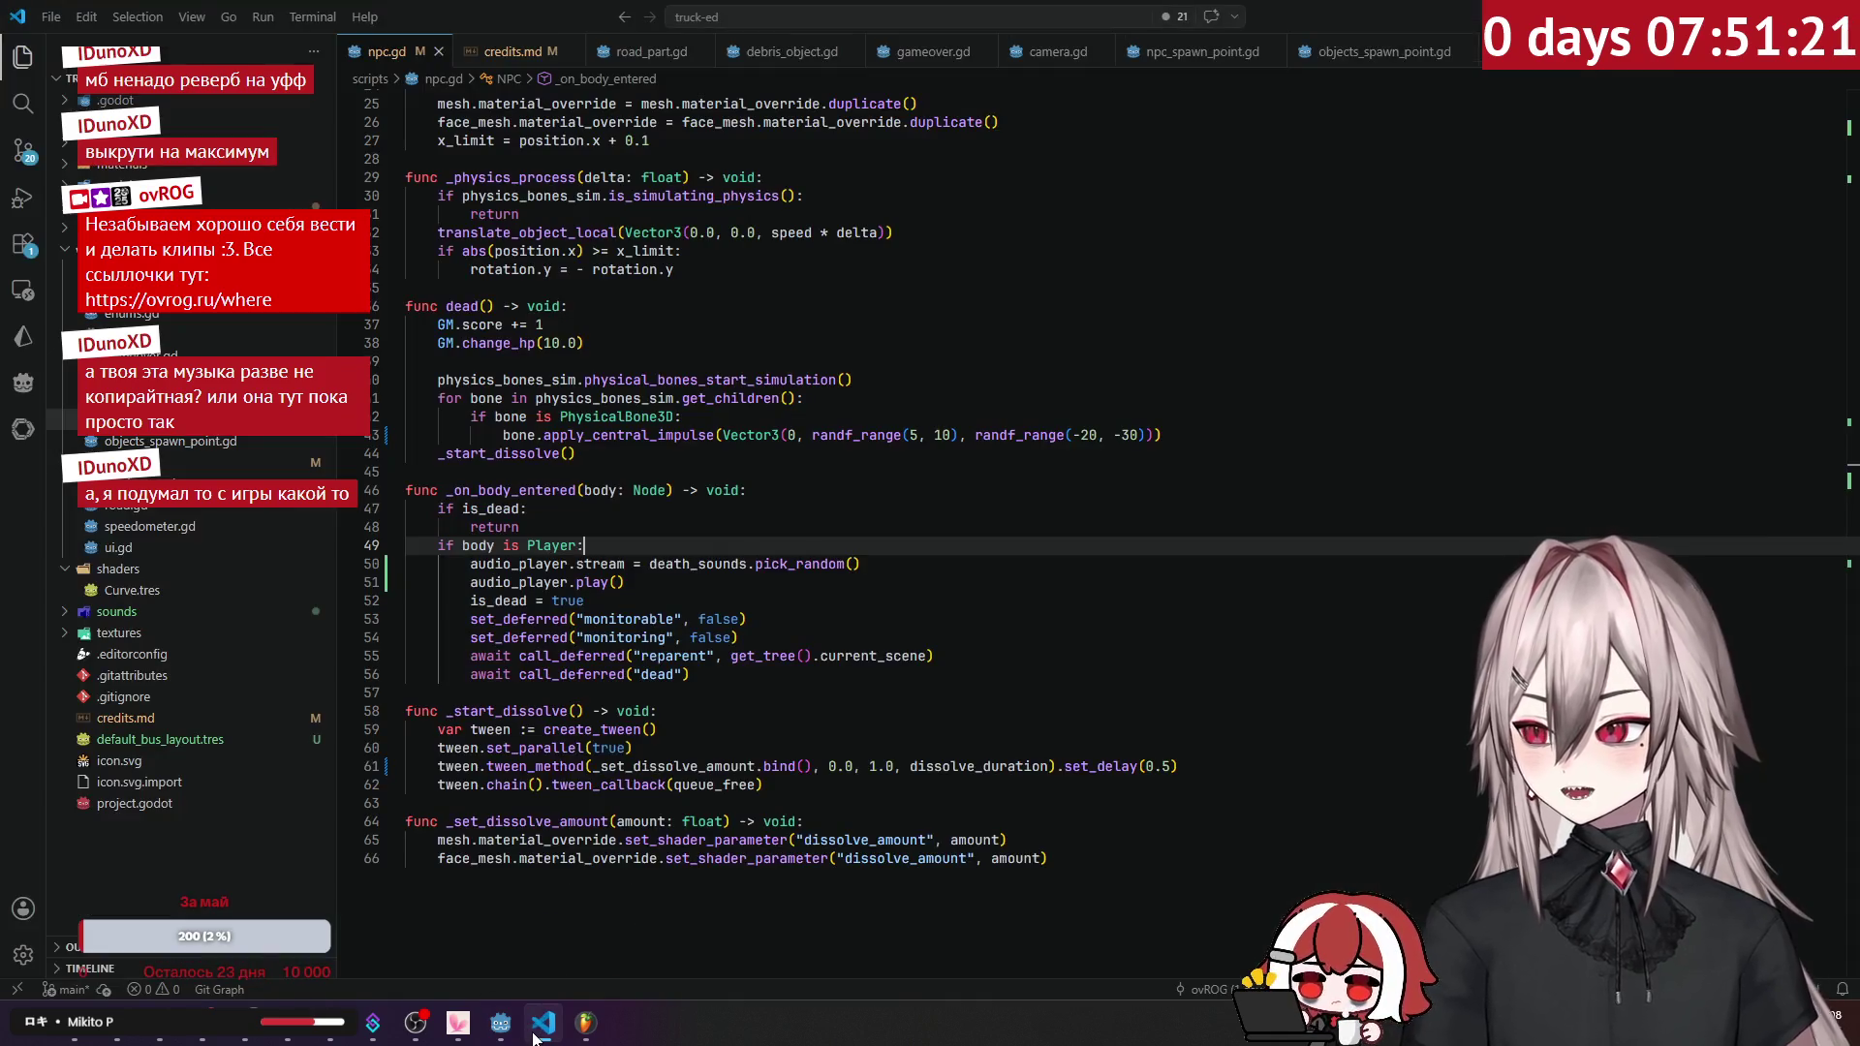
pyautogui.click(775, 675)
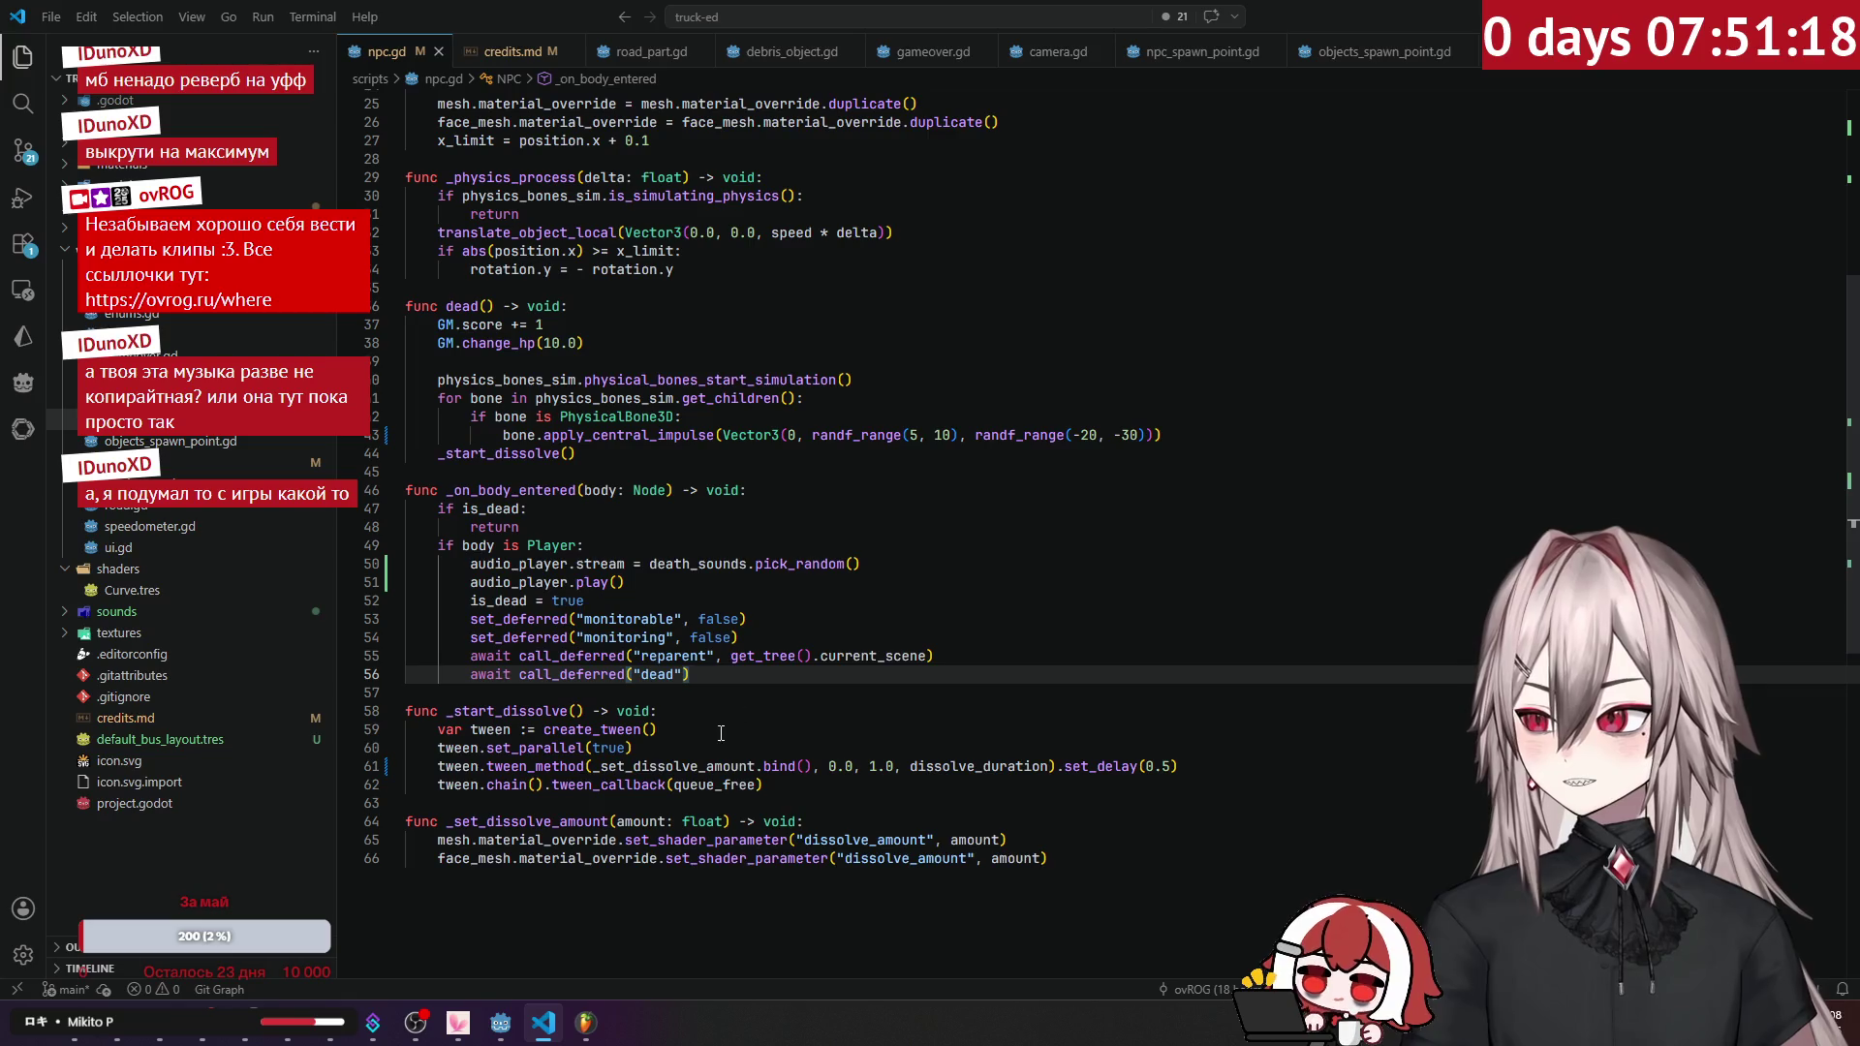
pyautogui.click(534, 1021)
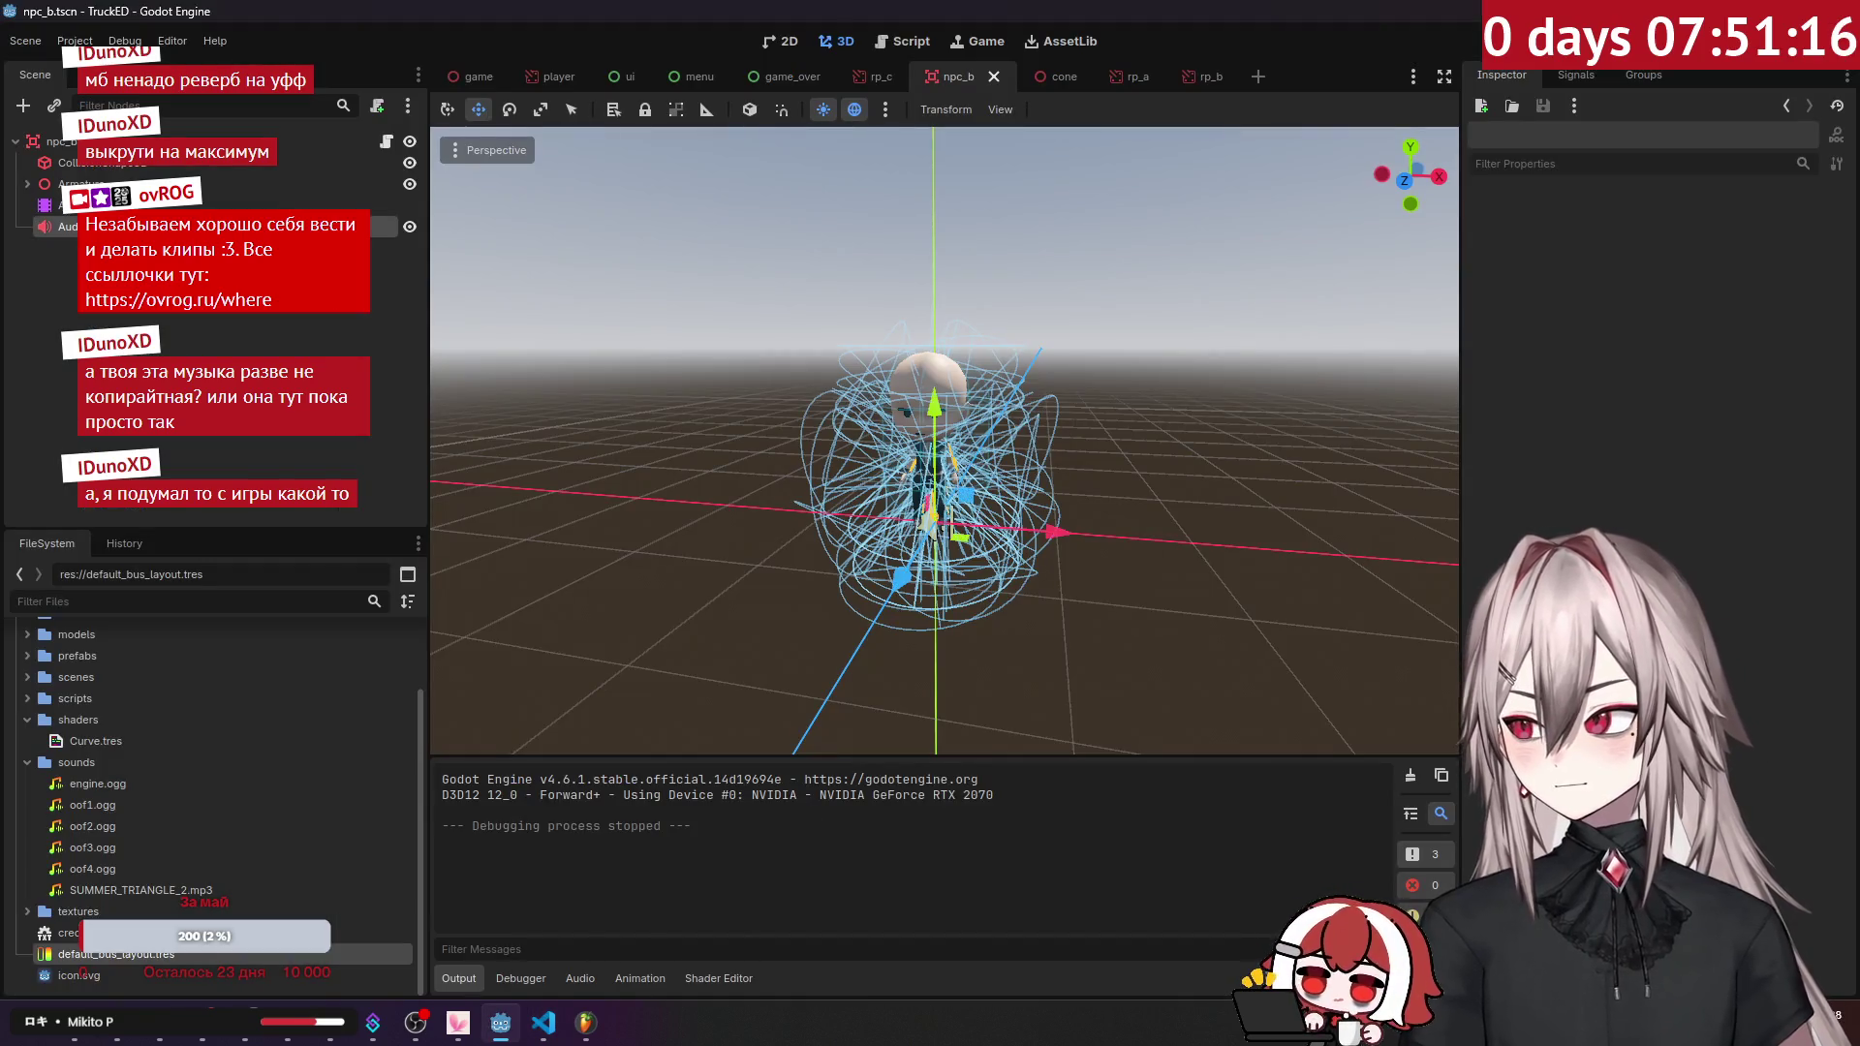
# Revert Unit Size to 10.0, set Attenuation Model to Disabled, and launch a test run.
pyautogui.click(1644, 300)
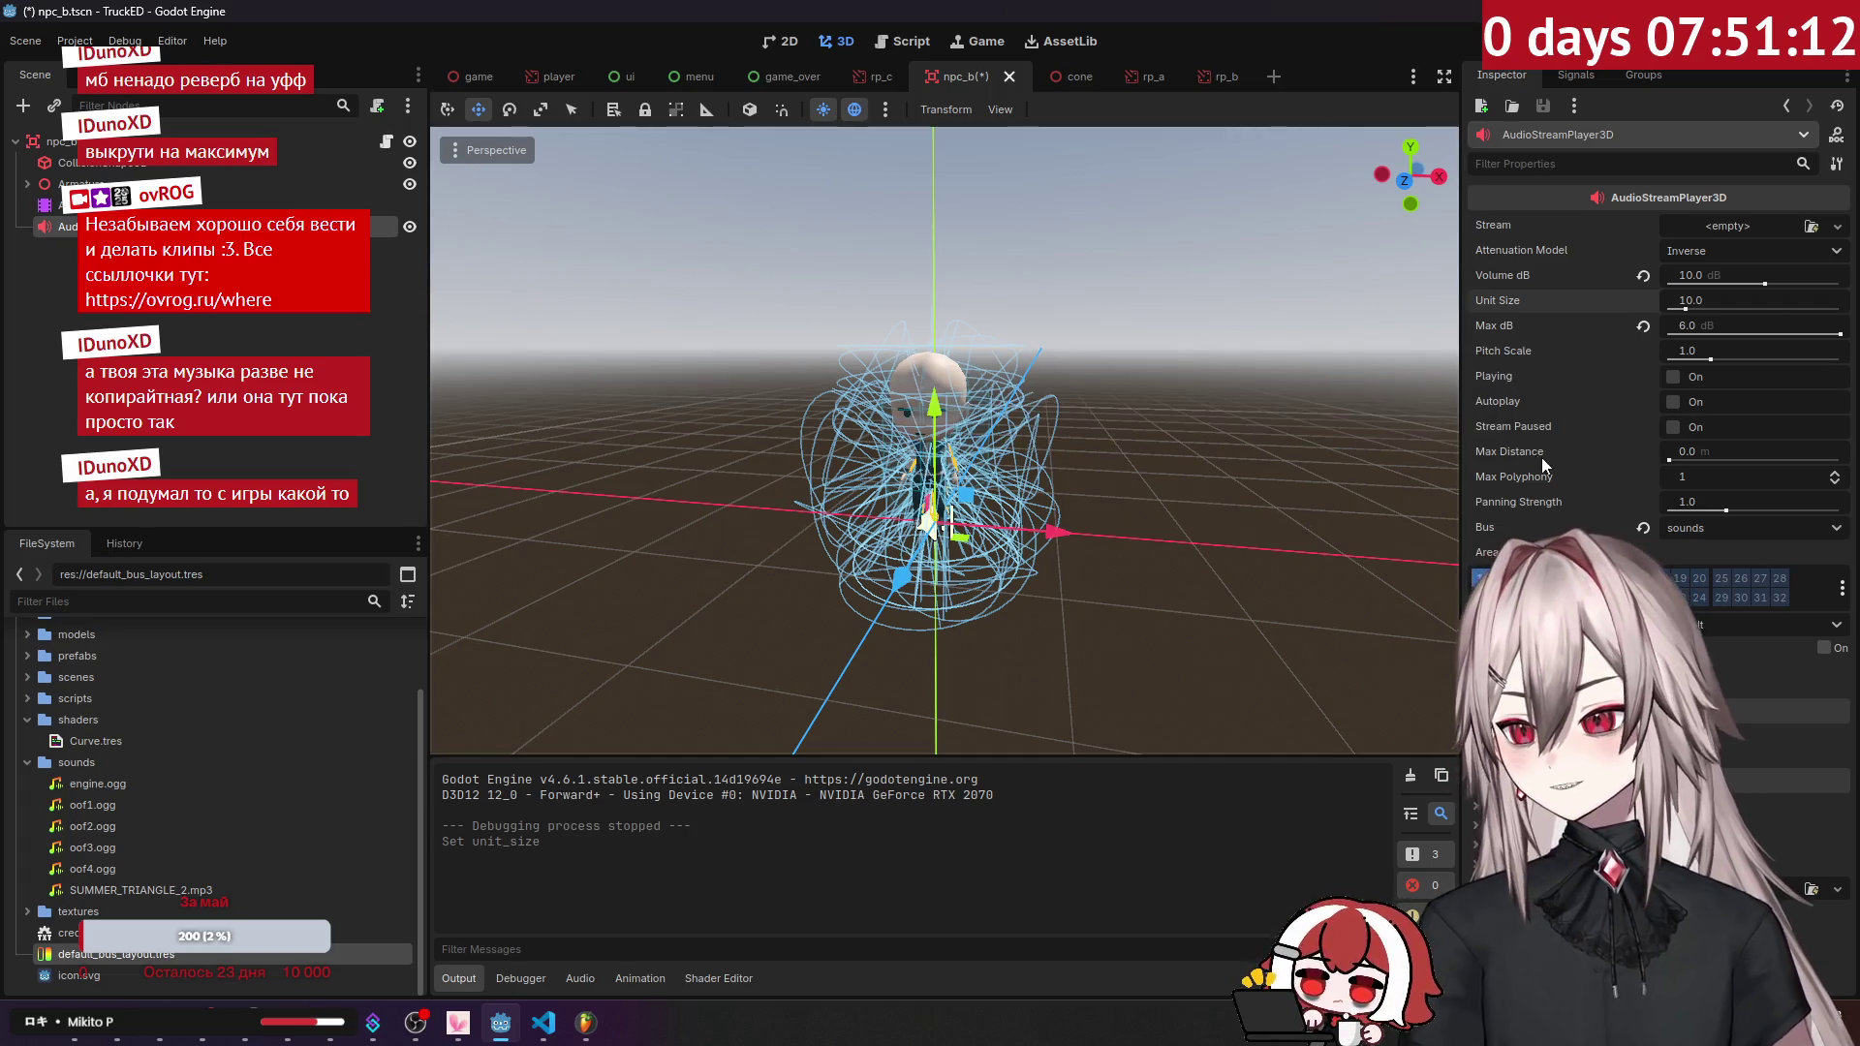
pyautogui.moveTo(1530, 508)
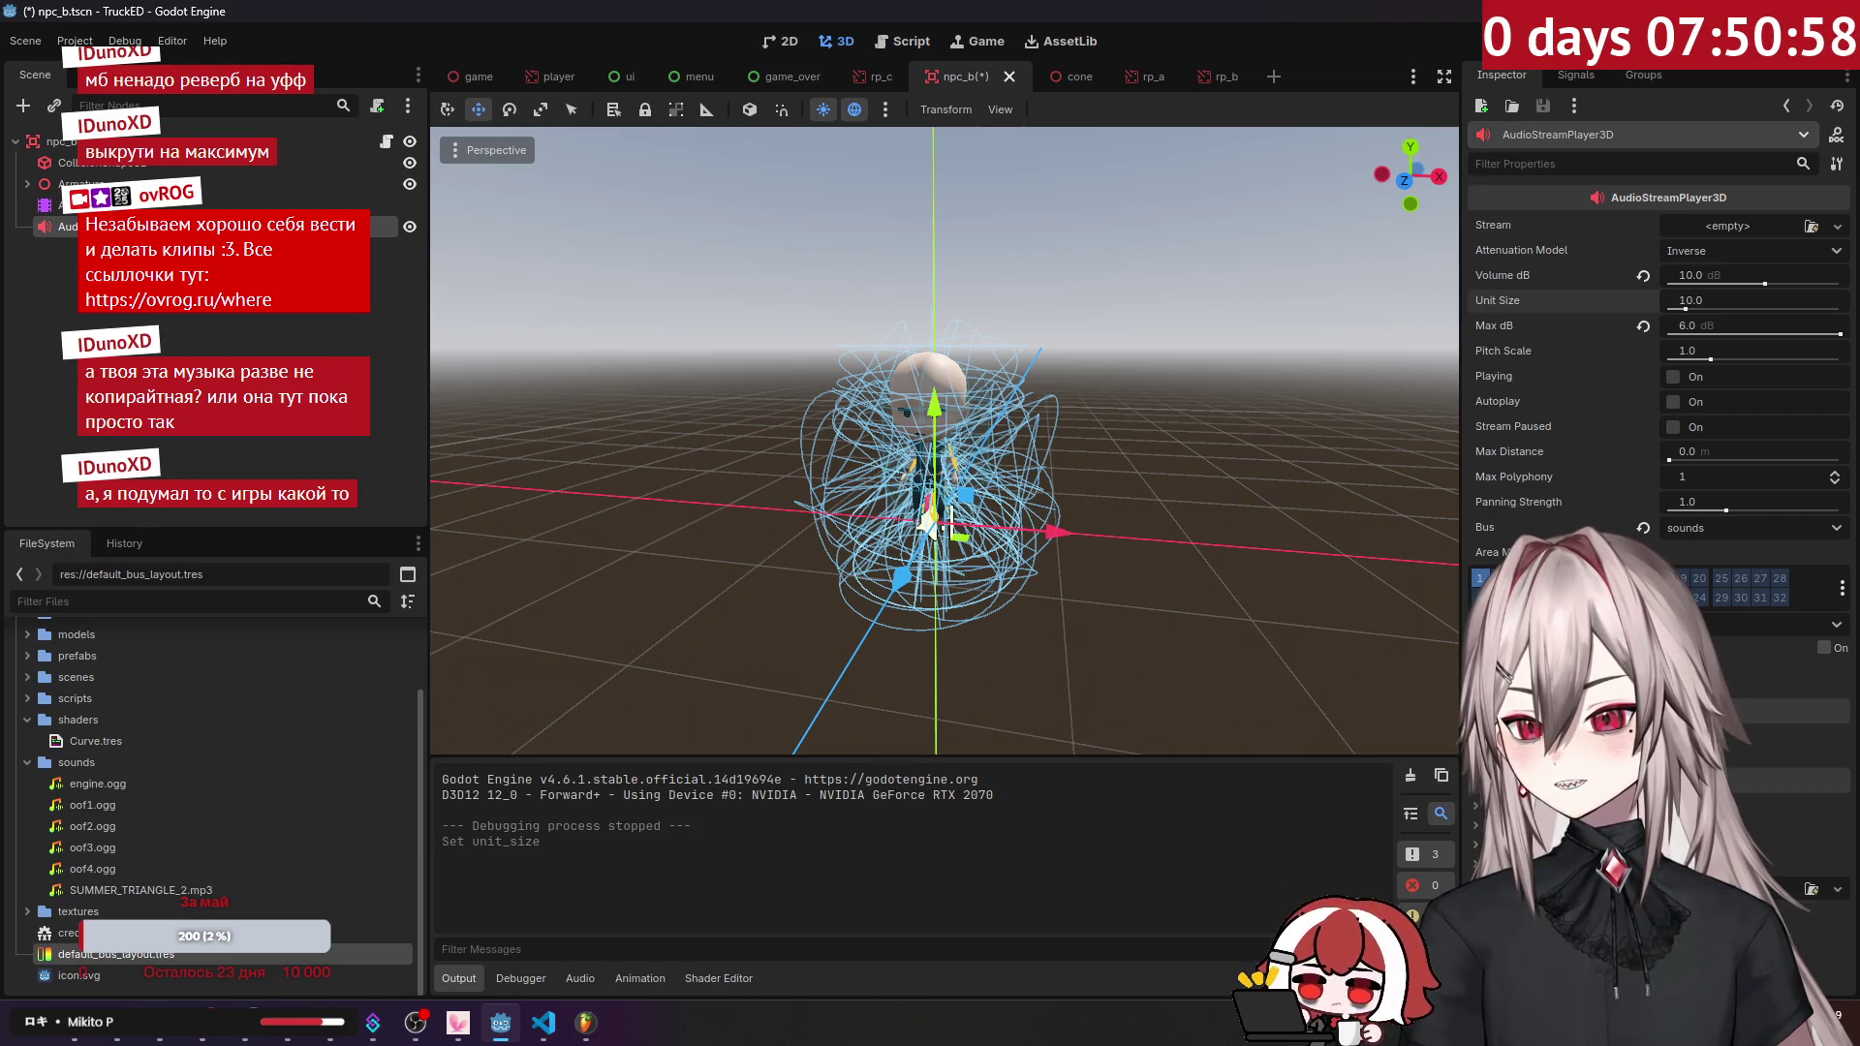
pyautogui.click(1688, 252)
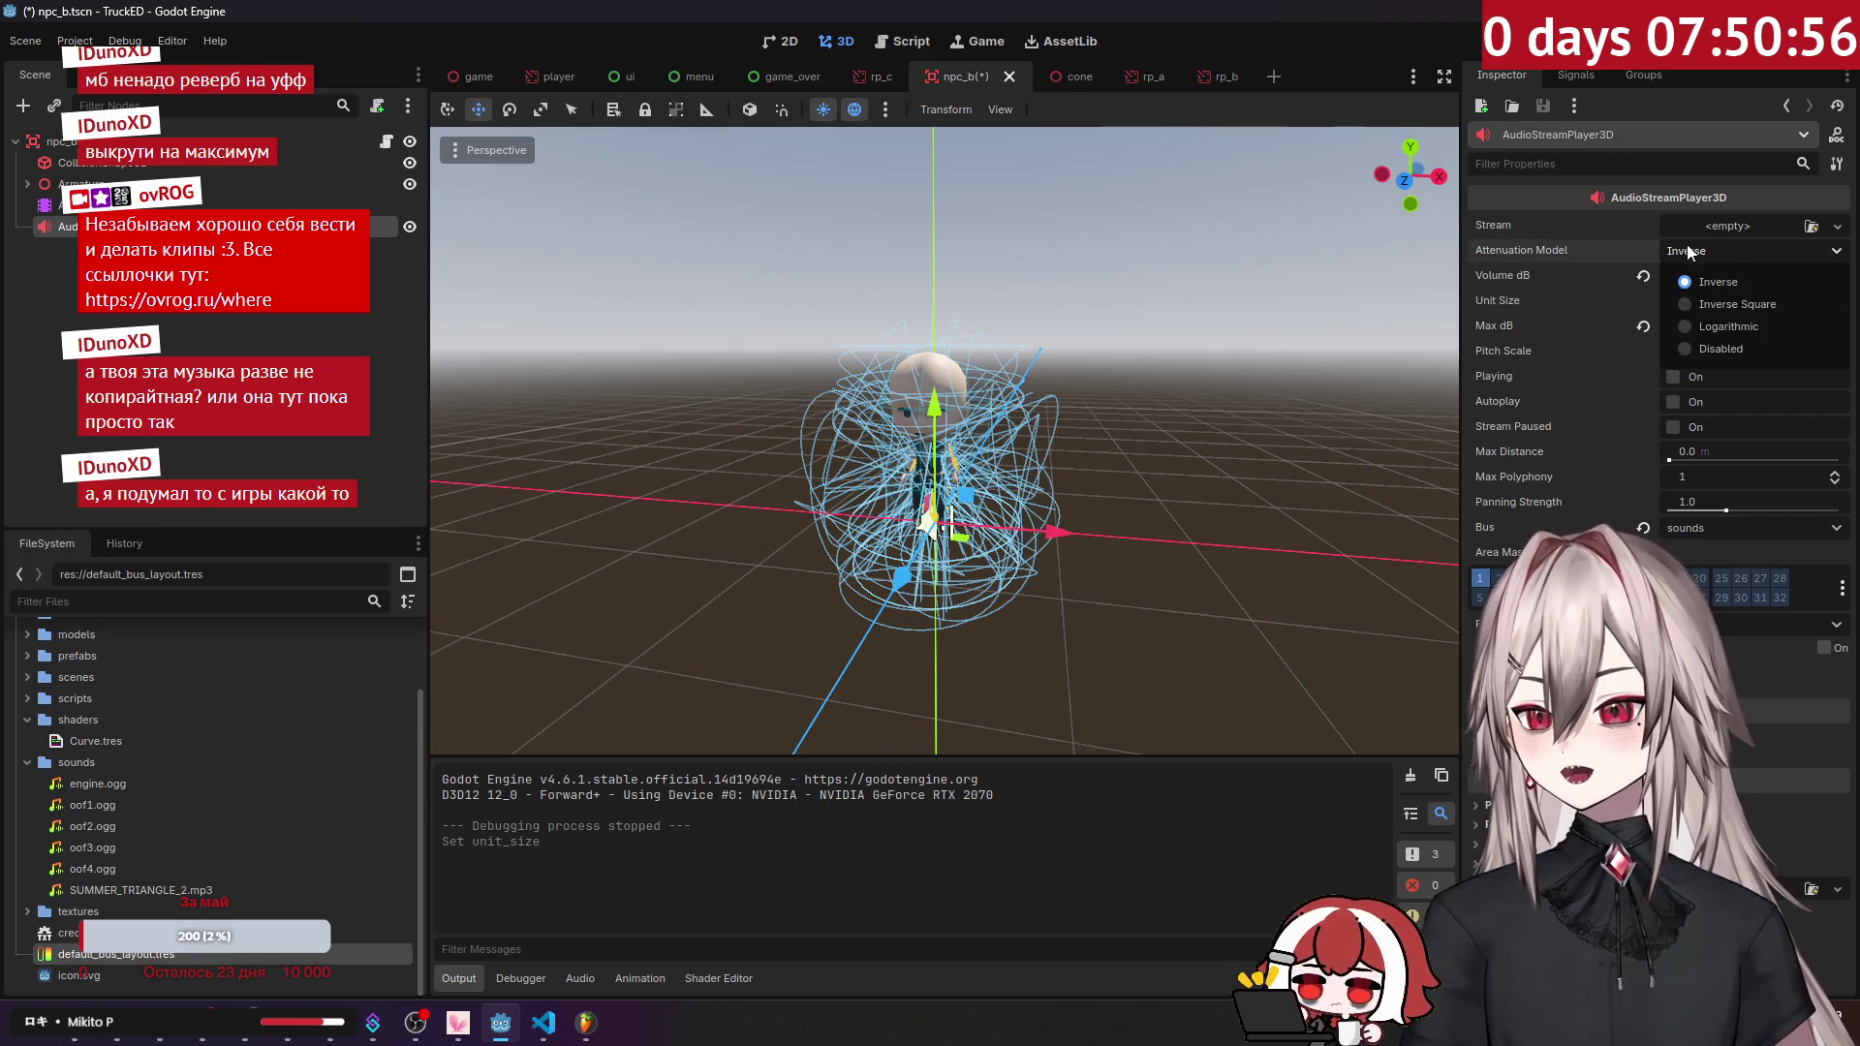
pyautogui.click(1707, 348)
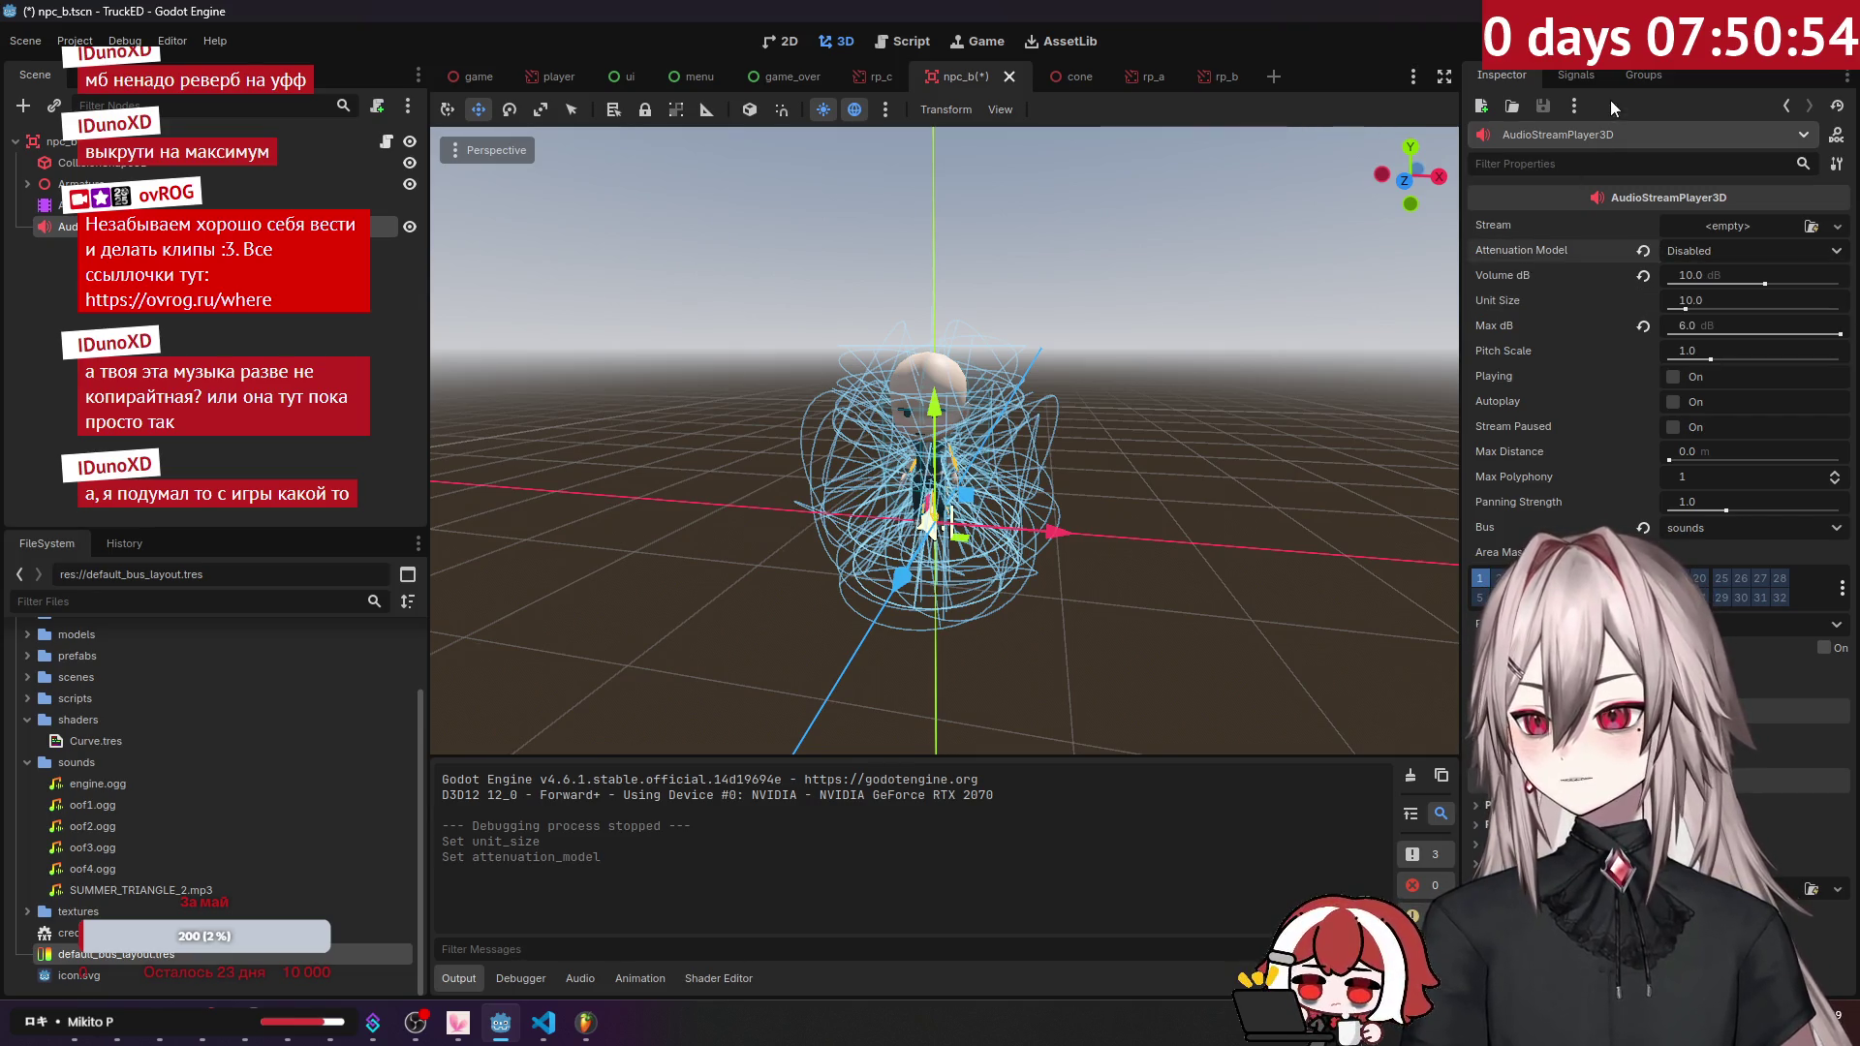
pyautogui.press('F5')
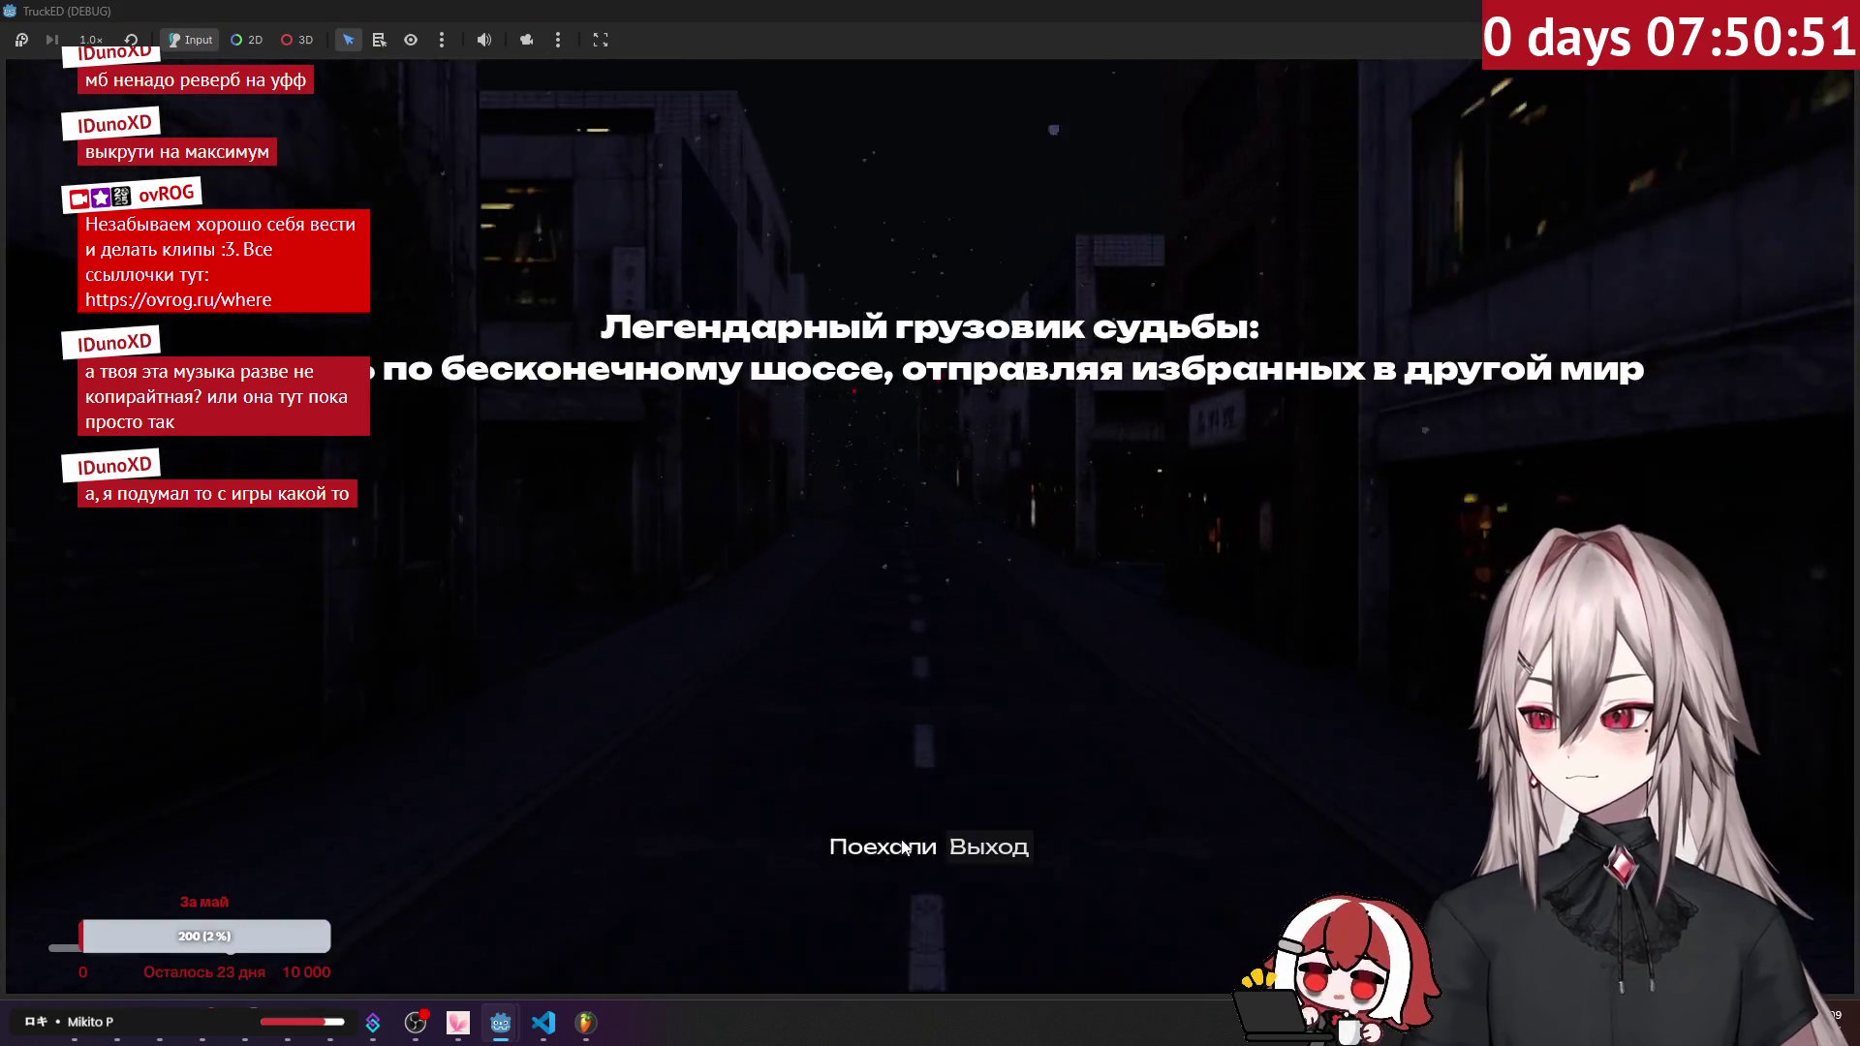
# Play briefly from the Поехали menu, then close the TruckED debug window.
pyautogui.click(883, 847)
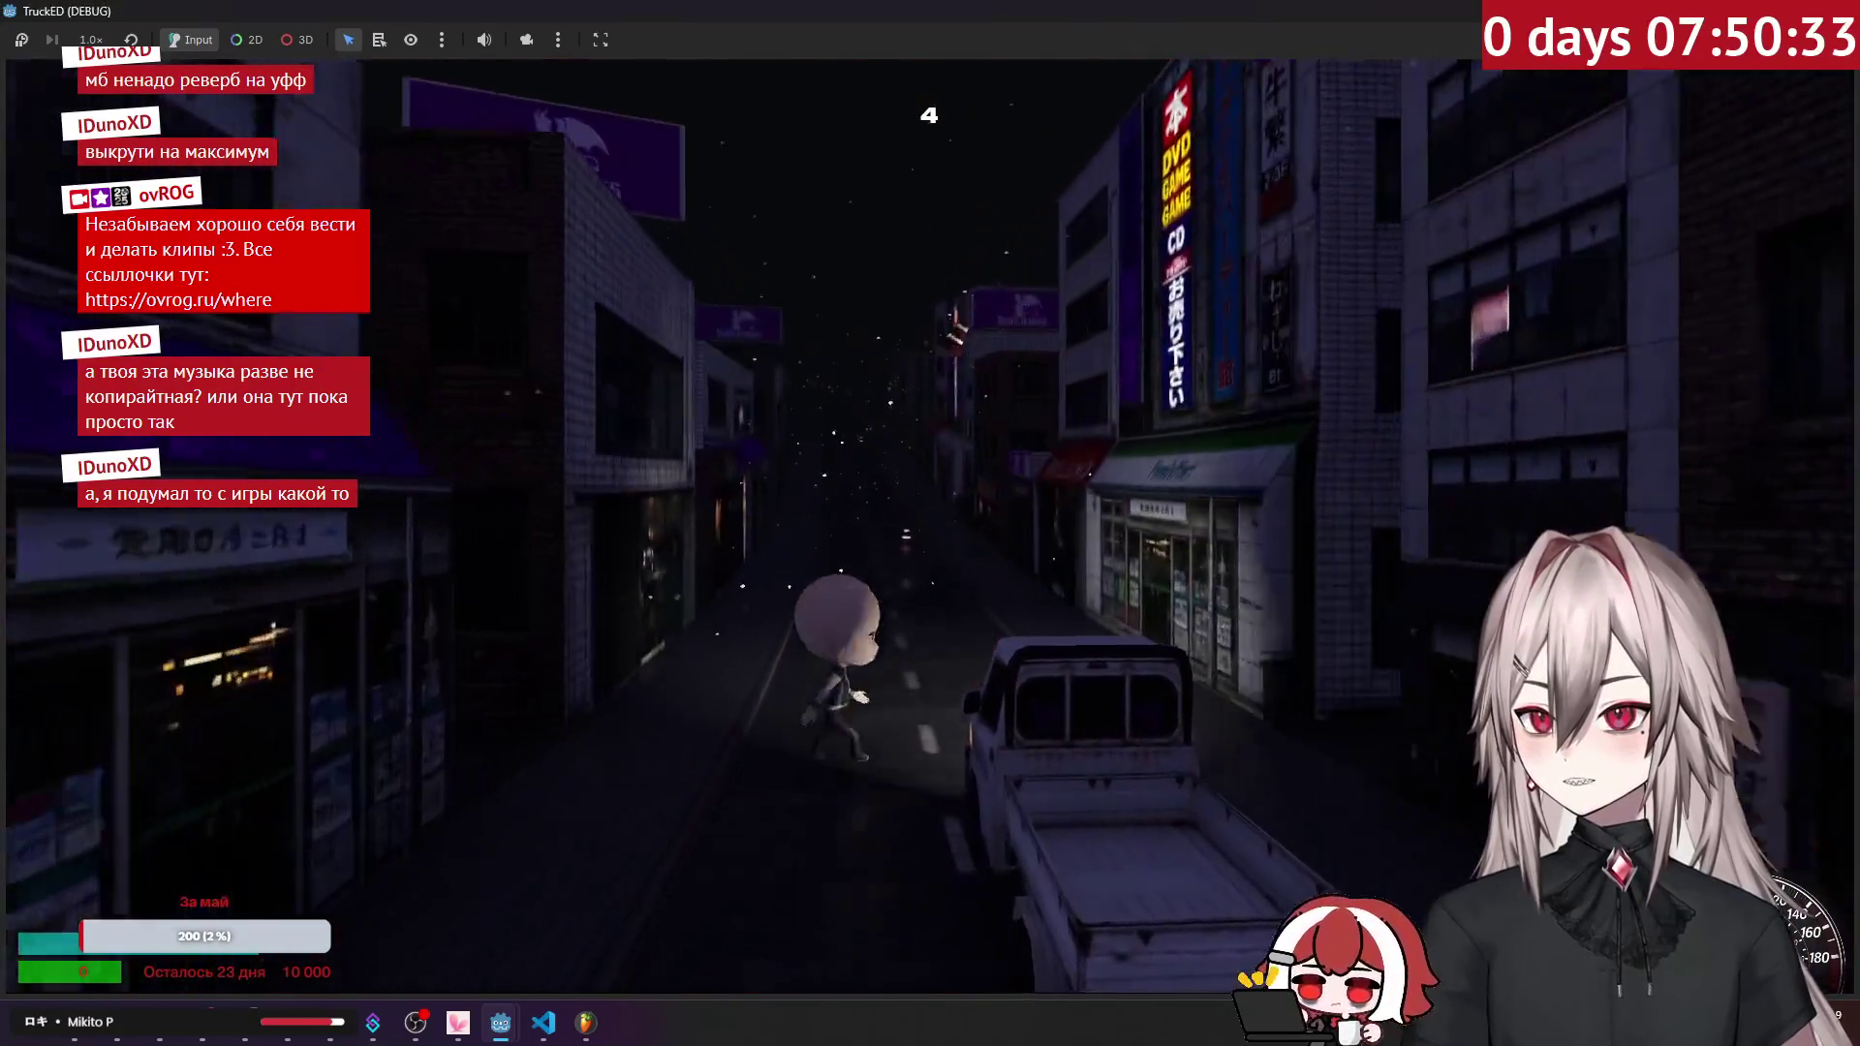
pyautogui.click(1836, 10)
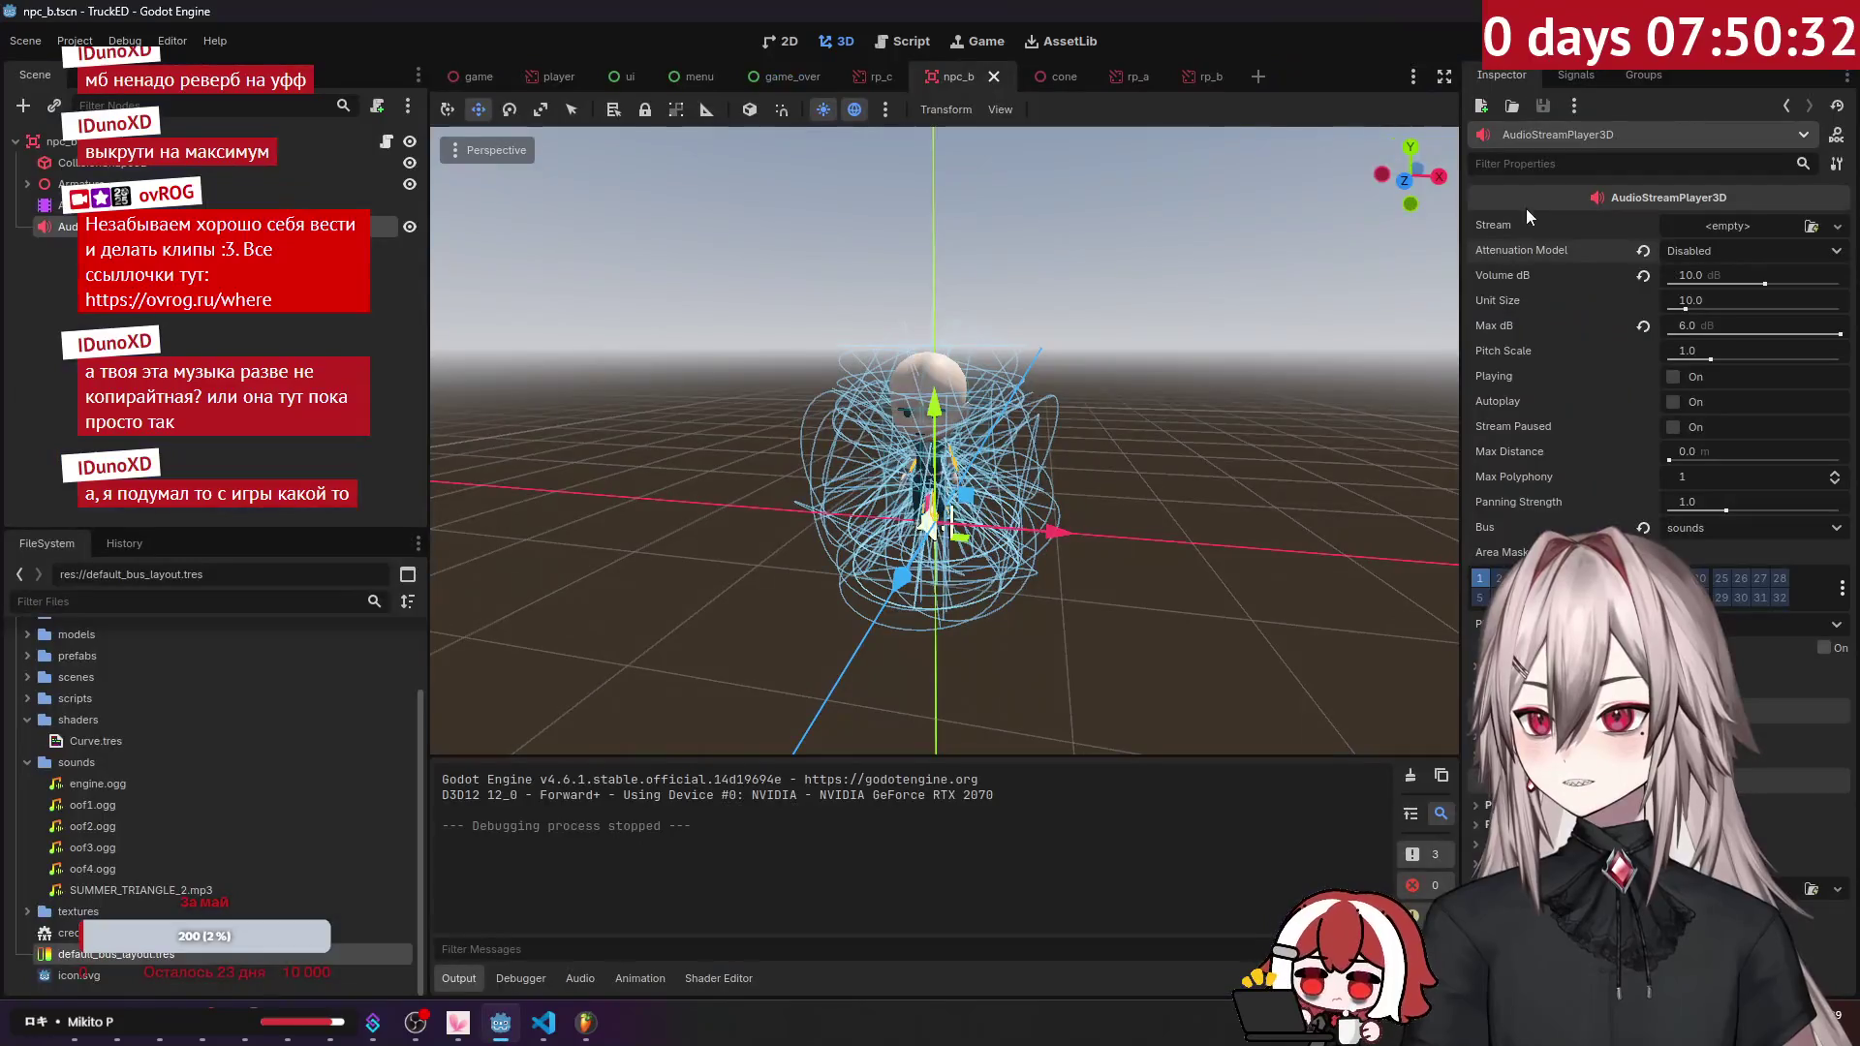
# Set the NPC audio player's attenuation model to Inverse.
pyautogui.click(1697, 250)
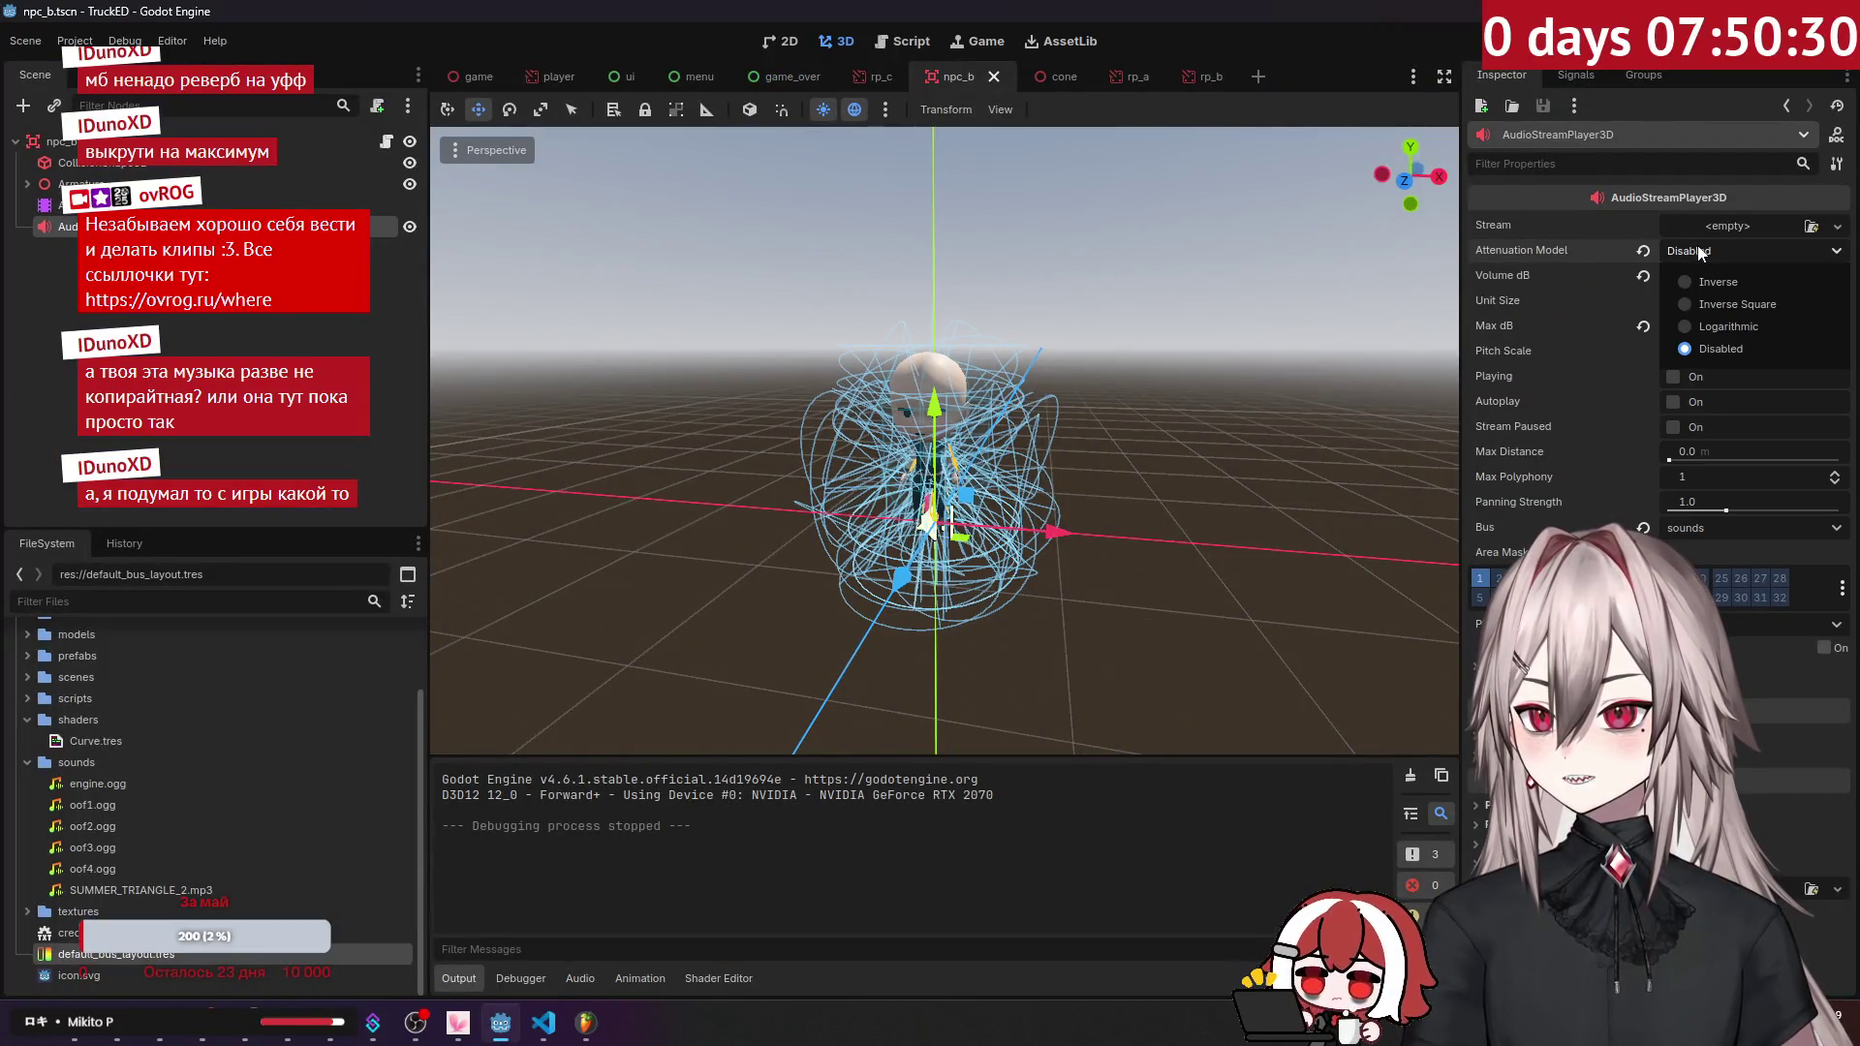
pyautogui.click(1697, 276)
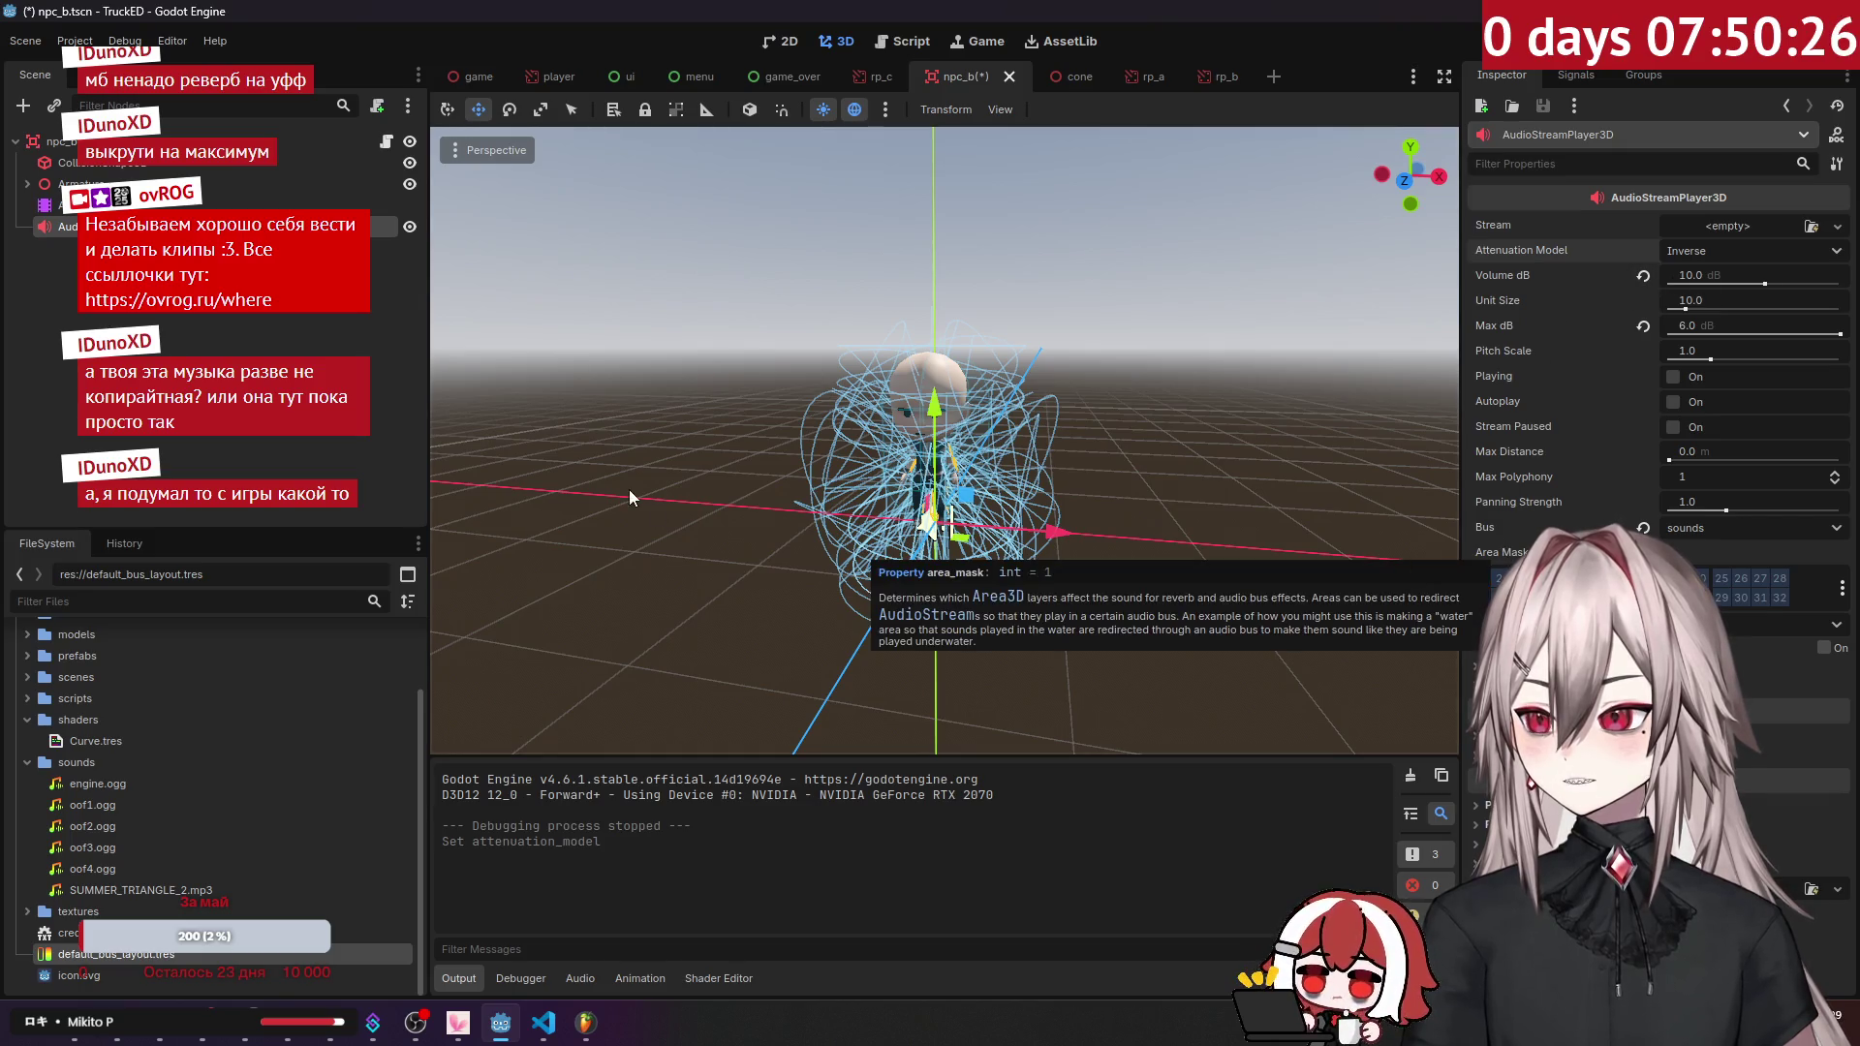
pyautogui.click(191, 438)
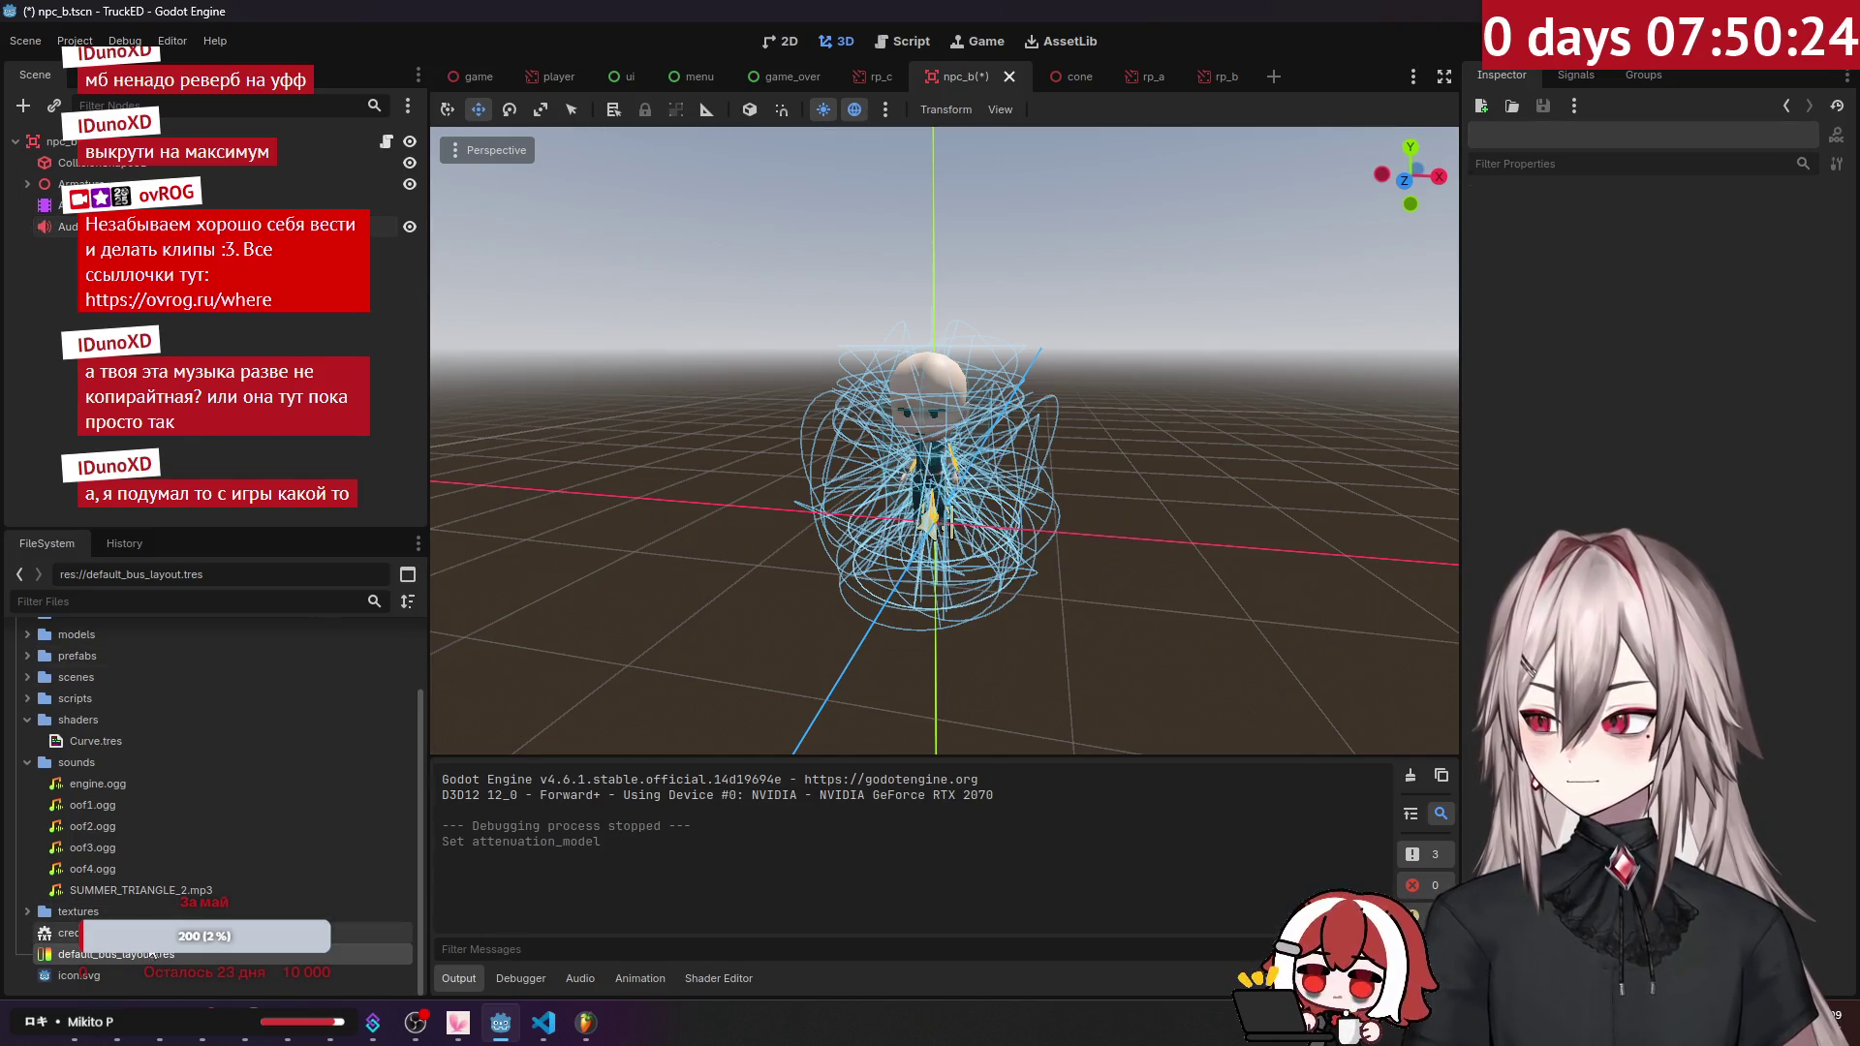
# Add a fourth bus to the default bus layout and name it death.
pyautogui.doubleClick(146, 956)
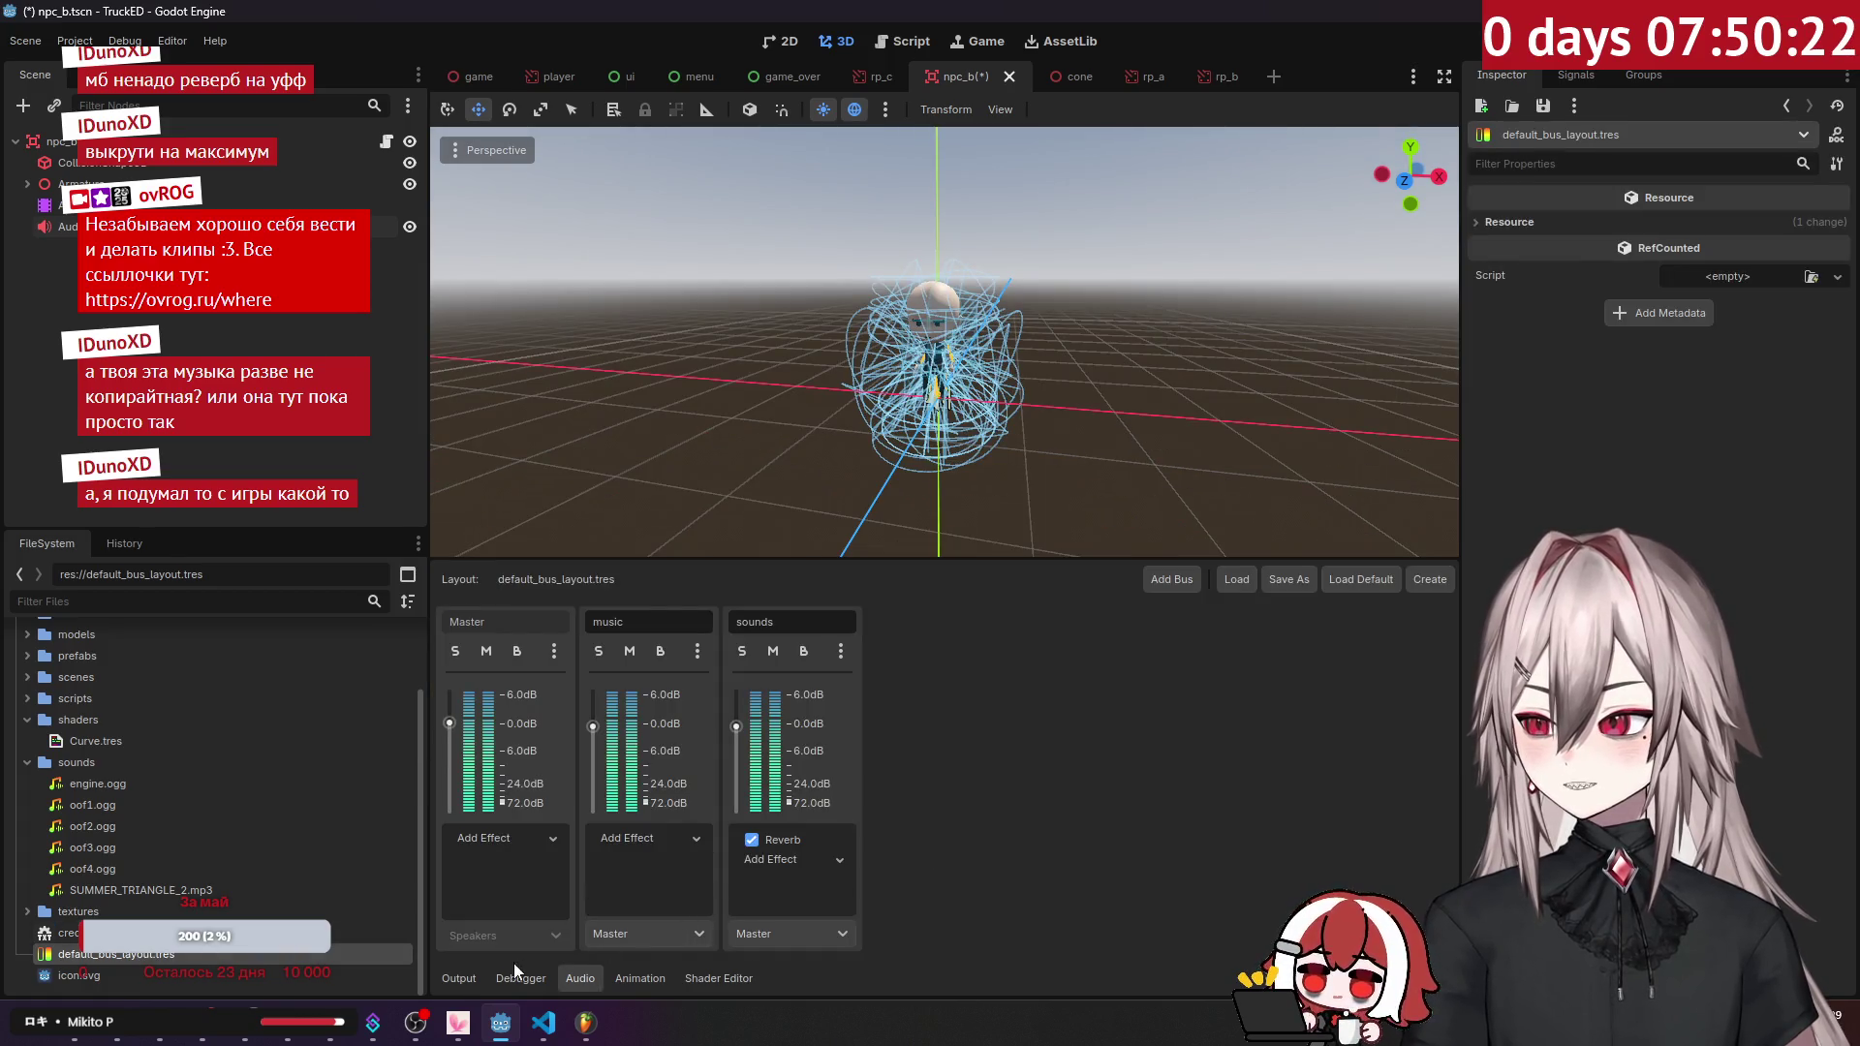
pyautogui.click(1177, 581)
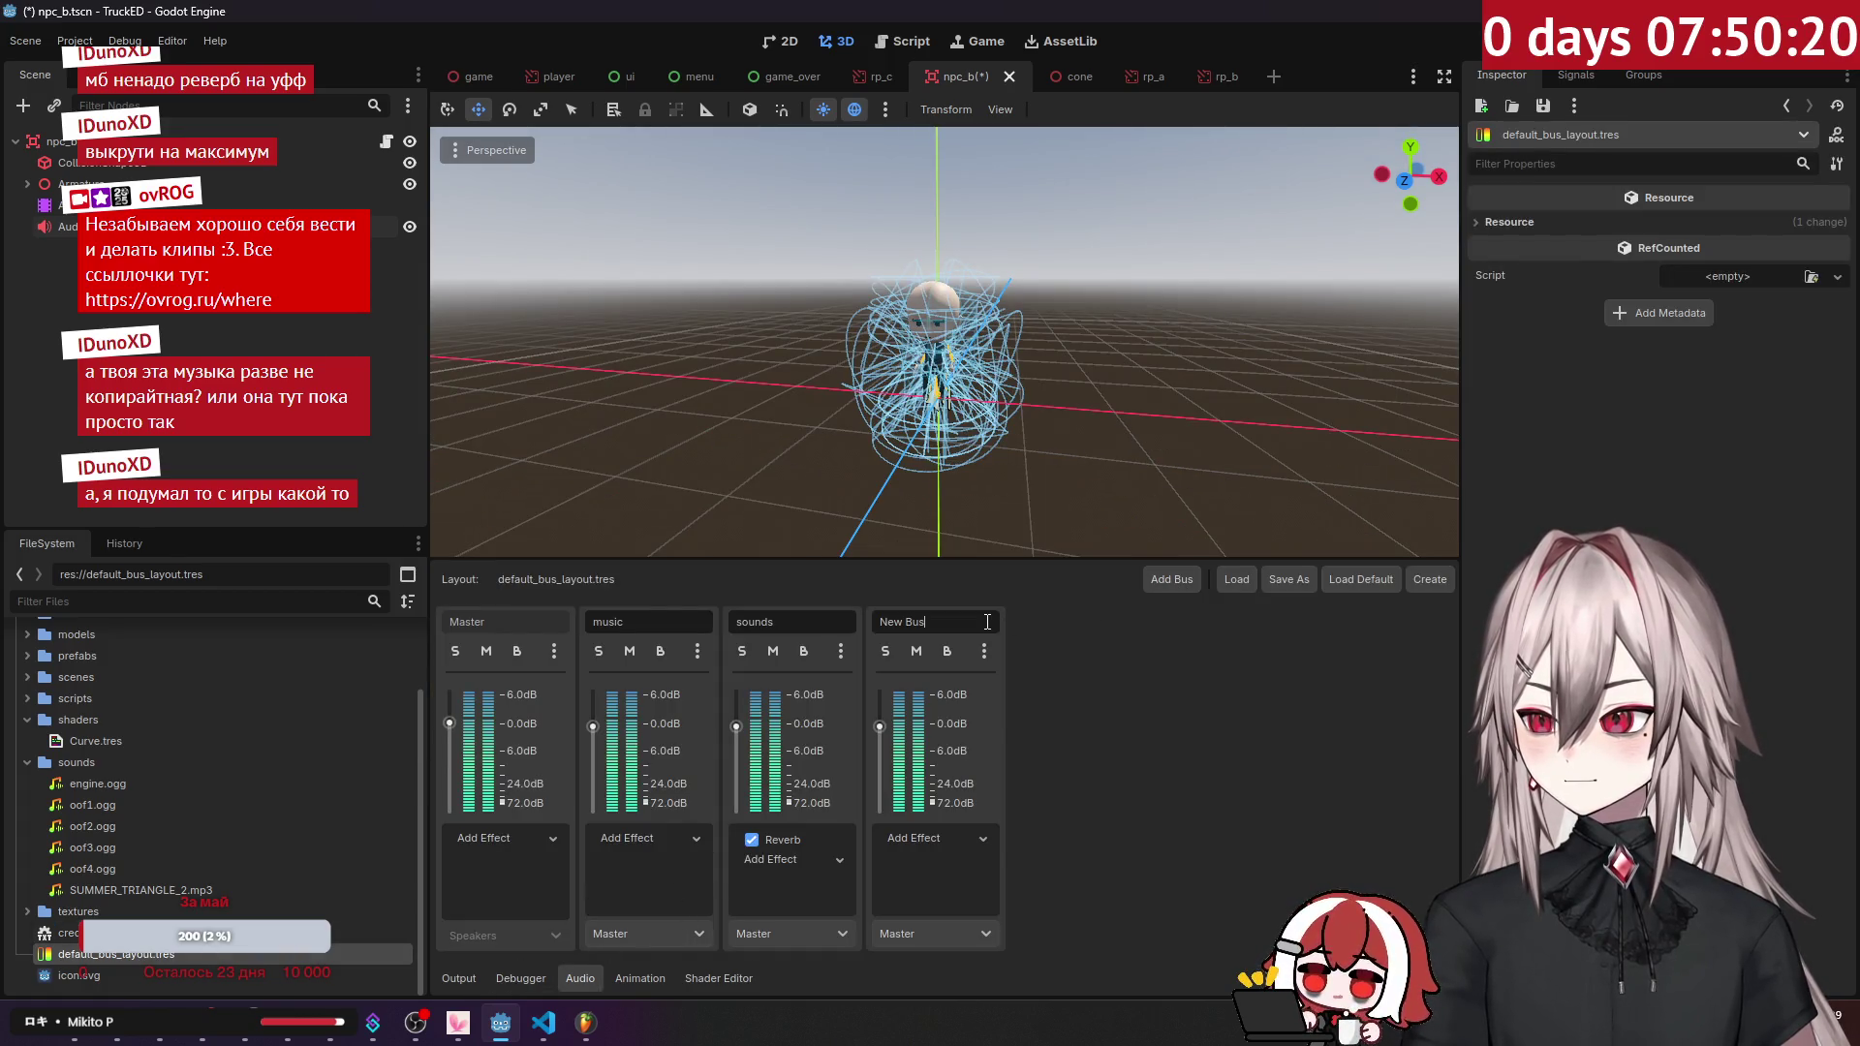
pyautogui.moveTo(866, 625); pyautogui.dragTo(866, 625)
pyautogui.write('death')
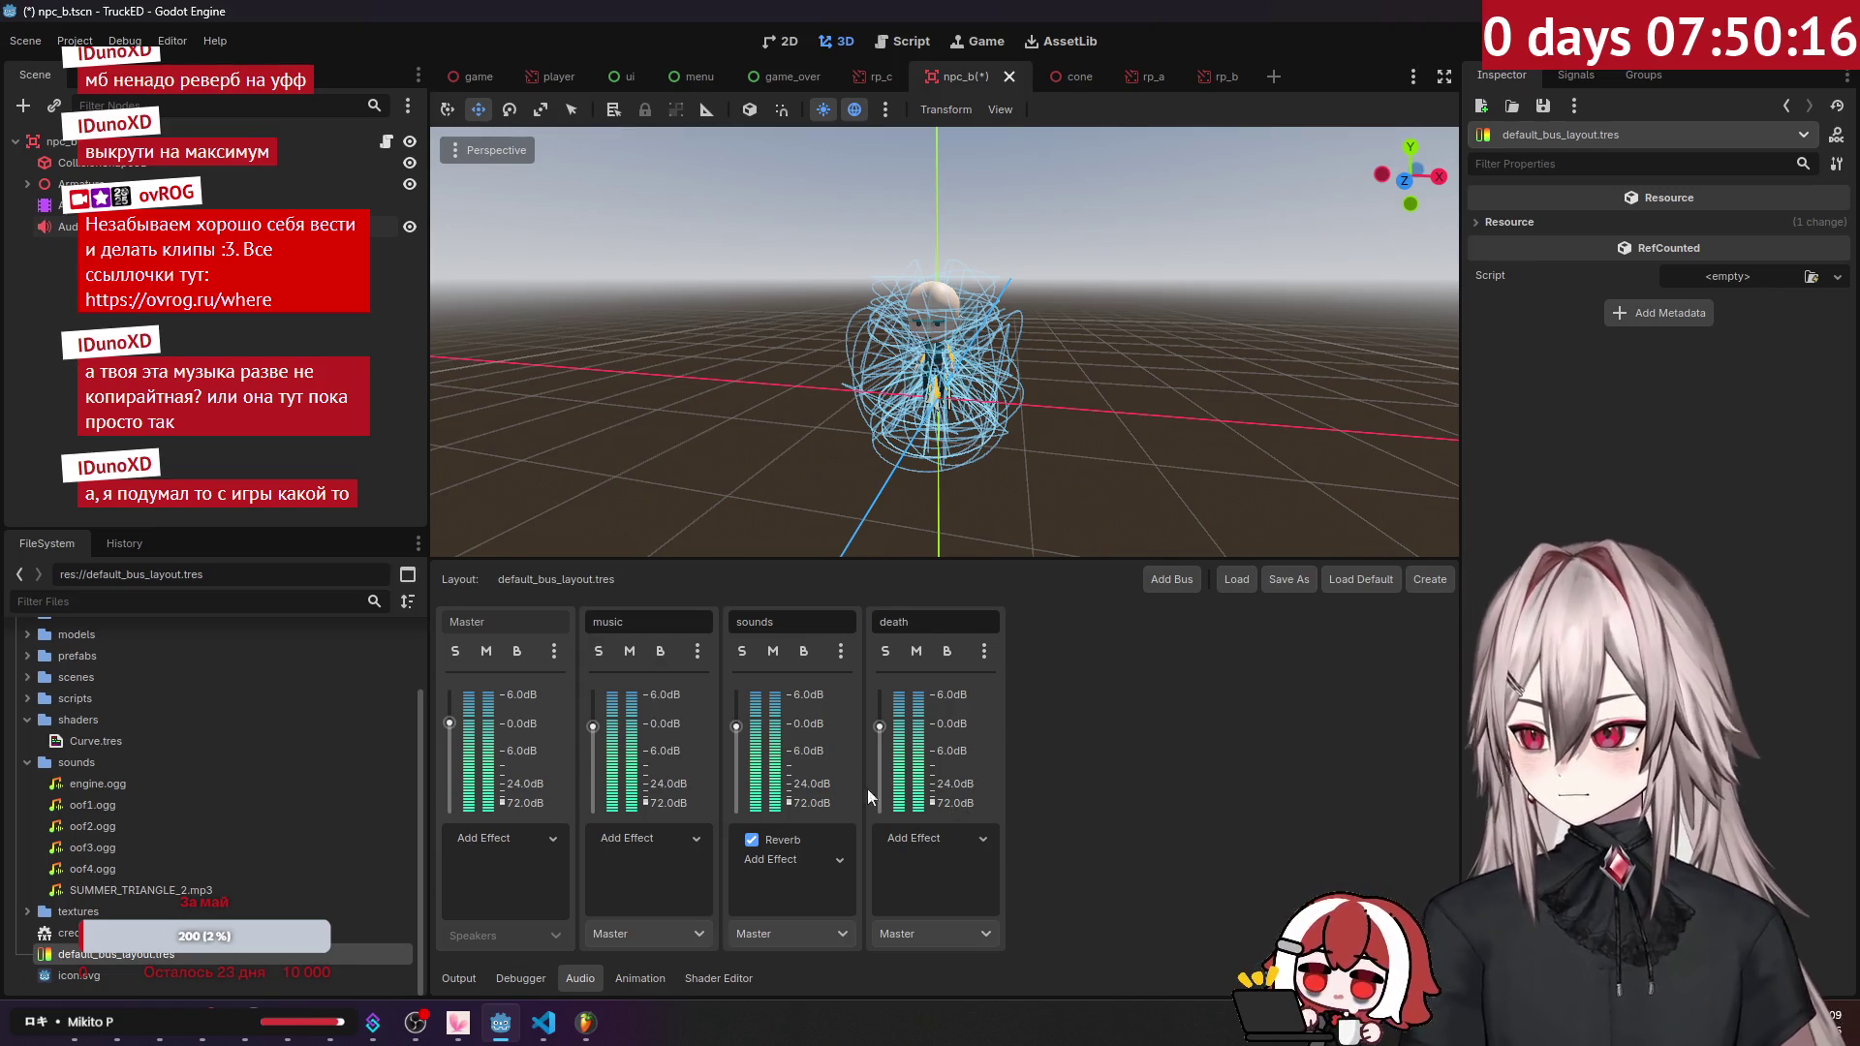
pyautogui.click(945, 831)
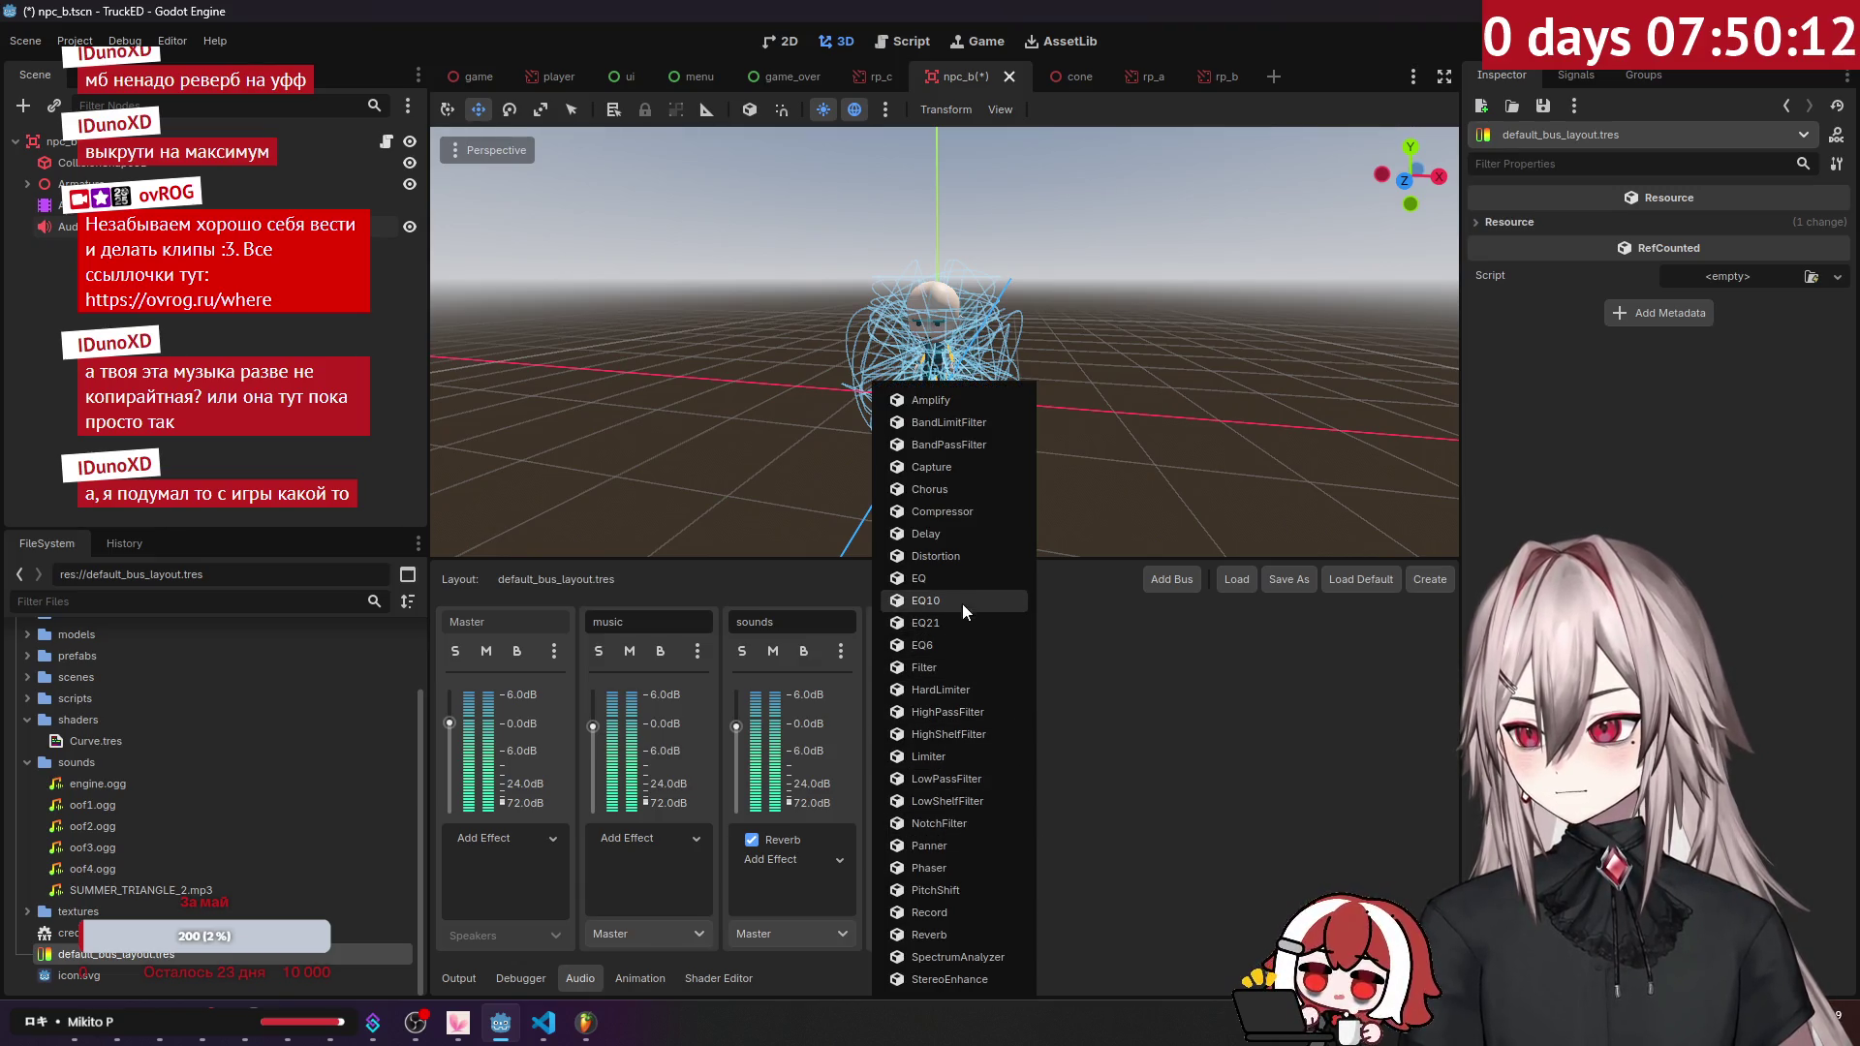
pyautogui.click(1206, 700)
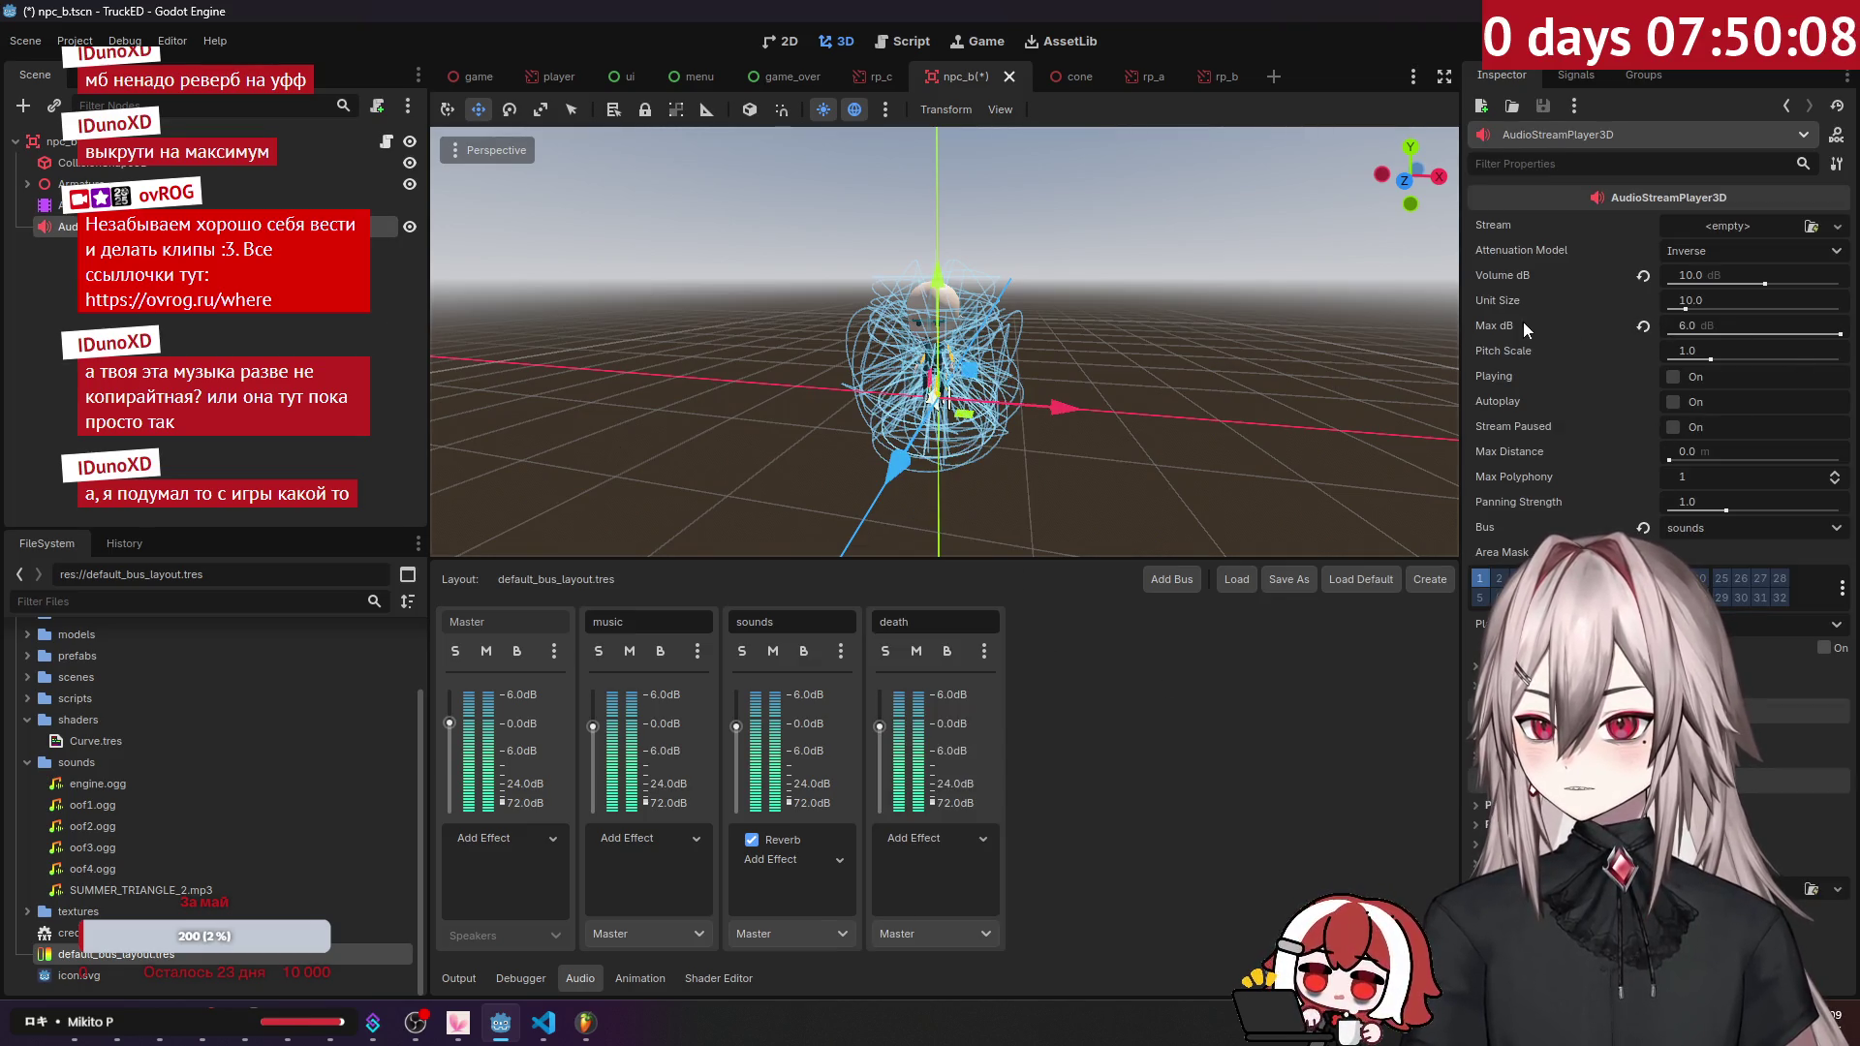
# Lower the audio player's Max dB to 3.0.
pyautogui.moveTo(1501, 323)
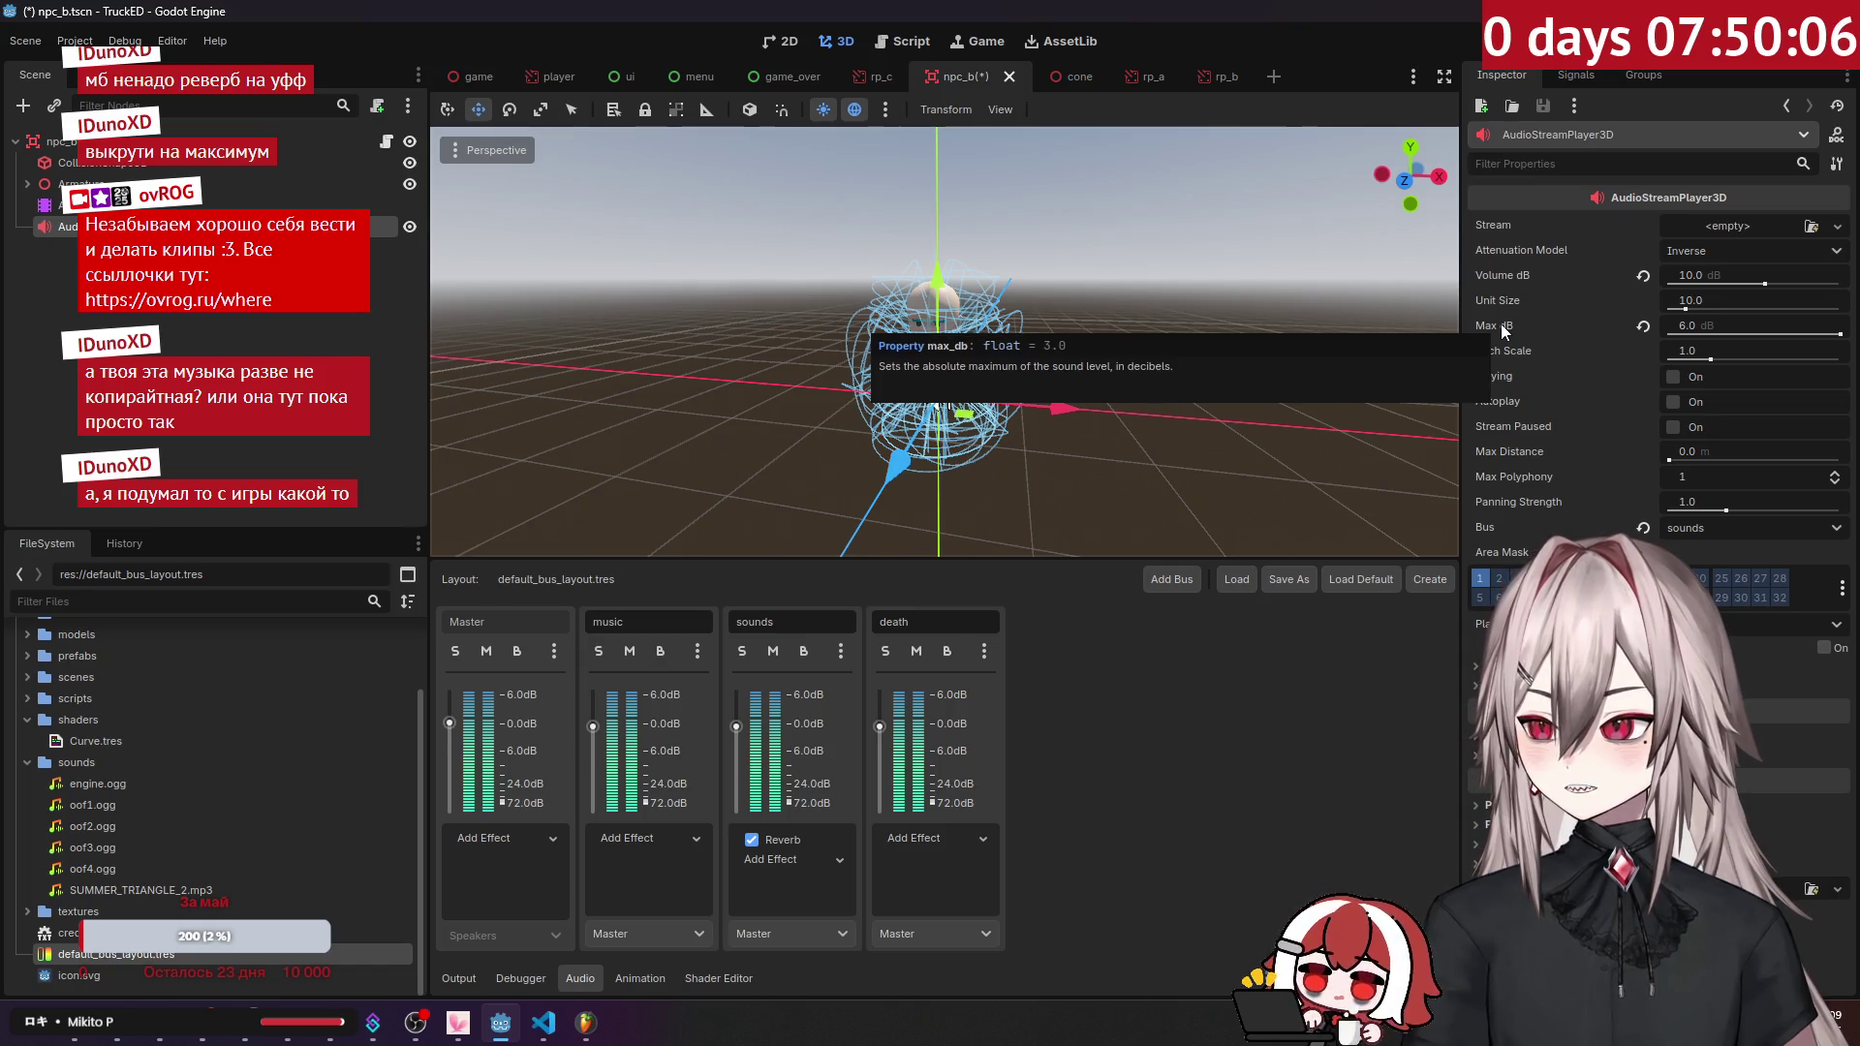
pyautogui.moveTo(1804, 333); pyautogui.dragTo(1798, 334)
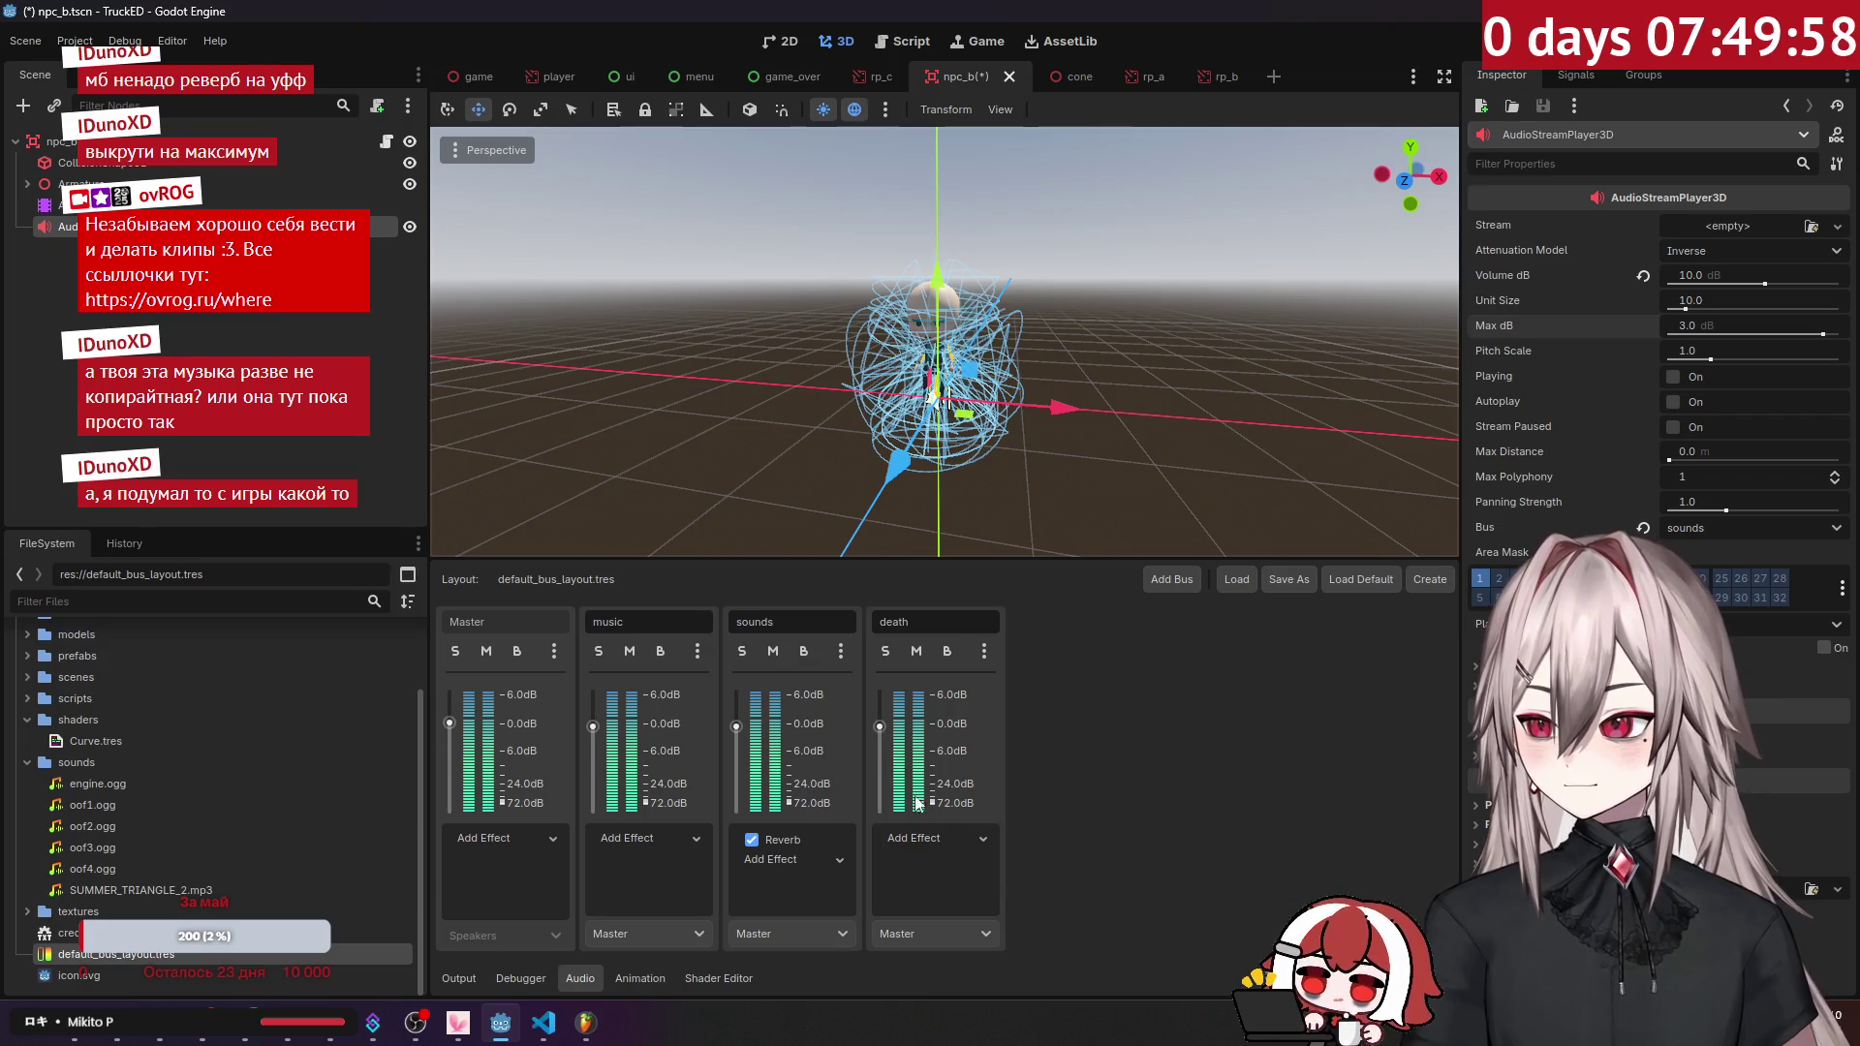
pyautogui.click(928, 837)
pyautogui.click(1126, 701)
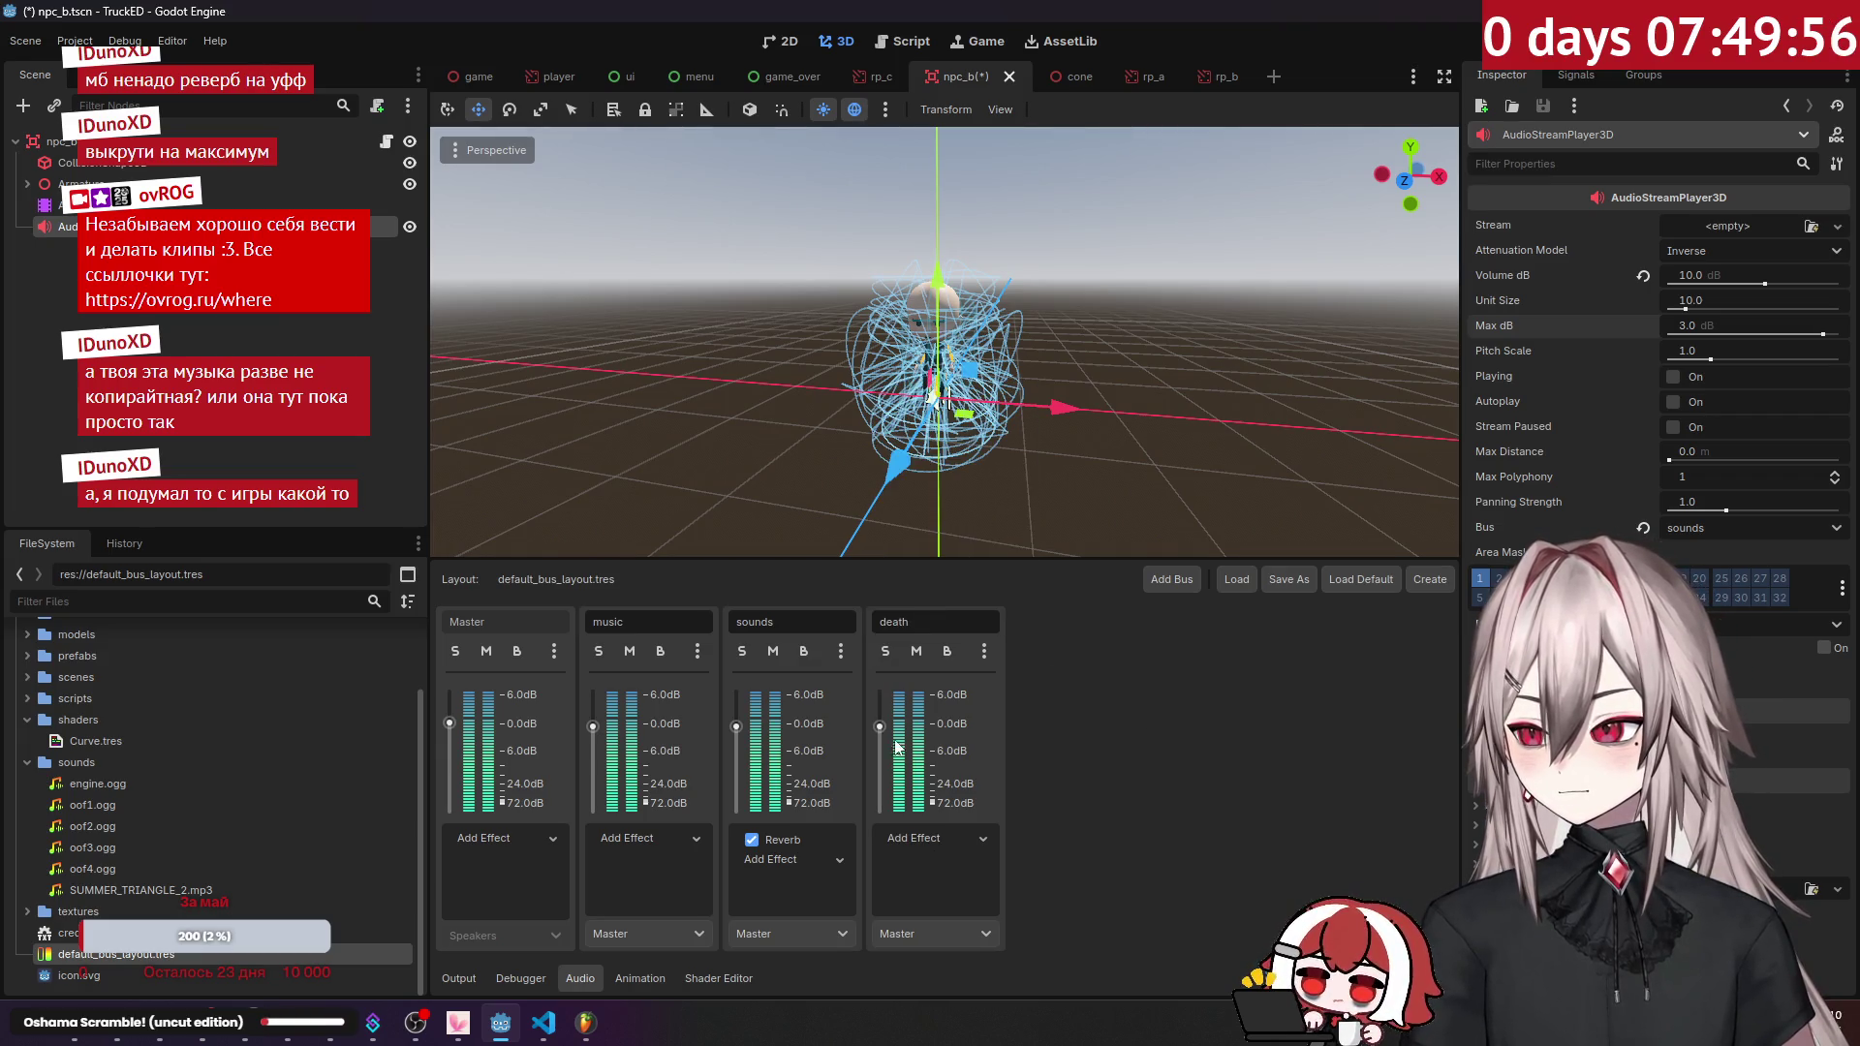
# Play the audio player through the death bus, send death into sounds, and run the game.
pyautogui.click(1705, 526)
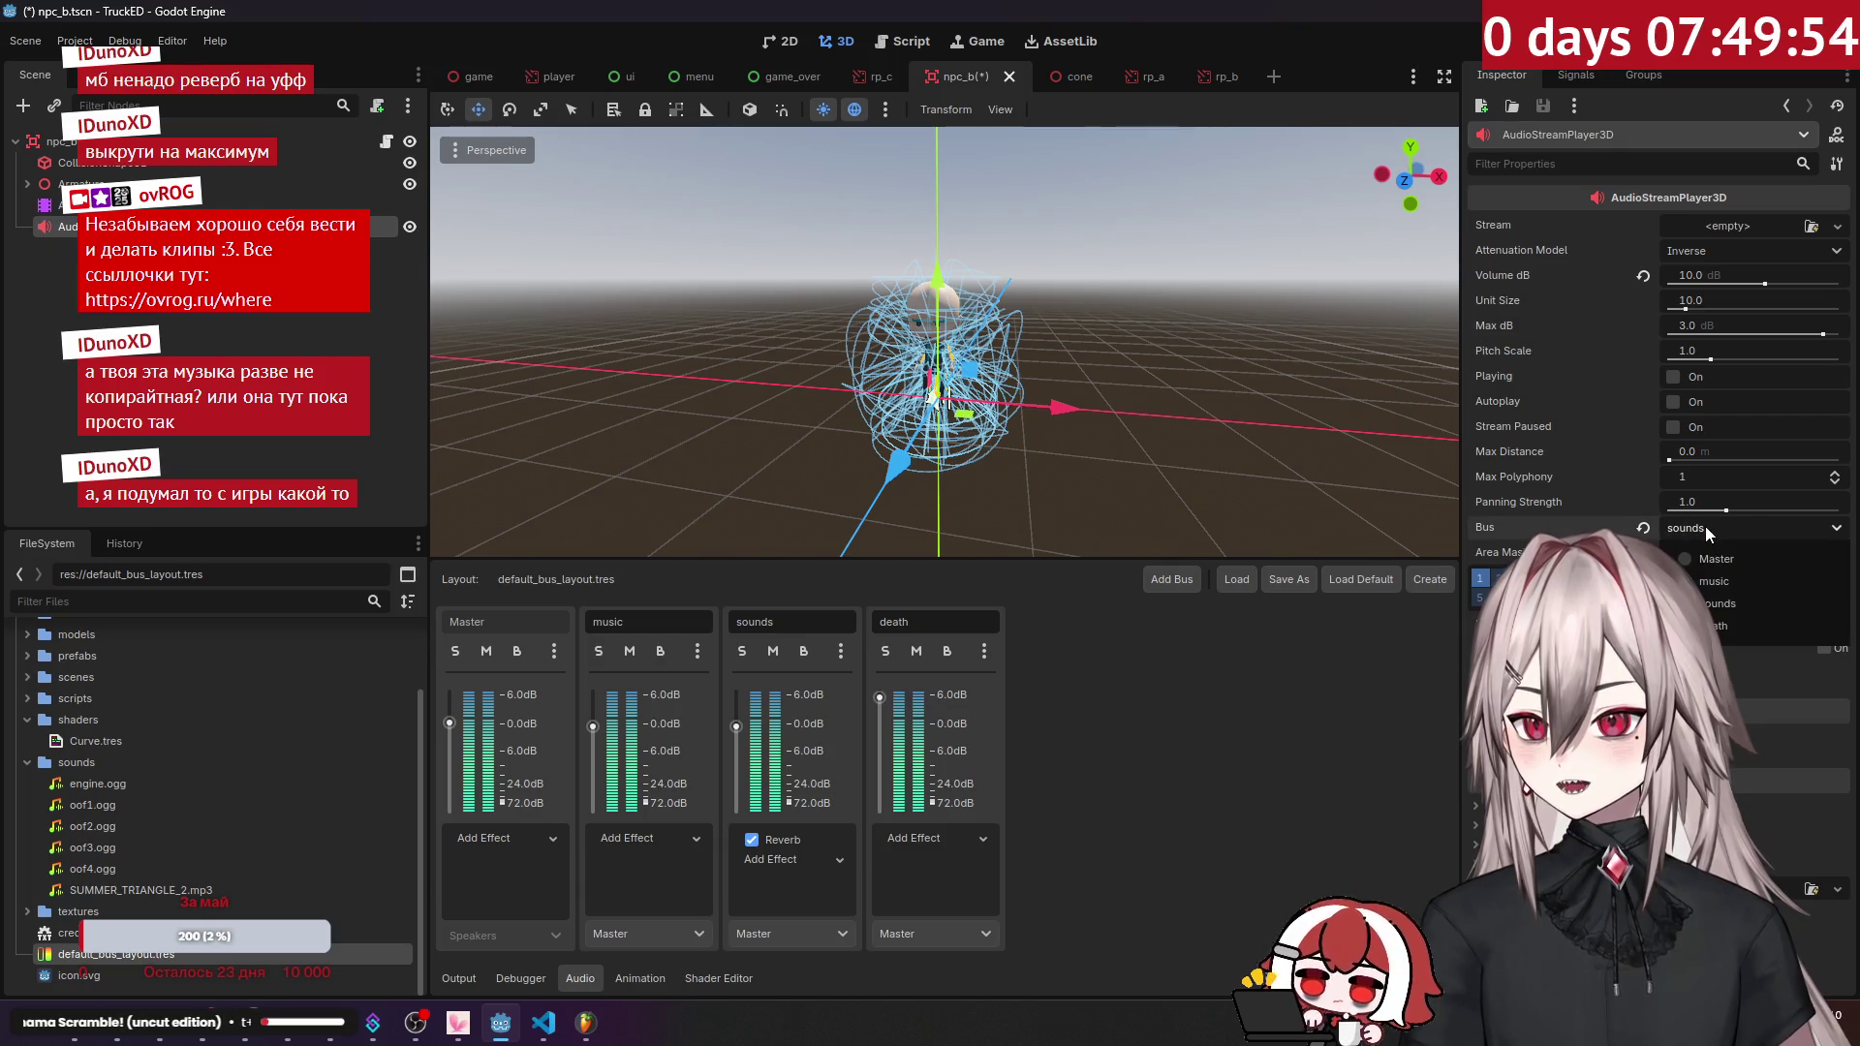
pyautogui.click(1728, 624)
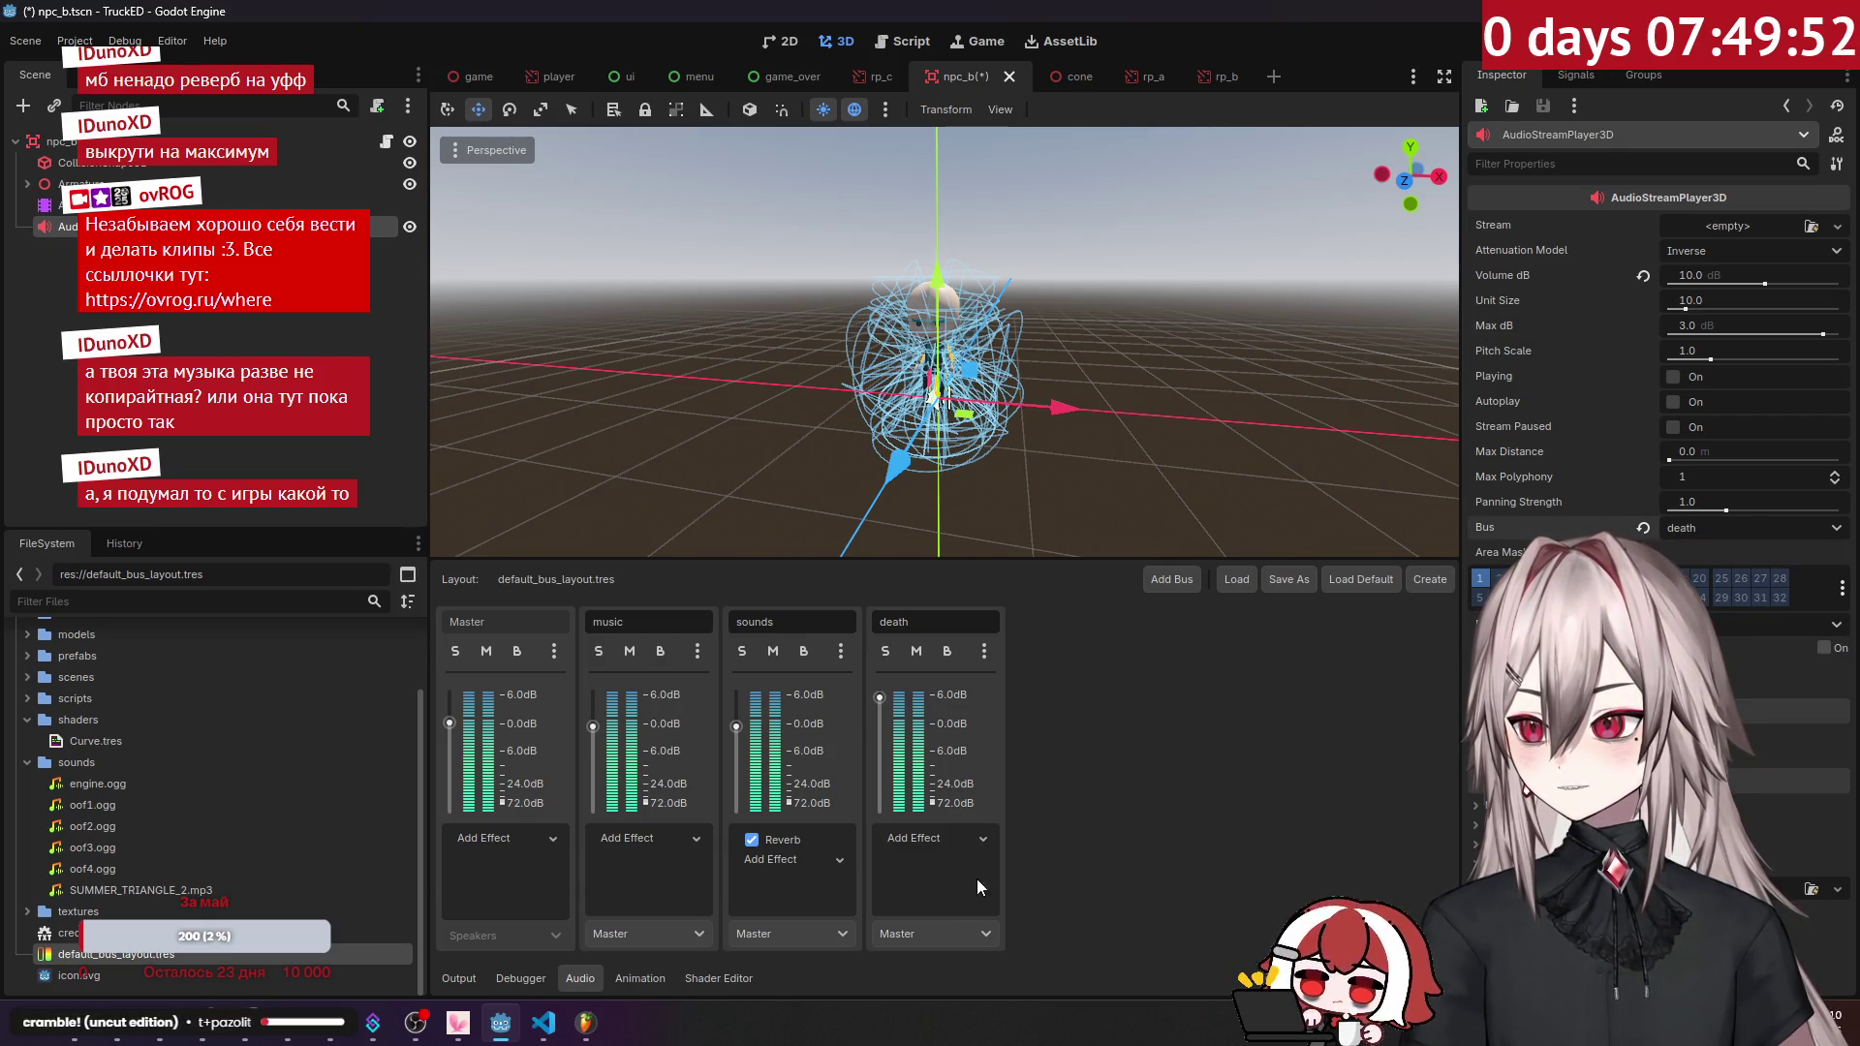
pyautogui.click(935, 933)
pyautogui.click(945, 978)
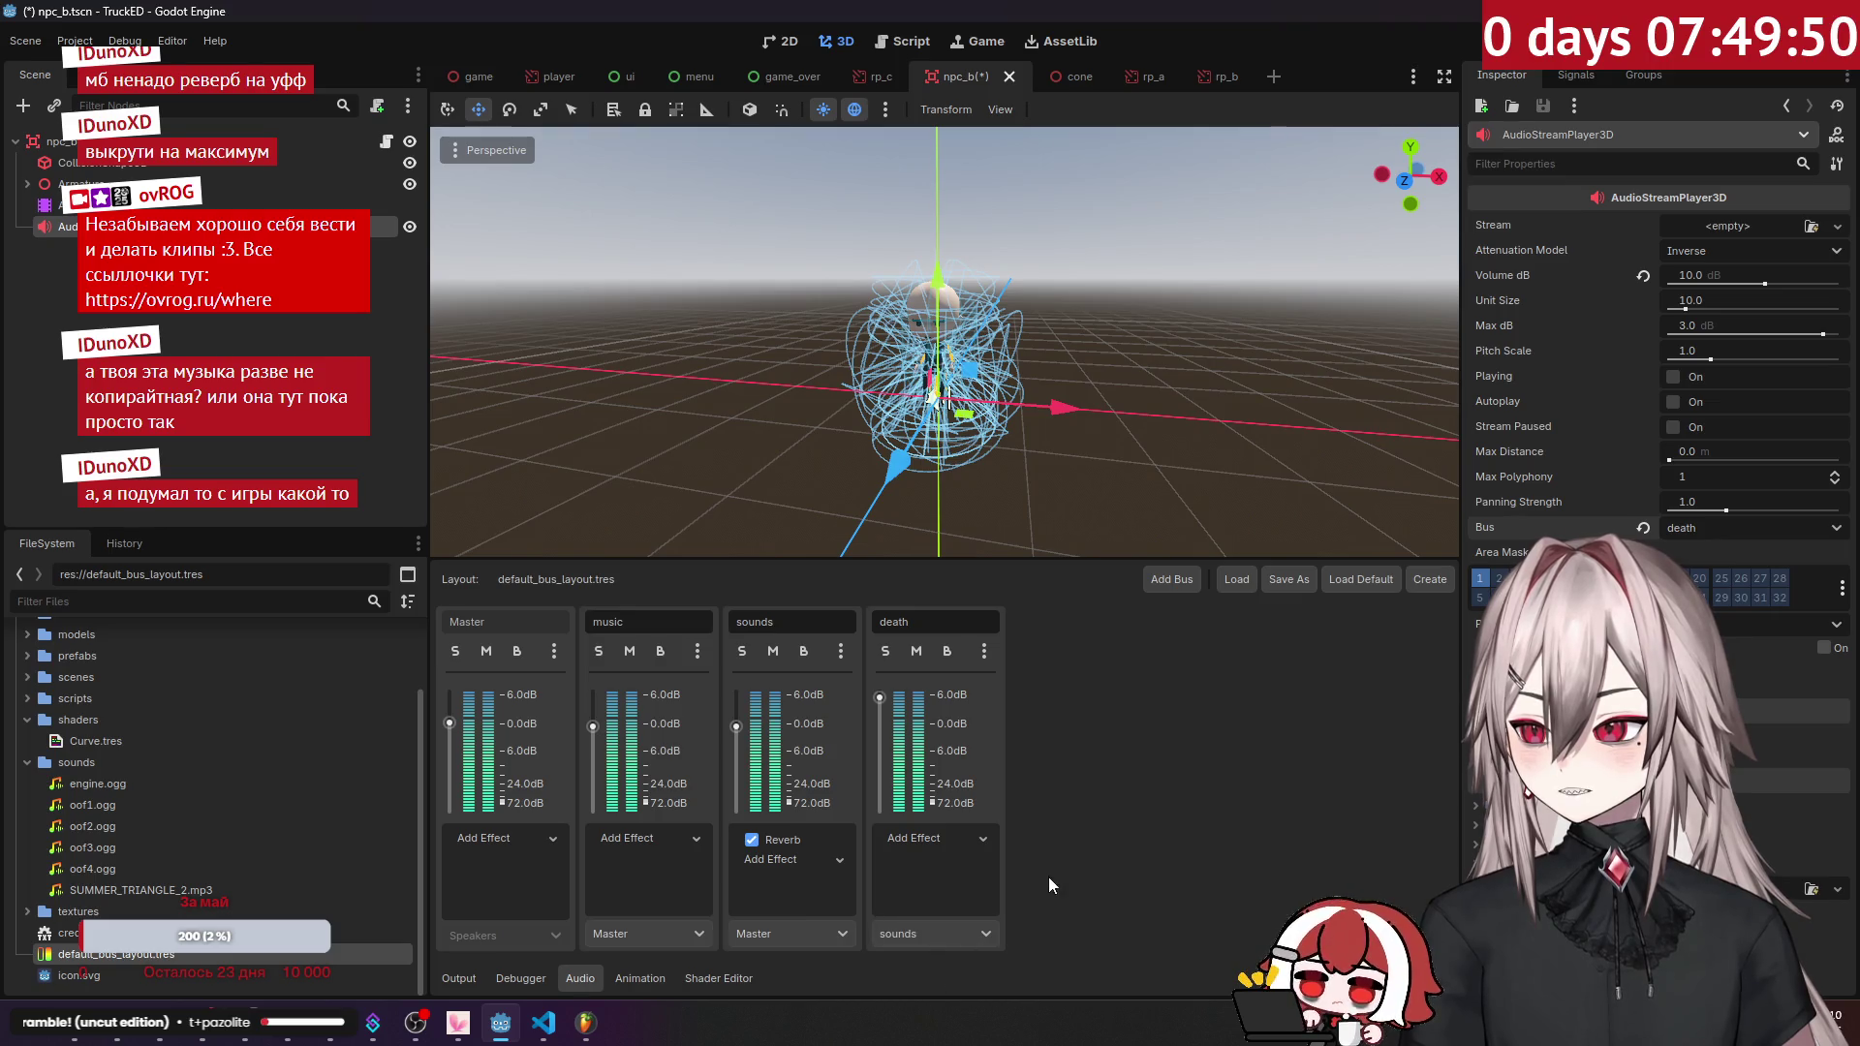
pyautogui.press('F5')
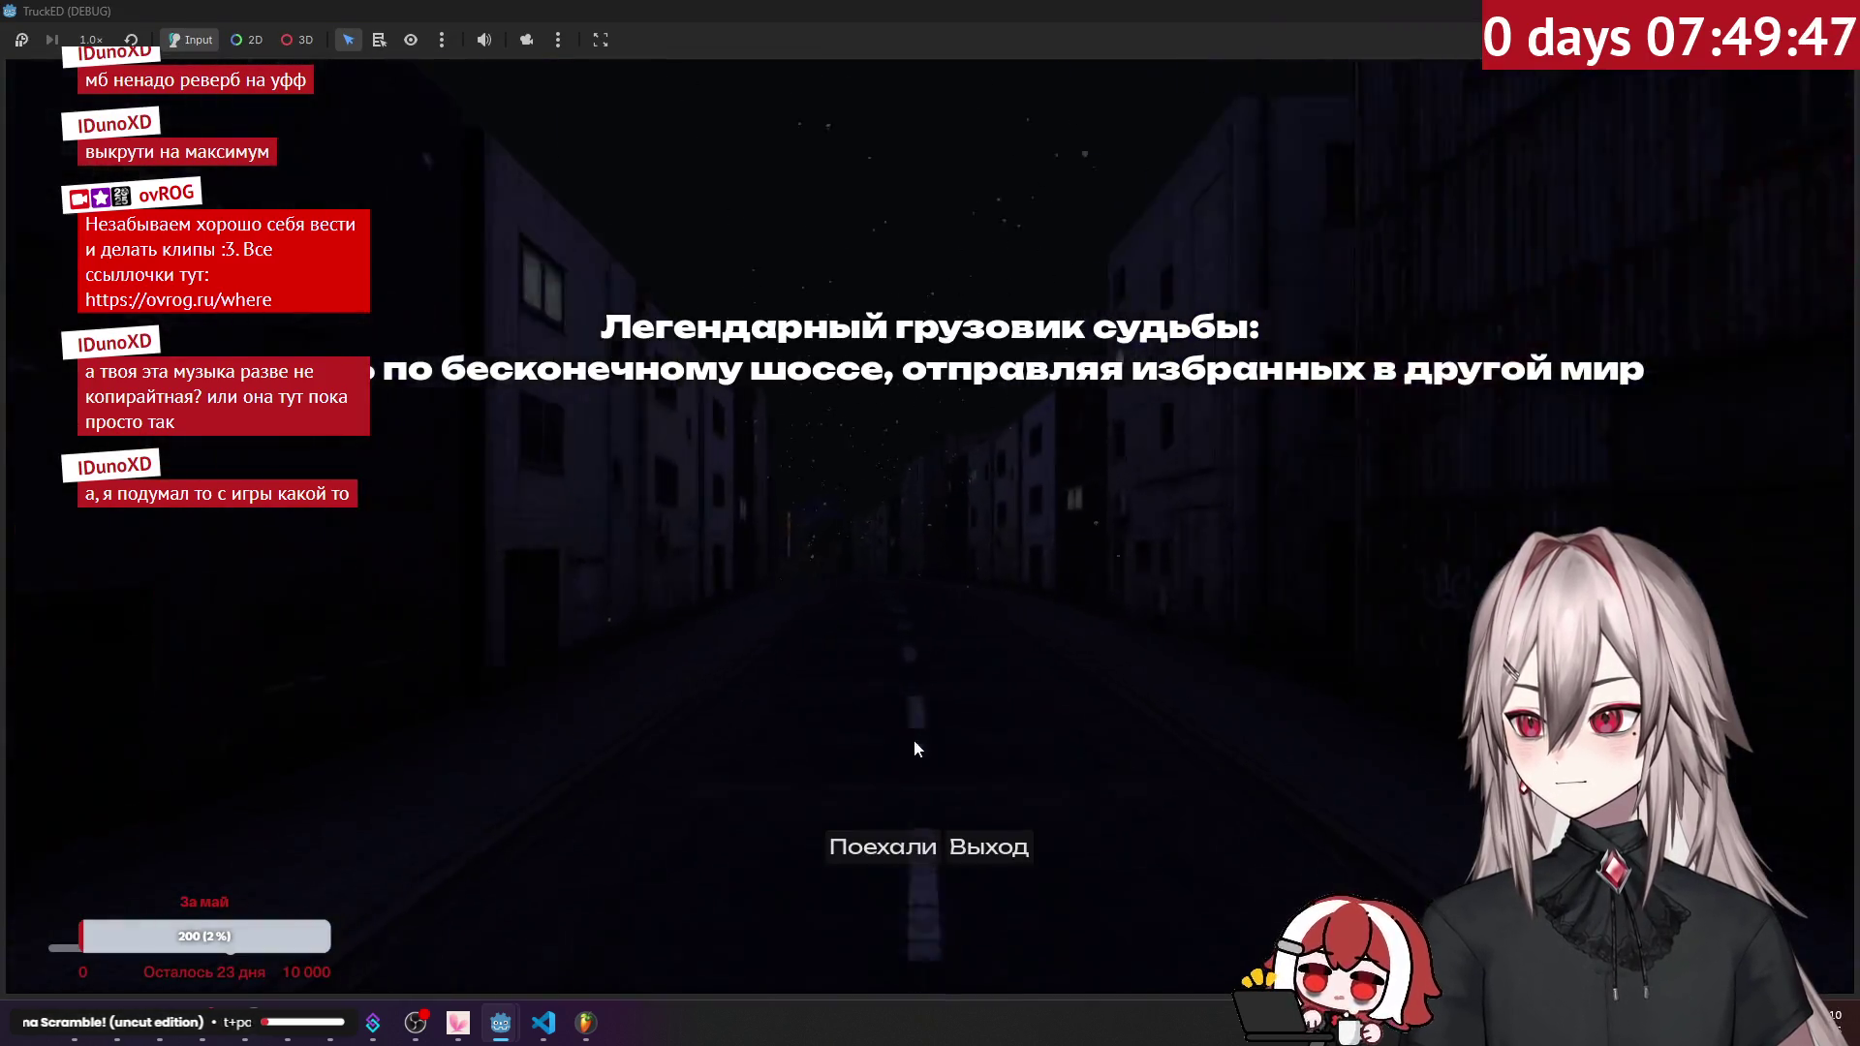
# Start a test run from the Поехали main menu, then stop the game with F8.
pyautogui.click(884, 847)
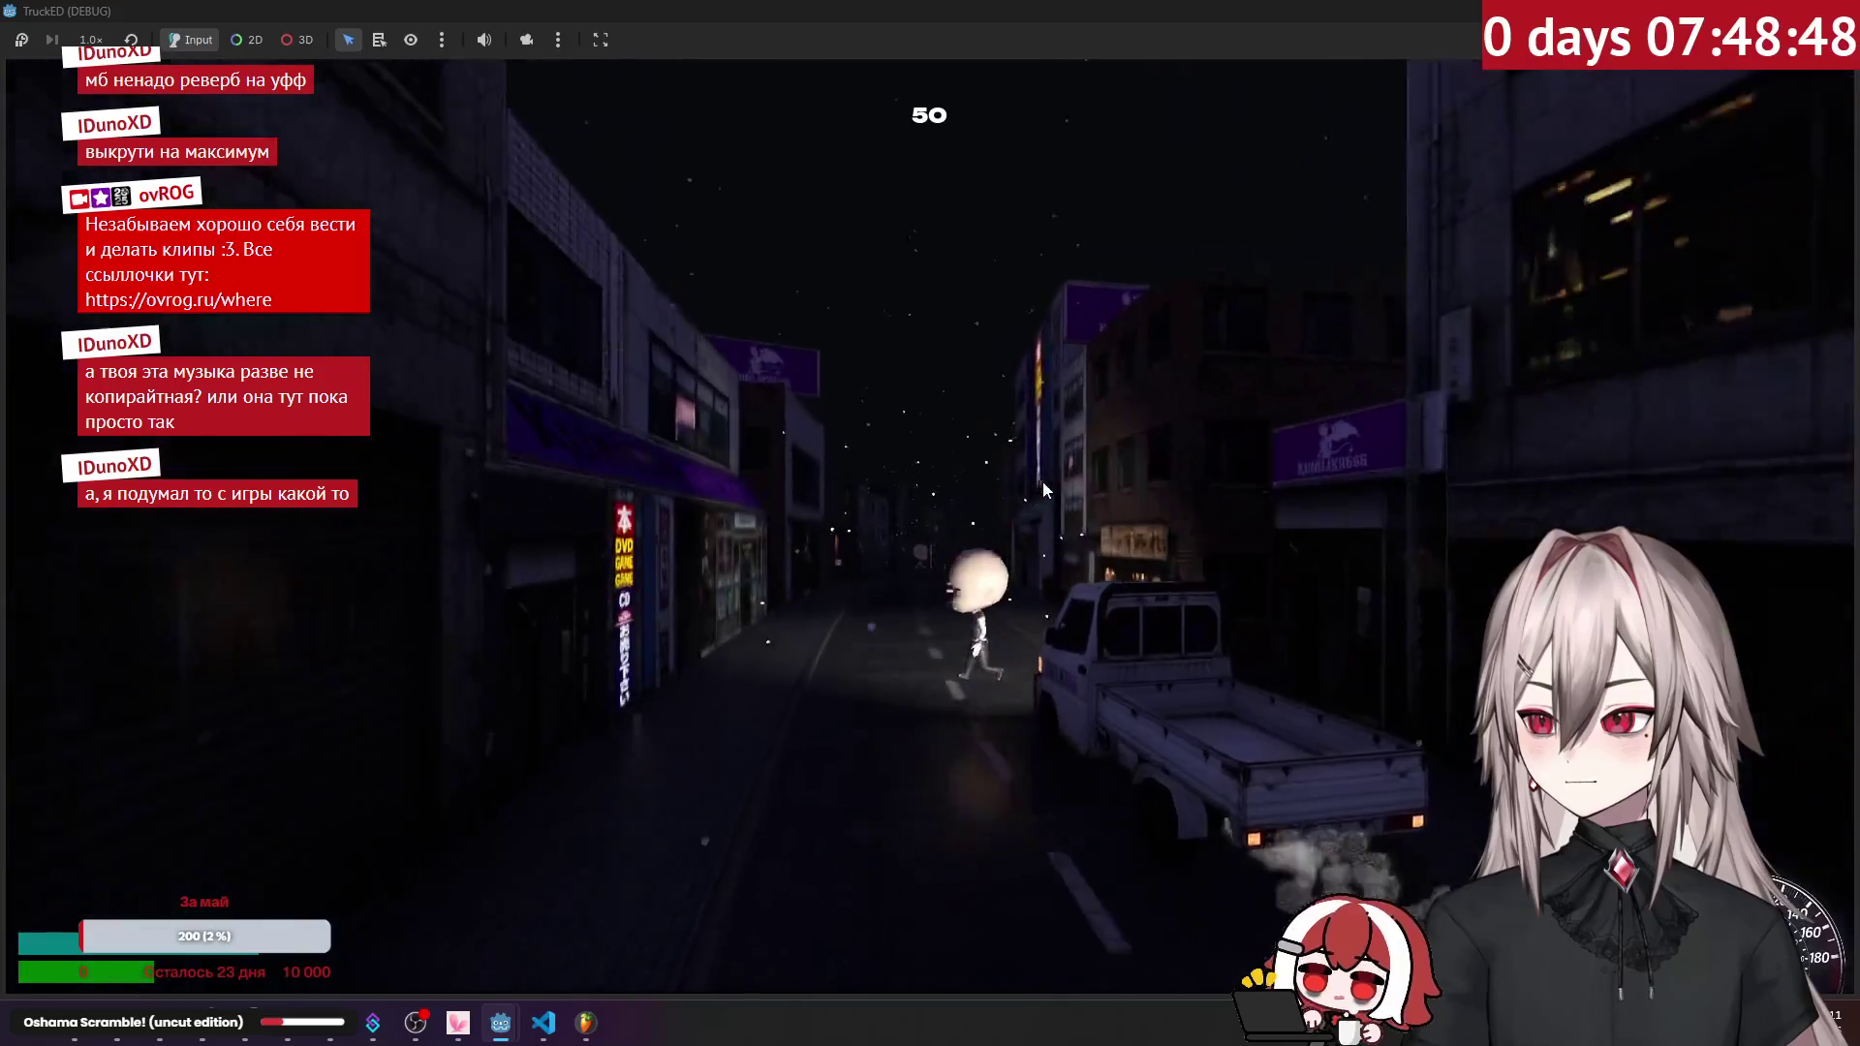
pyautogui.press('F8')
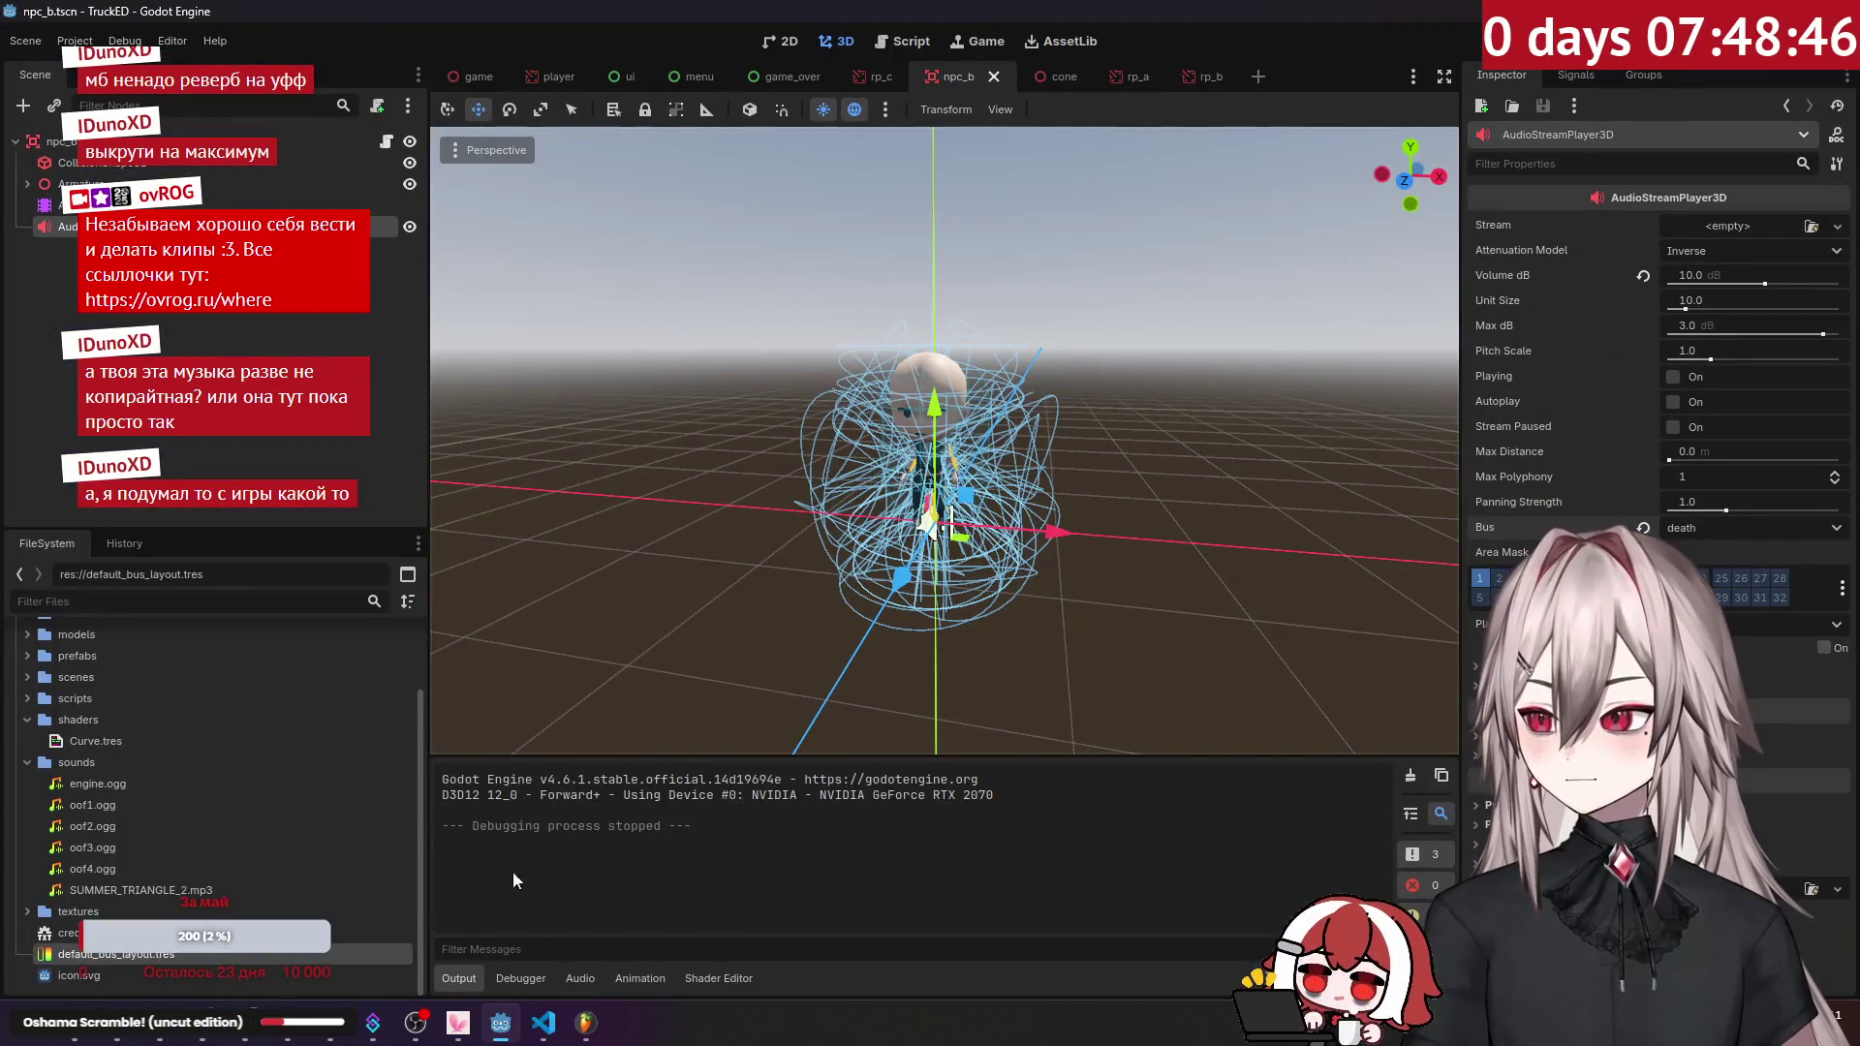
# Add a Compressor with Gain 15.6 to the death bus, nudge its volume down, then save and run.
pyautogui.doubleClick(129, 956)
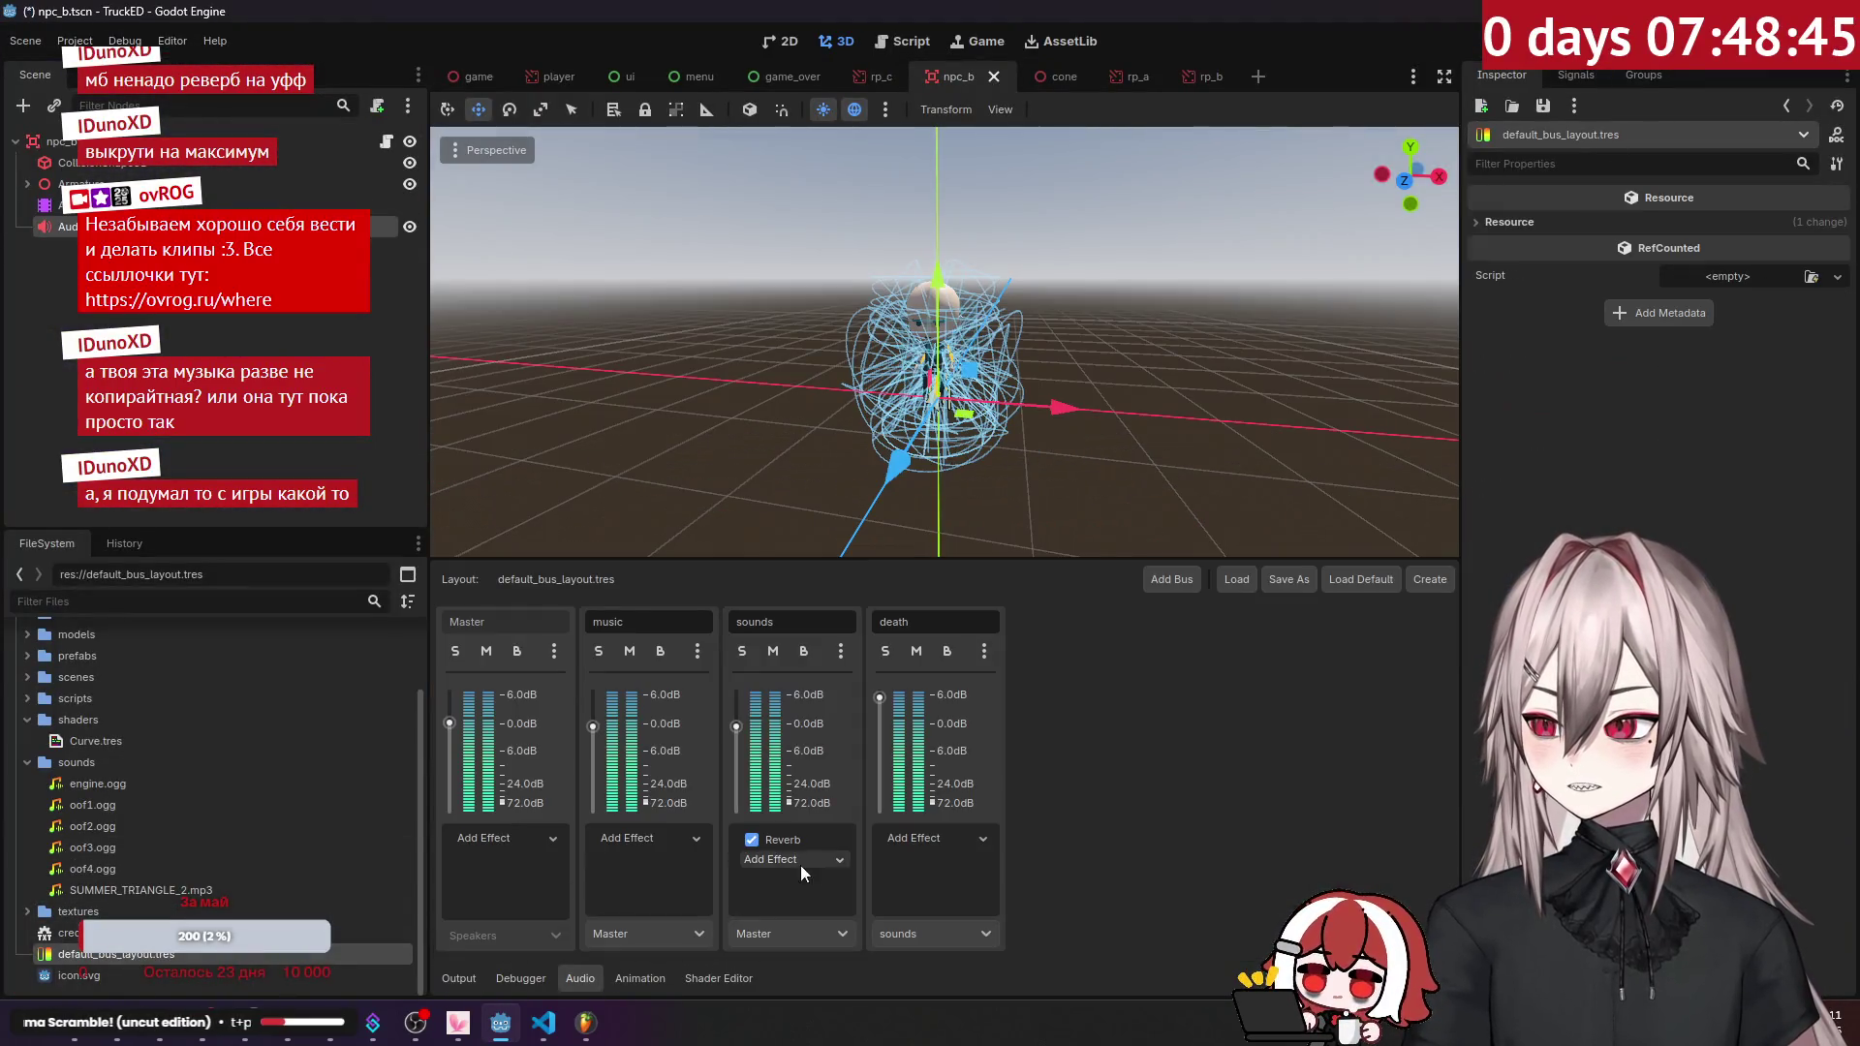
pyautogui.click(918, 838)
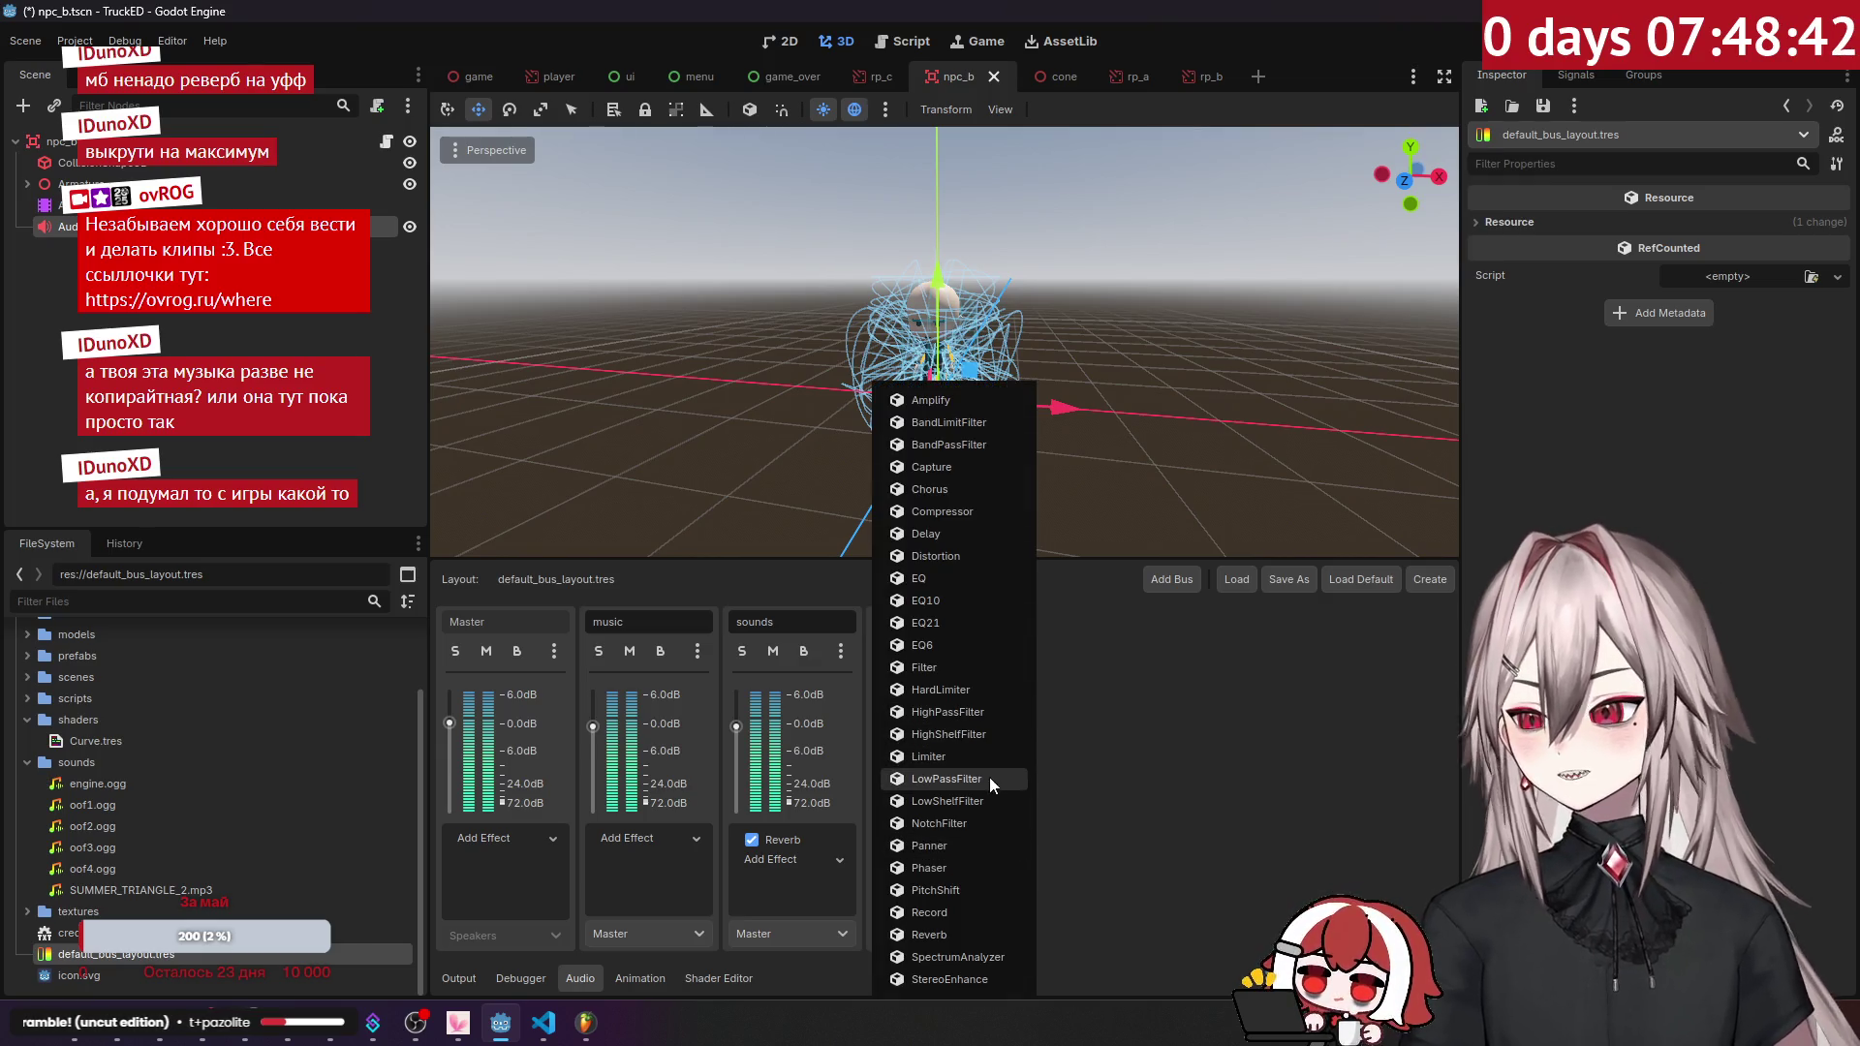
pyautogui.click(978, 514)
pyautogui.click(930, 839)
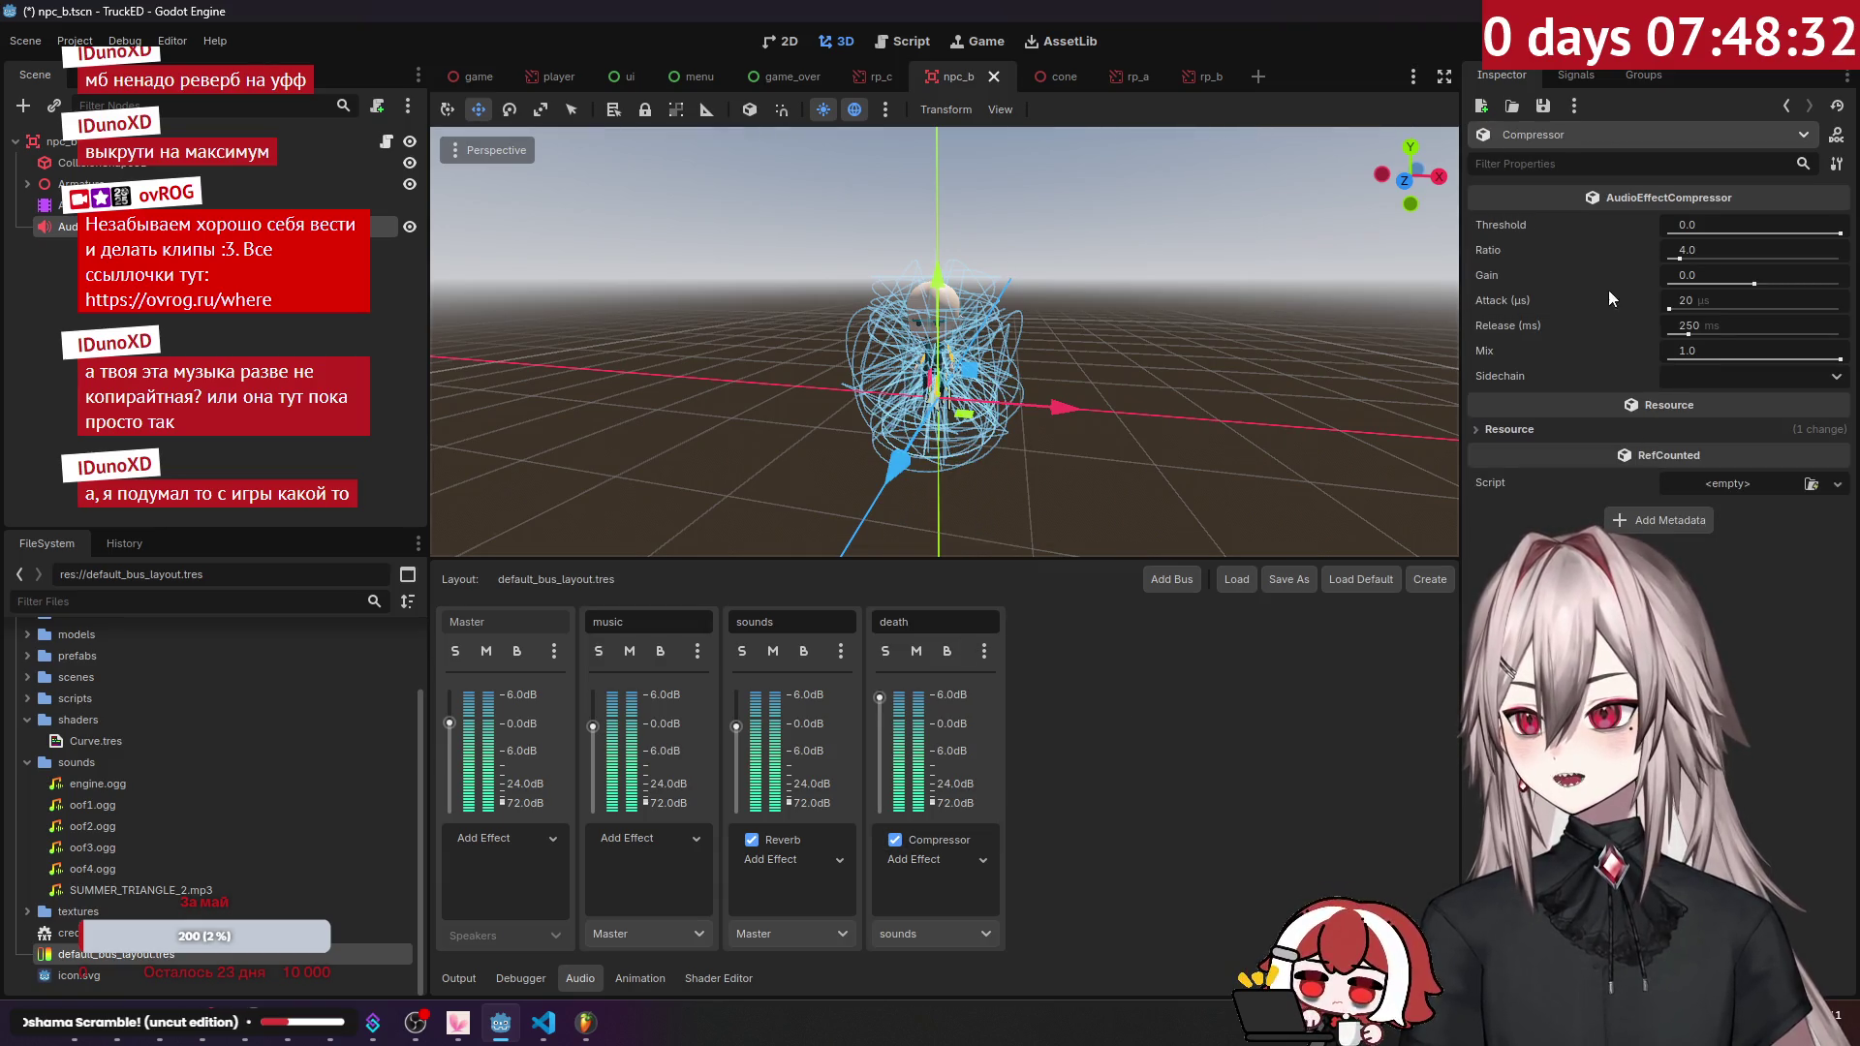
pyautogui.moveTo(1748, 283); pyautogui.dragTo(1817, 287)
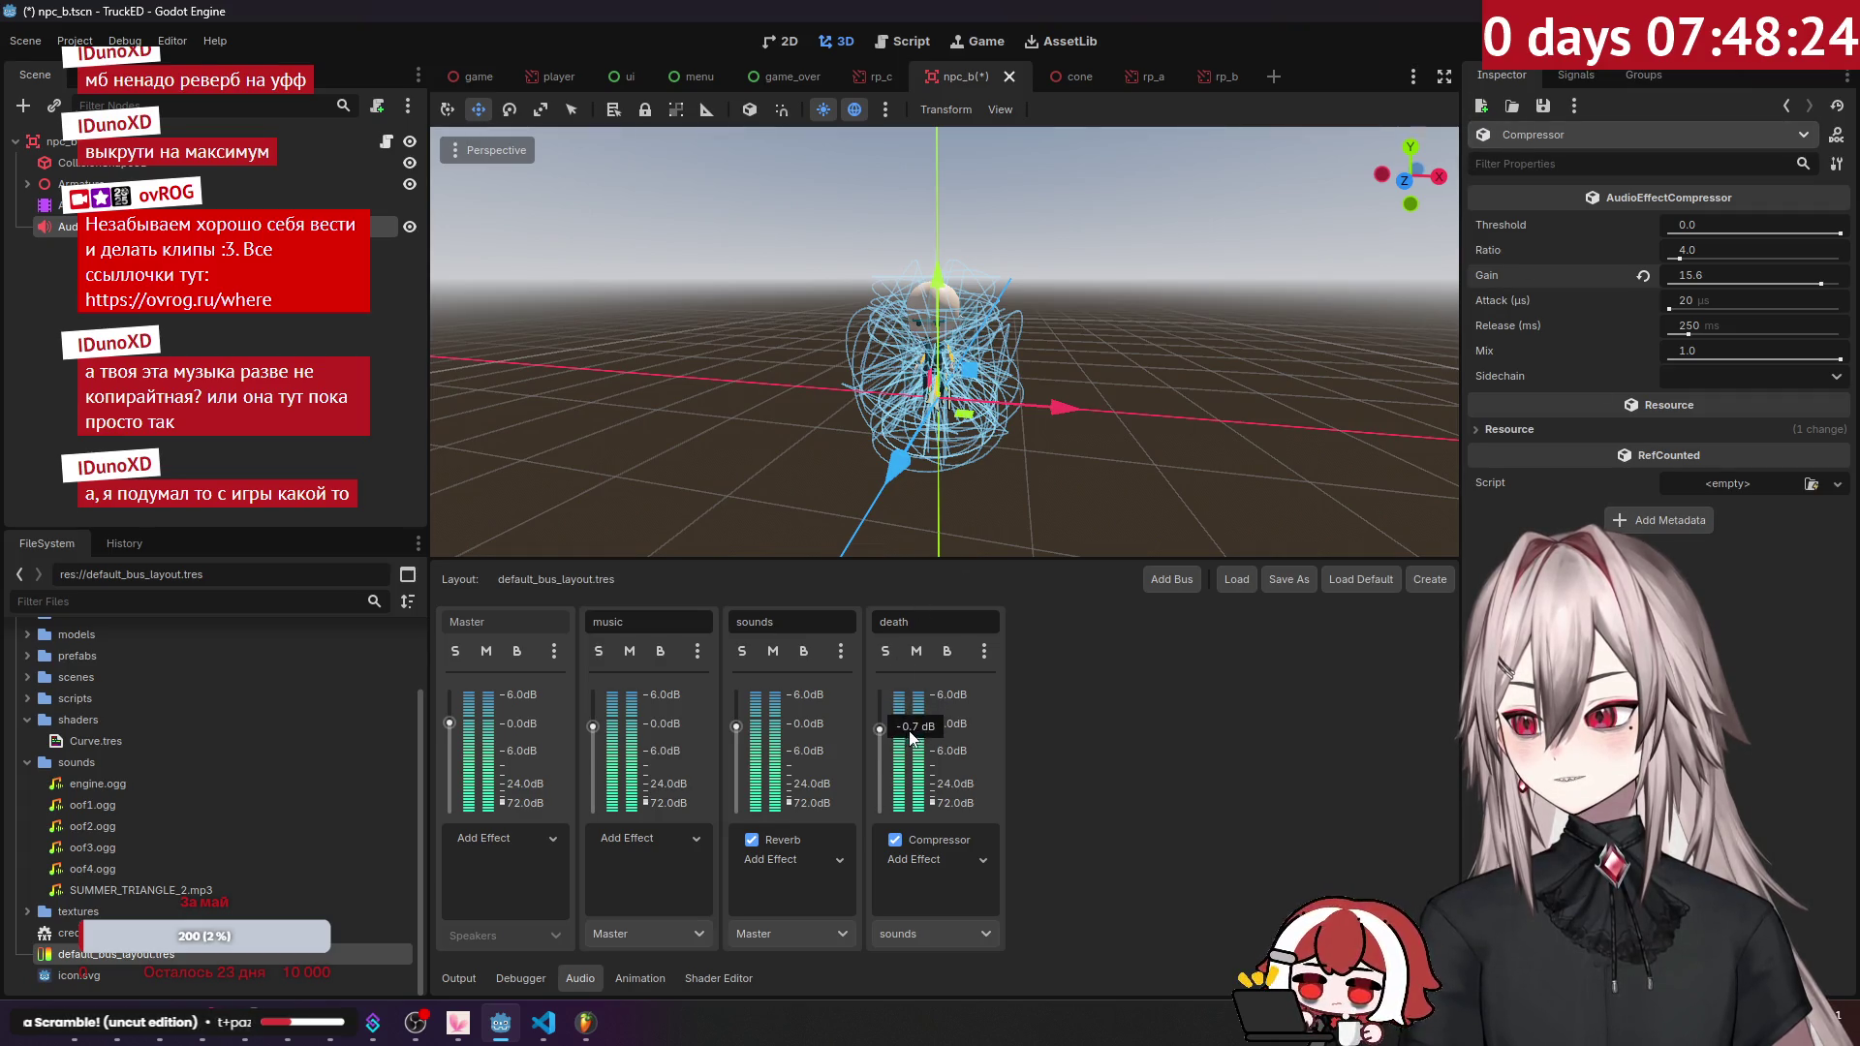
pyautogui.moveTo(938, 726); pyautogui.dragTo(969, 728)
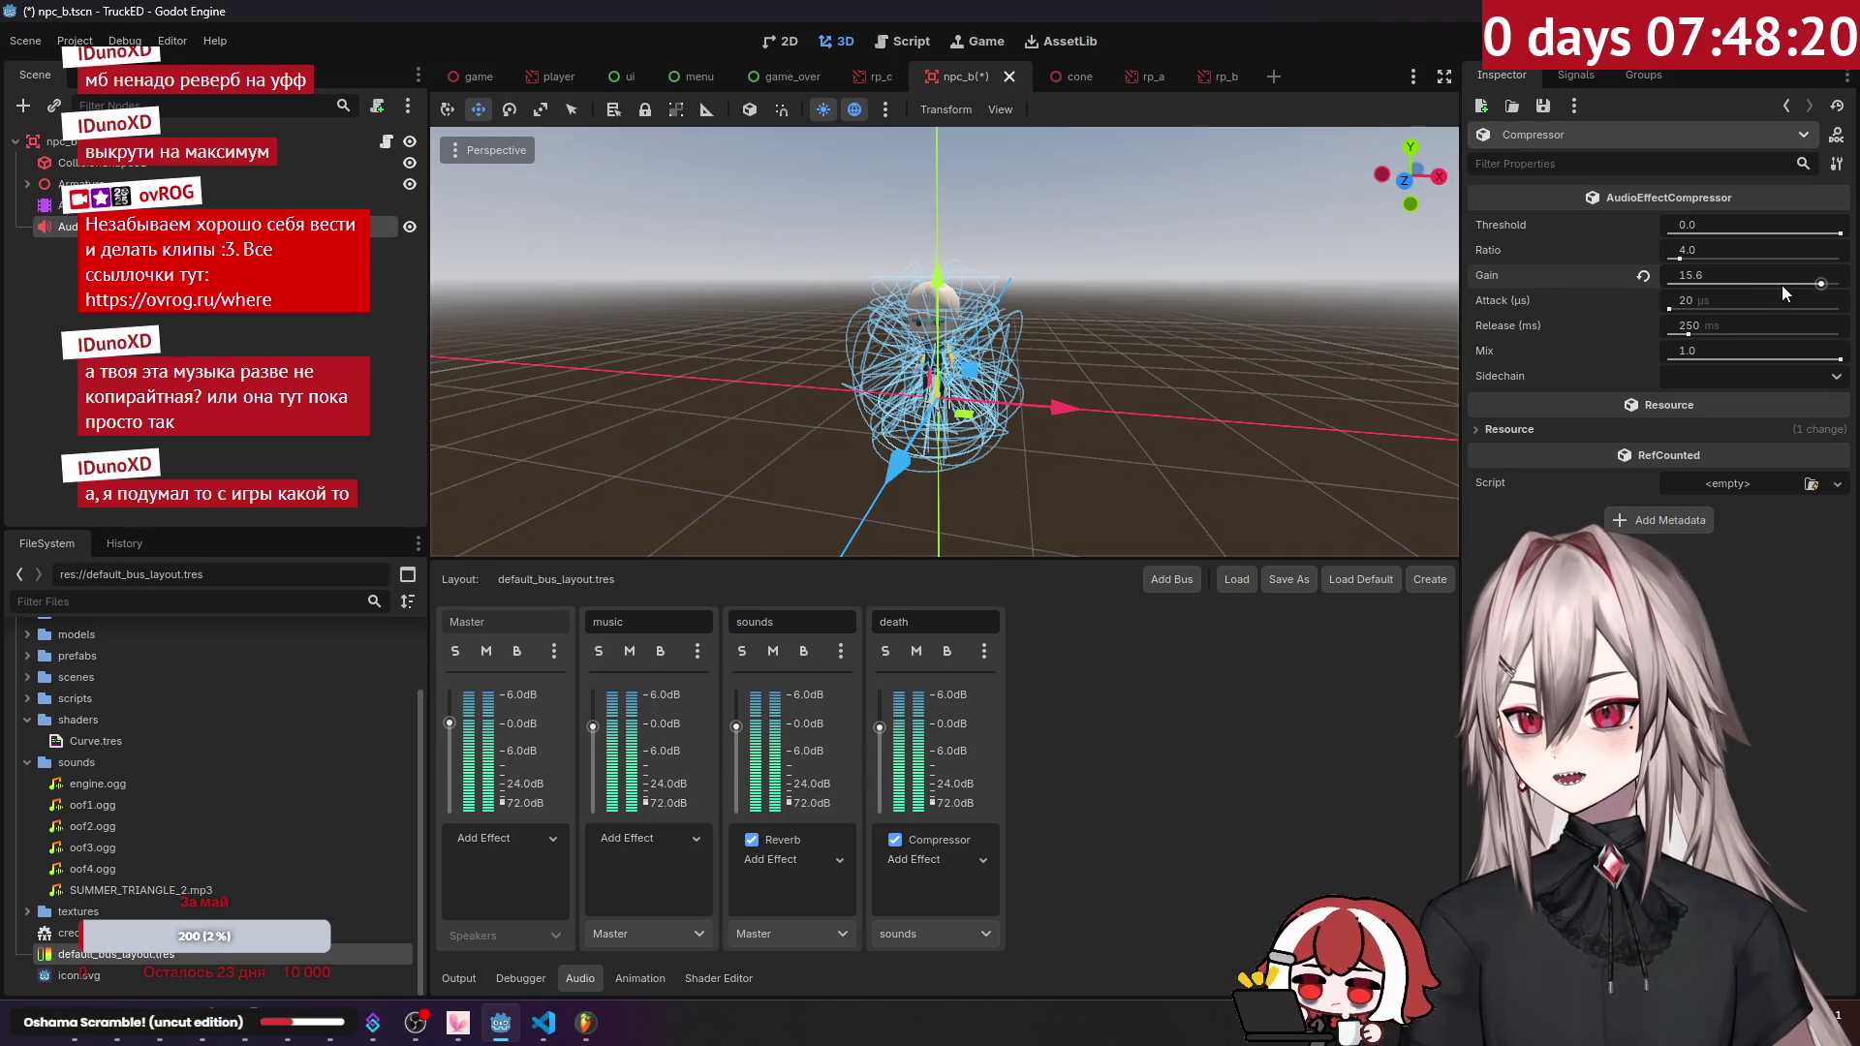
pyautogui.press('F5')
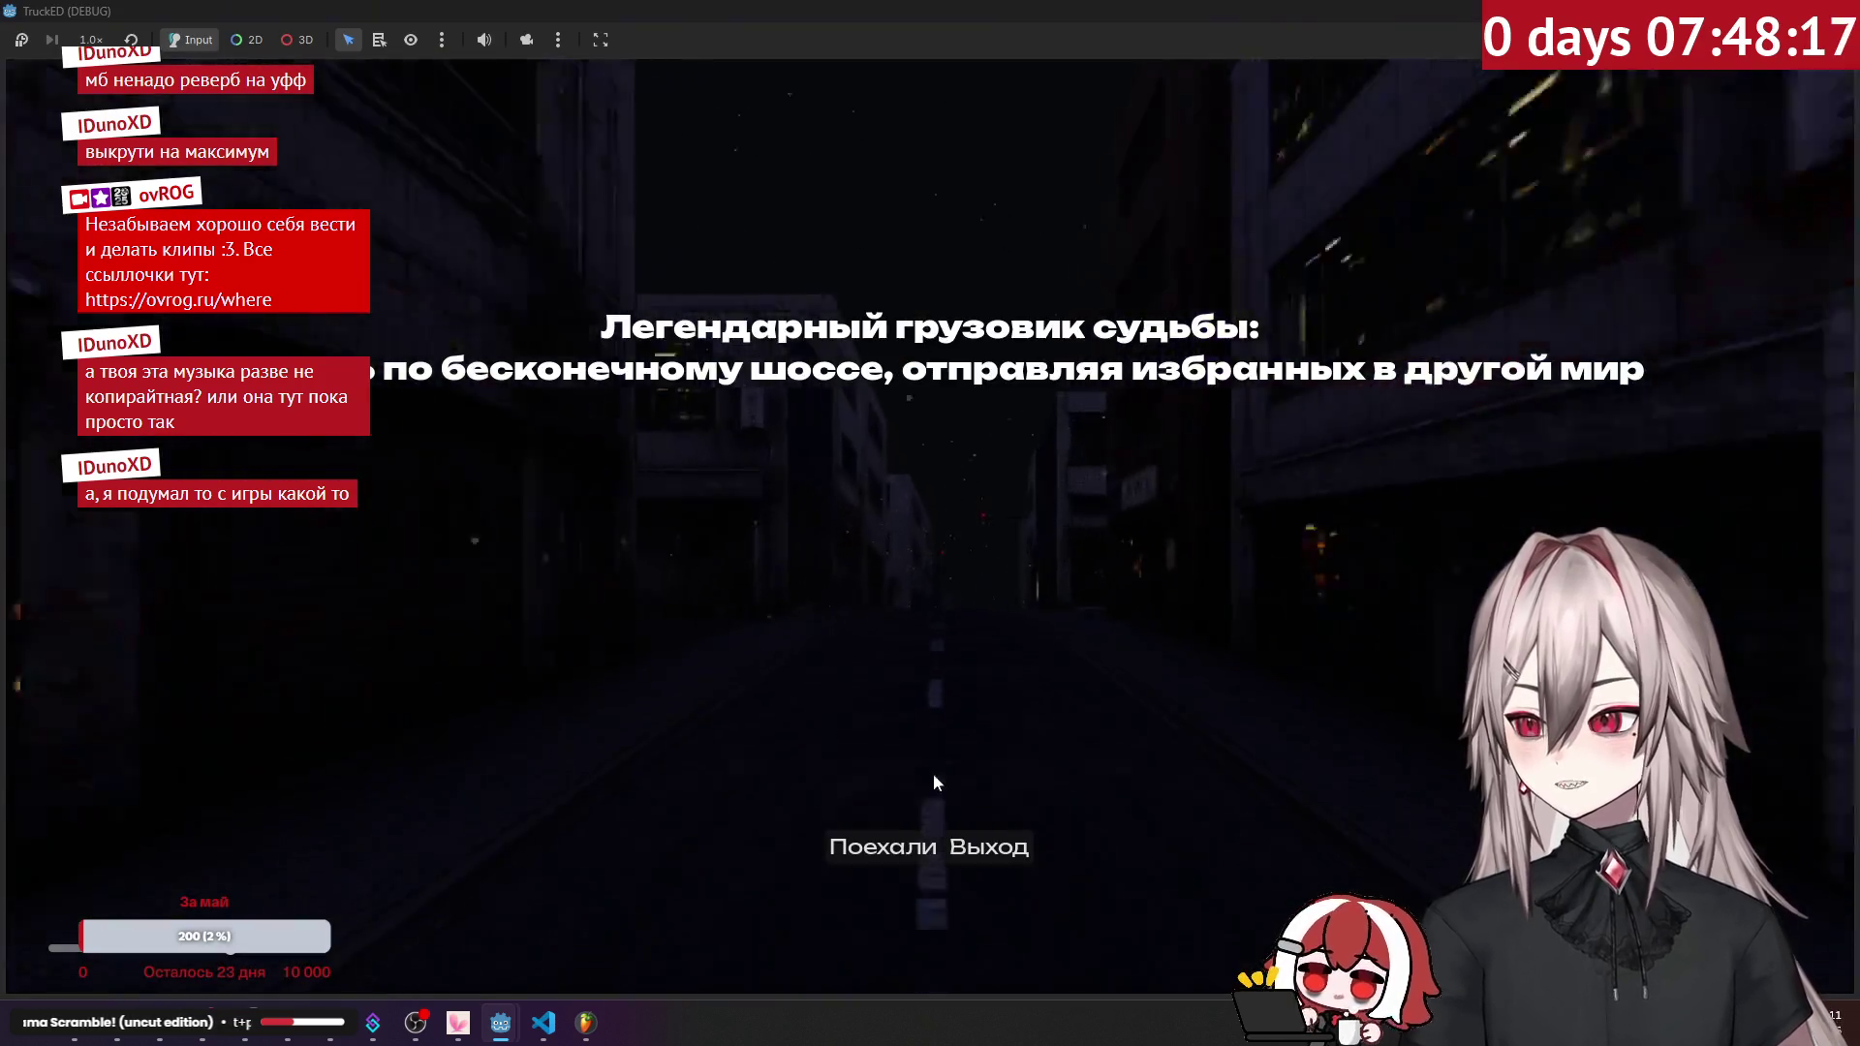
# Play to game over, return with В меню, start another run, then stop the game.
pyautogui.click(898, 839)
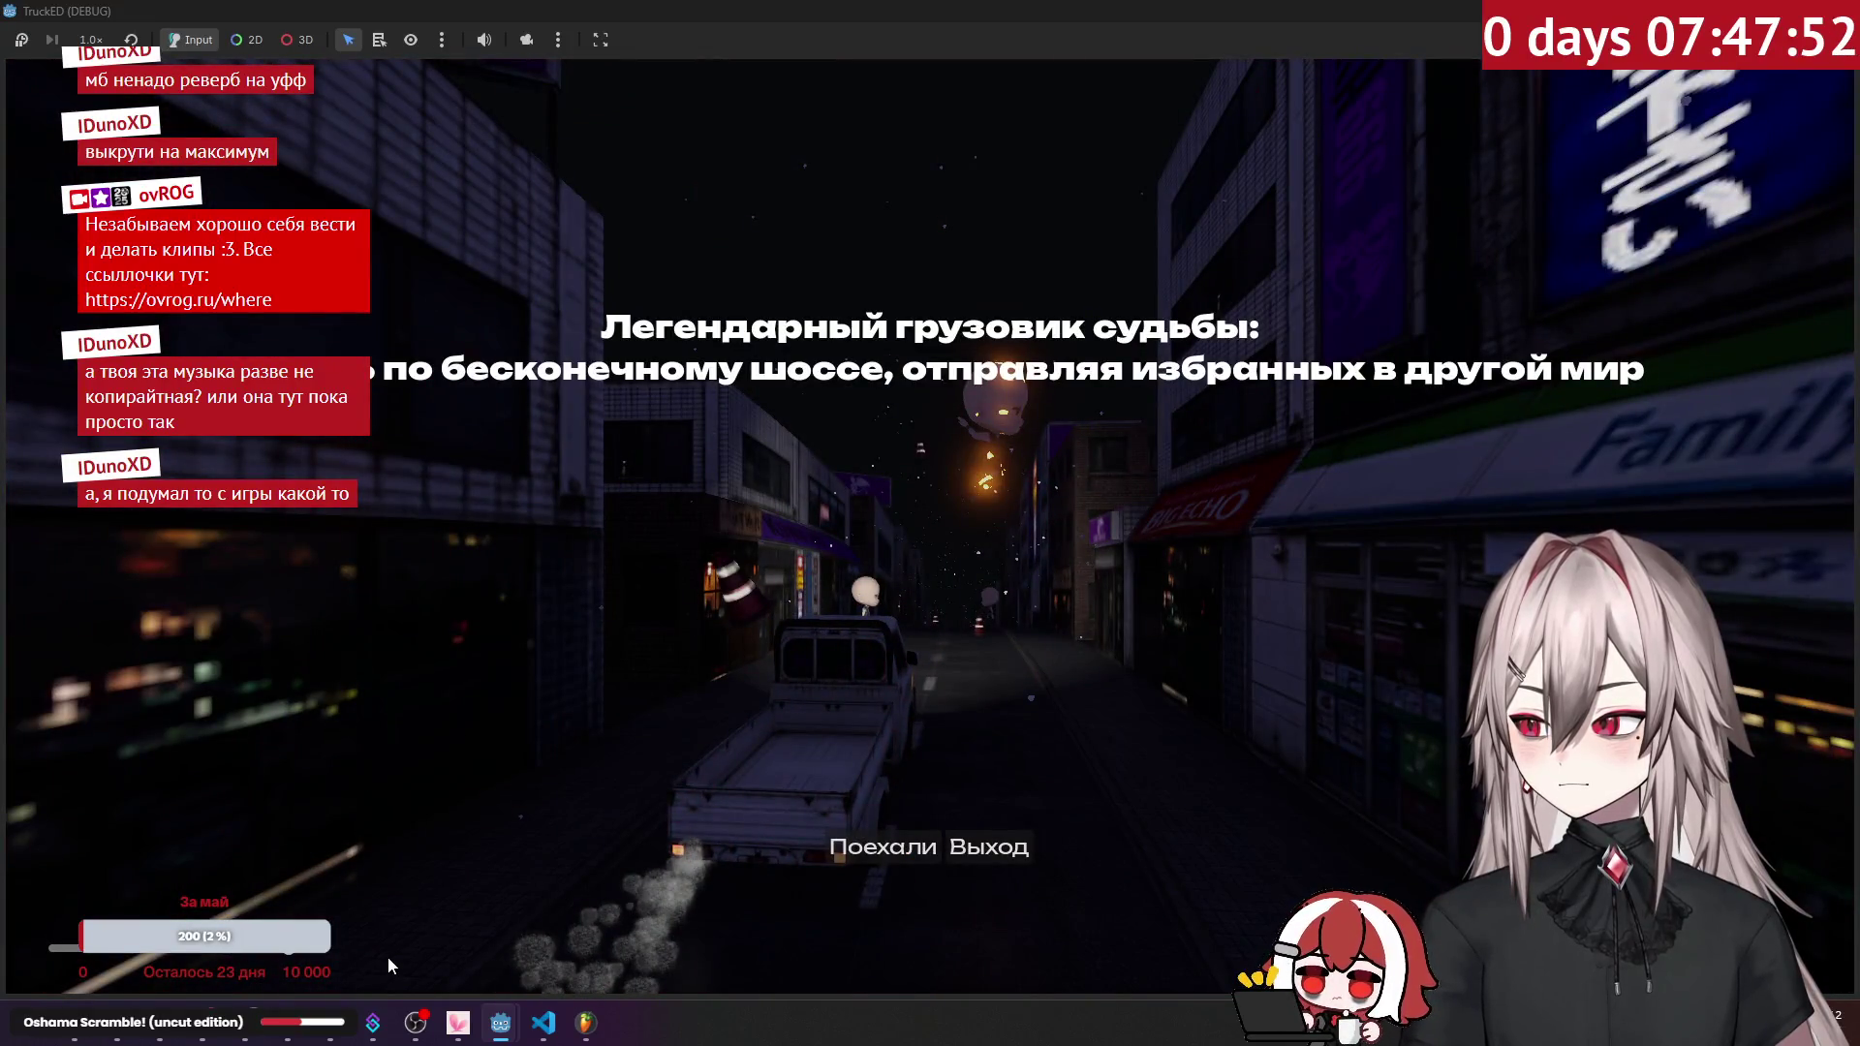
pyautogui.click(901, 835)
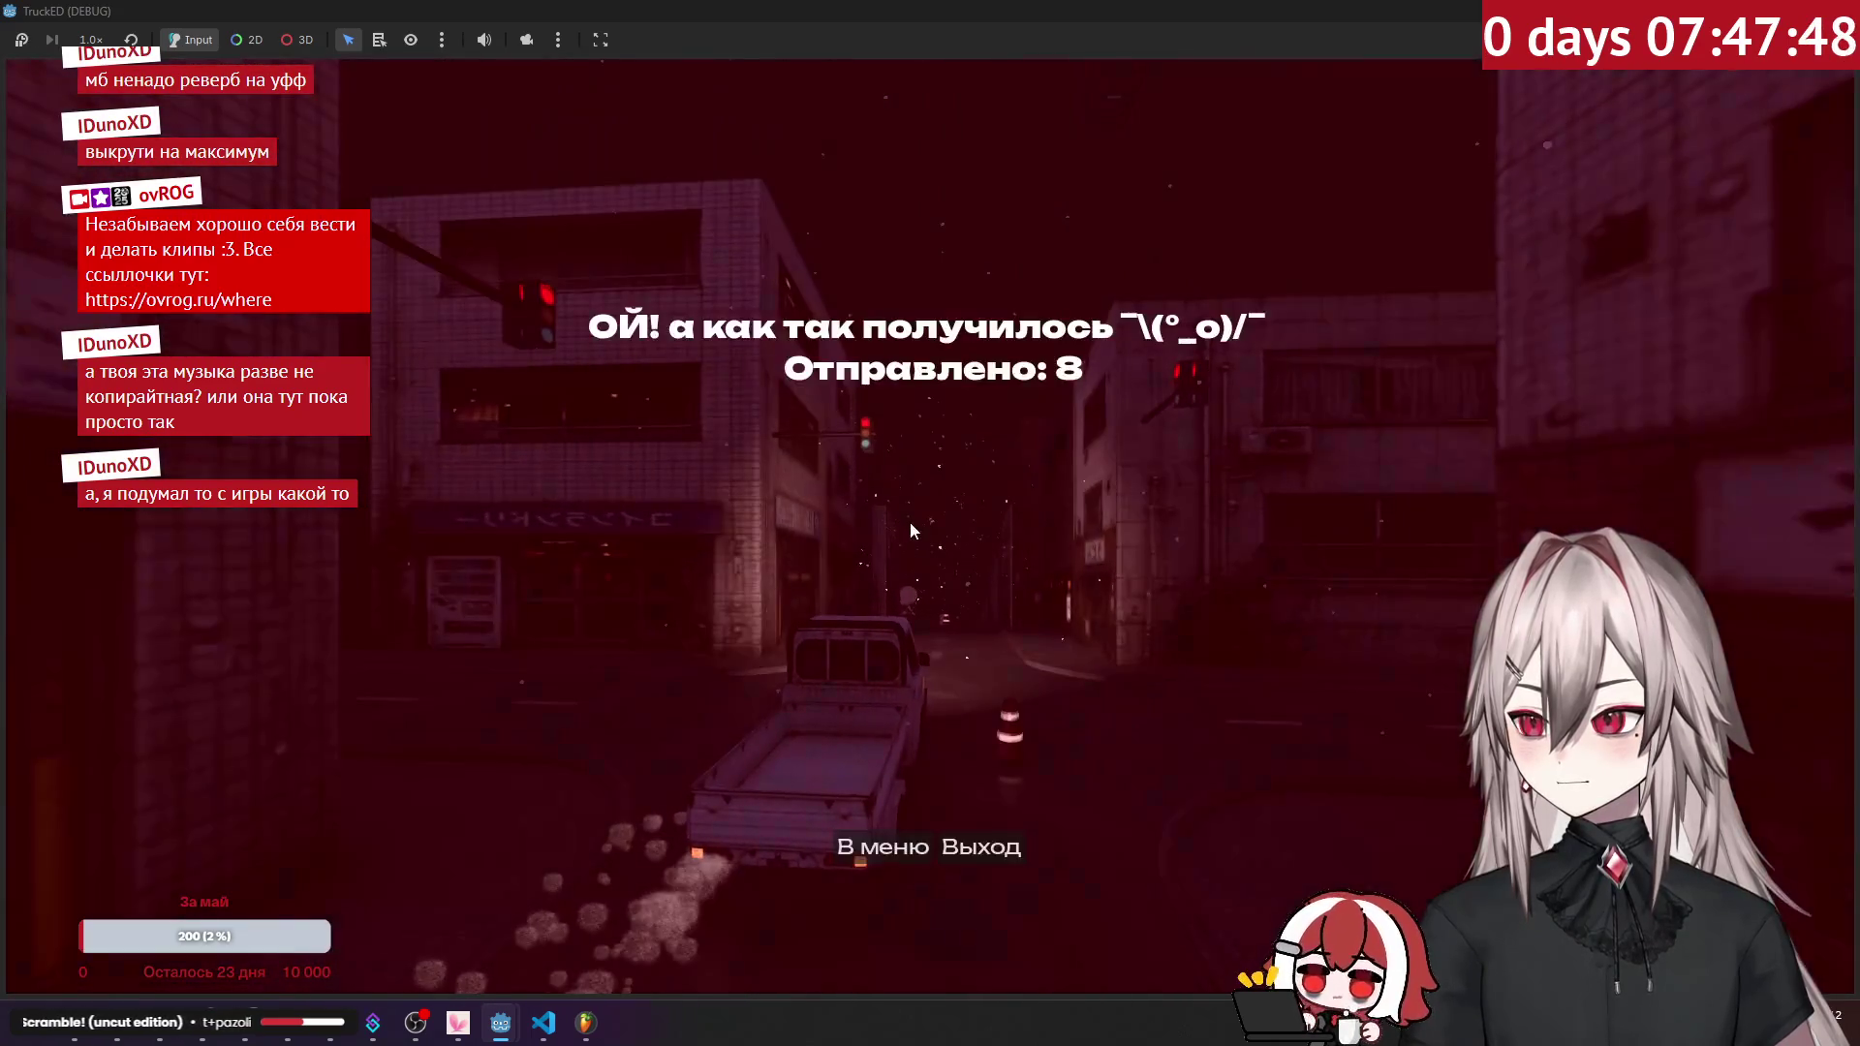
pyautogui.click(903, 844)
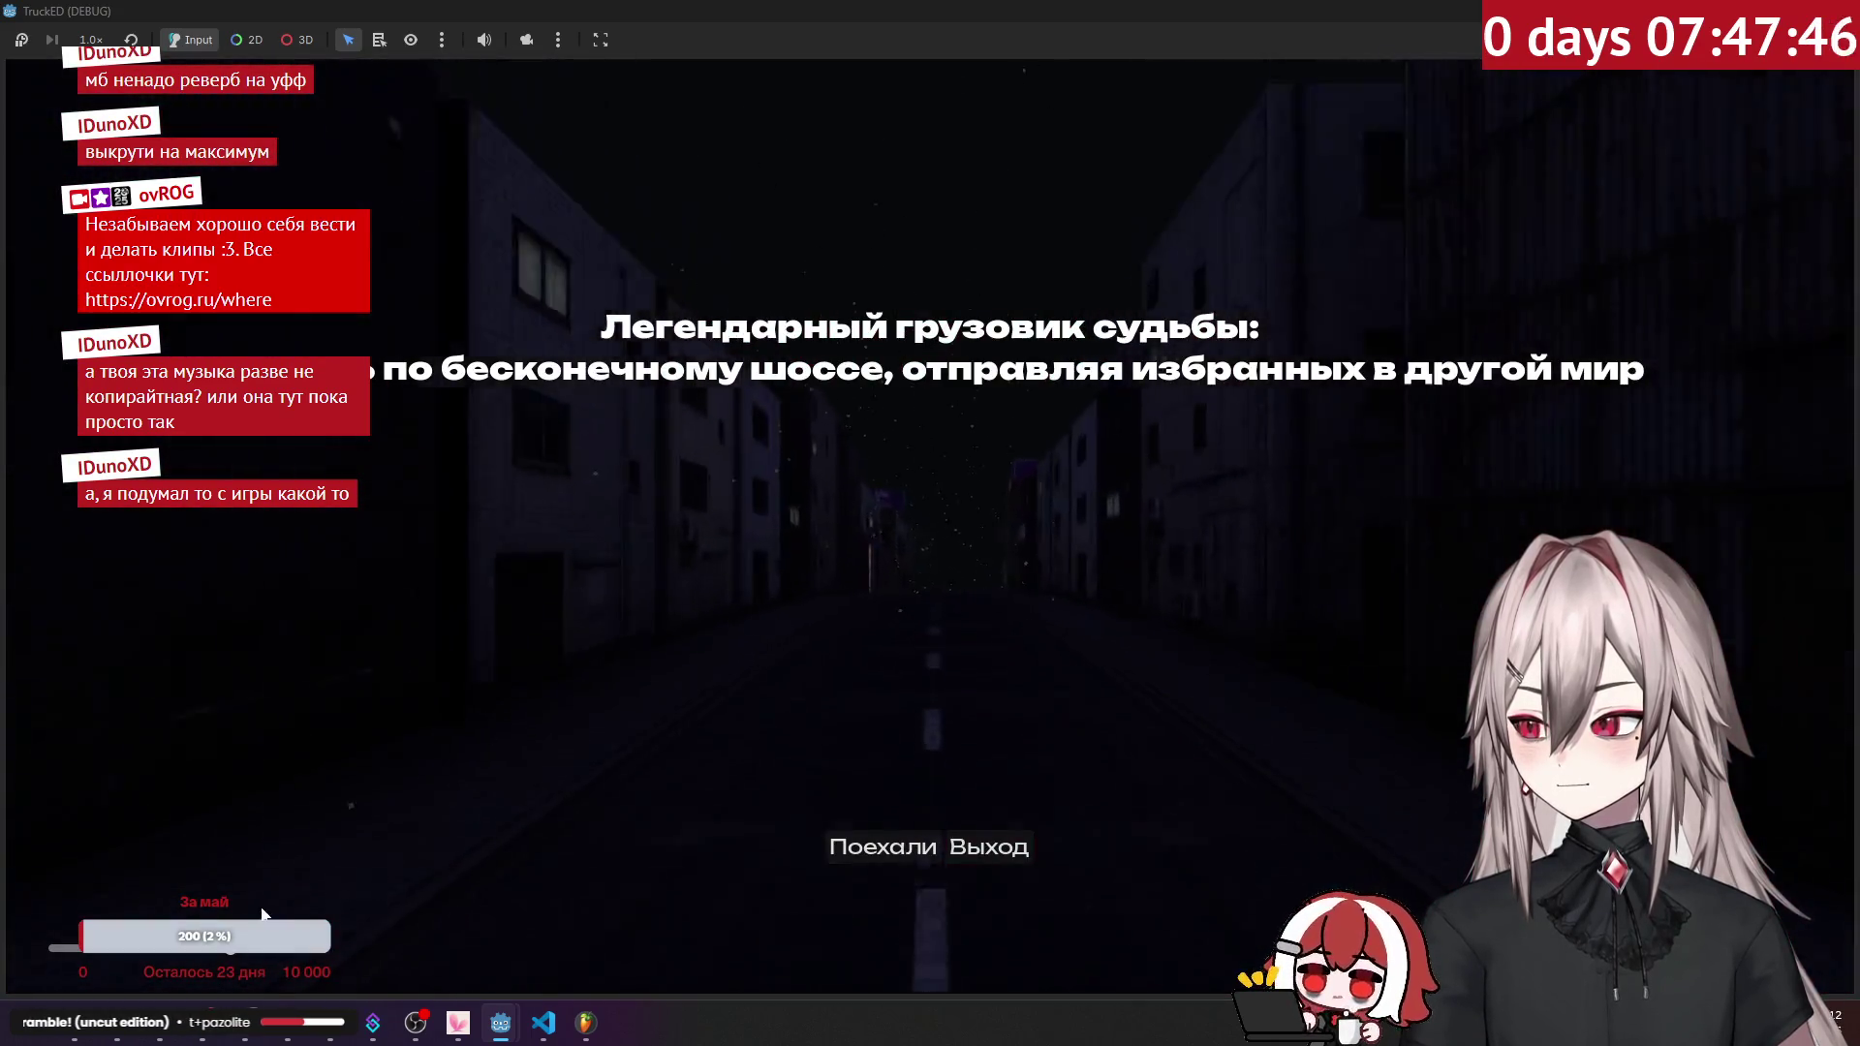
pyautogui.click(882, 847)
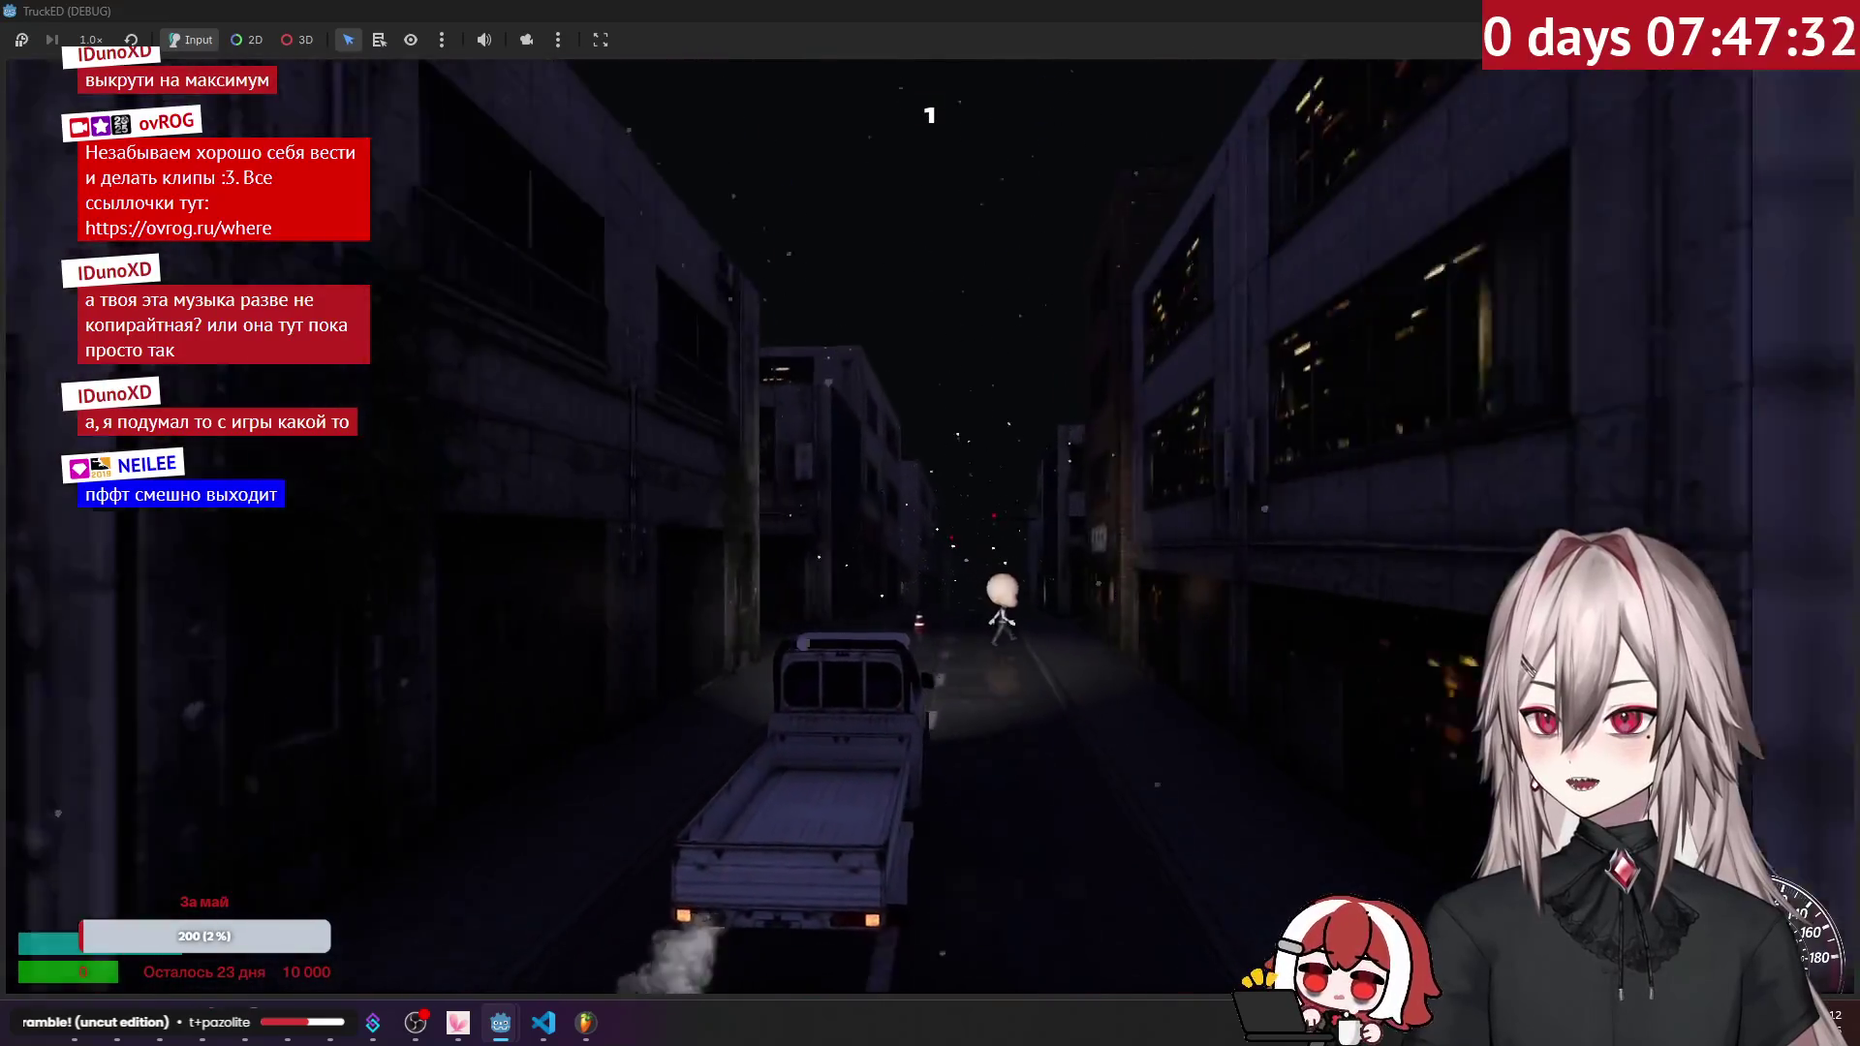
pyautogui.press('F8')
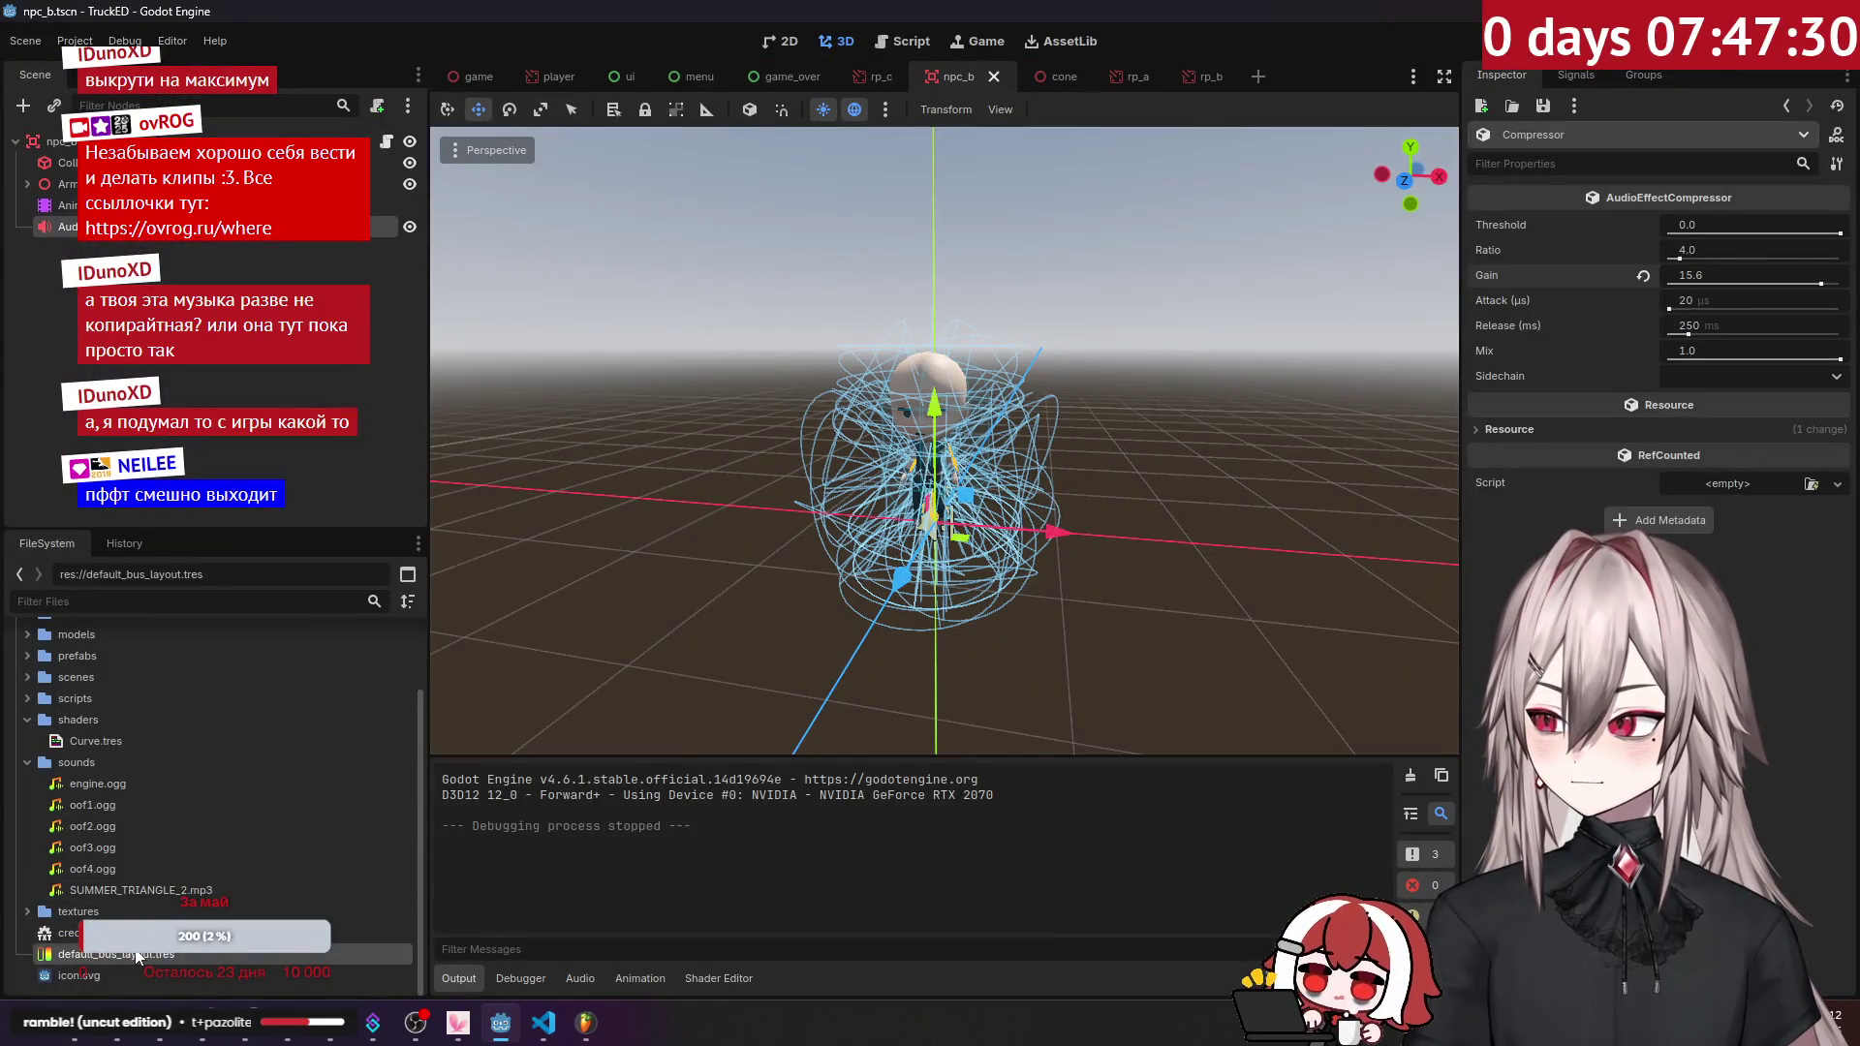
# Set the death bus Compressor gain to 10.0 and run the game again.
pyautogui.doubleClick(138, 954)
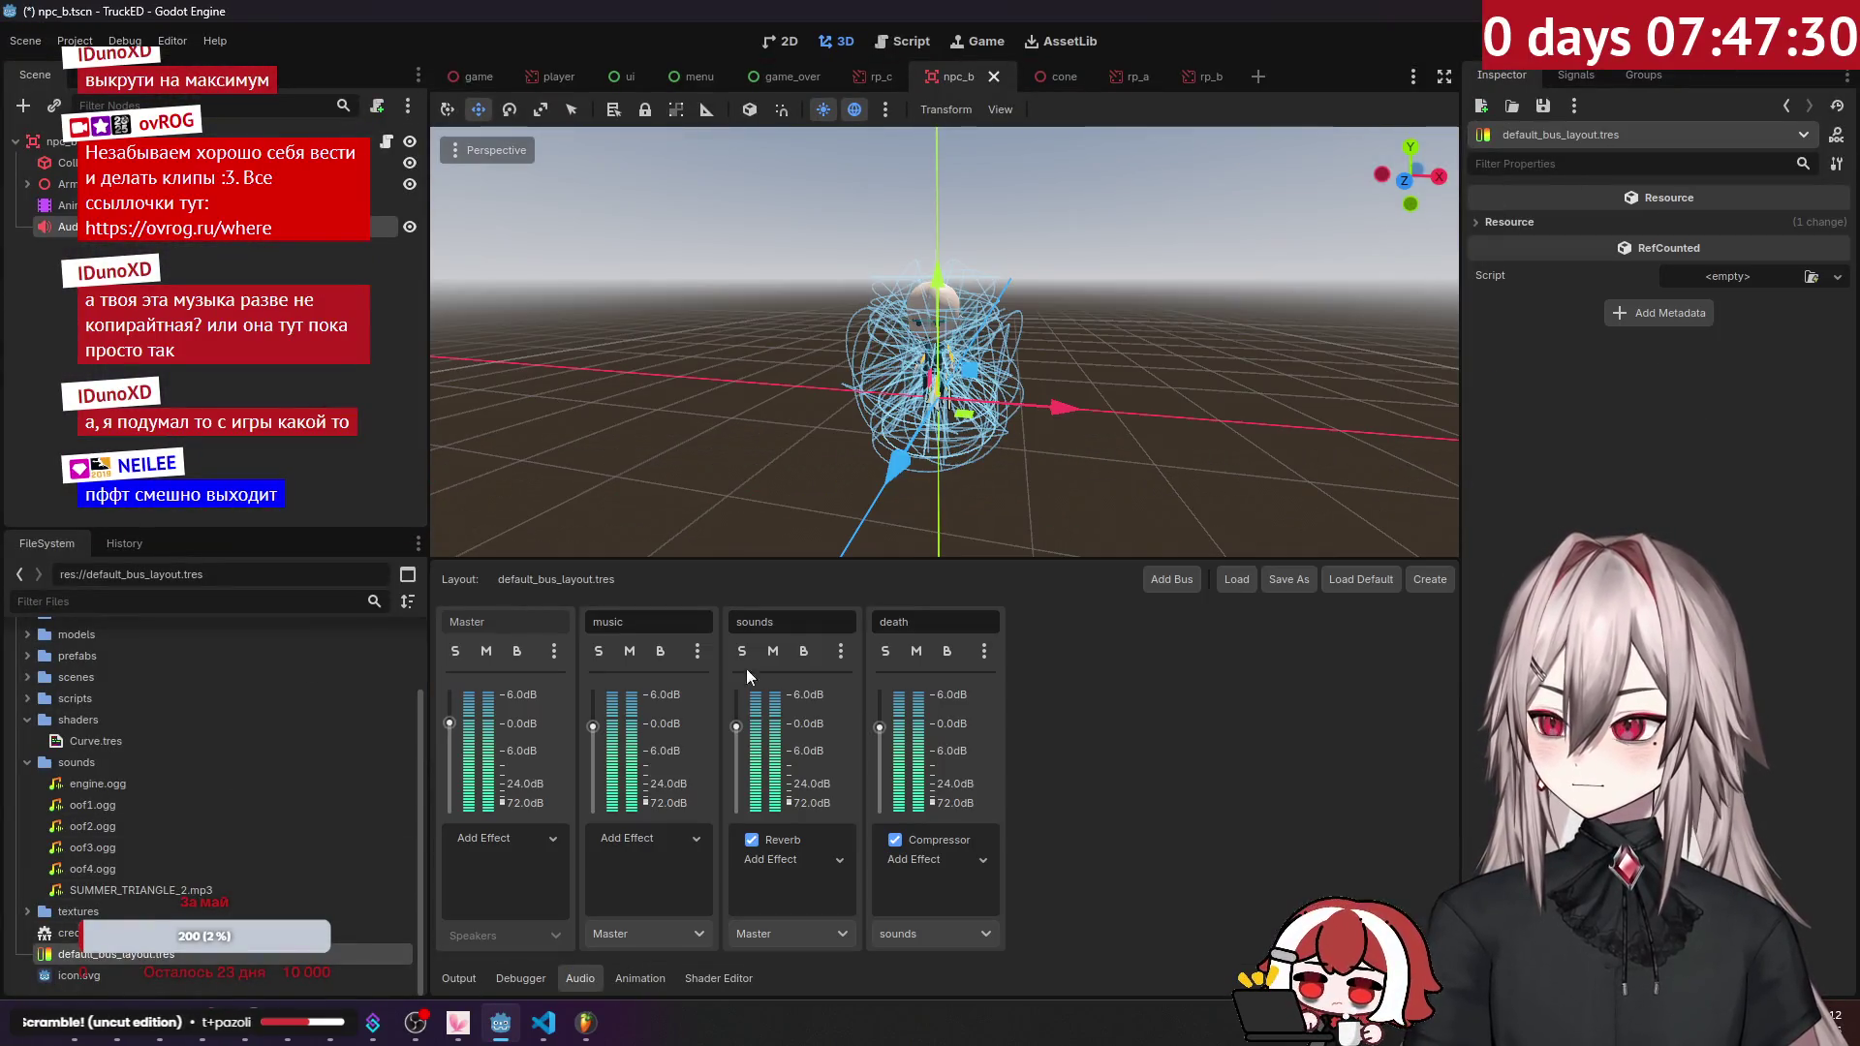
pyautogui.click(923, 833)
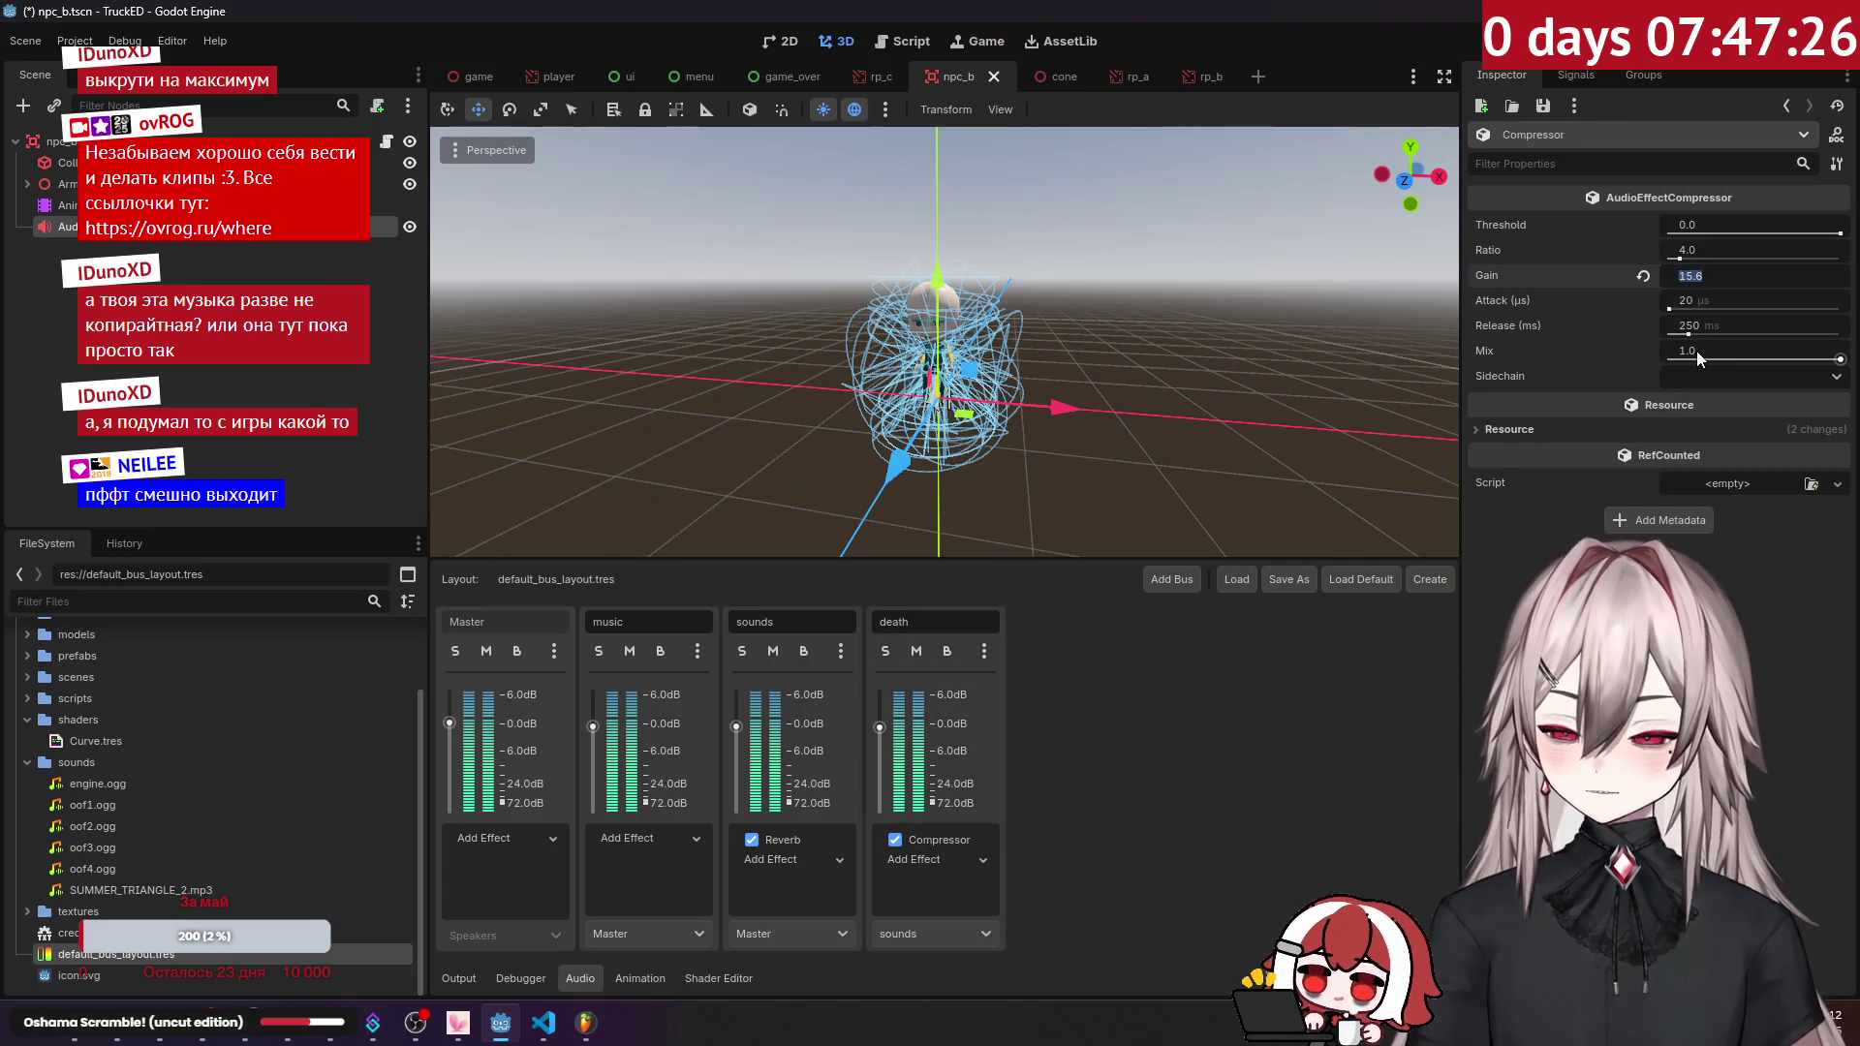
pyautogui.write('10')
pyautogui.press('Return')
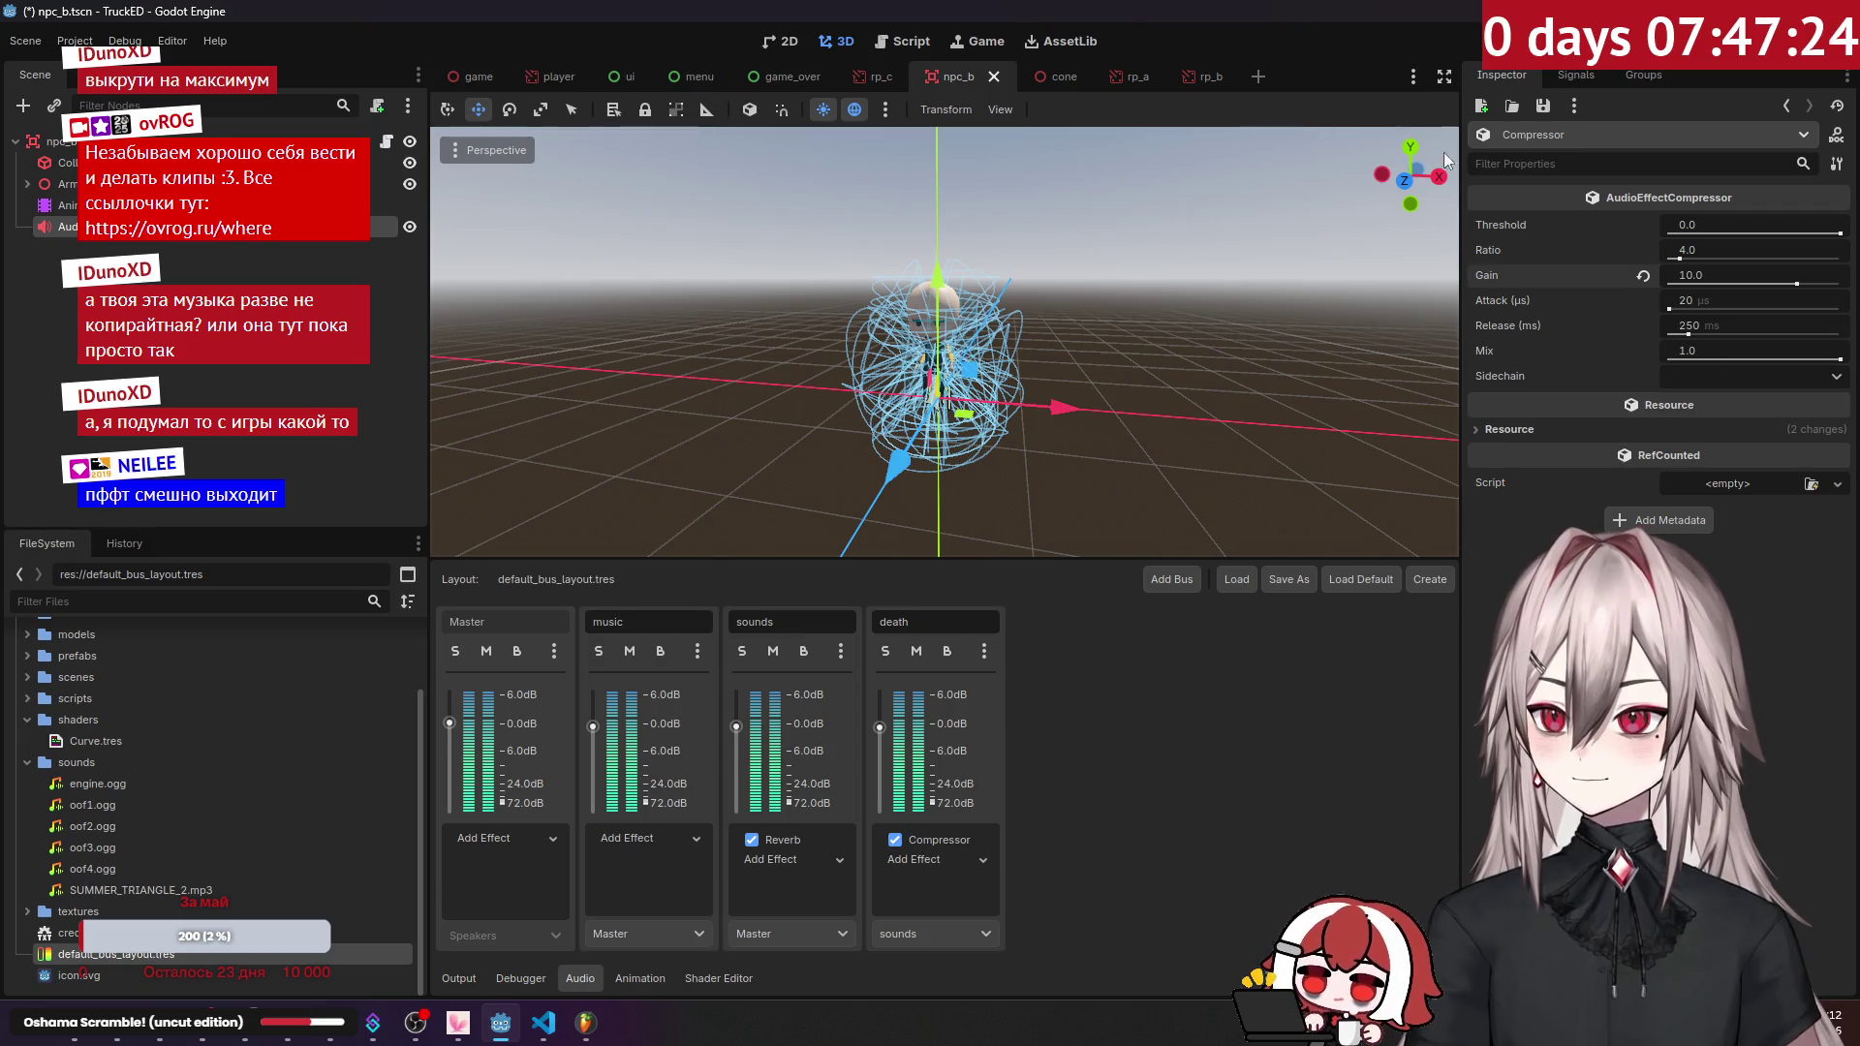
pyautogui.press('F5')
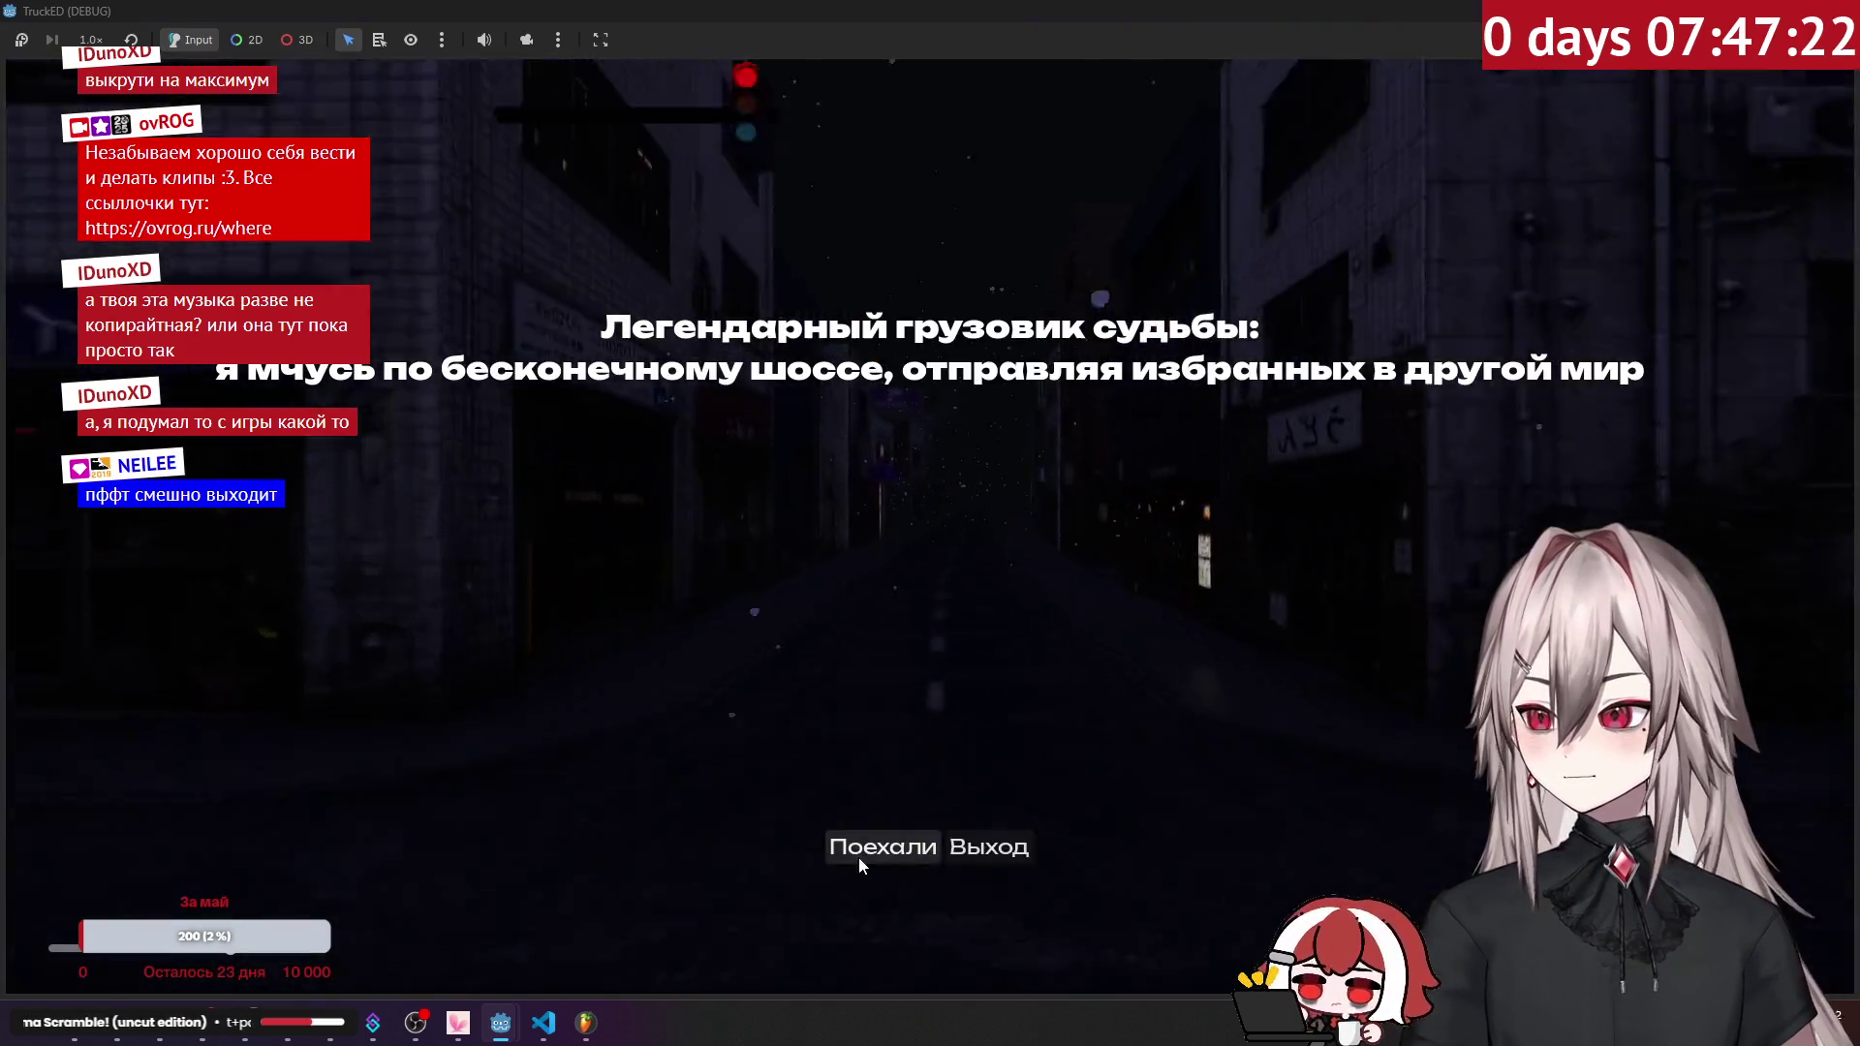
# Drive briefly after Поехали, then close the running game.
pyautogui.click(860, 856)
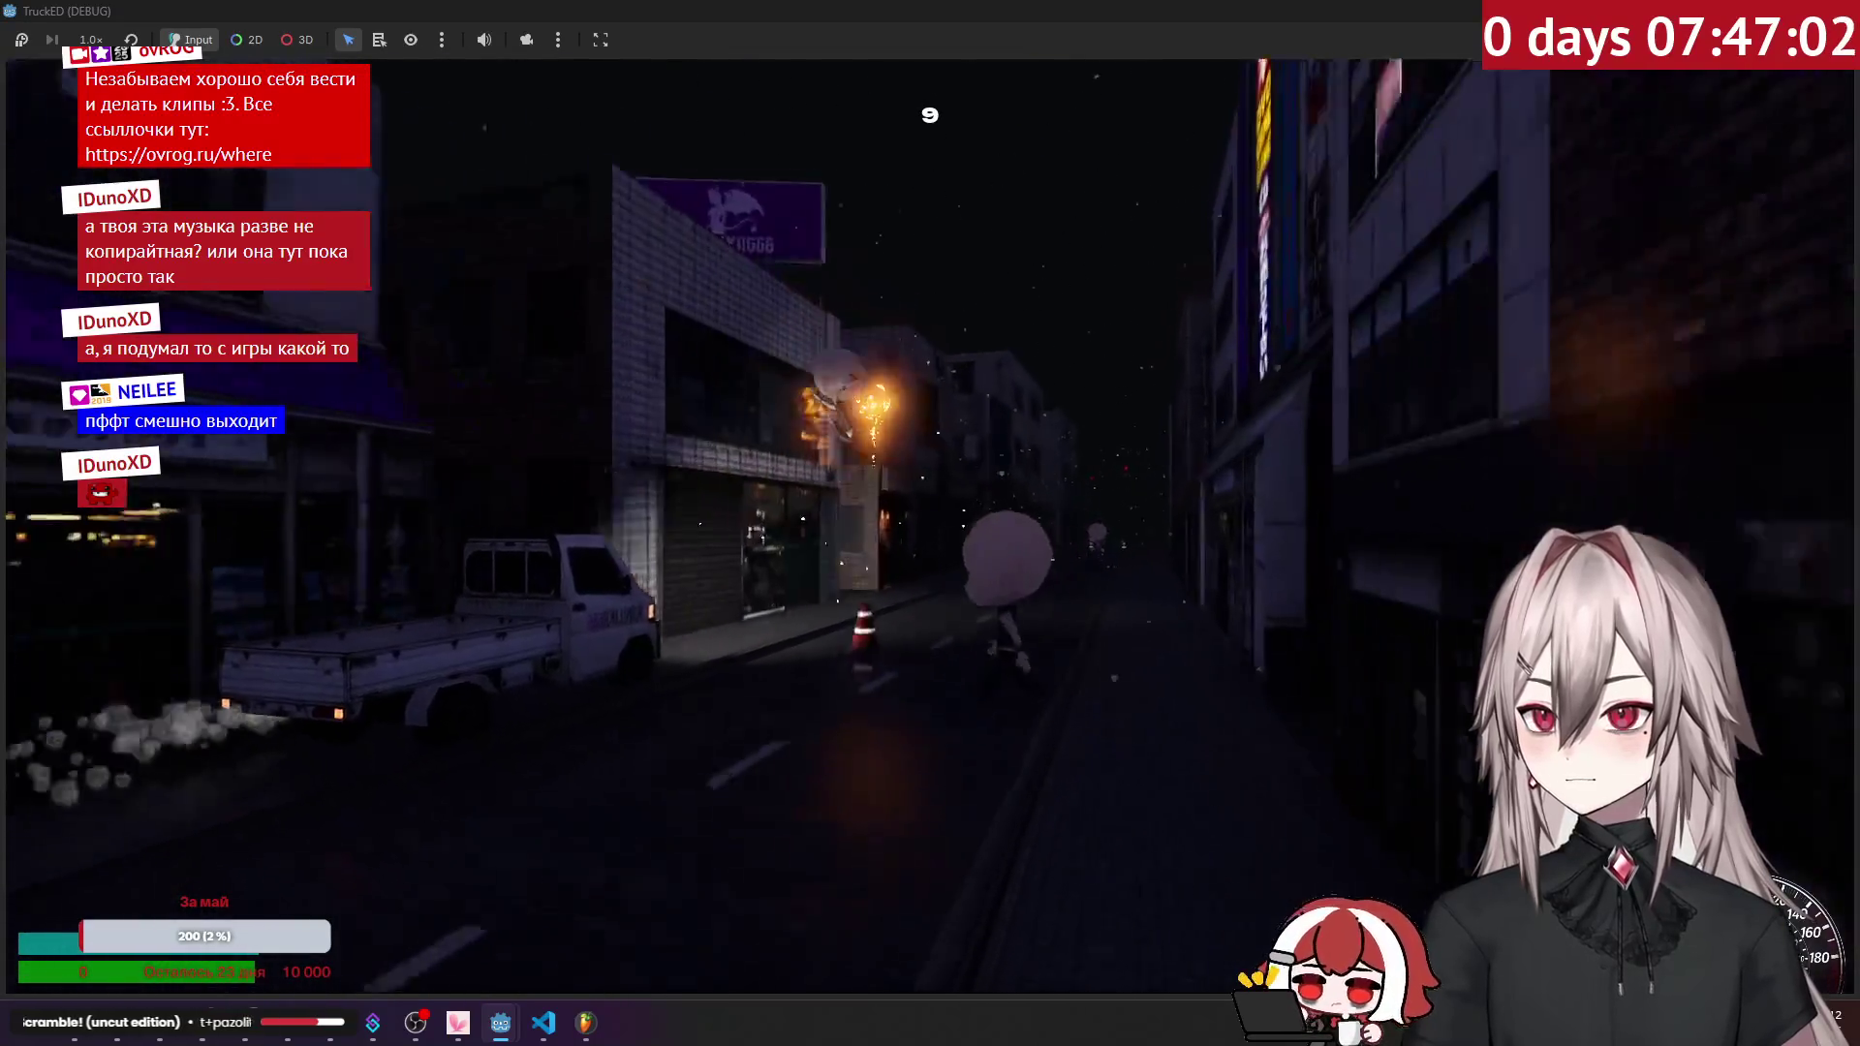
pyautogui.hotkey('alt', 'F4')
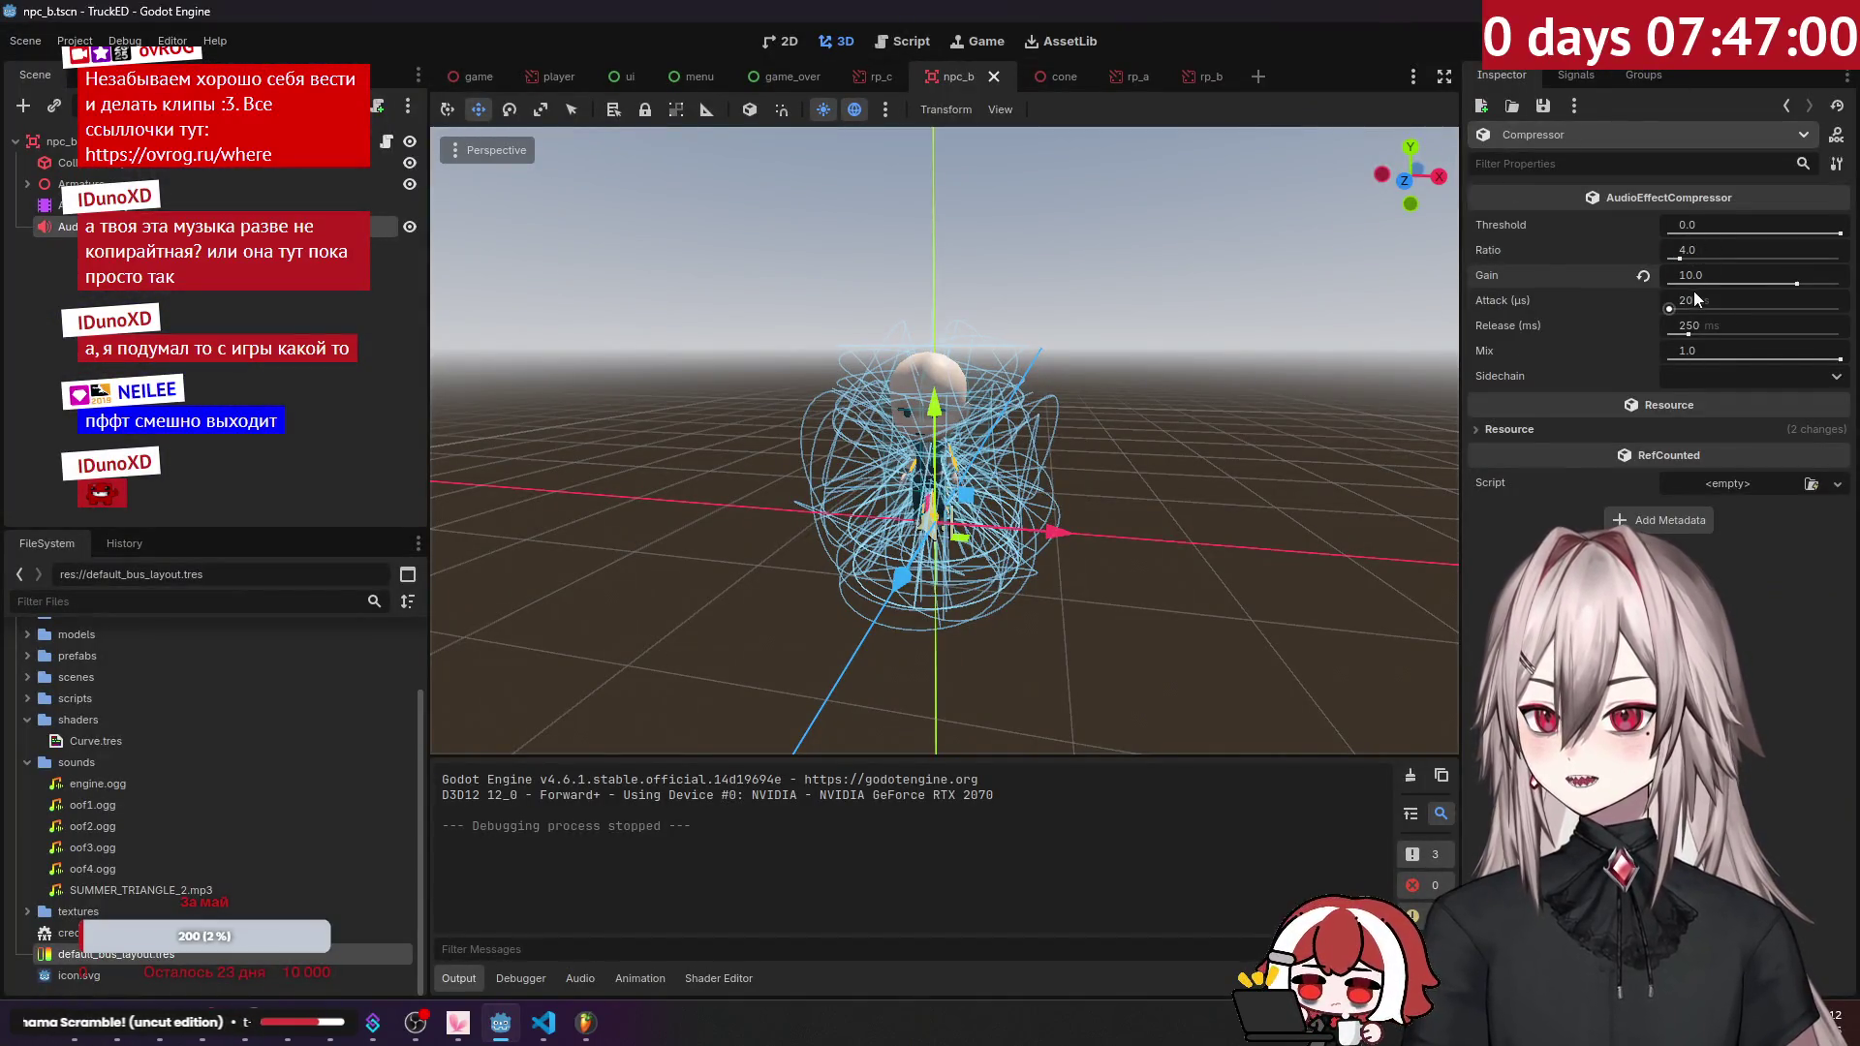
# Lower the Compressor gain to 8.0, save and run, and start driving from the main menu.
pyautogui.click(1706, 277)
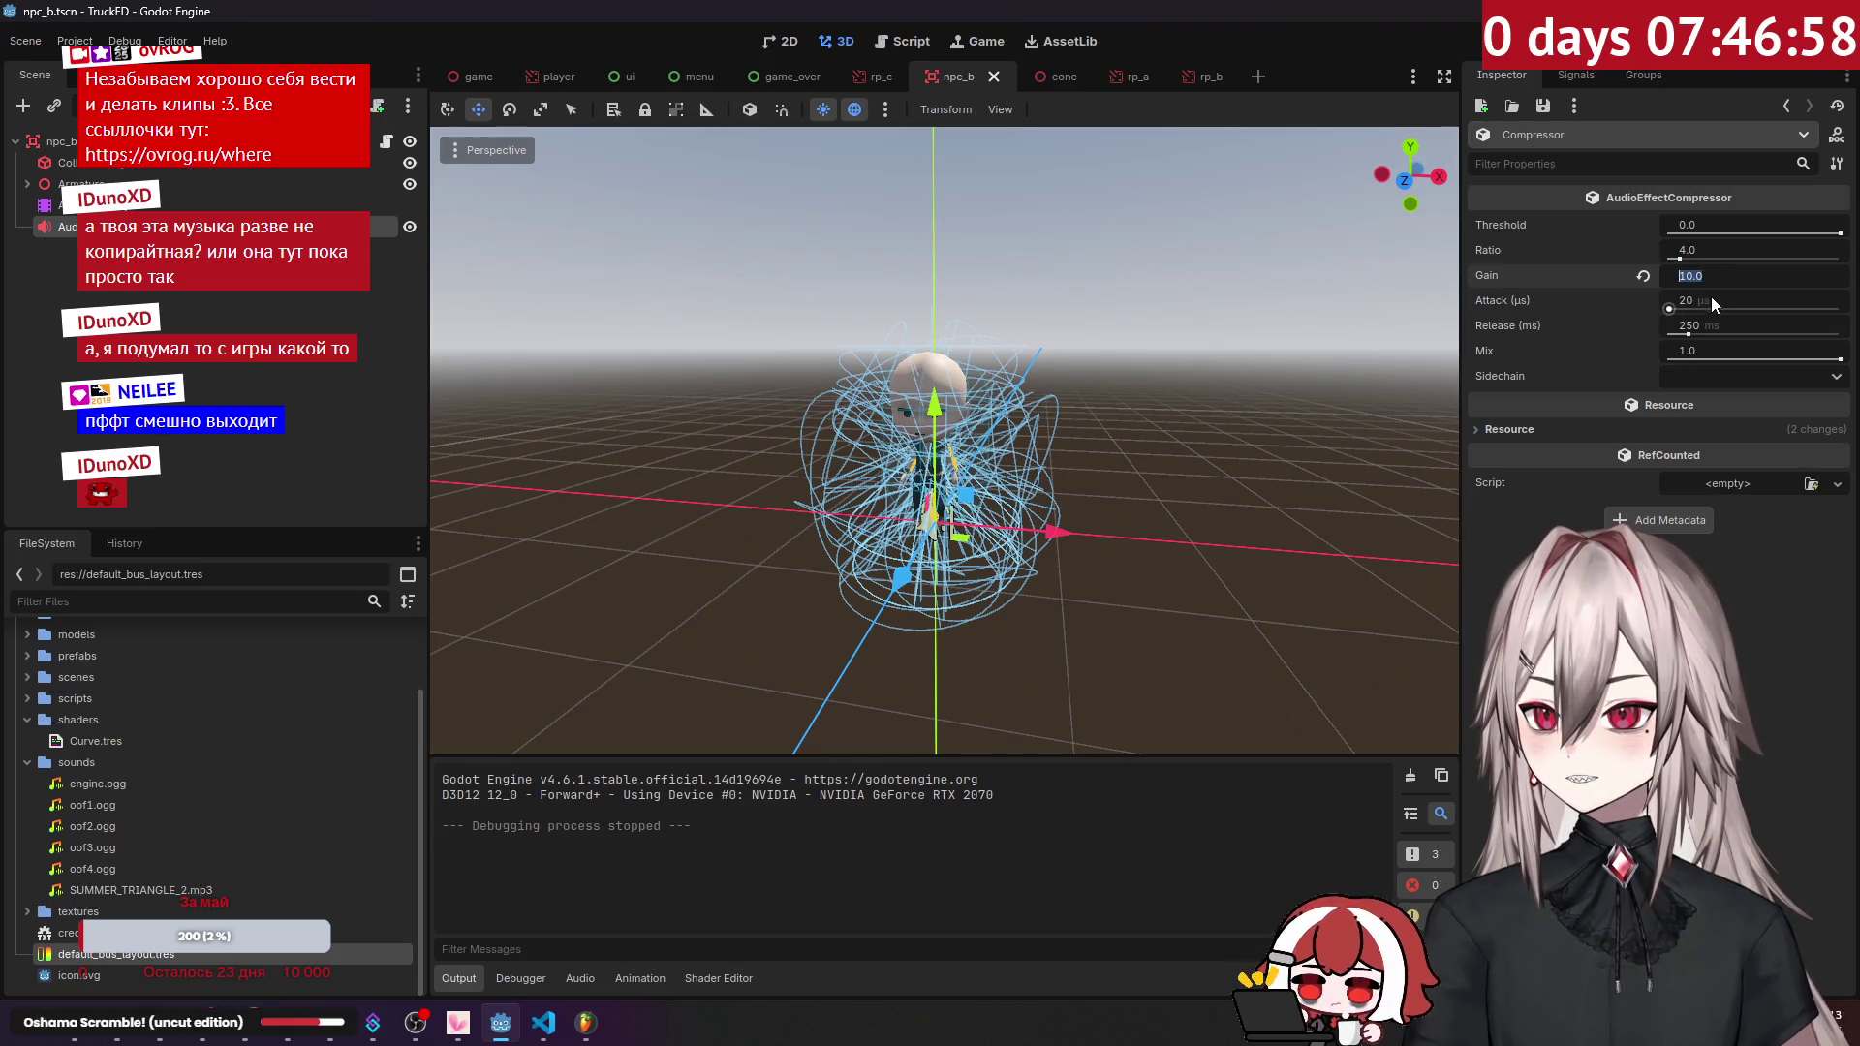
pyautogui.write('8')
pyautogui.press('Return')
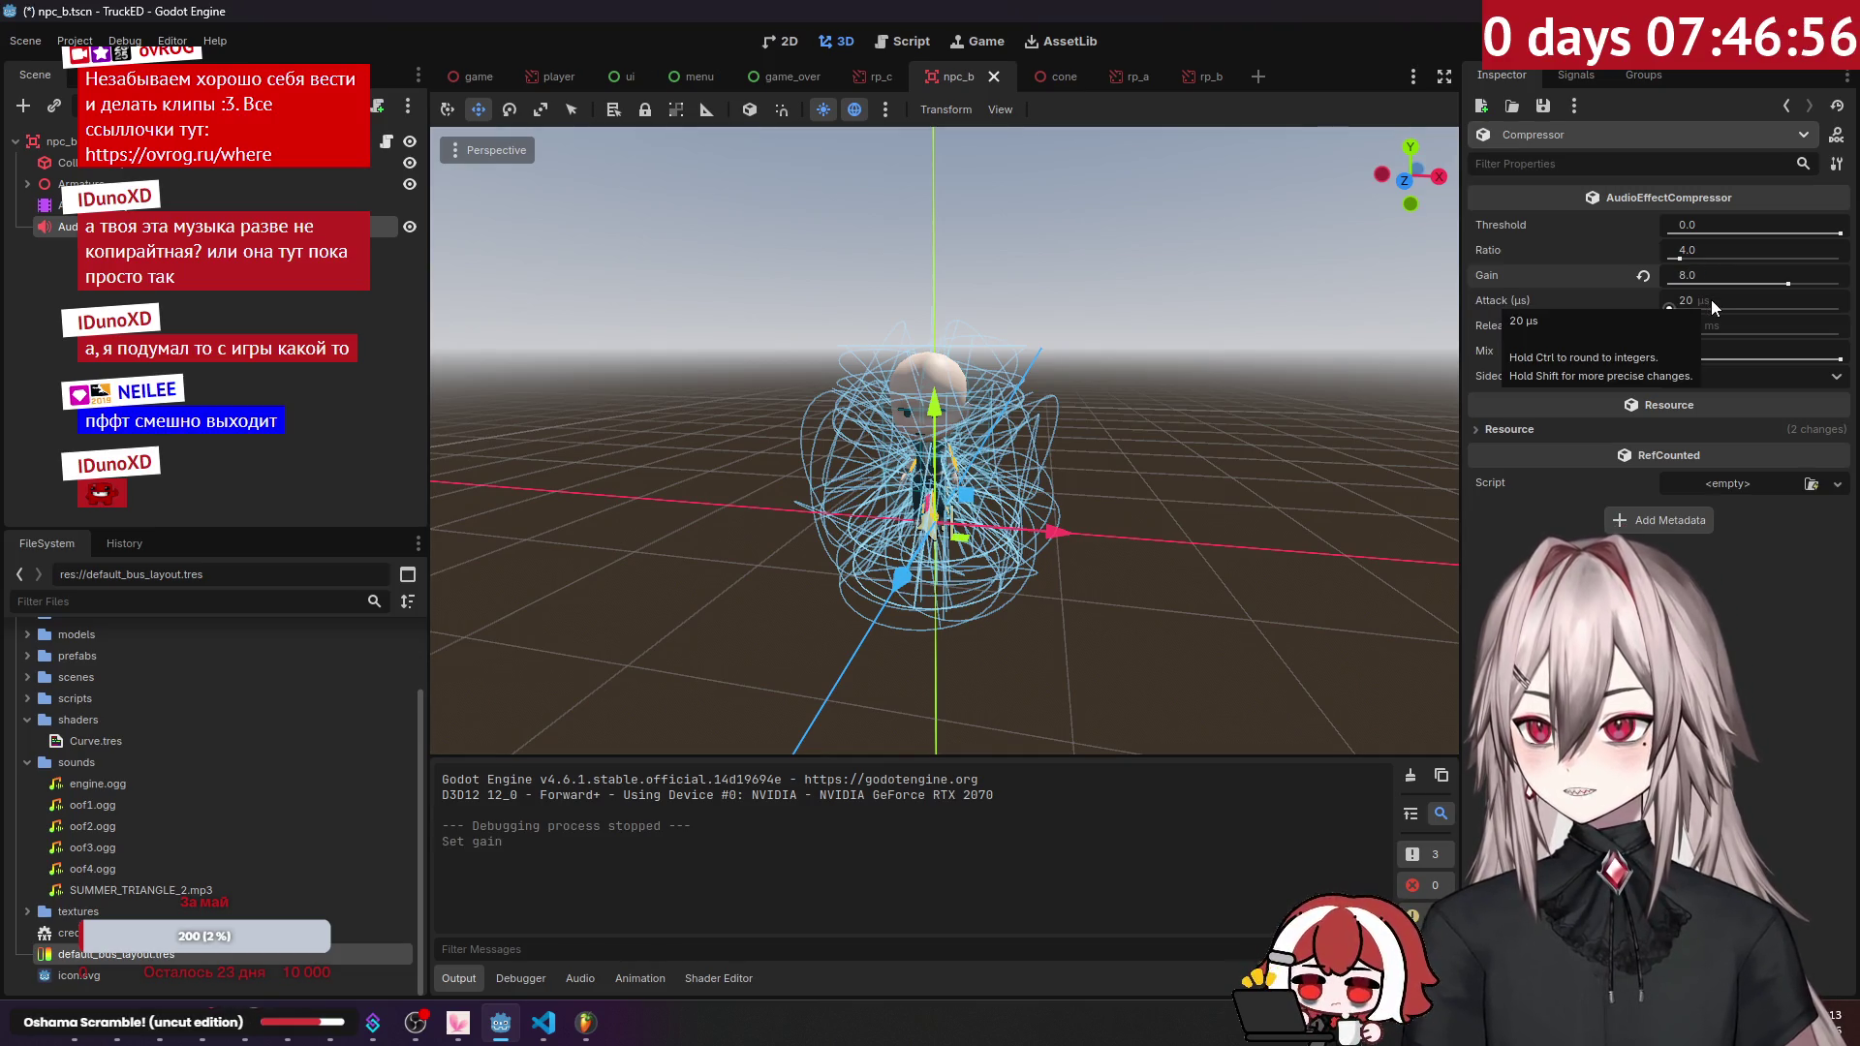
pyautogui.press('F5')
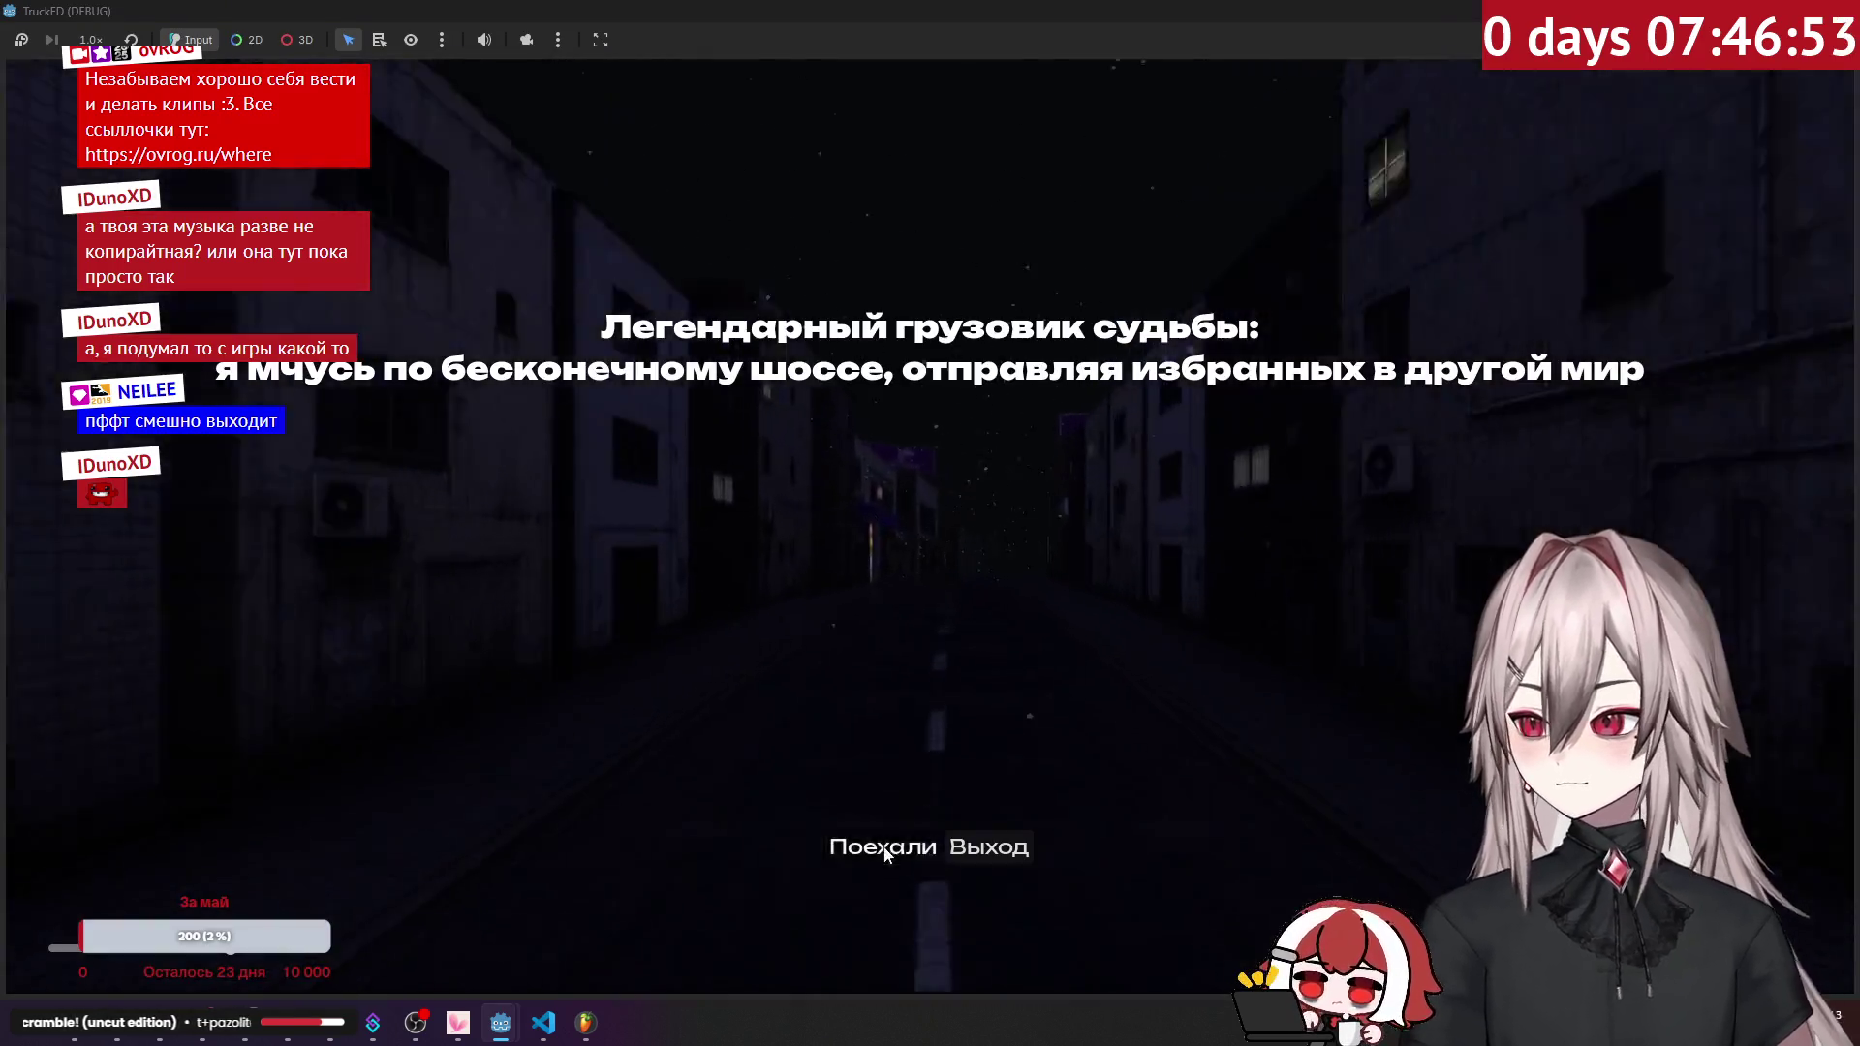
pyautogui.click(882, 847)
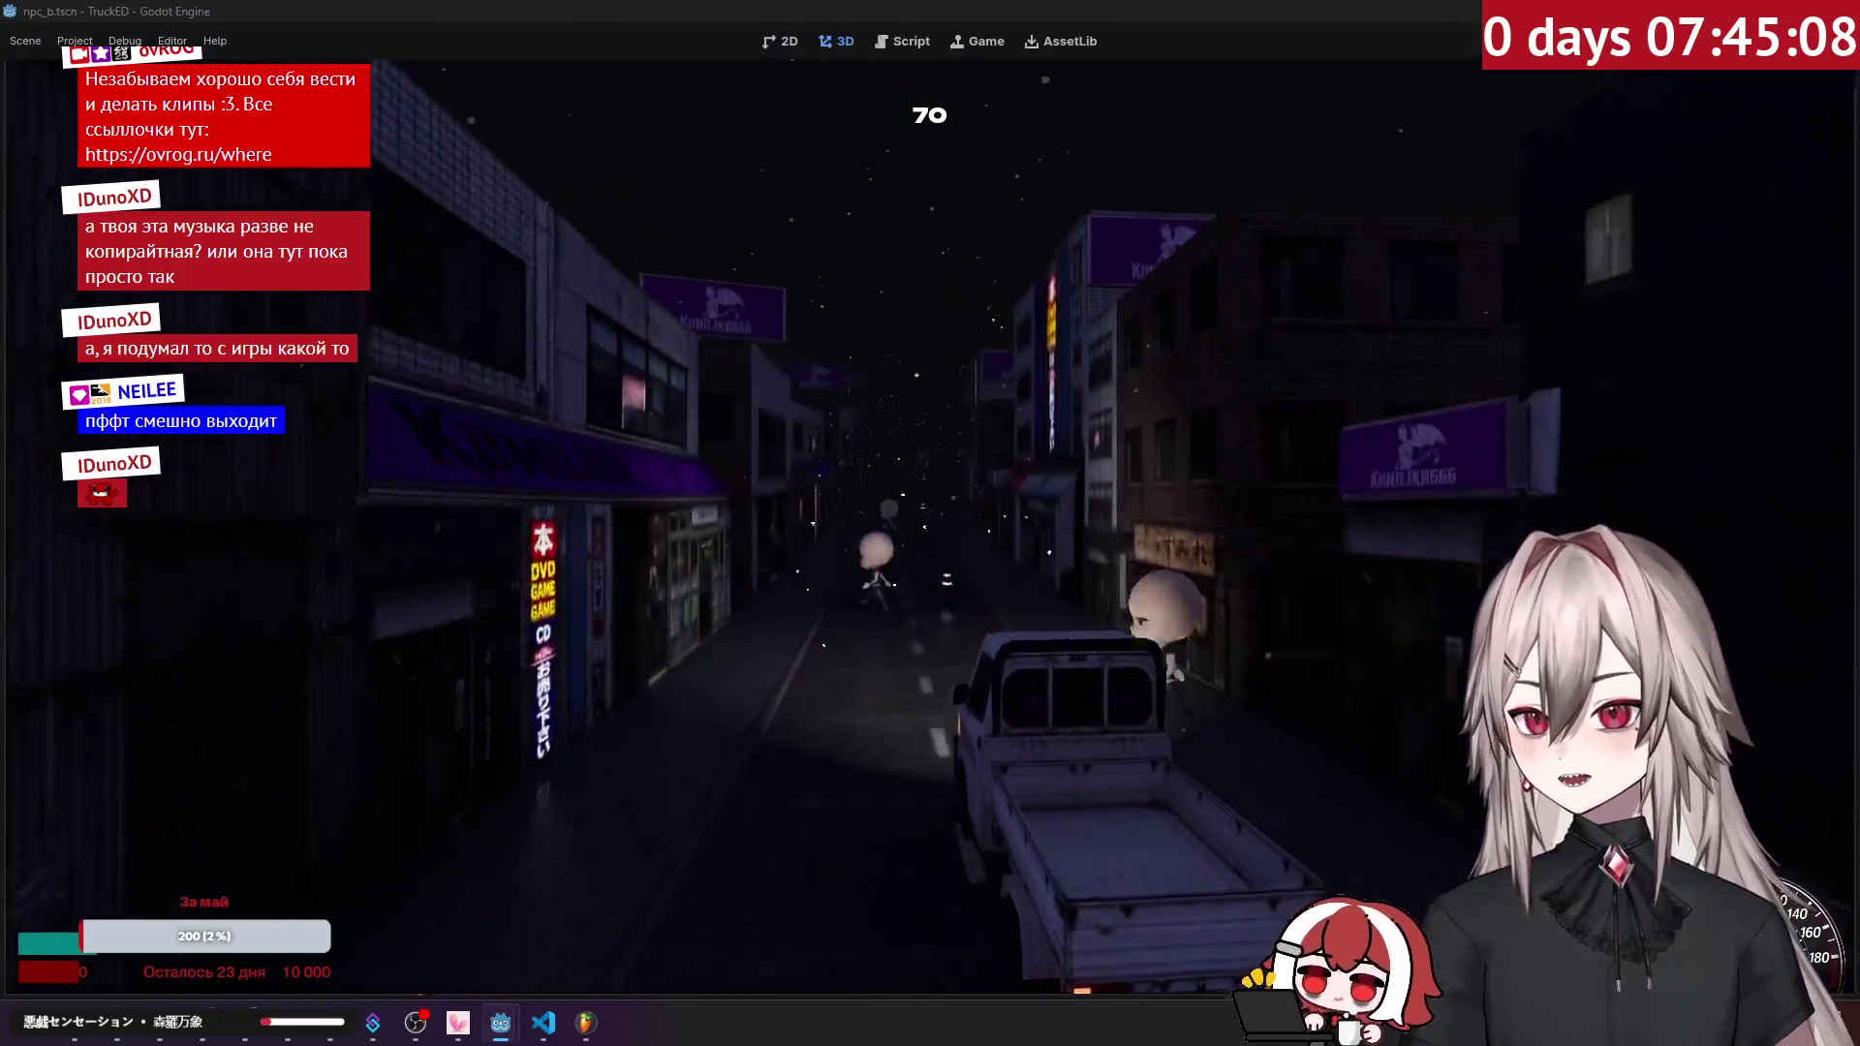
# Stop the running game with F8 and clear the scene selection.
pyautogui.press('F8')
pyautogui.click(328, 421)
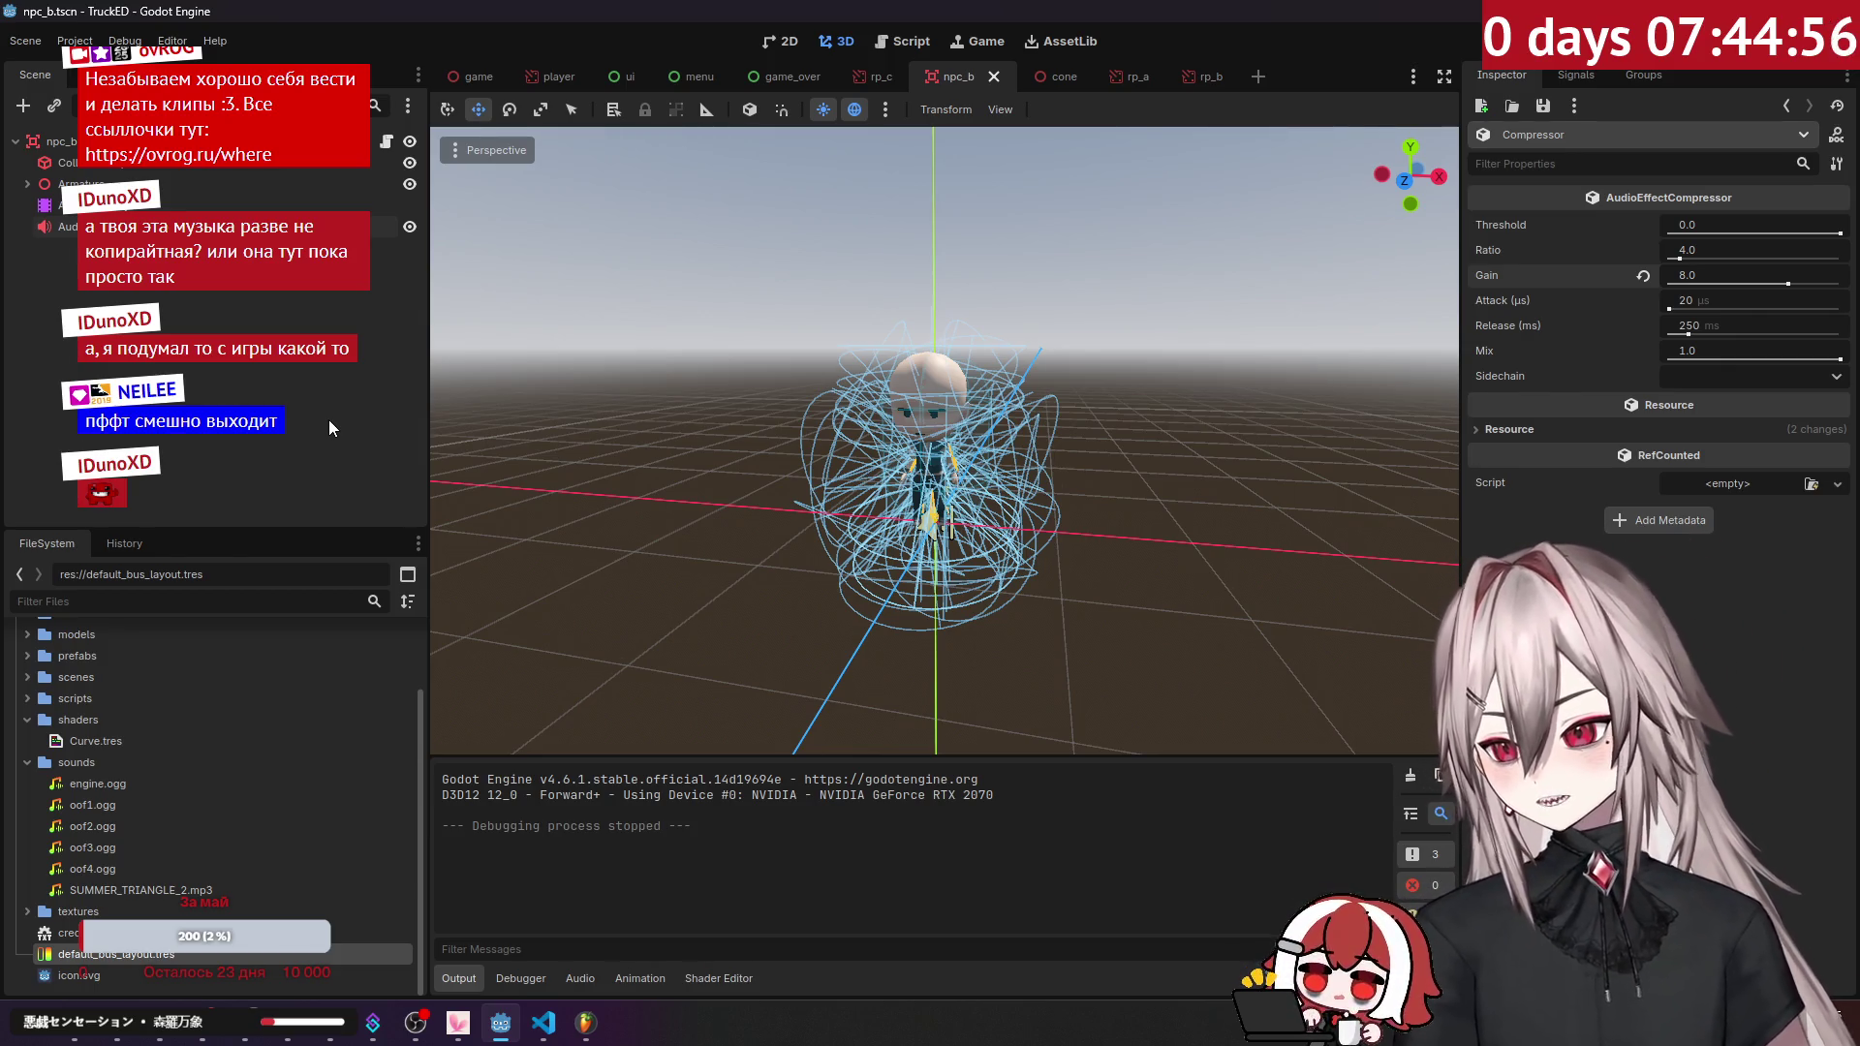
# Search Google for 'godot save load config' and open the forum thread on saving settings in a config file.
pyautogui.click(120, 1035)
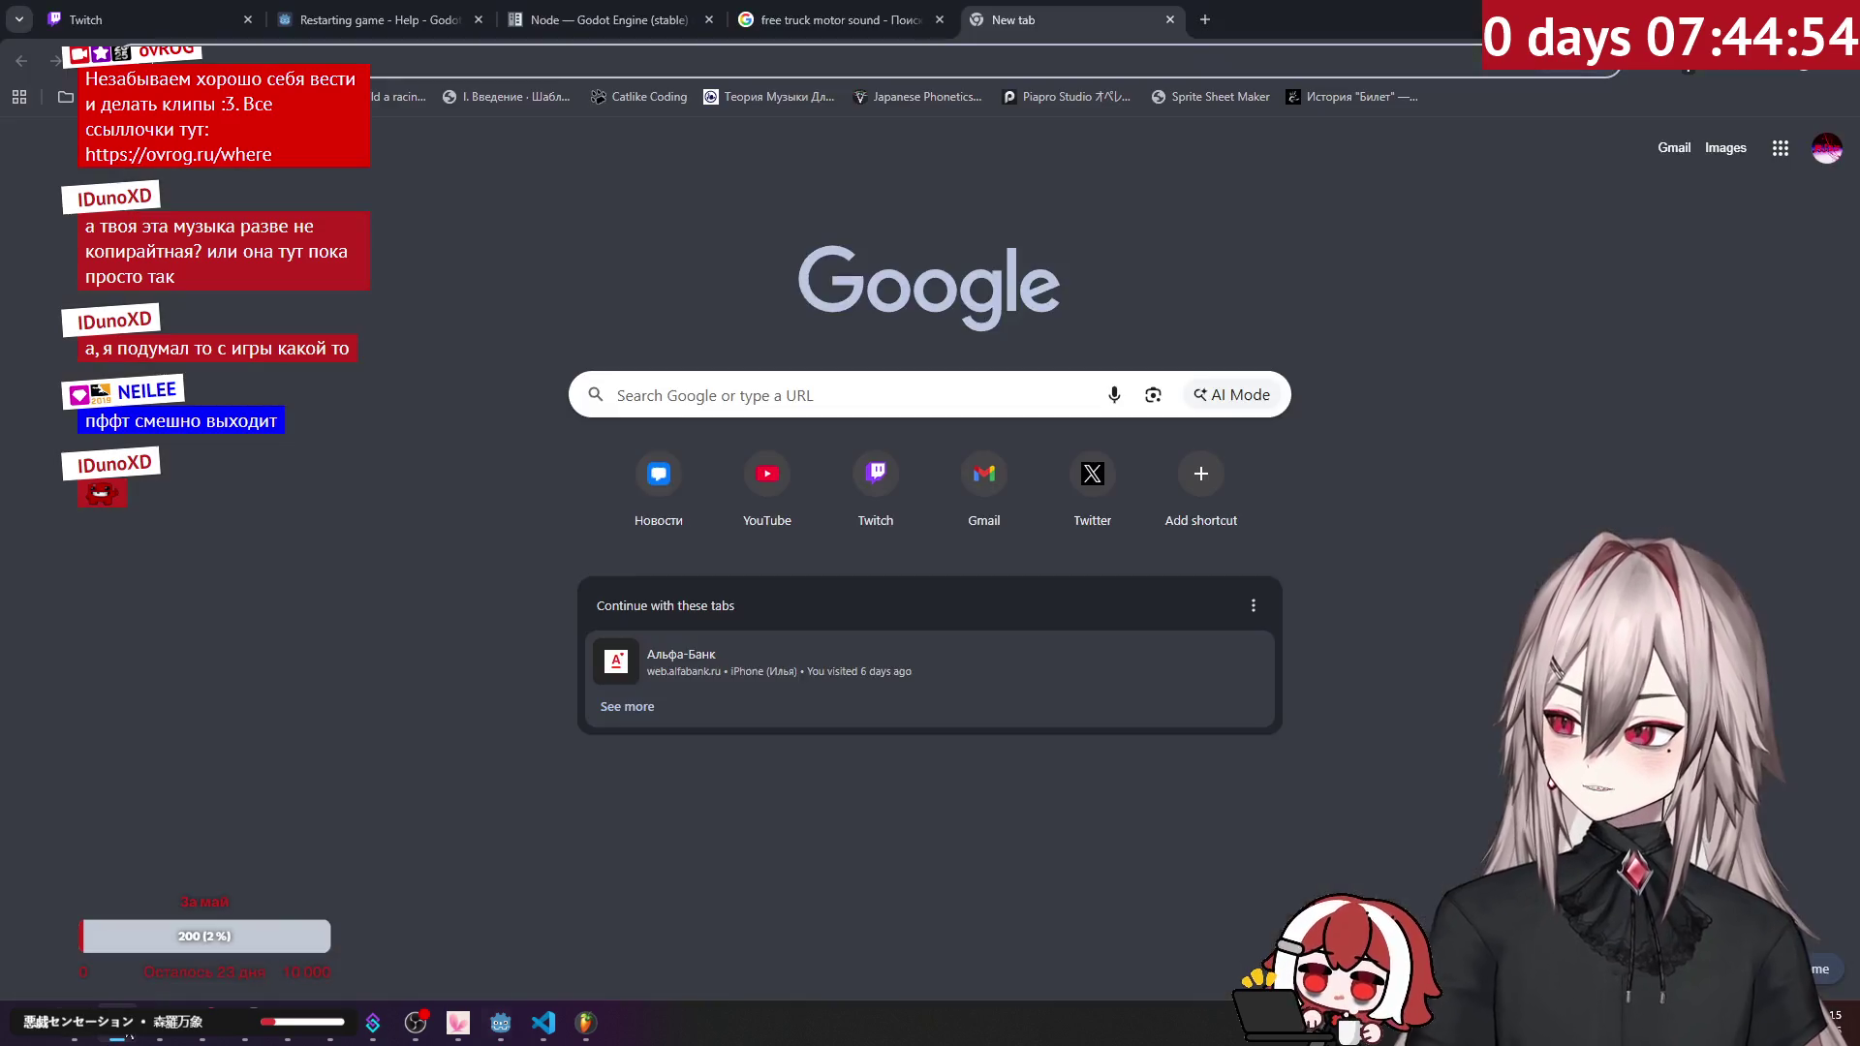
pyautogui.click(1117, 54)
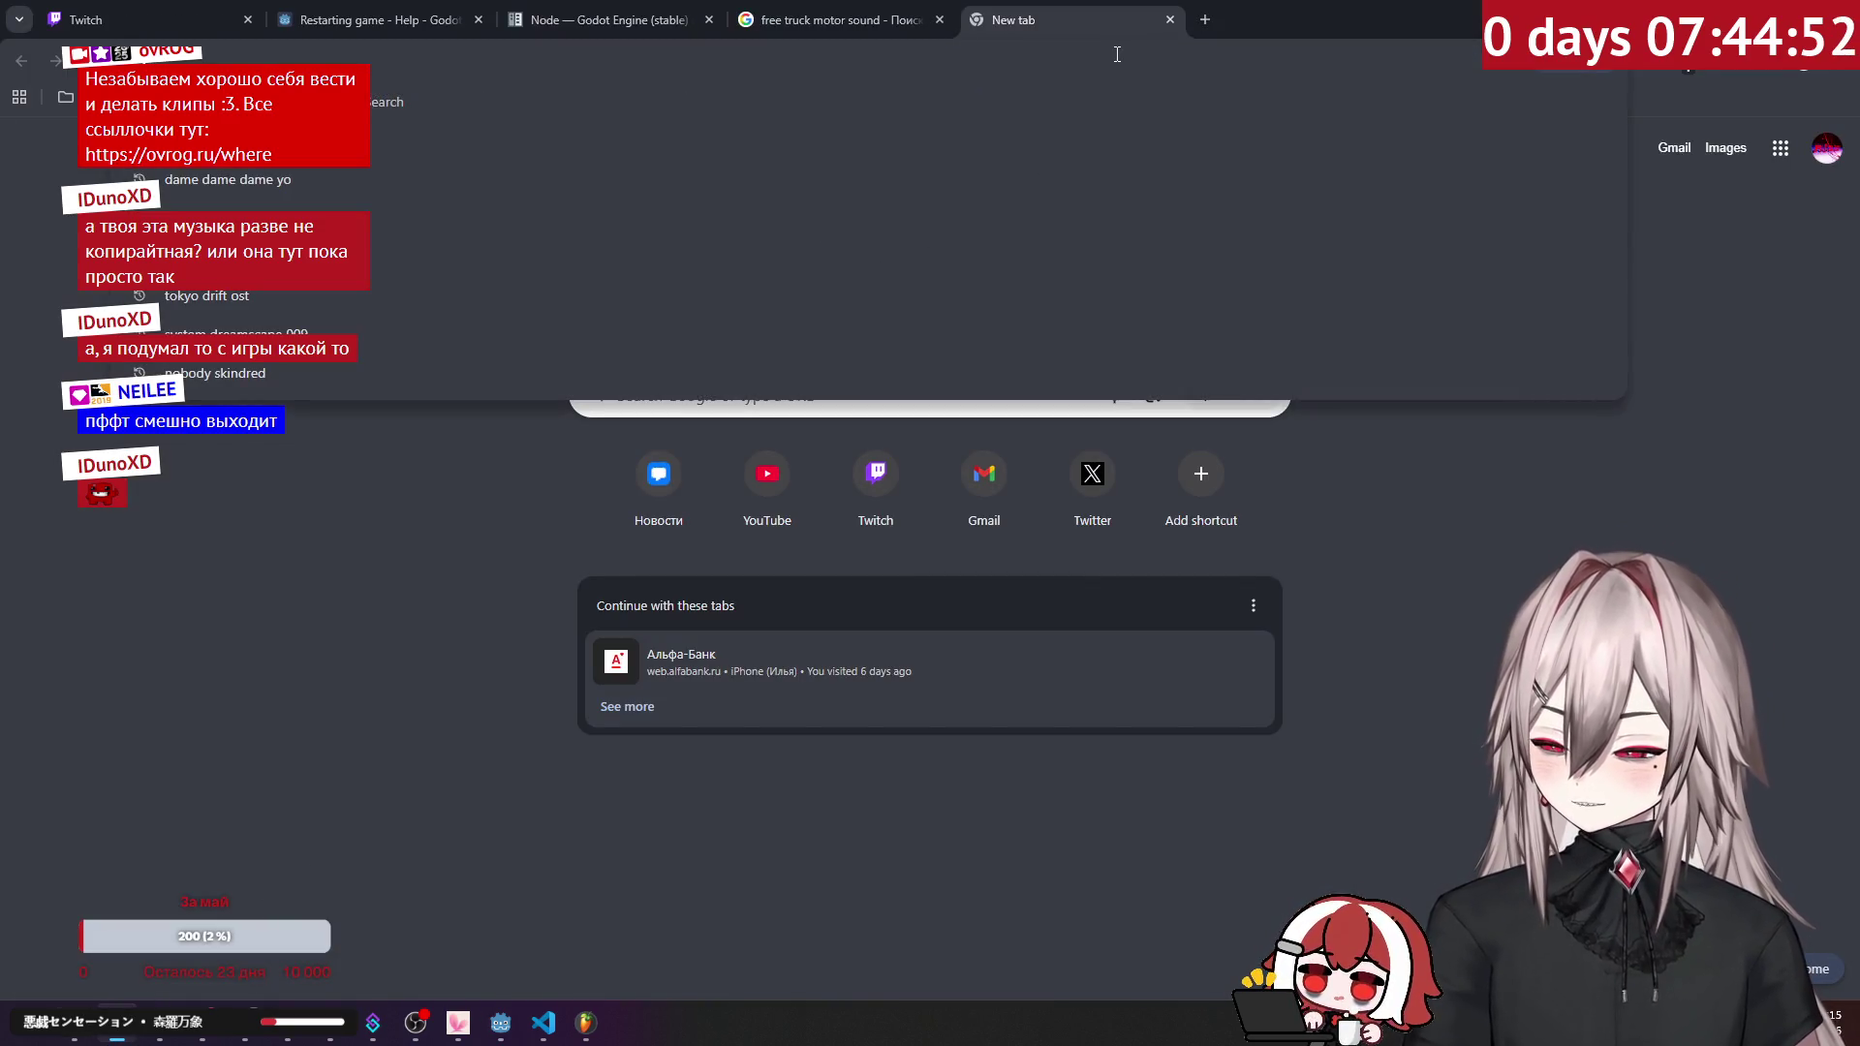
pyautogui.write('godot con')
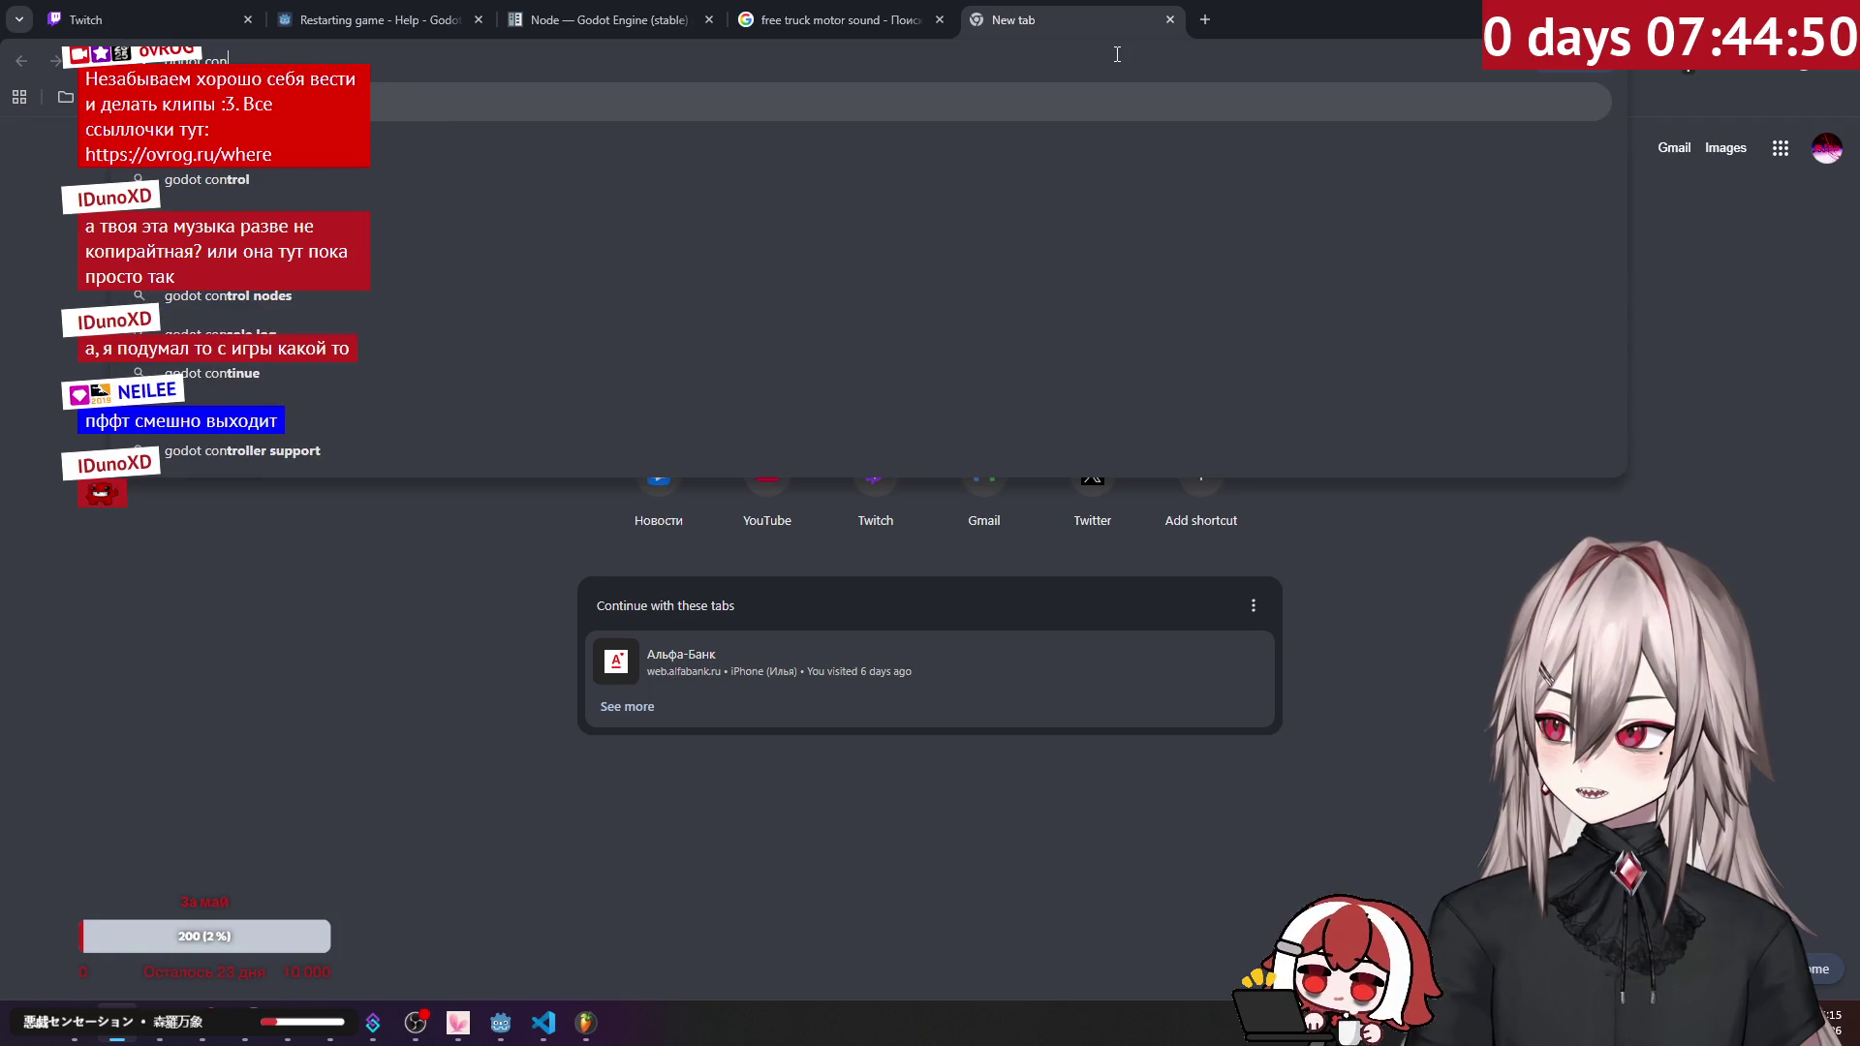
pyautogui.press('BackSpace')
pyautogui.press('BackSpace')
pyautogui.press('BackSpace')
pyautogui.write('save')
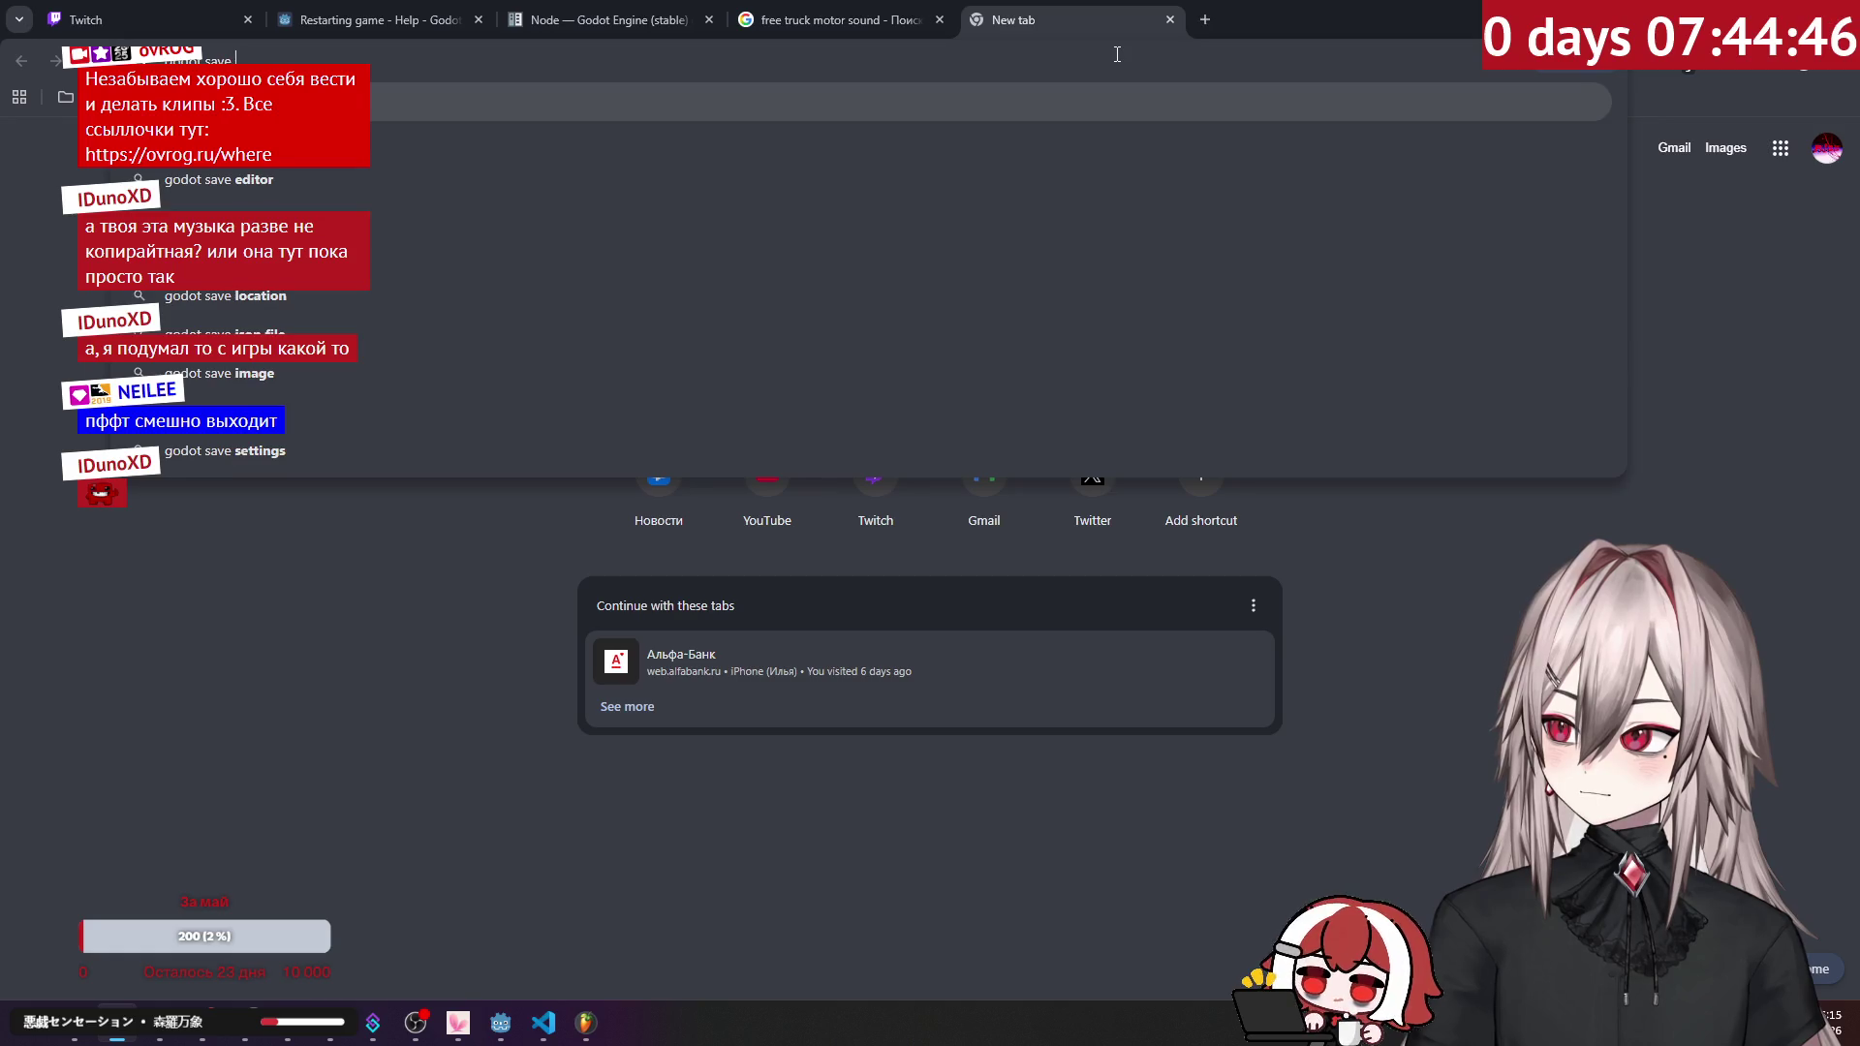
pyautogui.write(' load')
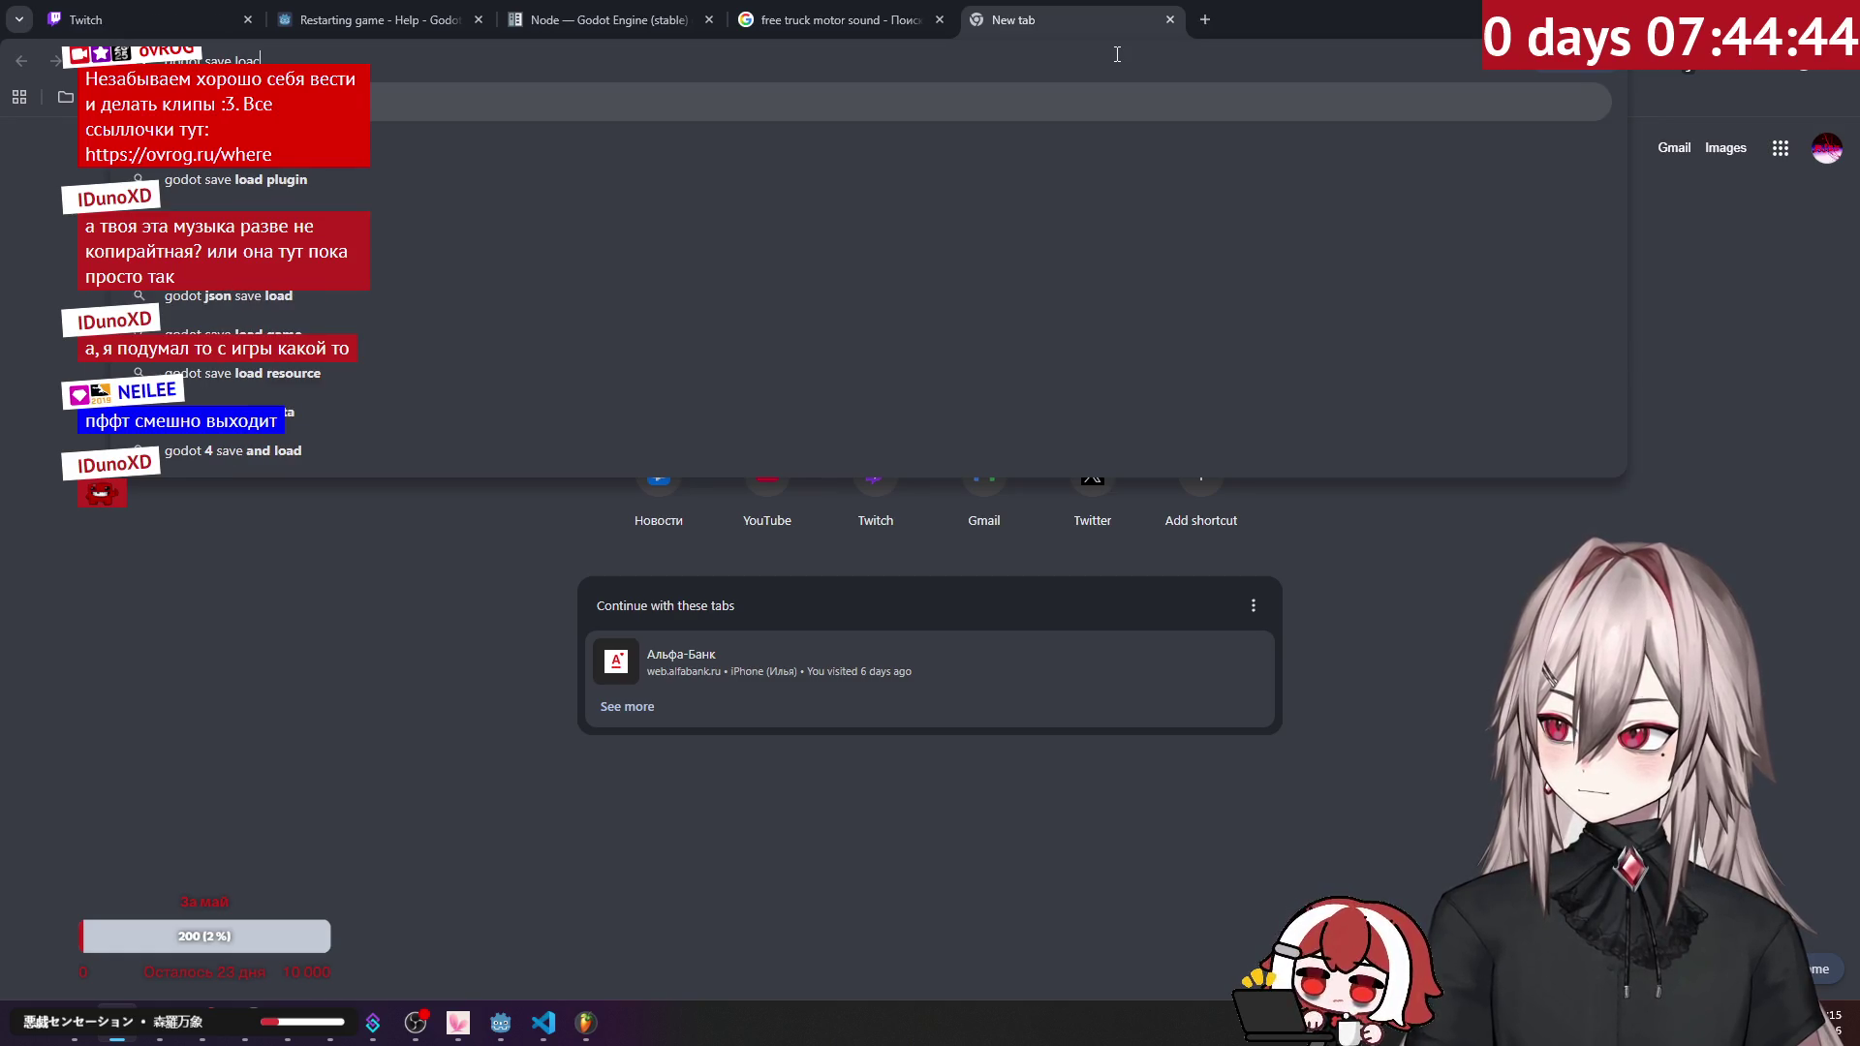
pyautogui.write(' config')
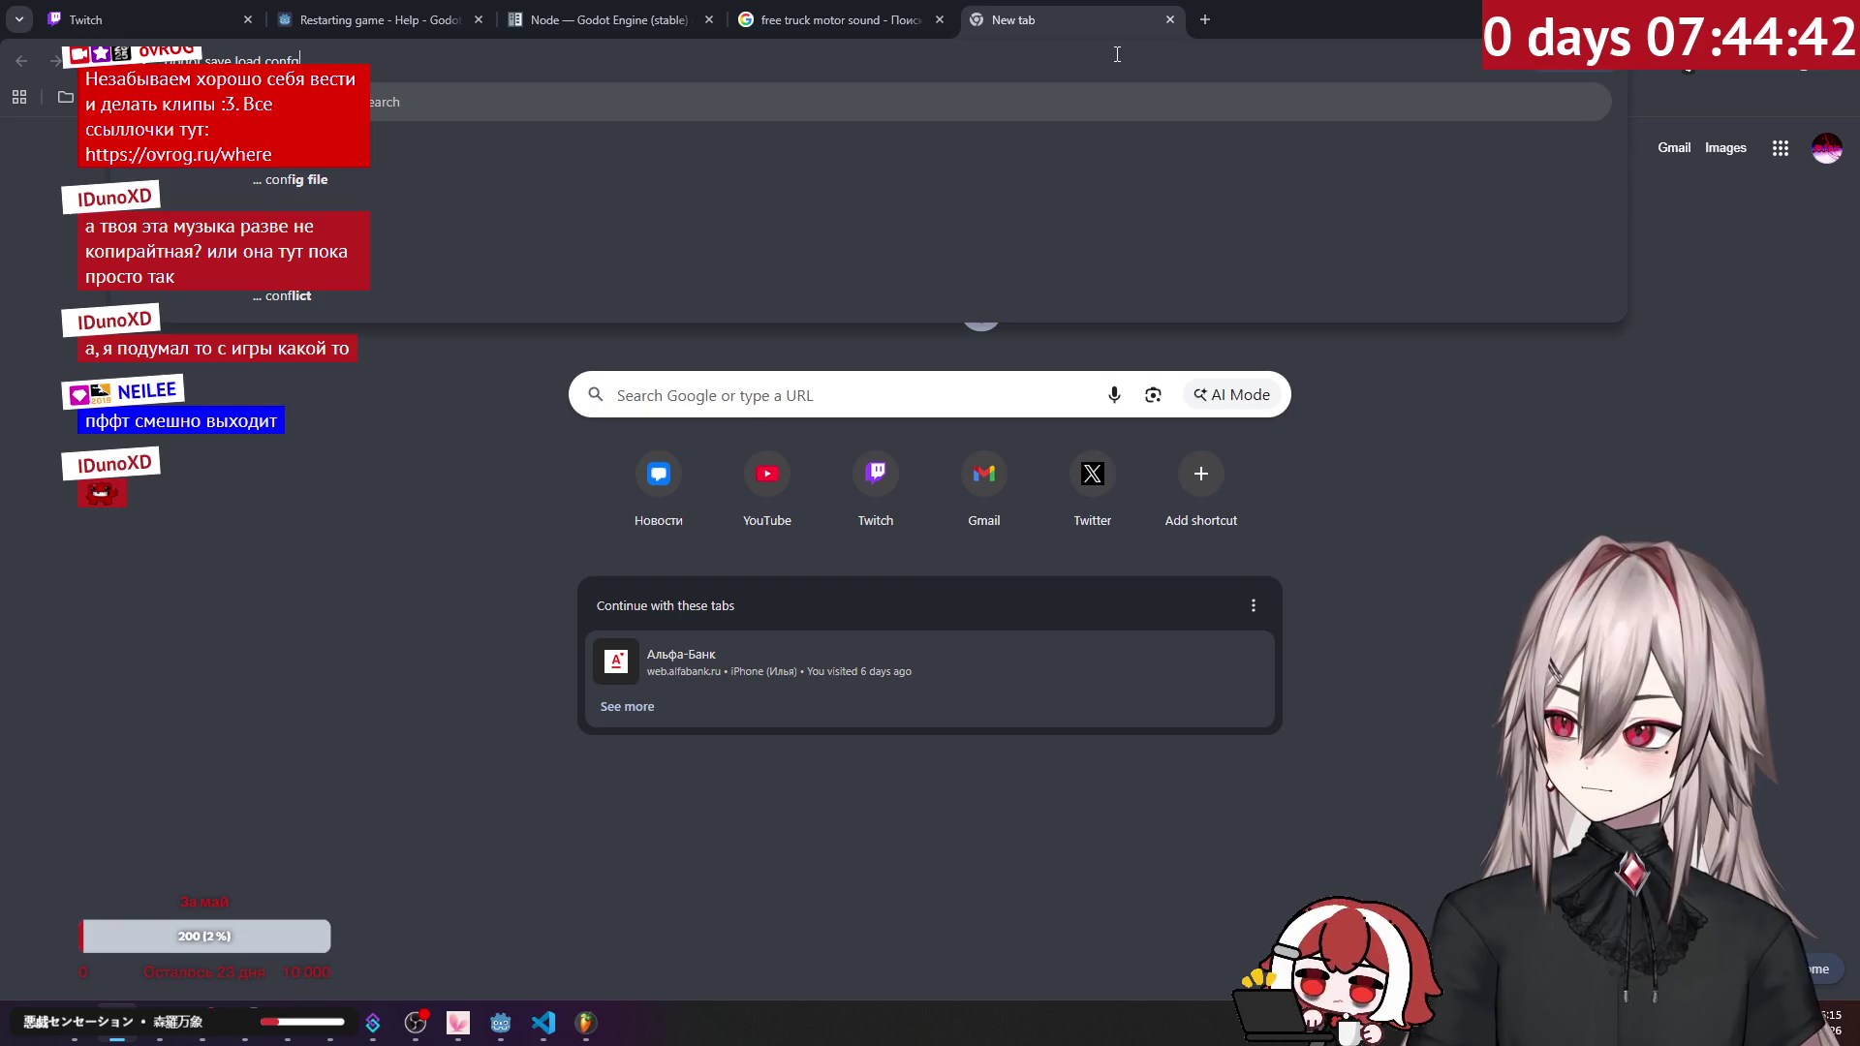
pyautogui.press('Return')
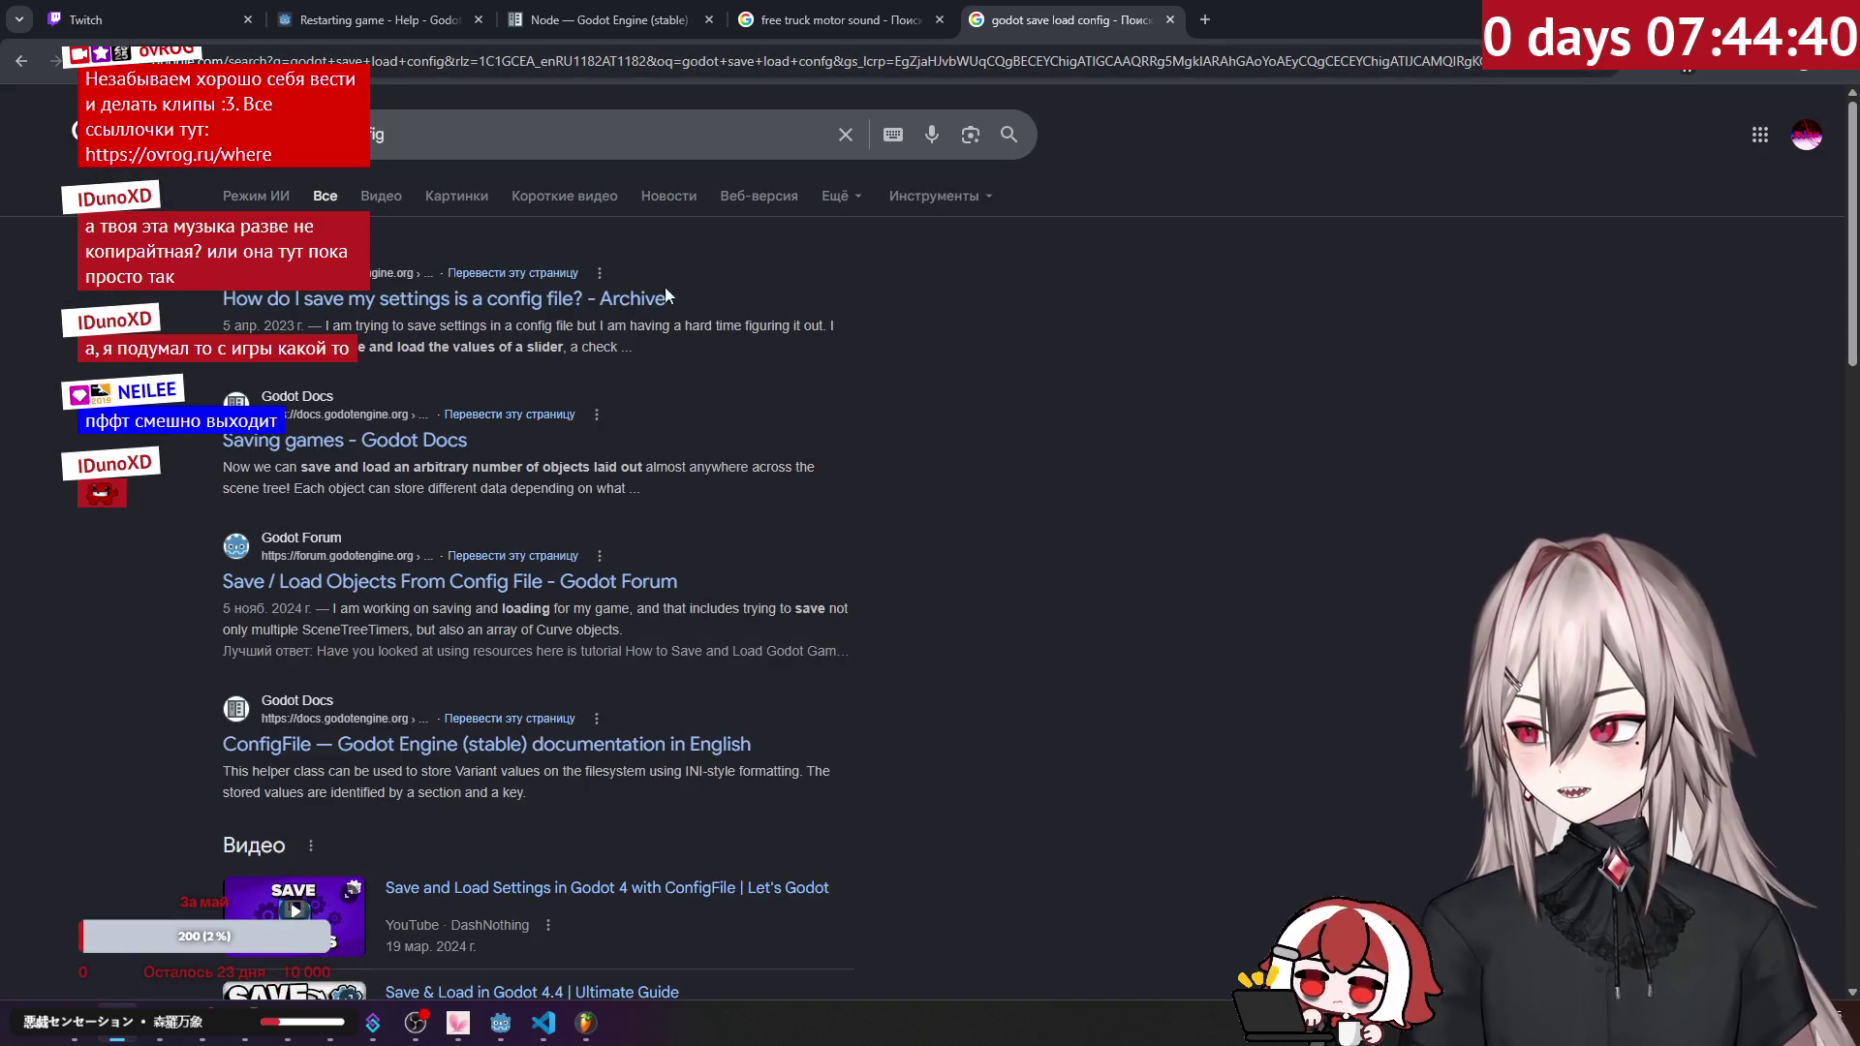
pyautogui.click(602, 298)
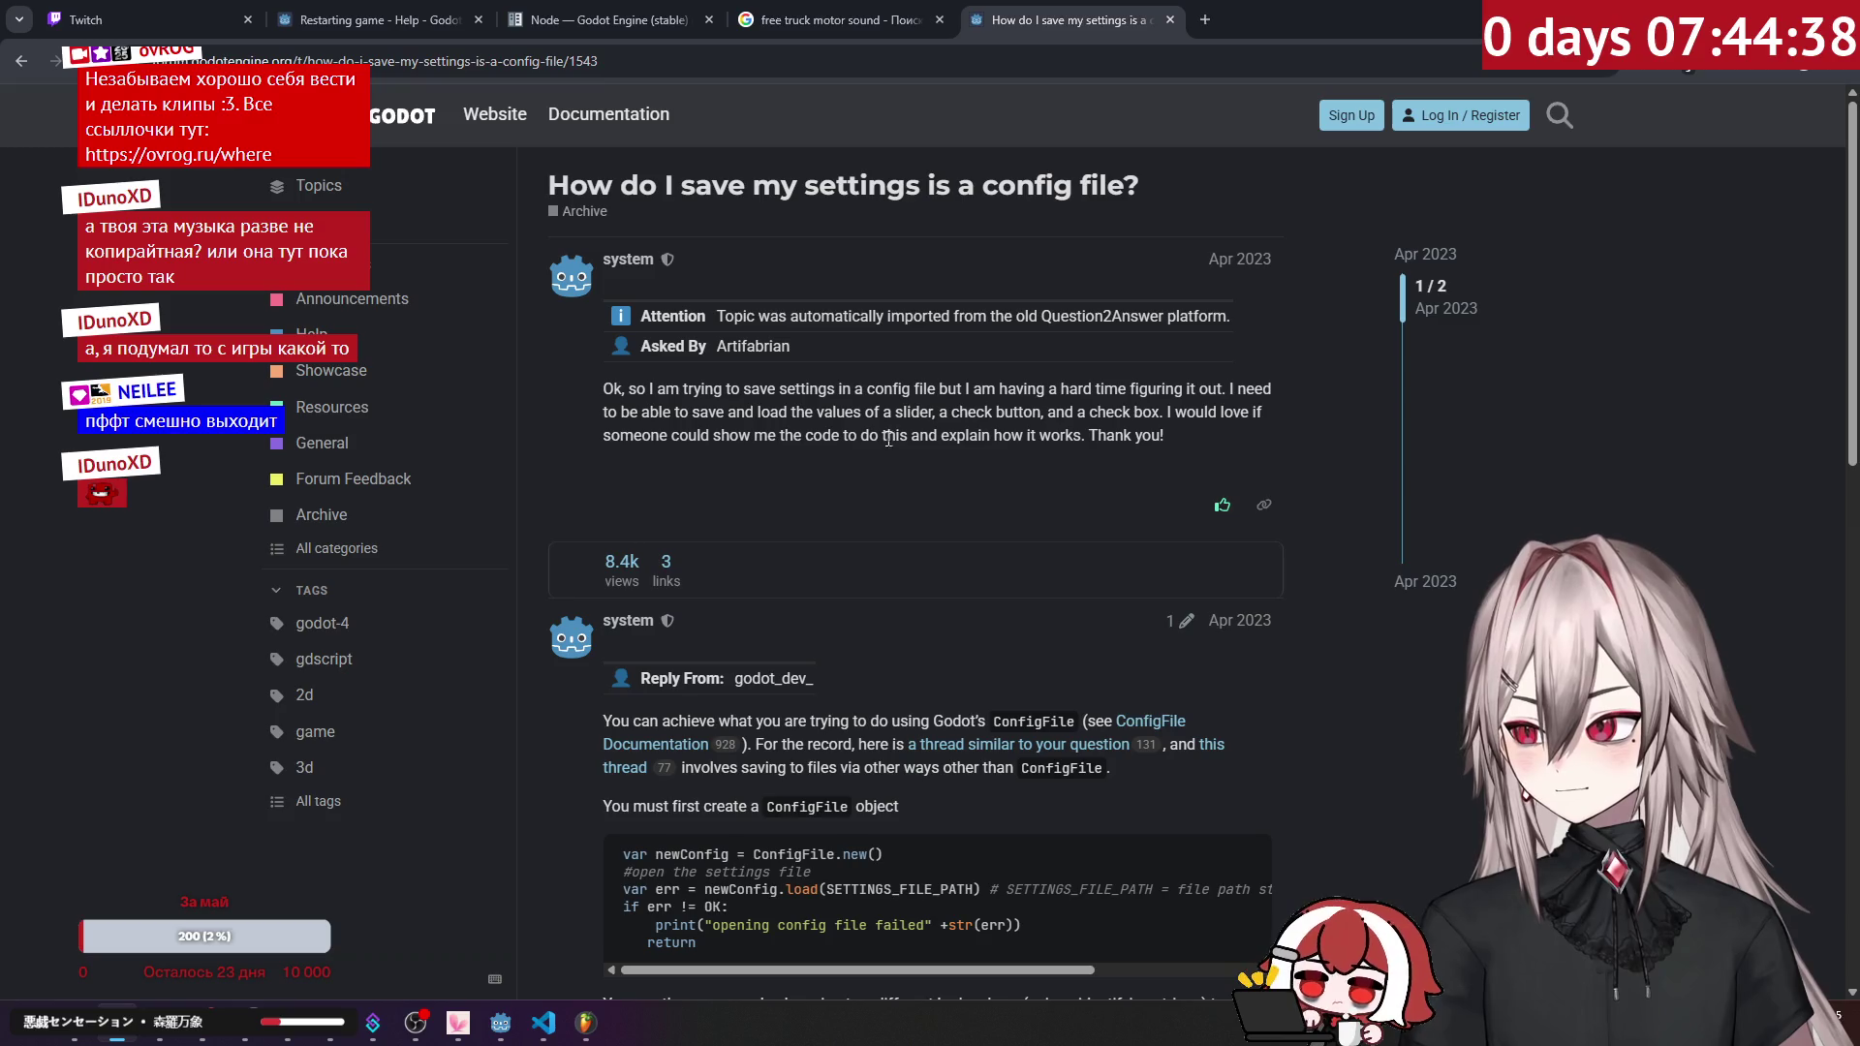
# Scroll the saving-settings forum thread and open its ConfigFile documentation link.
pyautogui.scroll(-3, 852, 463)
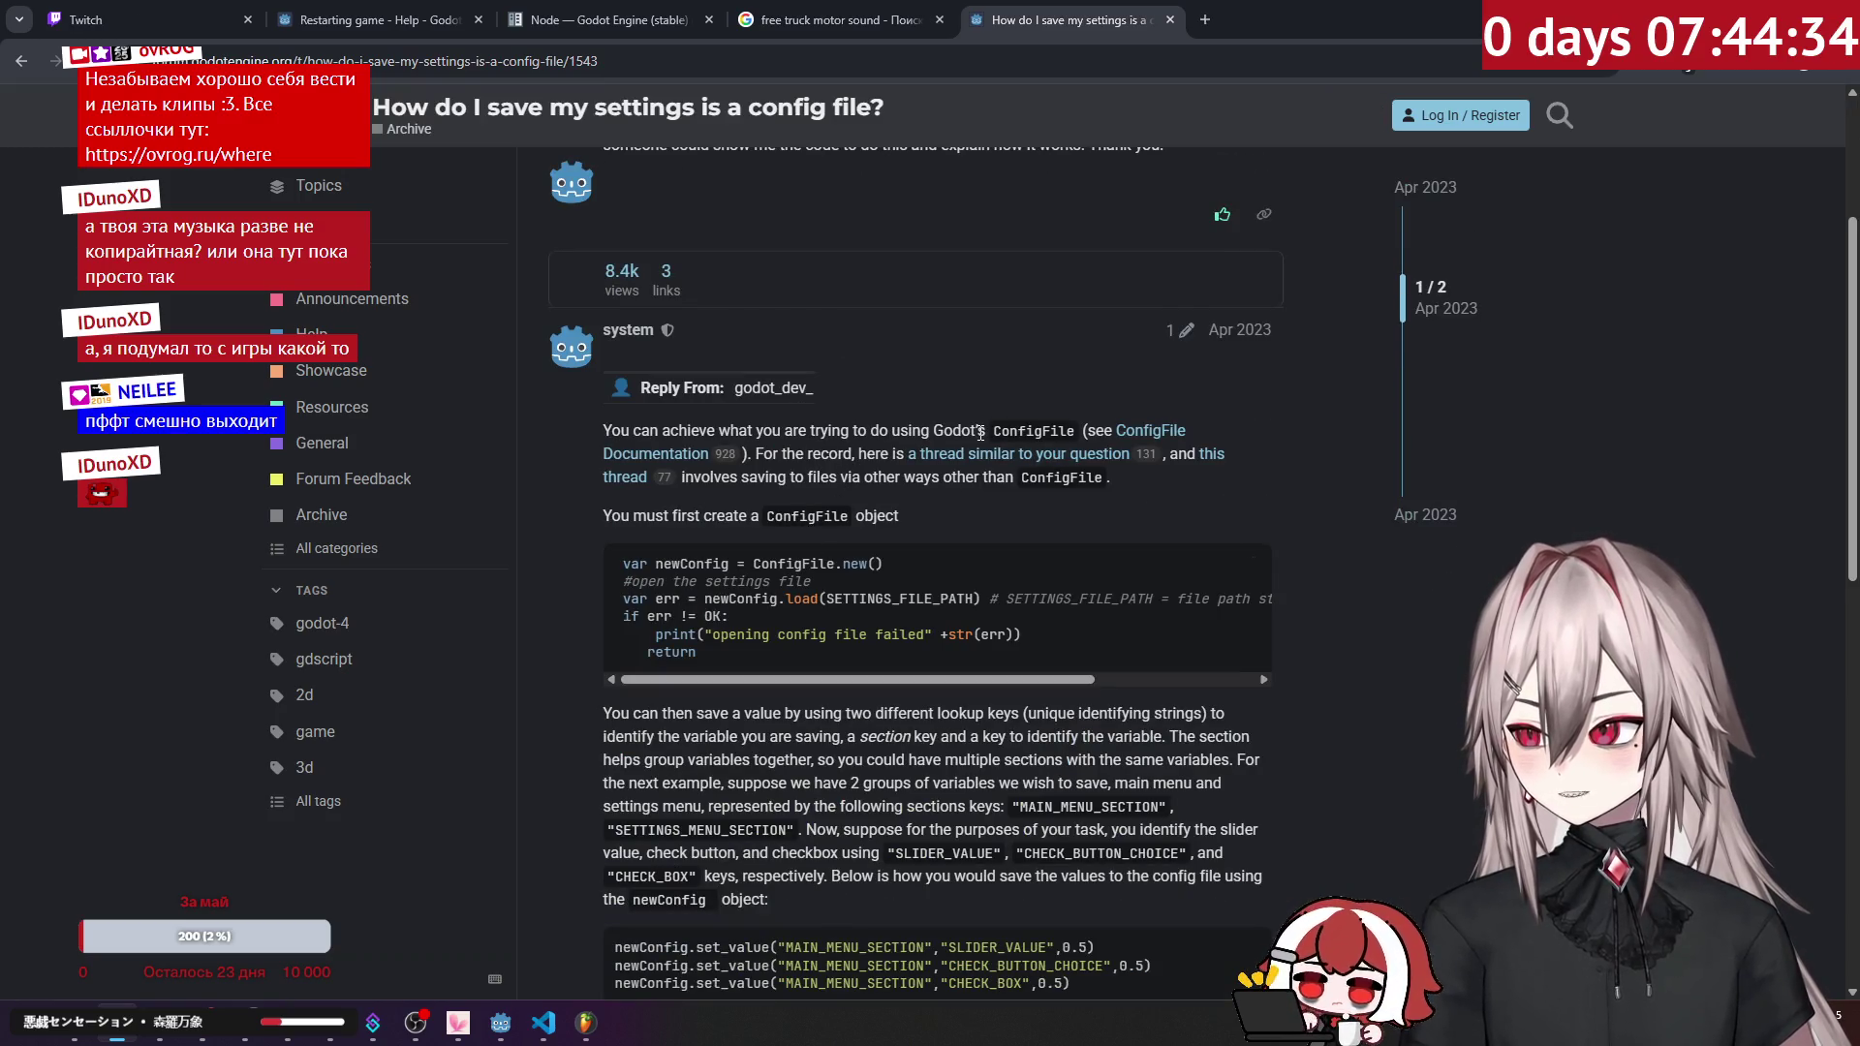
pyautogui.click(1147, 433)
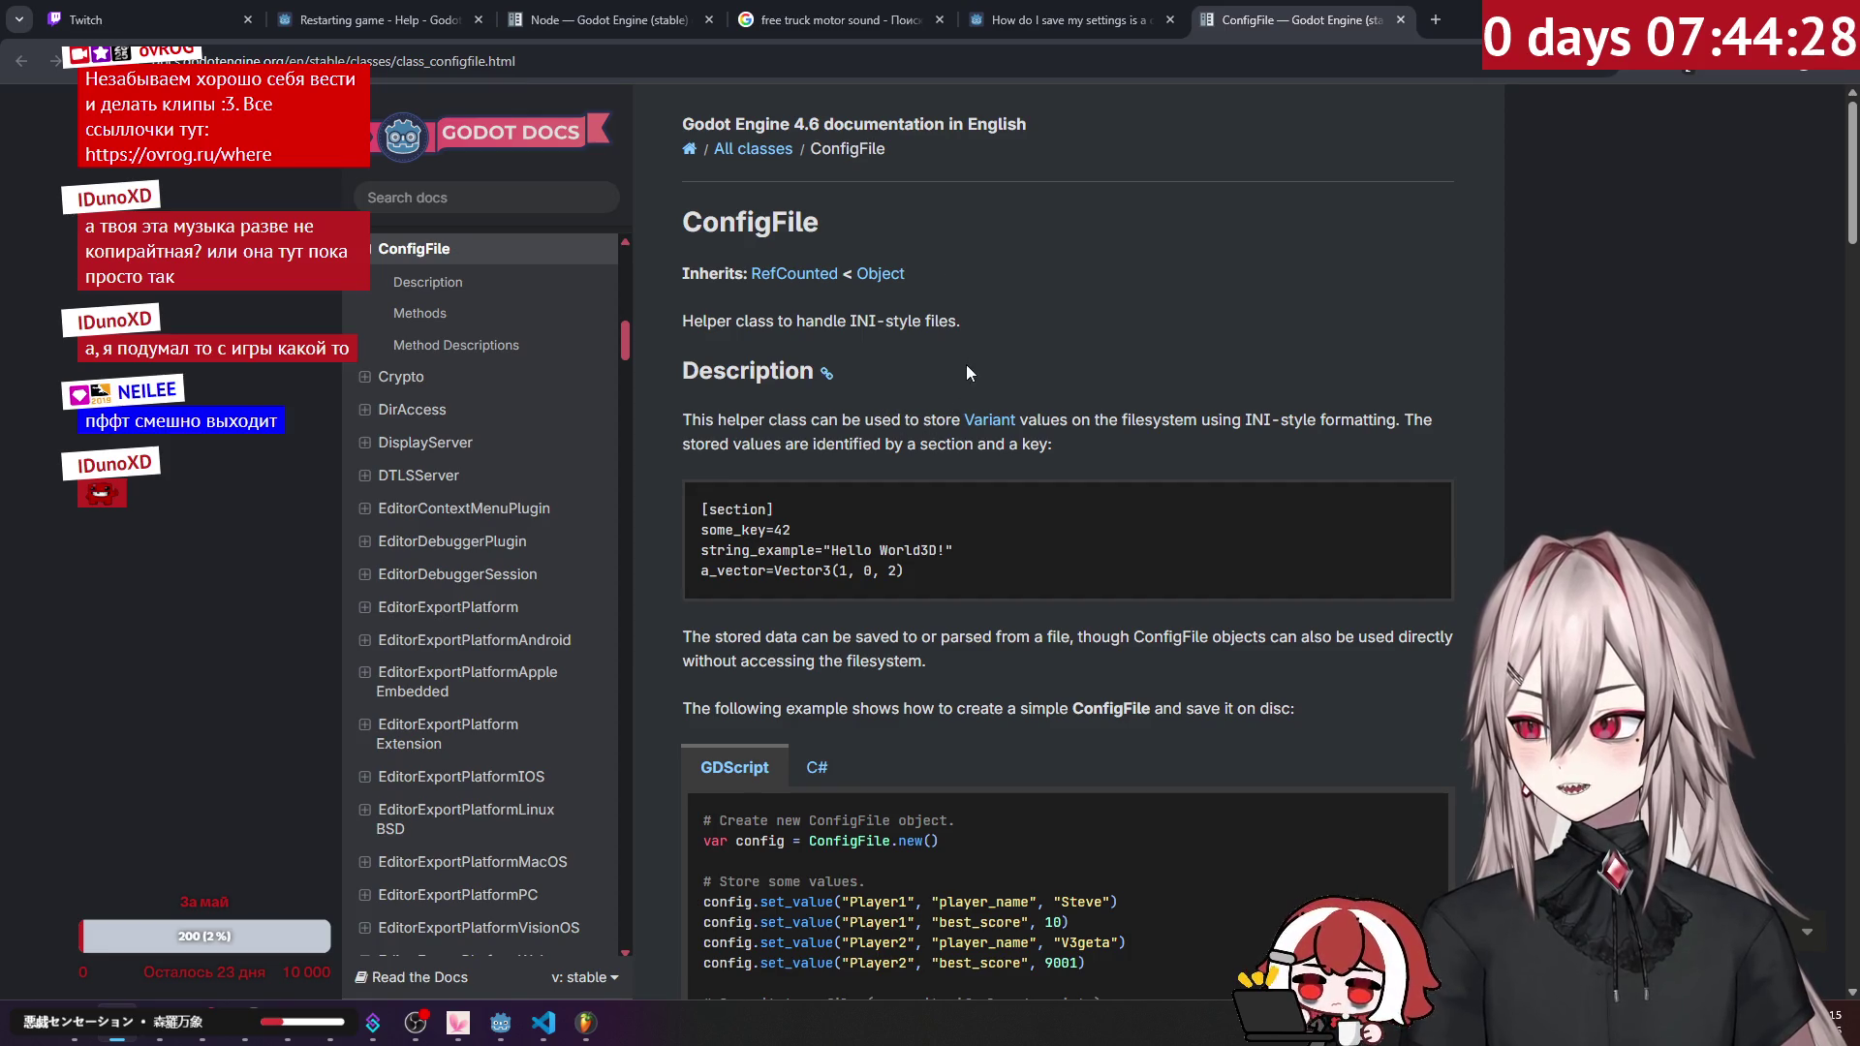
# Read through the ConfigFile page's save and load examples, then bring VS Code forward.
pyautogui.scroll(-2, 990, 336)
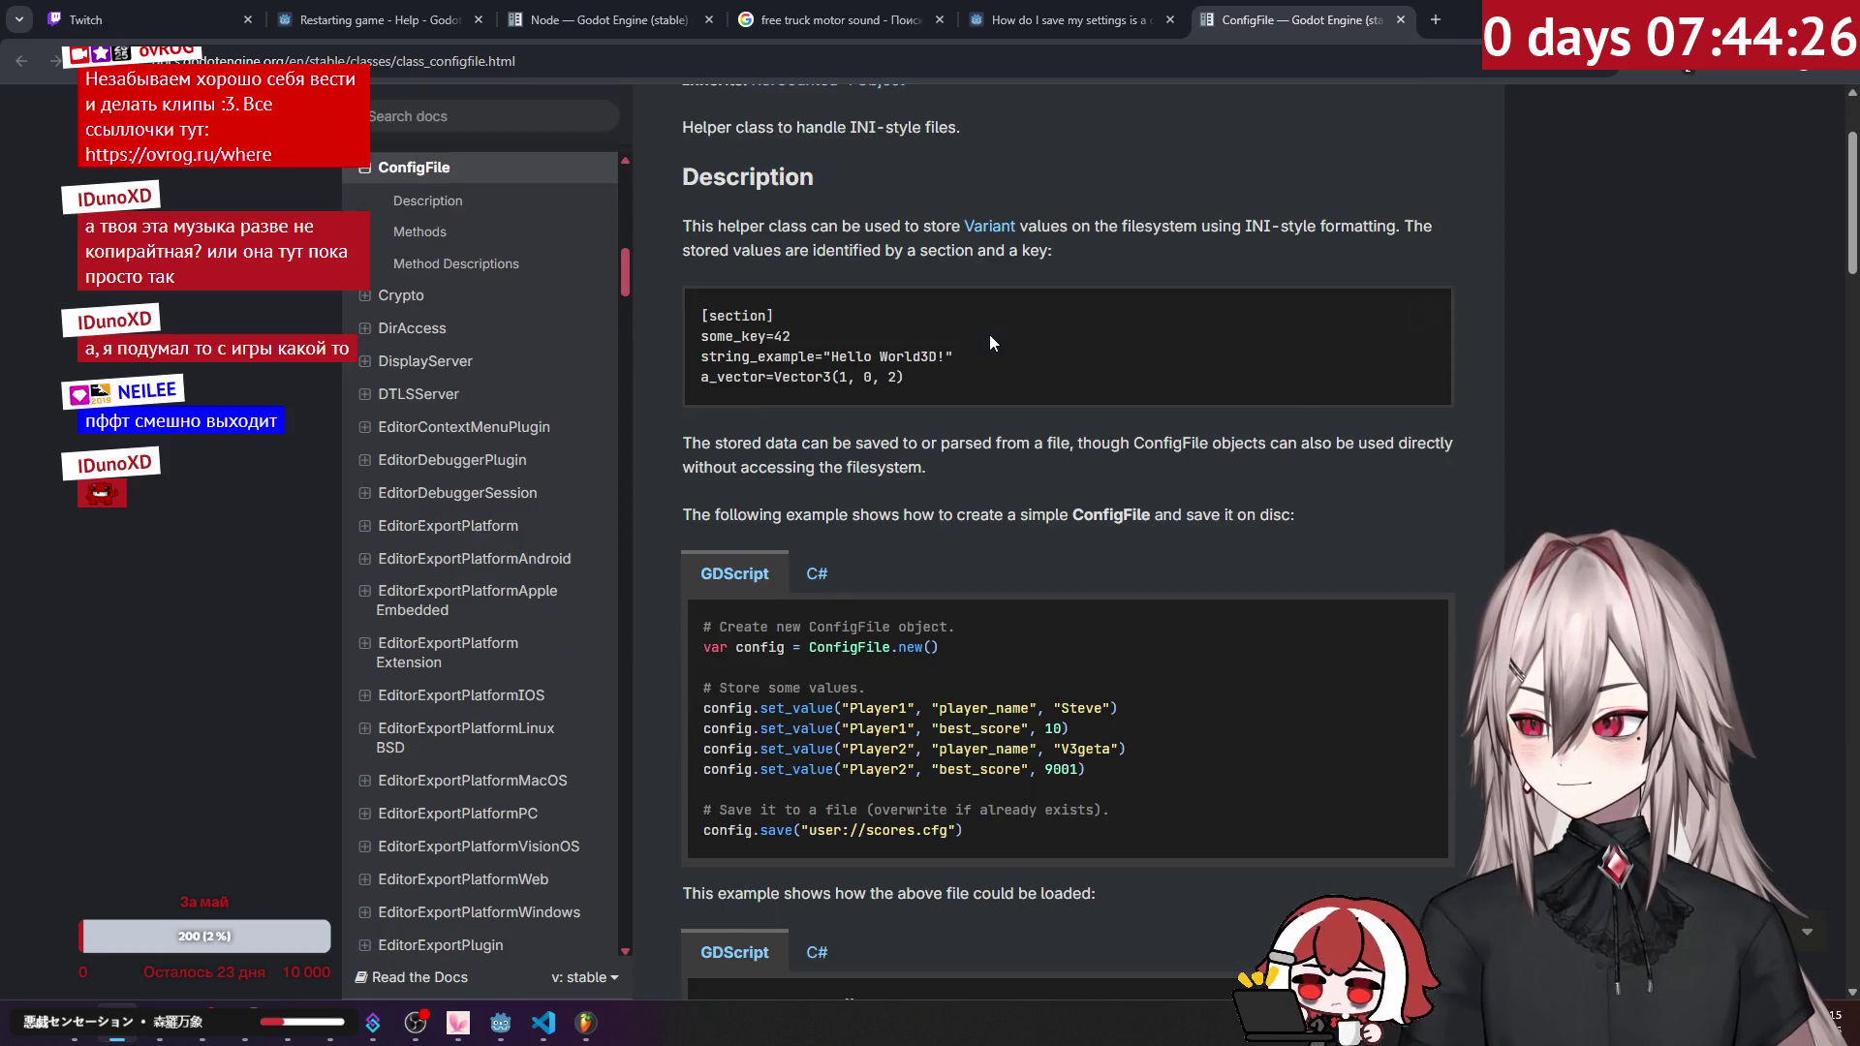
pyautogui.scroll(-2, 990, 341)
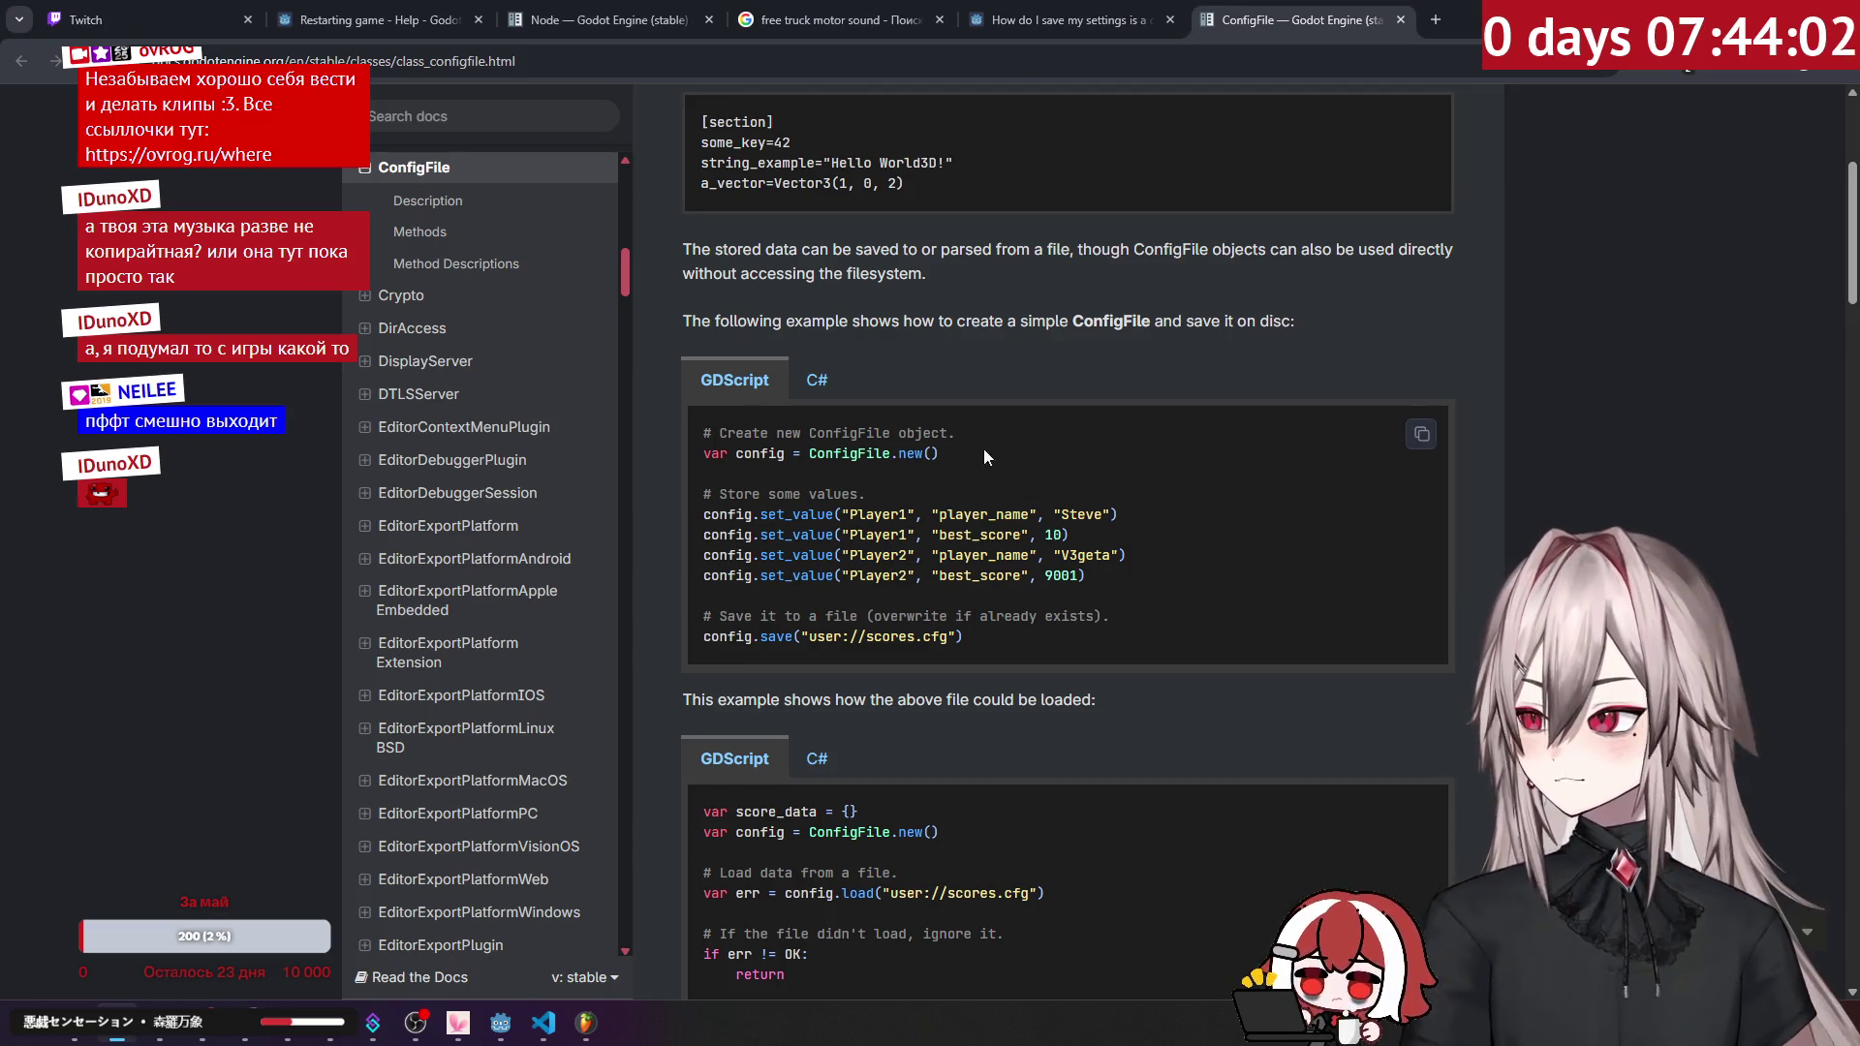
pyautogui.scroll(-1, 1098, 446)
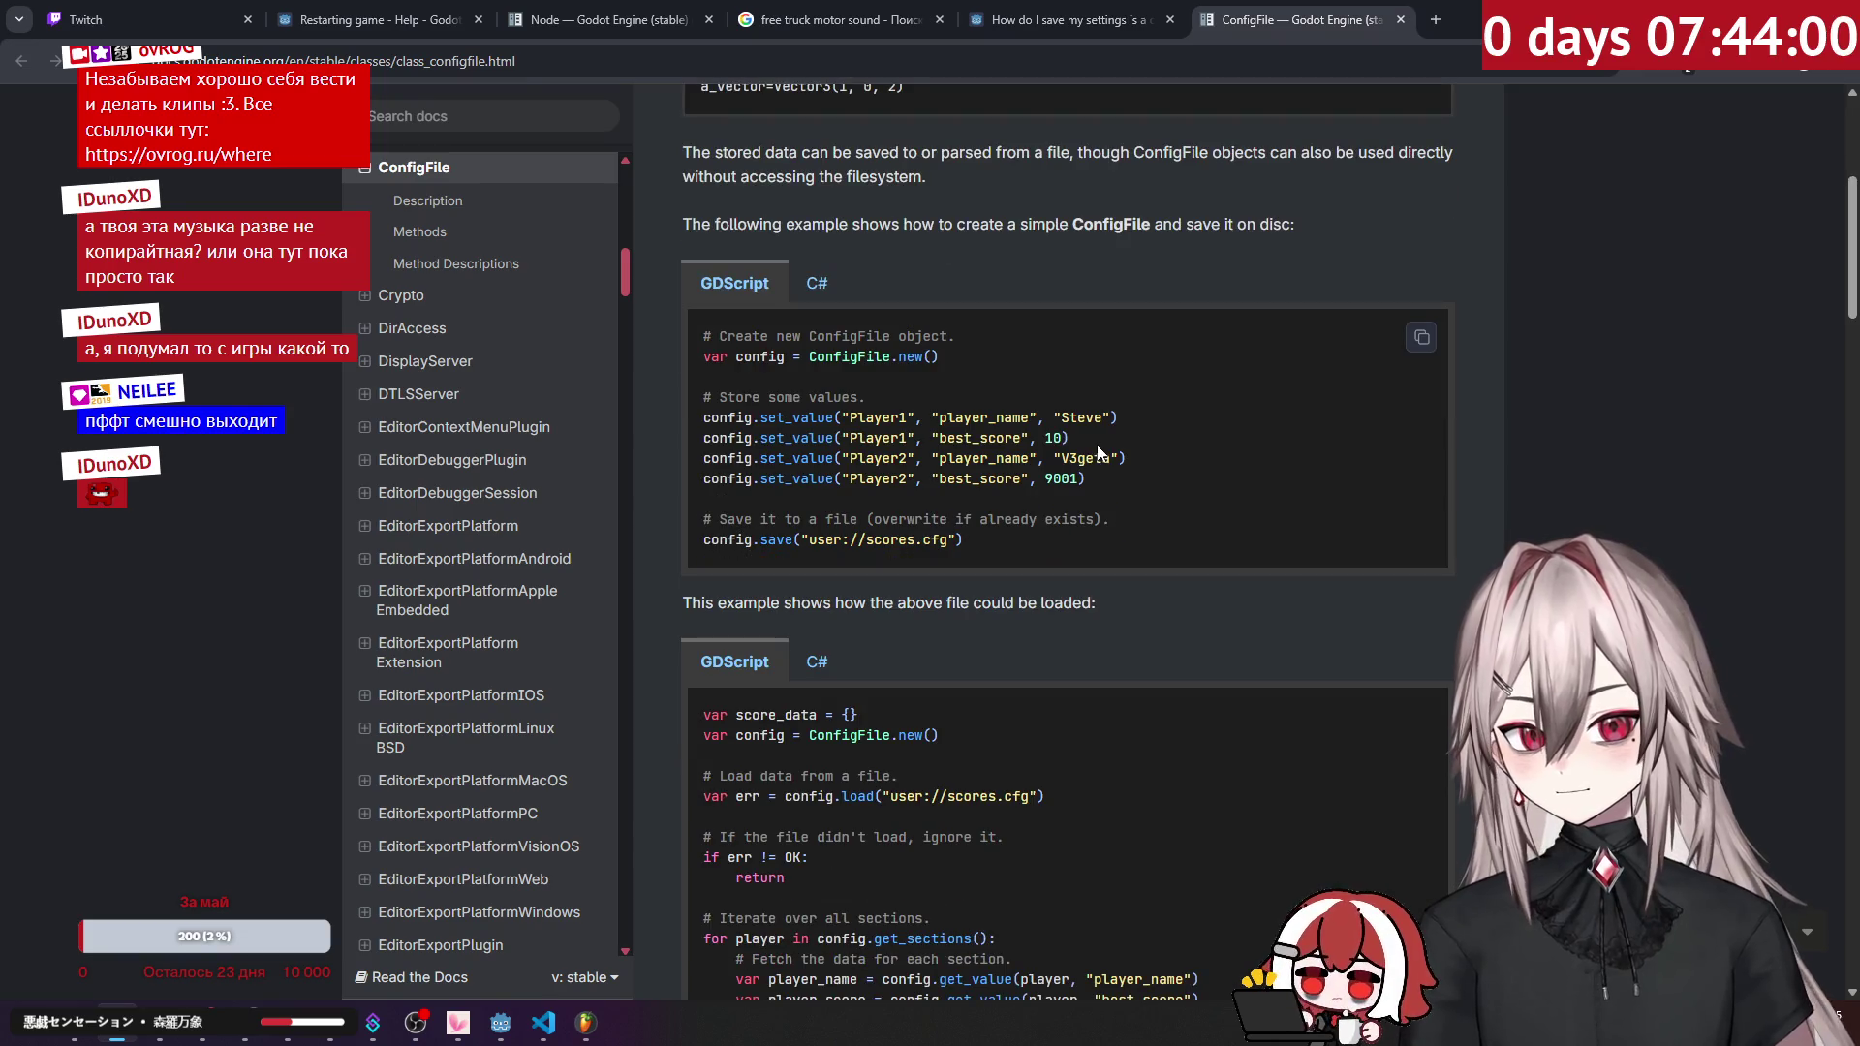
pyautogui.scroll(-1, 1104, 454)
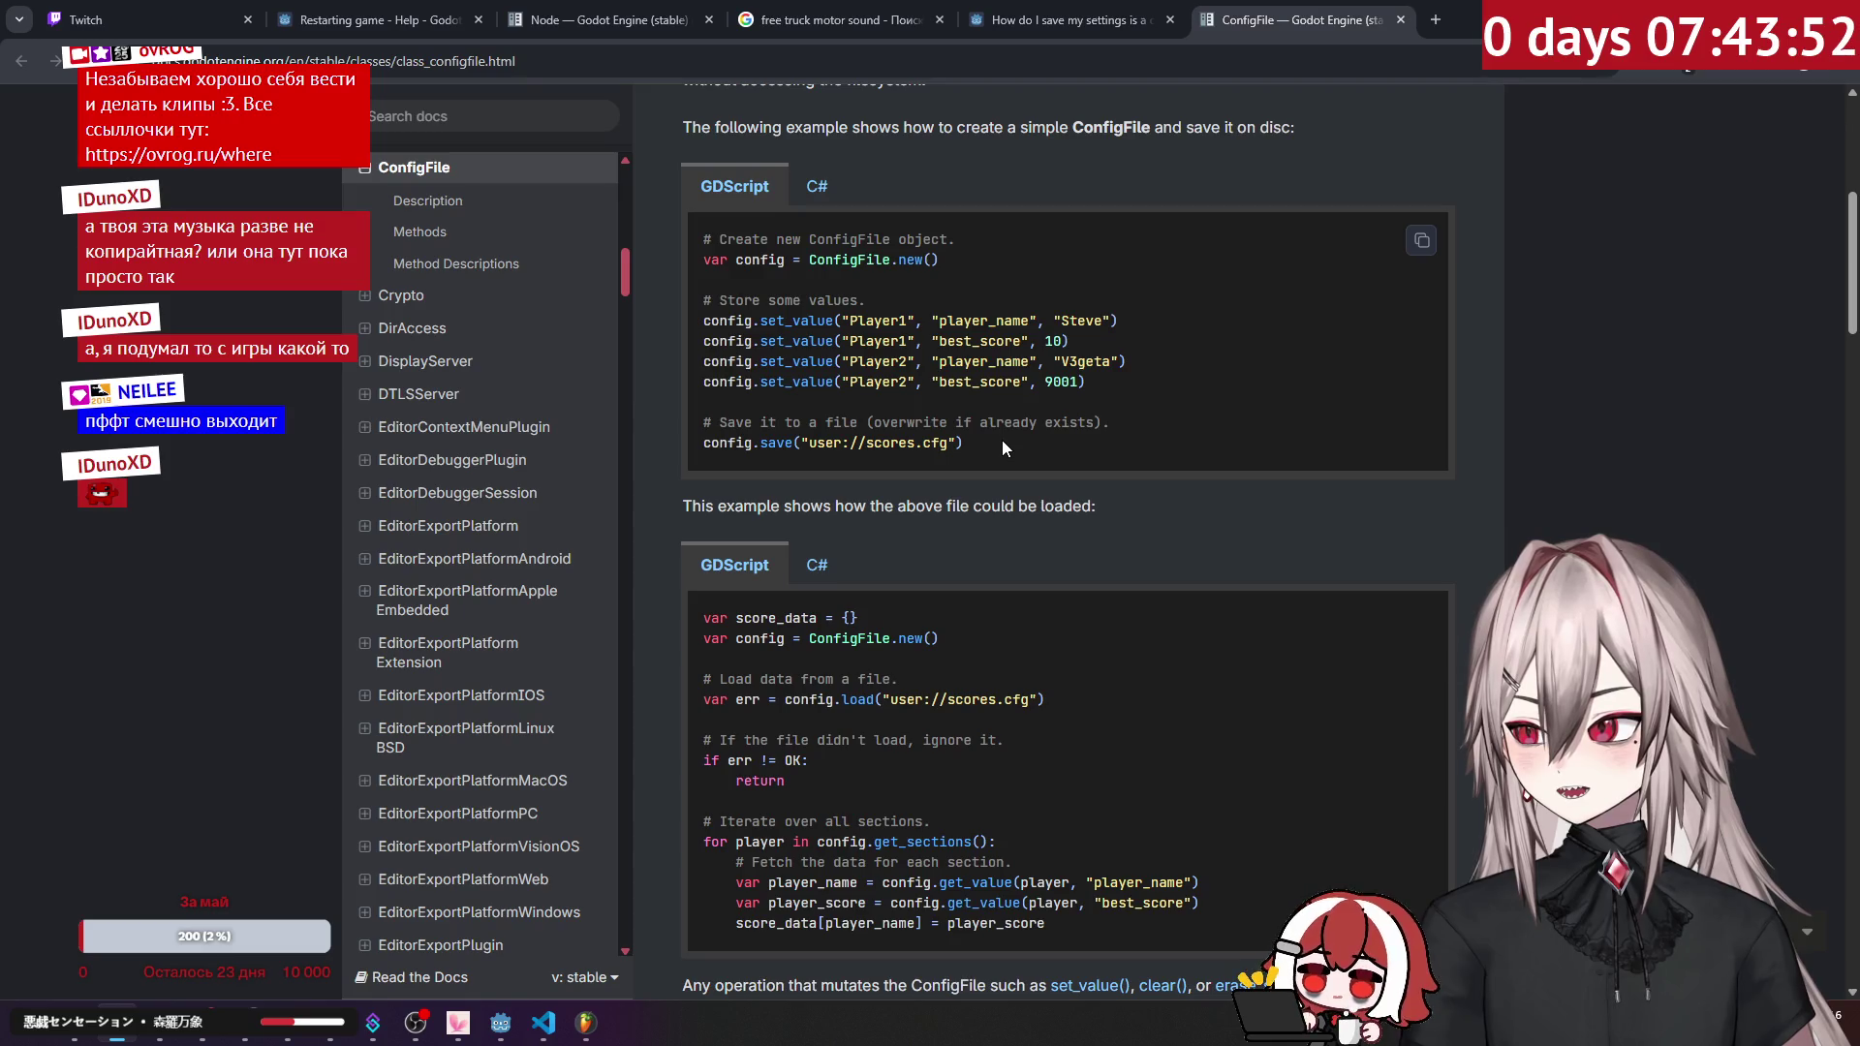
pyautogui.scroll(-2, 1003, 447)
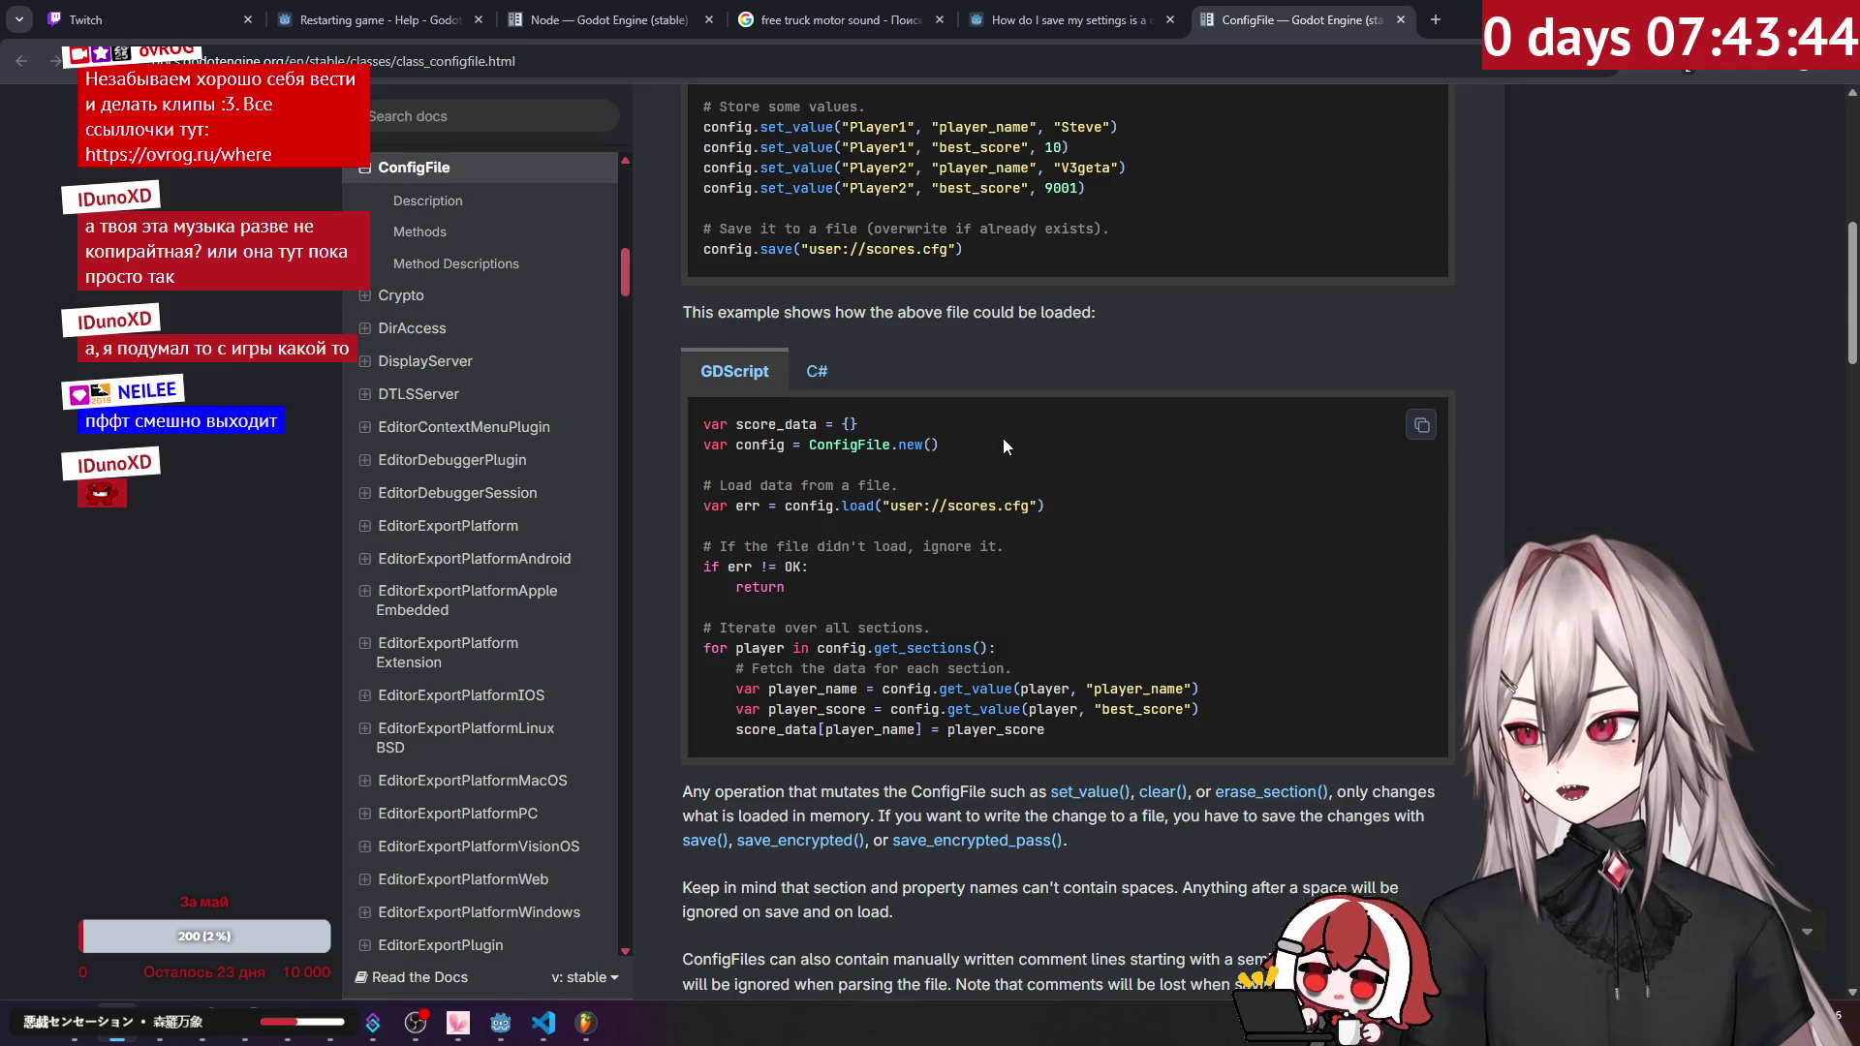
pyautogui.scroll(-4, 1004, 447)
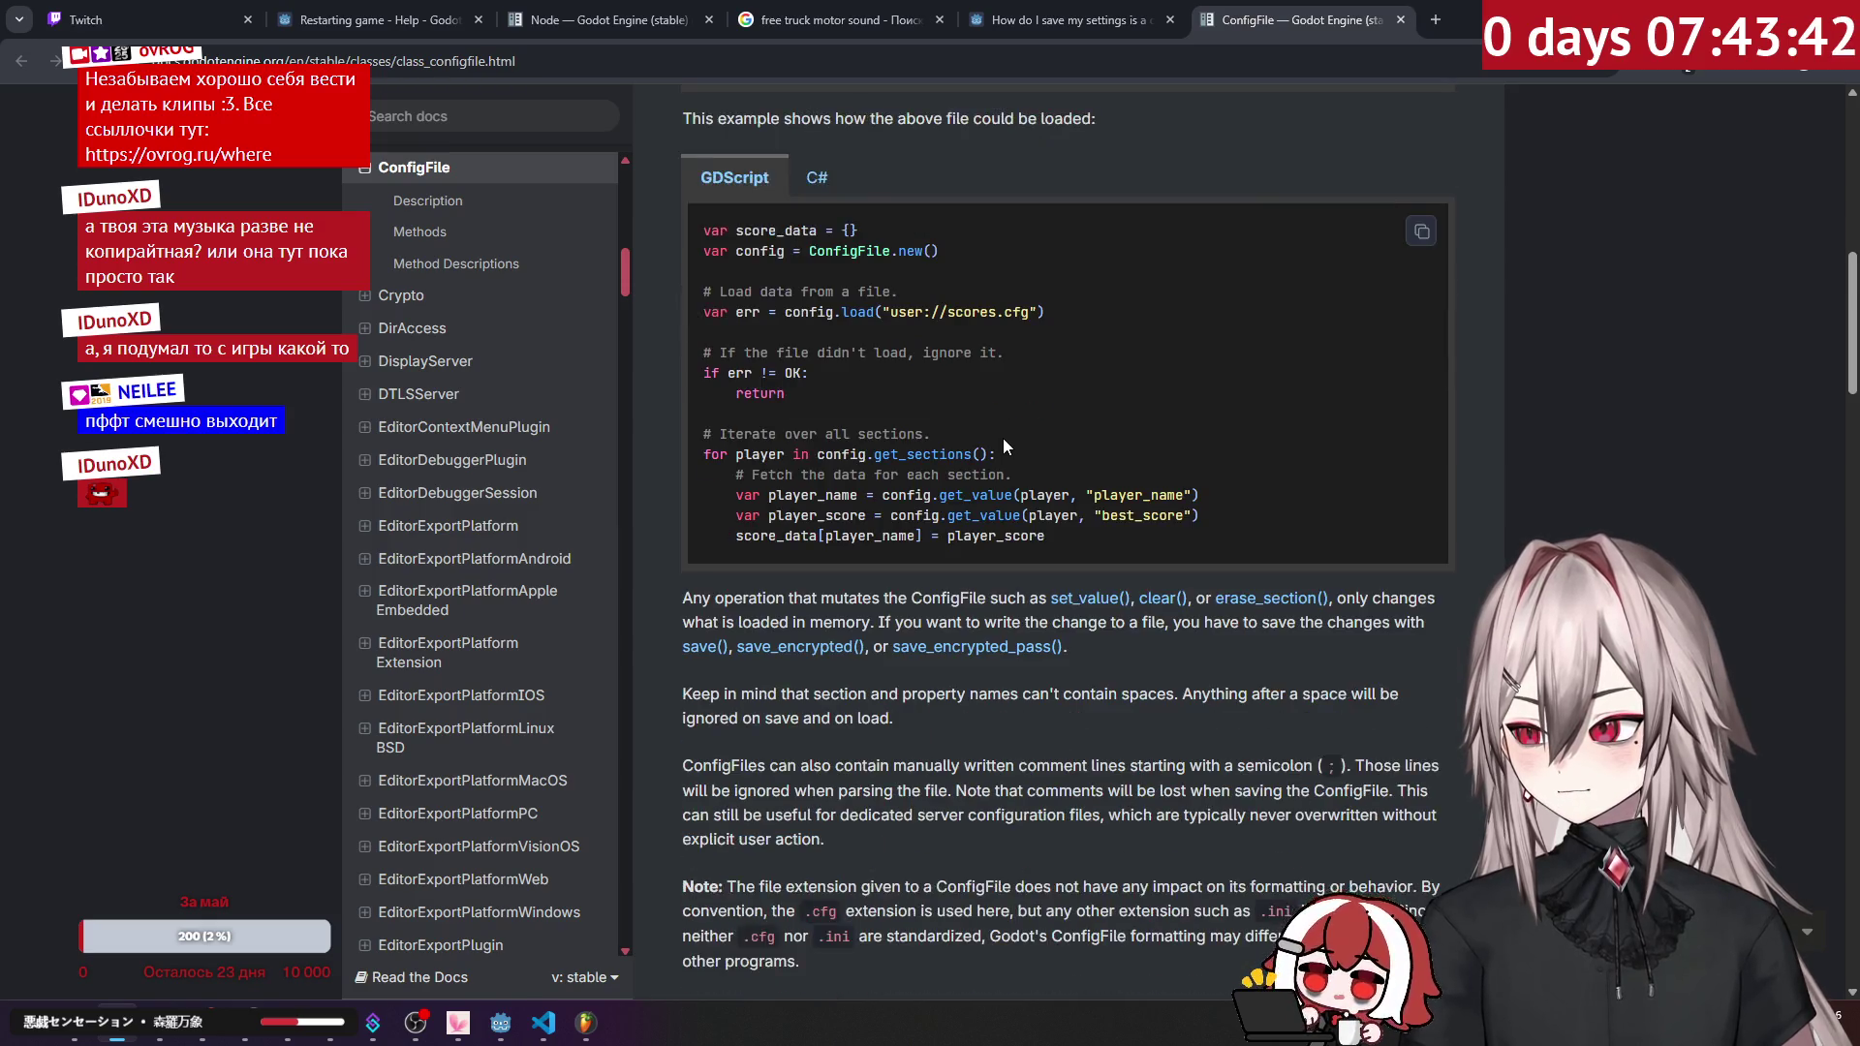
pyautogui.scroll(10, 1003, 447)
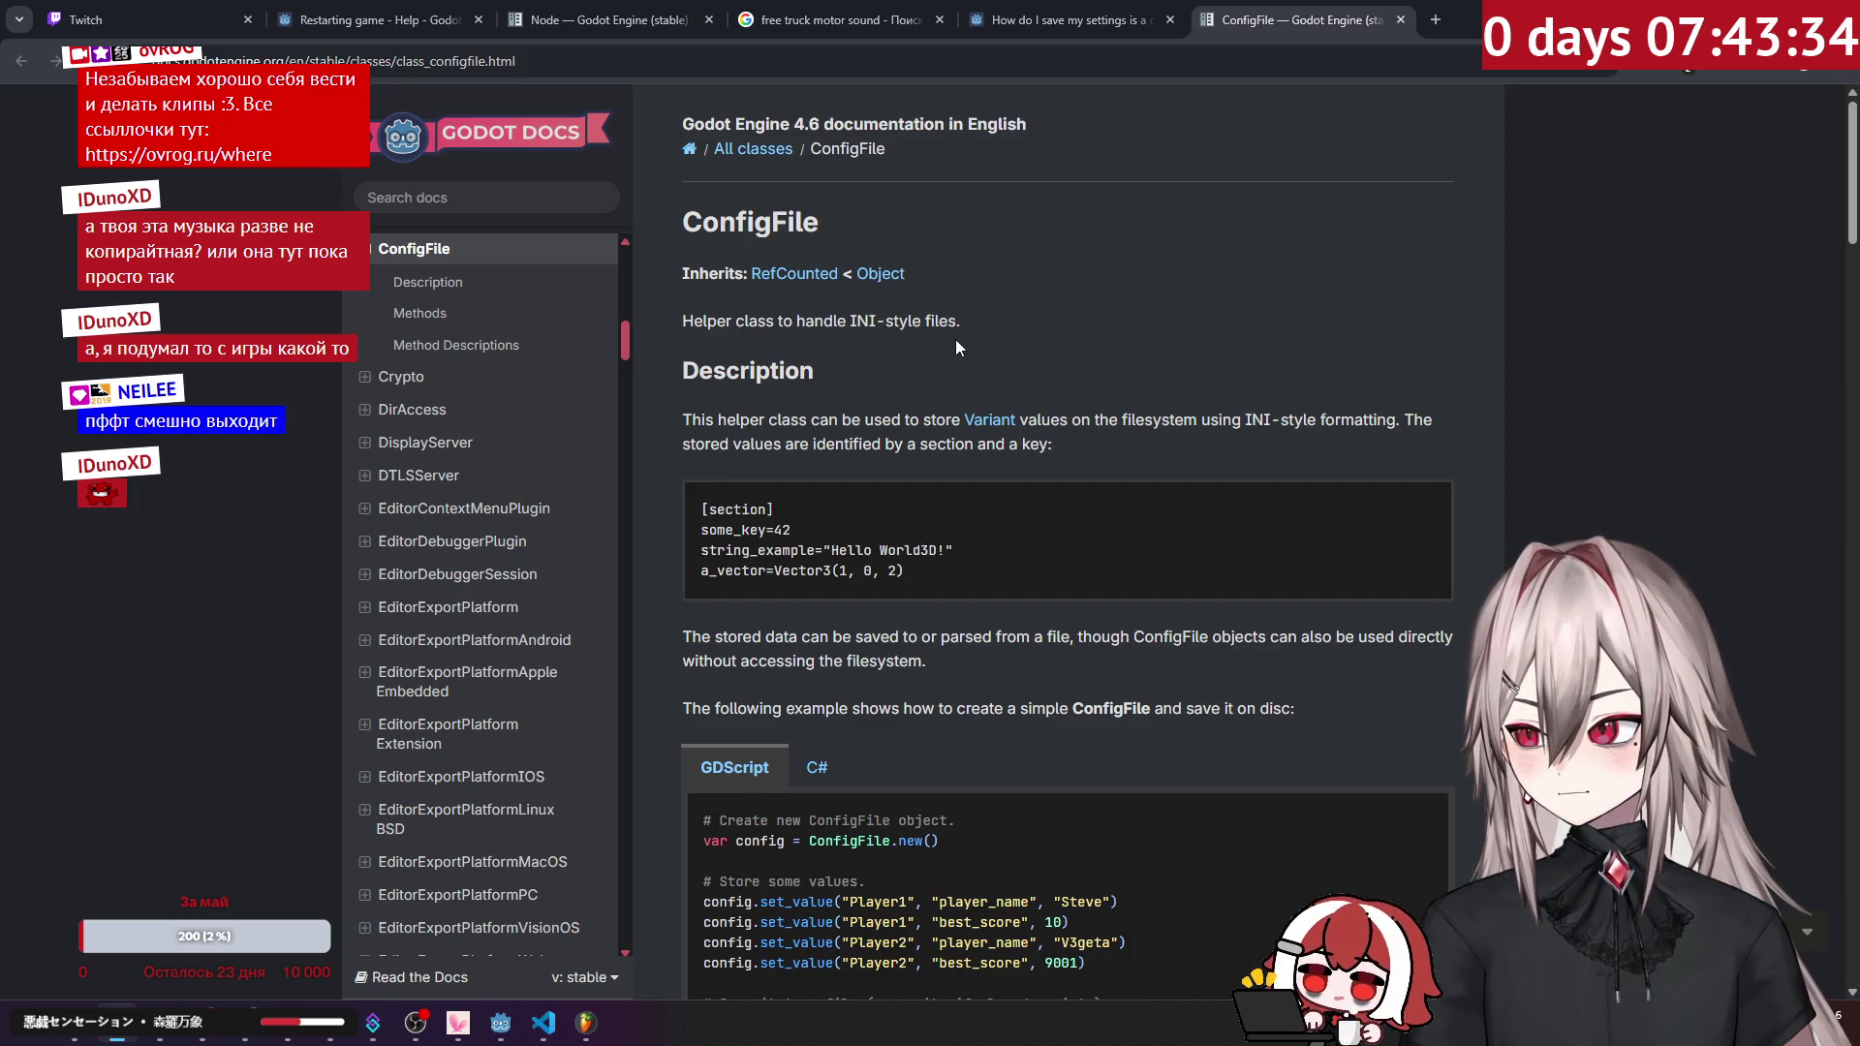
pyautogui.scroll(-1, 955, 347)
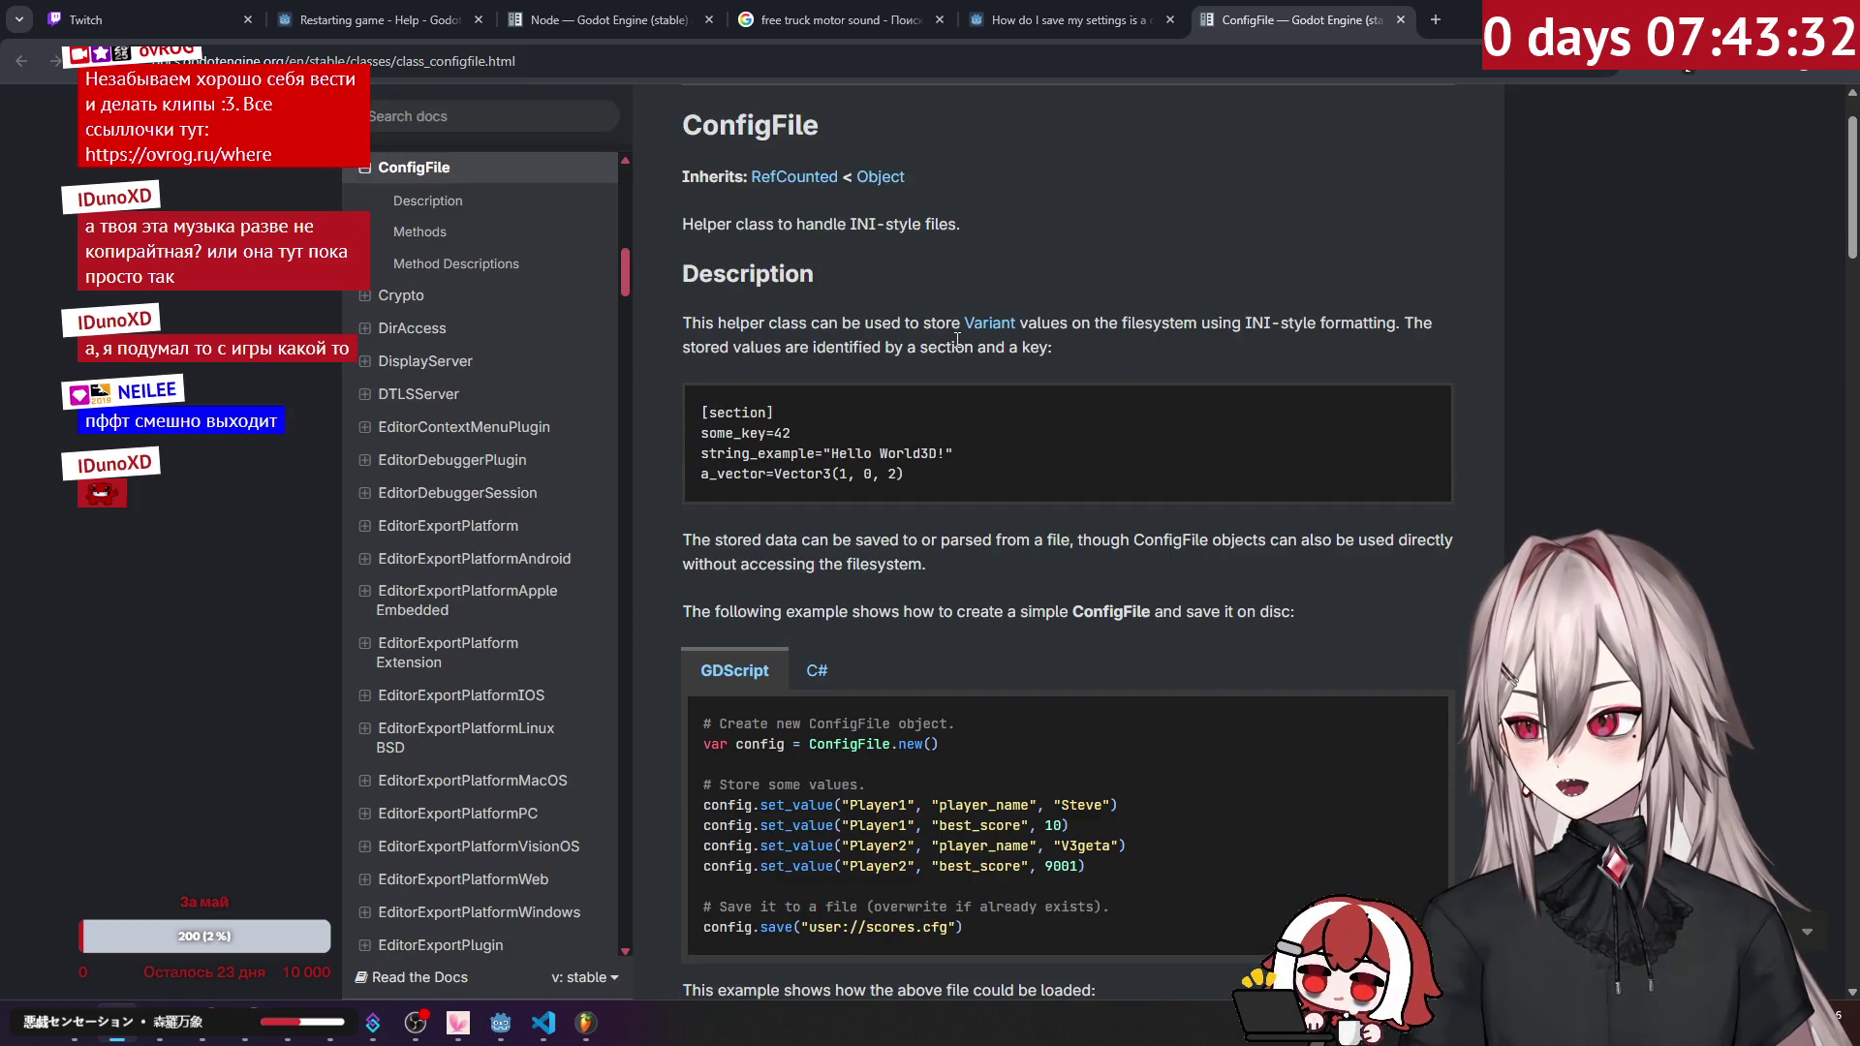
pyautogui.scroll(-3, 957, 341)
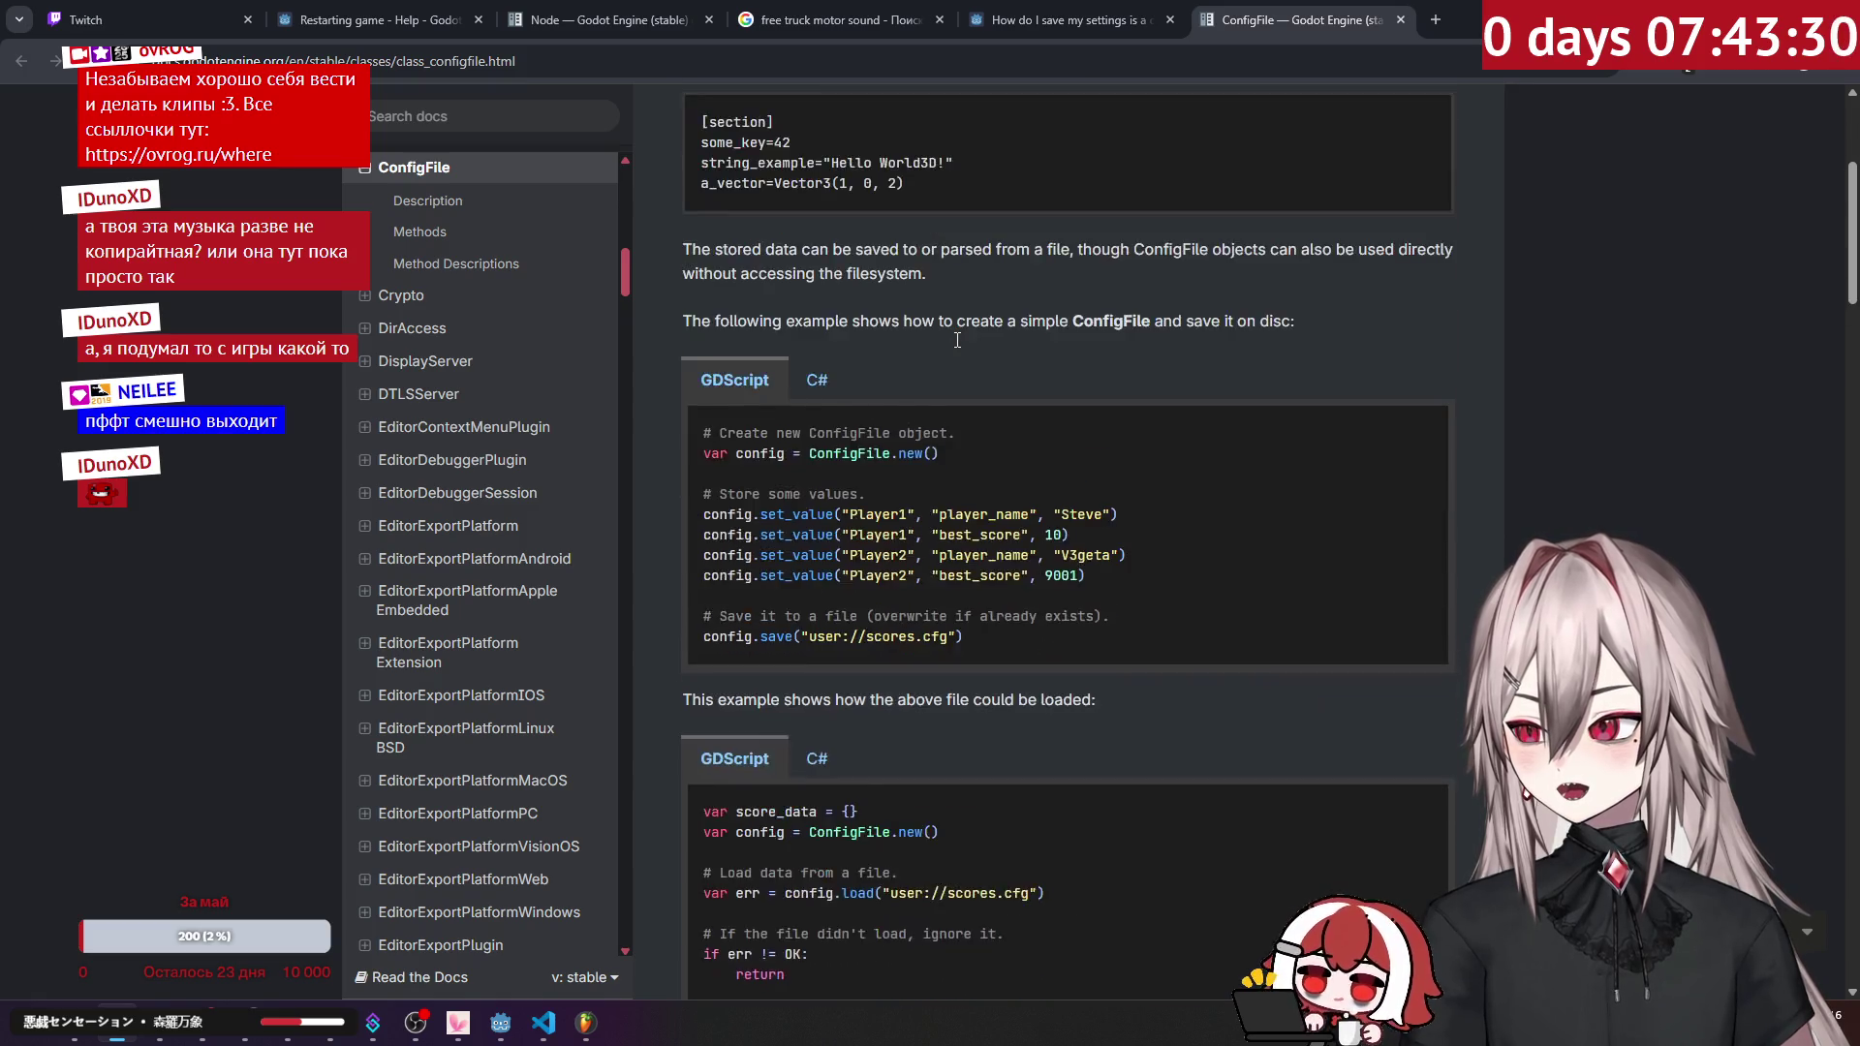
pyautogui.scroll(-3, 975, 492)
pyautogui.click(543, 1022)
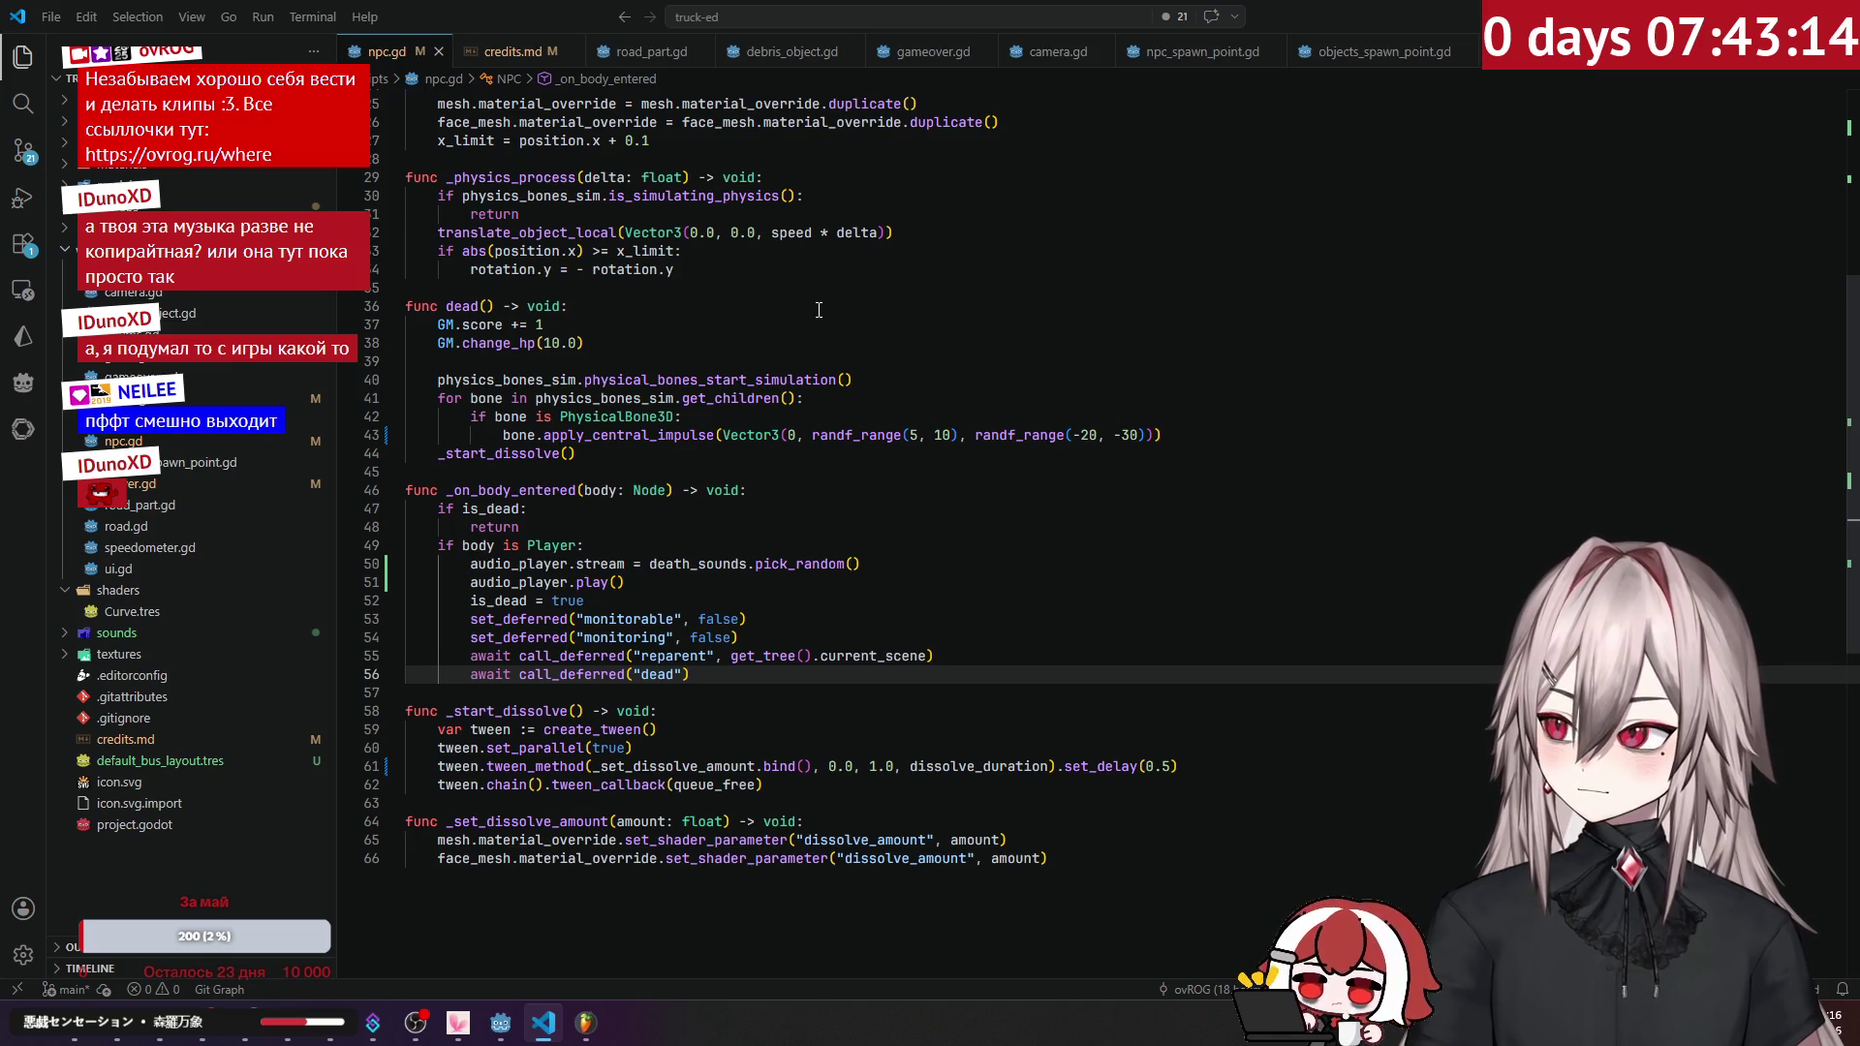
# Start cfg_man.gd with the line 'extends Node'.
pyautogui.hotkey('alt', 'Tab')
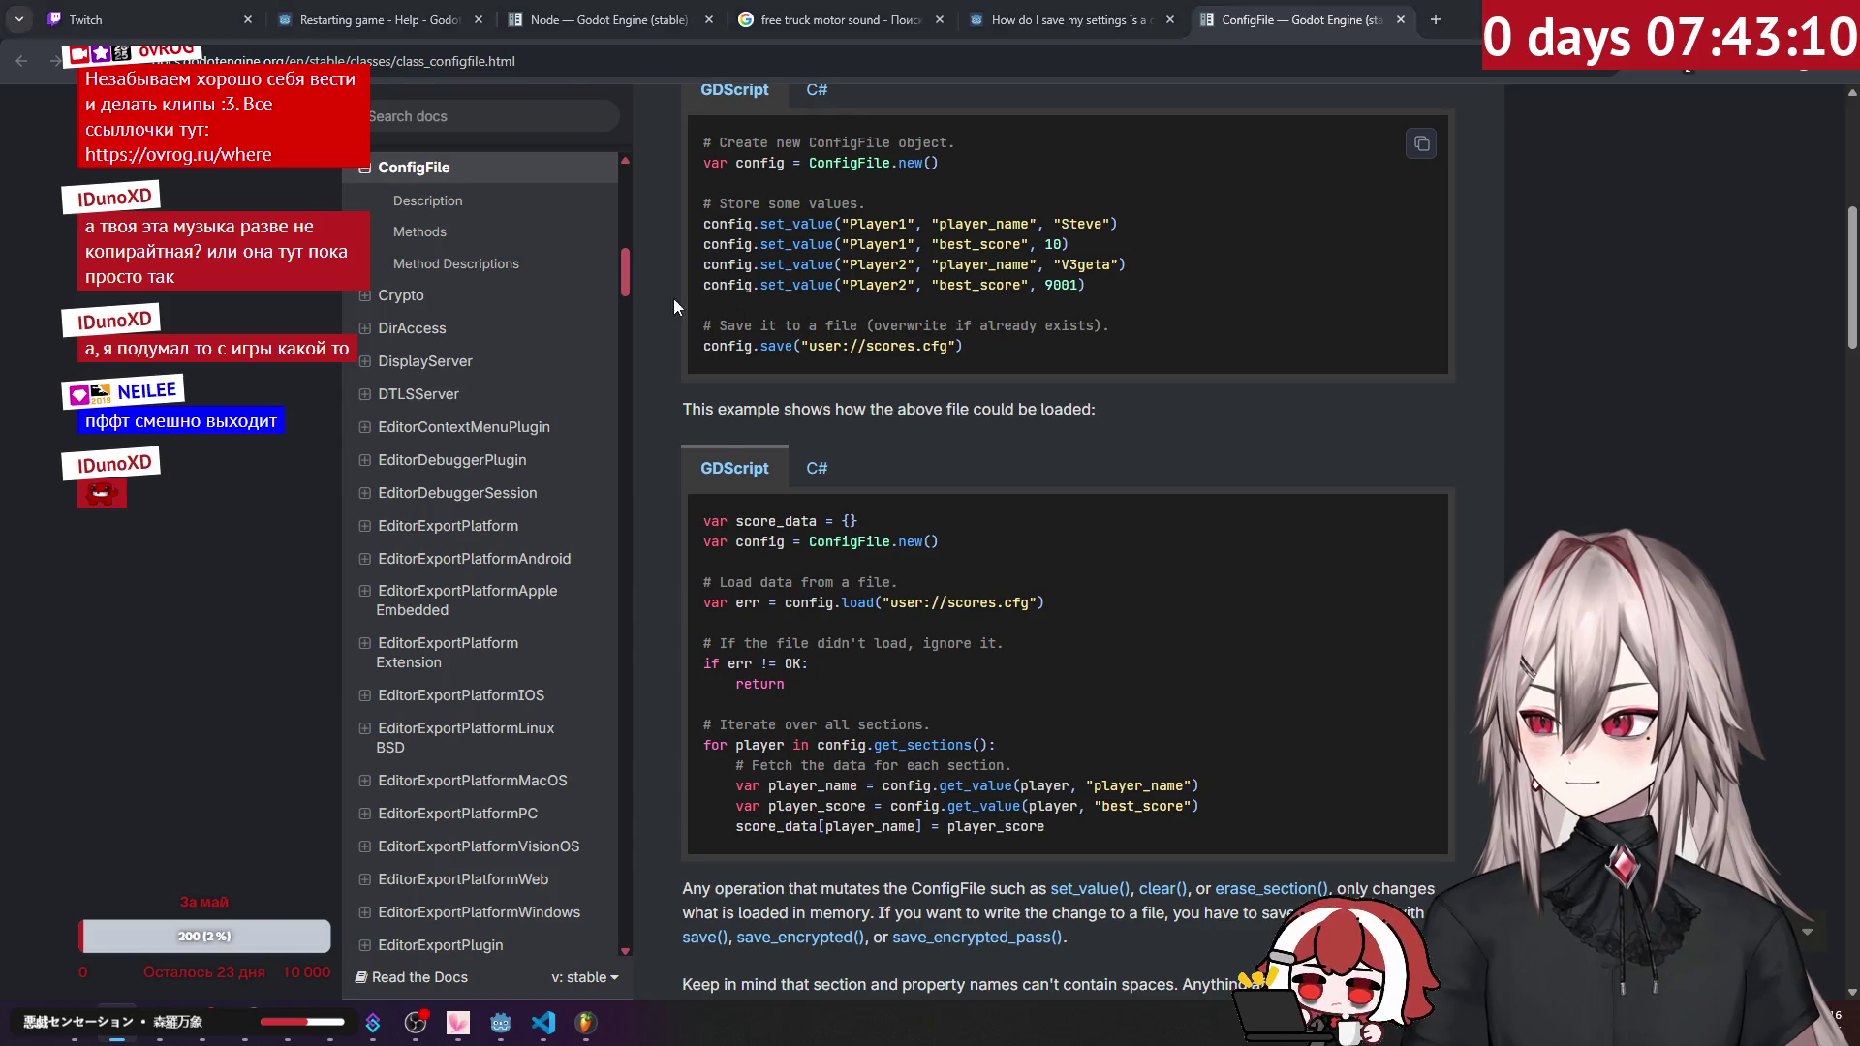
pyautogui.hotkey('alt', 'Tab')
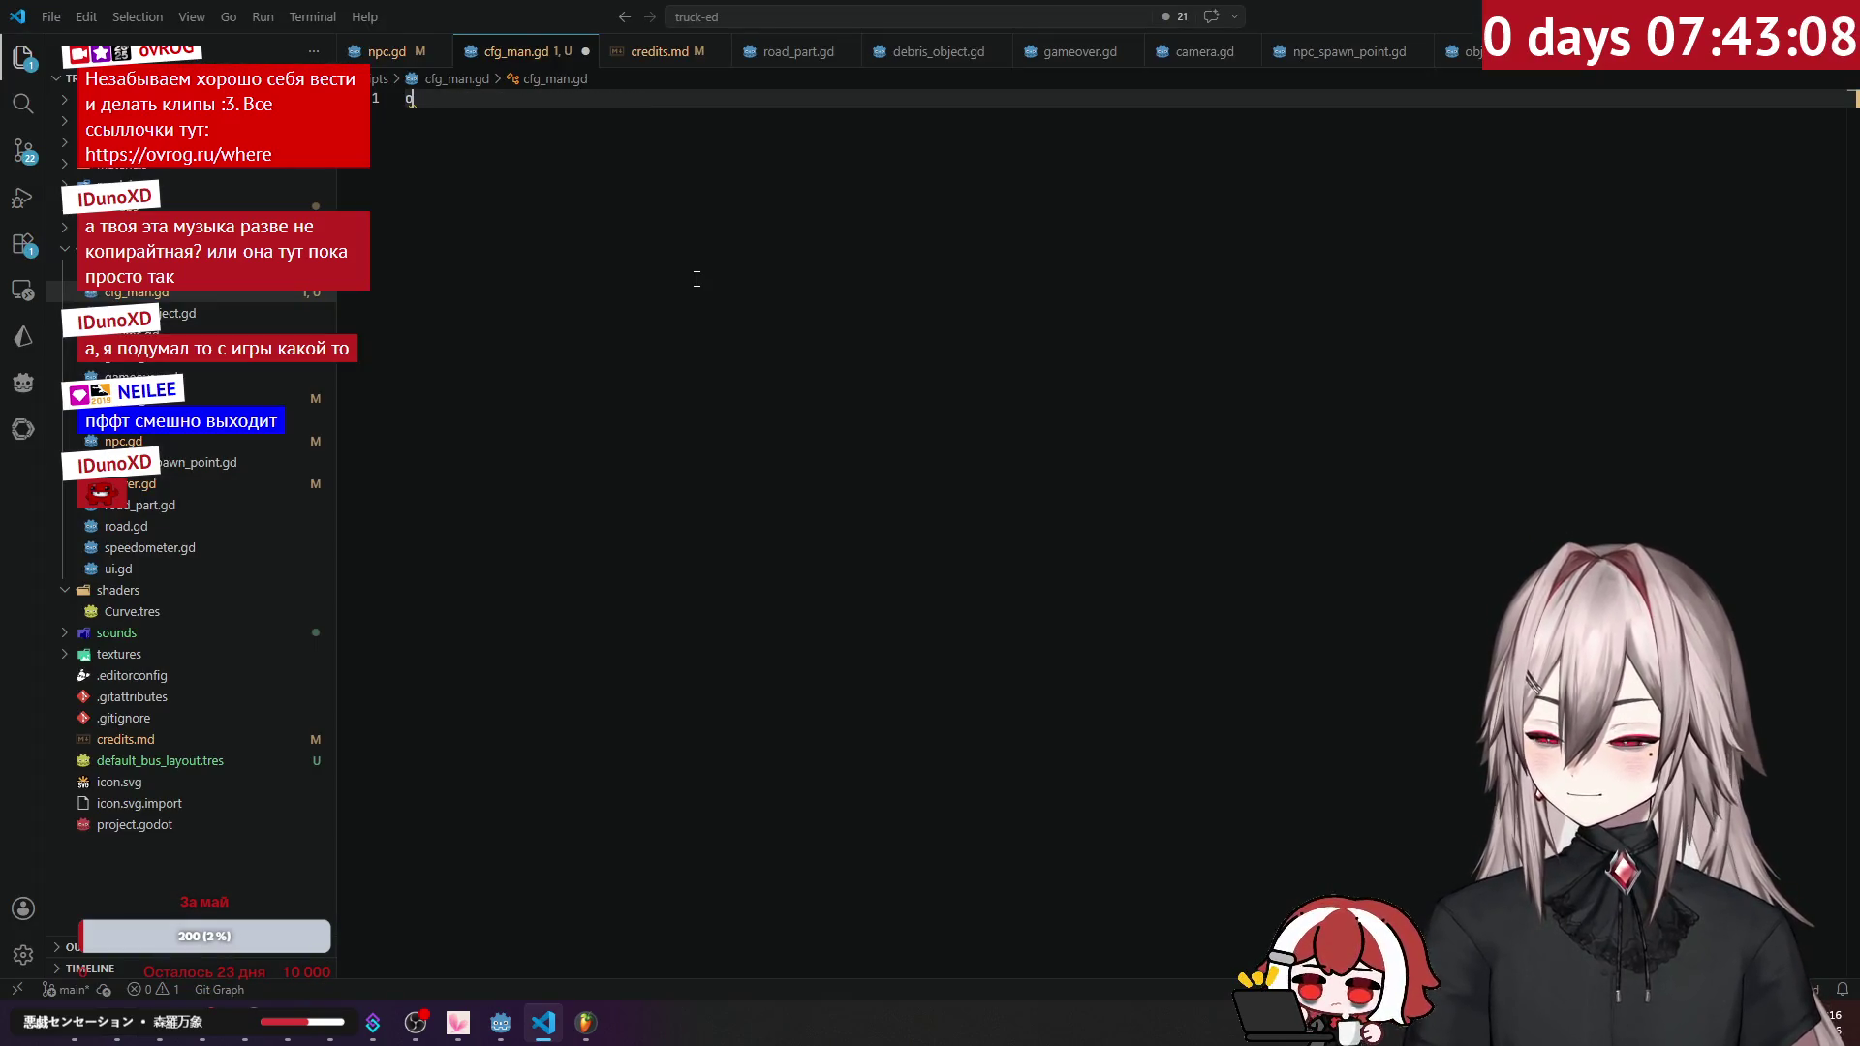
pyautogui.write('@')
pyautogui.press('BackSpace')
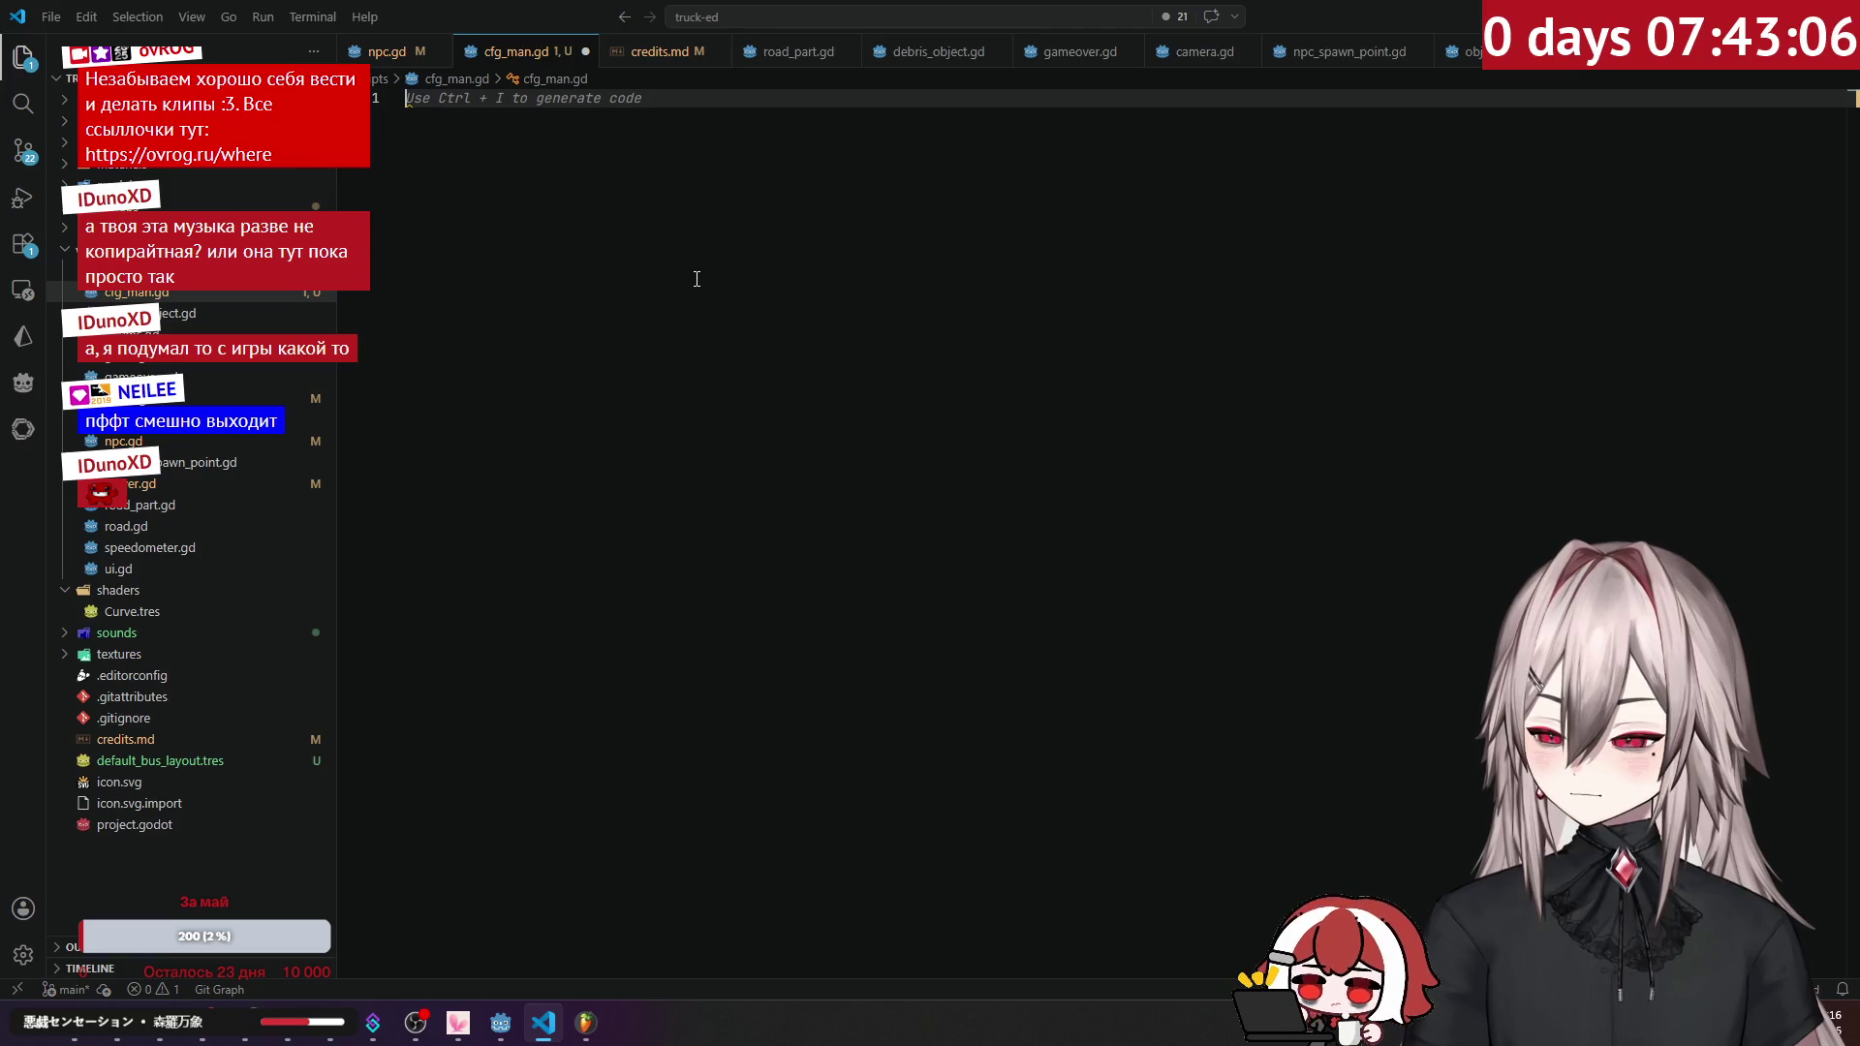
pyautogui.write('extends')
pyautogui.press('Escape')
pyautogui.hotkey('alt', 'Tab')
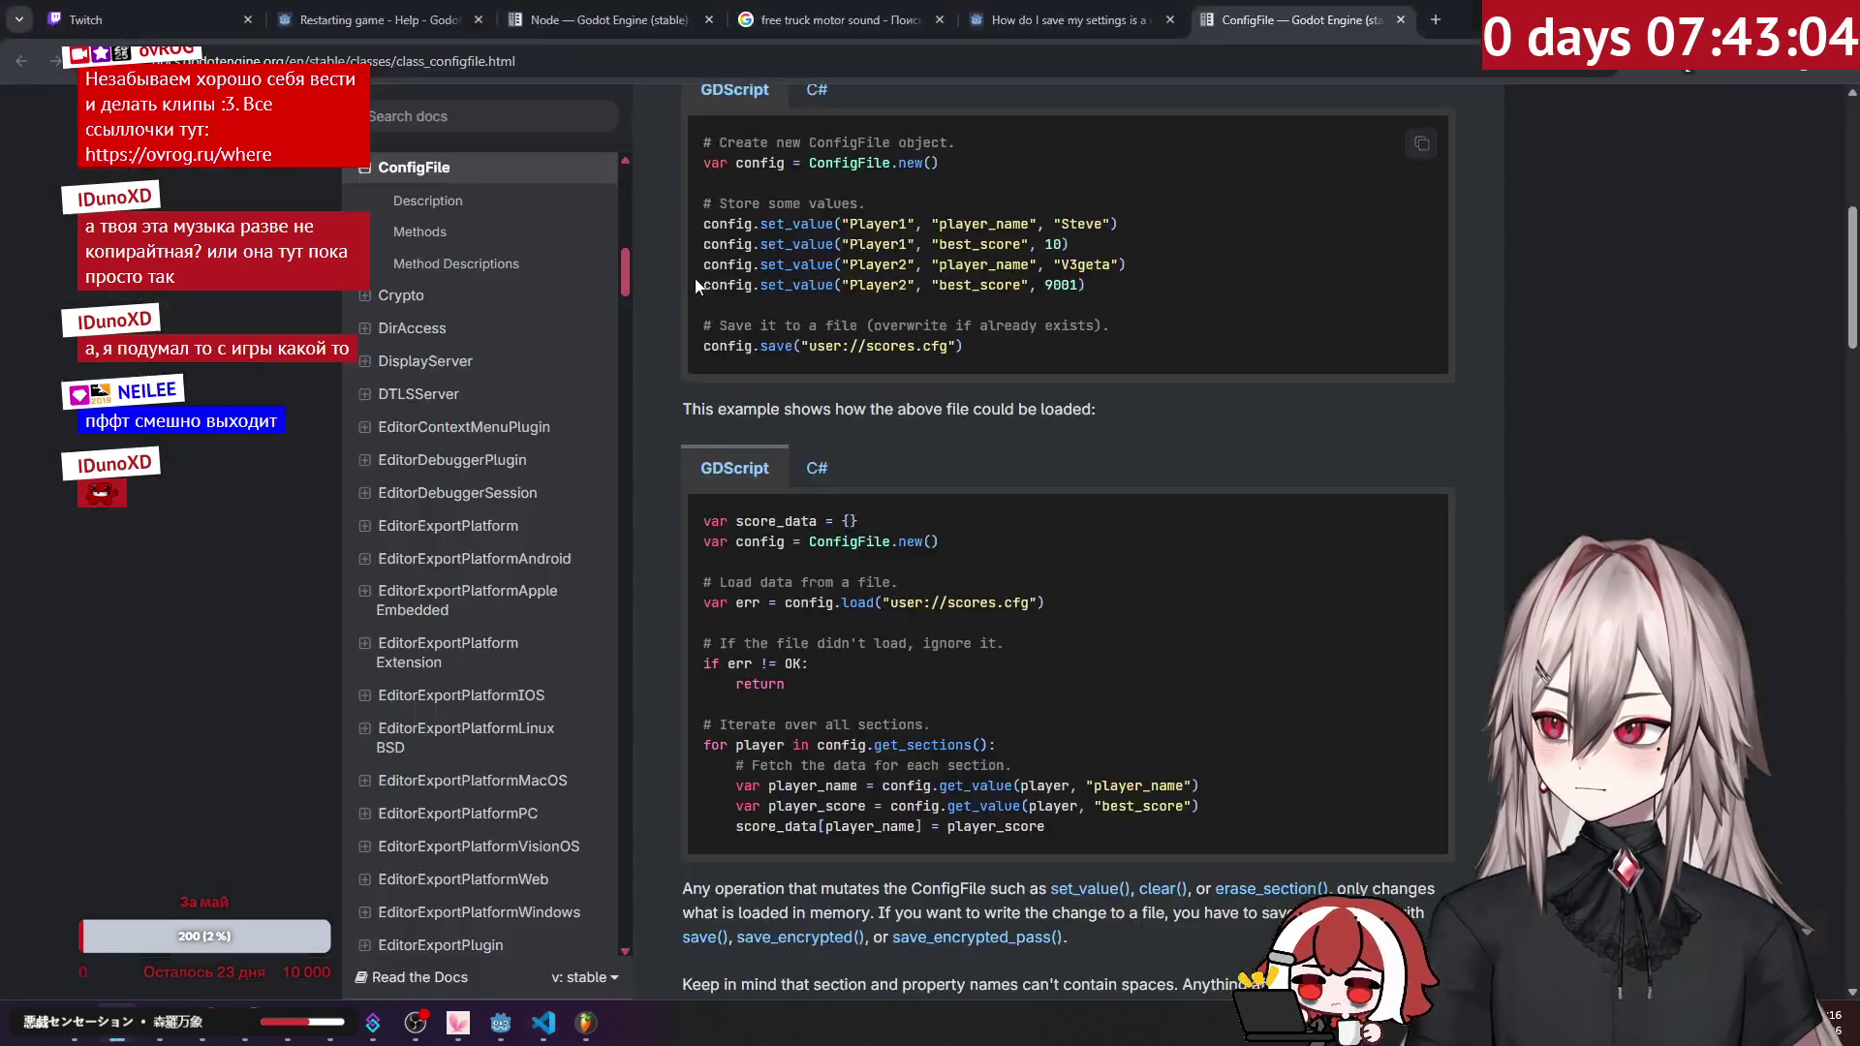
pyautogui.hotkey('alt', 'Tab')
pyautogui.write('Node')
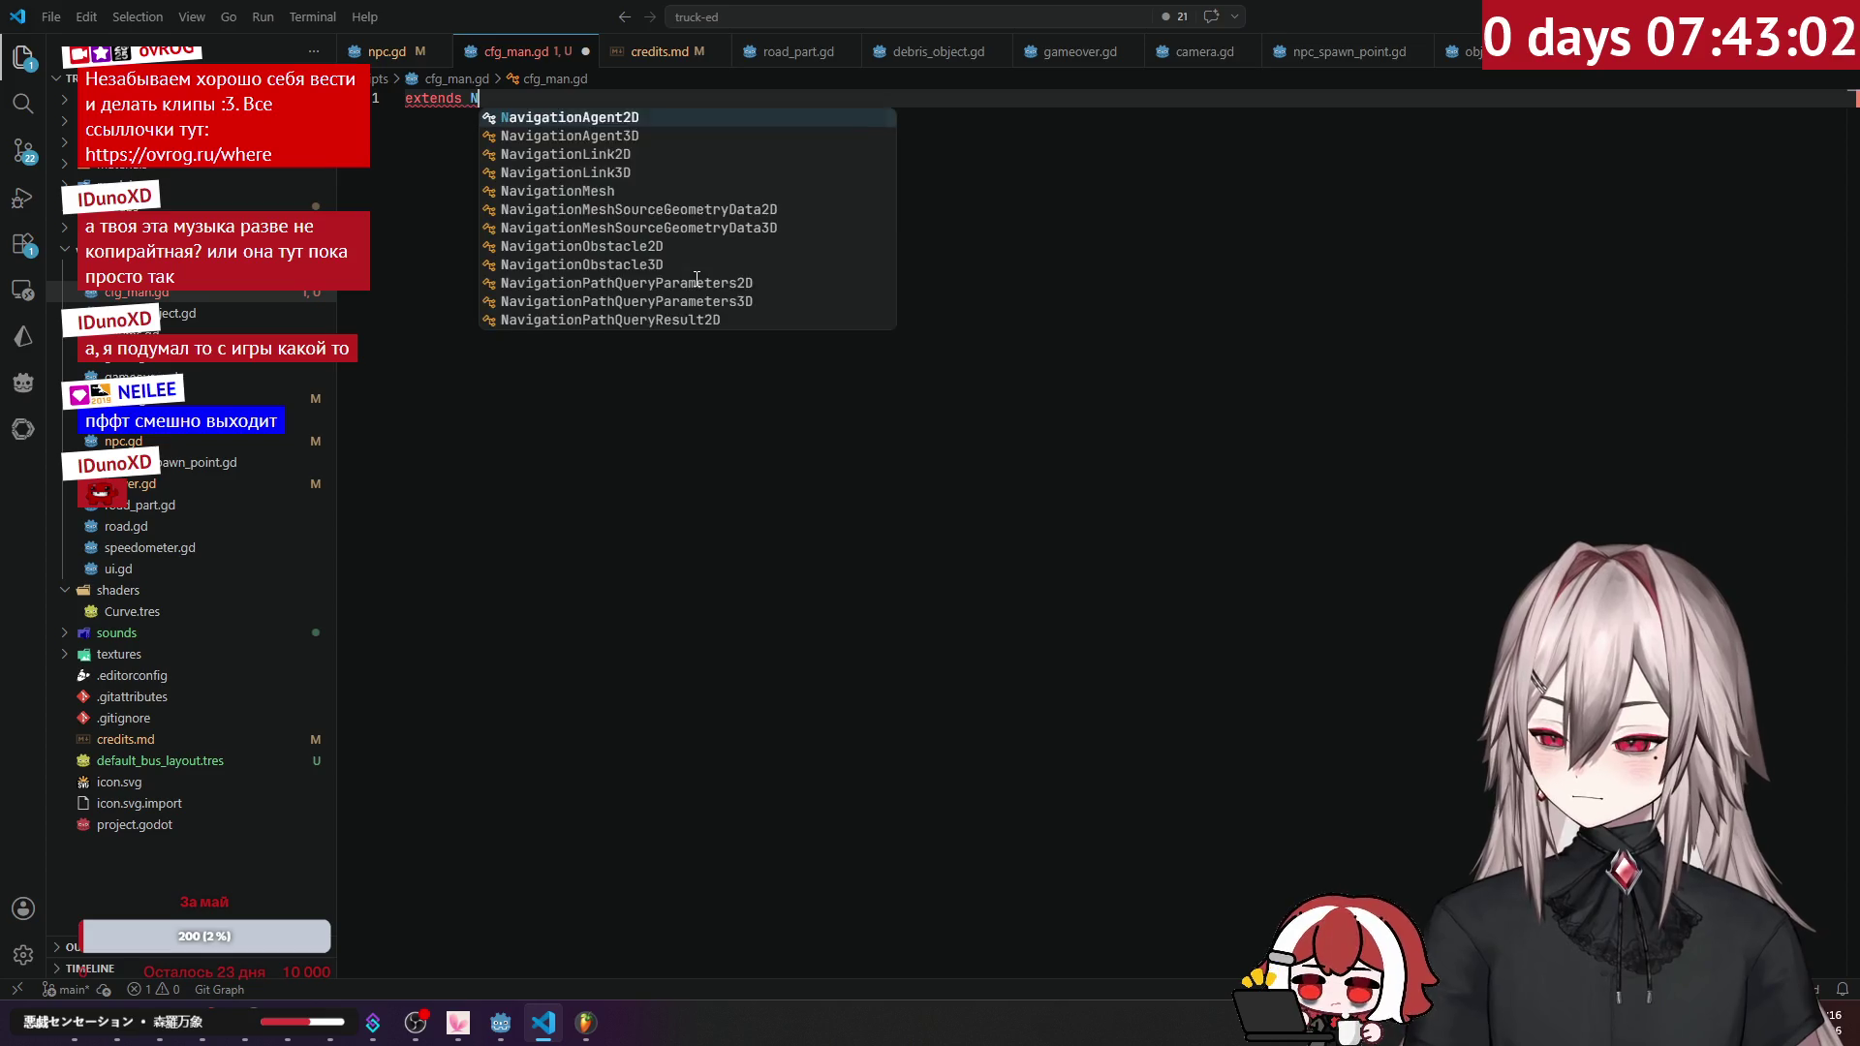
pyautogui.press('Return')
pyautogui.press('Return')
pyautogui.press('Return')
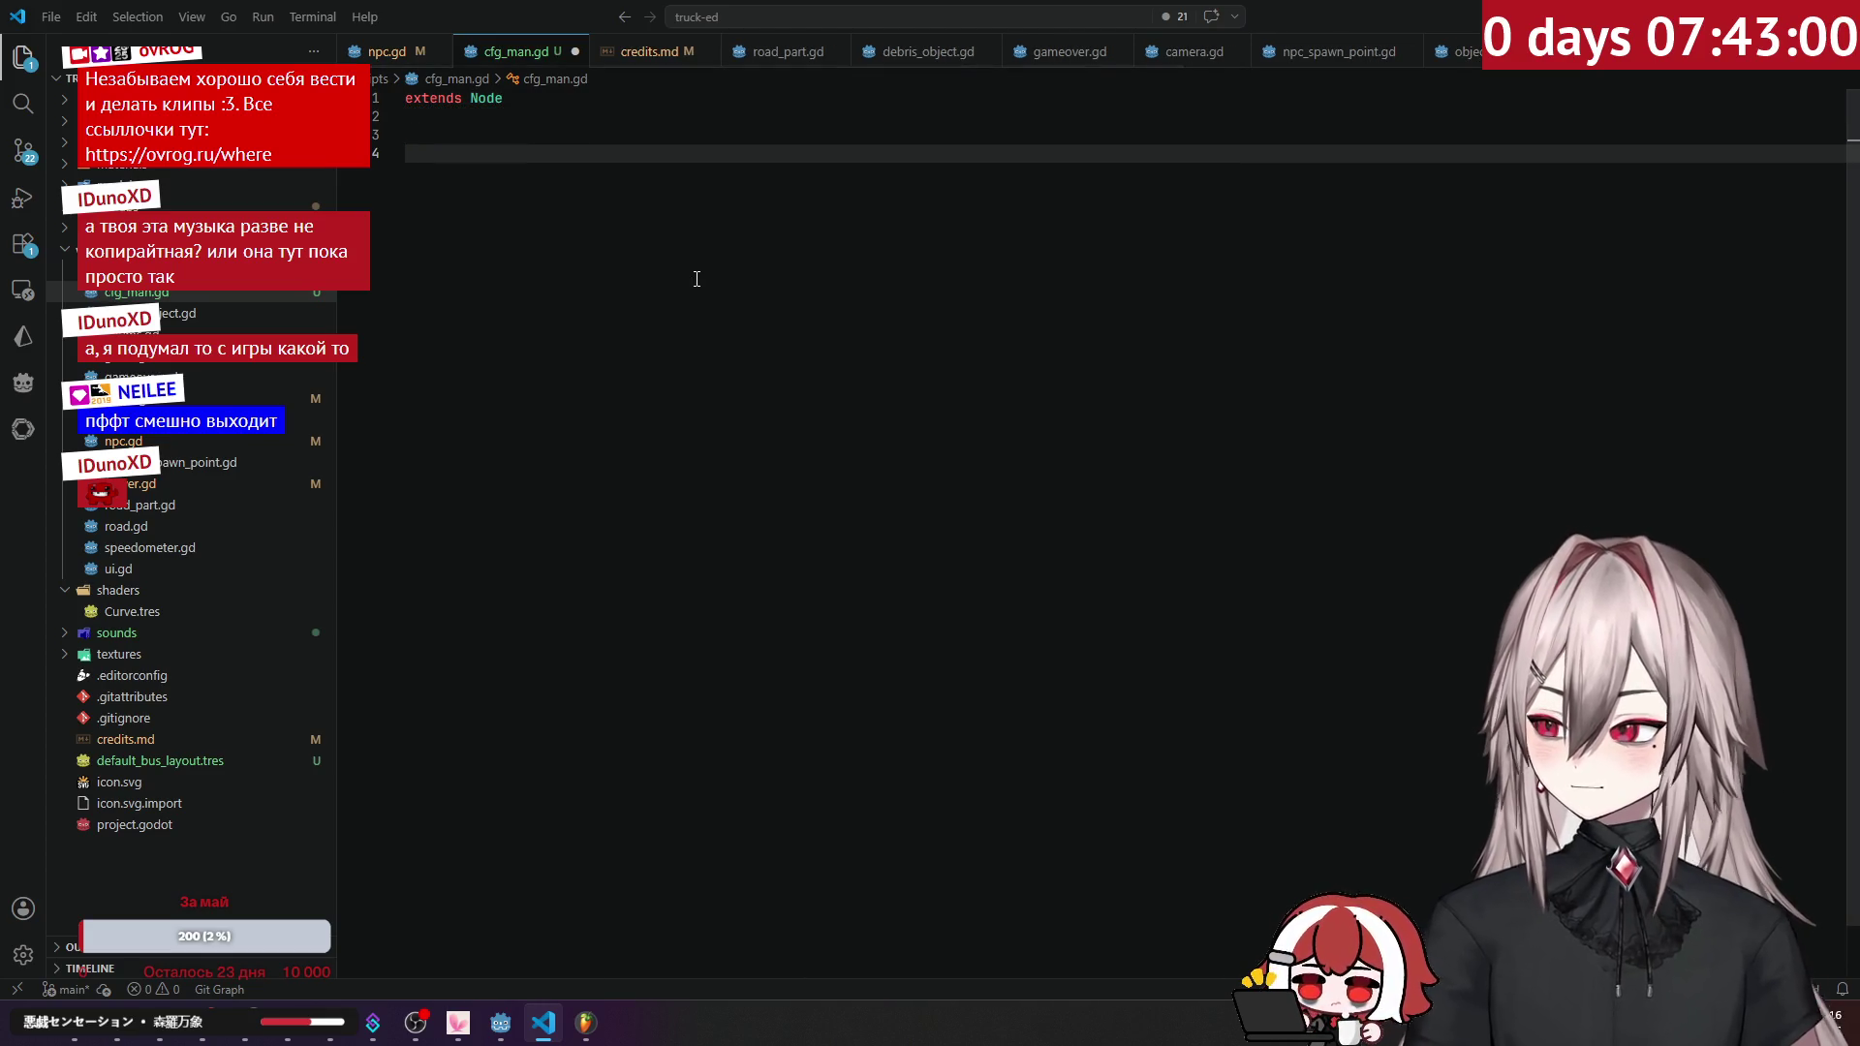
# Add an empty _ready() function from the 'func _r' completion template.
pyautogui.write('o')
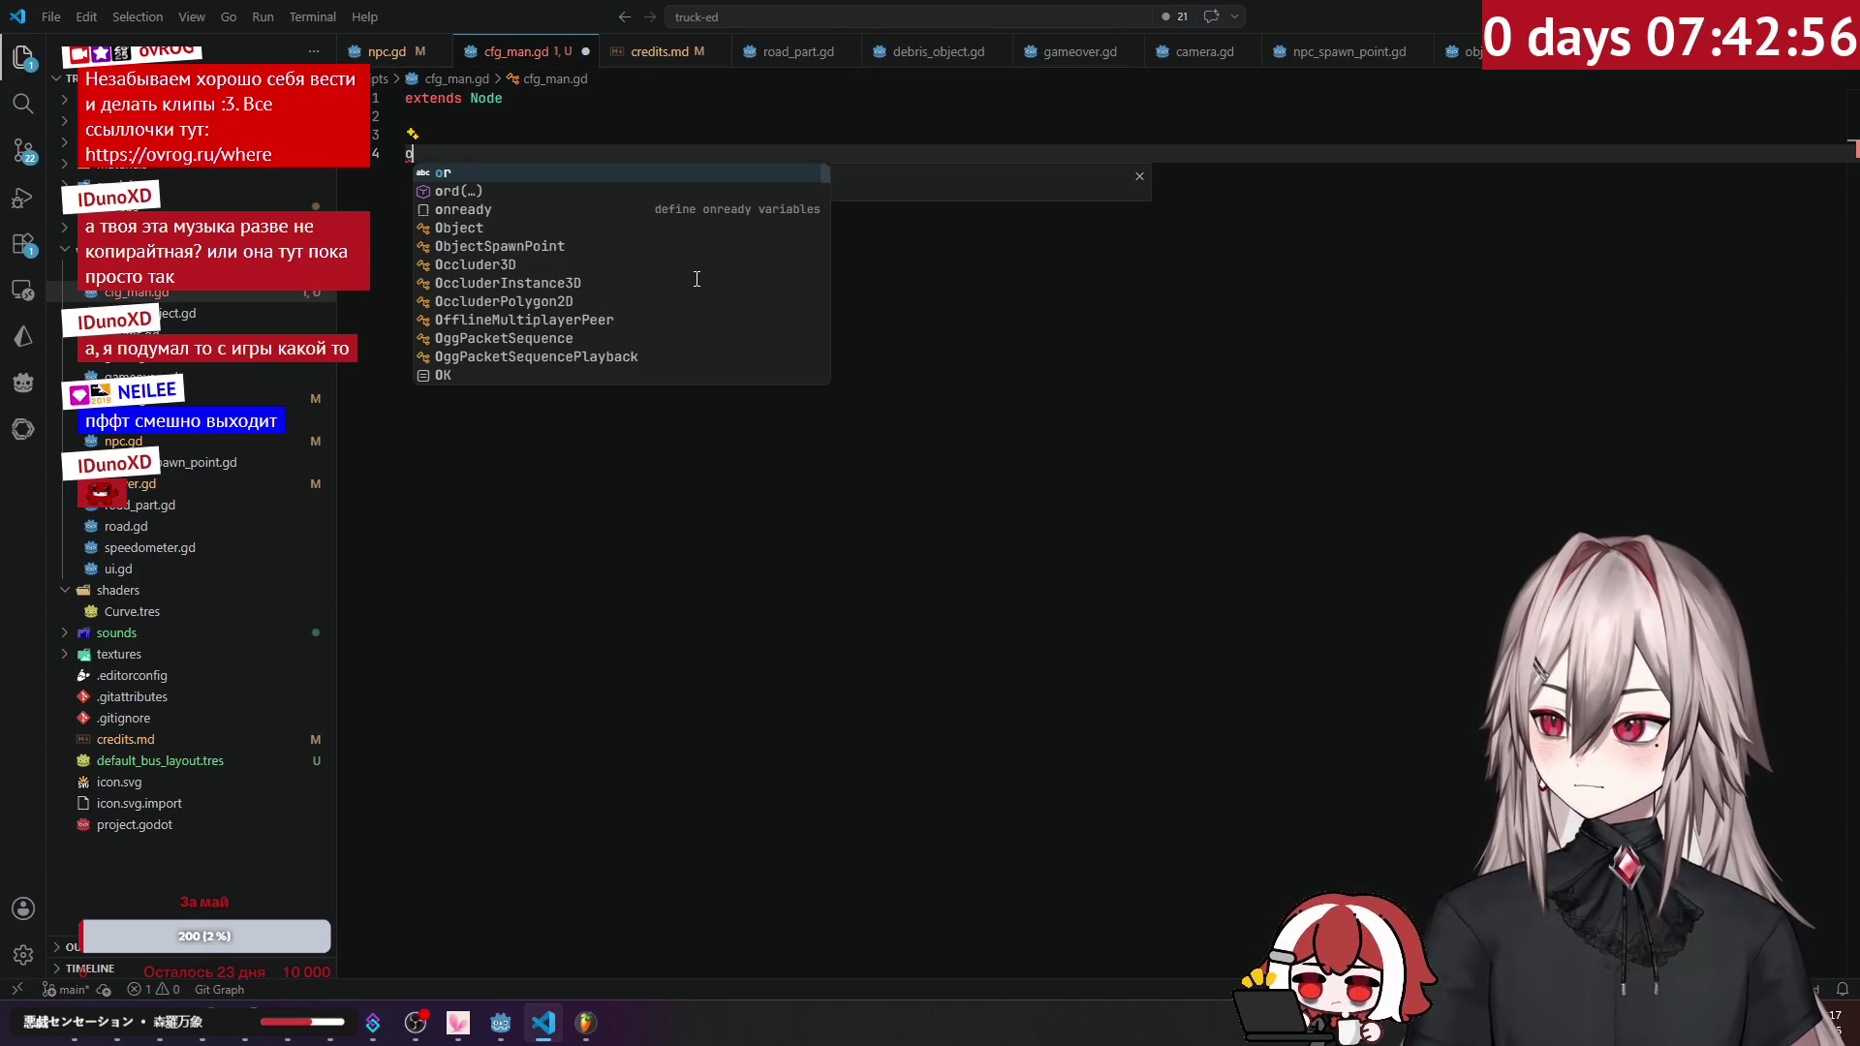
pyautogui.press('BackSpace')
pyautogui.write('func _r')
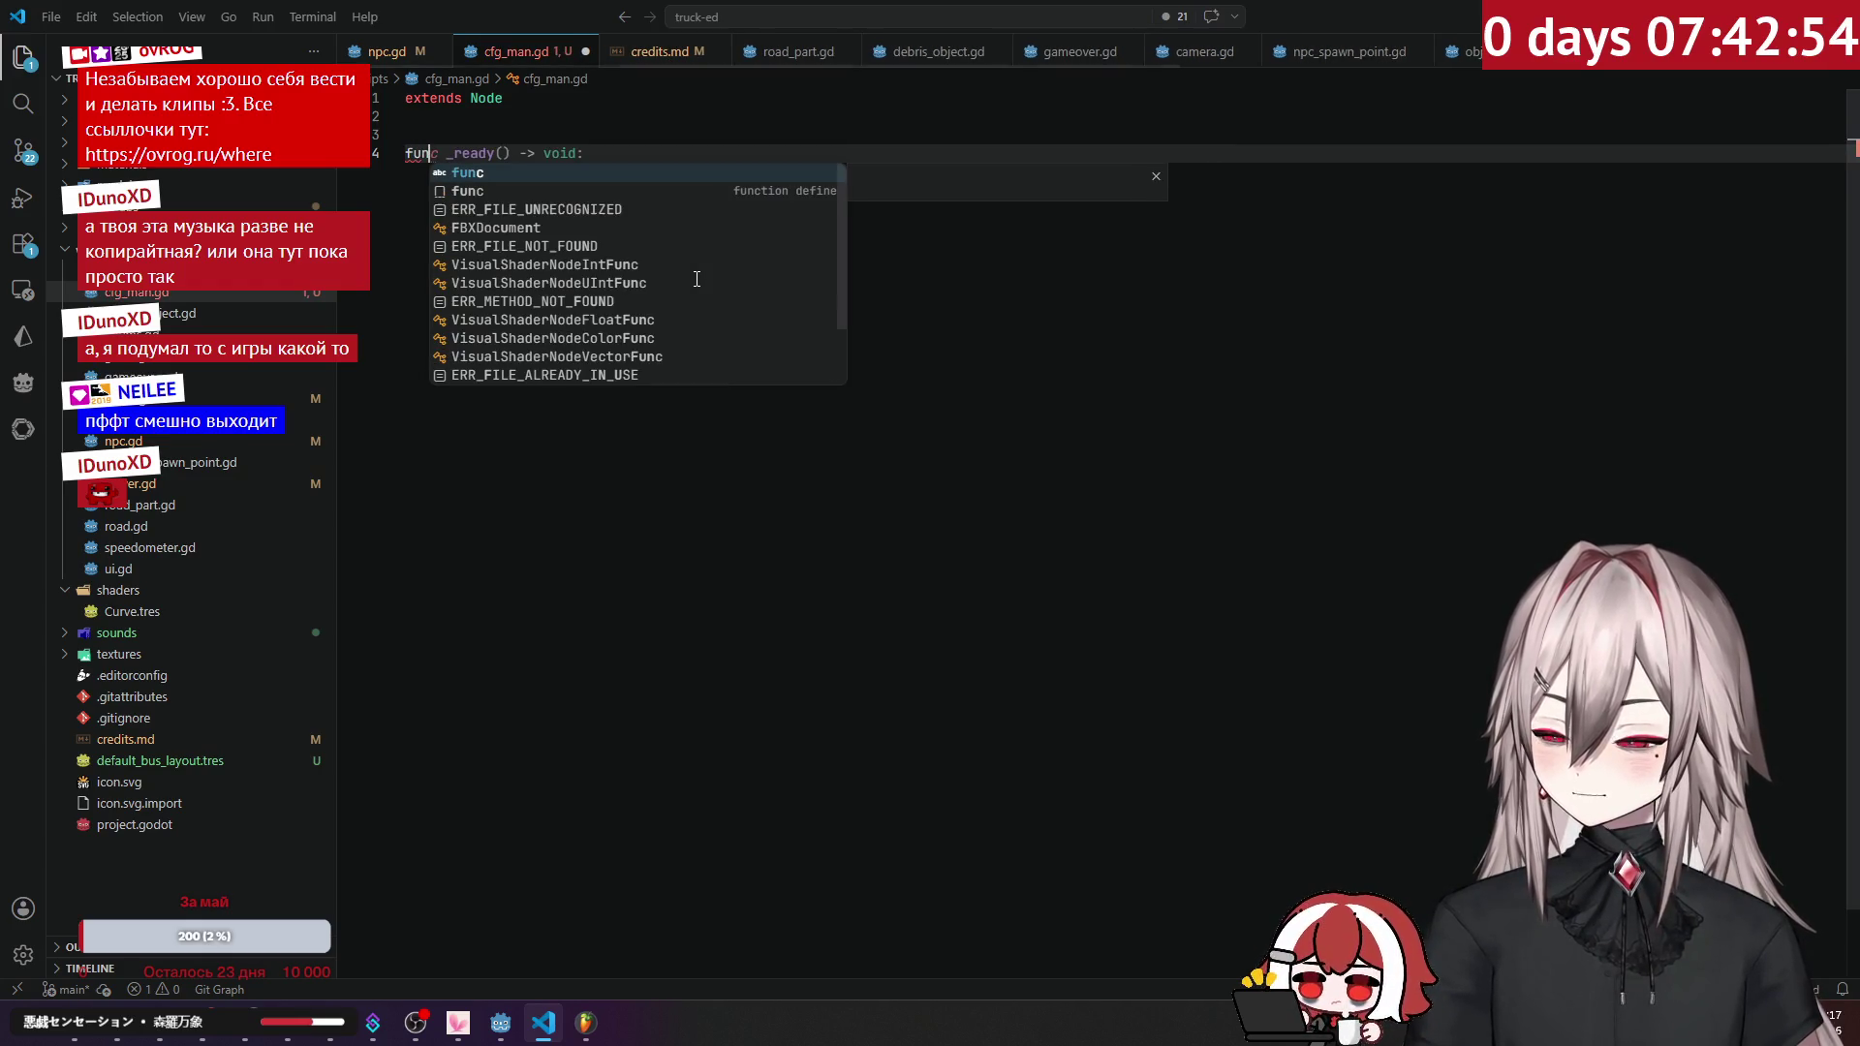
pyautogui.press('Tab')
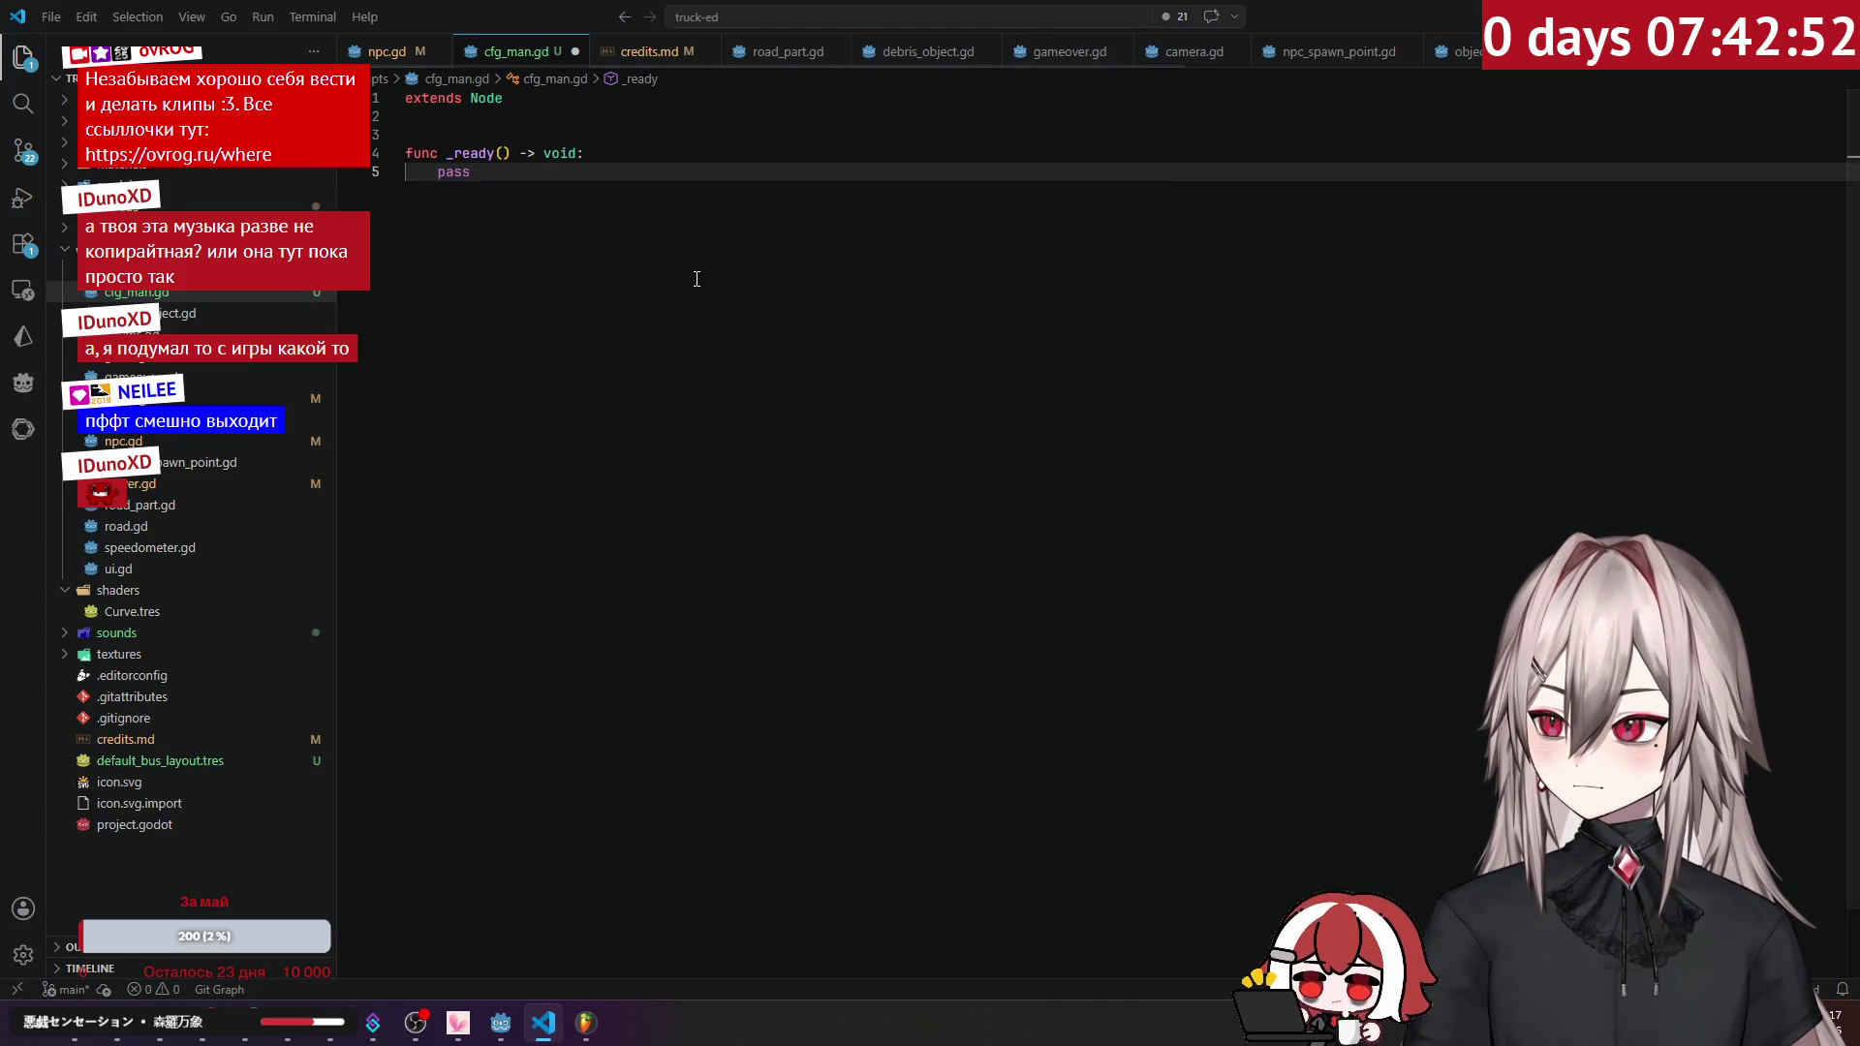
pyautogui.hotkey('alt', 'Tab')
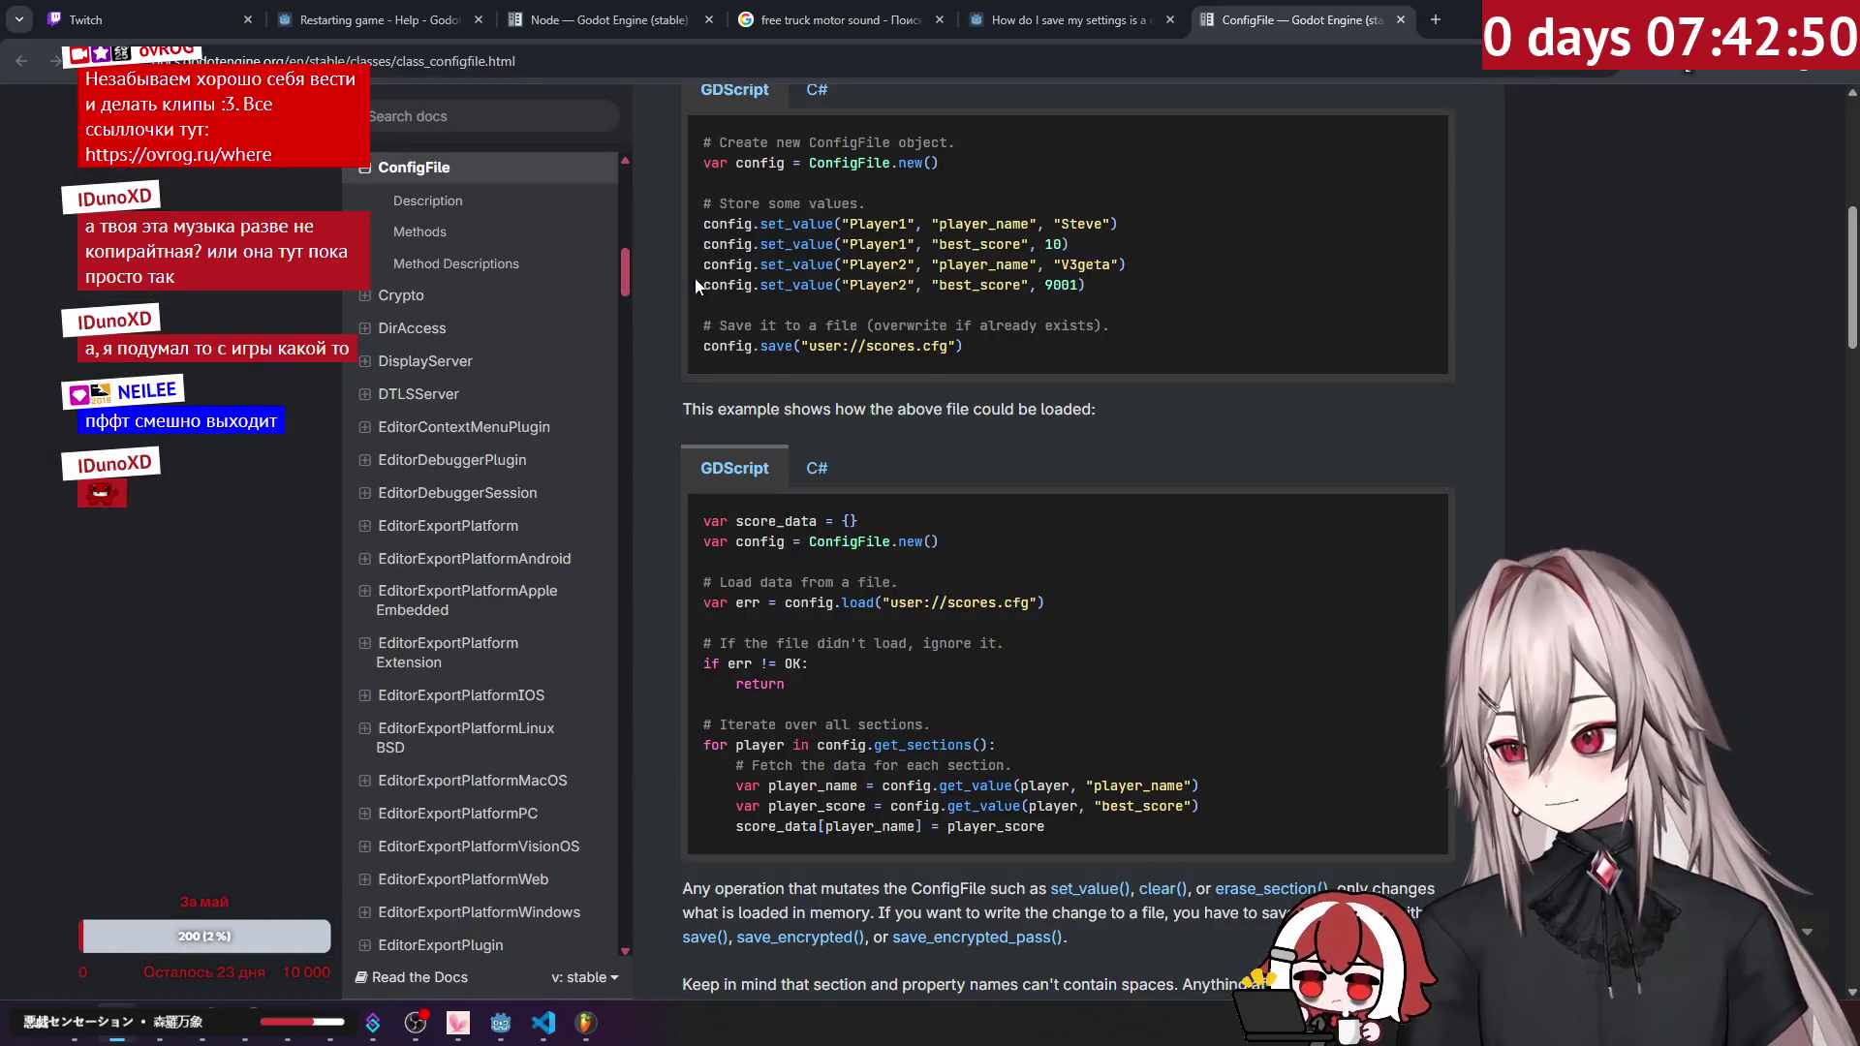
pyautogui.hotkey('alt', 'Tab')
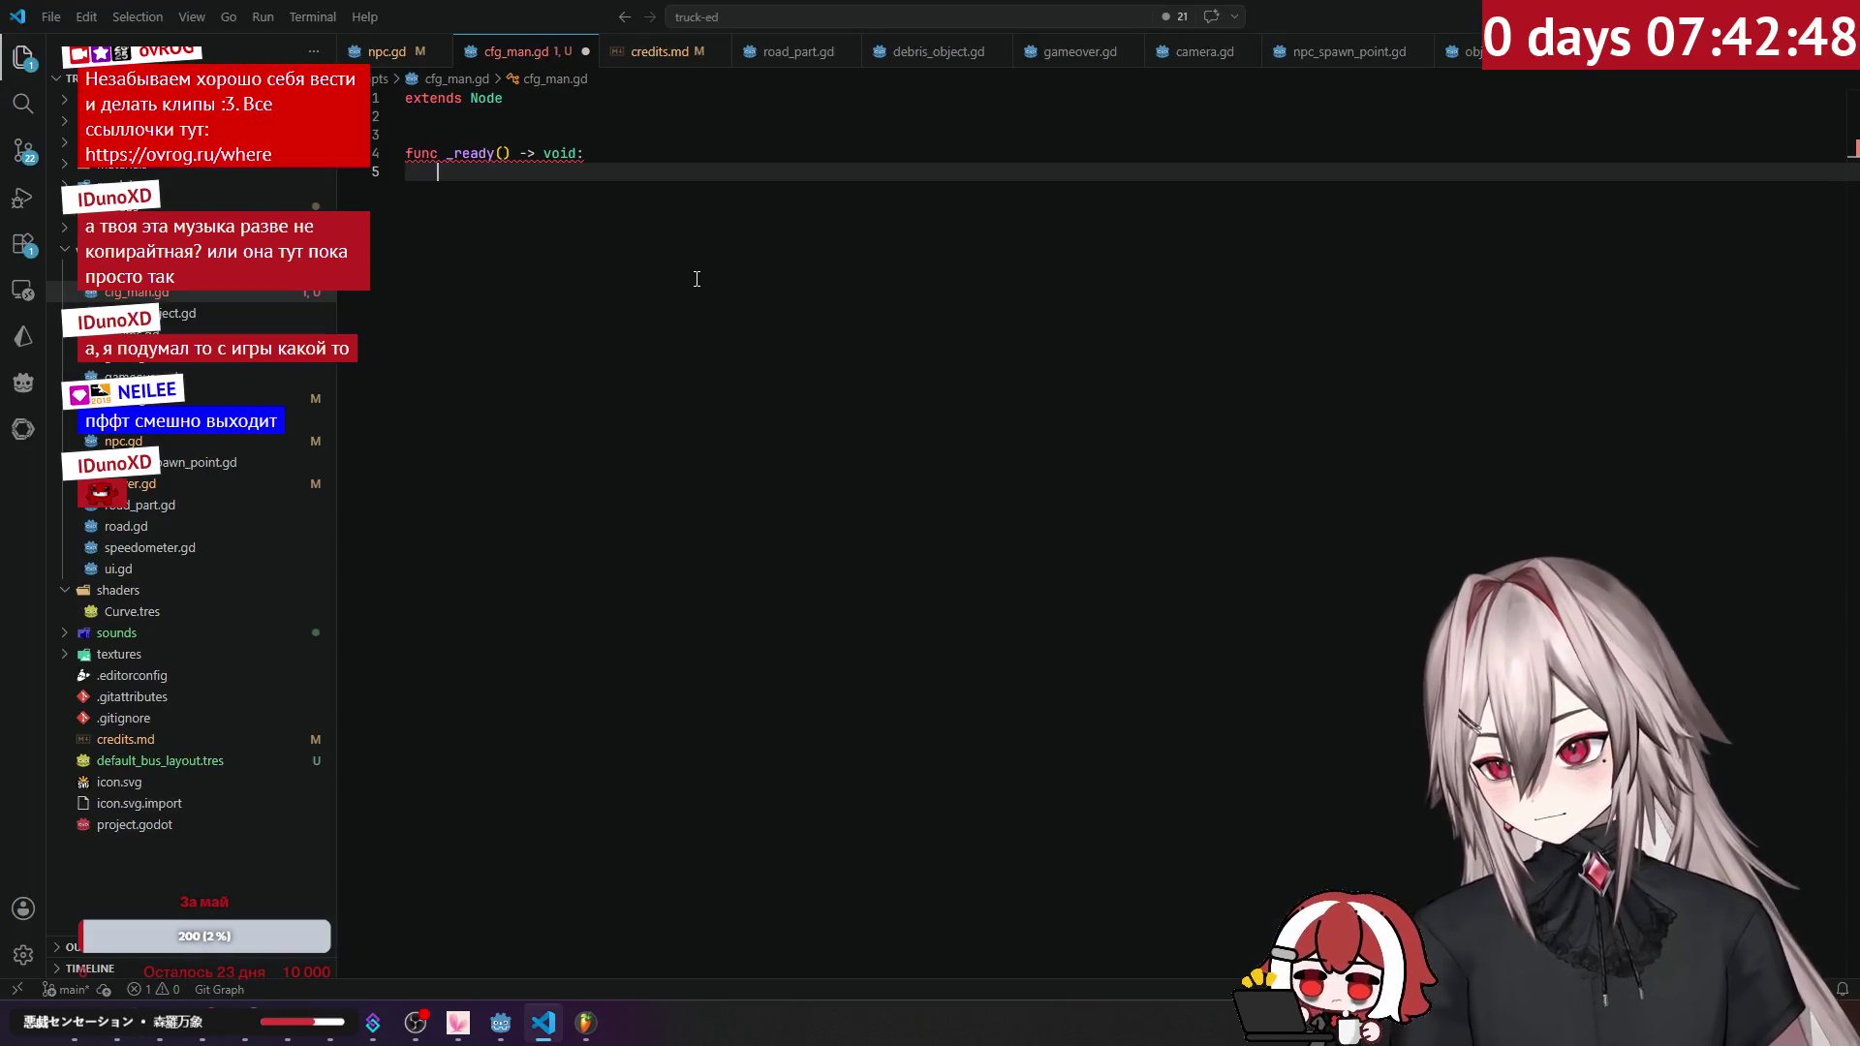
# Begin a 'var cfg' declaration on a new line above _ready.
pyautogui.click(579, 123)
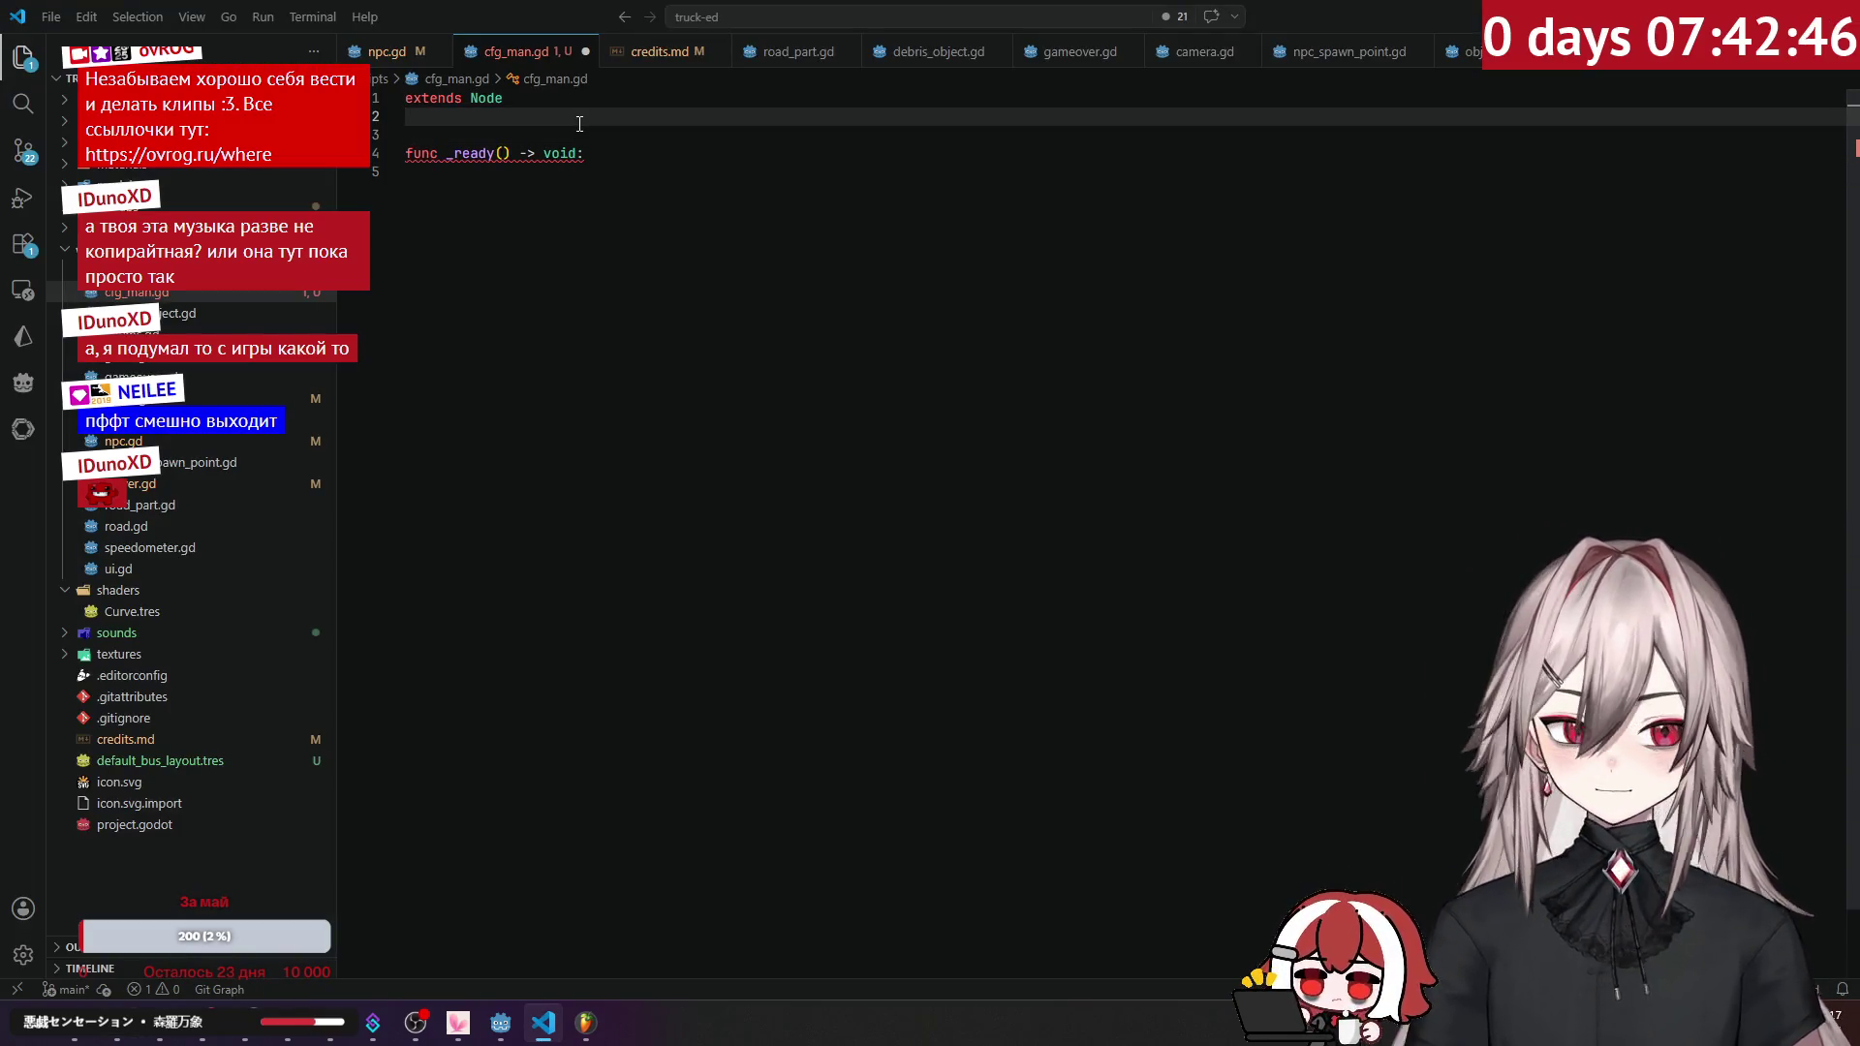
pyautogui.press('Return')
pyautogui.write('var')
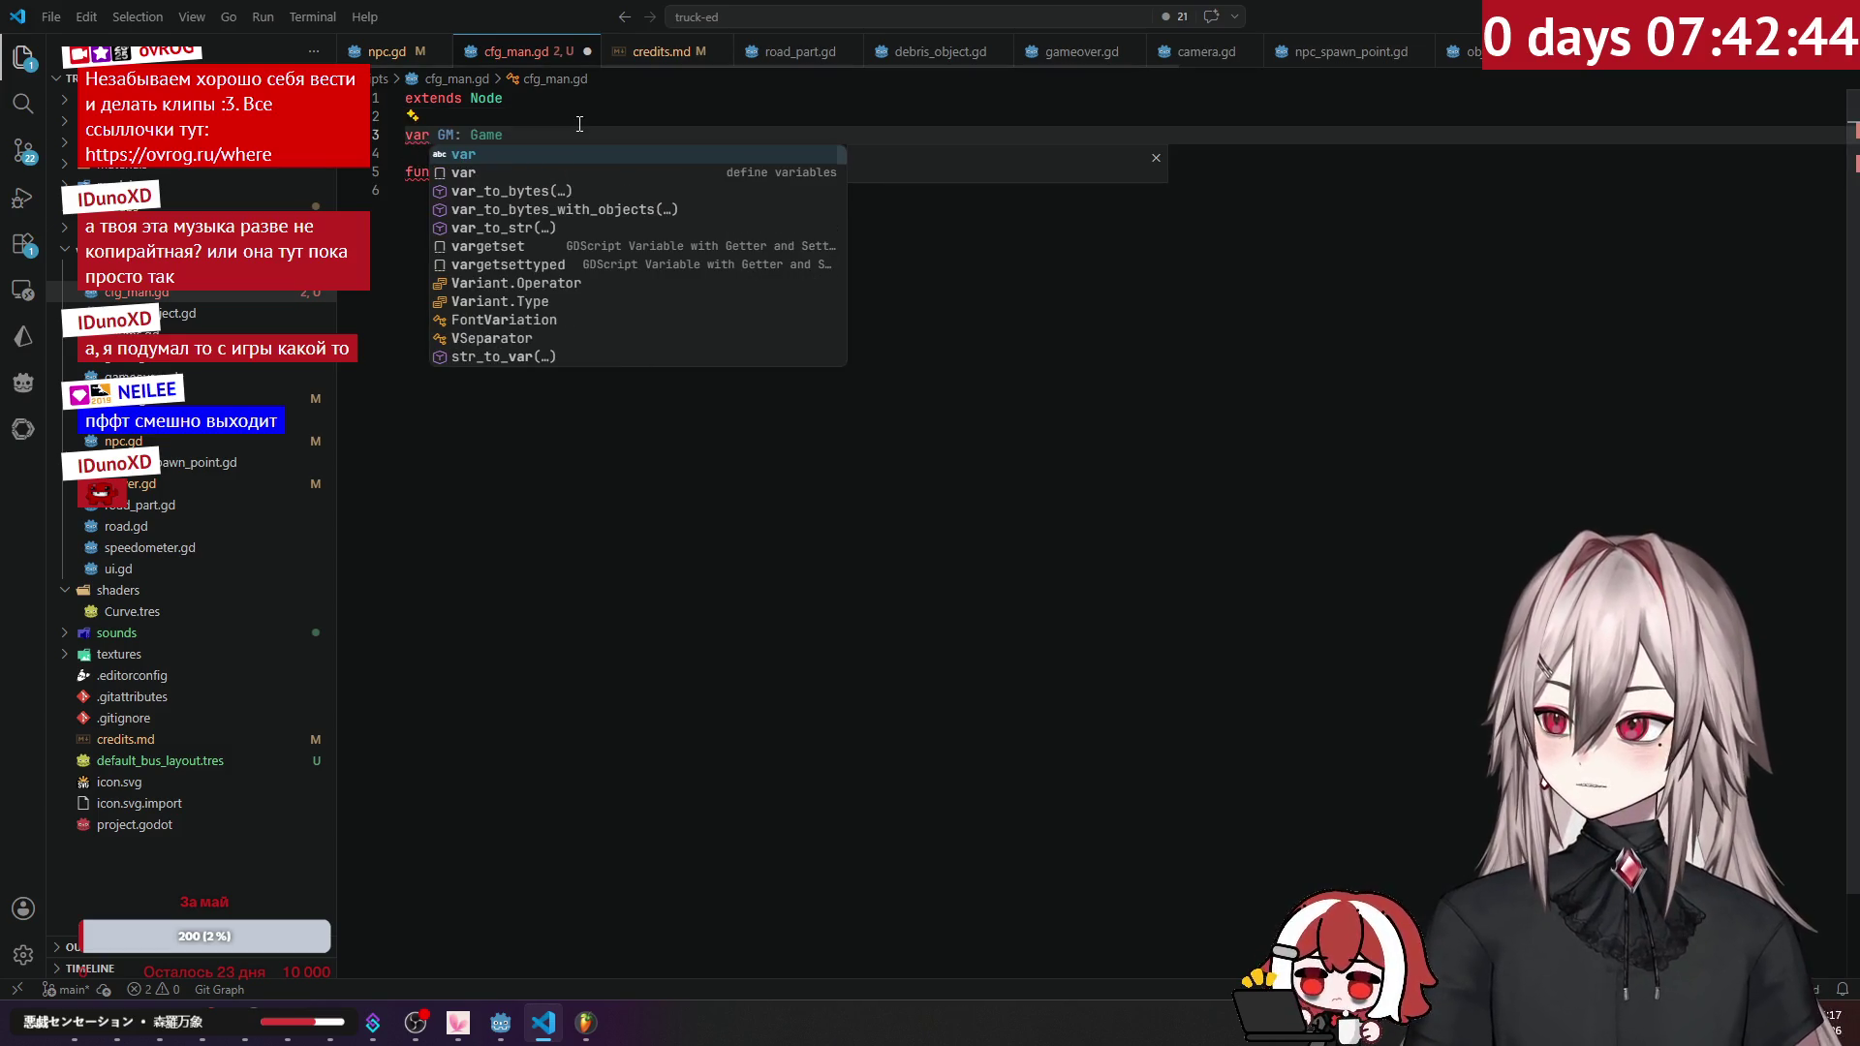
pyautogui.write(' c')
pyautogui.write('fg')
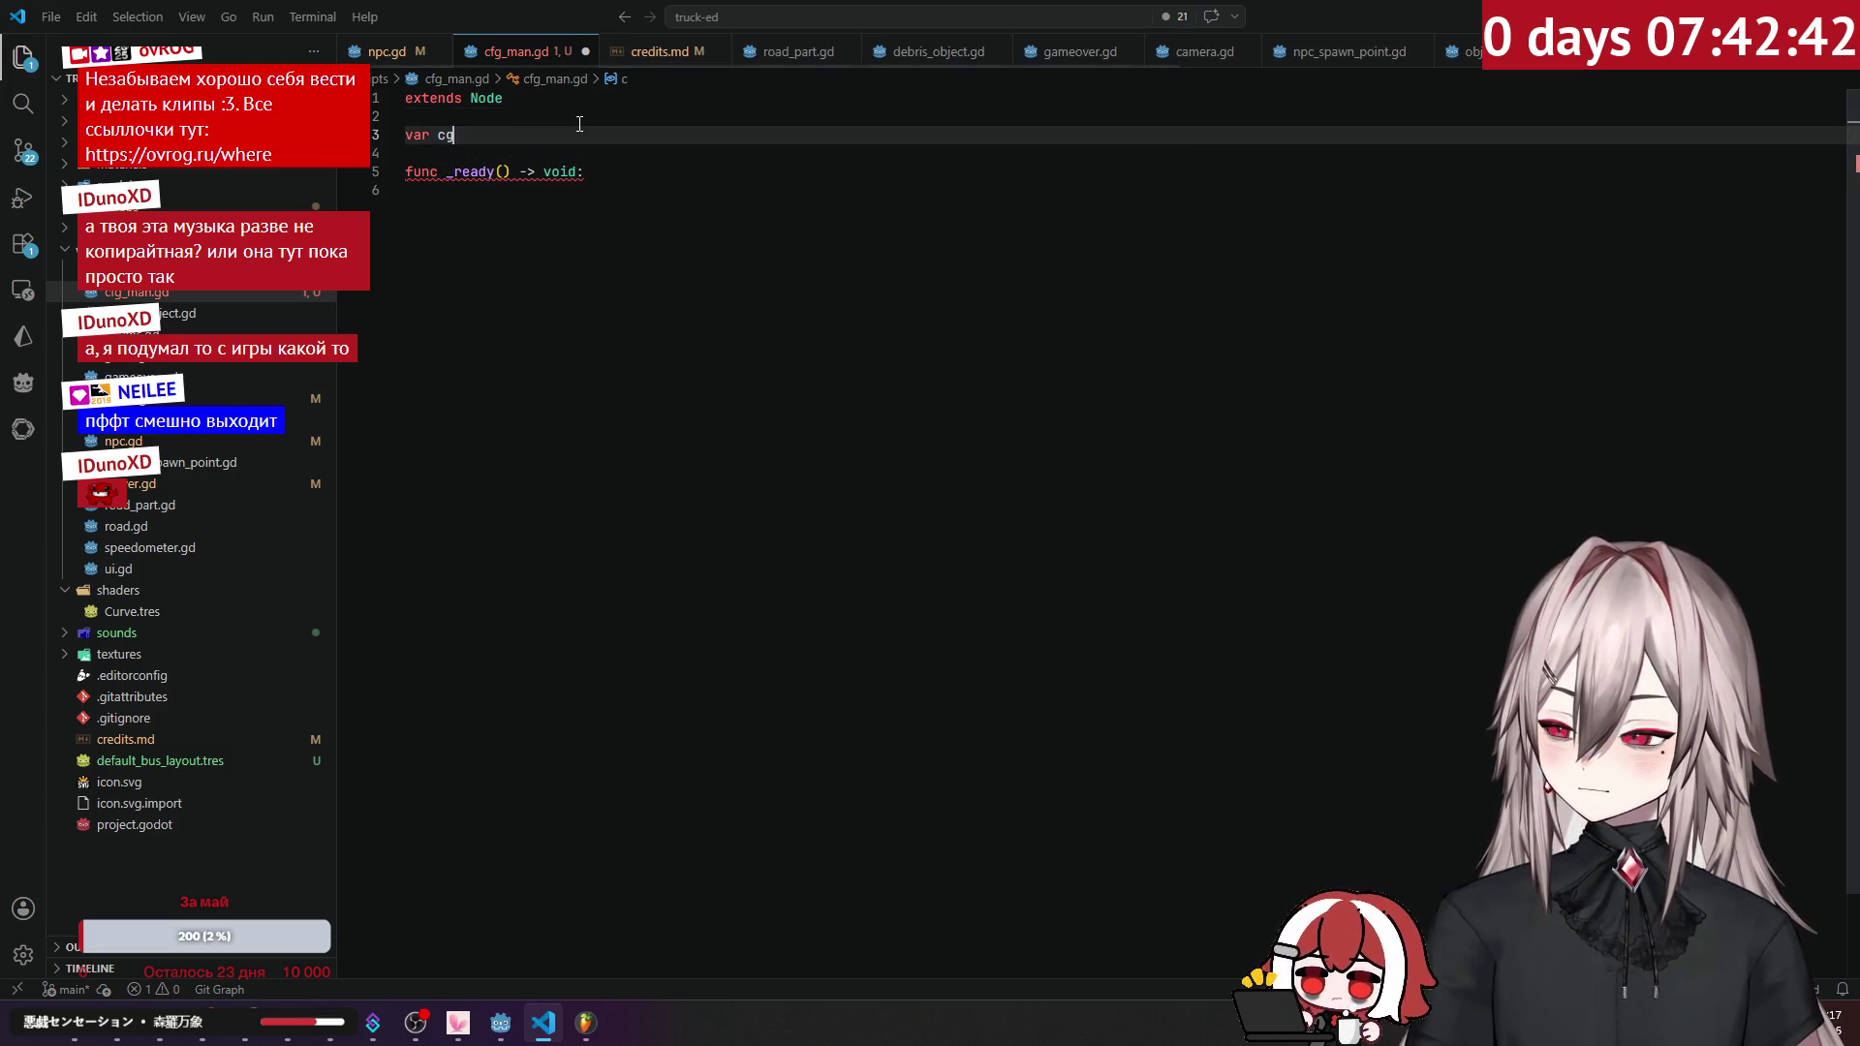
# Declare cfg as ConfigFile.new() and add the cfg.load("res://config.cfg") line inside _ready.
pyautogui.press('Tab')
pyautogui.press('Tab')
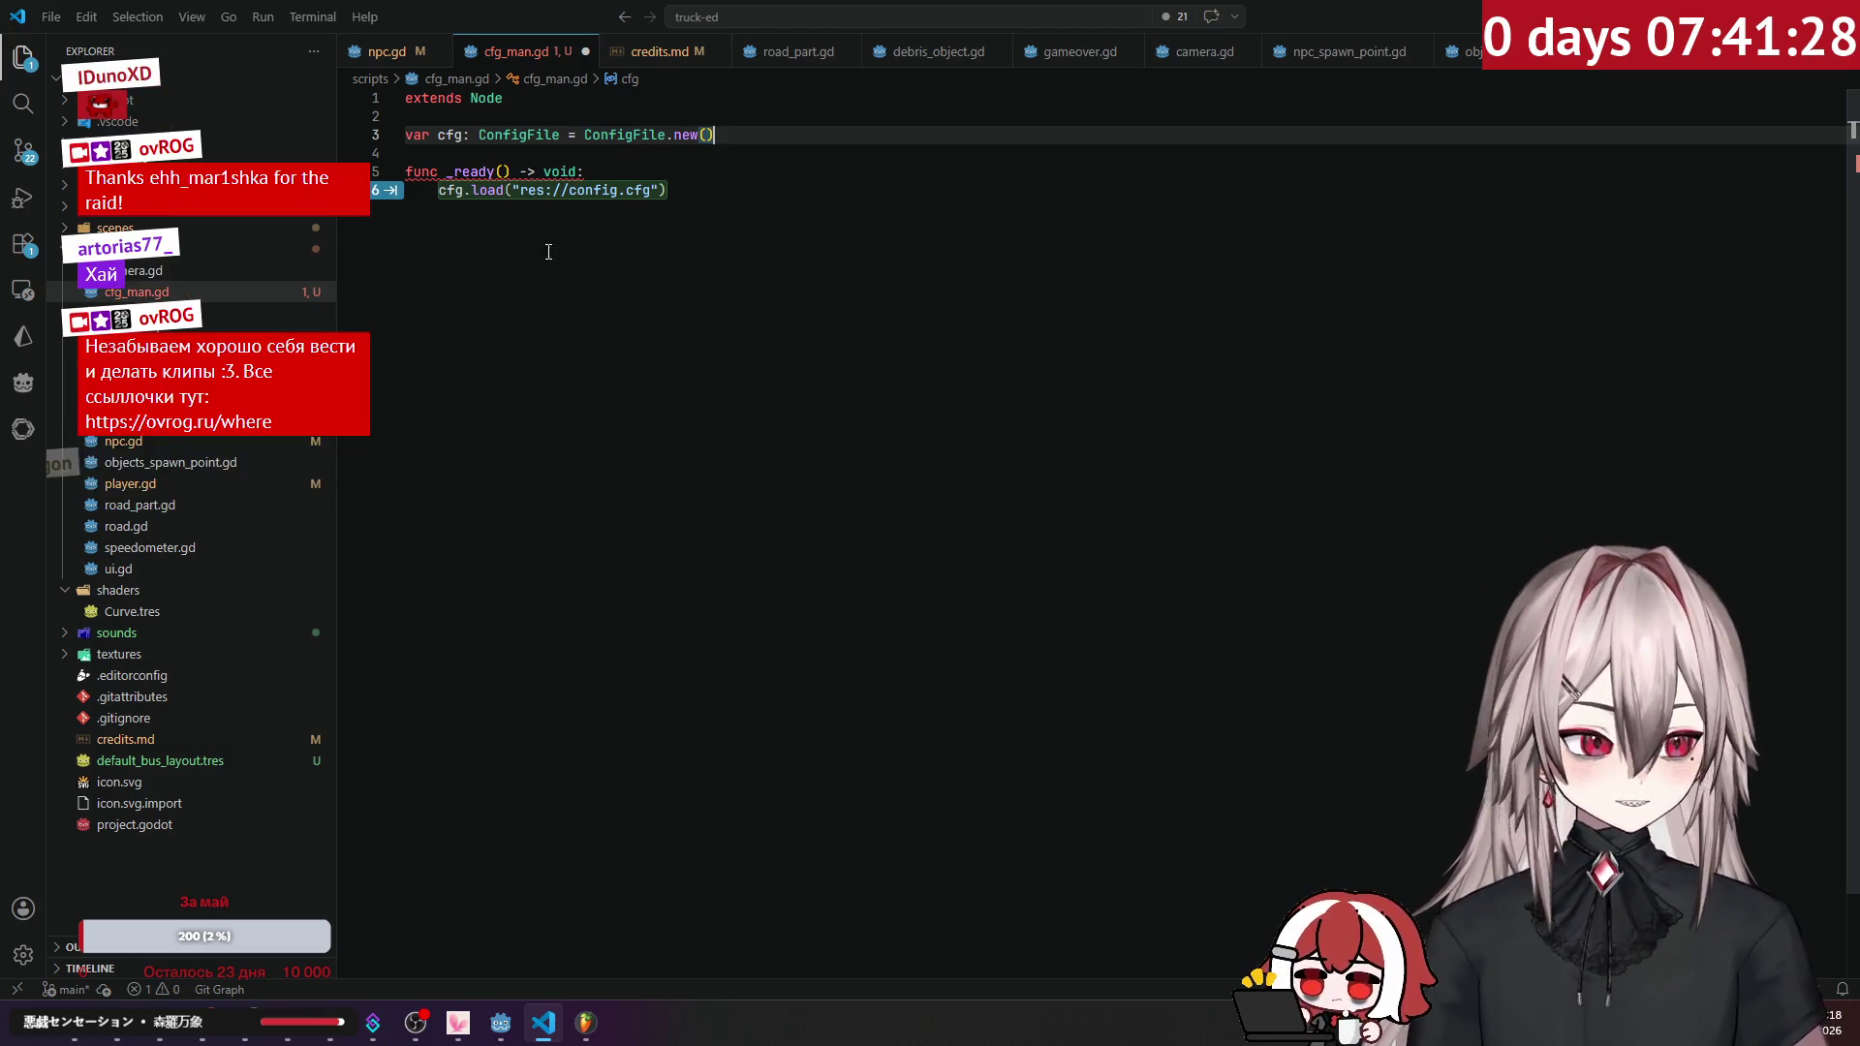
pyautogui.click(549, 244)
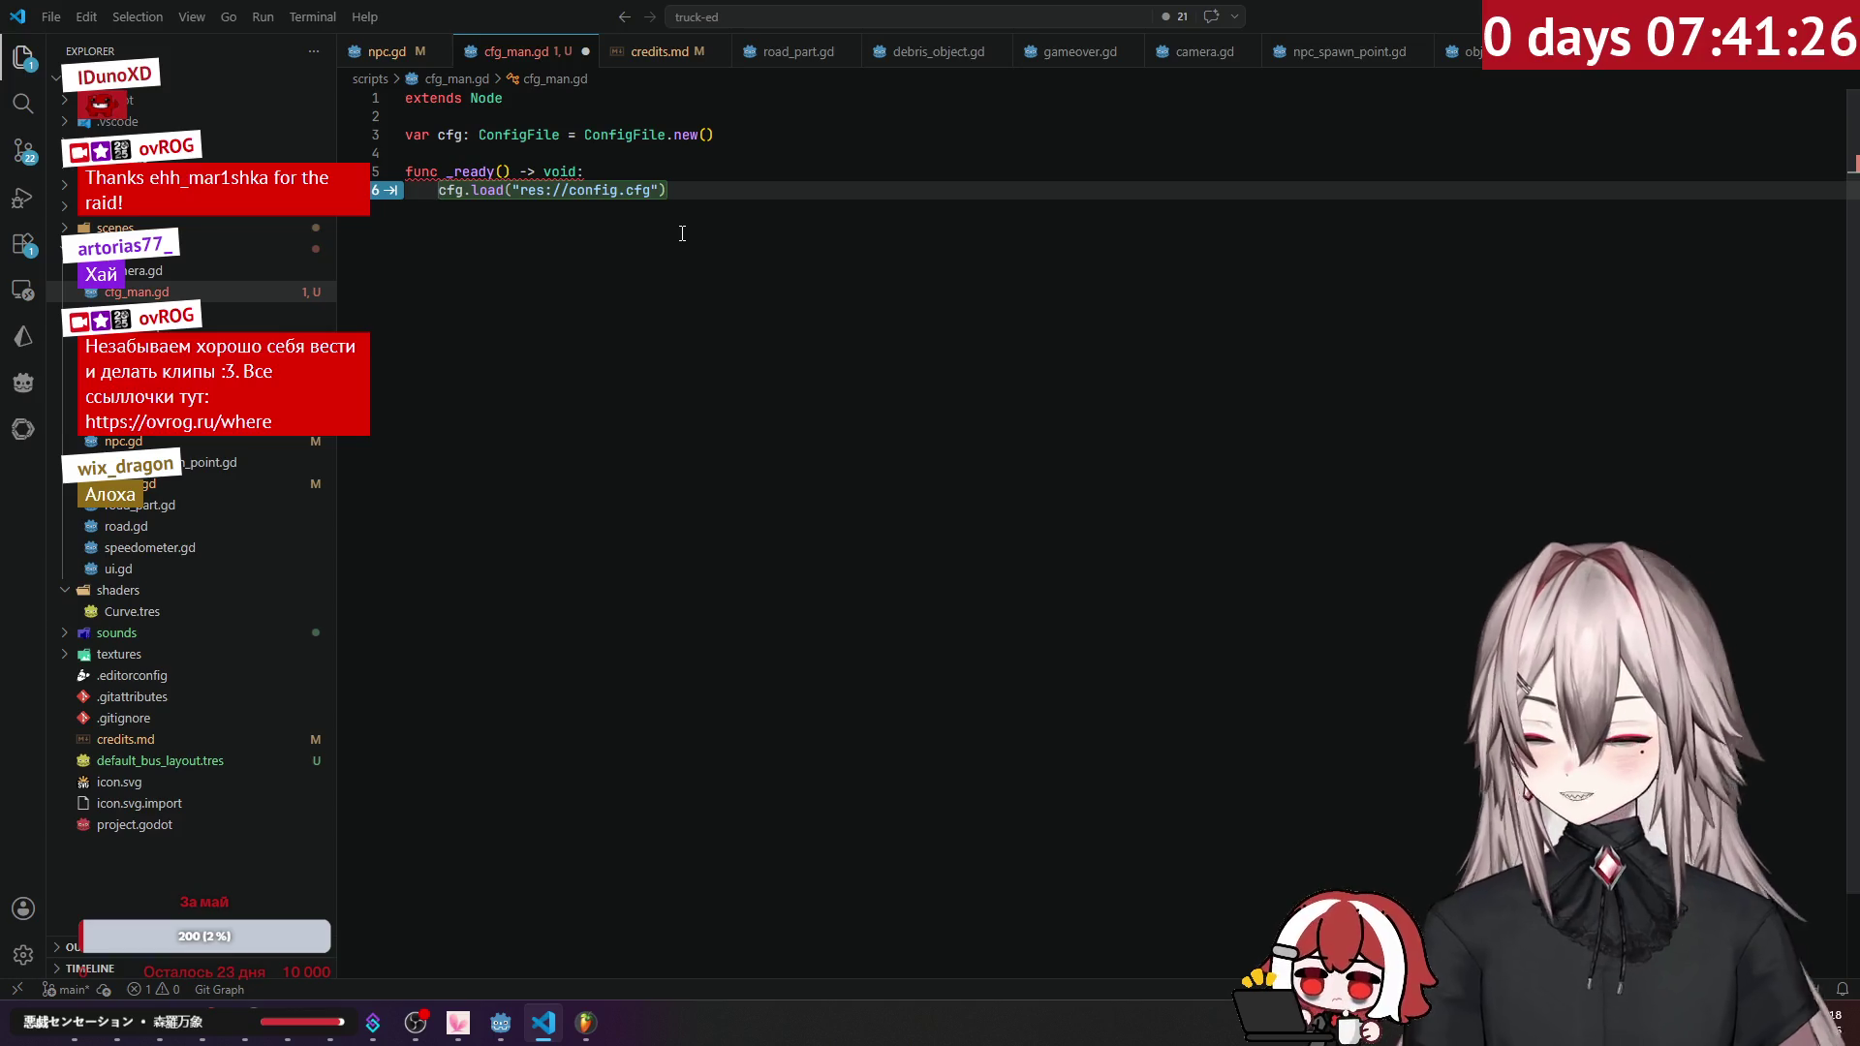
pyautogui.press('Tab')
pyautogui.click(772, 177)
pyautogui.click(755, 186)
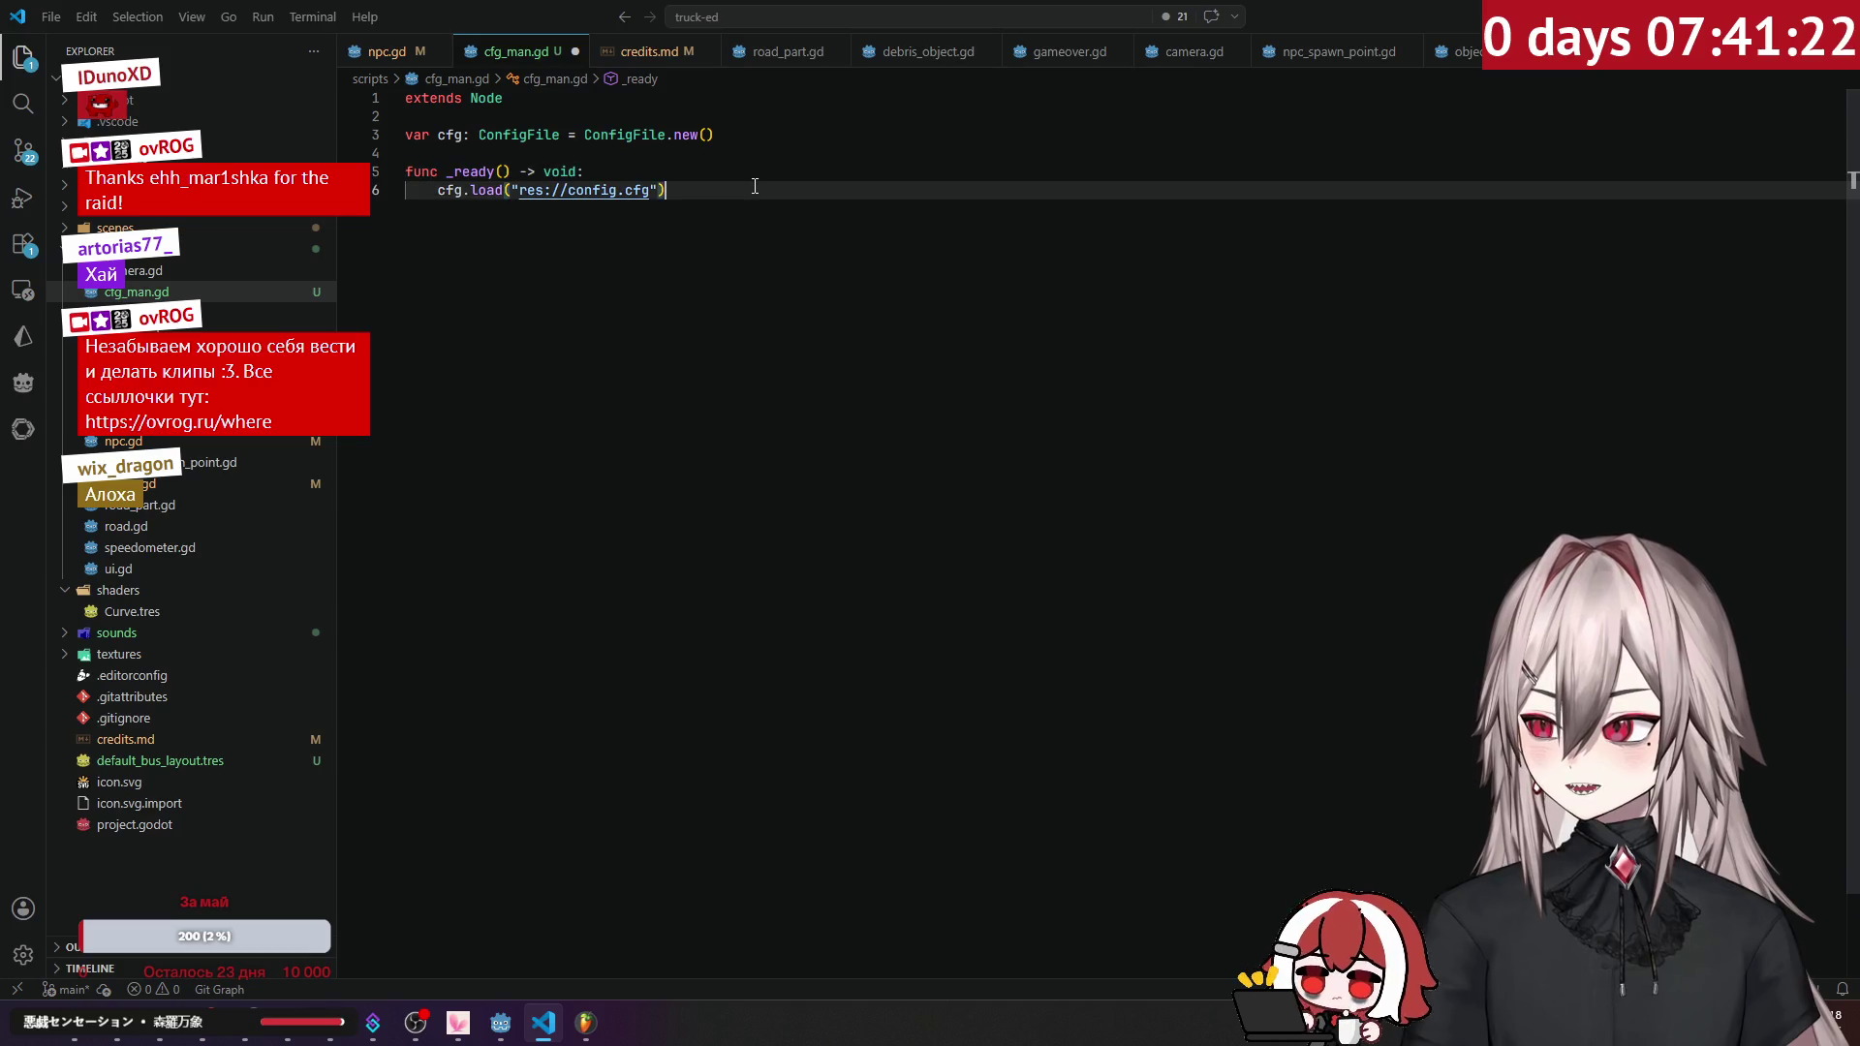
# Store the load result by prefixing the line with 'var err ='.
pyautogui.hotkey('alt', 'Tab')
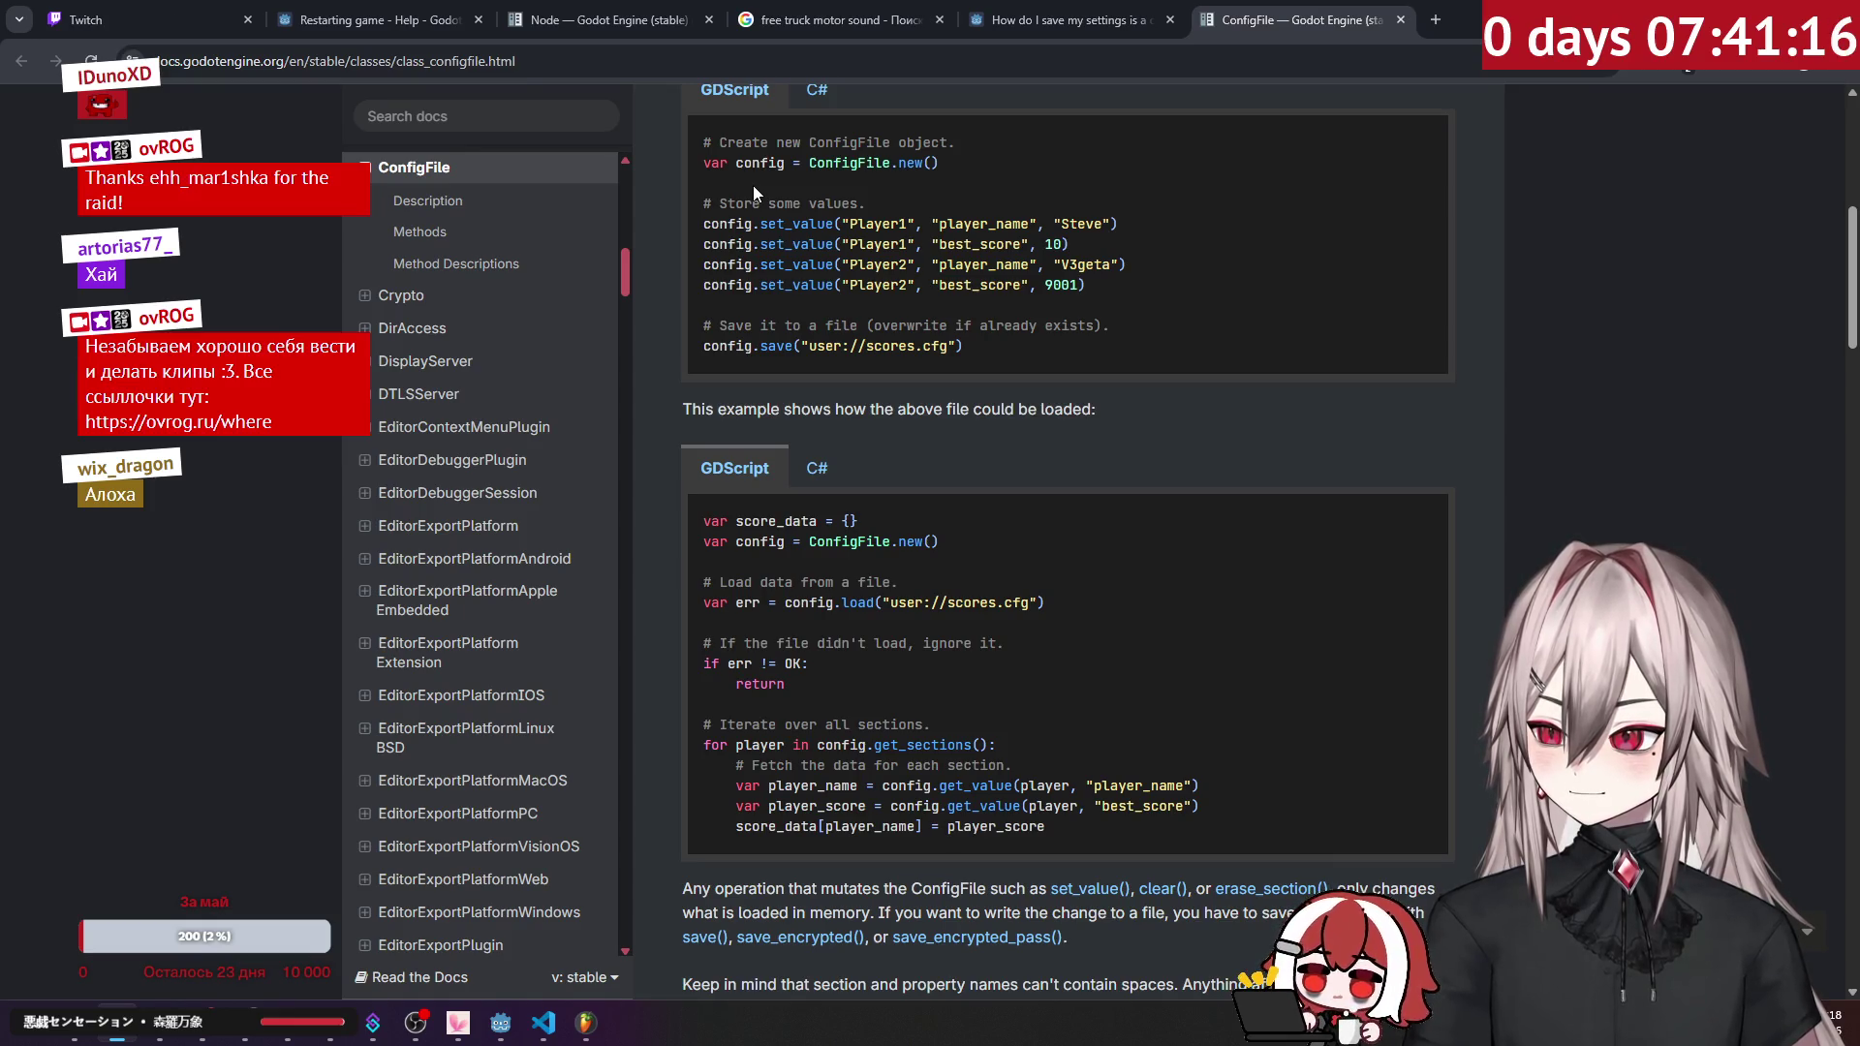
pyautogui.hotkey('alt', 'Tab')
pyautogui.moveTo(477, 199)
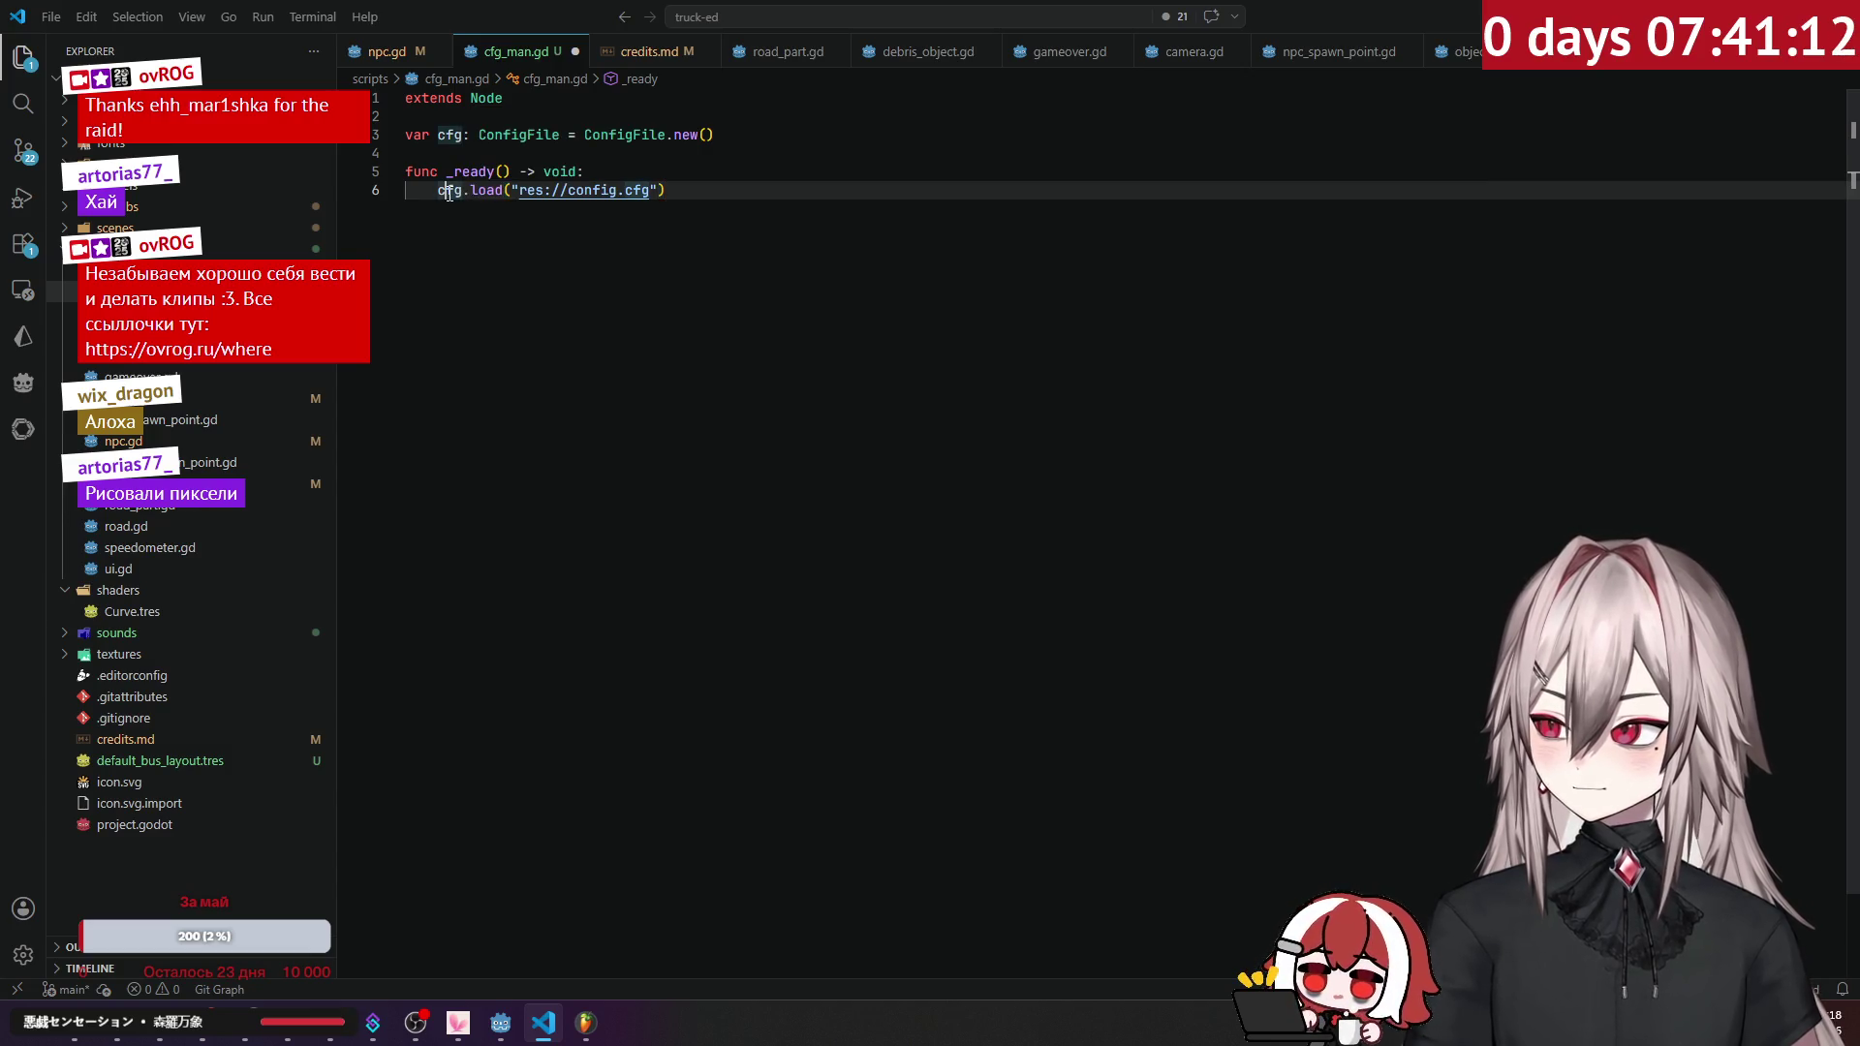
pyautogui.hotkey('alt', 'Tab')
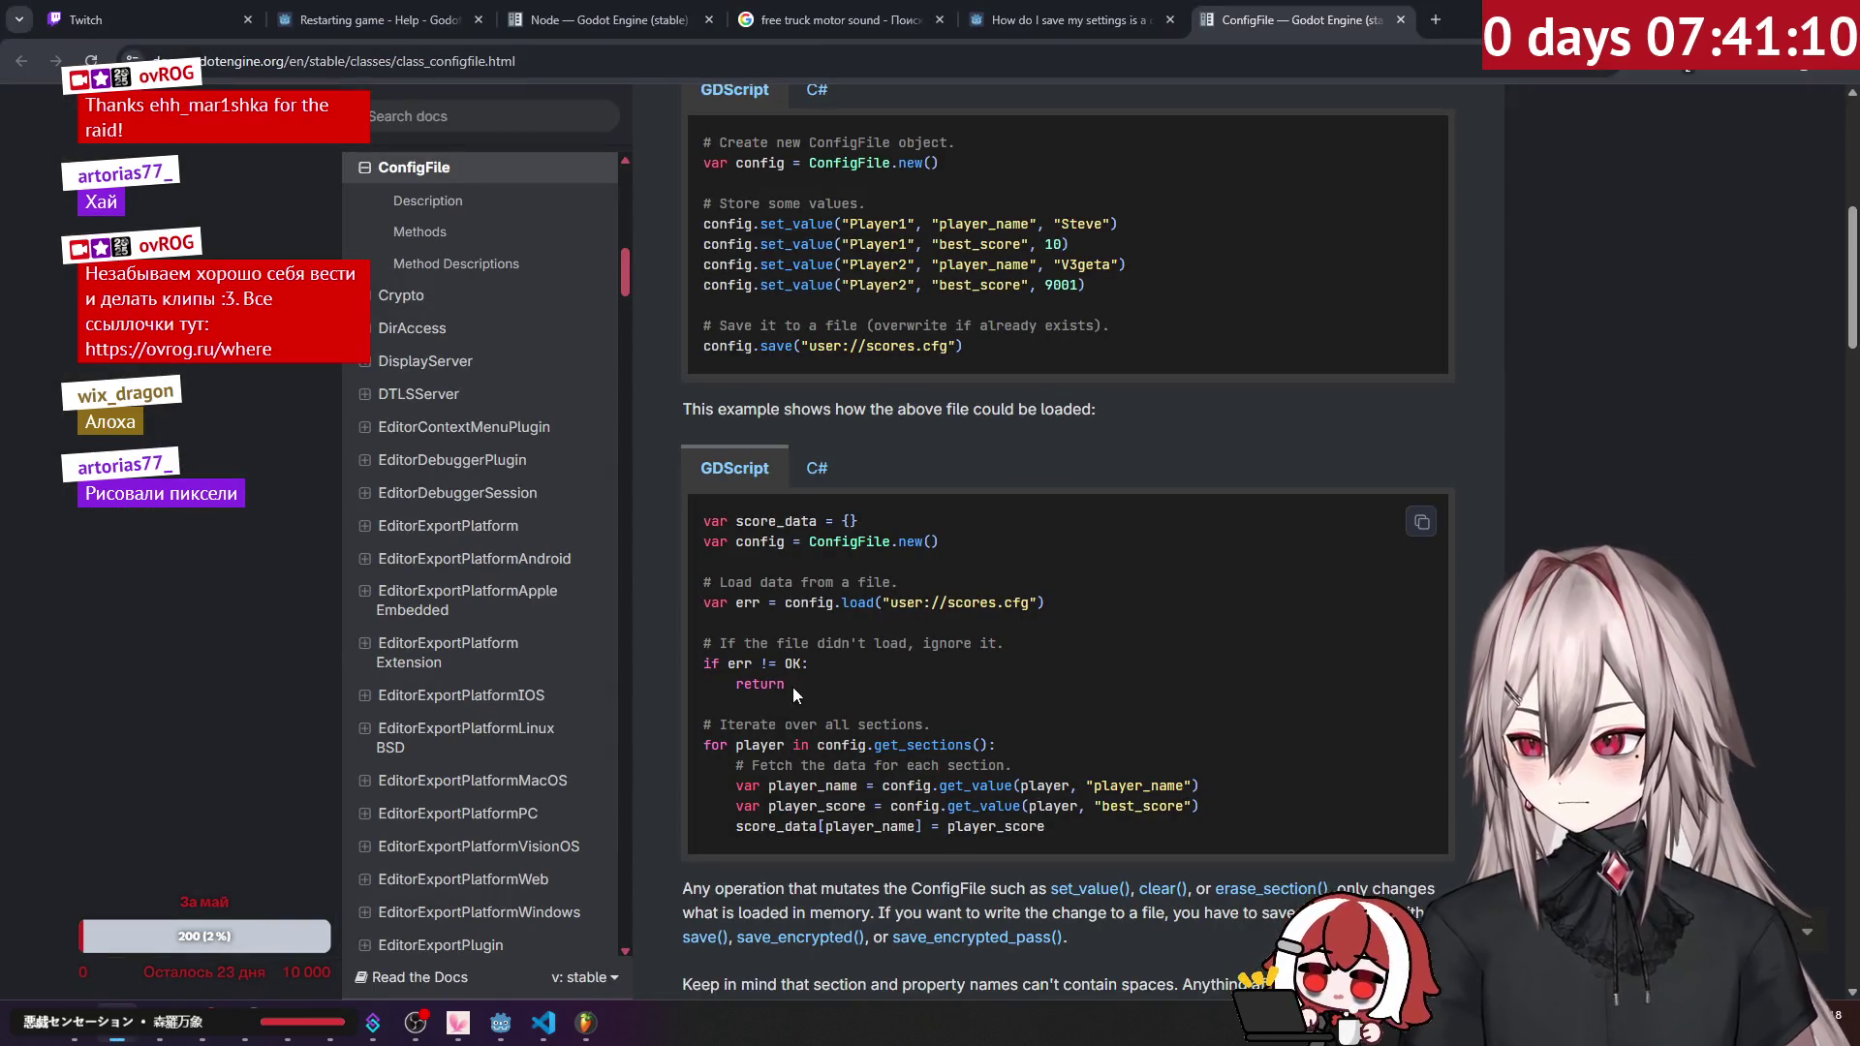
pyautogui.hotkey('alt', 'Tab')
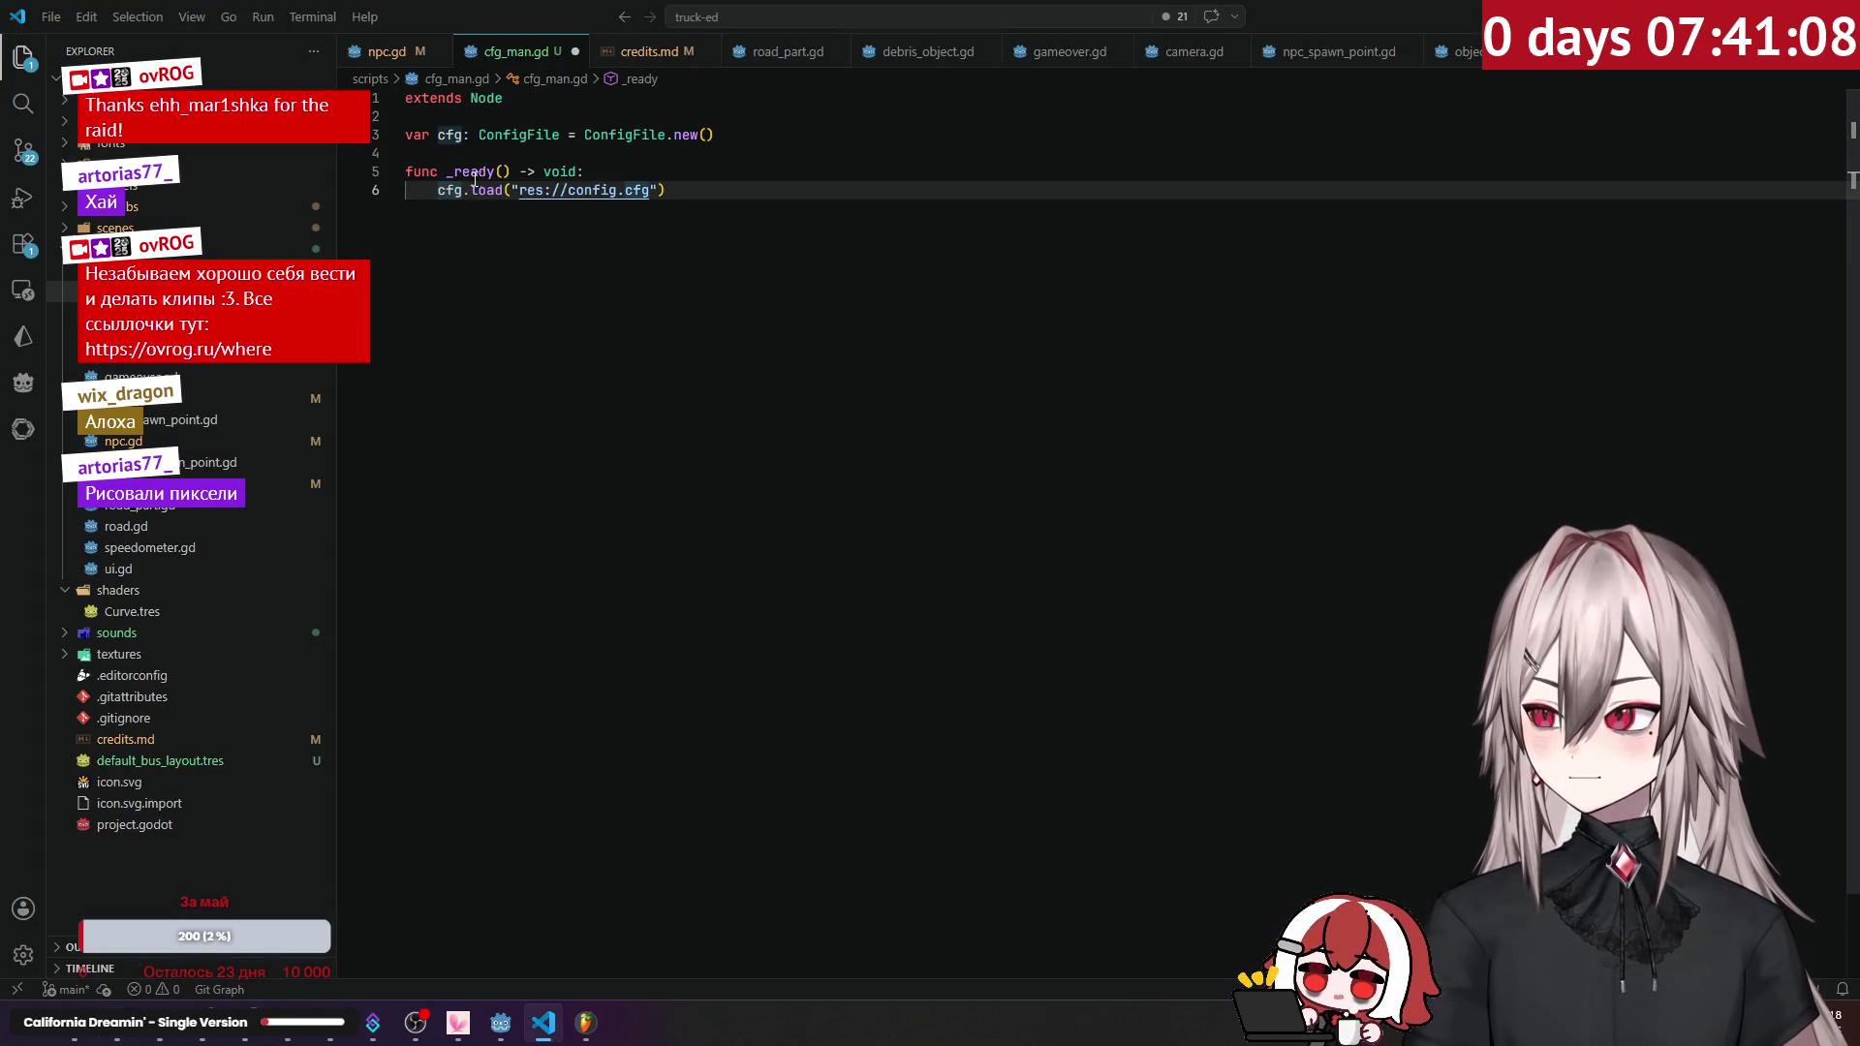
pyautogui.hotkey('alt', 'Tab')
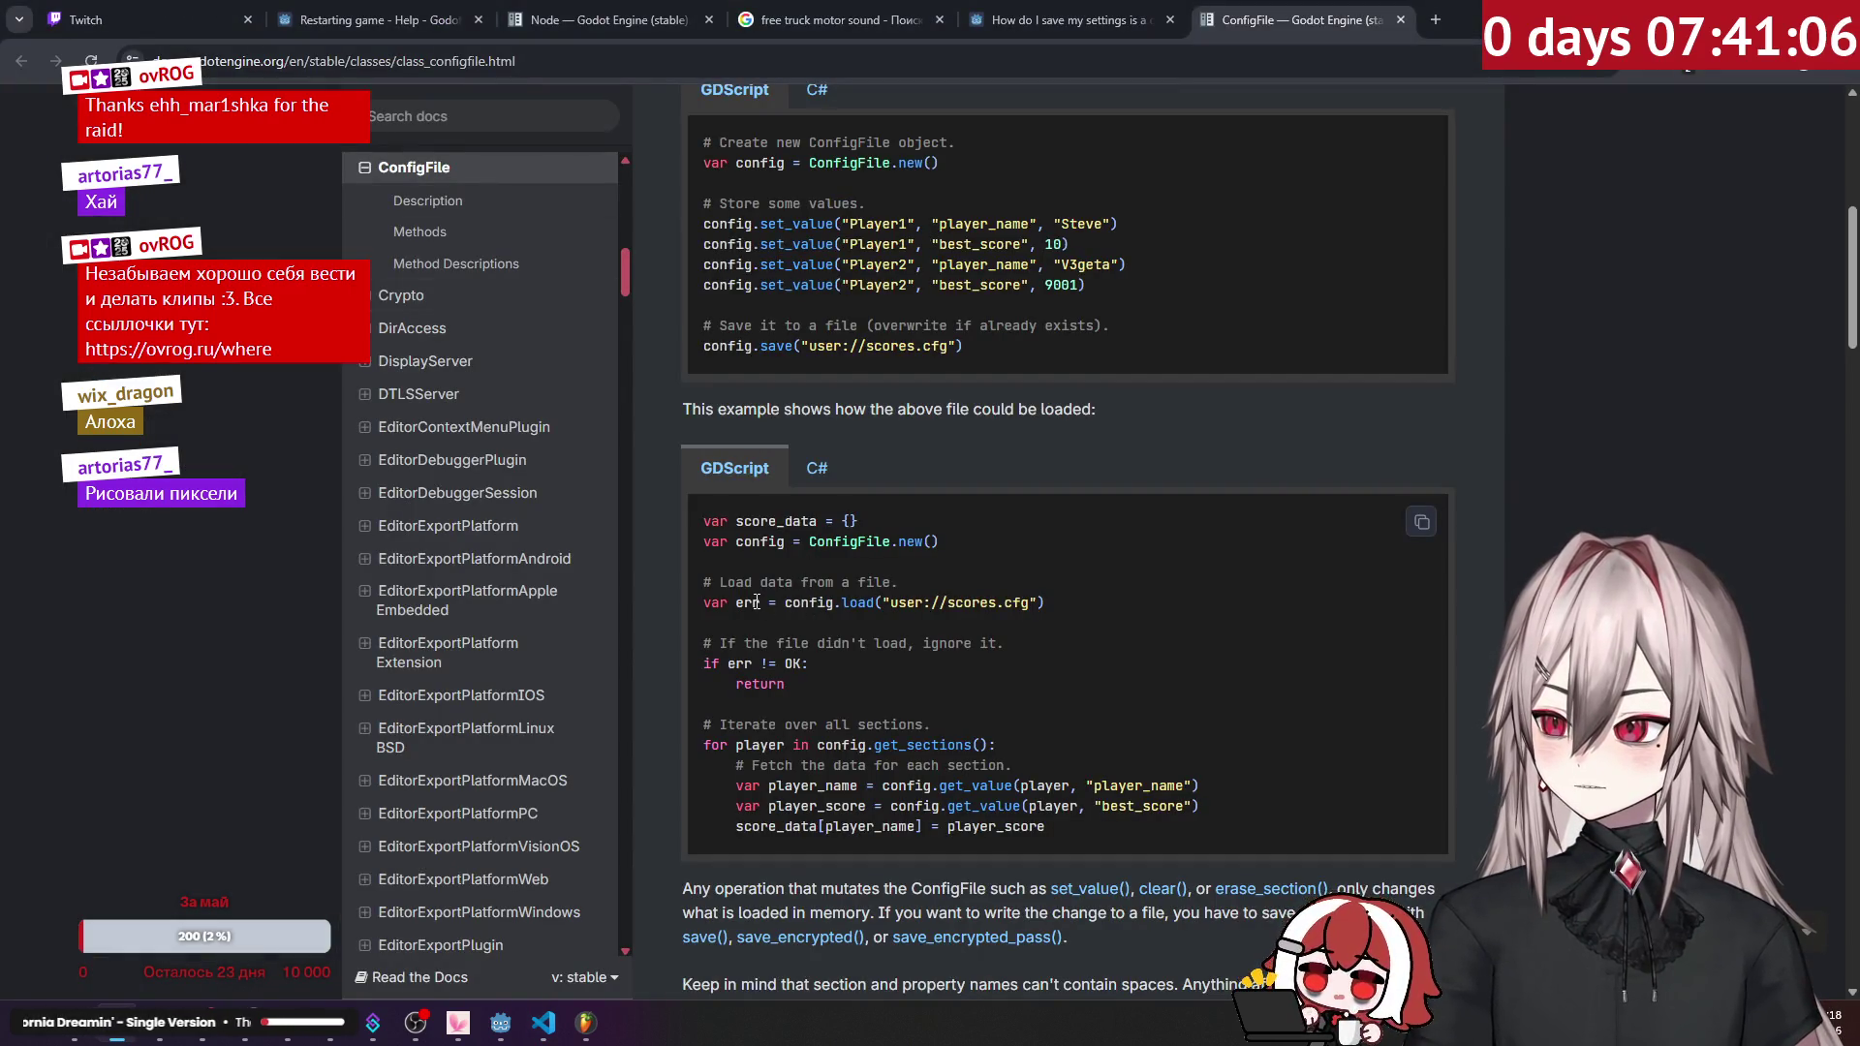
pyautogui.hotkey('alt', 'Tab')
pyautogui.write('var e')
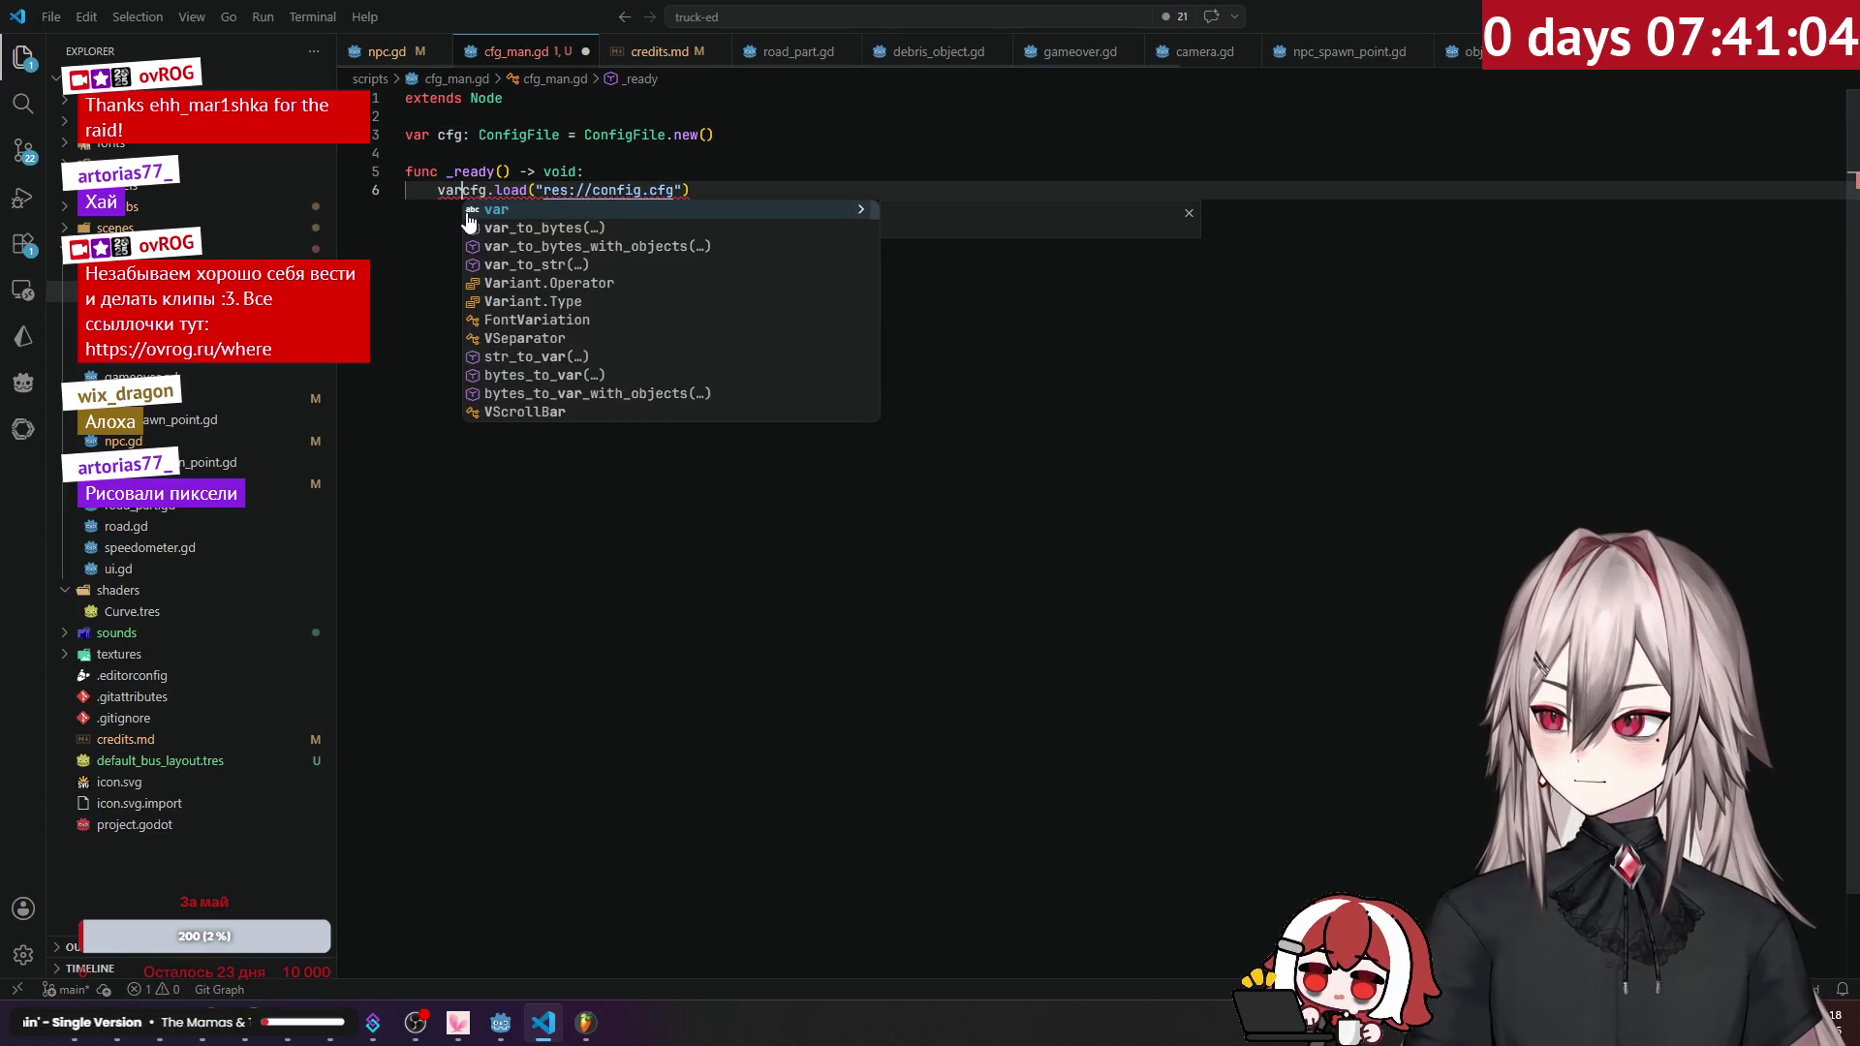
pyautogui.write('rr =')
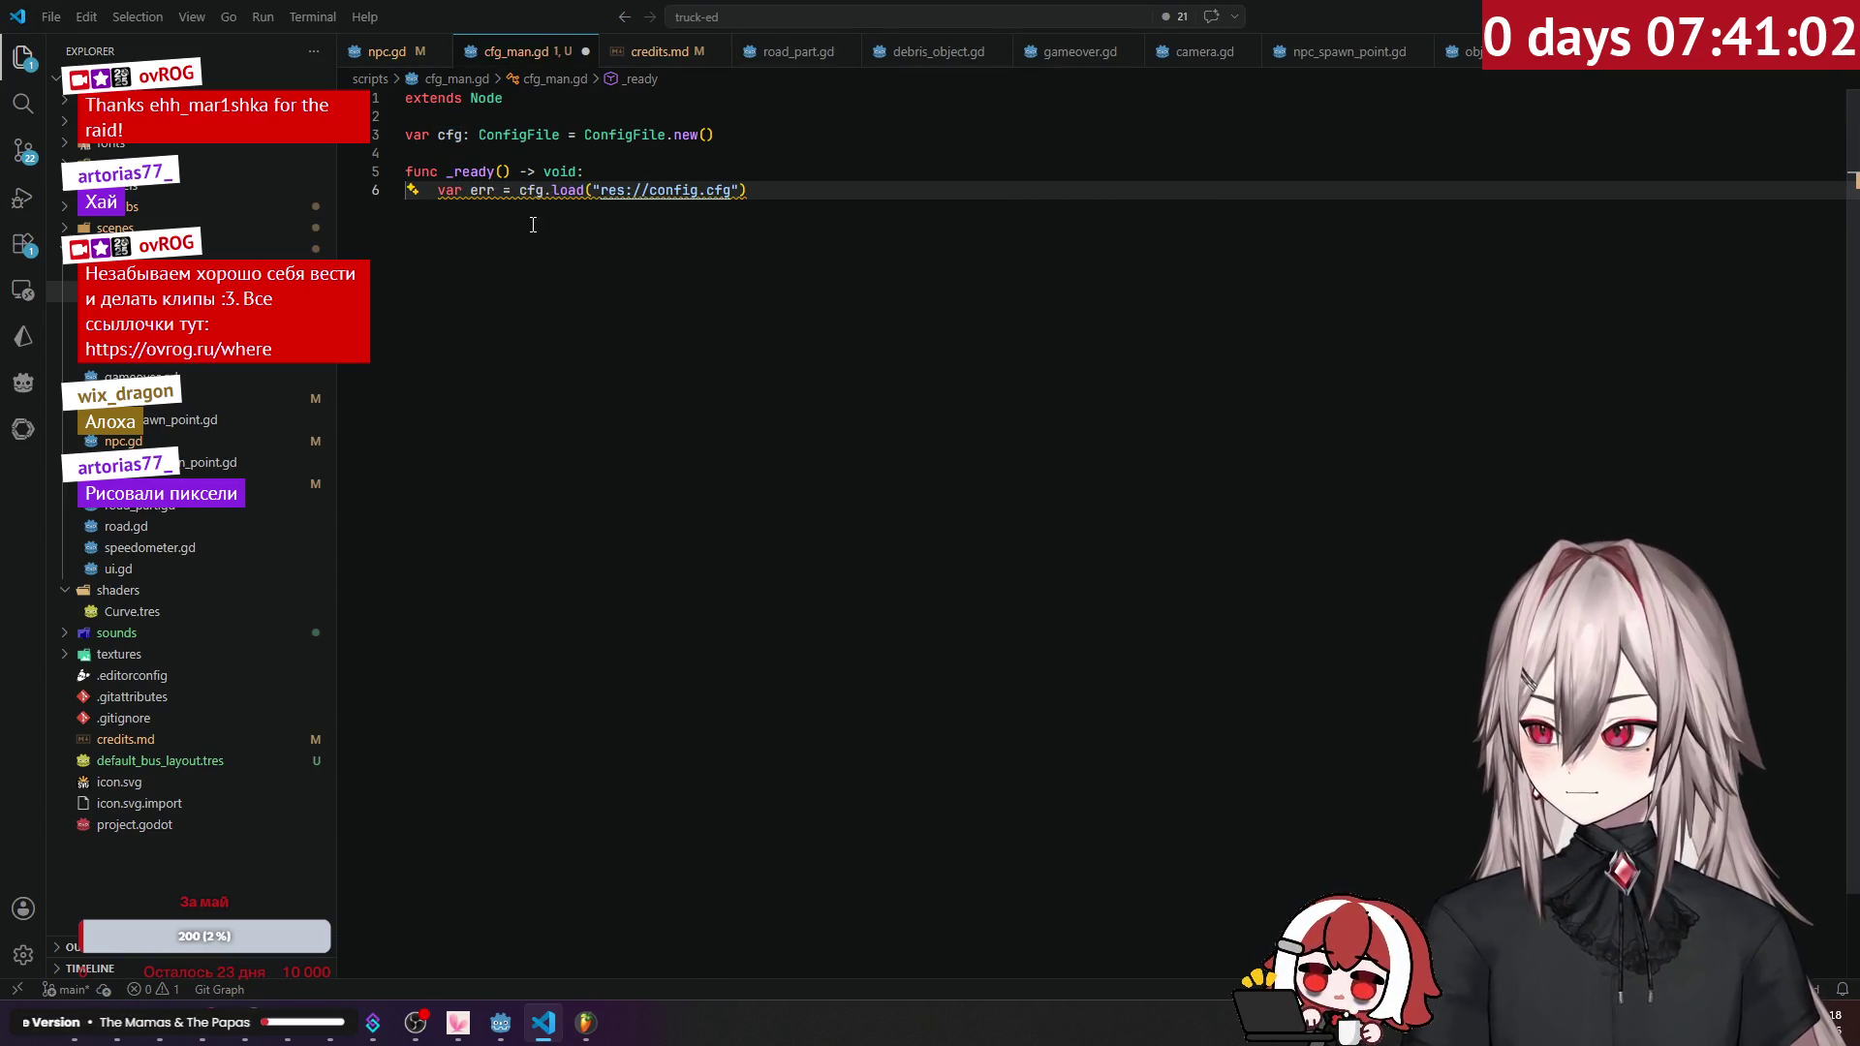
# Copy the docs' error-check lines and paste an err != OK check after the load call.
pyautogui.hotkey('alt', 'Tab')
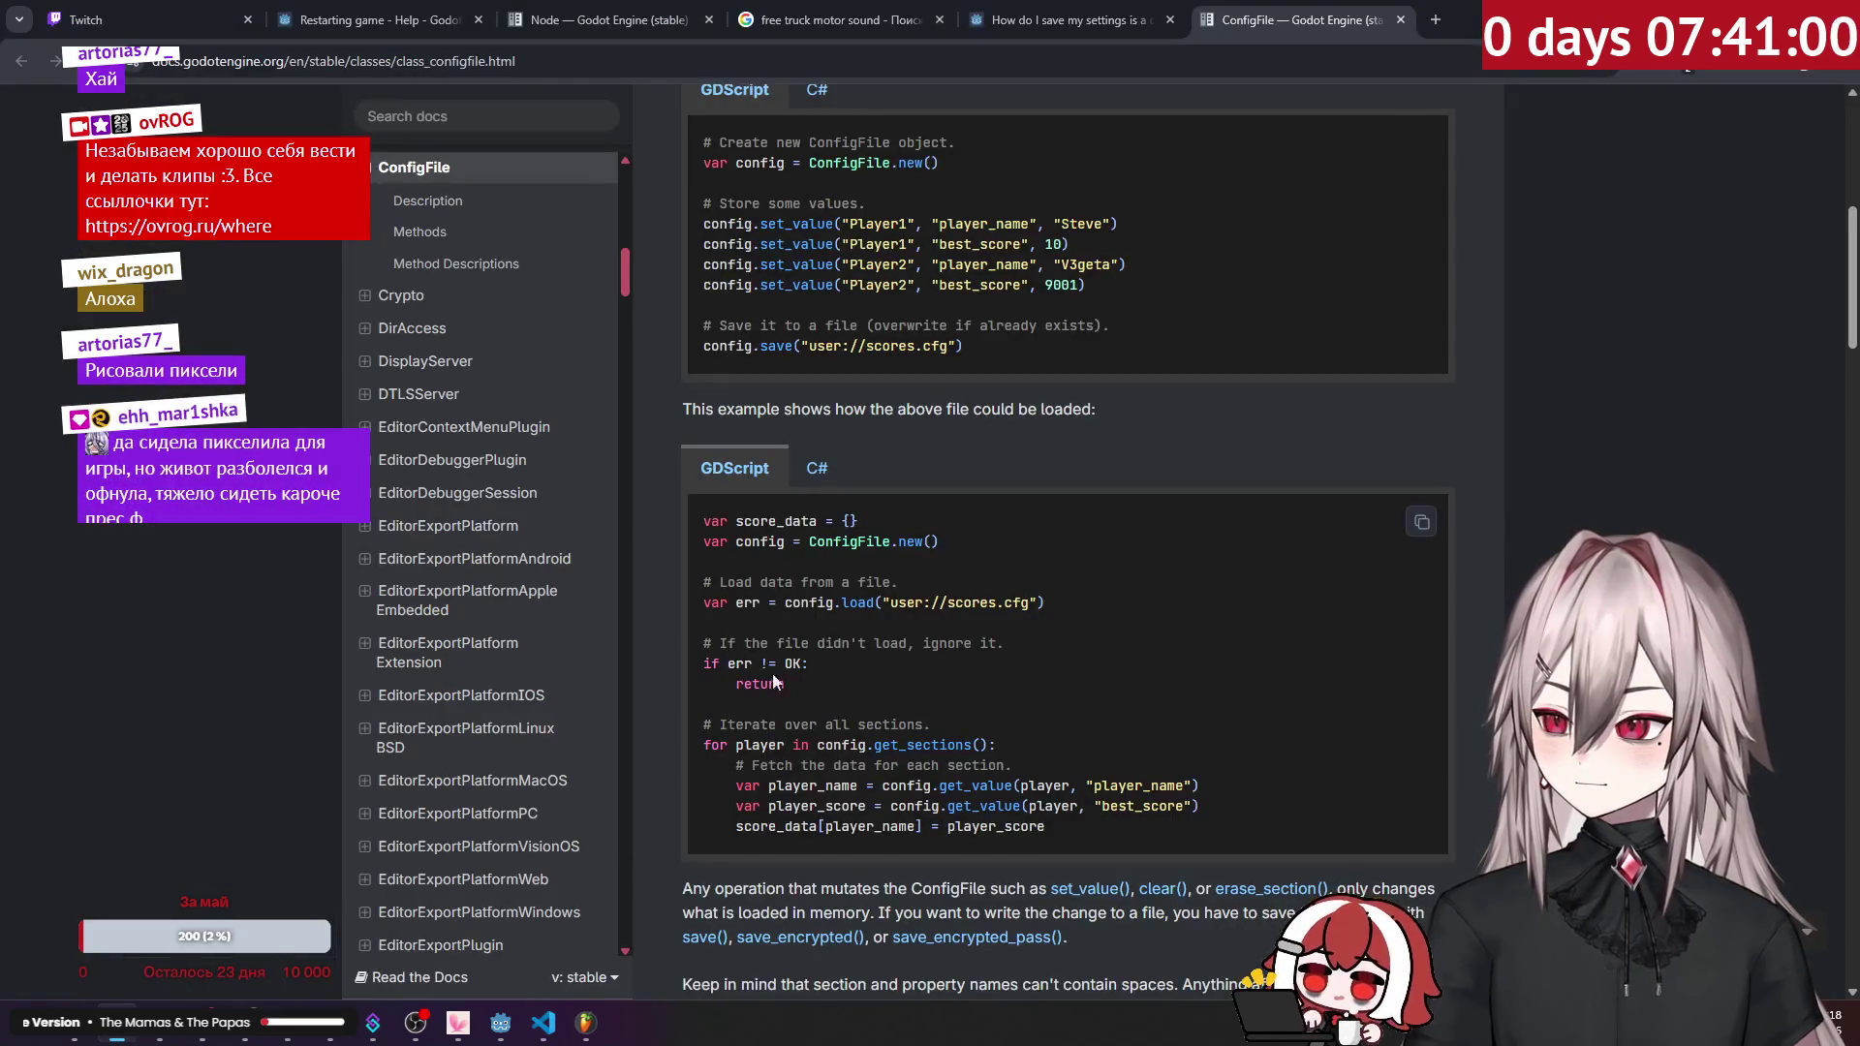
pyautogui.moveTo(747, 678); pyautogui.dragTo(690, 659)
pyautogui.hotkey('alt', 'Tab')
pyautogui.click(778, 191)
pyautogui.hotkey('ctrl', 'v')
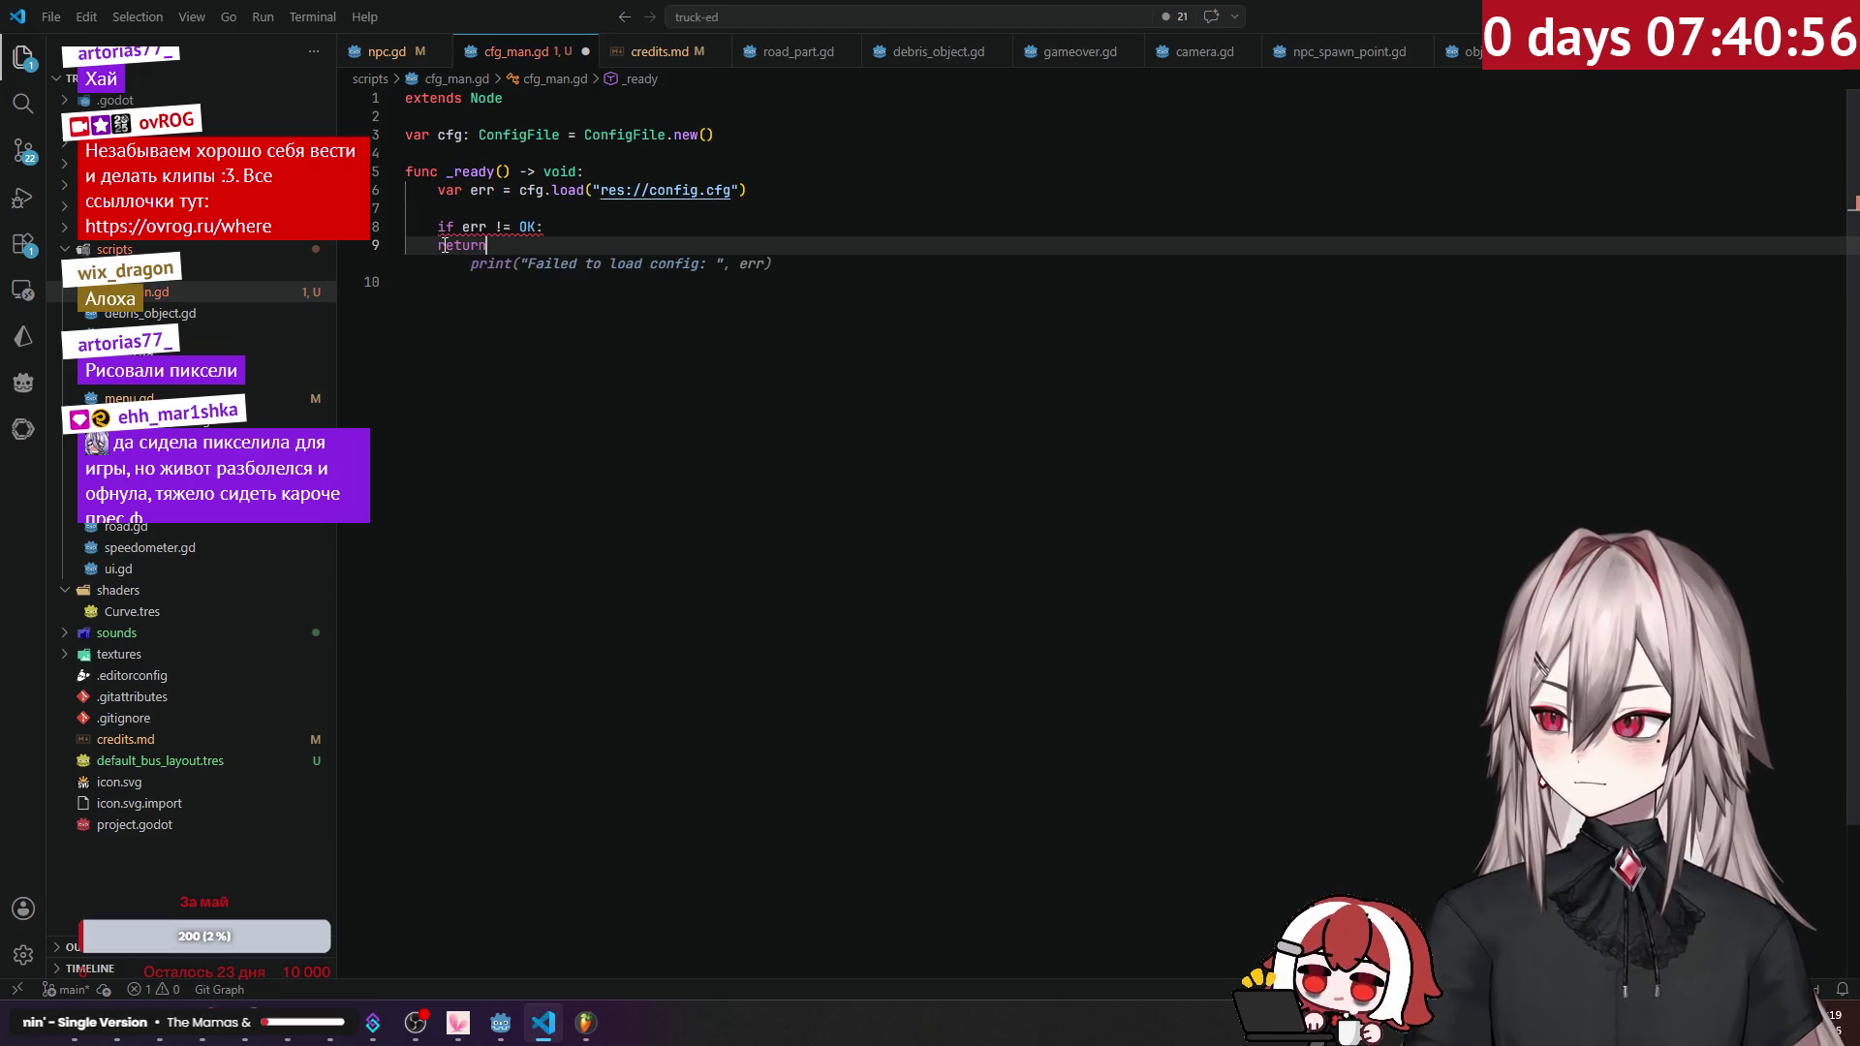
# Make the err != OK check return early, then review the docs' file-loading example.
pyautogui.press('Tab')
pyautogui.click(664, 225)
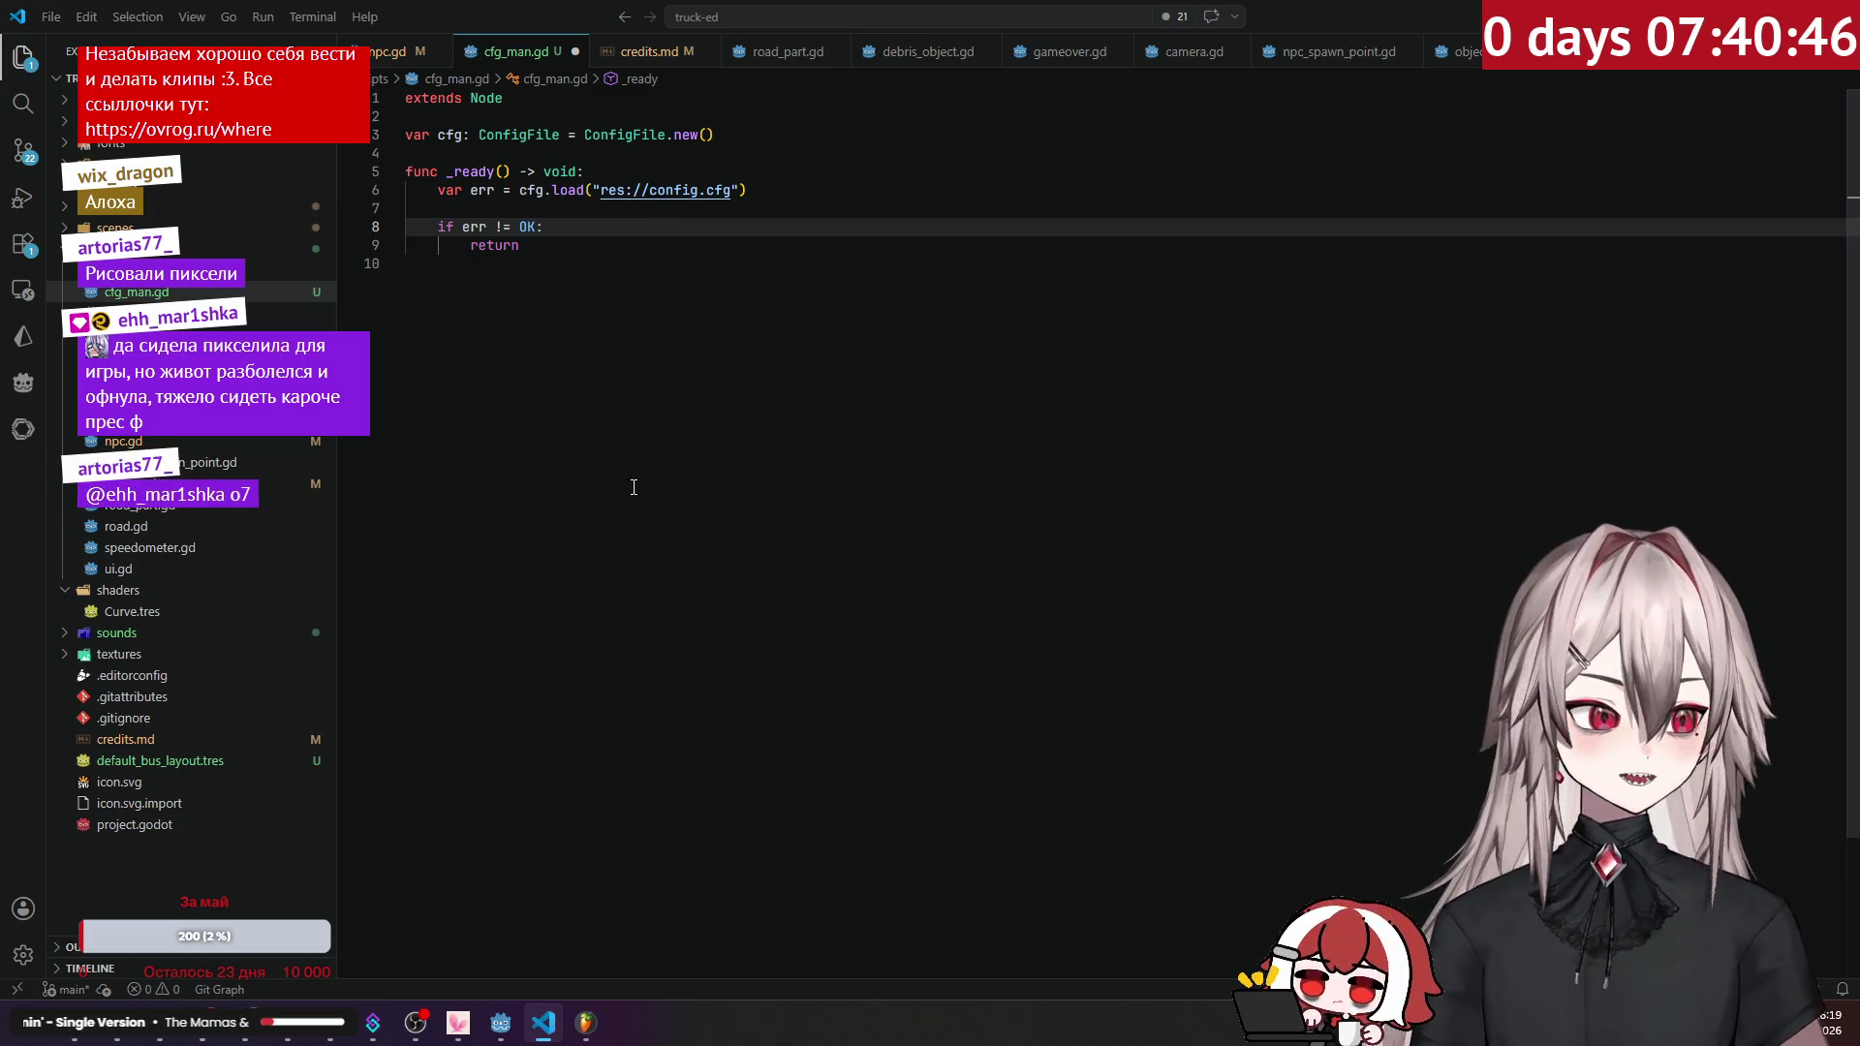
pyautogui.moveTo(458, 1022)
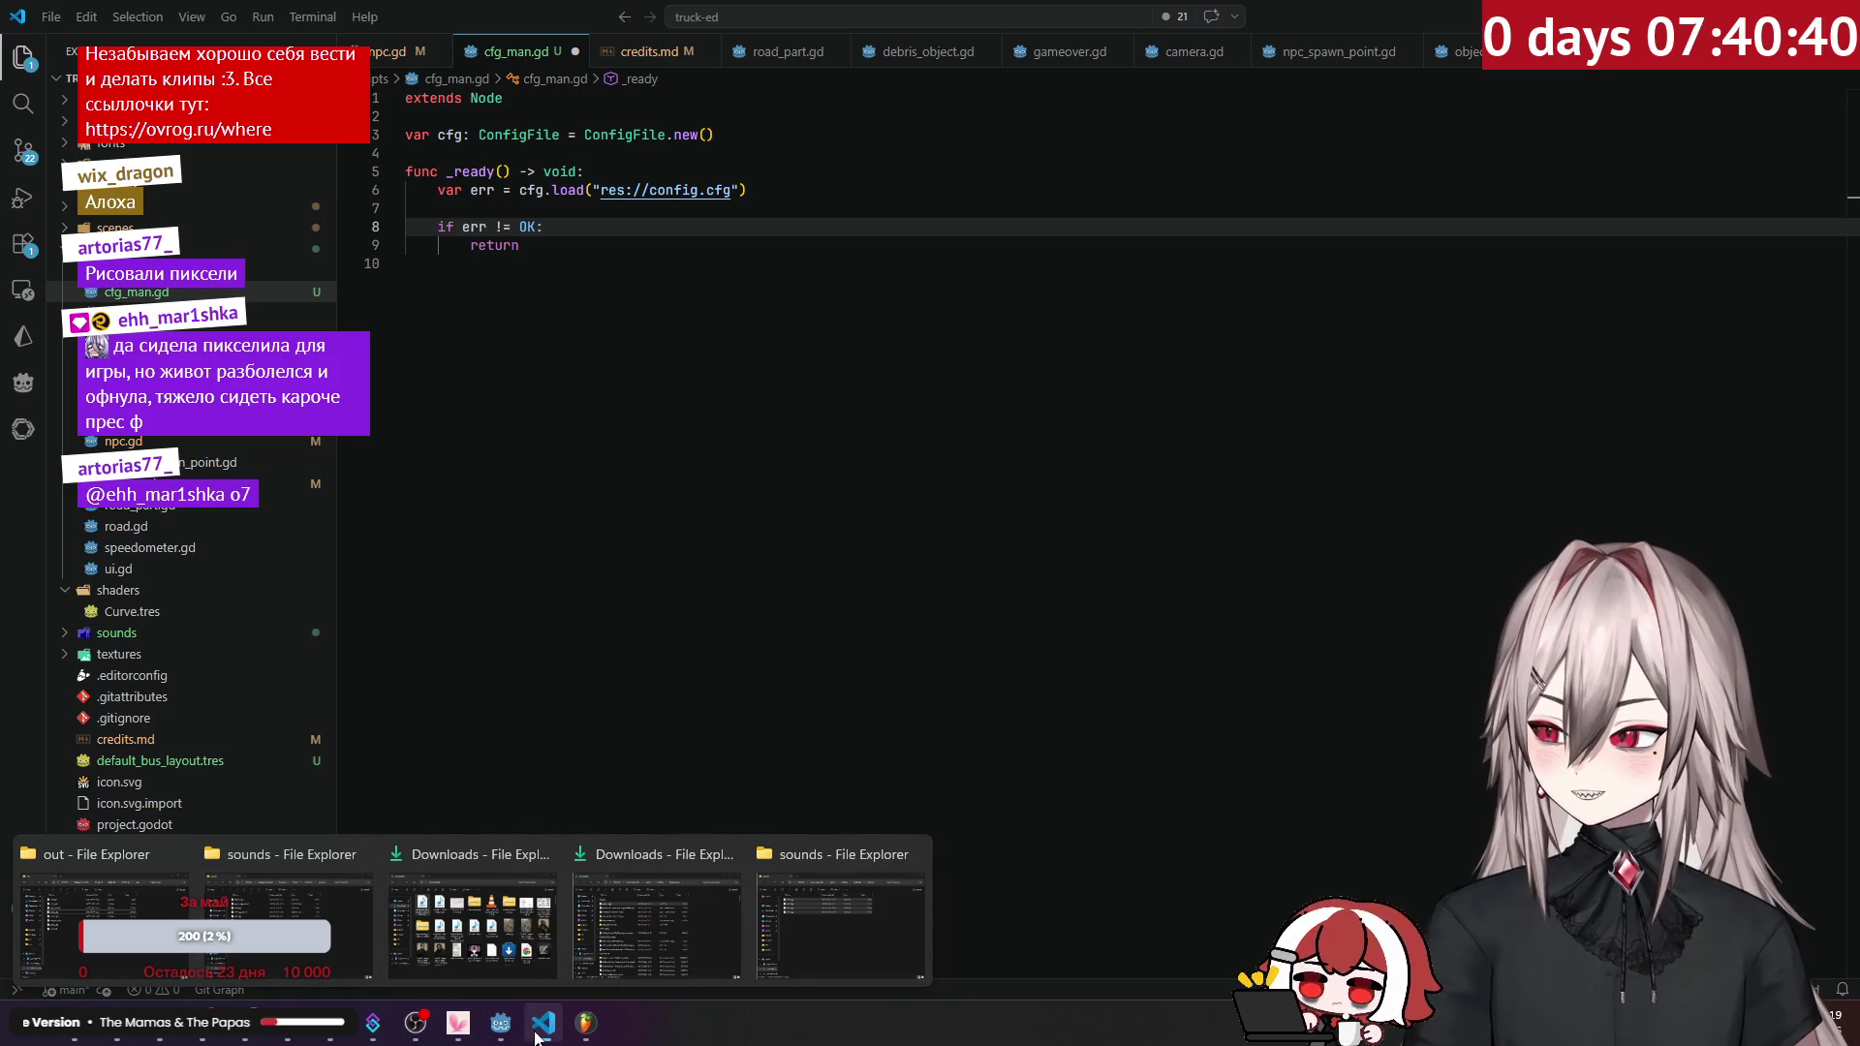
pyautogui.moveTo(509, 1038)
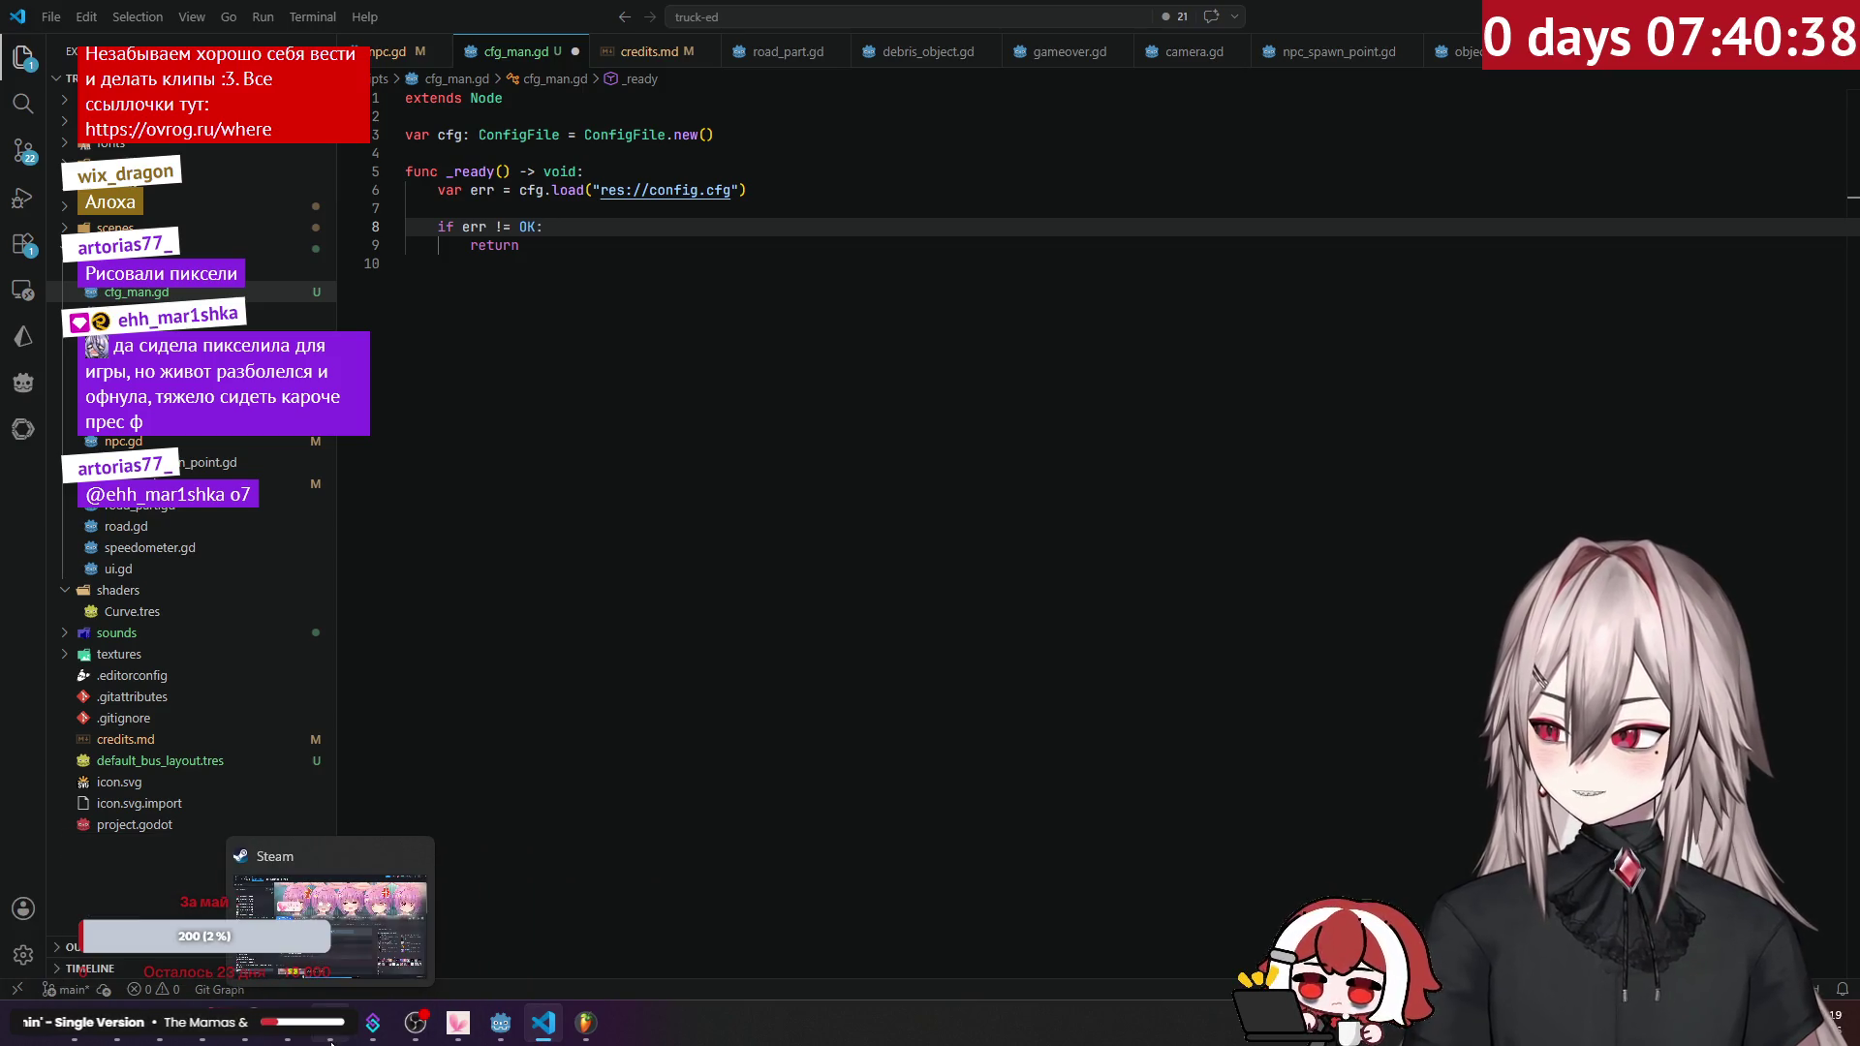
pyautogui.moveTo(262, 1039)
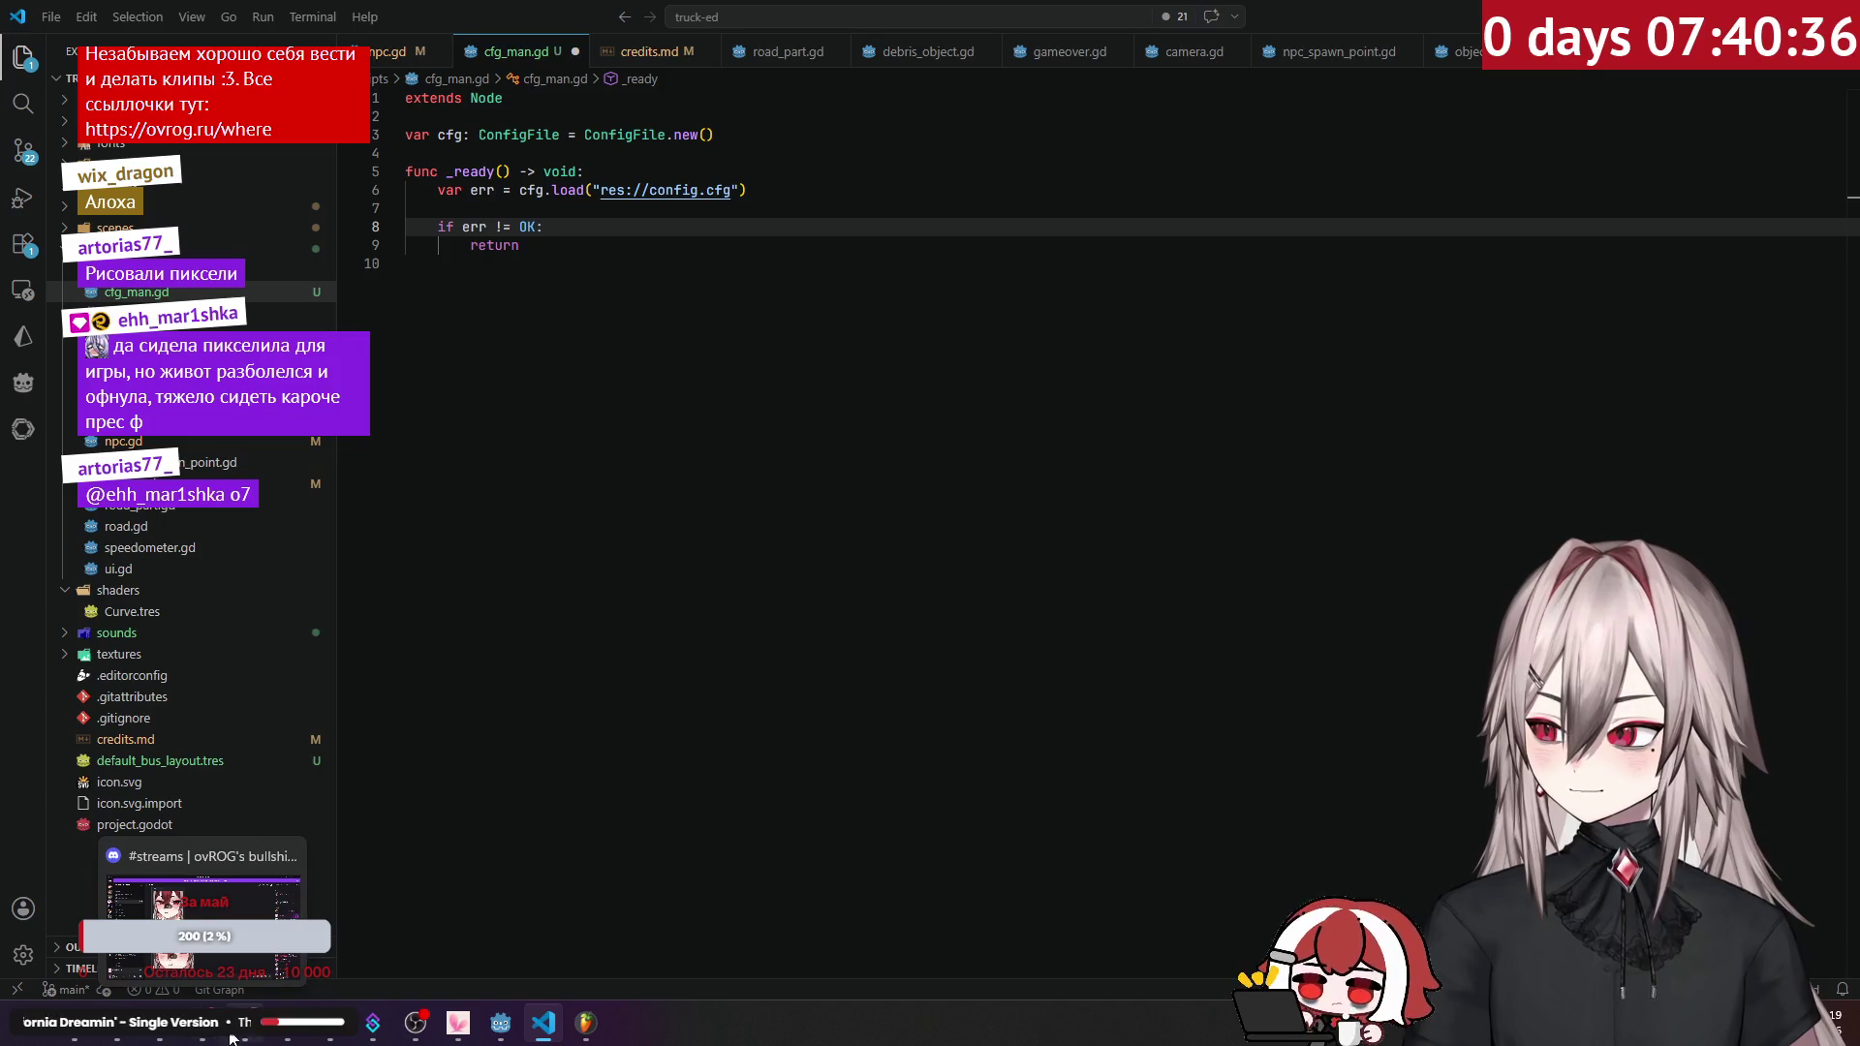
pyautogui.moveTo(330, 1039)
pyautogui.click(117, 1025)
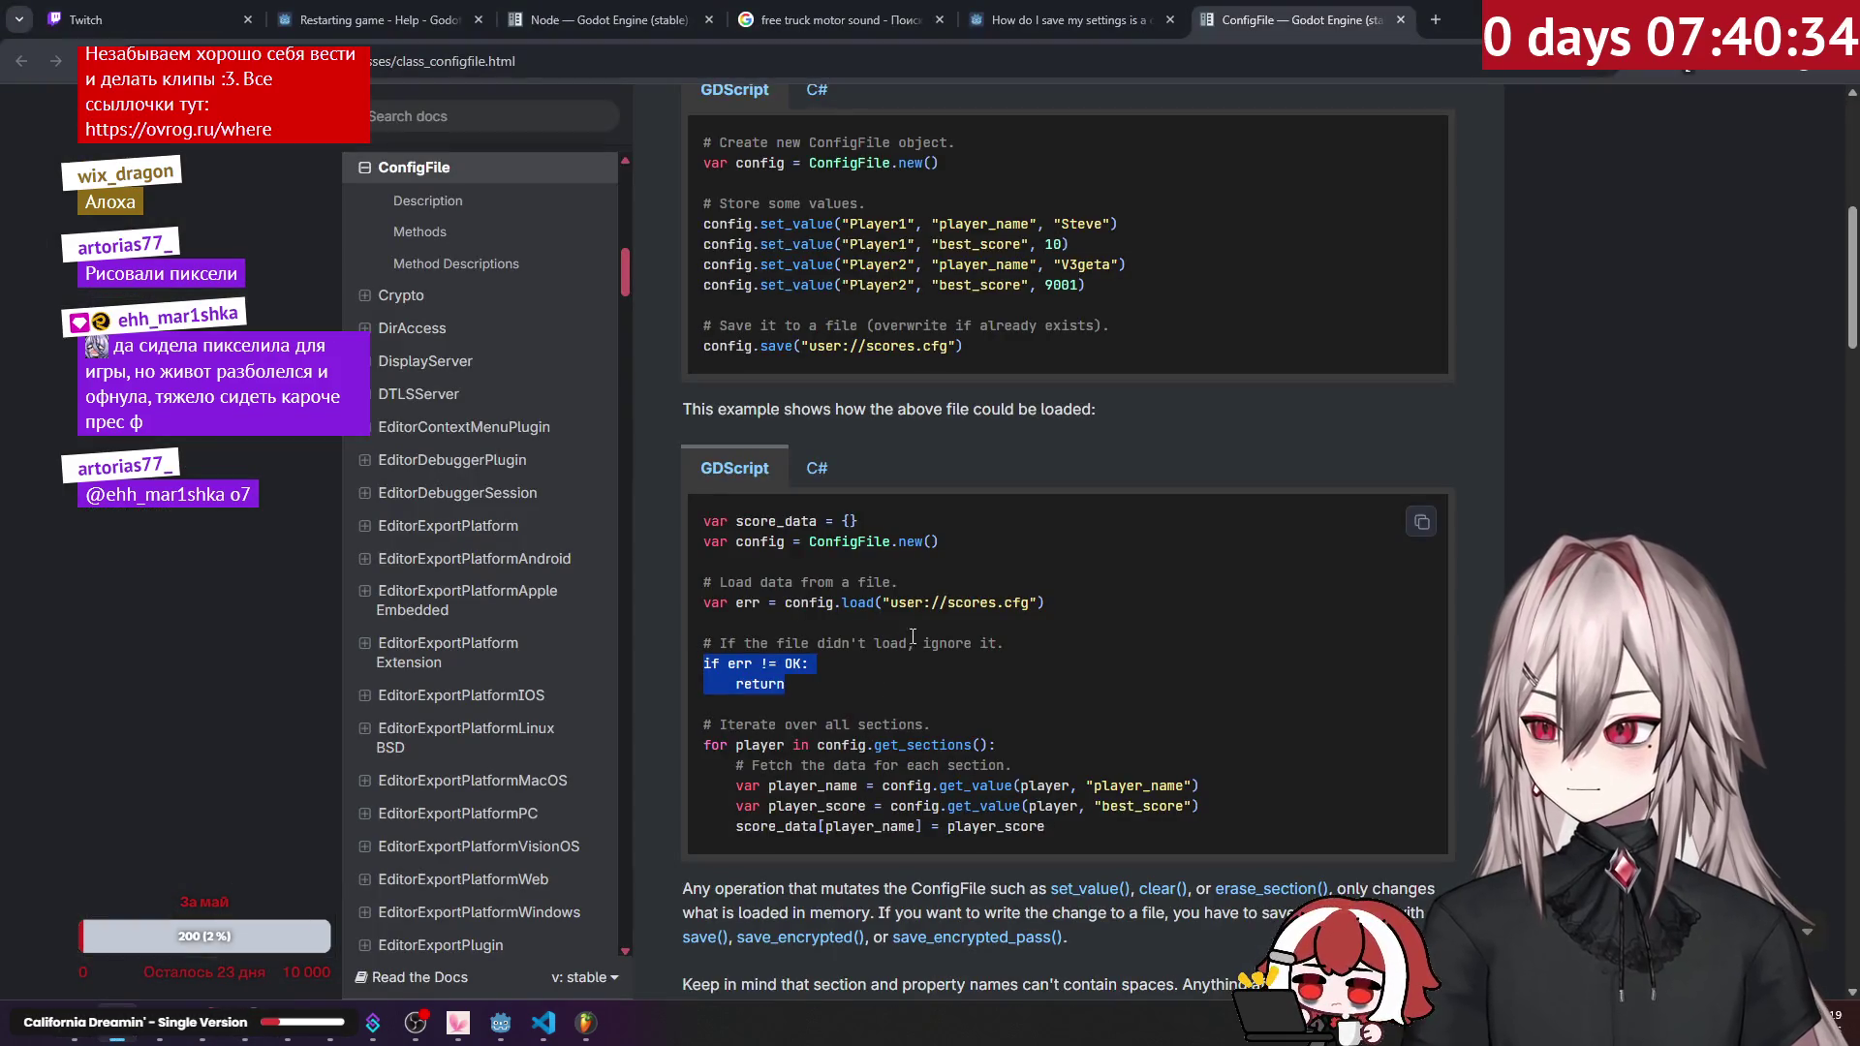
pyautogui.scroll(-1, 957, 631)
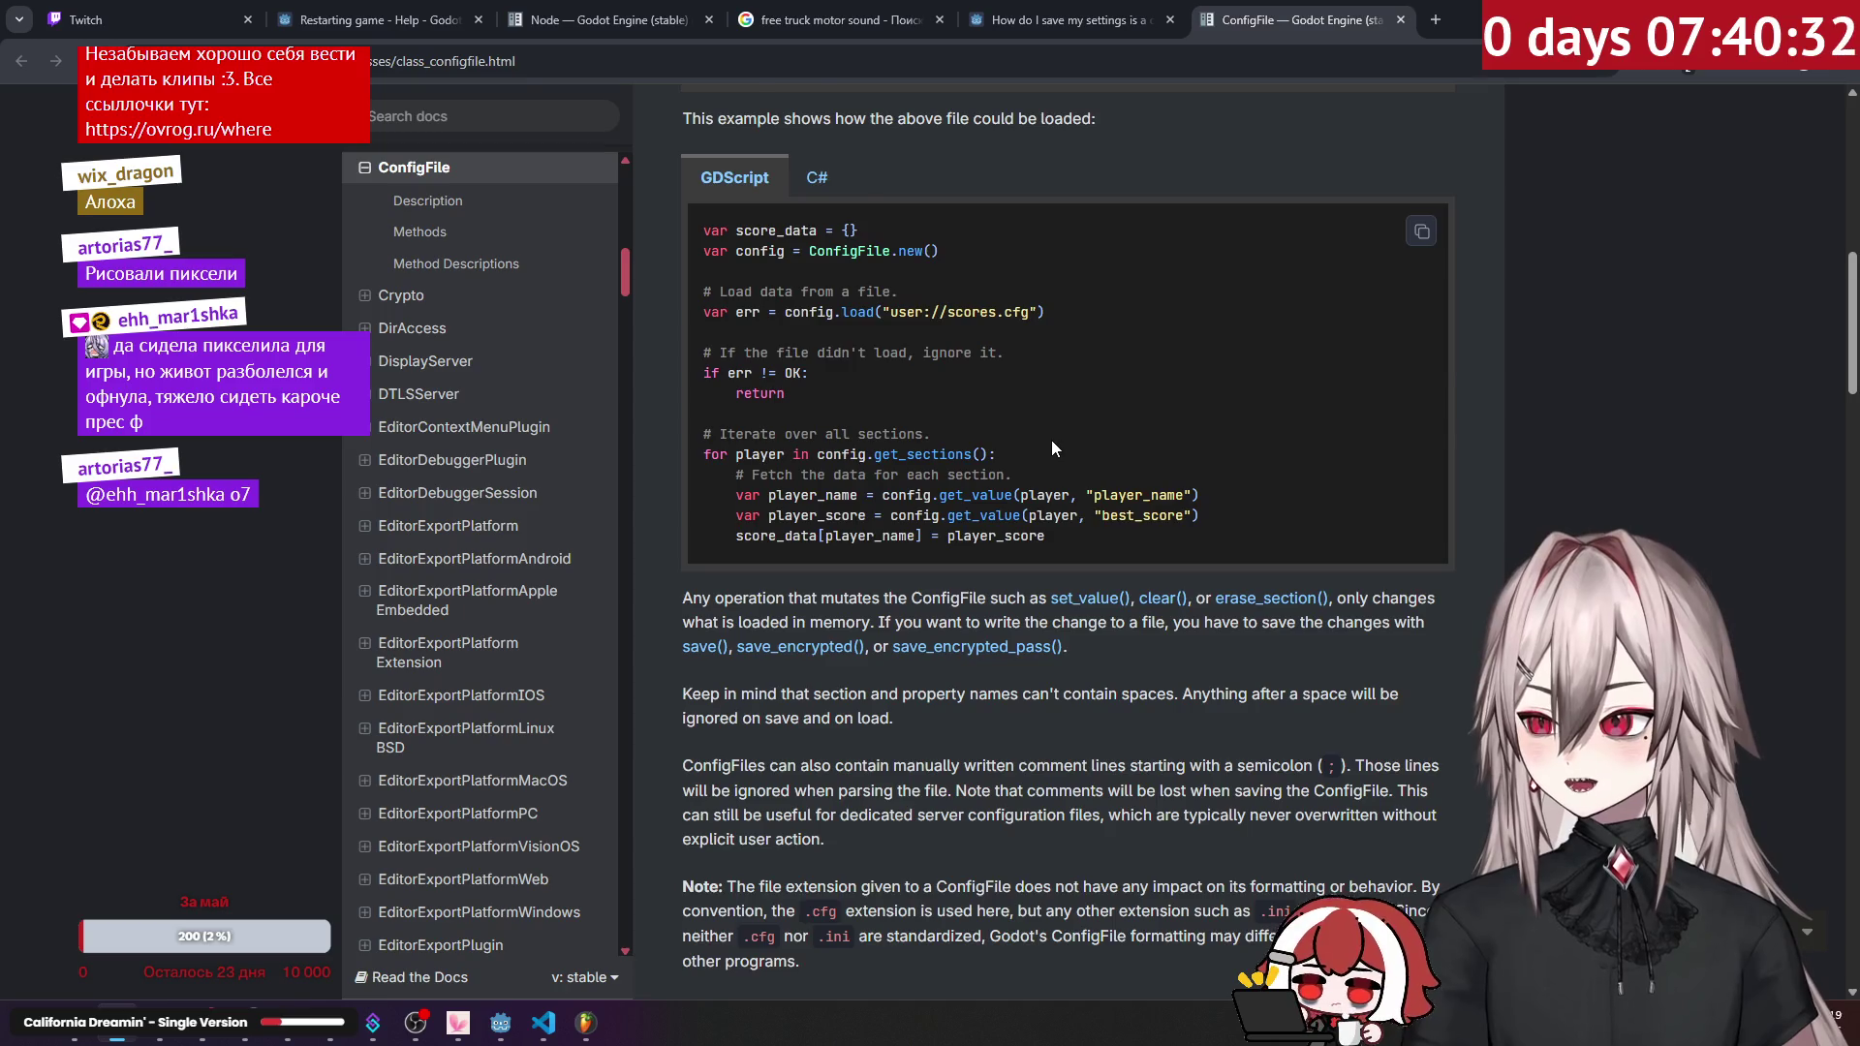
pyautogui.scroll(-6, 1052, 441)
pyautogui.scroll(10, 1052, 442)
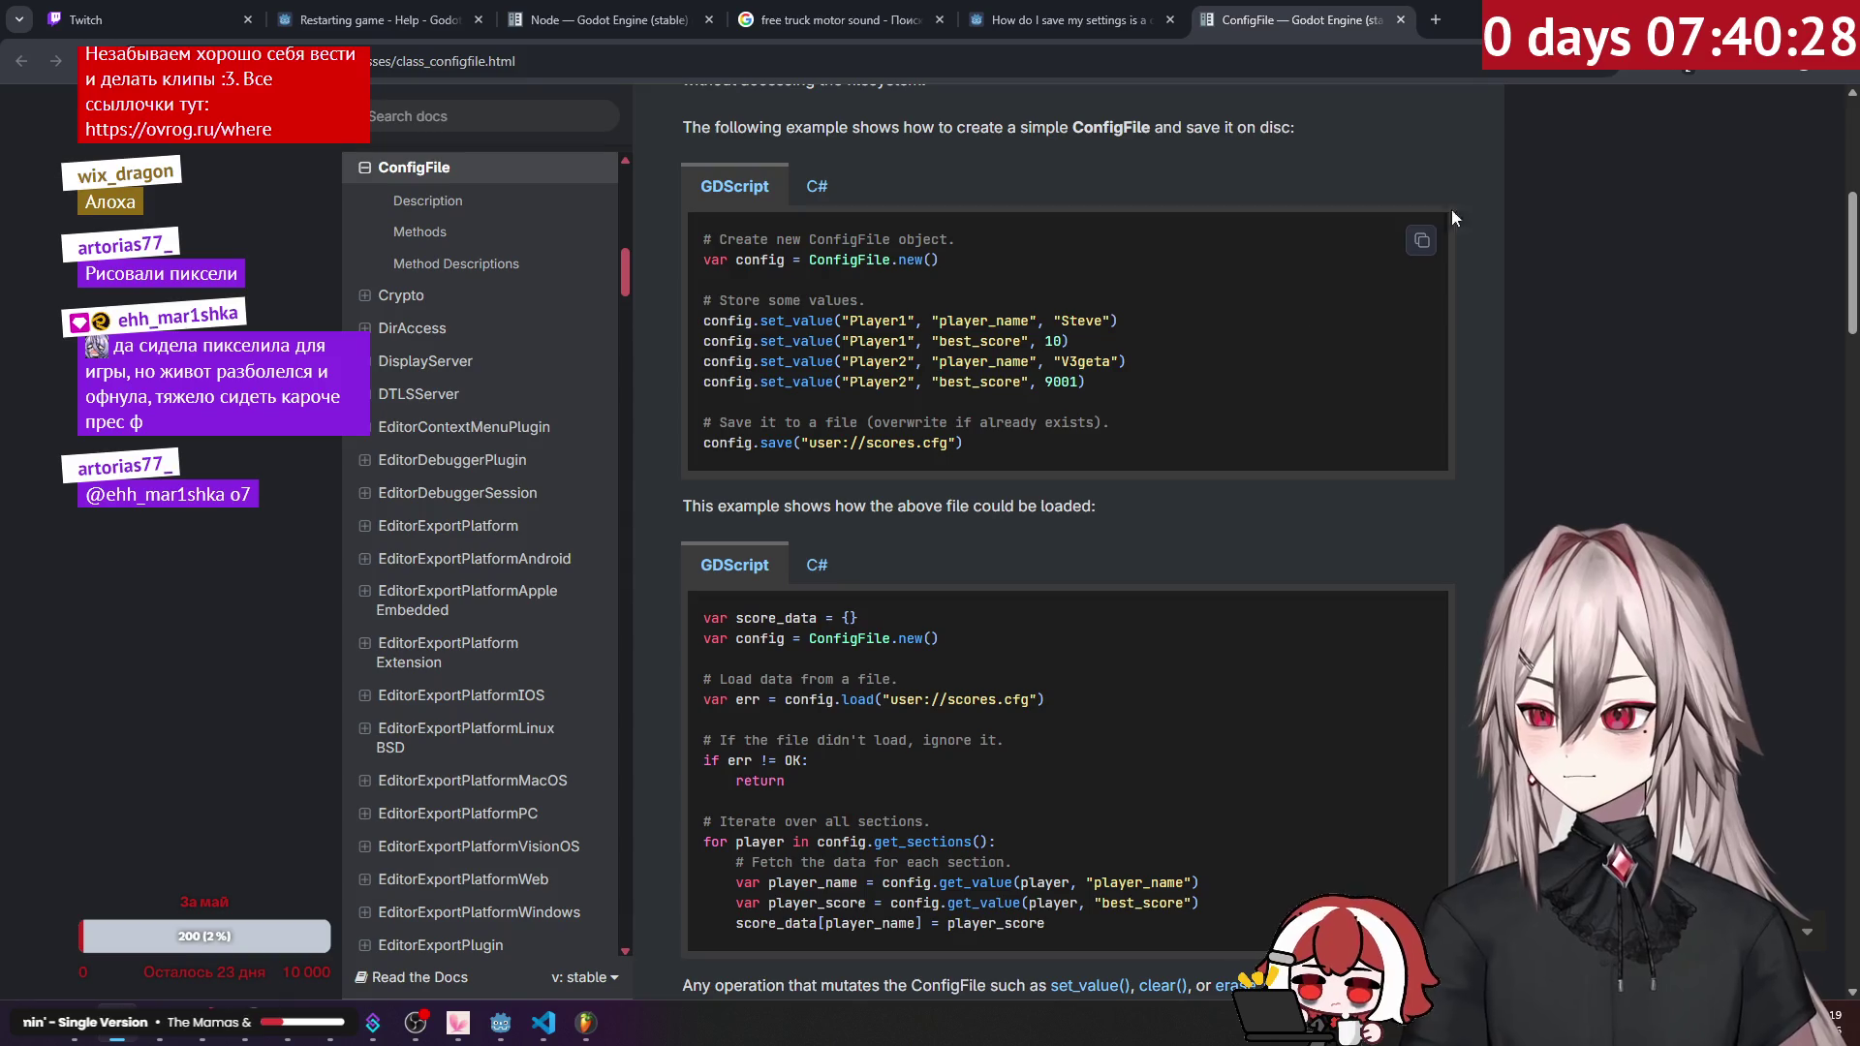
# Open a new line below the error check for the next statement.
pyautogui.hotkey('alt', 'Tab')
pyautogui.click(597, 270)
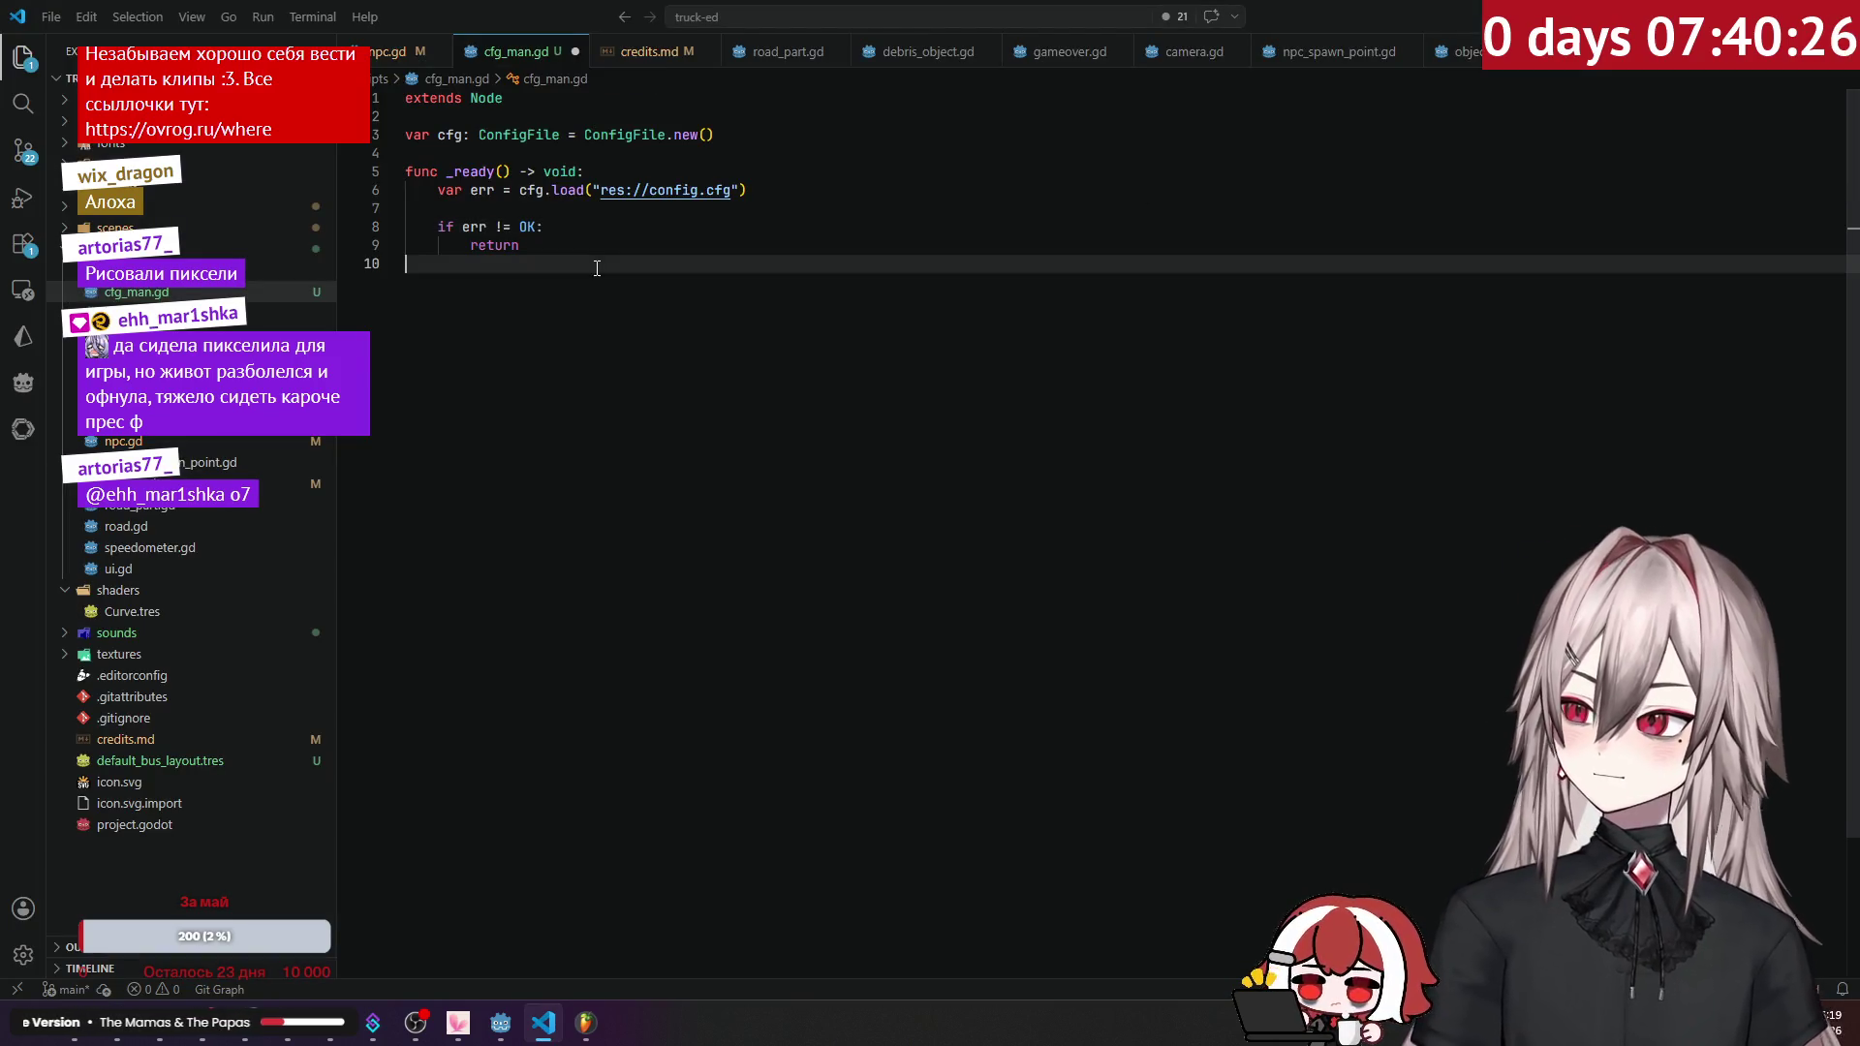
pyautogui.press('Return')
pyautogui.hotkey('alt', 'Tab')
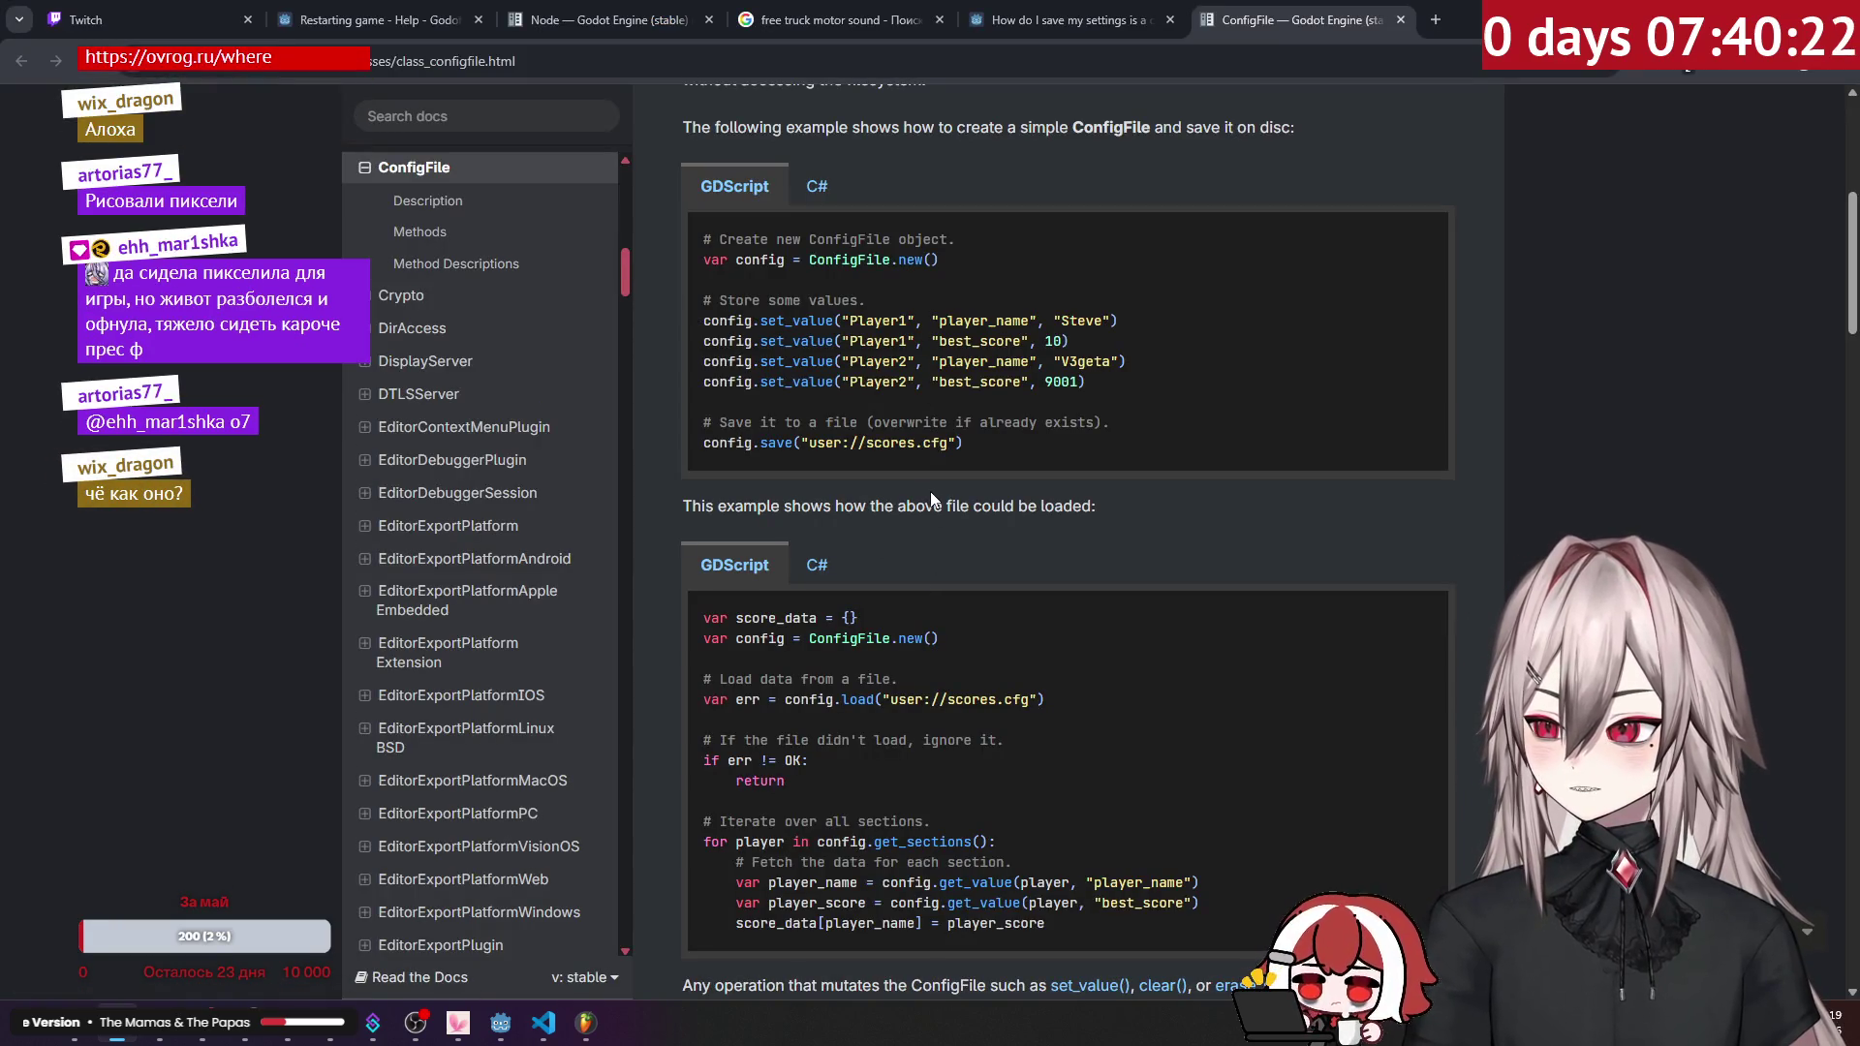
pyautogui.hotkey('alt', 'Tab')
# Write a 'for section in cfg.get_sections()' loop from the suggested completion.
pyautogui.write('for')
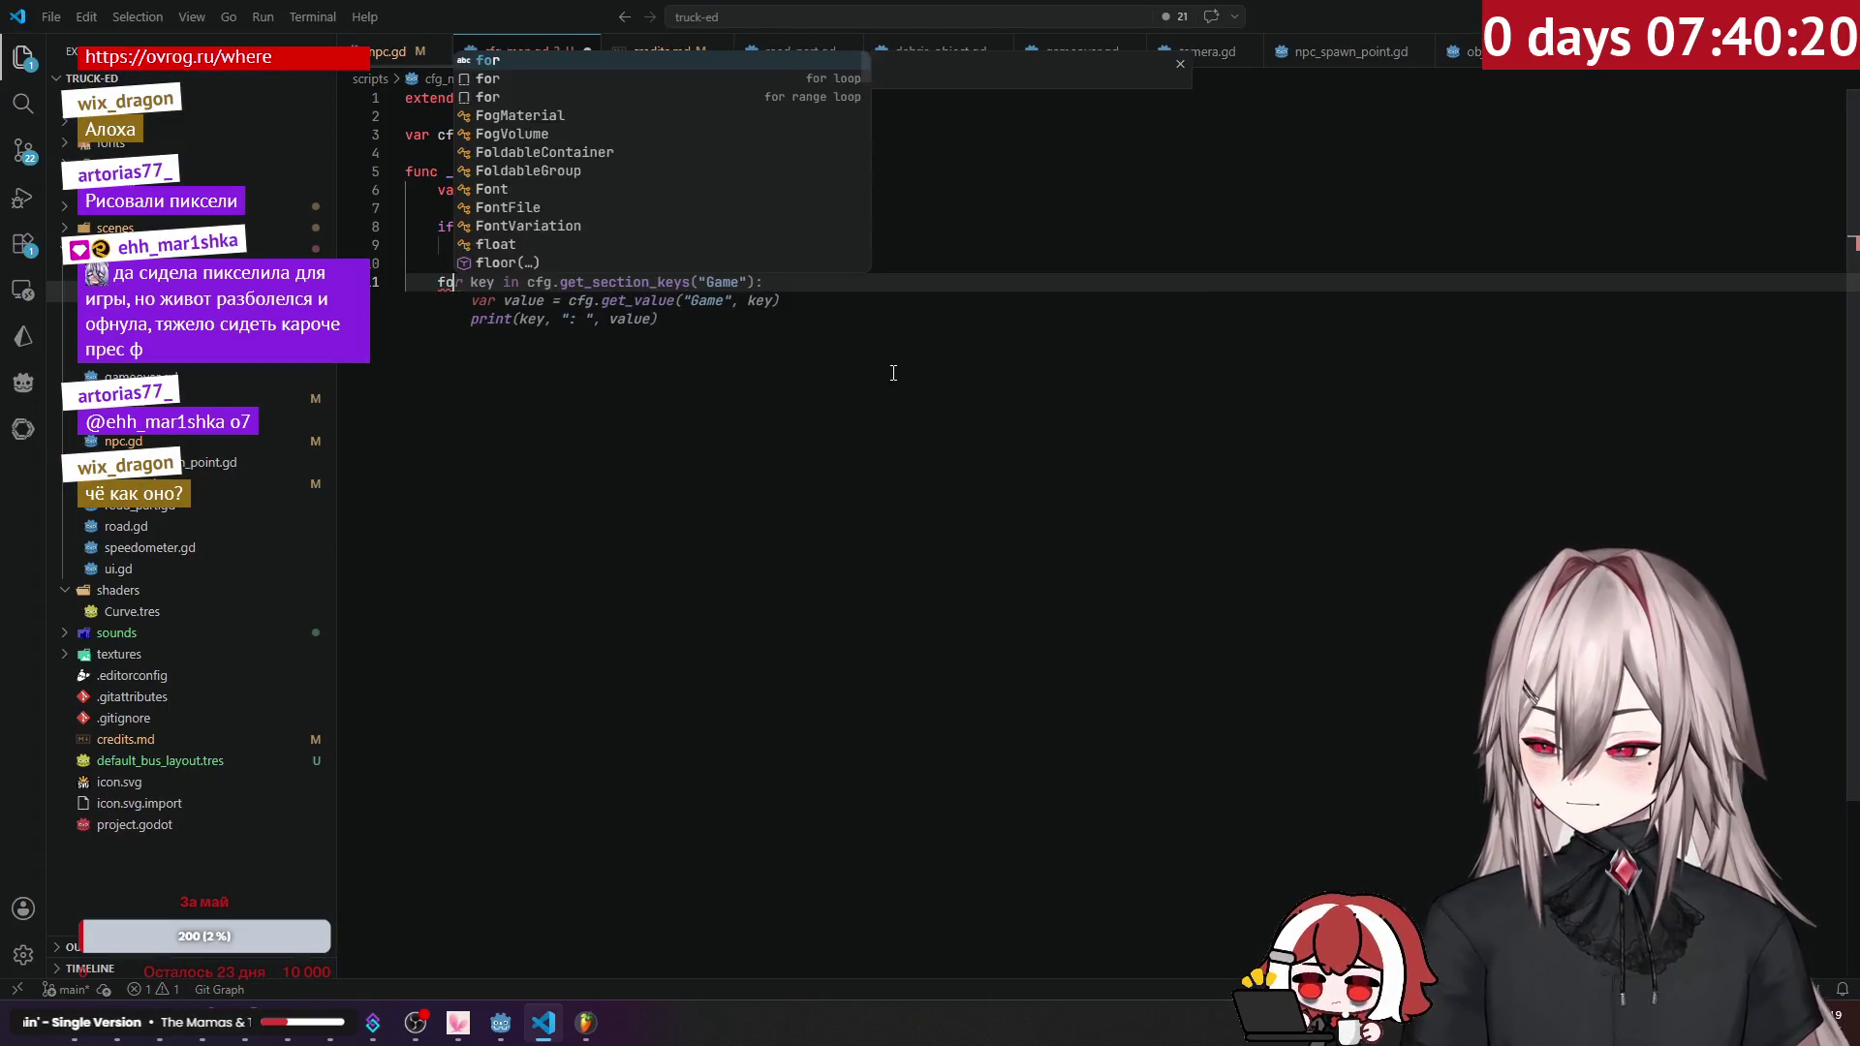
pyautogui.press('alt')
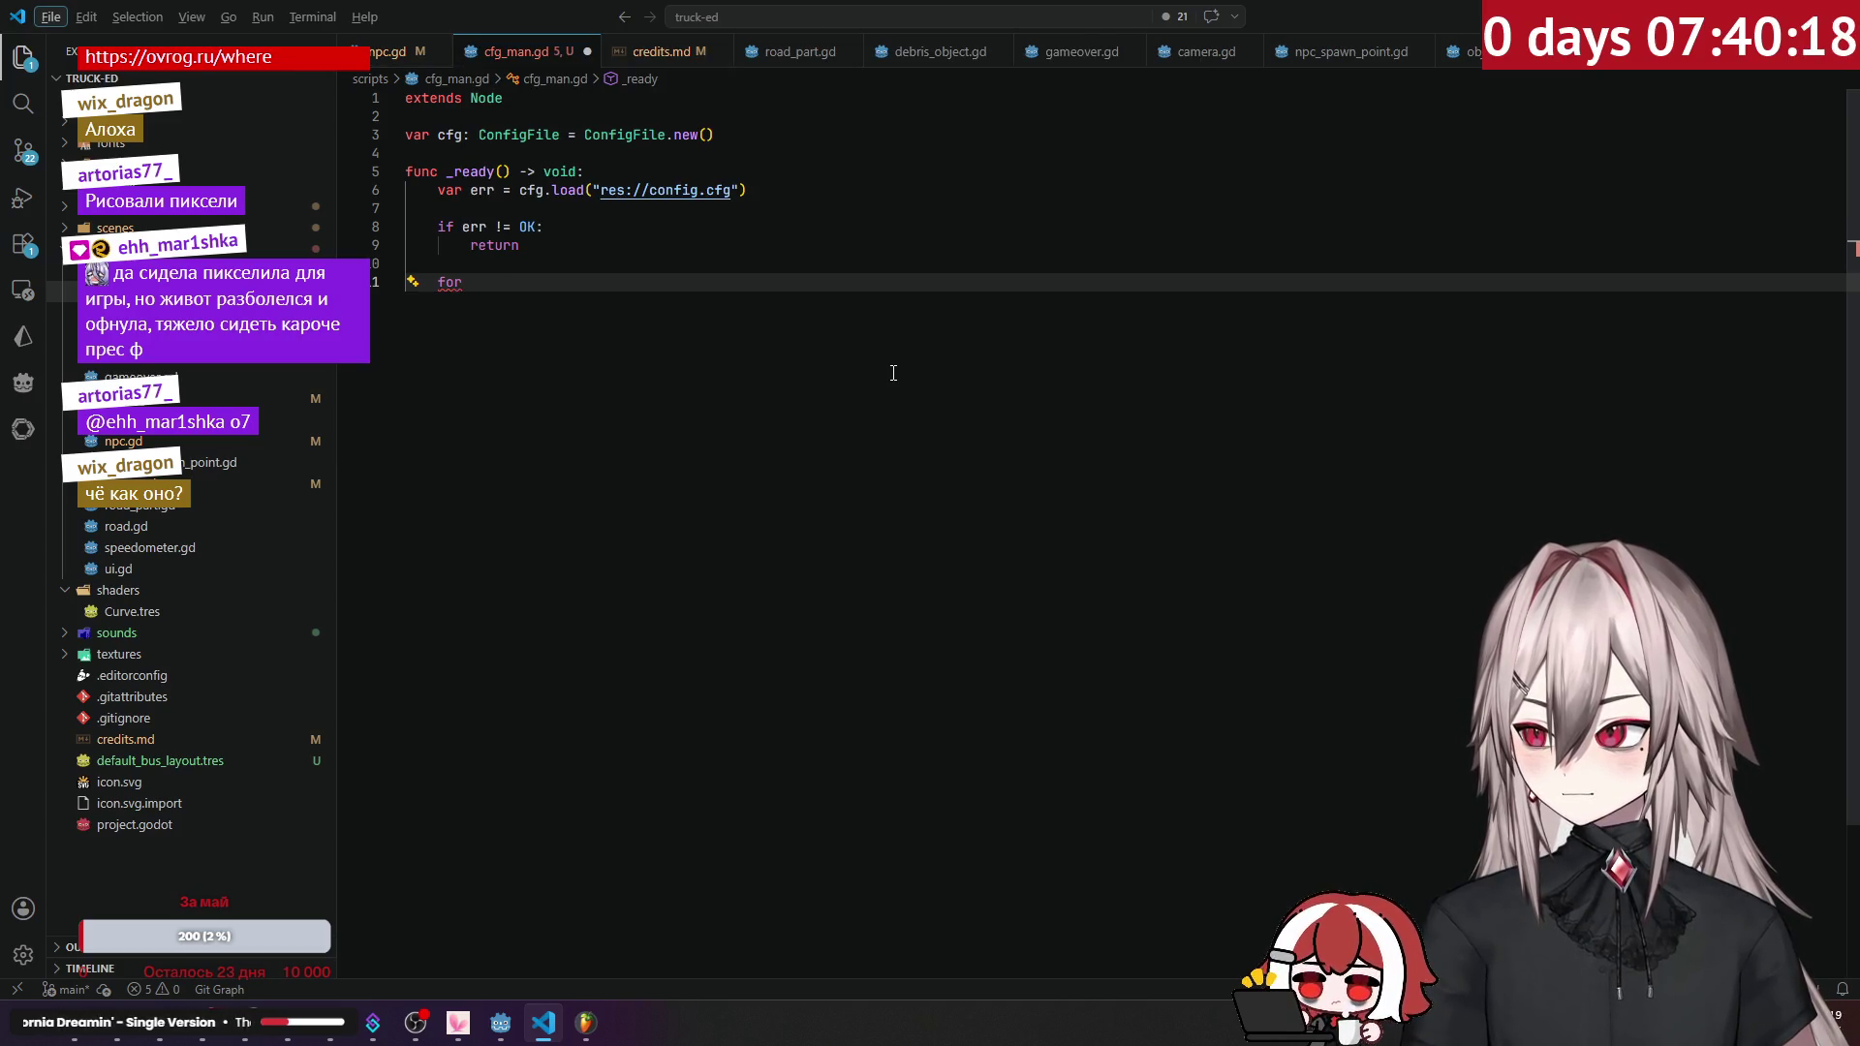
pyautogui.click(658, 285)
pyautogui.write('se')
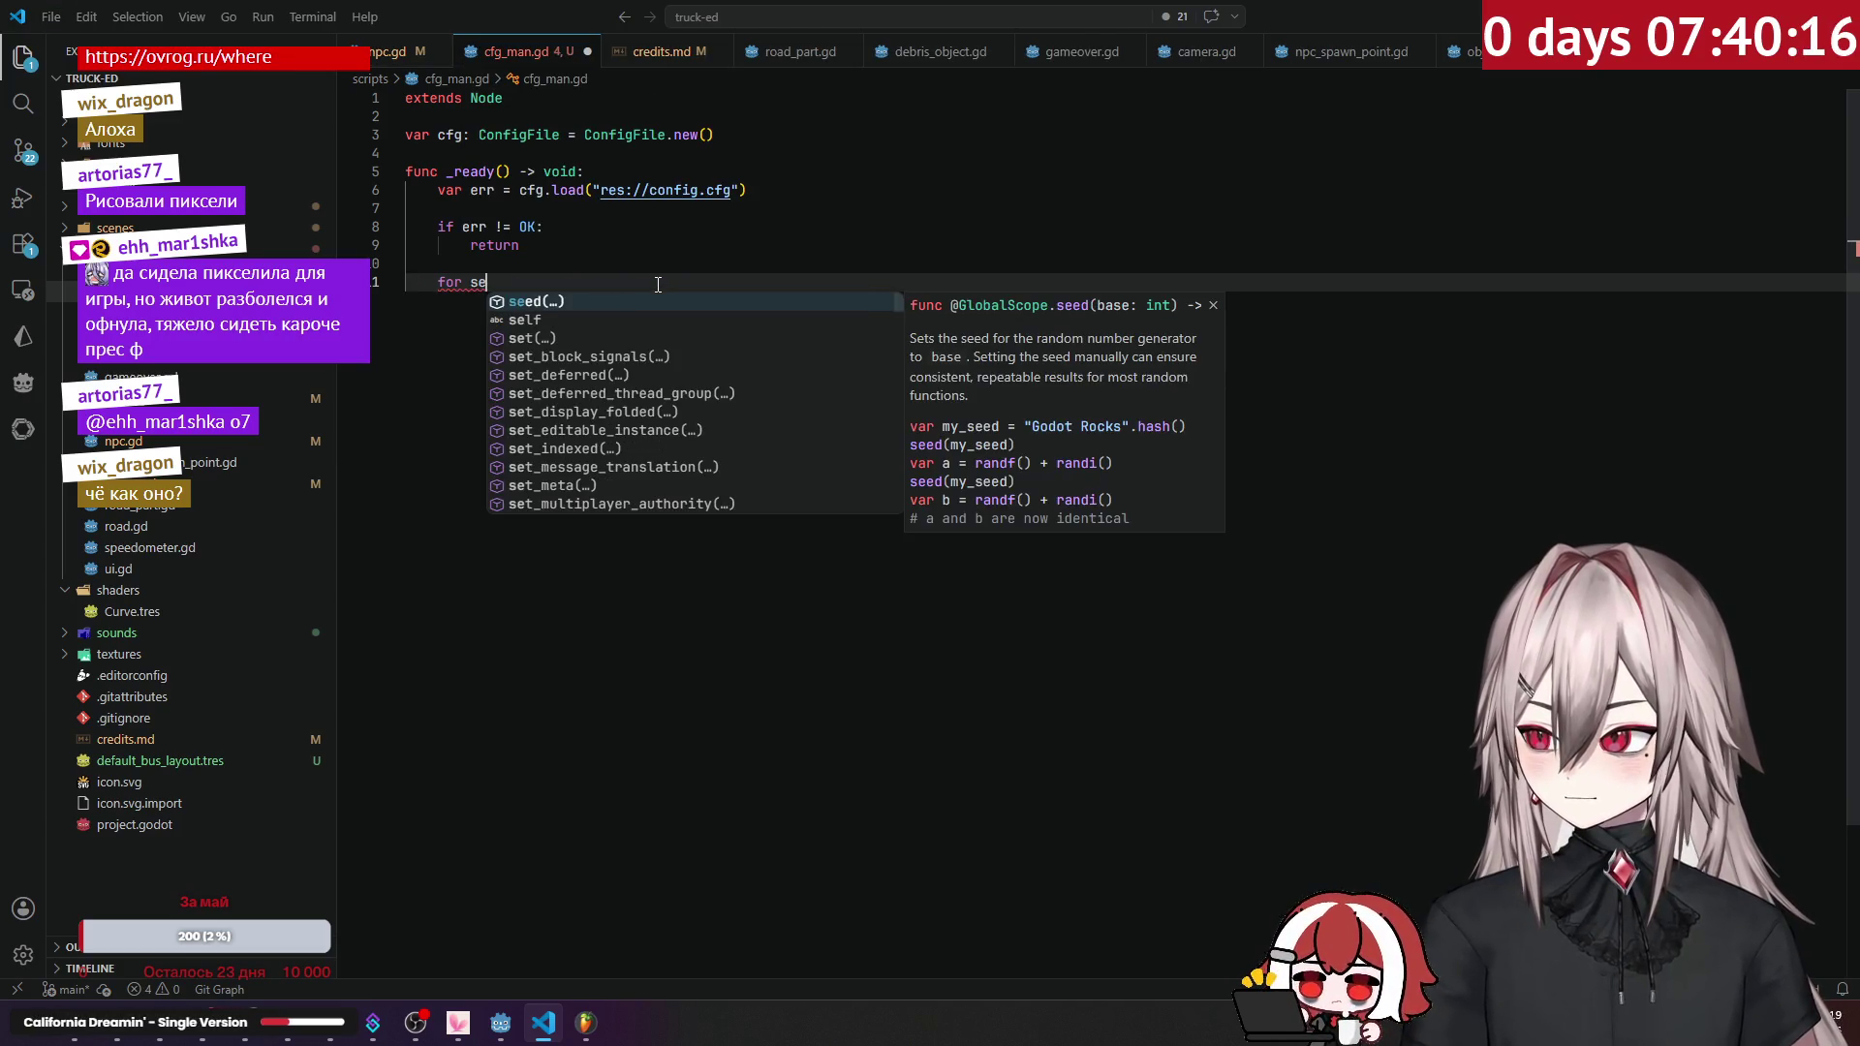
pyautogui.write('ction in')
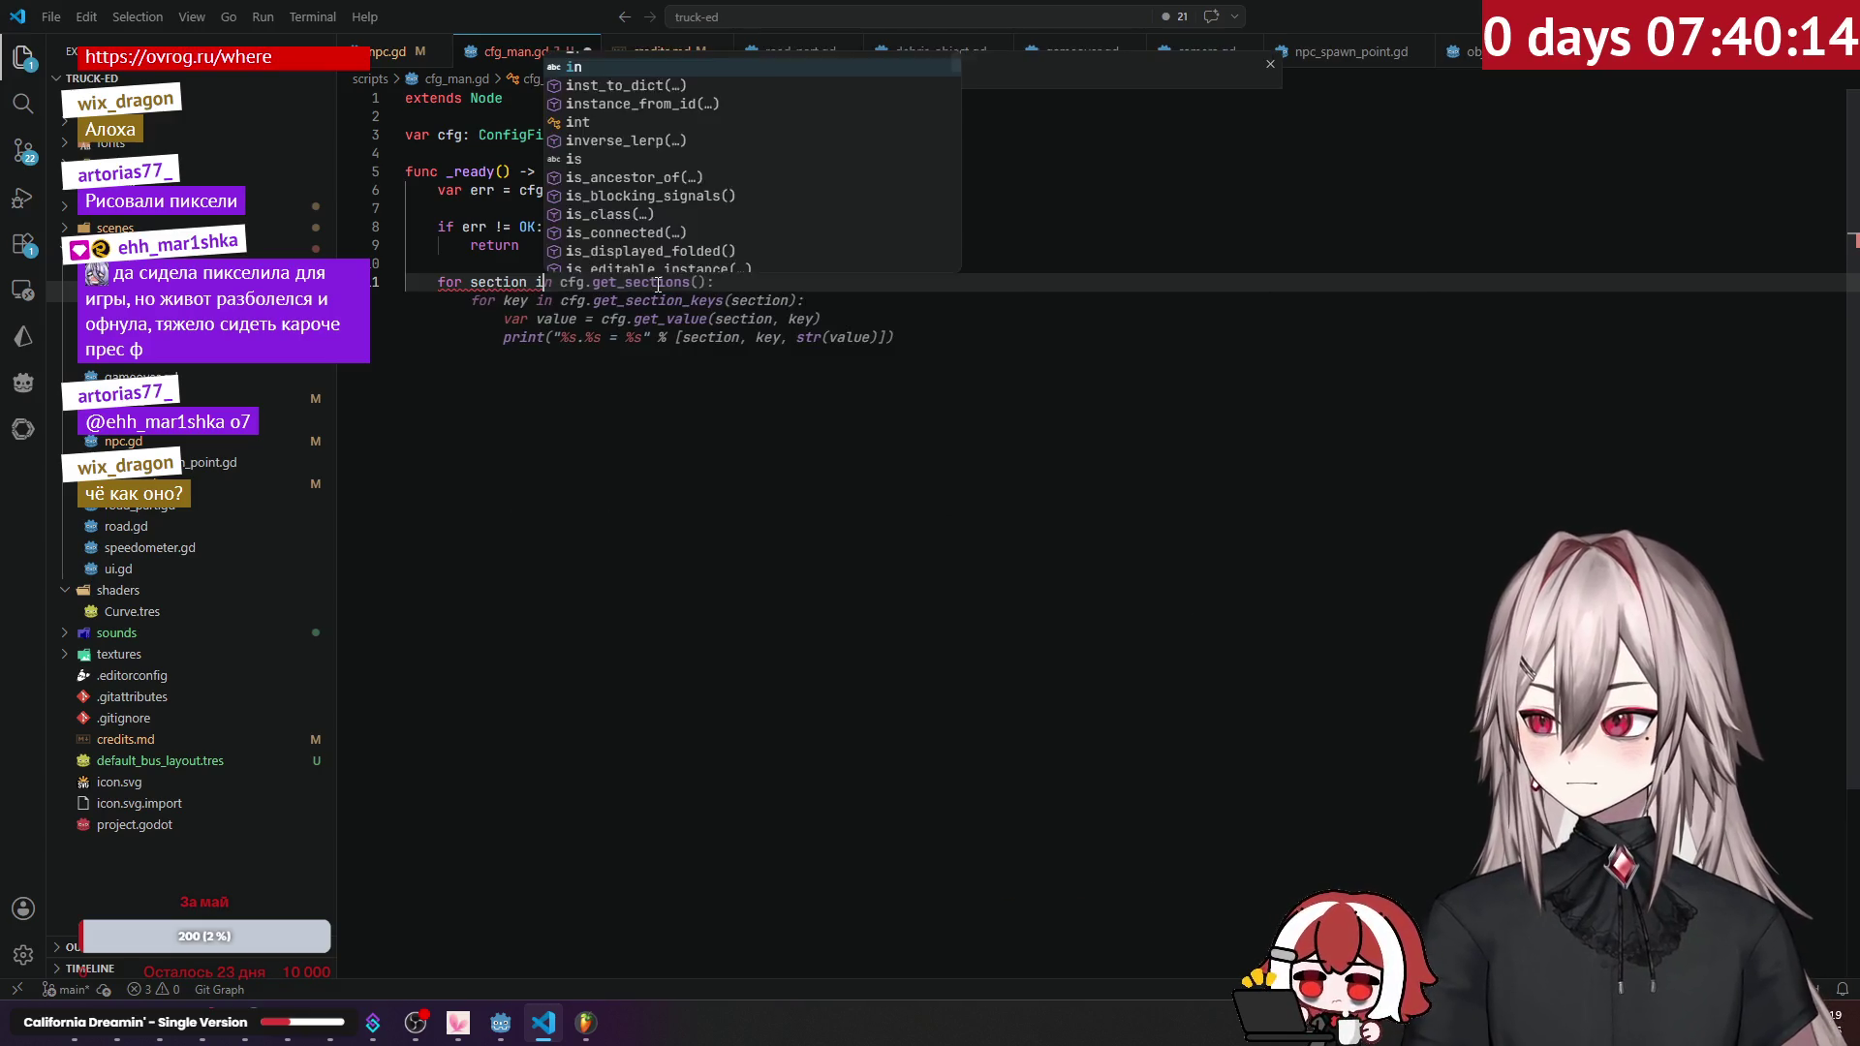
pyautogui.press('Tab')
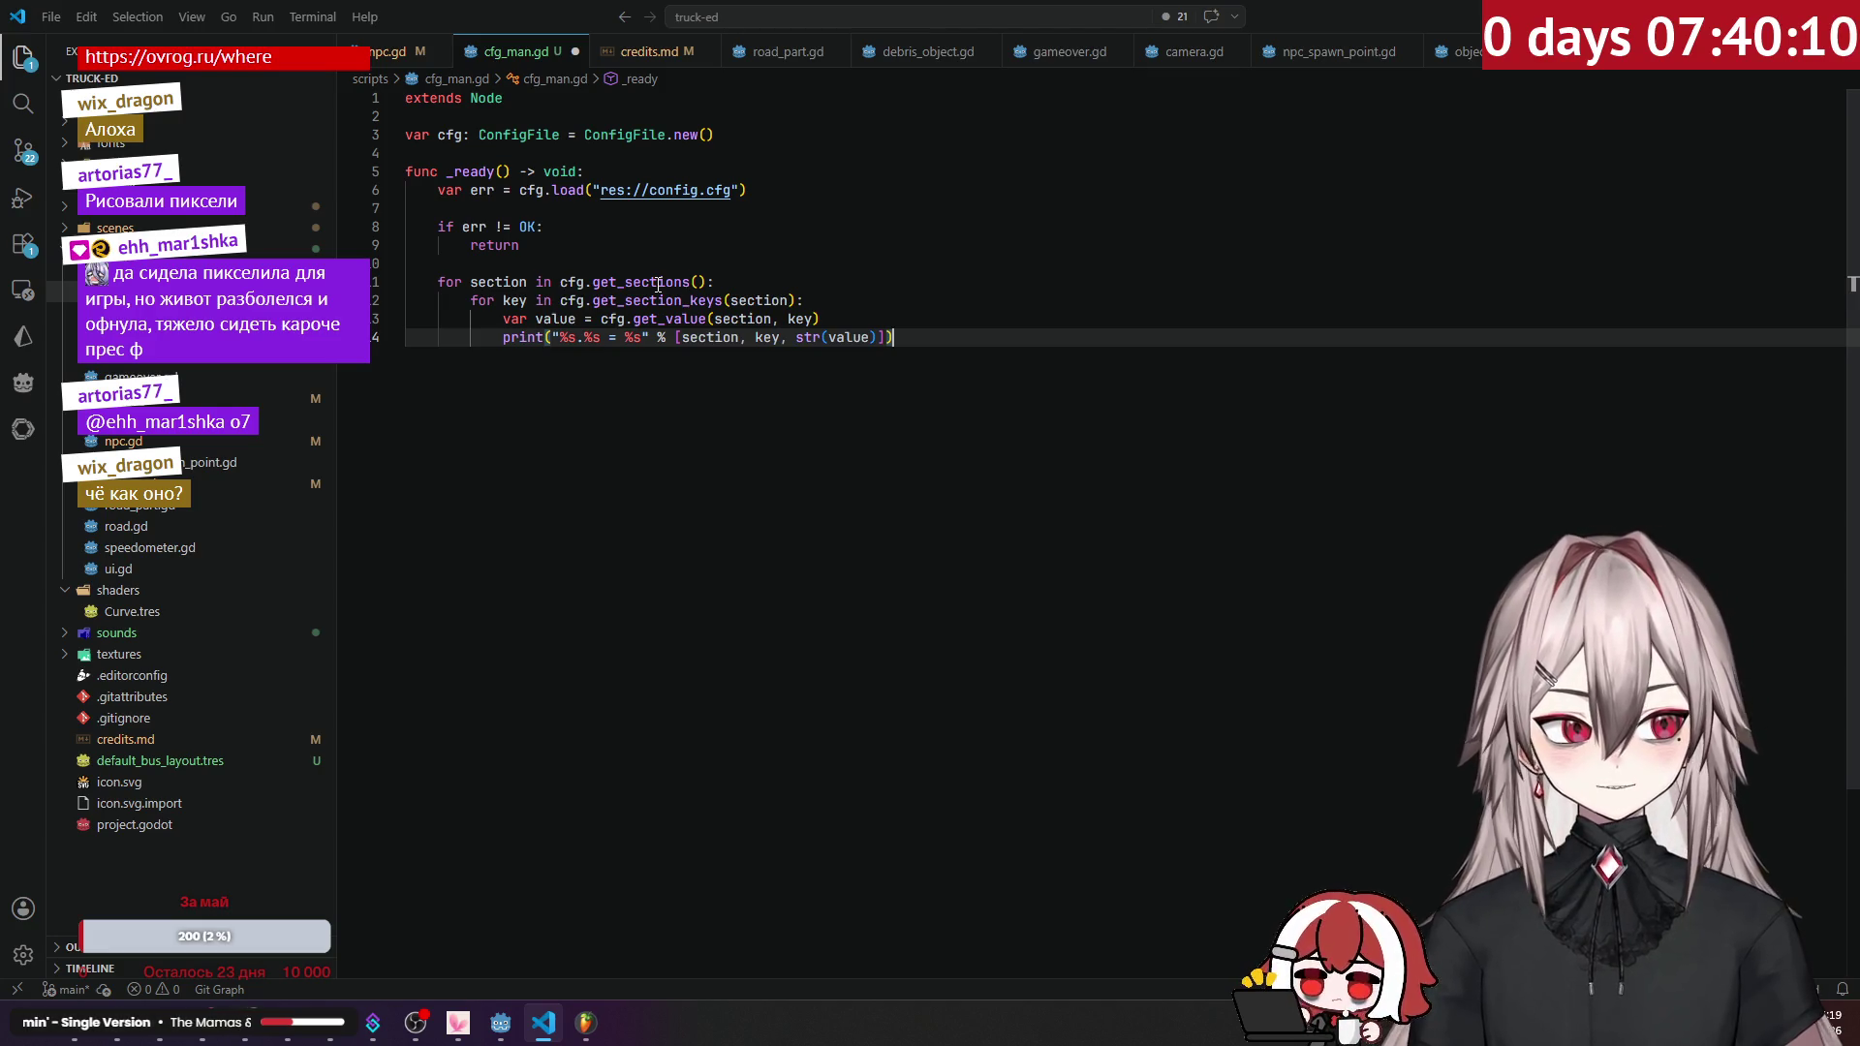
pyautogui.press('Up')
pyautogui.press('Up')
# Delete the suggested inner key loop and print lines, keeping only the sections loop.
pyautogui.hotkey('alt', 'Tab')
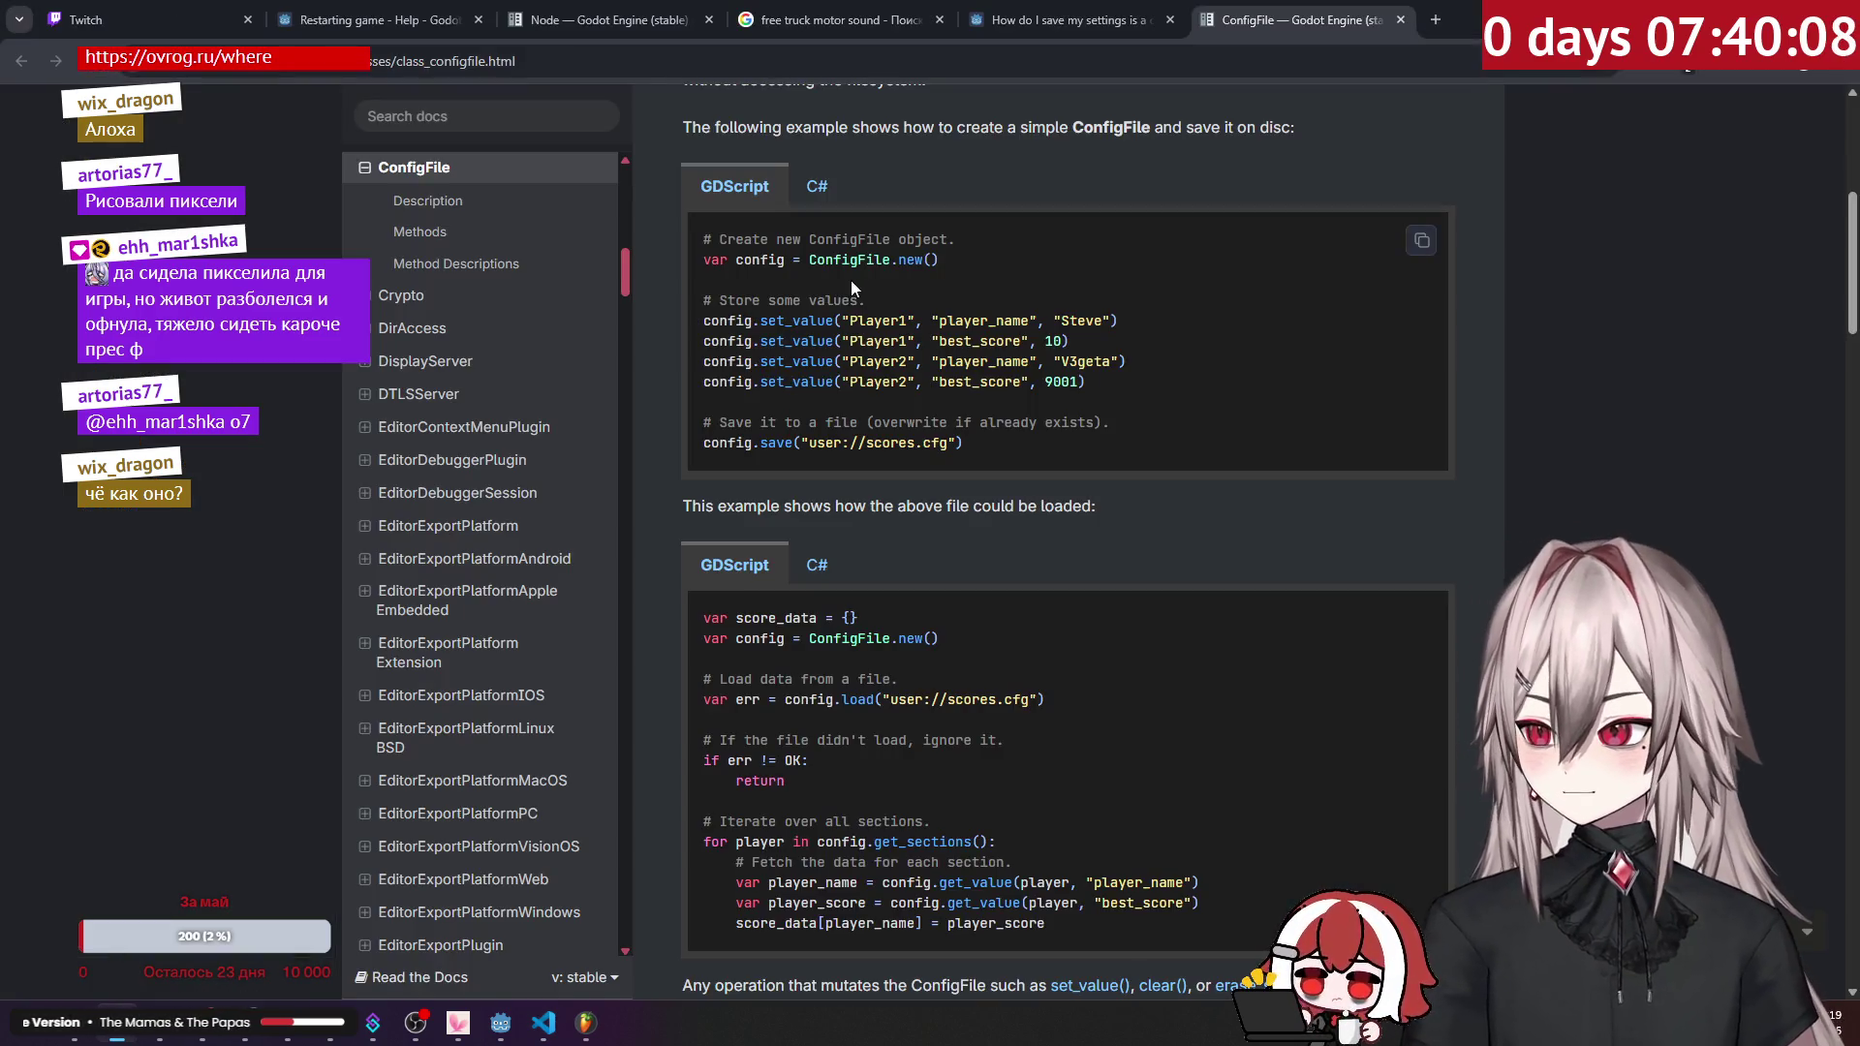
pyautogui.scroll(-1, 850, 281)
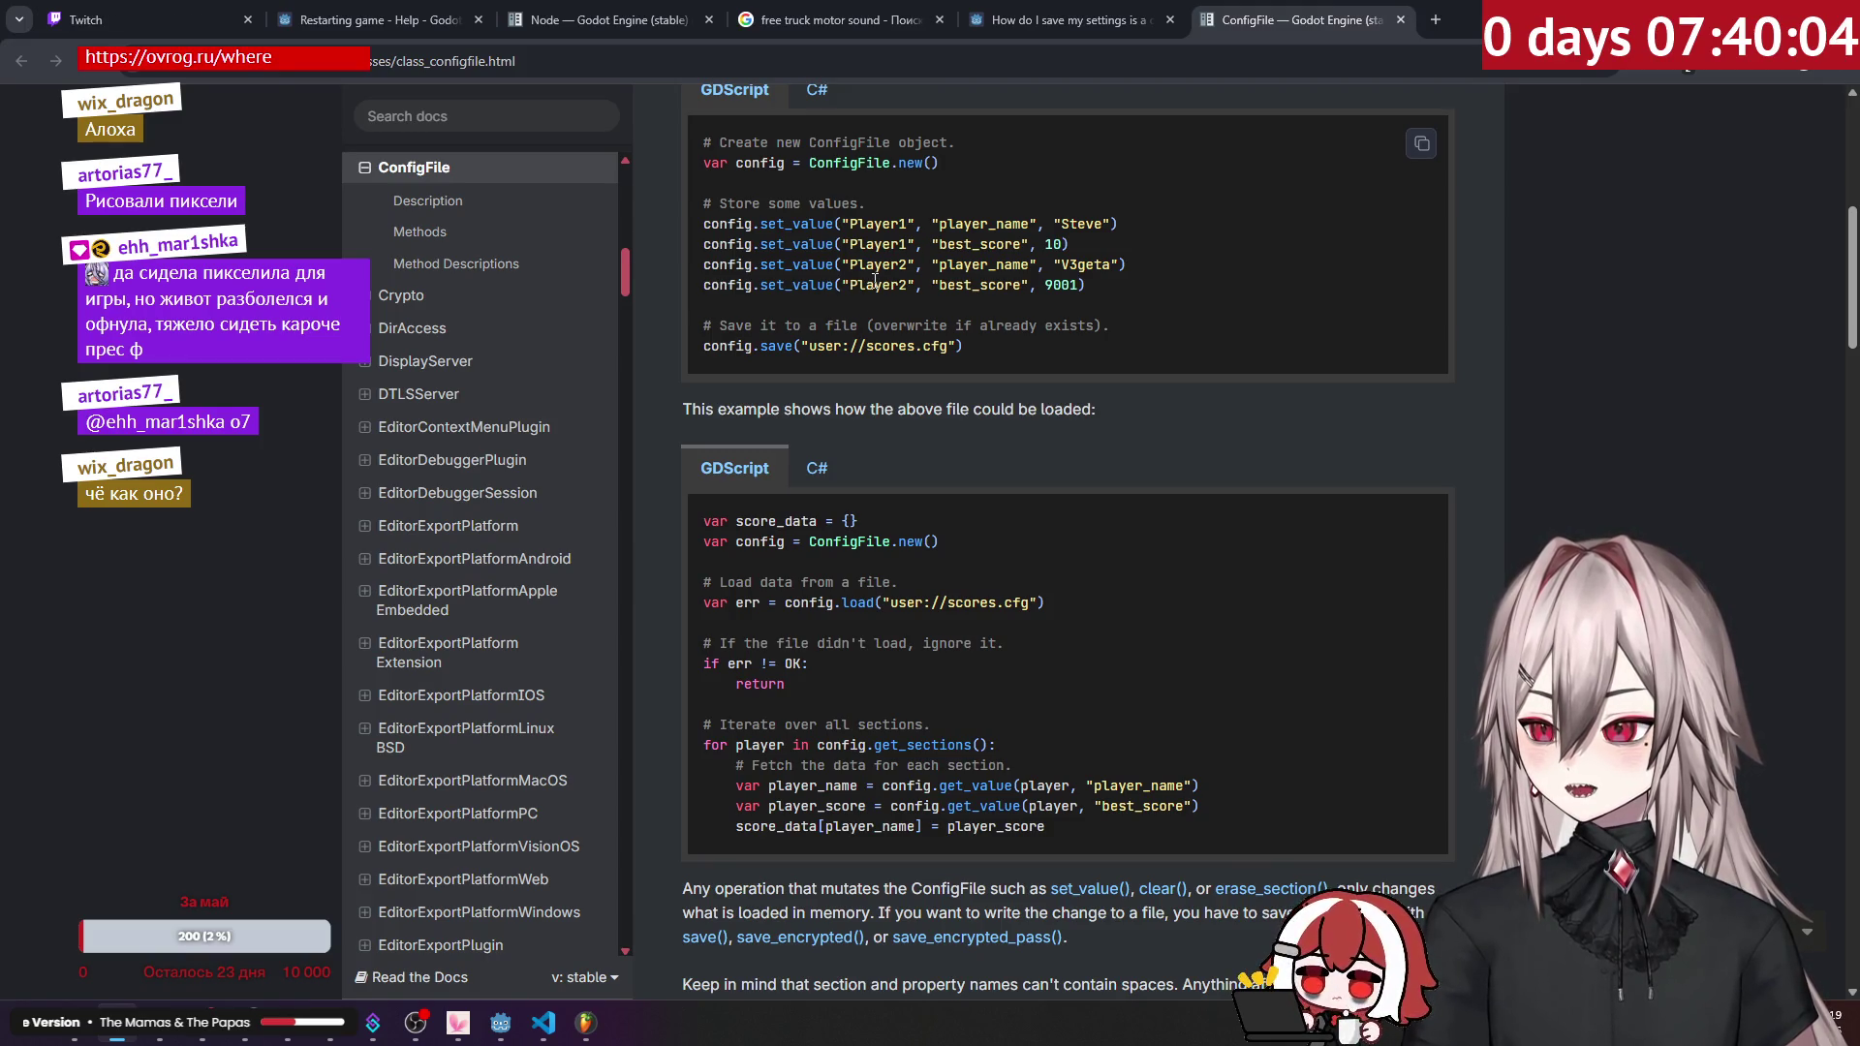
pyautogui.hotkey('alt', 'Tab')
pyautogui.hotkey('alt', 'Tab')
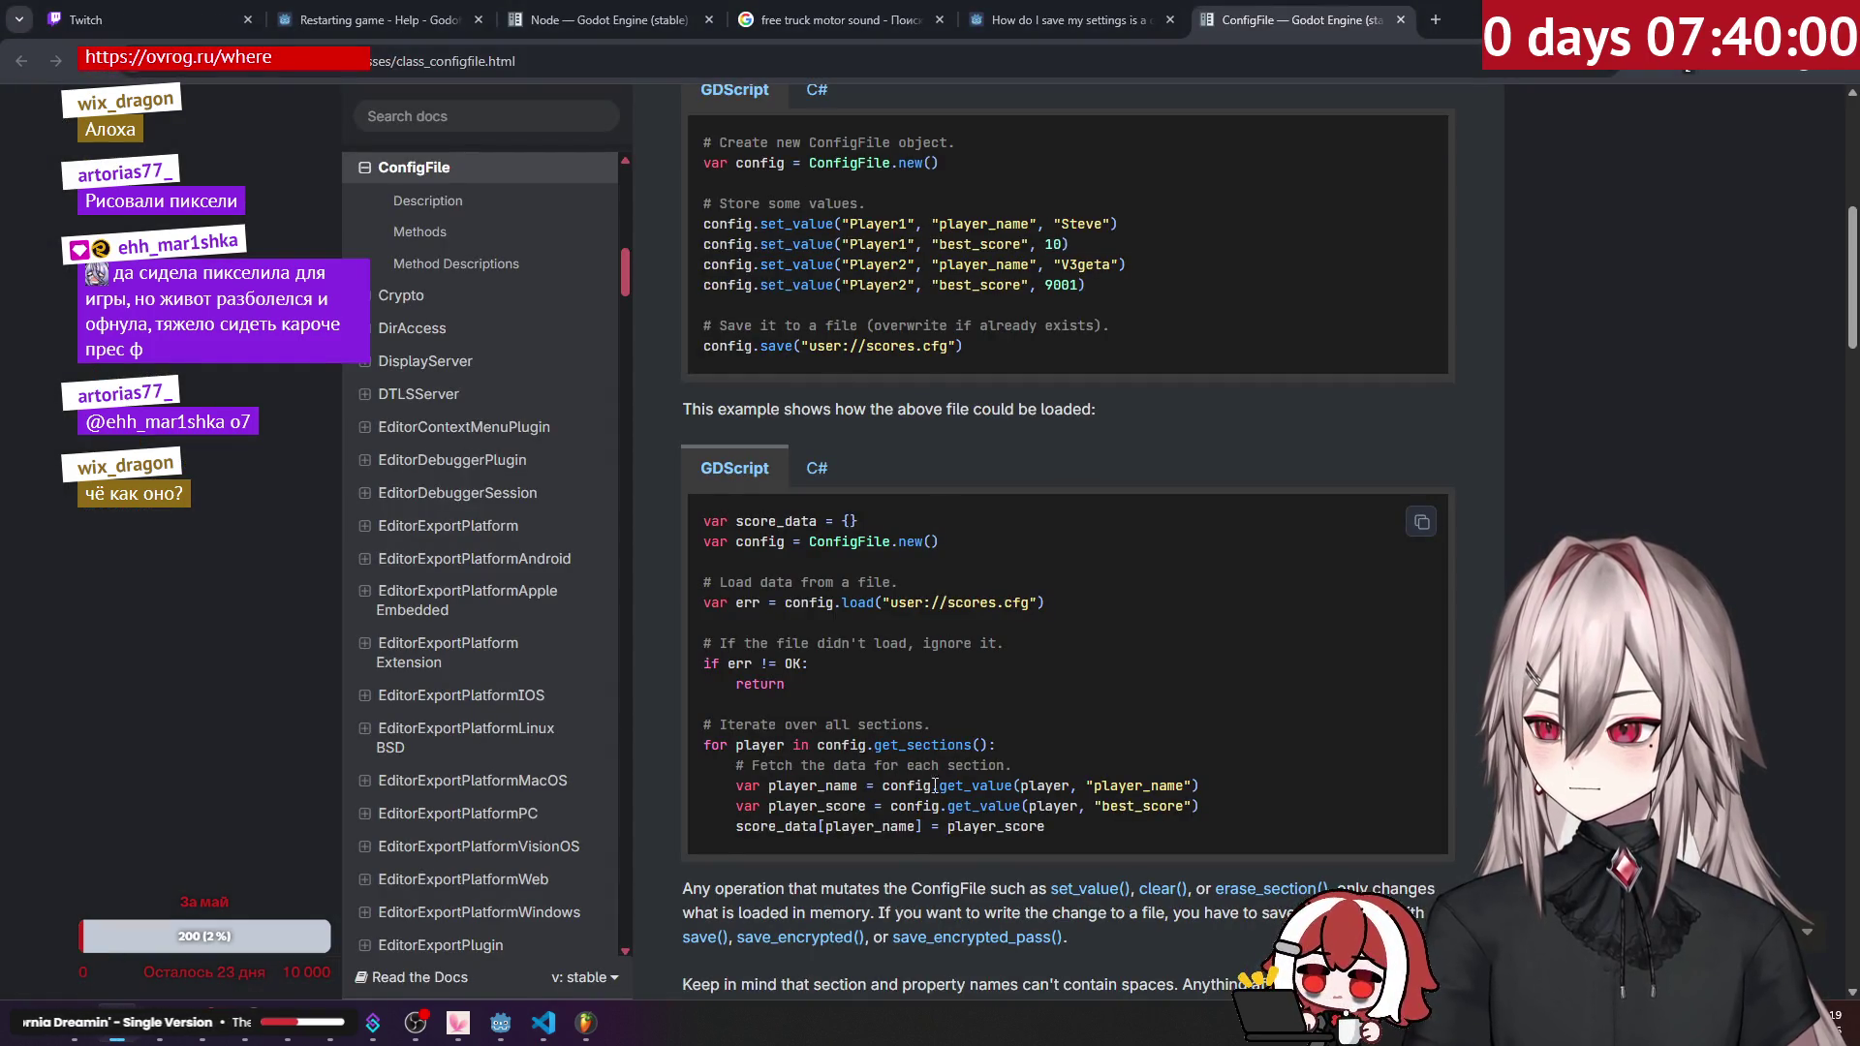
pyautogui.scroll(-1, 921, 746)
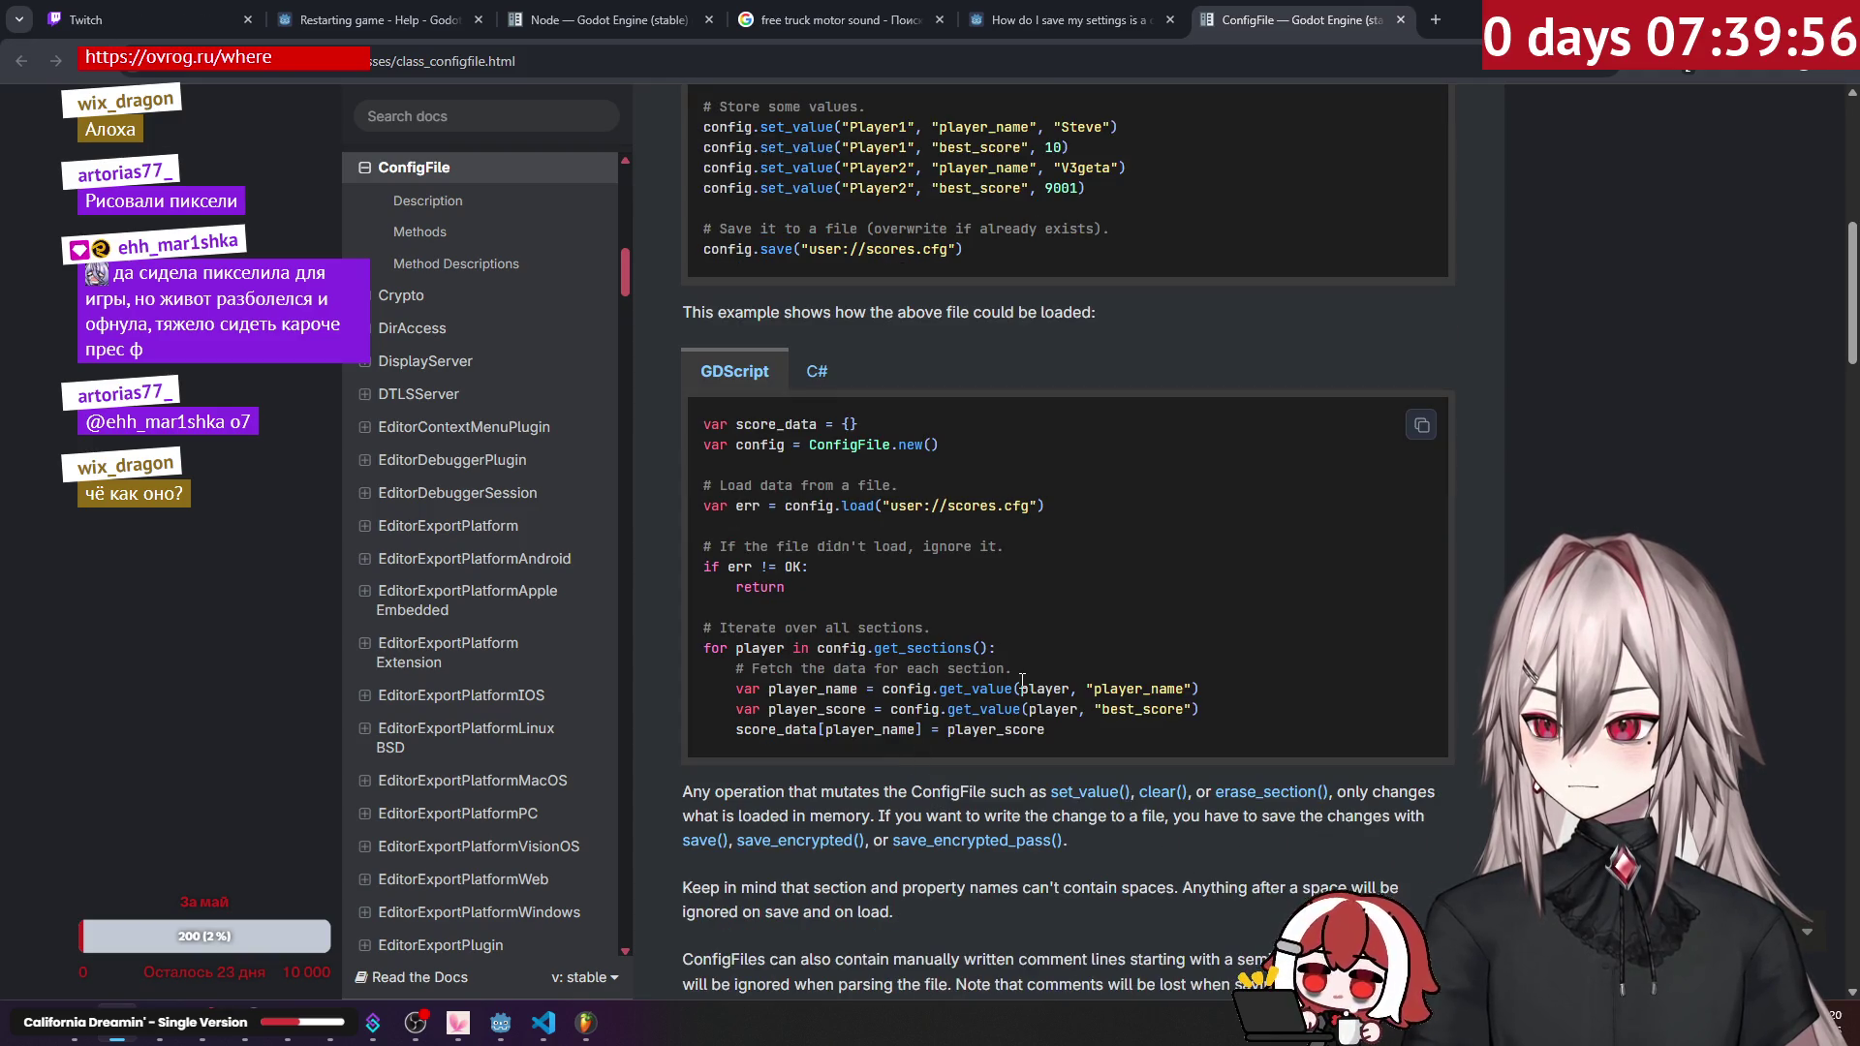
pyautogui.hotkey('alt', 'Tab')
pyautogui.moveTo(892, 337); pyautogui.dragTo(608, 298)
pyautogui.moveTo(493, 300); pyautogui.dragTo(472, 300)
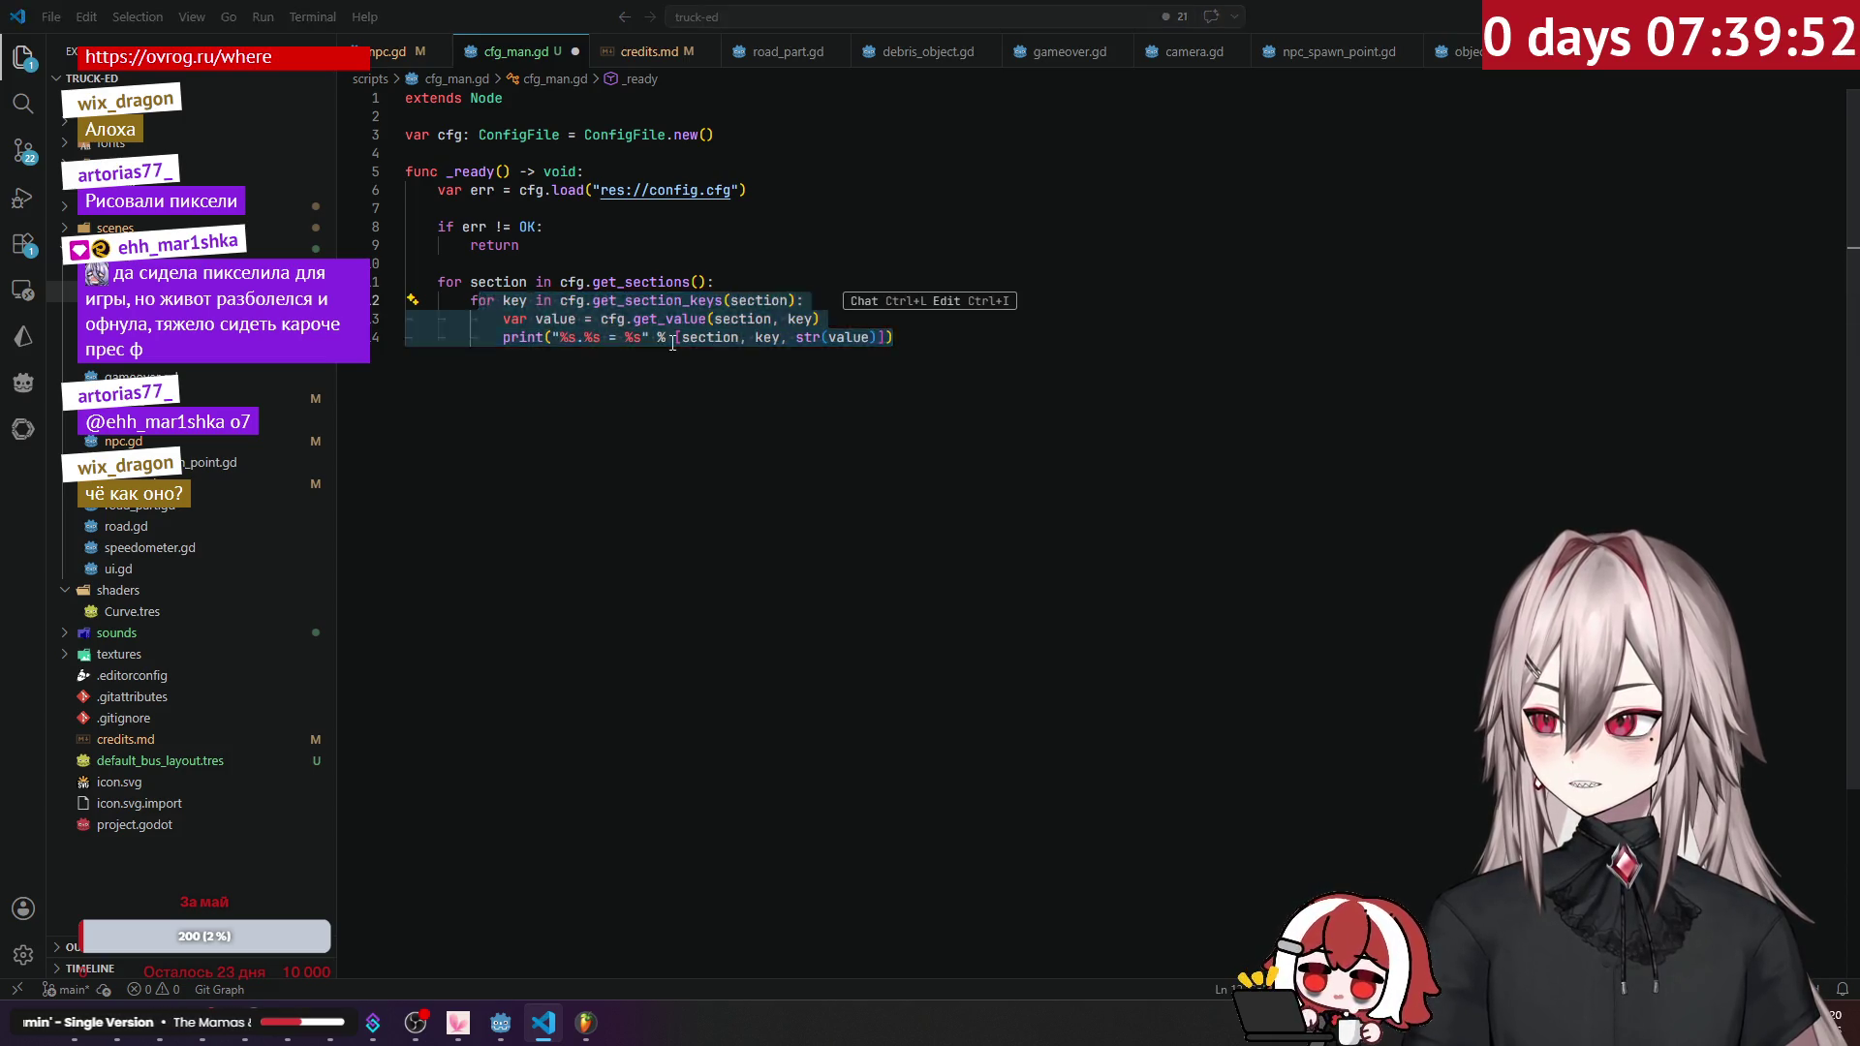
pyautogui.hotkey('alt', 'Tab')
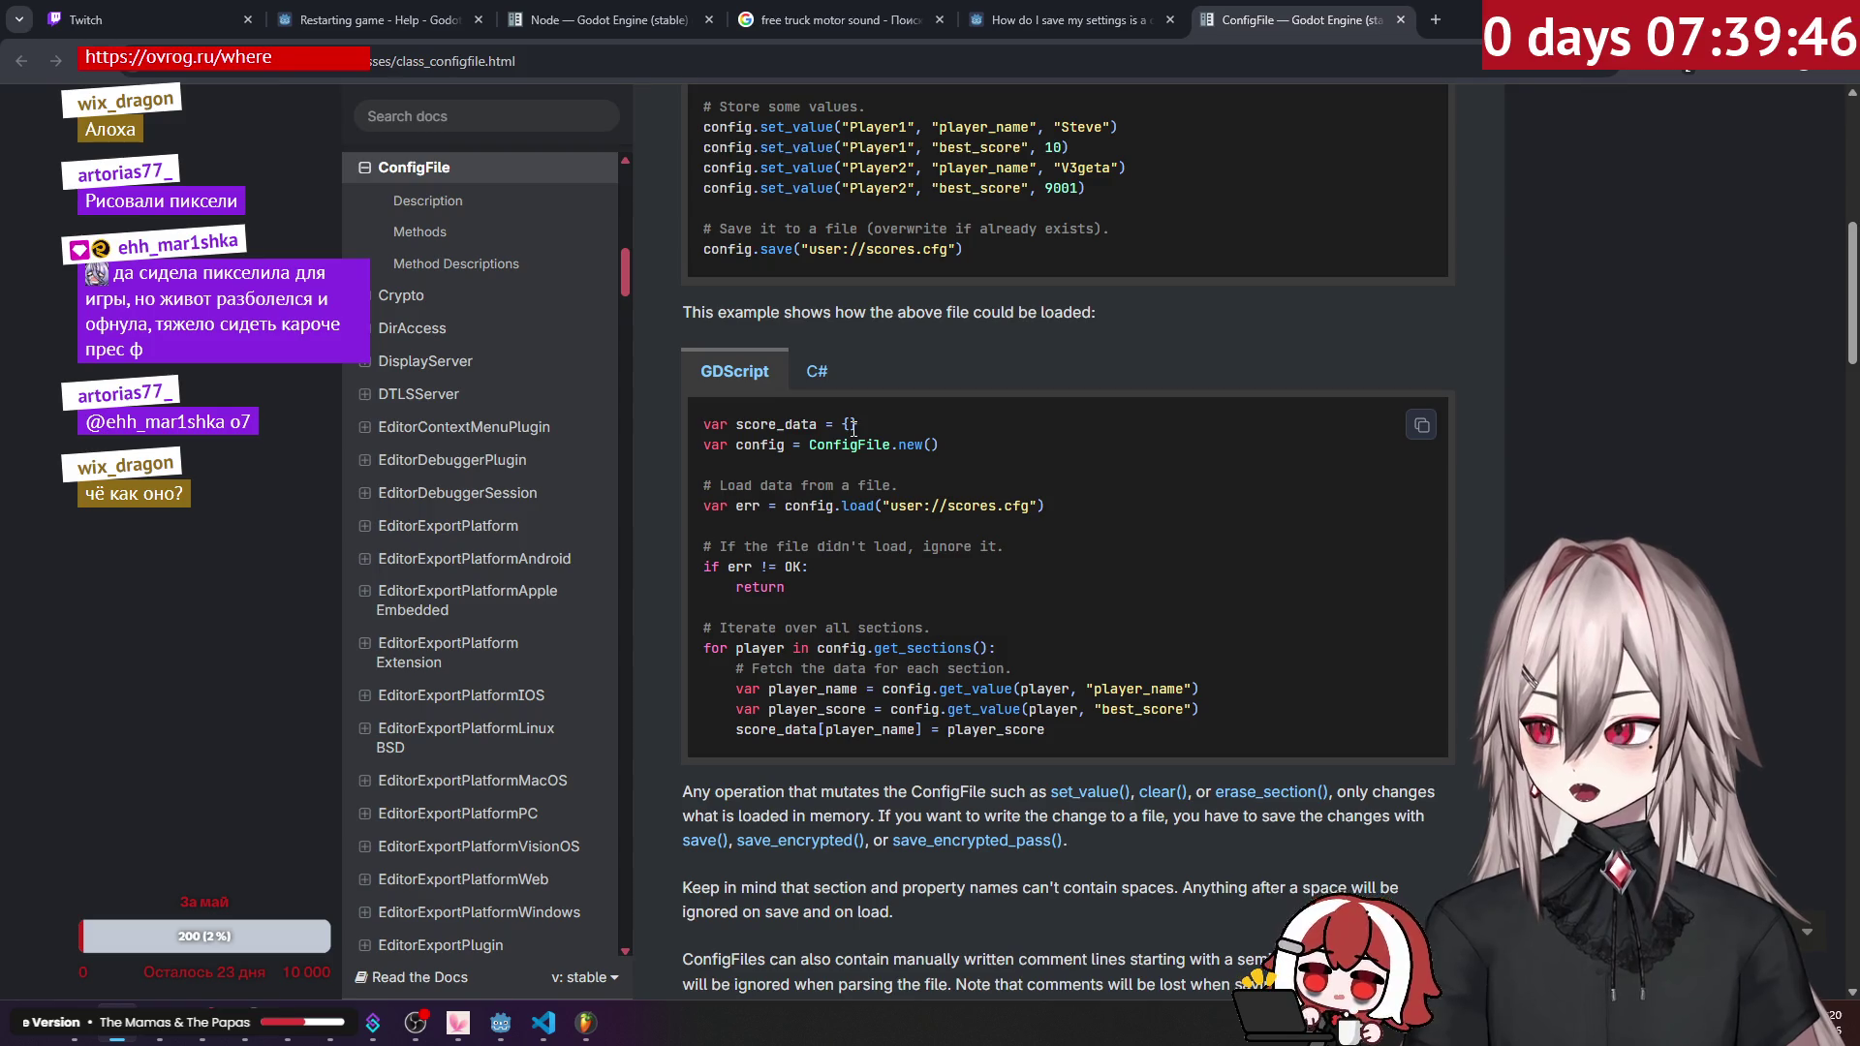
pyautogui.scroll(9, 852, 427)
pyautogui.scroll(-10, 951, 525)
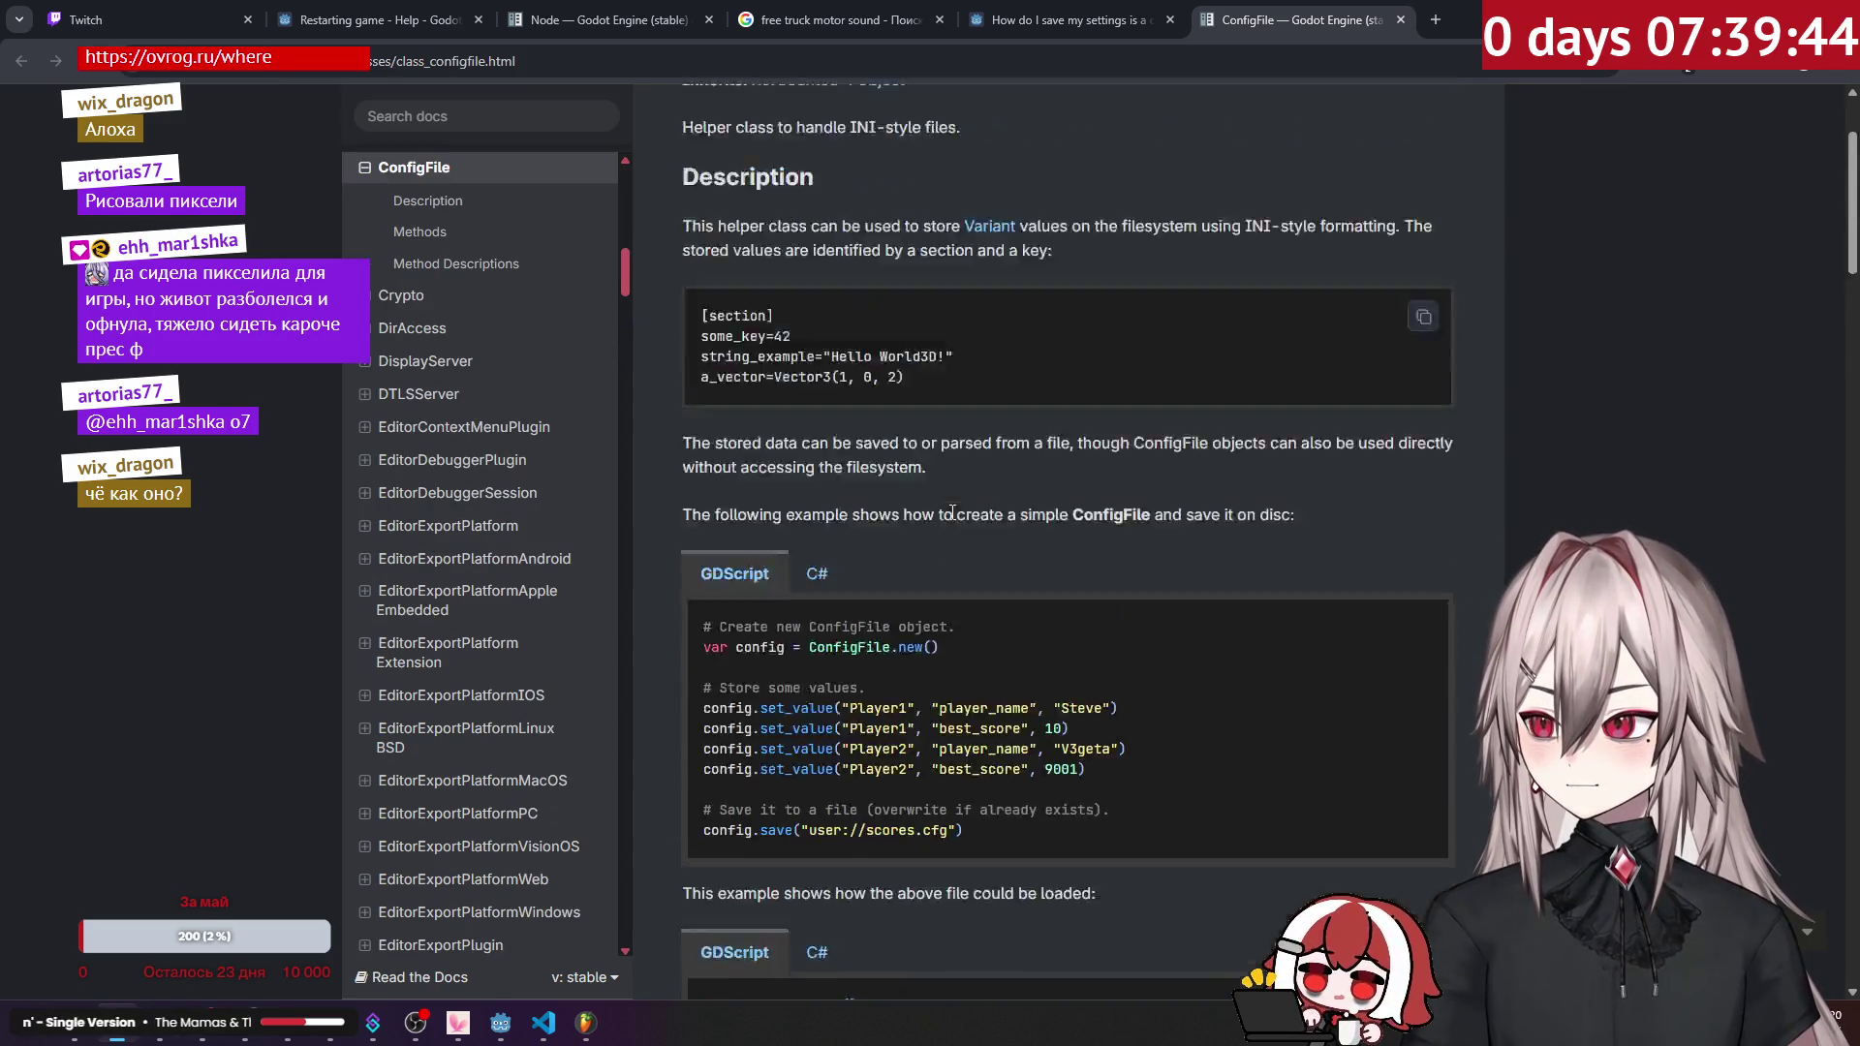
pyautogui.hotkey('alt', 'Tab')
pyautogui.moveTo(892, 337)
pyautogui.mouseDown()
pyautogui.moveTo(641, 338)
pyautogui.moveTo(497, 306)
pyautogui.mouseUp()
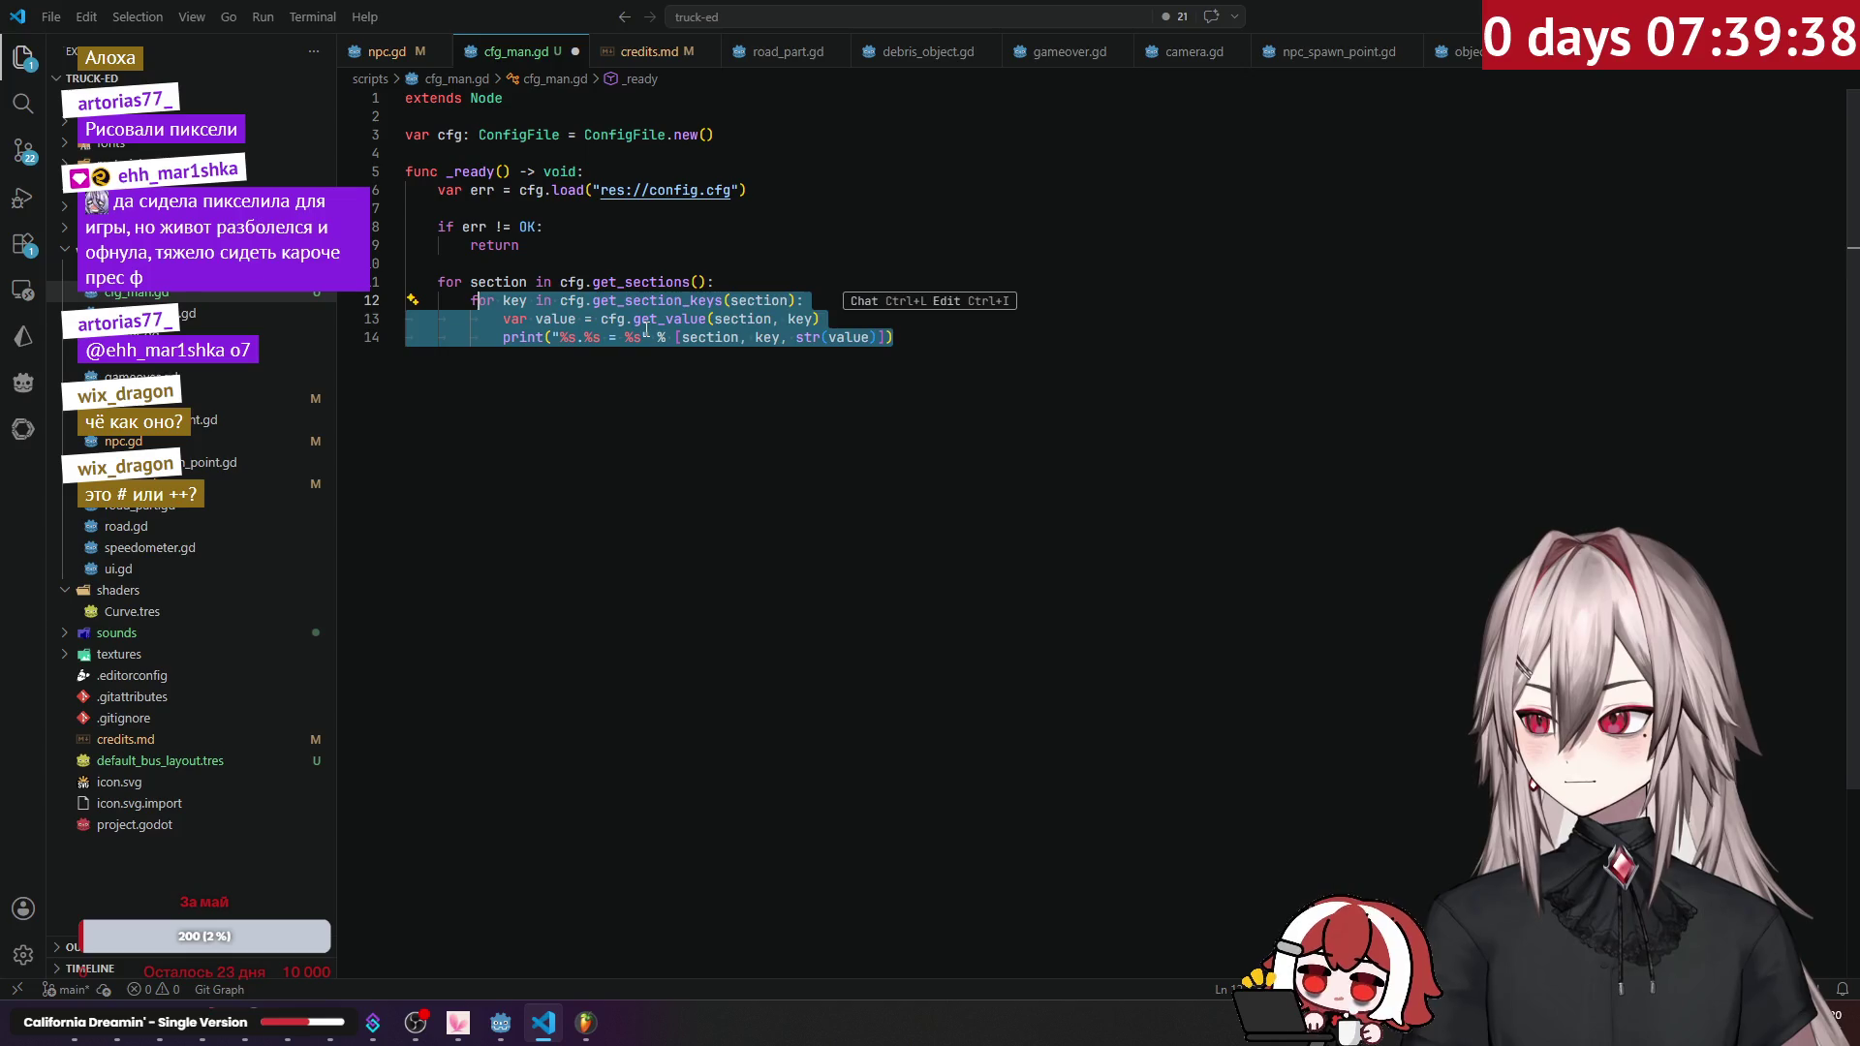
pyautogui.press('BackSpace')
pyautogui.press('BackSpace')
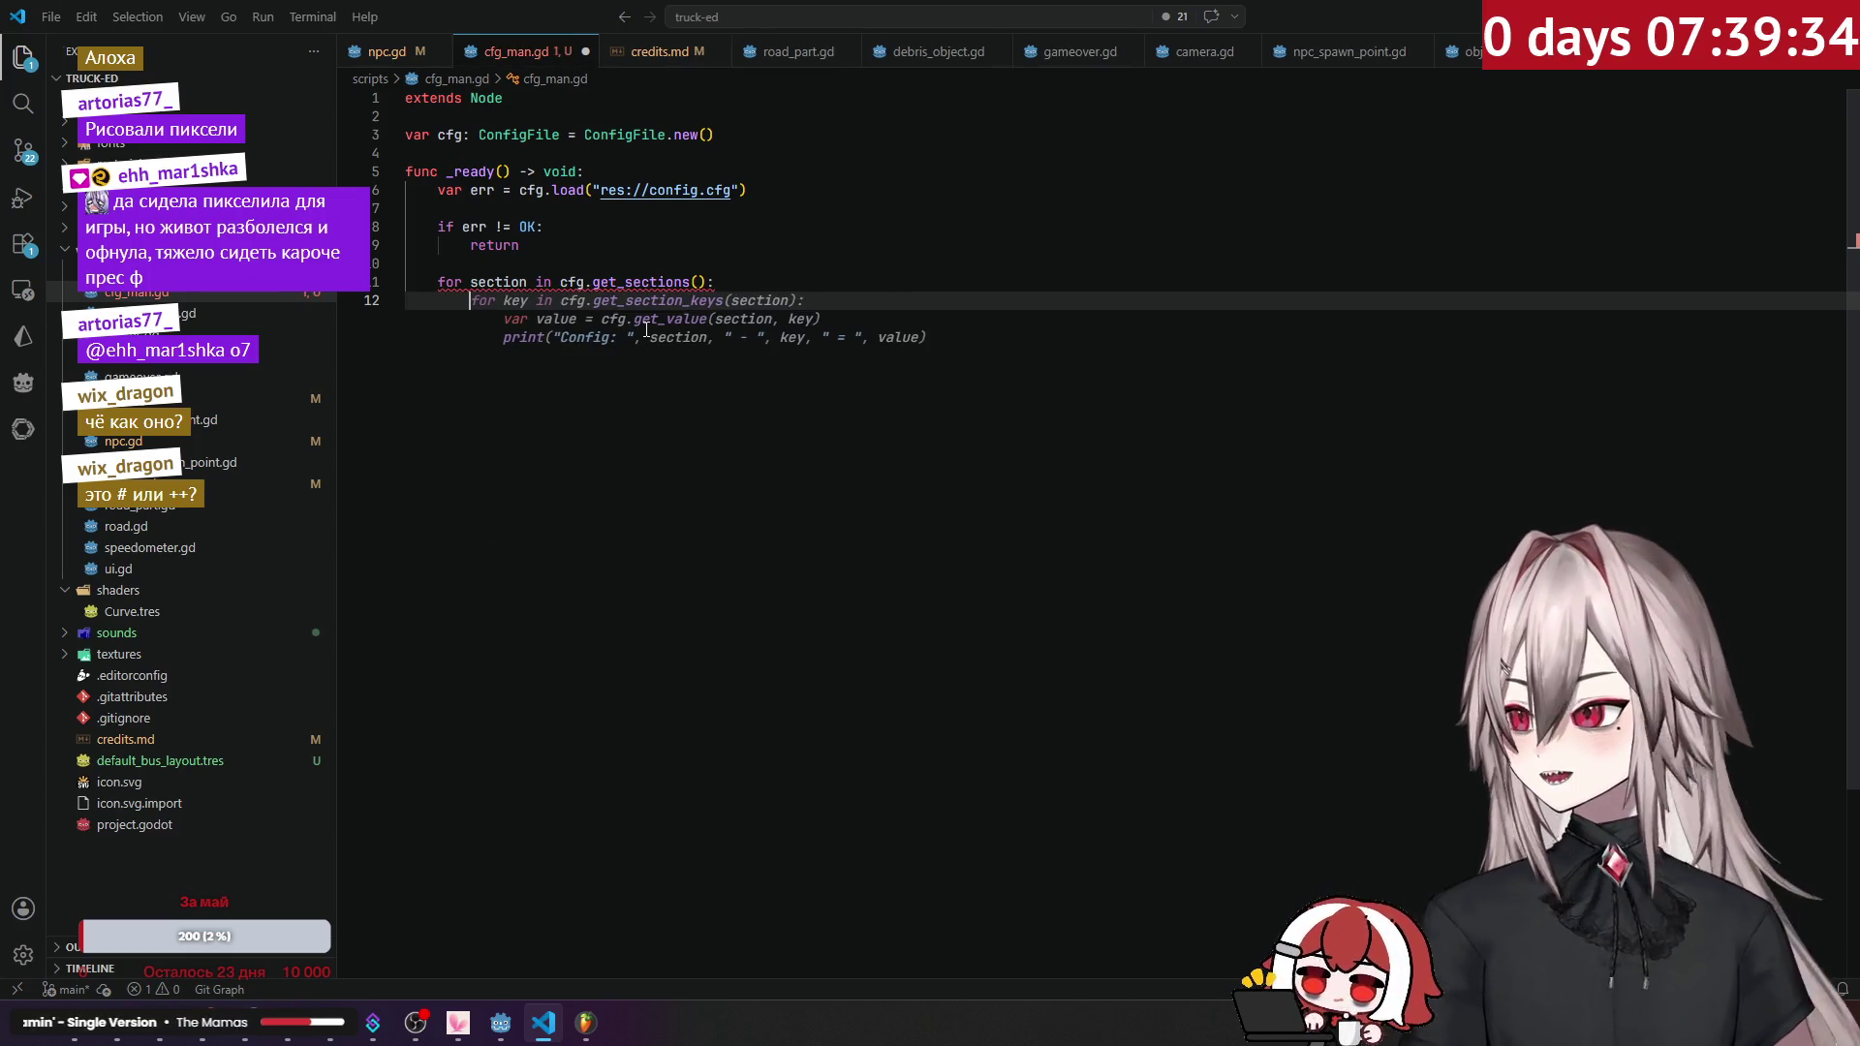
# Start the loop body with the cfg variable via autocomplete.
pyautogui.hotkey('alt', 'Tab')
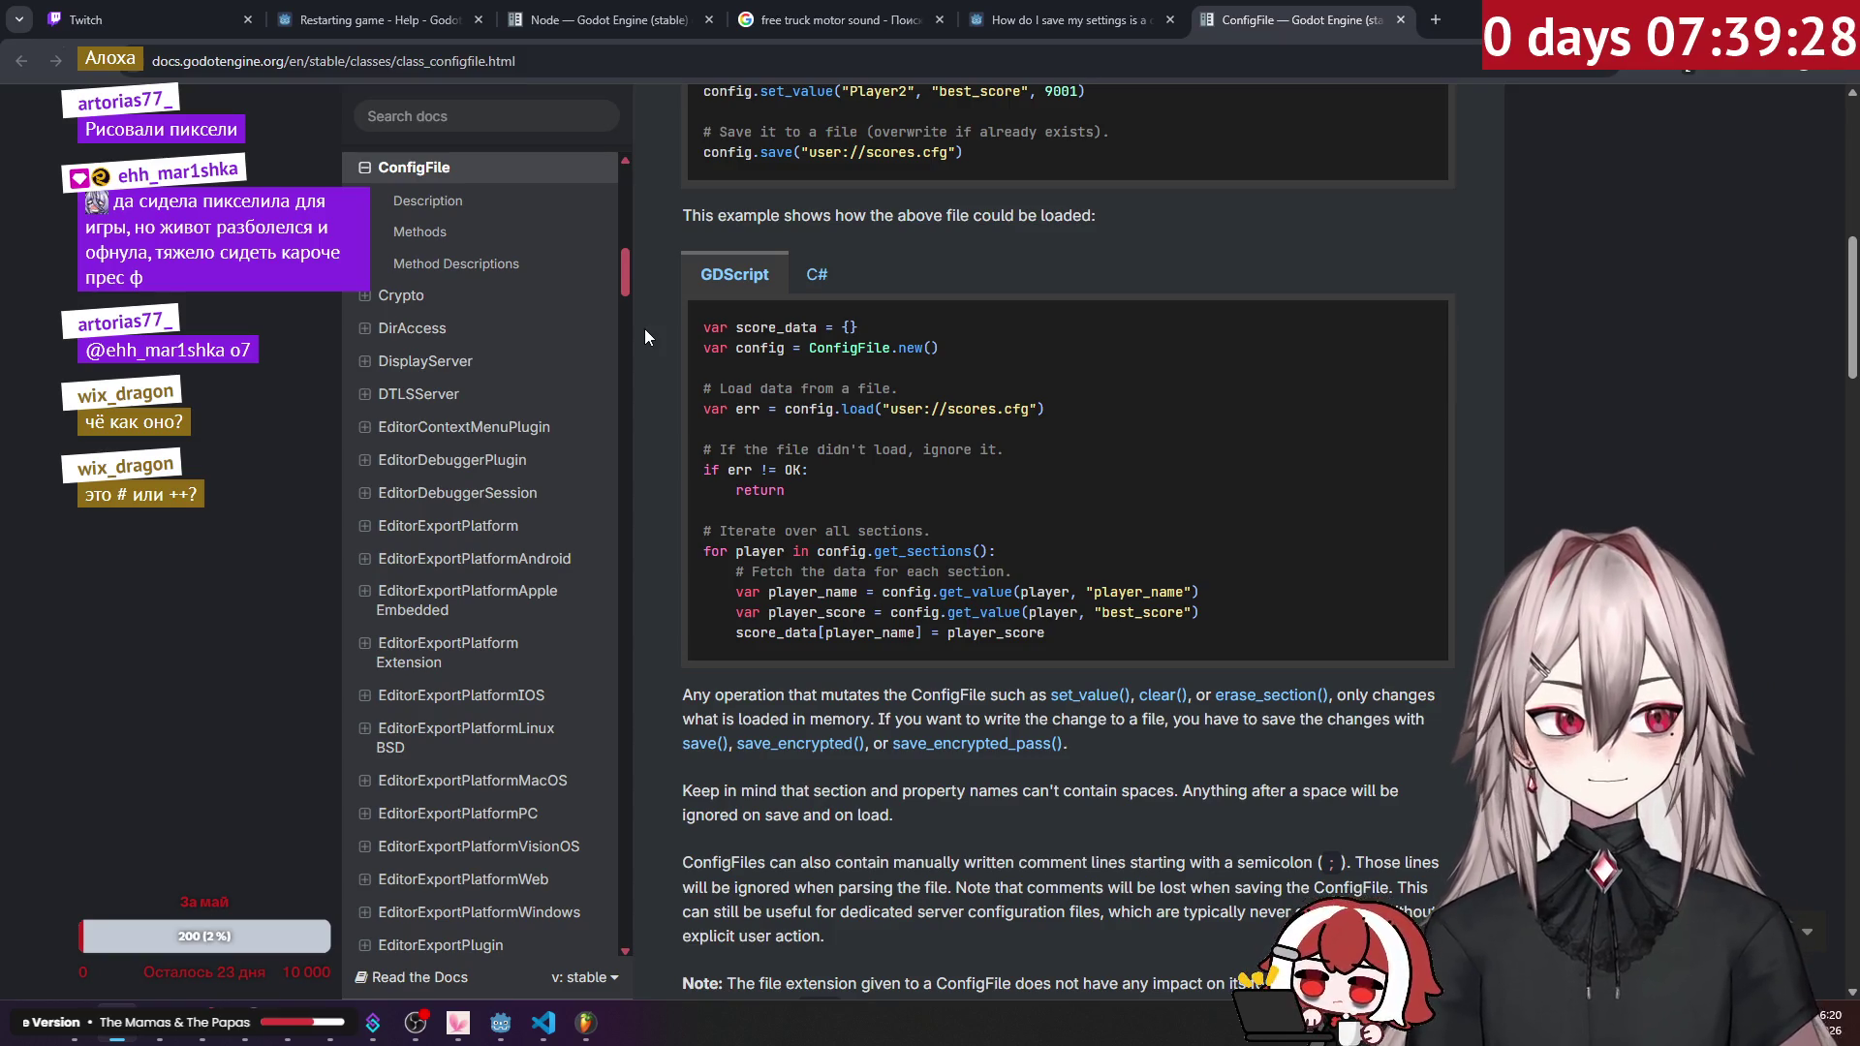
pyautogui.hotkey('alt', 'Tab')
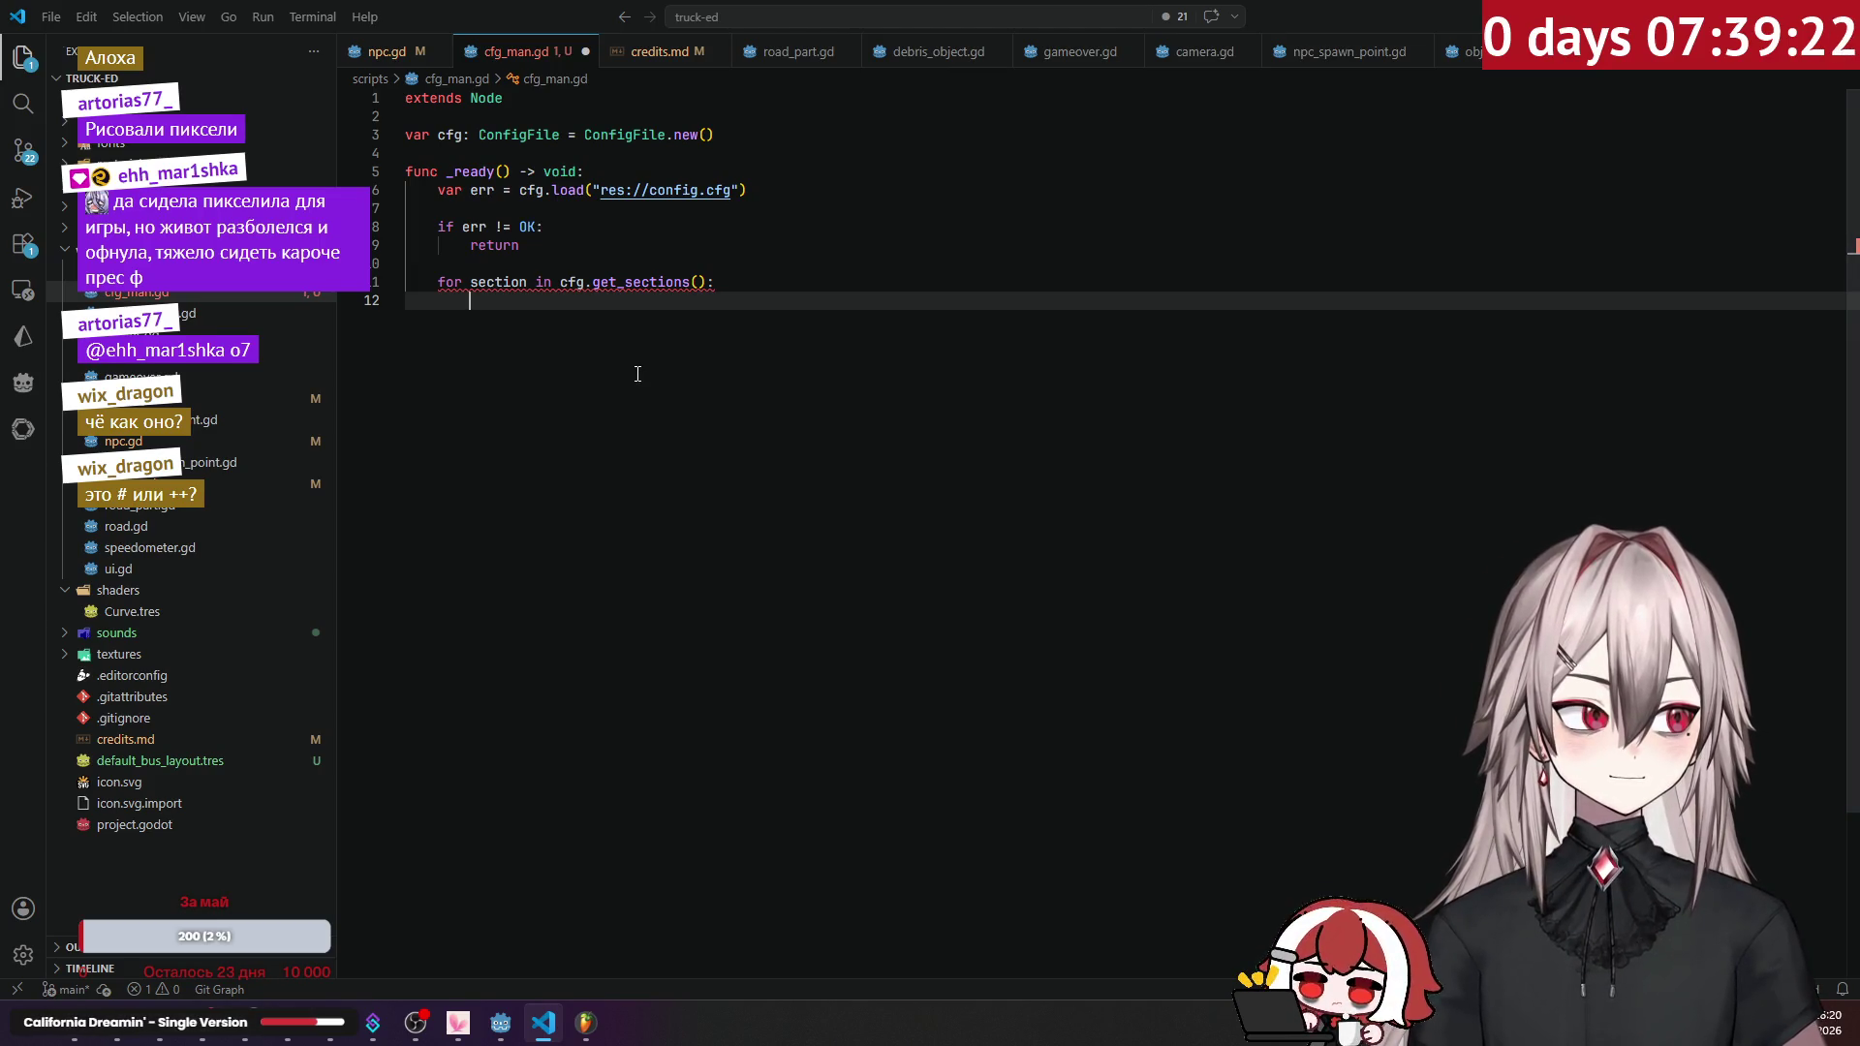
pyautogui.write('c')
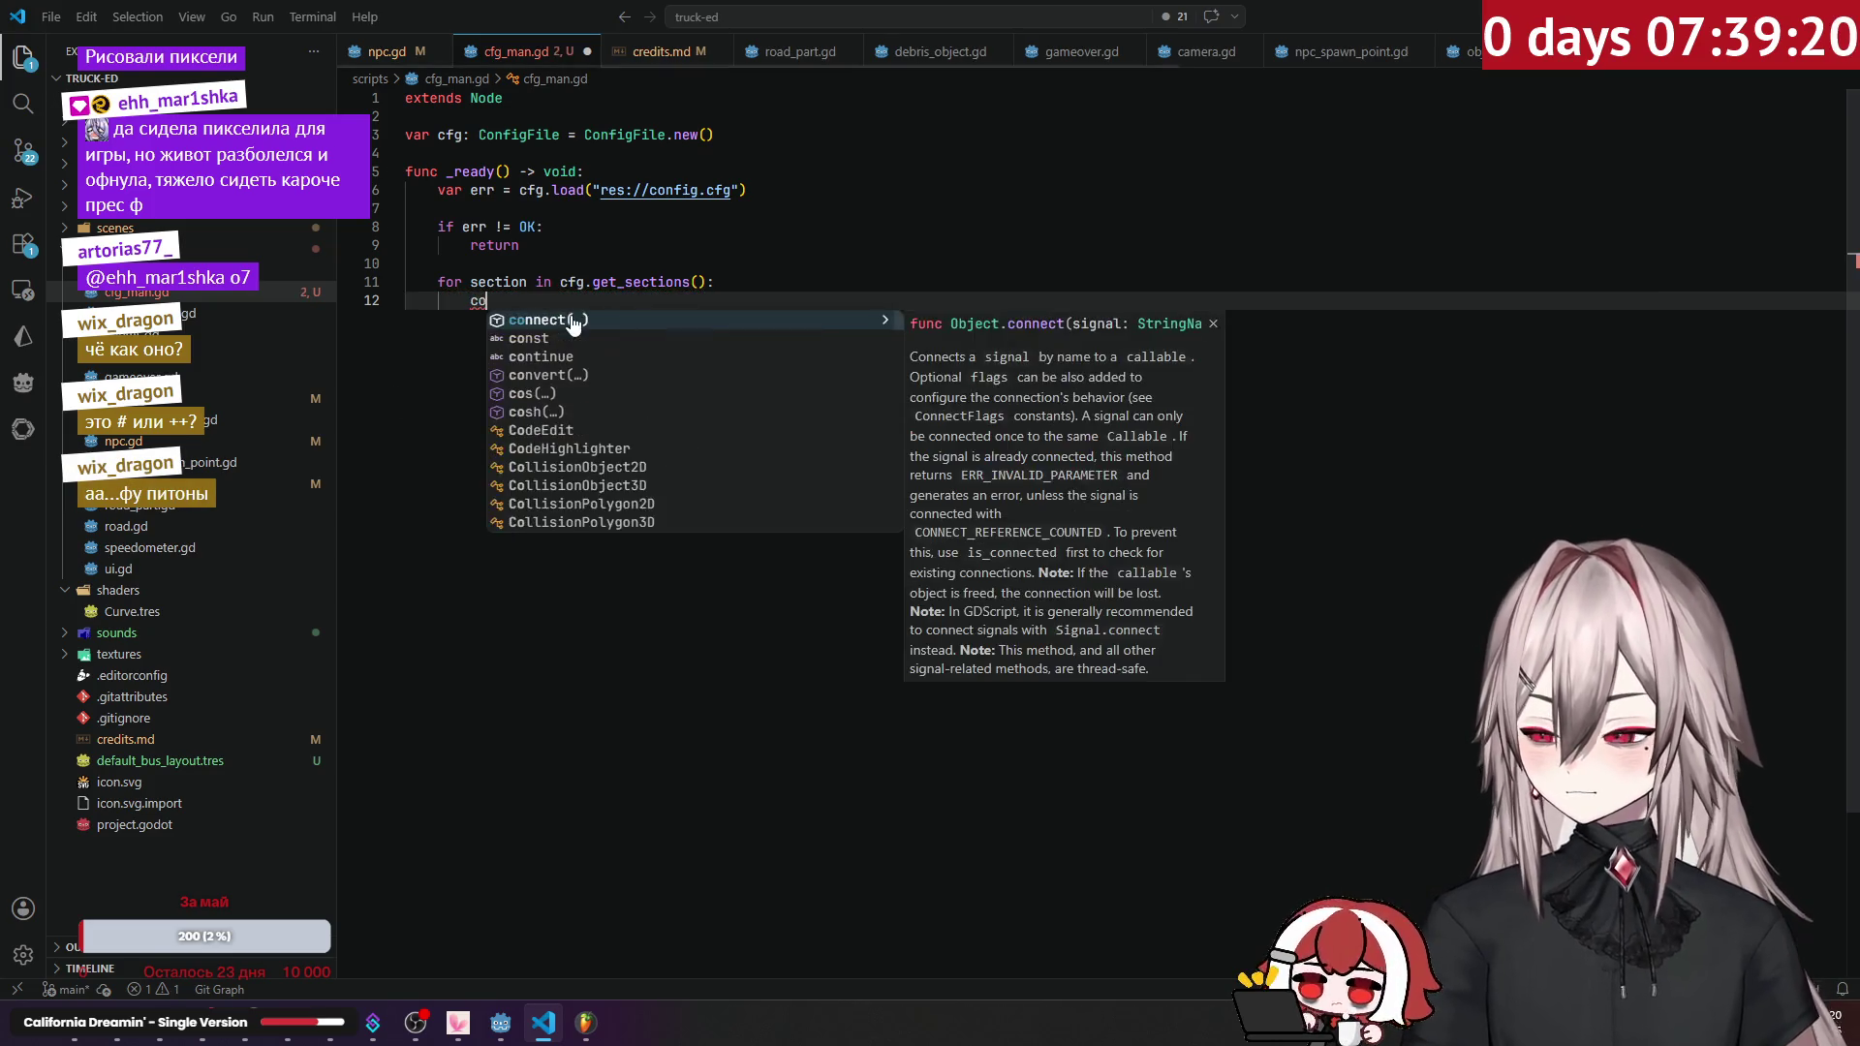
pyautogui.press('BackSpace')
pyautogui.write('se')
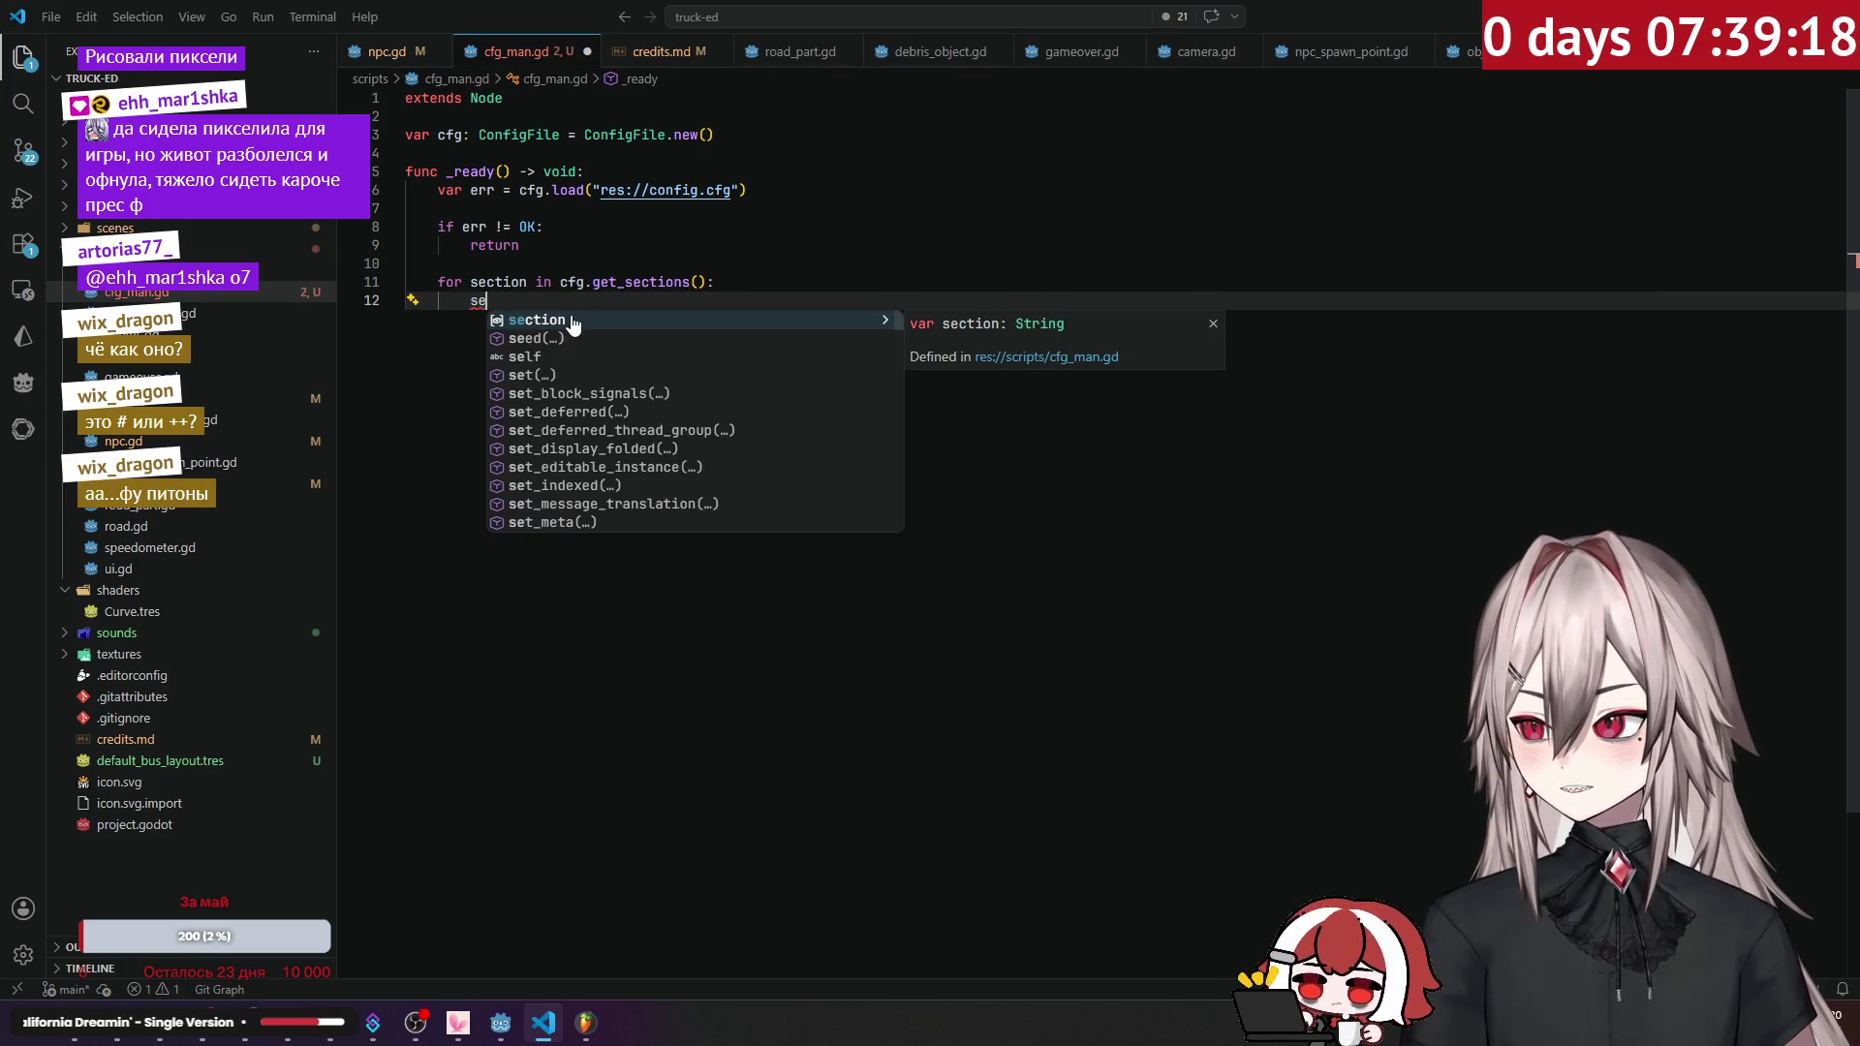
pyautogui.press('Return')
pyautogui.hotkey('alt', 'Tab')
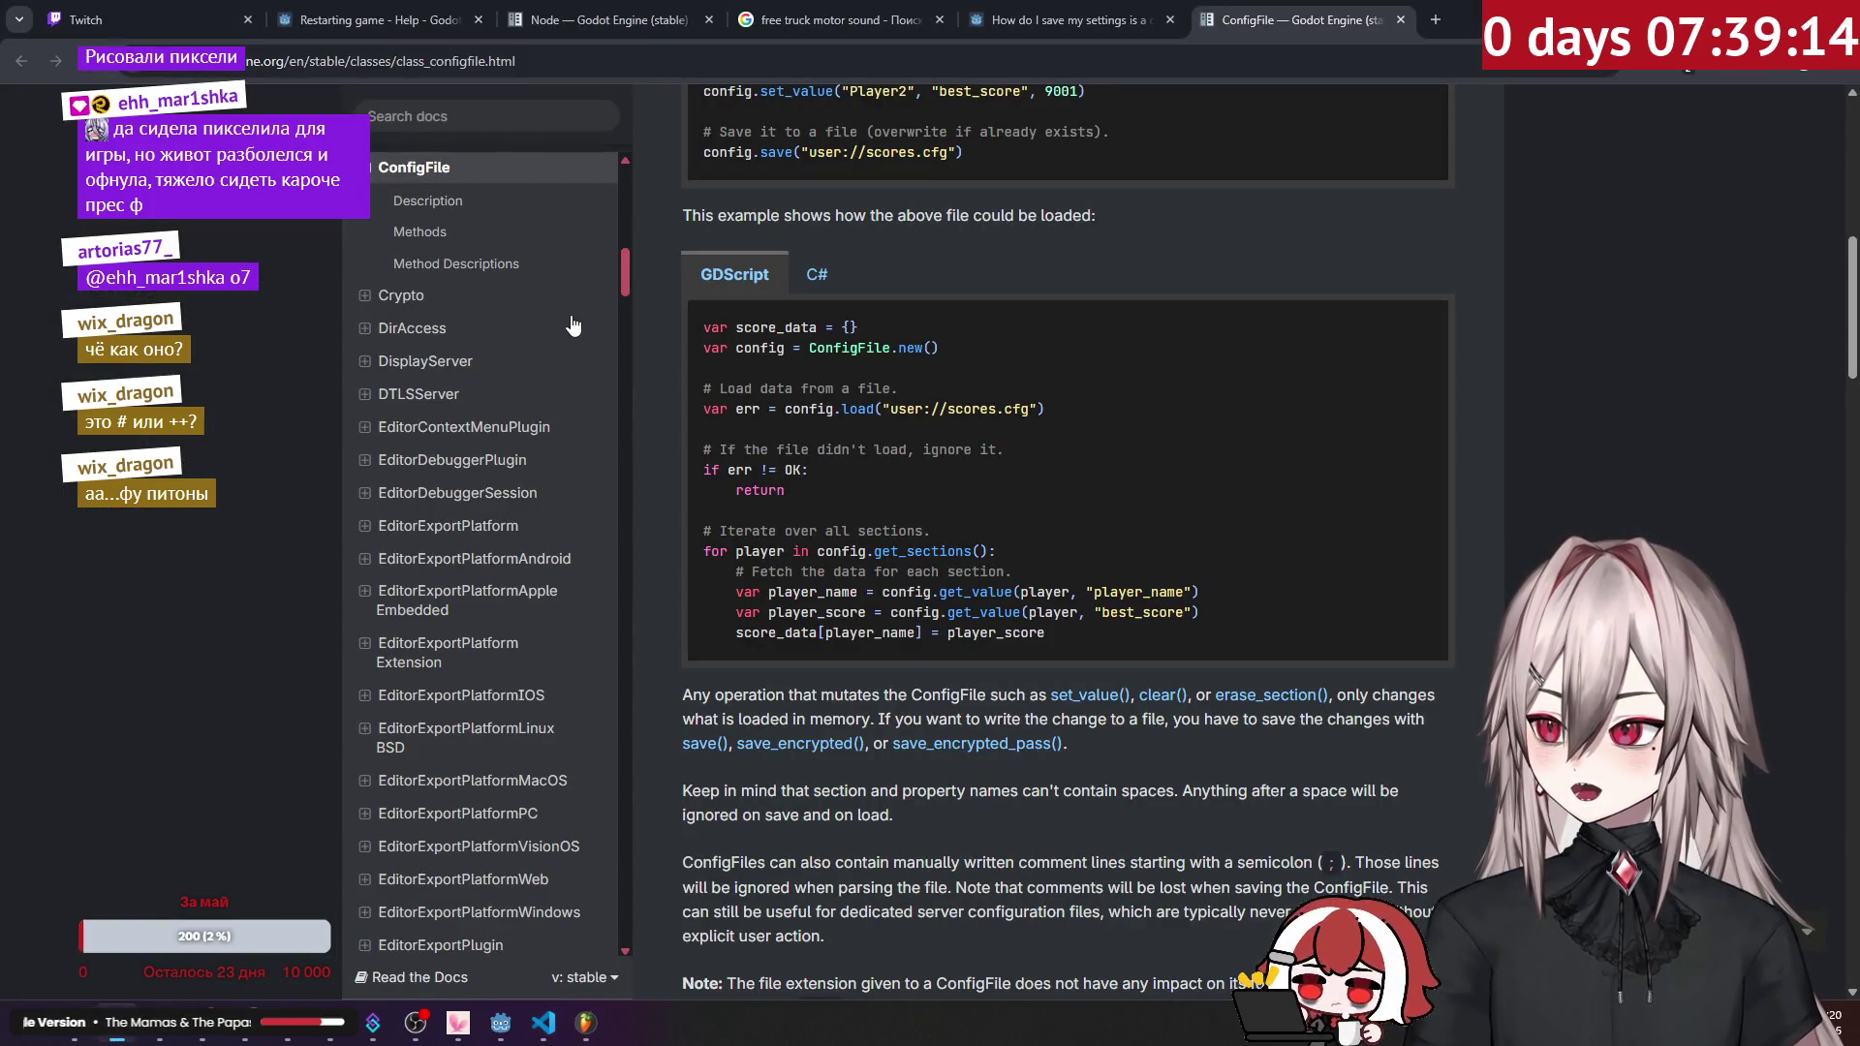
pyautogui.hotkey('alt', 'Tab')
pyautogui.press('BackSpace')
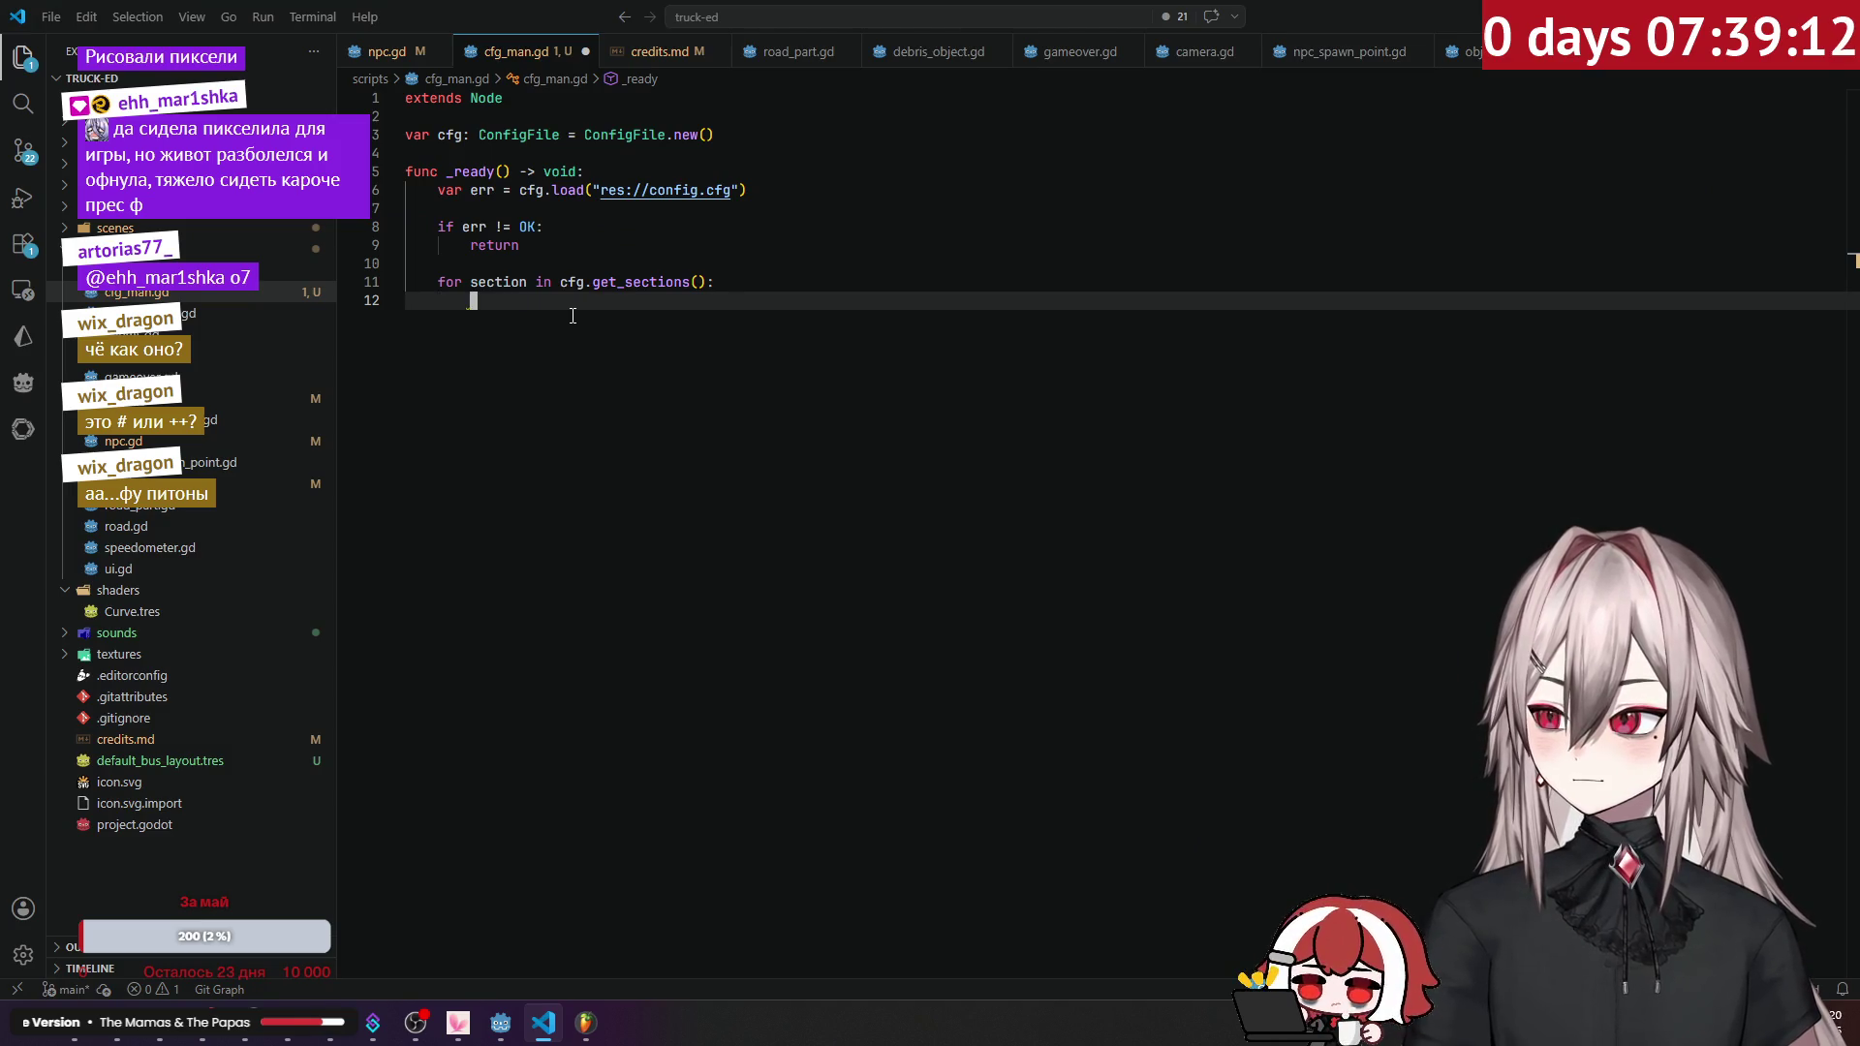
pyautogui.write('cg')
pyautogui.press('Tab')
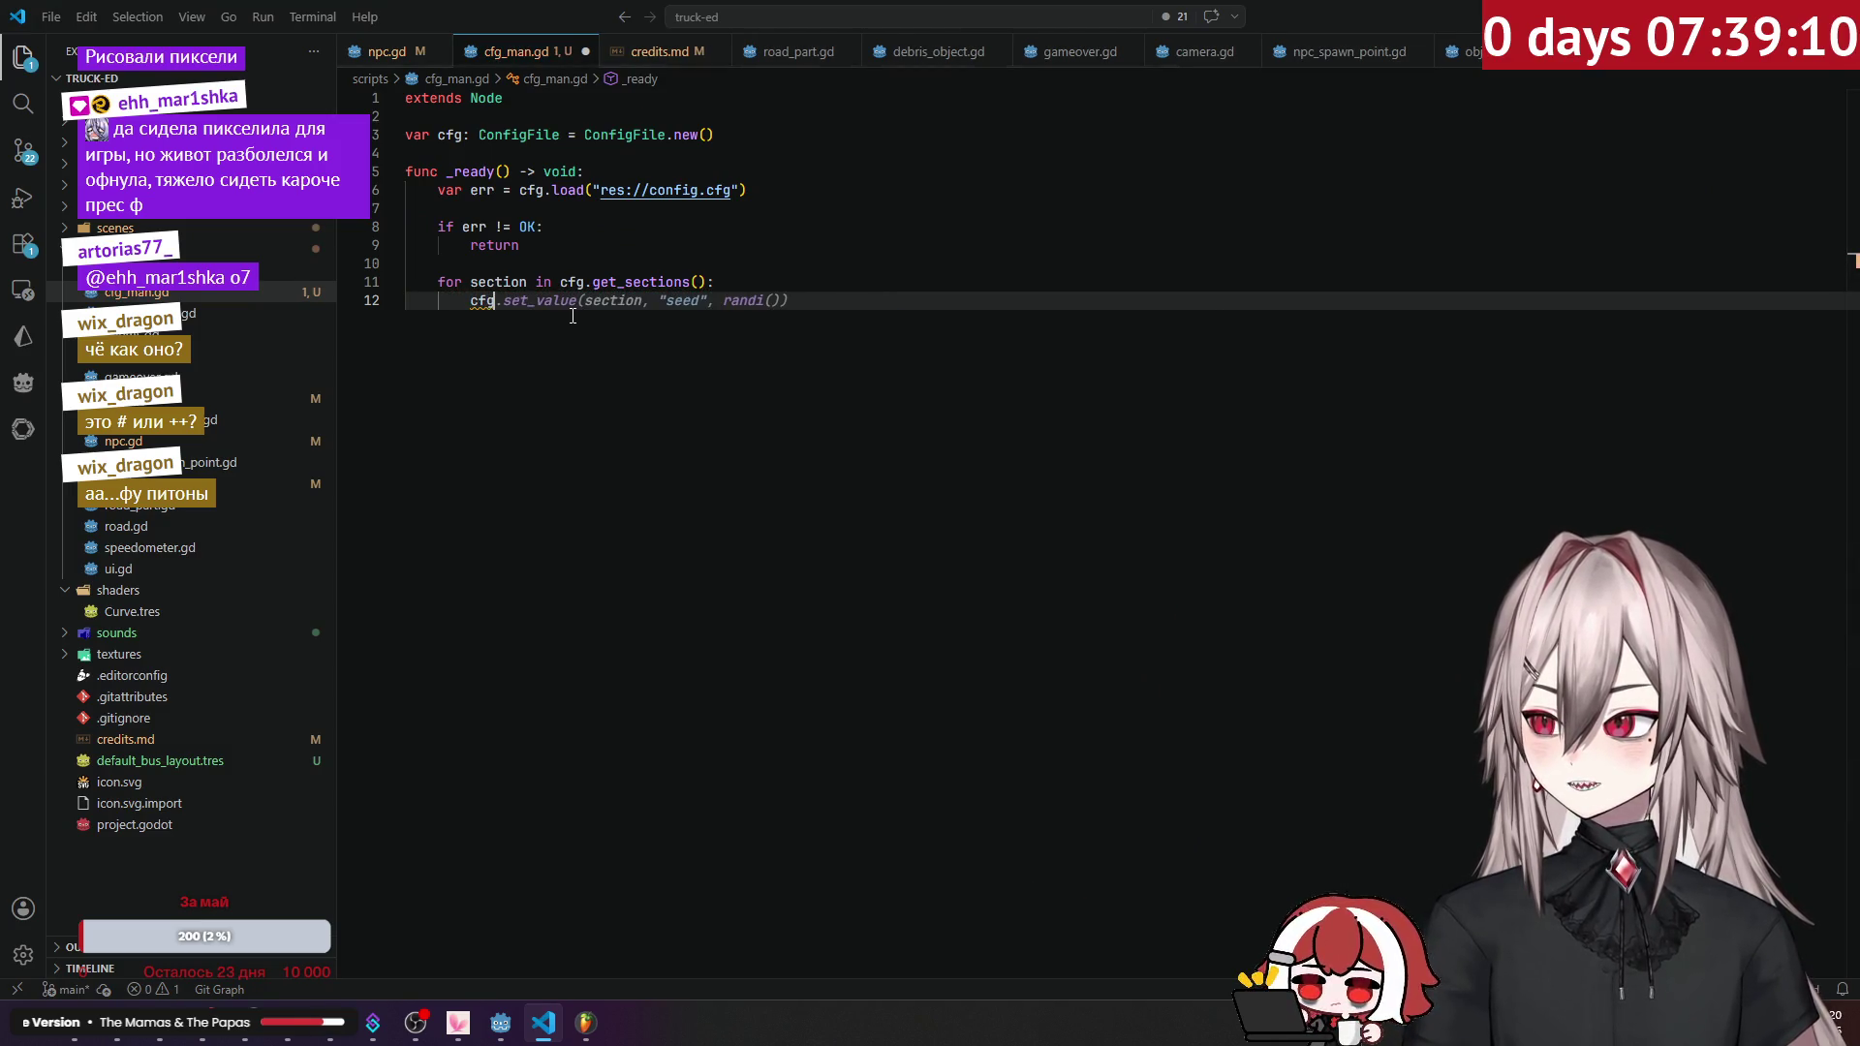
# Complete the body as cfg.get_value(section, "value", null).
pyautogui.write('.')
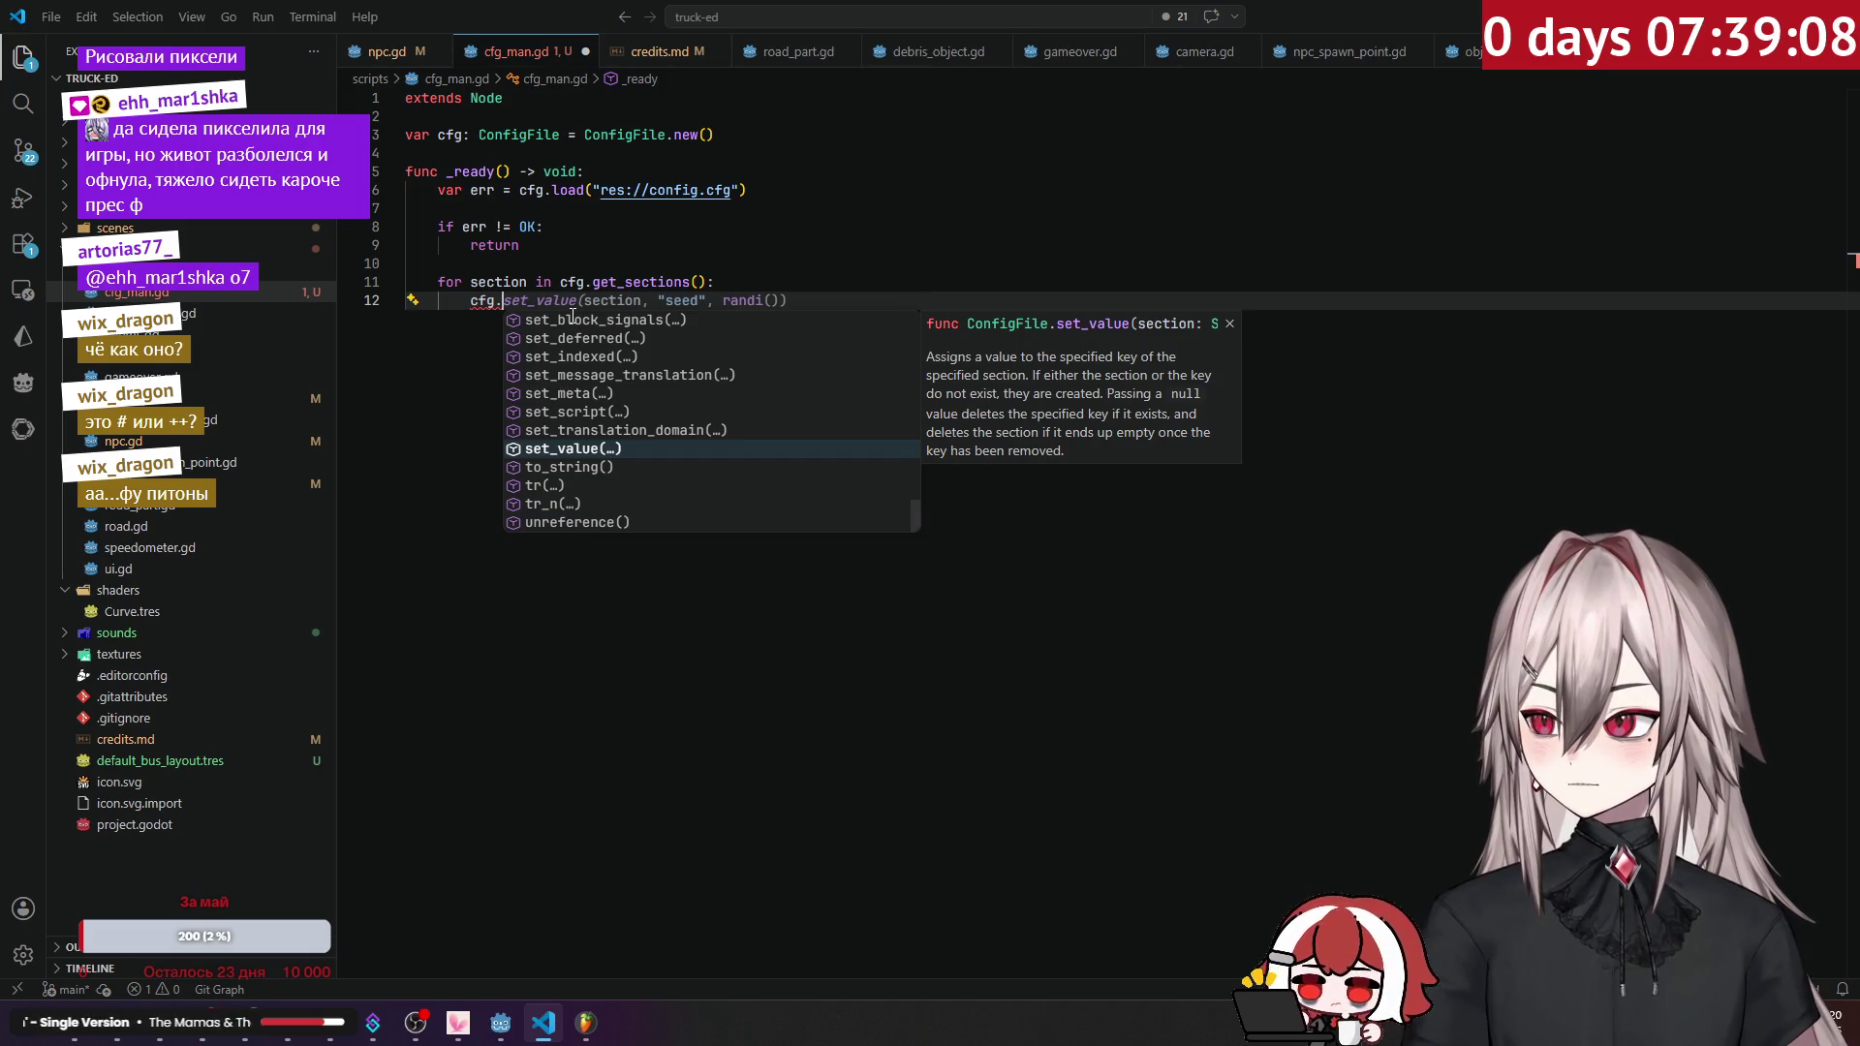
pyautogui.write('get')
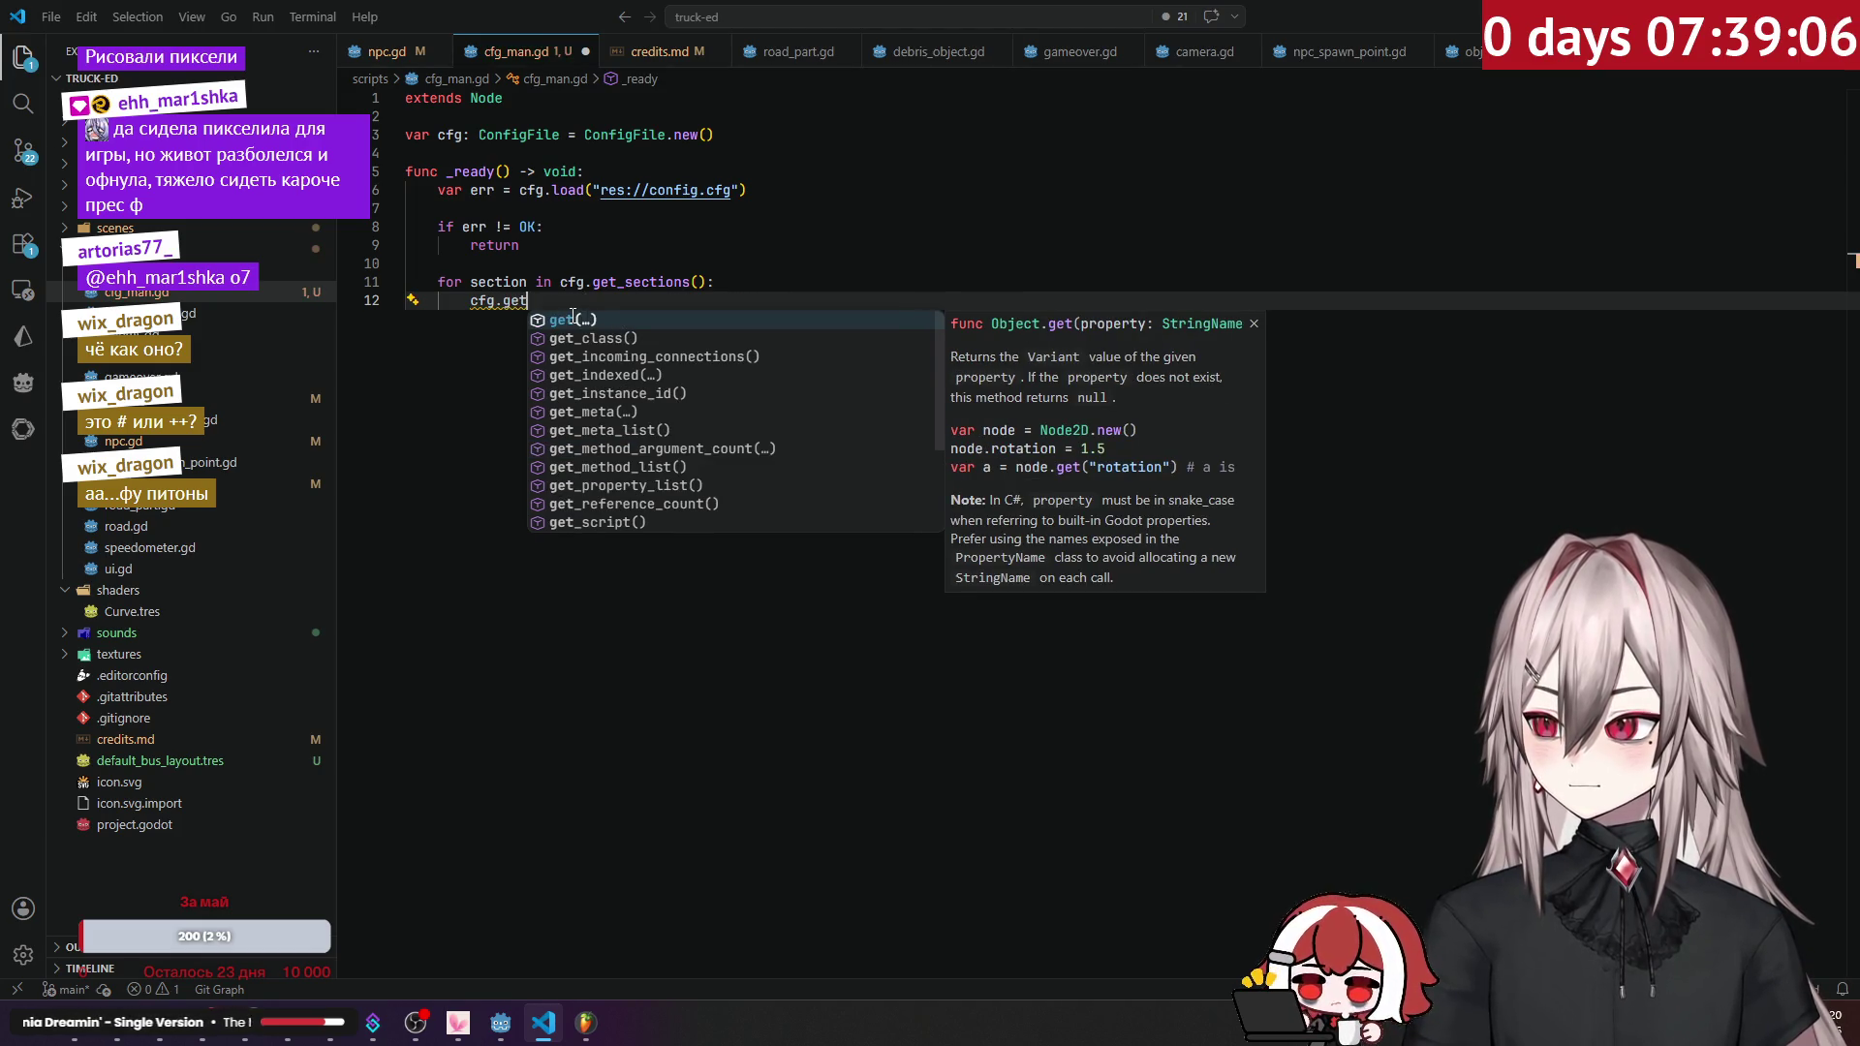
pyautogui.write('_value')
pyautogui.press('BackSpace')
pyautogui.write('(')
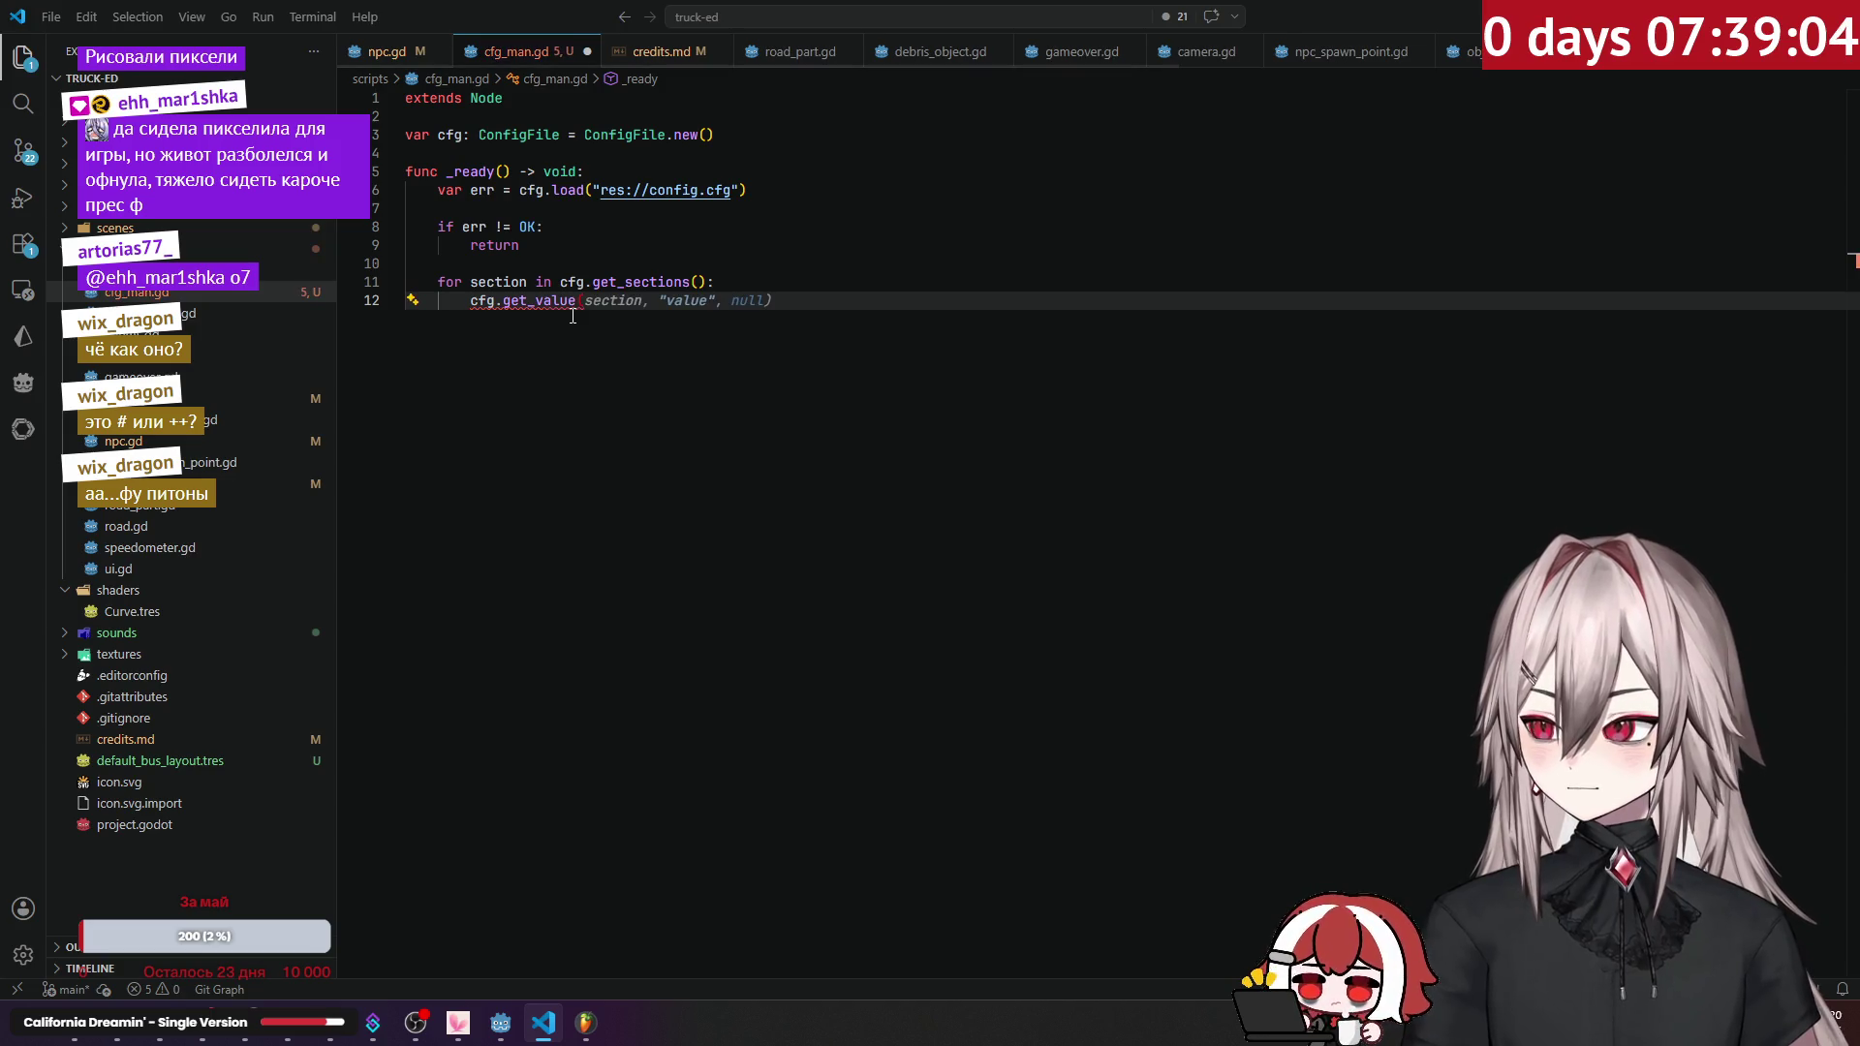
pyautogui.write('s')
pyautogui.press('Return')
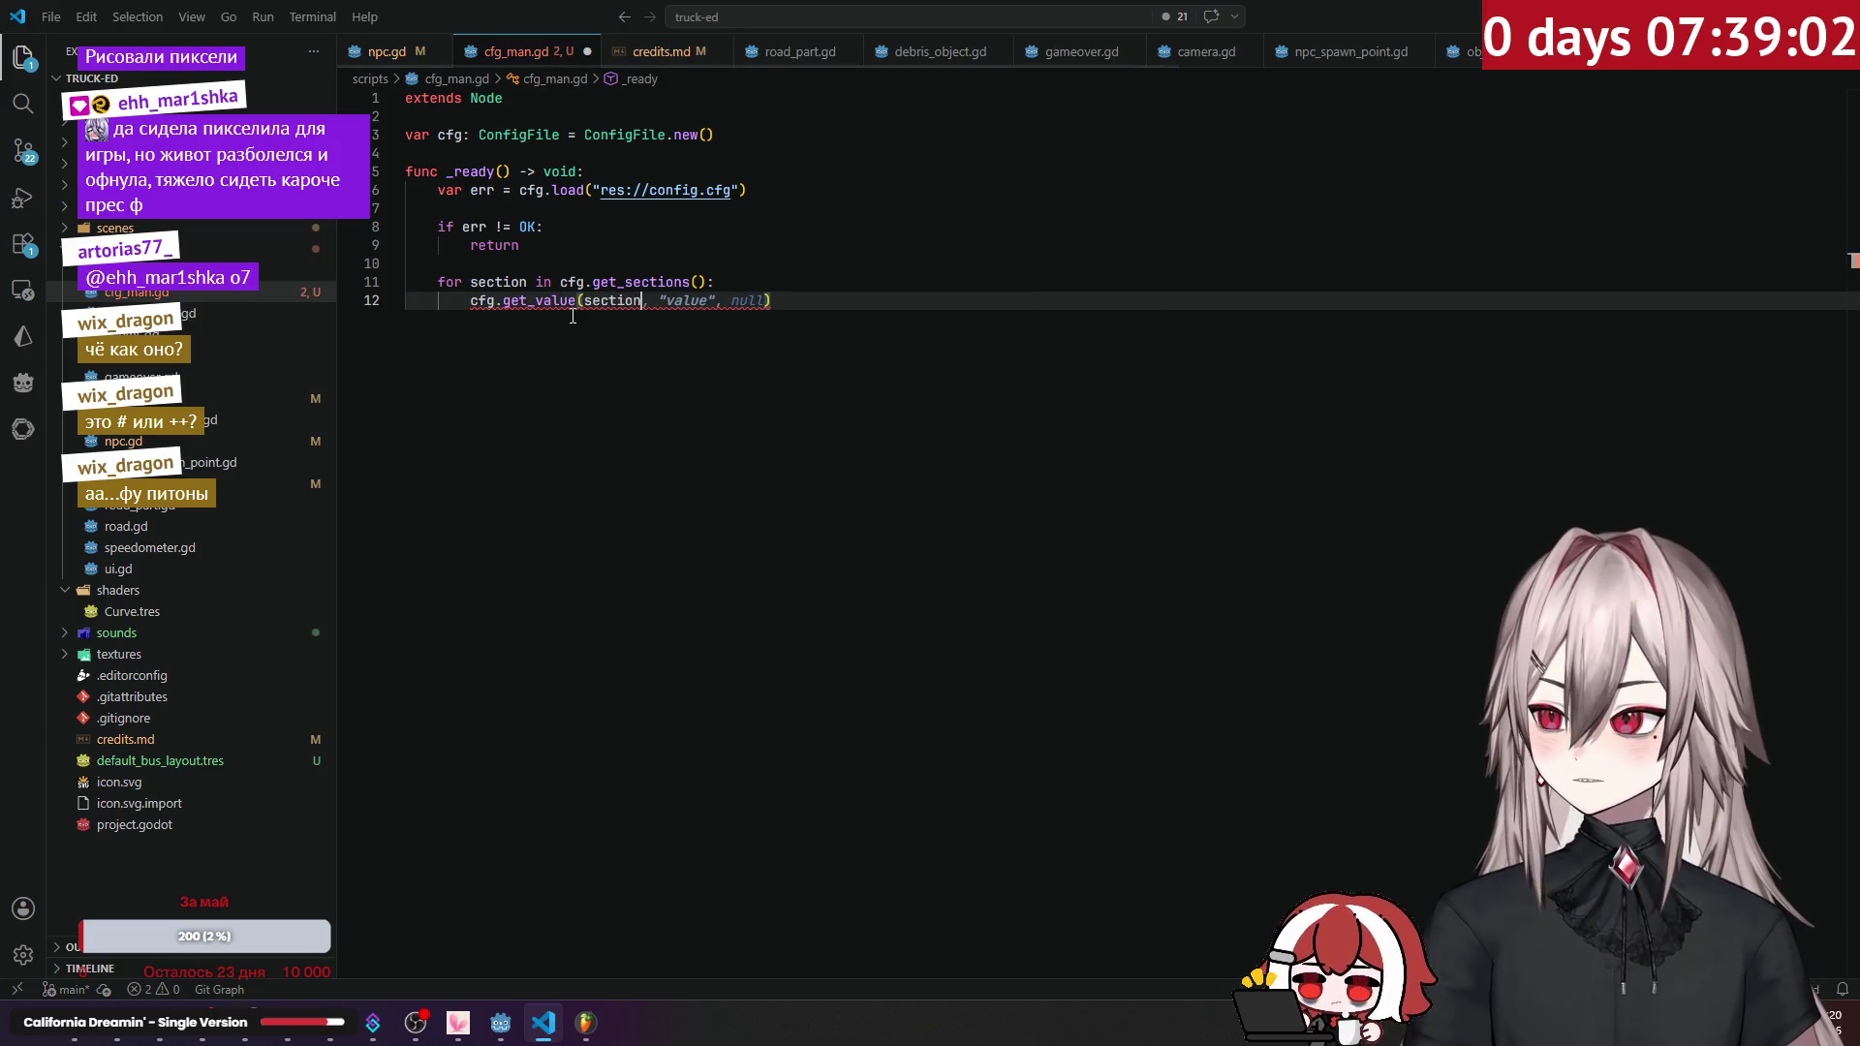
pyautogui.press('Tab')
pyautogui.press('Tab')
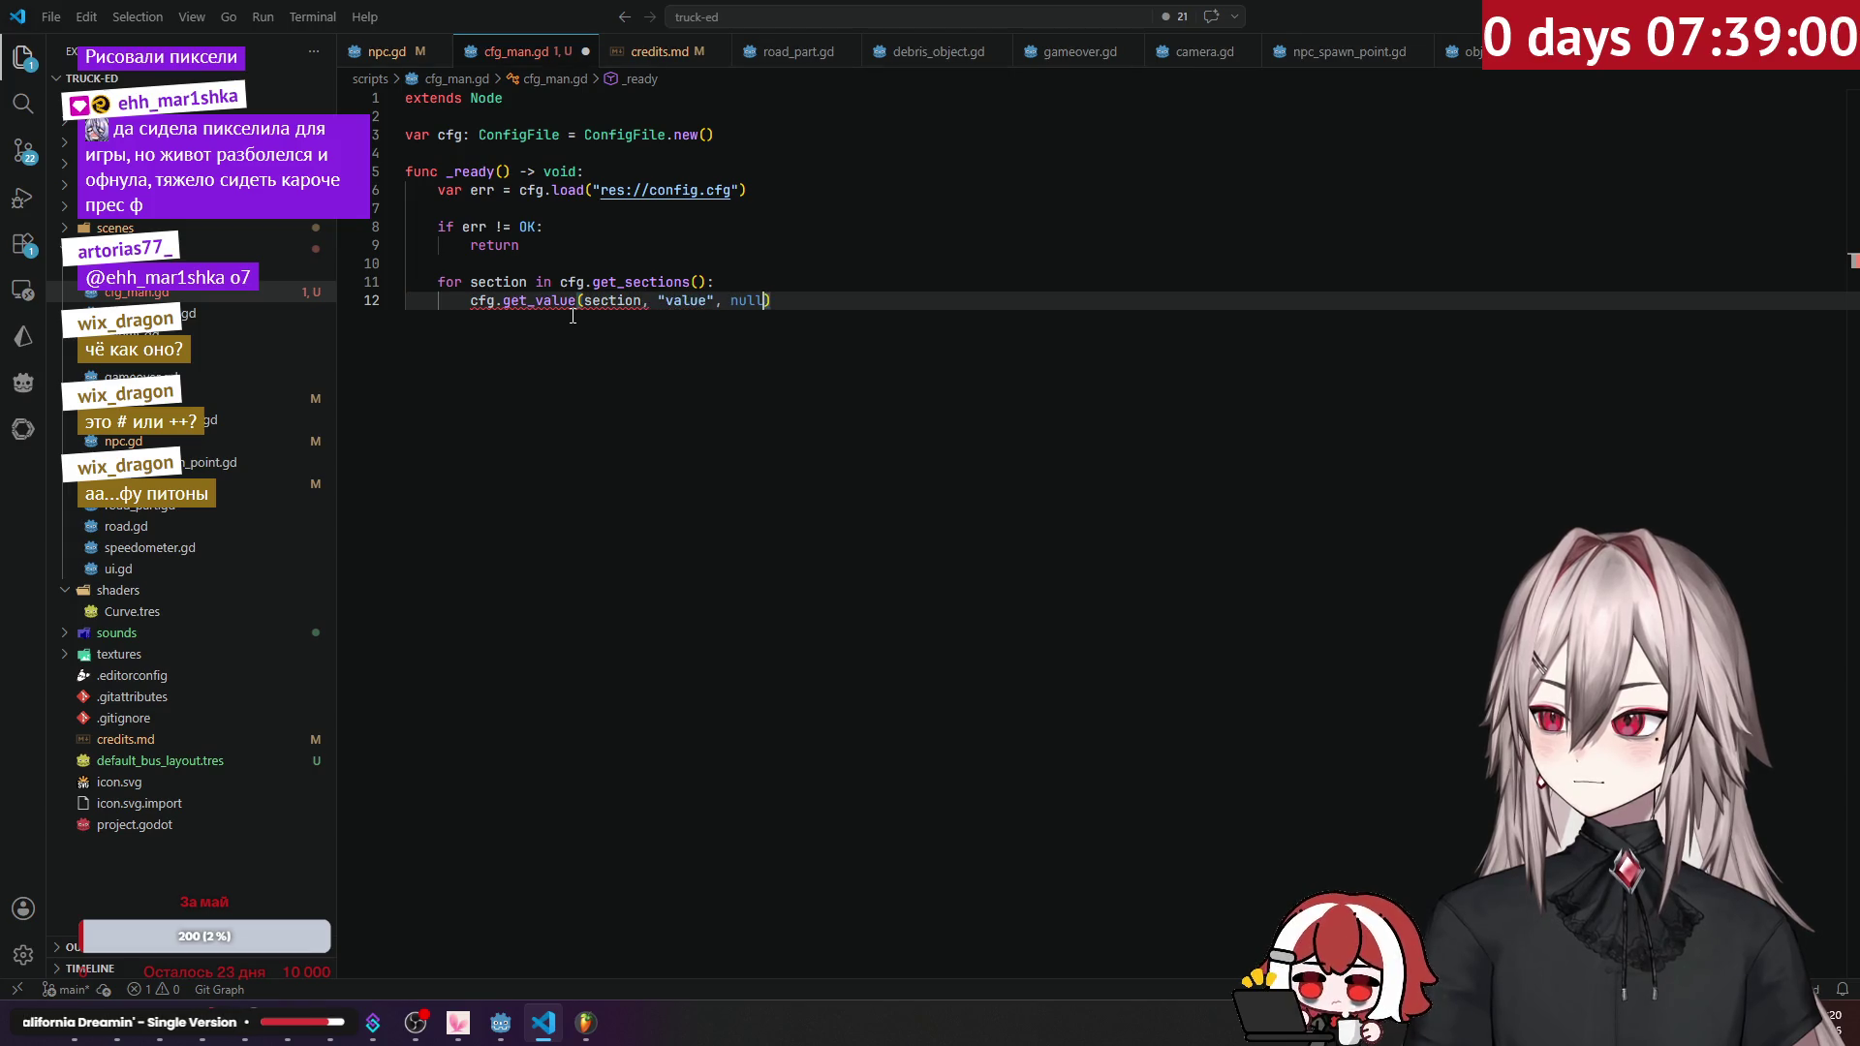
pyautogui.click(552, 229)
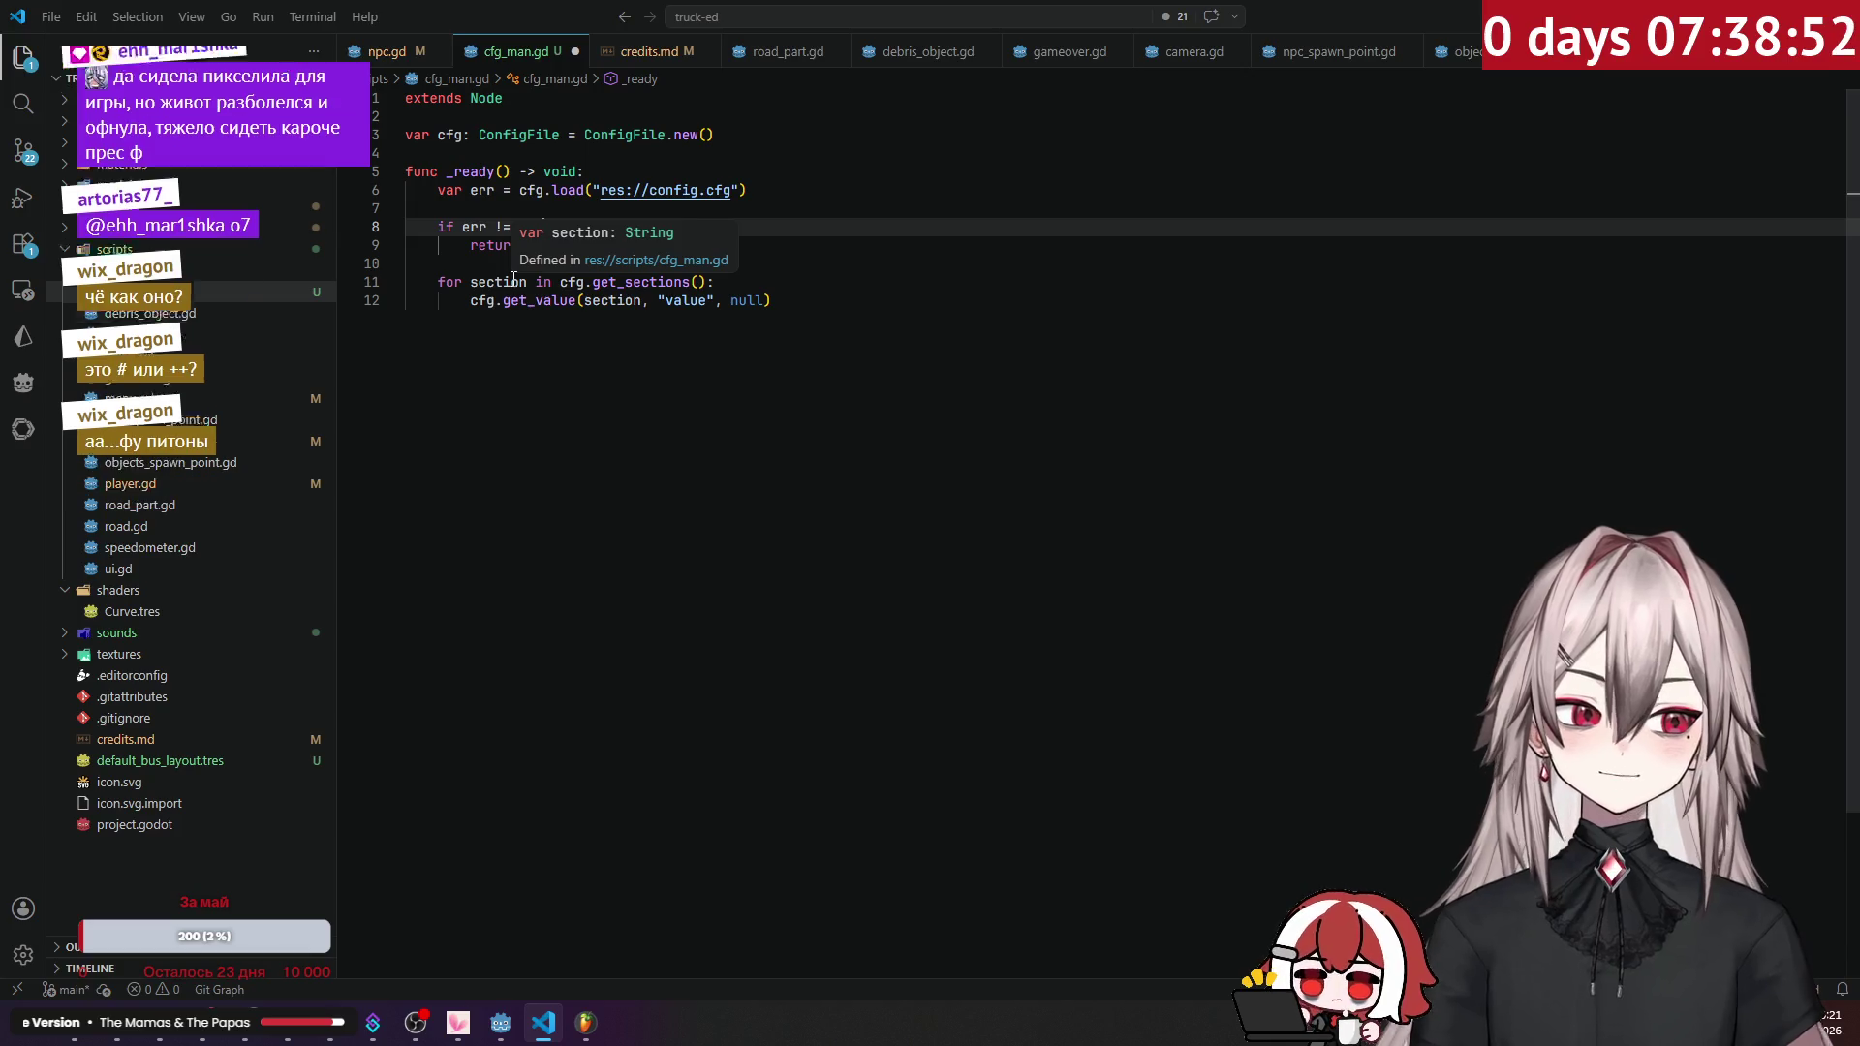
pyautogui.click(606, 323)
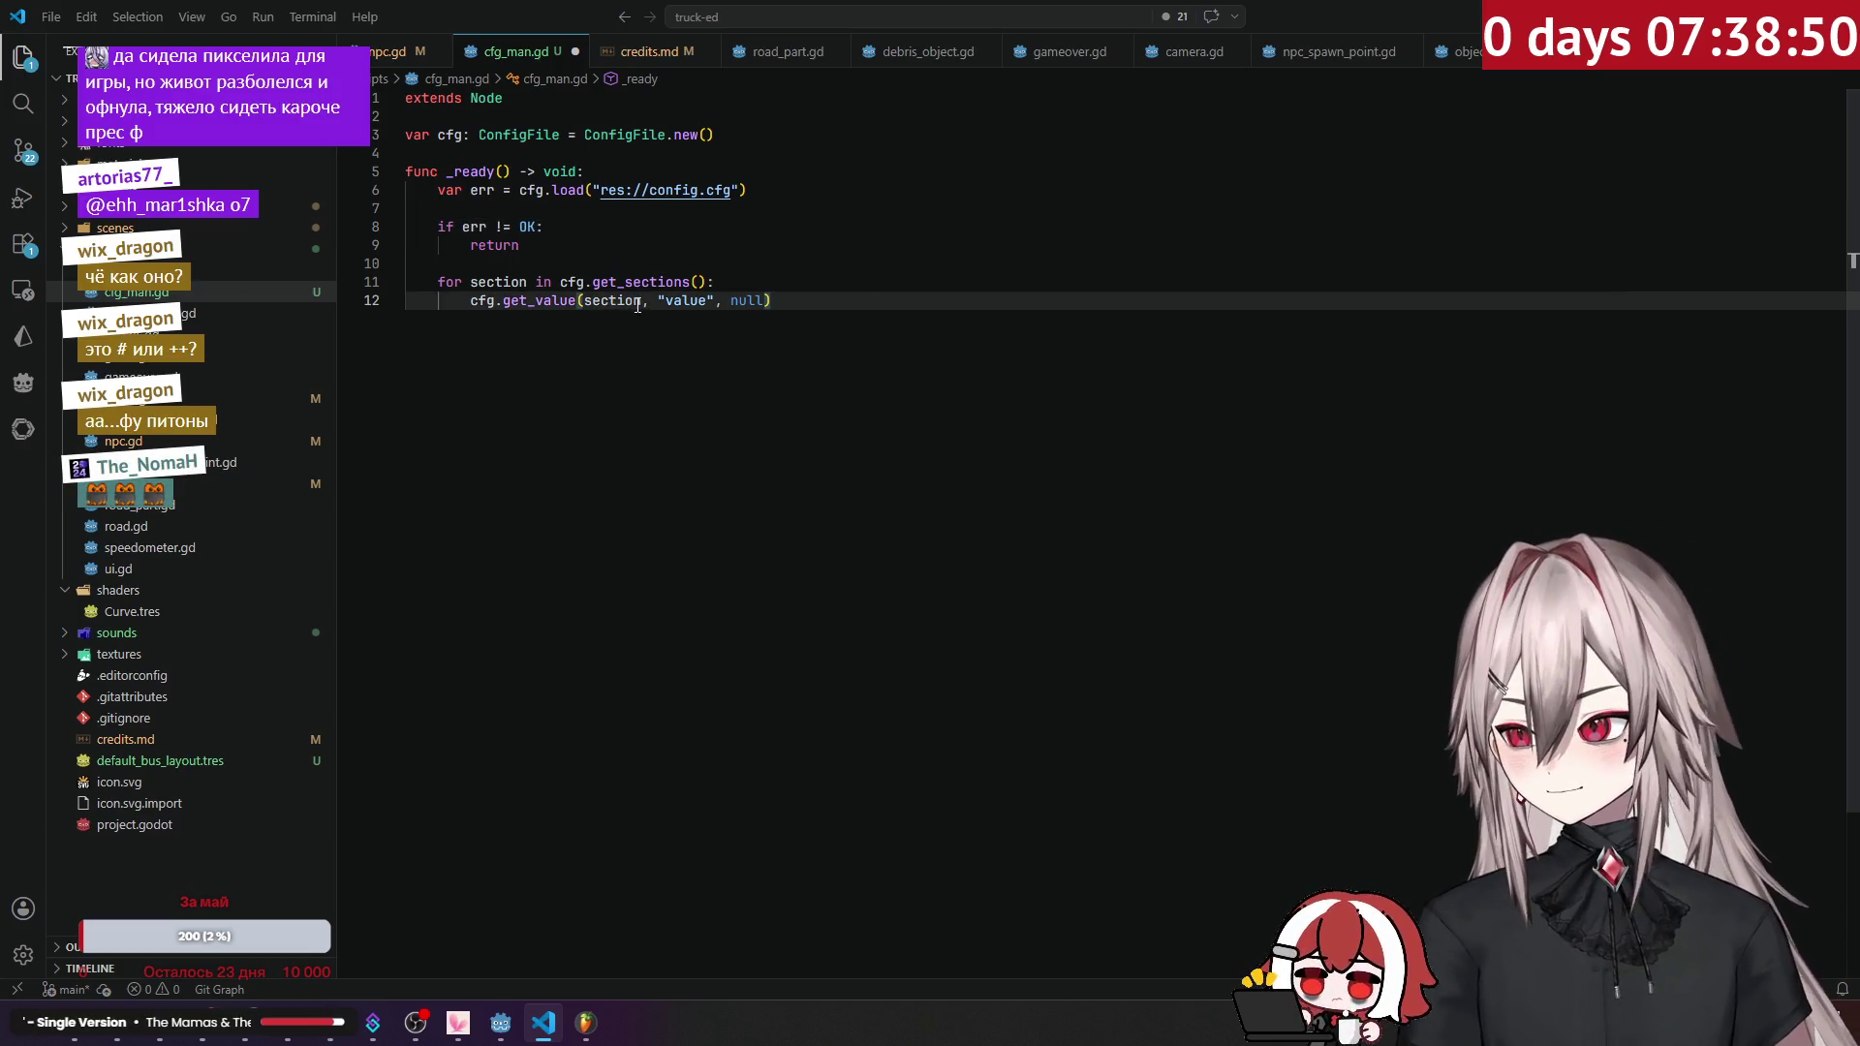
pyautogui.moveTo(713, 282); pyautogui.dragTo(446, 271)
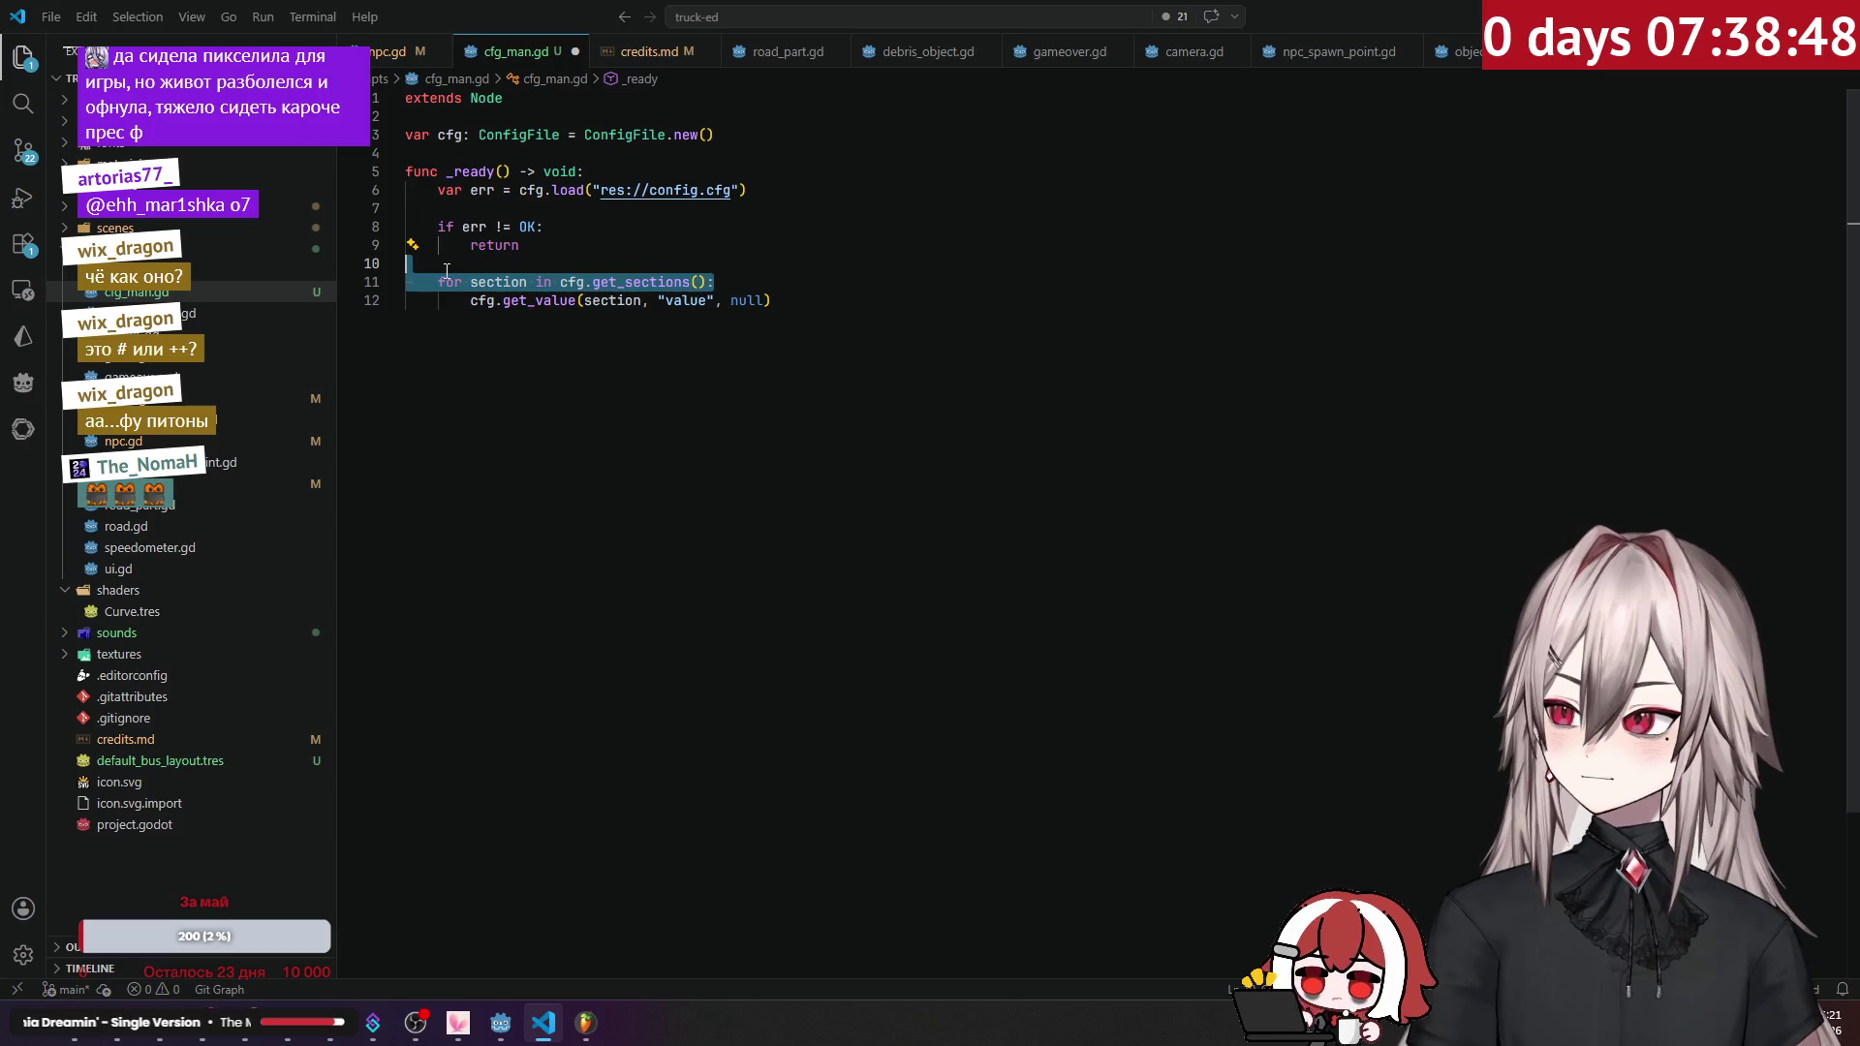
# Remove the for loop header and change the section argument to "general".
pyautogui.press('BackSpace')
pyautogui.press('Delete')
pyautogui.hotkey('shift', 'Tab')
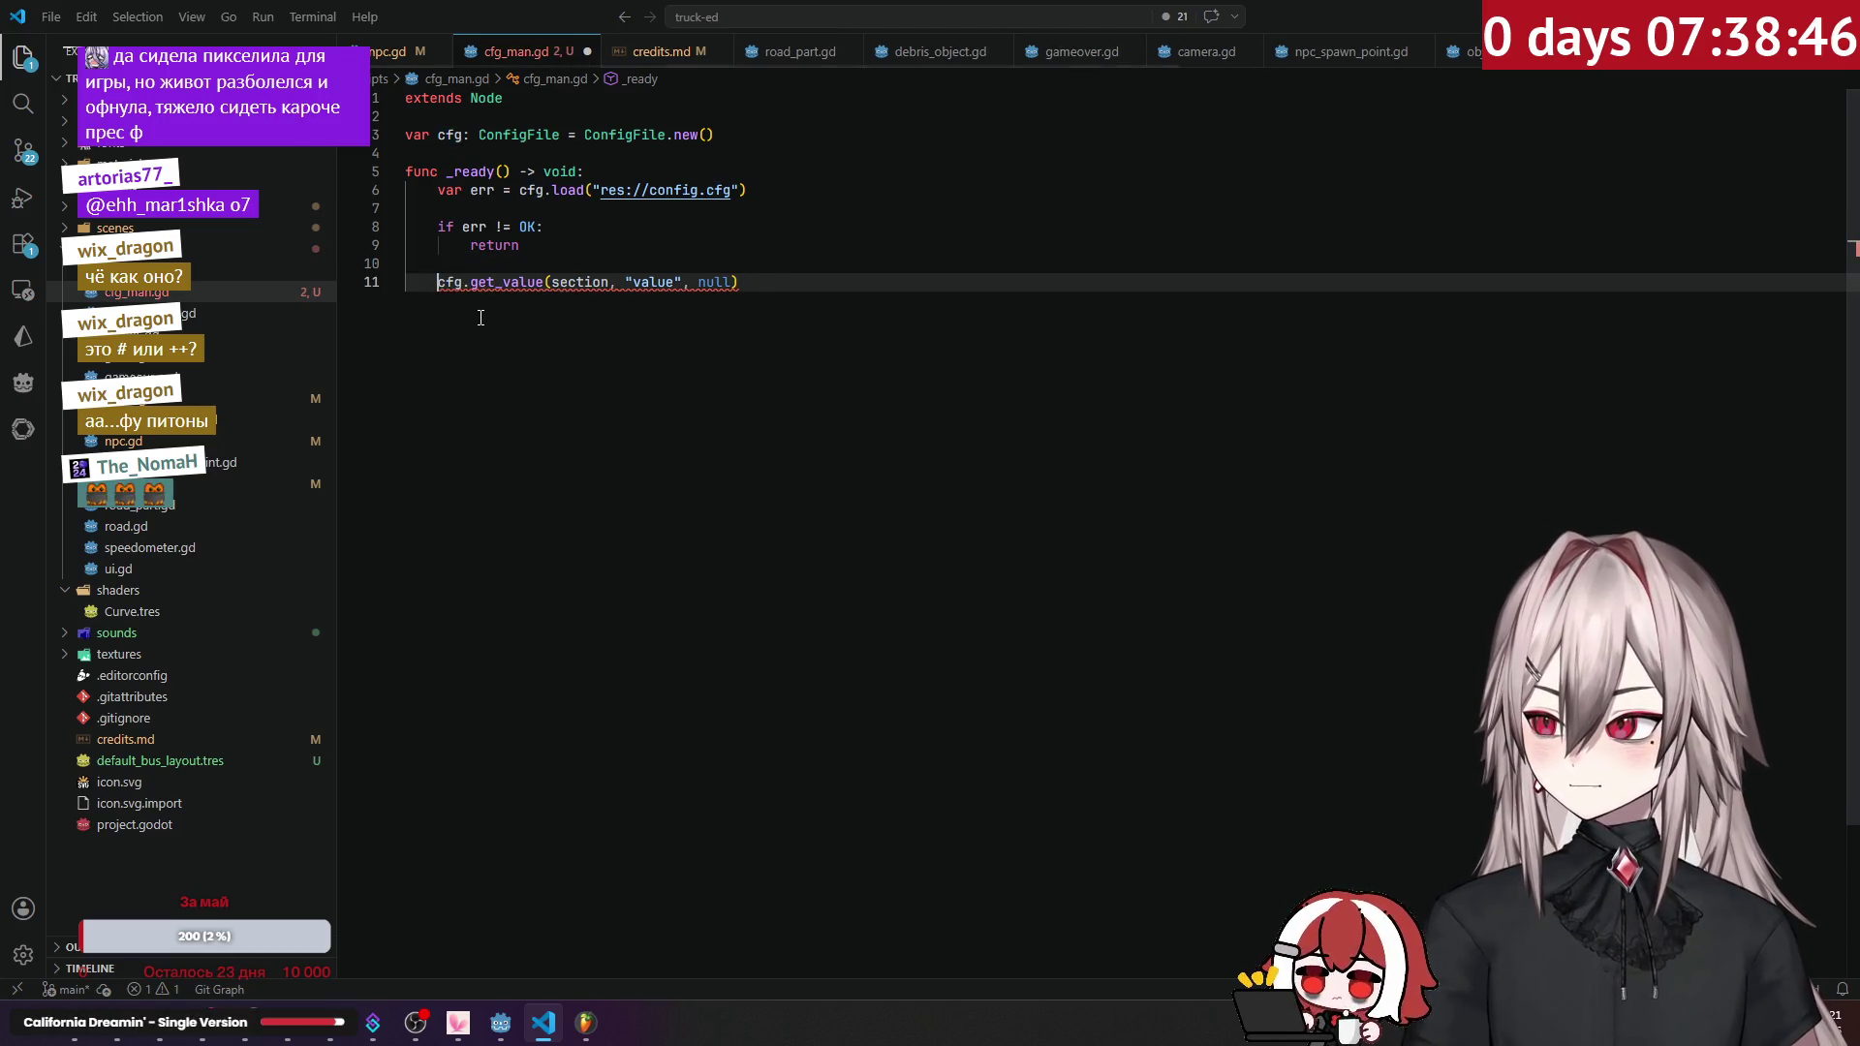
pyautogui.doubleClick(565, 282)
pyautogui.write('"')
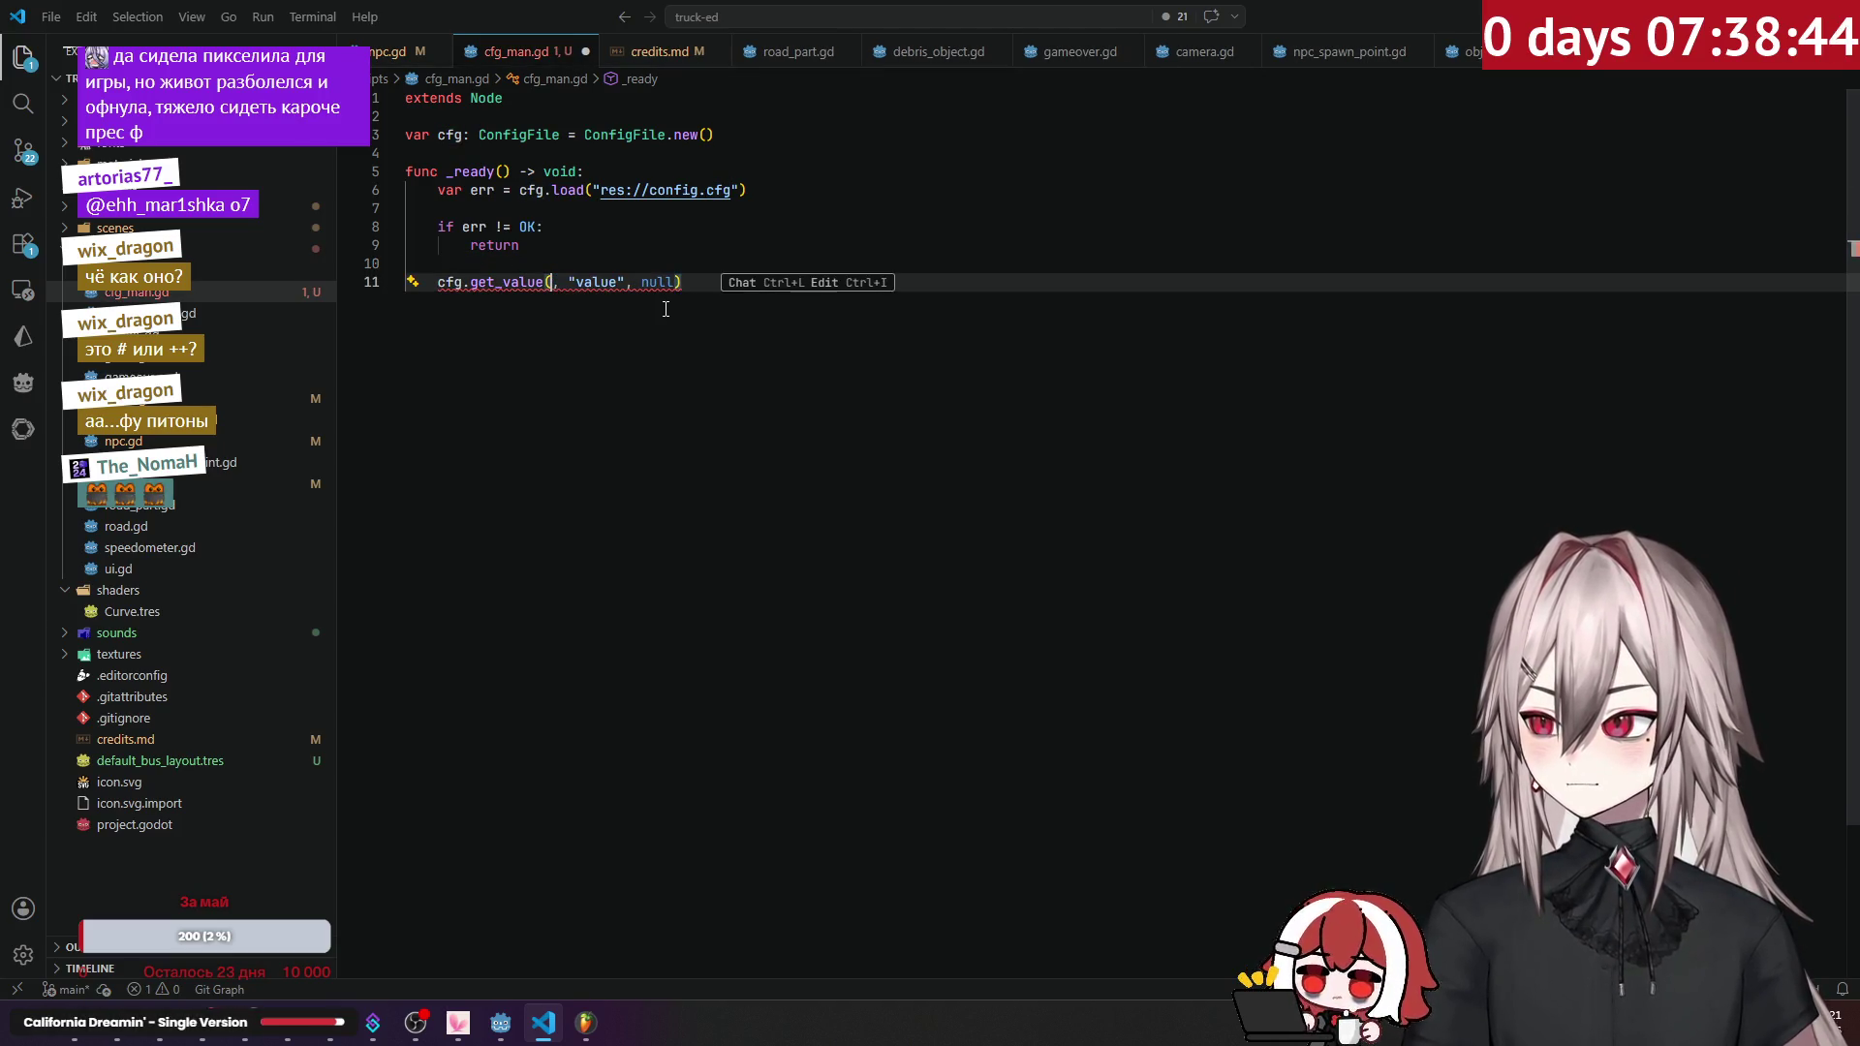
pyautogui.press('BackSpace')
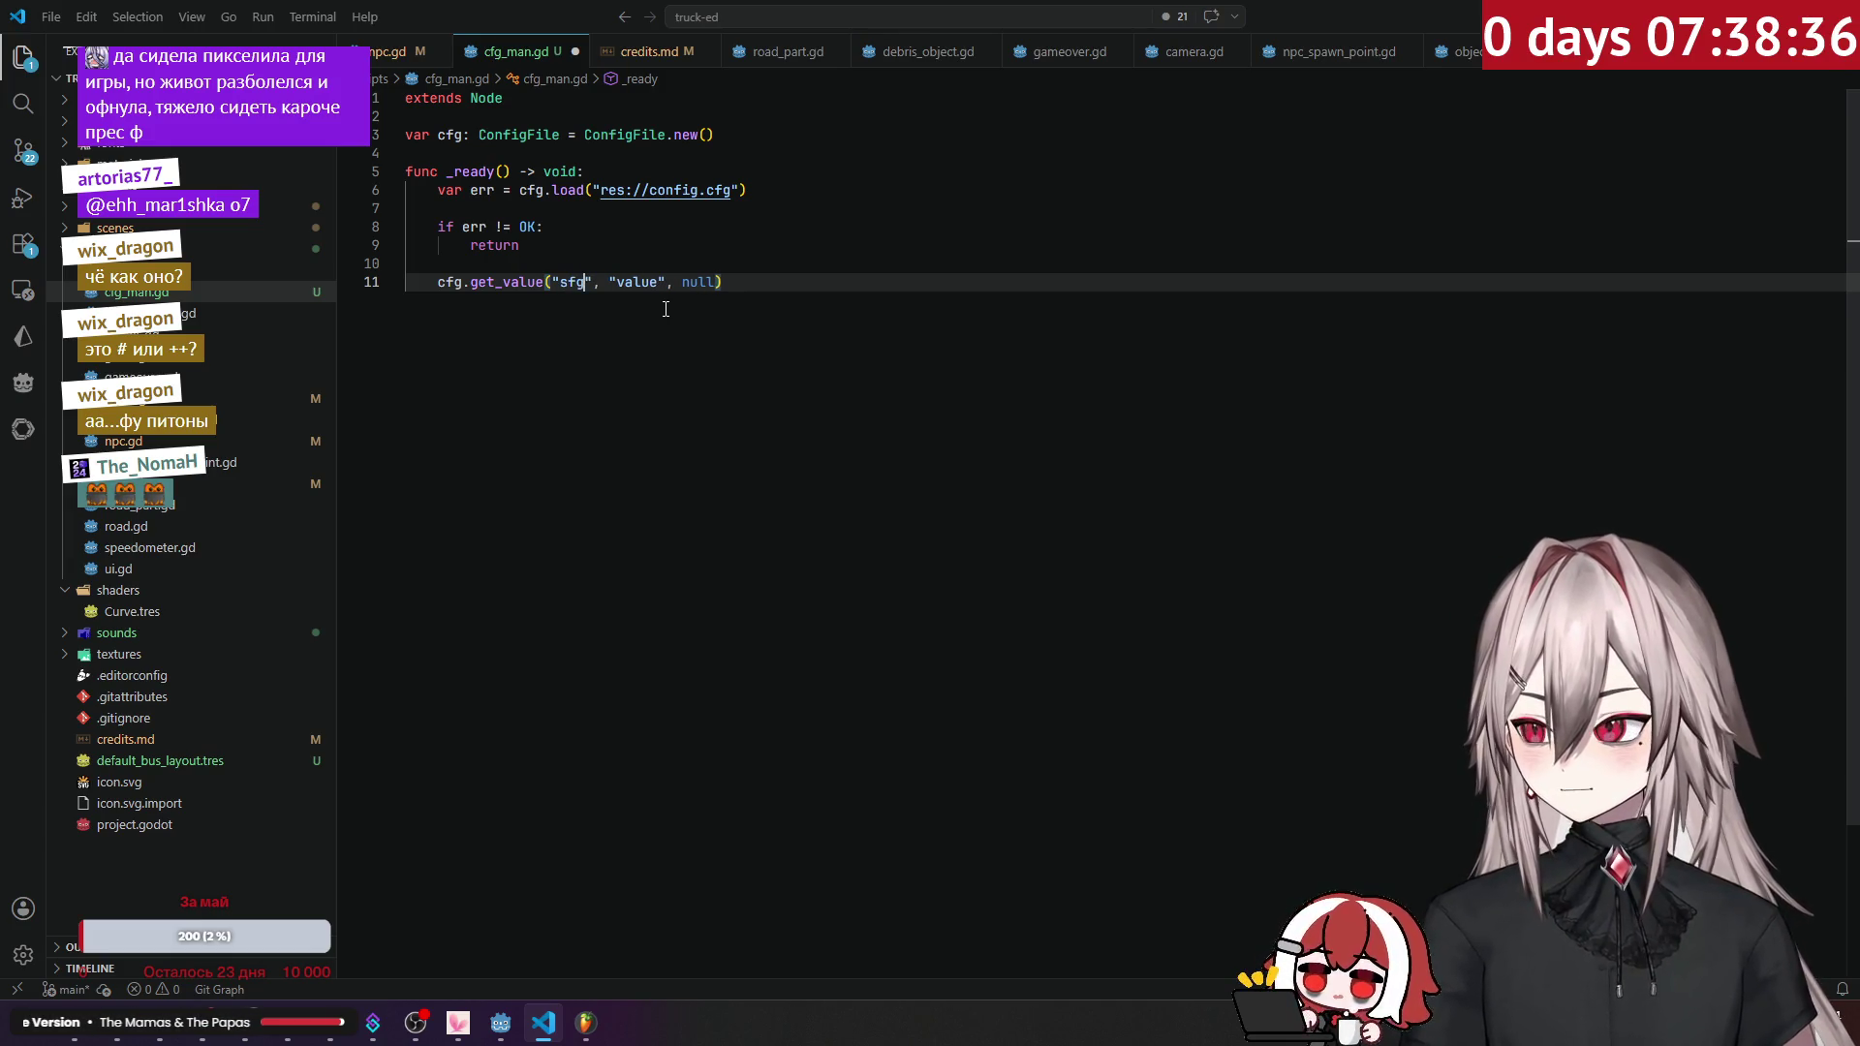
pyautogui.write('eral')
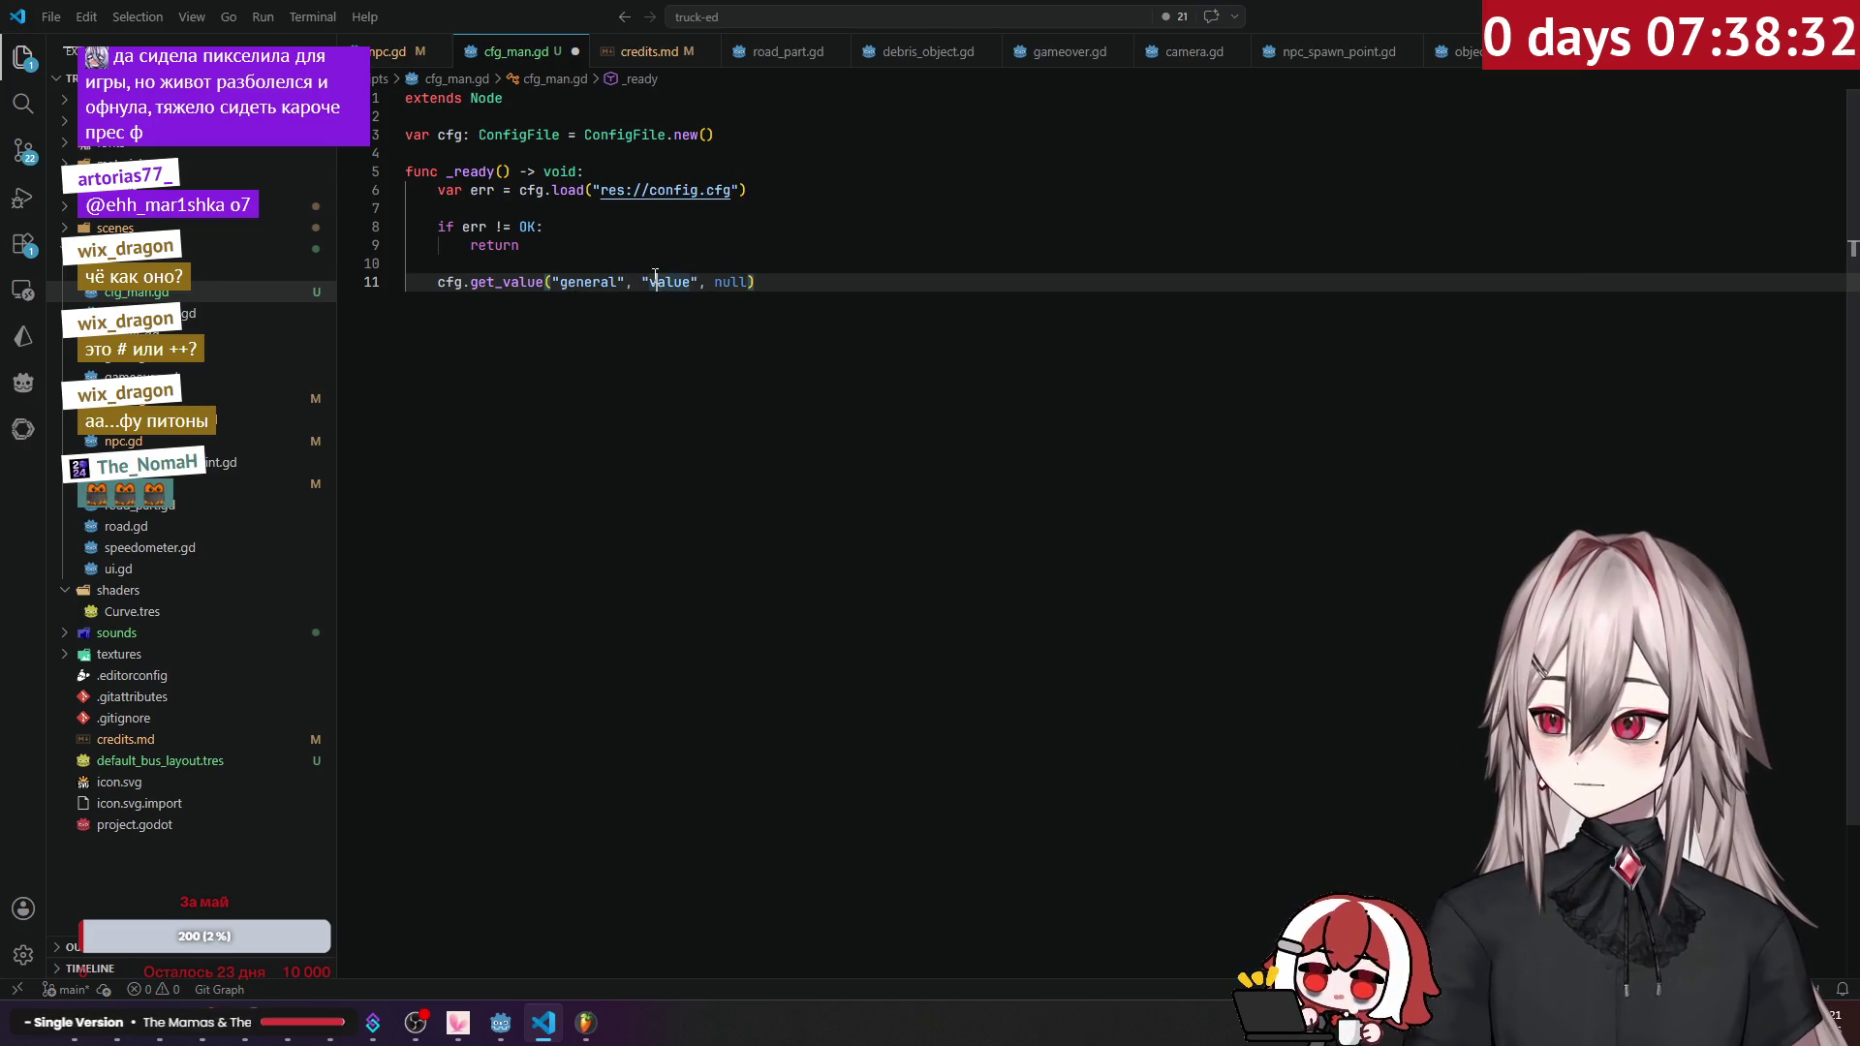
# Replace the "value" key with "music_volume".
pyautogui.moveTo(646, 282); pyautogui.dragTo(669, 281)
pyautogui.doubleClick(668, 282)
pyautogui.press('BackSpace')
pyautogui.write('music_vo')
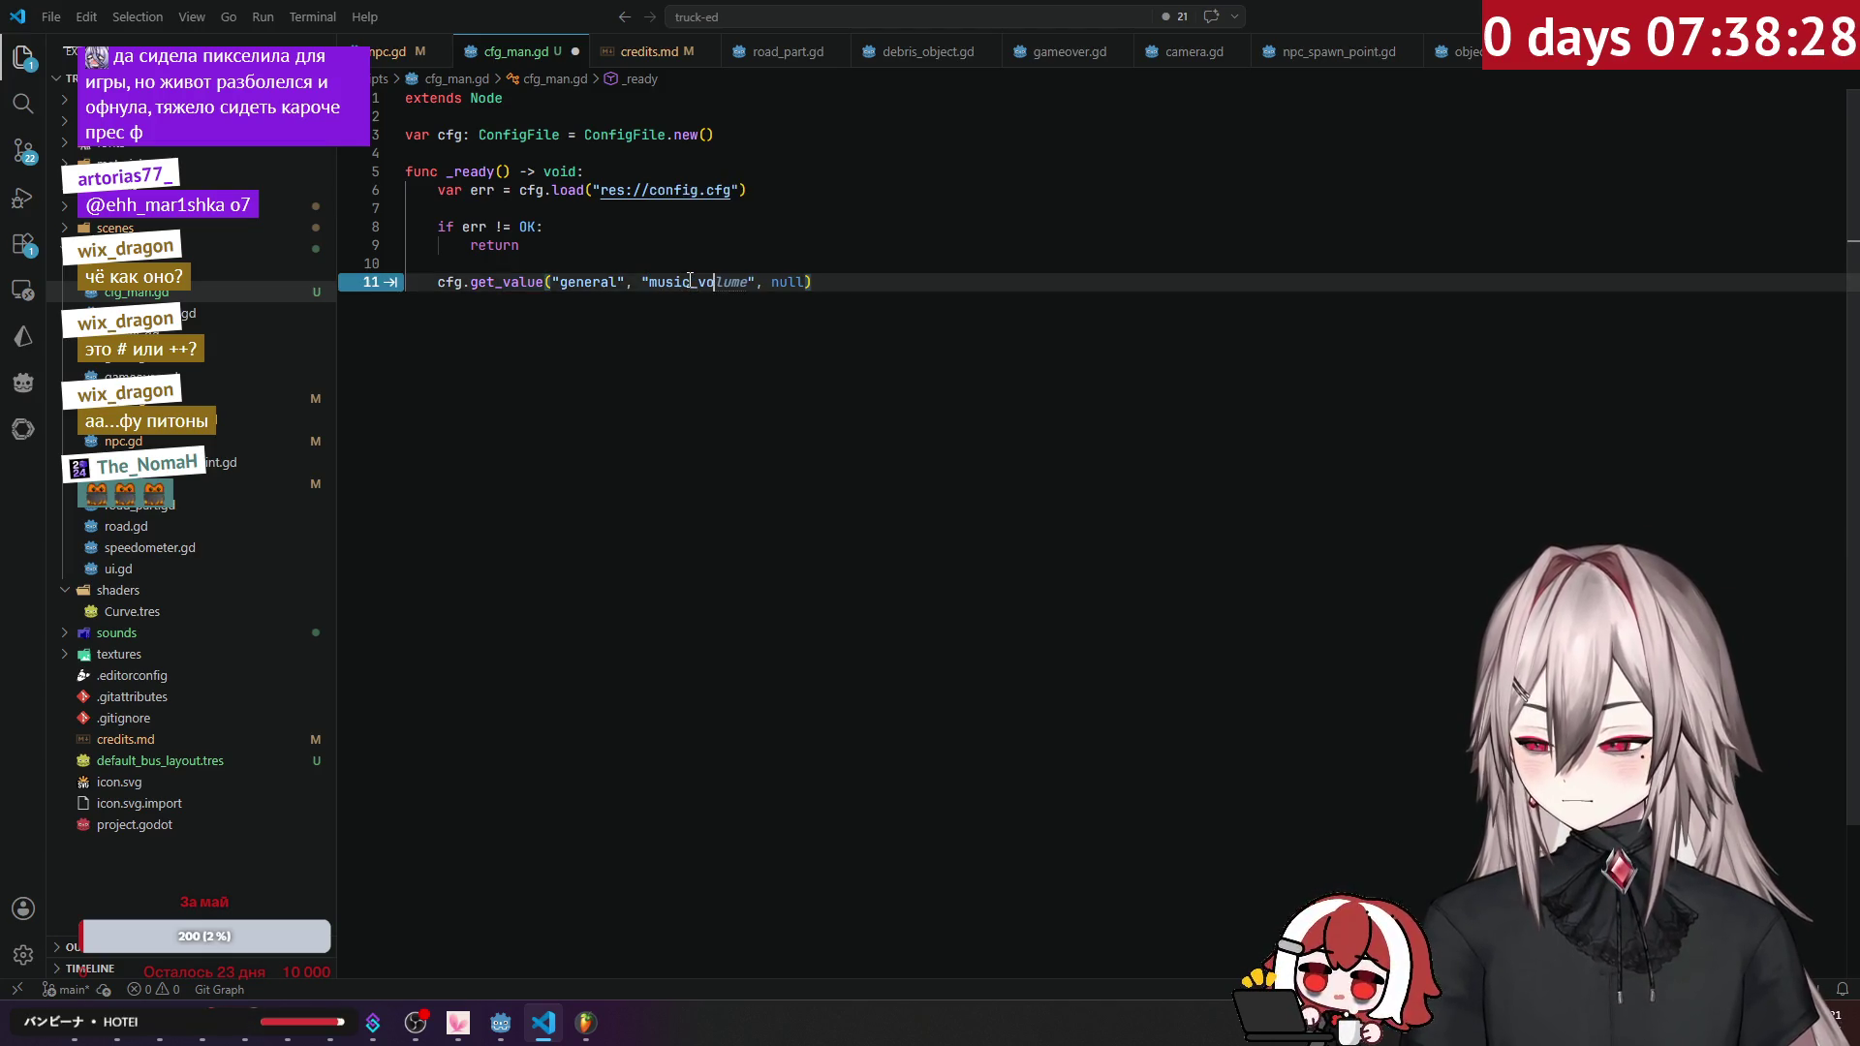
pyautogui.press('Tab')
# Change the null default to 0. and switch to Godot.
pyautogui.hotkey('alt', 'Tab')
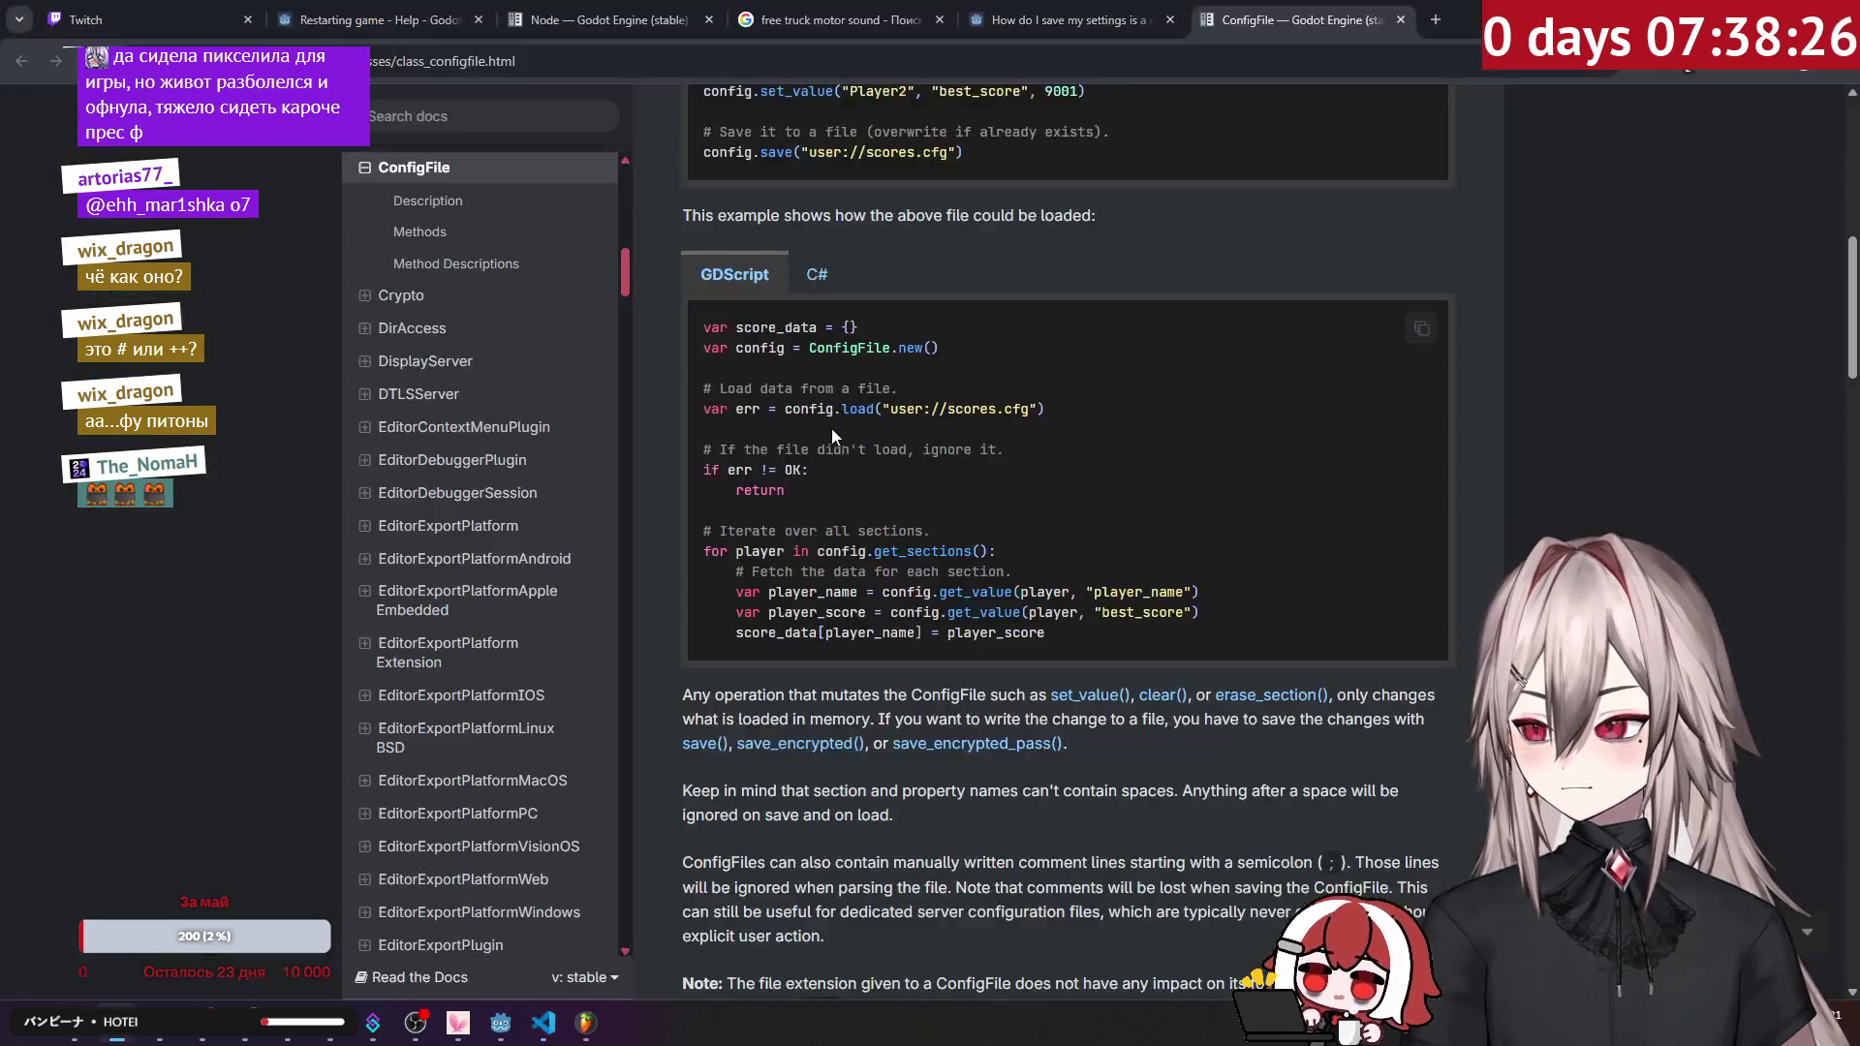
pyautogui.hotkey('alt', 'Tab')
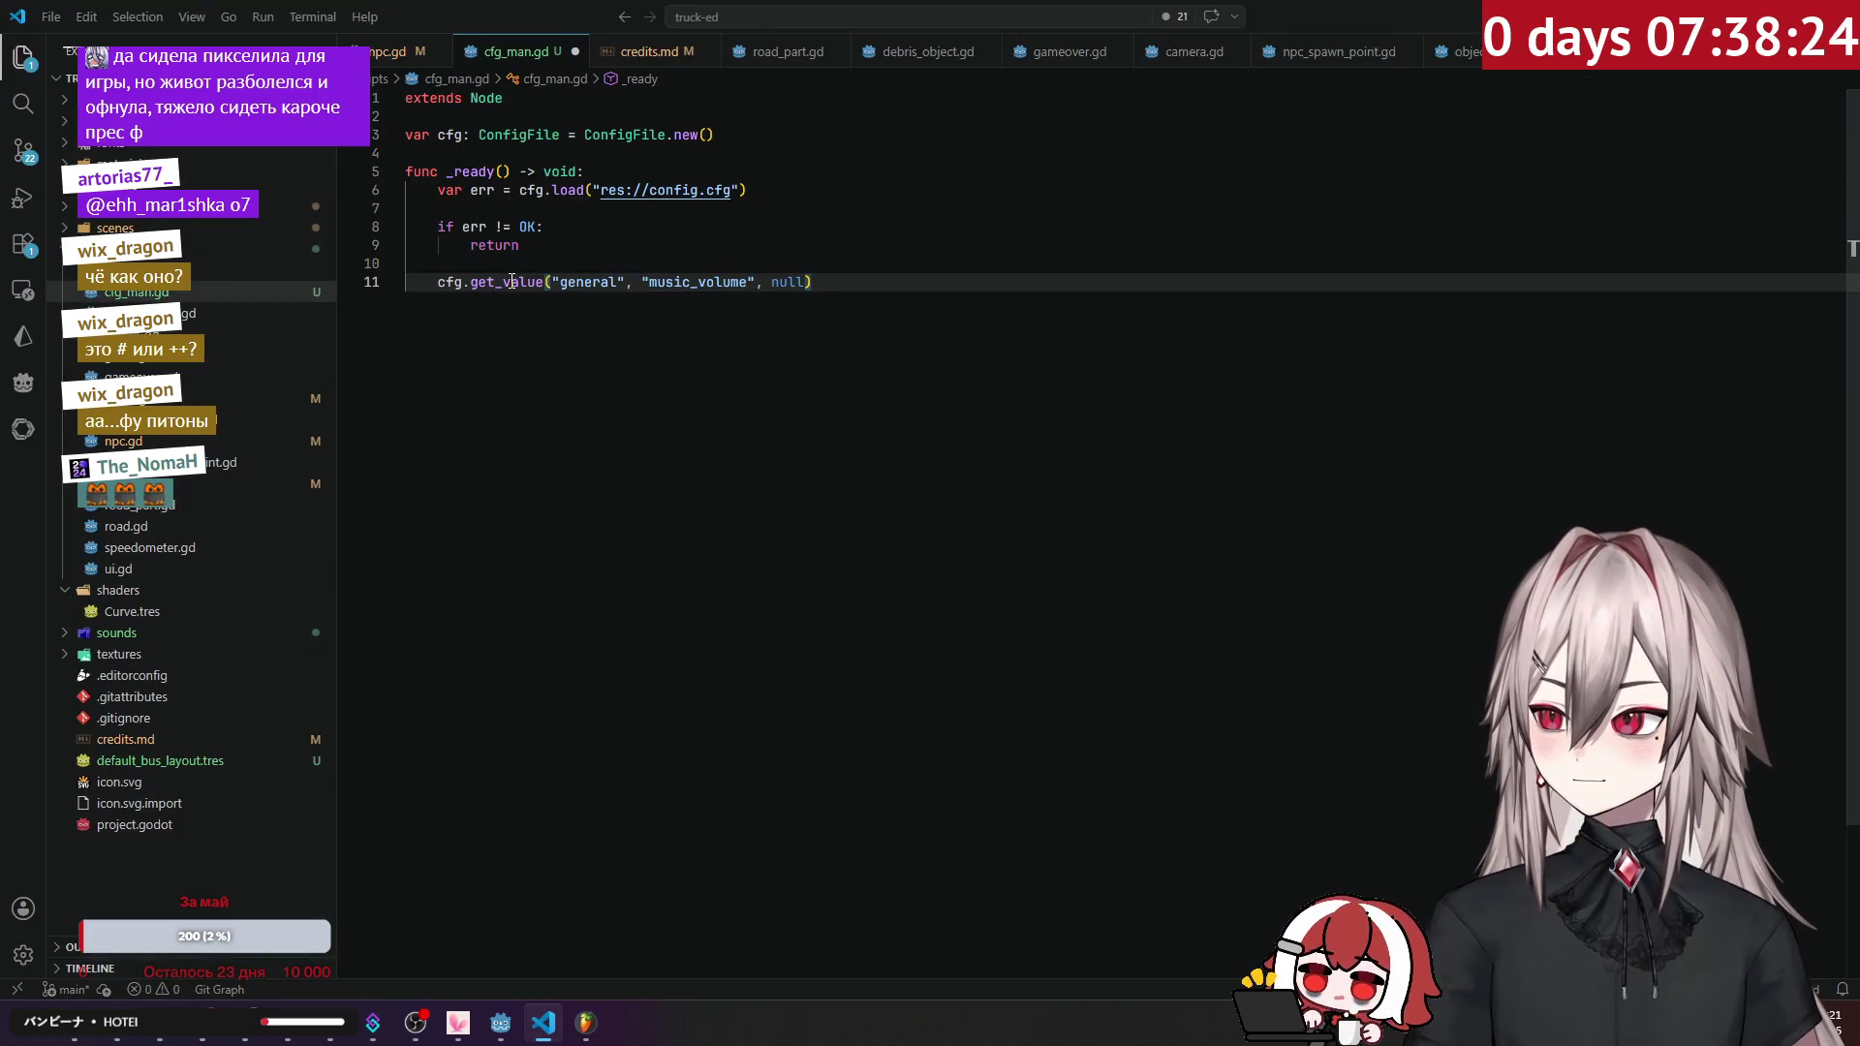
pyautogui.moveTo(512, 281)
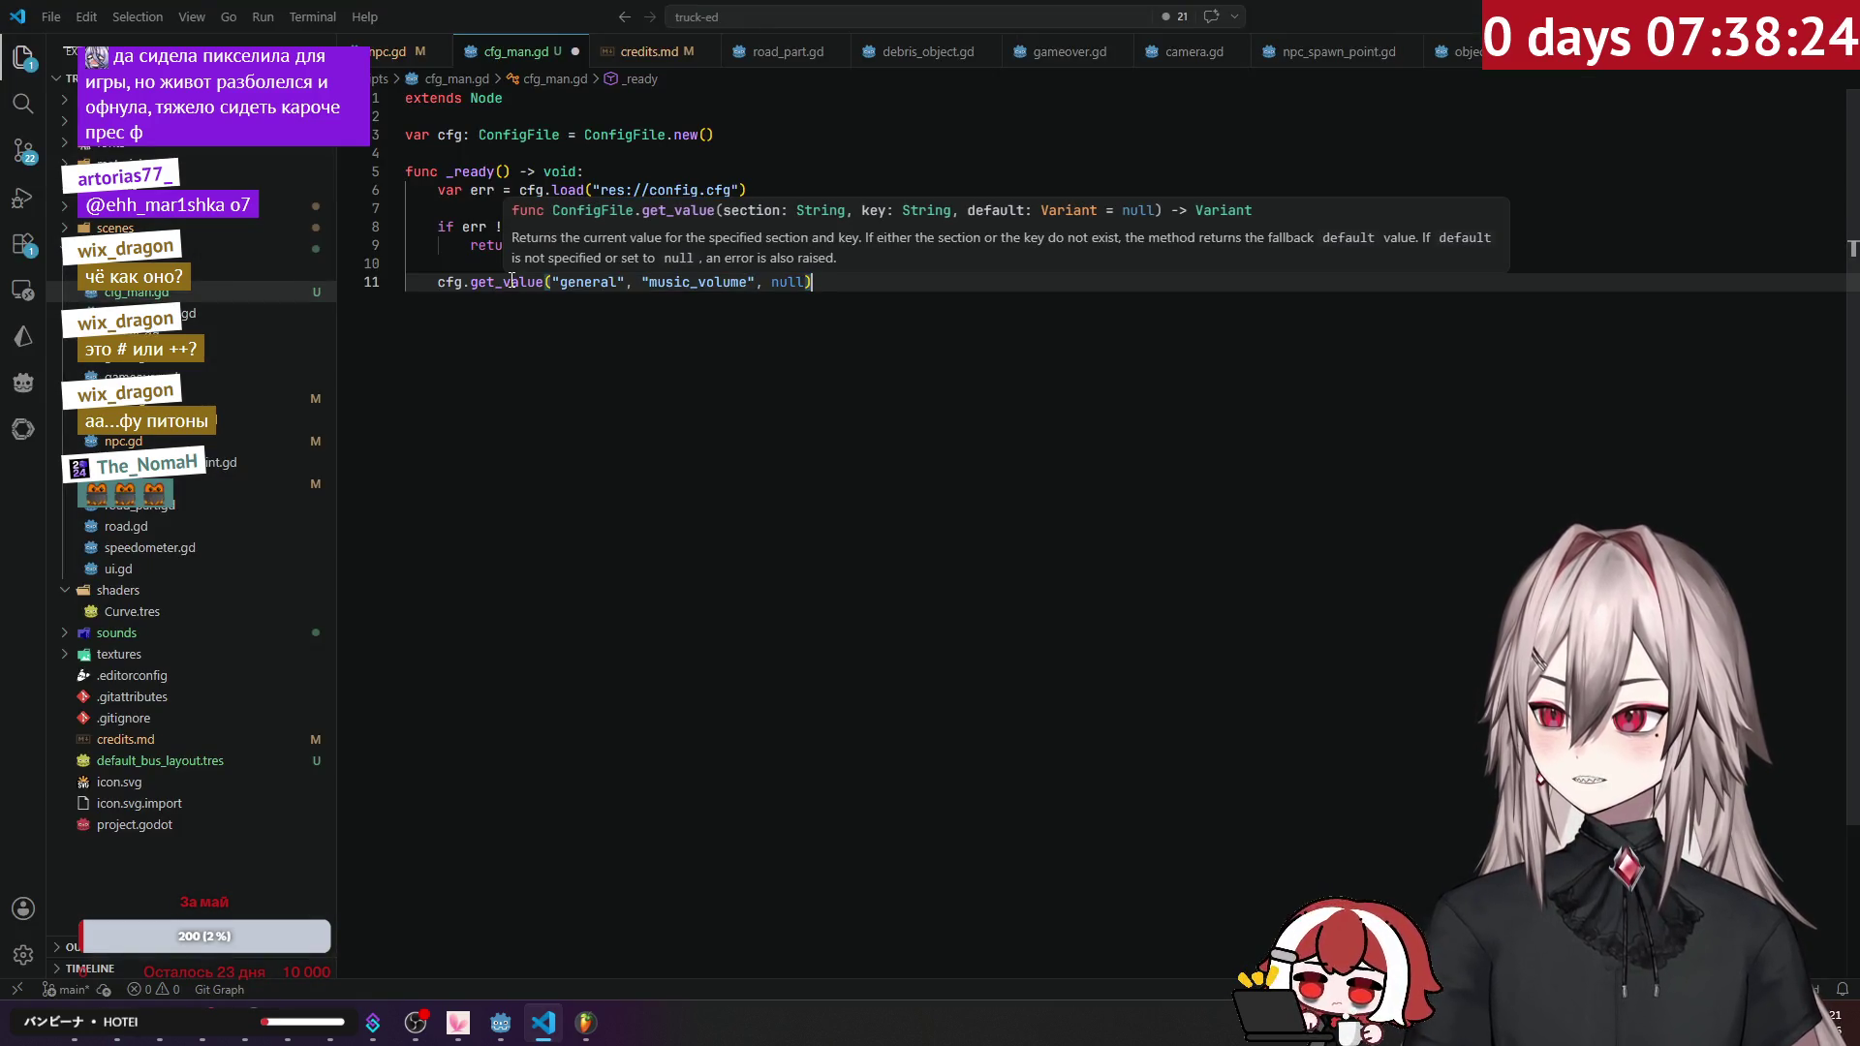
pyautogui.doubleClick(799, 283)
pyautogui.write('0.')
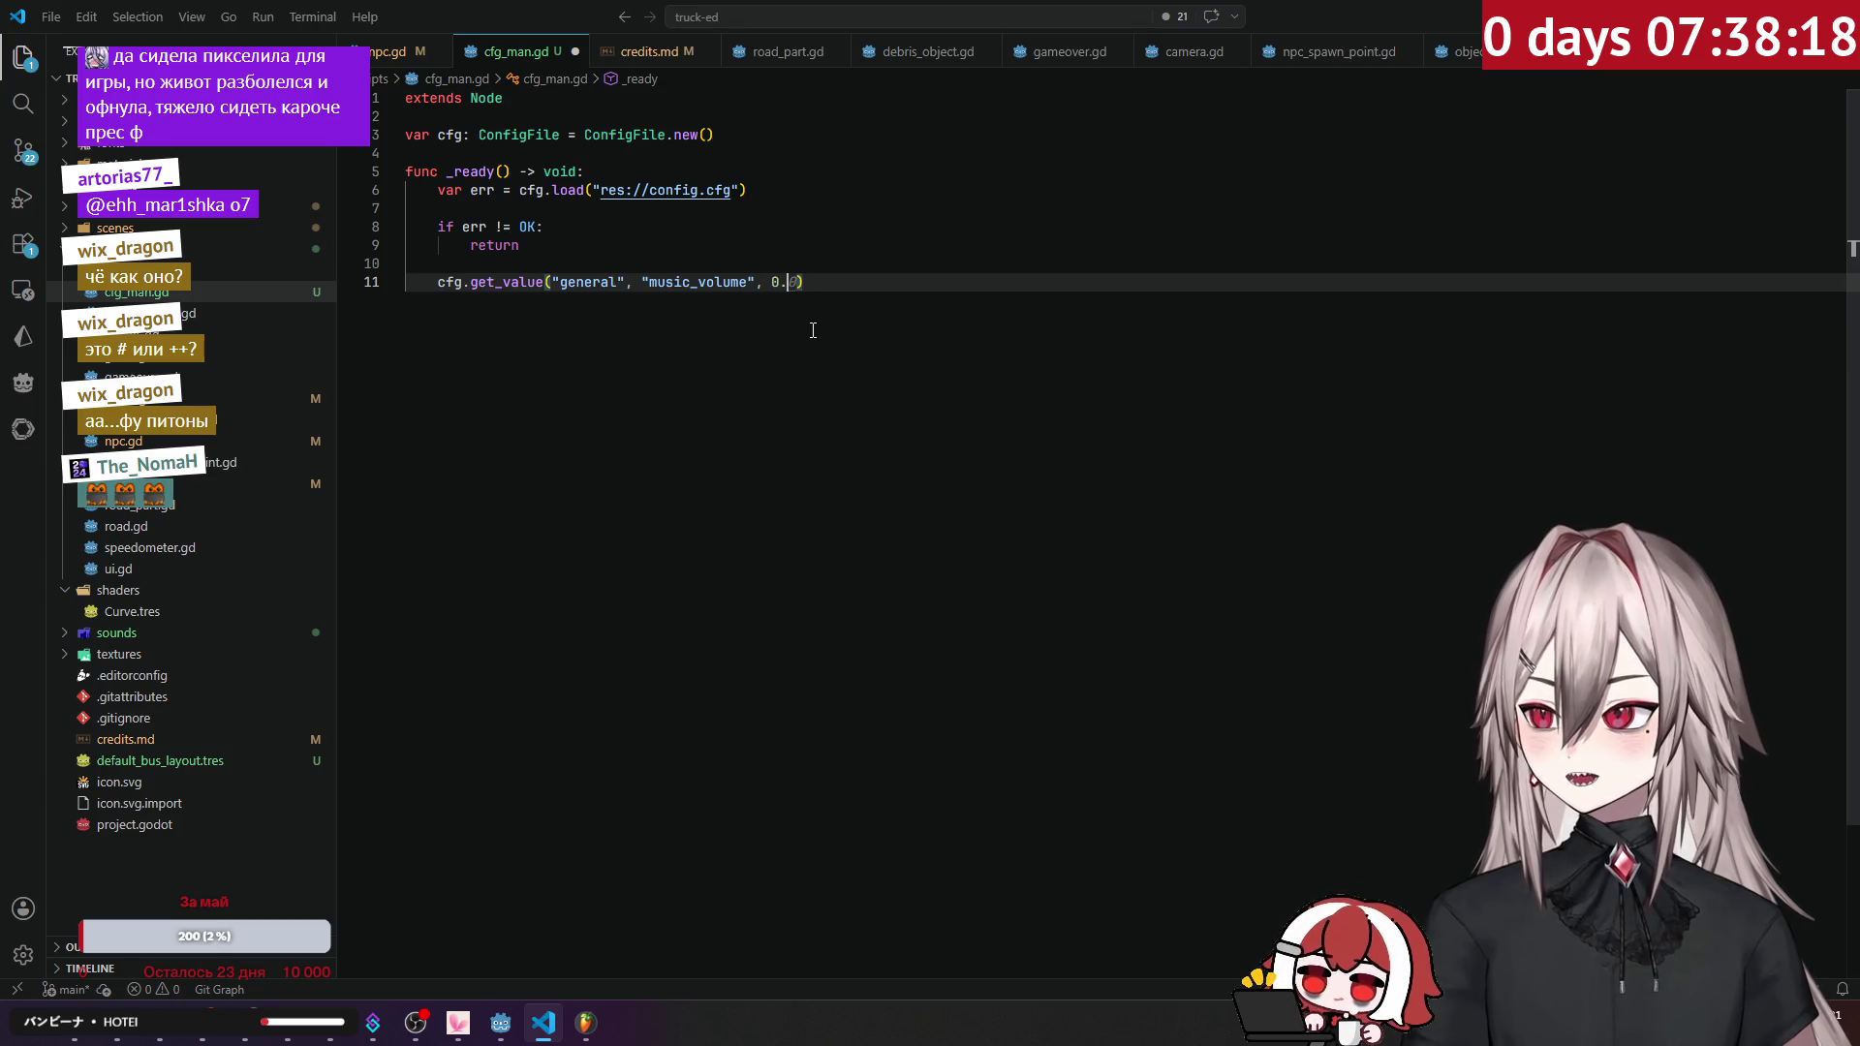
pyautogui.click(516, 1027)
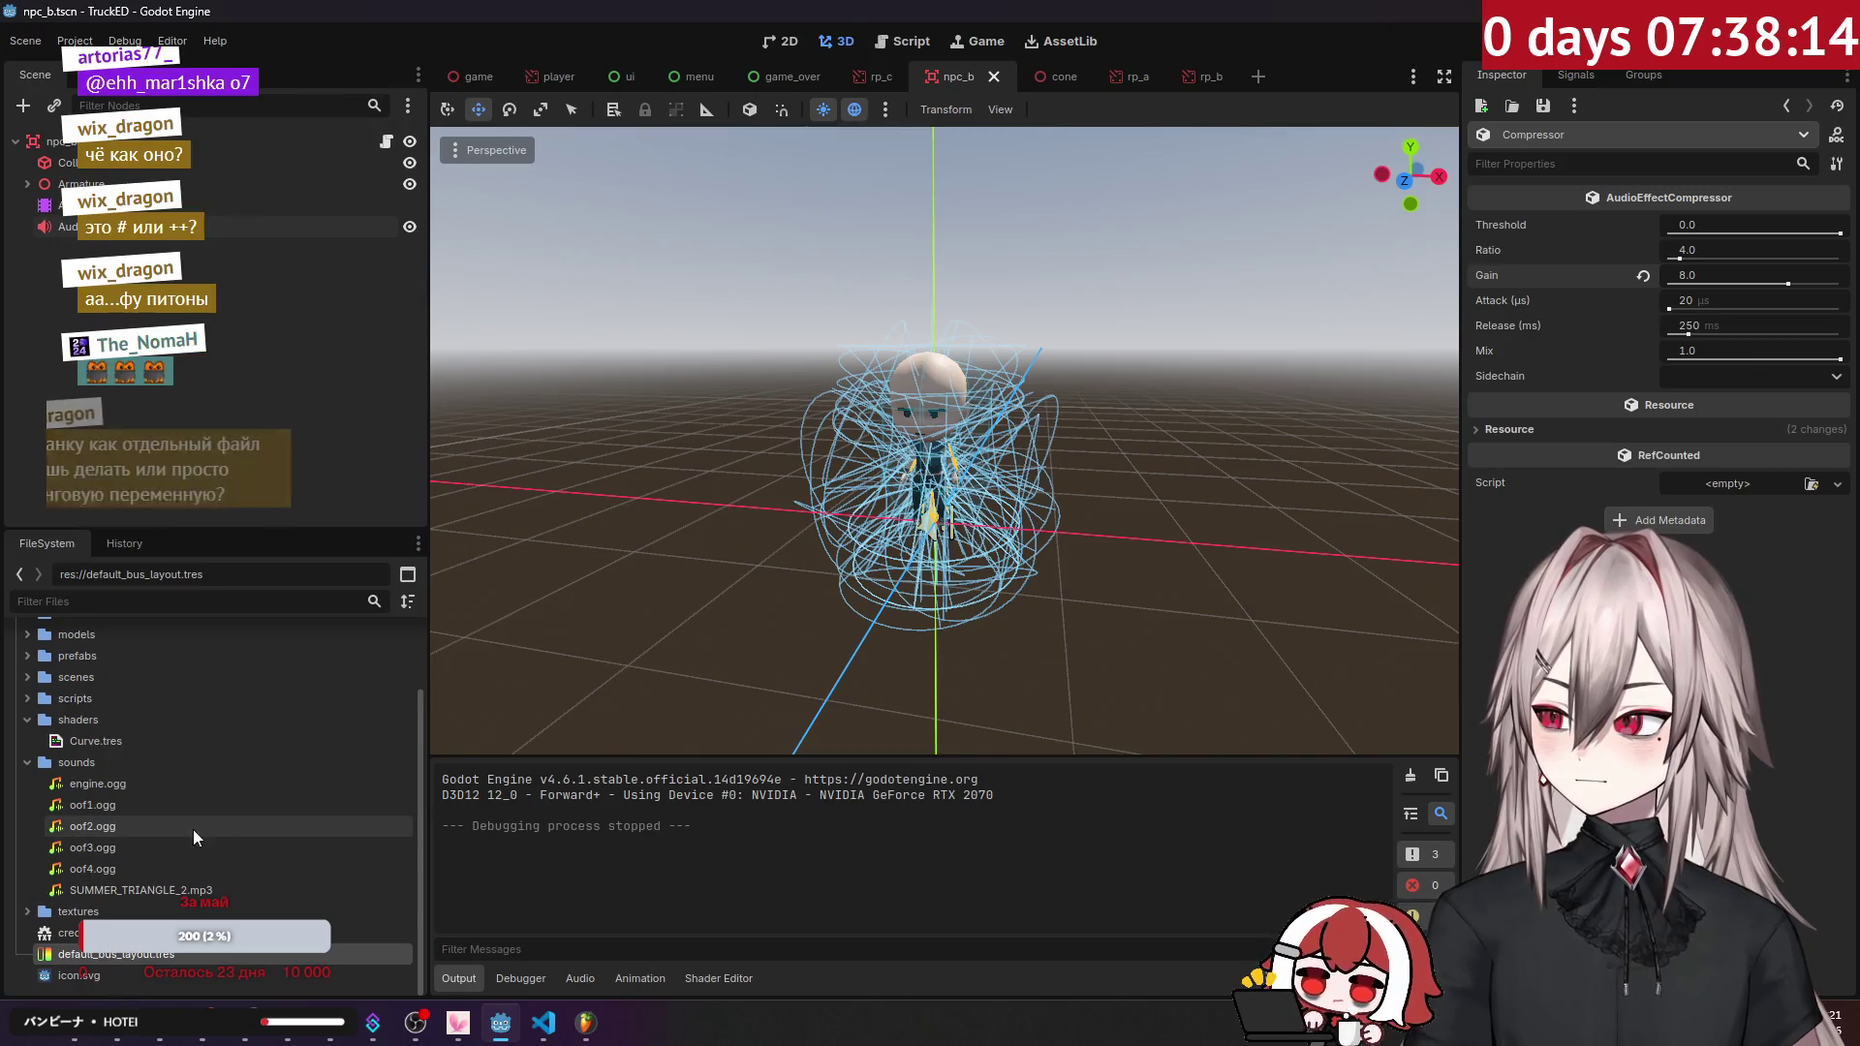
# Check the audio node, then the menu scene's VolumeSlider: range -80.0 to 0.0, value -20.0.
pyautogui.click(115, 229)
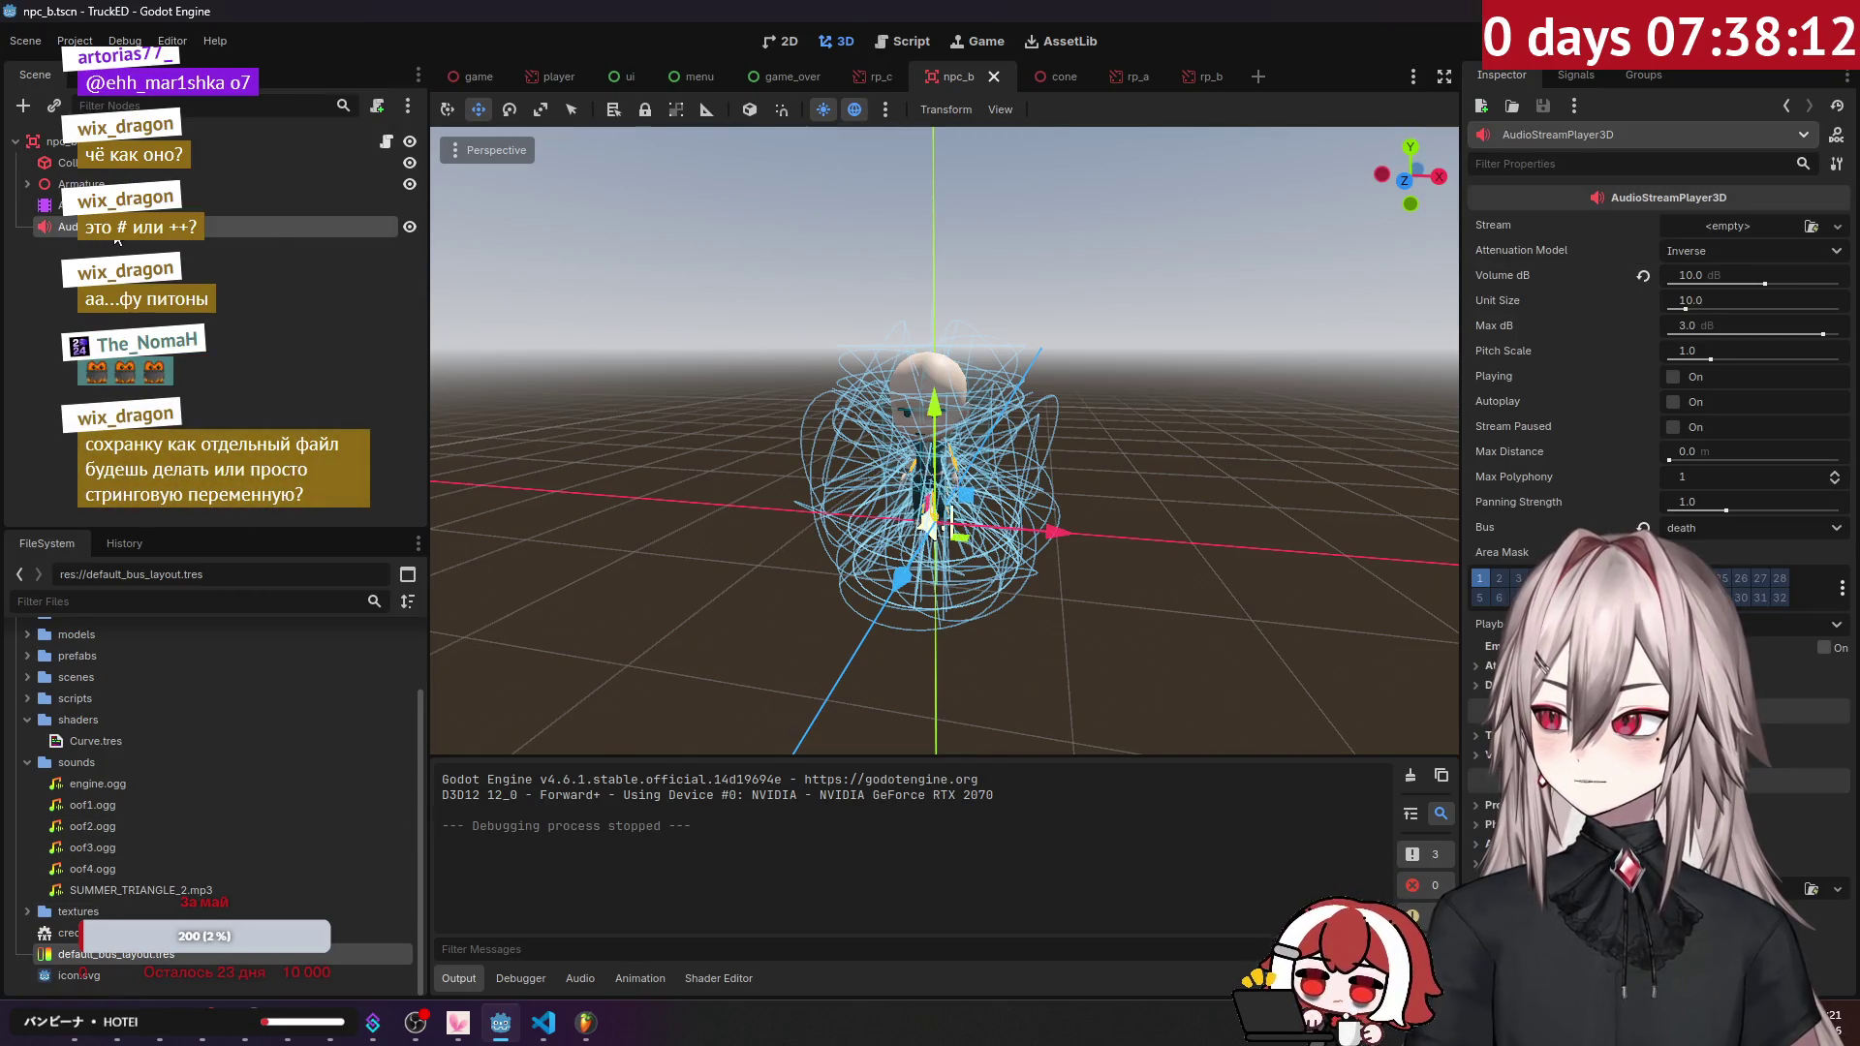
pyautogui.click(640, 76)
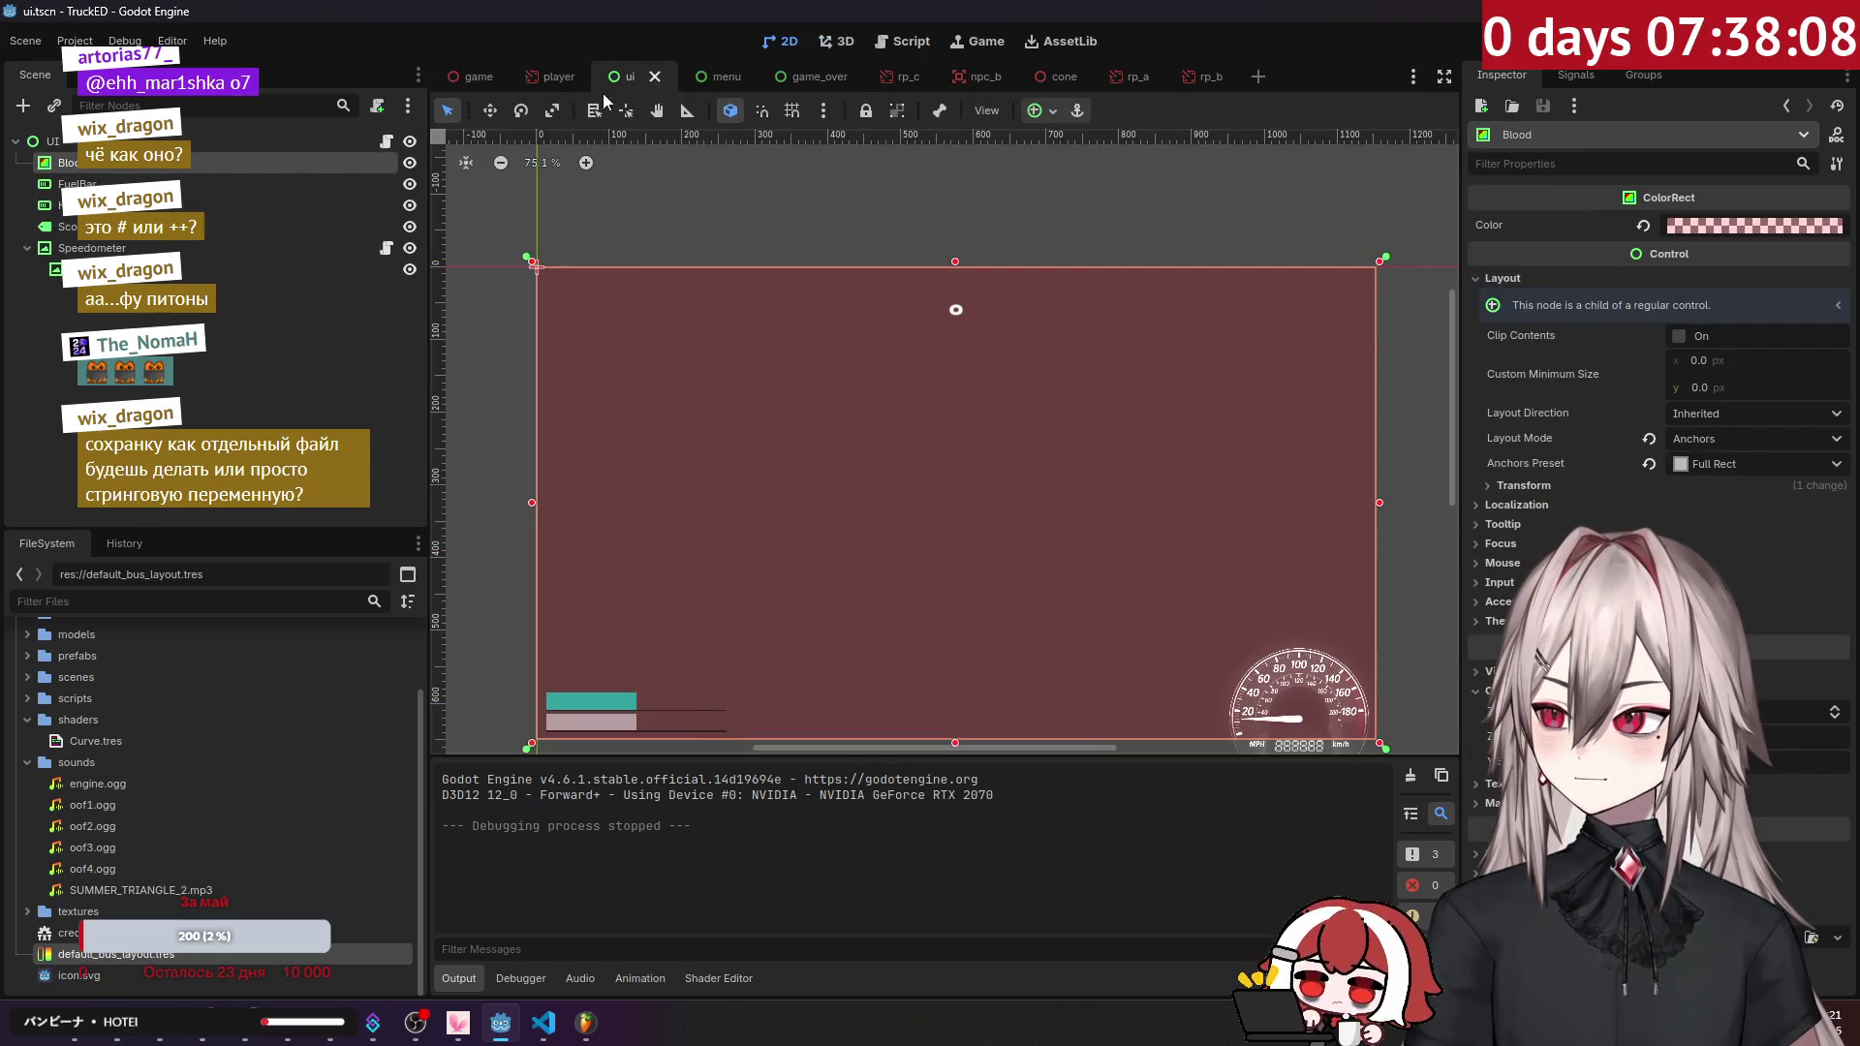
pyautogui.click(707, 75)
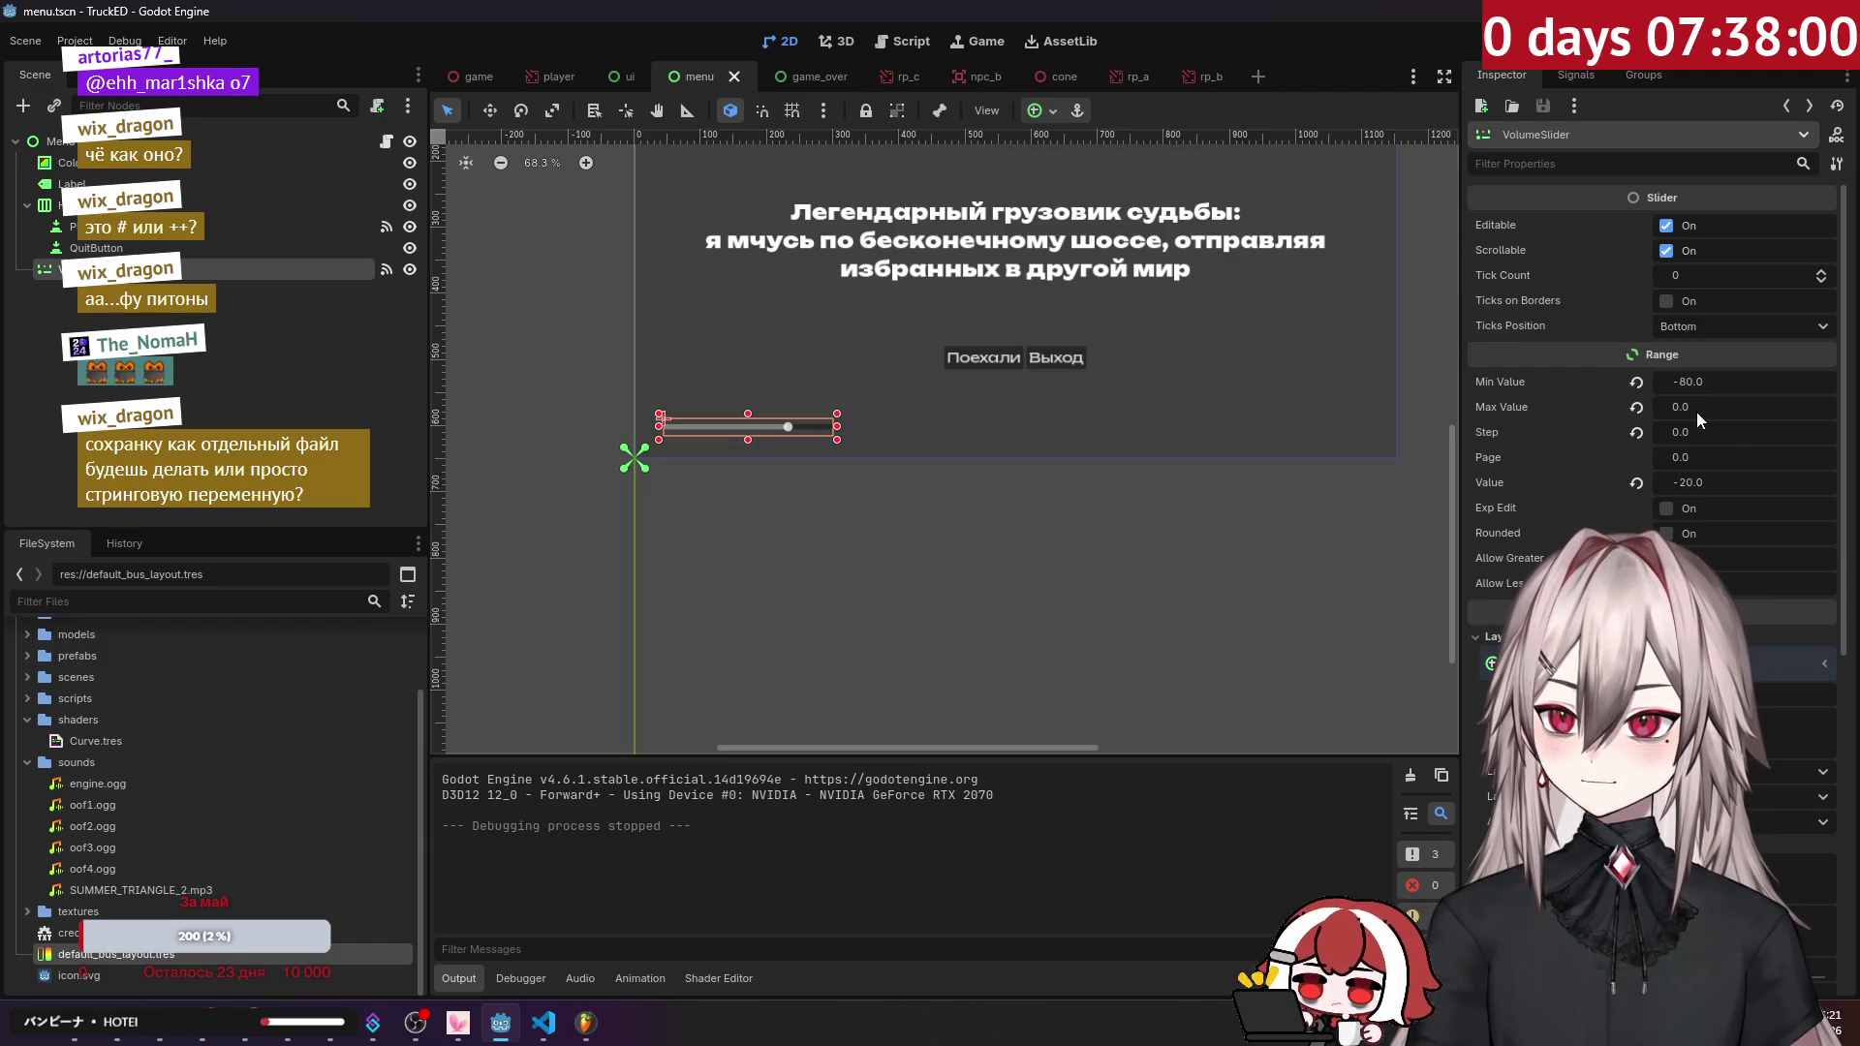
pyautogui.hotkey('alt', 'Tab')
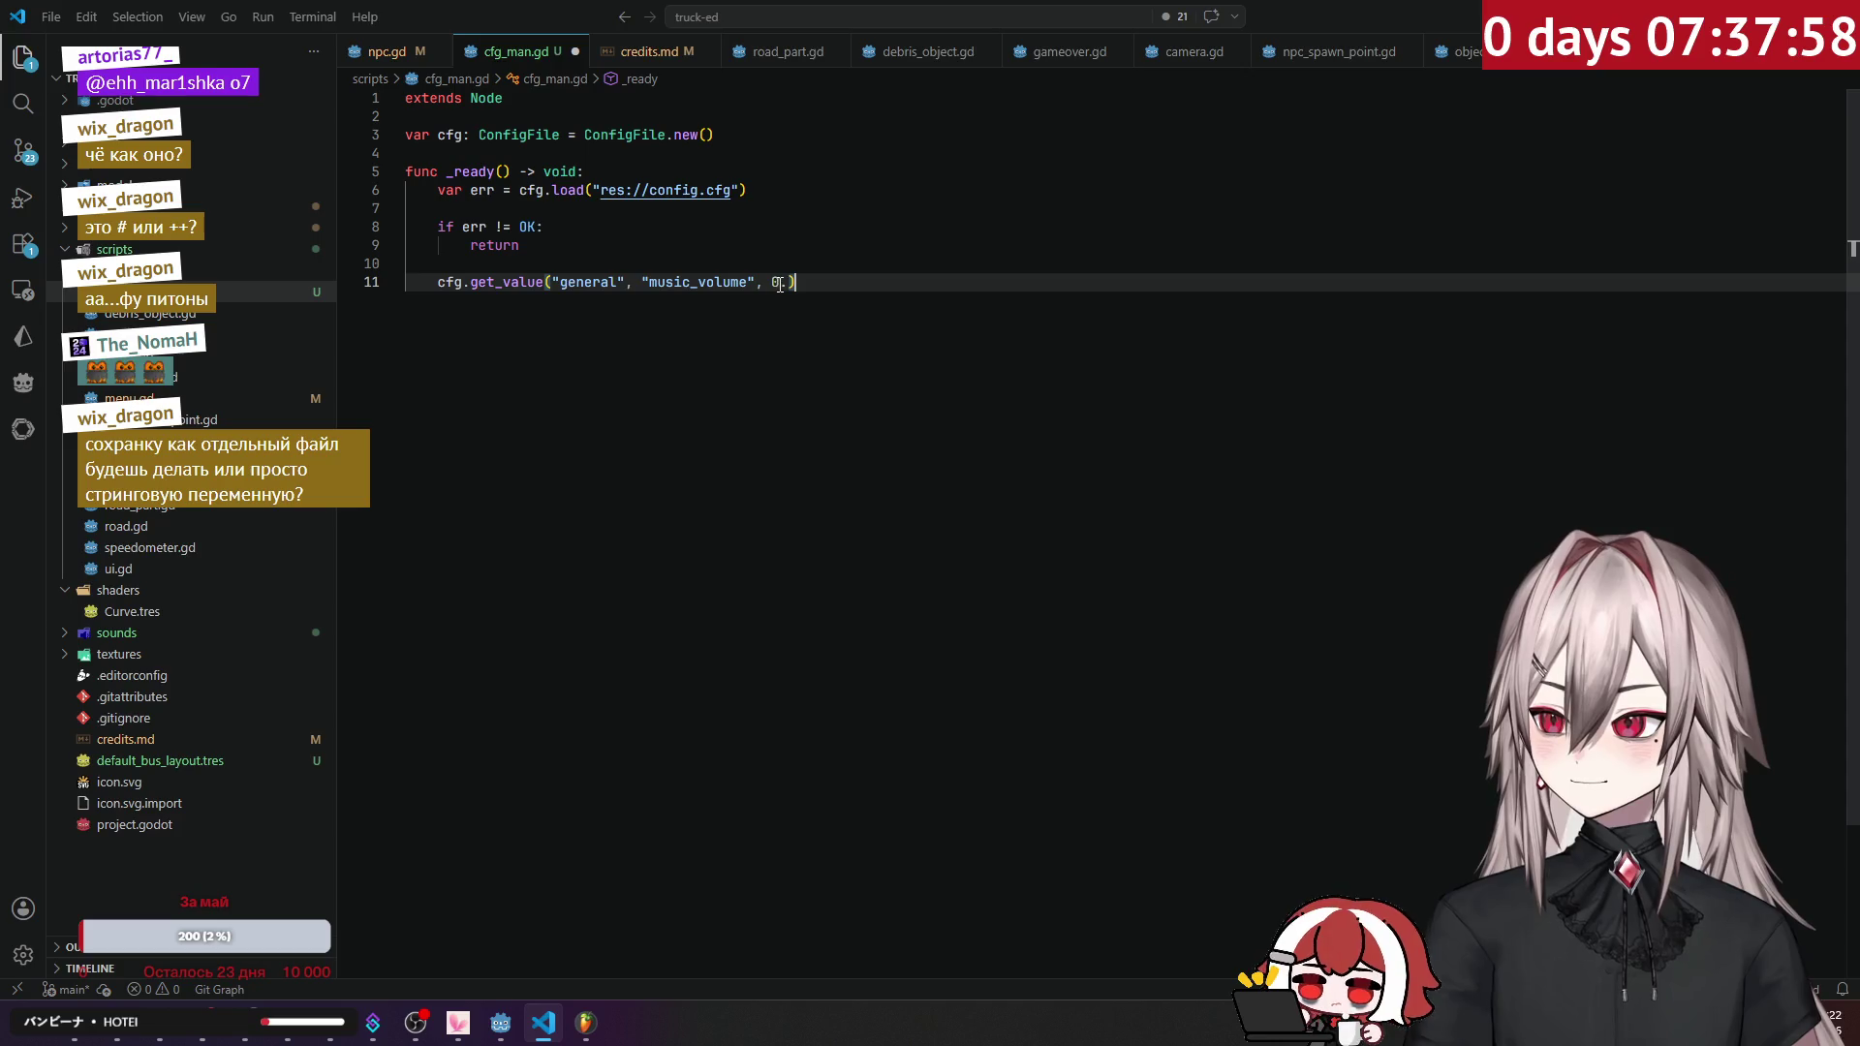
# Set the get_value default to -20.0 and assign the result to 'var music_volume'.
pyautogui.hotkey('alt', 'Tab')
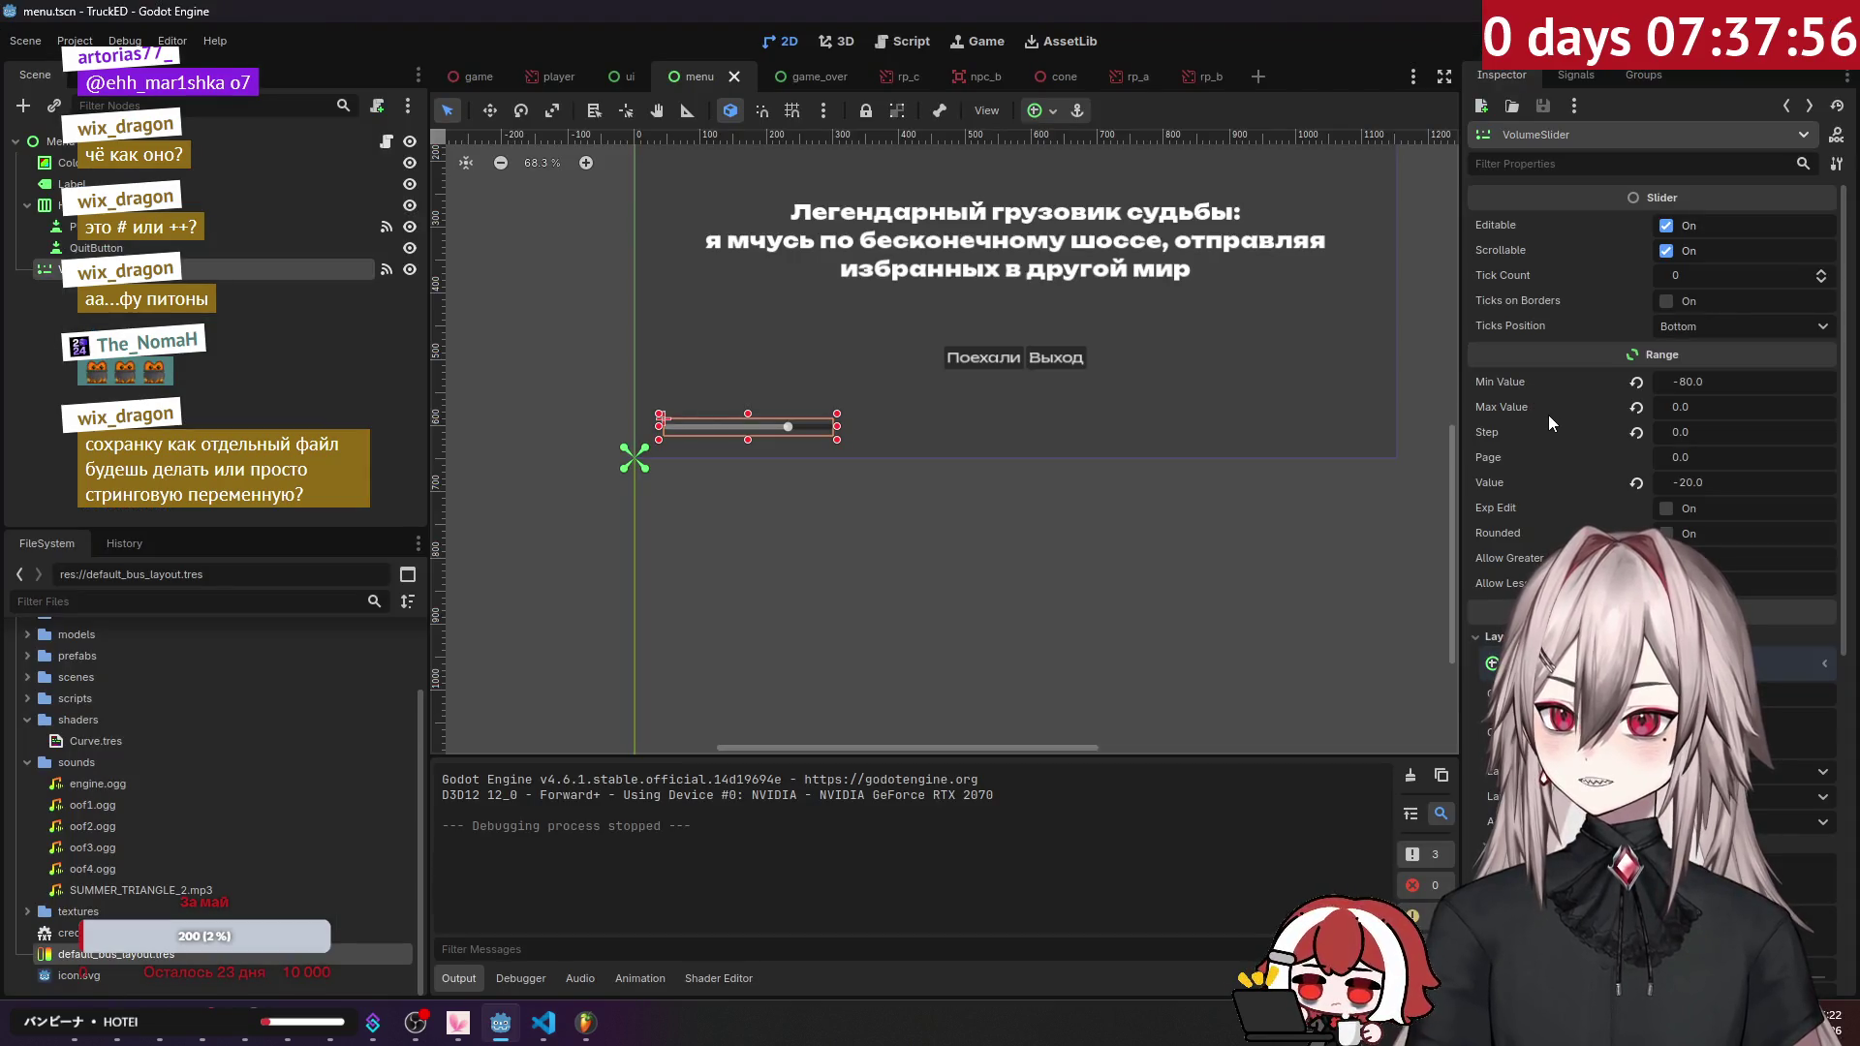
pyautogui.hotkey('alt', 'Tab')
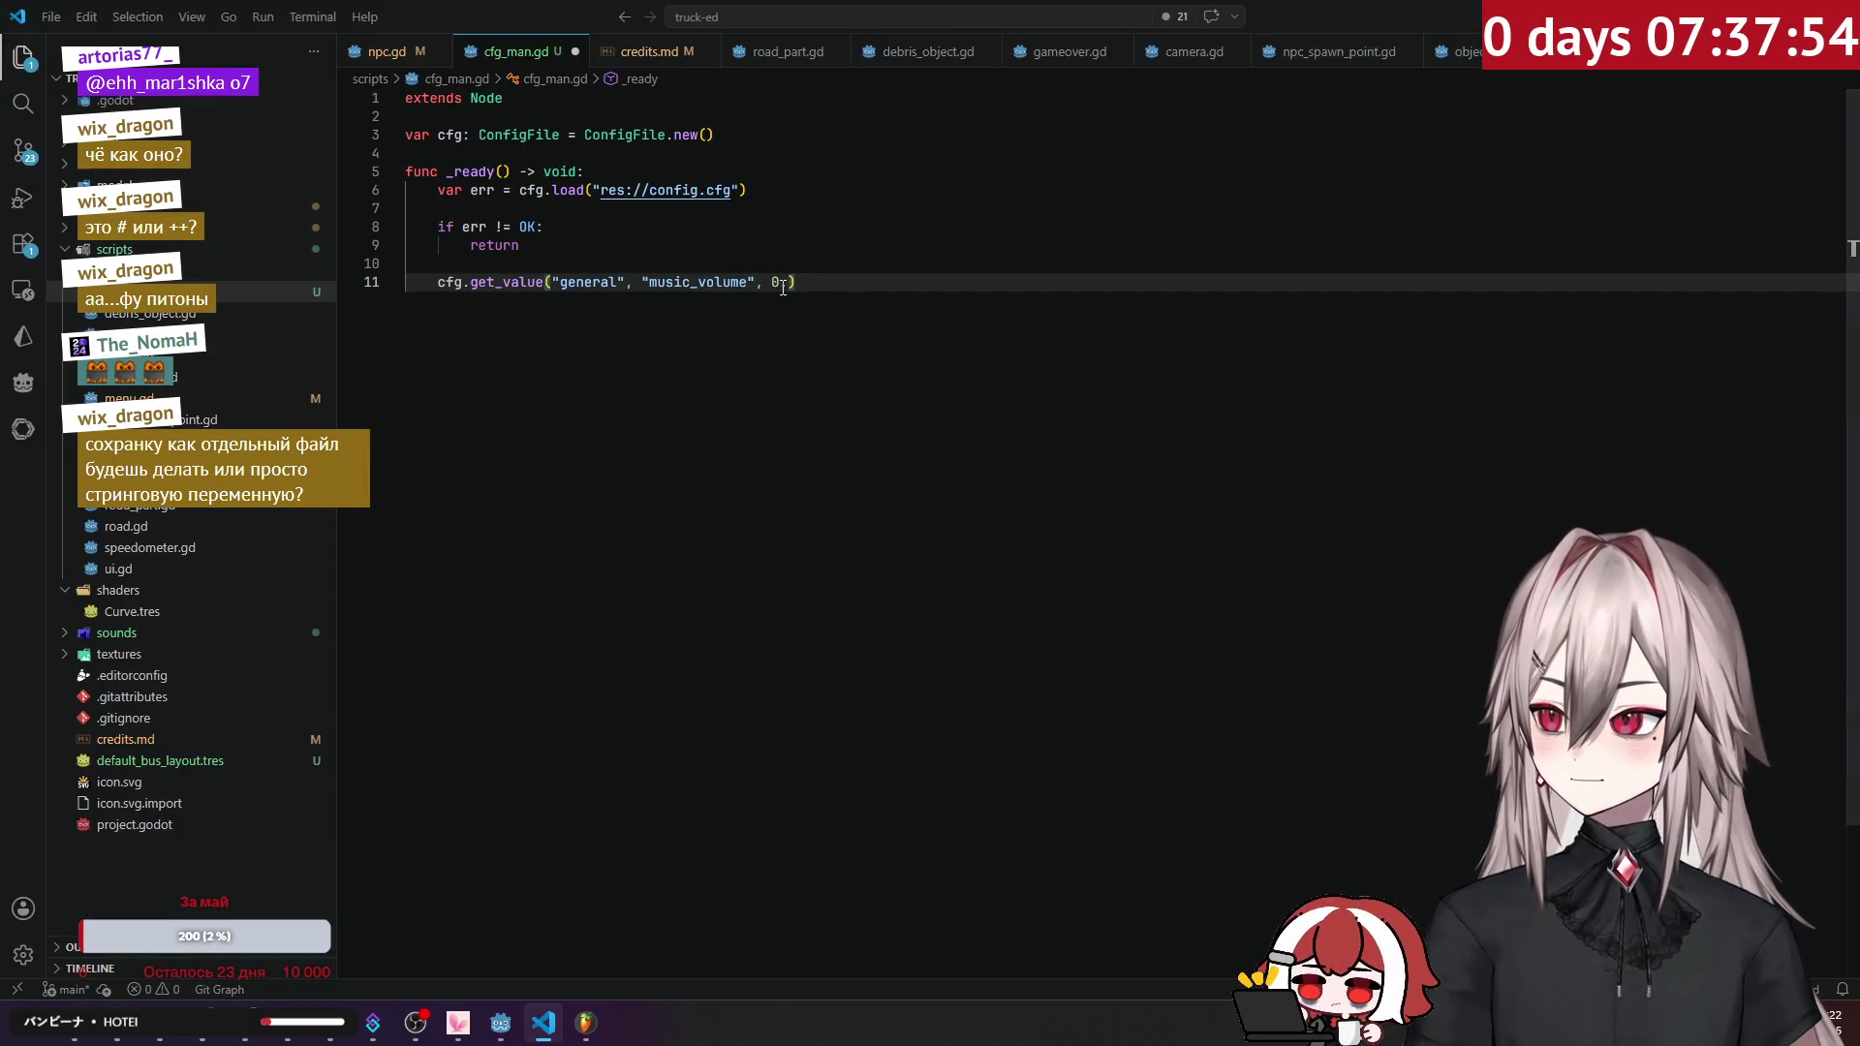
pyautogui.press('BackSpace')
pyautogui.press('BackSpace')
pyautogui.write('-2')
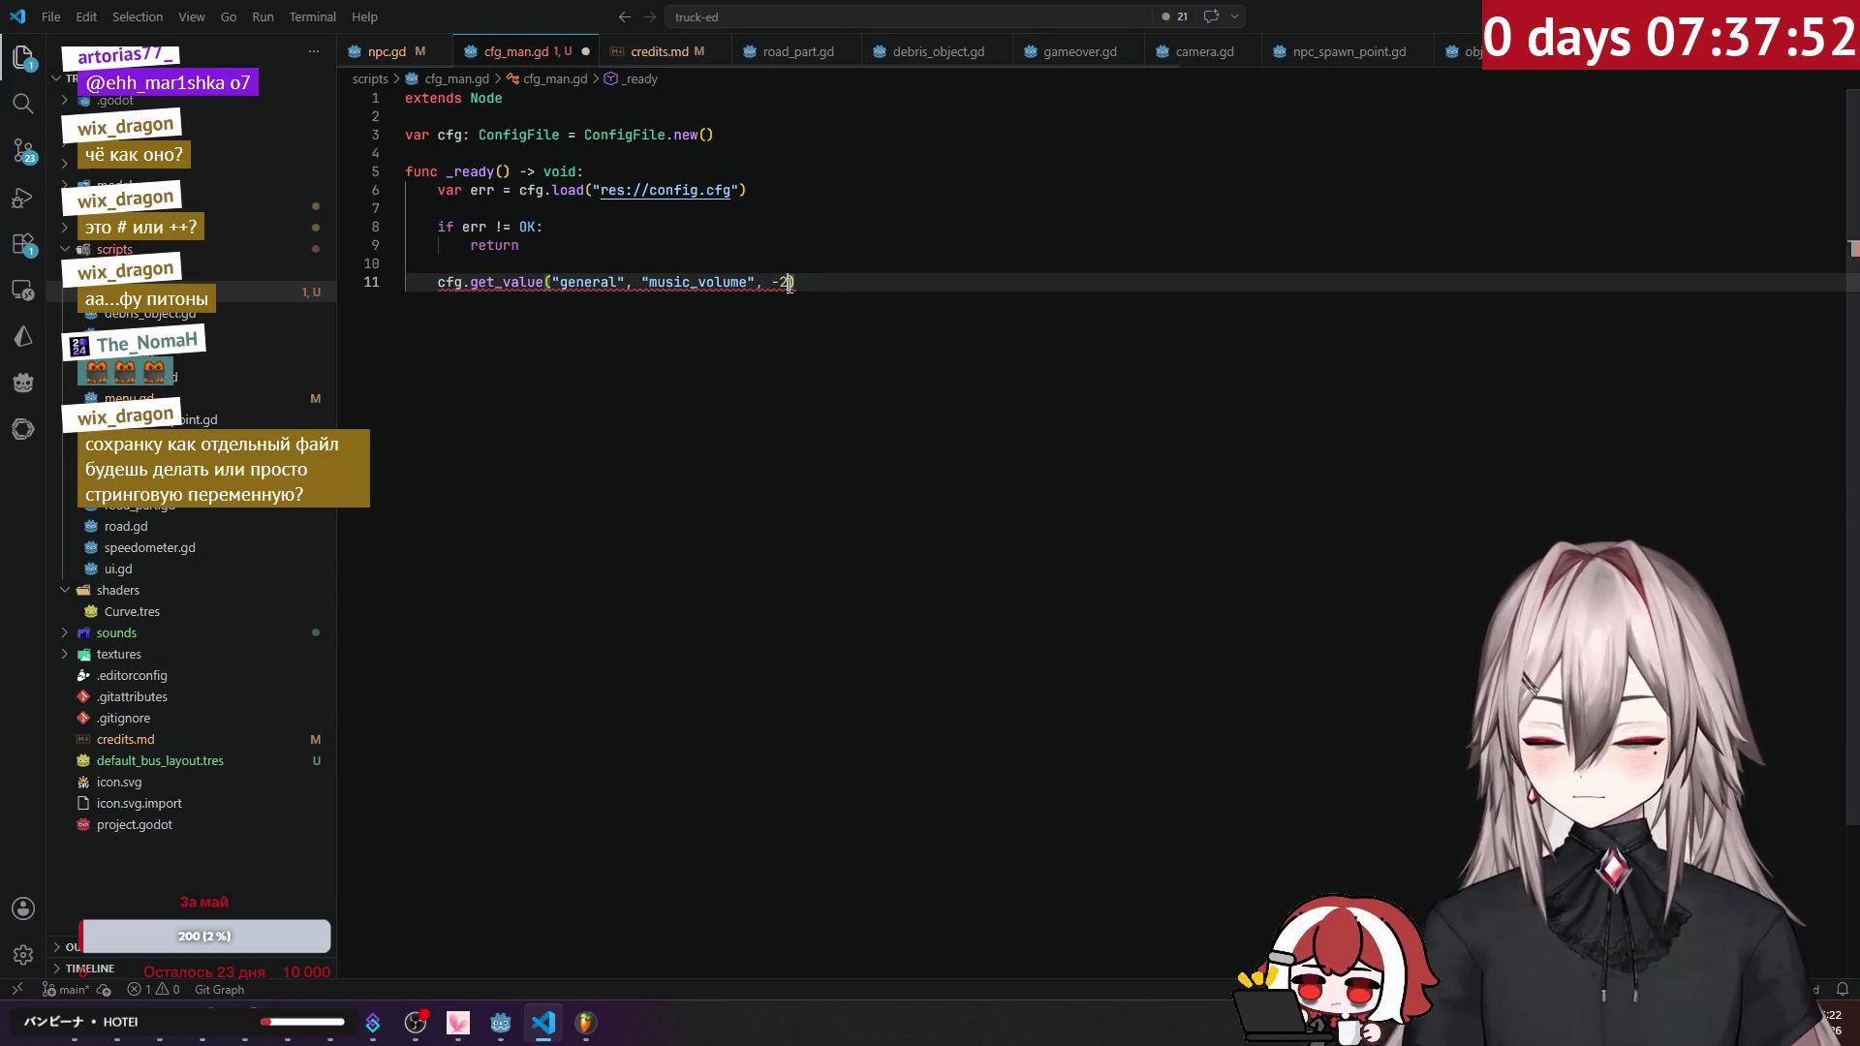
pyautogui.write('0.0)')
pyautogui.click(853, 231)
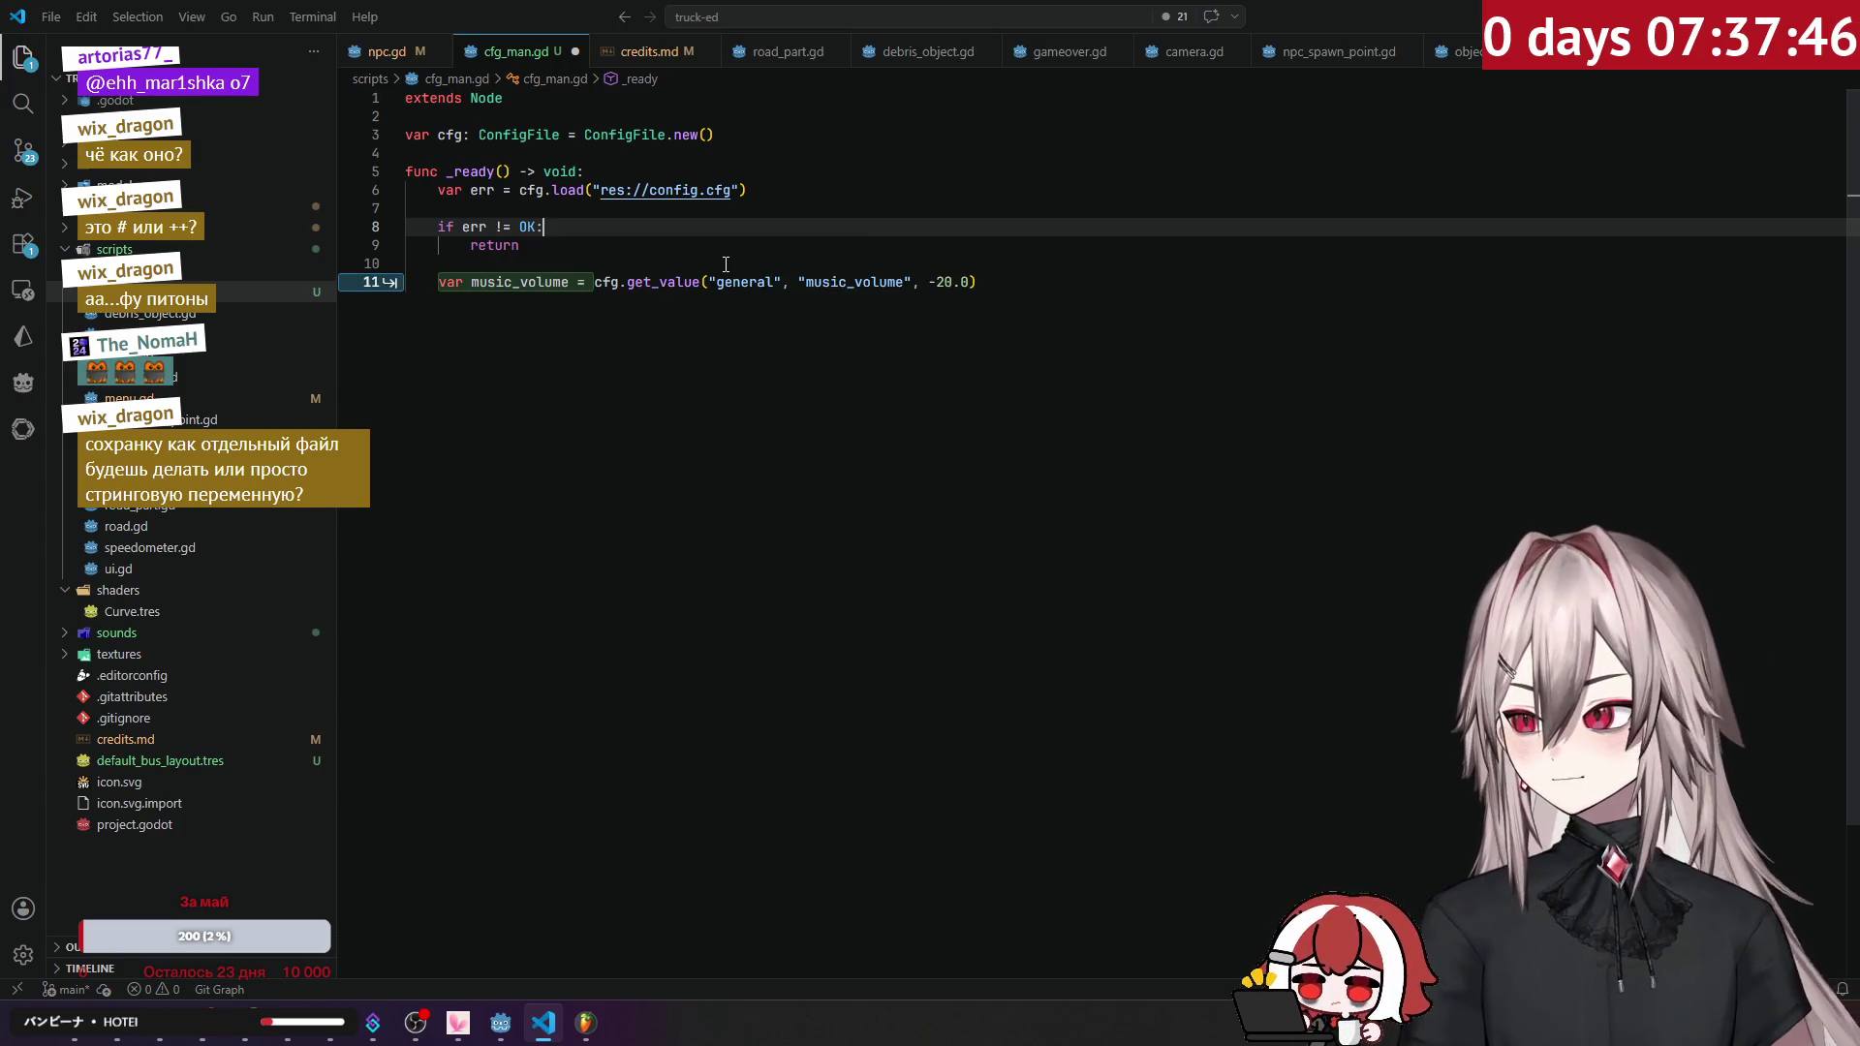
pyautogui.press('Tab')
pyautogui.press('Tab')
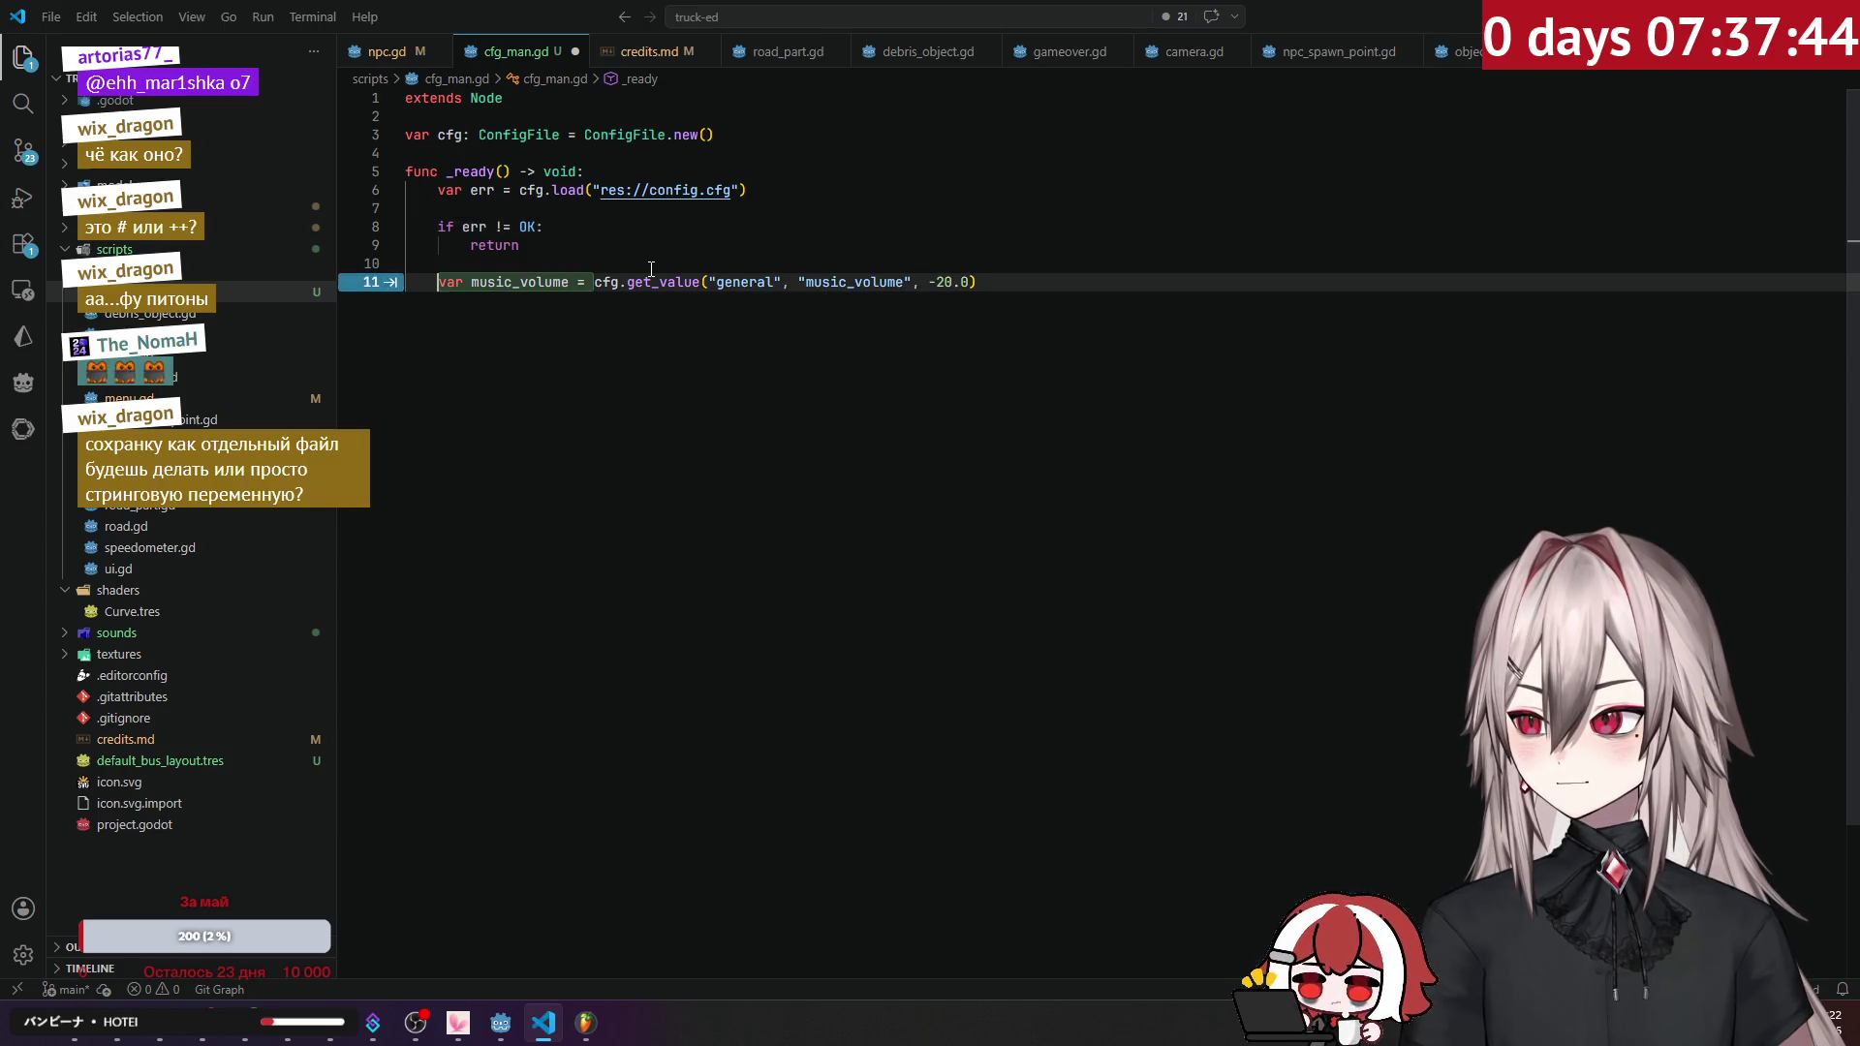
pyautogui.click(666, 248)
pyautogui.hotkey('alt', 'Tab')
pyautogui.hotkey('alt', 'Tab')
pyautogui.hotkey('alt', 'Tab')
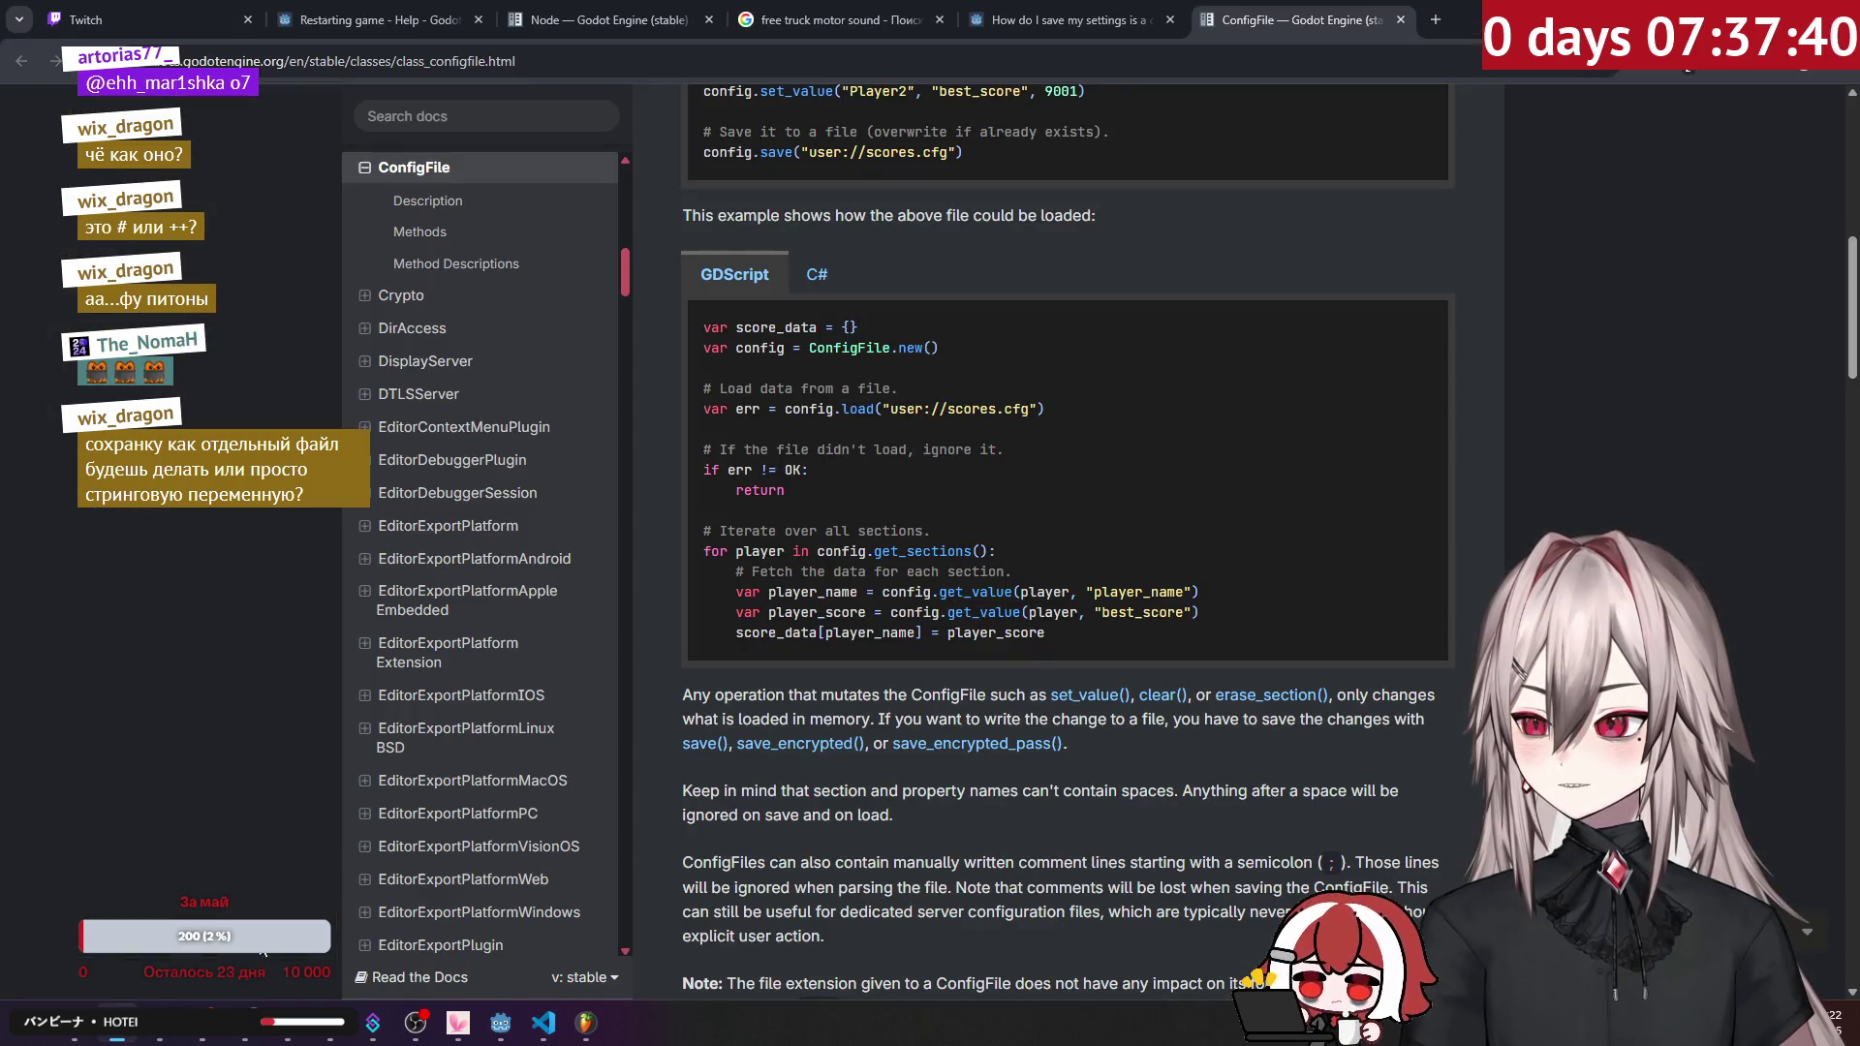
# Scroll through the ConfigFile docs to read the config file load example.
pyautogui.scroll(2, 971, 616)
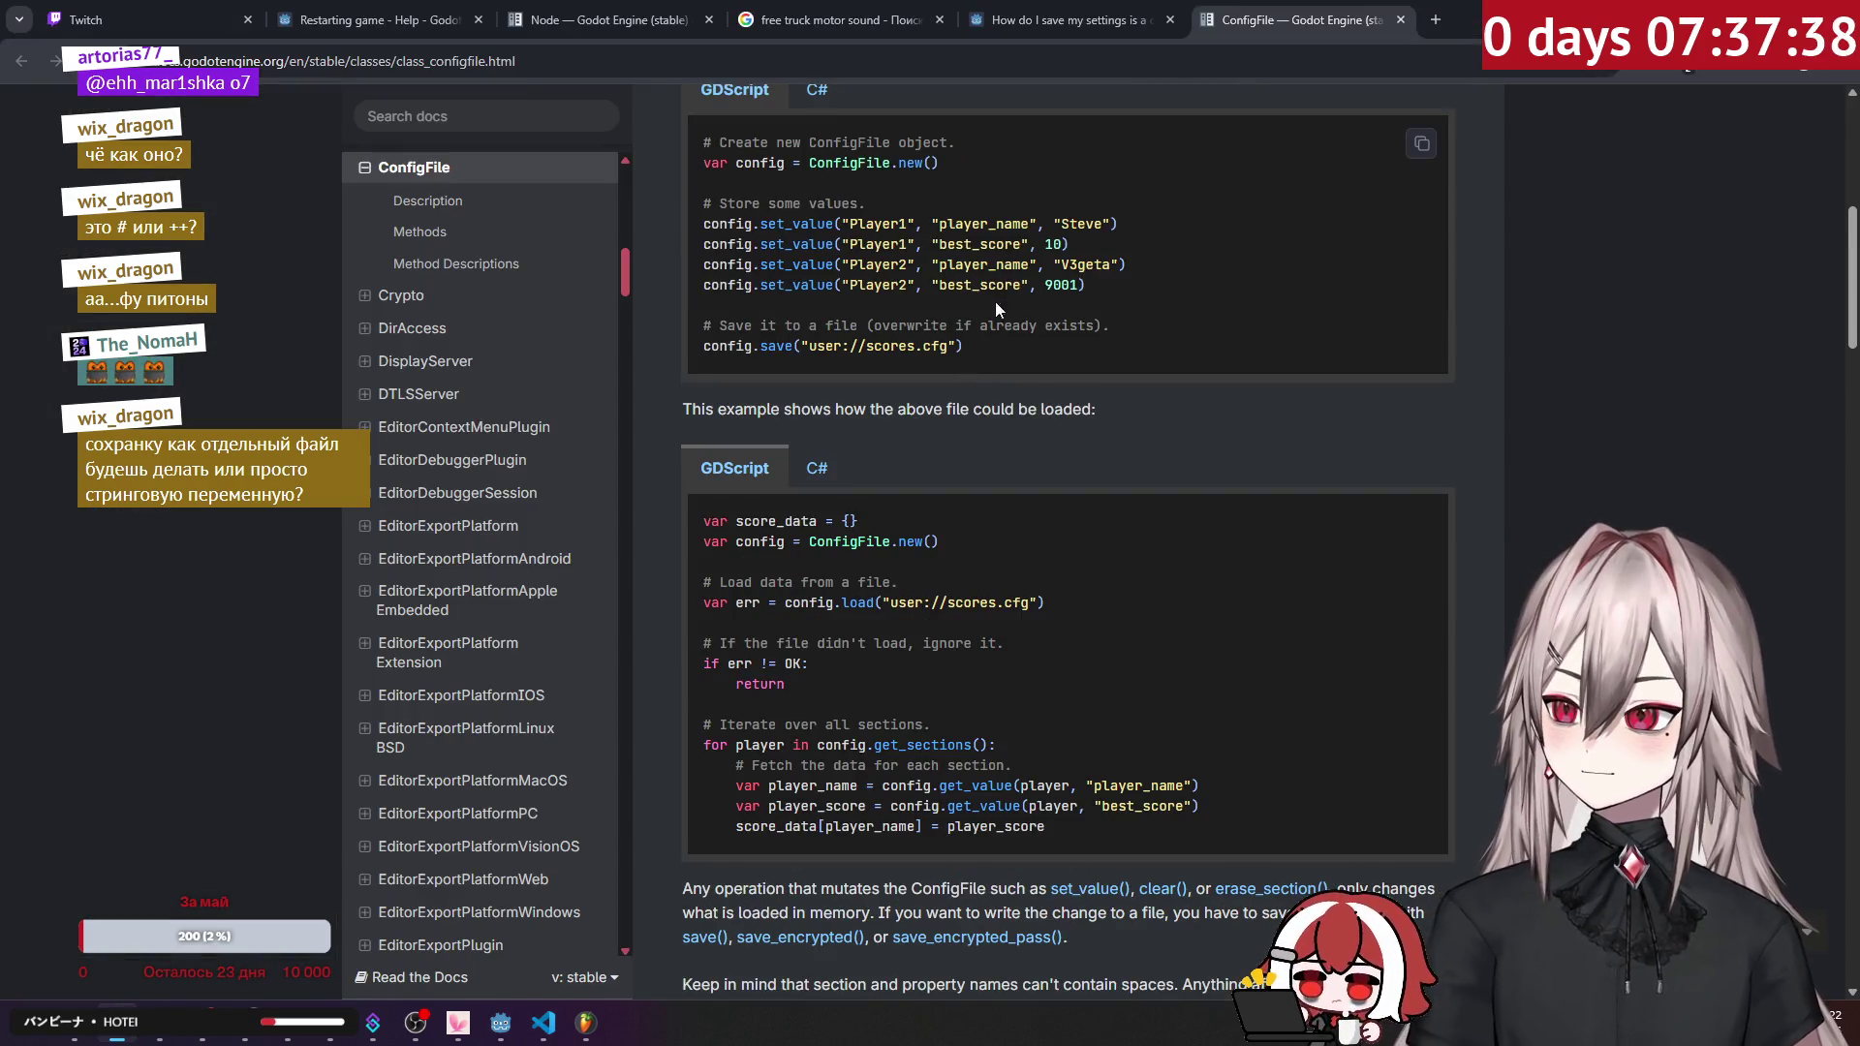
pyautogui.scroll(-3, 1003, 388)
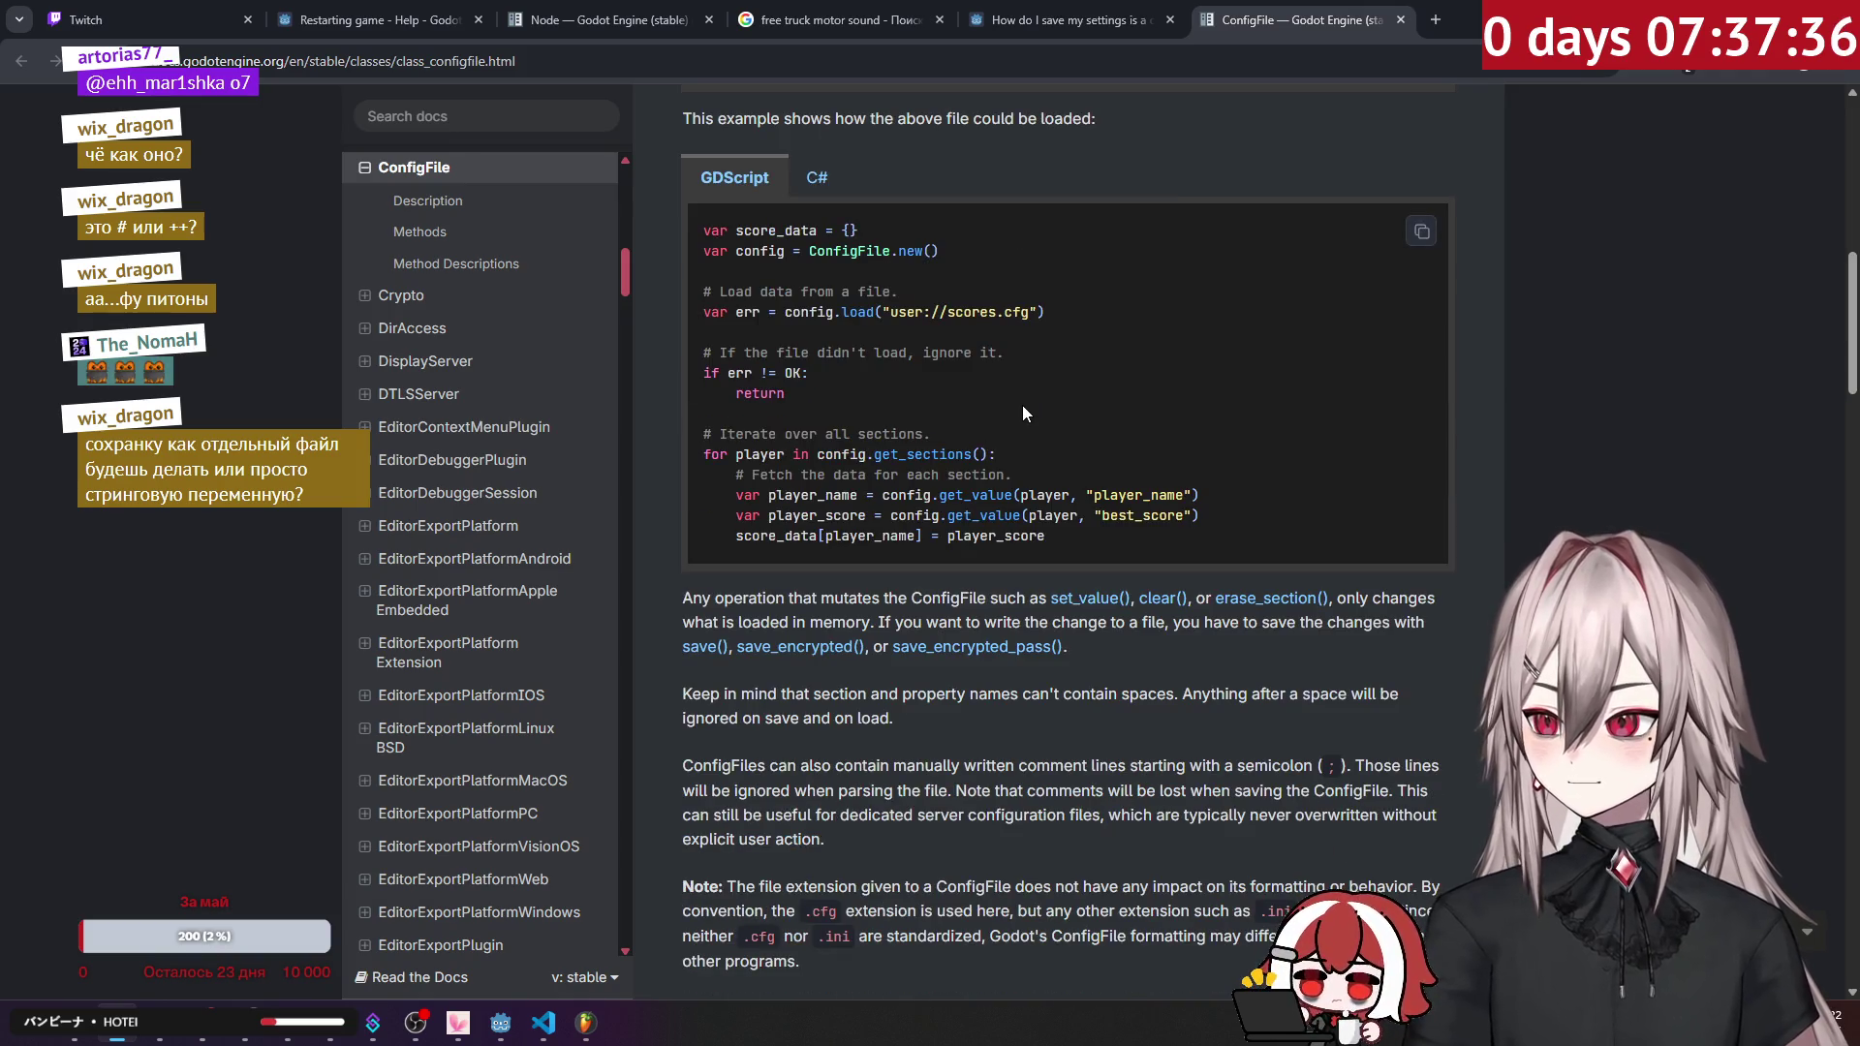
pyautogui.scroll(-1, 1186, 345)
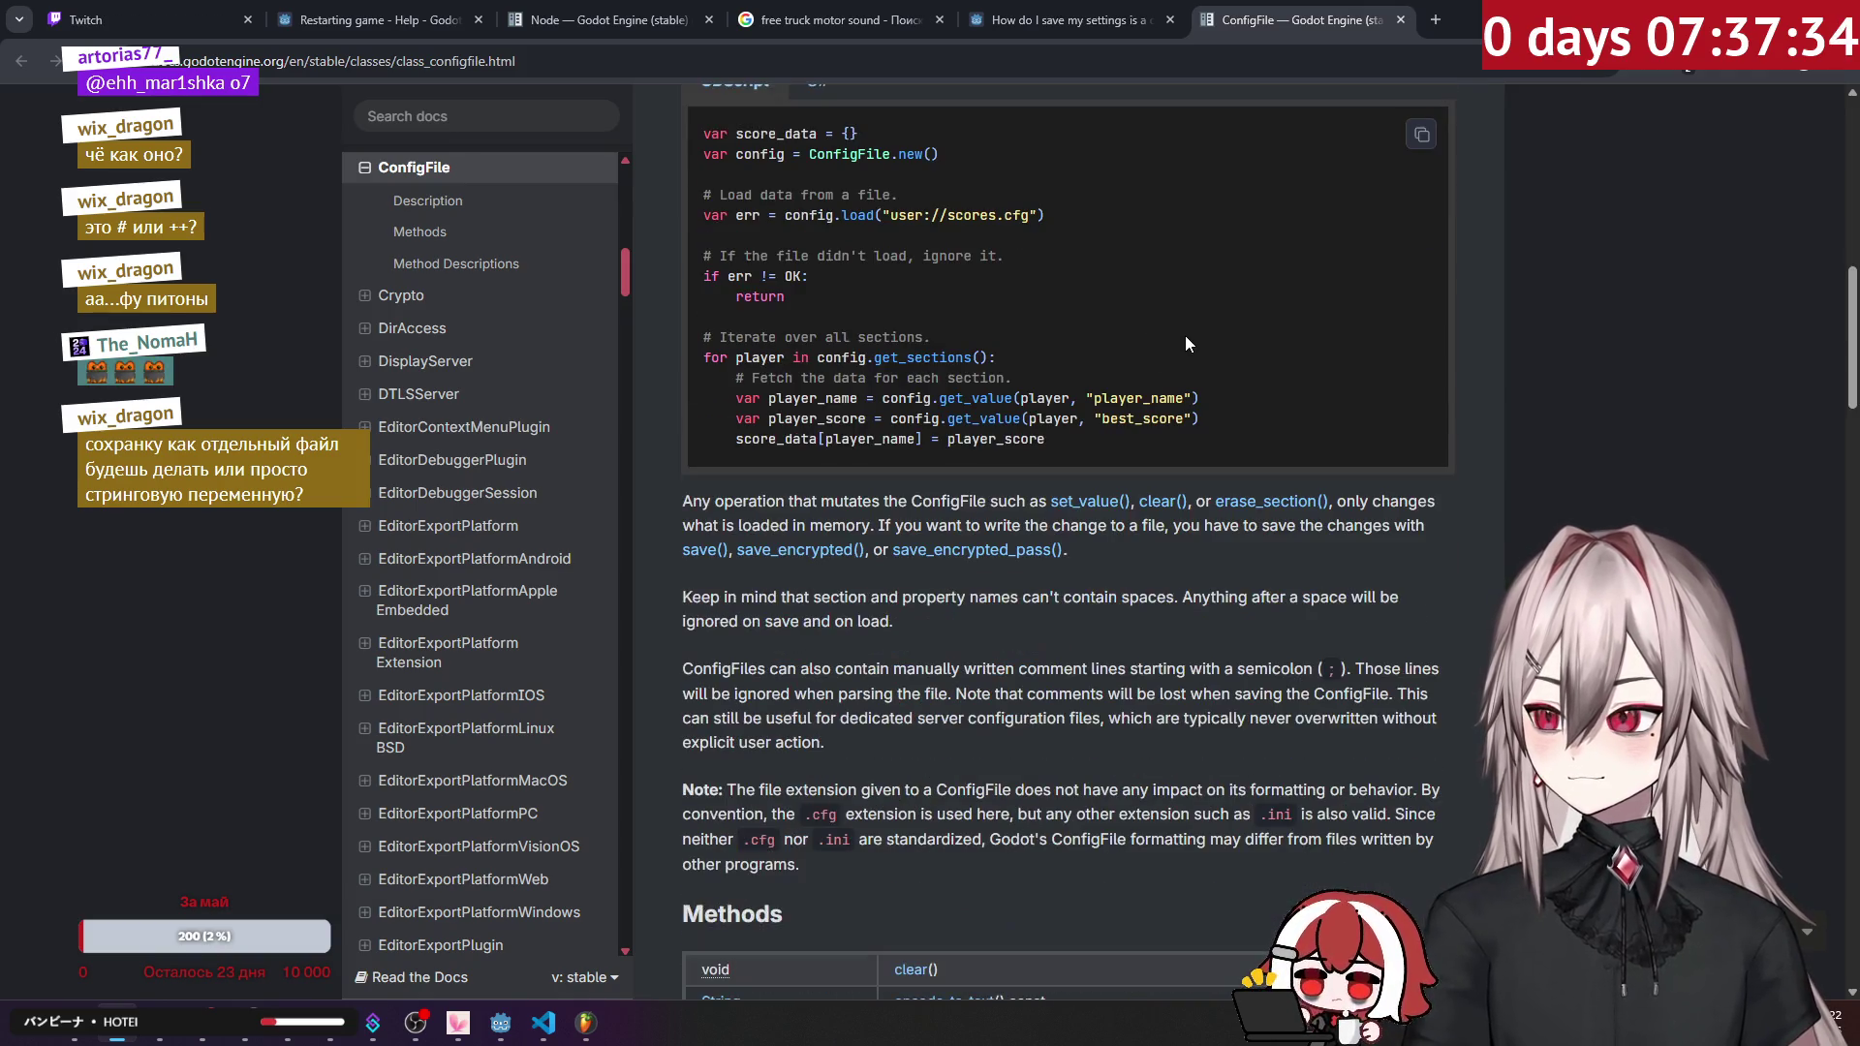
pyautogui.scroll(-1, 1189, 336)
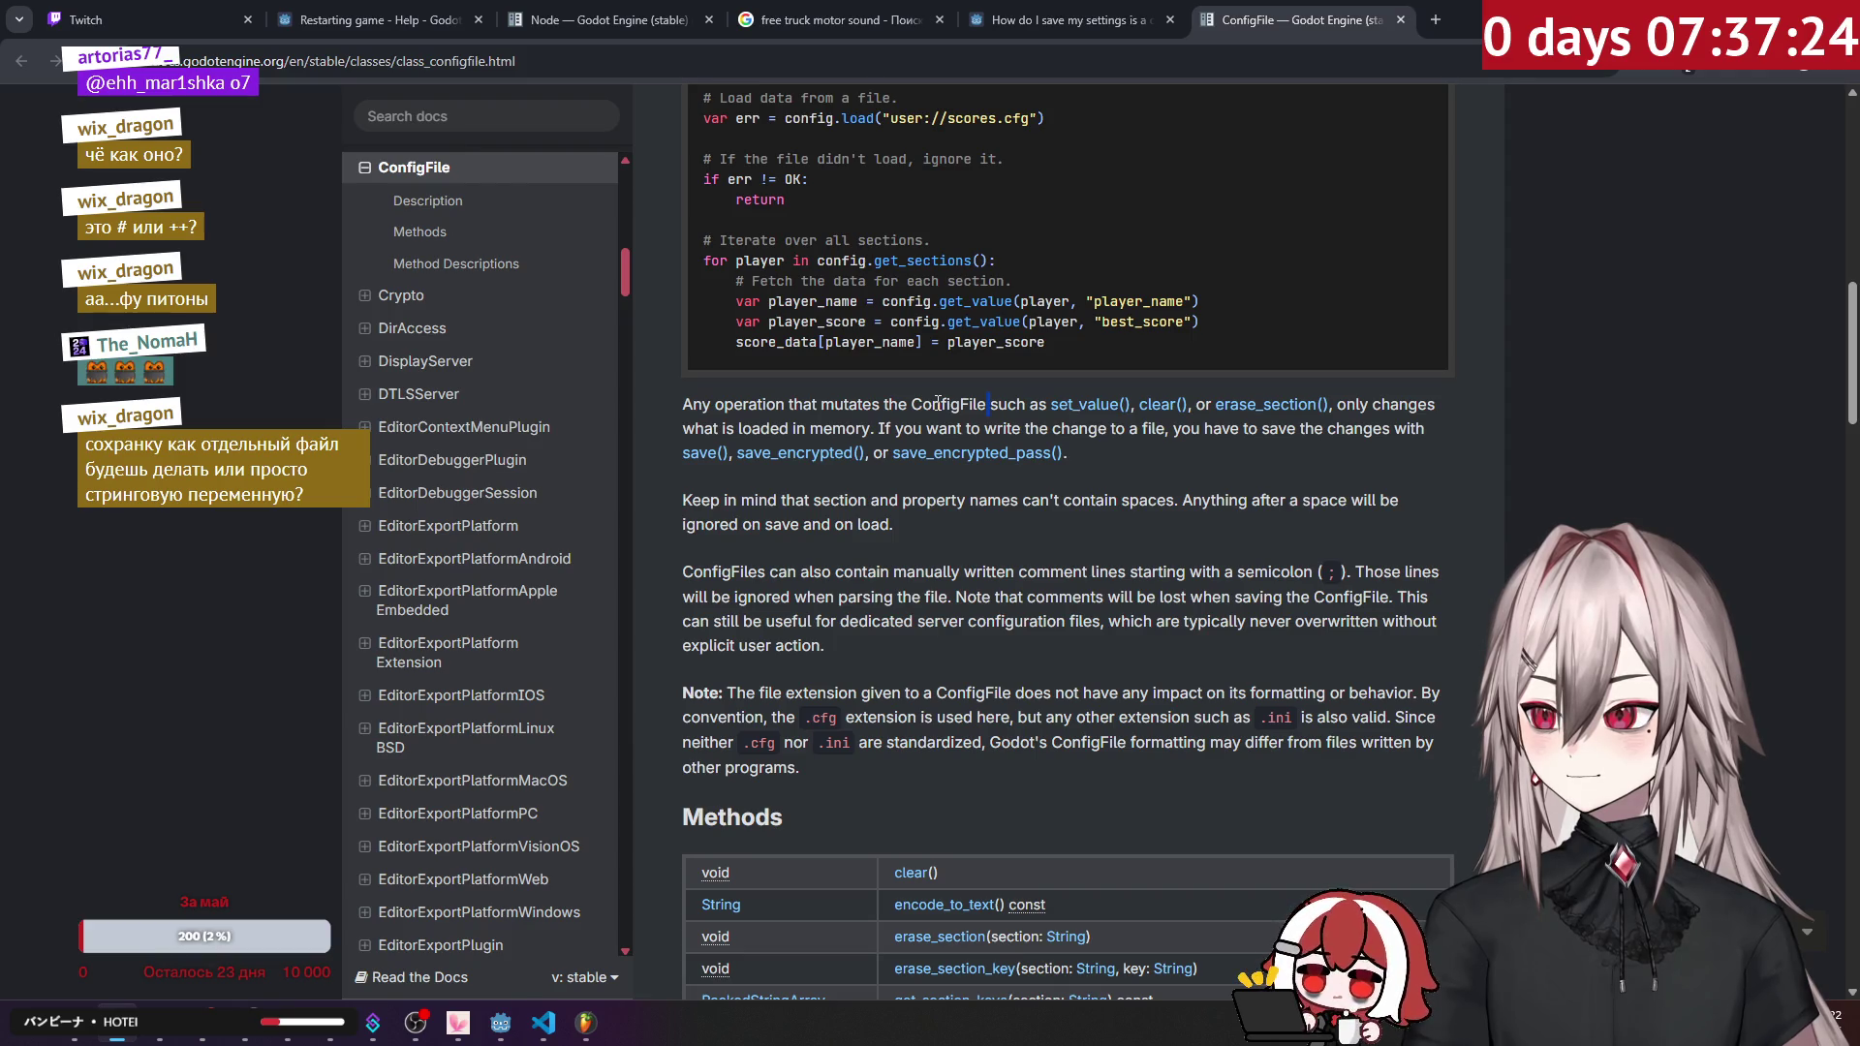
# Highlight the docs note that ConfigFile changes must be written with save(), then return to cfg_man.gd.
pyautogui.moveTo(1090, 428); pyautogui.dragTo(1179, 428)
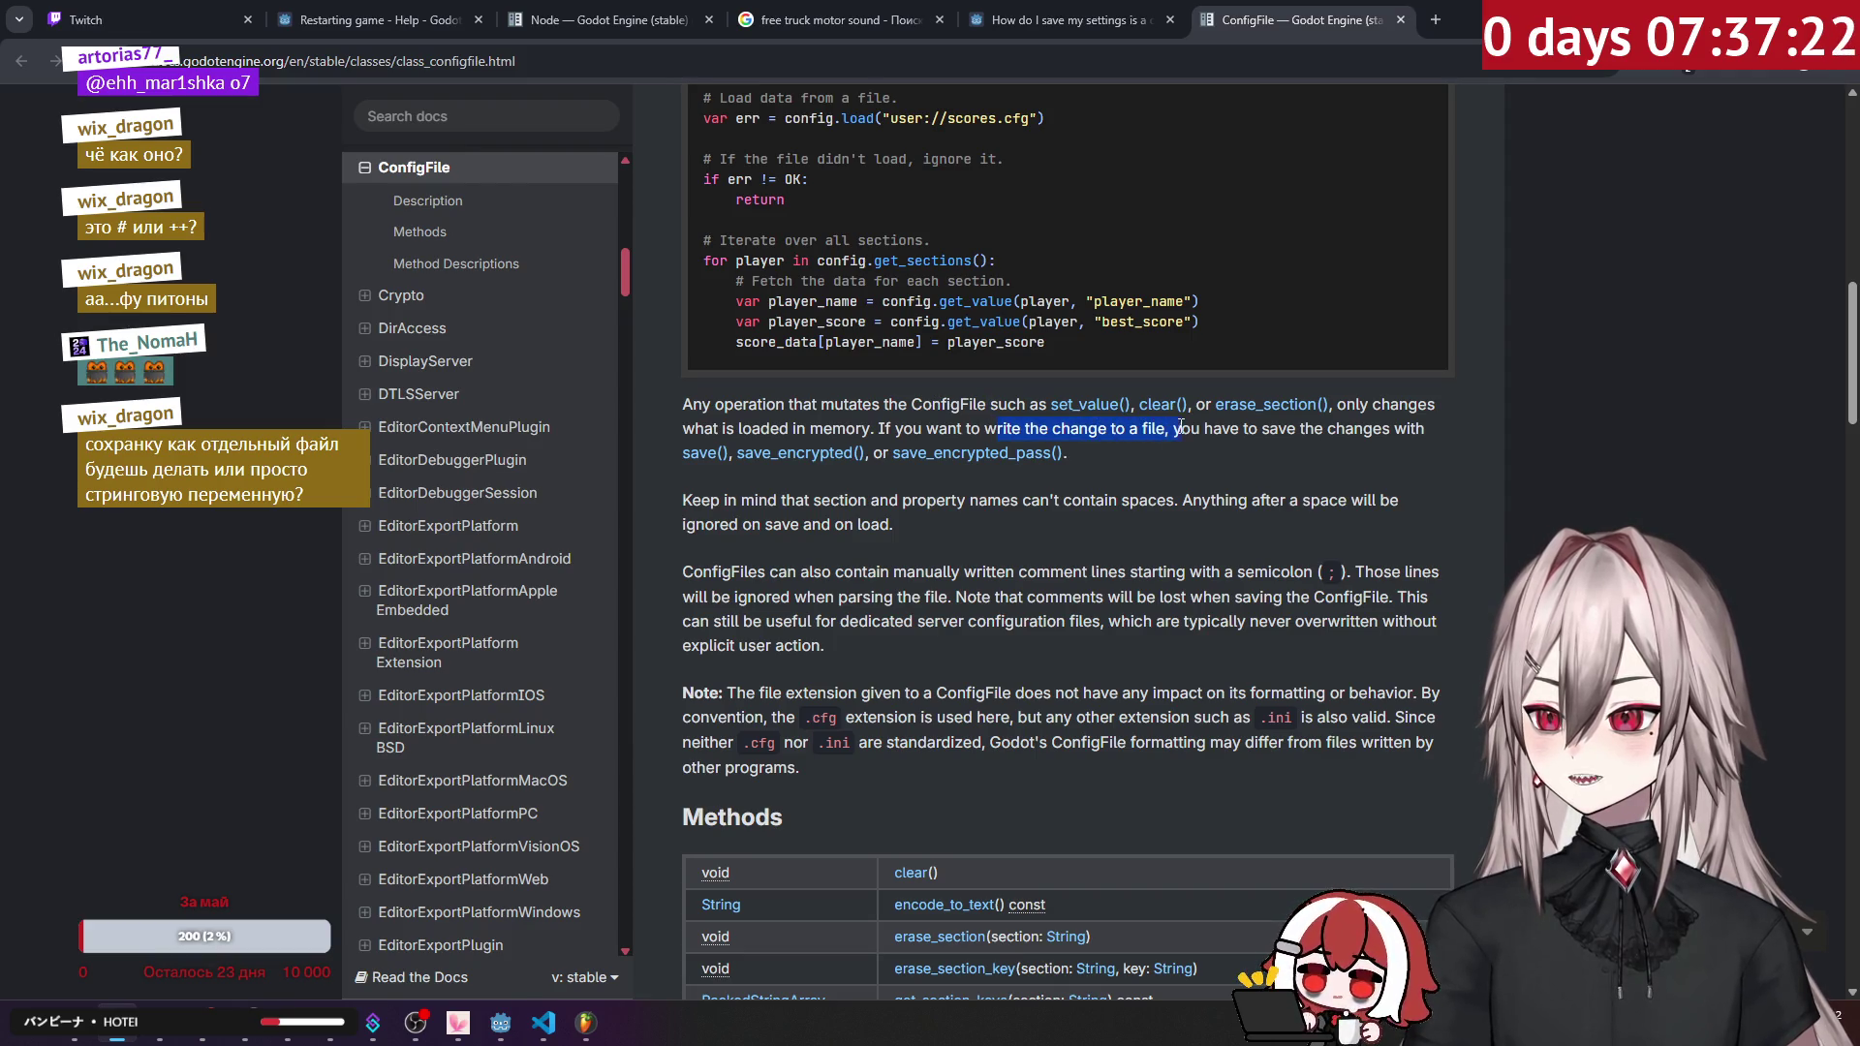
pyautogui.moveTo(1298, 427); pyautogui.dragTo(1324, 428)
pyautogui.click(1160, 465)
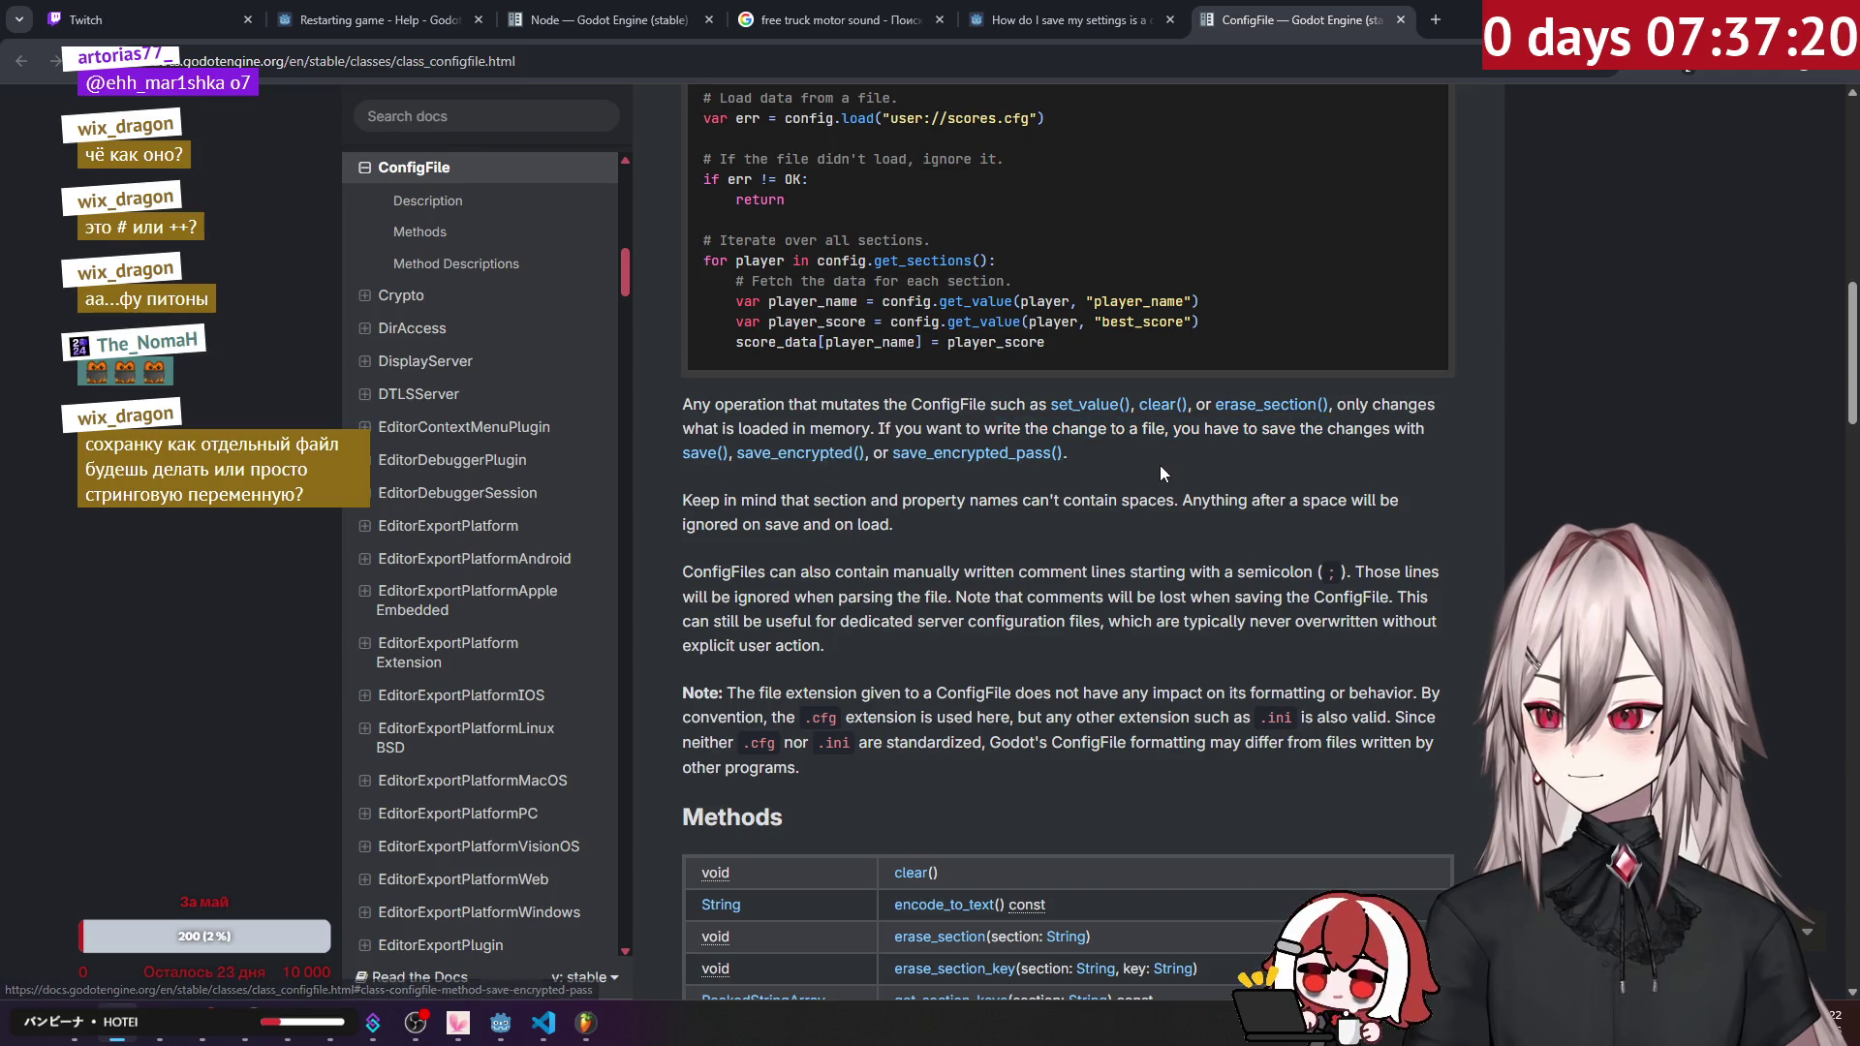
pyautogui.hotkey('alt', 'Tab')
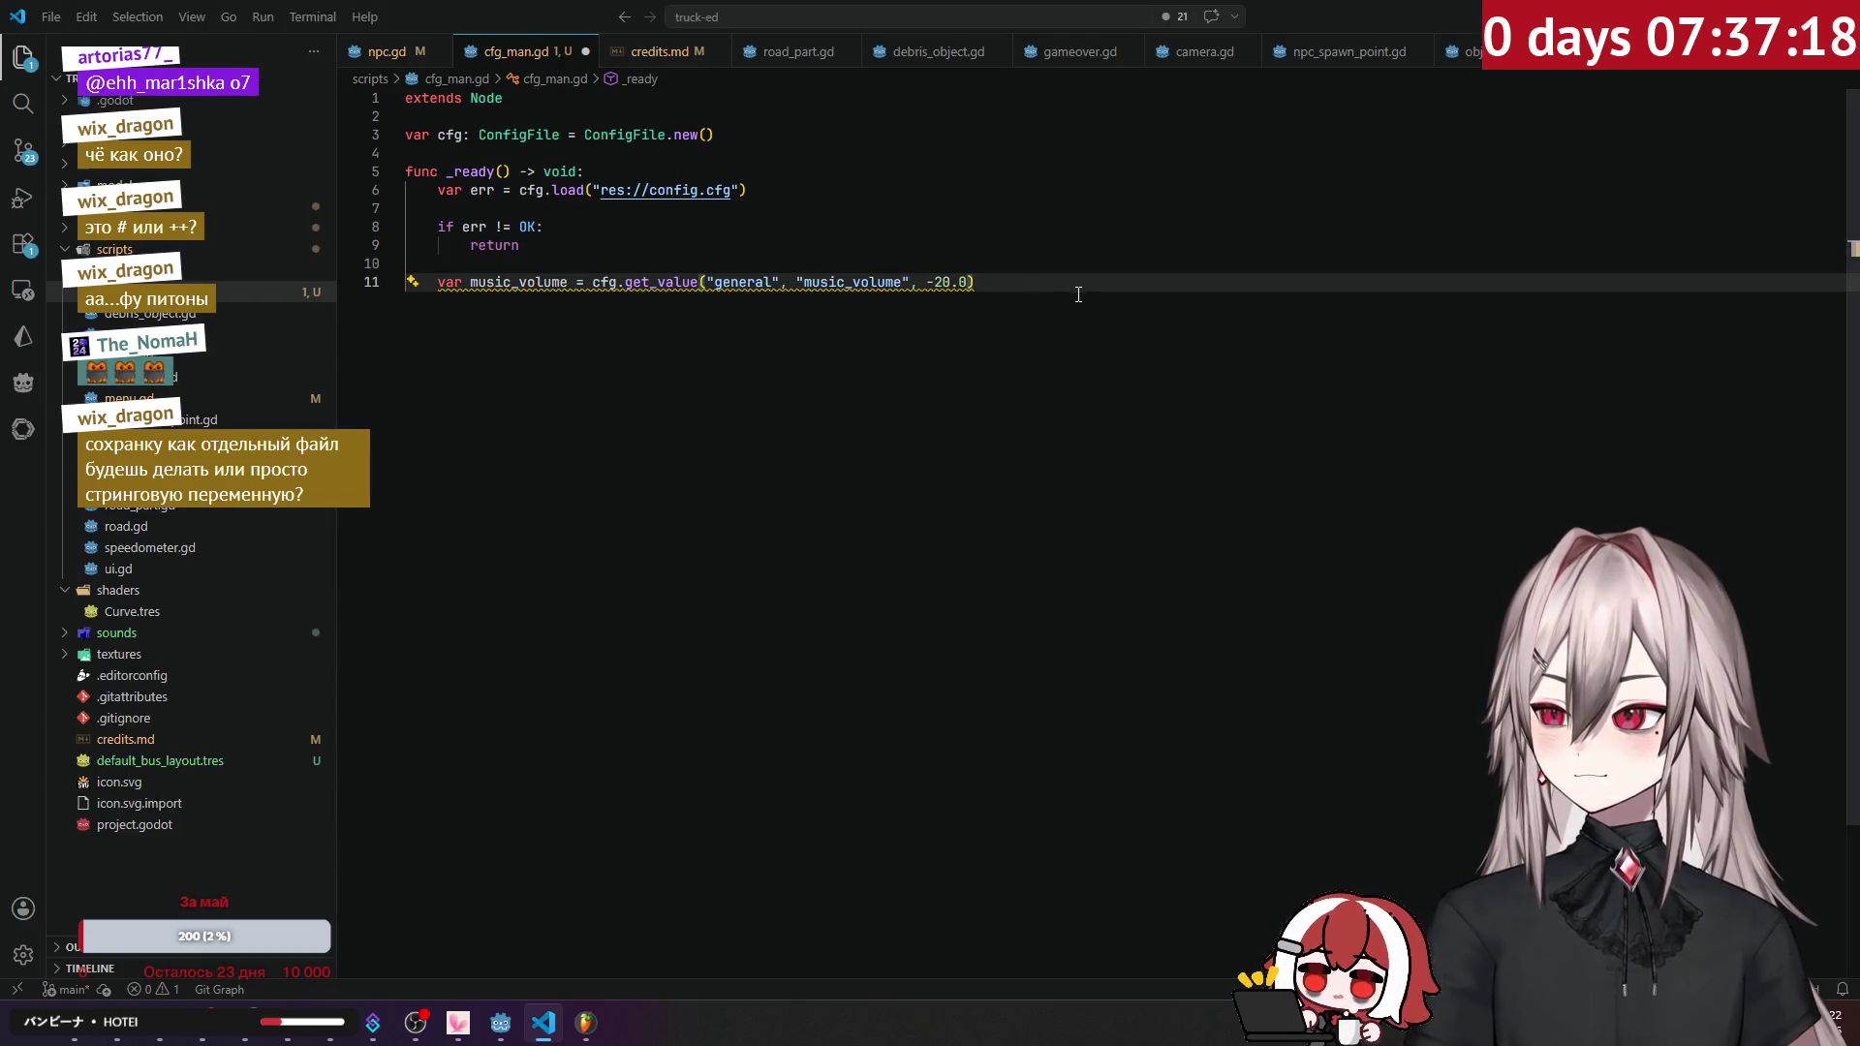